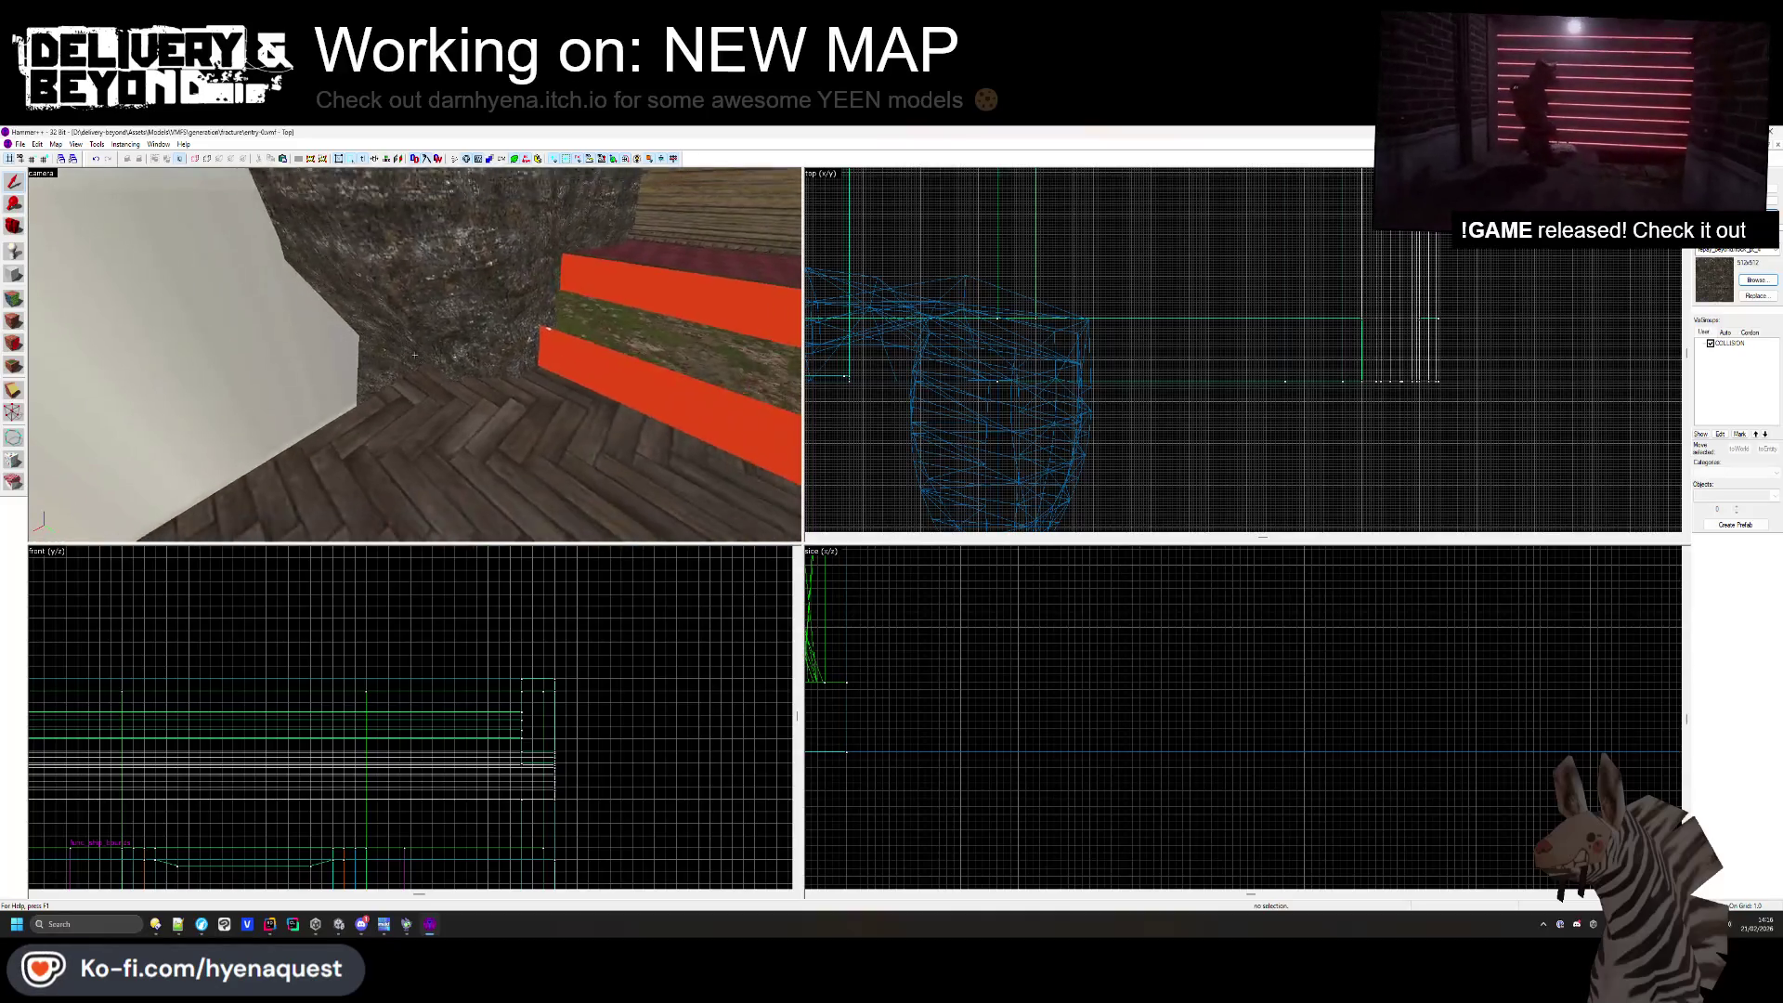
- Select the floor brush briefly, then deselect it
left_click(1113, 382)
scroll(1113, 387, "down", 2)
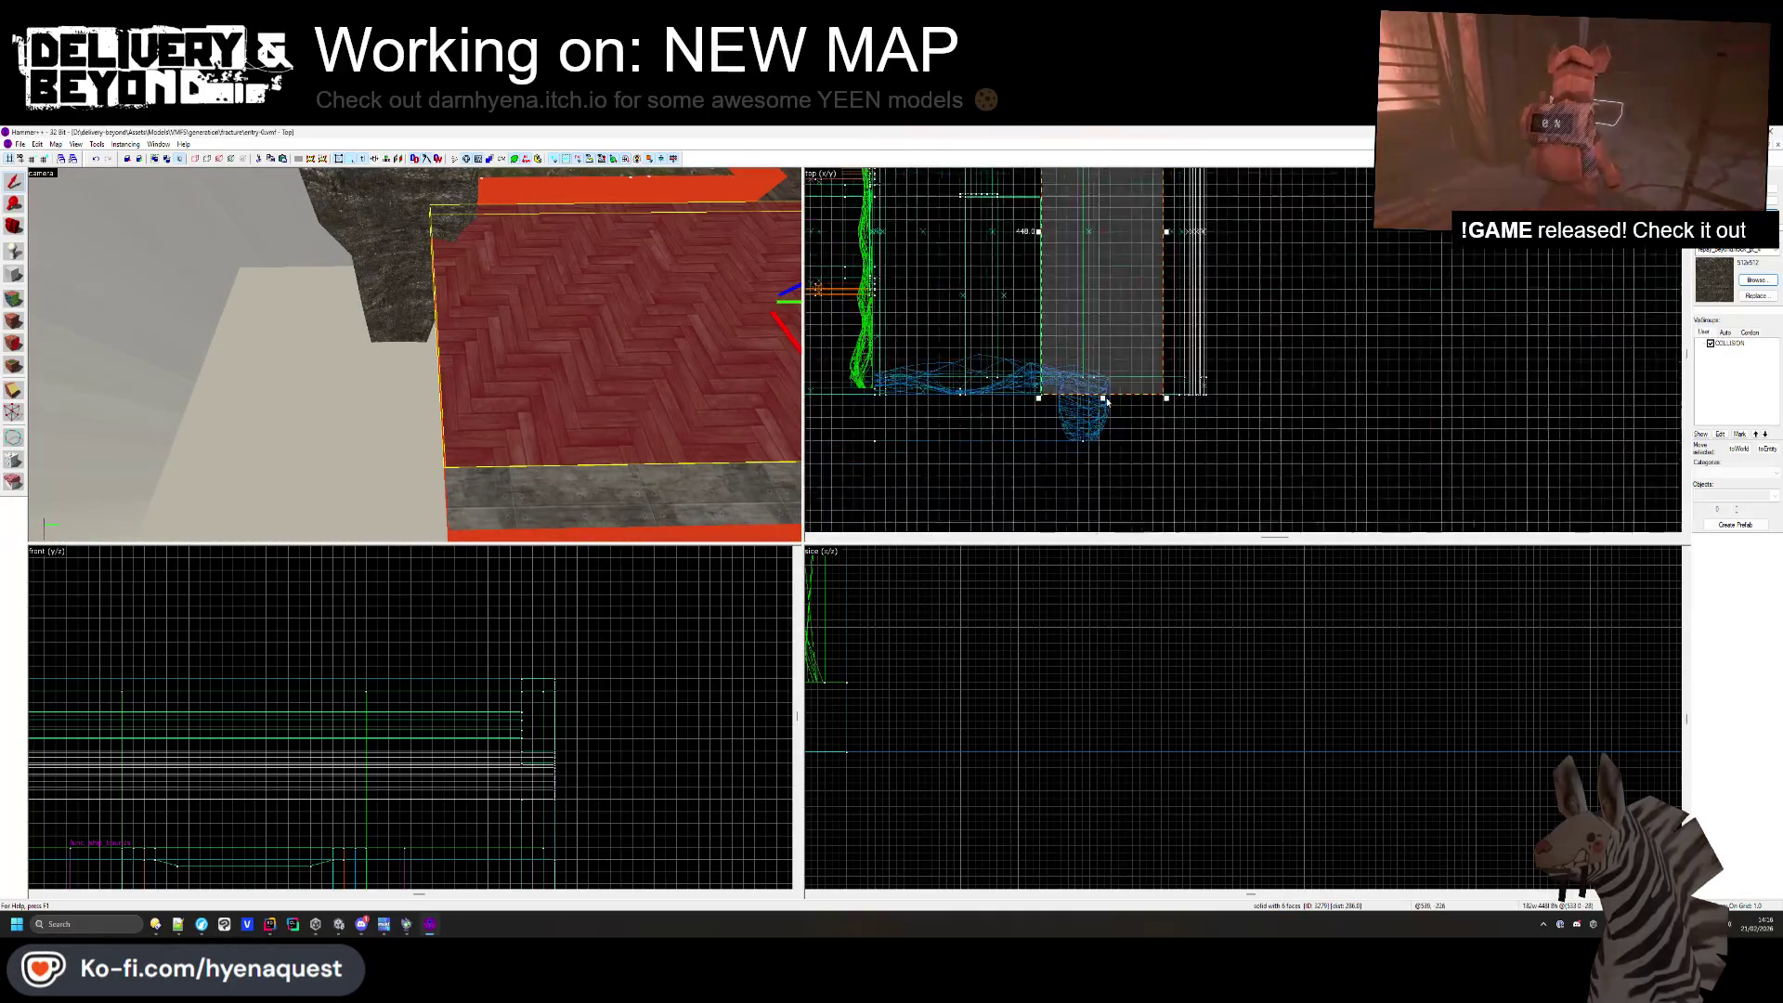
left_click(1101, 390)
scroll(1101, 390, "up", 3)
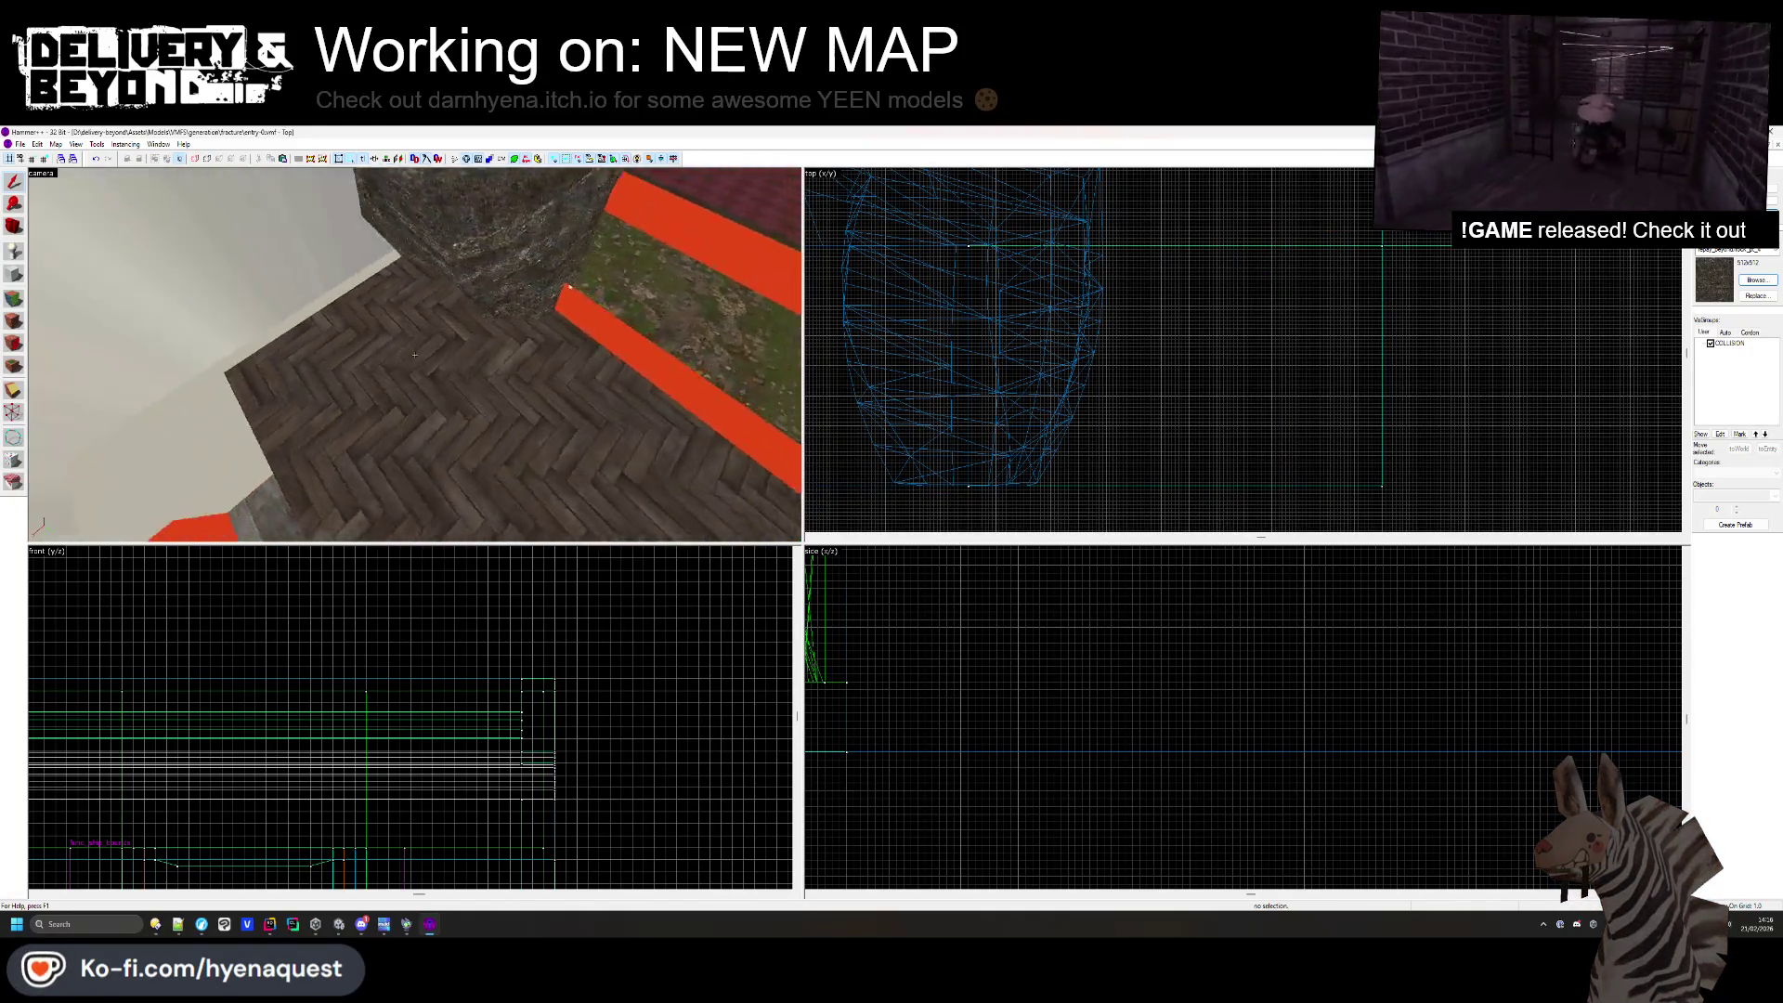
- Apply displacement noise with minimum 4 to the rock wall faces, then switch to Unity
left_click(13, 298)
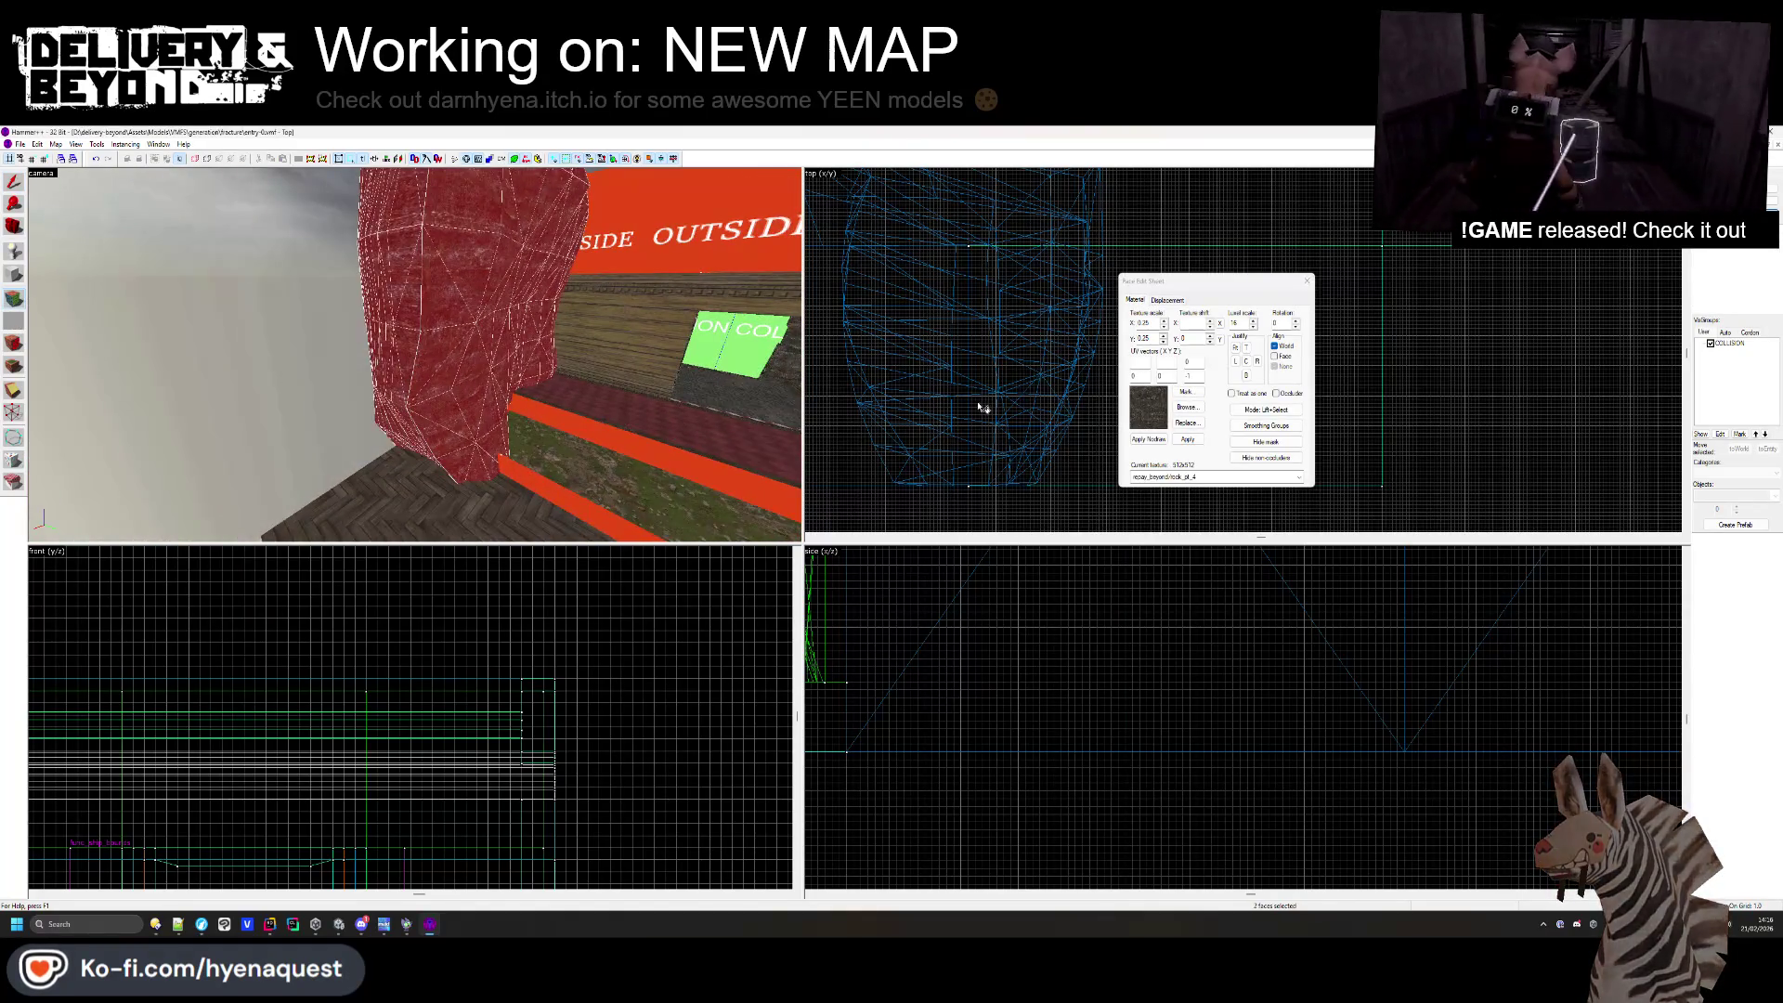
left_click(1167, 299)
left_click(1228, 358)
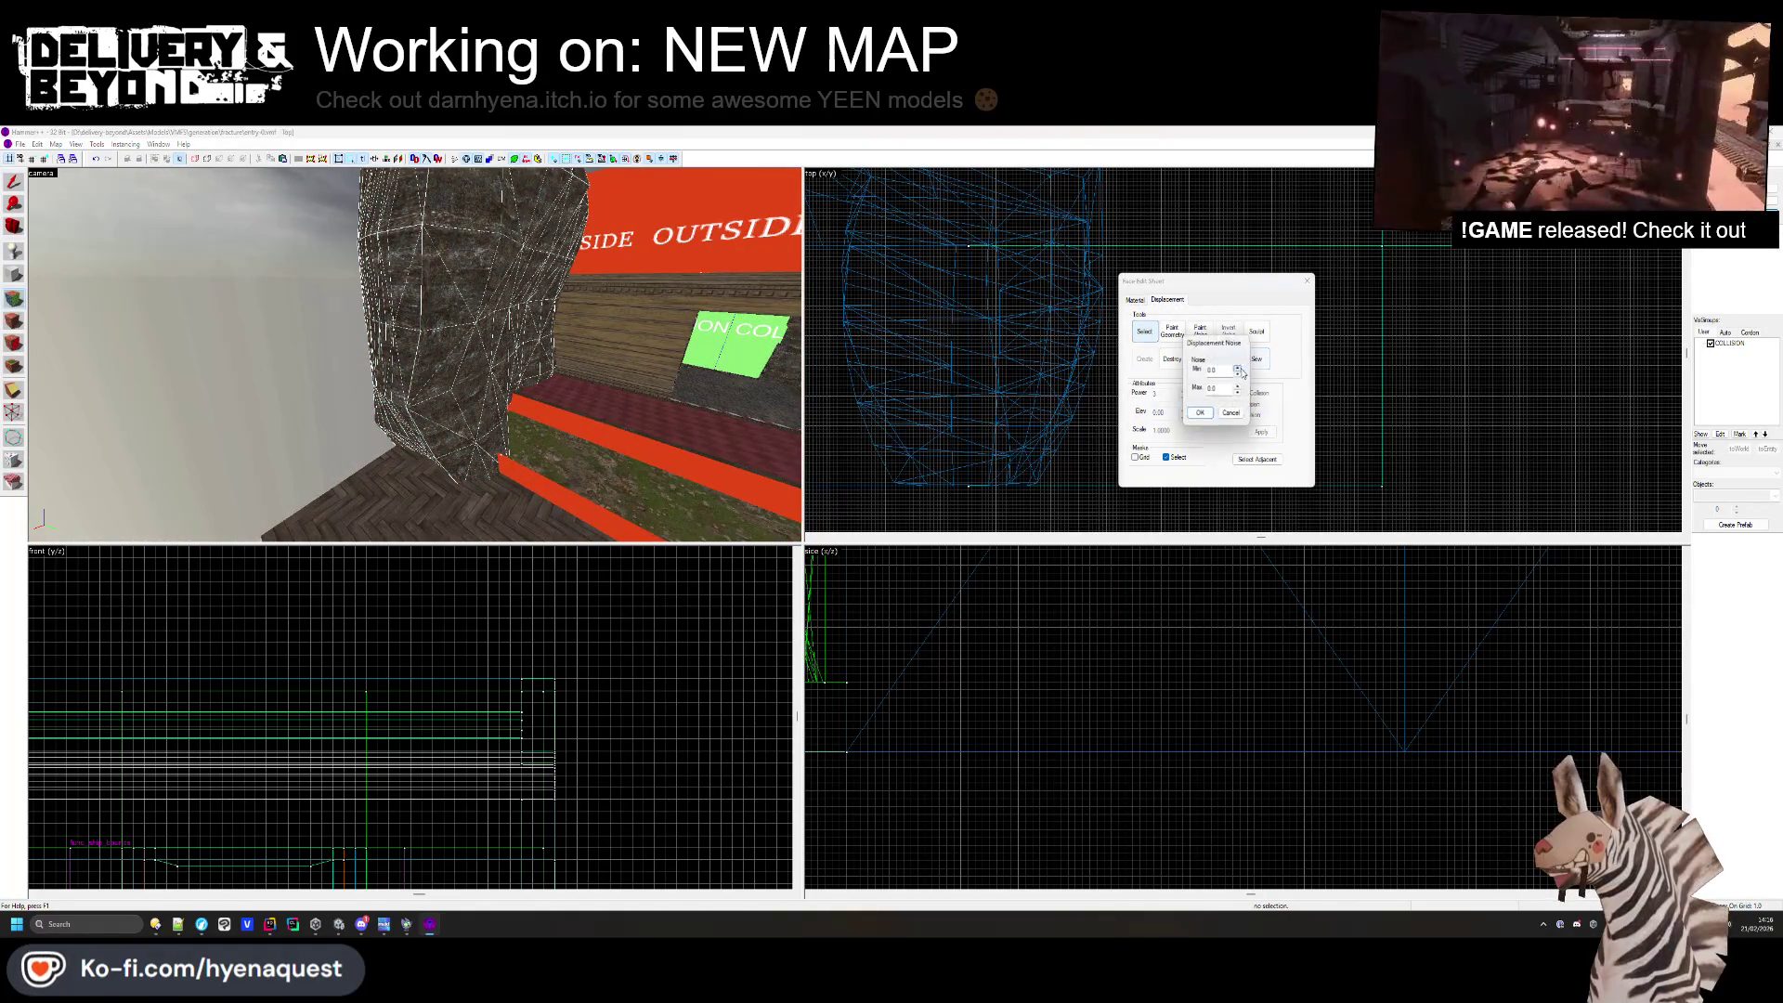
left_click(1239, 368)
left_click(1239, 387)
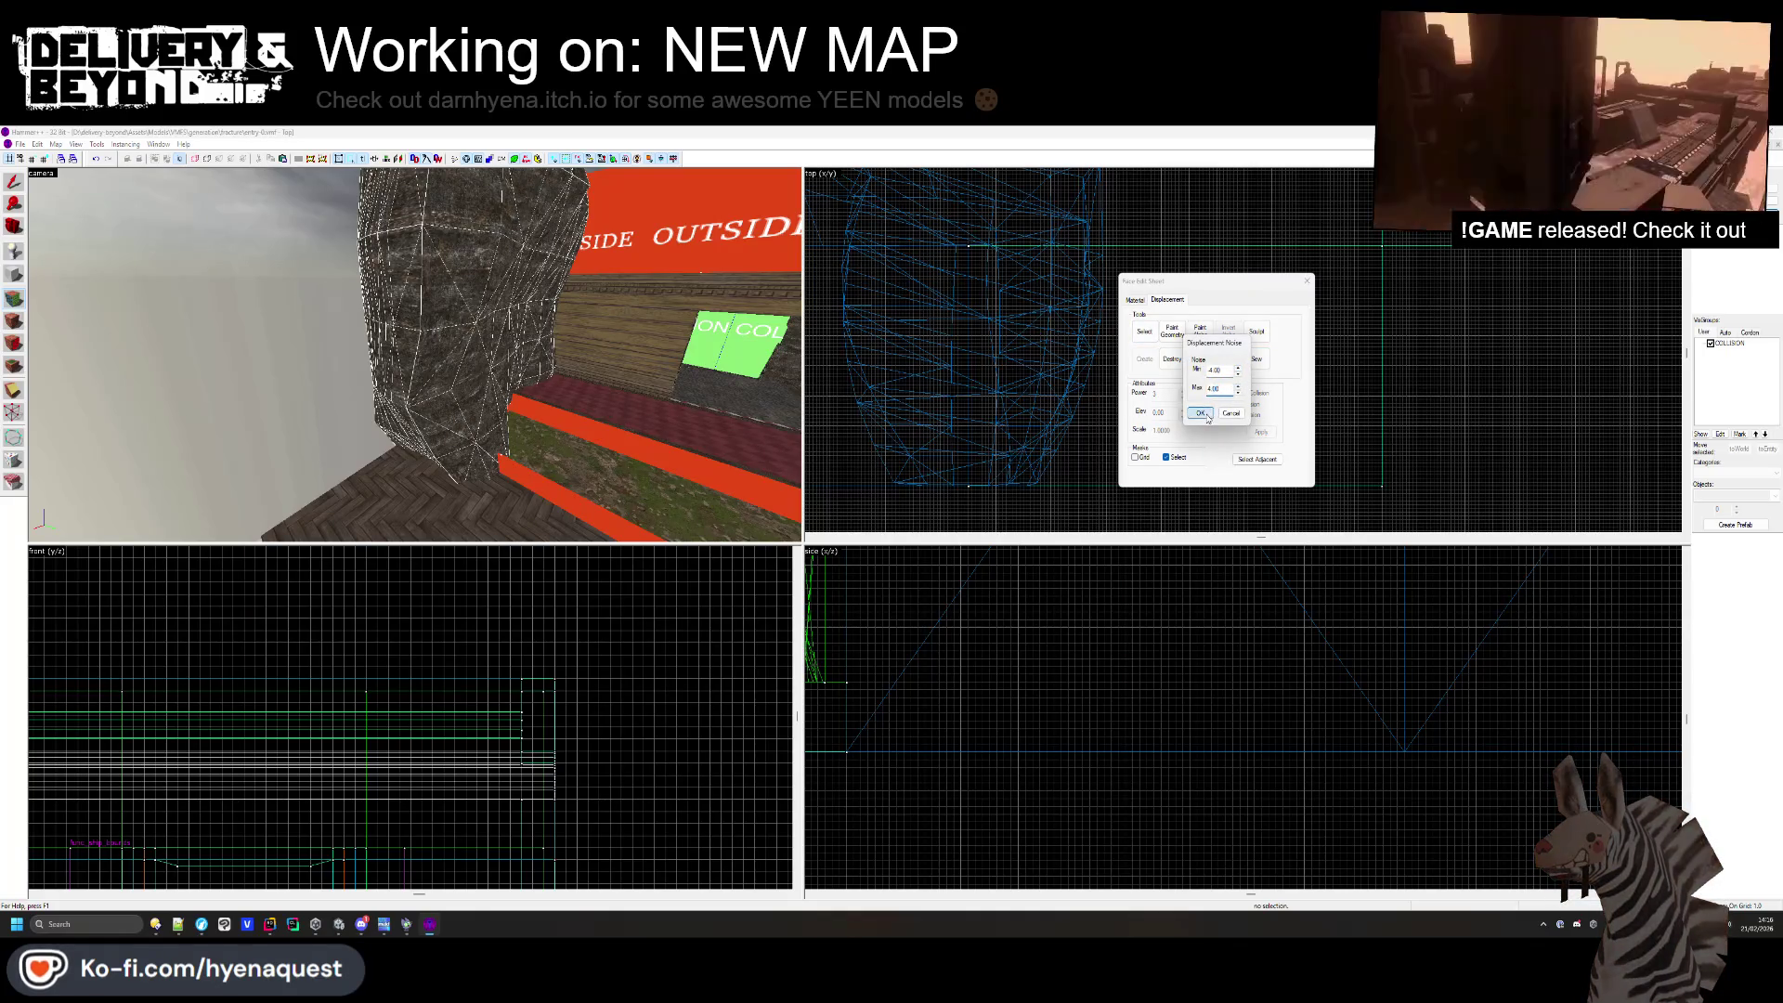
left_click(1206, 416)
left_click(1307, 281)
key("z")
key("alt+Tab")
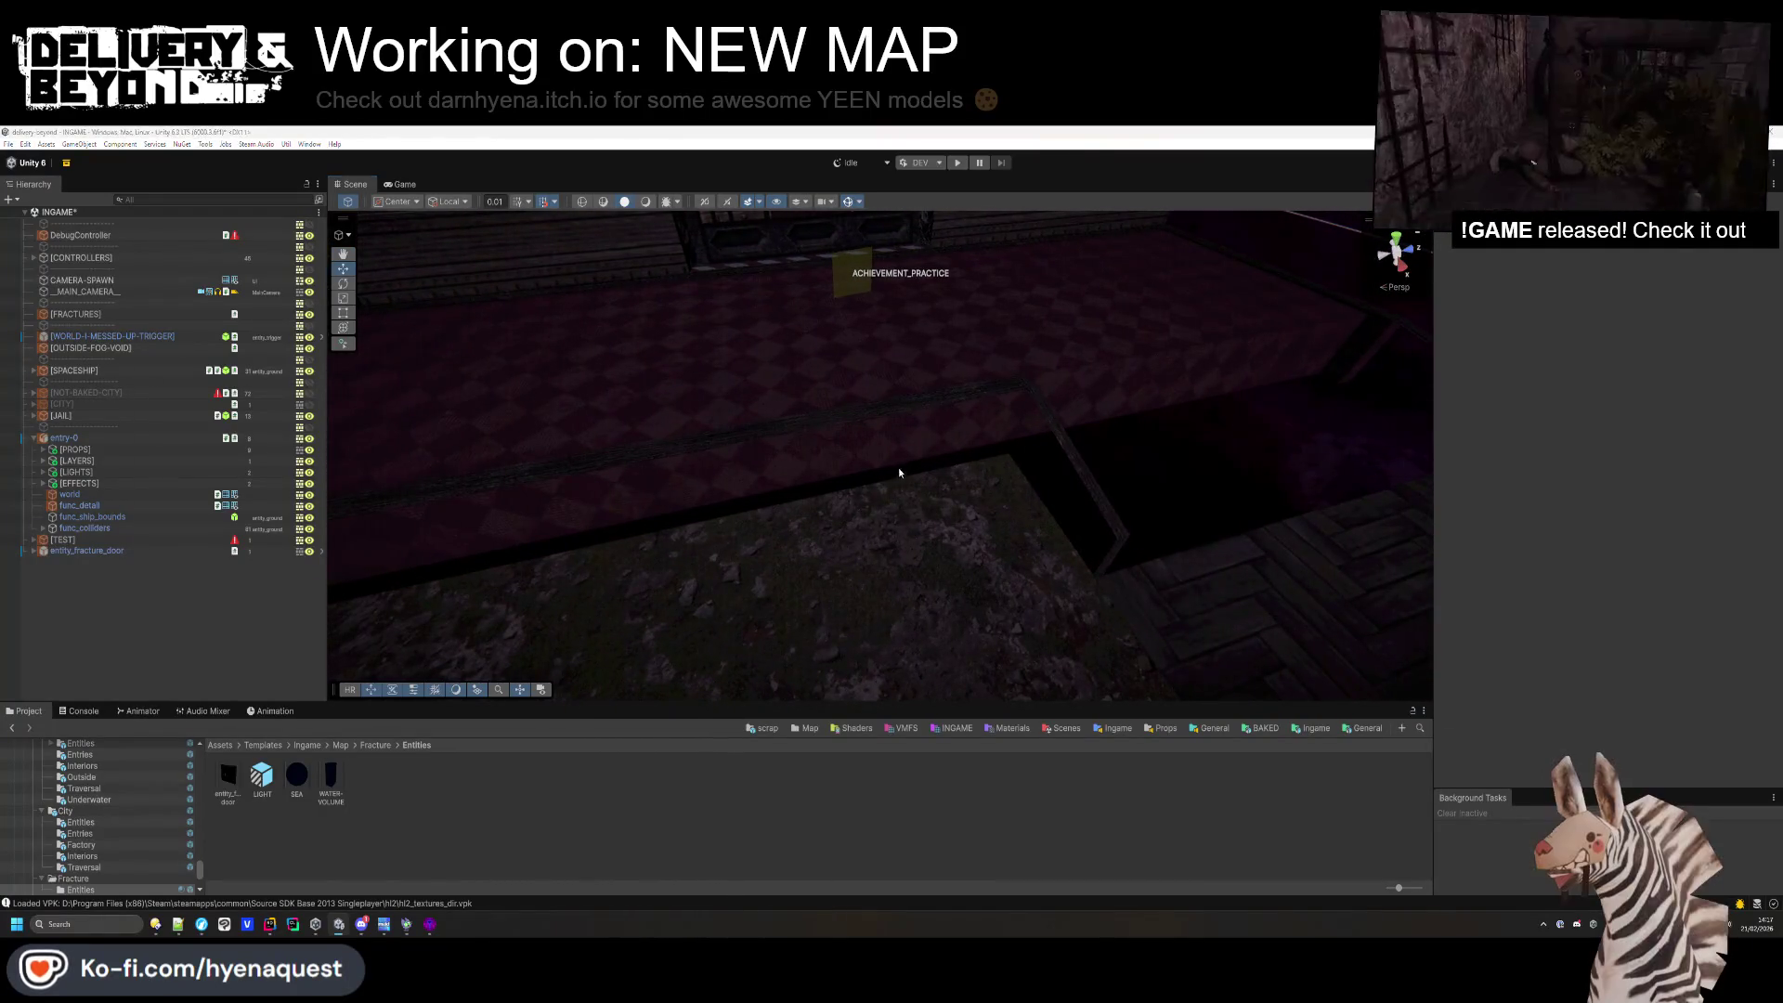
key("alt+Tab")
key("alt+Tab")
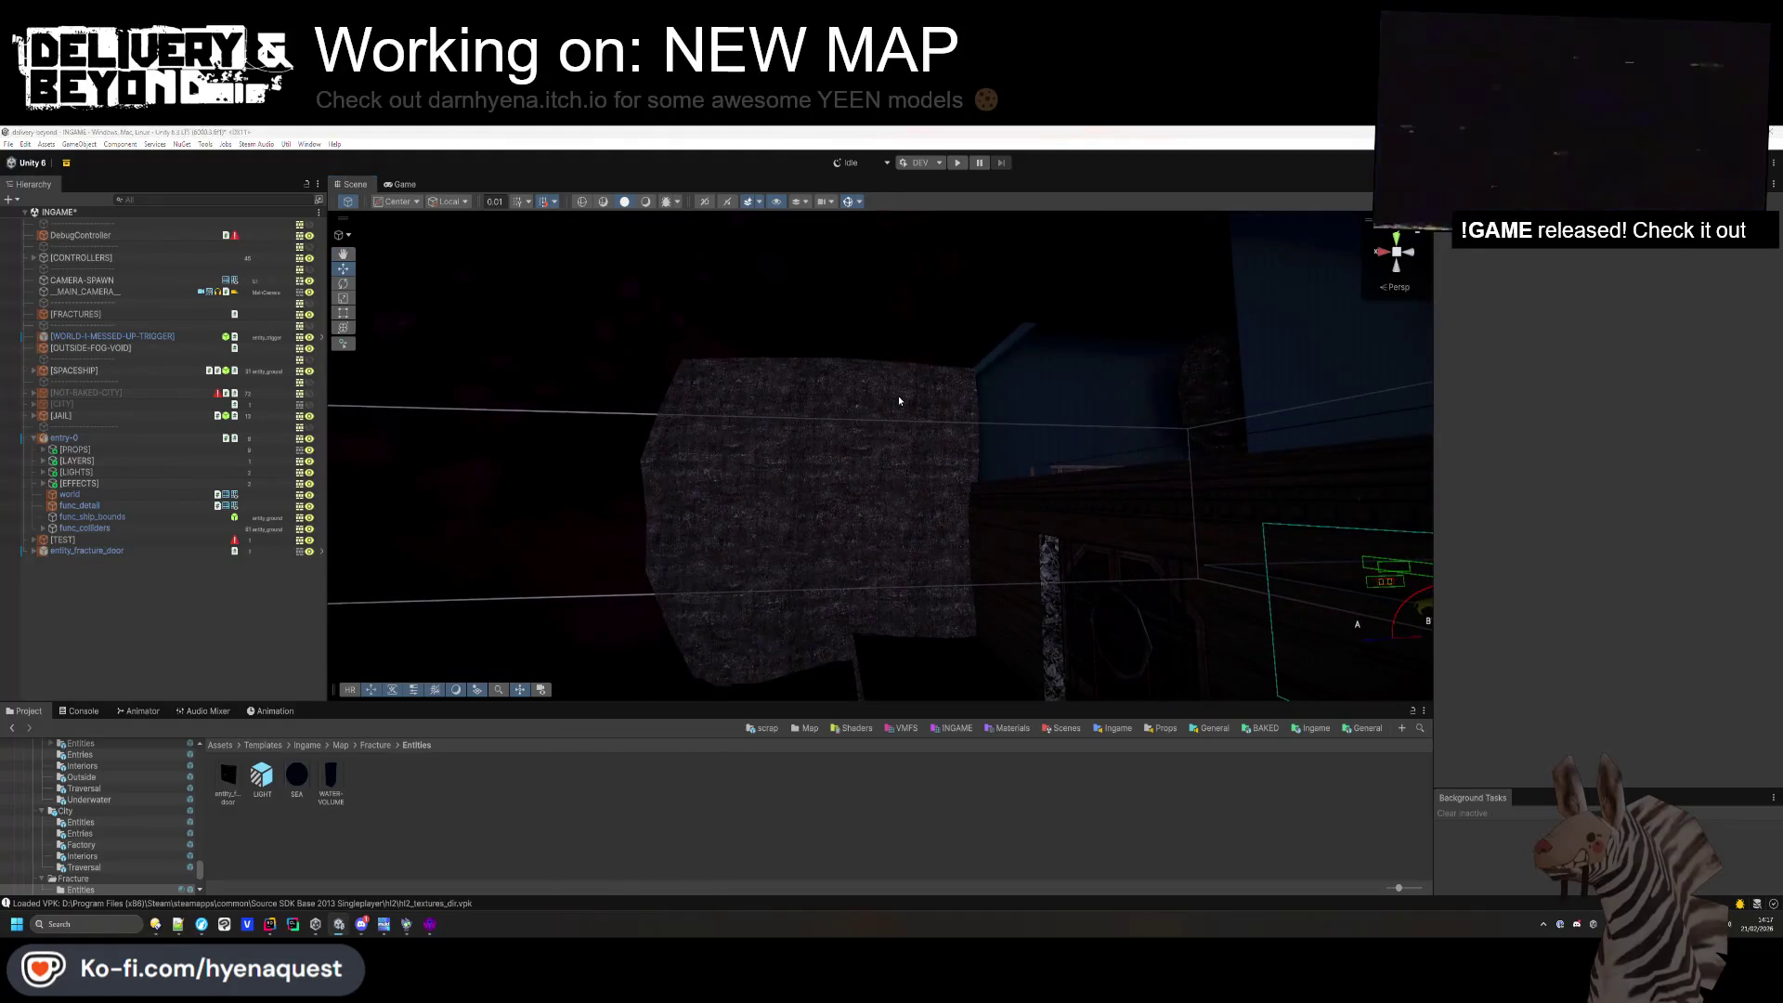
key("alt+Tab")
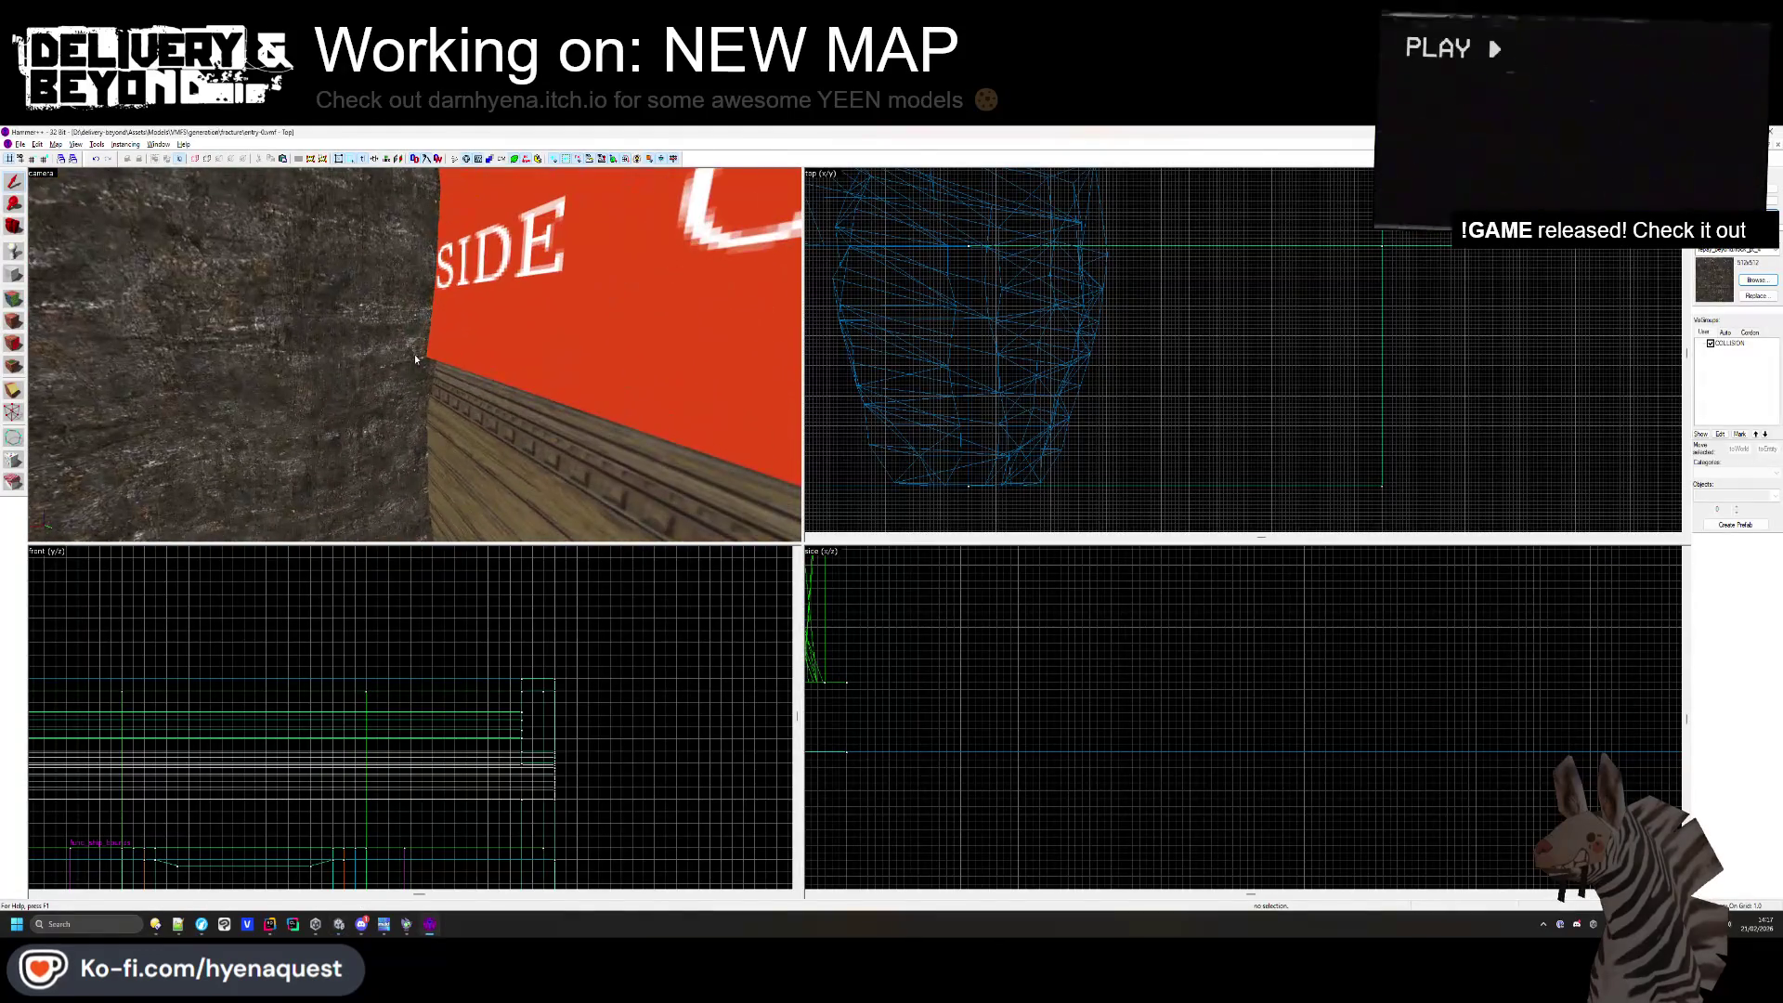
- Select the red wall face, back the camera toward the doorway, and close face editing
left_click(17, 303)
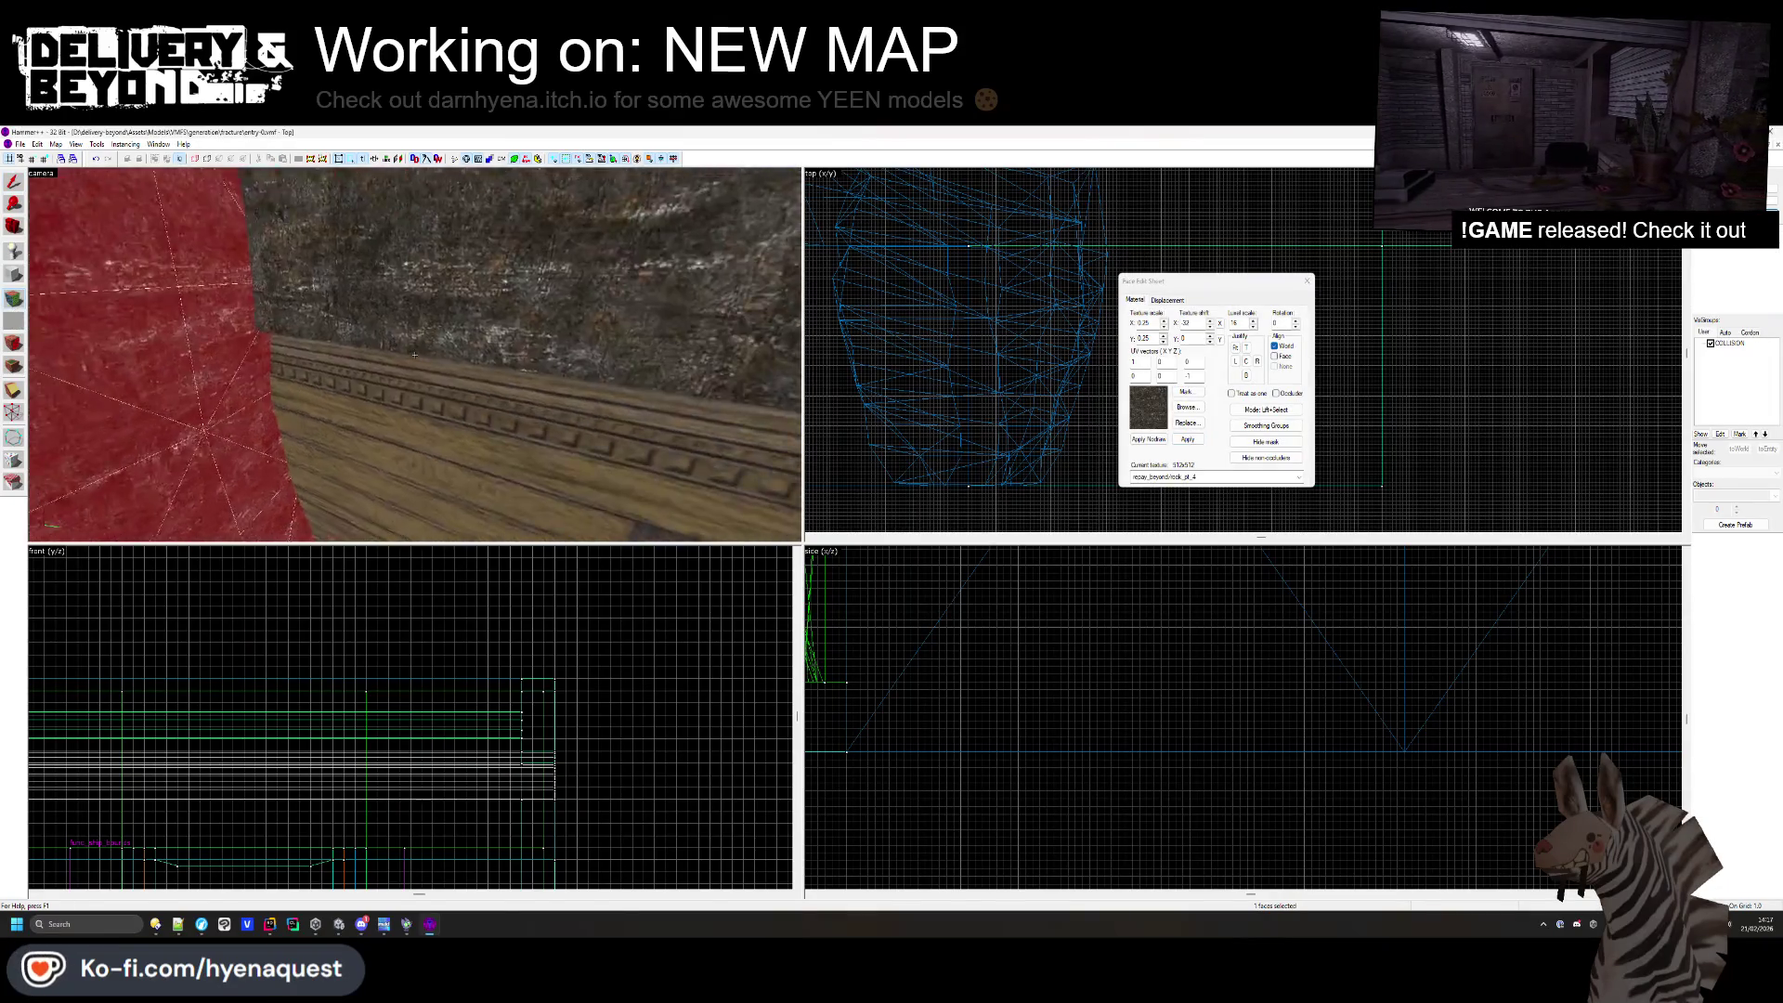
key("z")
key("s")
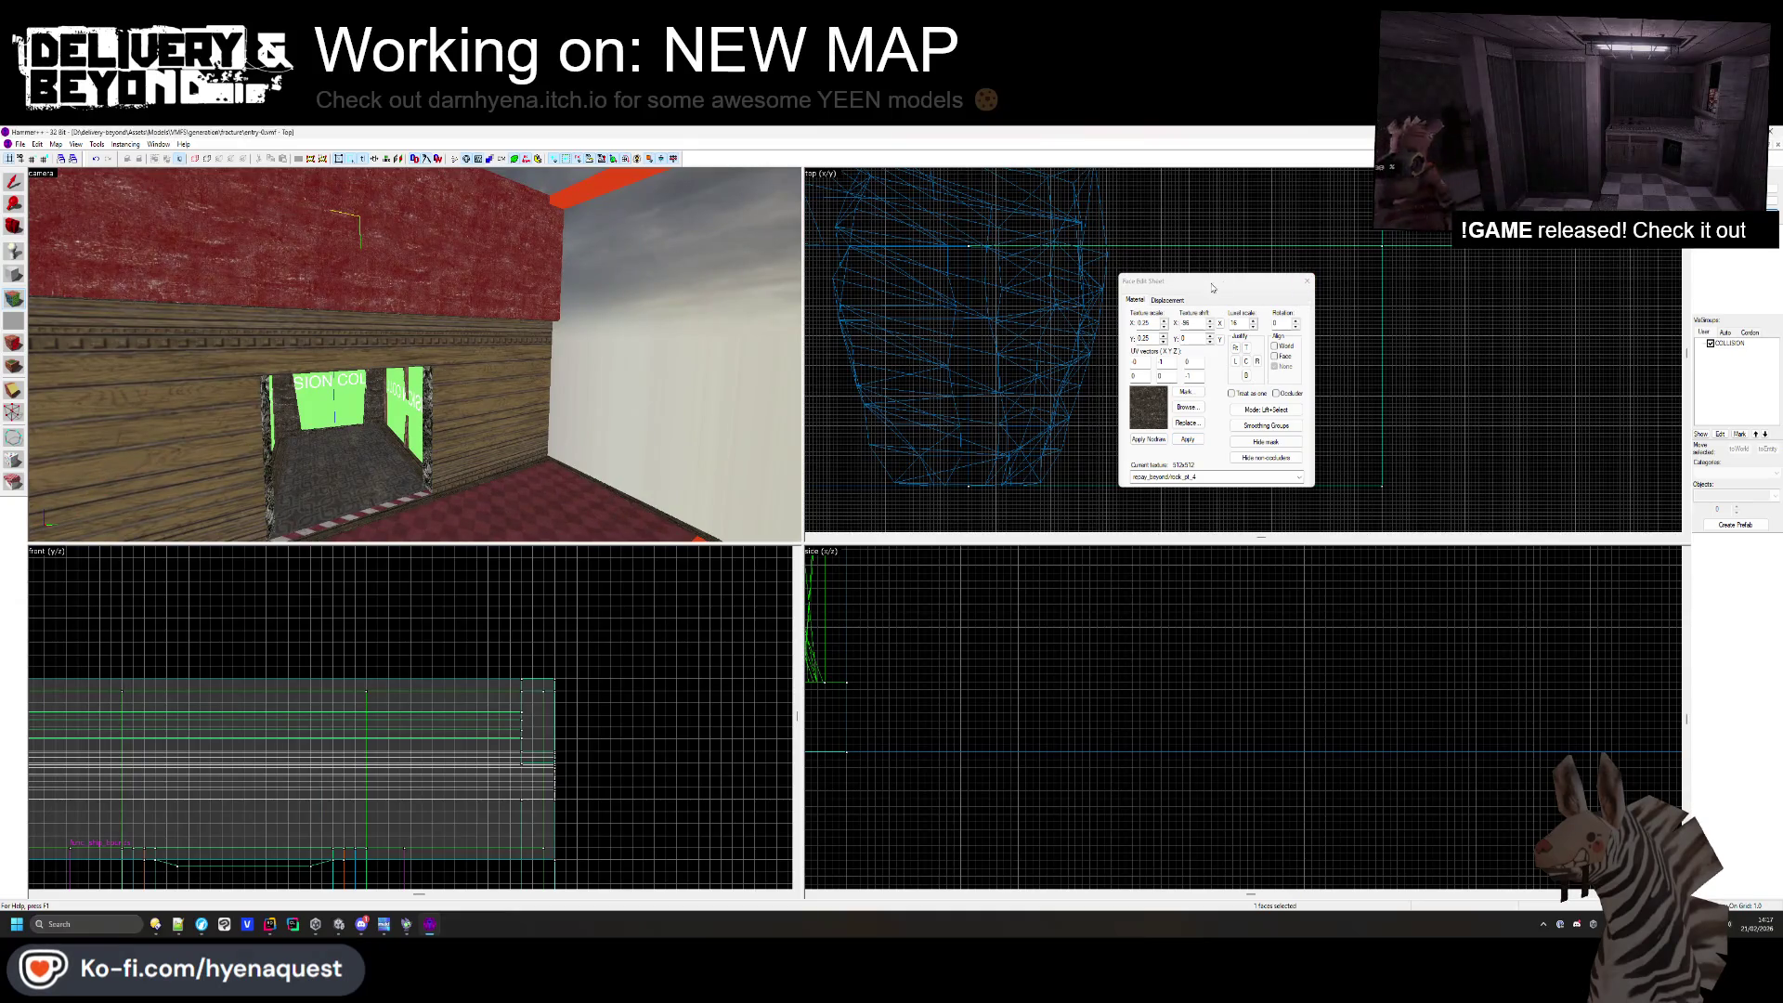
left_click(1307, 280)
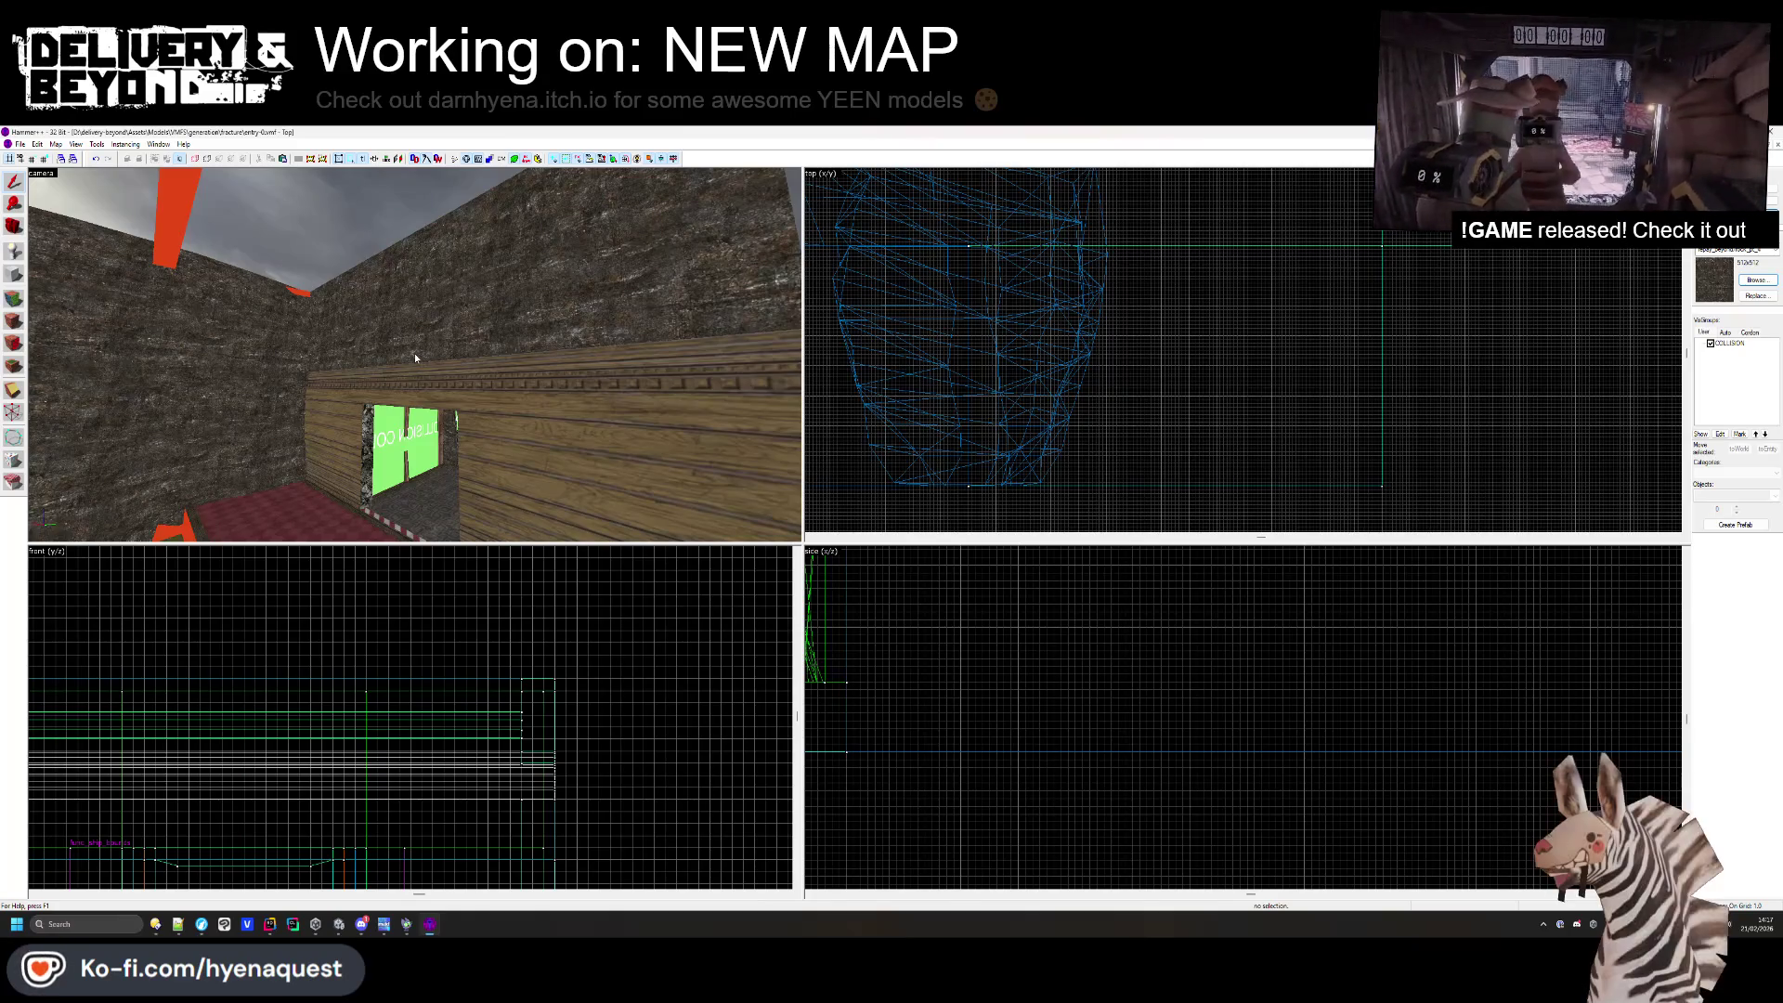
- Select the left, front and neighbouring rock wall faces and world-align them
left_click(13, 299)
left_click(299, 323)
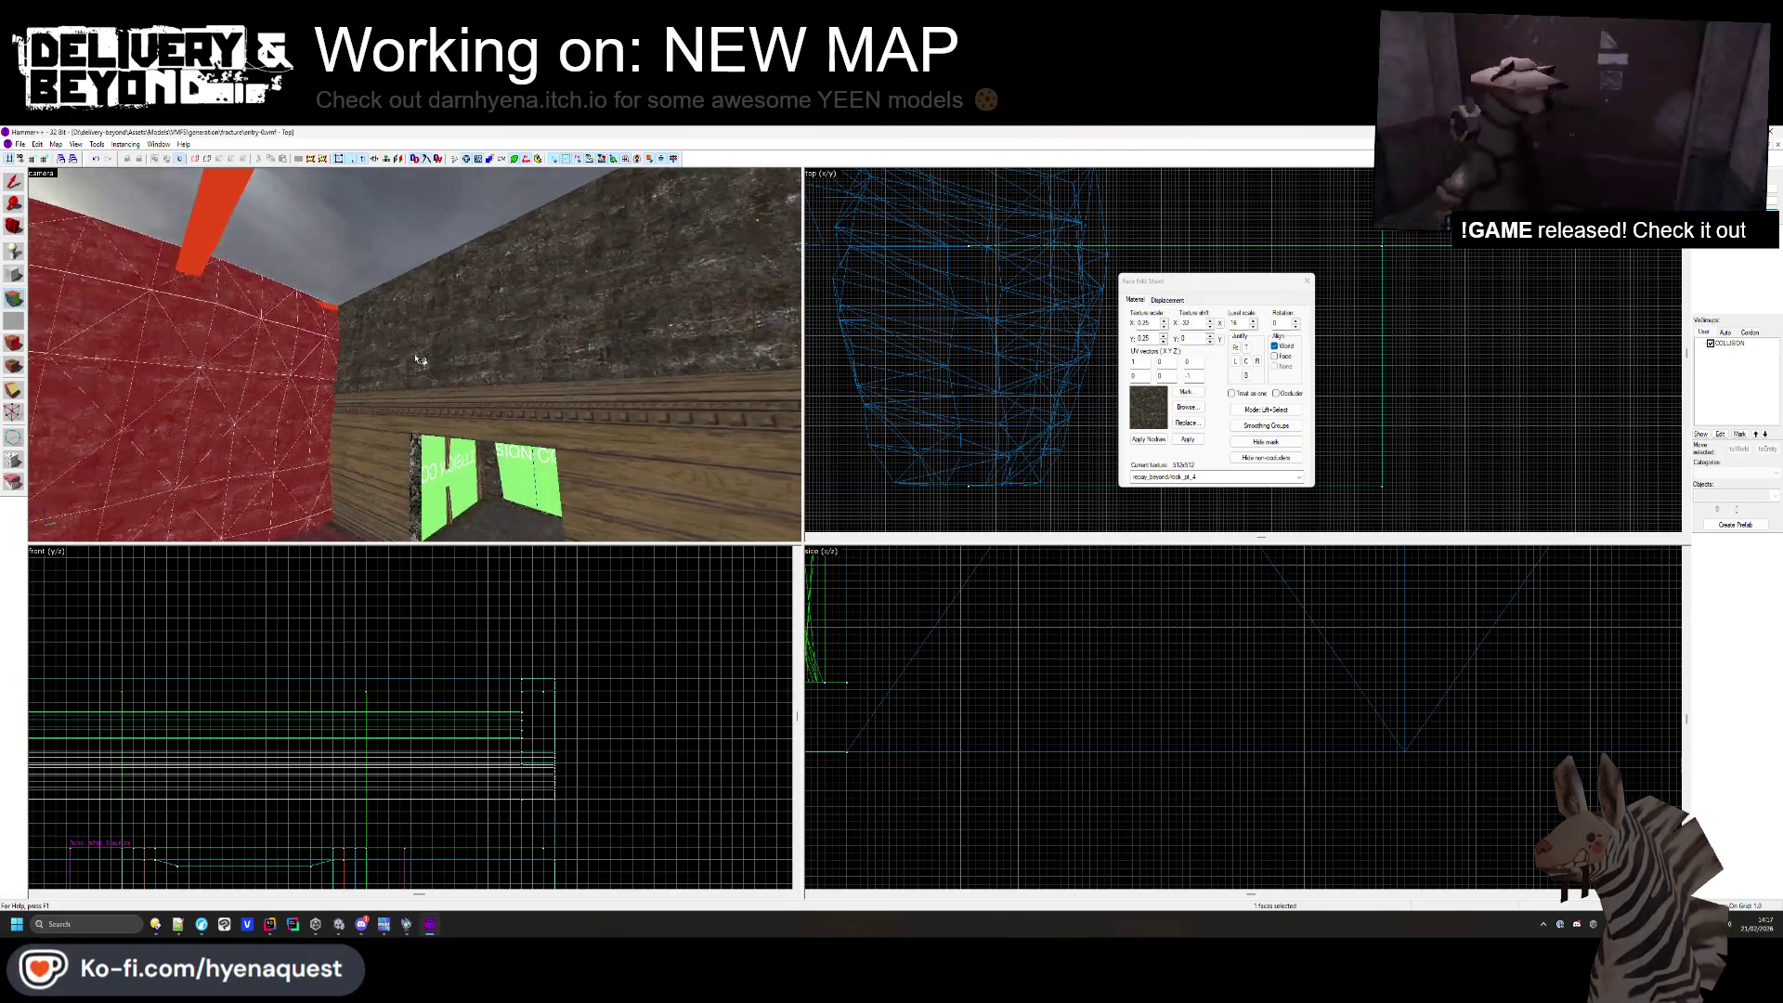
left_click(474, 379)
left_click_drag(415, 355, 445, 322)
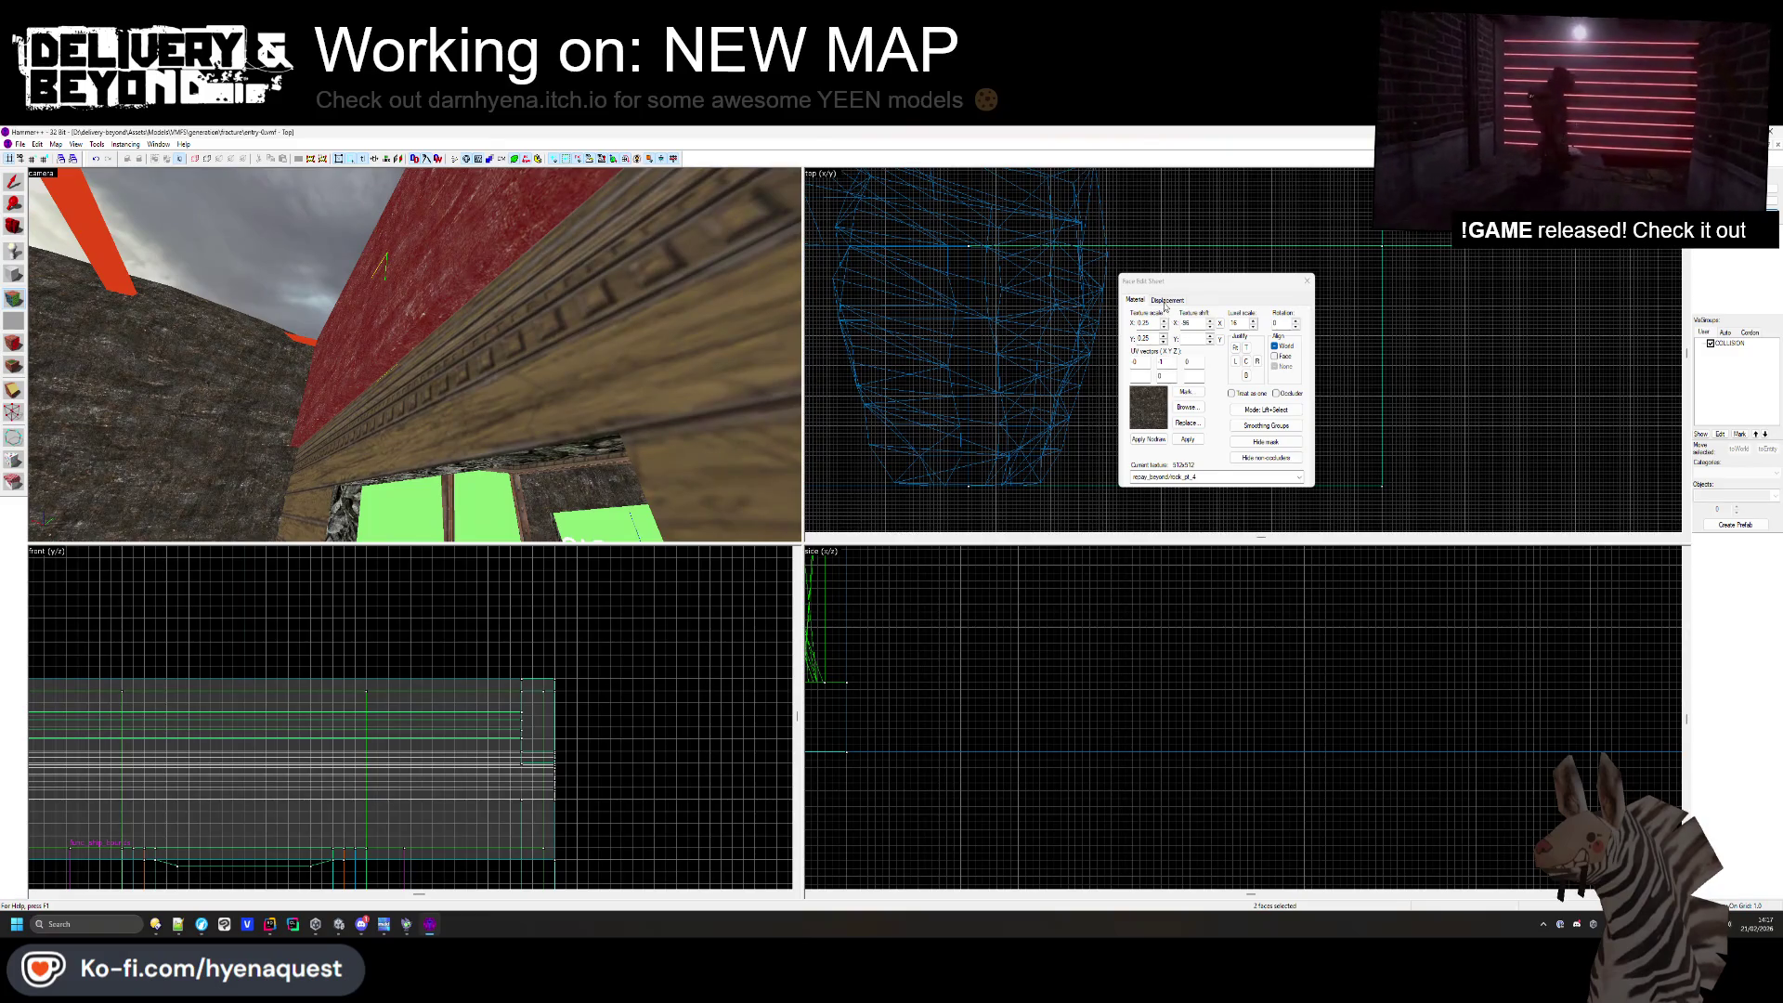
- Convert the selected wall faces to displacements and paint raised bumps across the rock surface
left_click(1166, 301)
left_click(1200, 396)
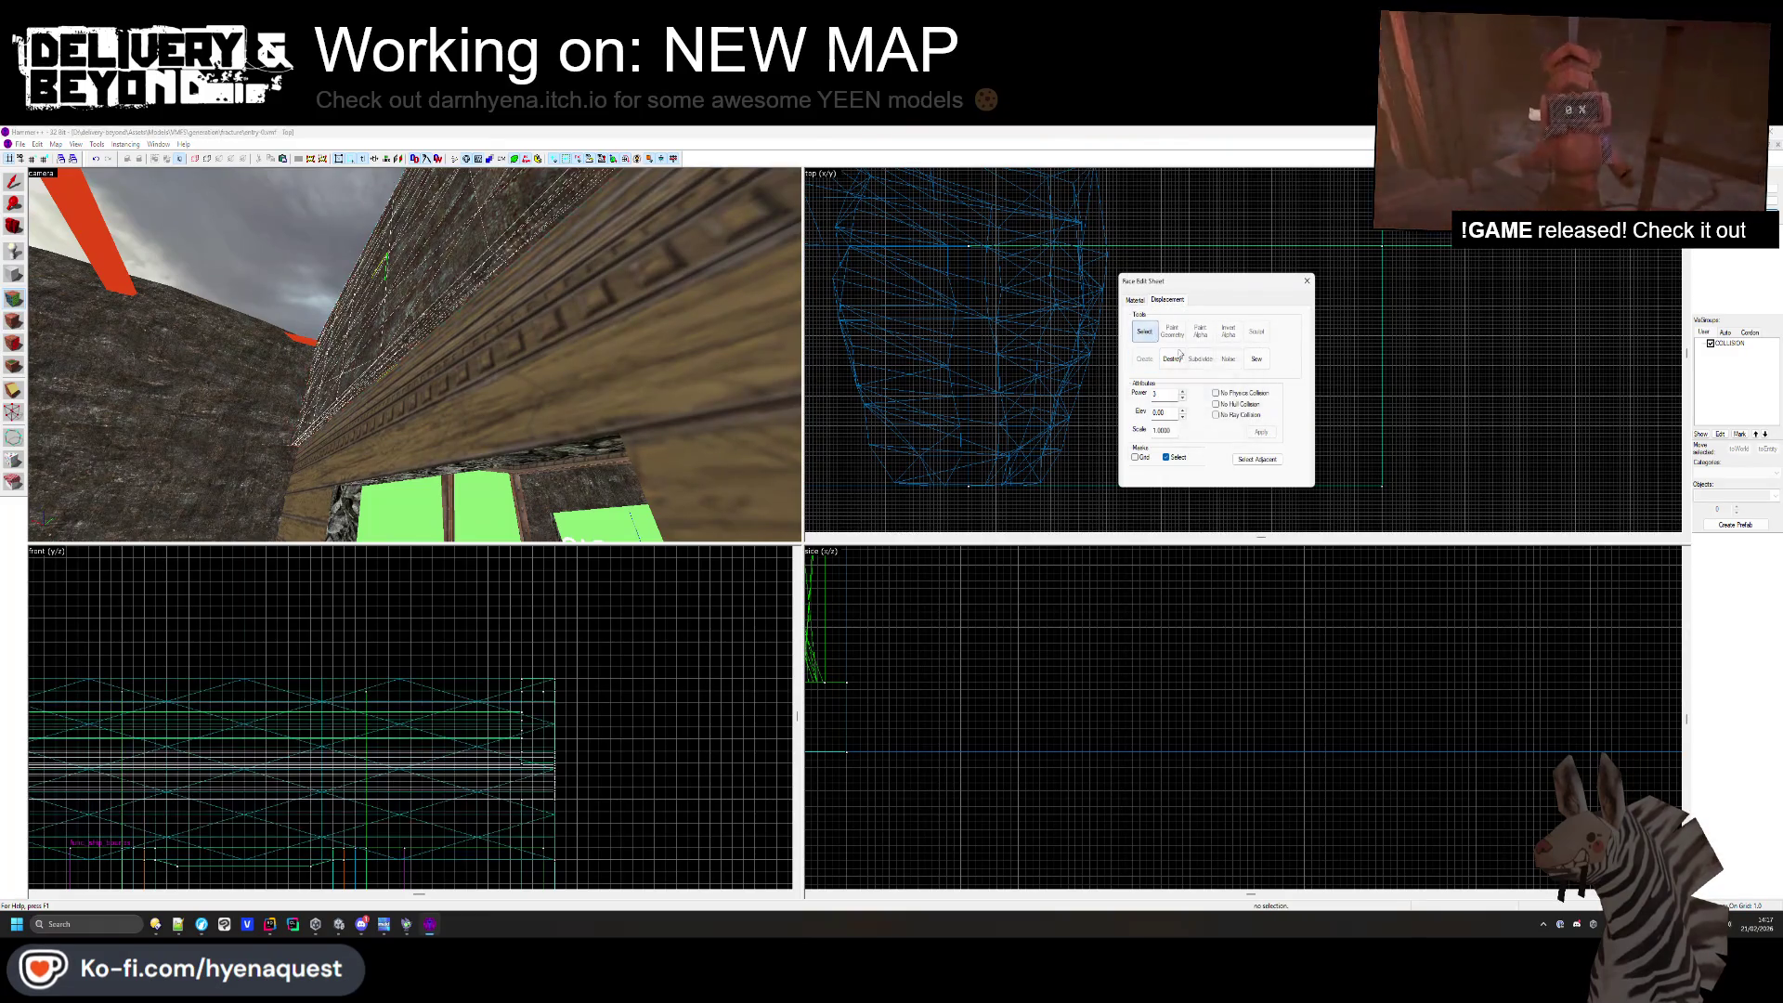
left_click(1172, 331)
left_click_drag(414, 354, 433, 347)
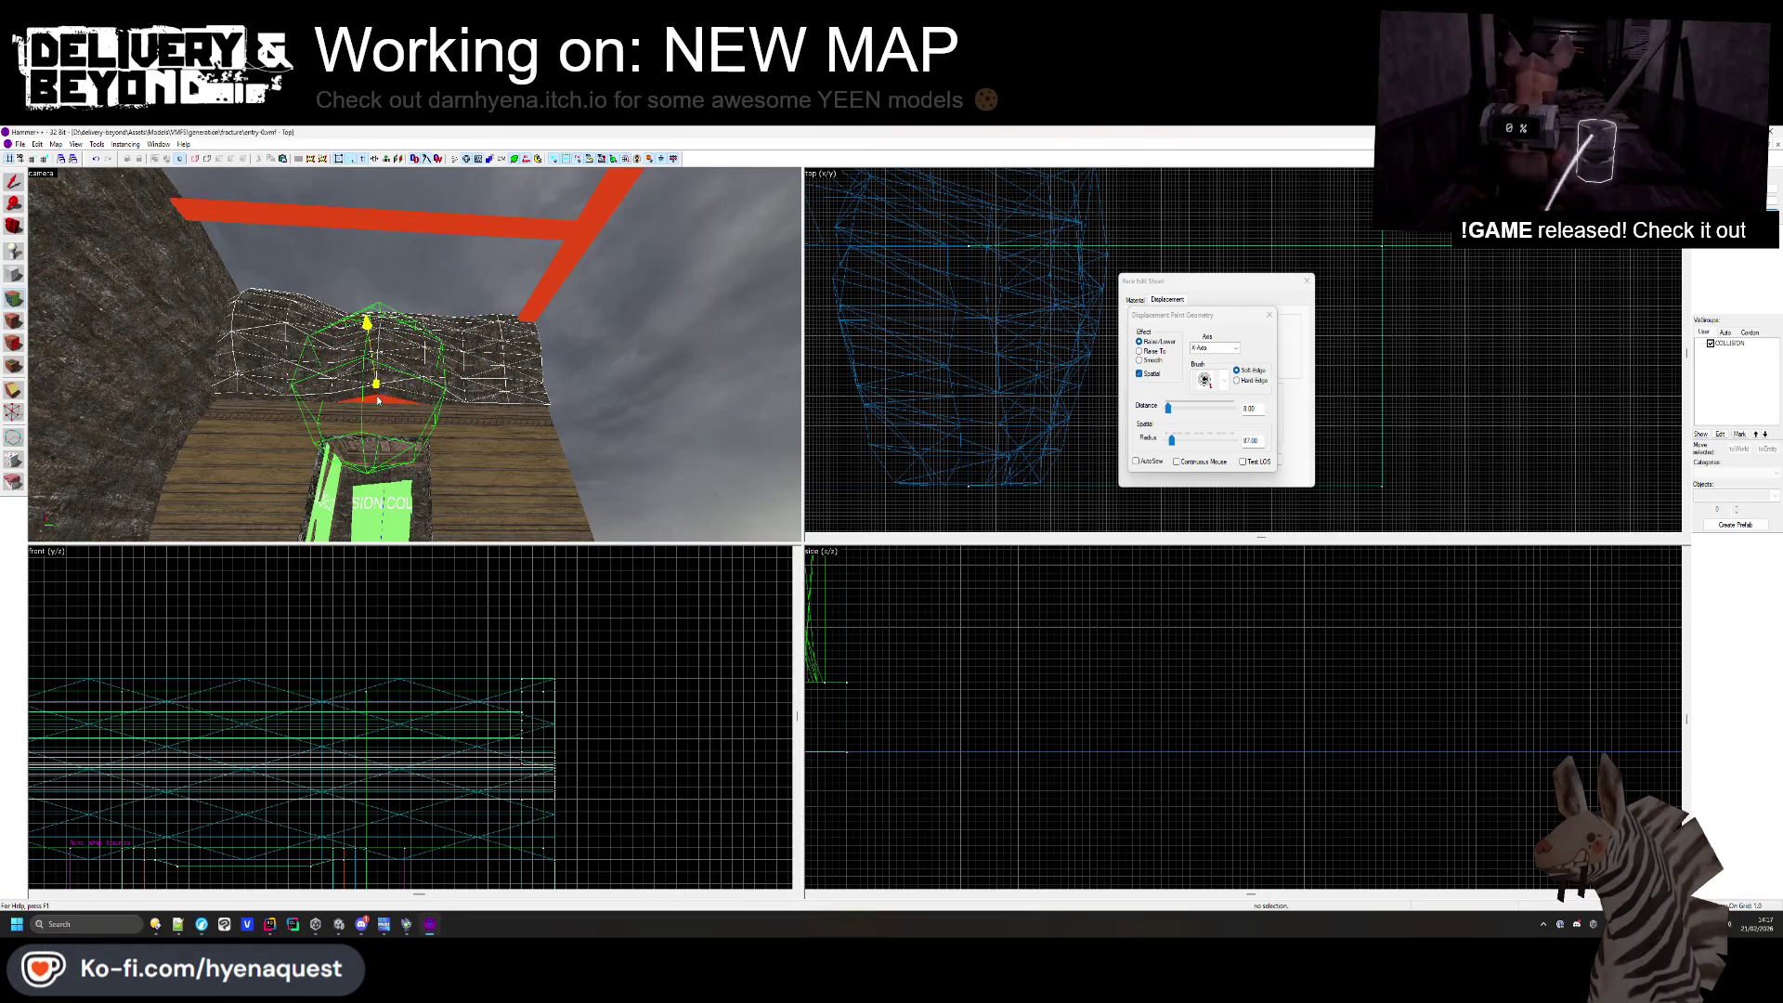
left_click_drag(520, 385, 355, 355)
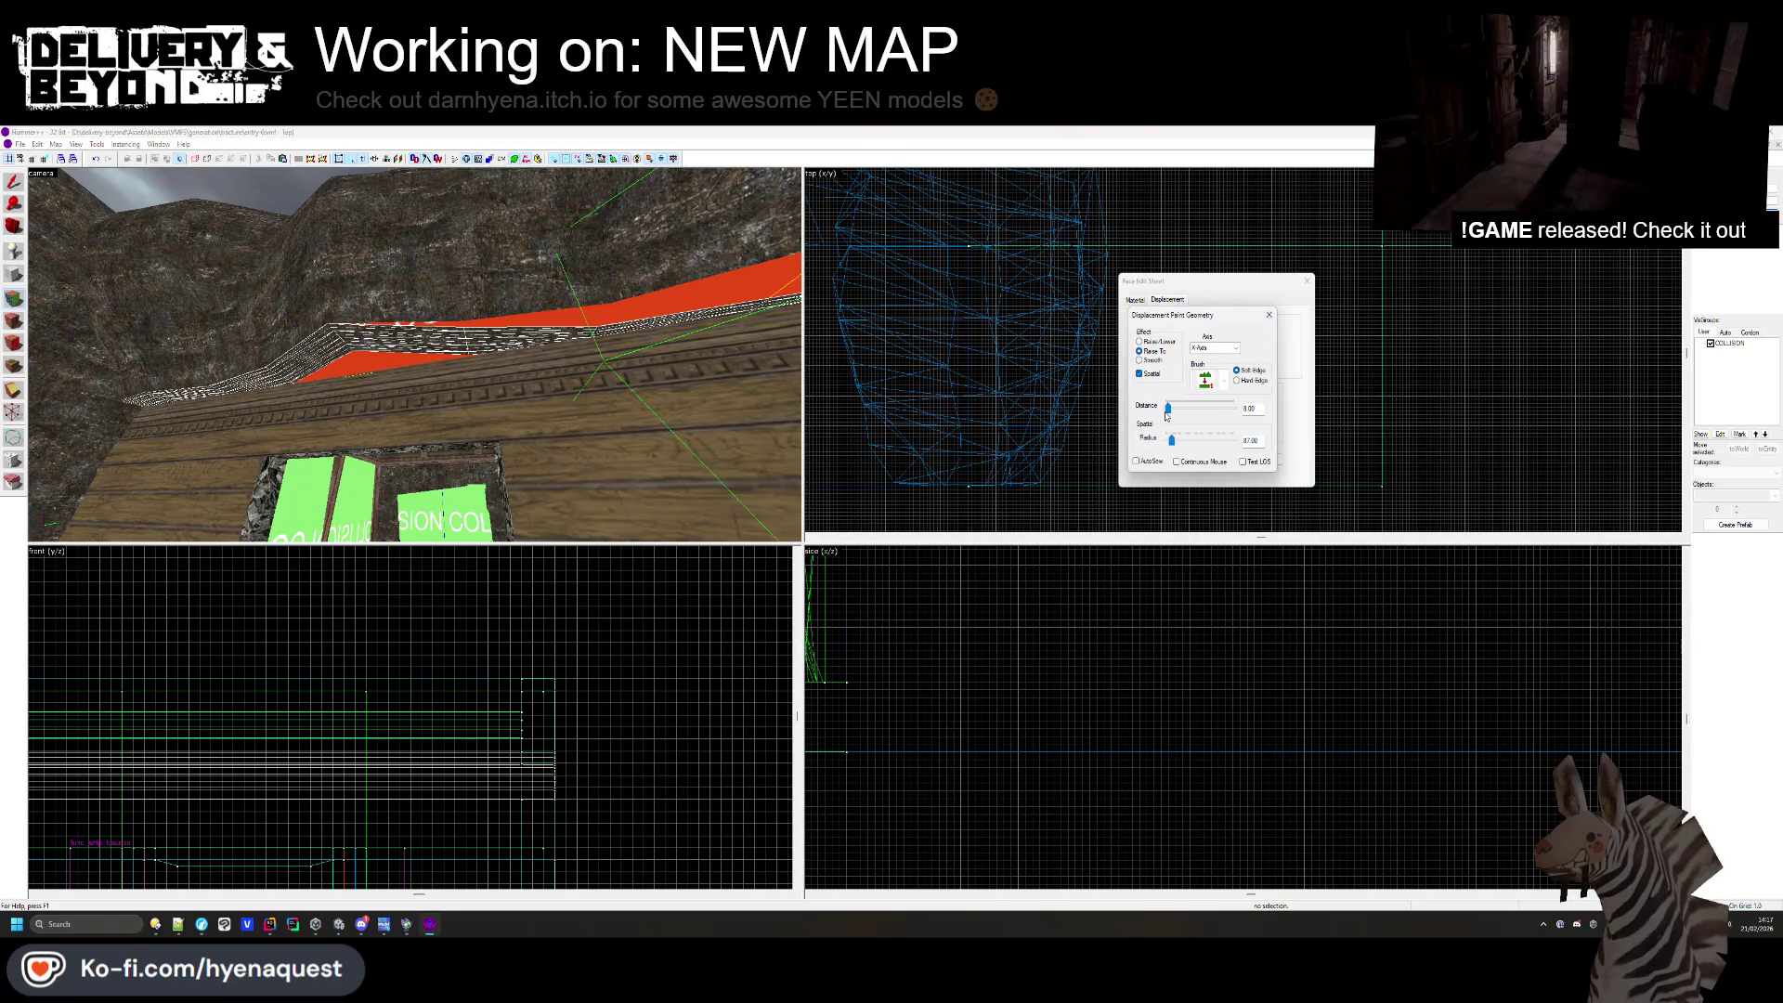
mouse_move(557, 390)
left_mouse_down()
mouse_move(356, 369)
mouse_move(1070, 326)
left_mouse_up()
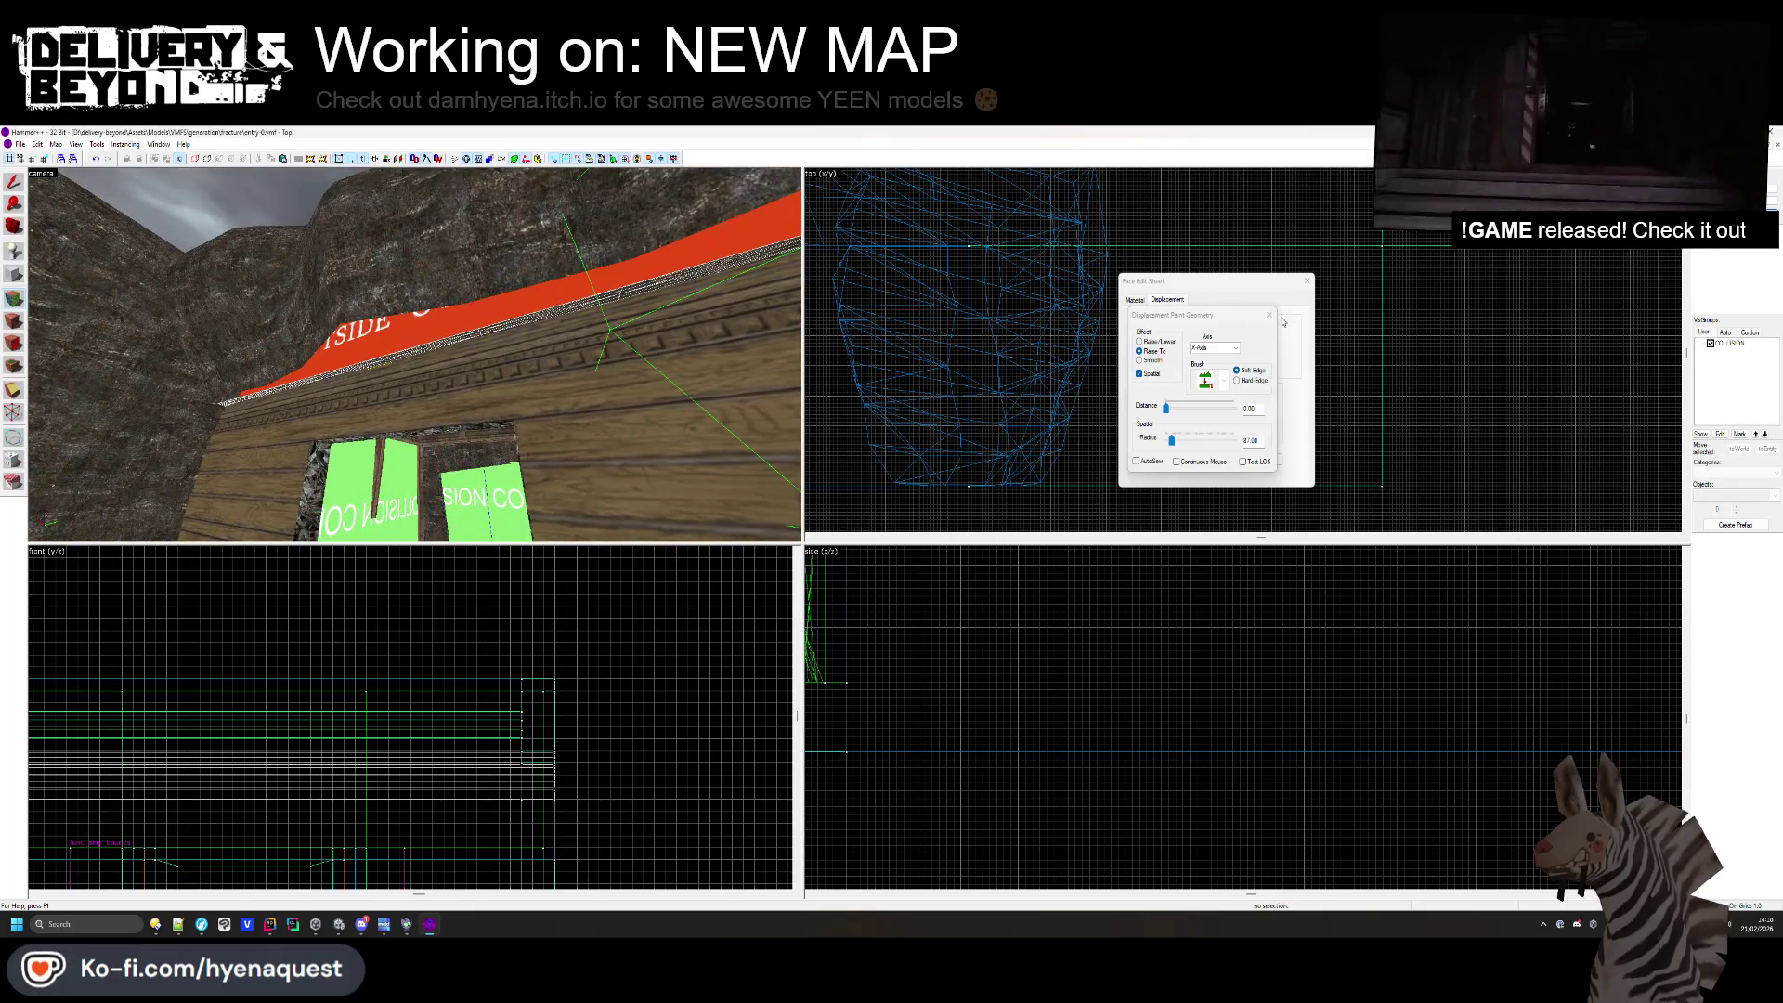
- Finish sculpting, sew the displacement edges together, and close face editing
left_click(1269, 314)
left_click(1256, 358)
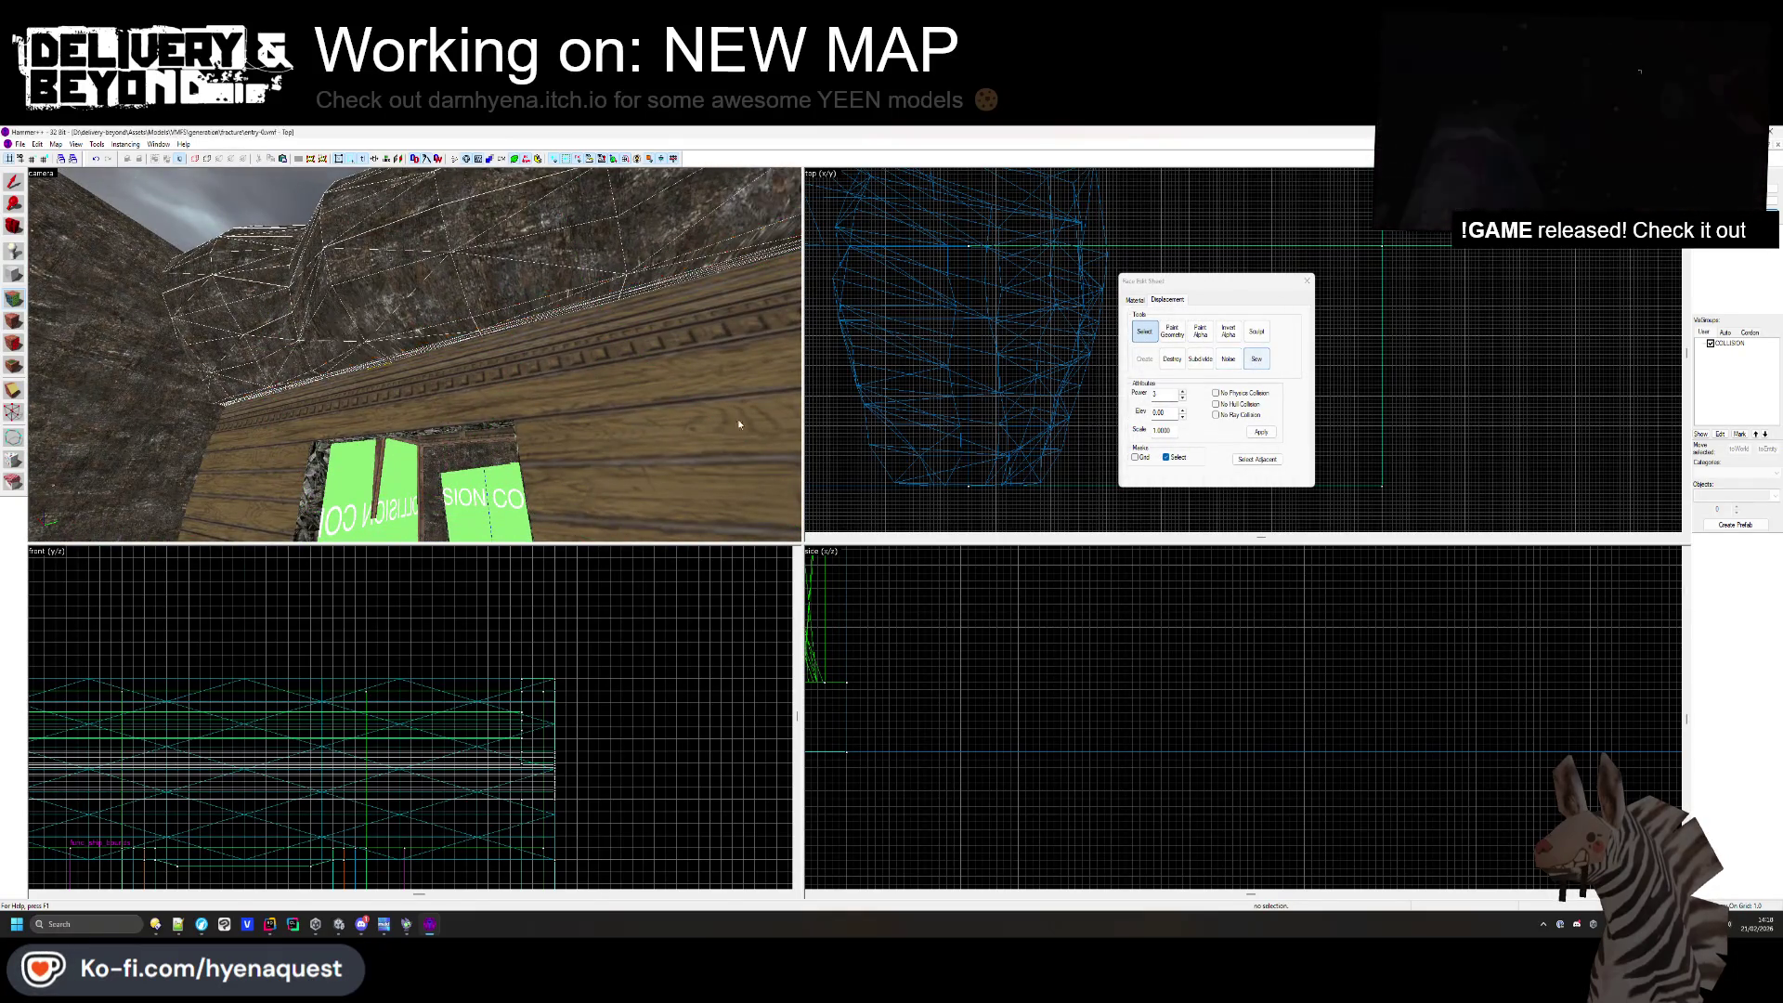
key("z")
key("shift+s")
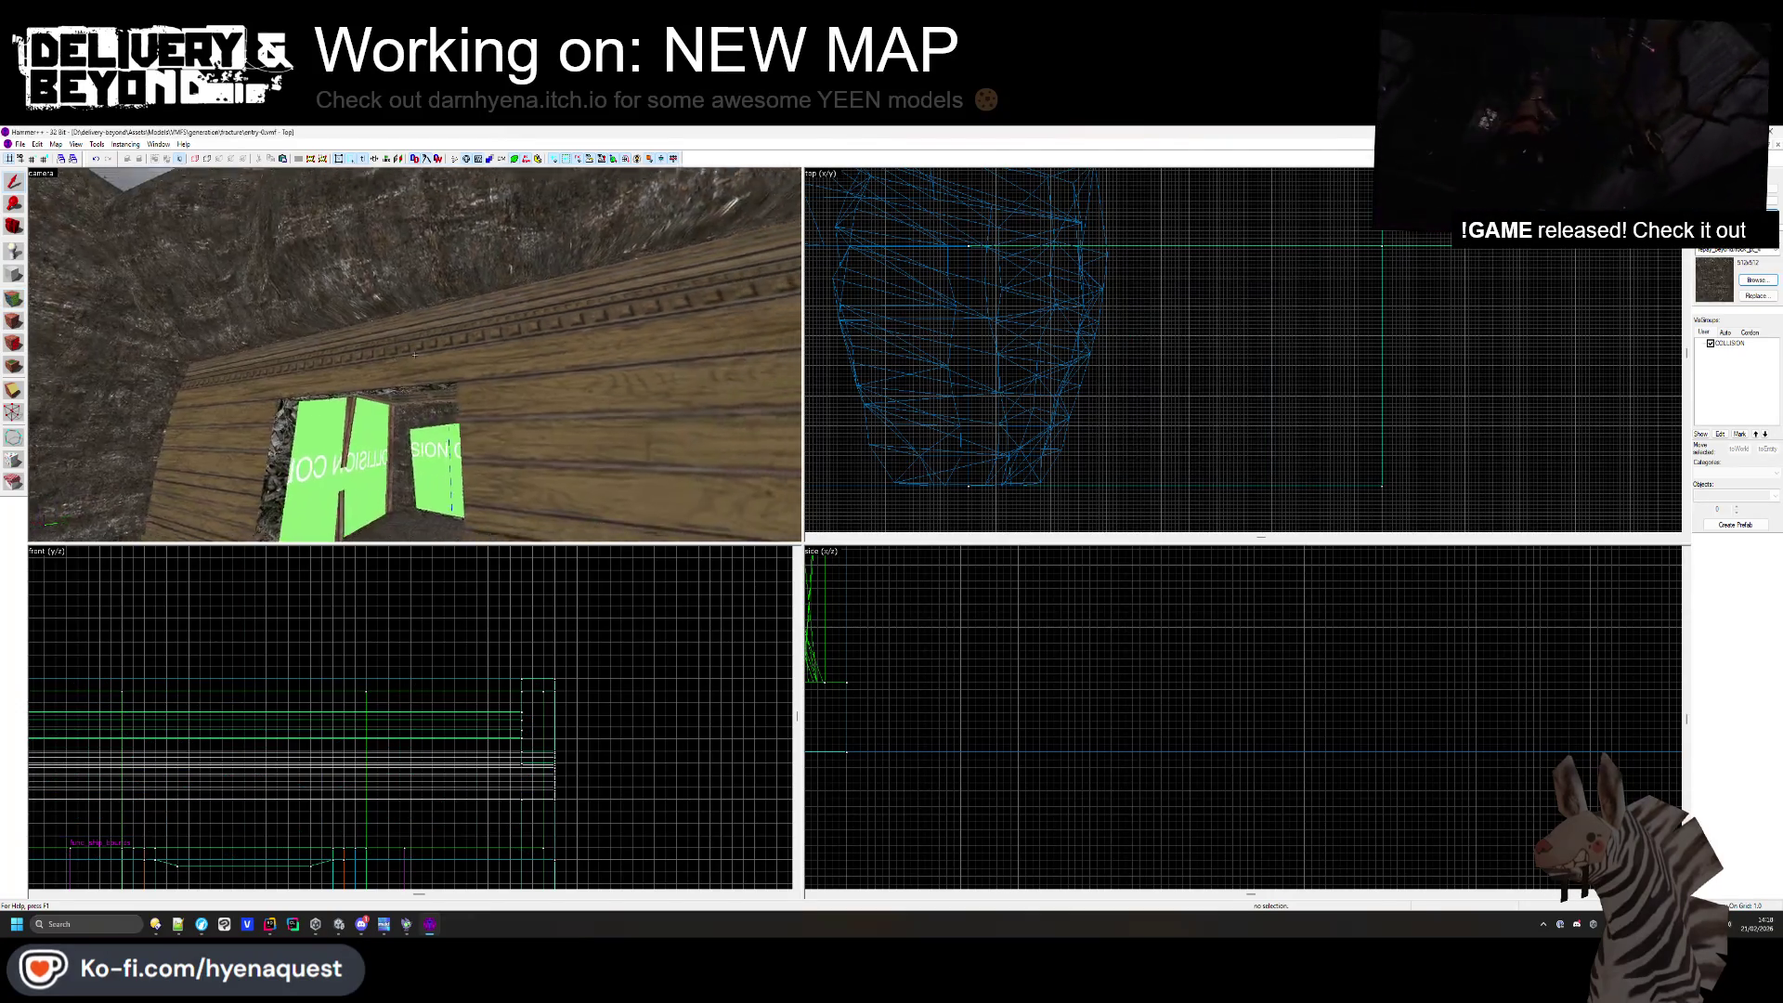
- Preview the stone wall in Unity's scene view, then return to Hammer++
key("alt+Tab")
mouse_move(423, 363)
left_mouse_down()
mouse_move(669, 569)
mouse_move(999, 394)
mouse_move(999, 367)
mouse_move(938, 387)
mouse_move(852, 466)
mouse_move(709, 677)
mouse_move(756, 616)
left_mouse_up()
key("alt+Tab")
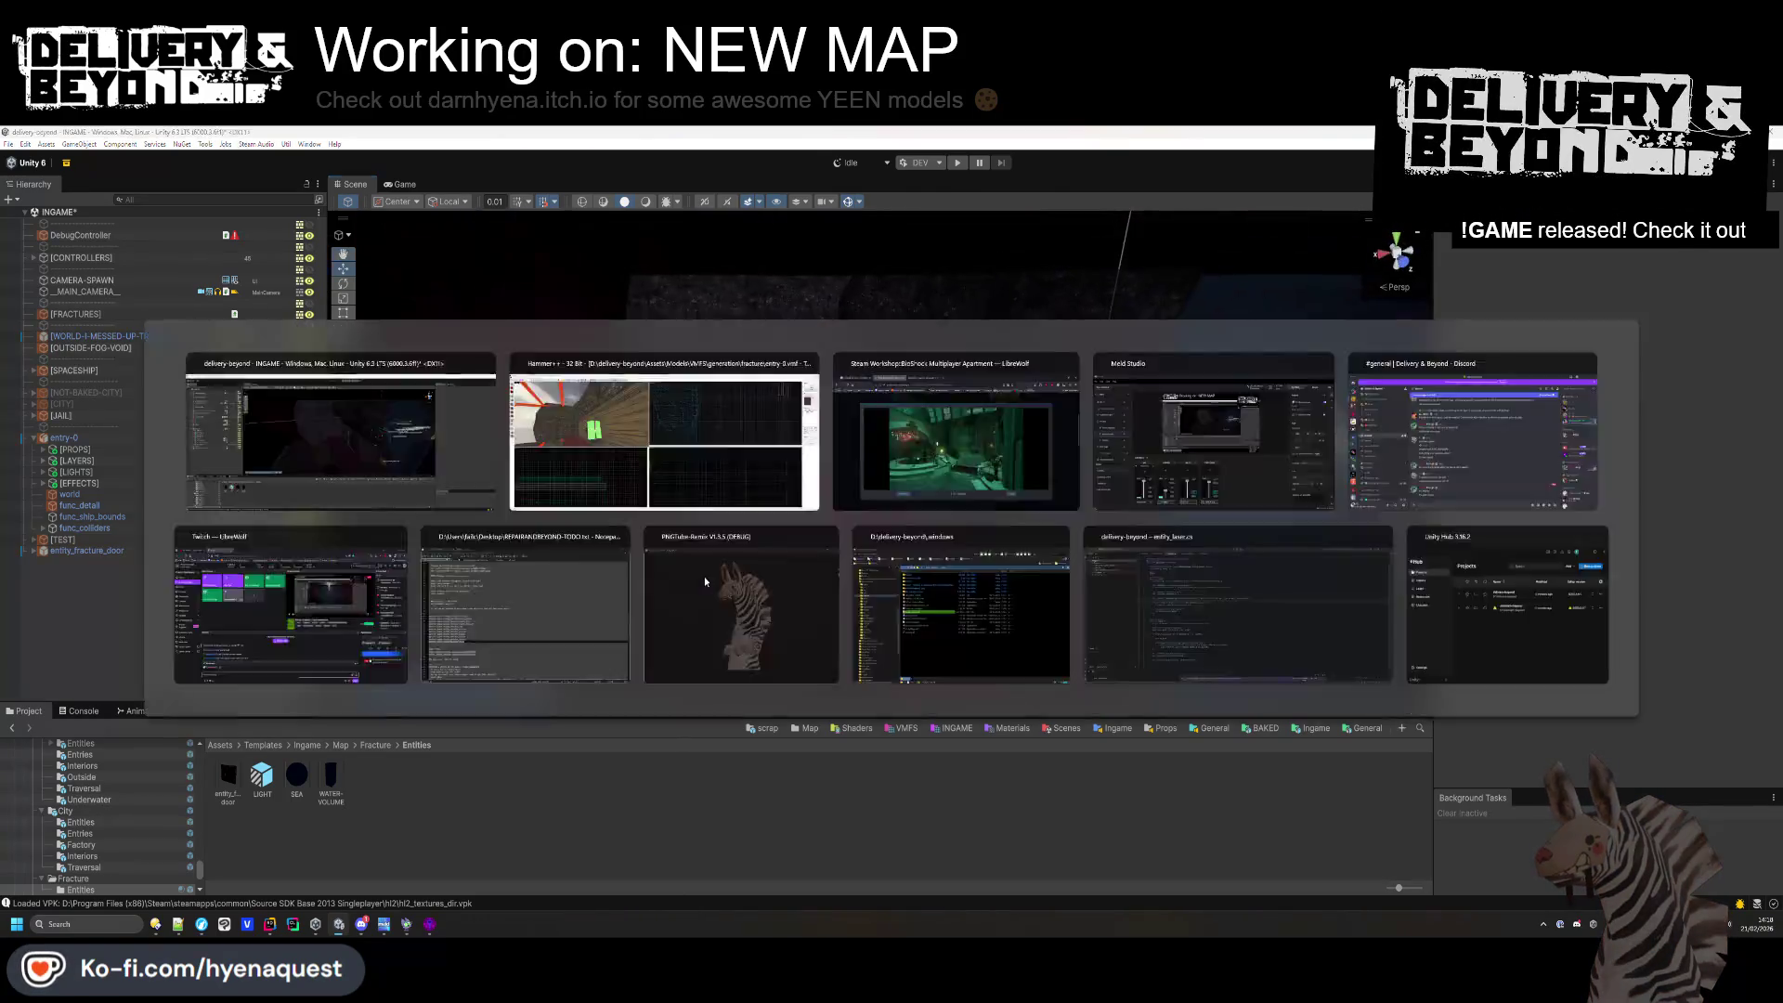
- Start face editing at the red wall and look through the texture browser without choosing
left_click(28, 295)
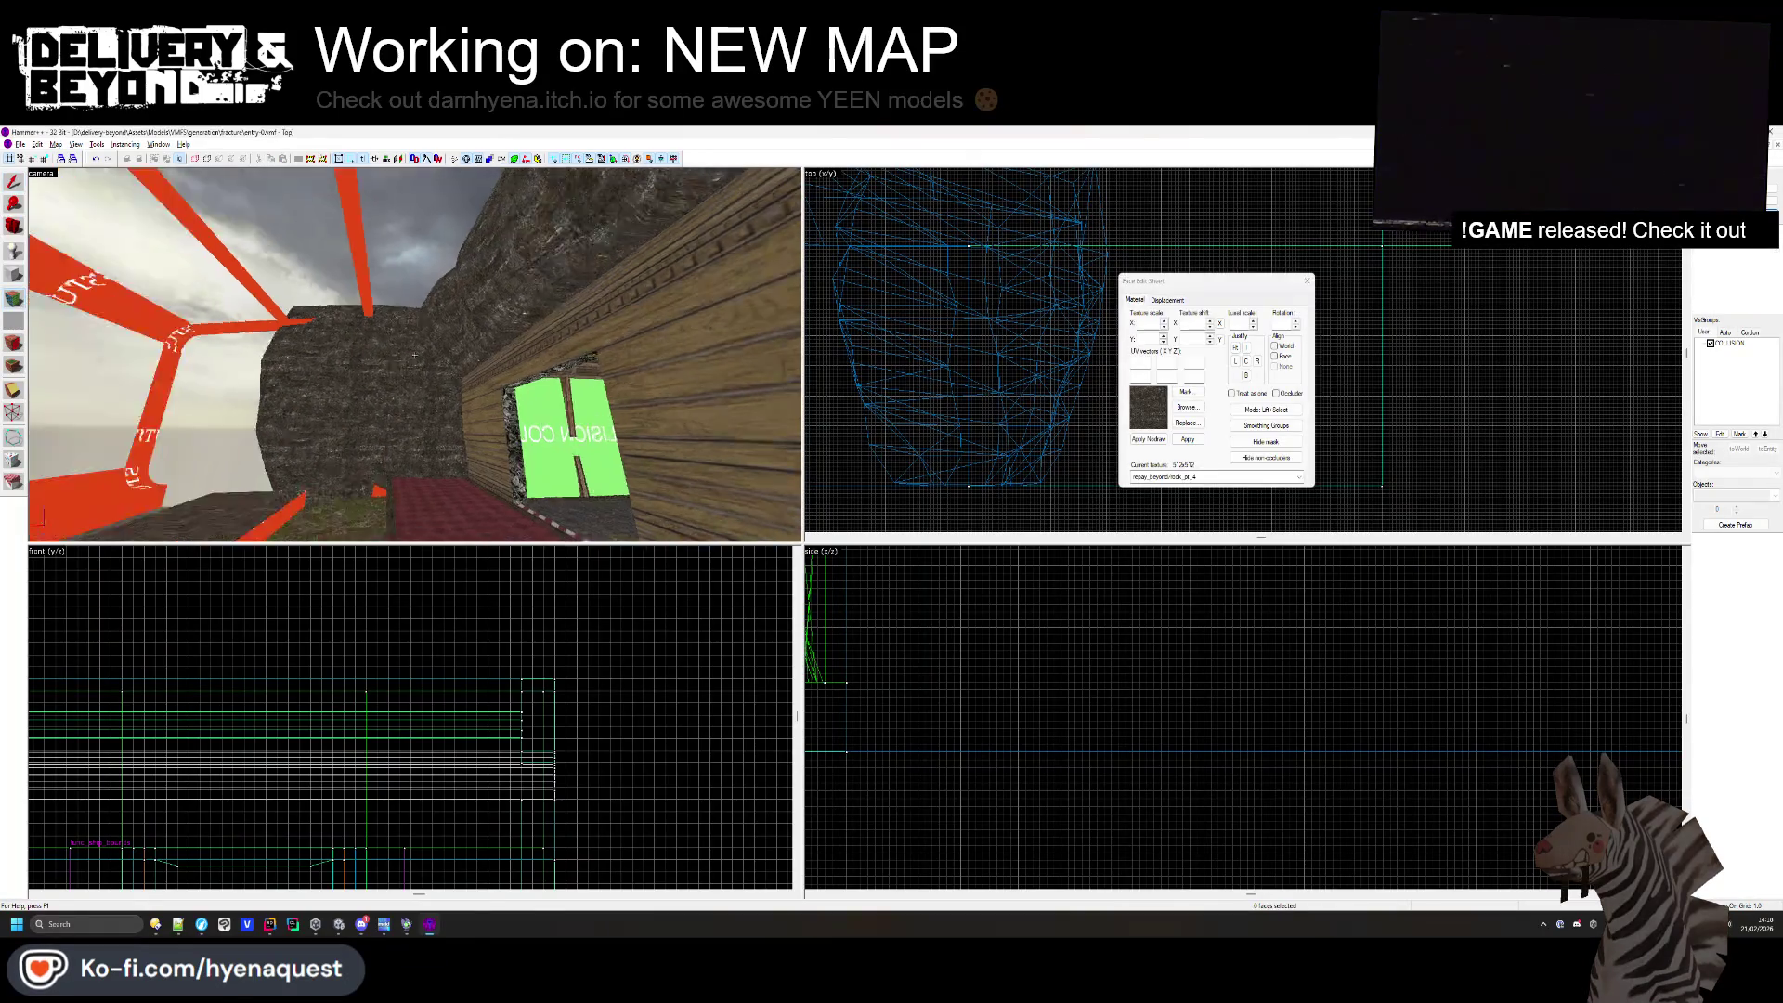
key("z")
key("w")
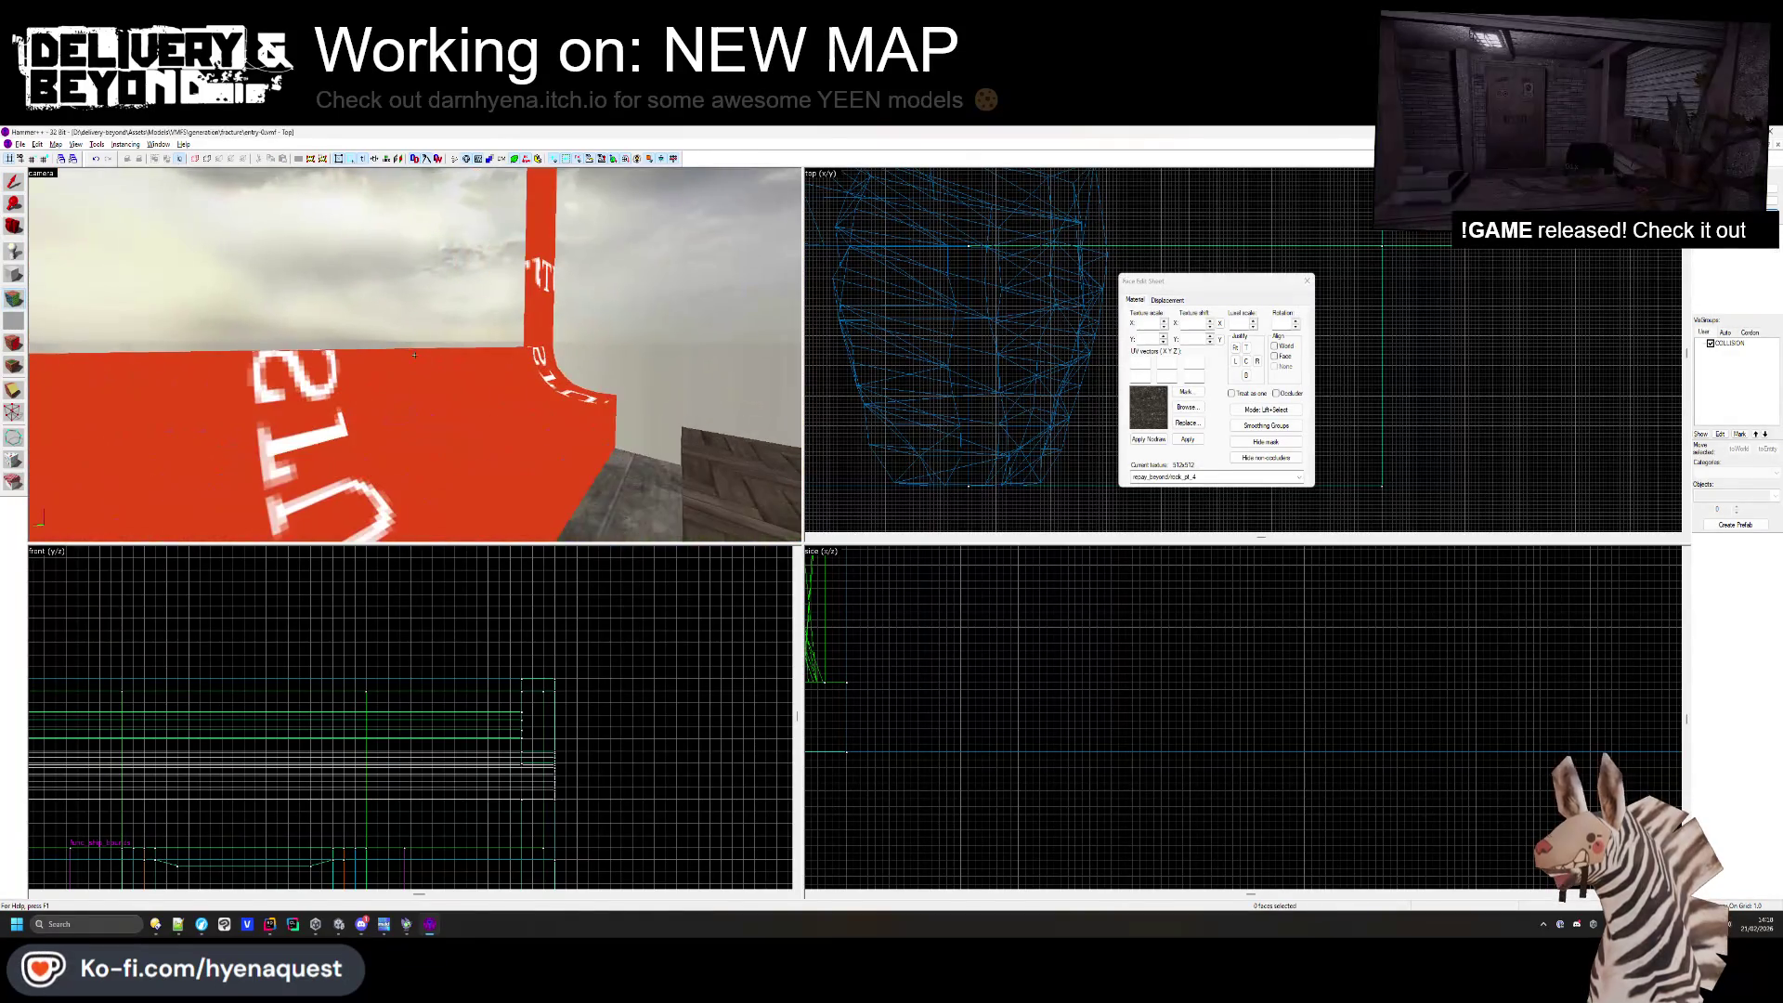
left_click(1183, 415)
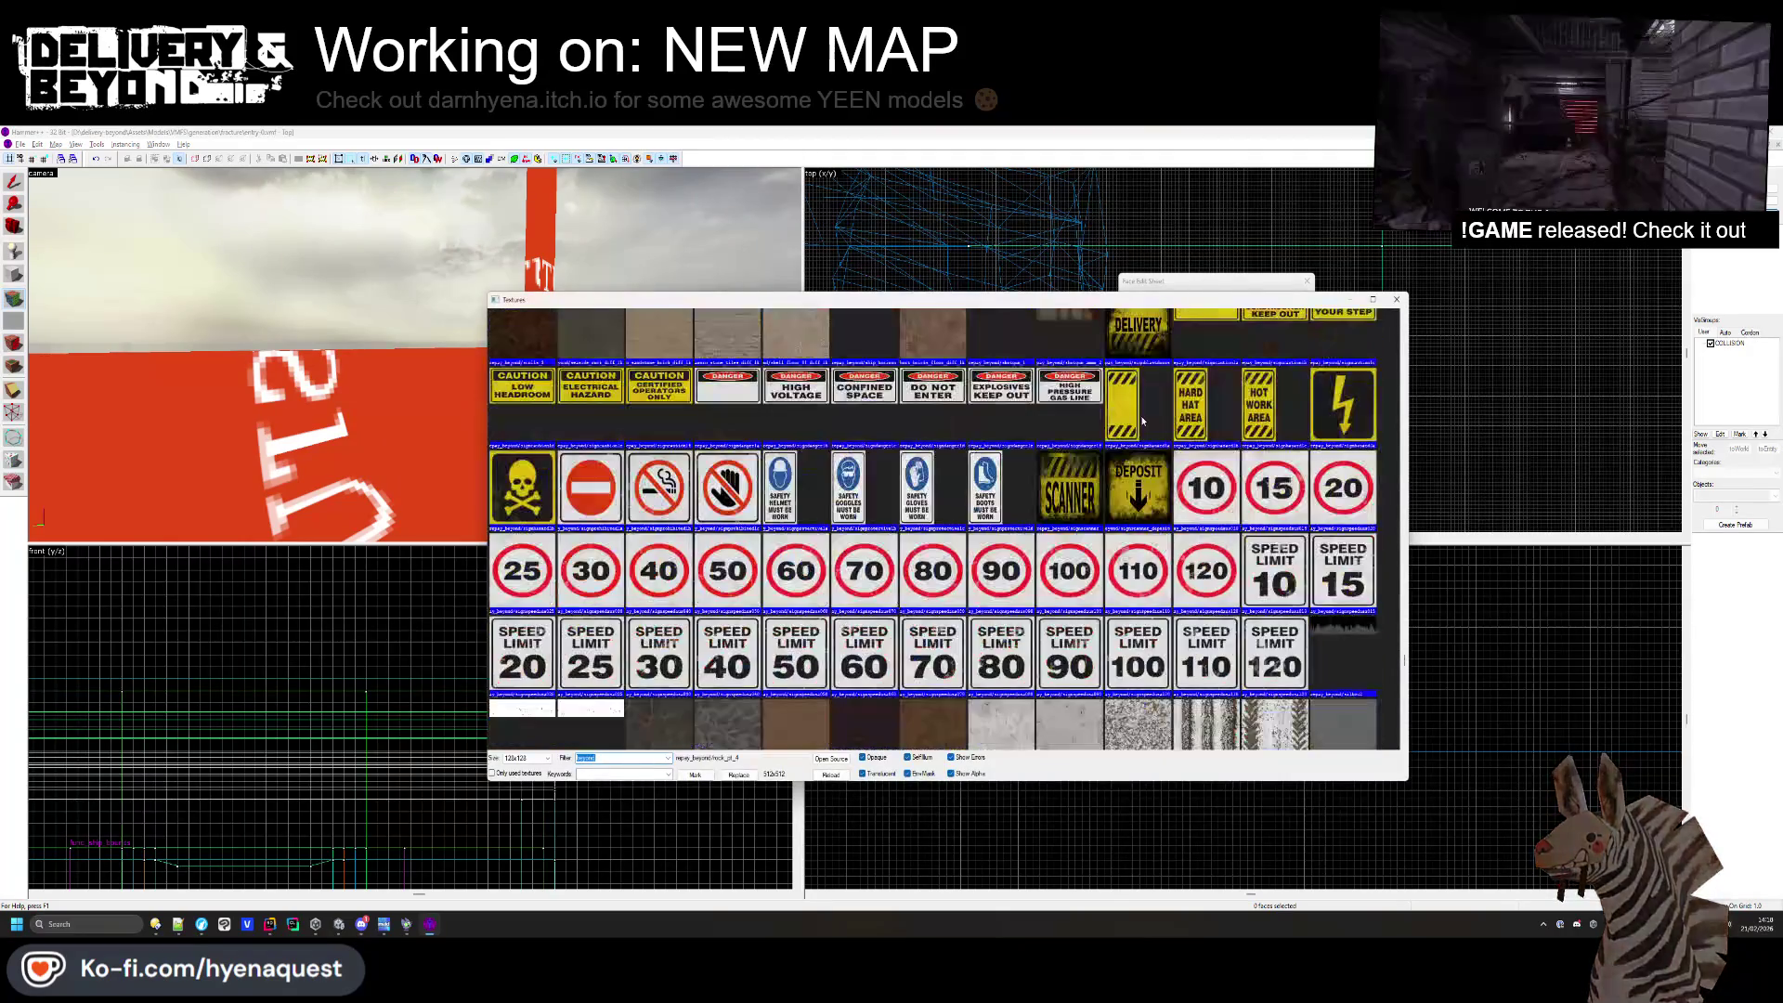
left_click(1396, 297)
- Fly through the rooms inspecting faces, and select the pillar face beside the red-edged frame
key("w")
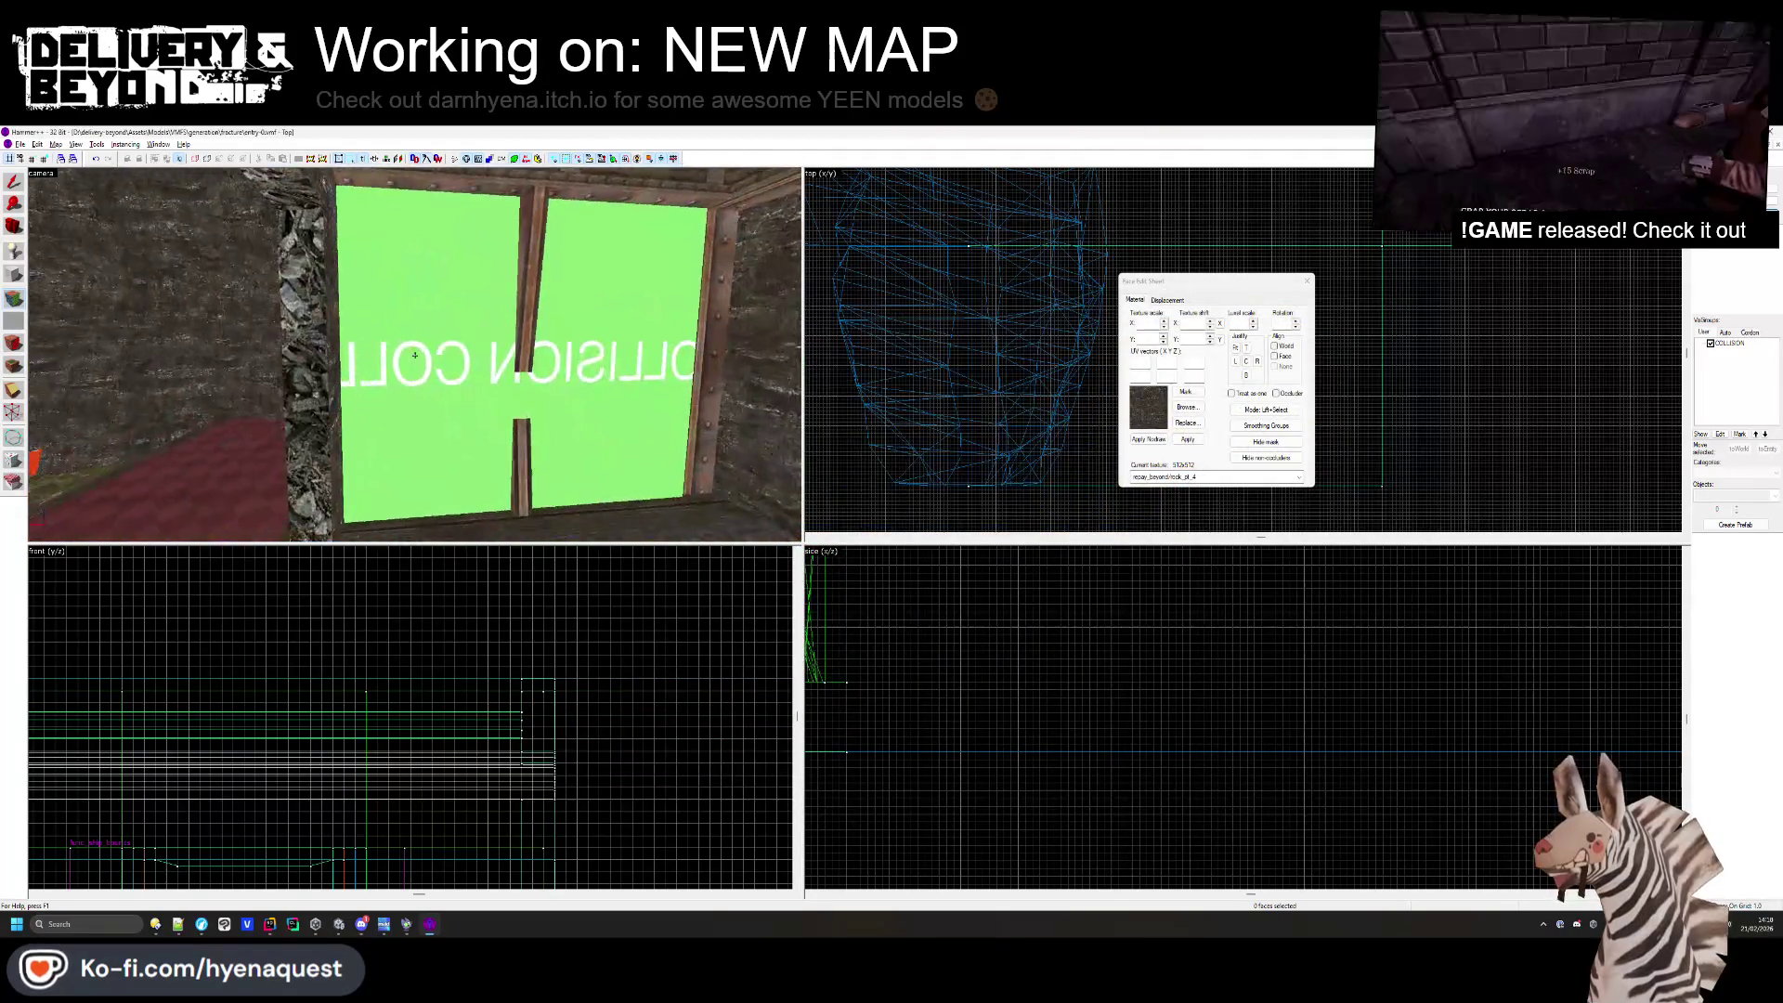
left_click(474, 277)
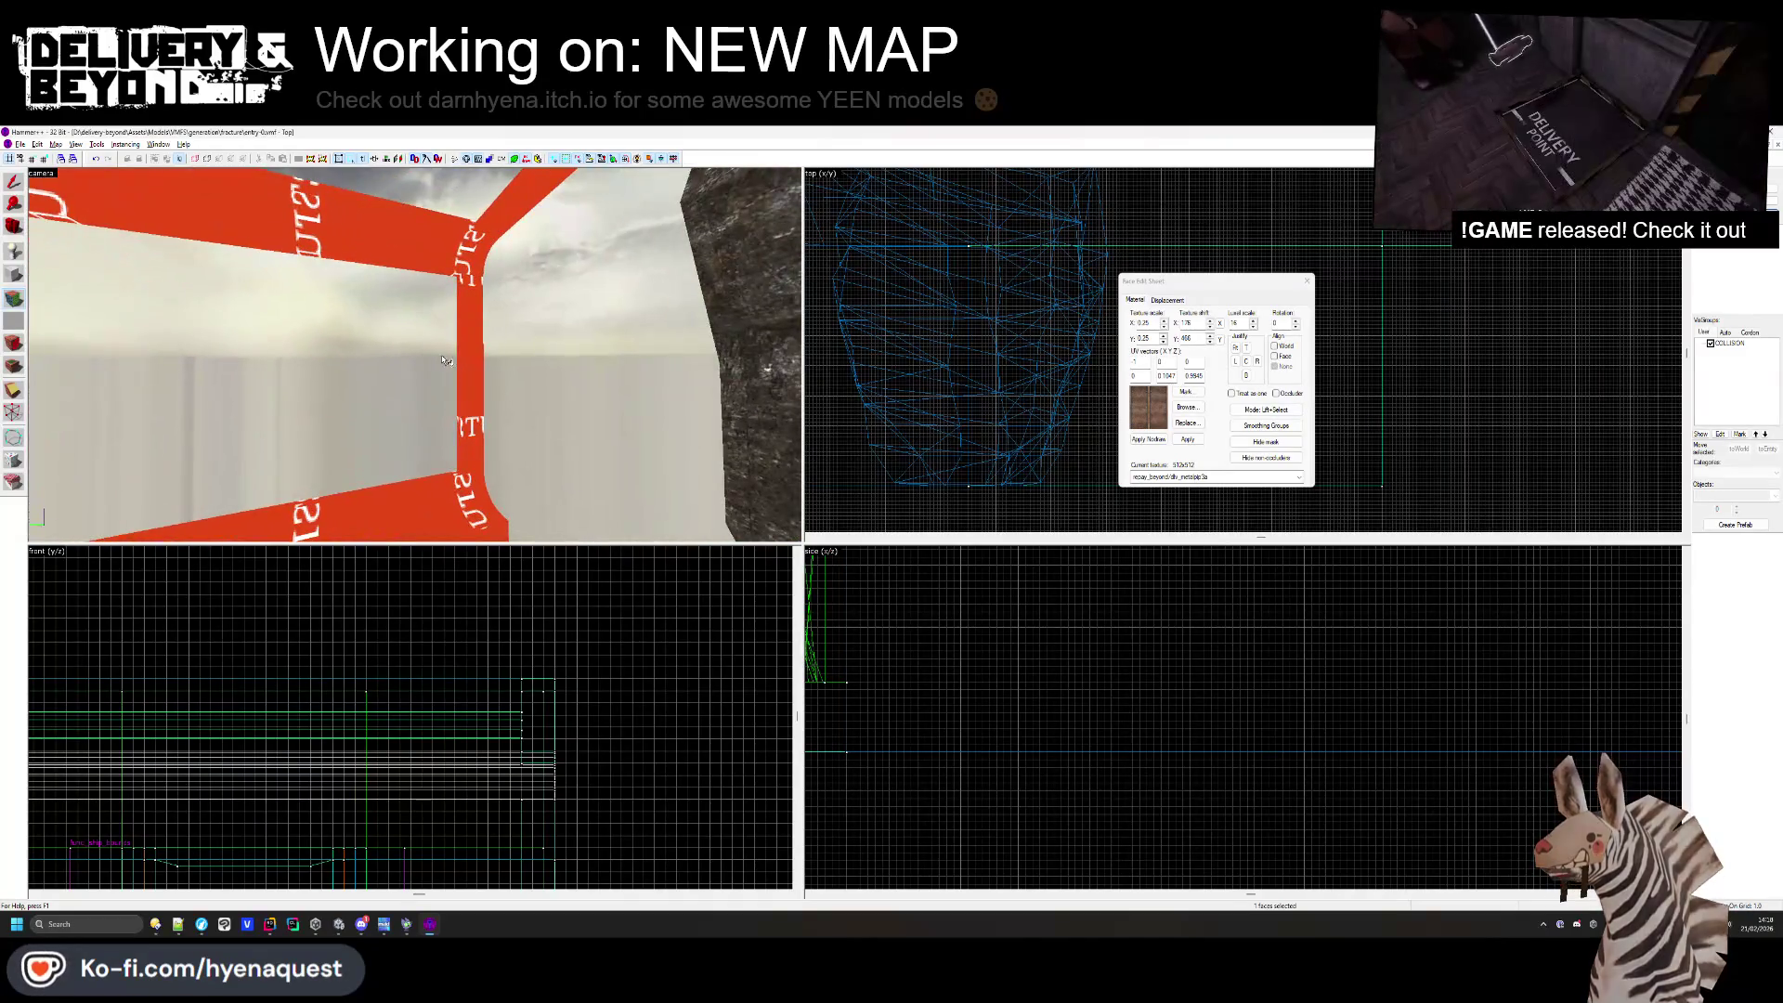
key("w")
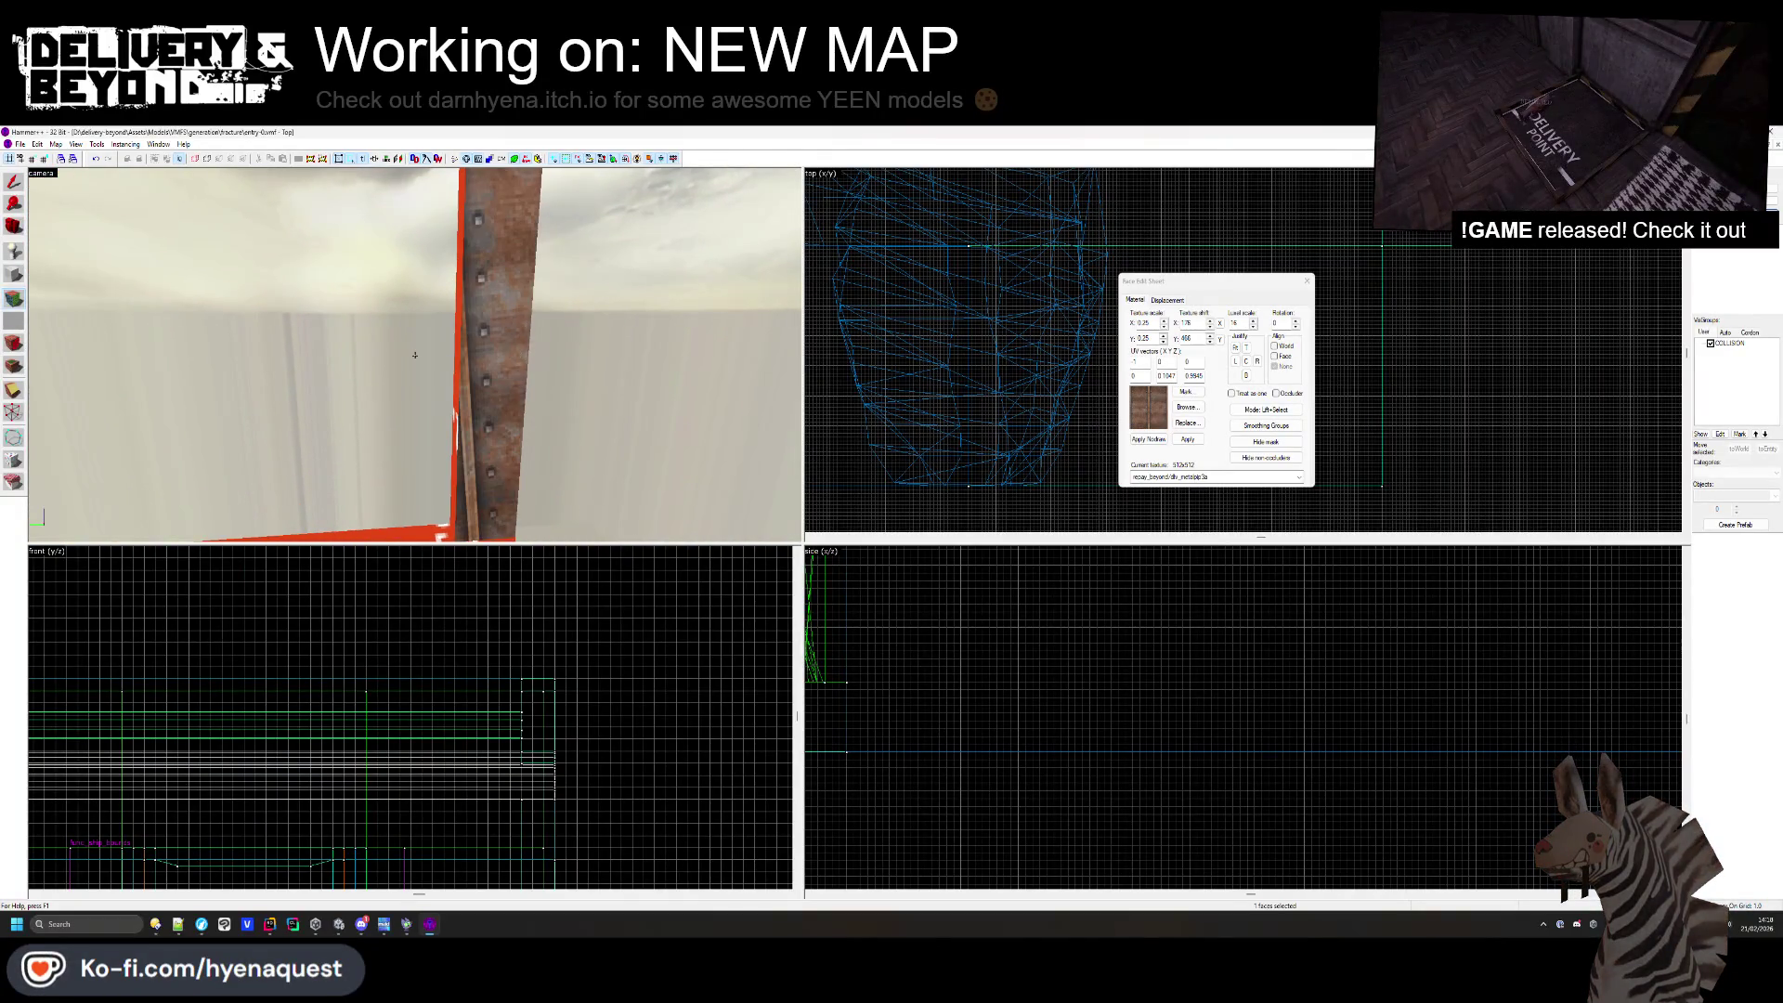
key("w")
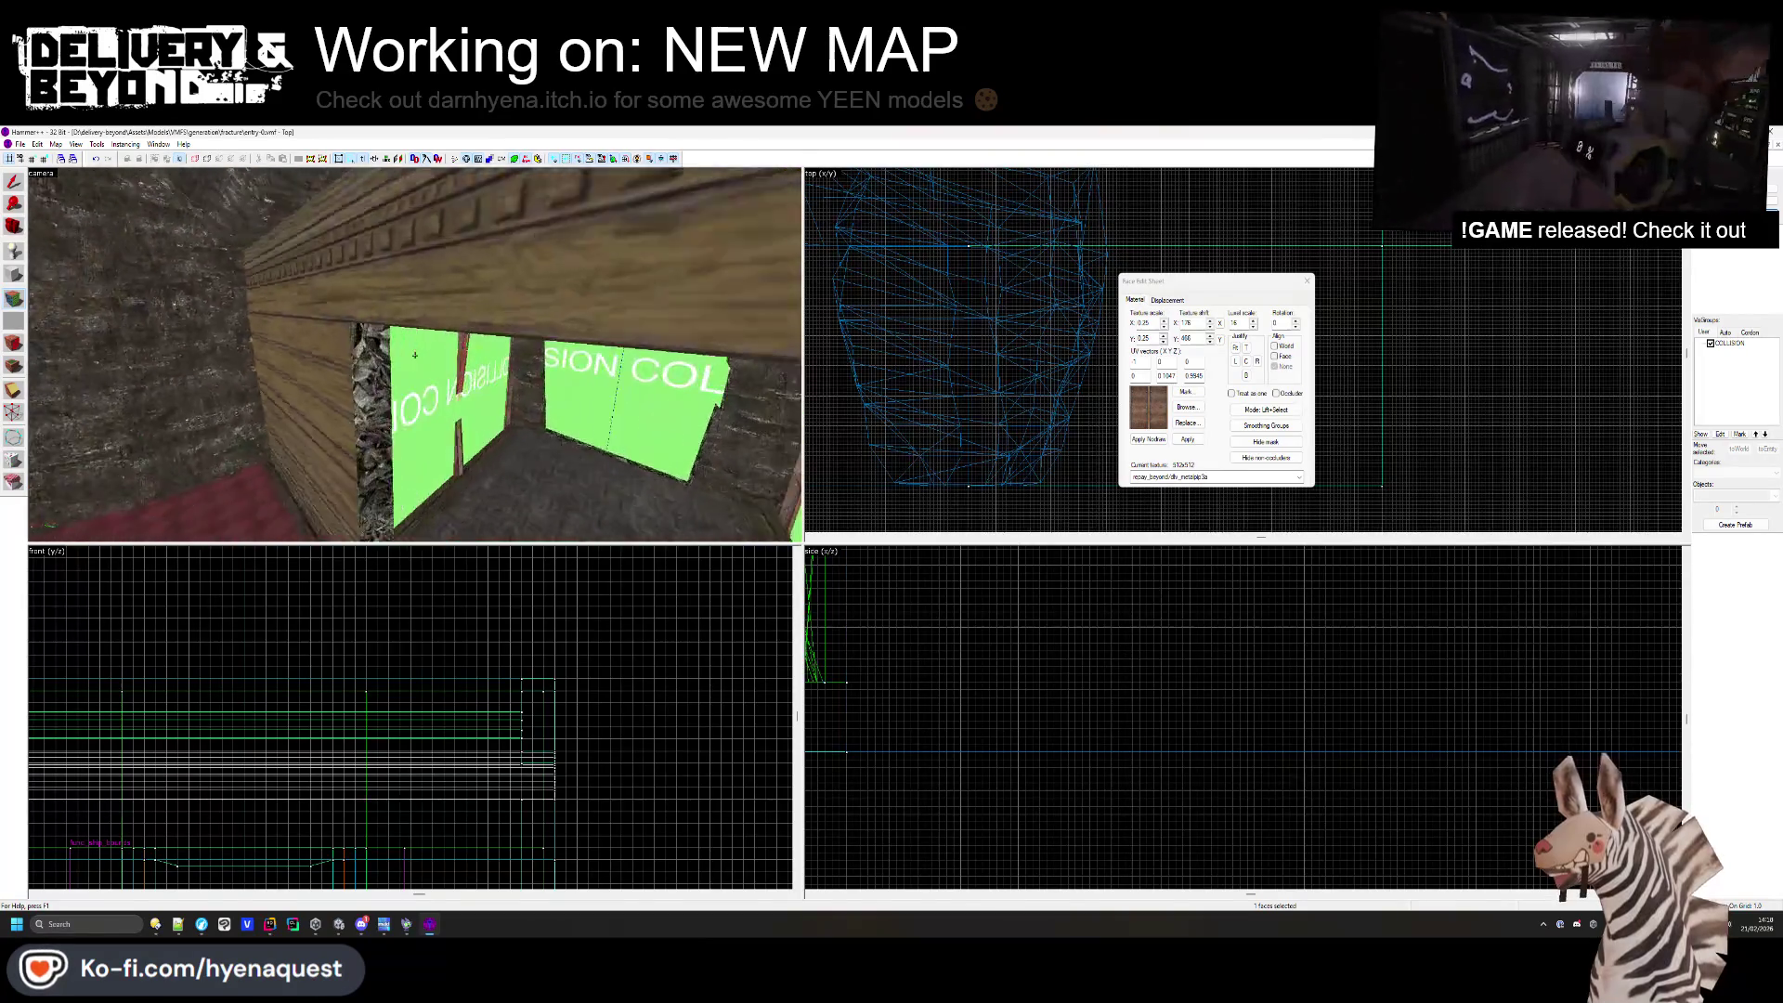
key("w")
left_click(415, 355)
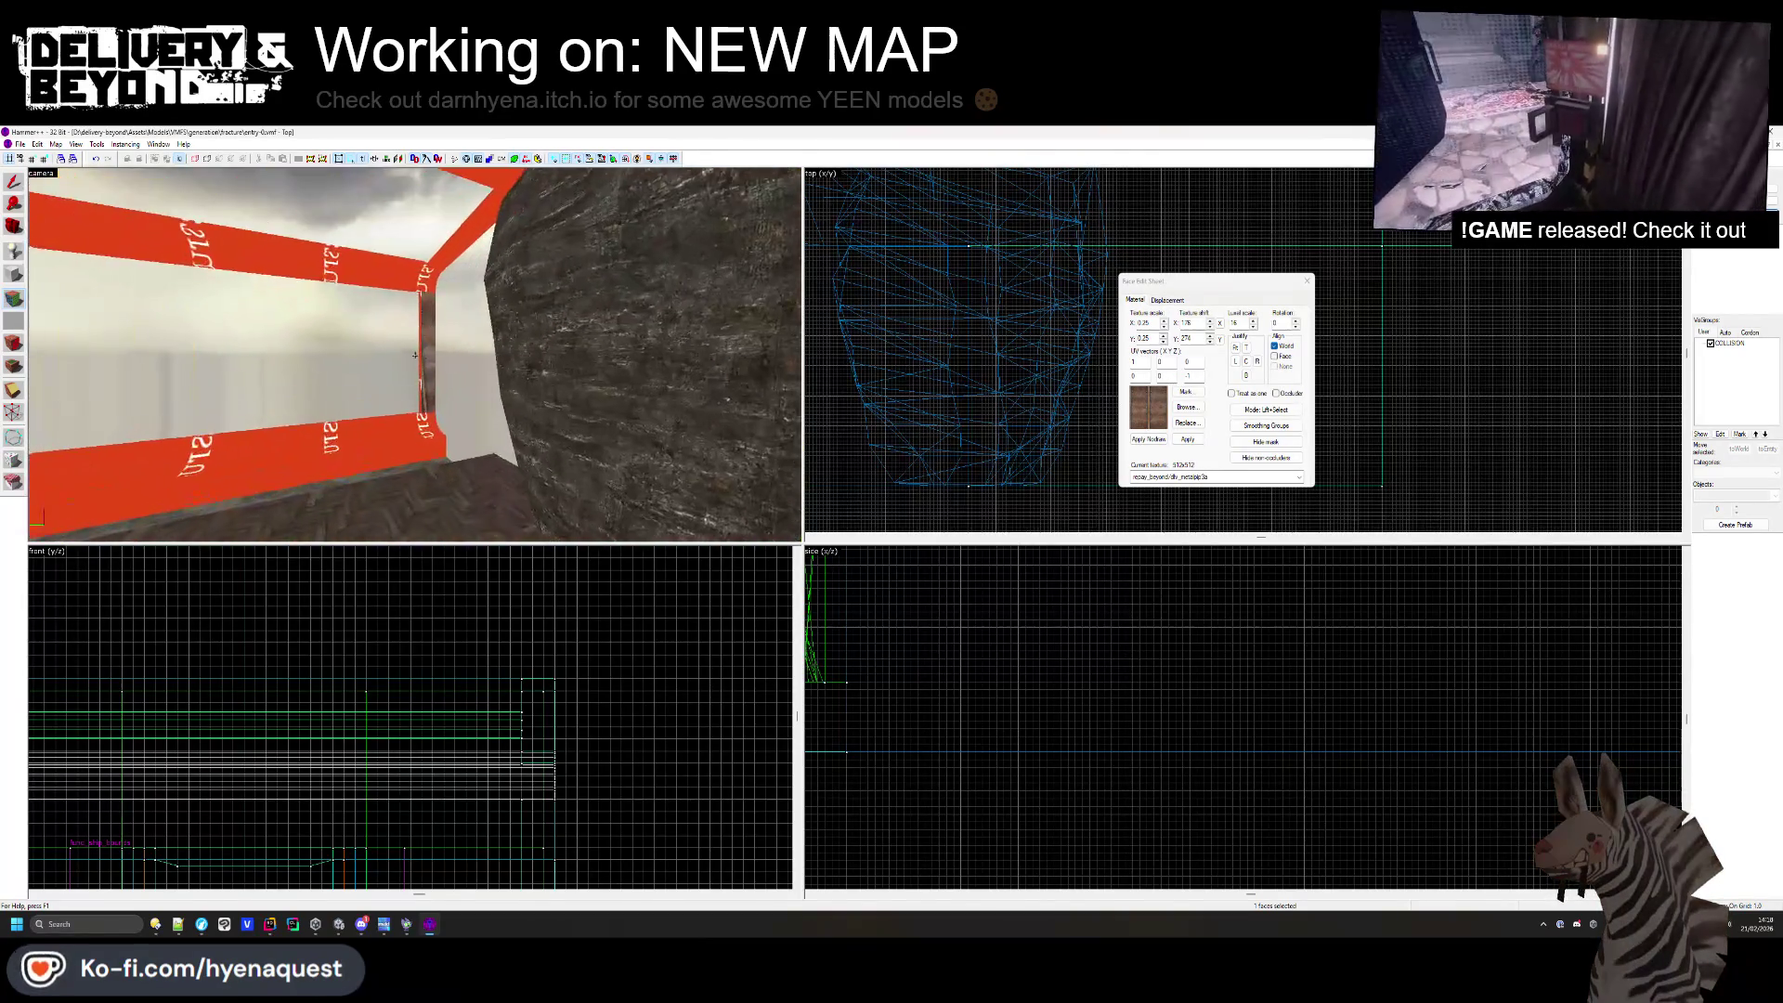
key("w")
left_click(427, 337)
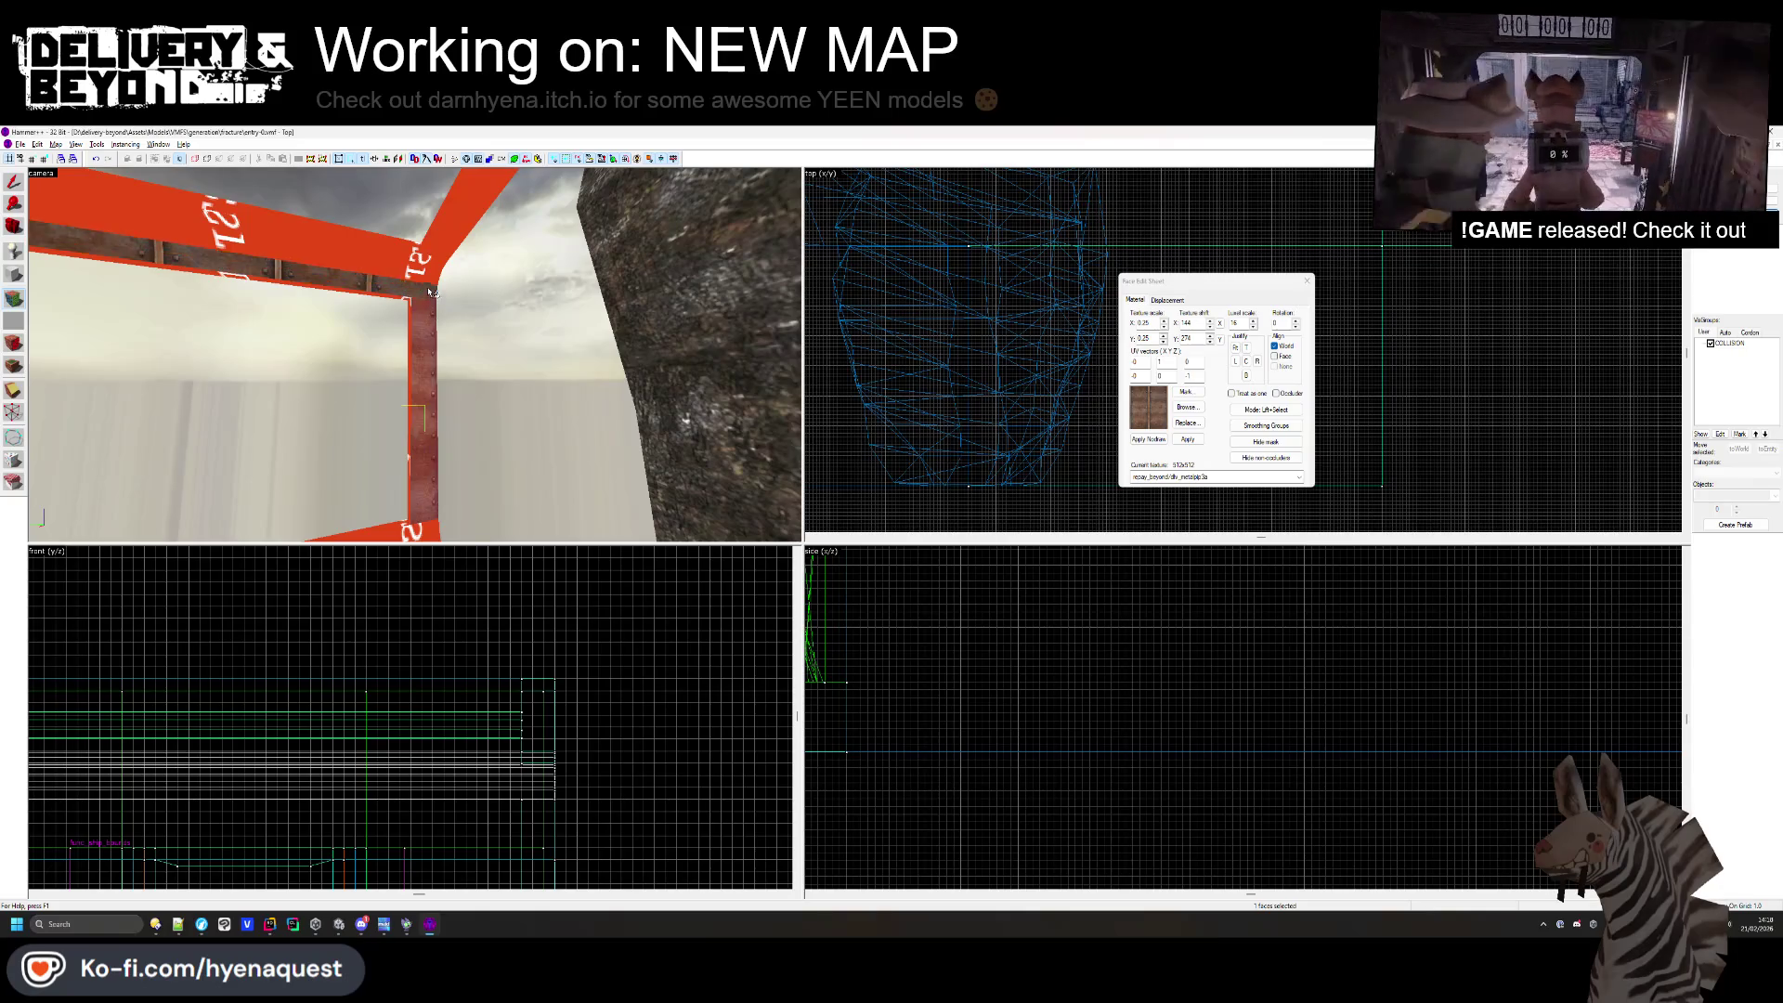
left_click_drag(433, 254, 452, 386)
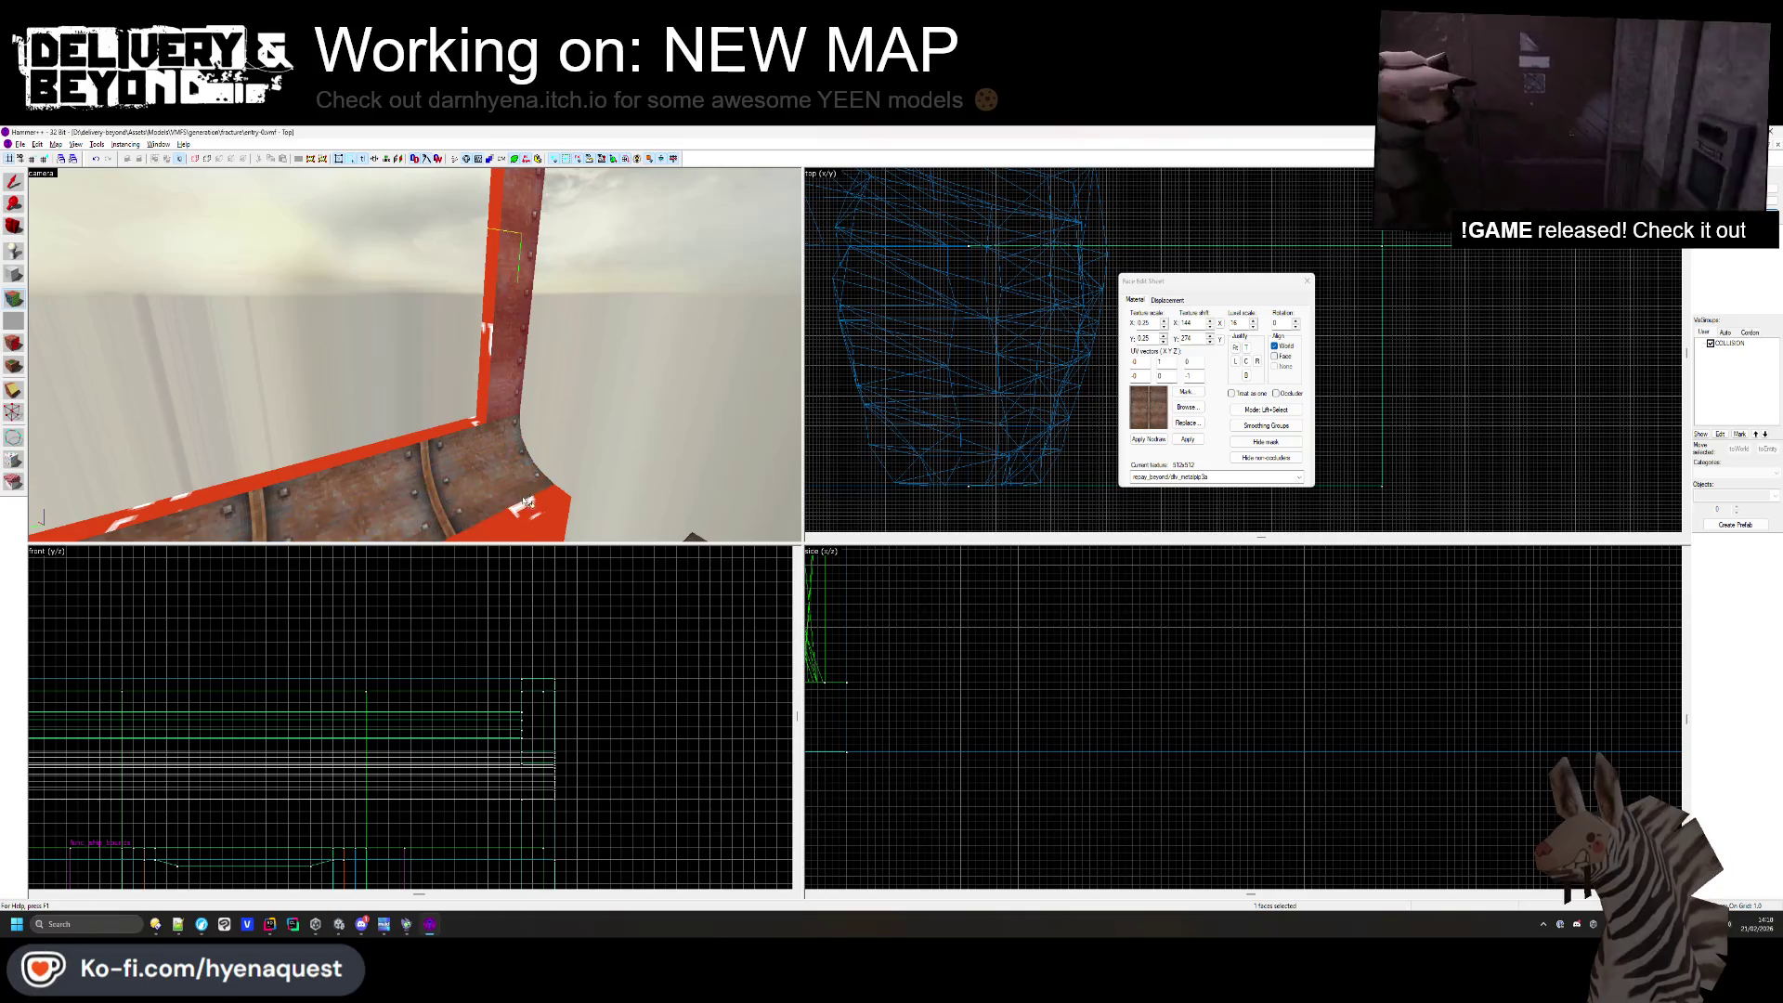
left_click_drag(532, 509, 423, 362)
- Choose the metal_floor_pt_1 texture in the texture browser
left_click(1187, 407)
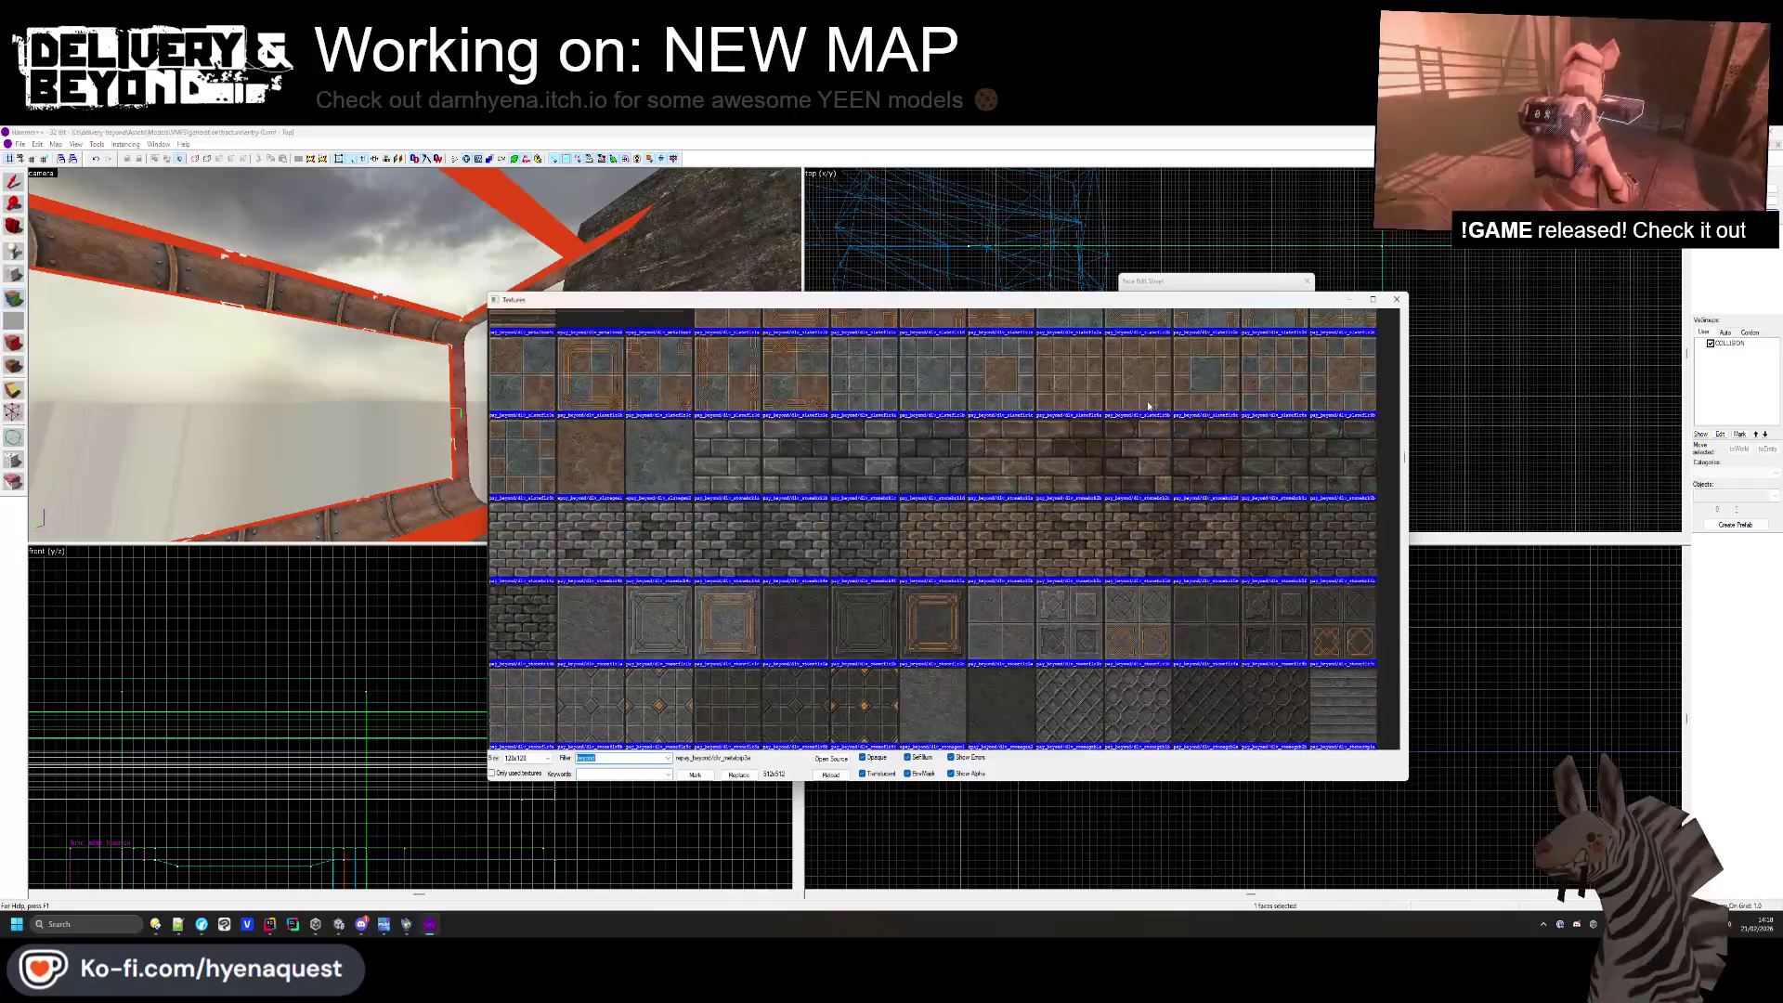
scroll(1150, 412, "down", 15)
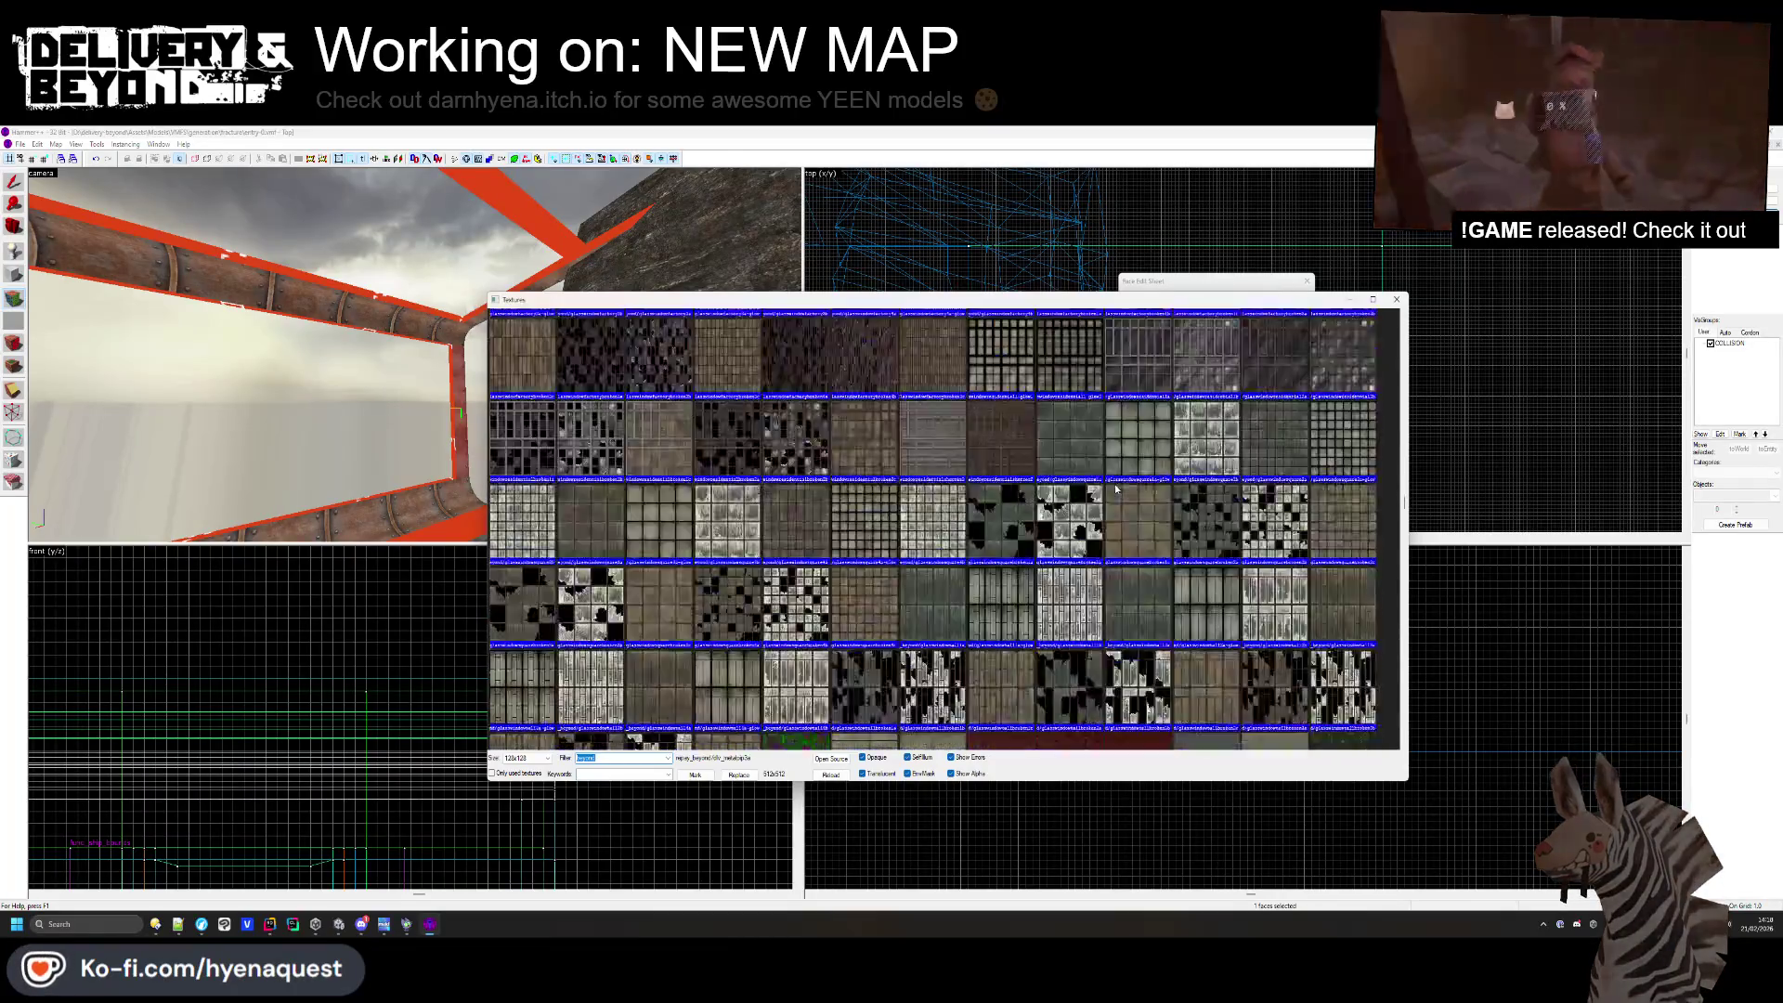
scroll(1112, 489, "down", 3)
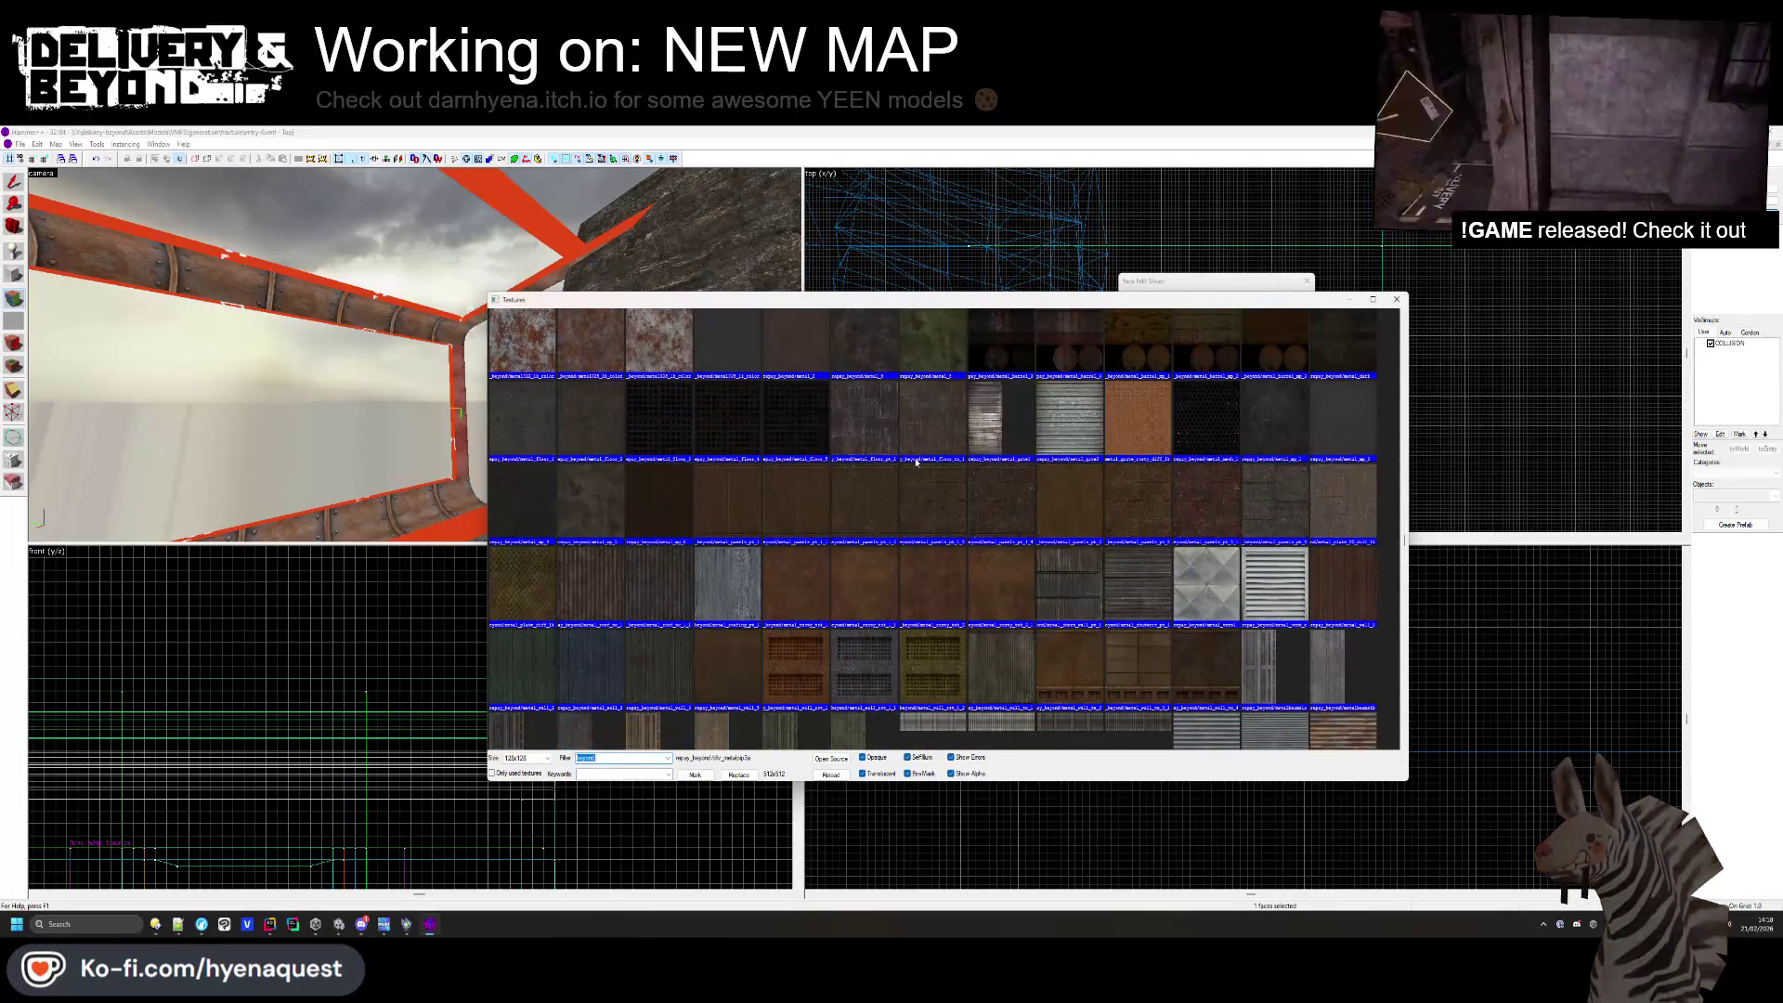
double_click(893, 440)
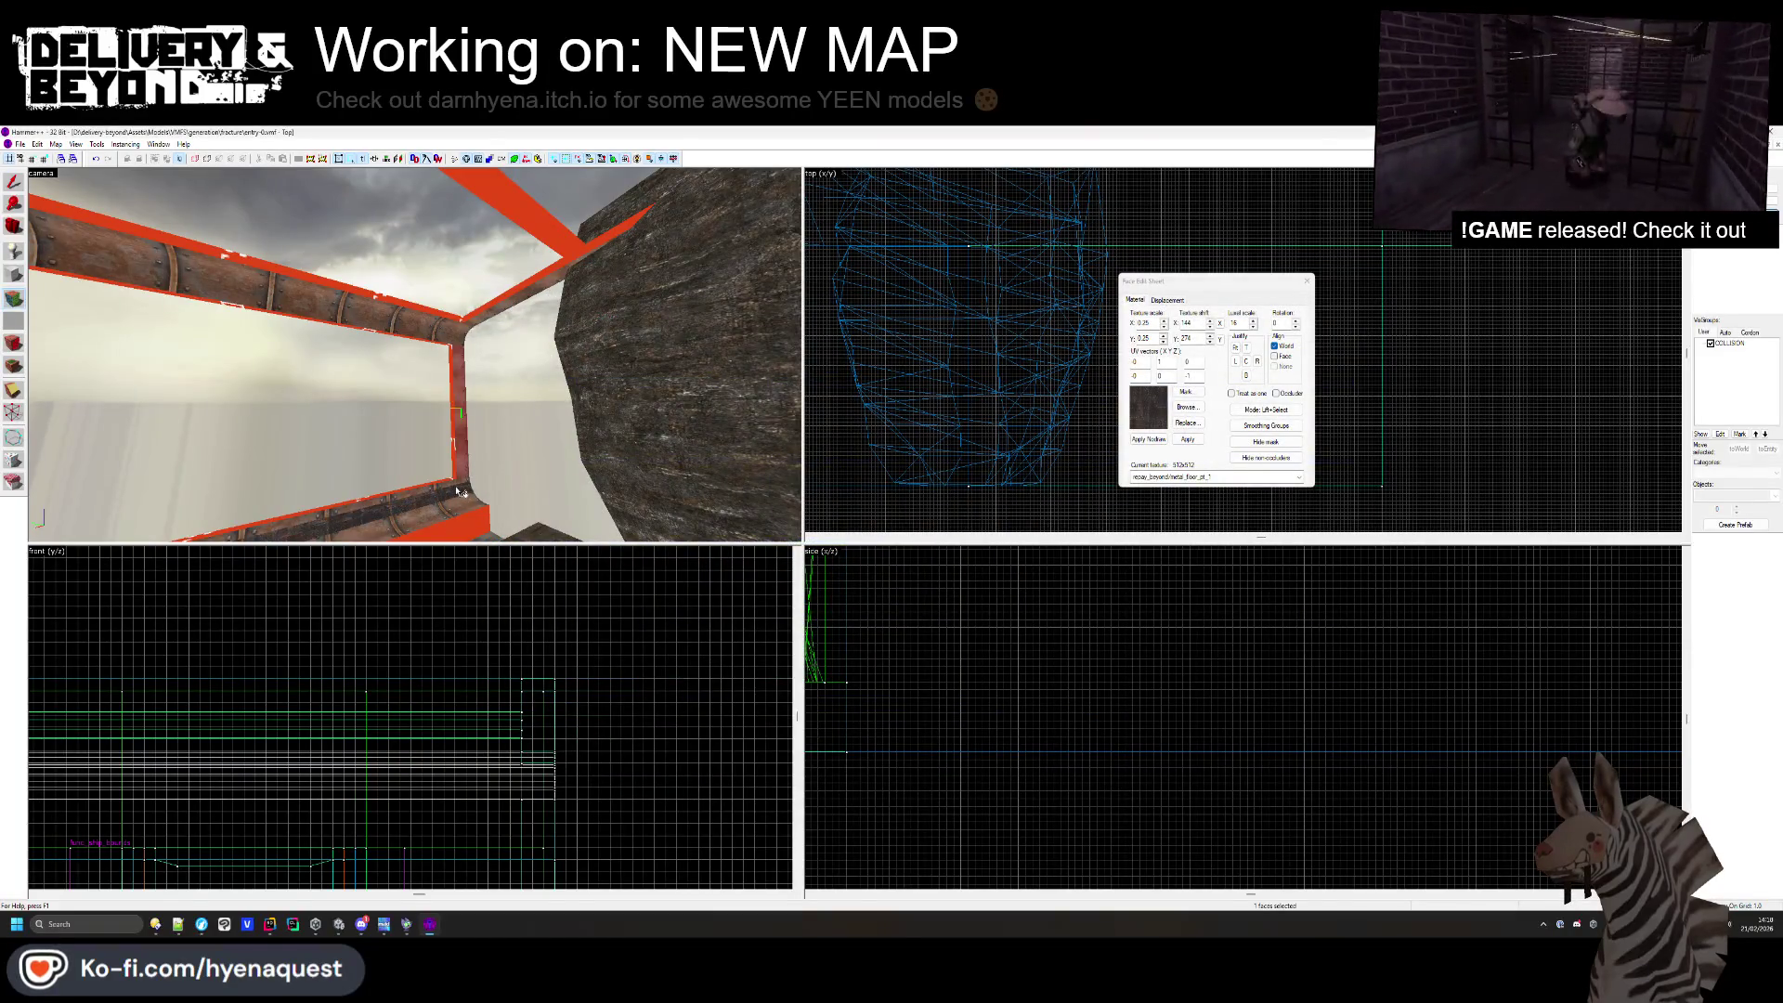
- Apply metal_floor_pt_1 to the window strips, lower wall face, frame and upper beam
key("z")
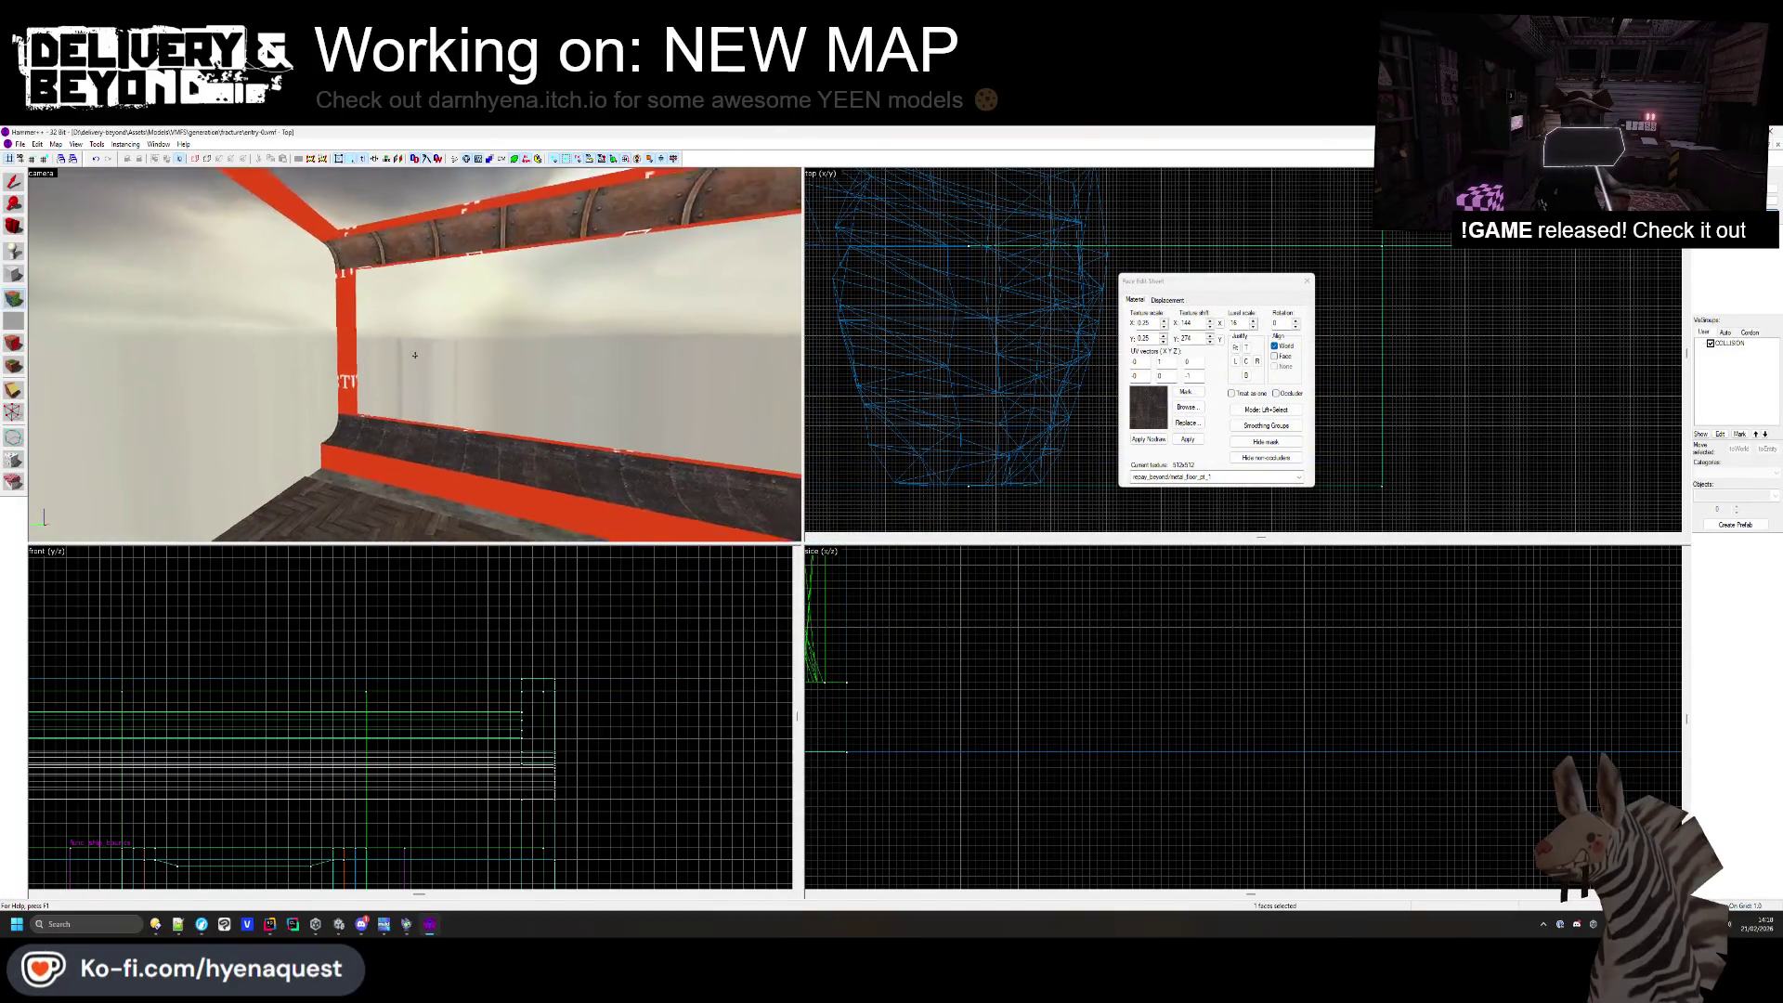
right_click(414, 355)
key("w")
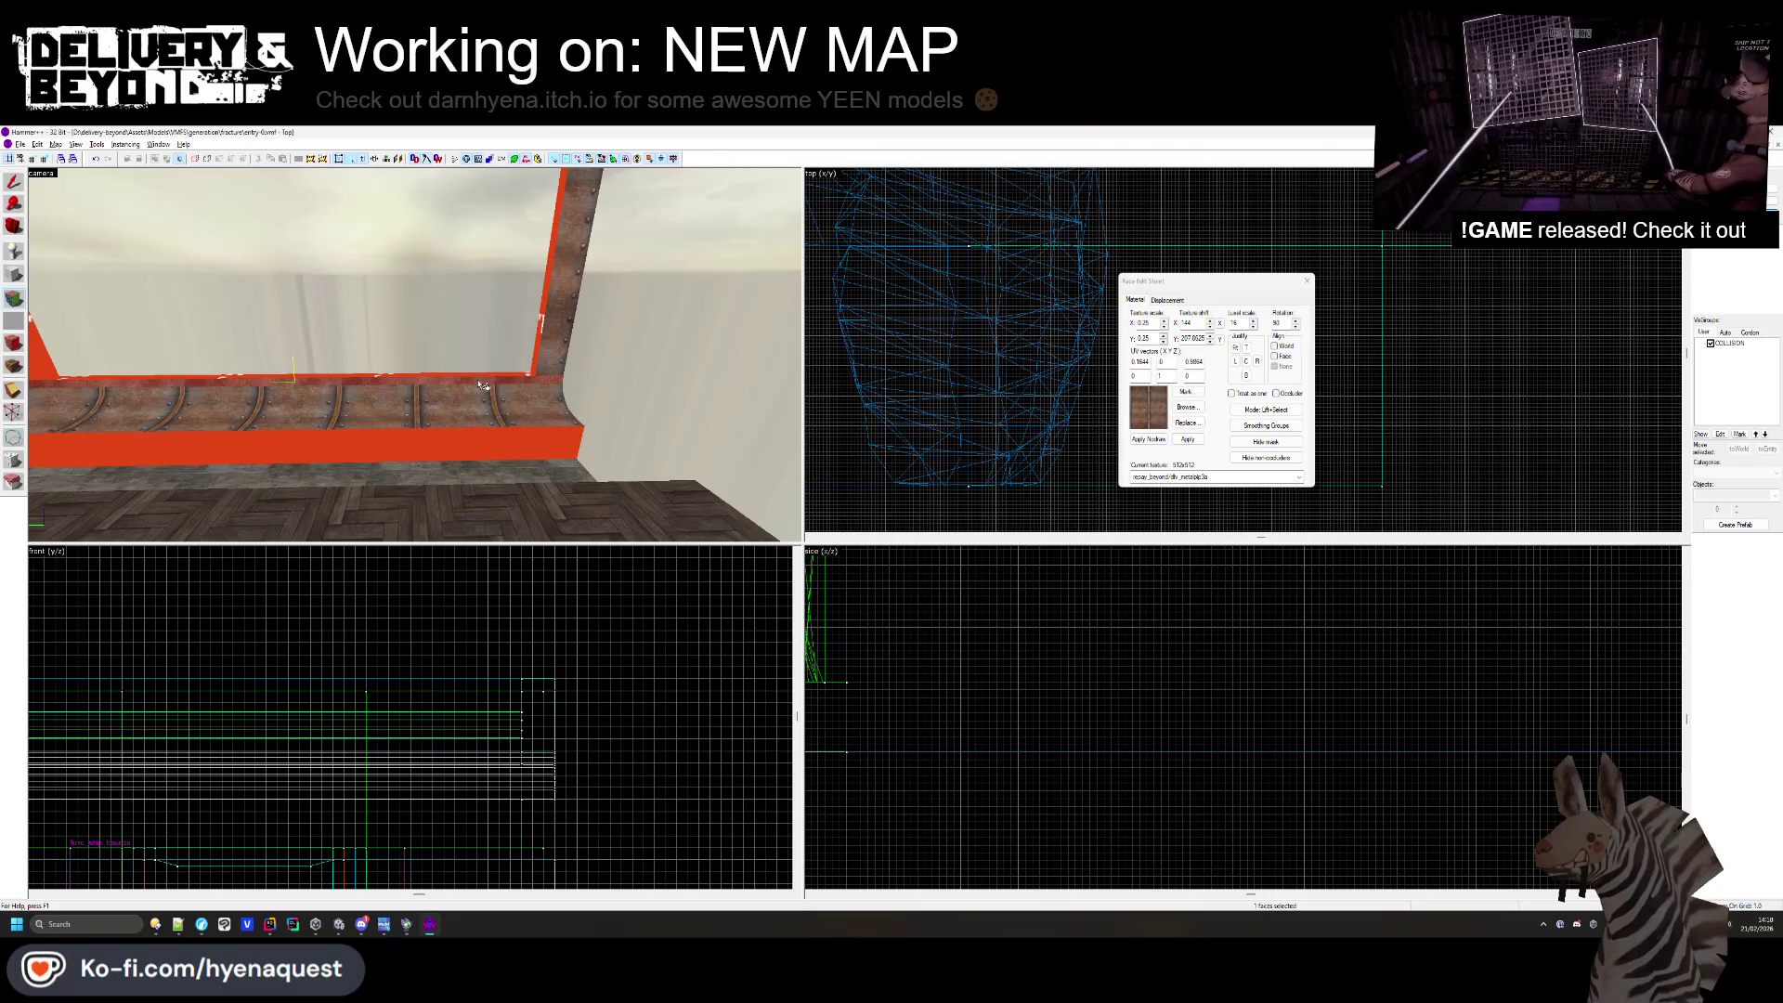
key("z")
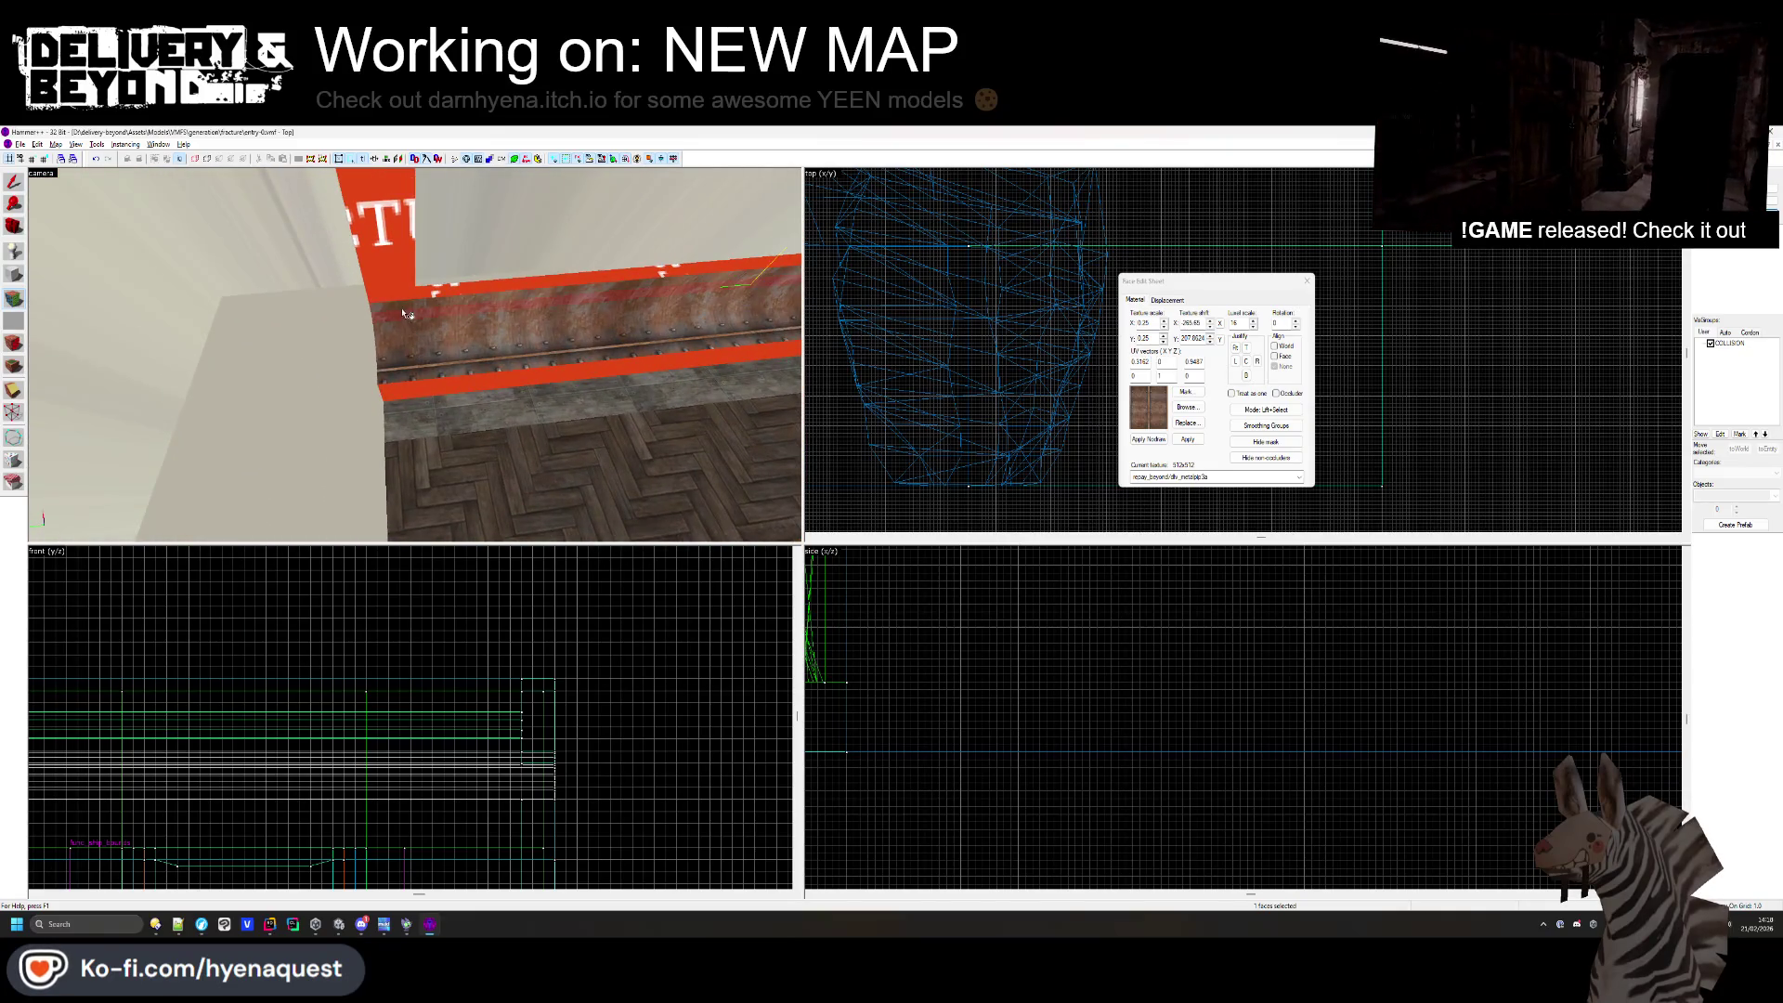
left_click(415, 355)
key("z")
left_click(320, 346)
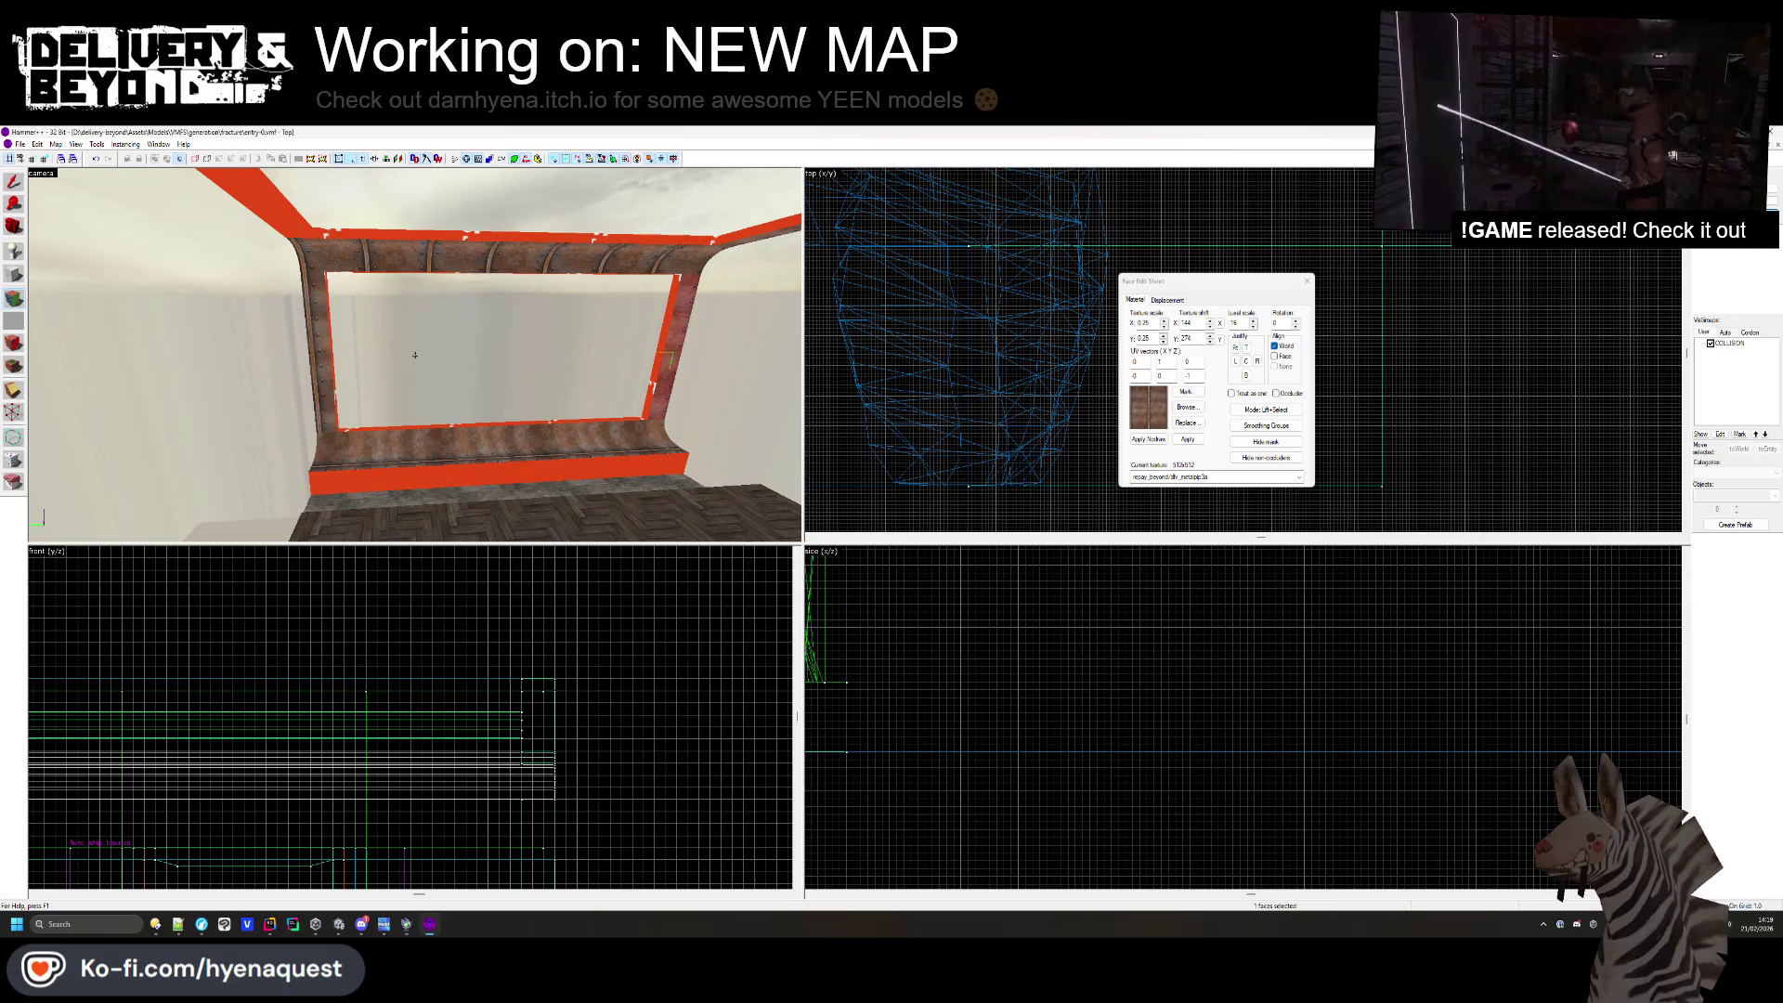
scroll(434, 432, "up", 2)
left_click(426, 264)
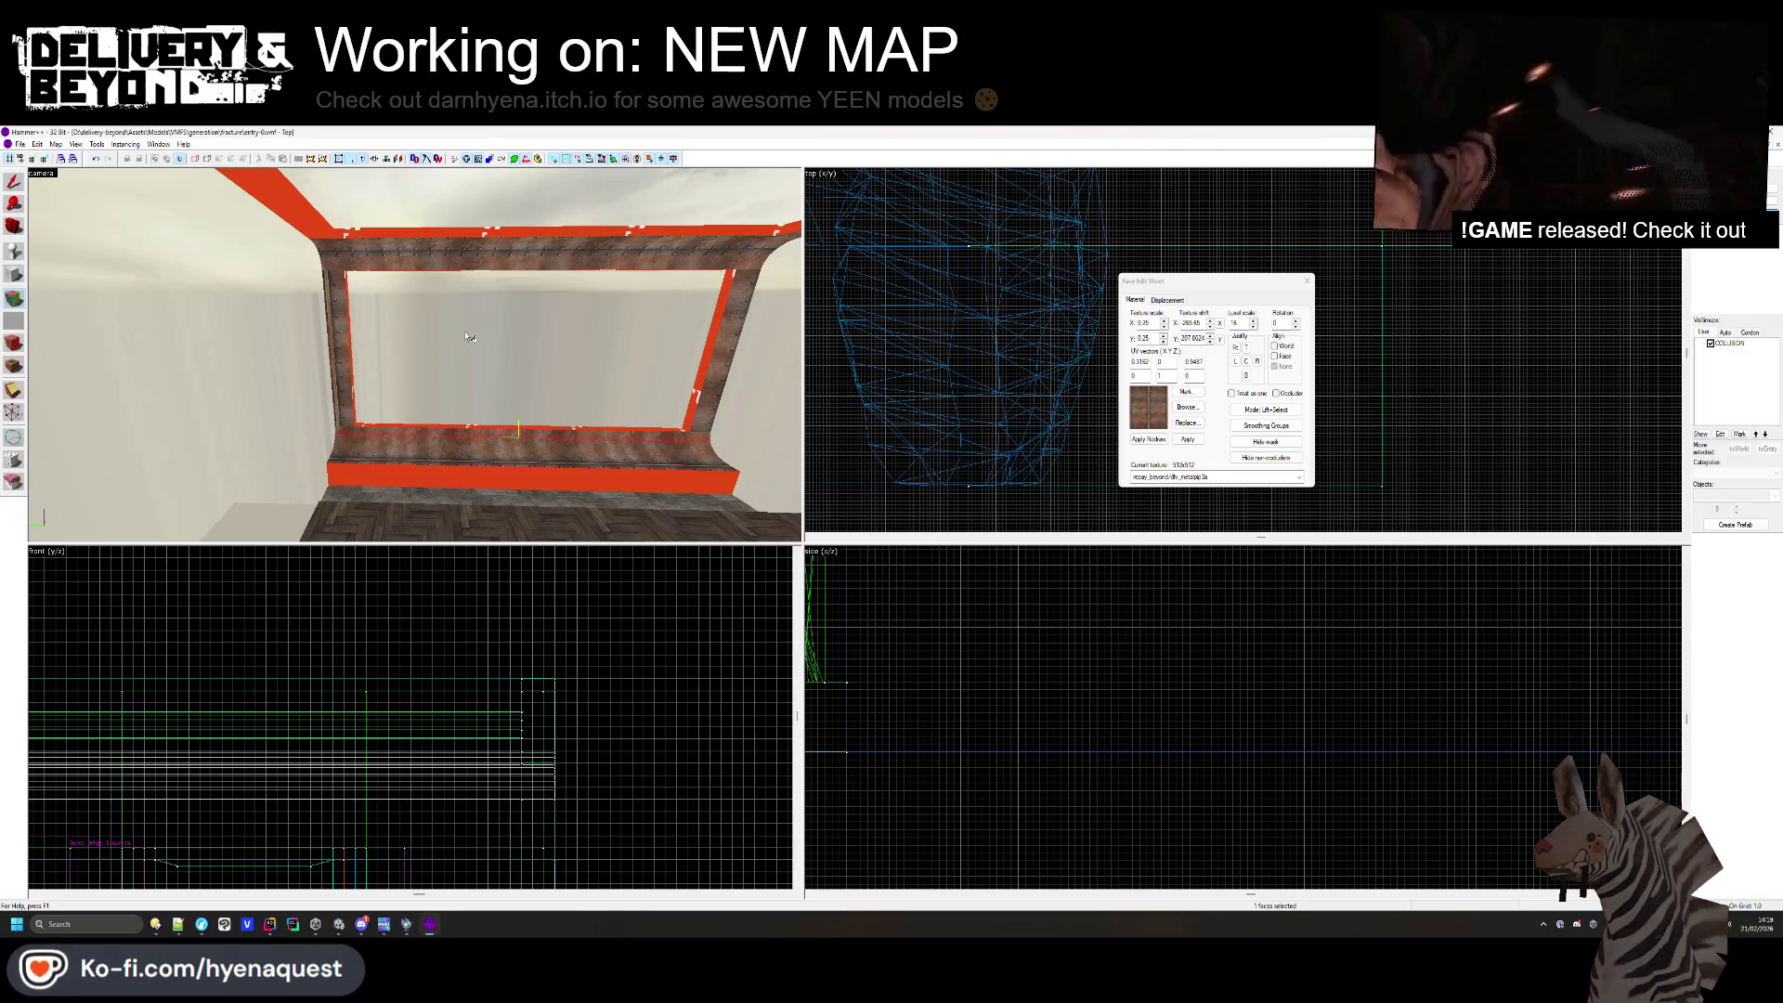
left_click(1307, 280)
- Give the left lower wall face the red metal panel texture rotated 90 degrees
key("z")
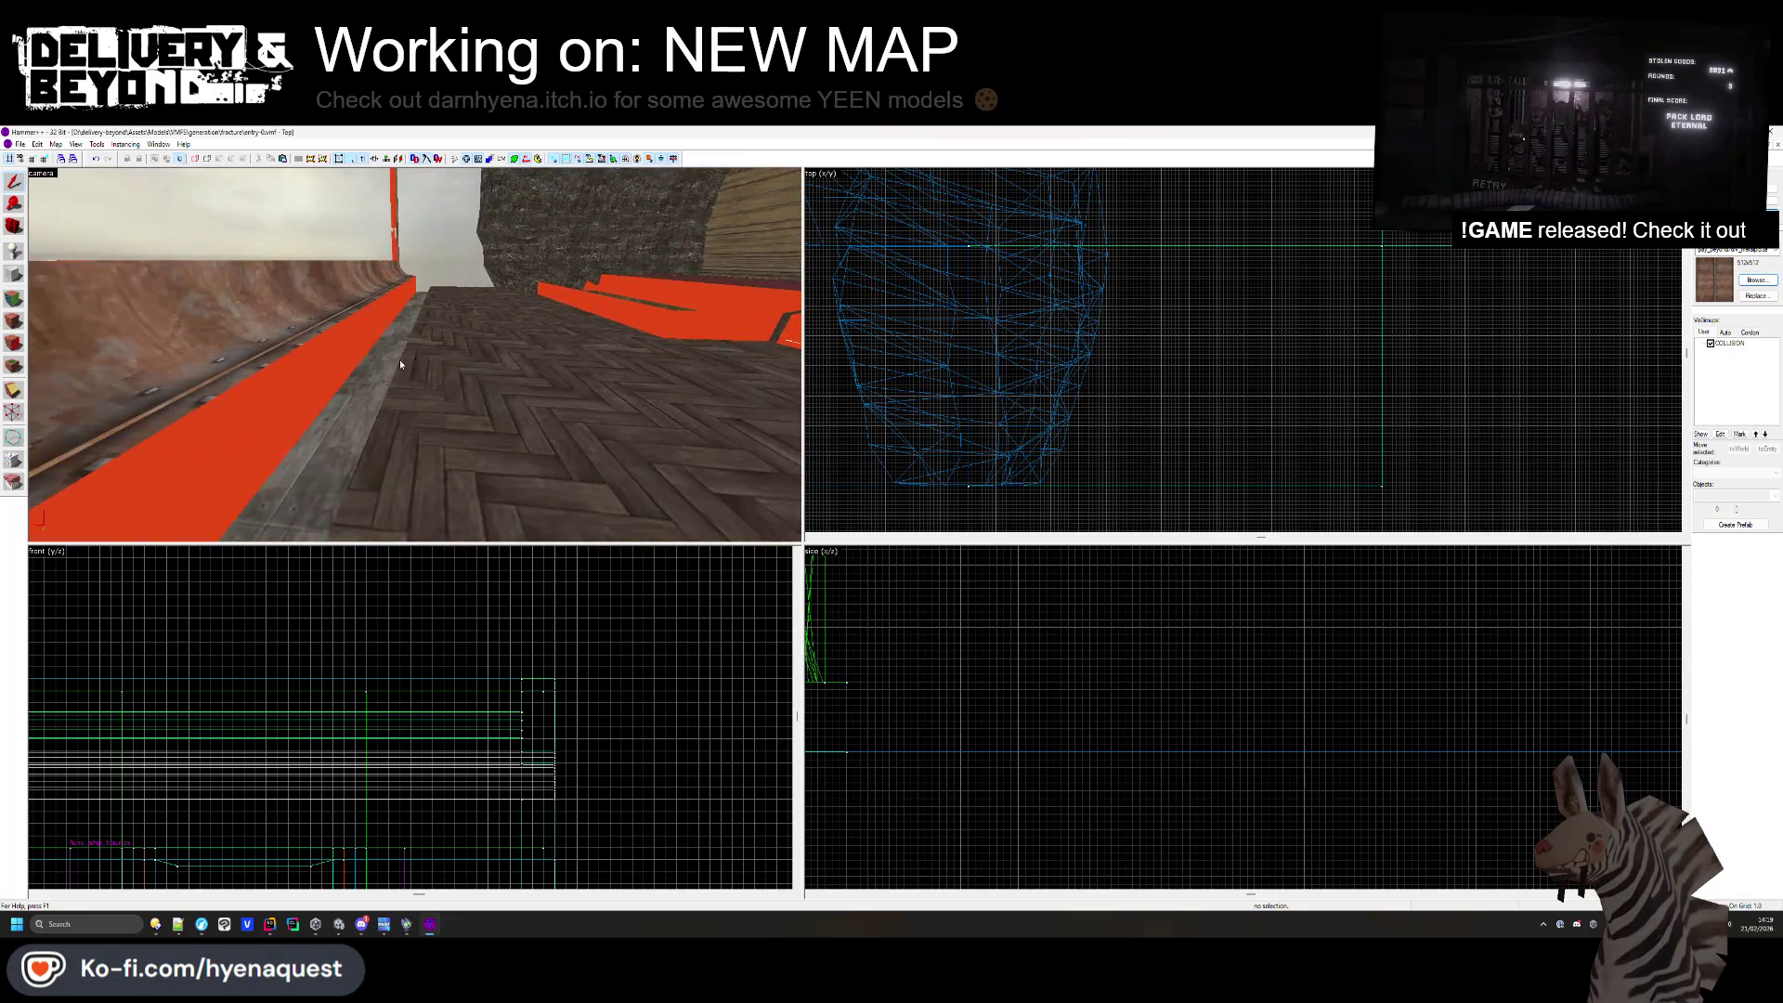
key("shift+a")
left_click(264, 398)
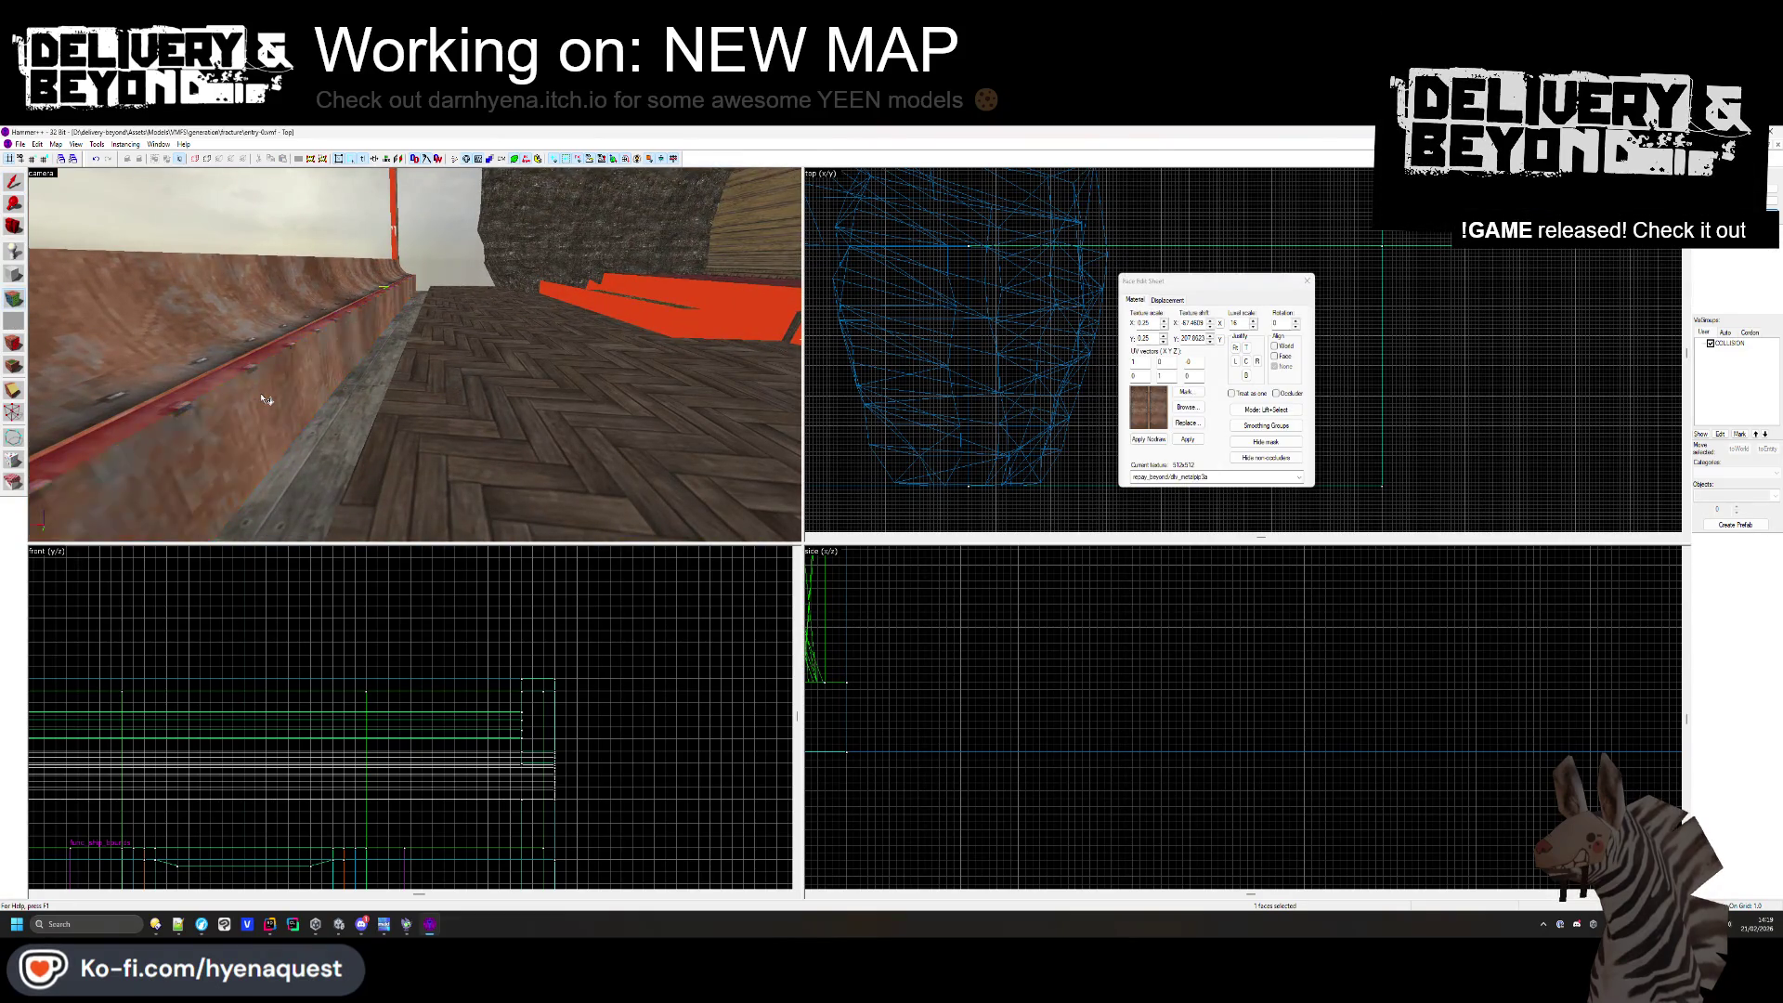
left_click(1187, 407)
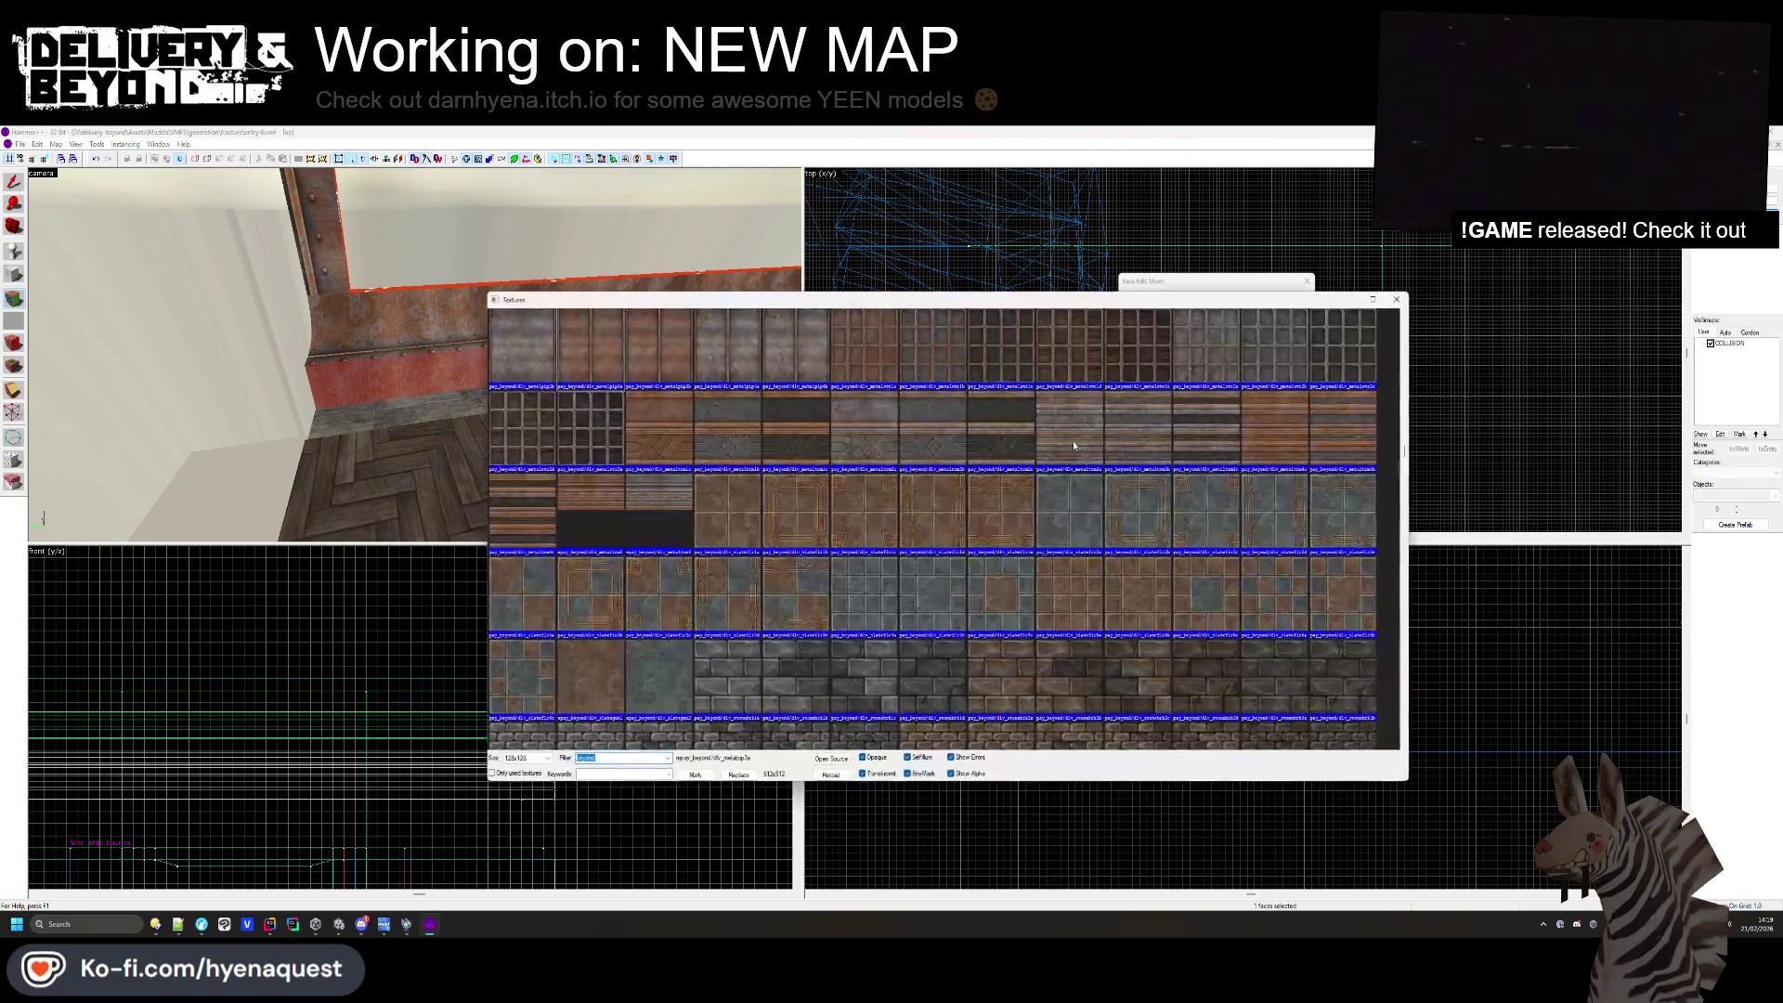
double_click(691, 434)
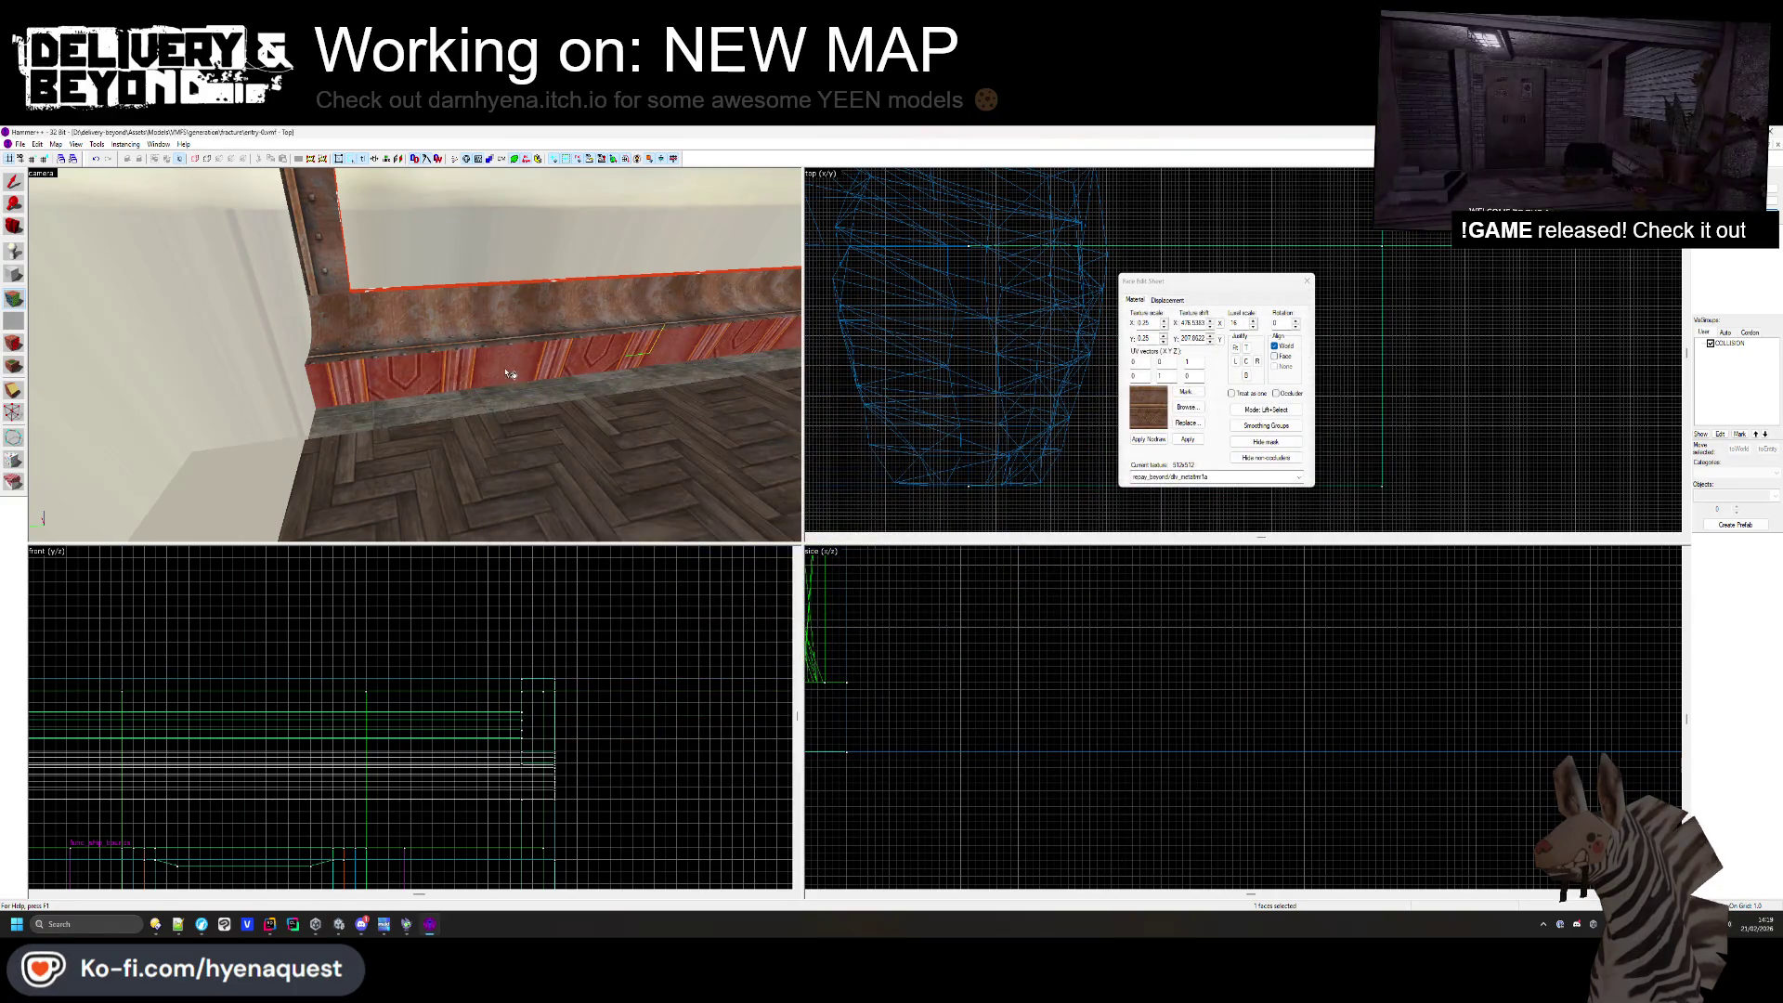
type("90")
key("Return")
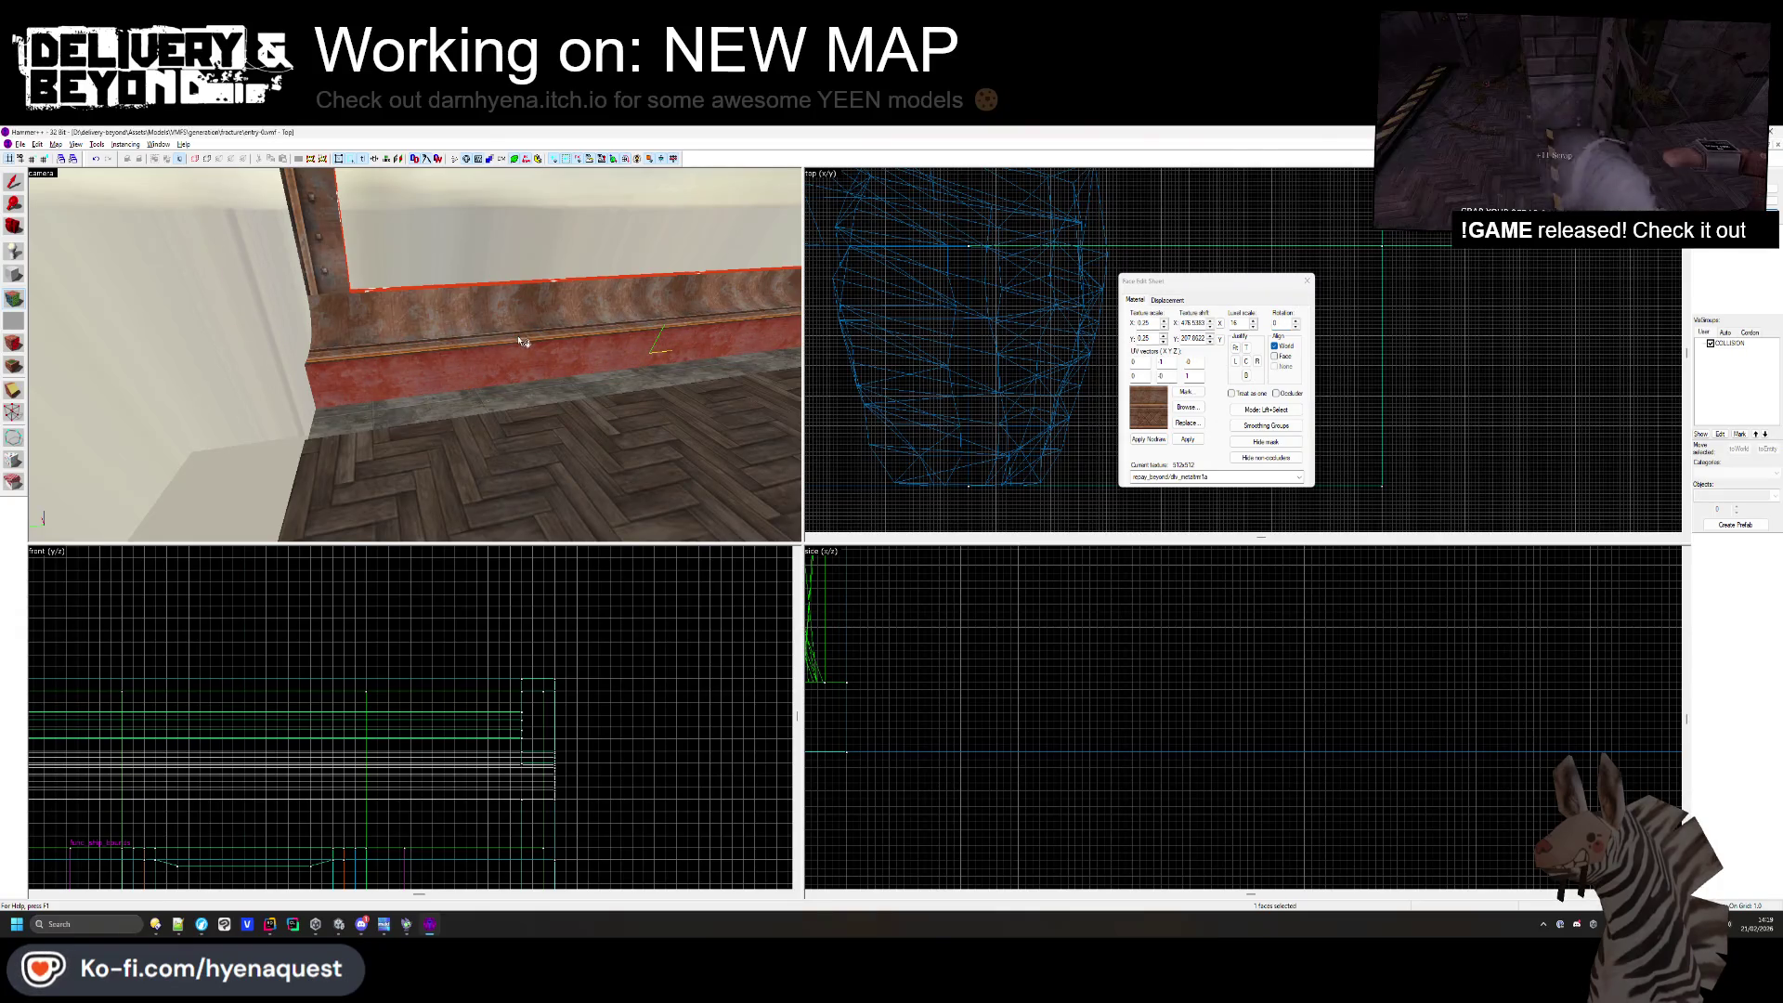
- Inspect the metalplp3a face up close, then reselect the trim face and browse textures
key("z")
key("z")
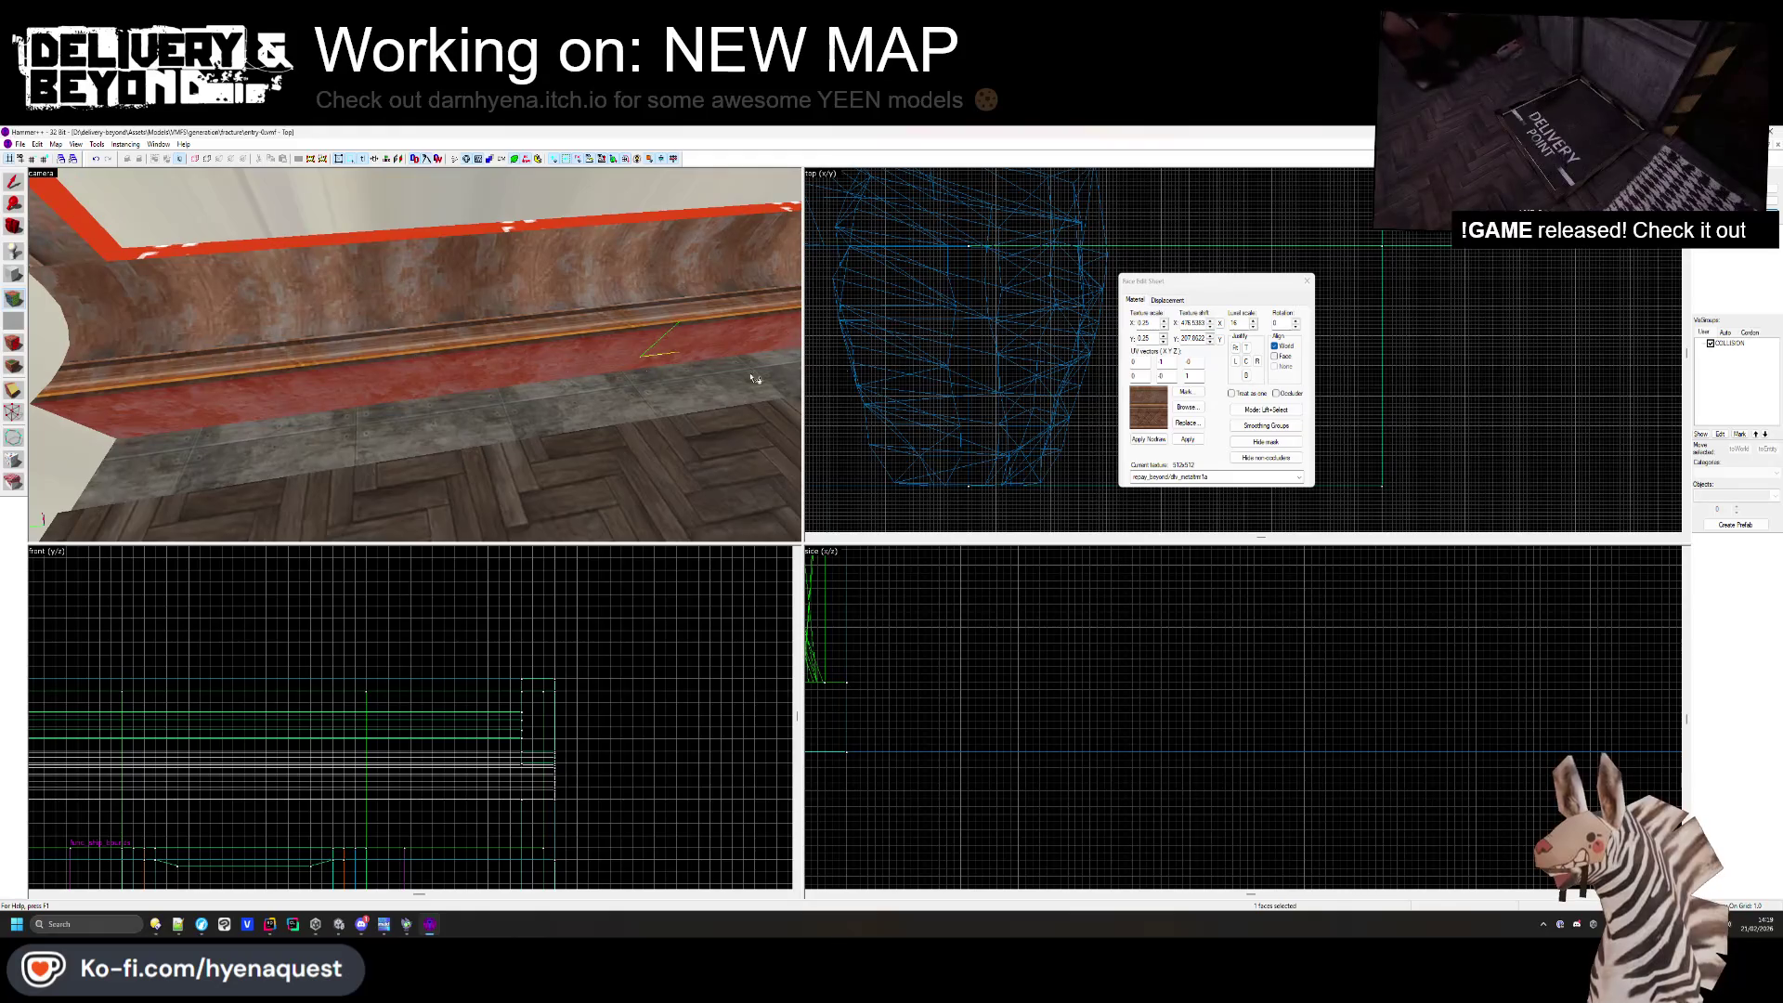
left_click(468, 322)
key("z")
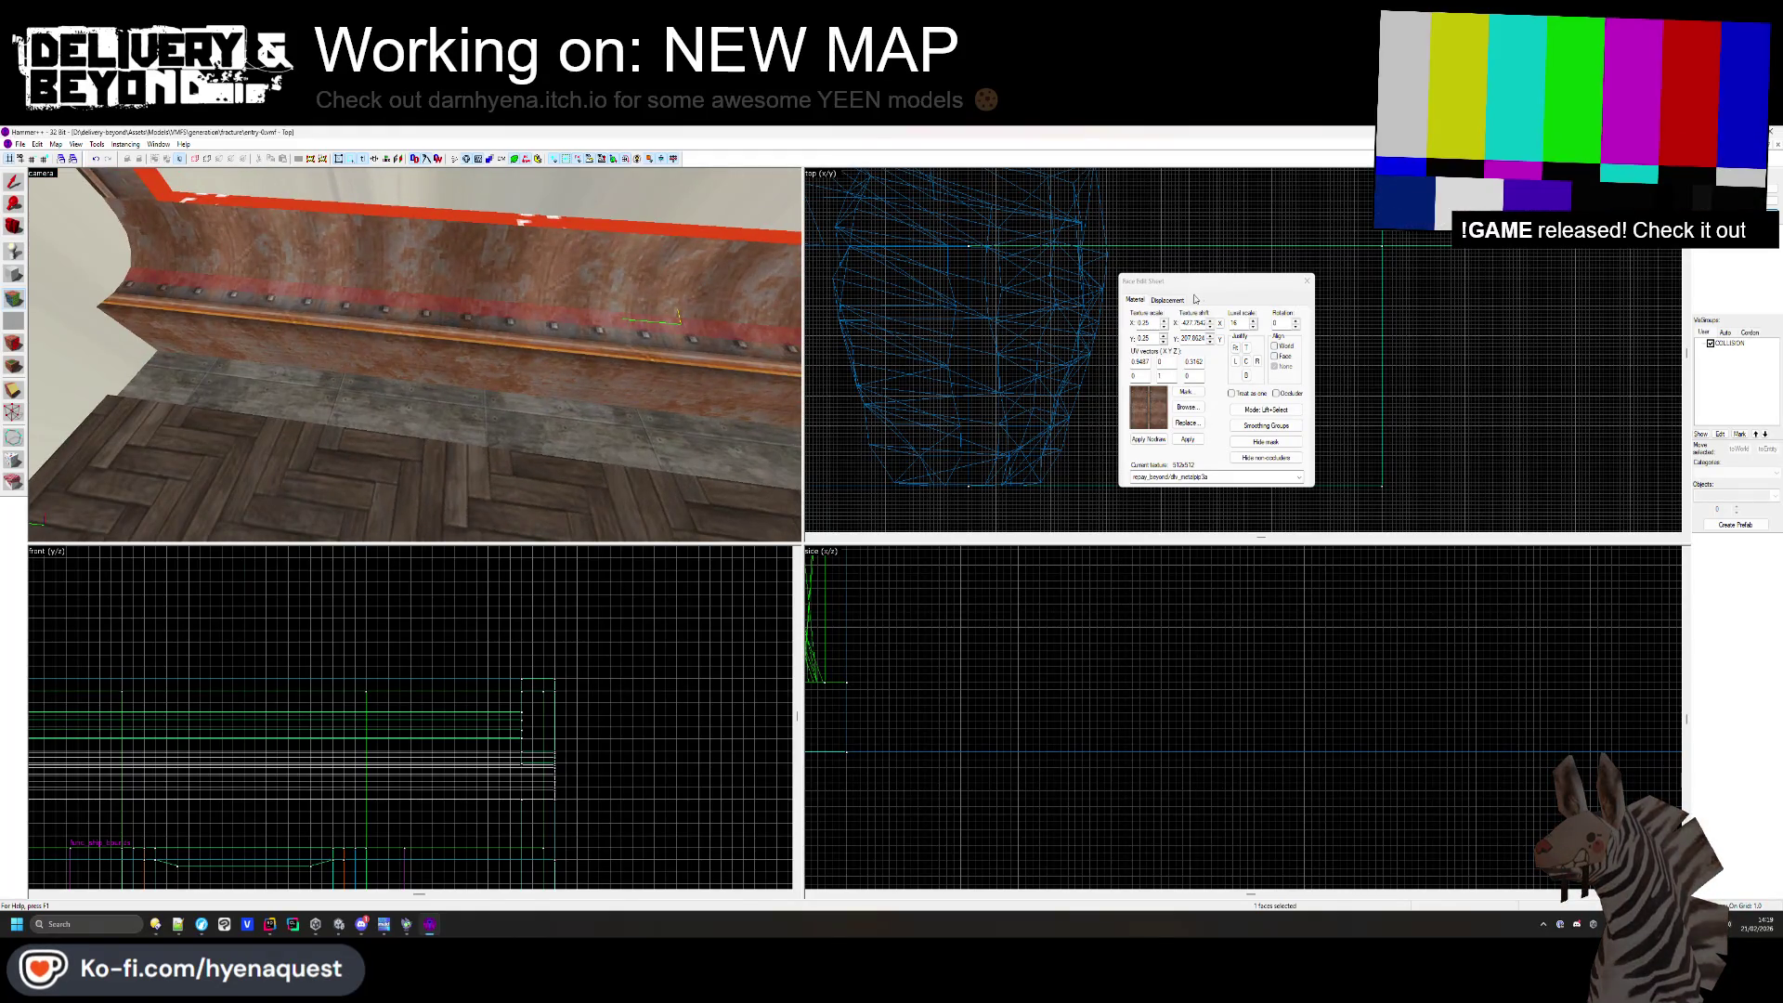
left_click(1305, 282)
key("z")
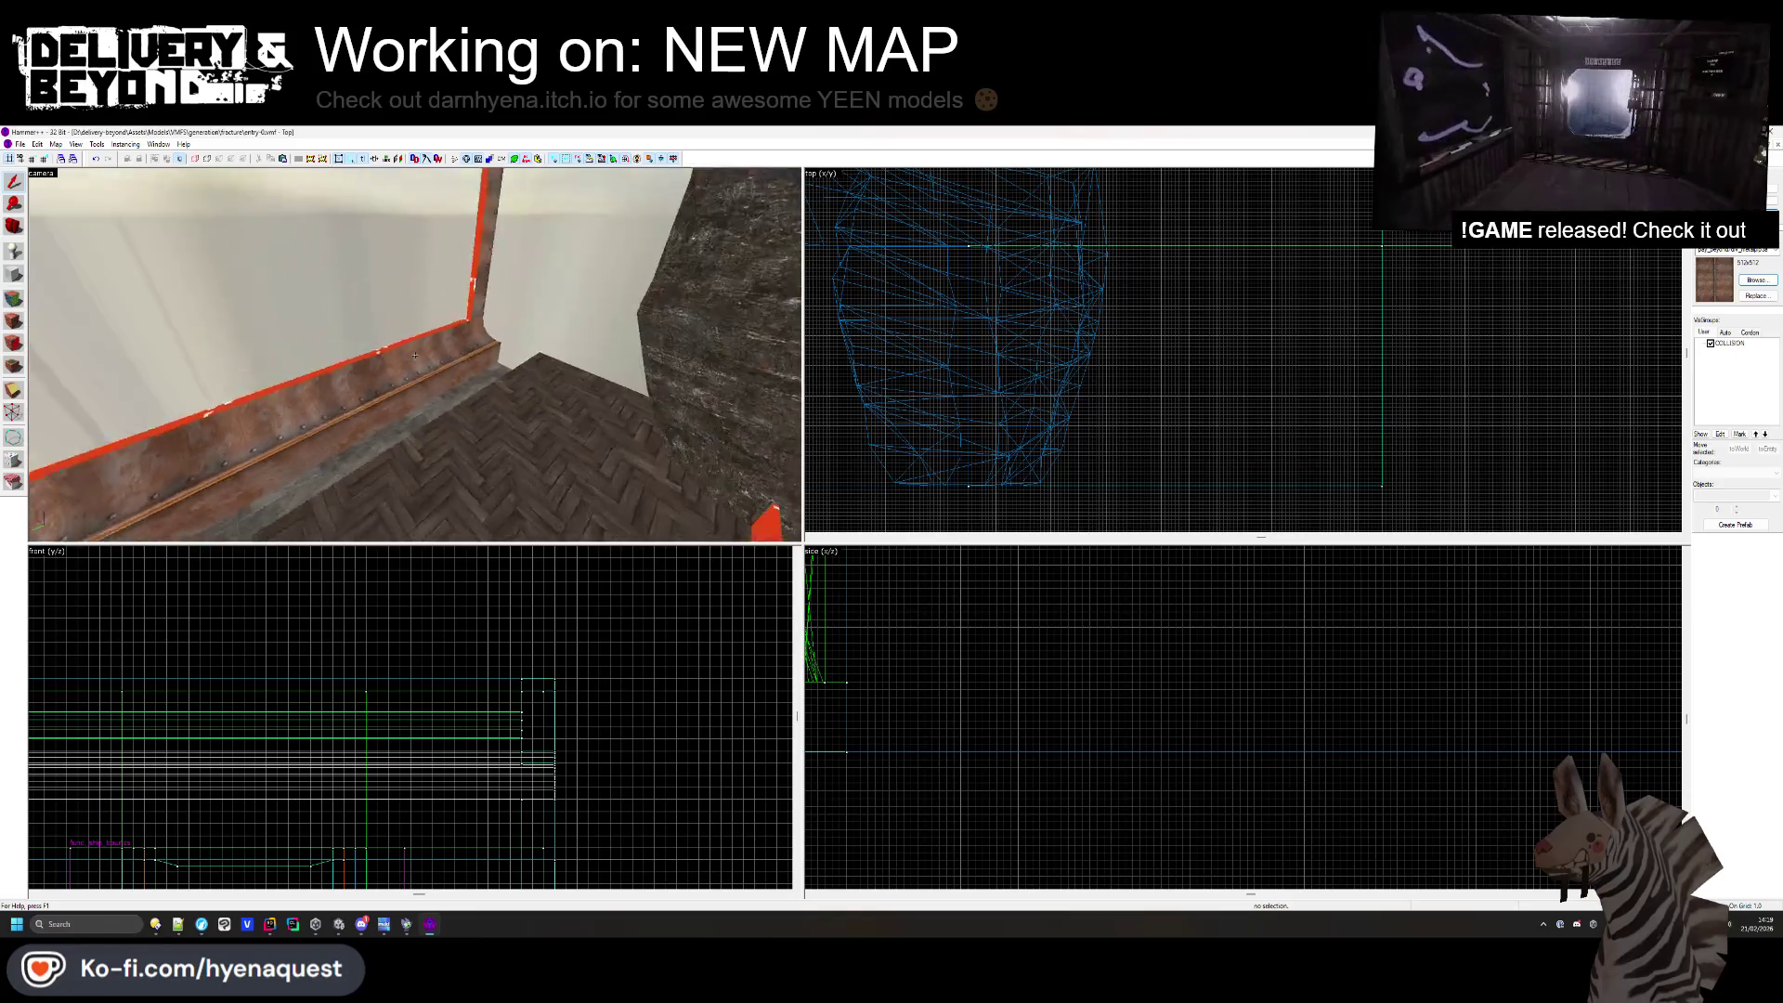
key("z")
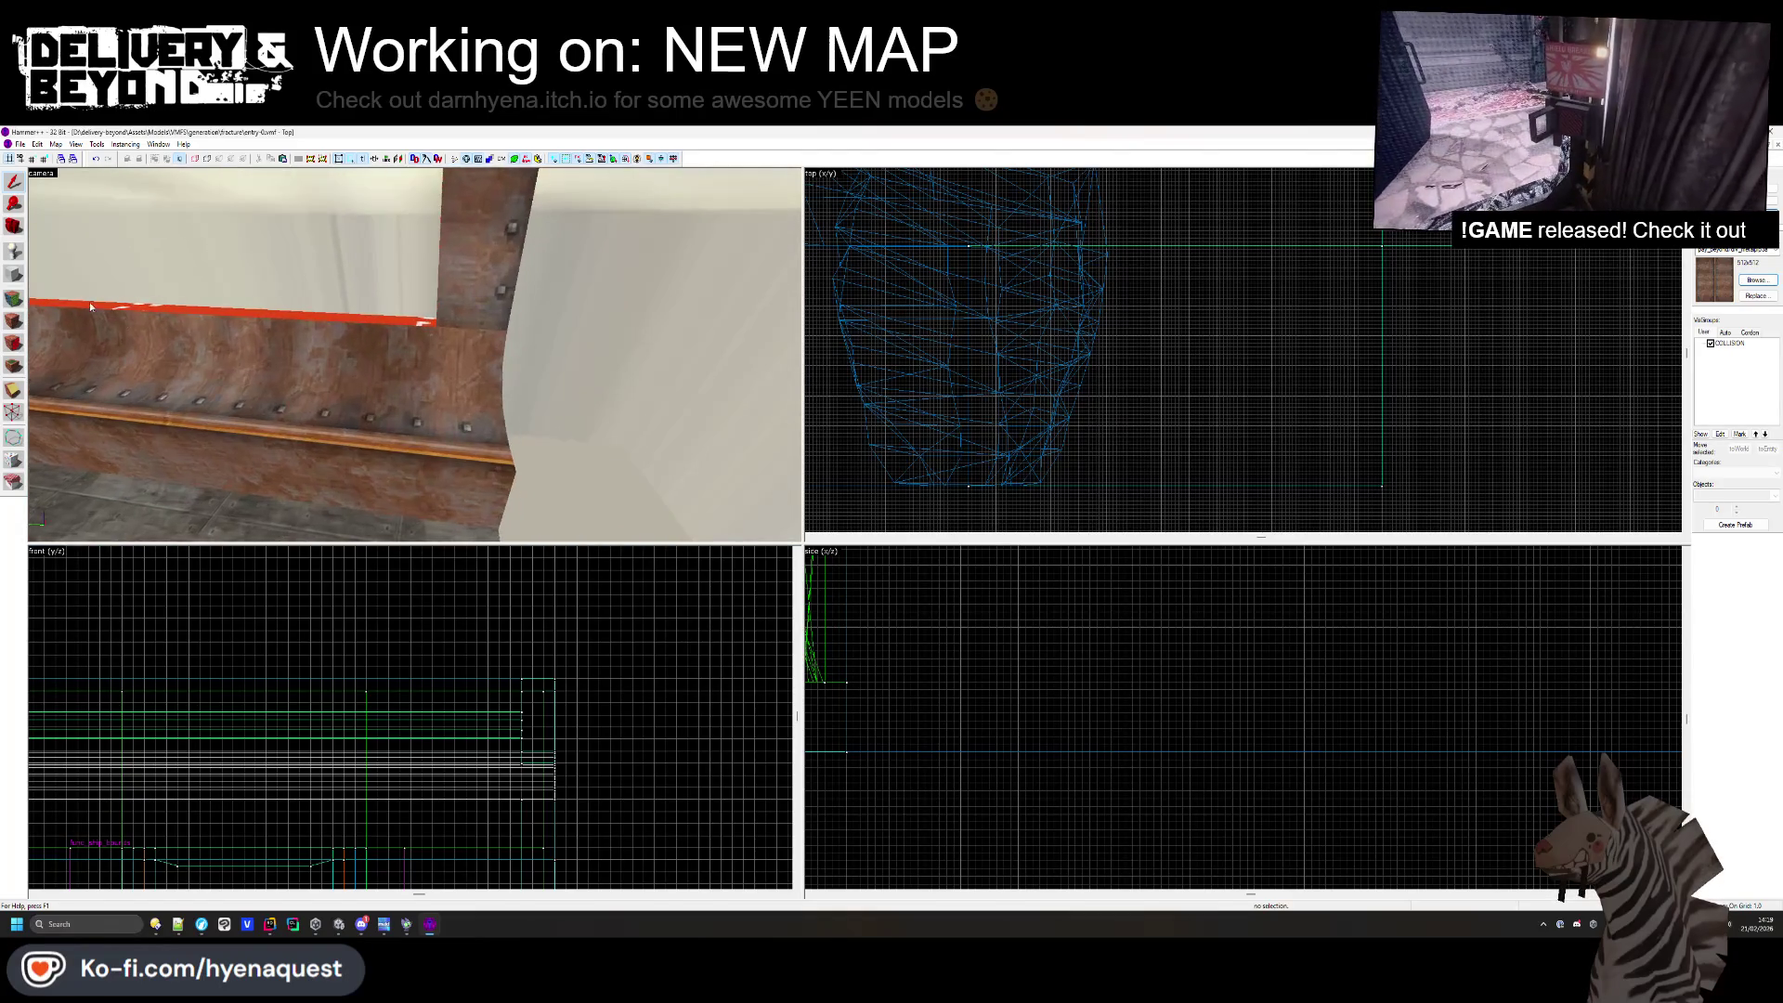
left_click(13, 278)
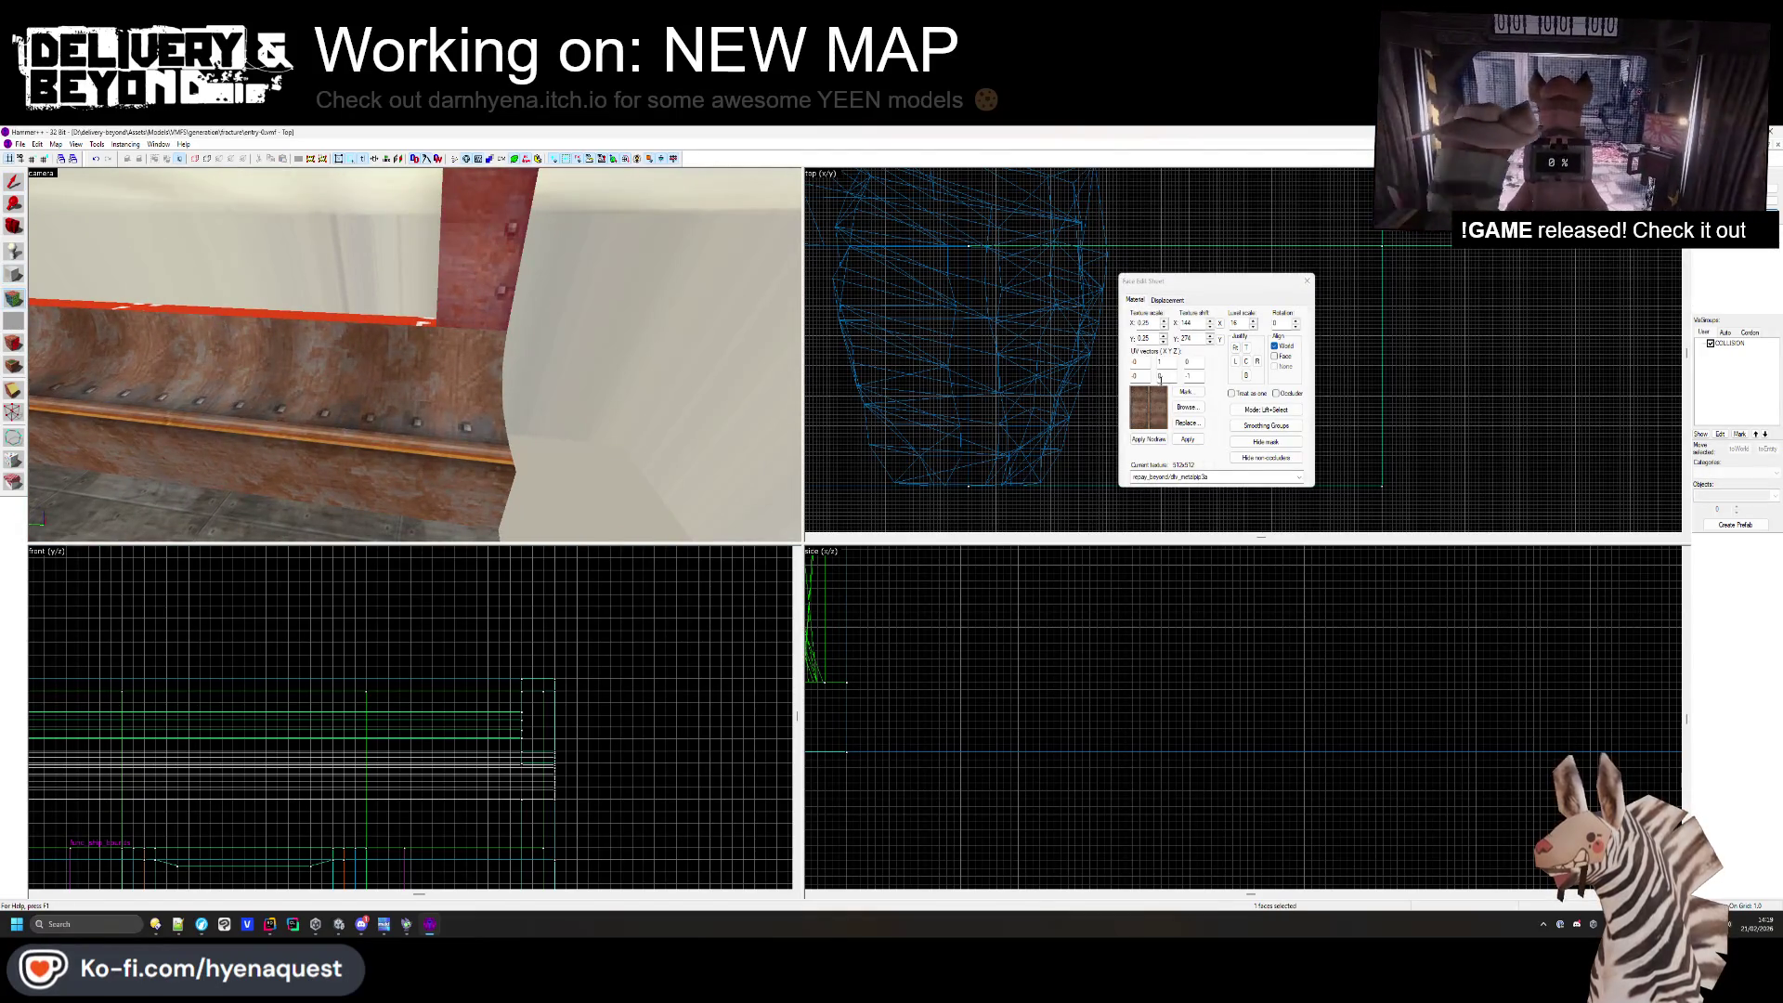
left_click(1185, 407)
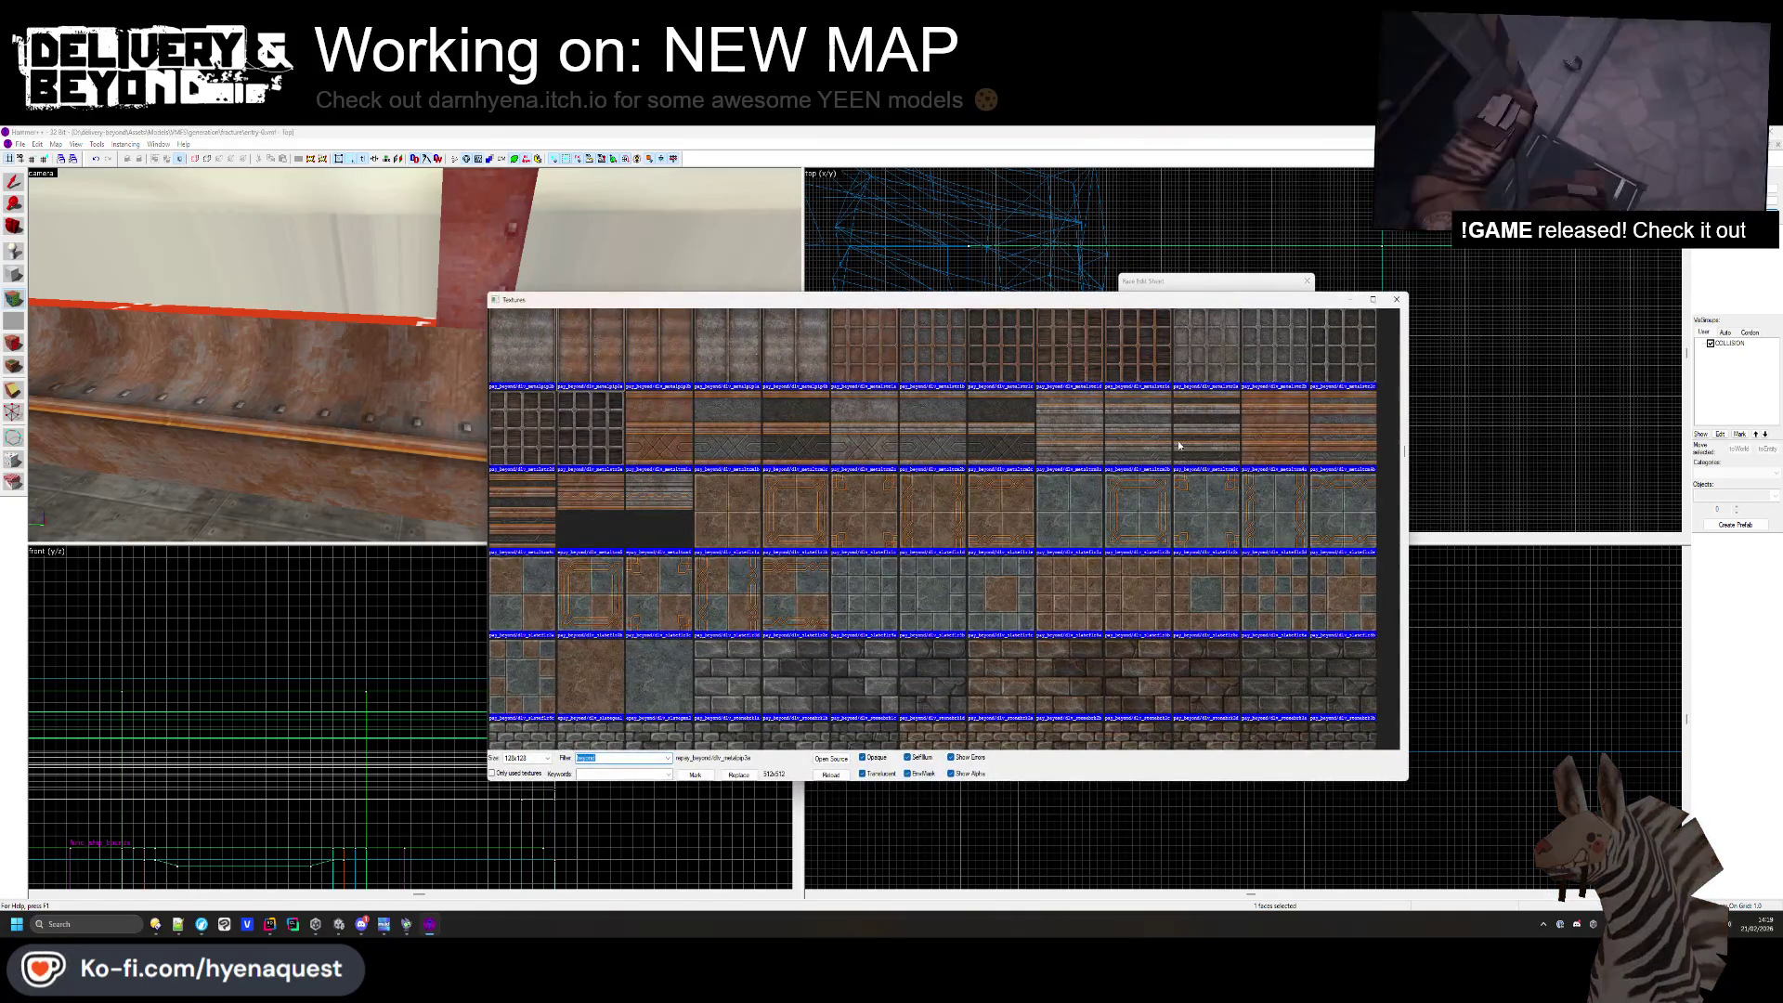
- Scroll the texture browser and pick dlv_metaltrim4a for the vertical trim face
scroll(743, 521, "down", 15)
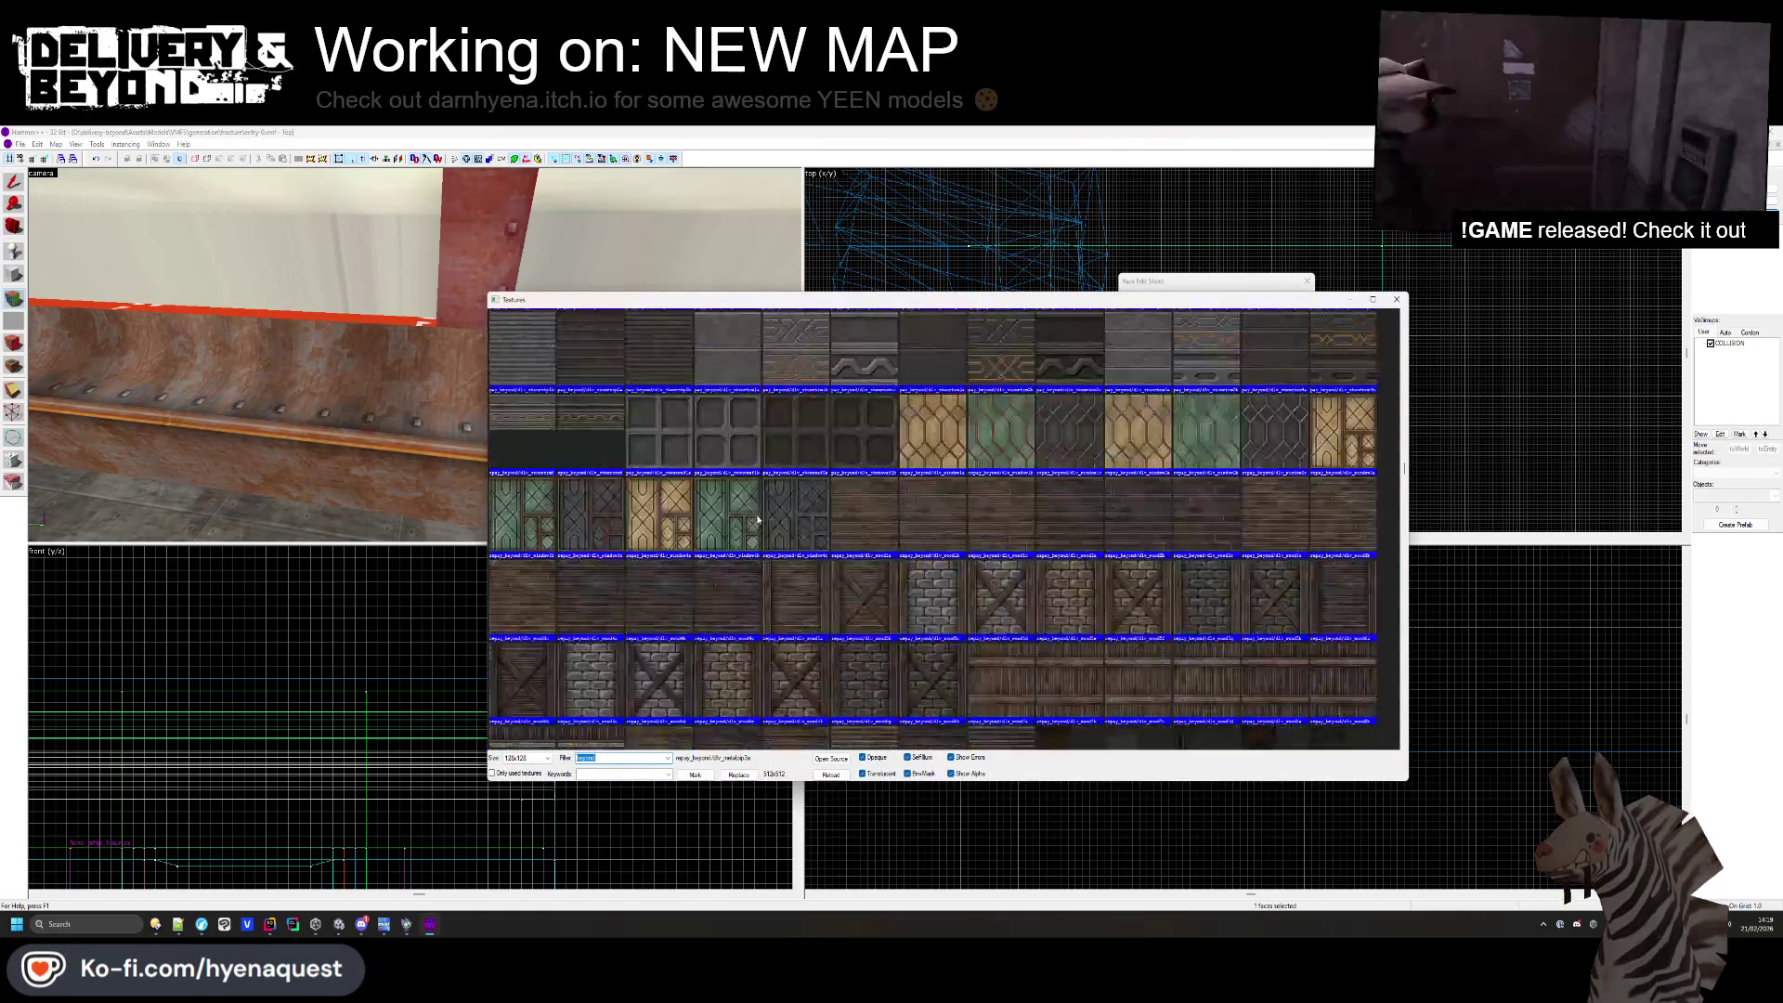
scroll(742, 555, "down", 15)
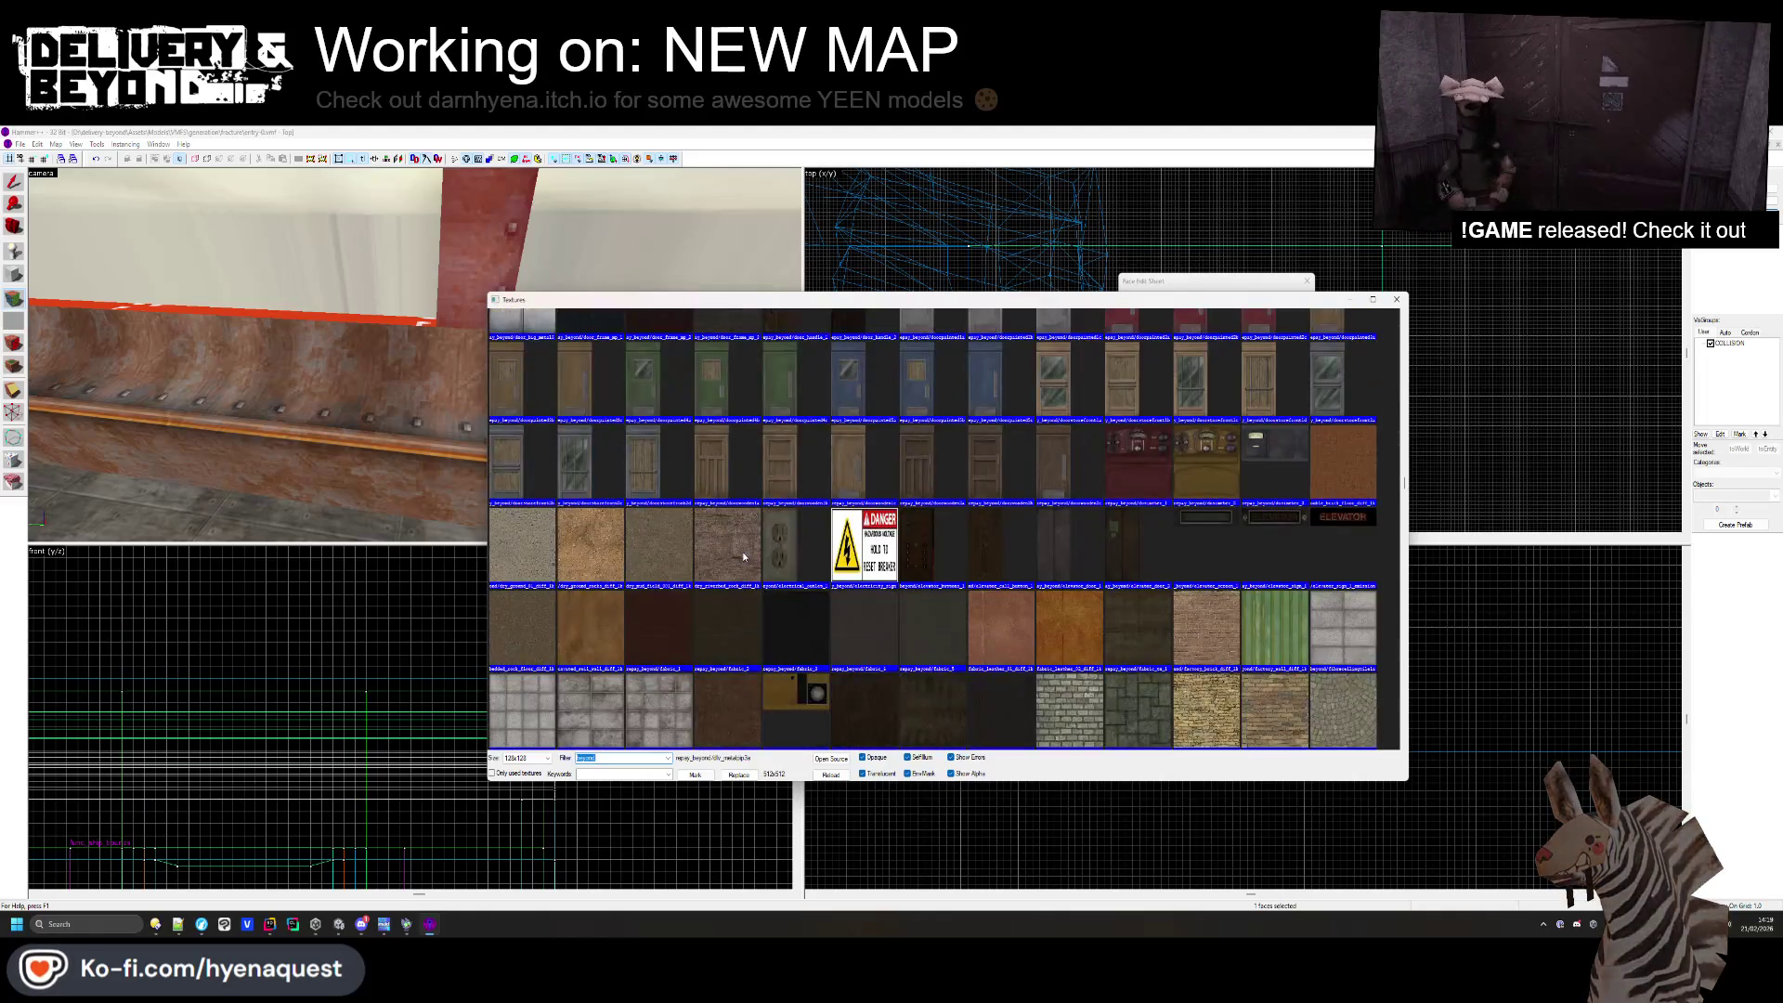
scroll(1236, 481, "up", 10)
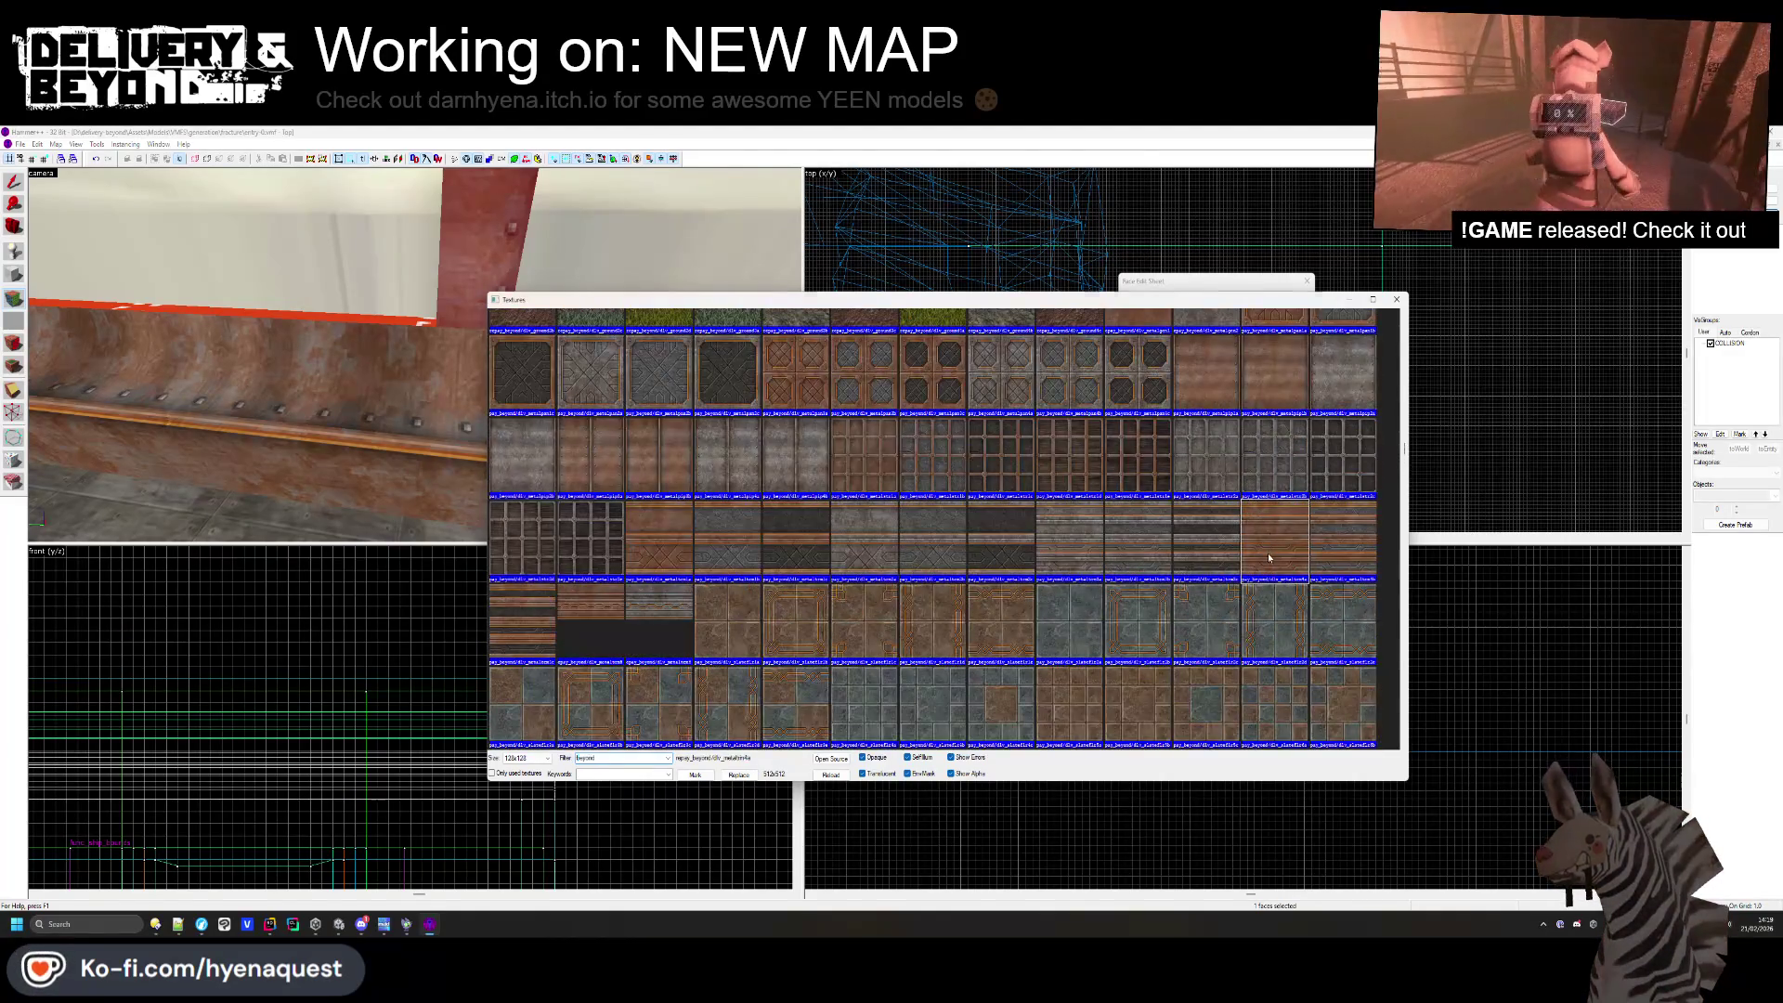
double_click(1269, 558)
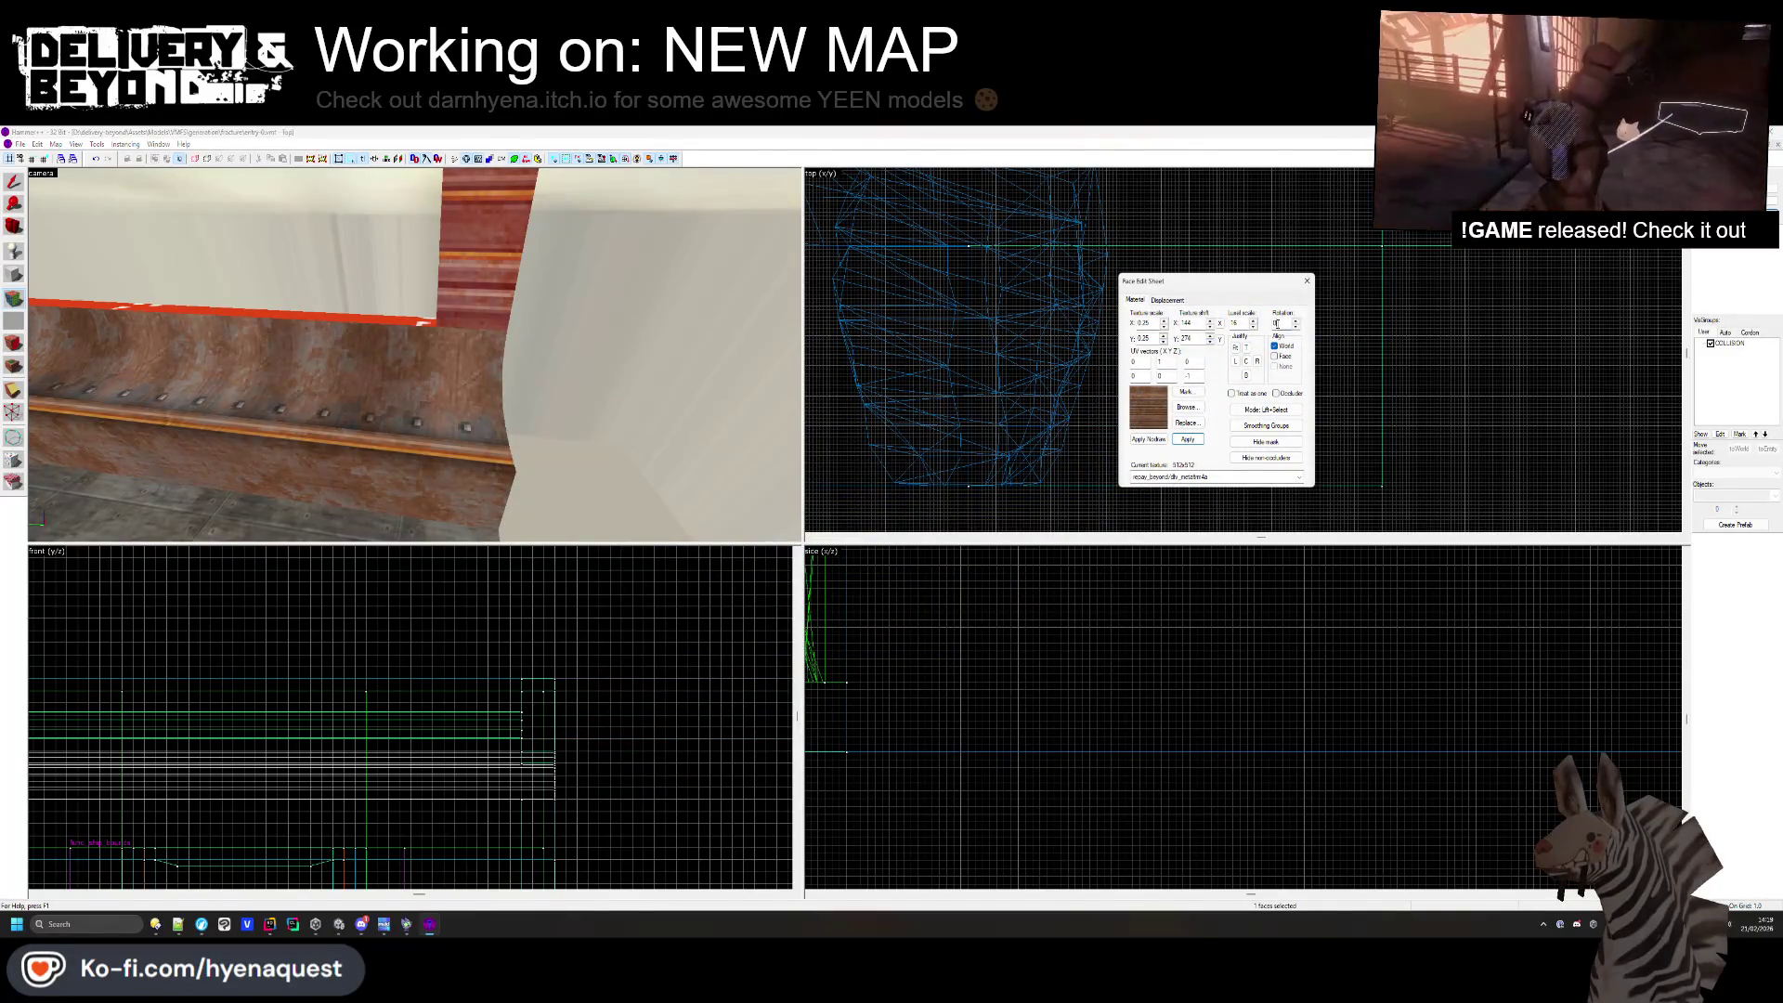
- Rotate the trim texture 90 degrees and frame the red-trimmed window in view
type("90")
key("Return")
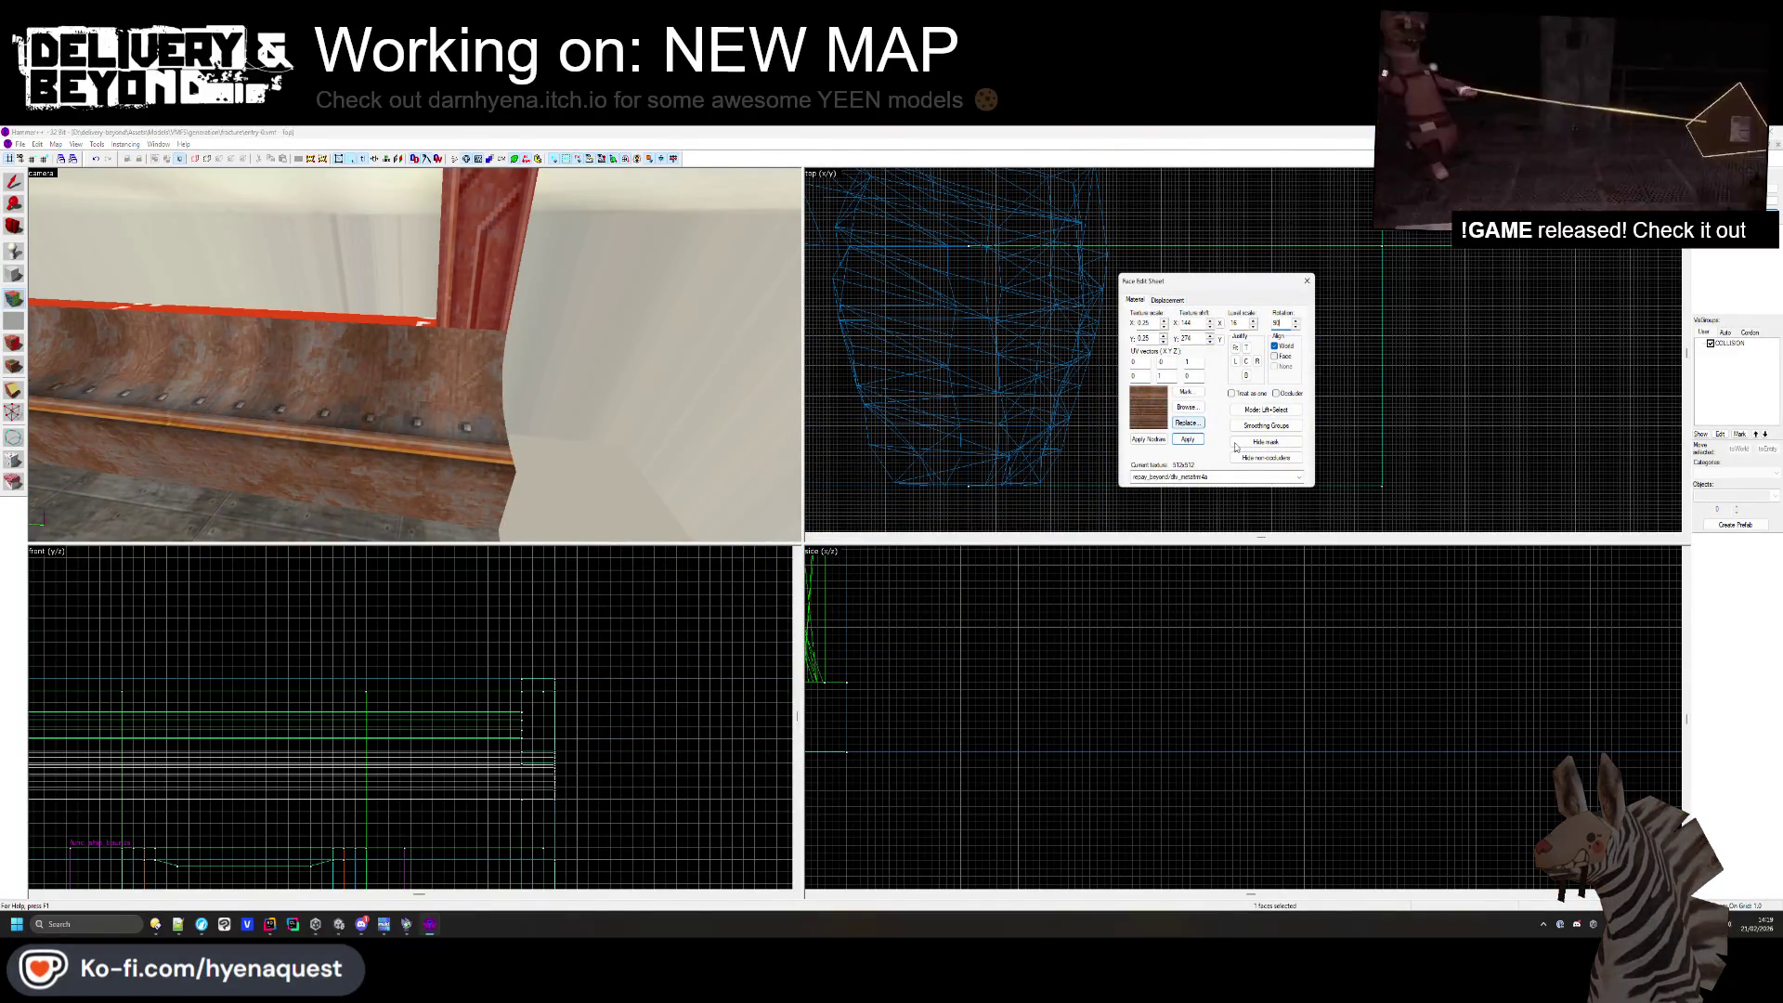
key("z")
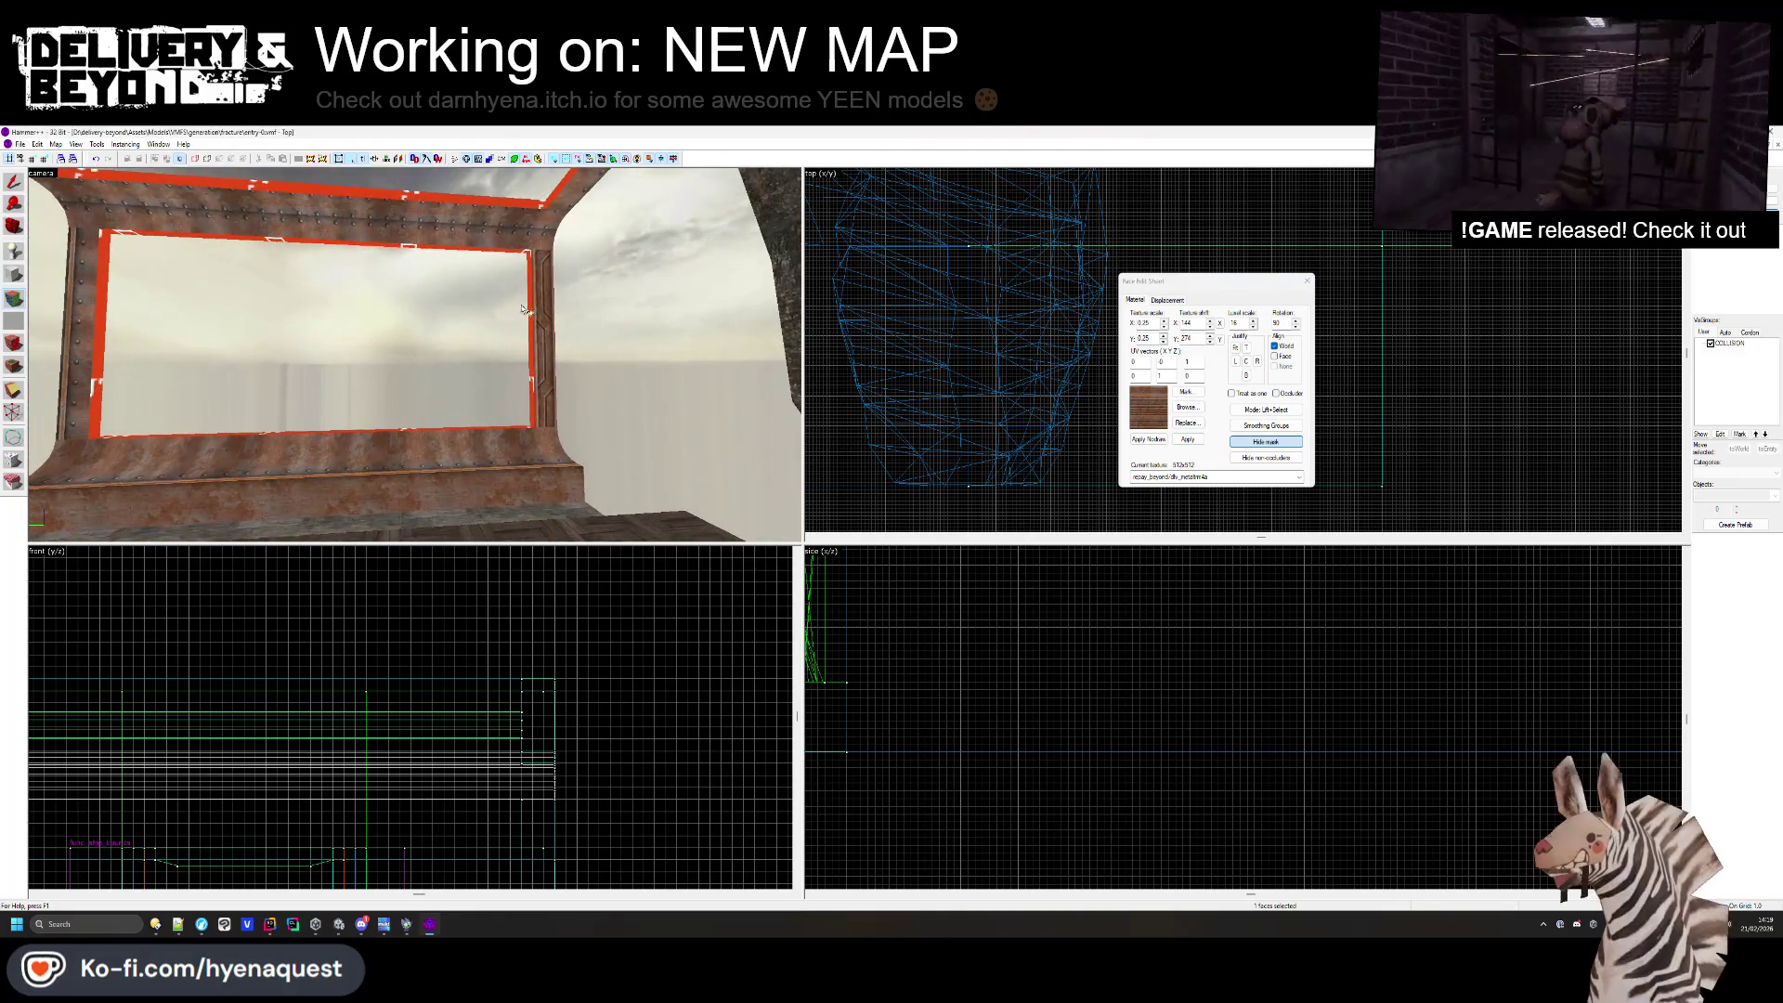
key("z")
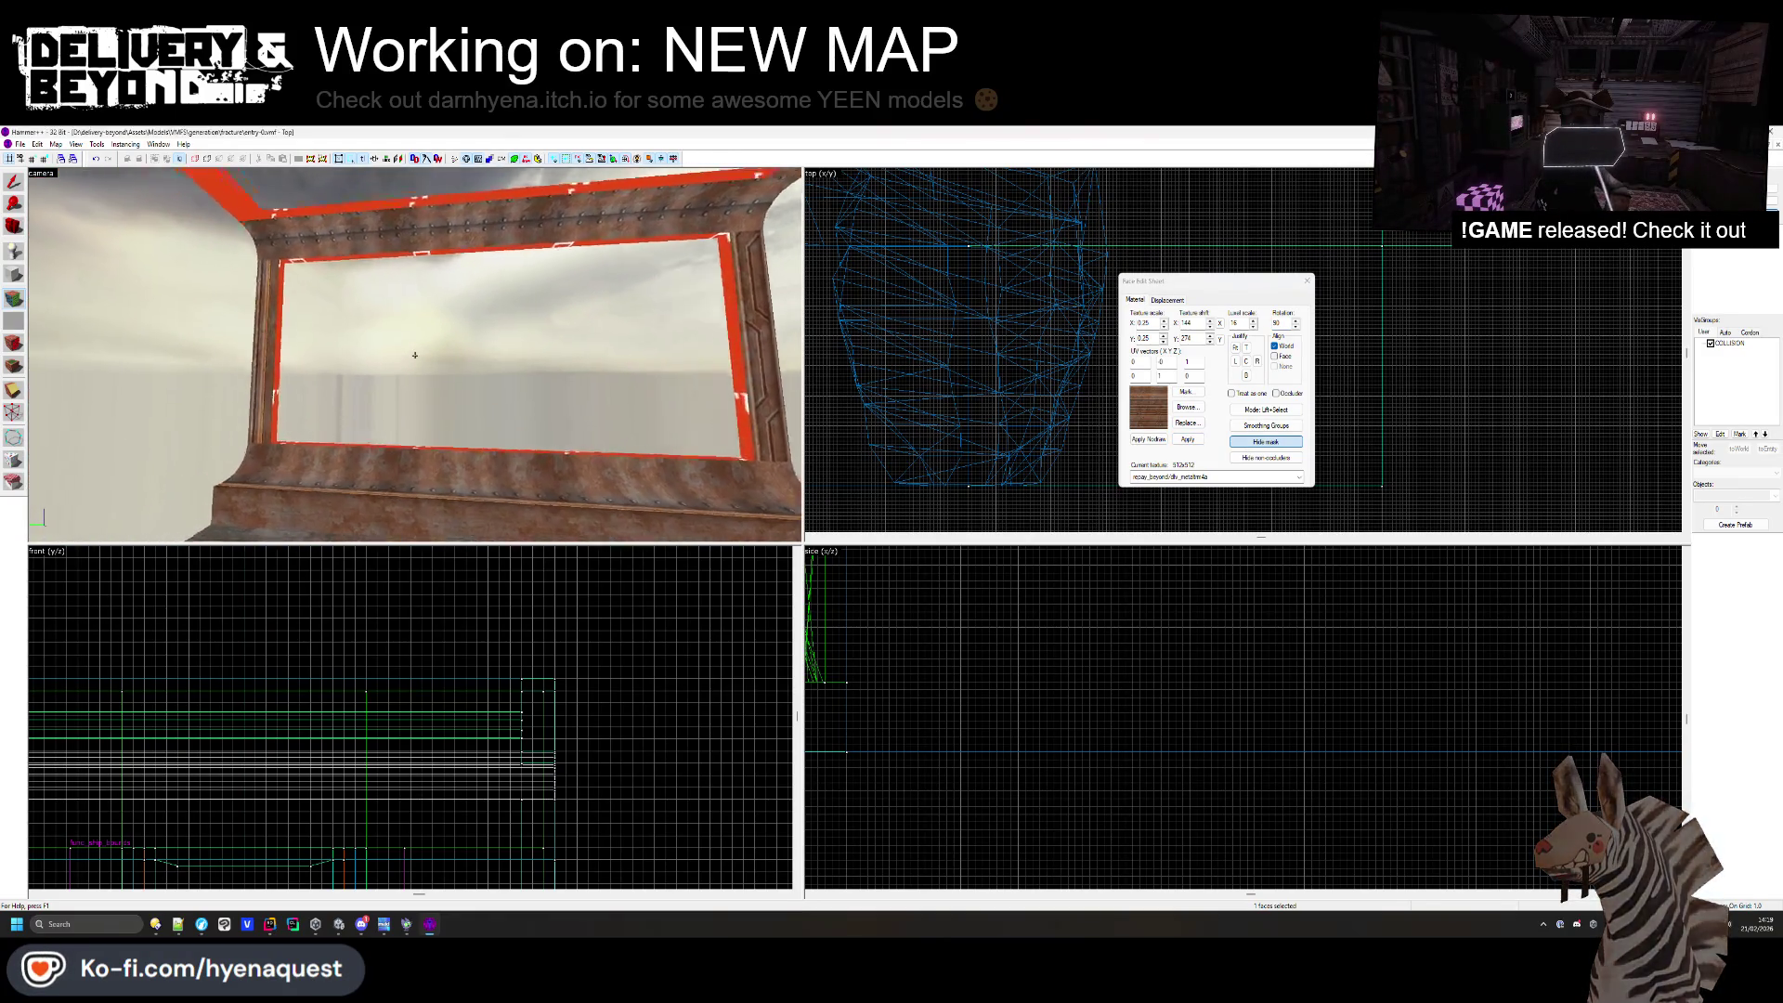
key("z")
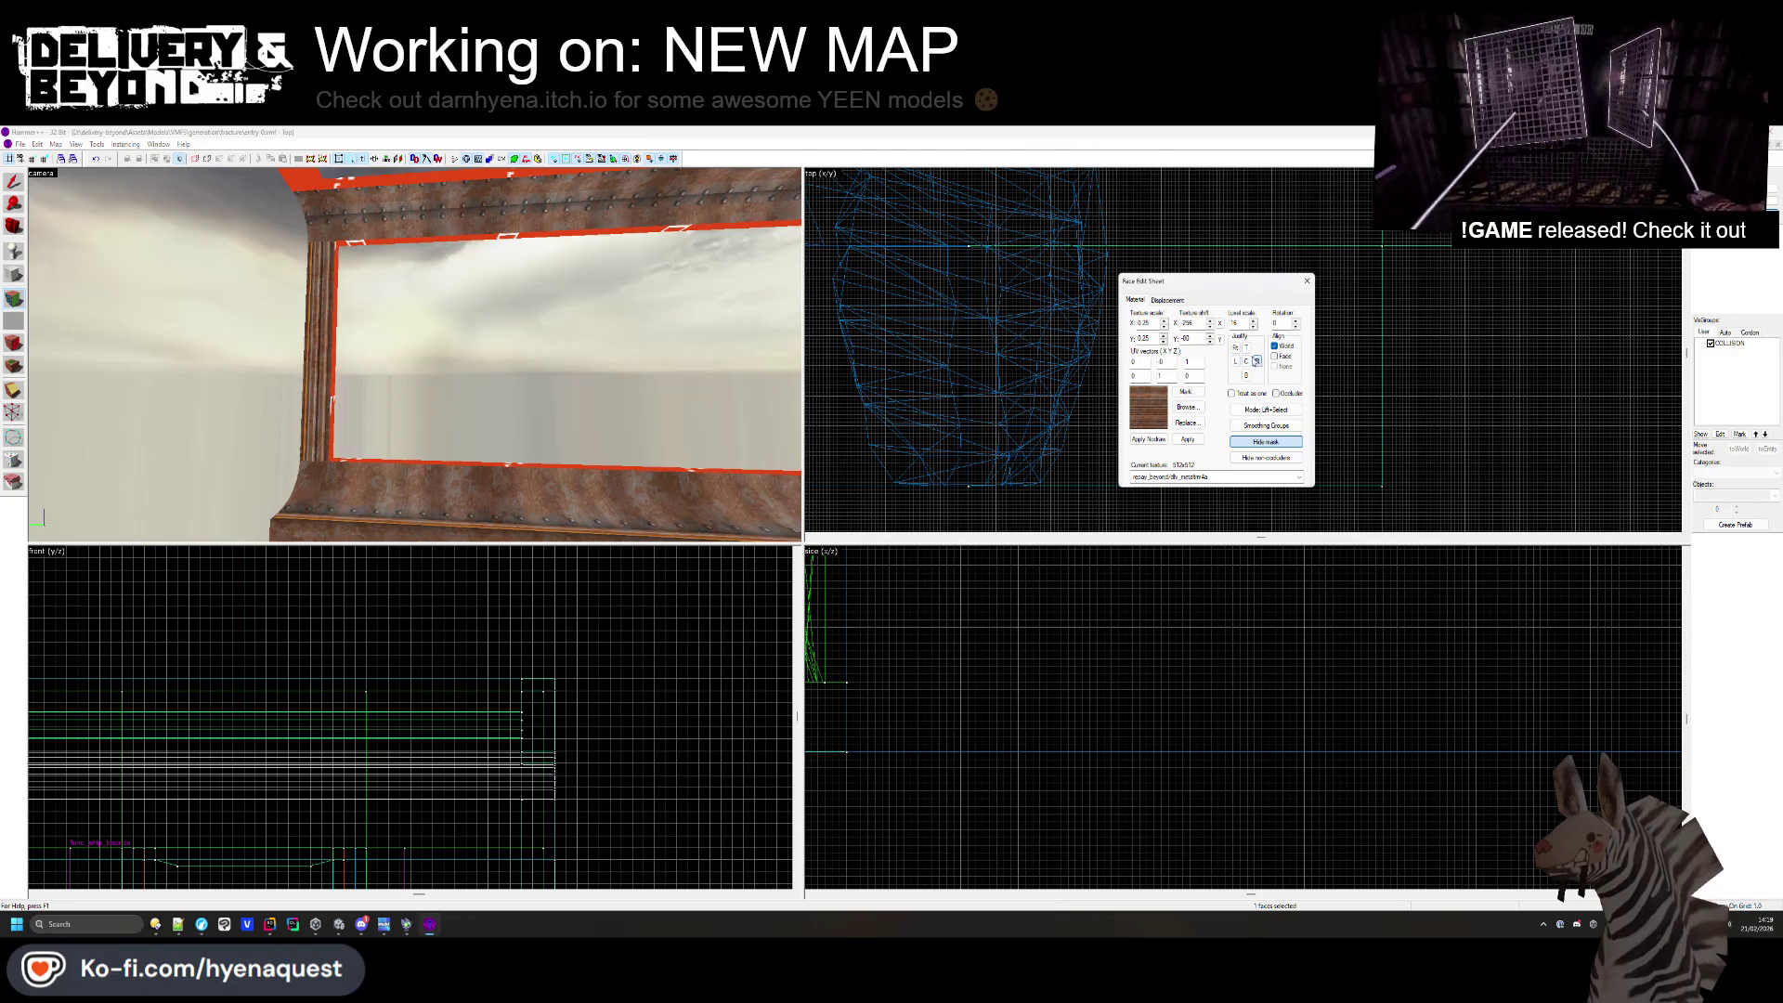
- Justify the texture to the face's top edge and check the frame post and riveted beam
left_click(1247, 349)
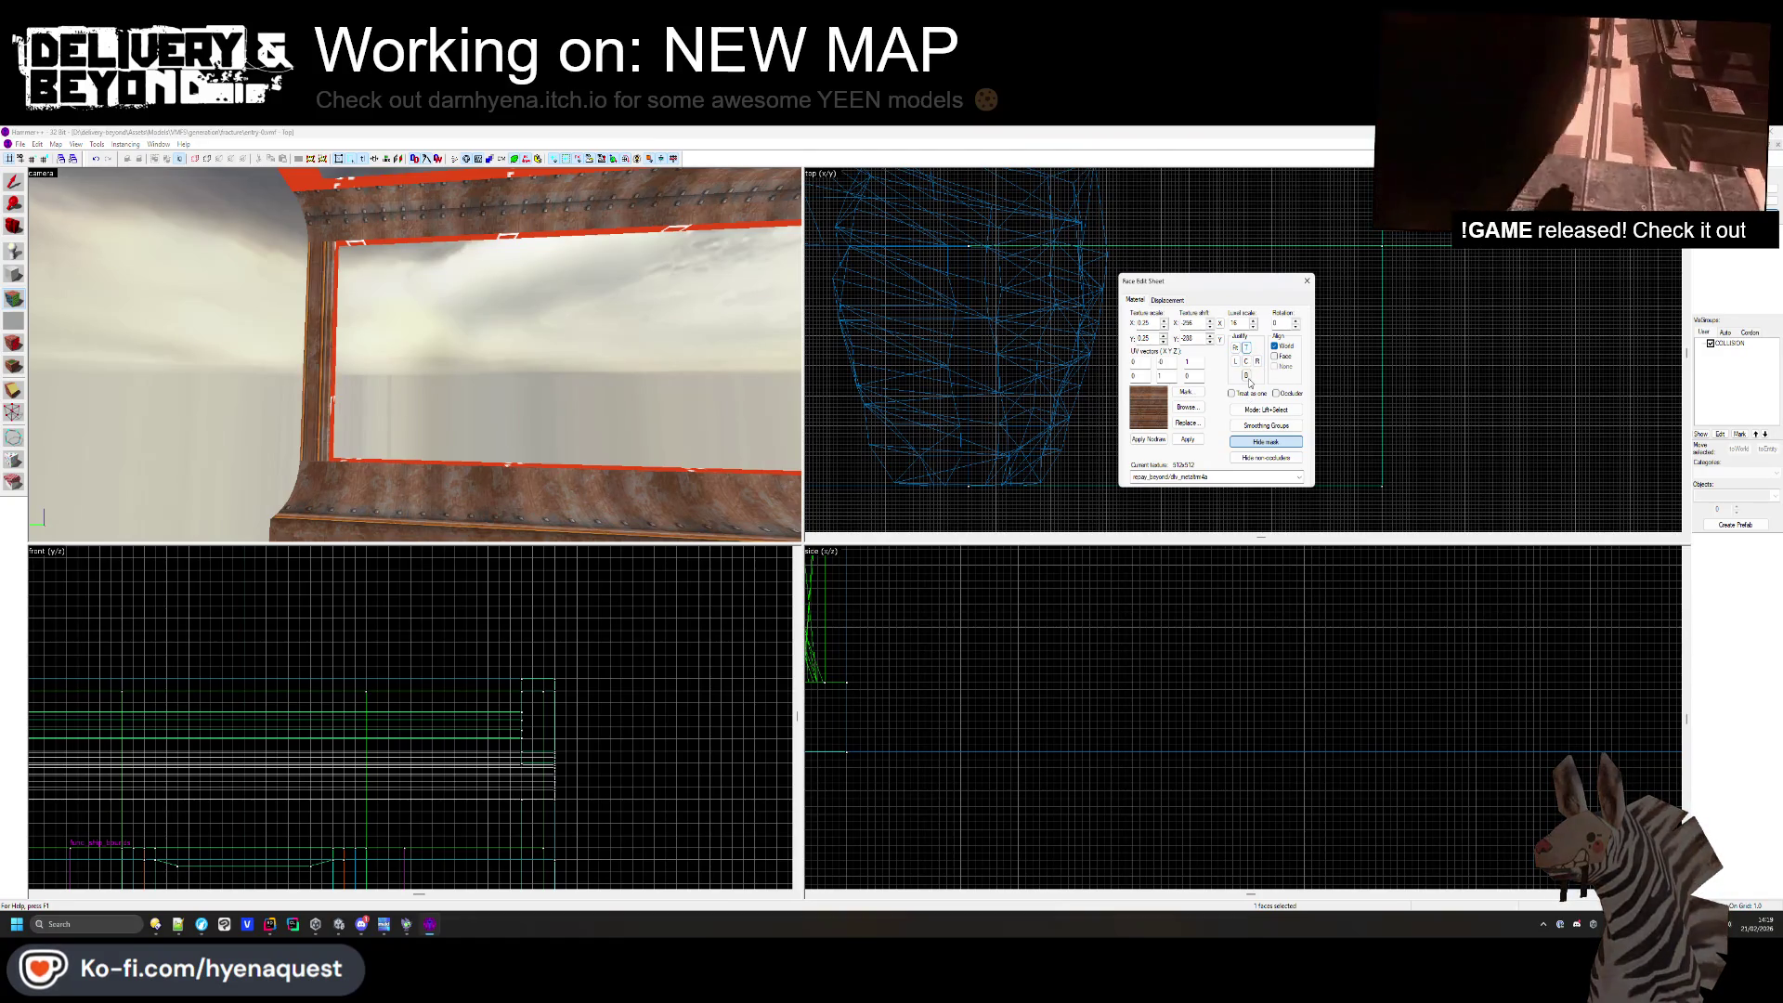
key("z")
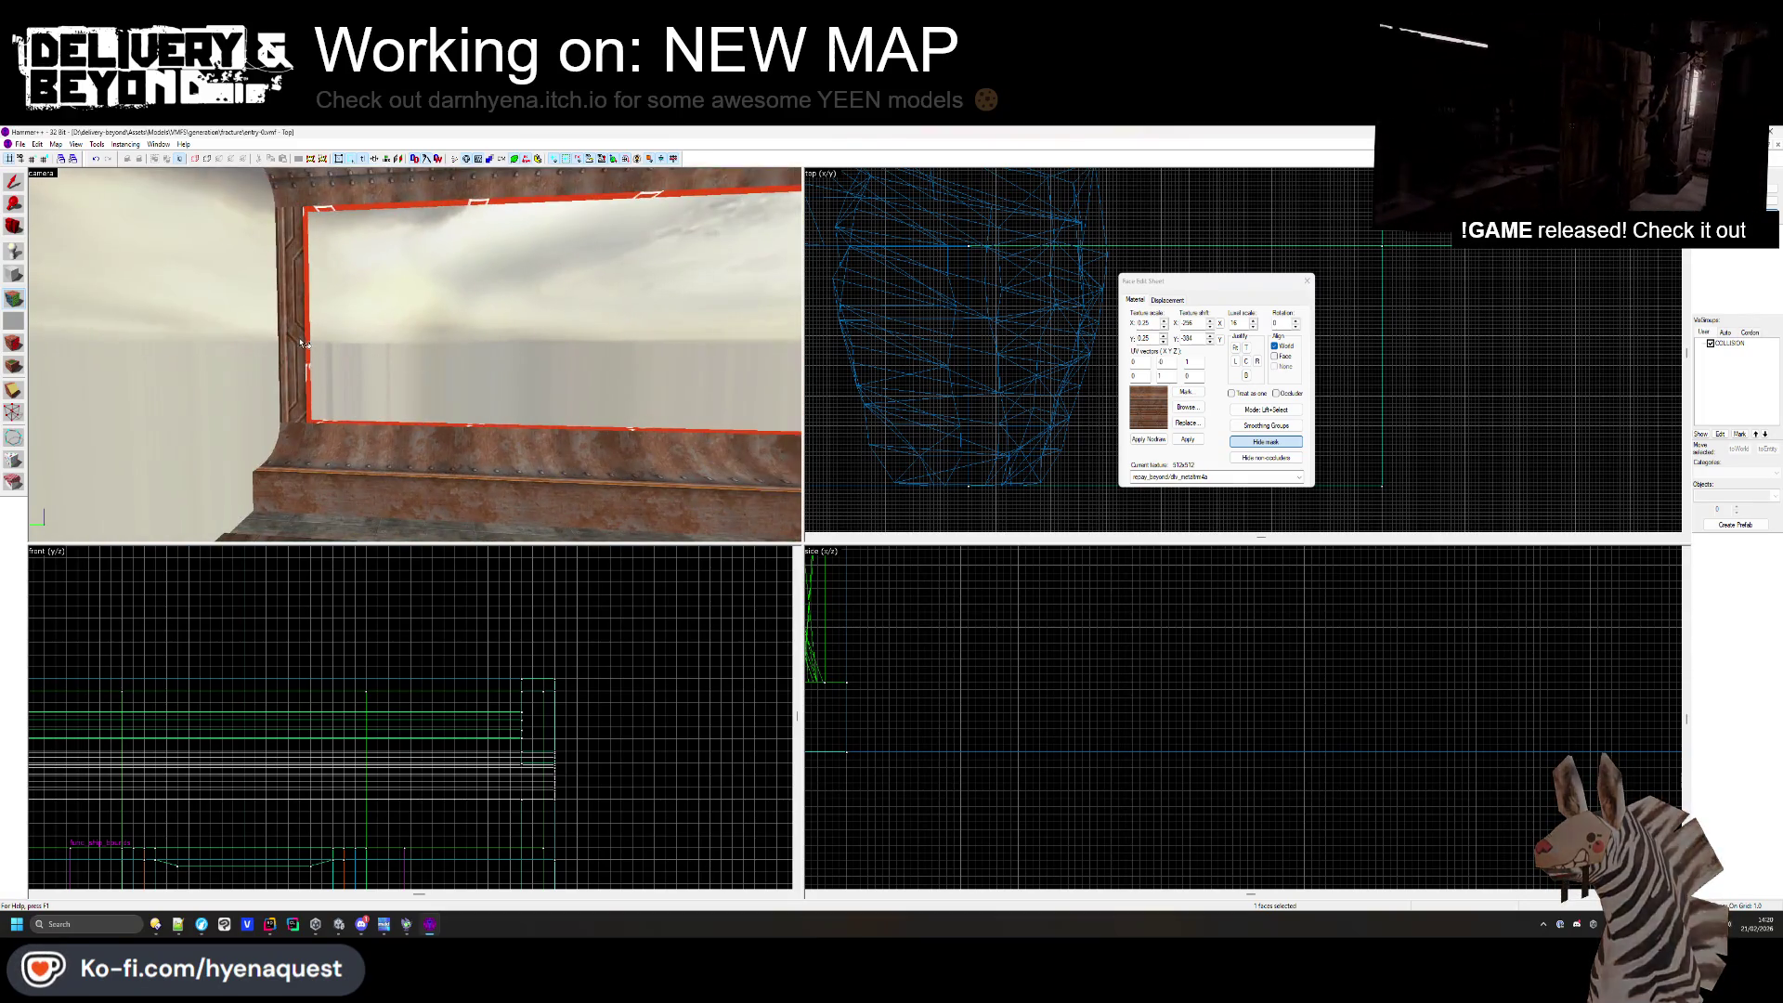
key("z")
key("z")
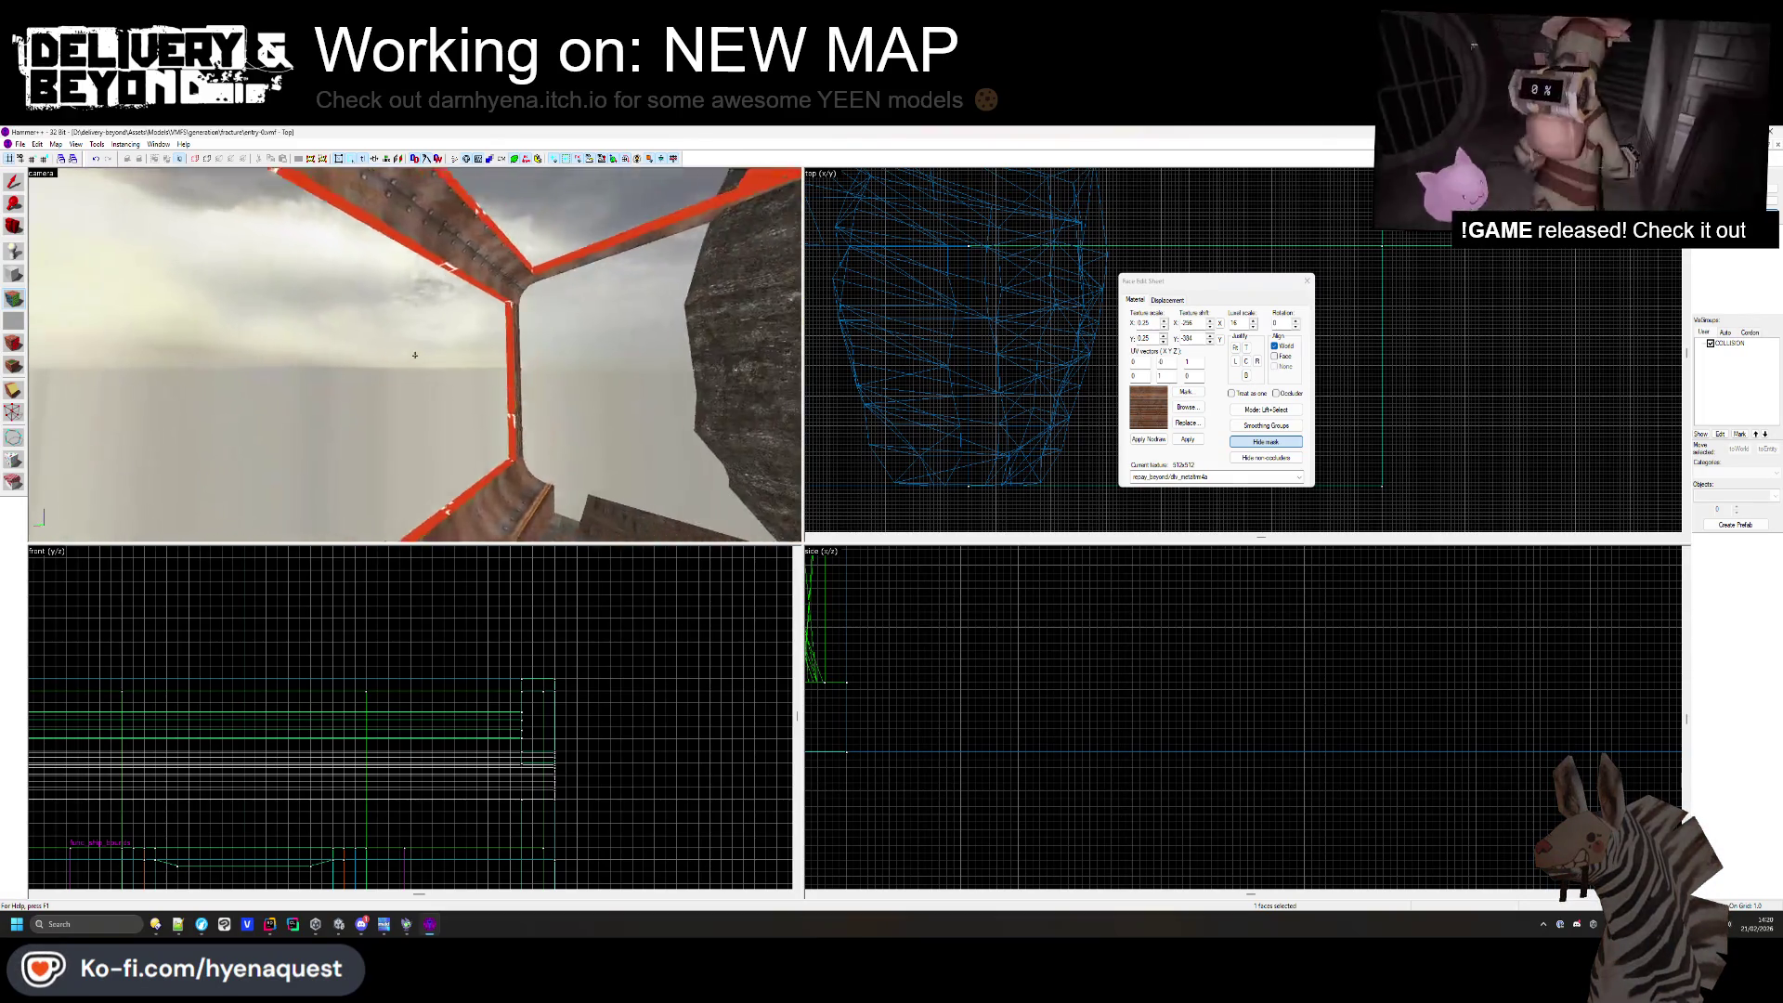
key("z")
mouse_move(401, 335)
left_mouse_down()
mouse_move(727, 345)
mouse_move(414, 353)
mouse_move(382, 366)
mouse_move(395, 422)
left_mouse_up()
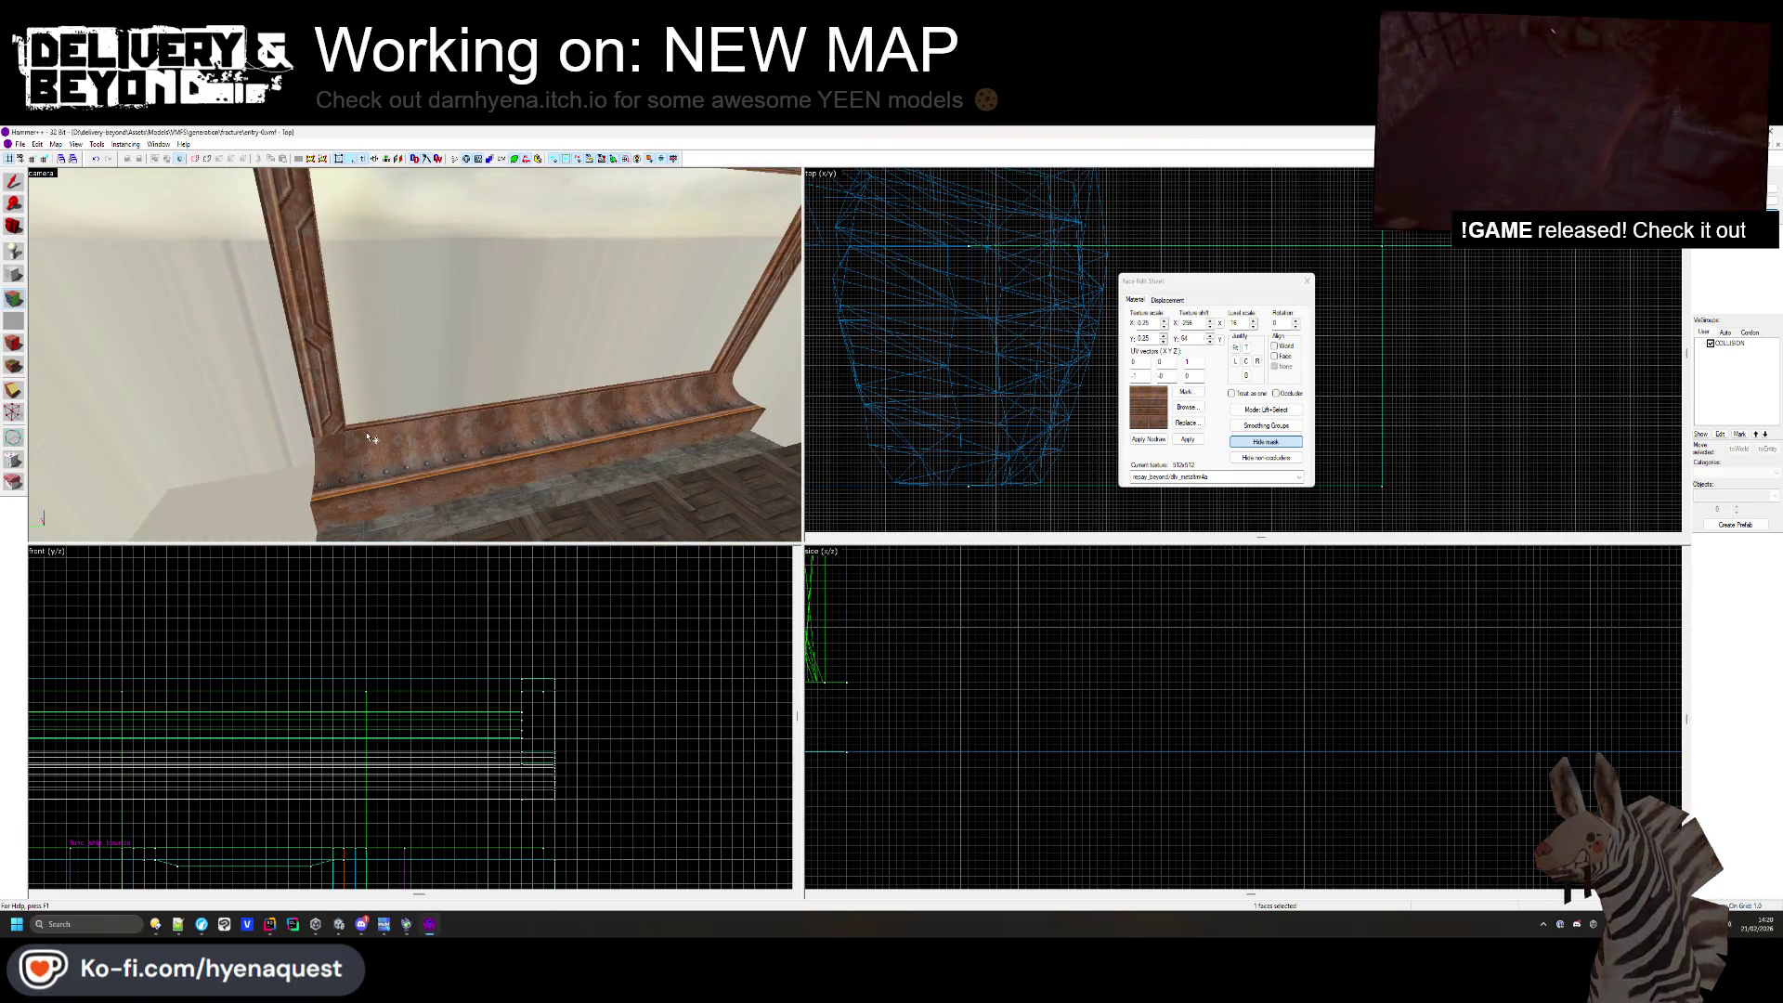
- Select the top beam's faces, rotate their texture 90 degrees, and fit it to the edge
left_click(369, 437)
left_click(336, 438)
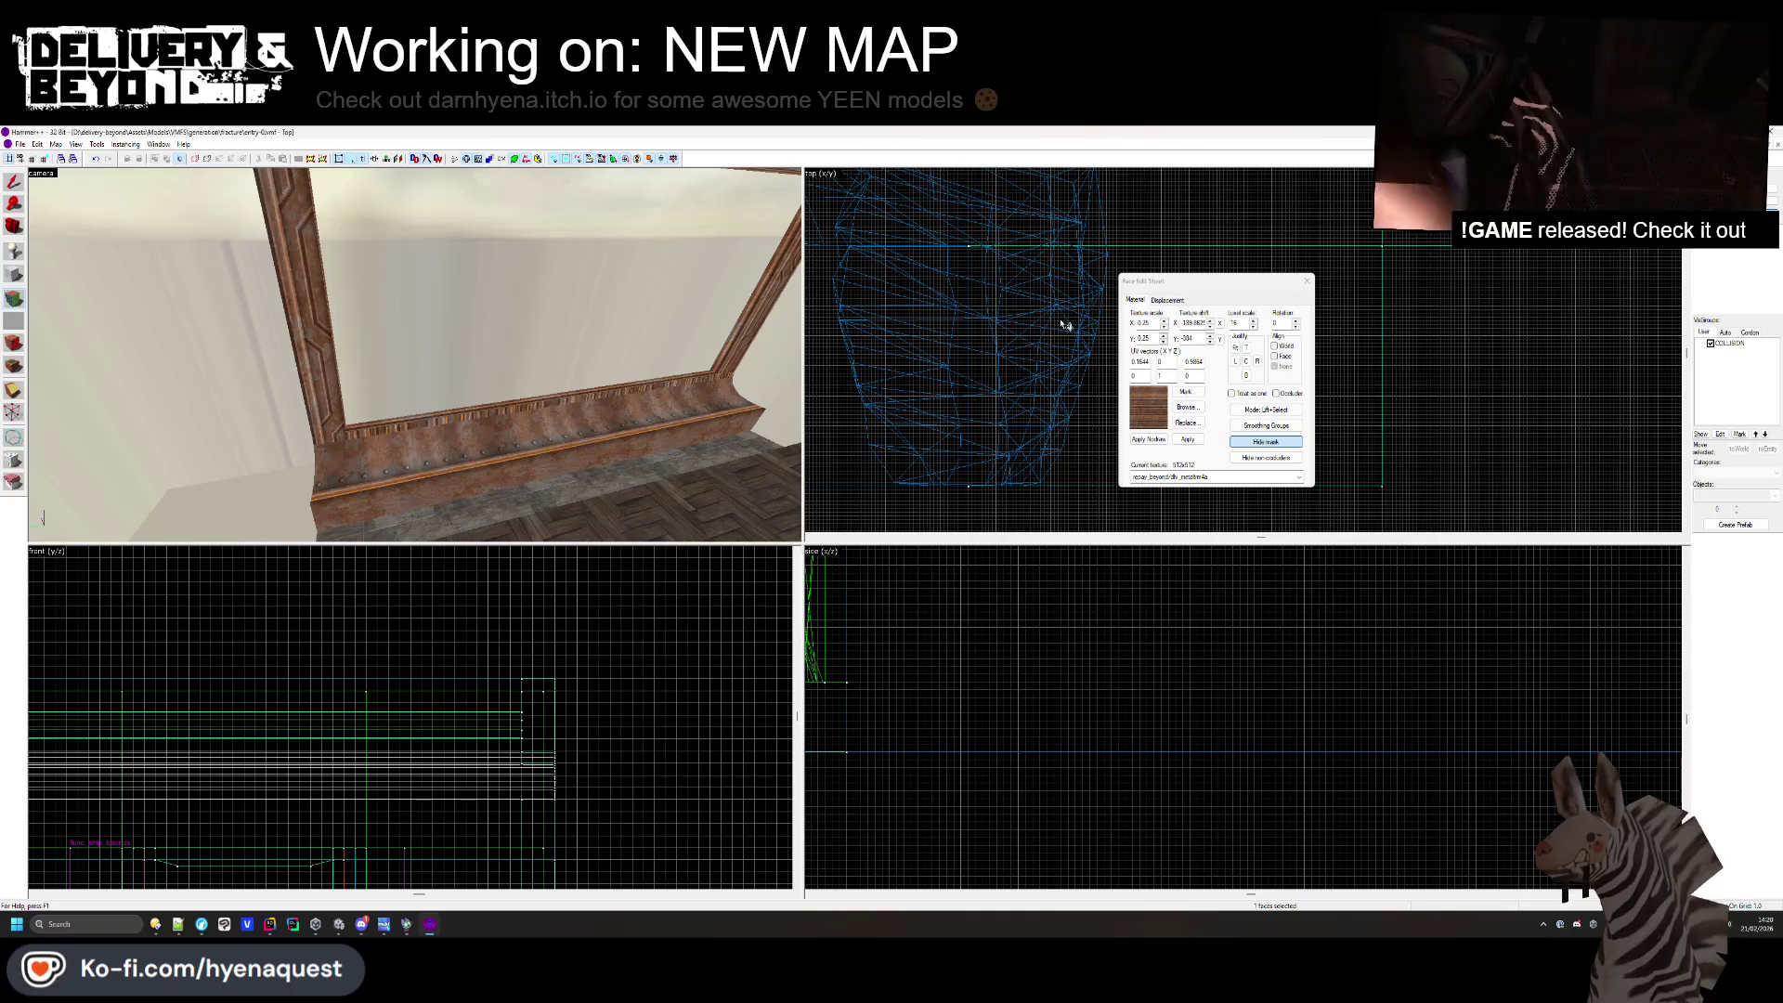
left_click(1278, 334)
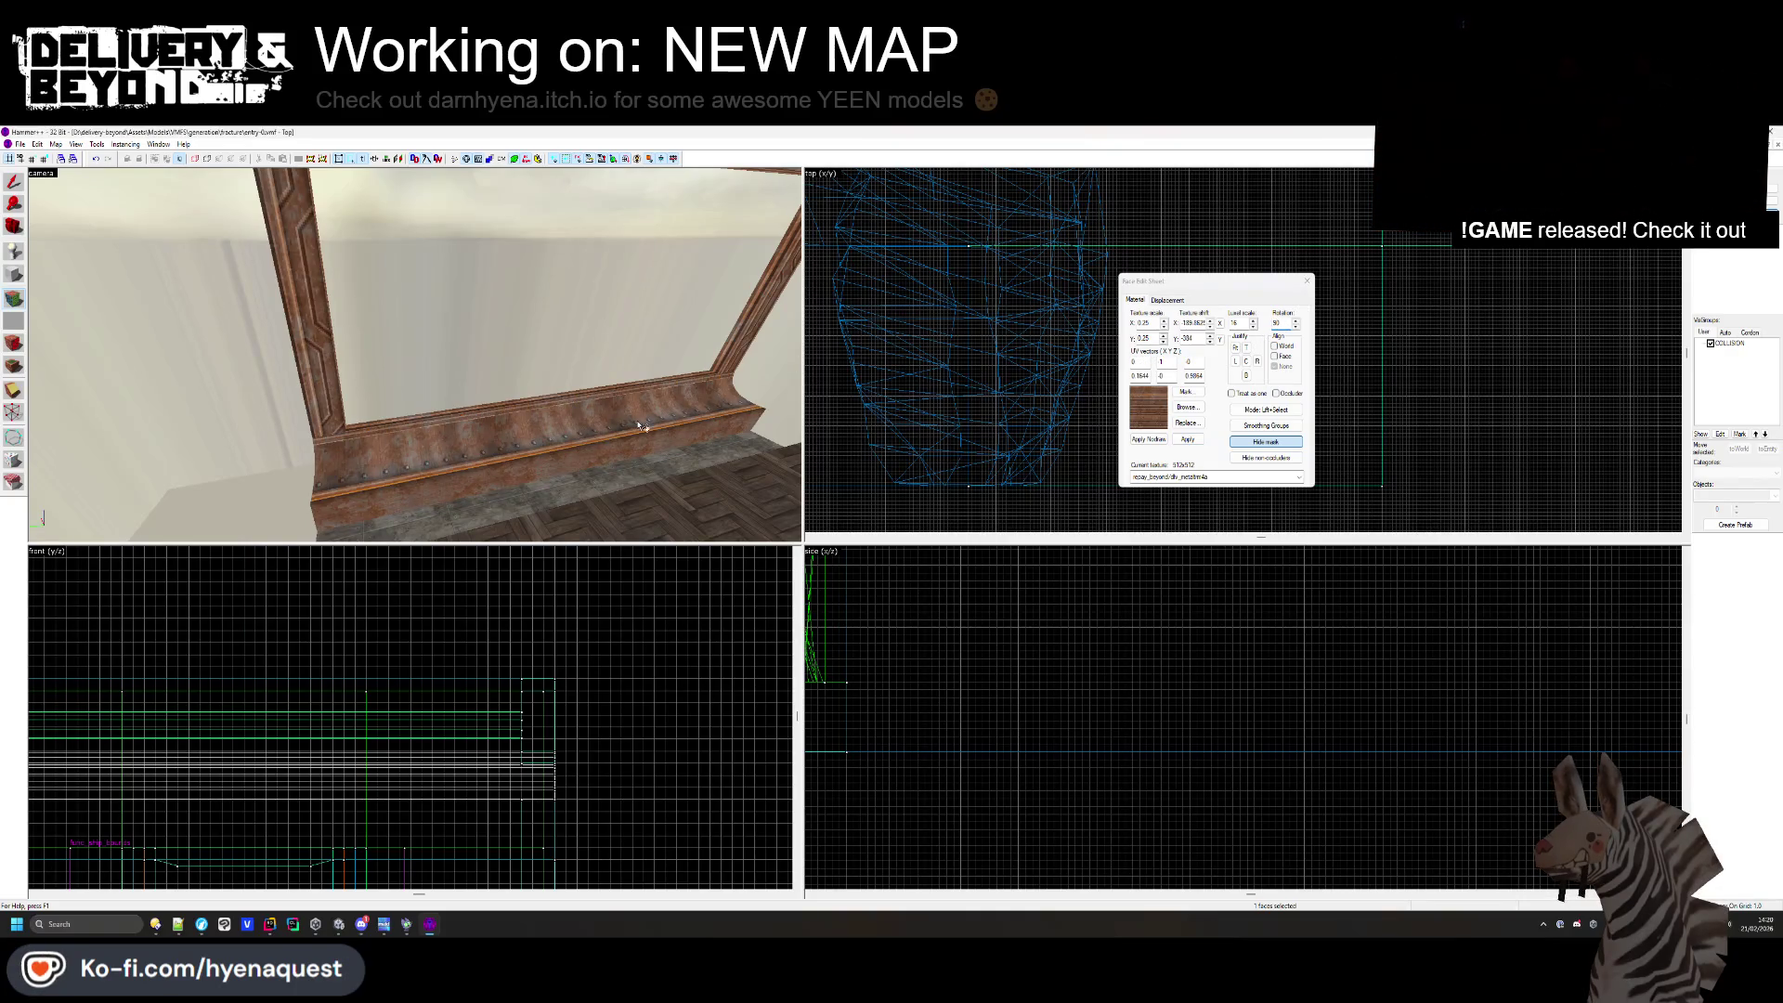
left_click_drag(345, 442, 361, 402)
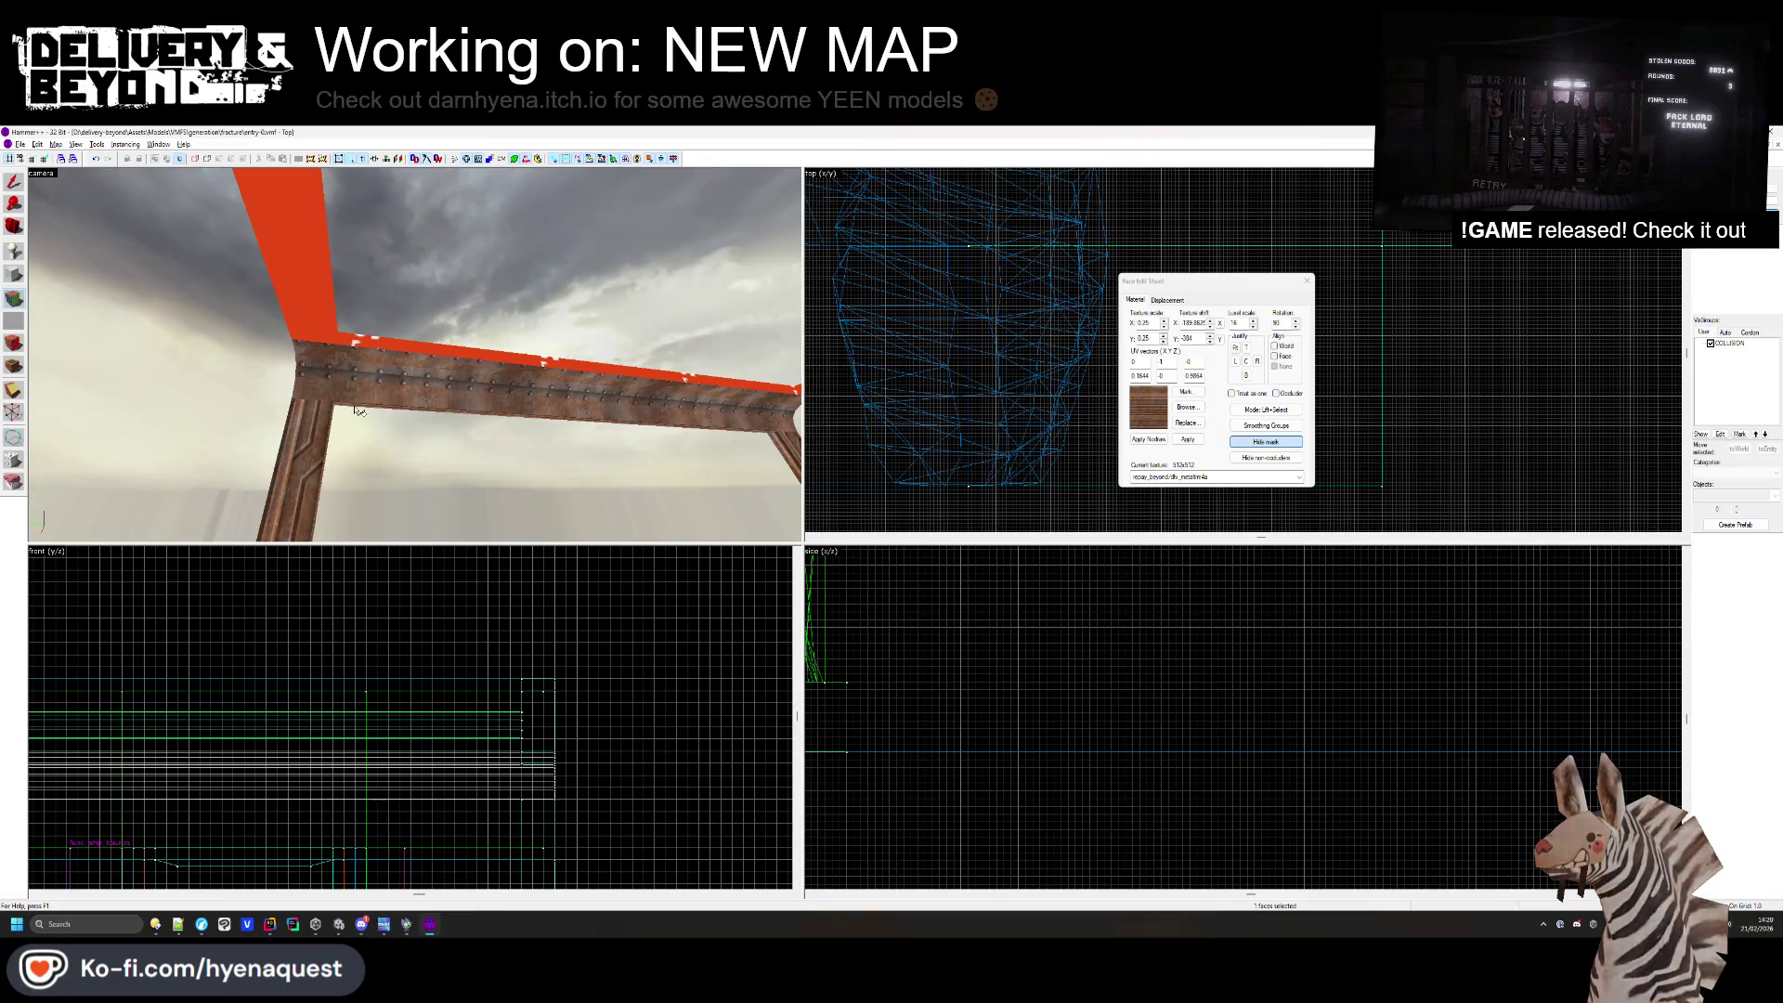
left_click(313, 401)
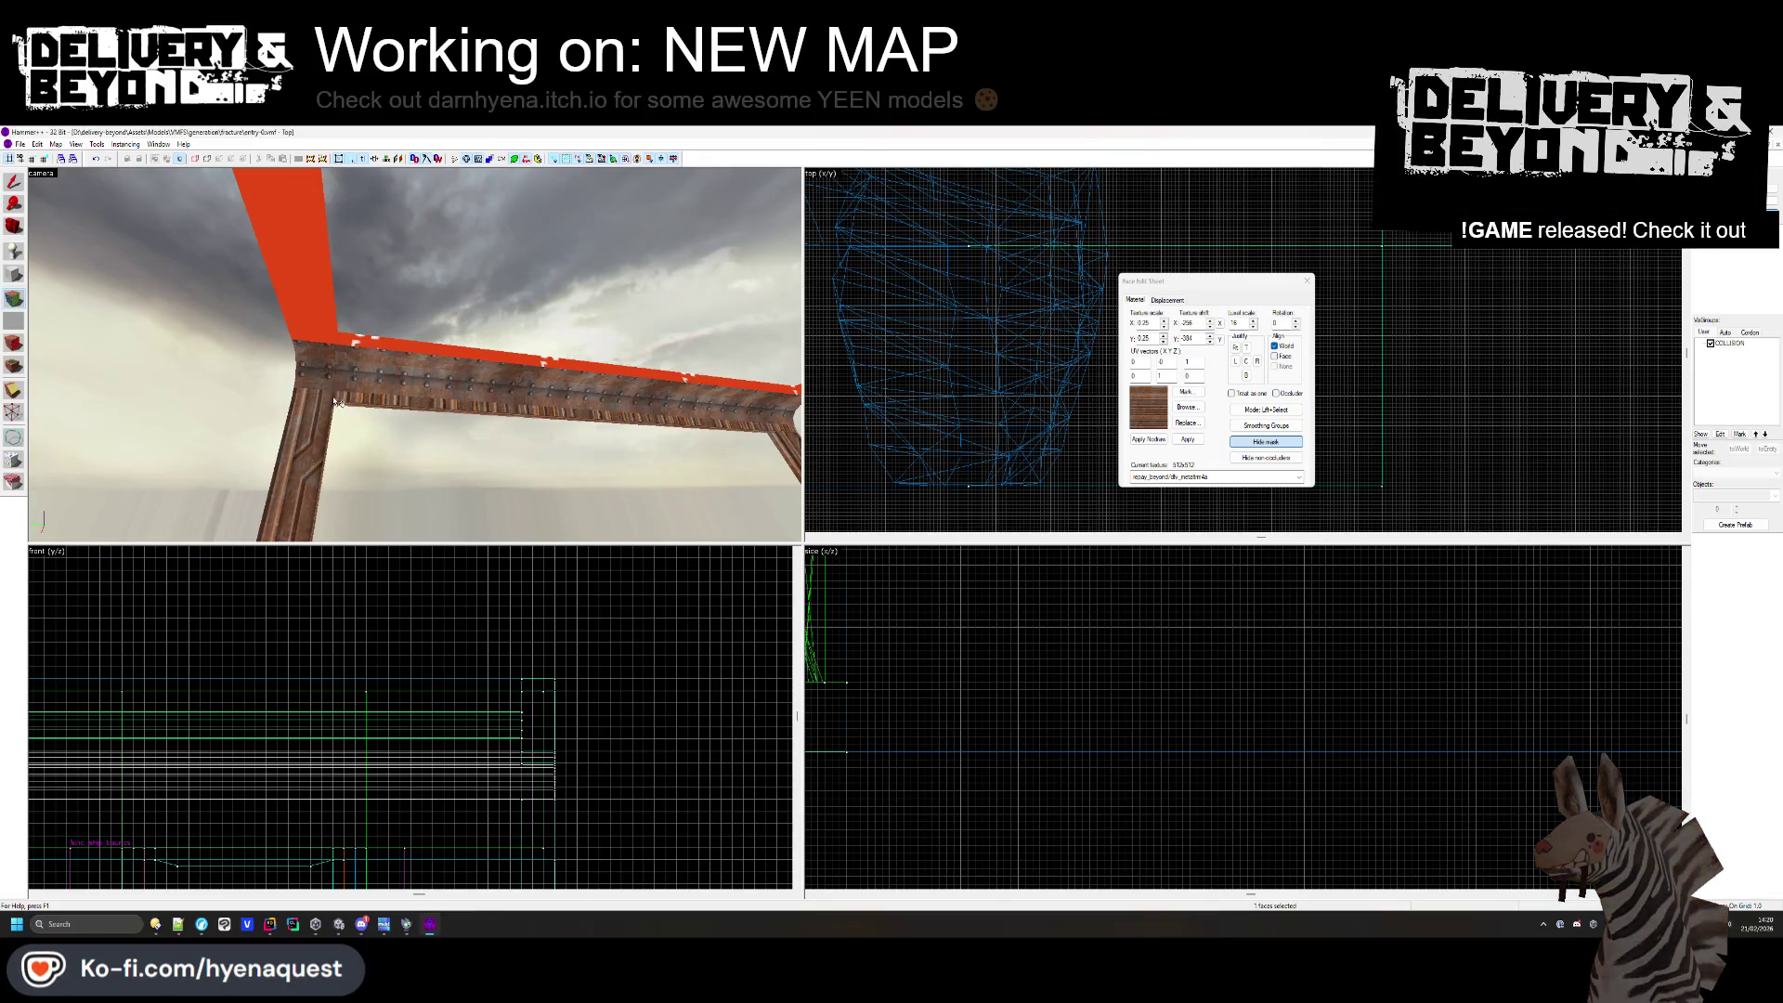
scroll(1138, 337, "up", 2)
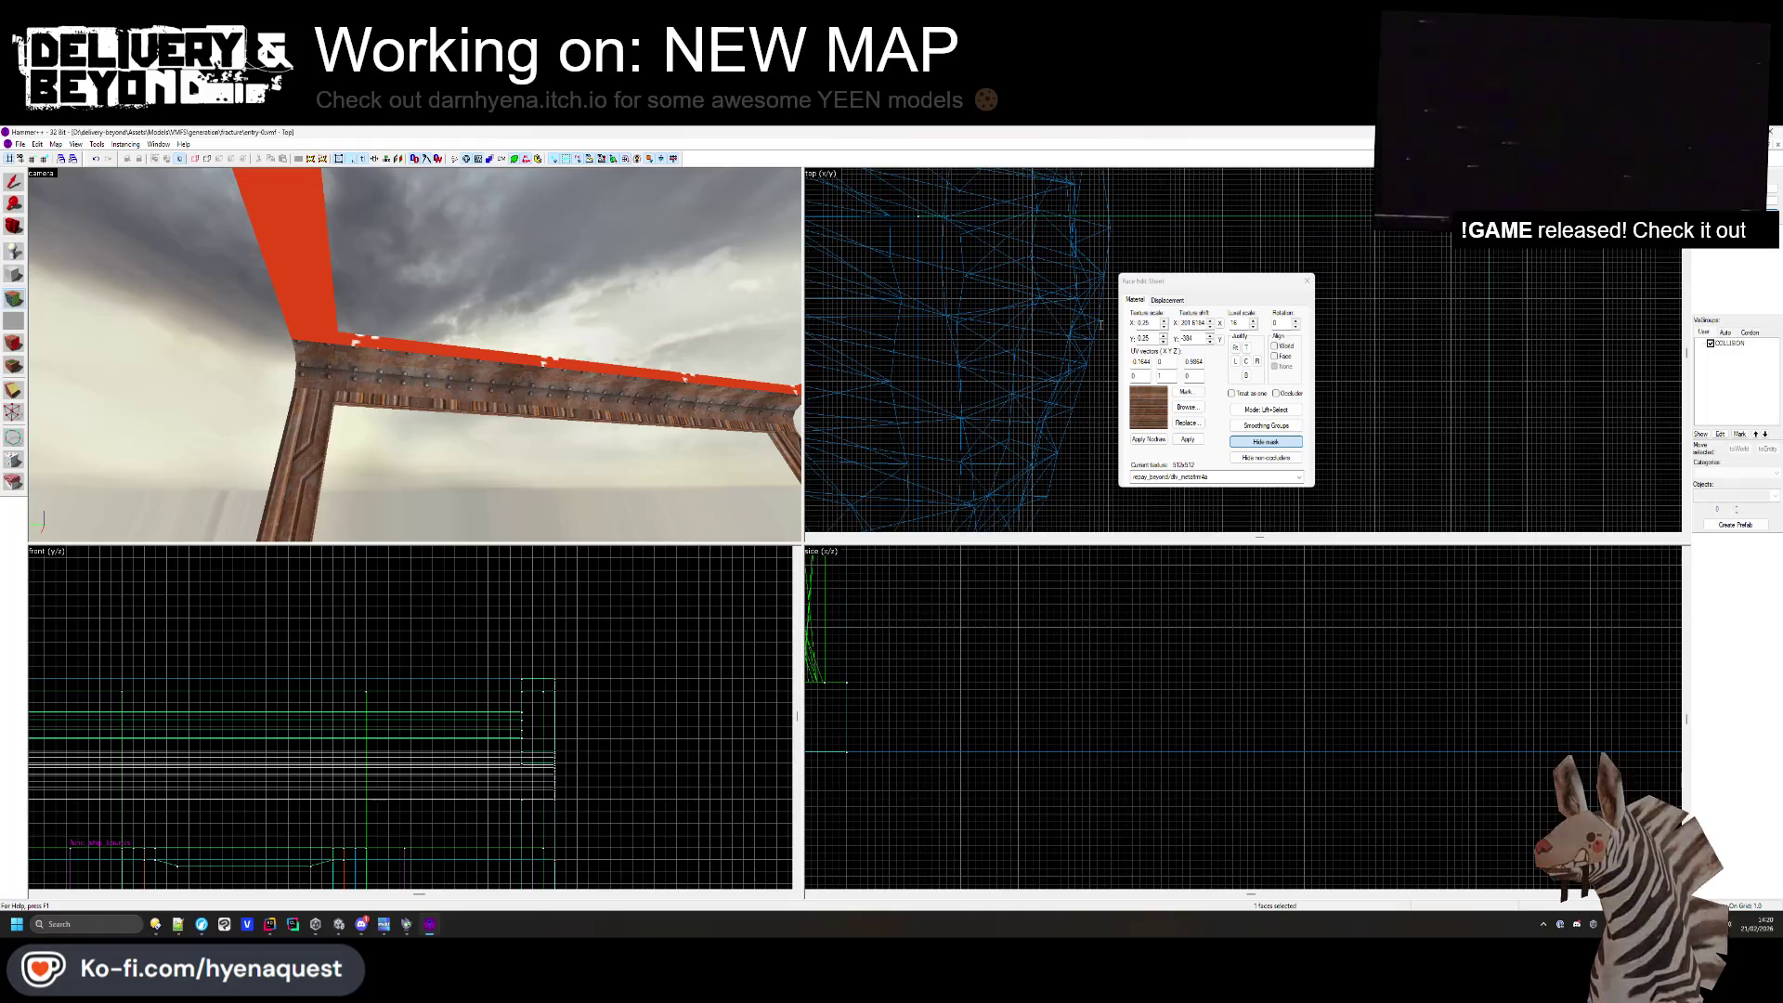
left_click(351, 402)
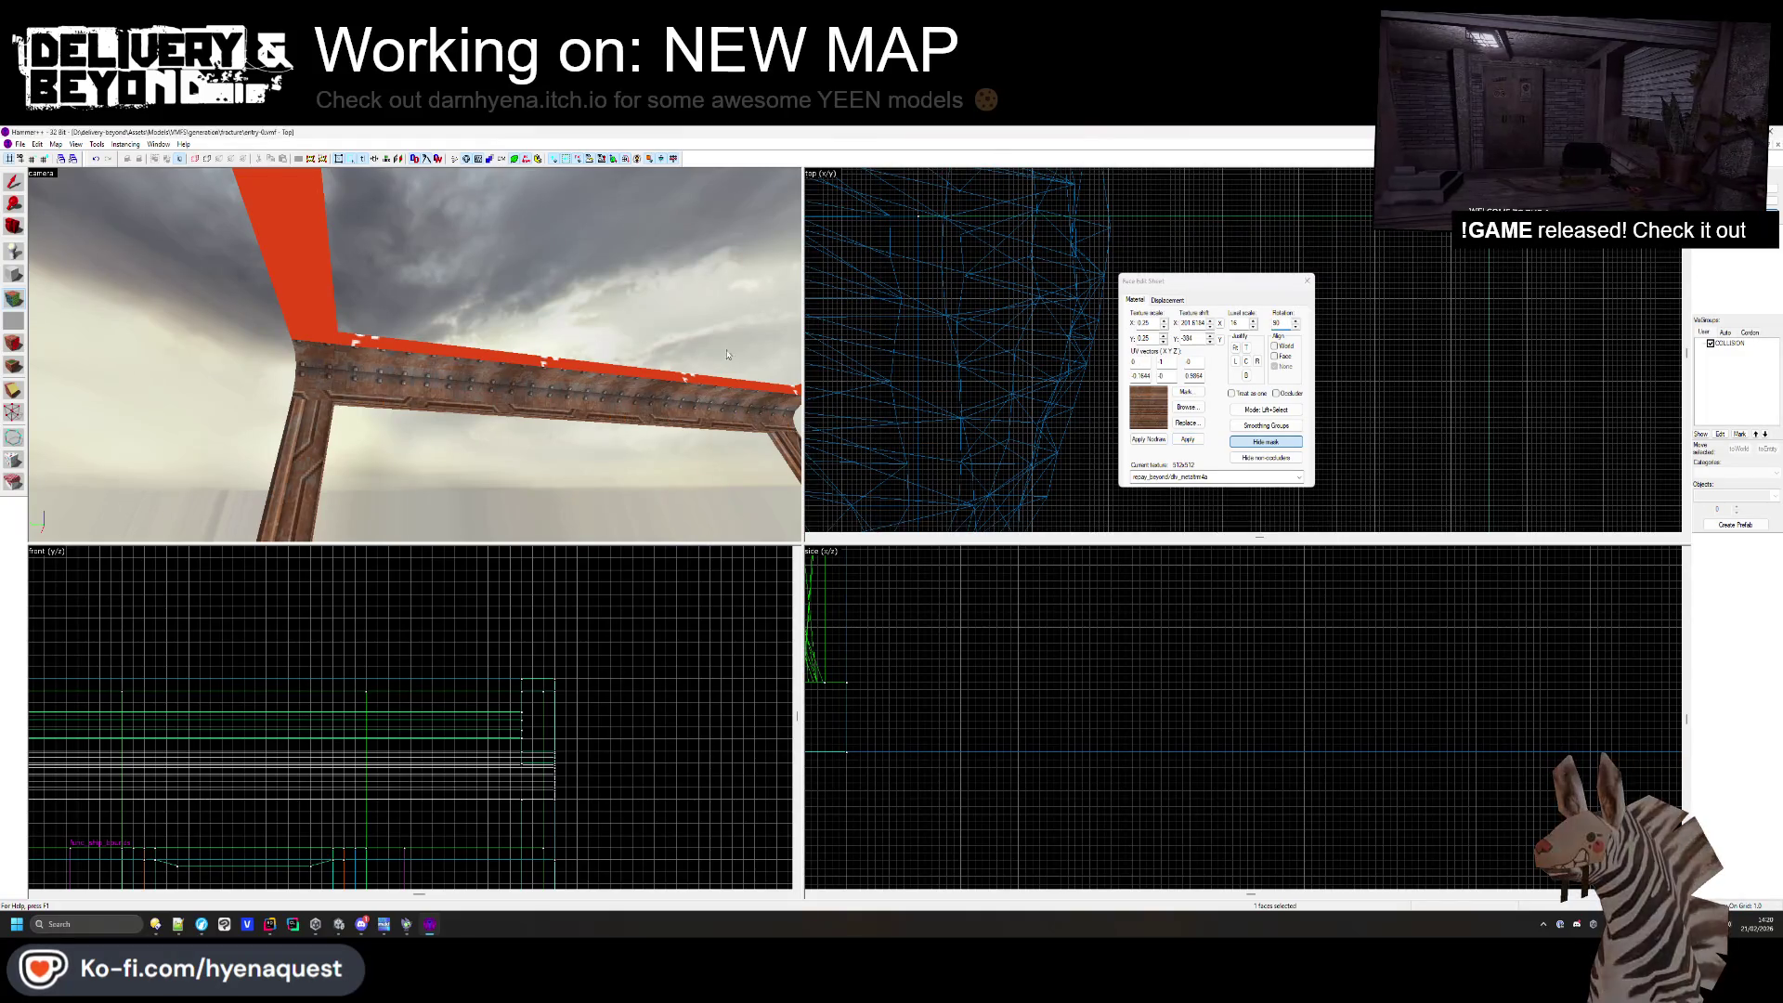
left_click(1247, 378)
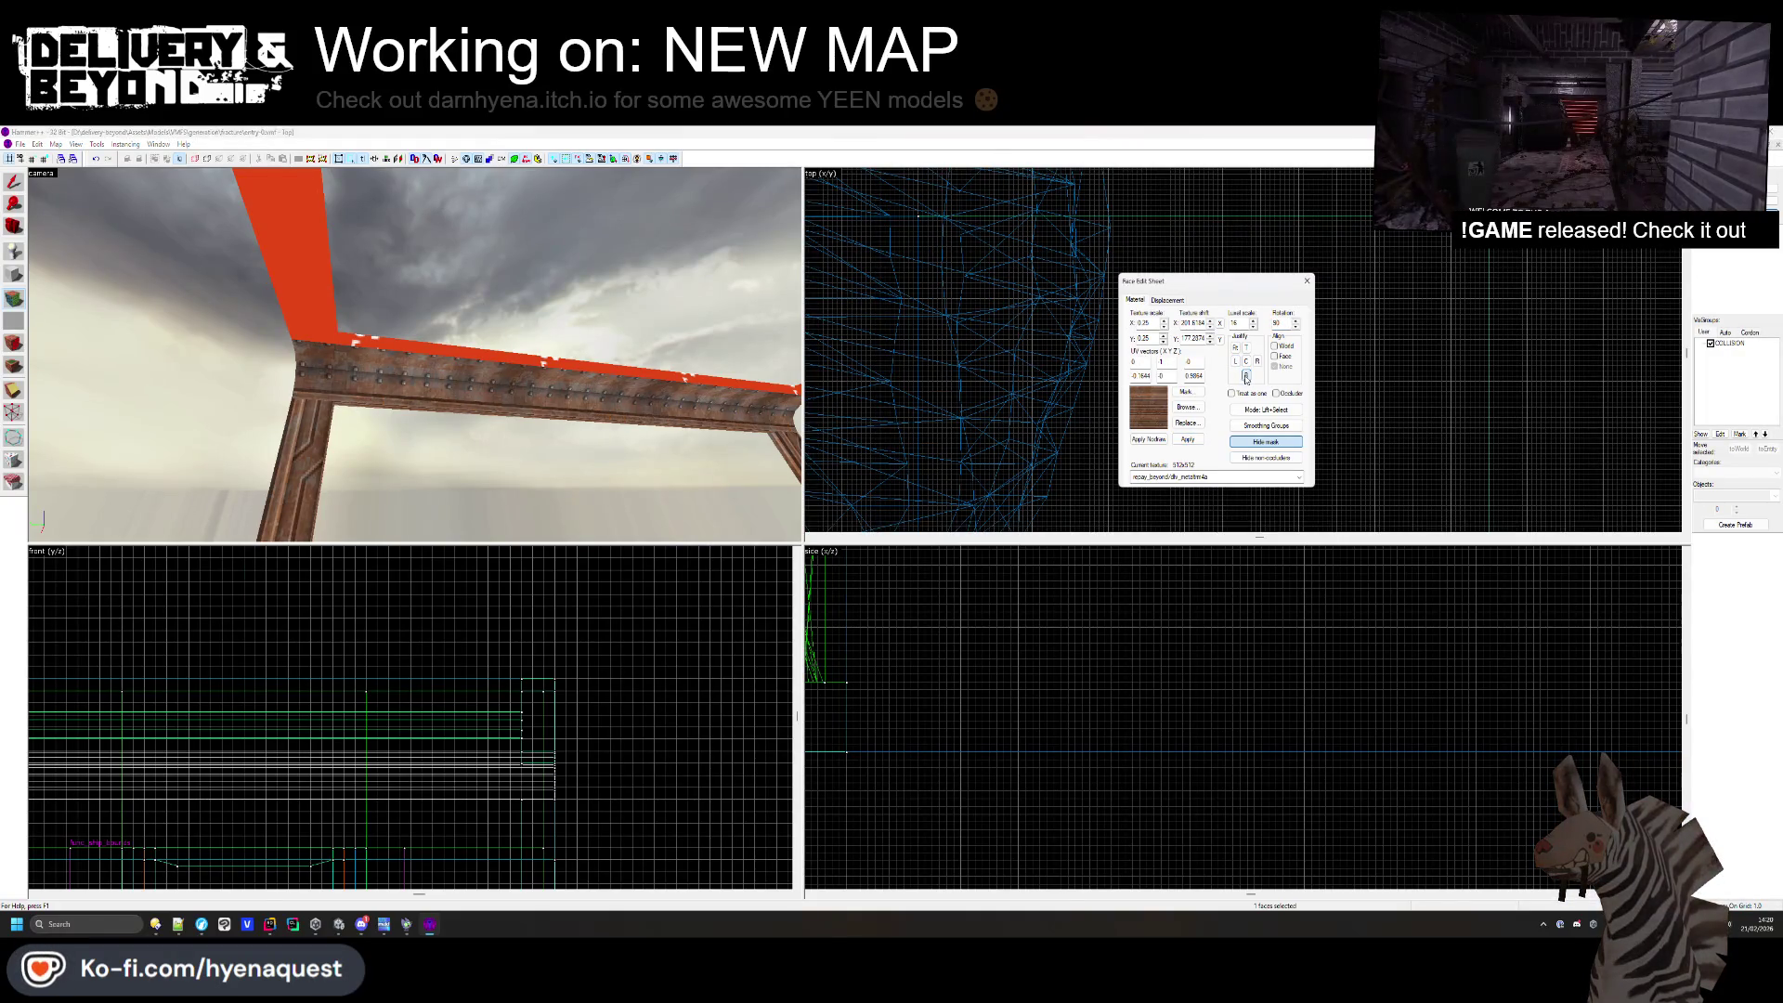
- Select the baseboard face, review the whole frame, and close face editing
key("z")
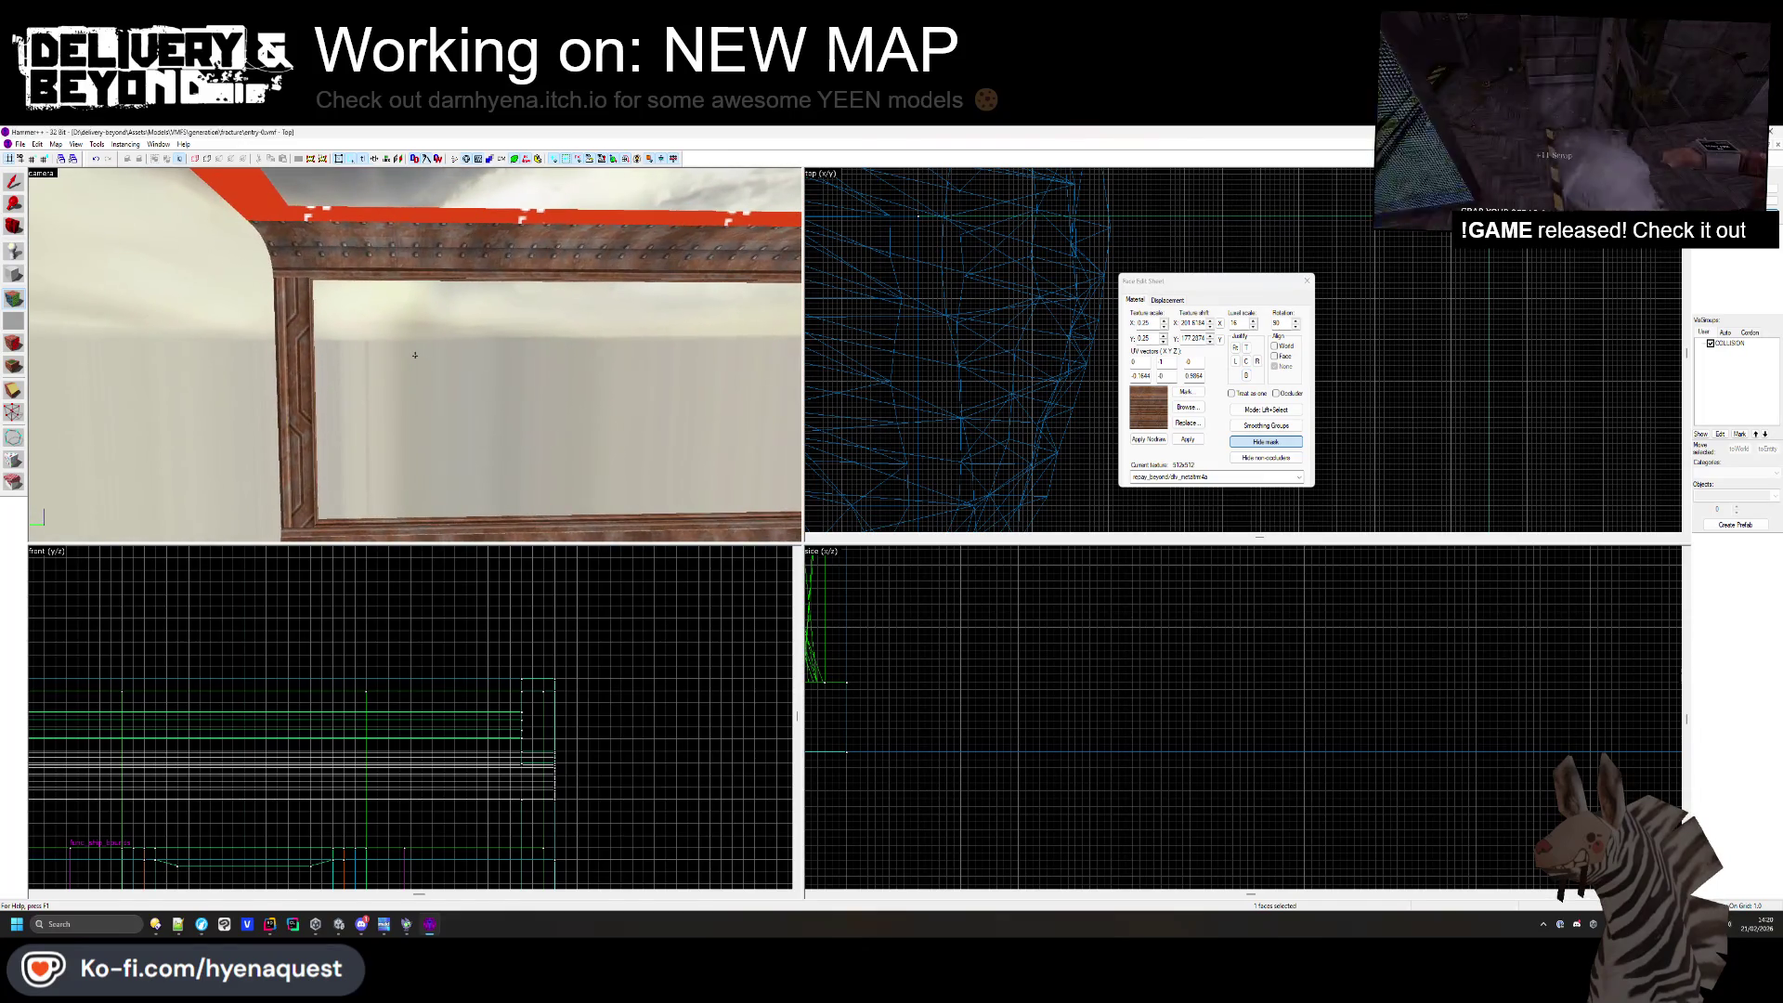
key("z")
left_click(392, 404)
key("z")
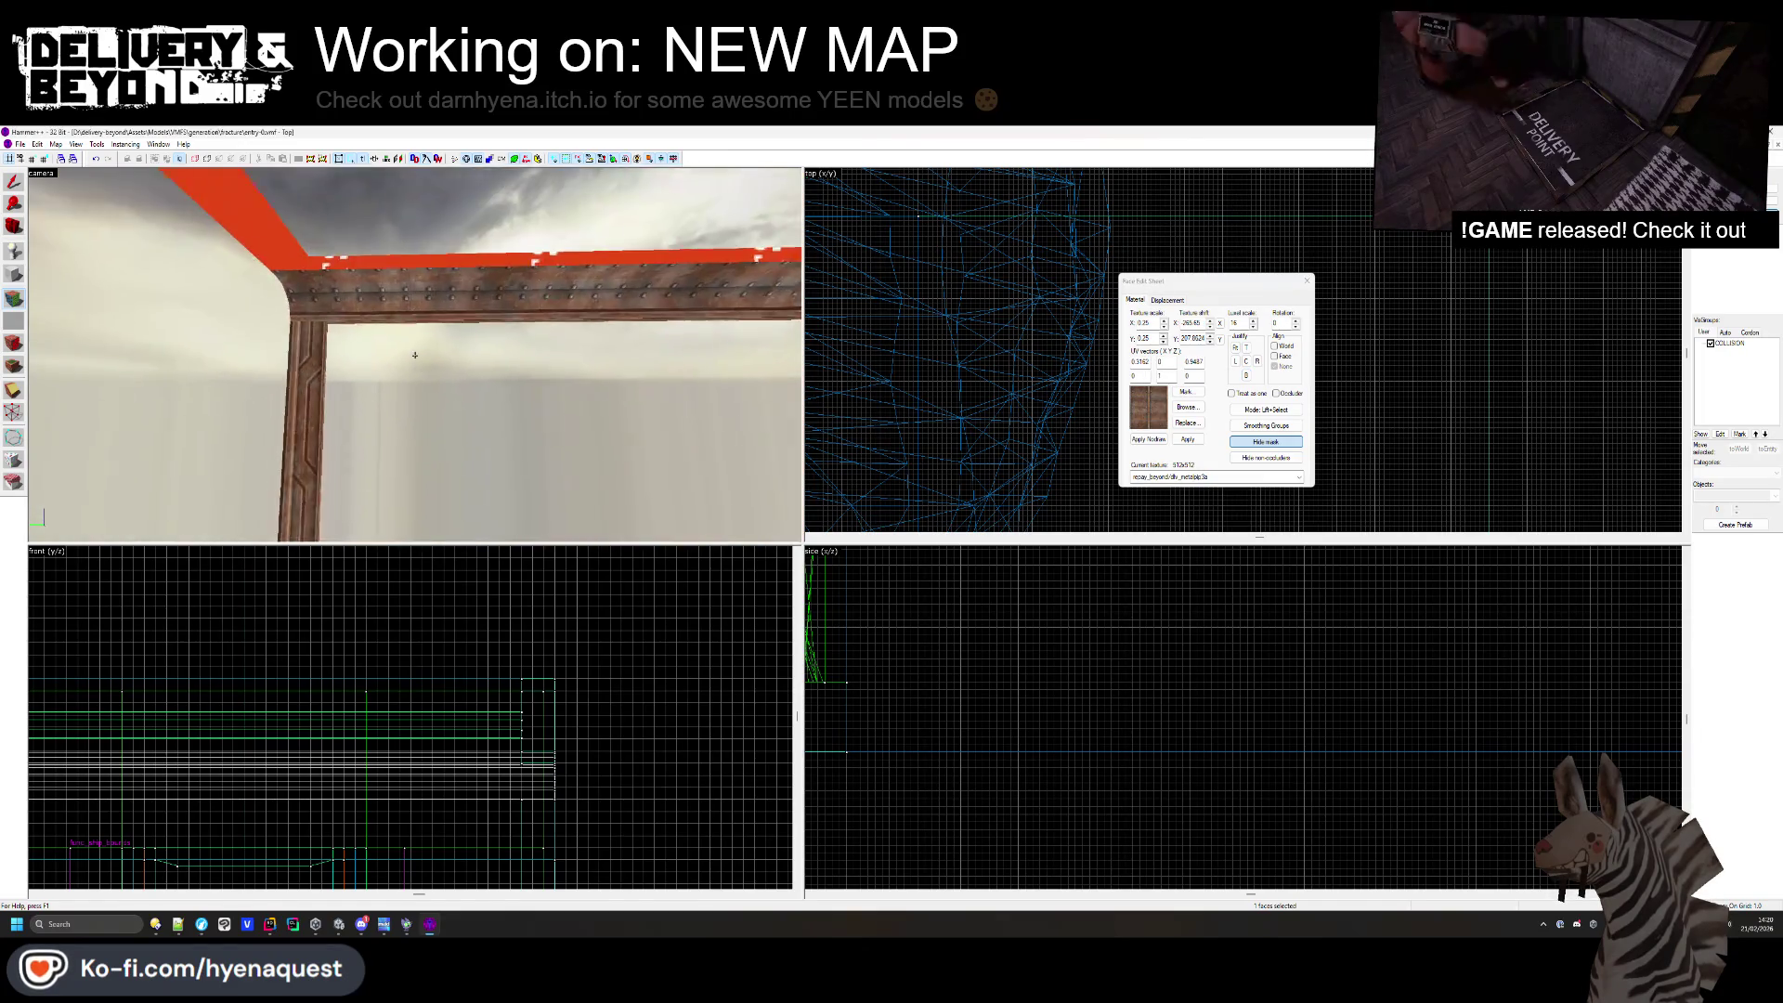
key("z")
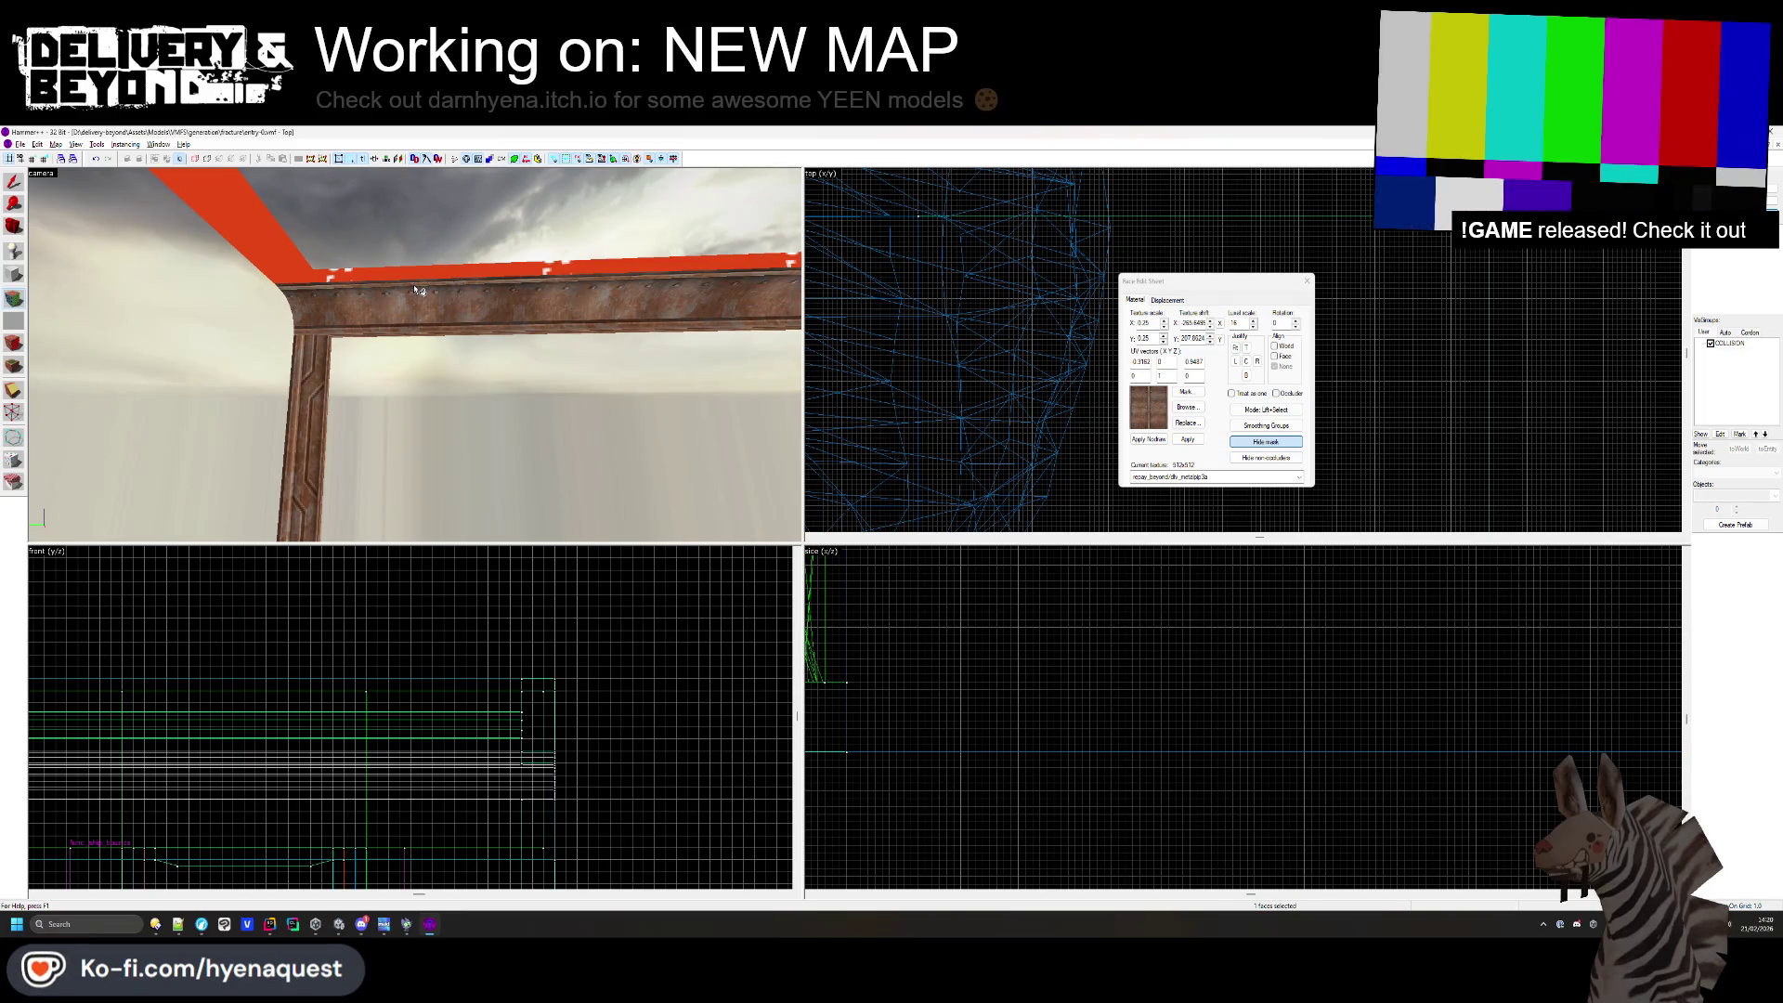
key("z")
key("z")
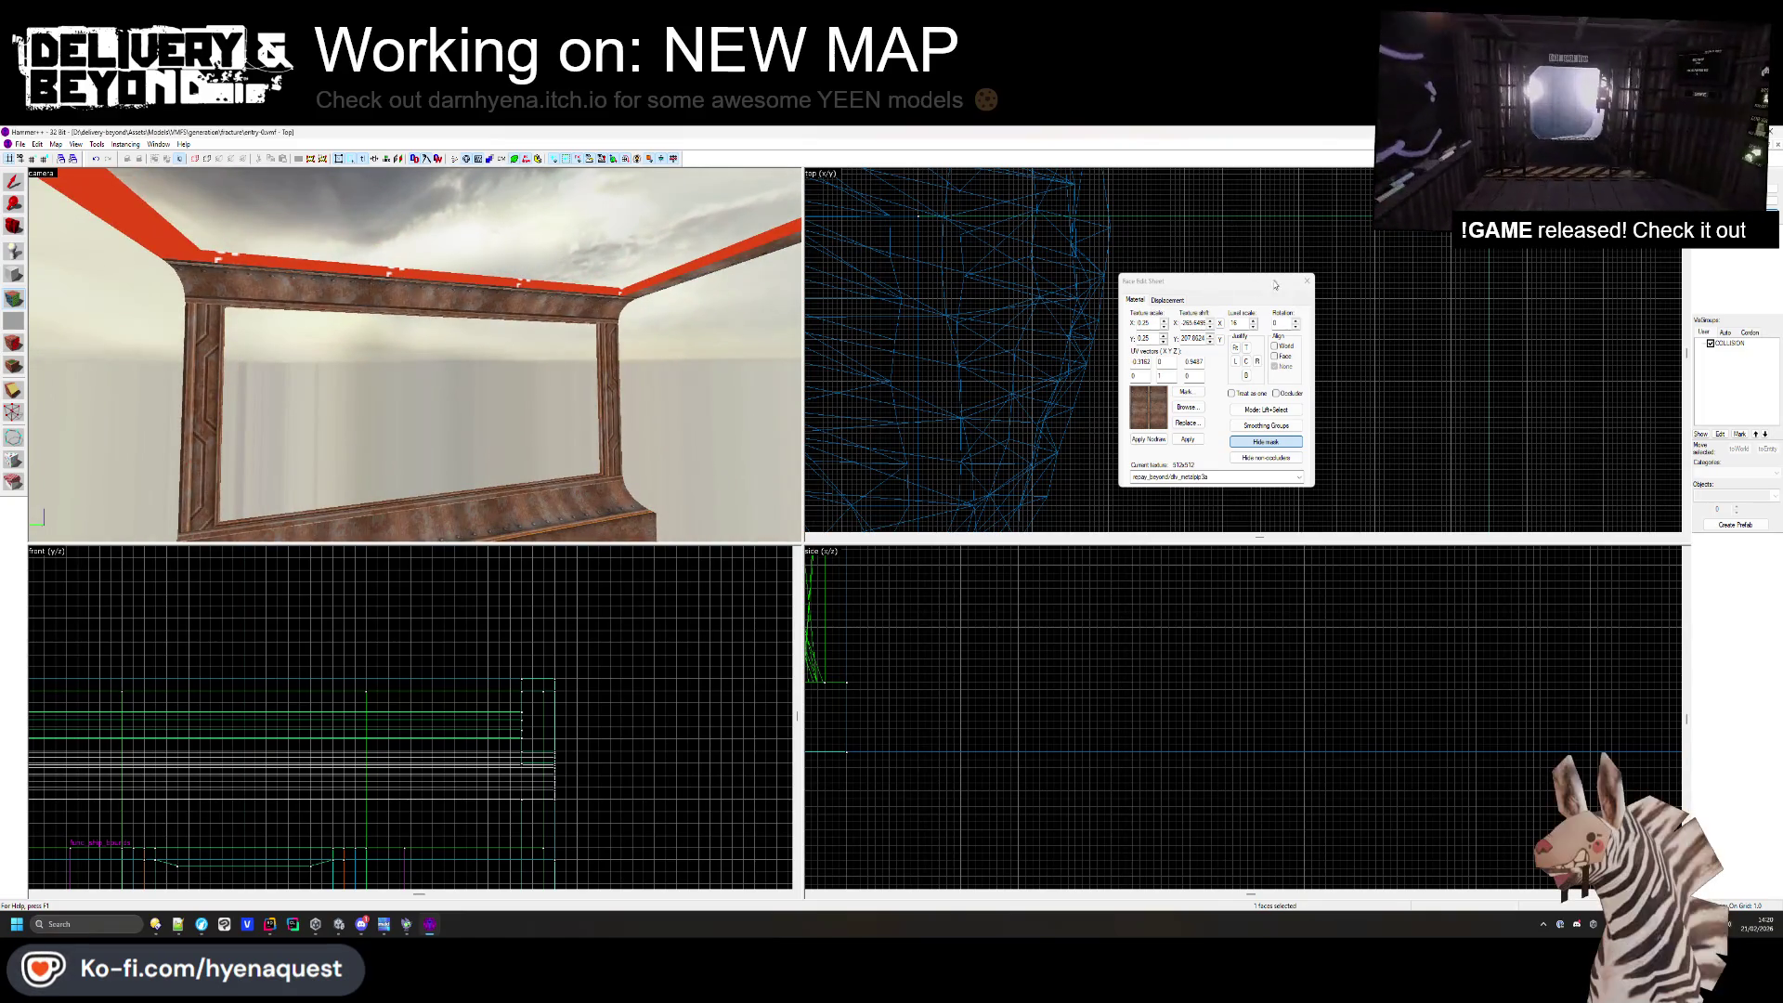
key("shift+a")
key("z")
key("z")
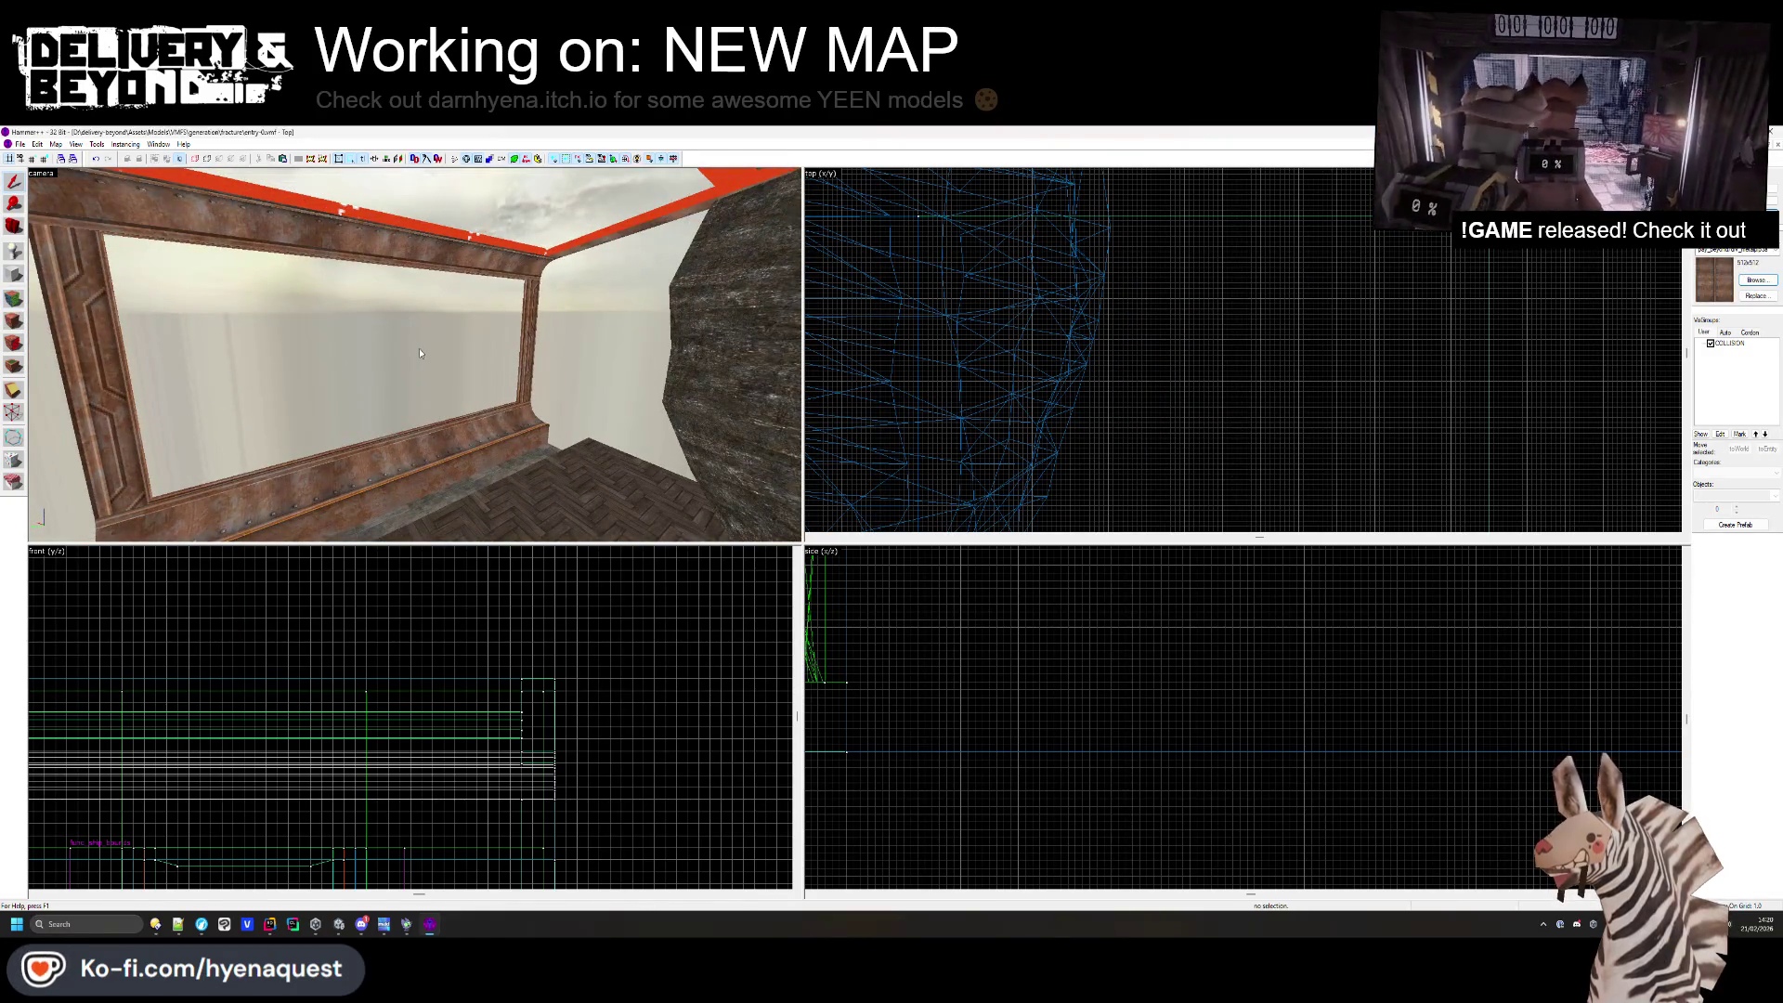
- Orbit Unity's Scene view around the imported window and door frame, then return to Hammer++
key("alt+Tab")
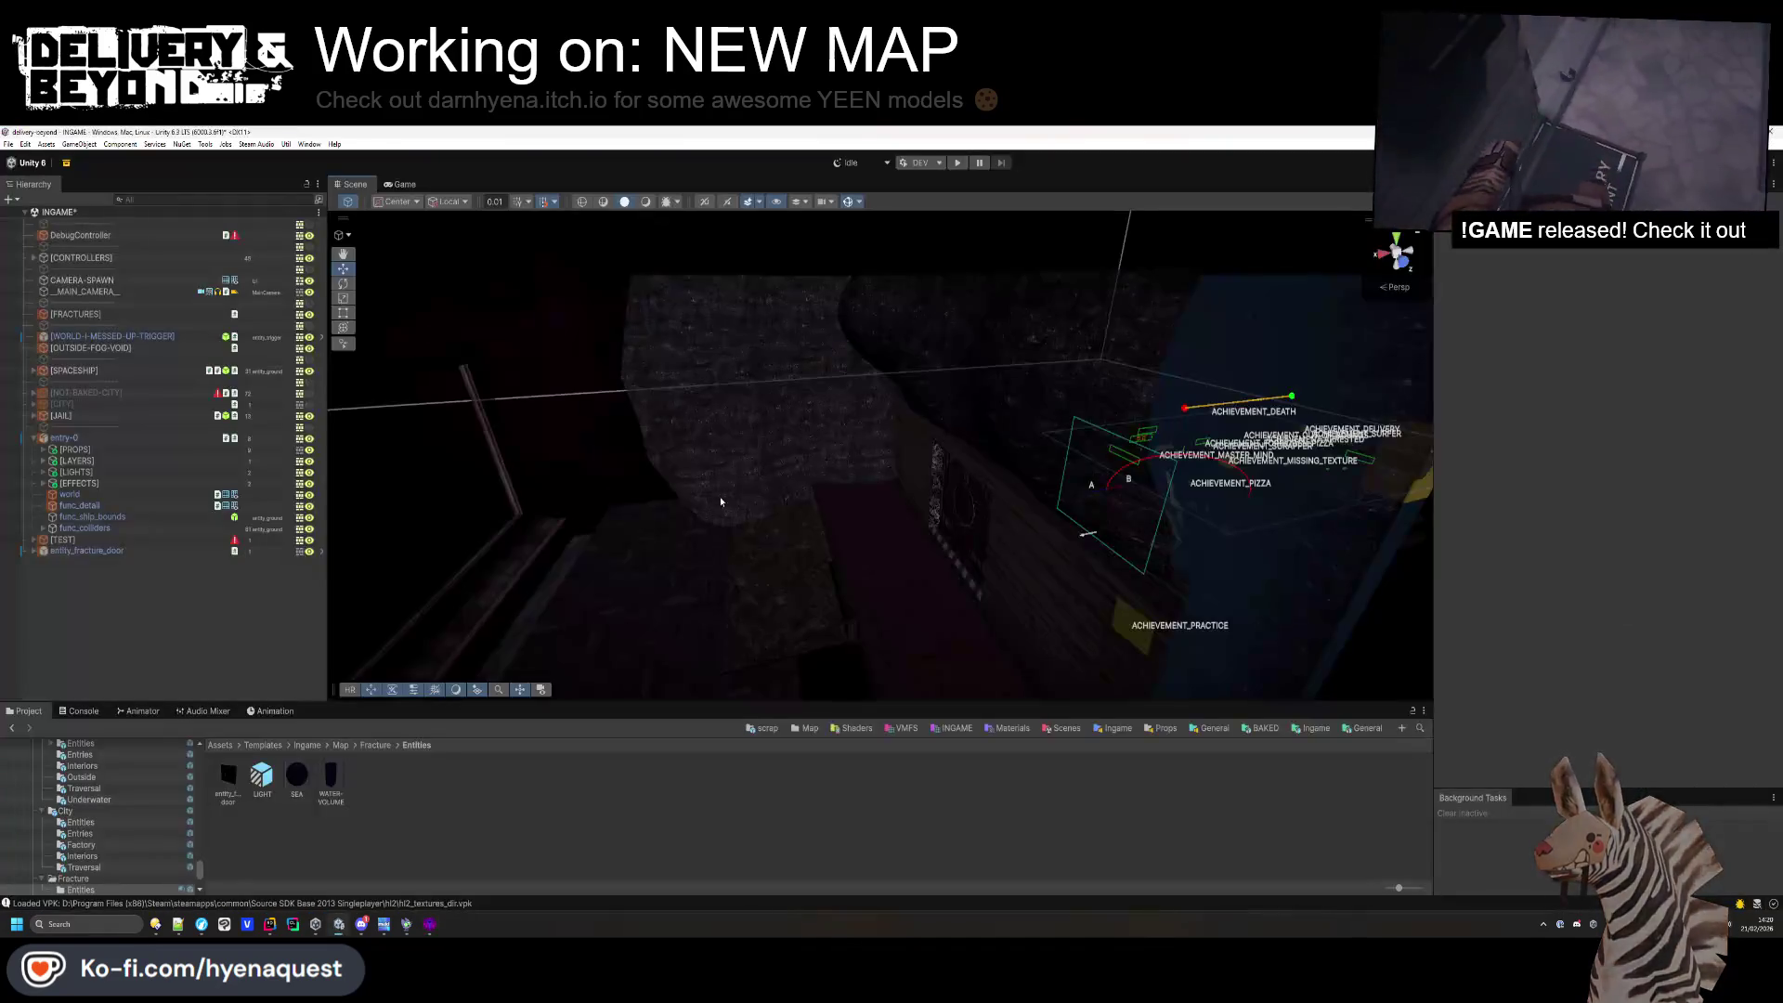
mouse_move(571, 434)
left_mouse_down()
mouse_move(502, 430)
mouse_move(544, 451)
left_mouse_up()
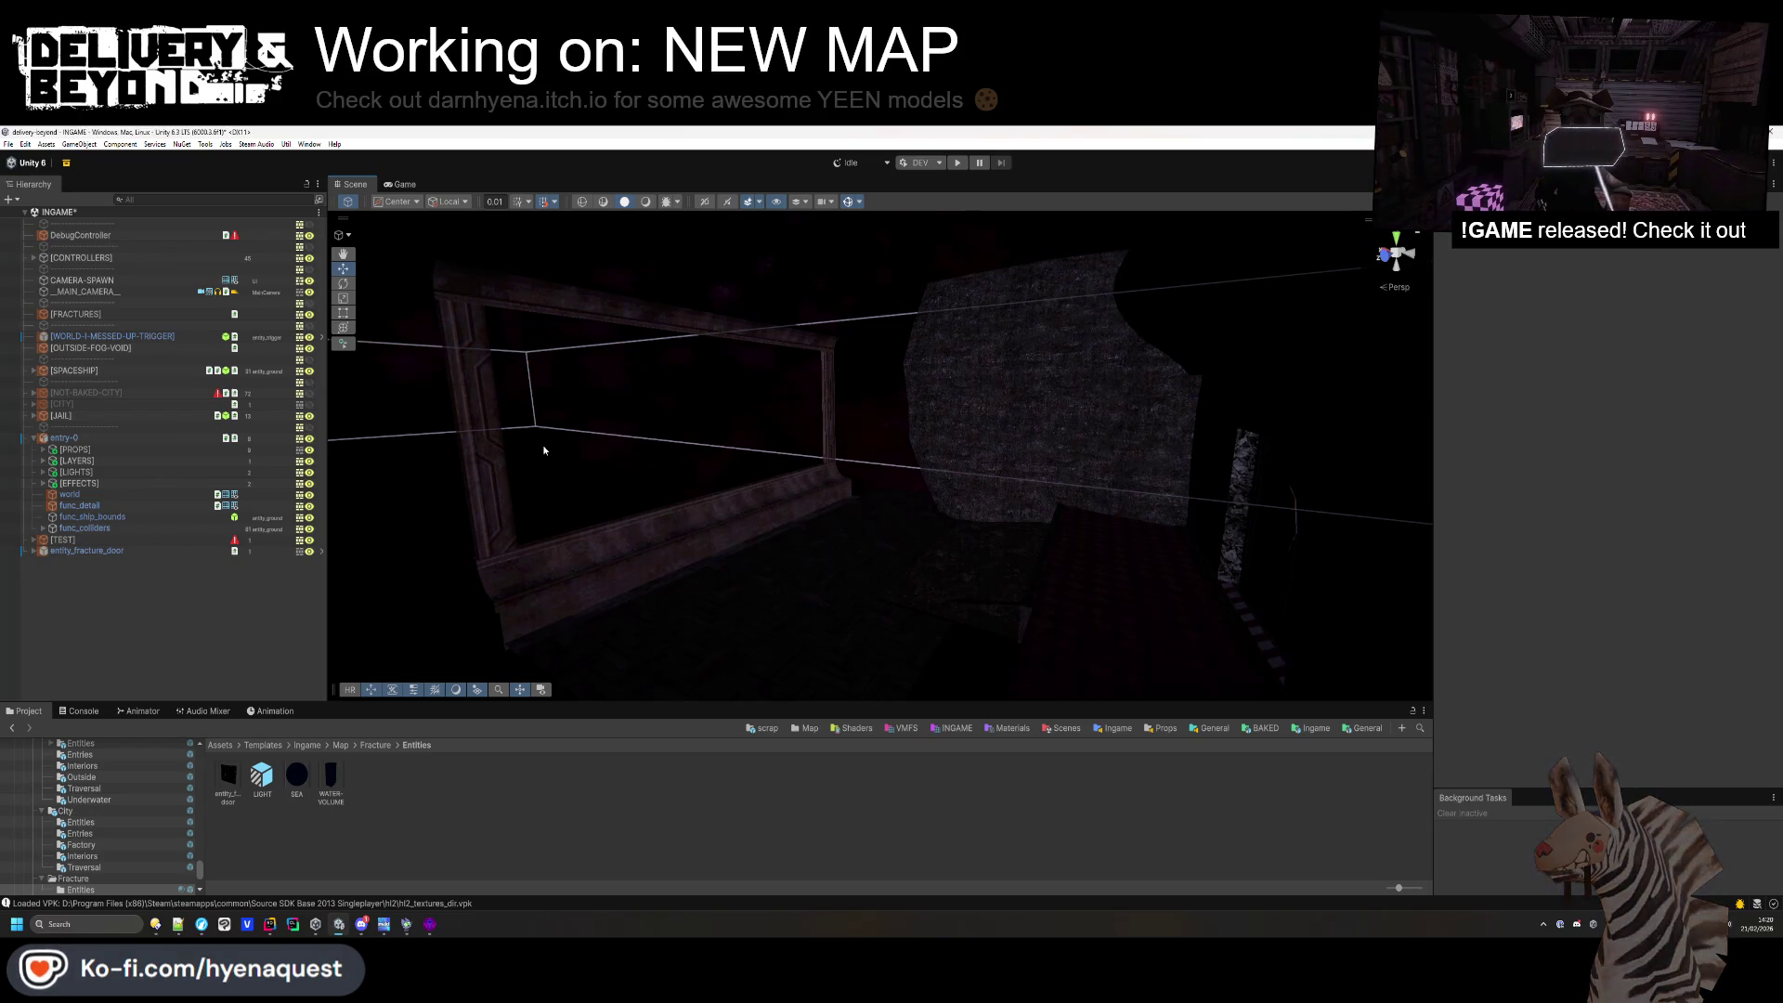
mouse_move(656, 473)
left_mouse_down()
mouse_move(517, 437)
mouse_move(743, 541)
left_mouse_up()
mouse_move(975, 300)
left_mouse_down()
mouse_move(939, 521)
mouse_move(904, 486)
mouse_move(668, 629)
mouse_move(617, 685)
mouse_move(836, 657)
mouse_move(916, 677)
mouse_move(1022, 500)
left_mouse_up()
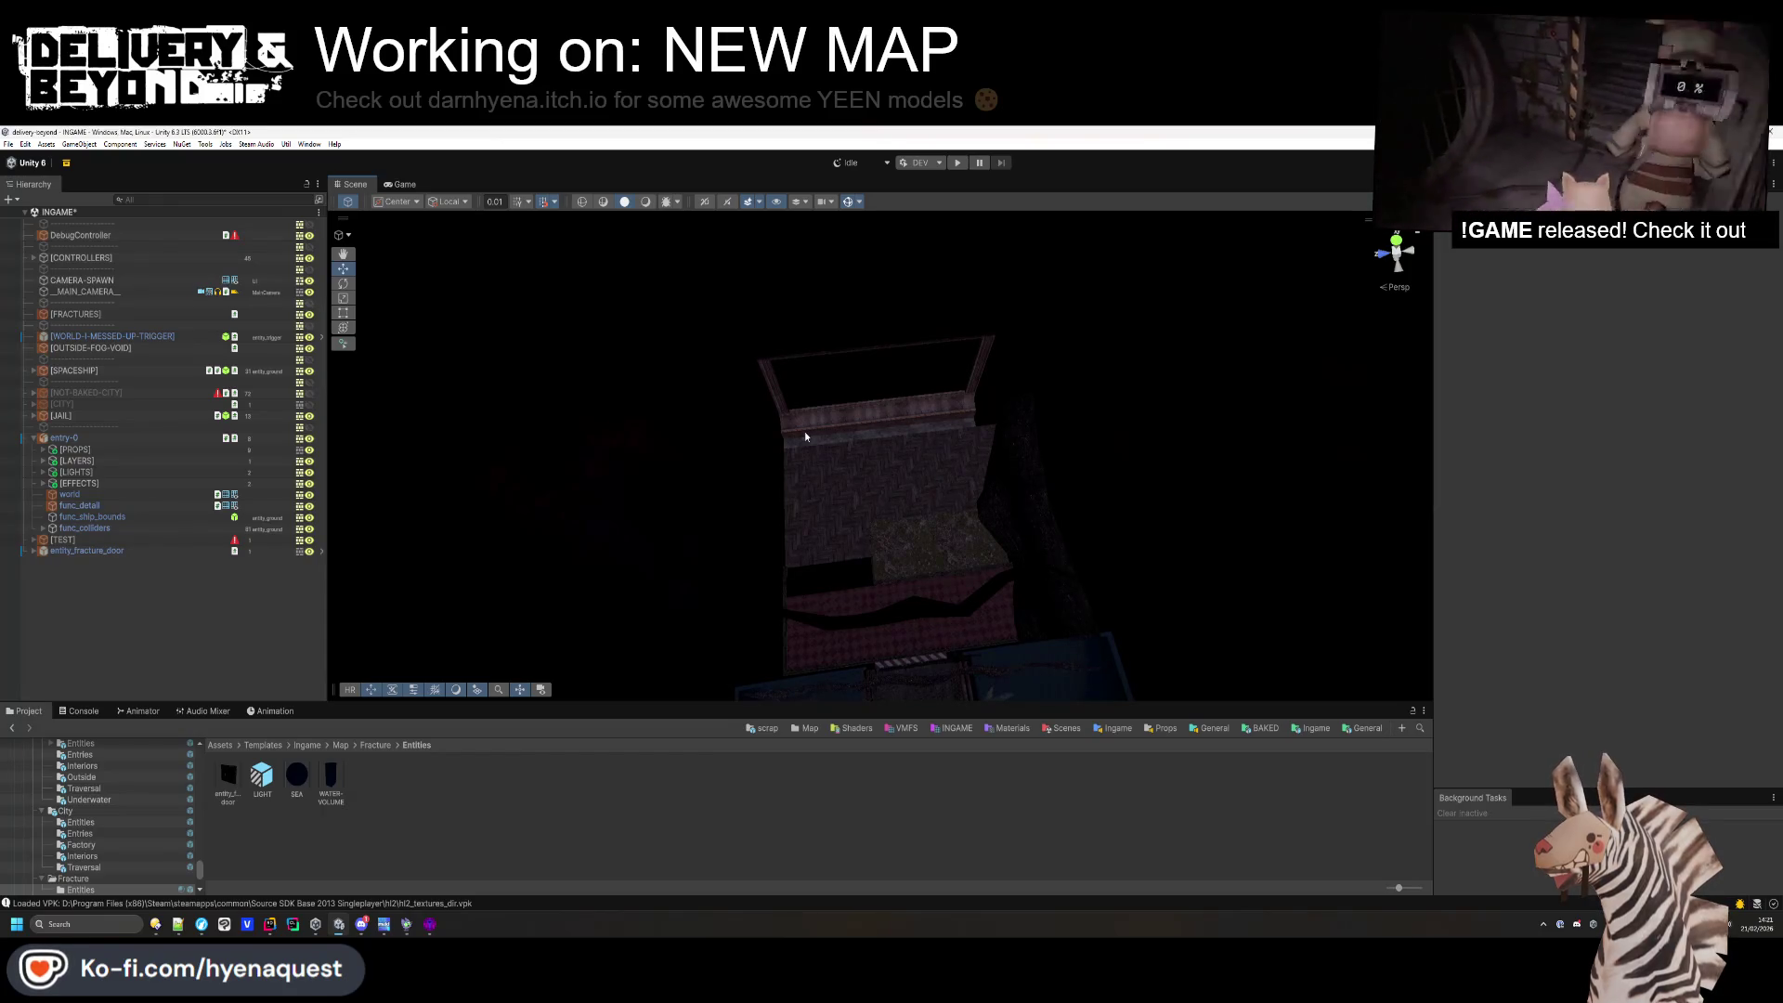
mouse_move(805, 436)
left_mouse_down()
mouse_move(983, 426)
mouse_move(911, 568)
left_mouse_up()
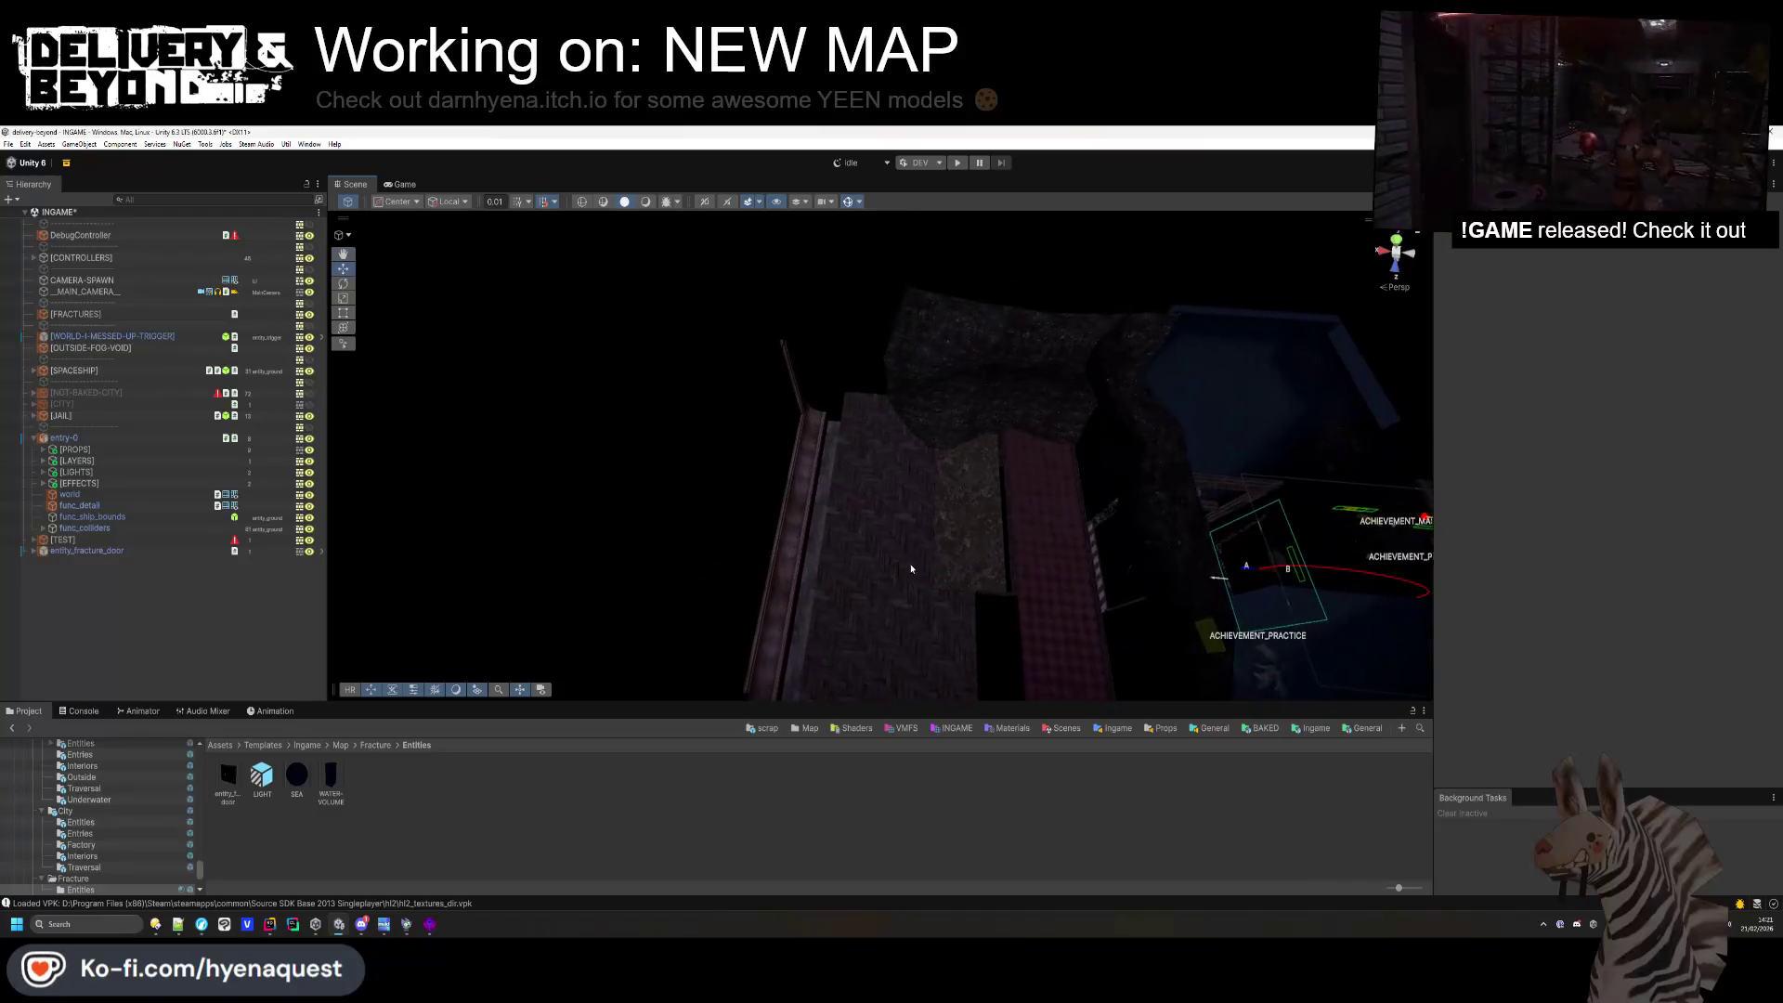
mouse_move(897, 318)
left_mouse_down()
mouse_move(872, 449)
mouse_move(947, 454)
mouse_move(906, 479)
mouse_move(972, 545)
mouse_move(919, 485)
mouse_move(505, 475)
left_mouse_up()
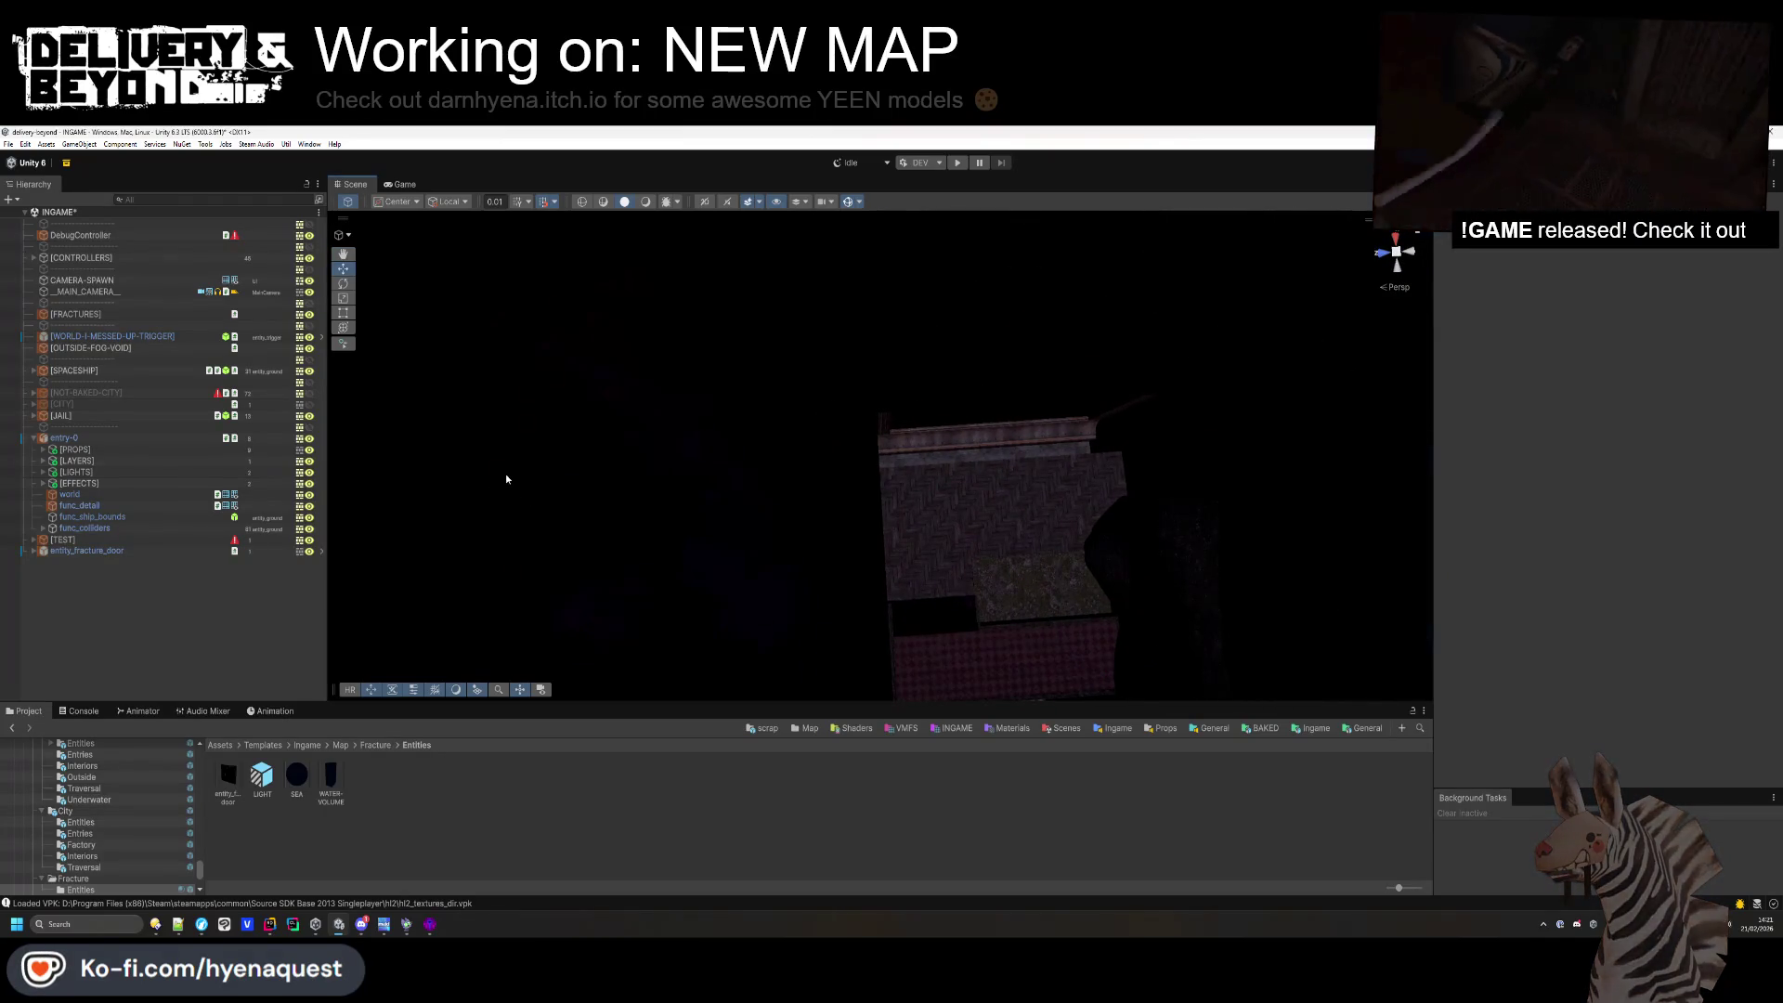
key("alt+Tab")
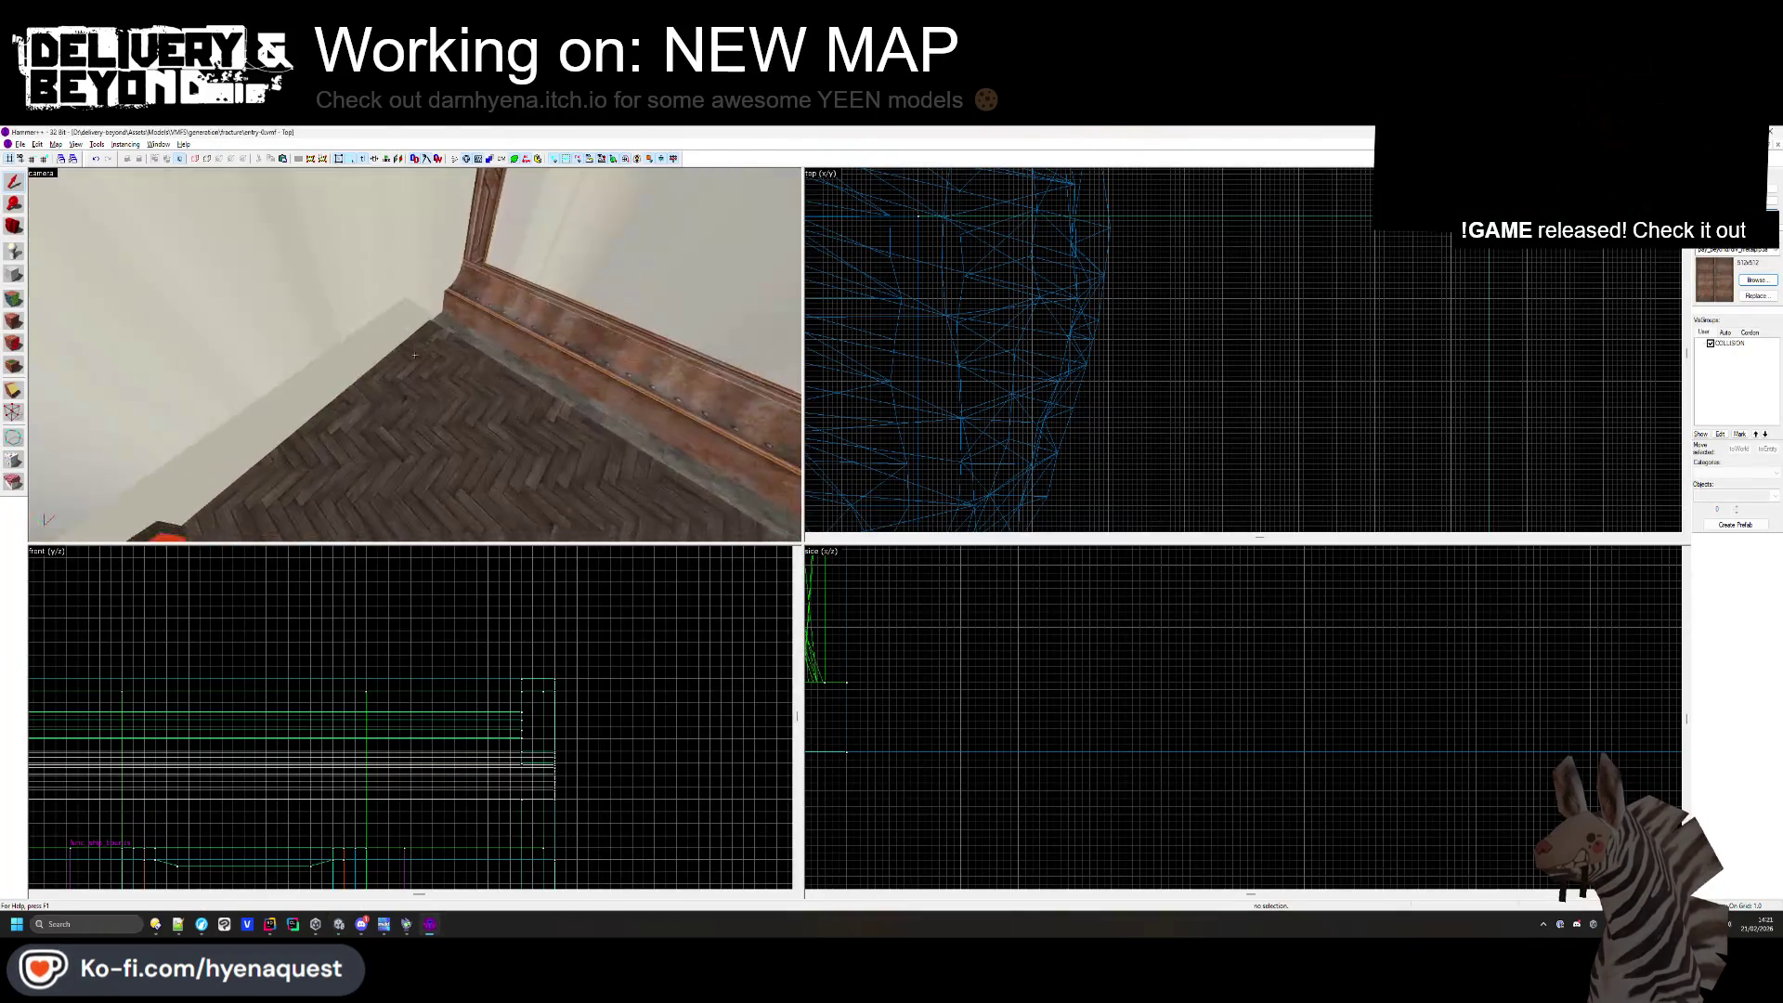
- Finish extending the herringbone floor to the grass planter, deselect it, and free-look to check
left_click(526, 357)
scroll(1176, 367, "down", 2)
scroll(1134, 280, "up", 3)
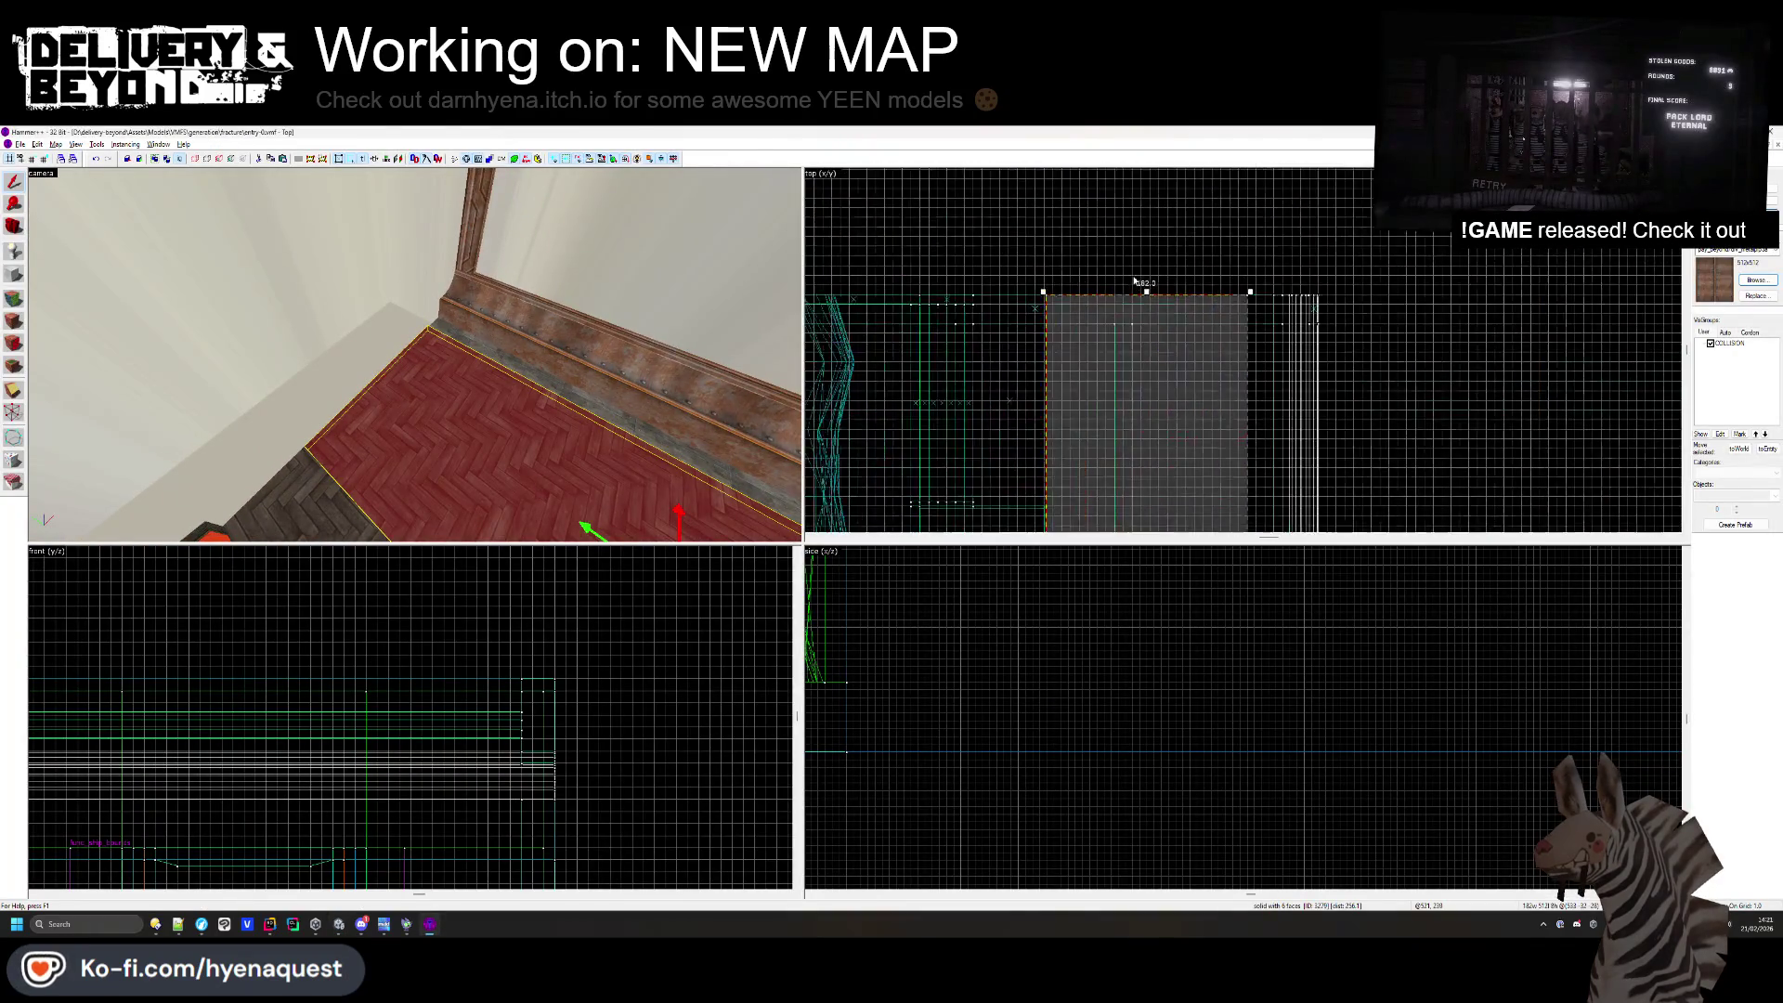
key("ctrl+z")
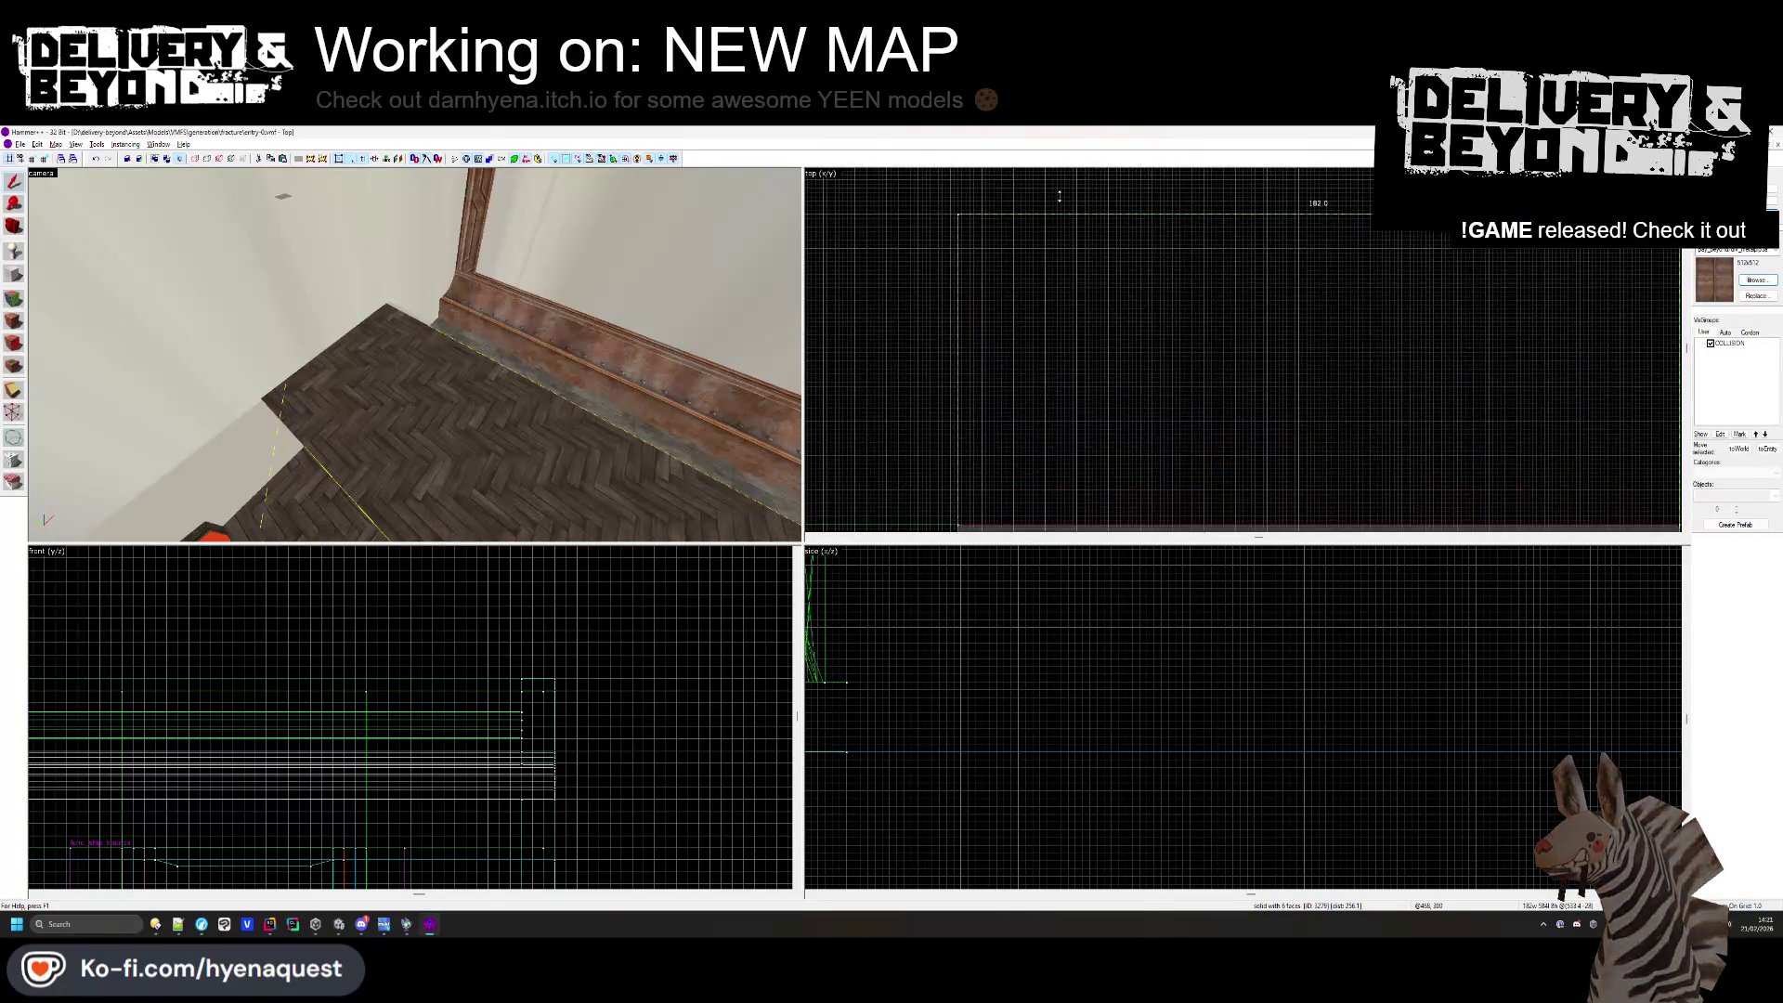
key("z")
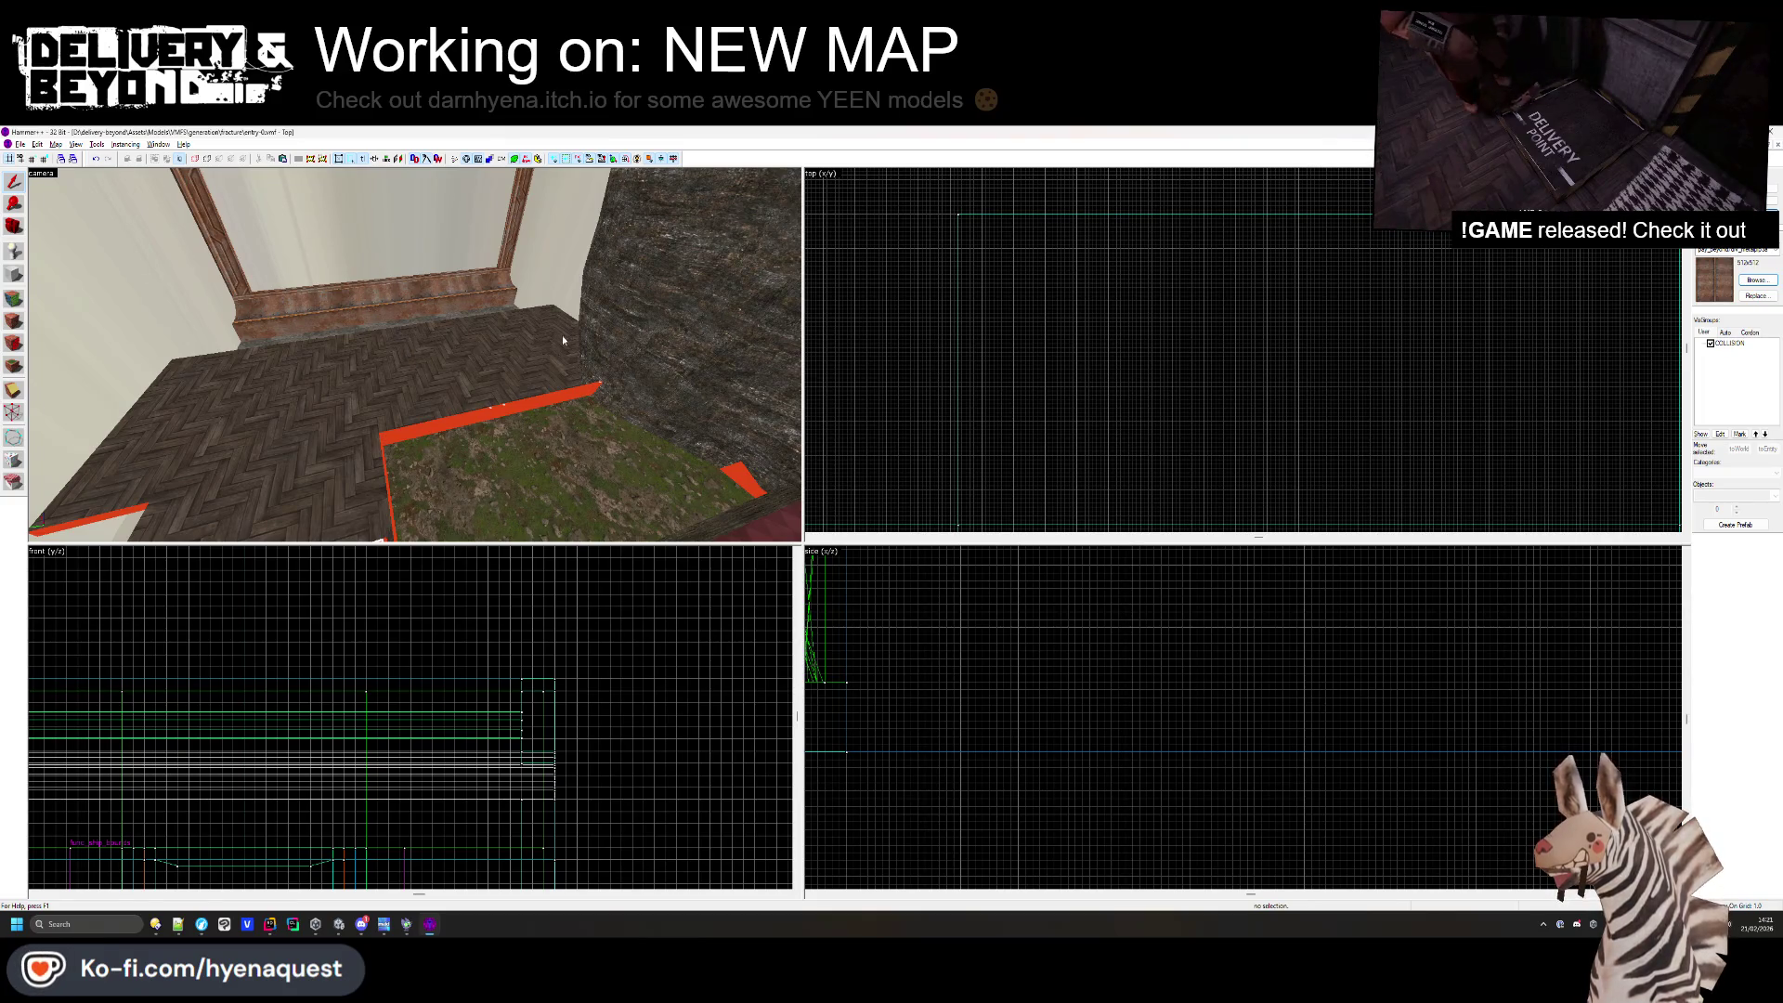
key("z")
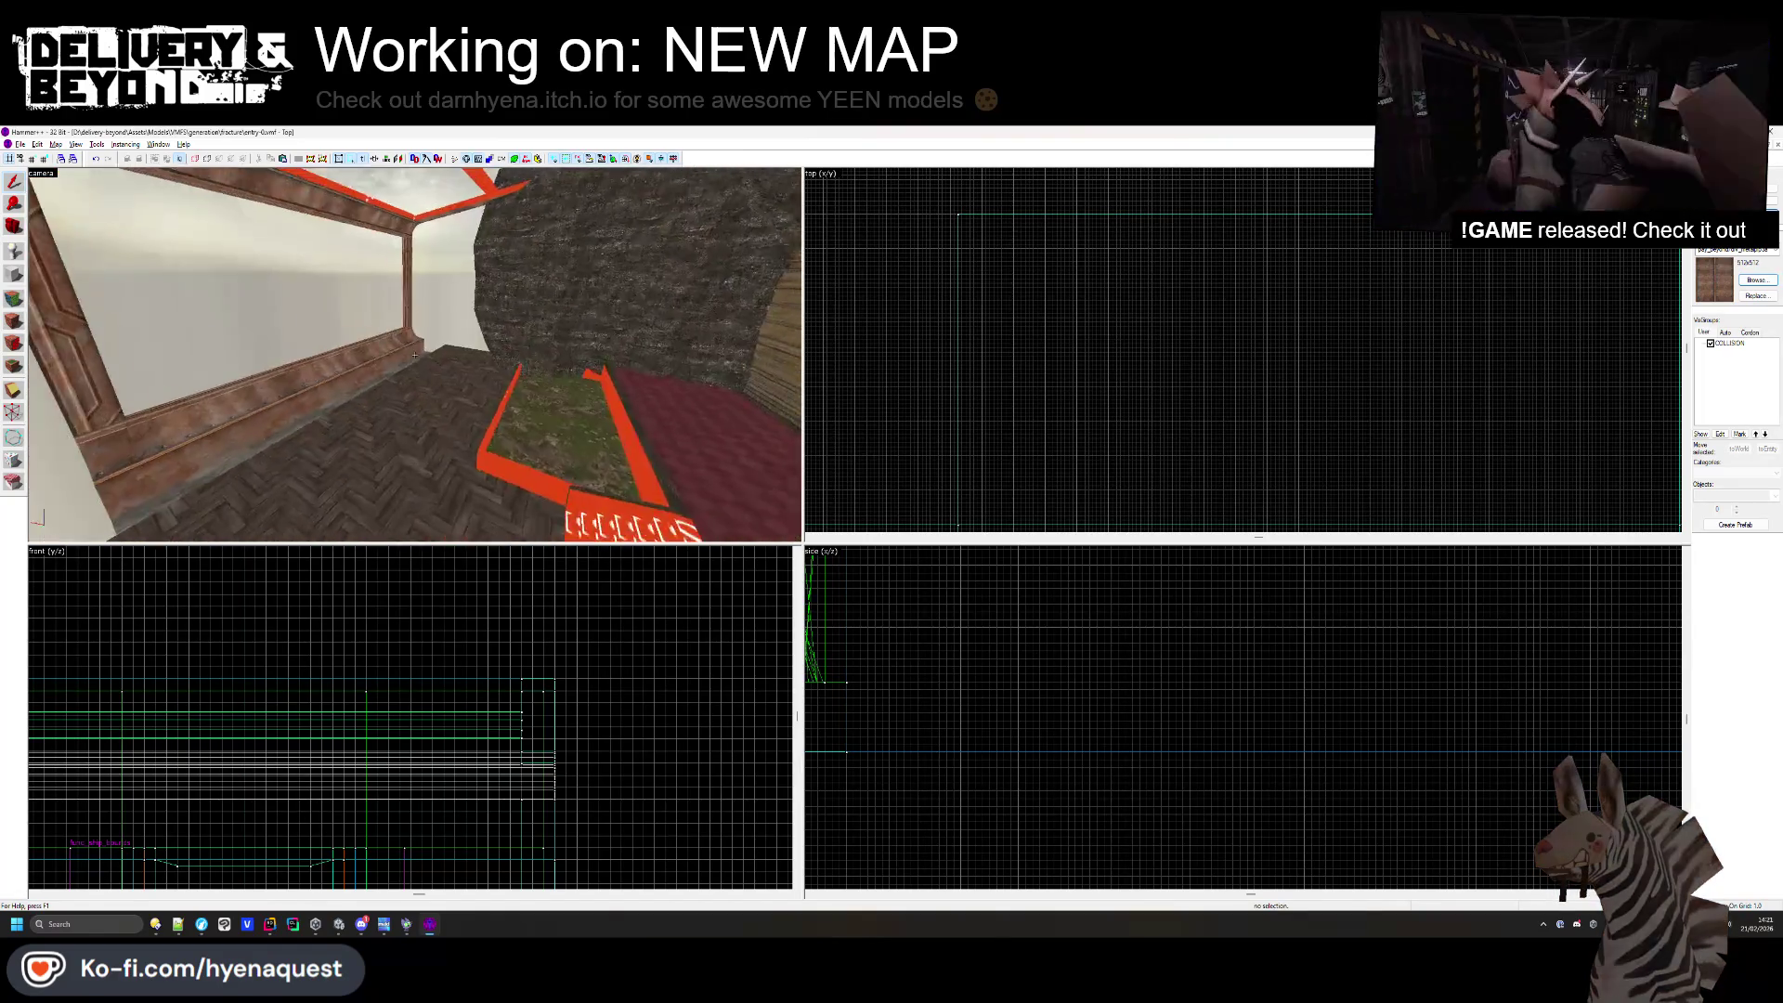
key("z")
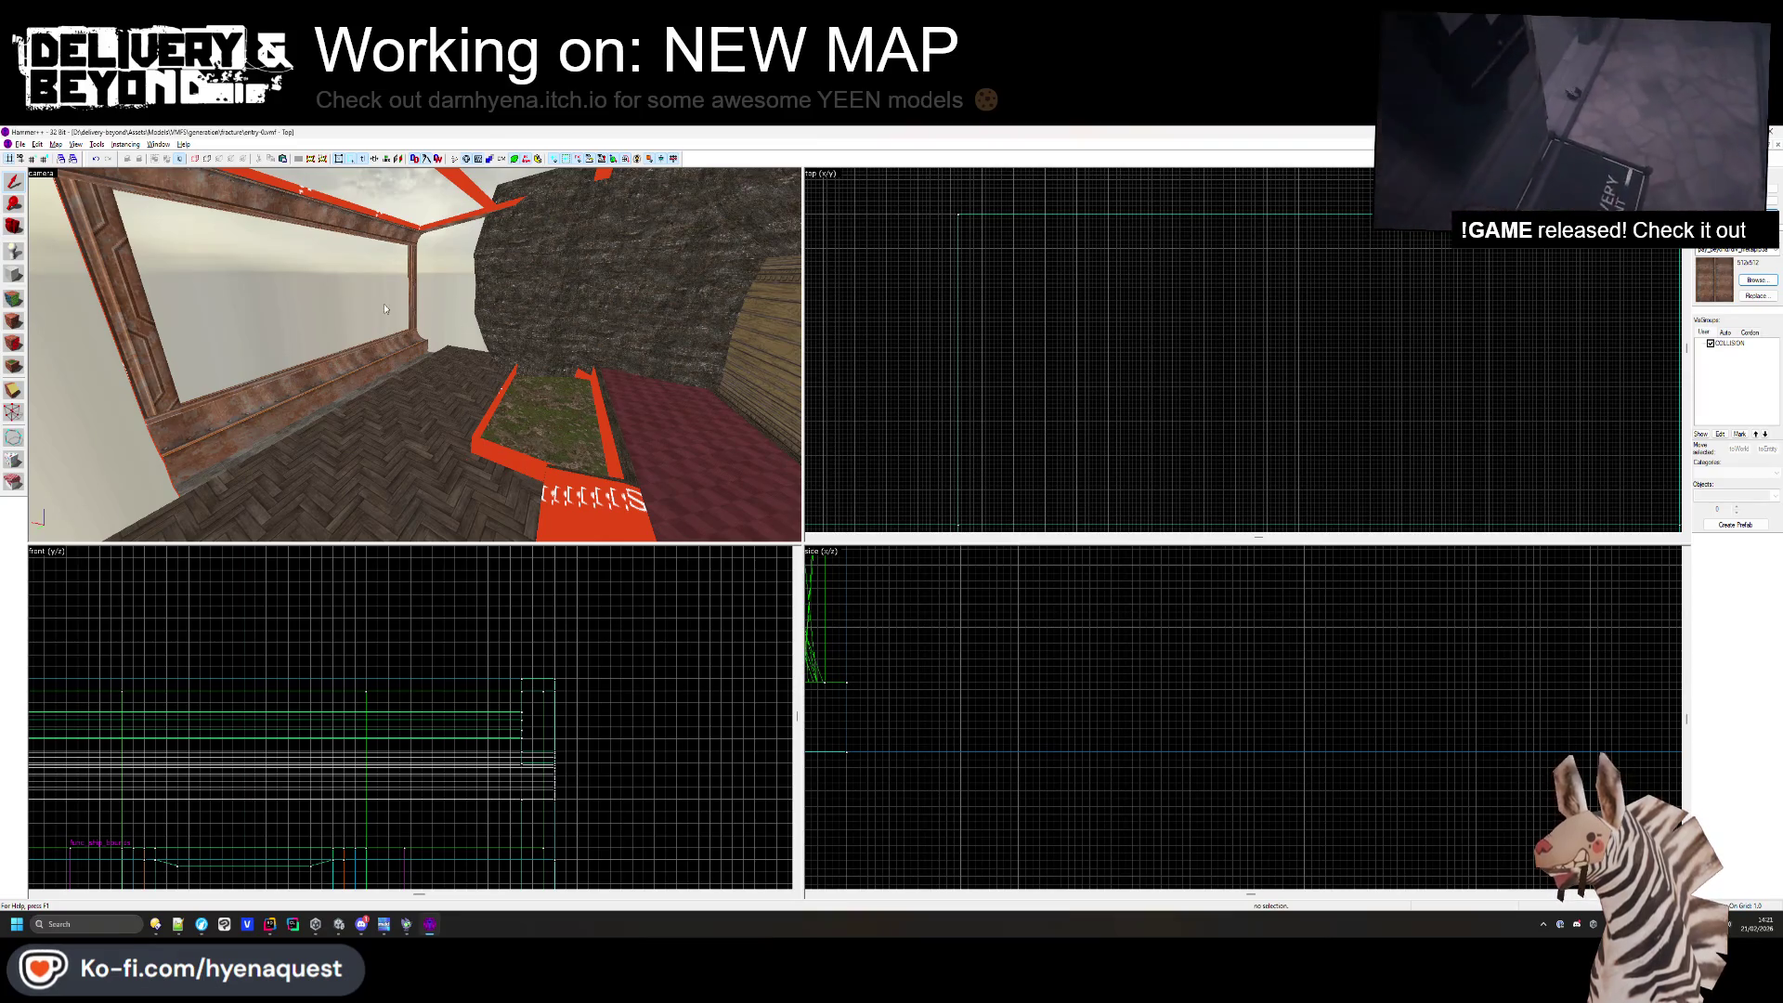
key("z")
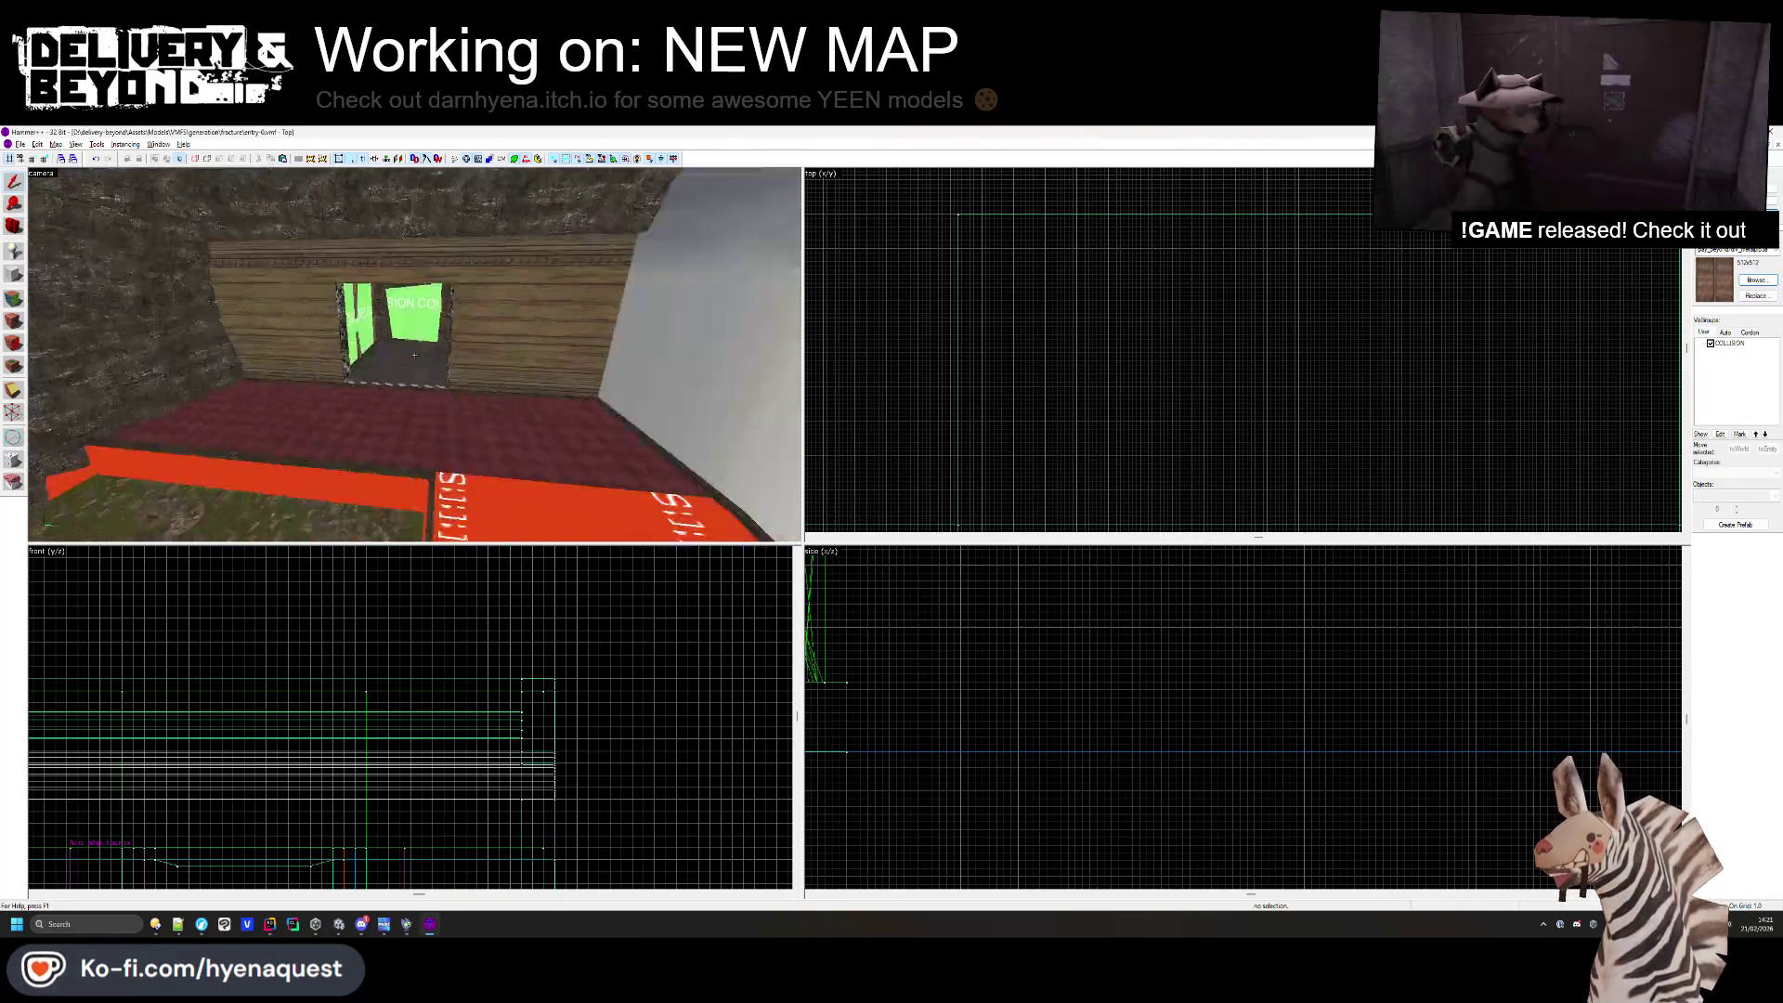
key("z")
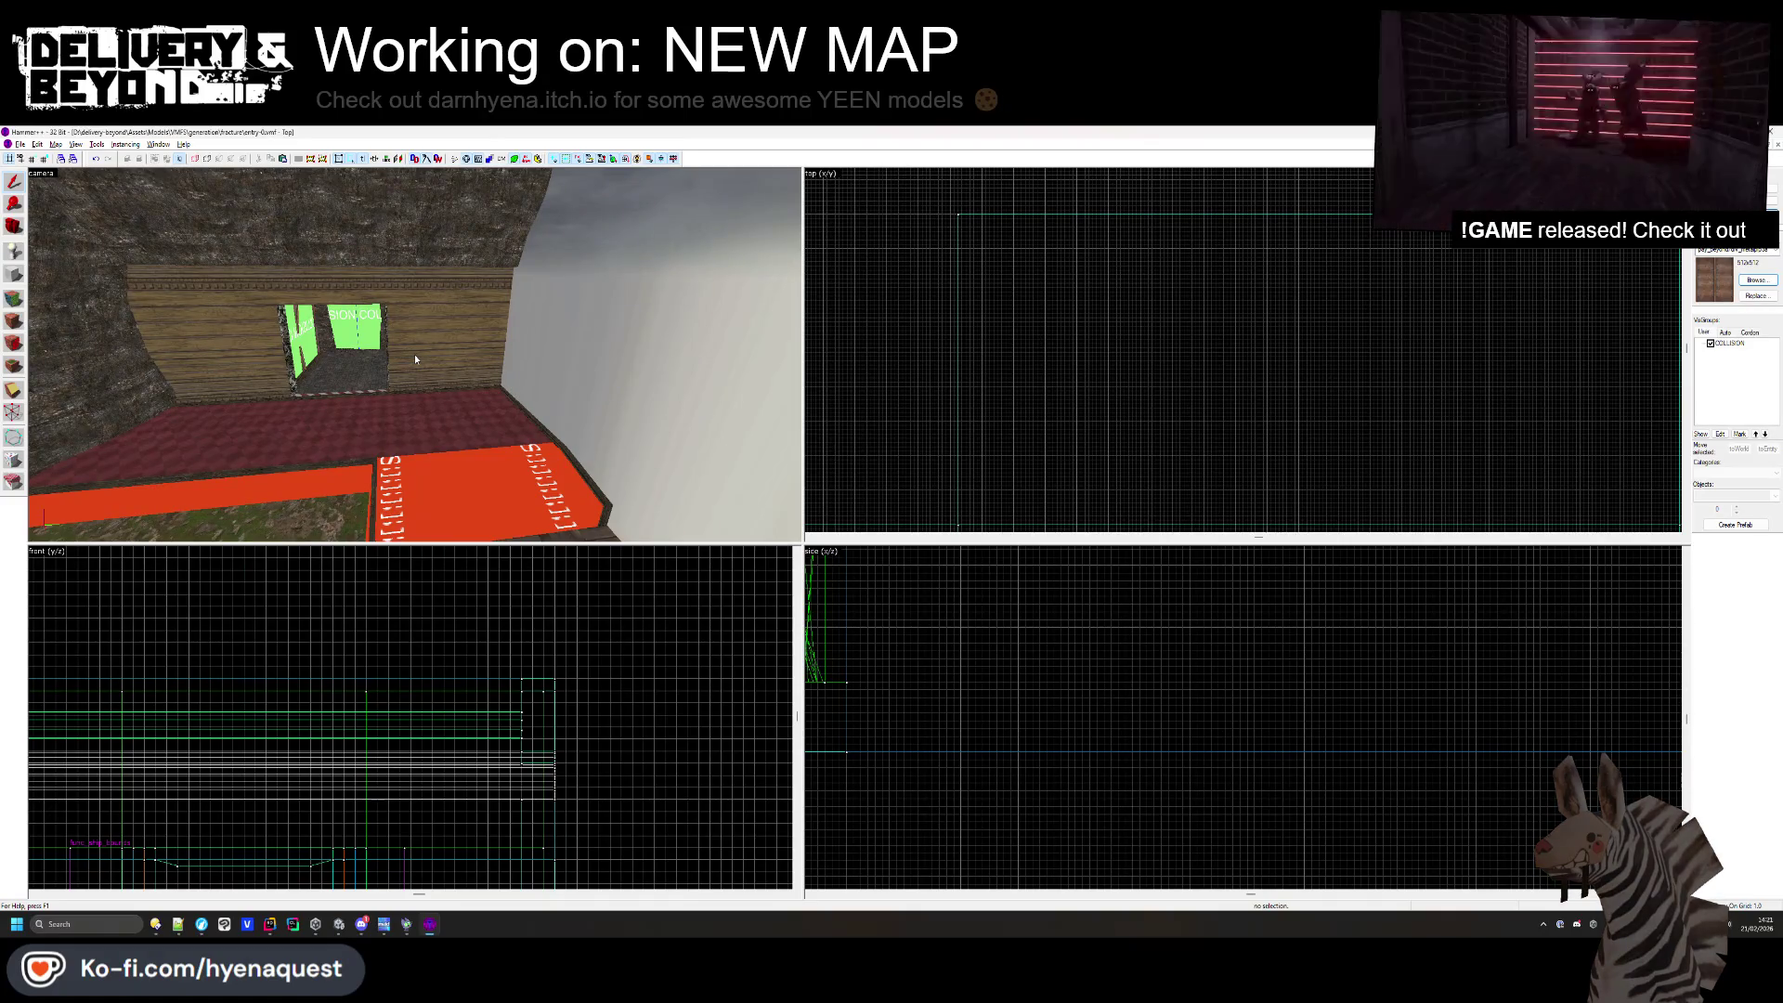
- Apply the rock texture to the wall face beside the green windows with X shift -128
left_click(13, 299)
right_click(160, 343)
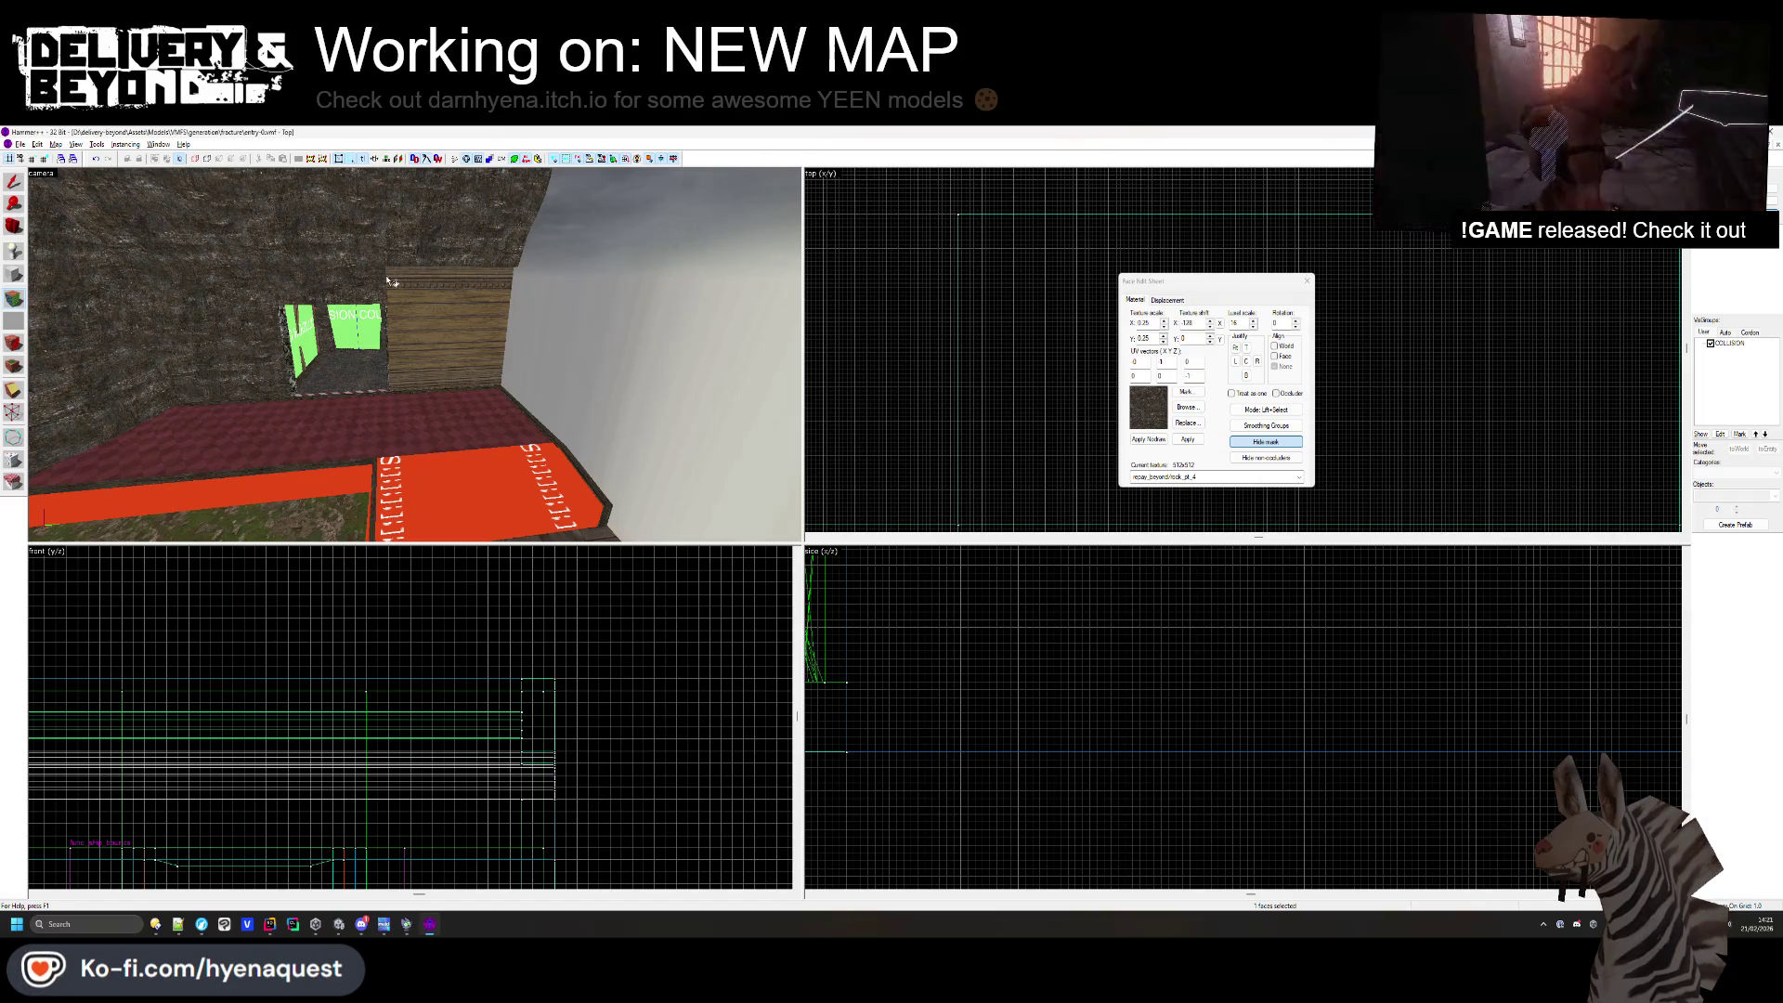
key("z")
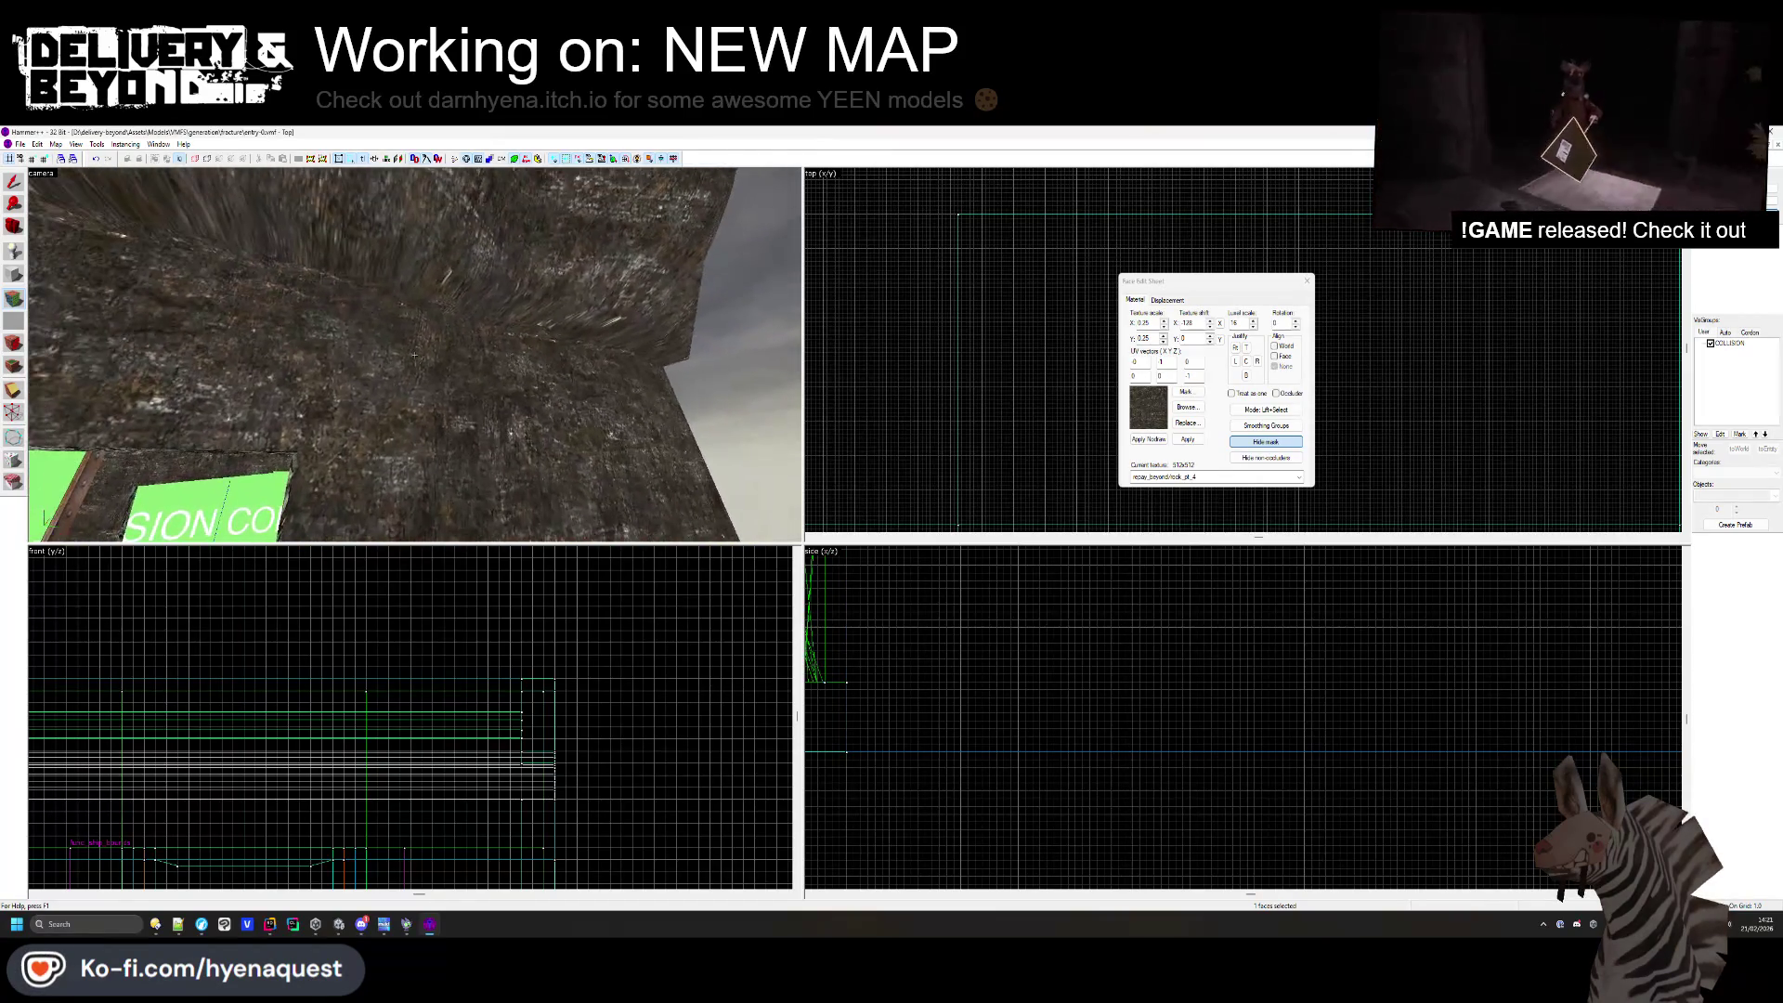
key("Left")
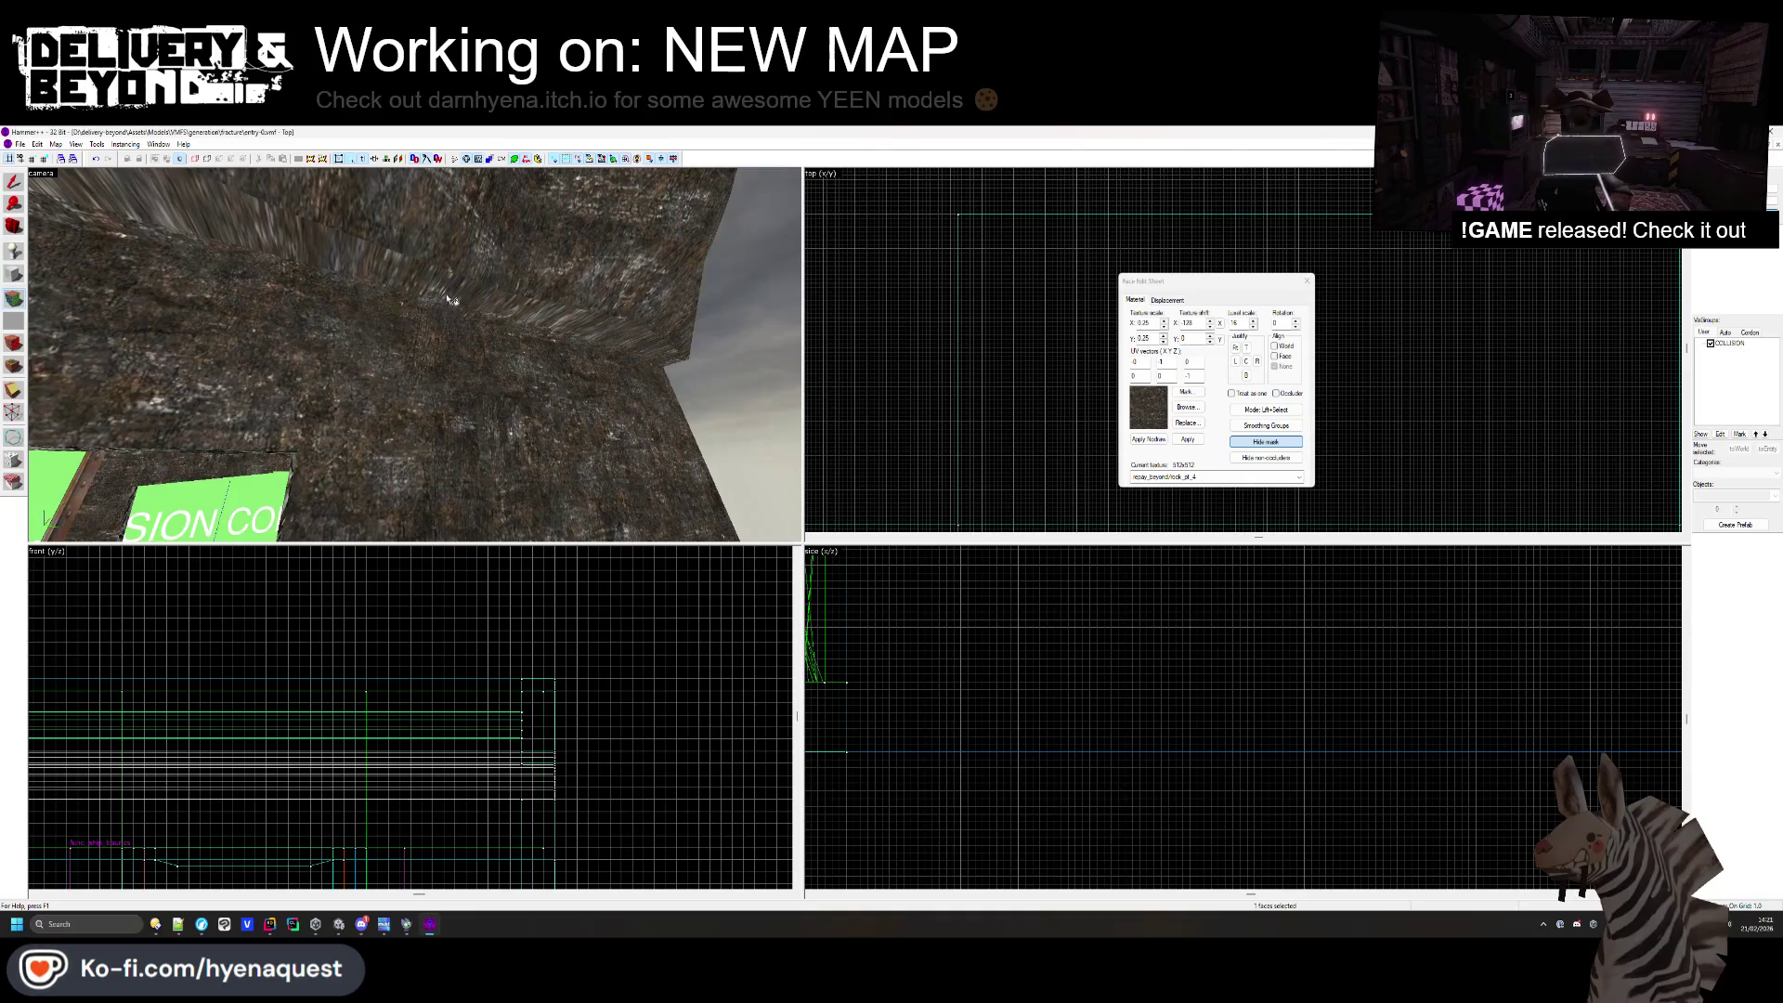
left_click_drag(450, 299, 488, 267)
key("s")
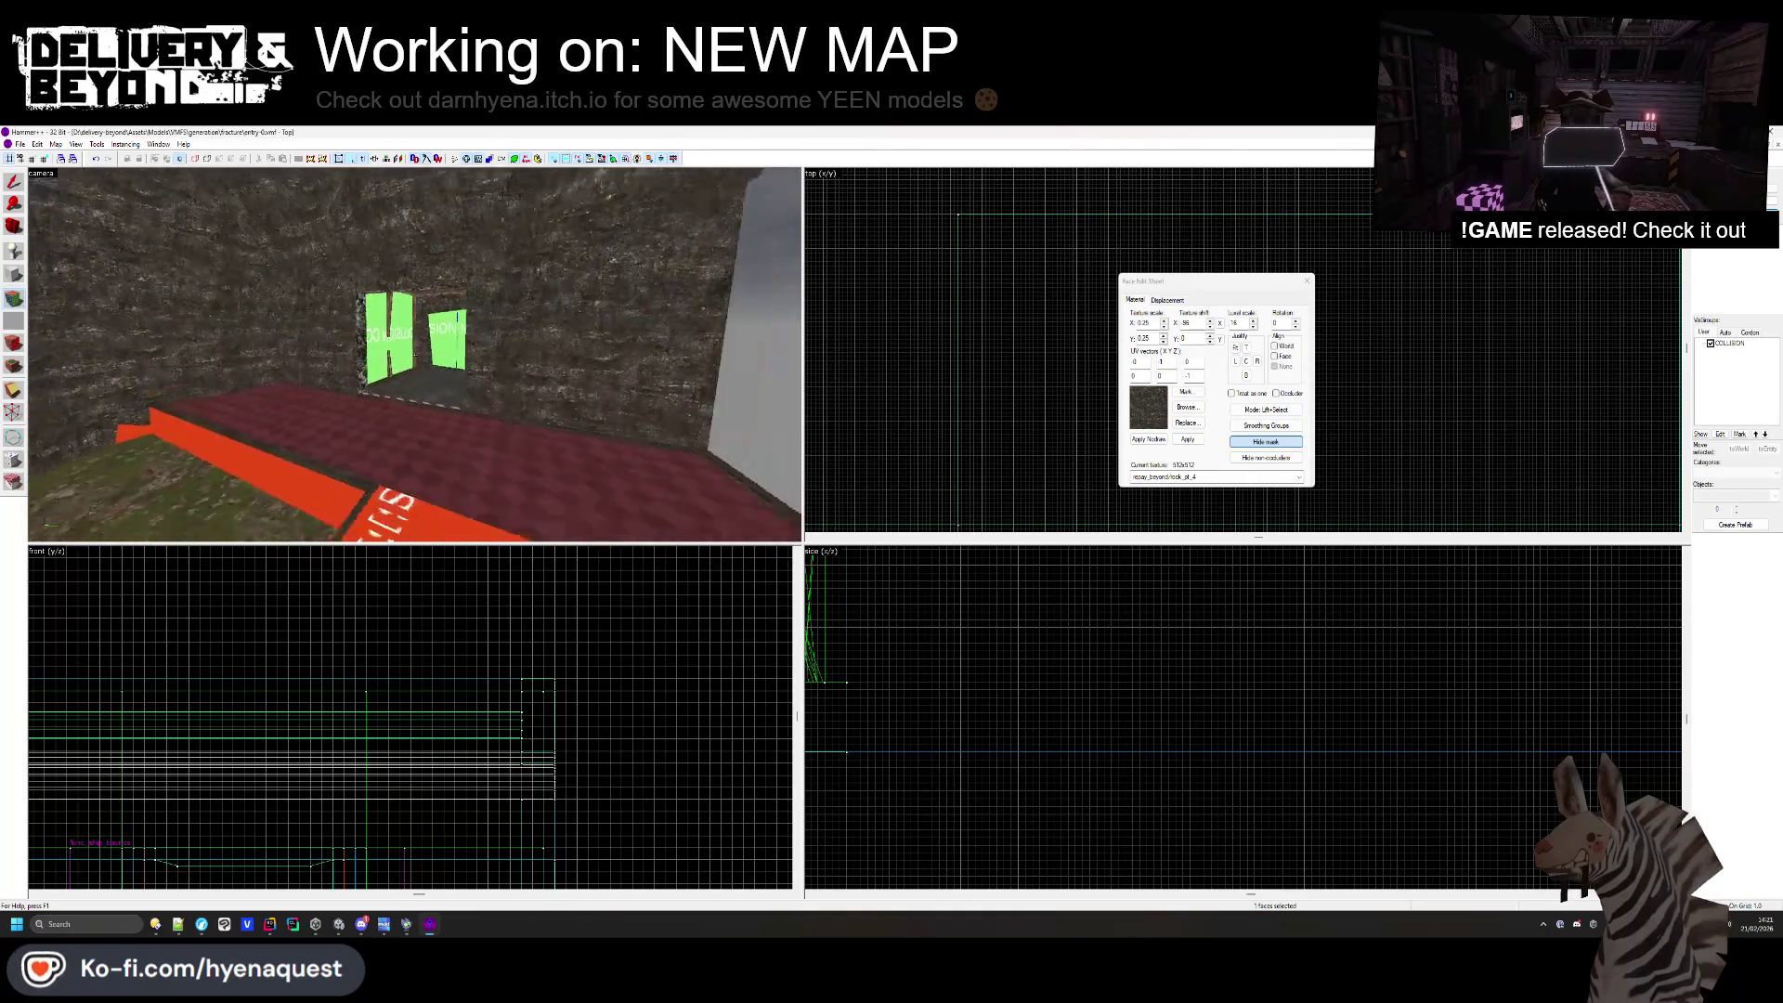
left_click(1307, 281)
mouse_move(520, 353)
left_mouse_down()
mouse_move(464, 372)
mouse_move(415, 354)
left_mouse_up()
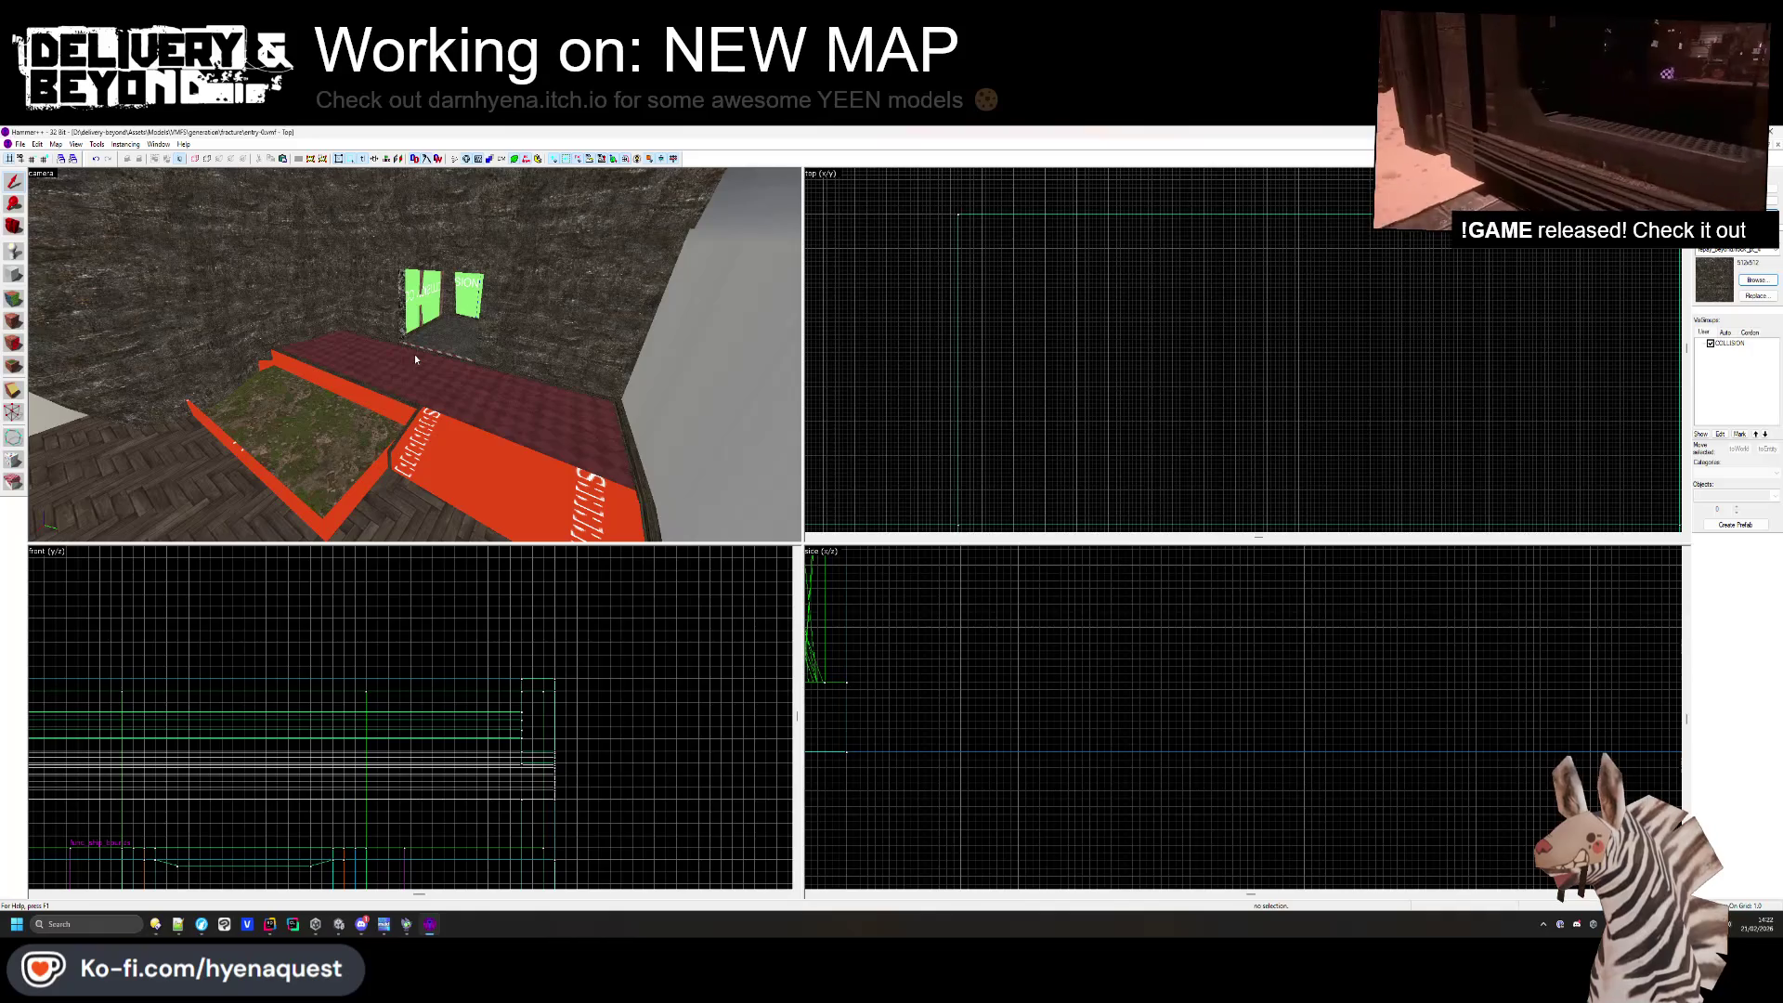
- Apply the carpetpattern1c carpet texture to the floor face beside the planter
mouse_move(414, 354)
left_mouse_down()
mouse_move(403, 377)
mouse_move(317, 370)
left_mouse_up()
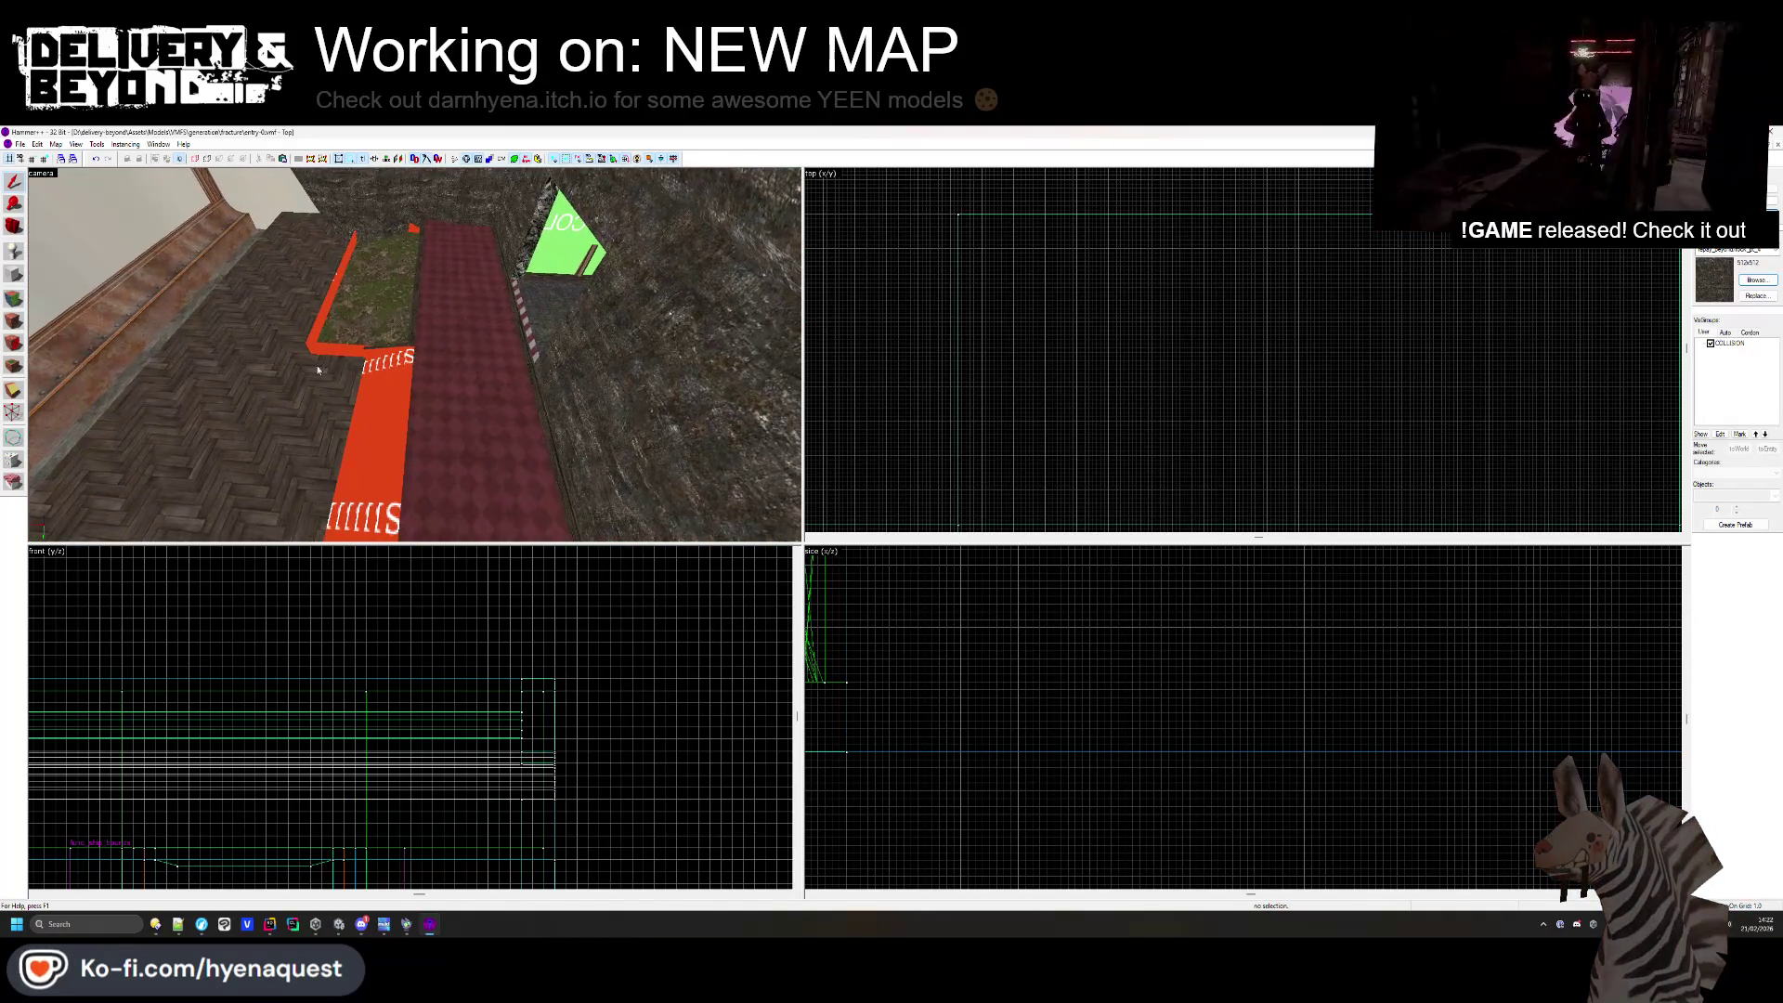
left_click(19, 304)
left_click(556, 372)
left_click(1177, 409)
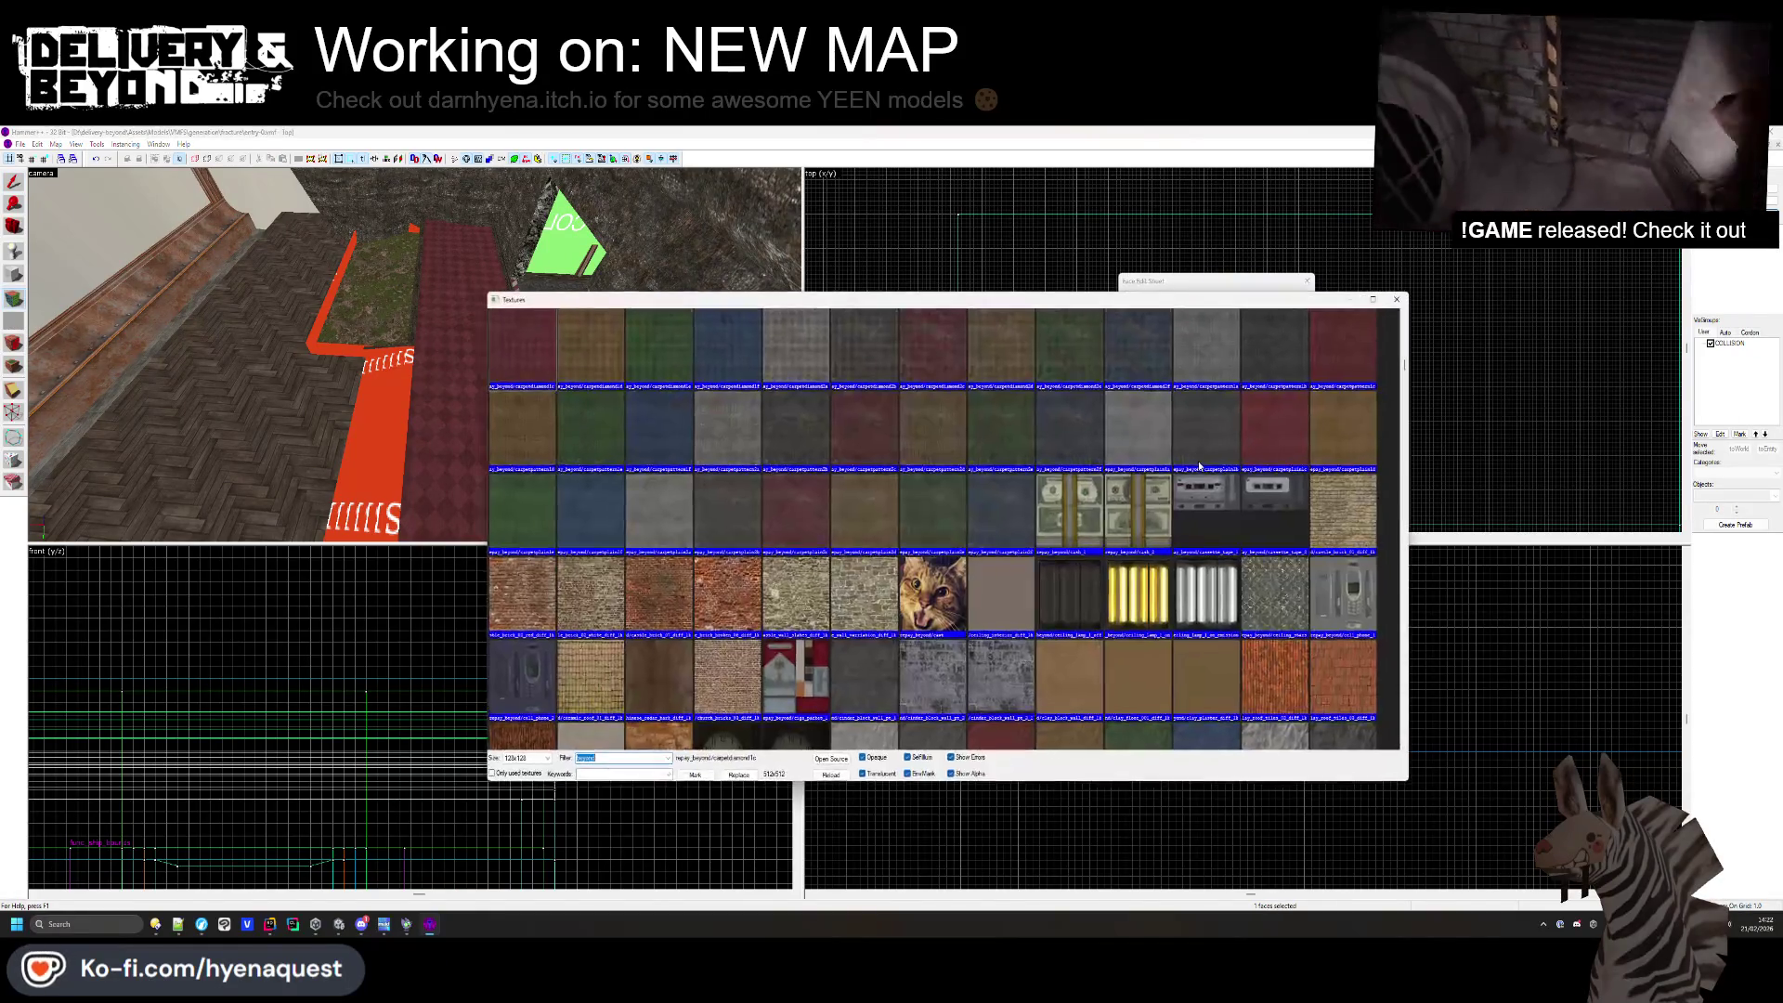
double_click(1319, 361)
left_click_drag(501, 390, 495, 396)
right_click(330, 371)
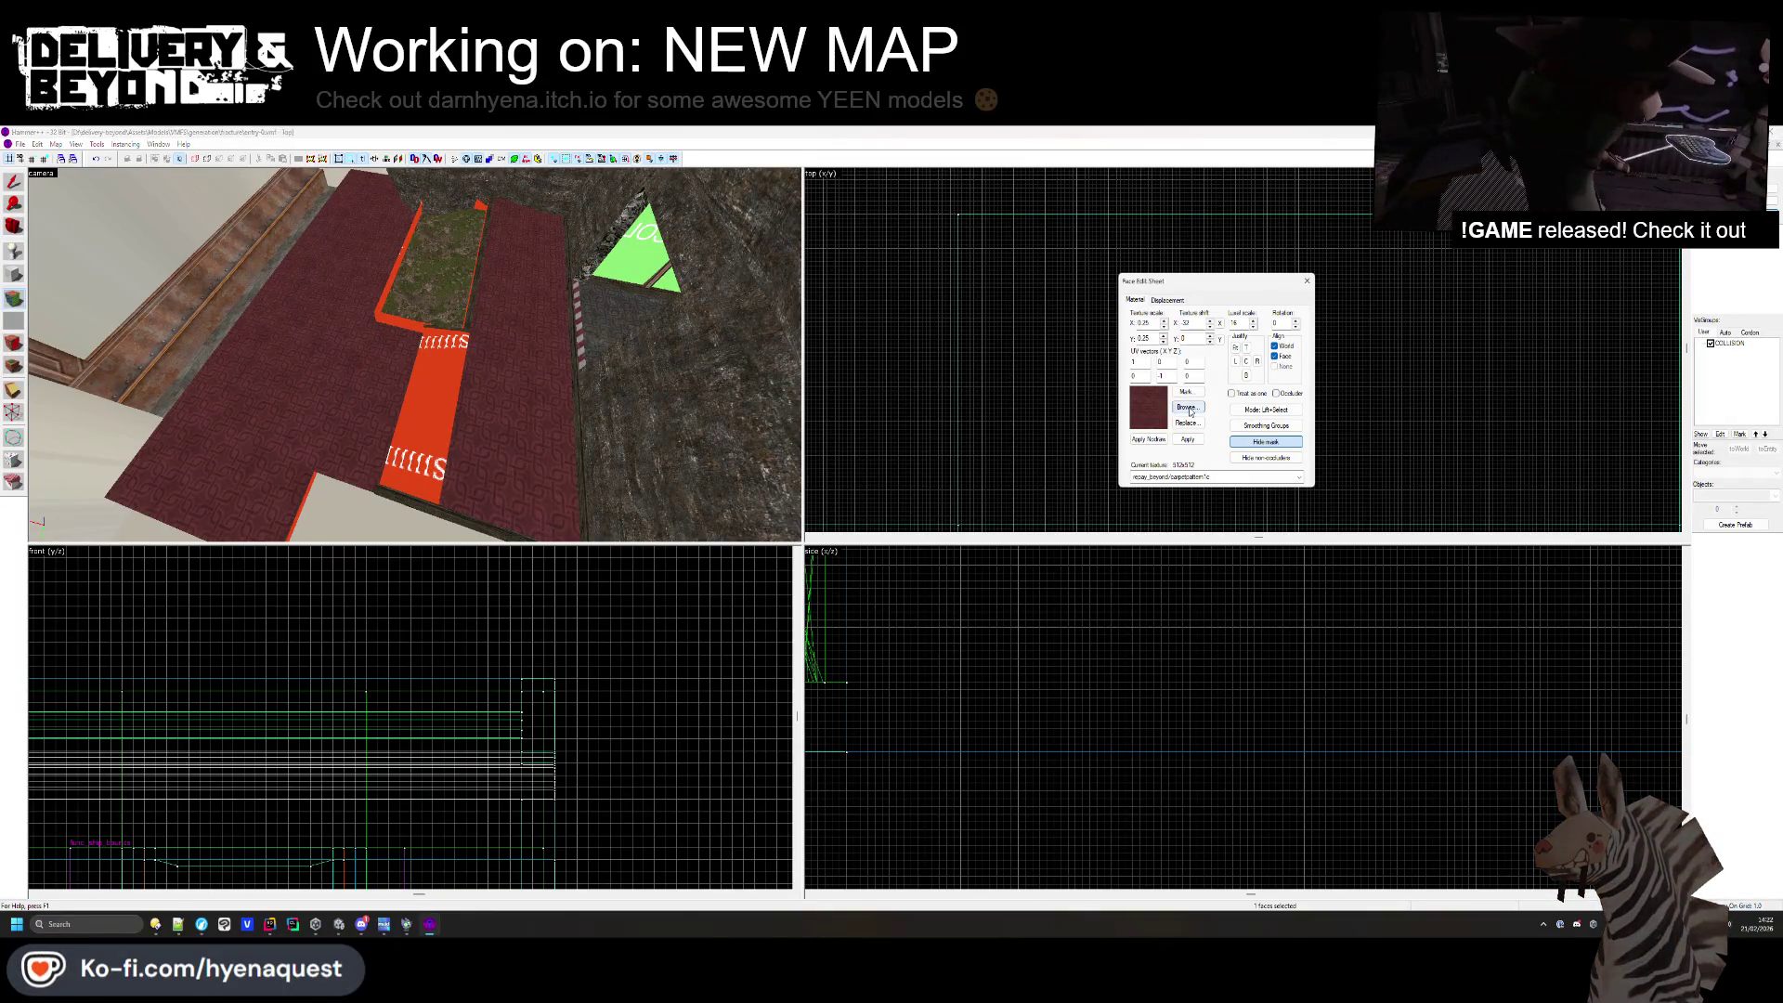
- Apply carpetplain2c to the next floor face and check the corridor carpet
left_click(1189, 409)
double_click(786, 502)
right_click(533, 433)
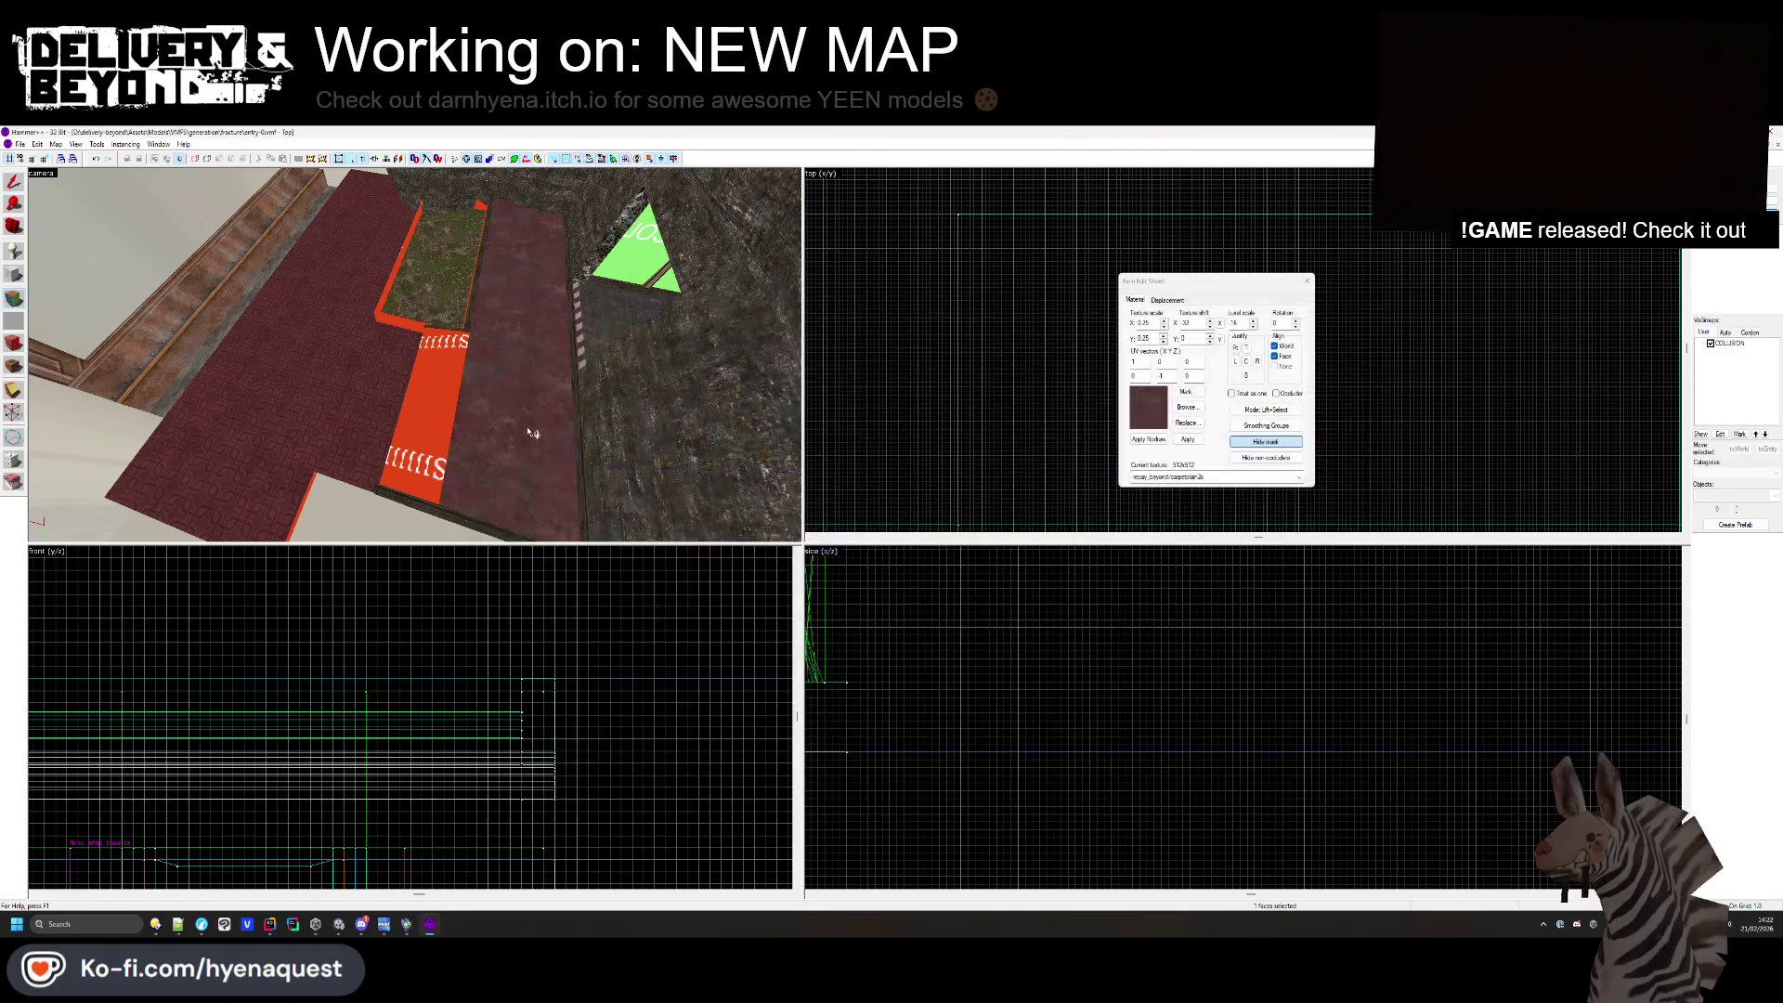
key("z")
key("w")
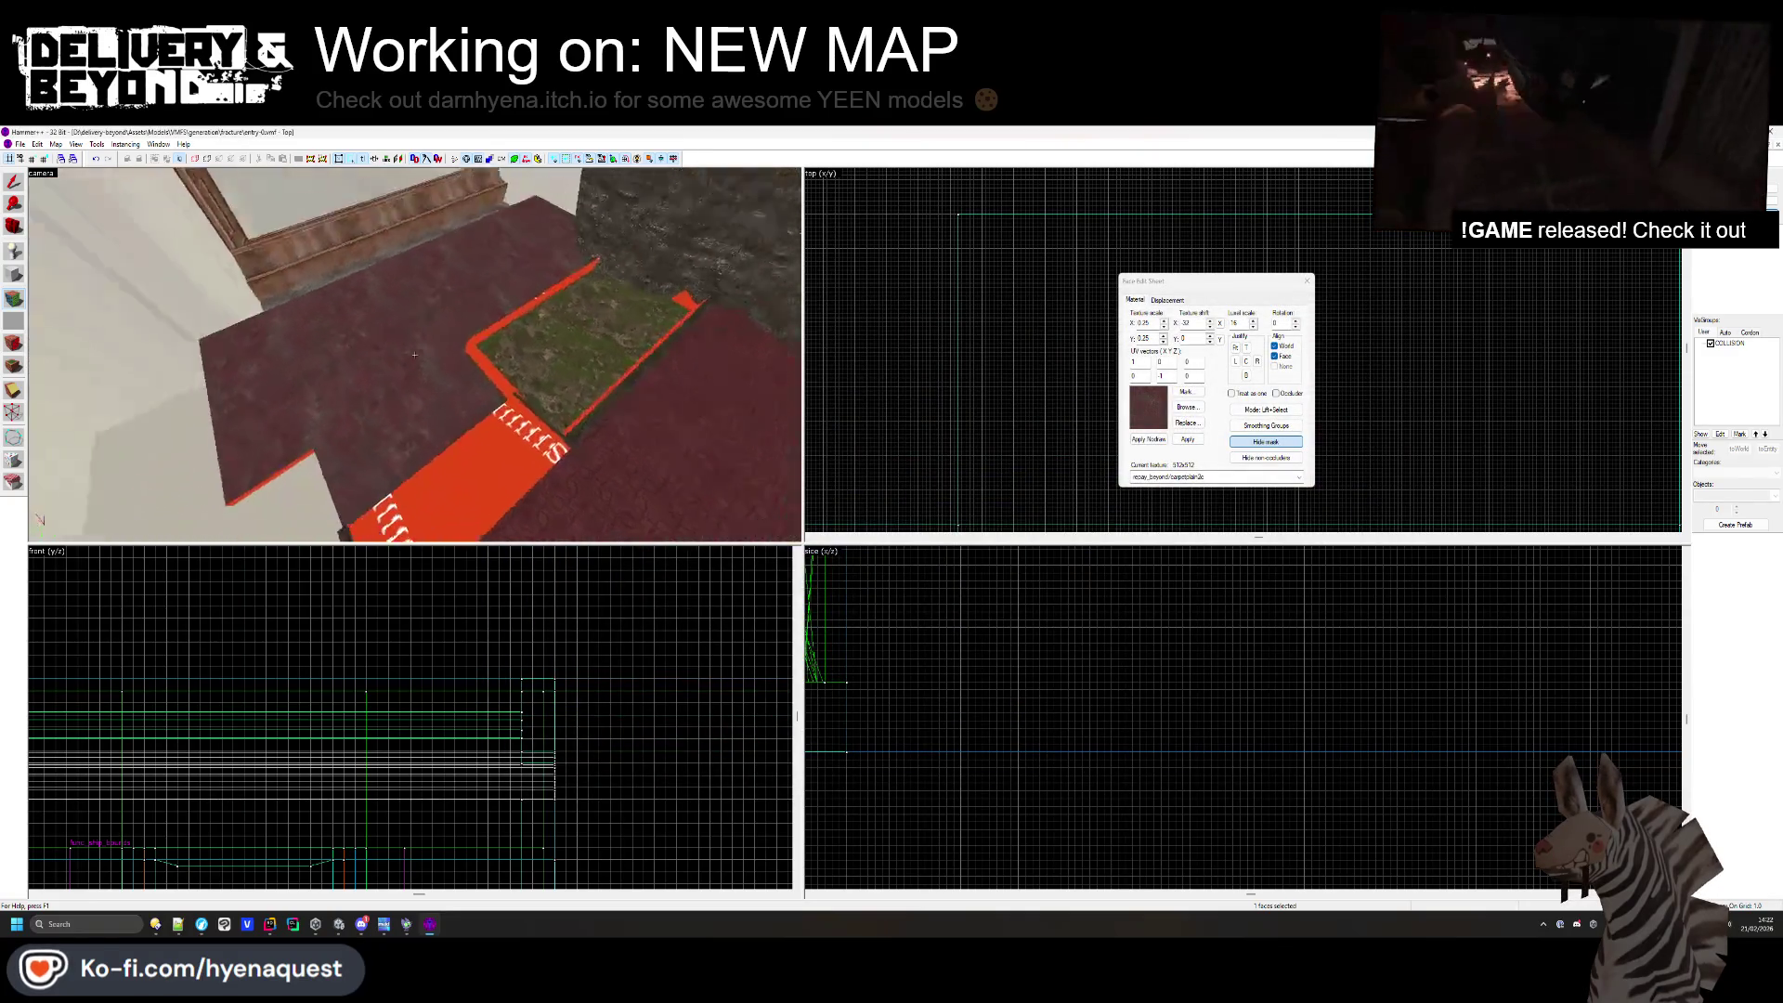
key("s")
key("z")
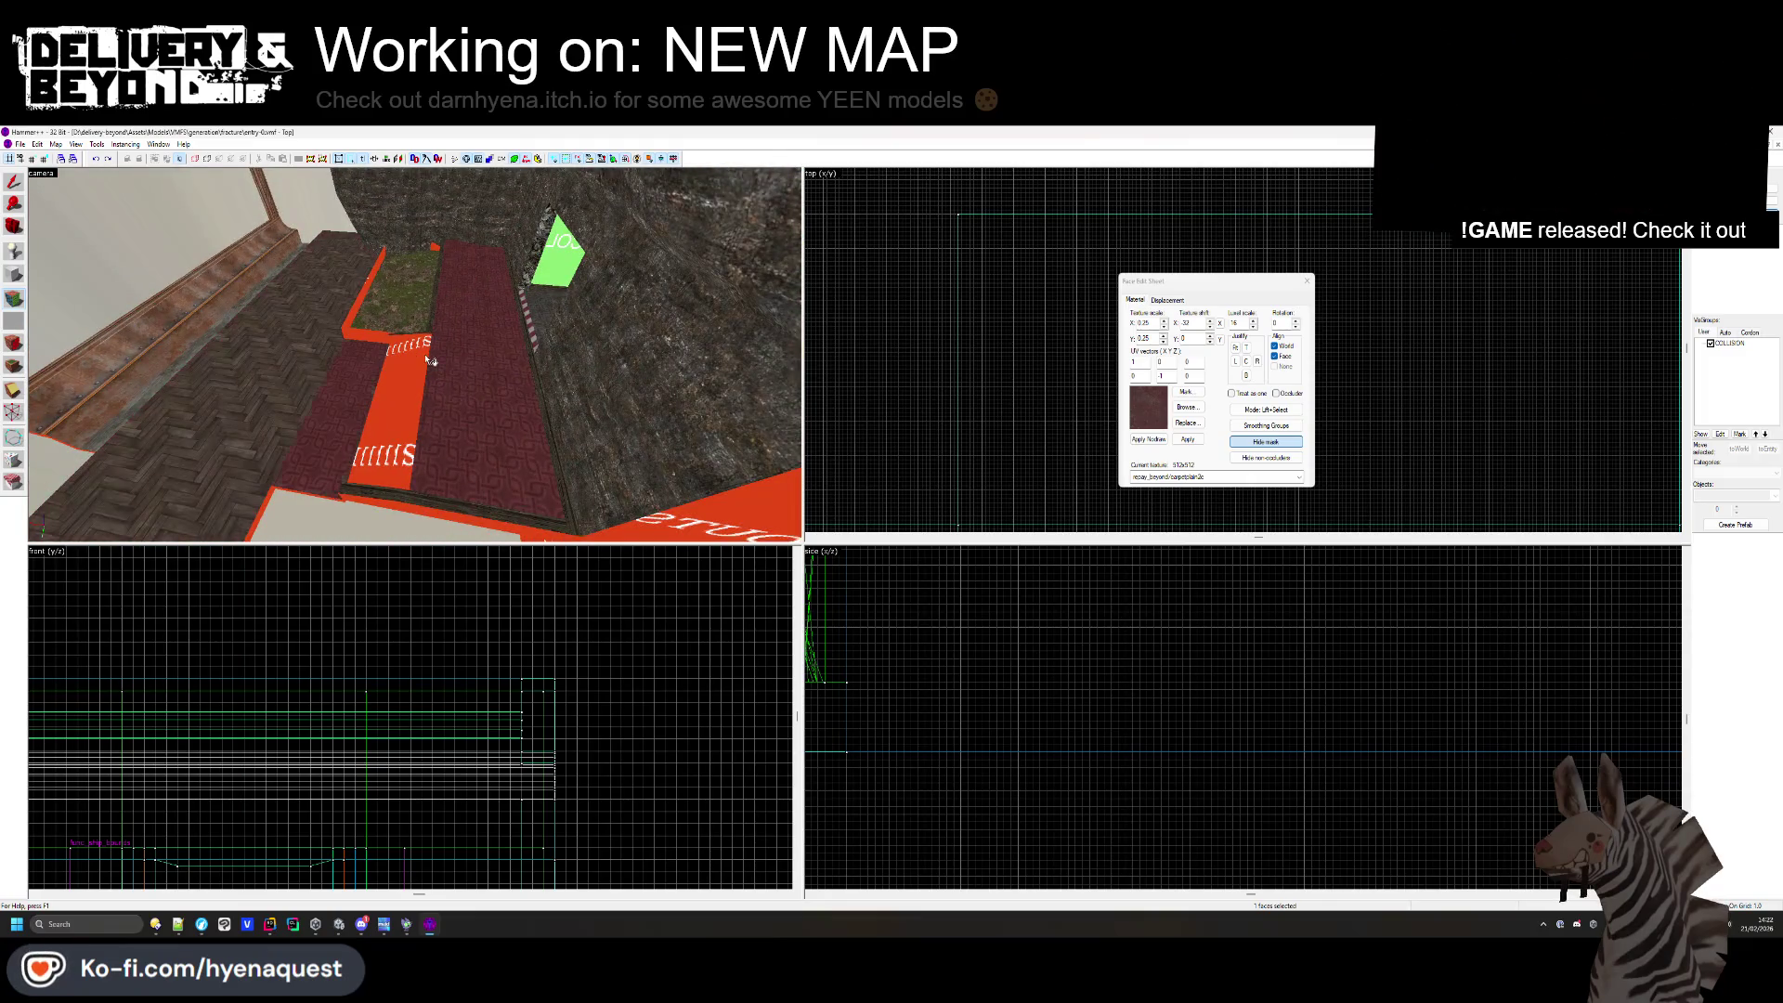
- Try wood flooring textures and settle on woodflooring1c for the herringbone floor
left_click(1190, 408)
double_click(658, 385)
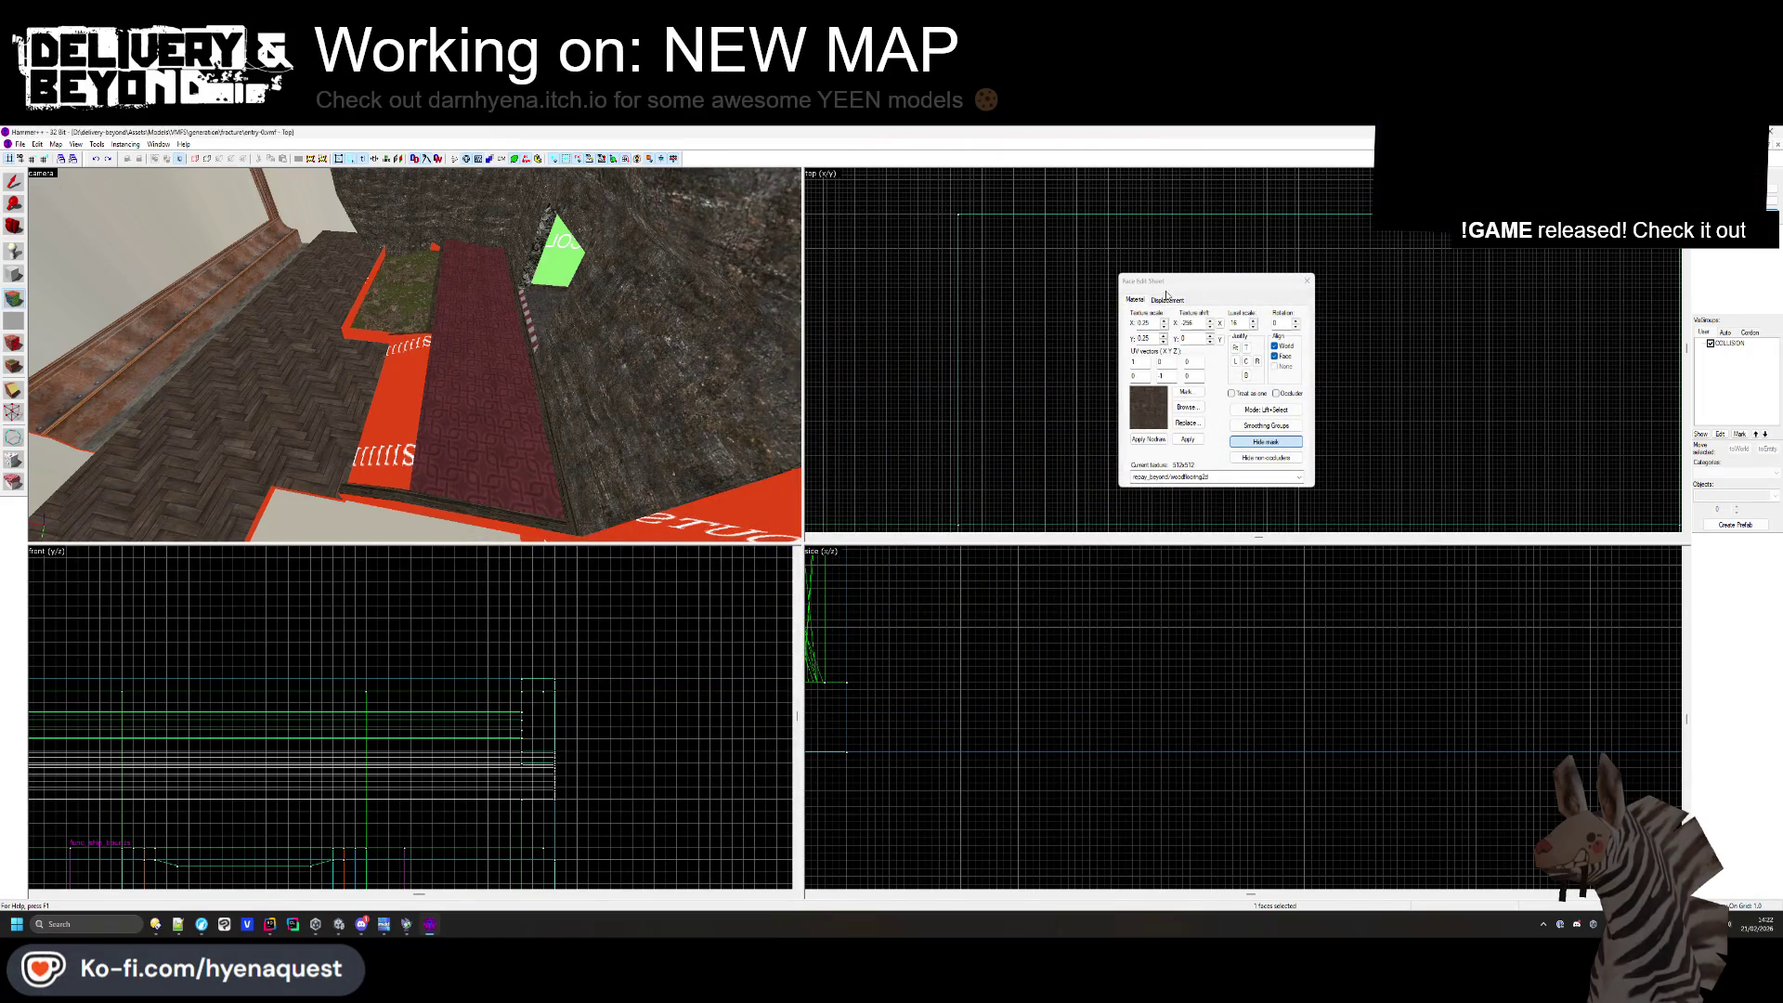
left_click(1188, 408)
double_click(550, 355)
left_click_drag(300, 379, 418, 360)
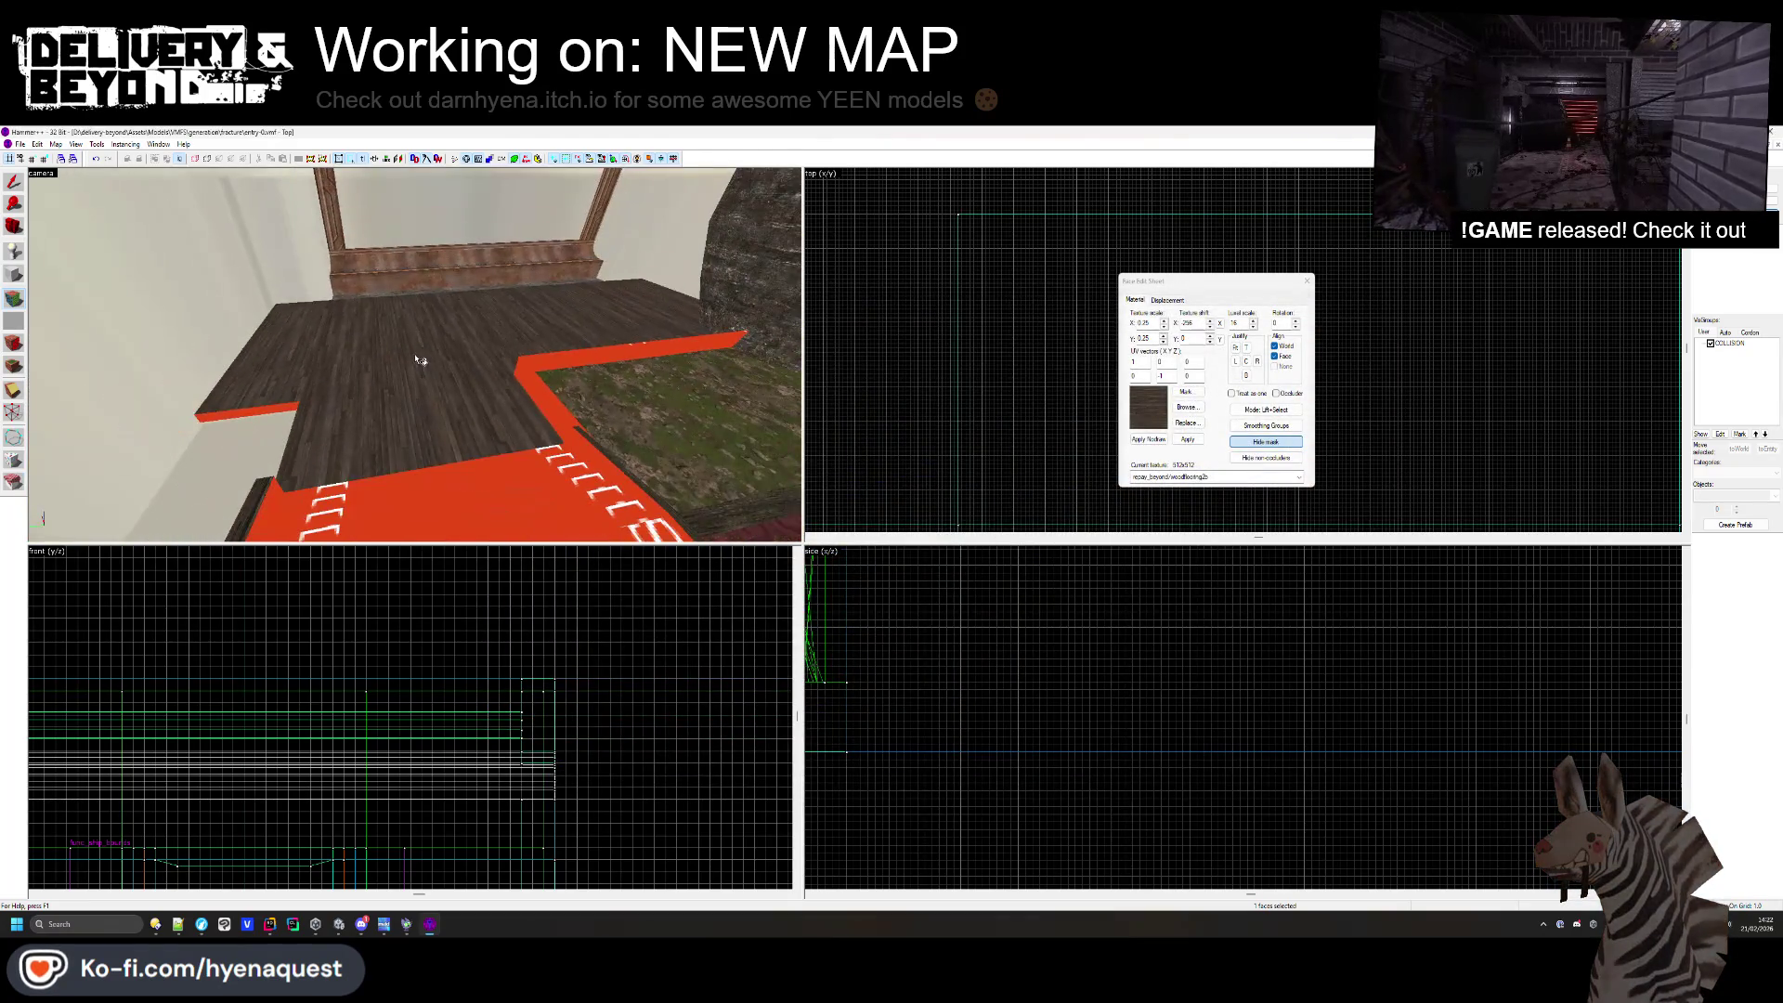
left_click(1187, 408)
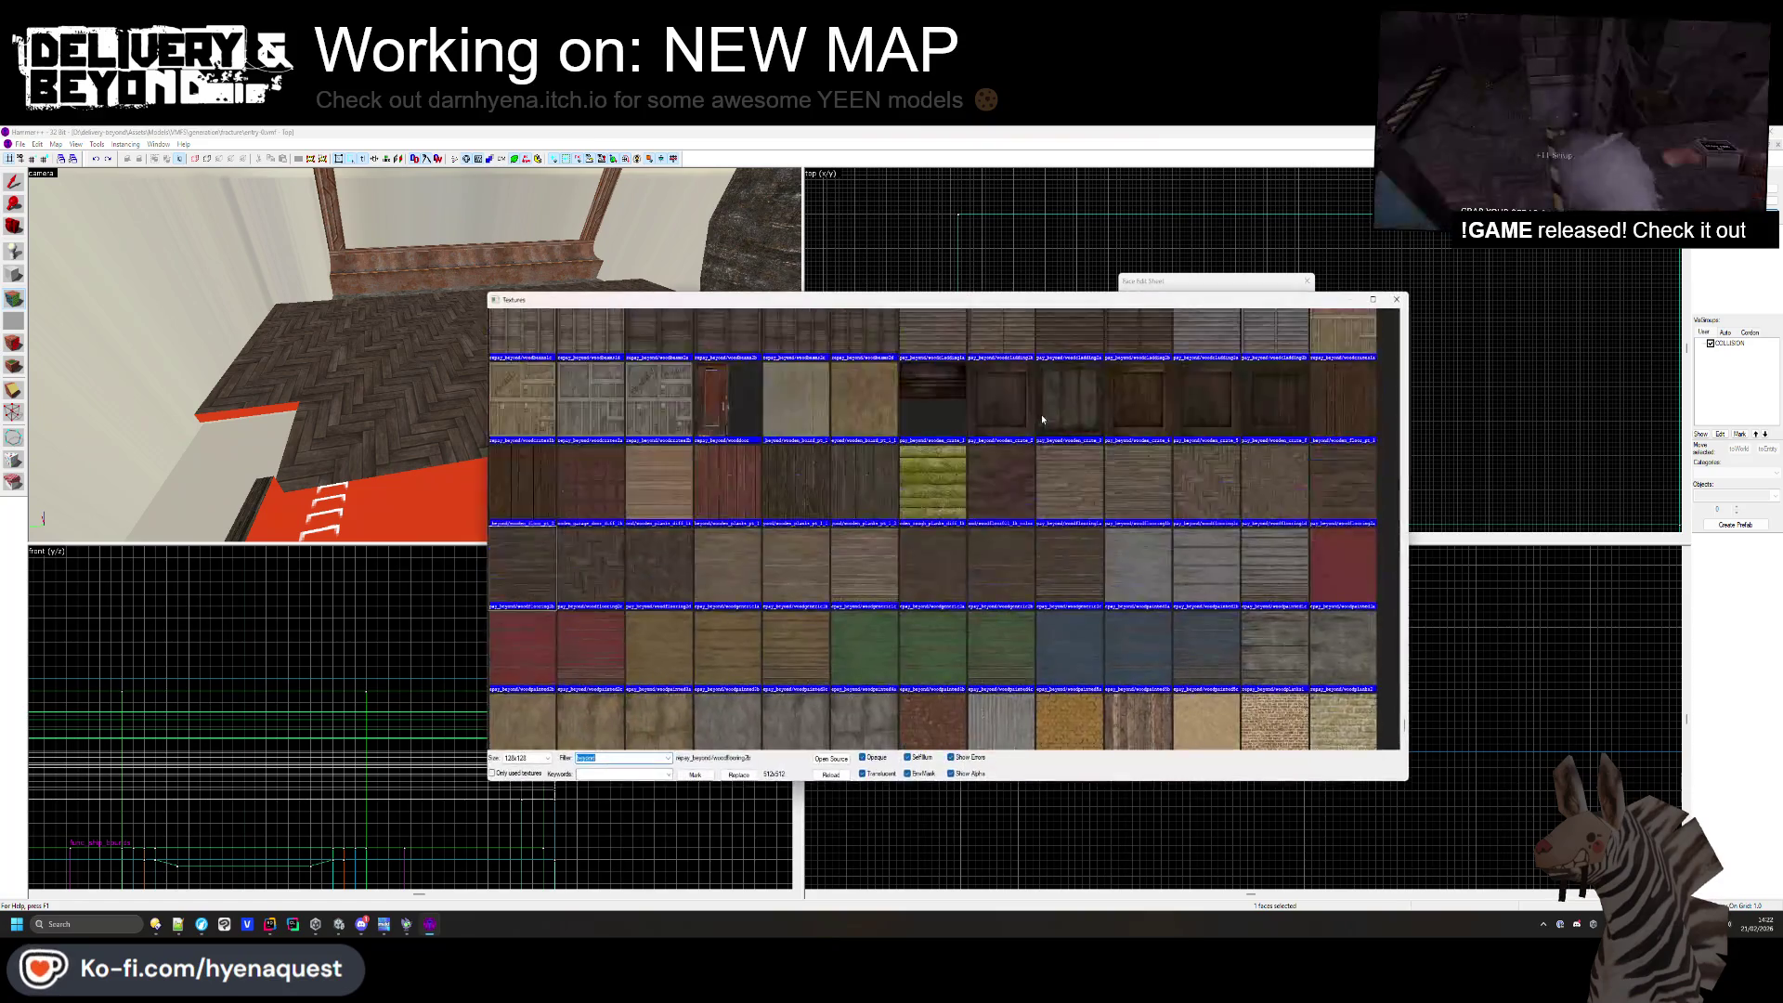
double_click(1103, 492)
key("z")
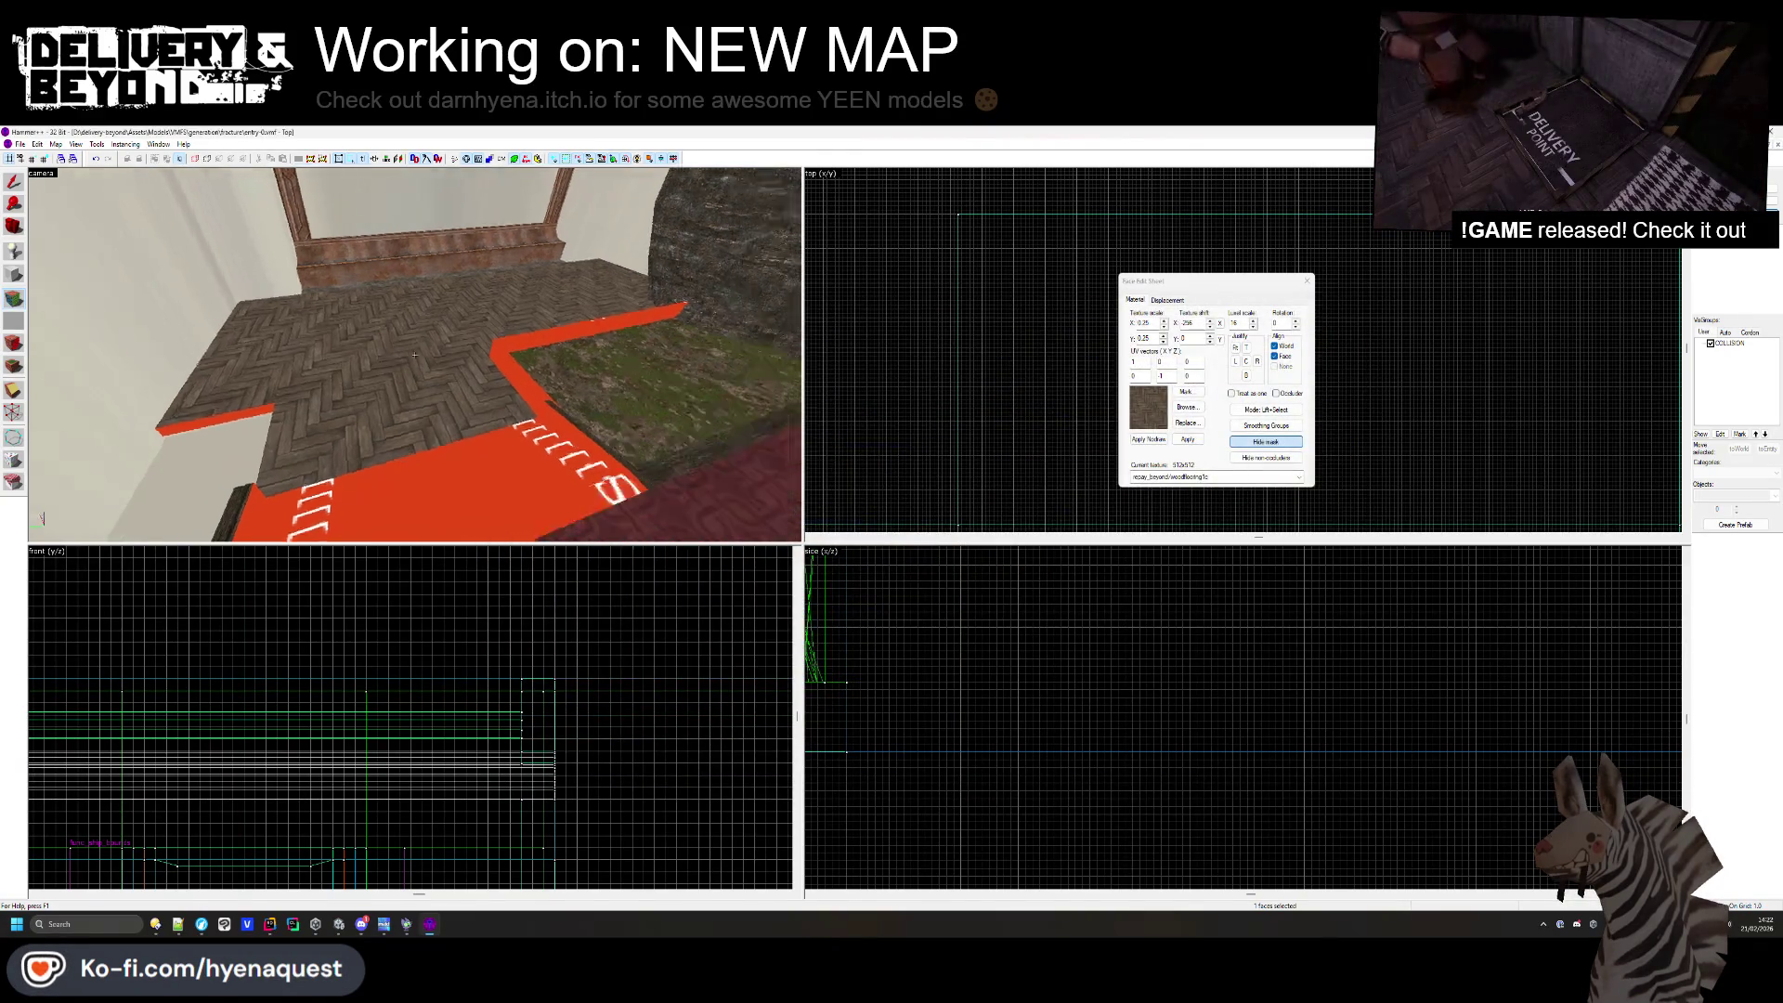
left_click(1307, 280)
- Apply the rusty beam texture to the first red overhead beam faces
key("z")
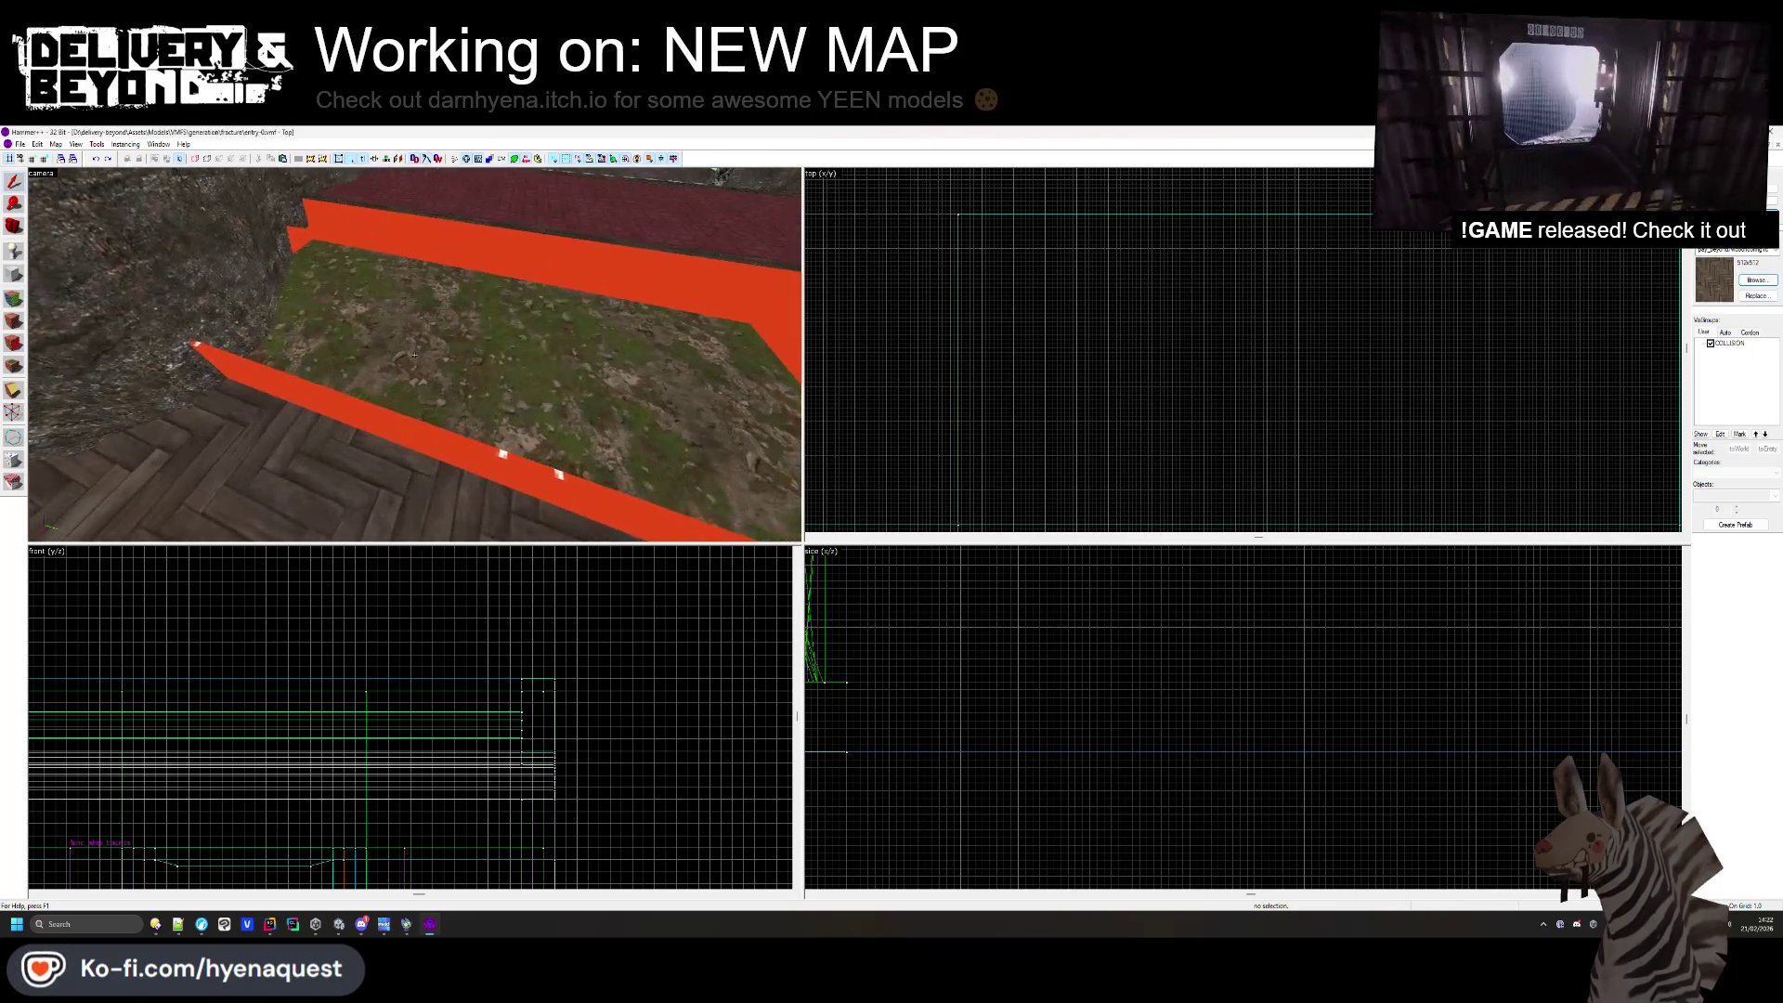
key("d")
key("z")
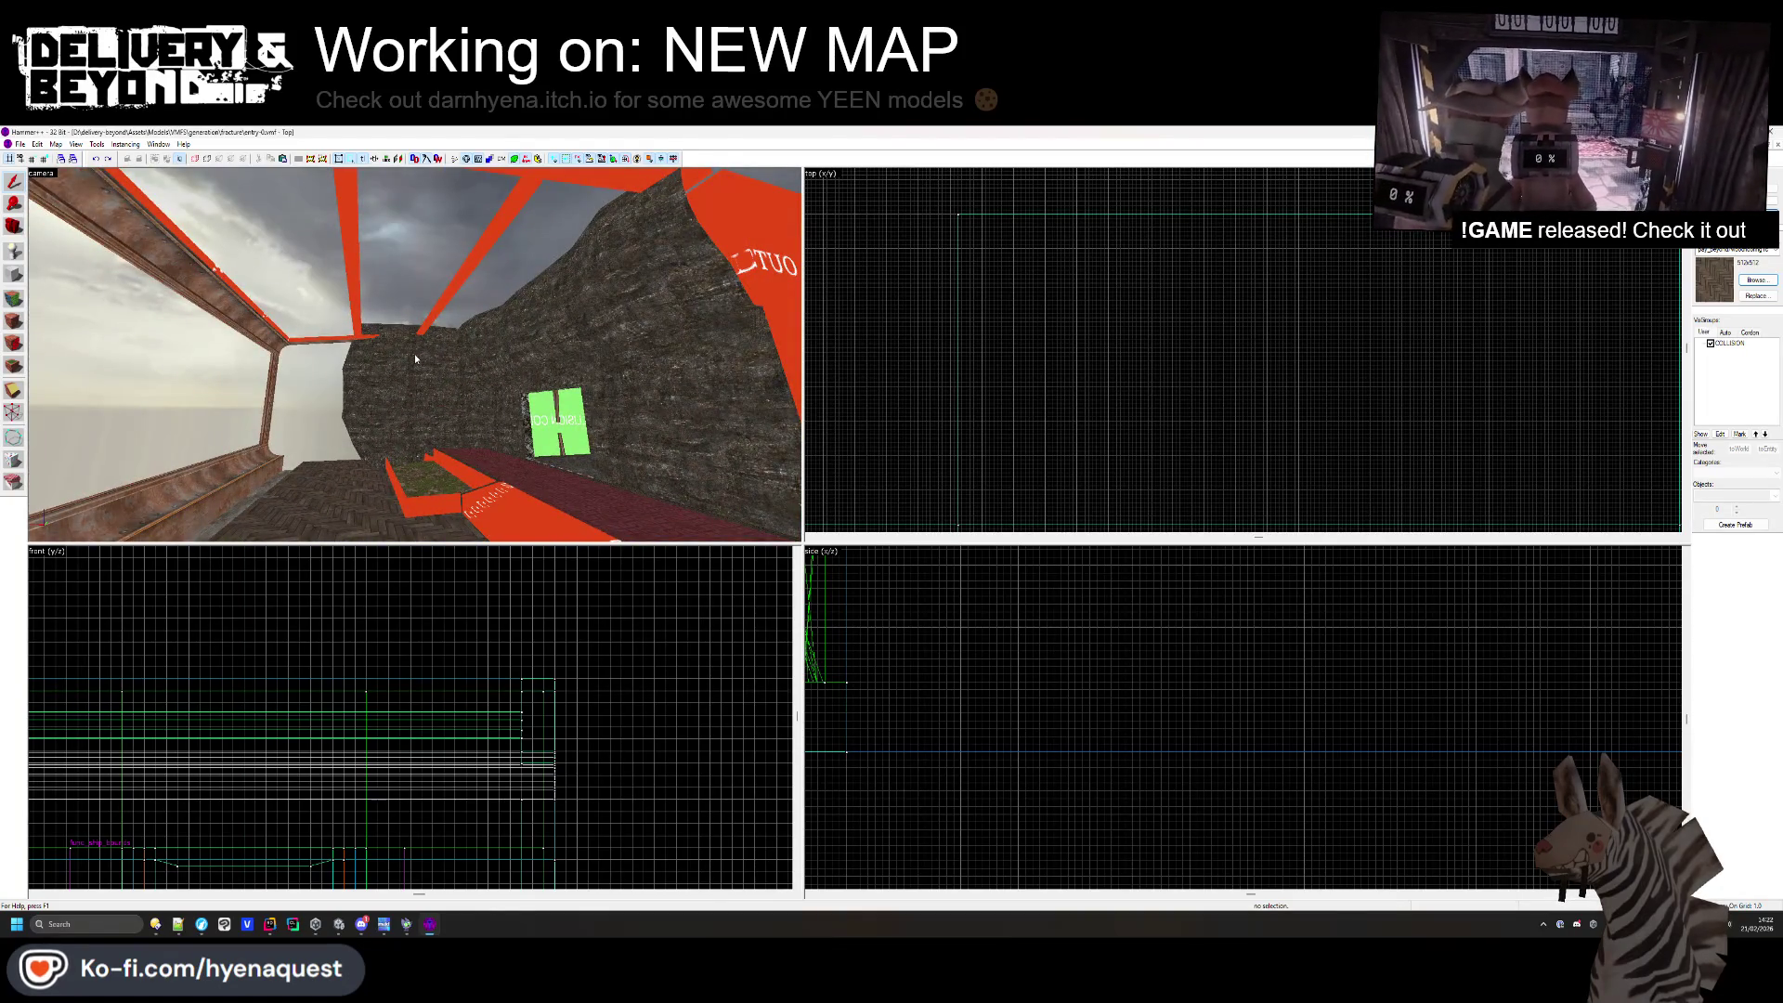
left_click(26, 298)
key("z")
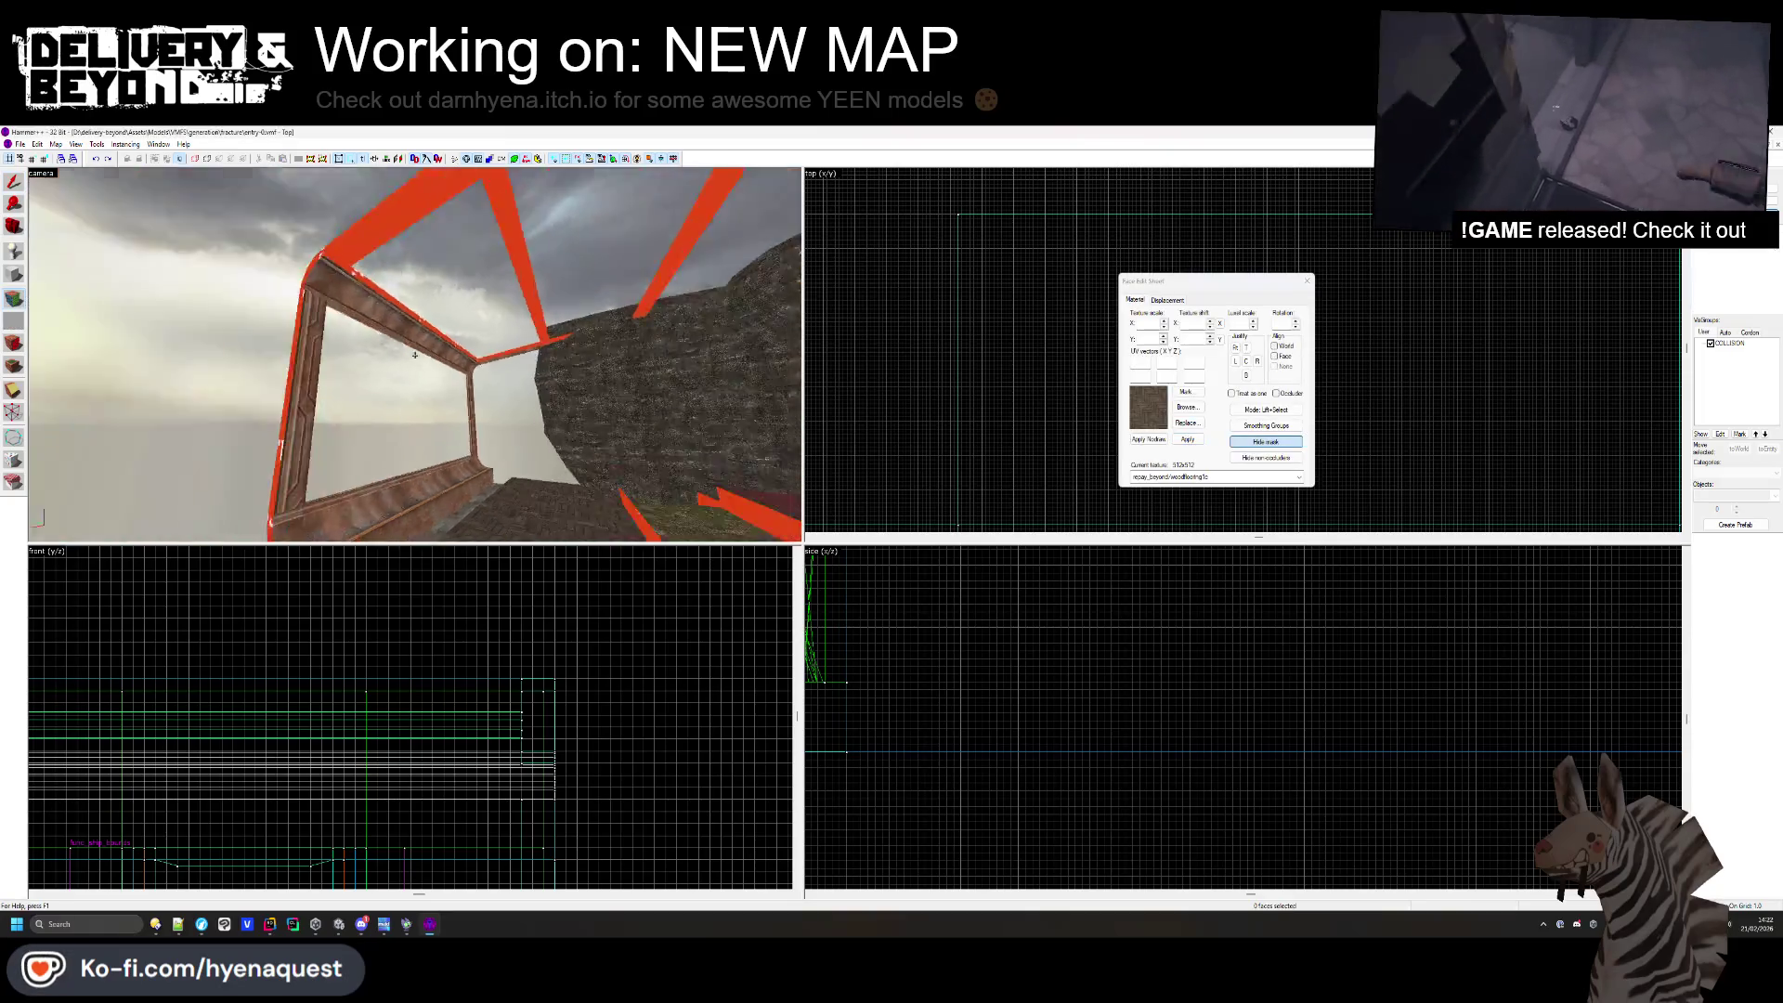
key("a")
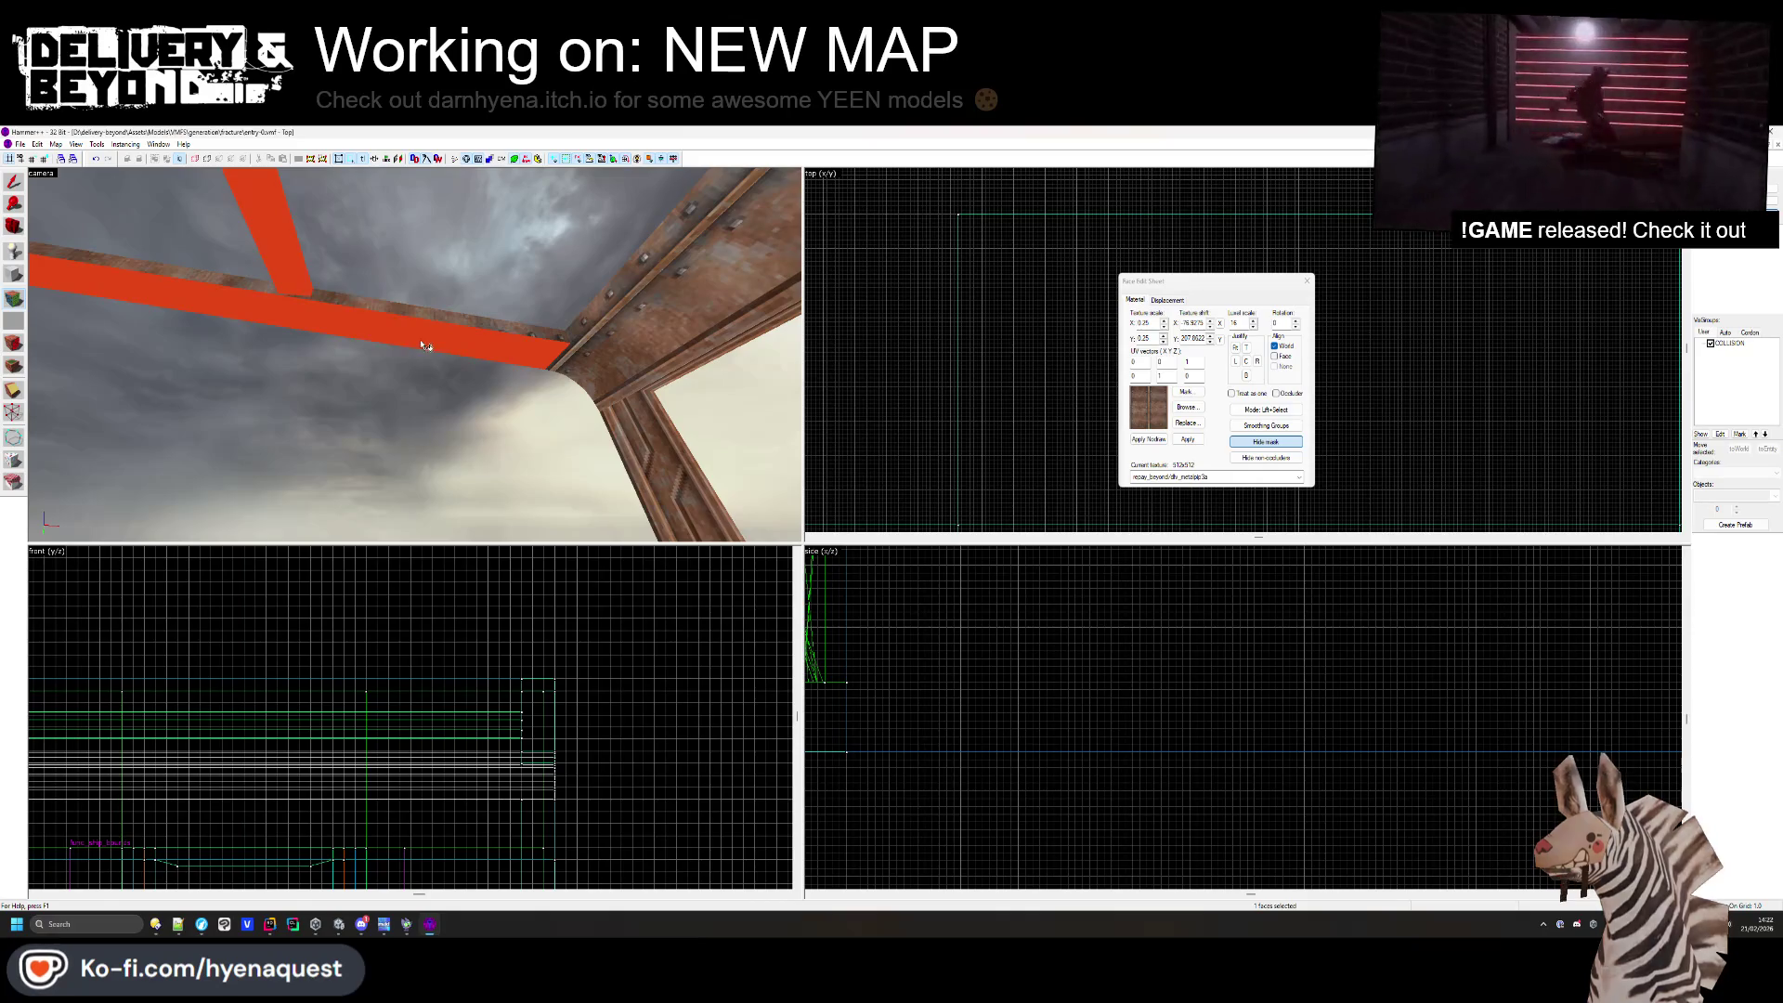
left_click(442, 325)
key("z")
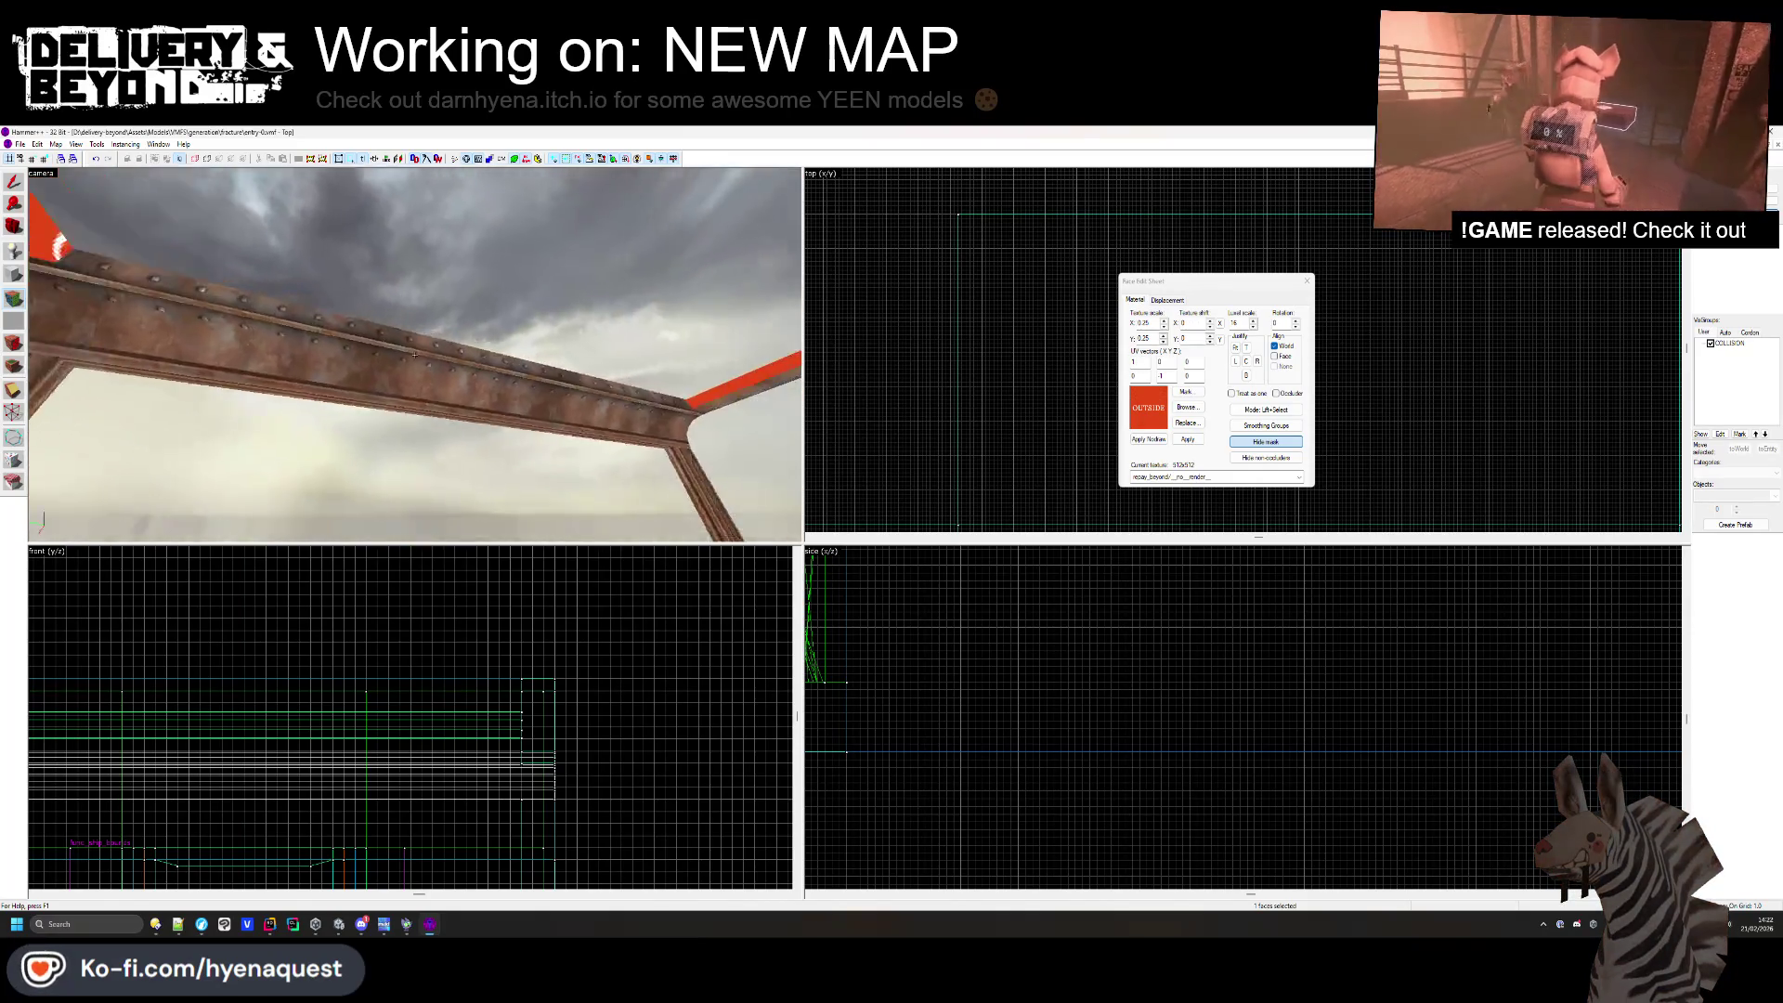
mouse_move(415, 354)
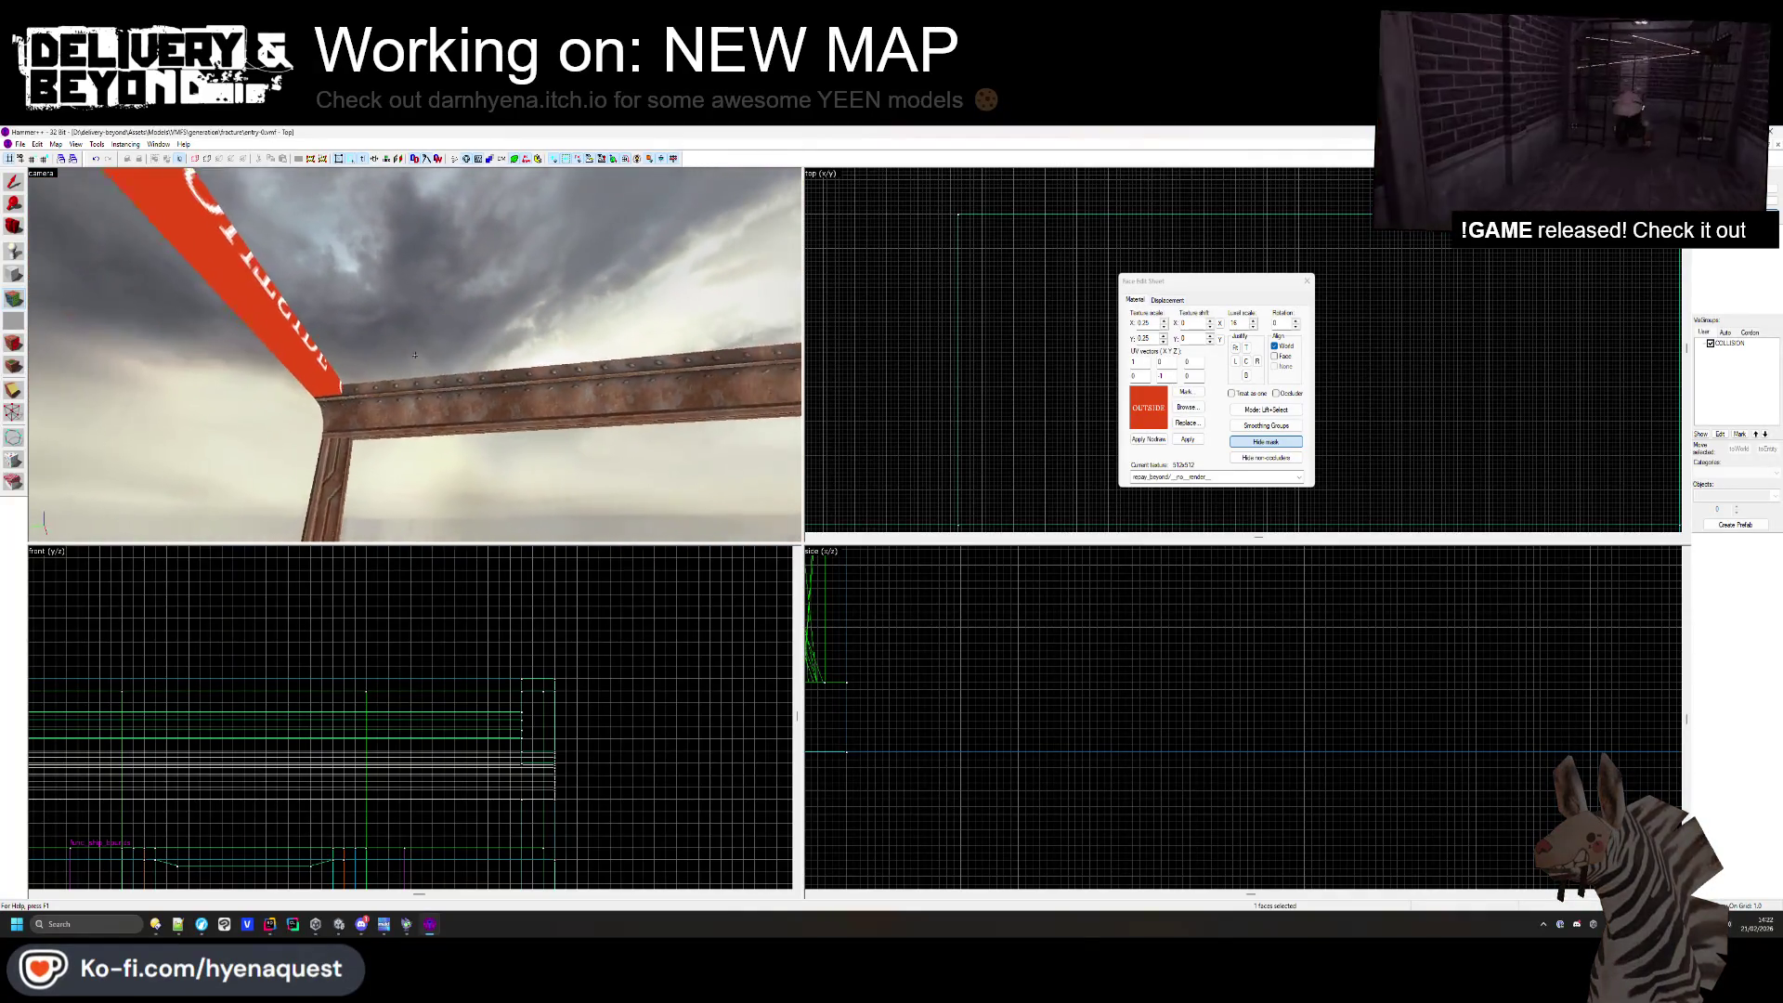
mouse_move(400, 385)
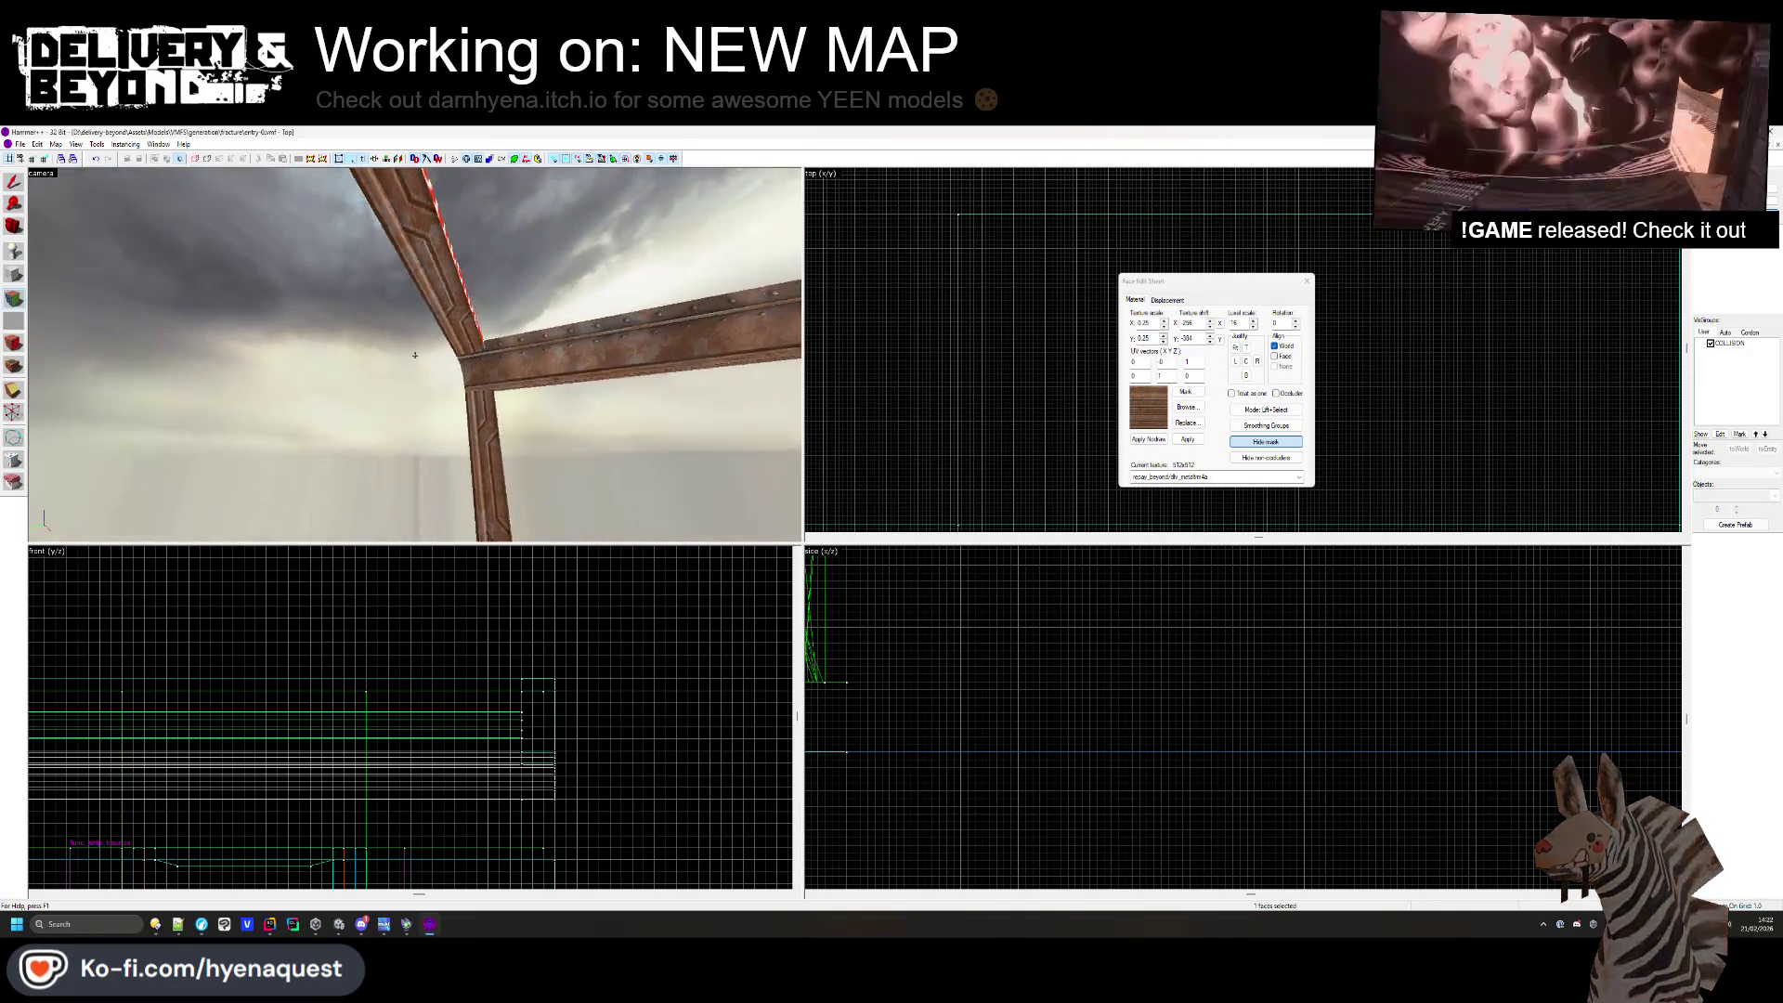
left_click(429, 349)
- Rotate the horizontal beam face's texture 90 degrees and texture the remaining red faces
left_click(414, 353)
mouse_move(414, 354)
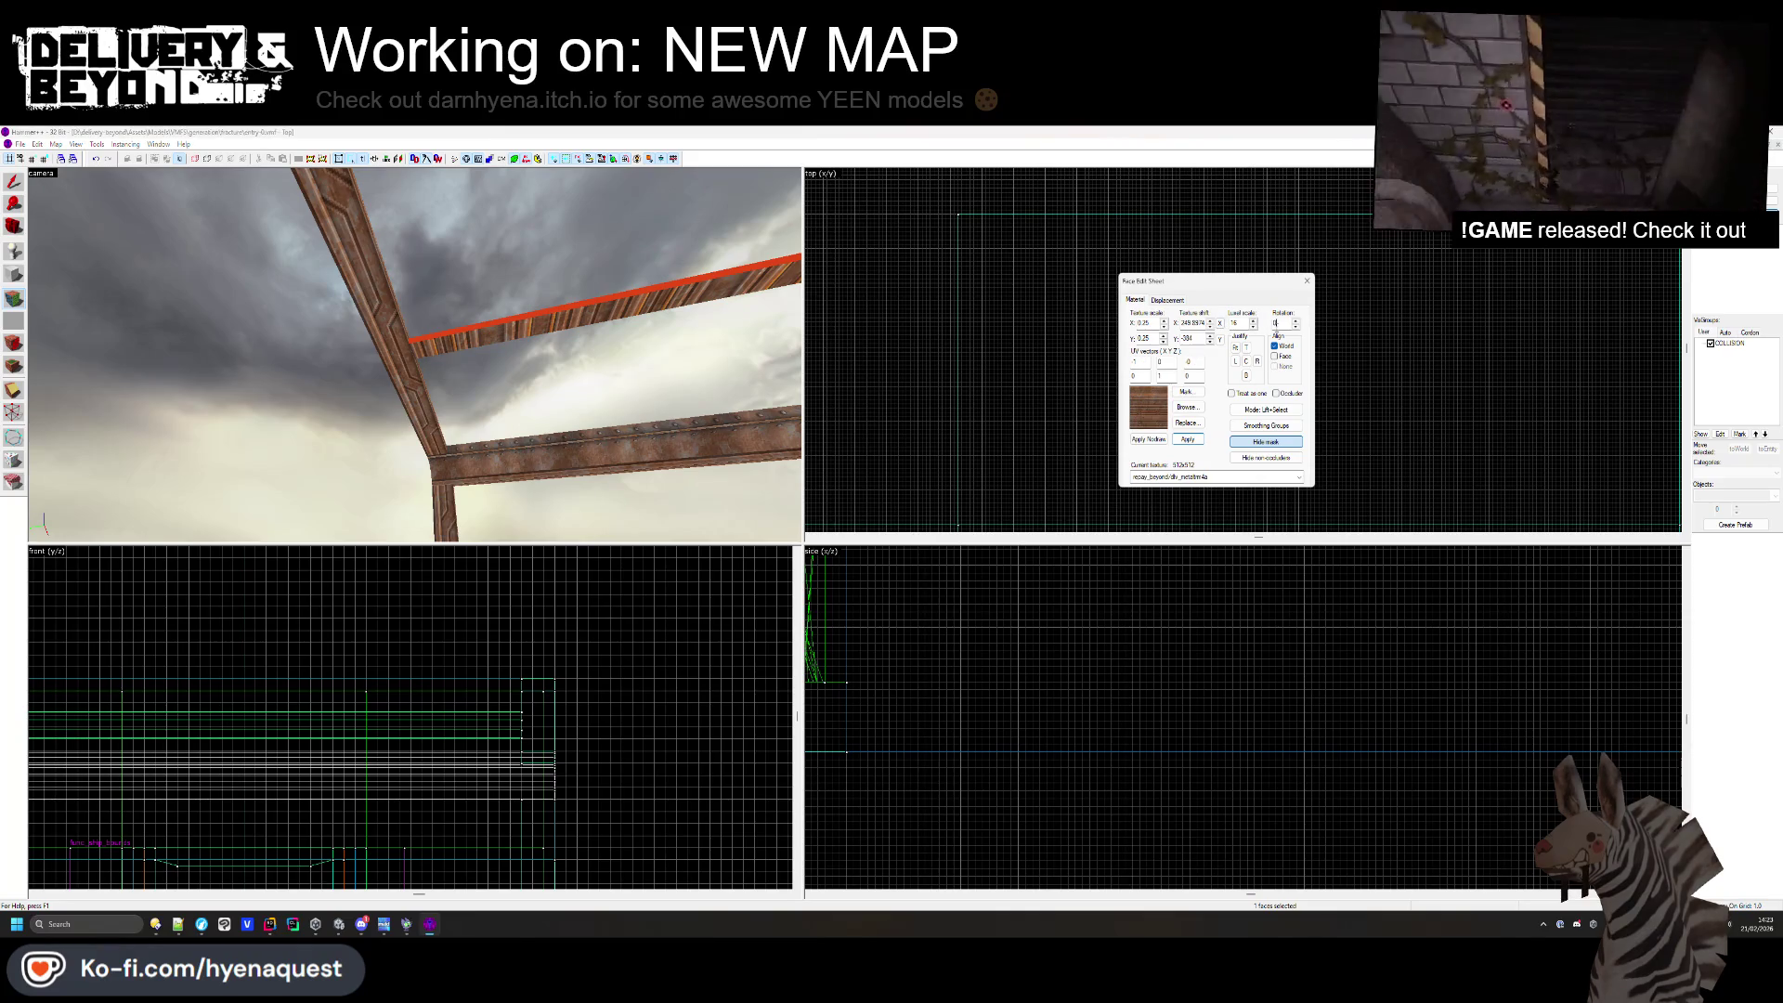
type("90")
left_click(620, 304)
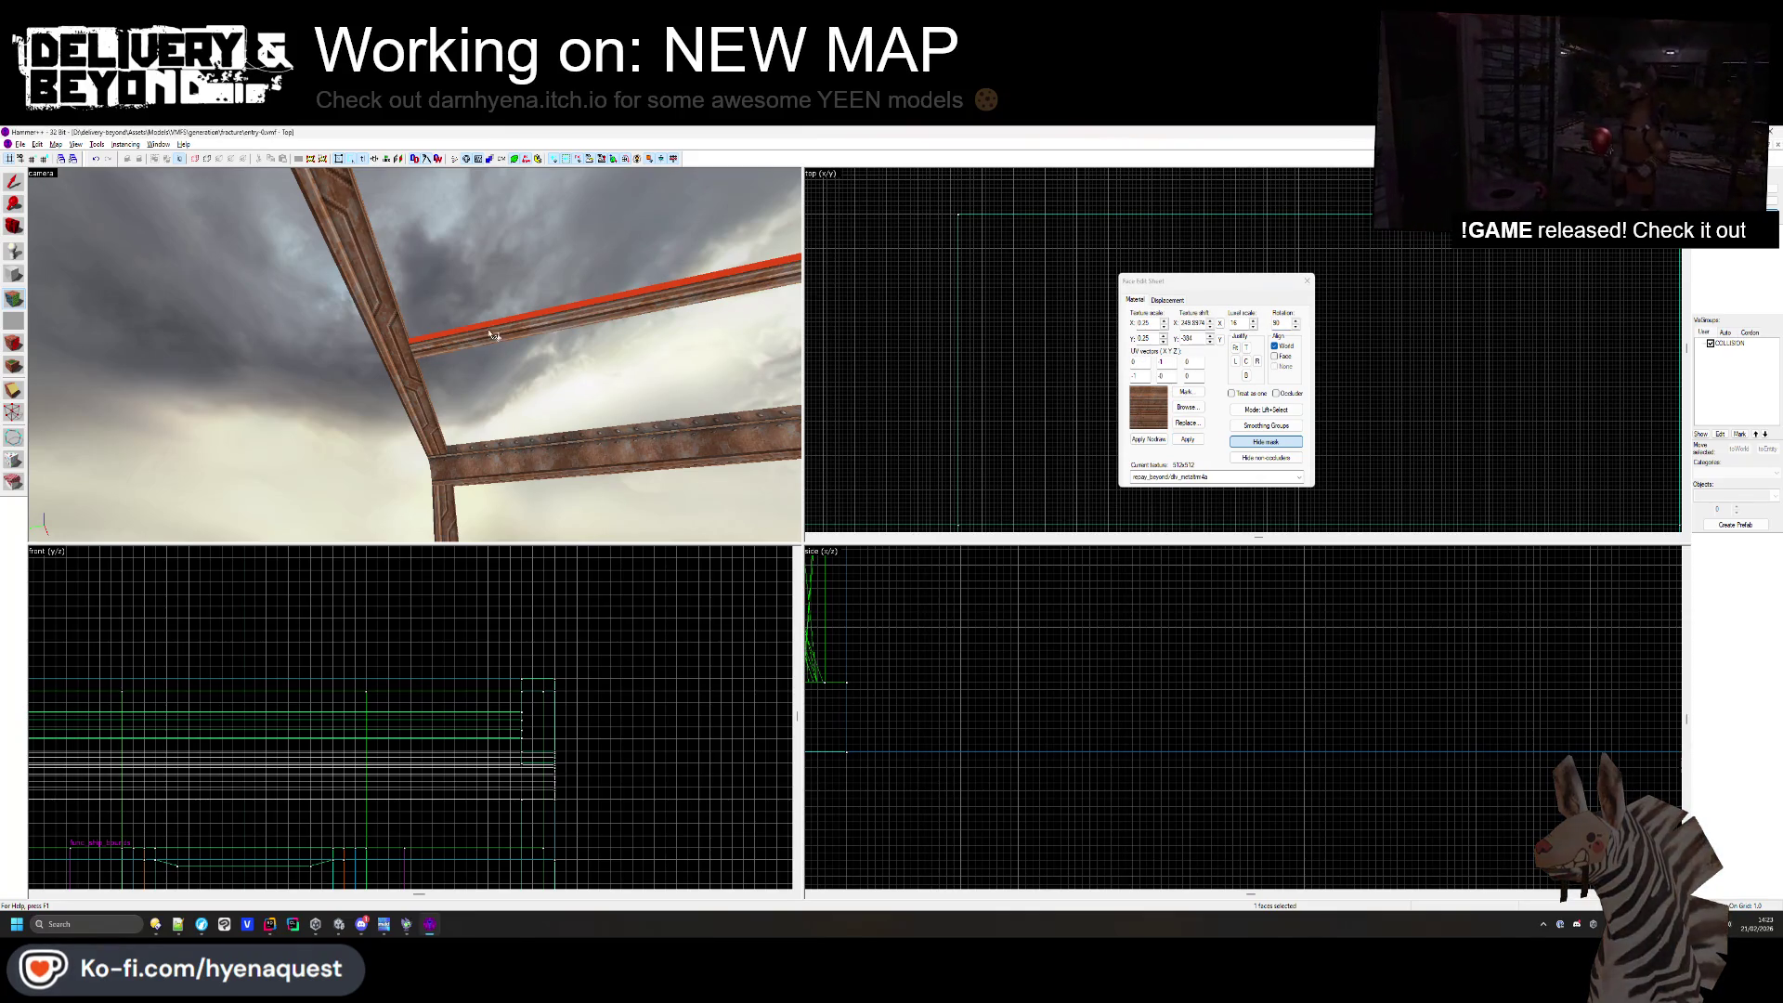
mouse_move(414, 354)
left_mouse_down()
mouse_move(342, 372)
mouse_move(392, 373)
left_mouse_up()
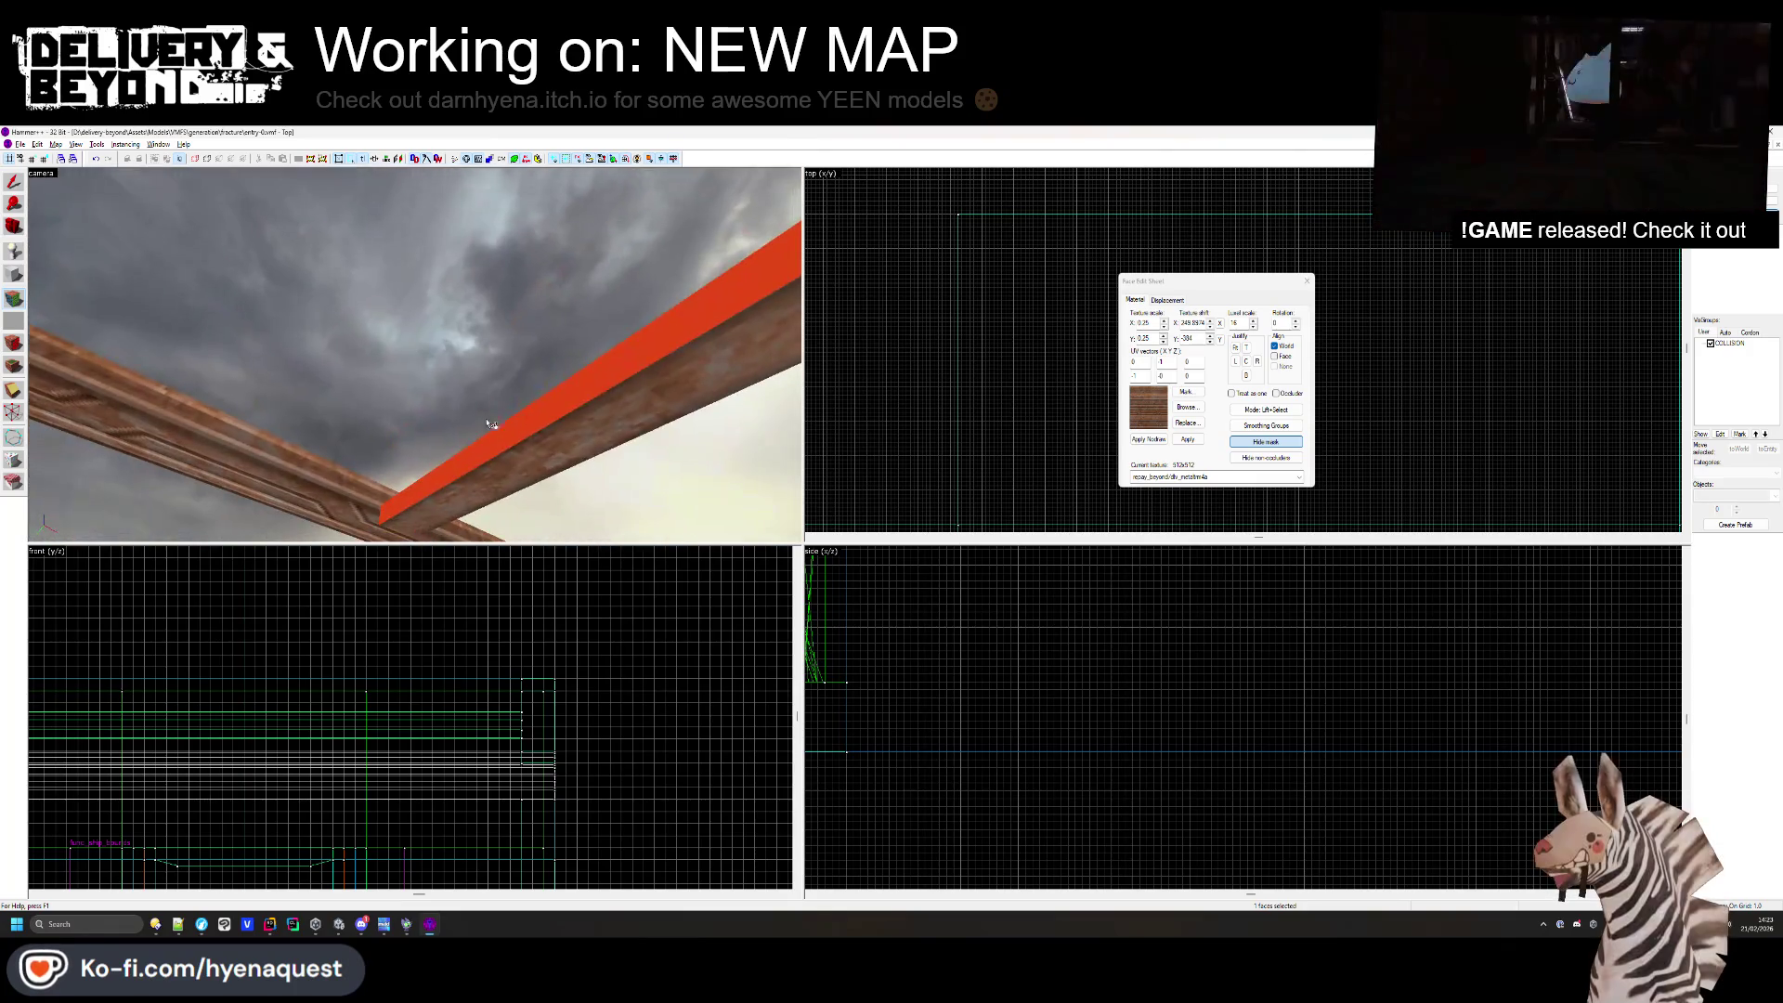
left_click(392, 386)
key("z")
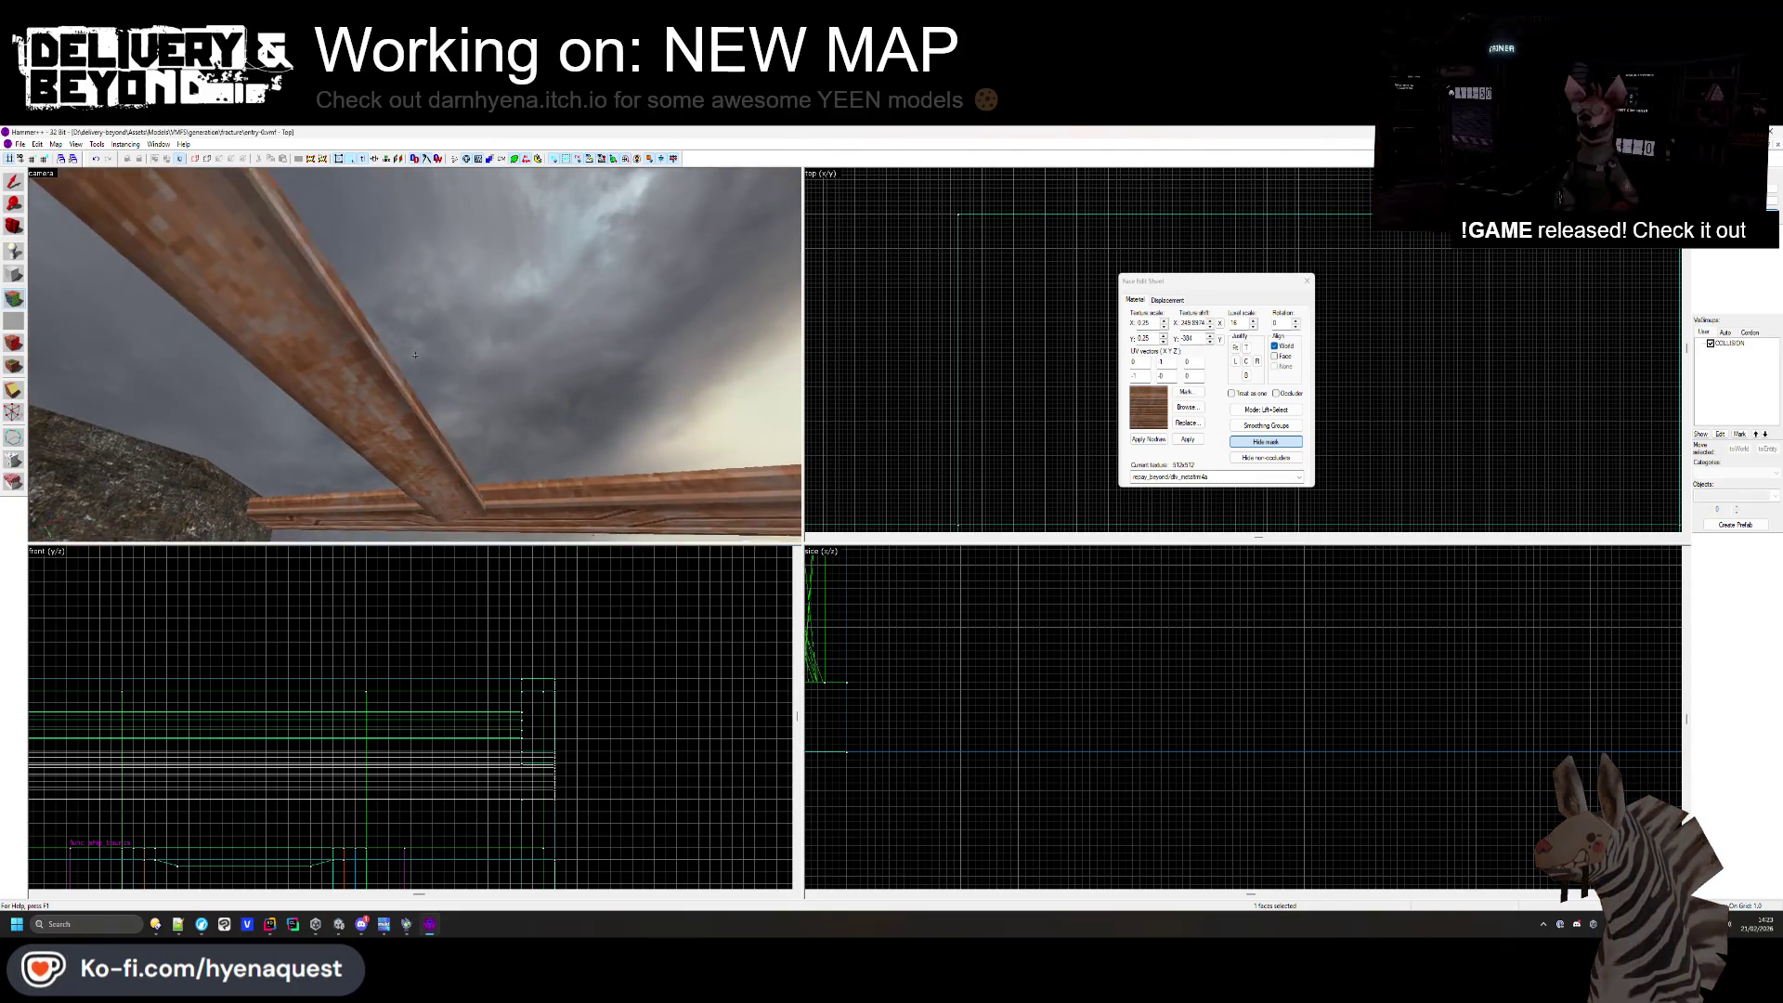
key("z")
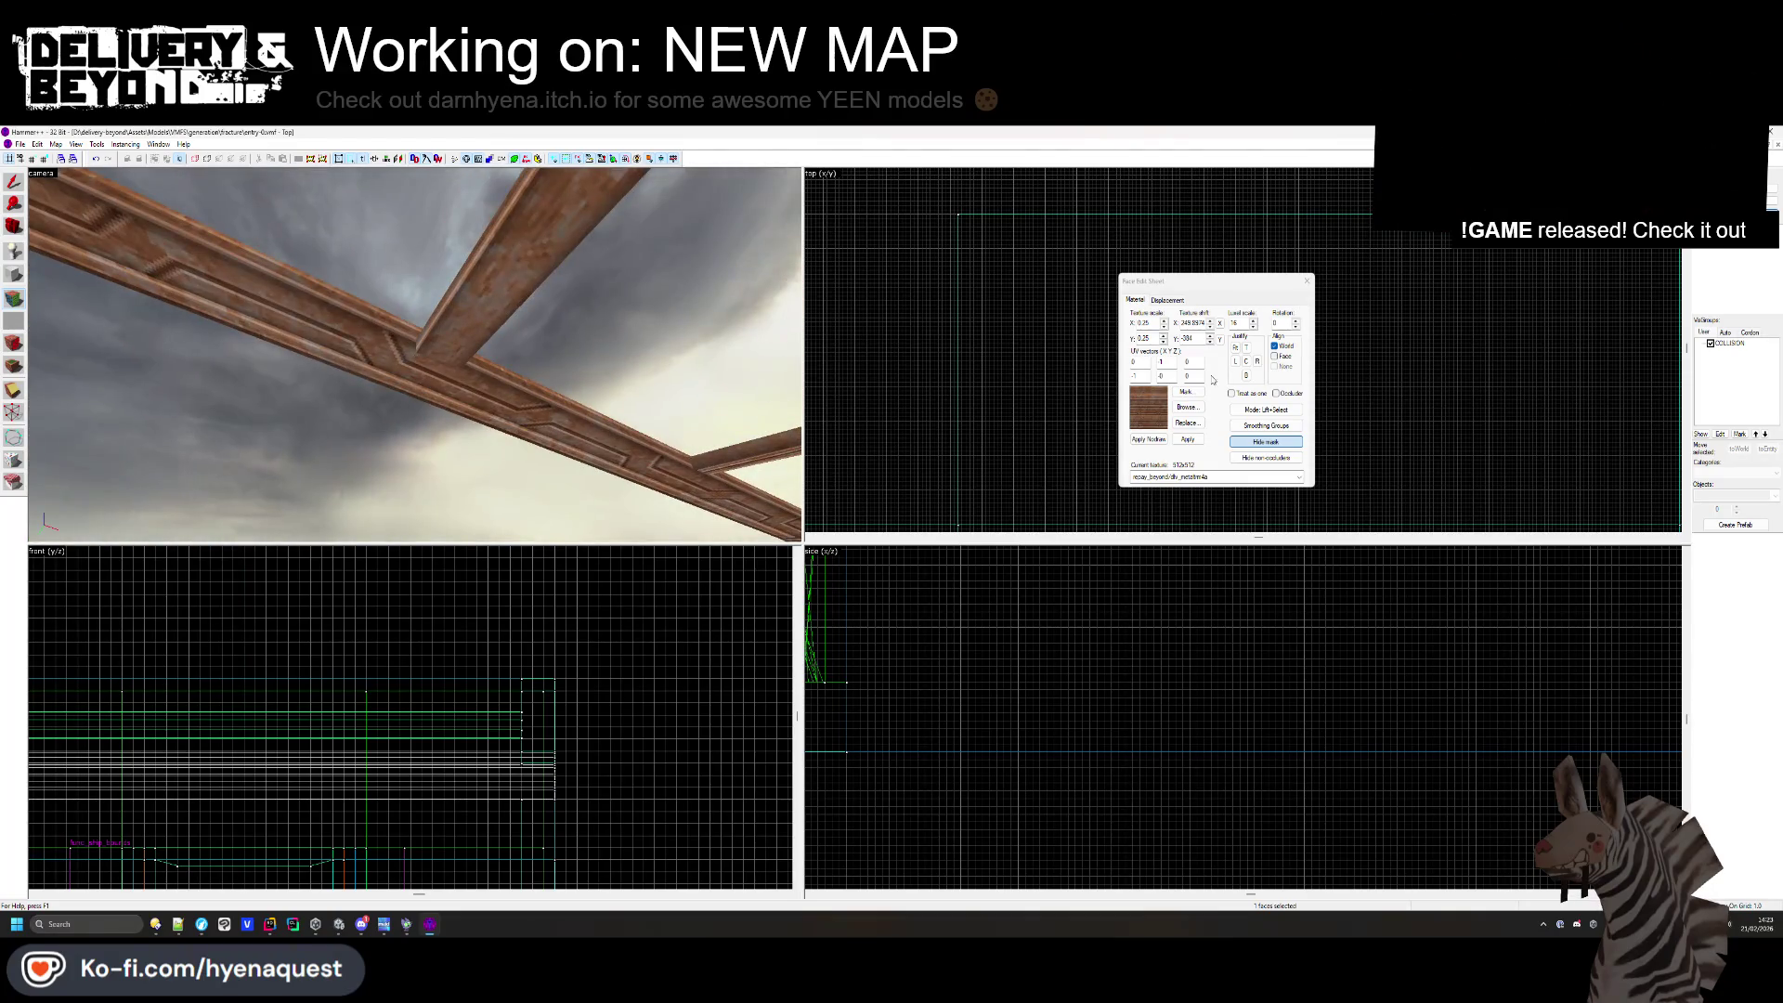
left_click(1307, 281)
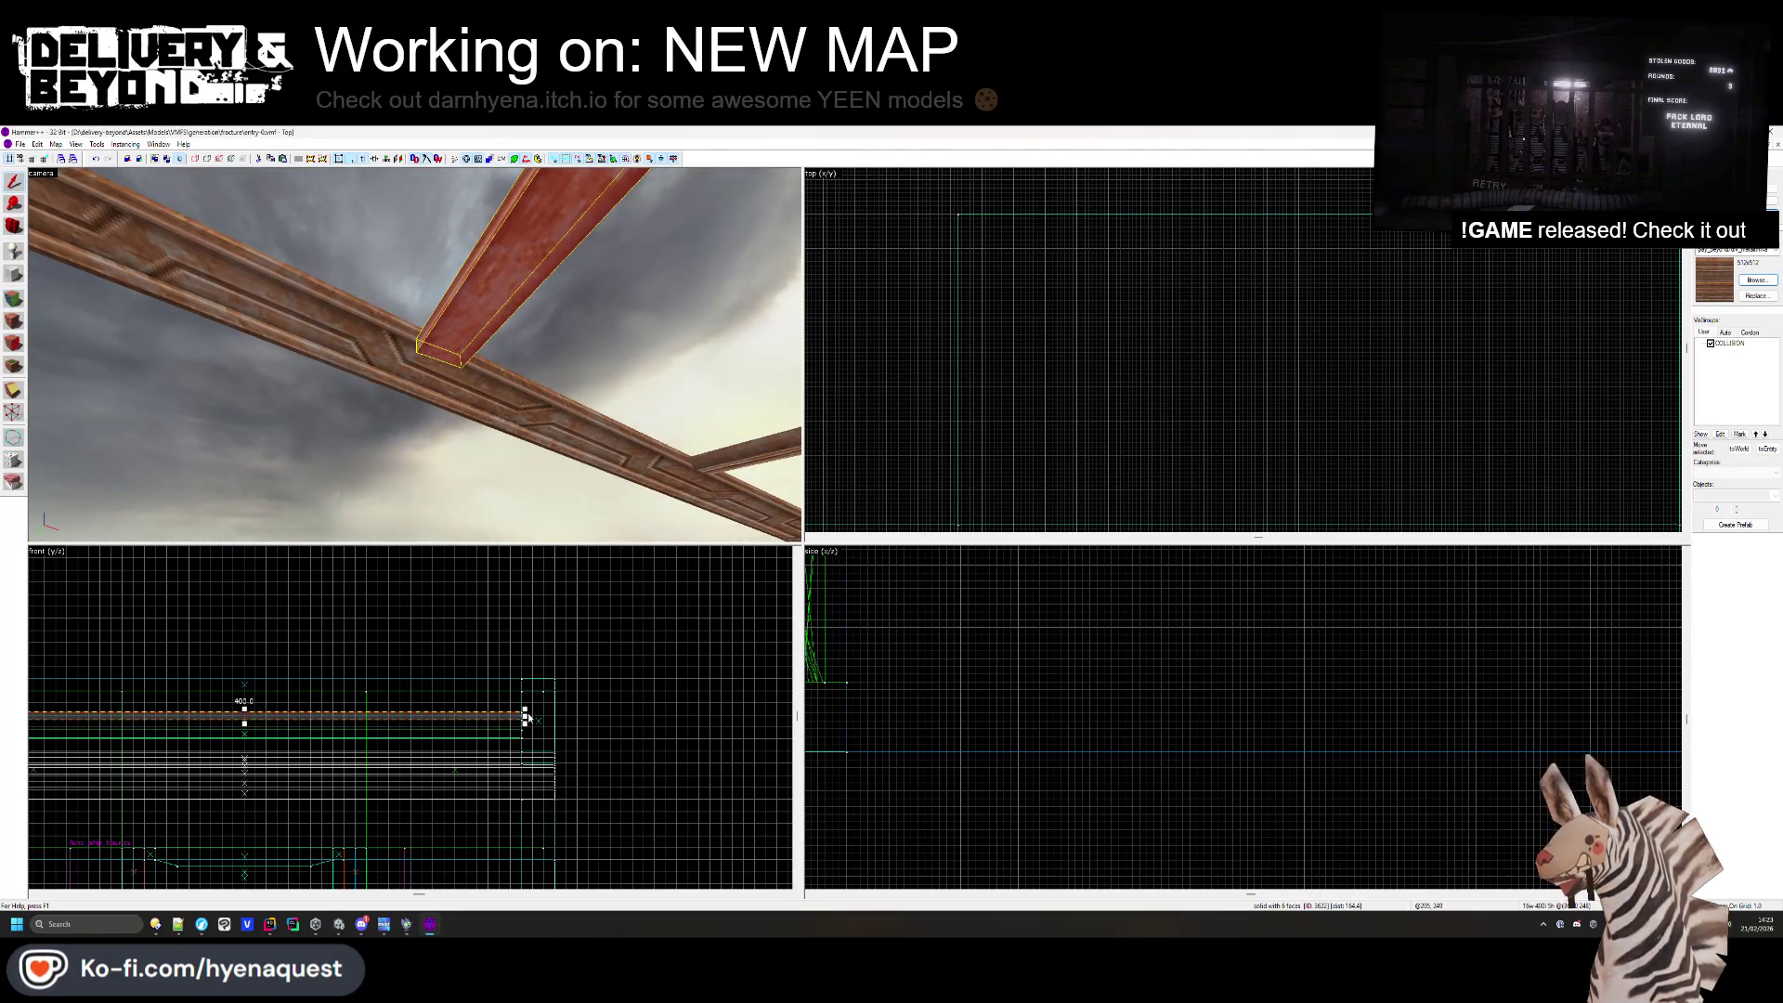
- Raise the selected roof beam into its new position in the side view
scroll(1124, 721, "down", 3)
scroll(1124, 721, "up", 3)
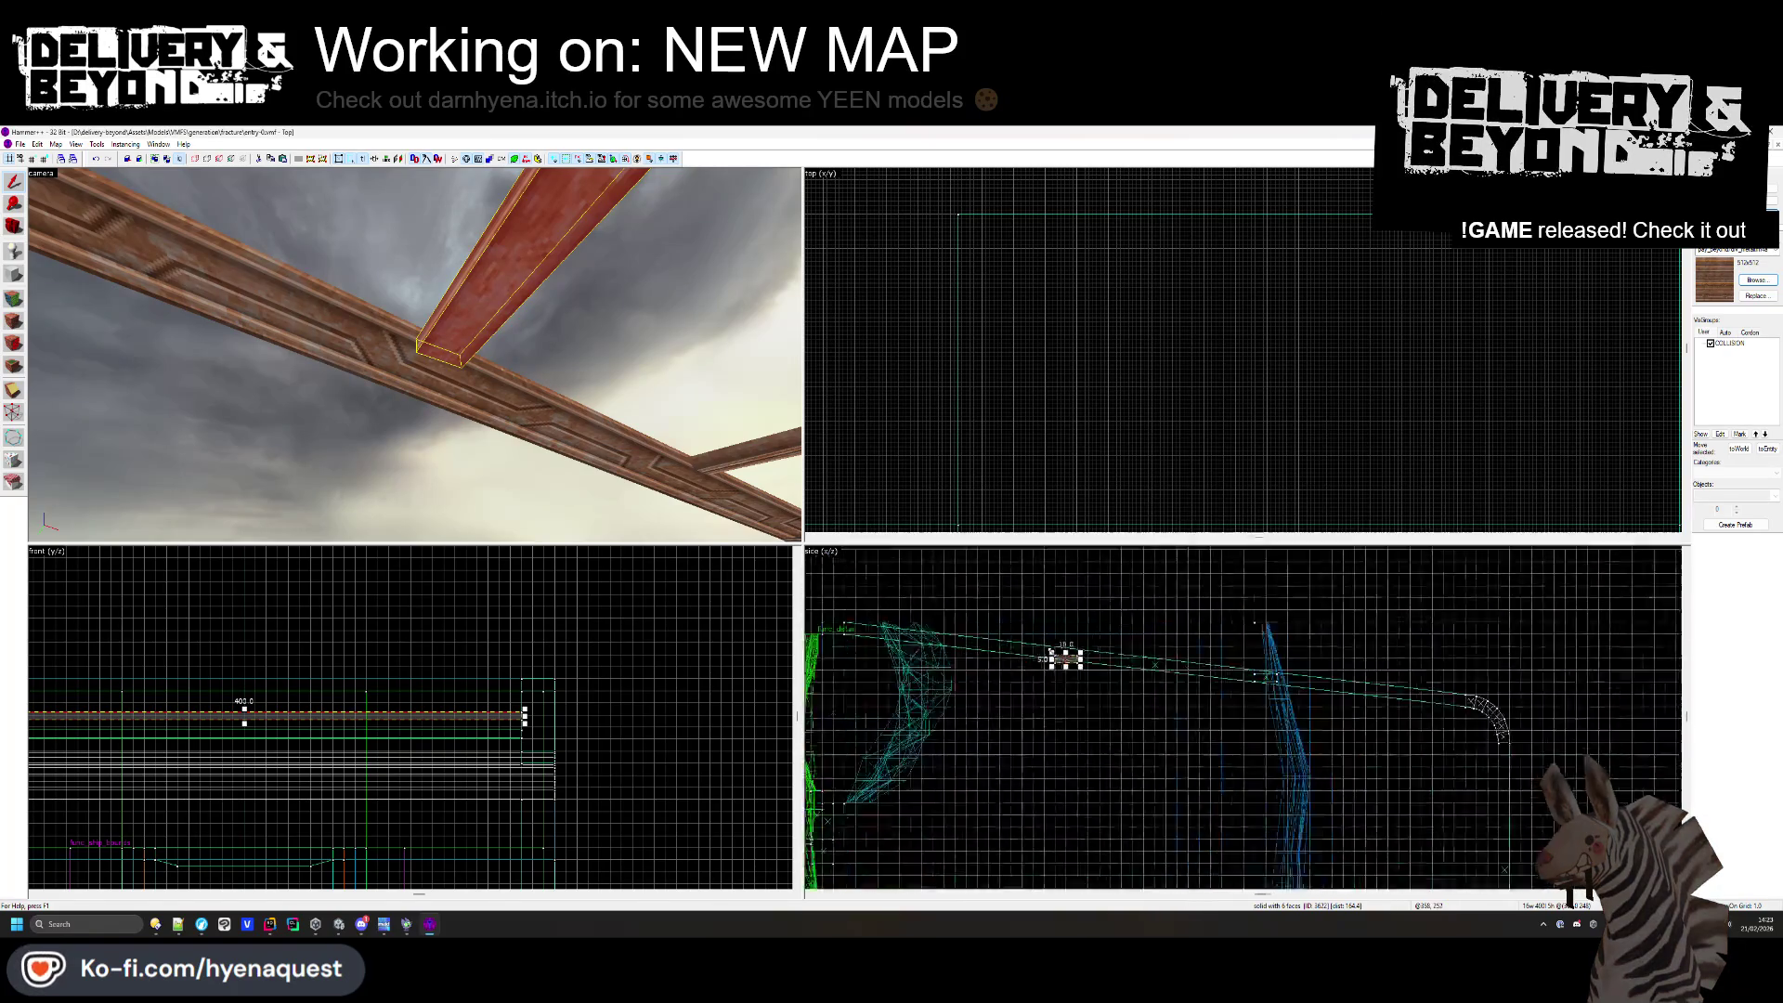
scroll(1059, 650, "up", 5)
left_click_drag(1100, 656, 1108, 630)
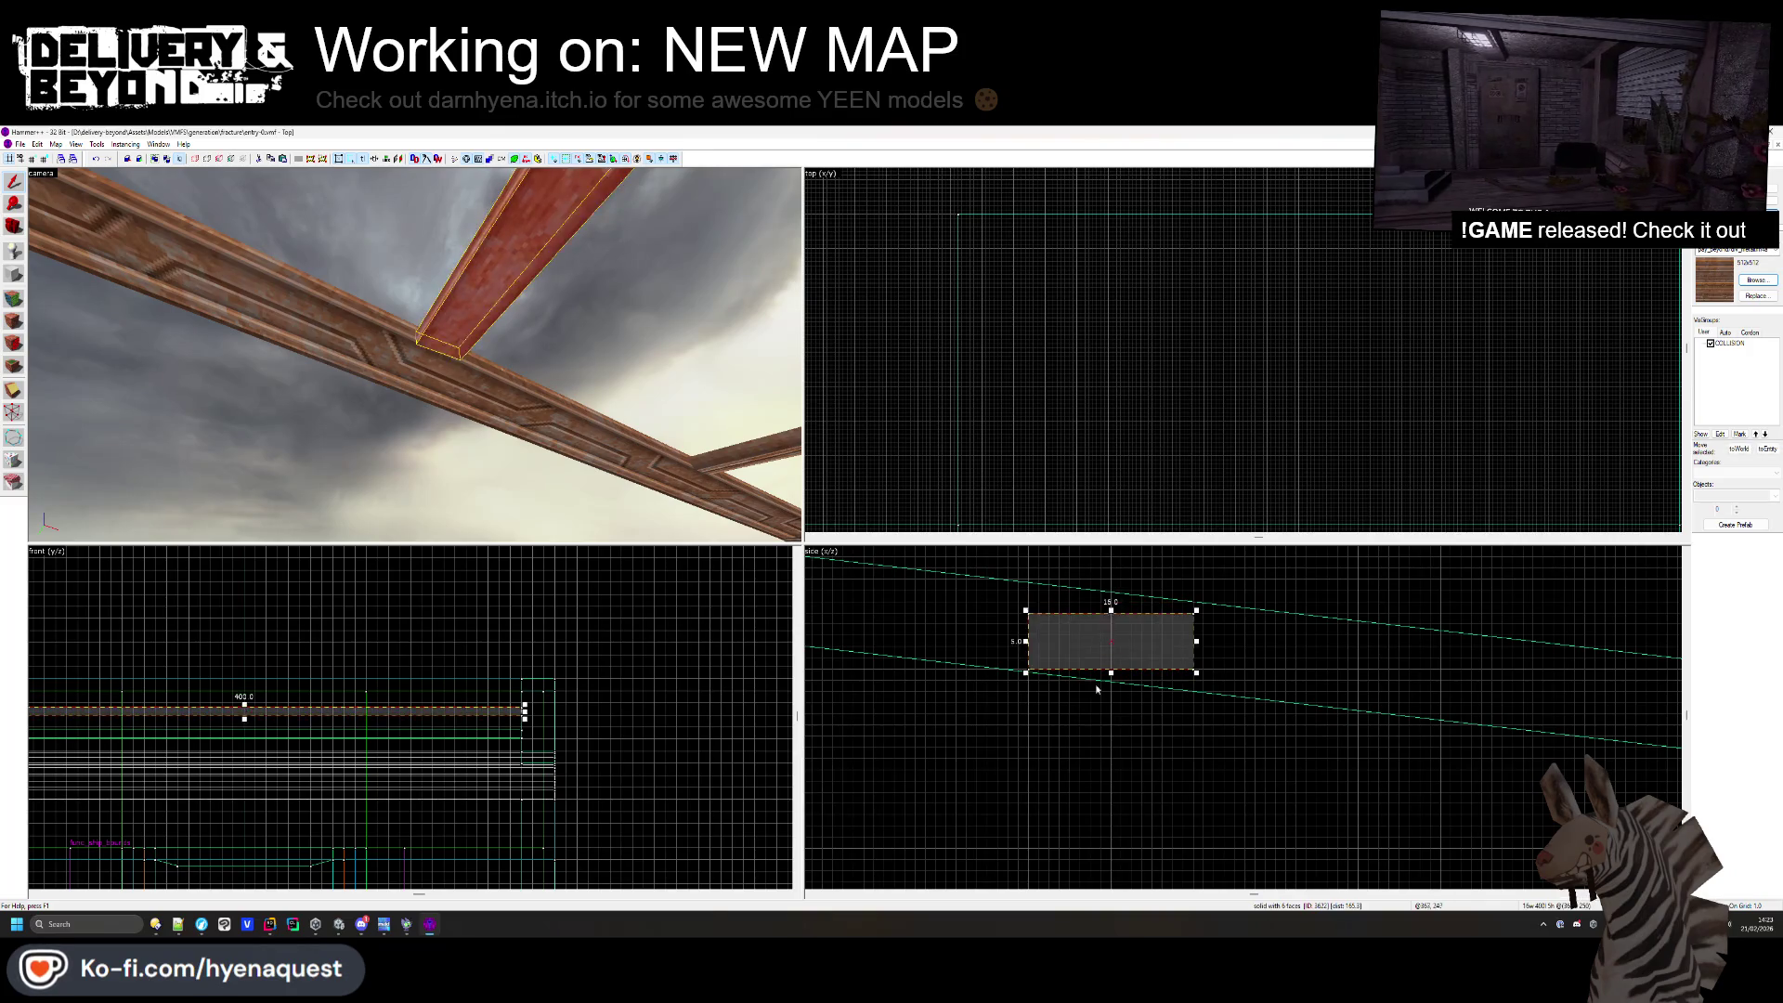
key("Escape")
key("z")
key("z")
key("z")
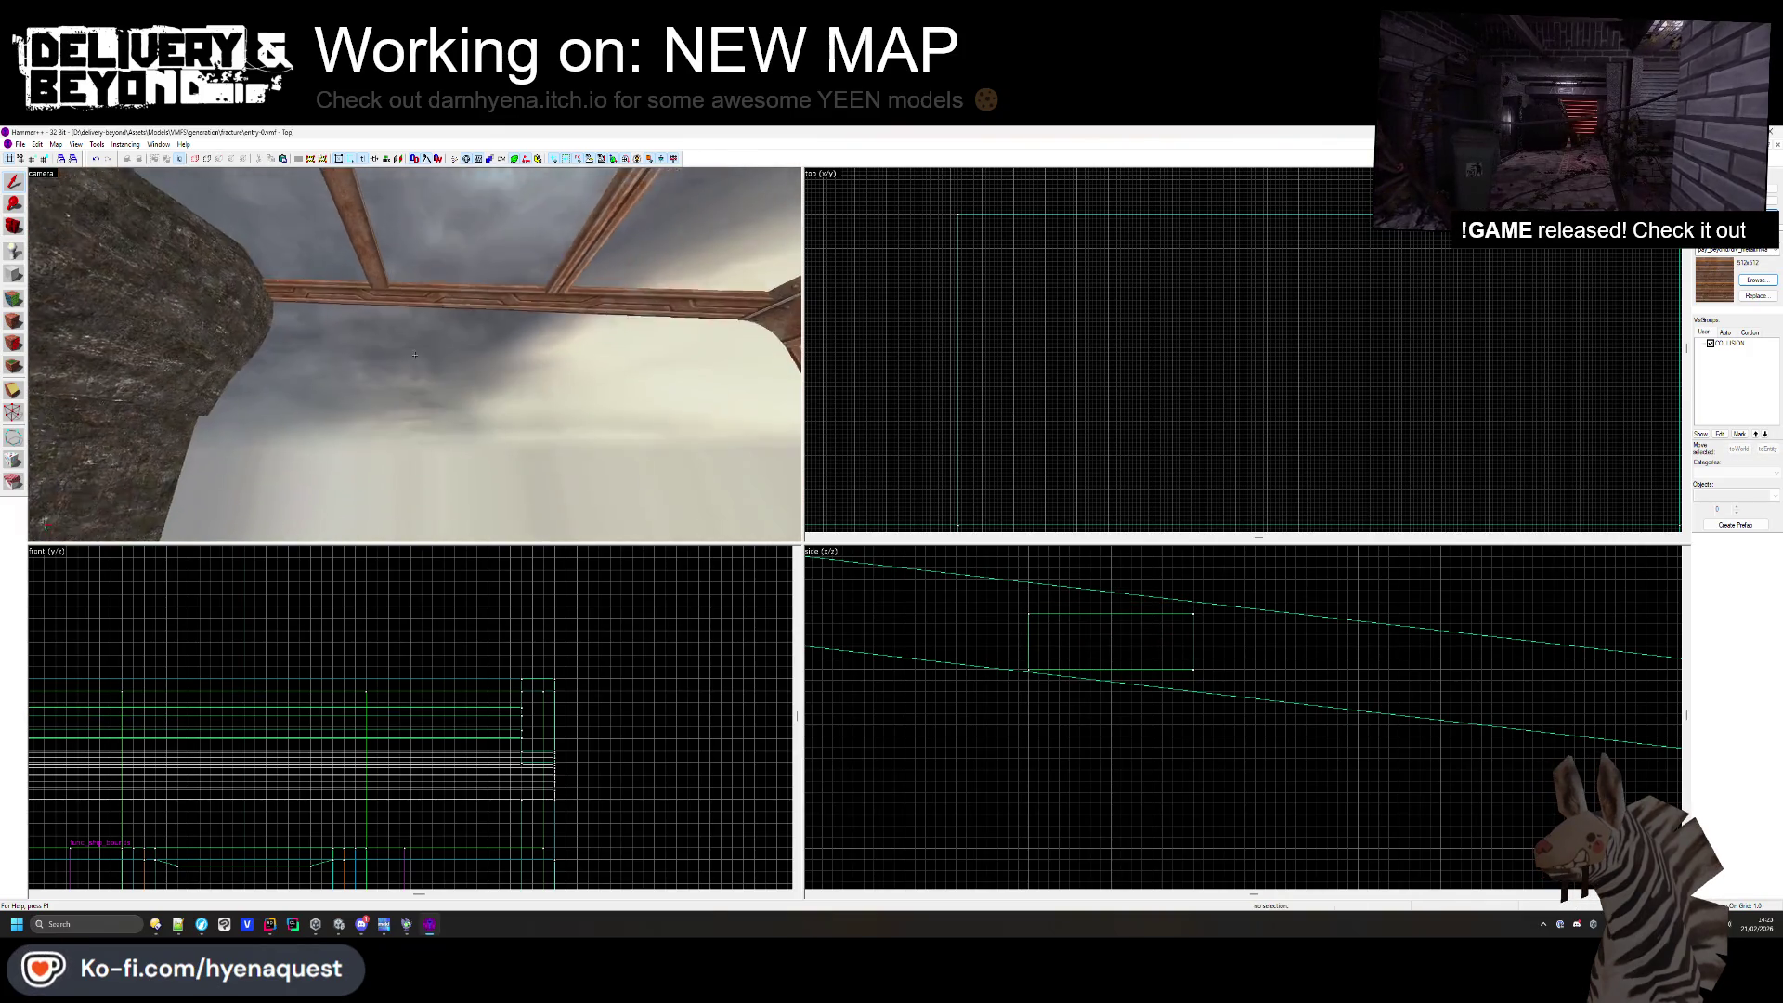
key("z")
- Move two neighbouring roof beams about 176 units up and left, then fly through to check
left_click(388, 353)
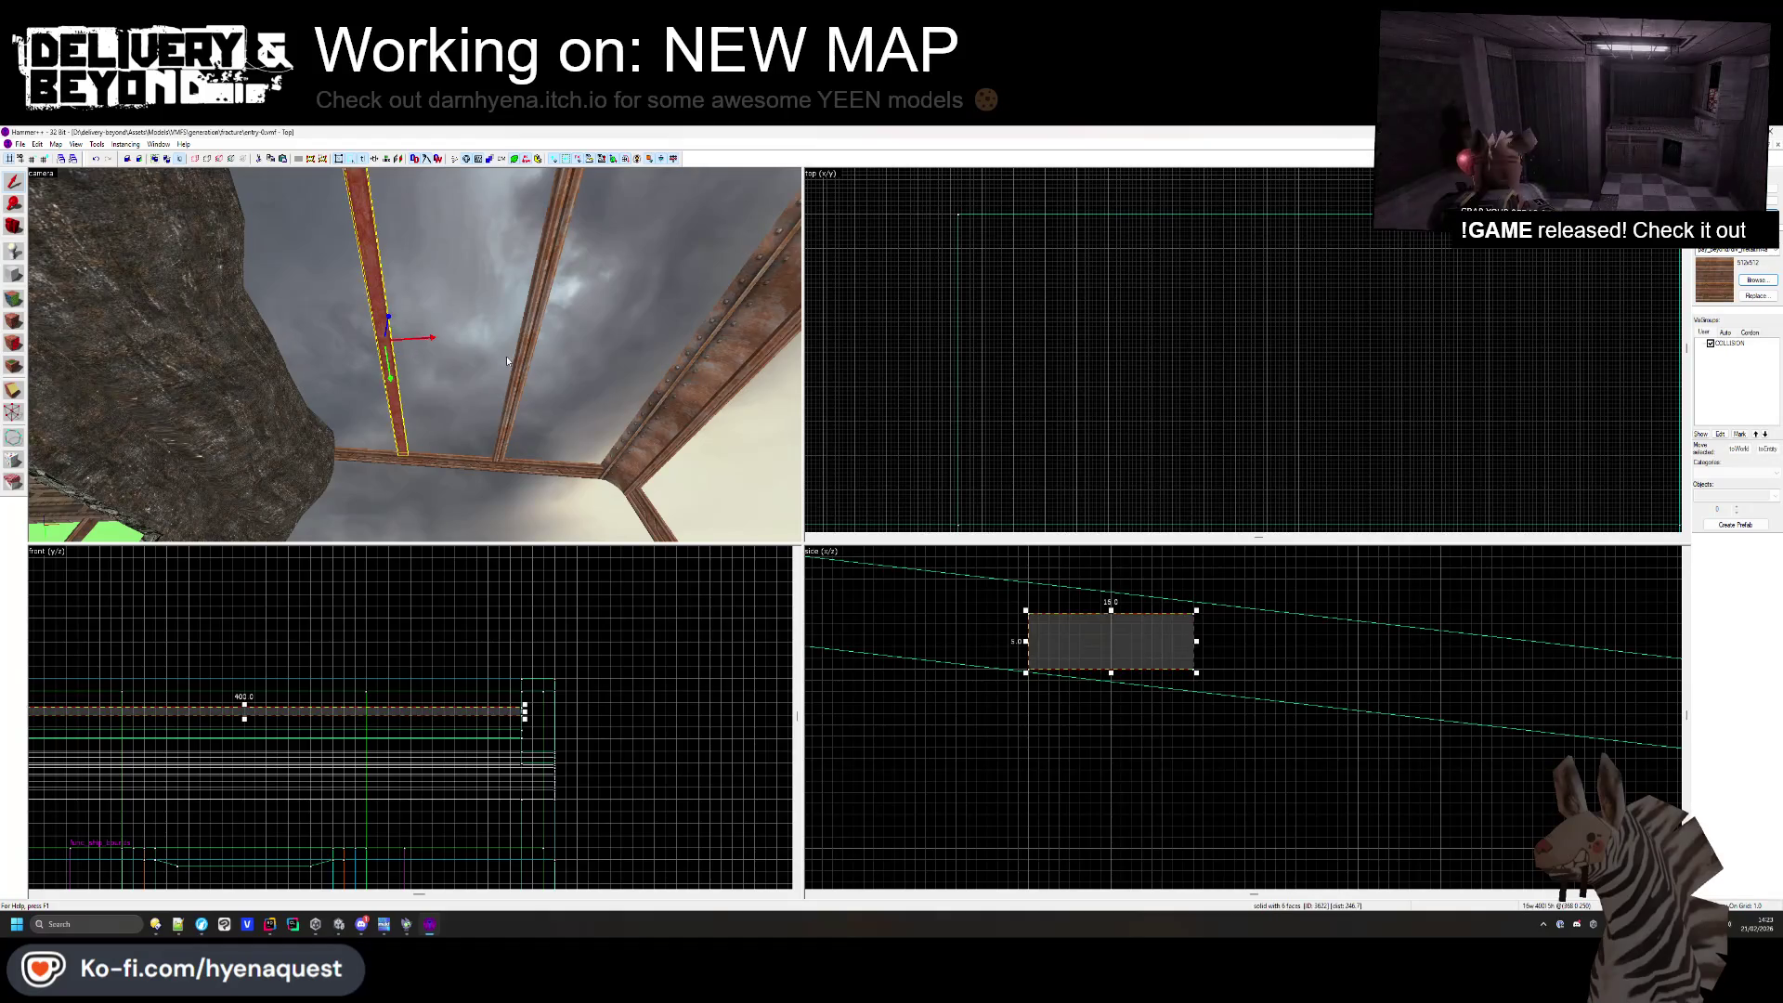
left_click(522, 370)
scroll(1533, 763, "down", 3)
left_click_drag(1533, 764, 927, 695)
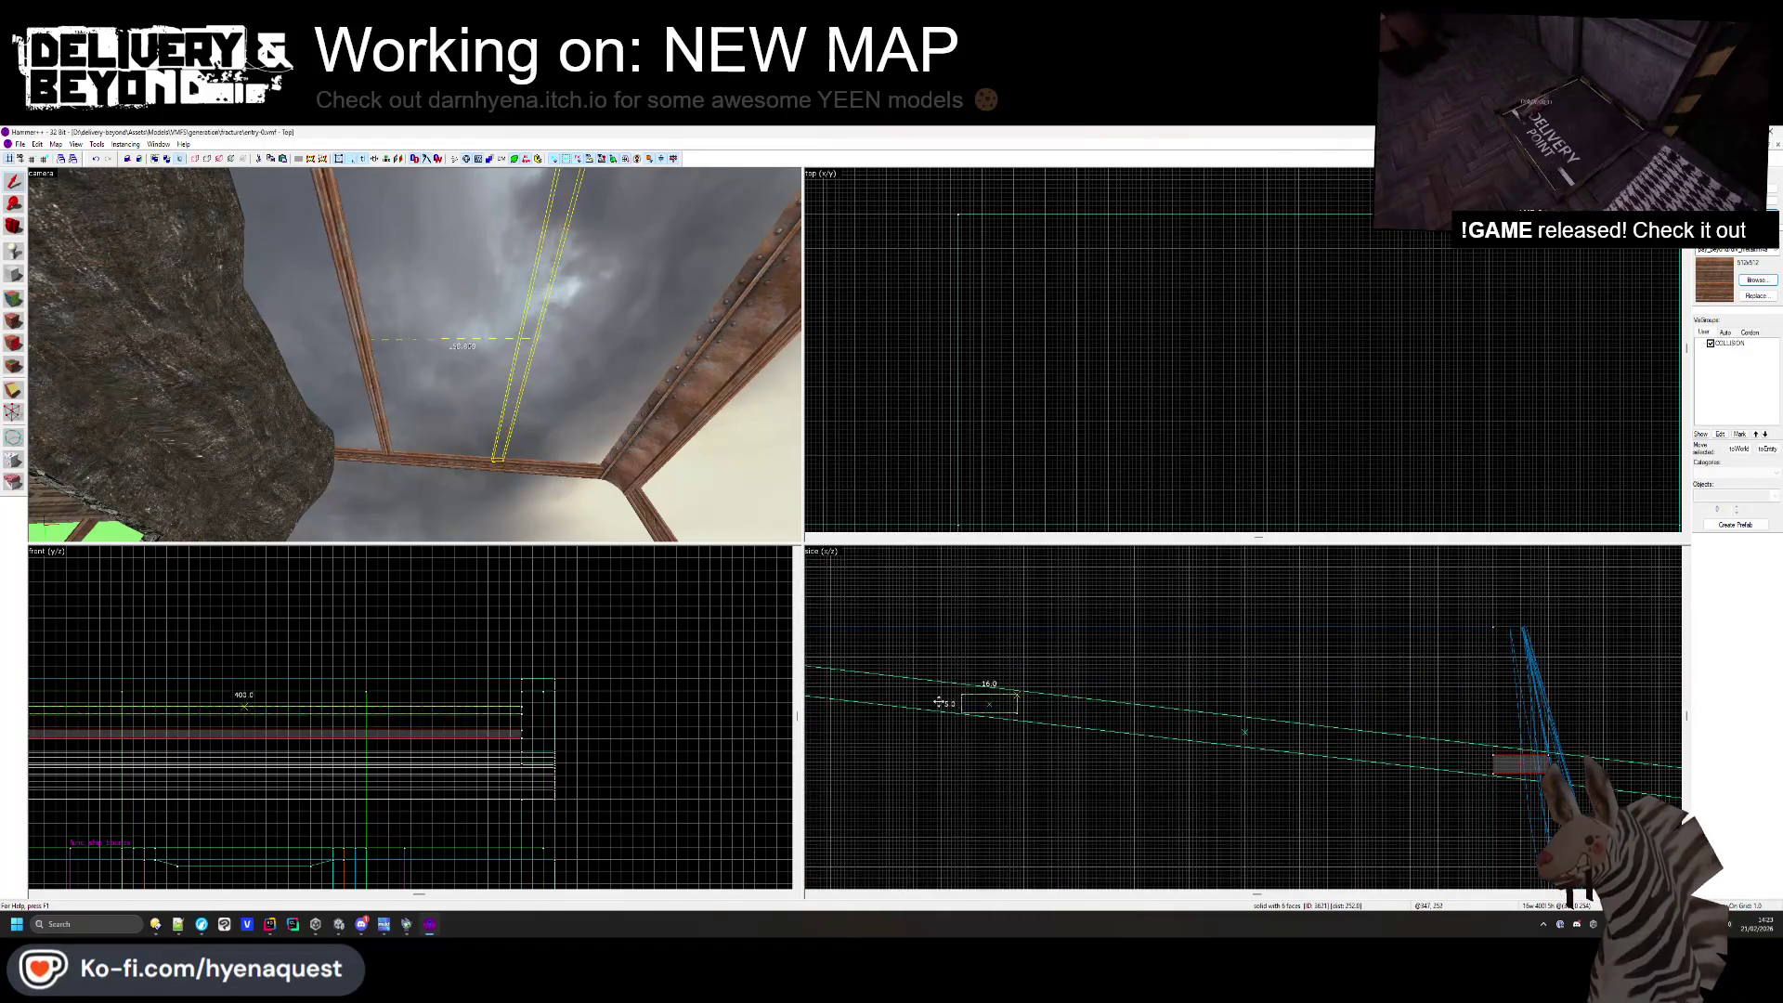
scroll(927, 694, "up", 3)
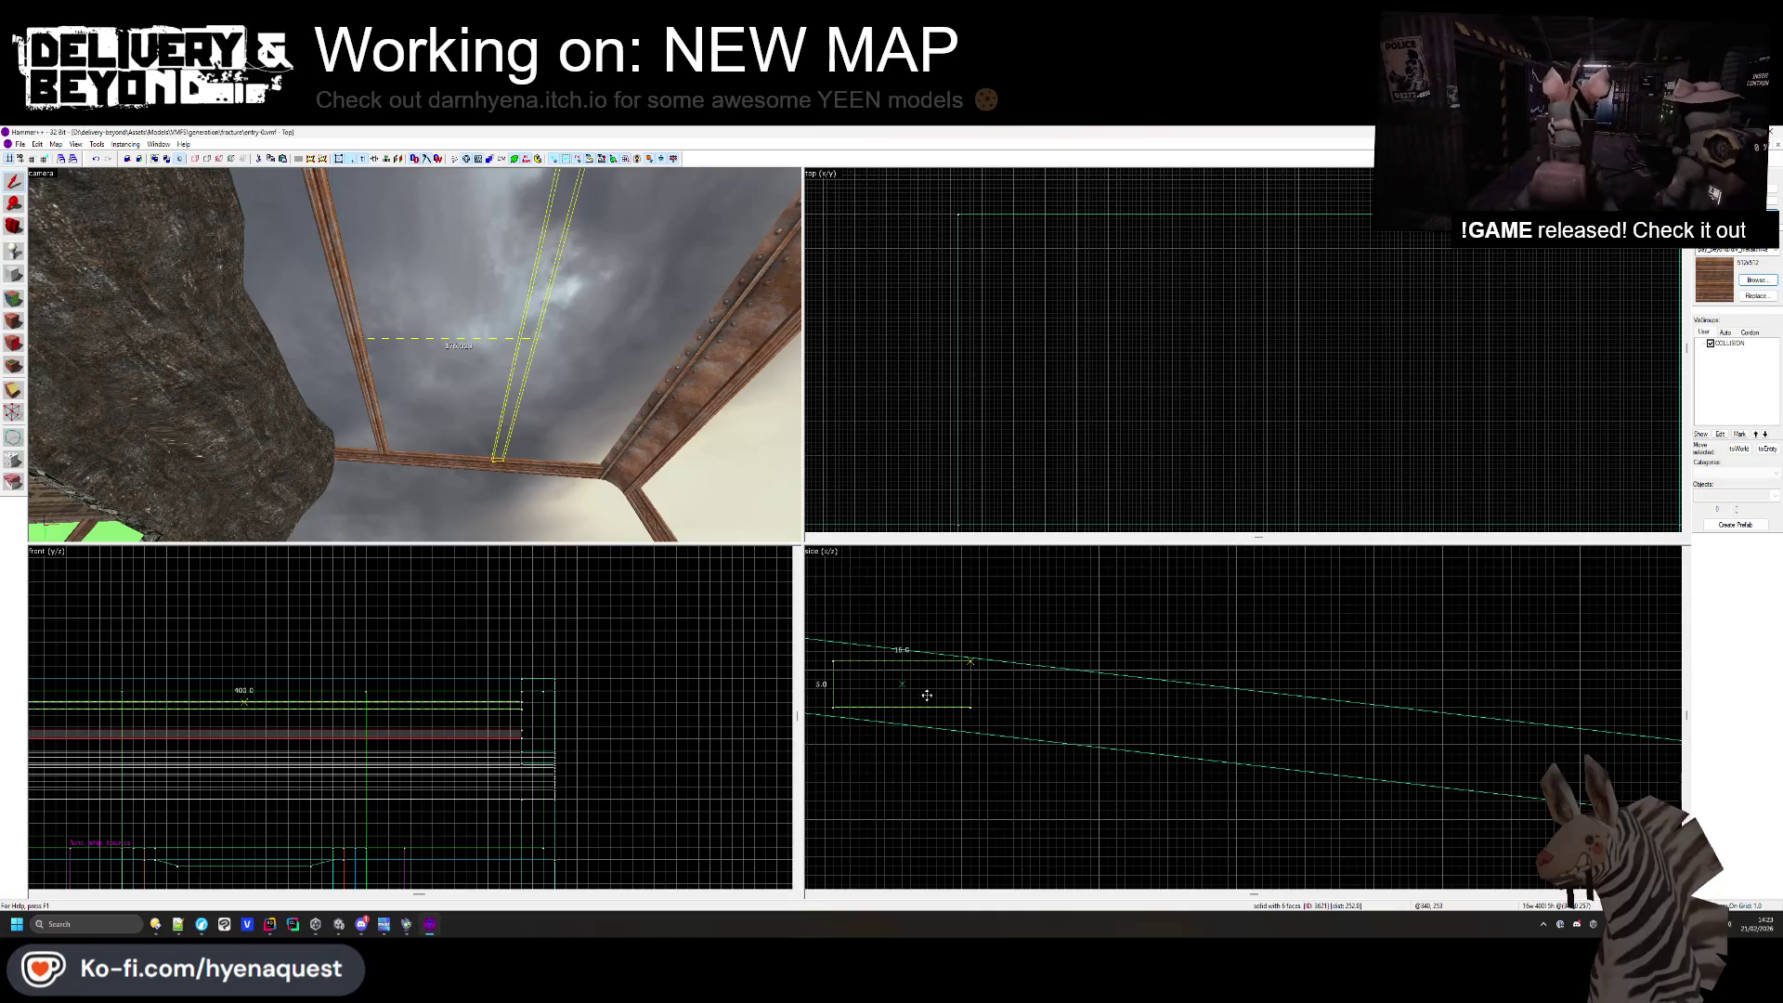
left_click_drag(927, 695, 956, 702)
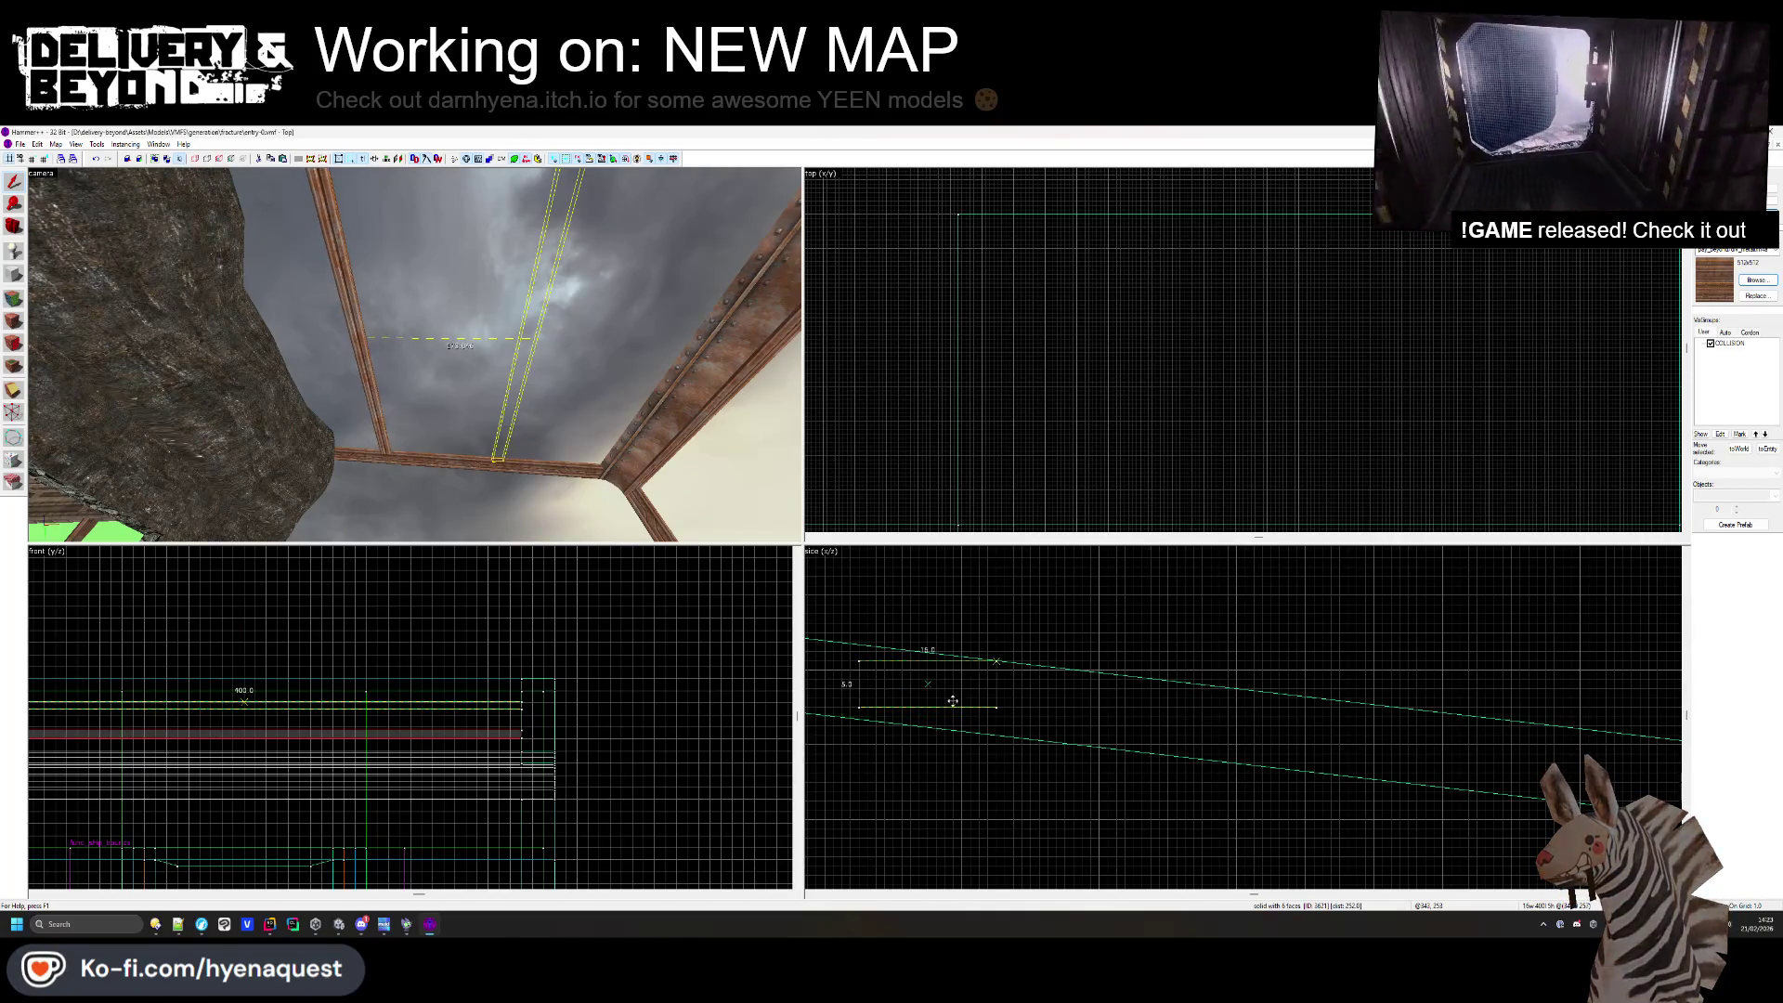
key("Escape")
key("z")
key("w")
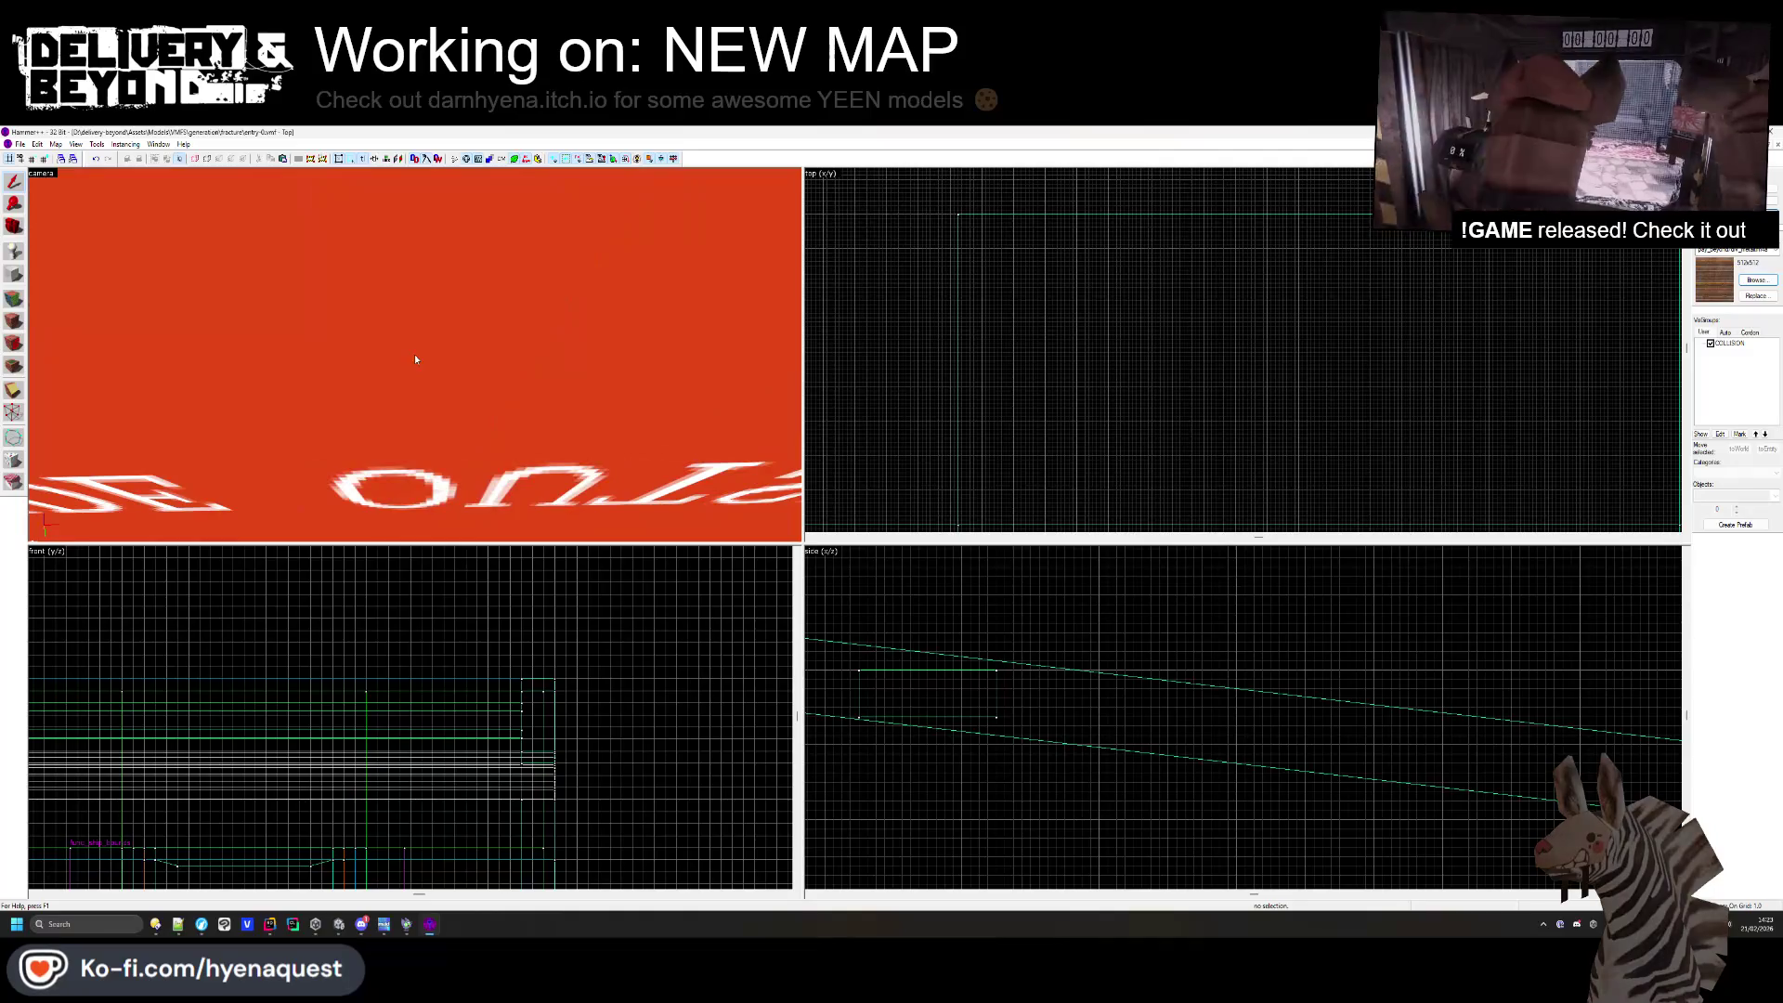
key("w")
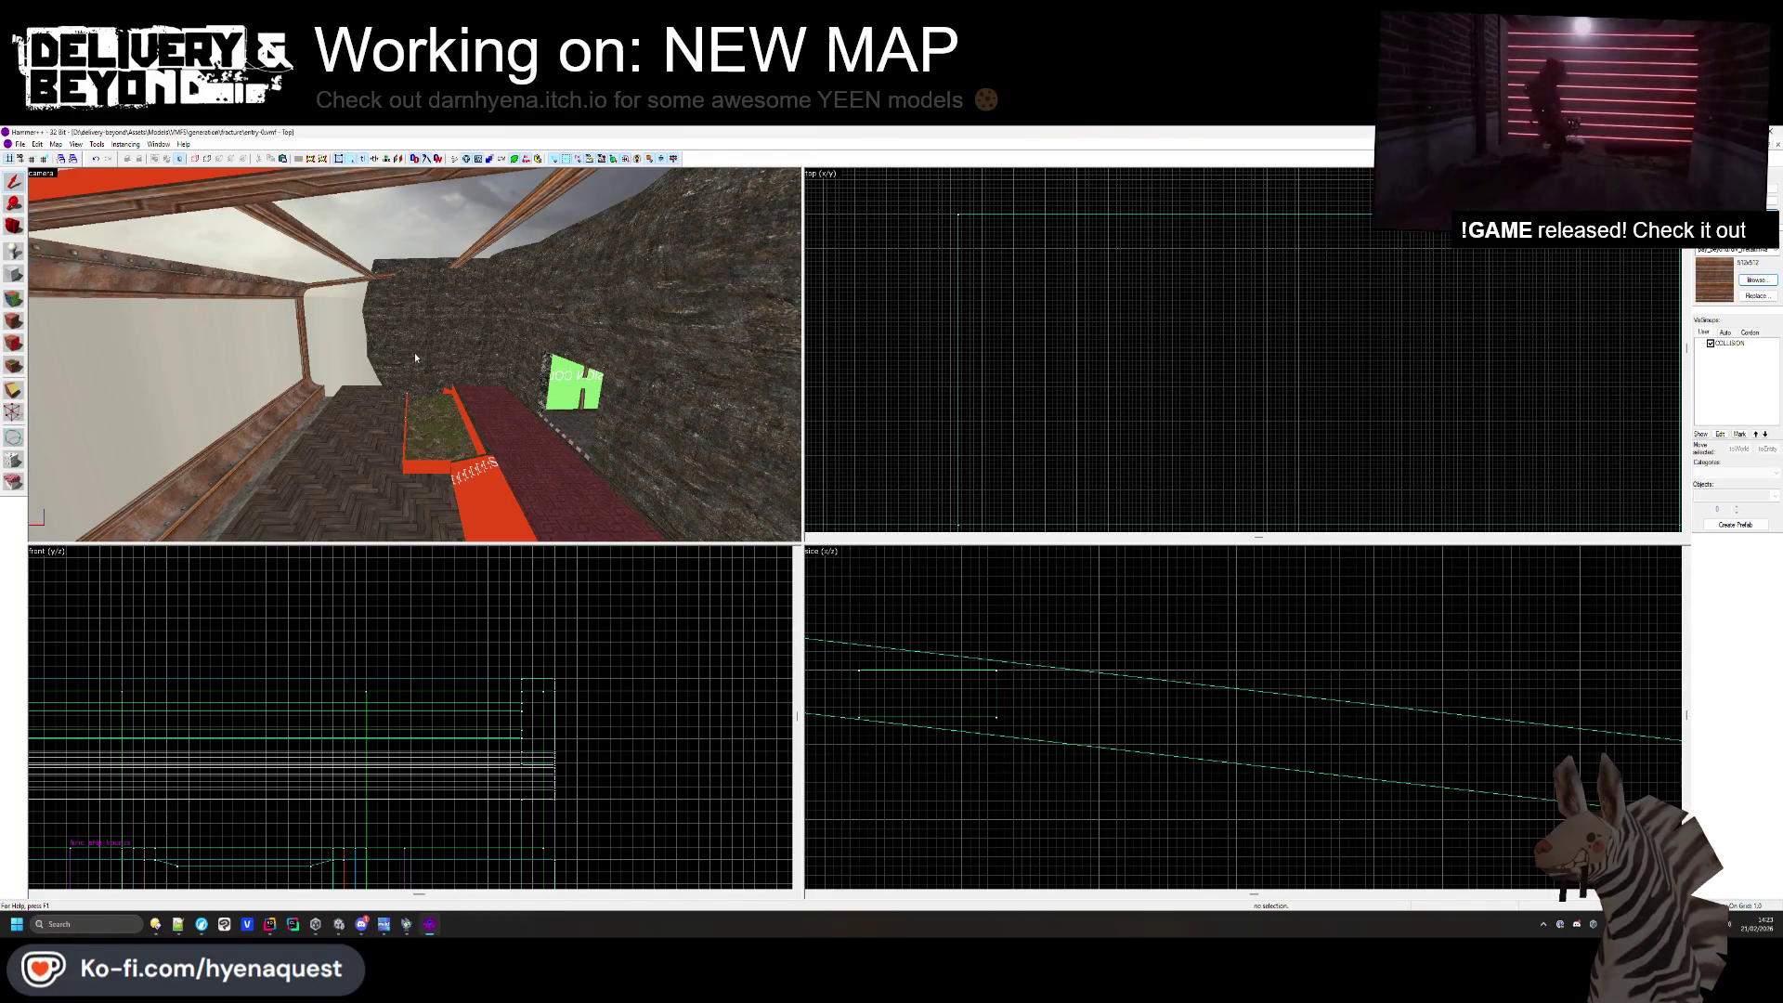
- Resize the wooden beam by the wall to 24 units and remove the extra copy
left_click(301, 325)
key("ctrl+e")
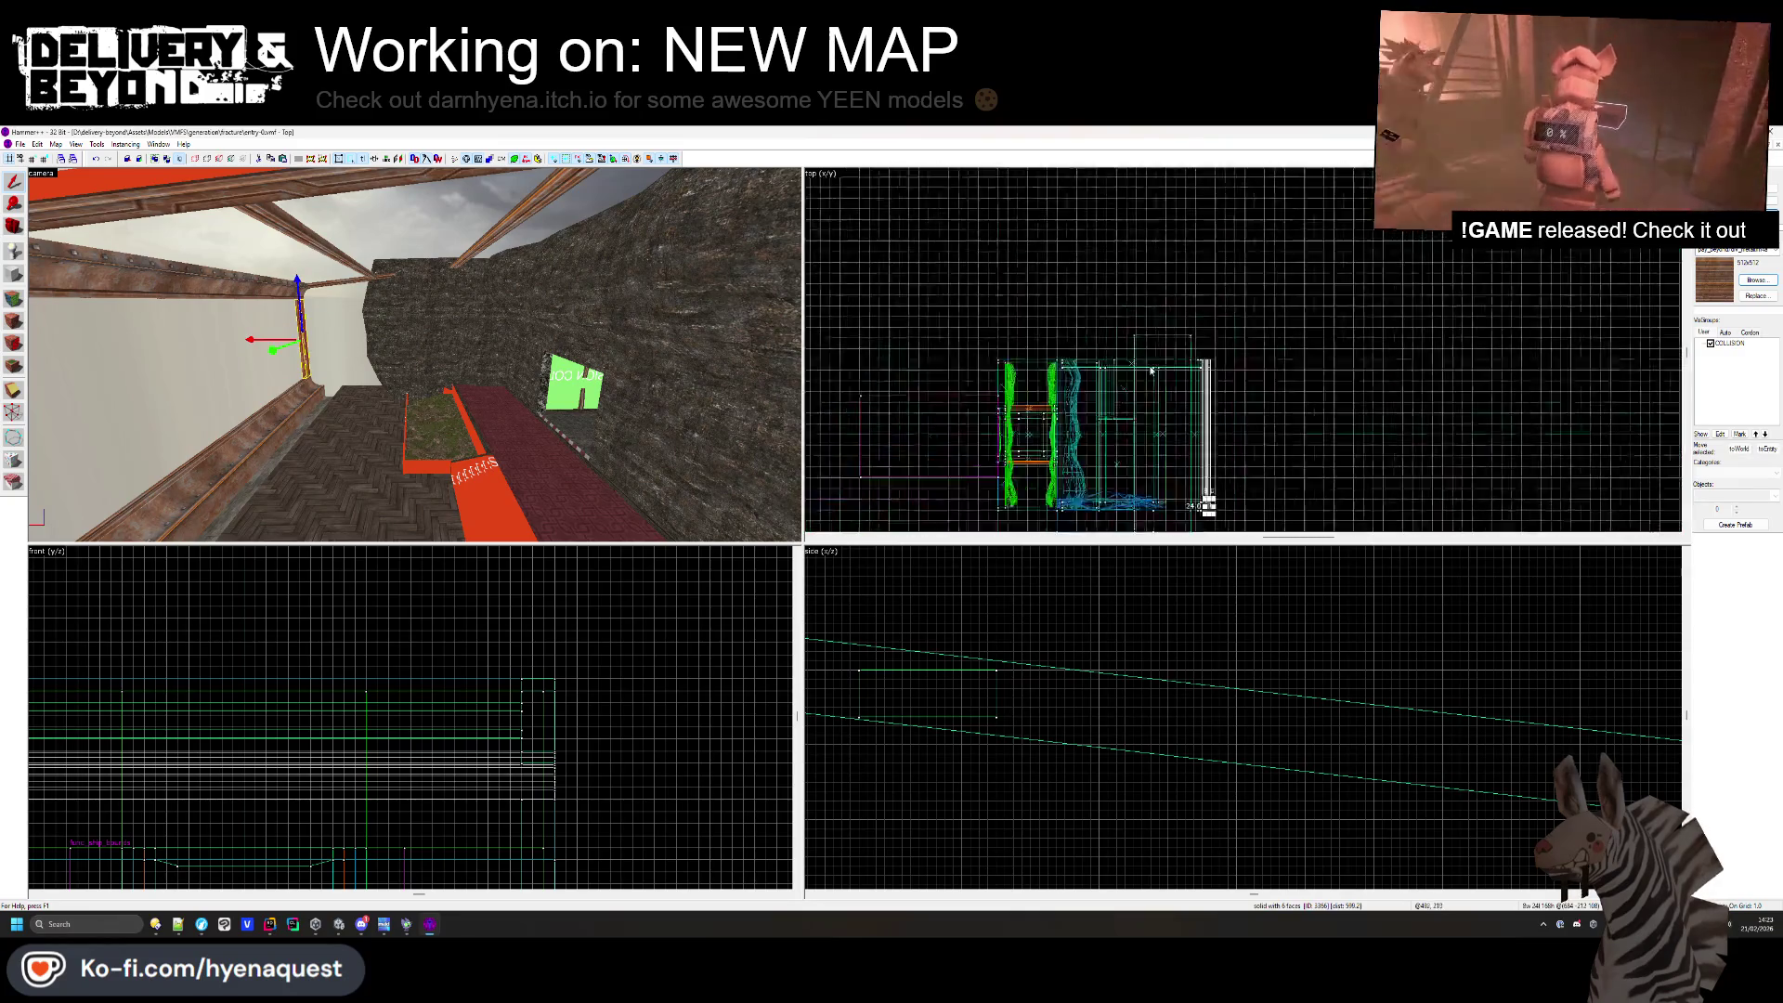
scroll(1212, 474, "up", 4)
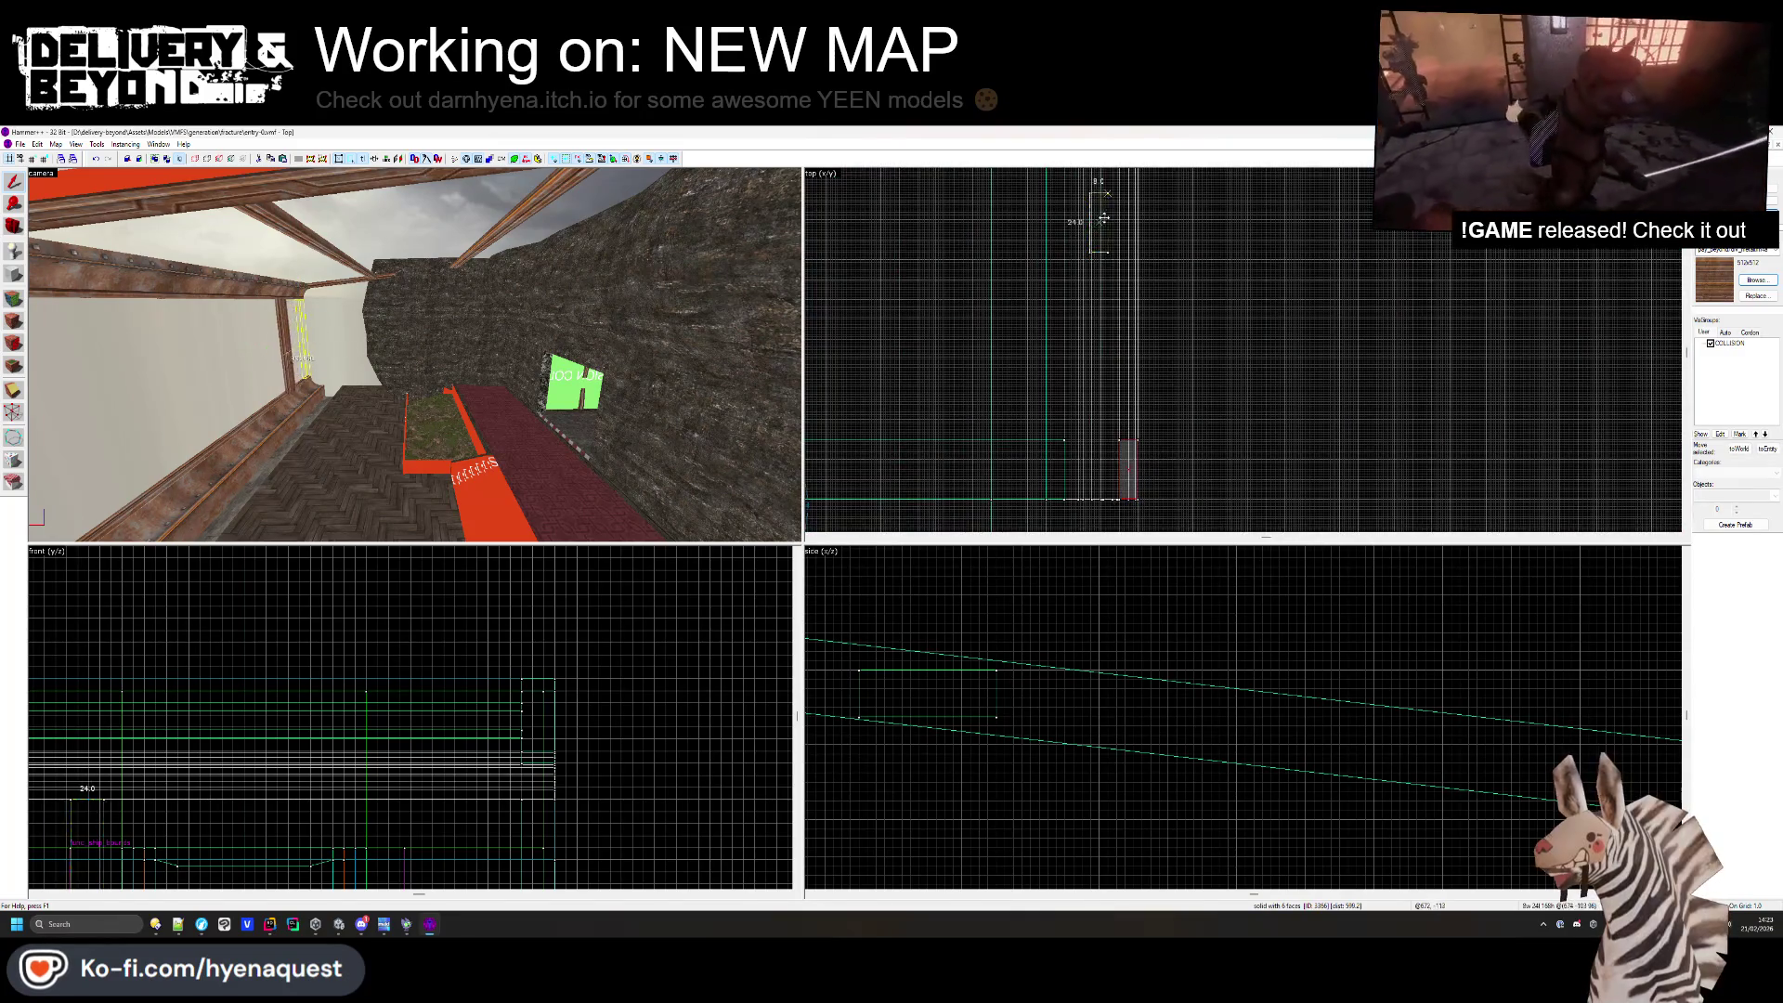
left_click_drag(1130, 197, 1134, 183)
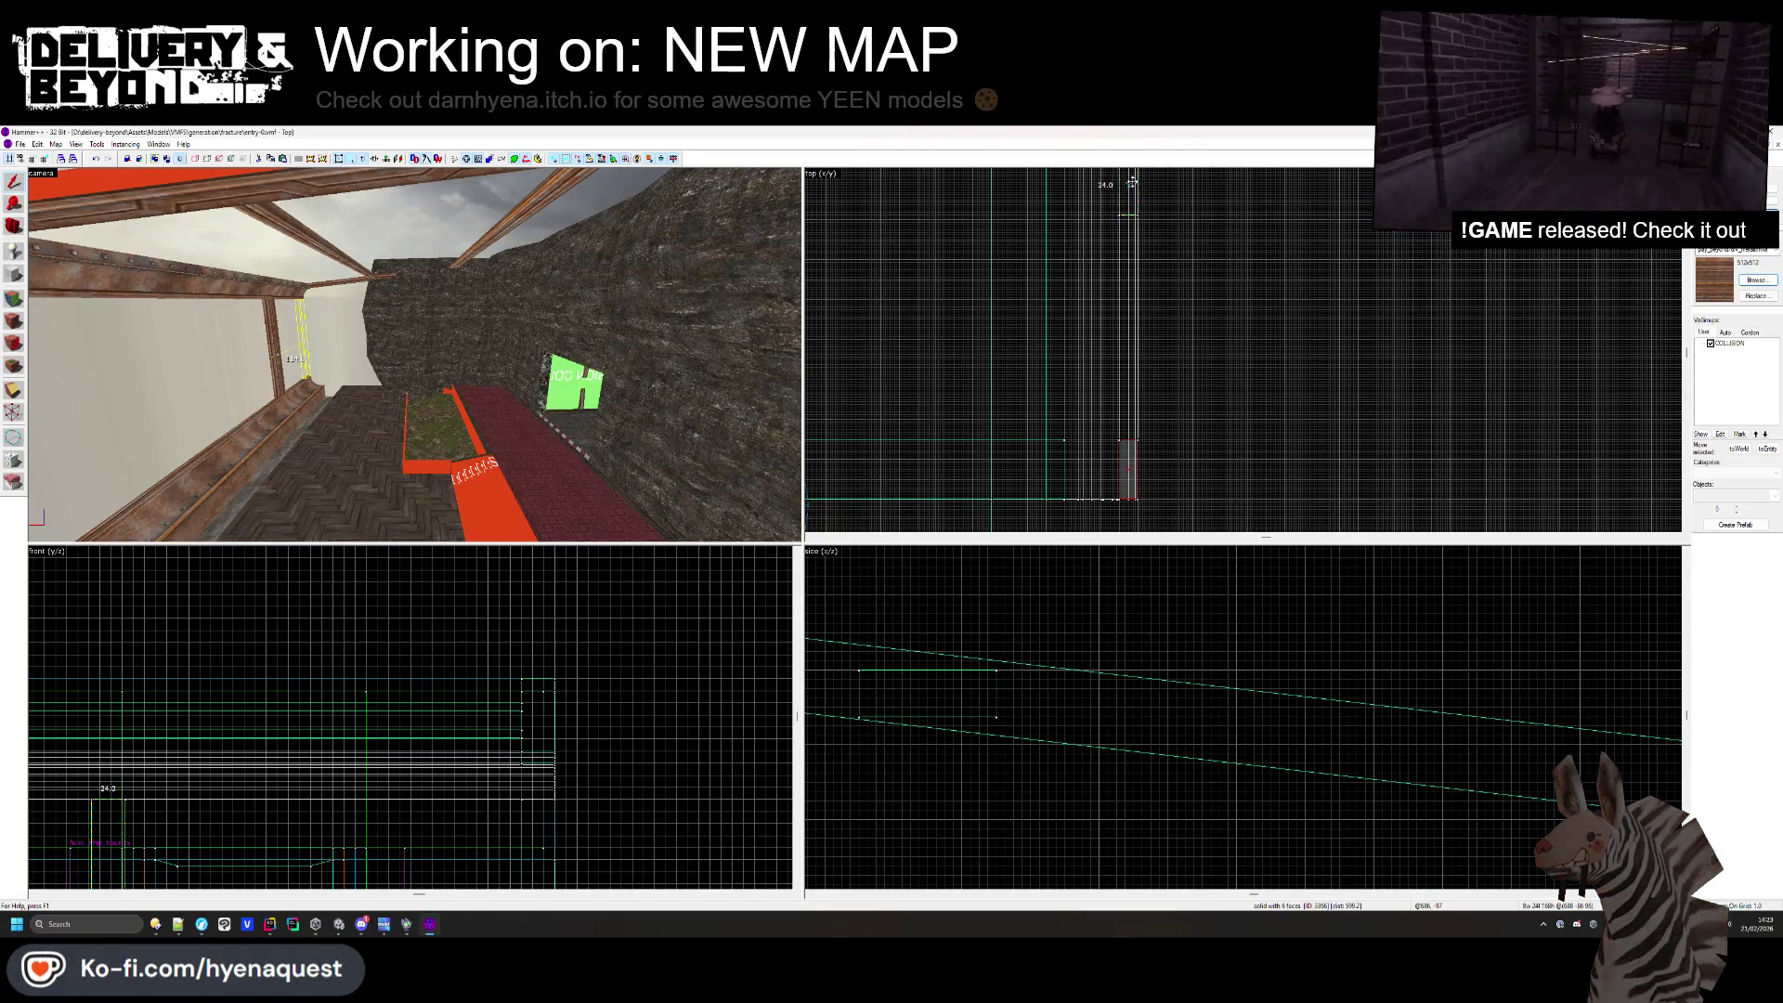
scroll(1083, 706, "up", 5)
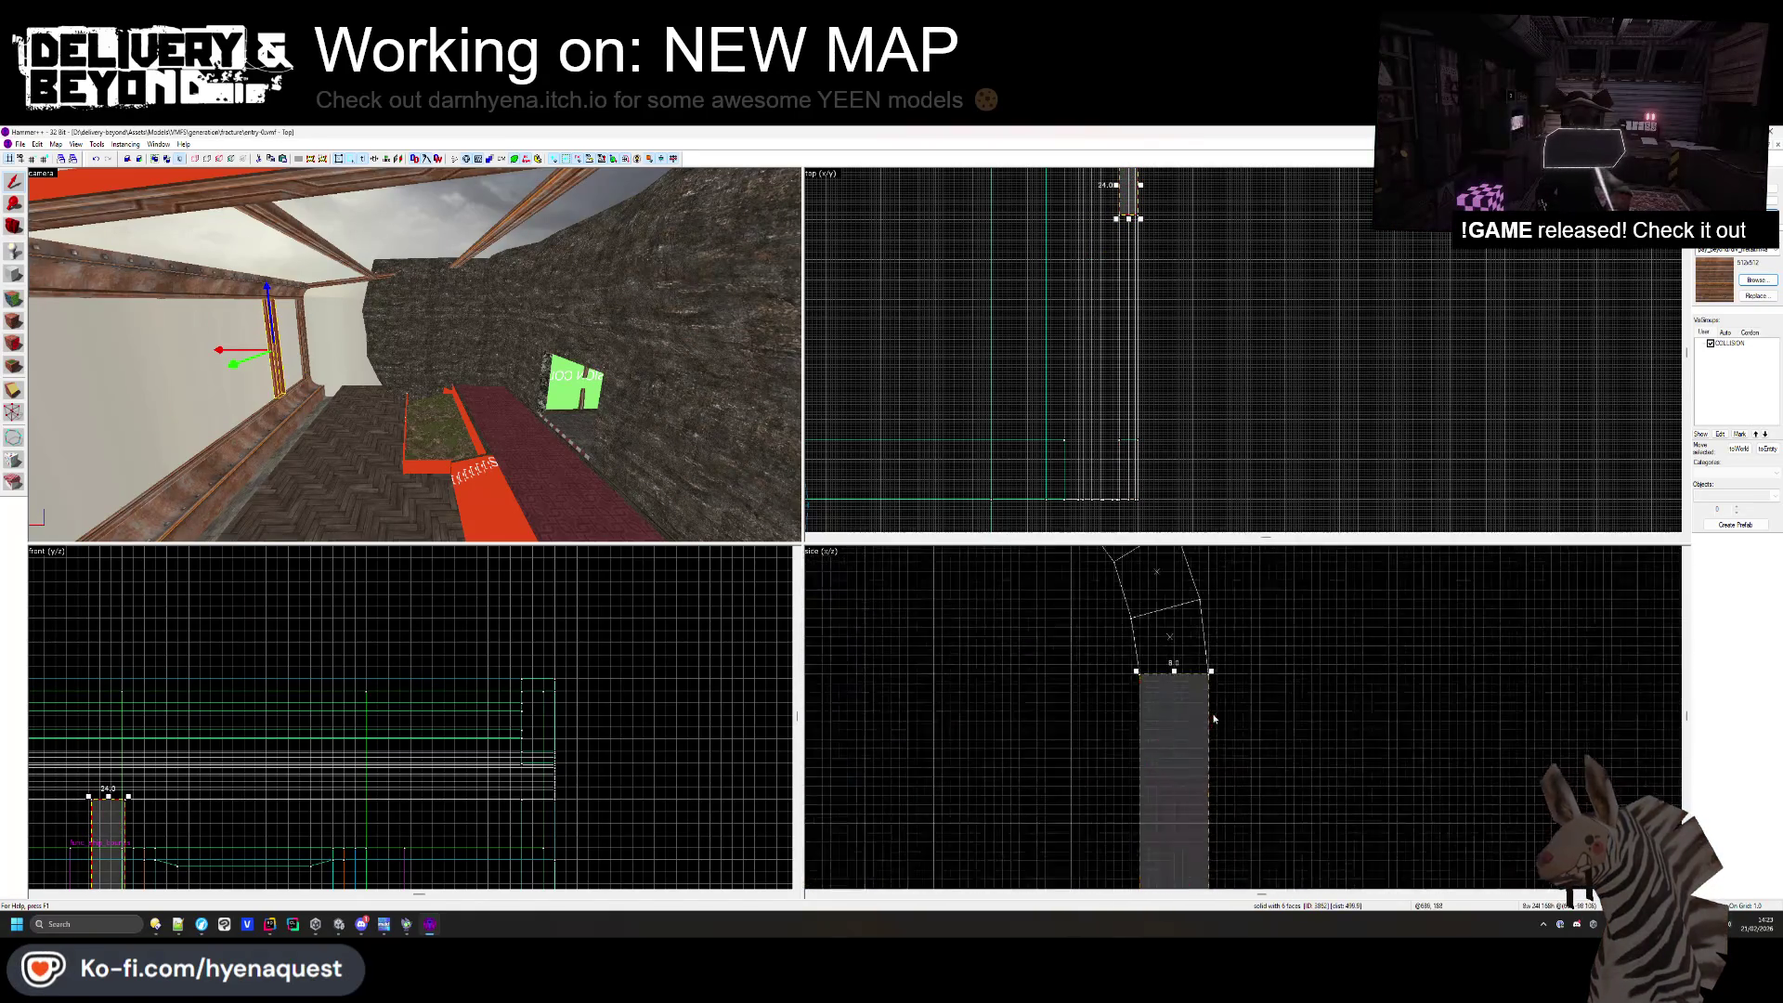
key("ctrl+shift+e")
scroll(1093, 465, "down", 3)
scroll(1096, 400, "up", 5)
left_click_drag(1096, 398, 1098, 246)
key("ctrl+z")
key("ctrl+z")
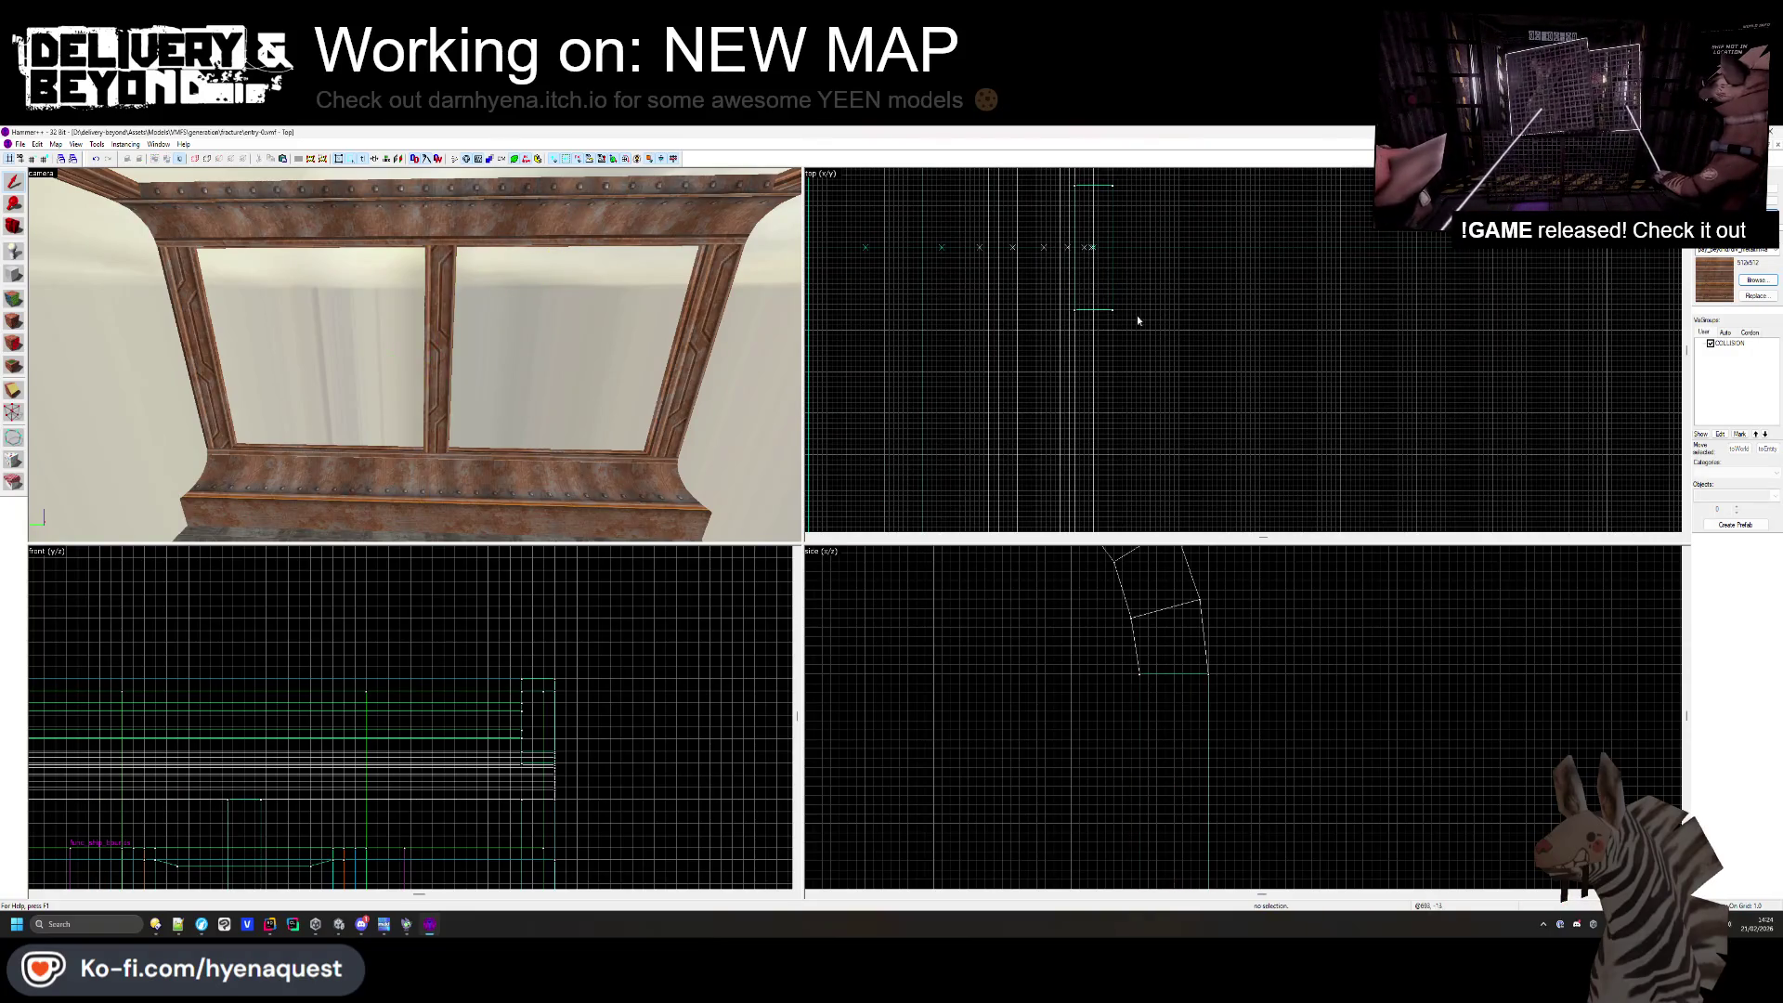
- Select the middle window post and bring up the texture browser
left_click(458, 407)
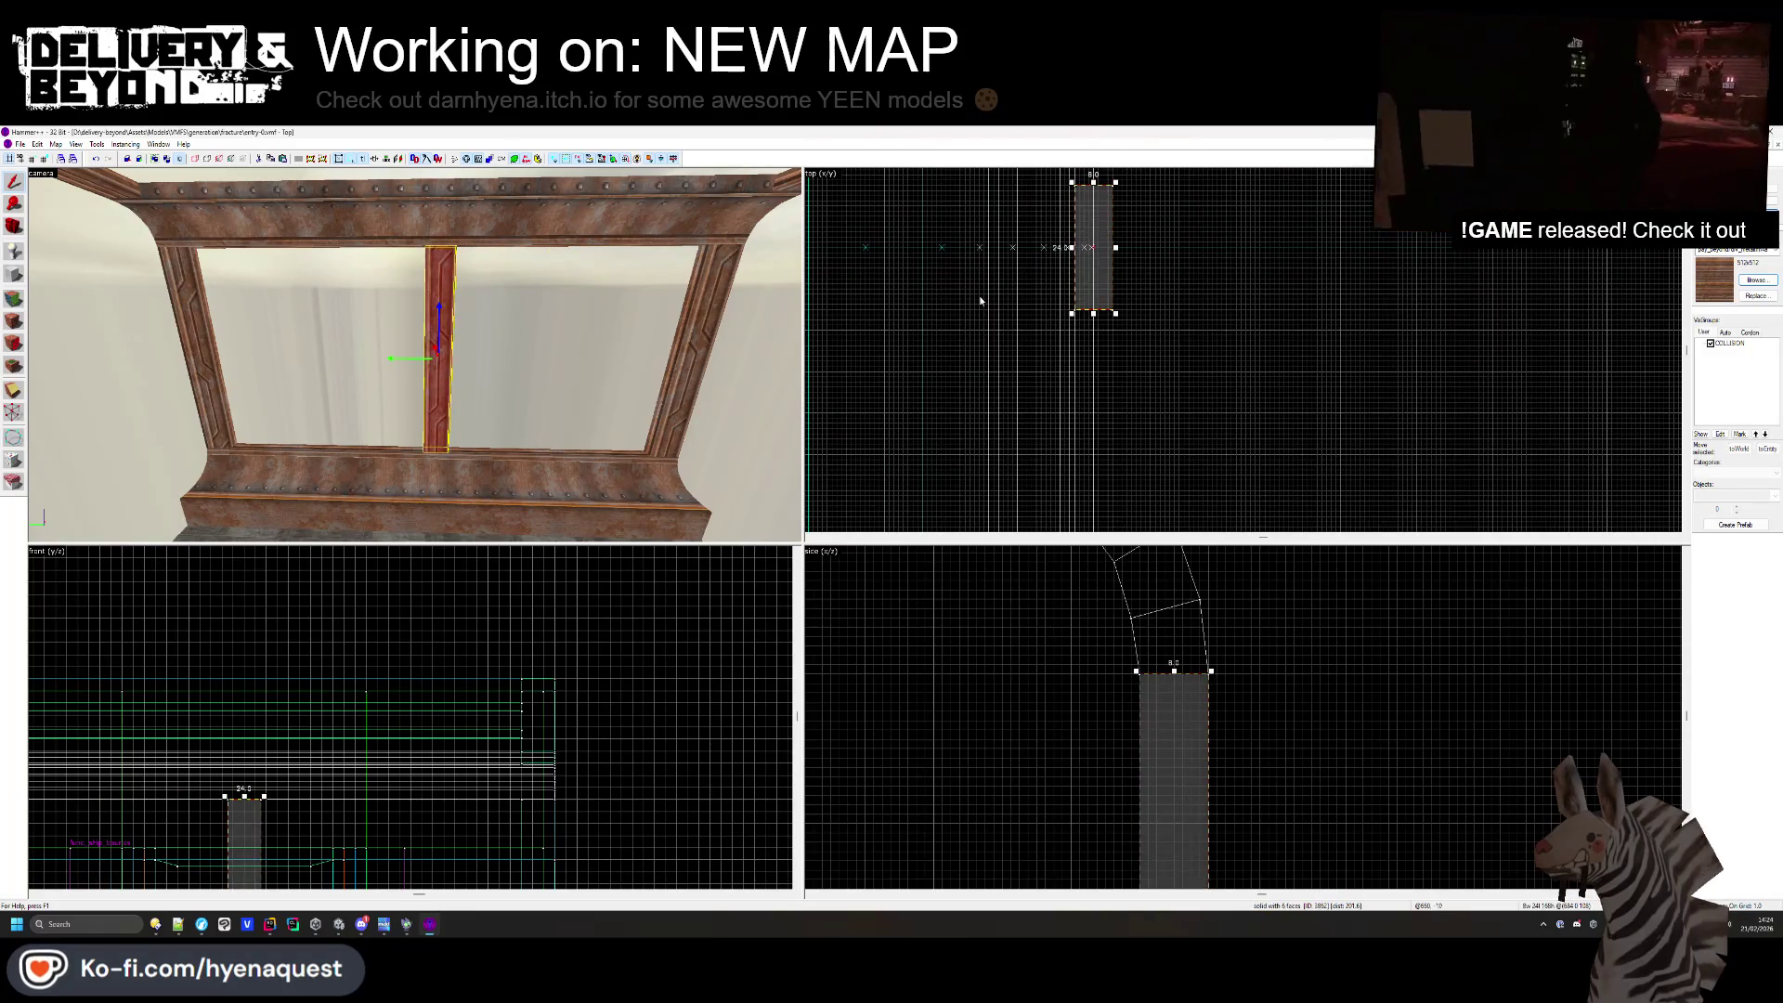
scroll(1092, 265, "up", 3)
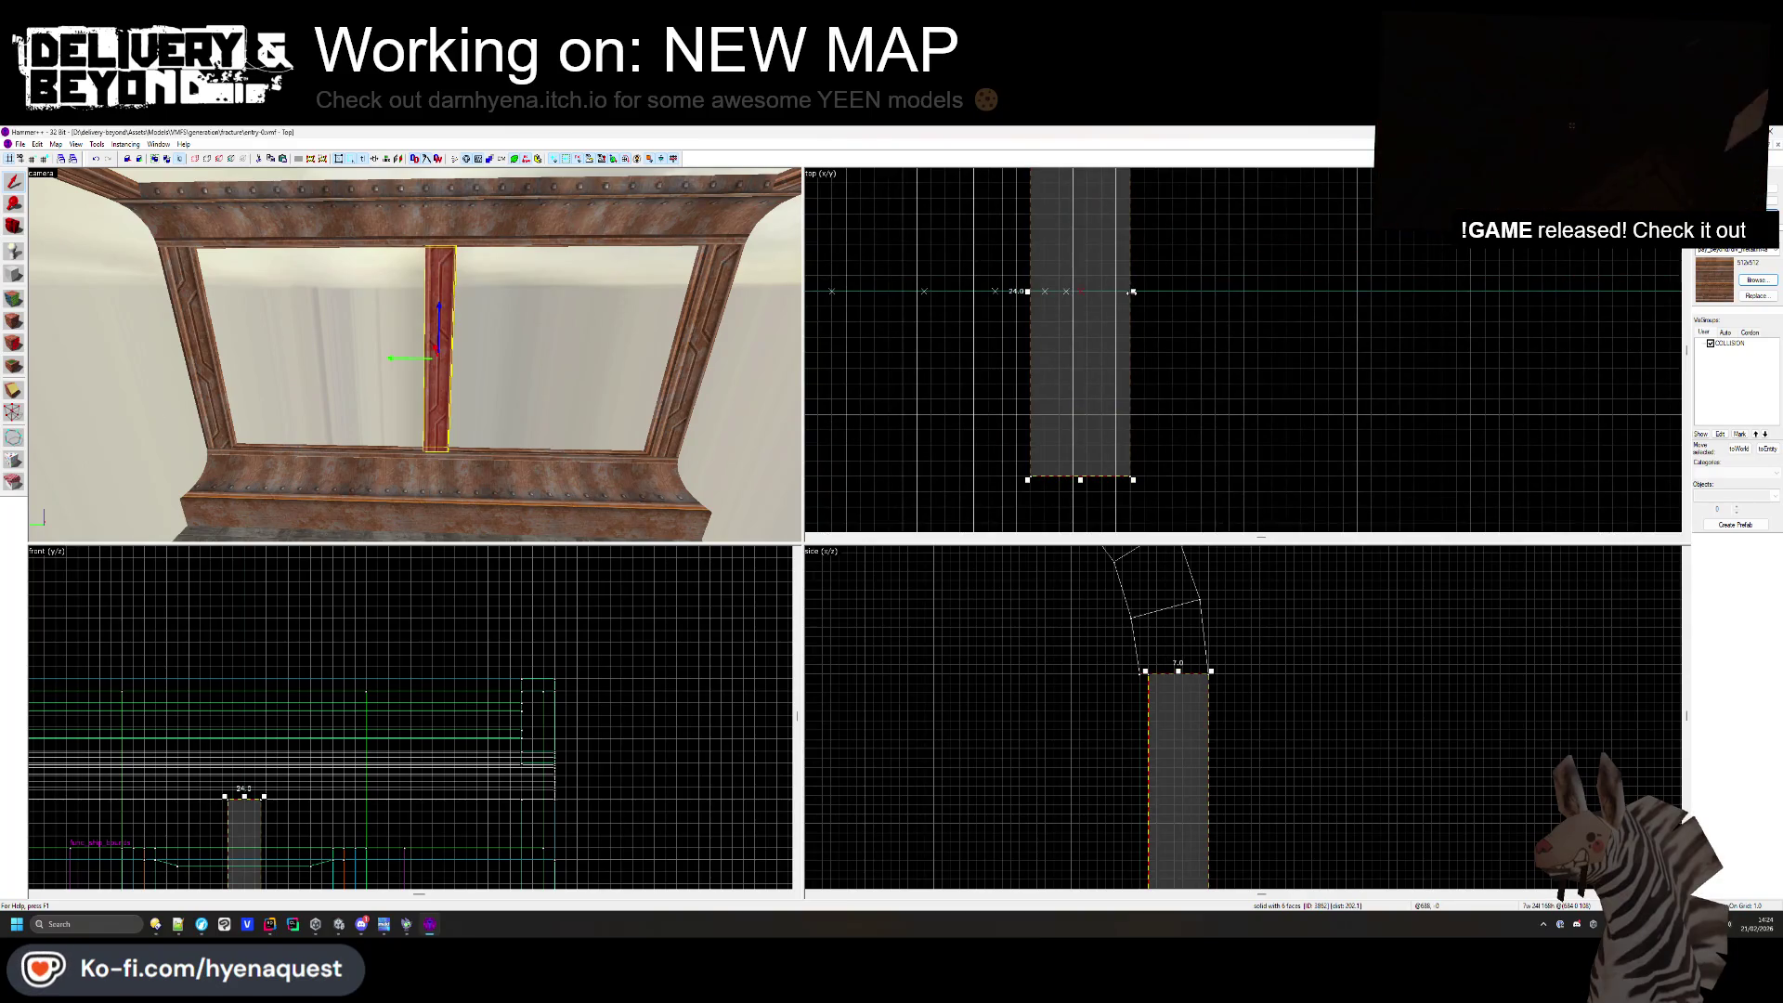
left_click(1144, 304)
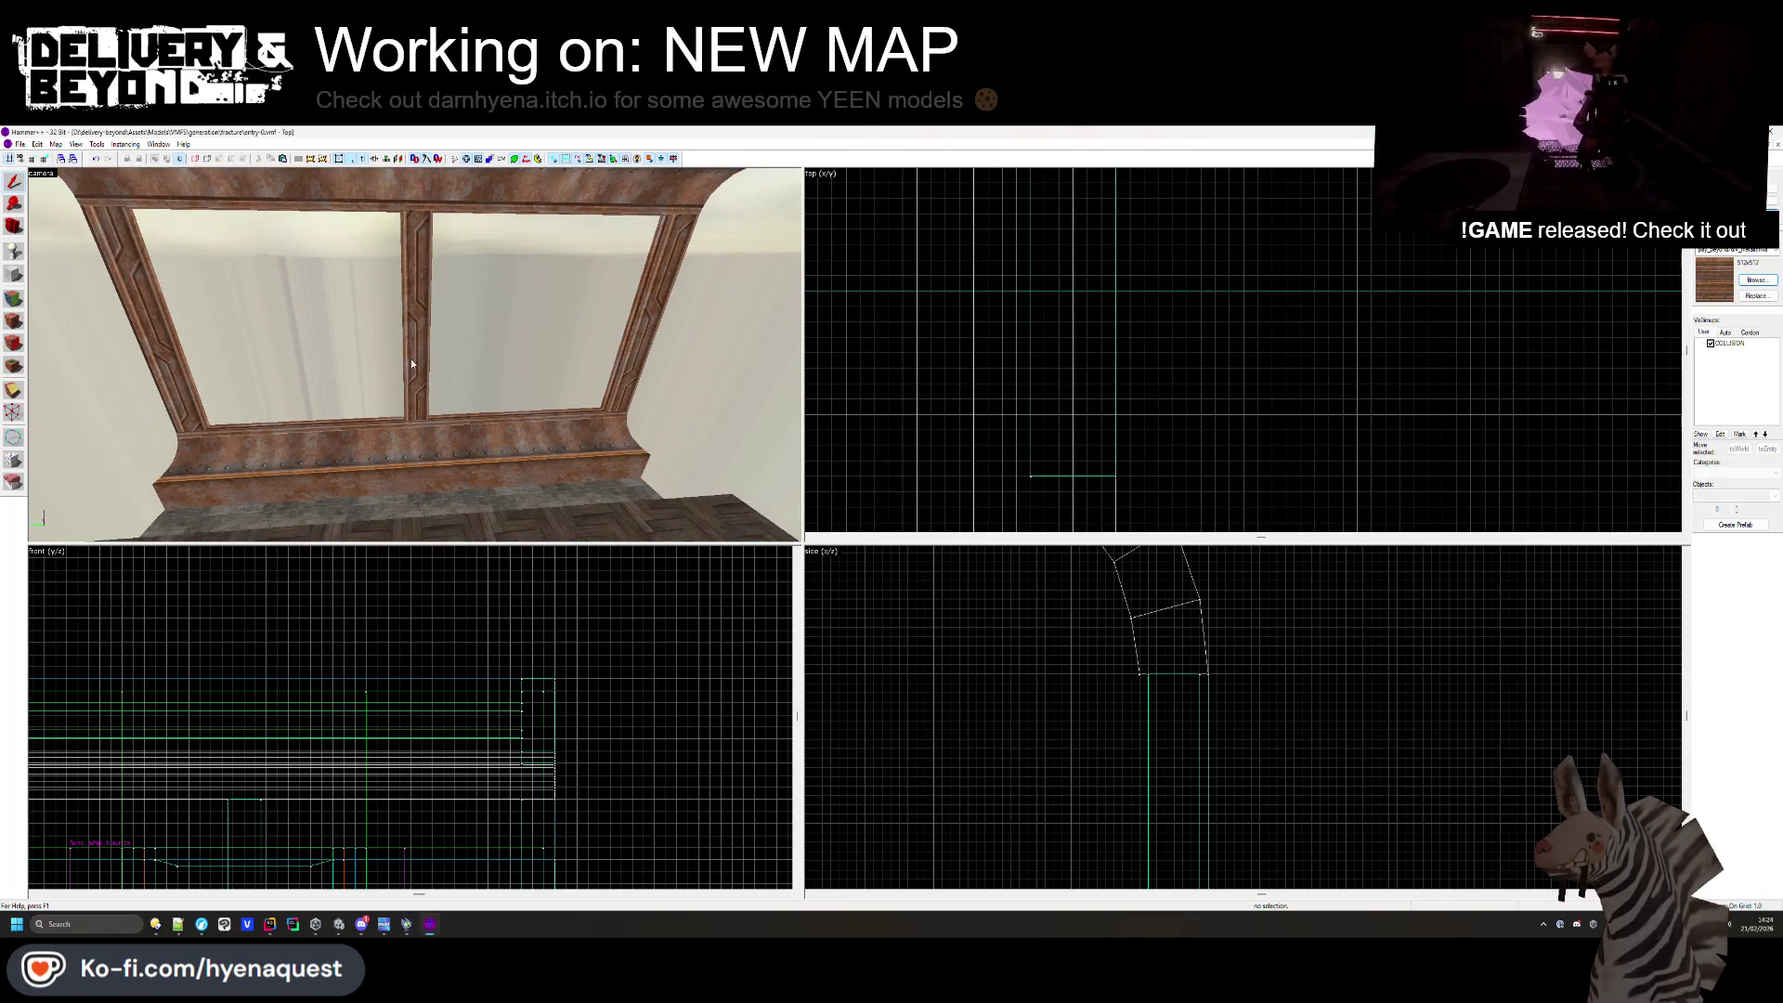
left_click(412, 363)
left_click(1178, 302)
left_click(422, 345)
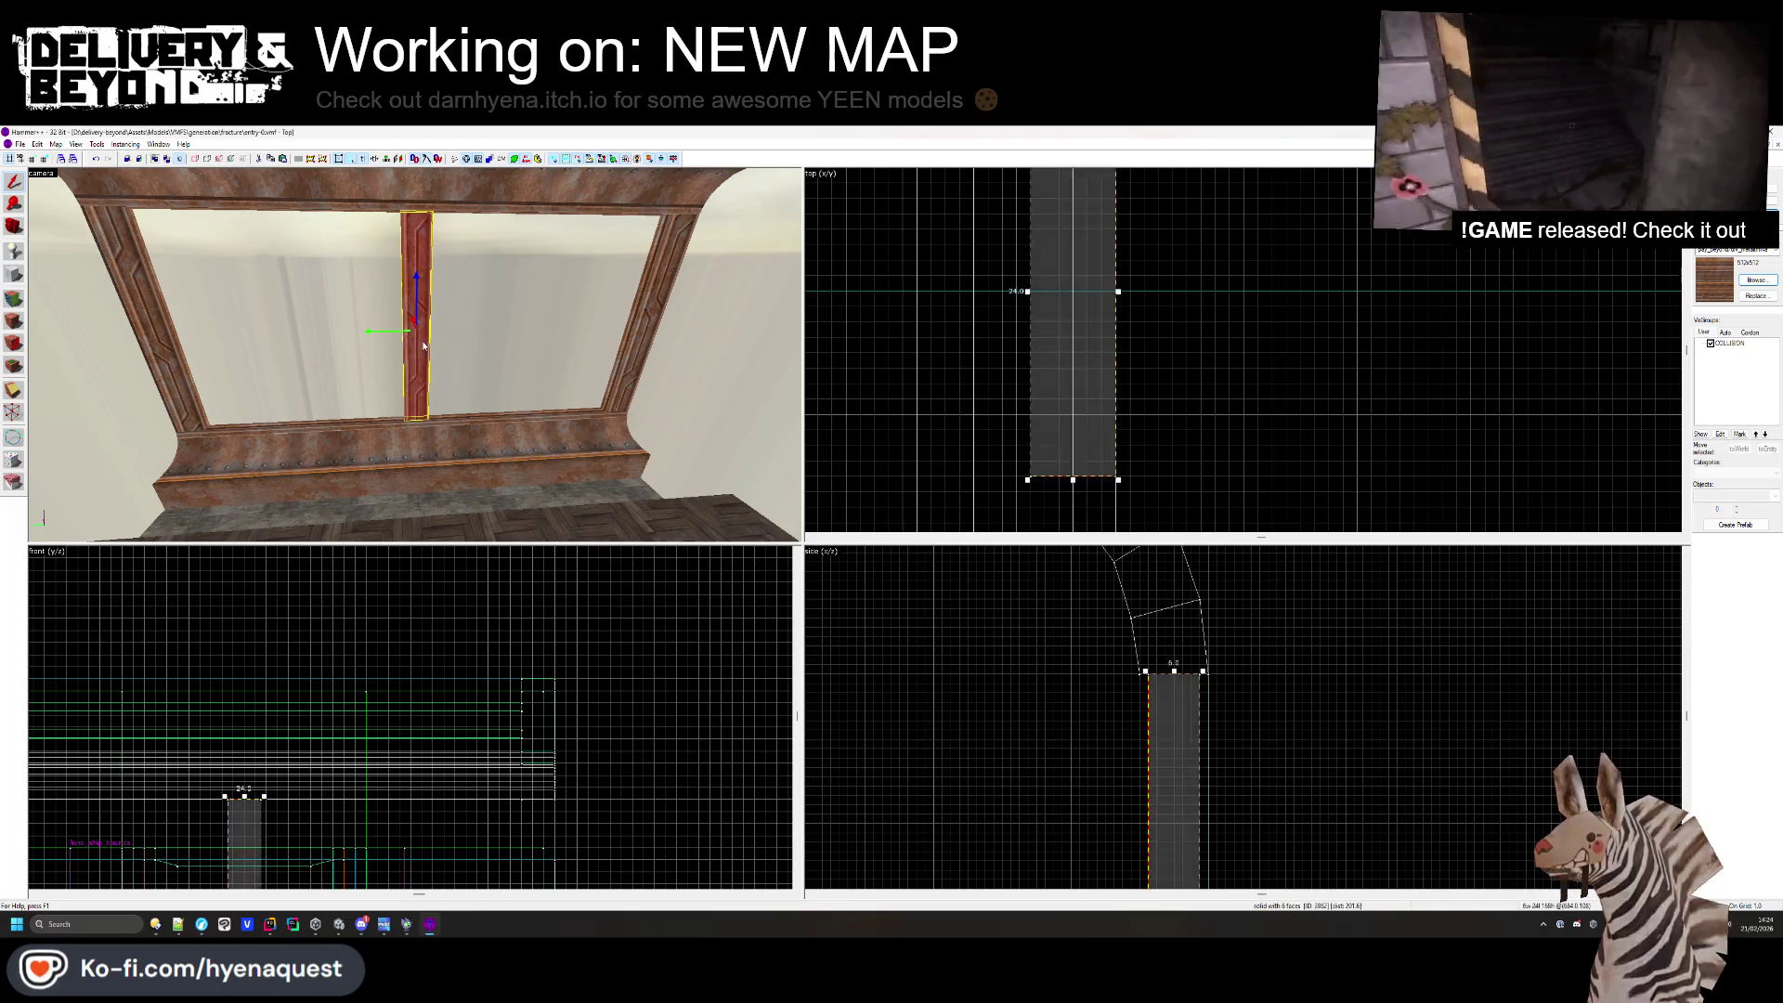
left_click(1750, 279)
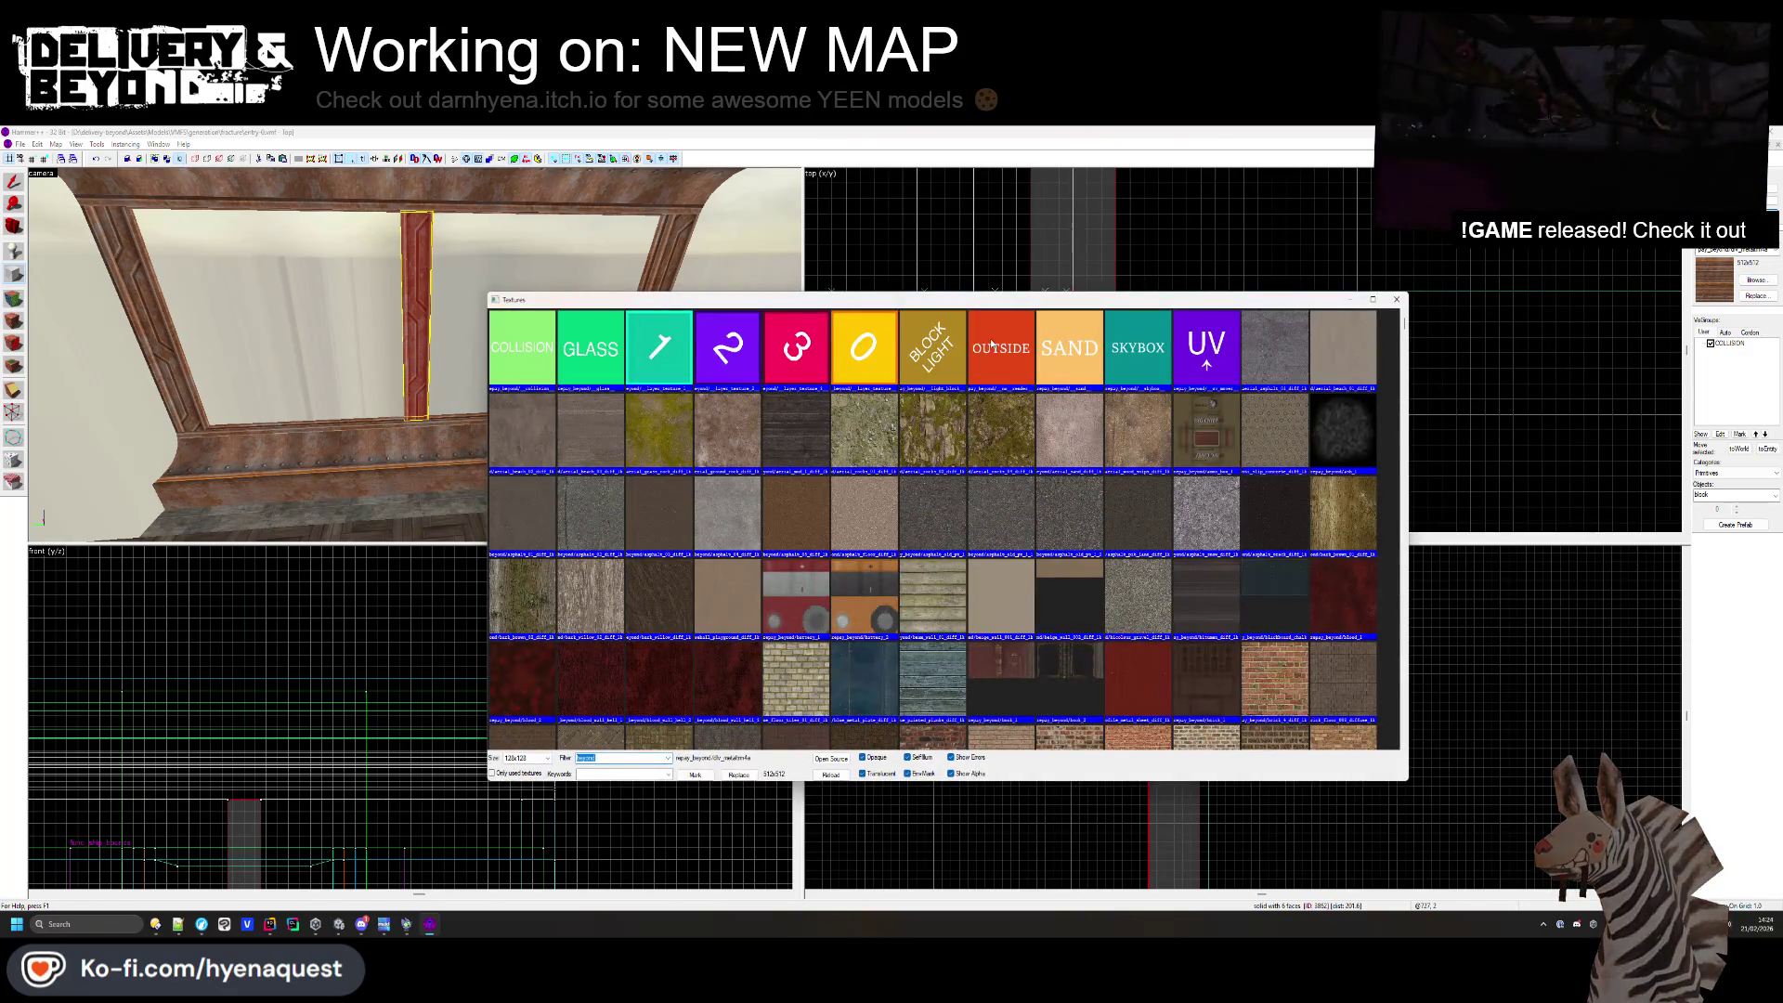
- Create a GLASS-textured pane block spanning the whole window length
double_click(595, 357)
scroll(1073, 411, "down", 5)
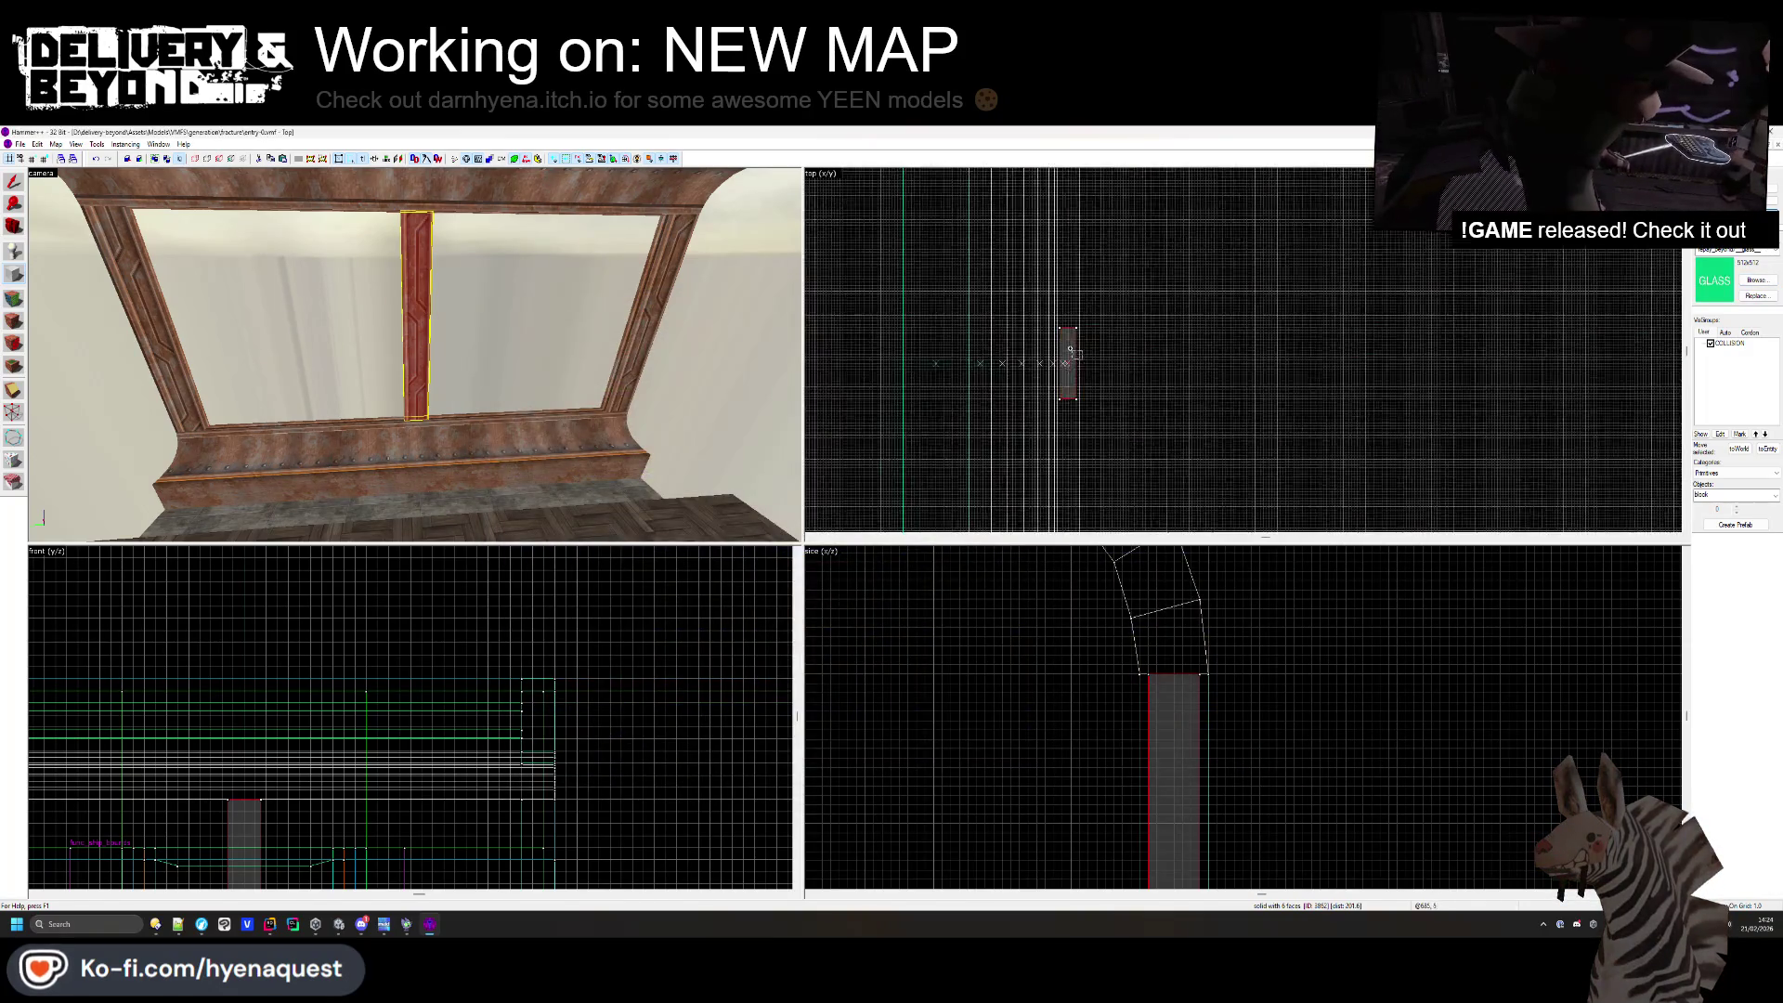
scroll(1059, 259, "up", 5)
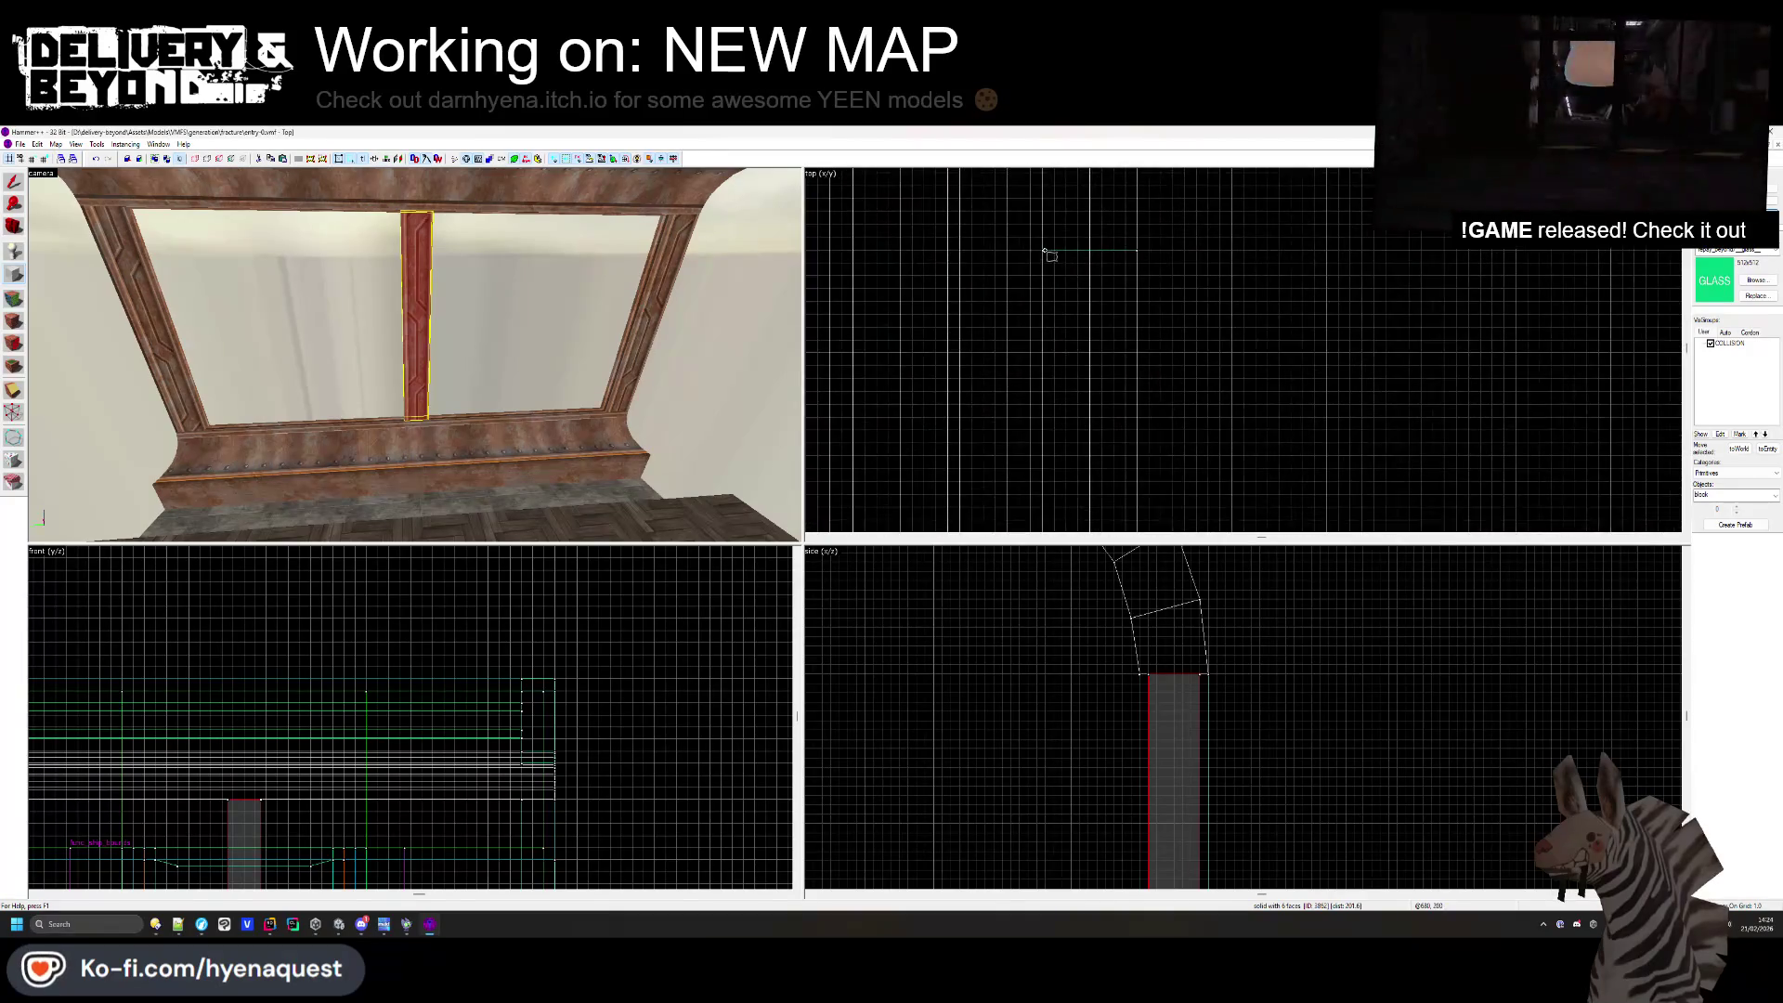
left_click_drag(1054, 250, 1115, 407)
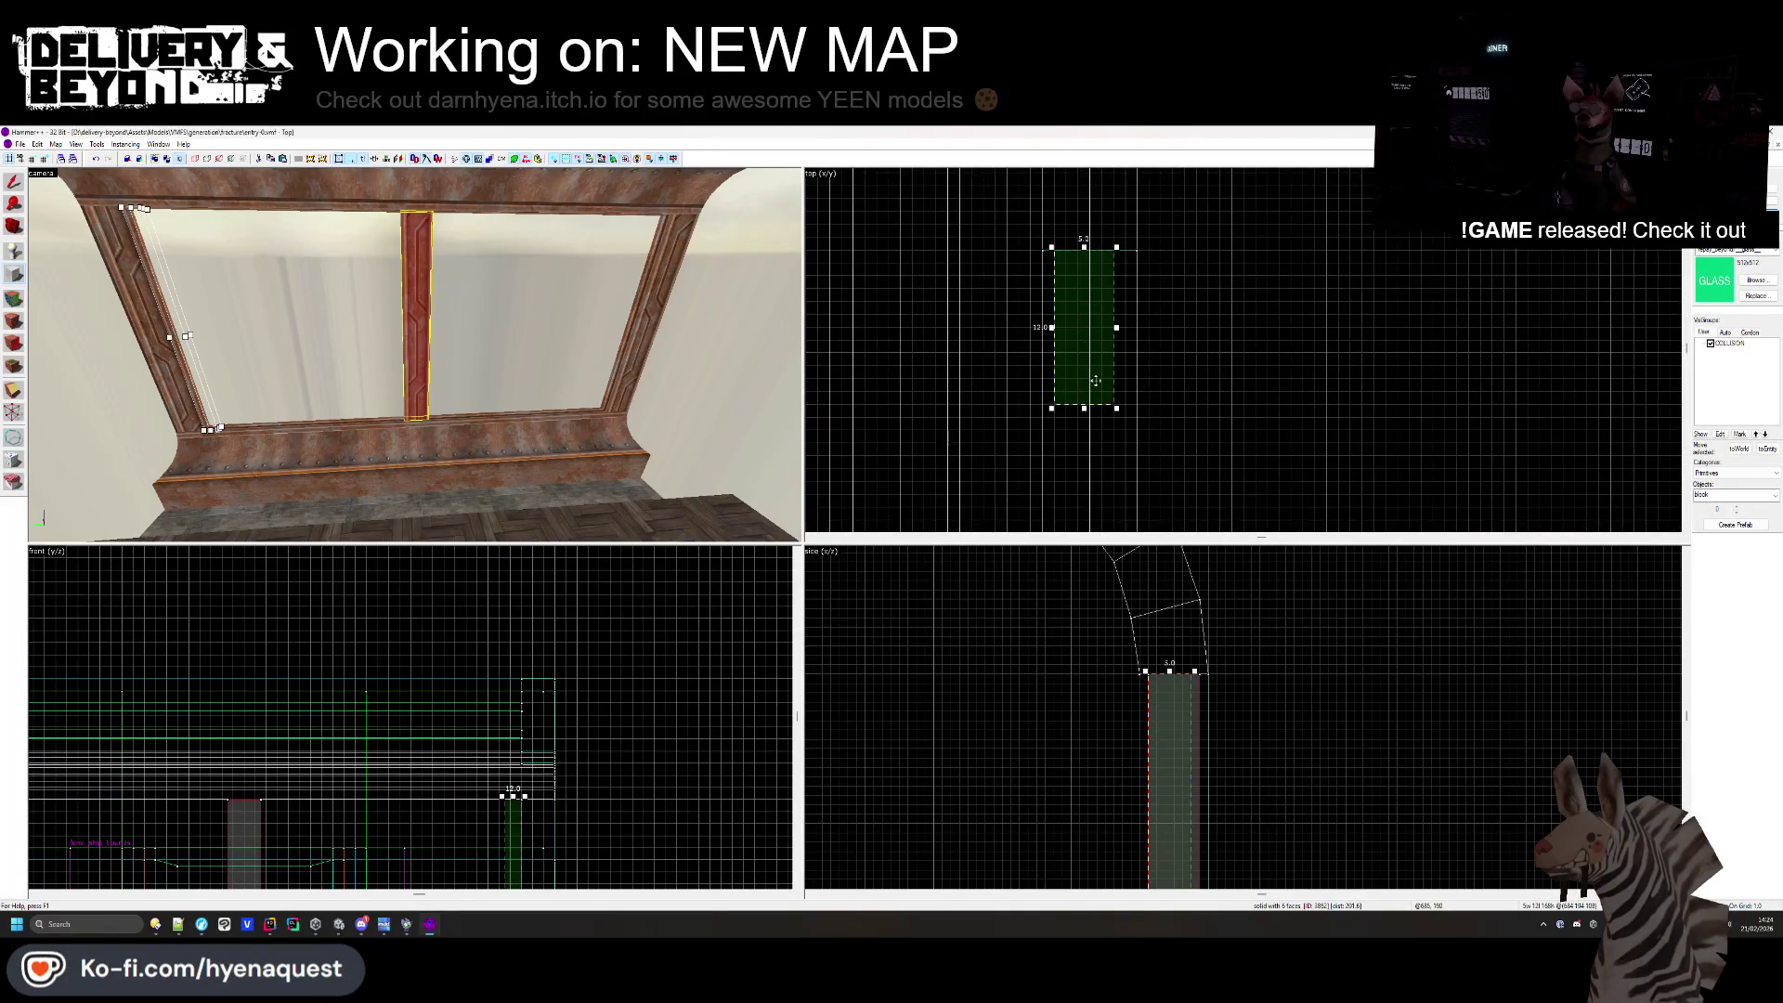
scroll(1078, 295, "down", 5)
mouse_move(1072, 293)
left_mouse_down()
mouse_move(1077, 518)
mouse_move(1101, 520)
left_mouse_up()
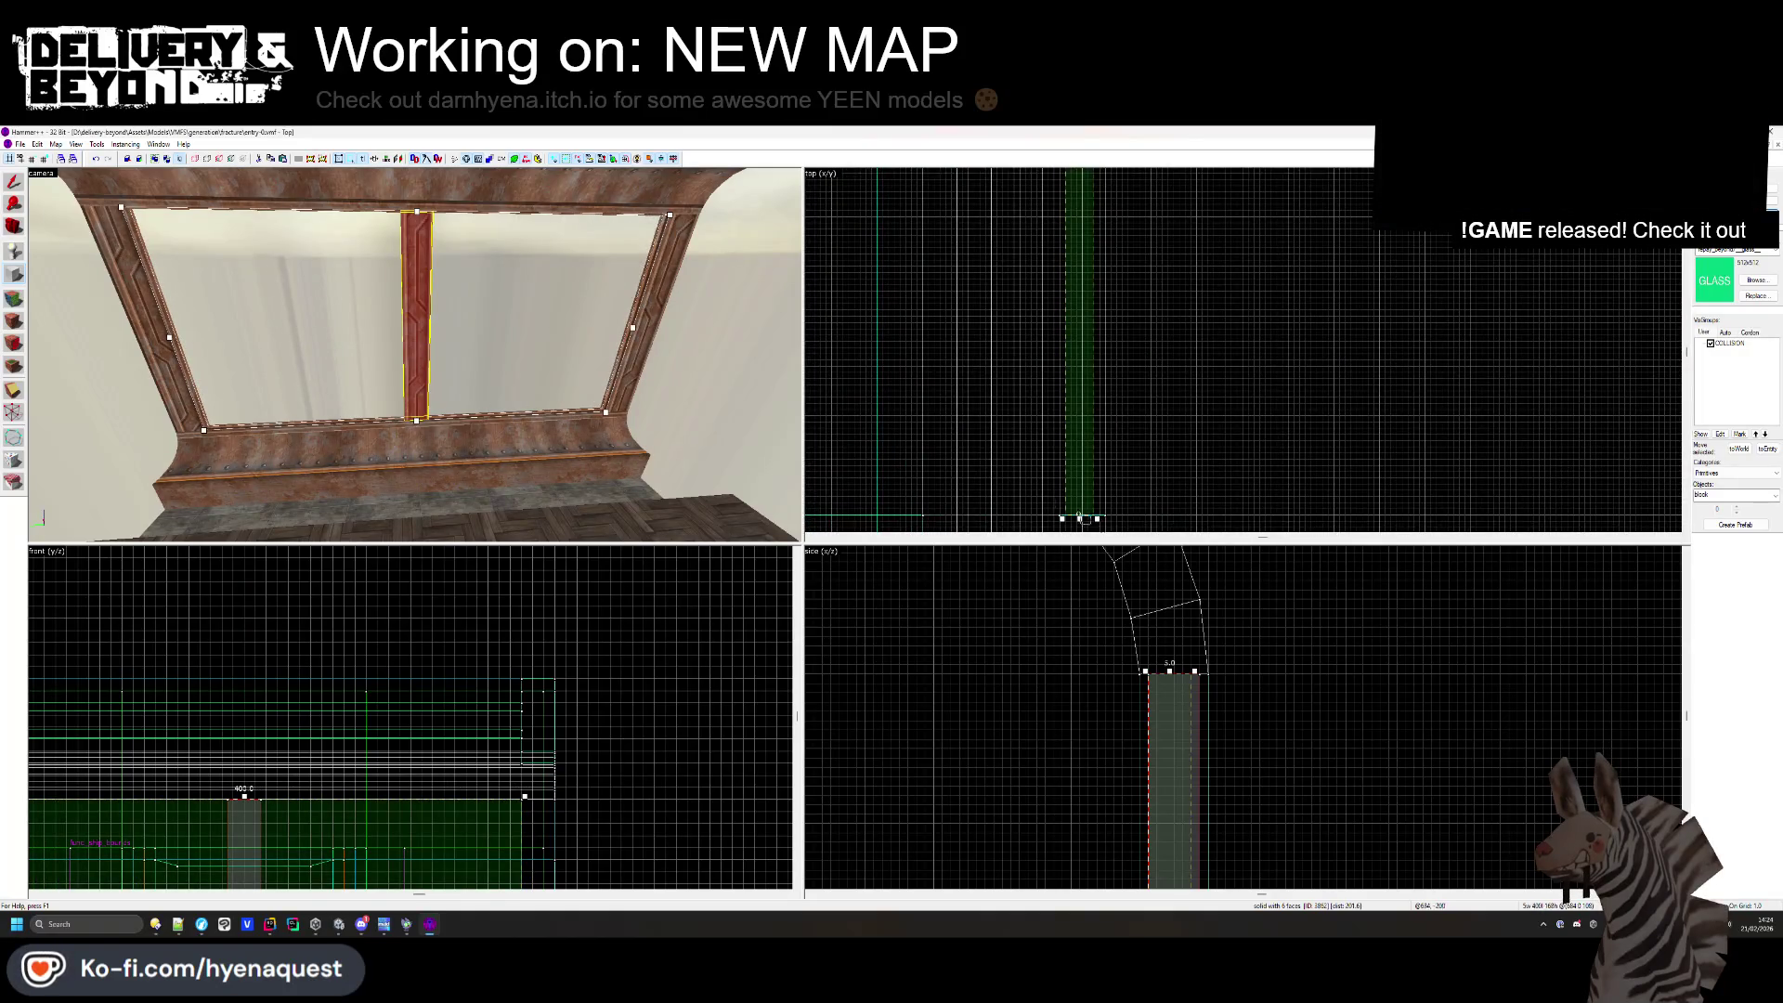
key("Return")
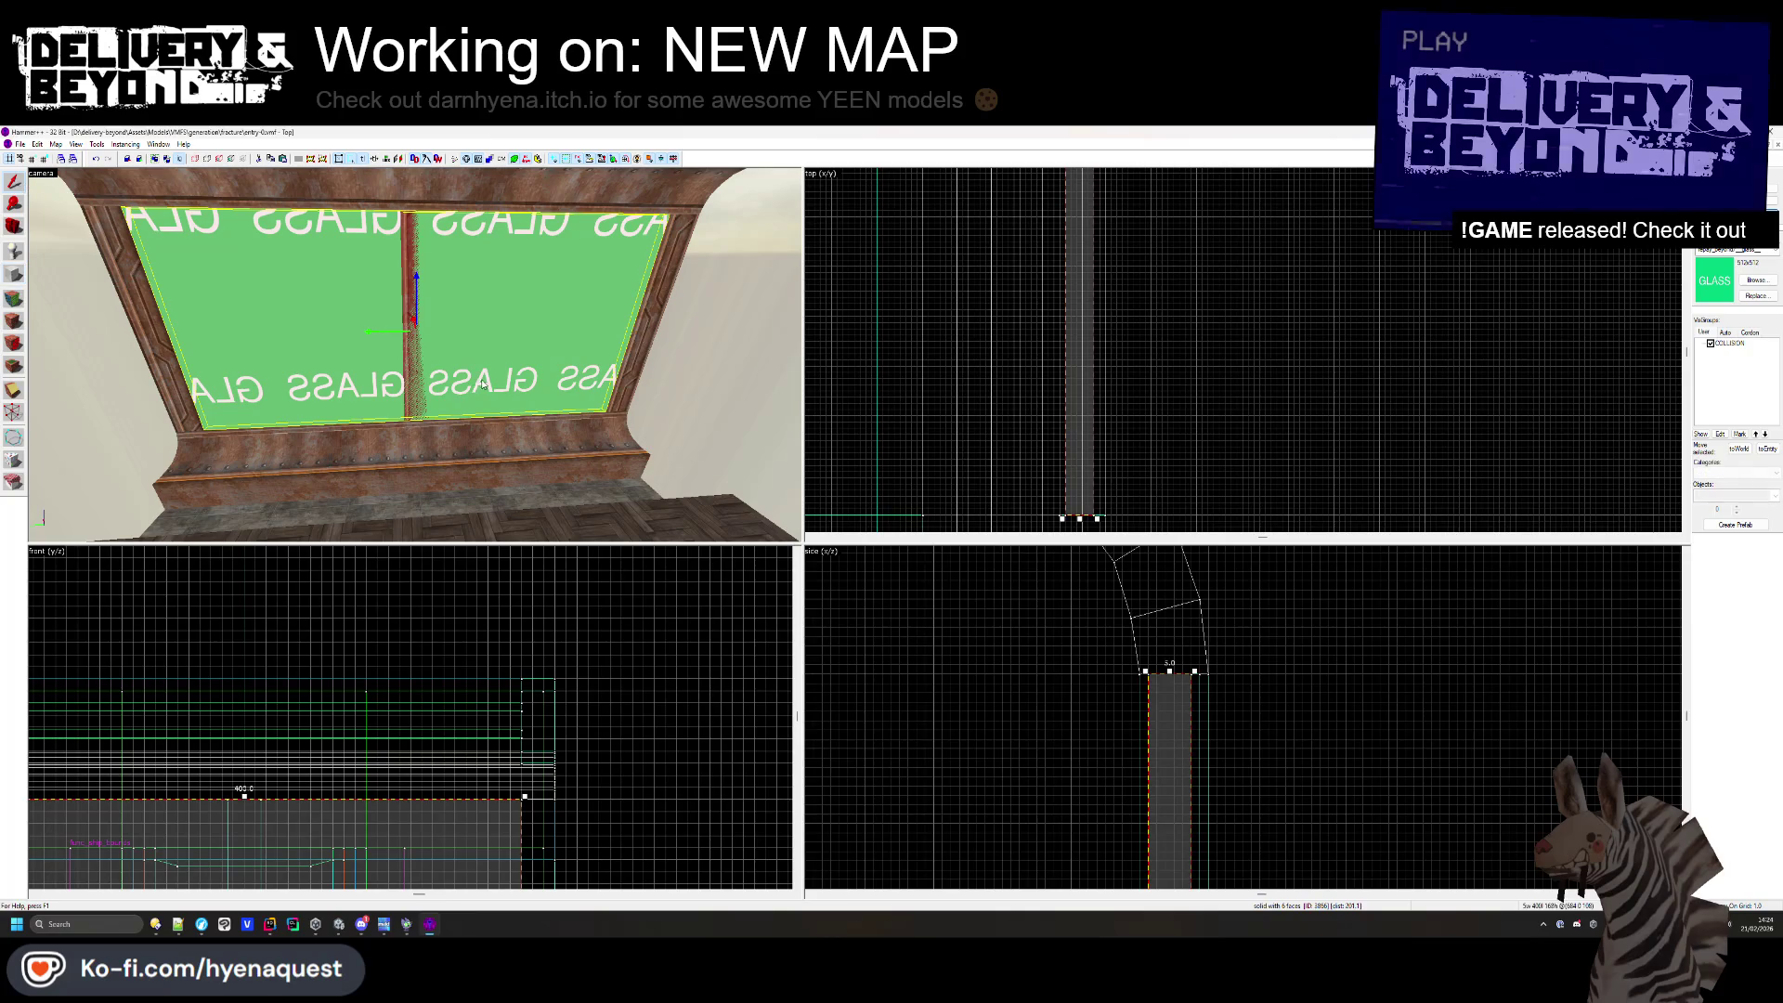
key("Escape")
key("z")
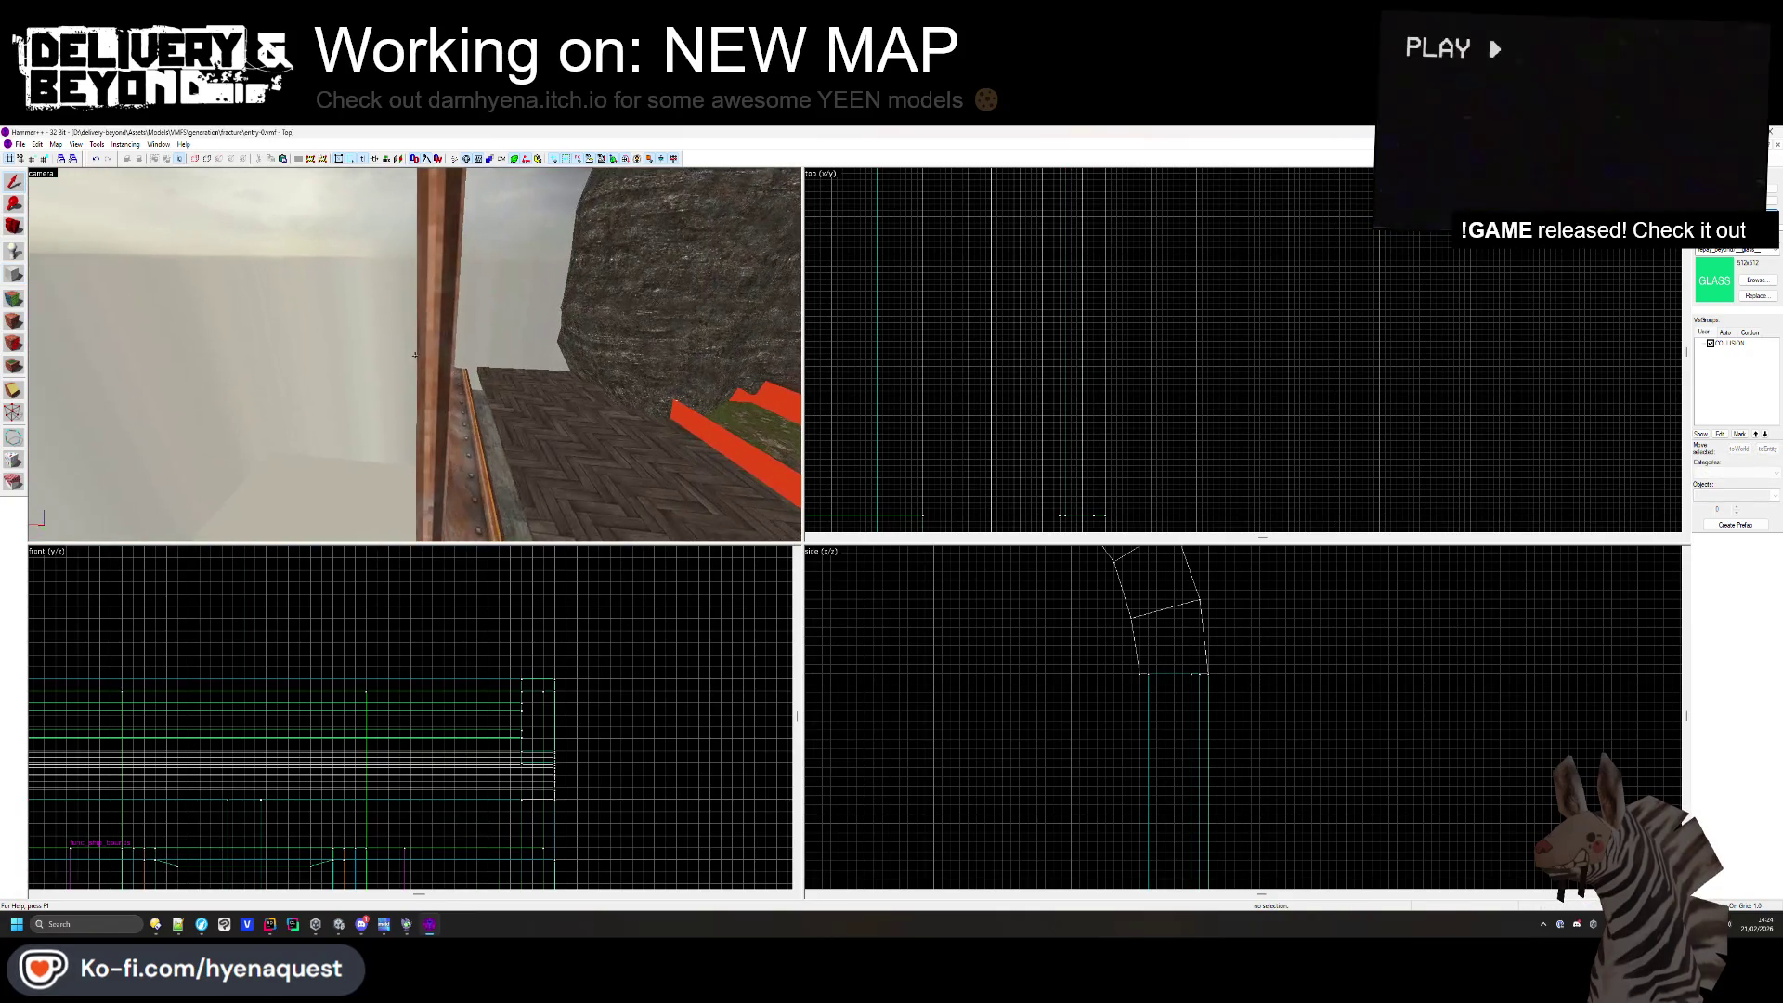
- Widen the middle wooden window post from 6 to 7 units
left_click(415, 355)
key("z")
scroll(1082, 281, "up", 3)
scroll(1082, 281, "up", 4)
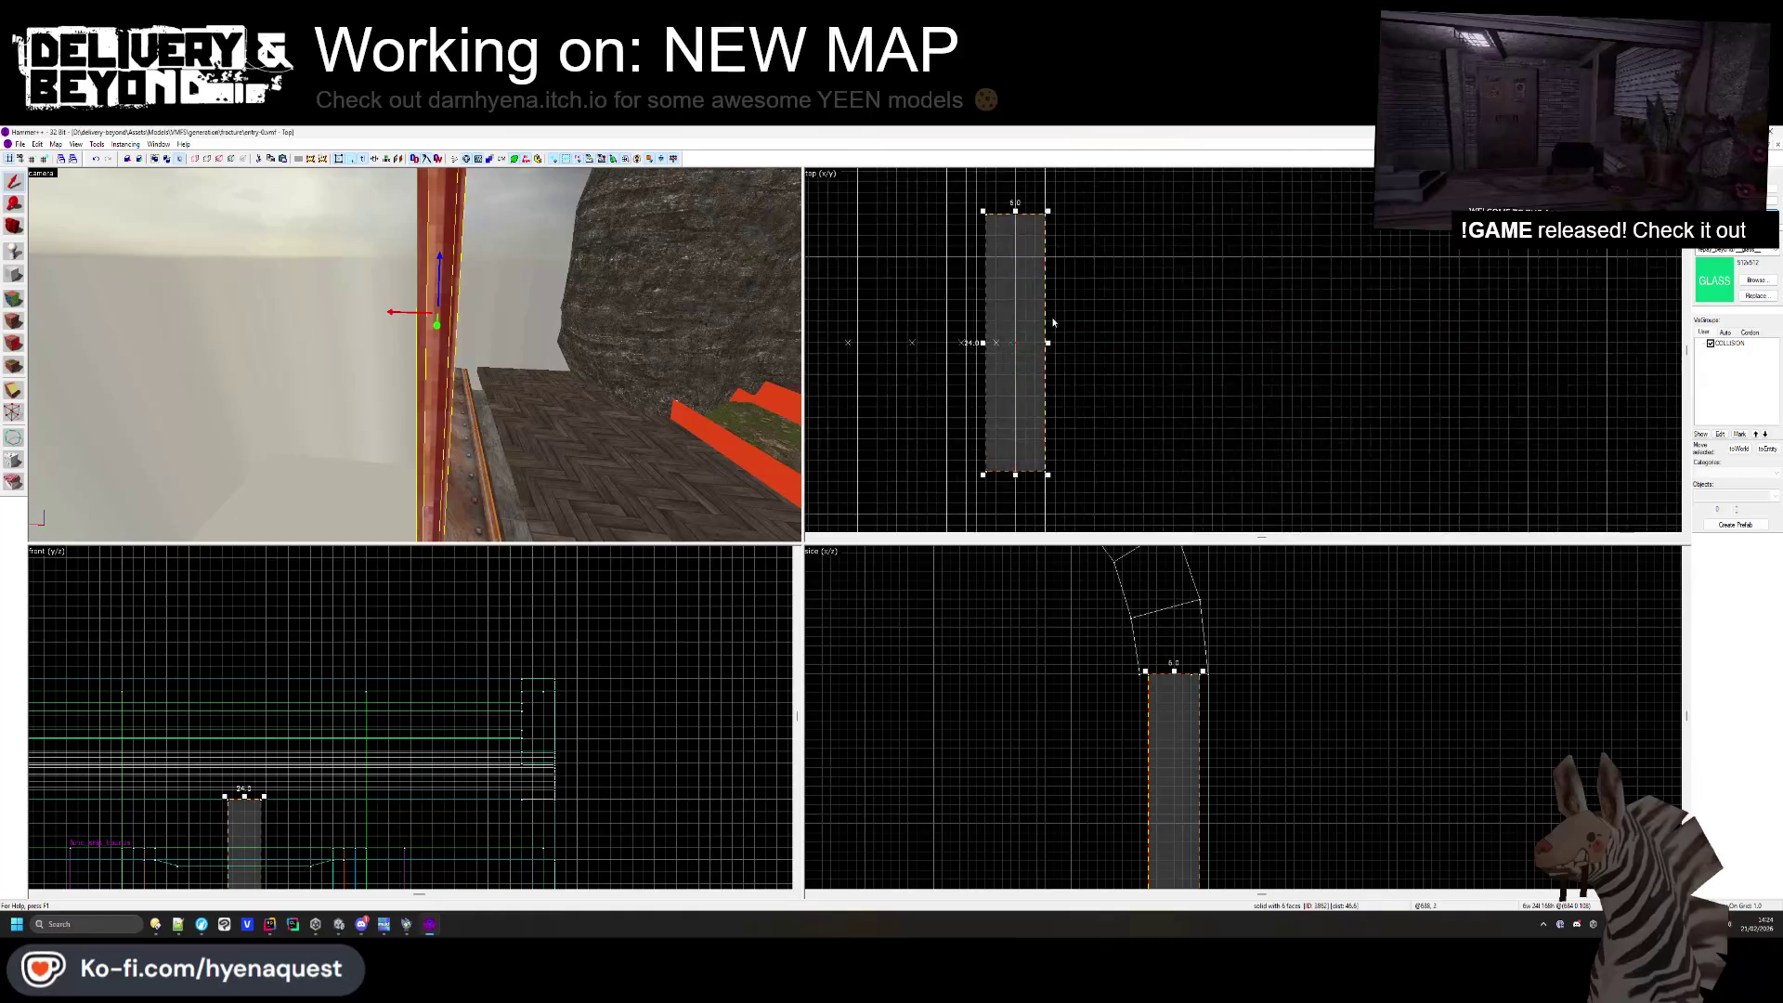
left_click_drag(1049, 343, 1054, 344)
key("Escape")
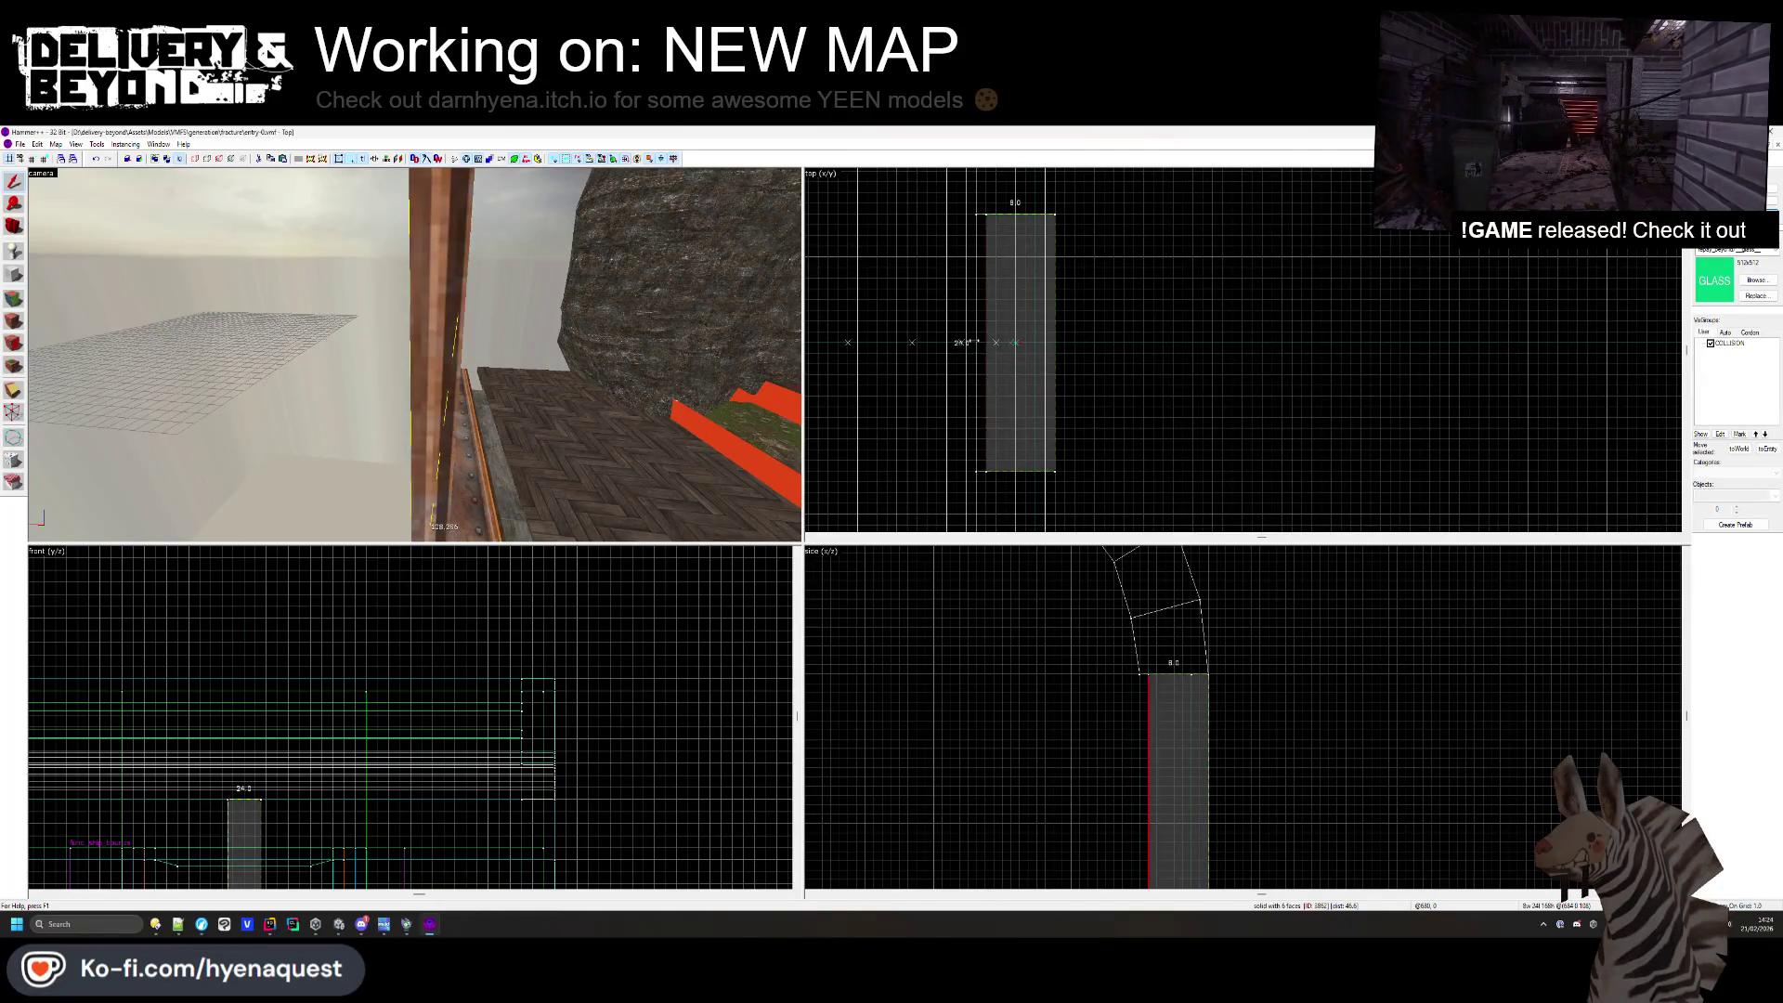
- Select the glass window brush and draw a new, lengthened block in the top view
key("z")
key("s")
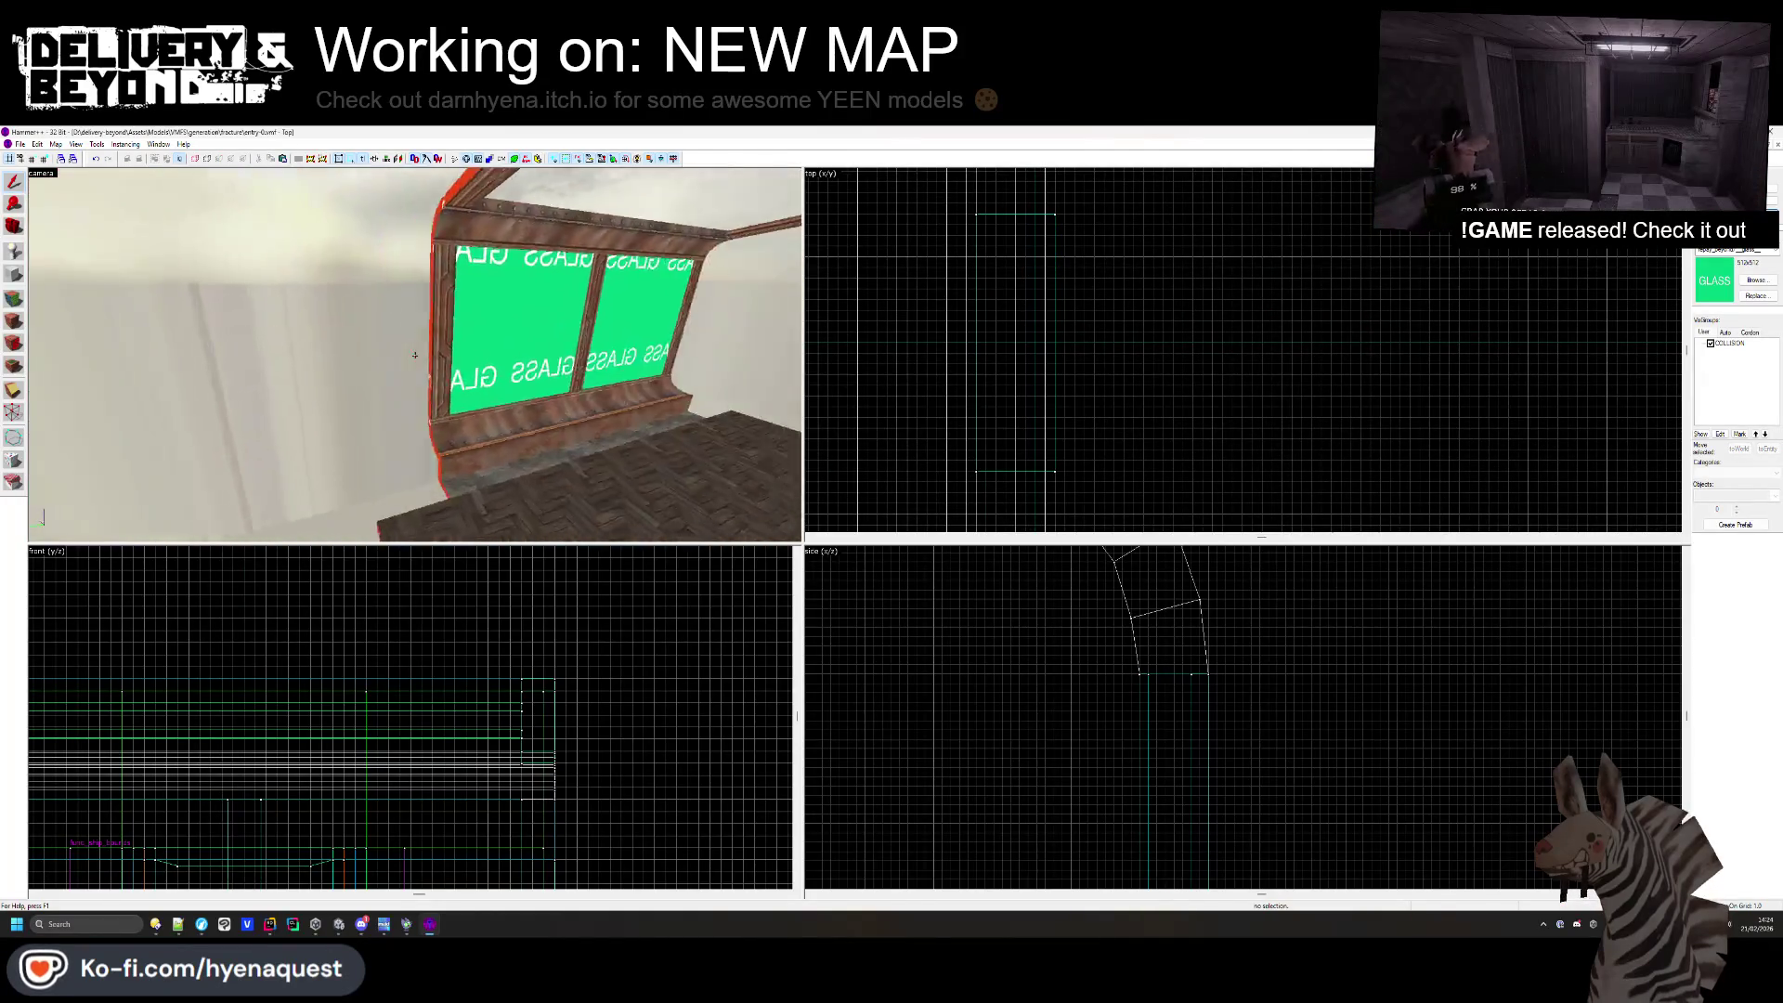
key("w")
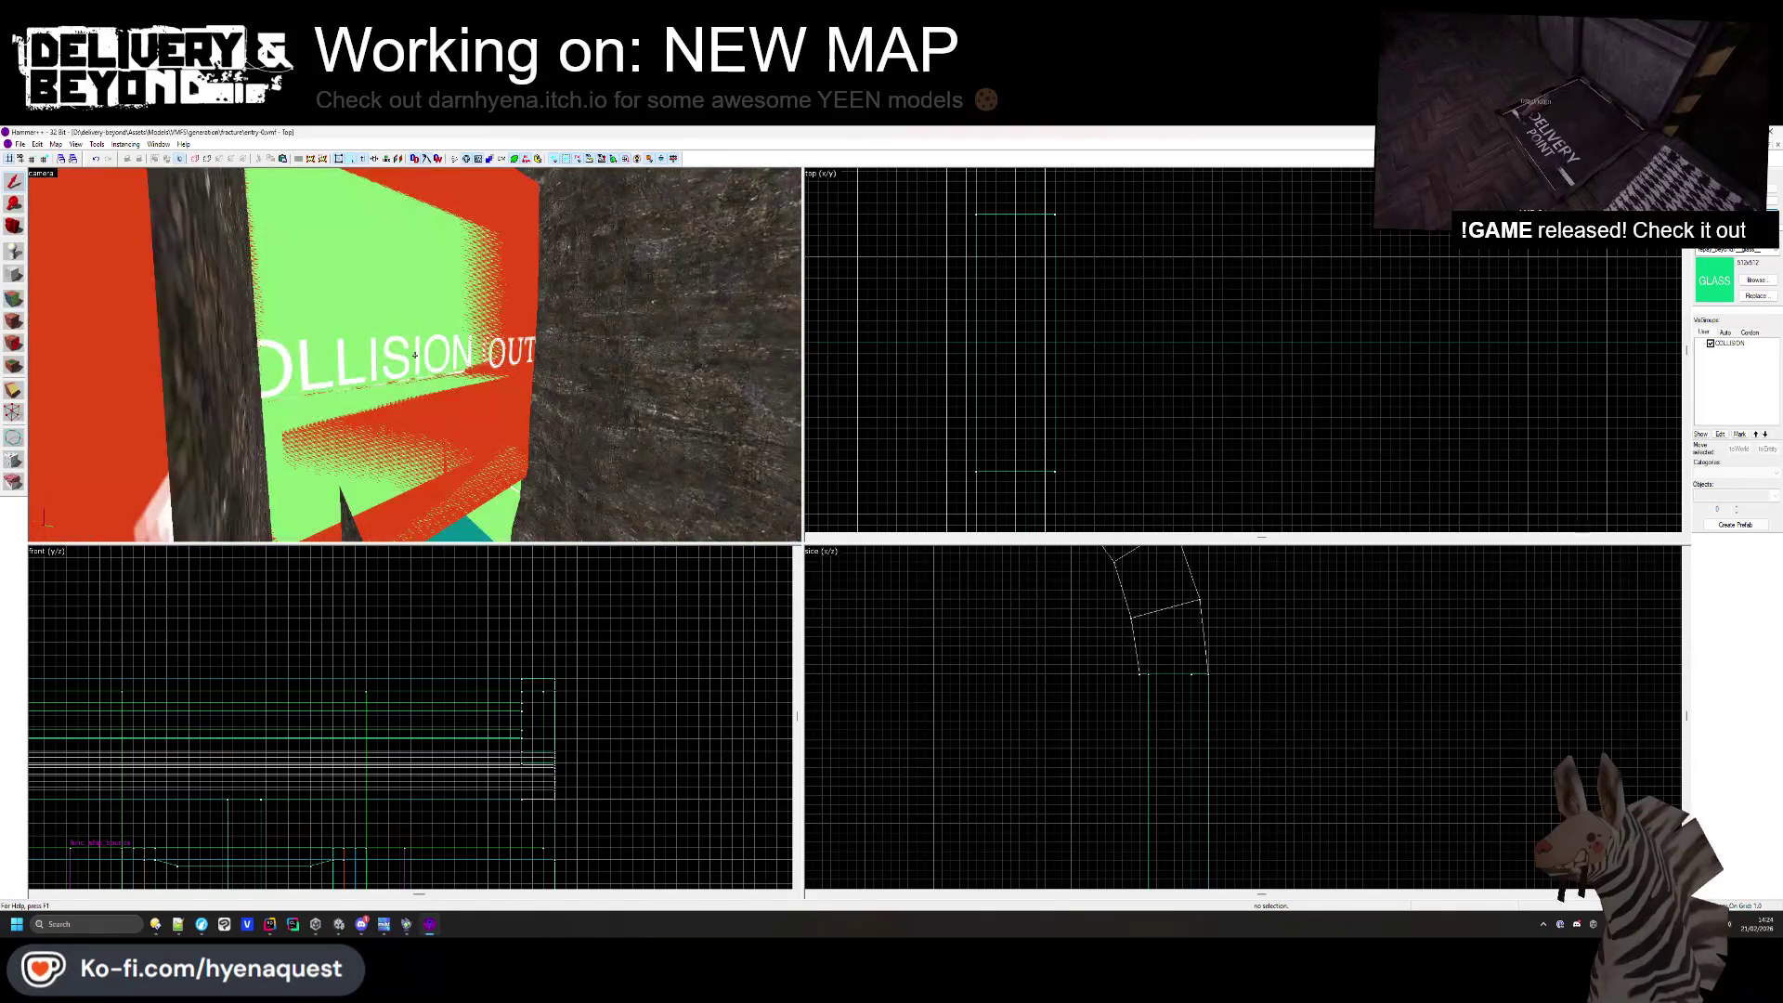
key("z")
left_click(418, 403)
key("shift+b")
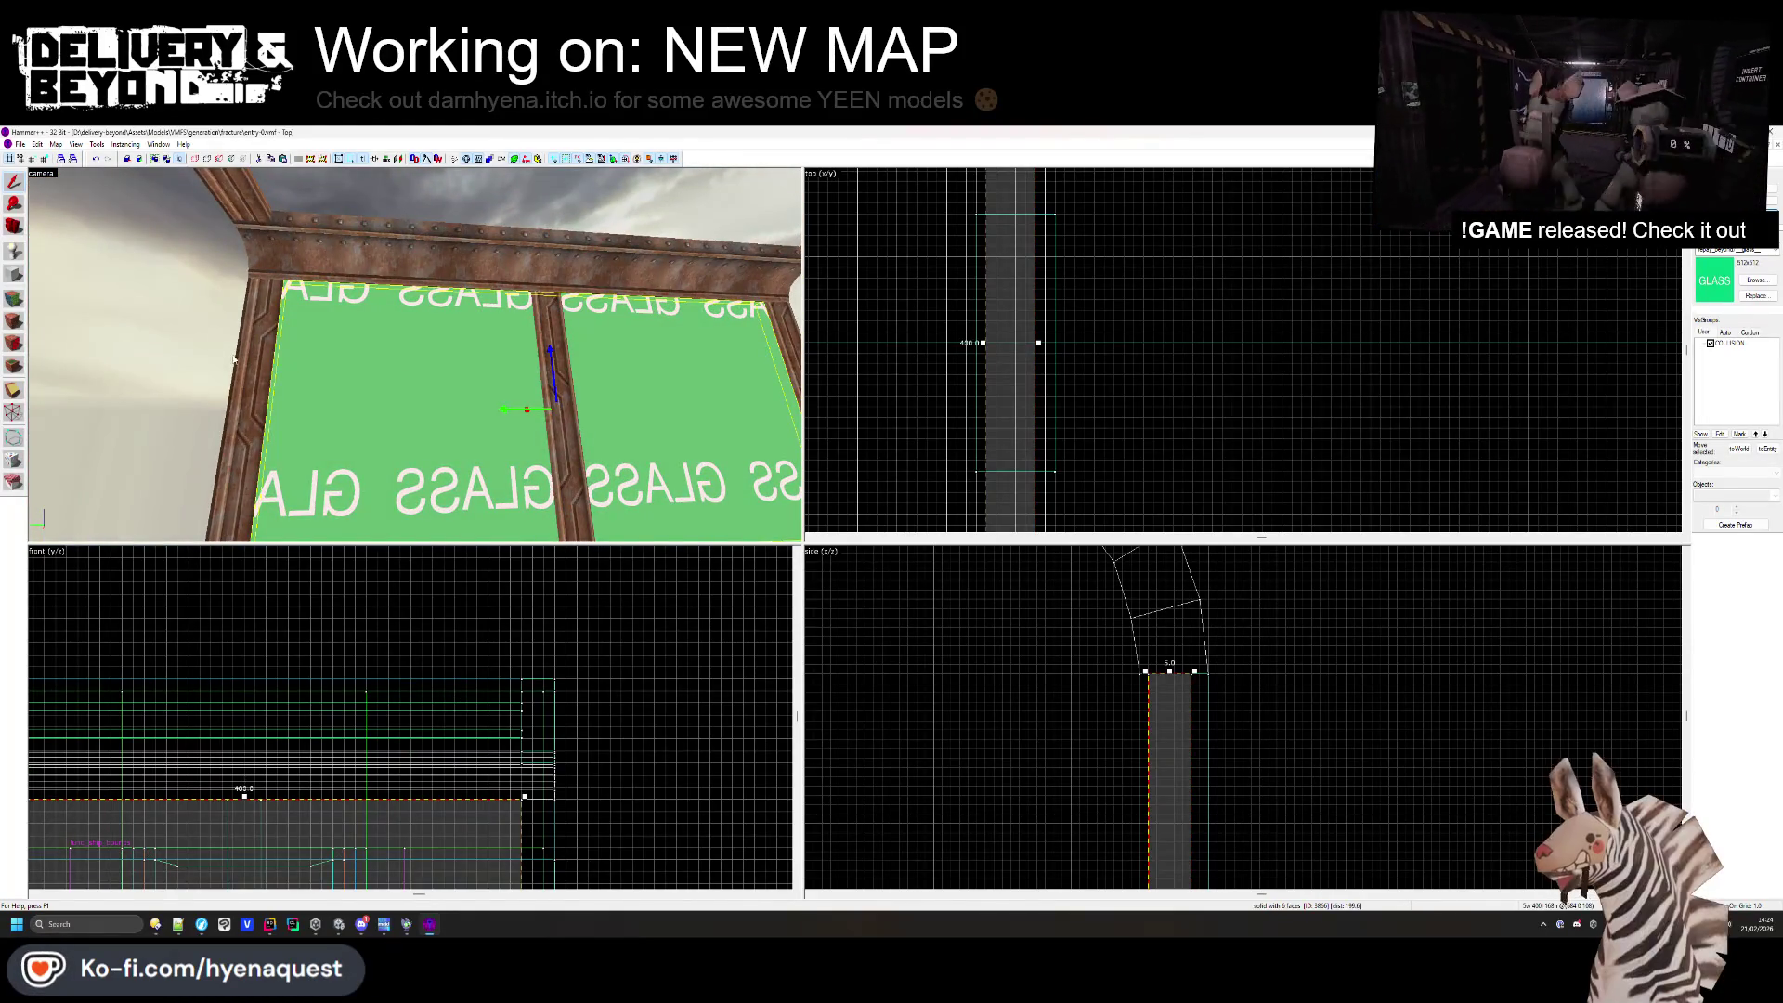
scroll(1169, 364, "down", 2)
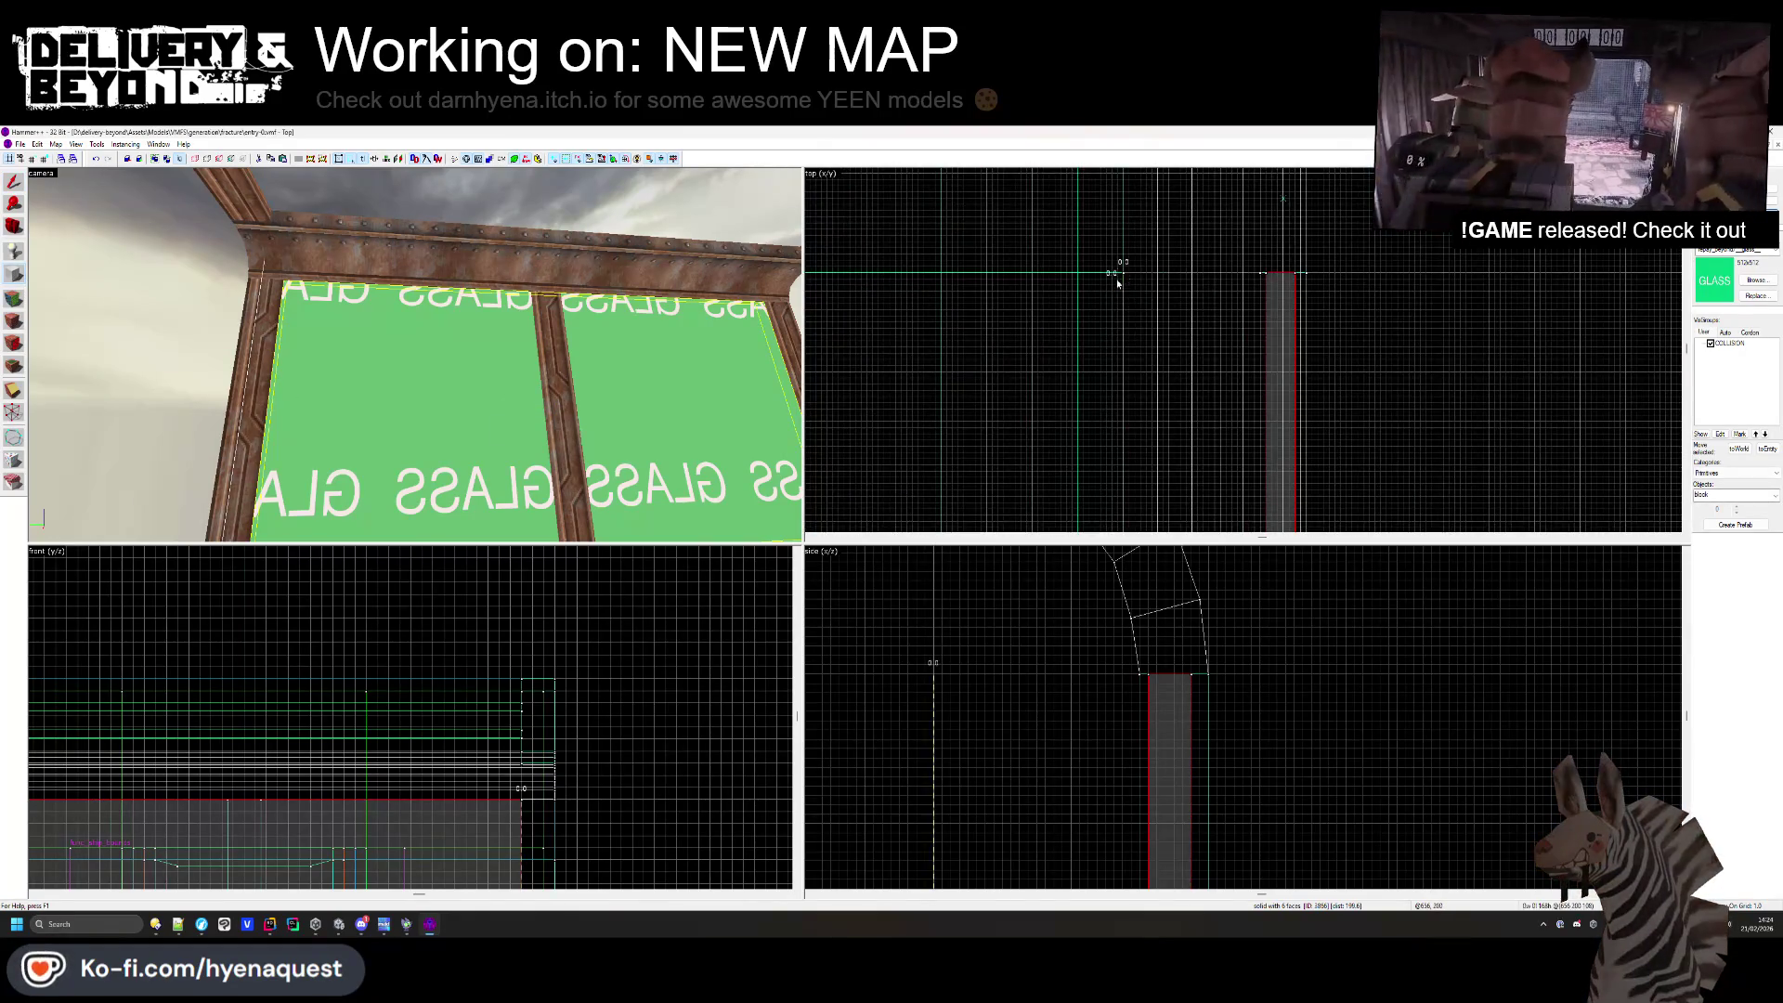
left_click_drag(1115, 271, 1182, 516)
scroll(1125, 350, "down", 3)
scroll(1125, 371, "up", 4)
mouse_move(1124, 350)
left_mouse_down()
mouse_move(1126, 402)
mouse_move(924, 439)
left_mouse_up()
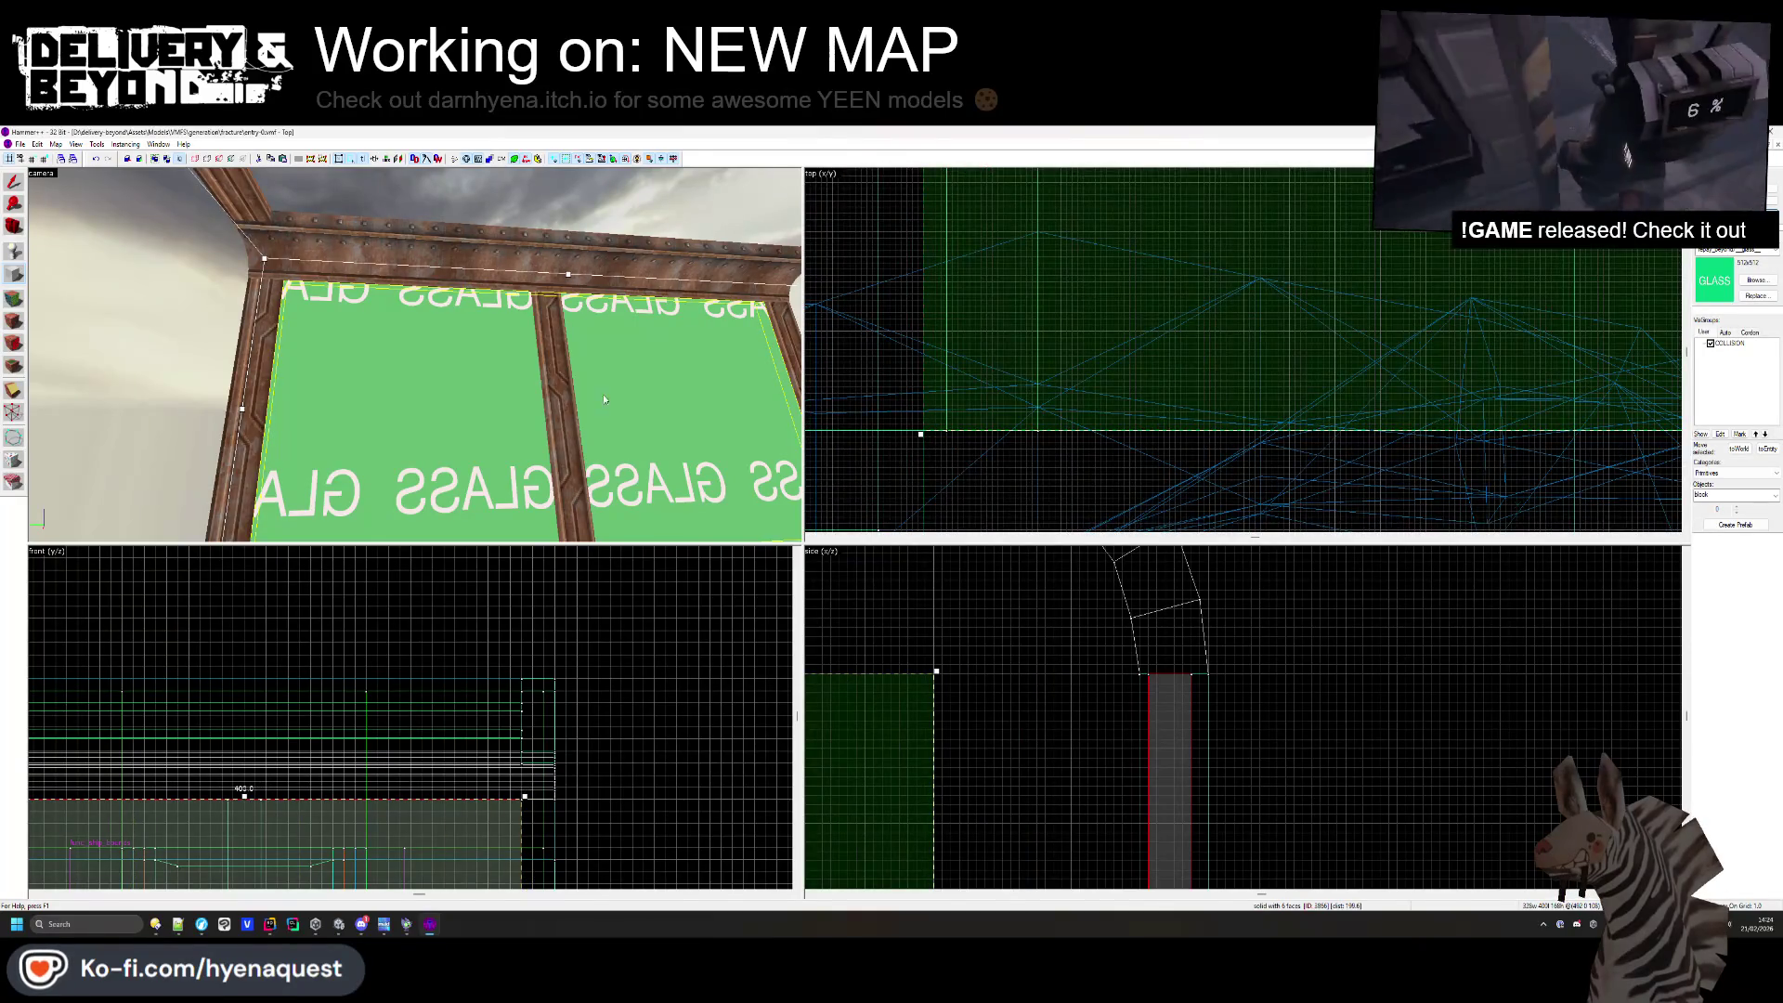
- Fit, raise and thin the new glass slab above the rock wall, then slant it into a sloping roof panel
key("z")
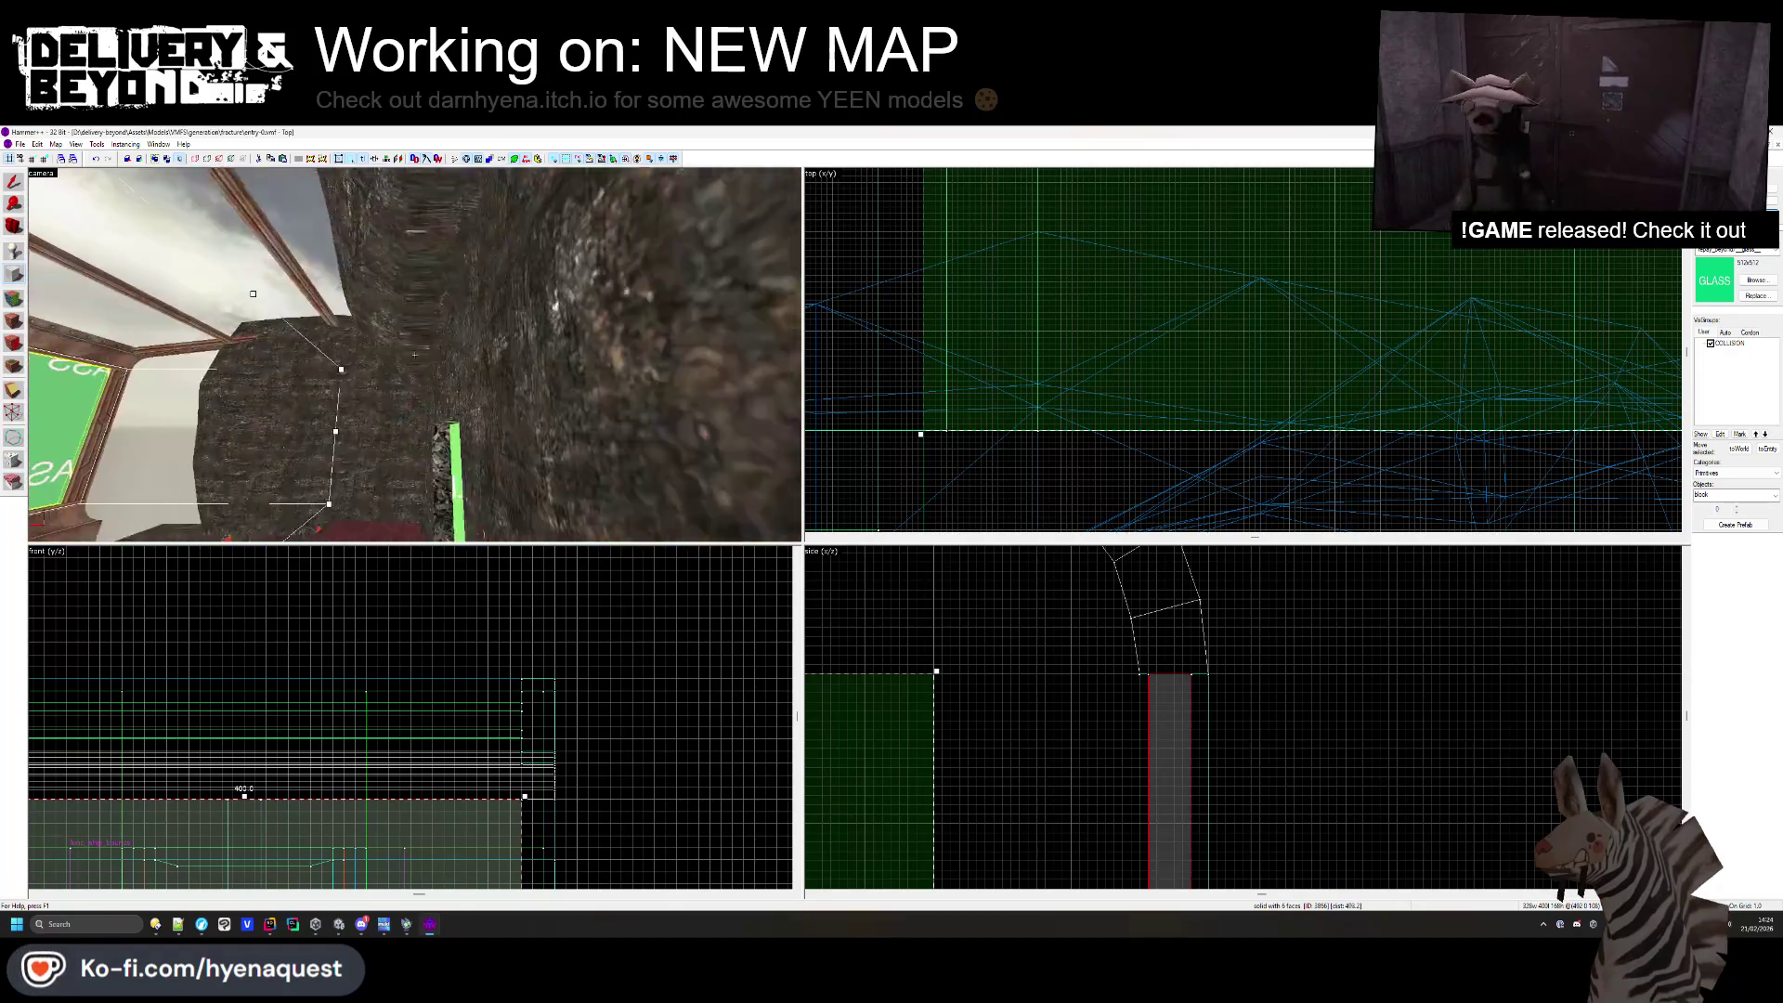
key("z")
scroll(1133, 351, "down", 5)
left_click_drag(1134, 351, 975, 317)
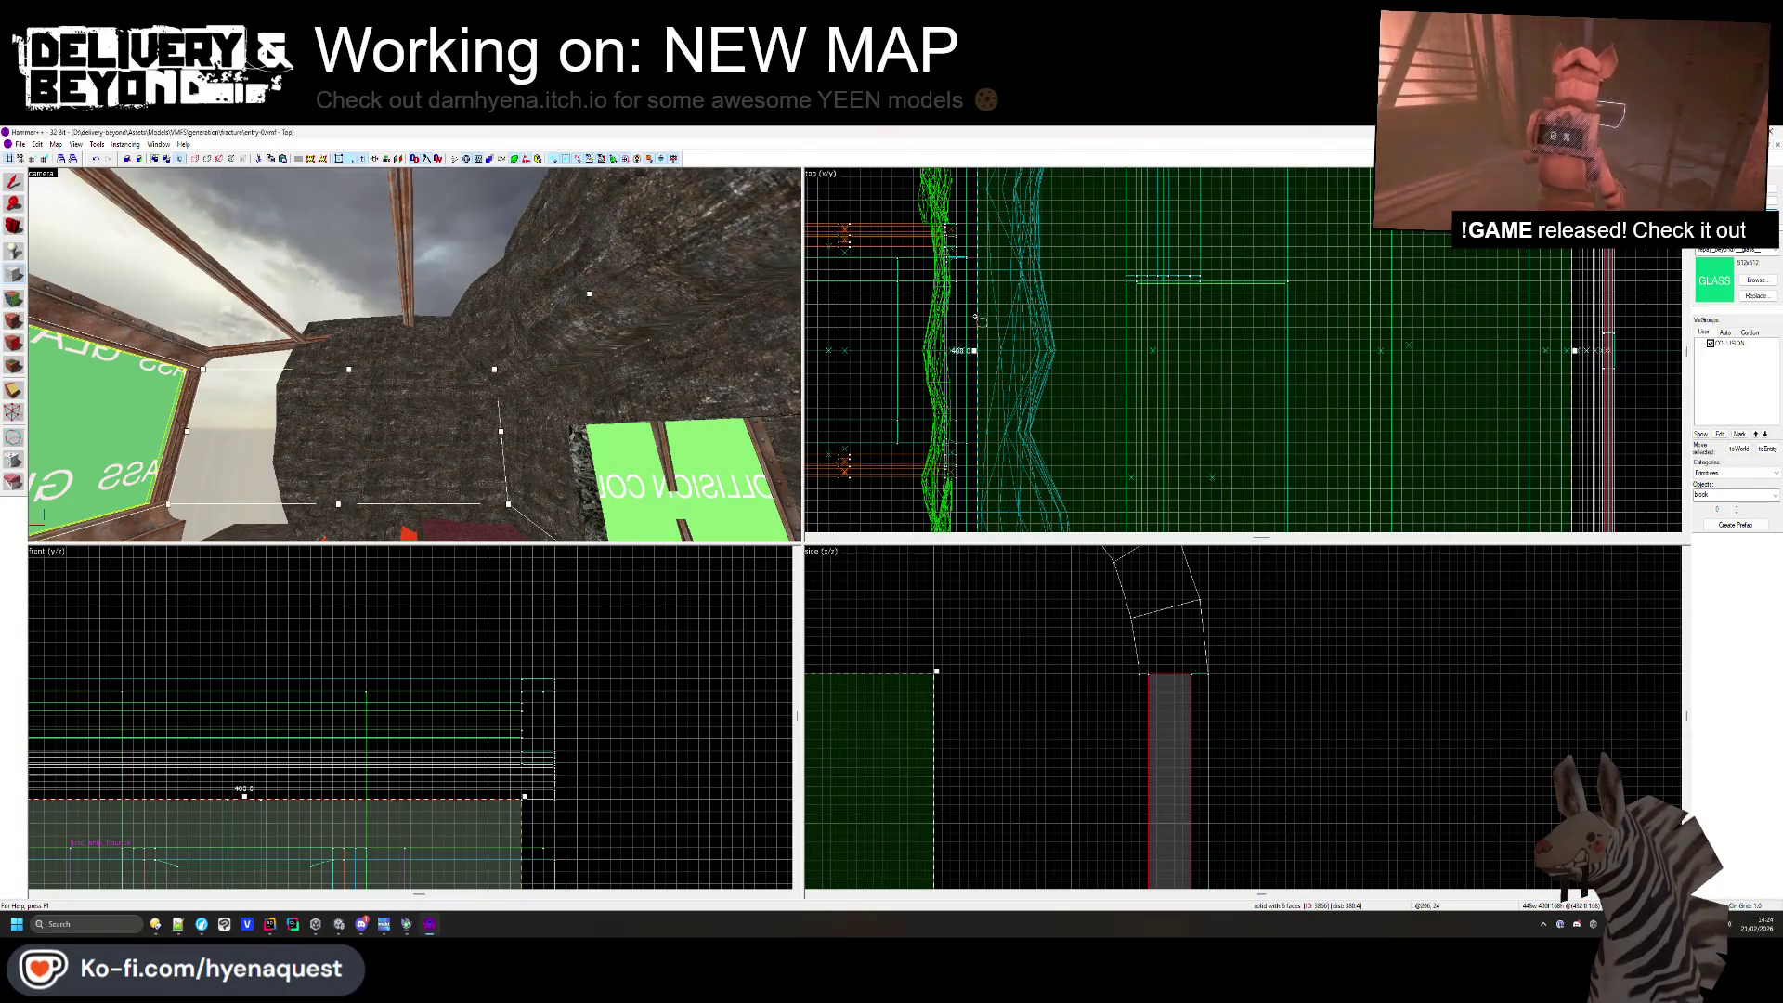
scroll(1135, 750, "down", 3)
left_click_drag(1106, 850, 1106, 719)
scroll(1207, 724, "up", 2)
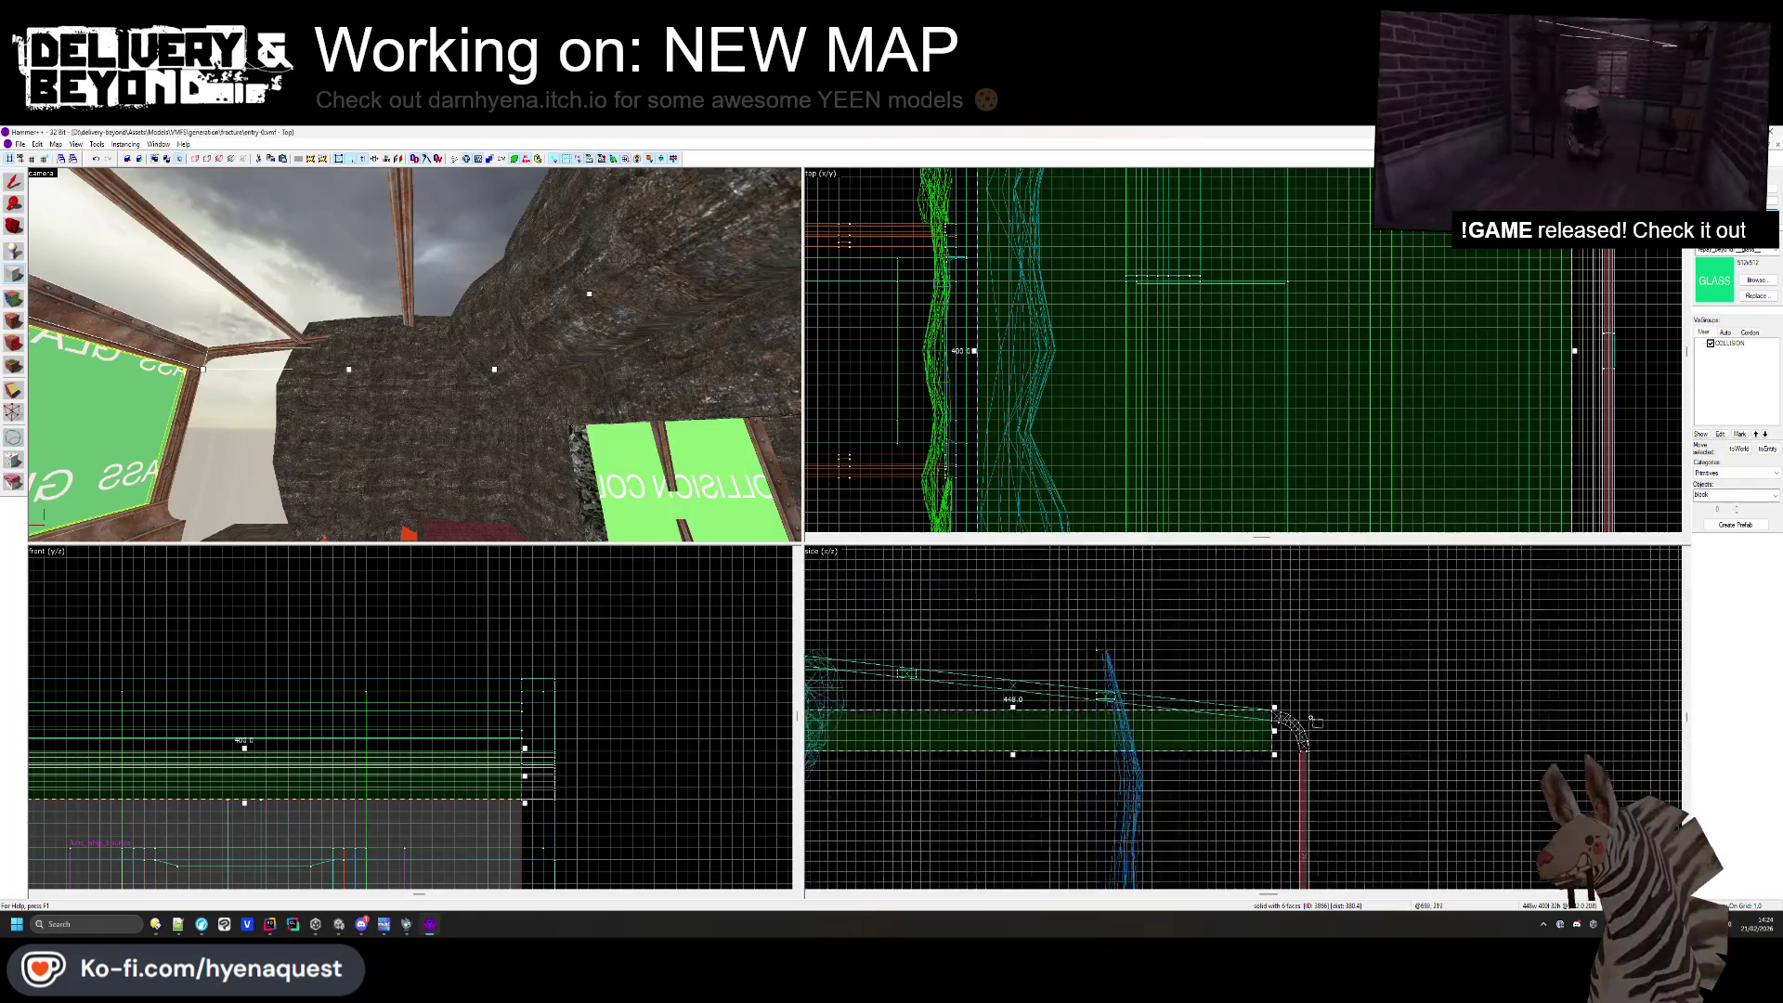
left_click_drag(1012, 755, 1012, 722)
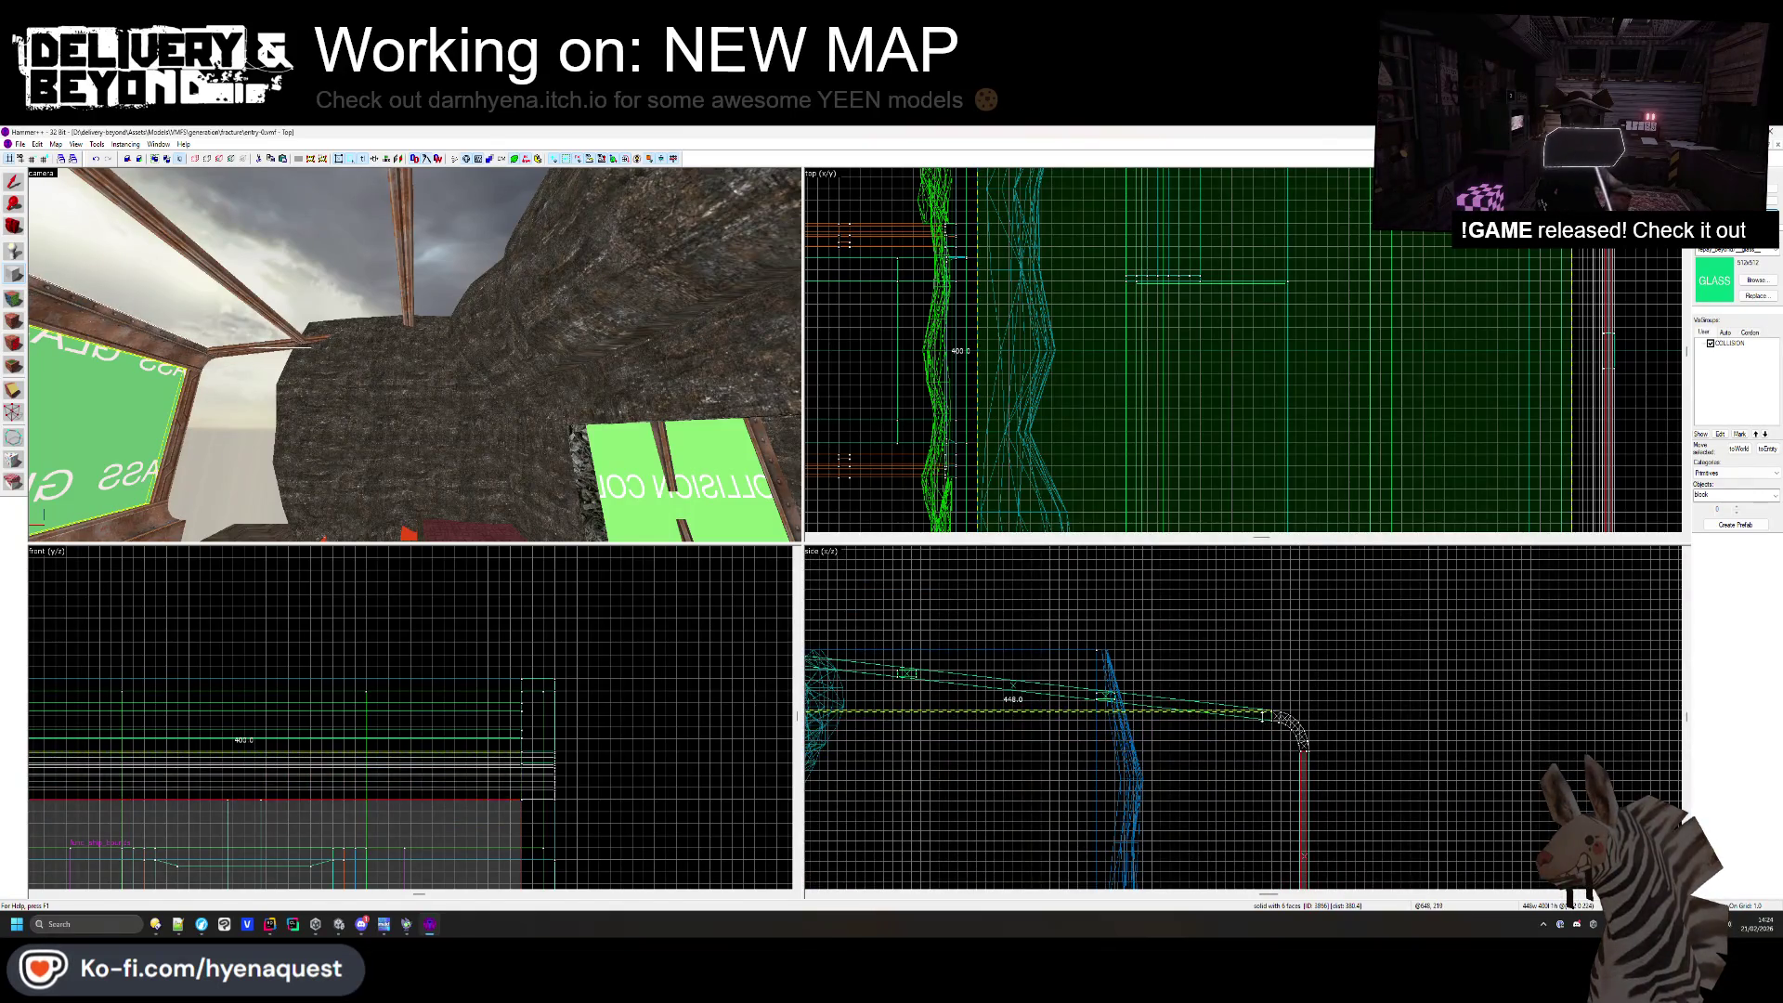
scroll(1273, 733, "up", 3)
scroll(1321, 769, "down", 3)
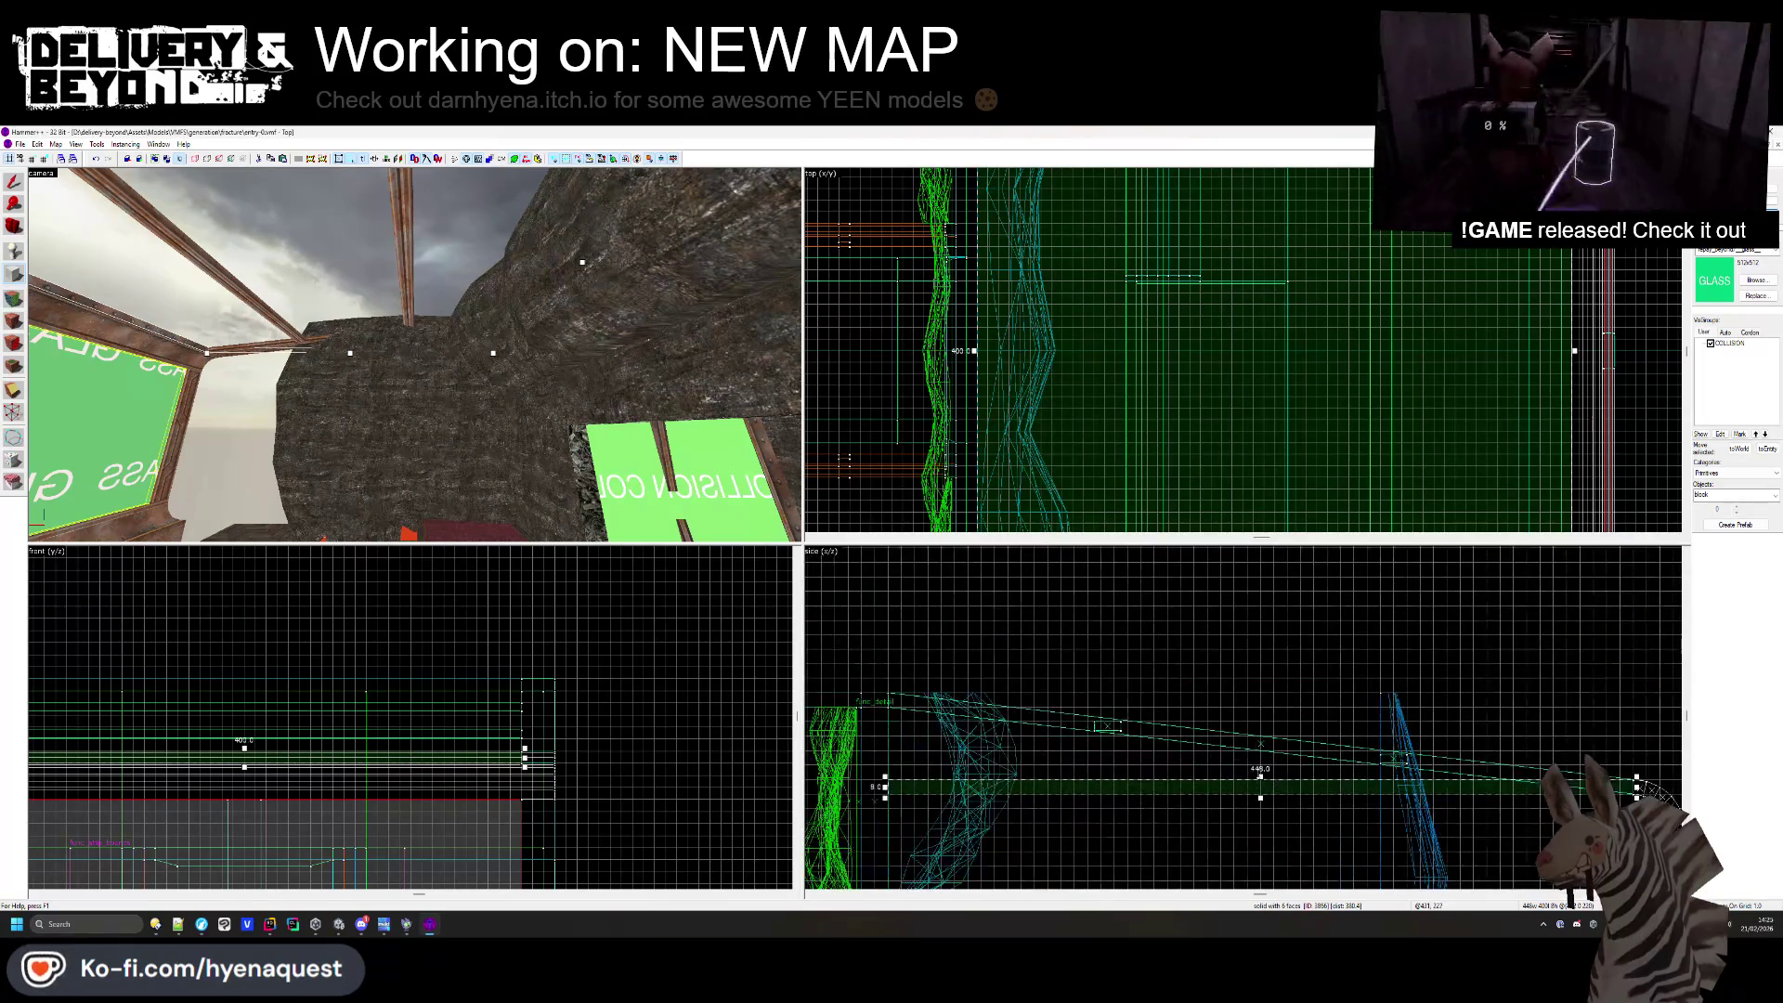
left_click_drag(884, 781, 887, 683)
key("shift+s")
mouse_move(982, 737)
left_mouse_down()
mouse_move(1253, 721)
mouse_move(1456, 767)
left_mouse_up()
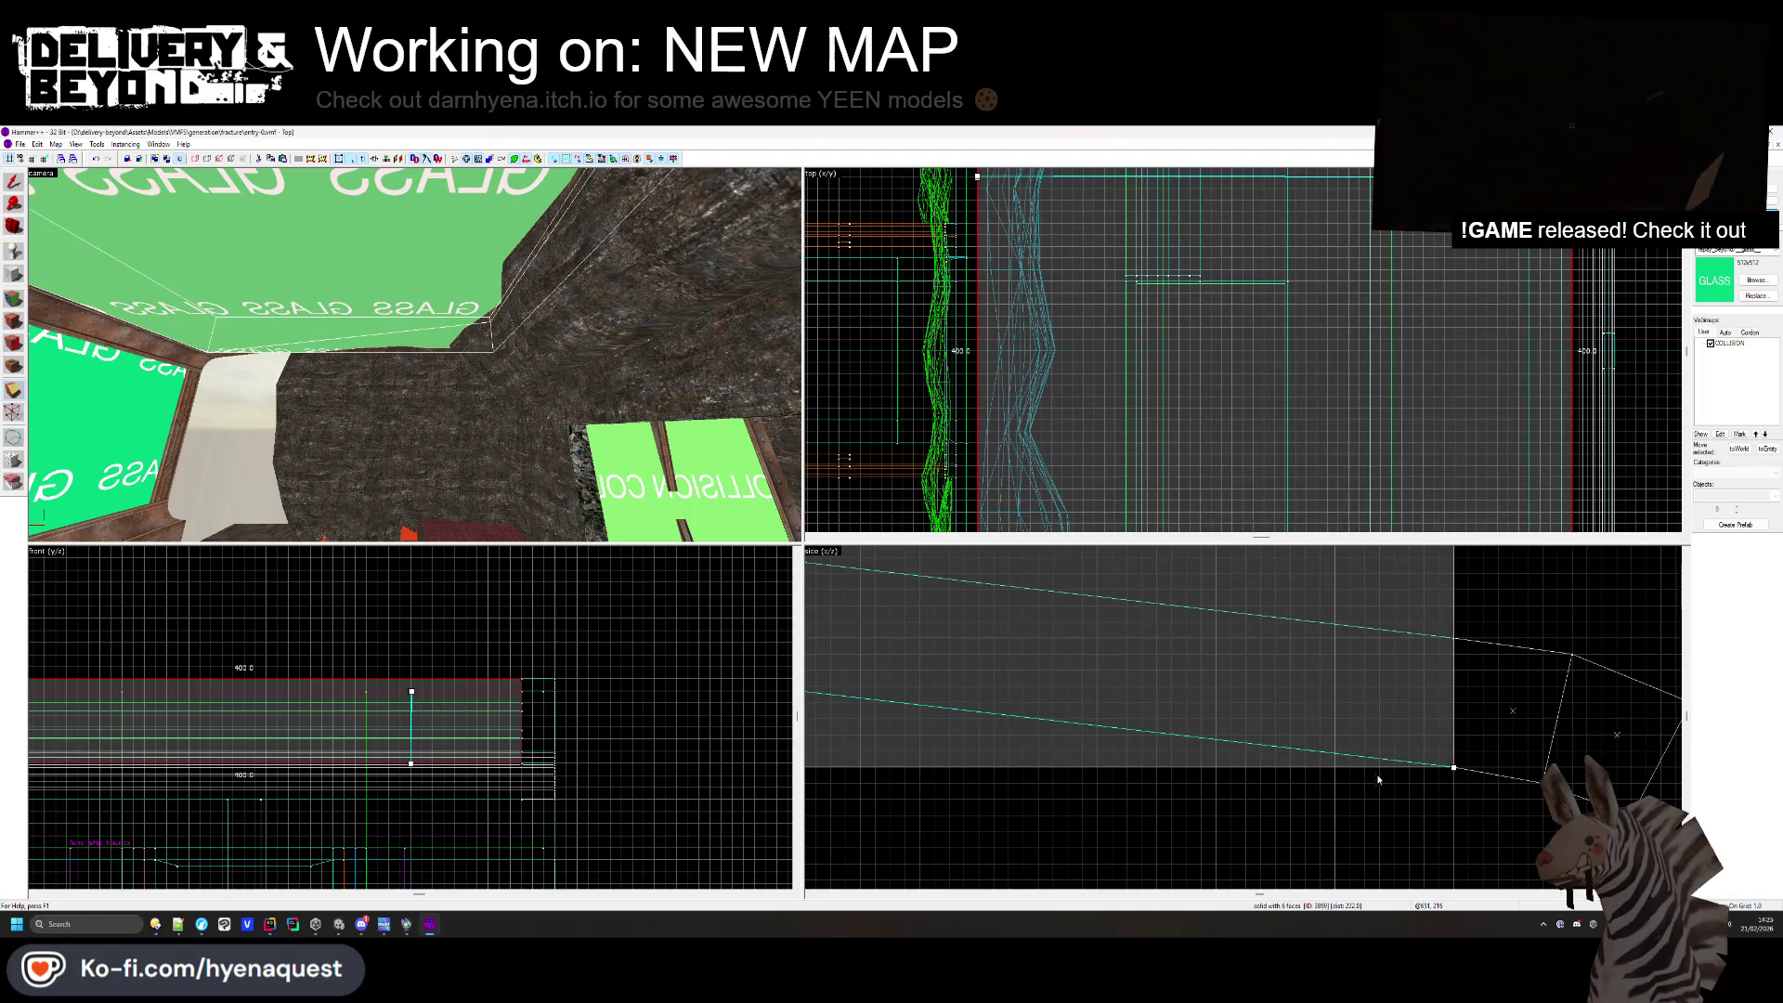
- Select the new glass slab as a whole solid and centre the 3D view on it
left_click(1378, 780)
left_click(1367, 775)
scroll(1367, 774, "down", 2)
scroll(1062, 743, "up", 3)
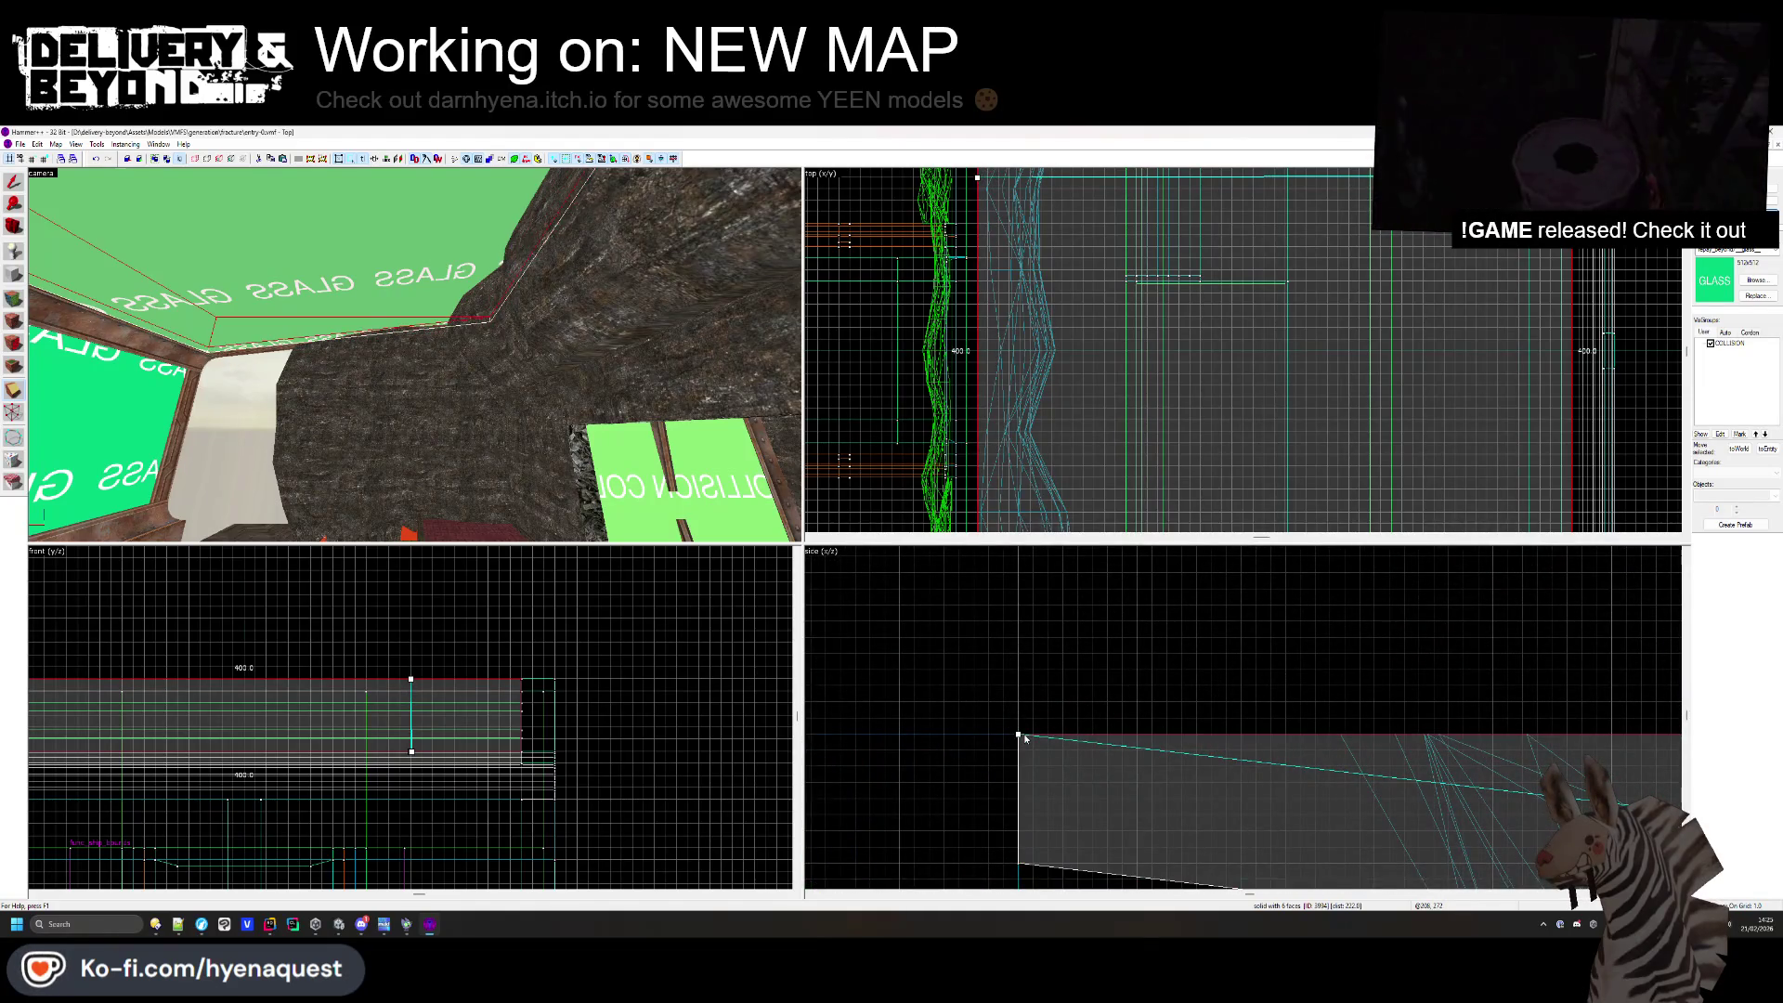
key("shift+s")
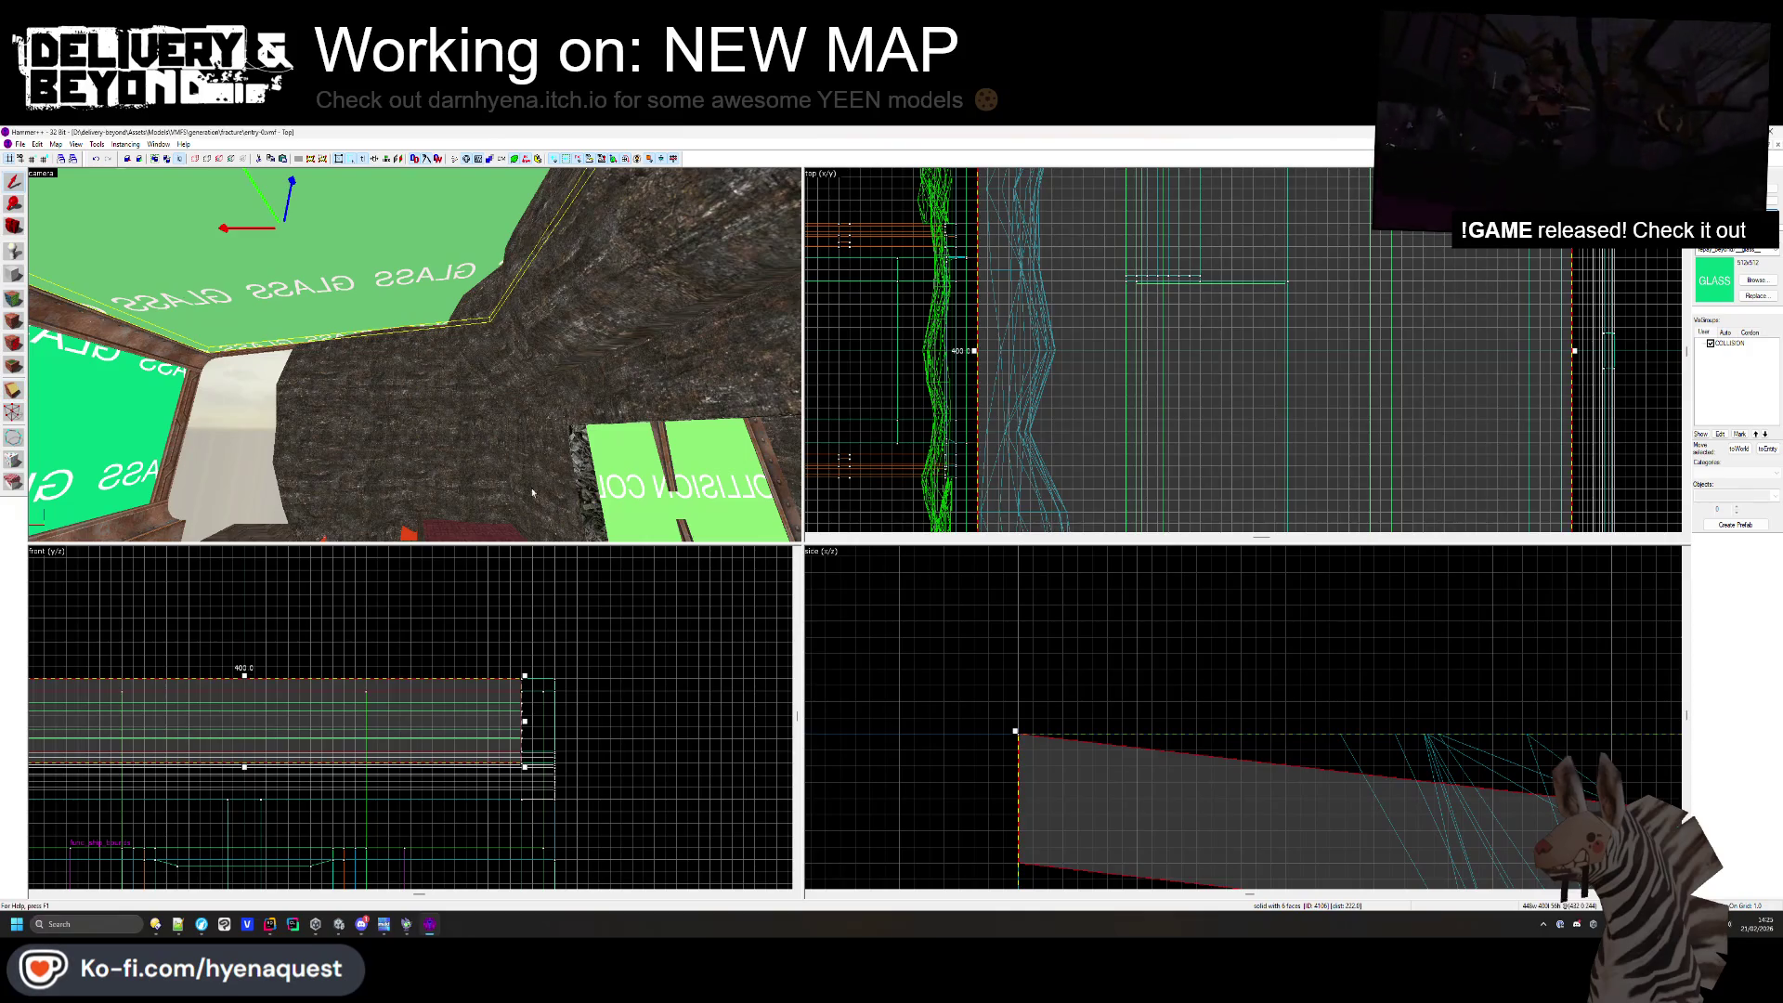
key("ctrl+shift+e")
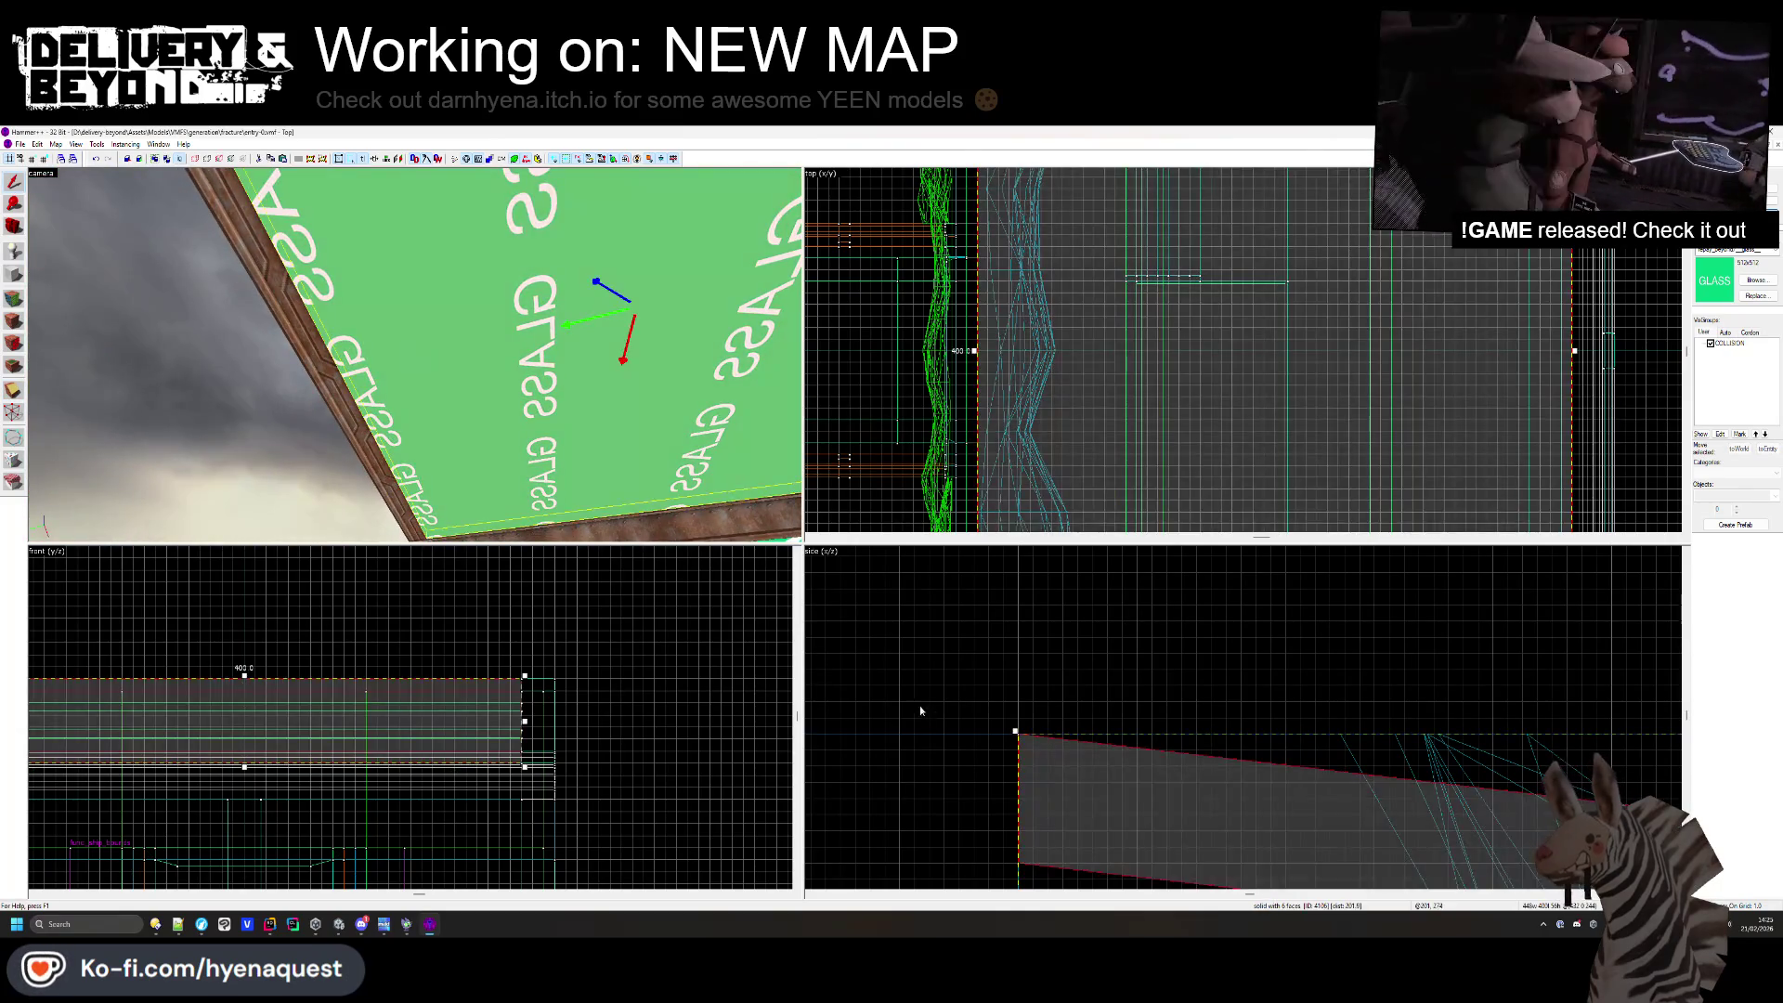
- Switch to the Vertex tool so the glass slab's corner handles appear
scroll(922, 711, "down", 3)
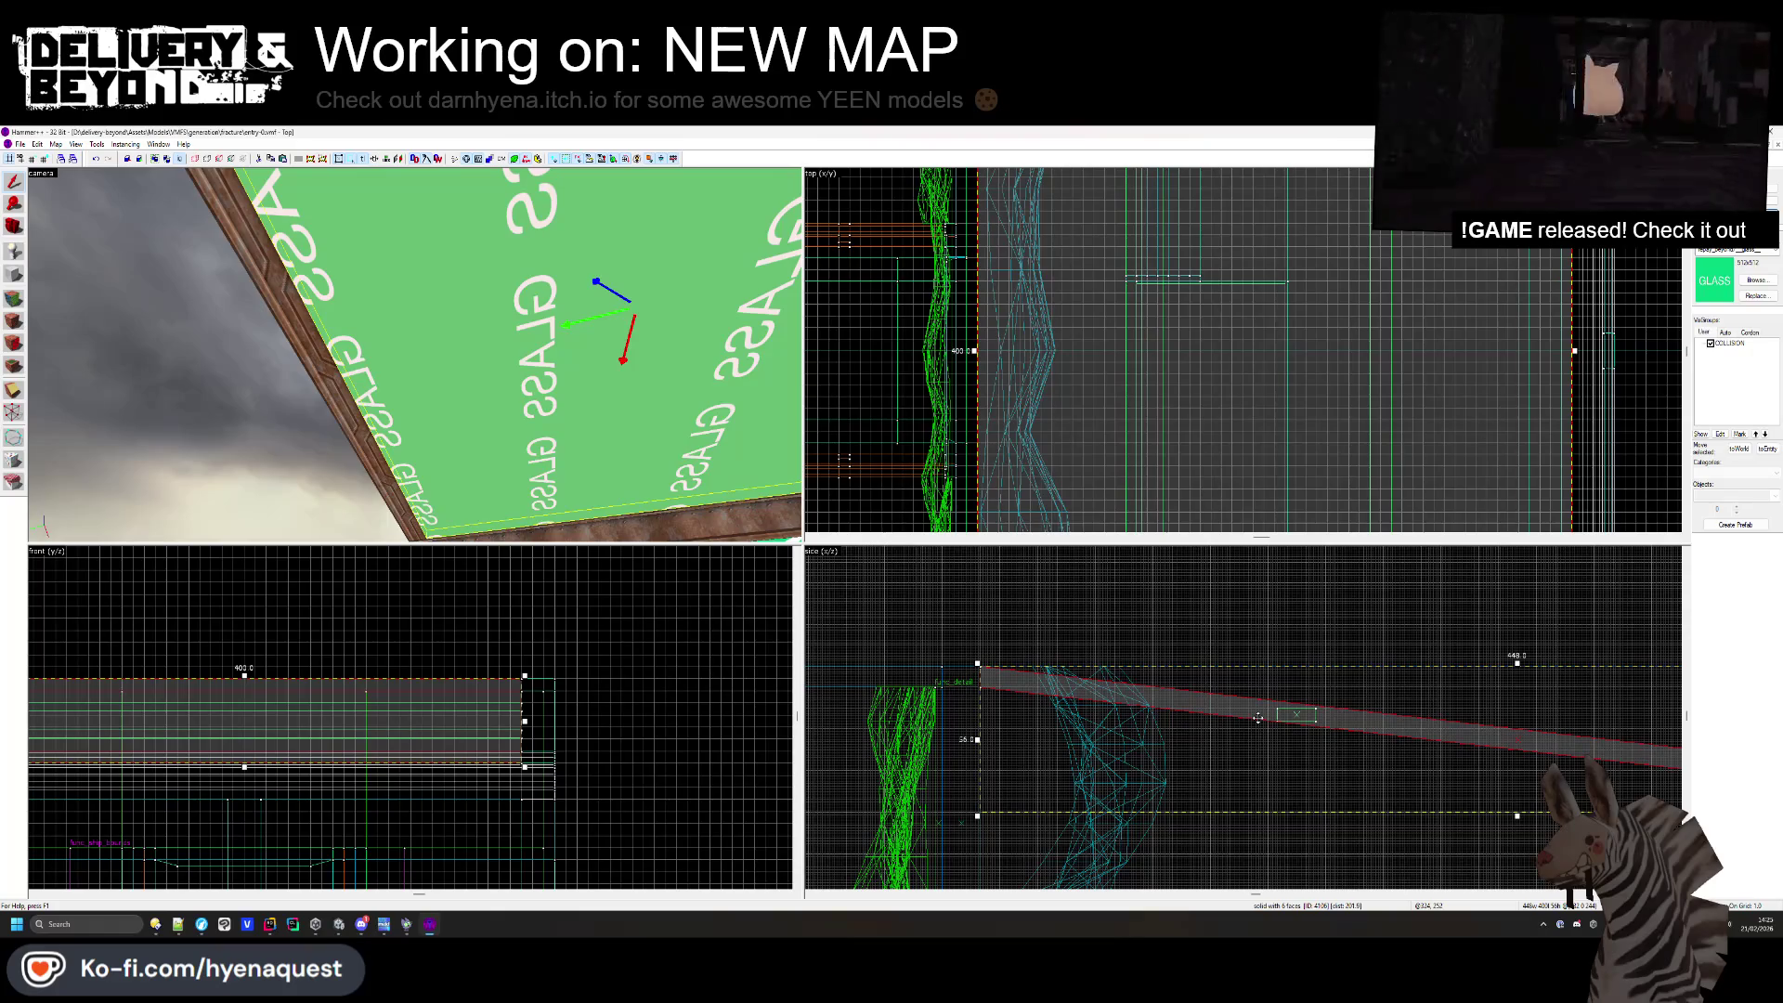
scroll(1058, 730, "down", 2)
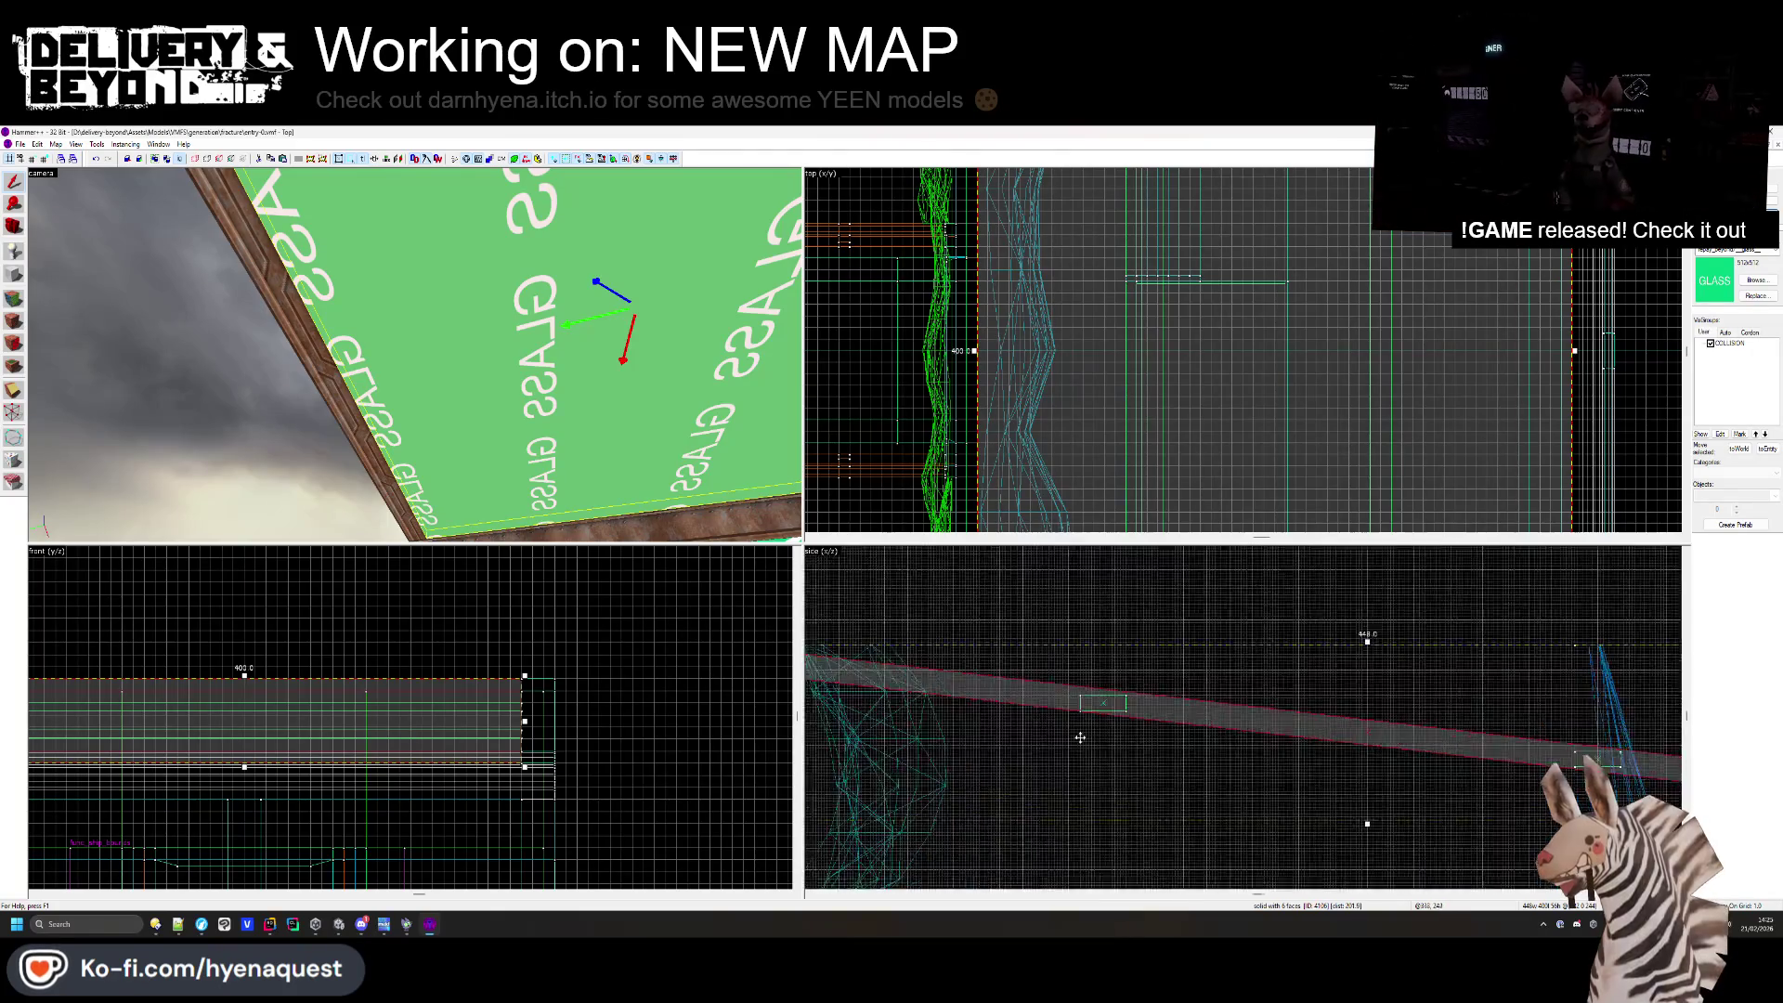
scroll(1354, 751, "up", 4)
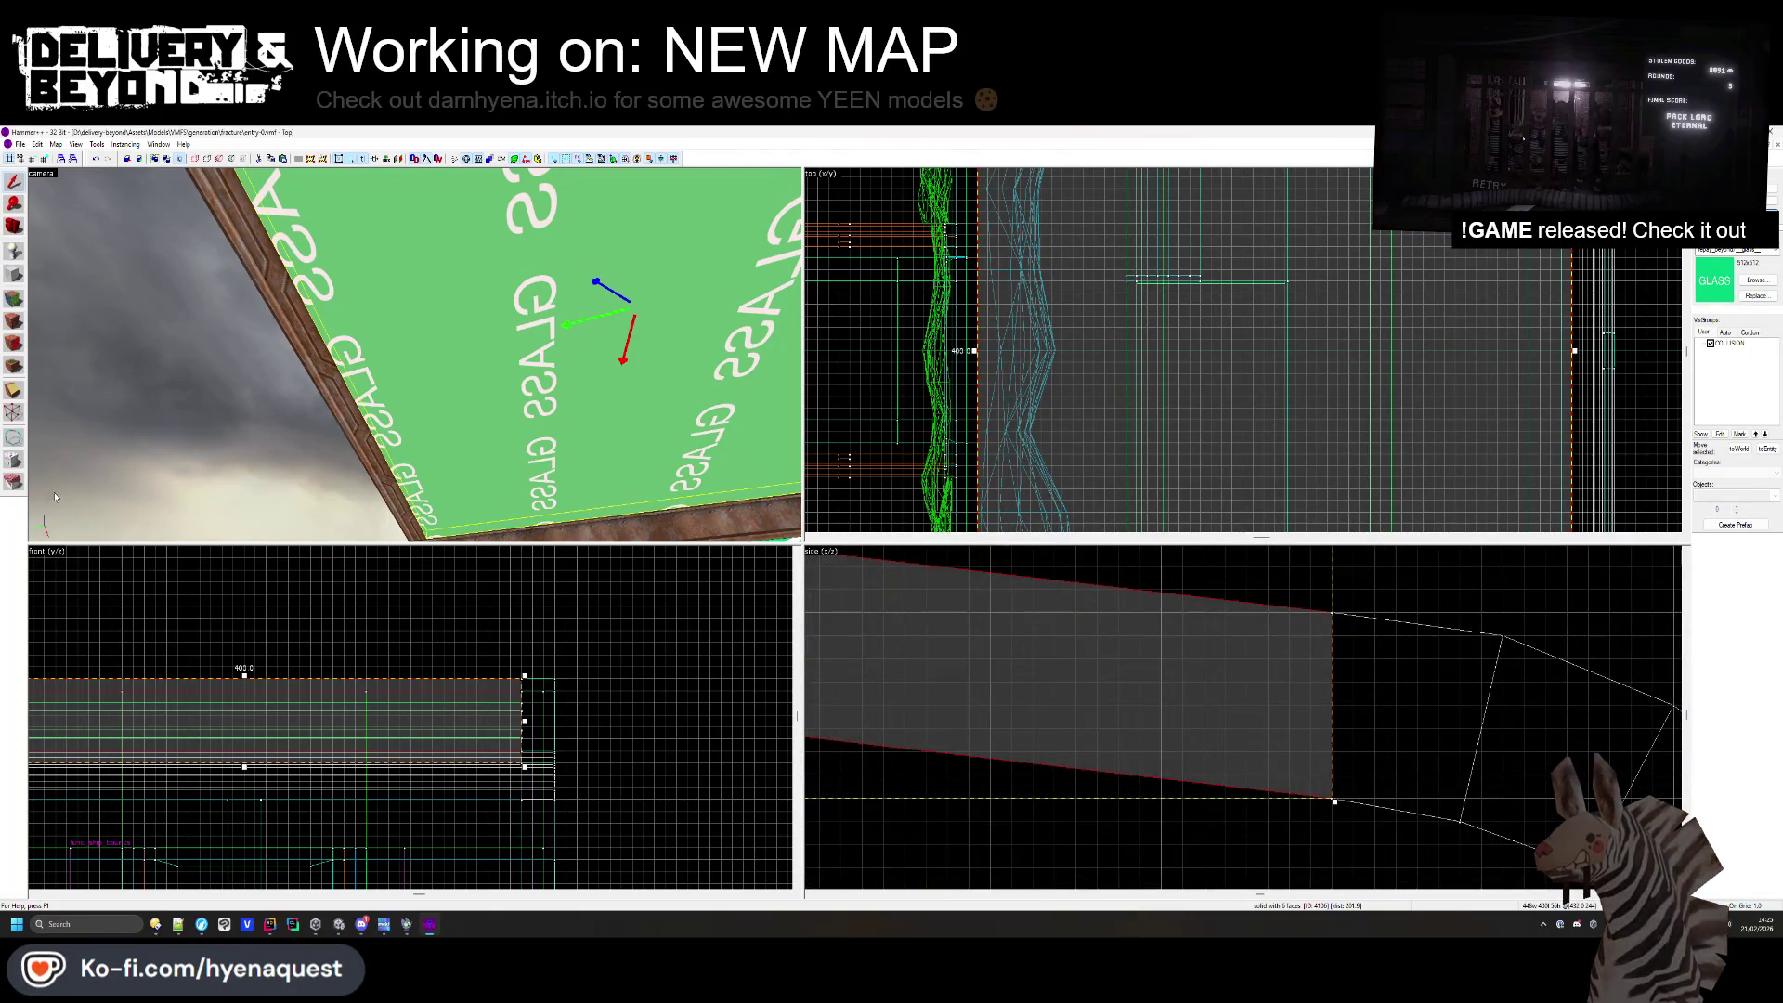
left_click(14, 413)
scroll(1363, 646, "up", 2)
scroll(1307, 669, "down", 2)
scroll(1001, 695, "down", 6)
scroll(1001, 695, "up", 4)
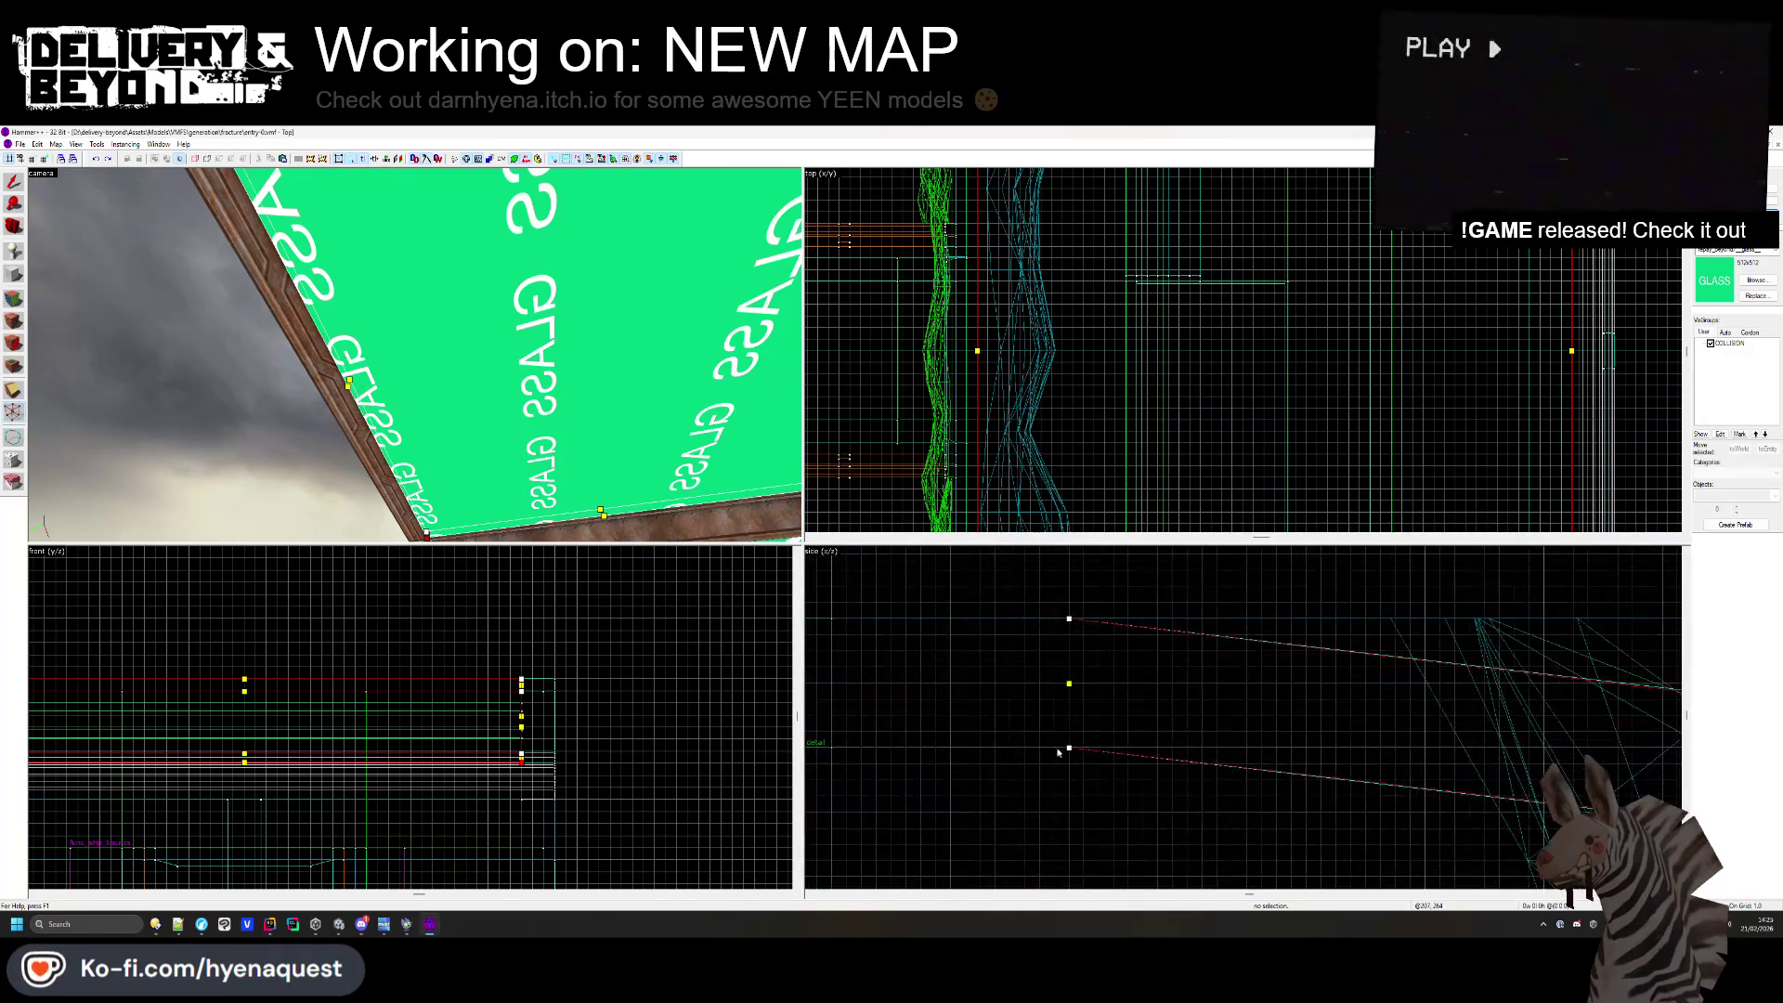
- Raise the glass panel's lower corner, then raise the diagonal beam's top-right corner to match
left_click_drag(1068, 748, 1068, 734)
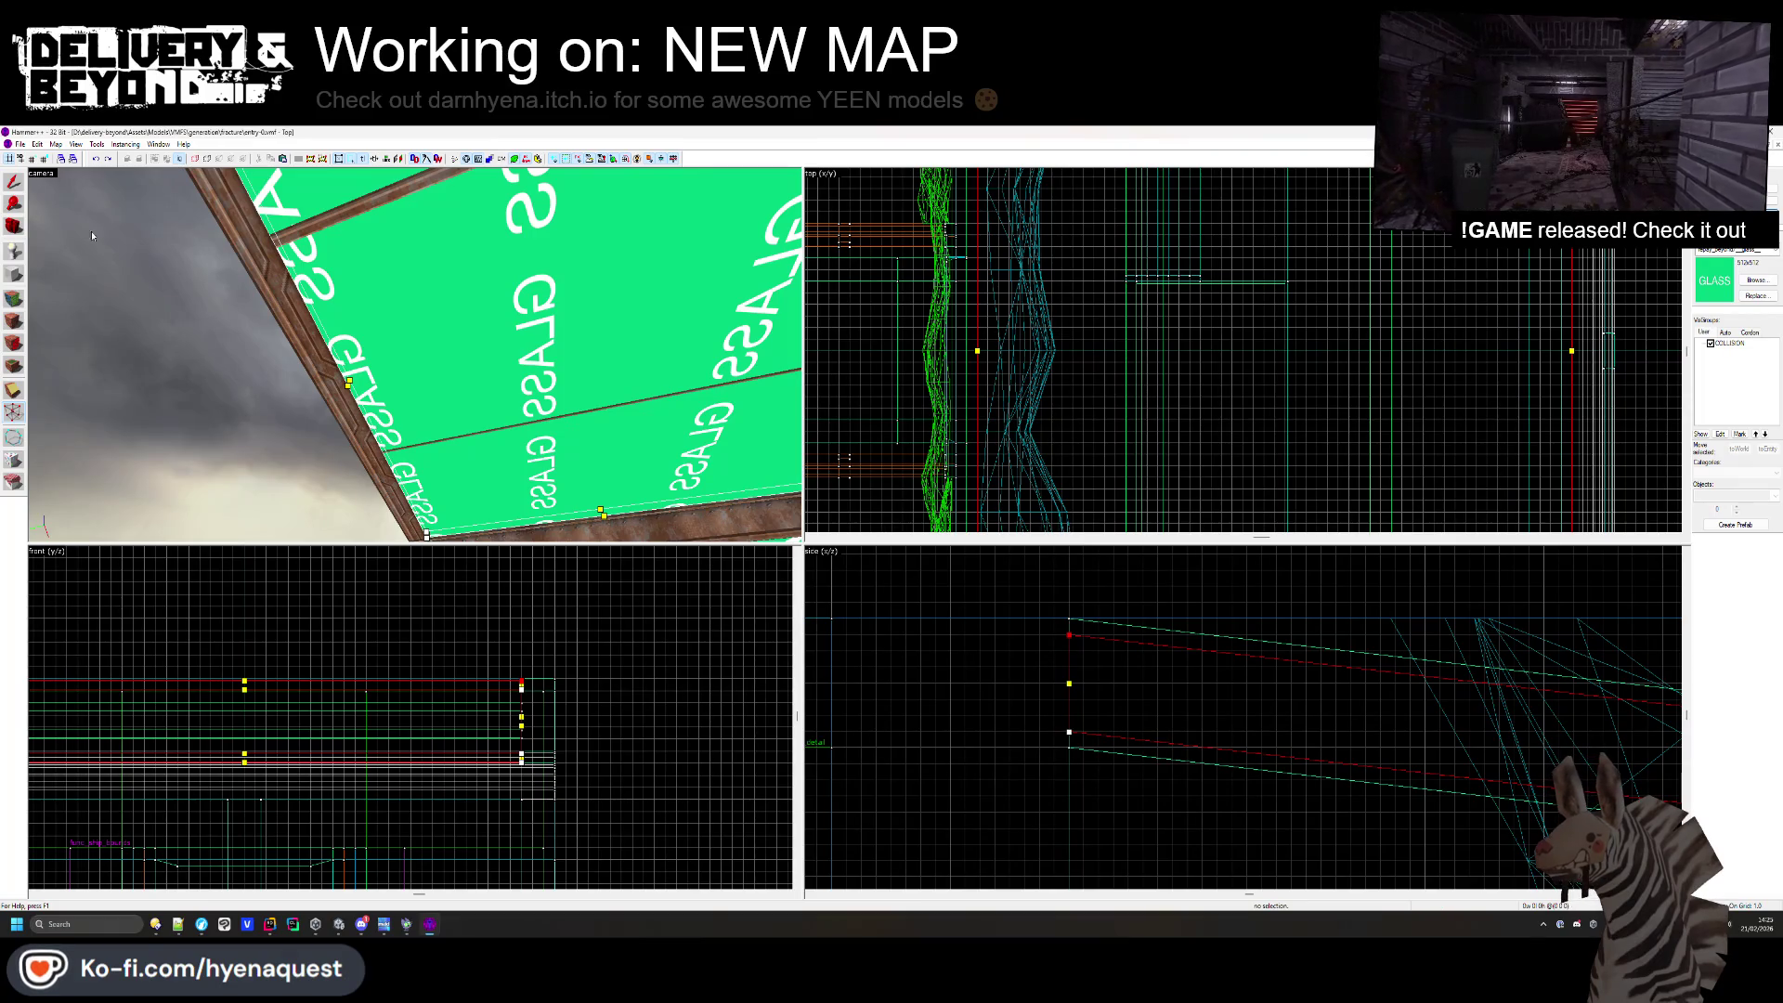
left_click(13, 186)
left_click(344, 220)
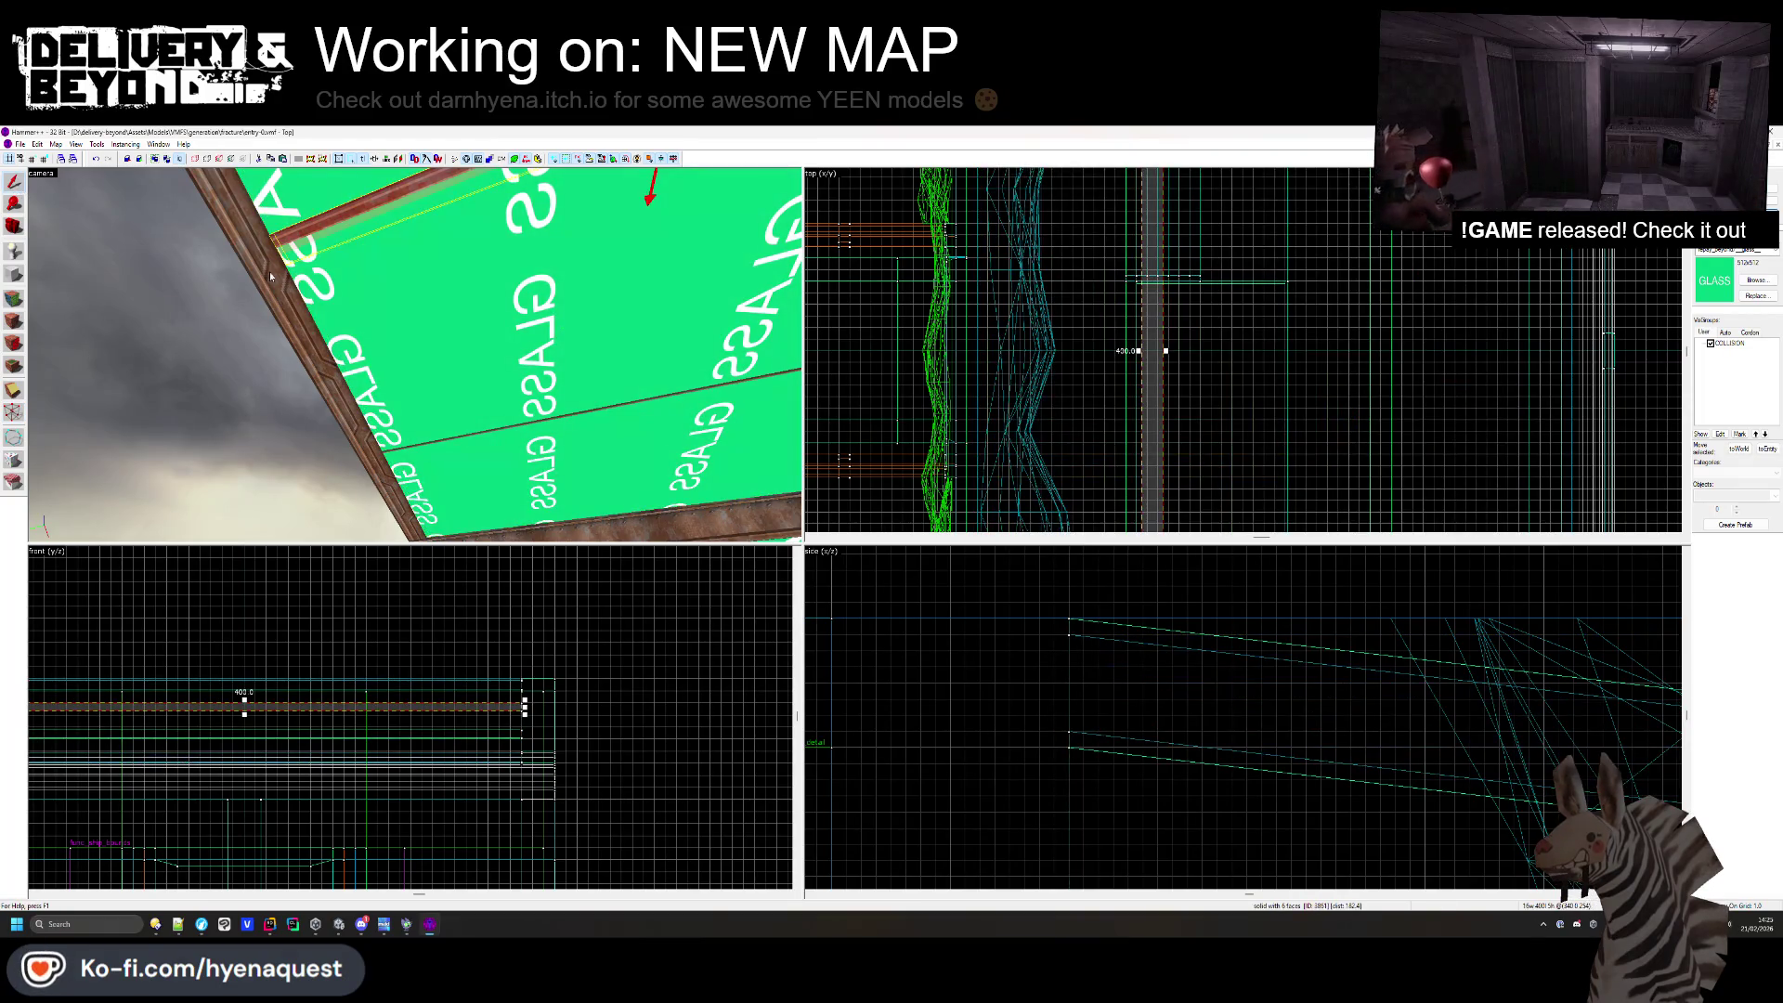
left_click(13, 414)
scroll(1425, 654, "up", 5)
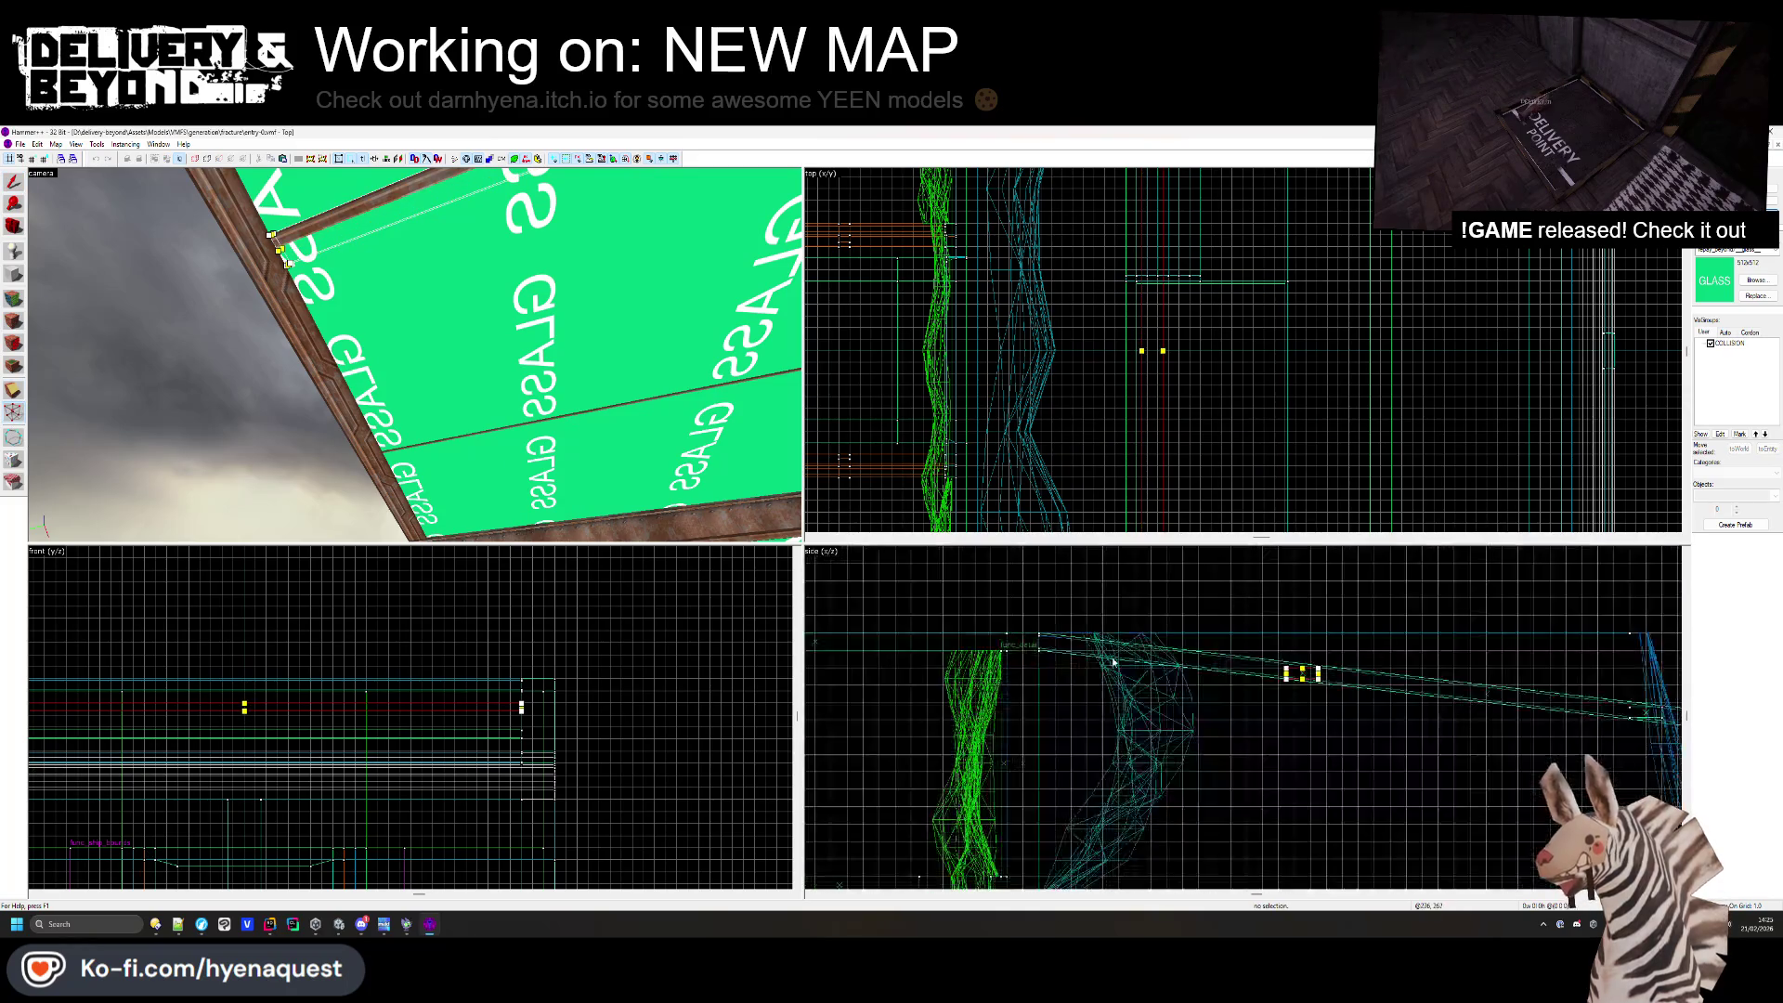
left_click_drag(1425, 654, 1426, 631)
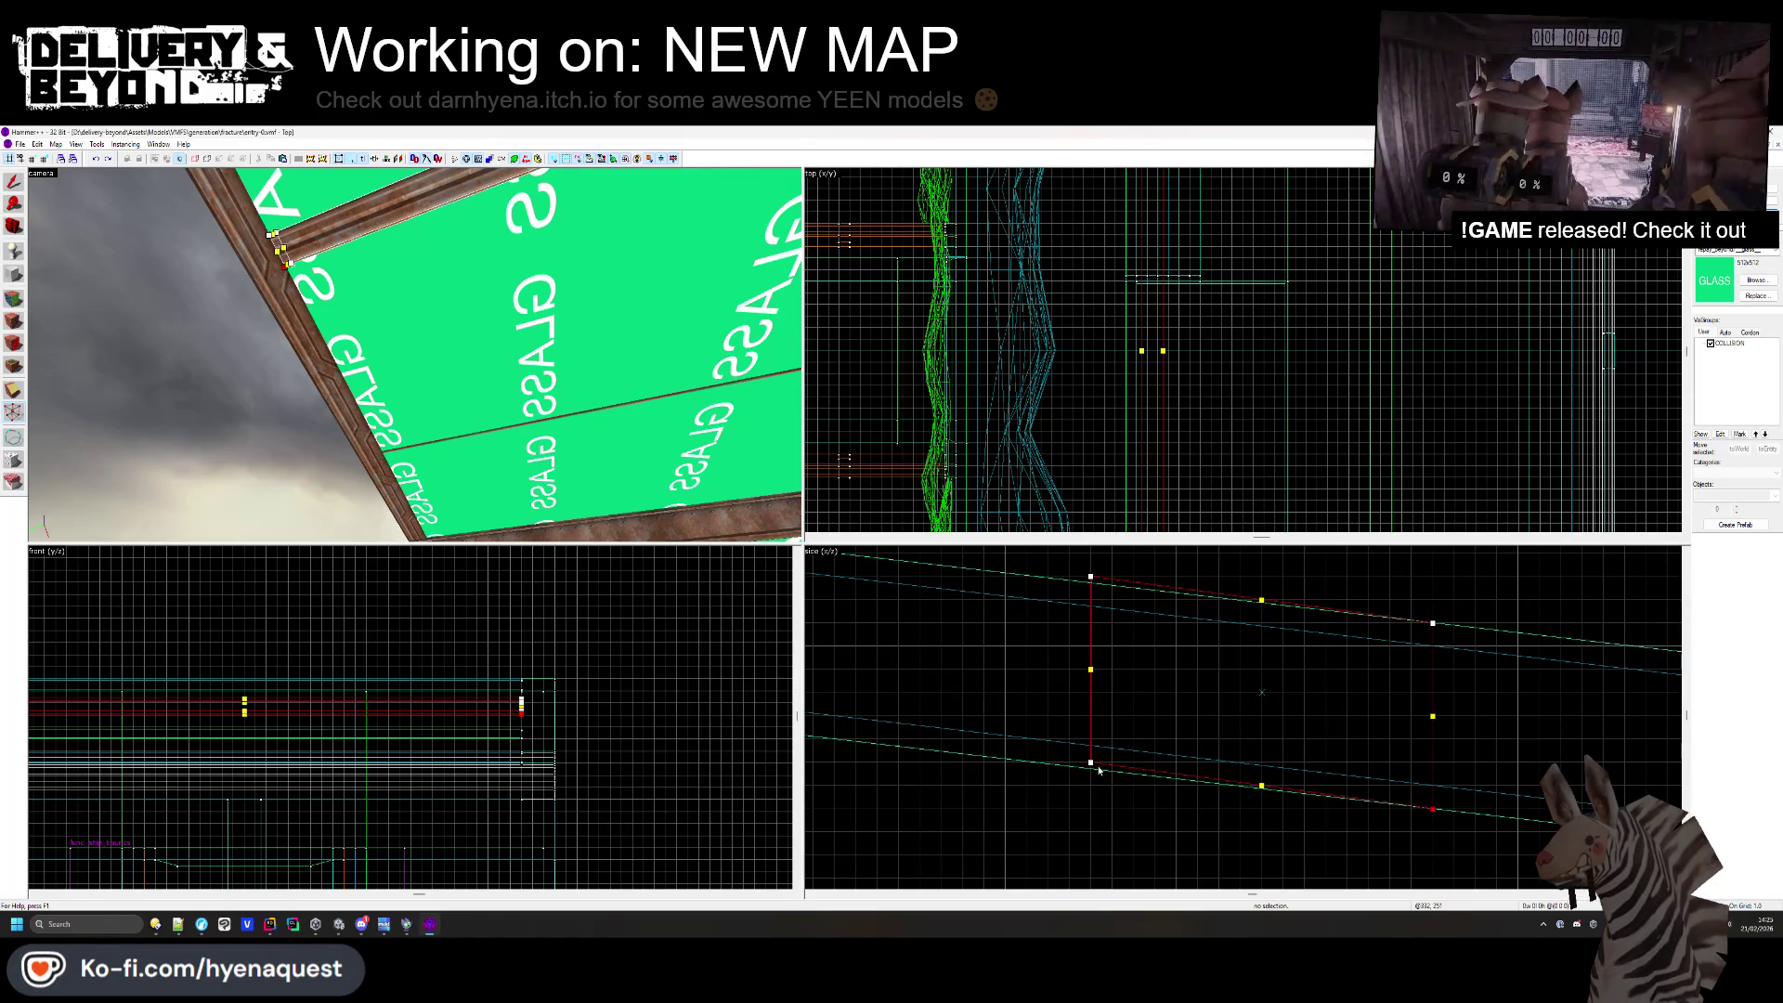
scroll(1090, 762, "up", 3)
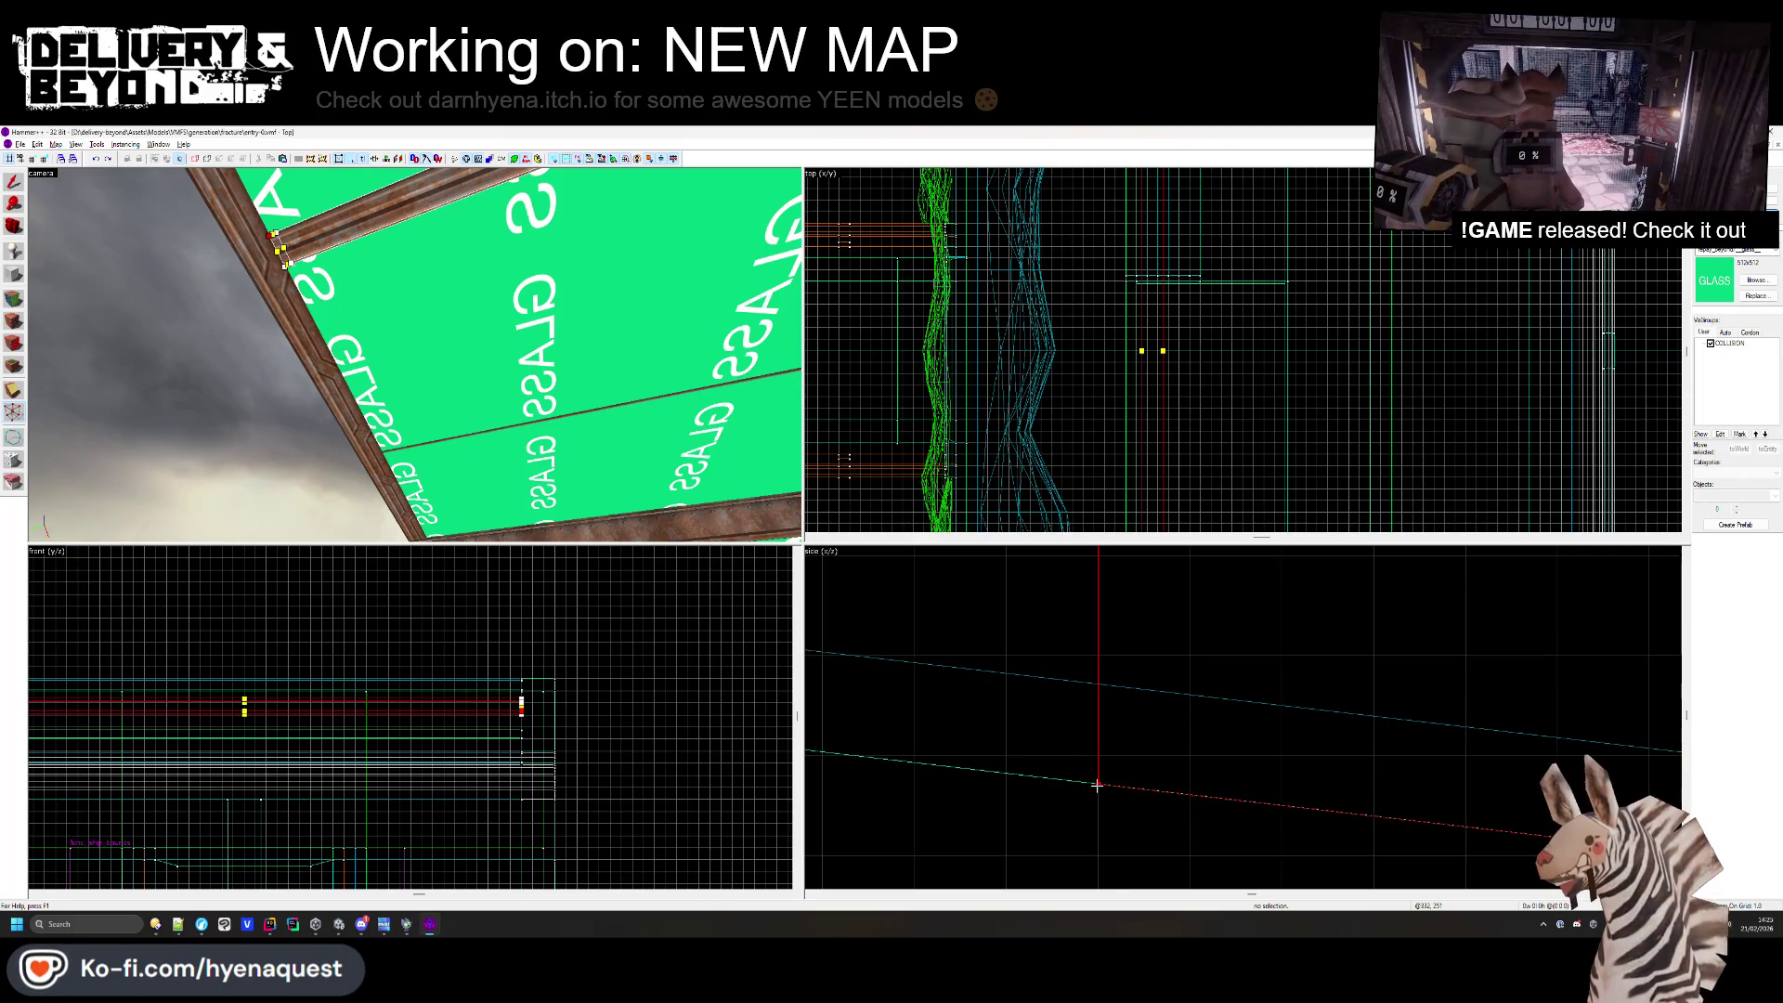
left_click(1097, 787)
scroll(1091, 743, "down", 2)
scroll(1081, 641, "up", 3)
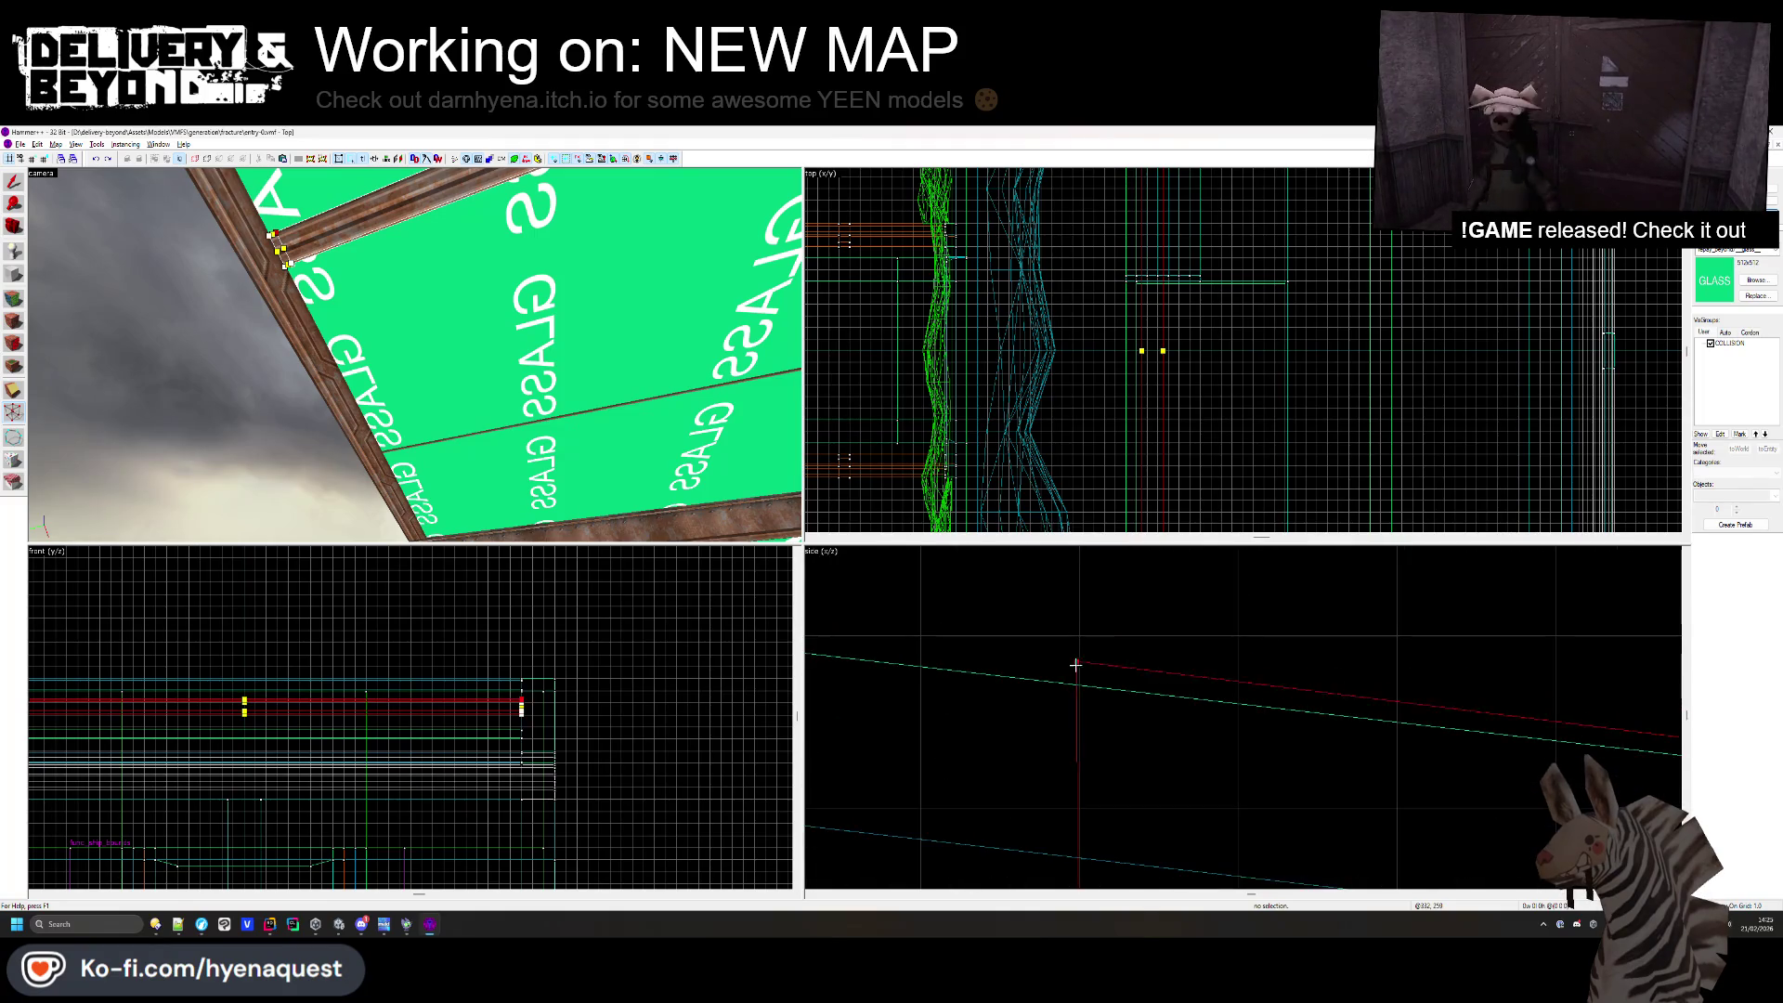
scroll(1007, 641, "down", 5)
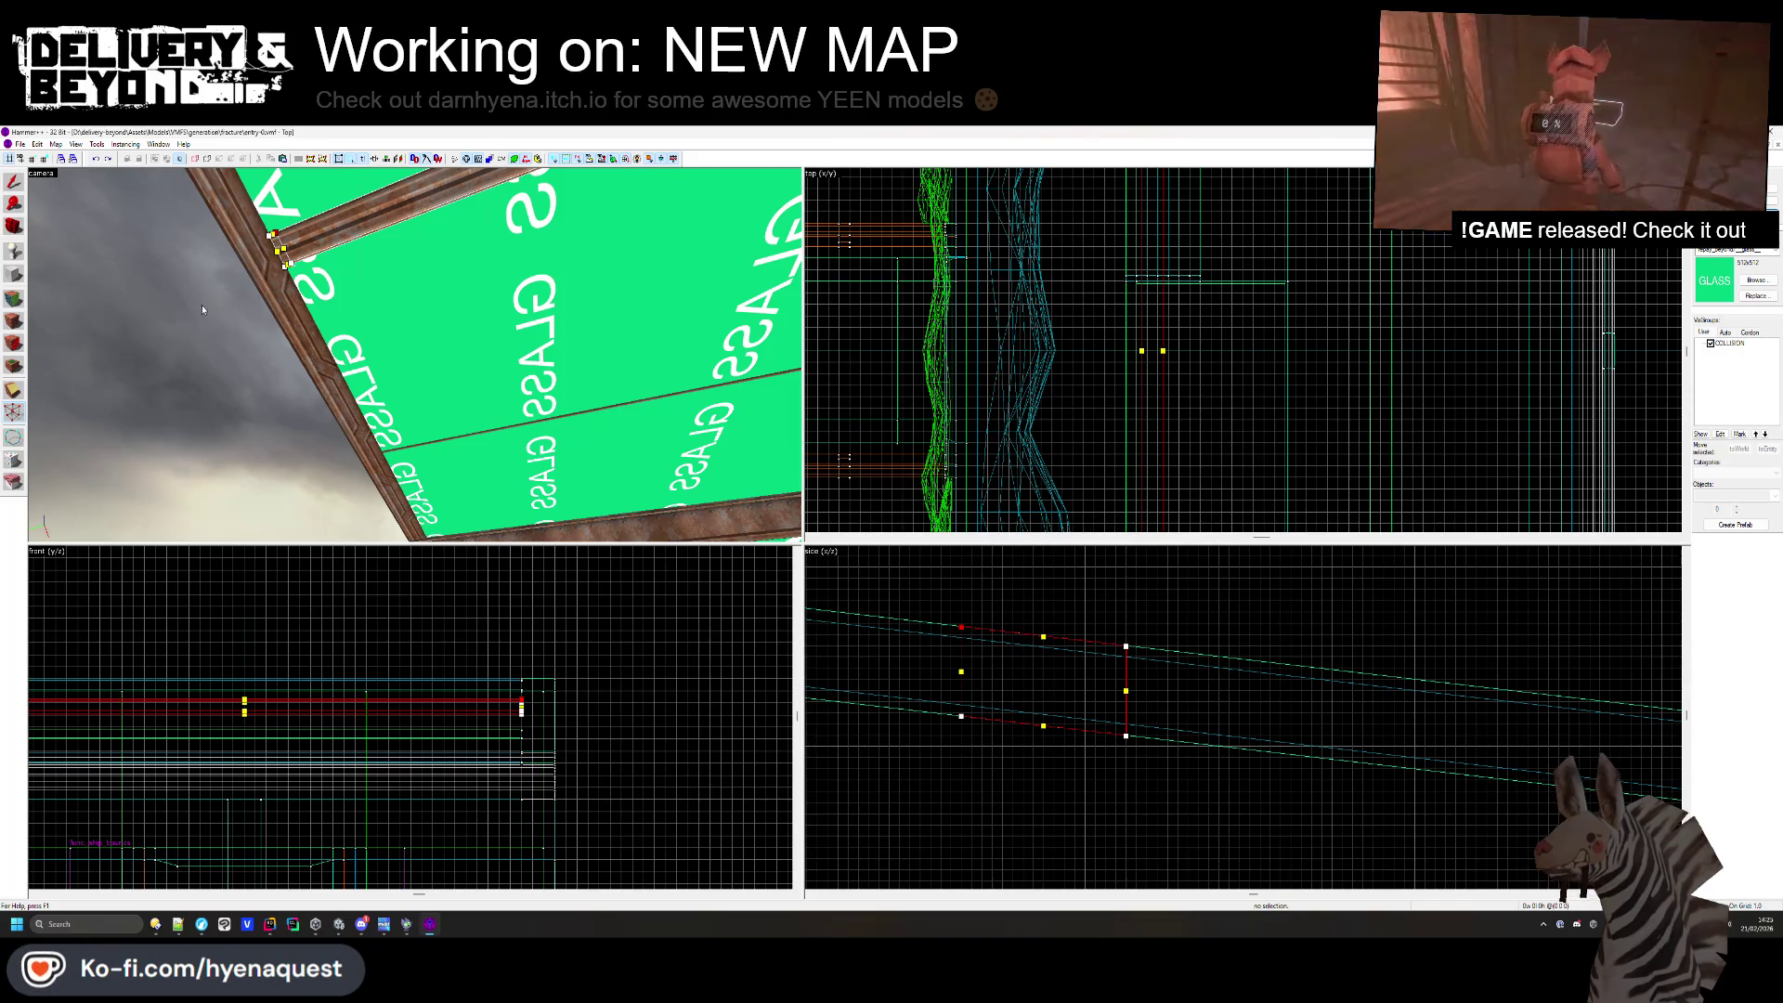
left_click(14, 182)
- Reshape a second beam across the glass by moving its corner down into place
left_click(508, 433)
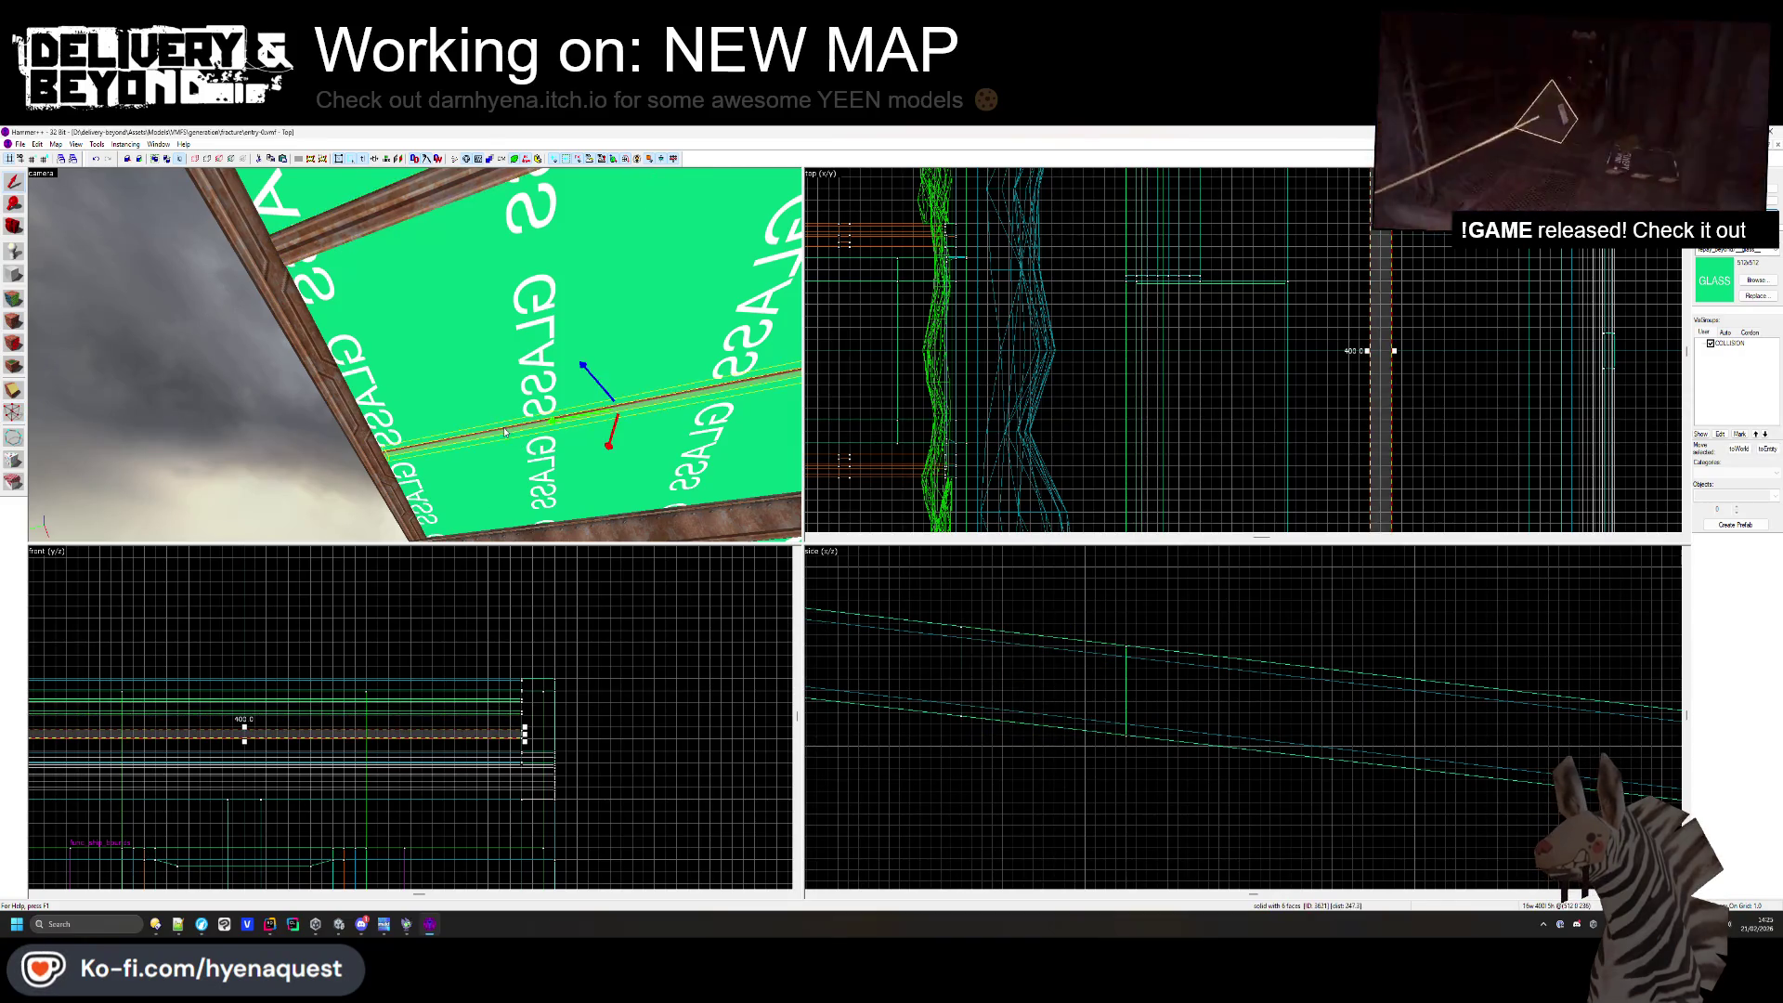
left_click(15, 414)
scroll(1258, 665, "up", 5)
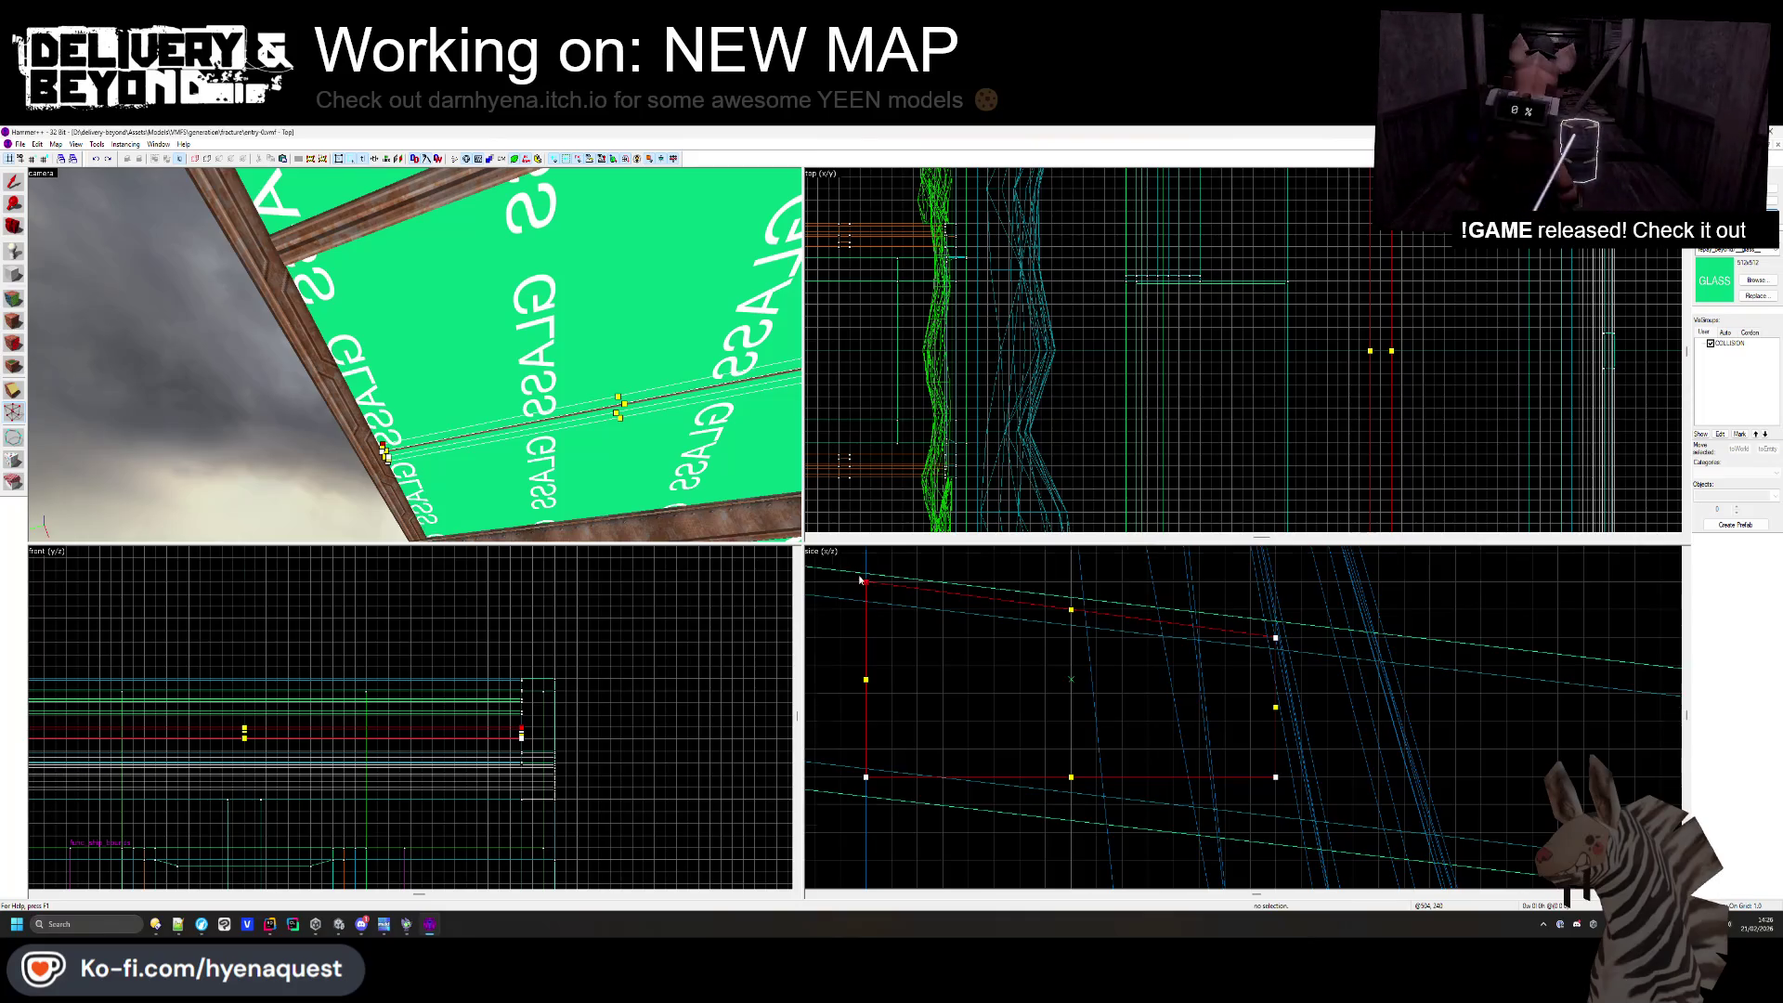
scroll(897, 612, "up", 3)
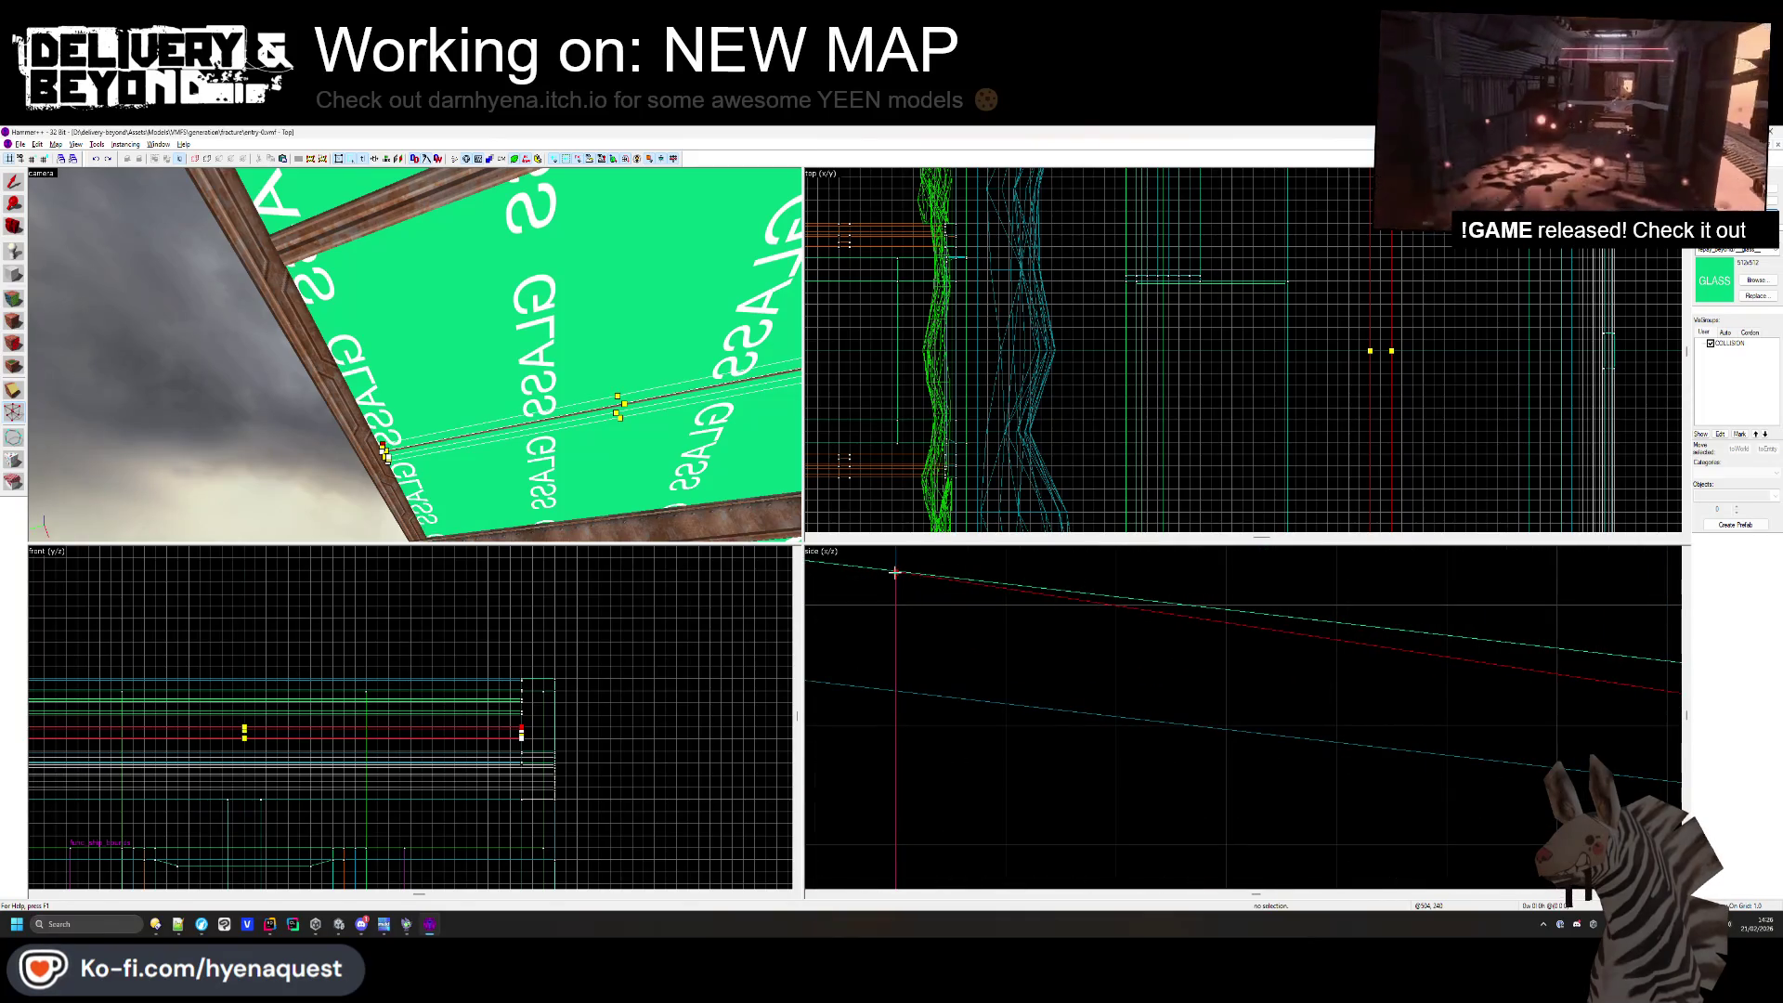
scroll(894, 570, "down", 3)
scroll(1149, 657, "up", 4)
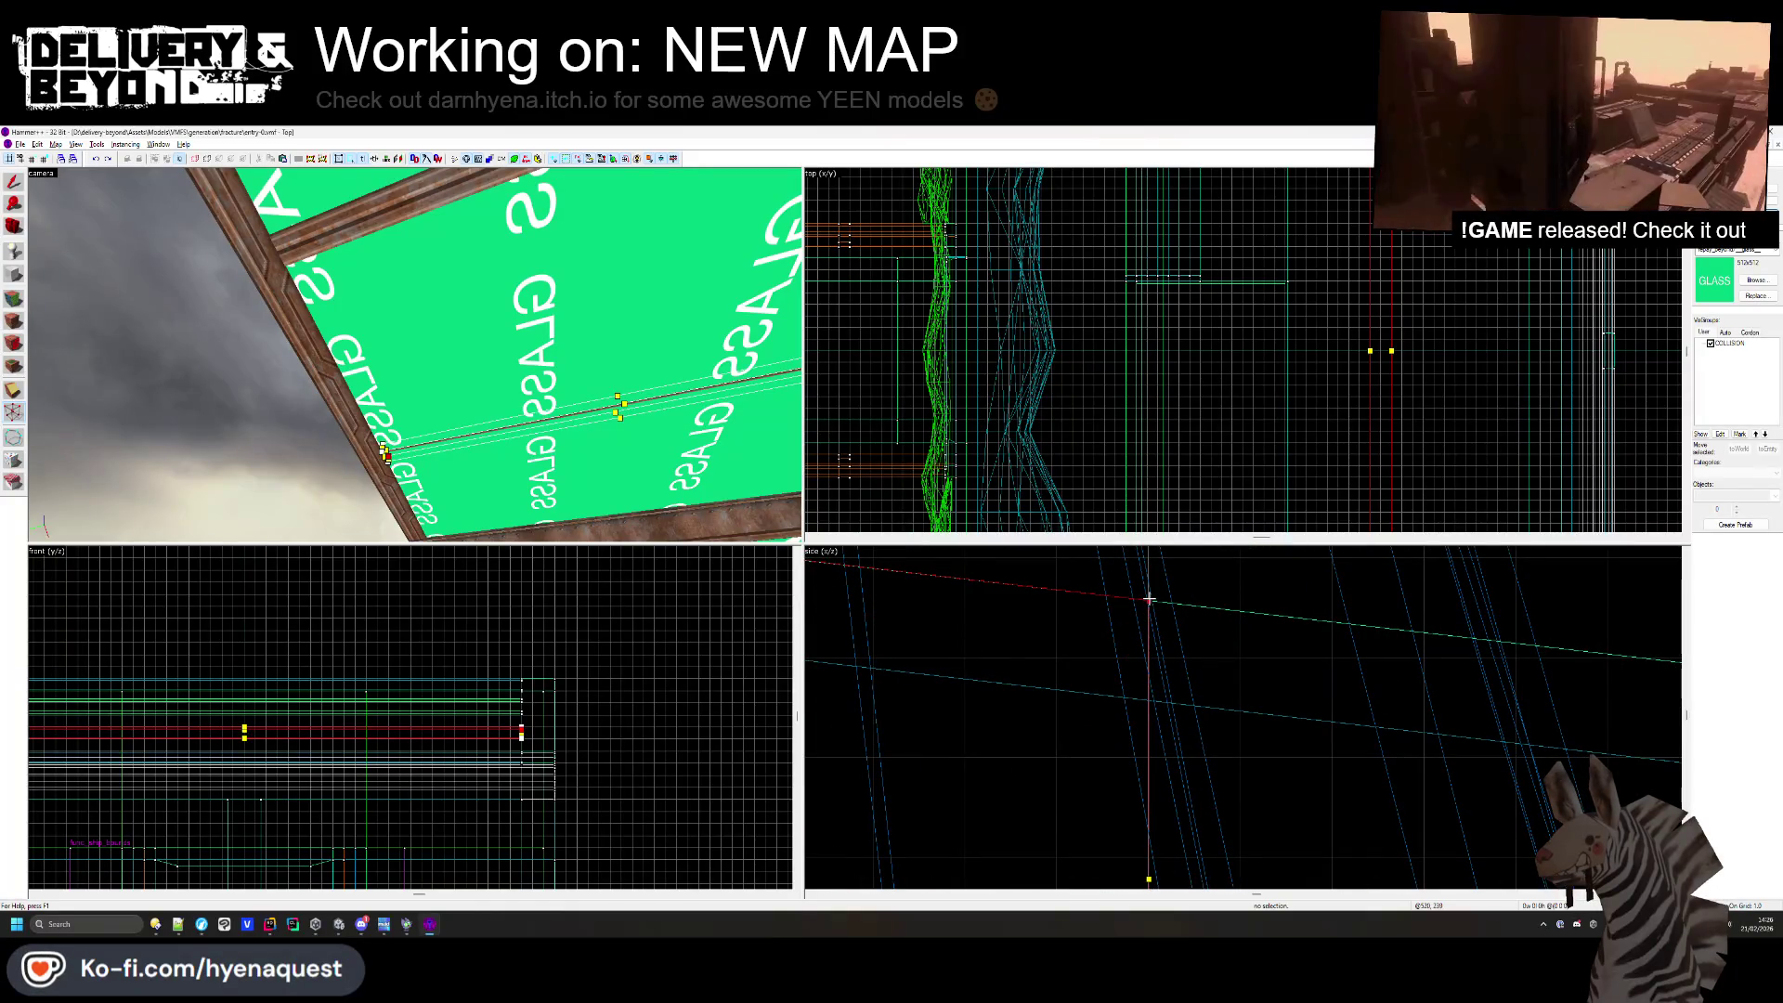
scroll(1156, 575, "down", 3)
scroll(1179, 652, "up", 3)
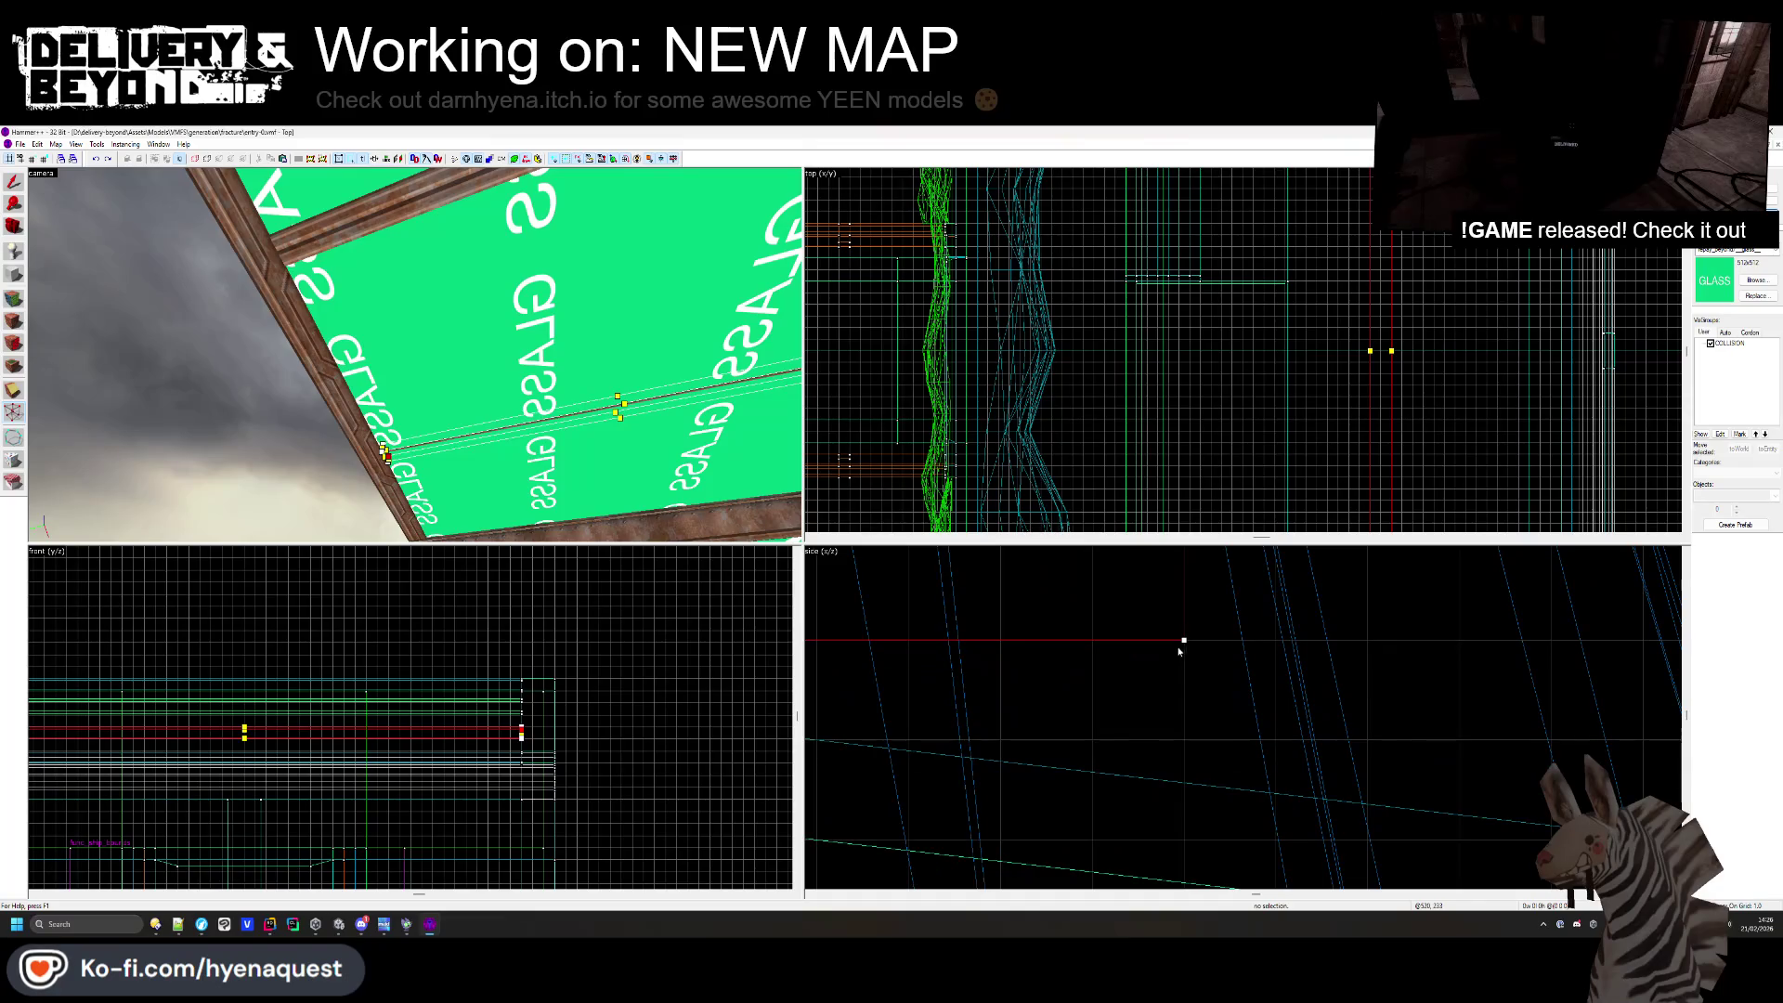
scroll(1185, 647, "down", 3)
left_click_drag(1184, 647, 1187, 688)
scroll(1195, 677, "up", 3)
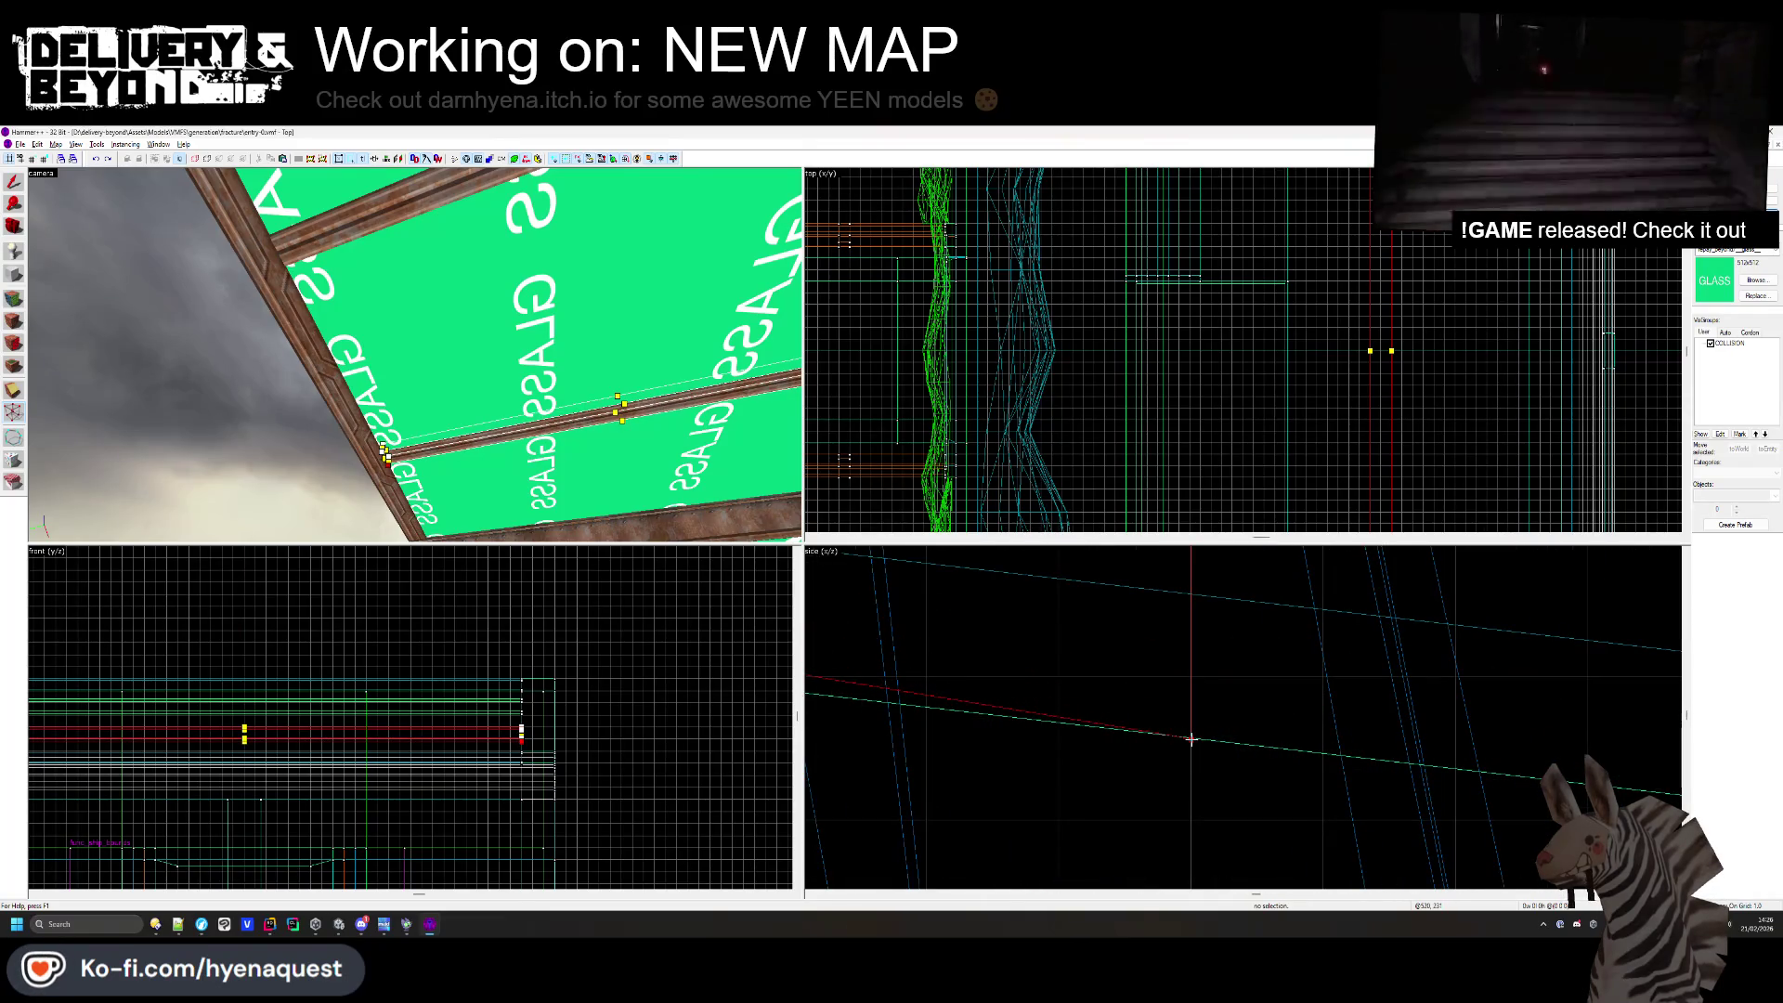
scroll(1190, 739, "down", 3)
scroll(922, 695, "up", 3)
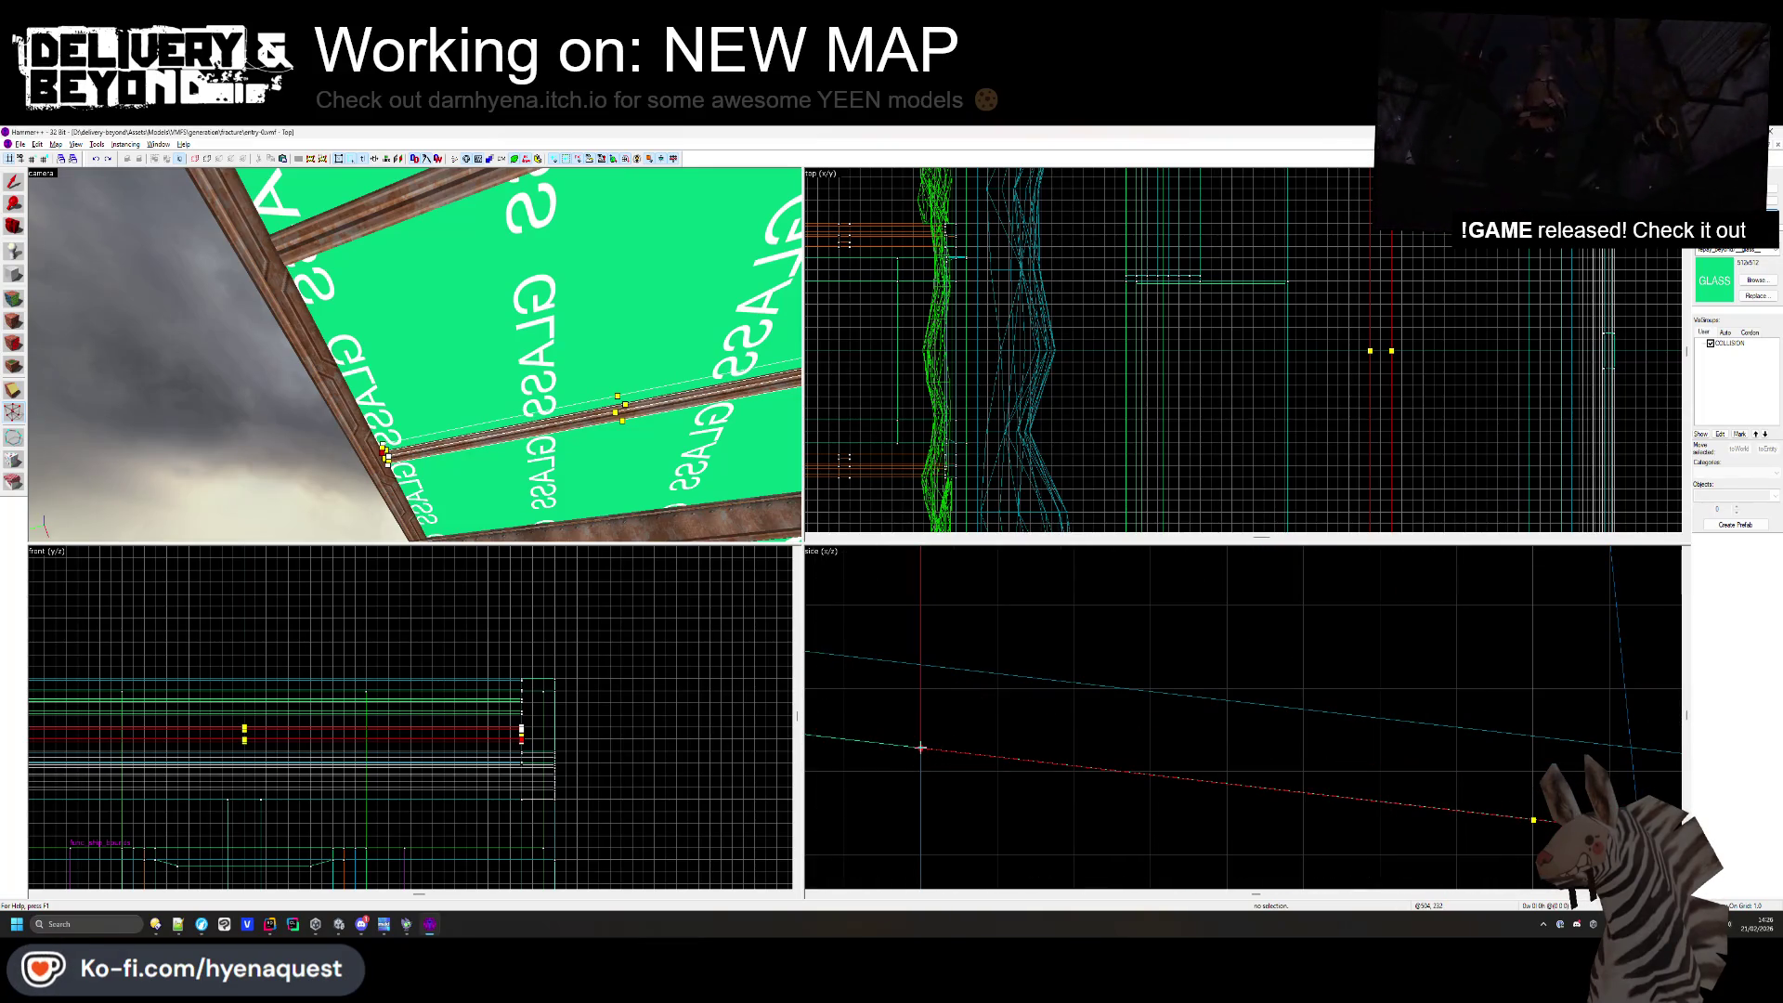
- Clear the vertex selection and free-look toward the rocky tunnel under the roof
key("Escape")
key("z")
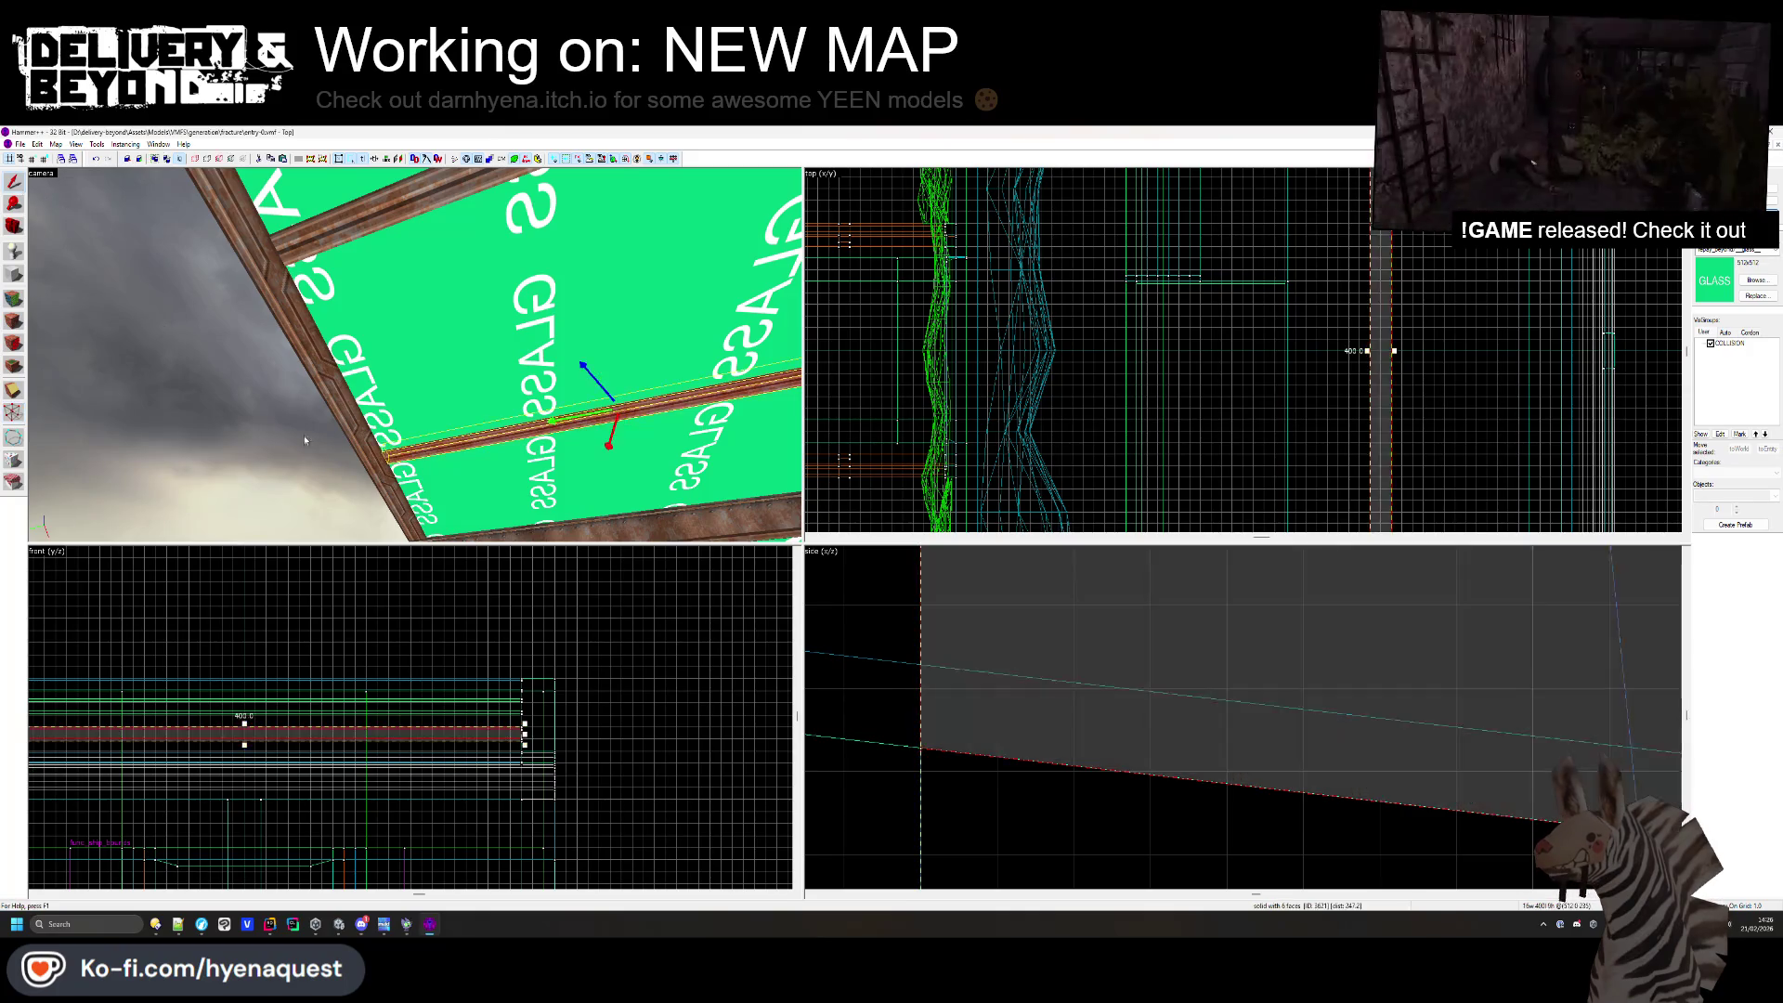
key("z")
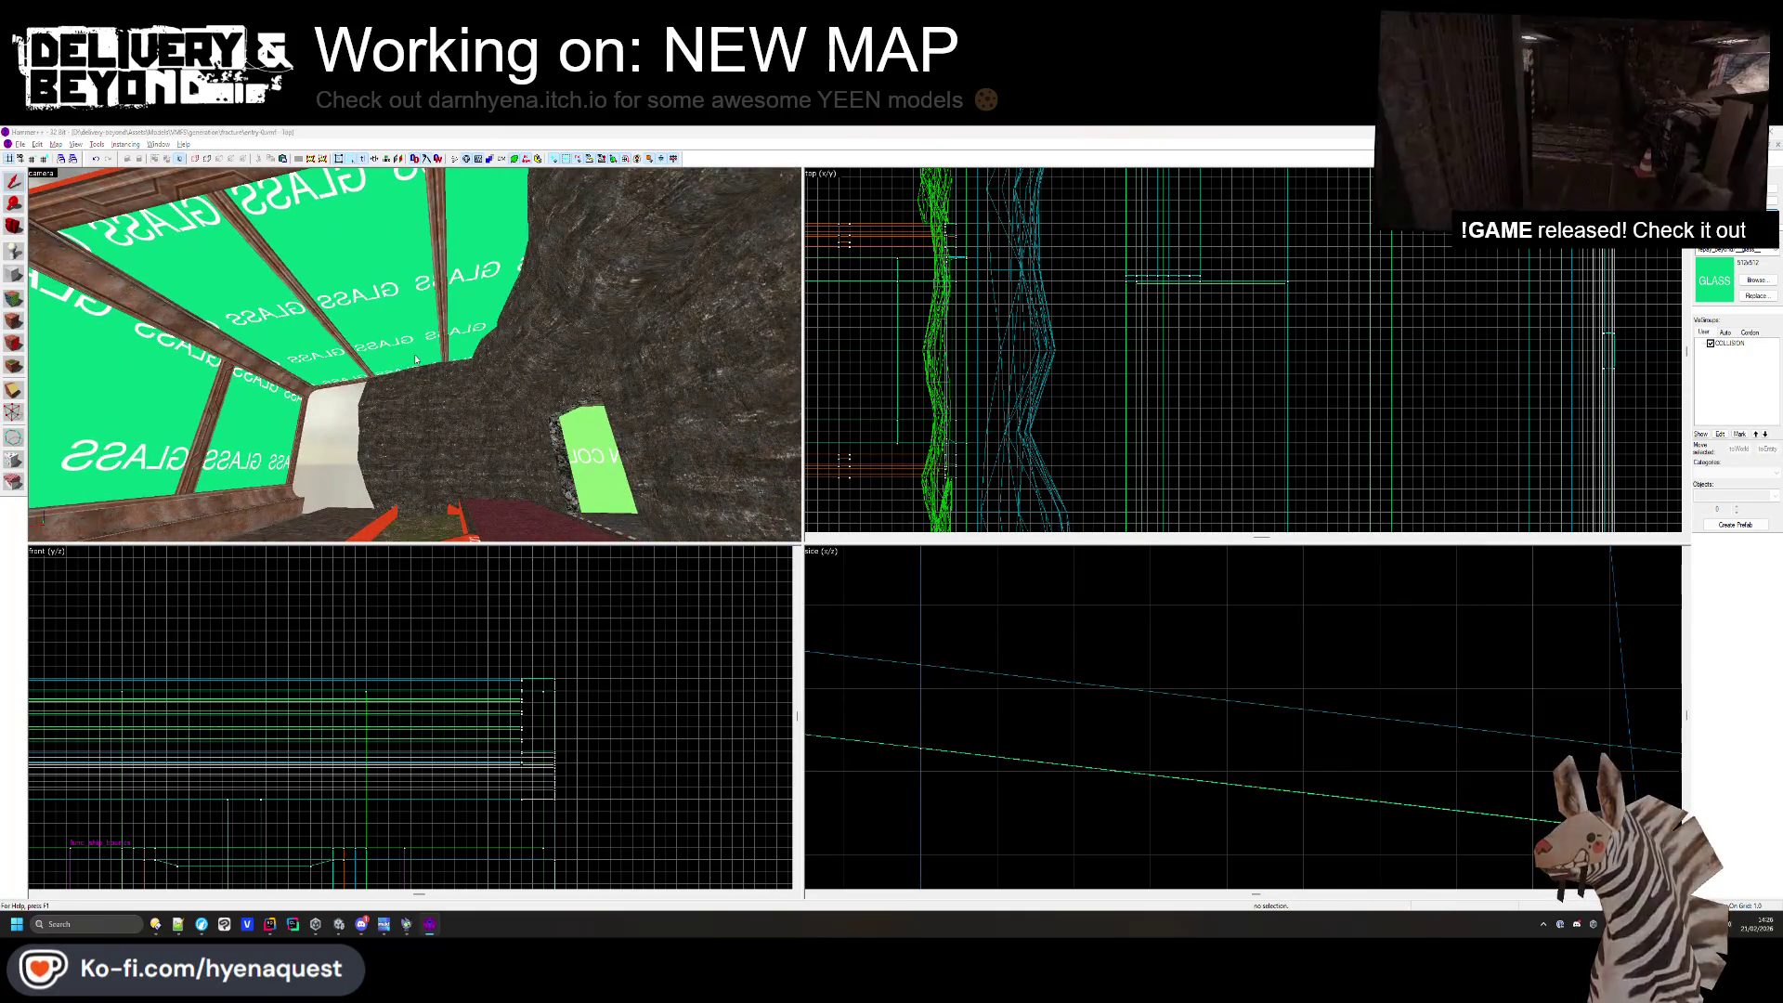
key("alt+Tab")
mouse_move(725, 398)
left_mouse_down()
mouse_move(1055, 549)
mouse_move(1096, 480)
mouse_move(1083, 271)
mouse_move(834, 215)
mouse_move(931, 422)
mouse_move(1075, 378)
mouse_move(880, 521)
mouse_move(1031, 582)
mouse_move(1129, 560)
mouse_move(1174, 521)
mouse_move(1034, 586)
mouse_move(1012, 531)
left_mouse_up()
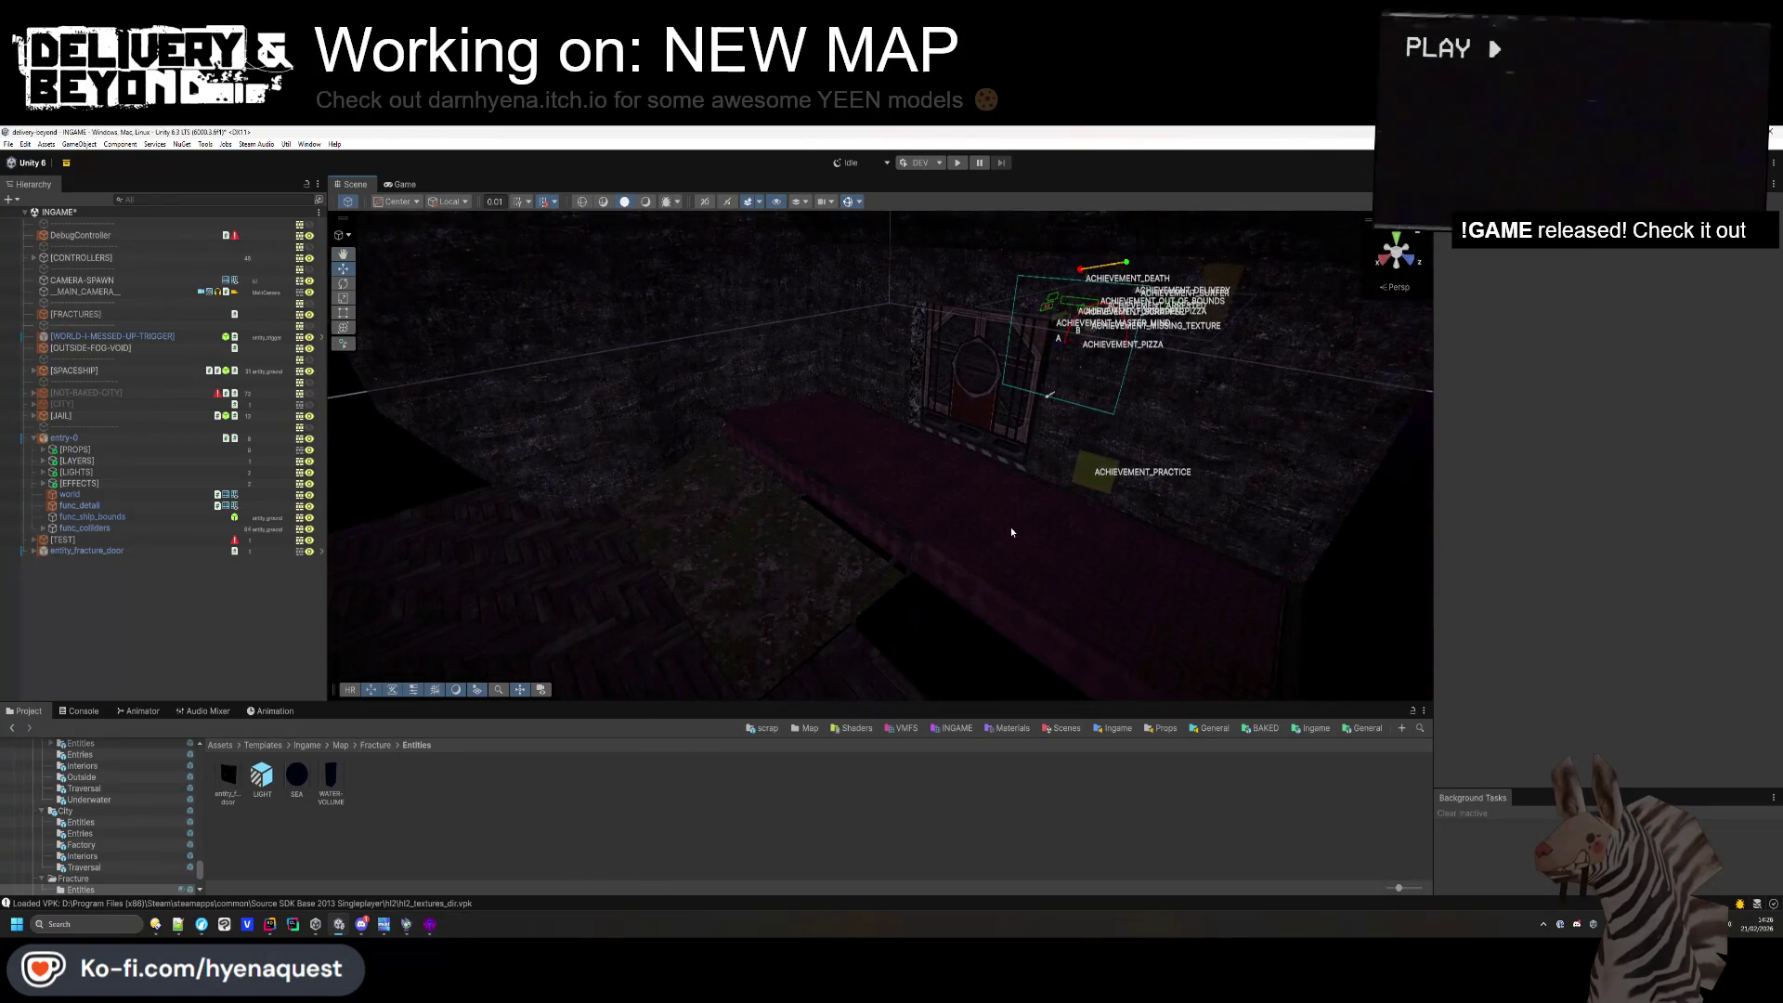
key("alt+Tab")
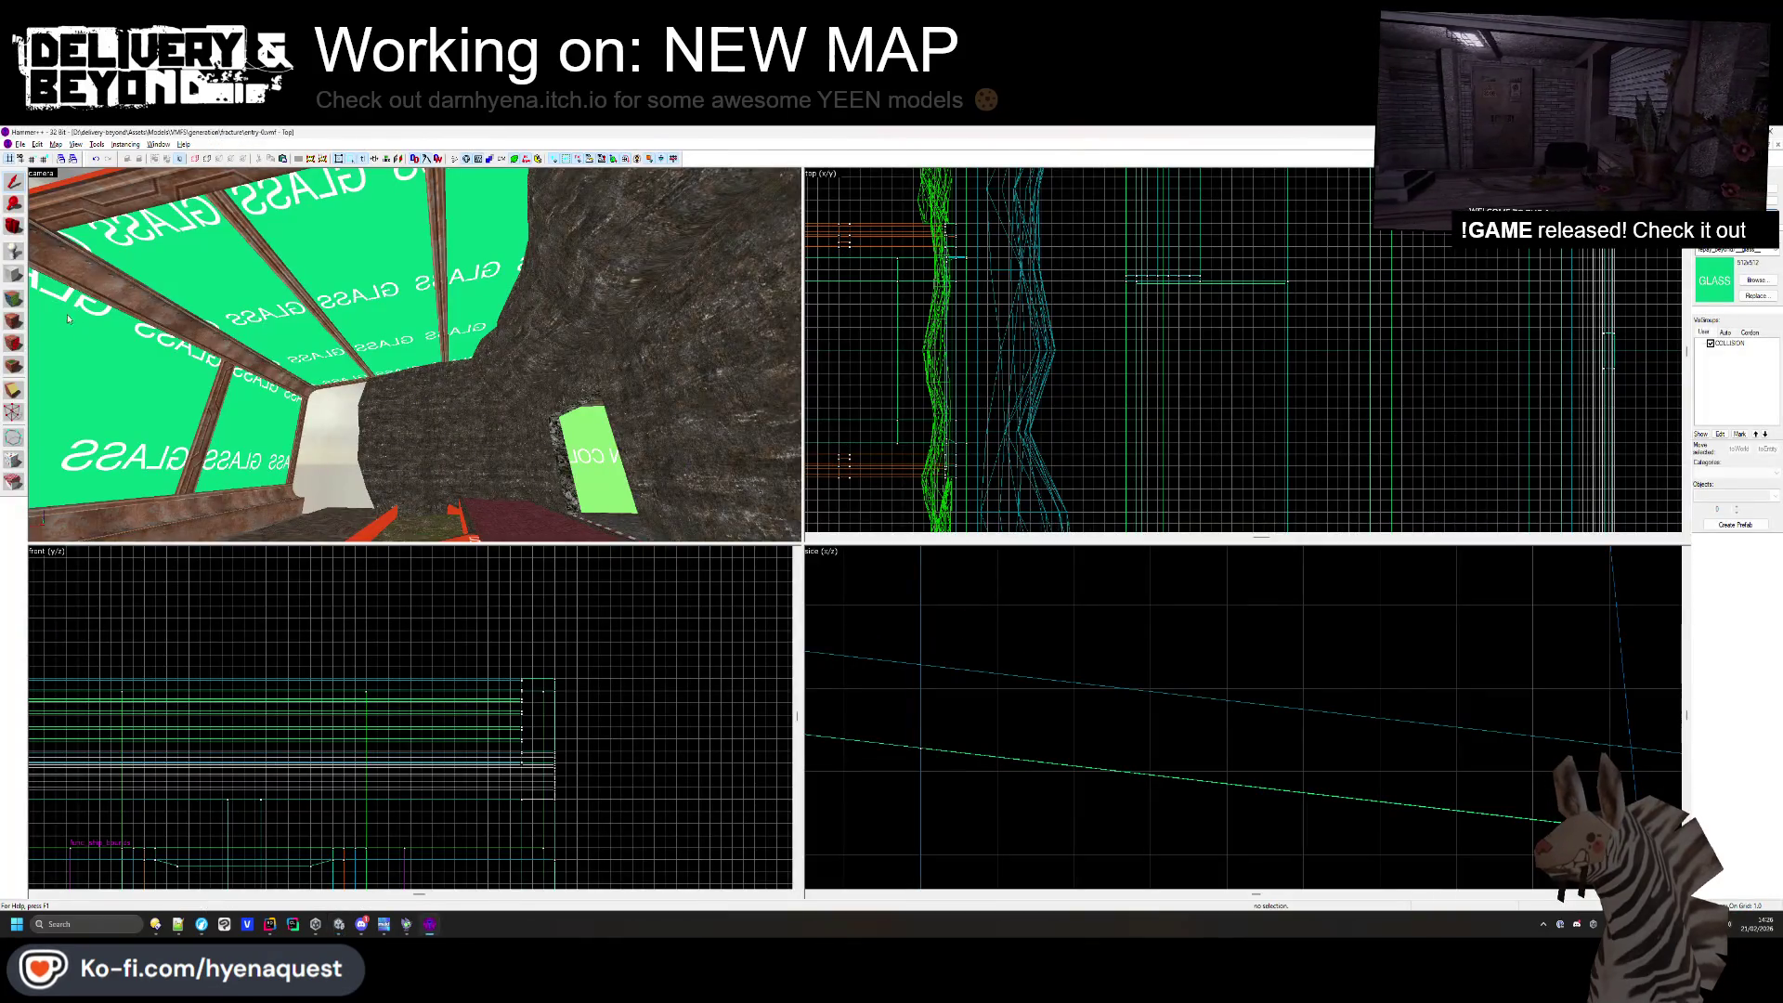
- Apply the OUTSIDE lettering texture to the maroon strip and a carpet texture to the border
key("shift+a")
key("z")
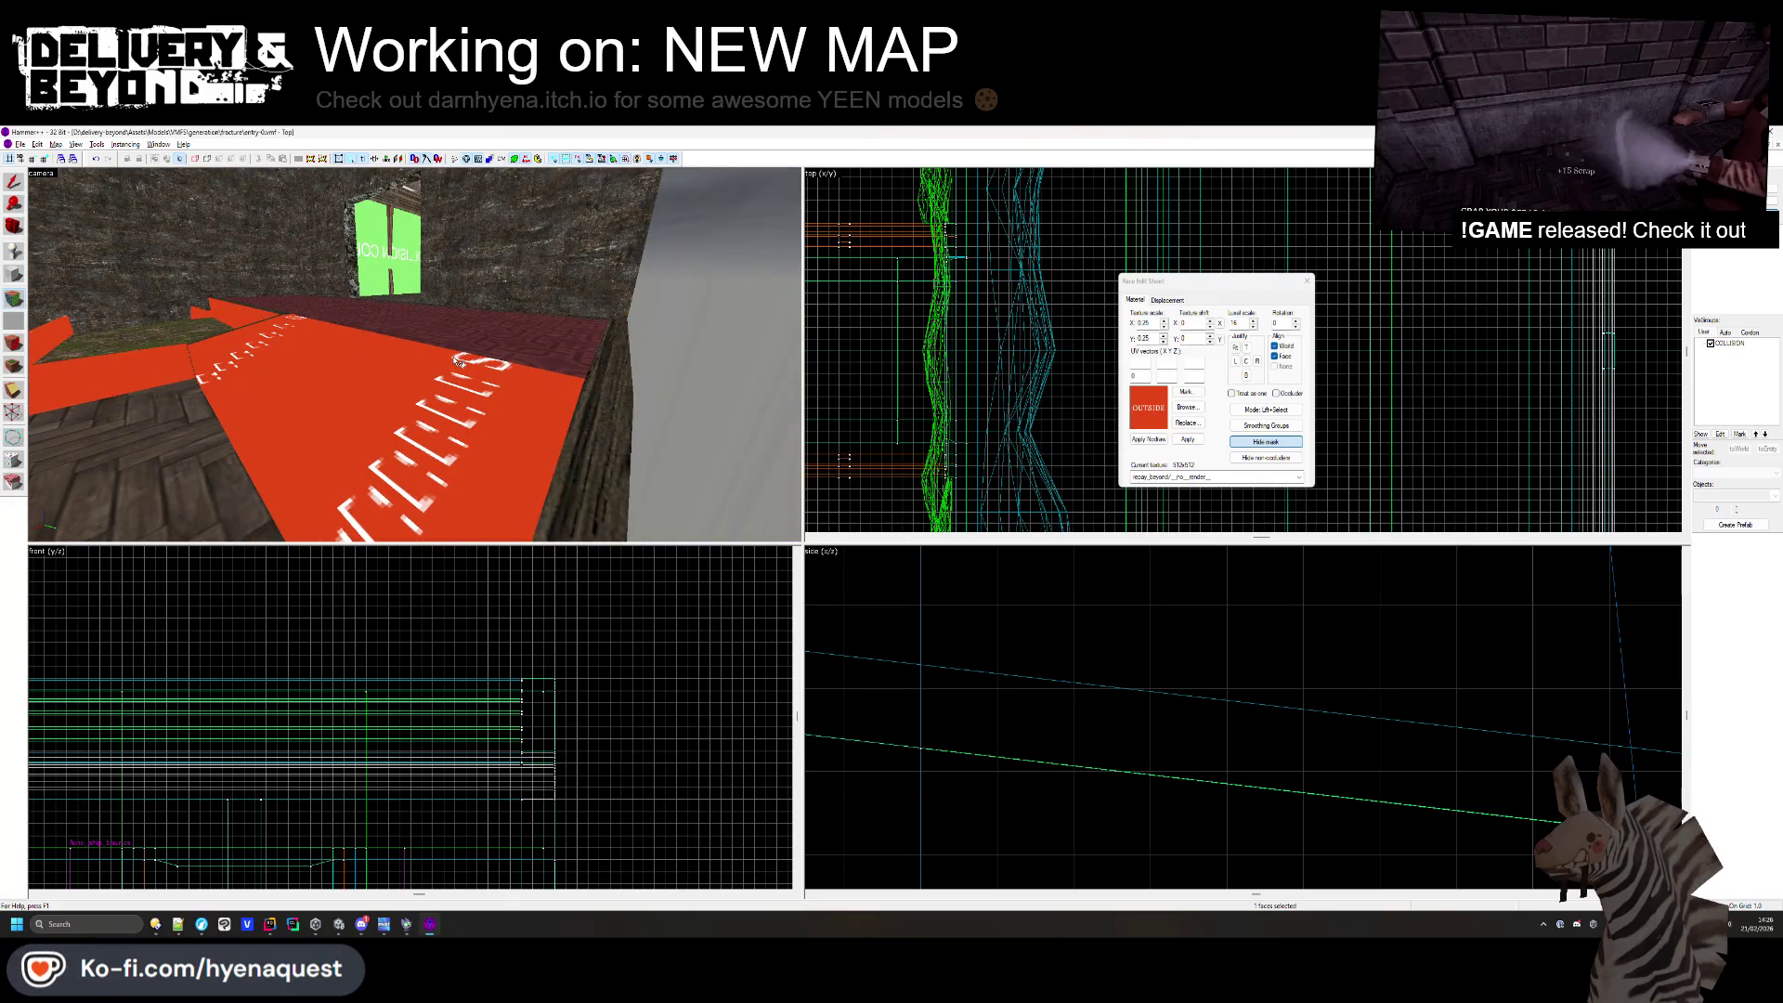
right_click(469, 361)
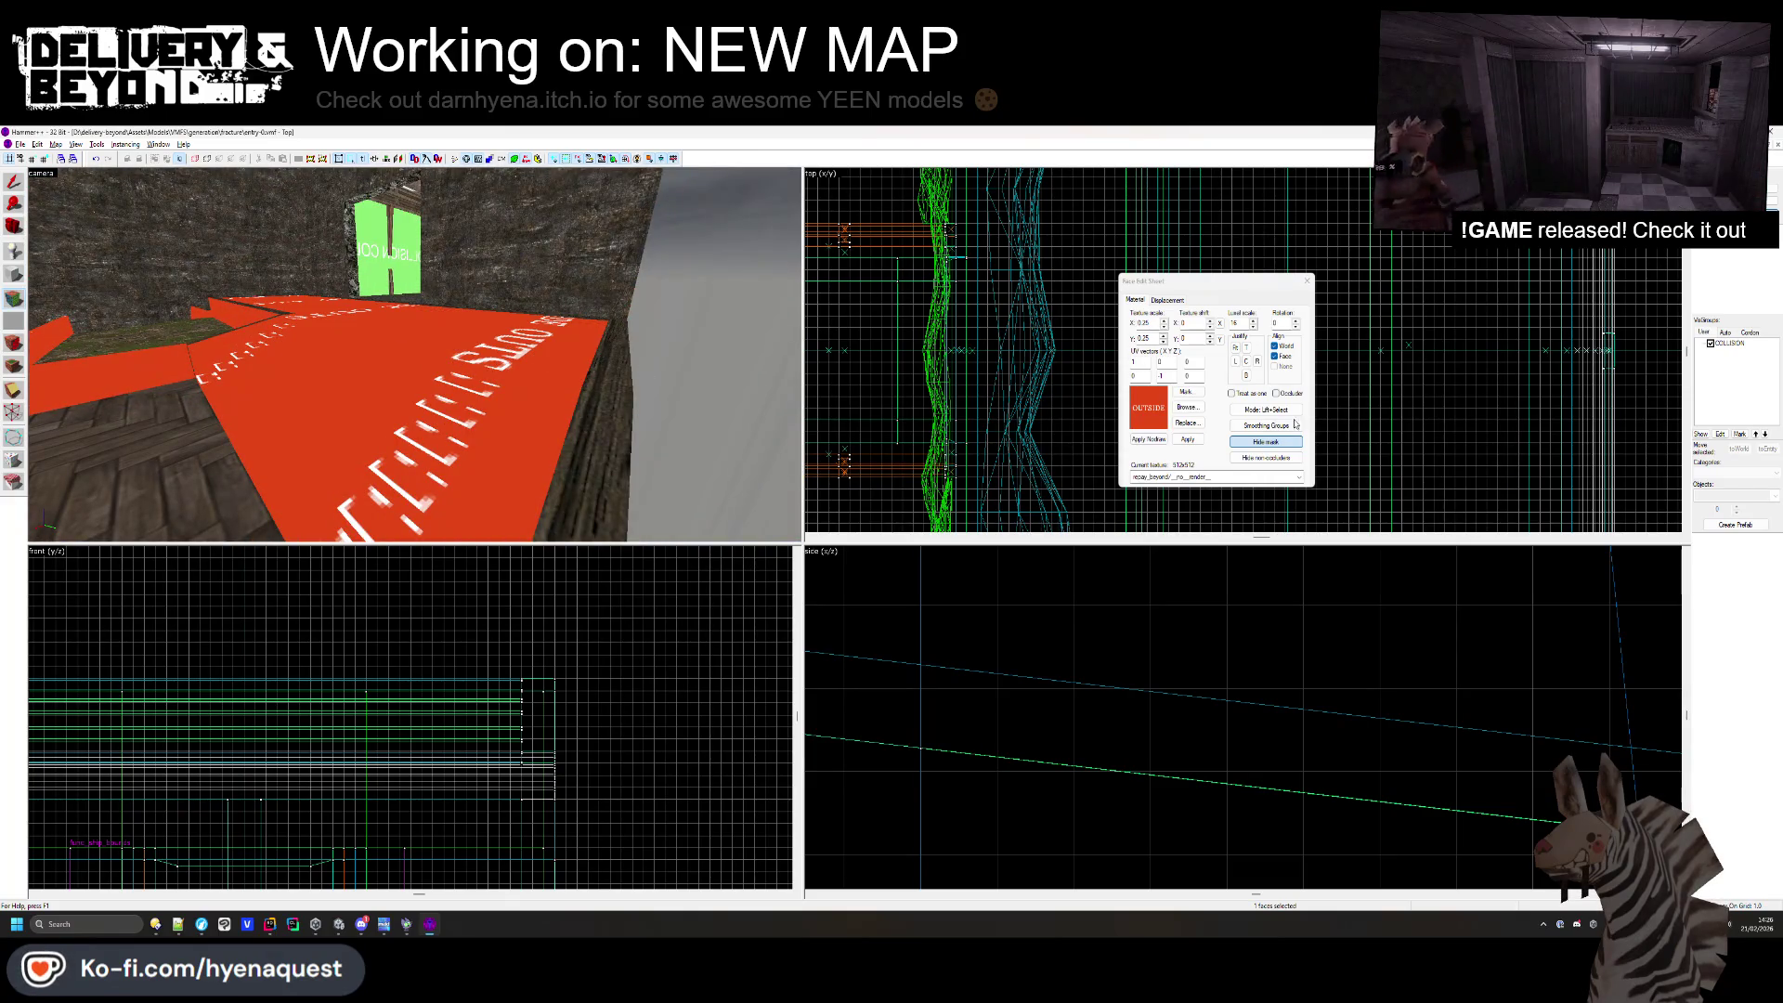
left_click(1187, 407)
scroll(1011, 452, "down", 10)
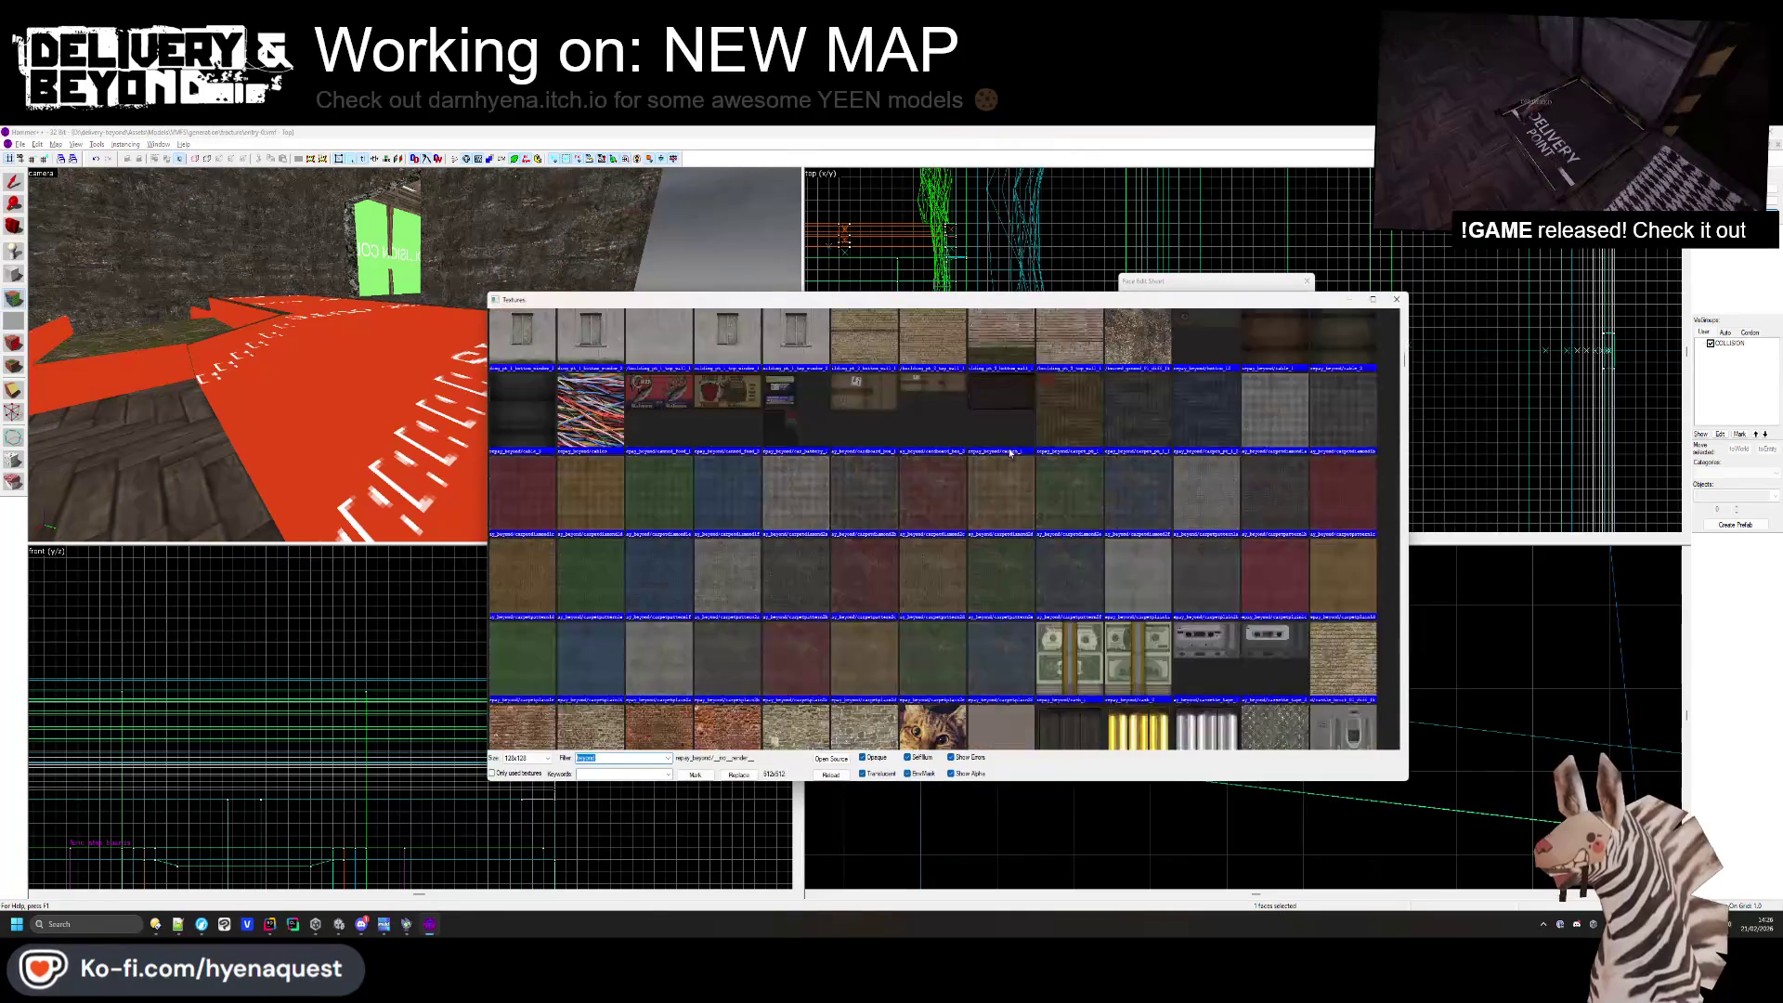
scroll(1011, 452, "up", 3)
double_click(1011, 452)
- Select the plank step faces and texture them with woodgeneric2a
left_click_drag(415, 306, 415, 354)
left_click(385, 236)
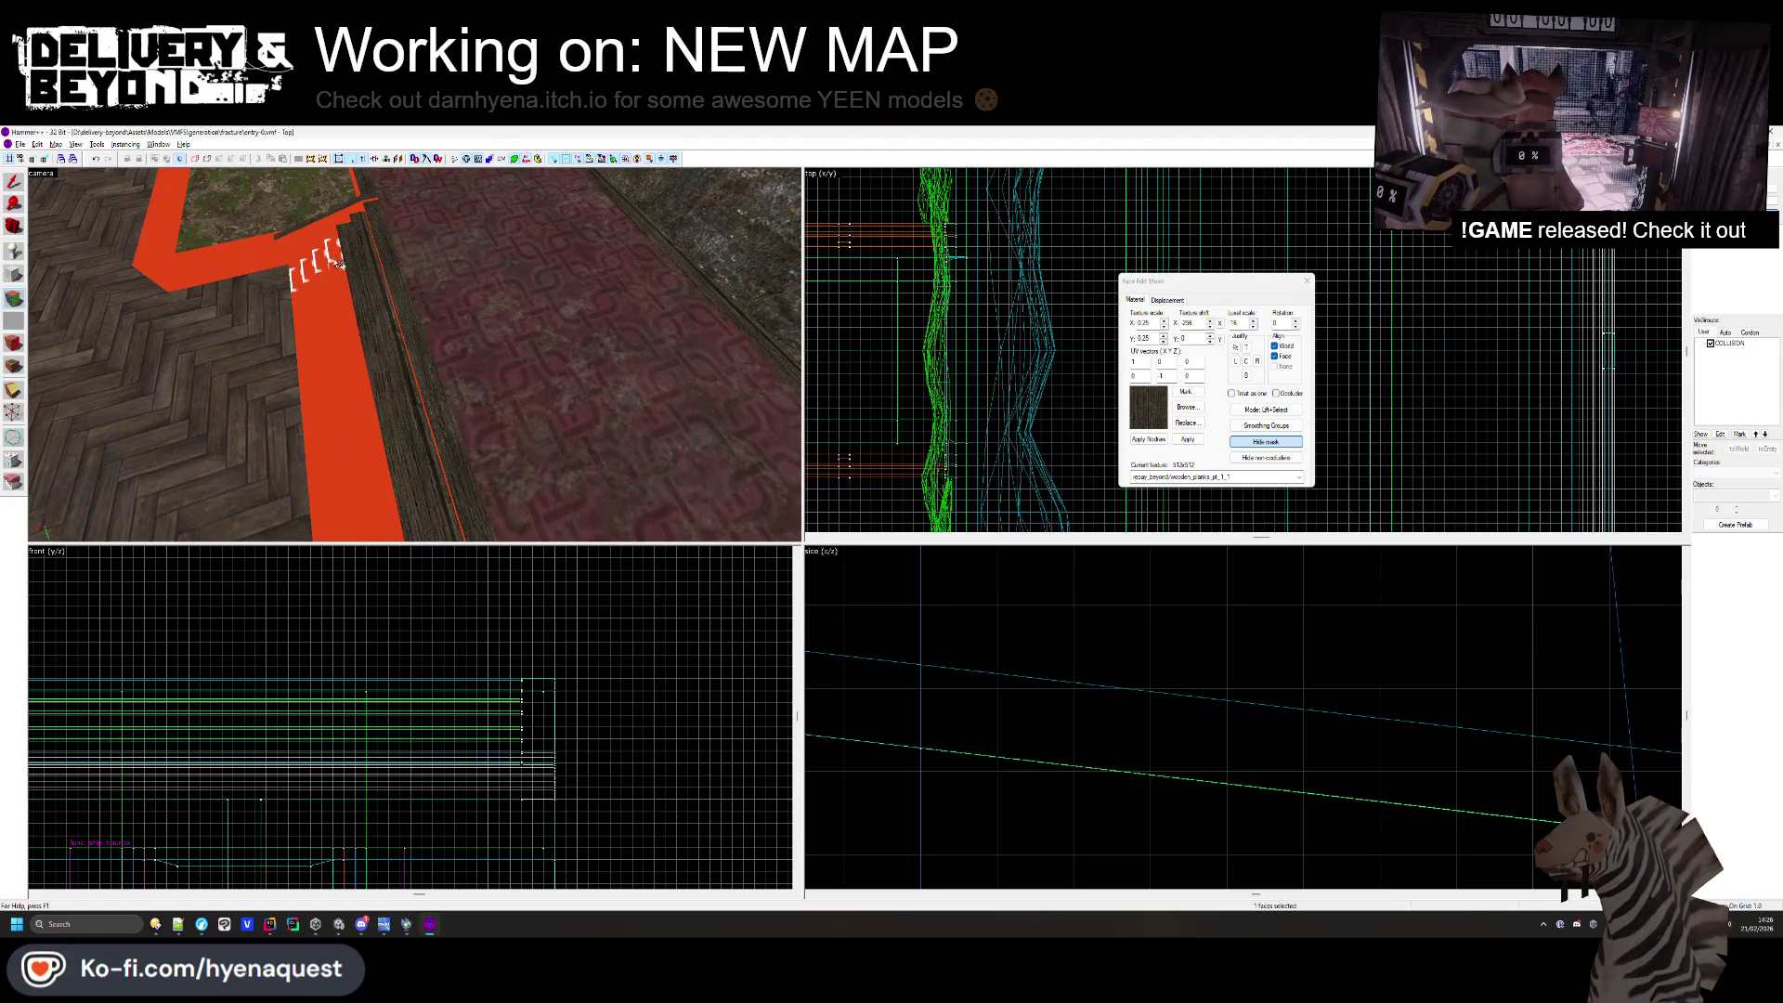
mouse_move(415, 354)
left_mouse_down()
mouse_move(419, 392)
mouse_move(470, 331)
left_mouse_up()
left_click(458, 331, "ctrl")
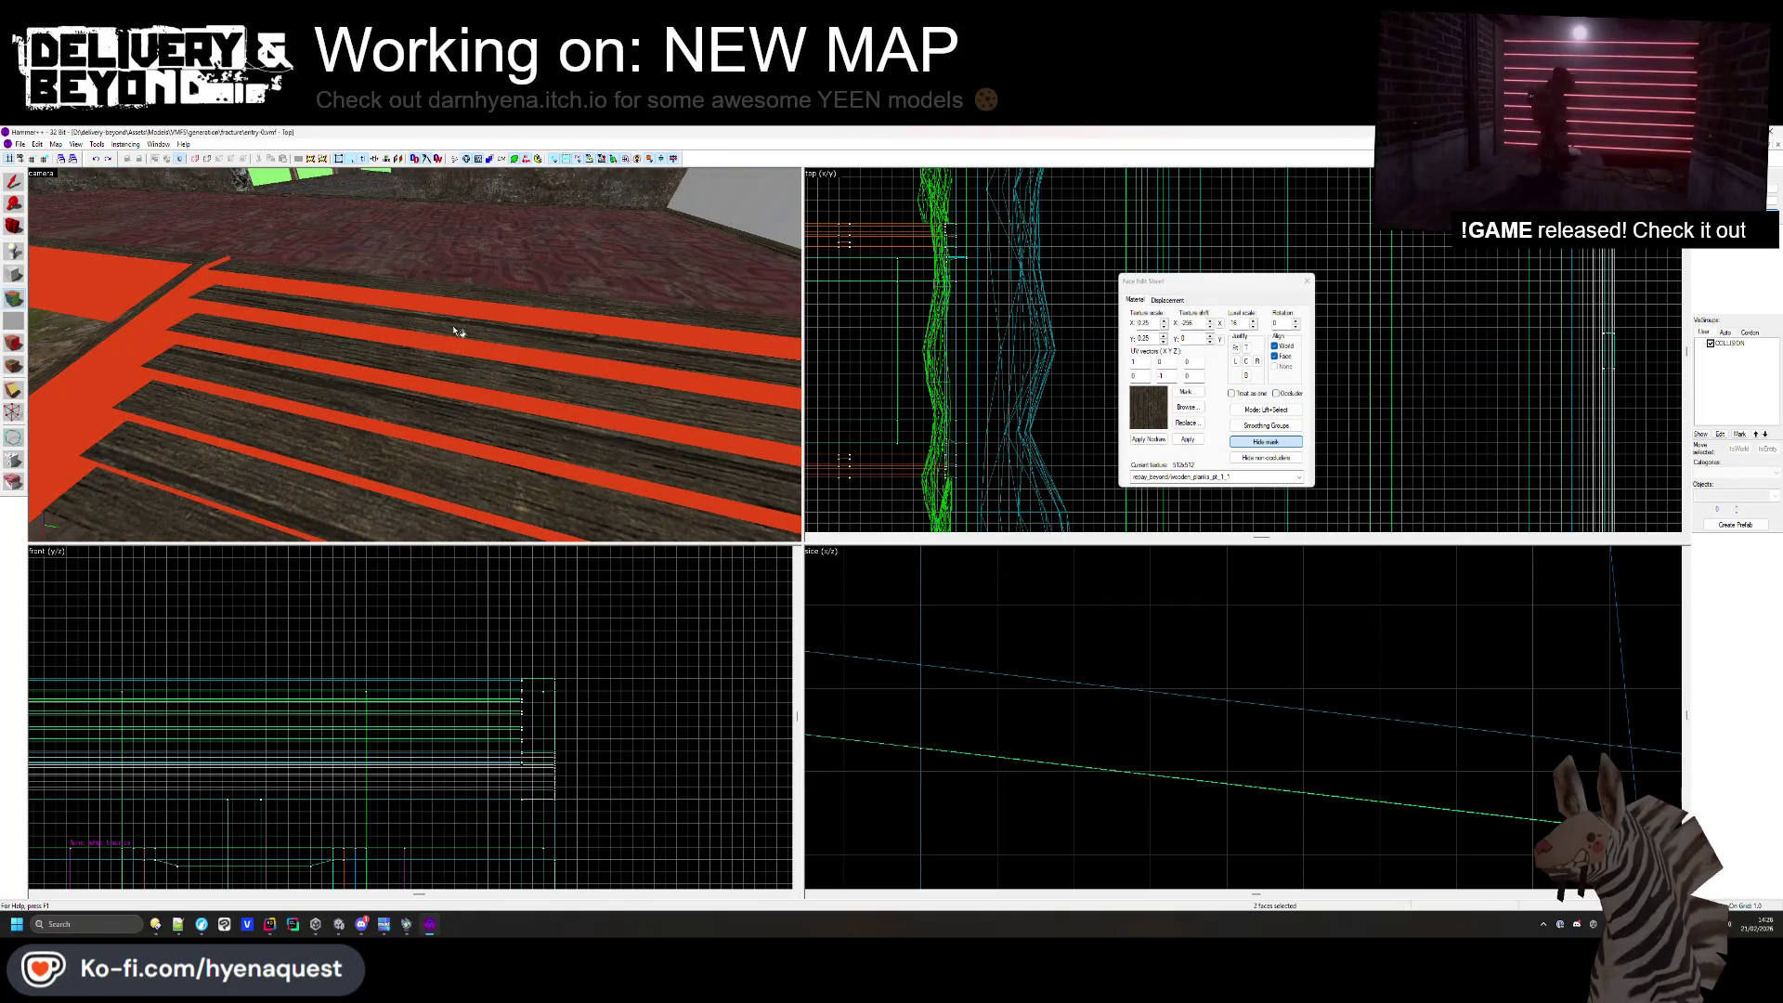
left_click_drag(164, 331, 931, 409)
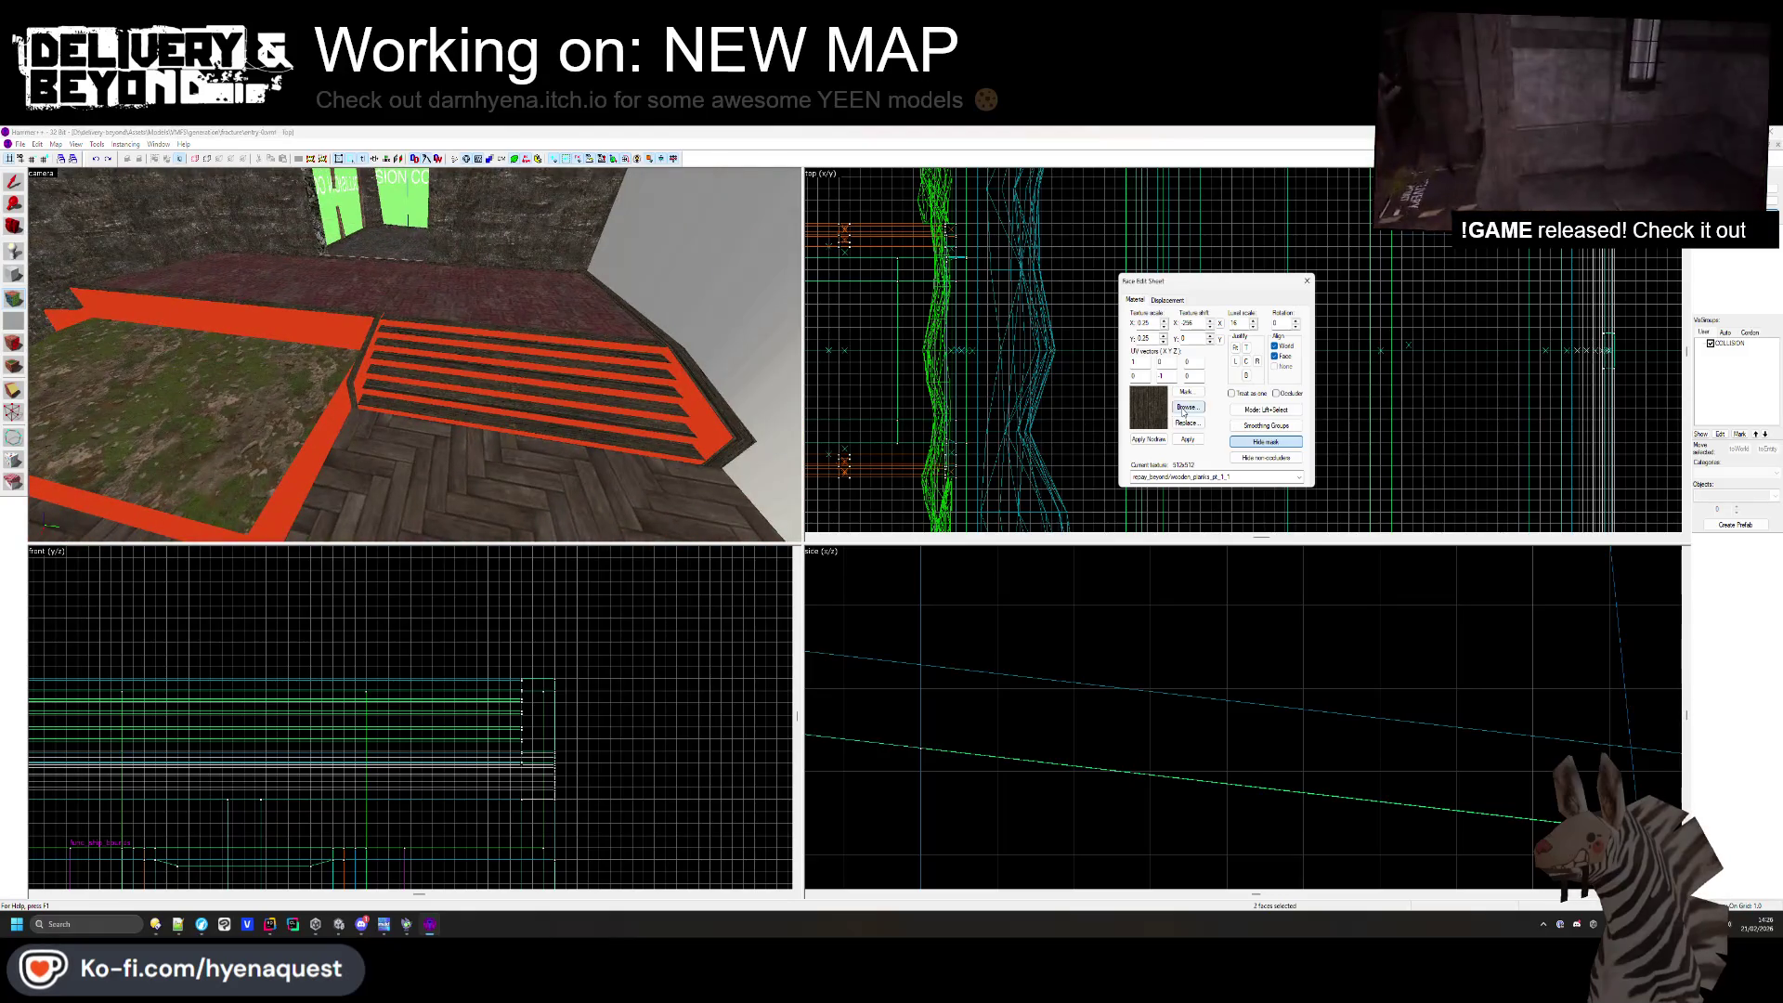
left_click(1185, 409)
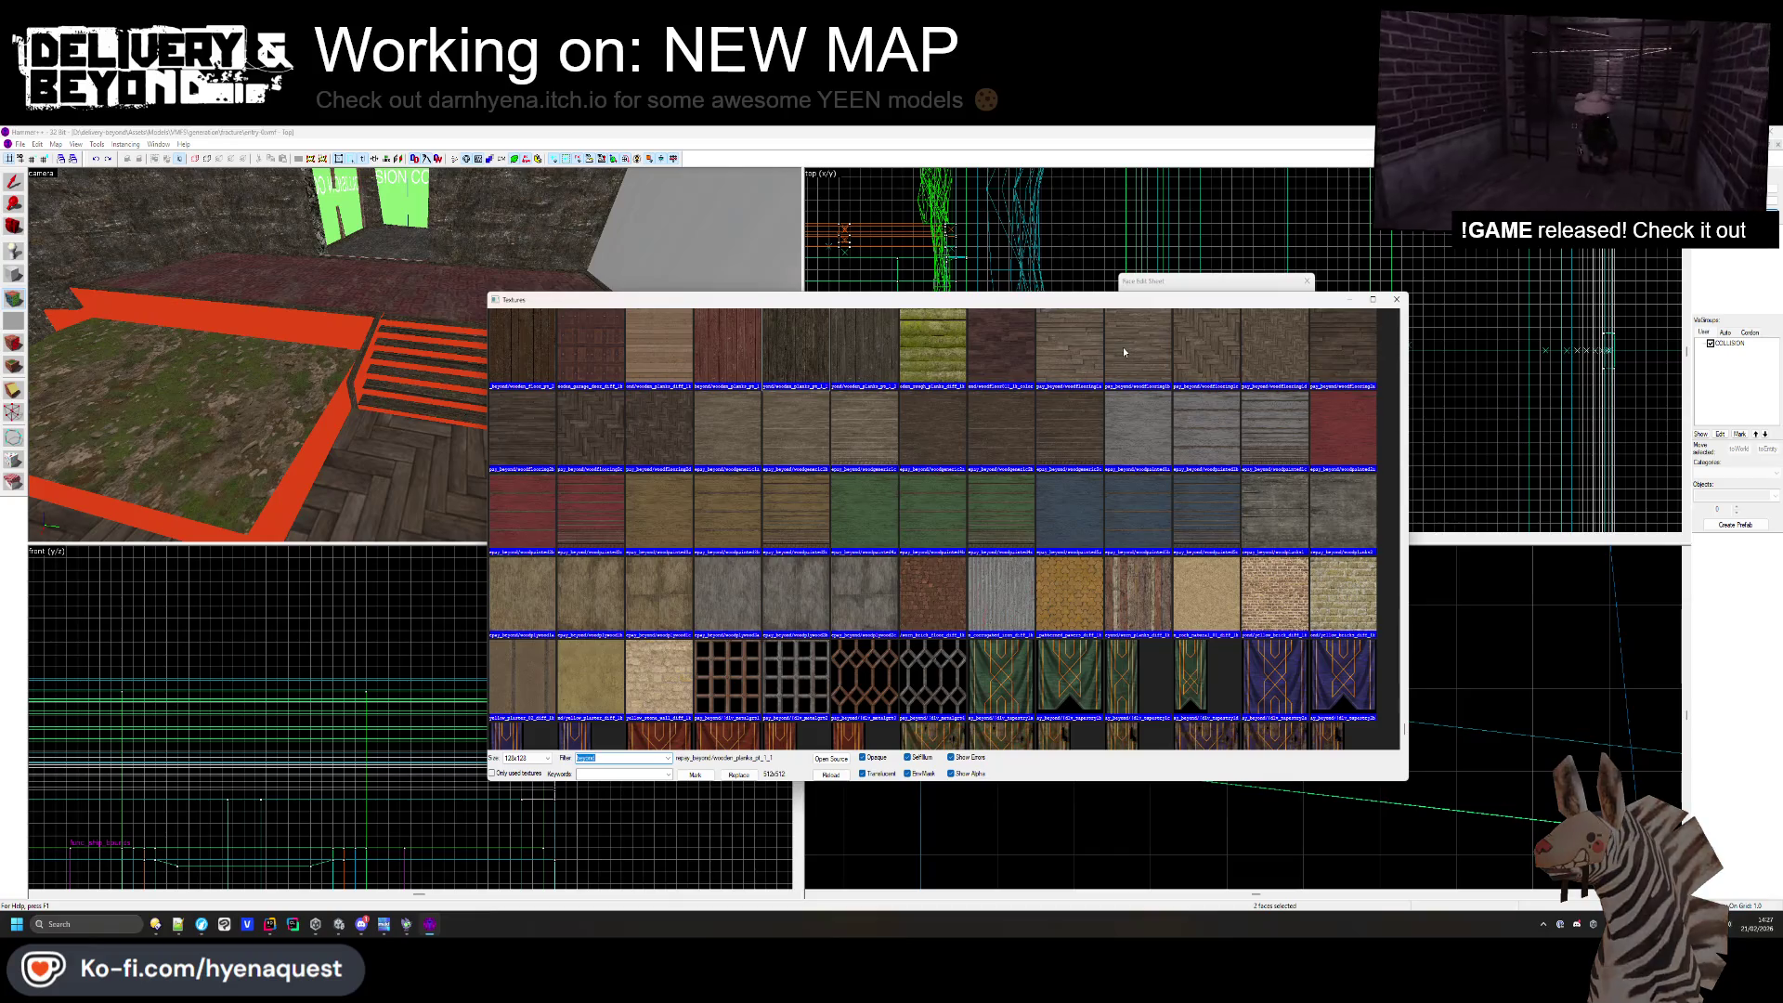
double_click(940, 442)
key("w")
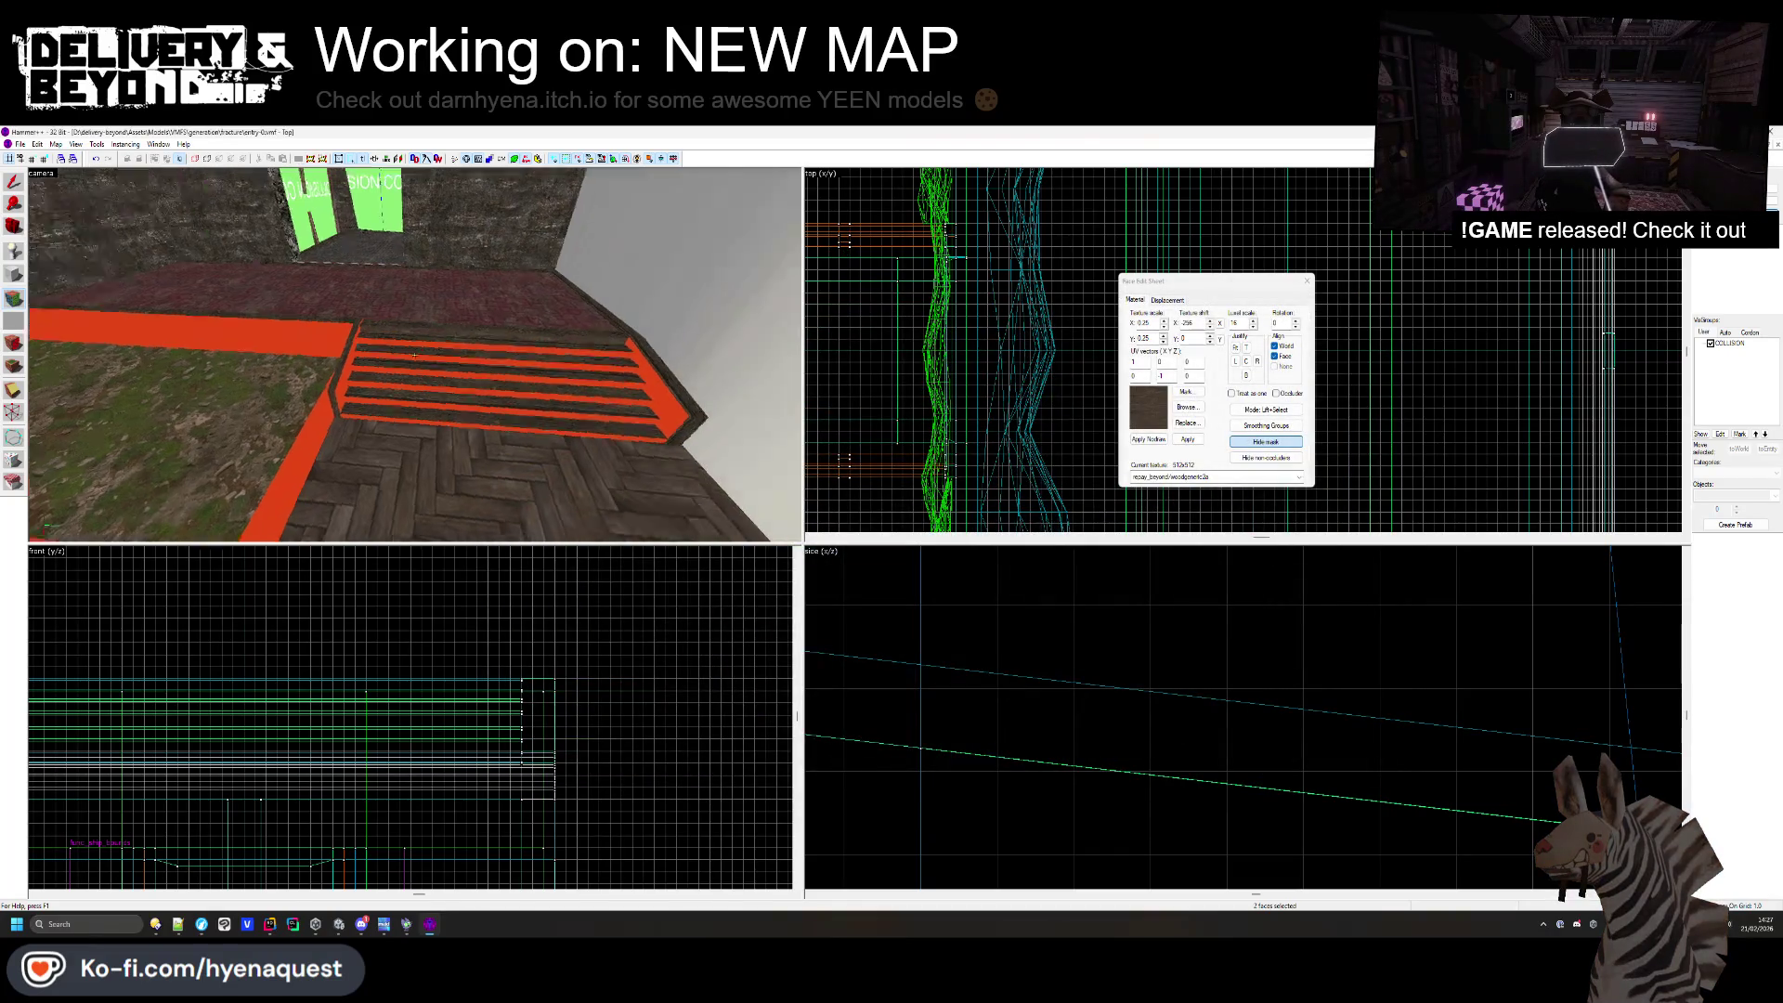
left_click(433, 378)
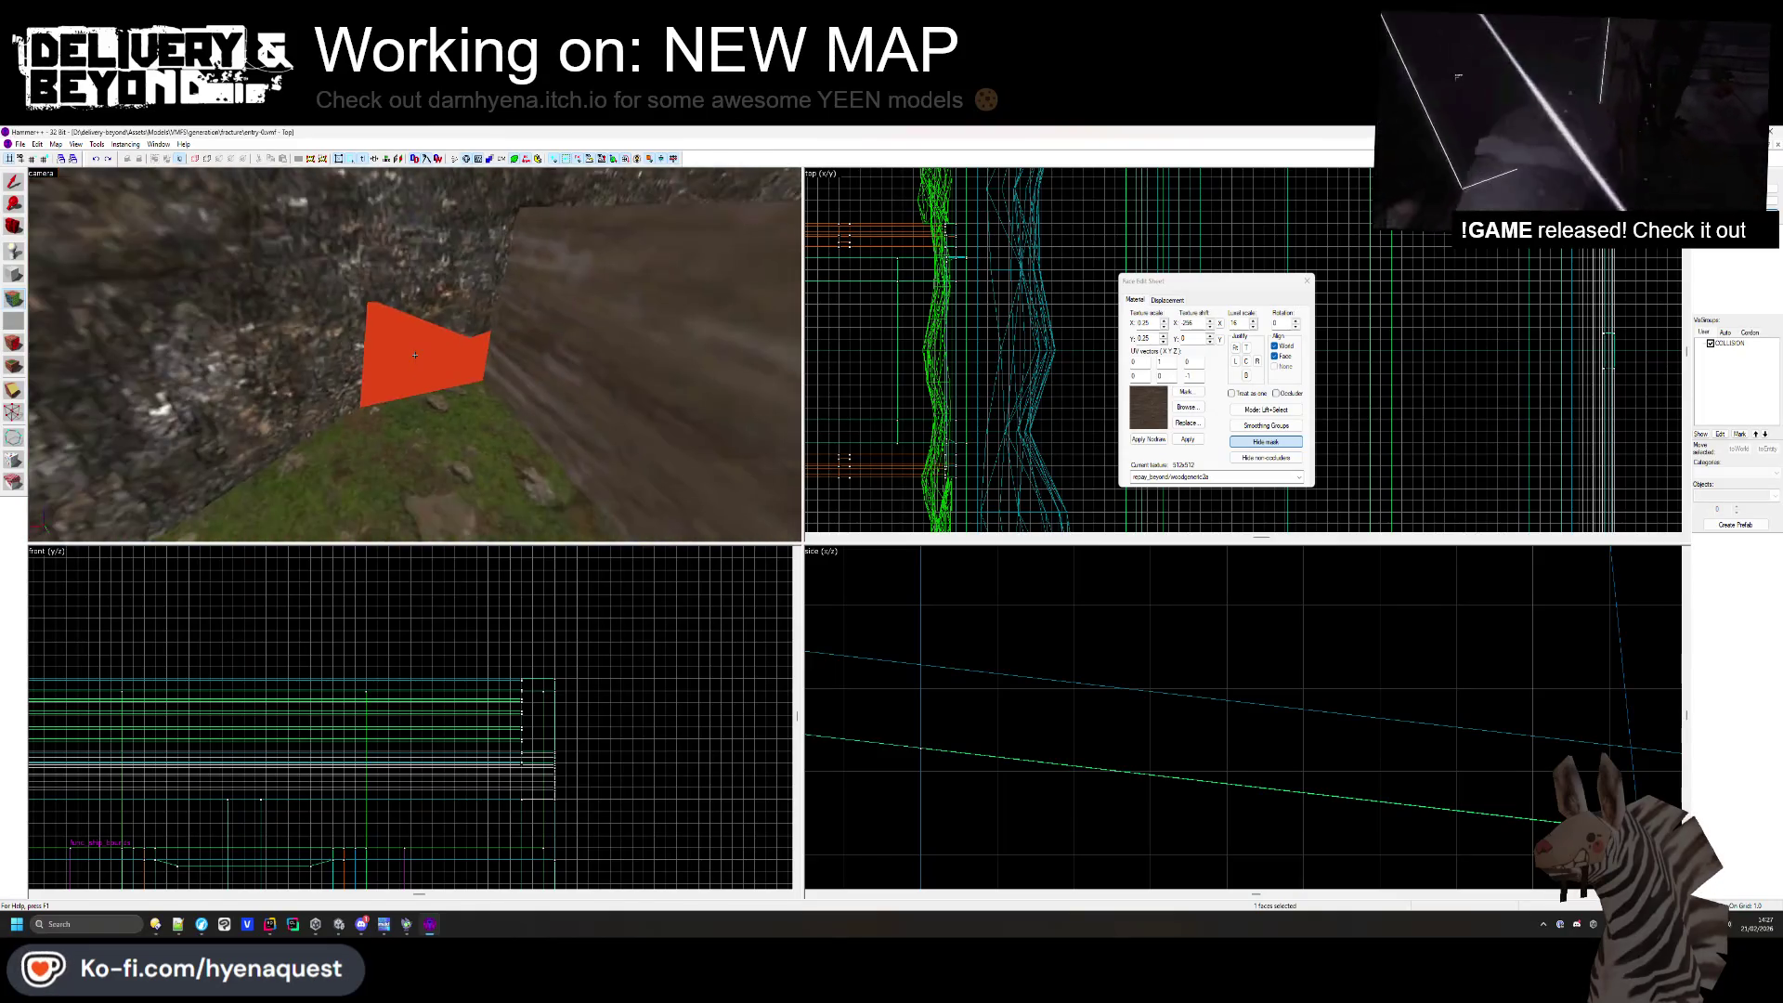
left_click(432, 335)
- Aim at the herringbone floor and apply a brown-and-white checkered tilemarble texture to it
key("z")
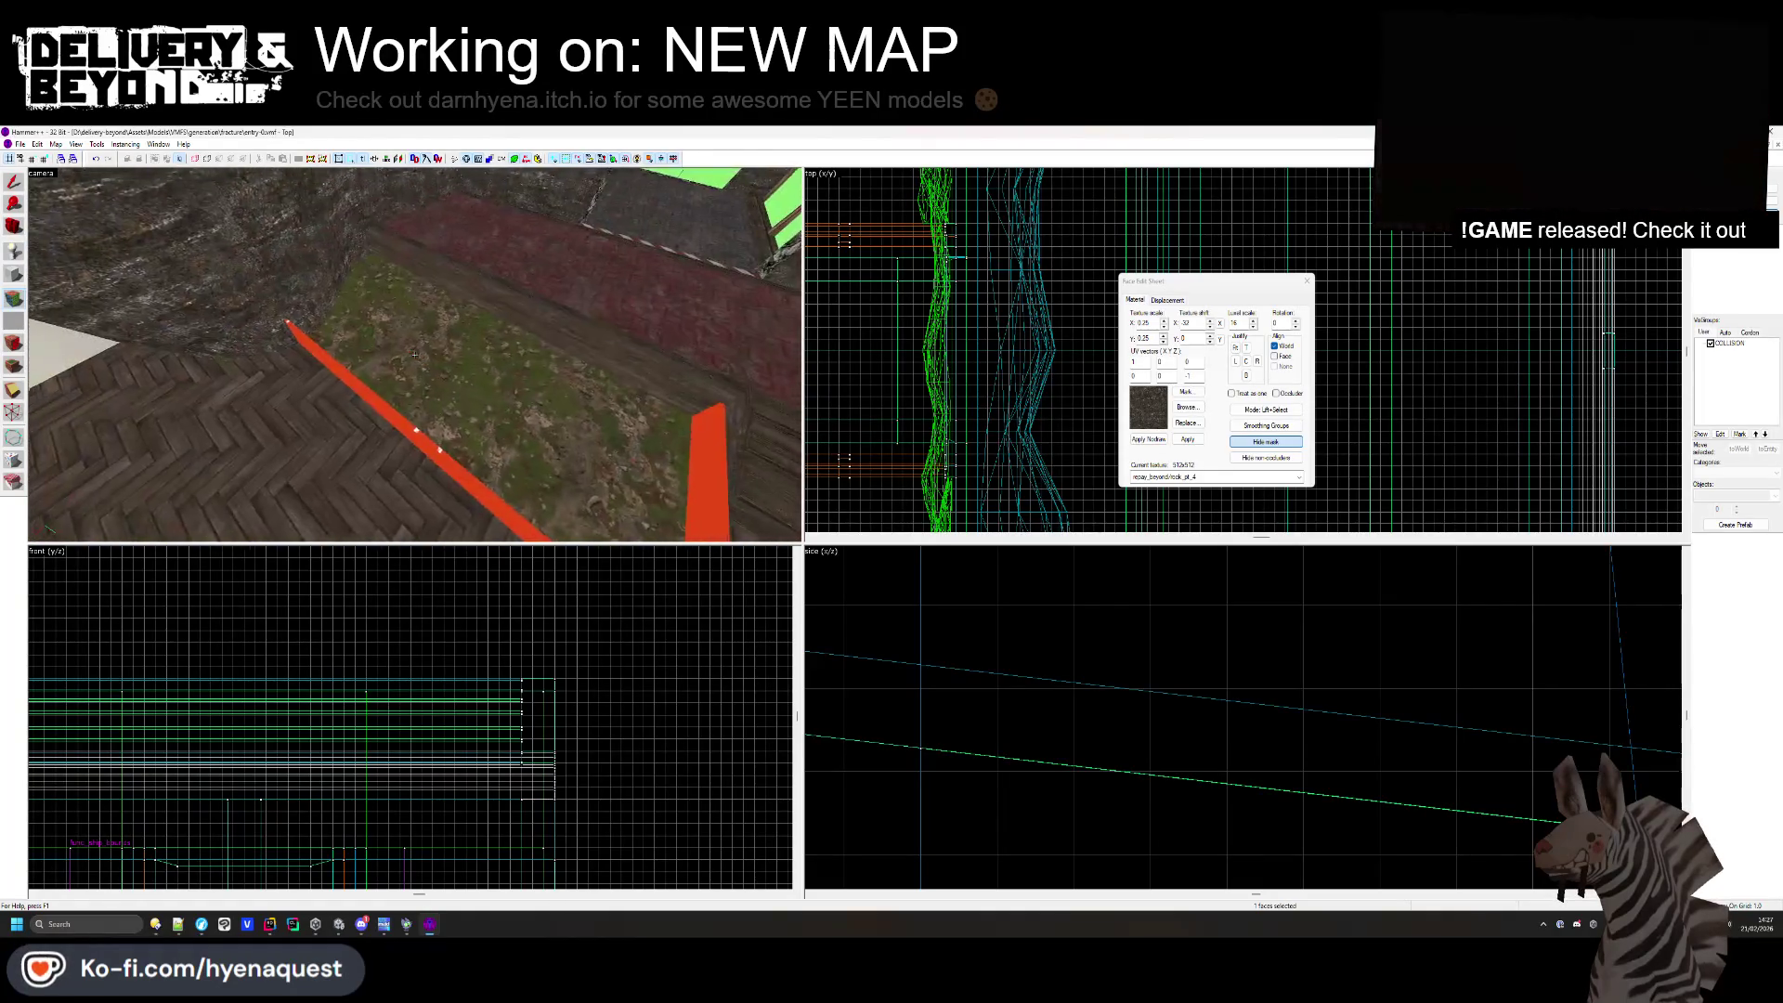
key("z")
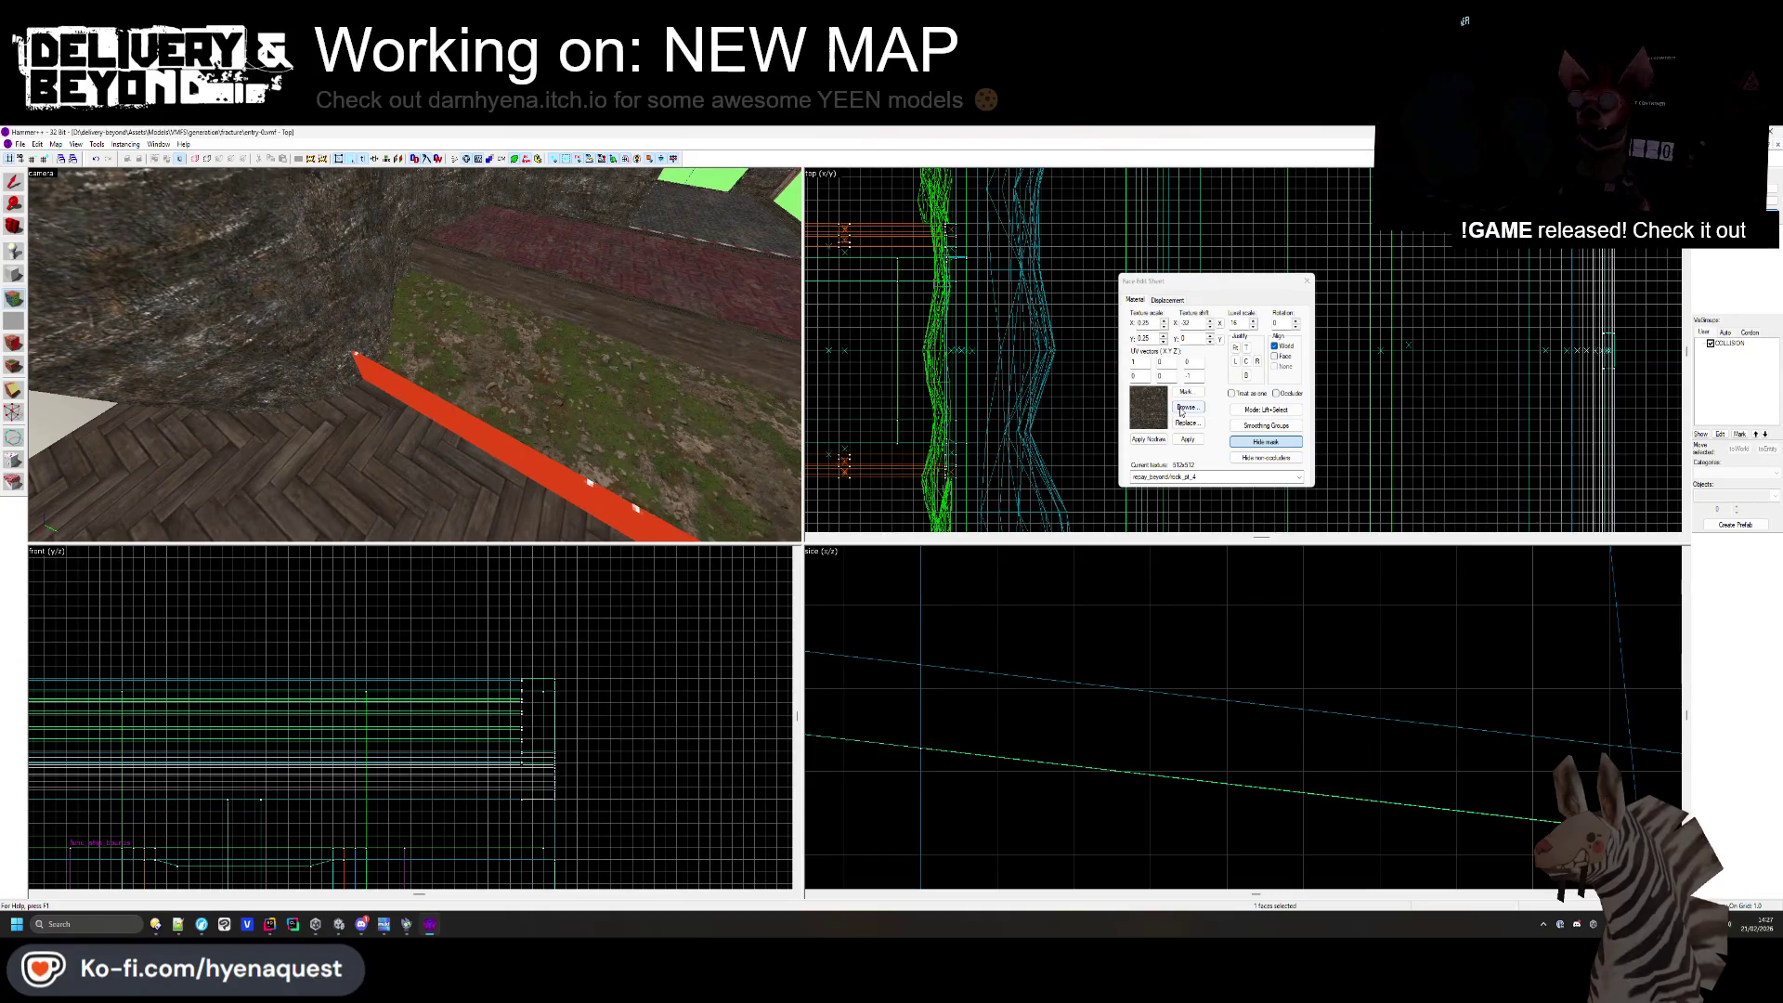
left_click(1183, 409)
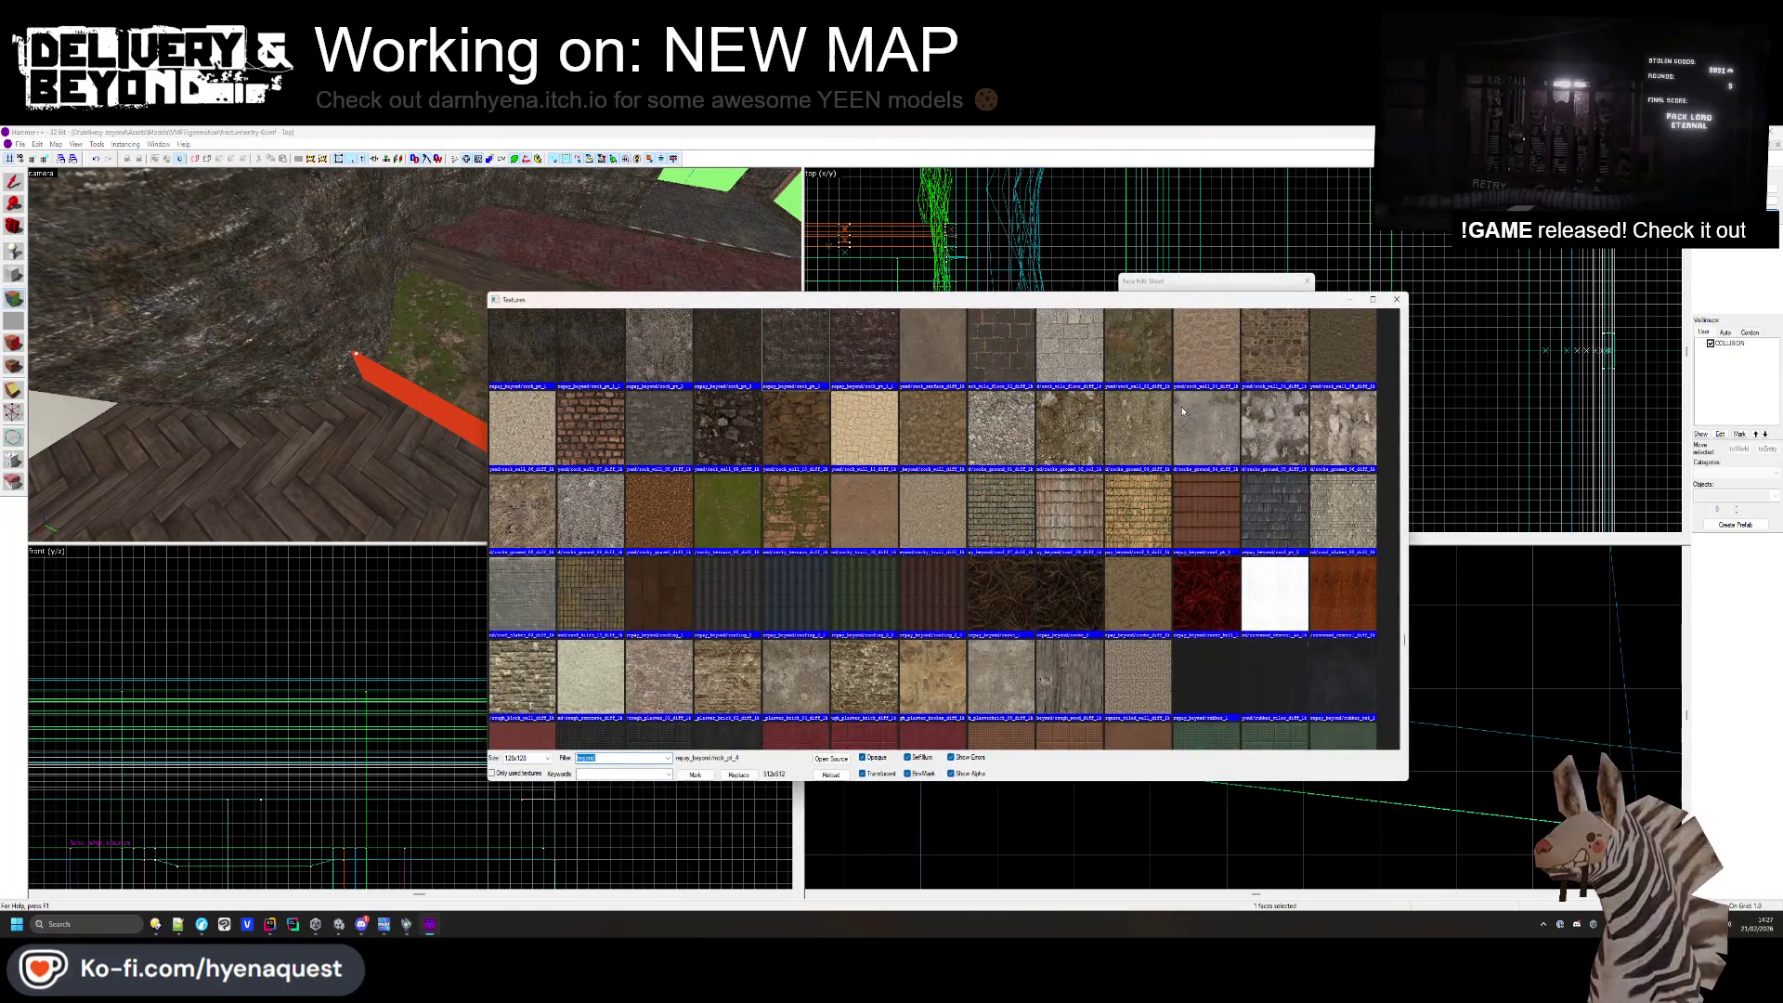
scroll(1182, 411, "down", 10)
scroll(968, 552, "up", 8)
scroll(968, 552, "down", 10)
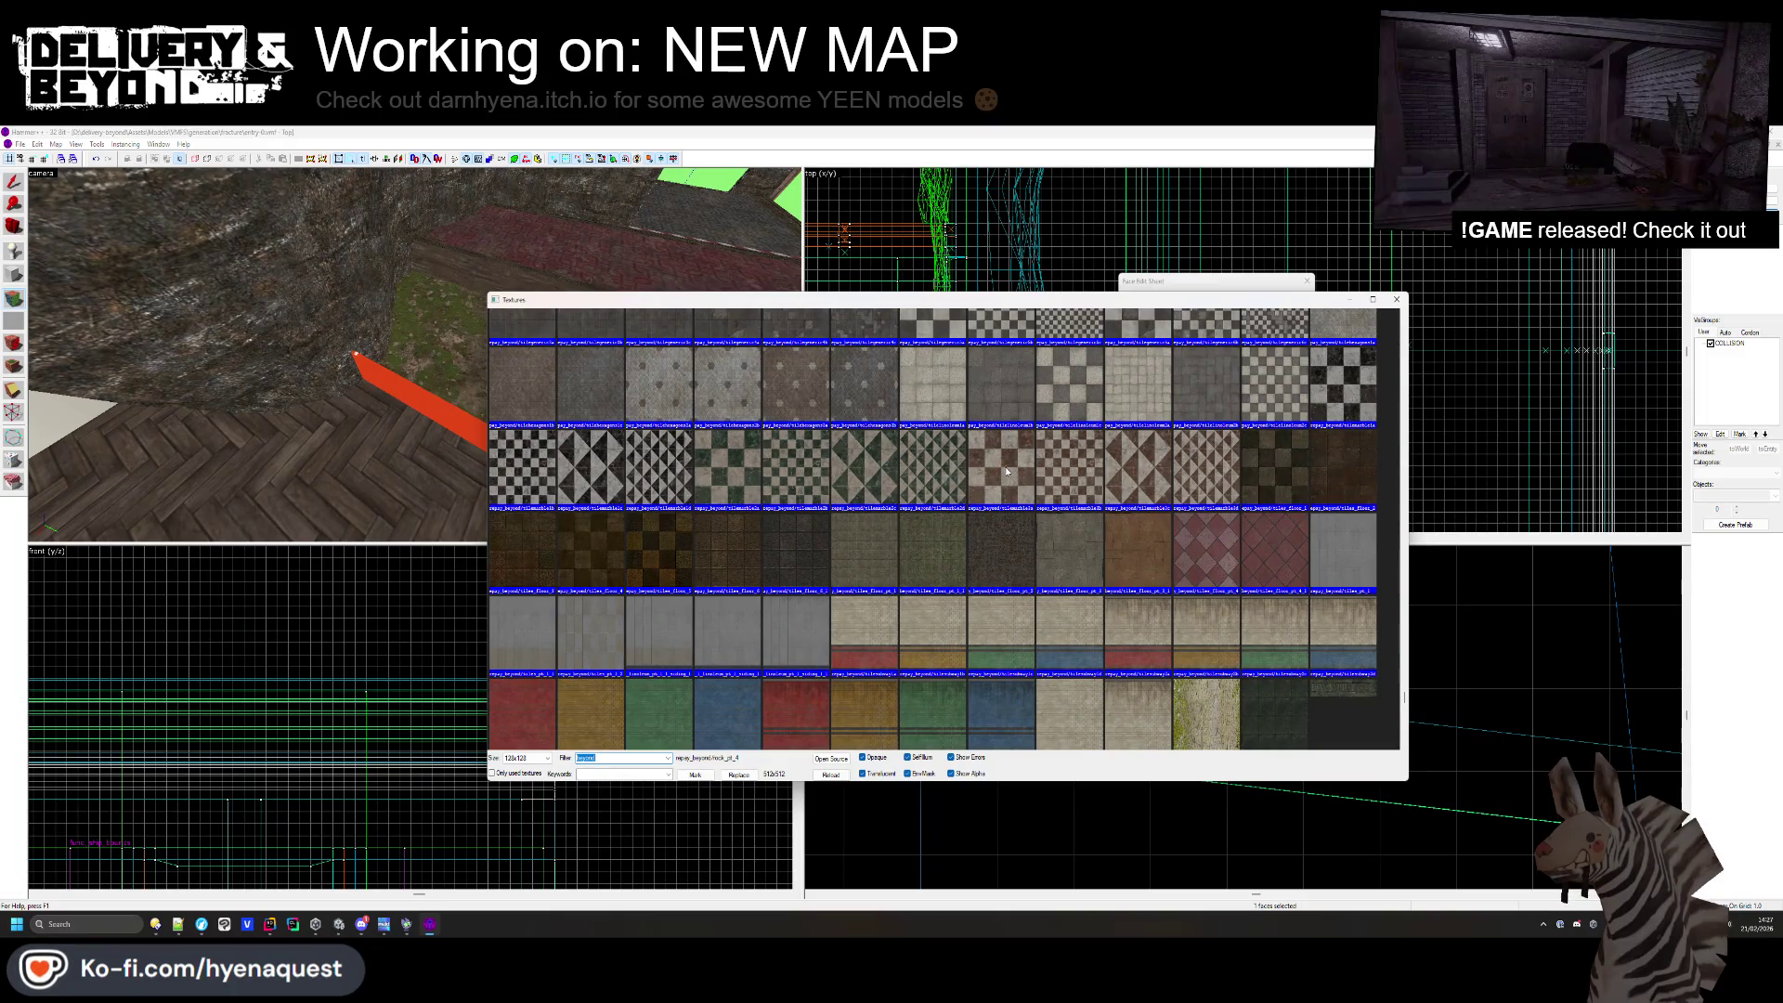
double_click(777, 495)
right_click(497, 459)
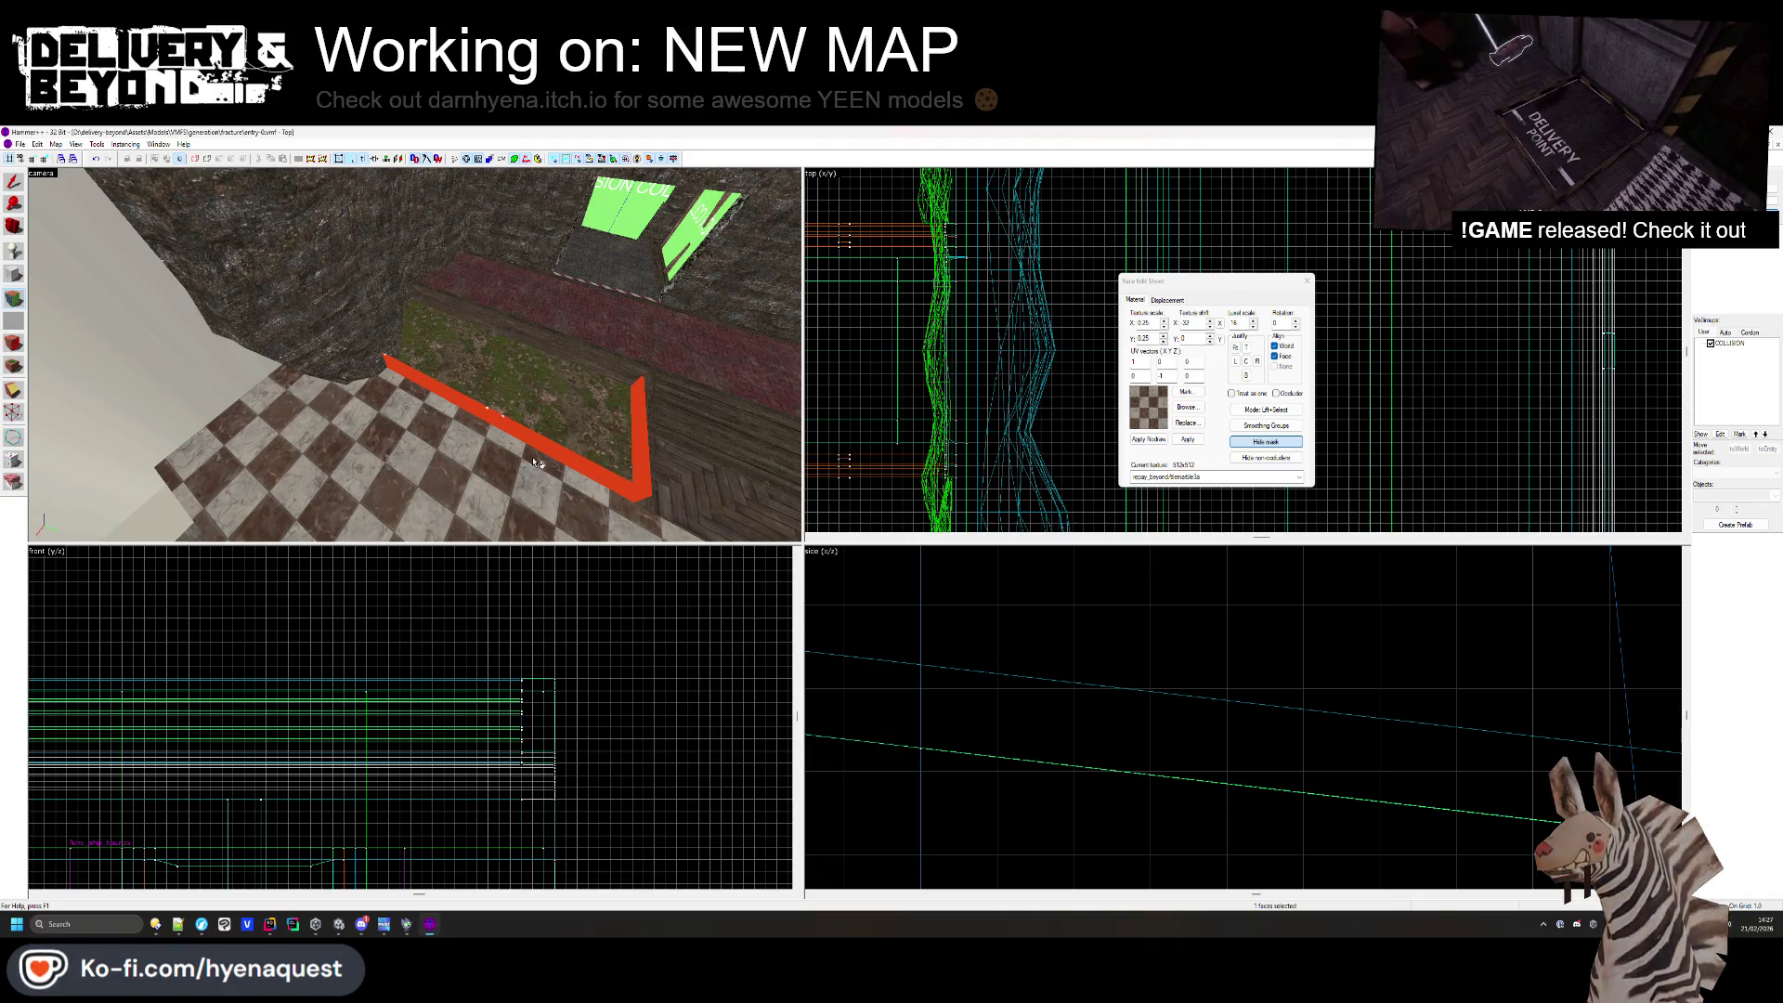
- Try tilemarble3c, tilemarble3d and tilemarble1d on the floor, settling on checkerboard tilemarble1a
key("z")
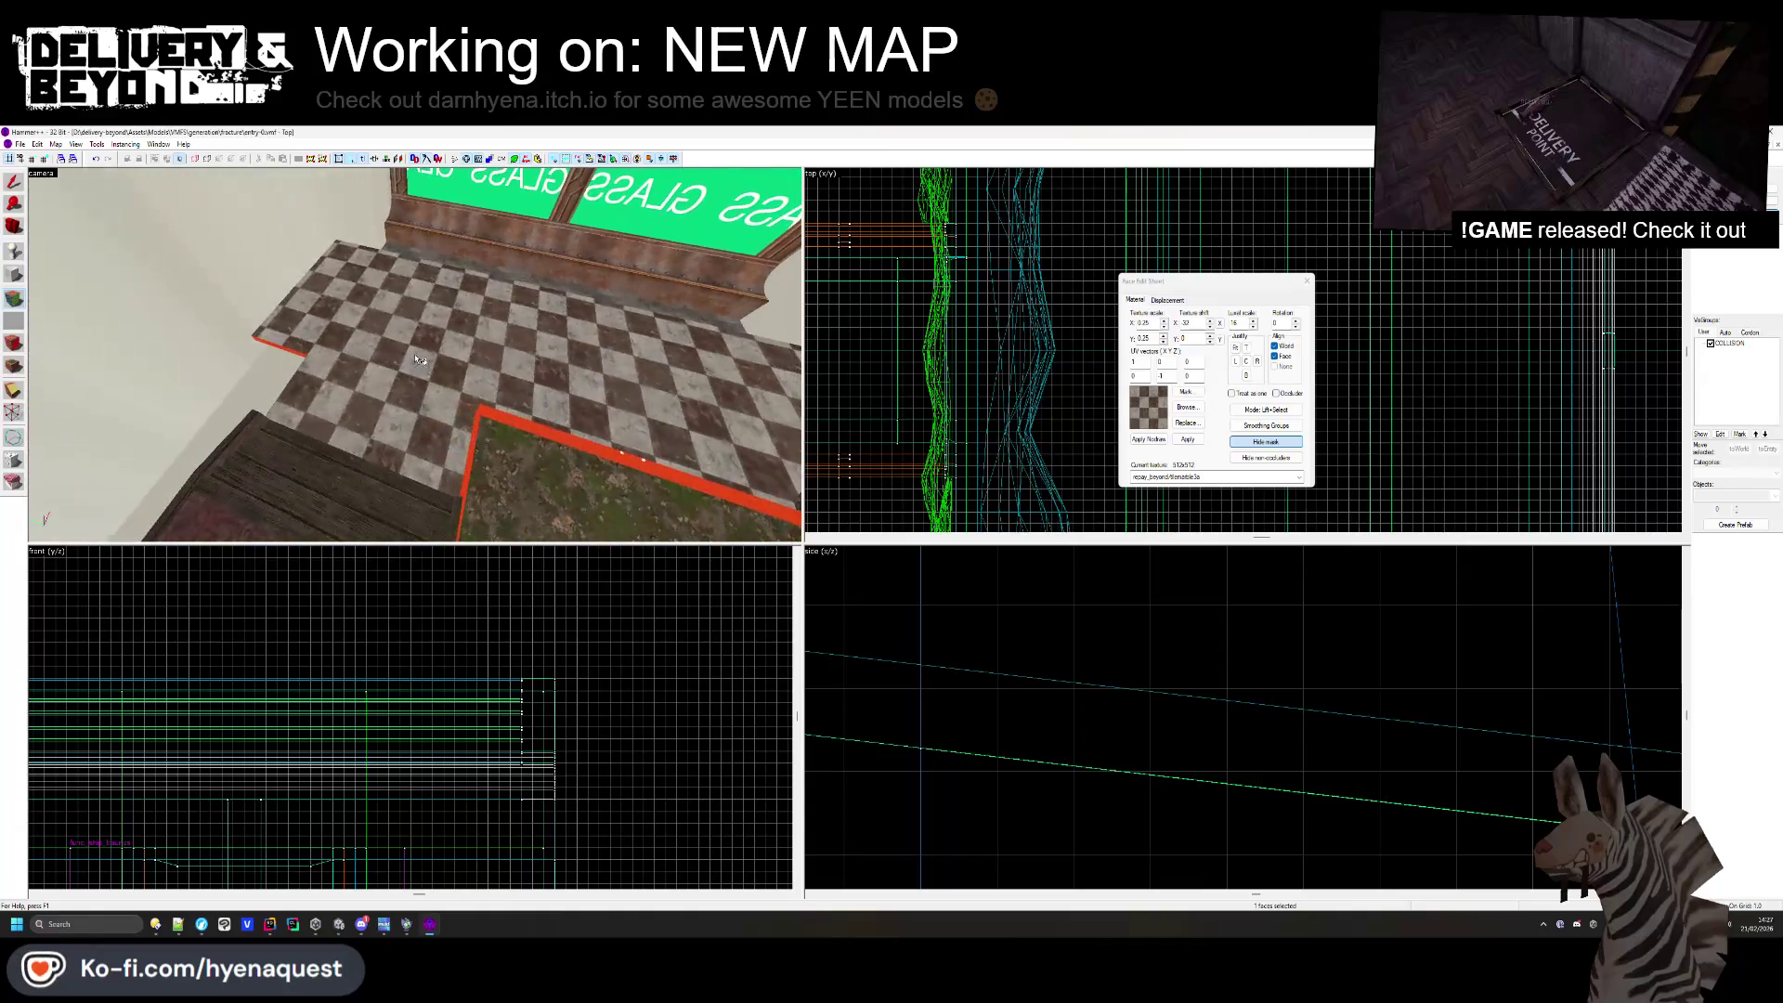
key("z")
left_click(1180, 407)
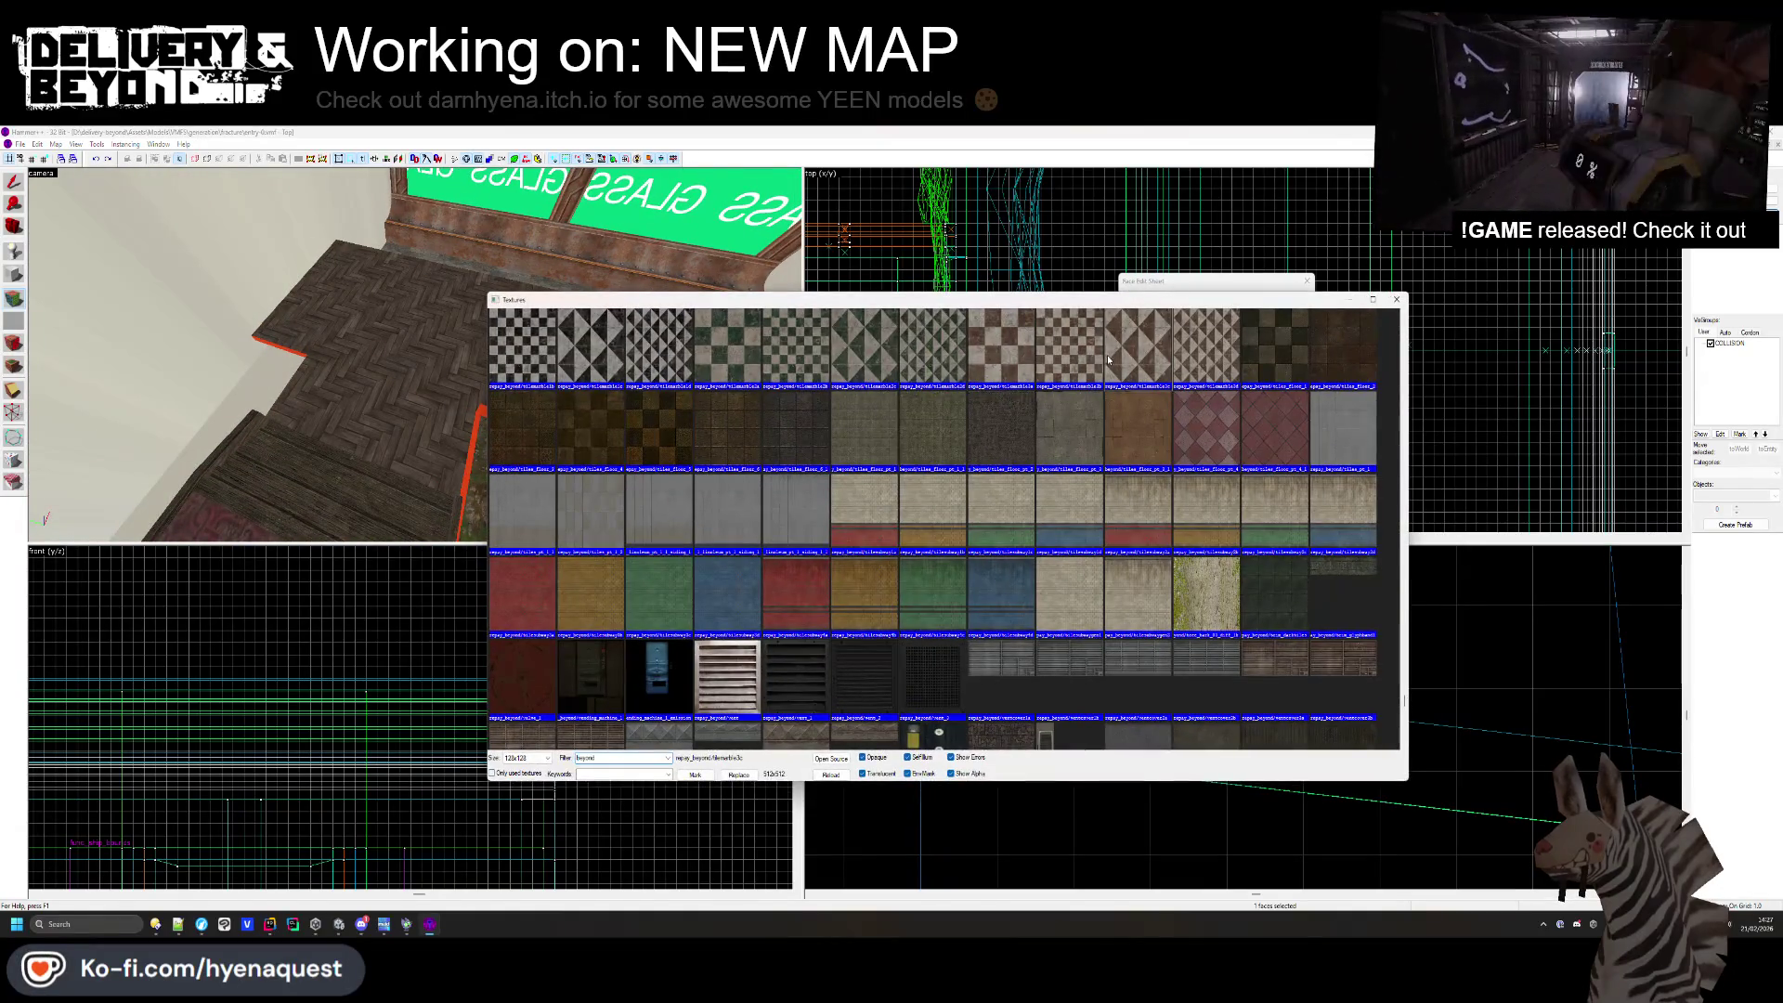
double_click(1111, 353)
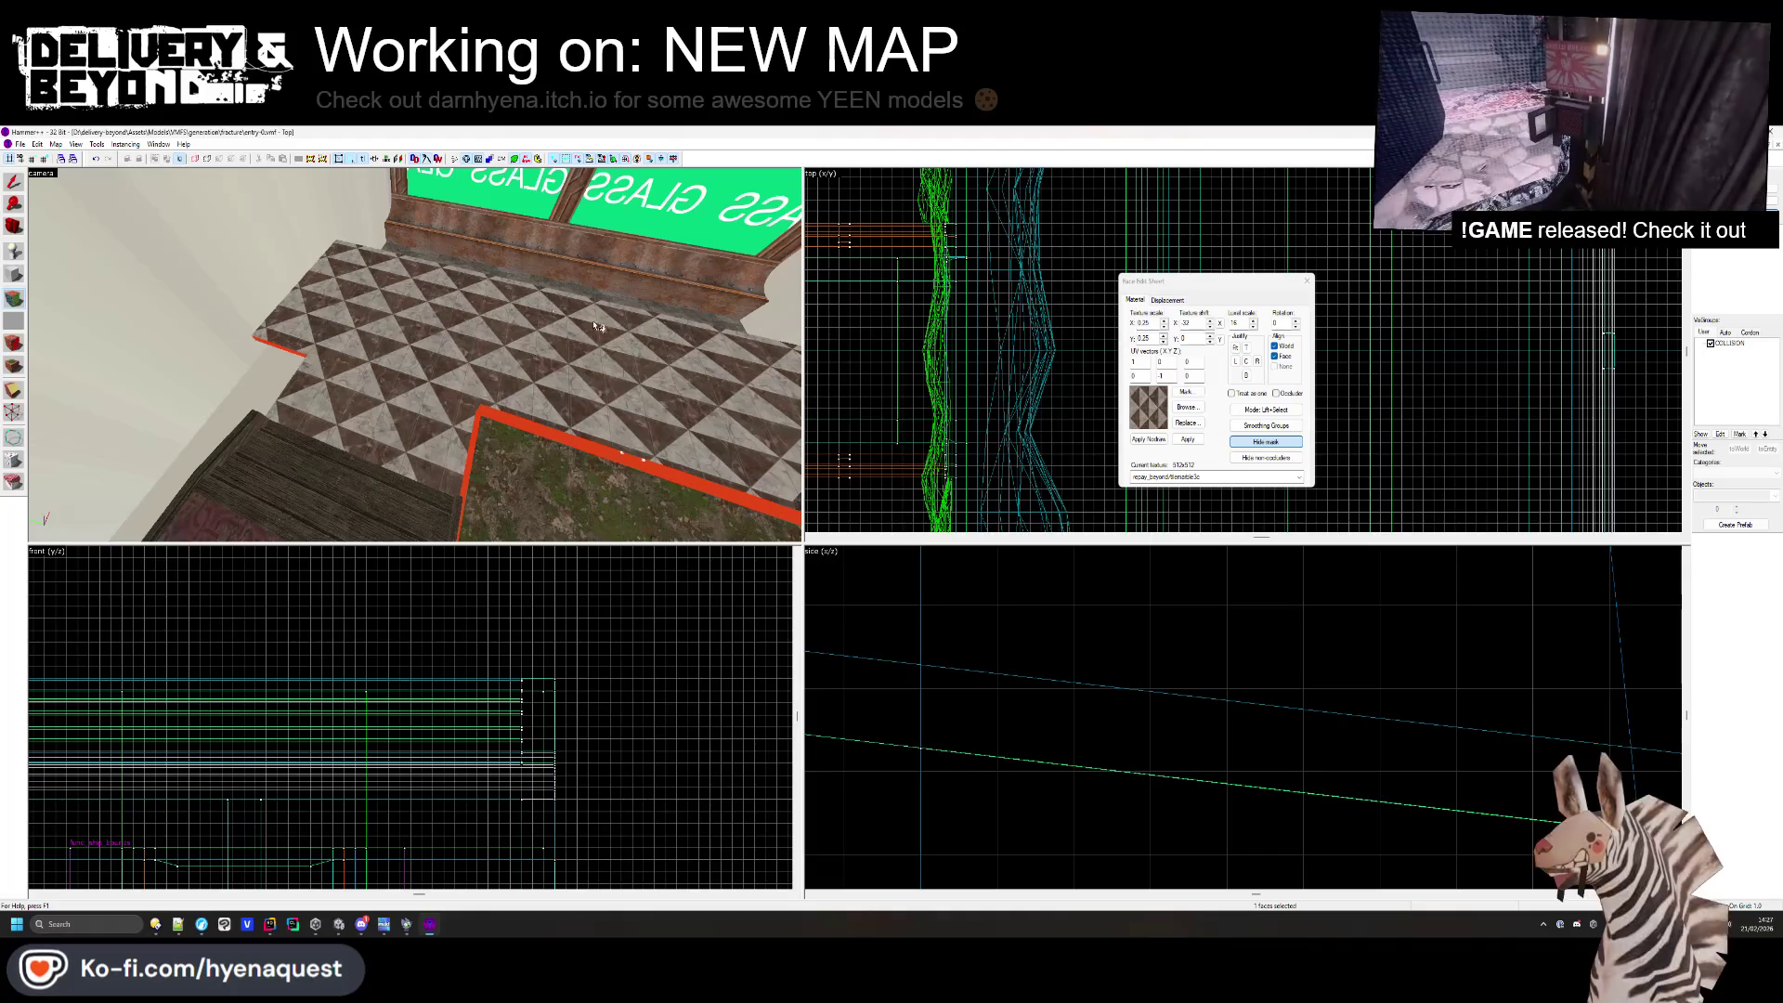
left_click(1186, 407)
double_click(1205, 348)
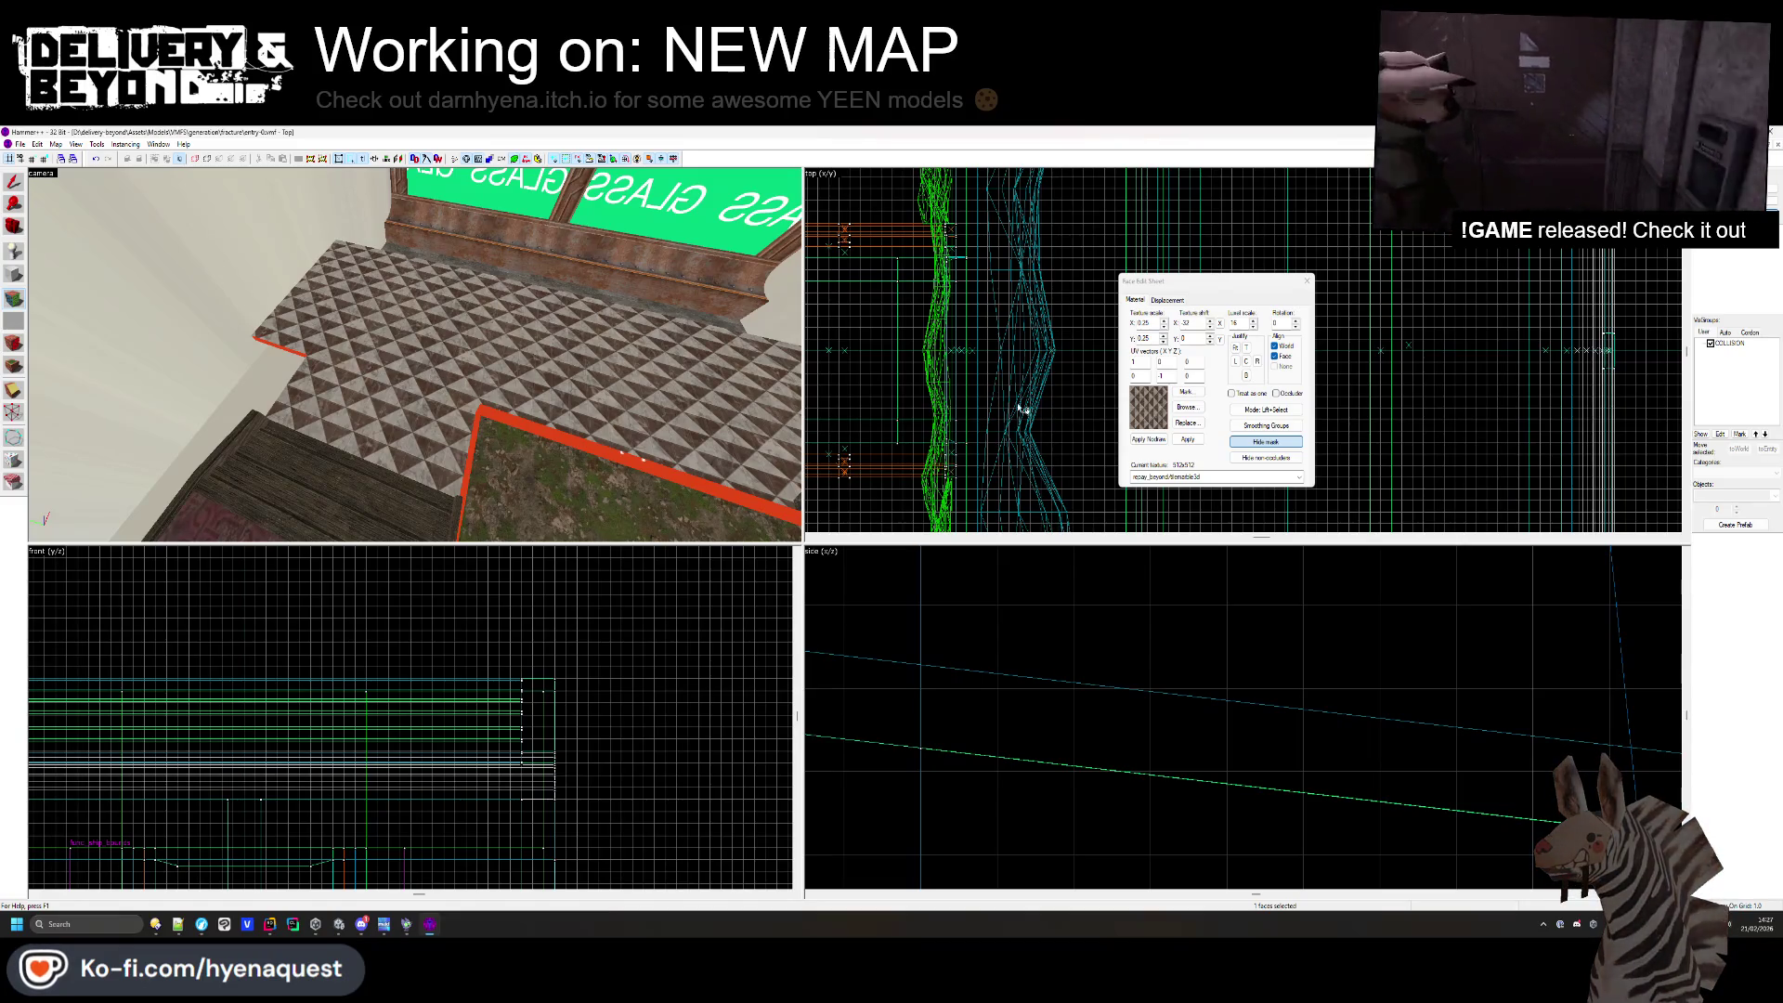
left_click(1180, 406)
double_click(685, 389)
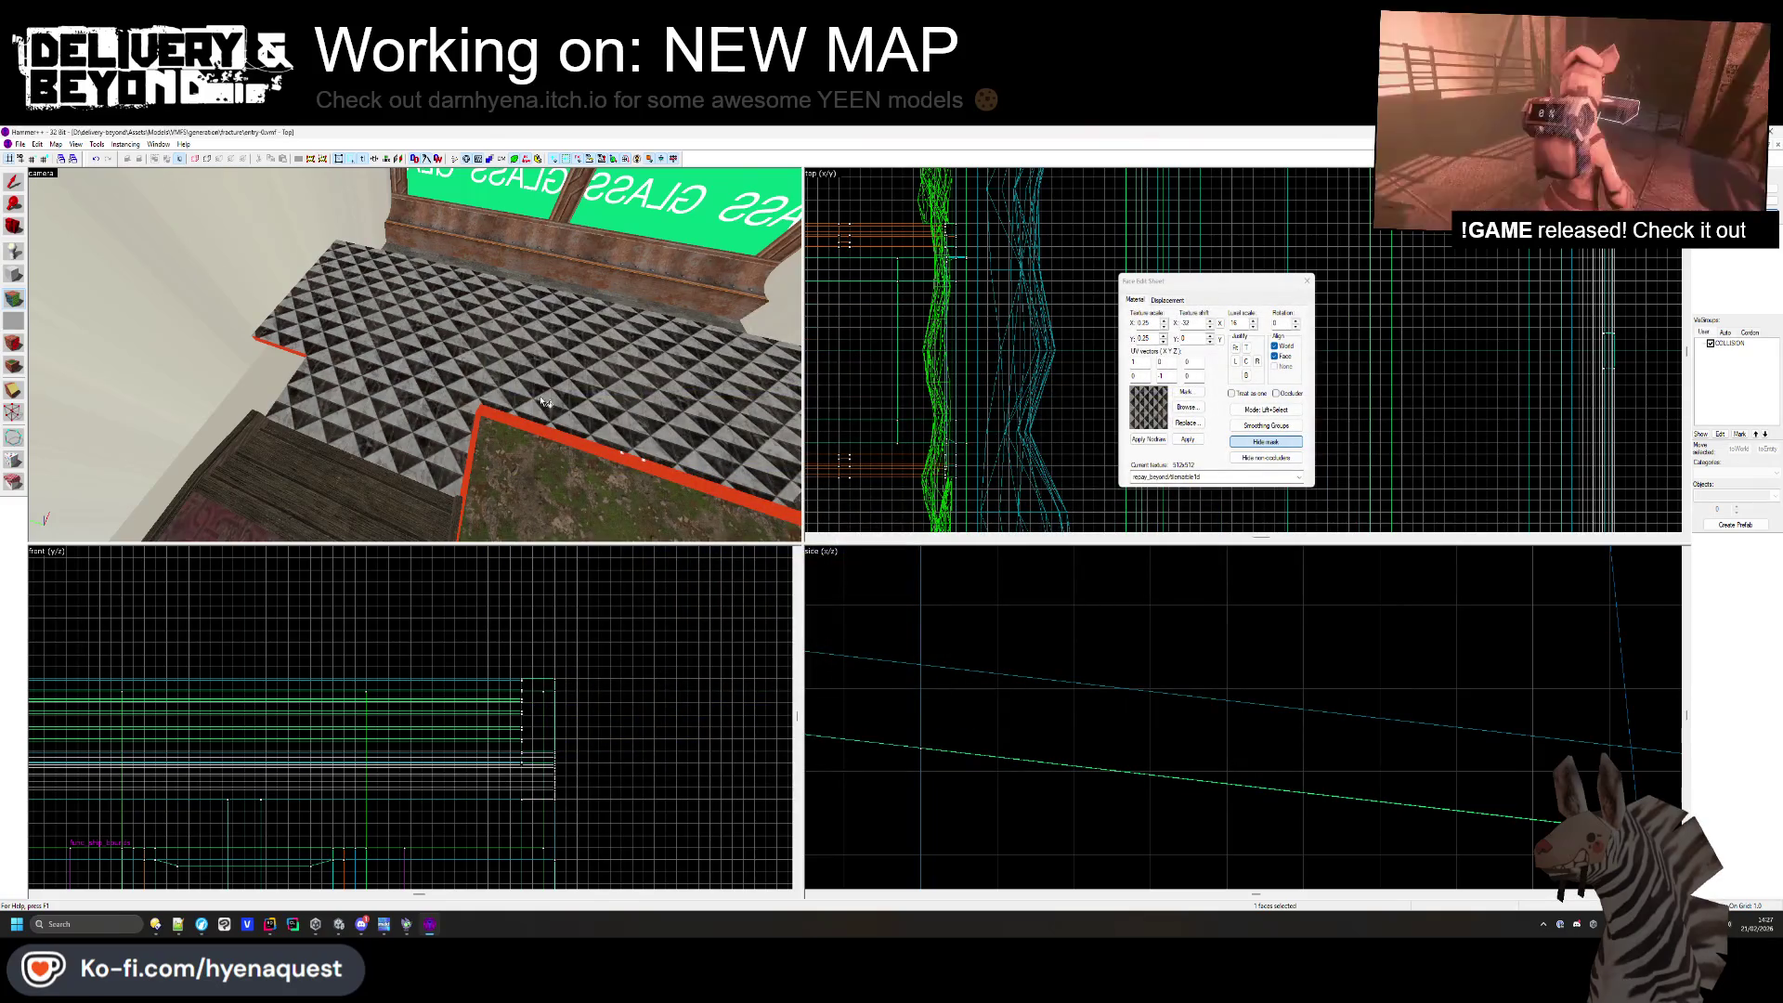
left_click(1185, 408)
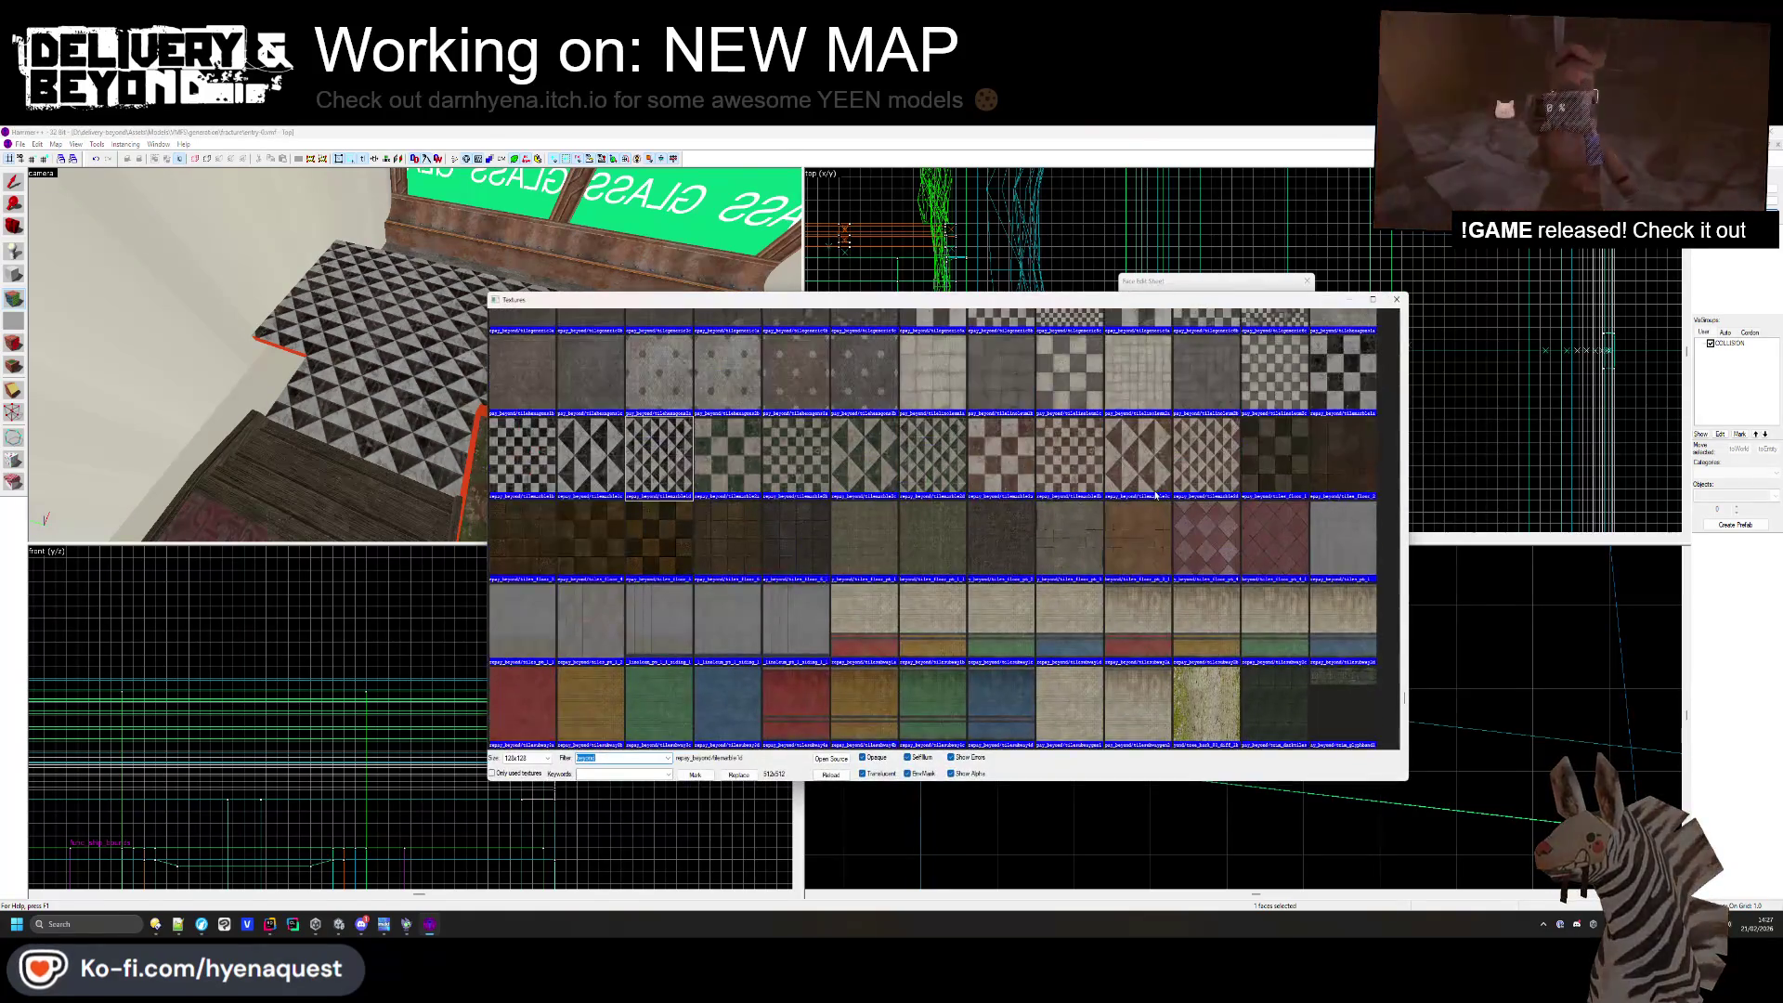
double_click(1322, 410)
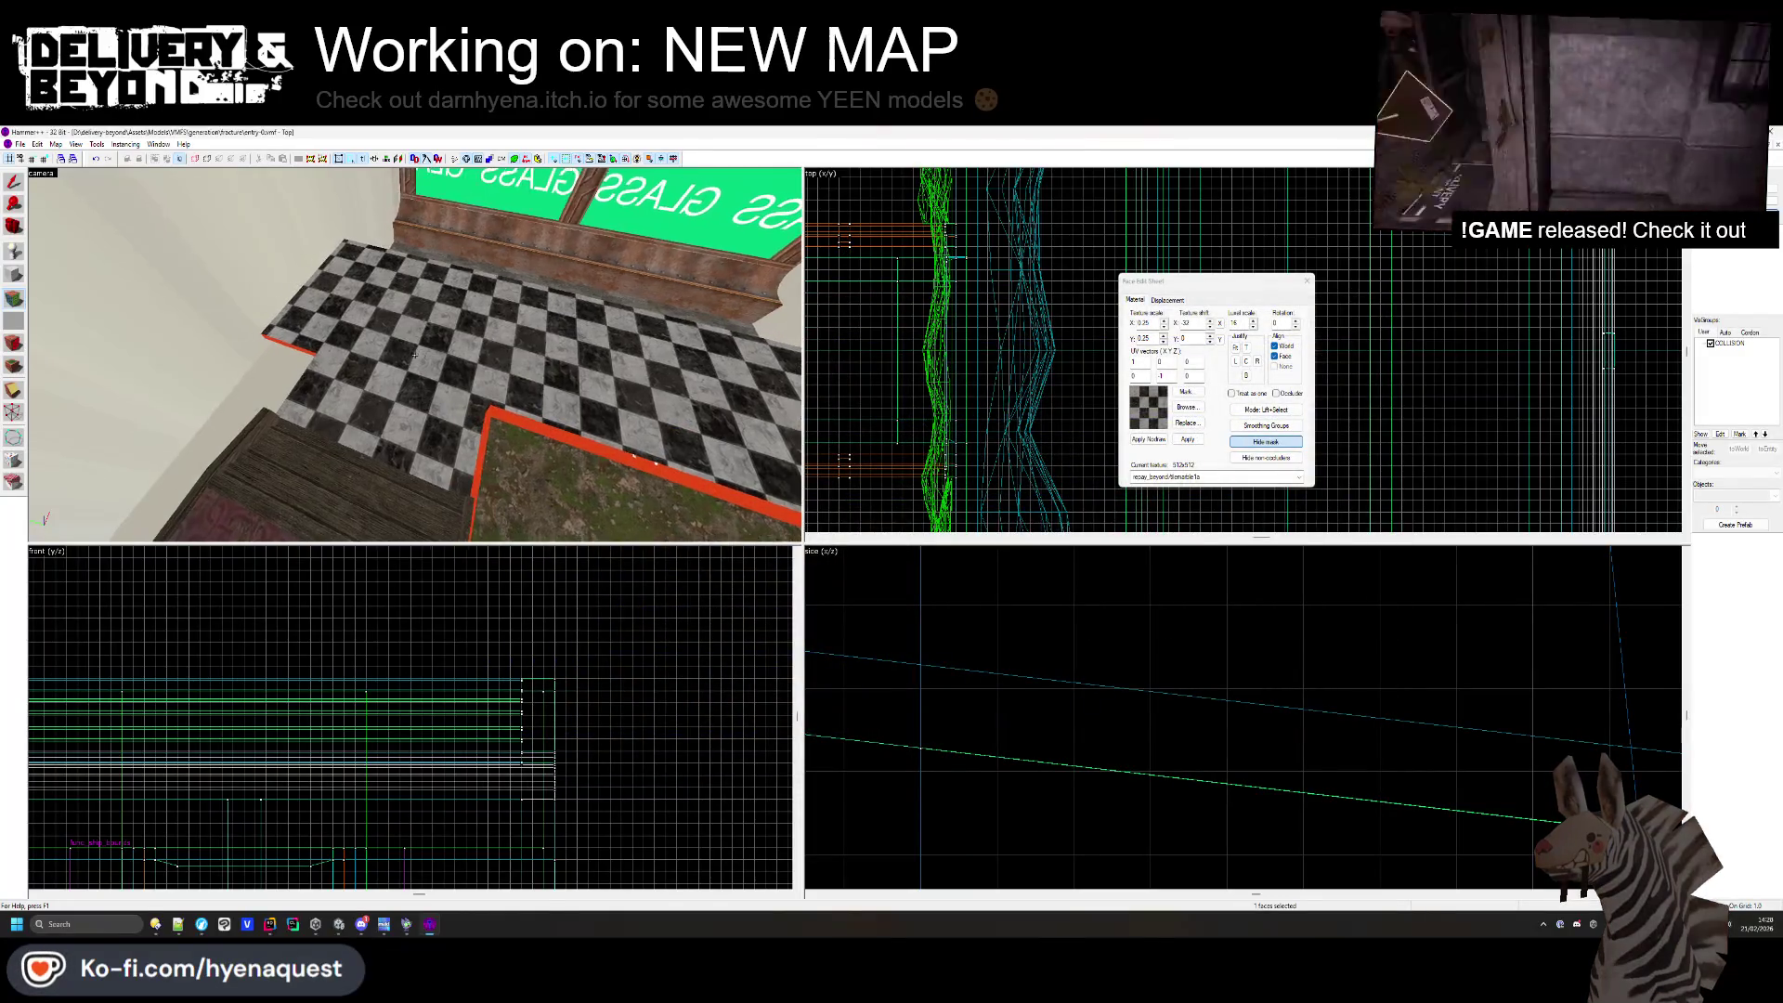
- Try tiled_floor_001 and str_stonefr6, then apply str_stonefr1 to the floor beside the window
key("z")
left_click(1181, 410)
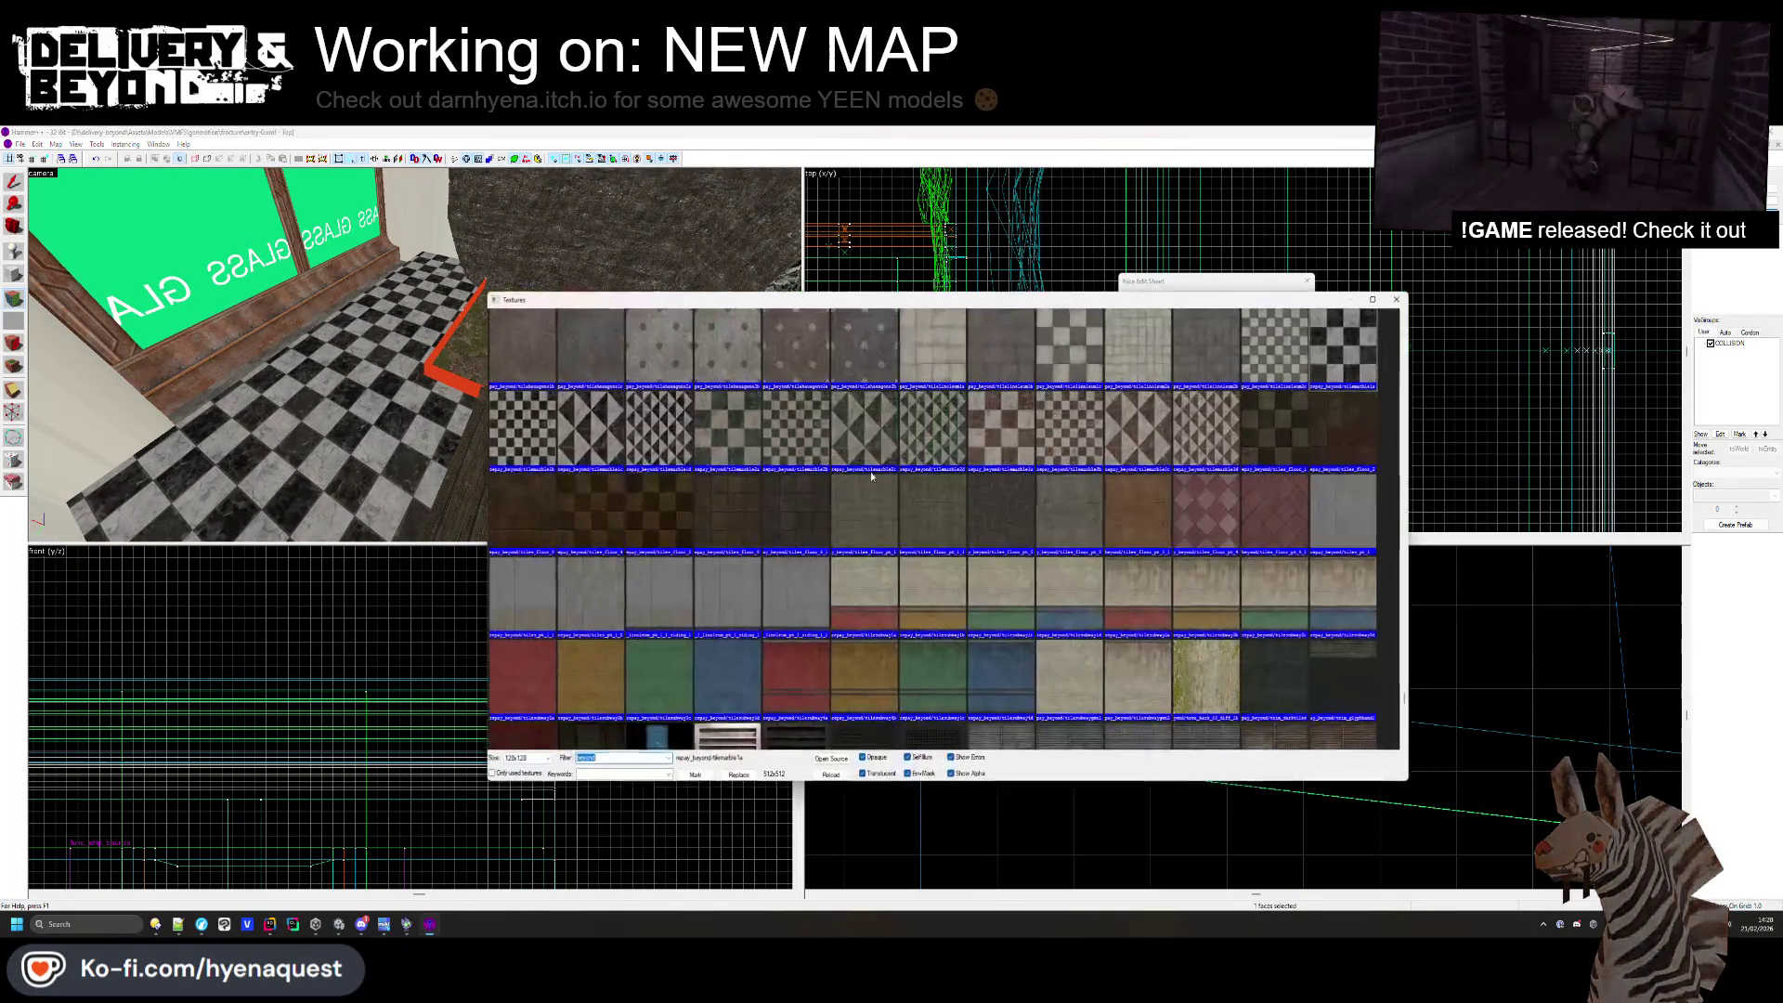
scroll(594, 465, "up", 3)
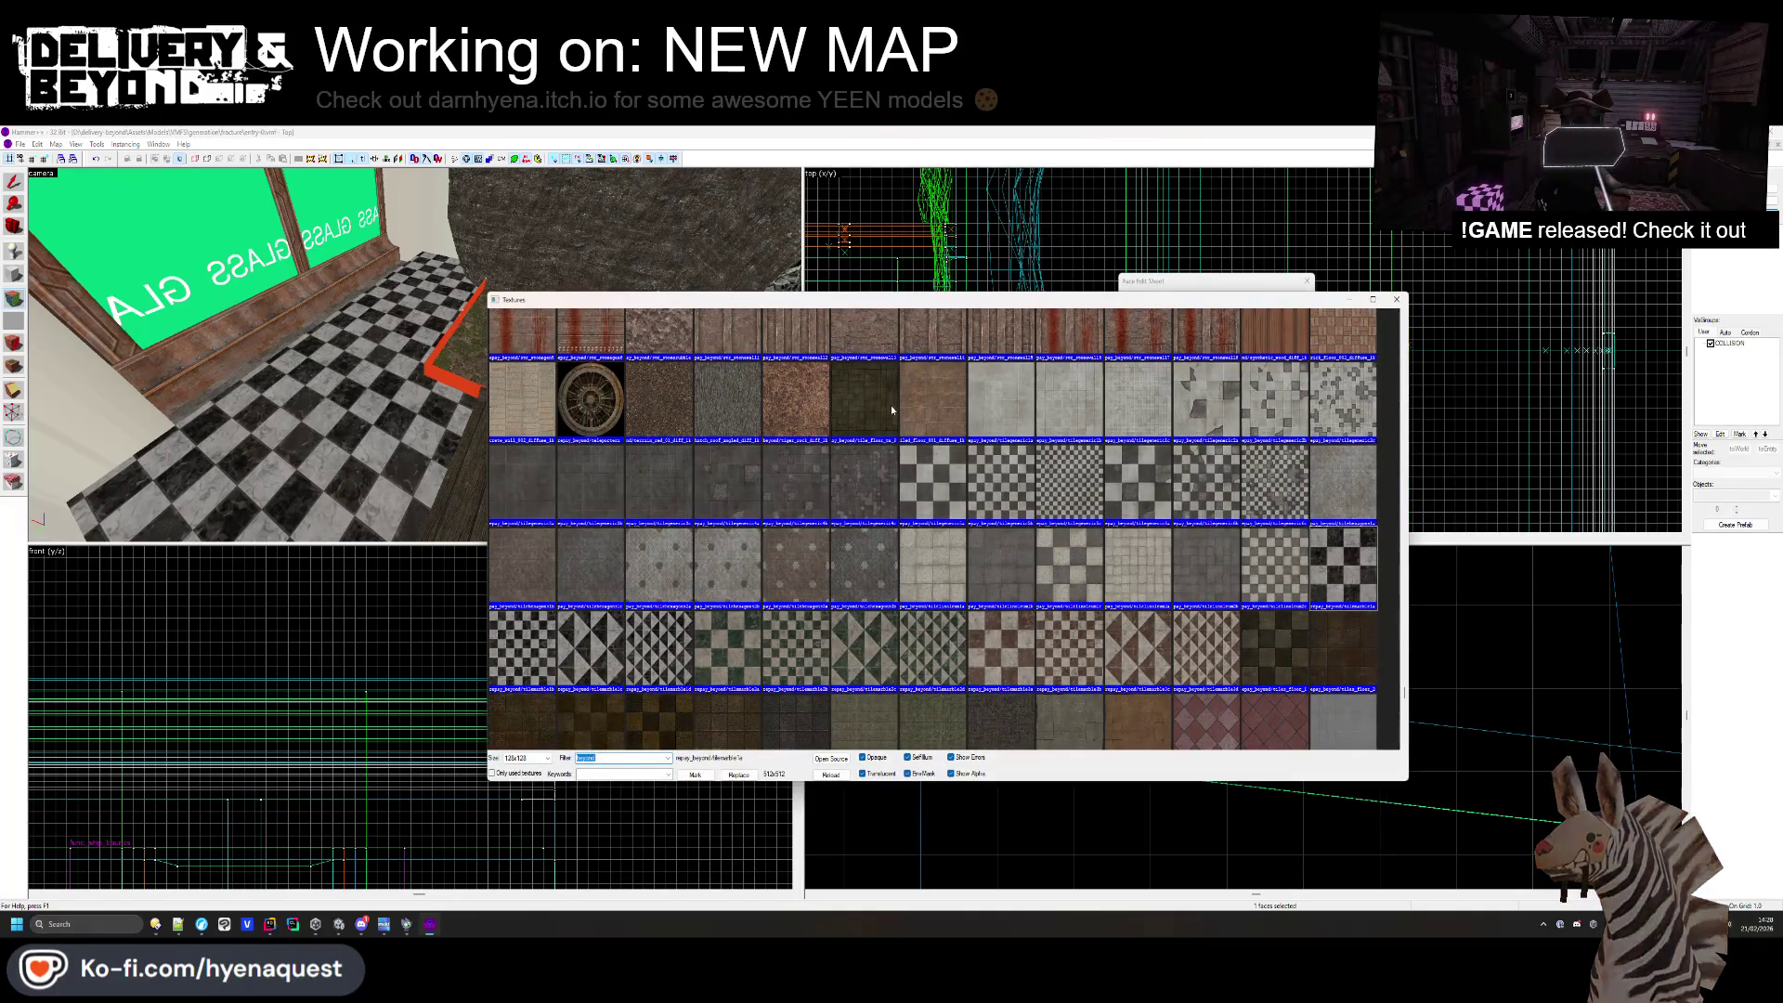
double_click(929, 399)
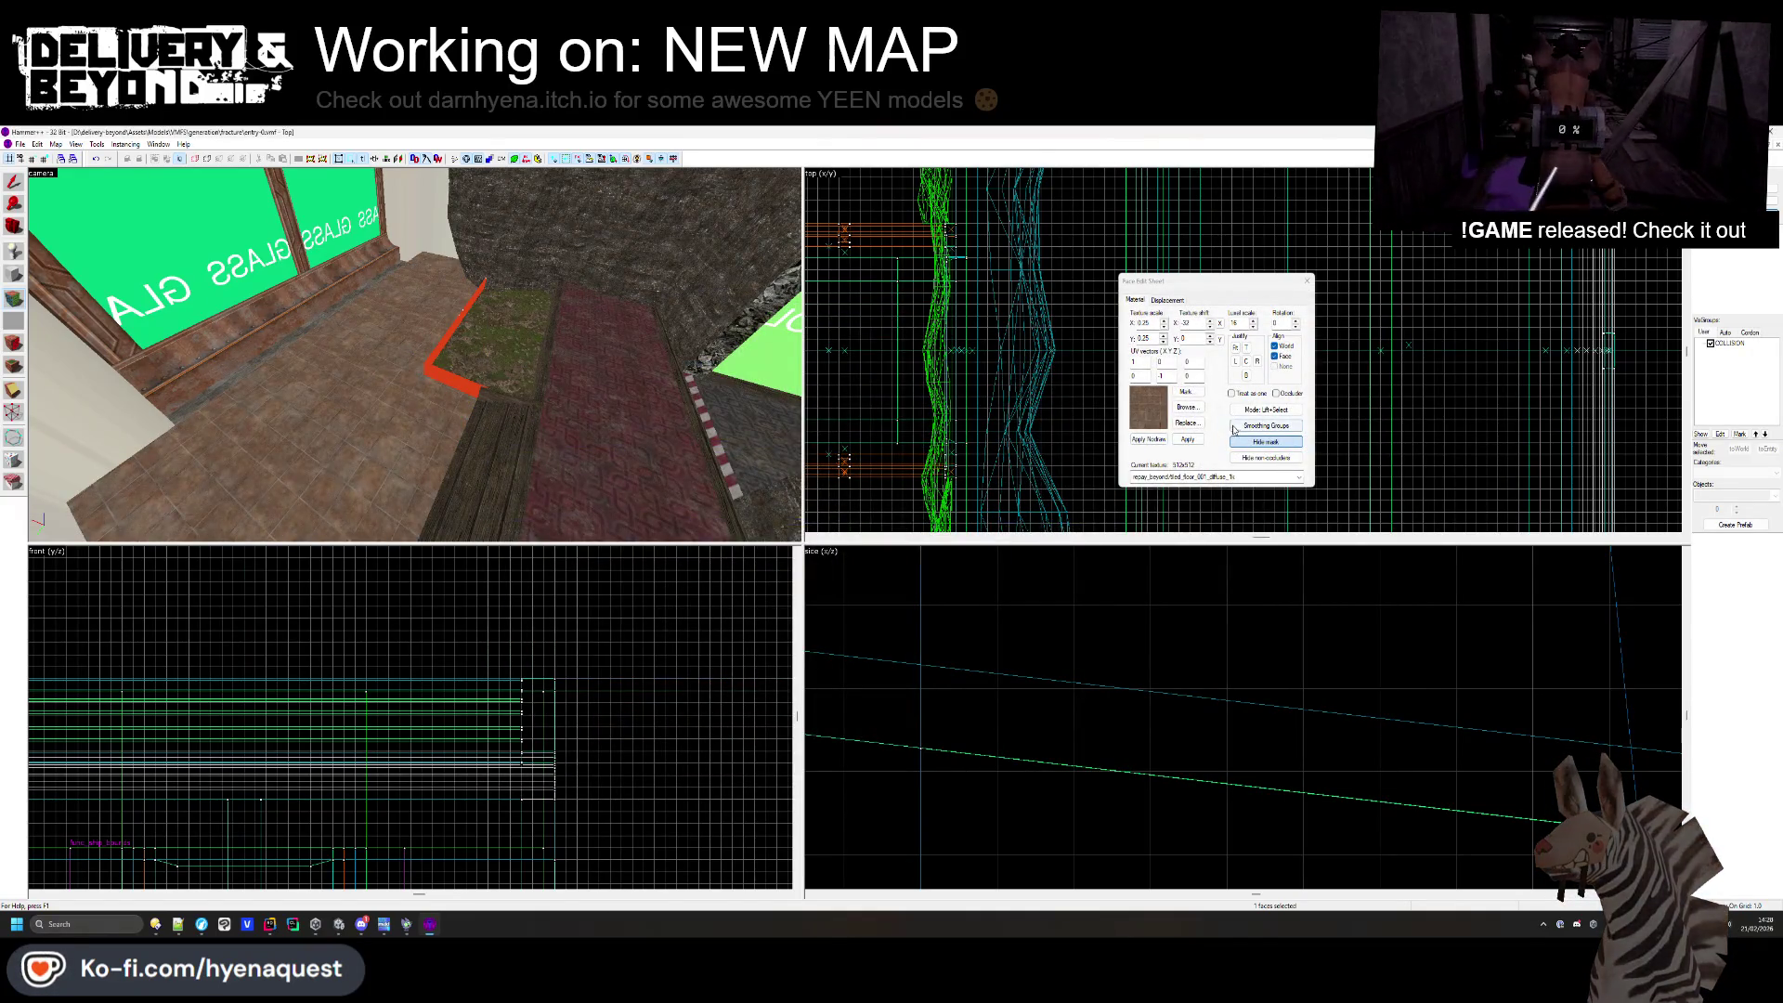
left_click(1186, 407)
scroll(1149, 542, "up", 3)
double_click(1150, 543)
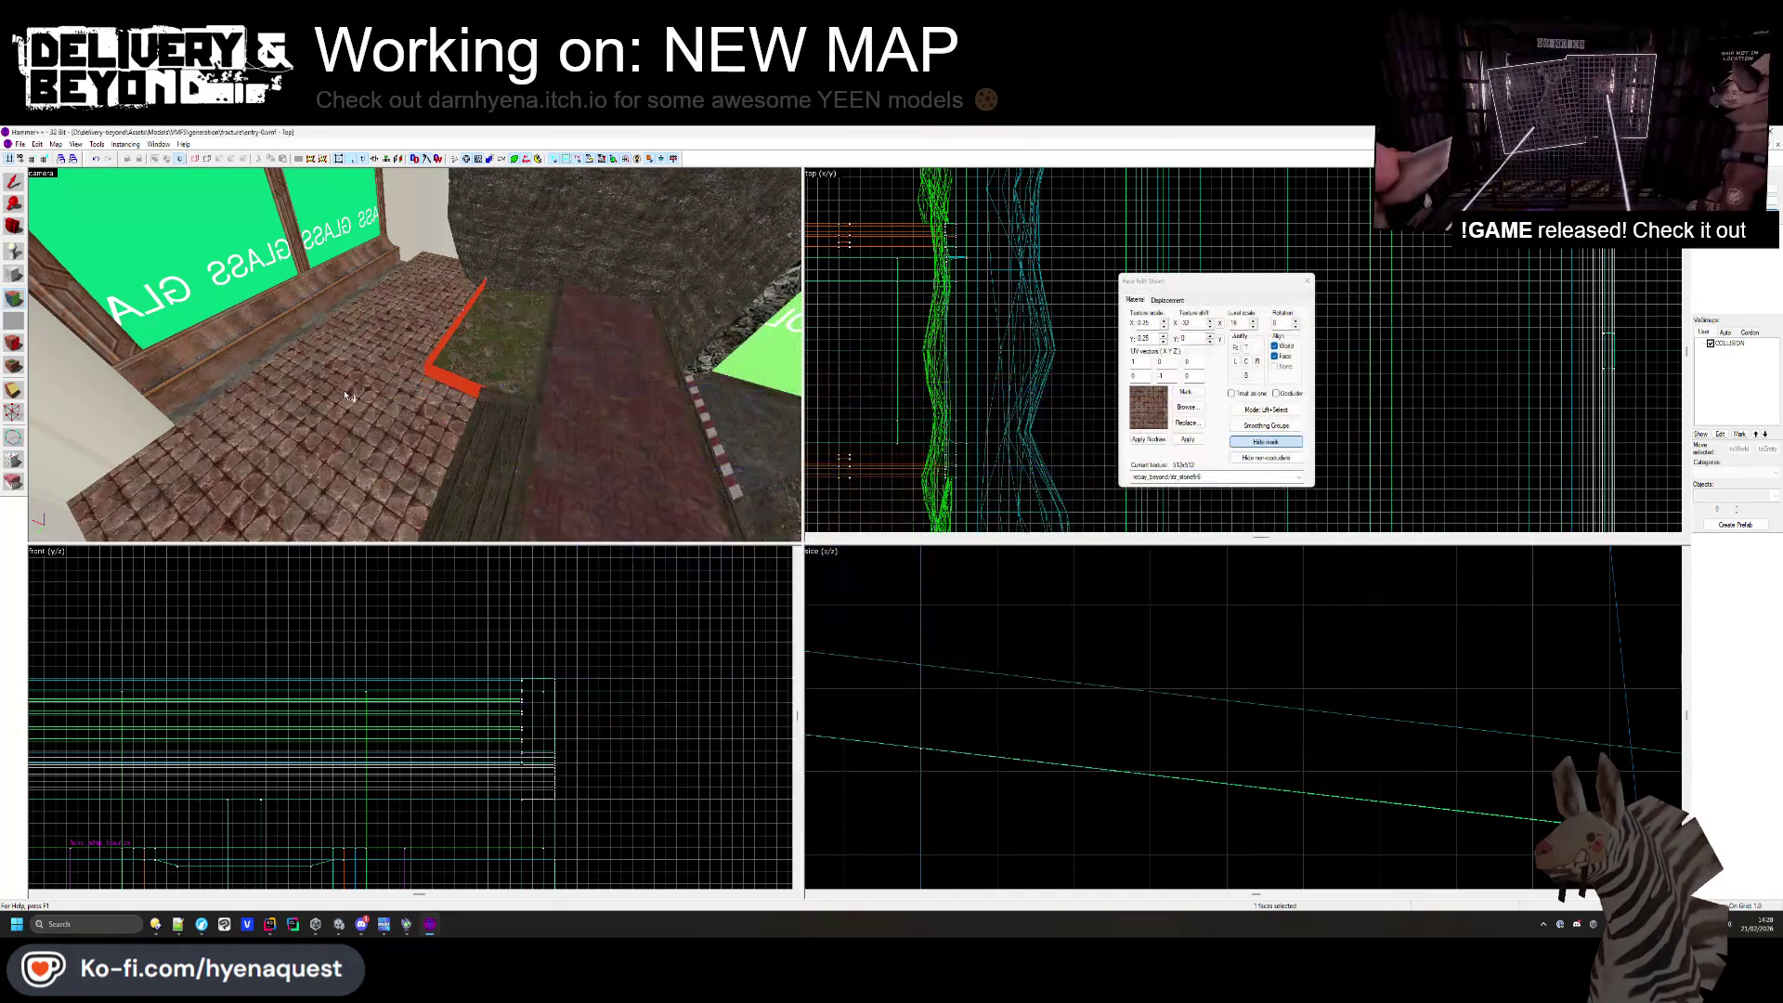
left_click(1186, 407)
double_click(736, 554)
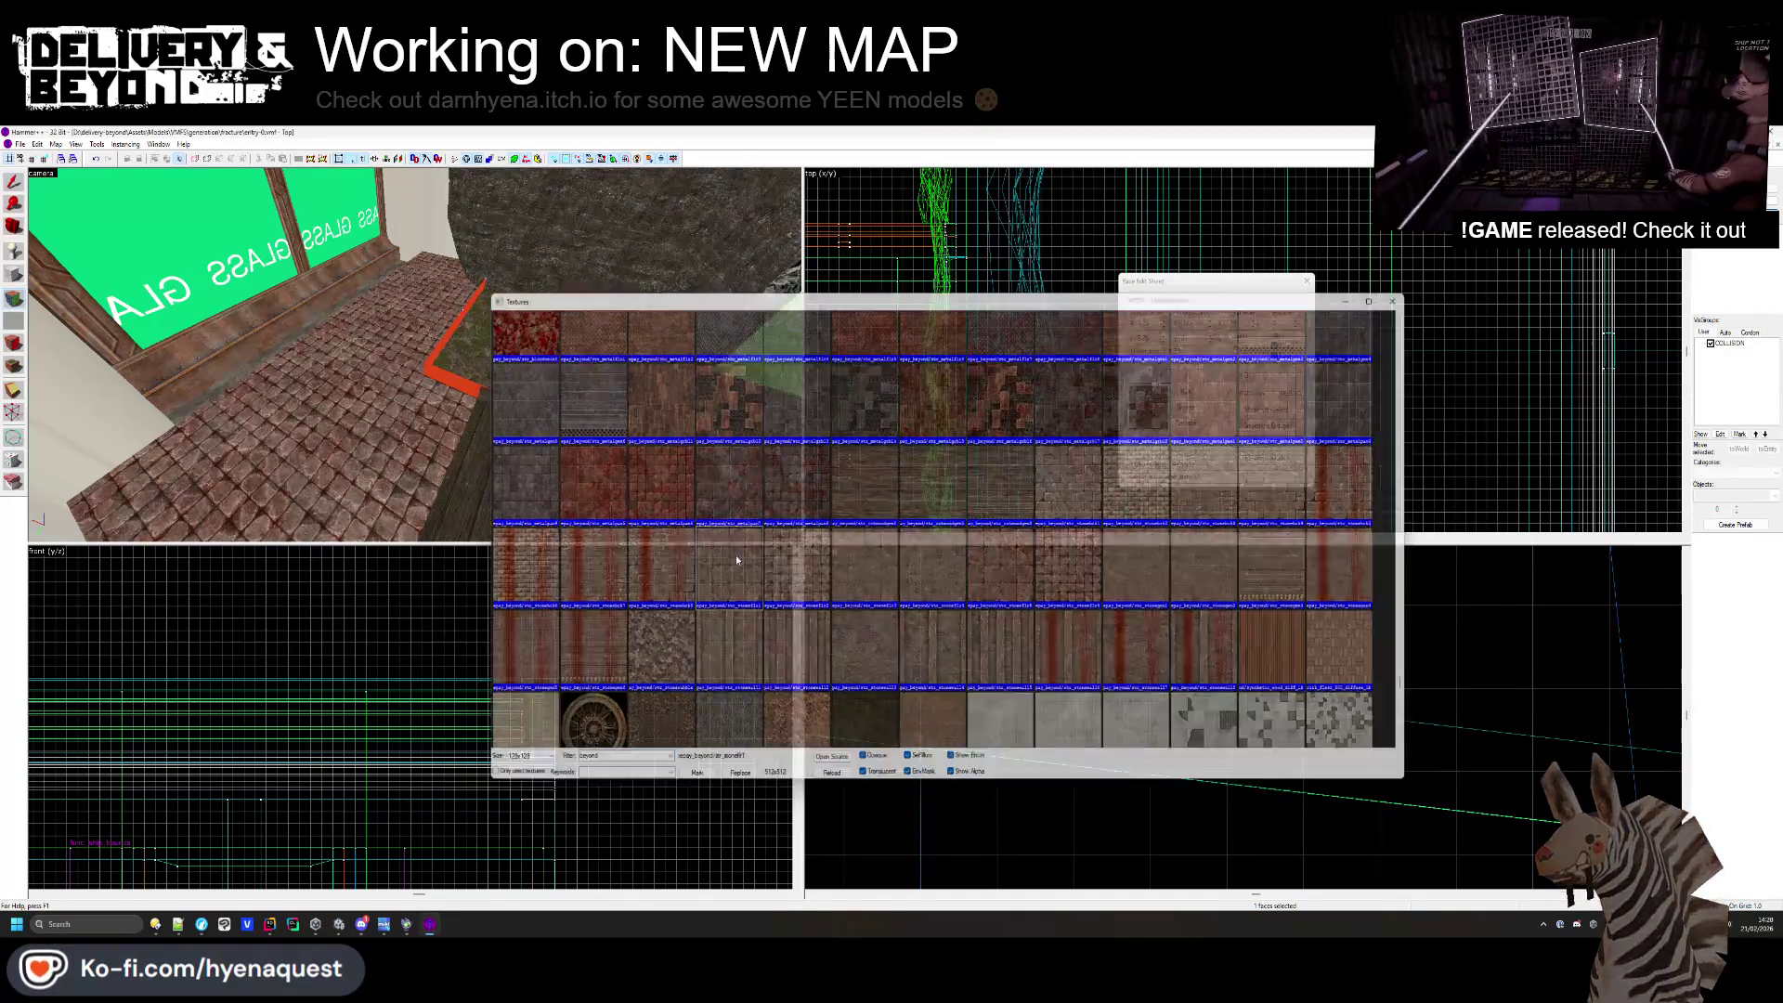
left_click_drag(415, 355, 415, 356)
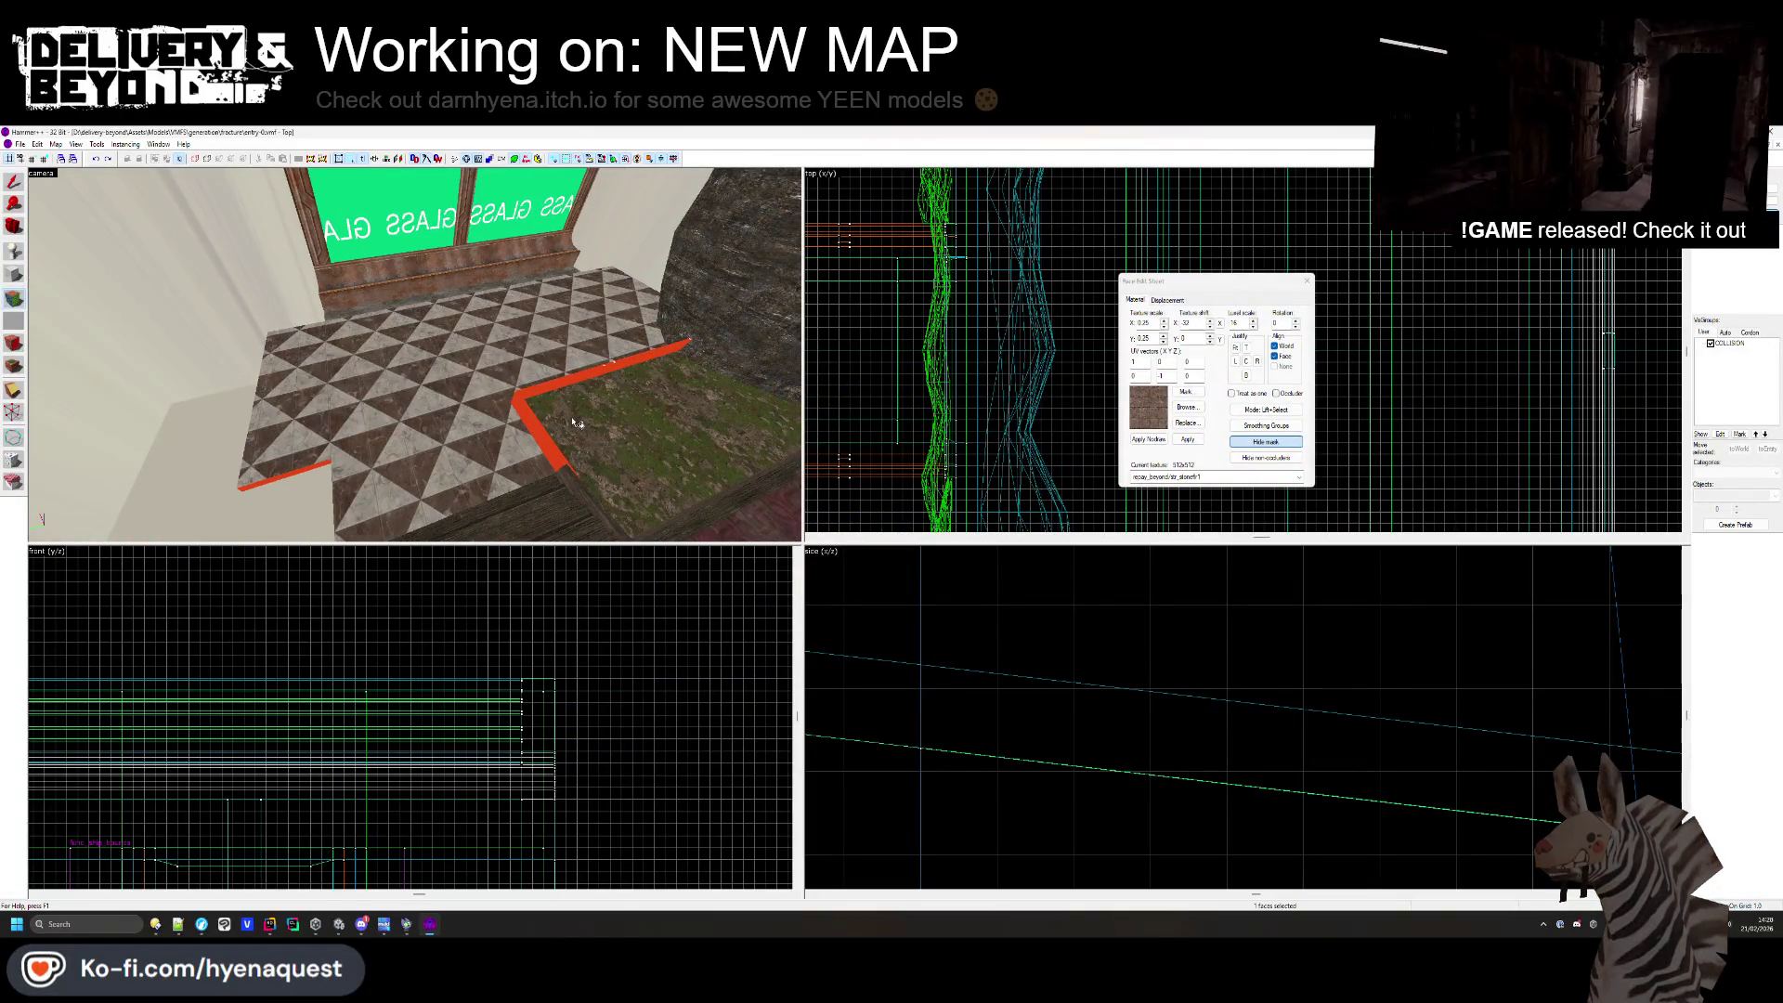
key("z")
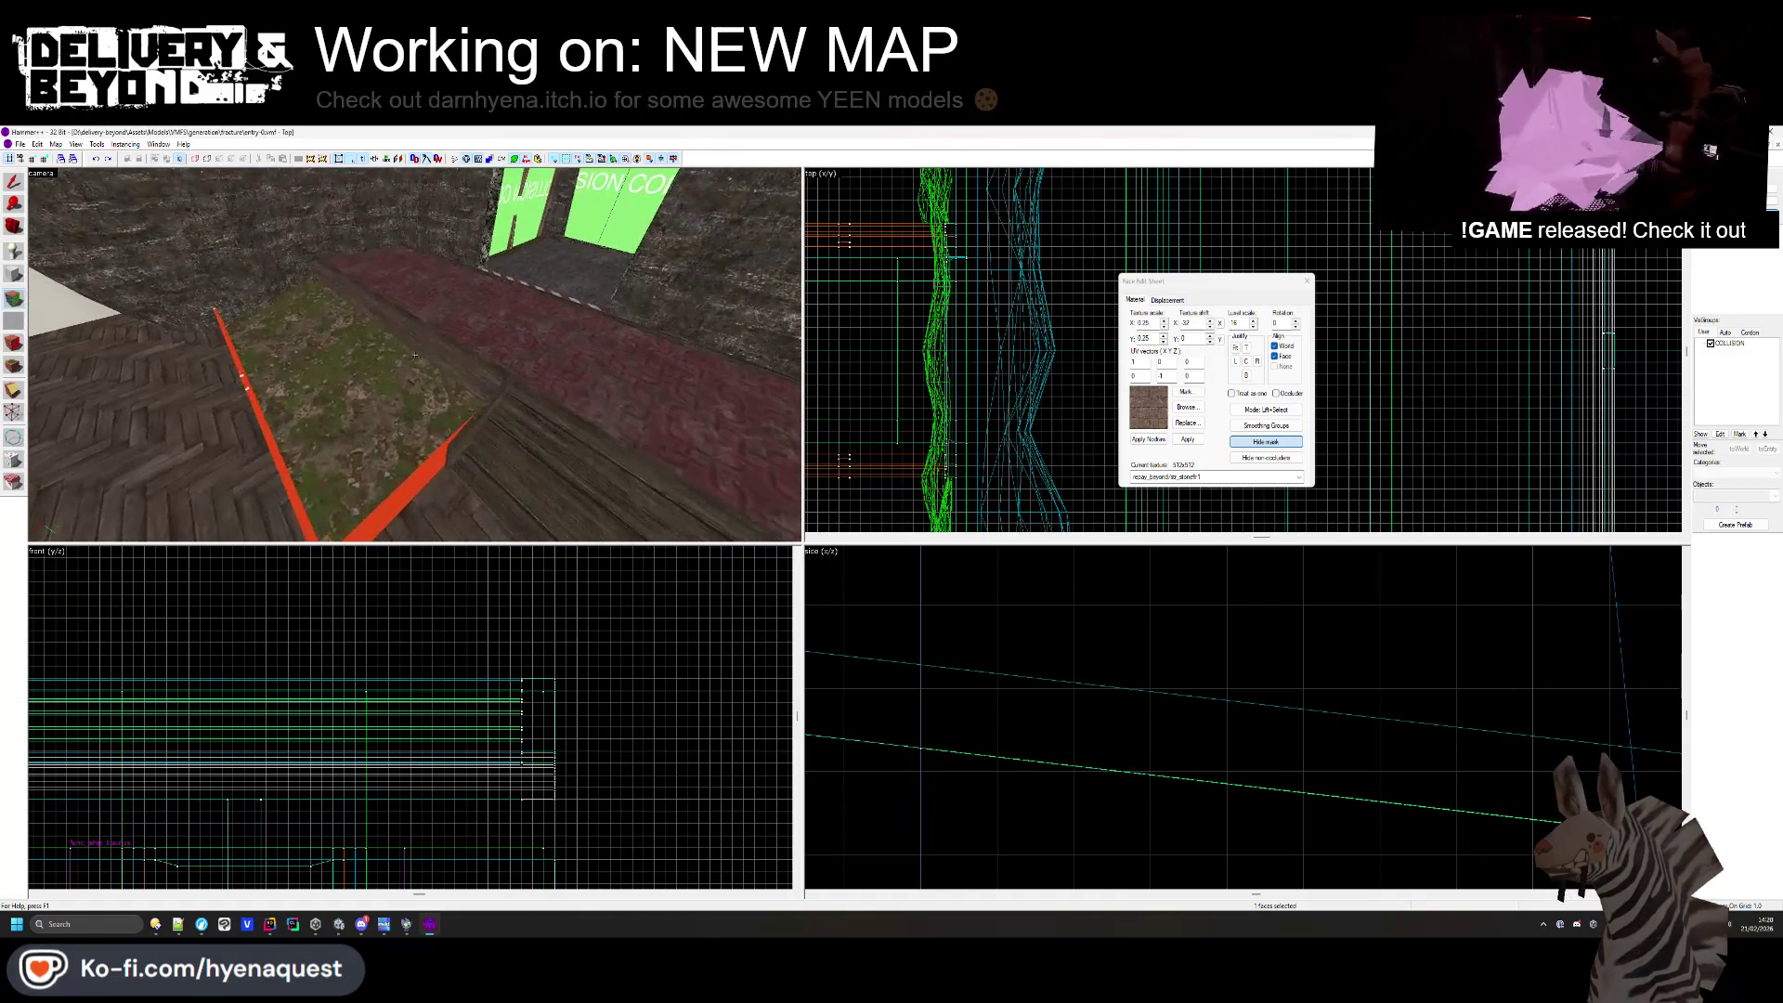
left_click(1186, 407)
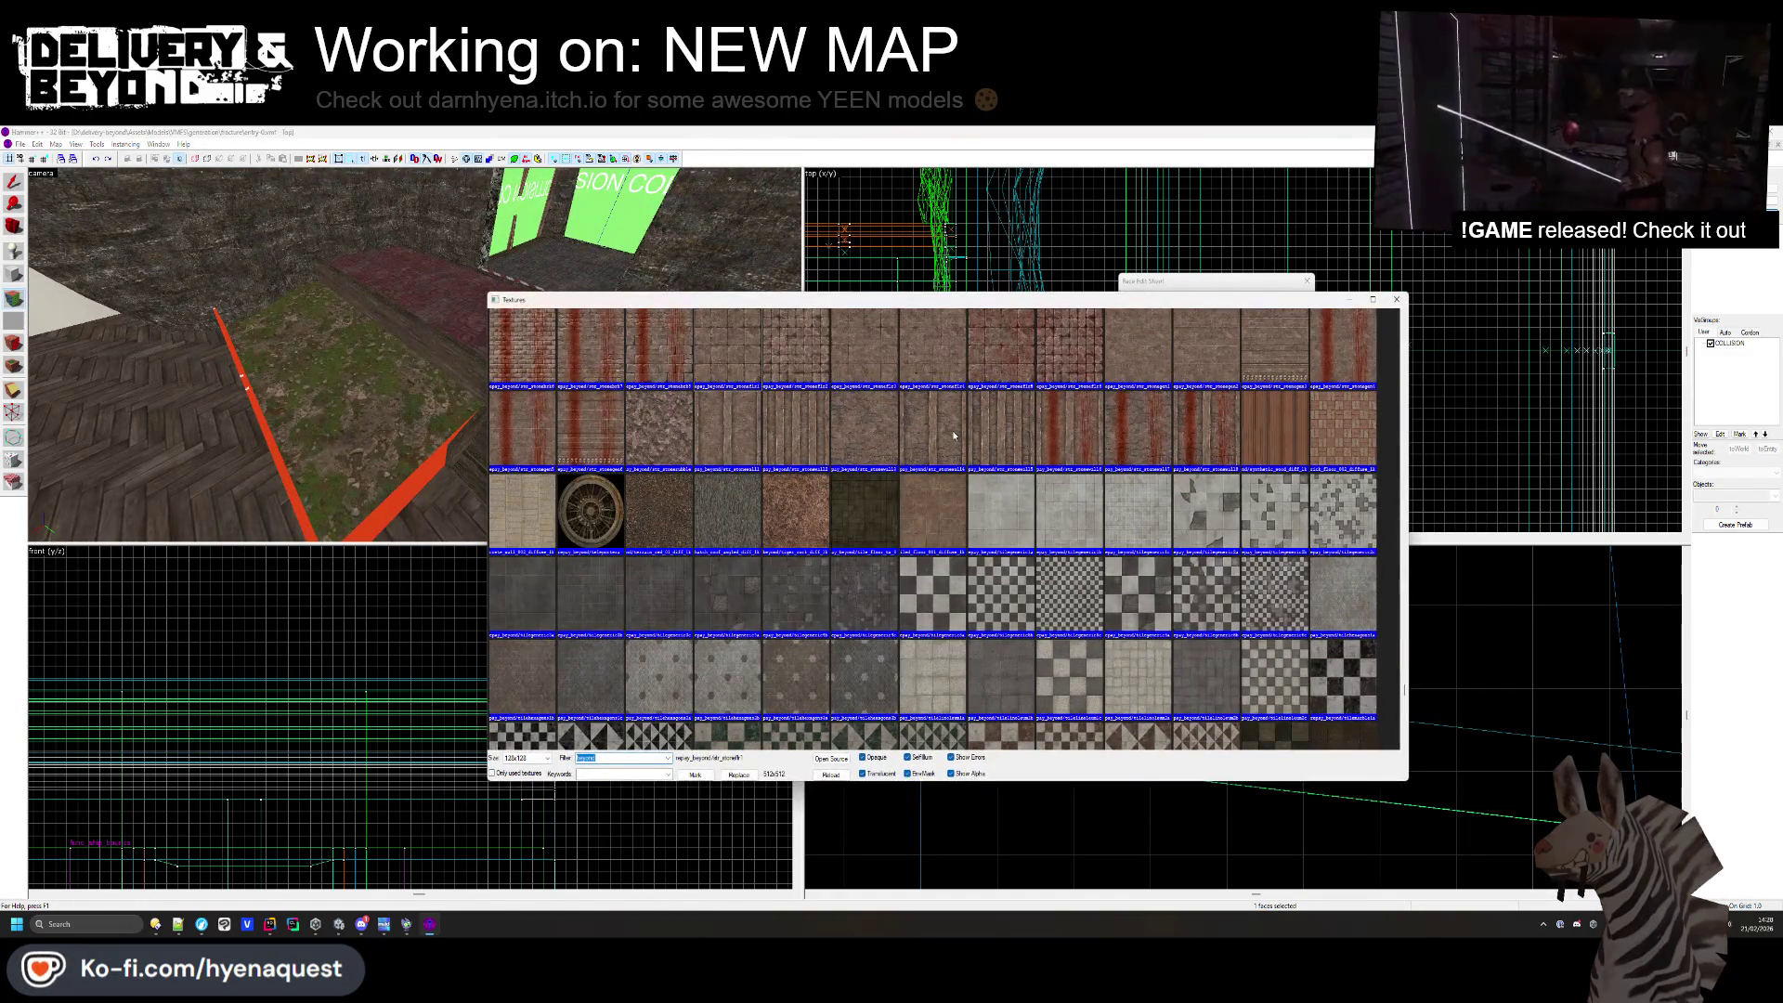
- Apply the stone wall texture to a planter border face and rotate it 90°
double_click(951, 431)
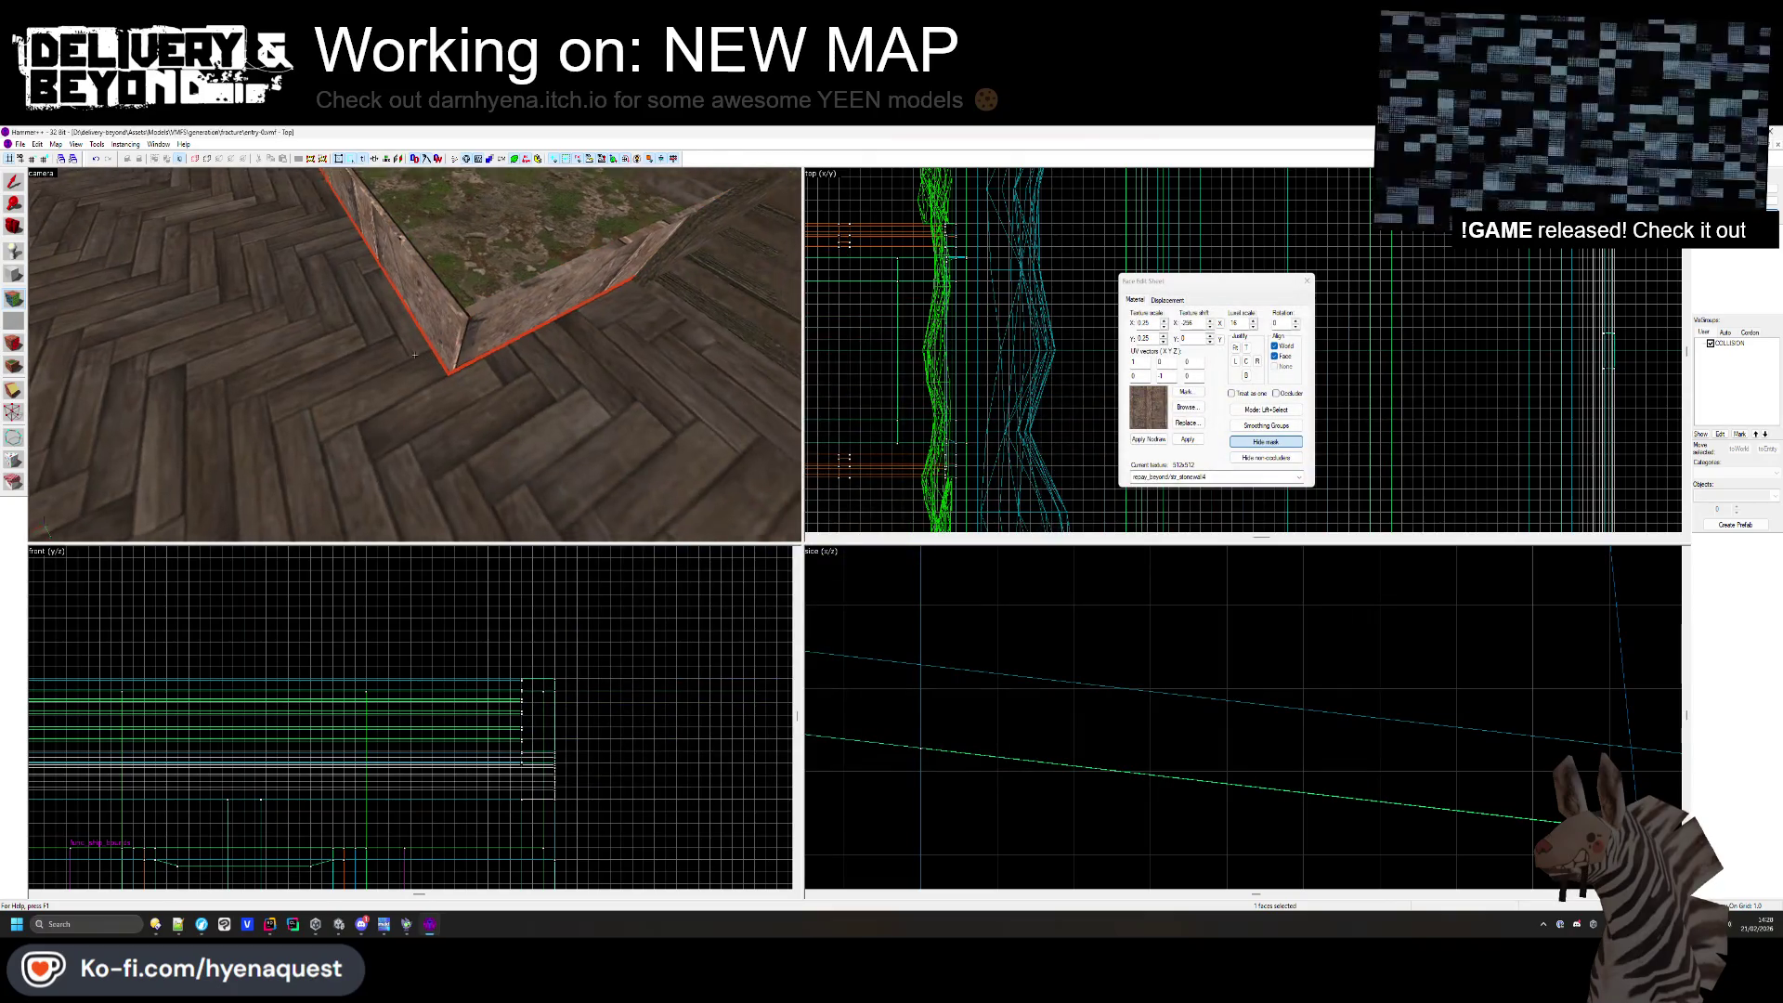
key("z")
left_click(569, 376)
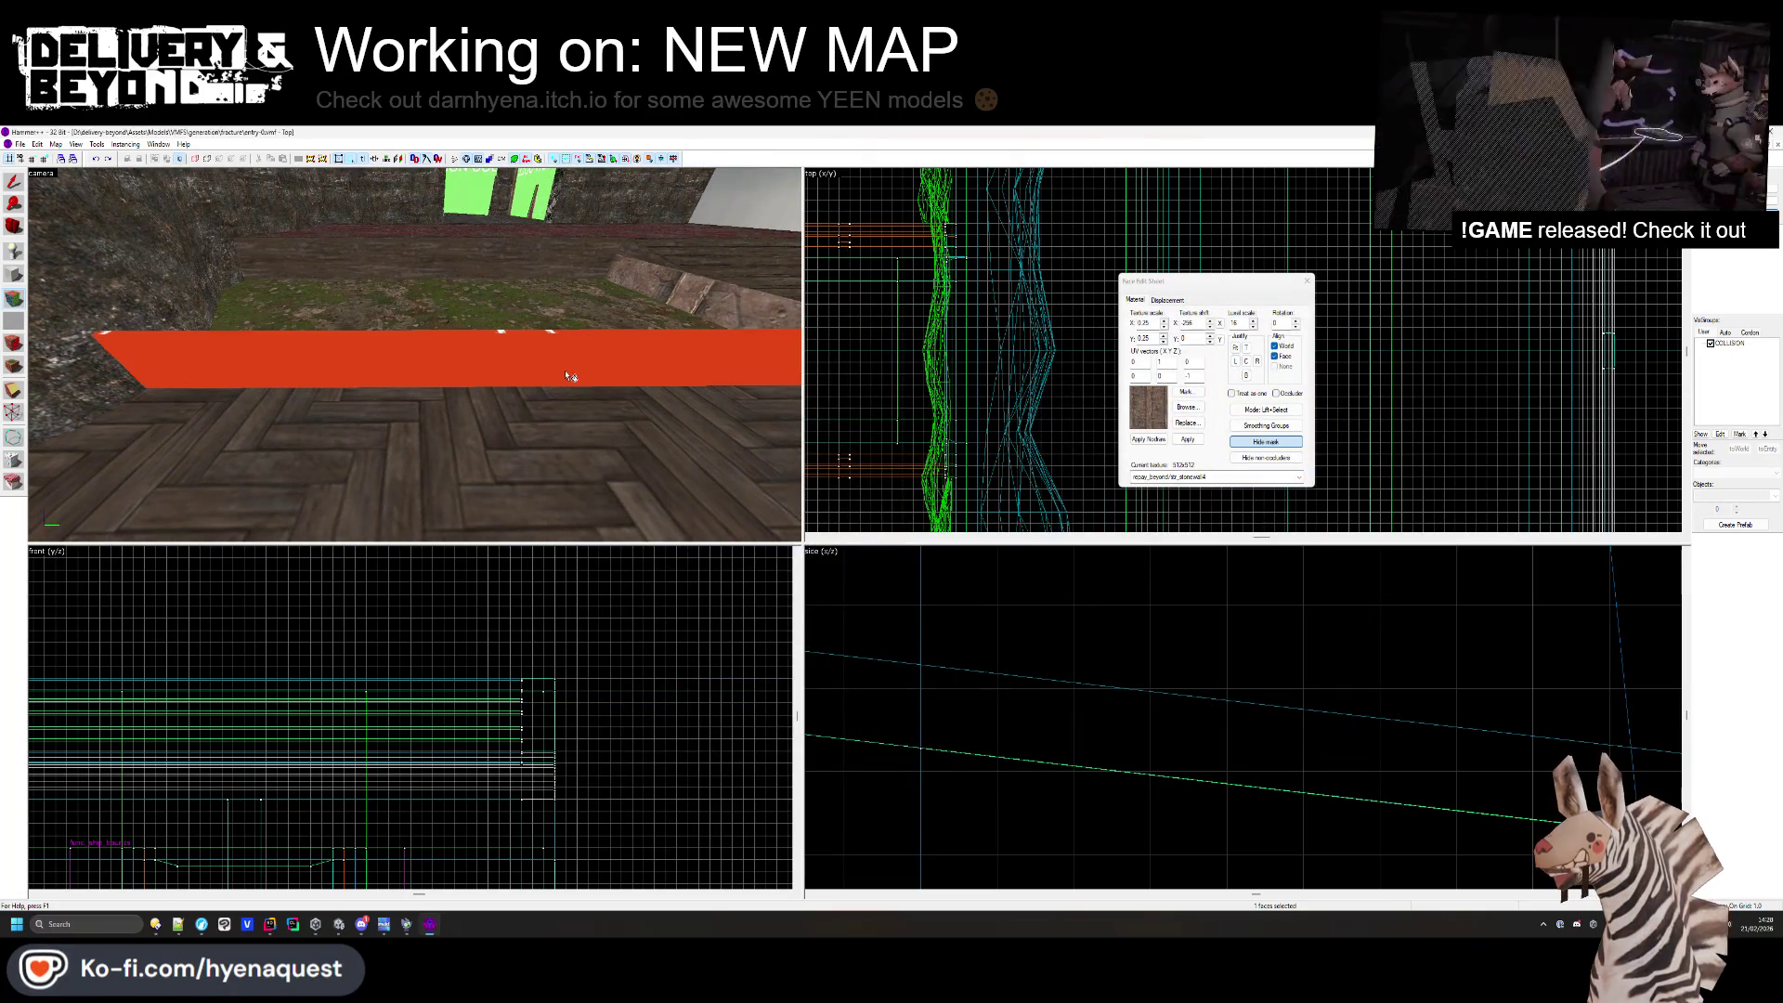
left_click(1266, 441)
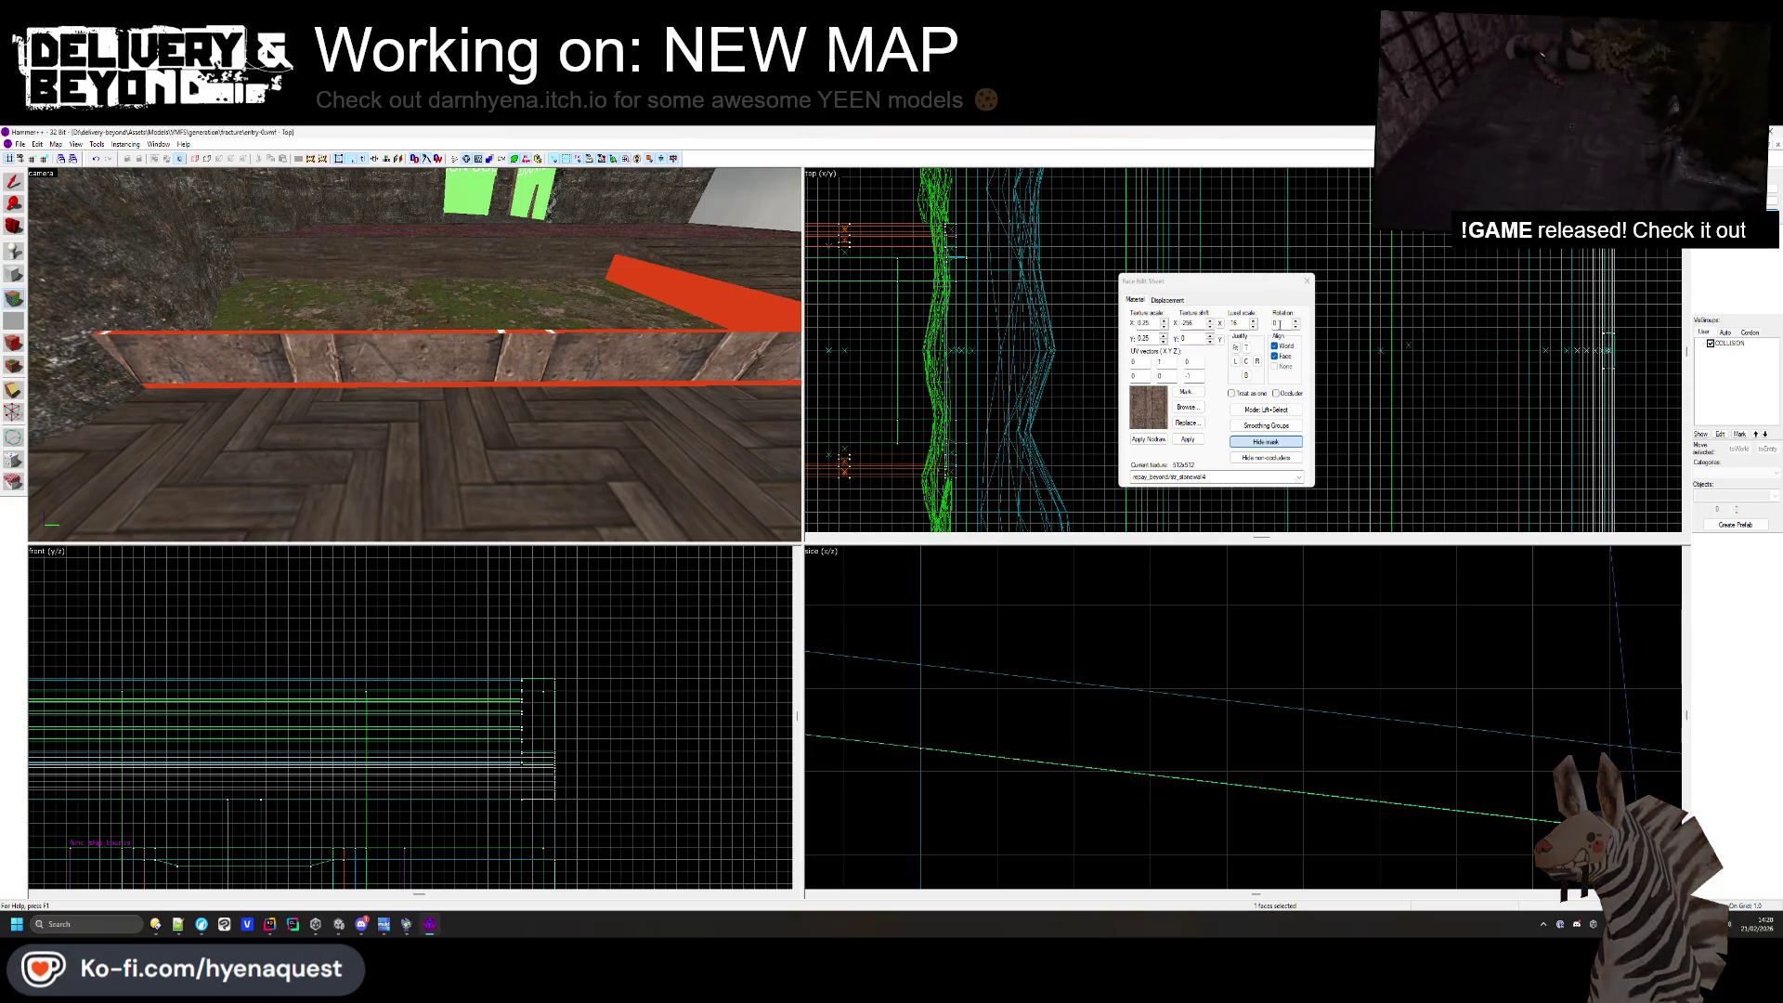
type("90")
key("Return")
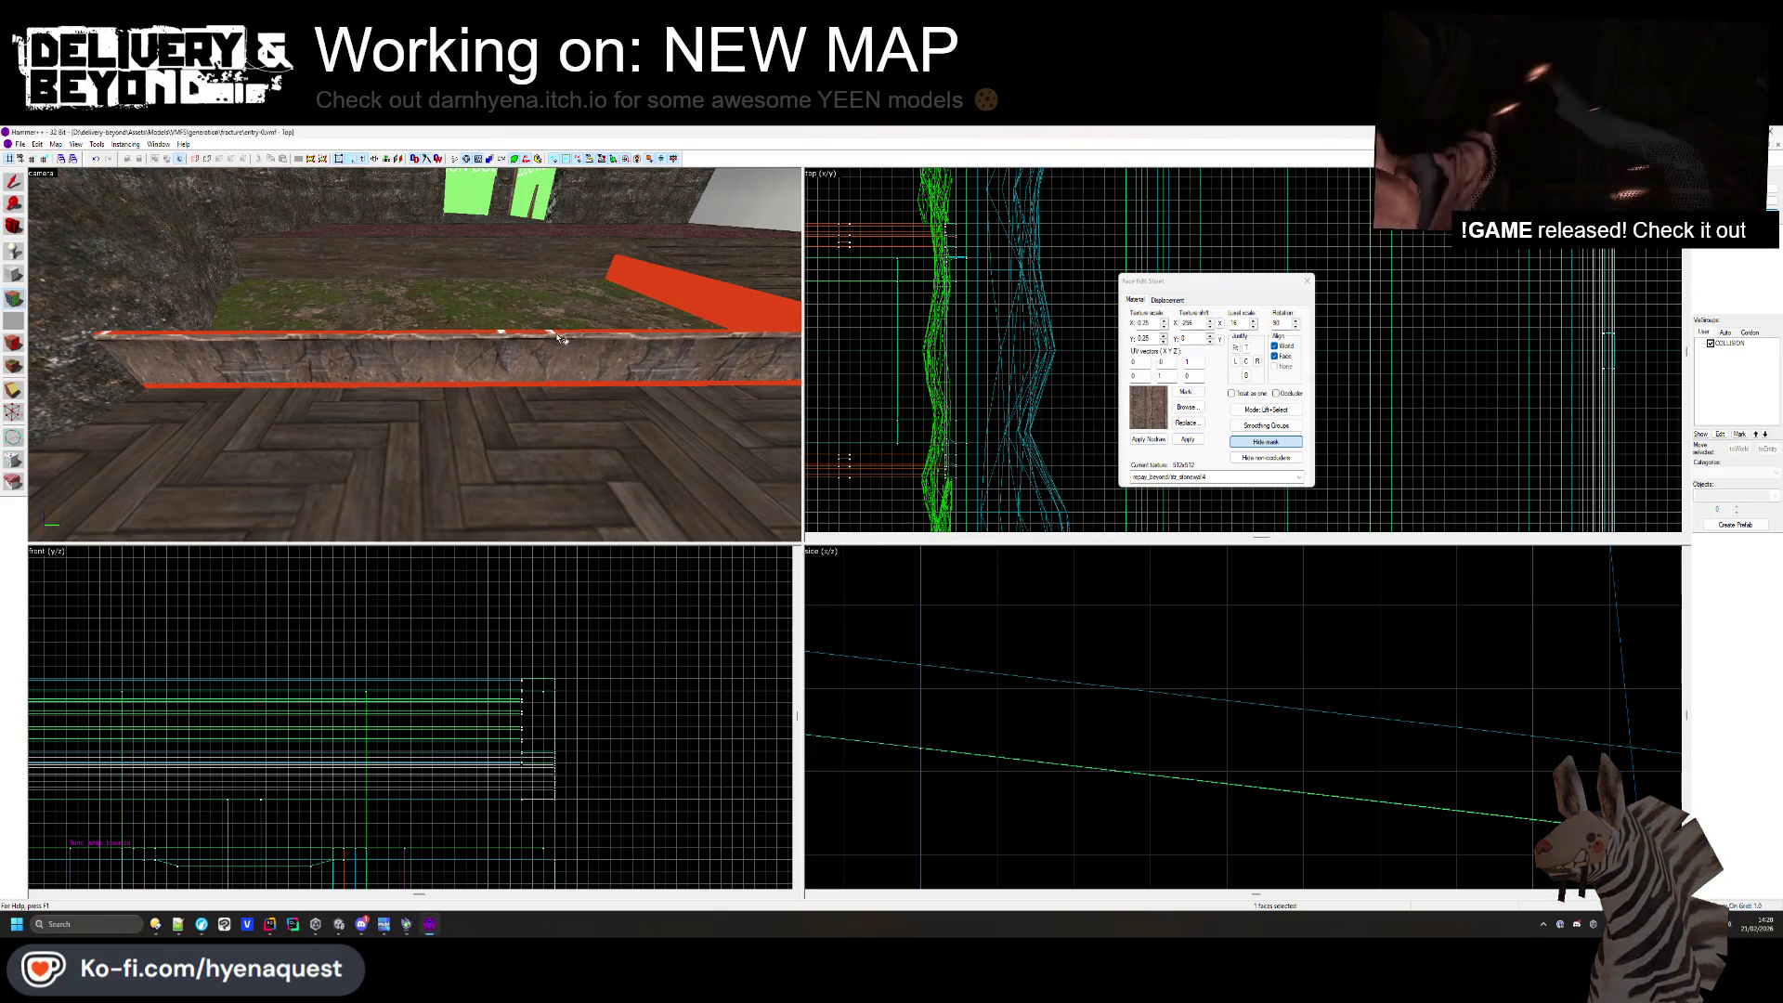
- Select the other border wall faces and the corner ledge and align their stone texture
left_click(416, 354)
key("Left")
key("s")
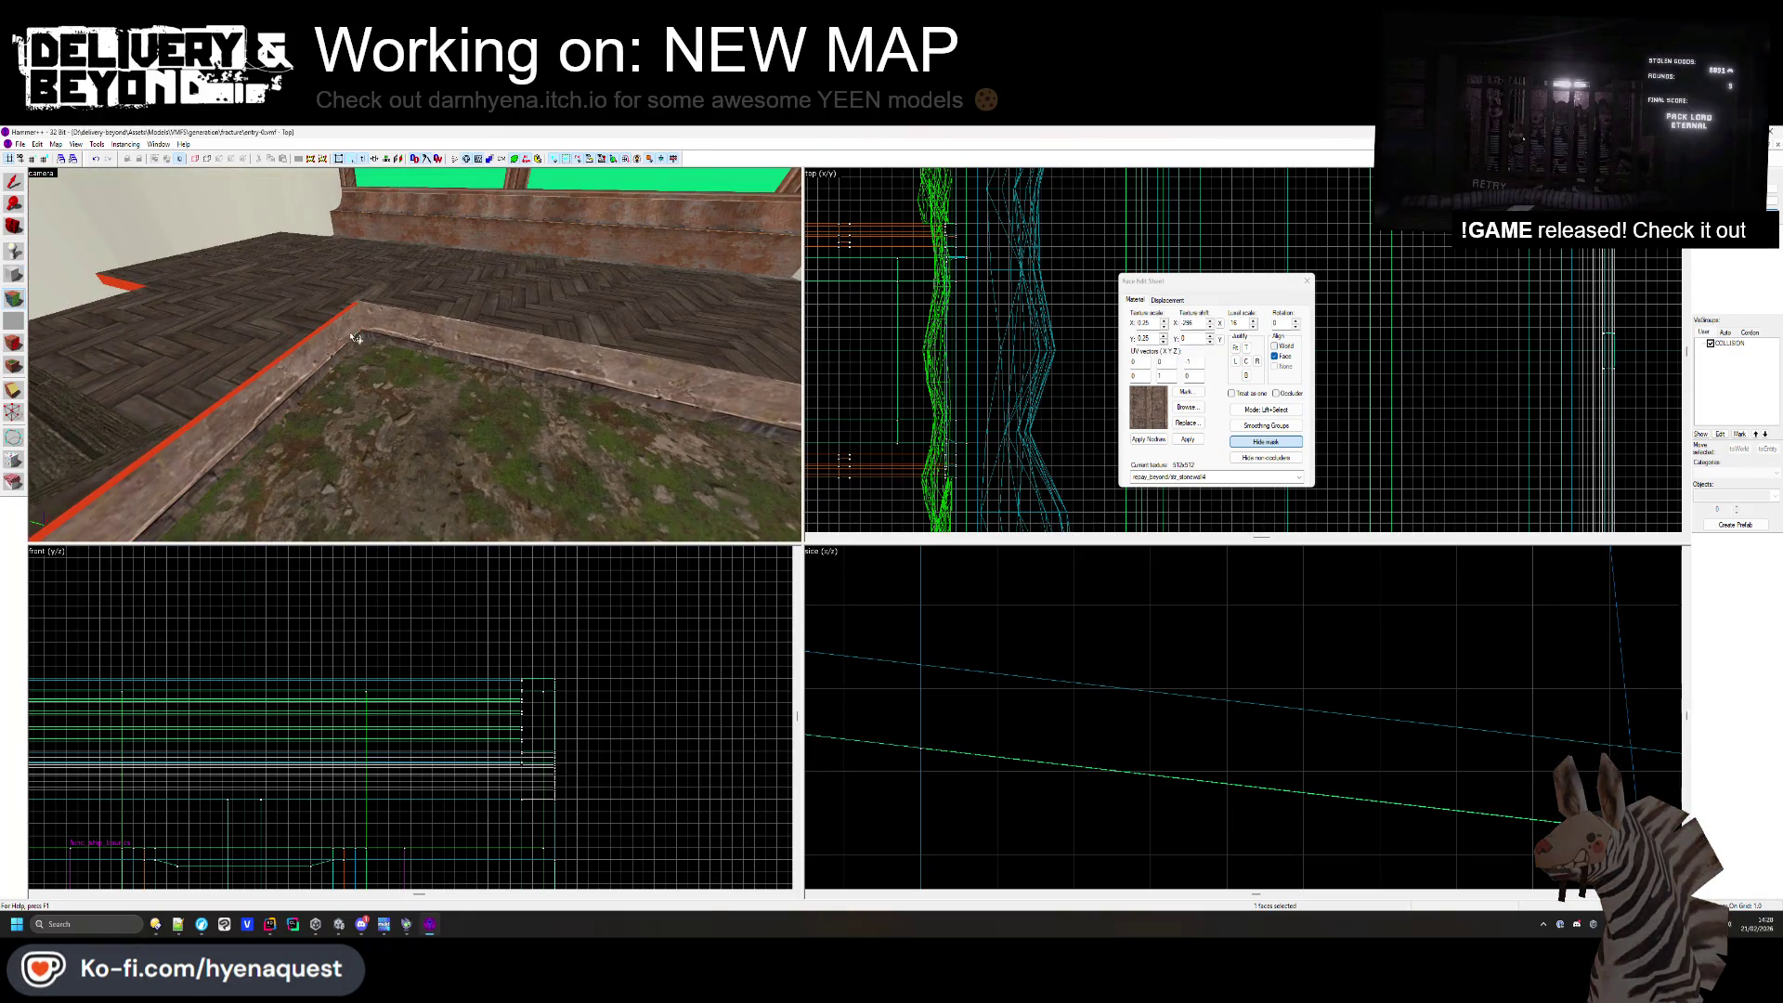
key("Right")
left_click(462, 372)
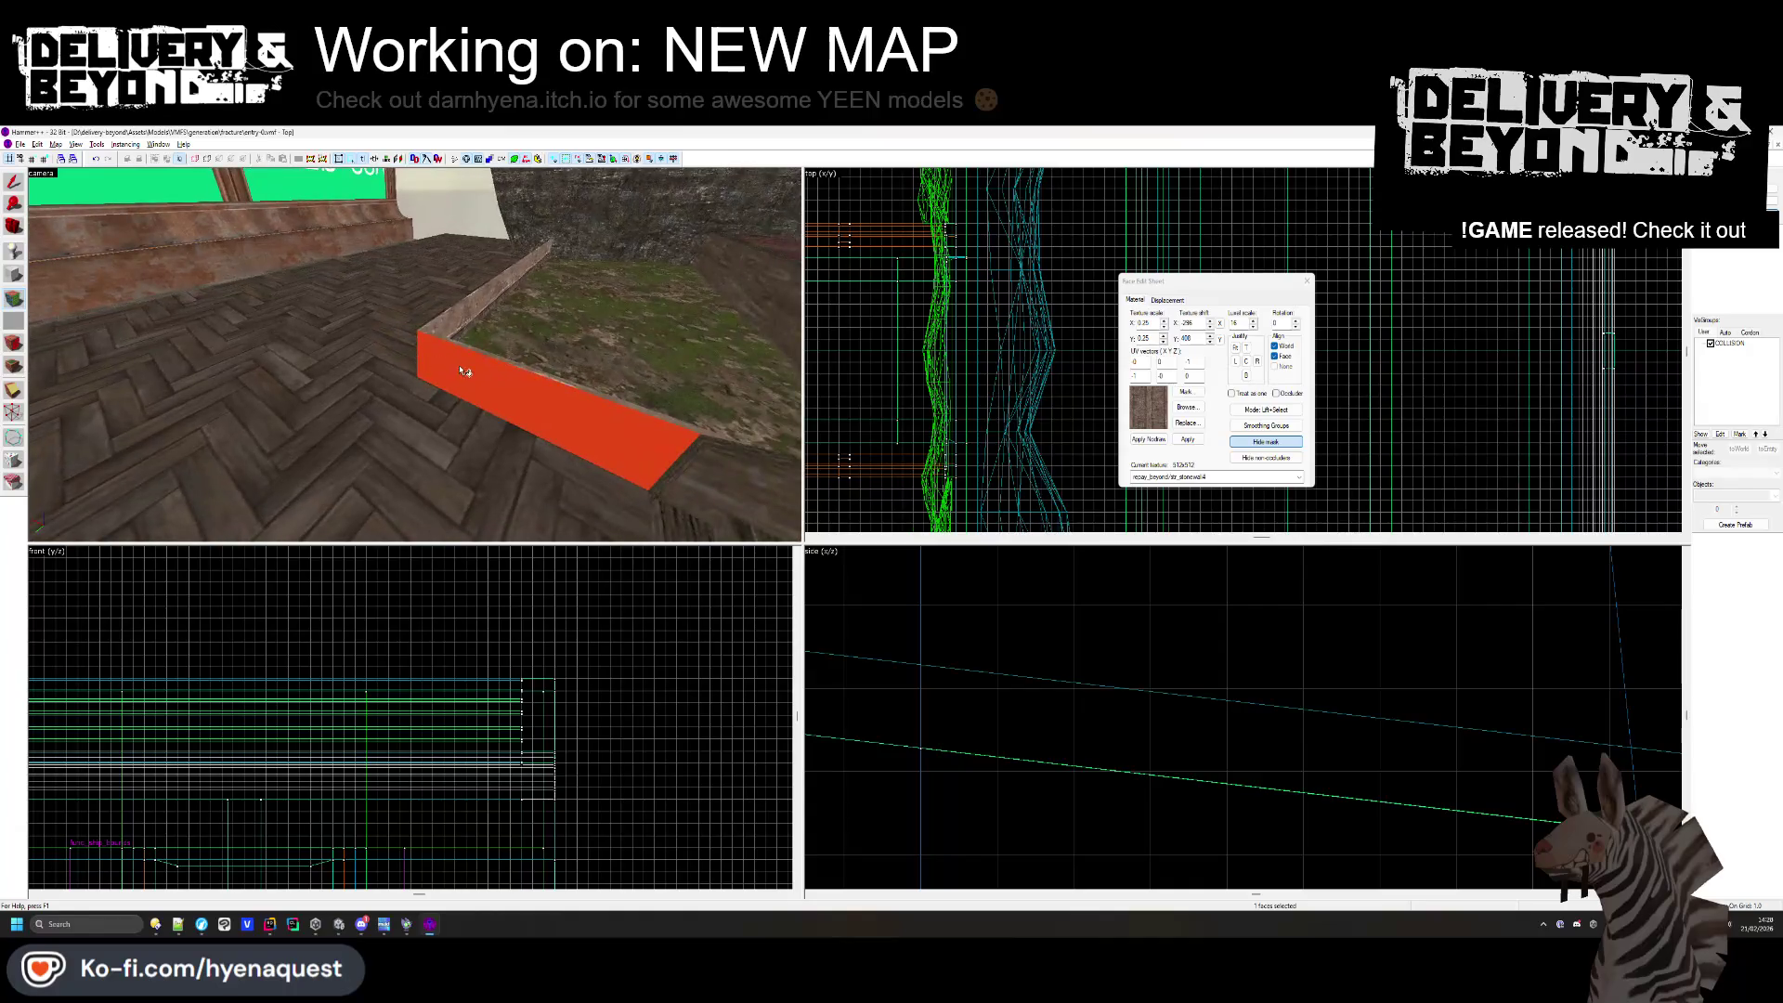
key("z")
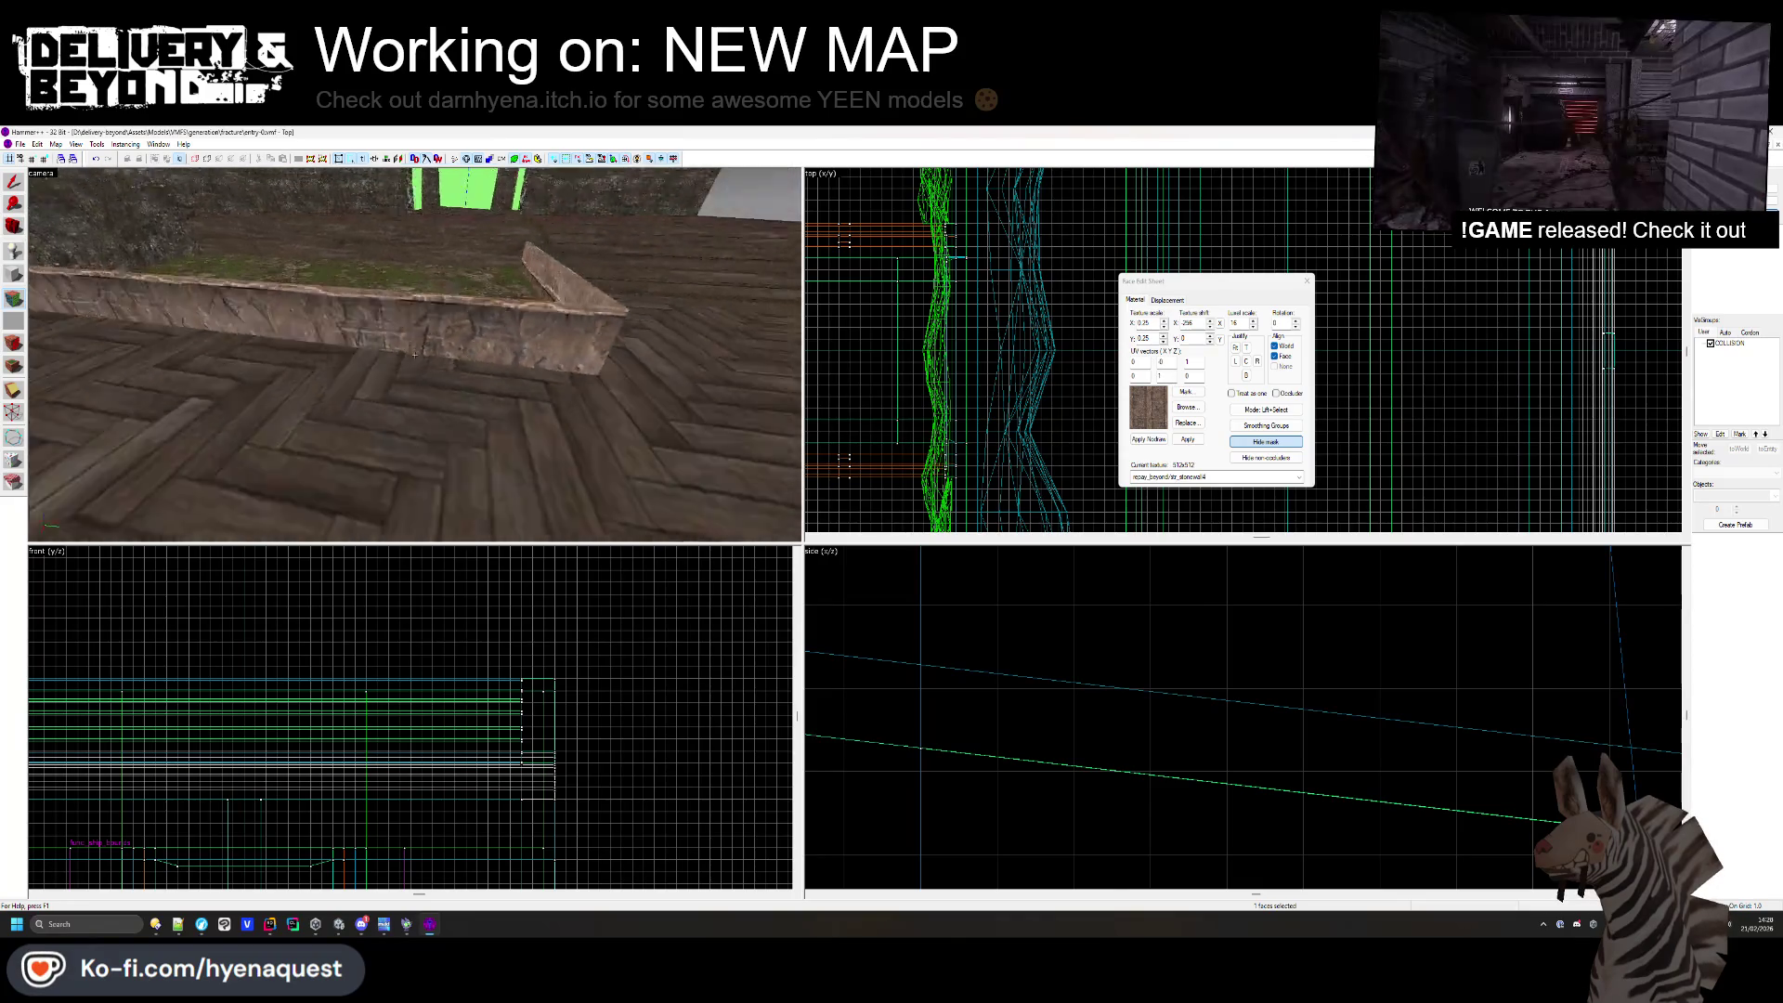
key("w")
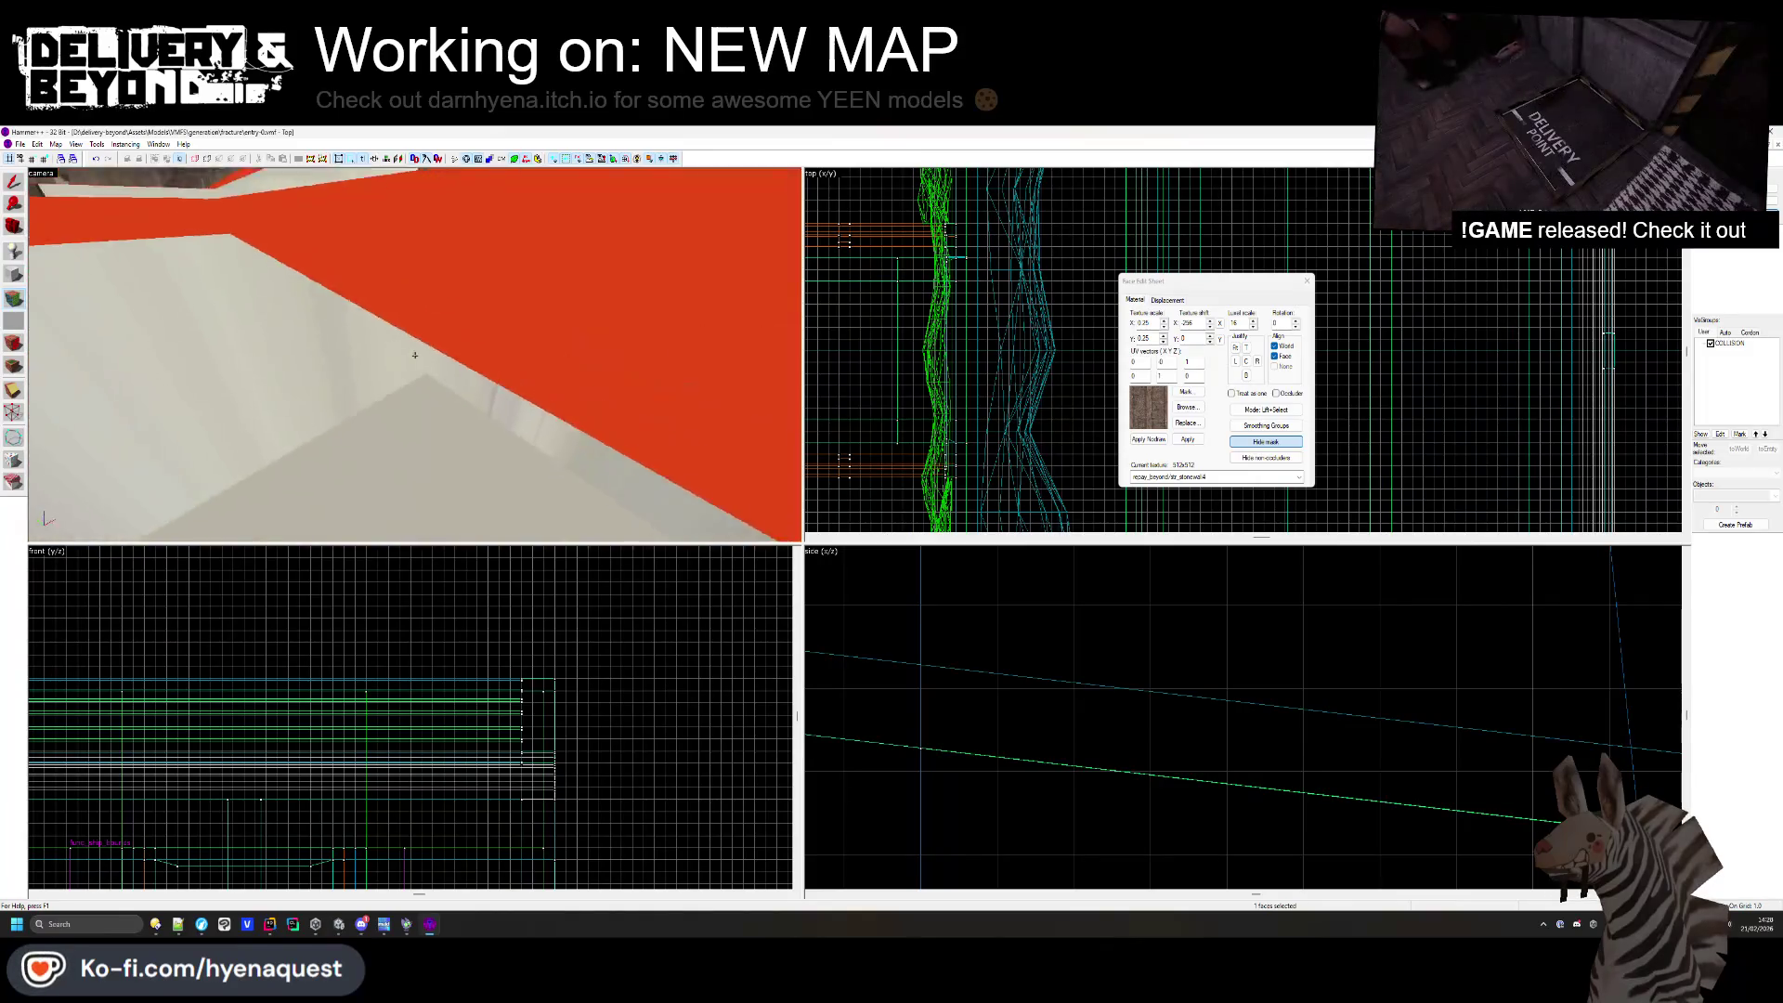
key("z")
key("z")
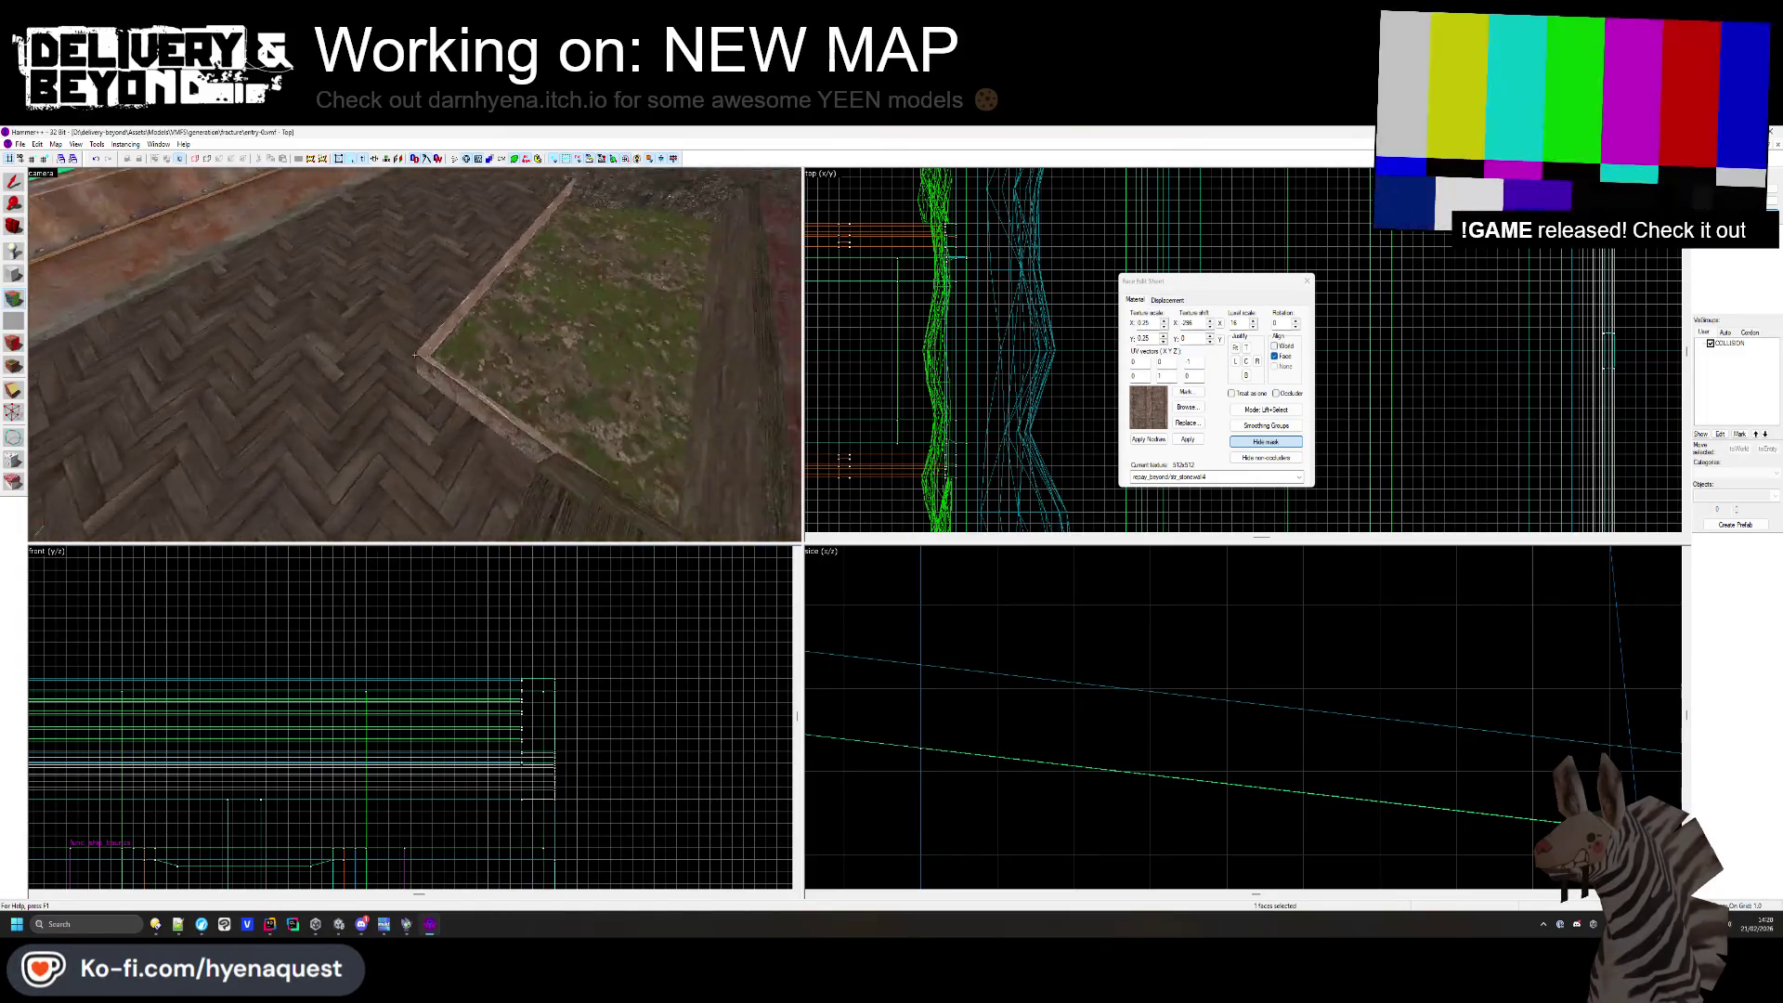
key("w")
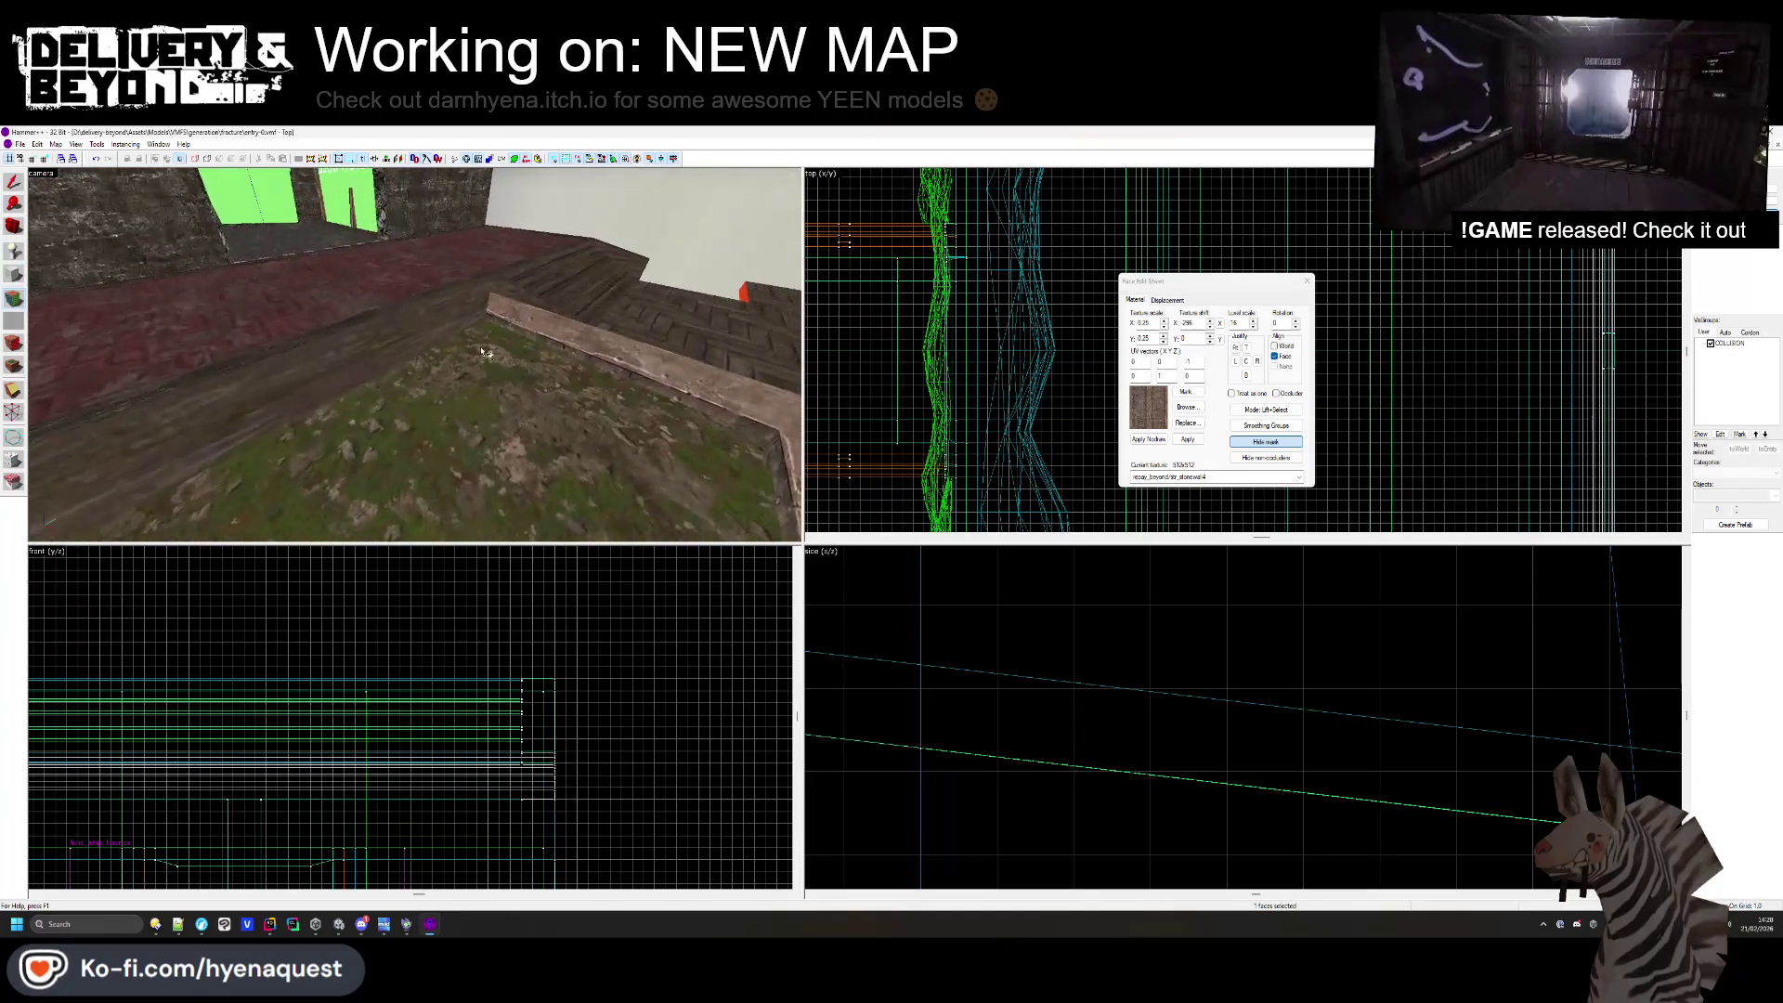
left_click(415, 354)
key("s")
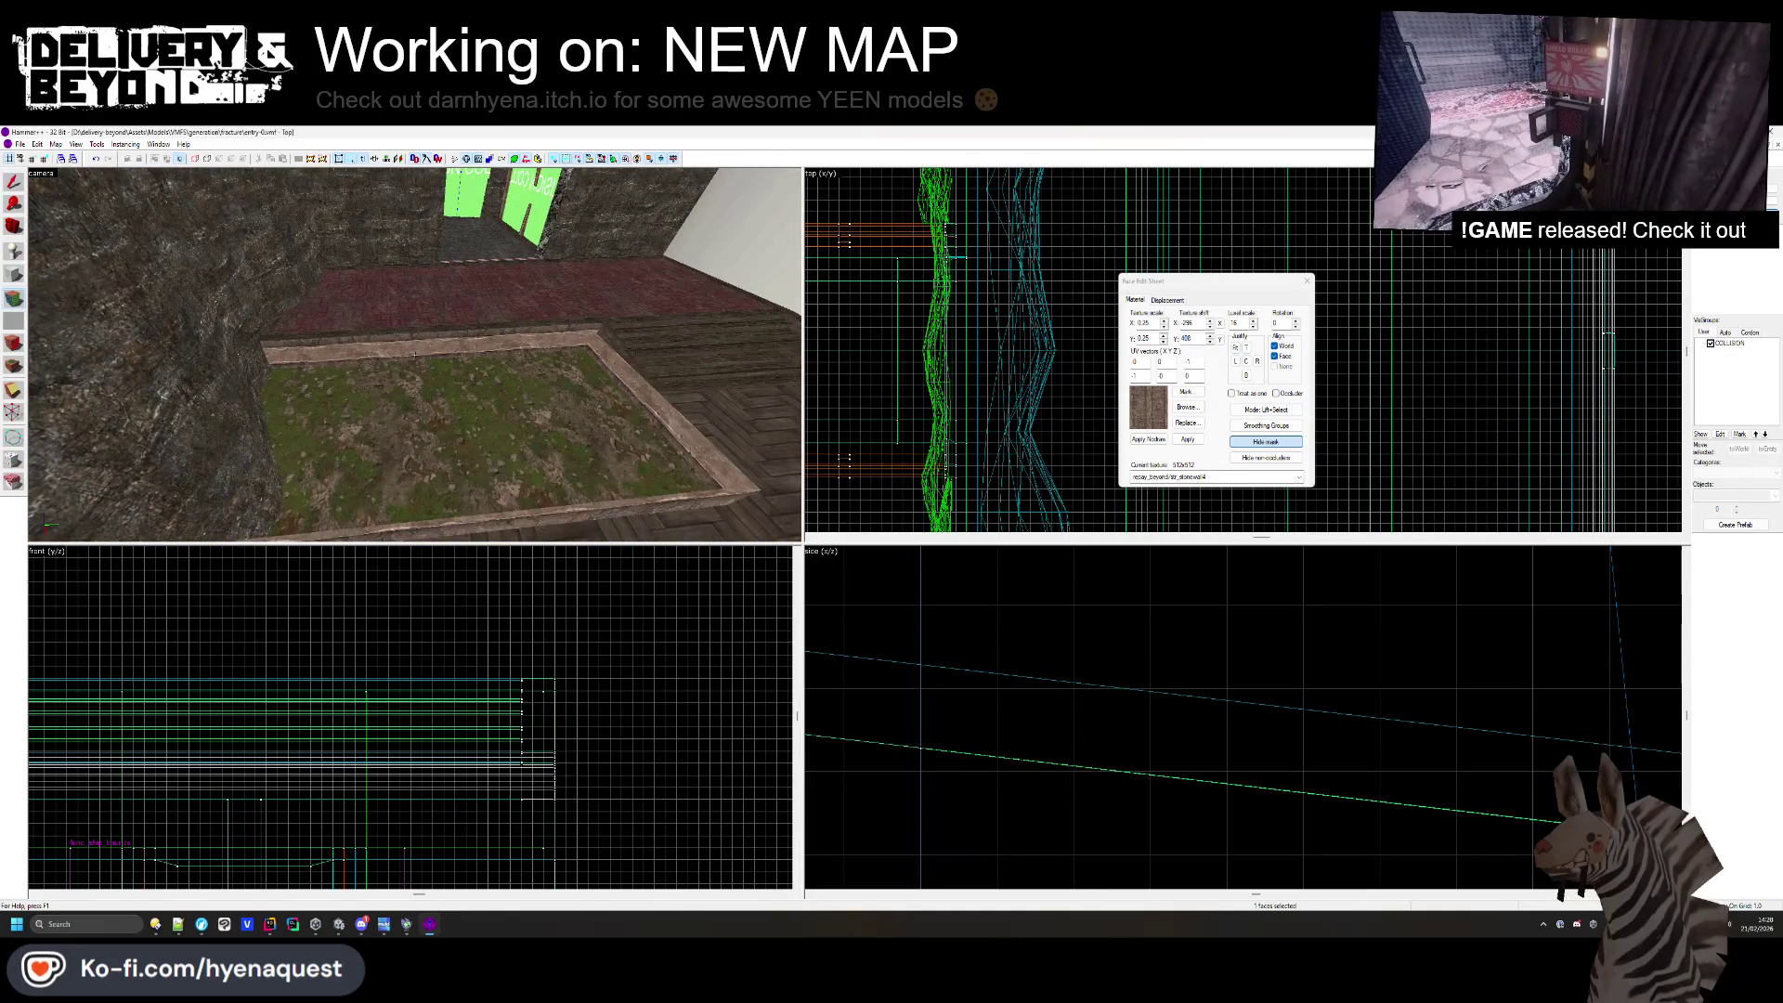
key("w")
left_click(436, 343)
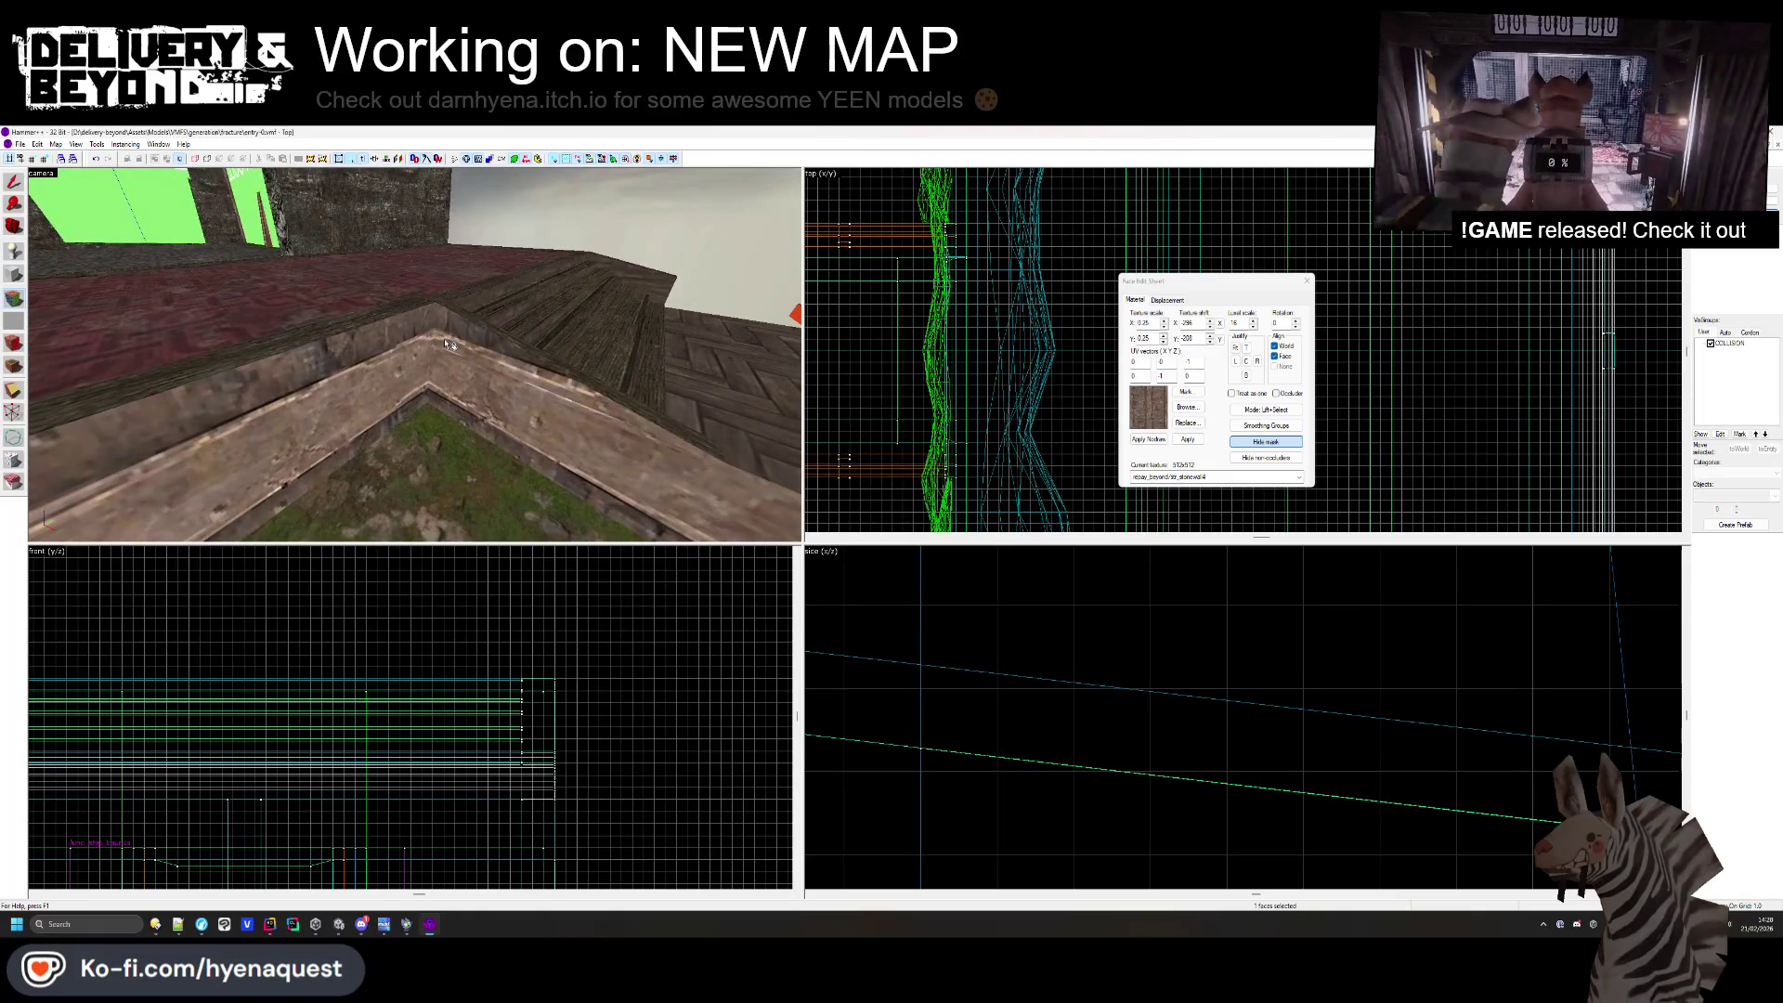
key("z")
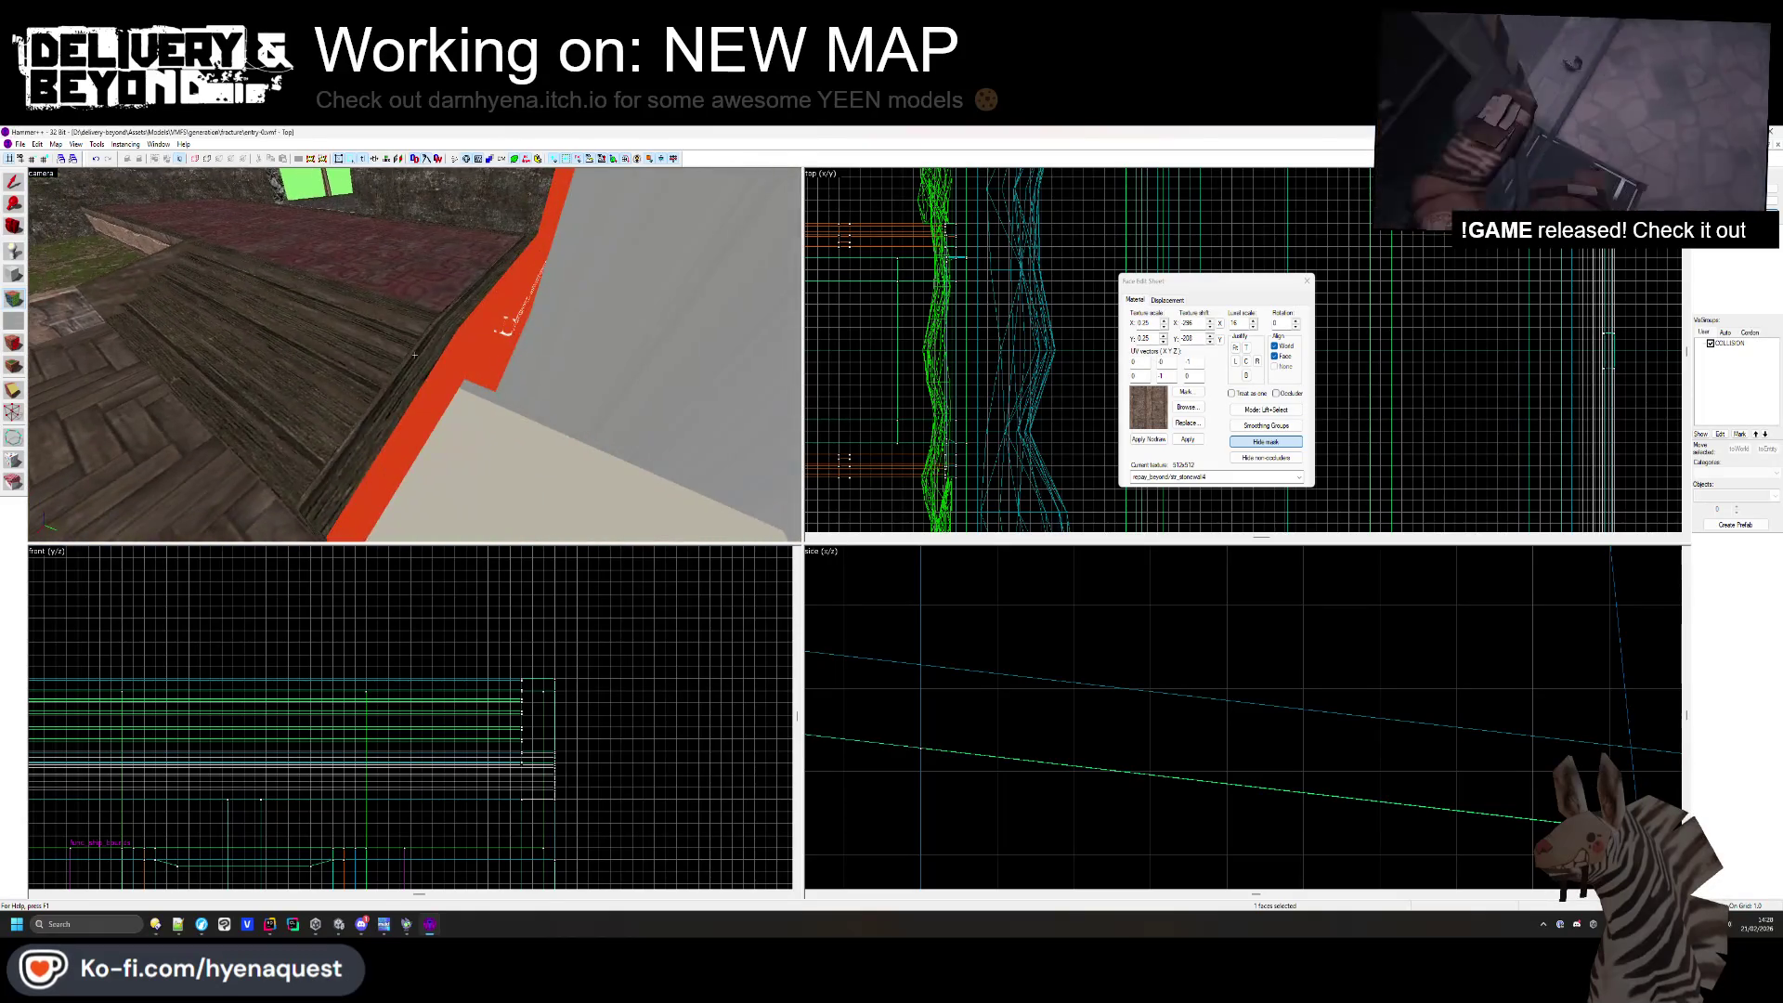
key("z")
- Close face editing and switch to Unity to preview the room
left_click(1307, 280)
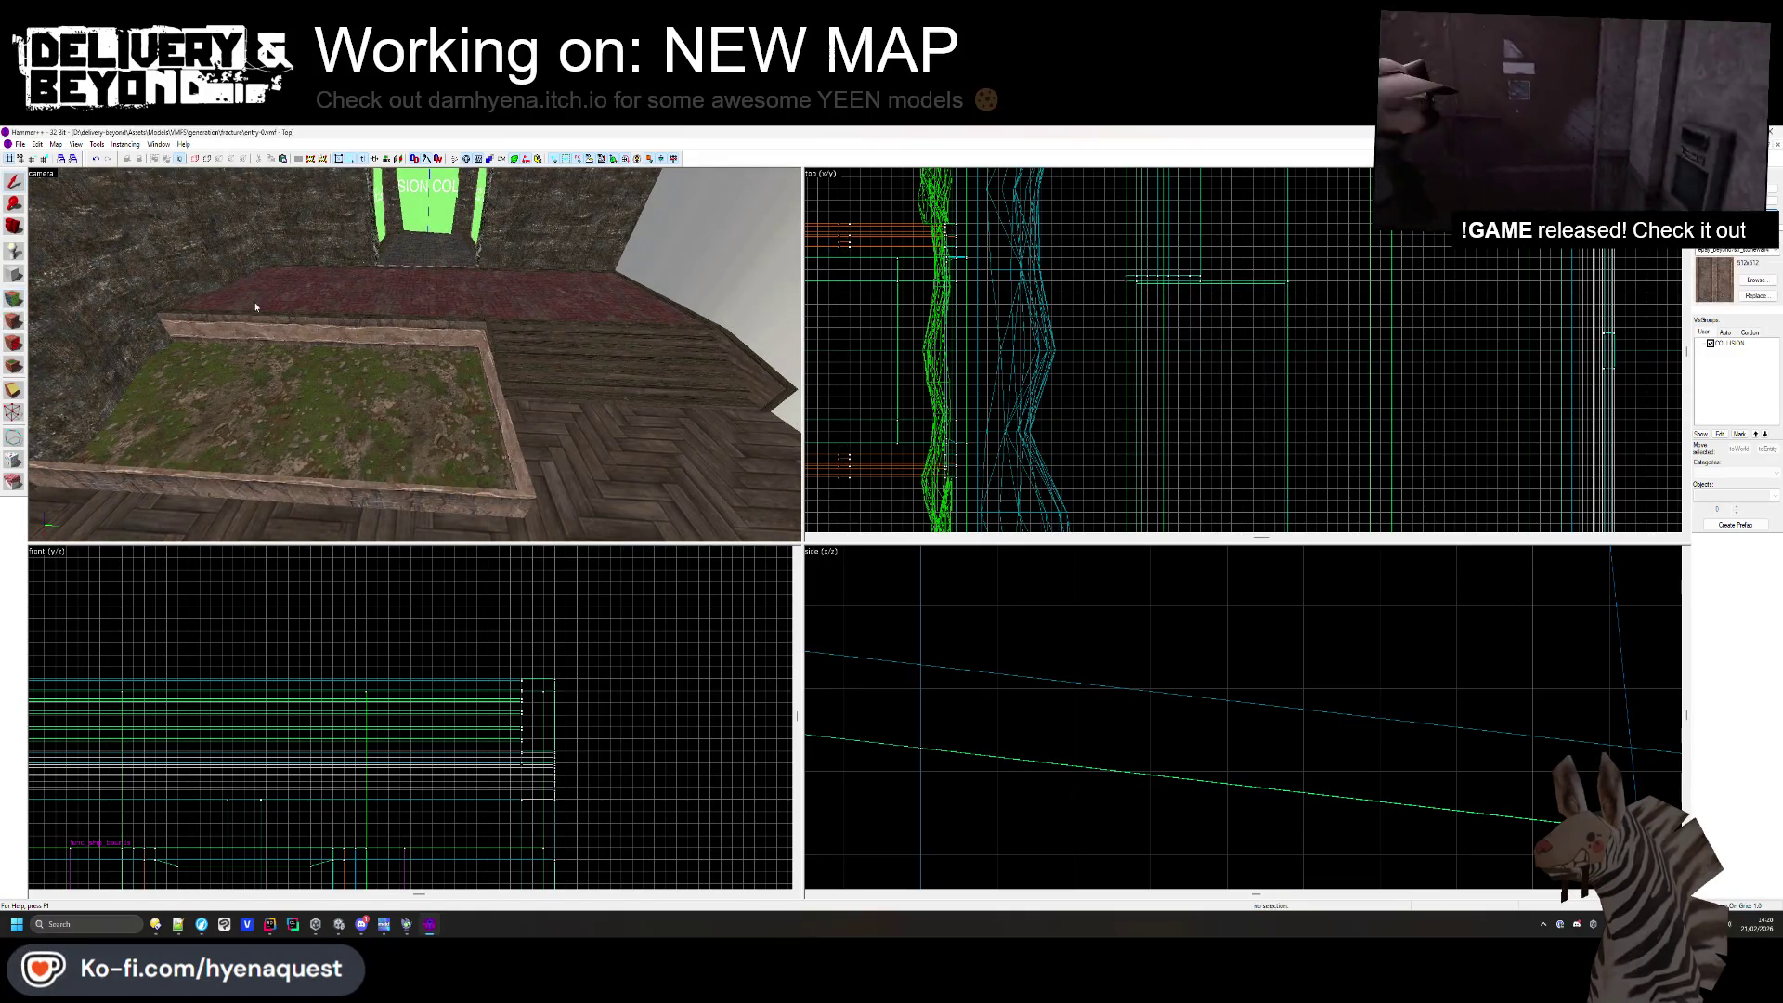
key("z")
key("z")
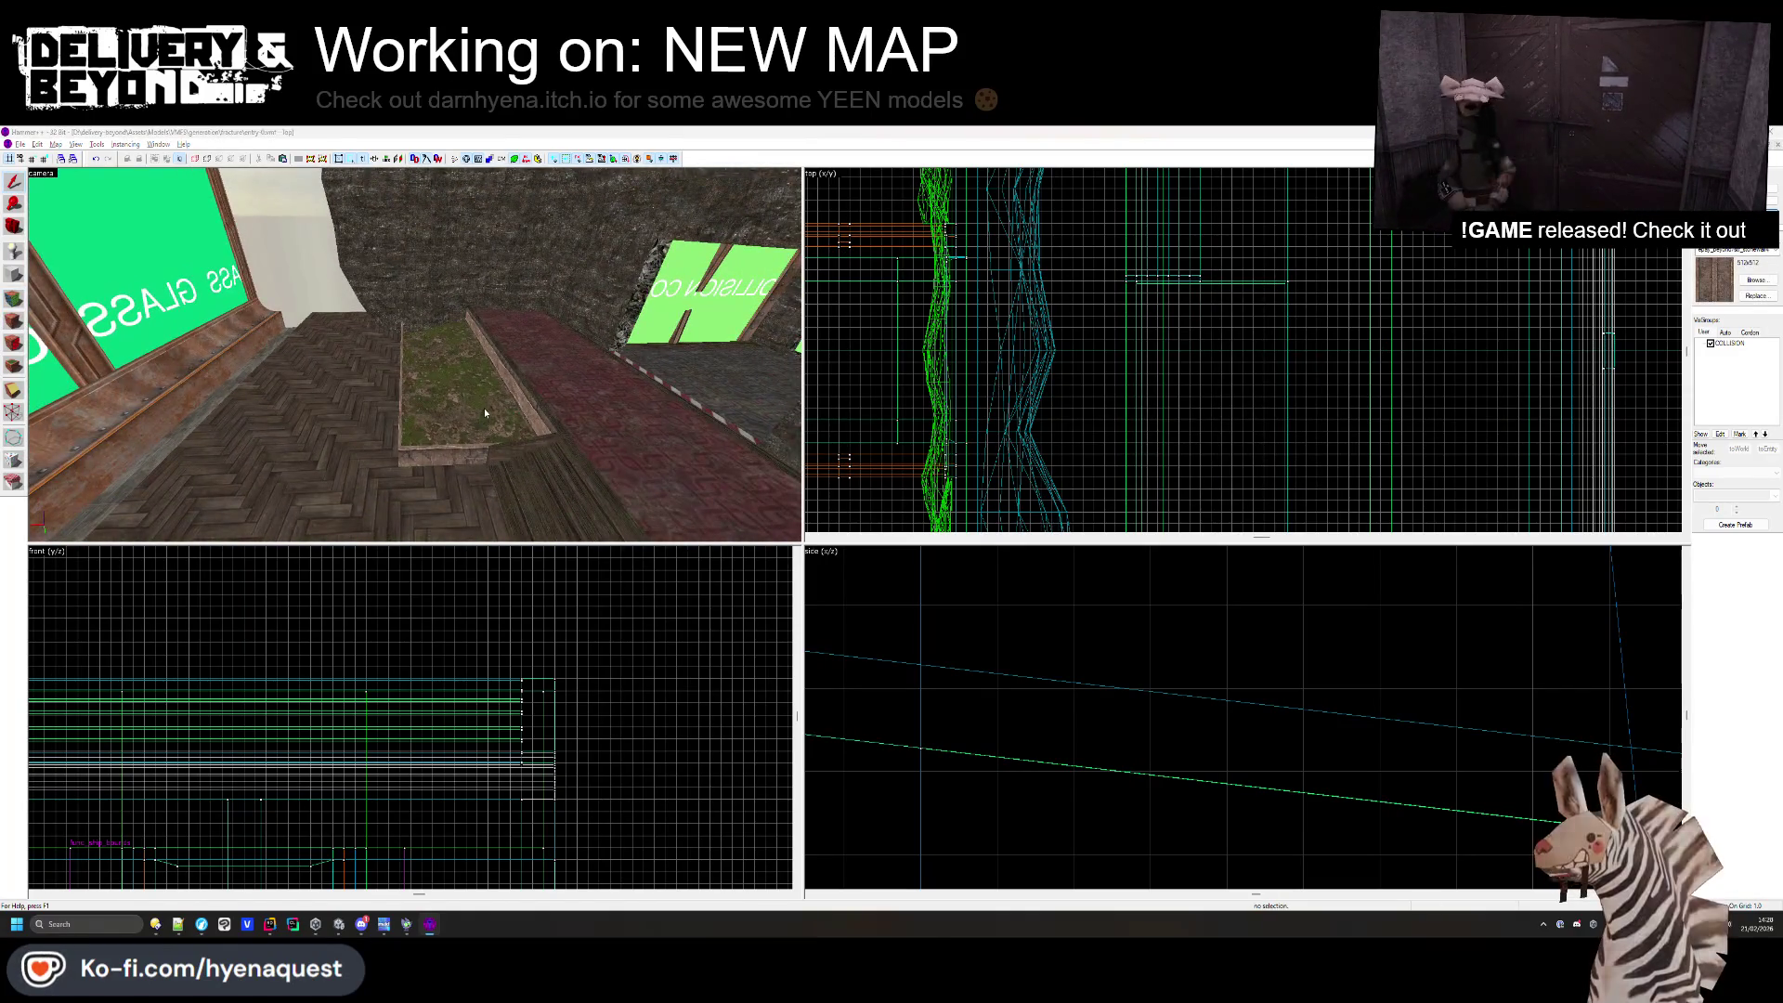
key("alt+Tab")
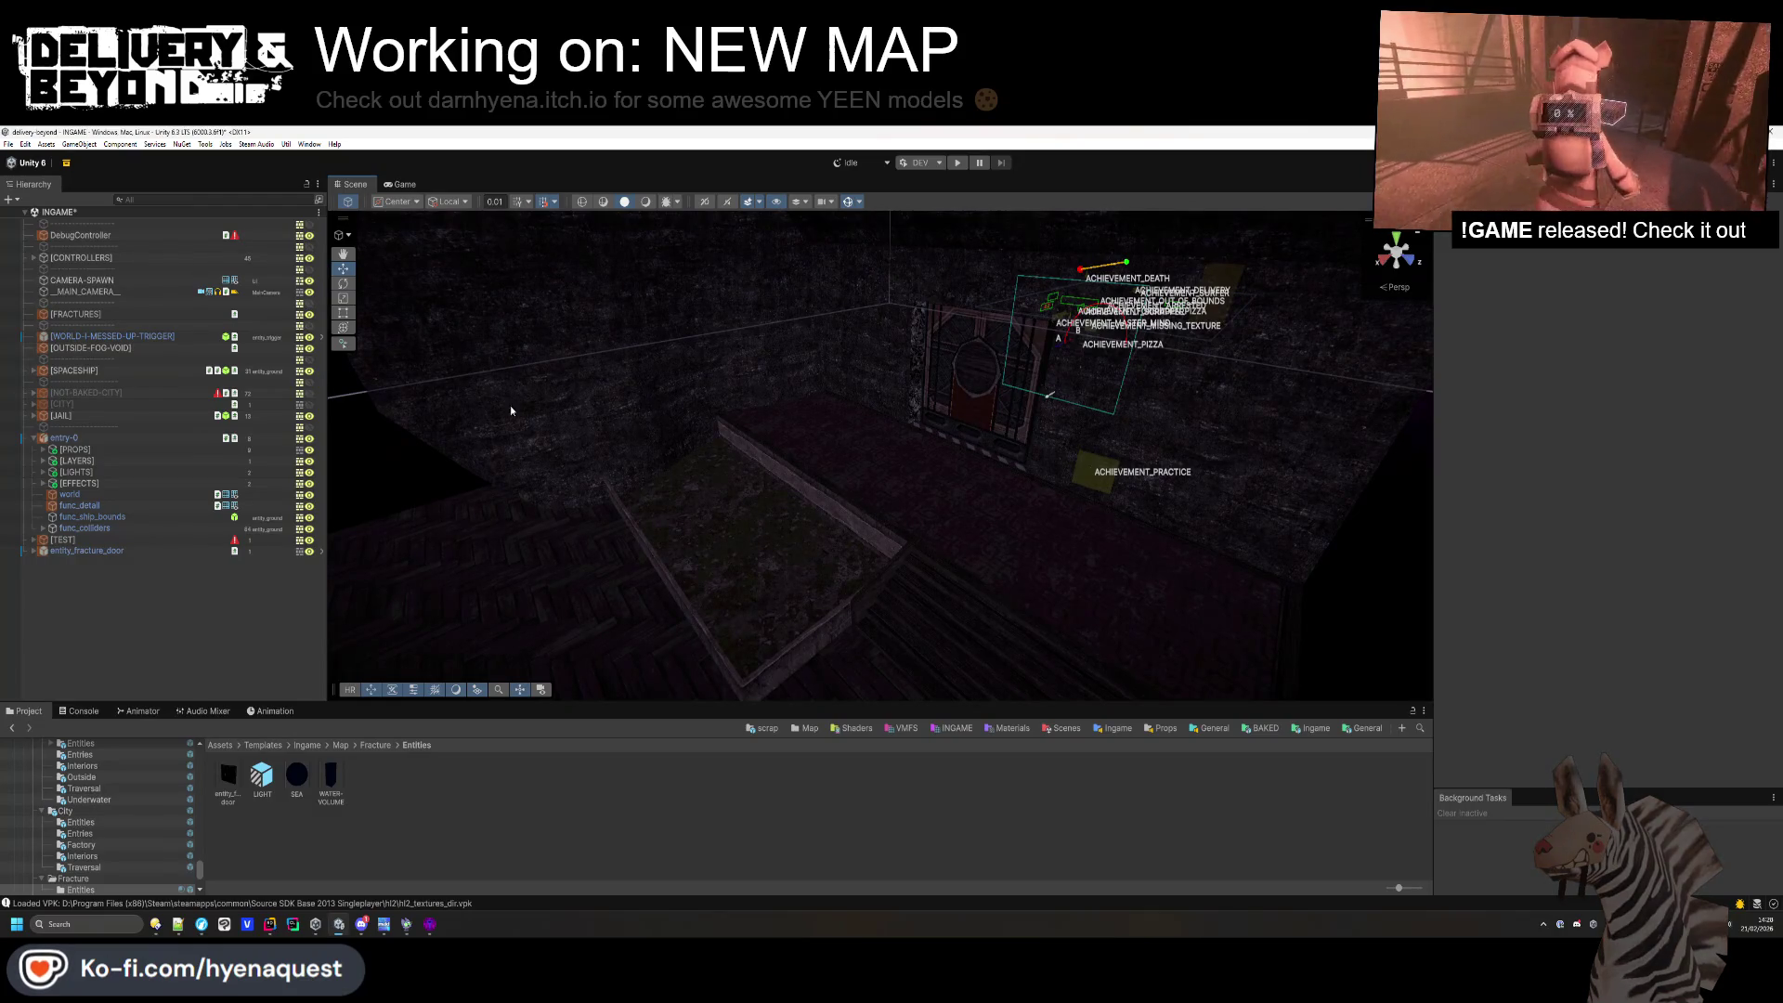
mouse_move(932, 457)
left_mouse_down()
mouse_move(678, 457)
mouse_move(856, 510)
mouse_move(485, 450)
mouse_move(469, 431)
left_mouse_up()
key("alt+Tab")
left_click_drag(269, 420, 455, 380)
scroll(464, 743, "up", 5)
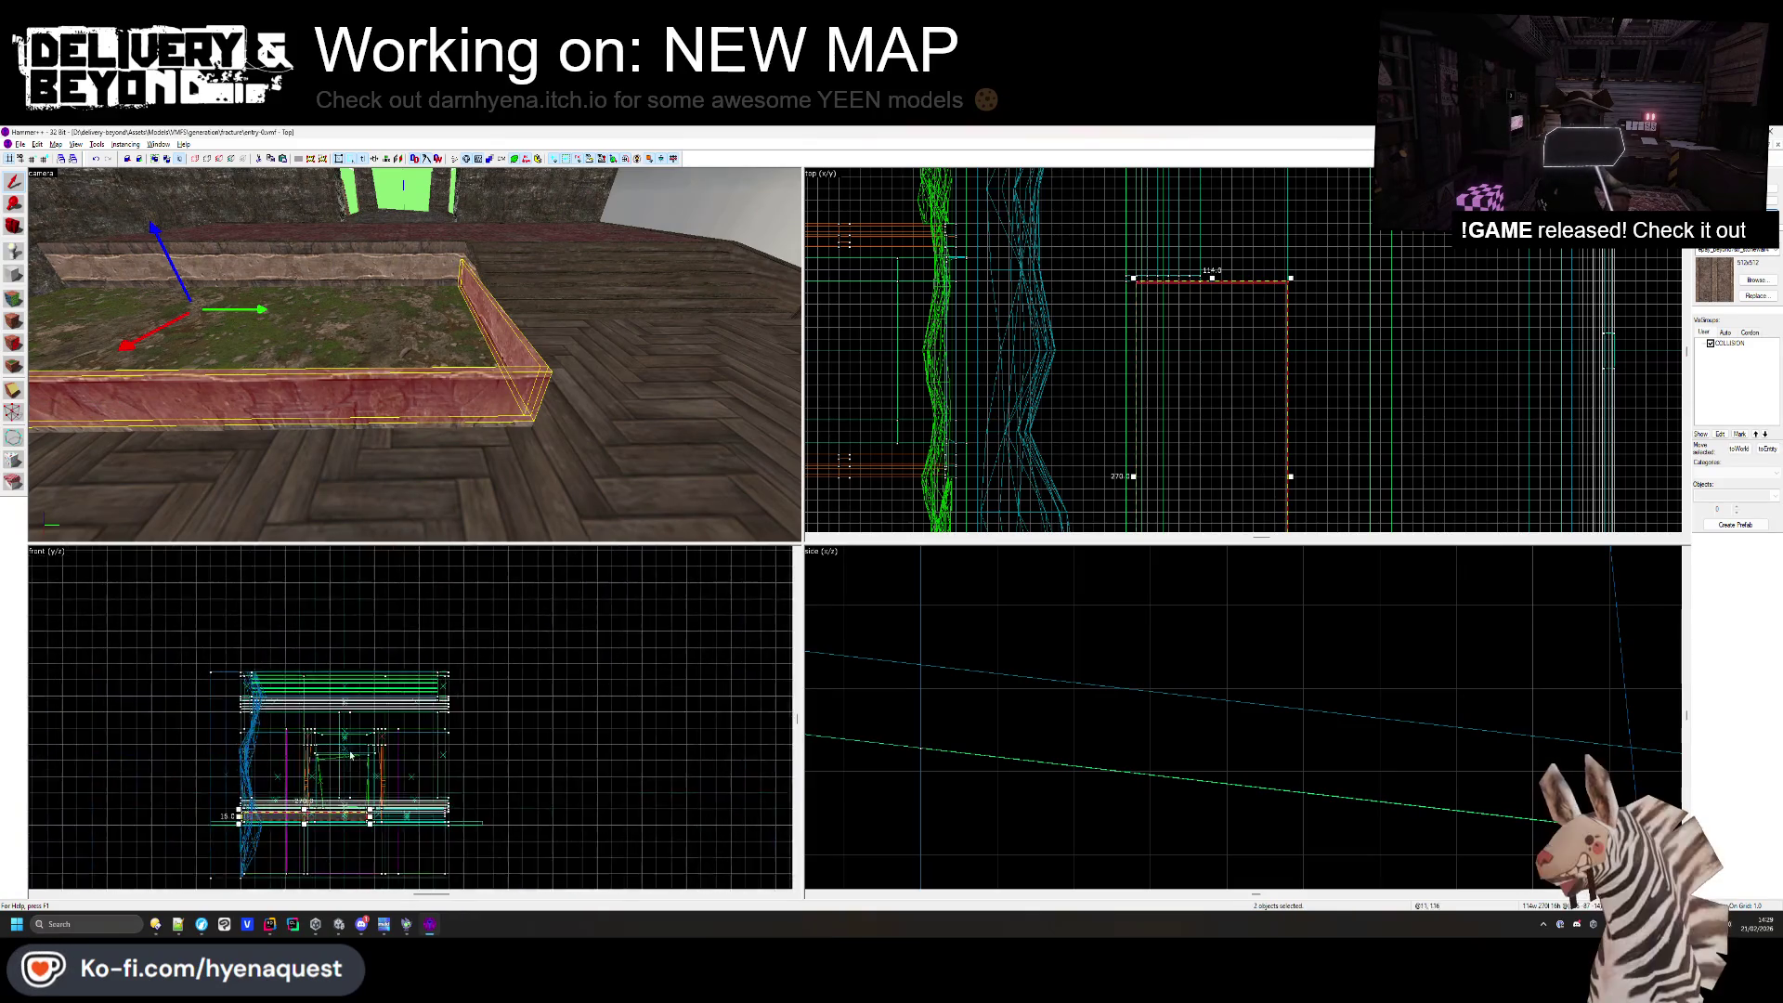
key("shift+x")
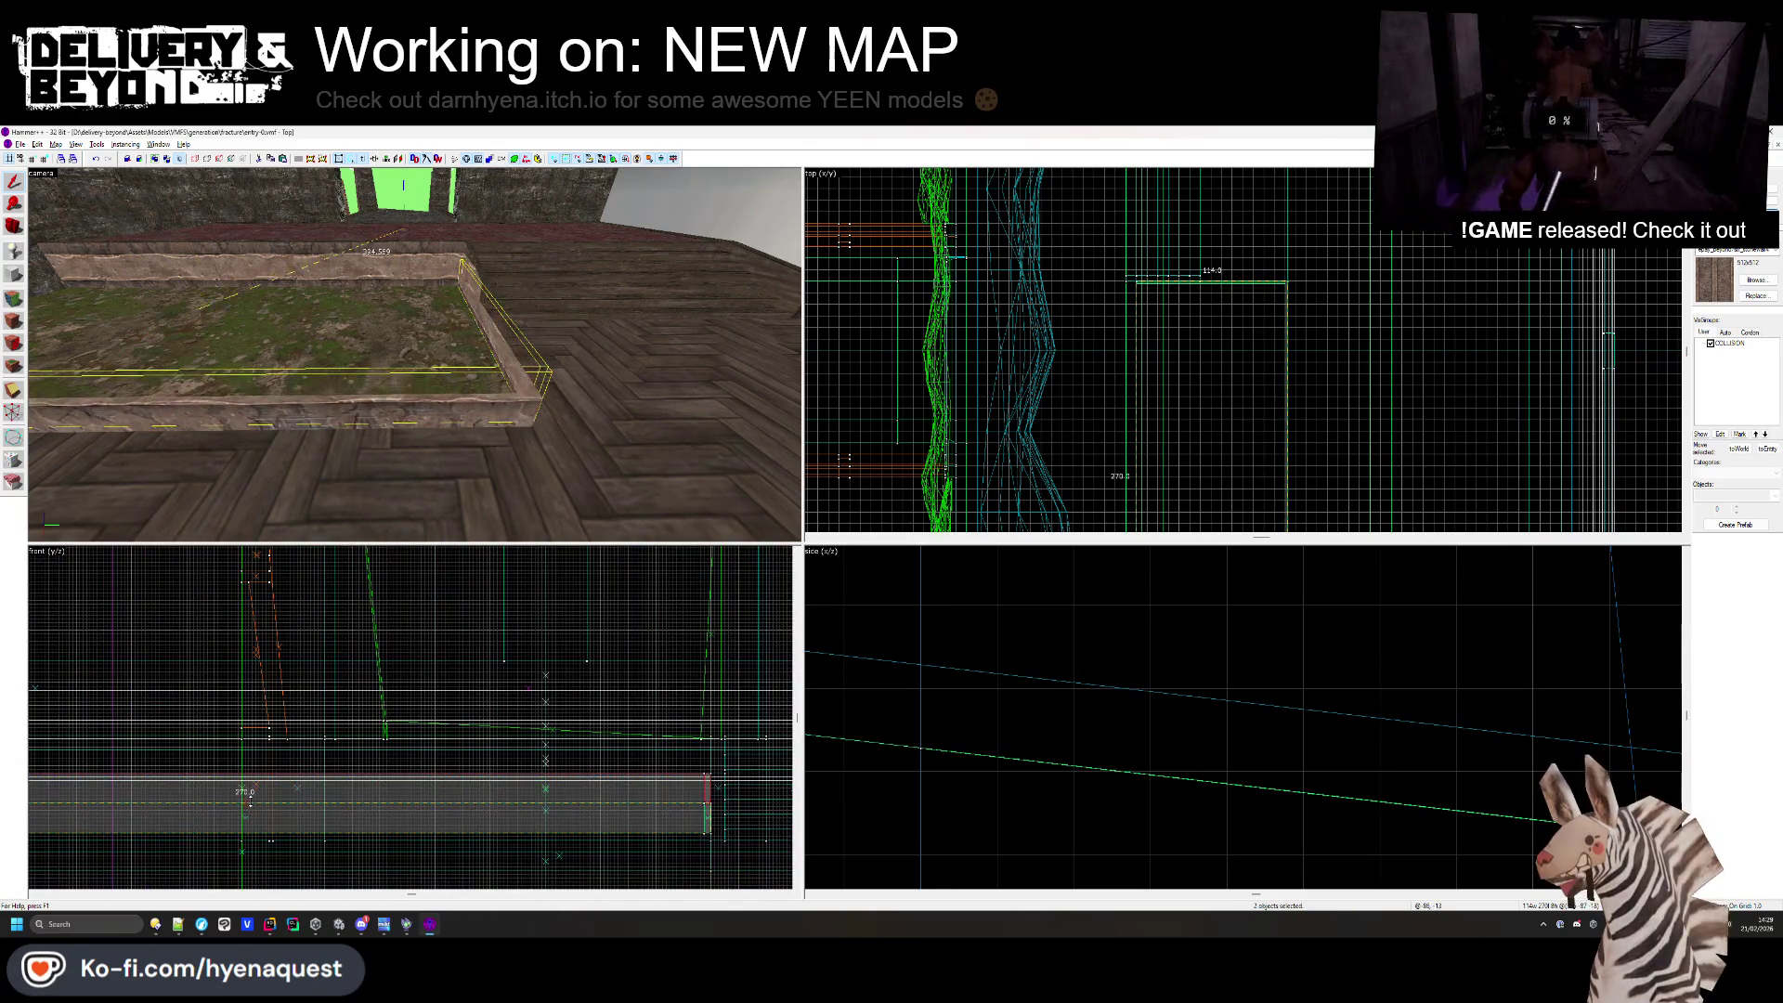
left_click_drag(245, 817, 706, 823)
key("Escape")
key("z")
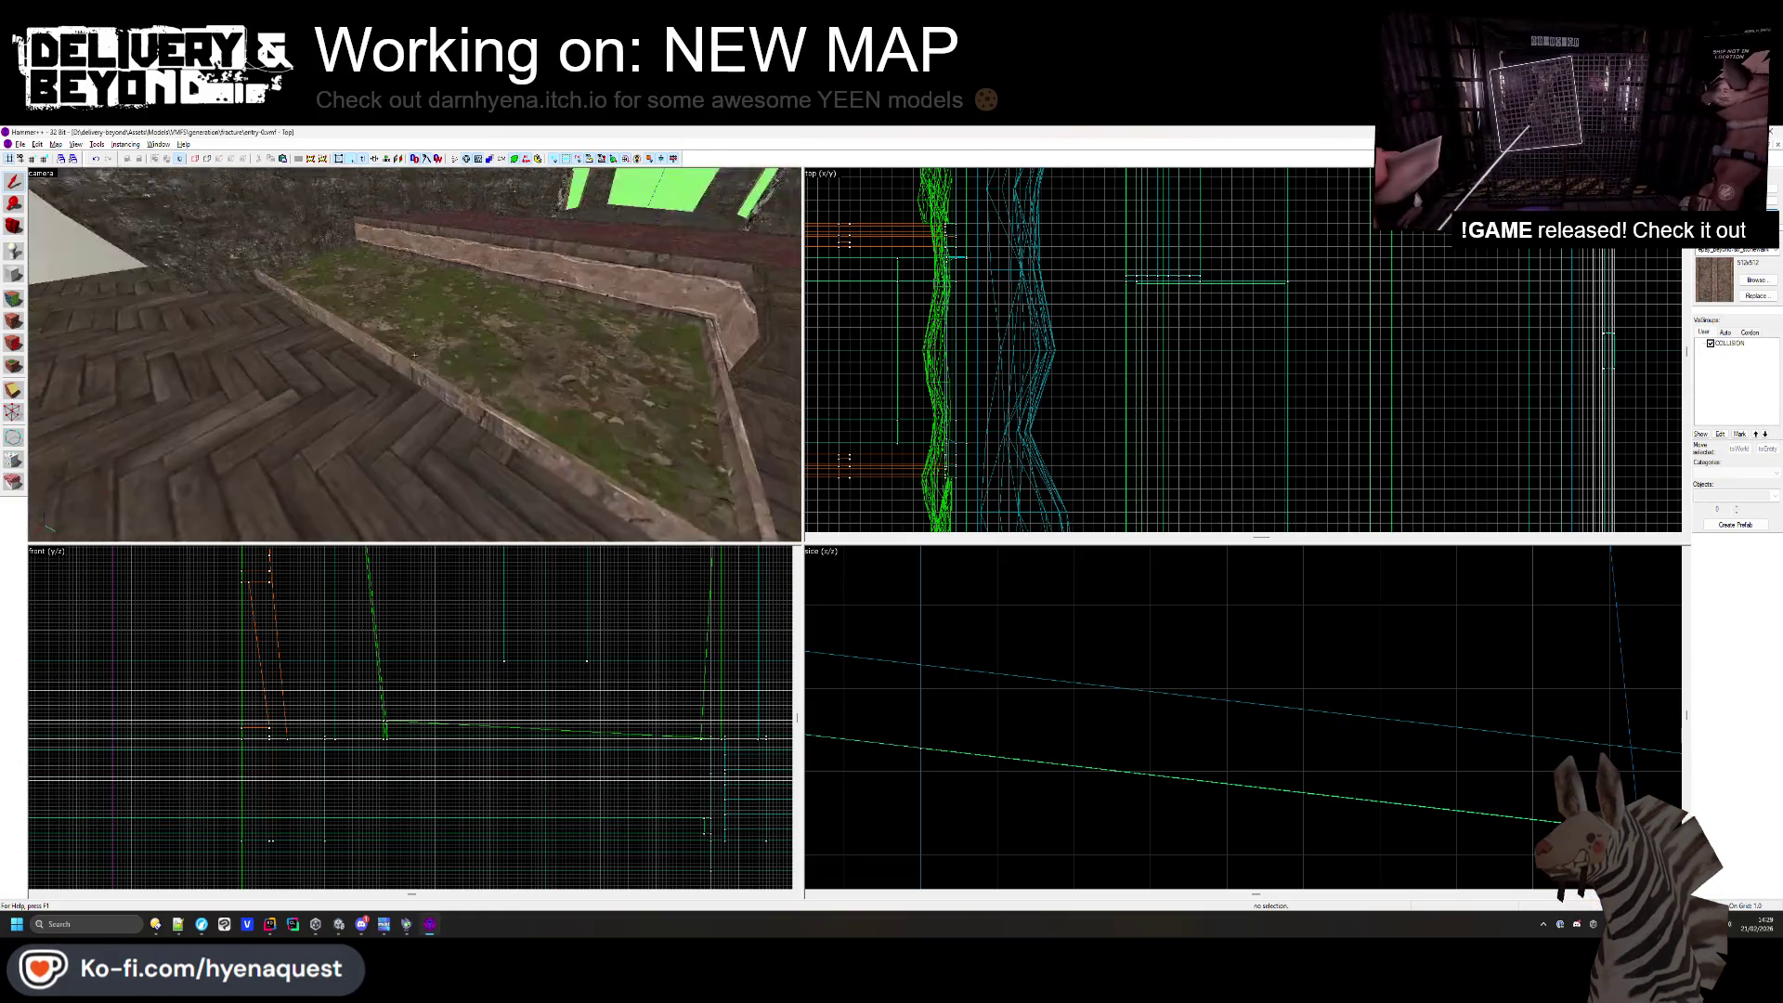
key("z")
key("alt+Tab")
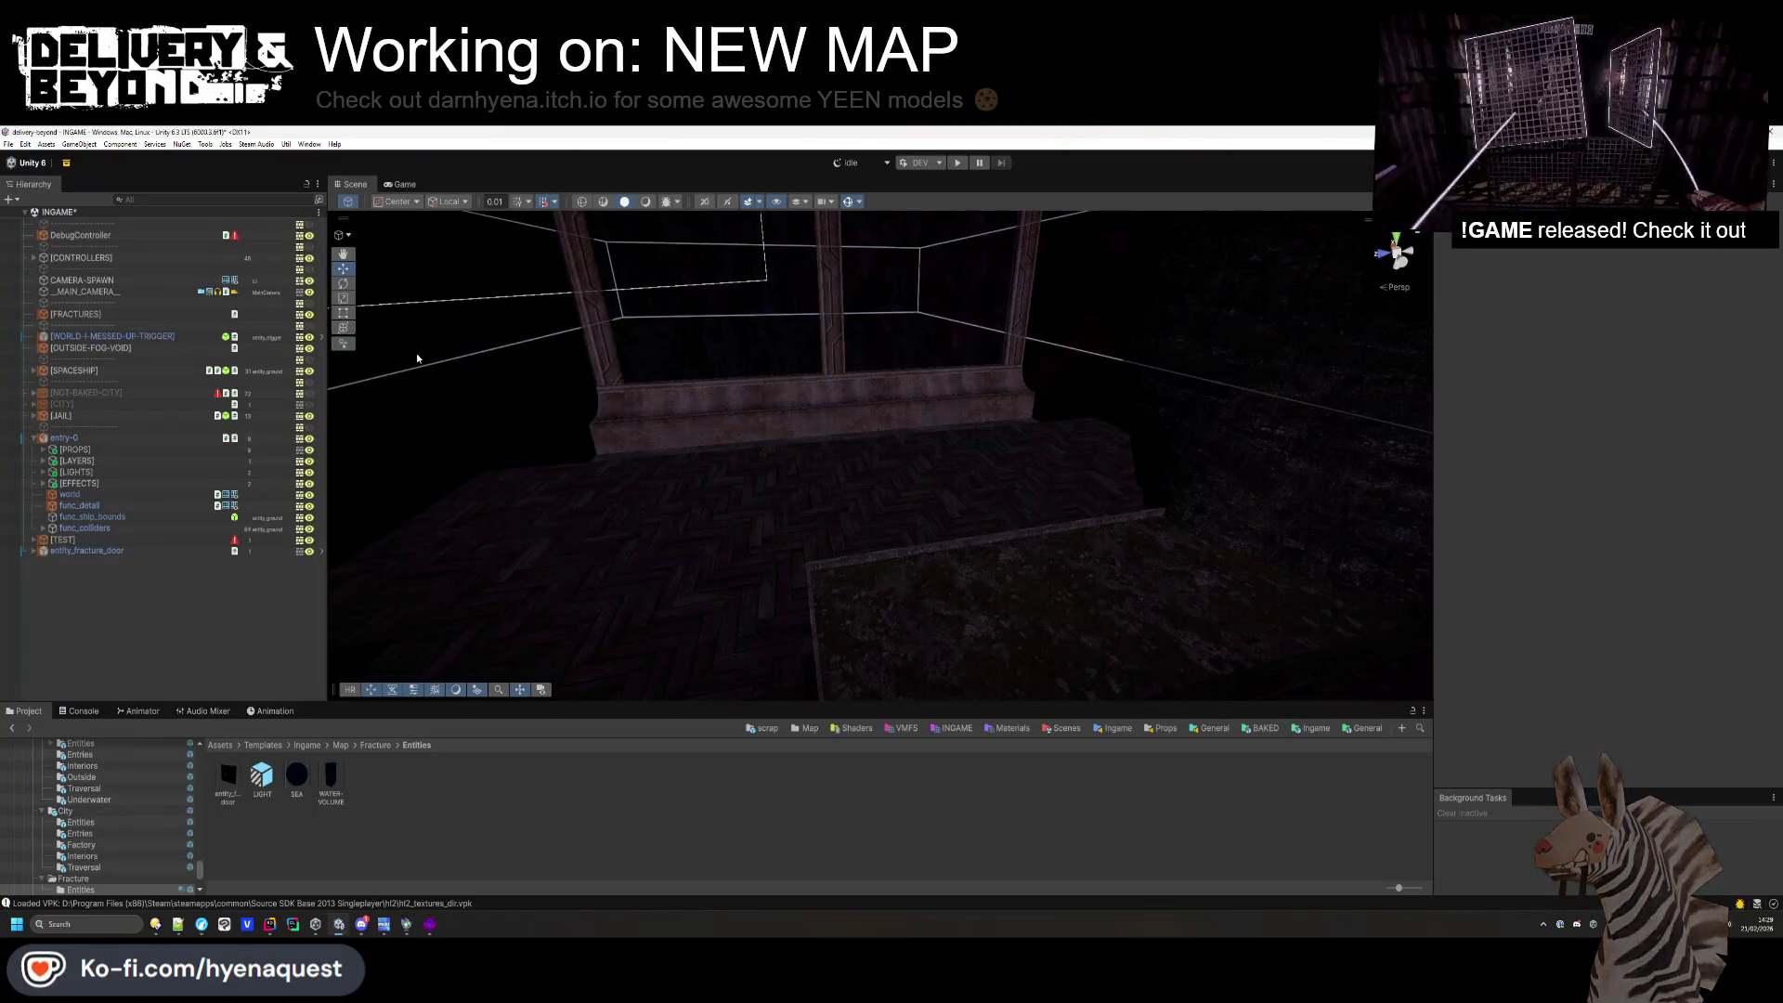
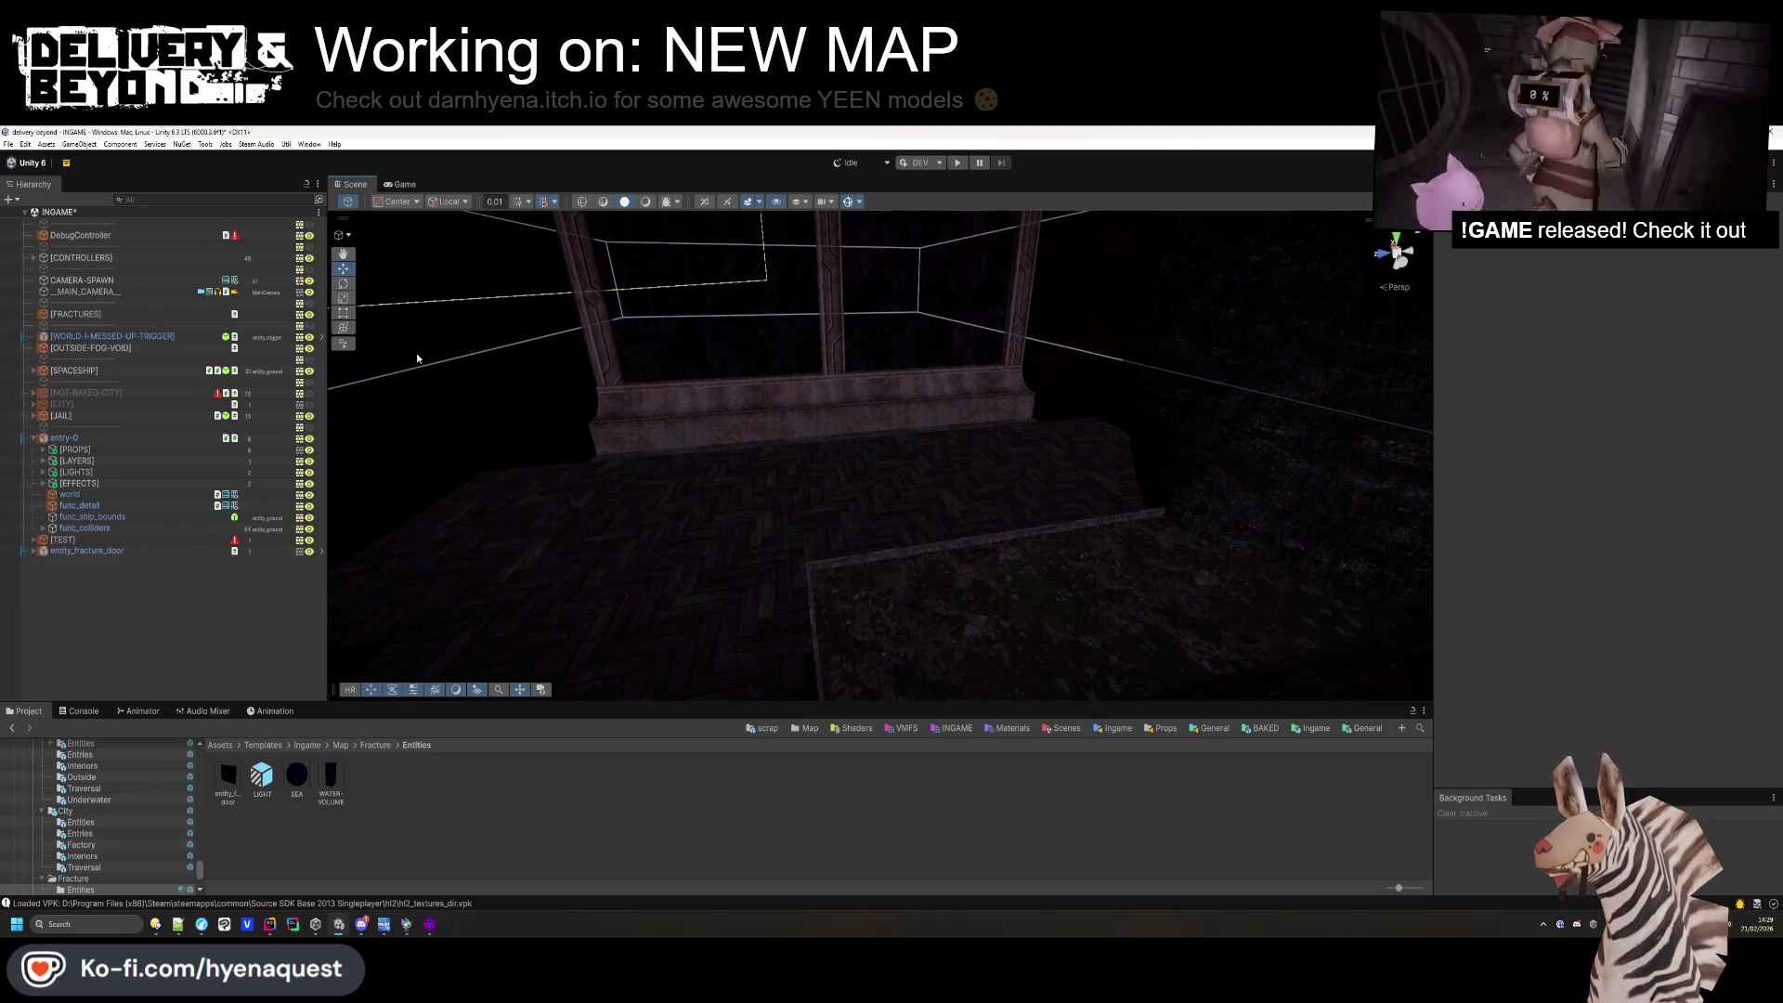
- Set Unity's transform handles to Pivot and bring the fracture door into view
key("z")
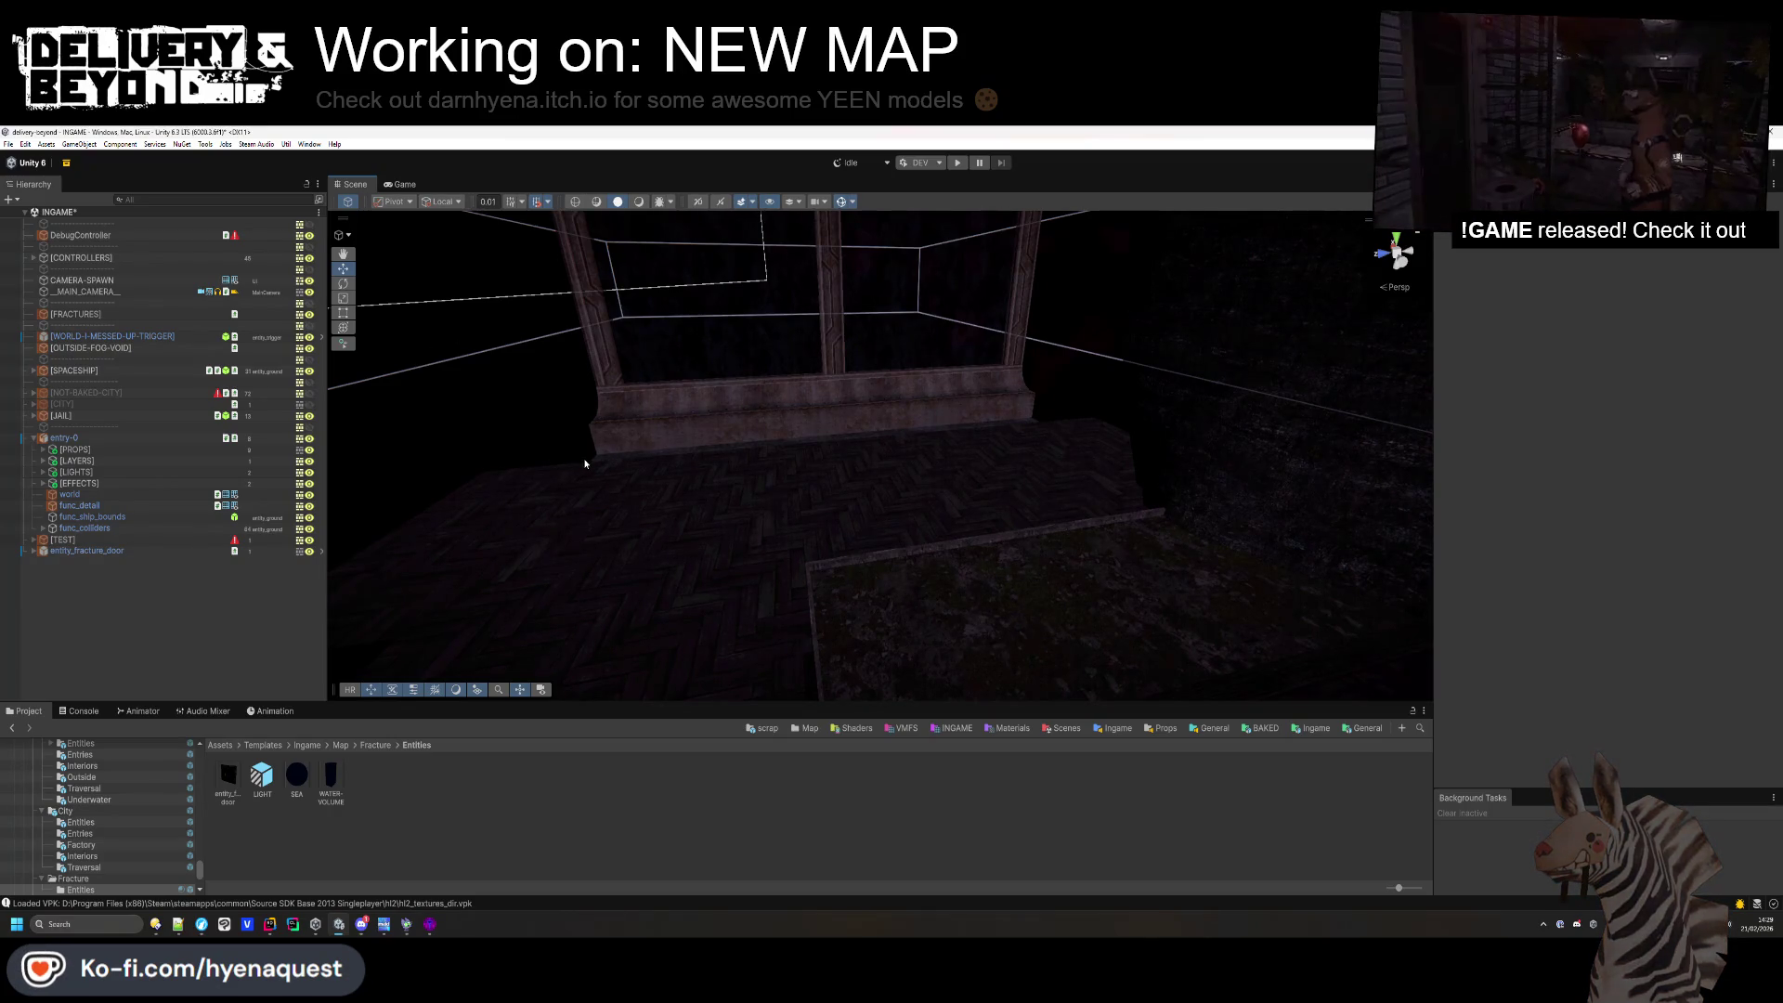
key("z")
mouse_move(560, 426)
left_mouse_down()
mouse_move(784, 442)
mouse_move(688, 343)
mouse_move(900, 450)
mouse_move(1130, 452)
mouse_move(1174, 502)
mouse_move(796, 474)
mouse_move(597, 510)
mouse_move(914, 533)
mouse_move(867, 529)
mouse_move(852, 398)
left_mouse_up()
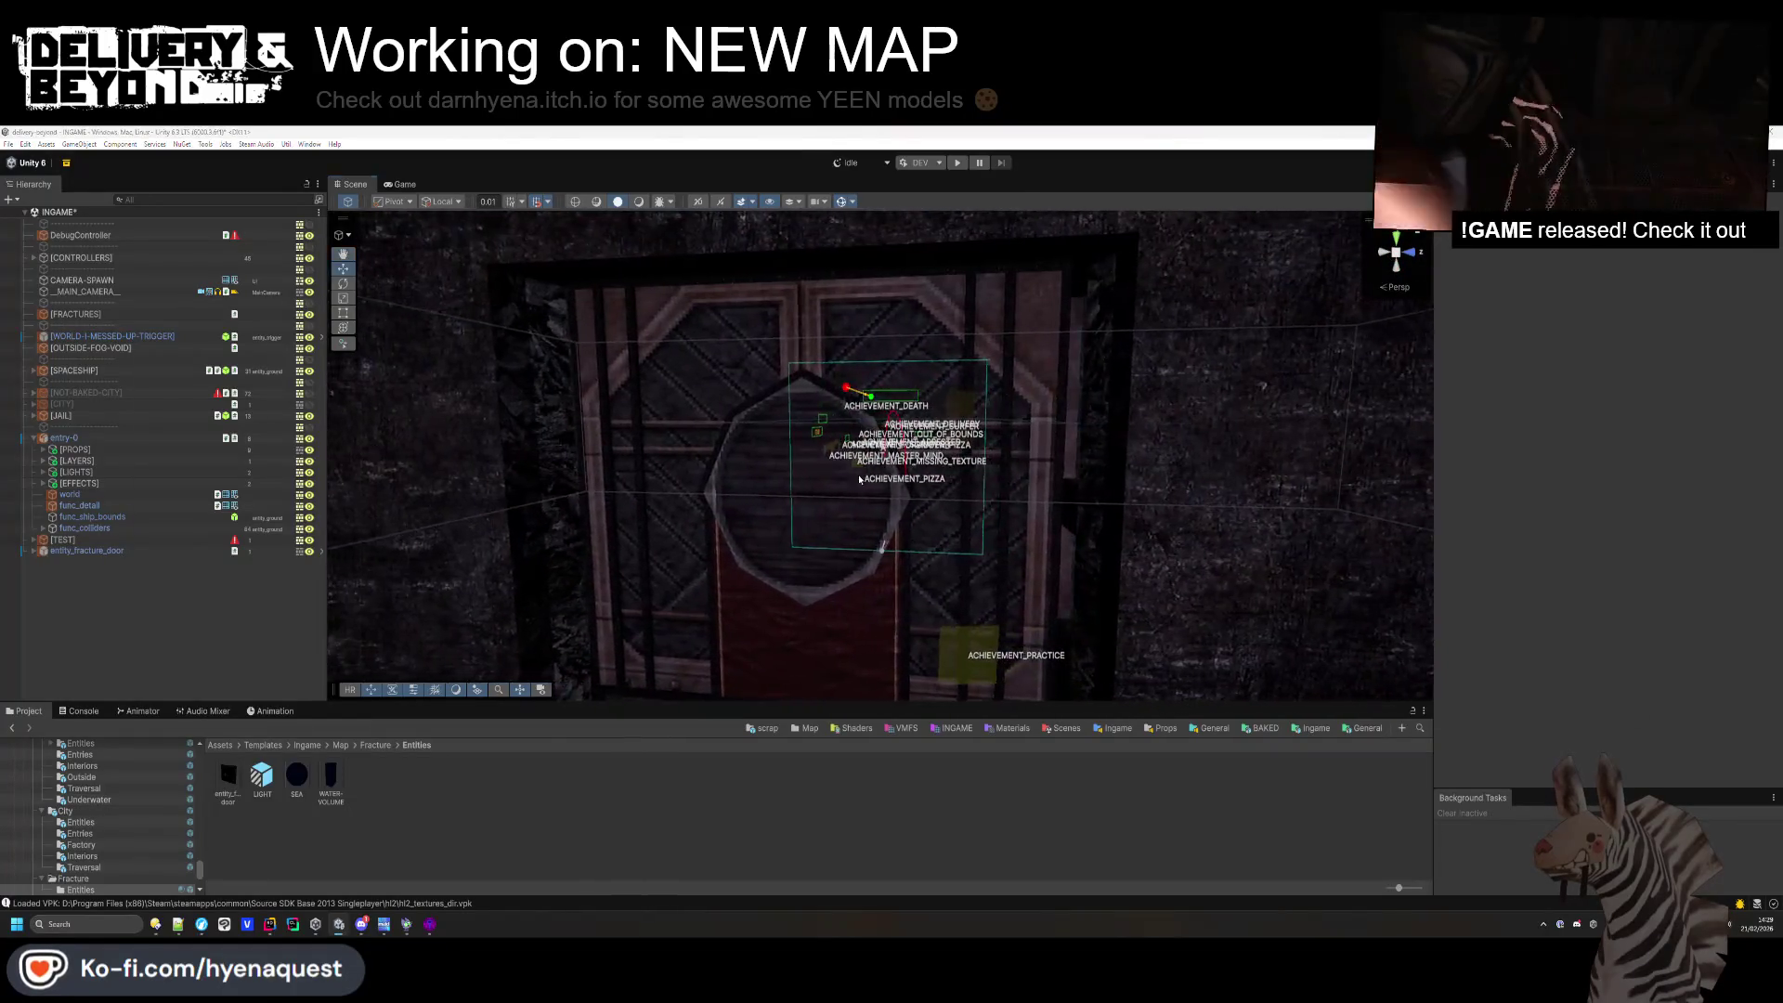
- Check the same doorway in the Hammer map, then return to Unity
key("alt+Tab")
key("z")
key("w")
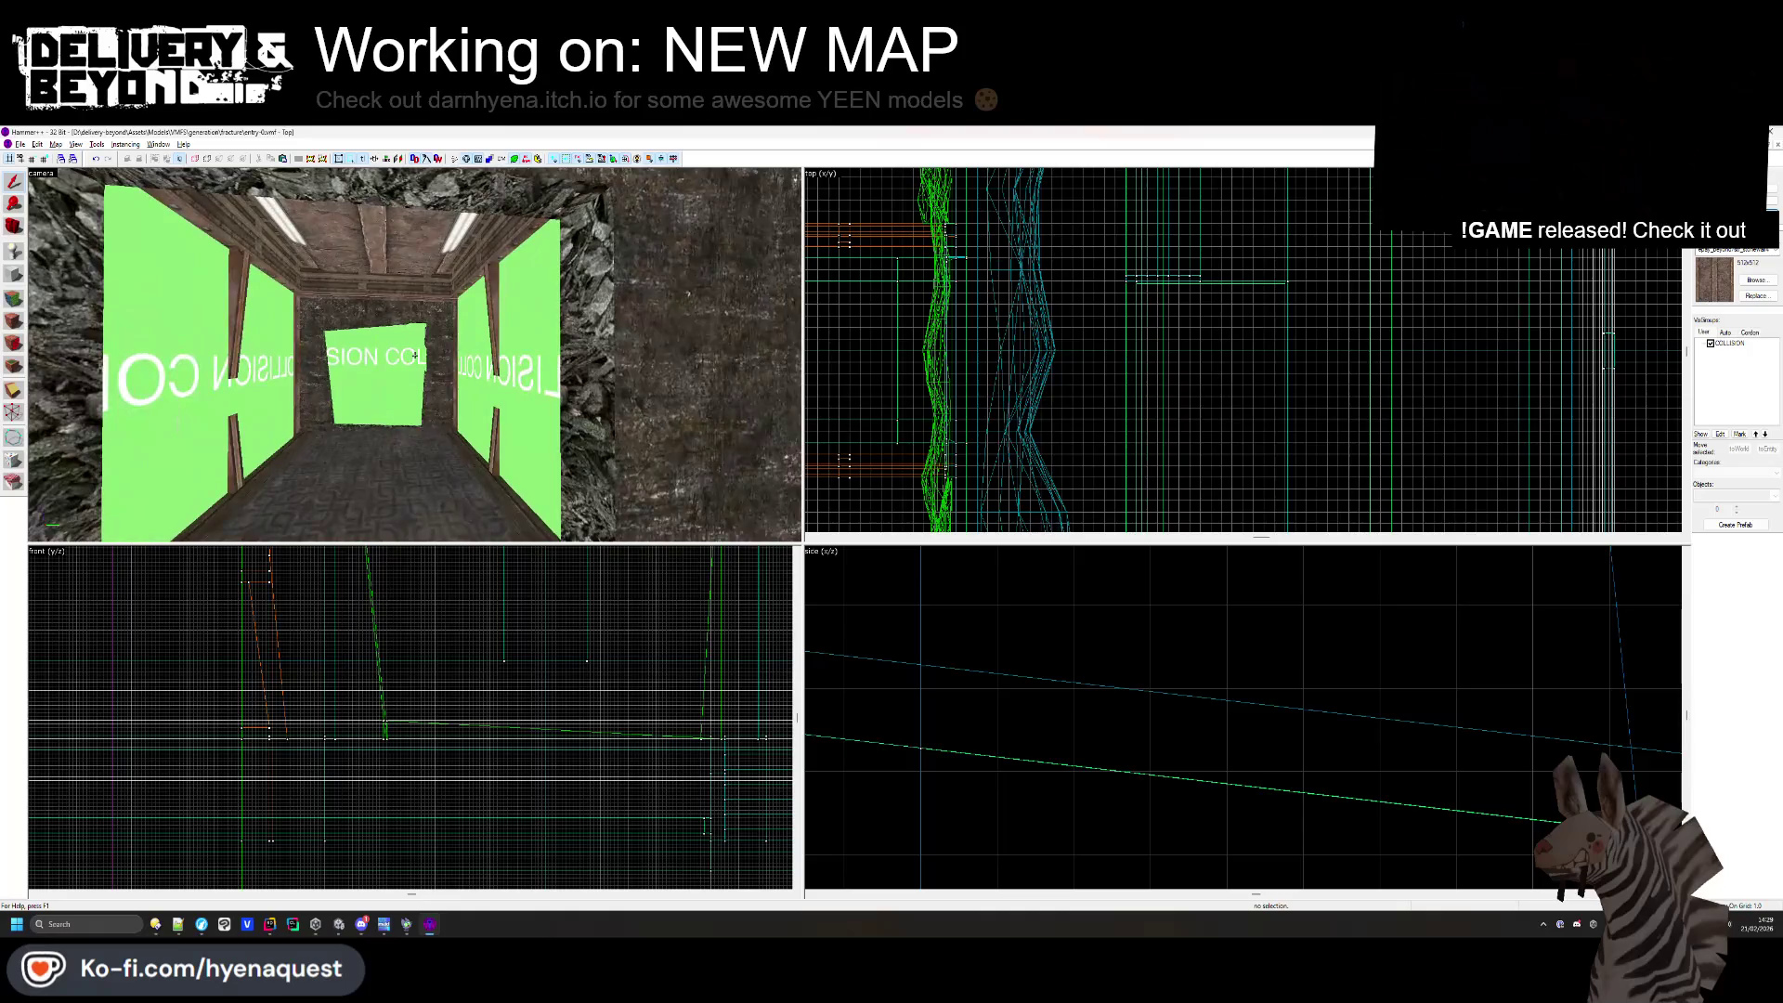
key("z")
key("alt+Tab")
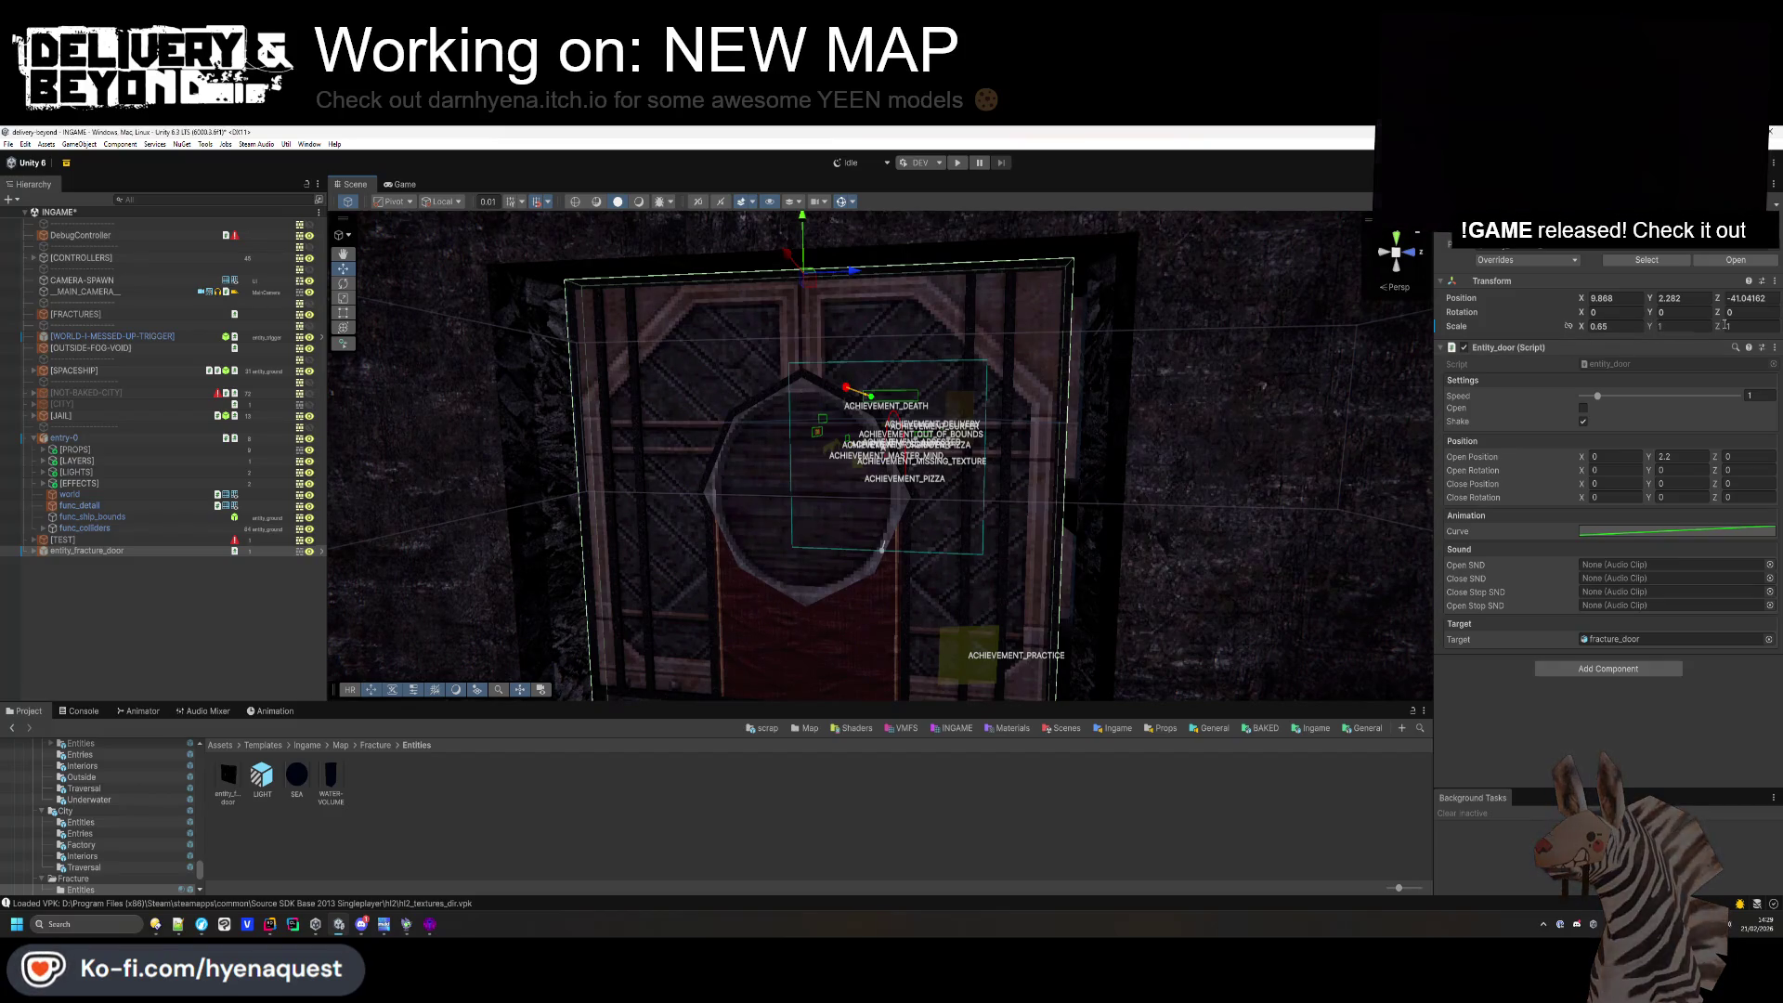
- Stretch the fracture door's depth scale to 1.14 and nudge it slightly along Z
left_click_drag(1721, 326, 1729, 328)
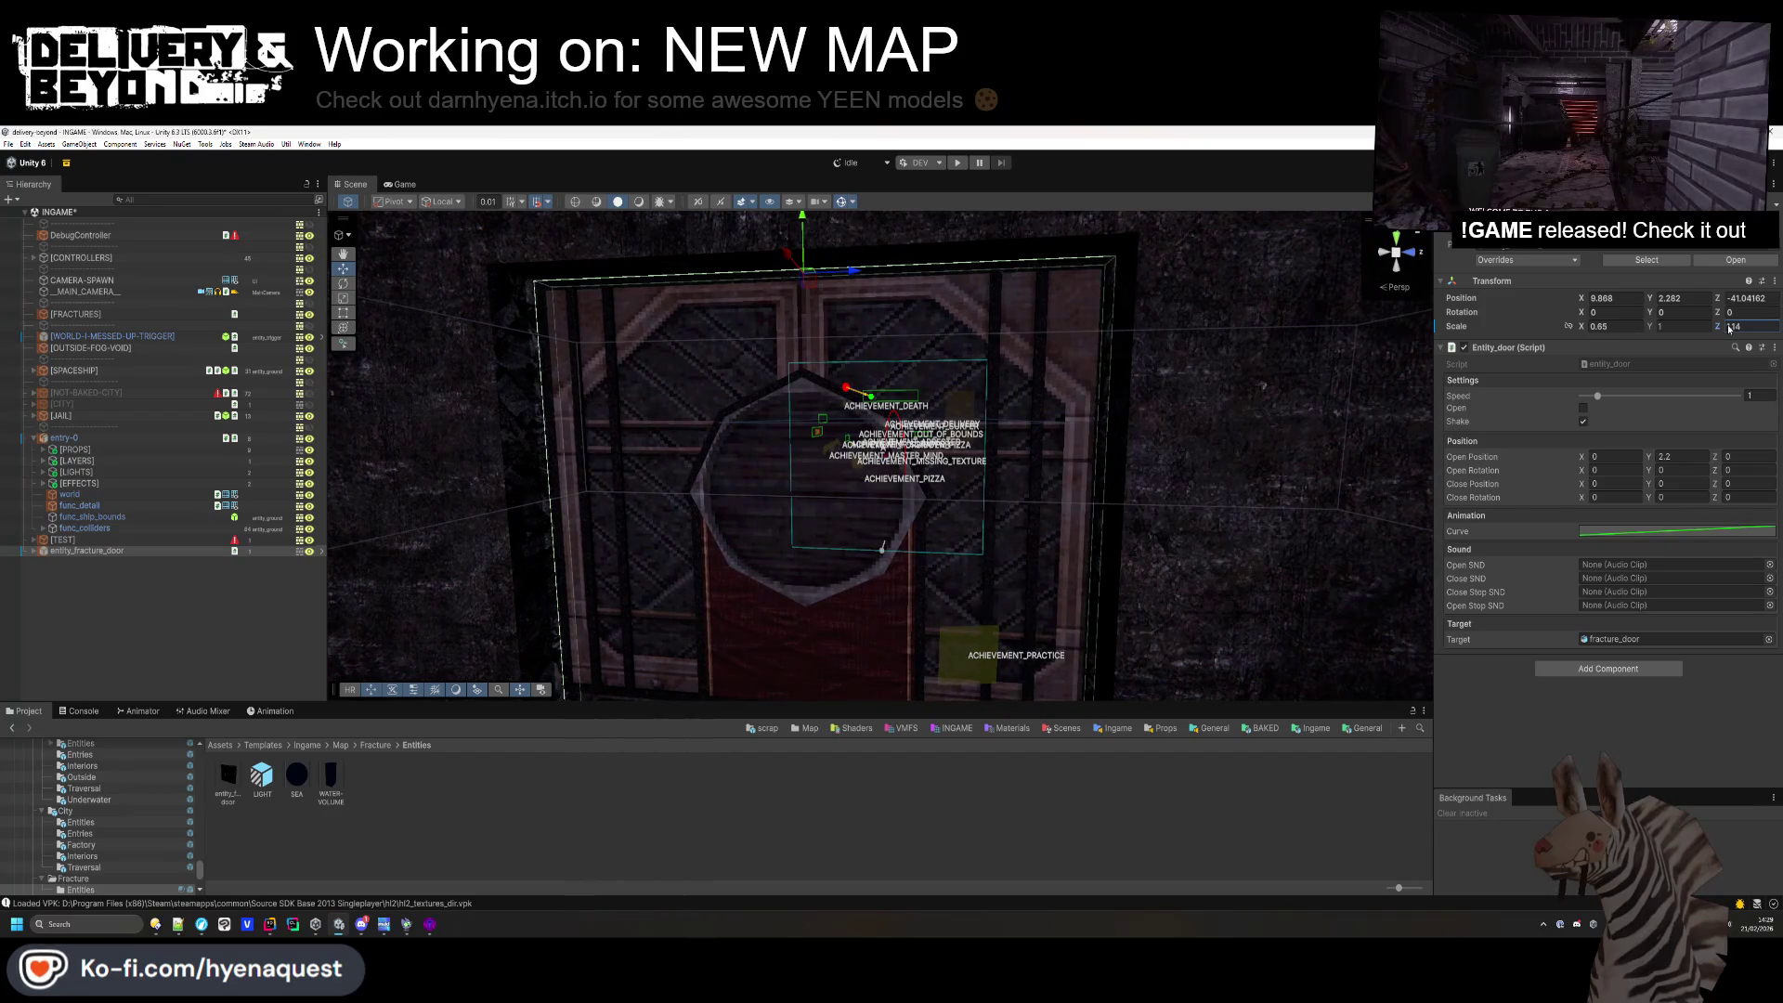
left_click_drag(856, 277, 855, 277)
left_click(626, 821)
scroll(855, 510, "down", 10)
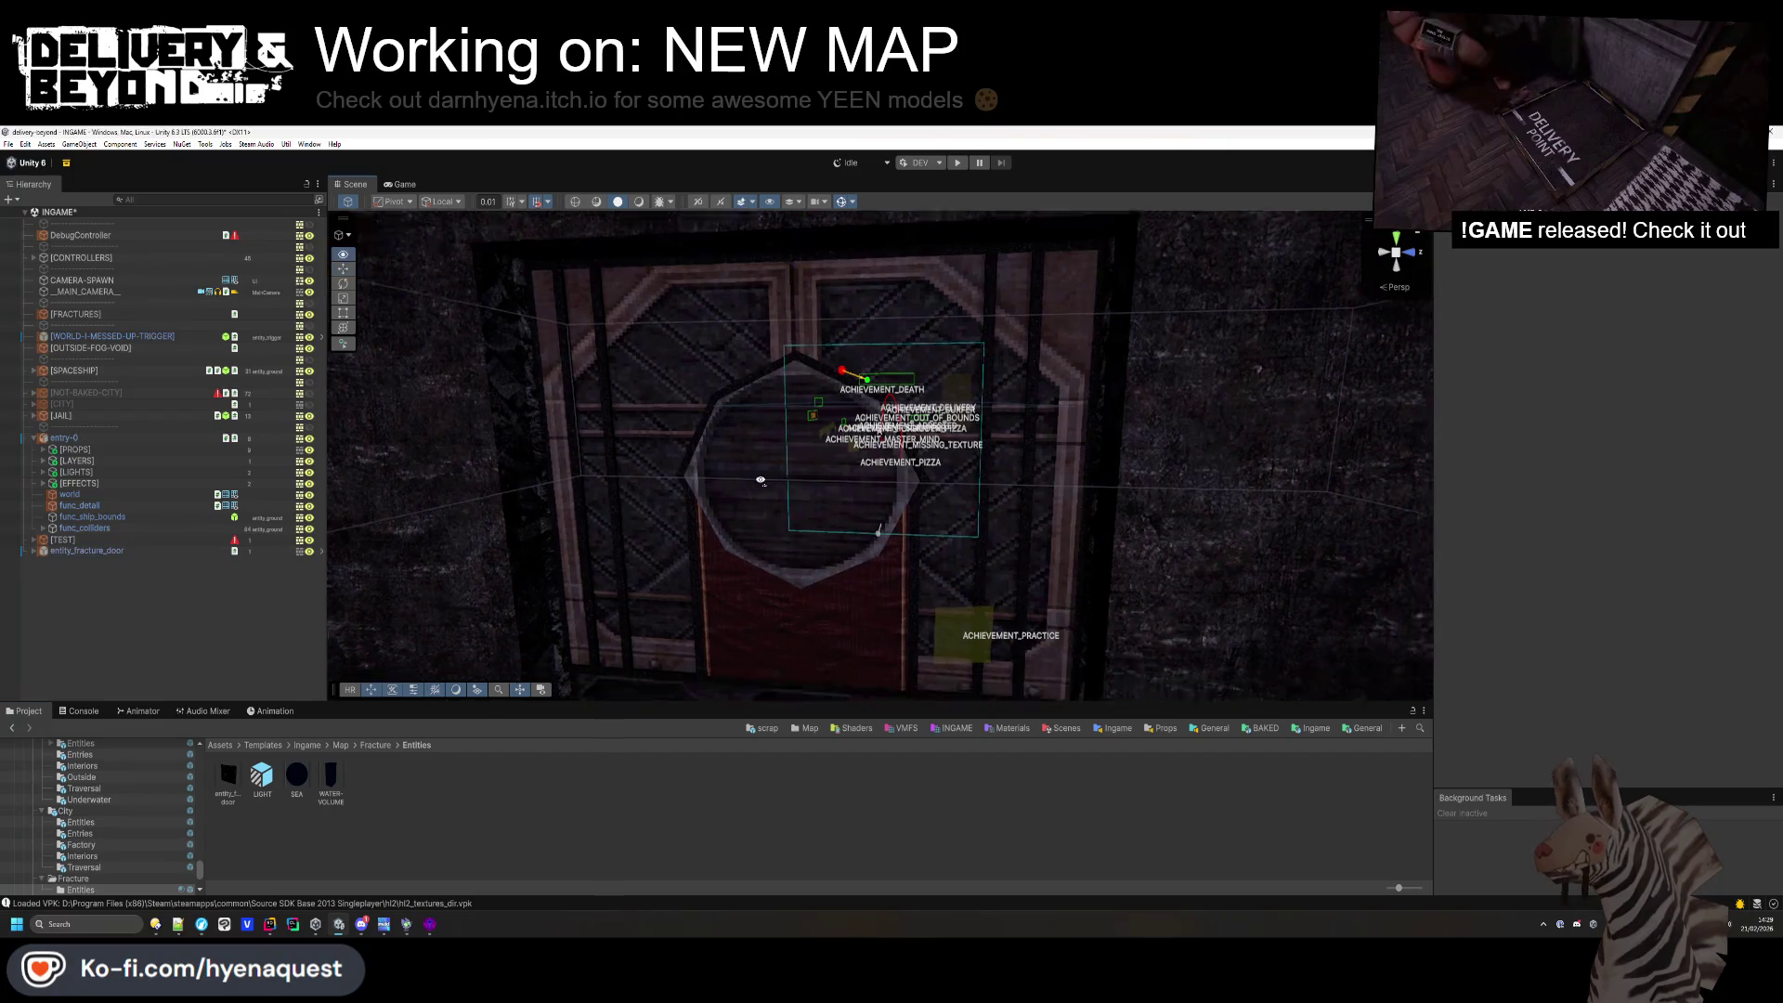
mouse_move(855, 510)
left_mouse_down()
mouse_move(569, 442)
mouse_move(534, 496)
left_mouse_up()
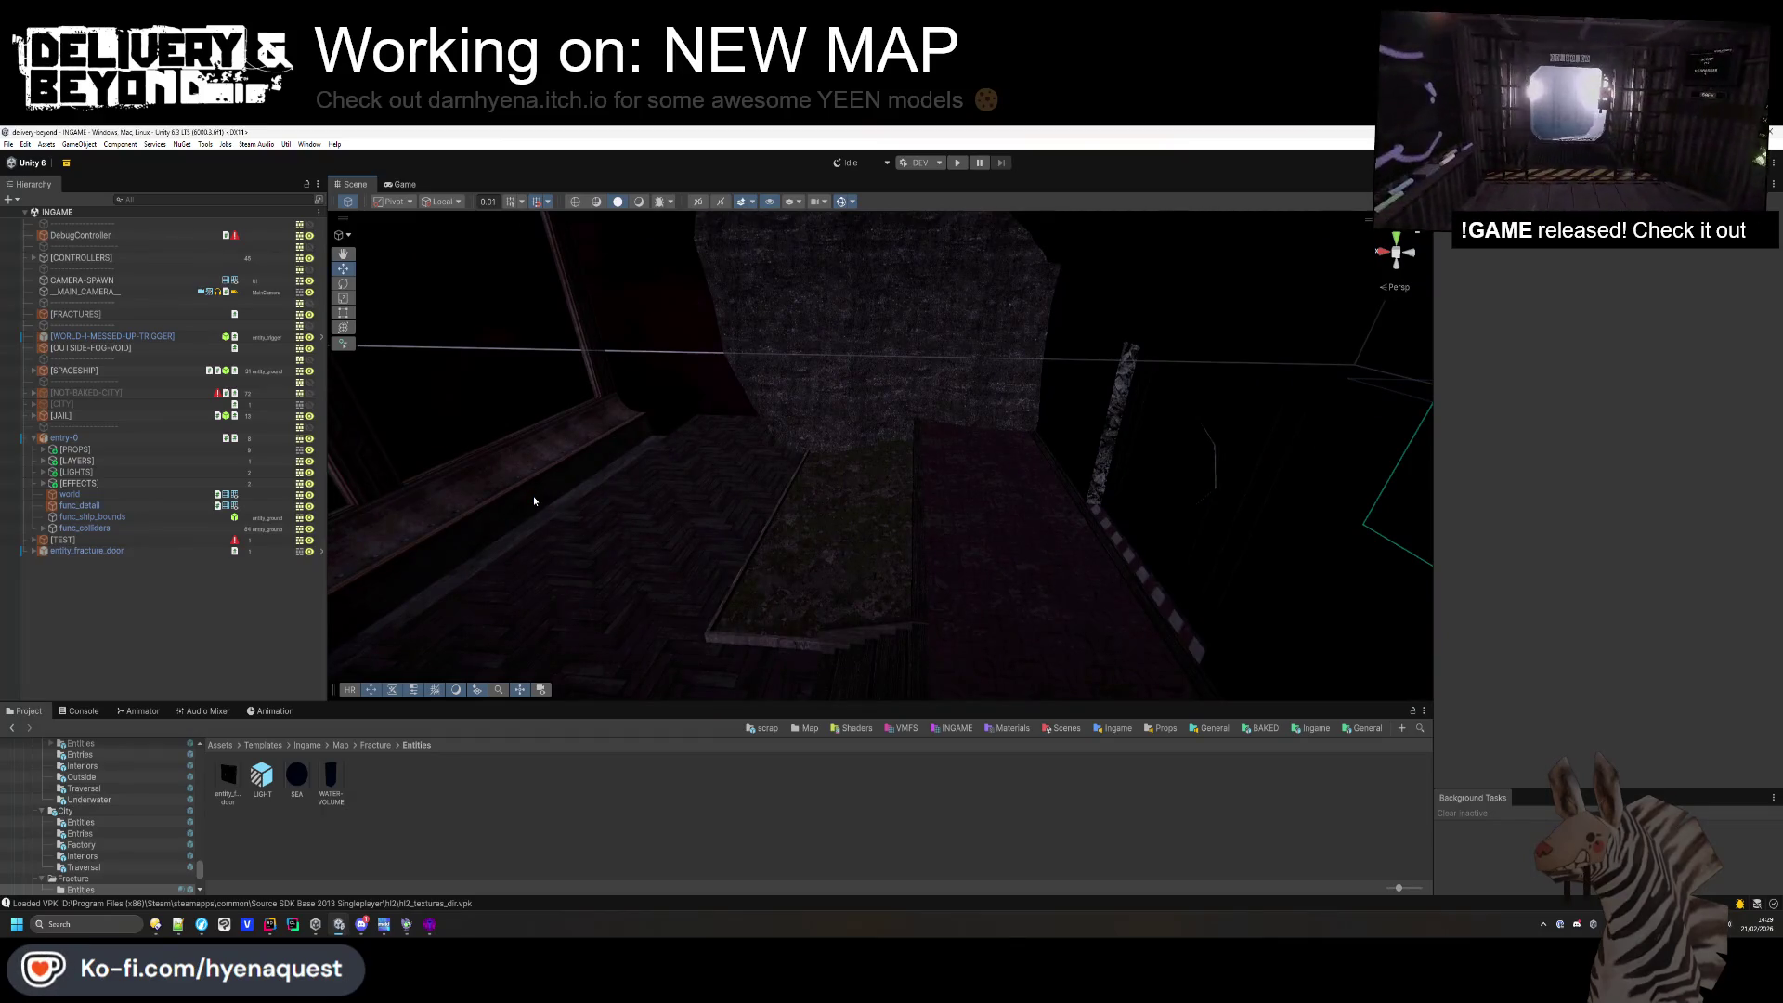
- Set the door's height scale to 1.14 and raise it to position Y 2.592
key("ctrl+z")
key("f")
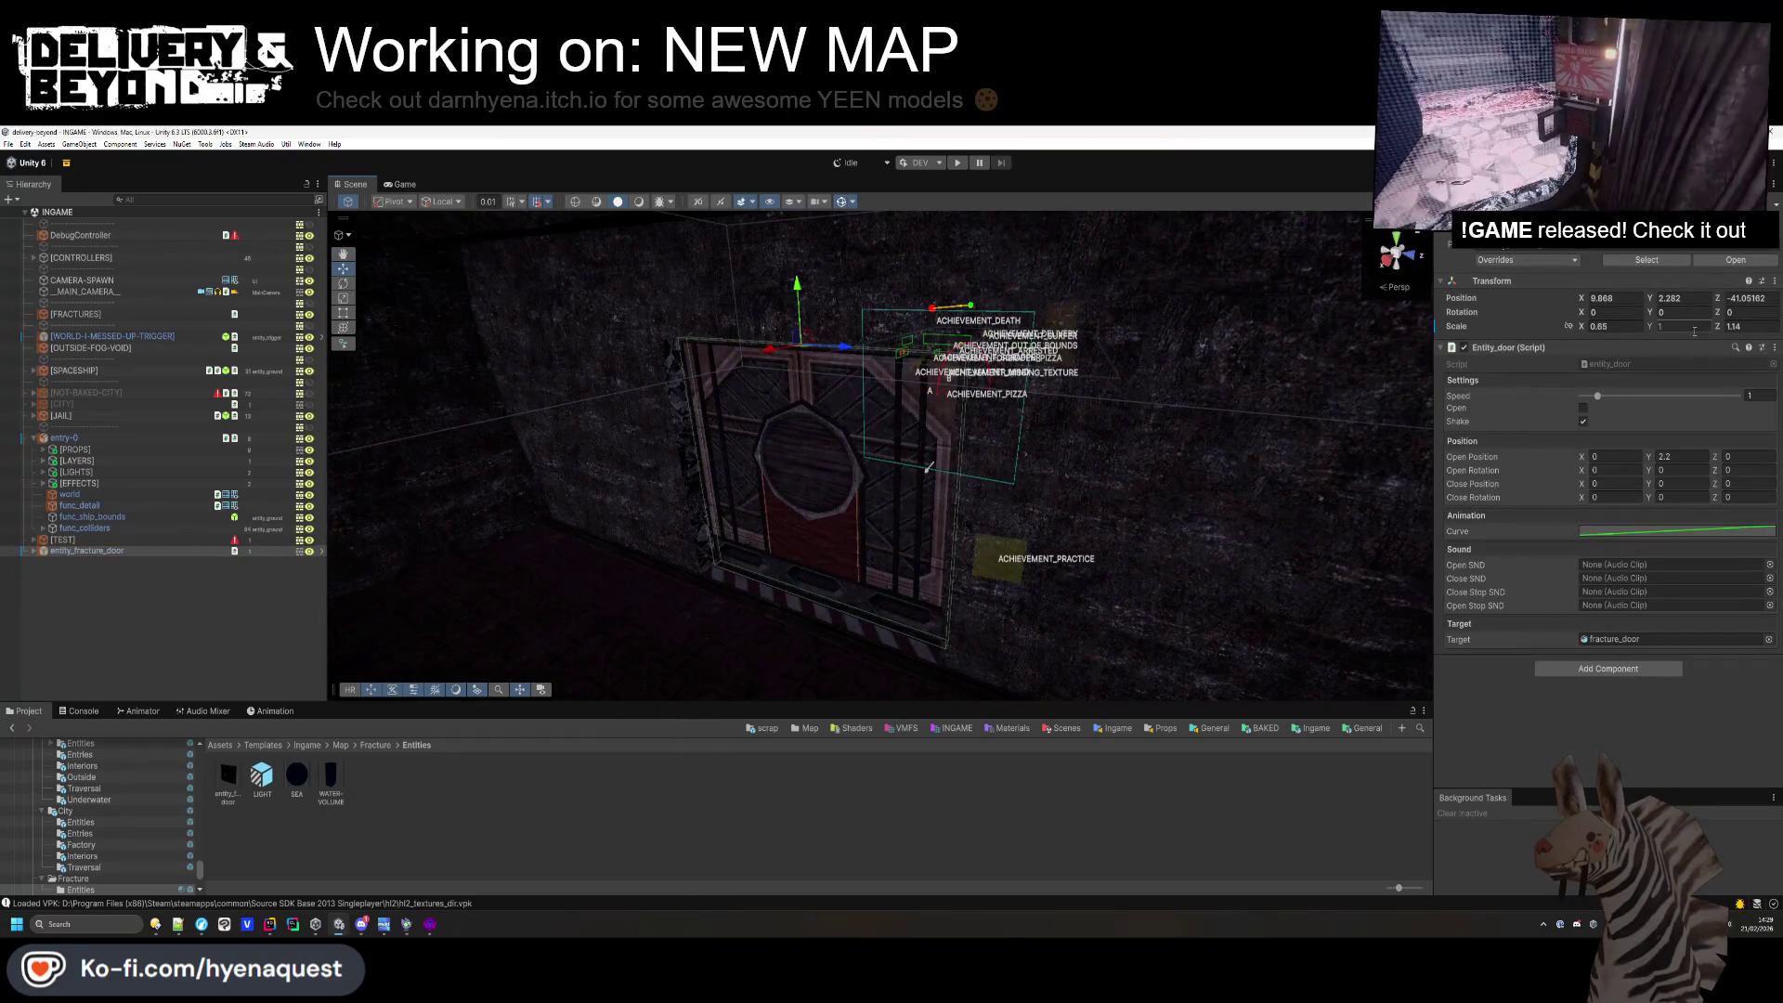
left_click(1672, 326)
type("1.14")
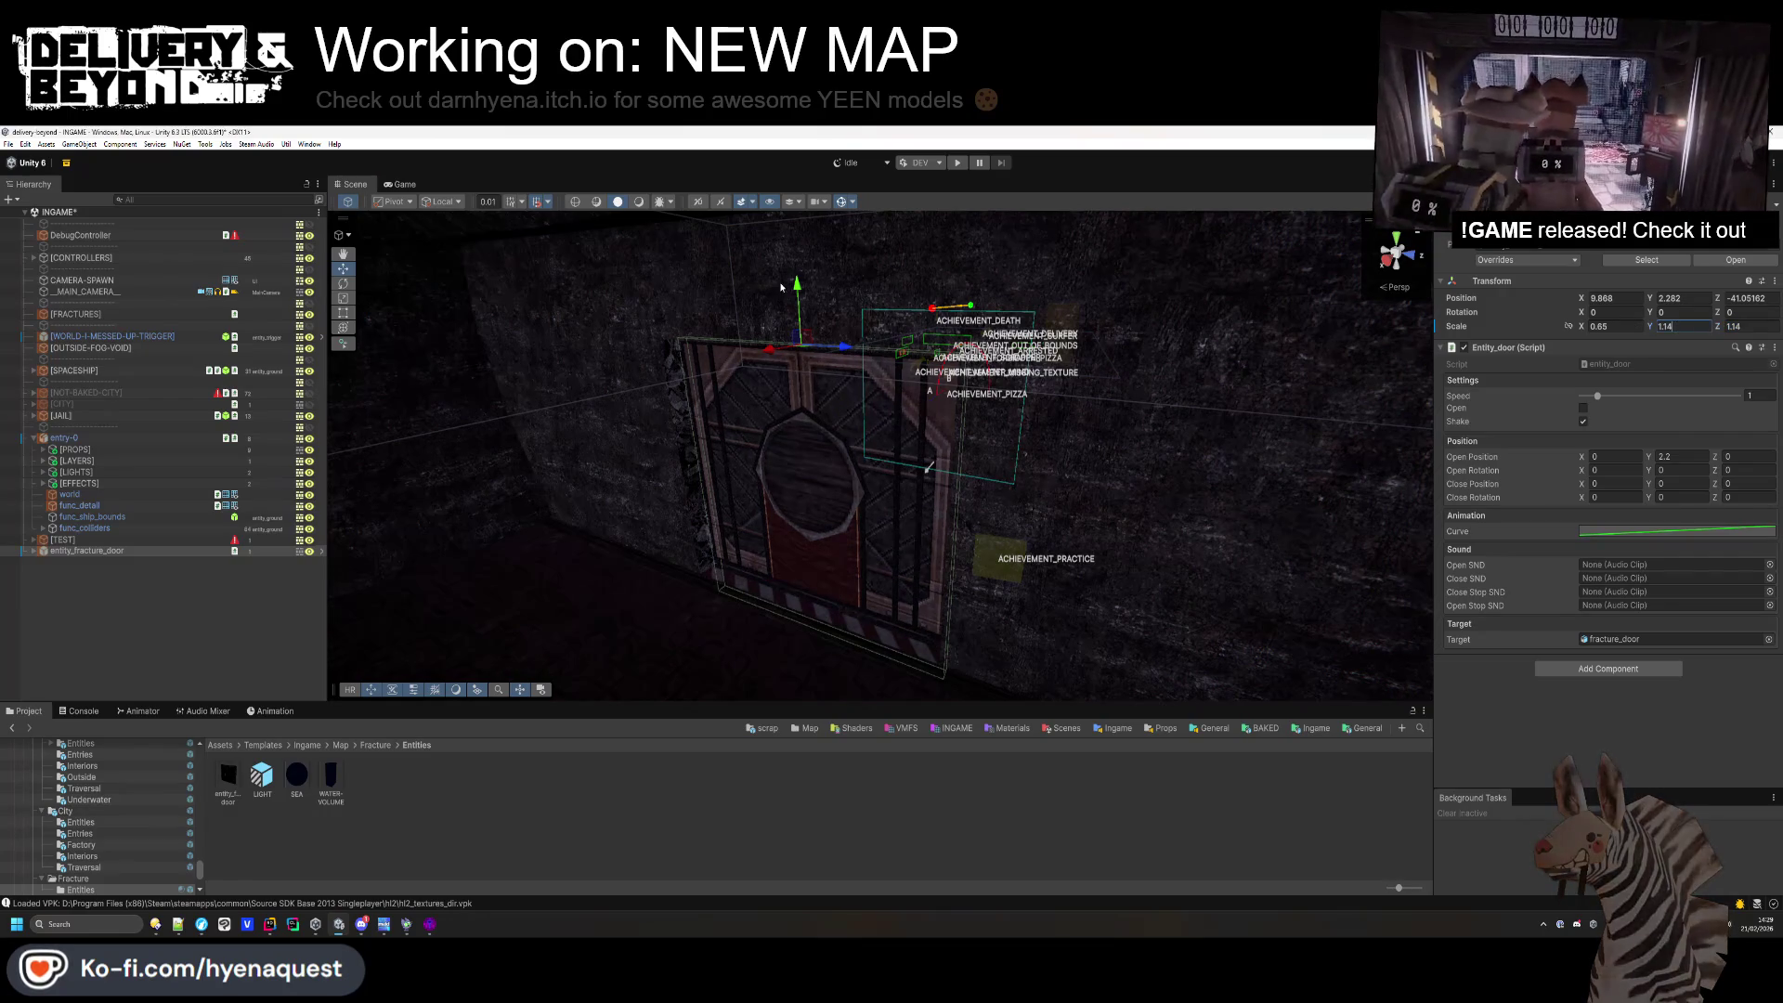
left_click_drag(797, 282, 800, 238)
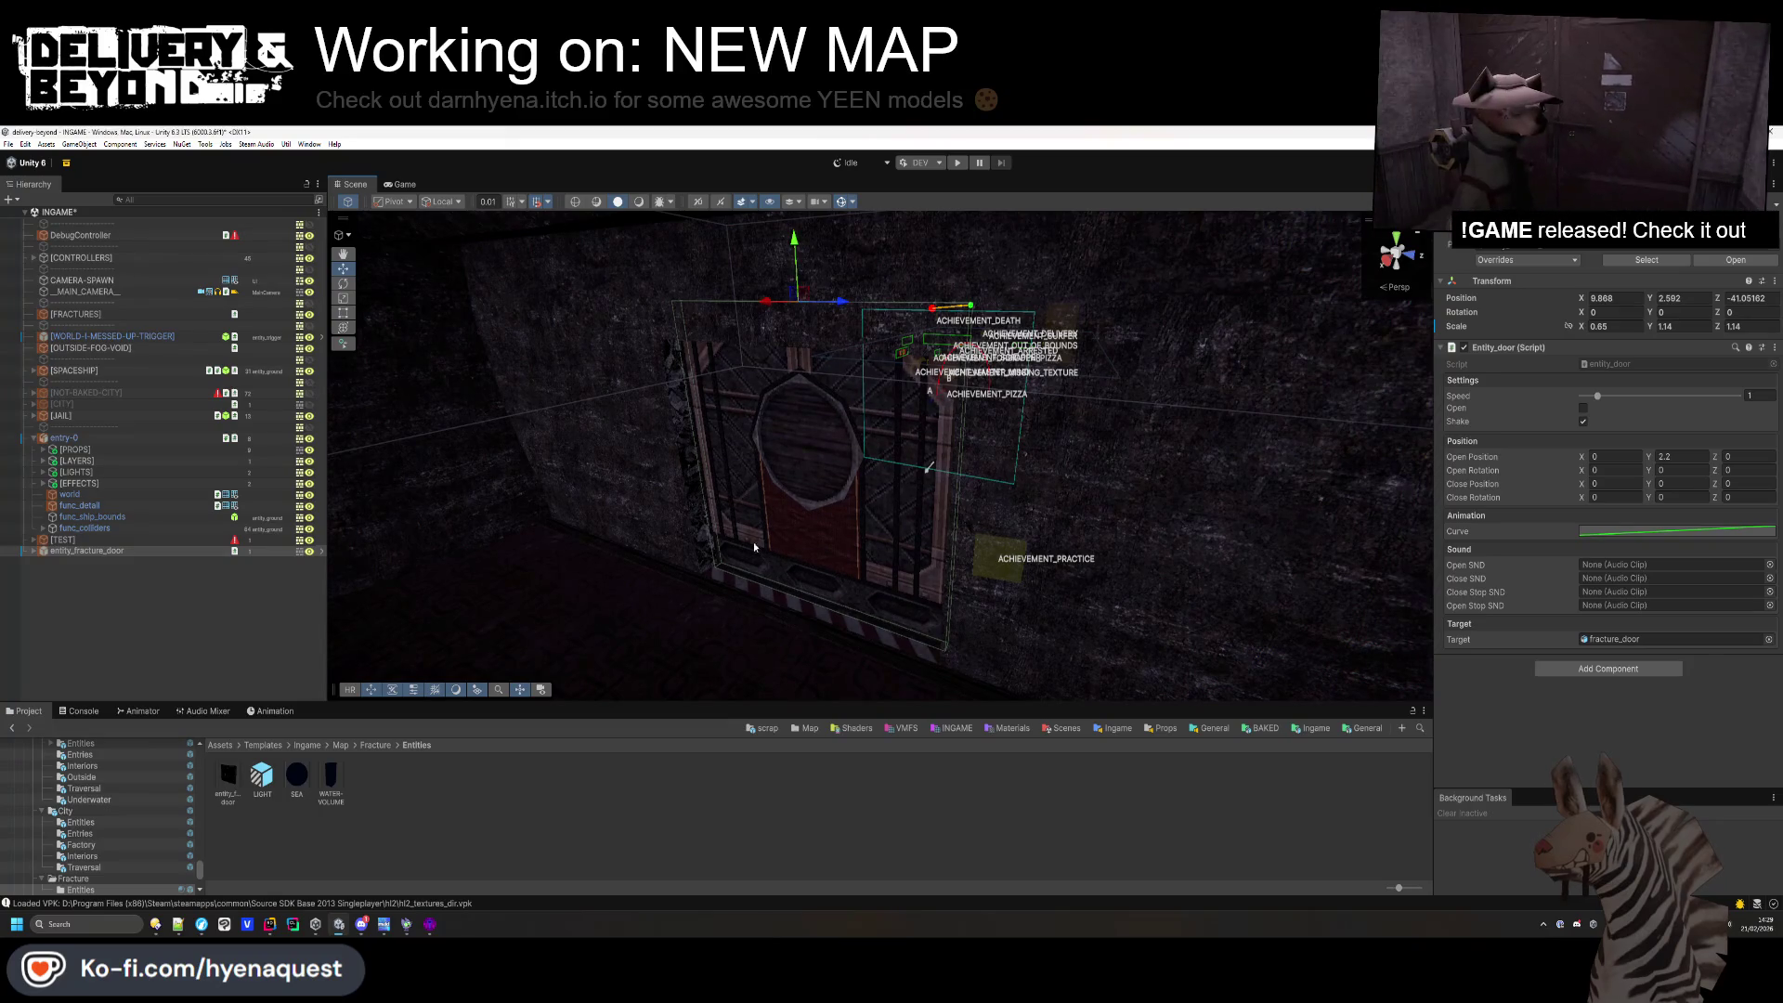
left_click(754, 547)
left_click_drag(754, 547, 596, 492)
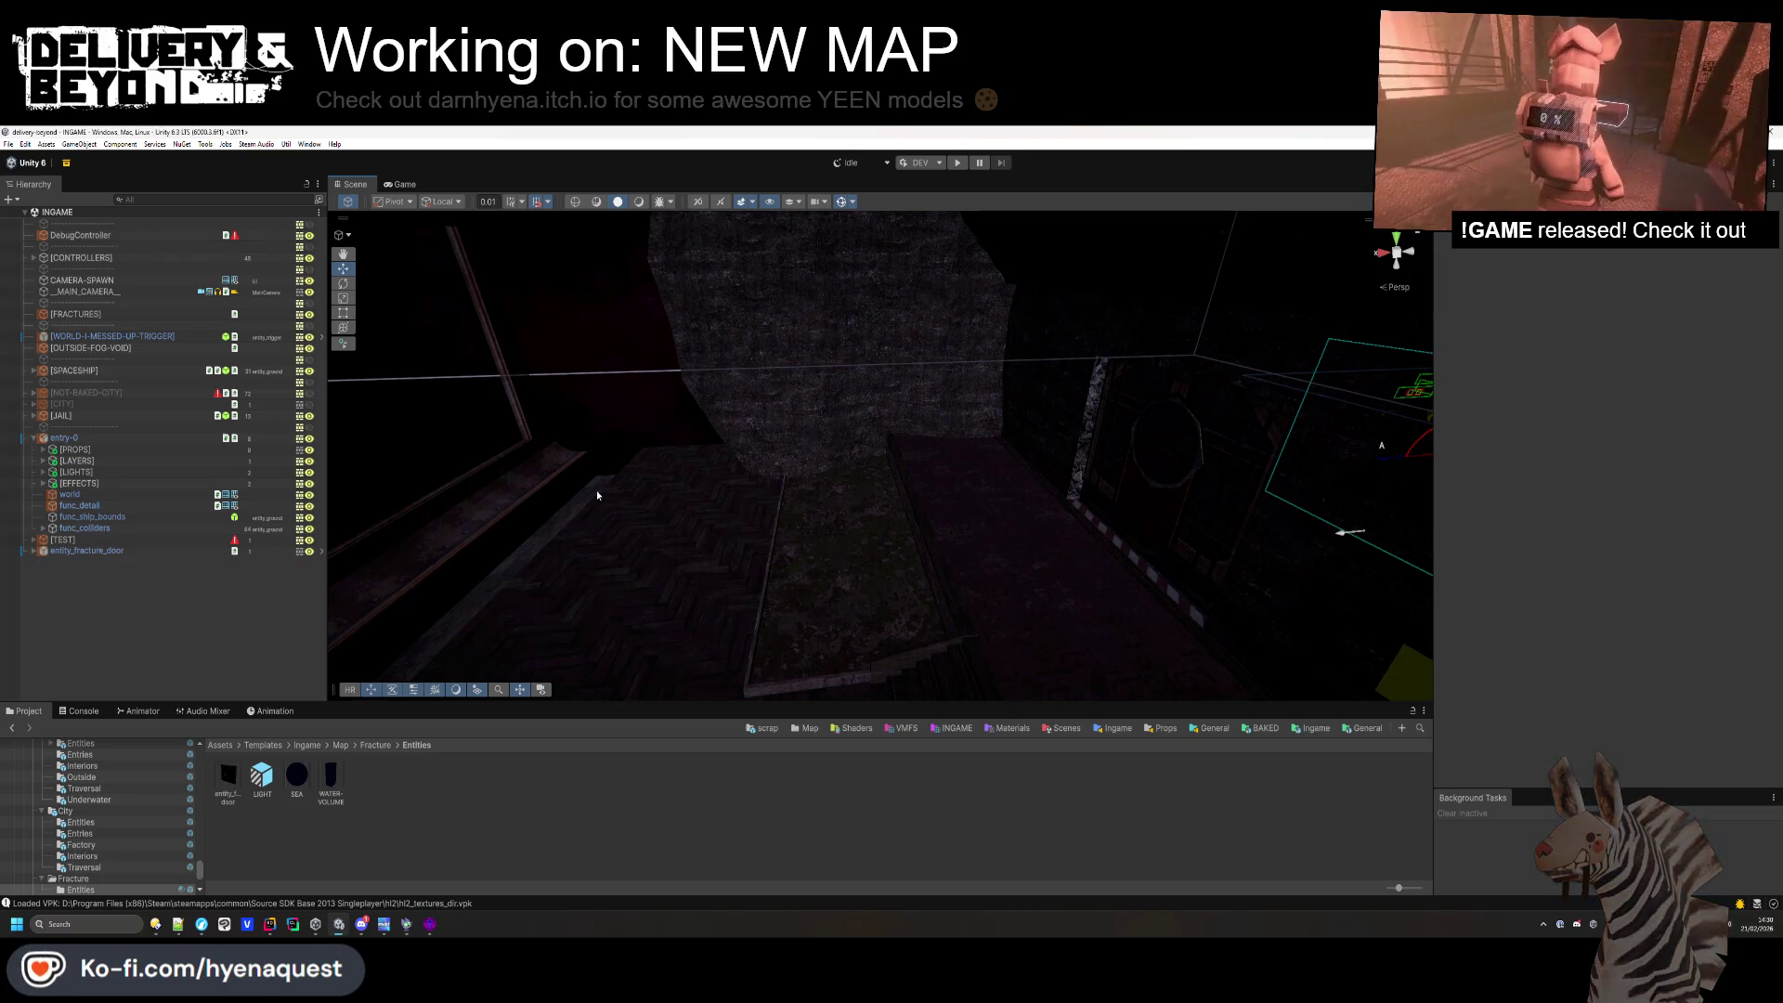
- Move from Unity to Hammer and open the Face Edit Sheet on a wall trim face
mouse_move(596, 491)
left_mouse_down()
mouse_move(824, 474)
mouse_move(1174, 657)
mouse_move(824, 510)
mouse_move(1163, 595)
mouse_move(805, 394)
mouse_move(931, 402)
mouse_move(642, 329)
mouse_move(764, 483)
mouse_move(916, 561)
mouse_move(736, 510)
mouse_move(679, 554)
mouse_move(812, 617)
mouse_move(1031, 637)
mouse_move(966, 662)
left_mouse_up()
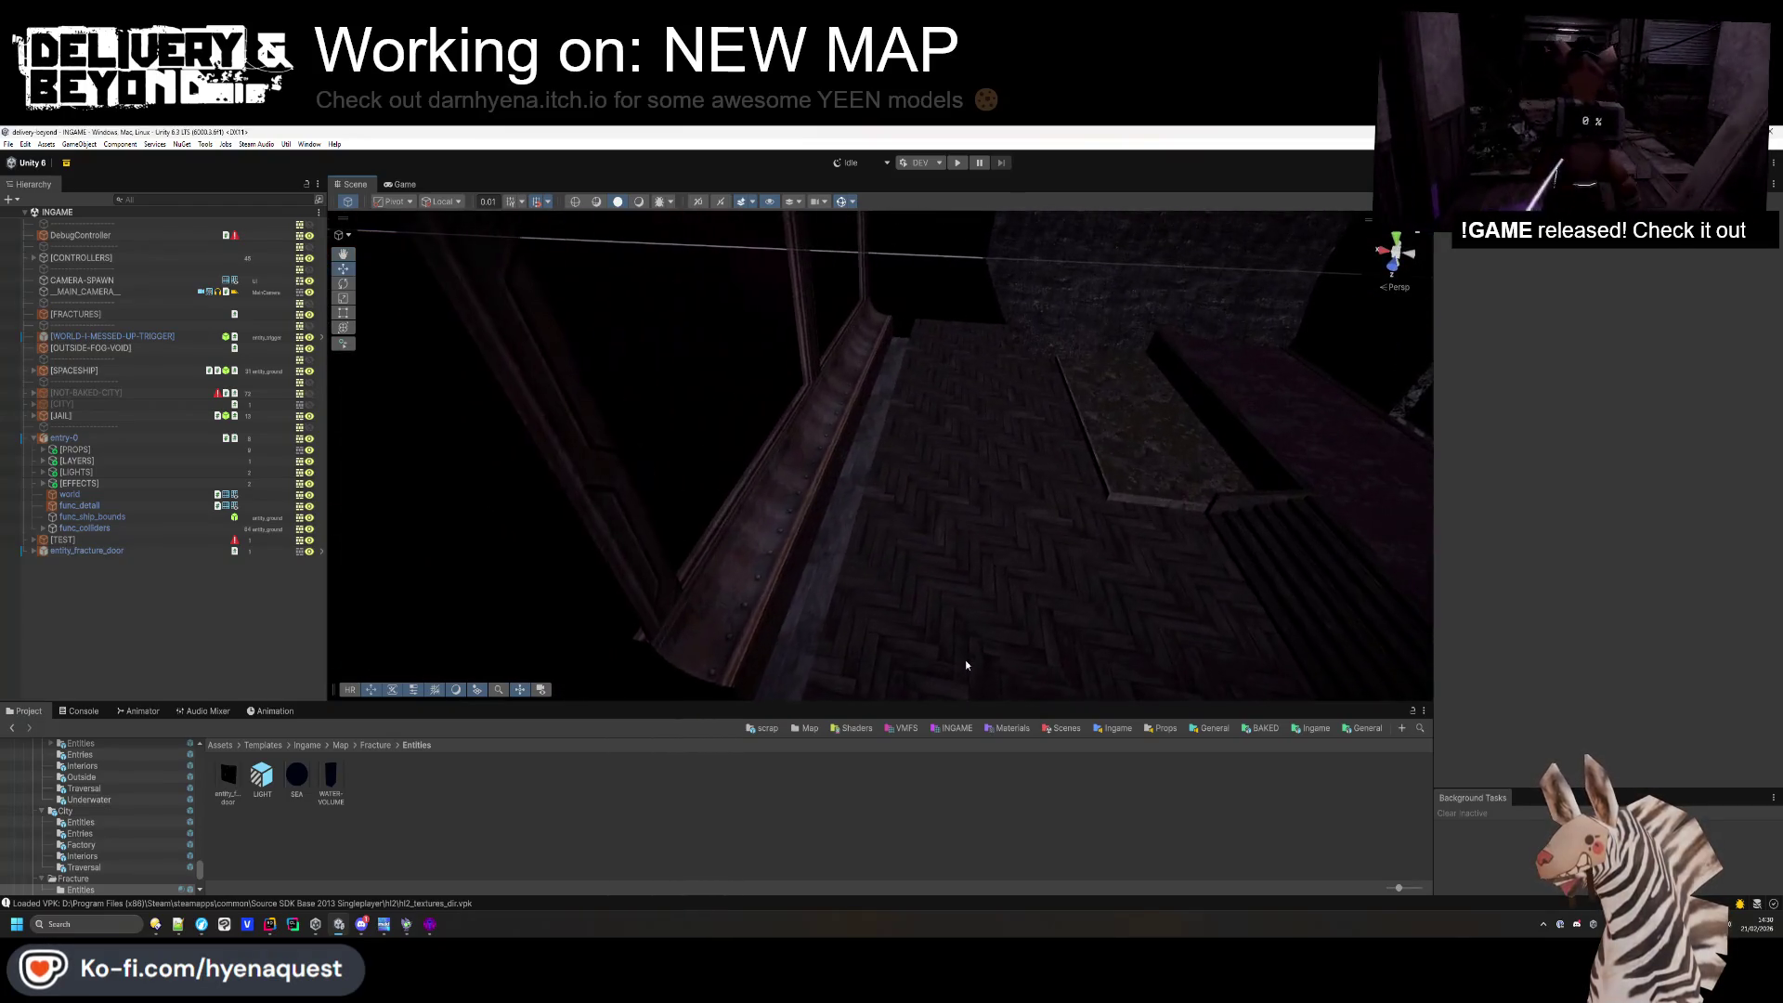
key("alt+Tab")
key("alt+Tab")
left_click_drag(740, 438, 749, 489)
key("alt+Tab")
left_click(14, 320)
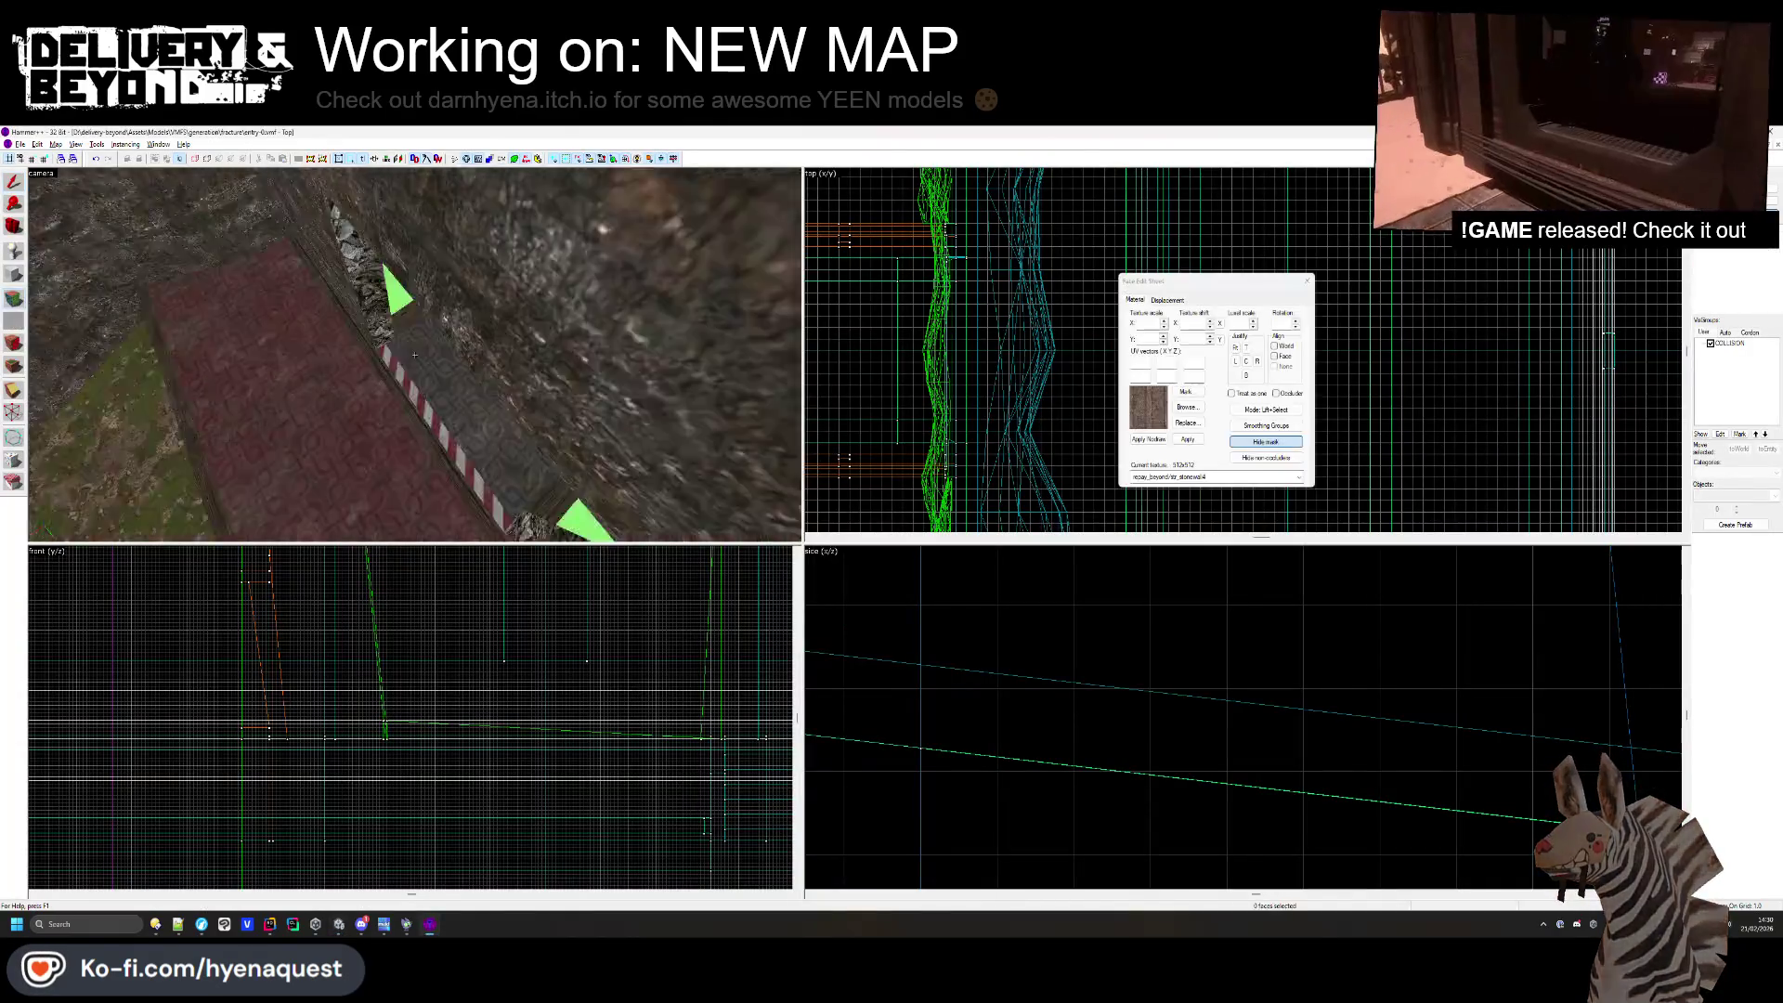
- Apply corrugated iron, then yellow plaster, to the face under the beam
left_click(1187, 408)
double_click(999, 381)
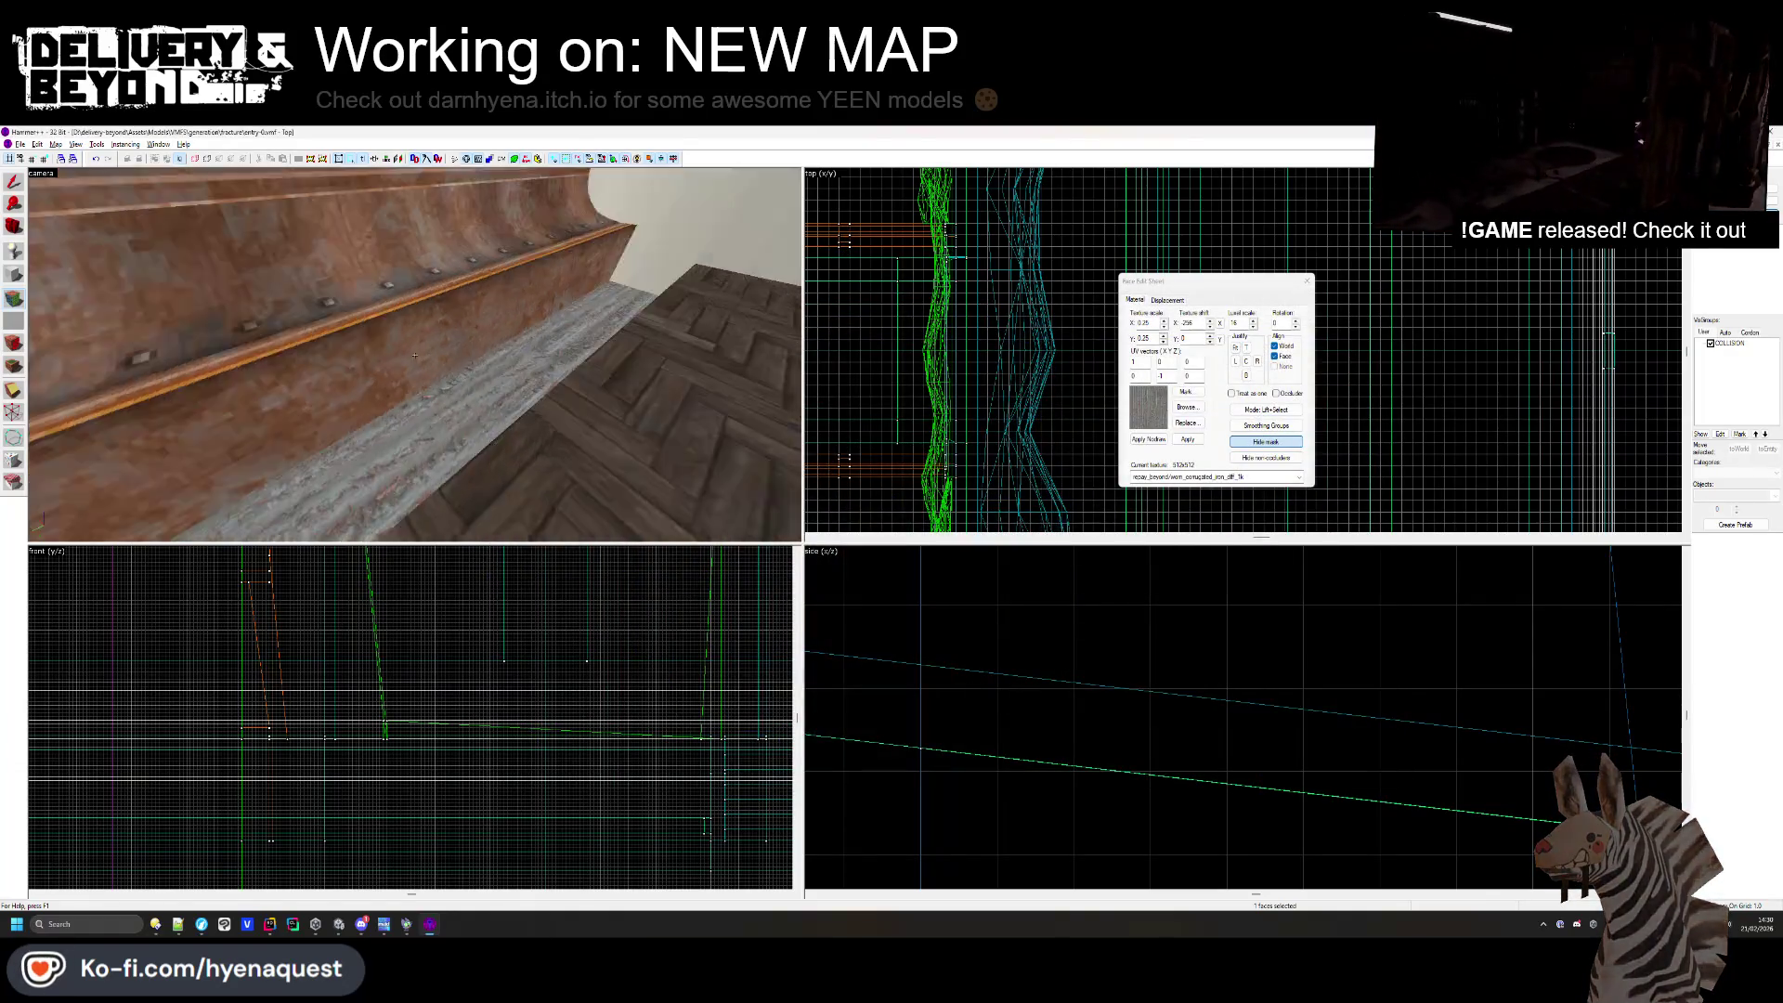
left_click(1187, 407)
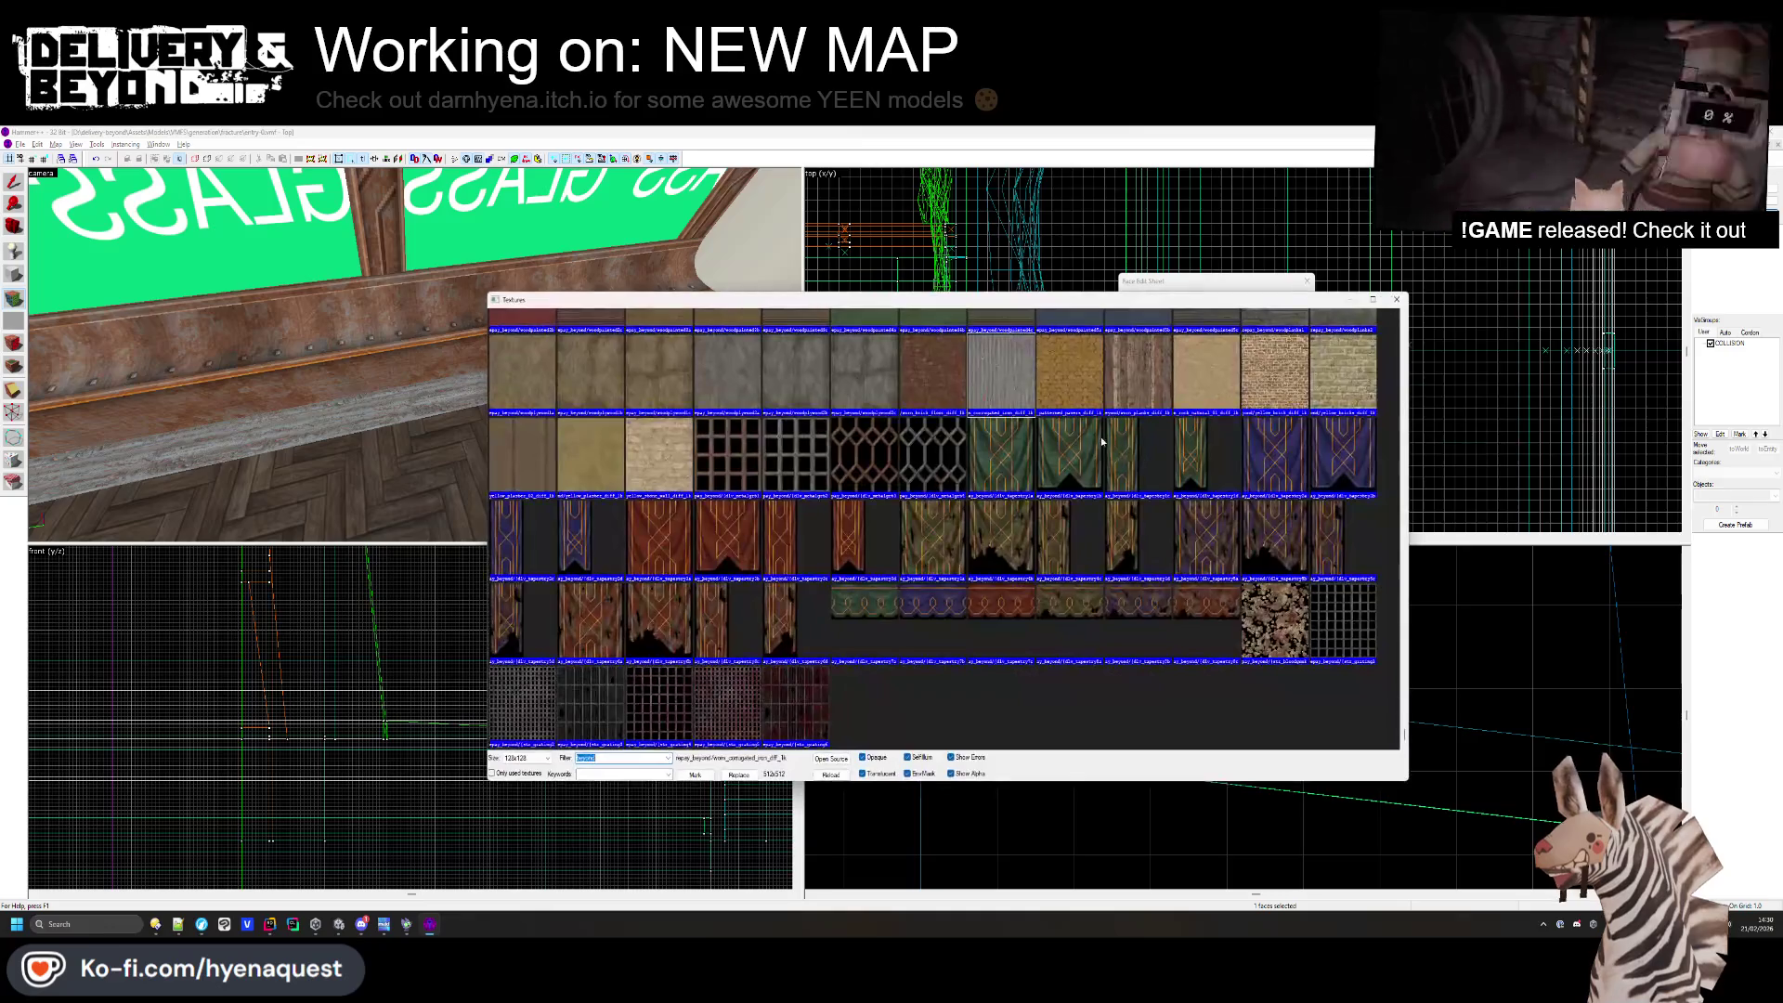
double_click(574, 450)
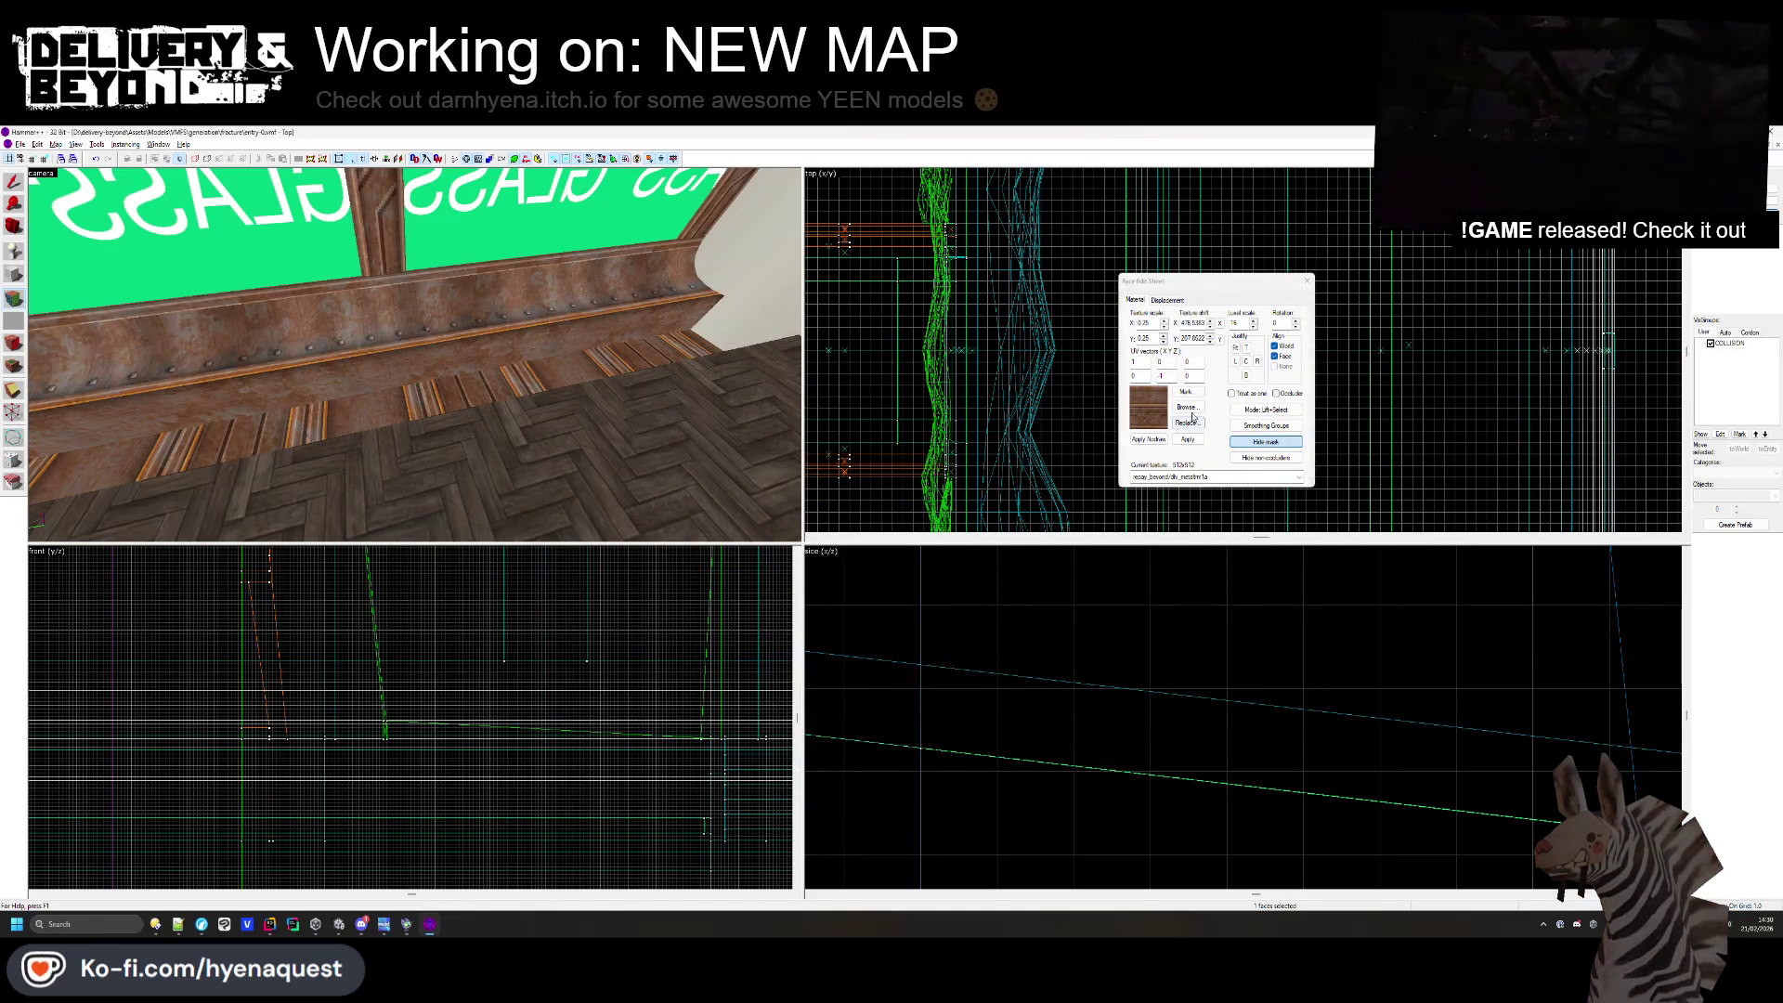
- Give the beam face a metal trim texture rotated 90 degrees
left_click(1187, 408)
scroll(976, 483, "up", 3)
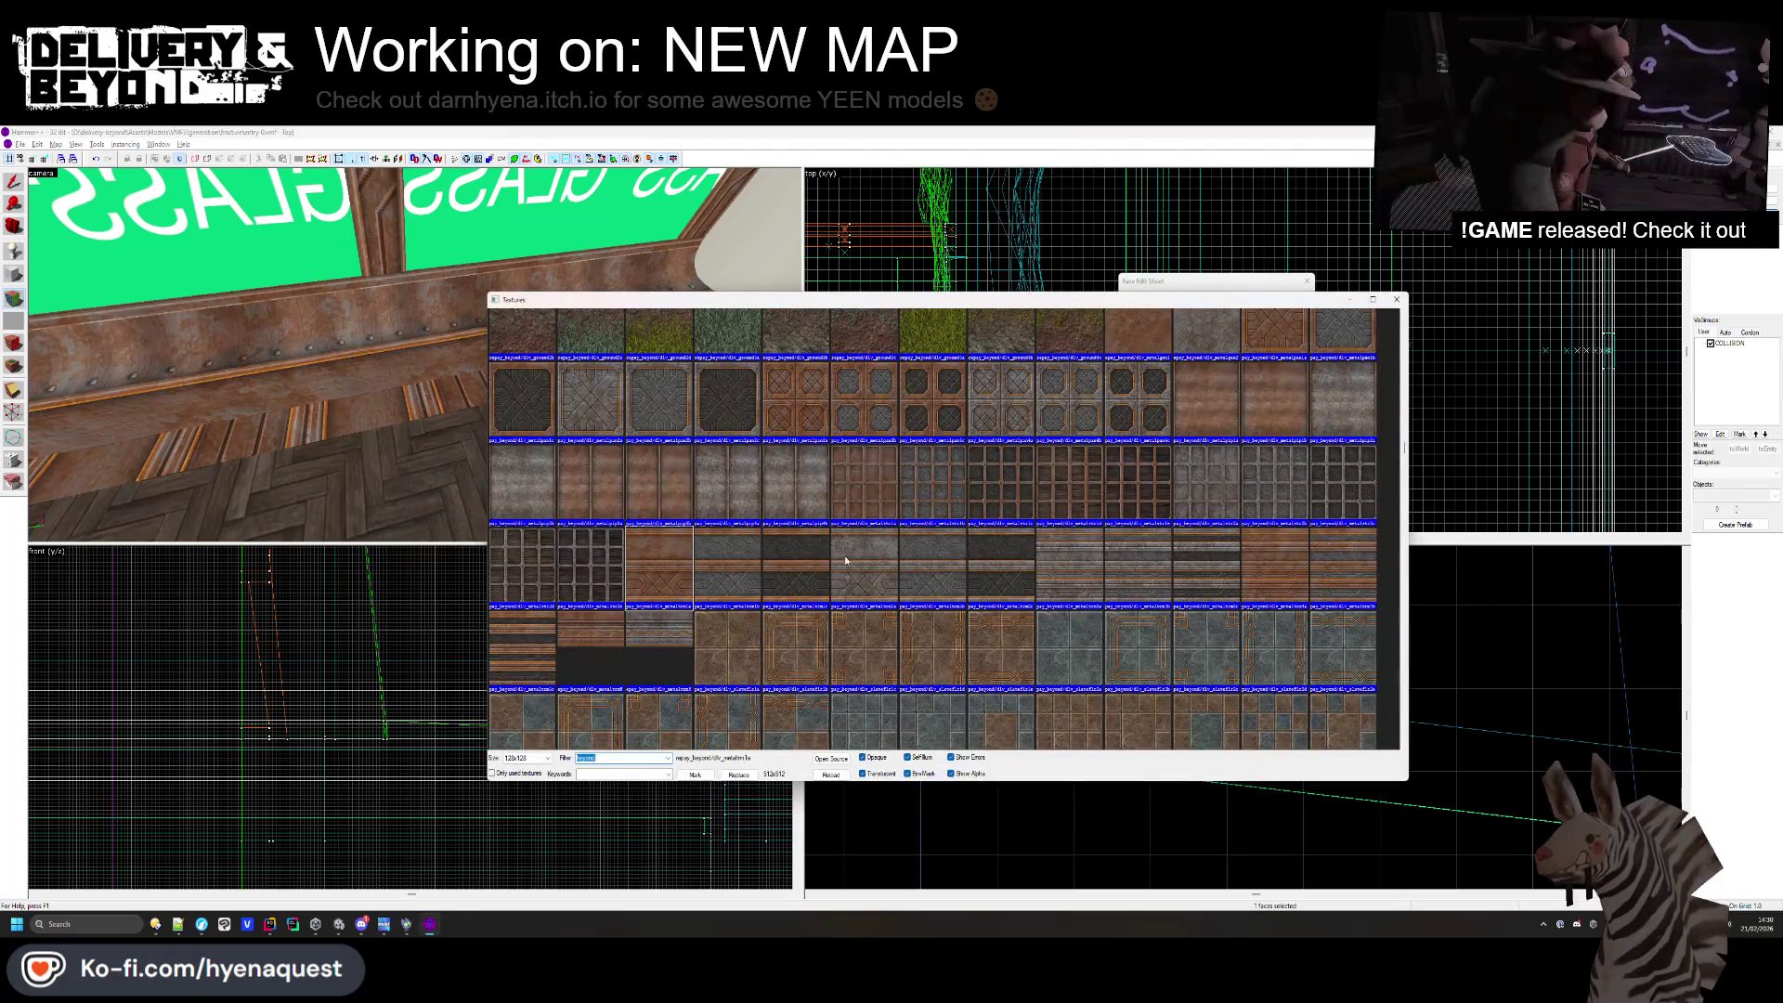
double_click(994, 538)
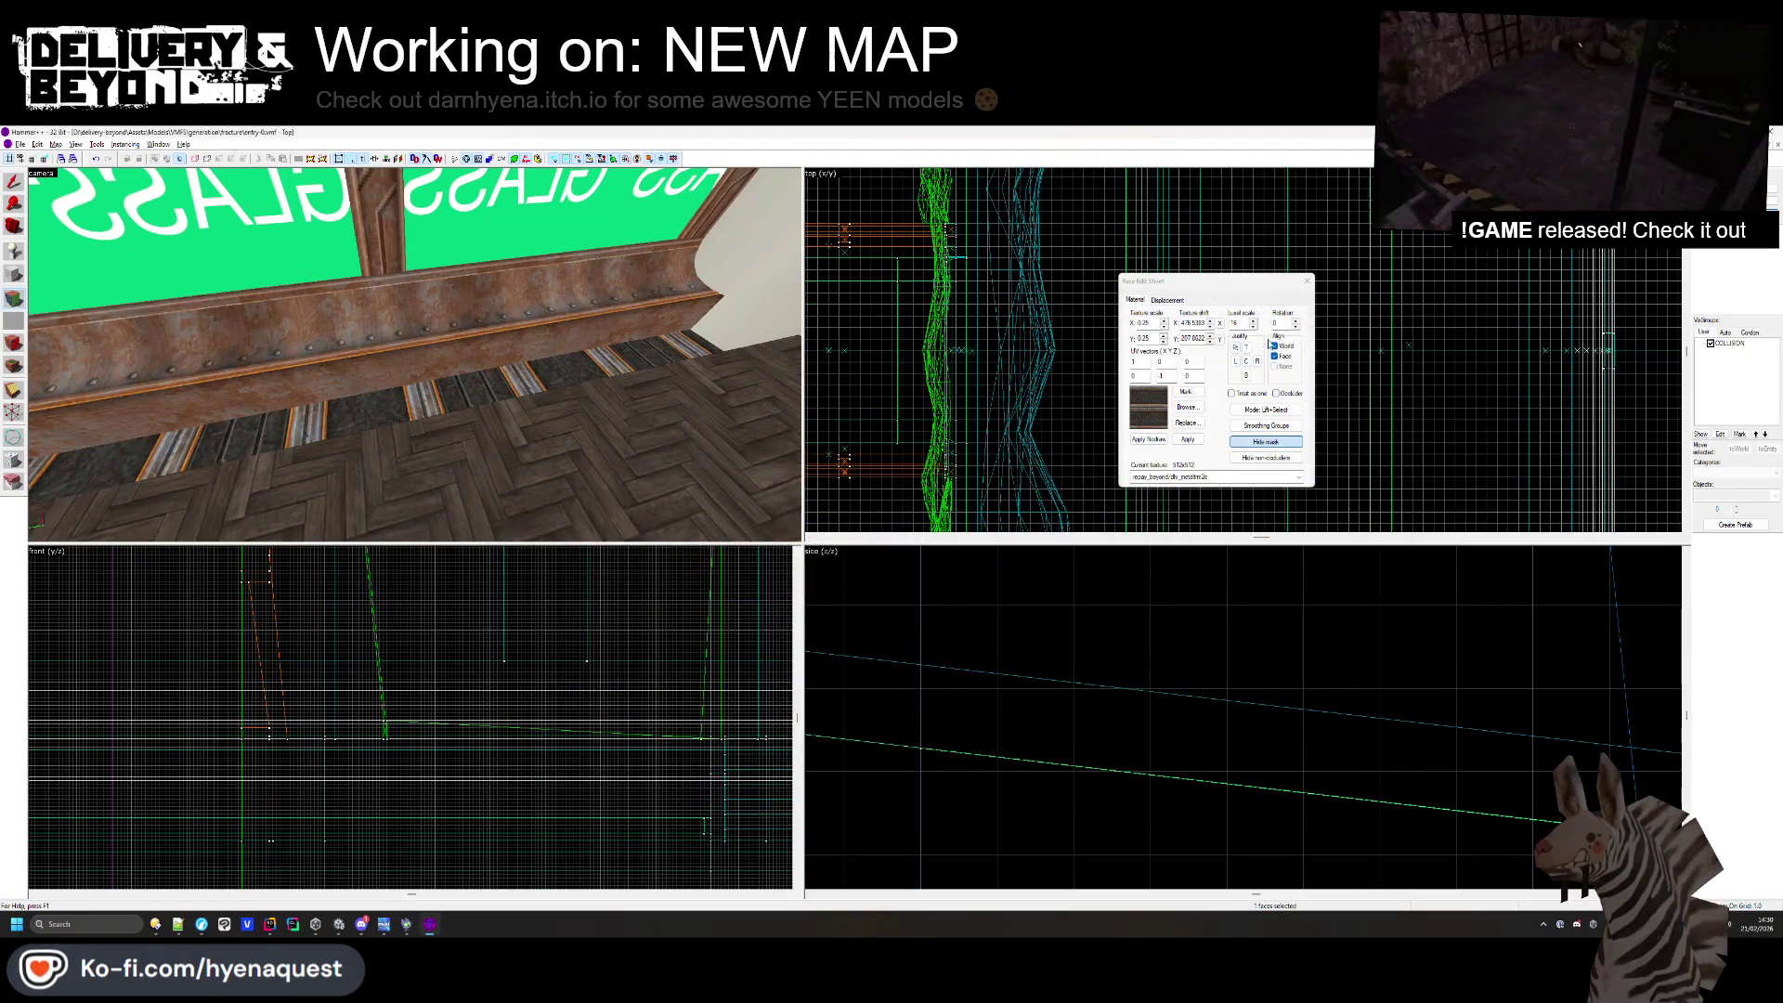
type("90")
key("Return")
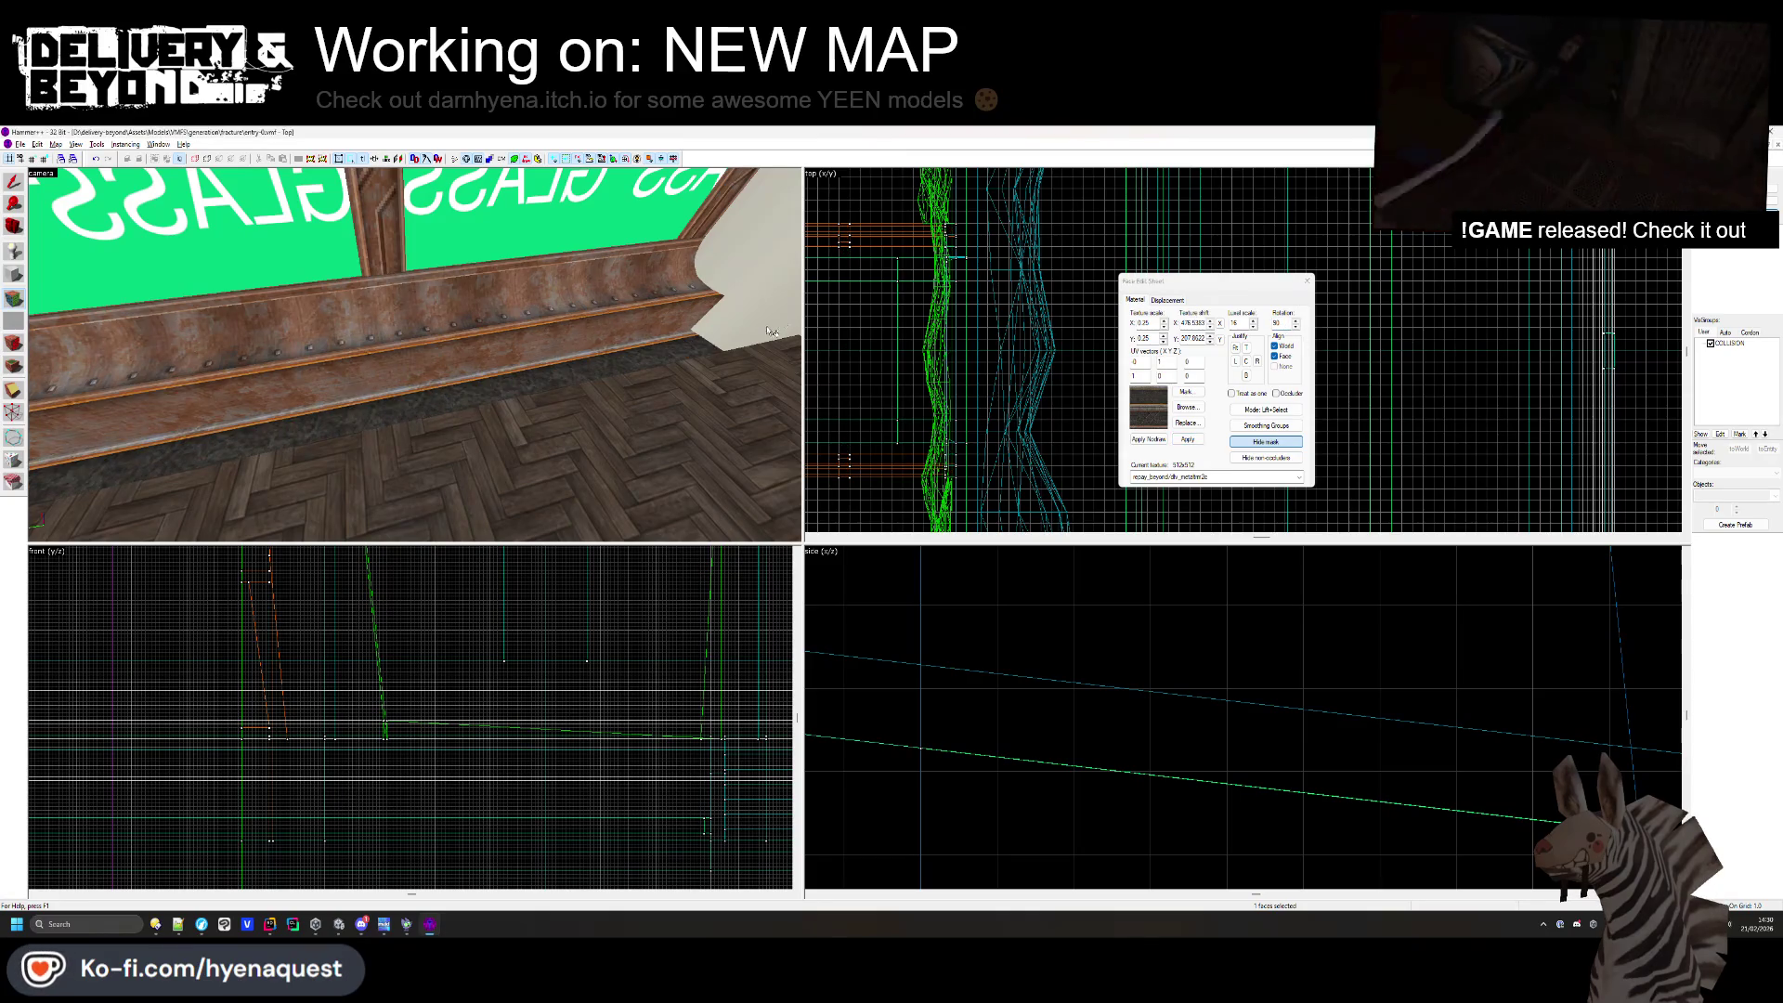
- Replace it with the riveted brown metal texture, rotation reset to 0
left_click(1188, 408)
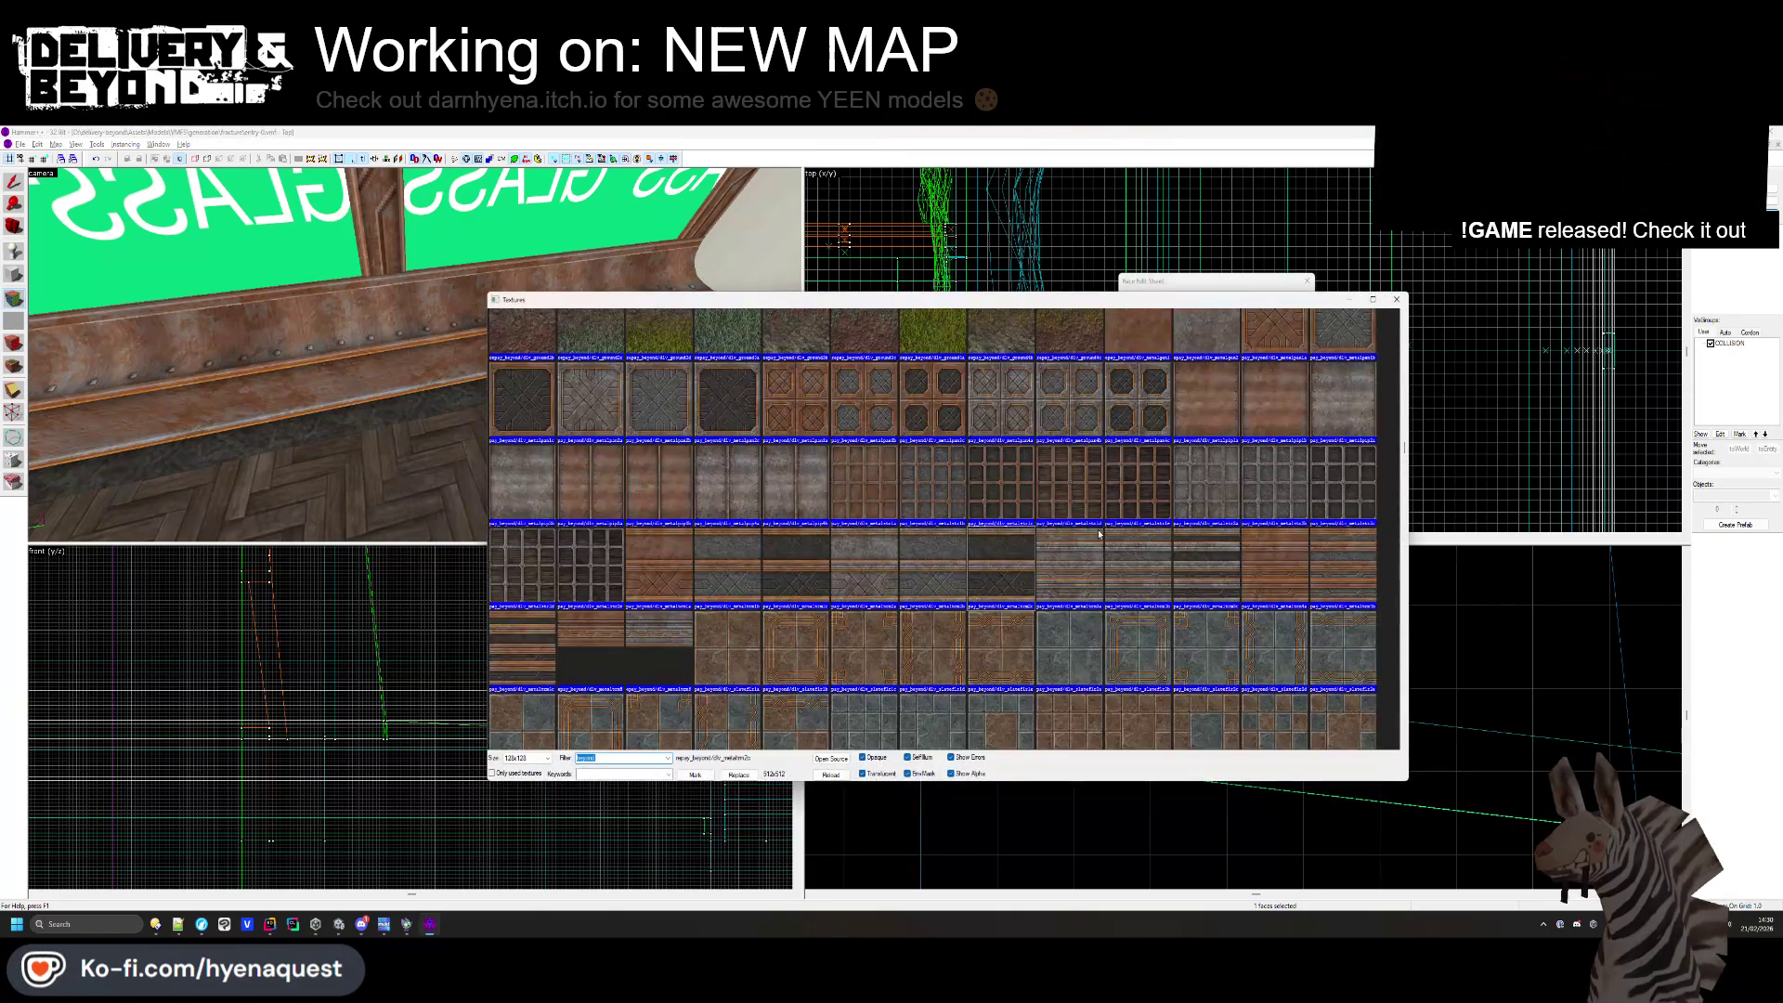
double_click(1223, 409)
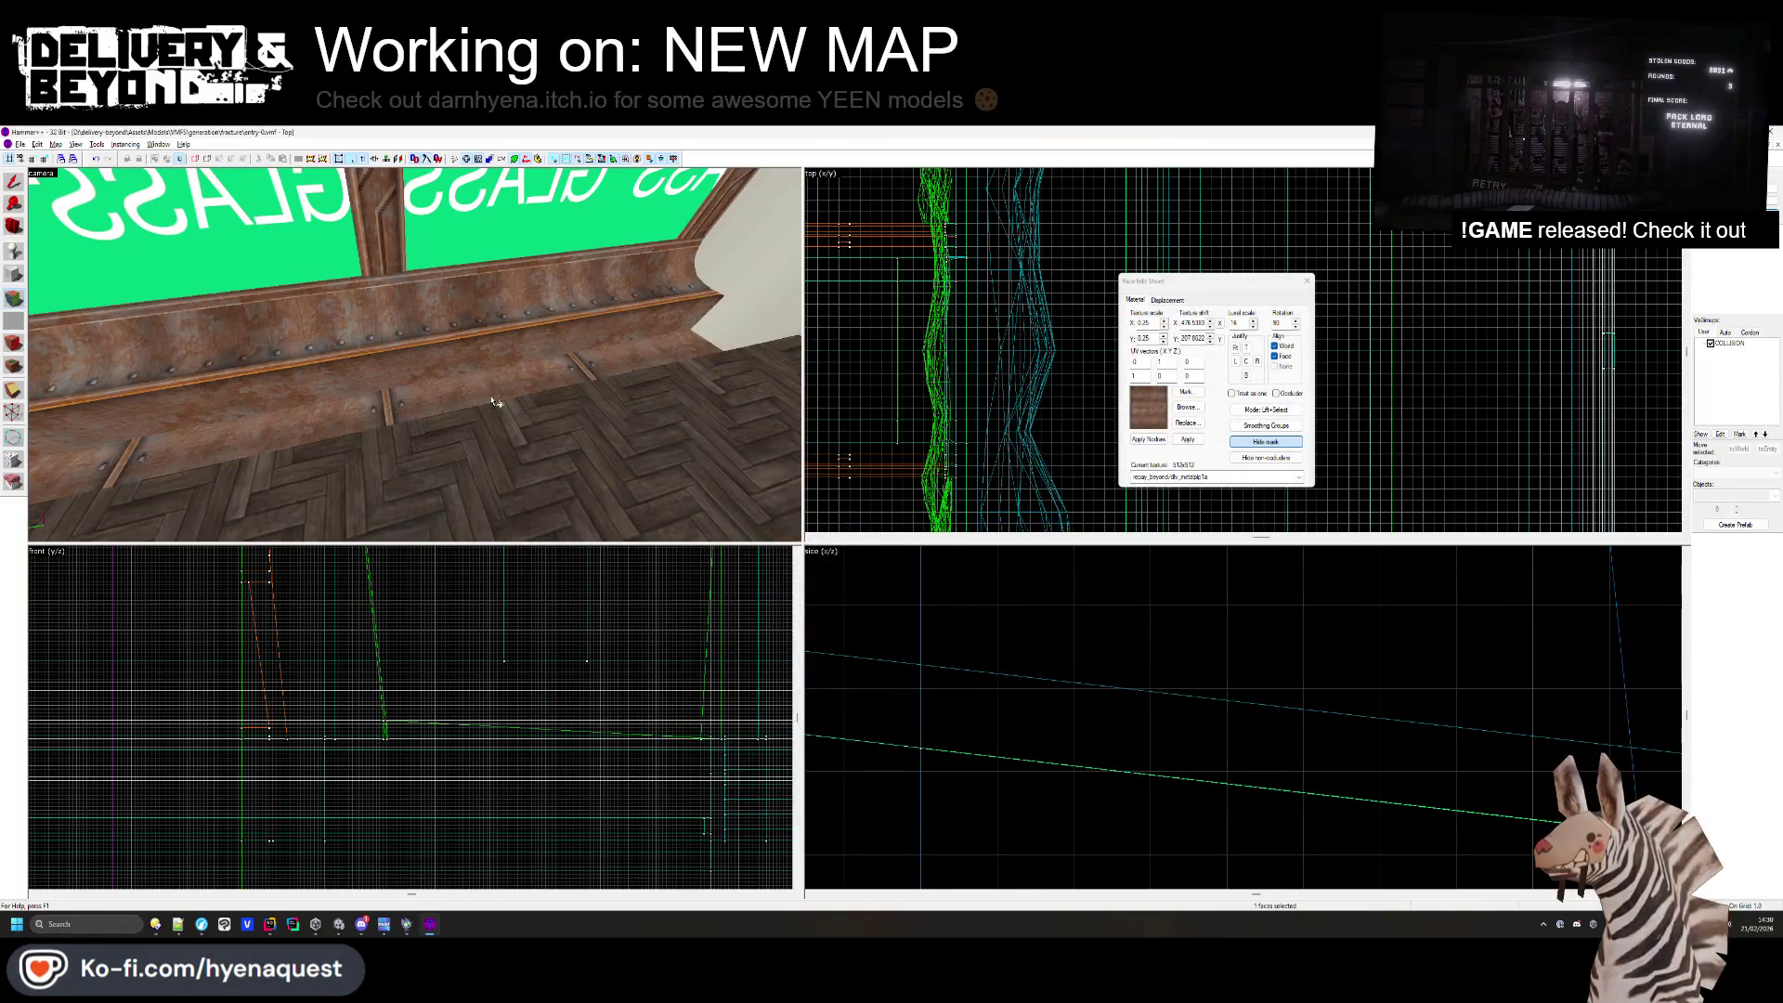
double_click(1278, 323)
type("0")
key("Return")
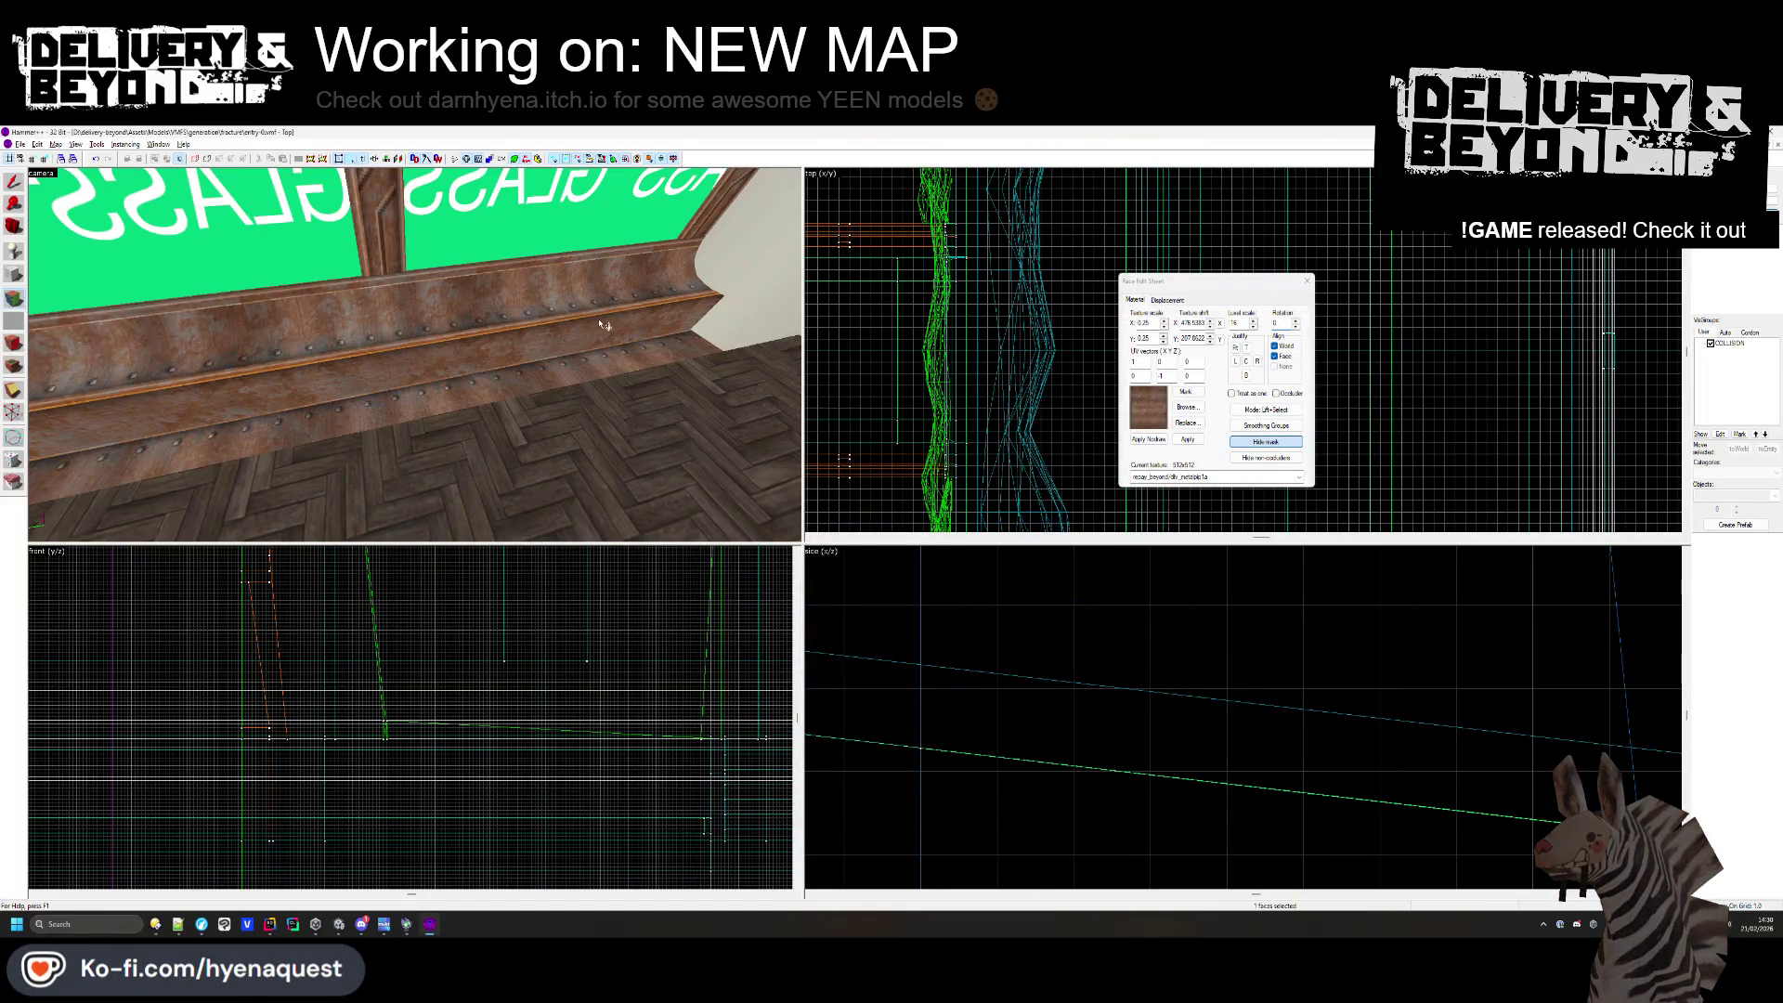
- Apply corrugated_iron_02 to the strip along the beam's base
left_click(560, 414)
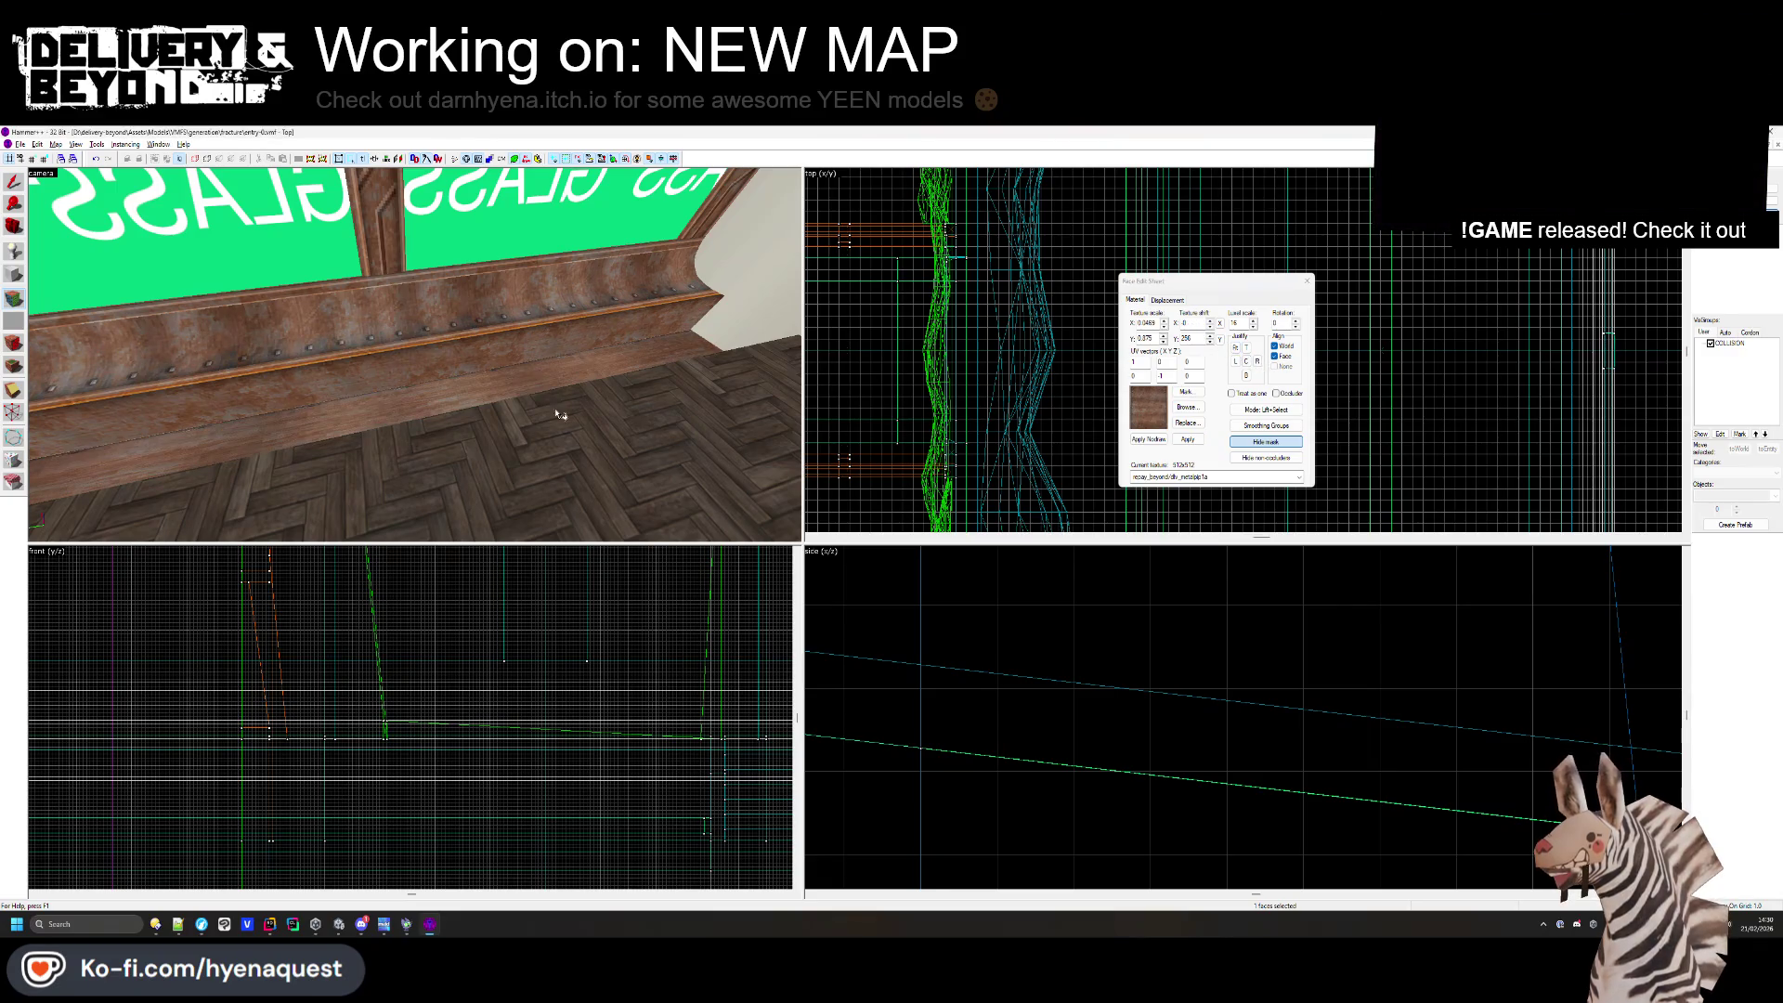
left_click(1186, 407)
scroll(998, 582, "up", 5)
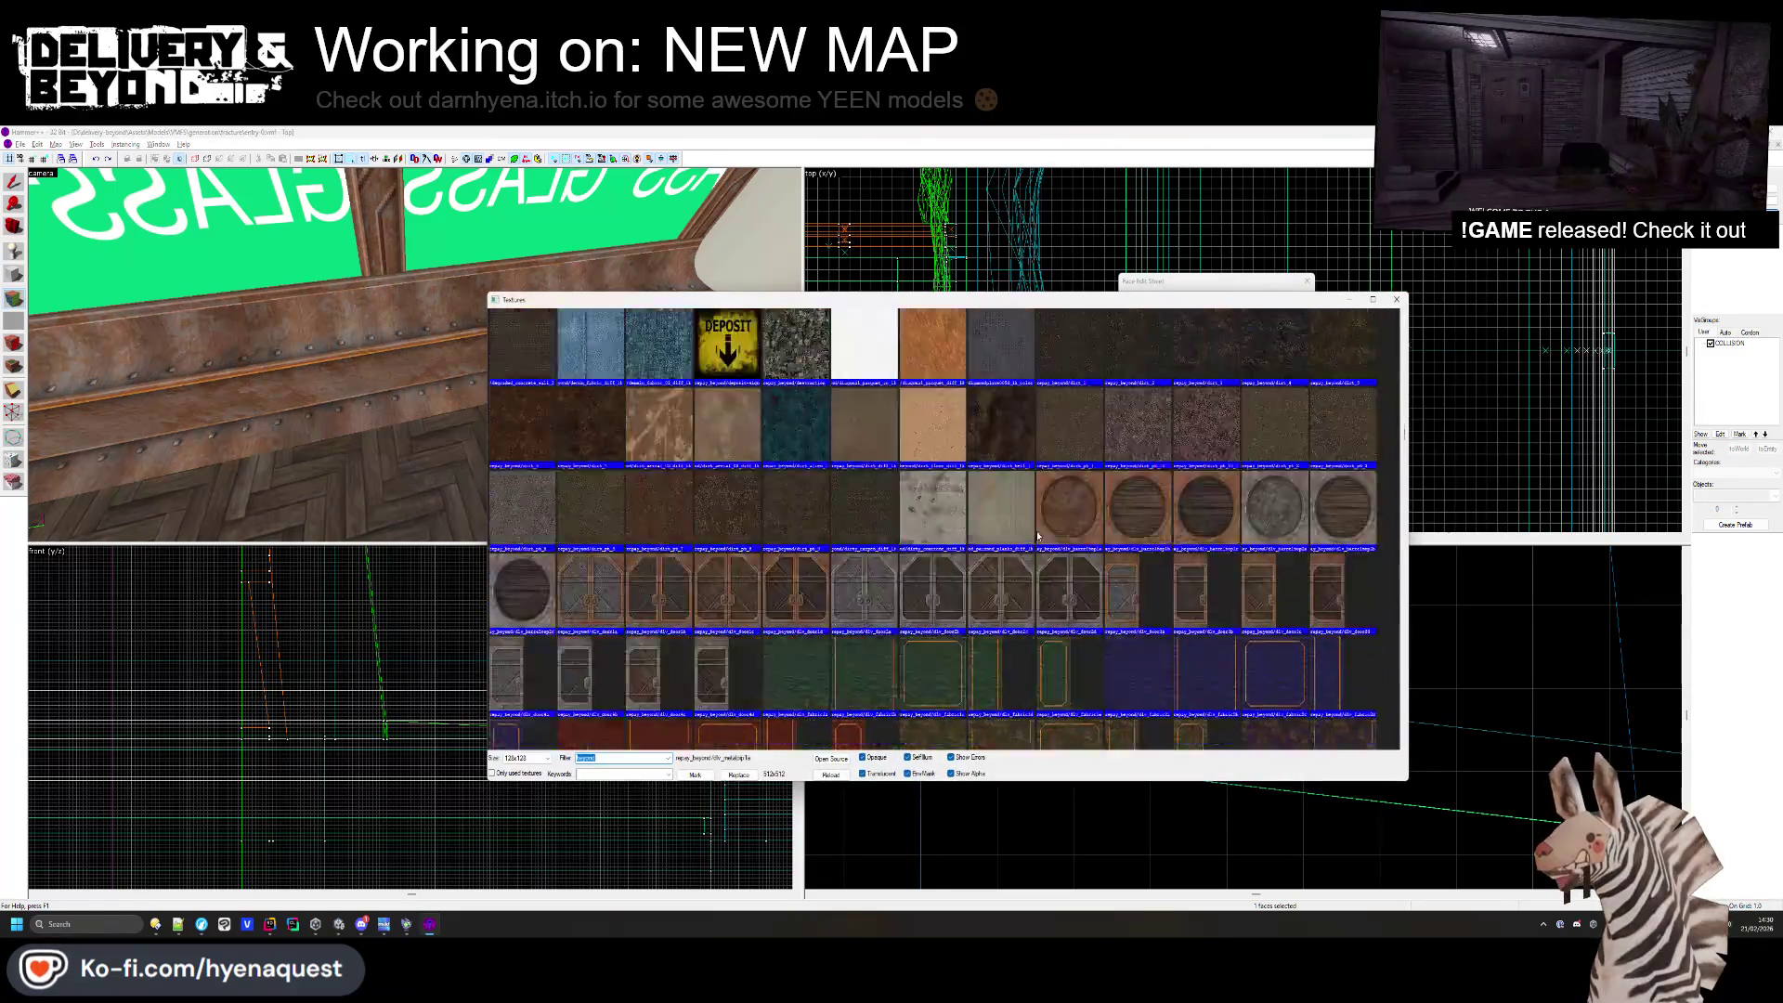
scroll(999, 583, "up", 3)
scroll(992, 604, "down", 3)
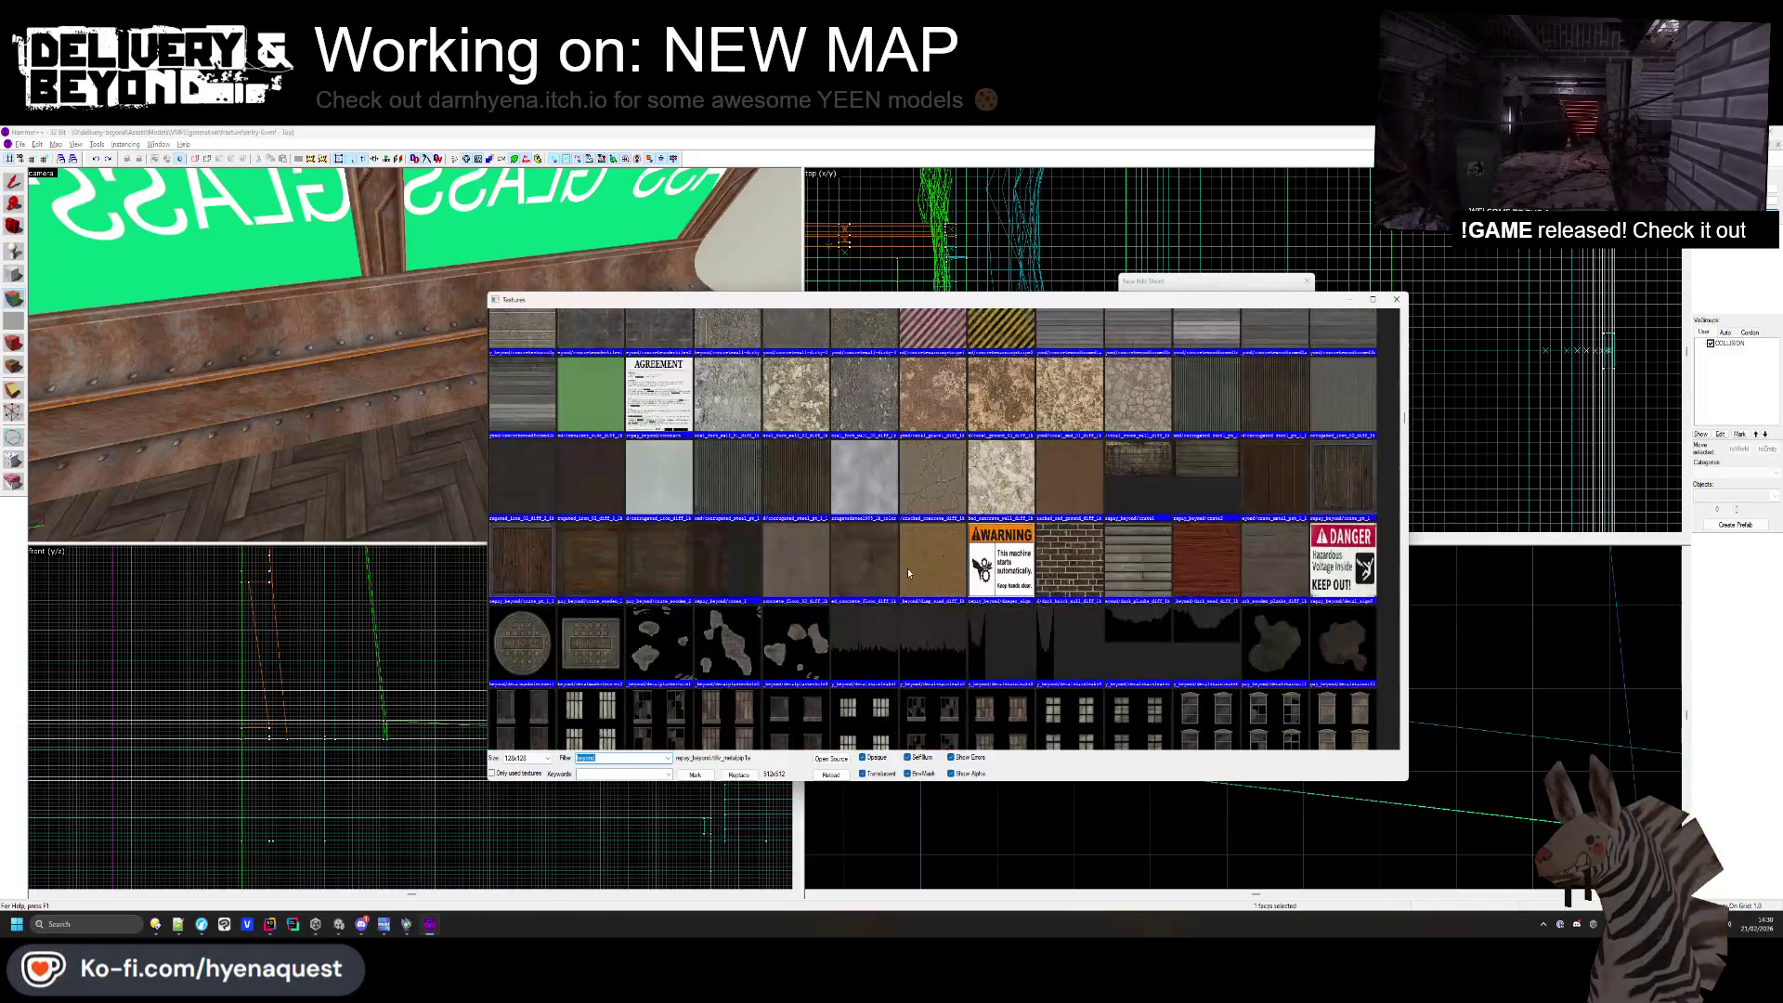
double_click(606, 513)
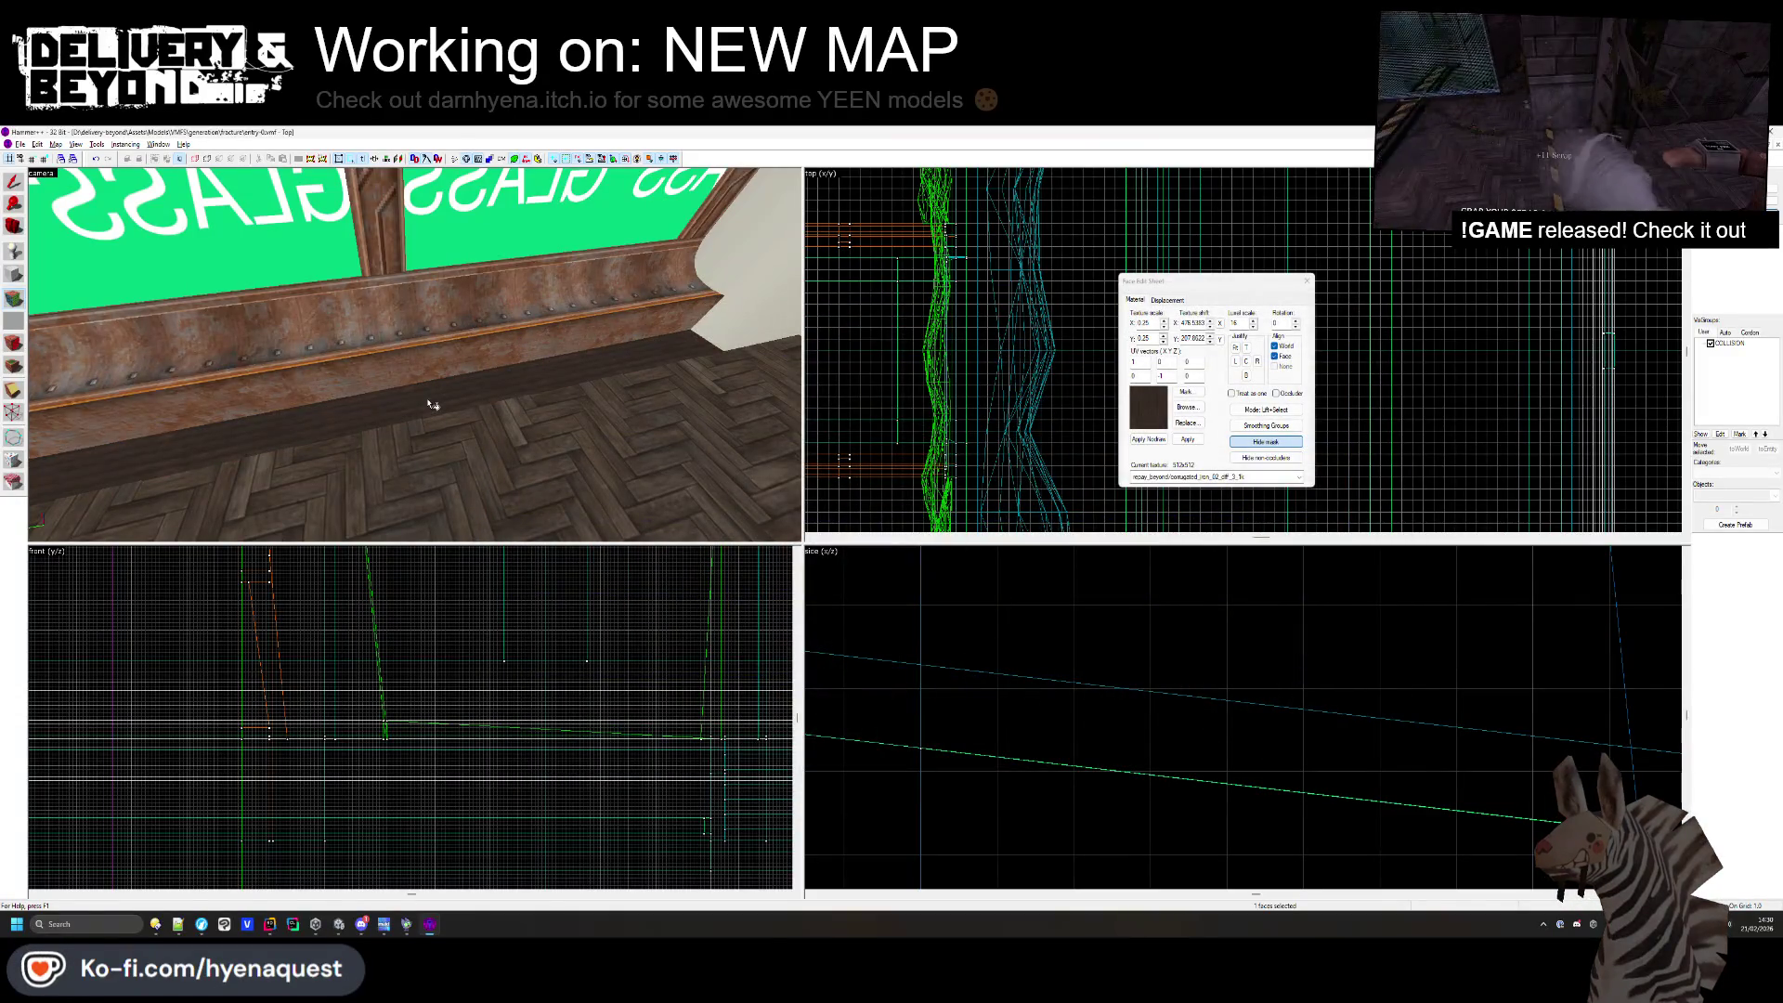
key("shift+a")
mouse_move(422, 342)
left_mouse_down()
mouse_move(371, 348)
mouse_move(414, 355)
mouse_move(384, 406)
mouse_move(420, 360)
left_mouse_up()
key("shift+a")
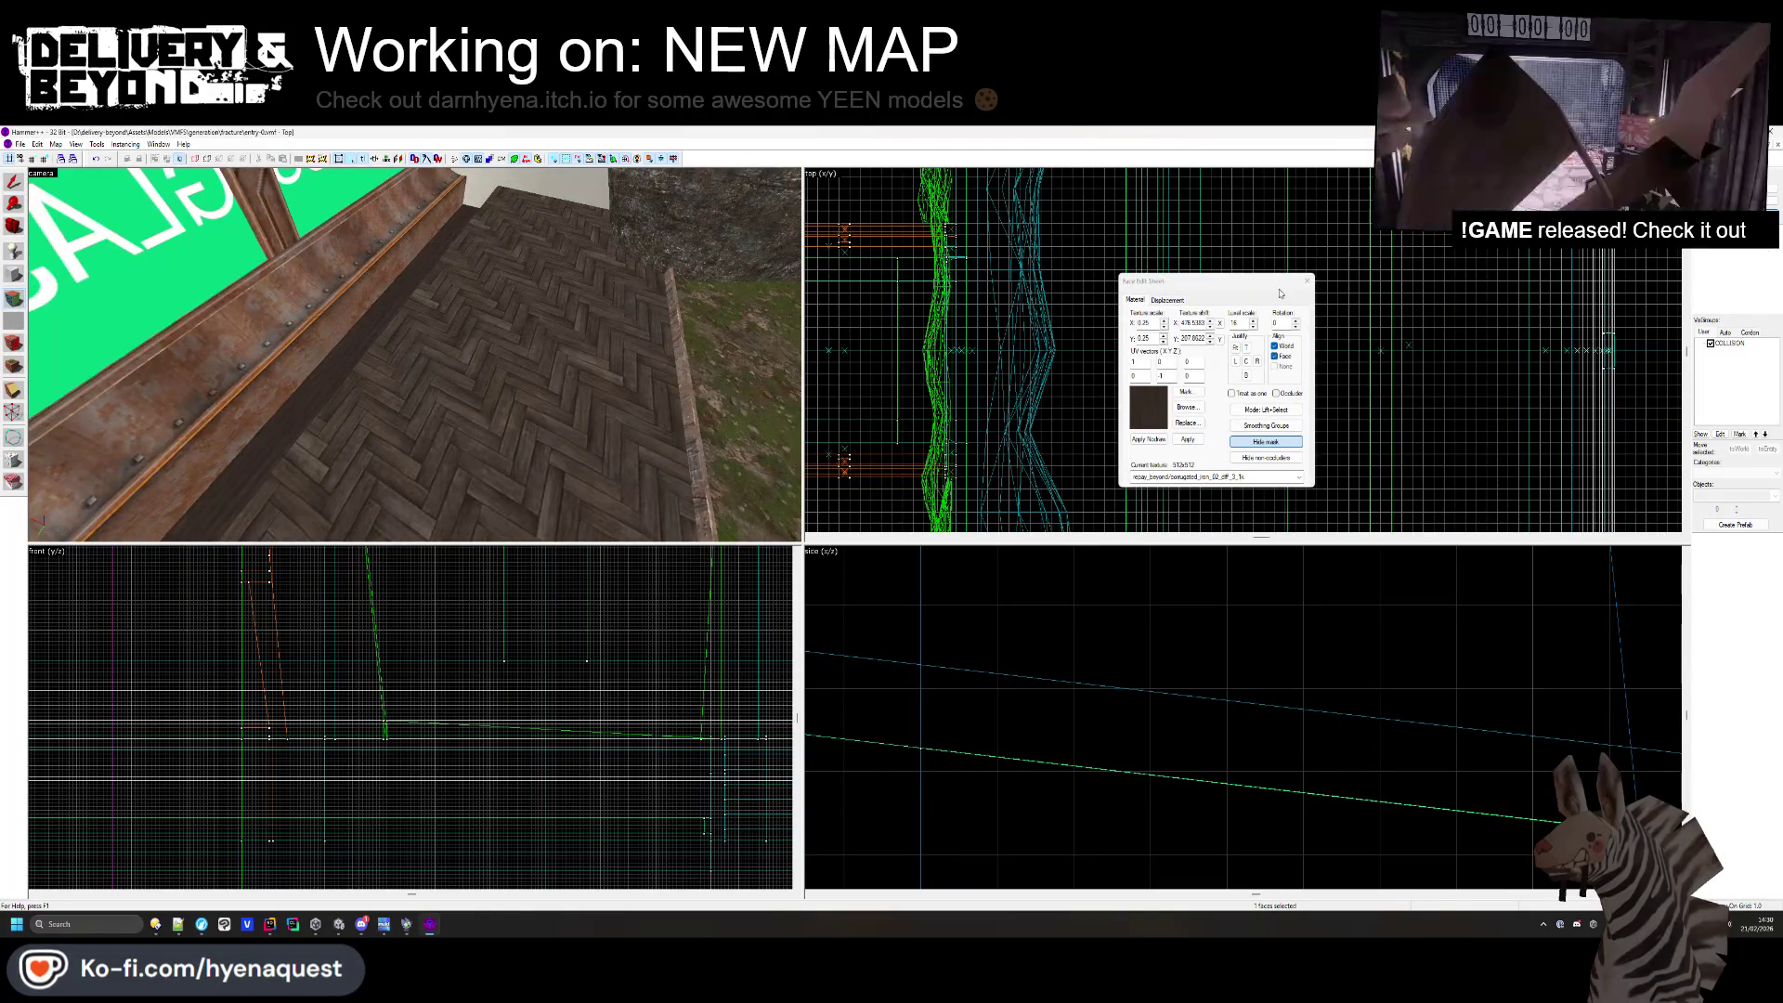
- Select the herringbone floor solid and add the adjacent floor brushes by the riveted wall
left_click(1308, 281)
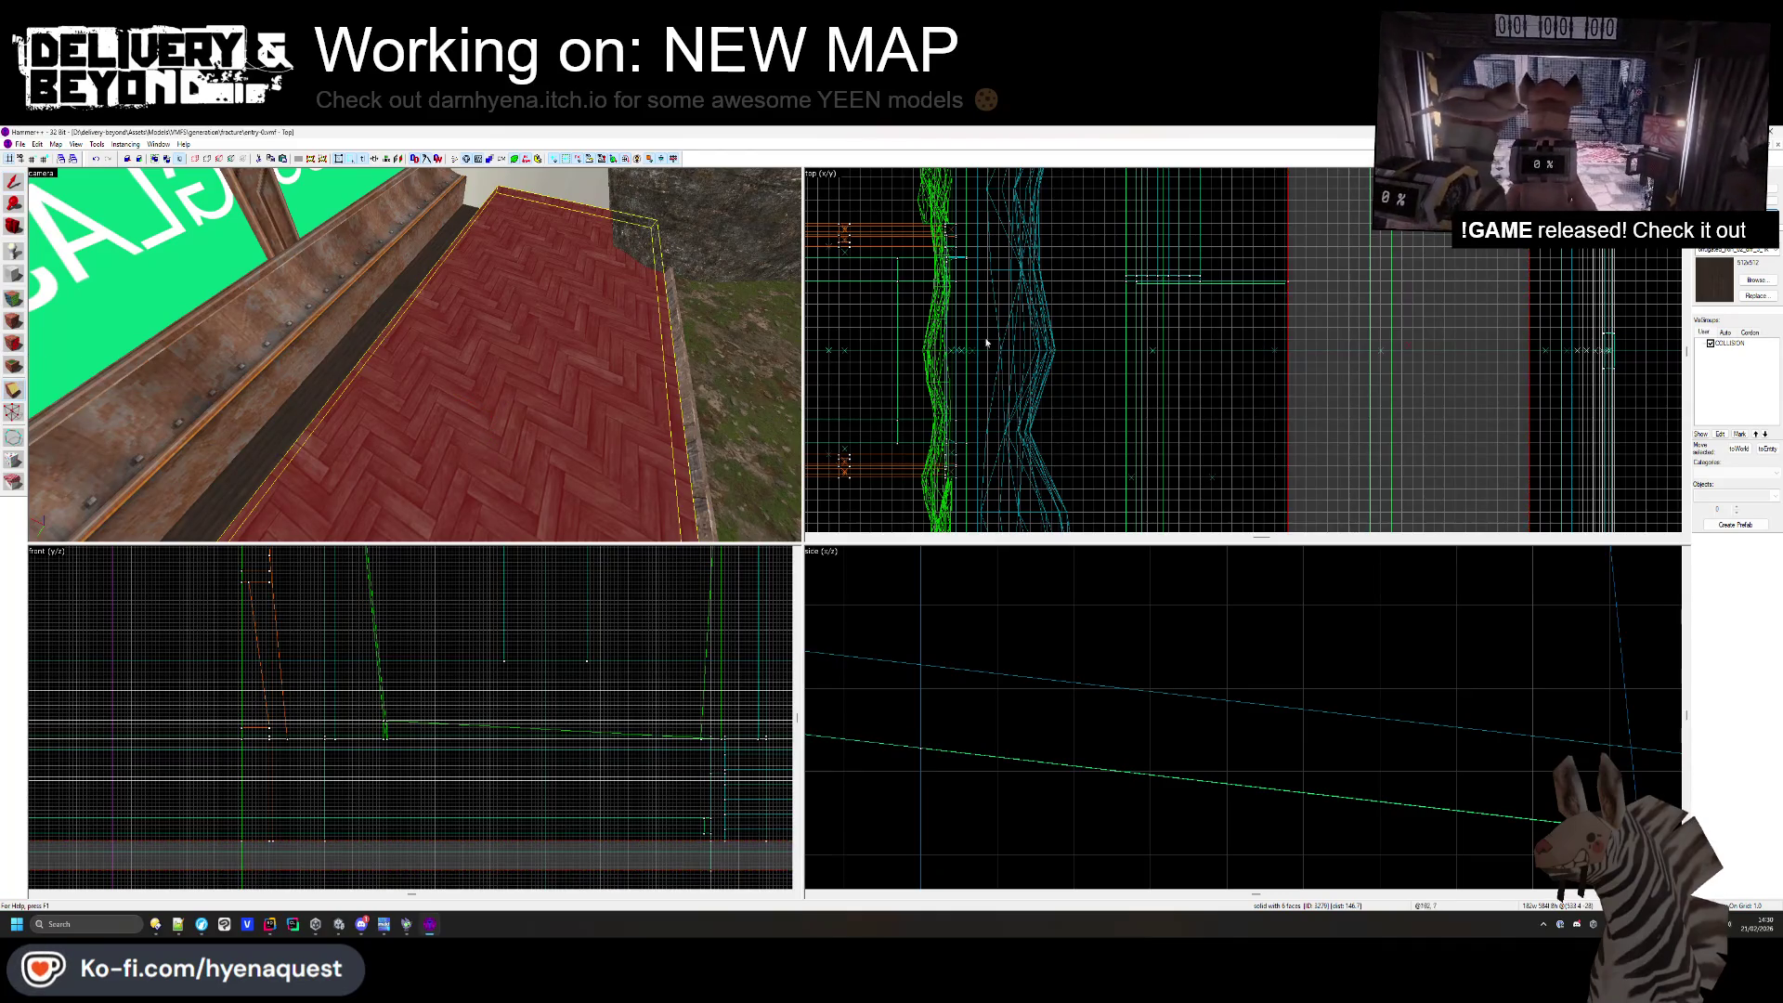
scroll(1096, 326, "down", 5)
scroll(1223, 270, "up", 7)
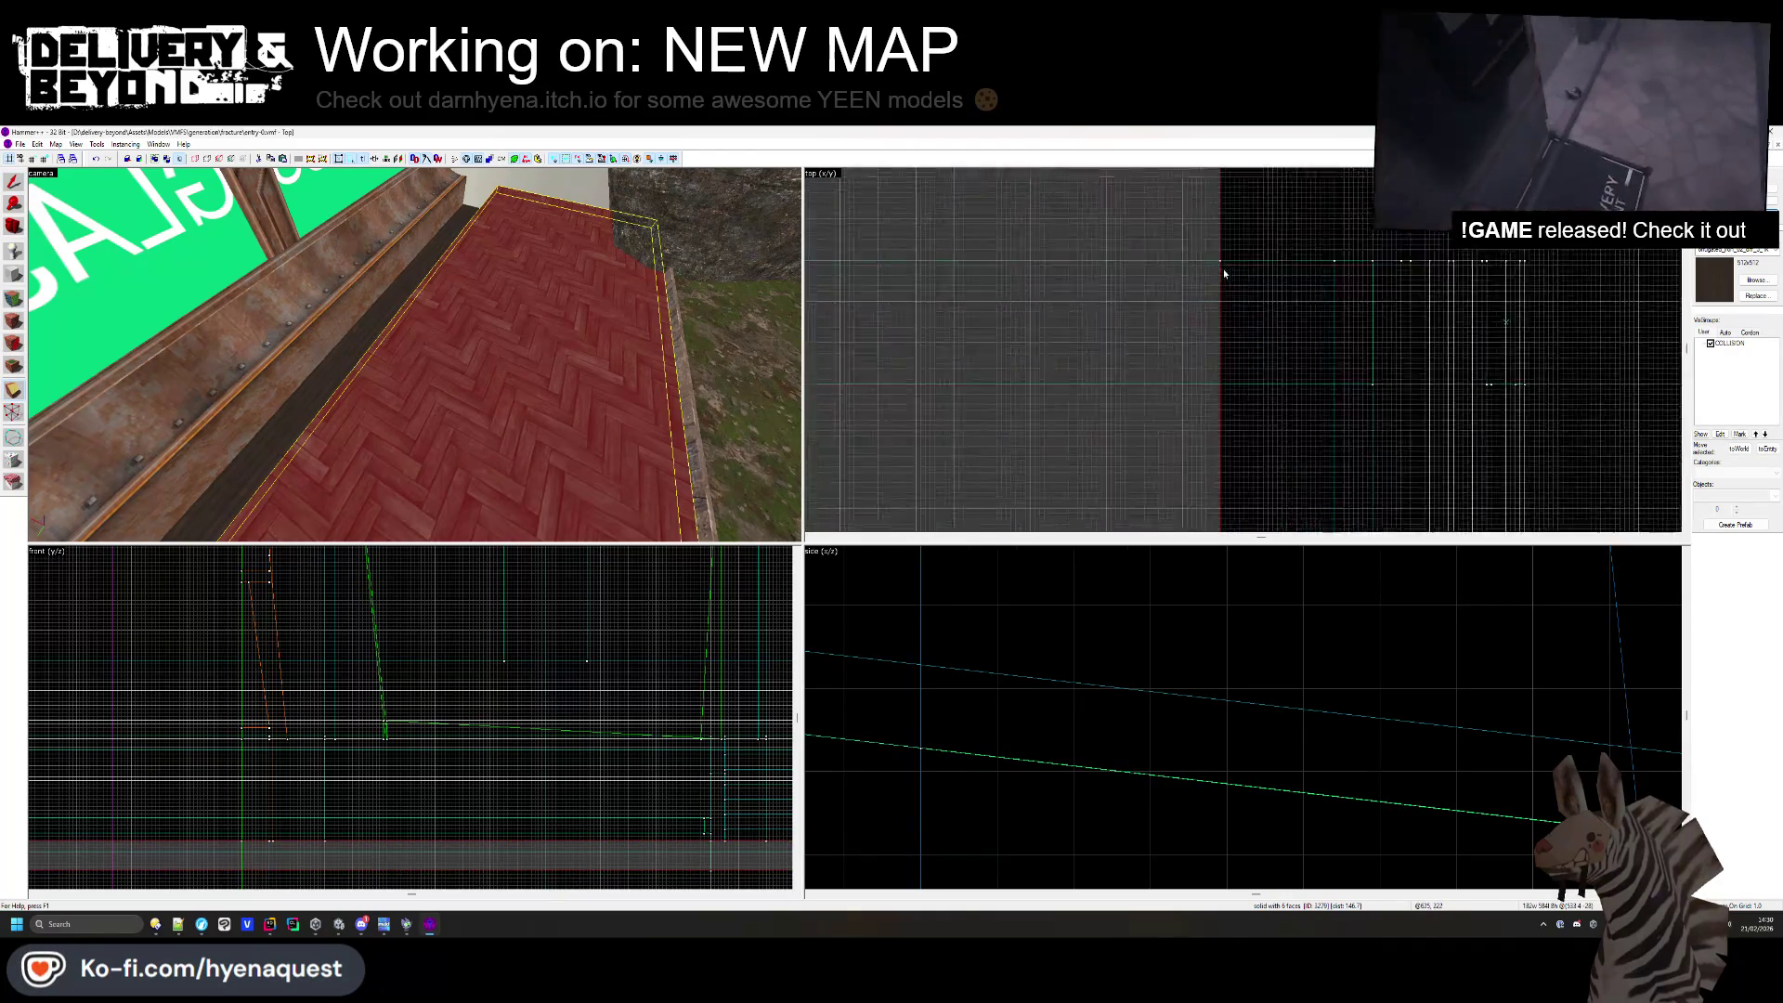
scroll(1222, 270, "up", 2)
scroll(1212, 274, "down", 3)
left_click(1157, 304)
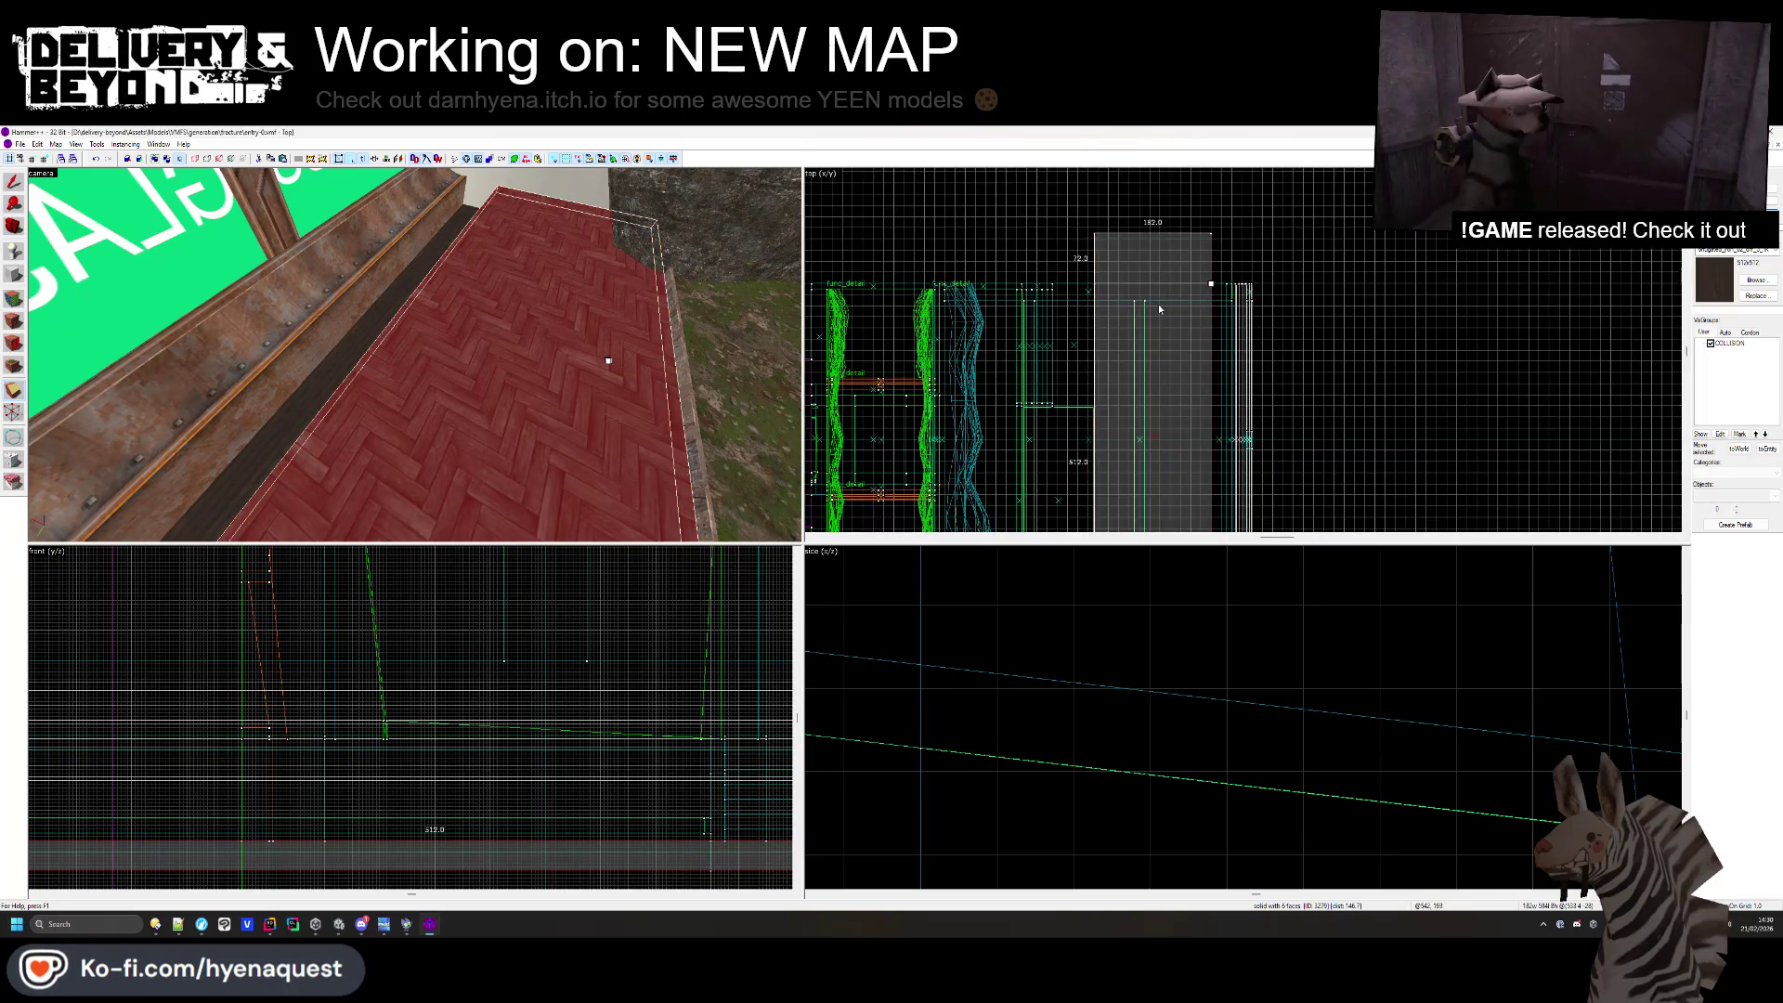
scroll(1157, 303, "down", 2)
scroll(1173, 365, "up", 2)
scroll(1172, 365, "up", 3)
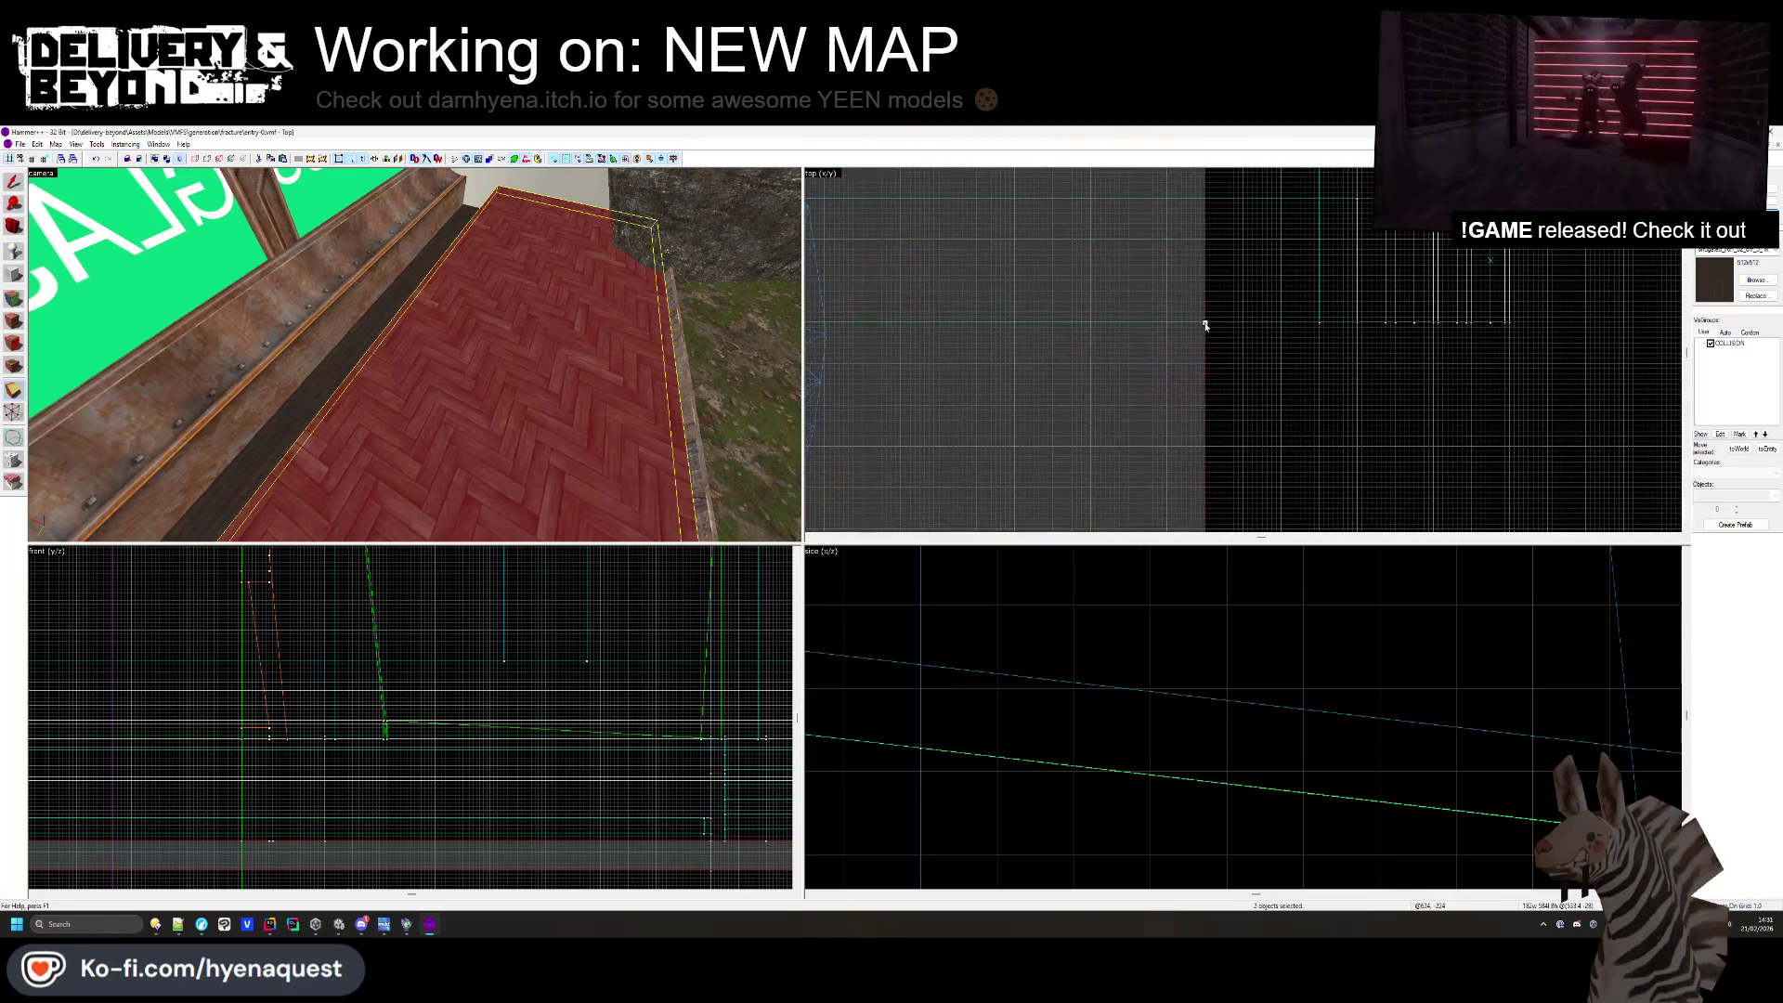
left_click(1176, 386, "ctrl")
scroll(1176, 372, "down", 1)
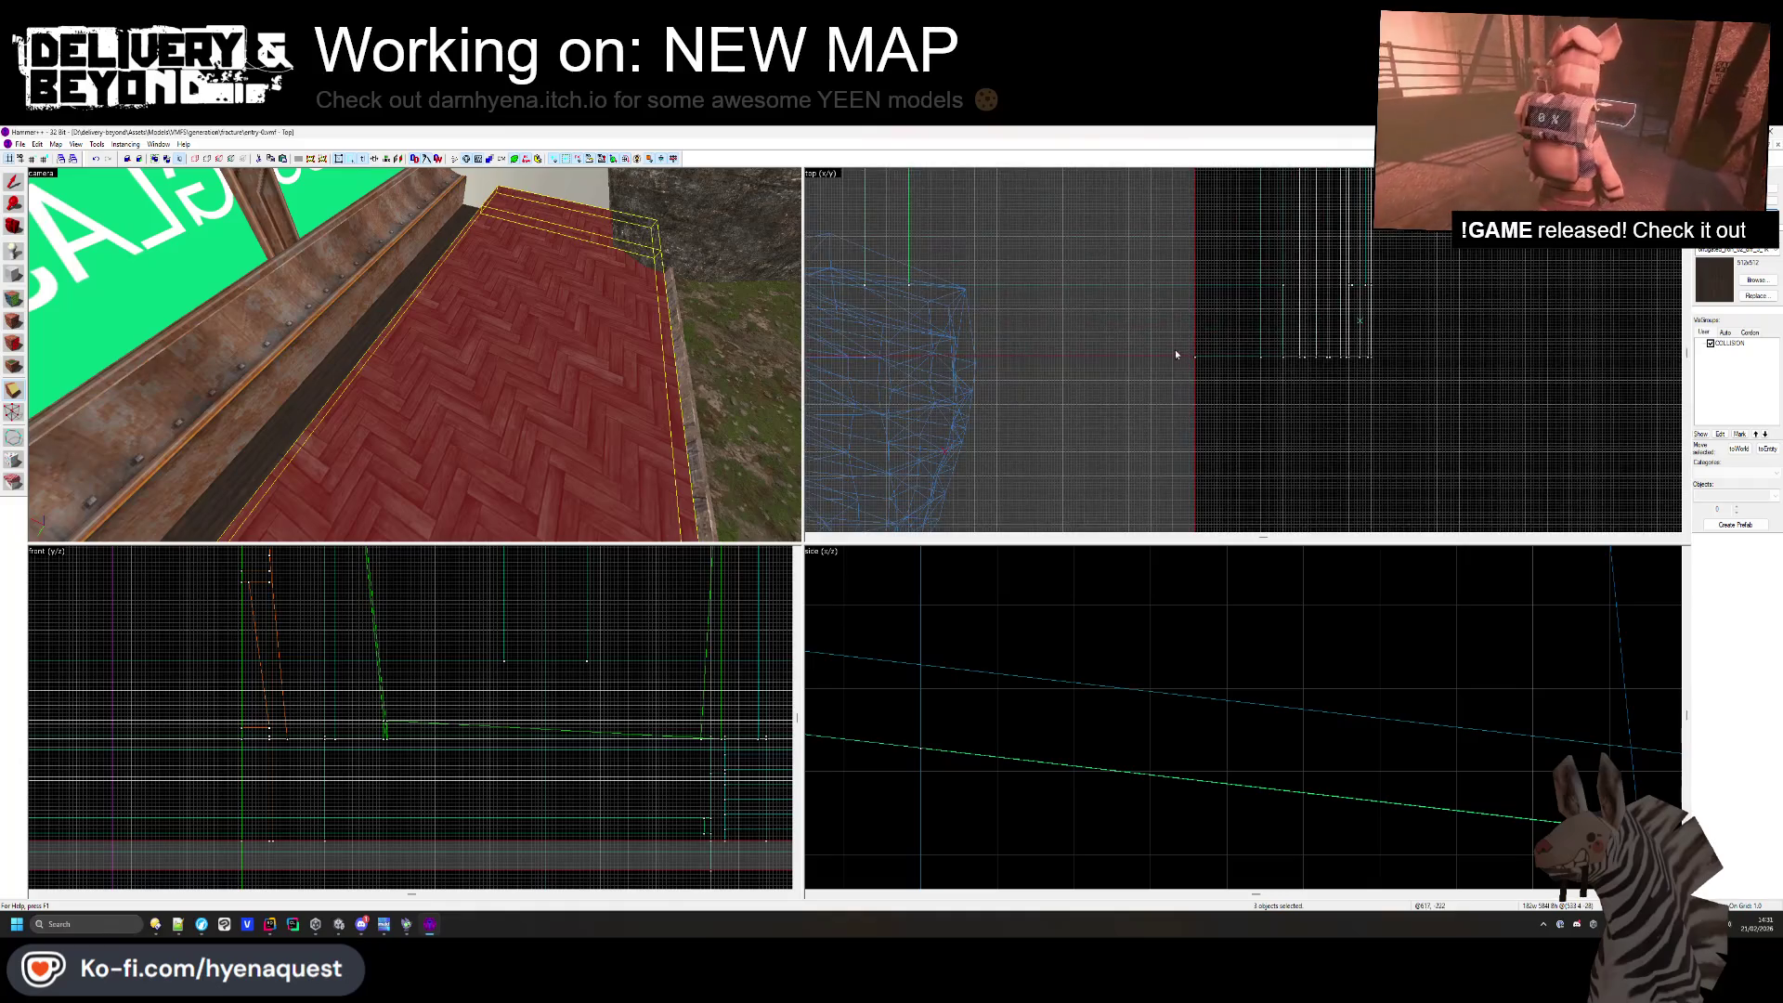
- Select the single floor brush and open the Face Edit Sheet for its faces
left_click(441, 270)
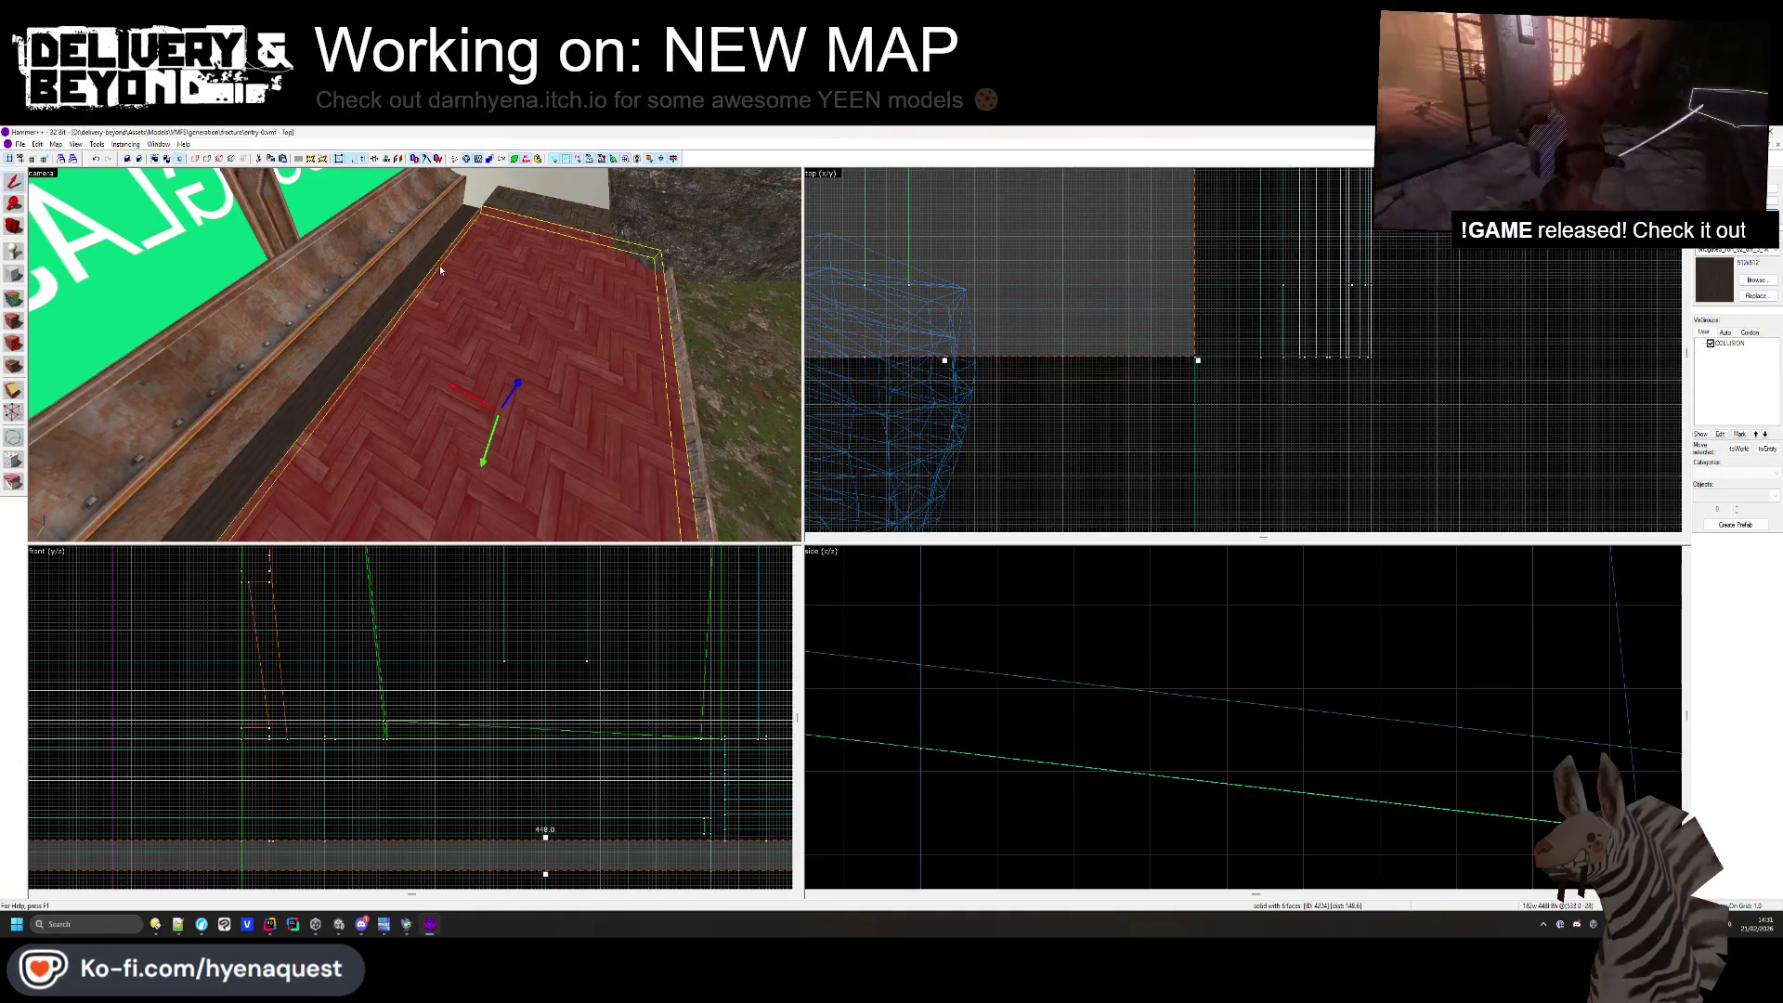
scroll(1189, 343, "up", 3)
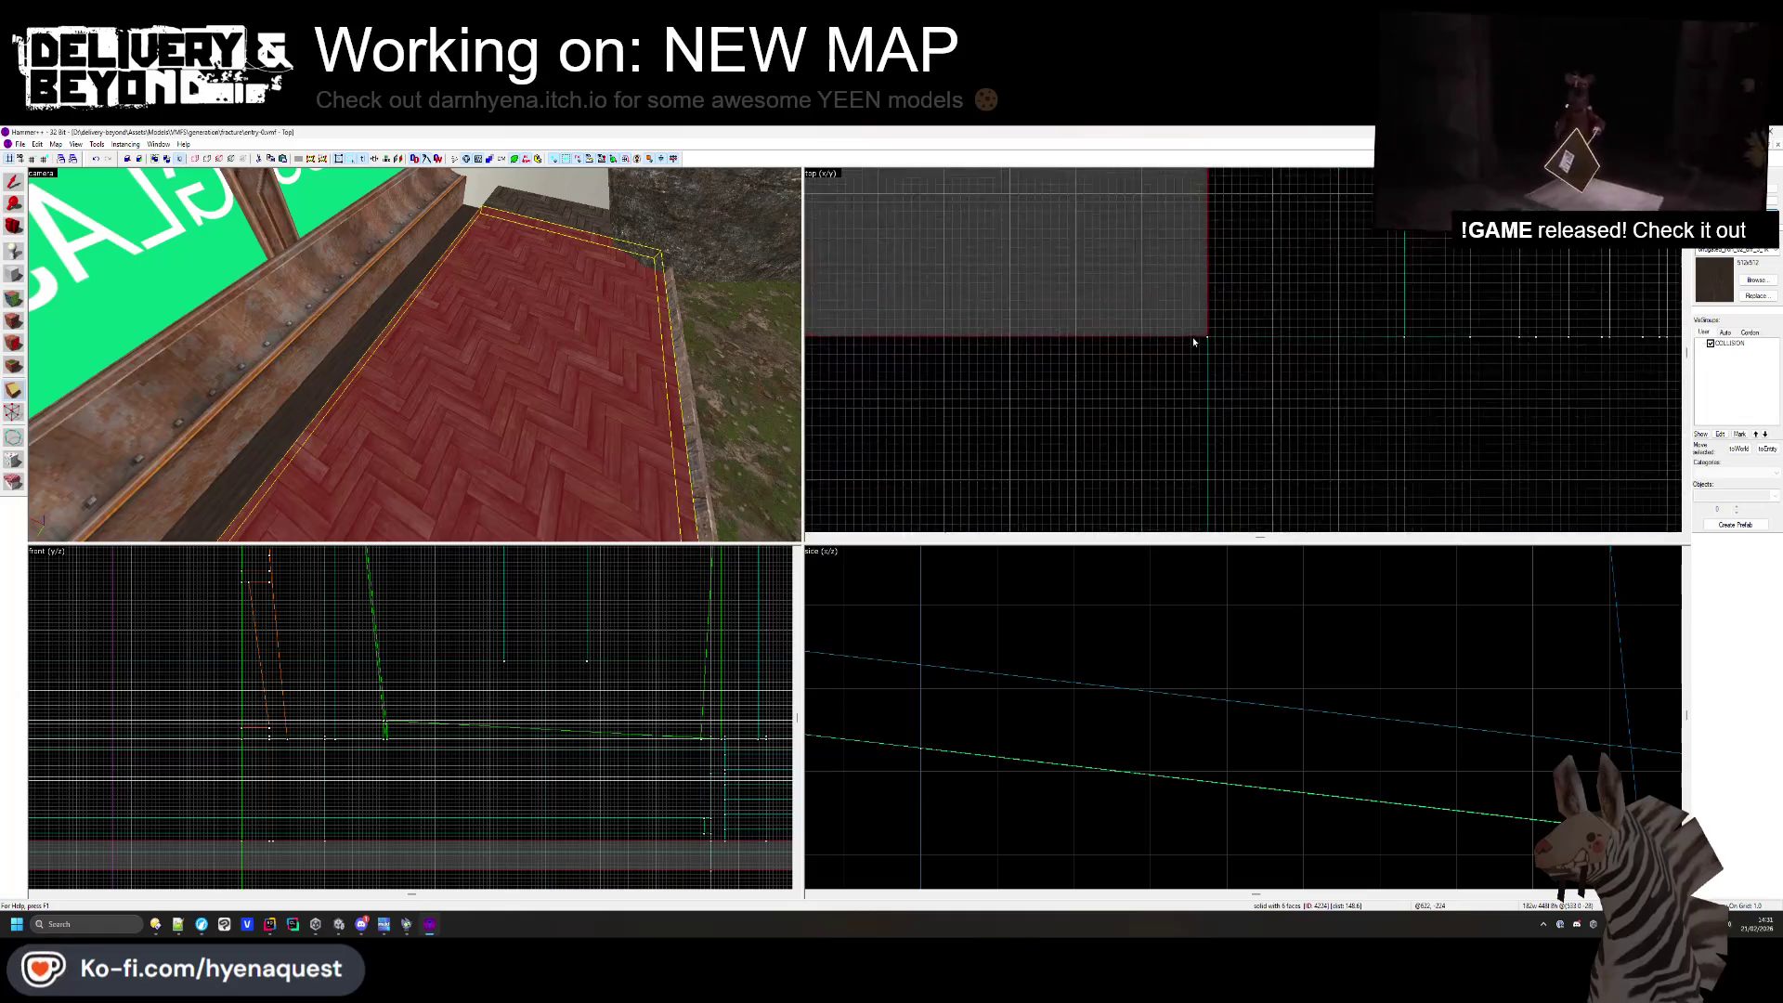
left_click(14, 298)
- Give the corridor floor face the darker worn herringbone wood texture
key("z")
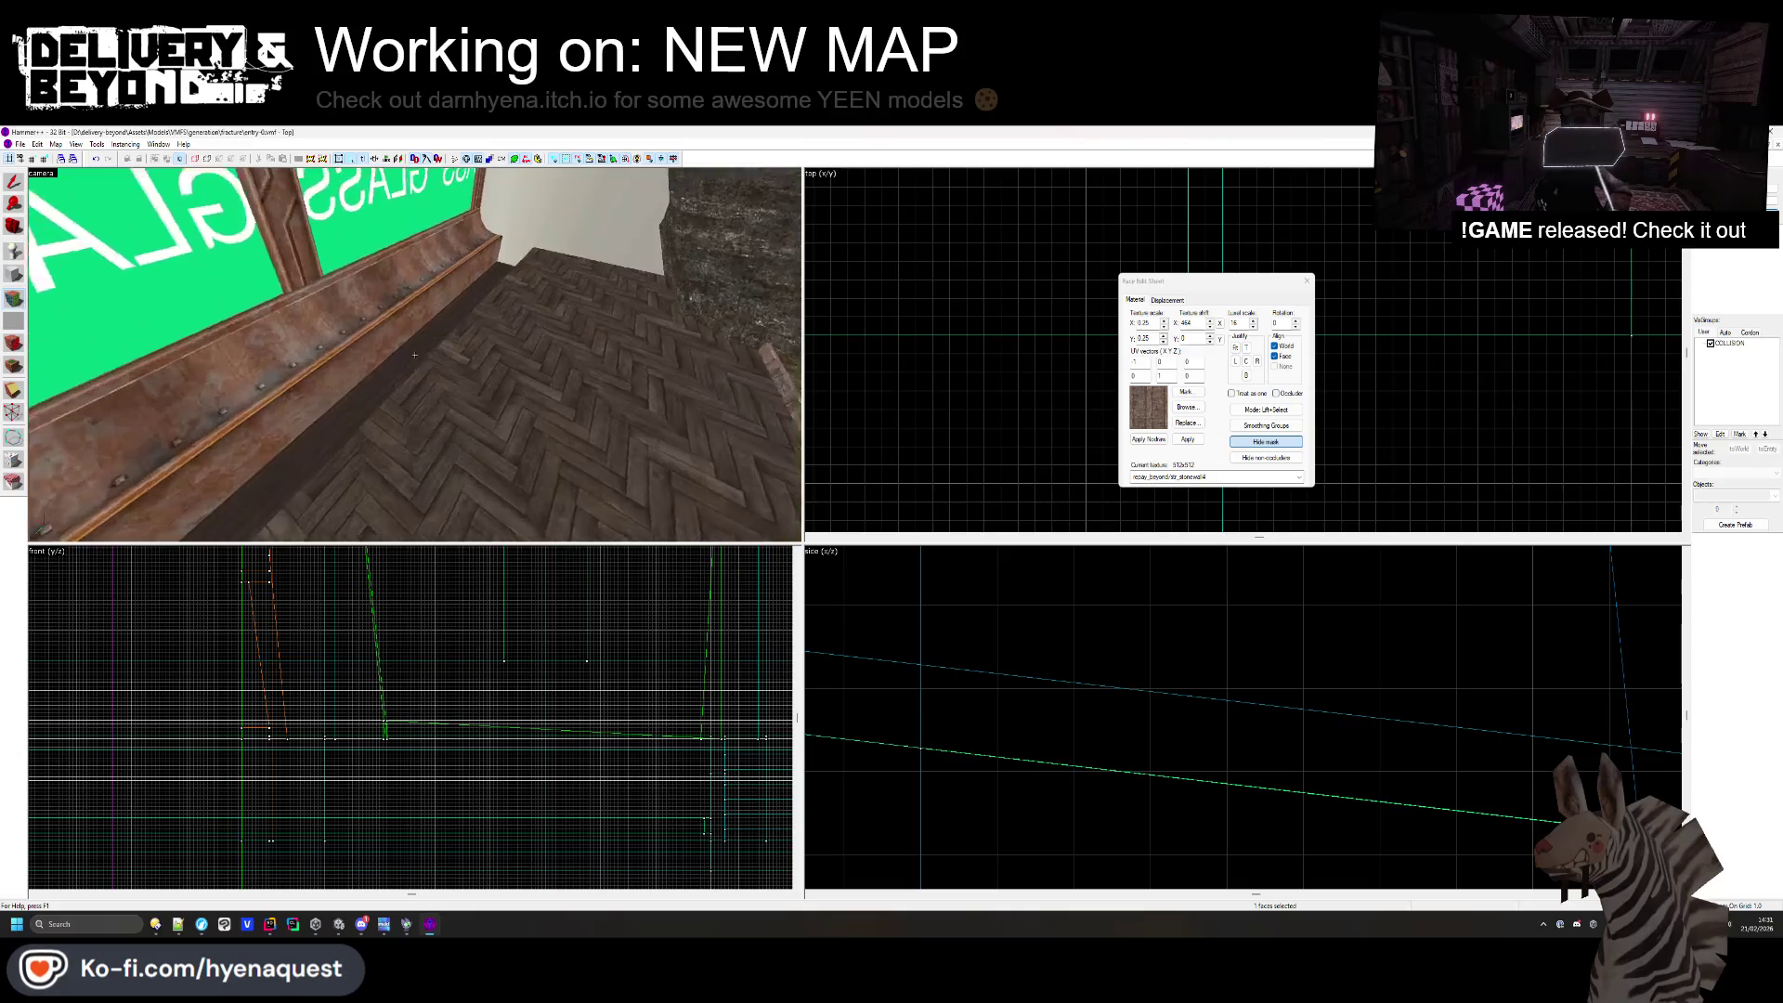
key("w")
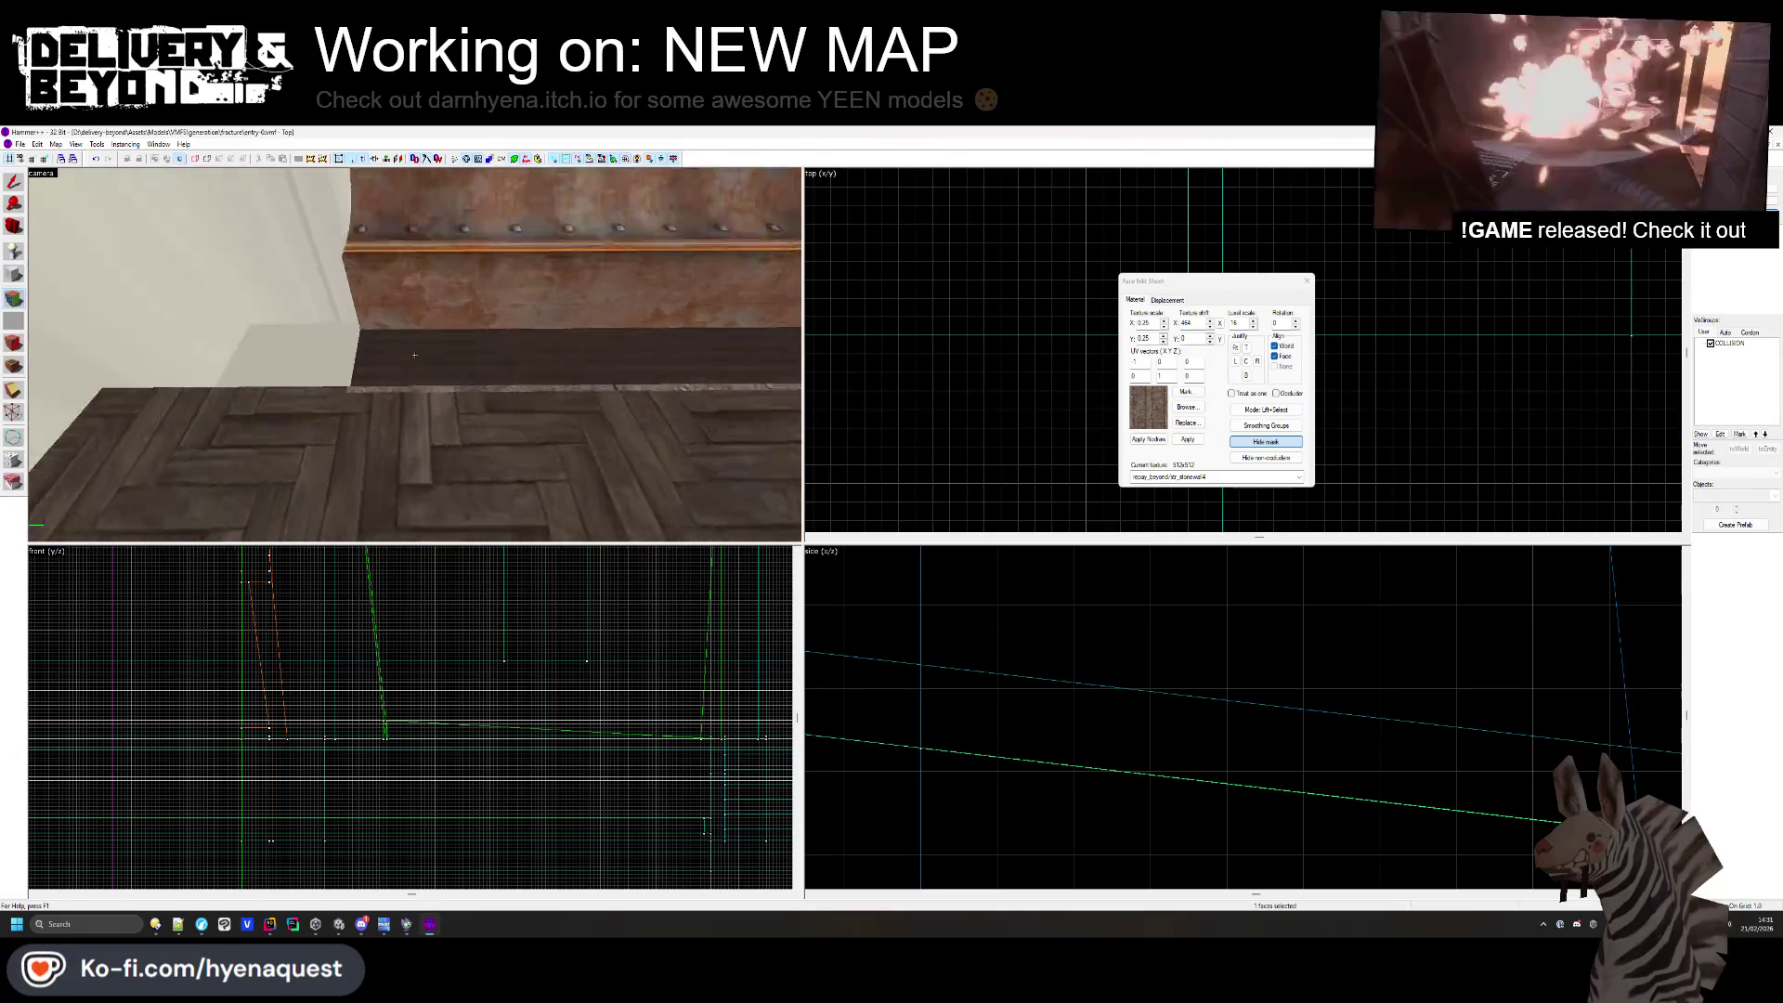
key("z")
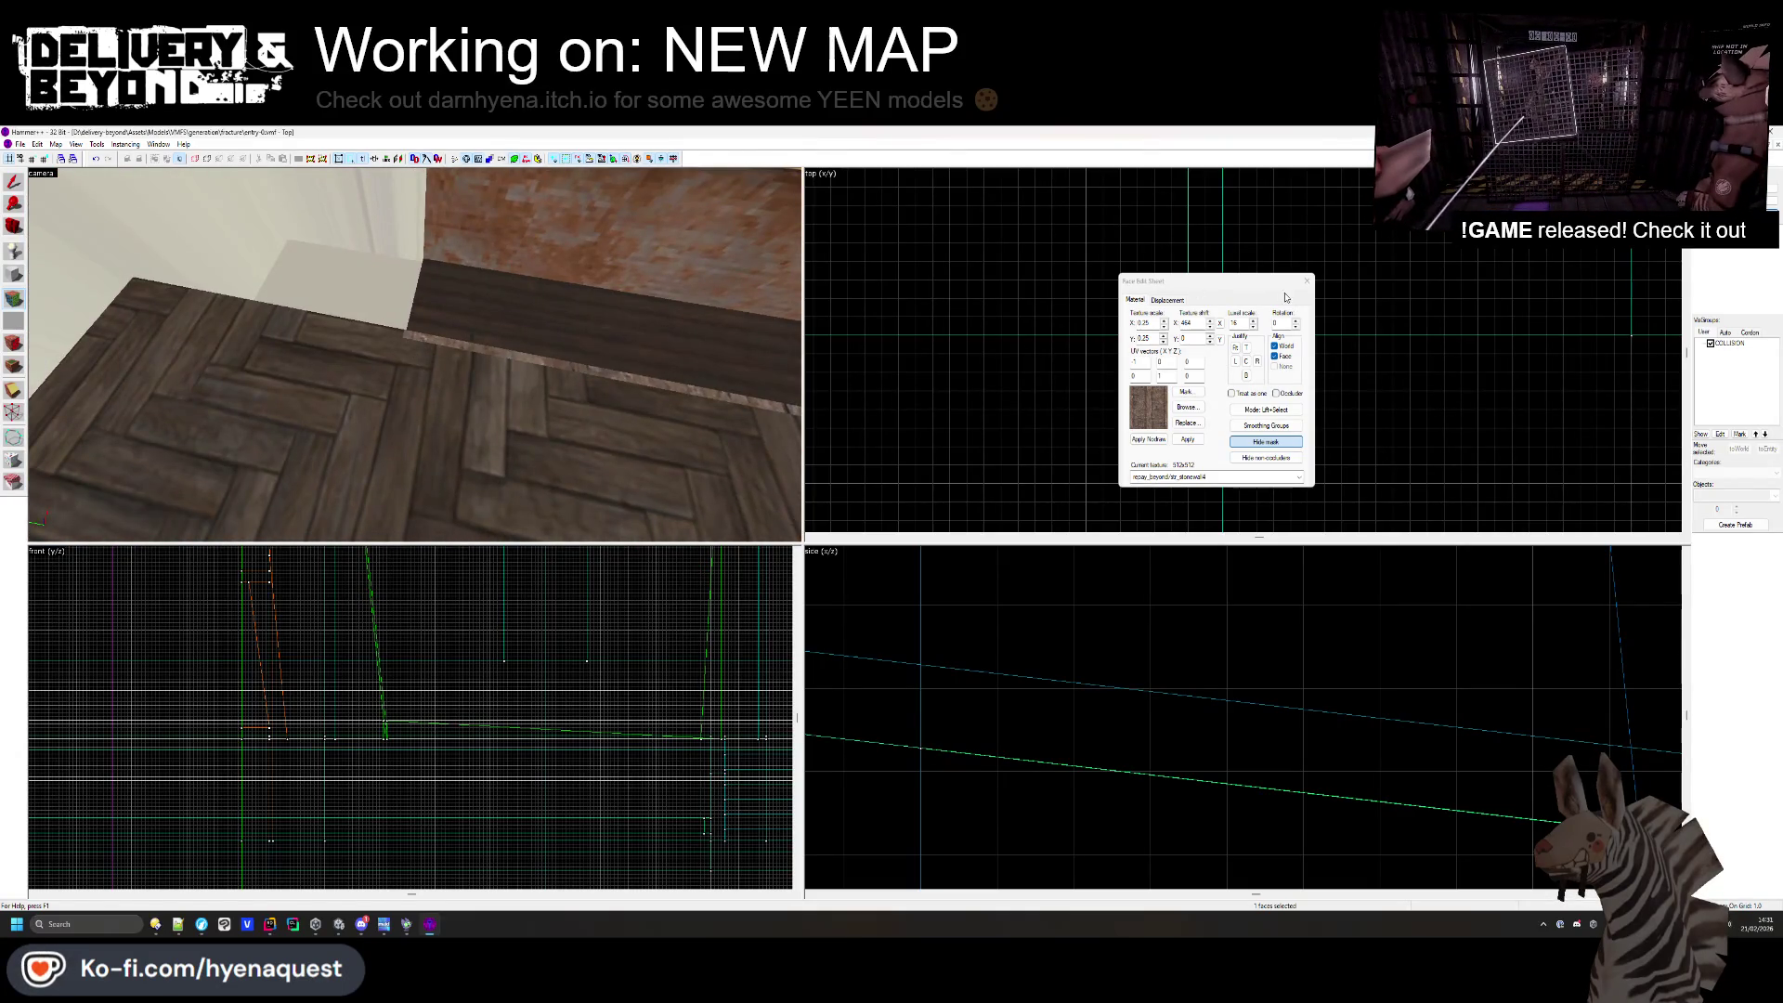
left_click(1307, 280)
key("z")
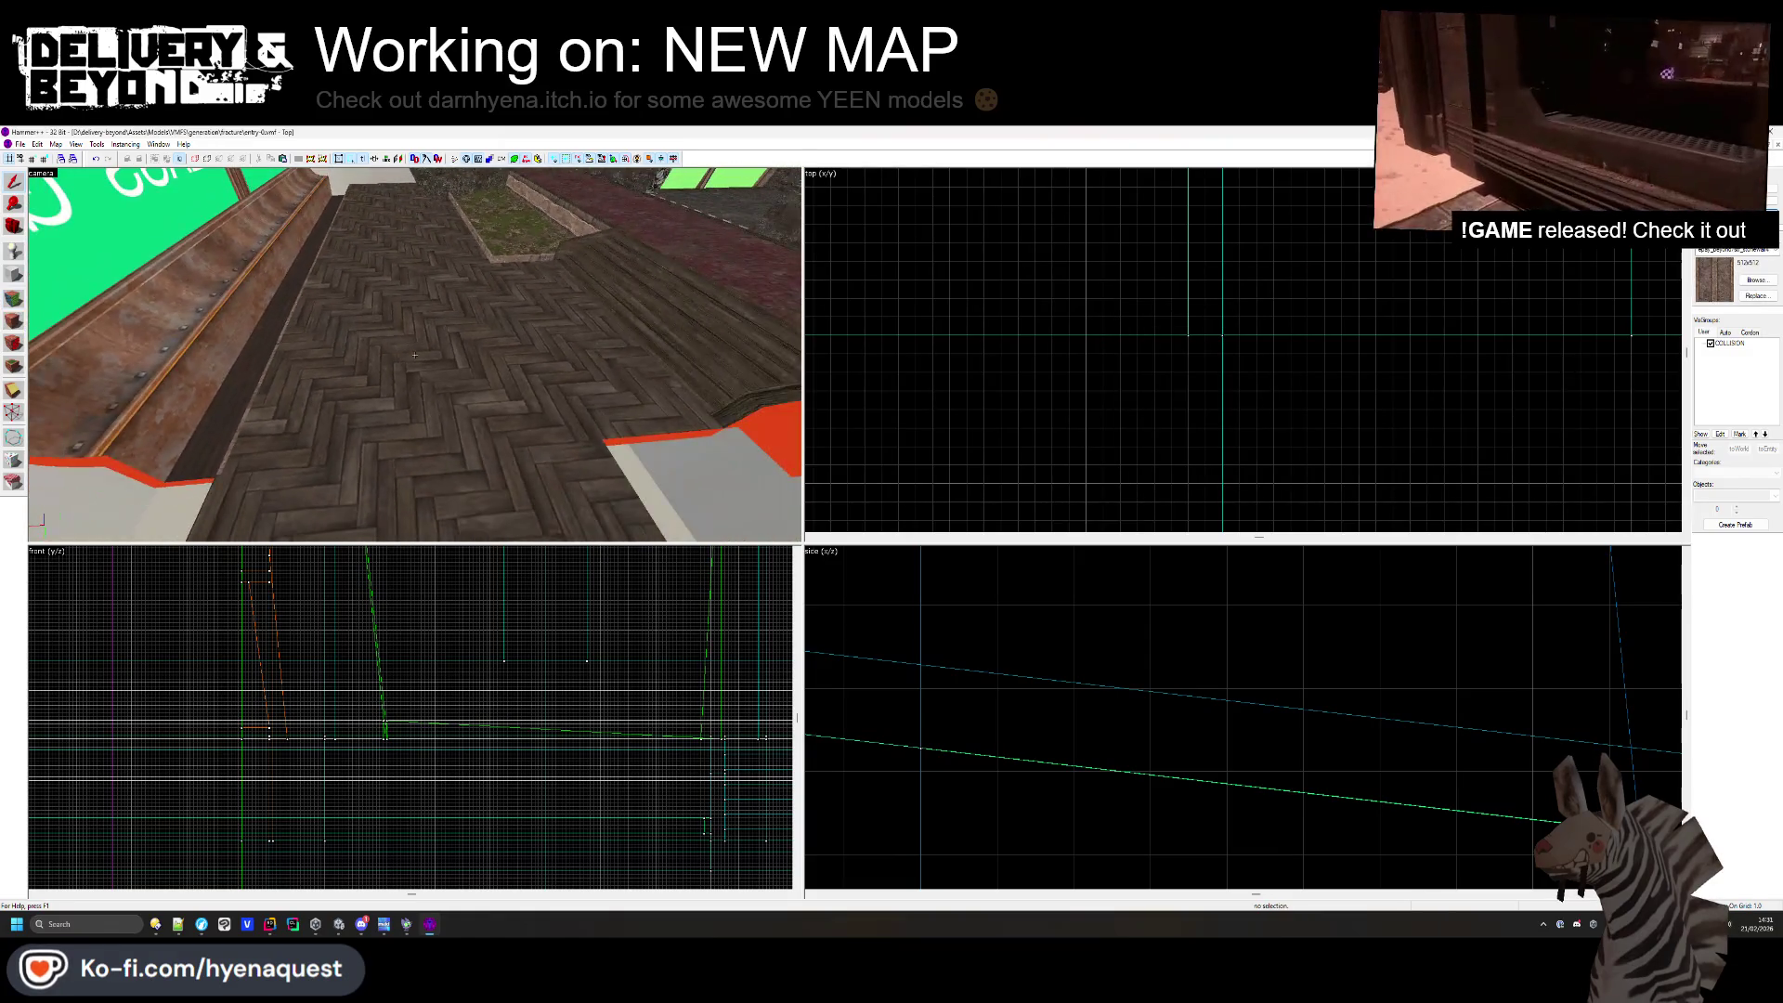
key("shift+a")
left_click(415, 354)
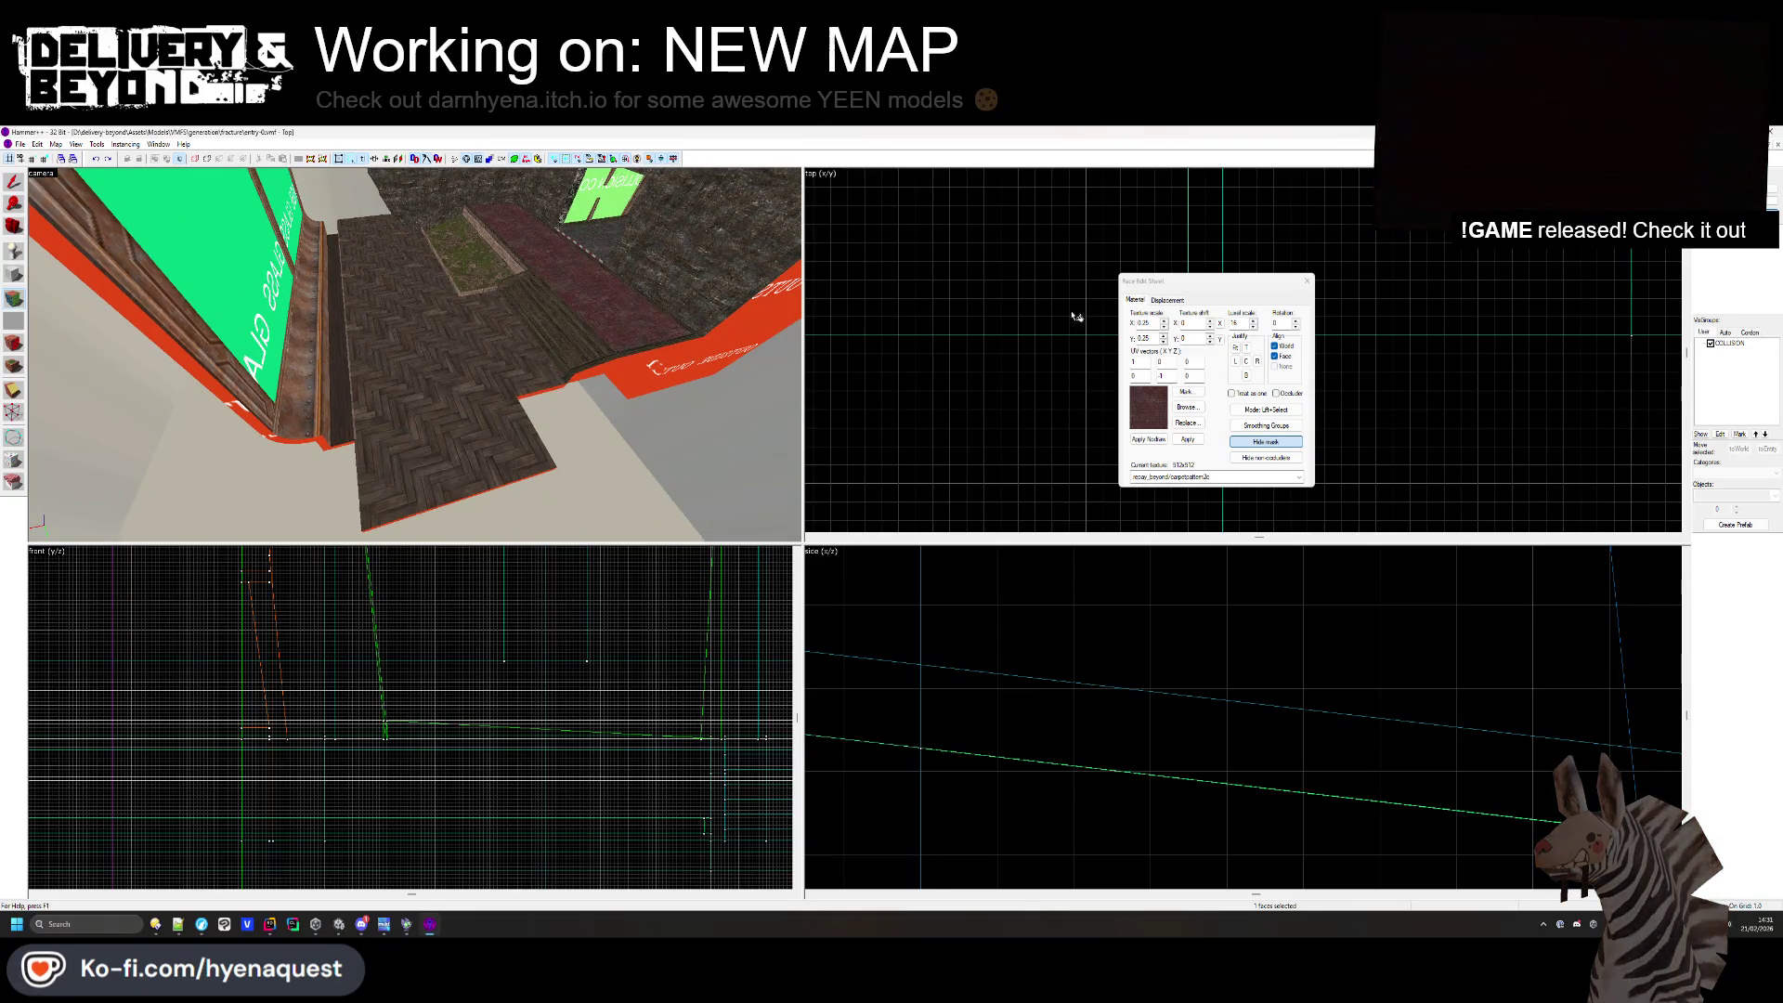
left_click(1305, 281)
- Select the red boundary wall brush and hide it
key("z")
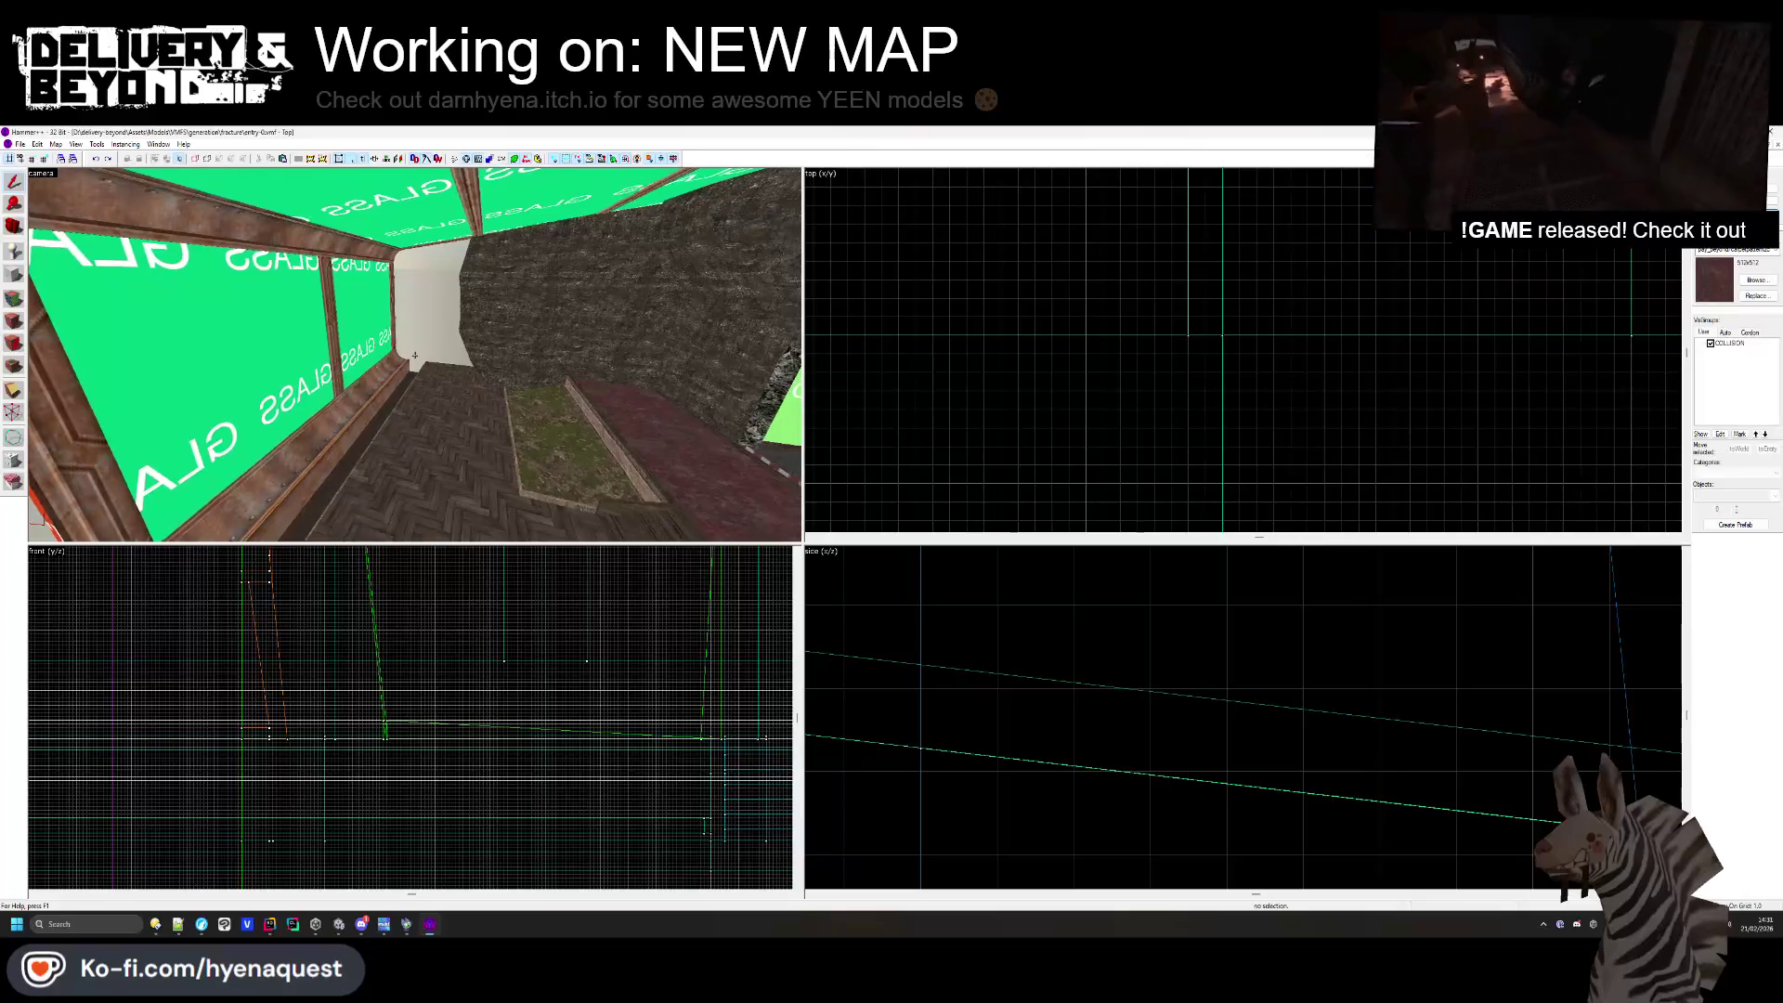
key("w")
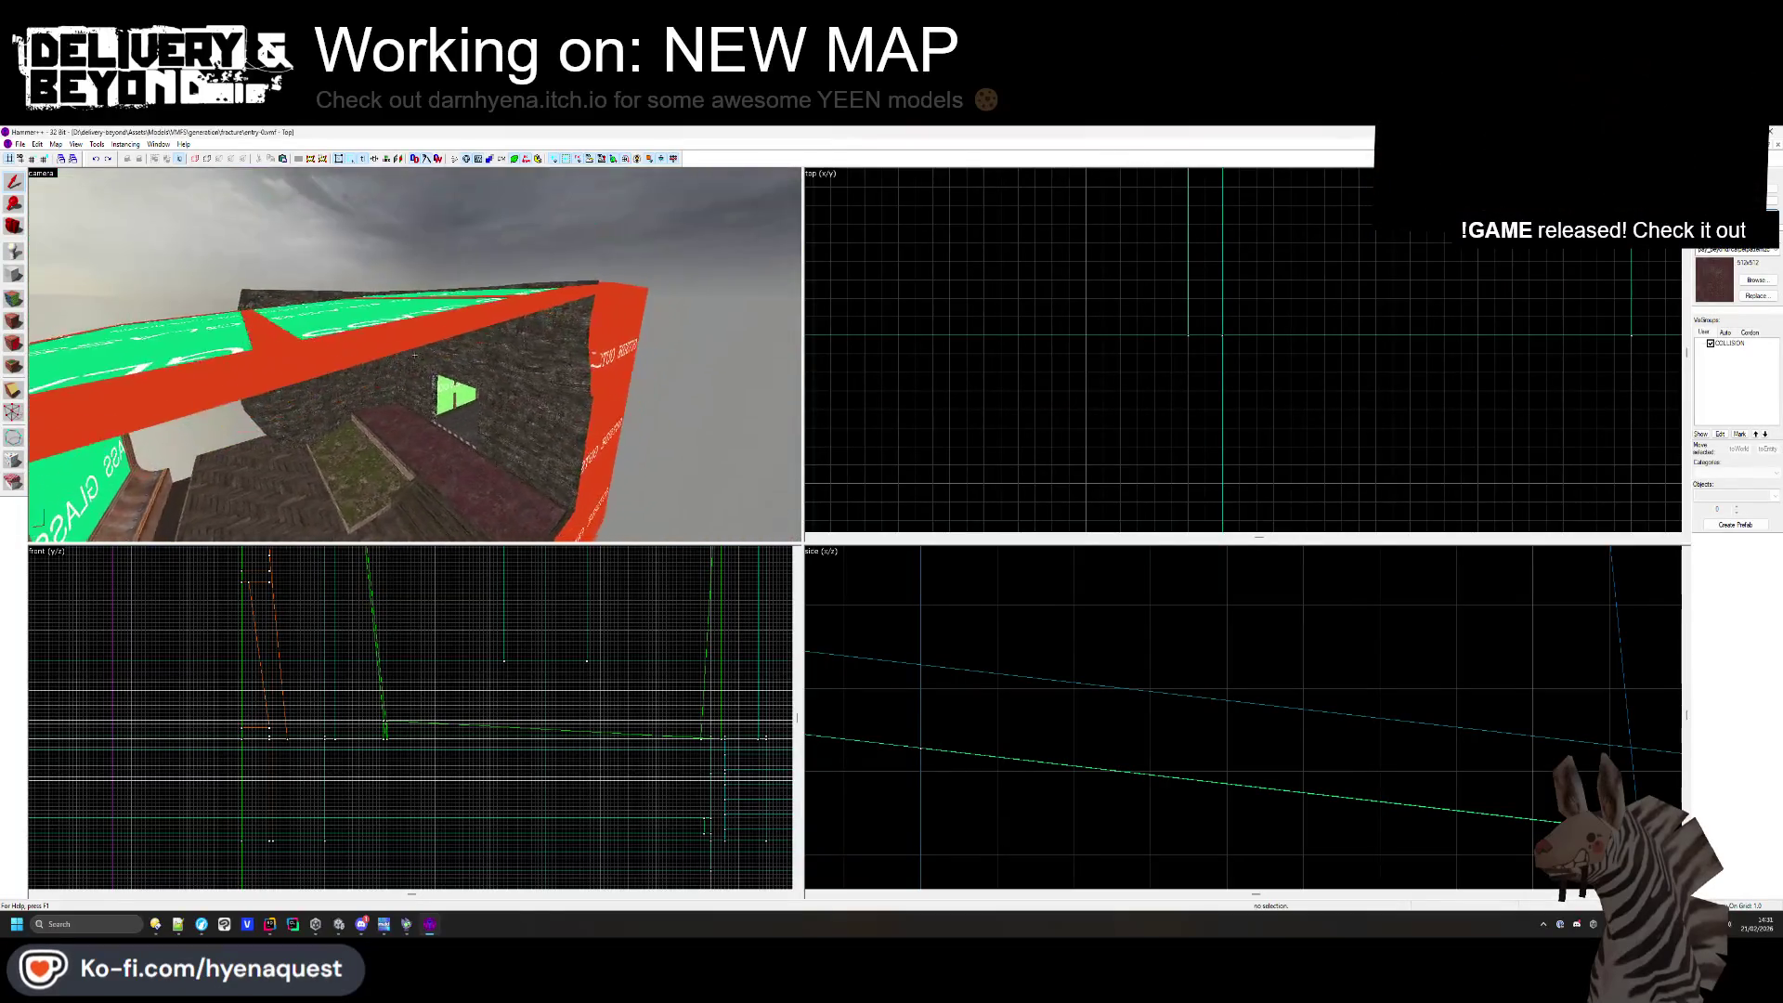
key("w")
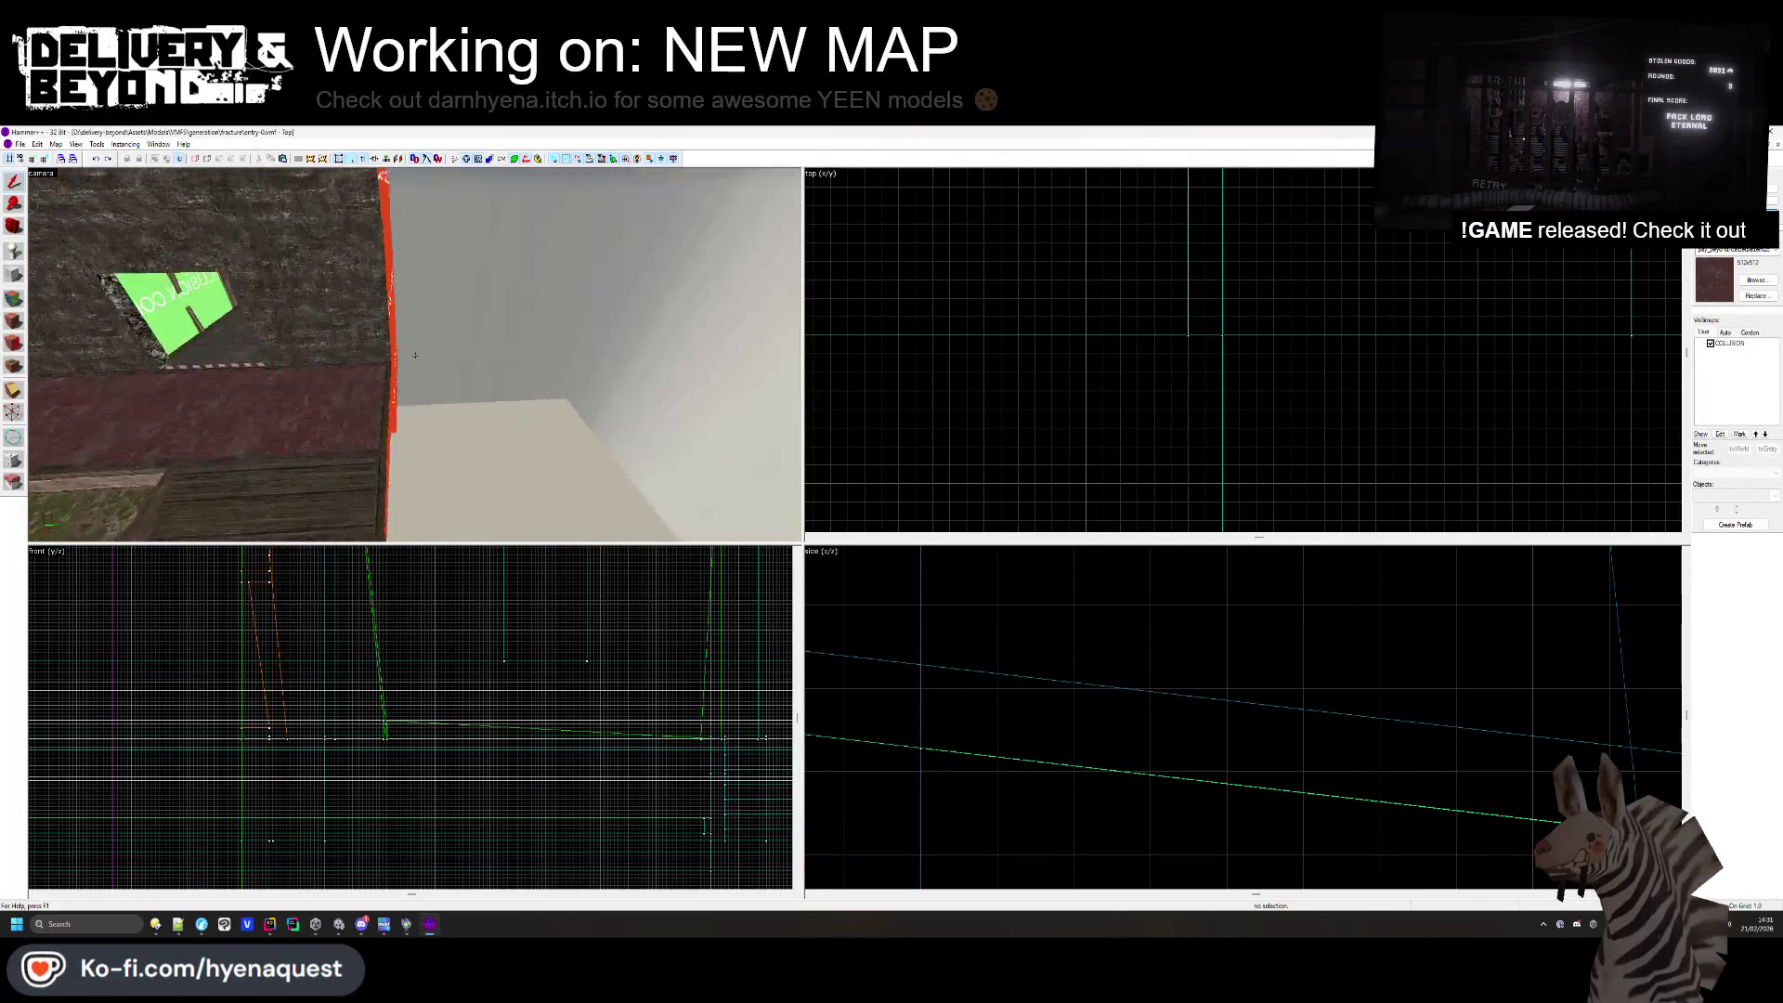
key("d")
key("d")
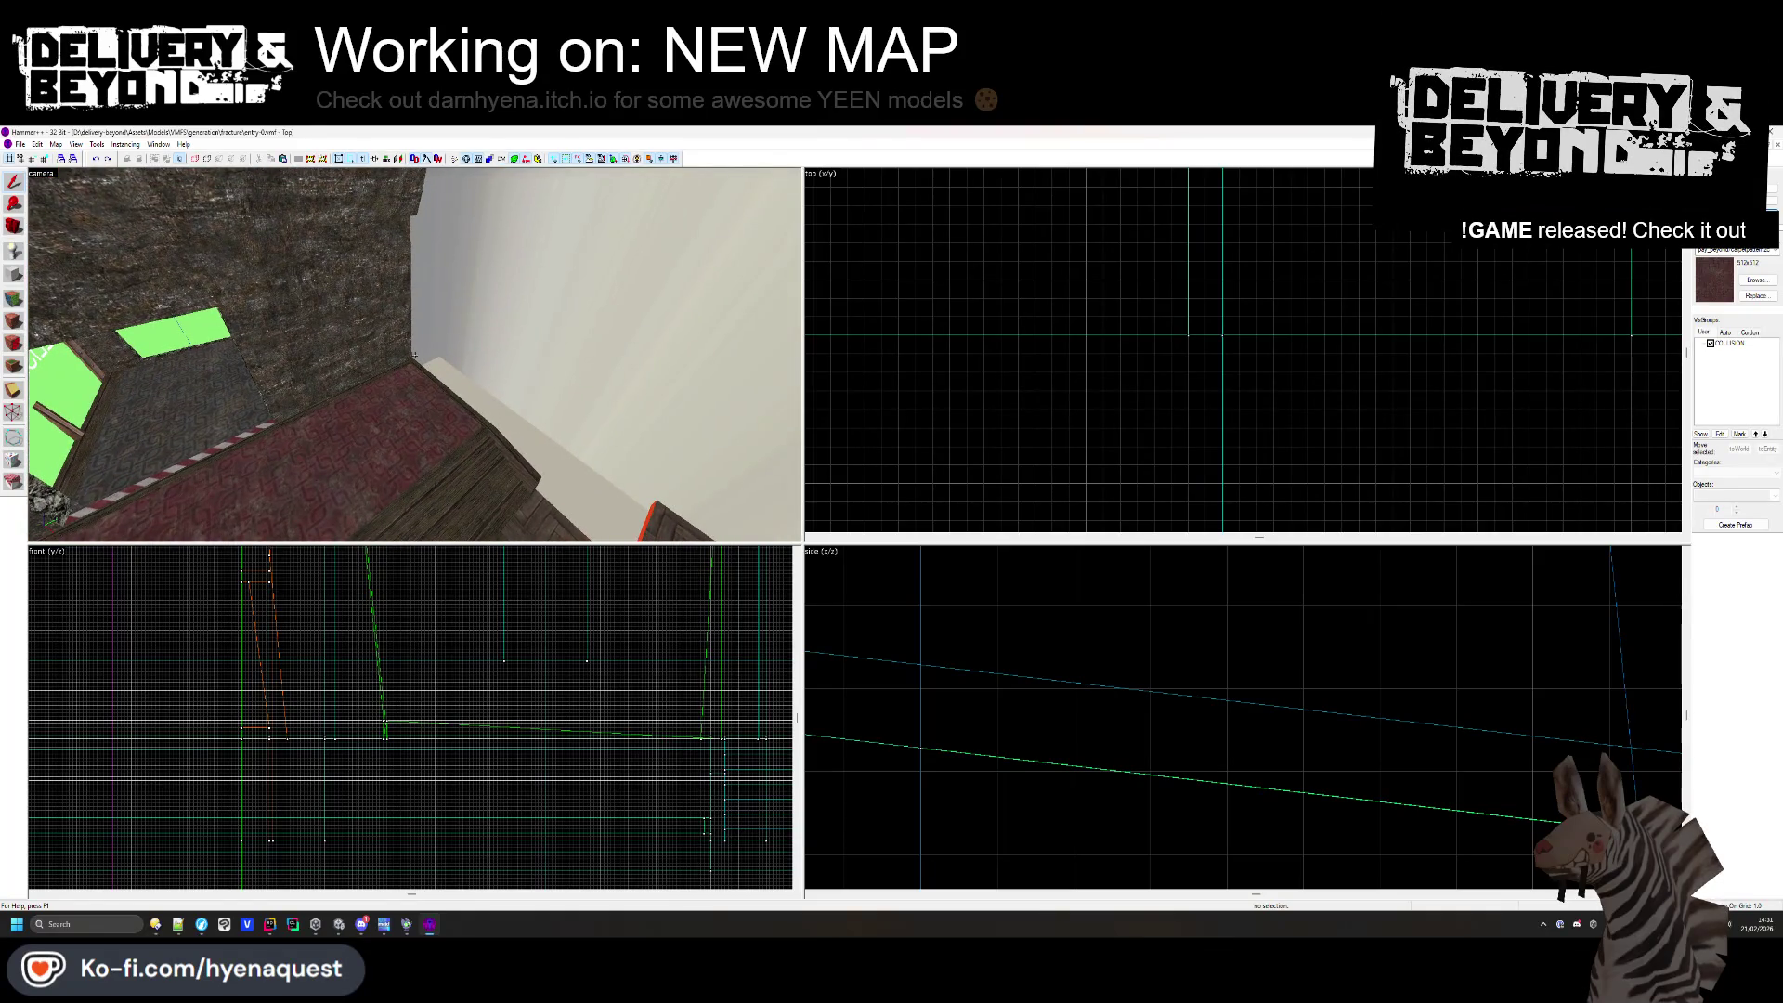
left_click(414, 354)
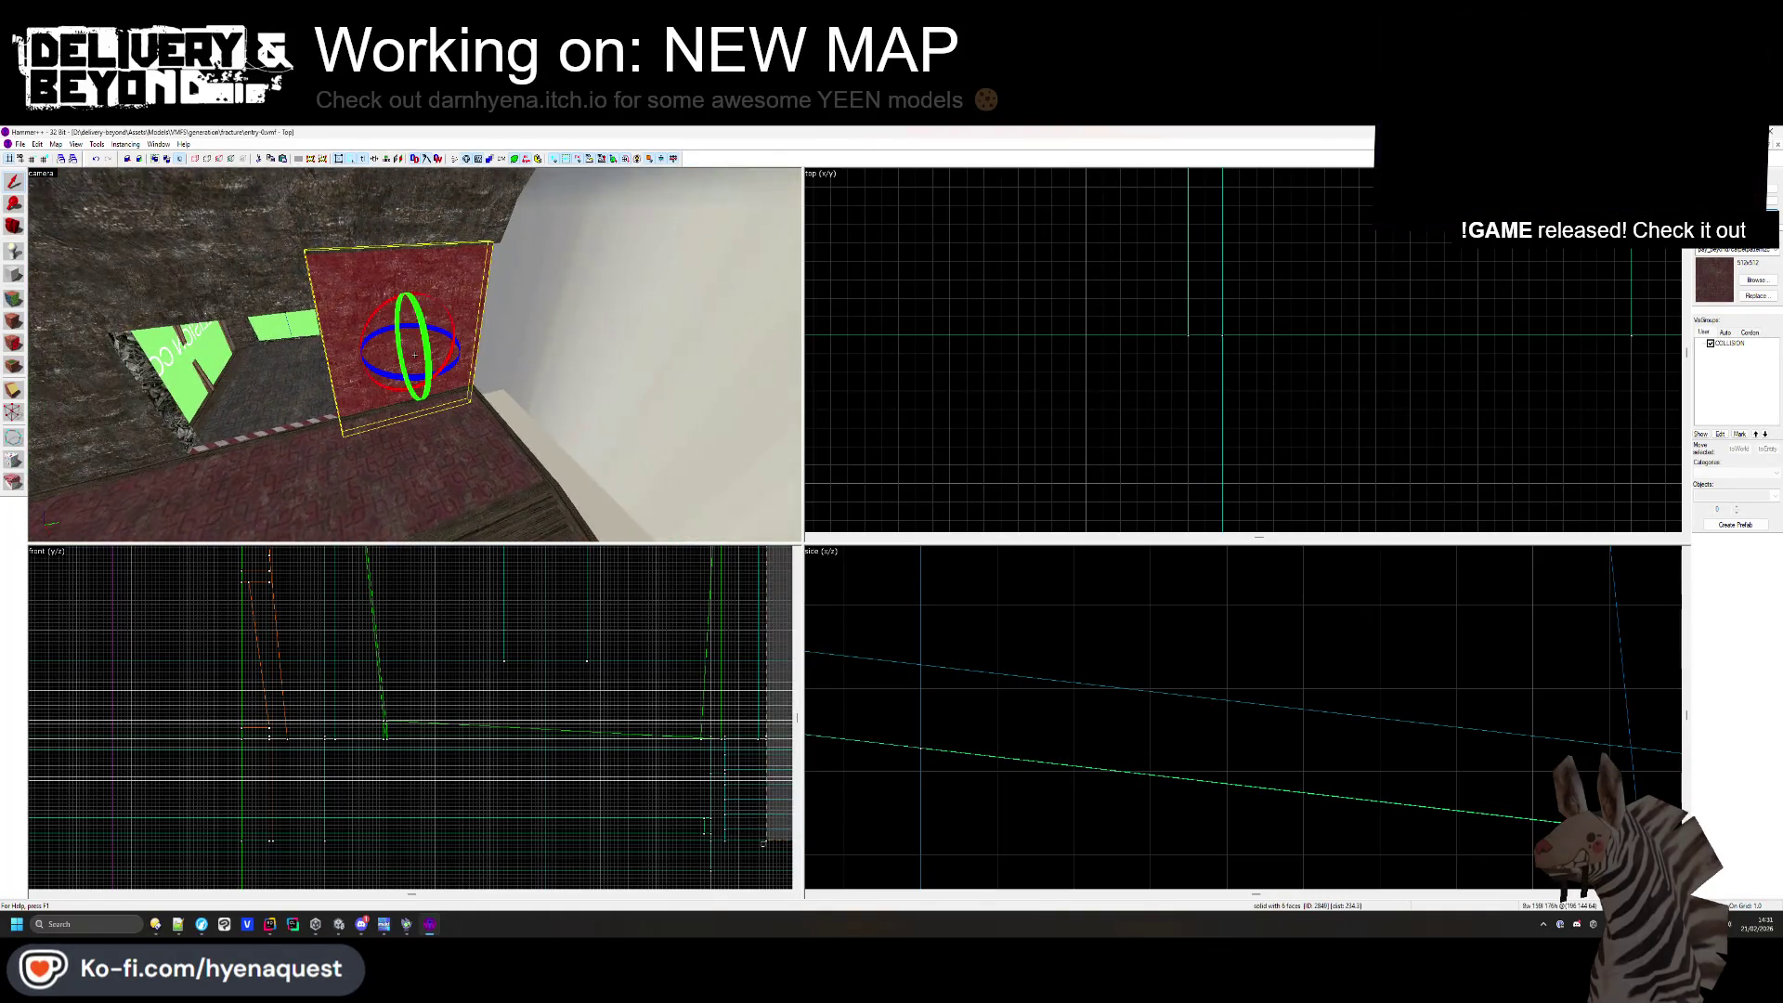
key("s")
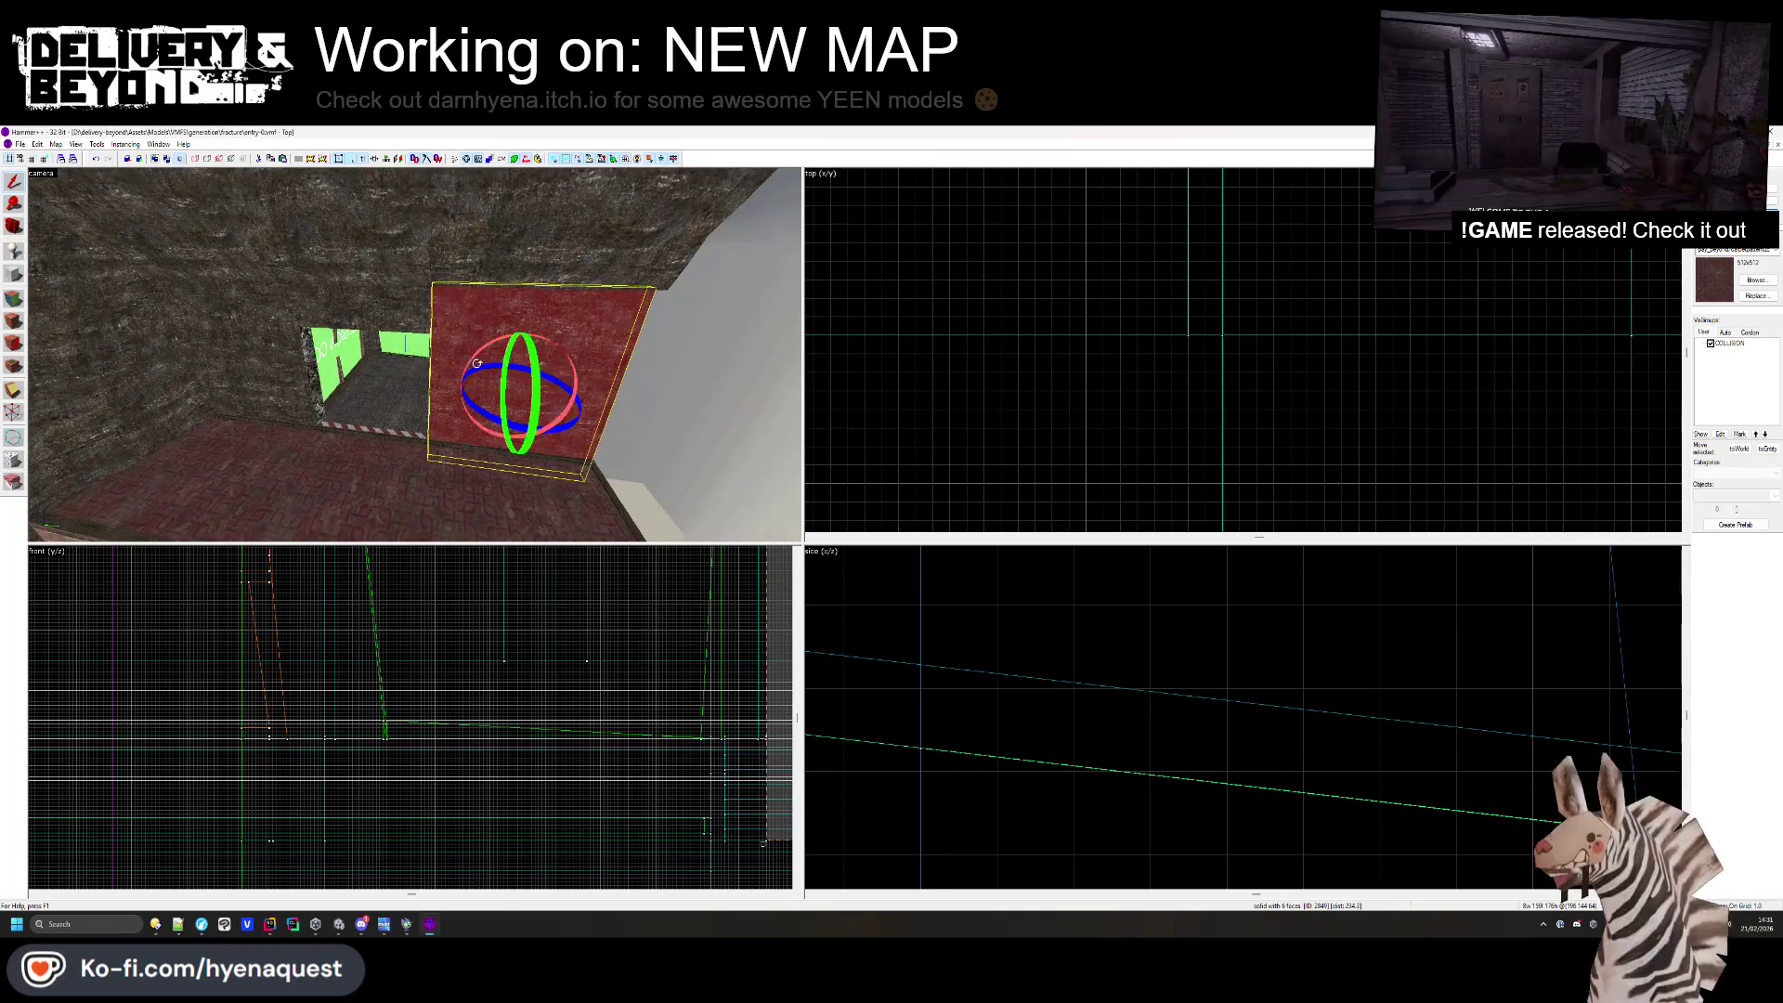
key("Delete")
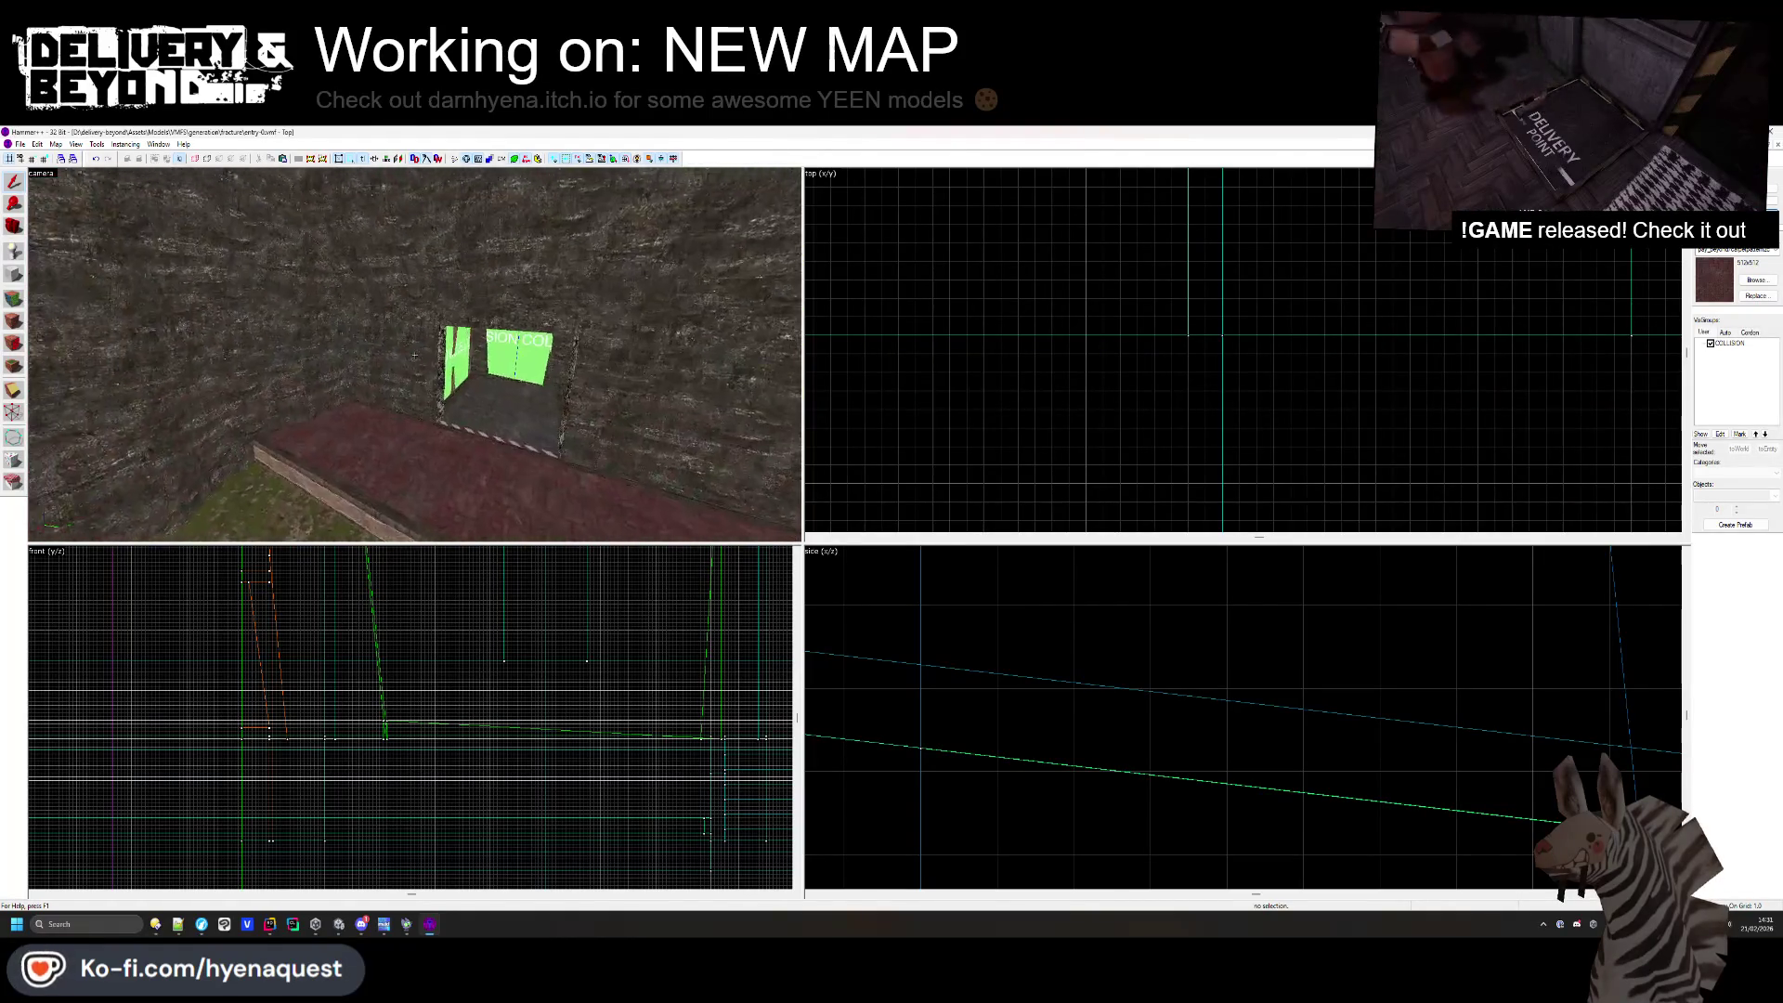
- Turn the selected red wall brushes into a func_collider_special entity
key("z")
left_click(350, 377)
key("z")
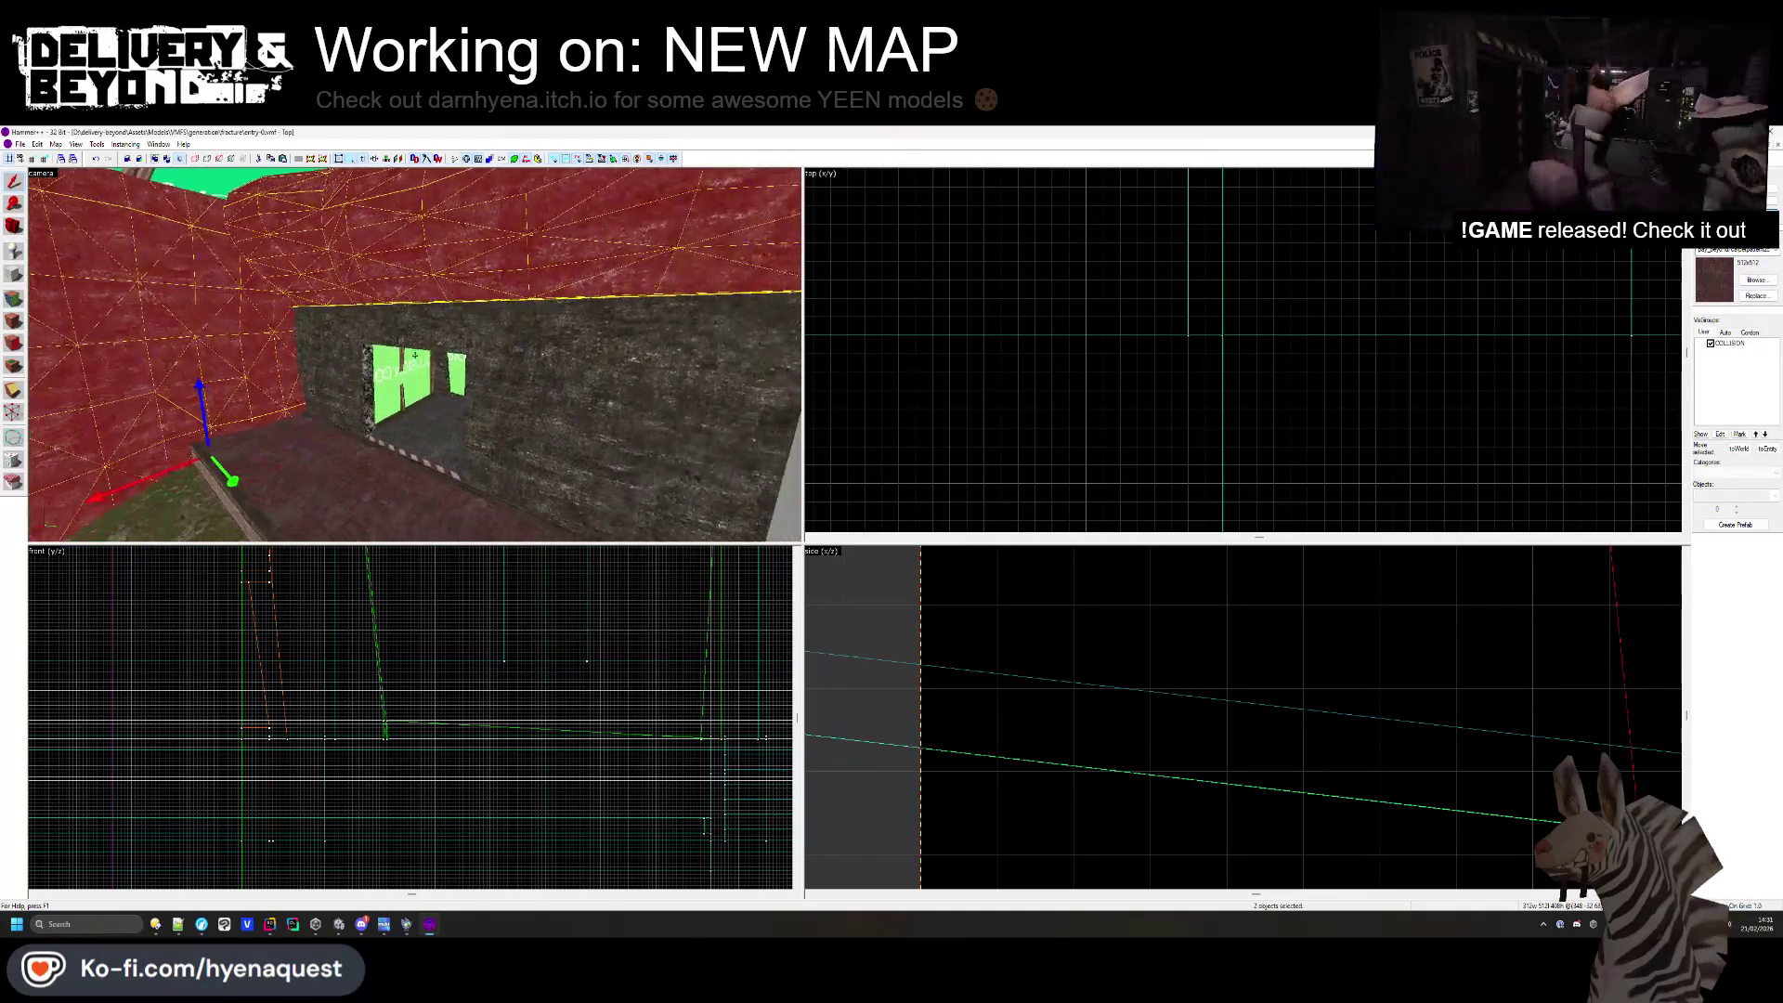
key("z")
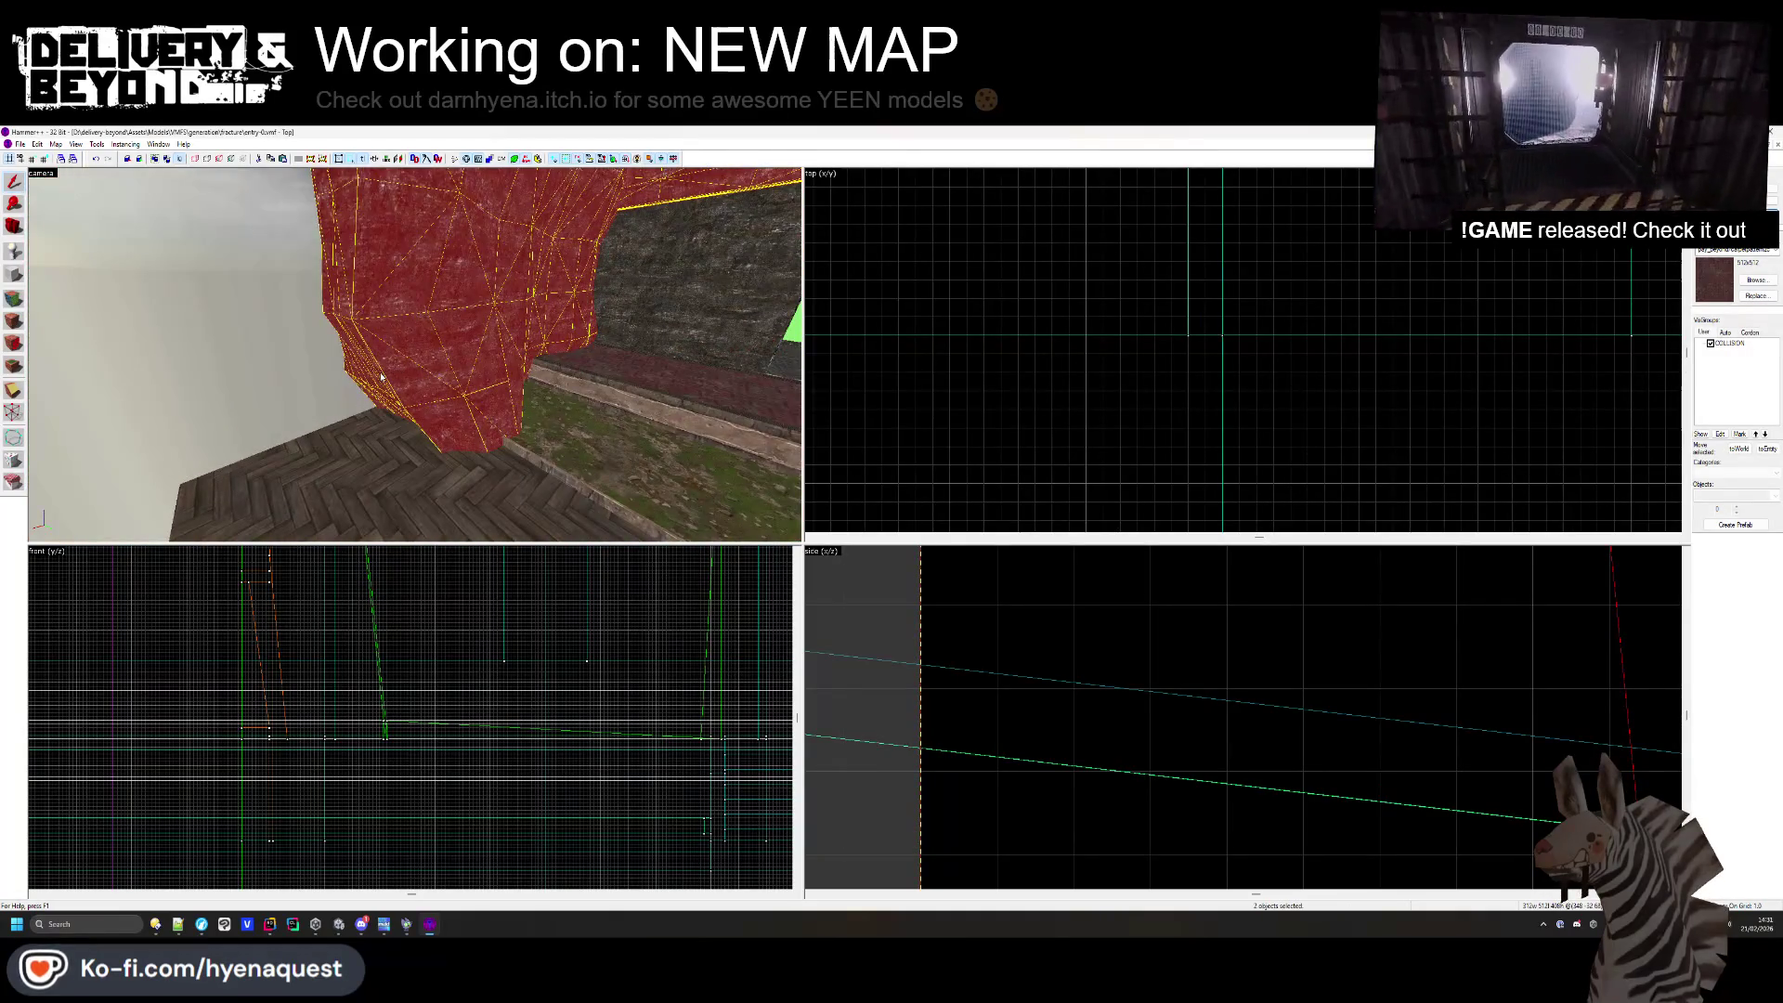
key("z")
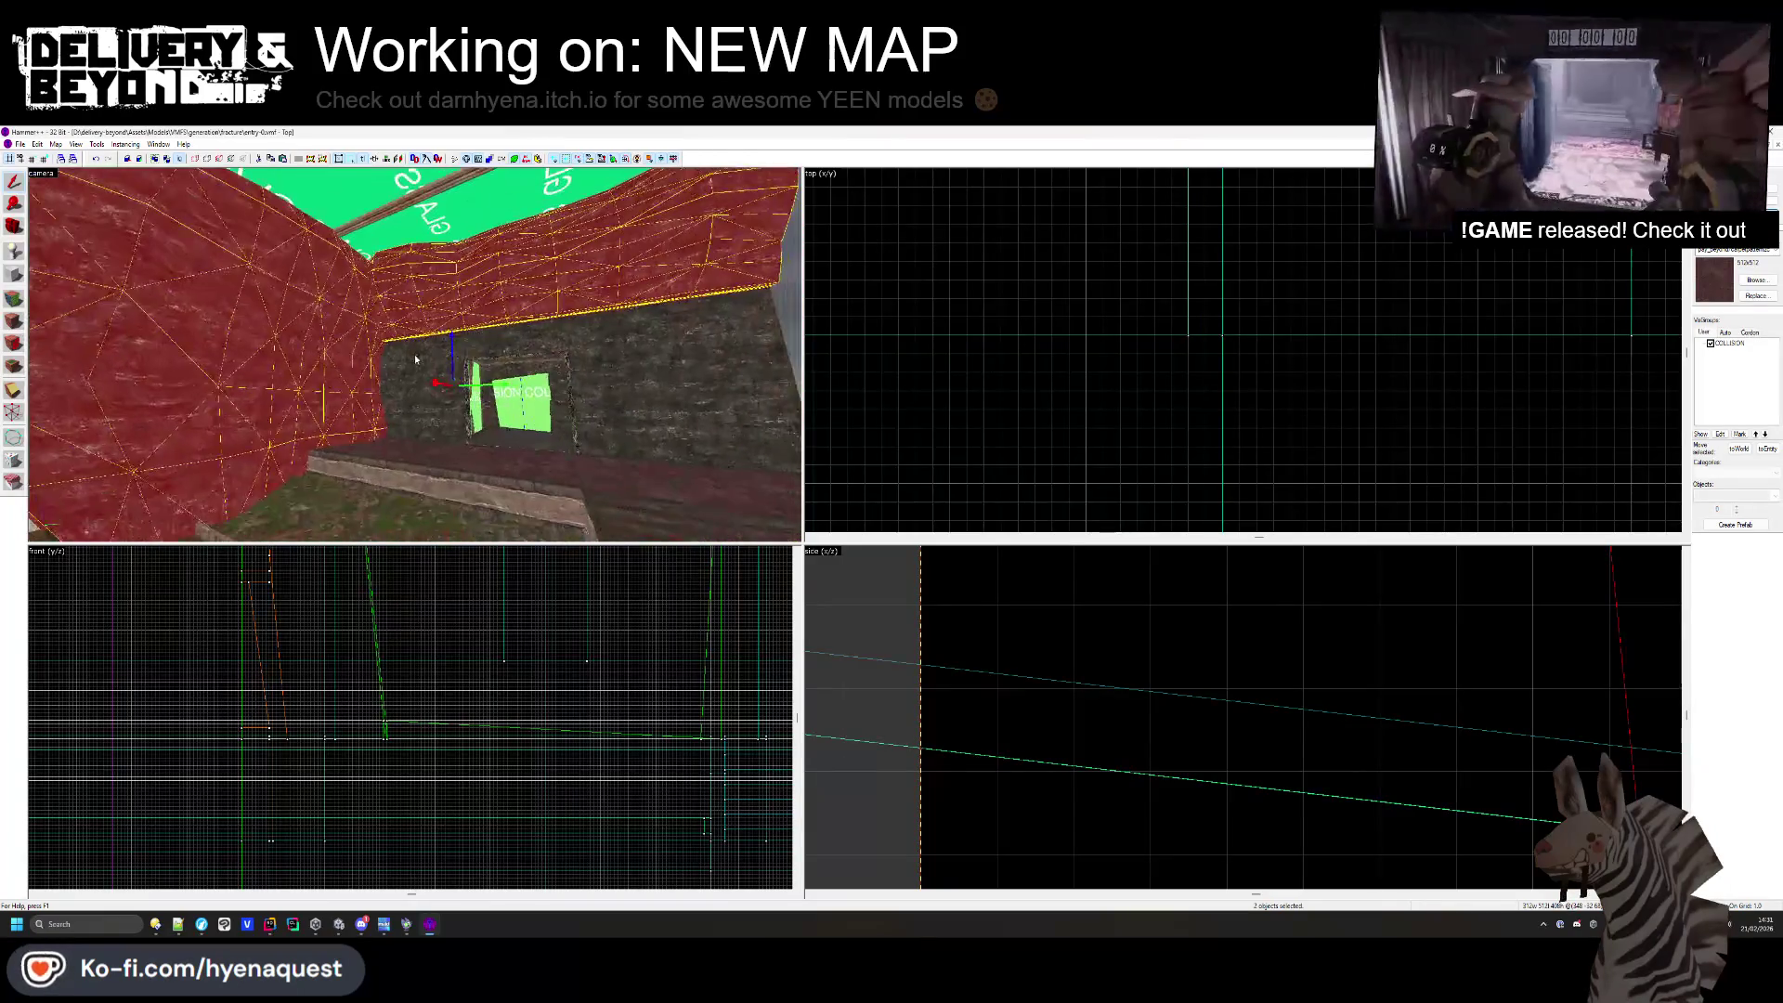
key("z")
key("alt+Return")
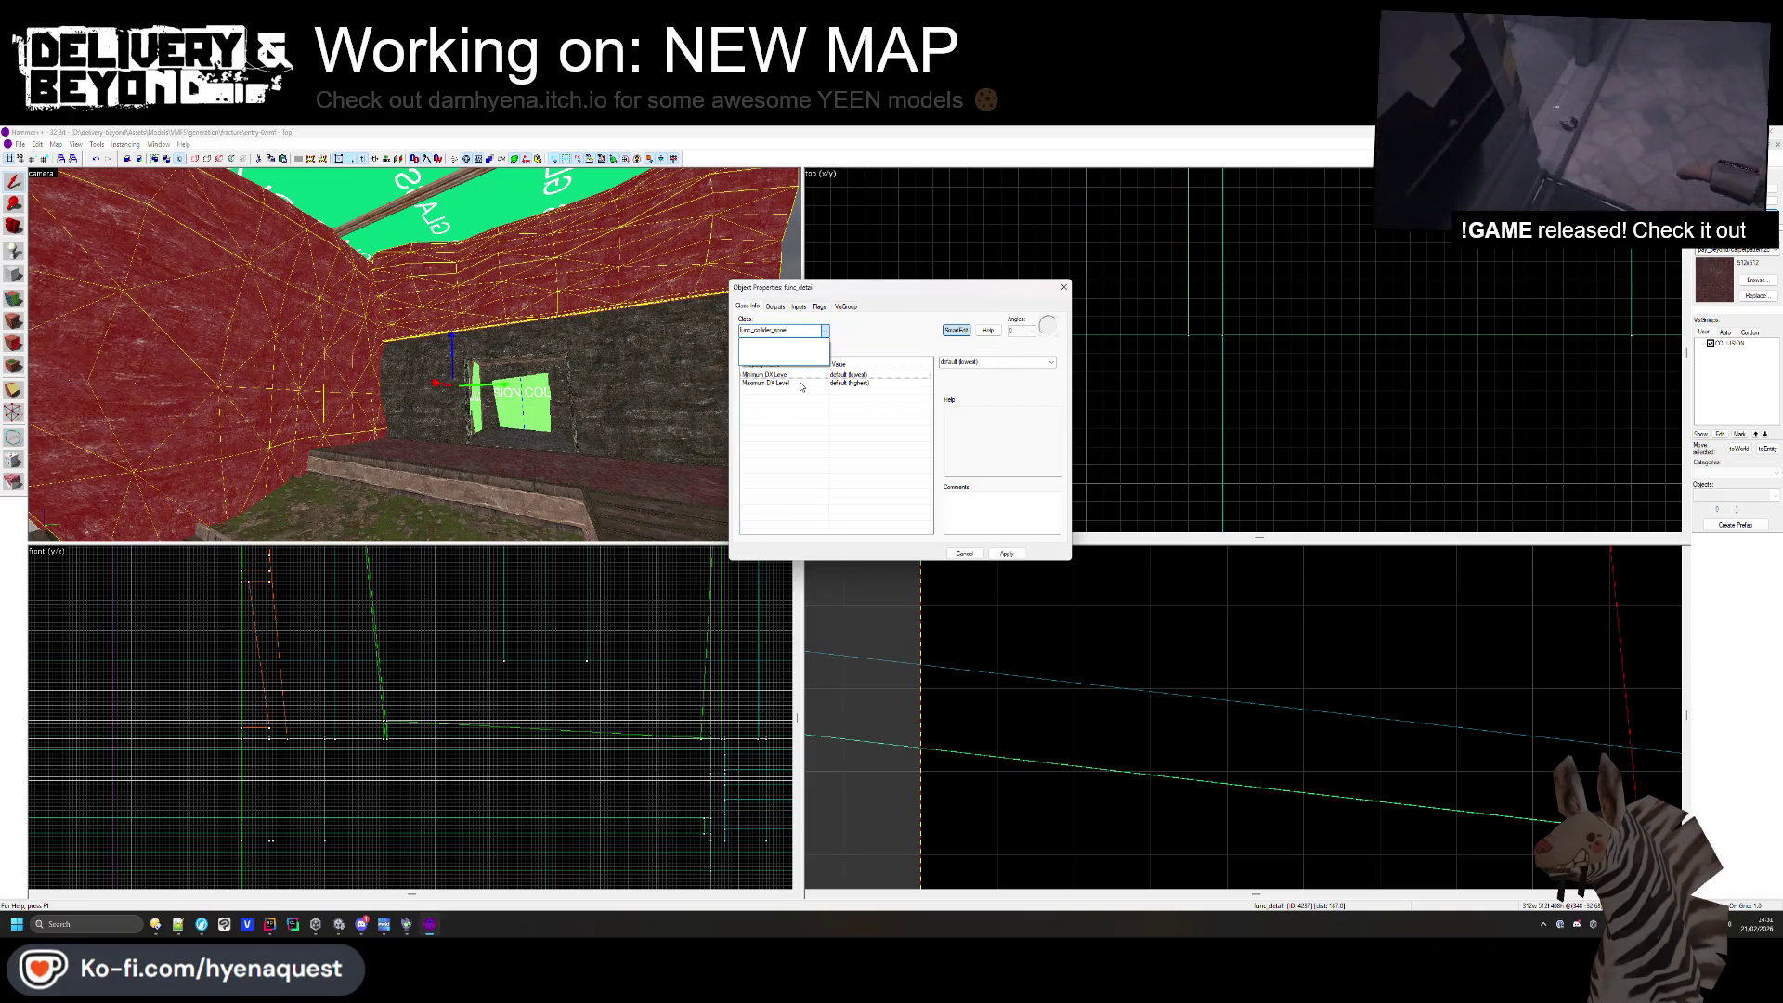
key("Return")
key("Escape")
- Inspect the staircase's entity properties from above
key("z")
key("z")
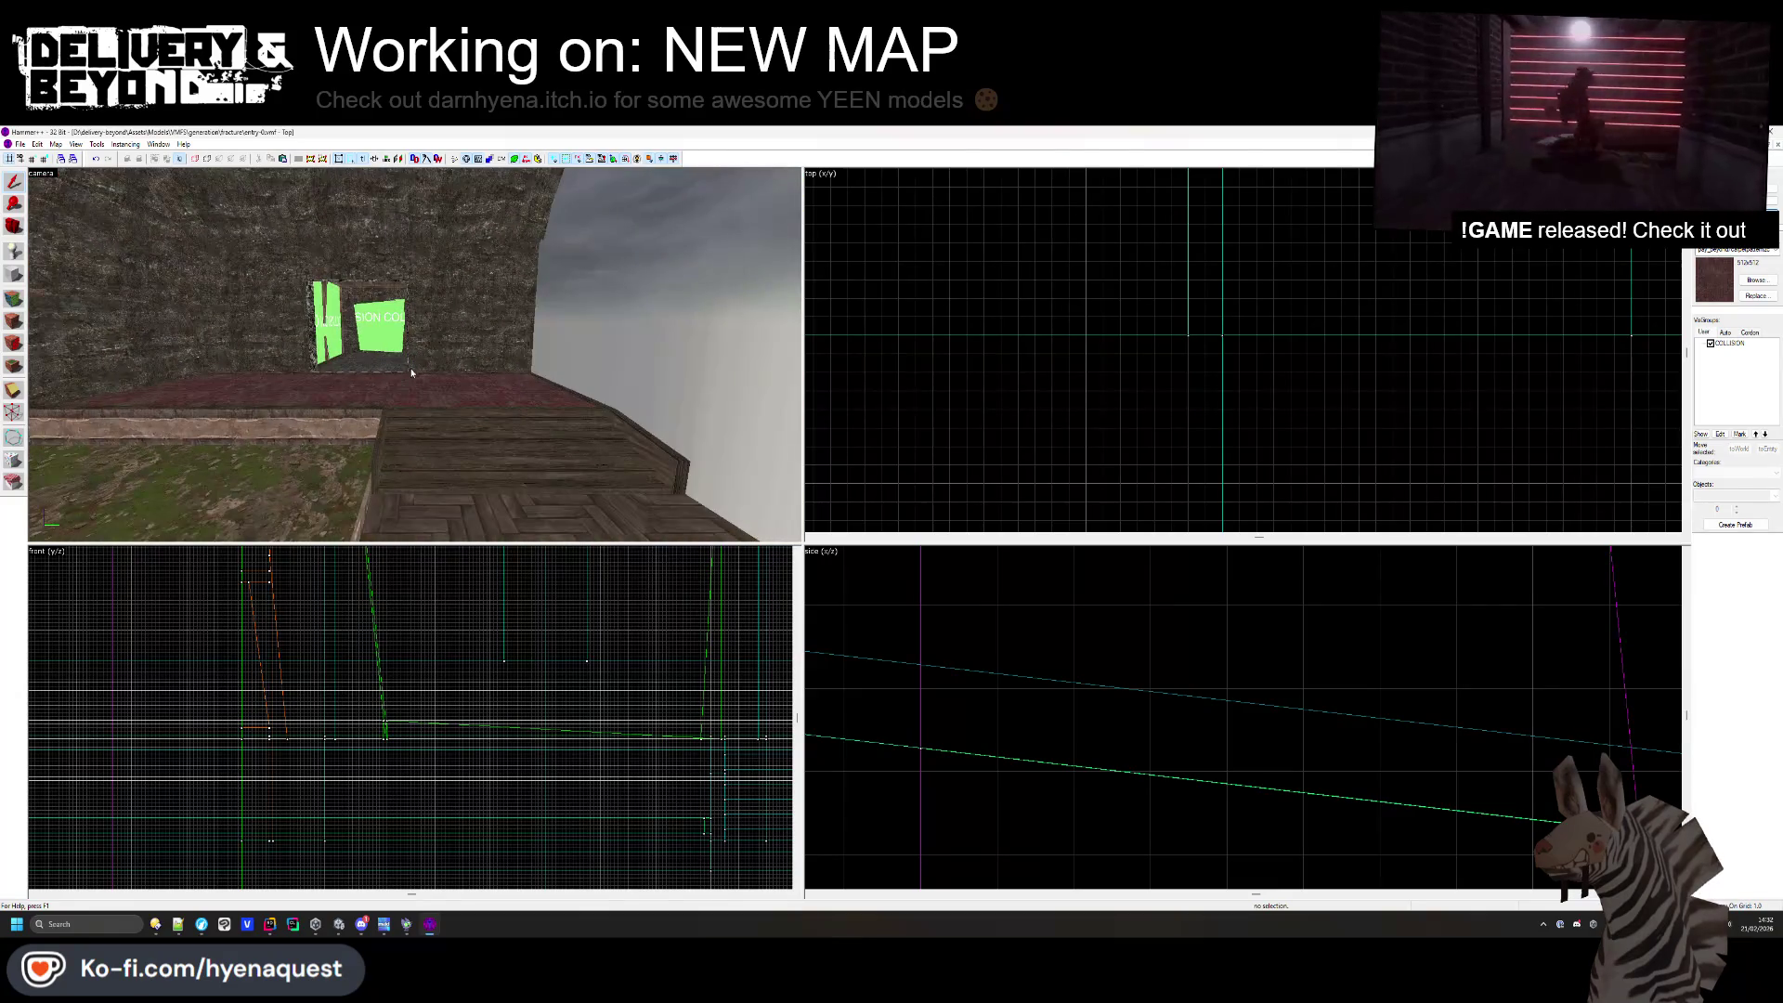
key("w")
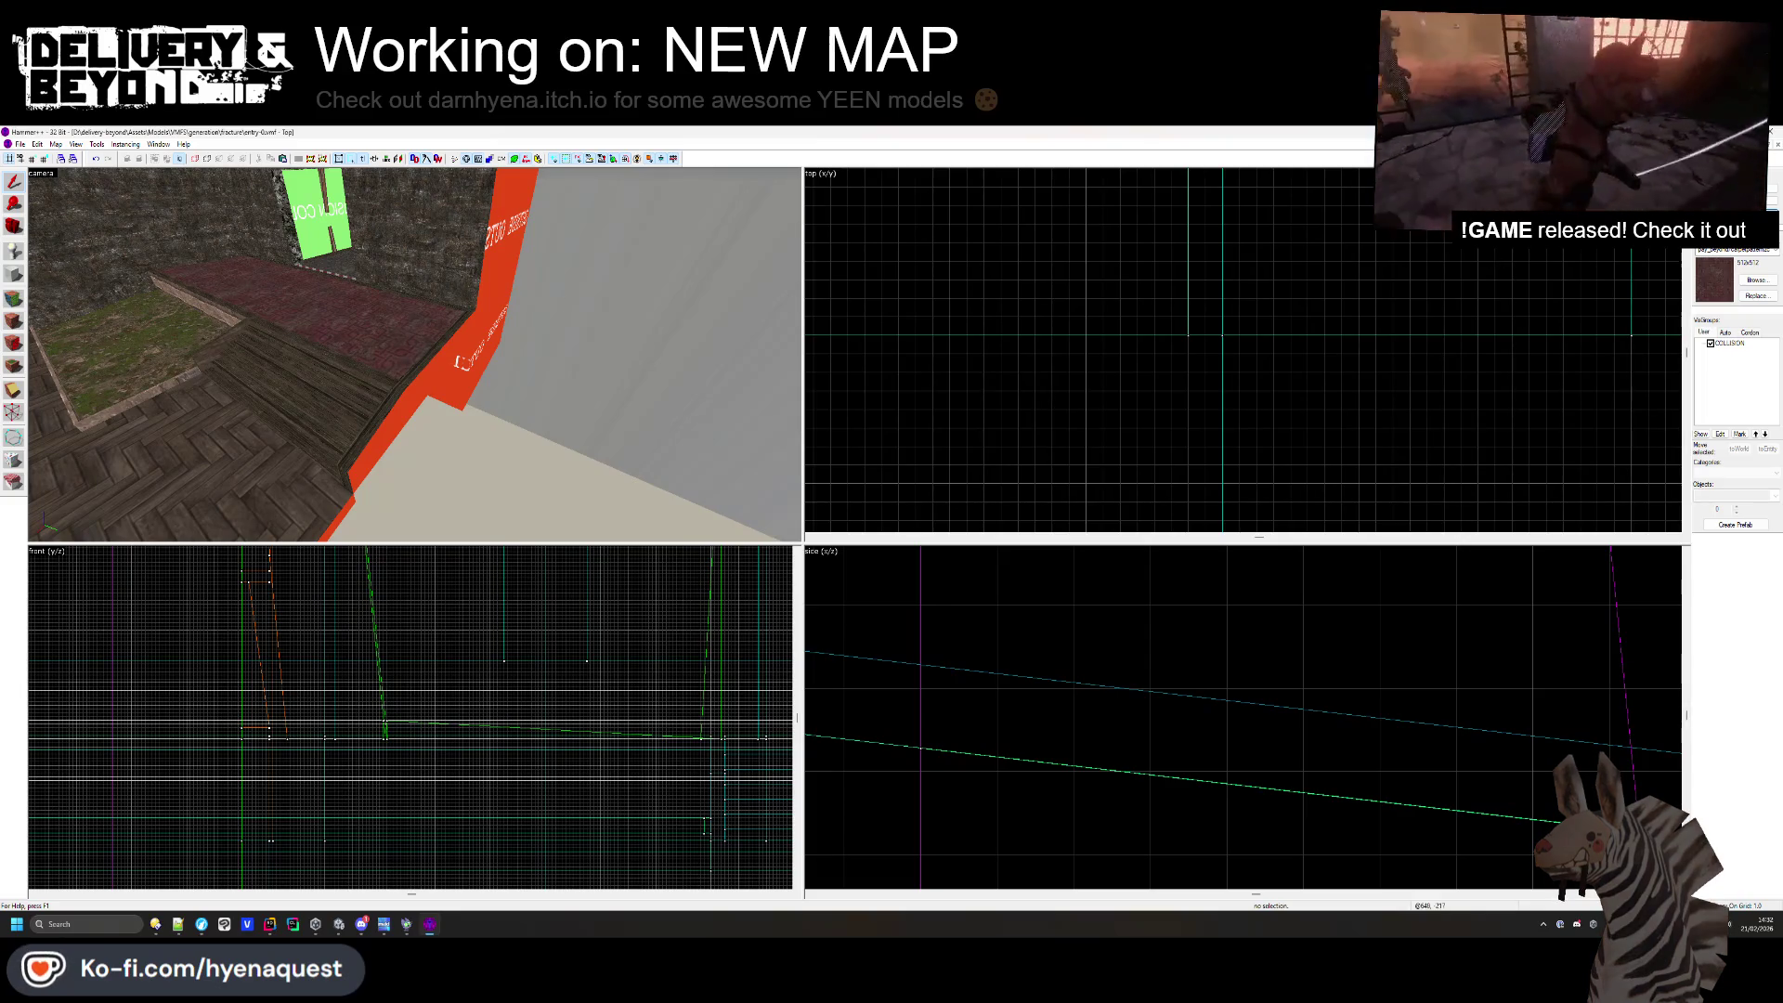
key("z")
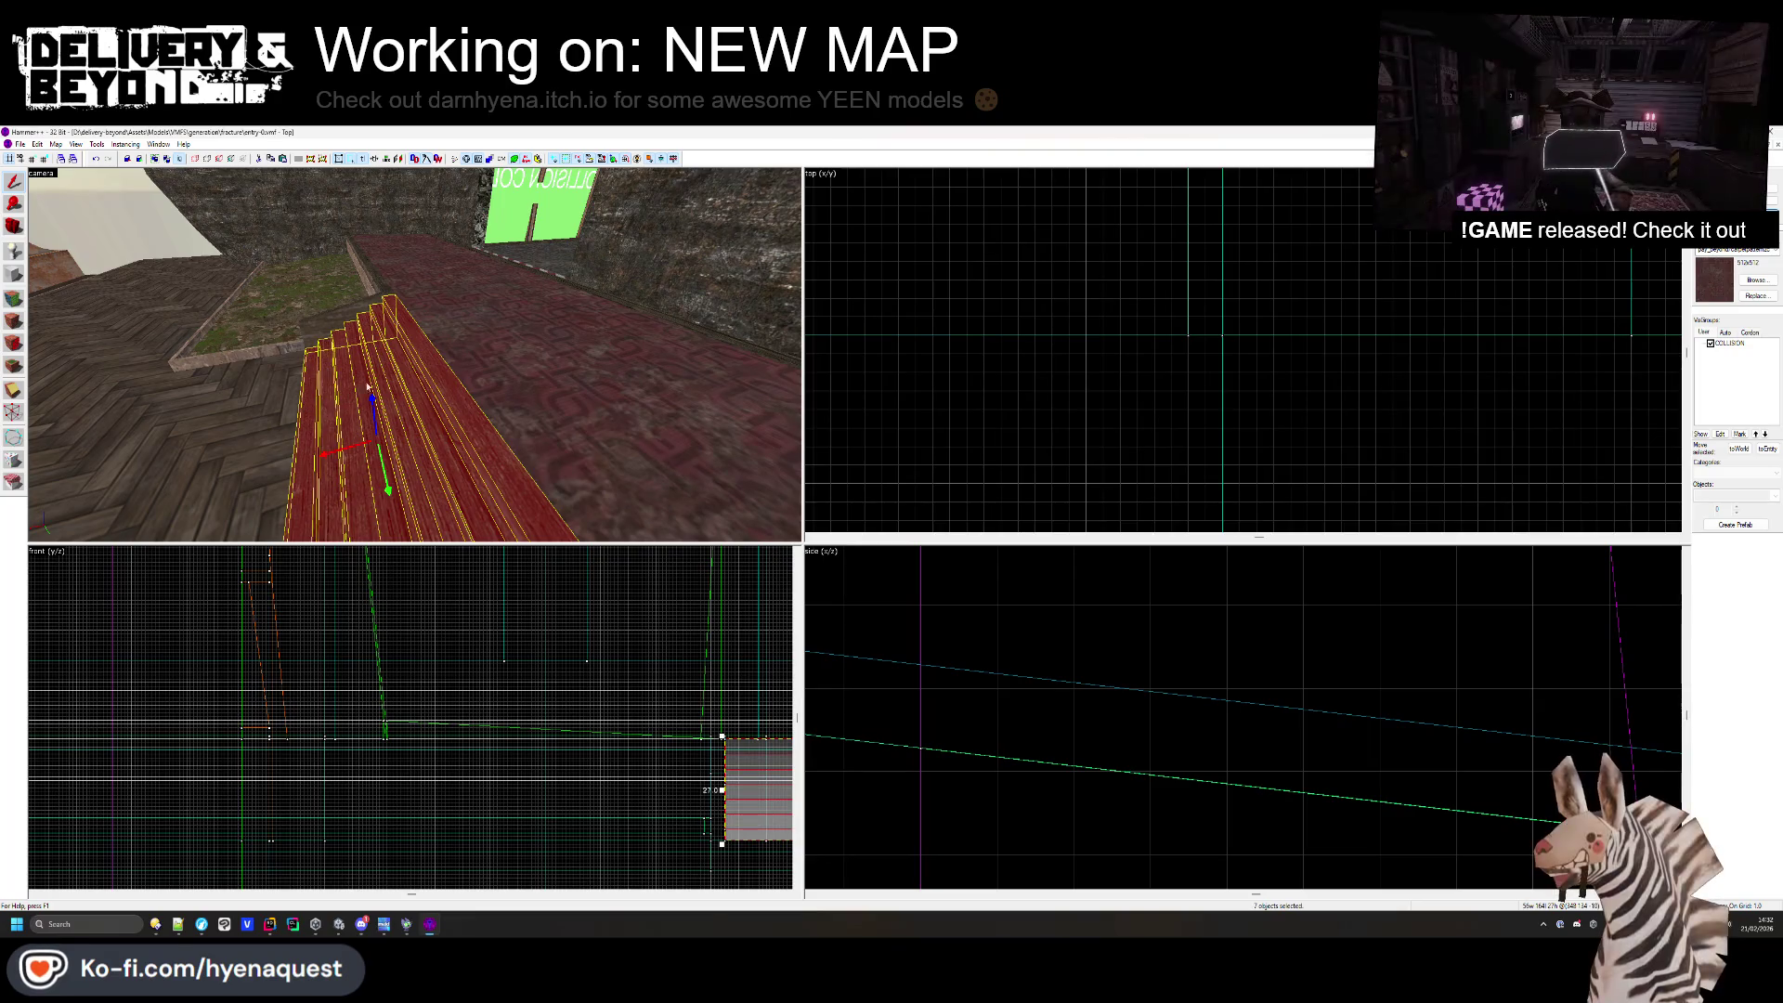
key("s")
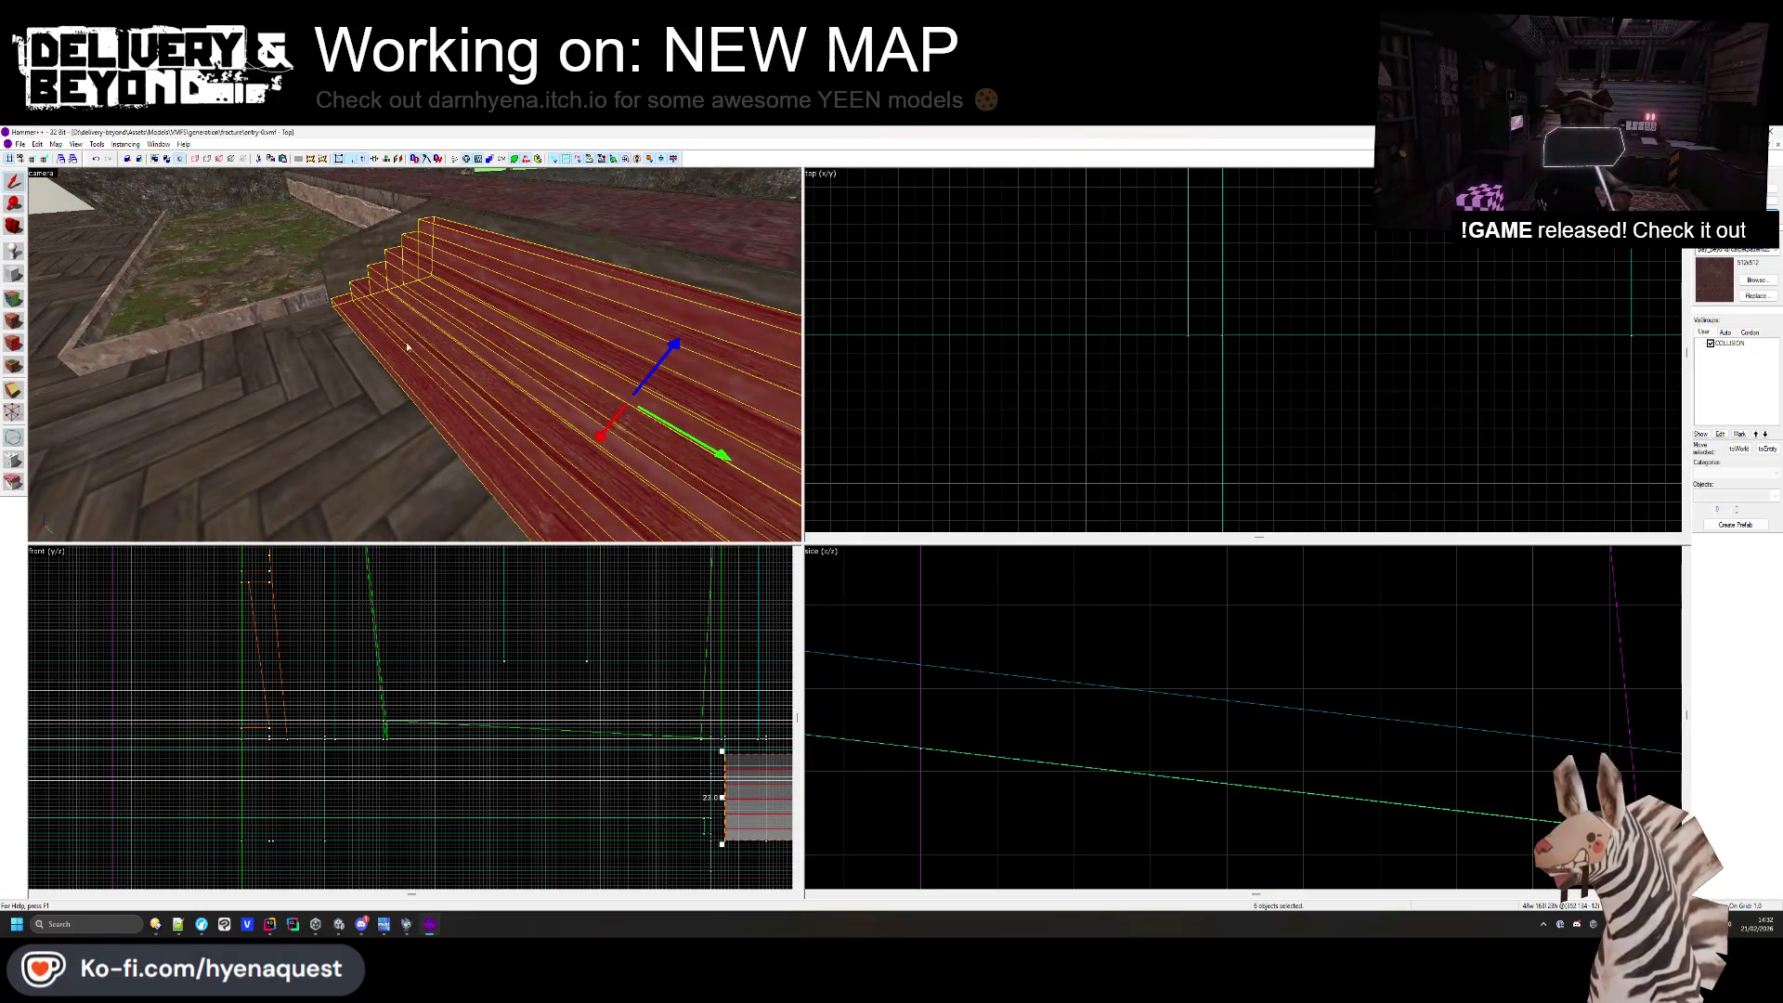
key("ctrl+t")
key("Escape")
- Tie the large red walls to the existing func_collider_special entity
key("z")
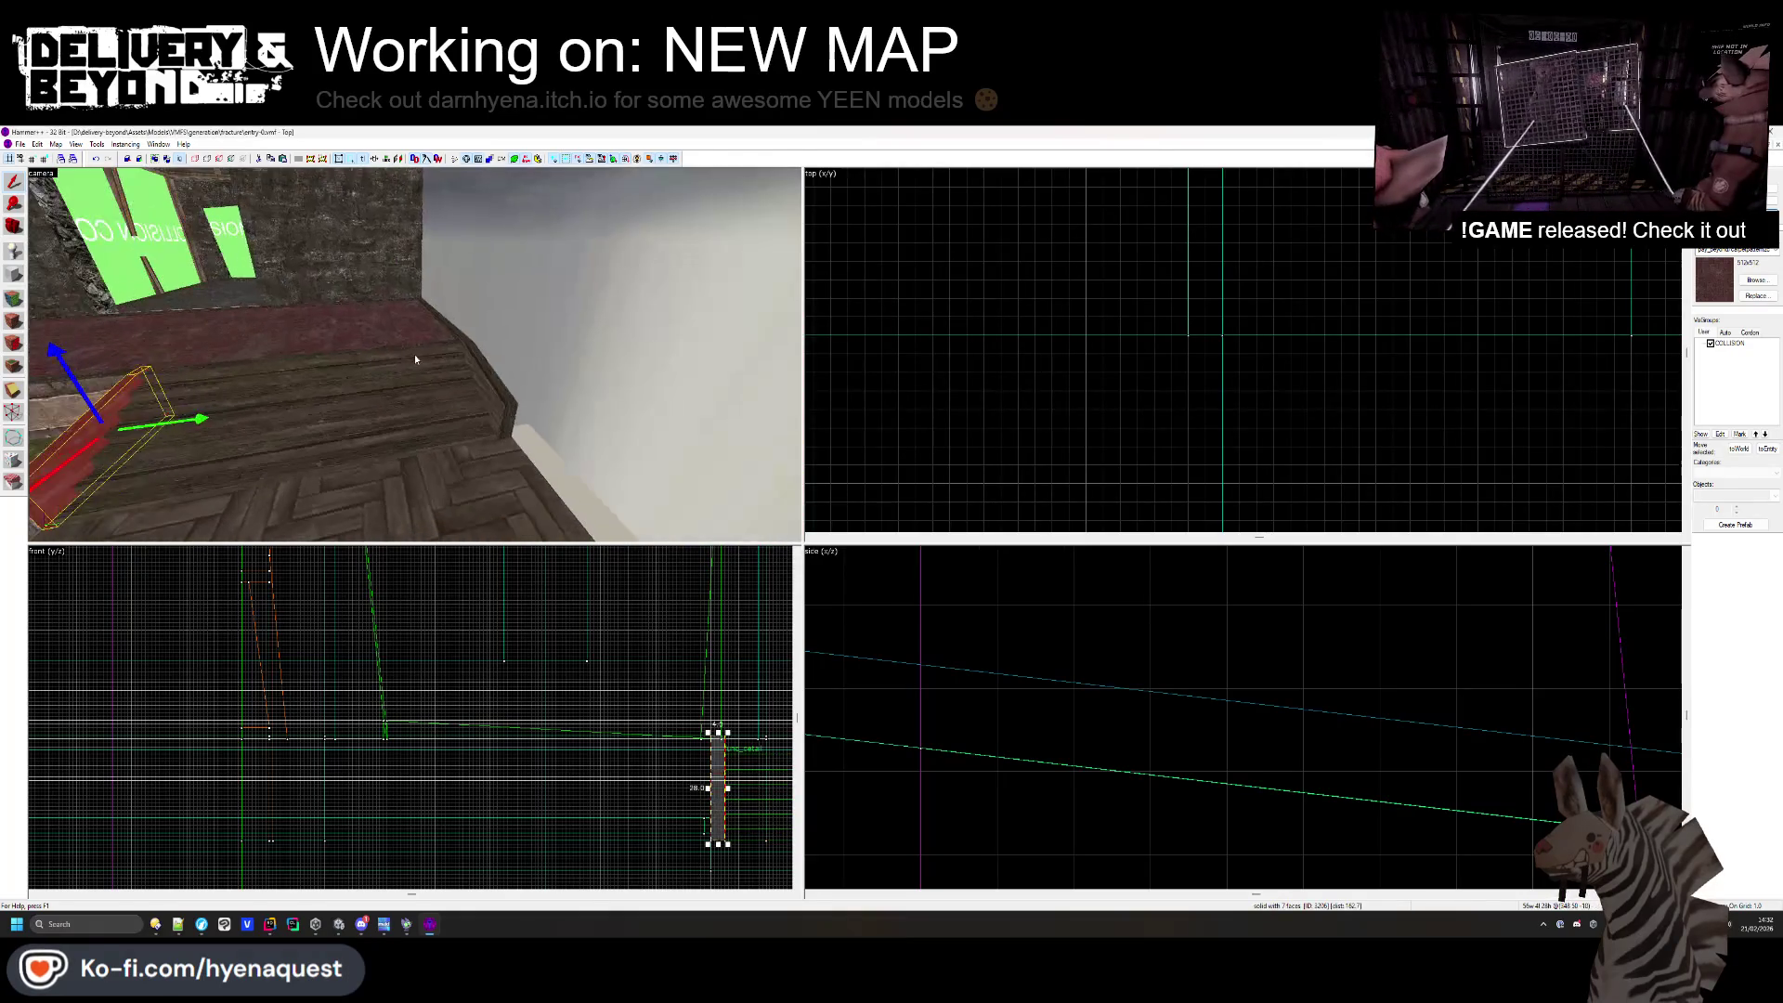
key("s")
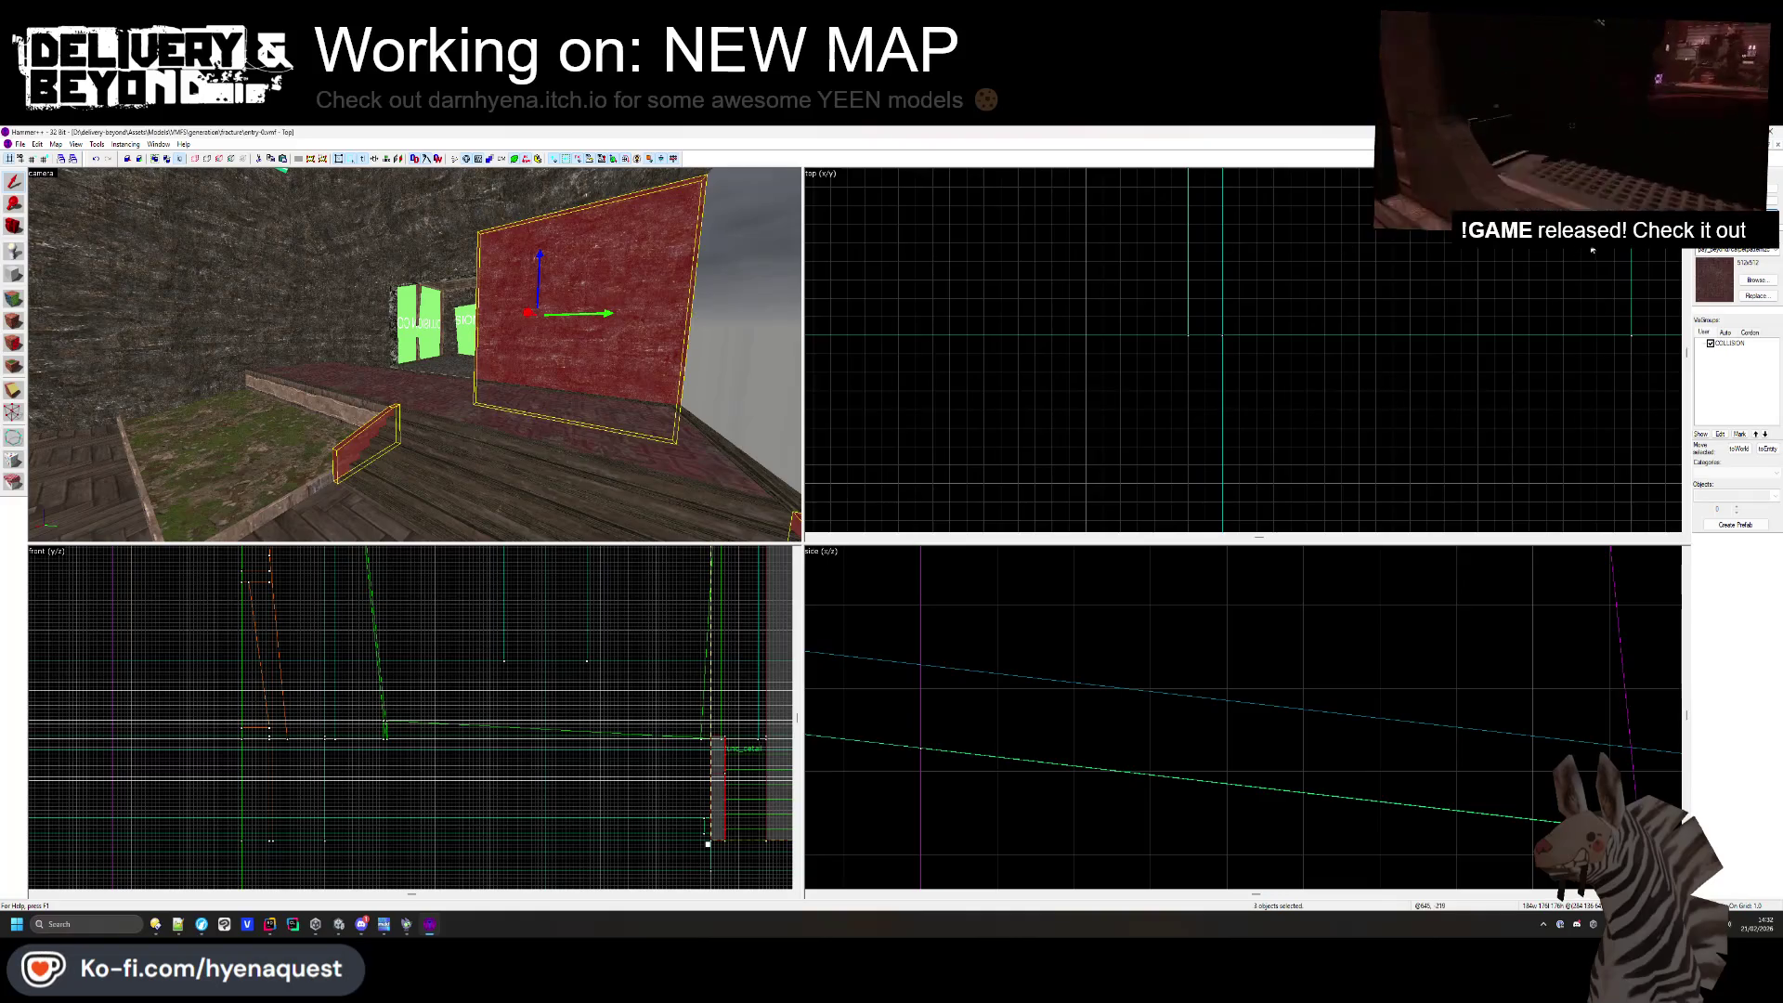
key("Delete")
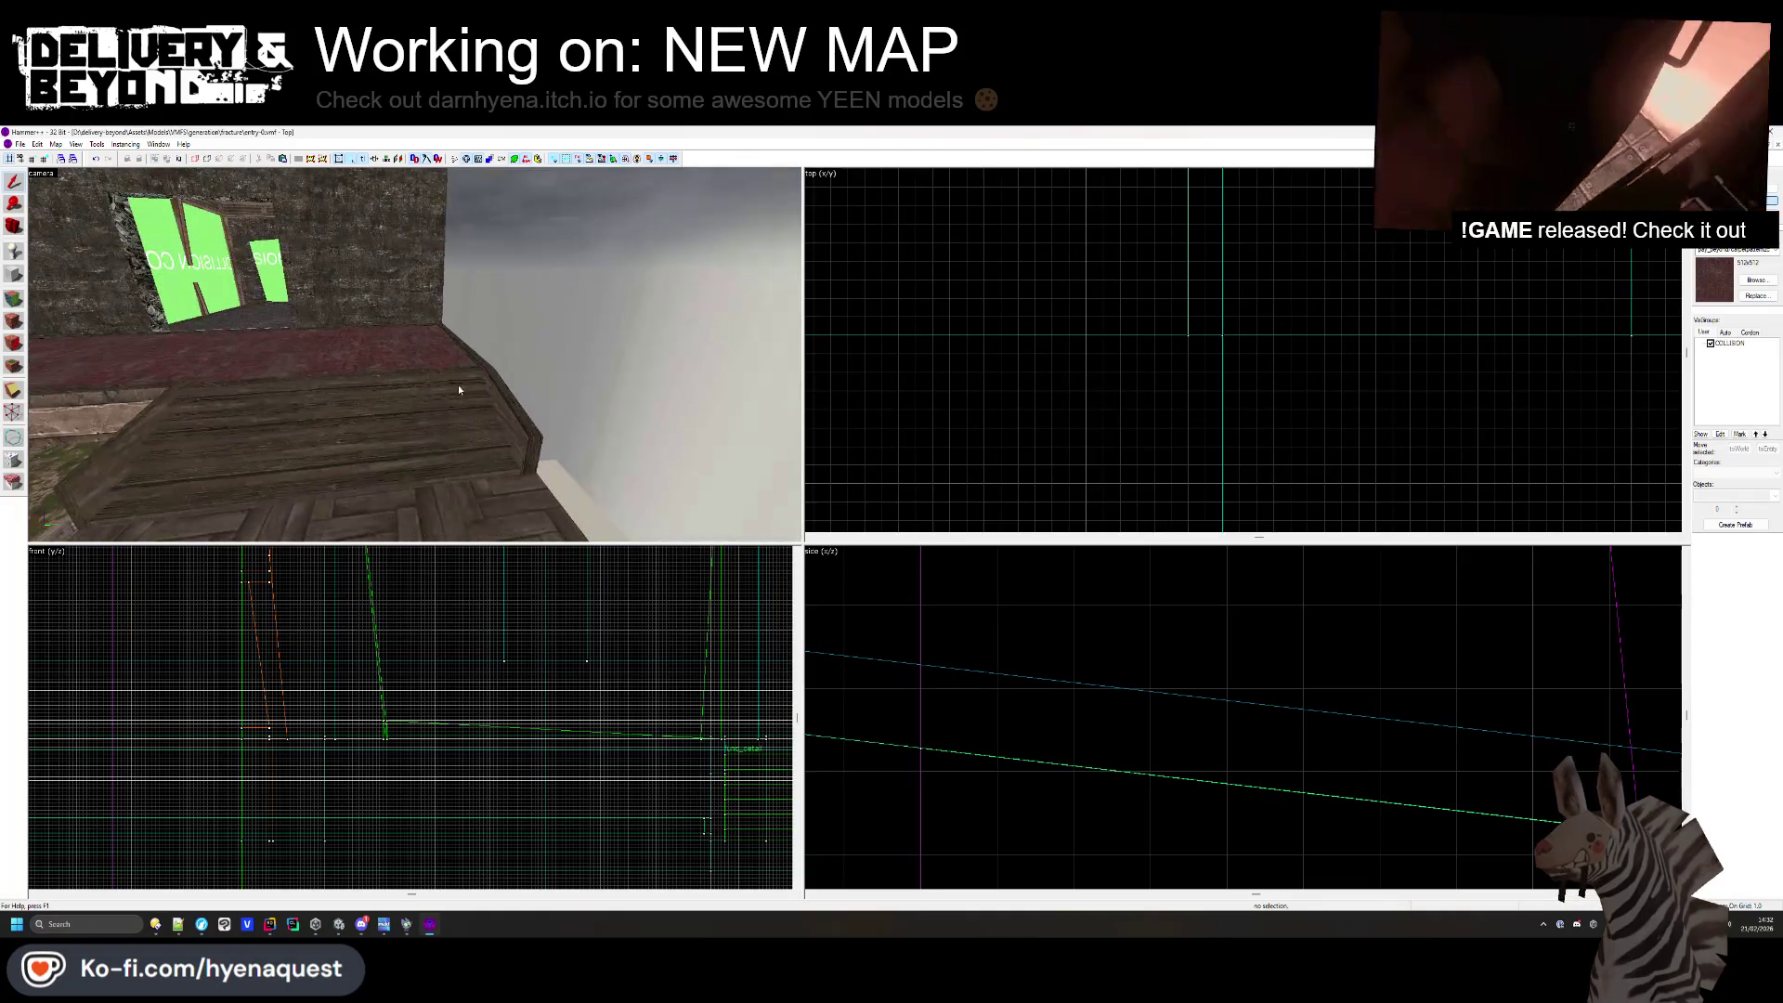
key("ctrl+z")
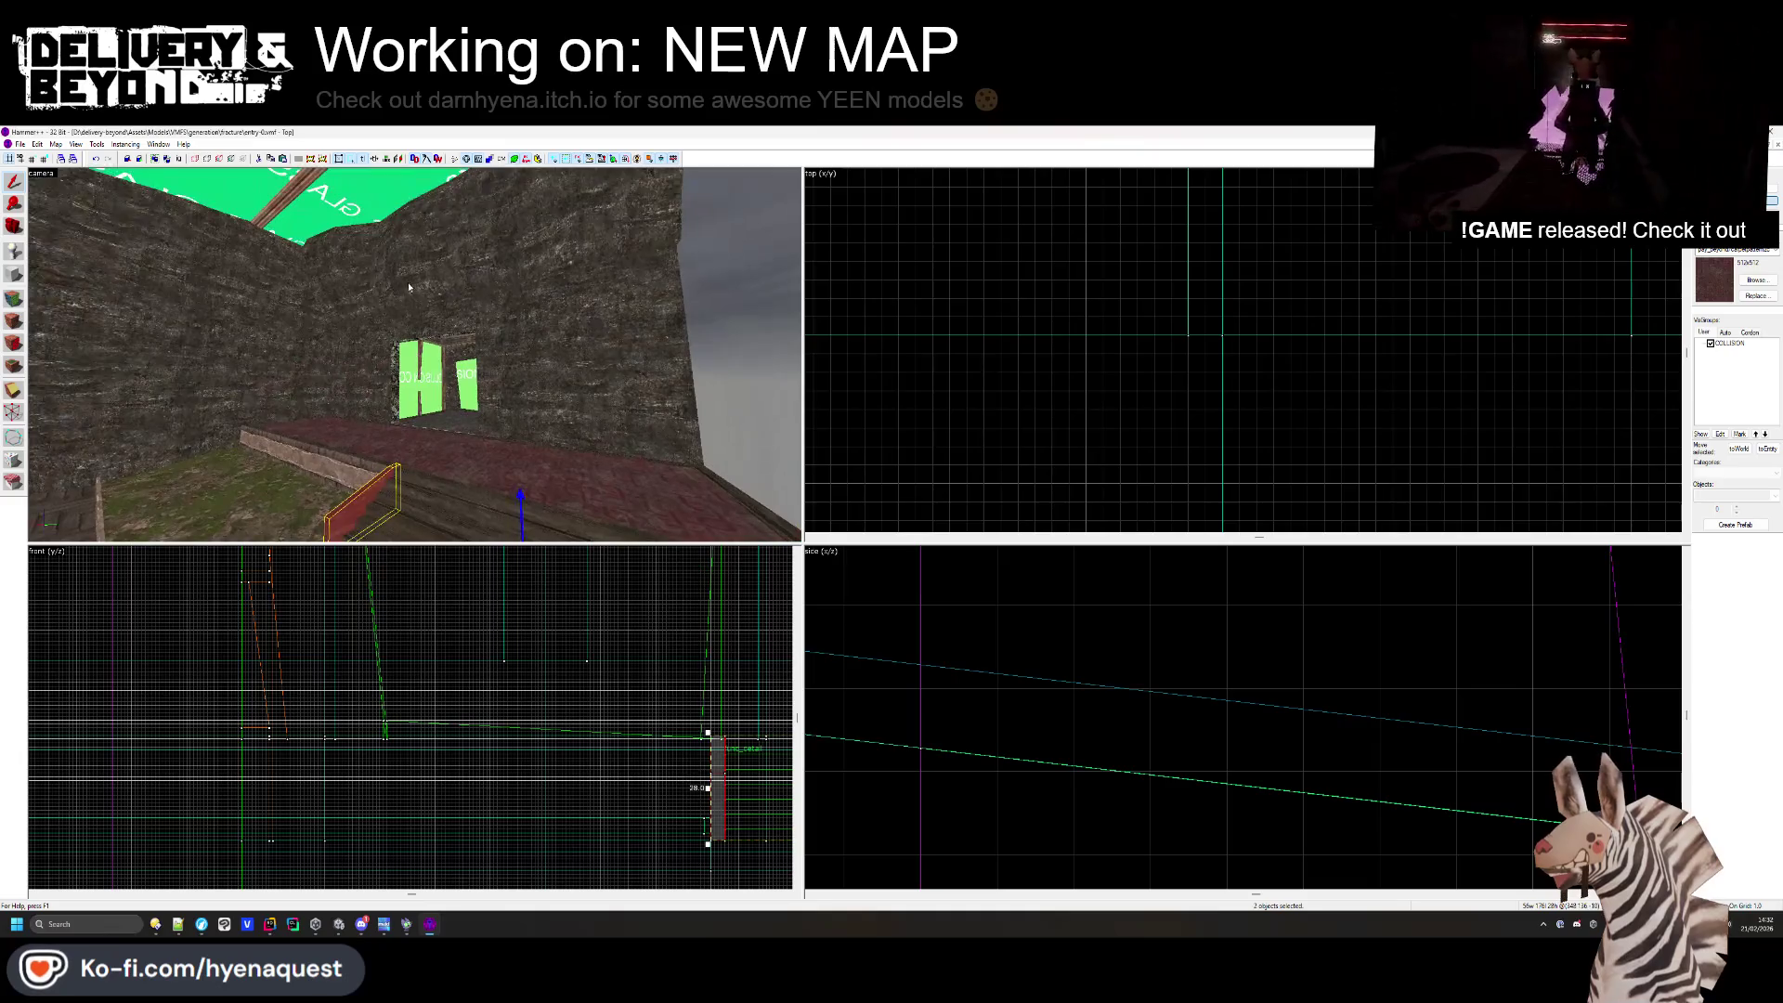
key("ctrl+t")
left_click(928, 569)
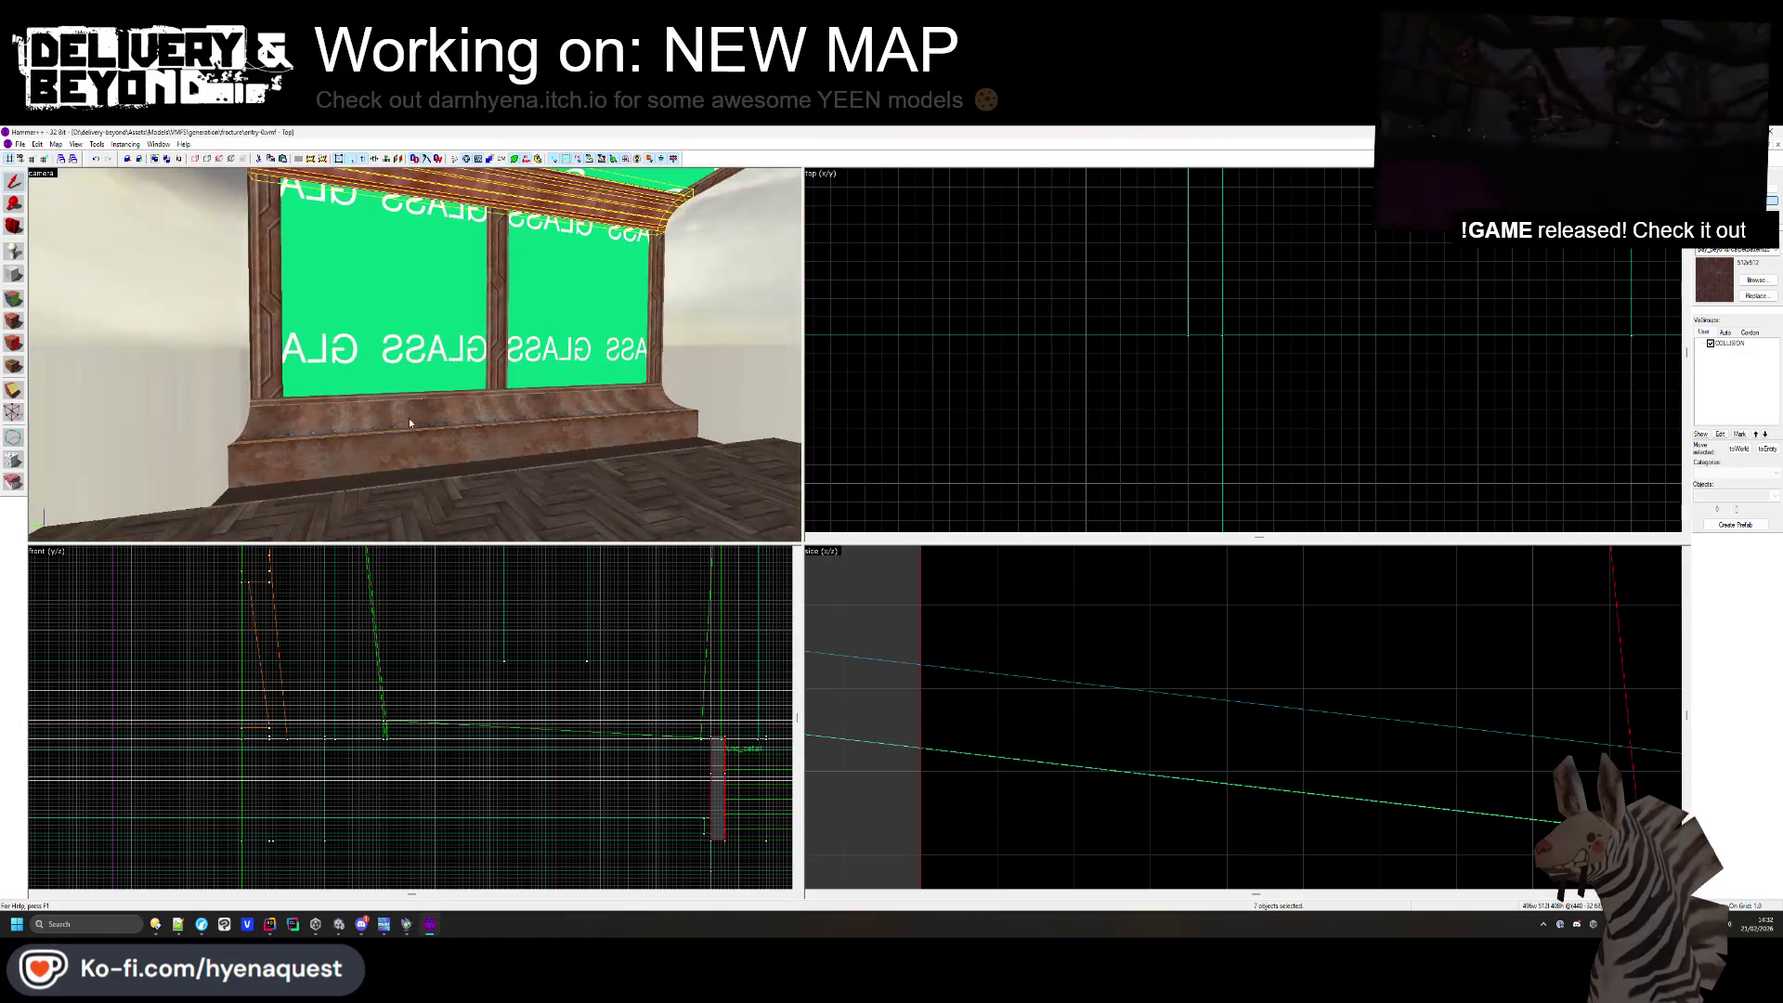
- Select the red window sill pieces and the header beam above the window
left_click(407, 404, "ctrl")
left_click(404, 412, "ctrl")
left_click(404, 411, "ctrl")
left_click(404, 412, "ctrl")
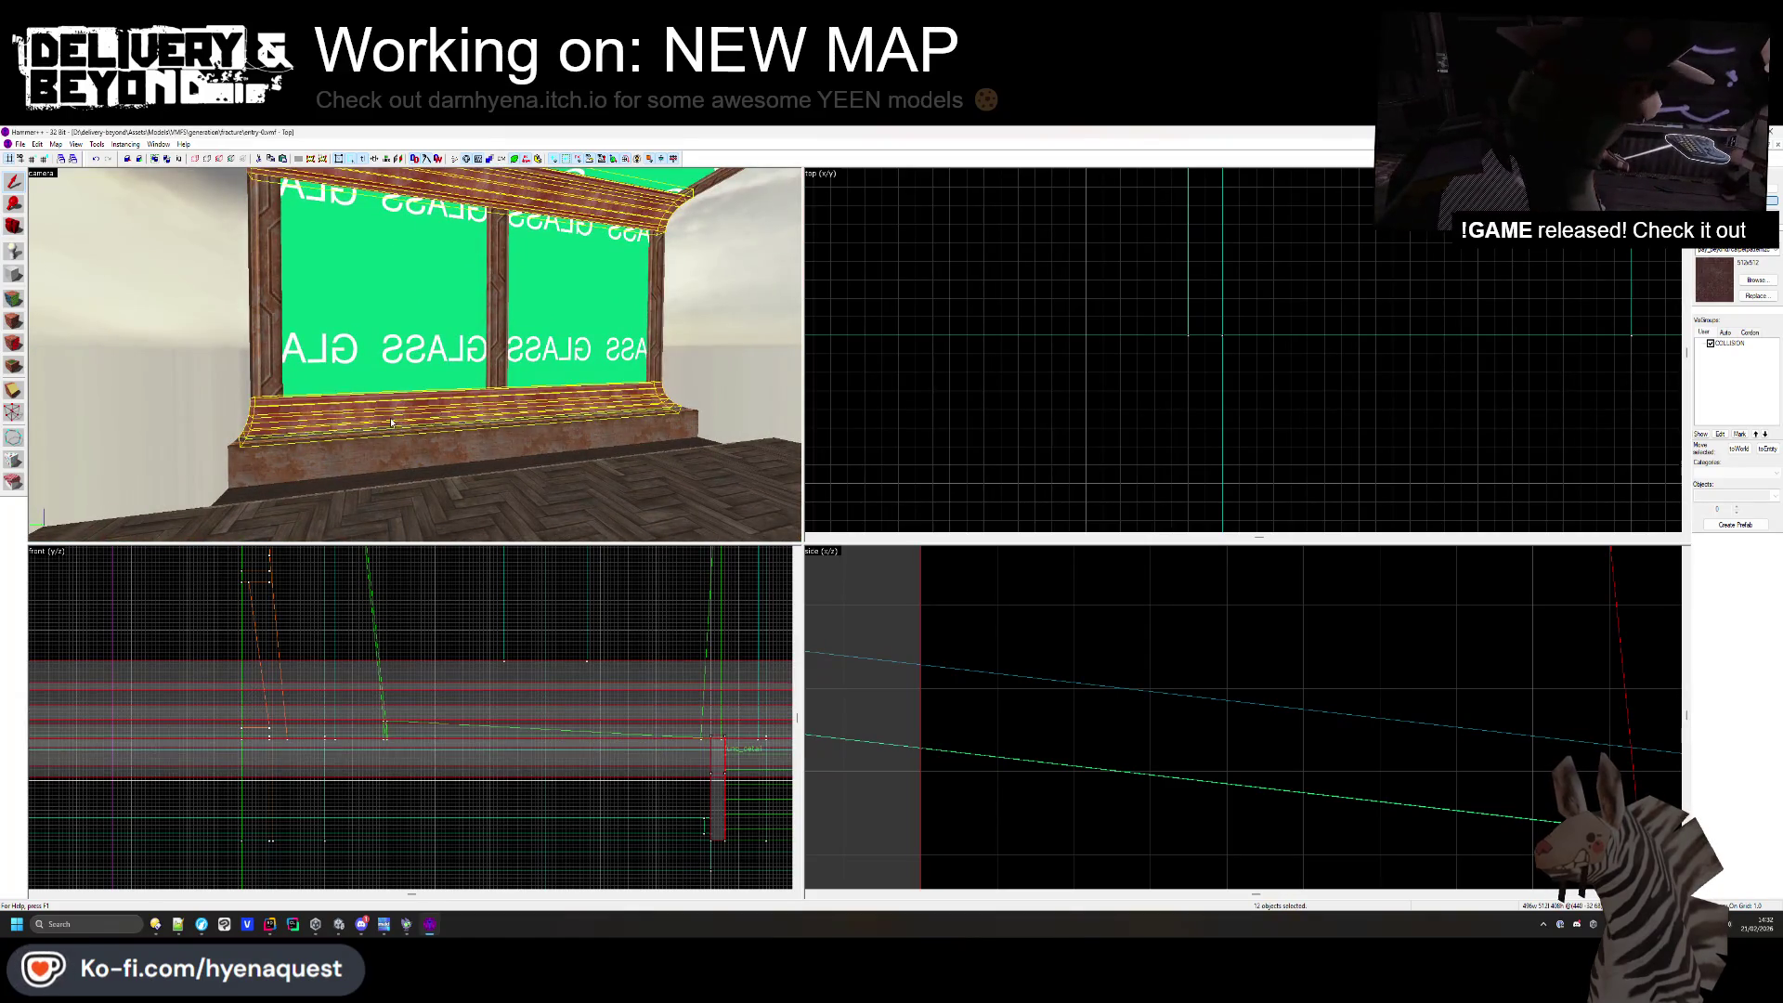
left_click(513, 445, "ctrl")
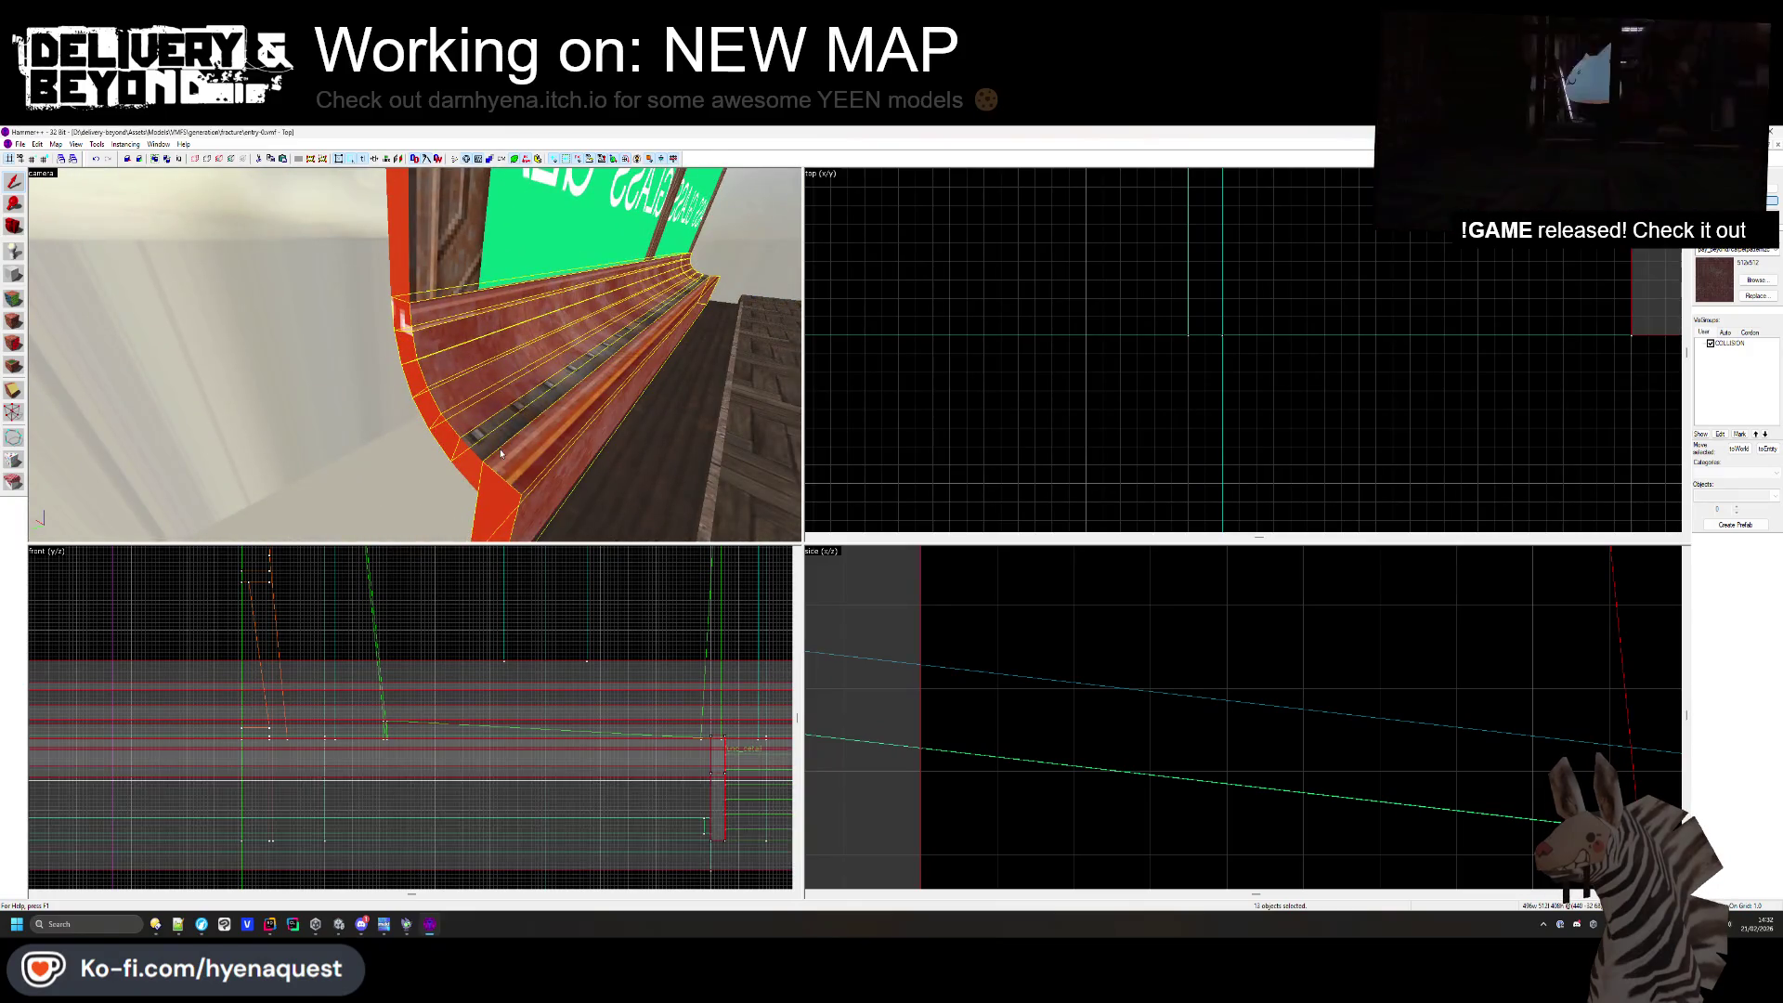
key("z")
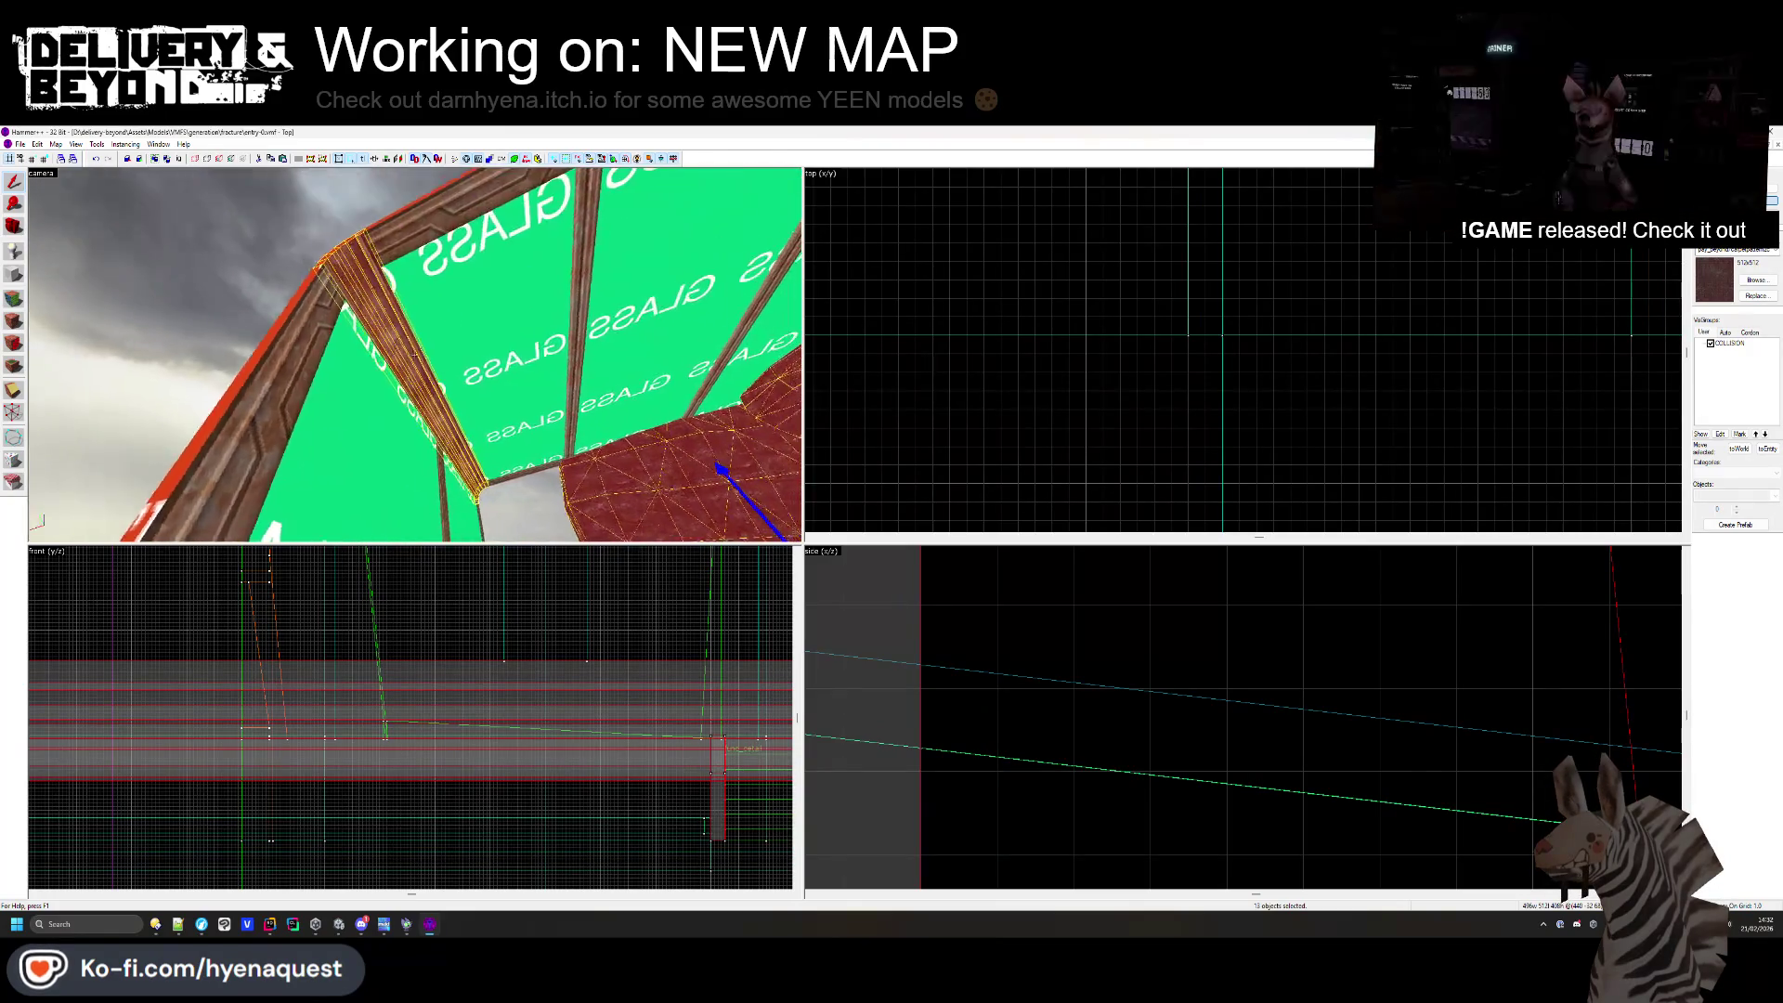
left_click(669, 483, "ctrl")
left_click(538, 400, "ctrl")
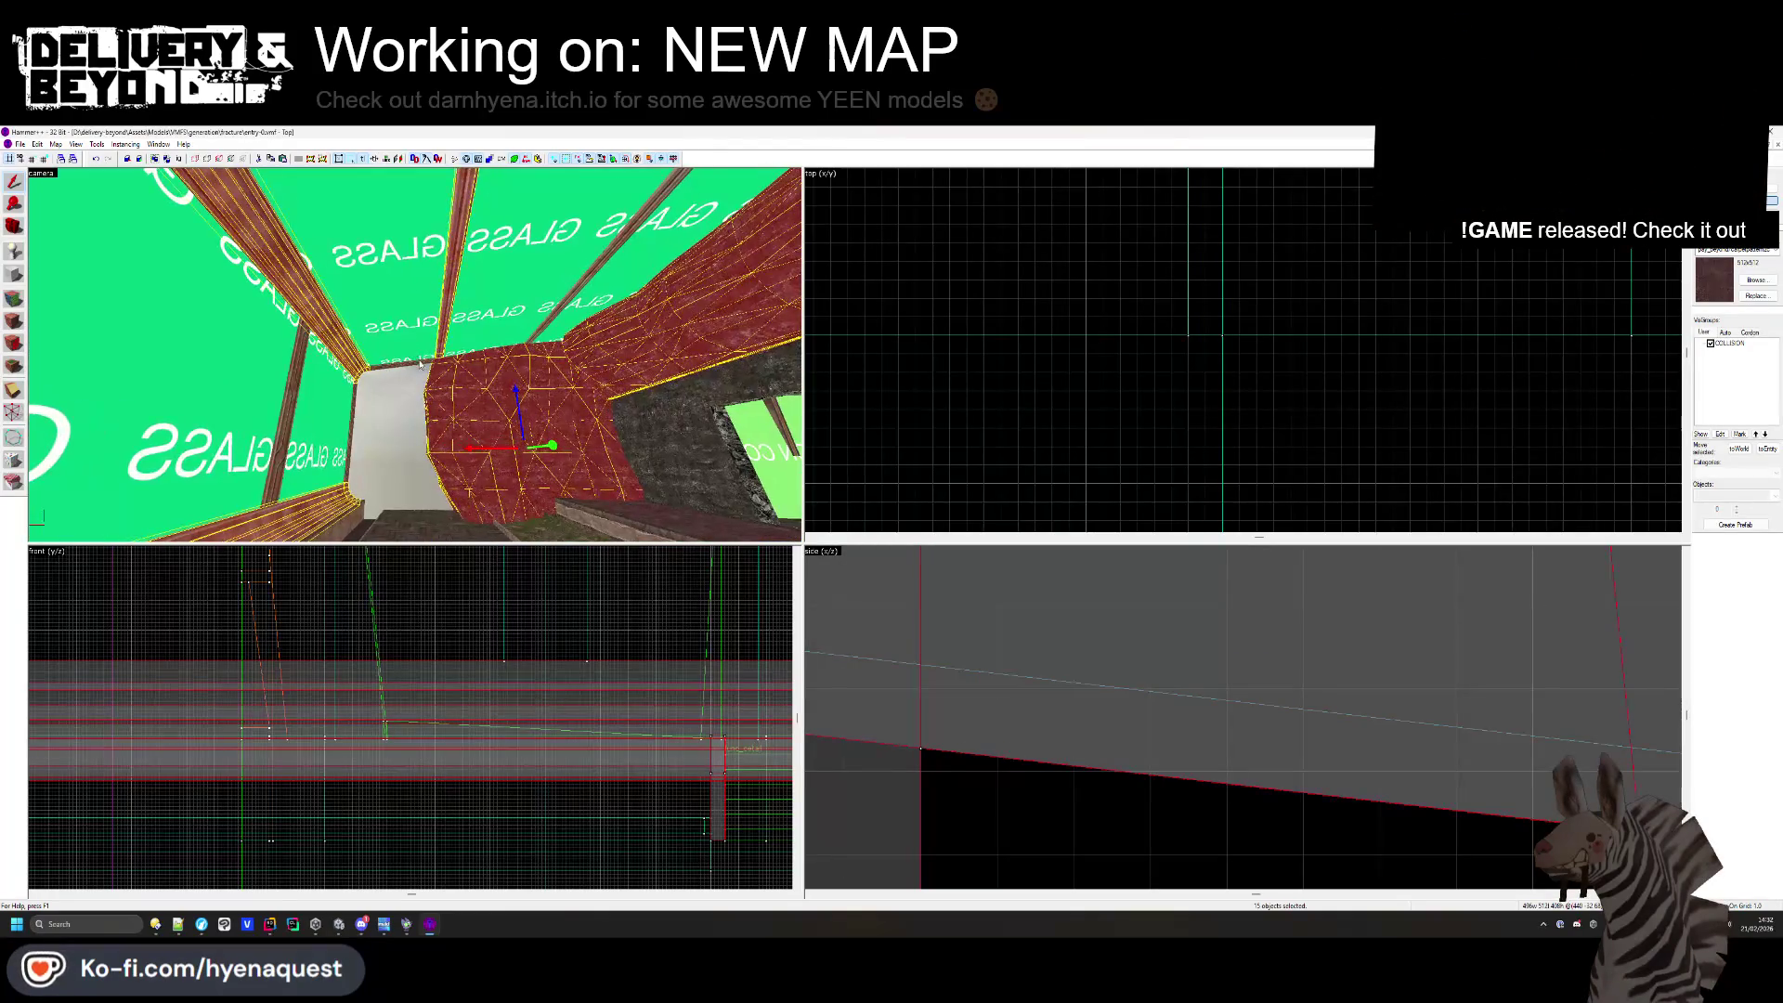
left_click(421, 362, "ctrl")
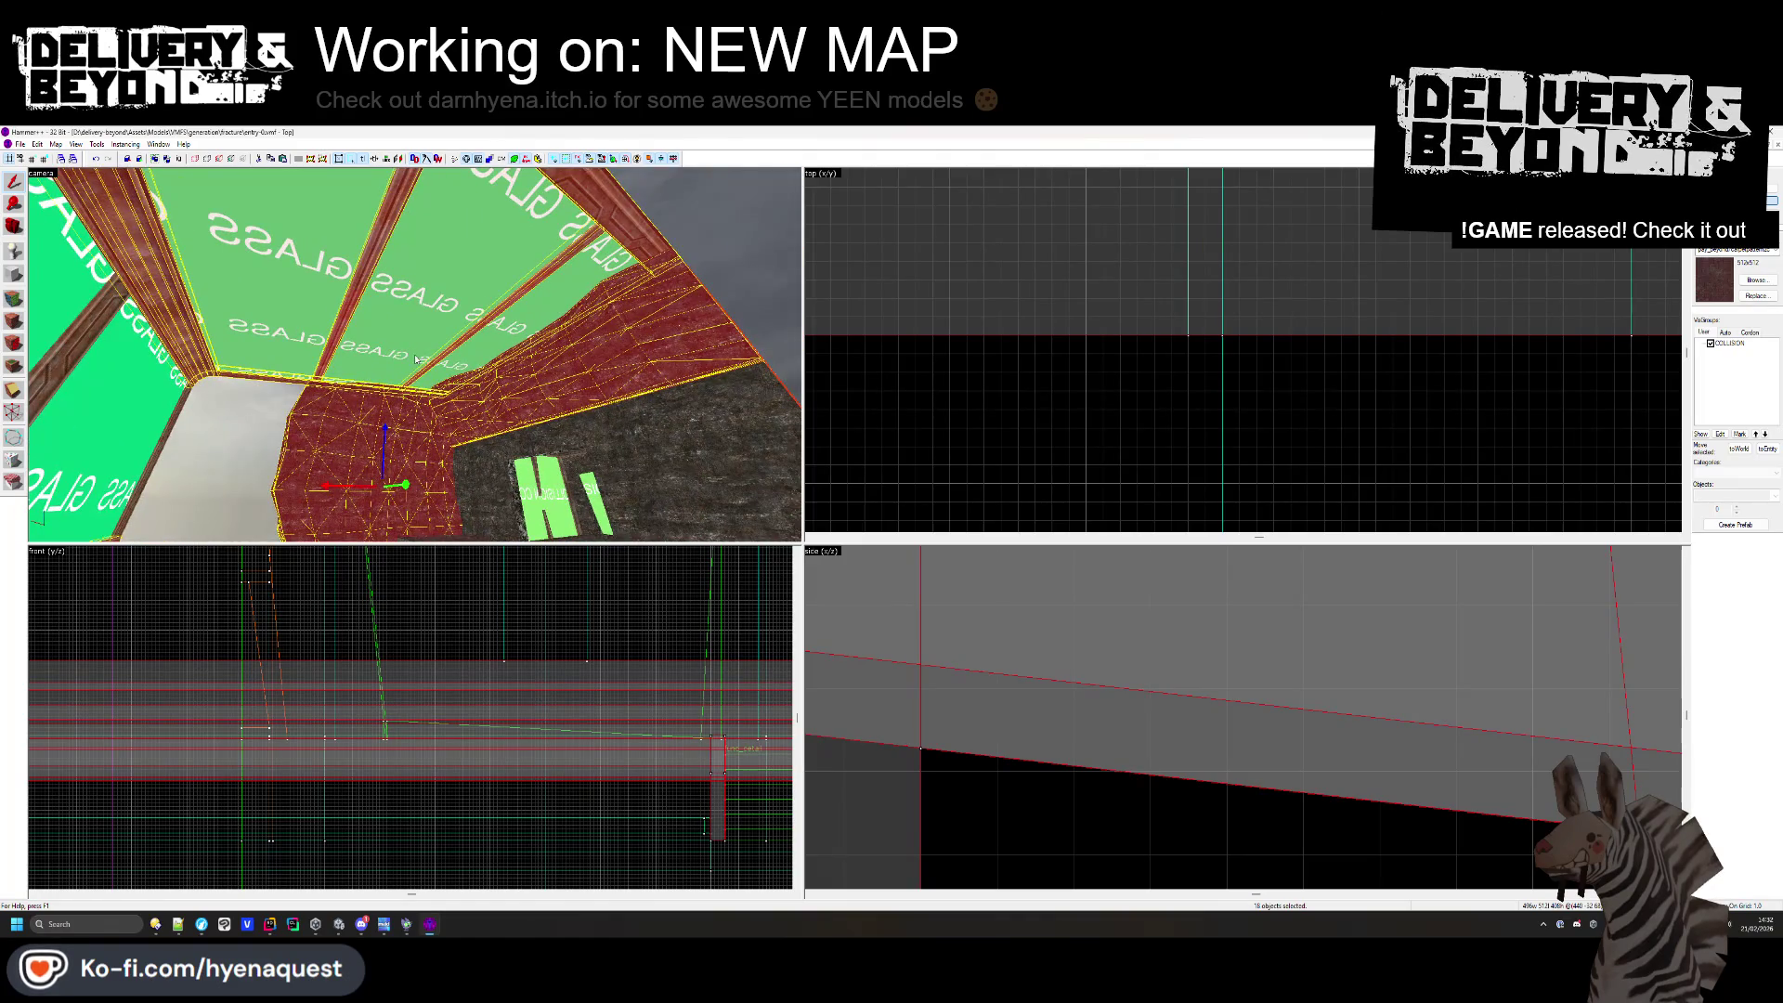
- Tie them to the existing func_collider_special entity and review the glass window
key("ctrl+t")
left_click(919, 568)
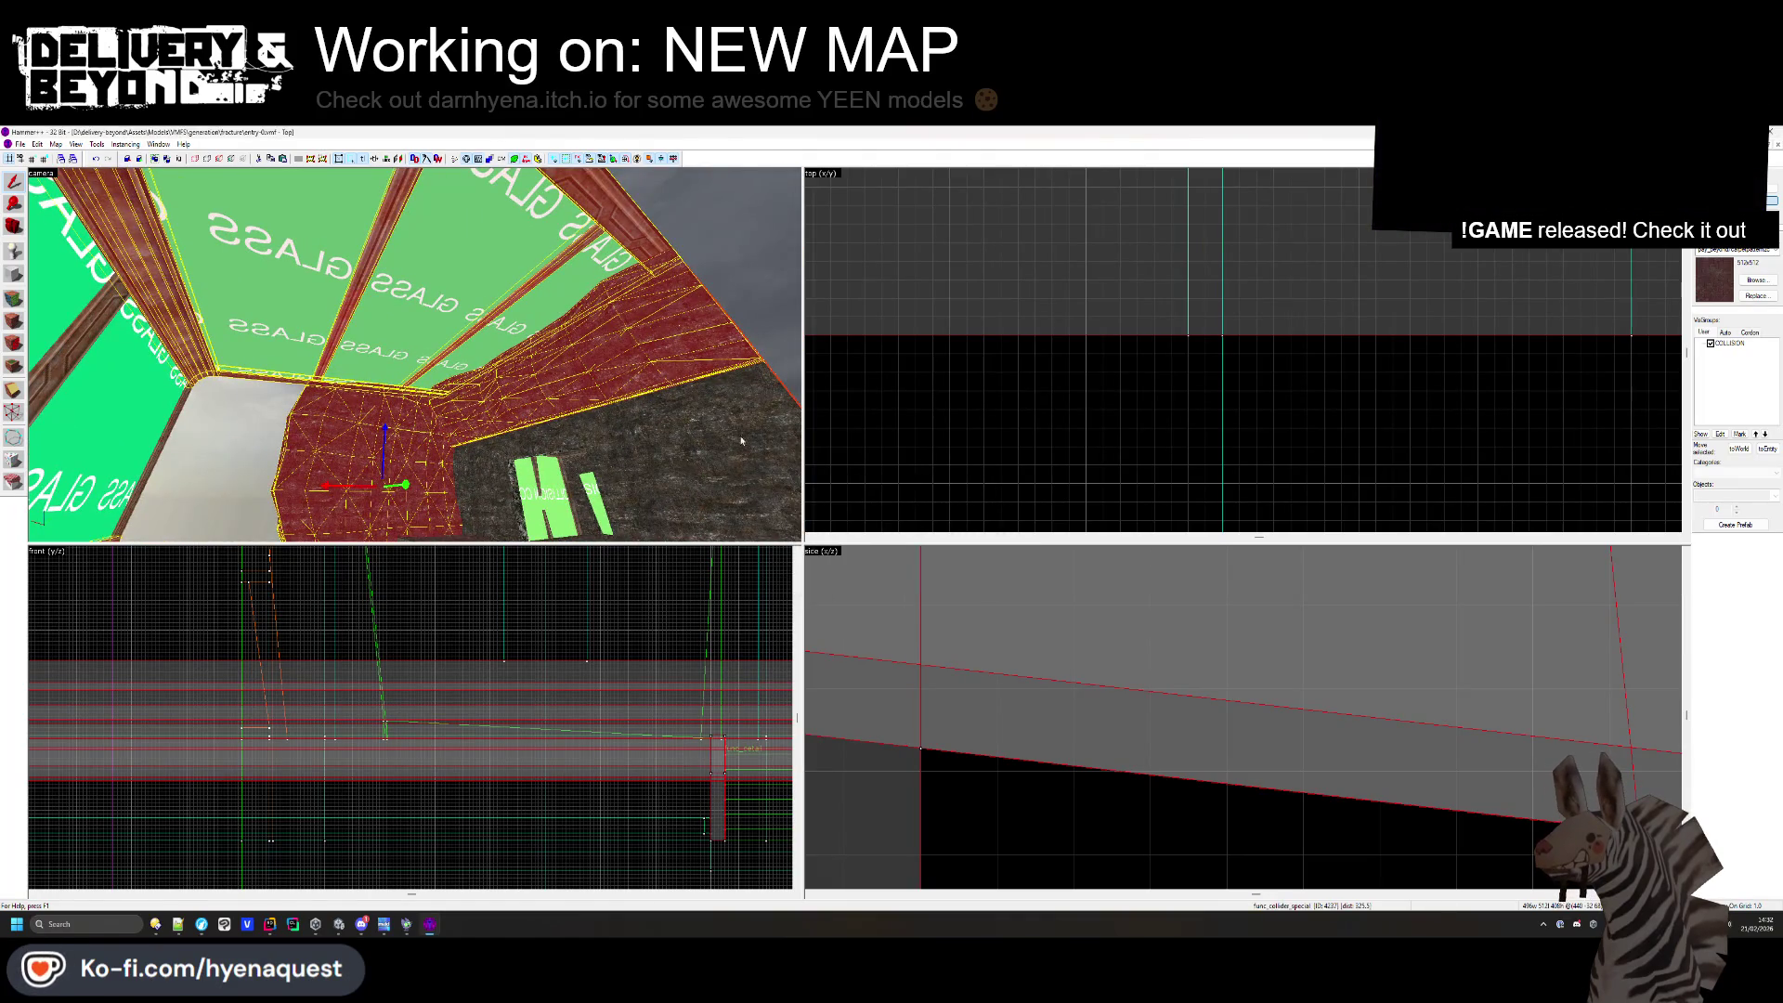
key("Escape")
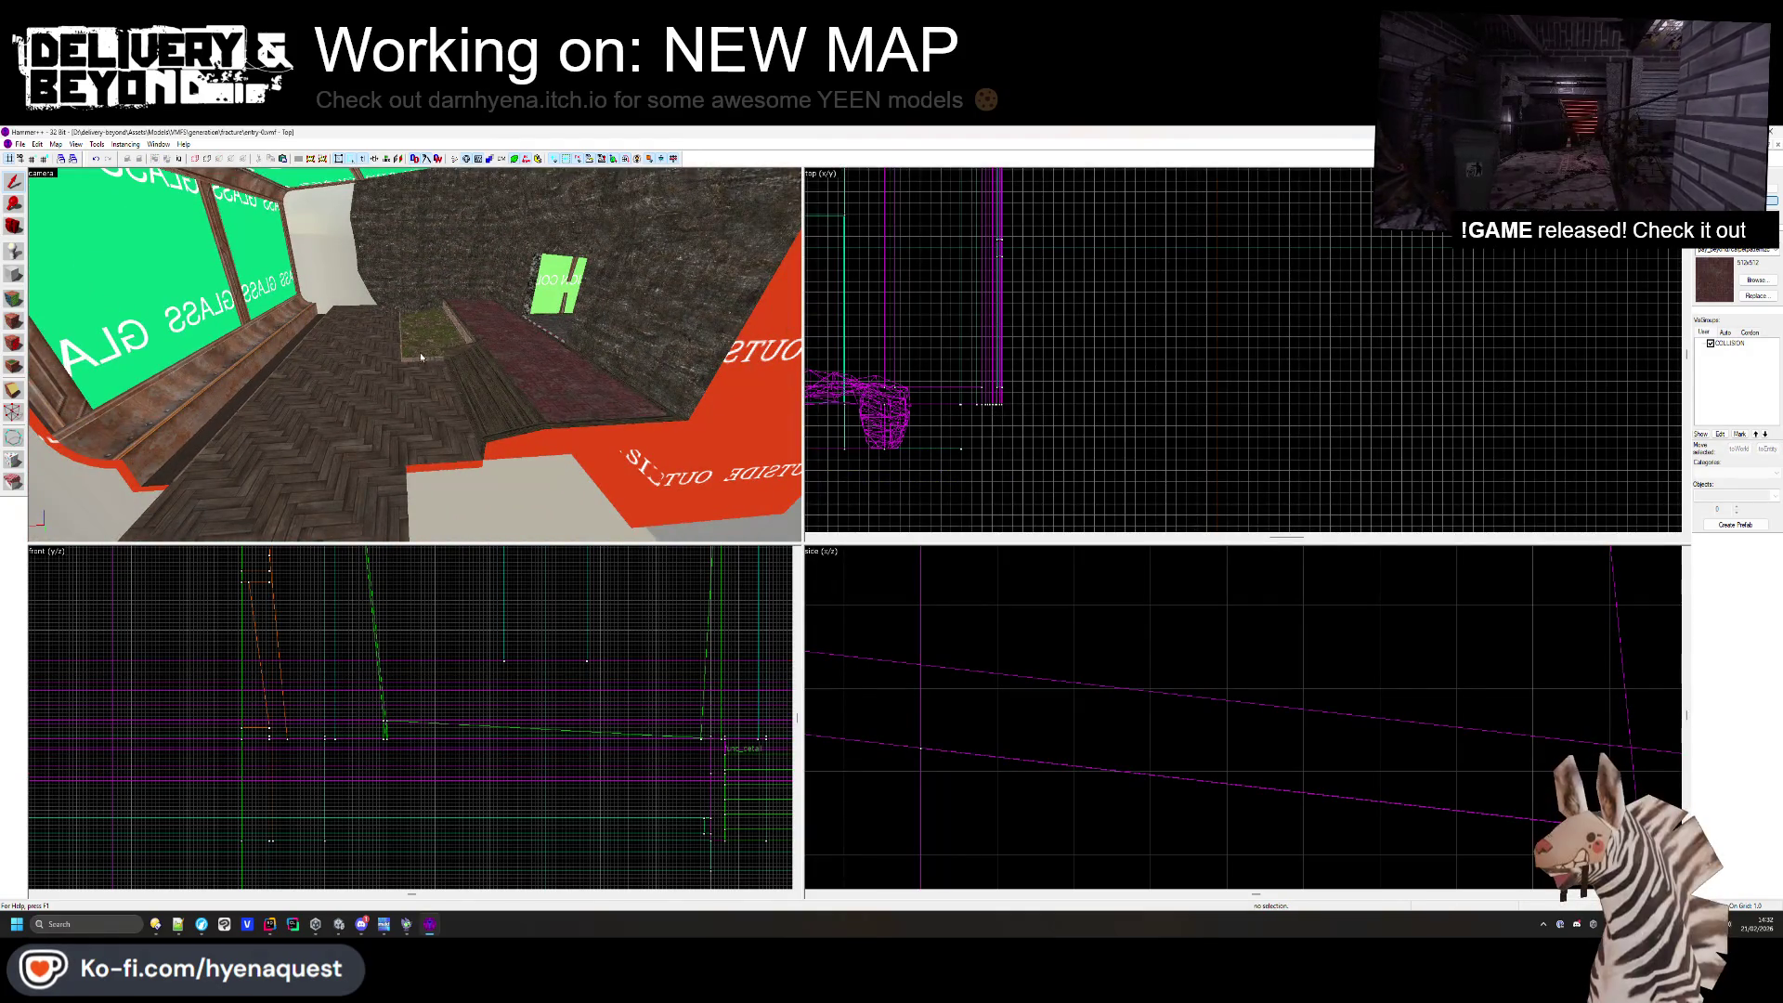
key("z")
key("w")
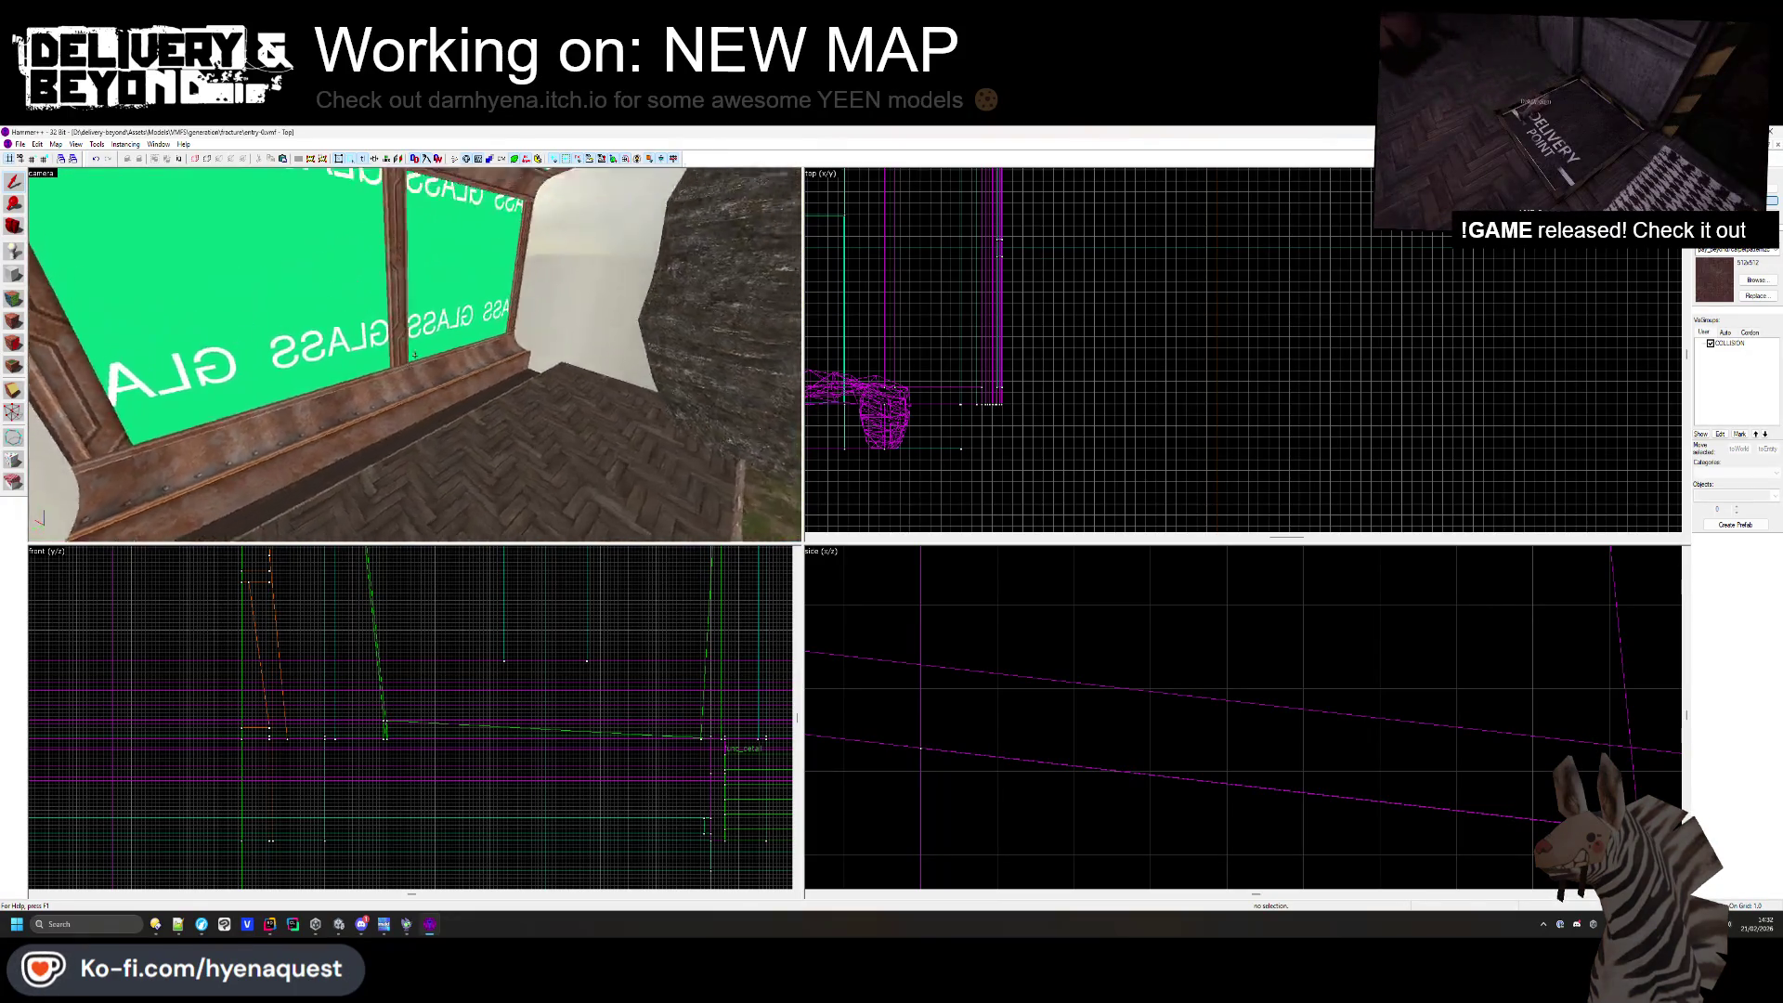
key("s")
key("z")
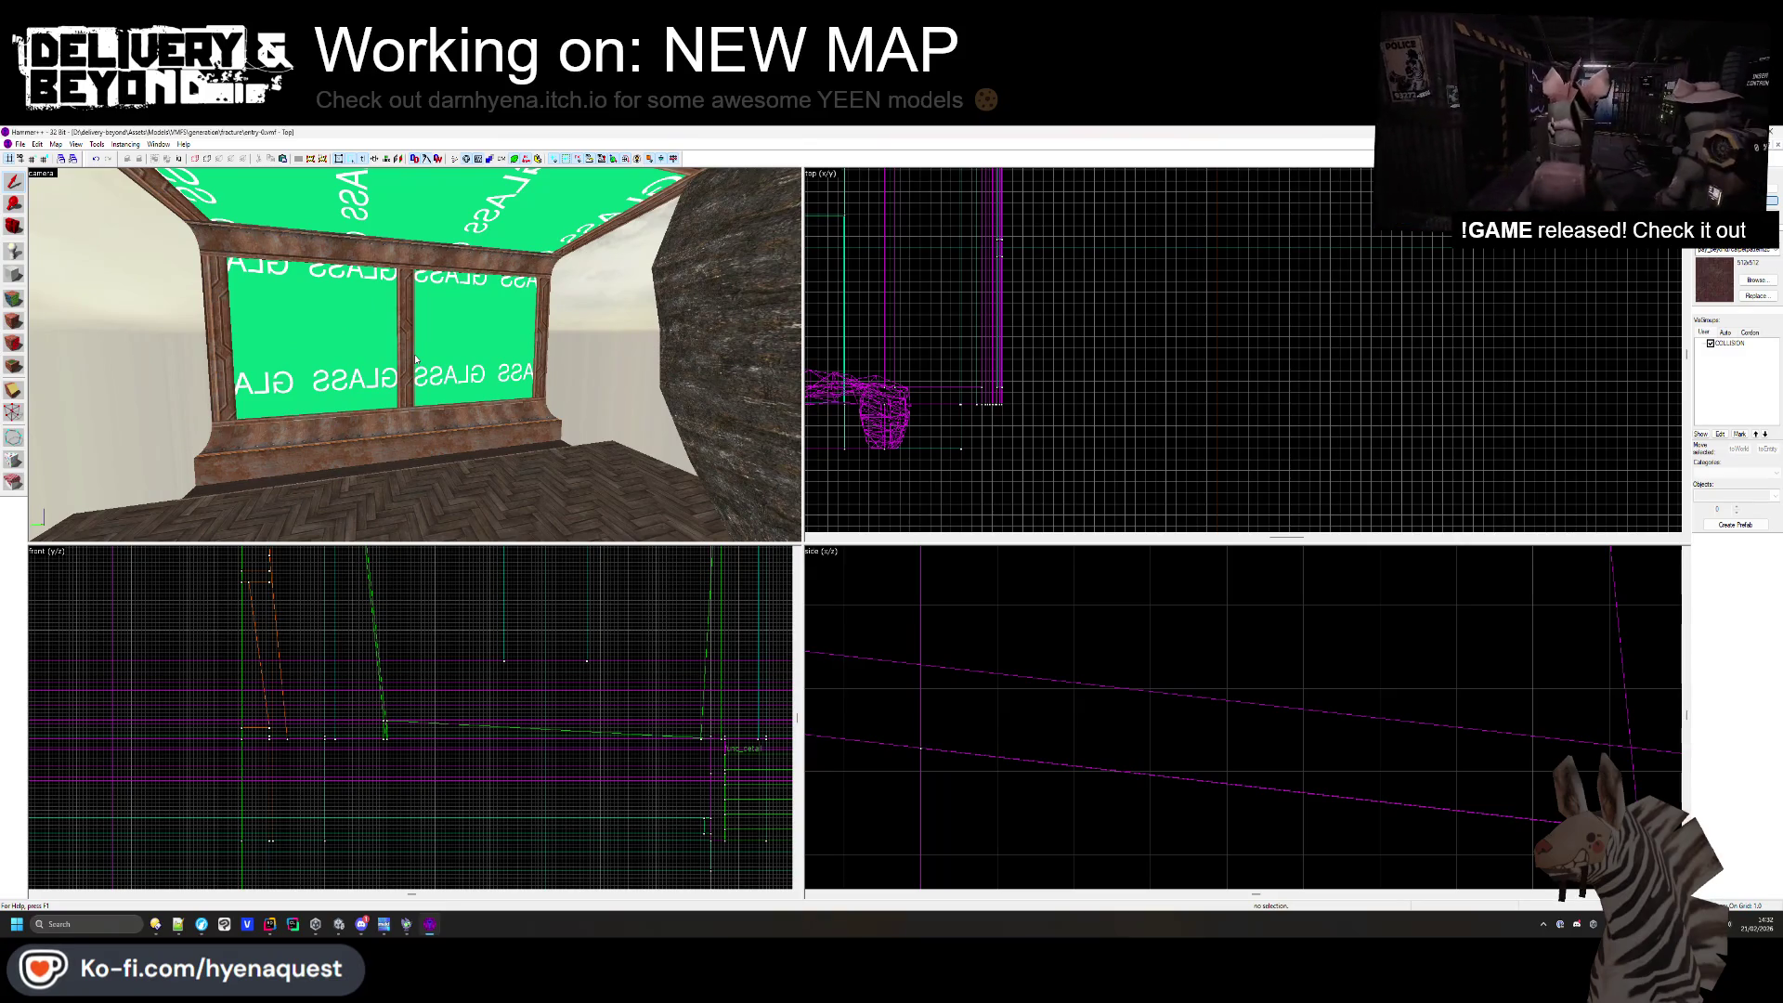
key("alt+Tab")
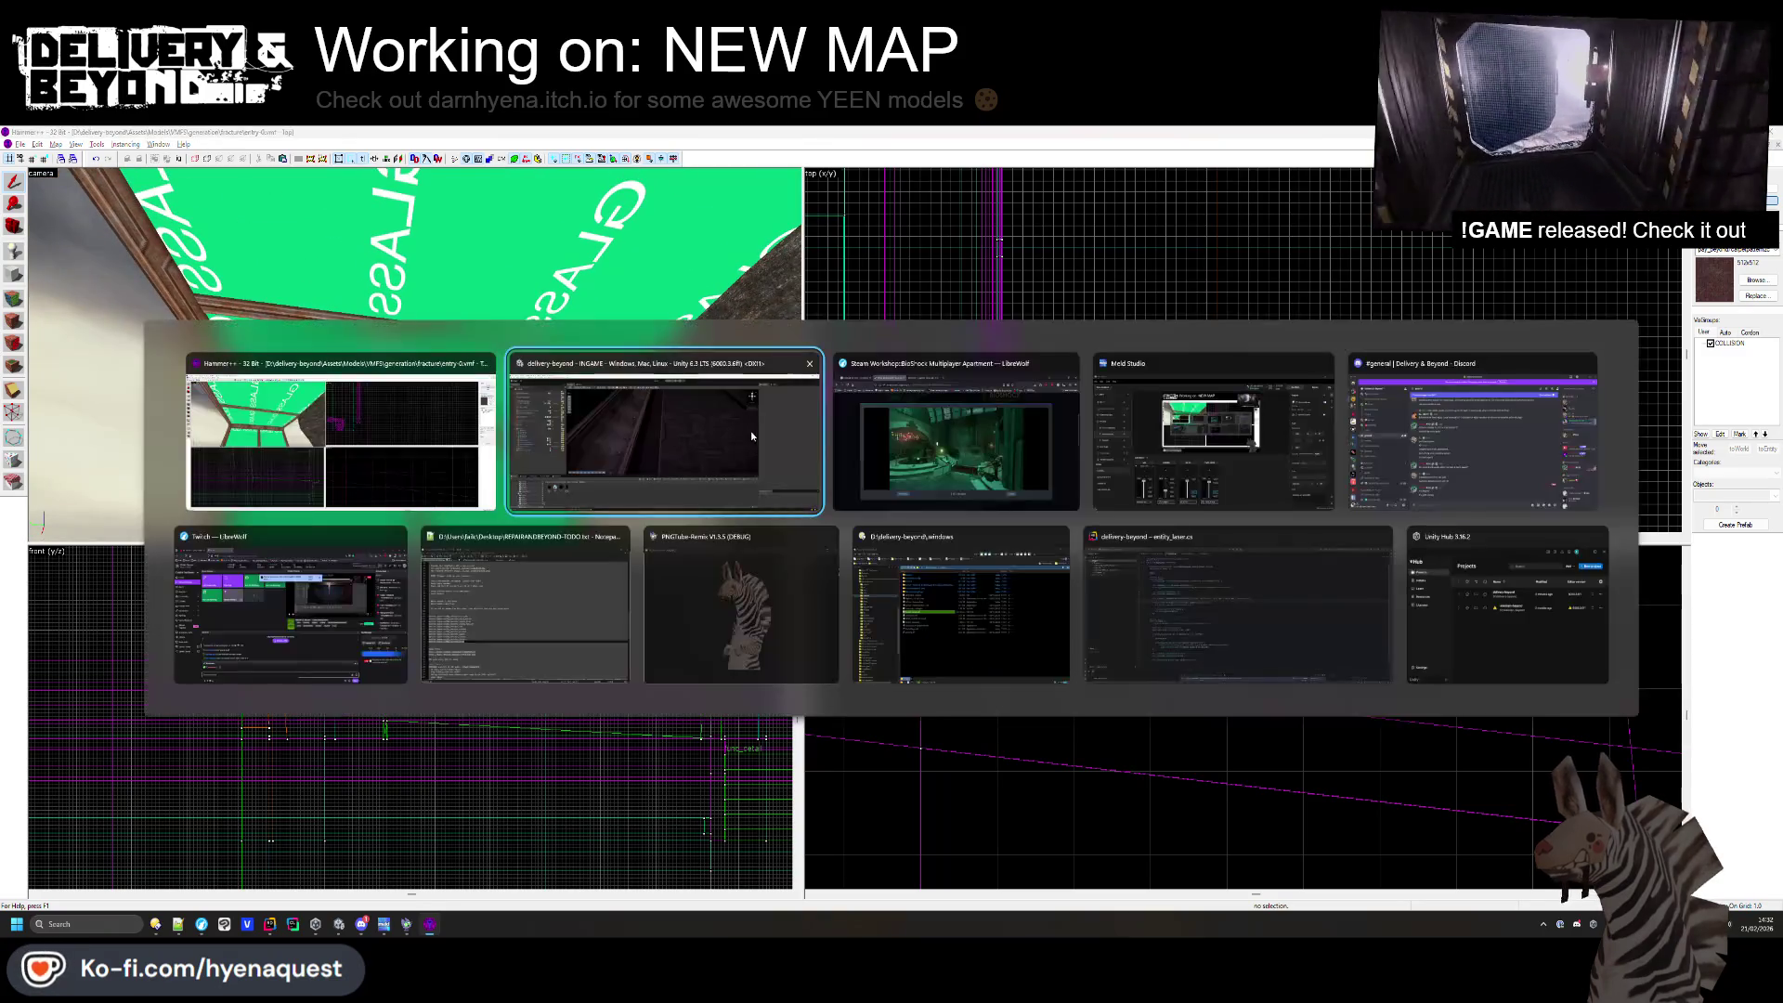
key("w")
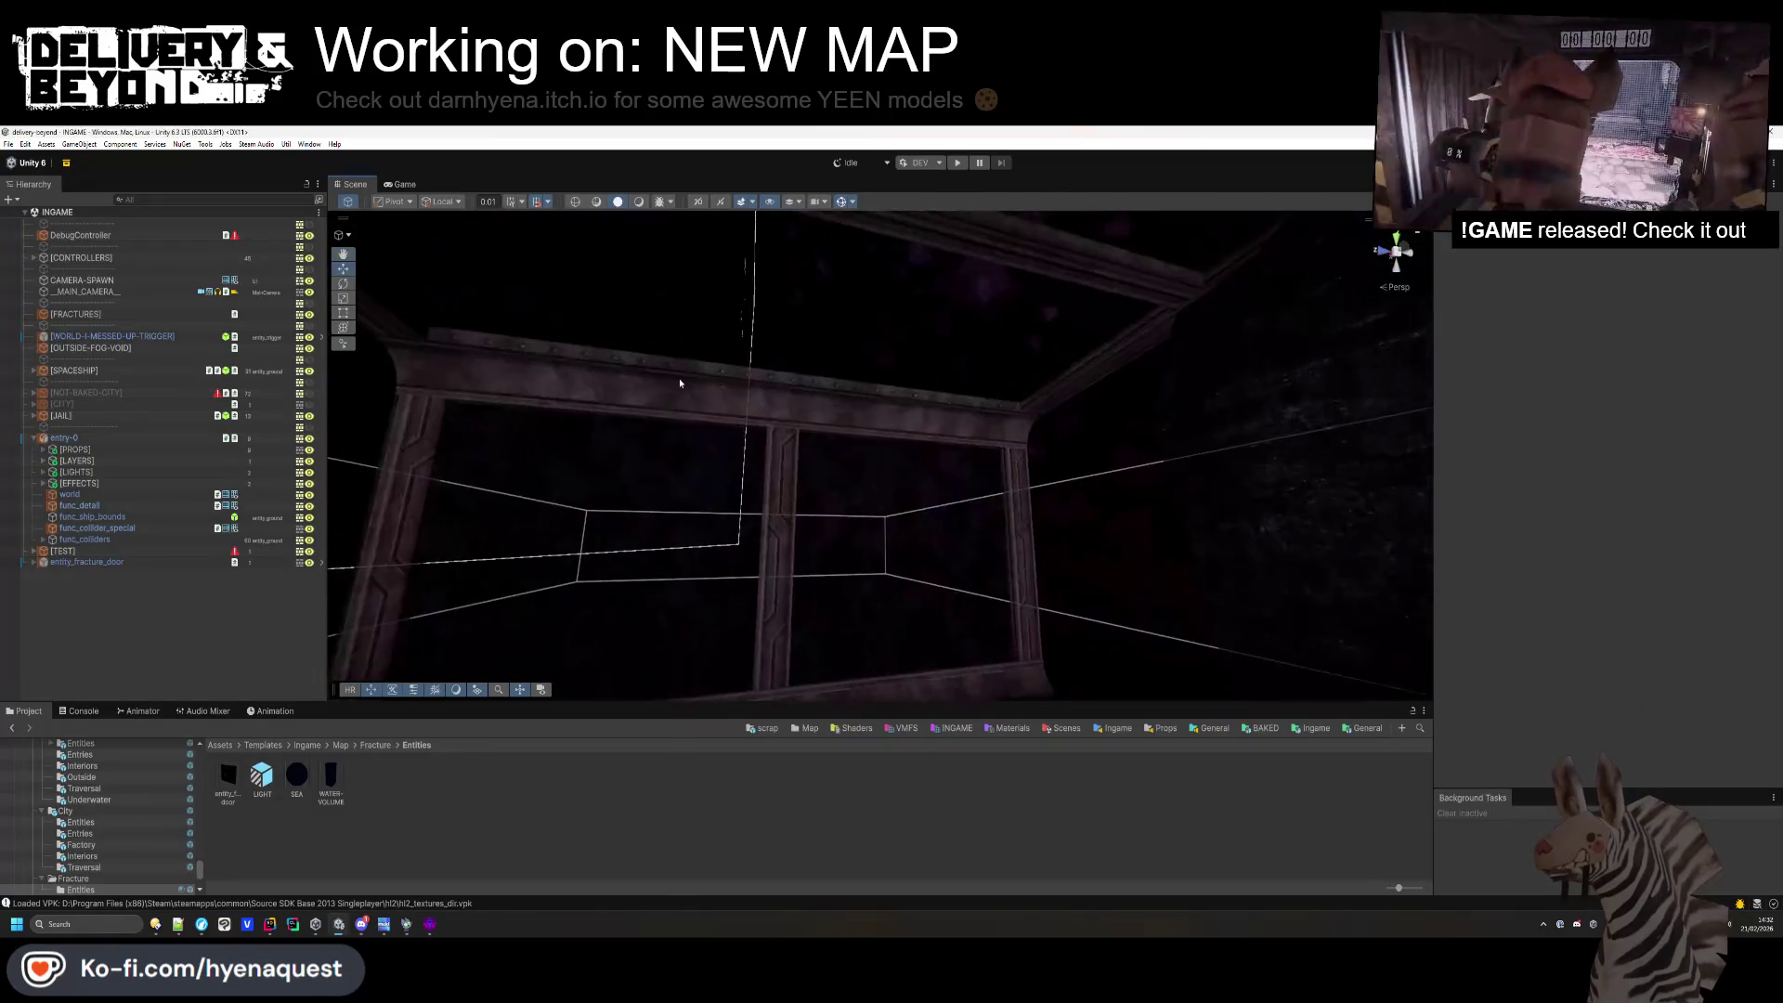
key("alt+Tab")
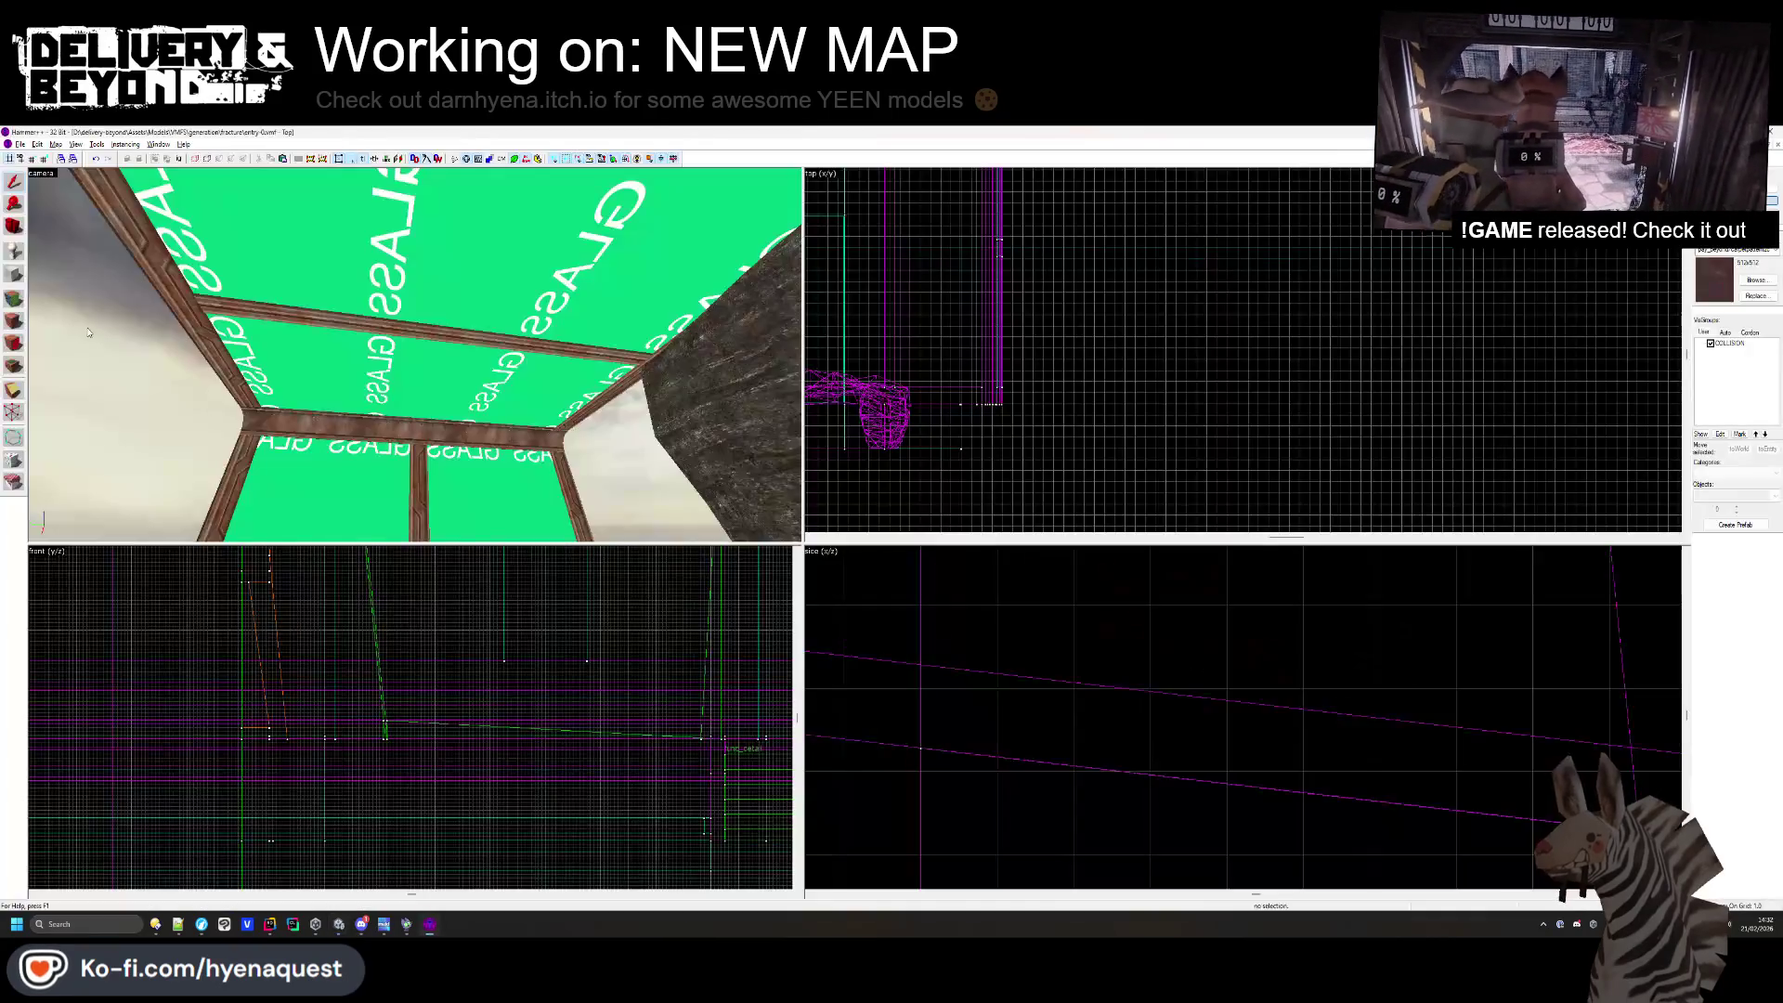
left_click(14, 320)
left_click(381, 401)
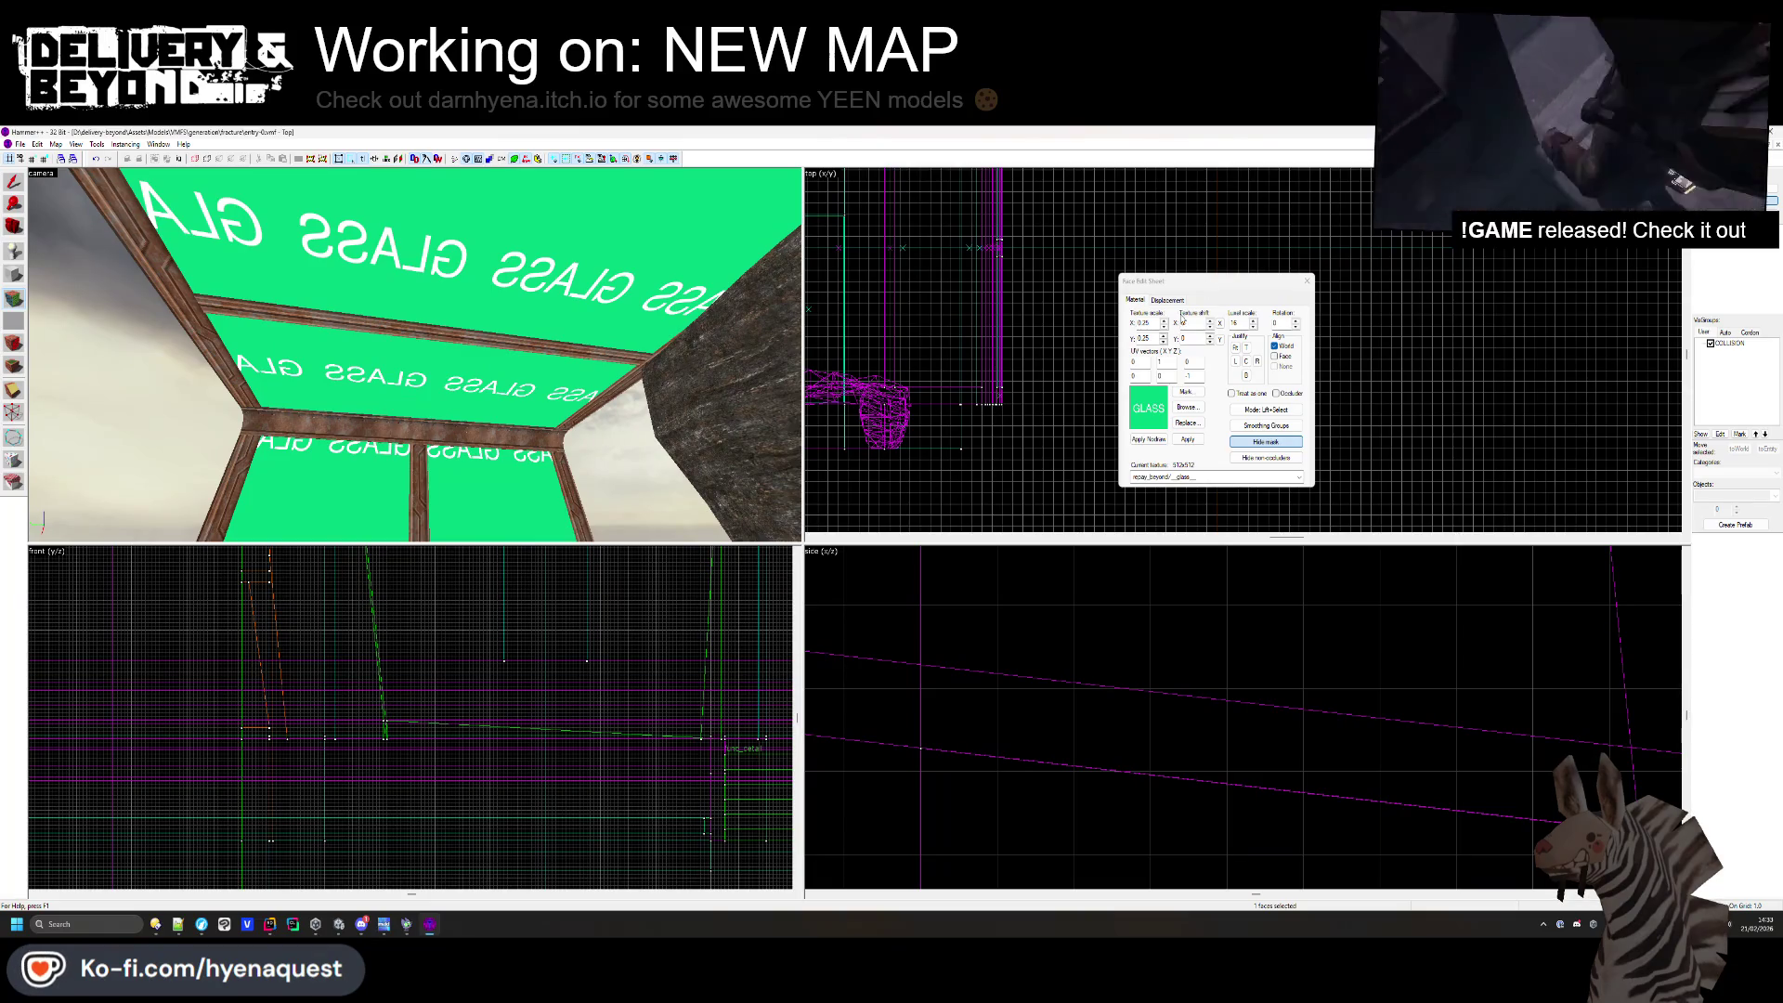
left_click(1309, 281)
key("alt+Tab")
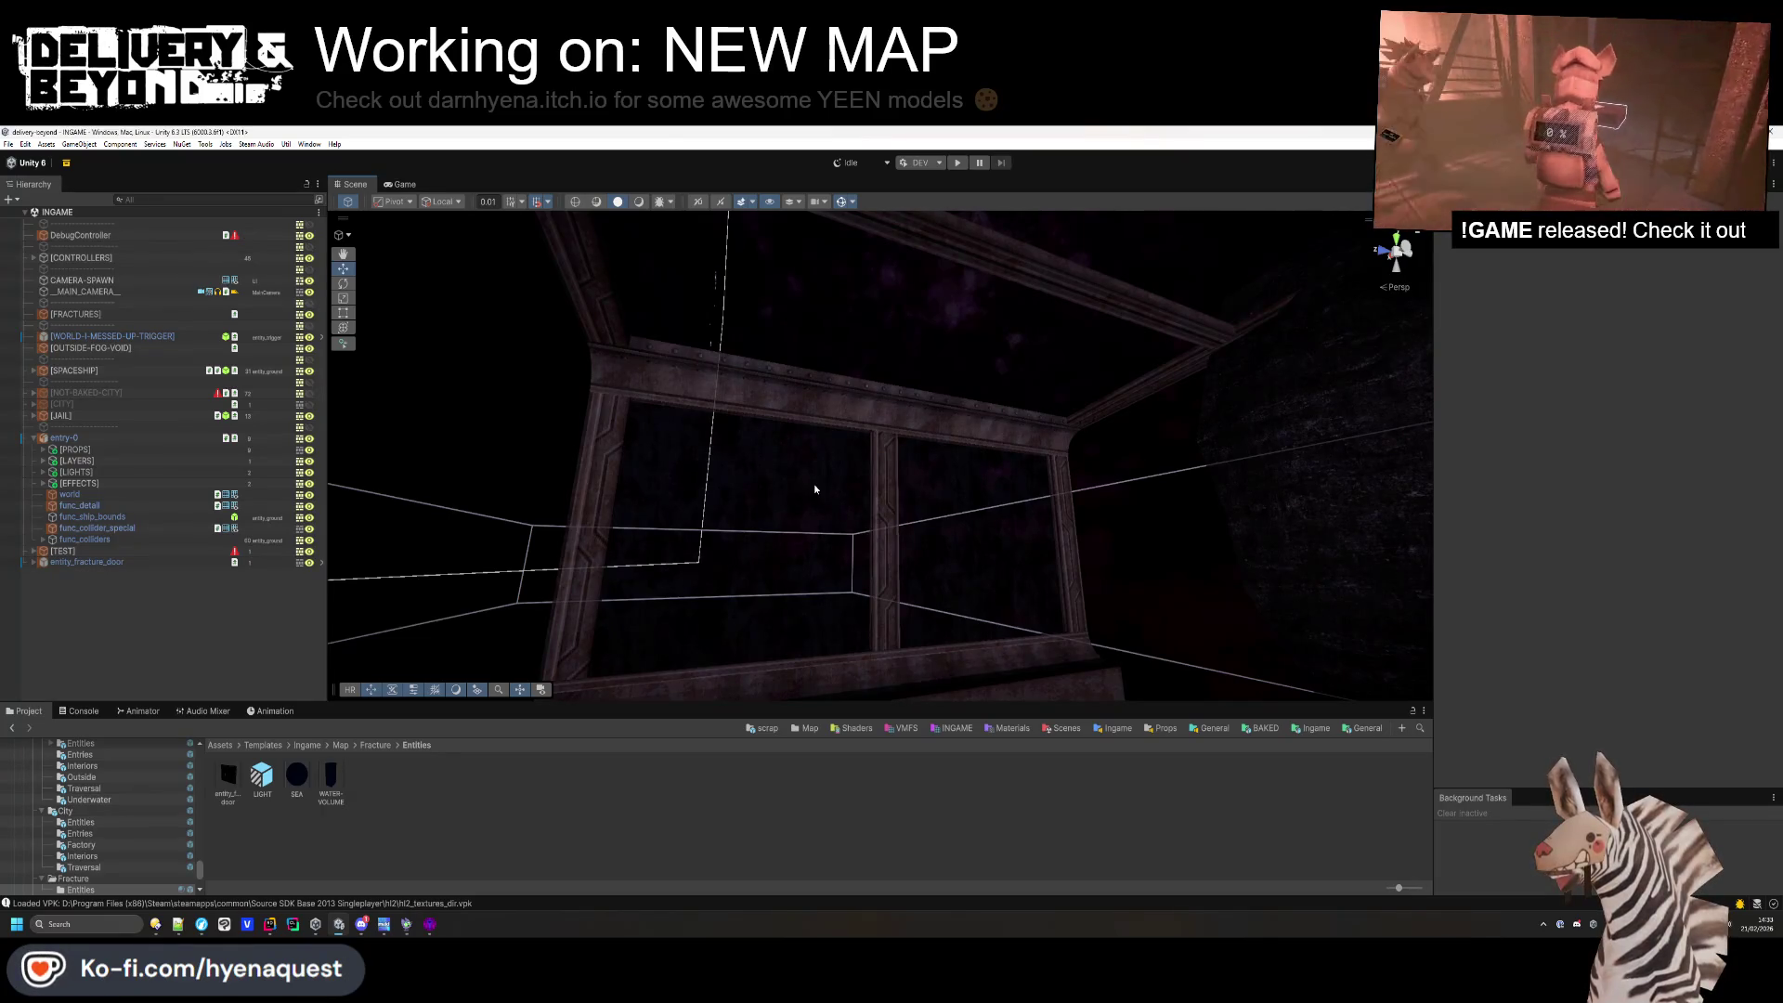
mouse_move(815, 489)
left_mouse_down()
mouse_move(865, 532)
mouse_move(796, 557)
mouse_move(906, 749)
mouse_move(812, 734)
mouse_move(956, 745)
mouse_move(877, 802)
mouse_move(893, 773)
left_mouse_up()
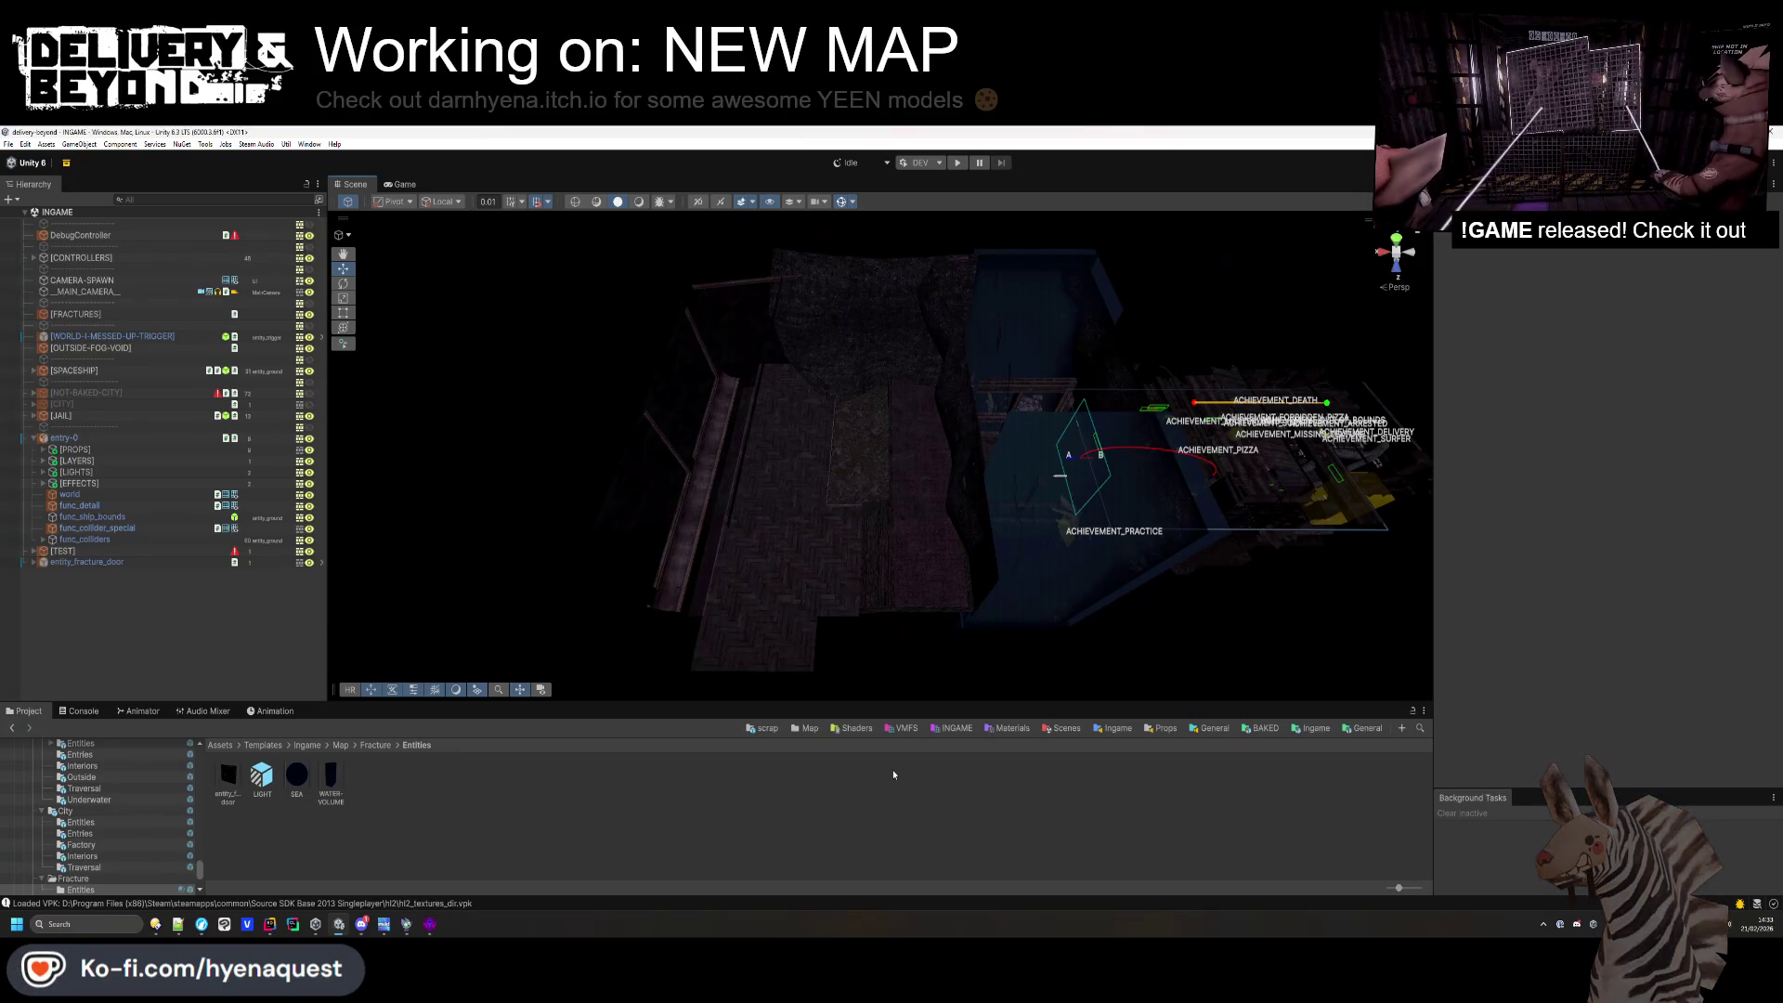
left_click(273, 926)
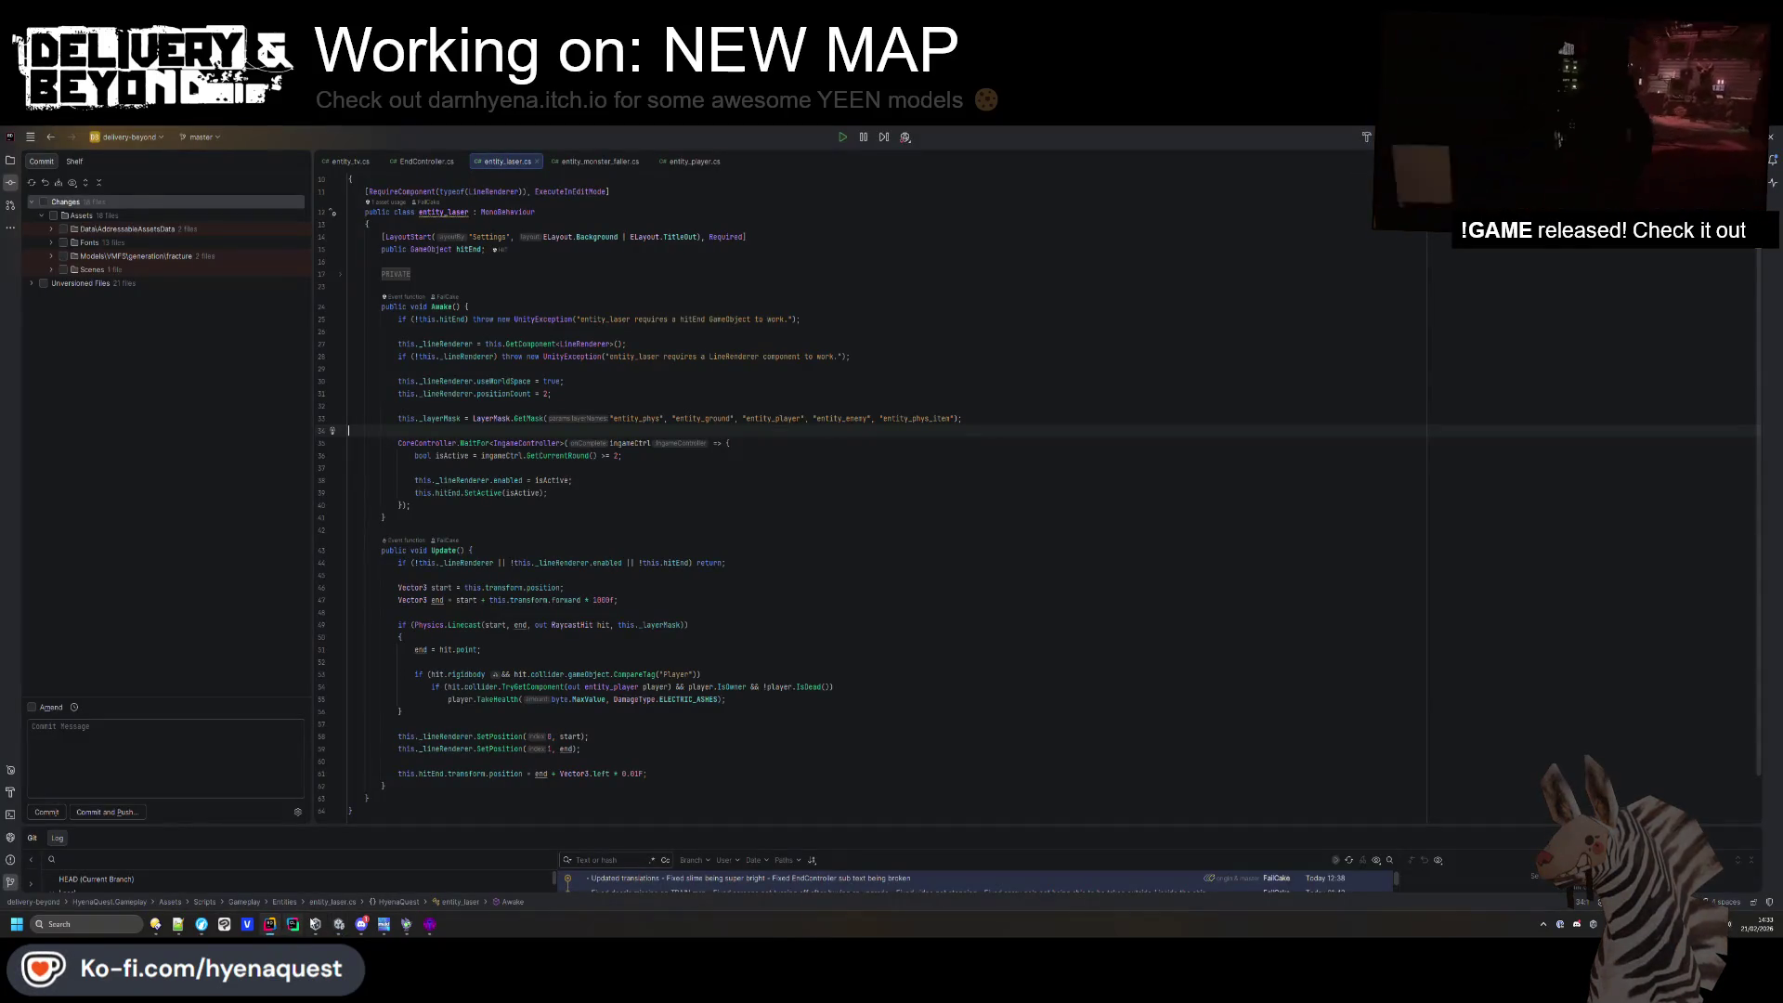
left_click(430, 926)
left_click_drag(531, 405, 415, 356)
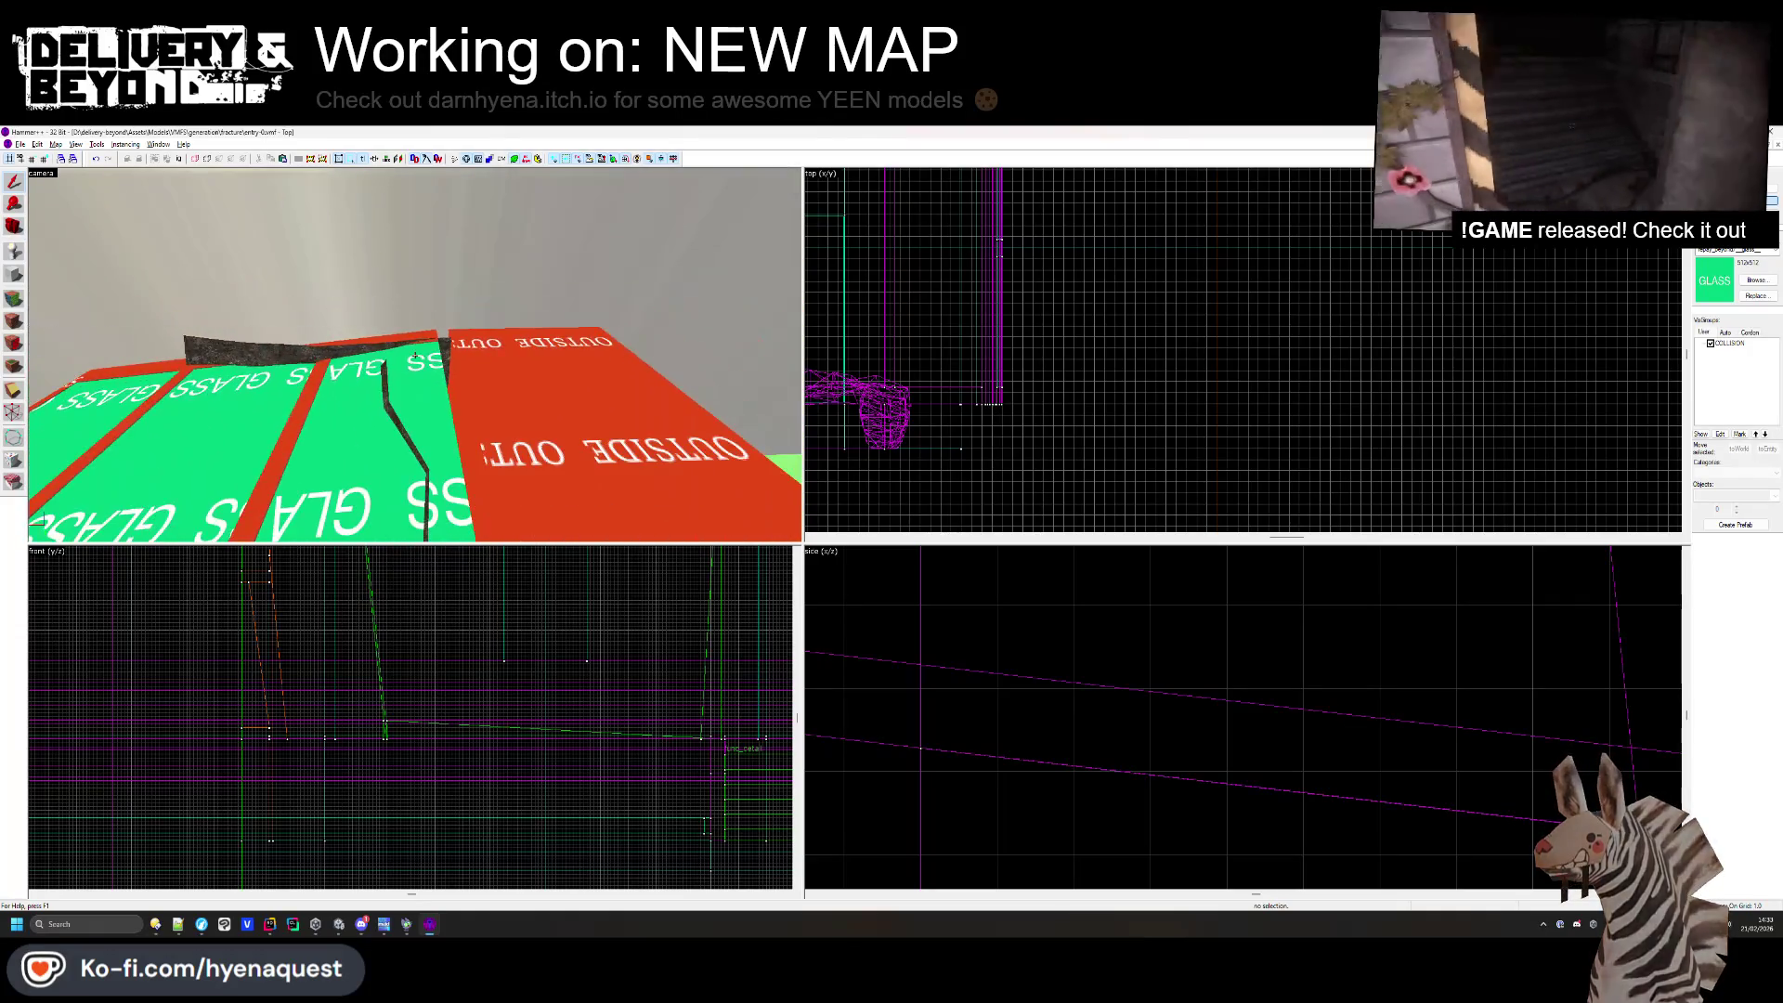
- Make SKYBOX the current texture
left_click(1754, 281)
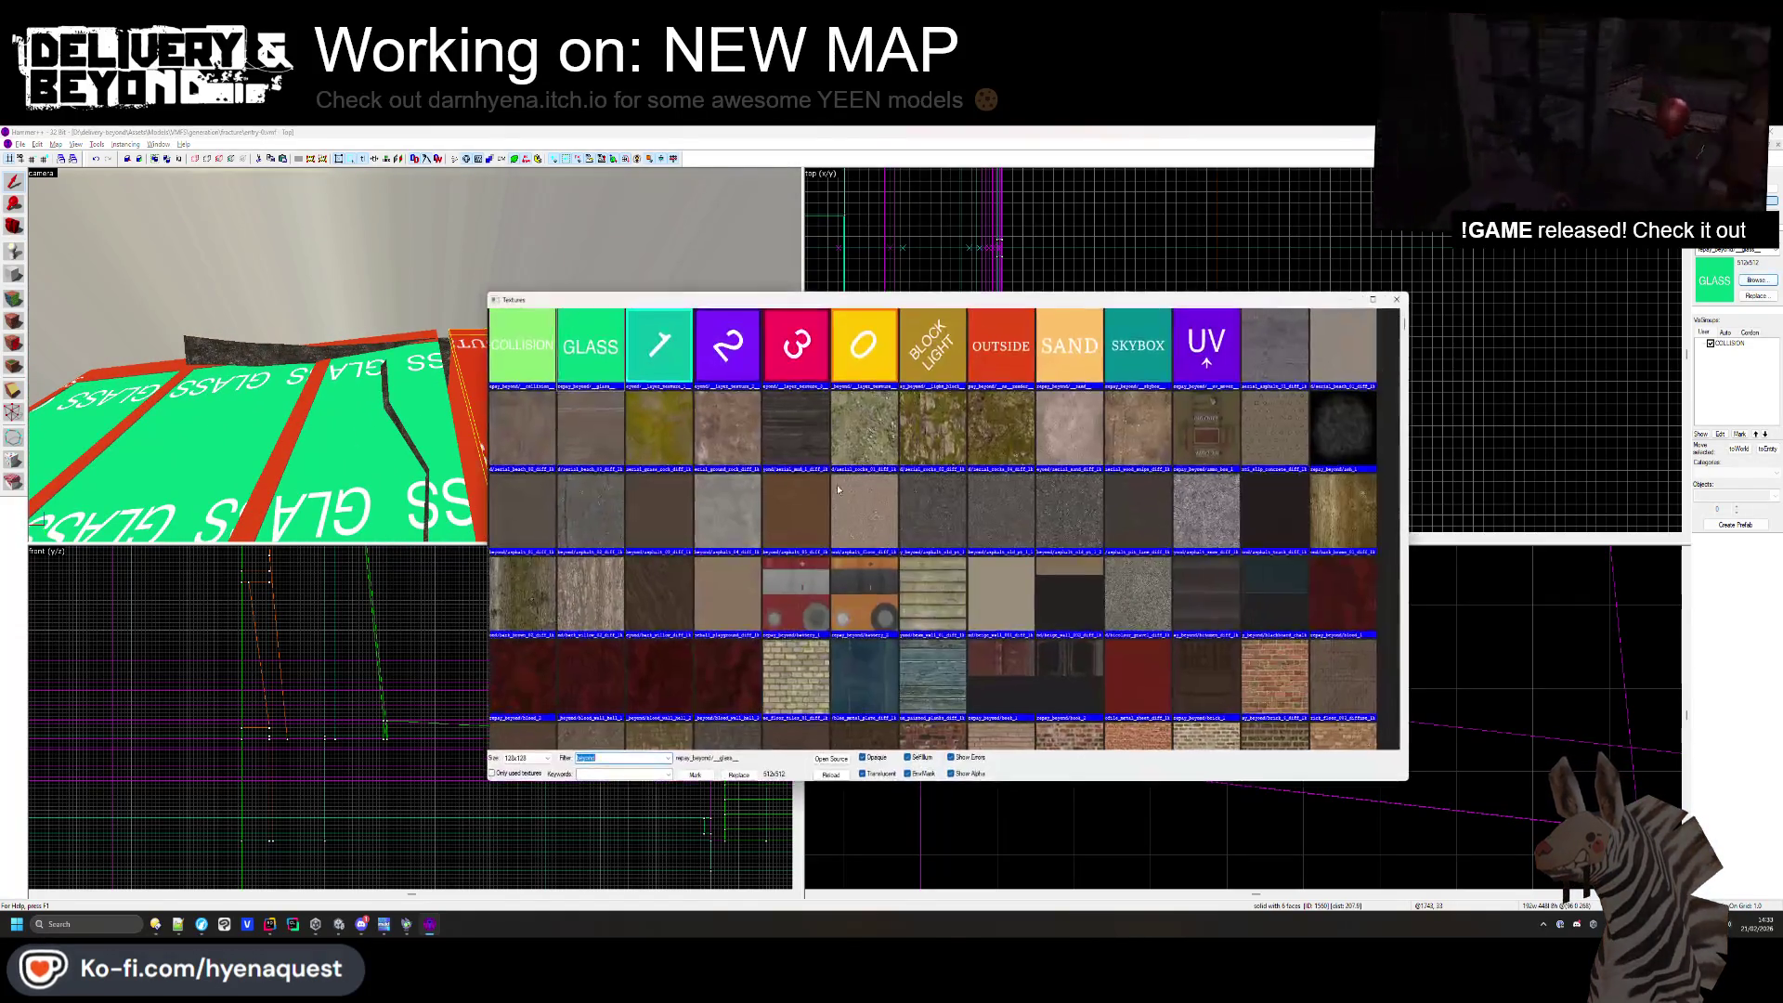
double_click(1120, 364)
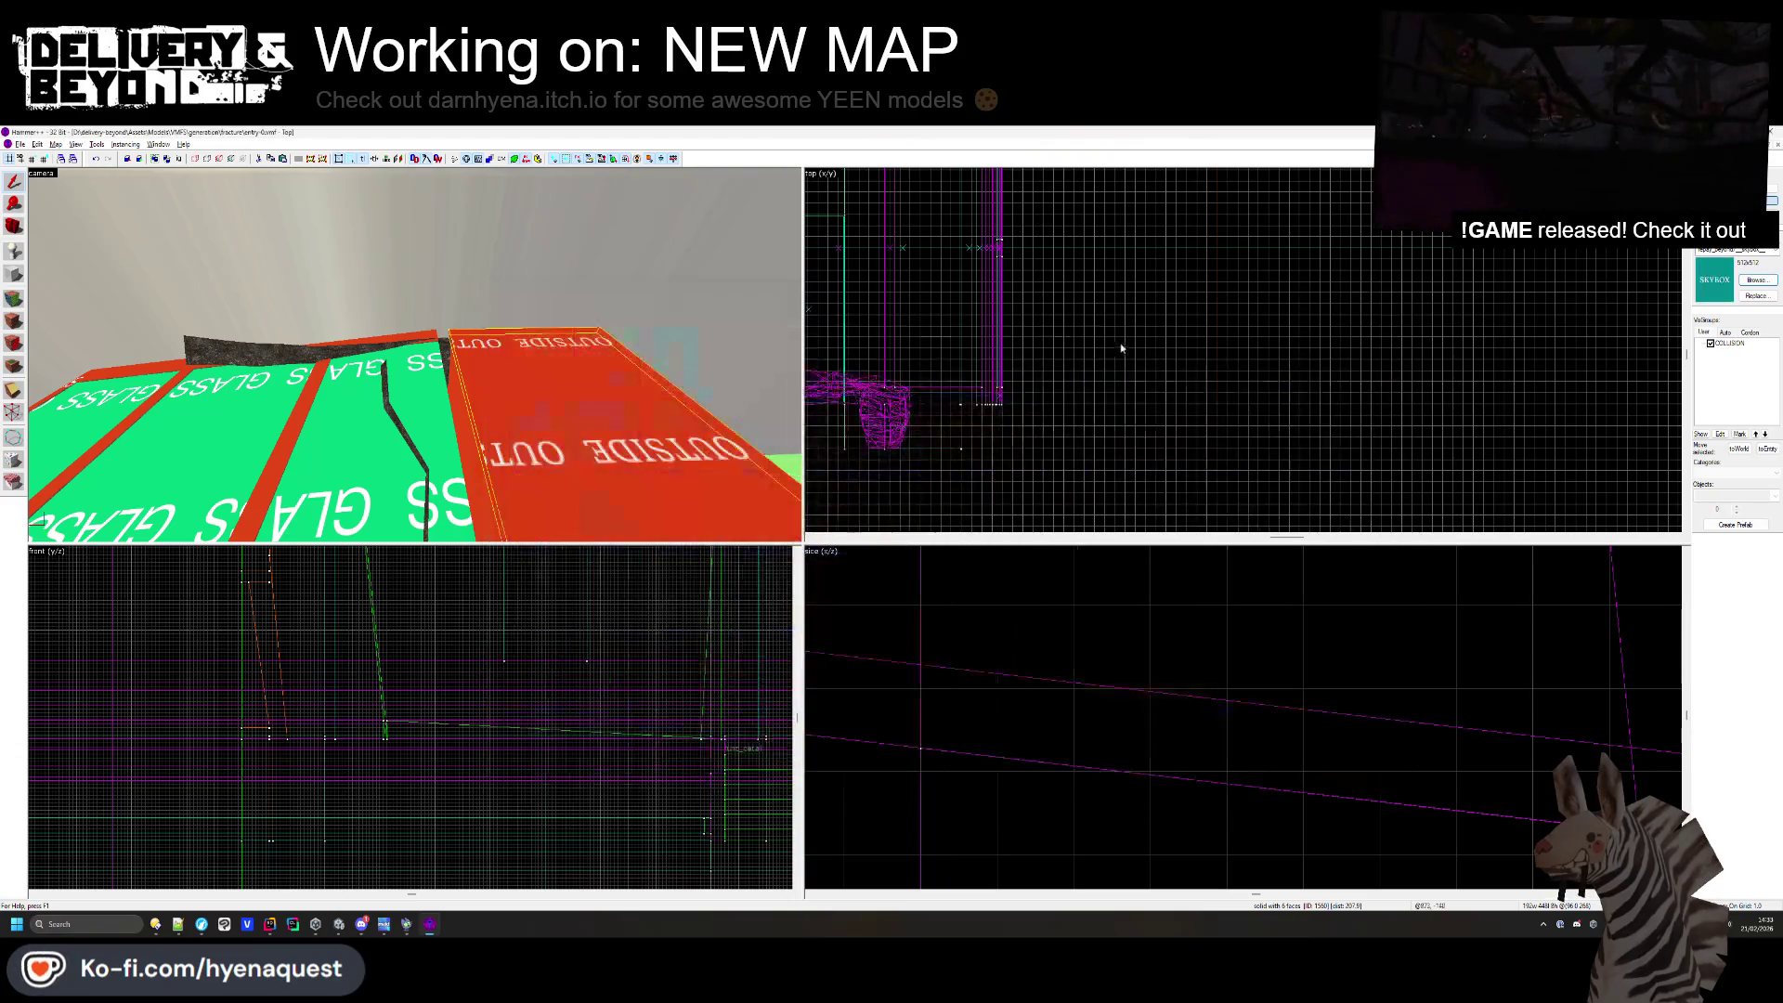
key("ctrl+shift+e")
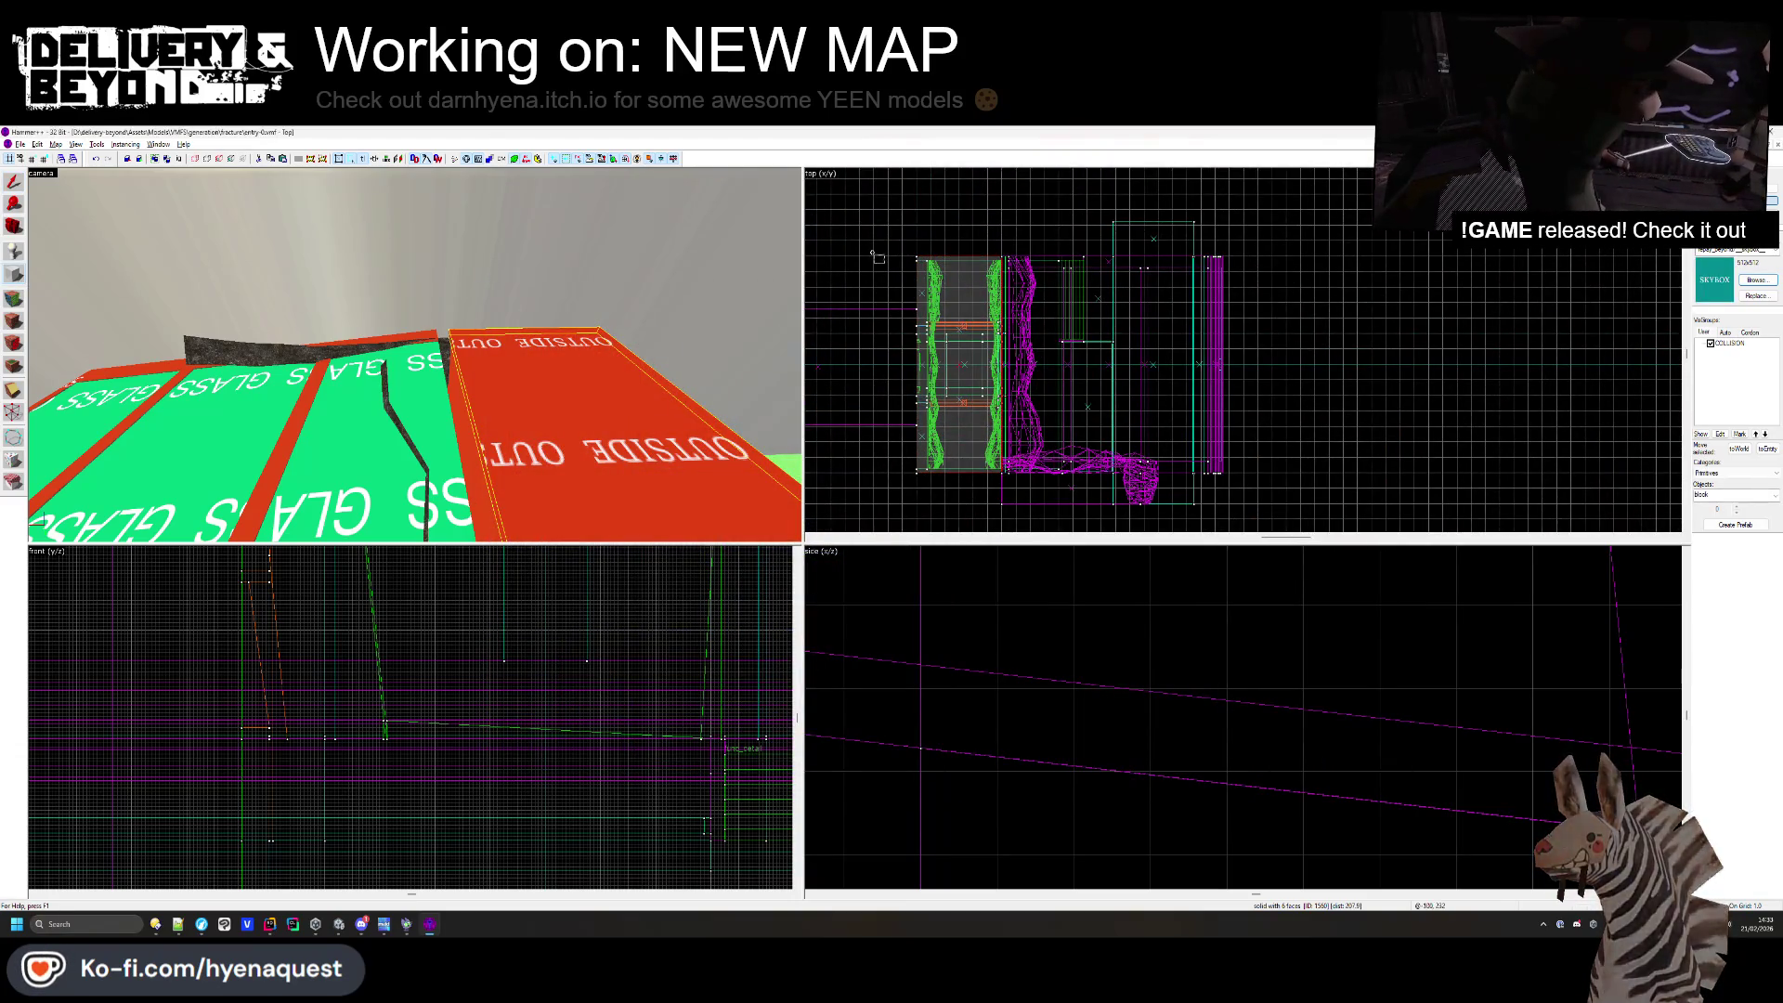
- Raise the top of the skybox brush to about 607 in the Top view
scroll(1038, 356, "up", 5)
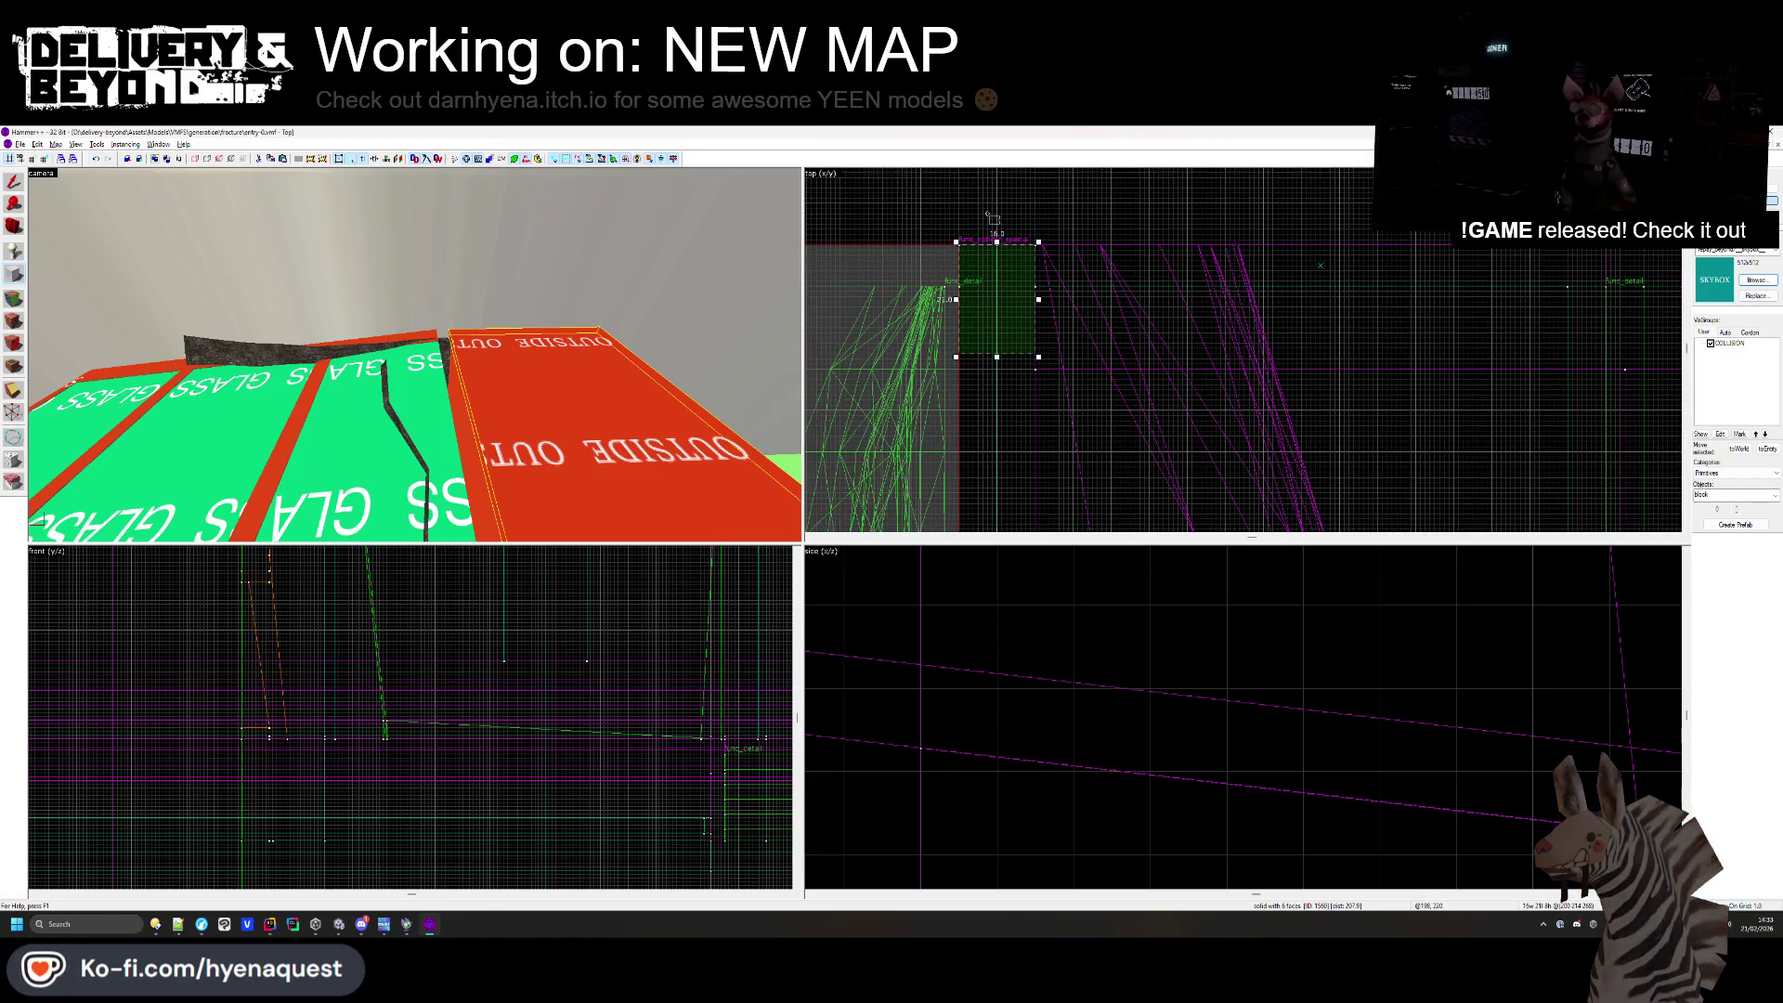
scroll(994, 280, "down", 2)
scroll(1010, 277, "down", 2)
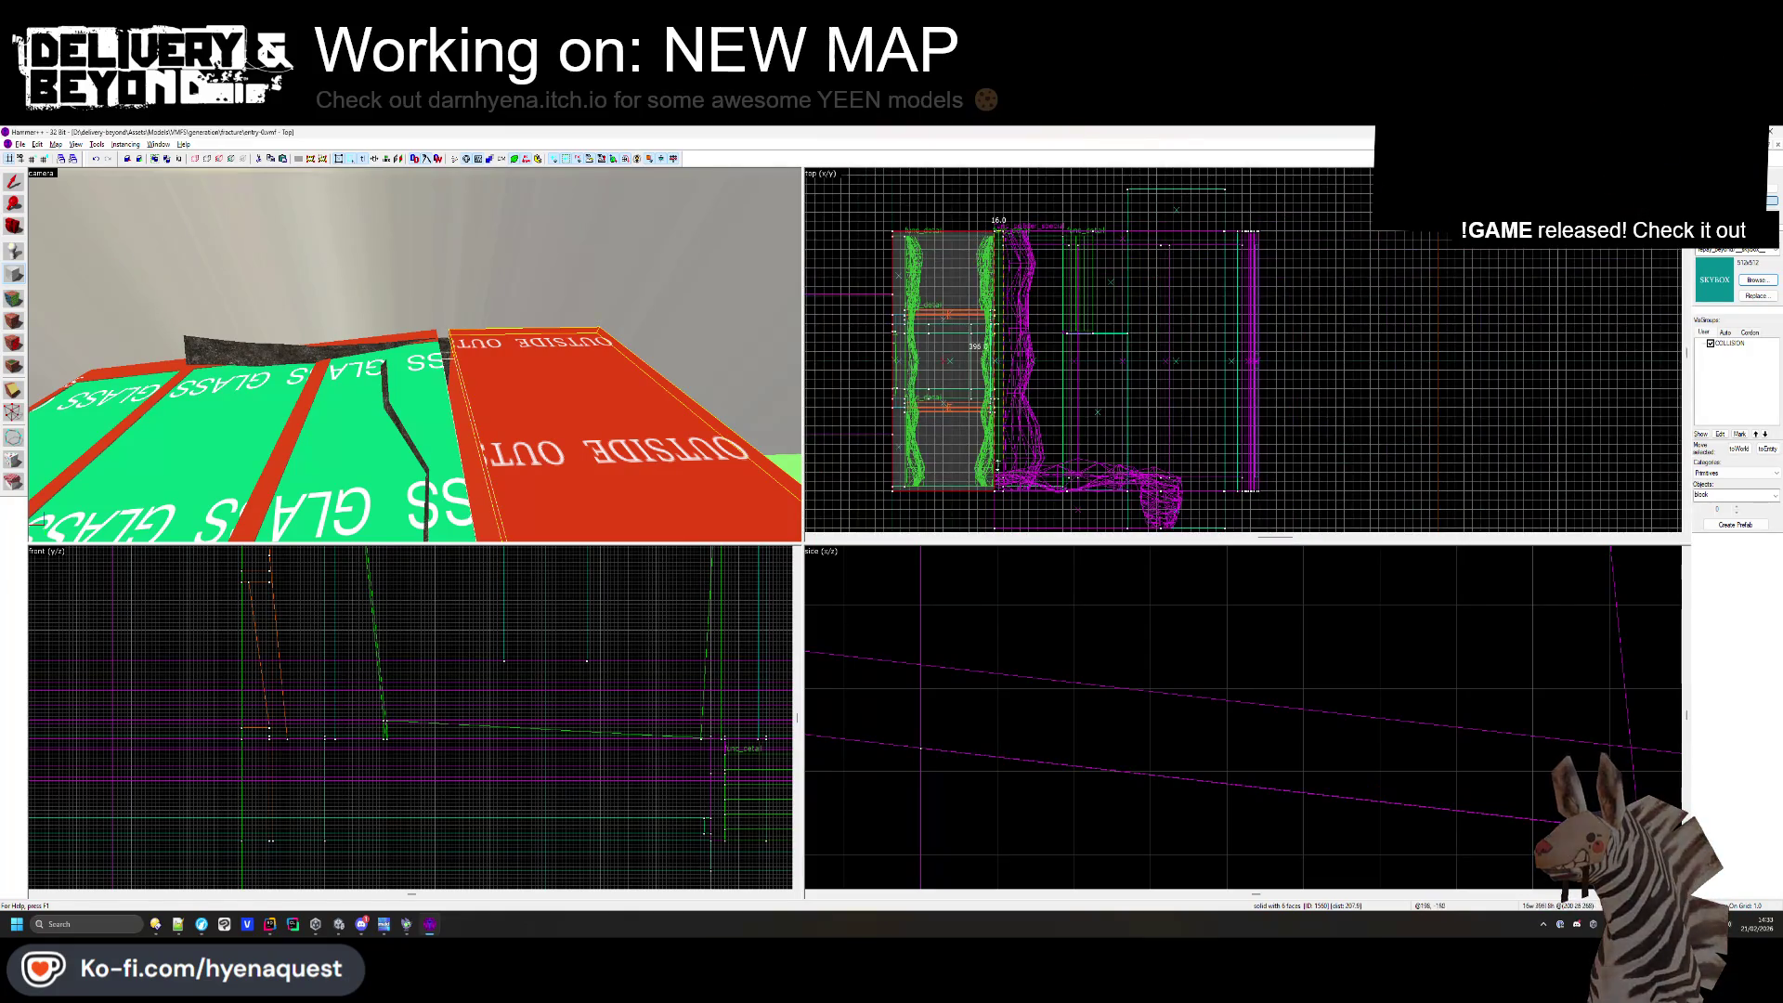
scroll(994, 485, "up", 5)
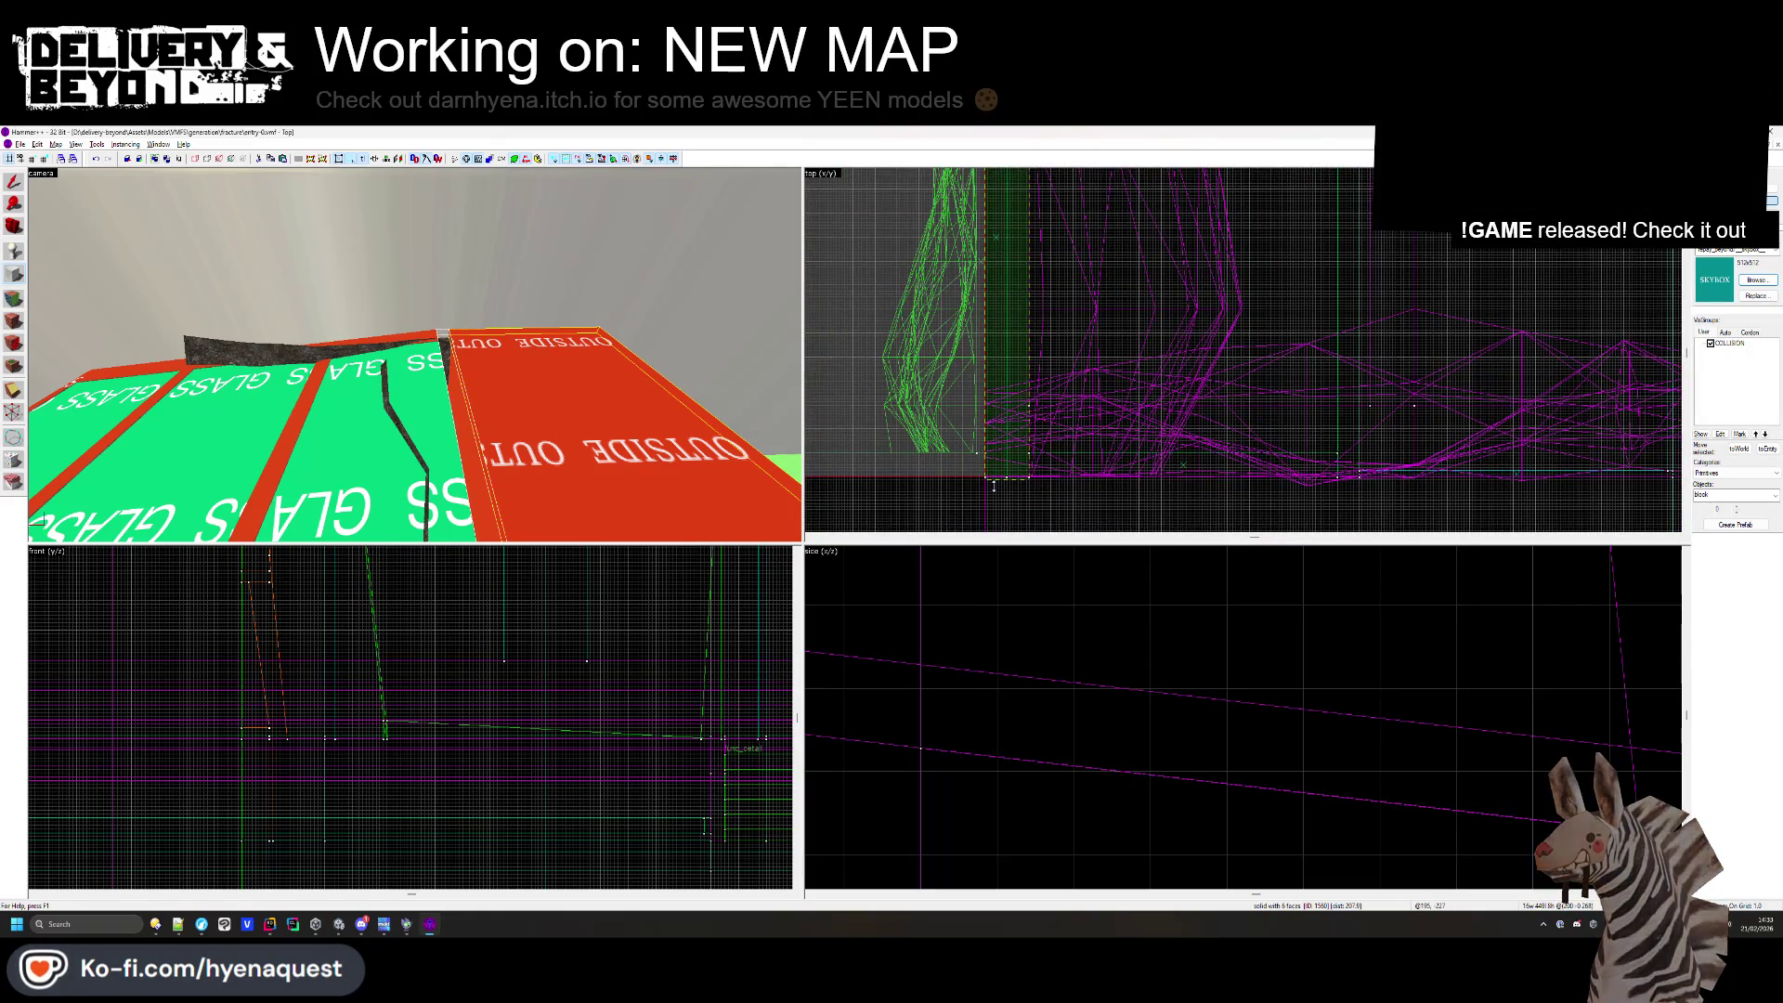
scroll(430, 647, "down", 5)
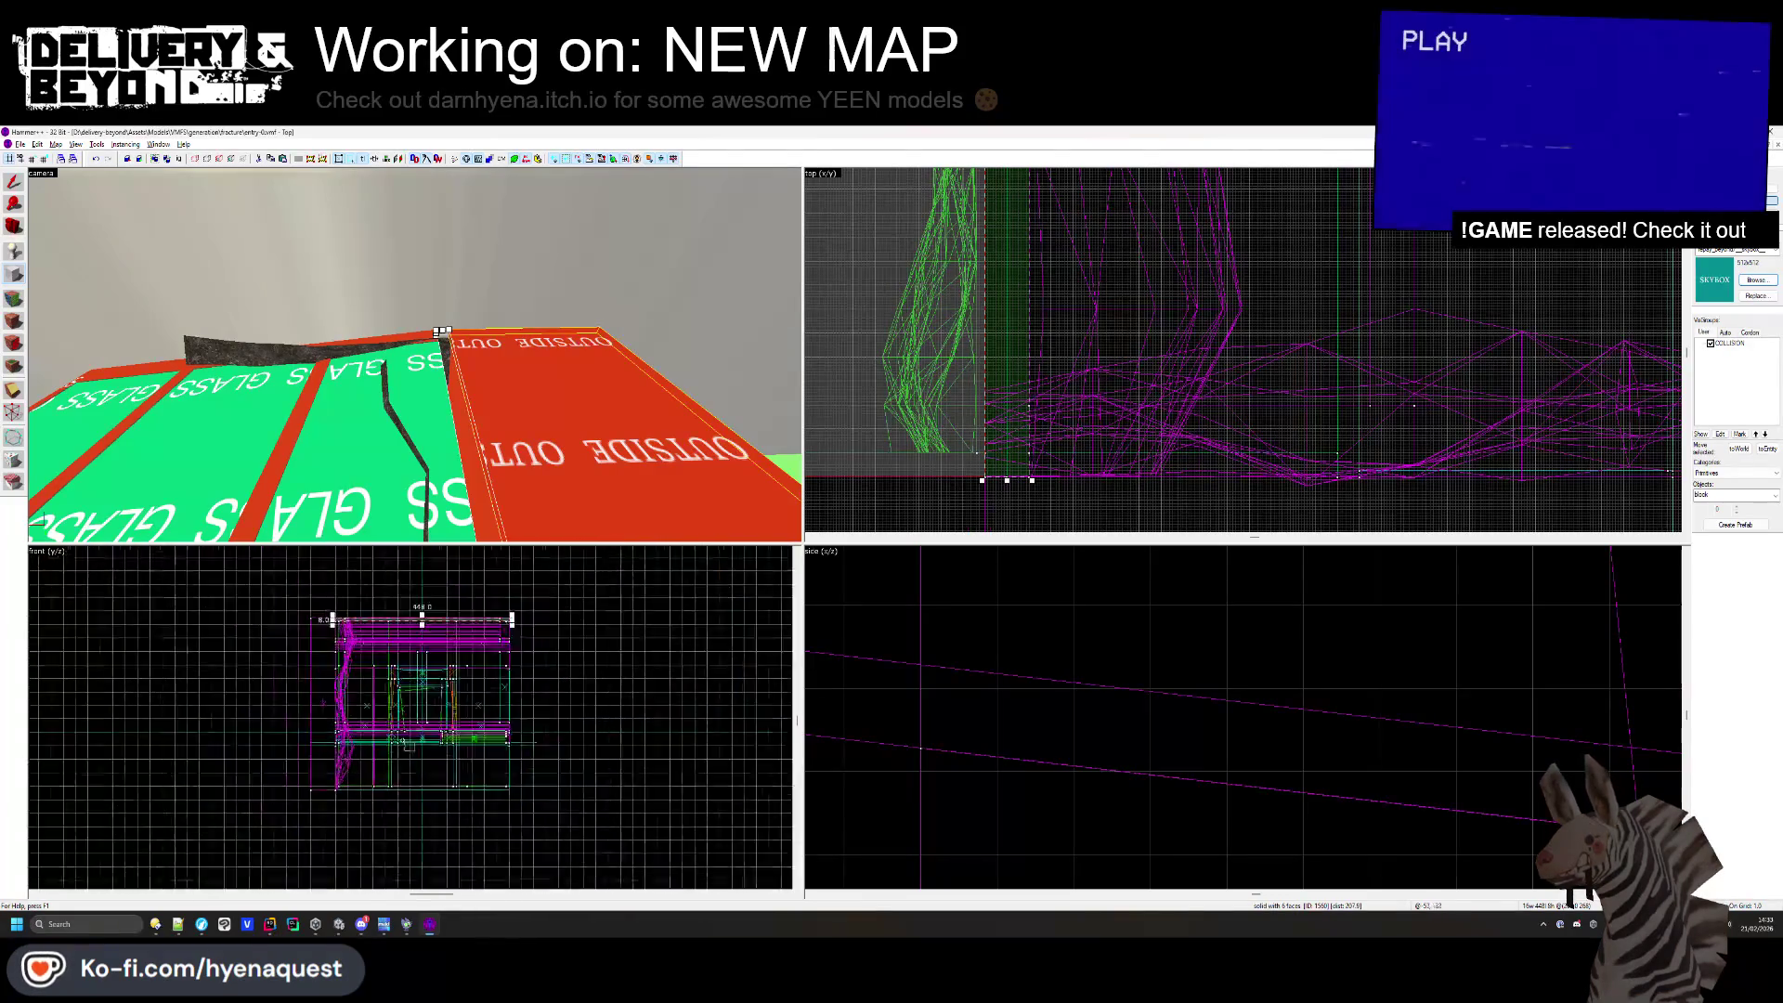
scroll(430, 647, "up", 2)
left_click_drag(430, 652, 430, 570)
scroll(430, 570, "down", 3)
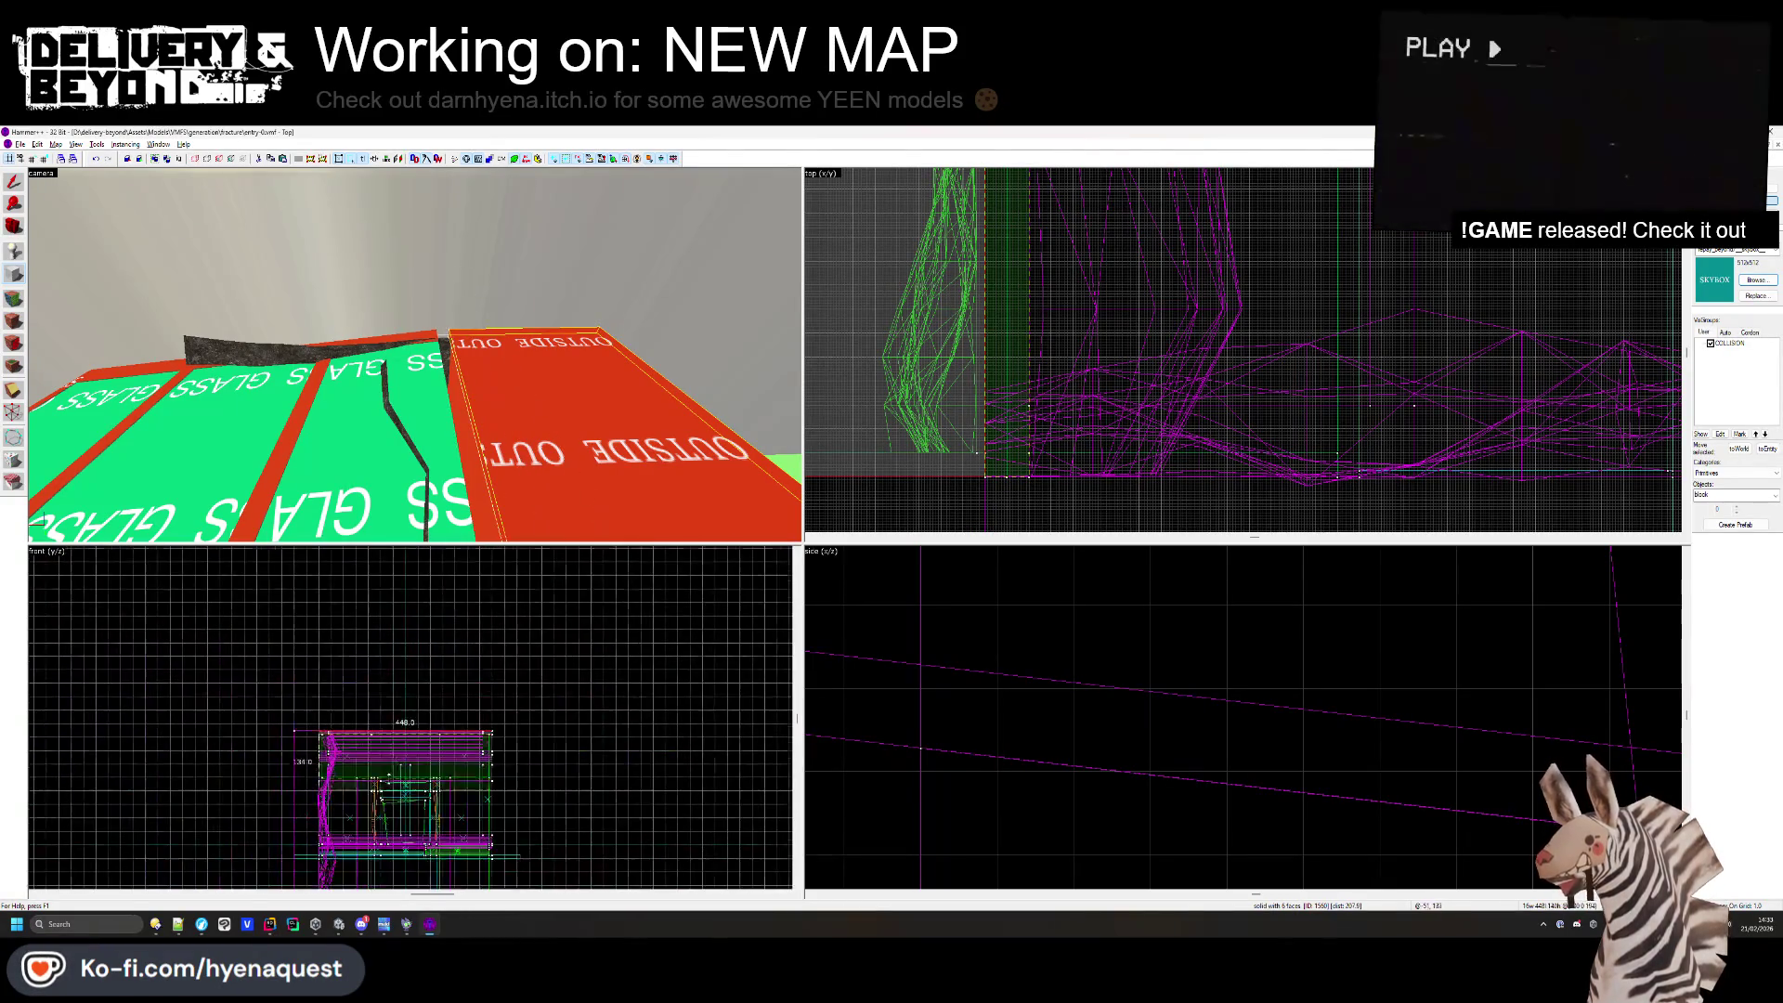
scroll(422, 607, "up", 6)
scroll(422, 607, "up", 3)
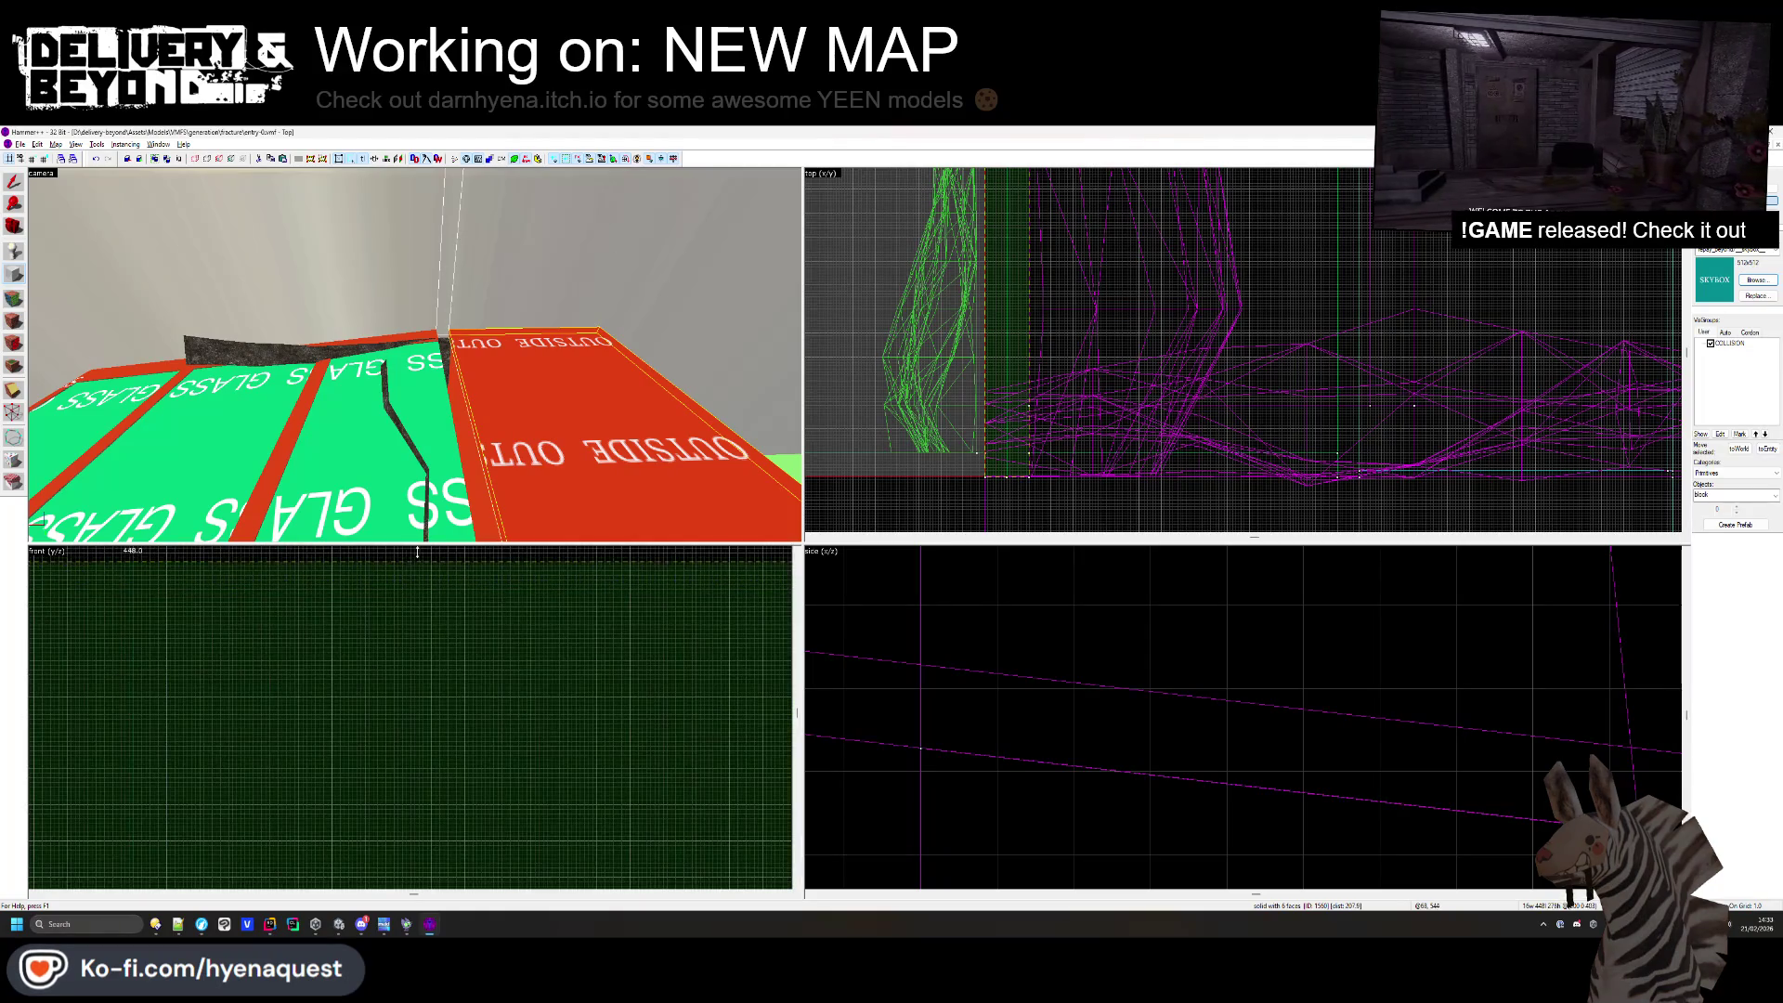
scroll(418, 573, "down", 1)
left_click_drag(417, 573, 420, 557)
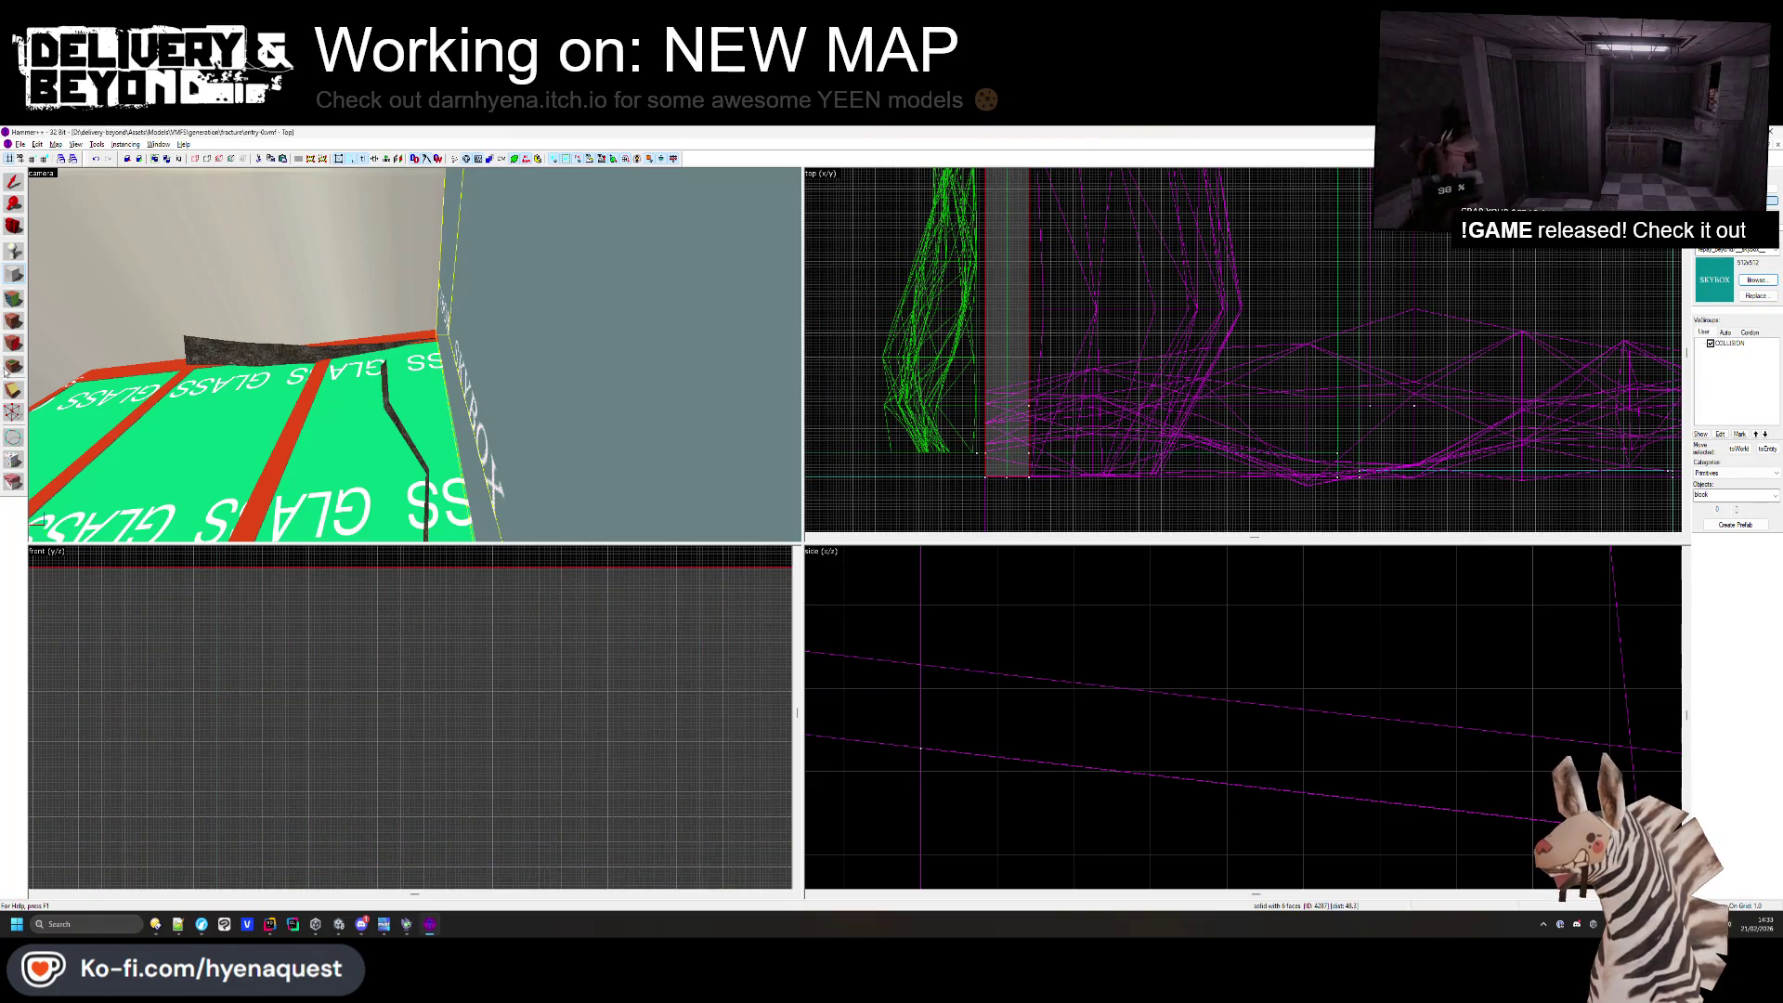
- Clear the selection, fly the 3D camera to the SKYBOX brush and select it
key("Escape")
key("z")
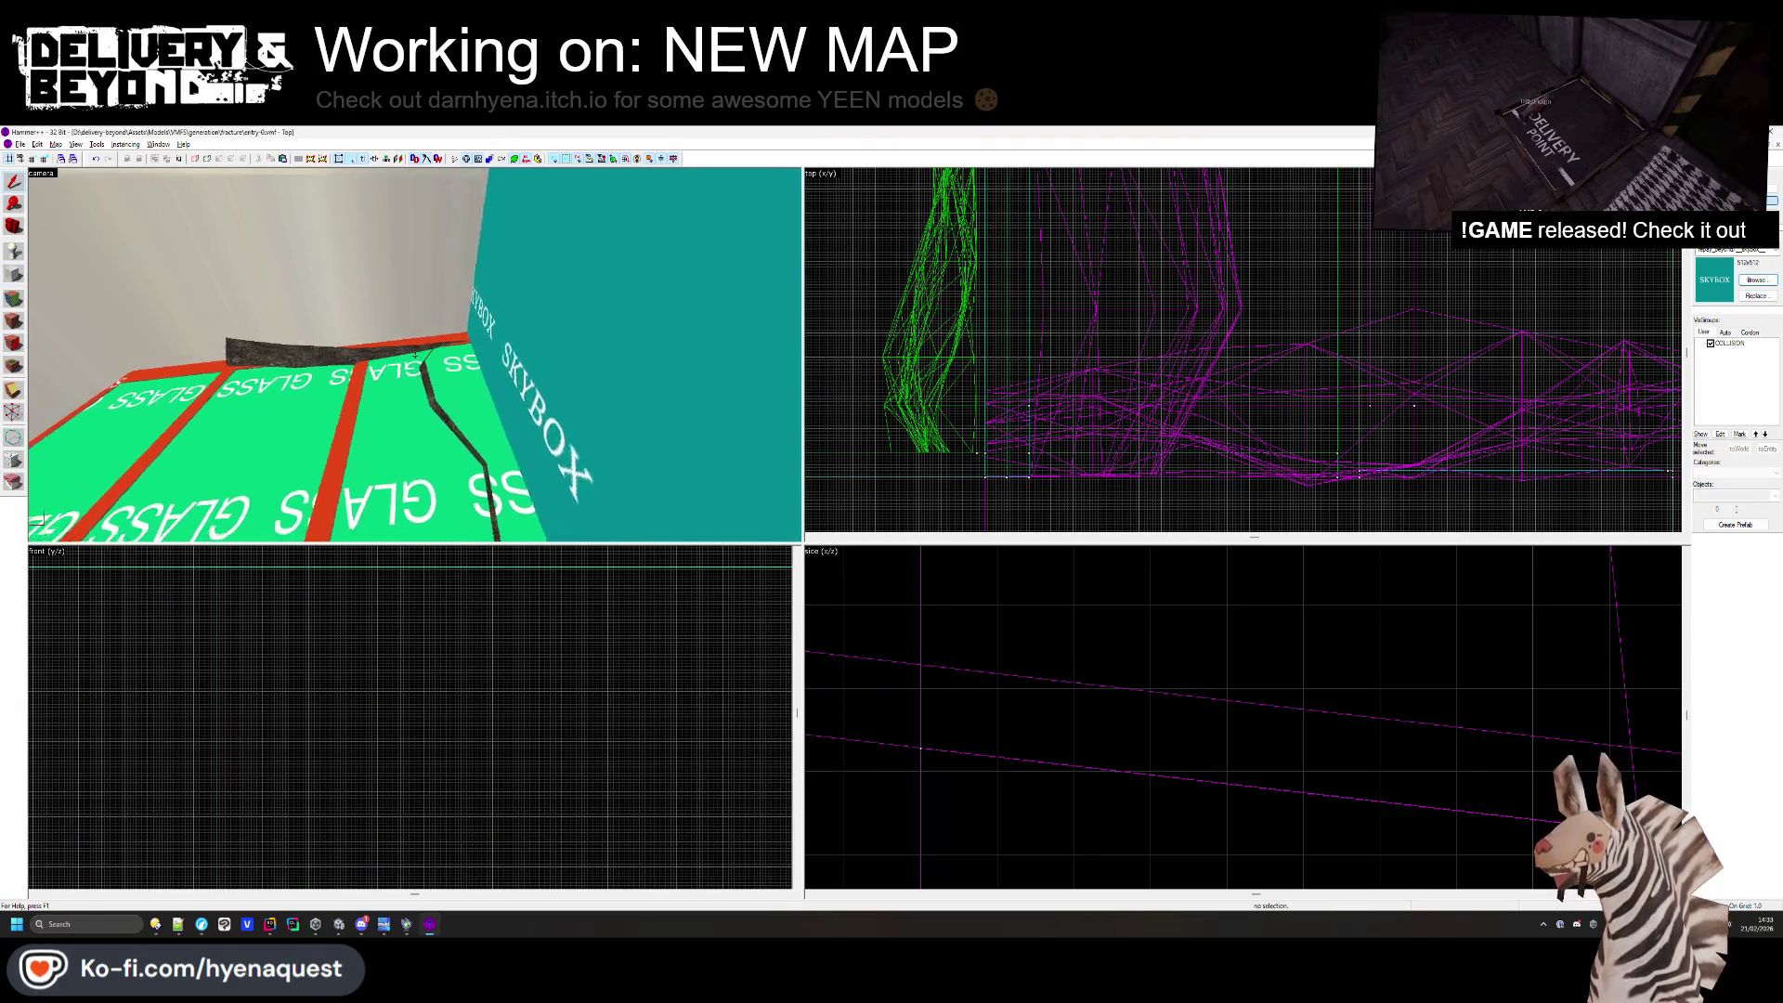
key("w")
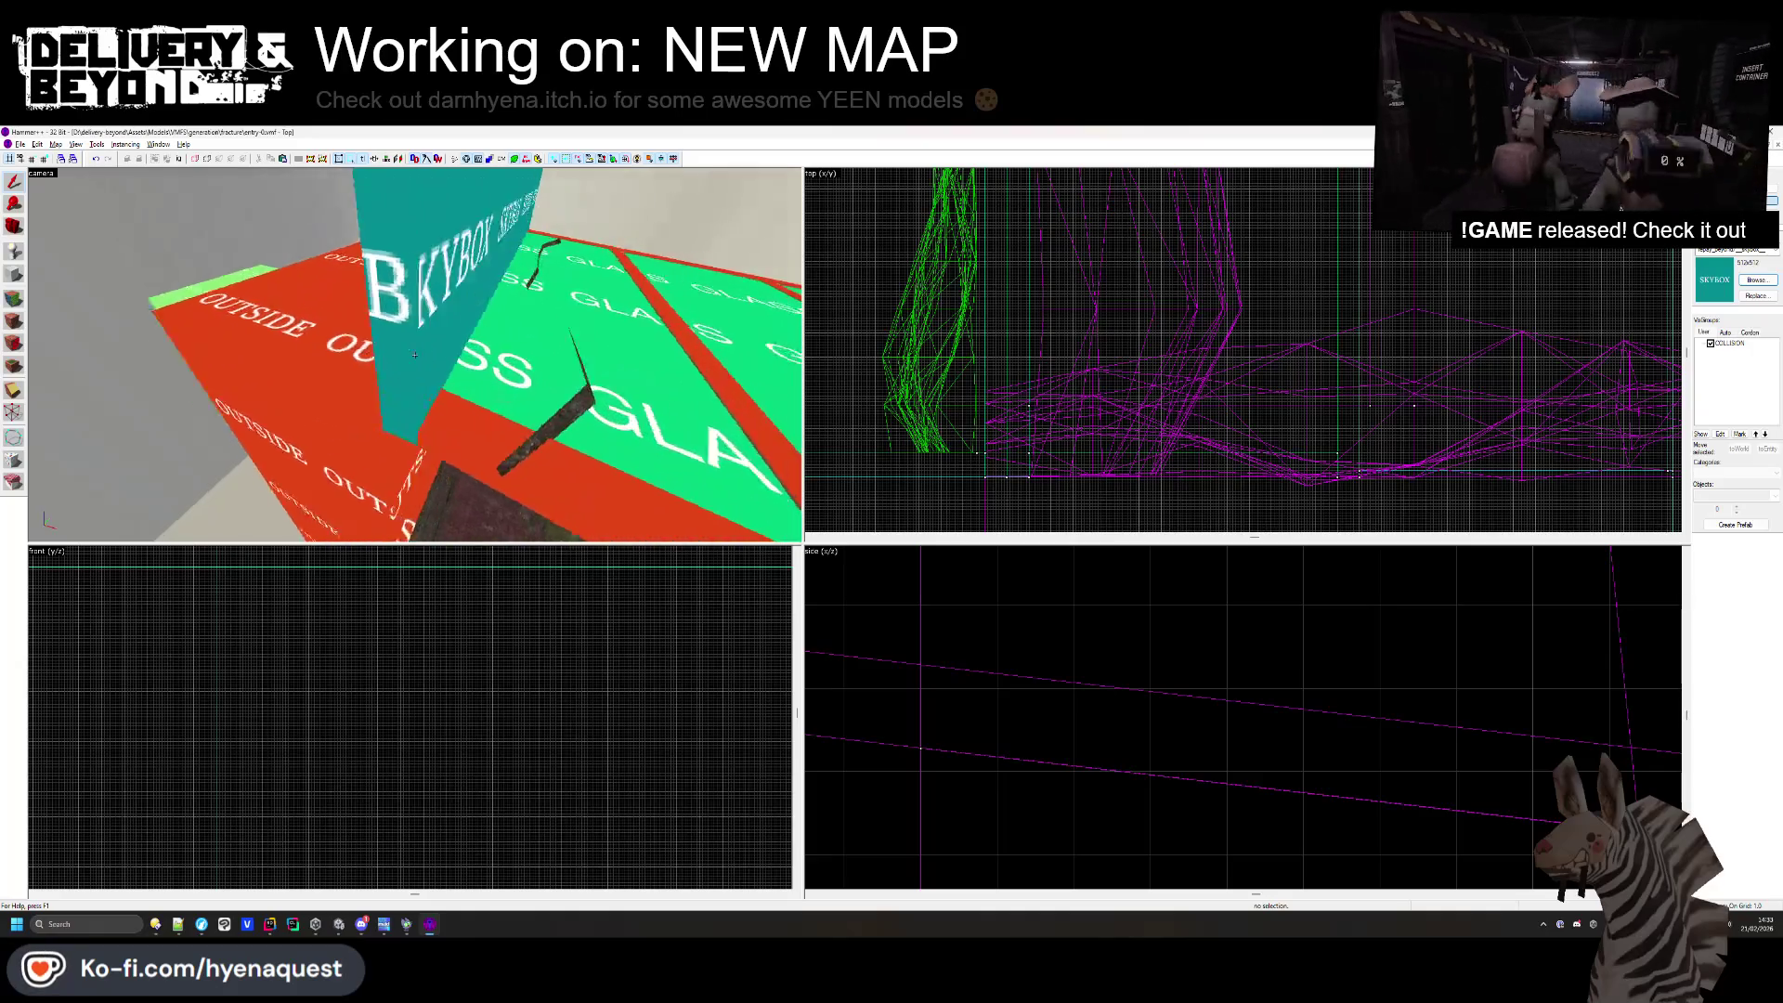
left_click(415, 359)
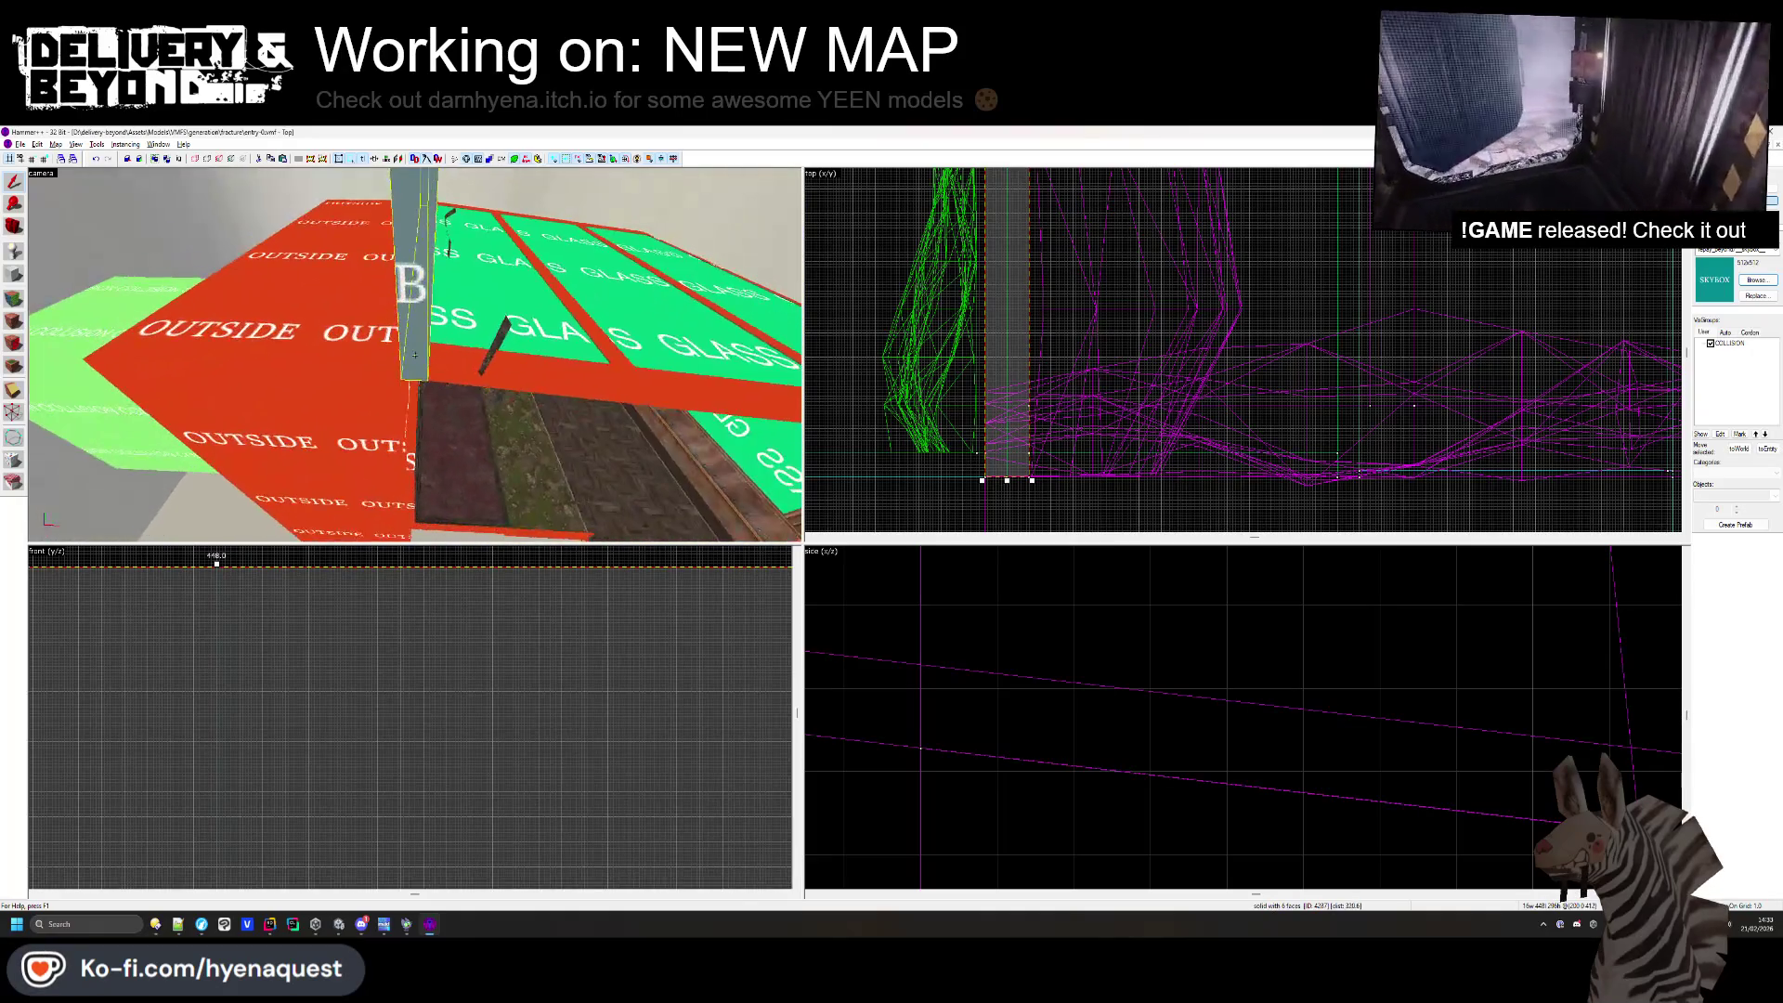
left_click(14, 274)
scroll(987, 430, "down", 3)
scroll(1029, 323, "up", 4)
scroll(1021, 323, "up", 1)
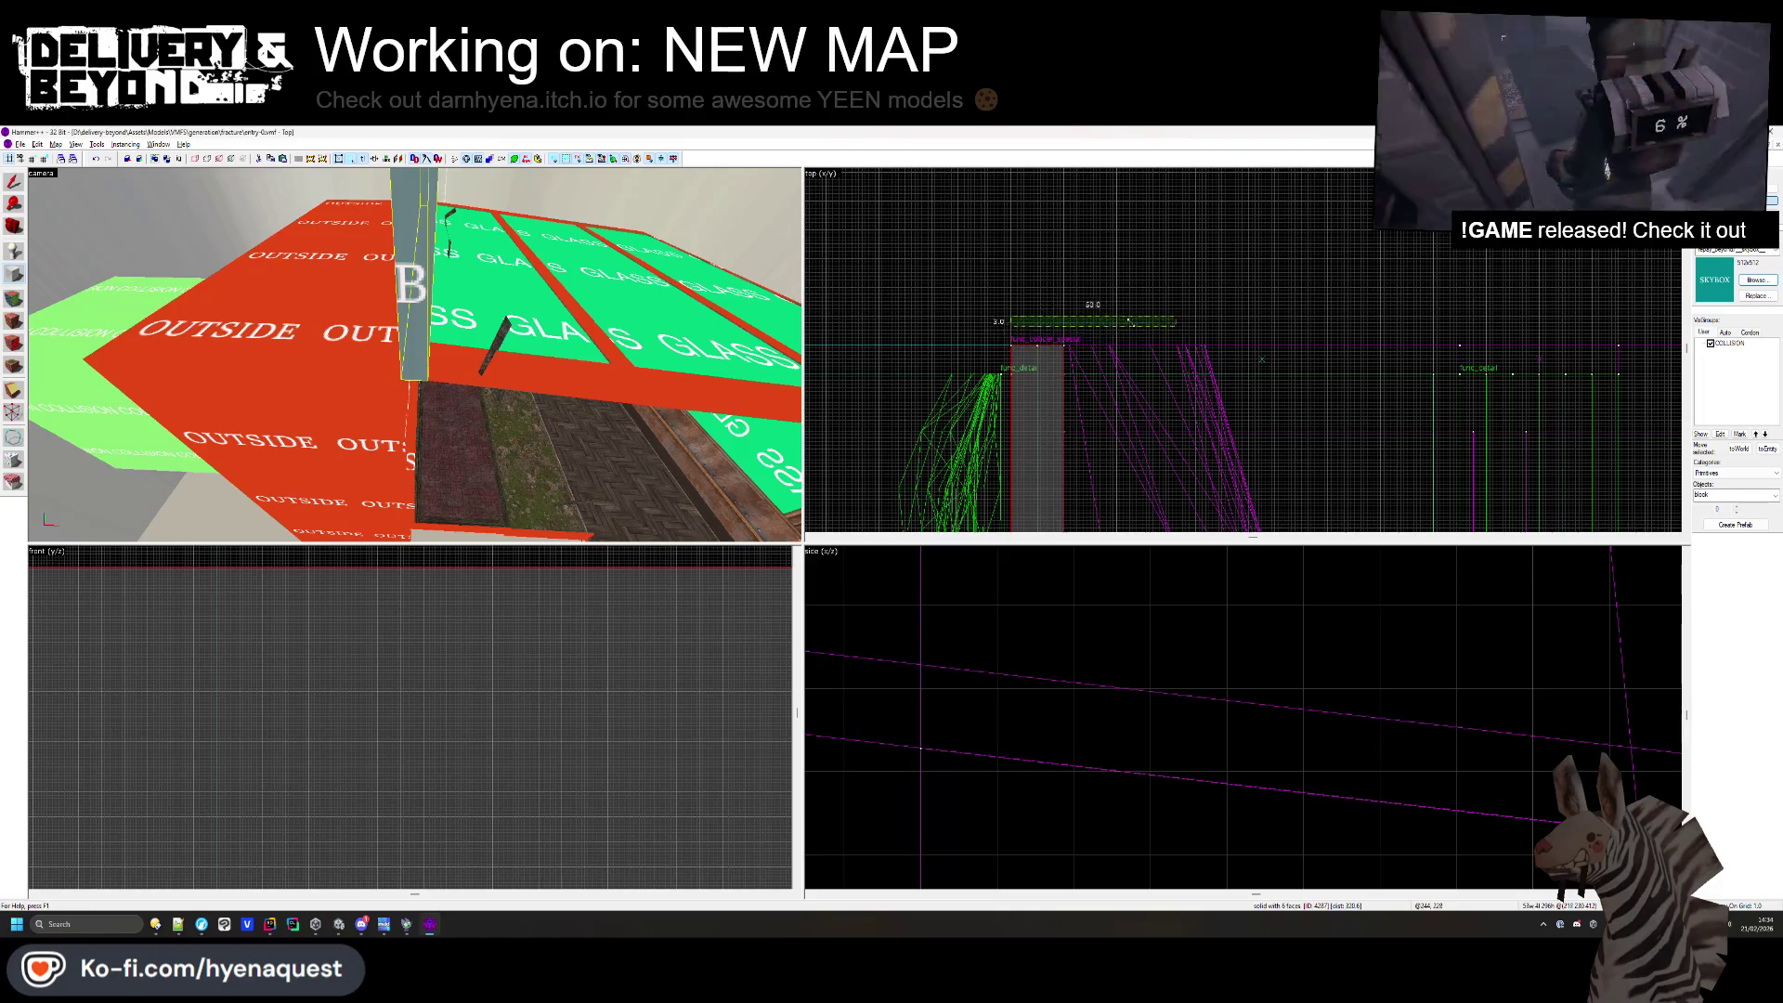
scroll(1128, 320, "up", 3)
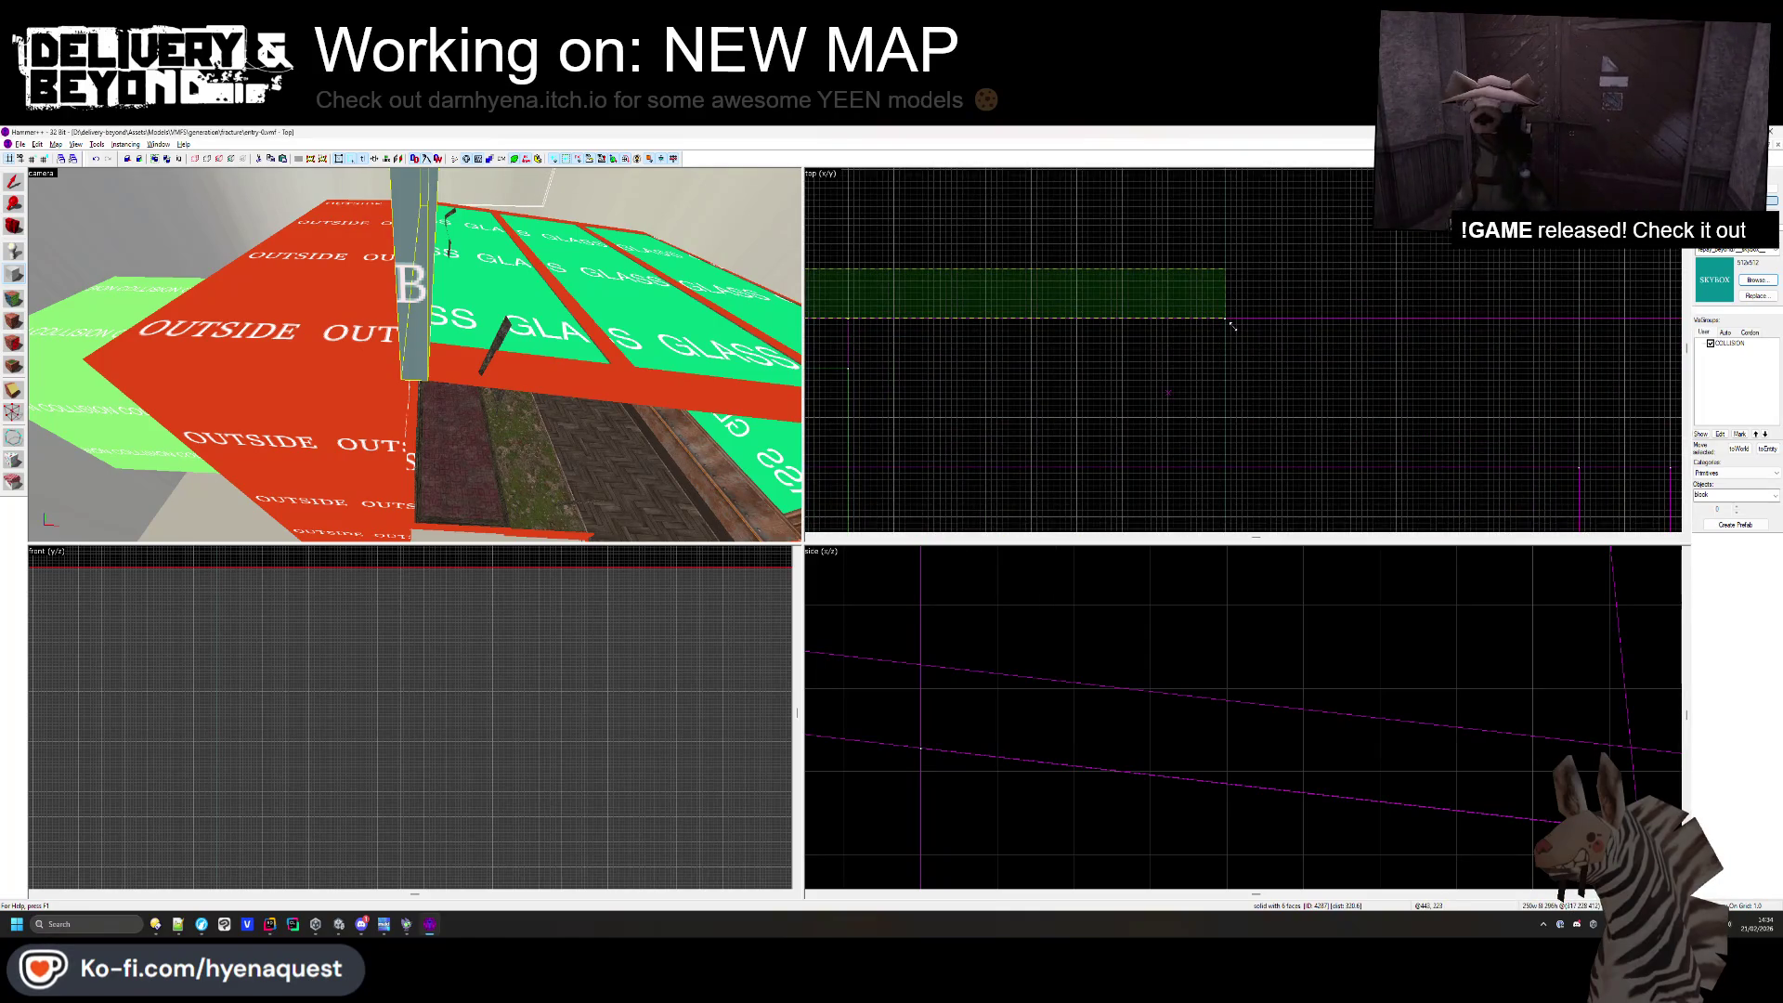
- Pull the camera back, deselect the skybox brush, and fly into the interior corridor
left_click_drag(472, 273, 415, 359)
scroll(1152, 349, "down", 5)
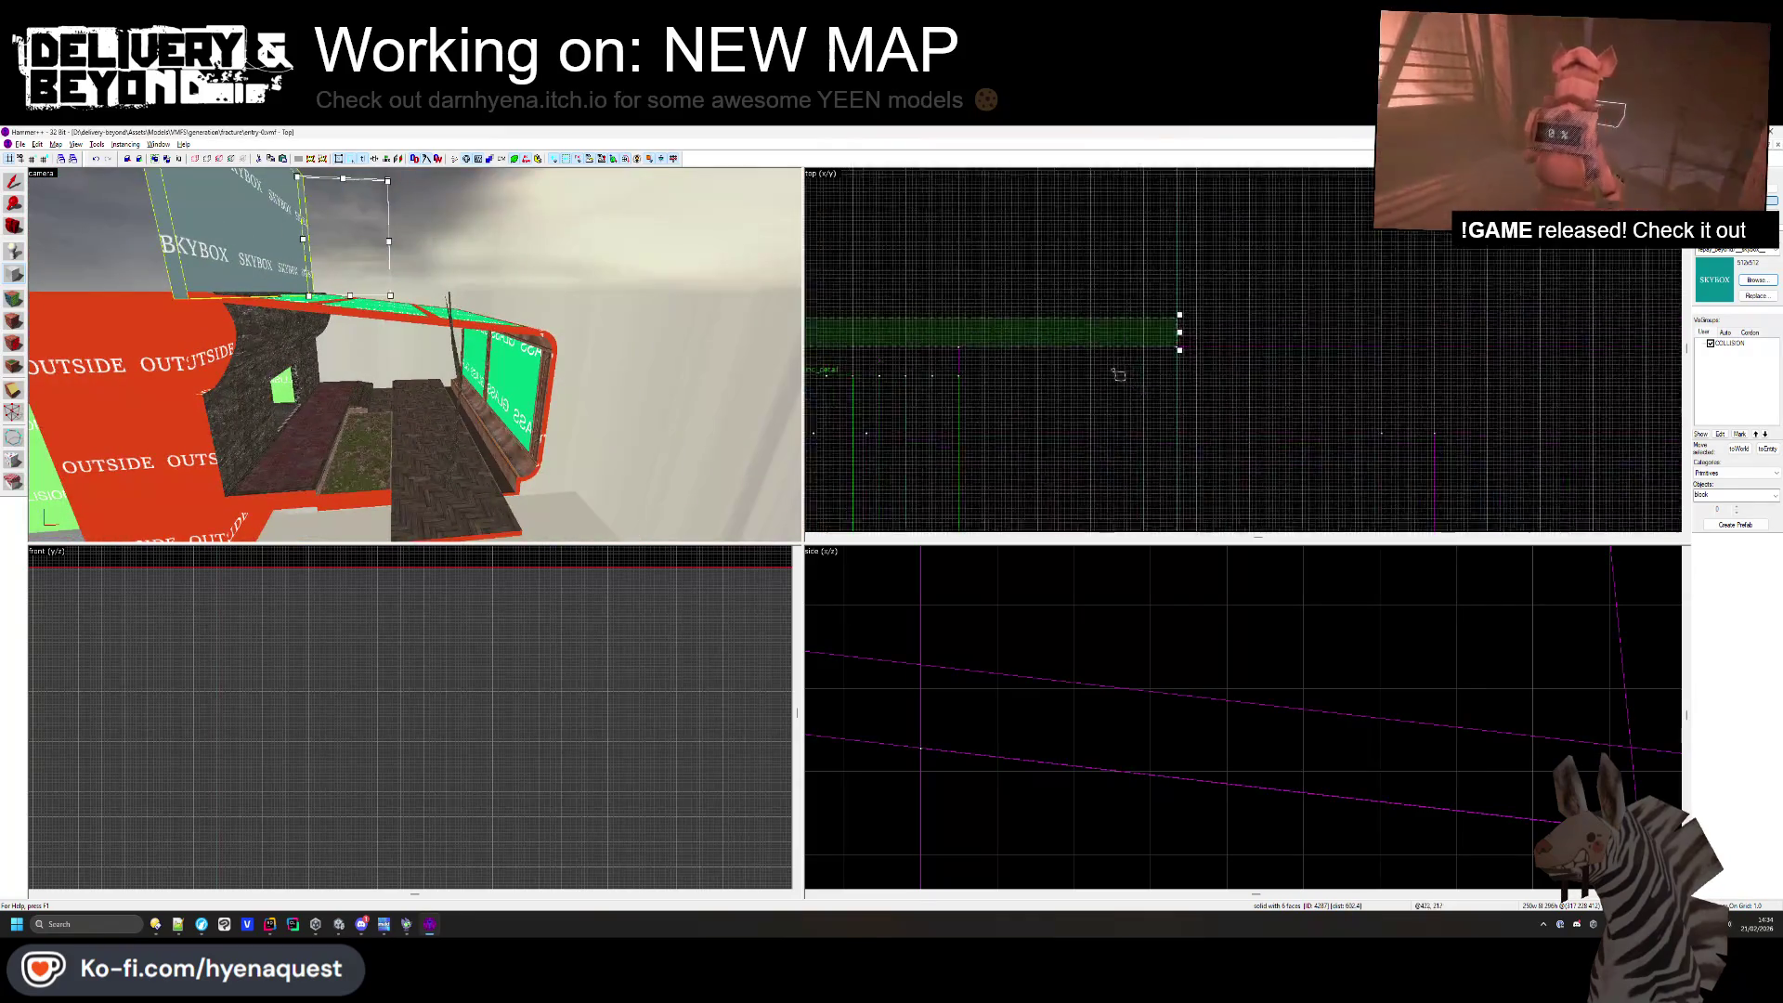
scroll(1306, 353, "up", 5)
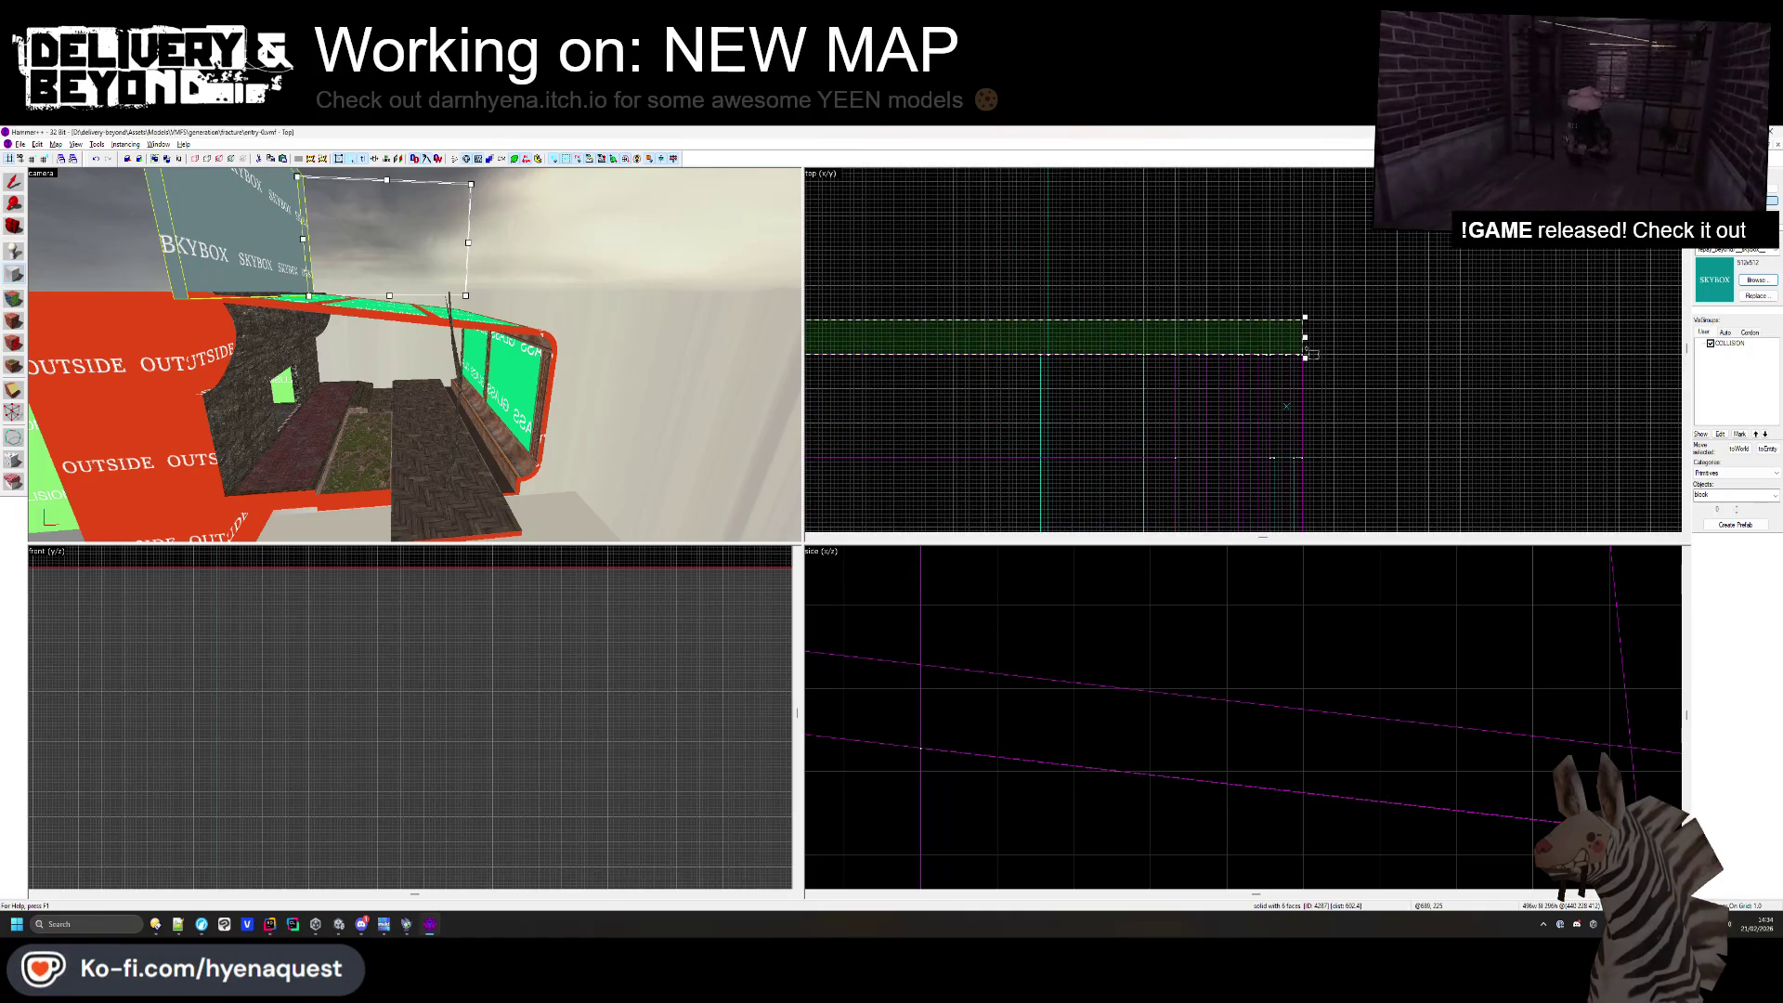
scroll(1309, 353, "down", 2)
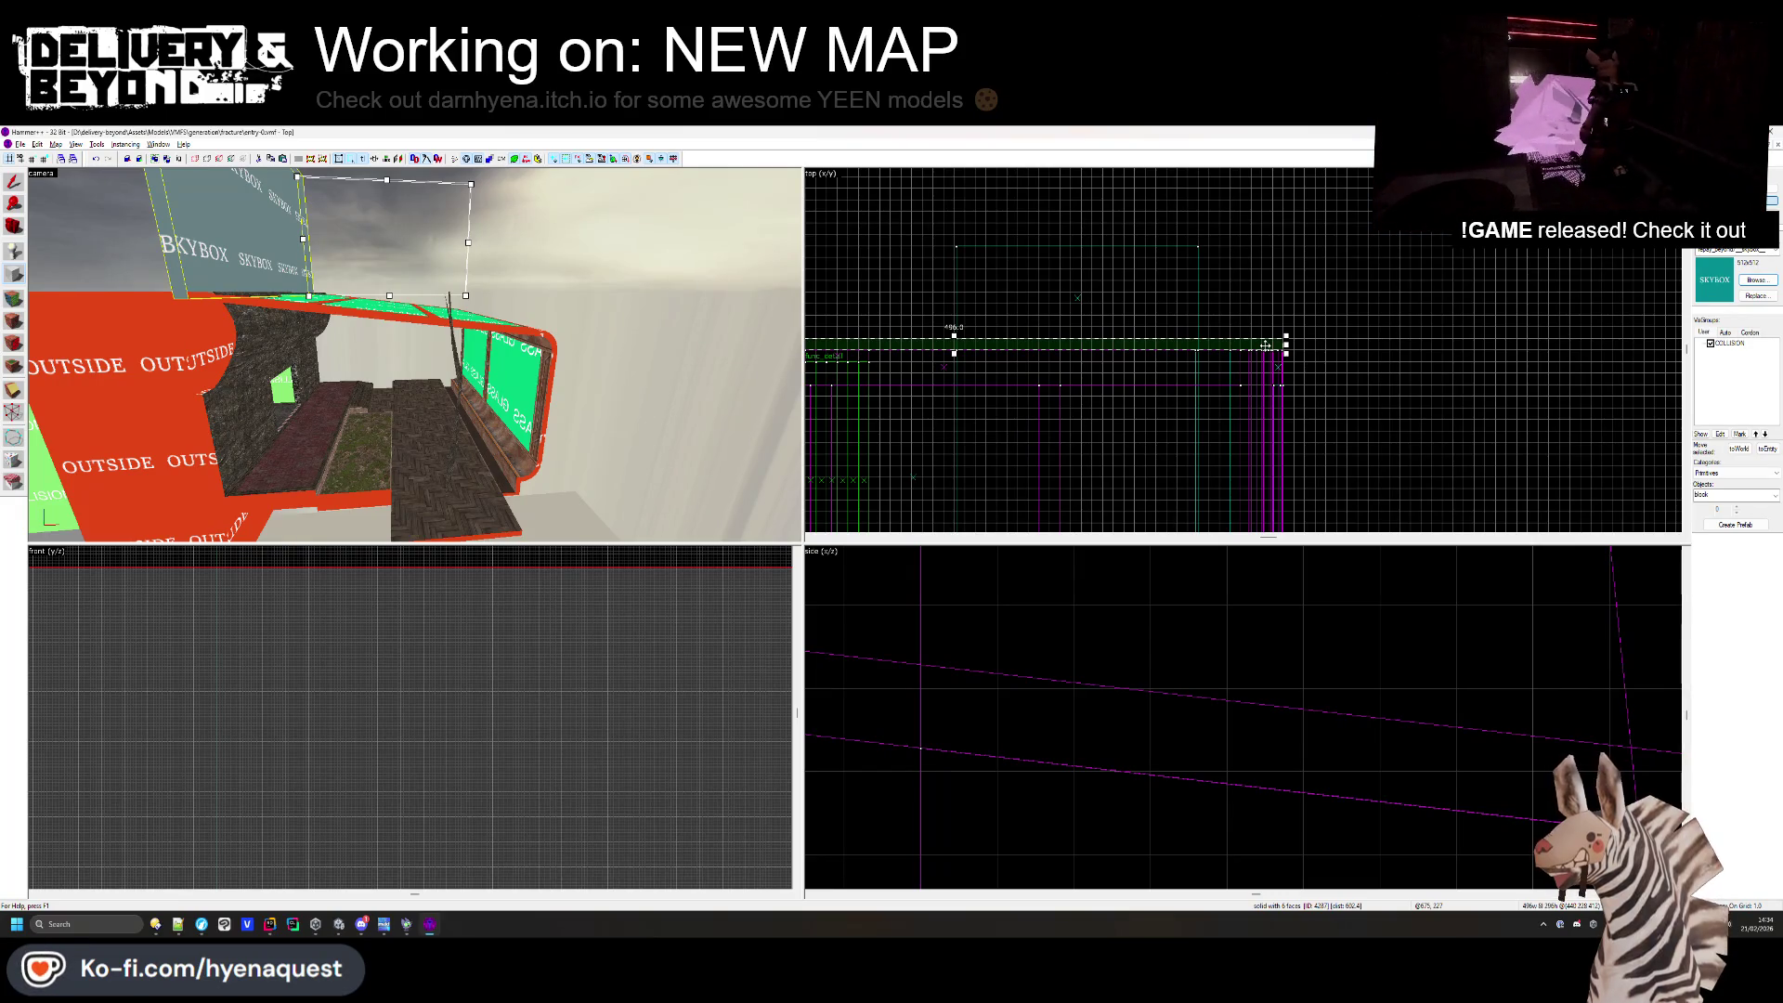
left_click(1074, 239)
left_click_drag(583, 327, 1078, 297)
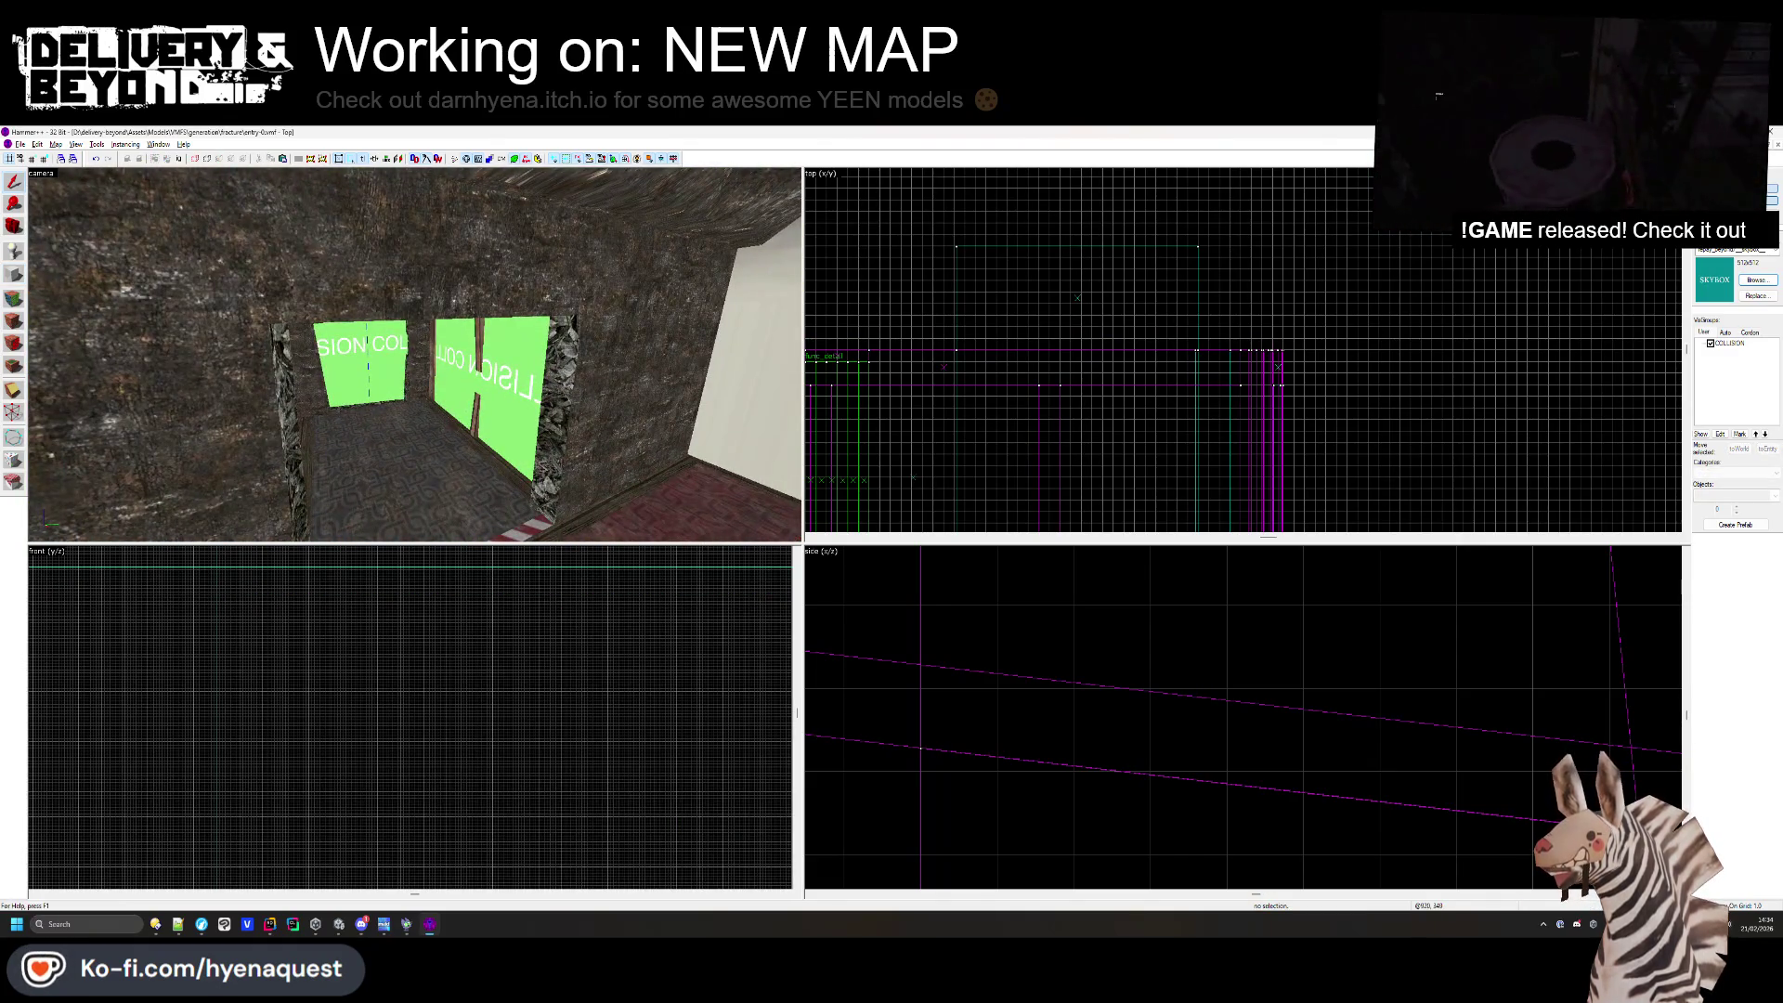
- Shift-drag a copy of the window frame group aside and rotate it 90°
left_click(483, 371)
scroll(1112, 303, "down", 3)
scroll(1085, 321, "up", 1)
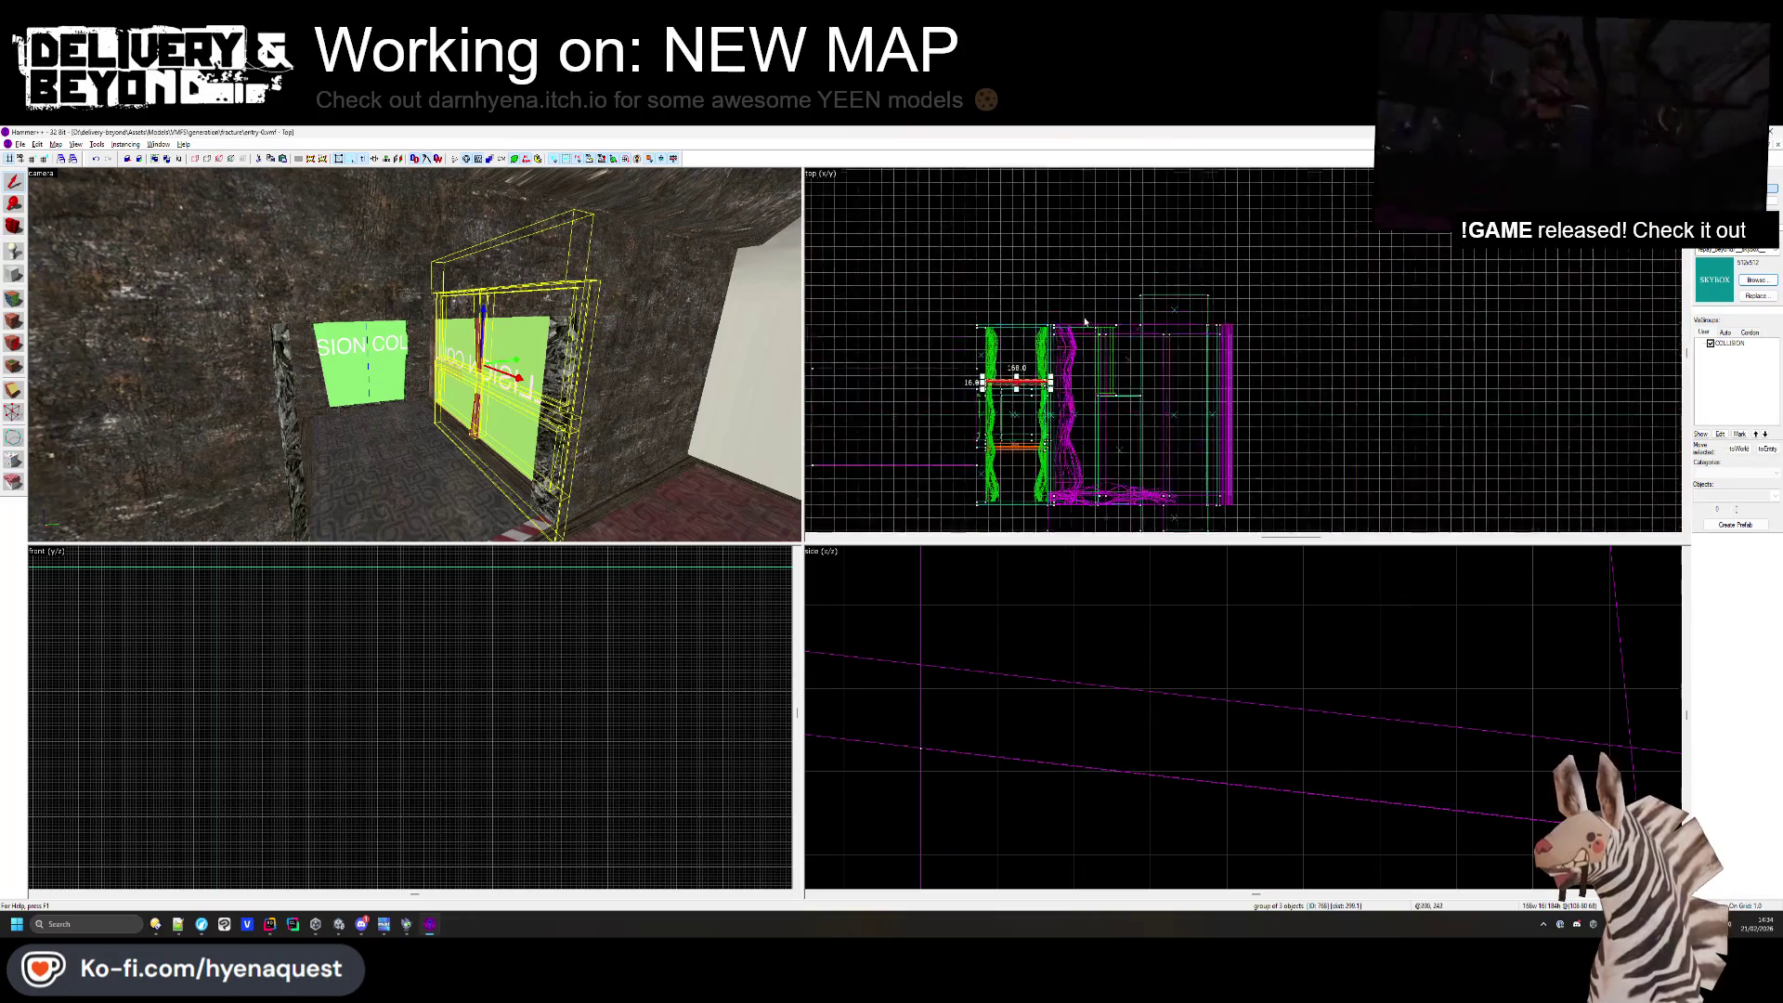
scroll(1085, 321, "up", 3)
left_click_drag(990, 420, 1342, 244, "shift")
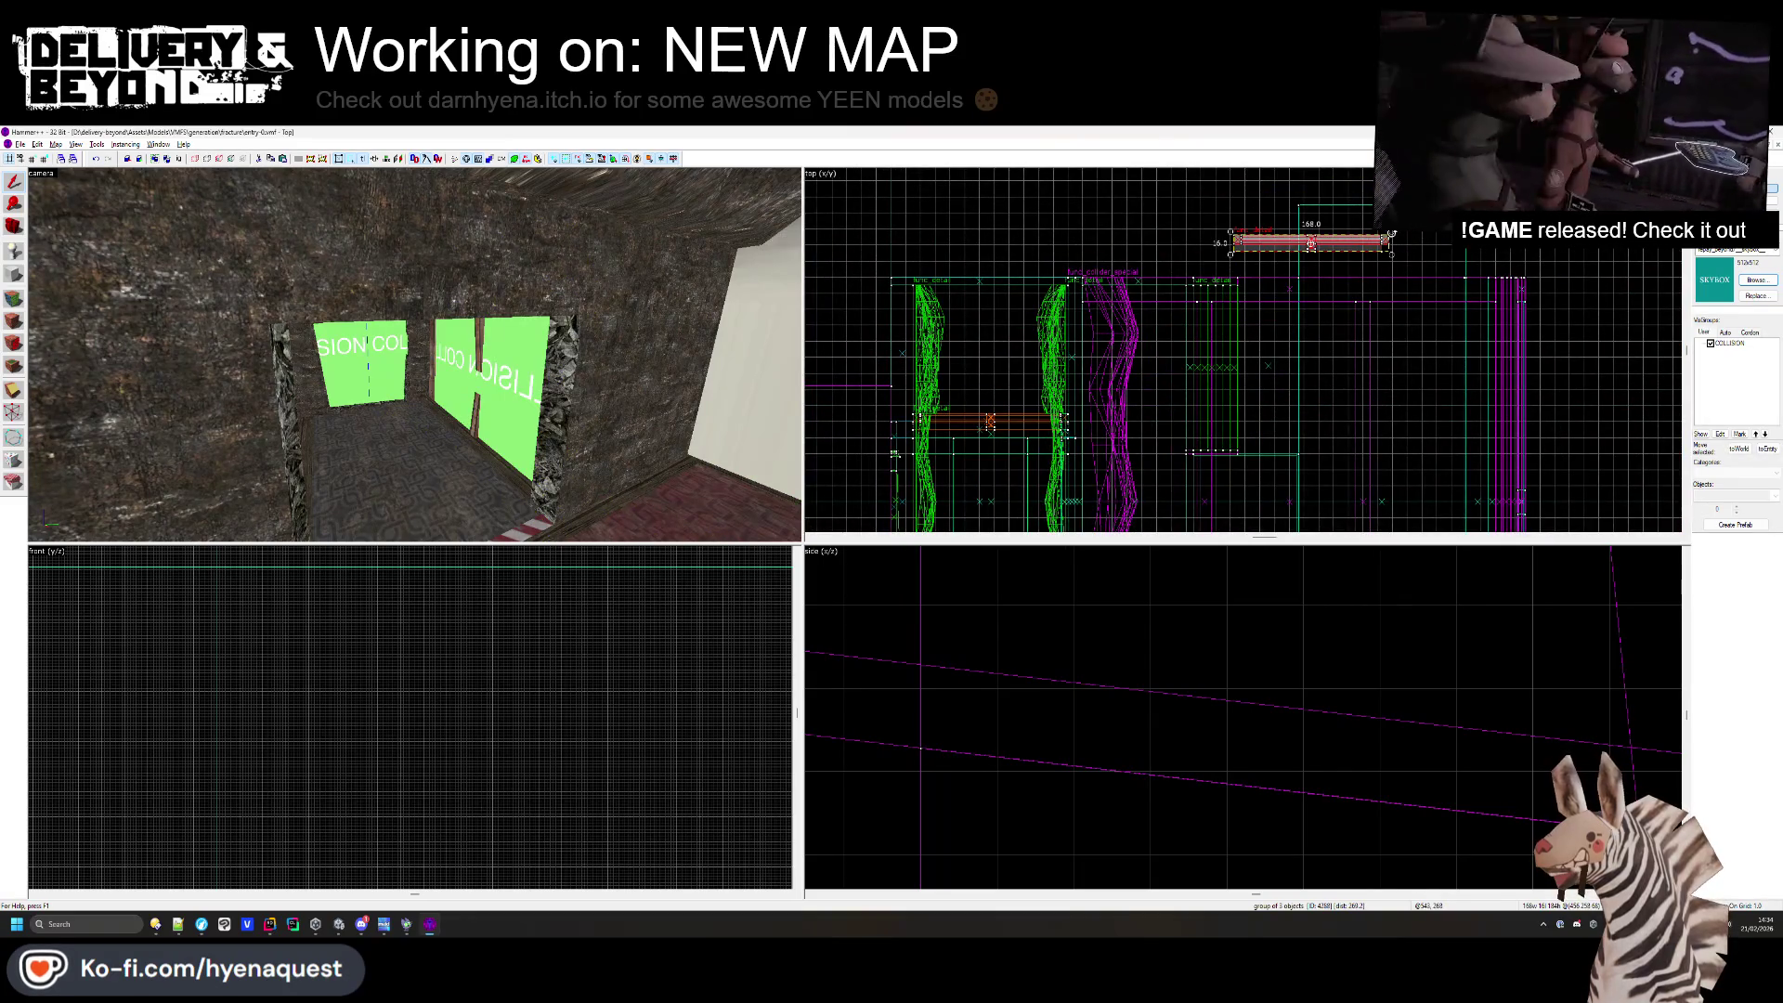
scroll(1310, 243, "up", 2)
key("ctrl+m")
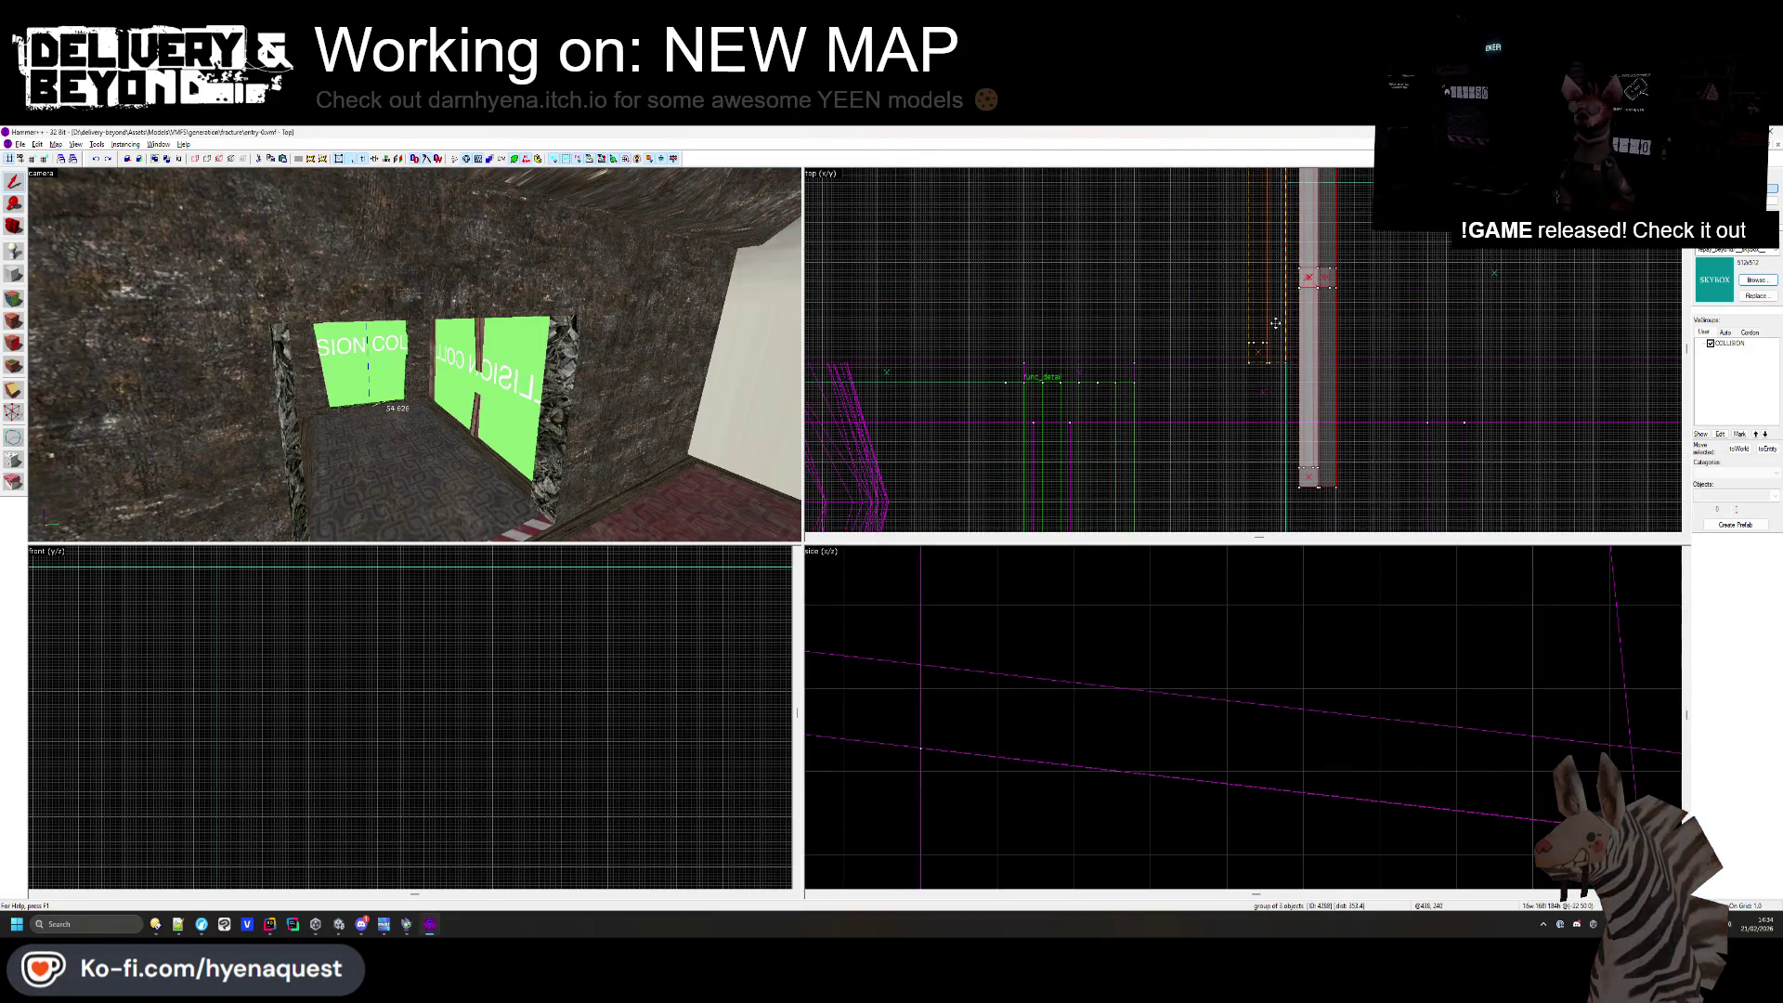
- Move the rotated copy left and up into position beside the red brush
left_click_drag(1310, 372, 1260, 251)
key("ctrl+shift+e")
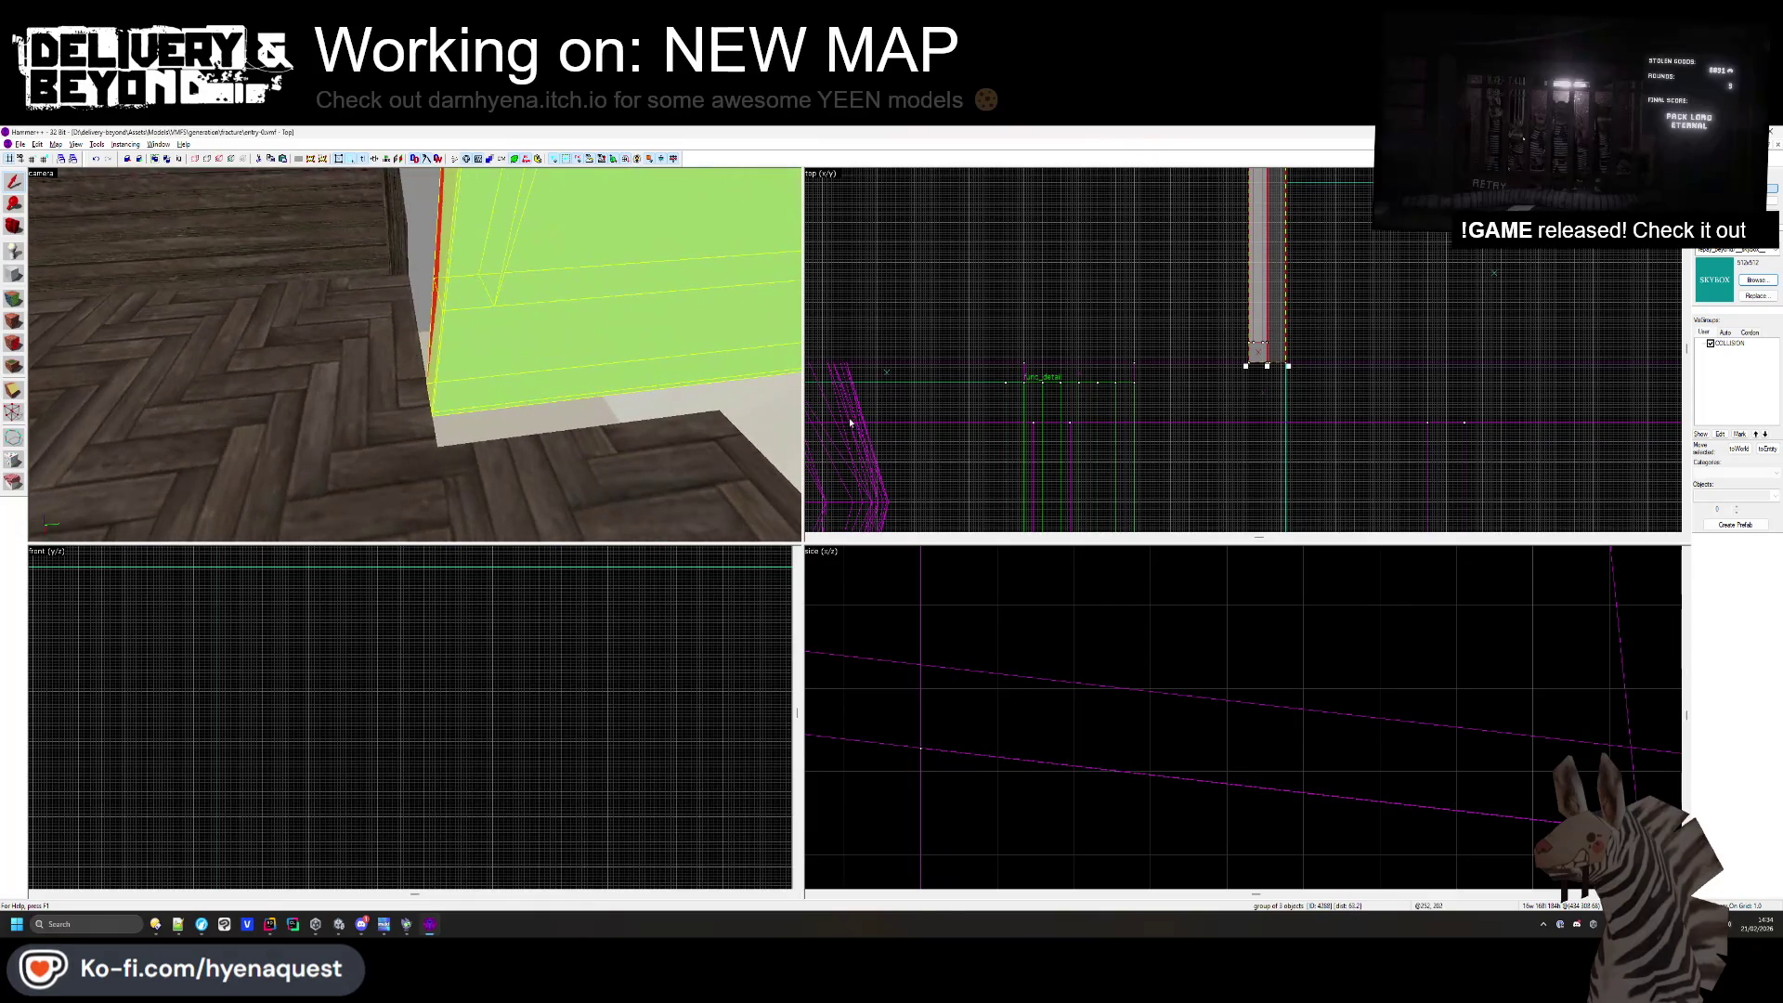
scroll(1178, 394, "up", 2)
left_click_drag(1236, 333, 1268, 333)
key("z")
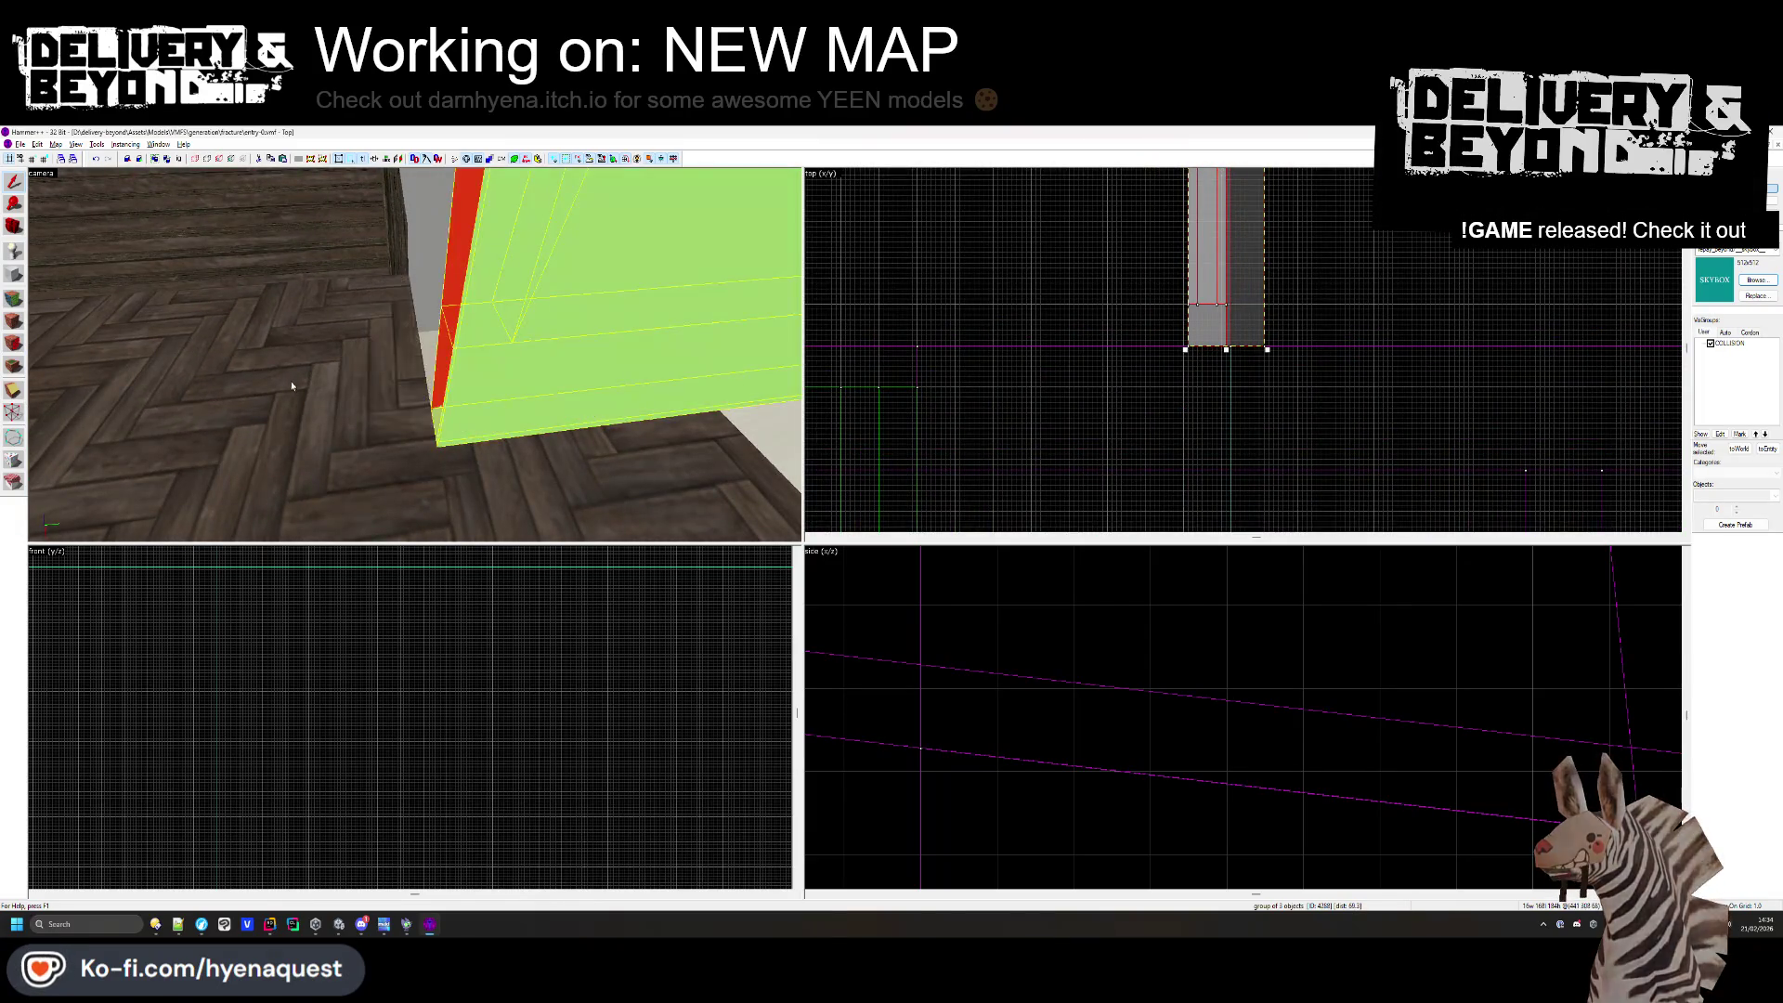
key("w")
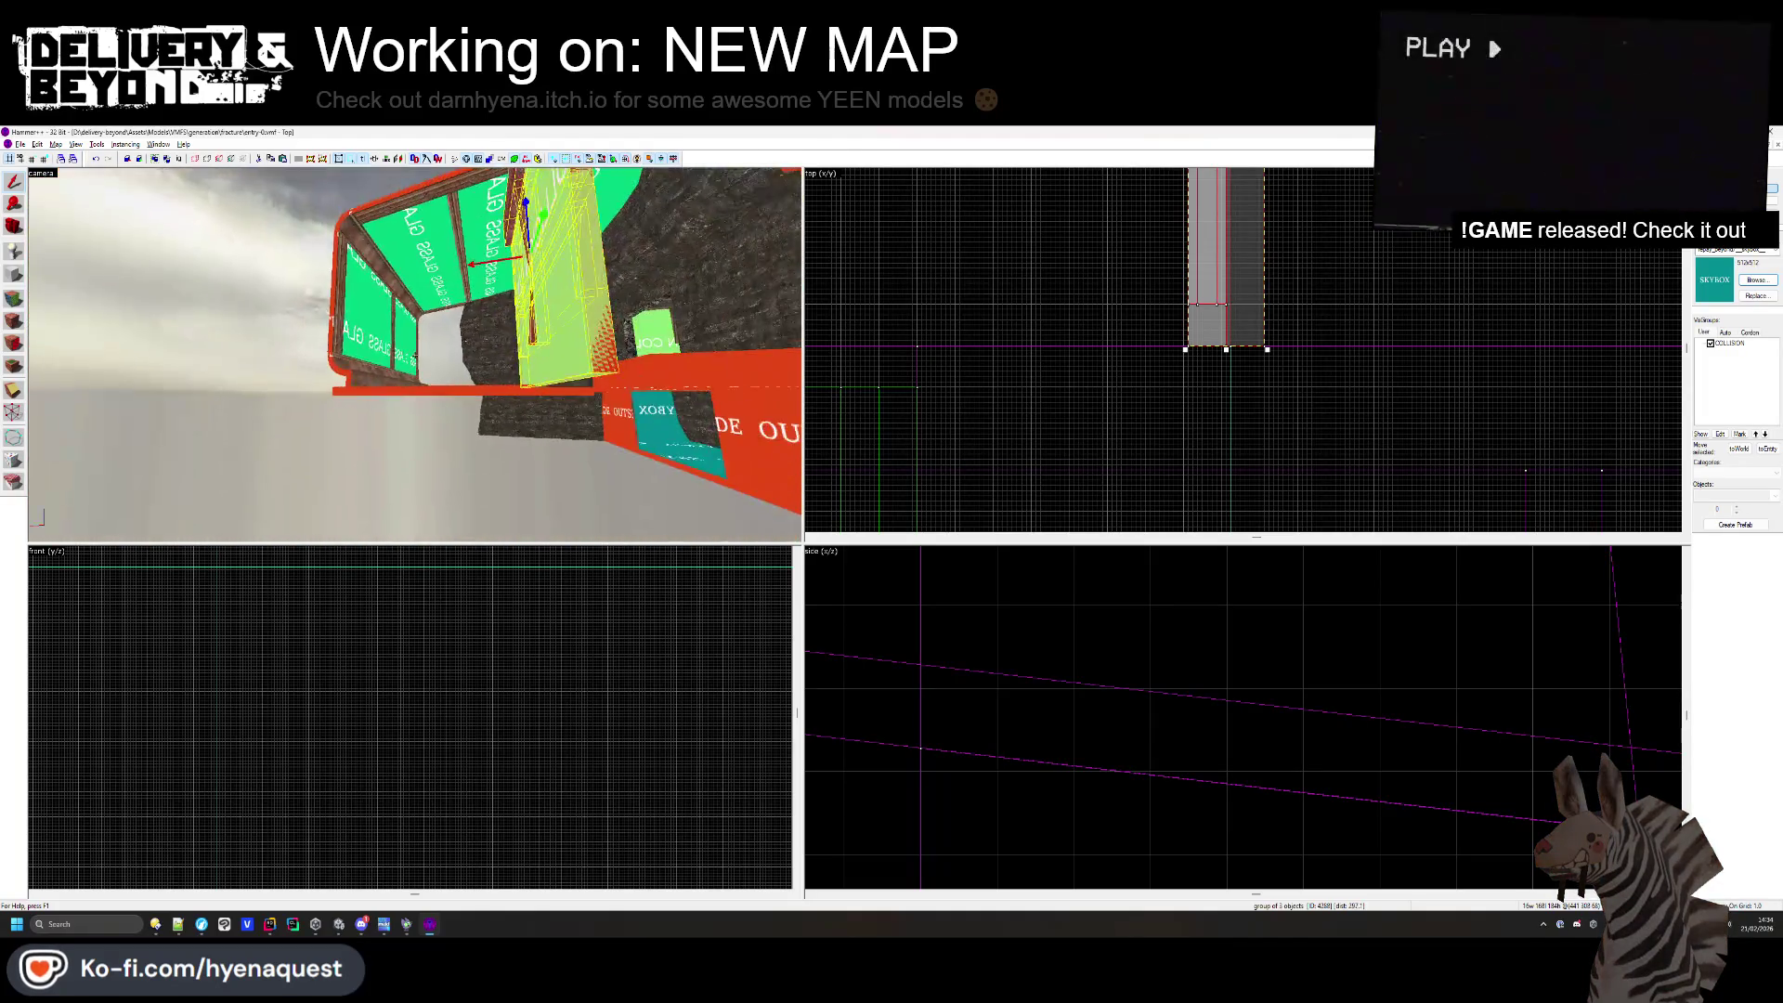
key("z")
left_click(1573, 375)
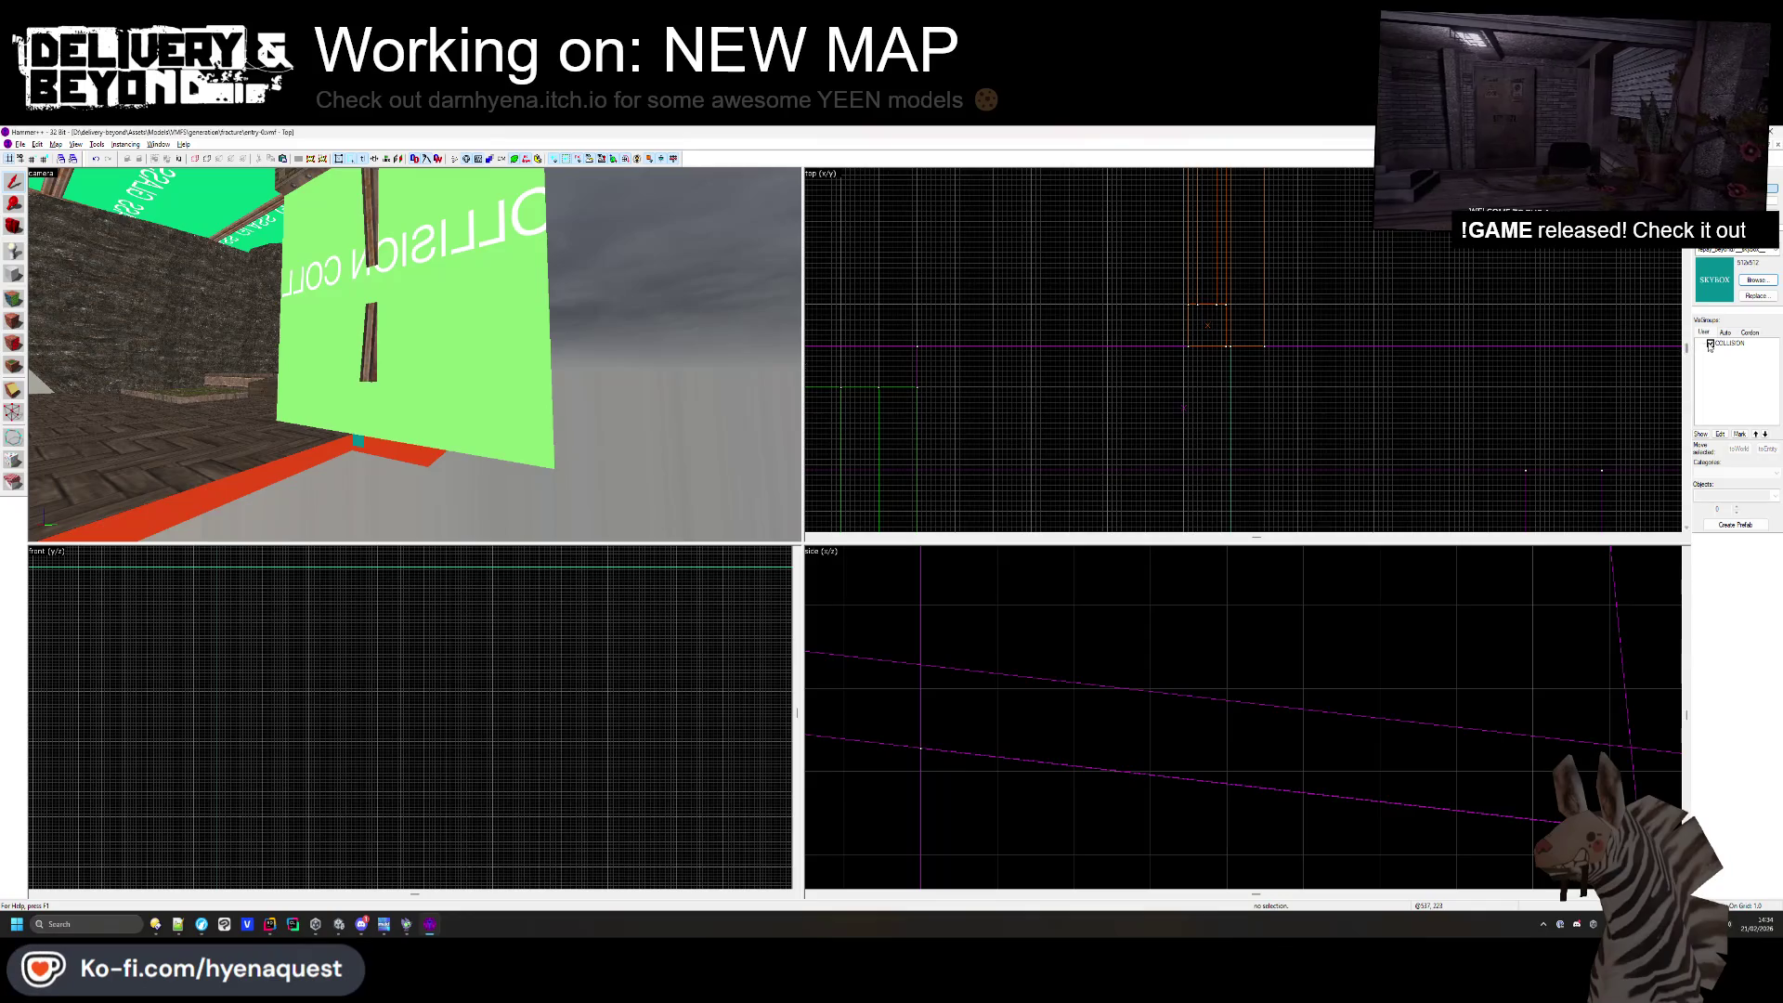
- With COLLISION brushes hidden, lower the wall and window frame group
left_click(1711, 344)
key("z")
left_click(453, 400)
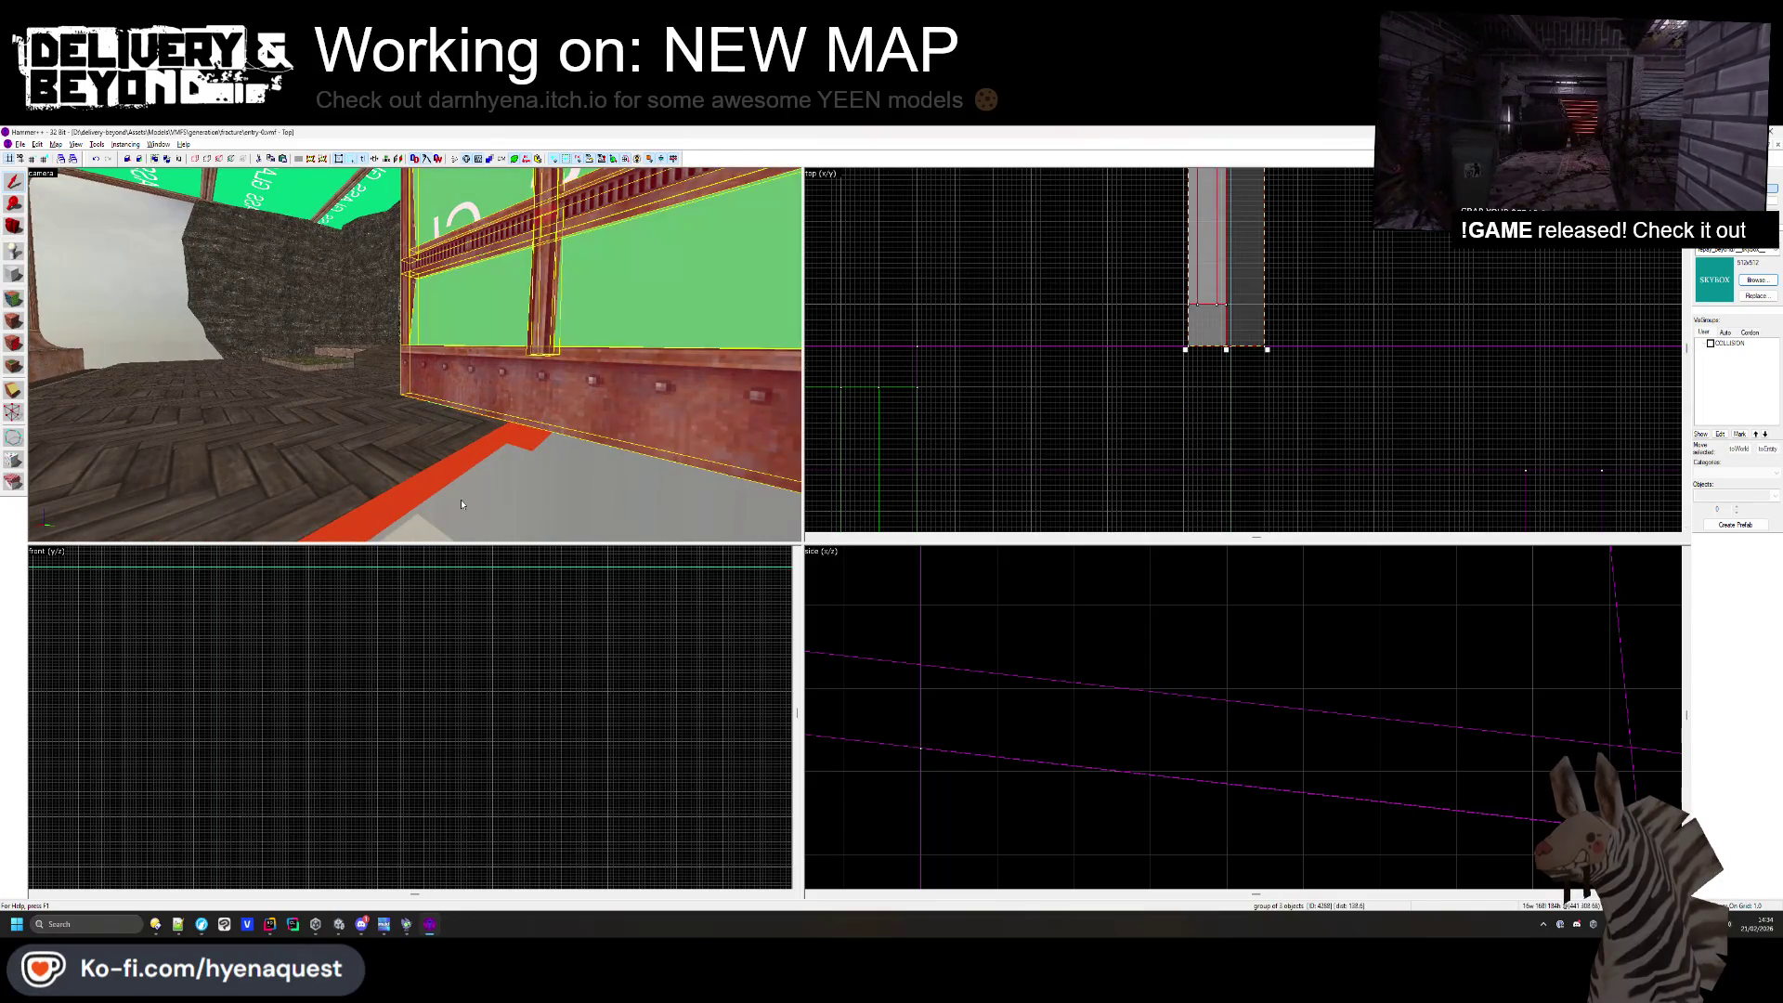
scroll(1036, 661, "down", 5)
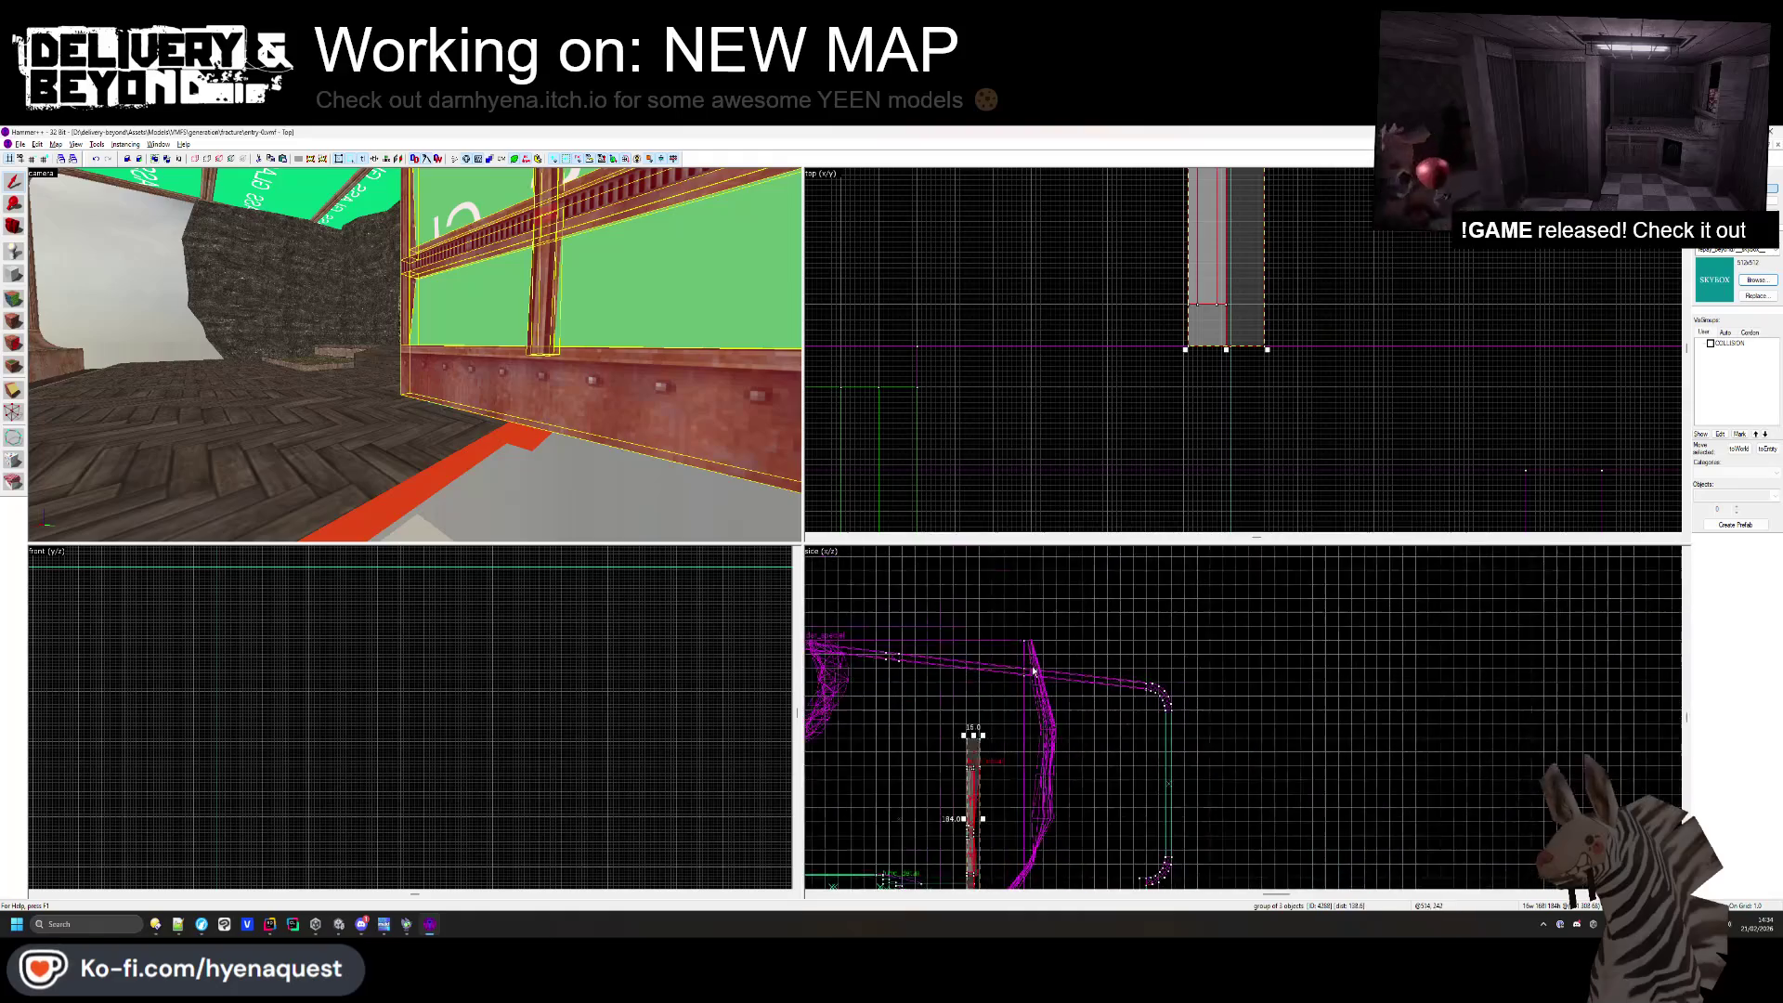
left_click(1711, 345)
left_click(1711, 345)
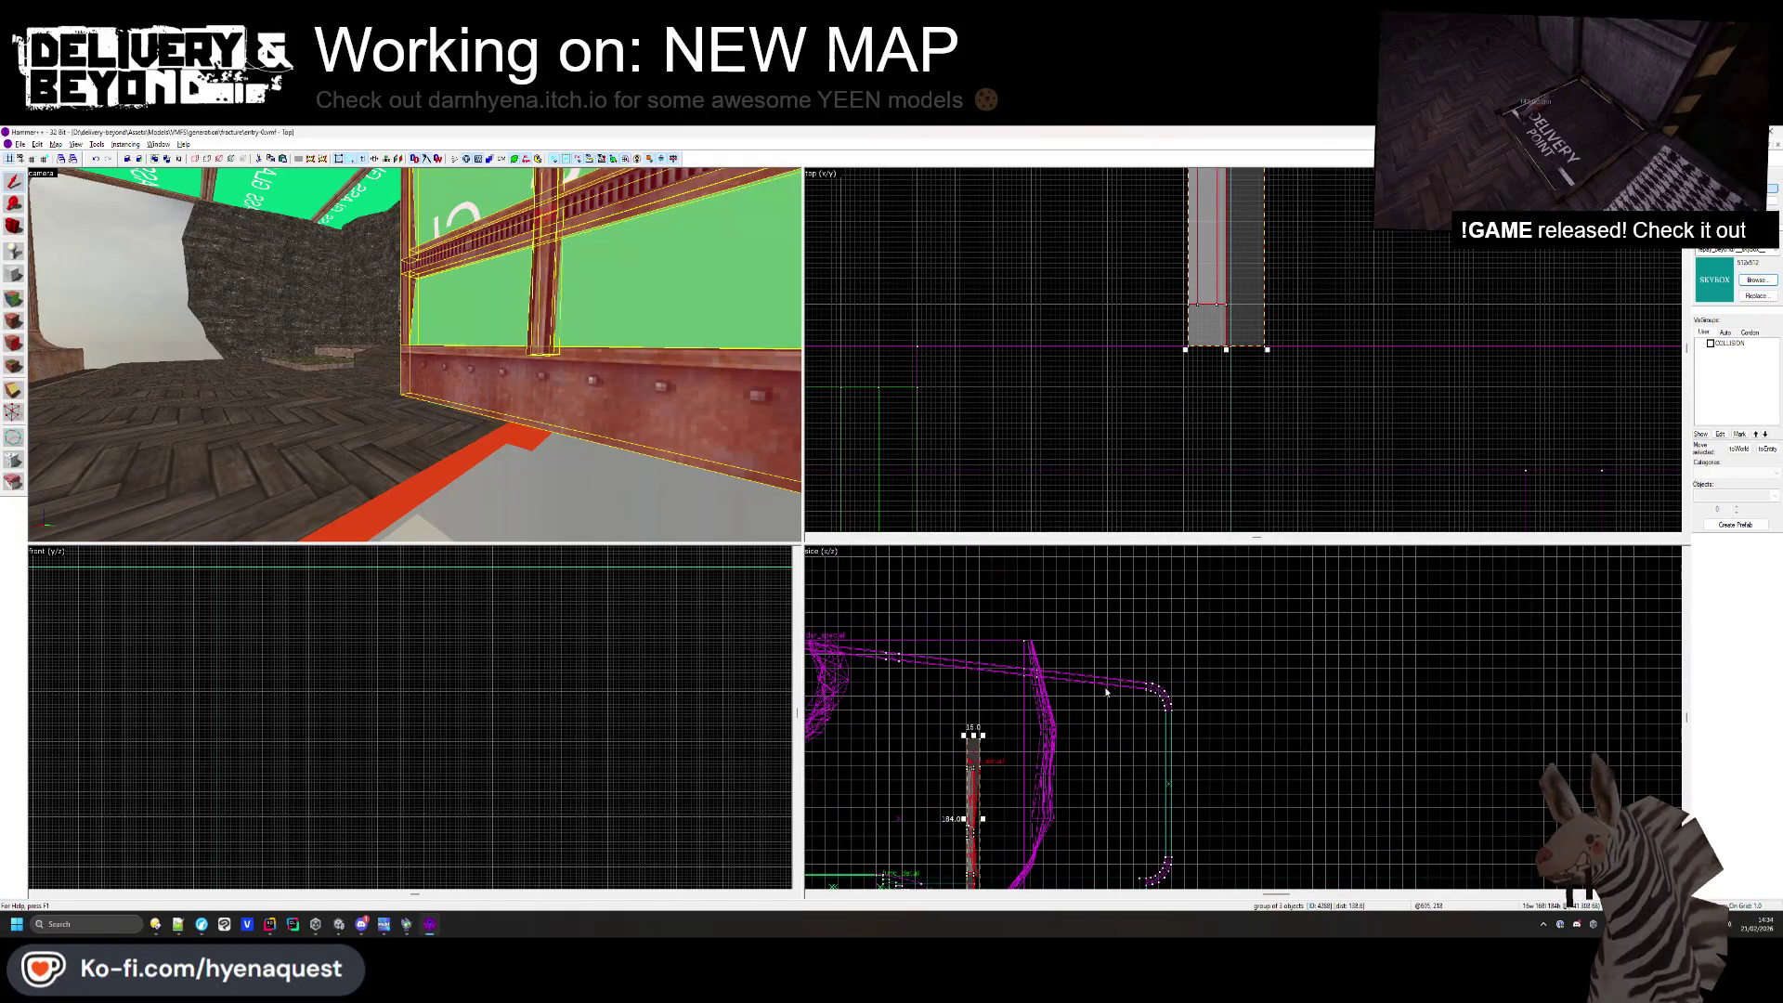
scroll(1035, 783, "up", 8)
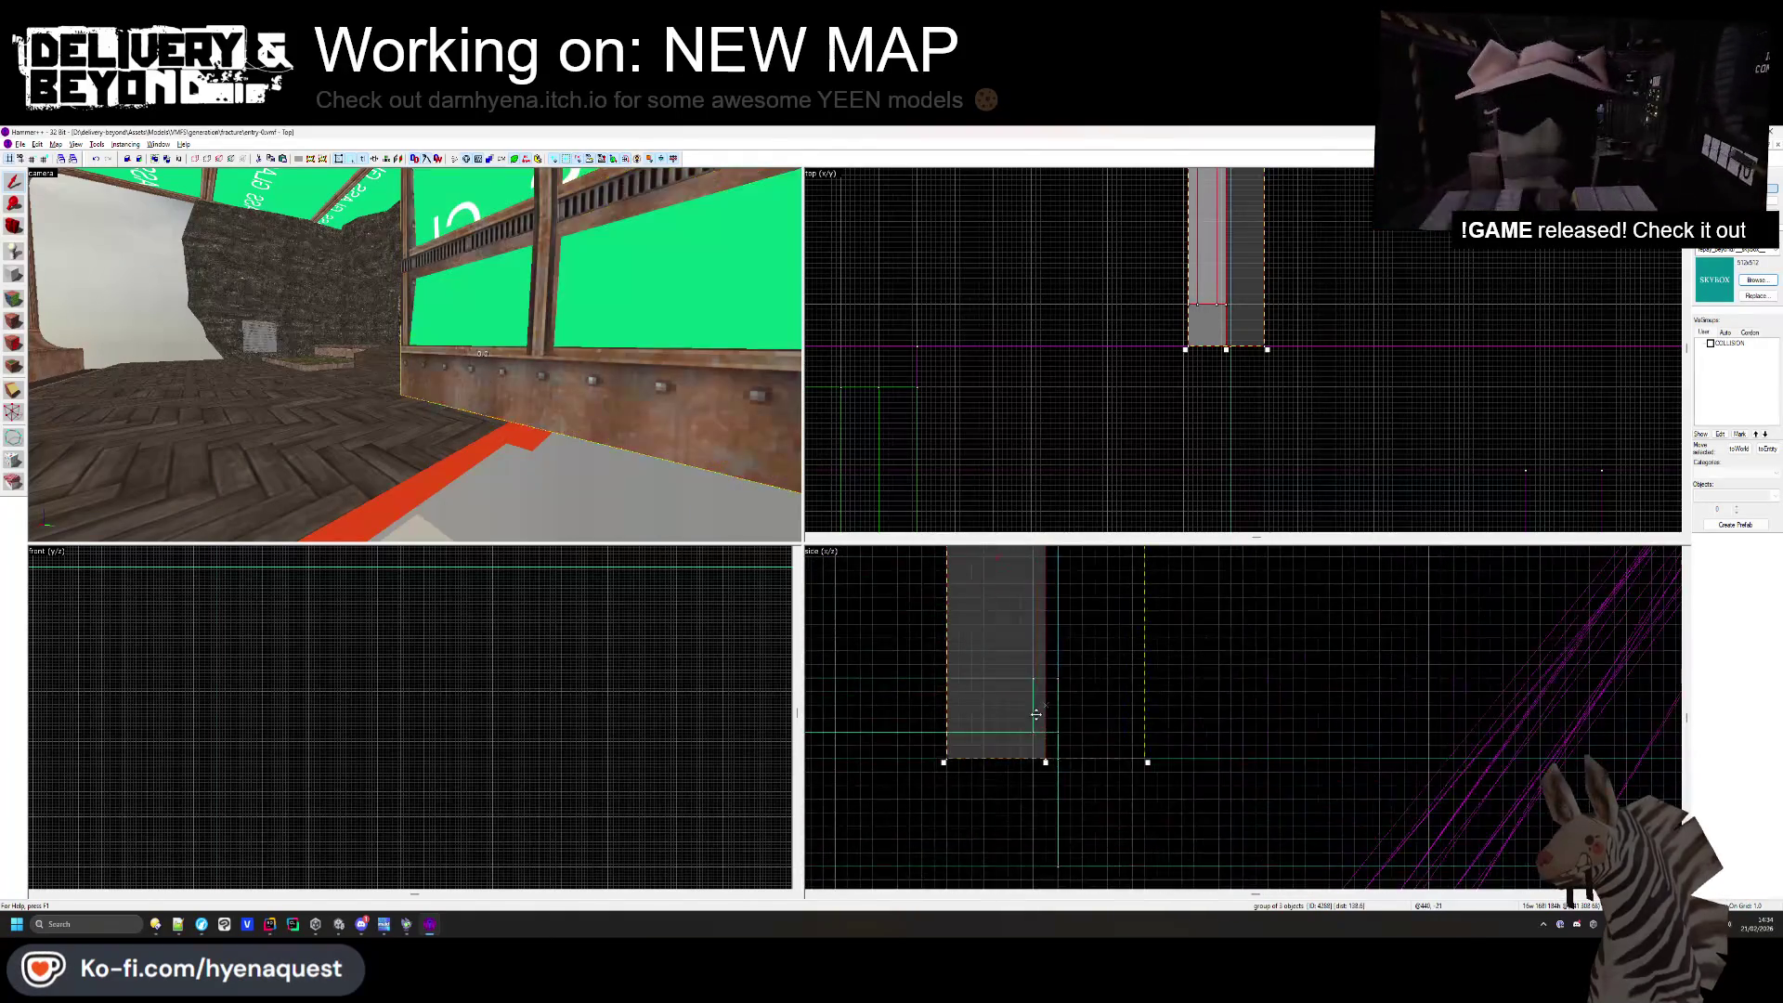
left_click_drag(1035, 783, 1035, 822)
left_click_drag(540, 452, 415, 358)
key("Escape")
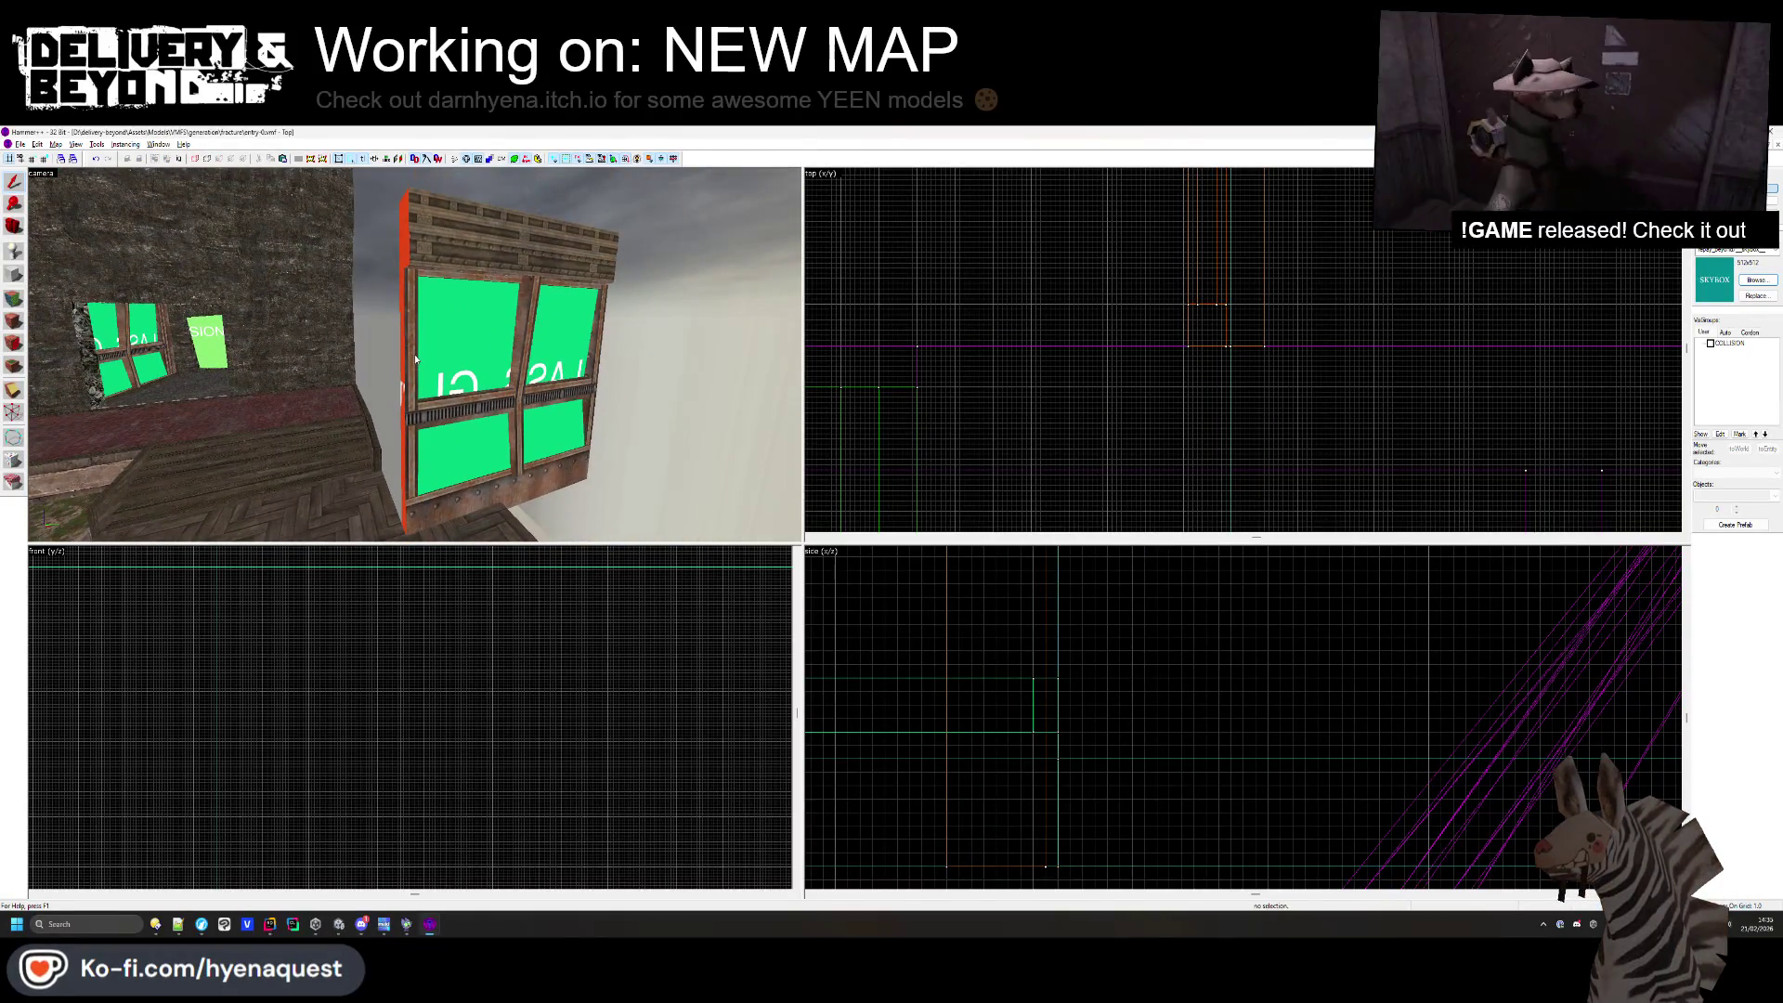
- Move the window frame by the floor to its new spot, then select the floor brush
left_click_drag(443, 358, 451, 362)
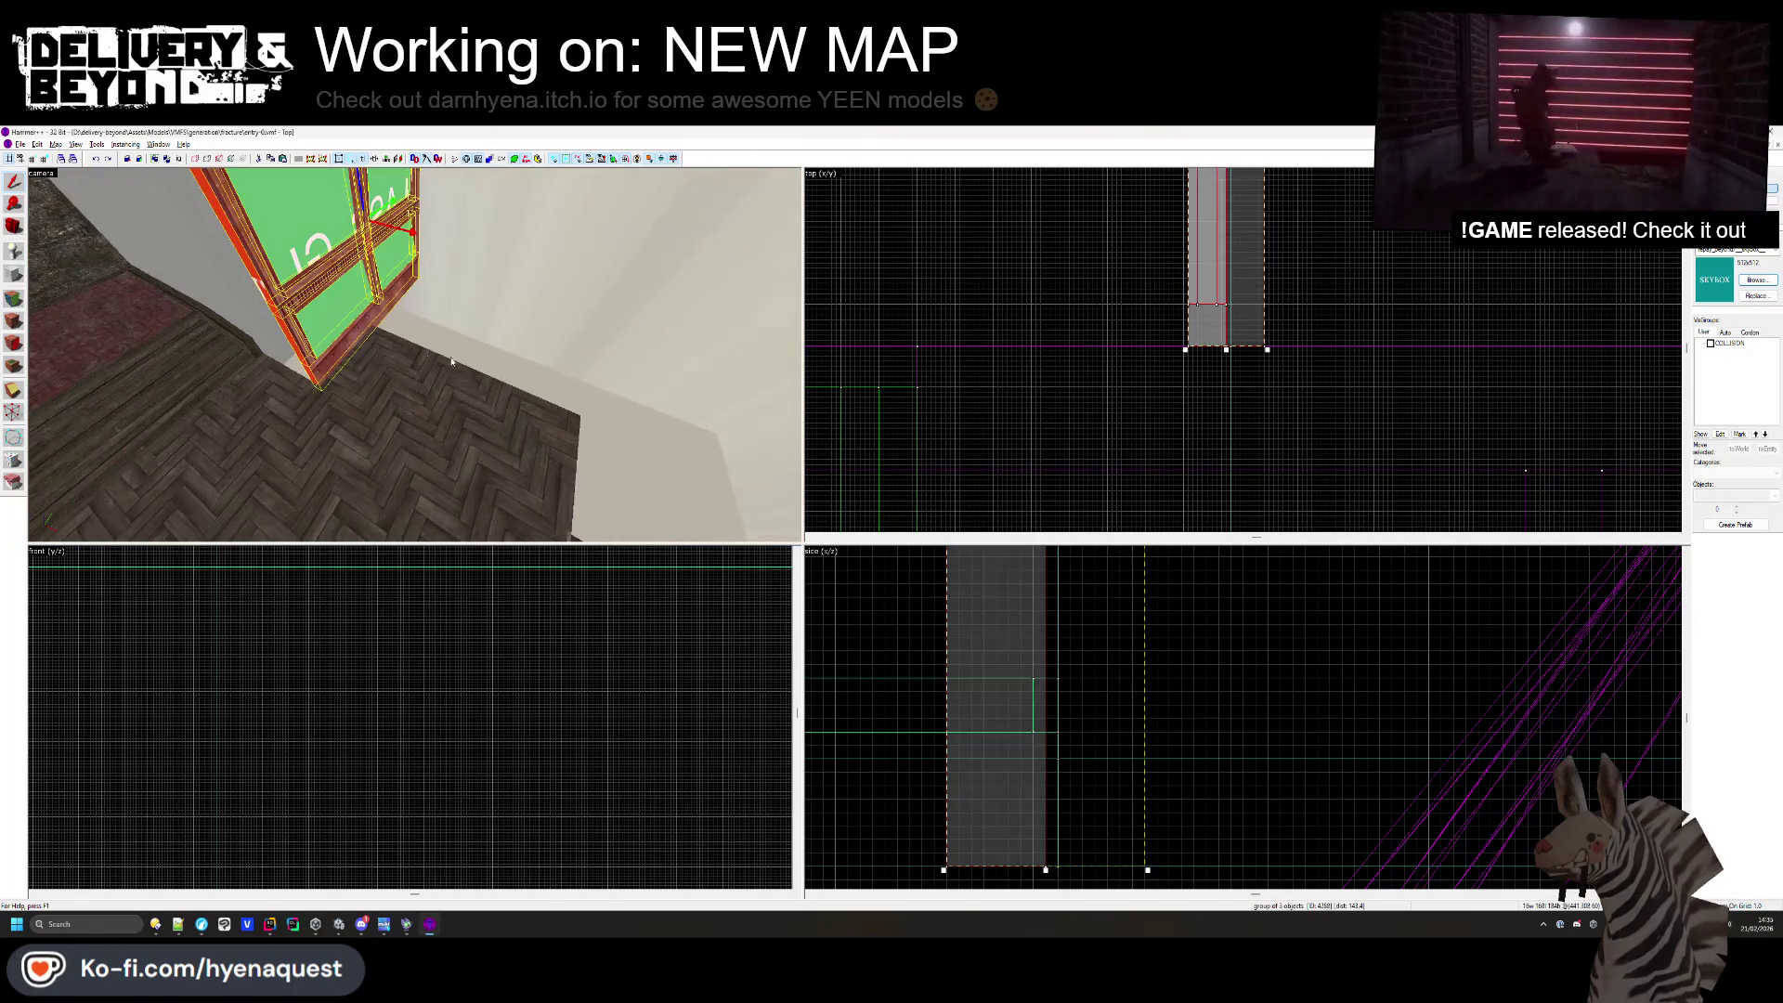
scroll(1115, 383, "down", 2)
left_click_drag(1115, 279, 1121, 212)
scroll(1122, 403, "up", 3)
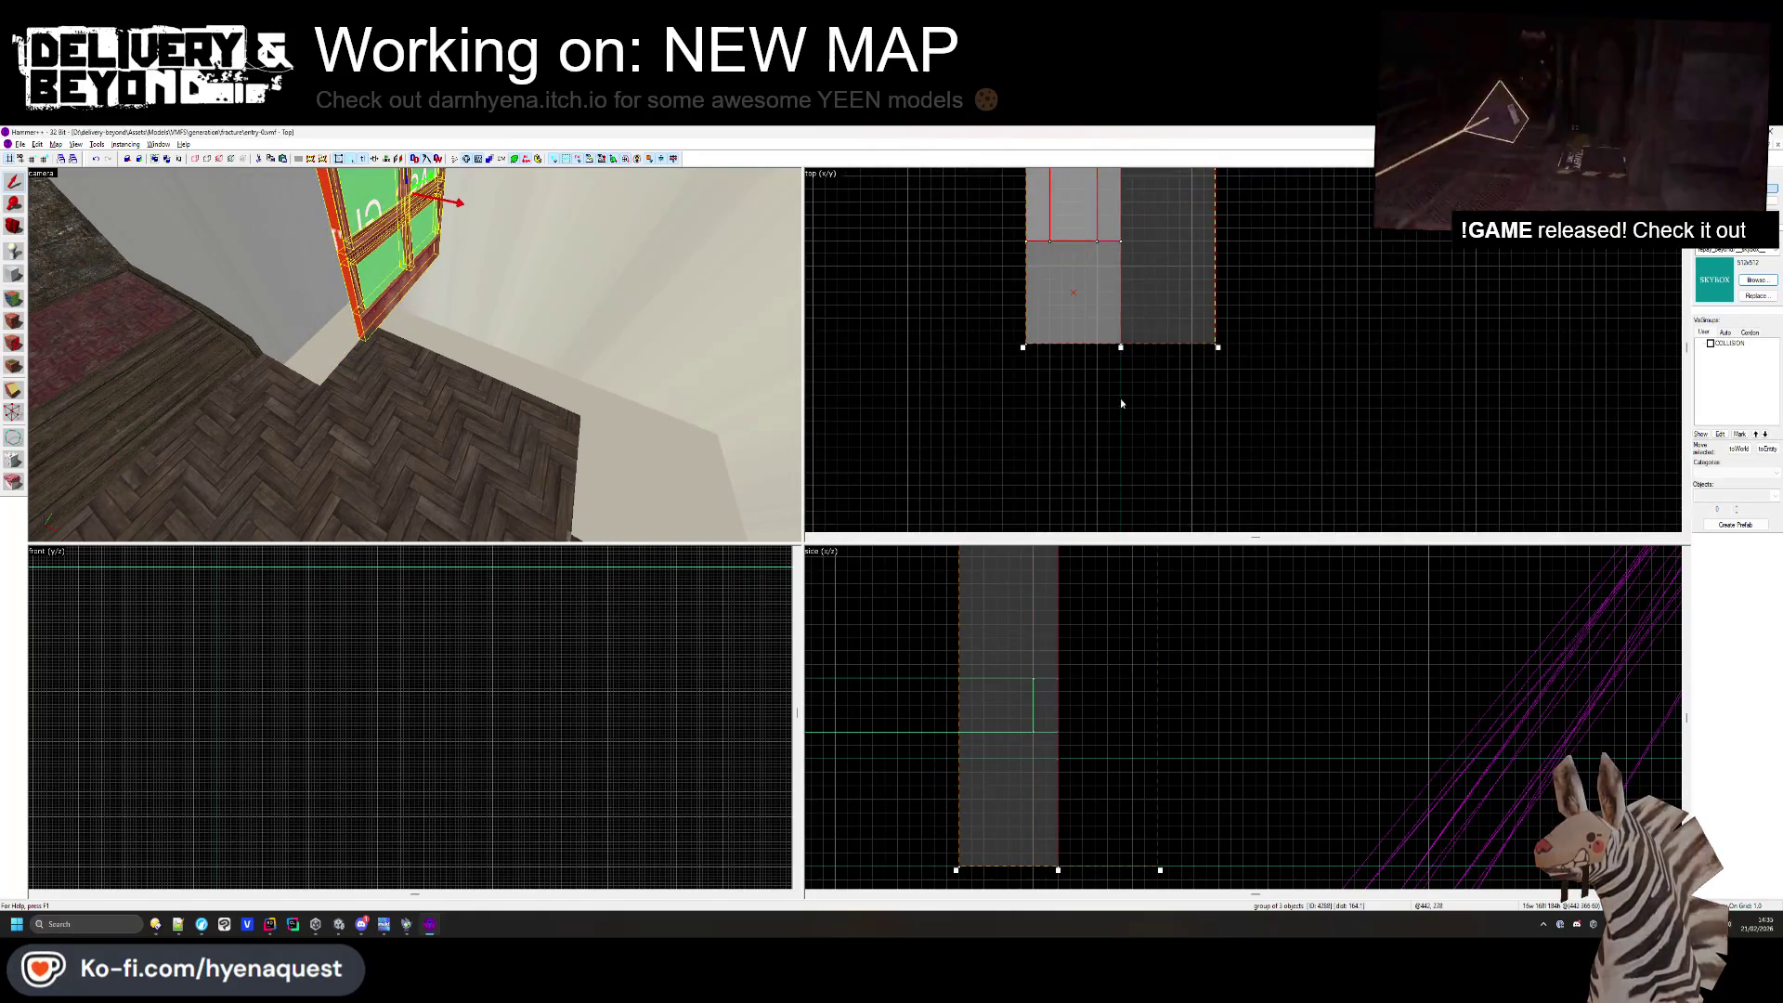
scroll(1133, 381, "up", 2)
scroll(1143, 346, "down", 5)
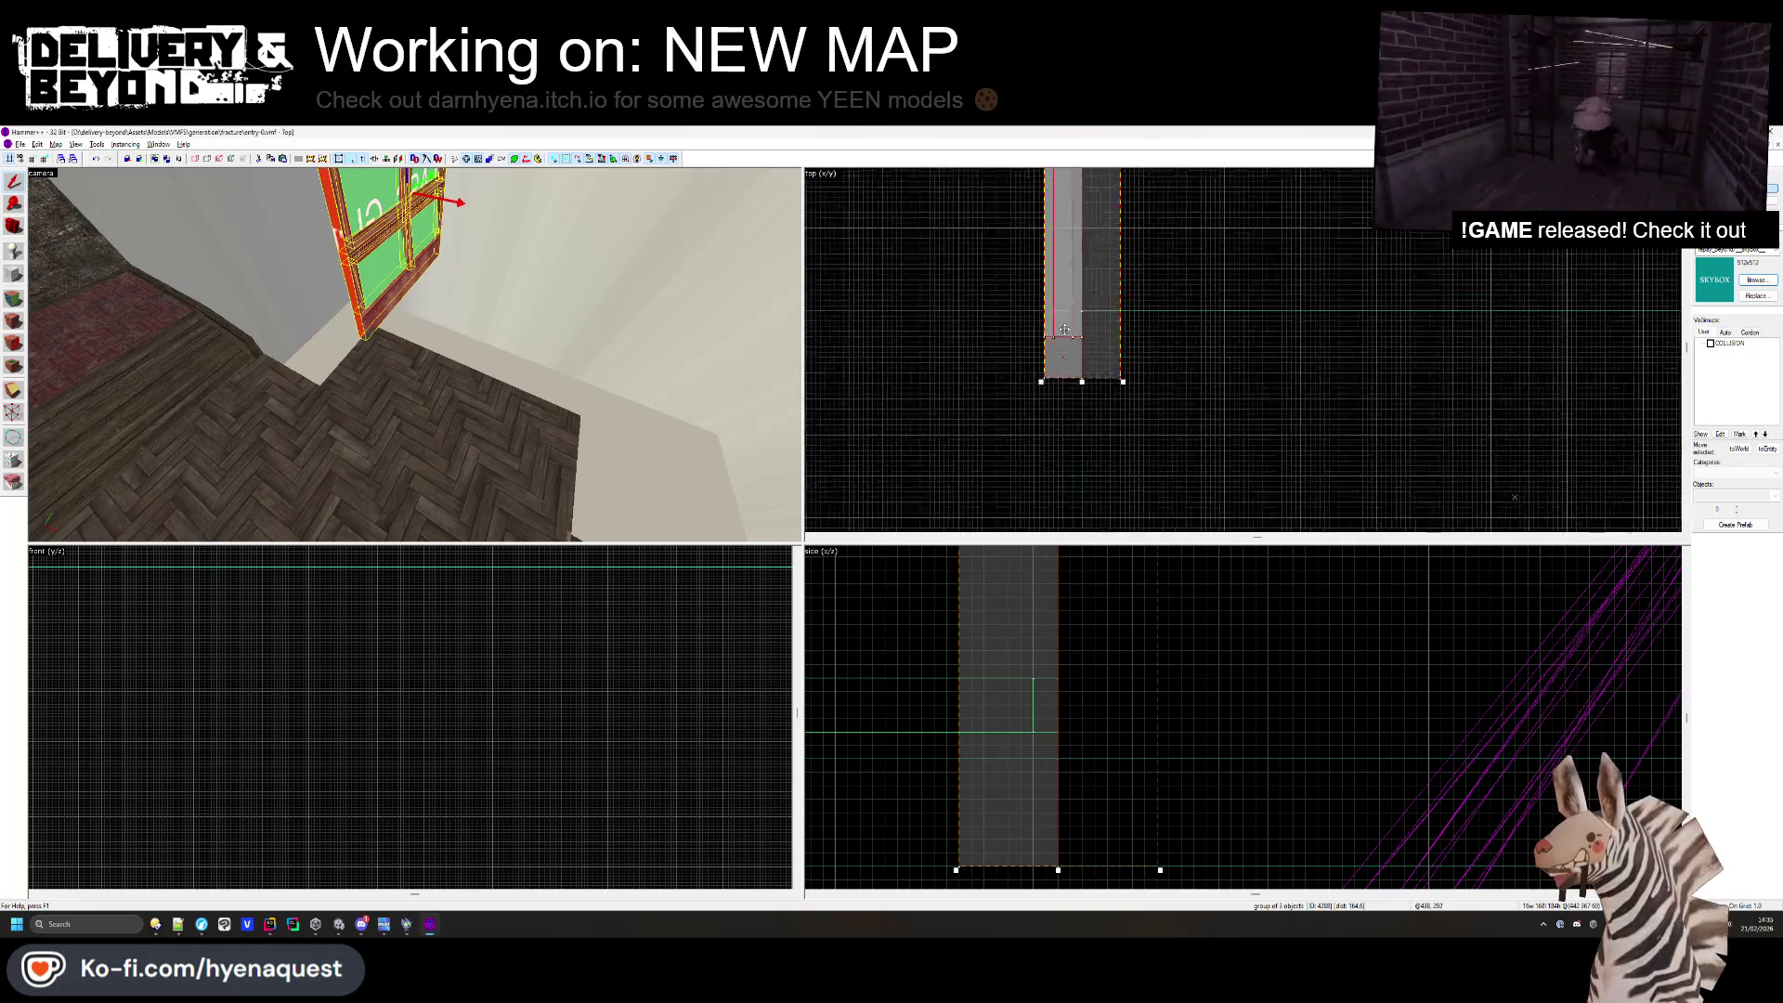
scroll(1184, 332, "up", 4)
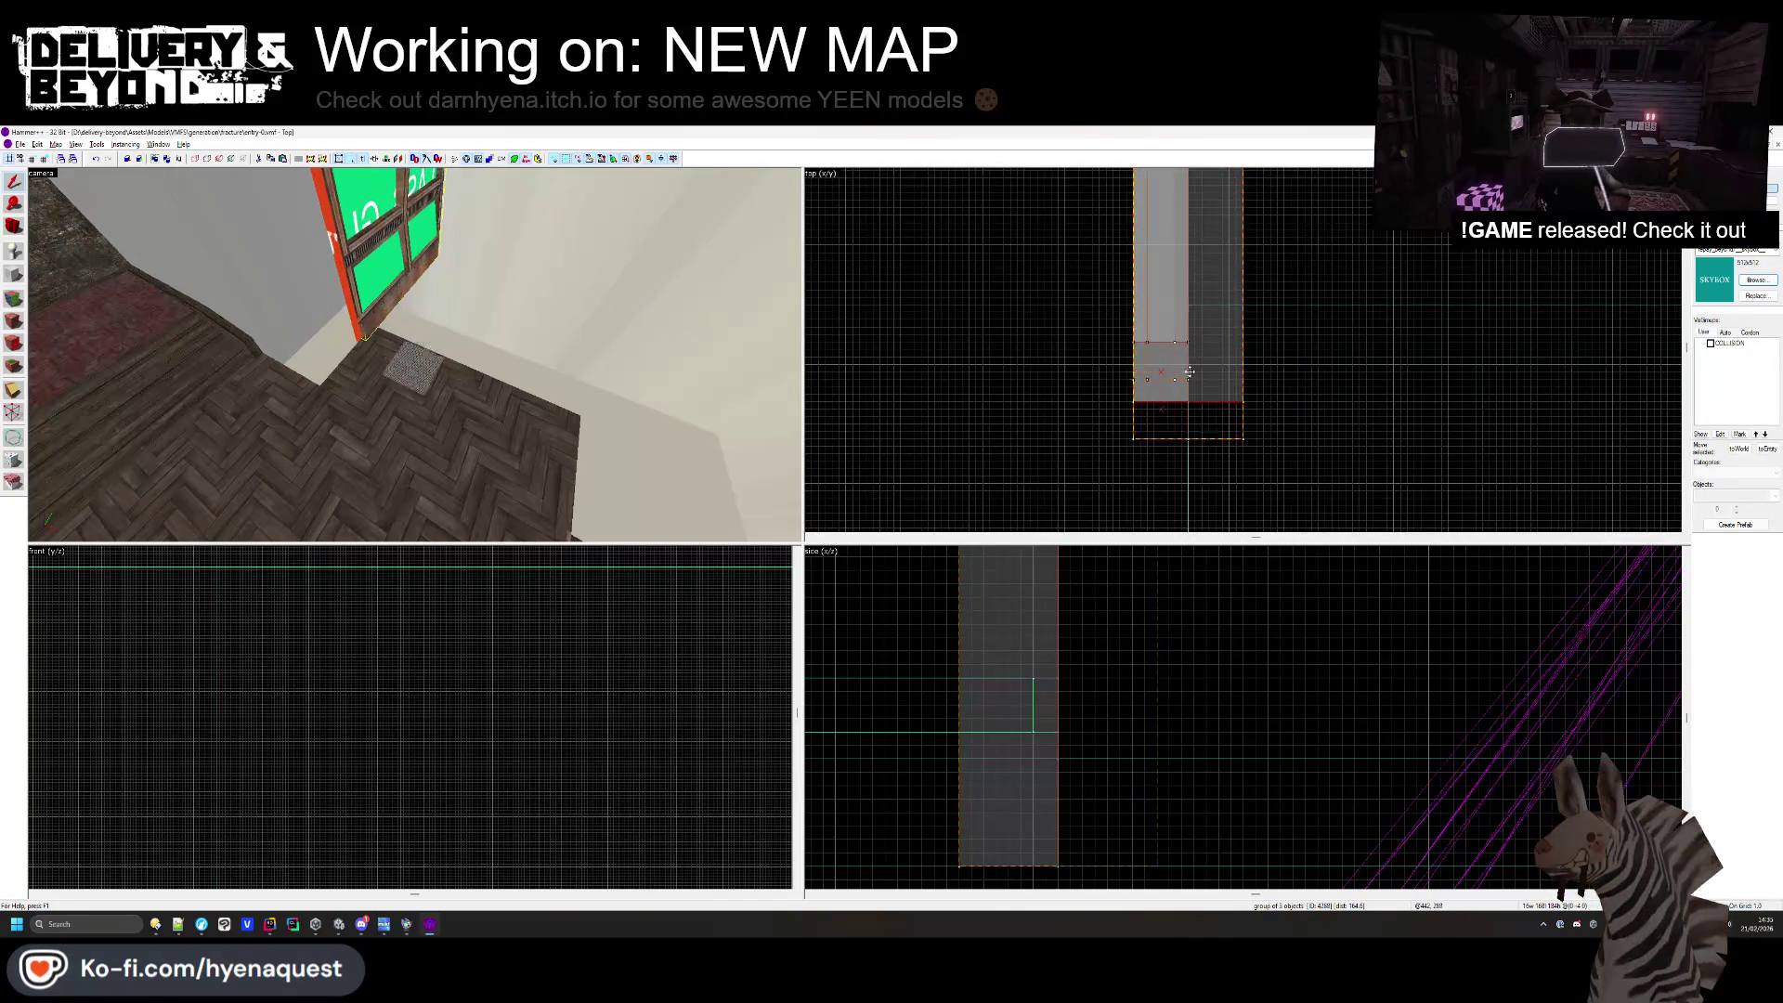
key("Escape")
key("z")
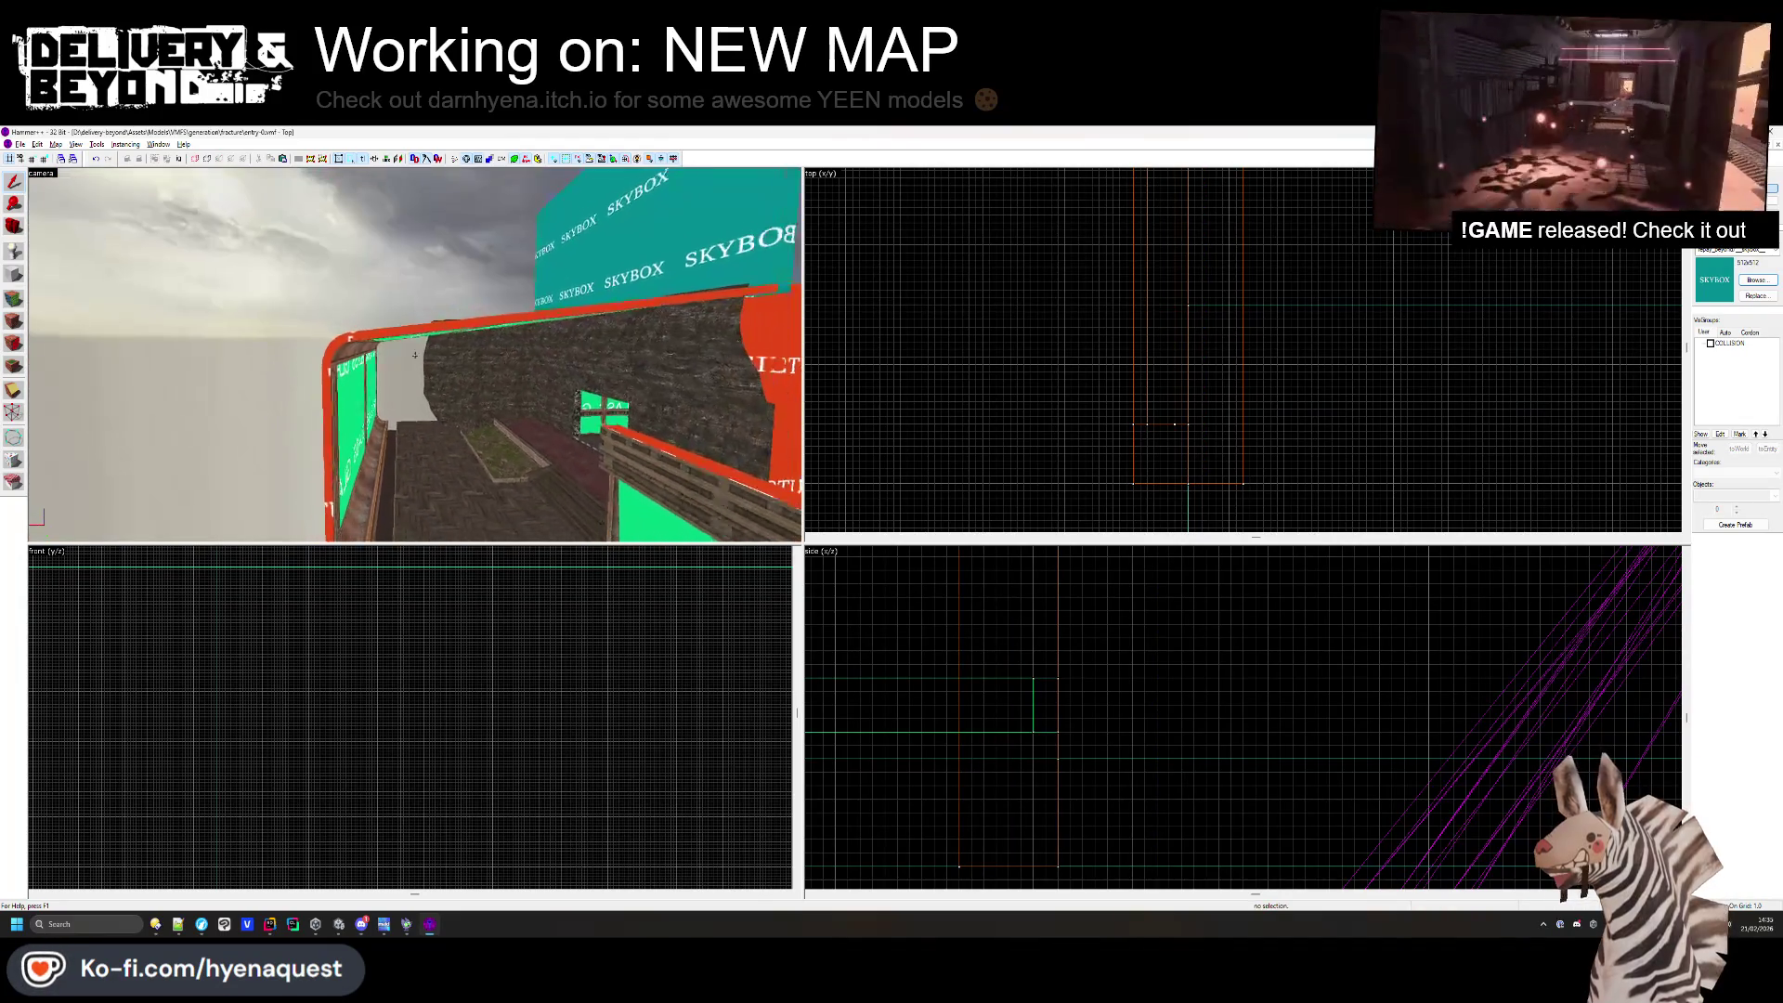
key("z")
key("z")
left_click(464, 364)
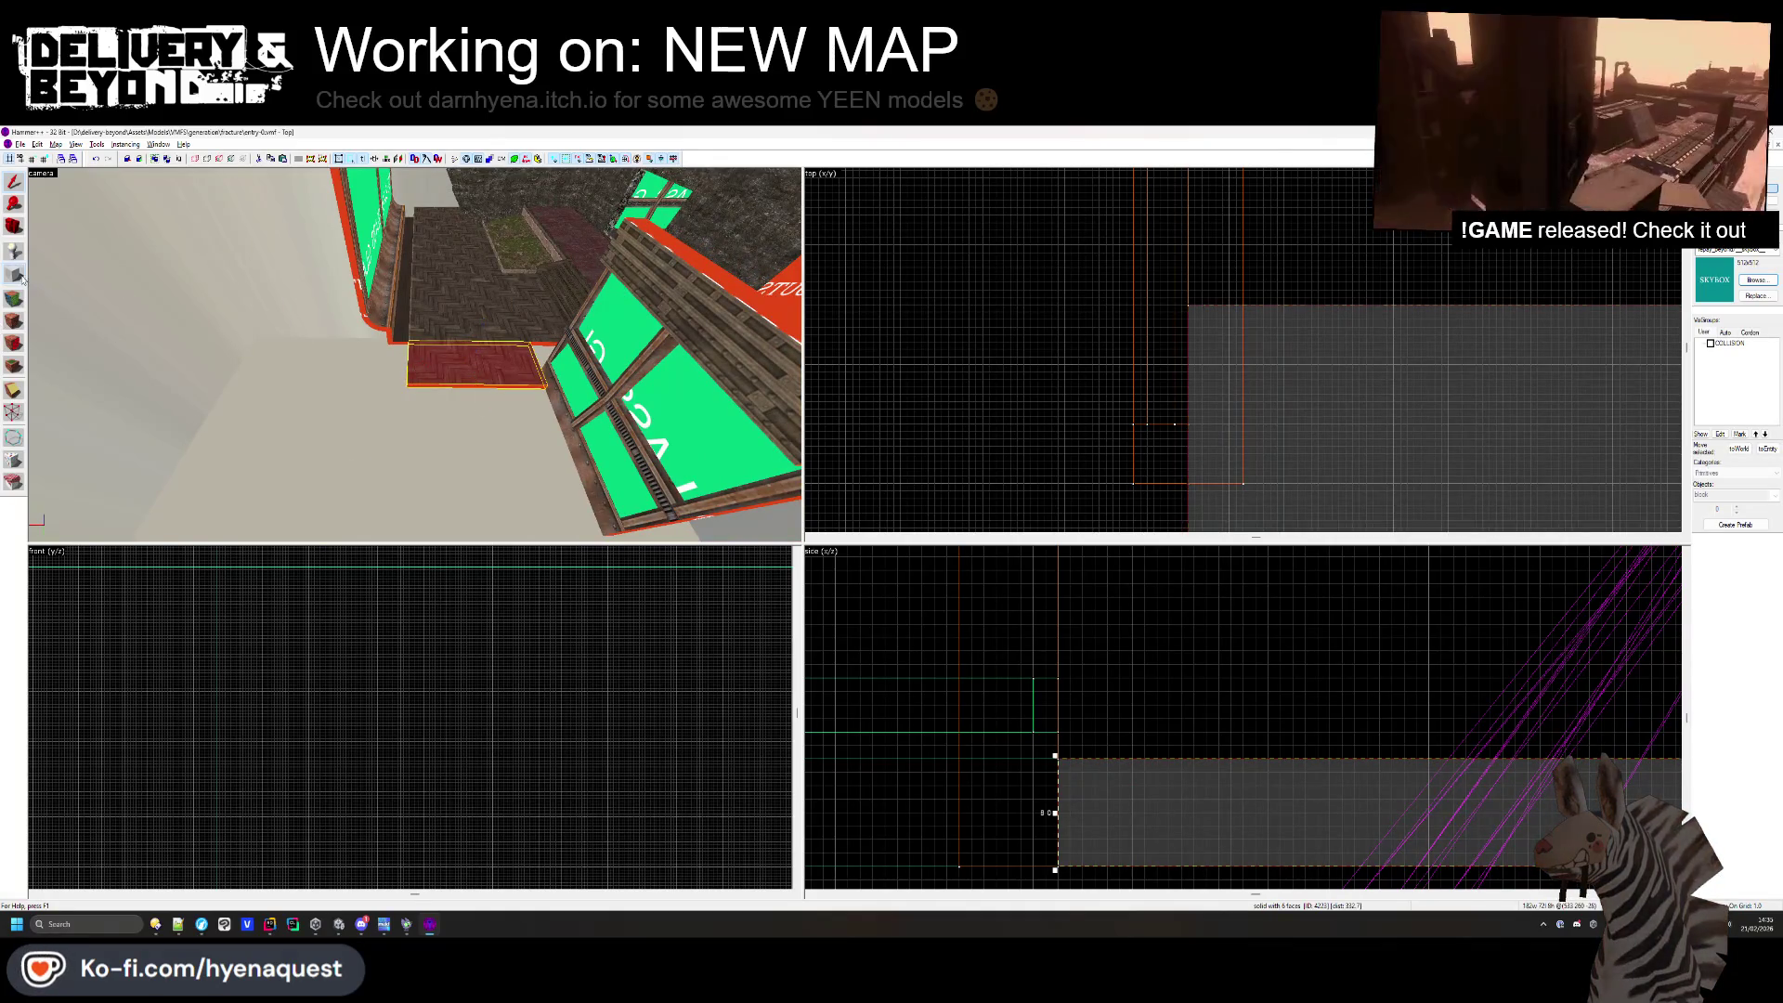
- Create the outlined box as an OUTSIDE-textured brush
scroll(1521, 364, "down", 4)
left_click(1752, 282)
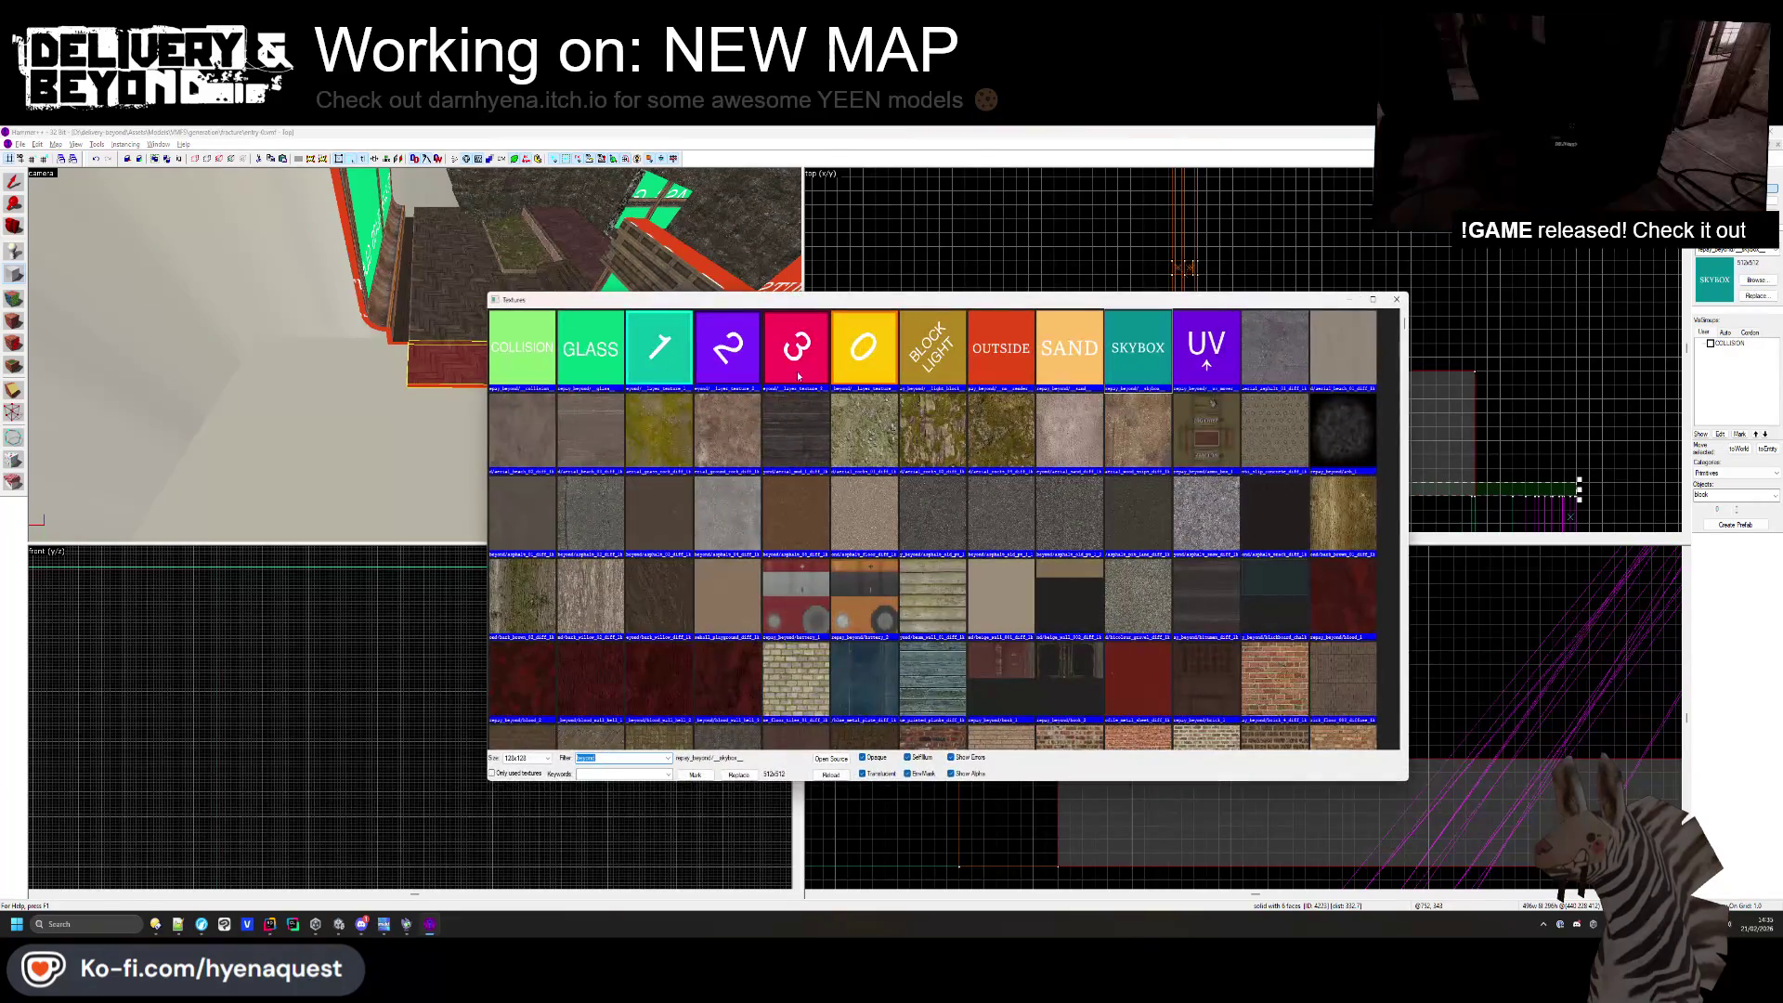
double_click(1000, 347)
scroll(1323, 327, "up", 3)
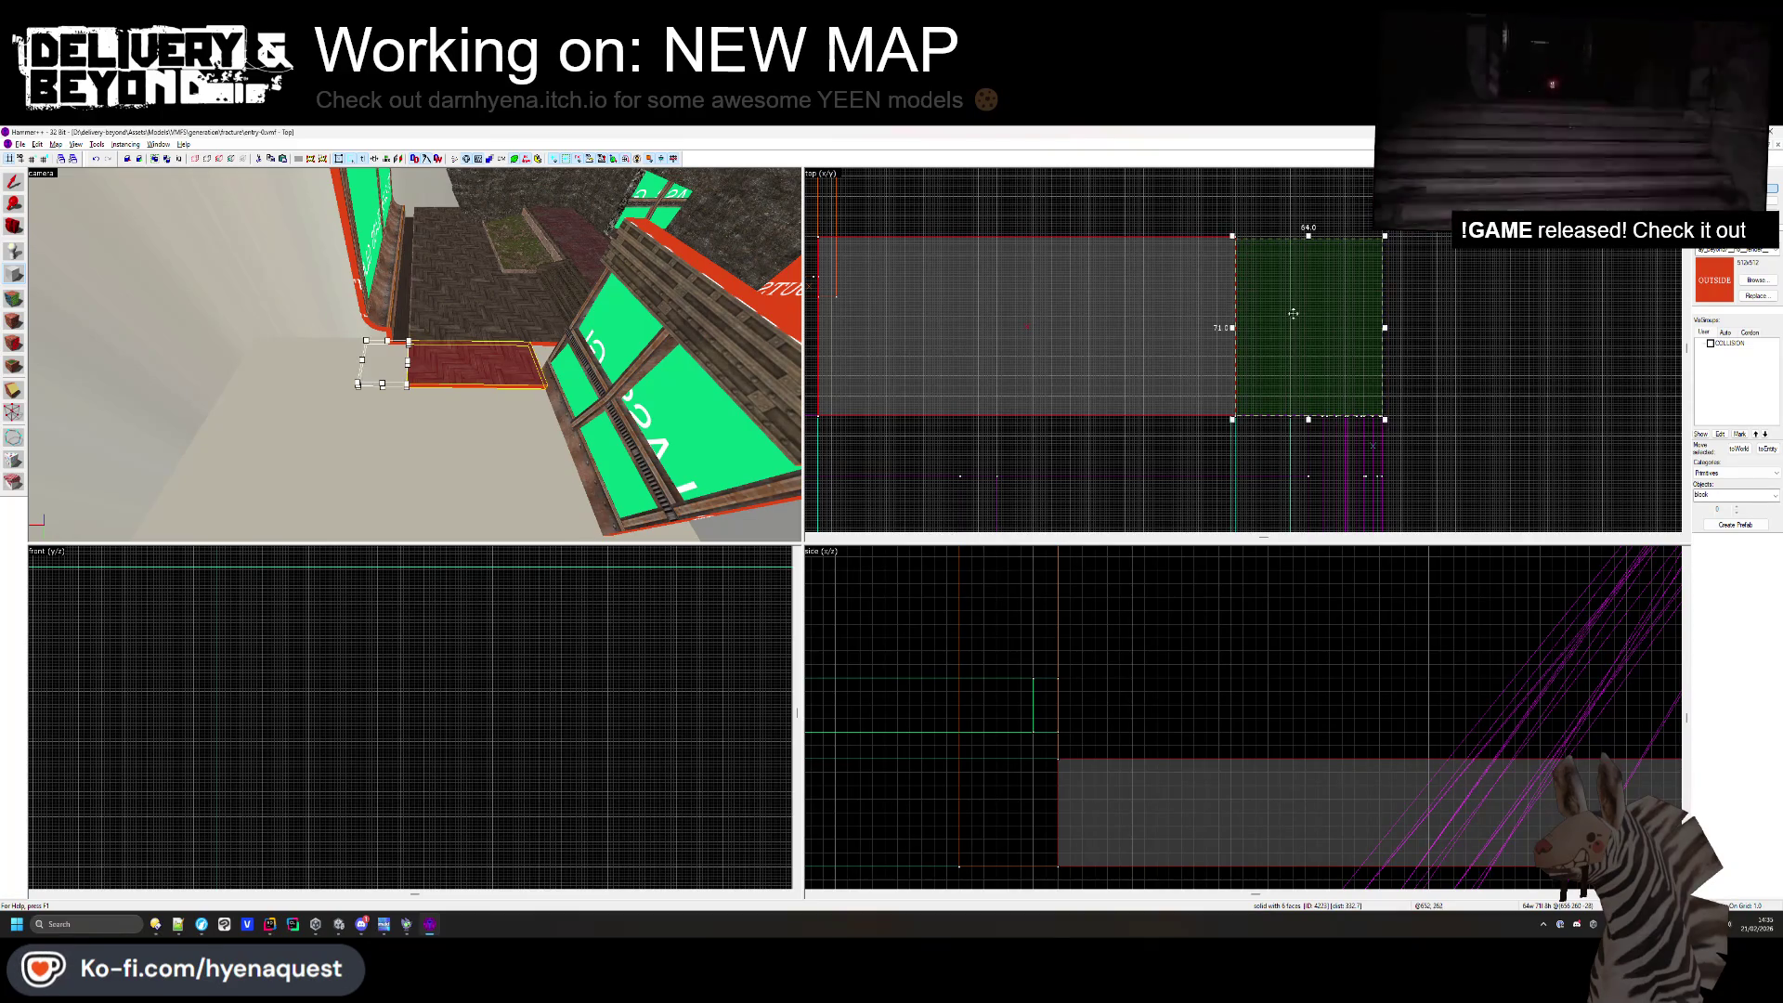
scroll(1293, 314, "up", 2)
scroll(1153, 738, "down", 5)
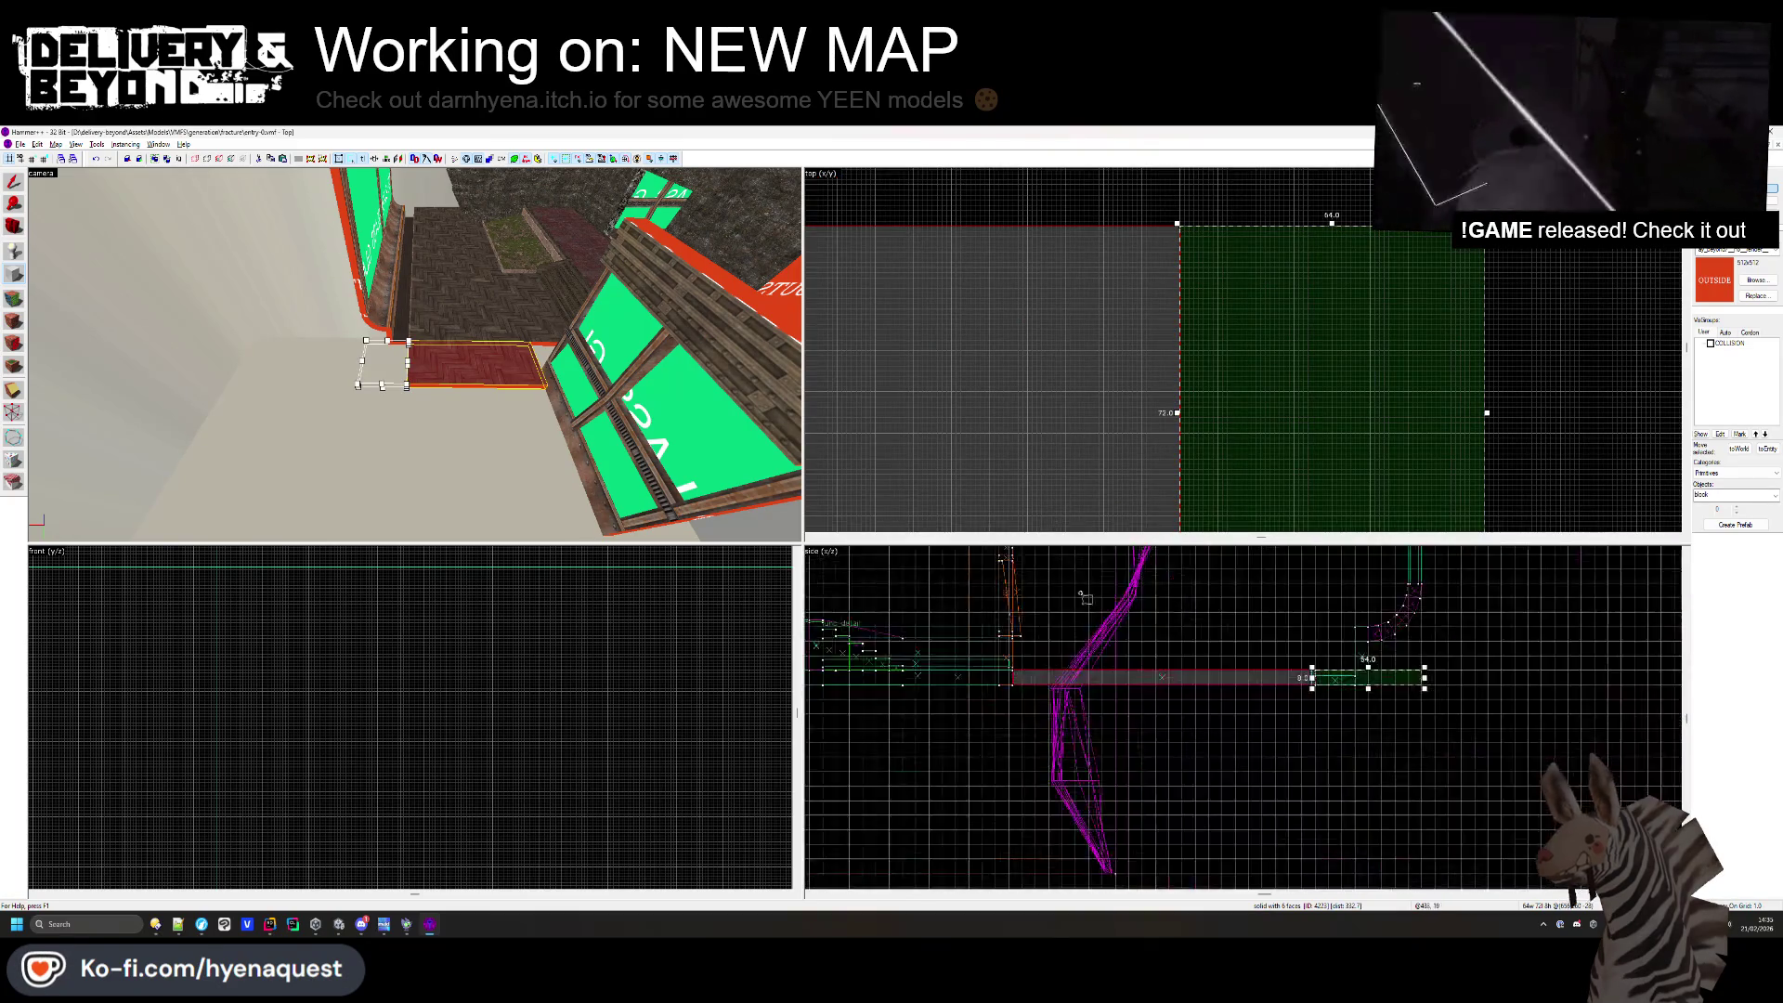
scroll(1142, 617, "up", 10)
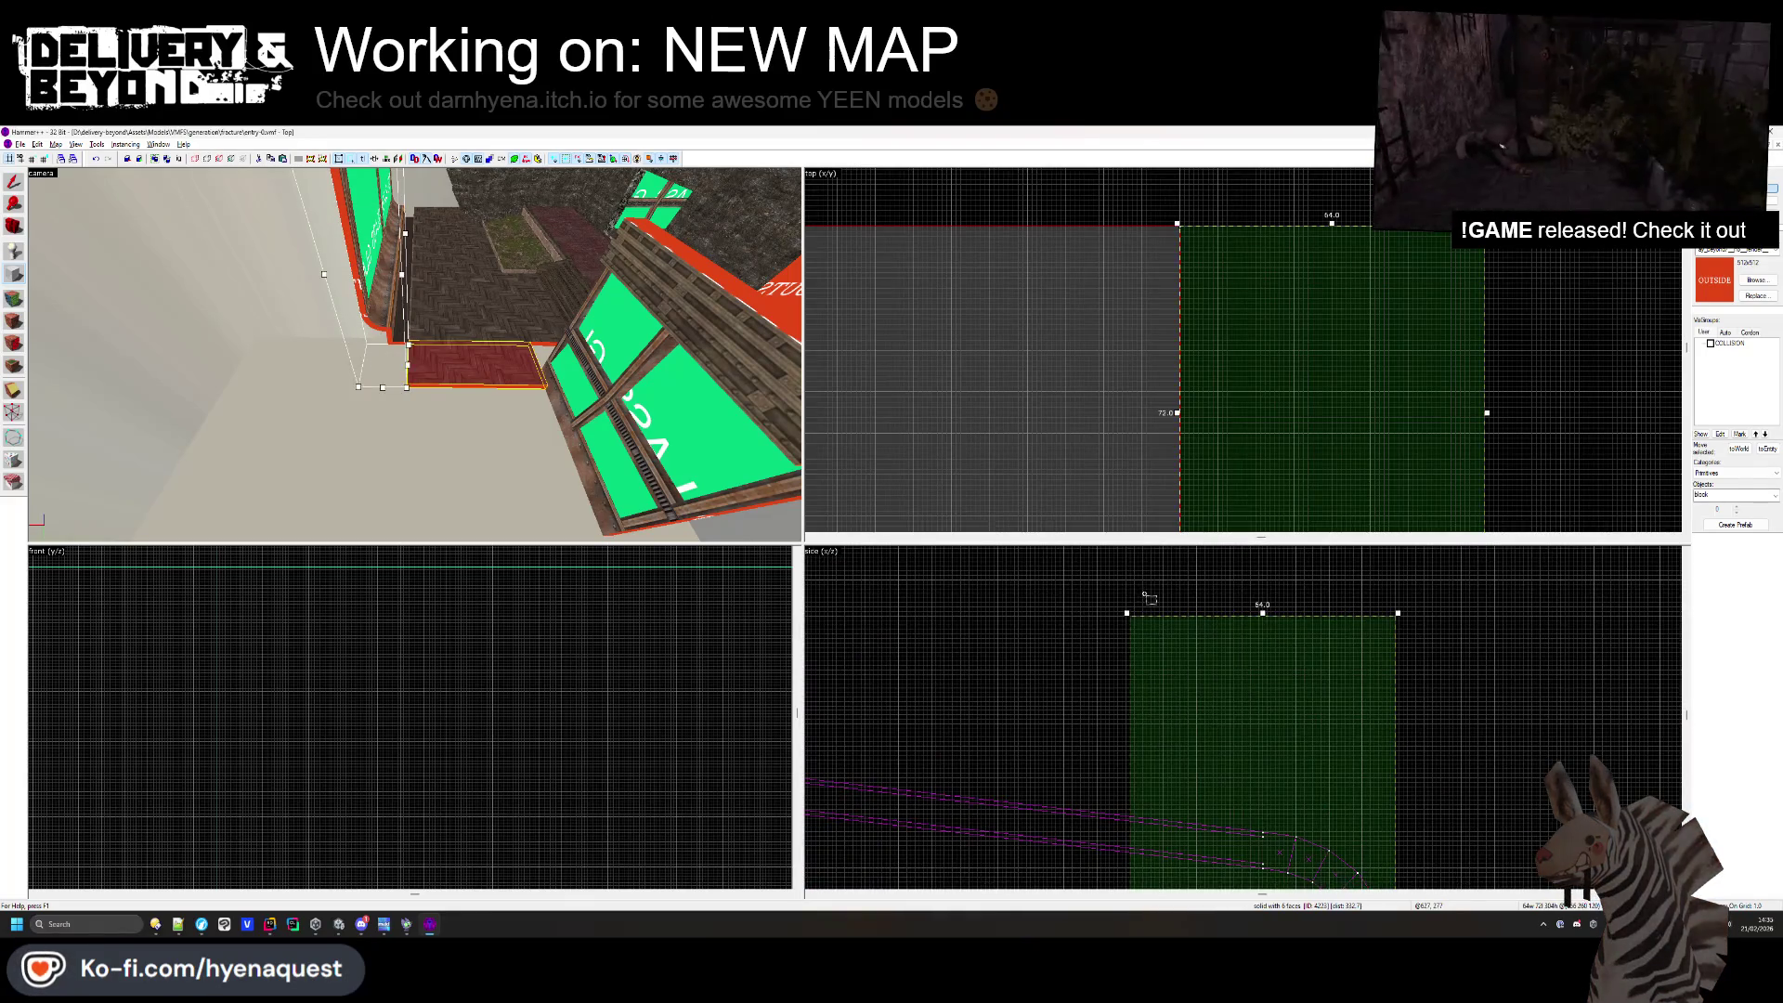
key("Return")
key("Escape")
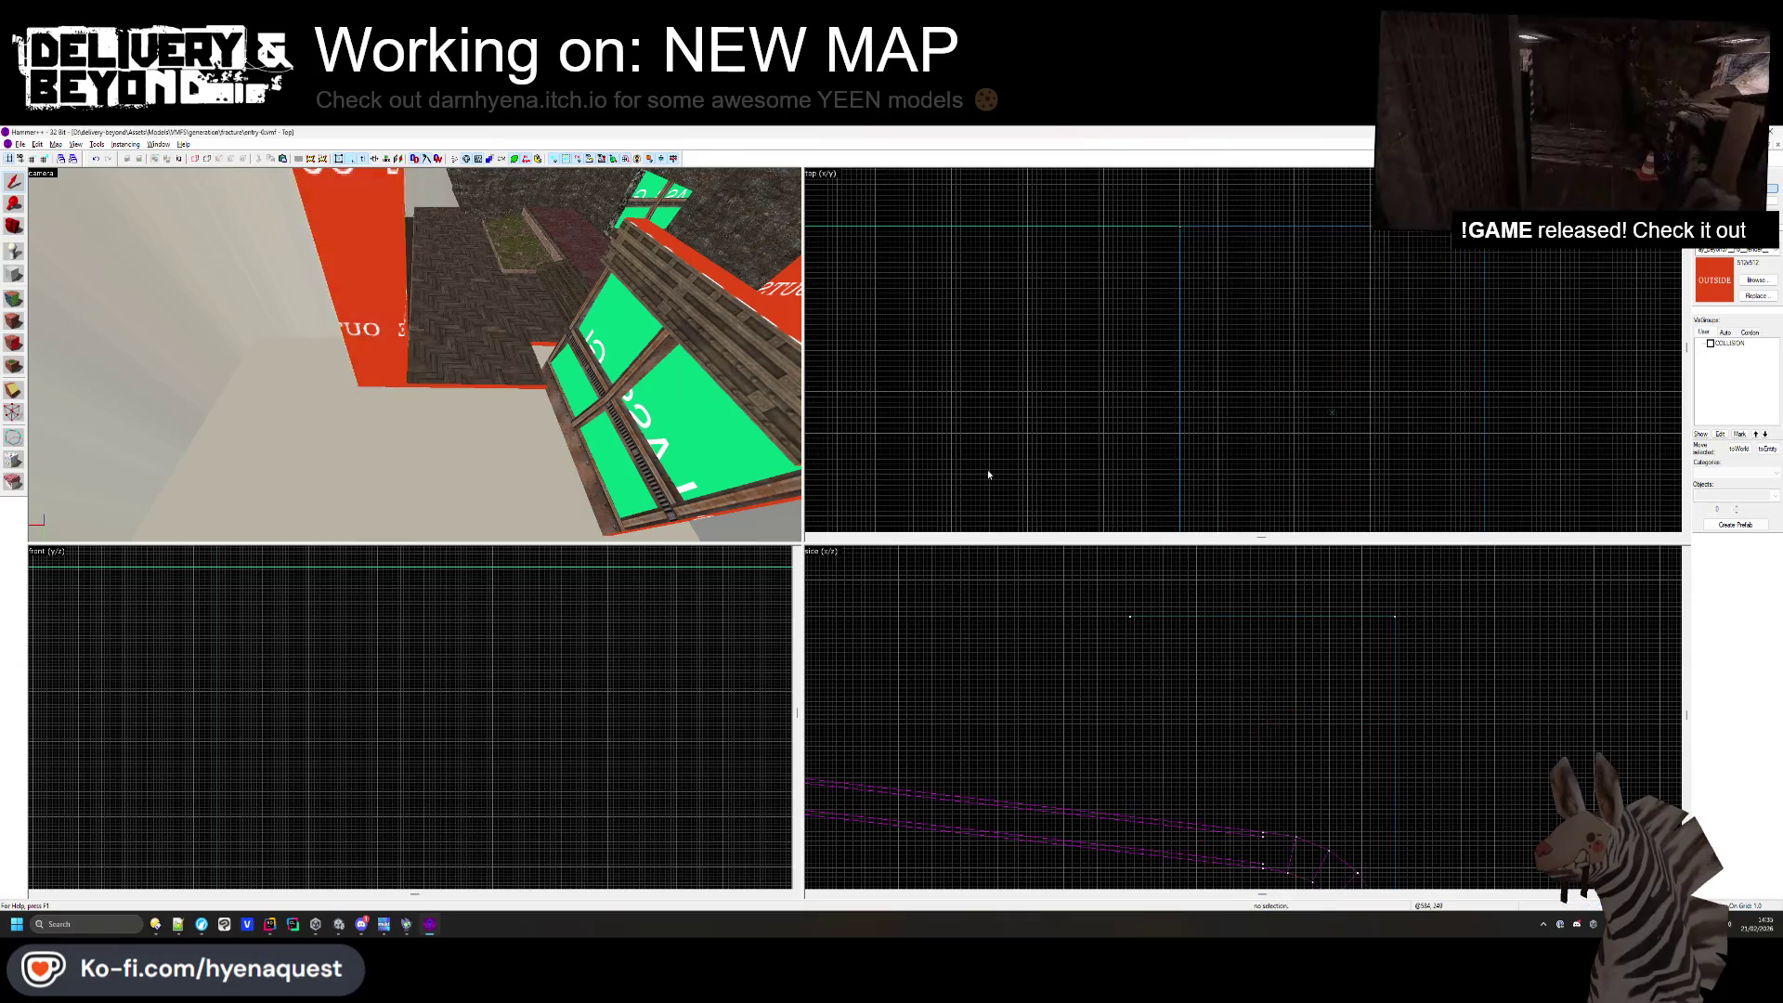
- Move the new red OUTSIDE brush into the corner
key("z")
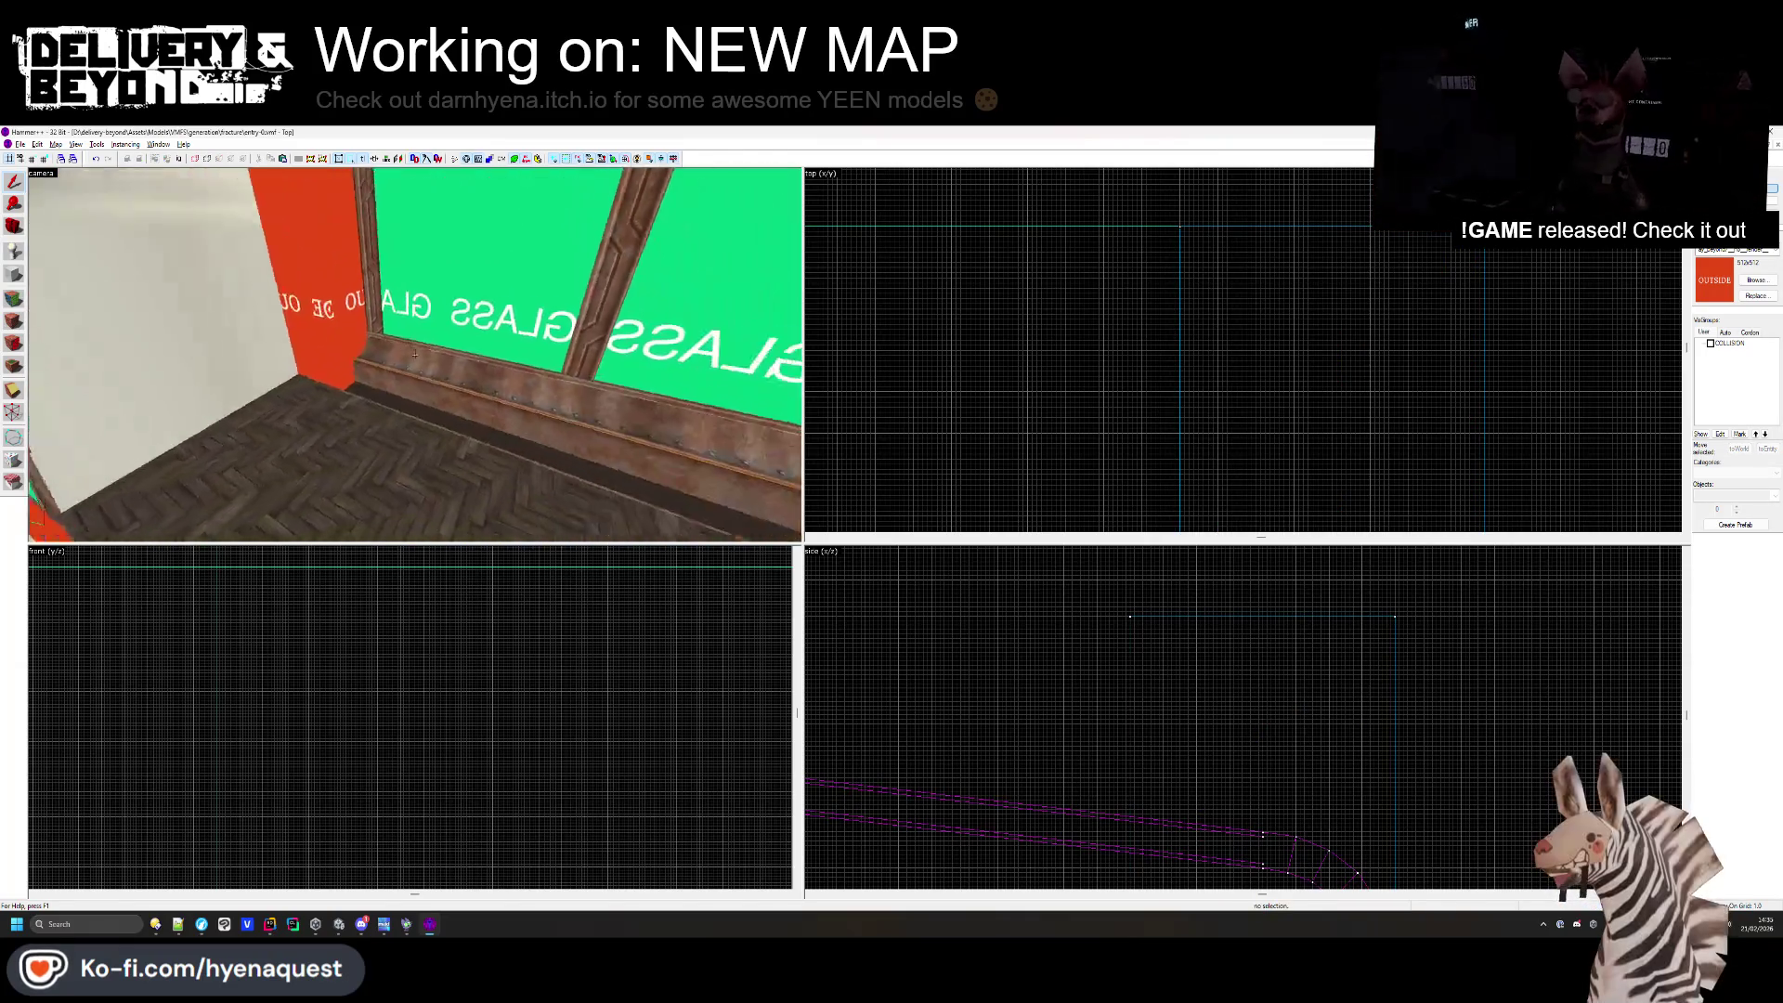
key("z")
left_click(55, 461)
scroll(1127, 409, "down", 3)
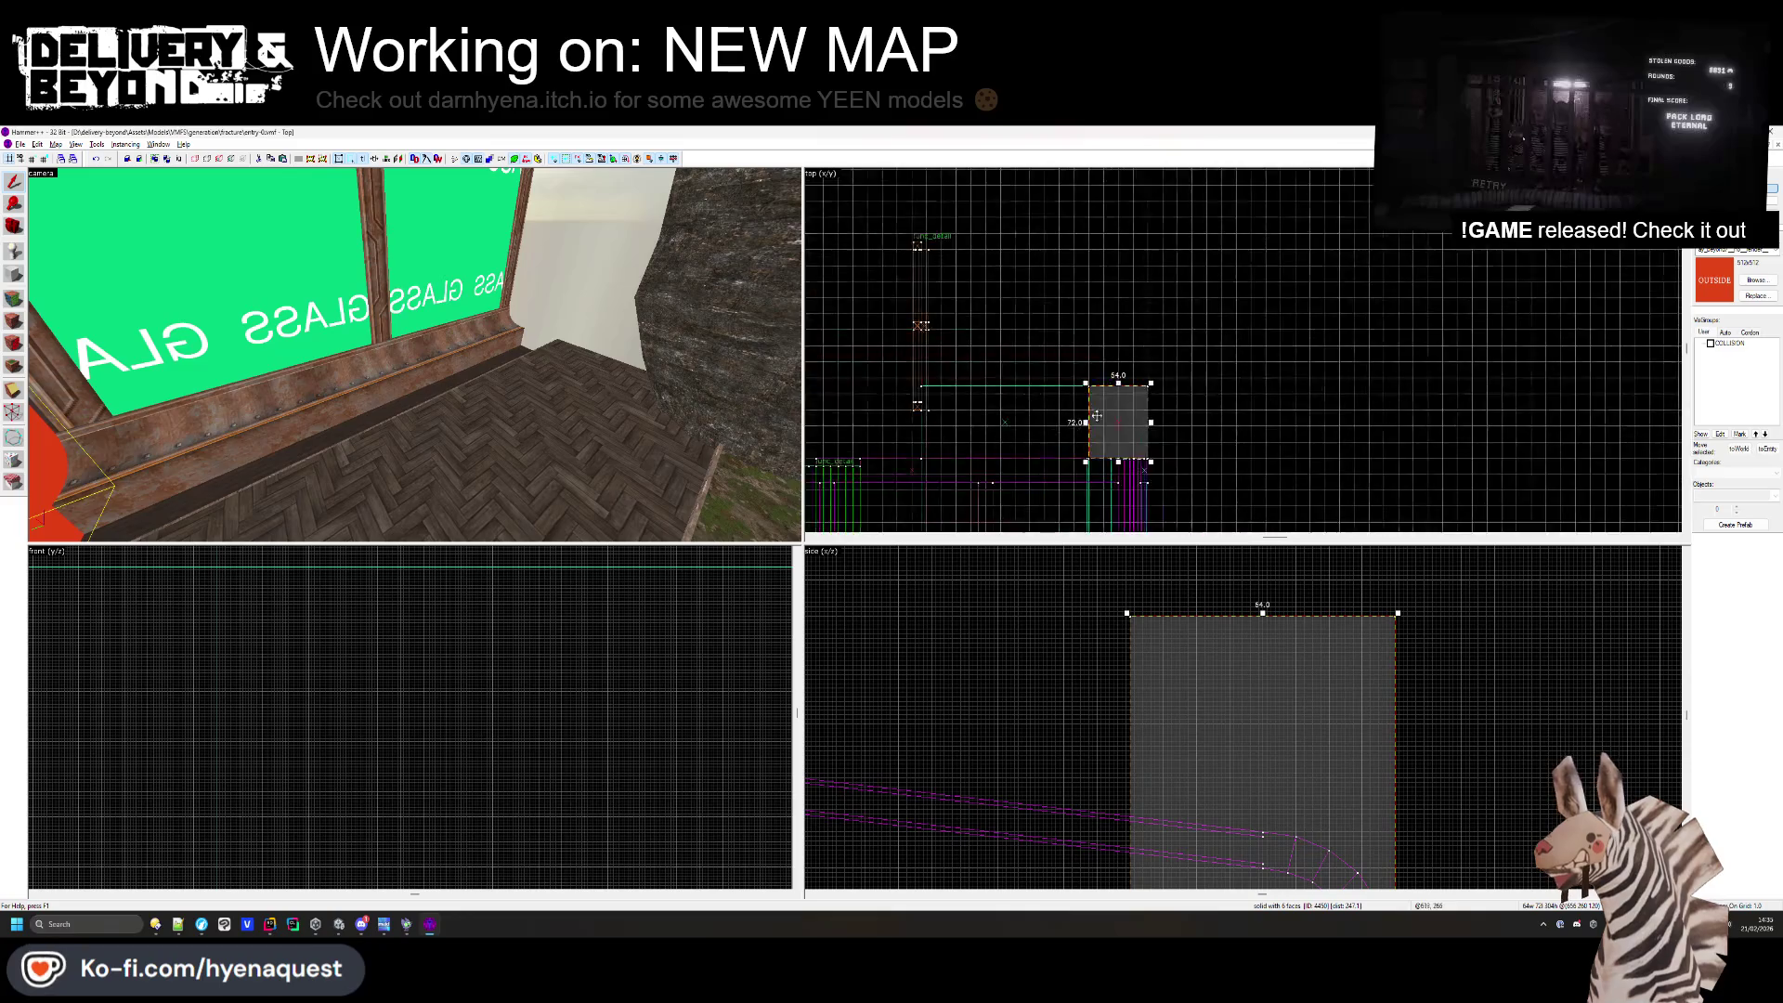
mouse_move(1170, 291)
left_mouse_down()
mouse_move(1186, 465)
mouse_move(1172, 506)
left_mouse_up()
scroll(1172, 454, "up", 2)
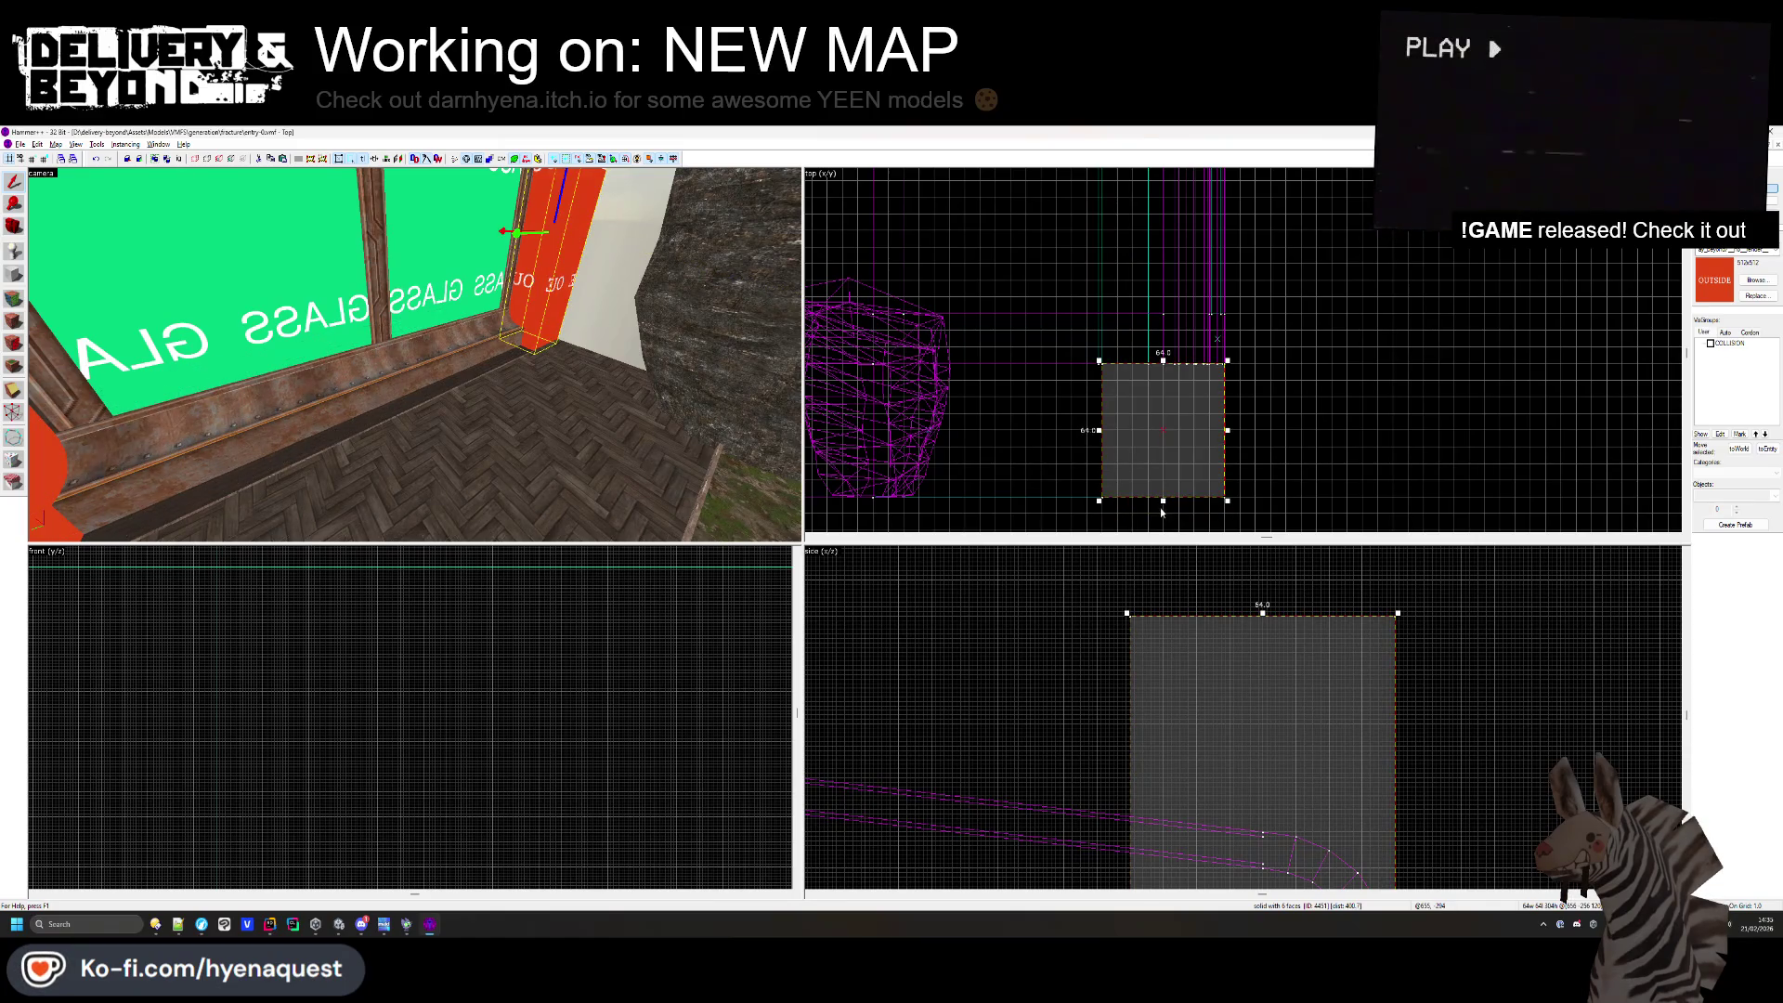
key("Escape")
- Centre the Top view on the brush beside the red wall, then select the floor brush
key("z")
key("z")
scroll(1268, 283, "up", 5)
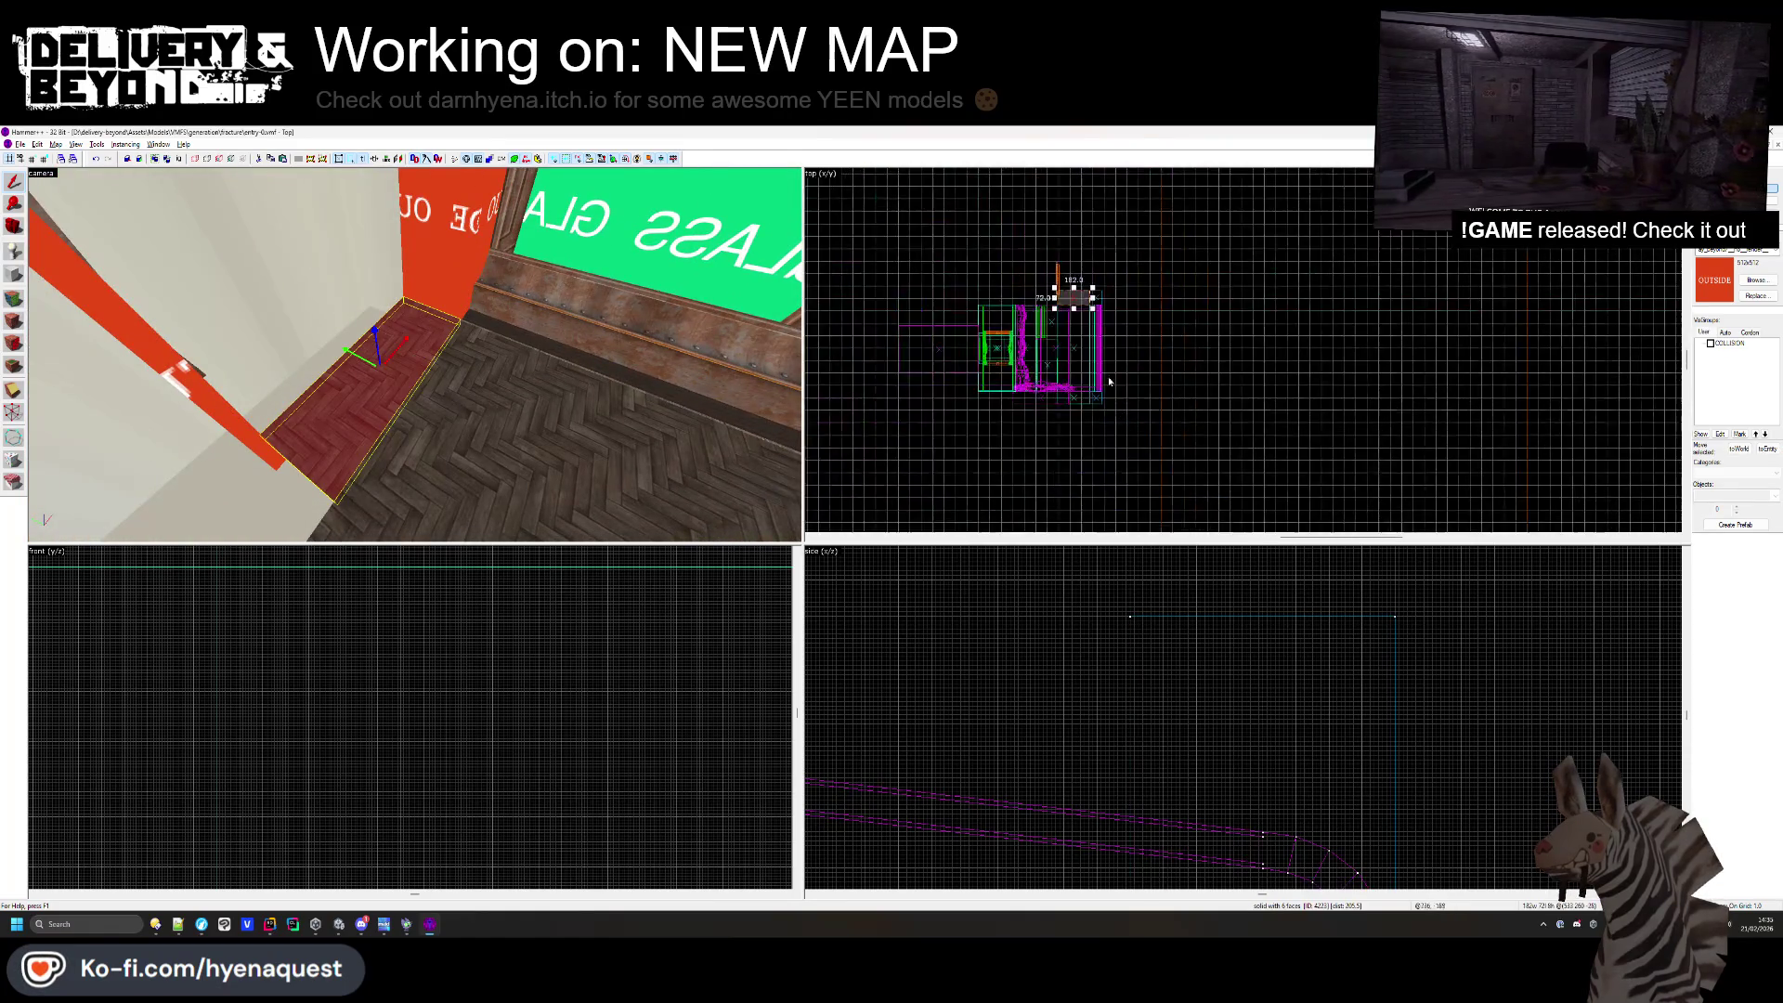
key("z")
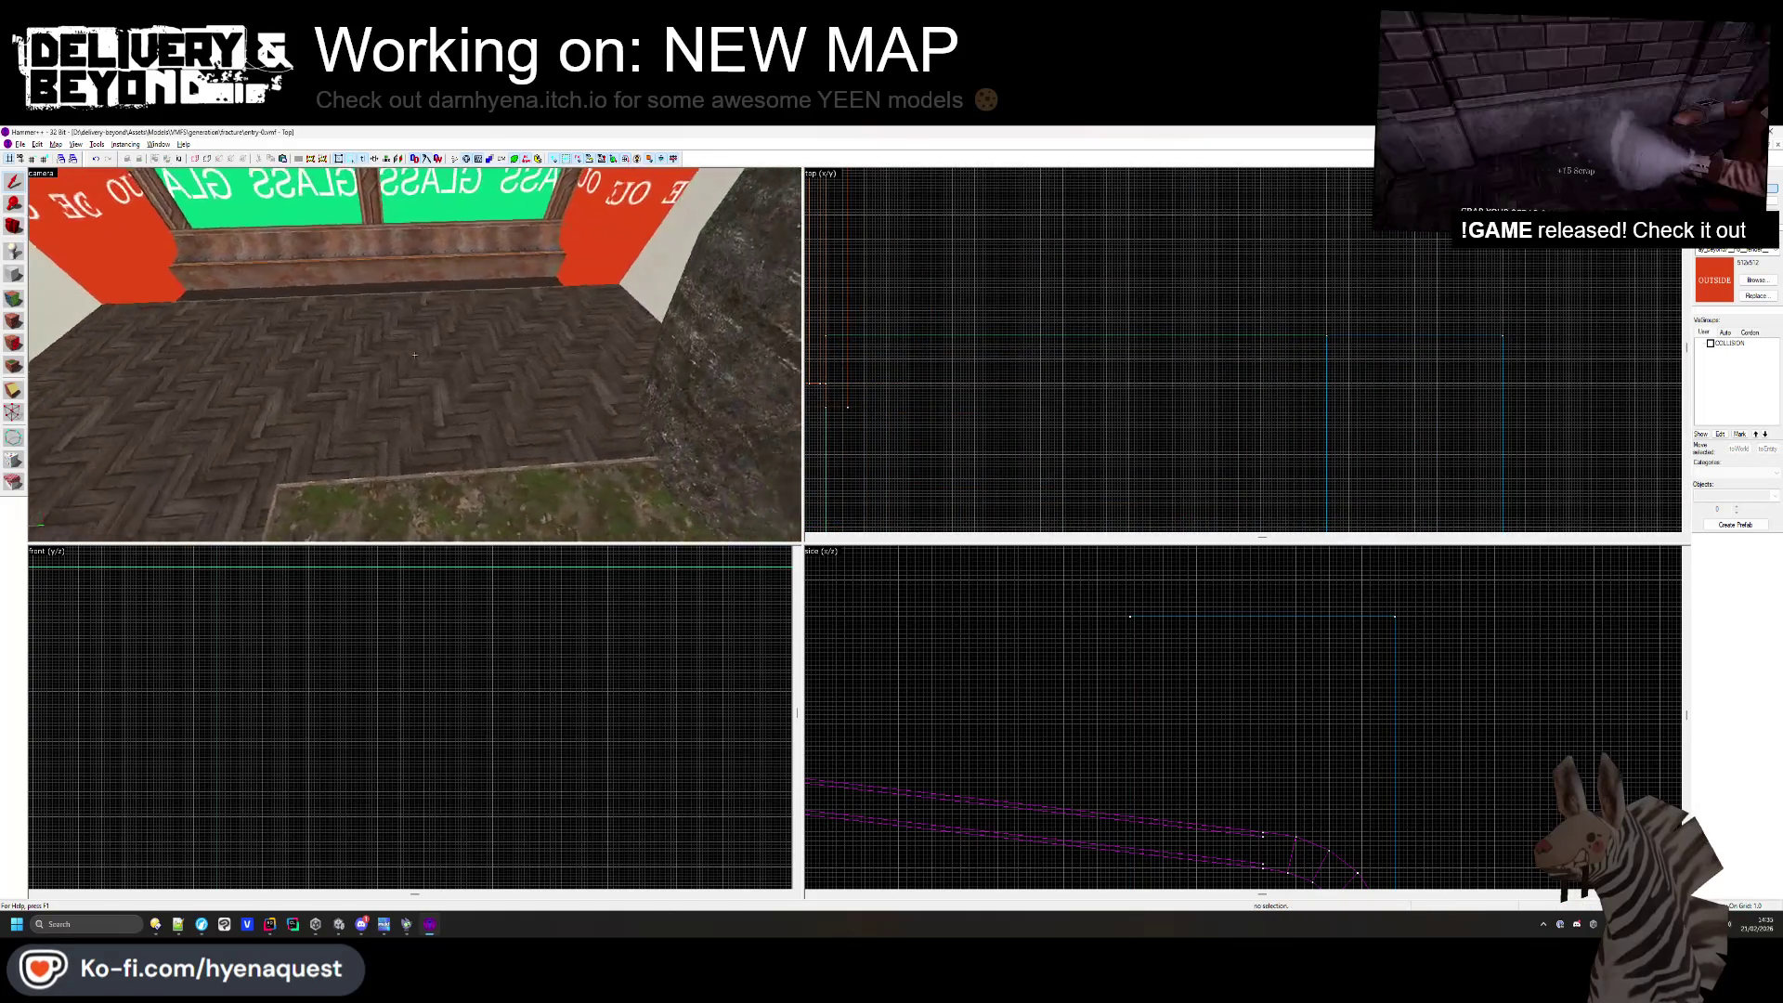
key("z")
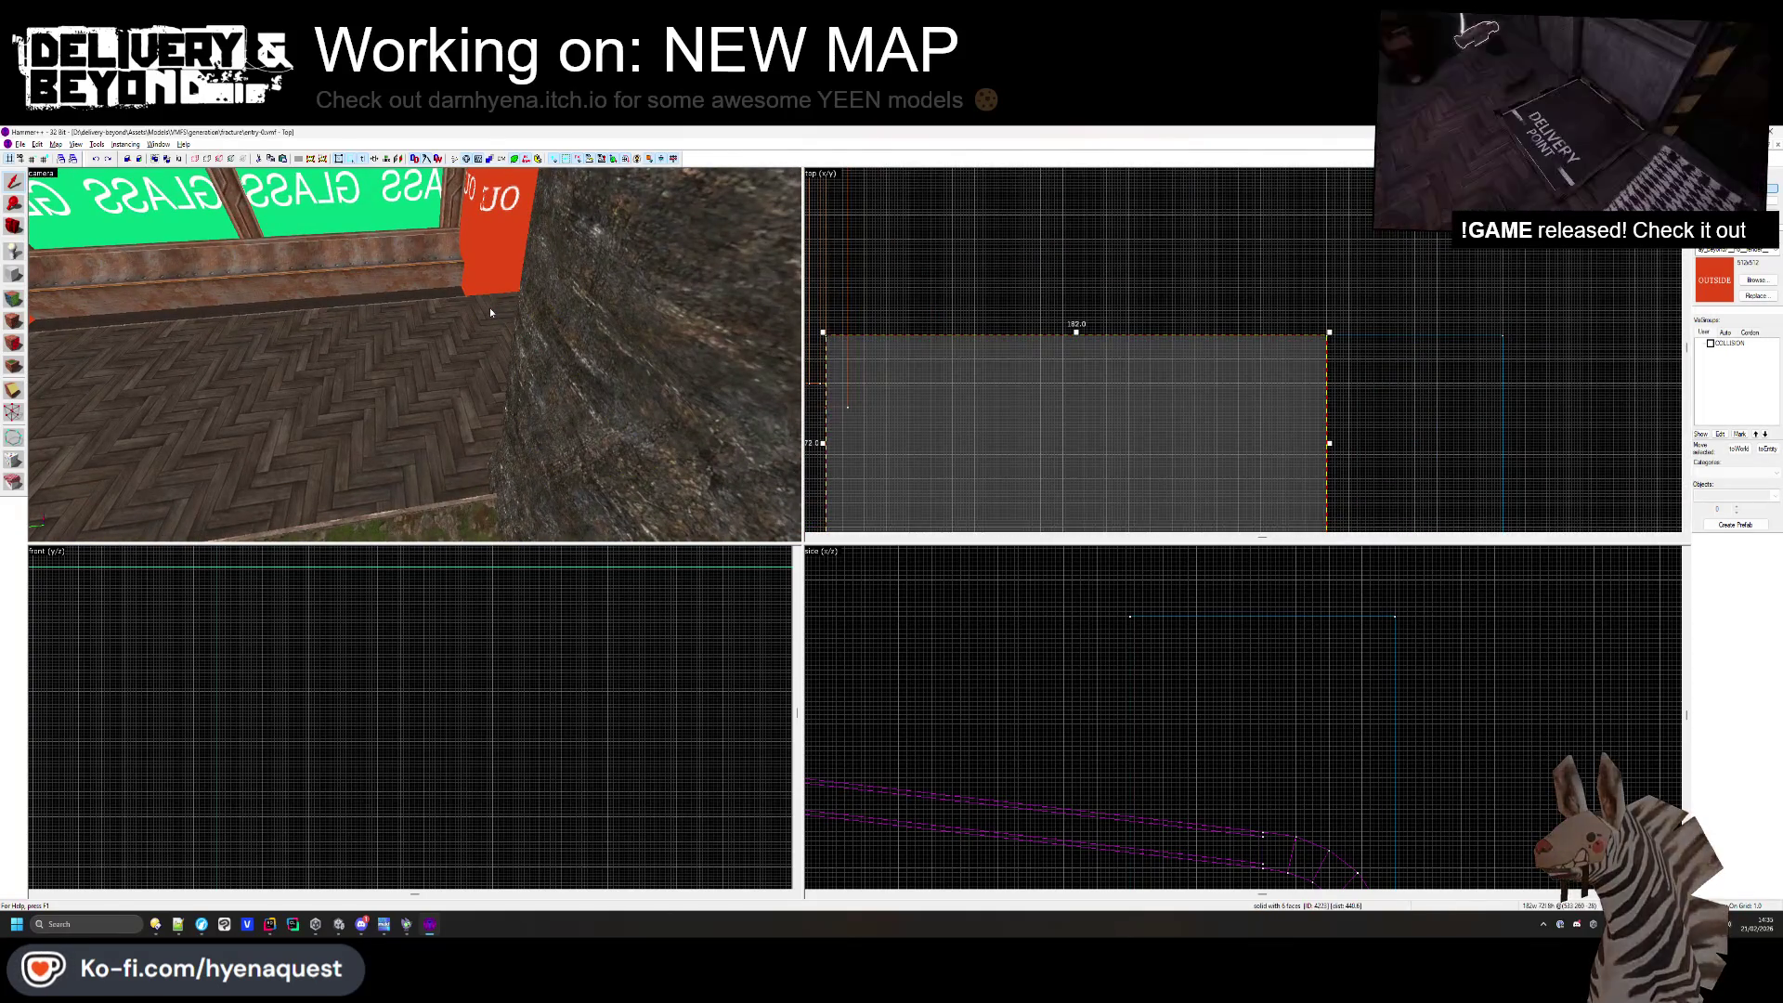
left_click(490, 312)
key("ctrl+e")
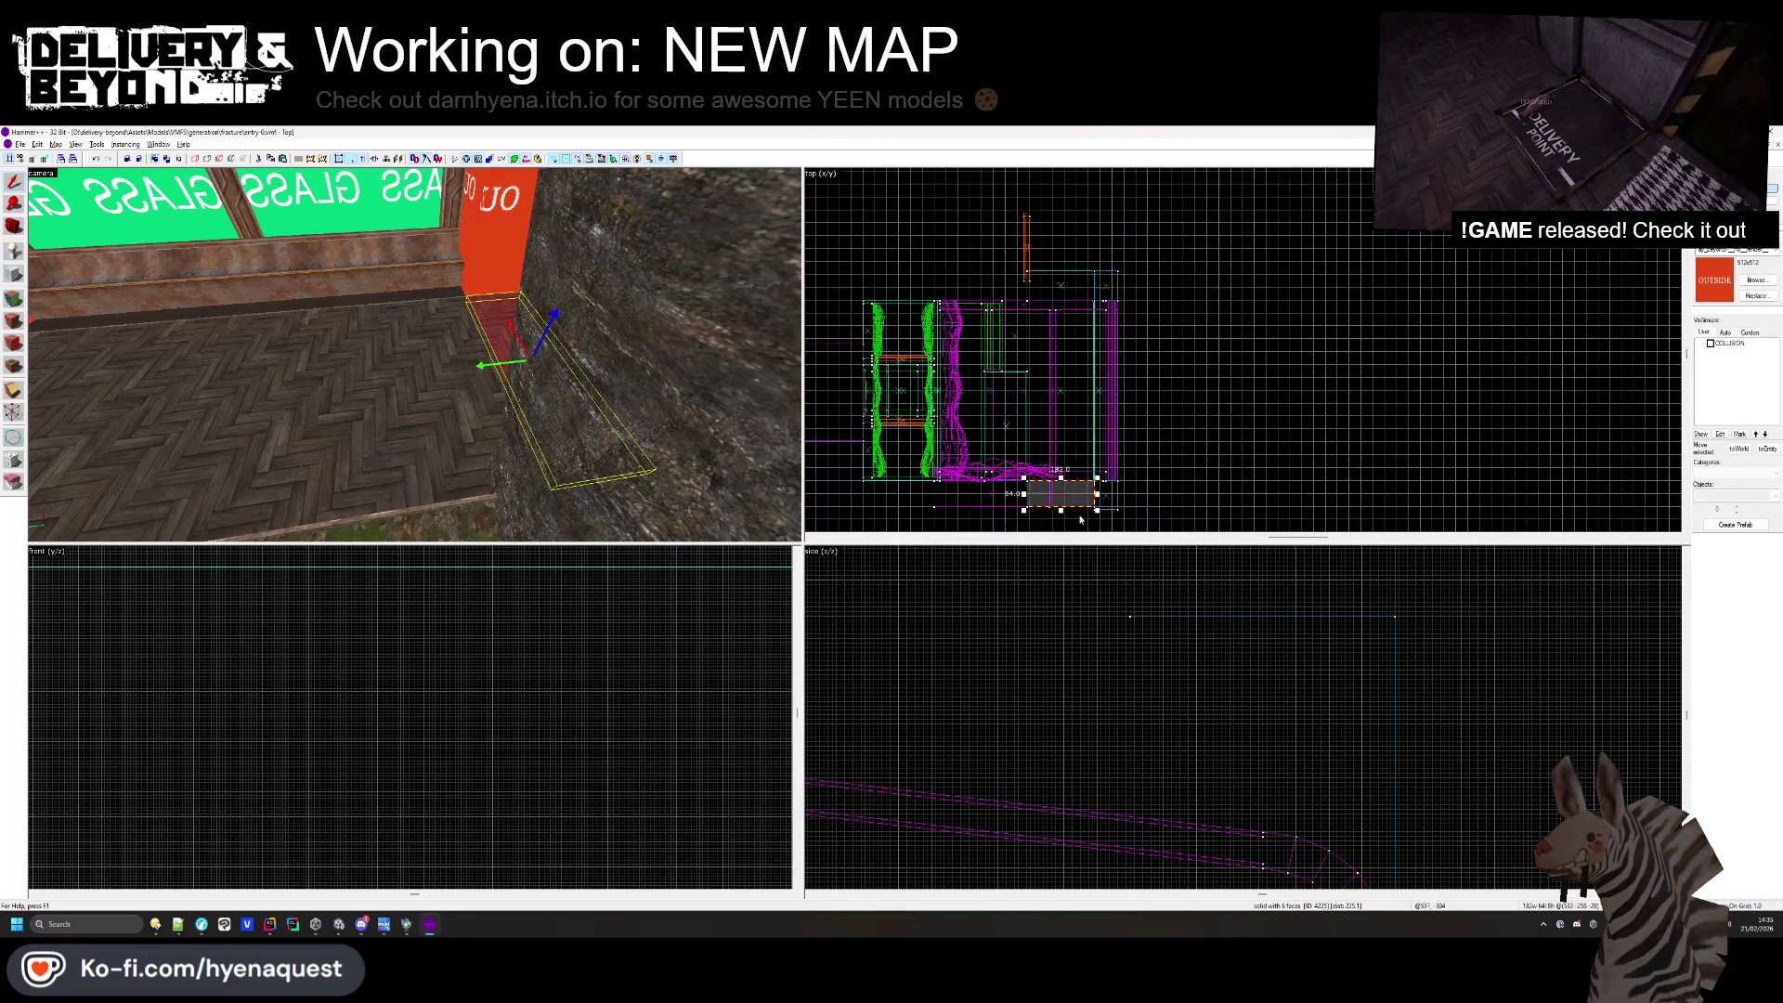
scroll(1065, 506, "up", 5)
scroll(1114, 501, "up", 2)
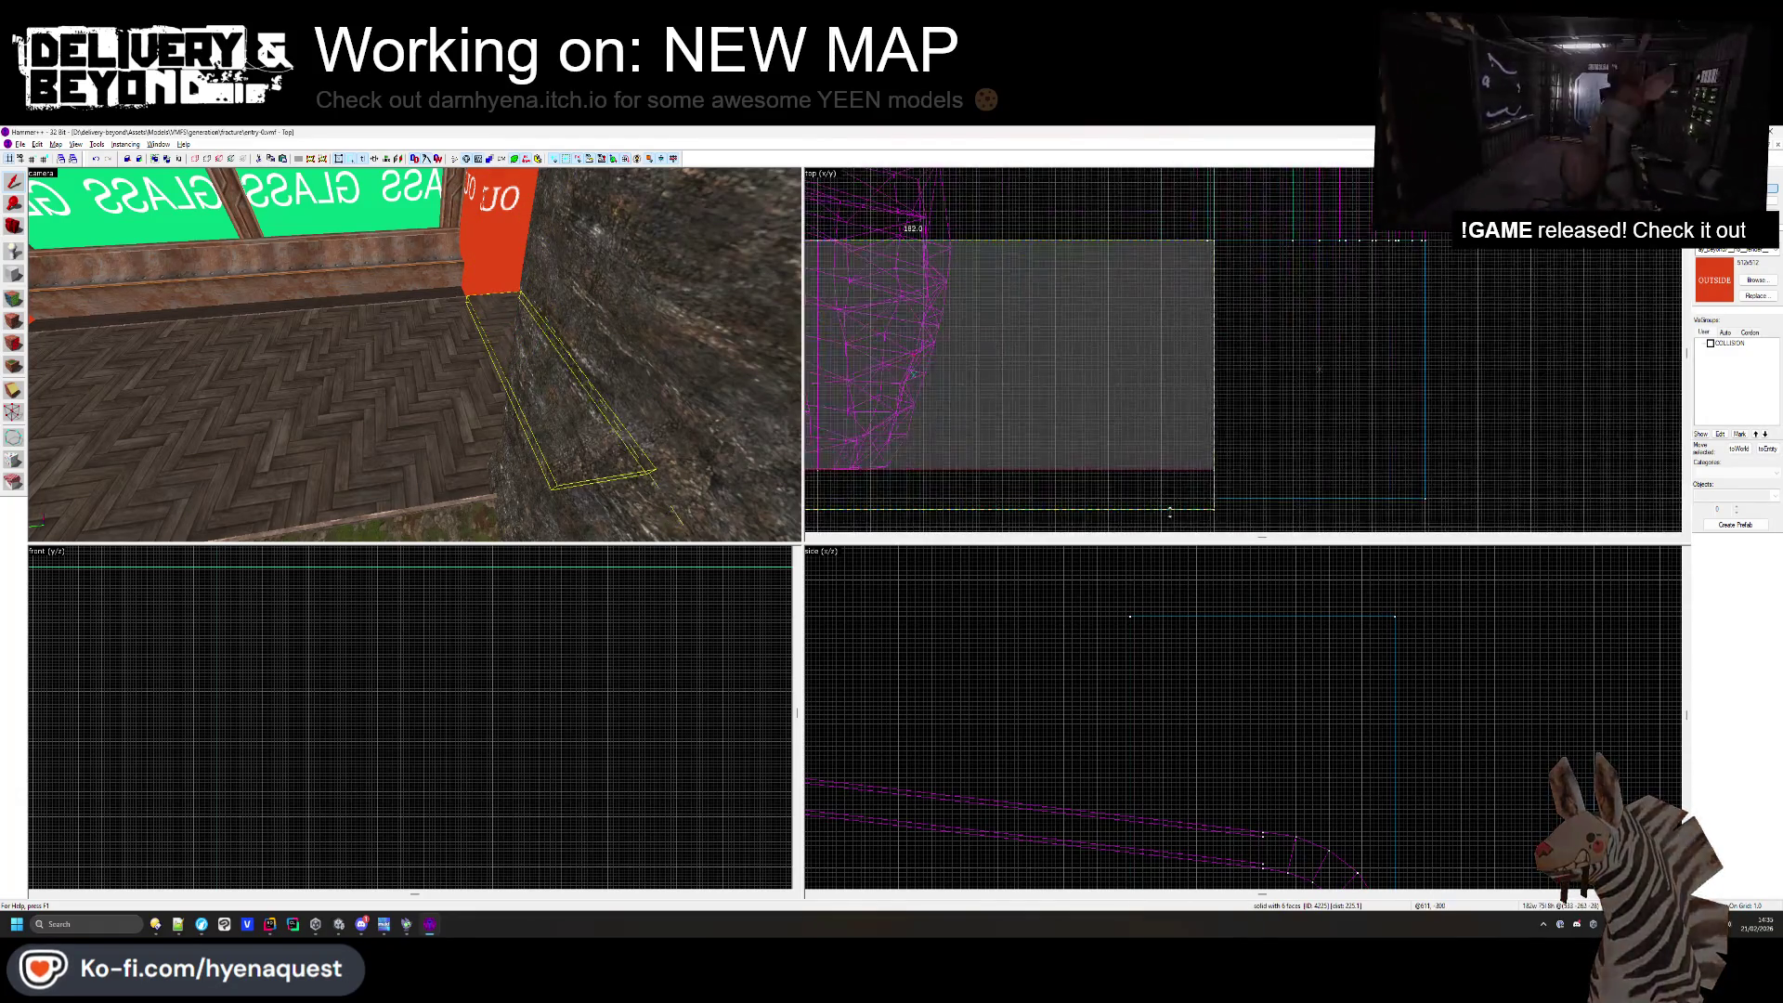
key("Escape")
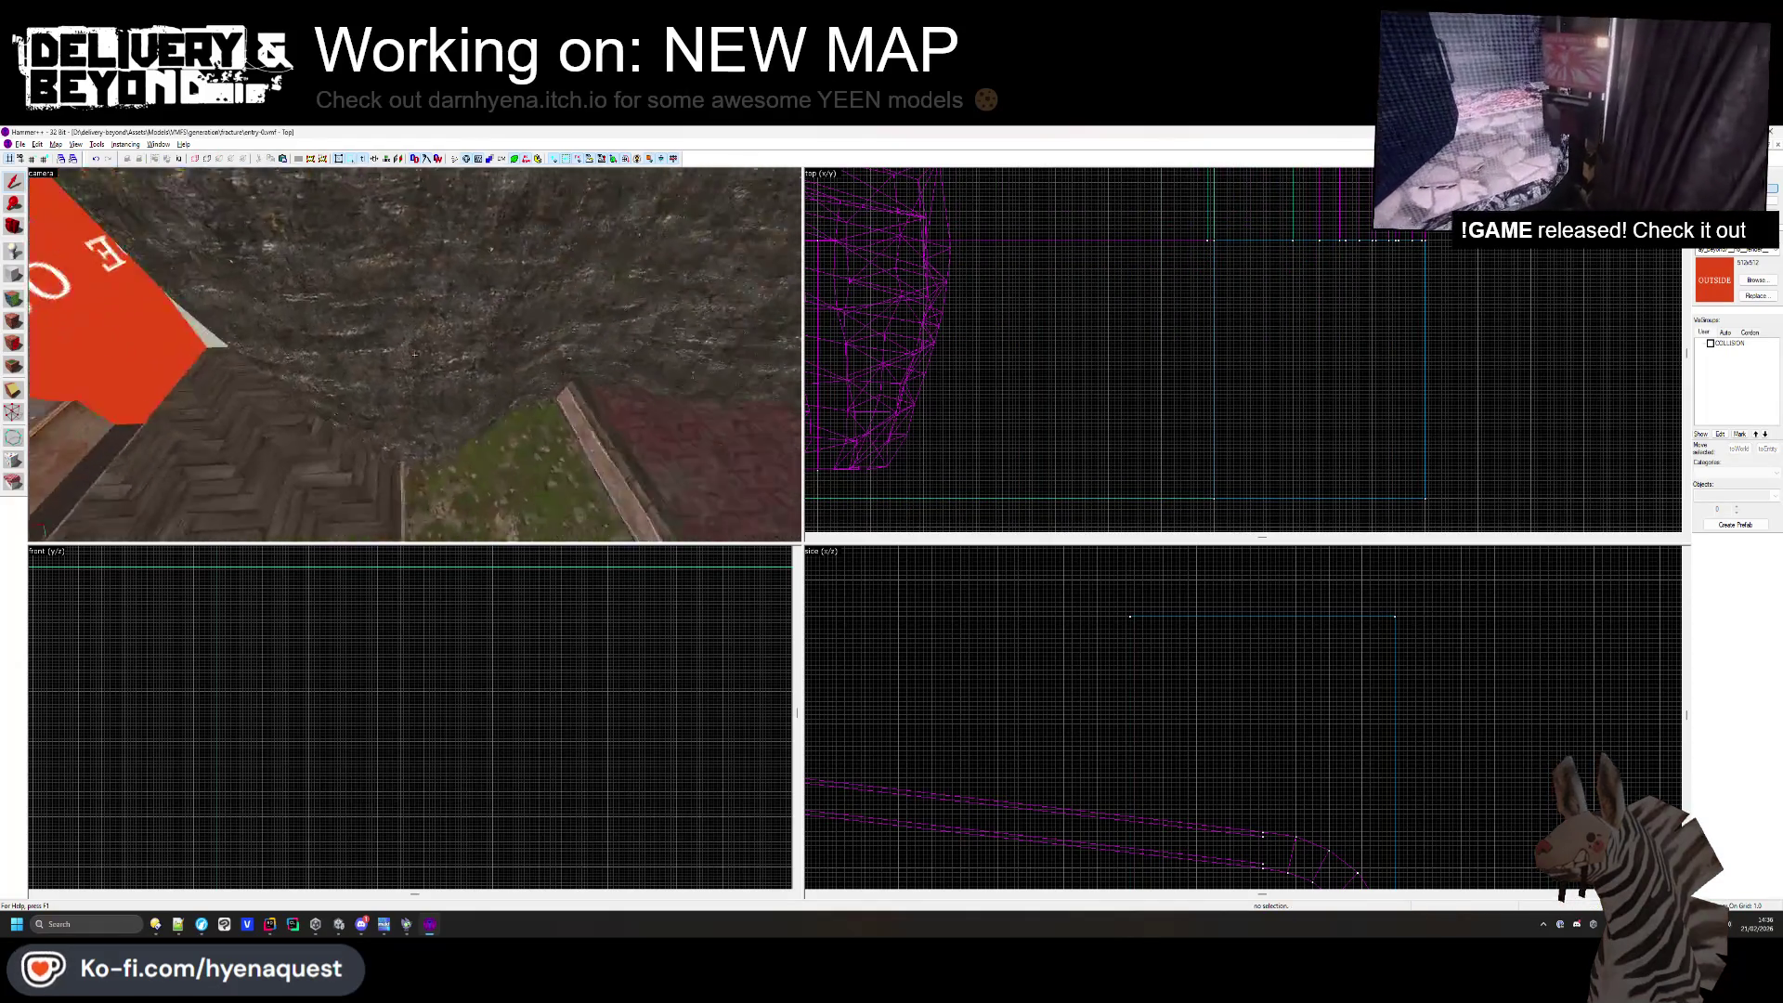
left_click(415, 355)
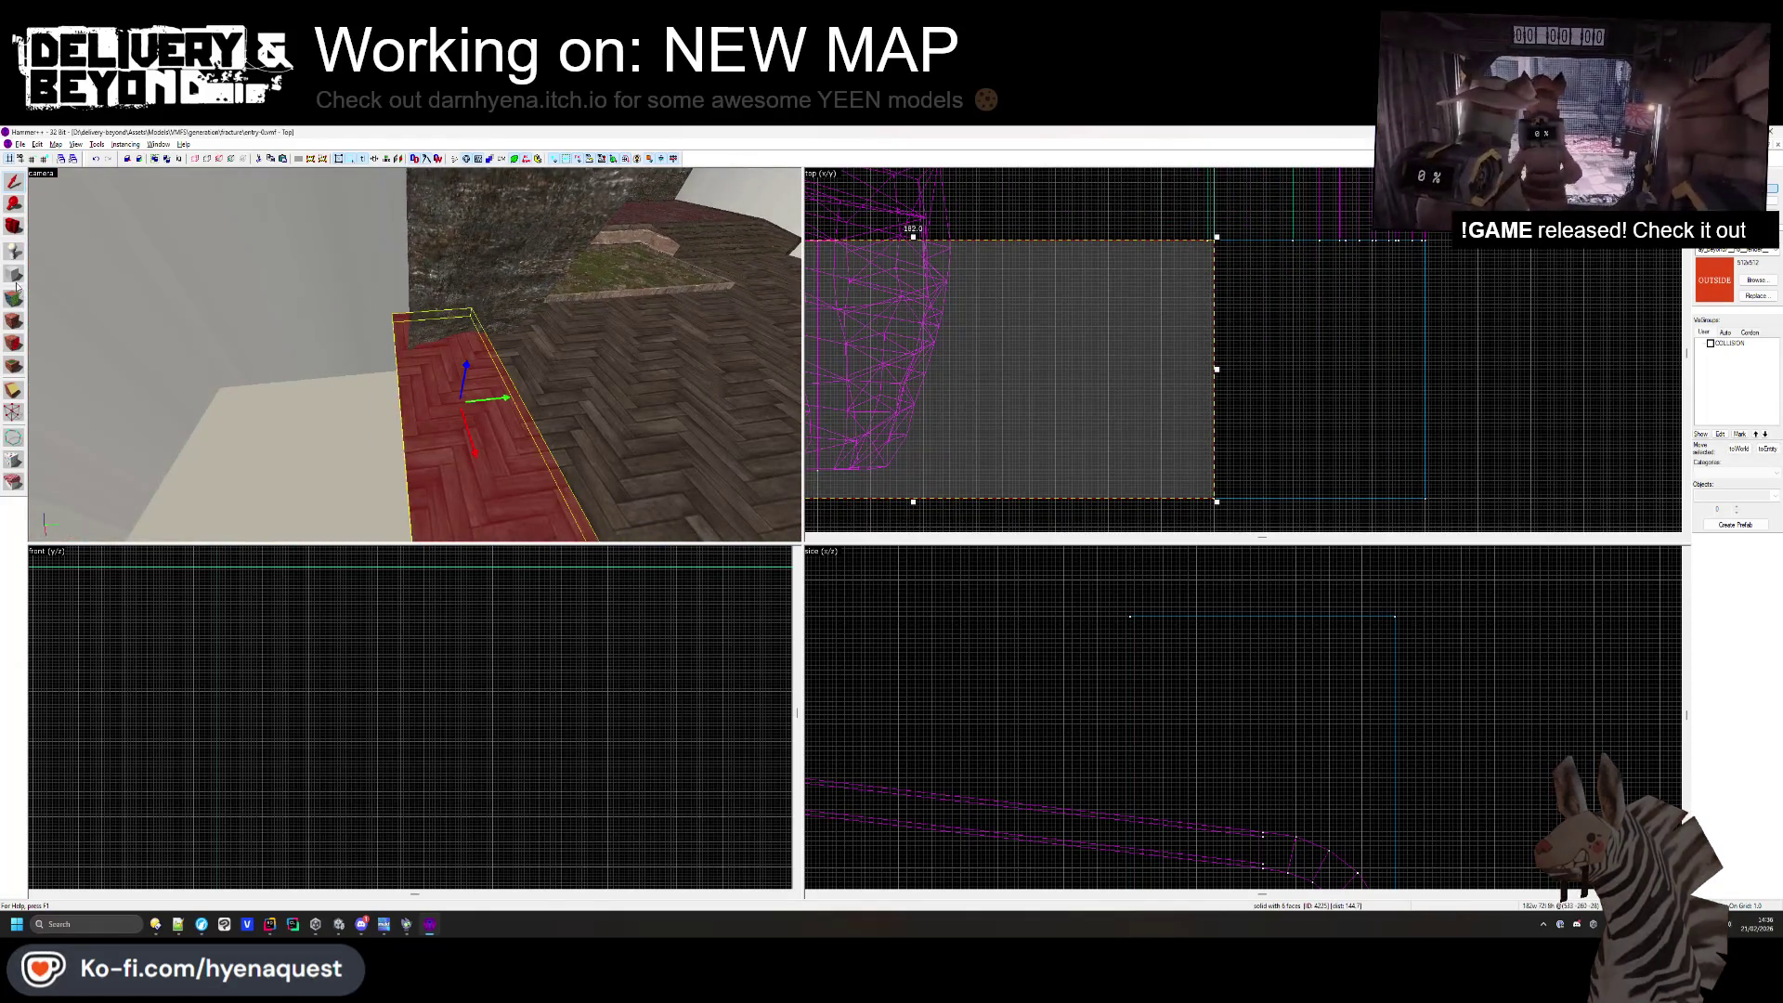
- Draw a block along the floor edge, raise it to 222 units, and create it
left_click(14, 275)
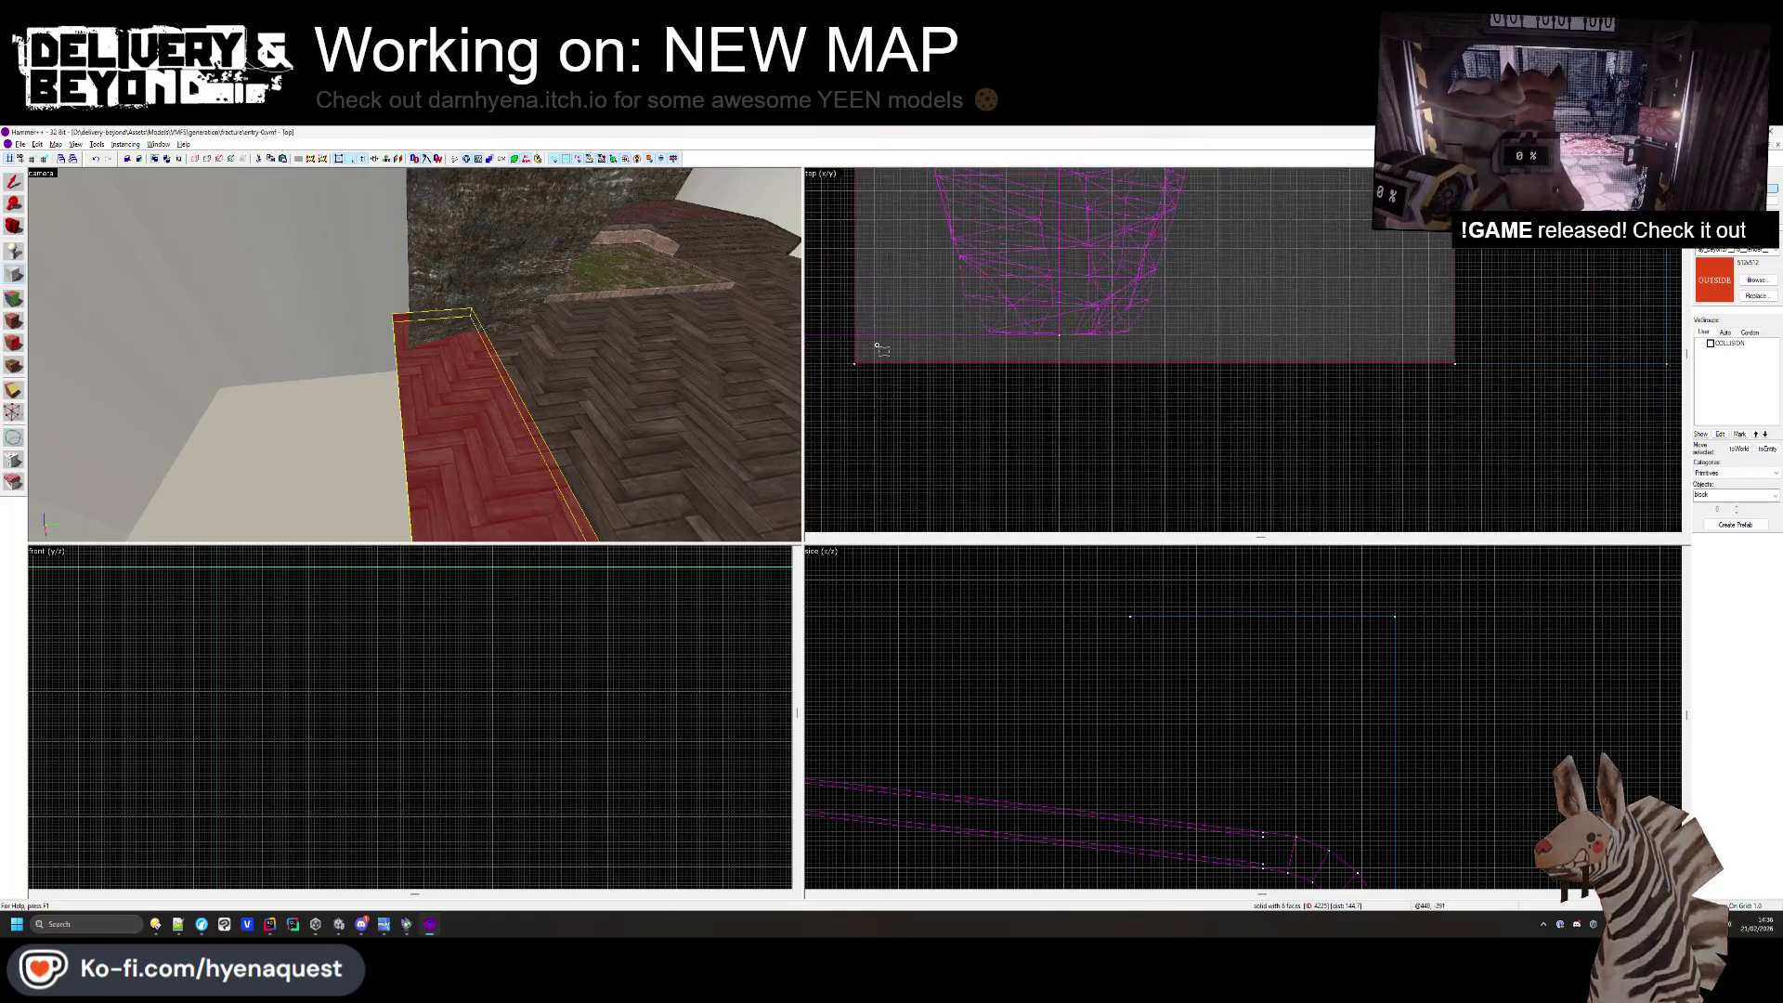
left_click_drag(1124, 369, 1140, 369)
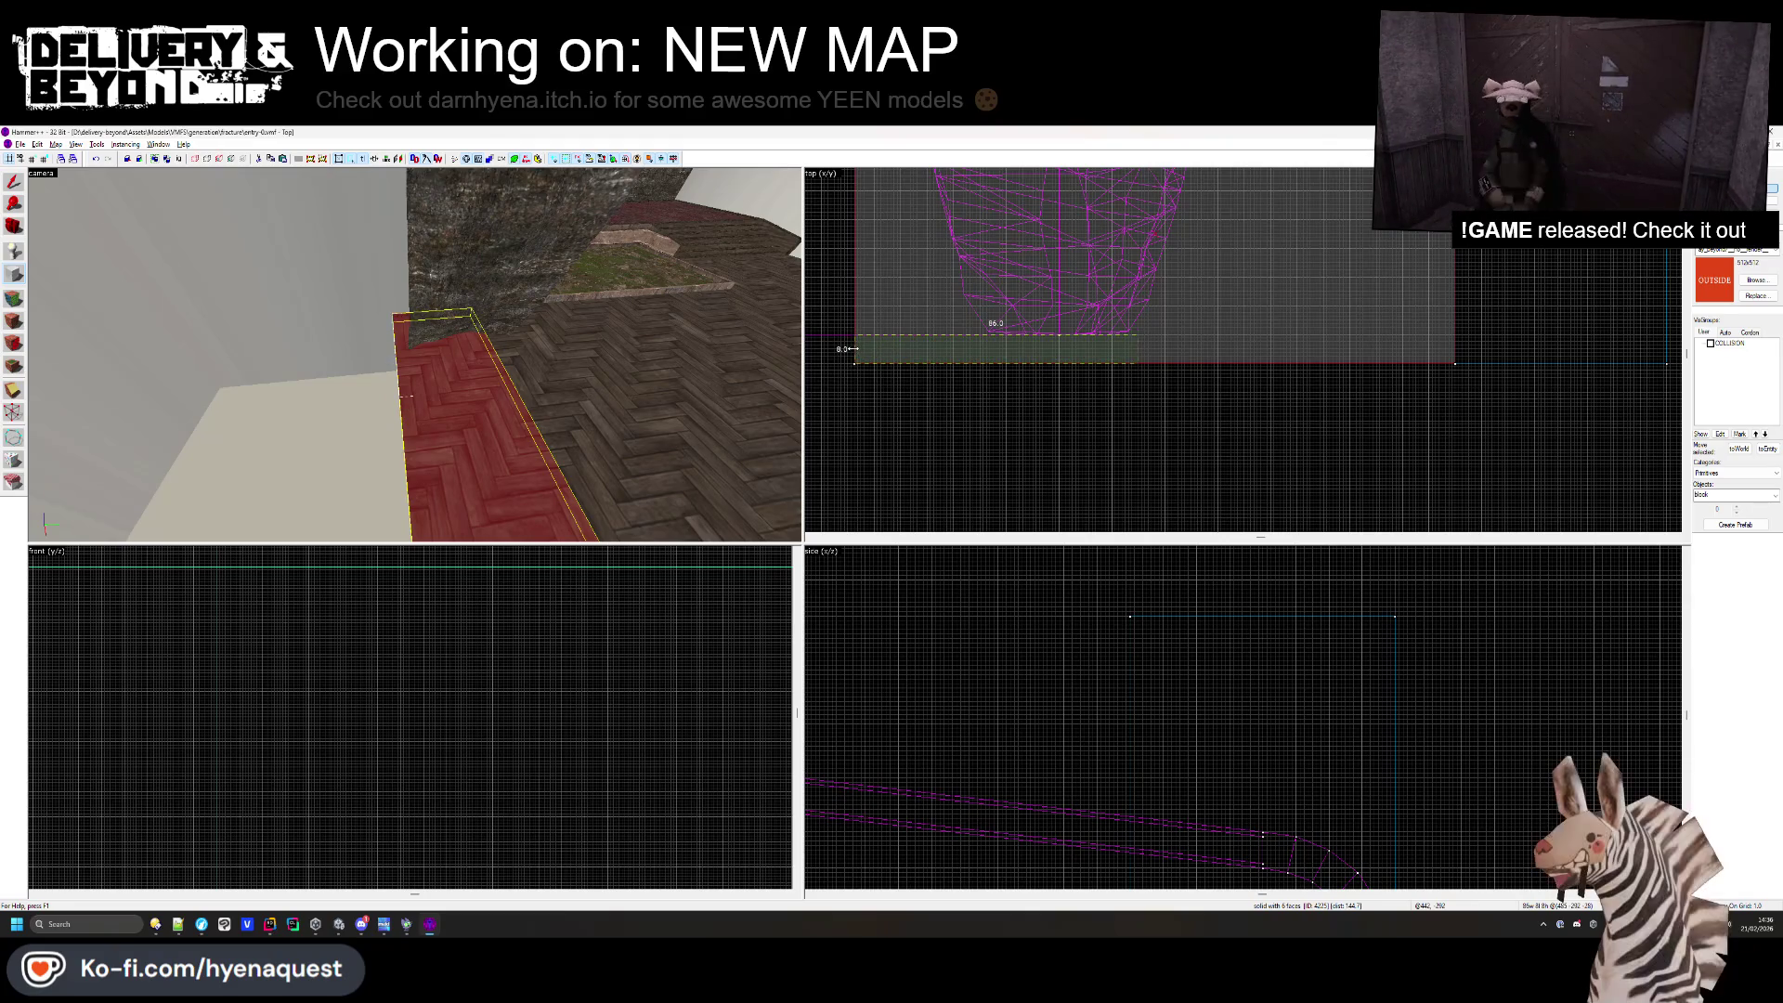
scroll(477, 637, "down", 4)
scroll(348, 743, "up", 3)
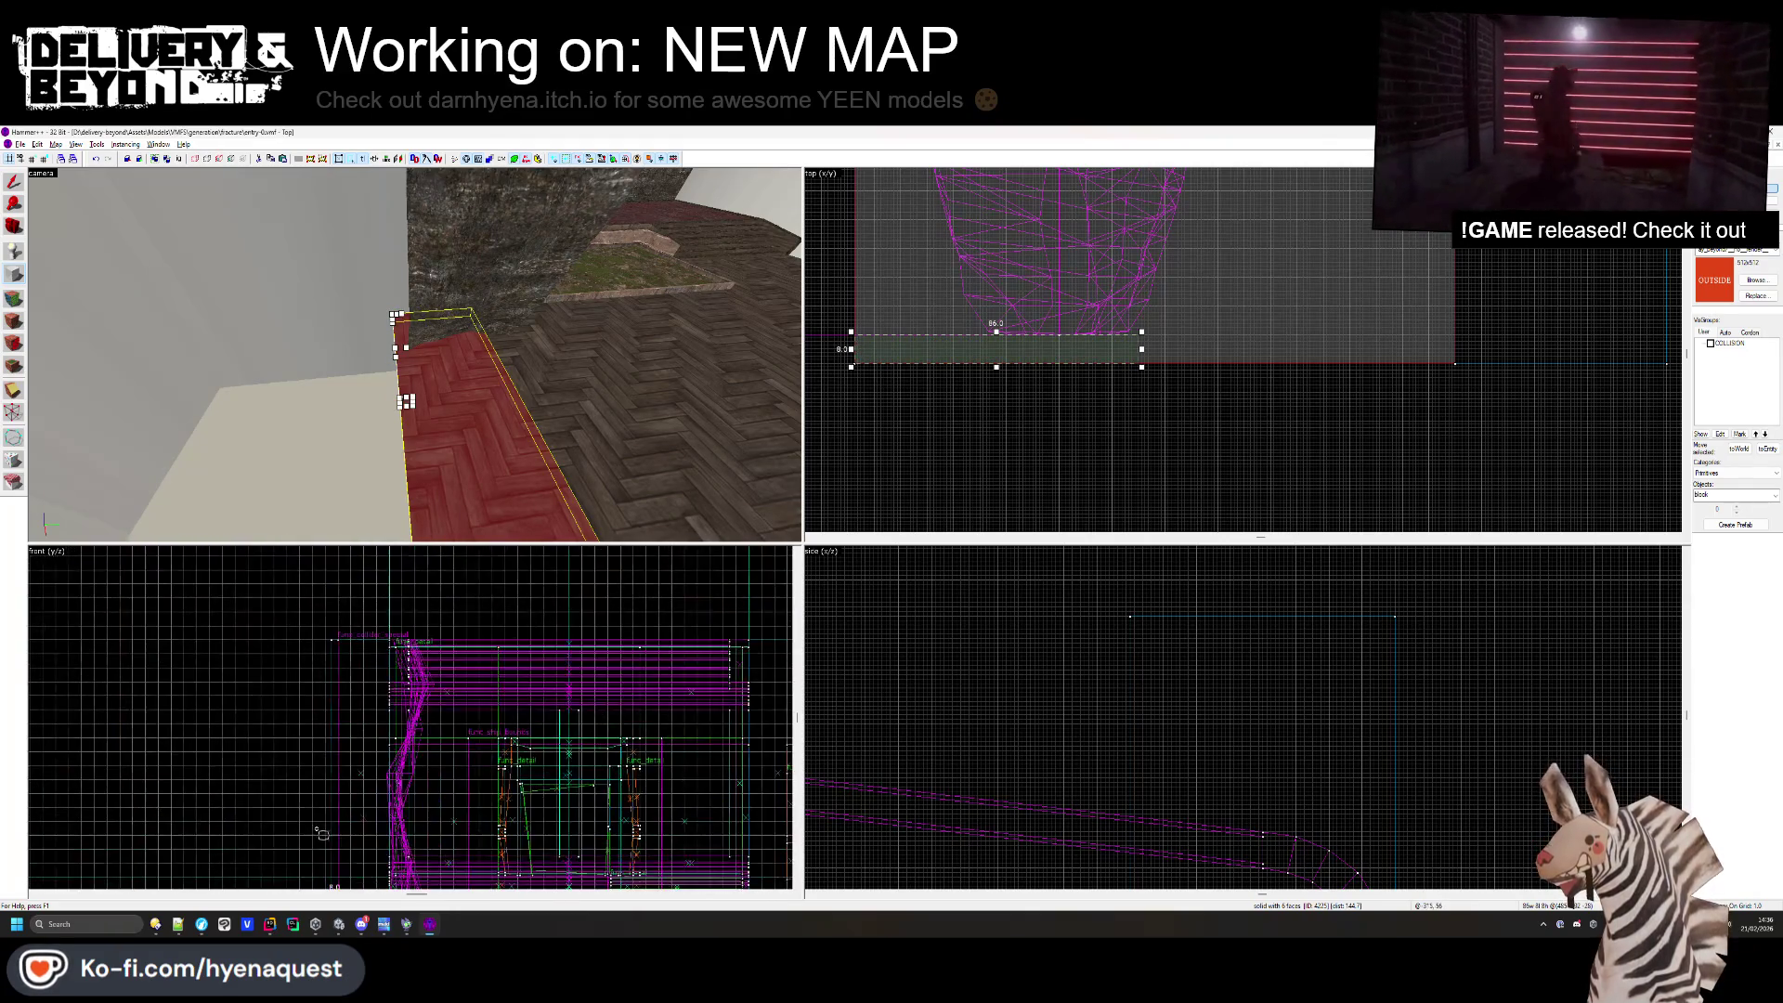
scroll(333, 825, "up", 3)
scroll(333, 836, "up", 2)
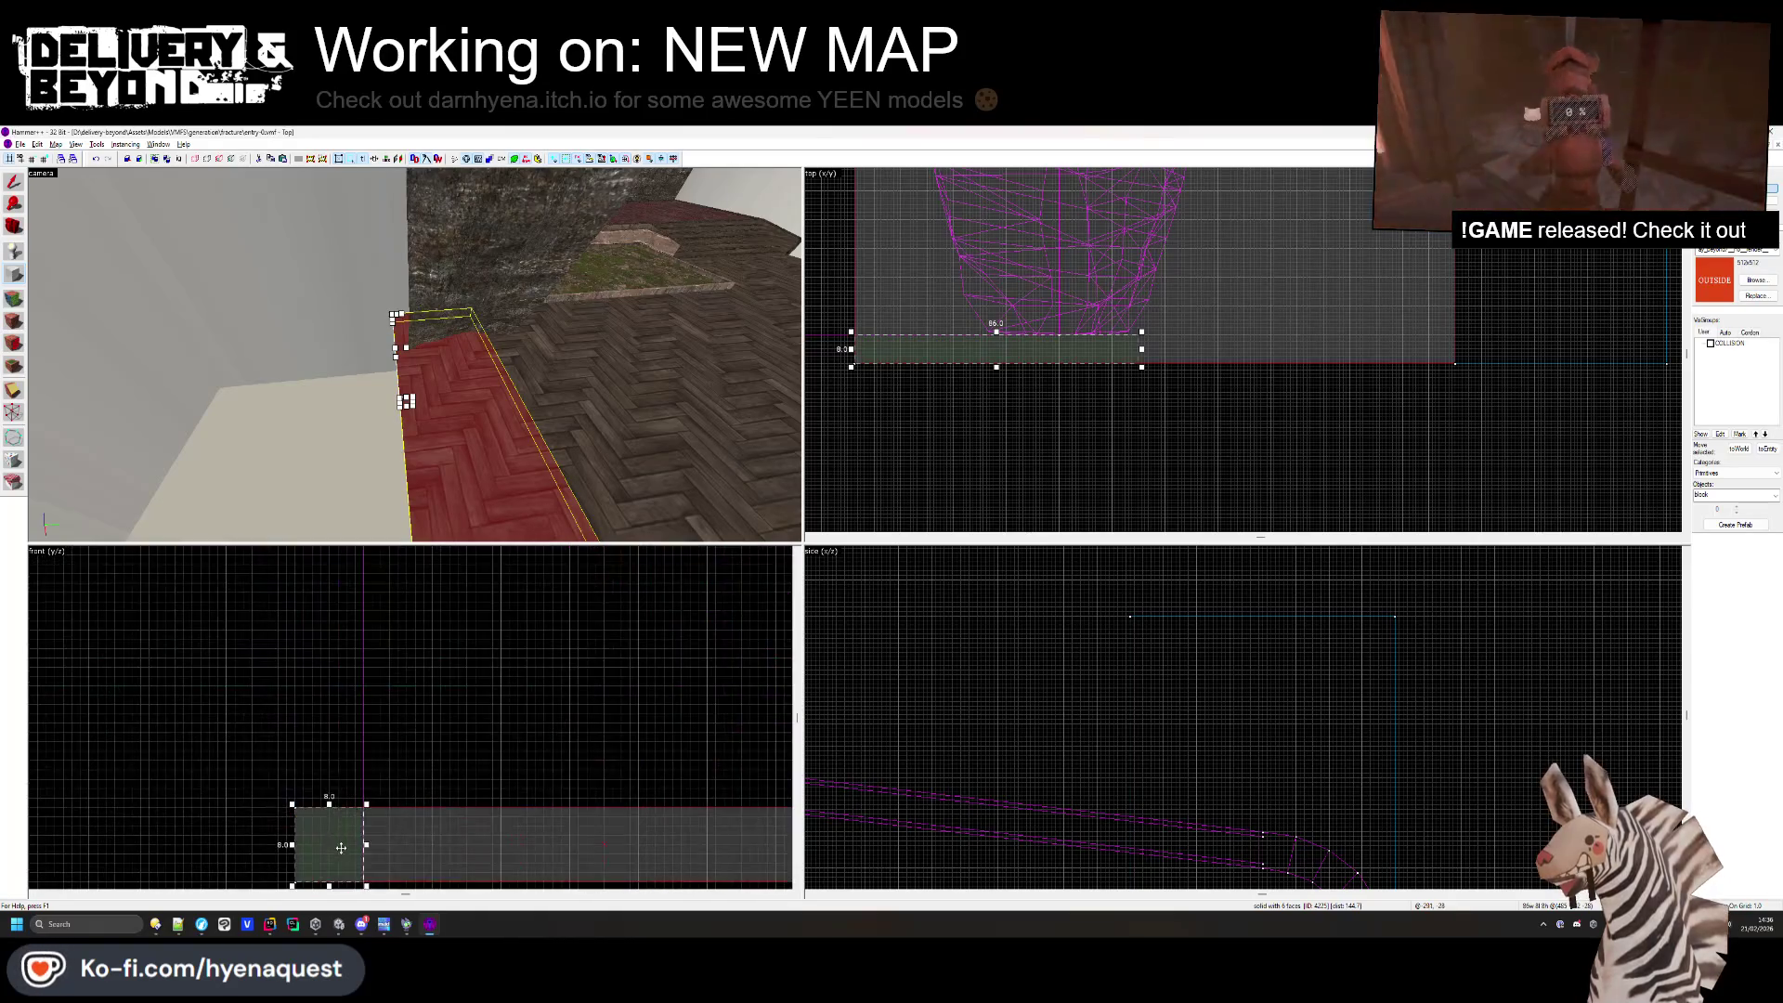
left_click(344, 772)
scroll(341, 776, "down", 4)
left_click_drag(345, 715, 329, 605)
scroll(334, 650, "down", 4)
scroll(328, 661, "up", 4)
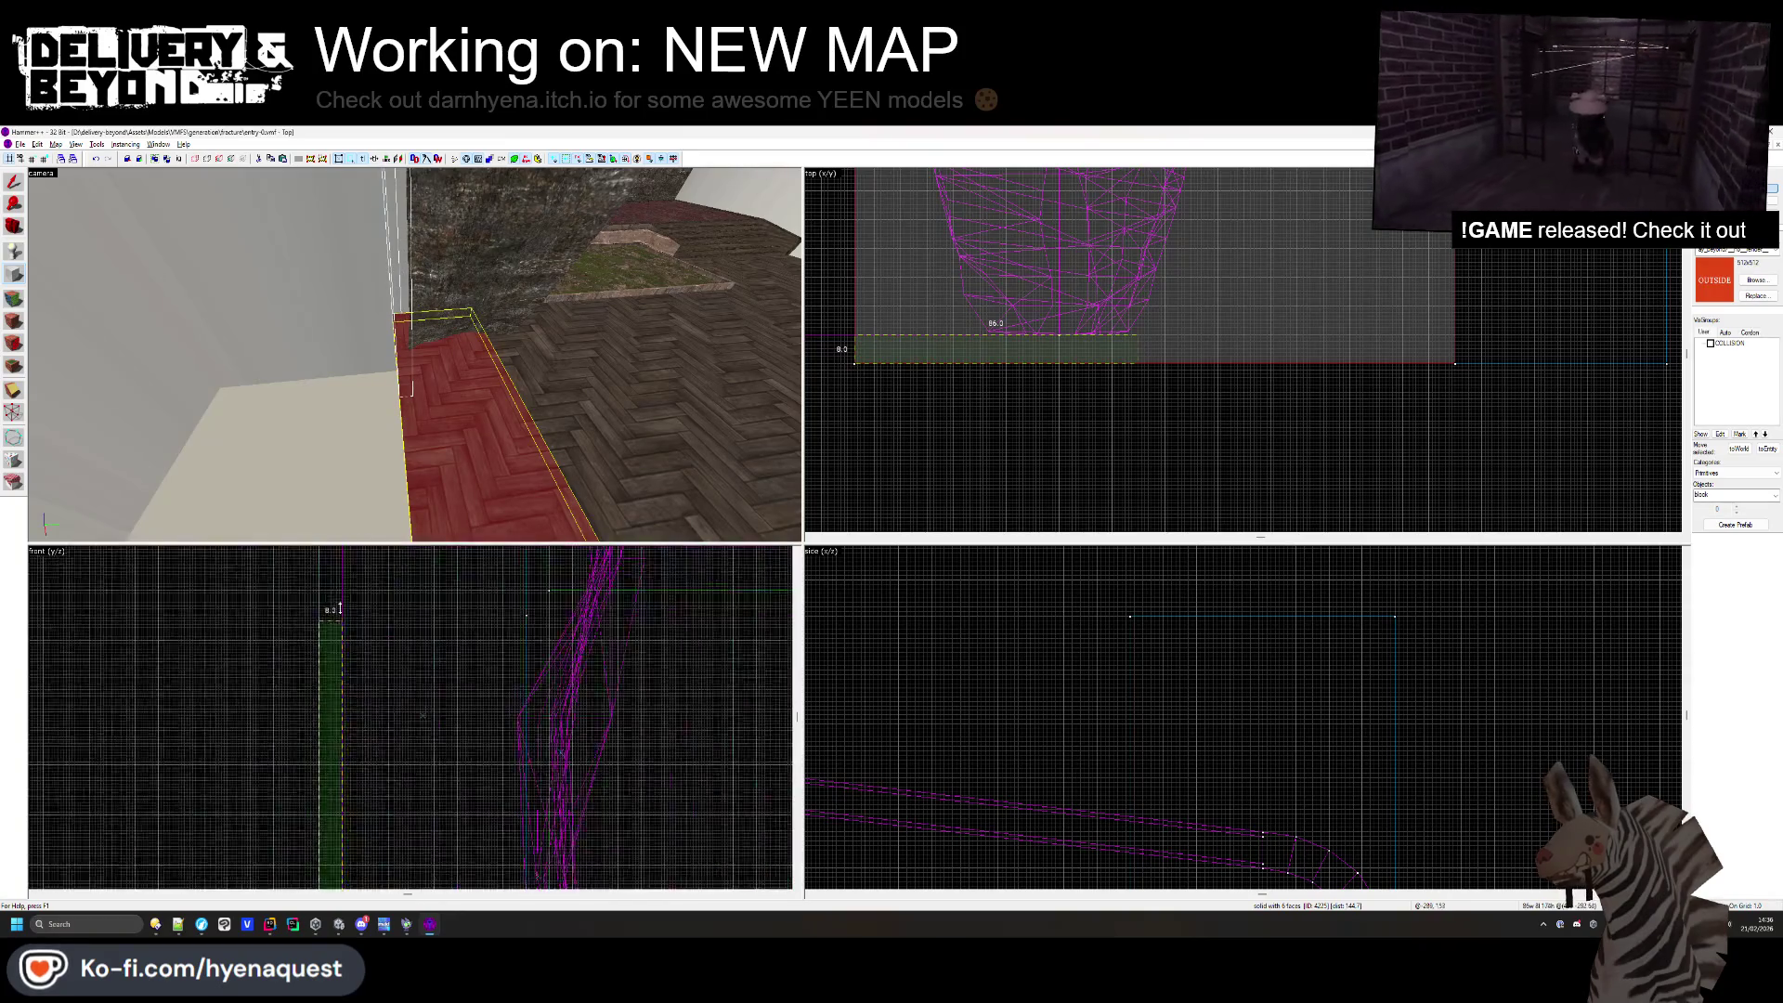
key("Return")
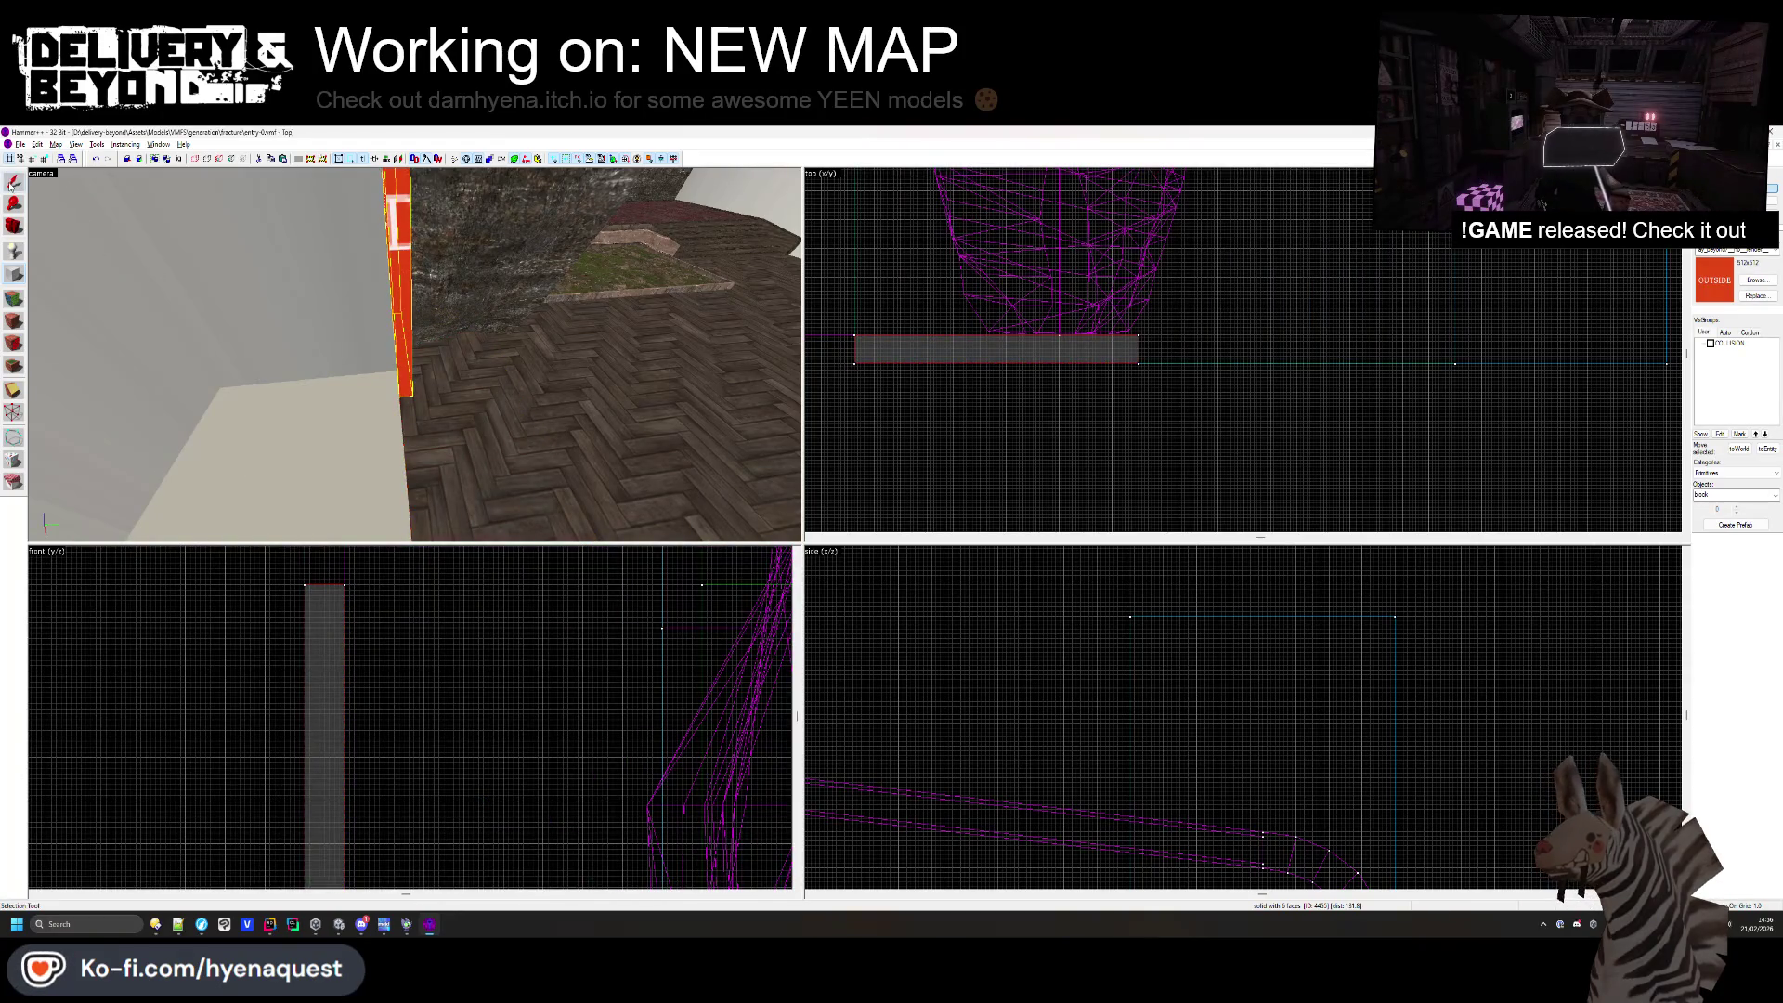
key("Escape")
- Fly the camera into the glass corridor and open the Face Edit Sheet
key("z")
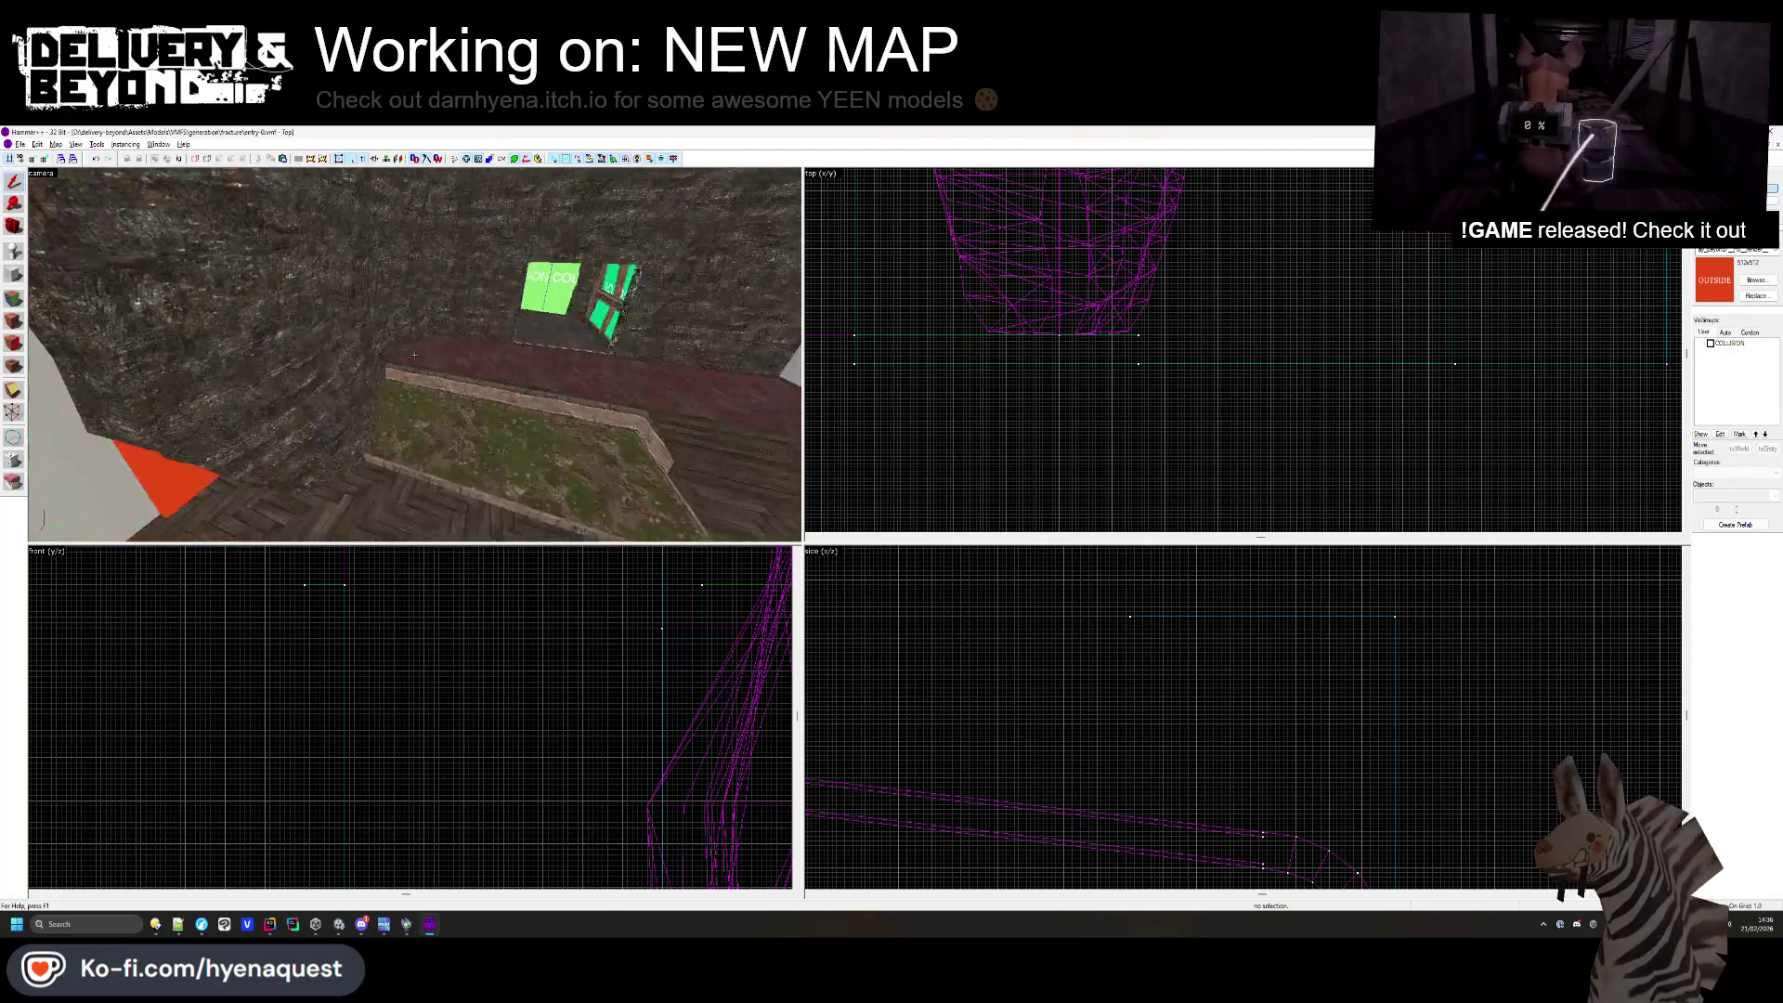
key("w")
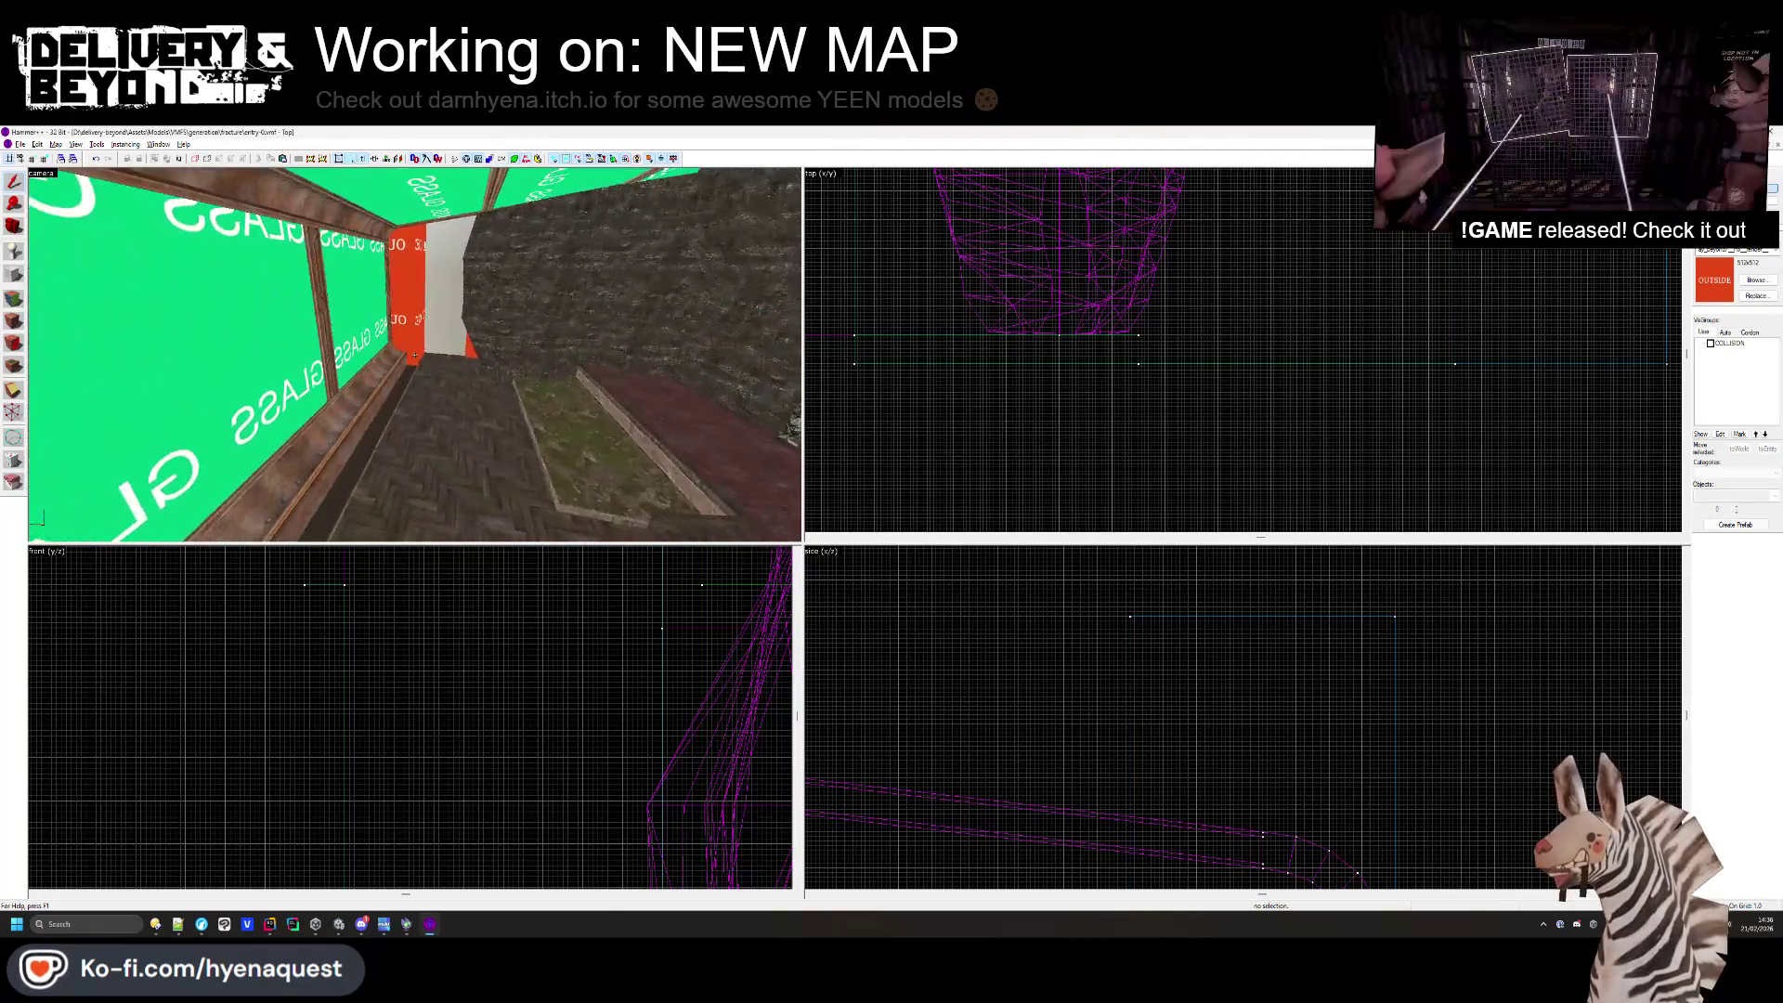
key("z")
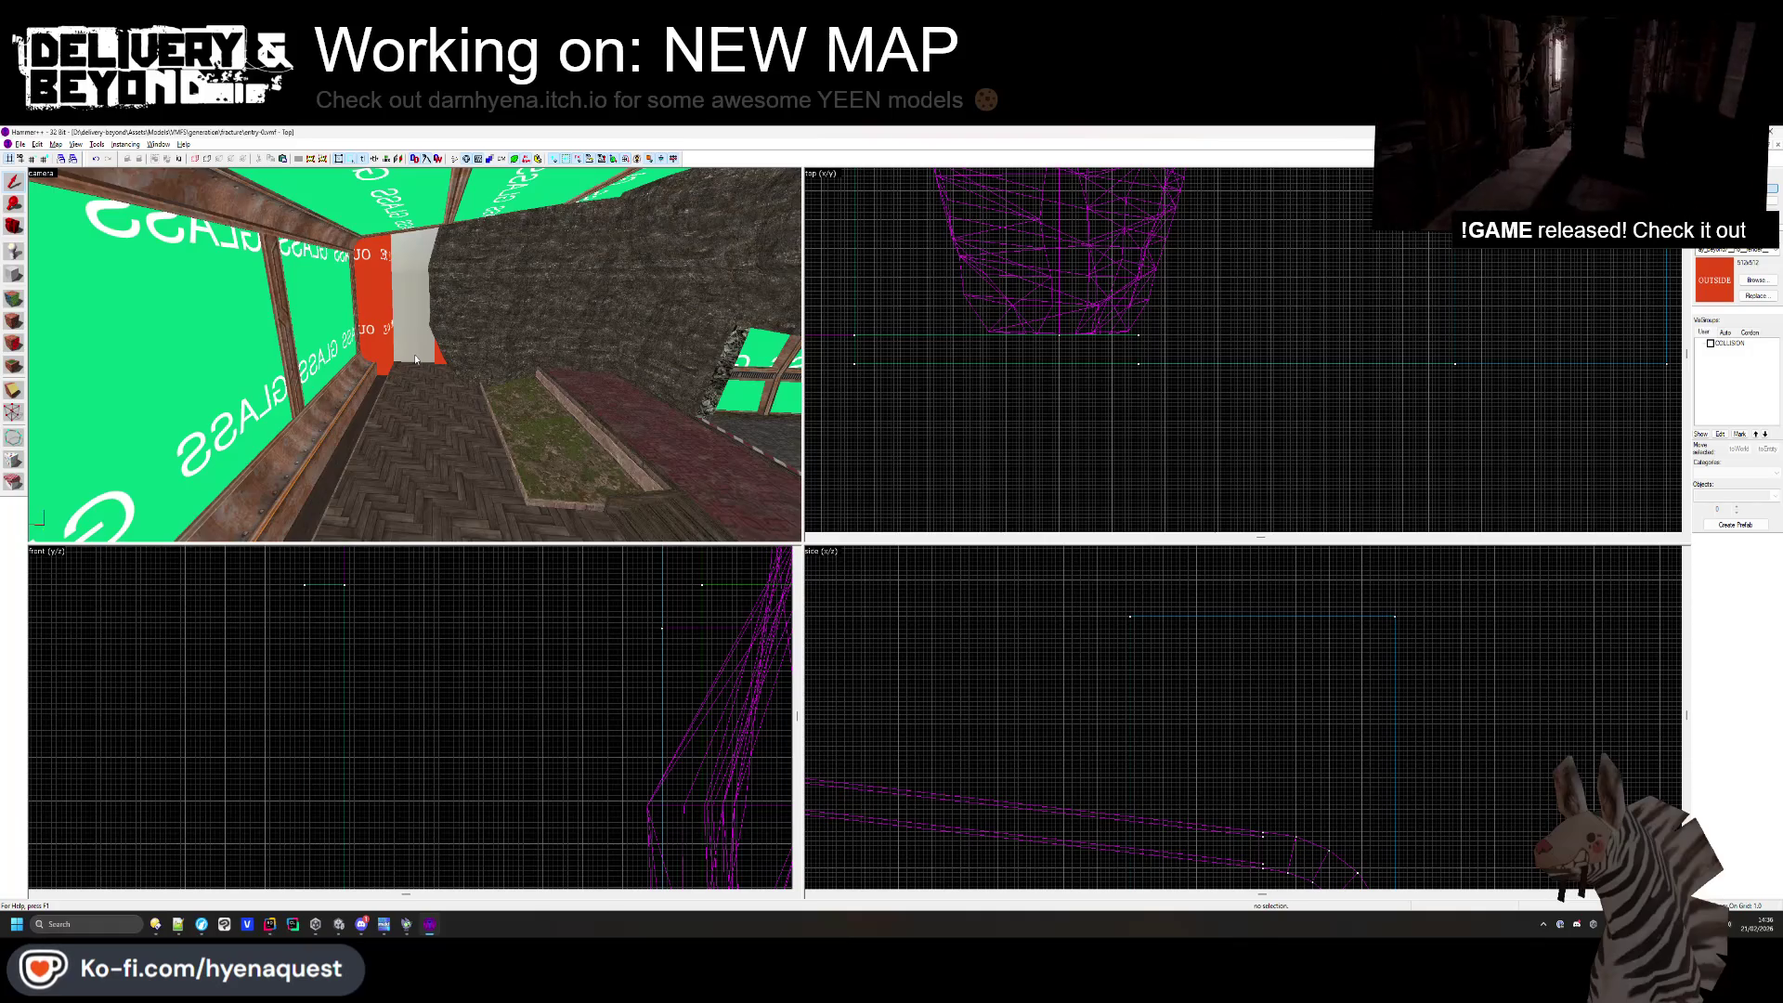
left_click(14, 320)
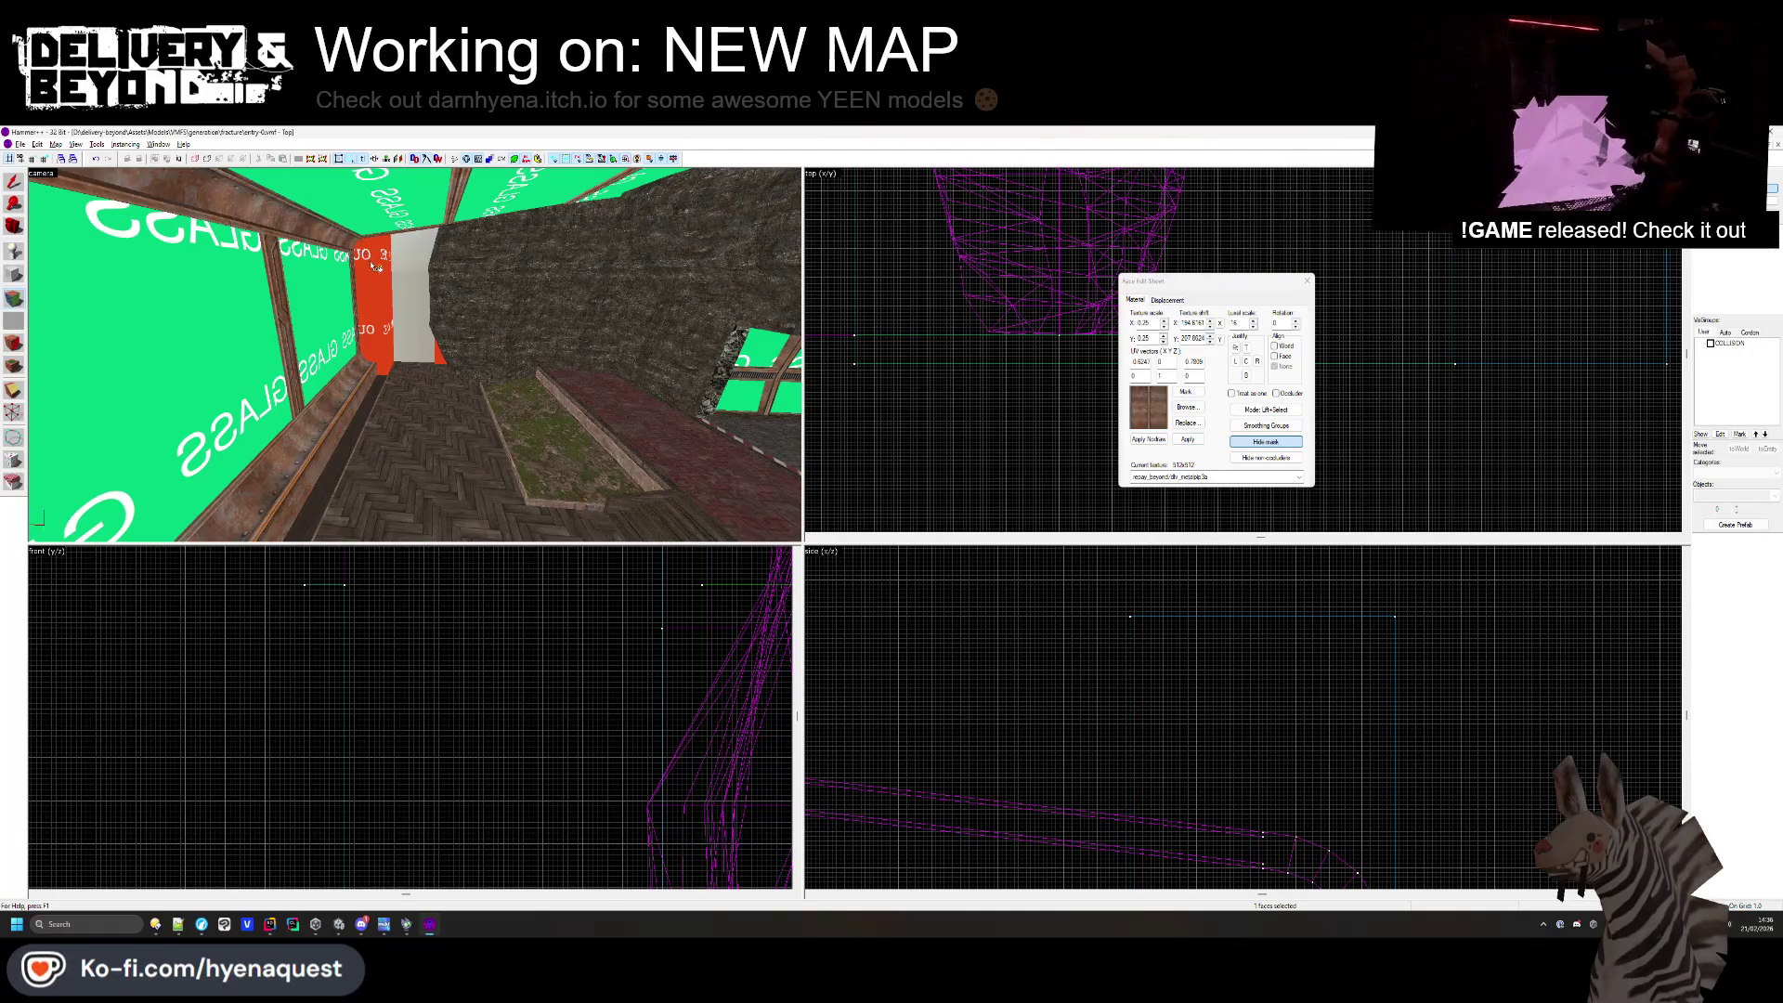
- Texture the corner brush face beside the GLASS wall with str_stonewall3, then close Face Edit Sheet
key("w")
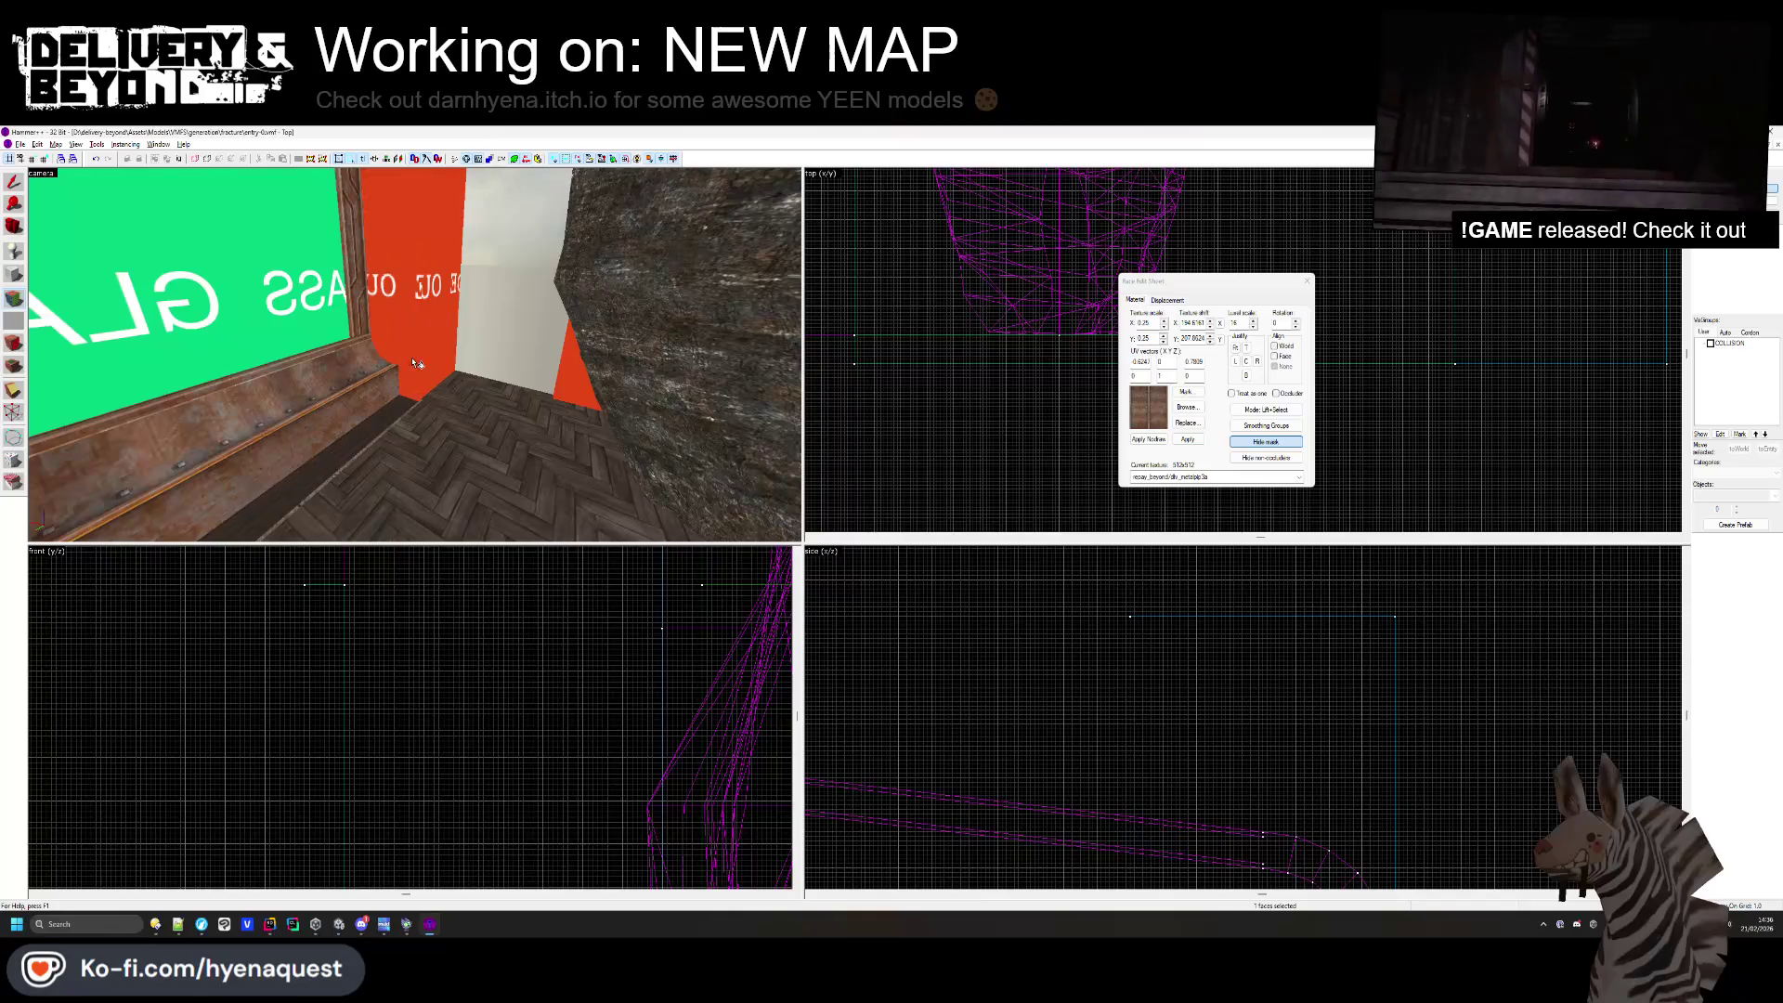
key("z")
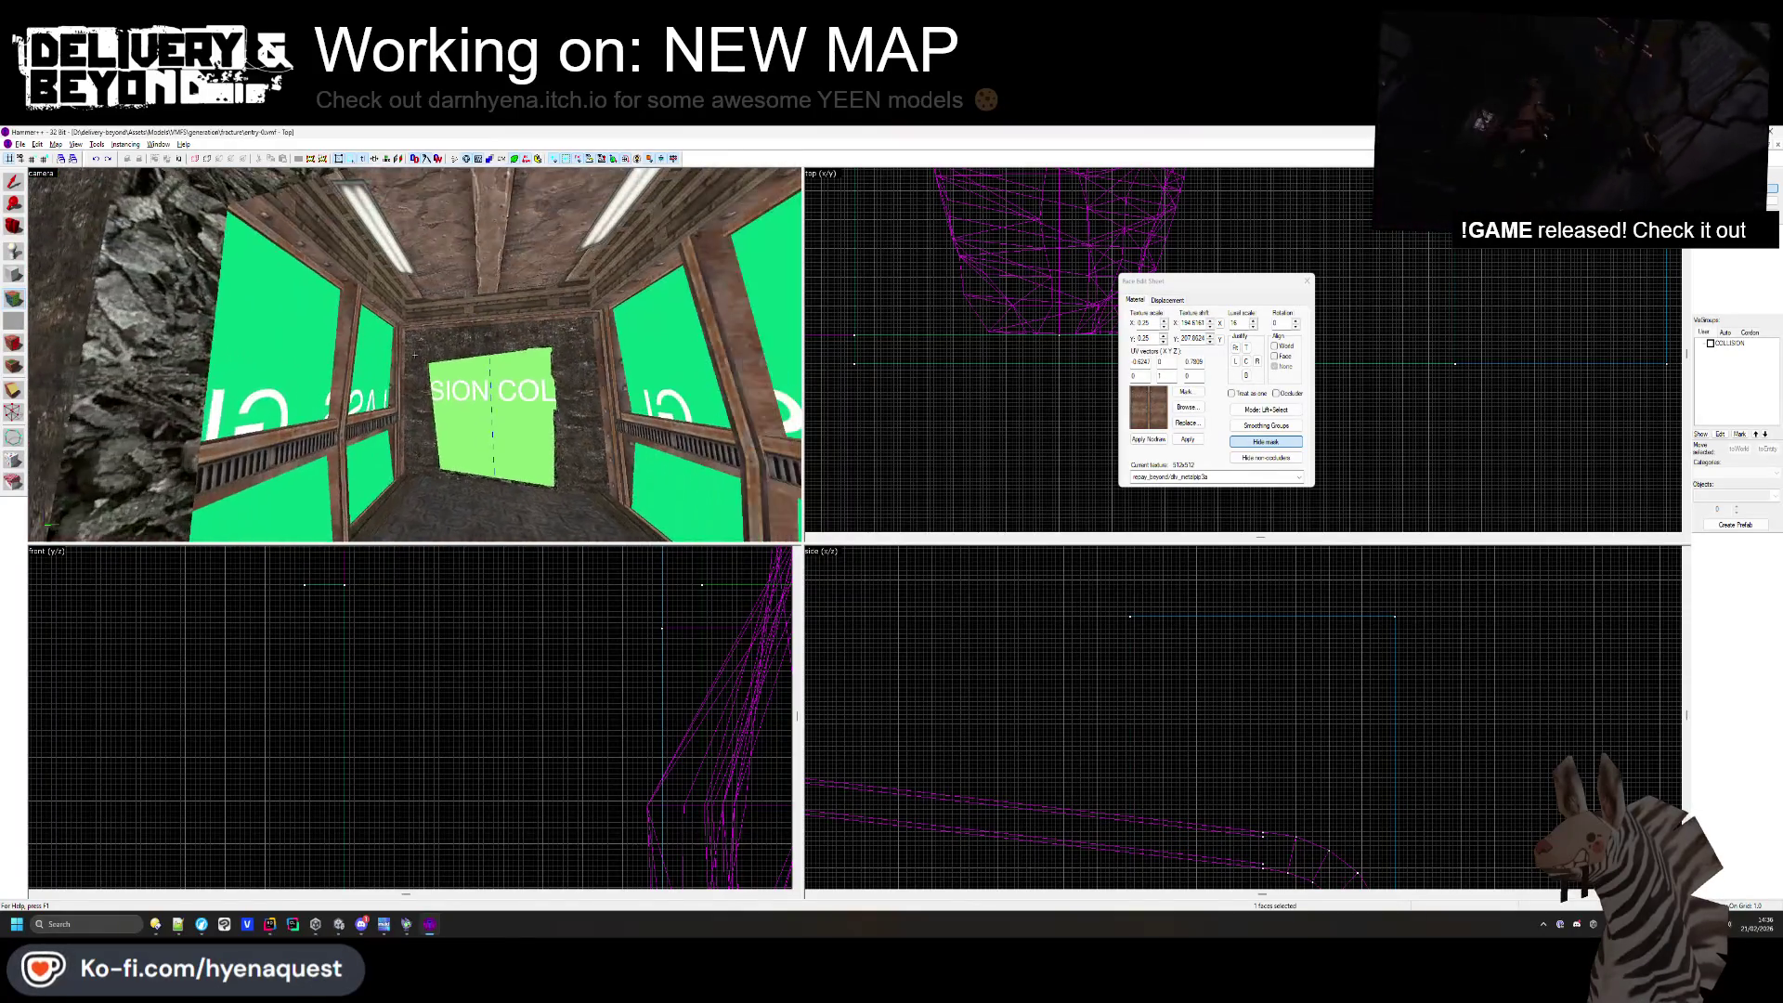
left_click(415, 355)
key("z")
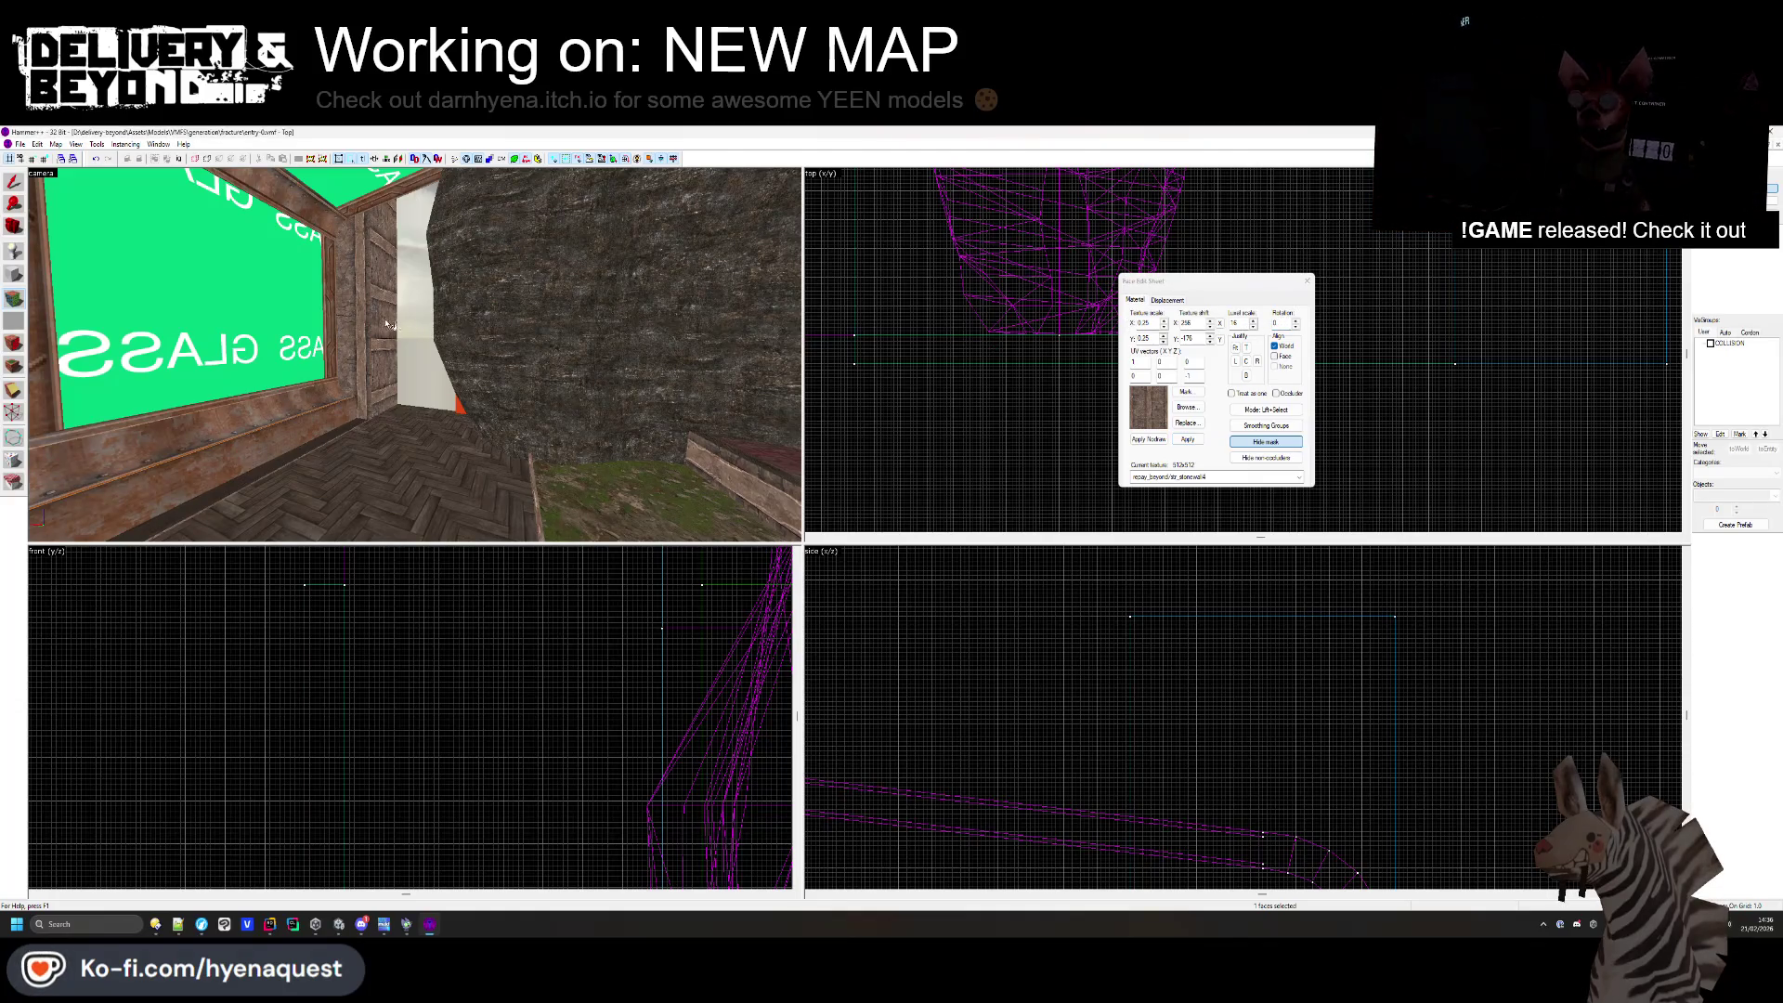
key("w")
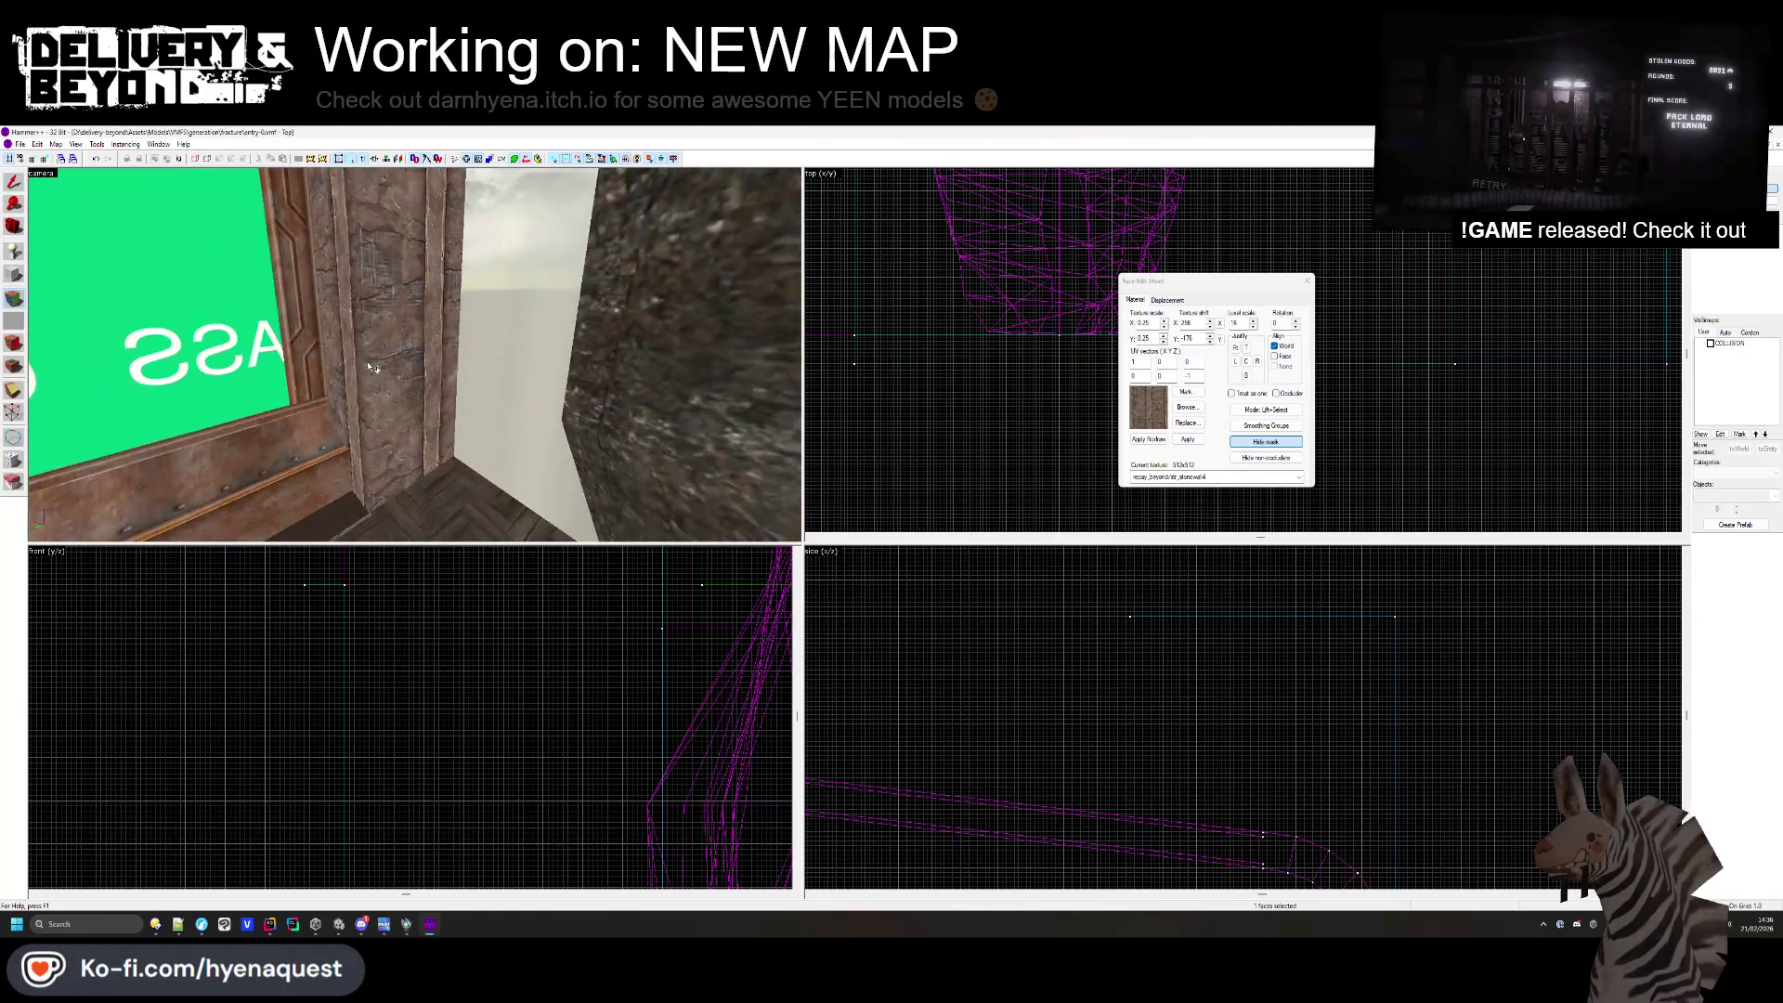
left_click(1192, 408)
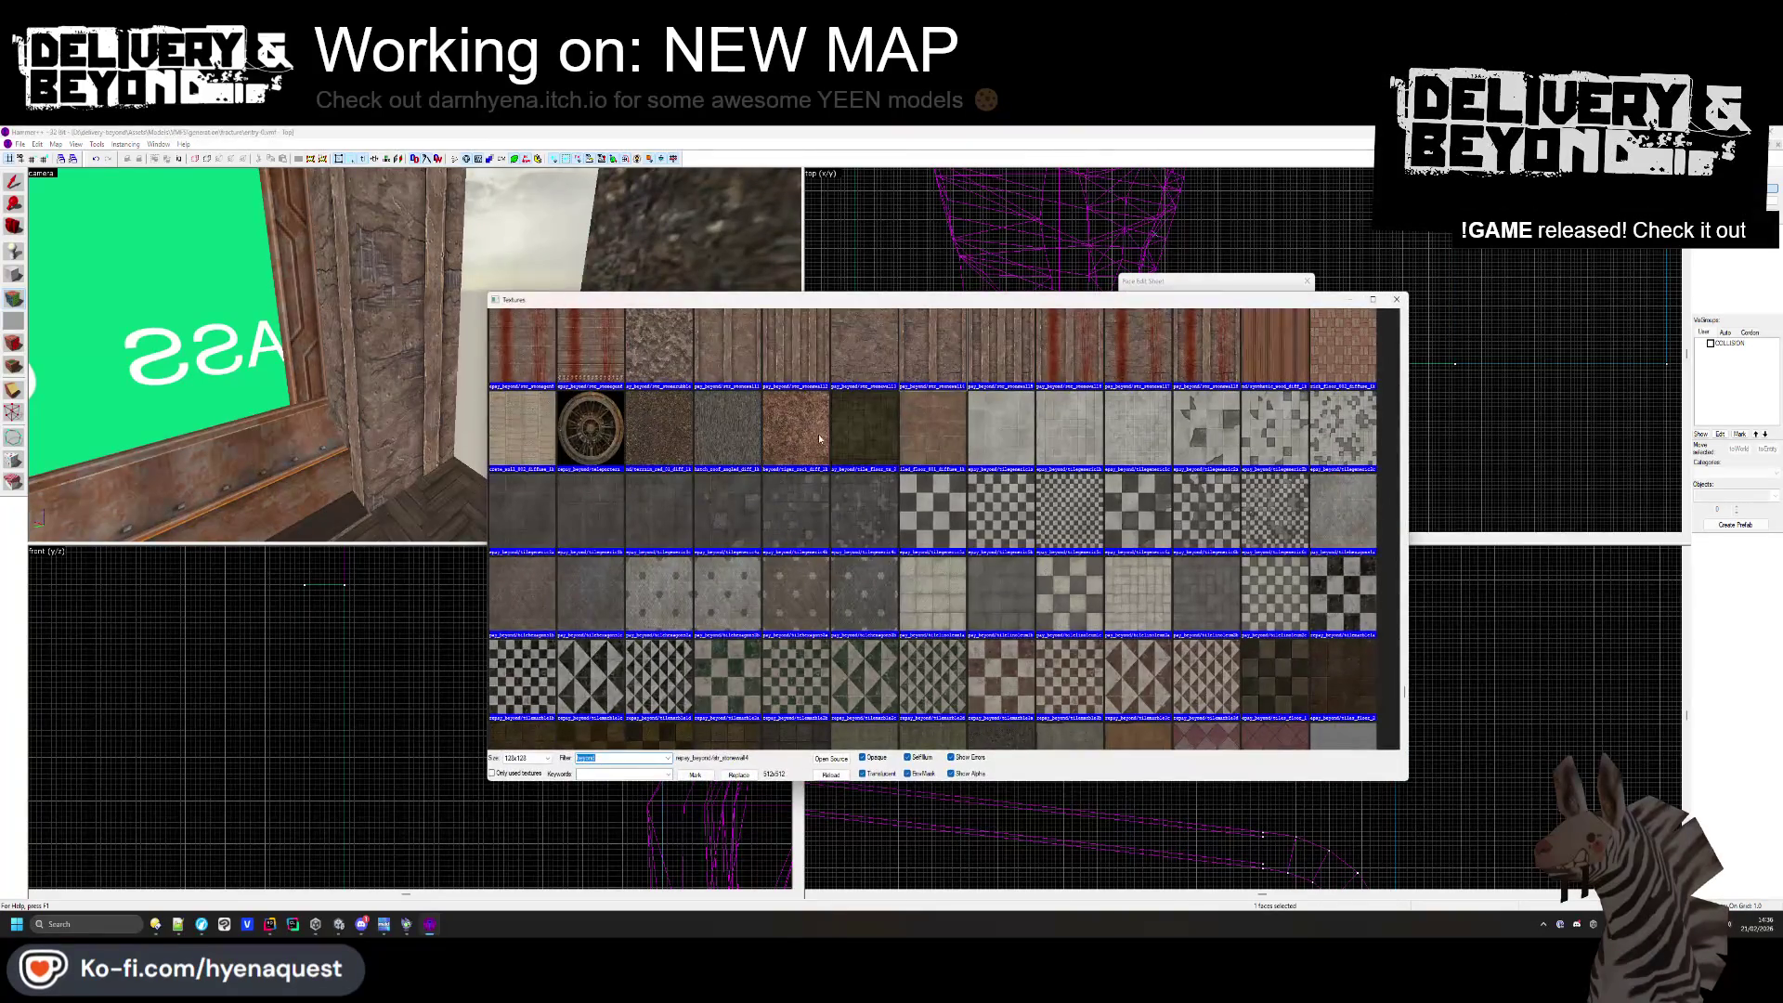
scroll(936, 480, "up", 2)
double_click(866, 426)
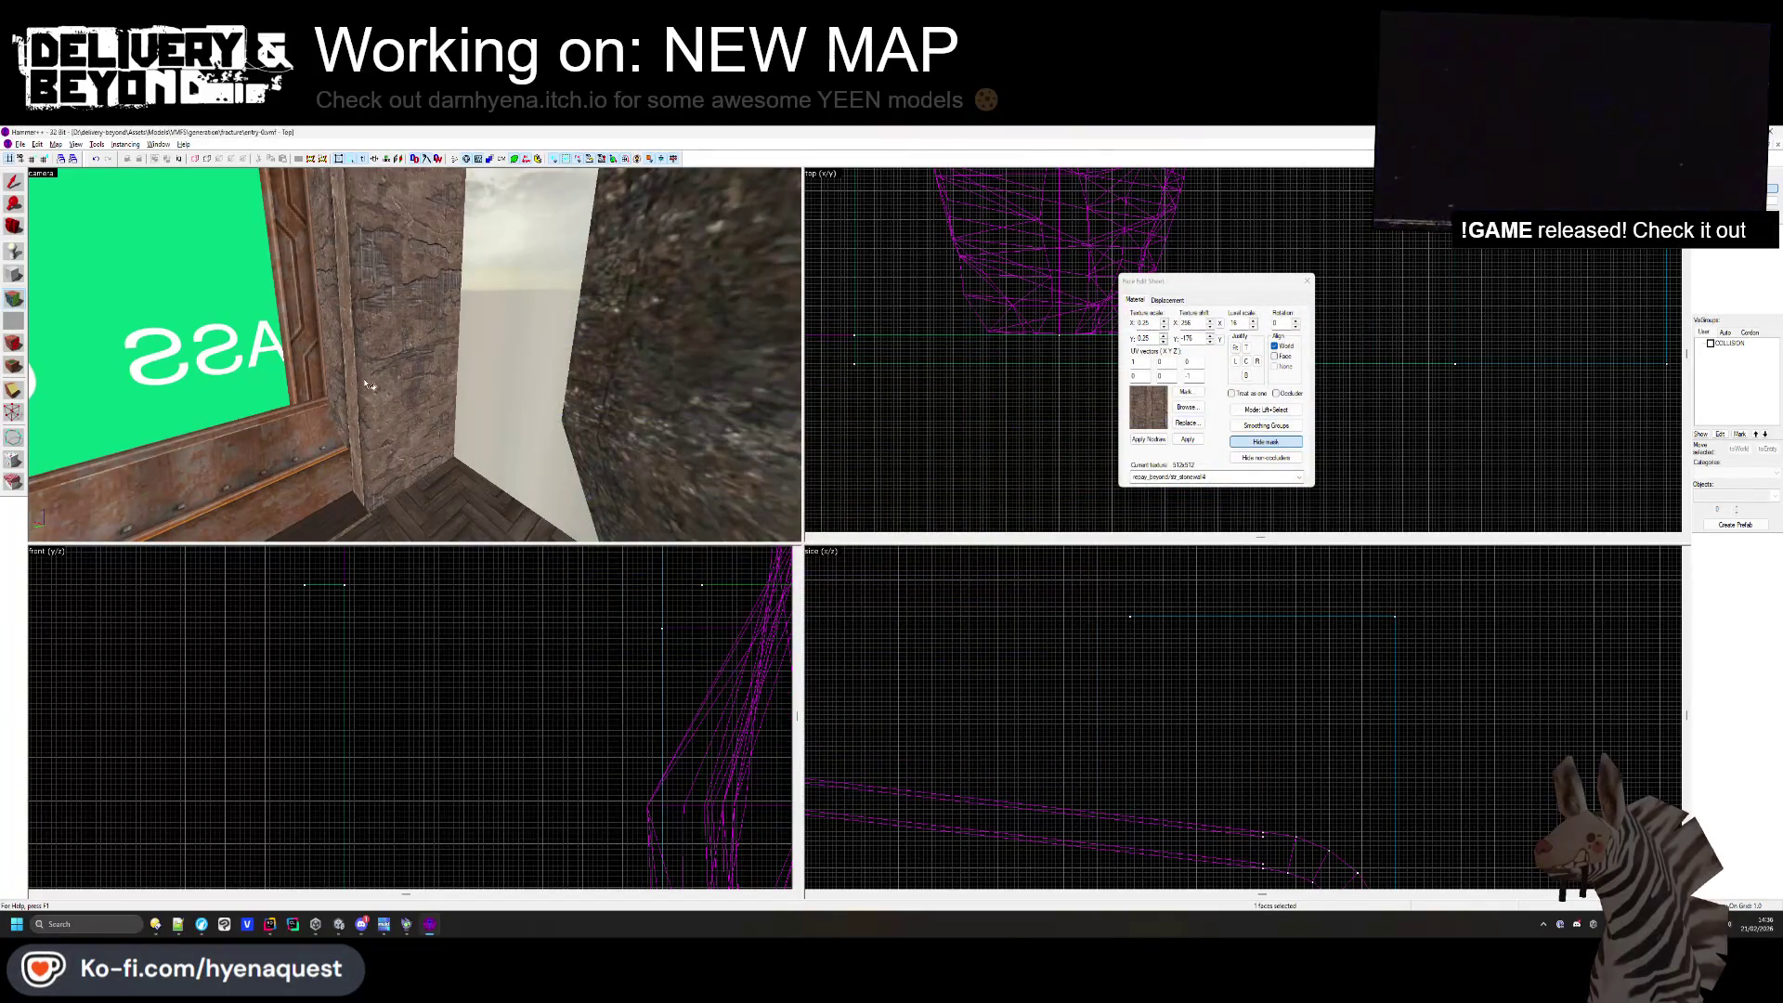
left_click_drag(387, 383, 415, 356)
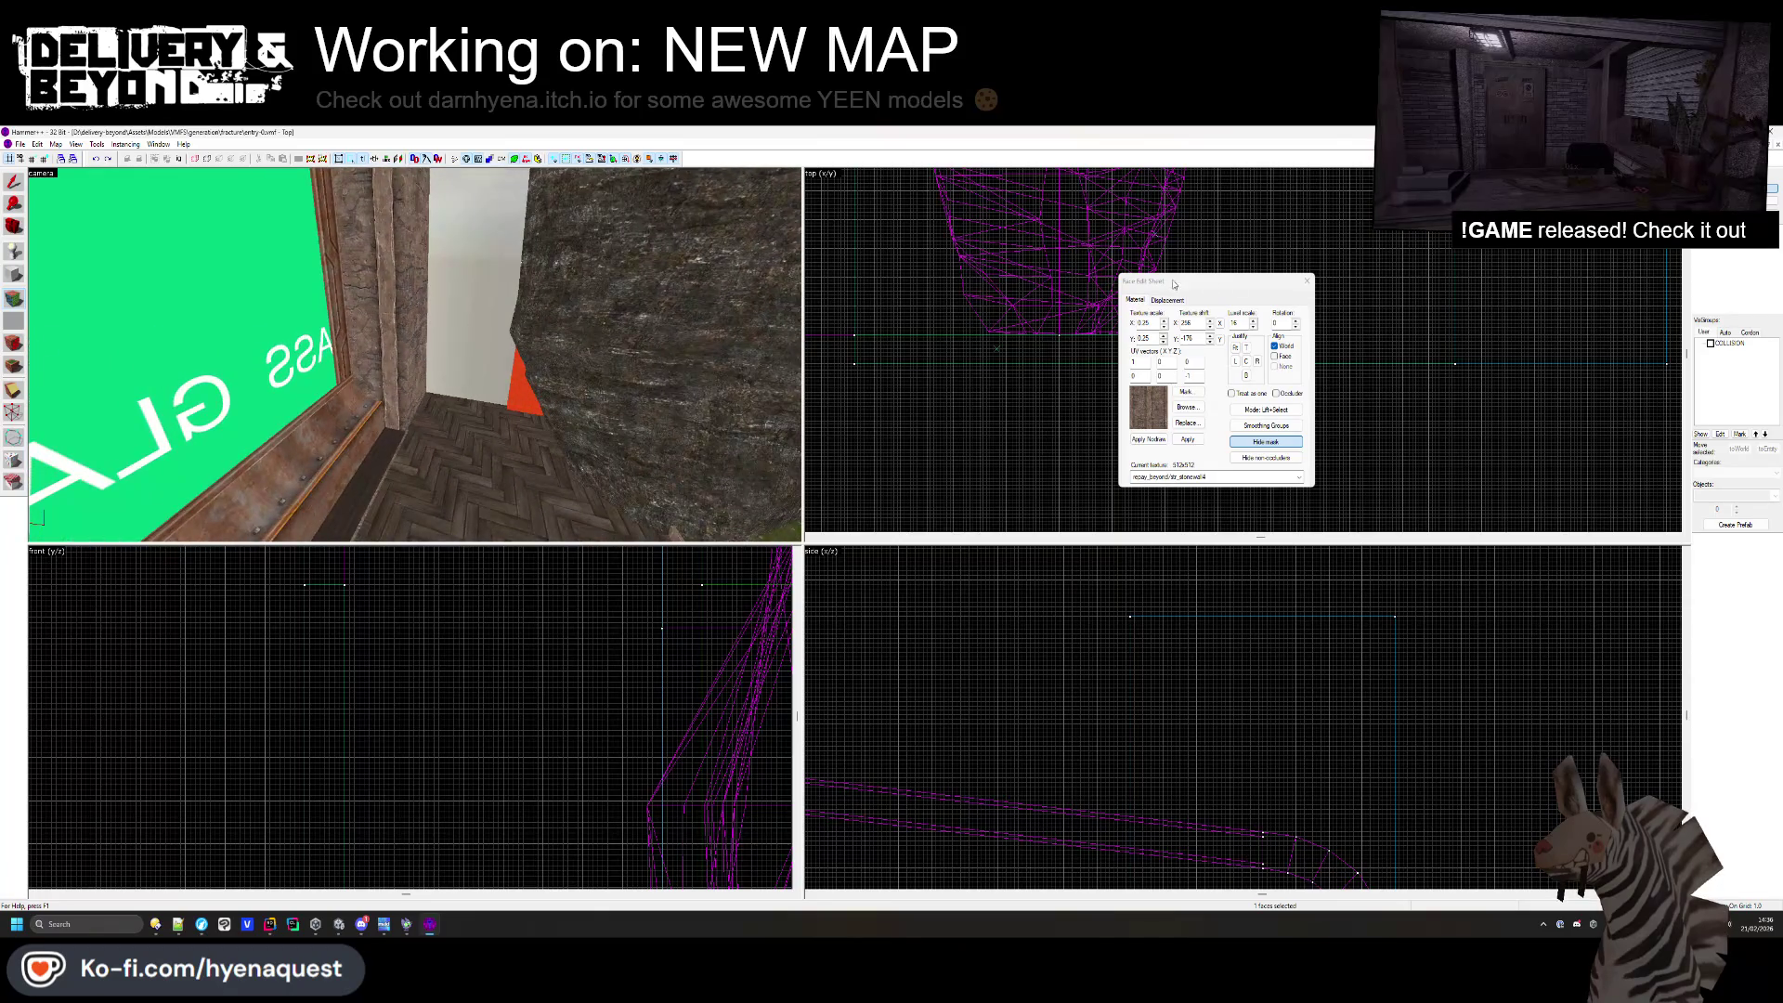
left_click(1305, 283)
- Check the doorway pillar, then open Face Edit Sheet (Shift+A) on a window-wall stone face
key("z")
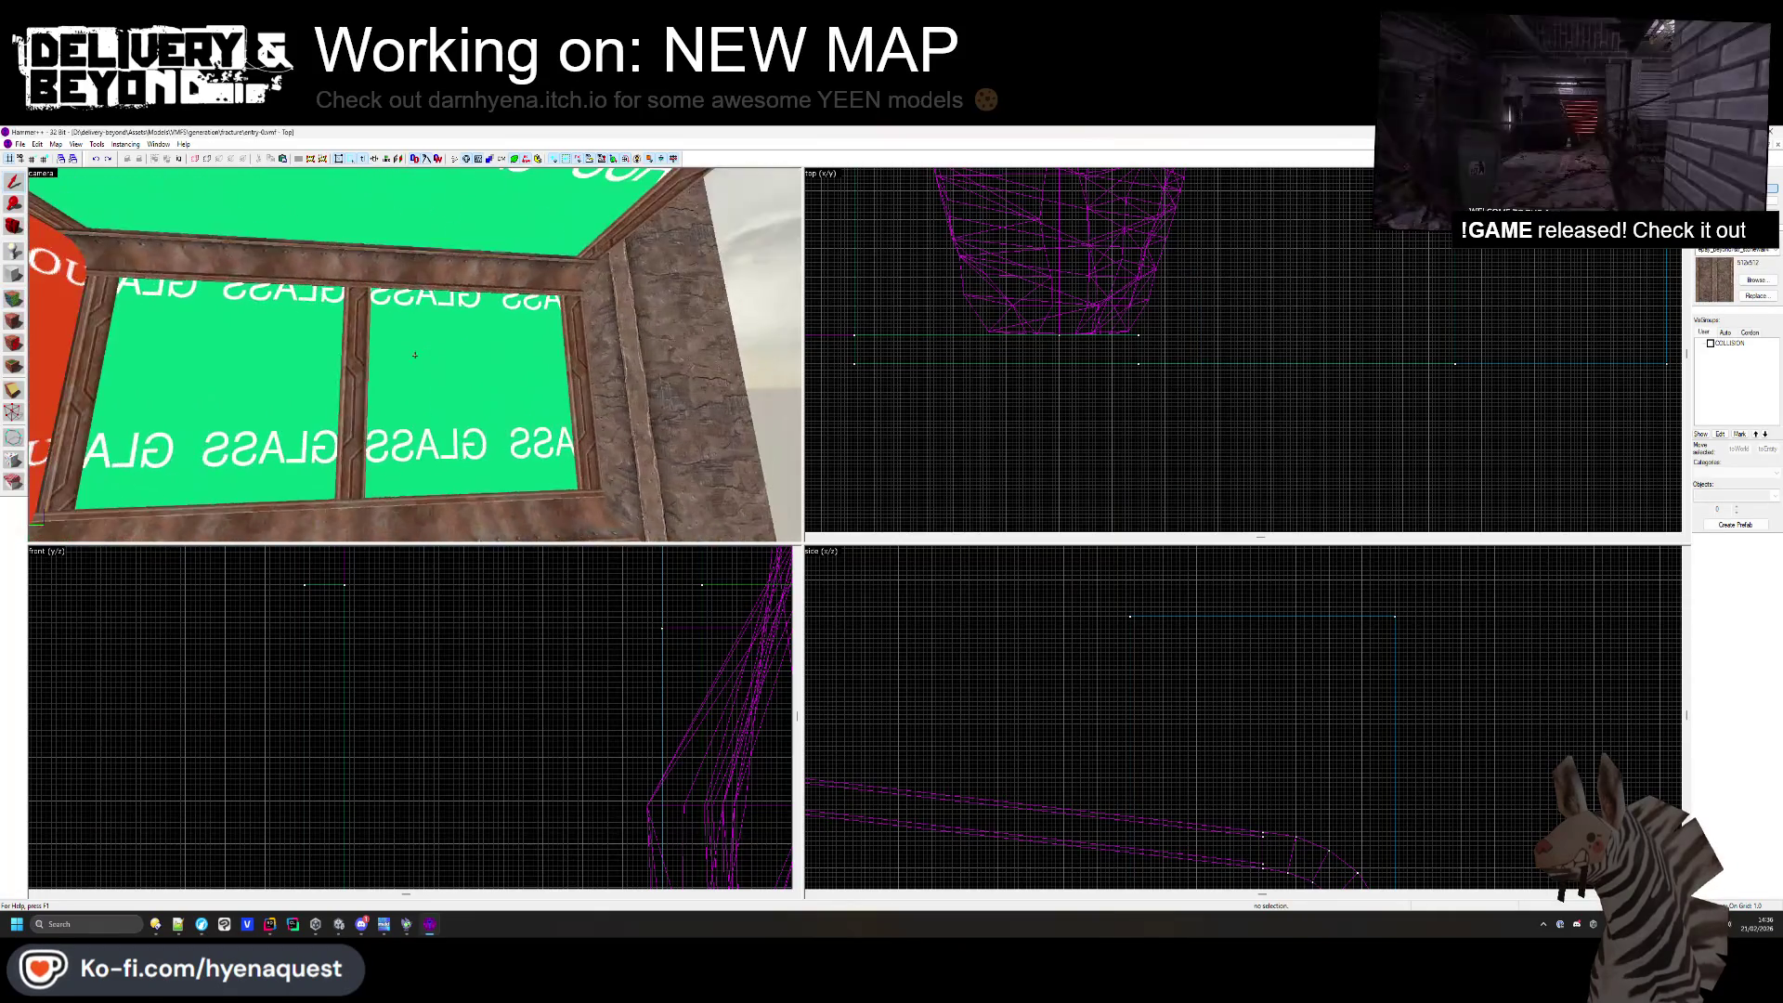
mouse_move(415, 356)
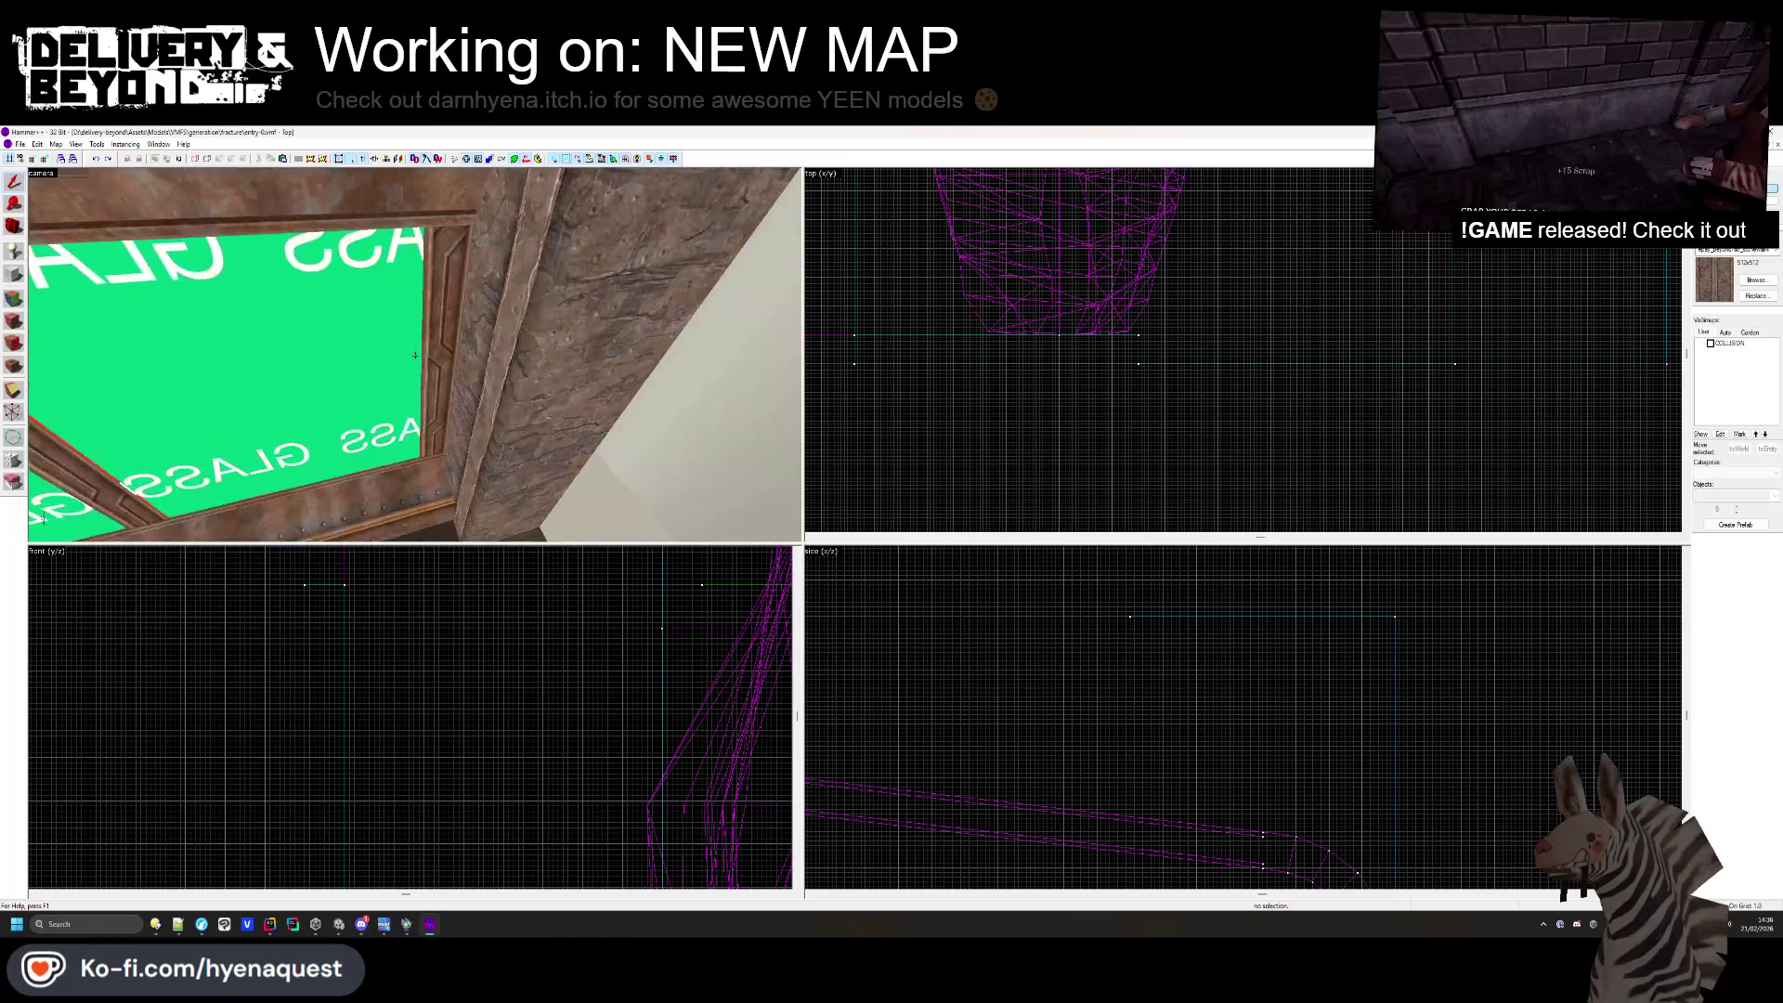
left_click(416, 355)
key("z")
scroll(540, 602, "up", 5)
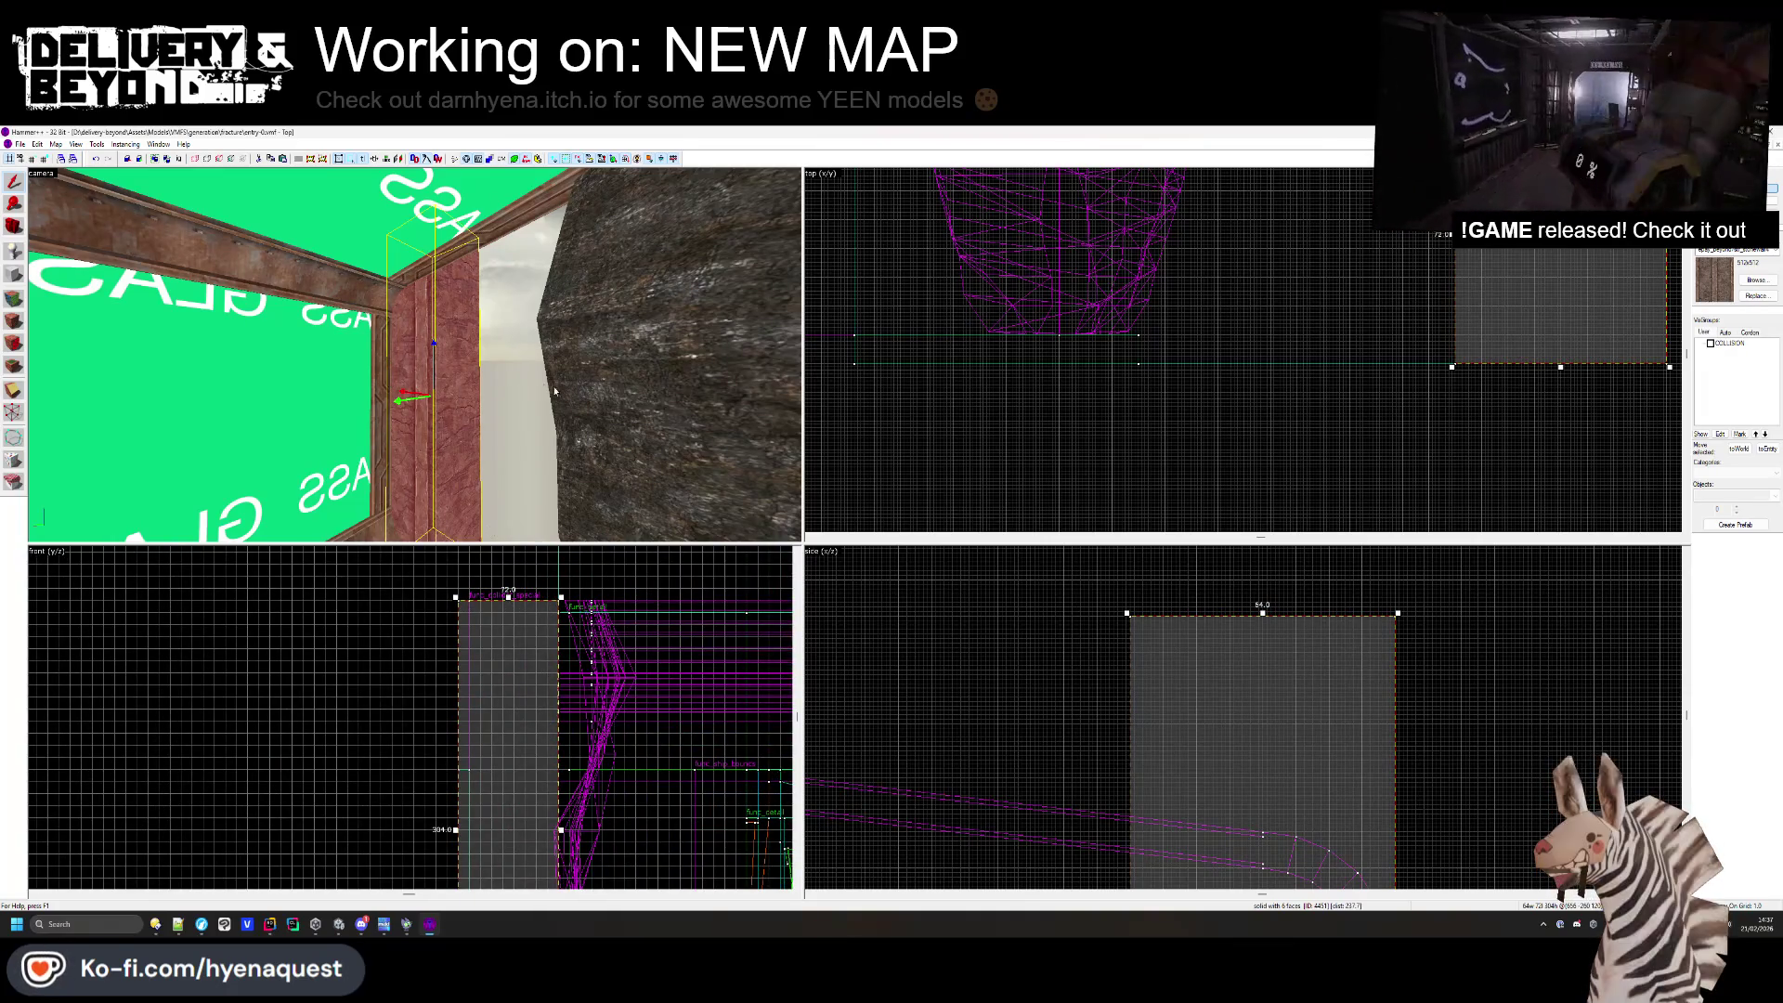
key("z")
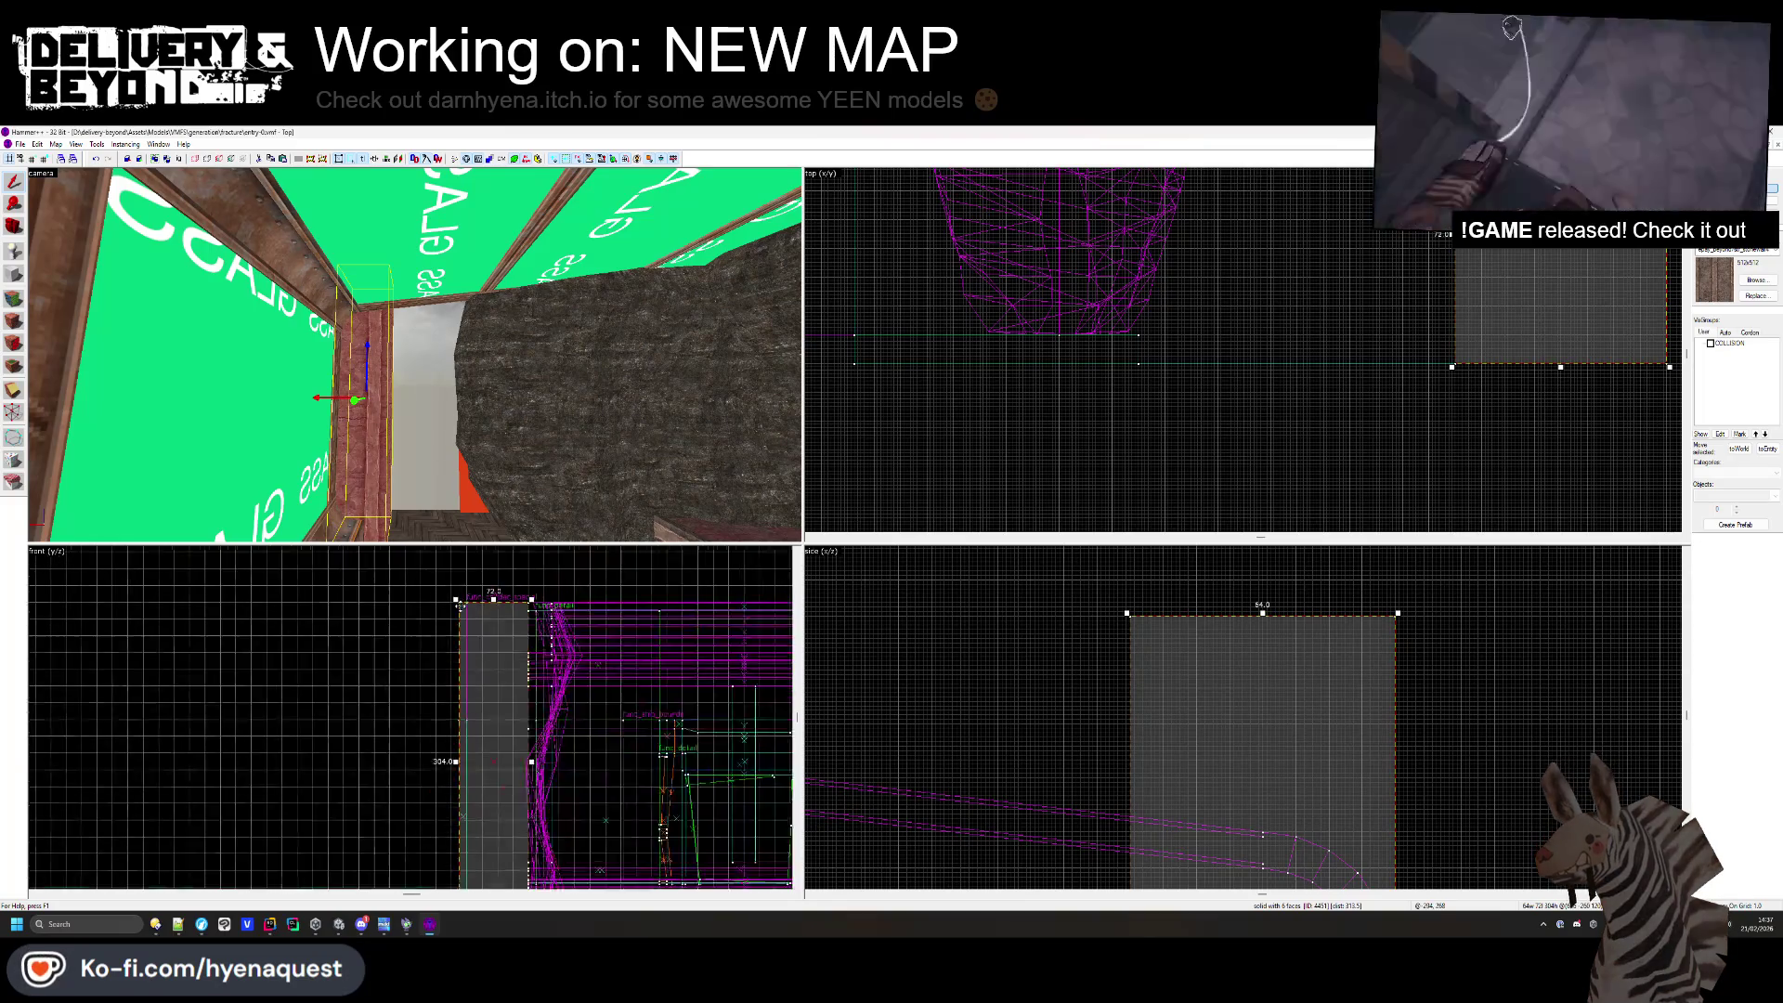
key("Escape")
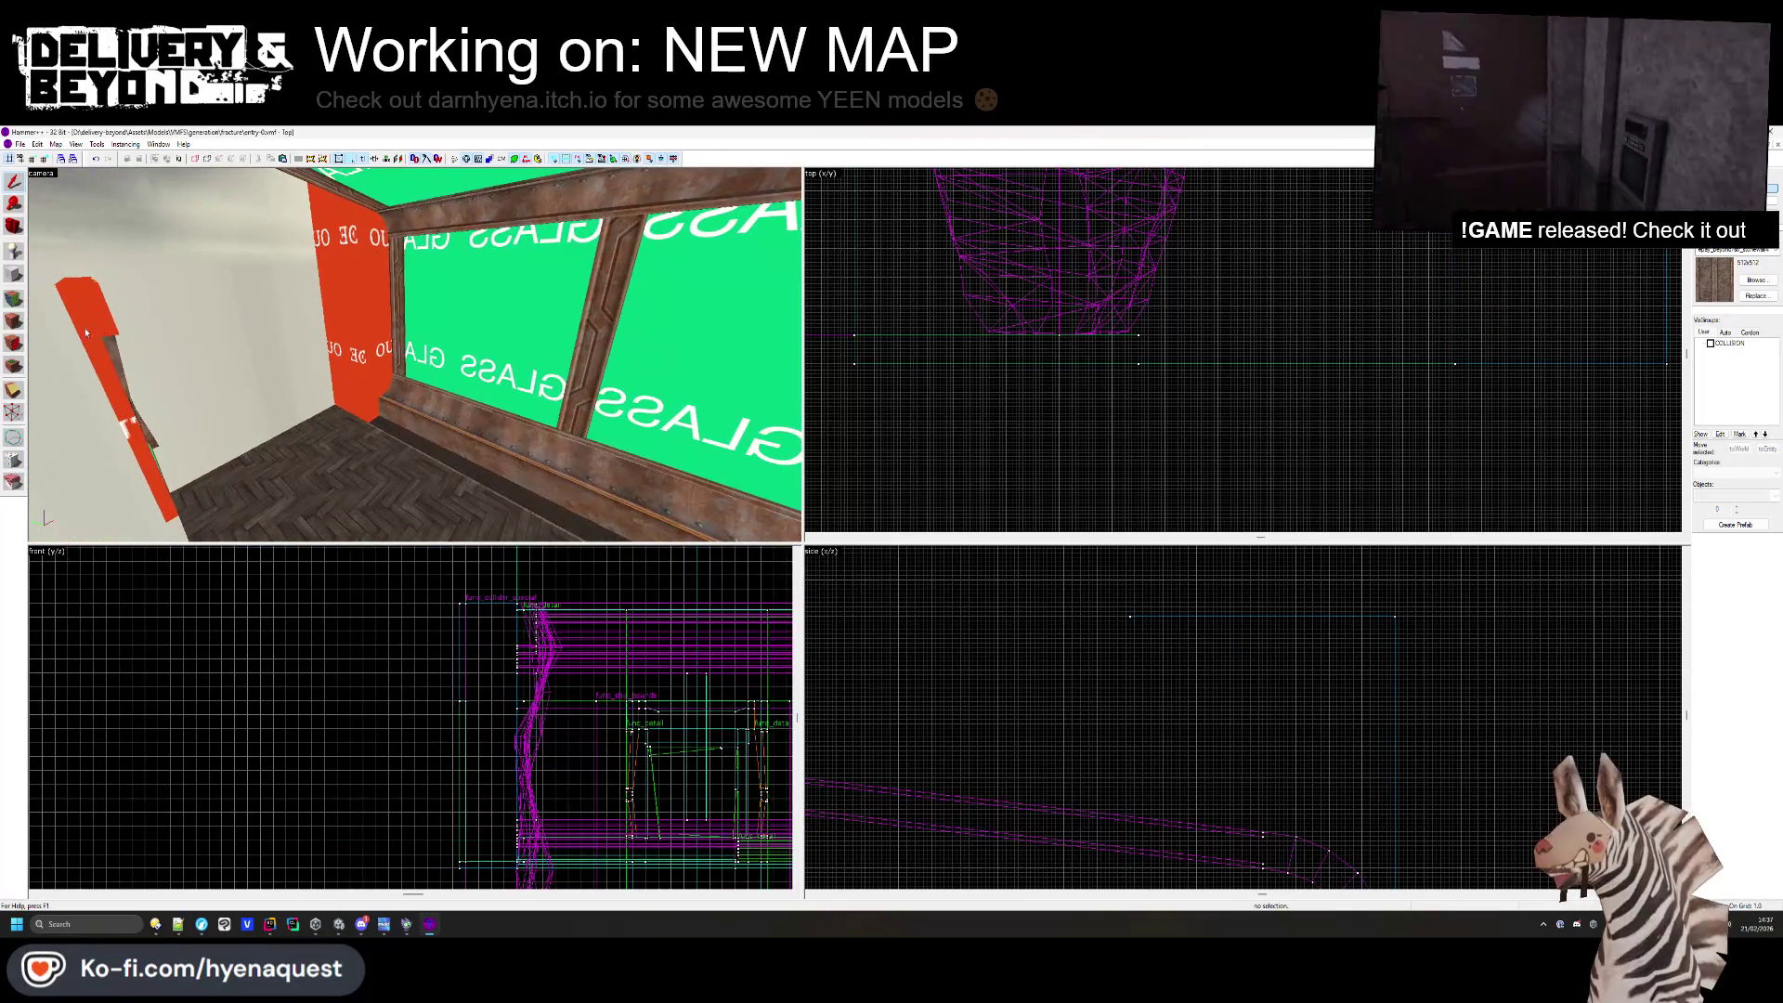
key("shift+a")
mouse_move(258, 356)
left_mouse_down()
mouse_move(442, 399)
mouse_move(391, 363)
left_mouse_up()
left_click(391, 362)
key("z")
key("w")
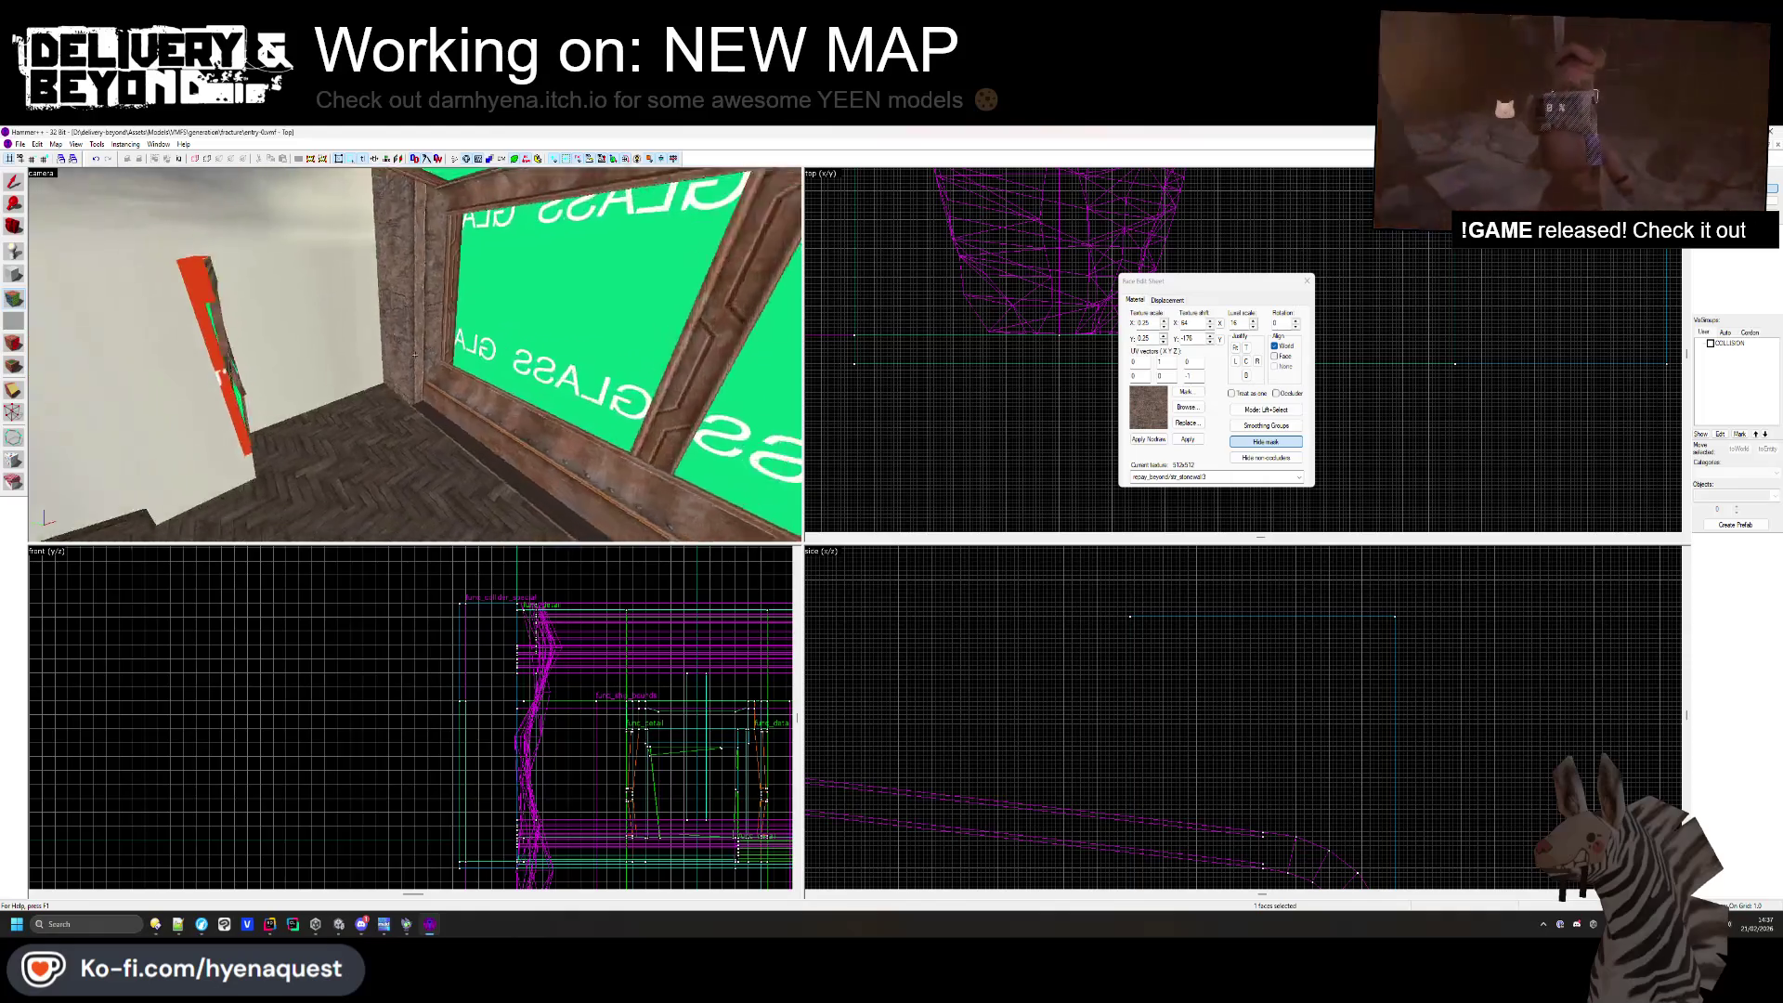
left_click(532, 377)
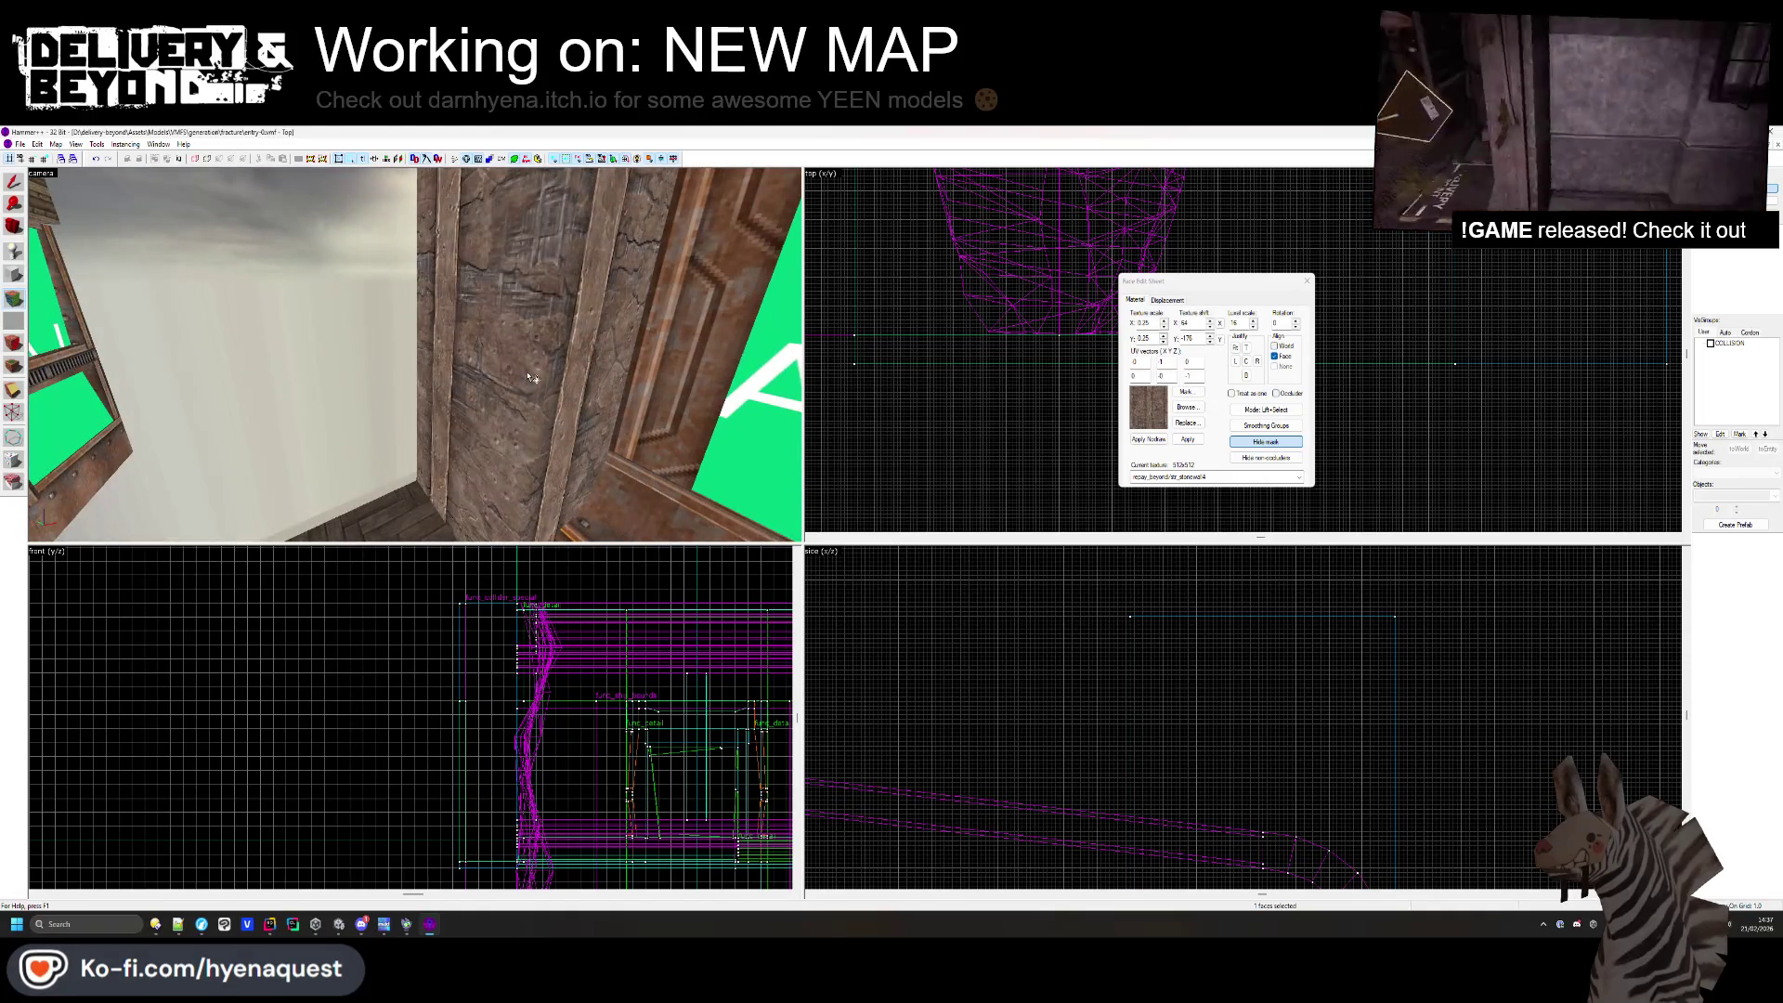
left_click(1164, 409)
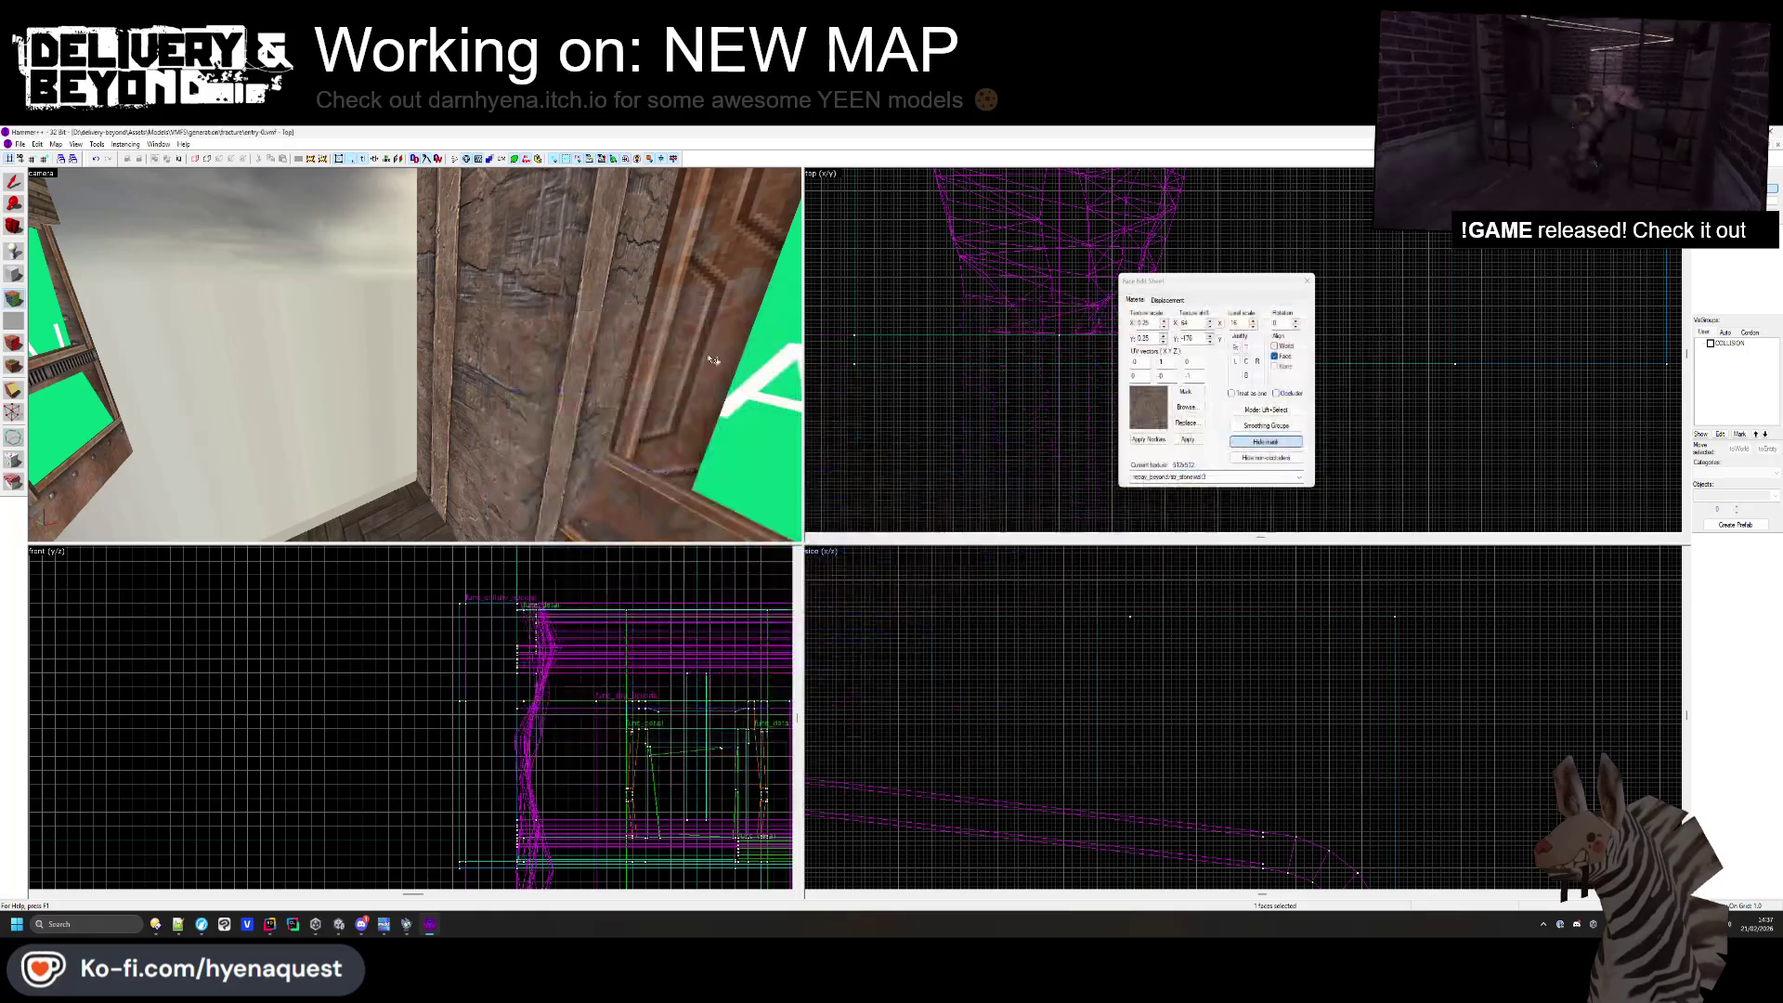
double_click(863, 358)
left_click(1307, 280)
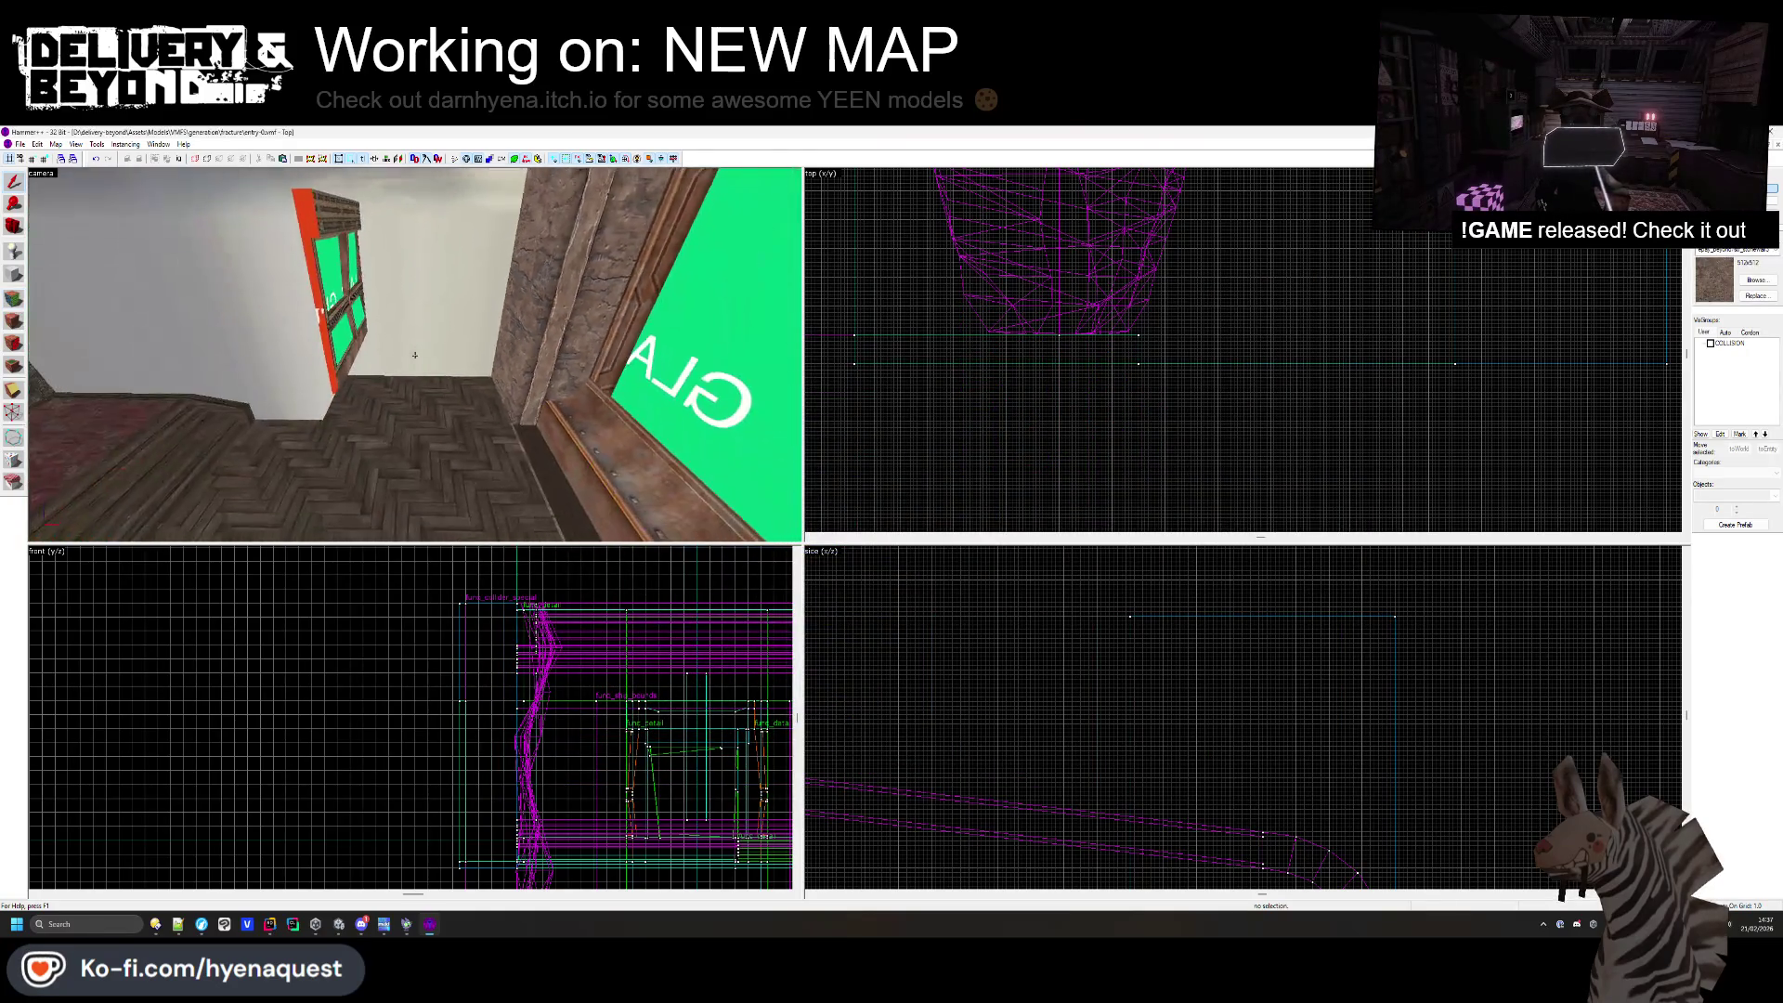
key("s")
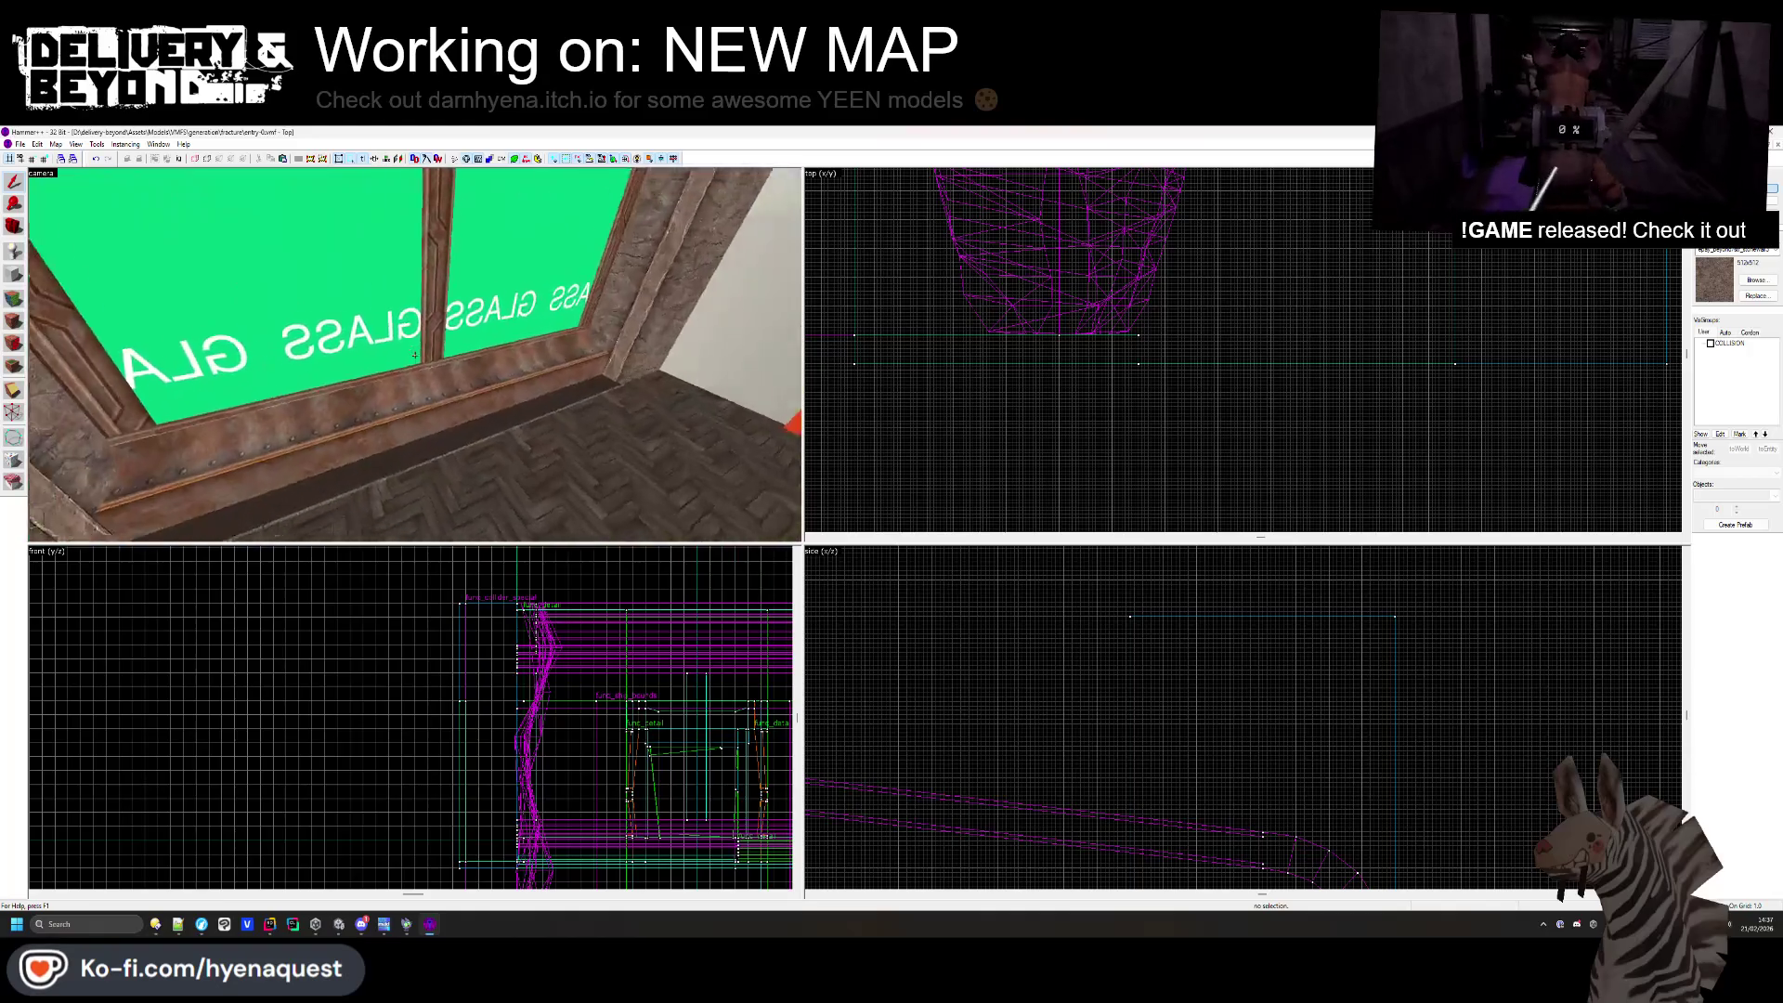
key("Right")
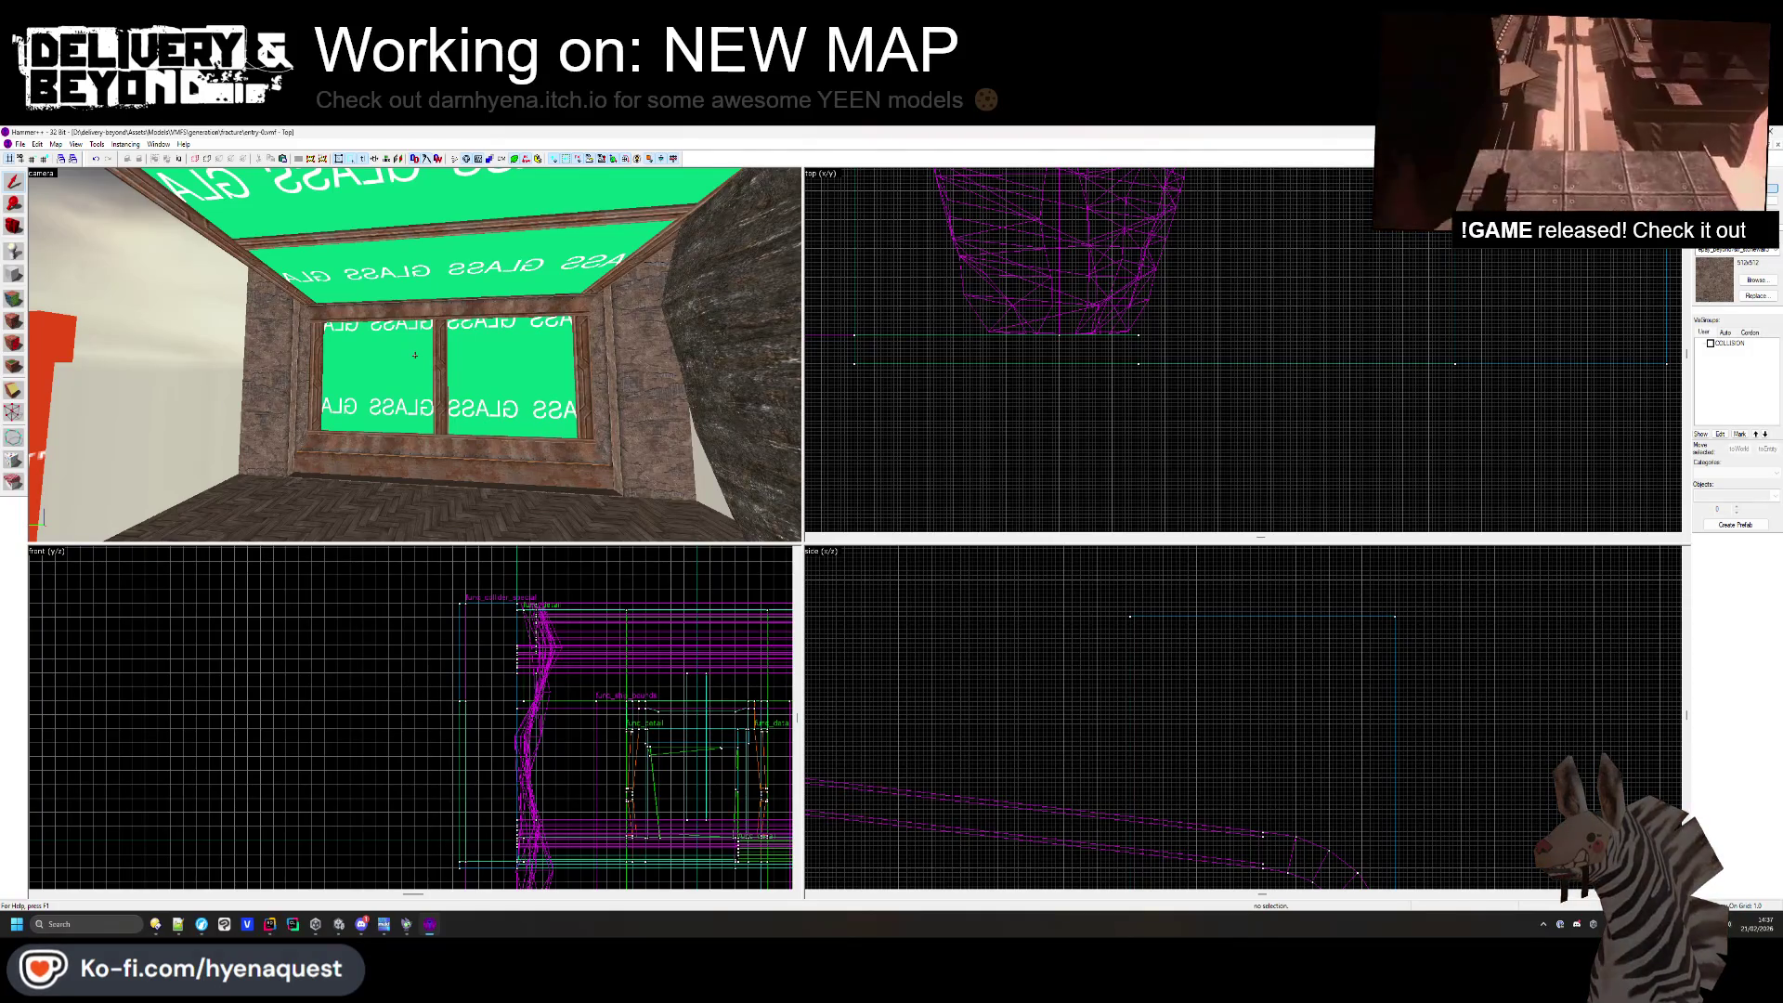
key("w")
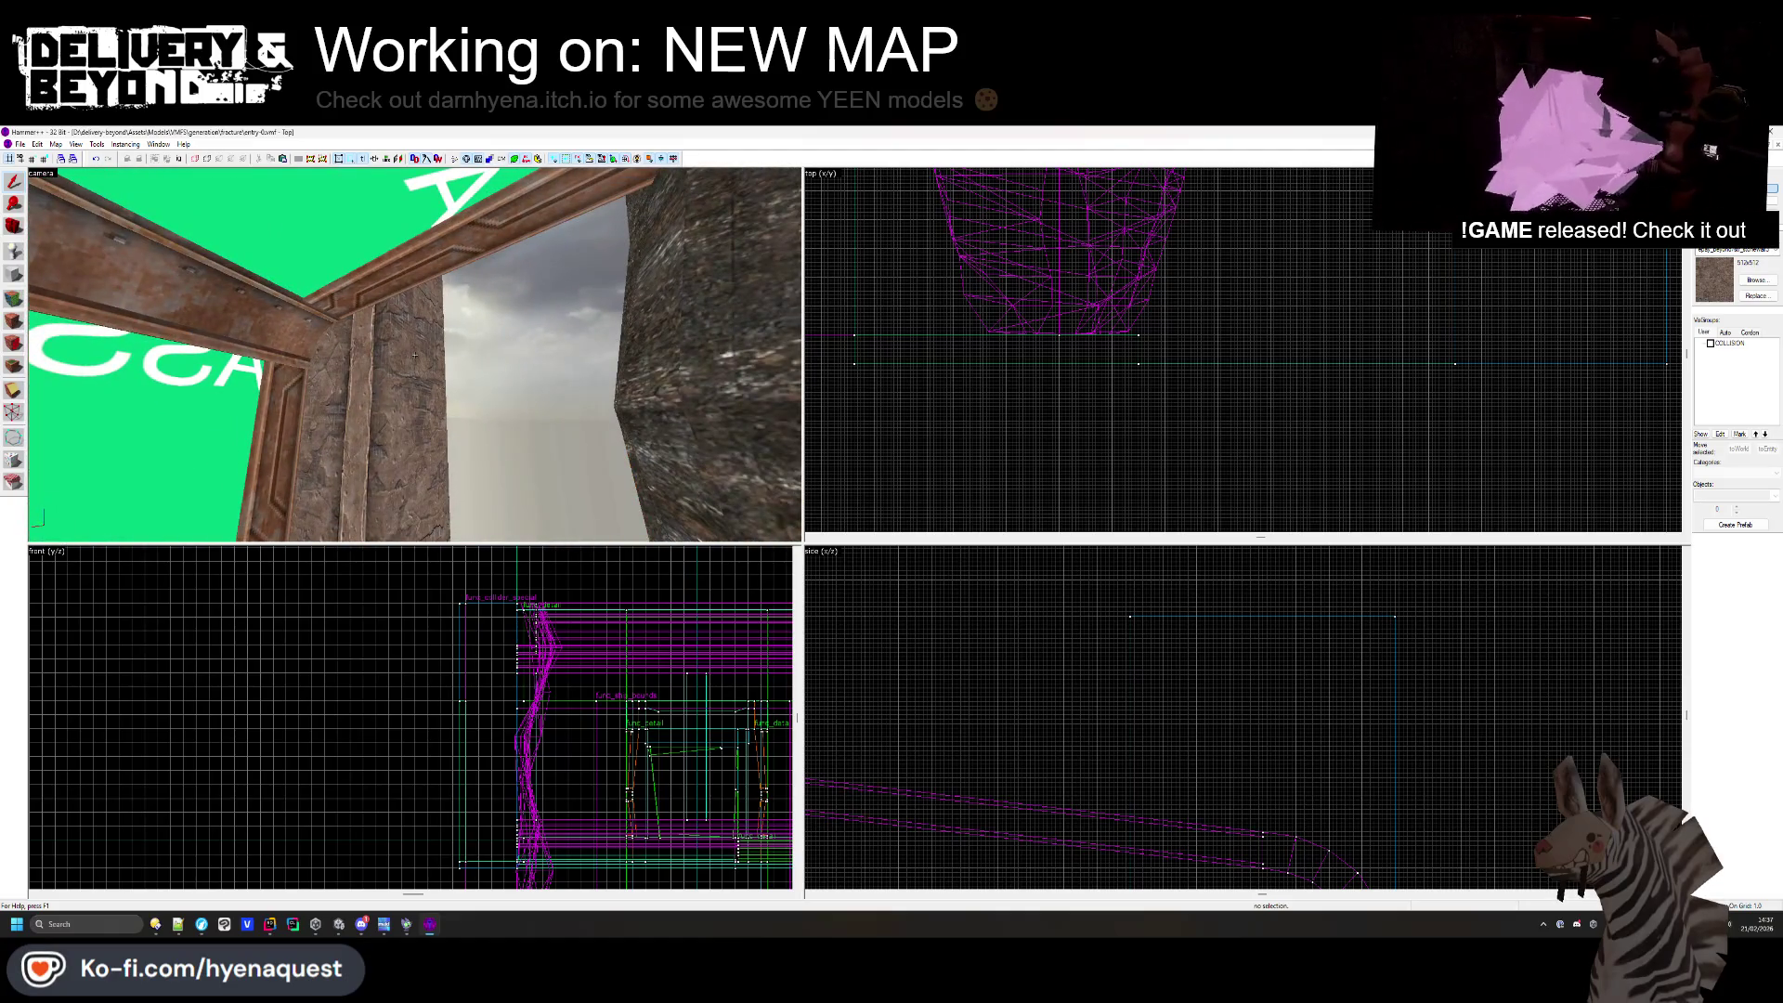
key("Left")
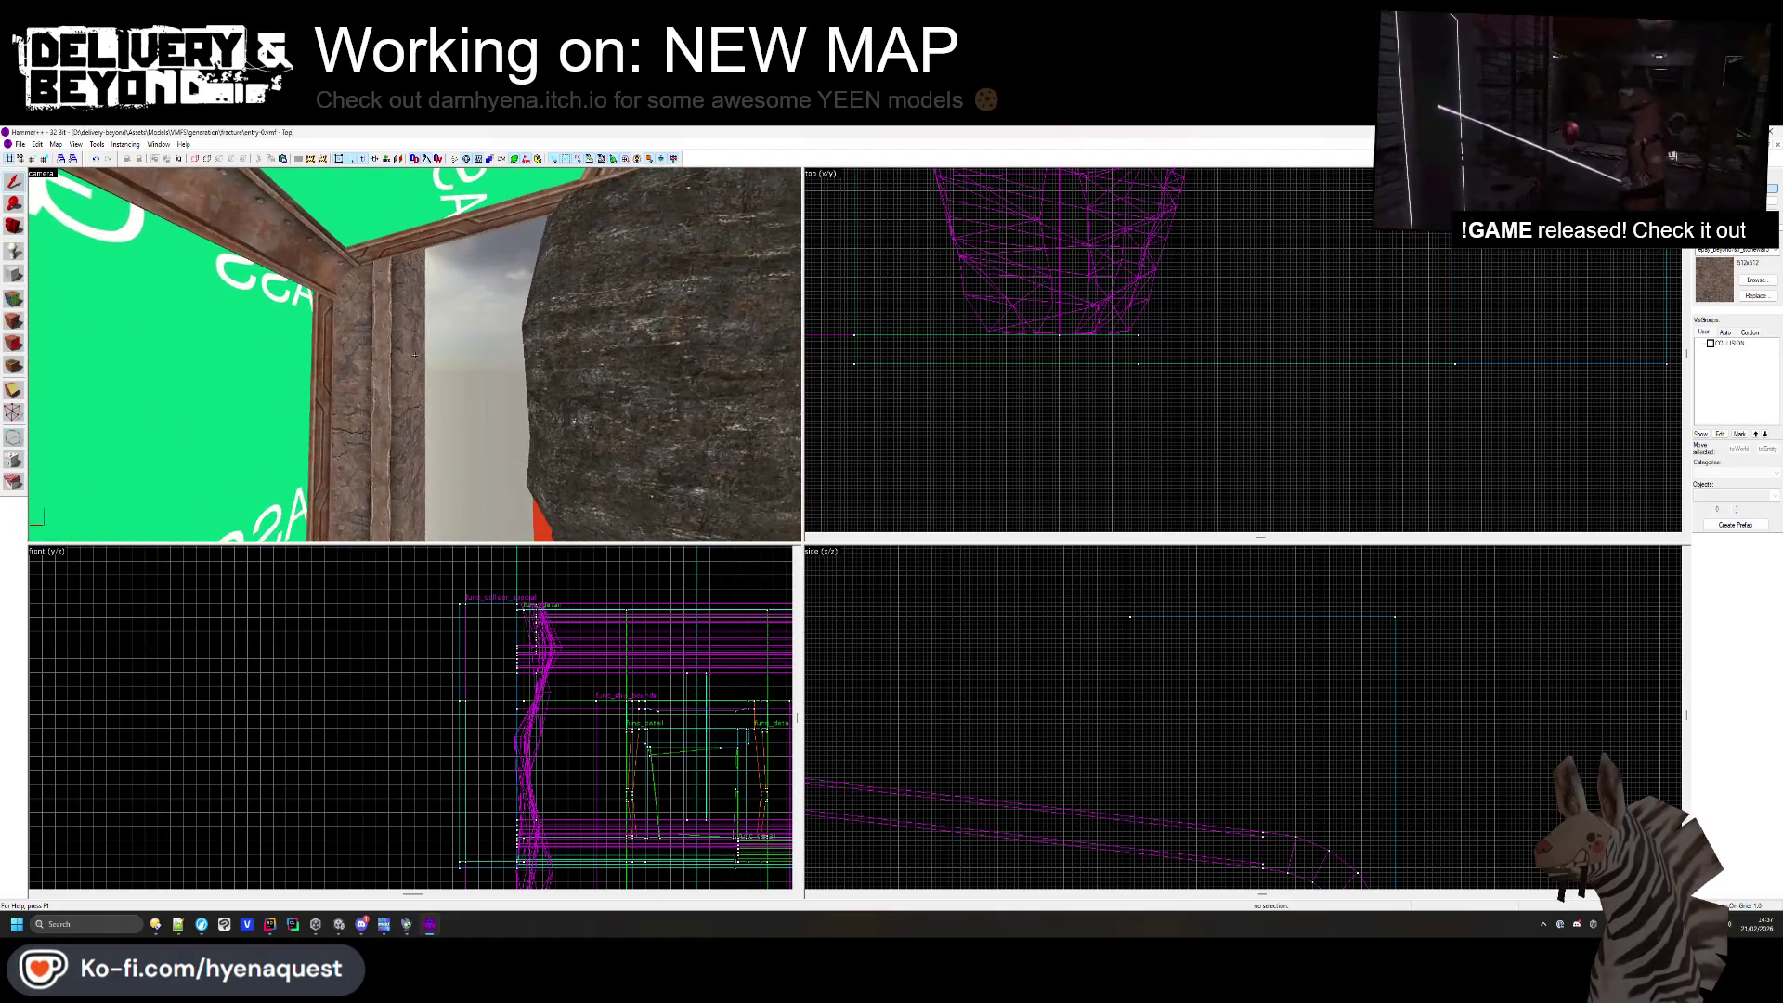
key("Up")
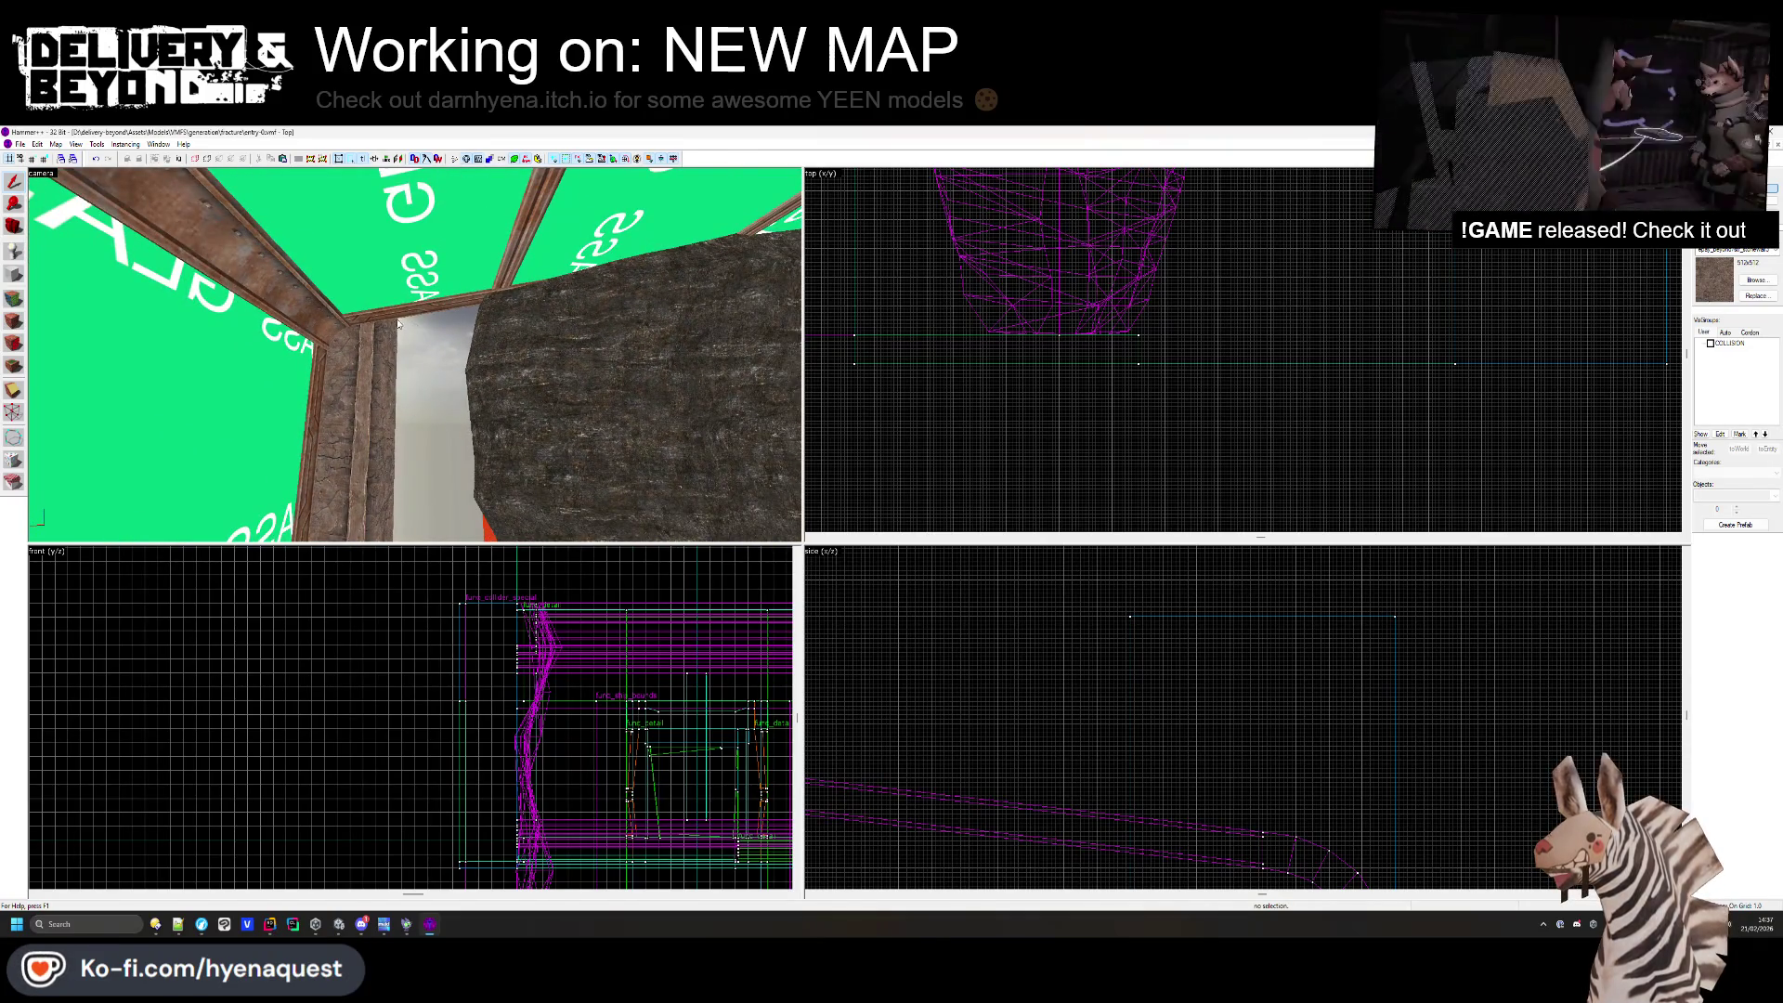
key("z")
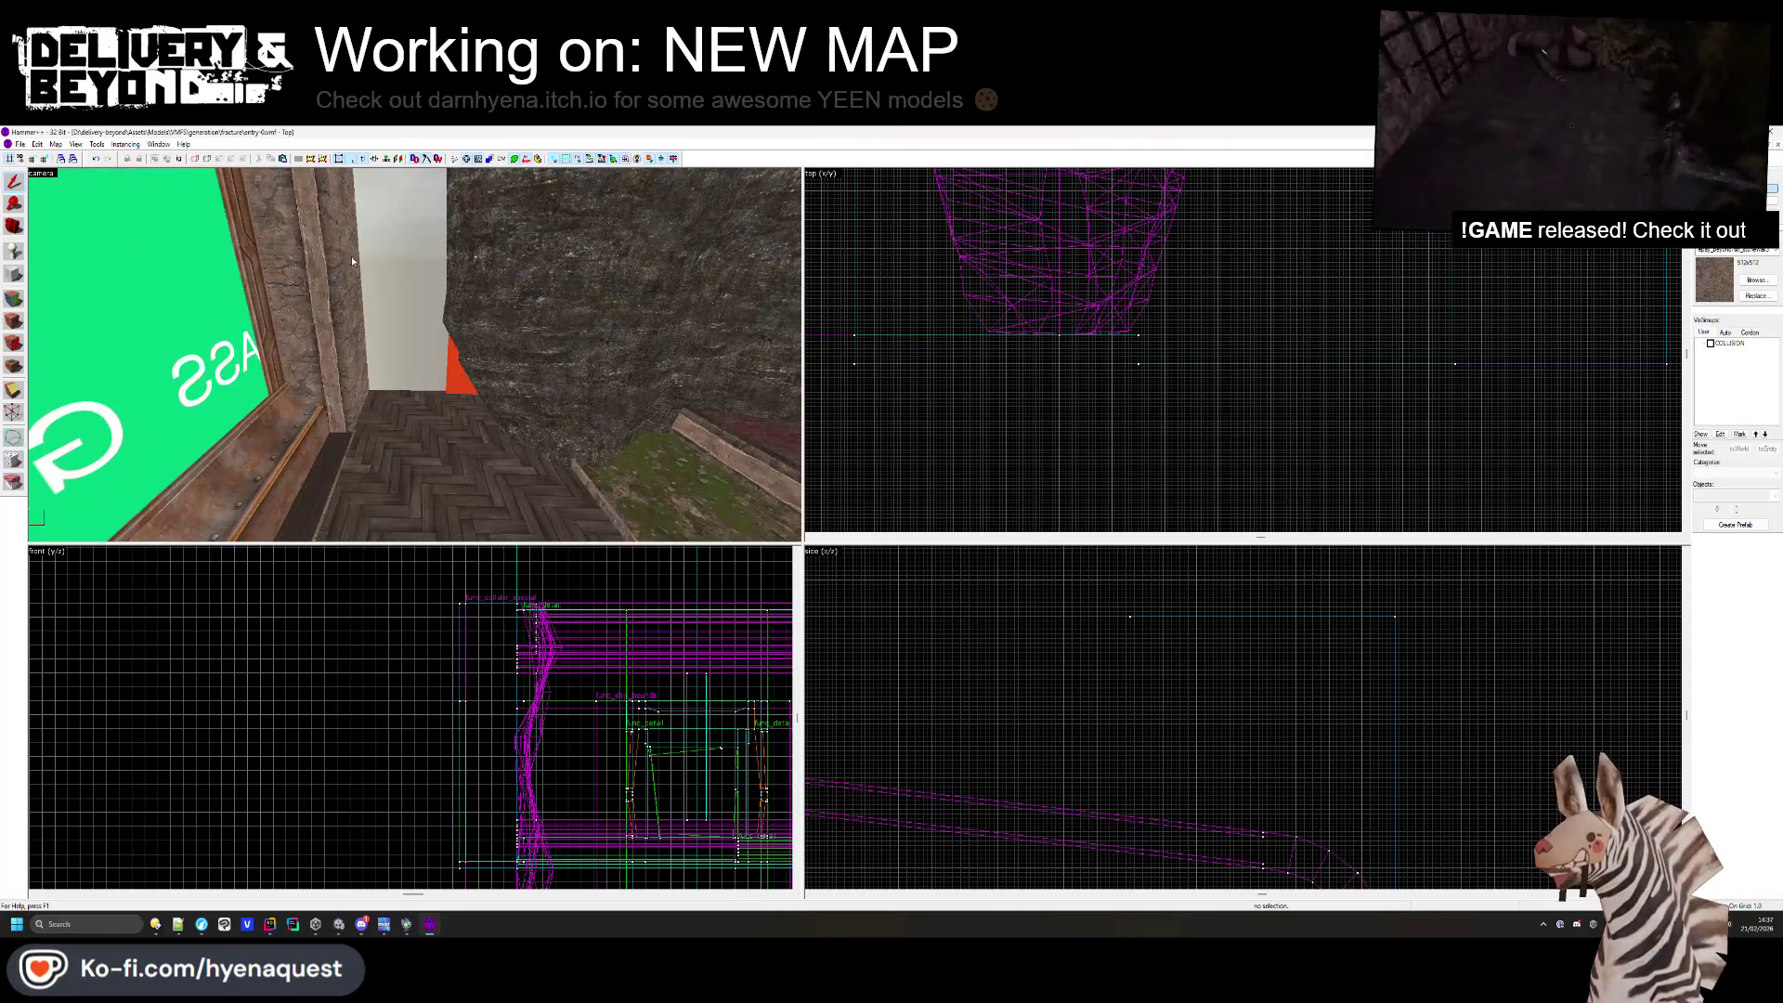
key("Left")
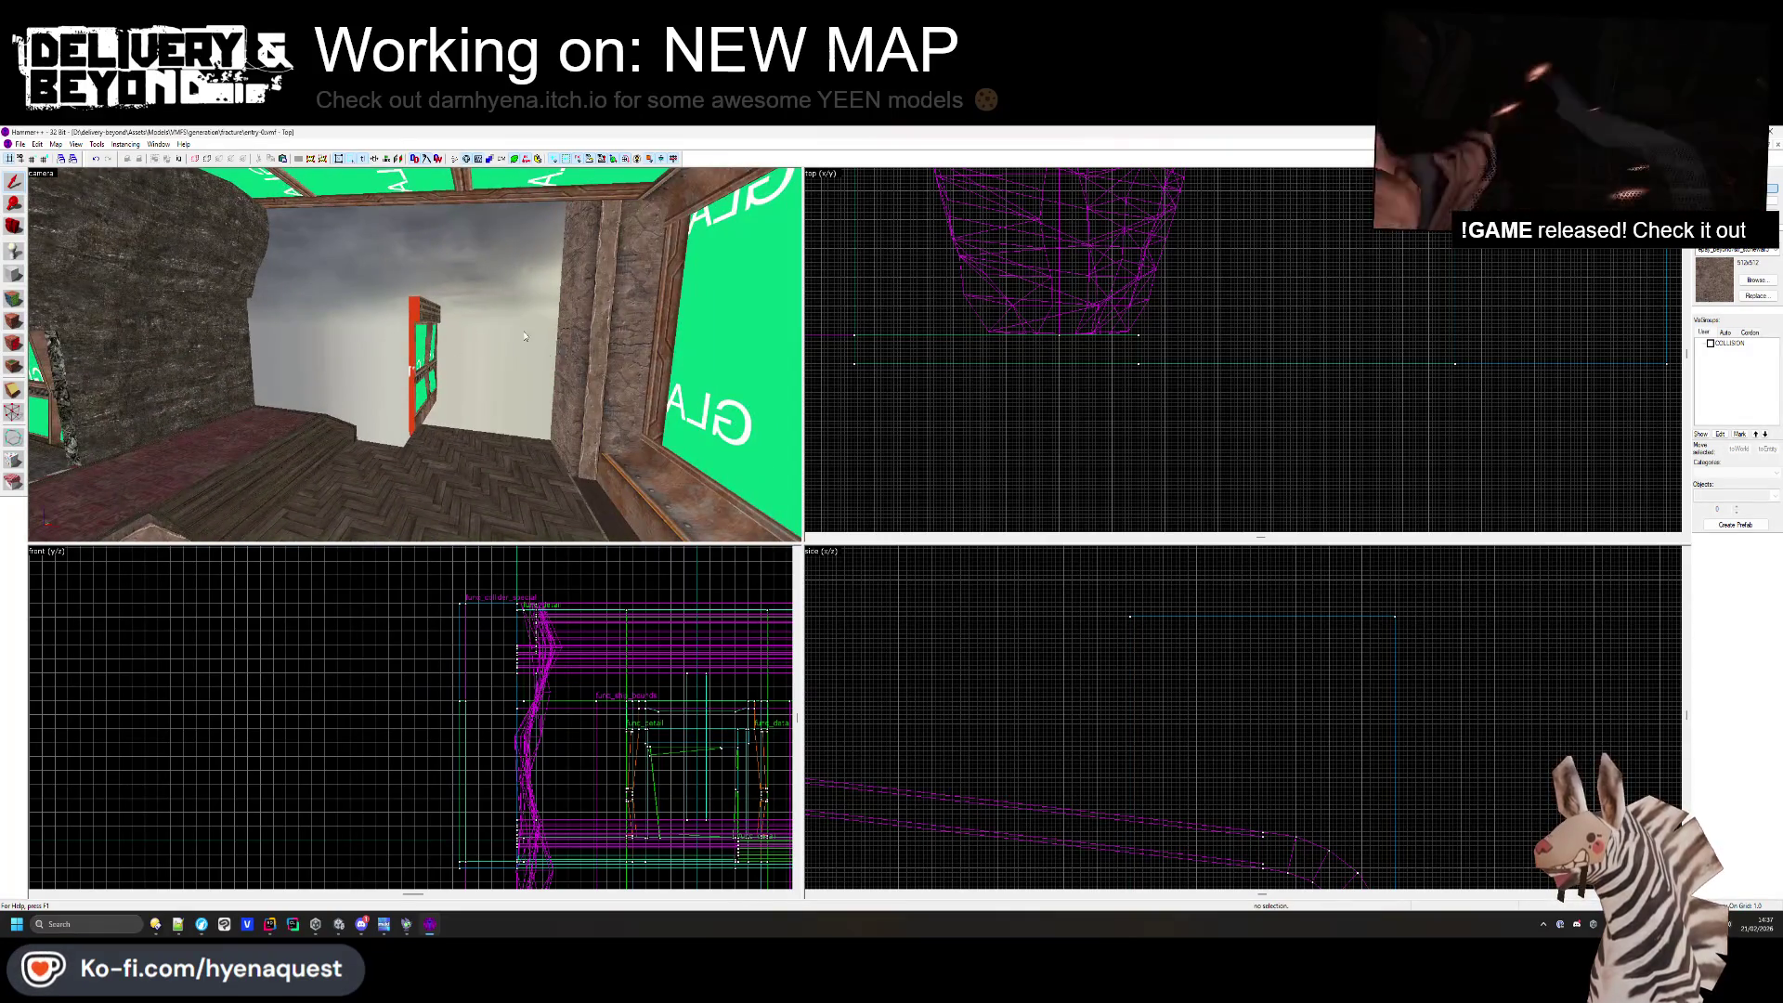
key("s")
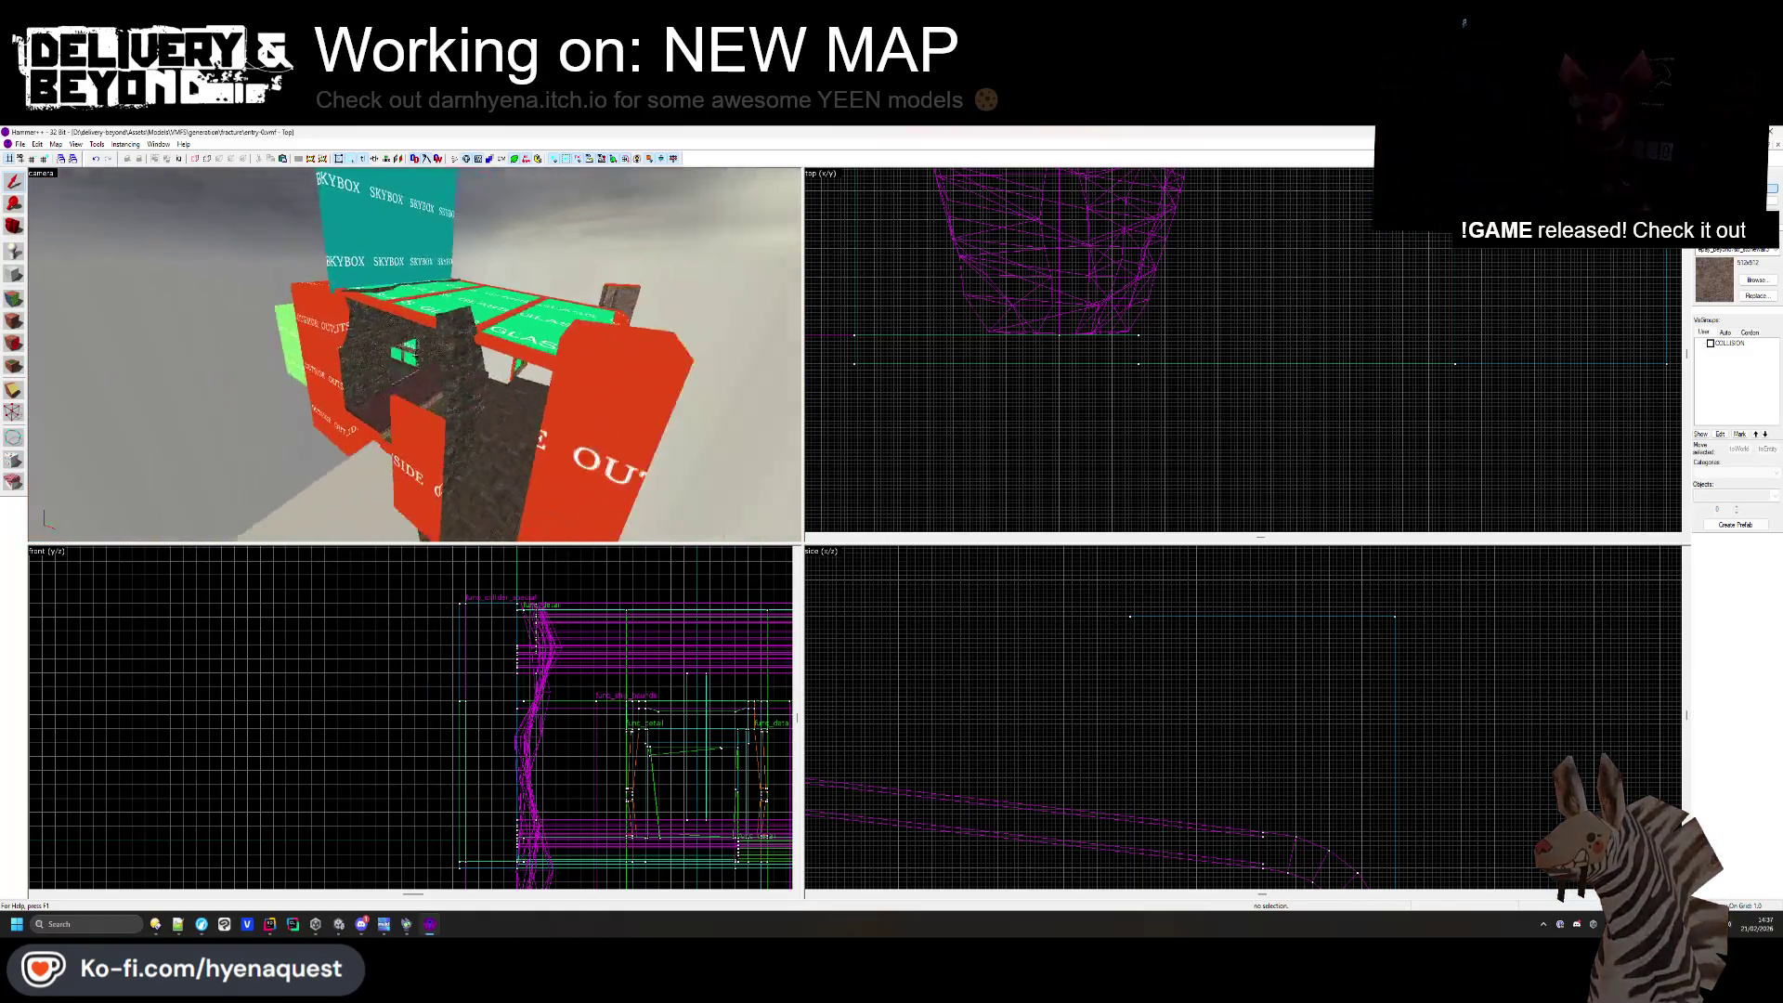
key("w")
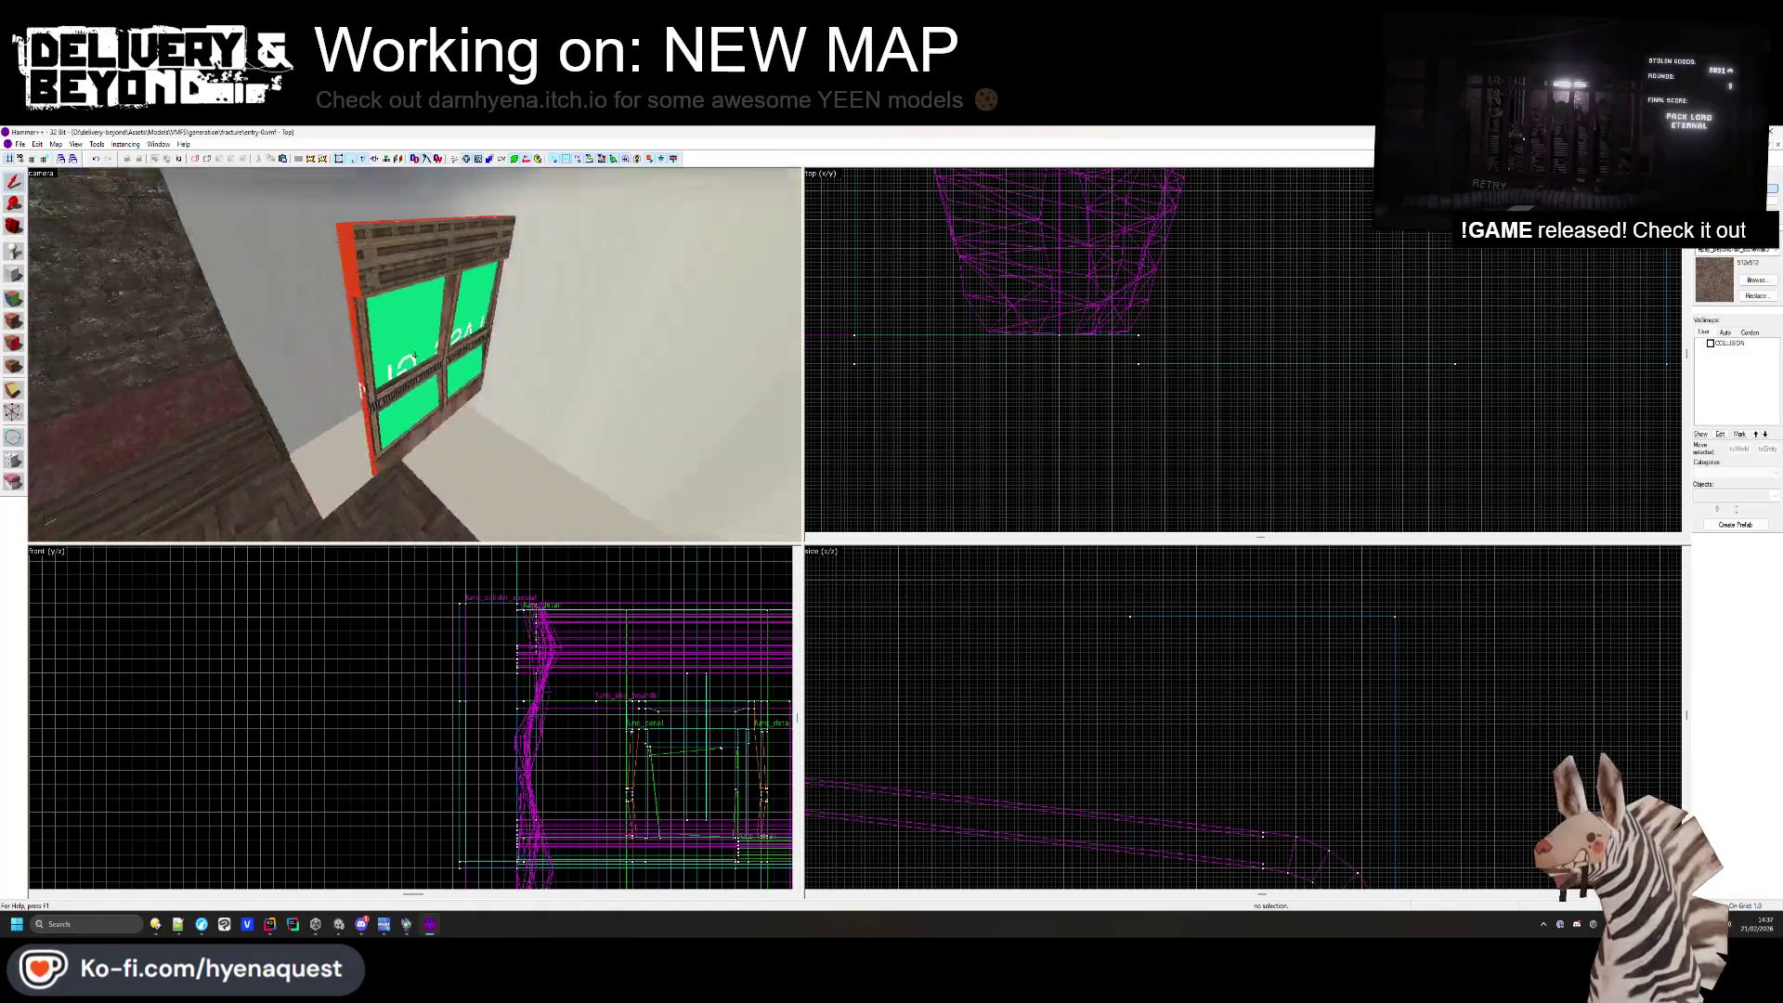
key("Right")
key("Left")
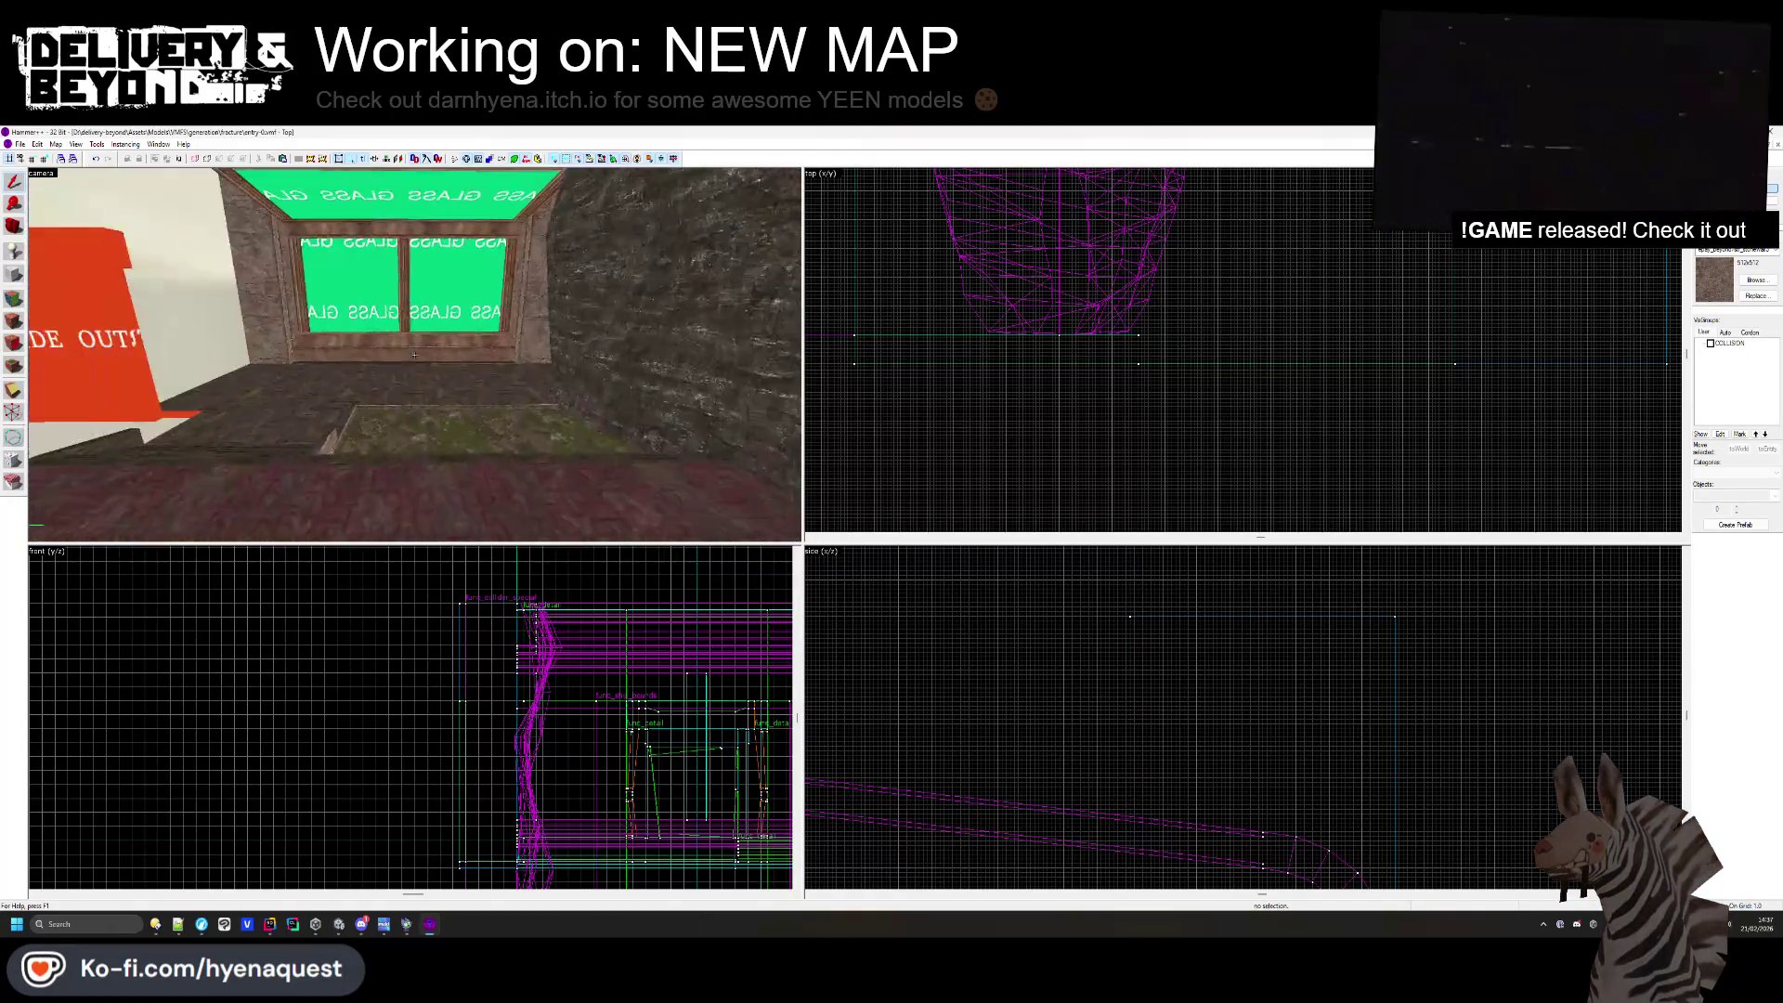
key("s")
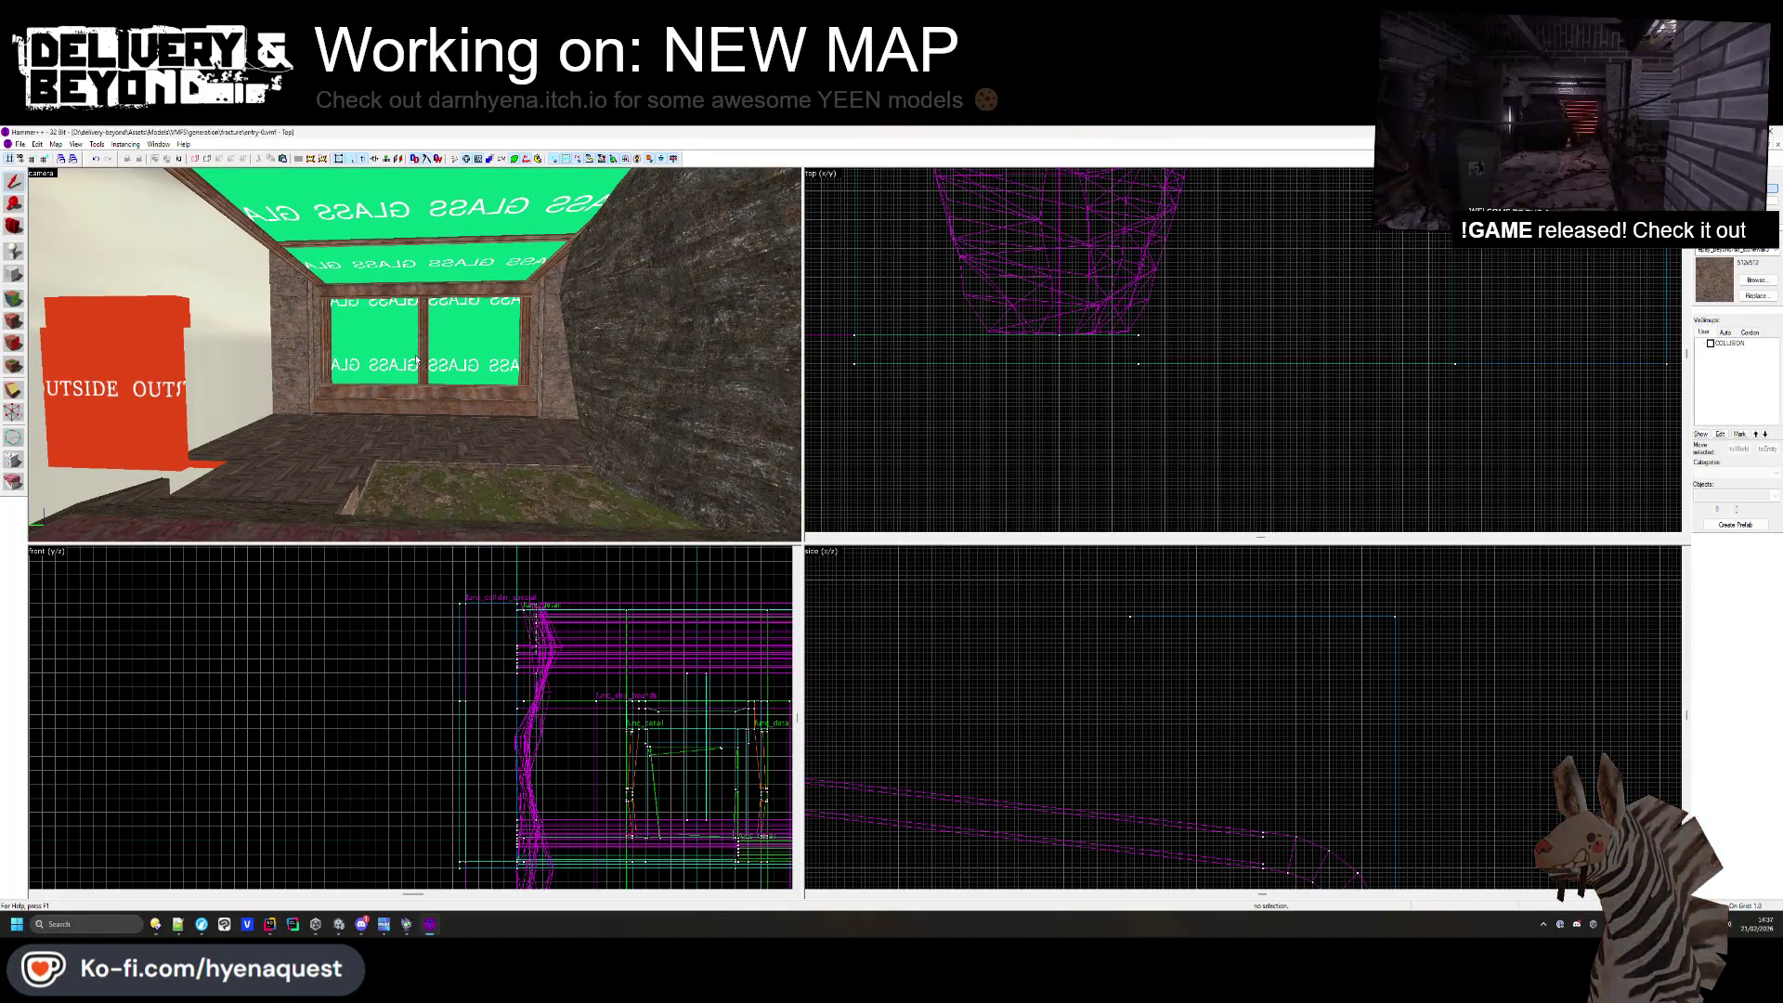
- Widen the red OUTSIDE brush leftward in the Top view from 64 to about 249 units
left_click(594, 352)
scroll(1117, 358, "down", 5)
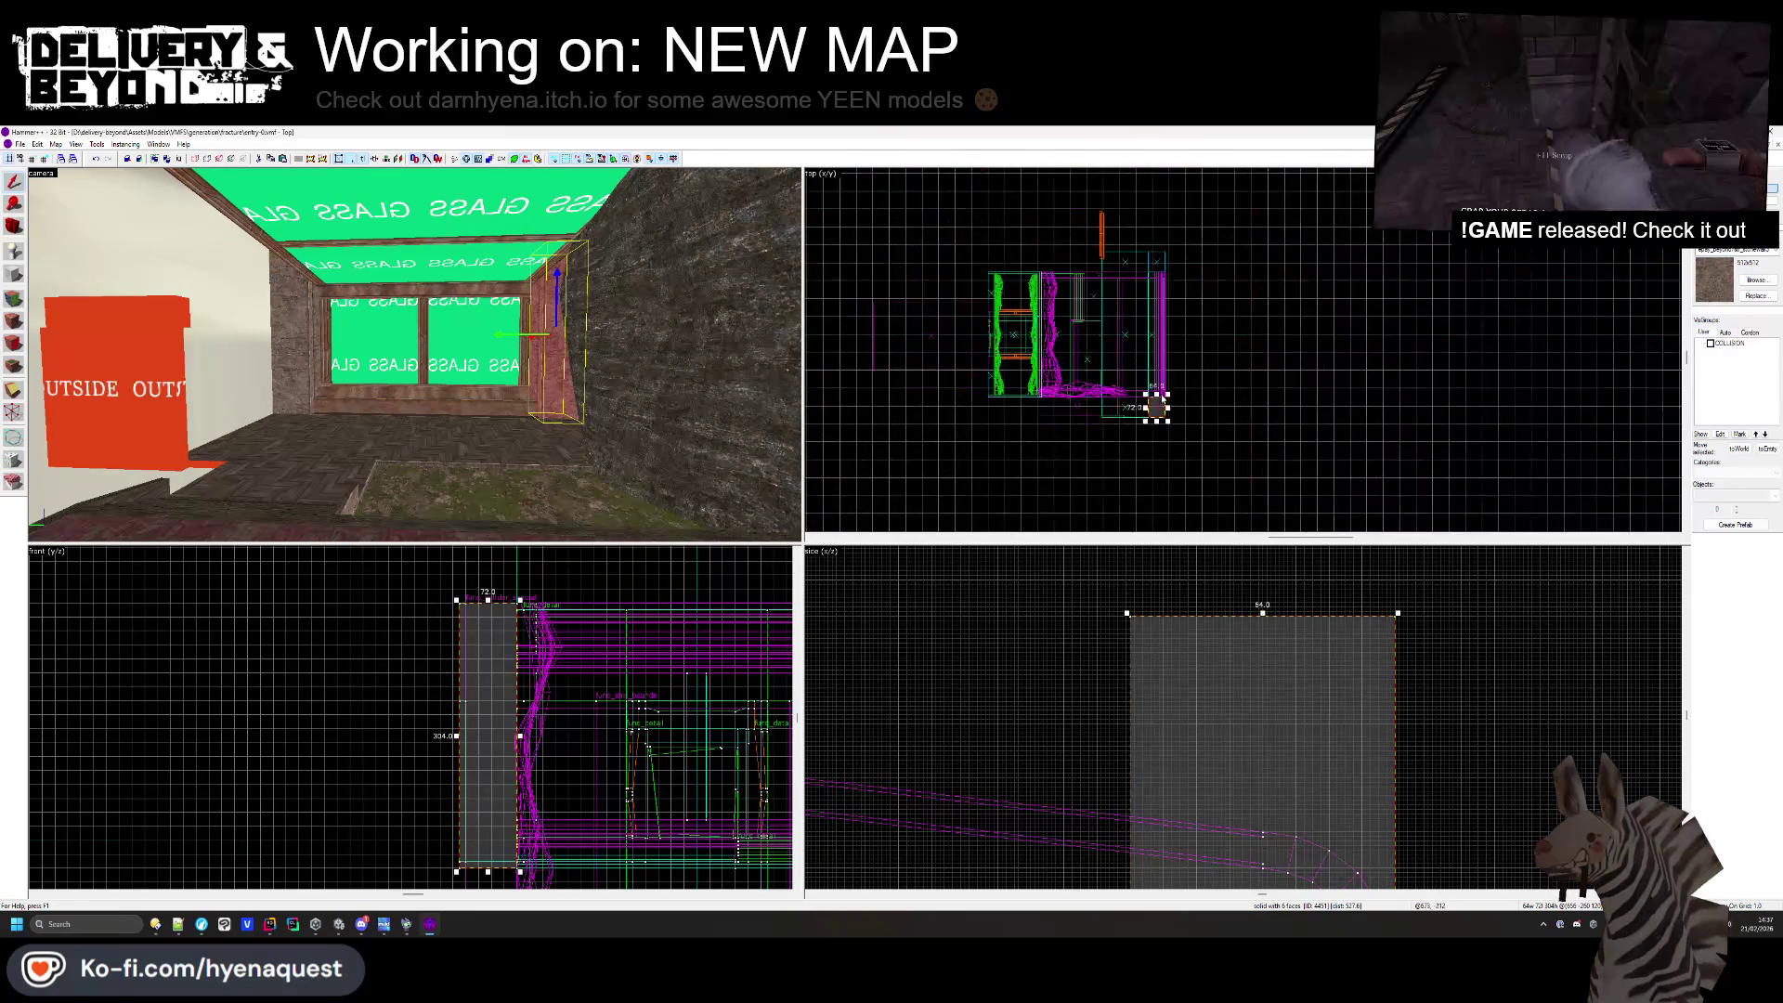
scroll(1131, 341, "up", 6)
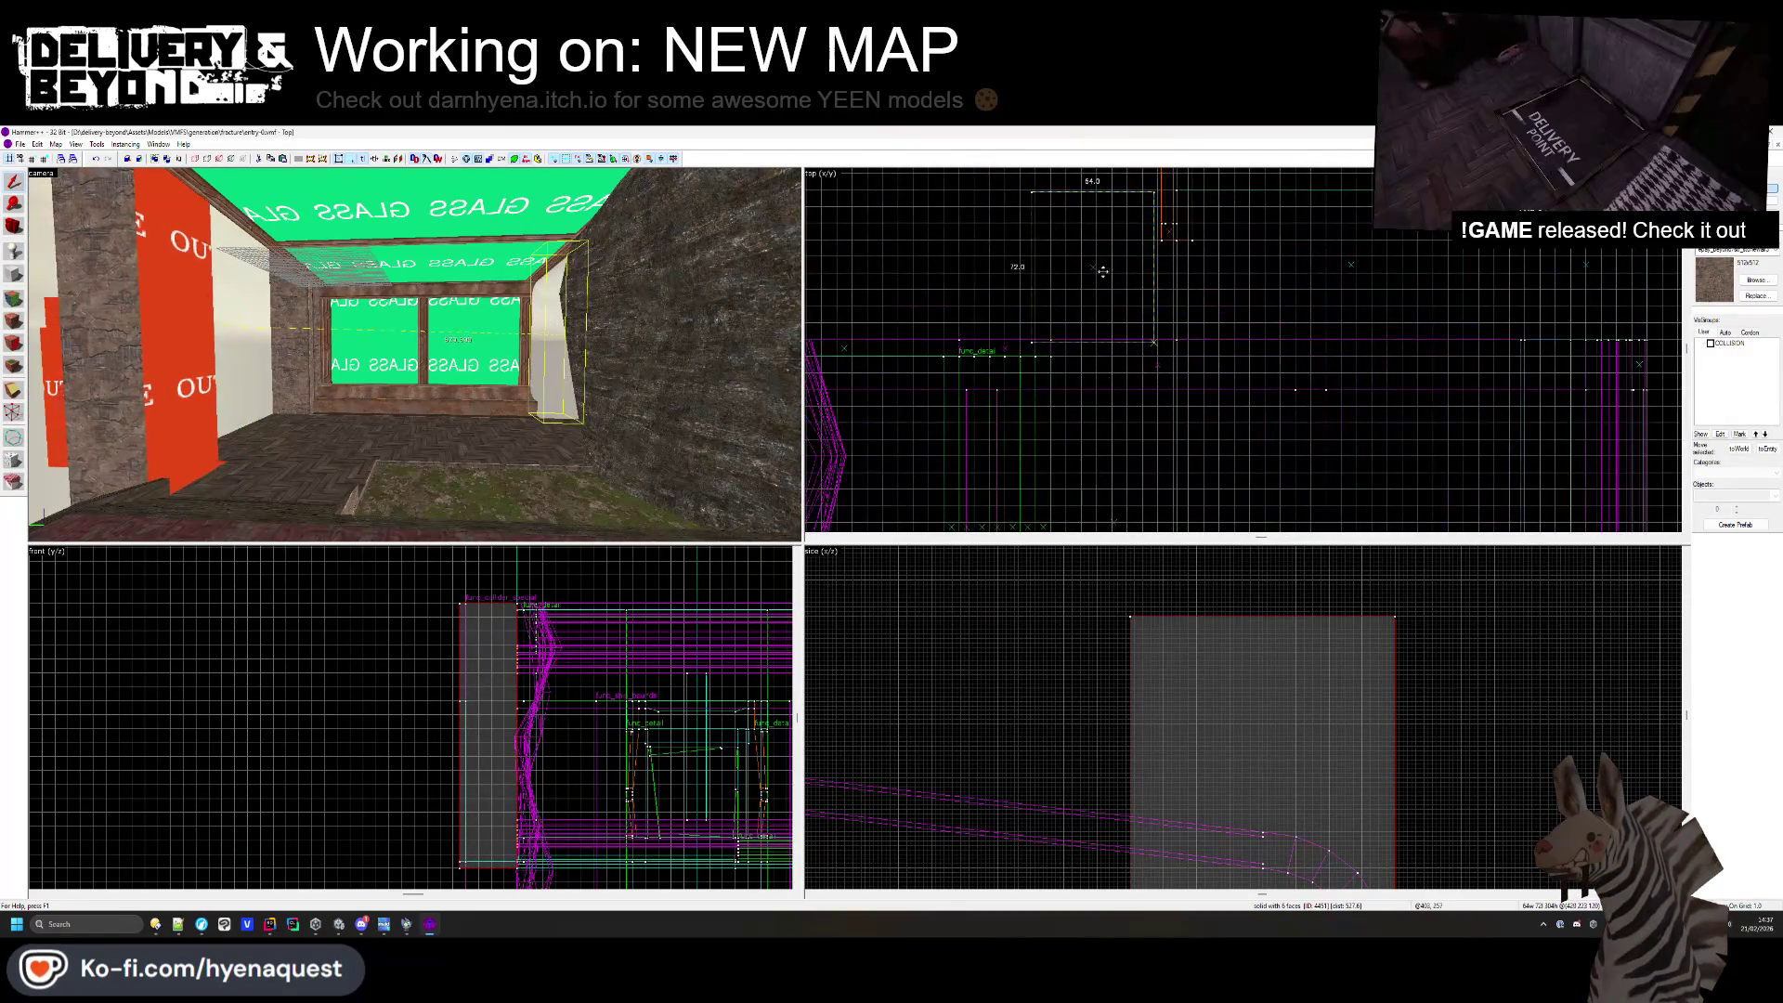
left_click(70, 372)
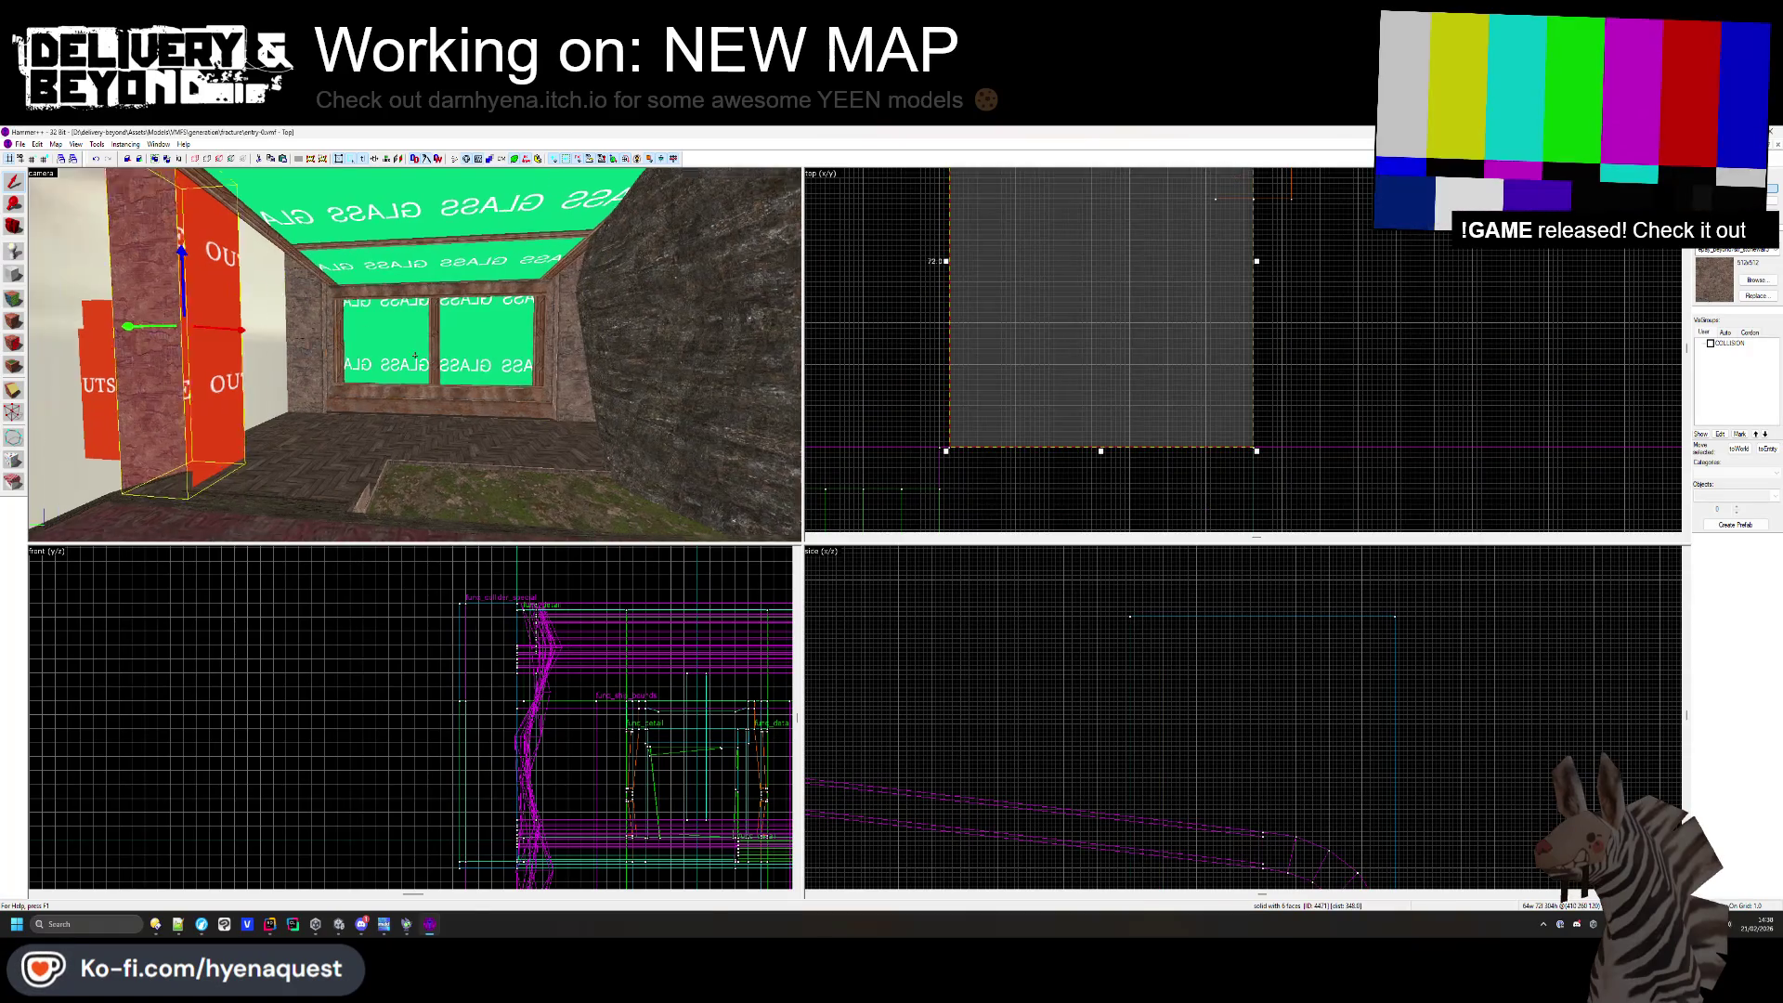
scroll(1113, 343, "down", 5)
key("shift+a")
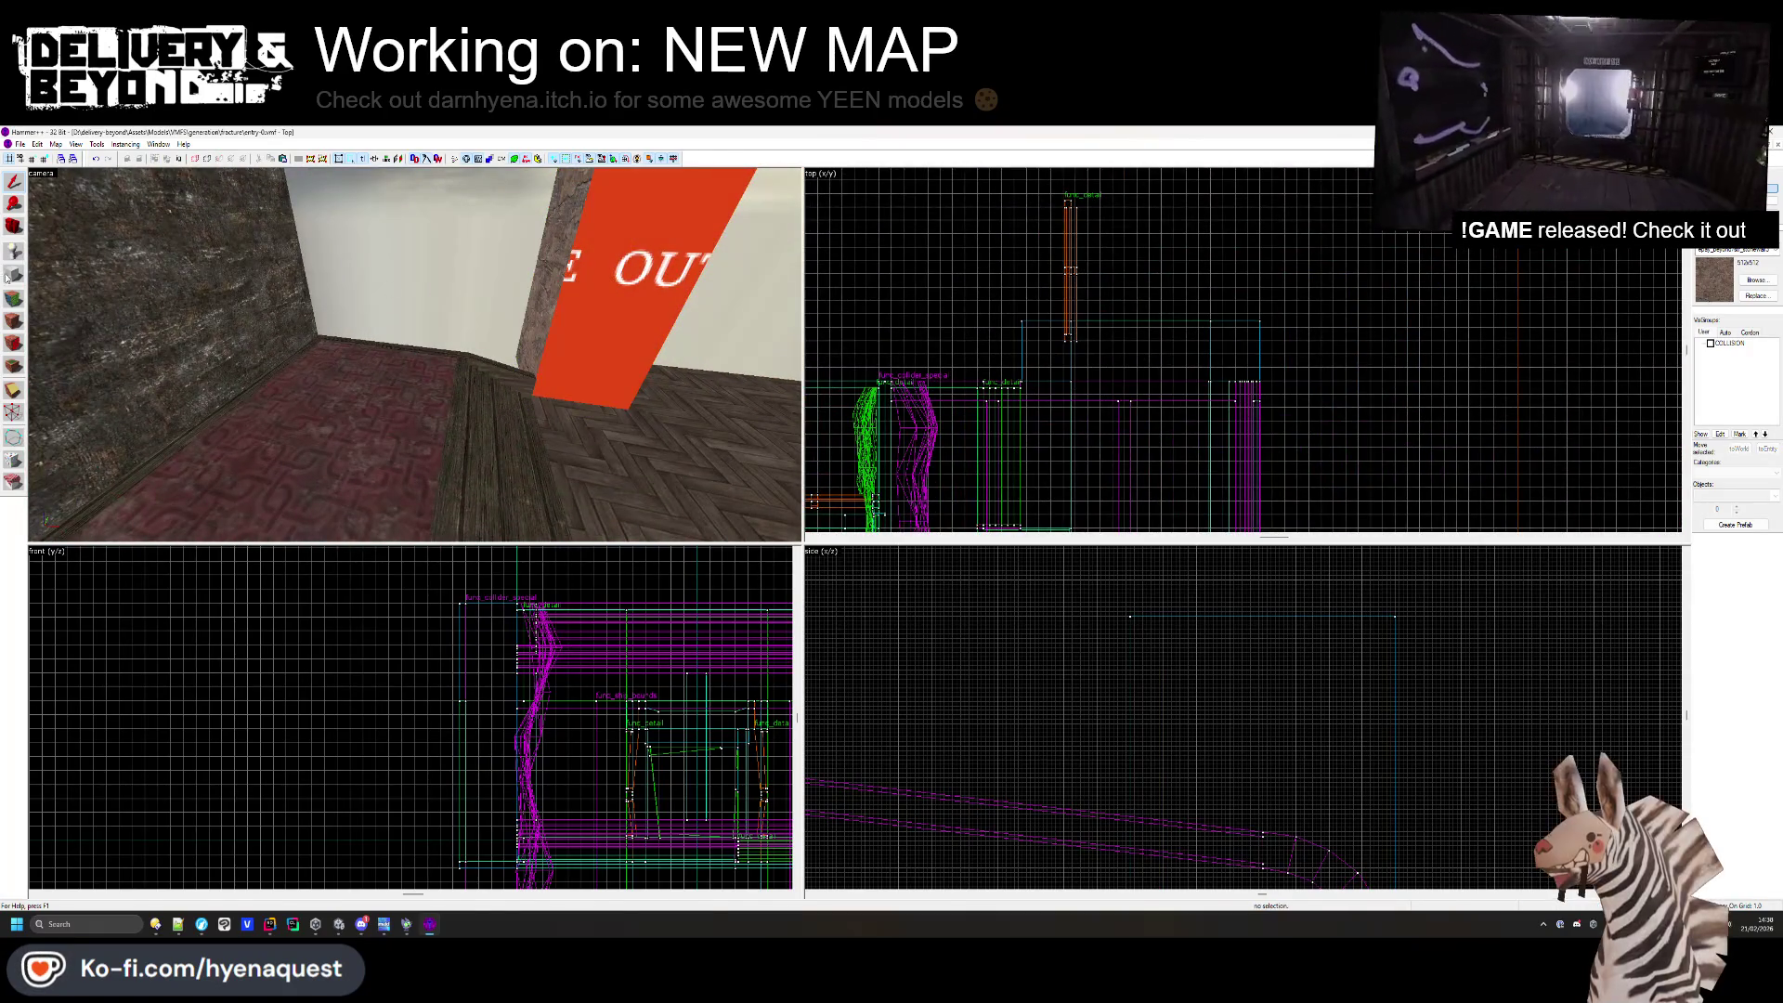
left_click(566, 278)
key("shift+a")
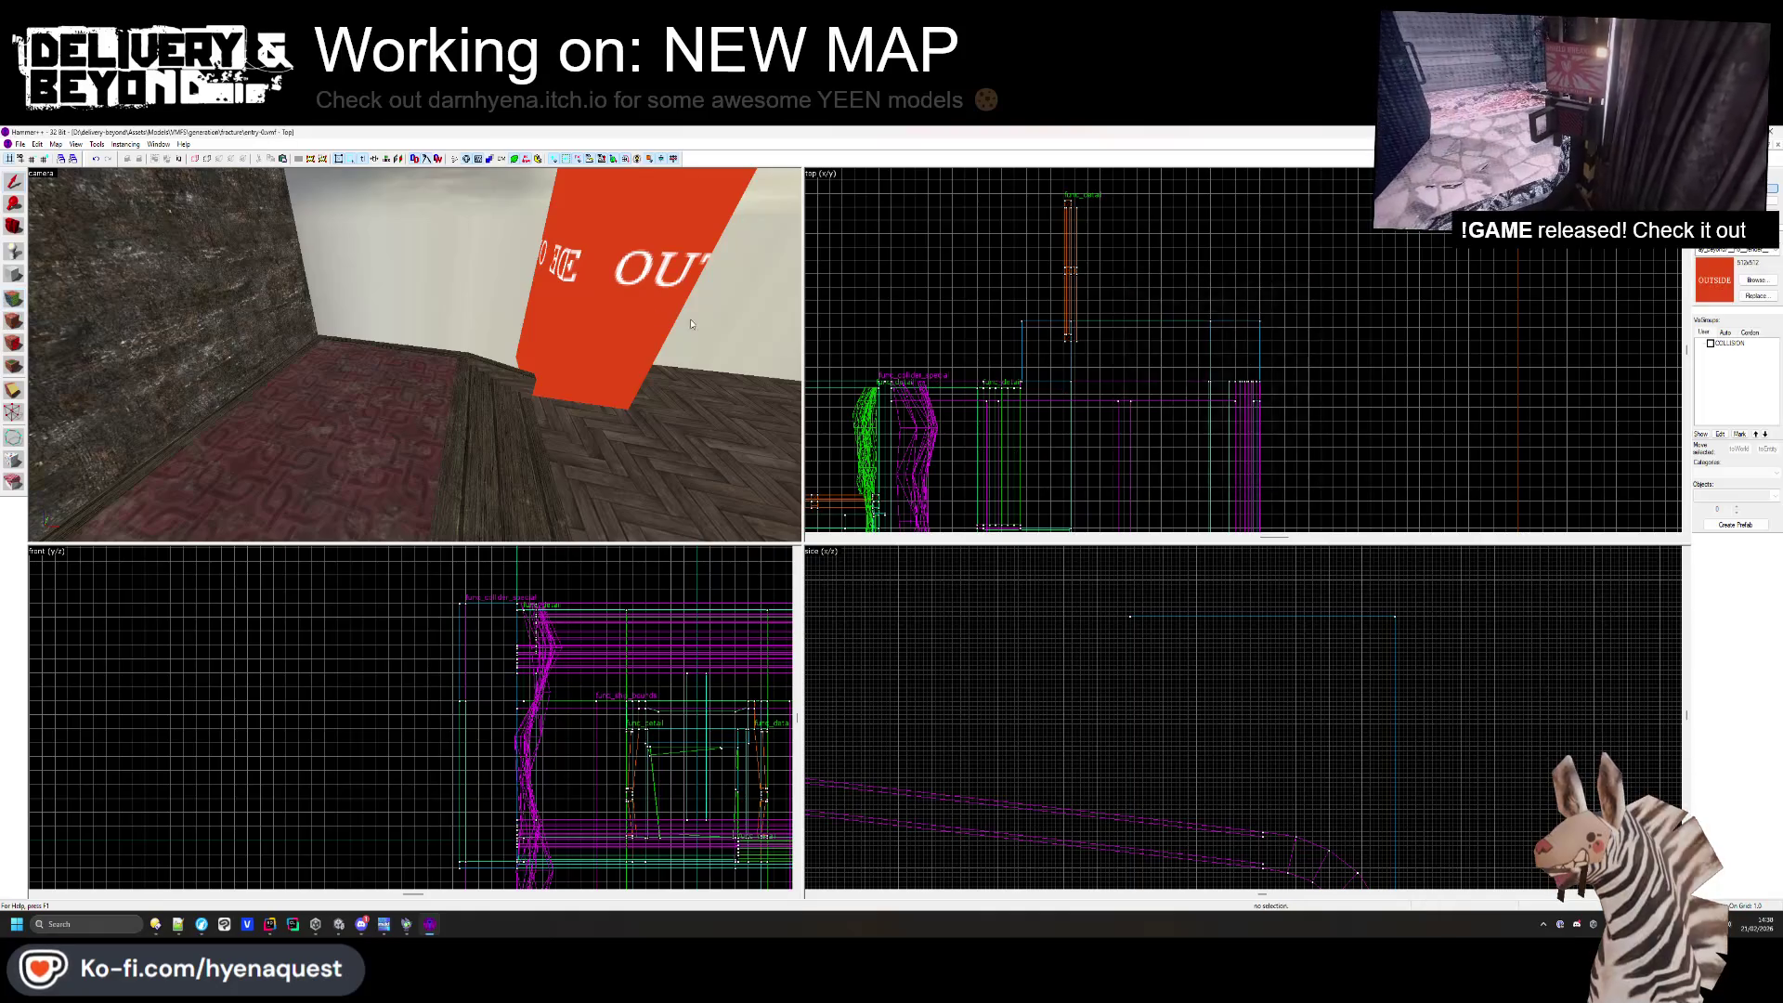
scroll(1102, 362, "up", 2)
mouse_move(1037, 328)
left_mouse_down()
mouse_move(808, 348)
mouse_move(876, 353)
left_mouse_up()
scroll(808, 348, "up", 4)
key("z")
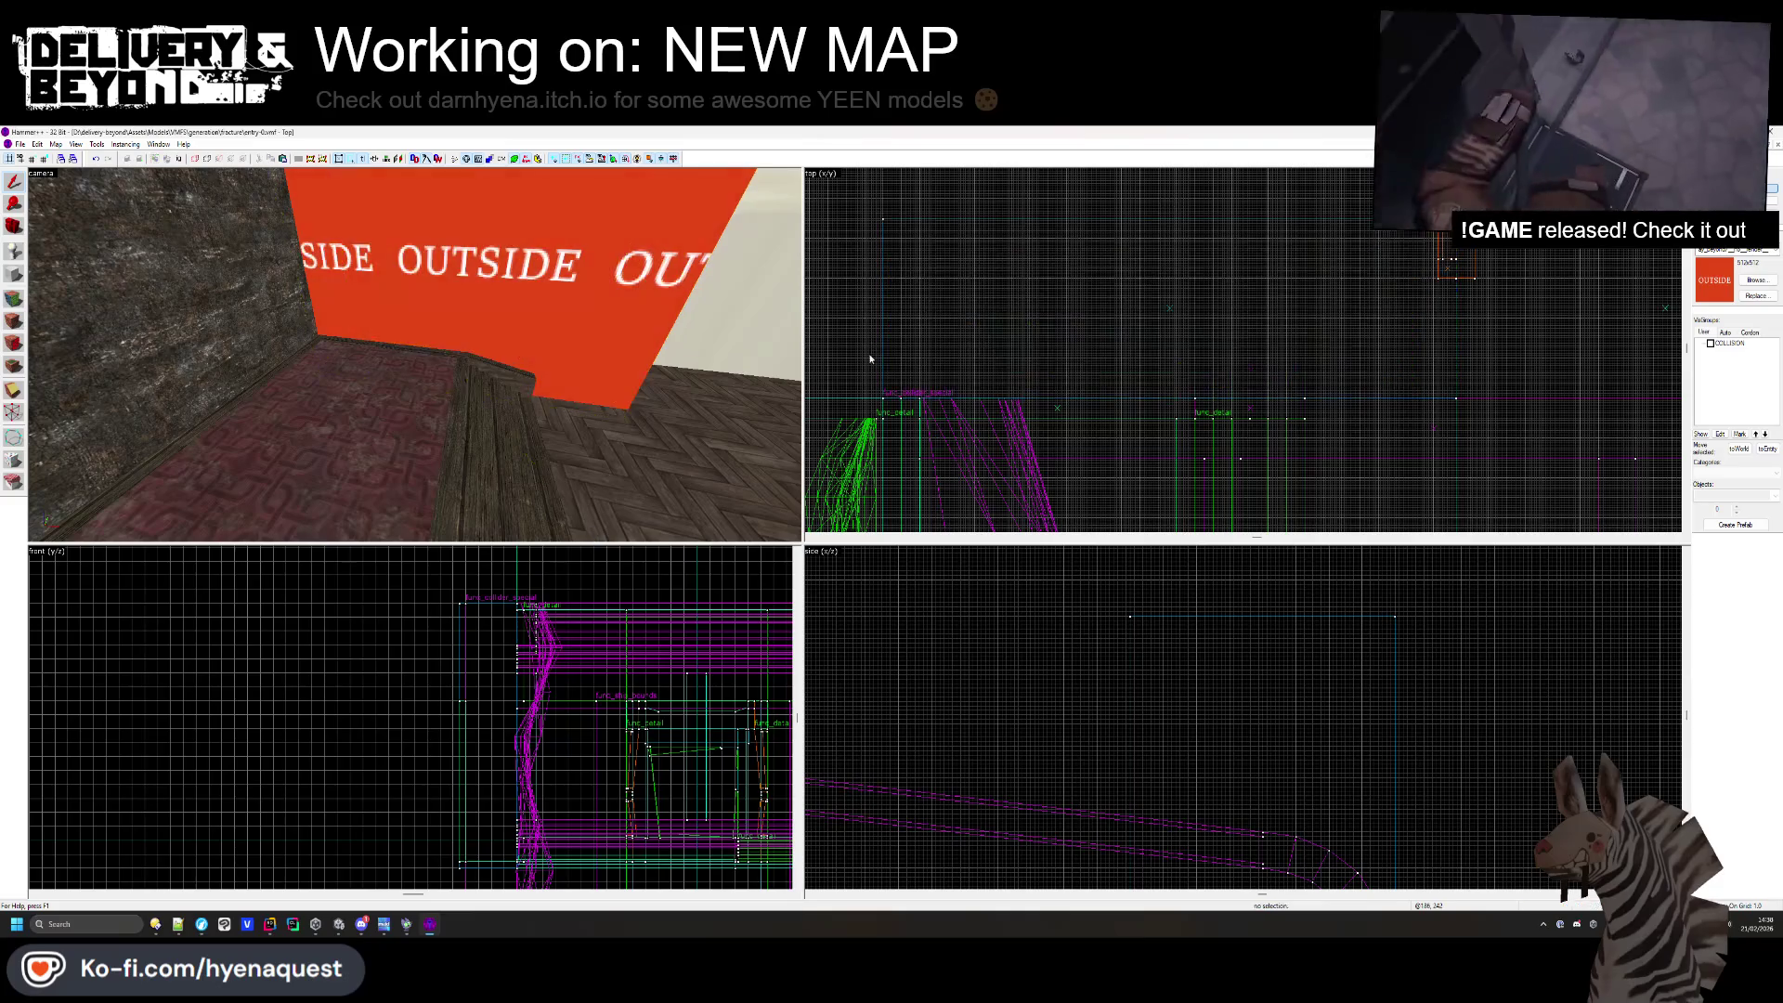
- Fly the 3D camera to the front of the red OUTSIDE sign and bring up its face texture sheet
left_click(415, 354)
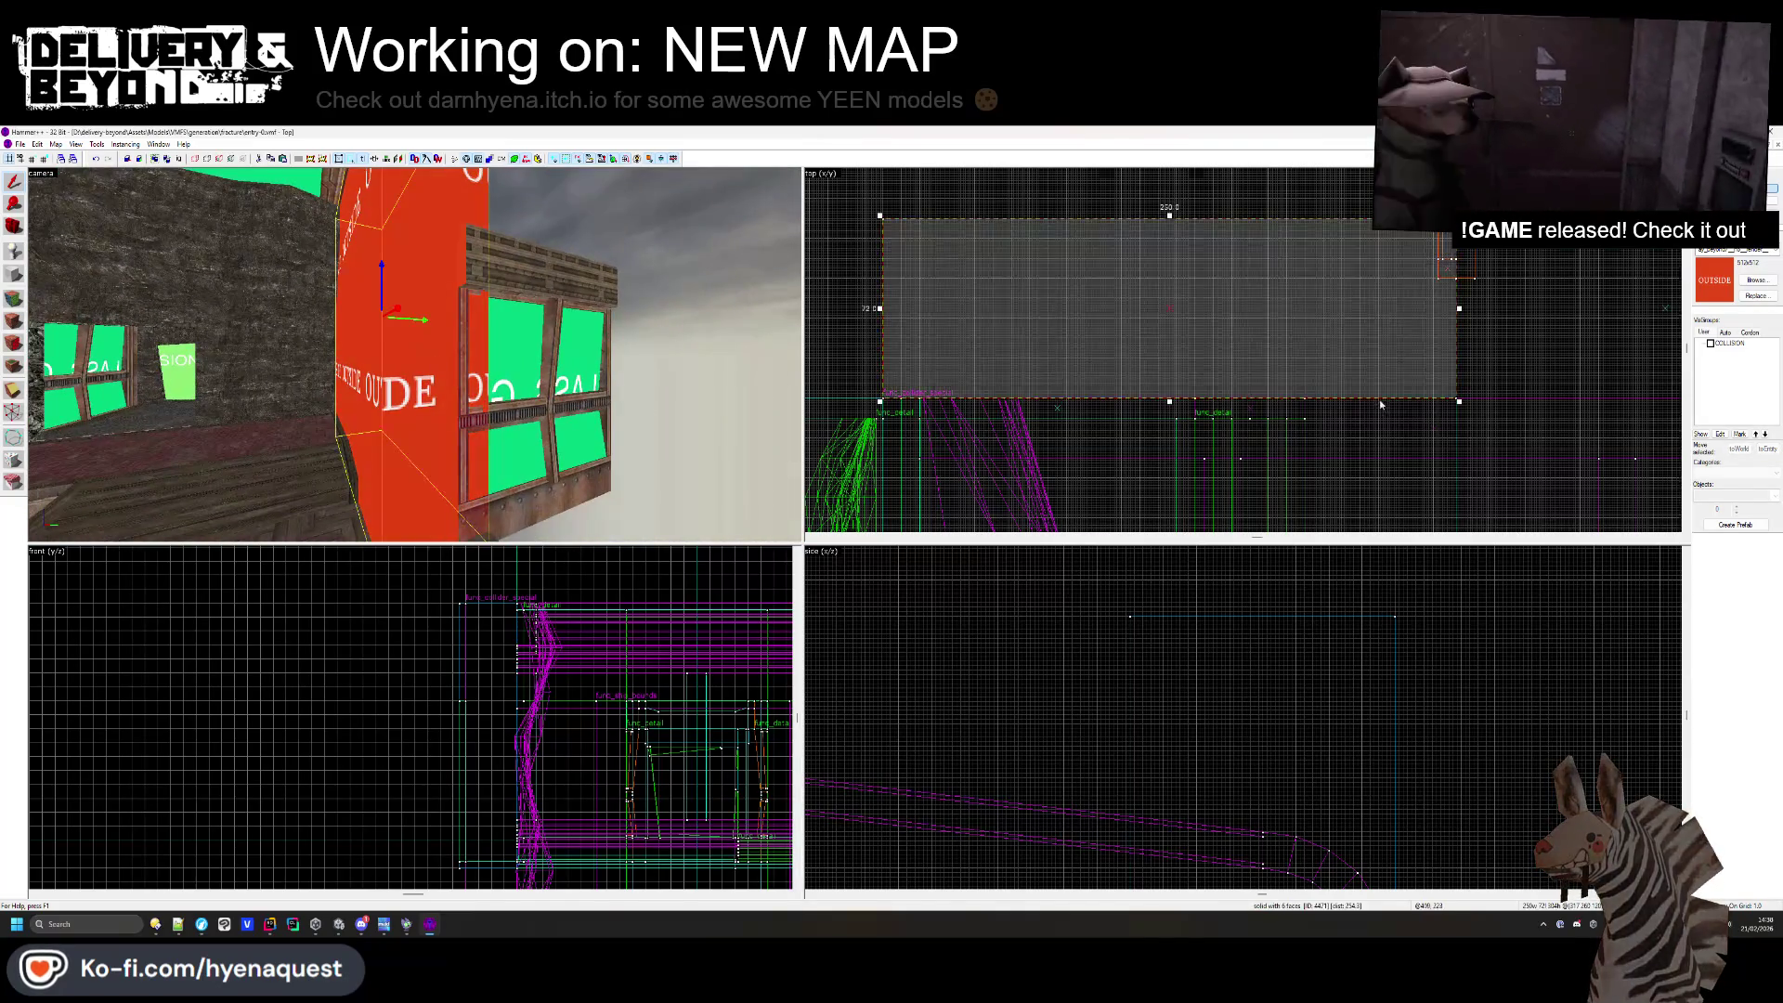
scroll(1207, 343, "down", 1)
scroll(1381, 342, "up", 2)
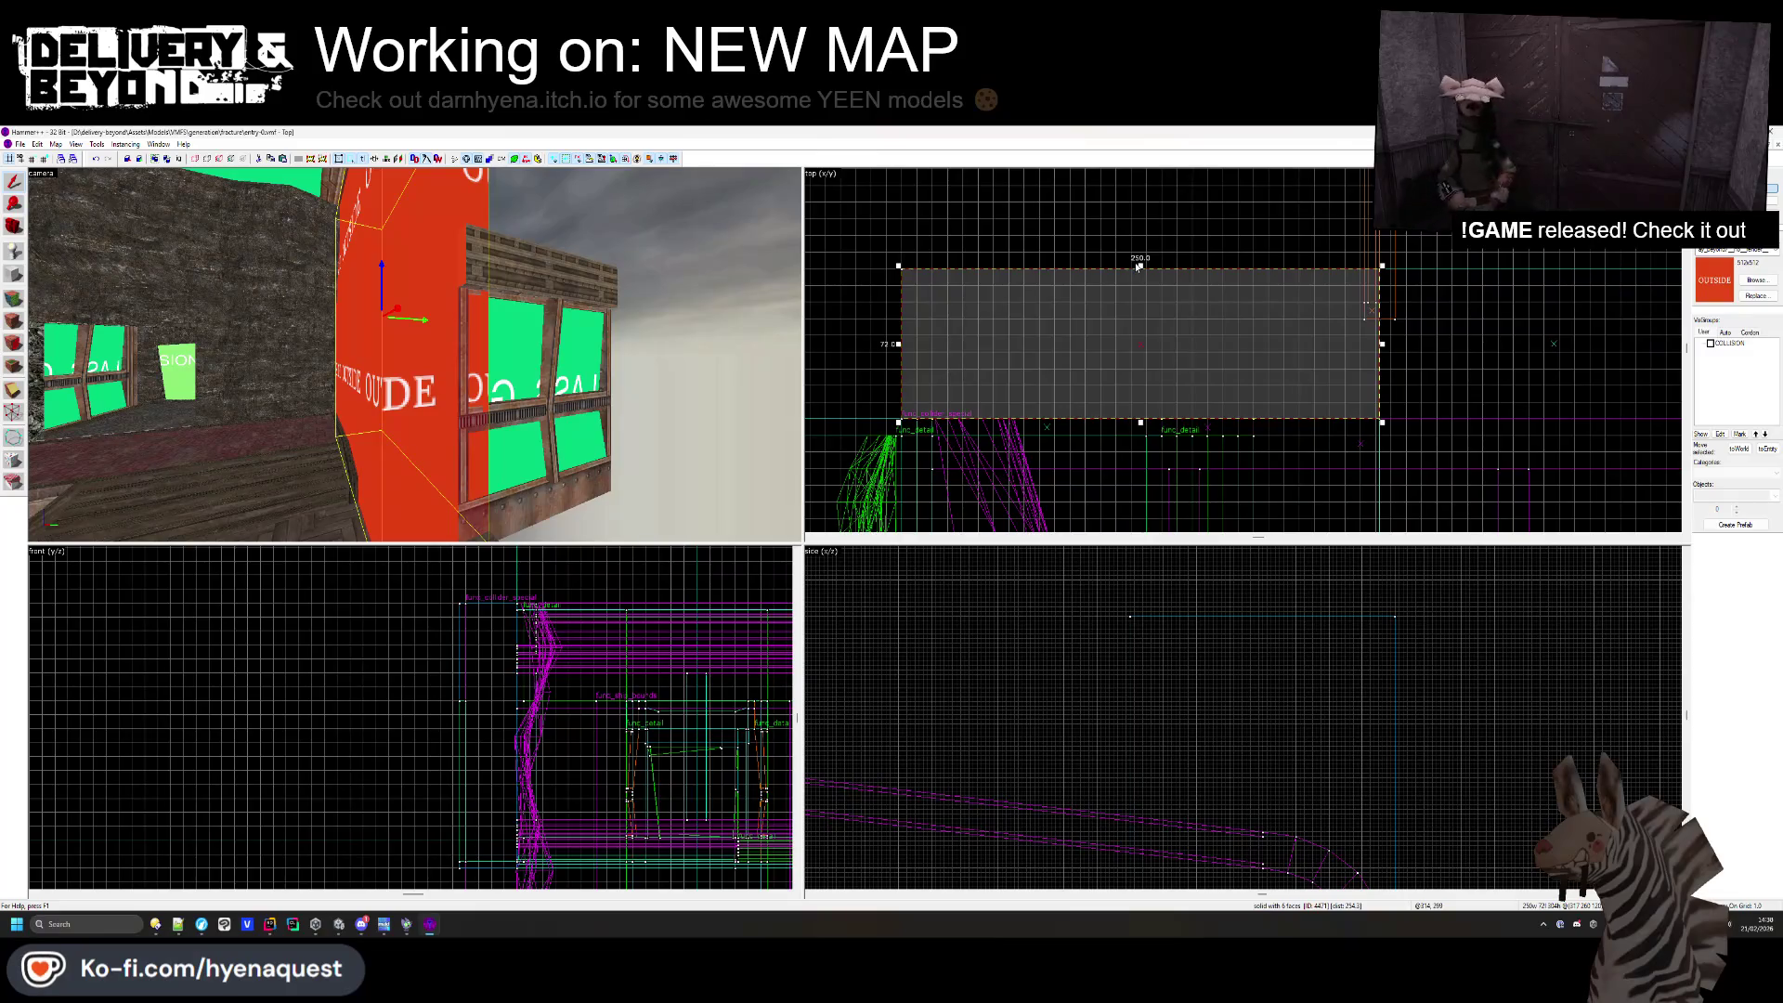
scroll(1155, 334, "up", 2)
key("Escape")
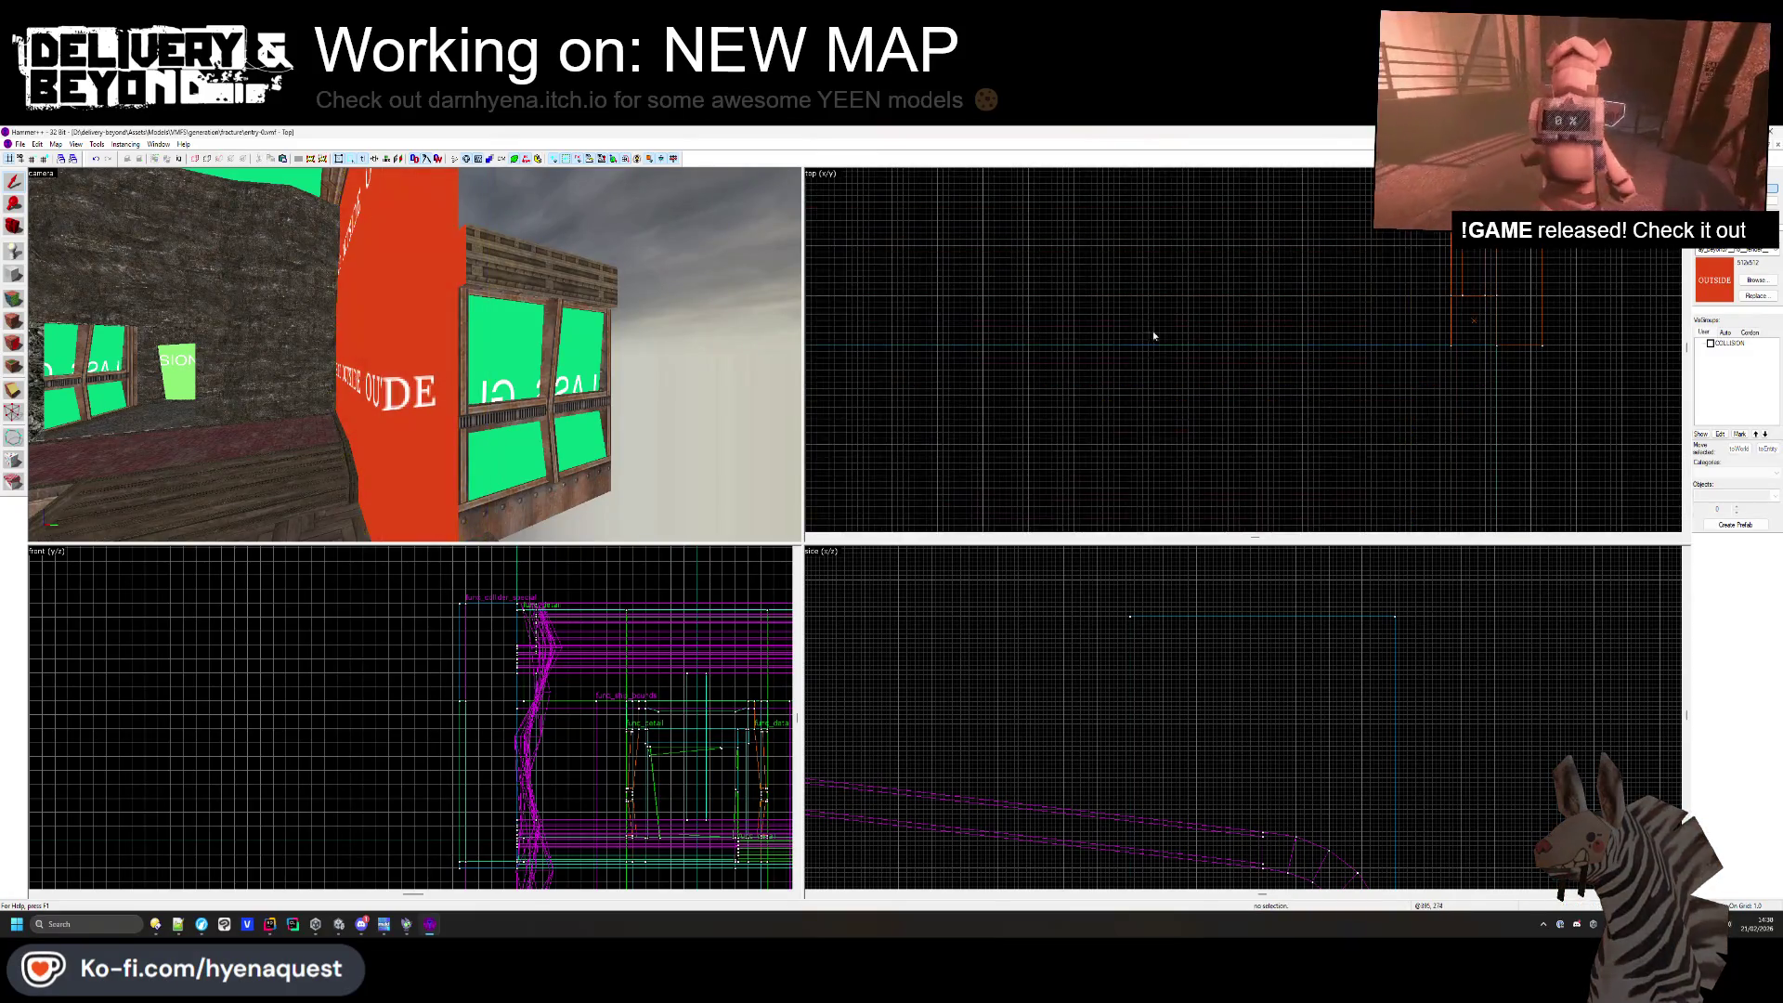
key("a")
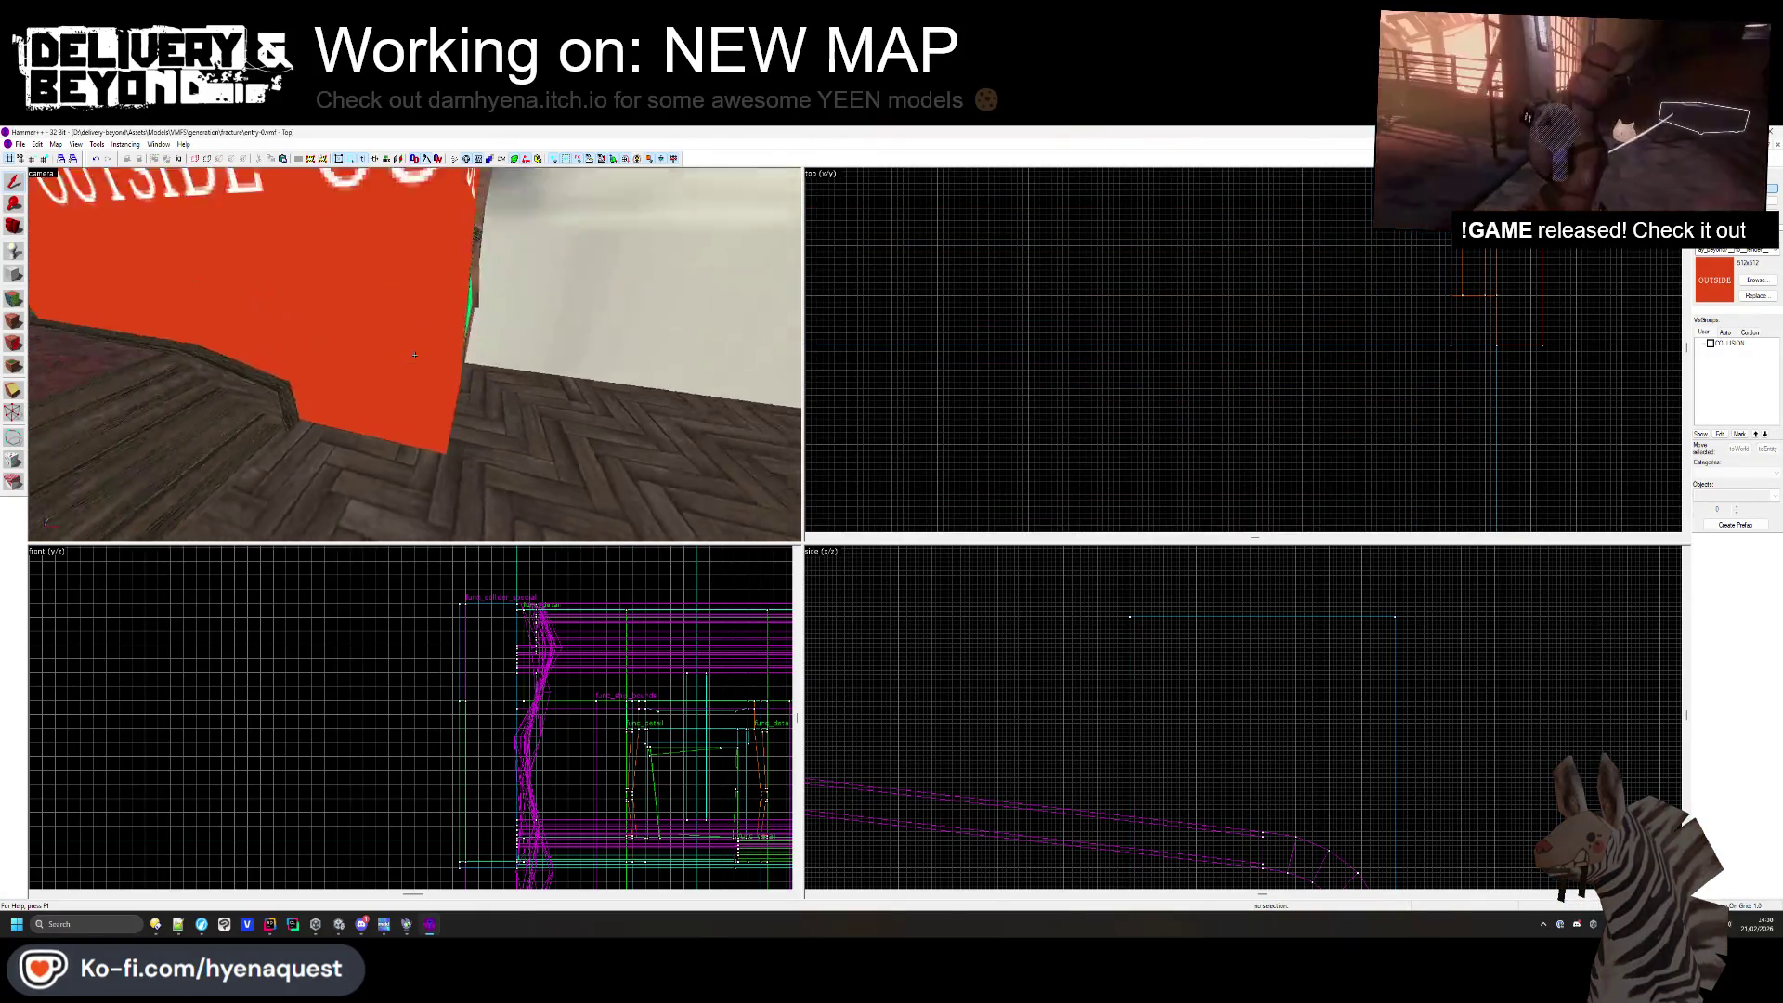
key("d")
key("shift+a")
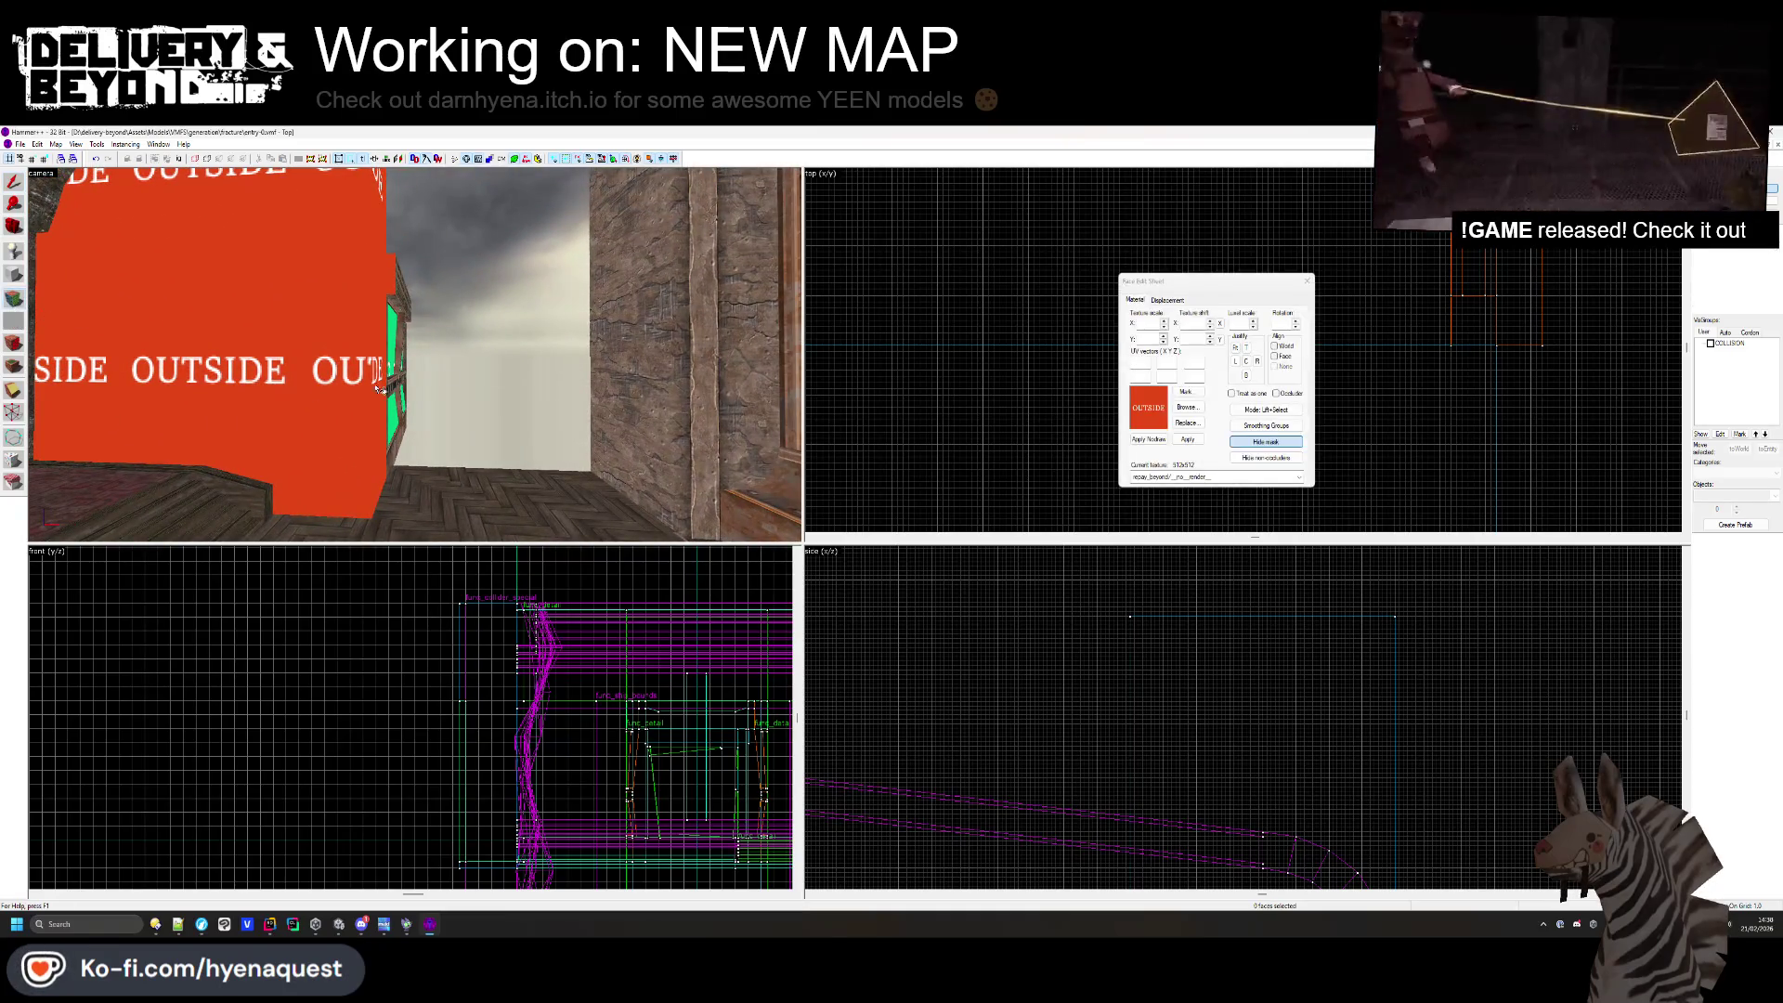
- Give the OUTSIDE brush's inner face the rough stone wall texture, then view the room from outside
key("a")
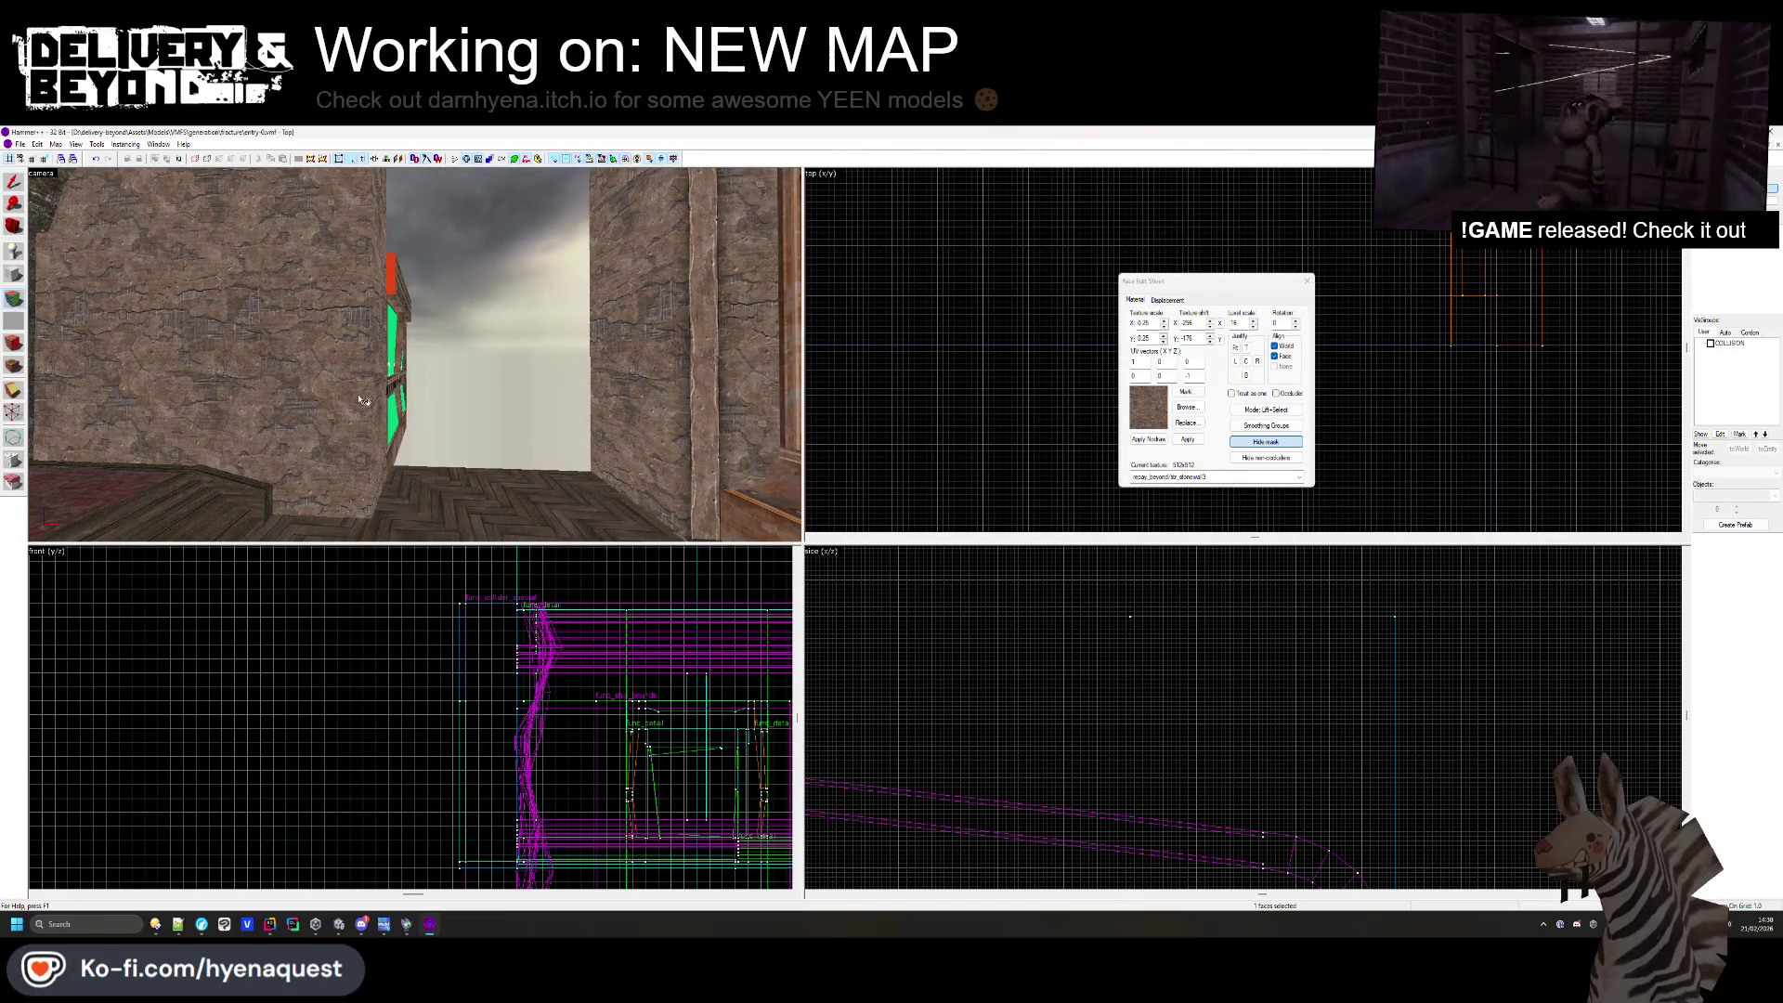
key("space")
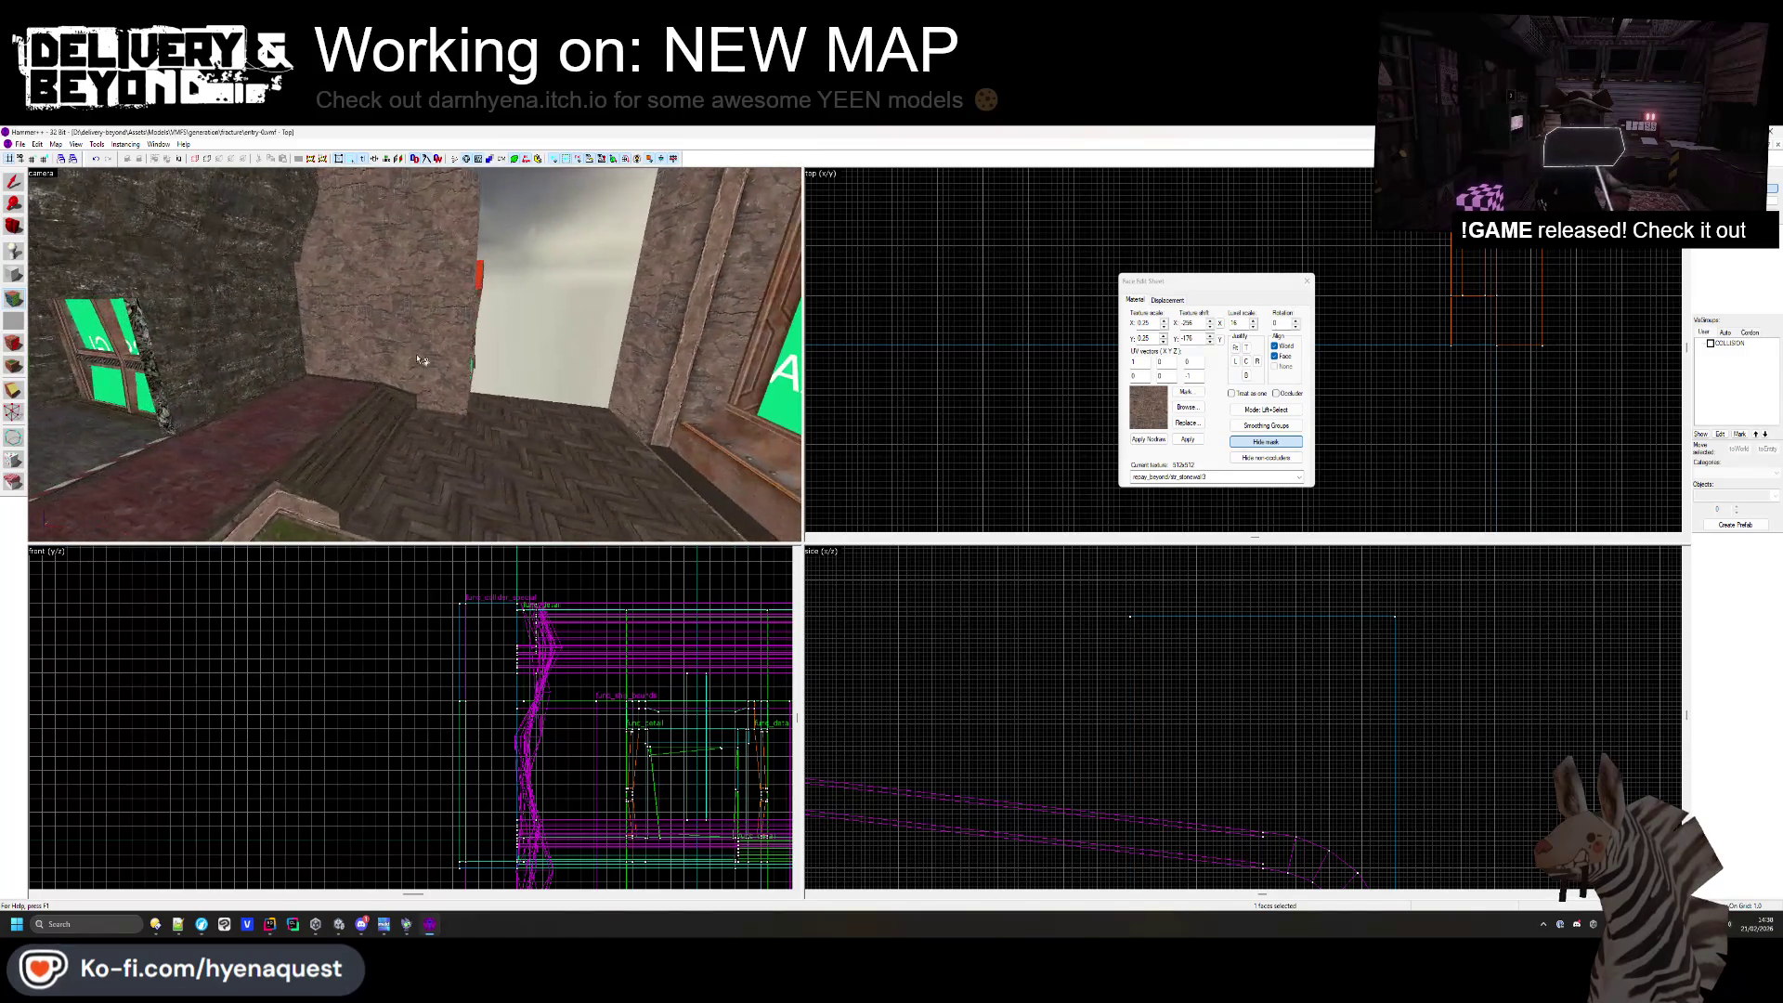
left_click(1305, 281)
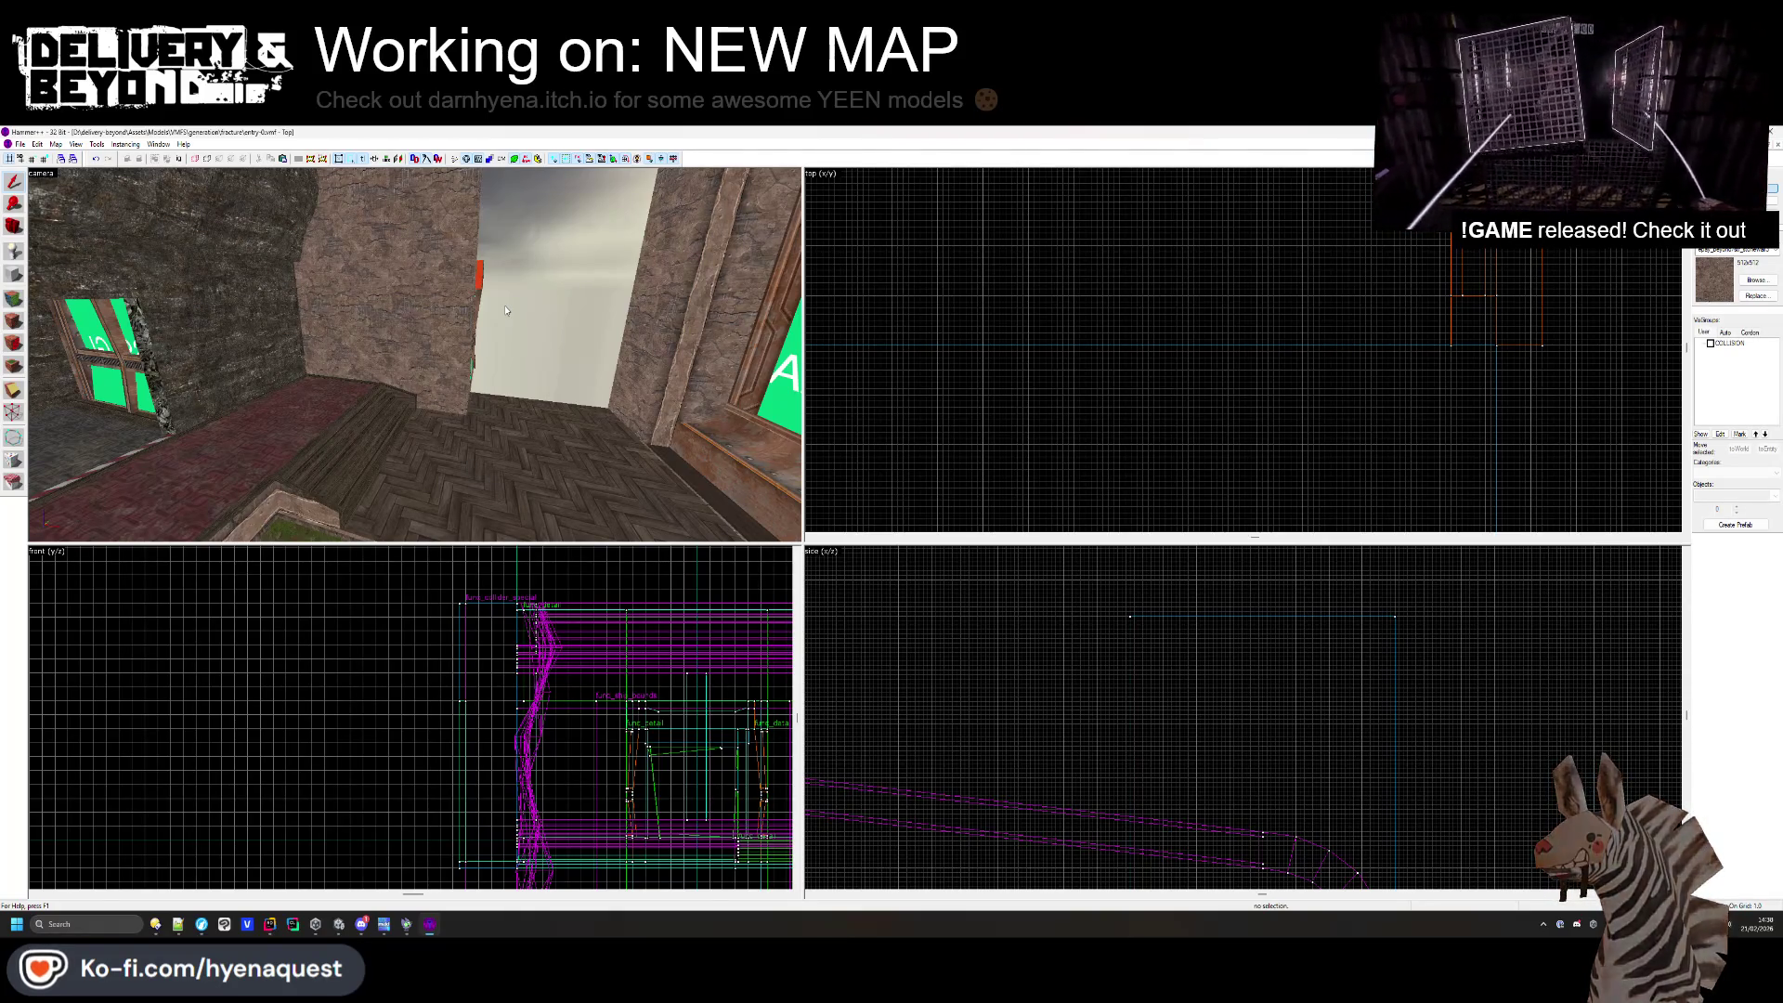
key("space")
key("w")
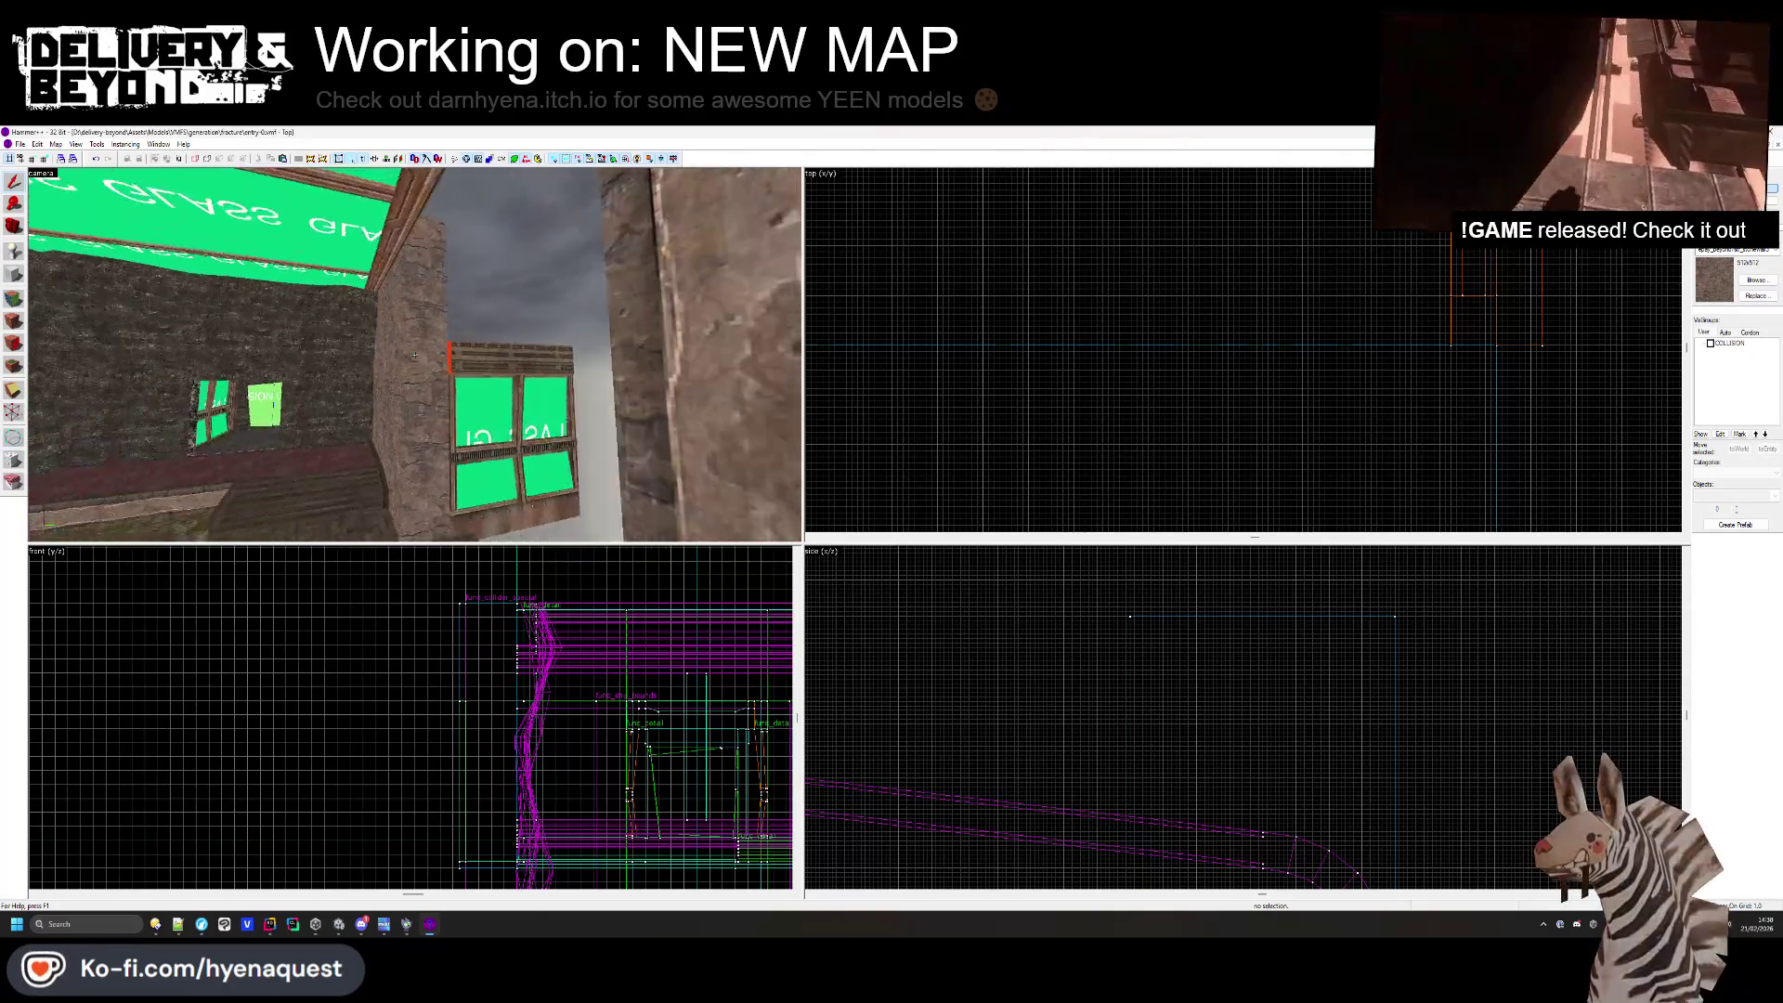
key("s")
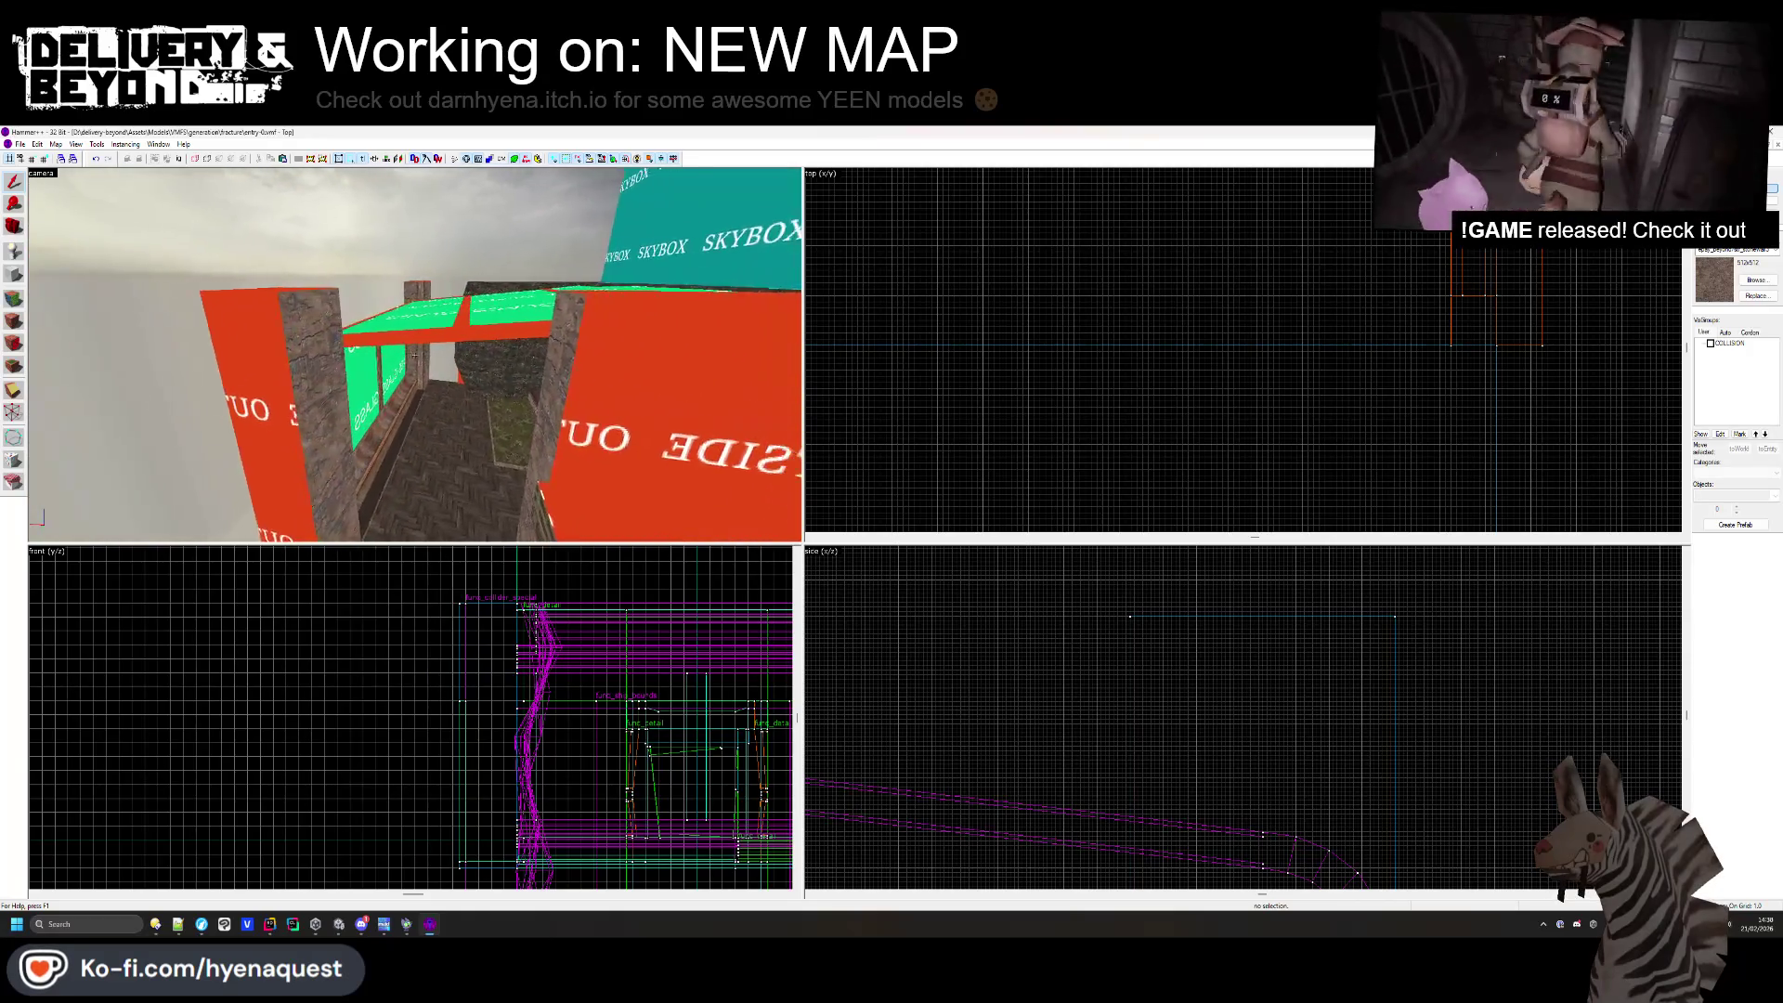
- Select the brushes beside the window and pull the top corner up in the Side view along the roof curve
left_click(410, 413)
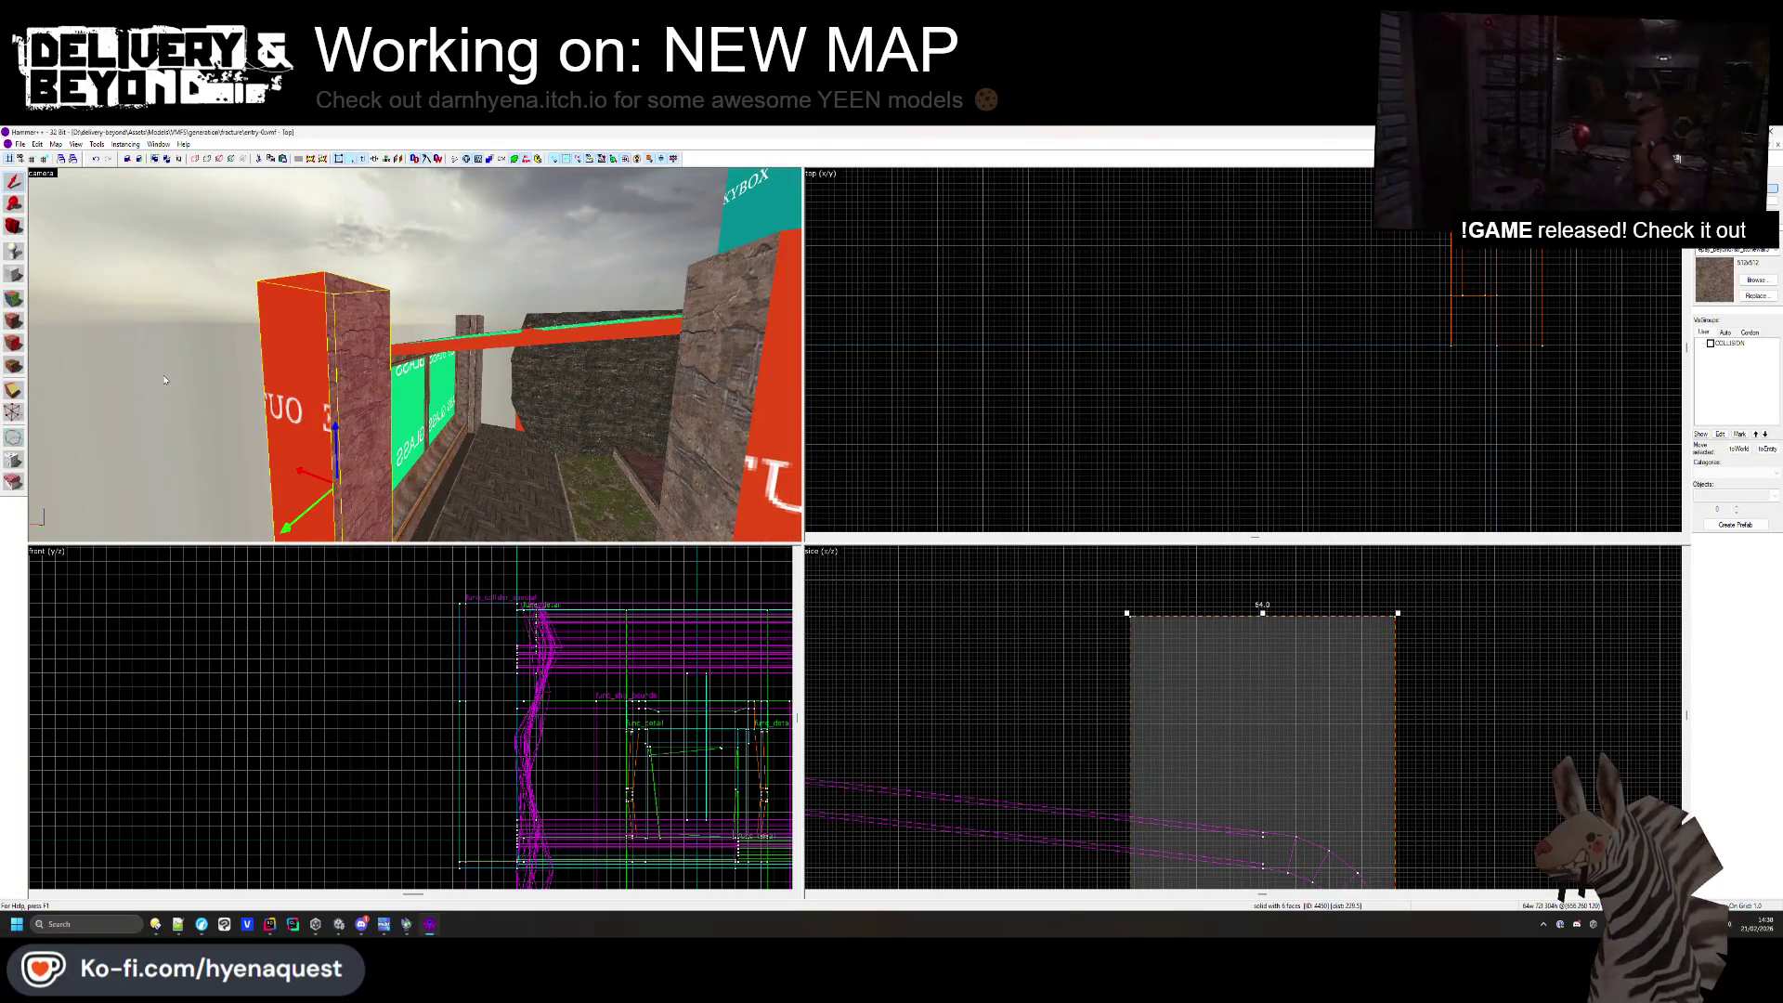
left_click(471, 324, "ctrl")
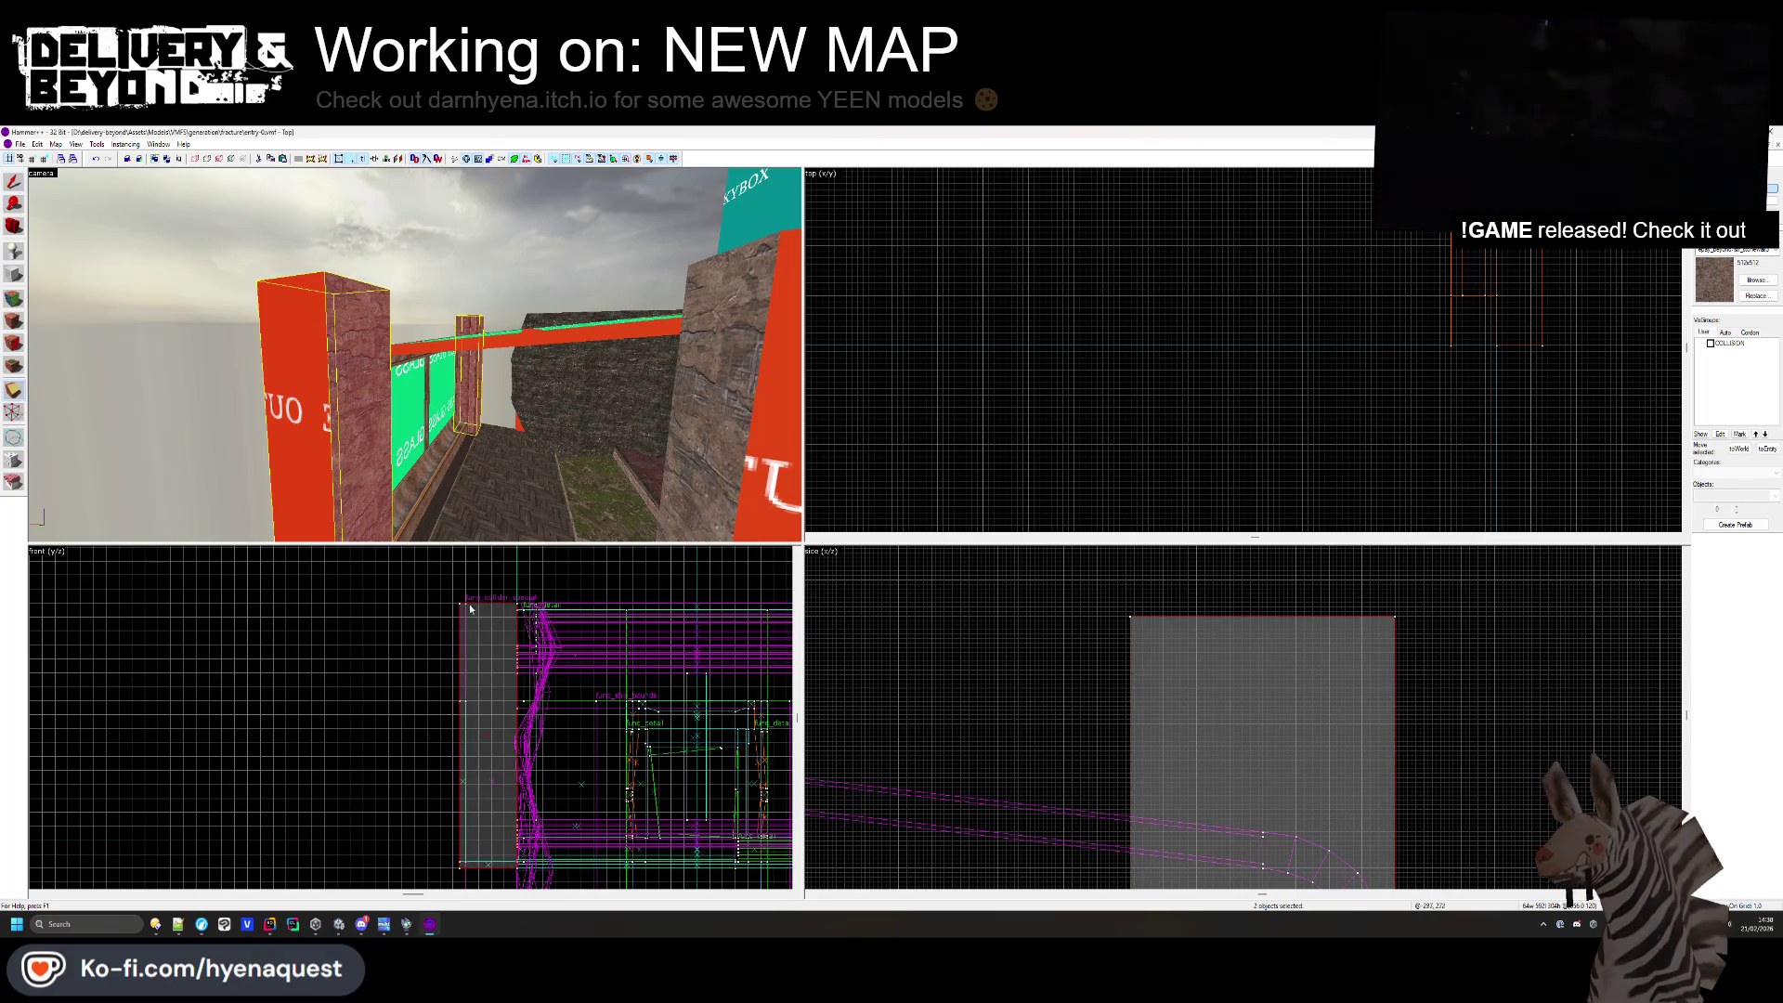
scroll(1083, 668, "down", 5)
scroll(1067, 703, "up", 10)
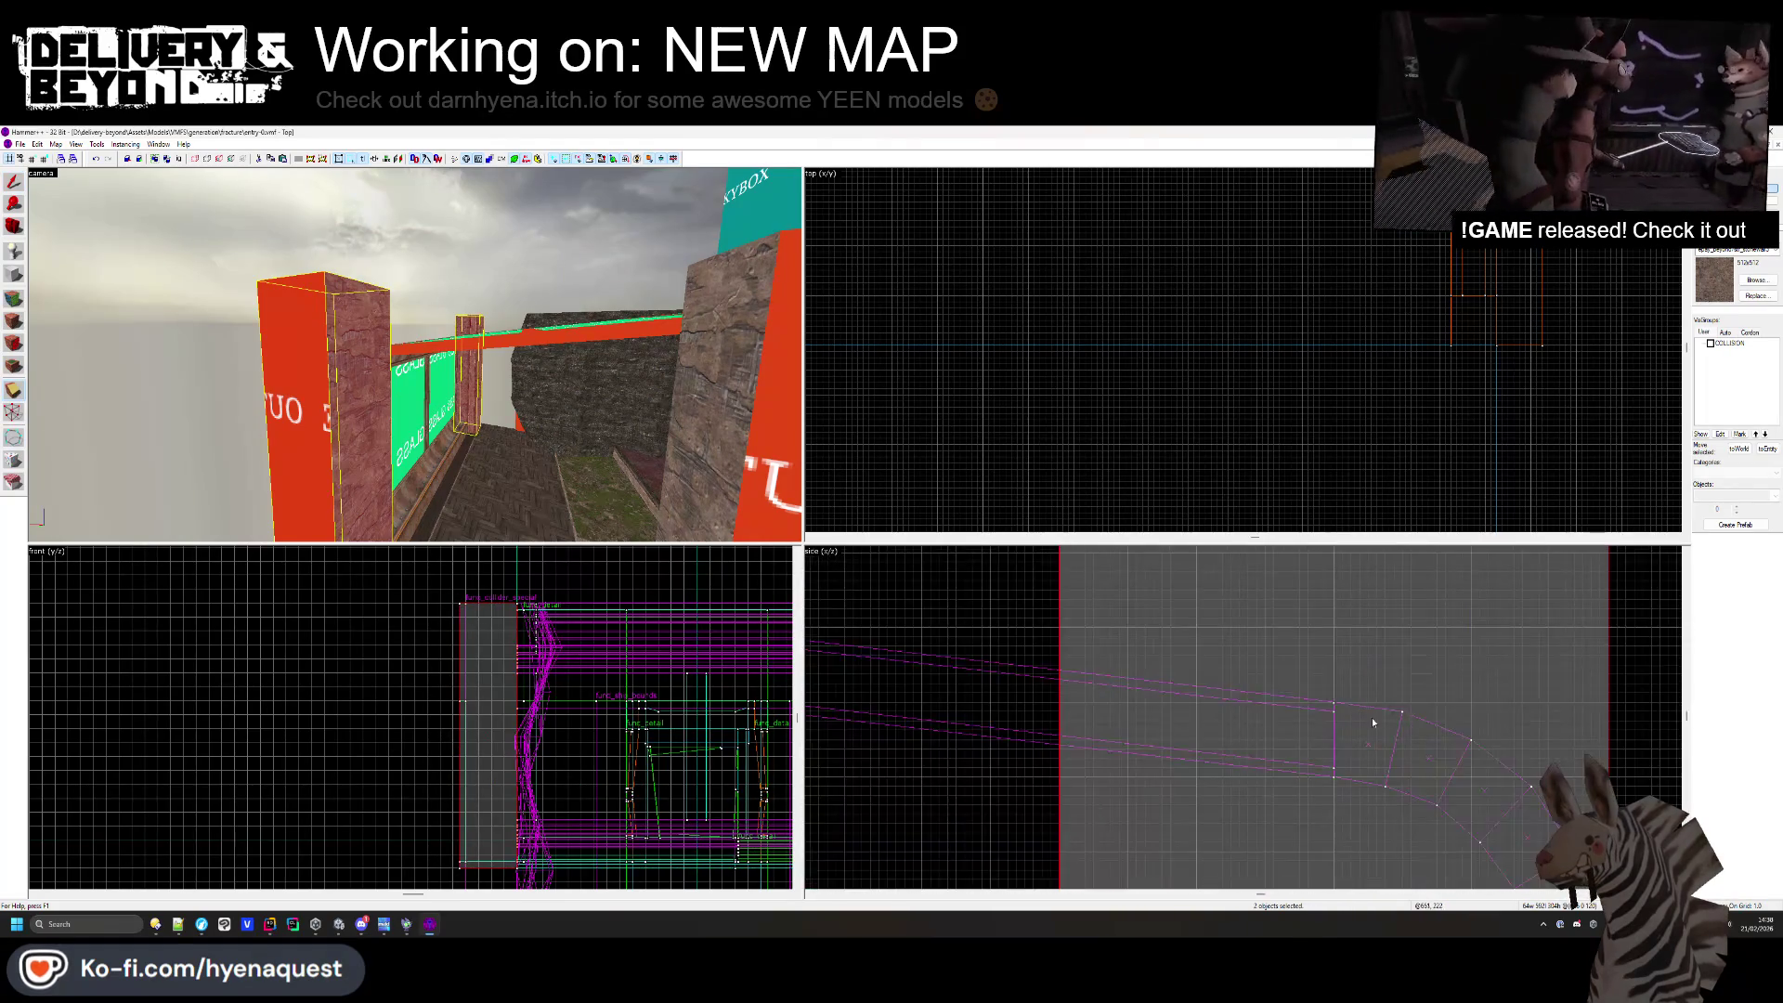
scroll(1373, 716, "down", 3)
scroll(1419, 741, "down", 3)
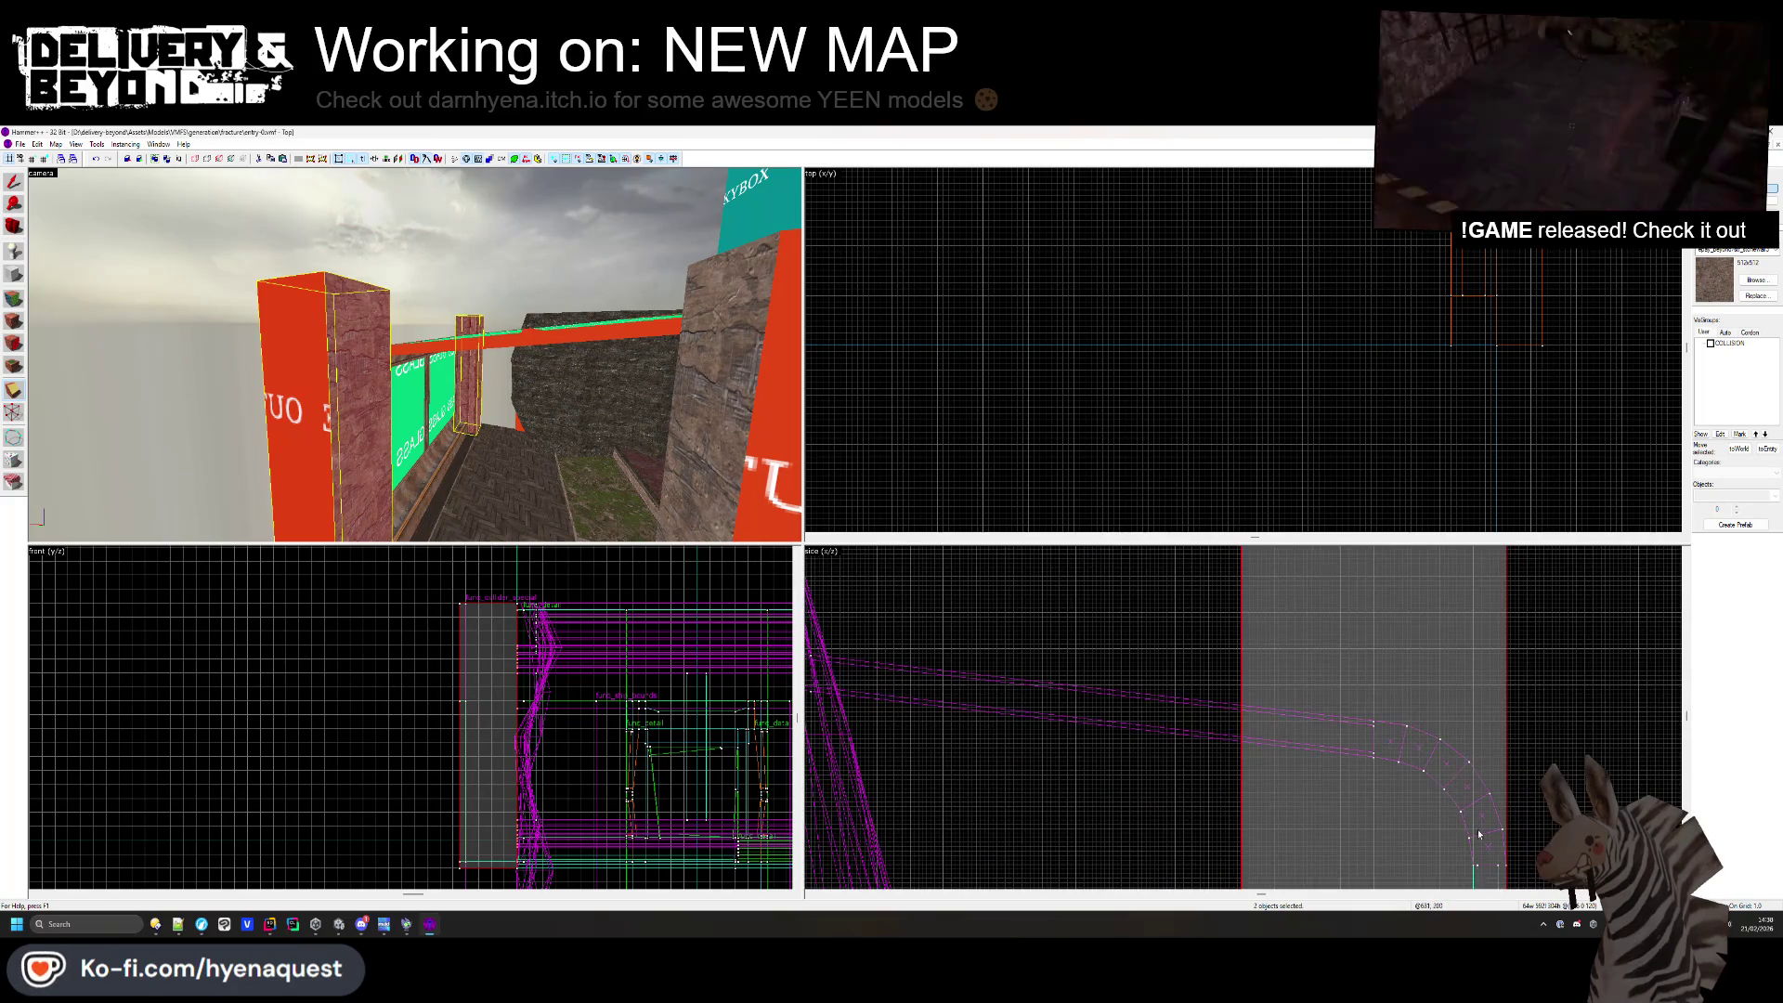
scroll(1480, 834, "up", 7)
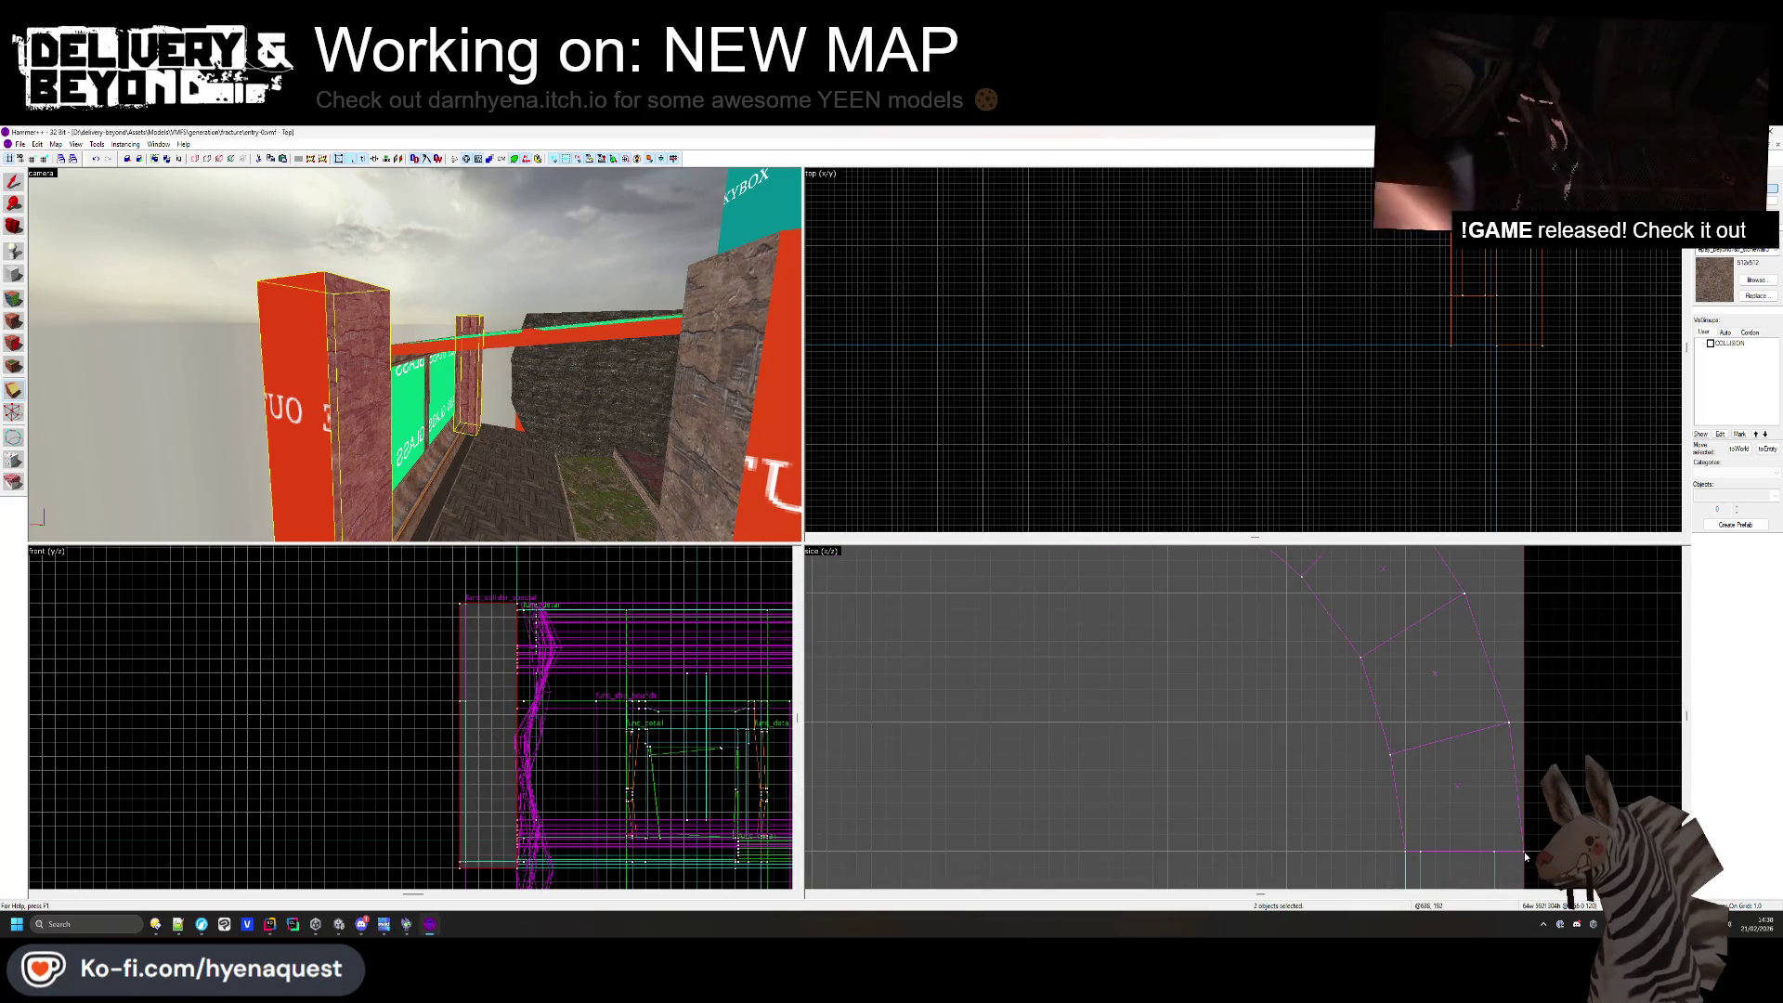
scroll(1523, 836, "down", 8)
scroll(1507, 736, "up", 6)
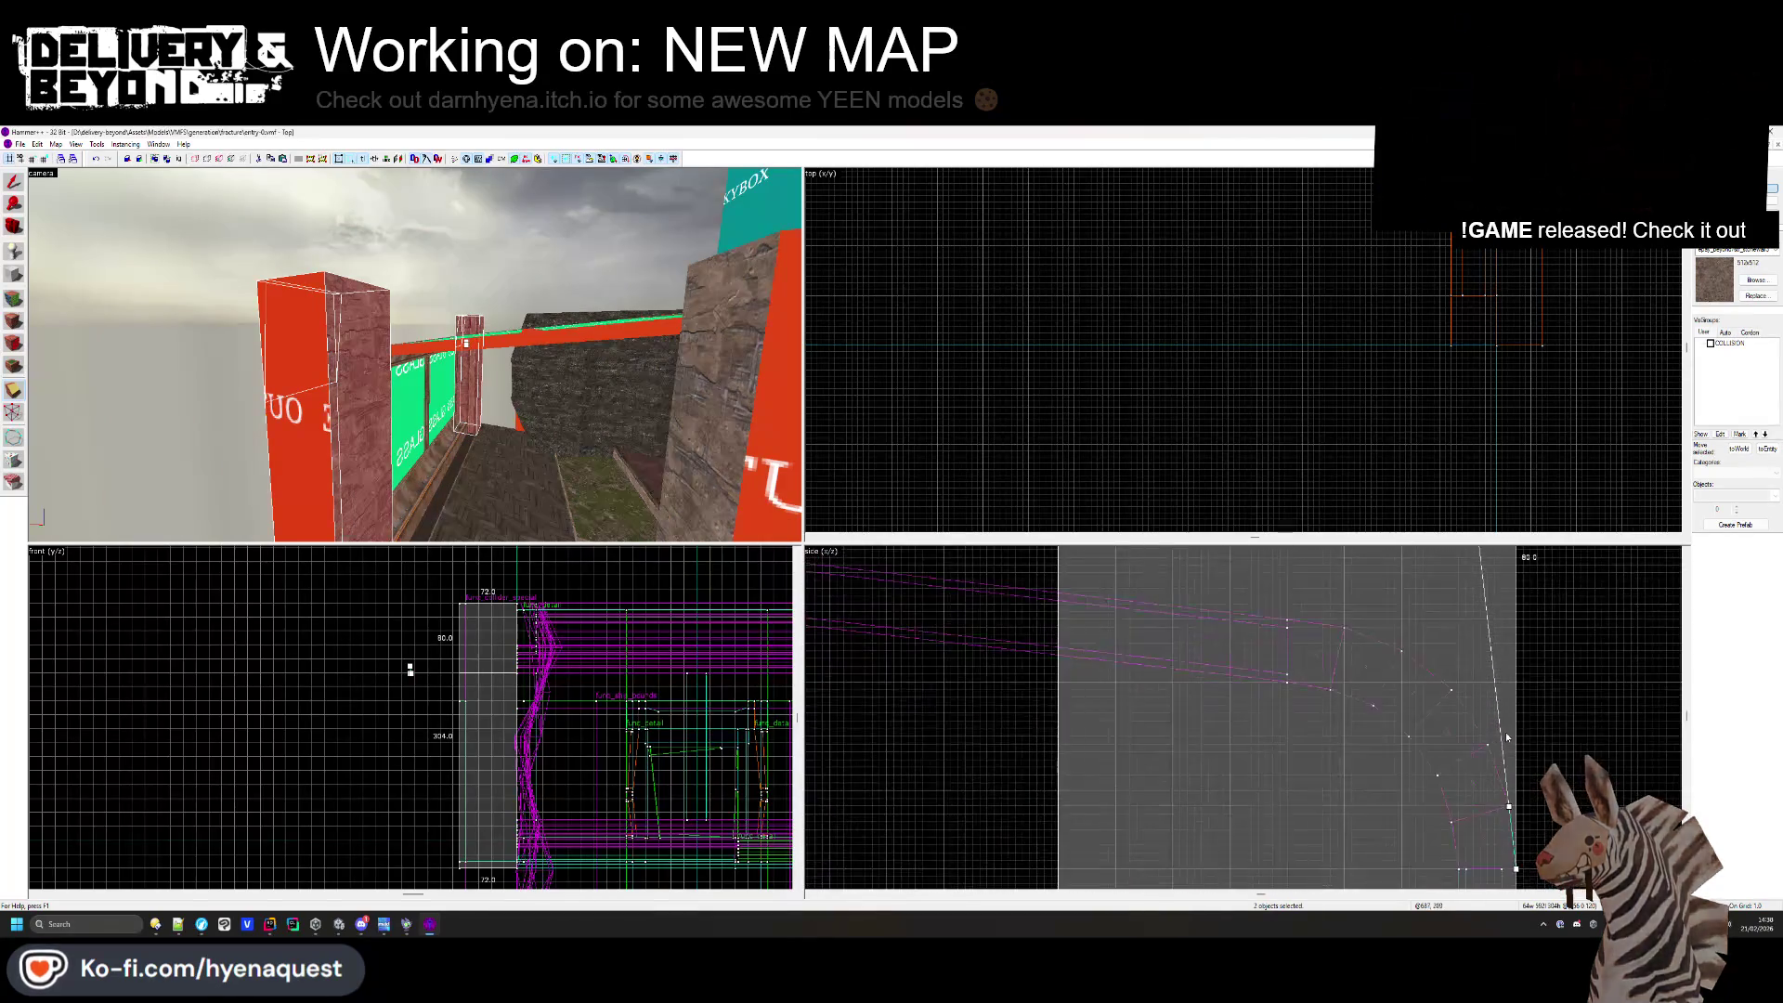
scroll(1509, 771, "up", 3)
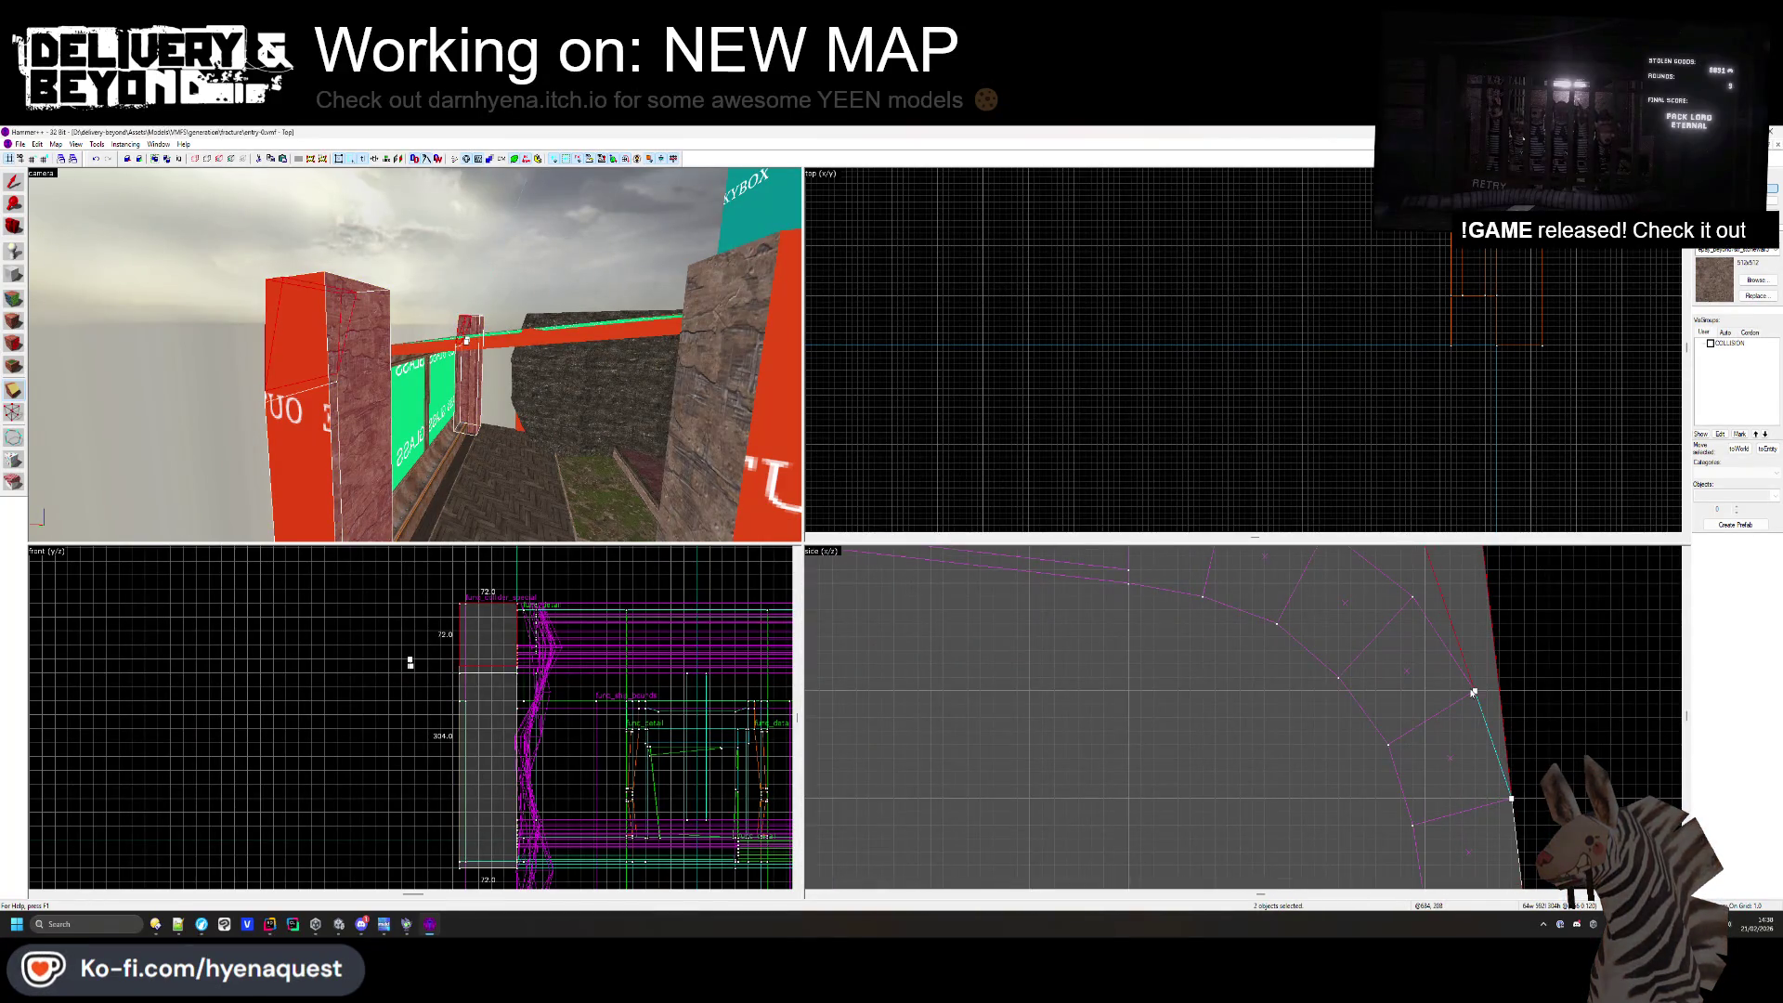
mouse_move(1474, 693)
left_mouse_down()
mouse_move(1524, 609)
mouse_move(1416, 601)
mouse_move(1385, 654)
mouse_move(1225, 608)
left_mouse_up()
scroll(1416, 601, "down", 2)
scroll(1416, 601, "up", 2)
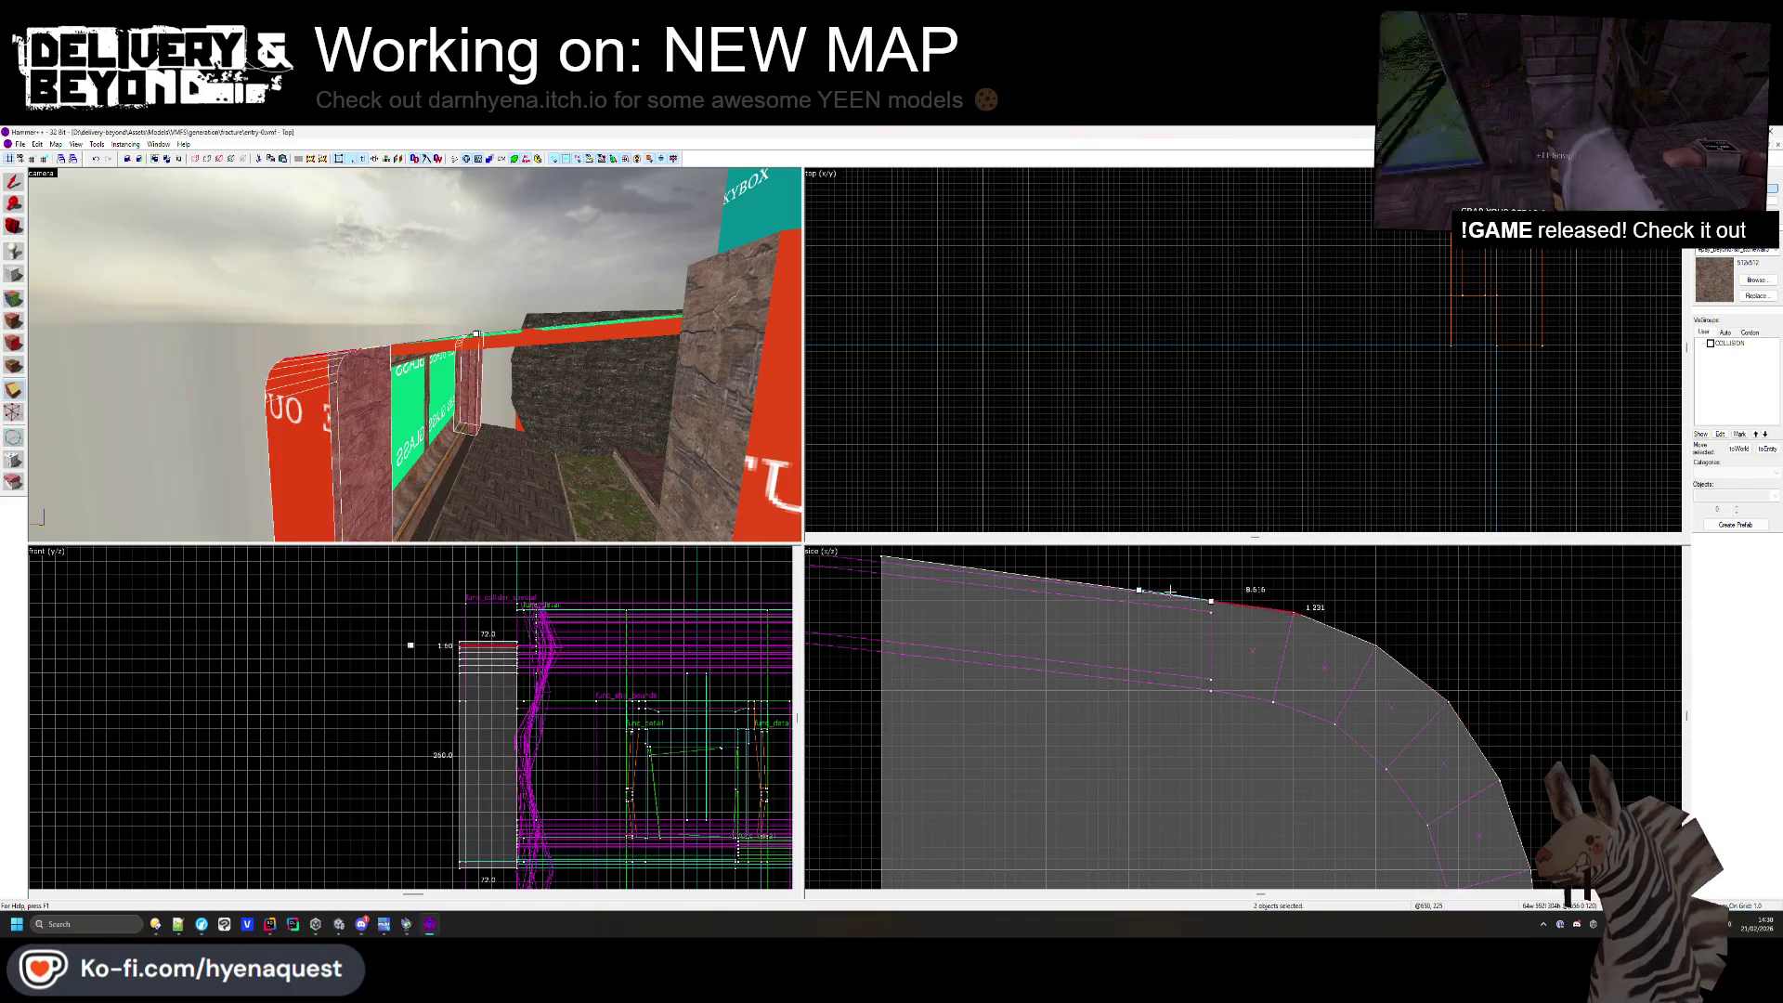
scroll(1339, 653, "down", 3)
scroll(1339, 653, "down", 2)
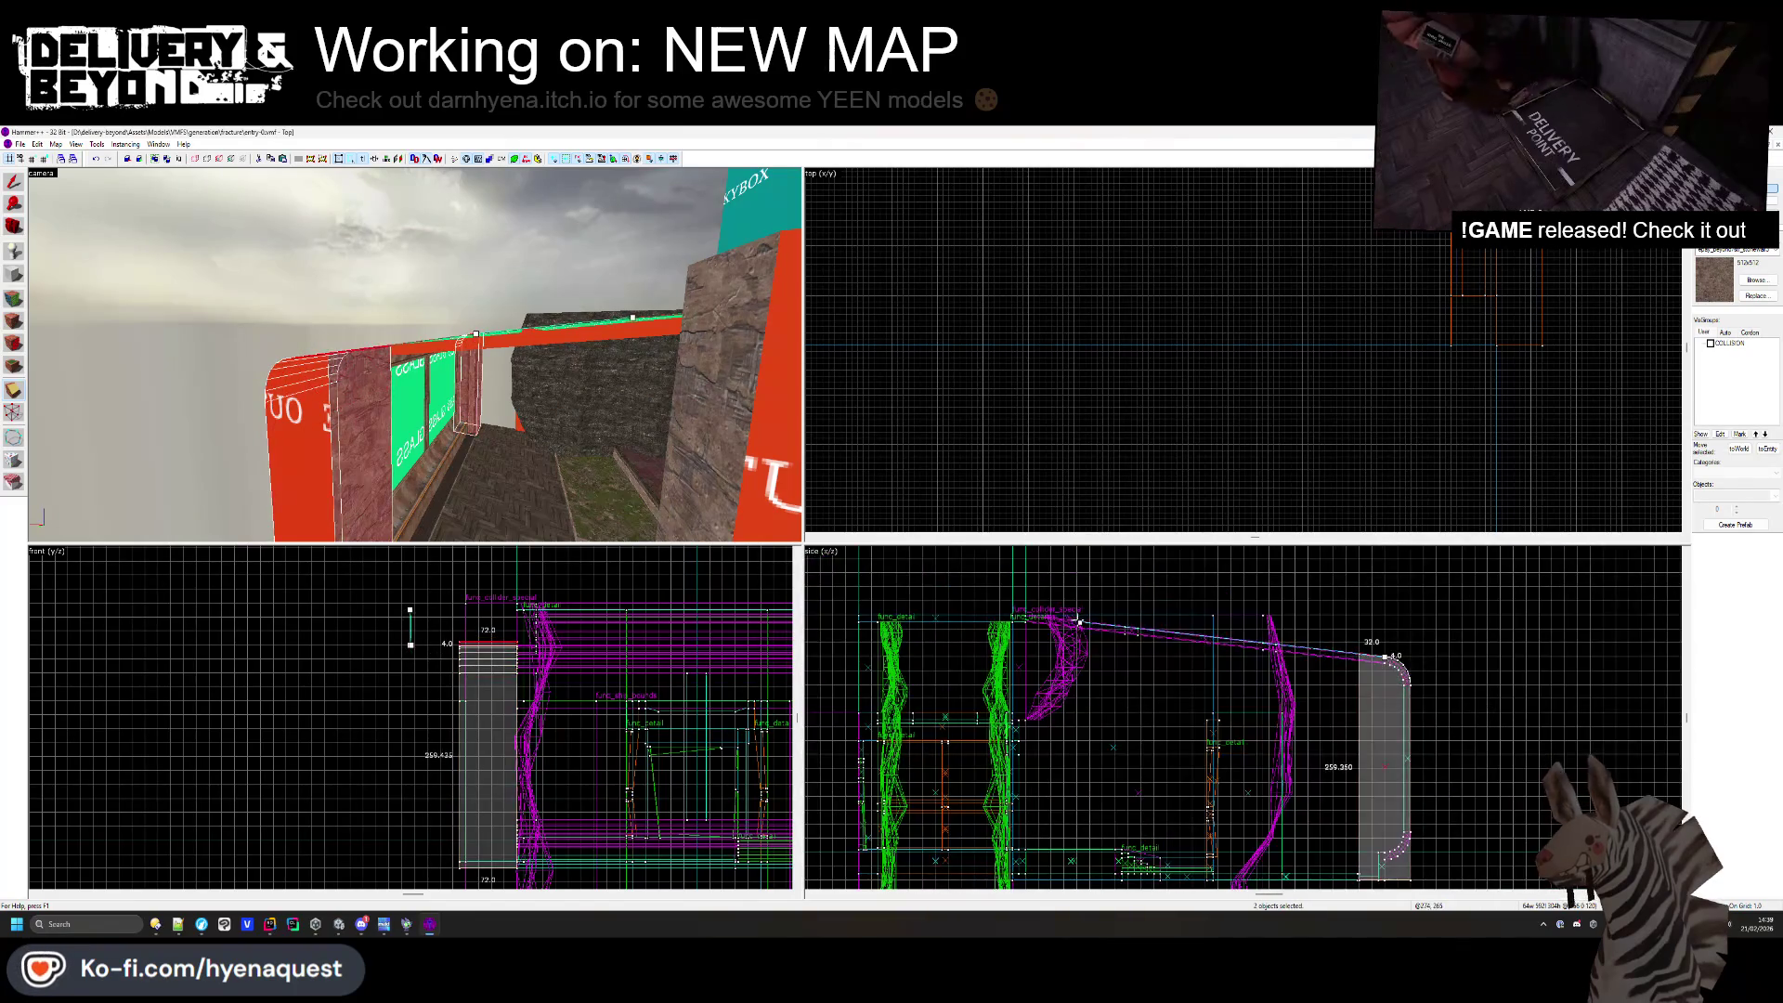
scroll(1079, 621, "up", 5)
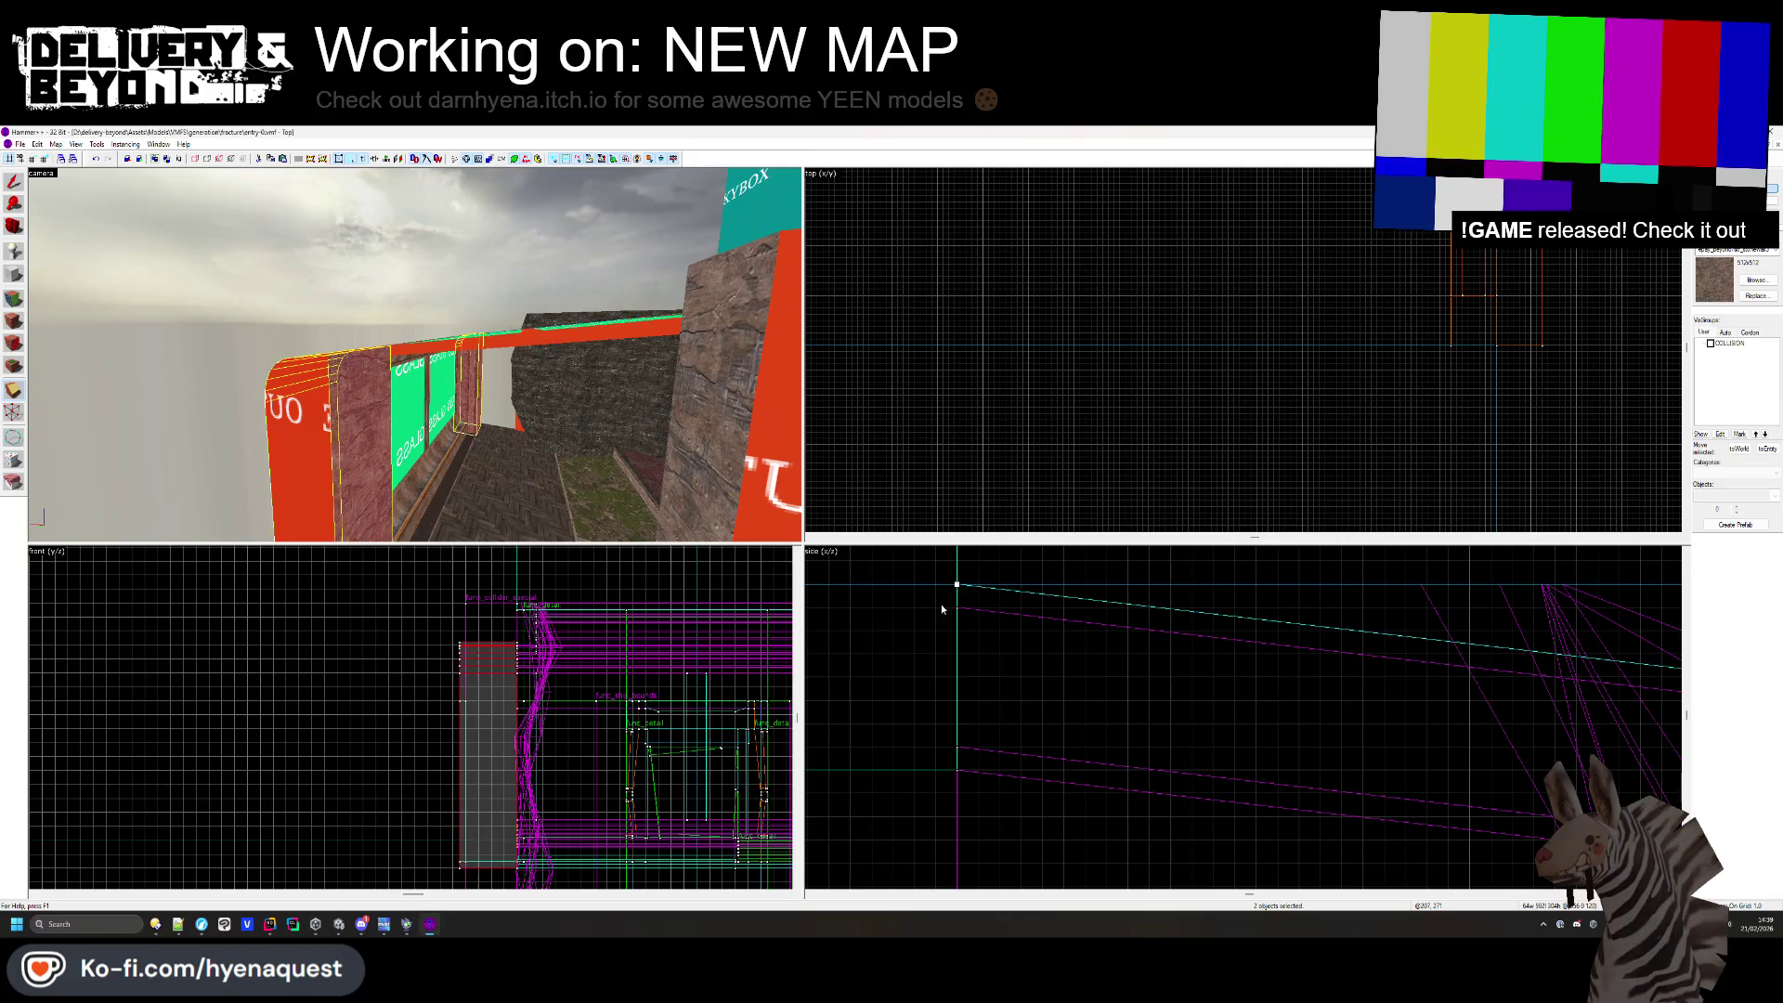
- Exit vertex editing, fly up over the glass roof and select the red OUTSIDE block above it
key("Escape")
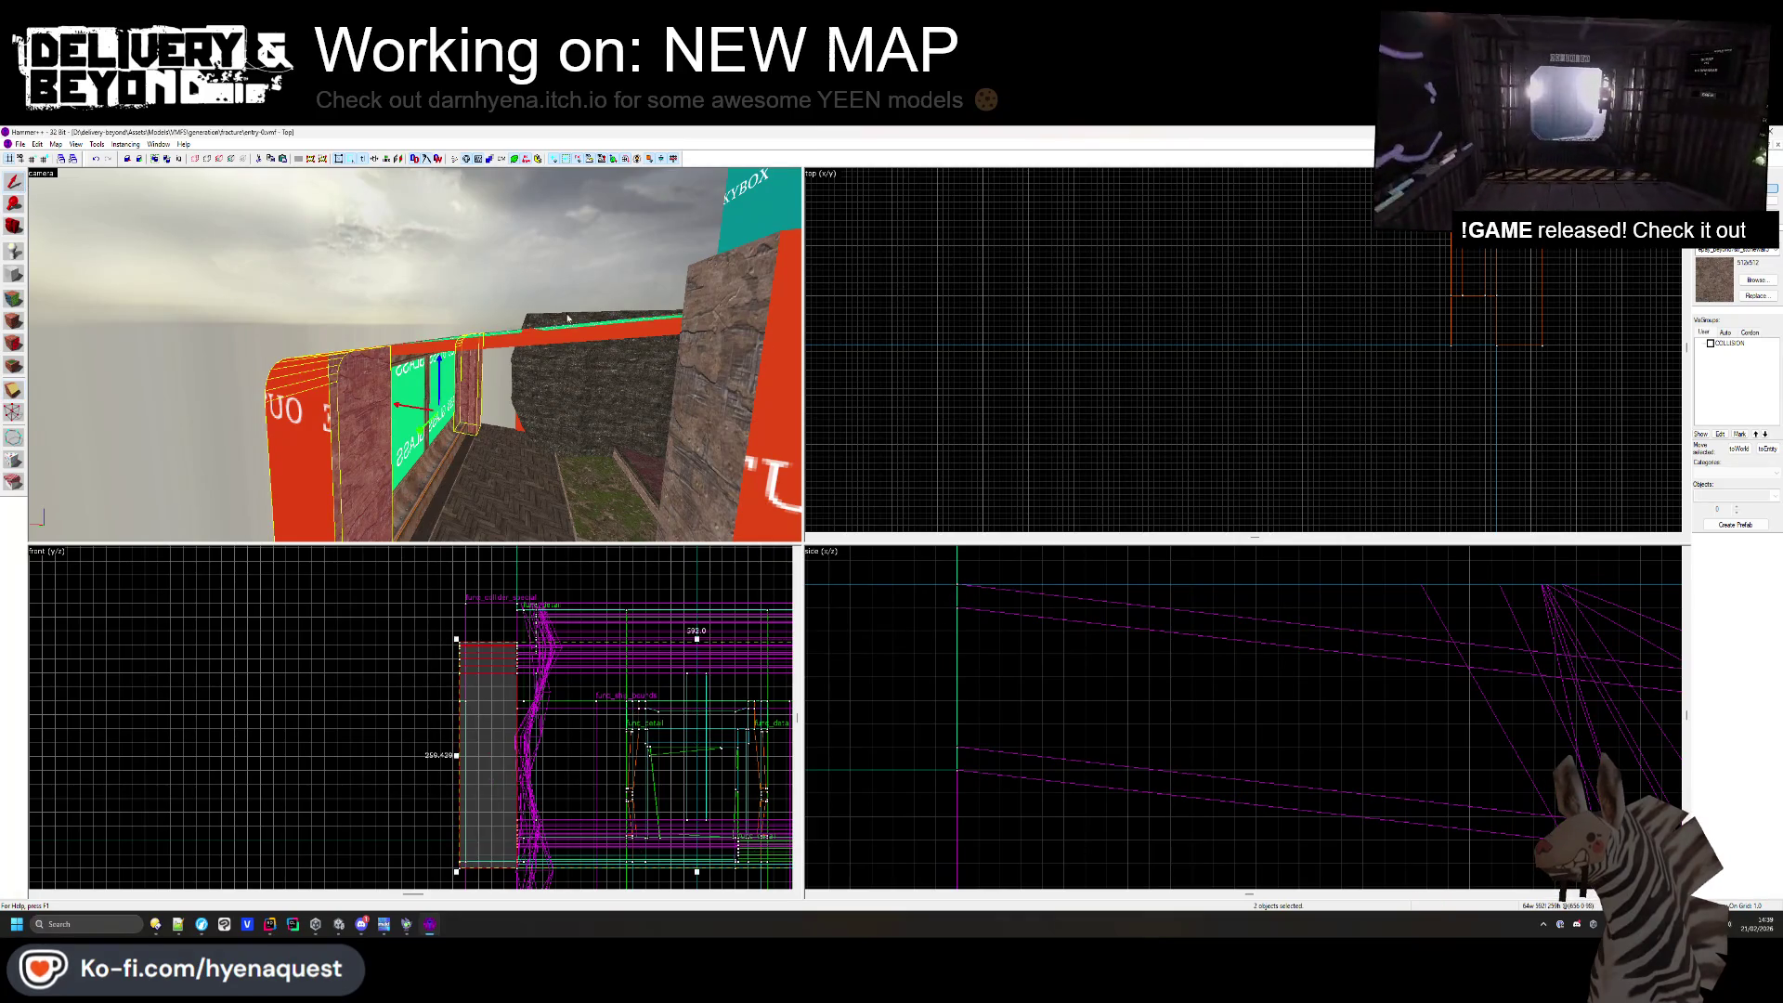
key("Escape")
key("z")
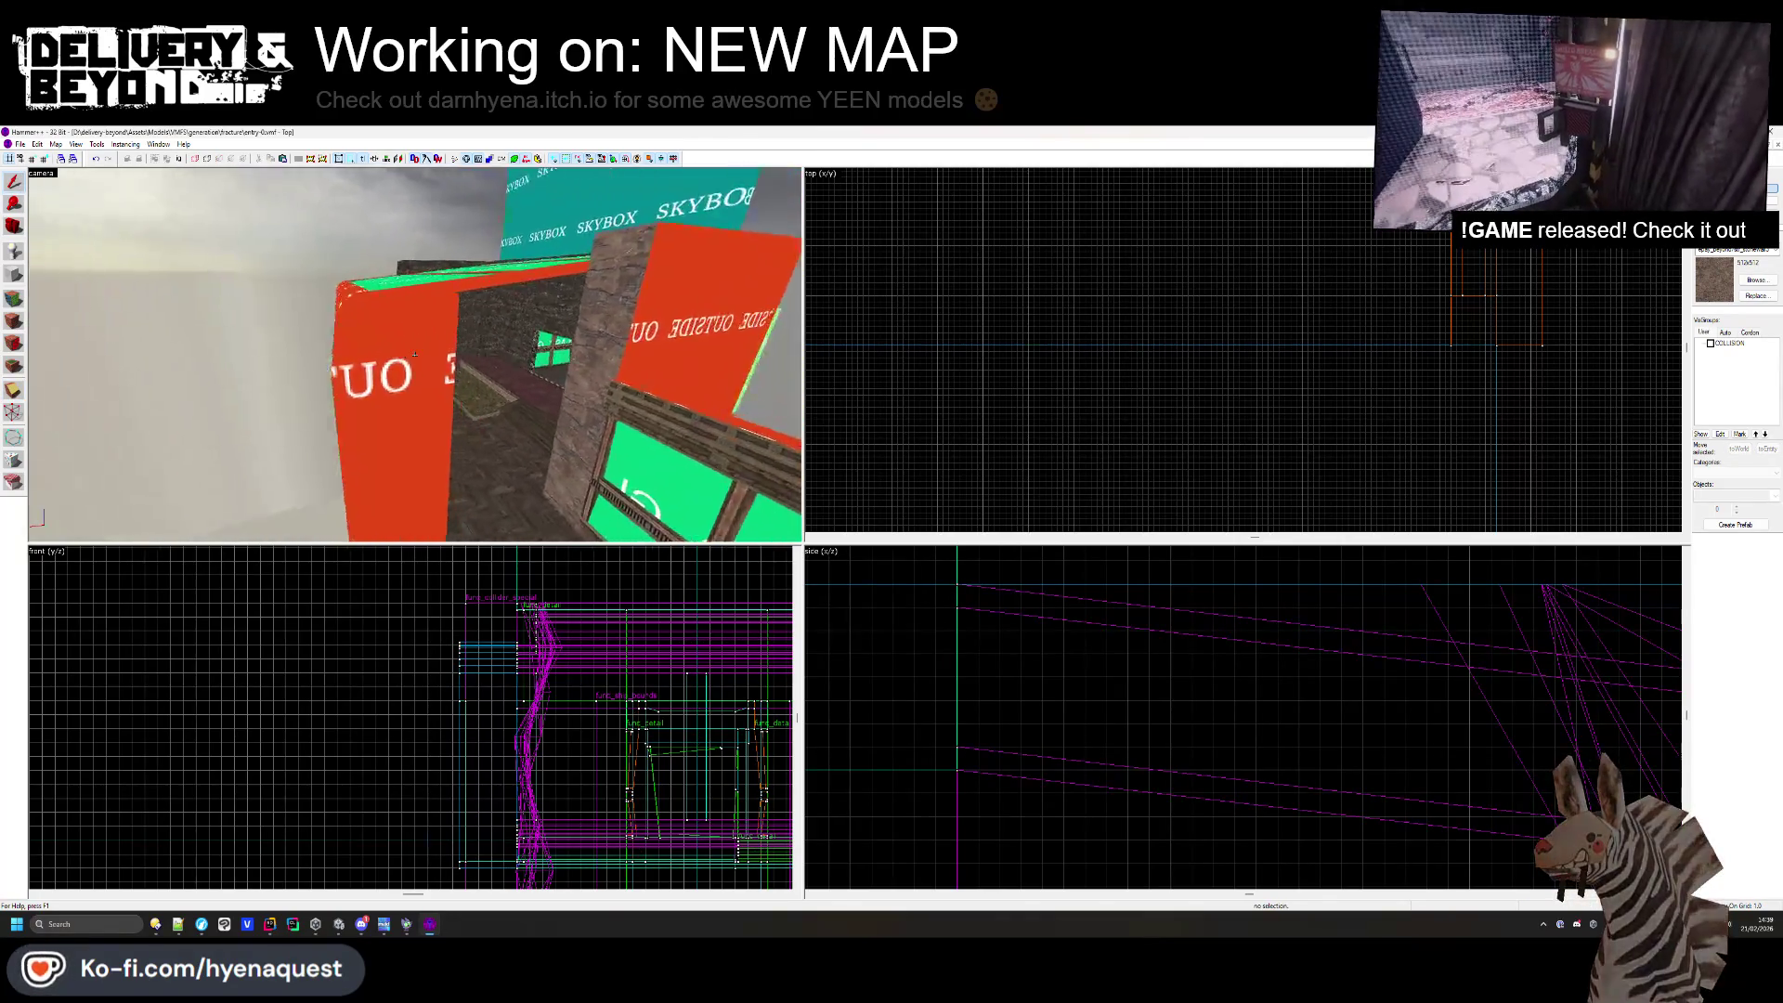
key("w")
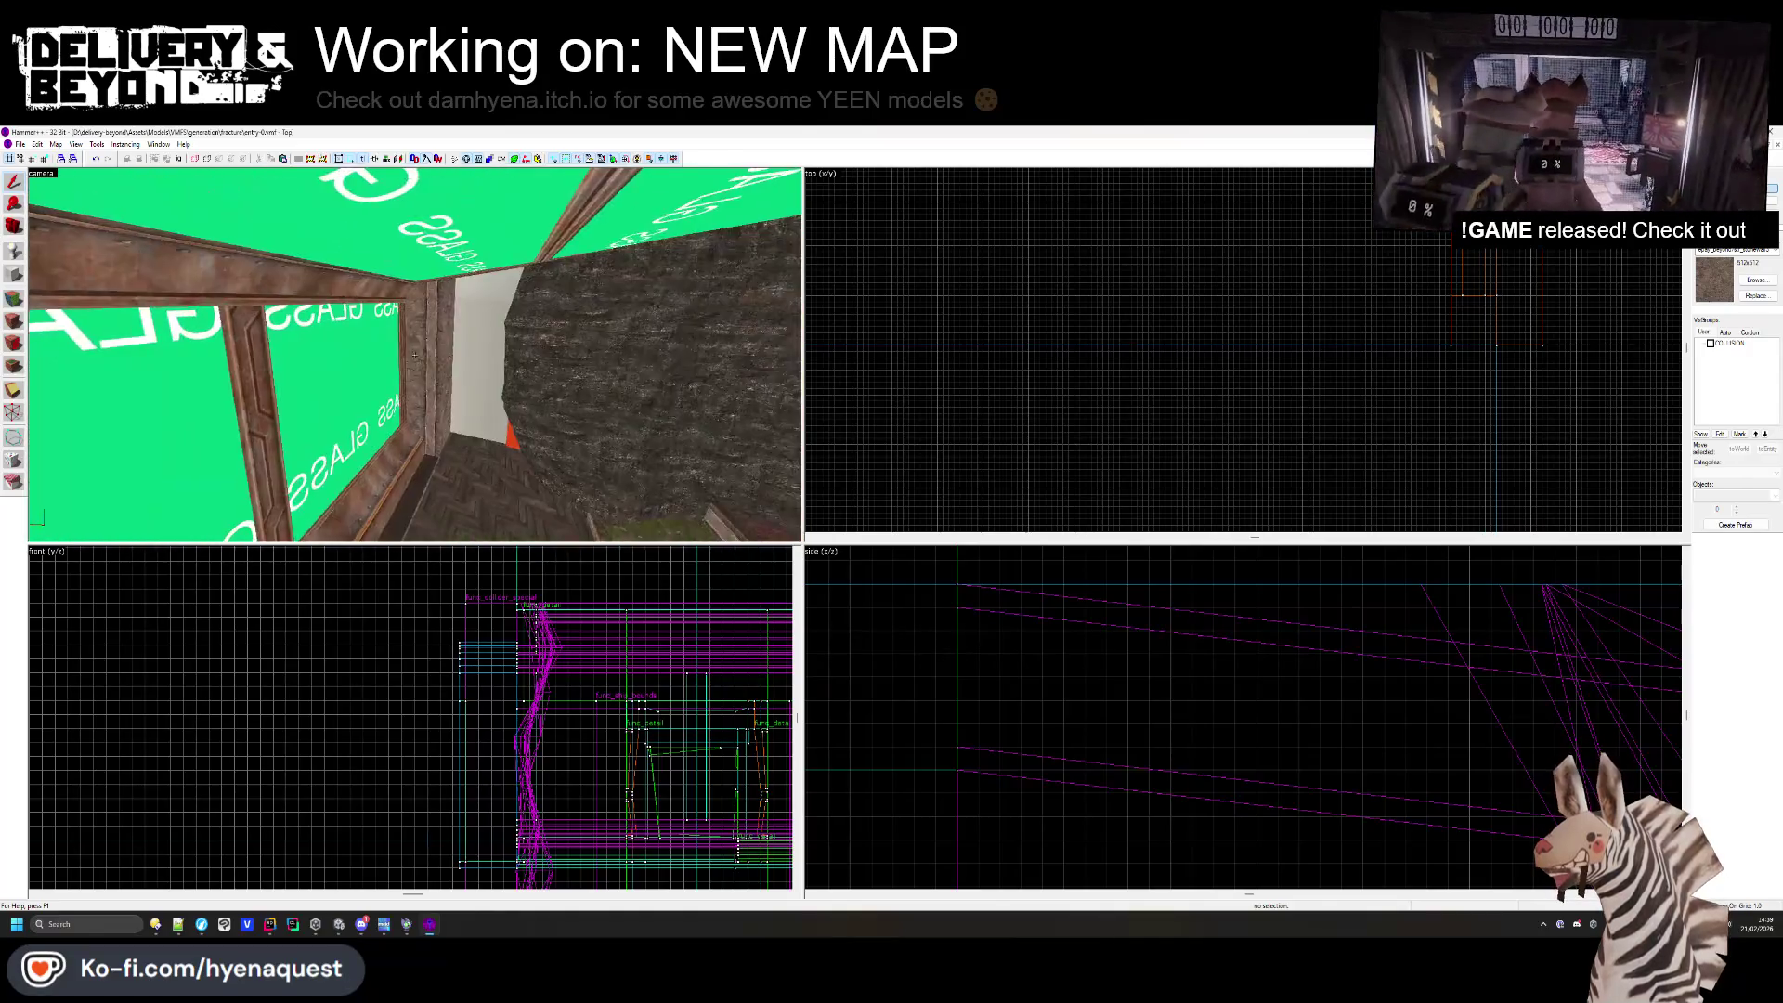
key("w")
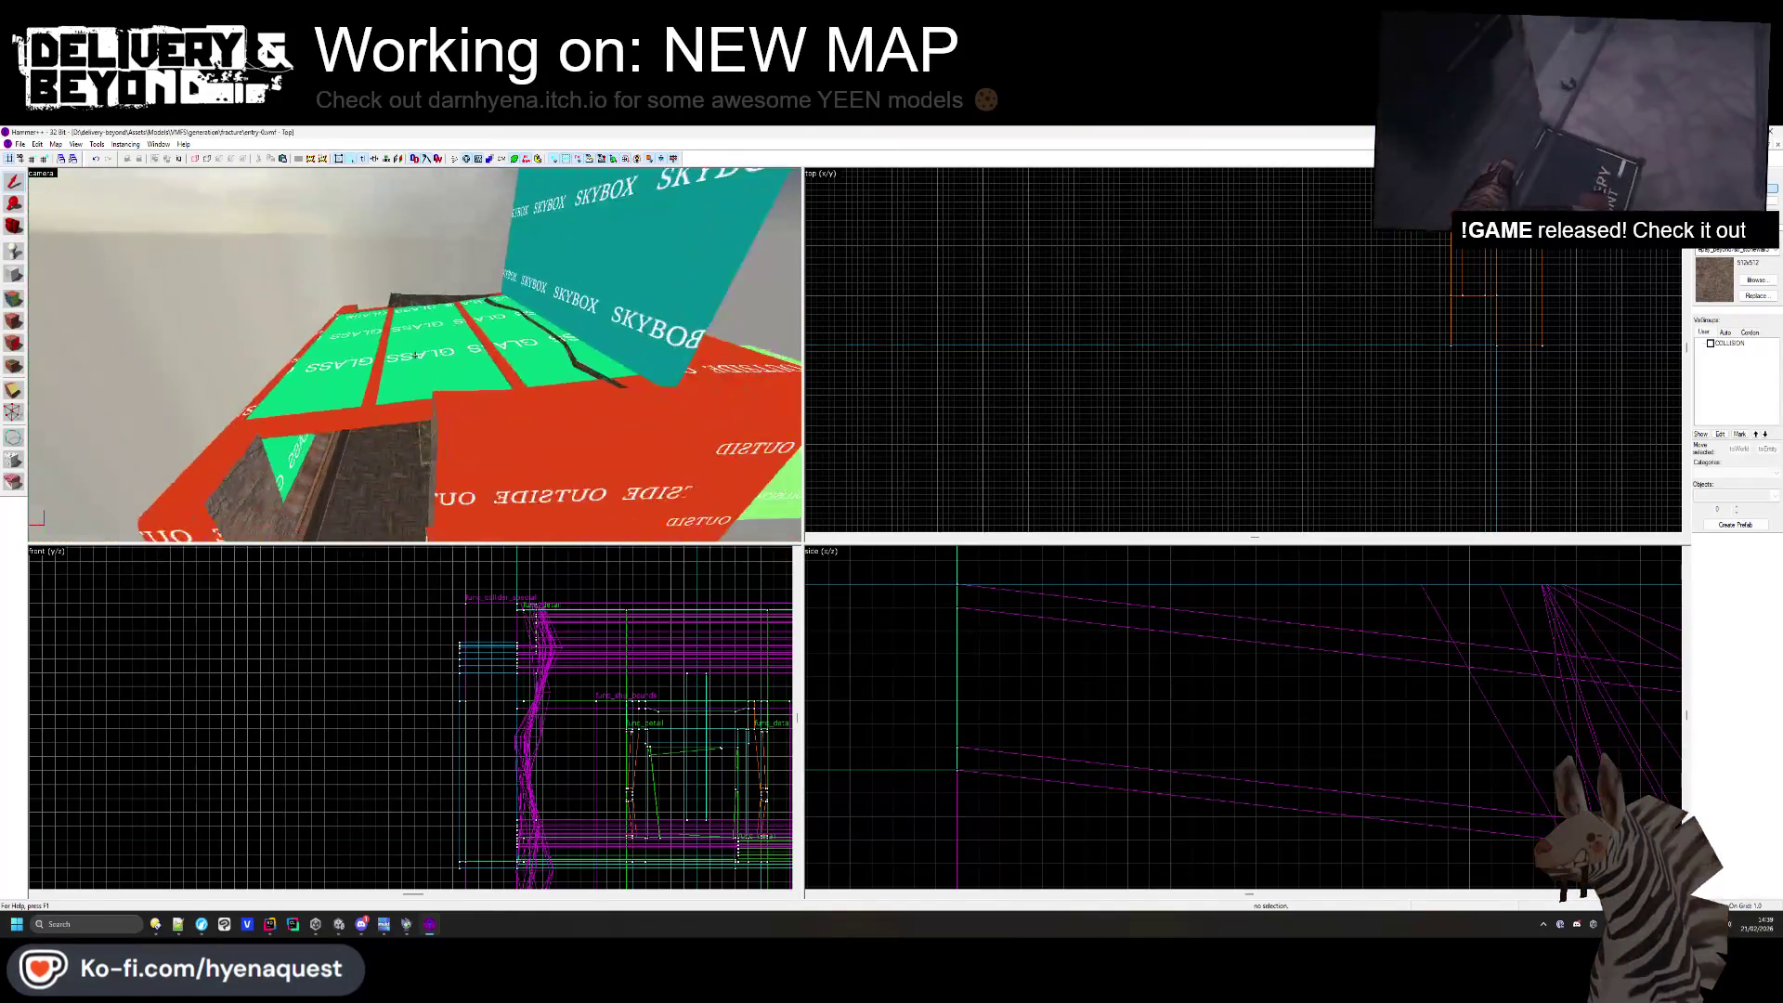
left_click(415, 355)
key("z")
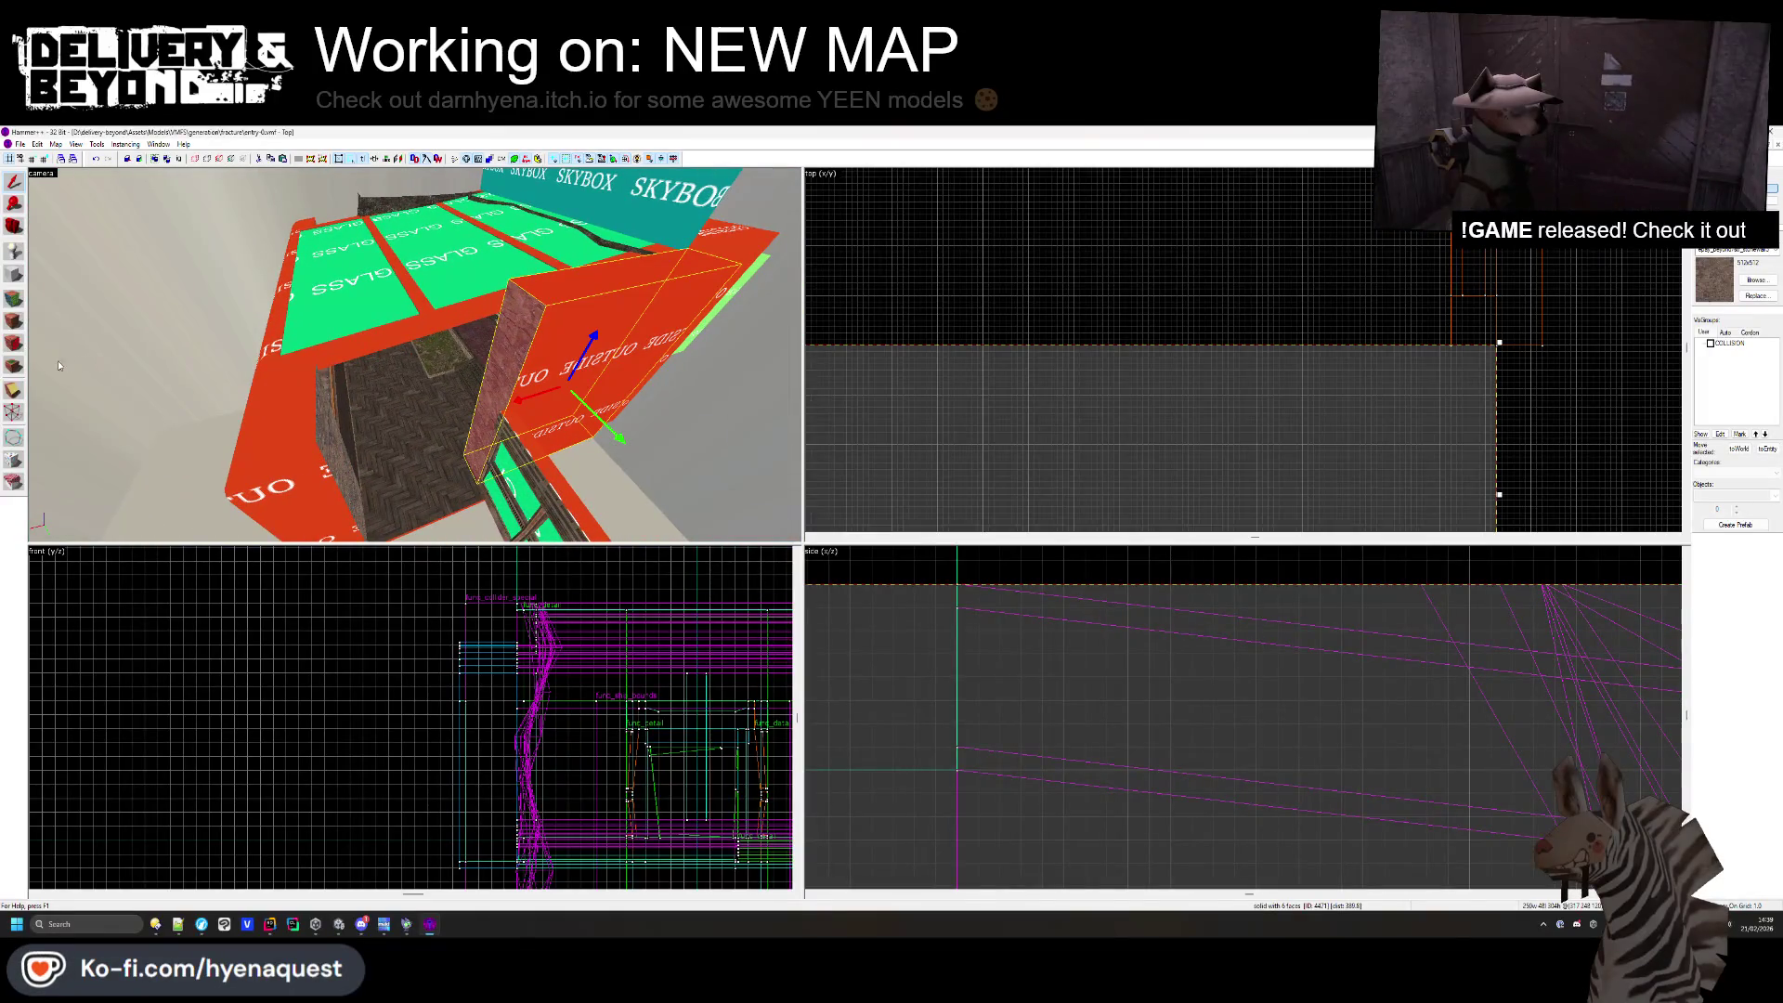
- Clip the red block in the Side view so its underside follows the sloped roof line
scroll(1005, 643, "down", 3)
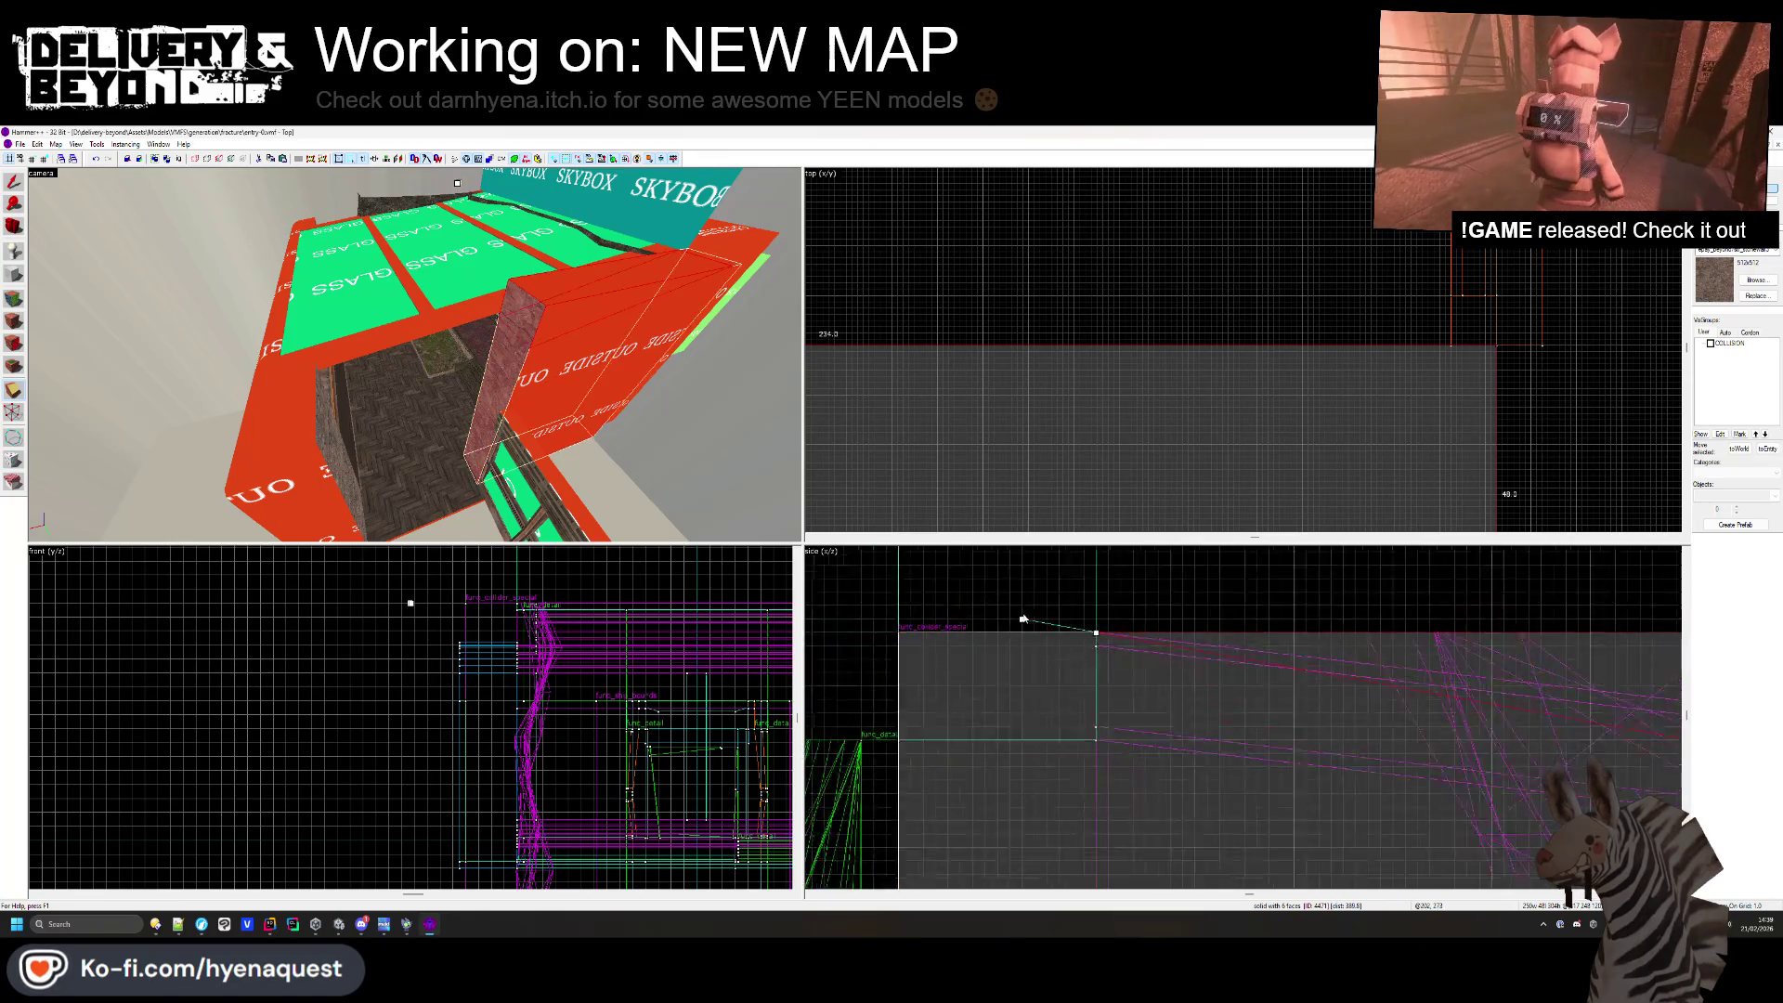
scroll(1027, 617, "down", 2)
scroll(1366, 651, "up", 4)
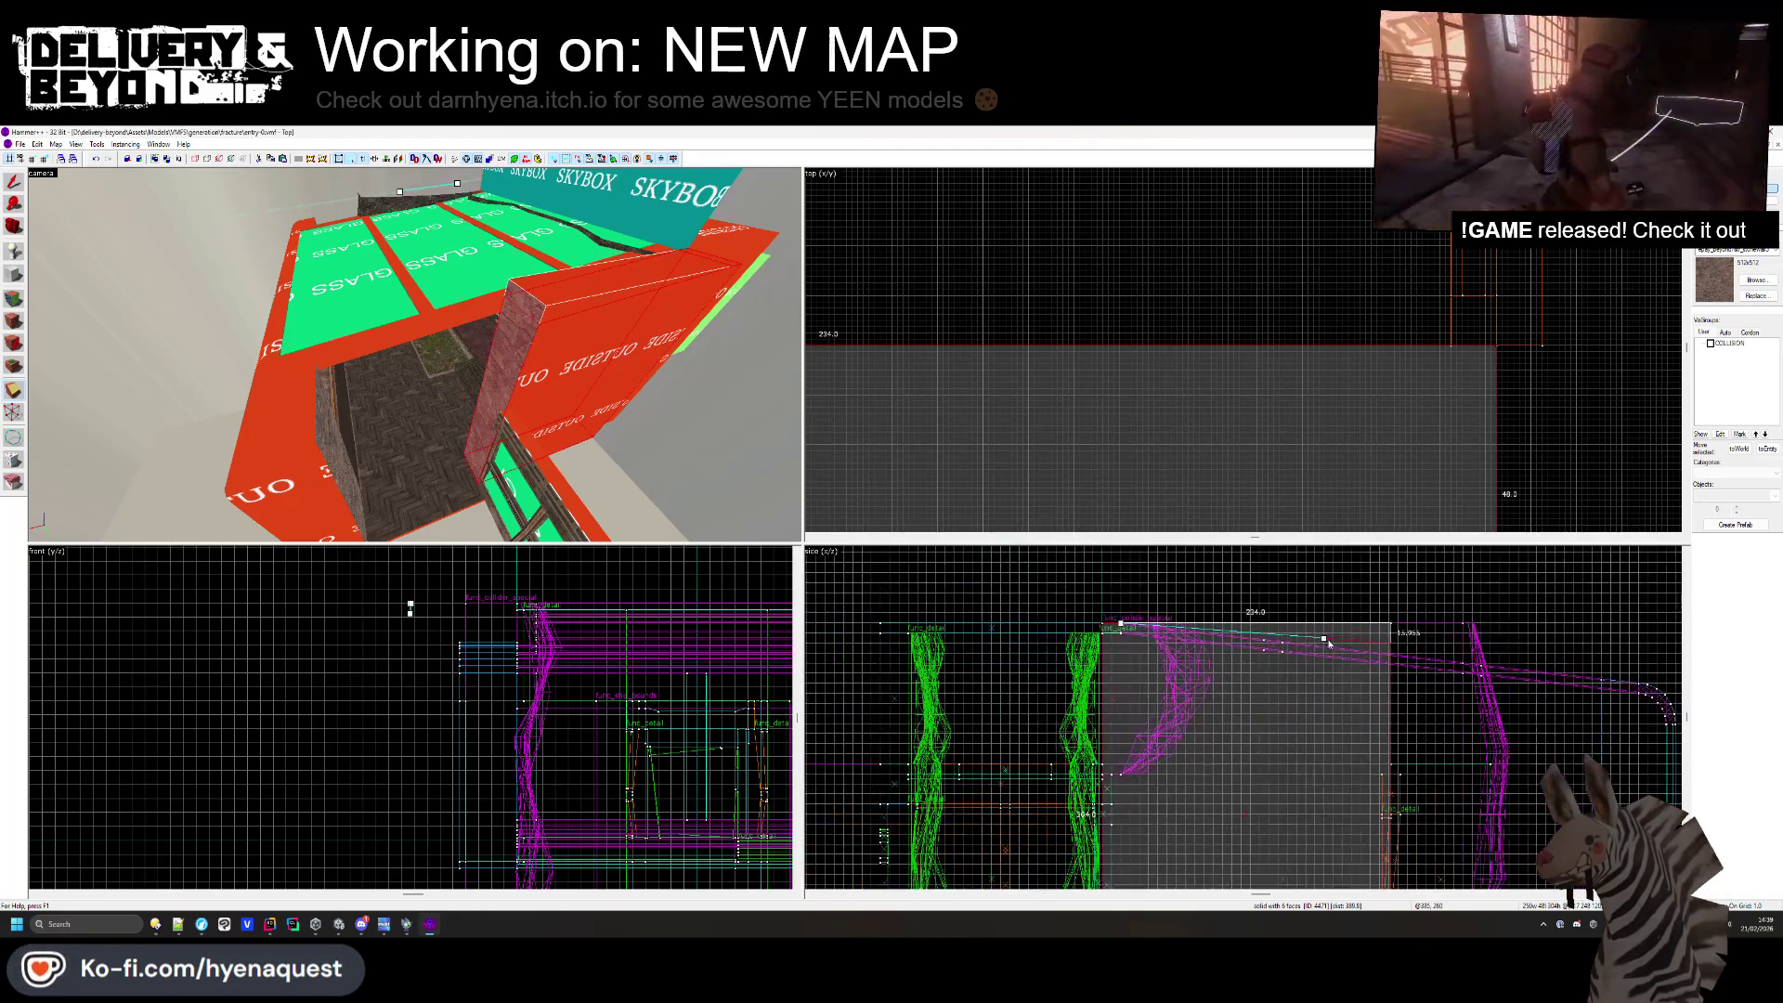
left_click_drag(1524, 665, 1483, 683)
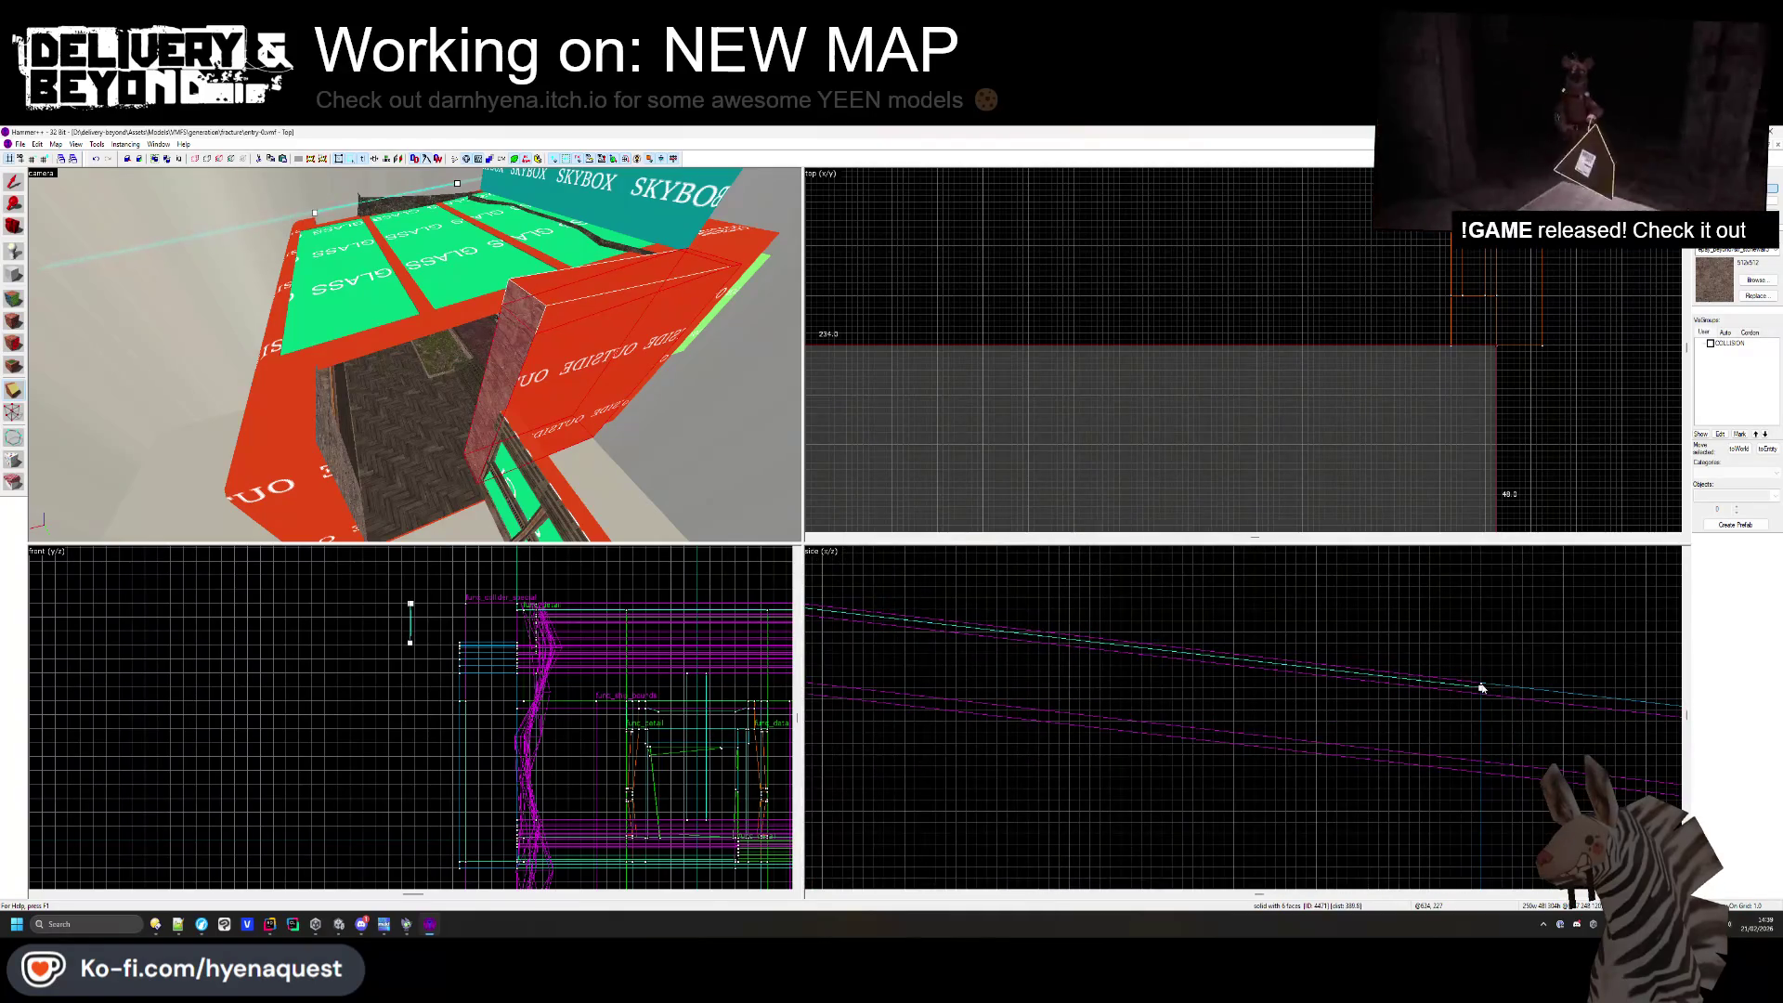
scroll(1345, 629, "down", 2)
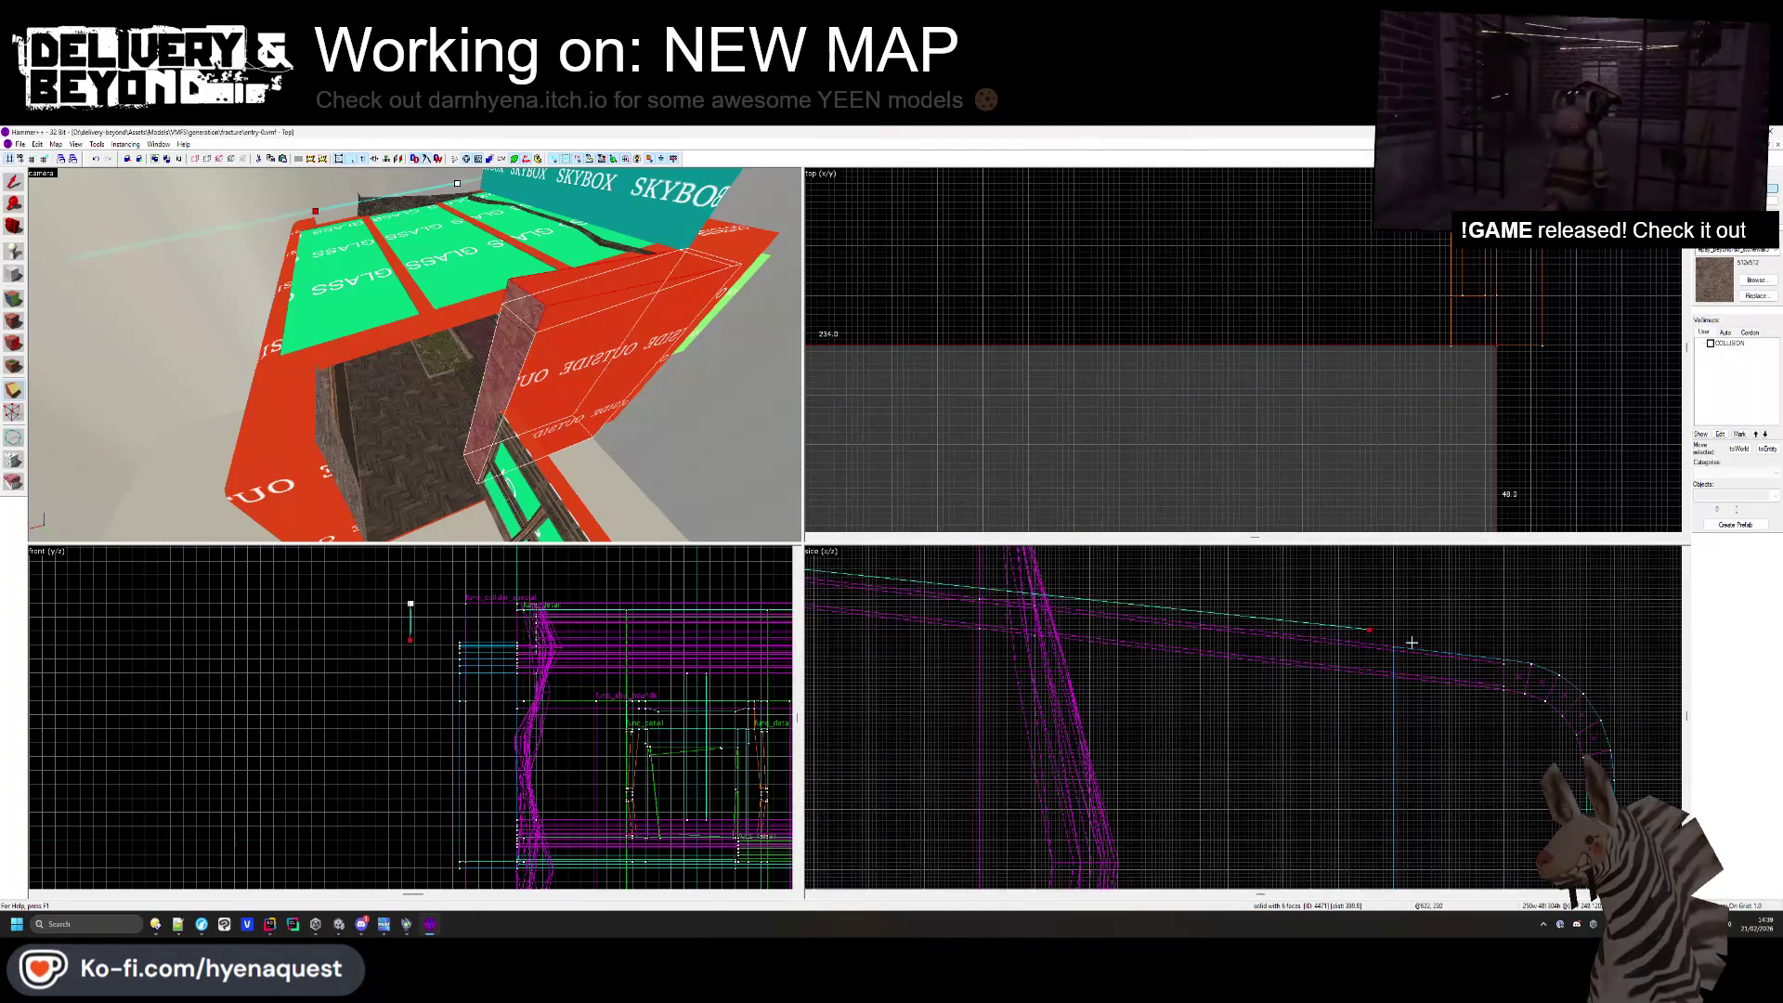
scroll(1412, 642, "down", 2)
scroll(1529, 705, "down", 3)
scroll(1174, 652, "up", 3)
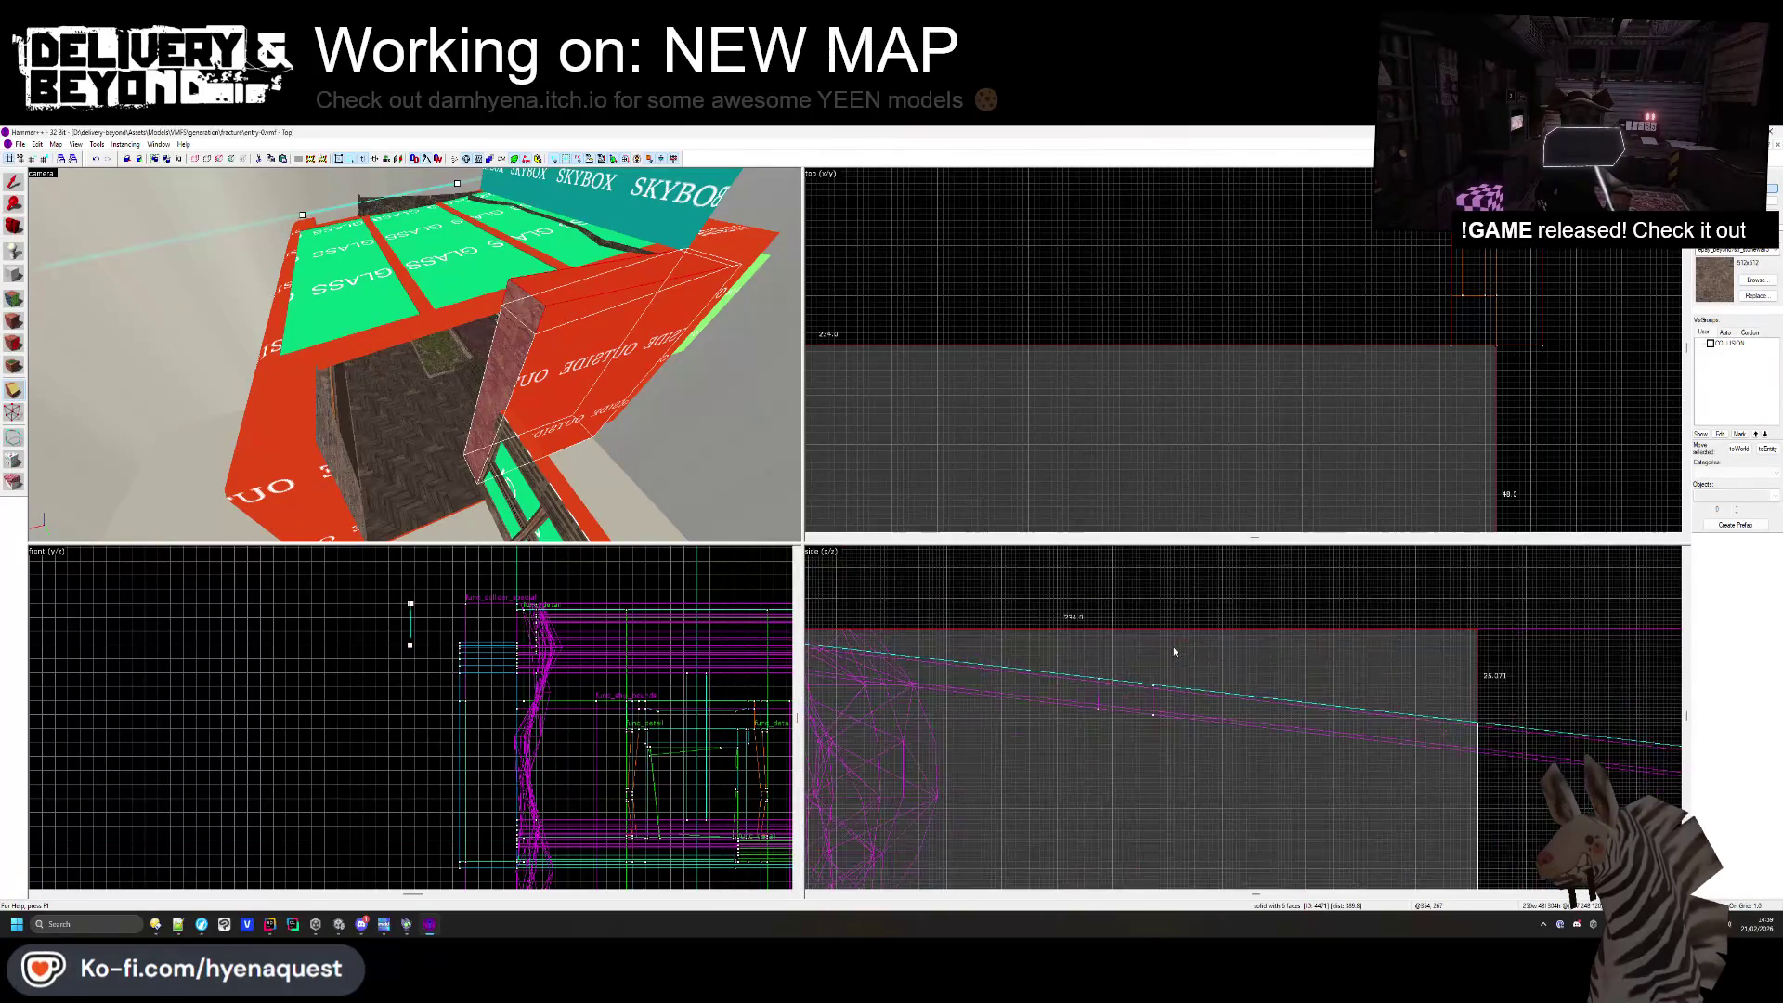
key("Return")
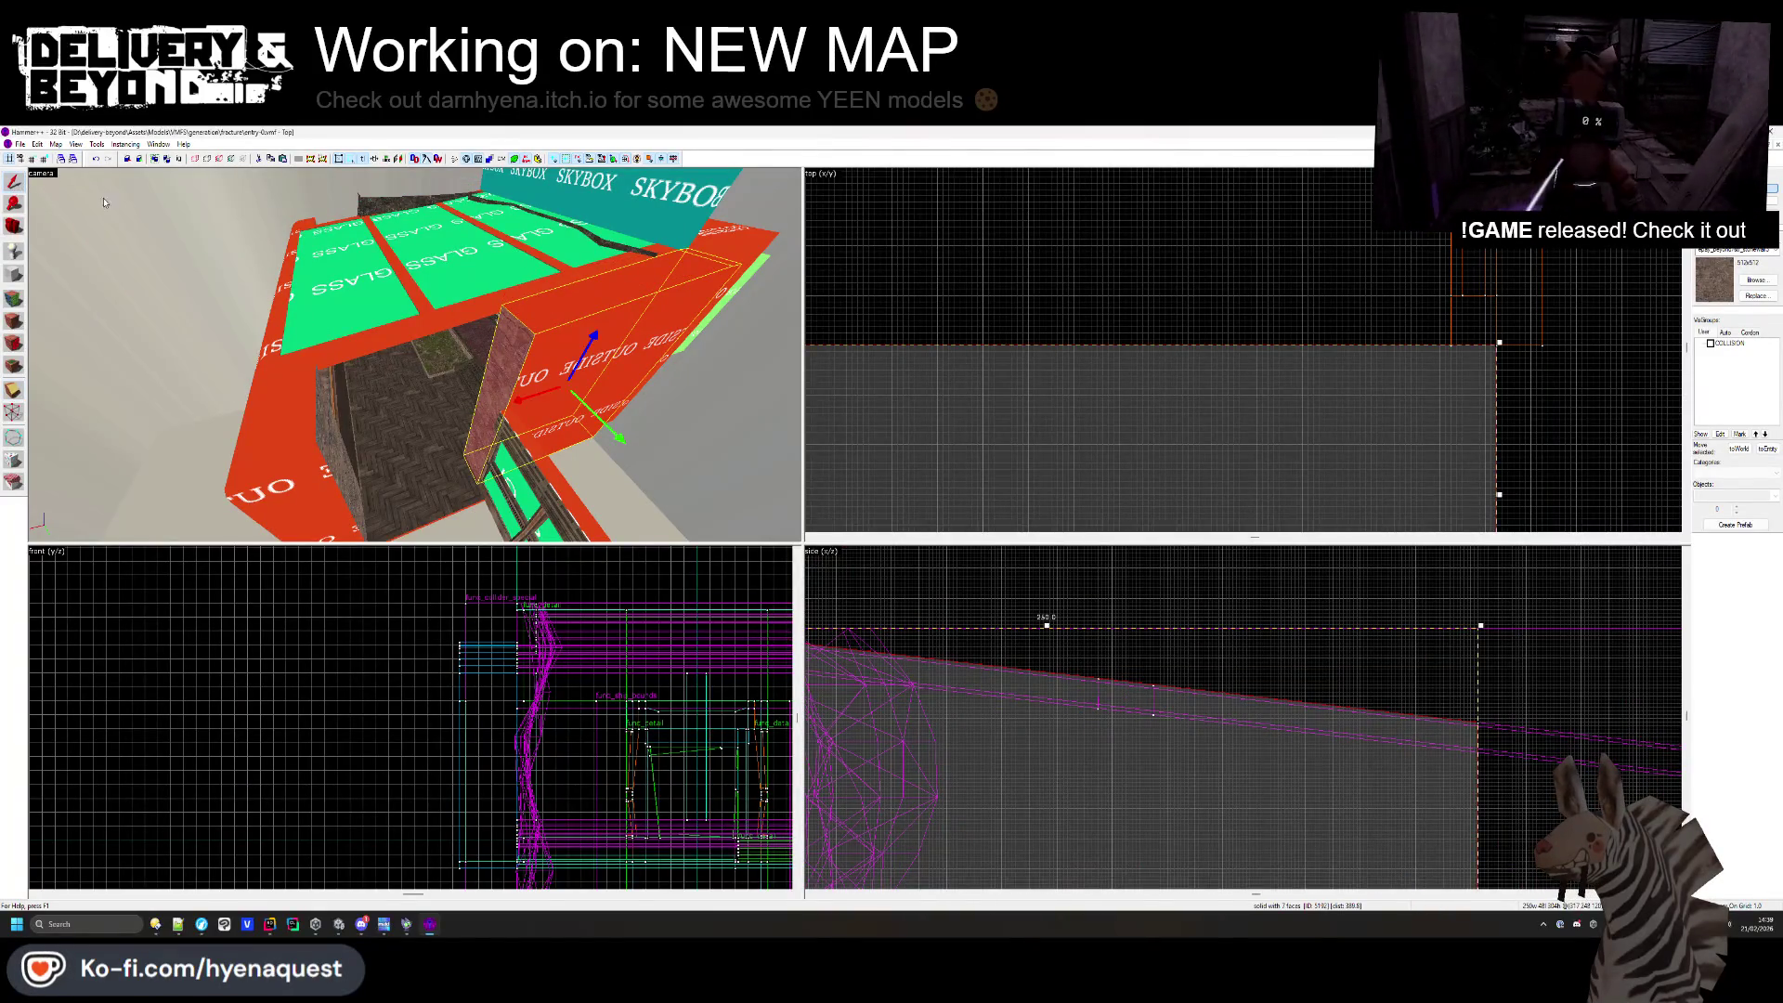
key("Escape")
key("z")
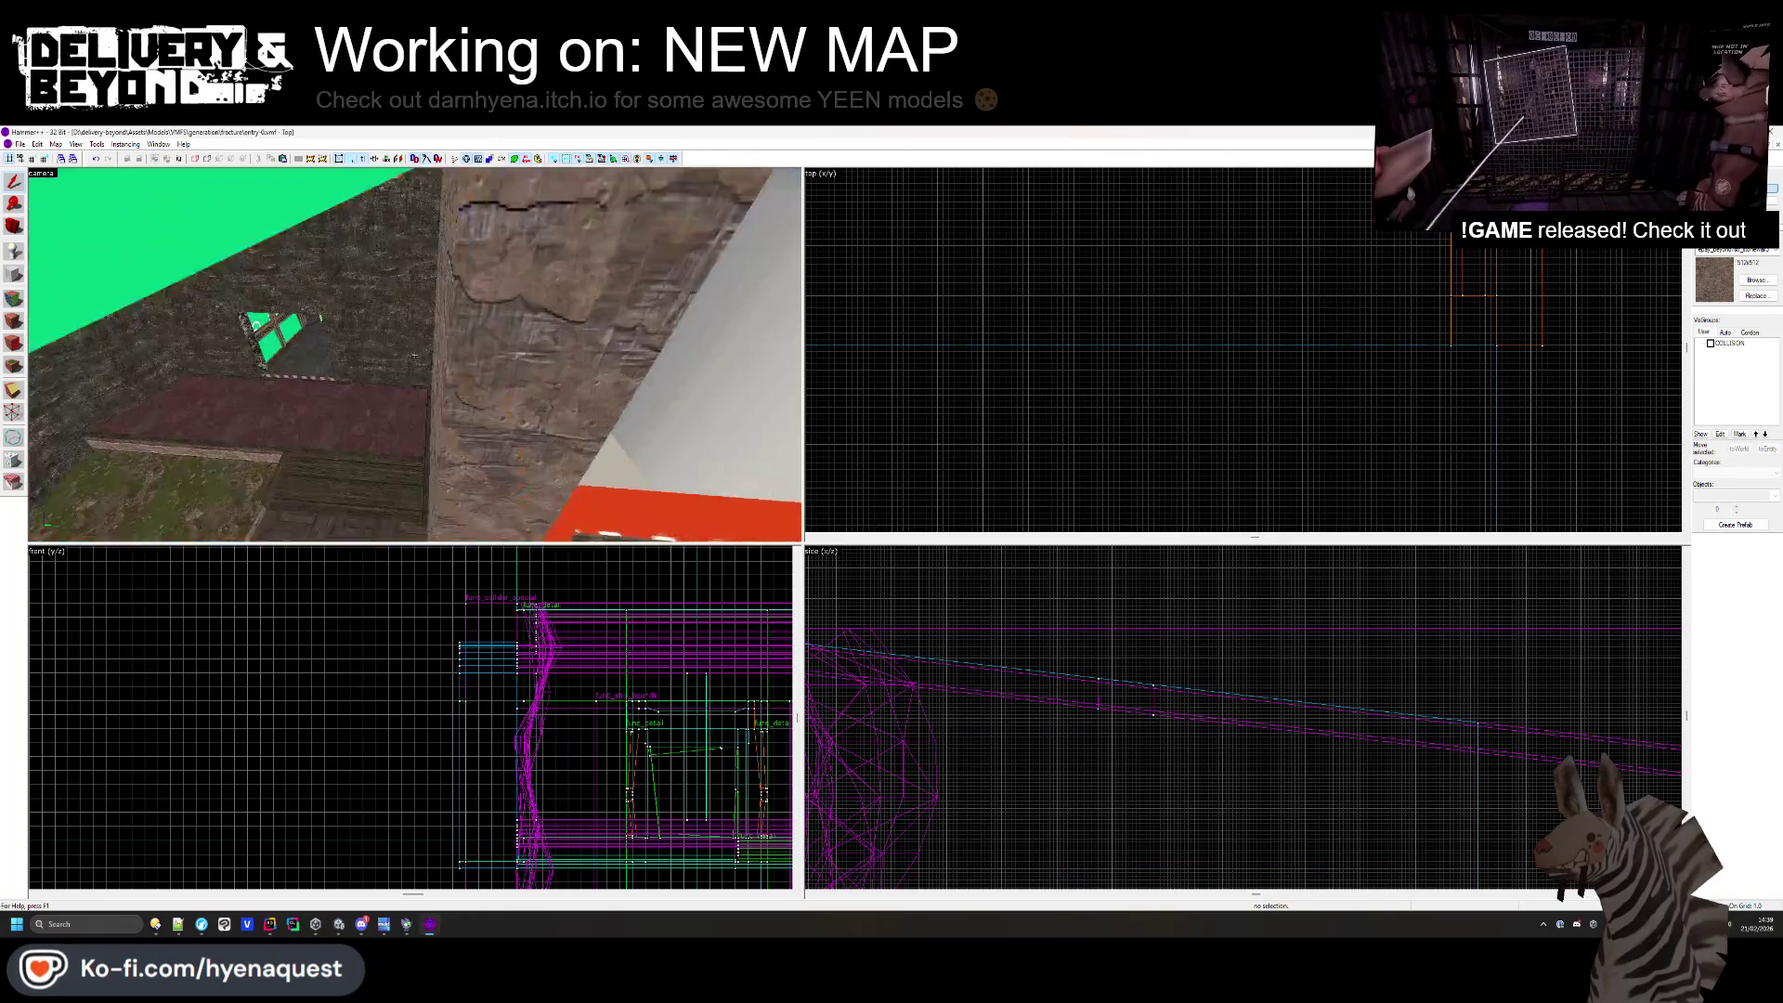
key("w")
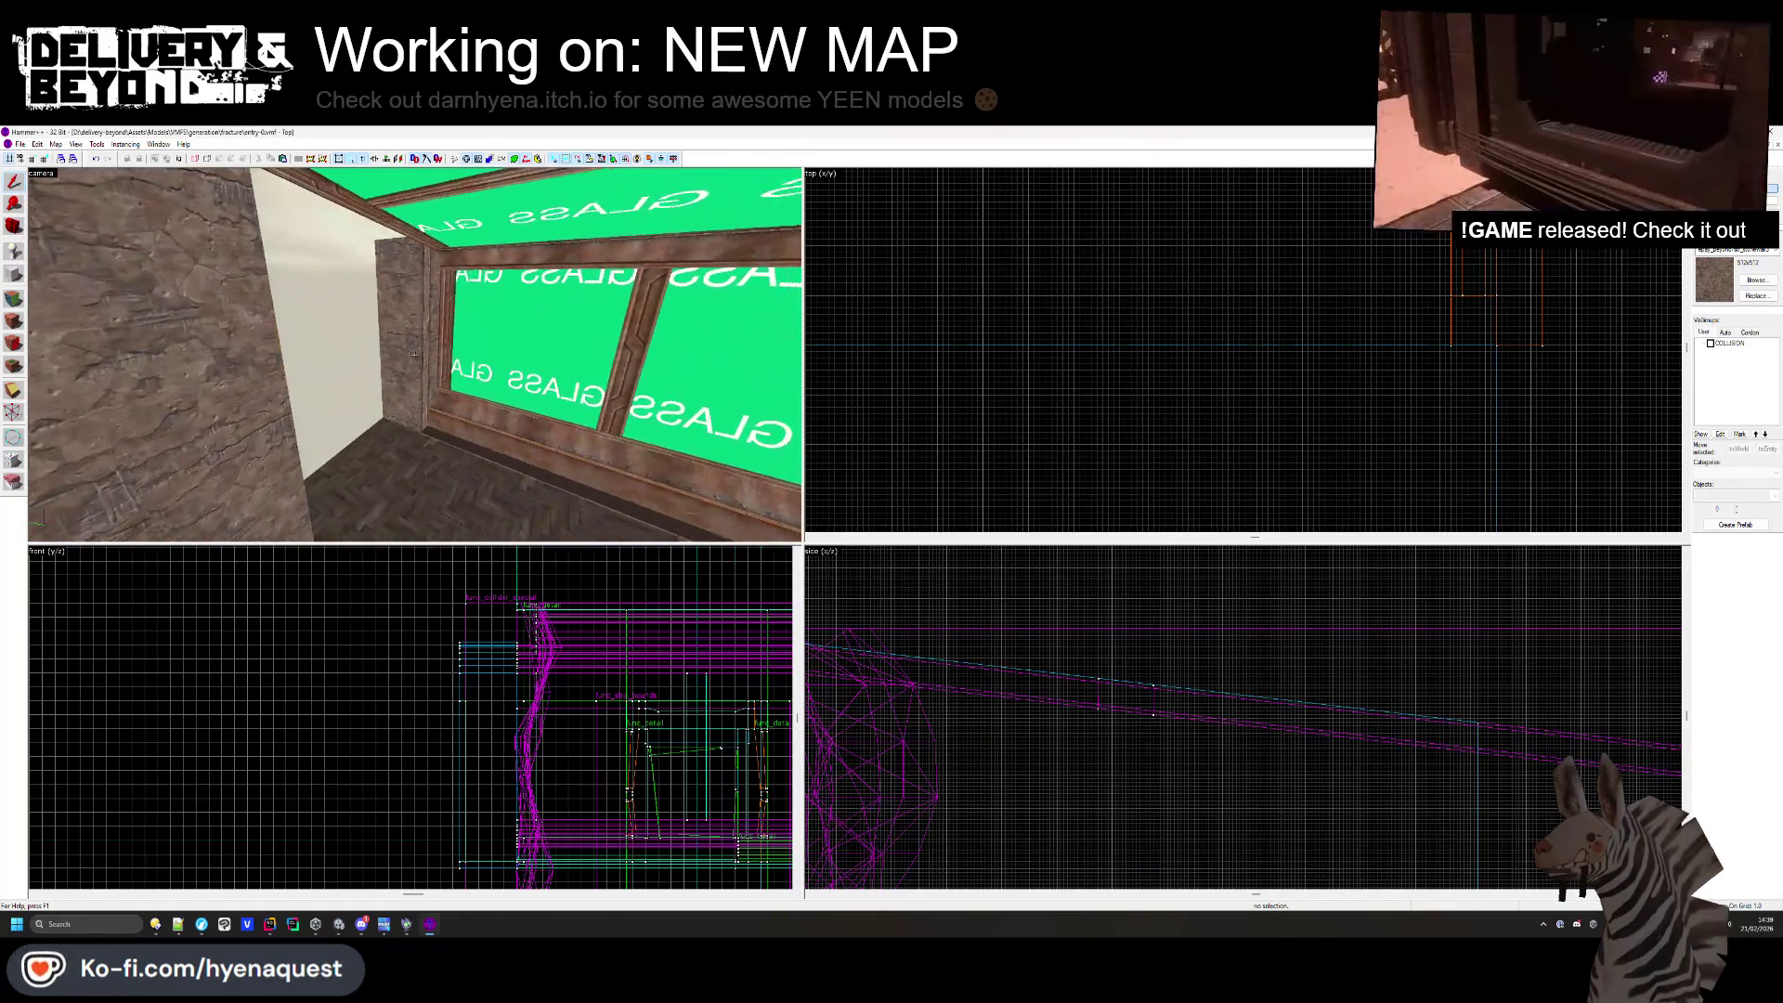
key("w")
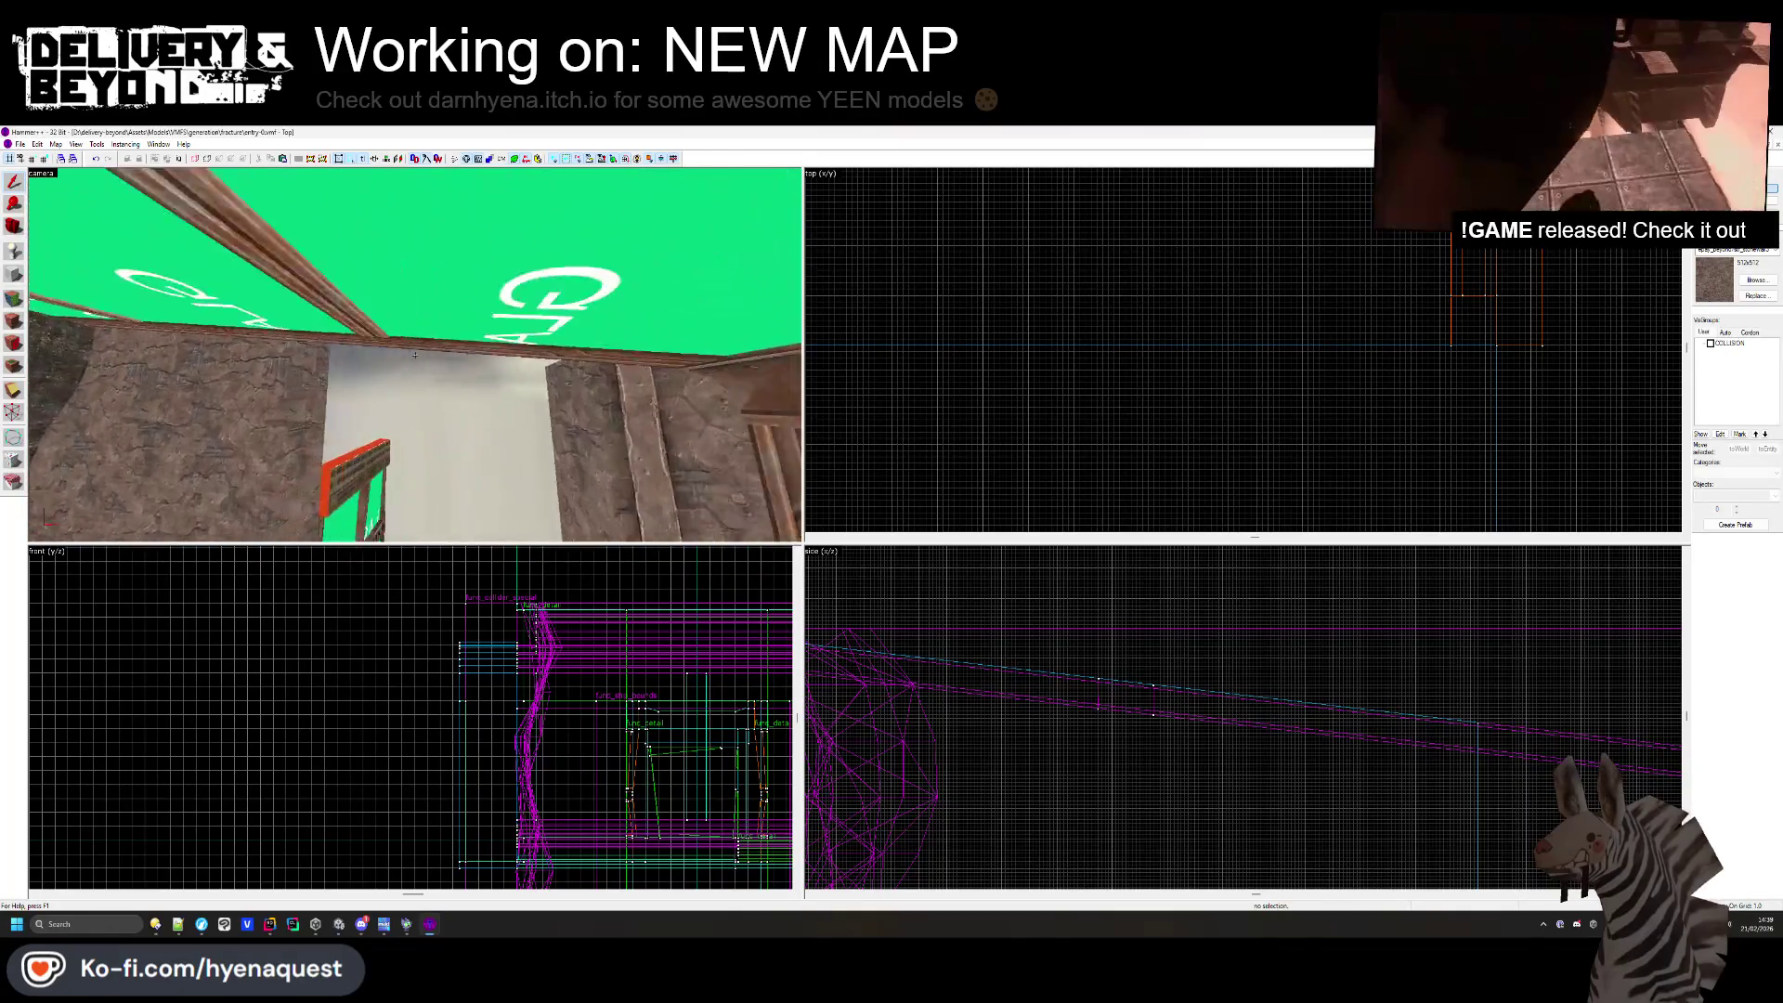
key("z")
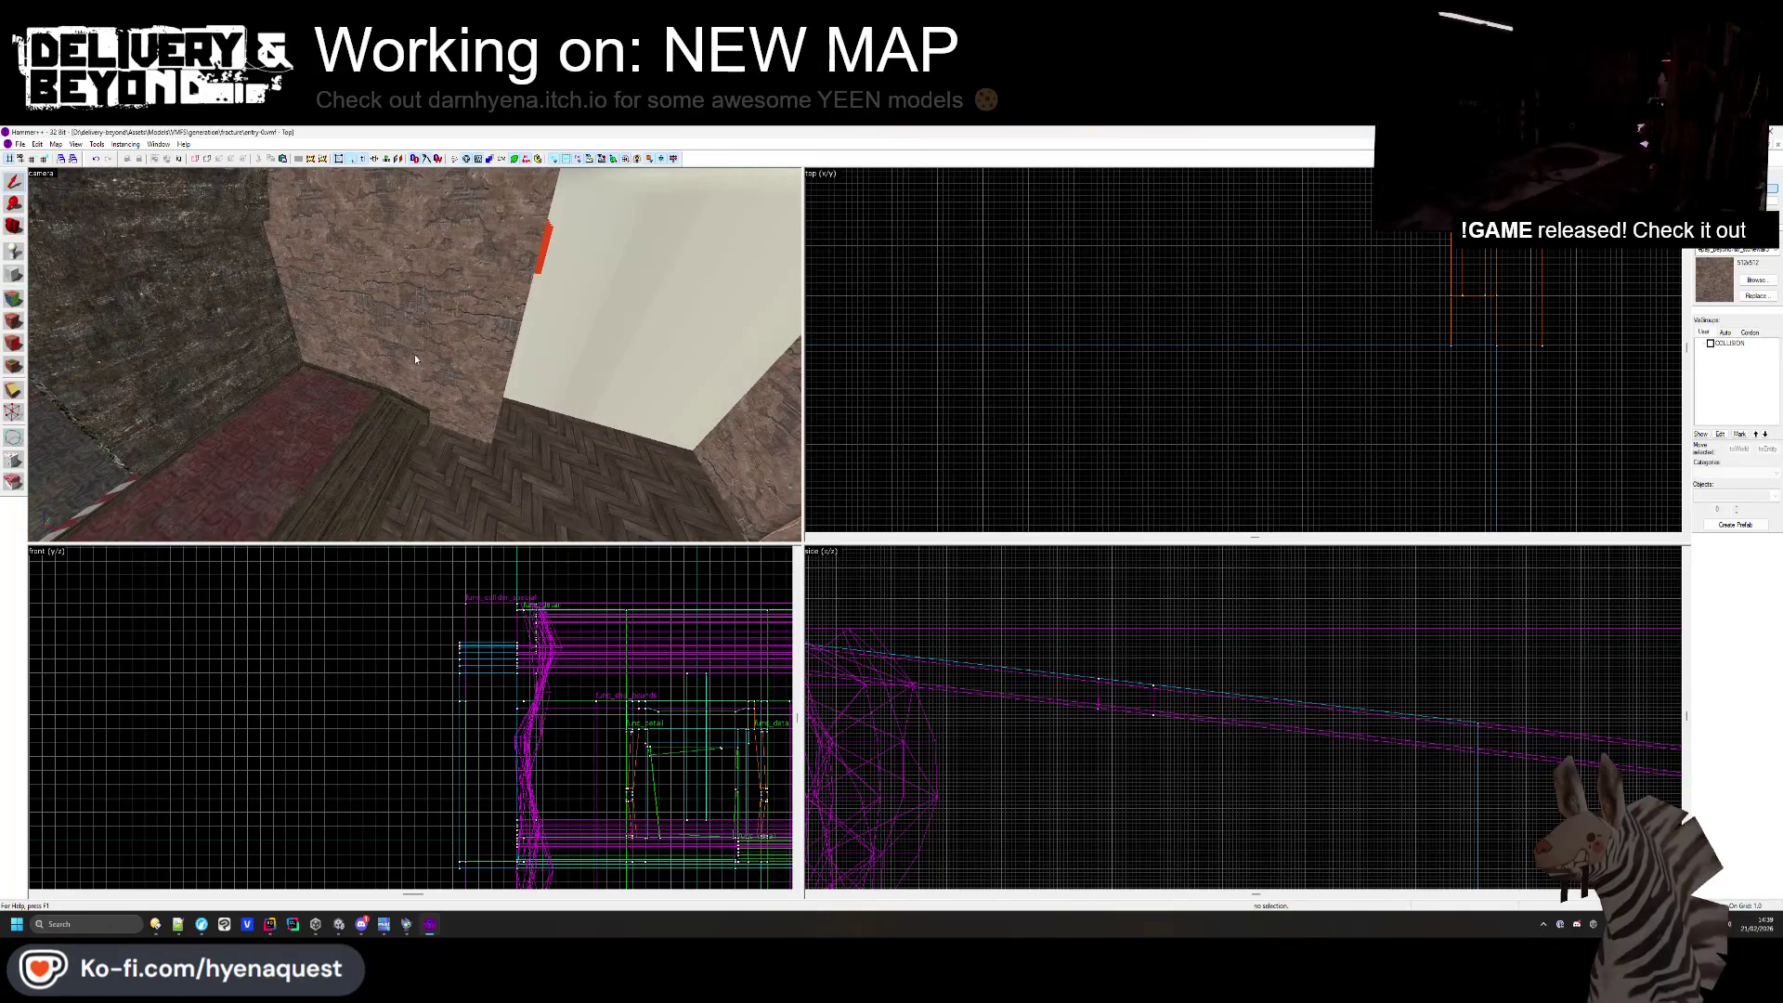
left_click(13, 297)
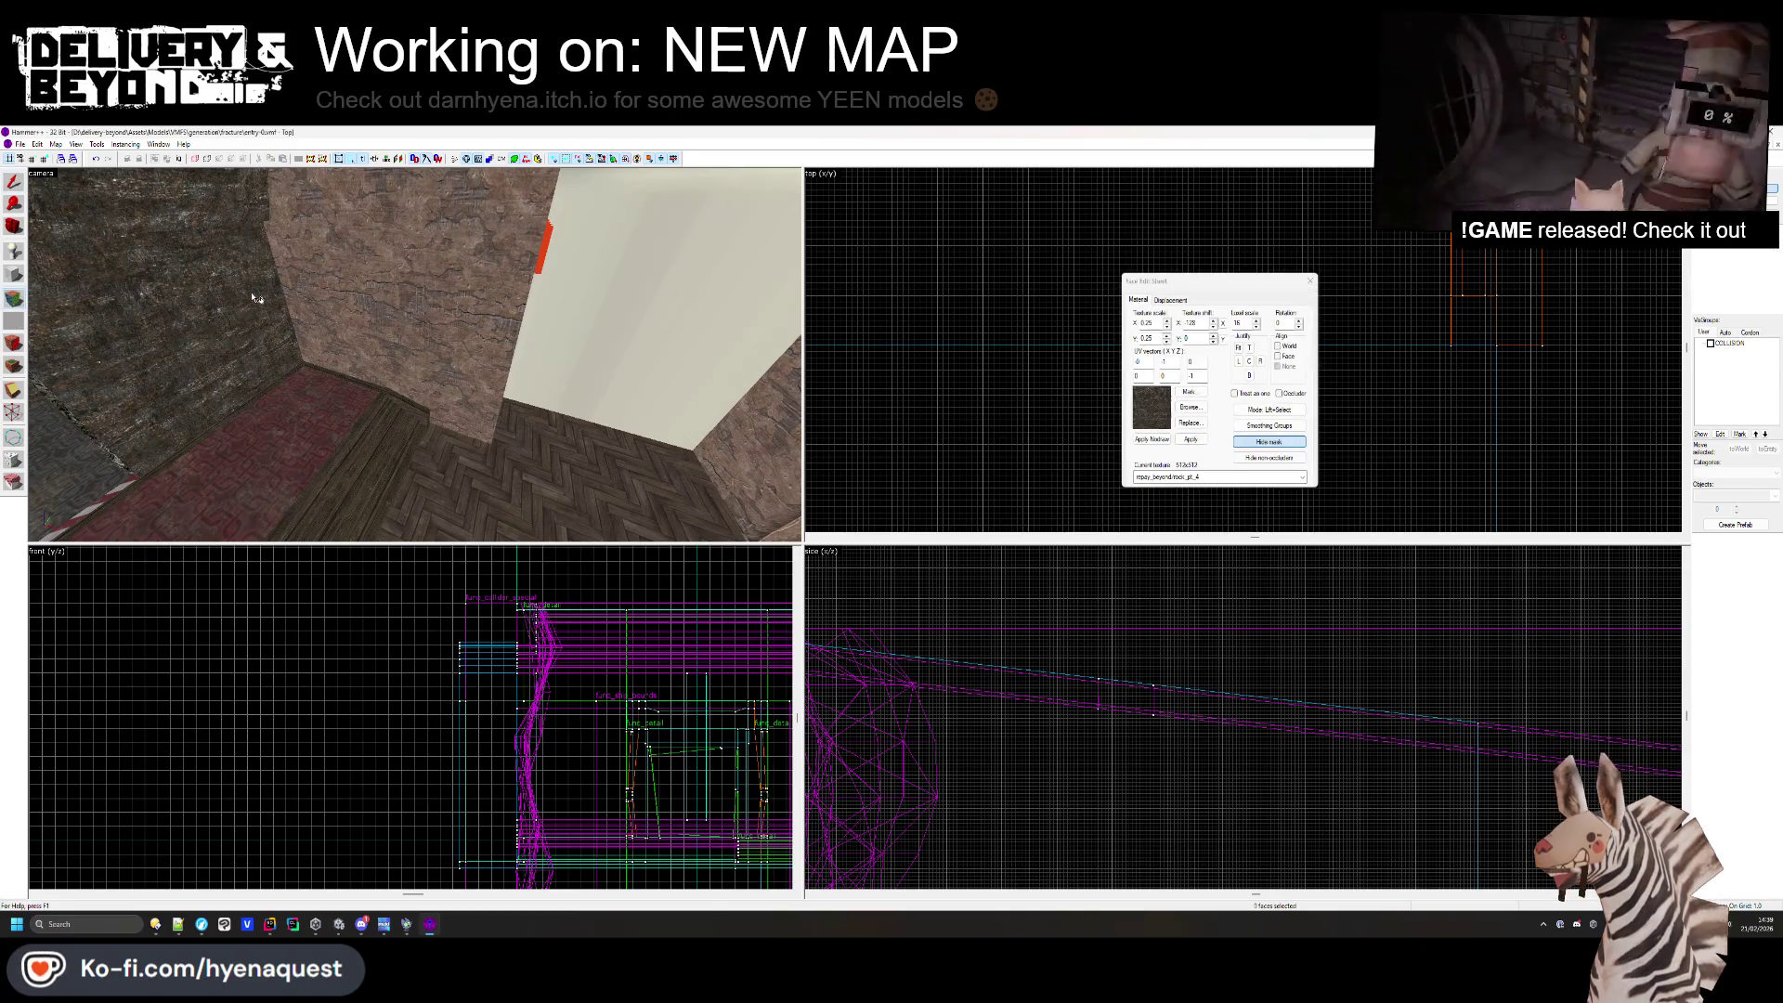
key("z")
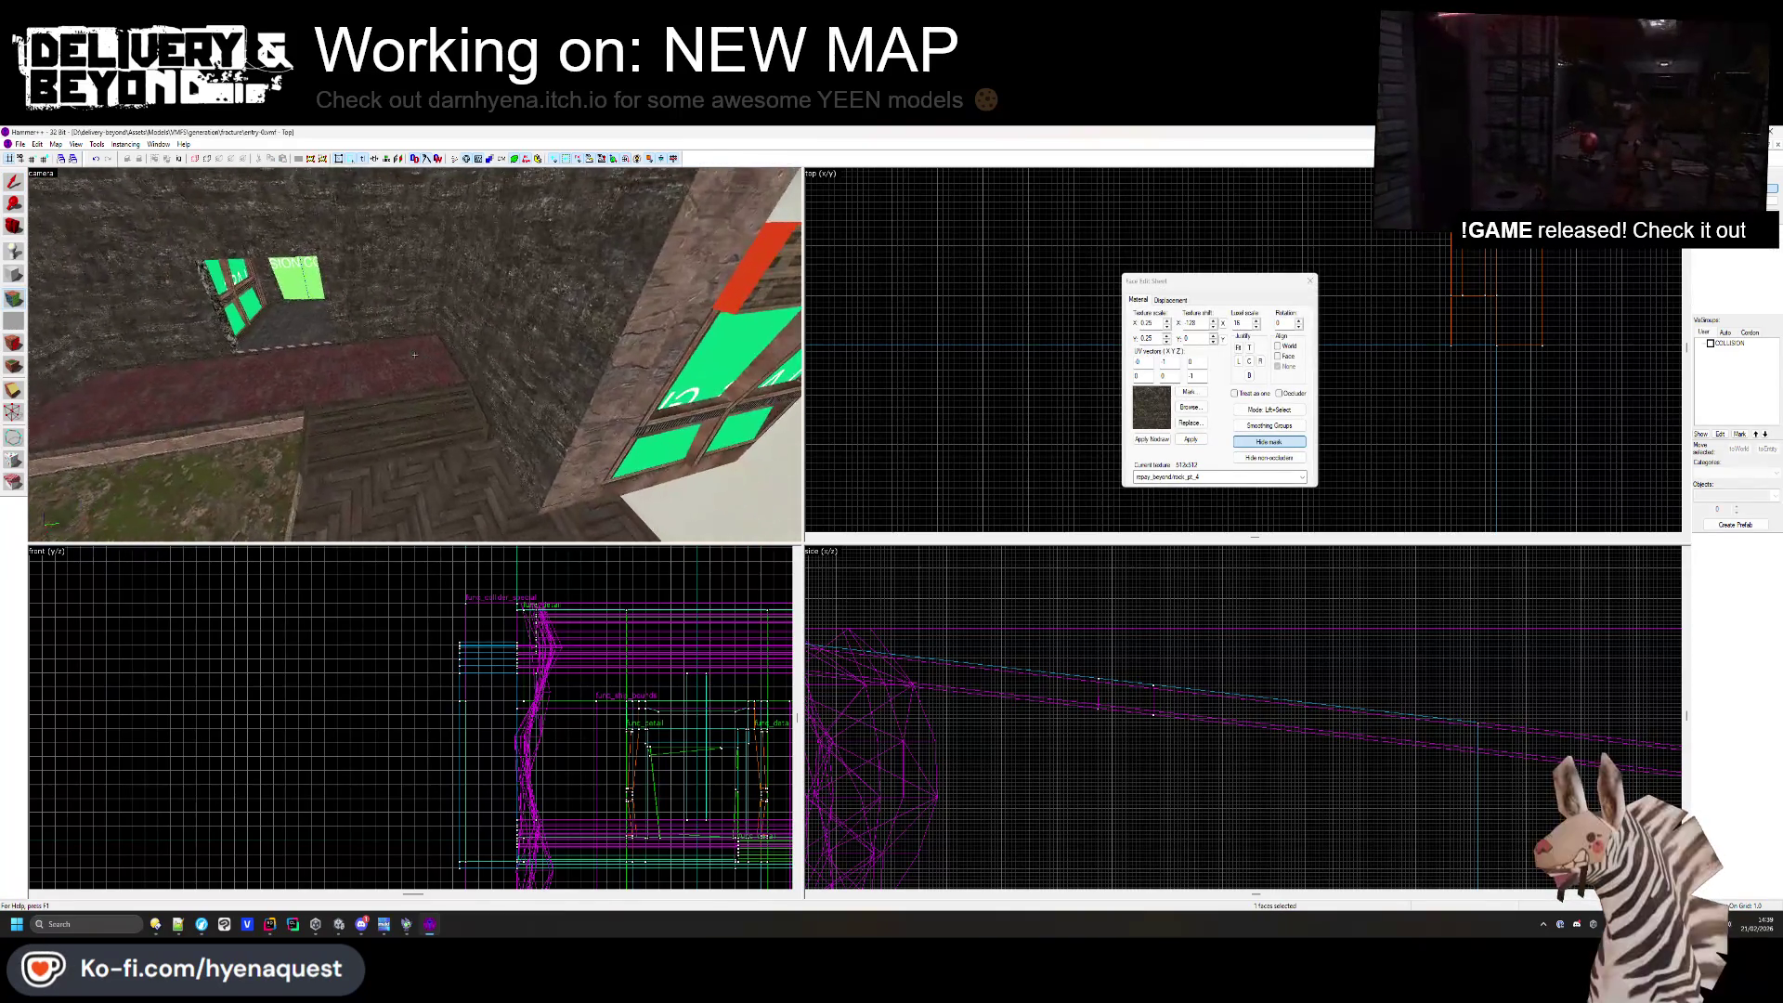
key("z")
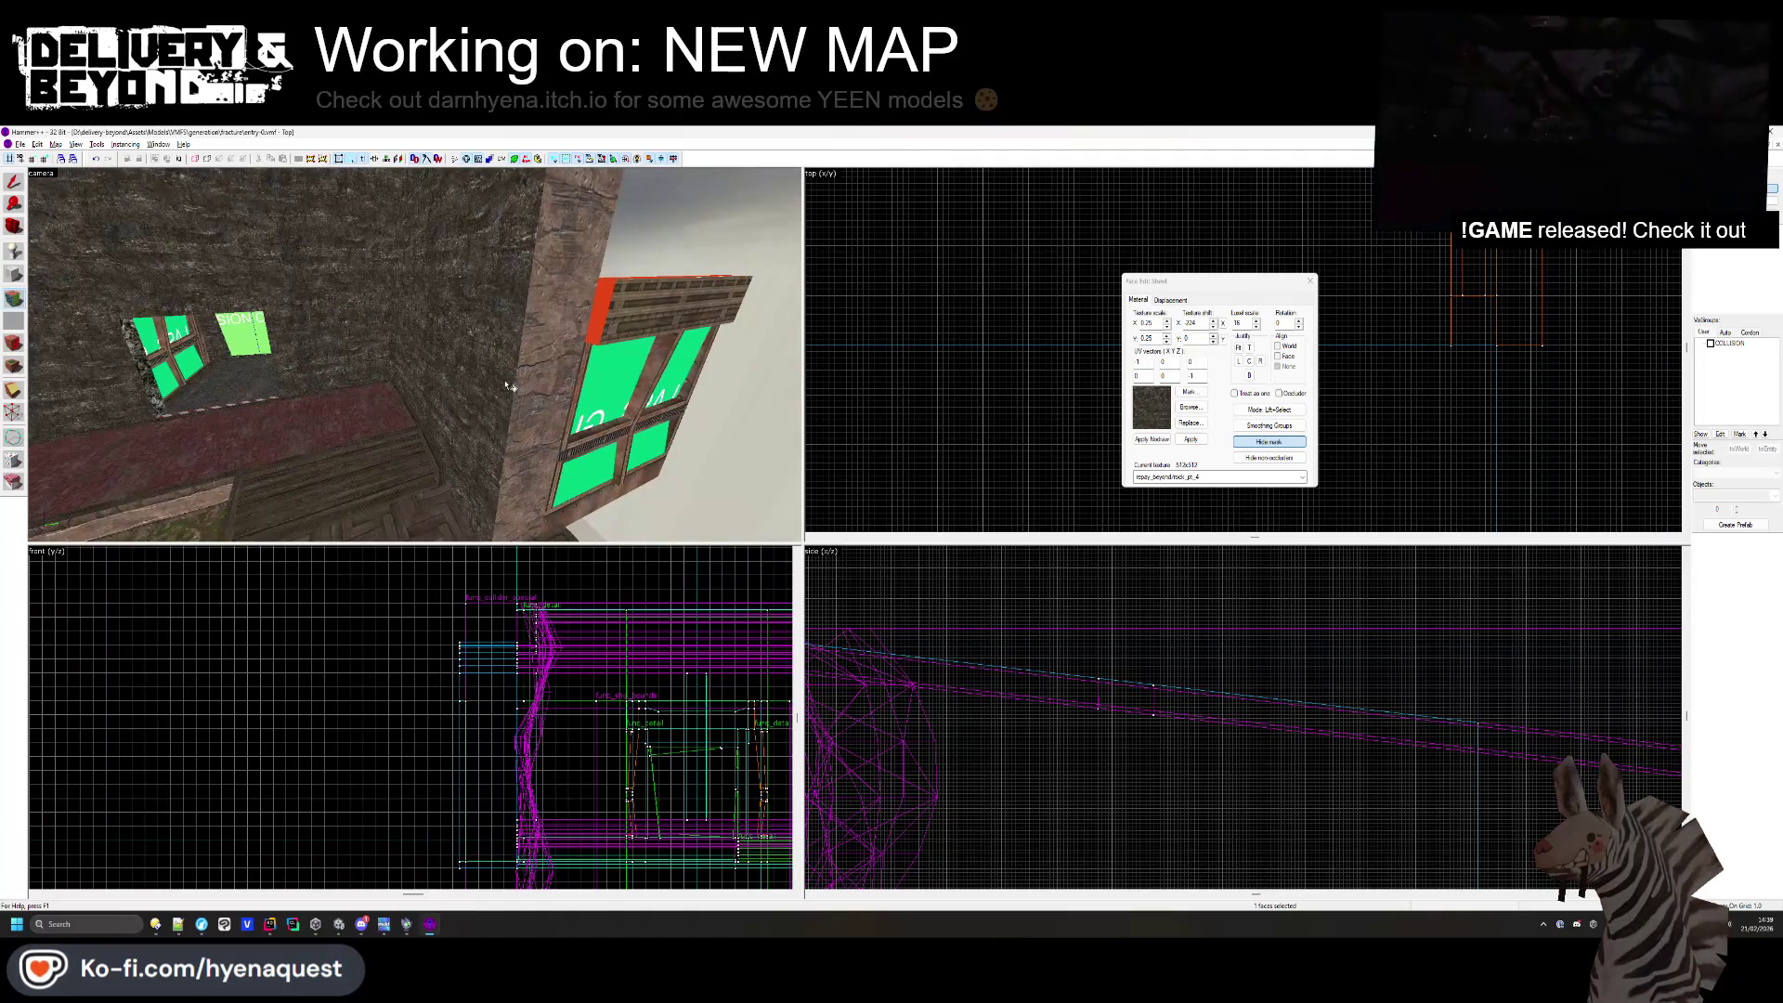
key("z")
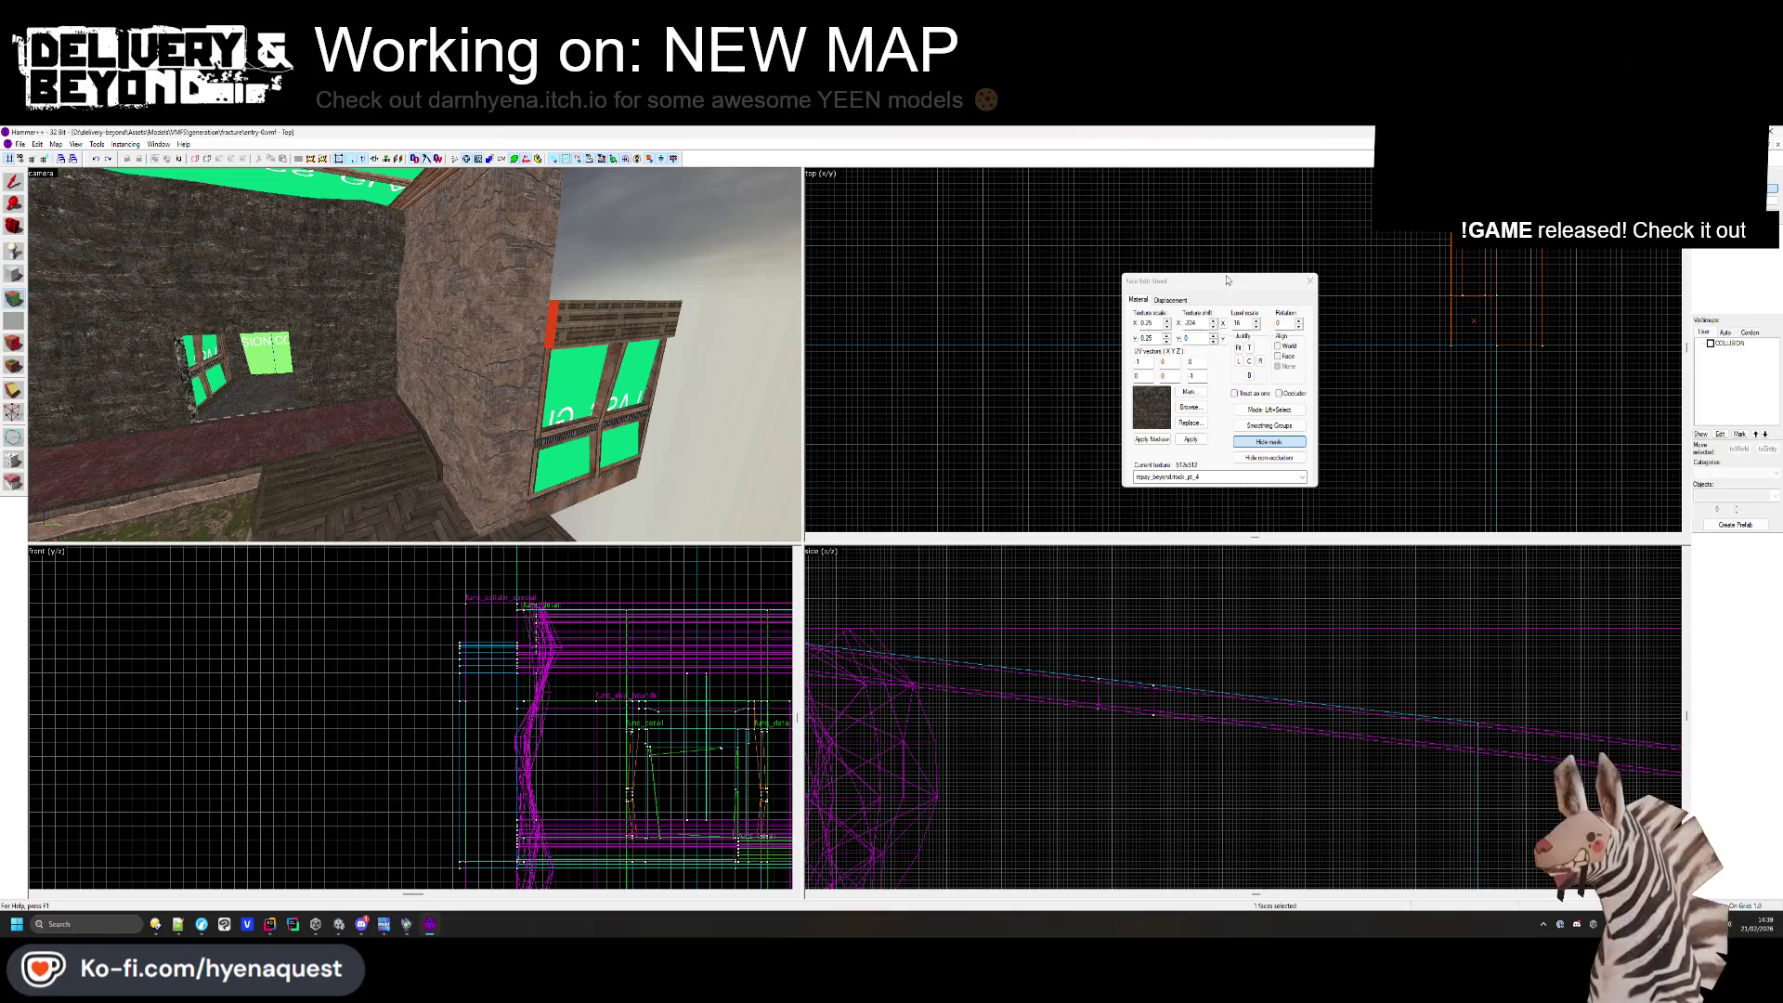
left_click(1310, 281)
key("z")
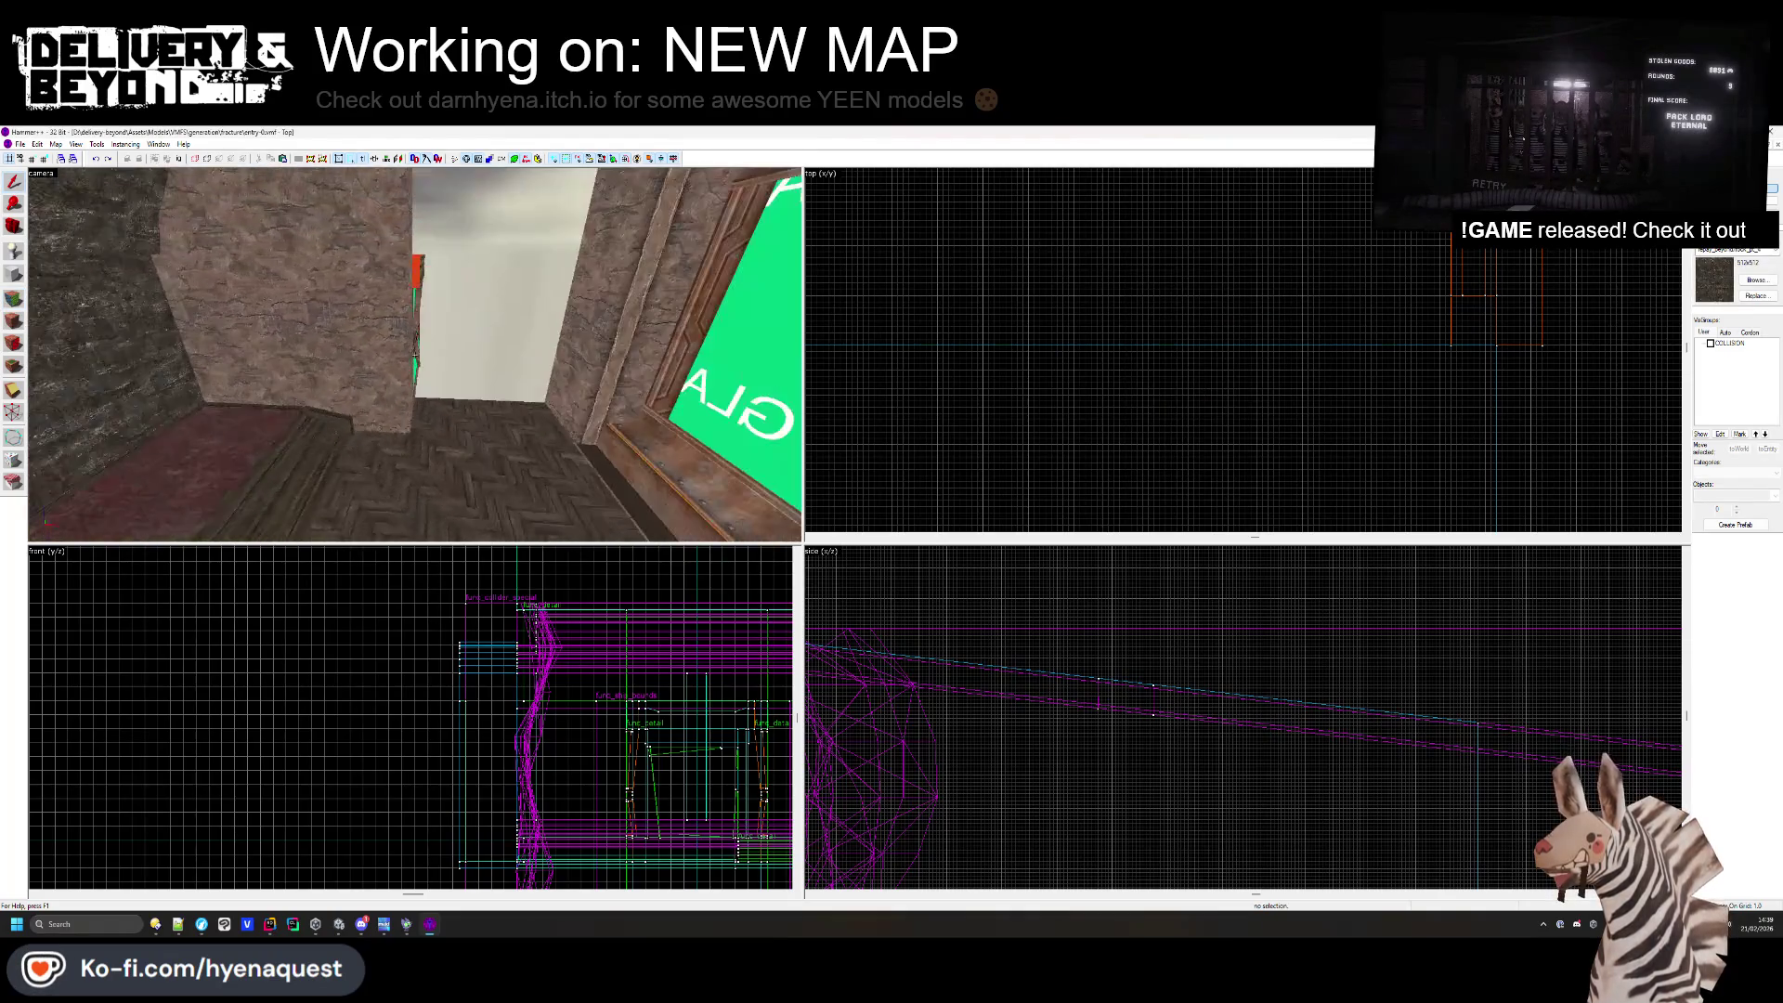
key("z")
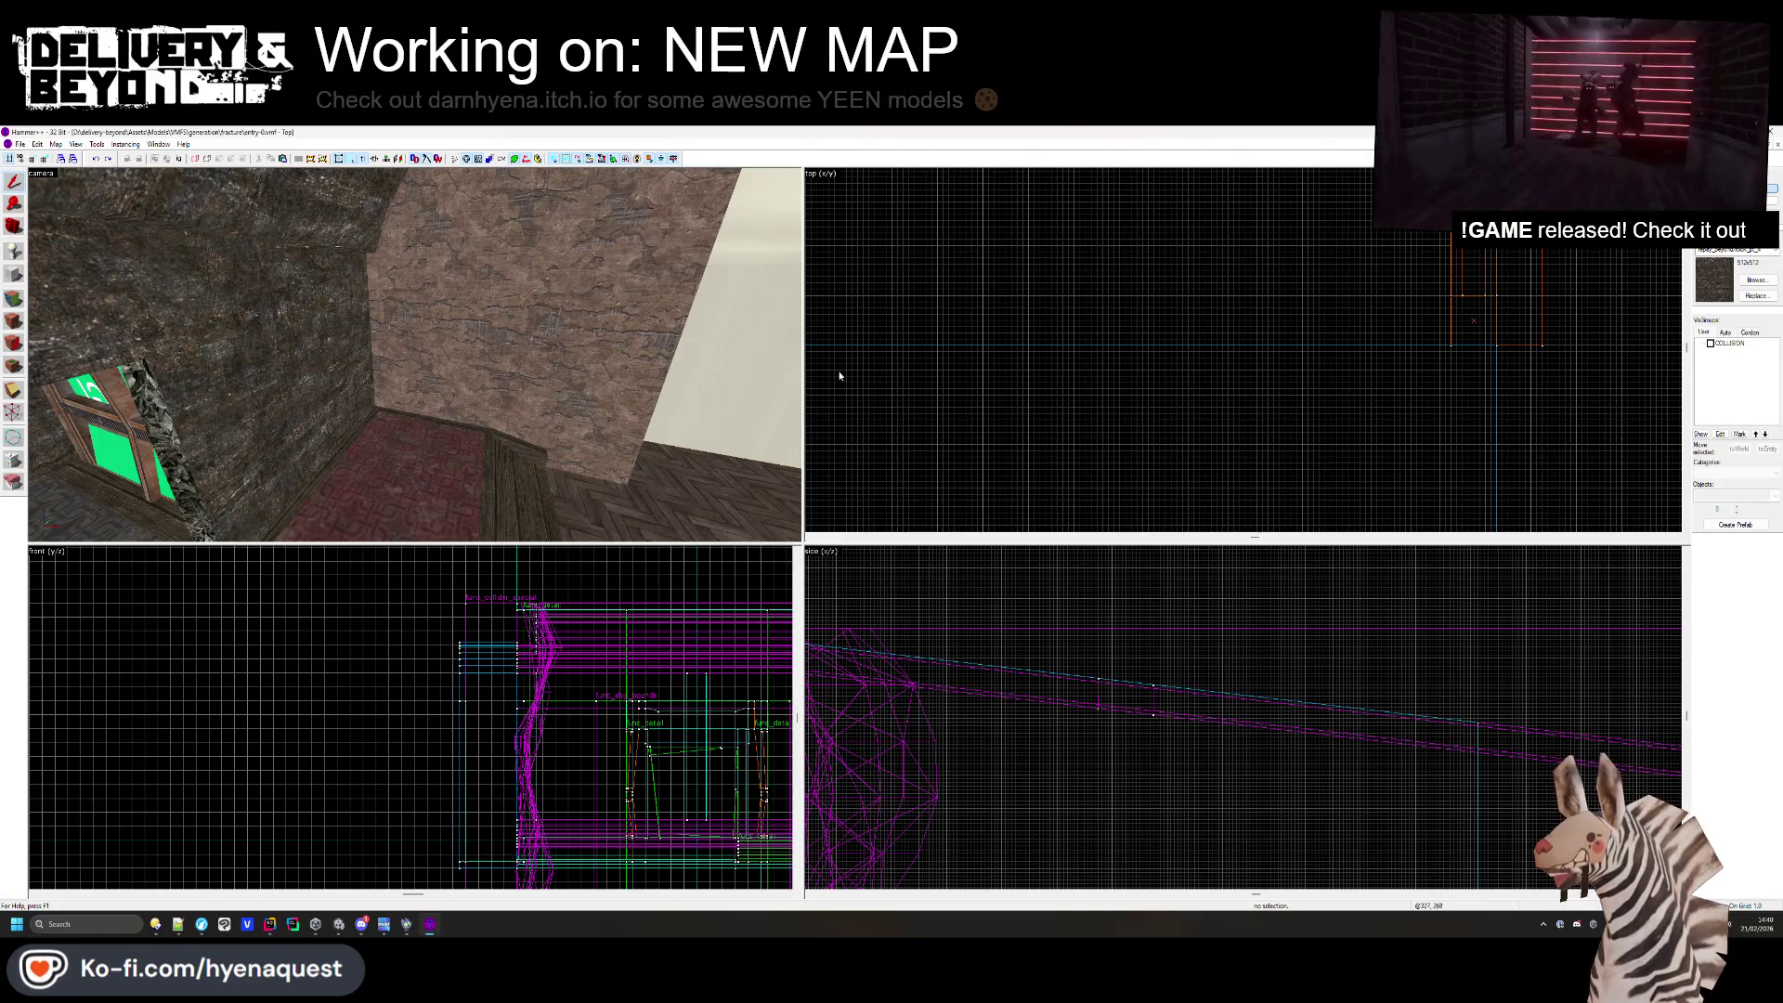
key("z")
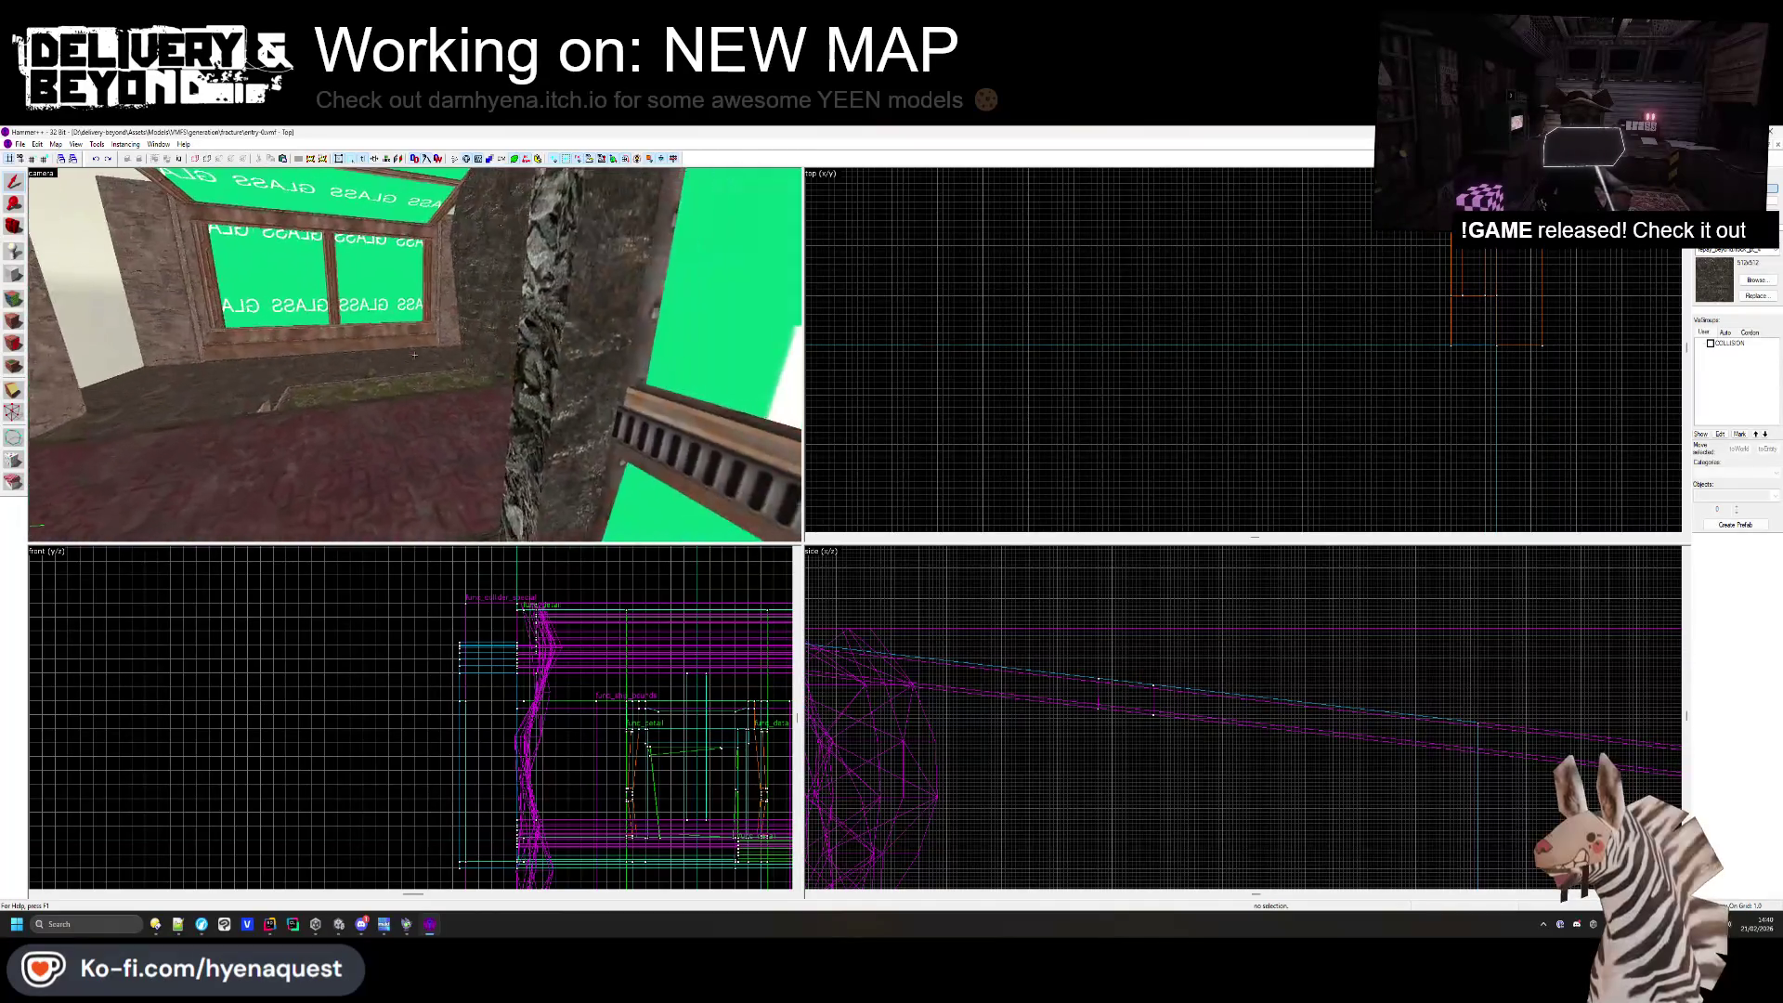
key("z")
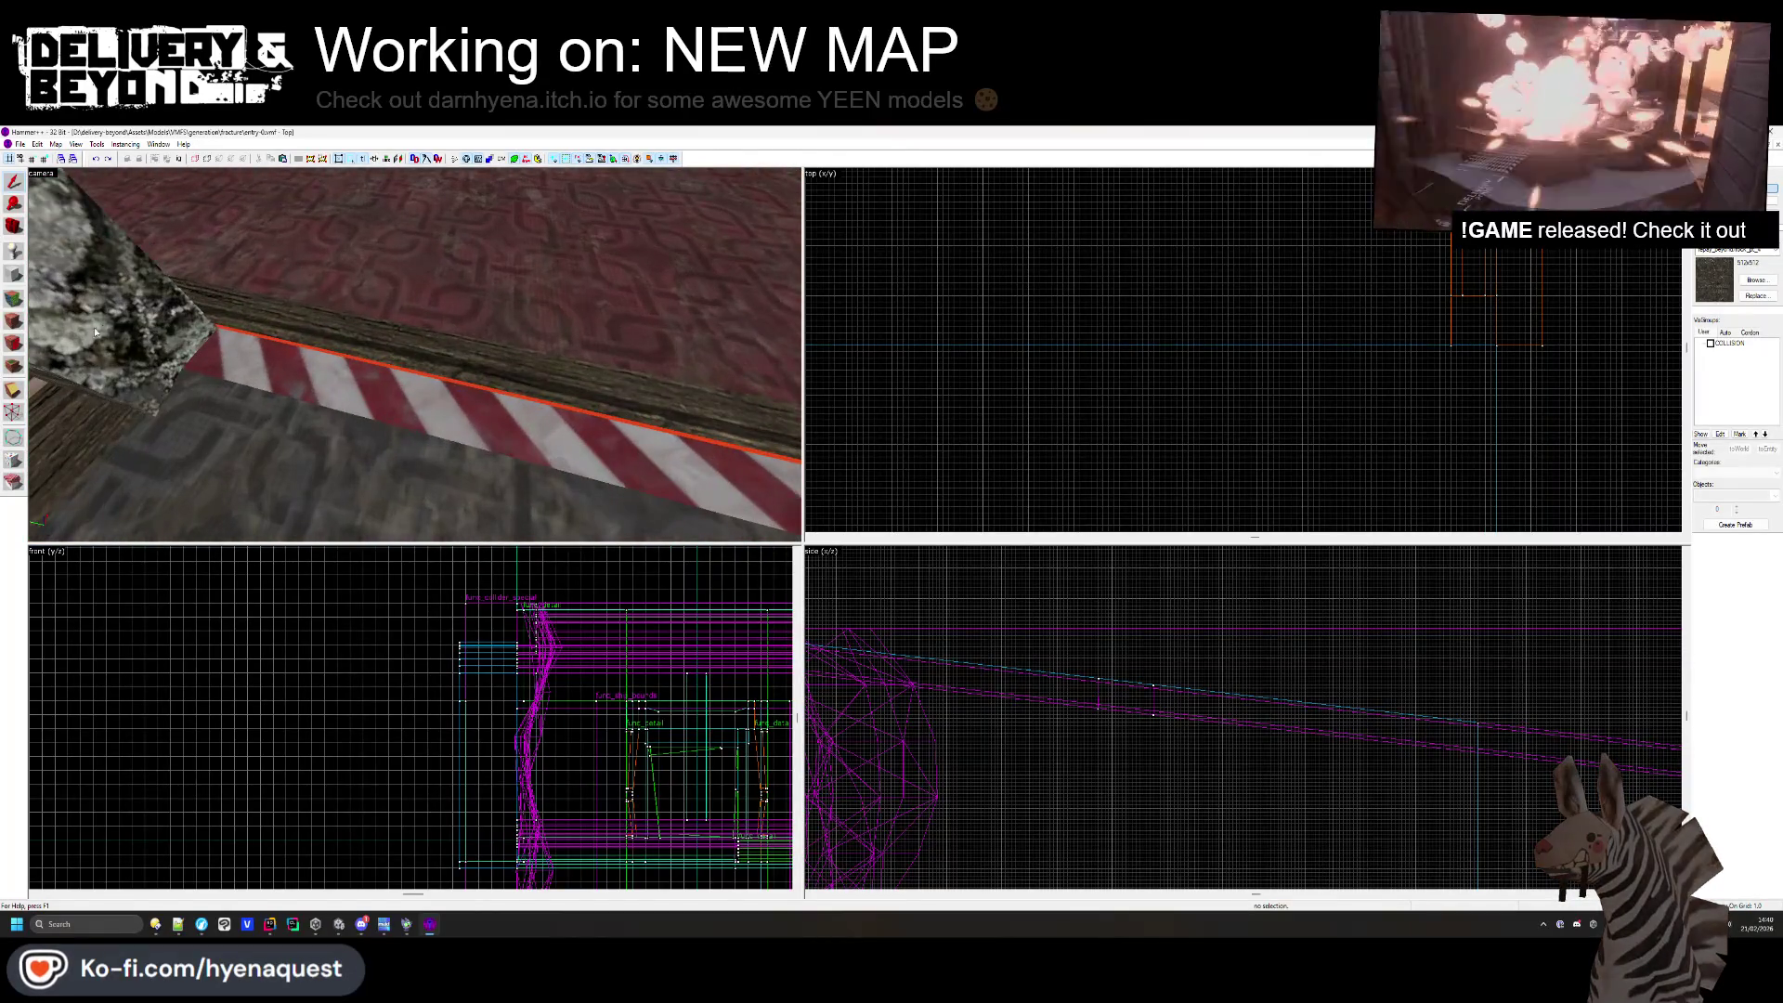
left_click(21, 299)
left_click(285, 323)
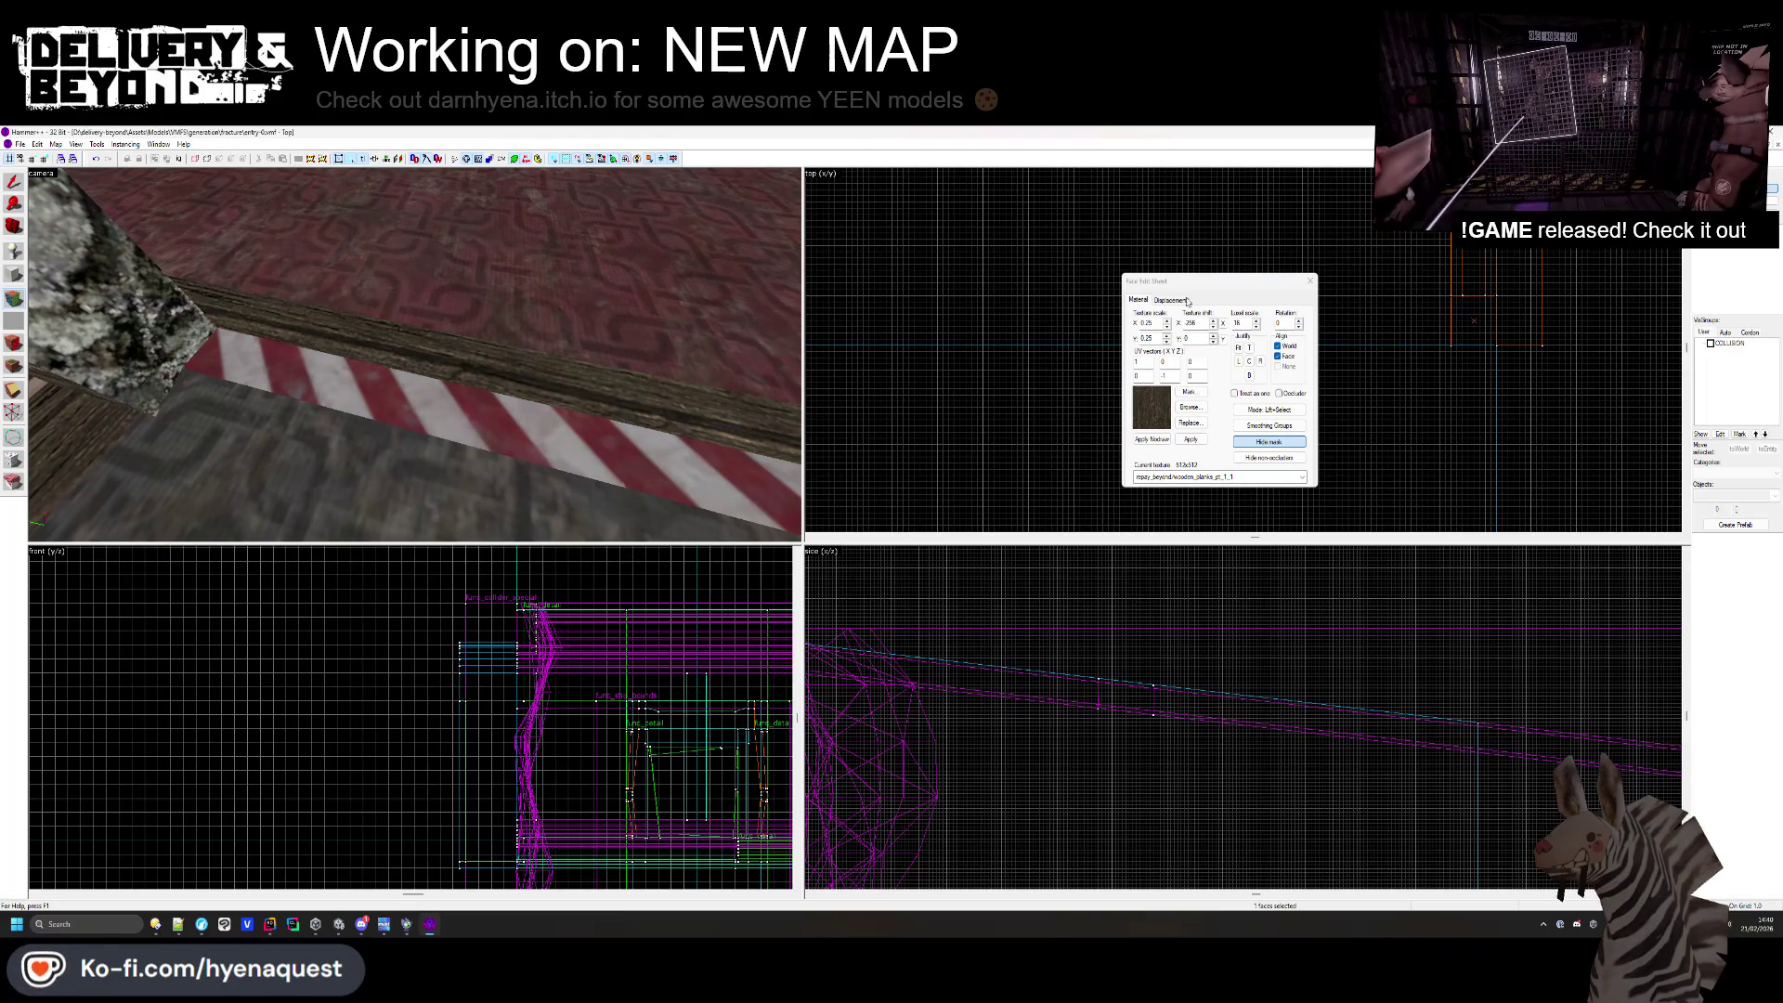
left_click(1309, 282)
key("z")
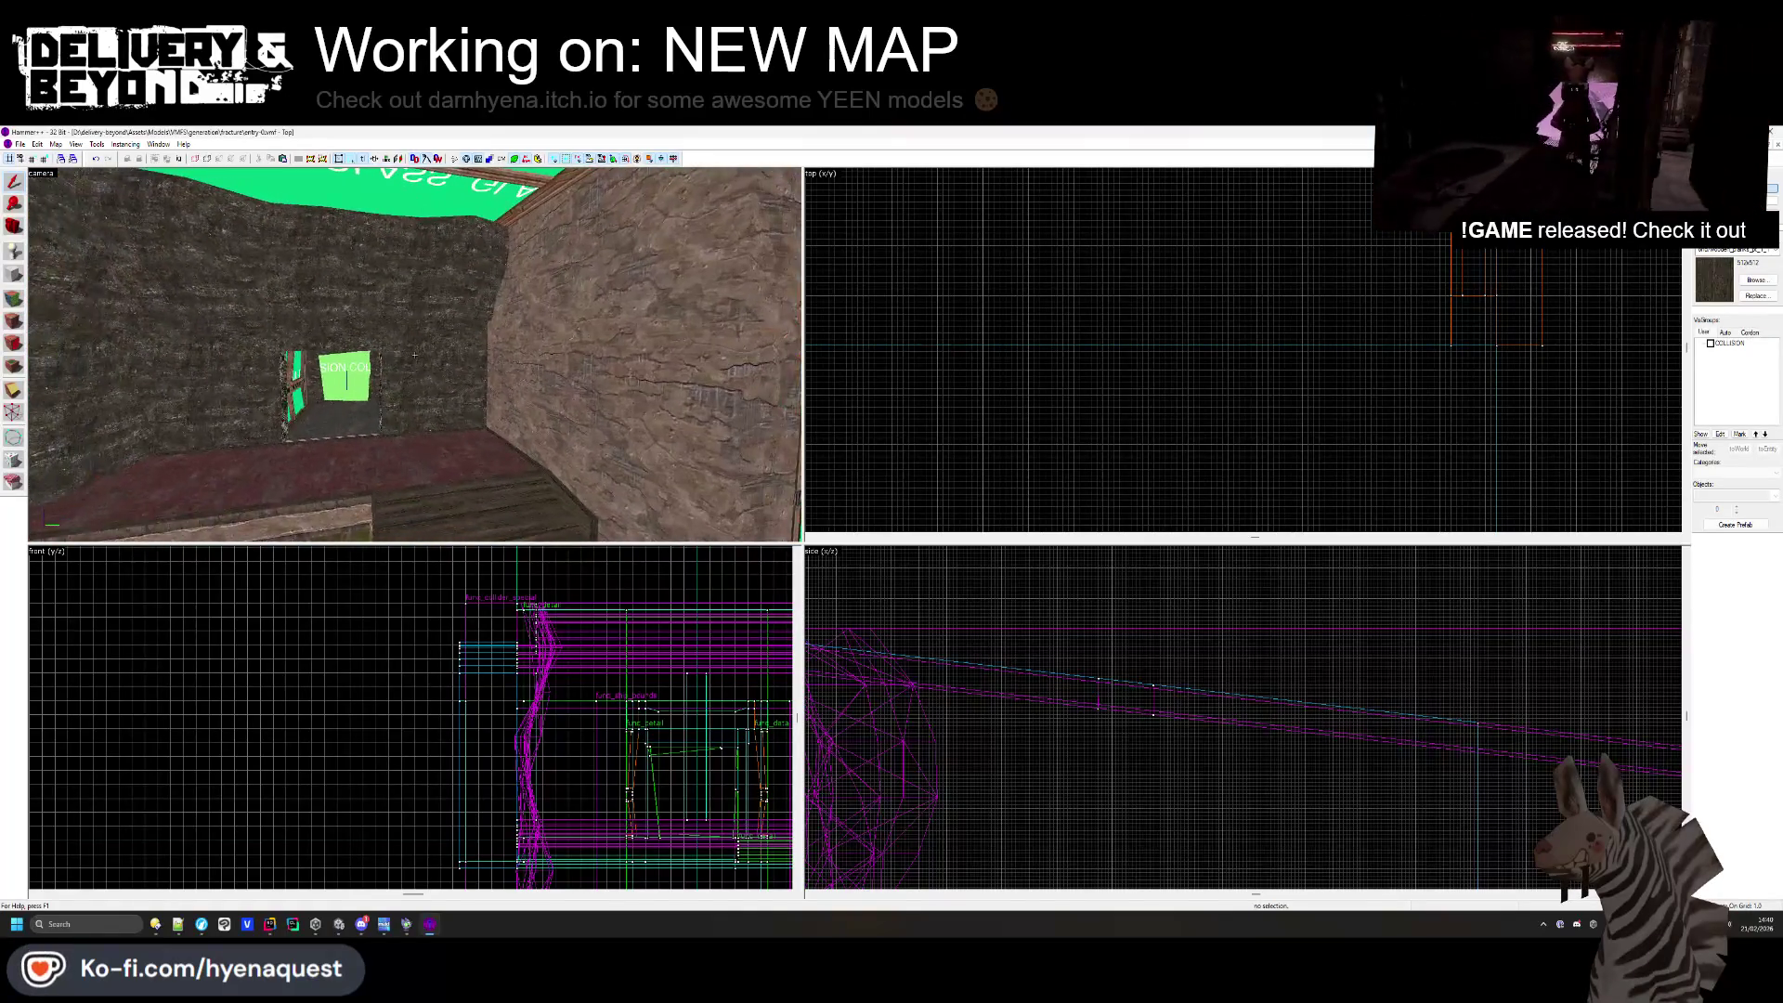
key("alt+Tab")
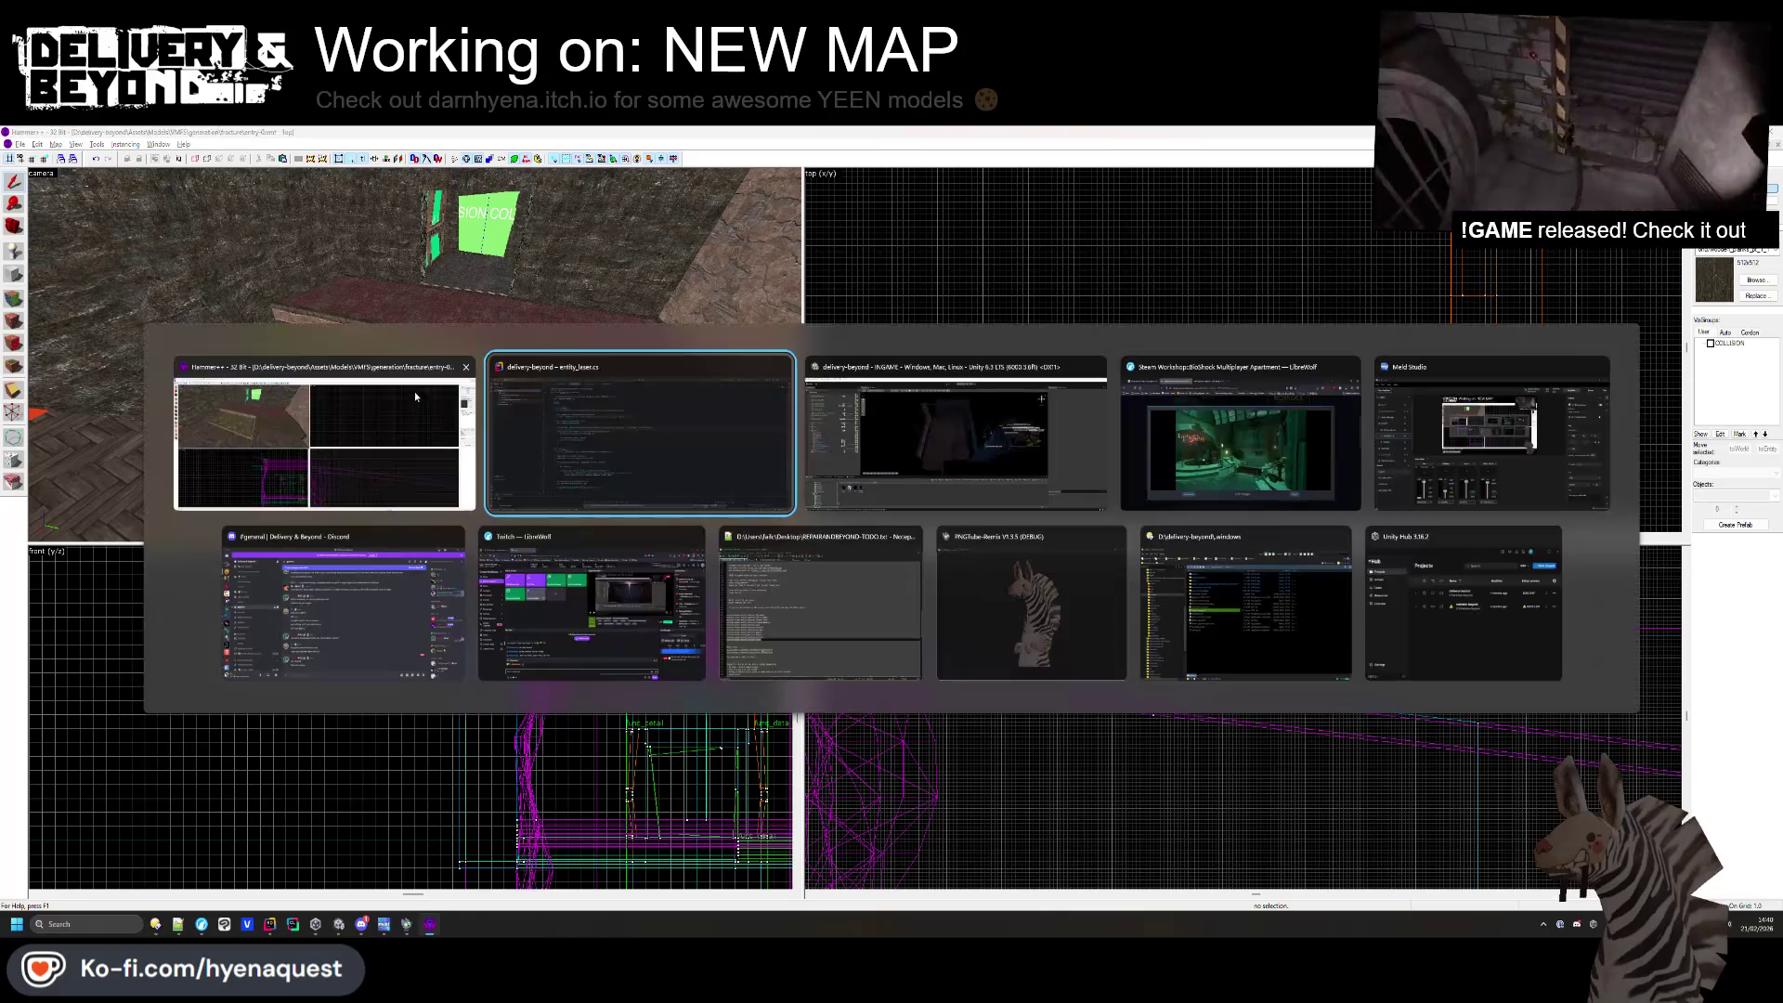
left_click(829, 439)
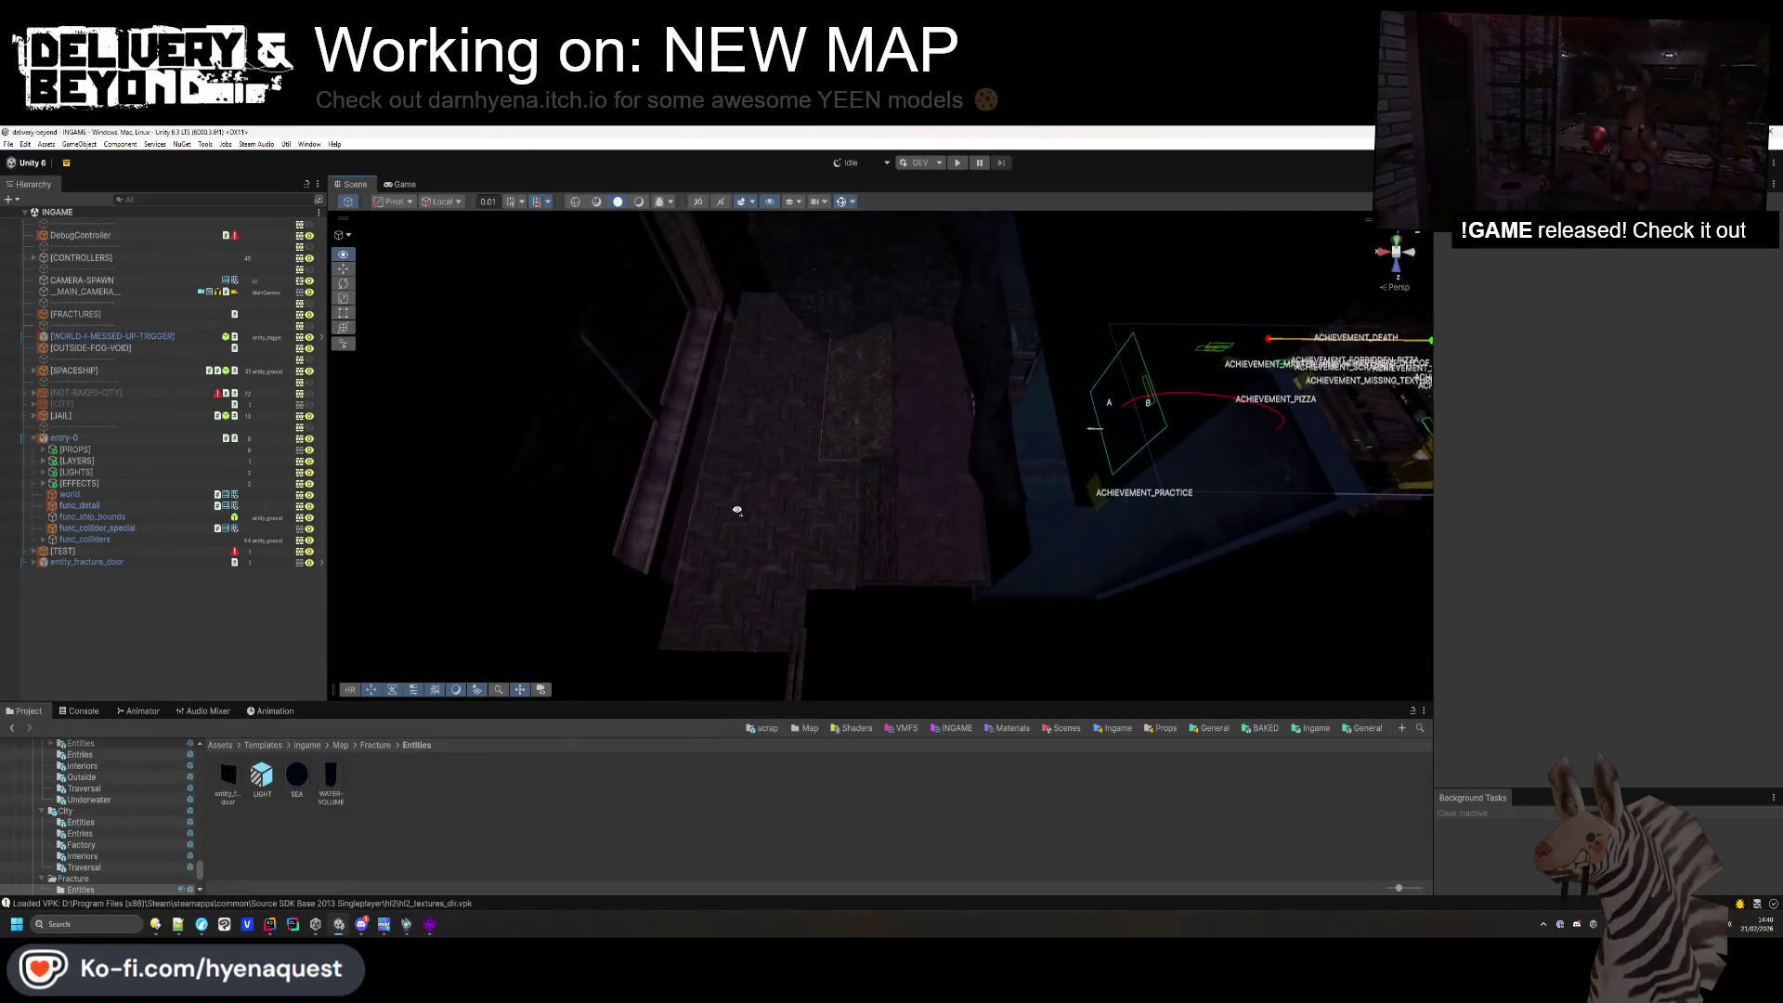
mouse_move(585, 342)
left_mouse_down()
mouse_move(848, 418)
mouse_move(616, 378)
mouse_move(991, 419)
mouse_move(877, 416)
left_mouse_up()
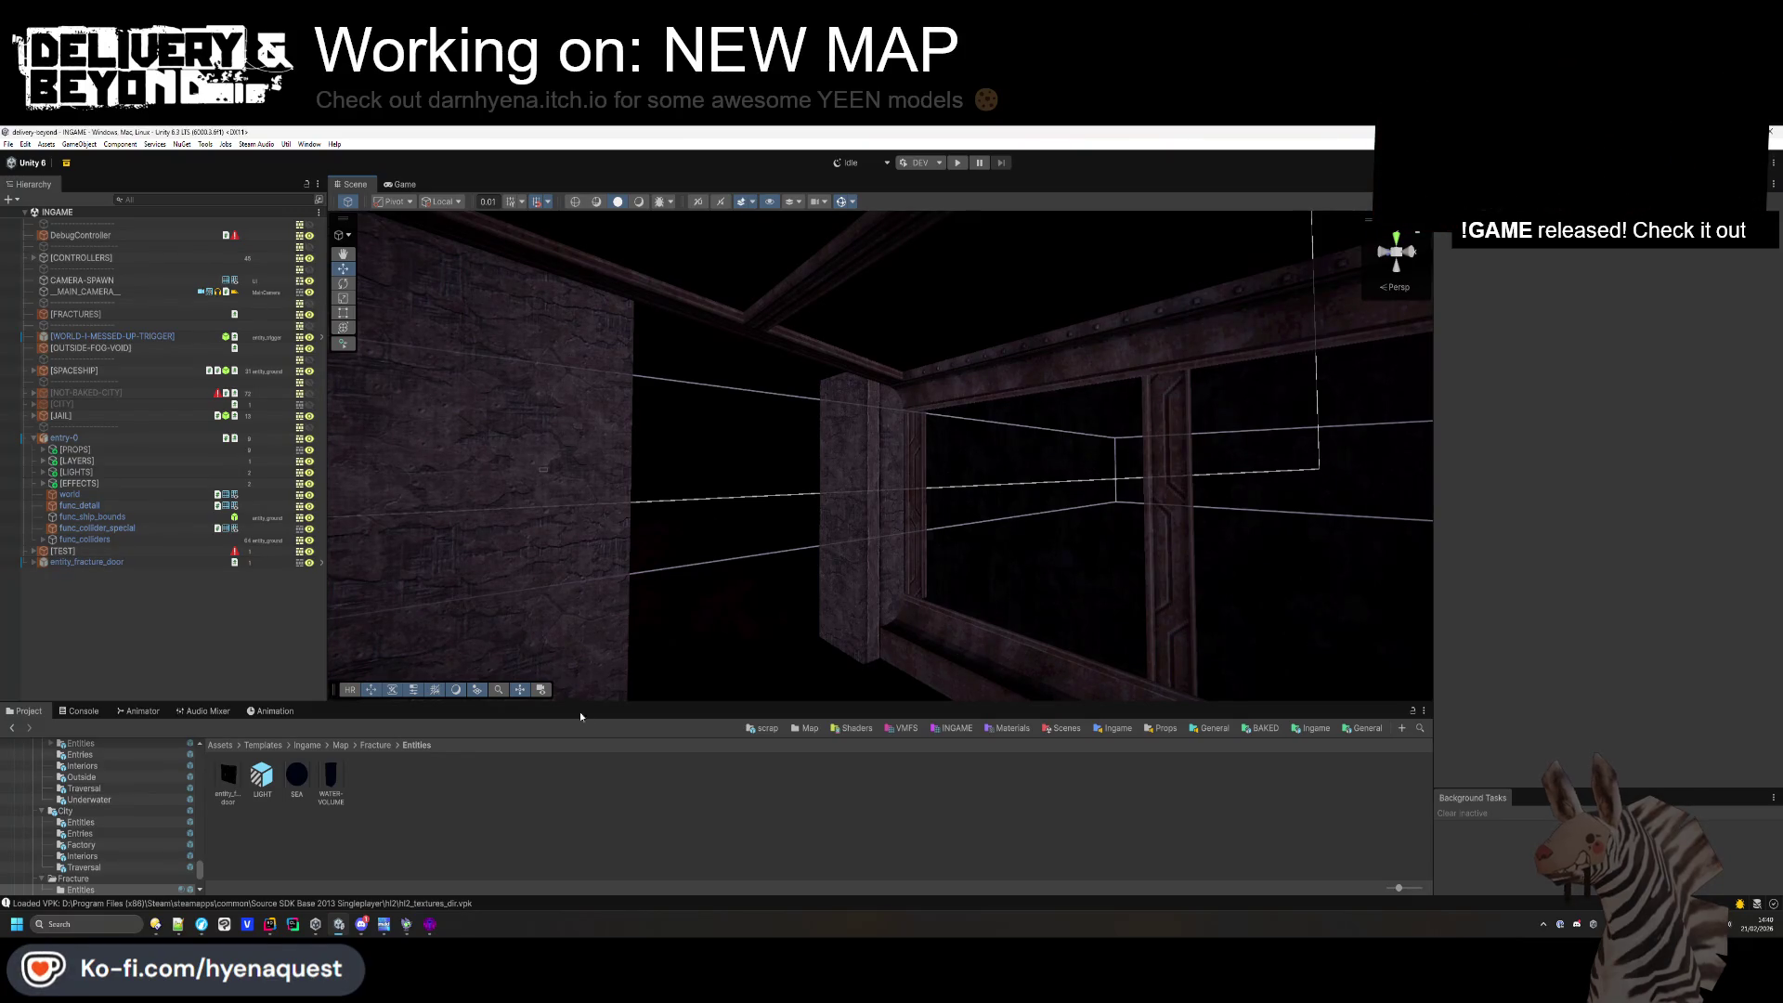
left_click(432, 924)
key("z")
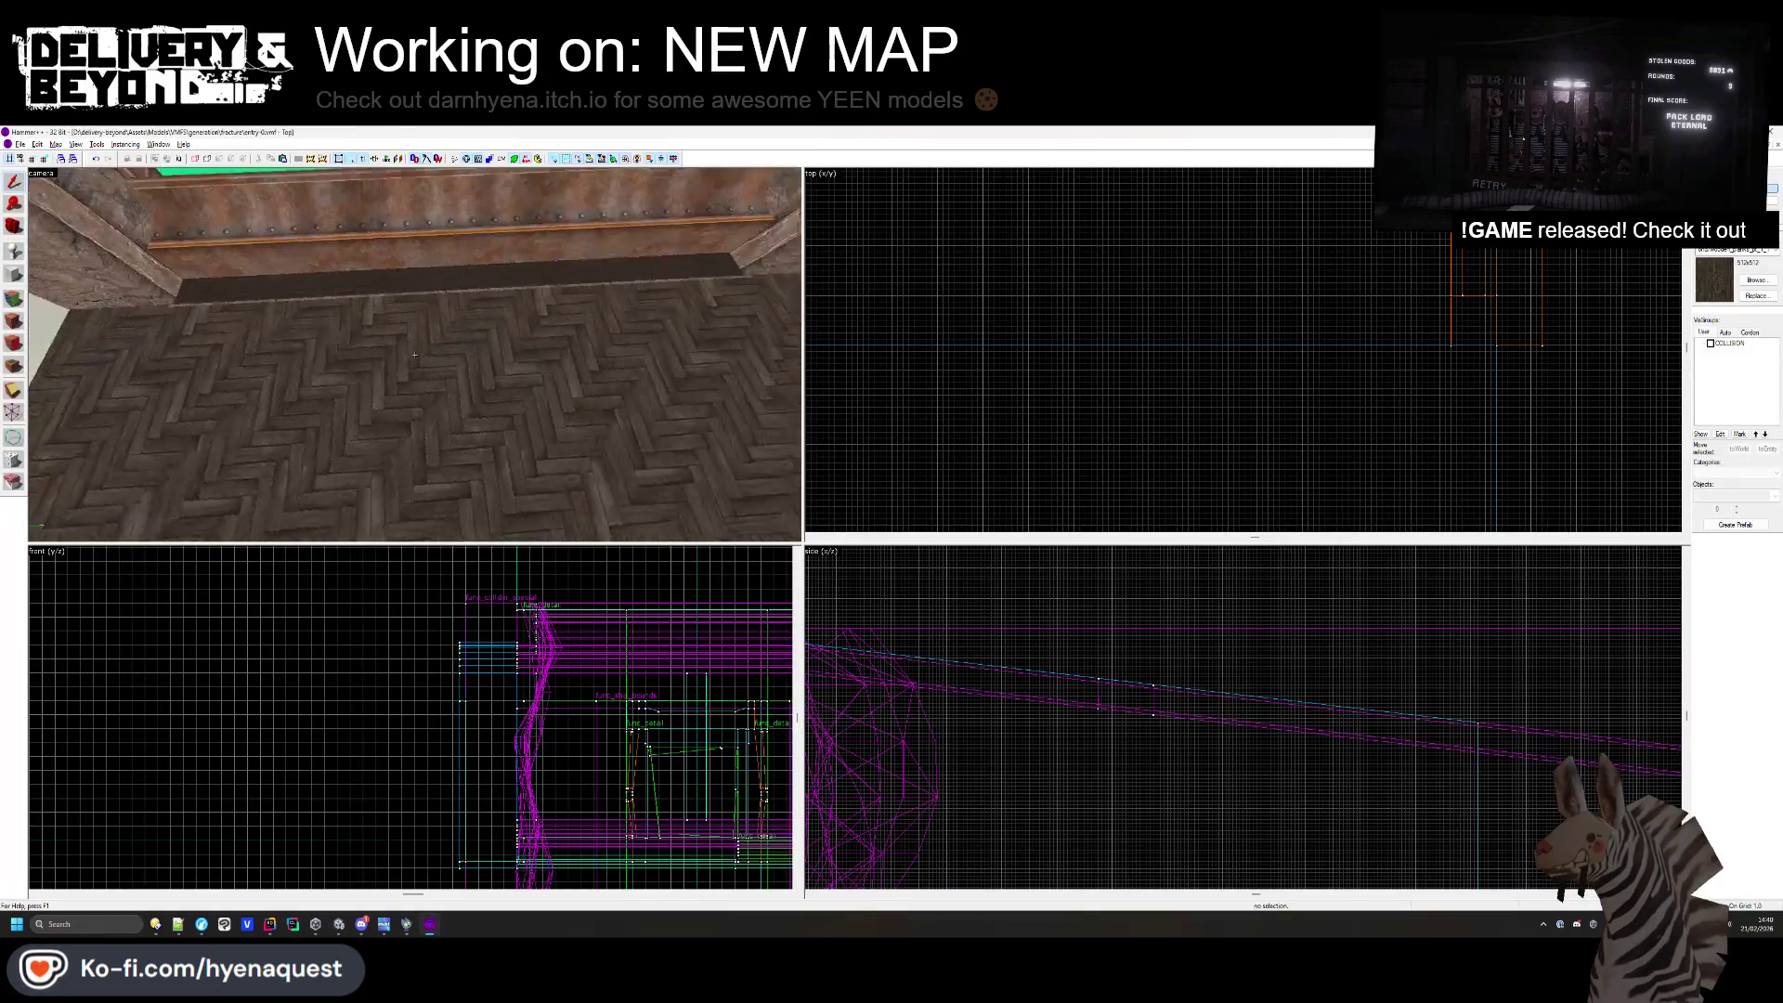
- Select the window frame group and centre the 2D views on it
key("w")
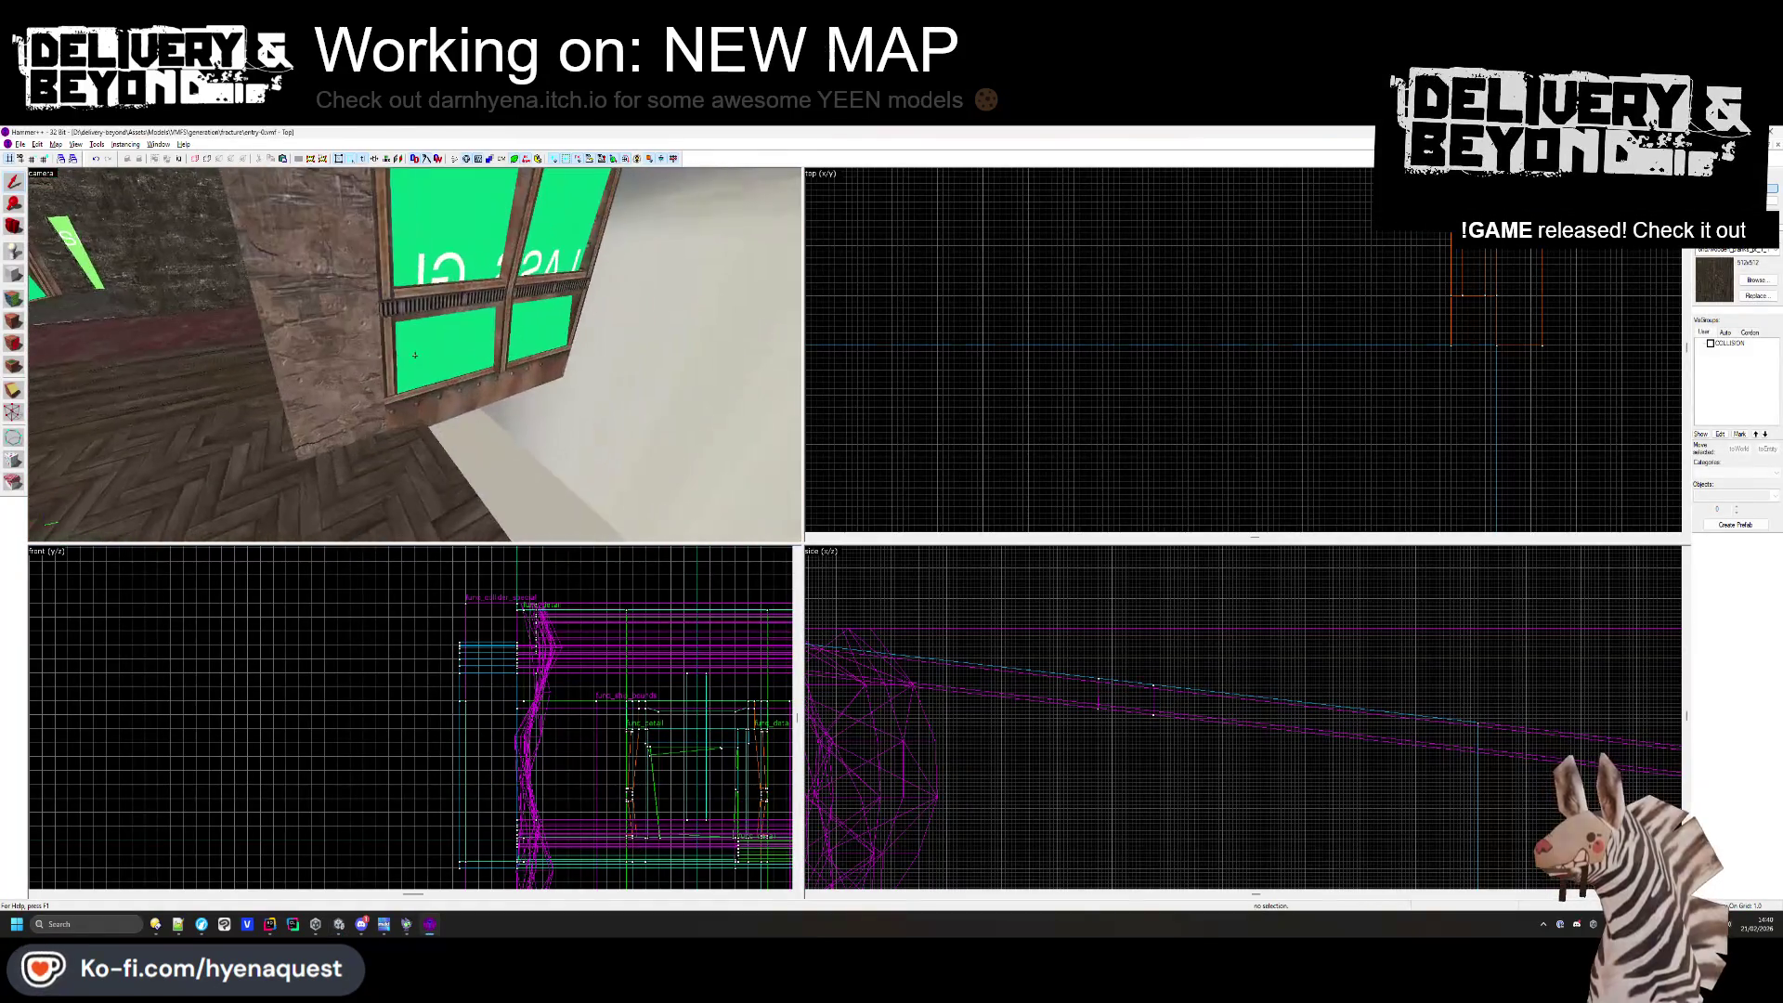
left_click(414, 354)
key("z")
key("Escape")
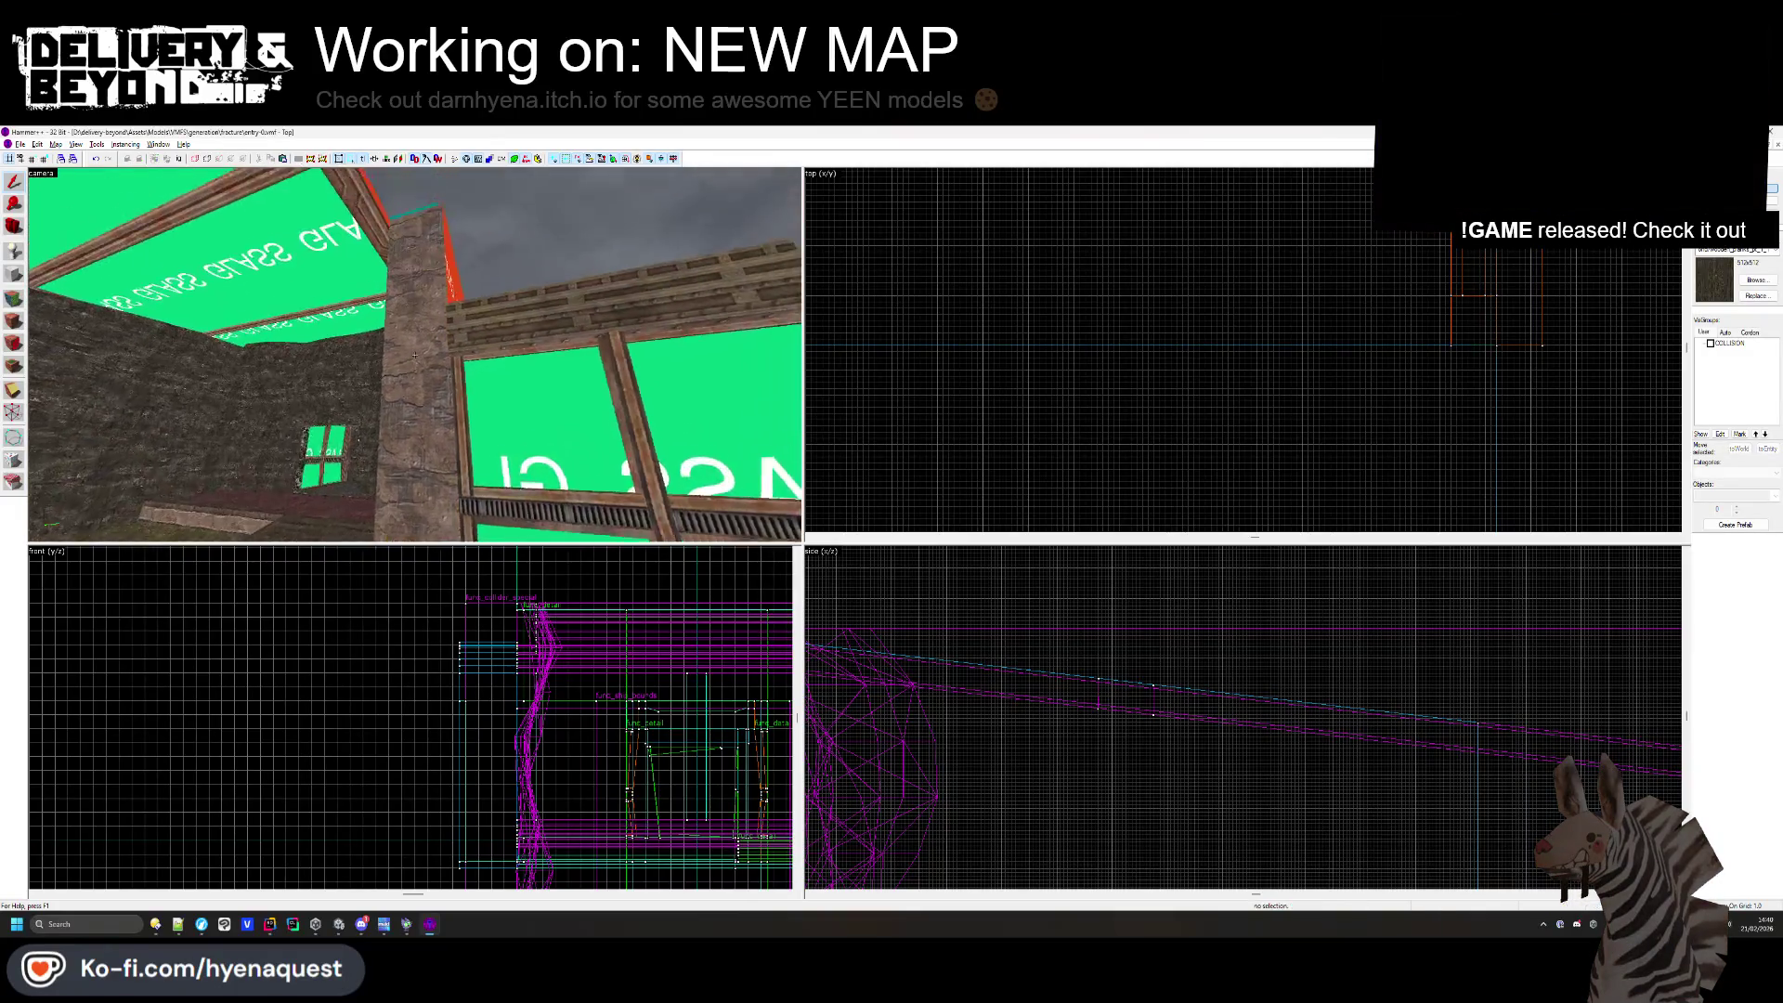
key("z")
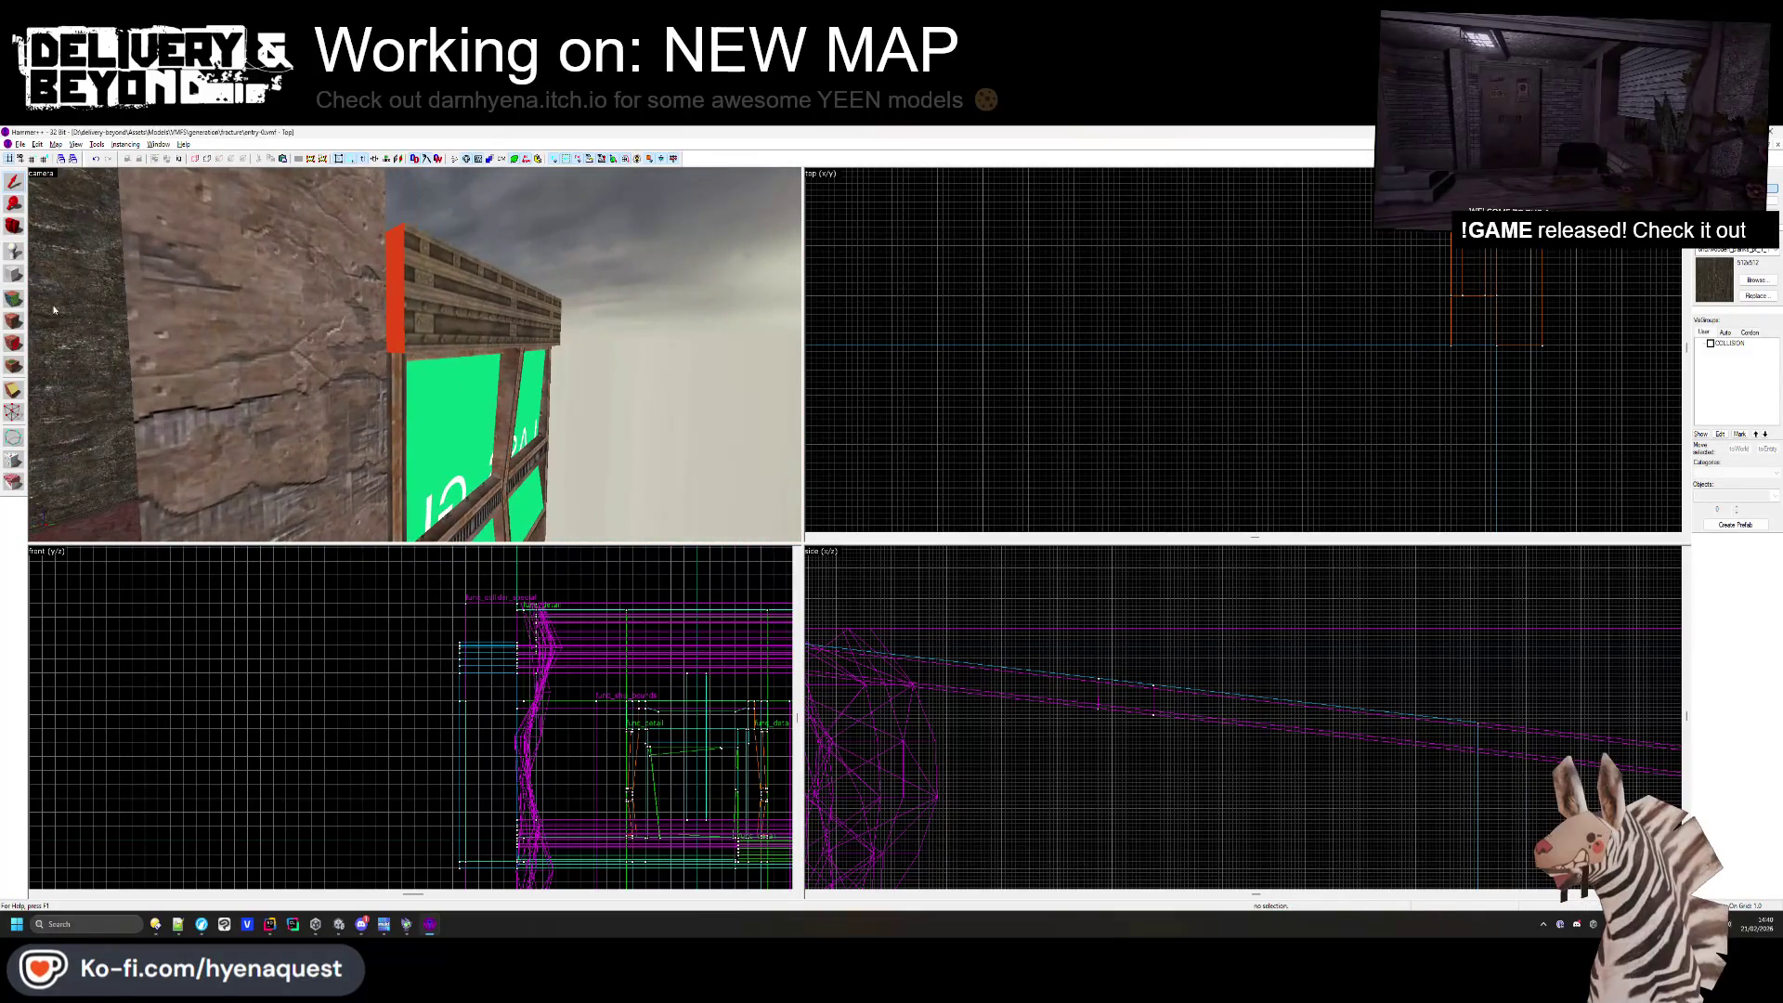
left_click(420, 322)
key("ctrl+e")
scroll(1129, 405, "down", 2)
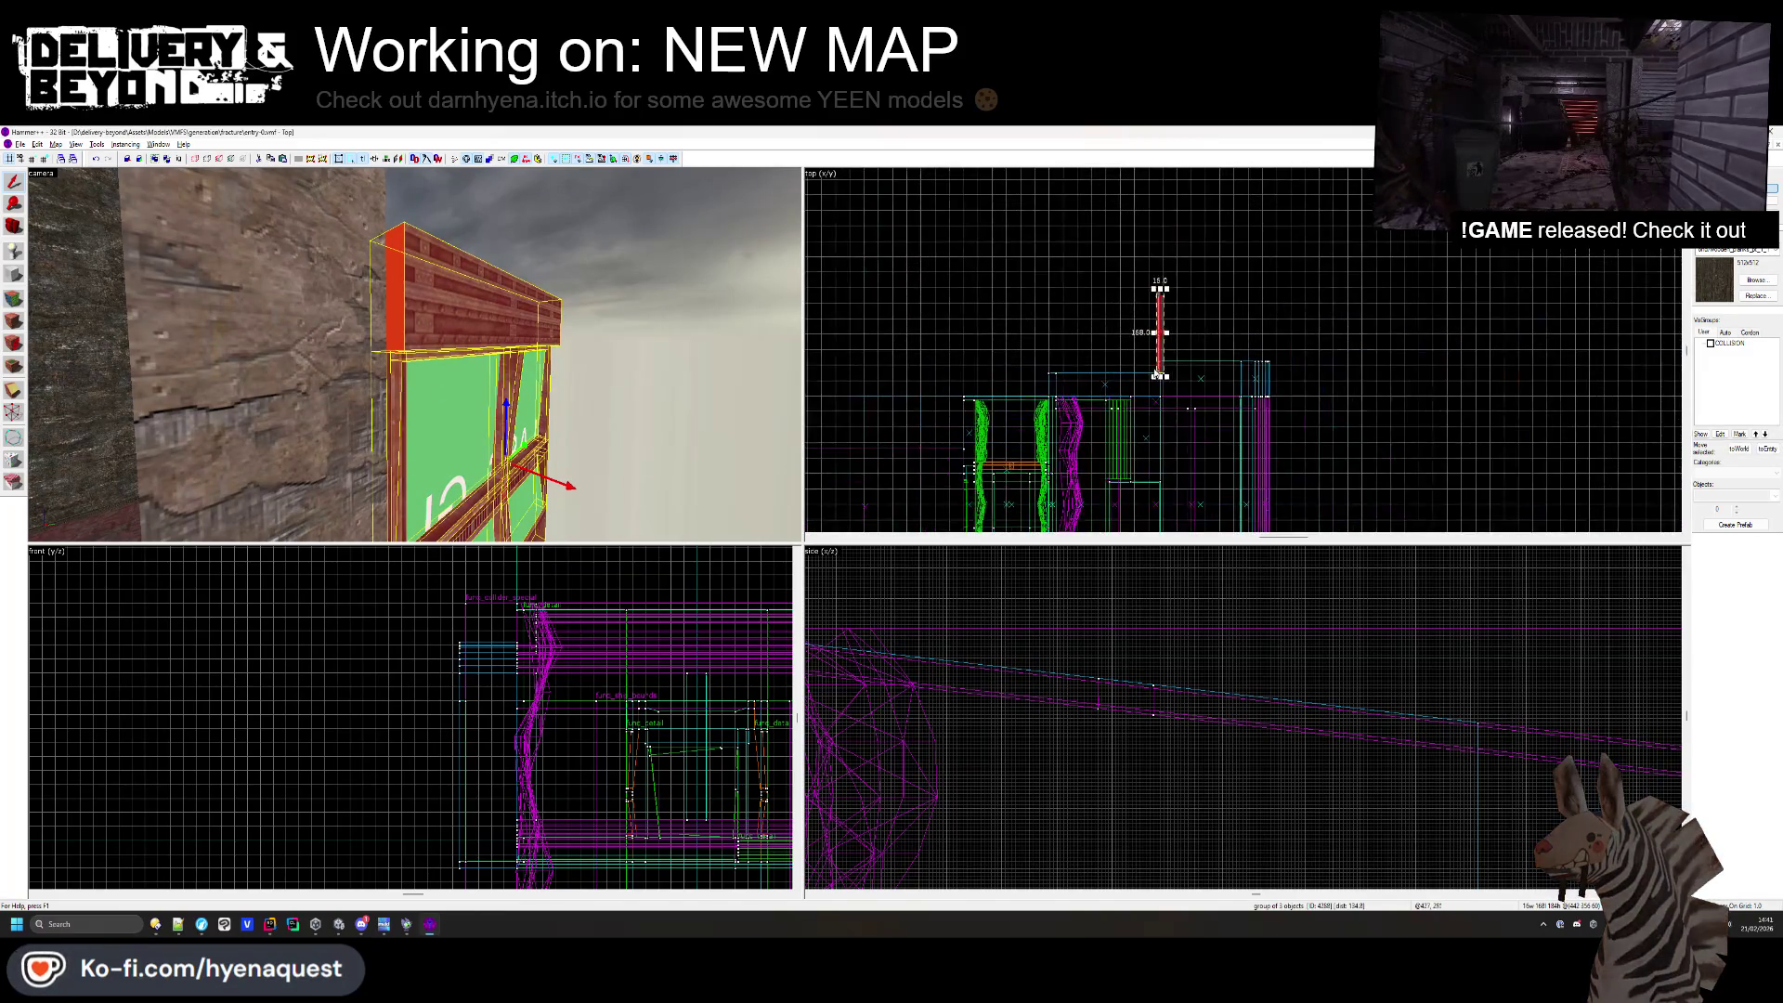
scroll(1152, 372, "up", 3)
- Copy the window group across the corridor and flip it horizontally to mirror the original
mouse_move(1163, 375)
left_mouse_down()
mouse_move(1385, 378)
mouse_move(1383, 403)
left_mouse_up()
scroll(1383, 390, "down", 1)
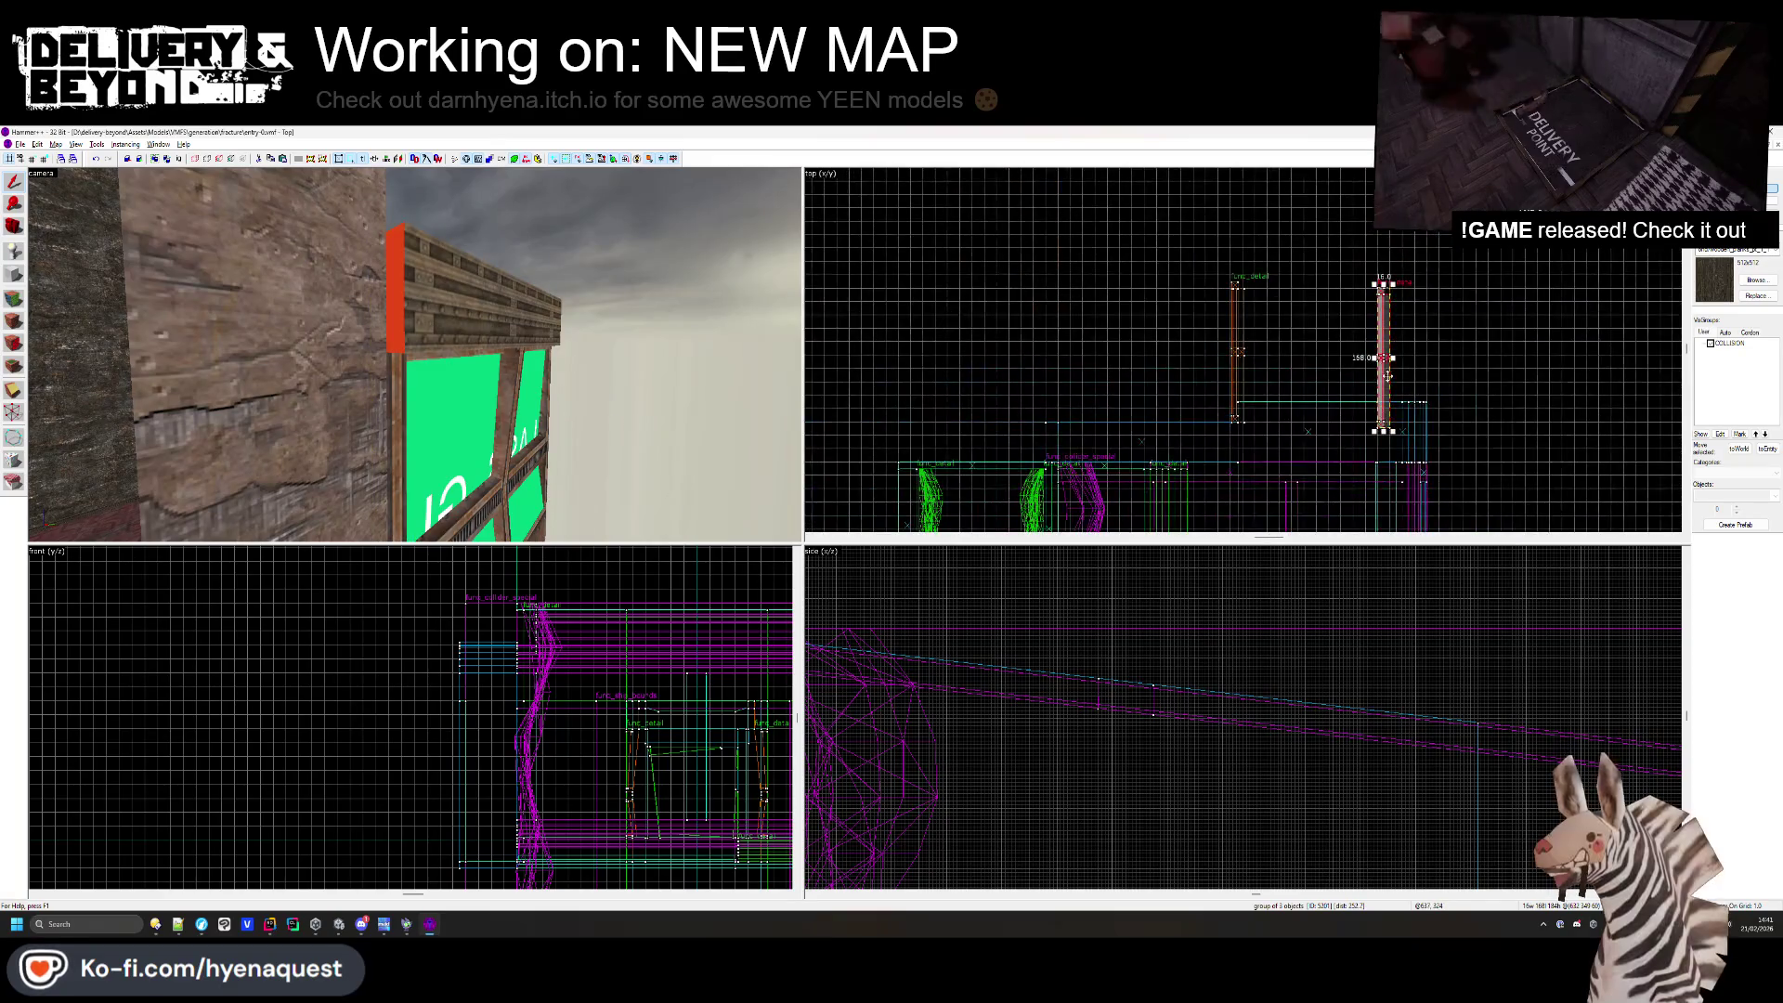
right_click(1389, 363)
mouse_move(1436, 631)
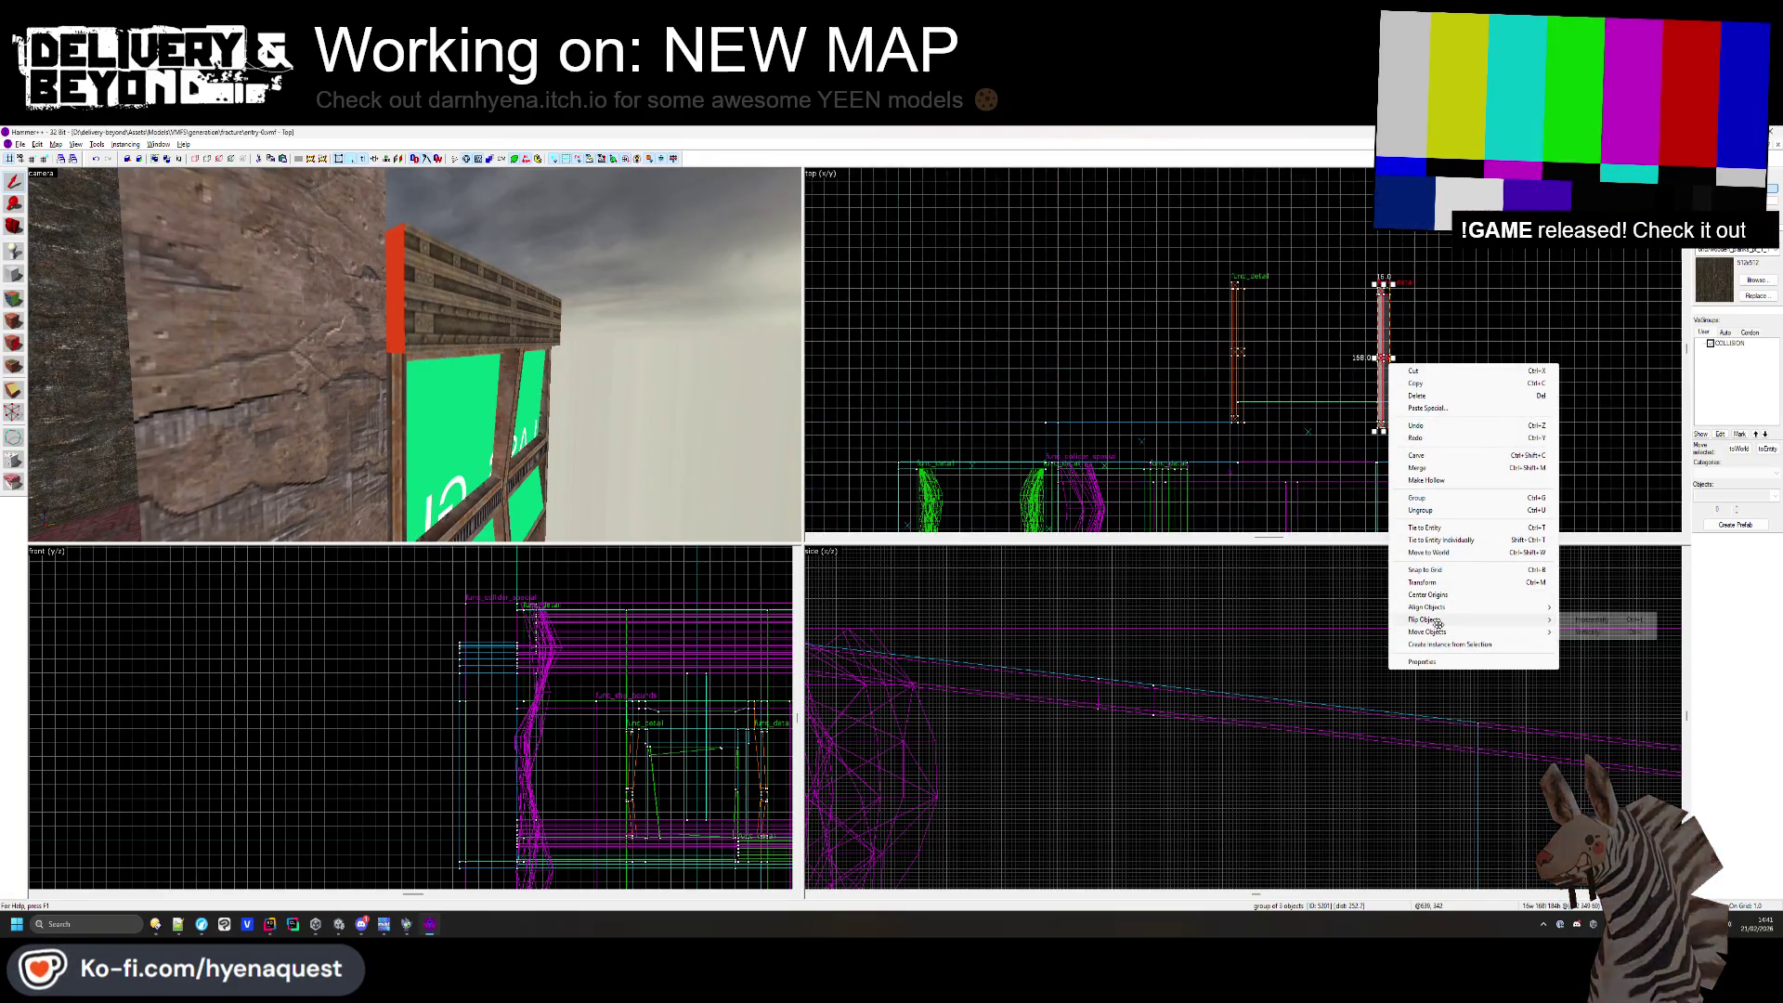
left_click(1602, 619)
scroll(1379, 425, "up", 1)
scroll(1379, 425, "up", 3)
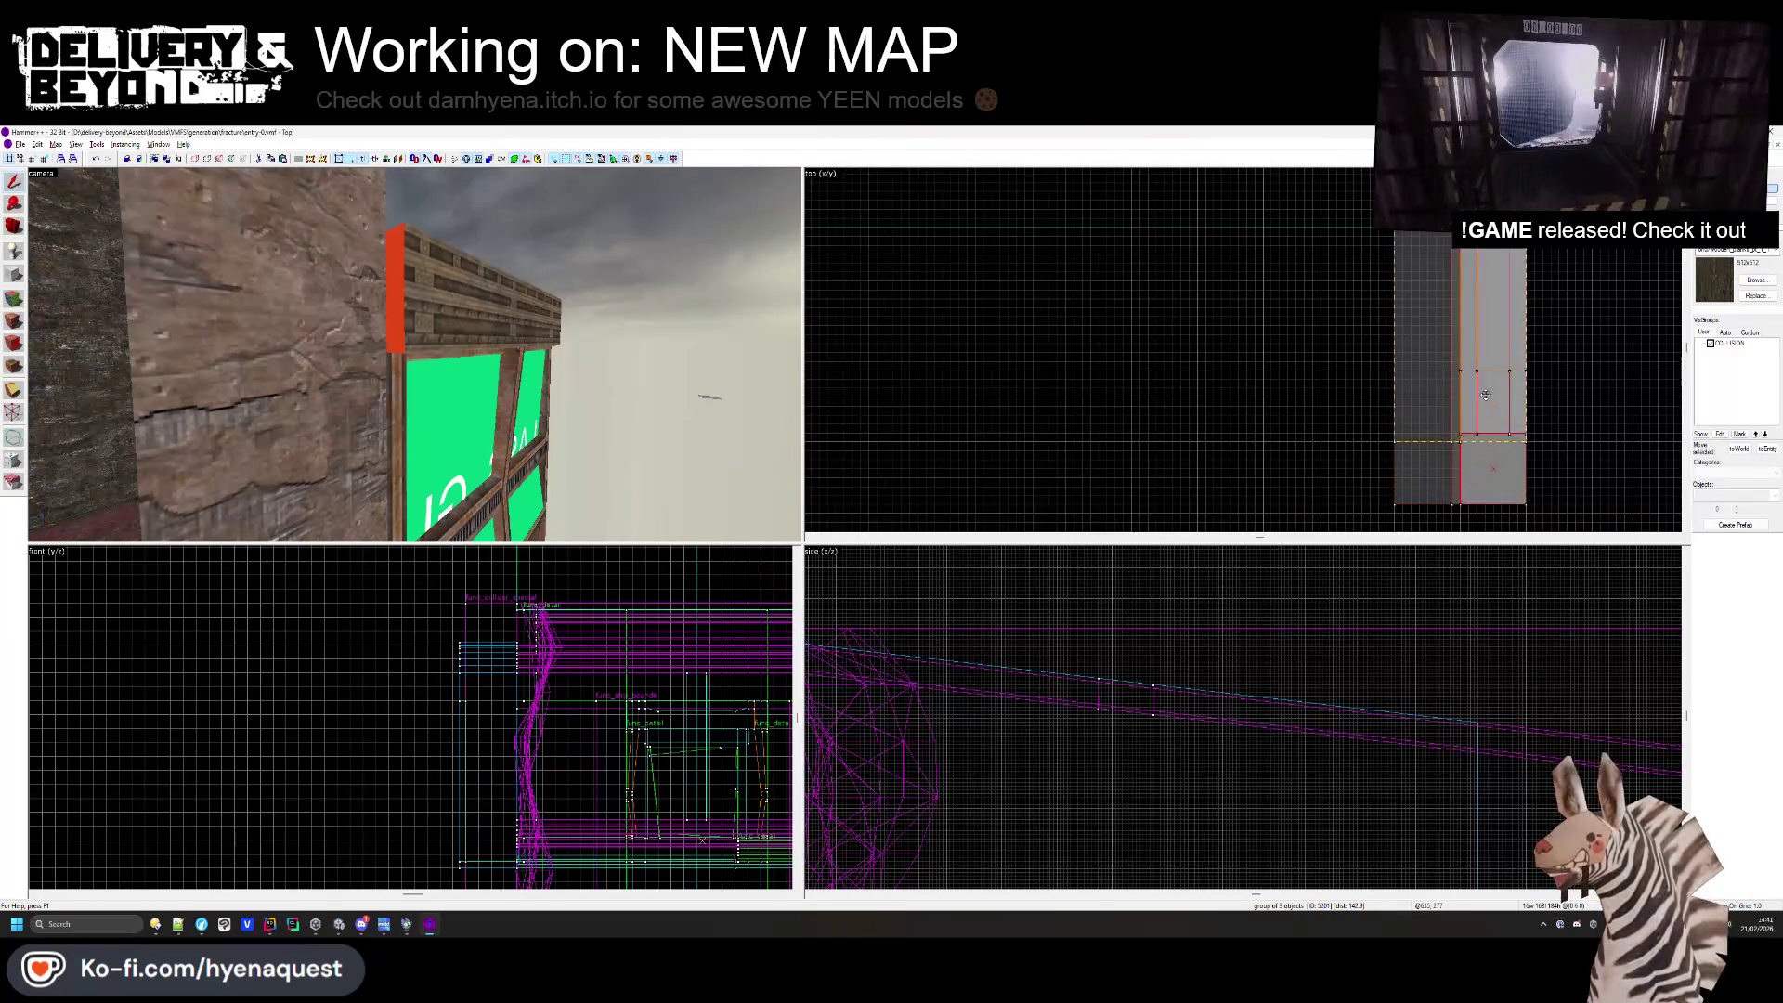
scroll(1250, 705, "up", 4)
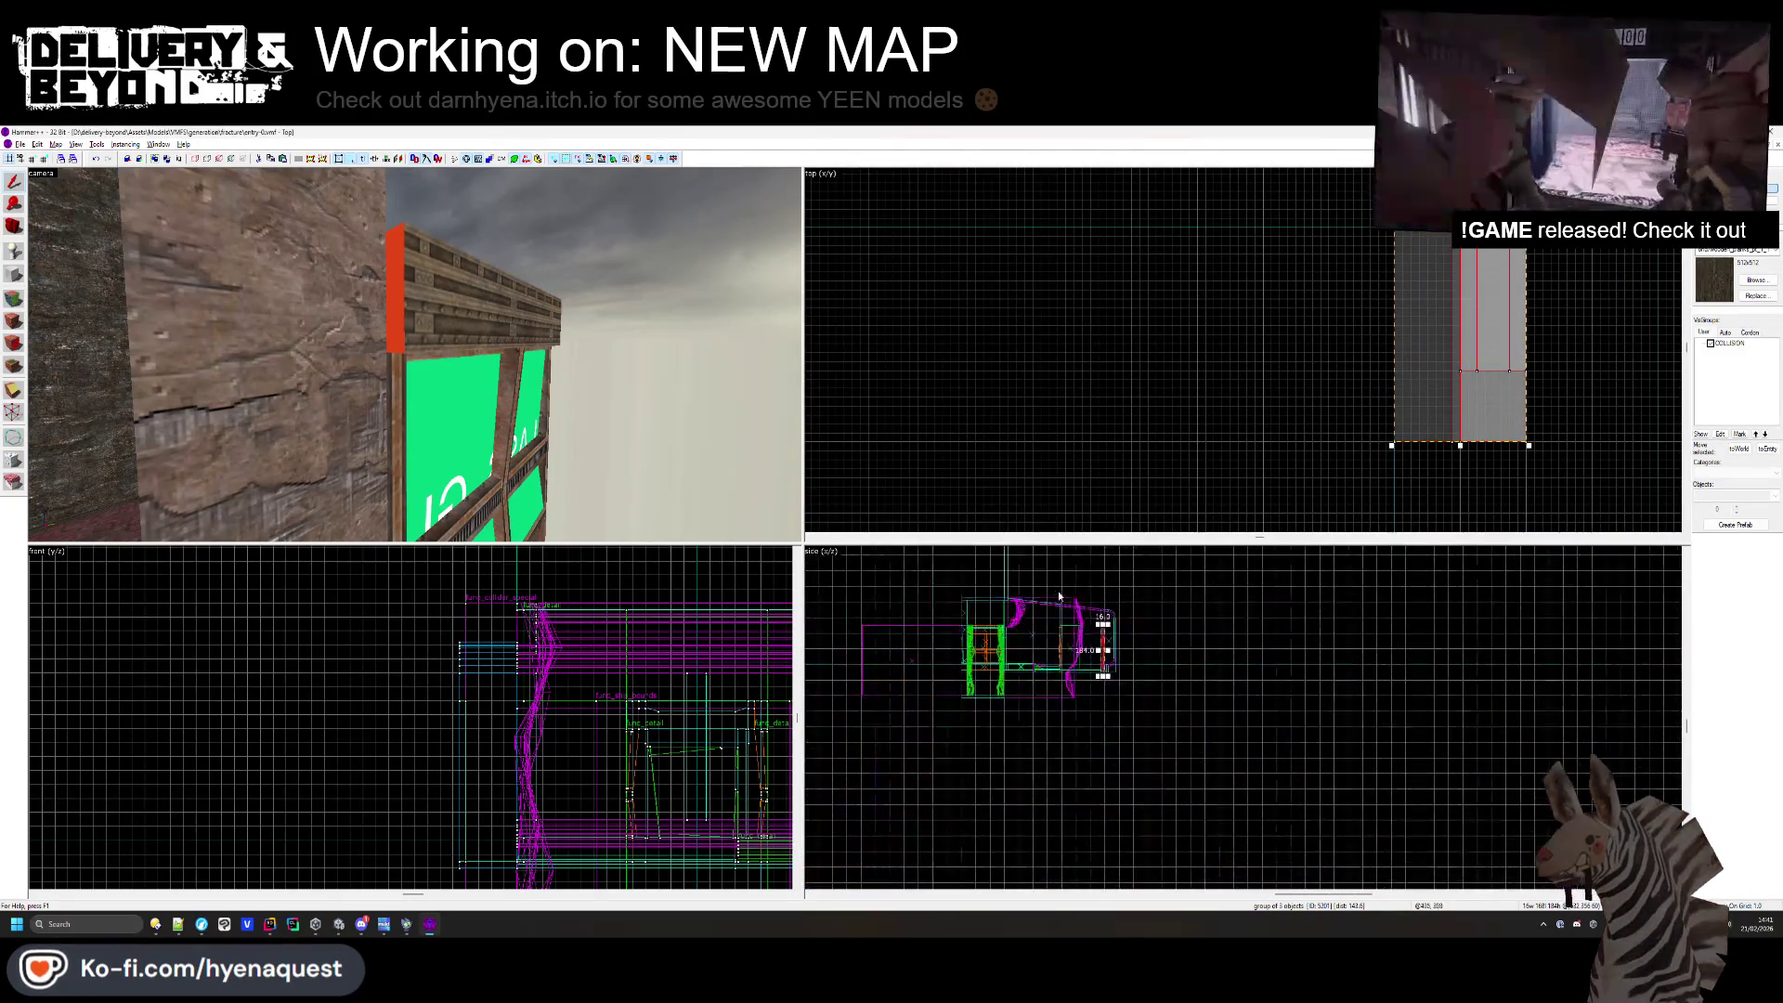
scroll(1249, 706, "down", 4)
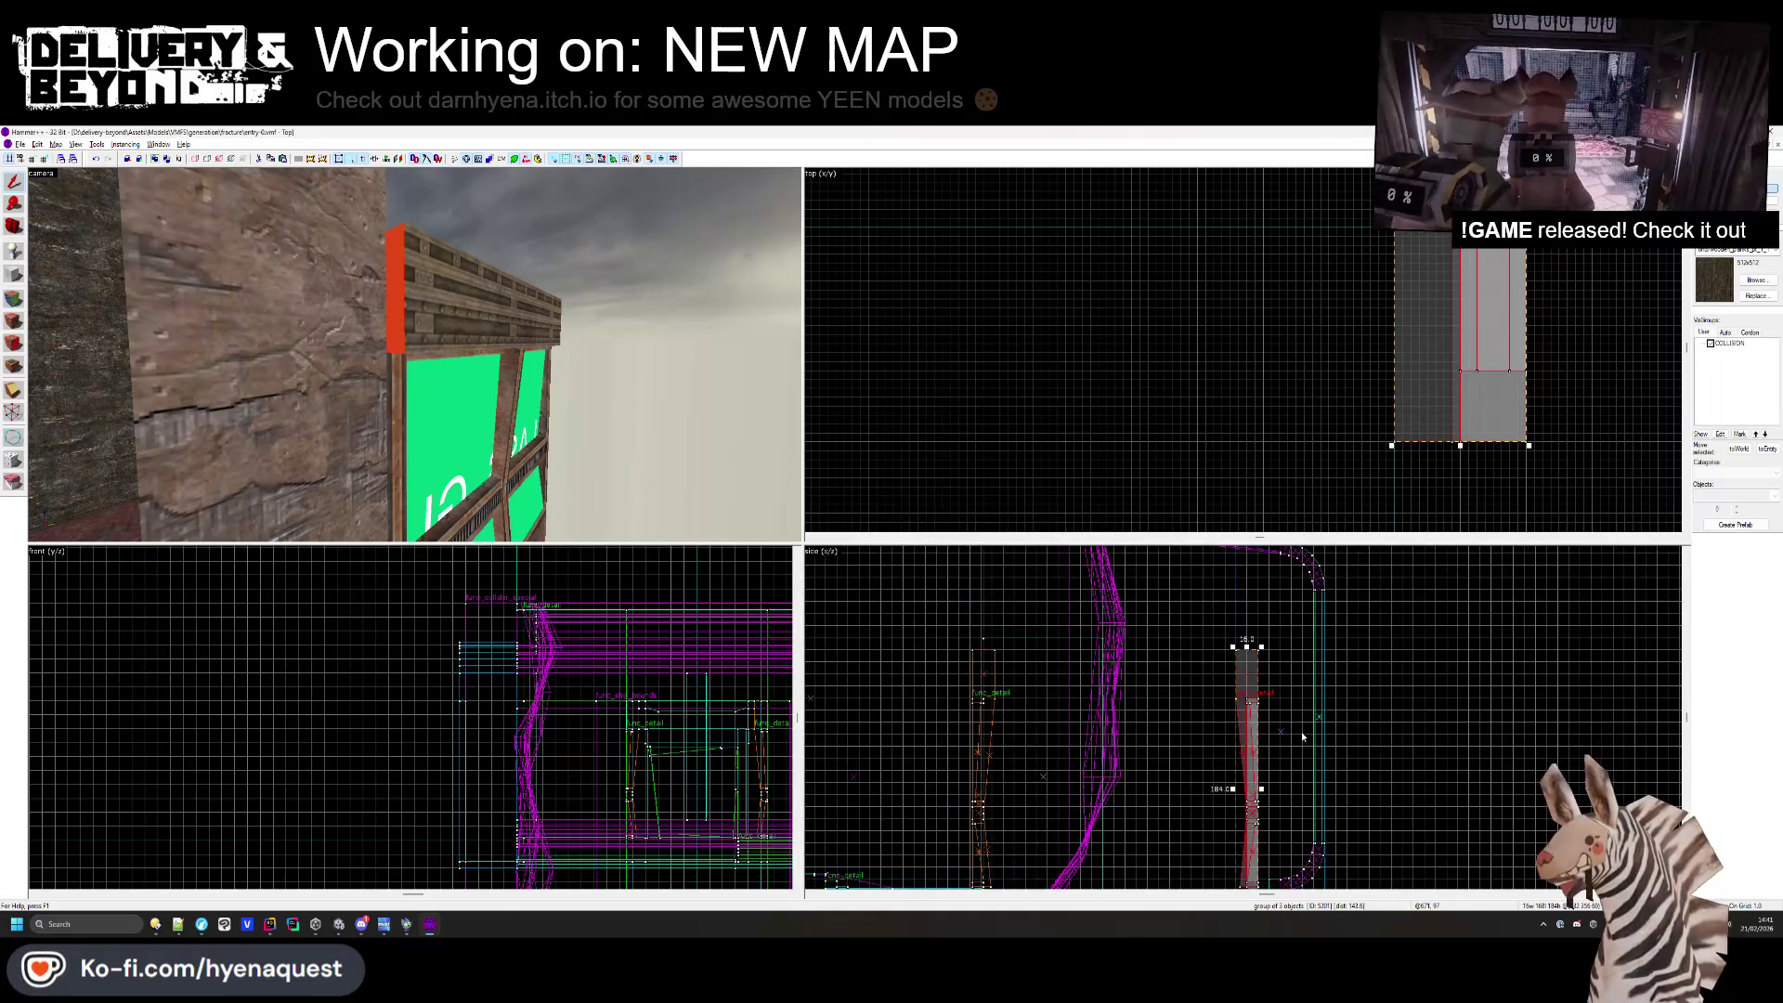
scroll(603, 676, "up", 5)
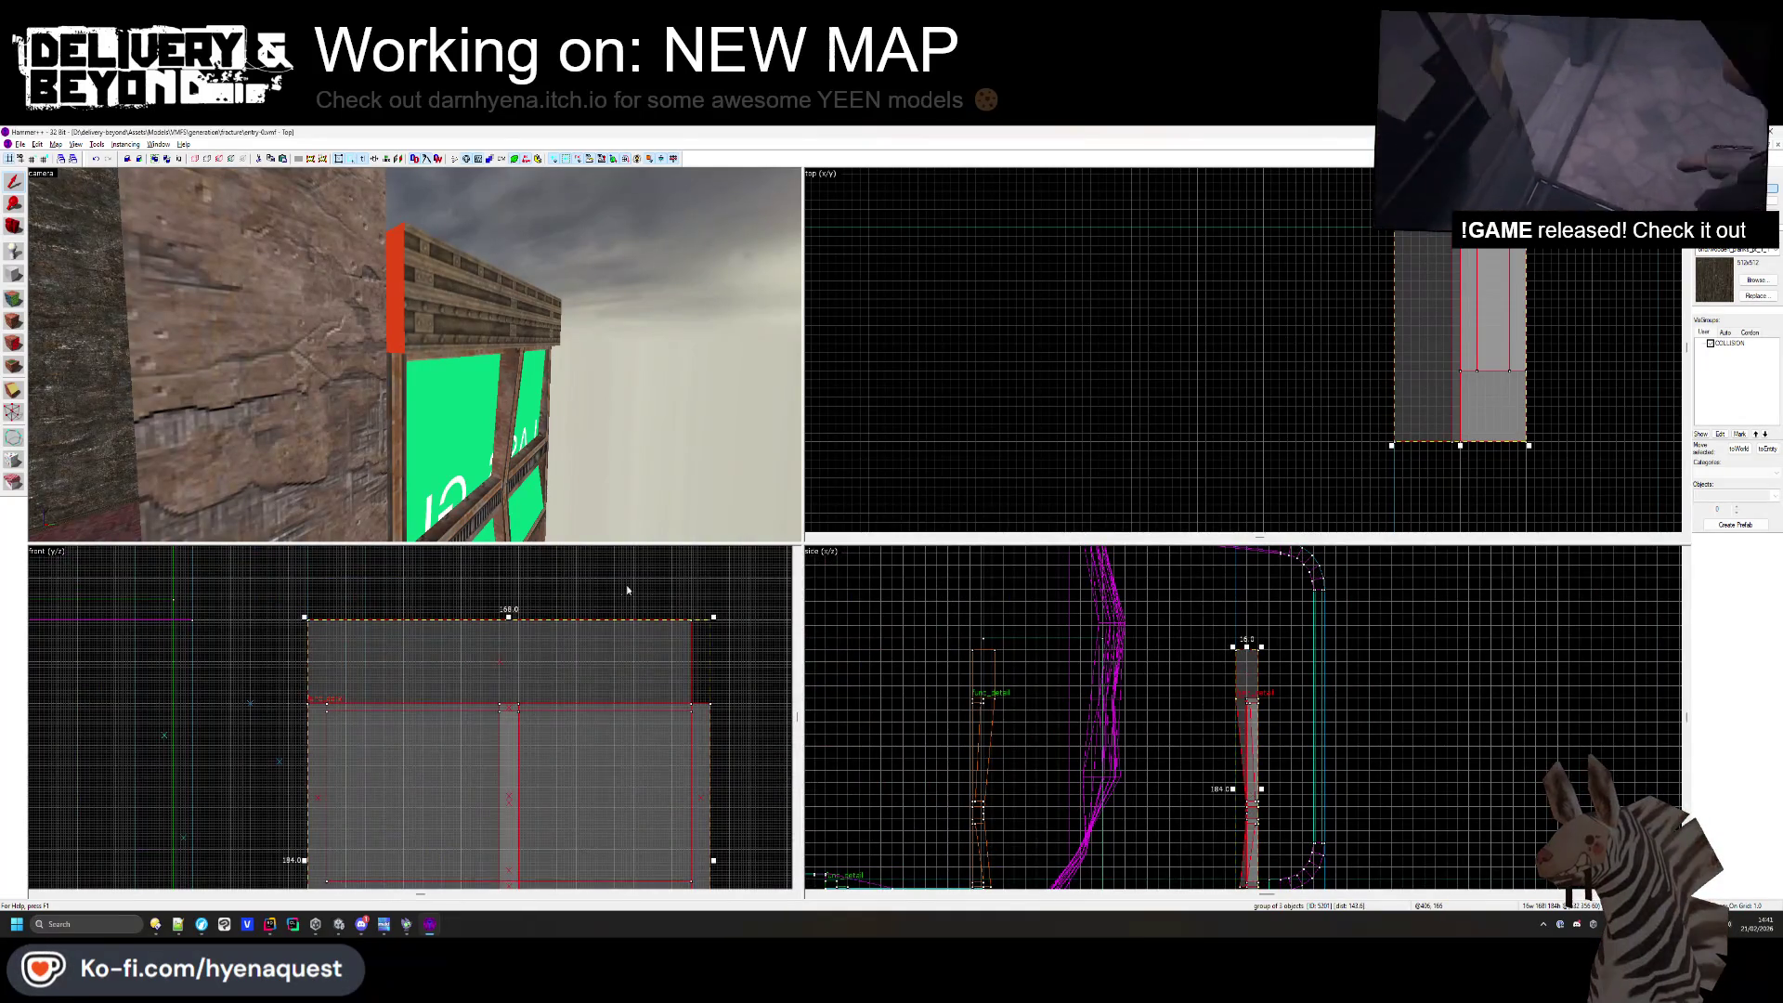
- Hide the COLLISION visgroup brushes
left_click(627, 590)
key("z")
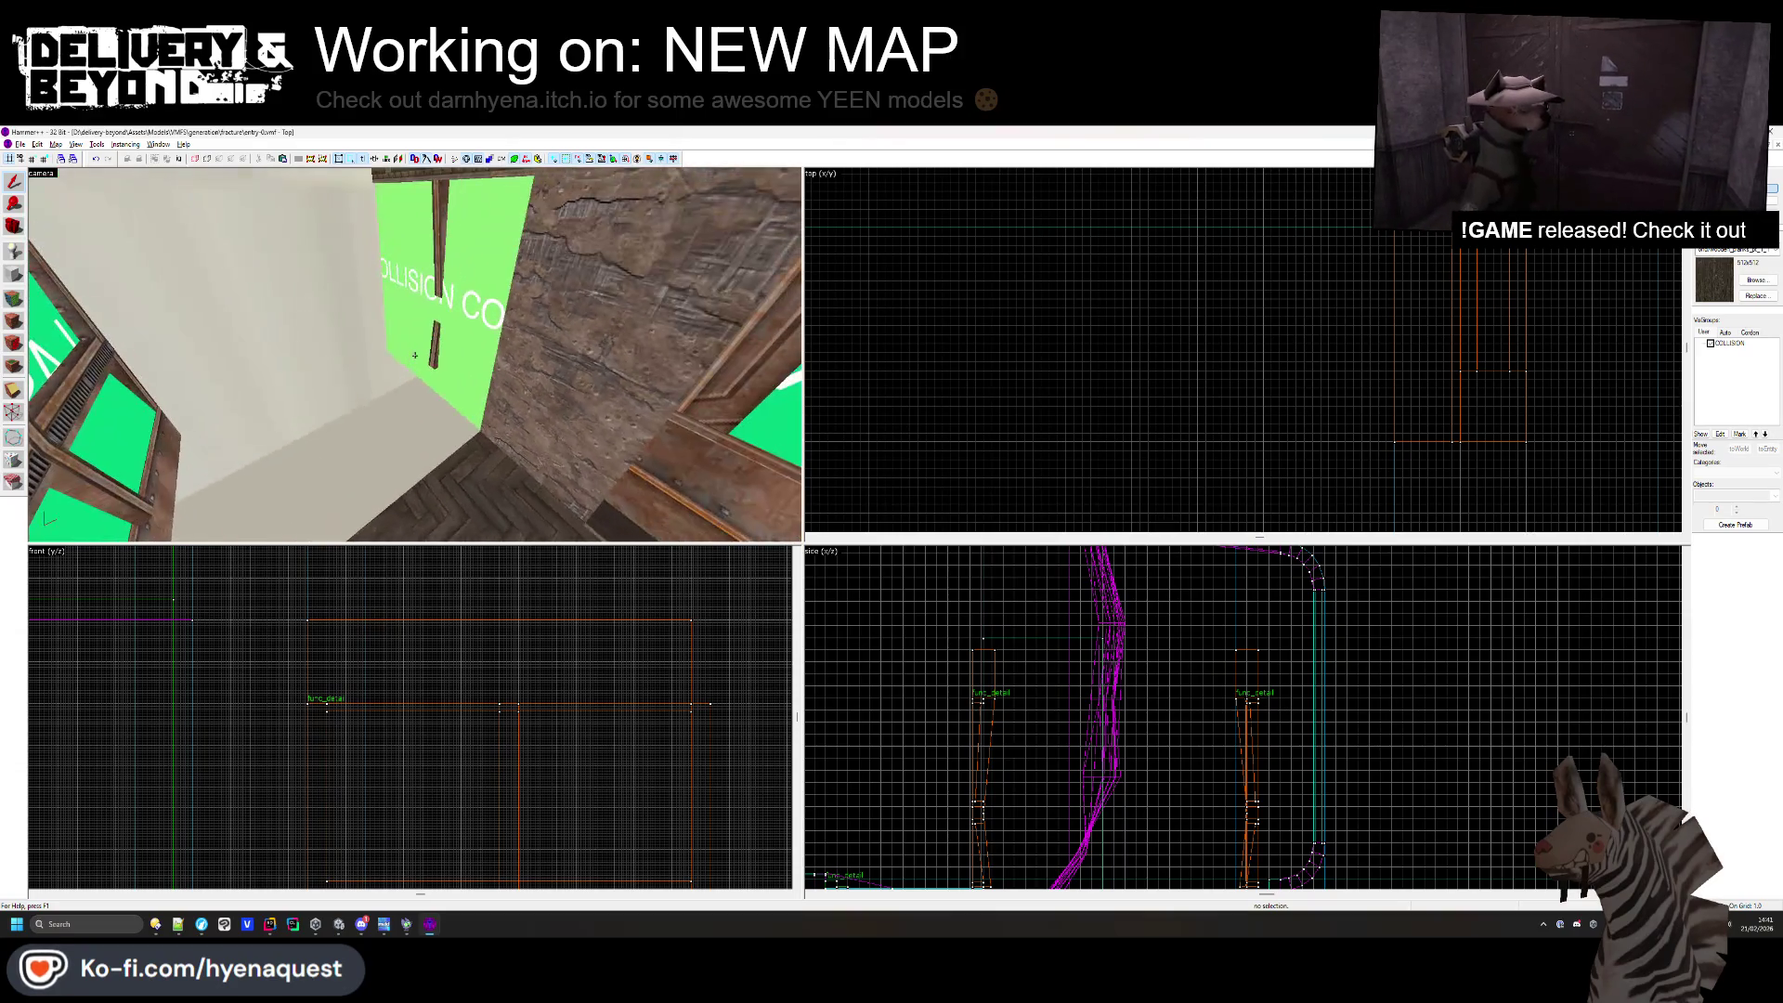
left_click(416, 360)
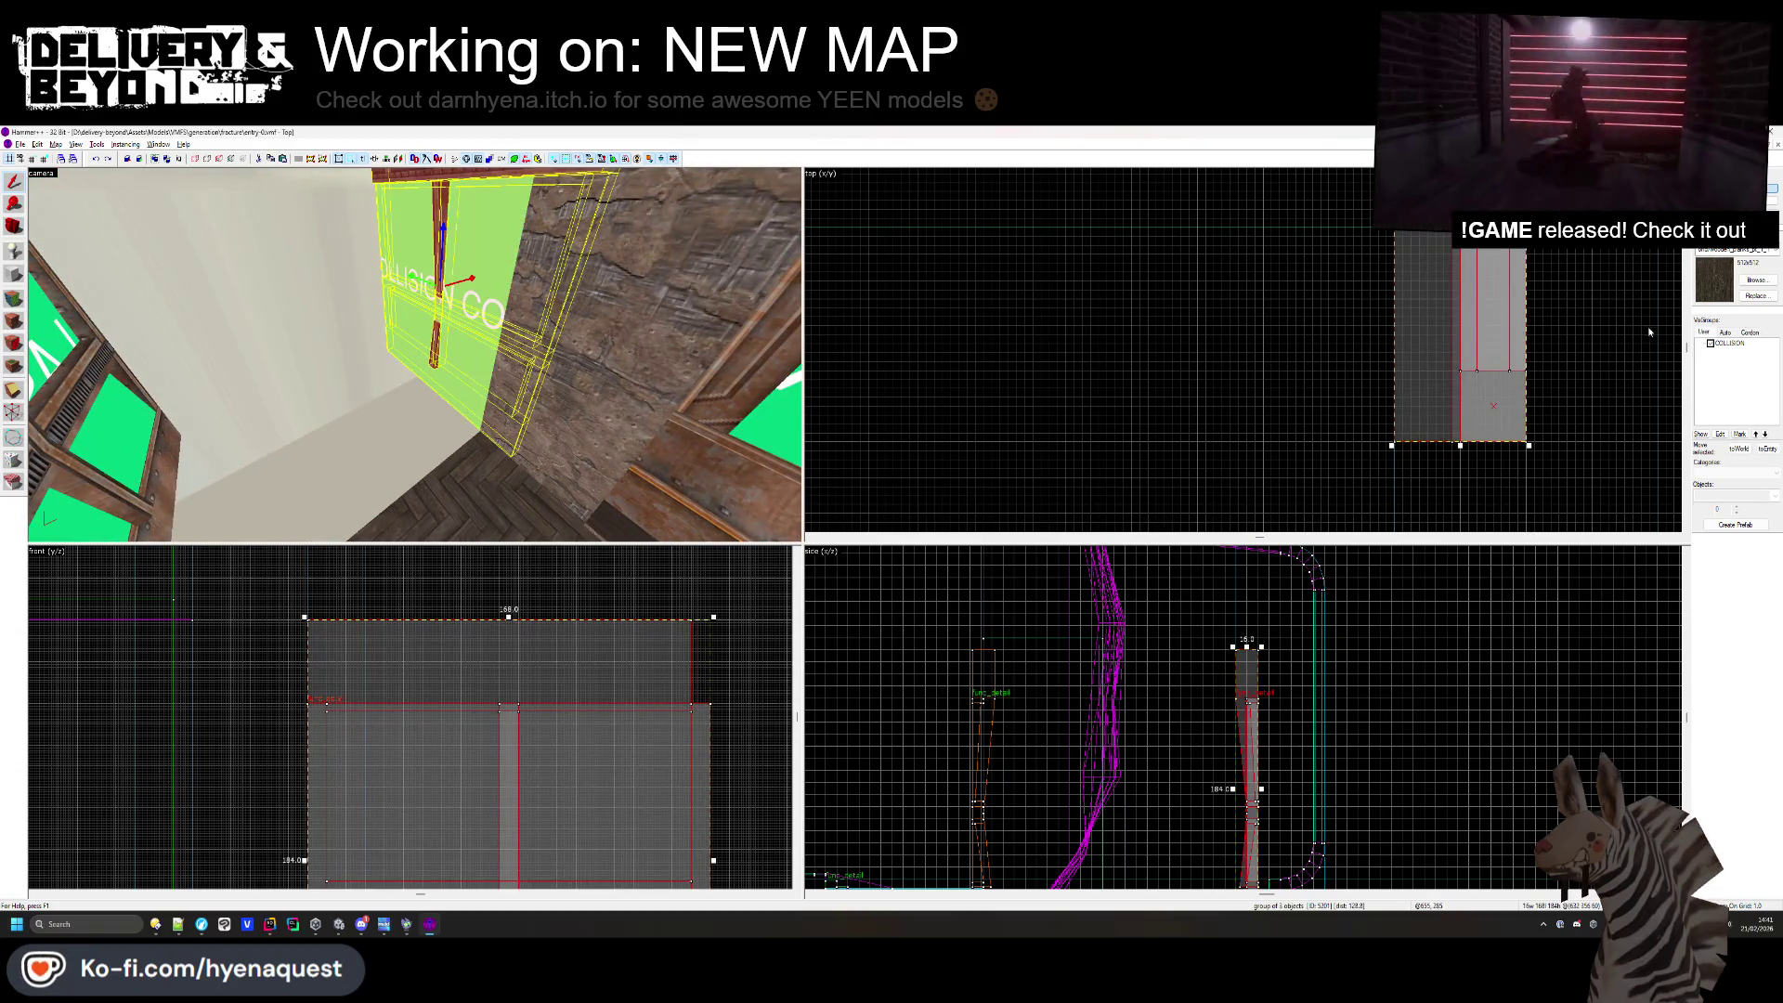
left_click(1711, 344)
key("Escape")
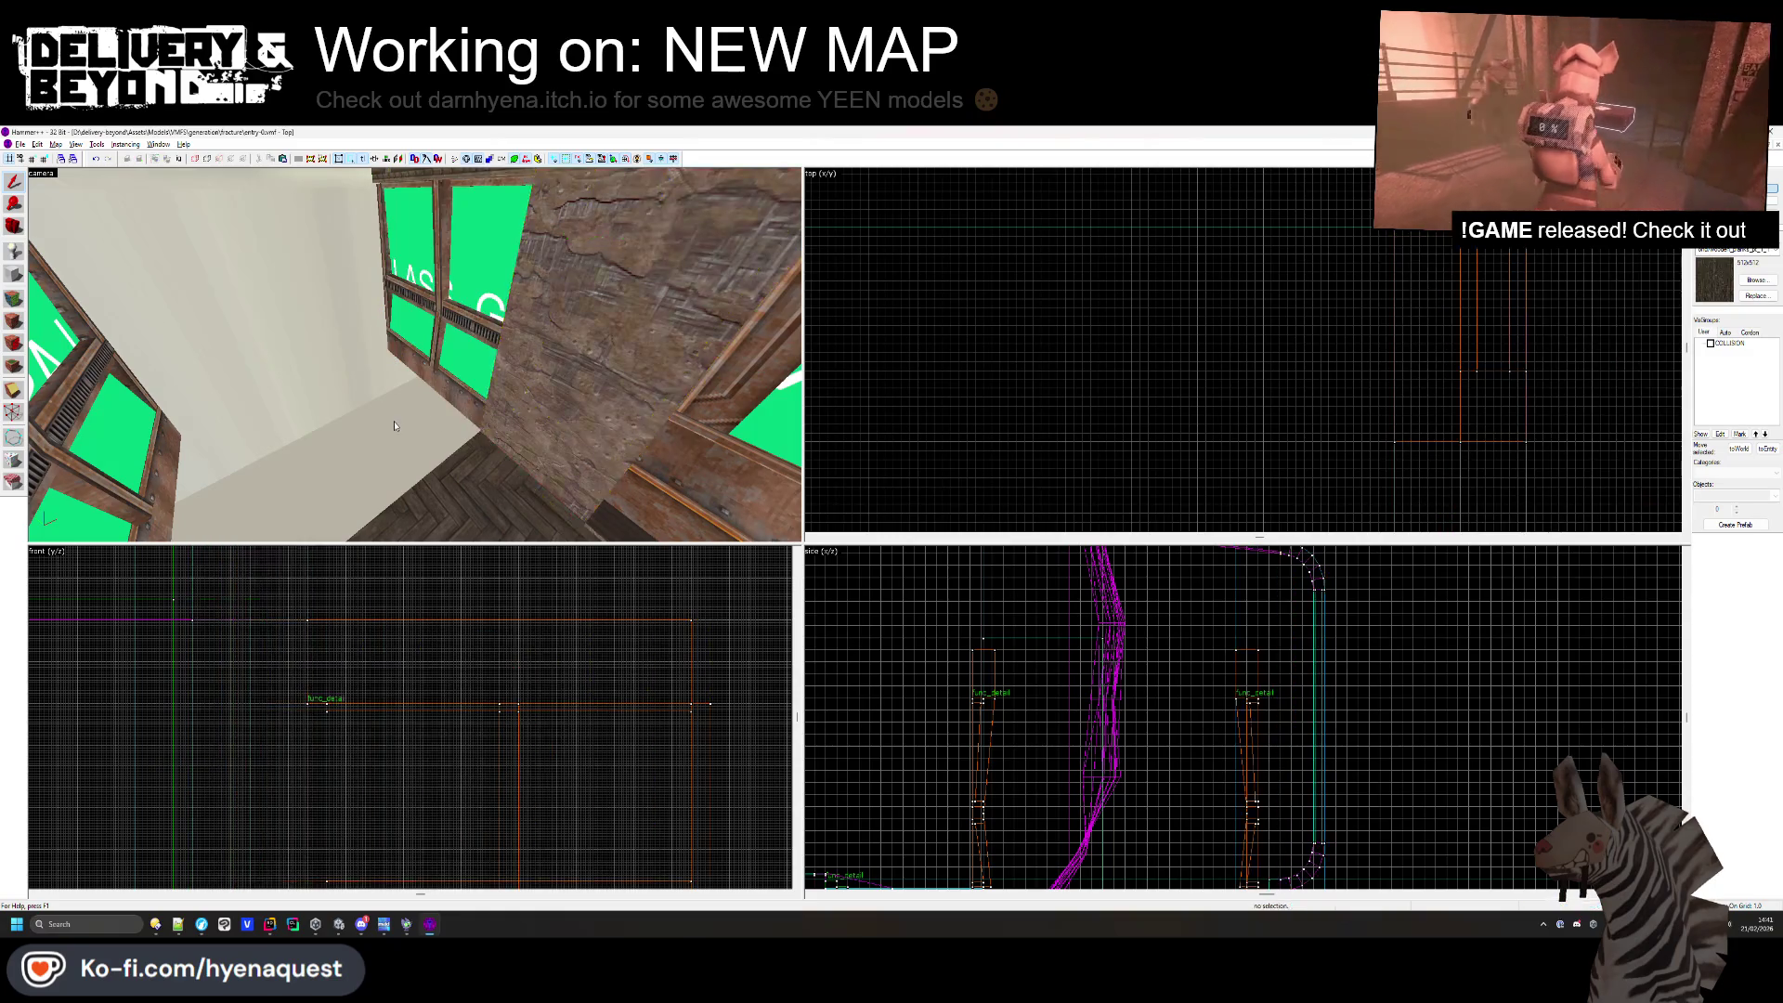
key("z")
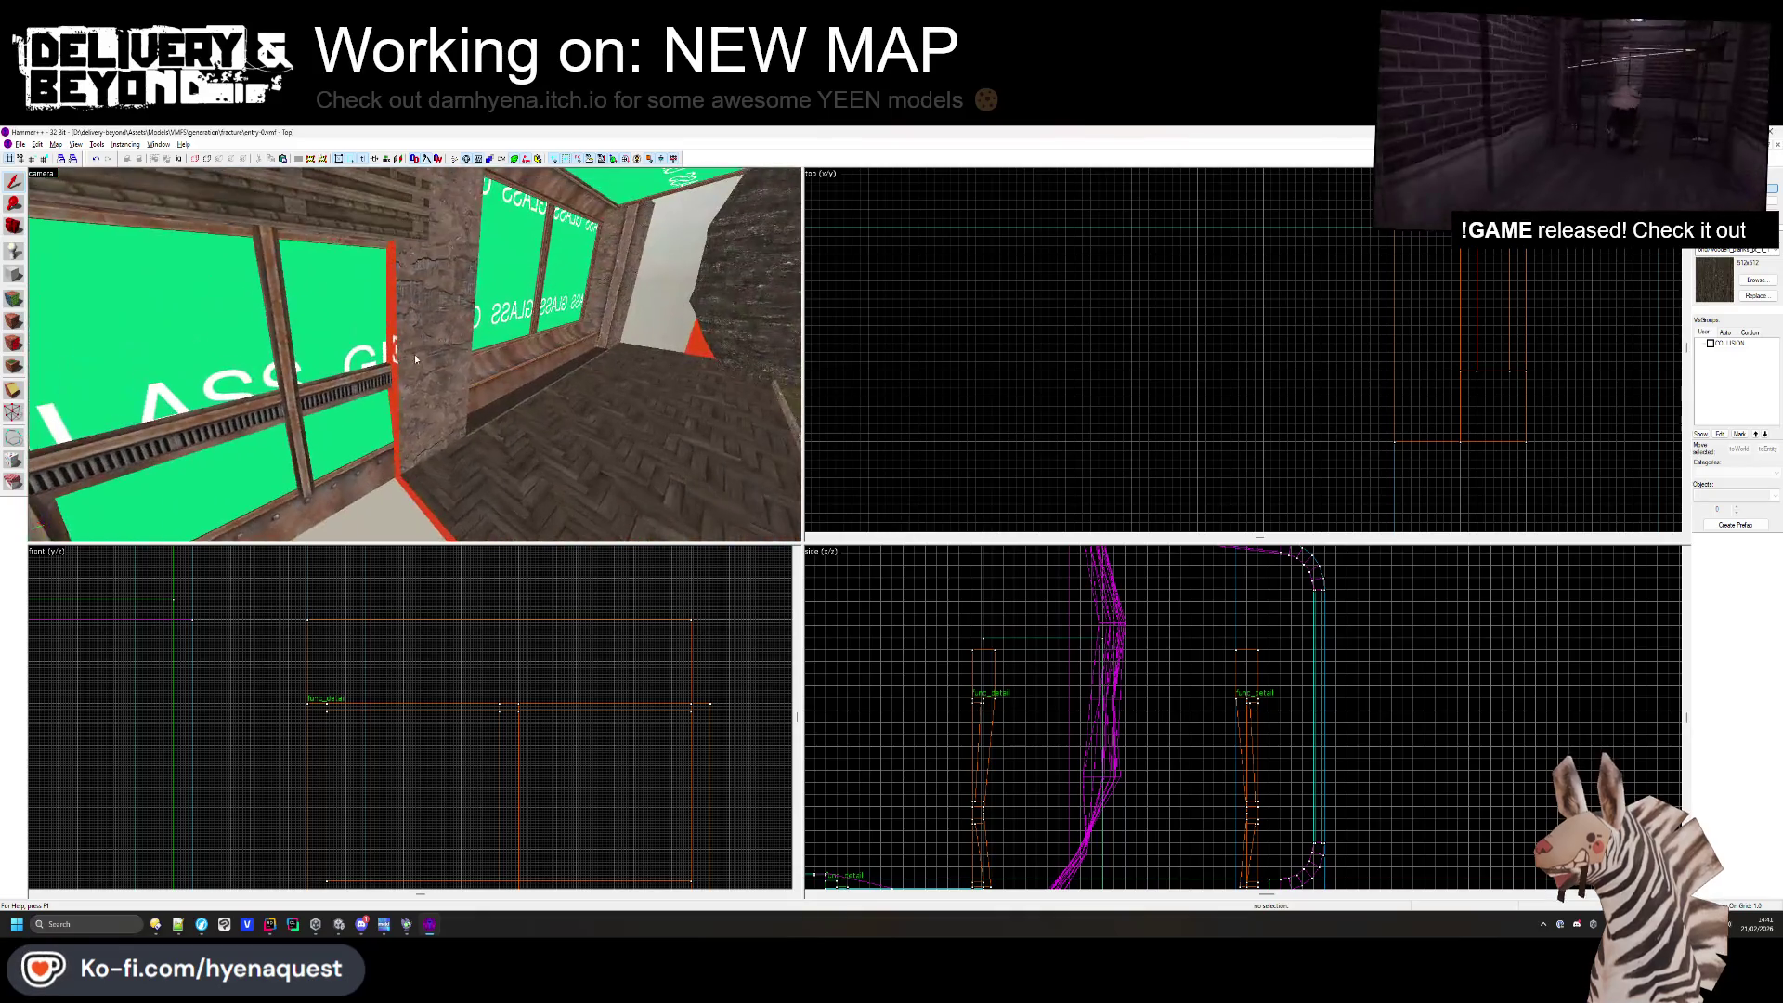
- Trim the brick pillar by pulling its far edge inward
left_click(415, 354)
scroll(1358, 317, "up", 2)
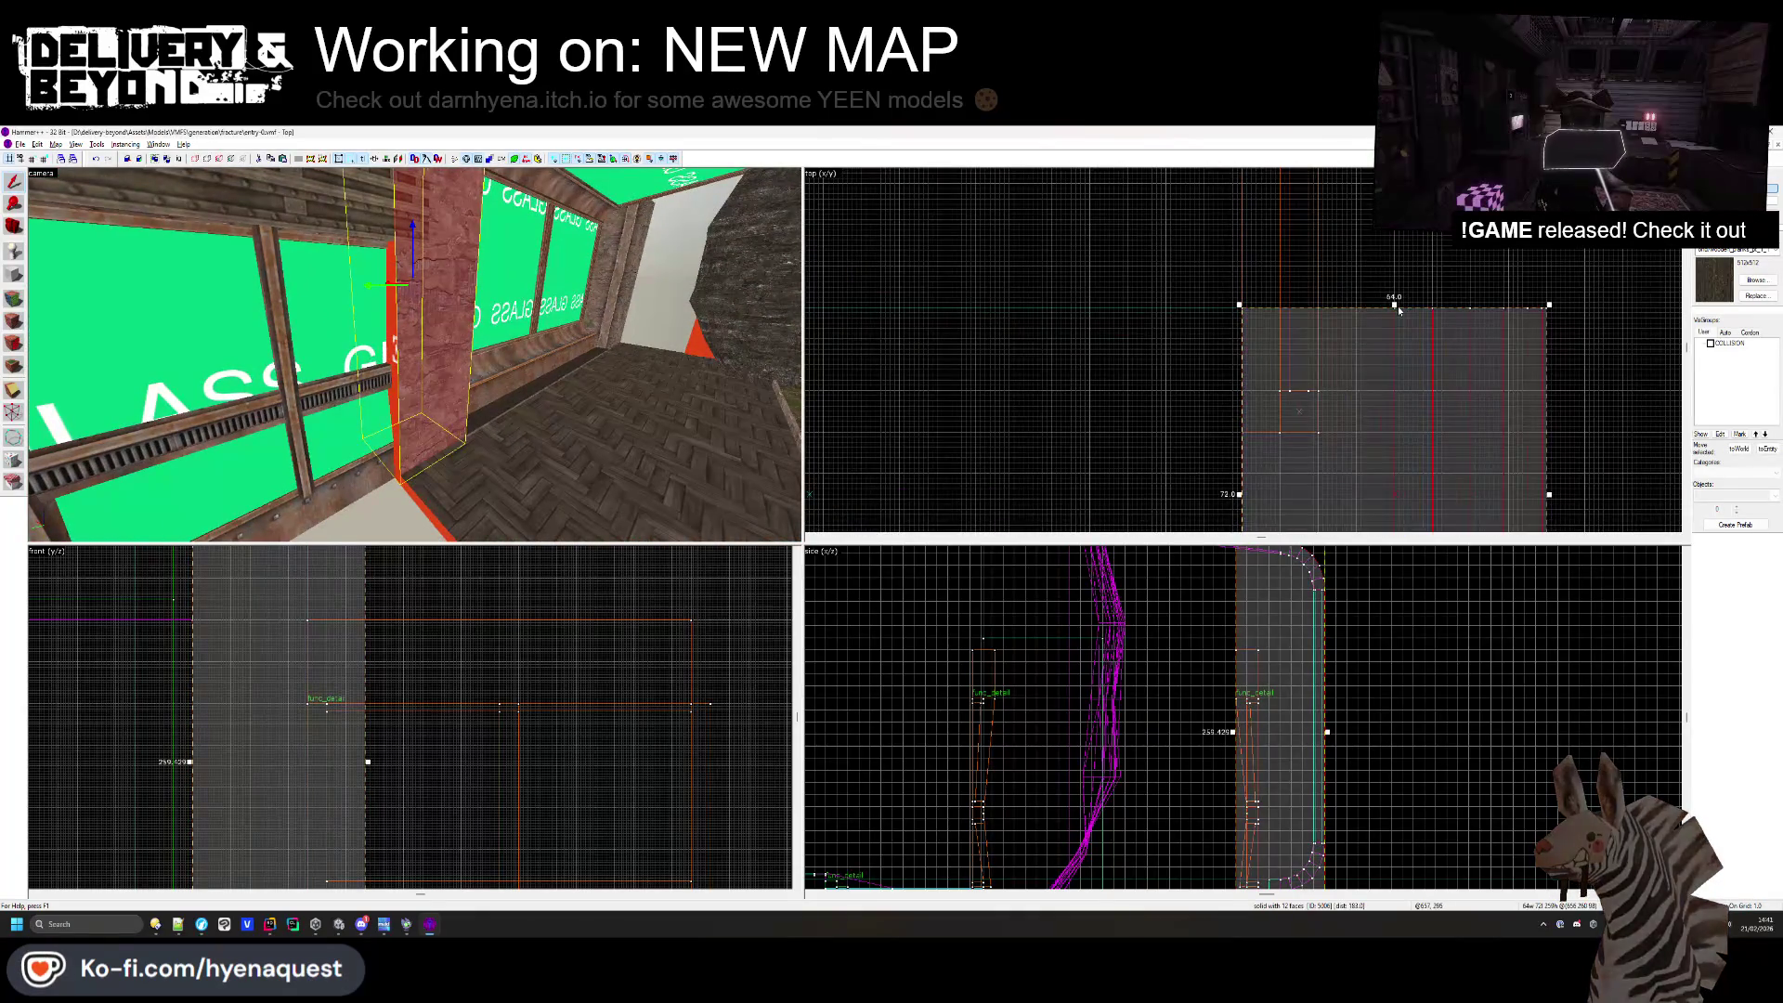
left_click_drag(1376, 308, 1375, 391)
key("Escape")
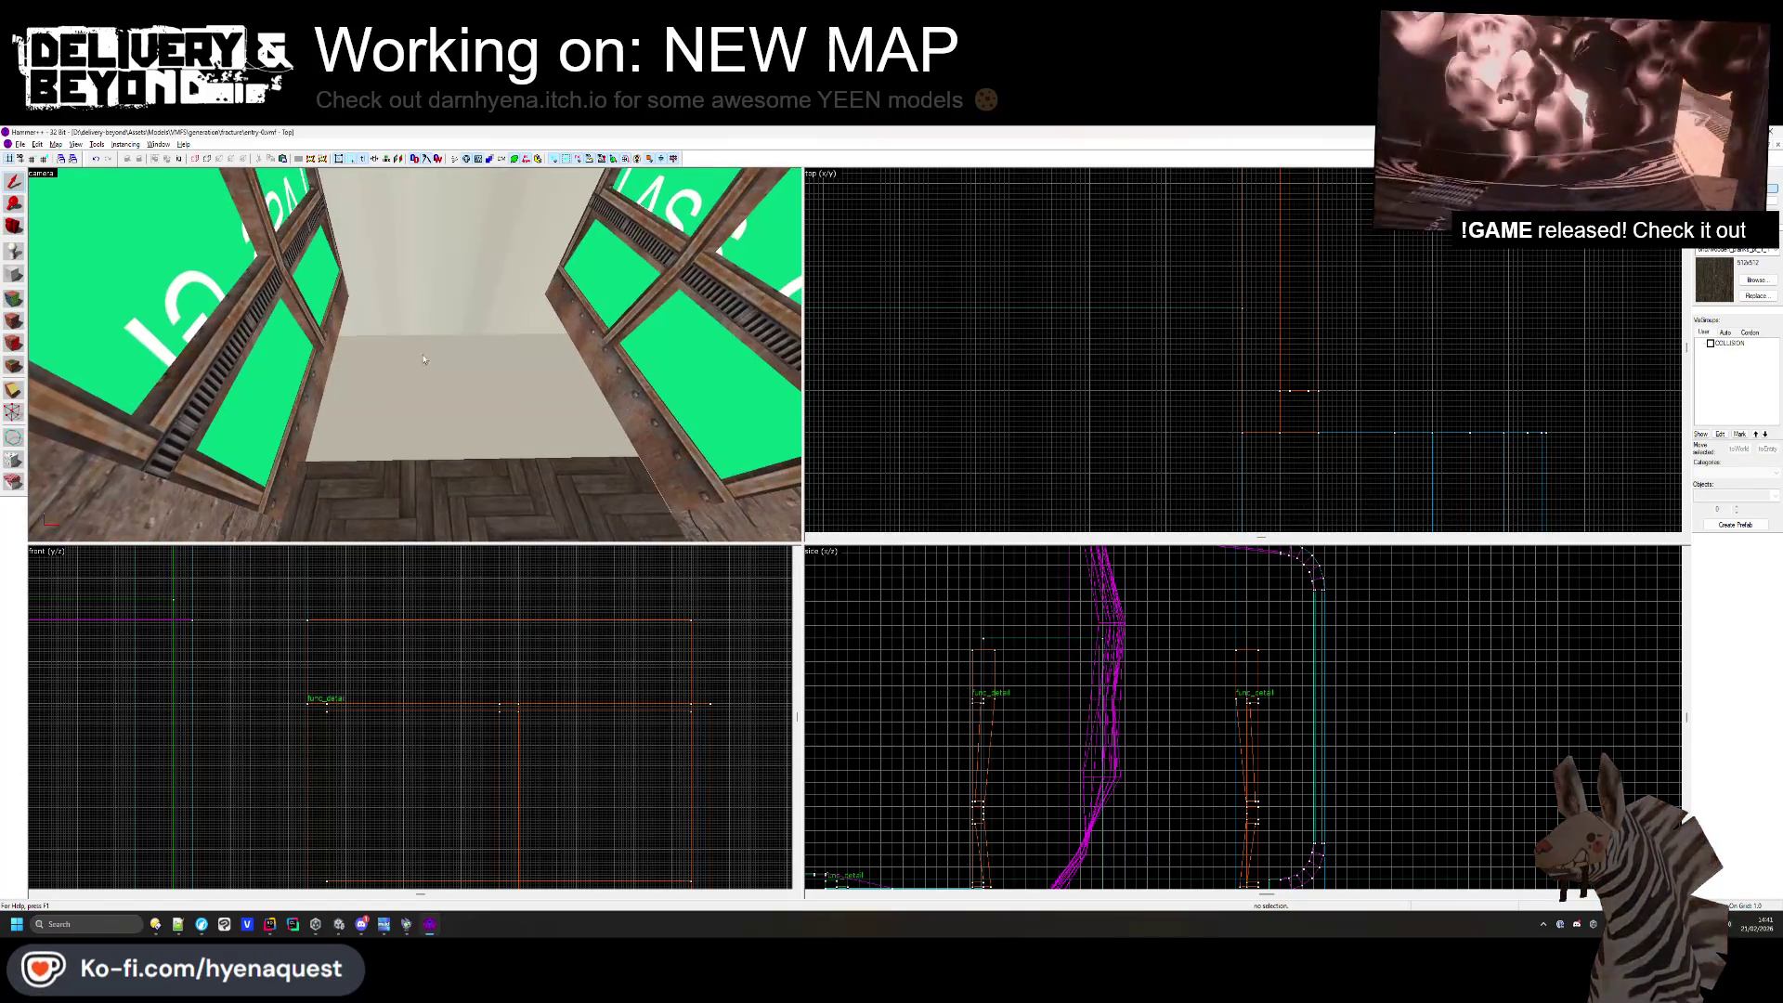
- Look down the corridor and select the right window's top beam
left_click(669, 353)
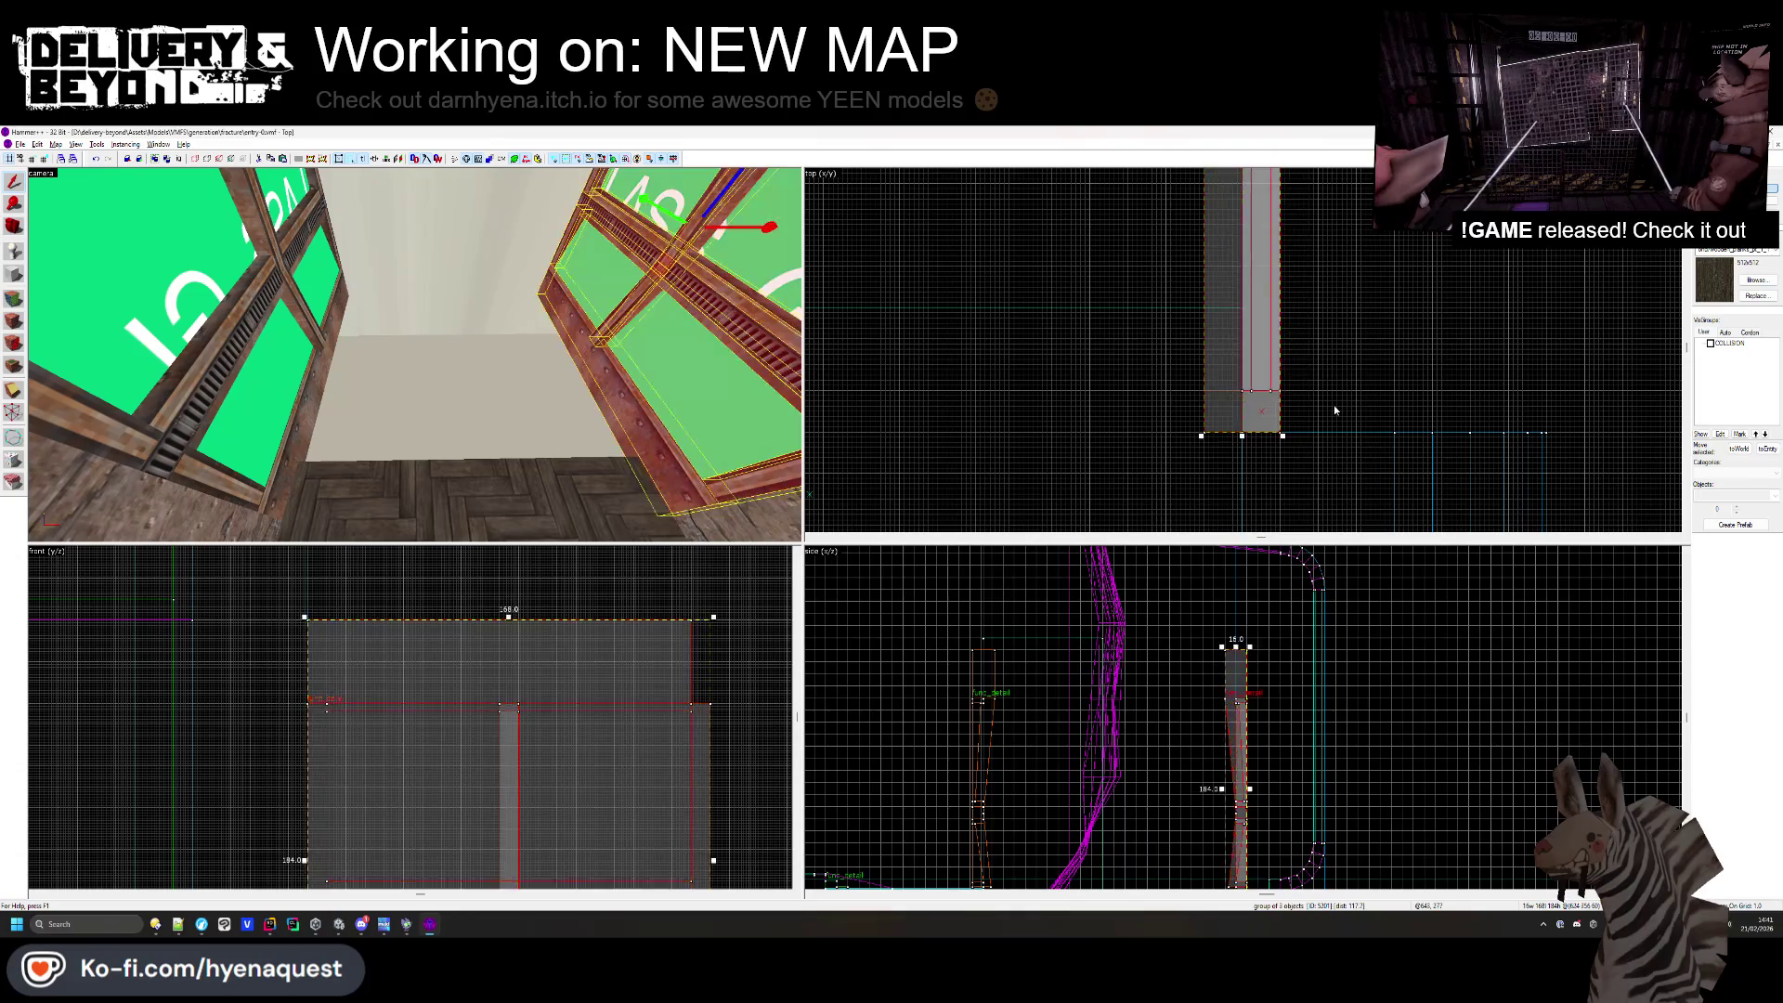
key("Escape")
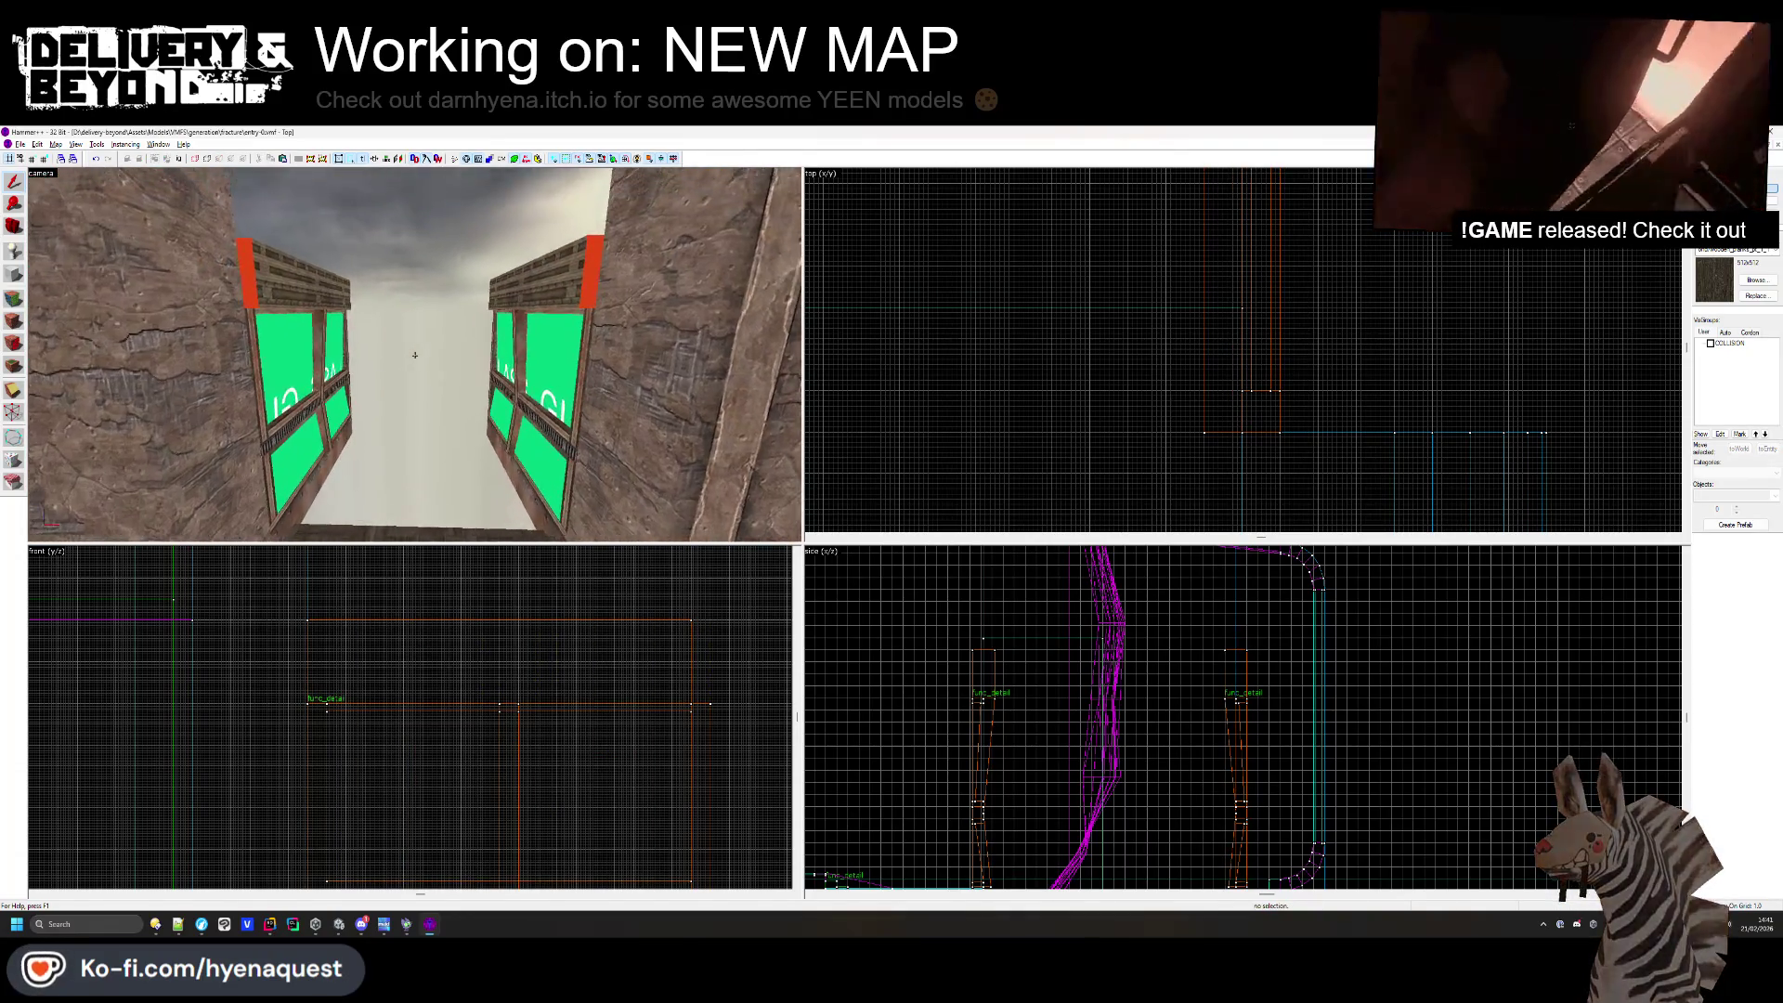
key("z")
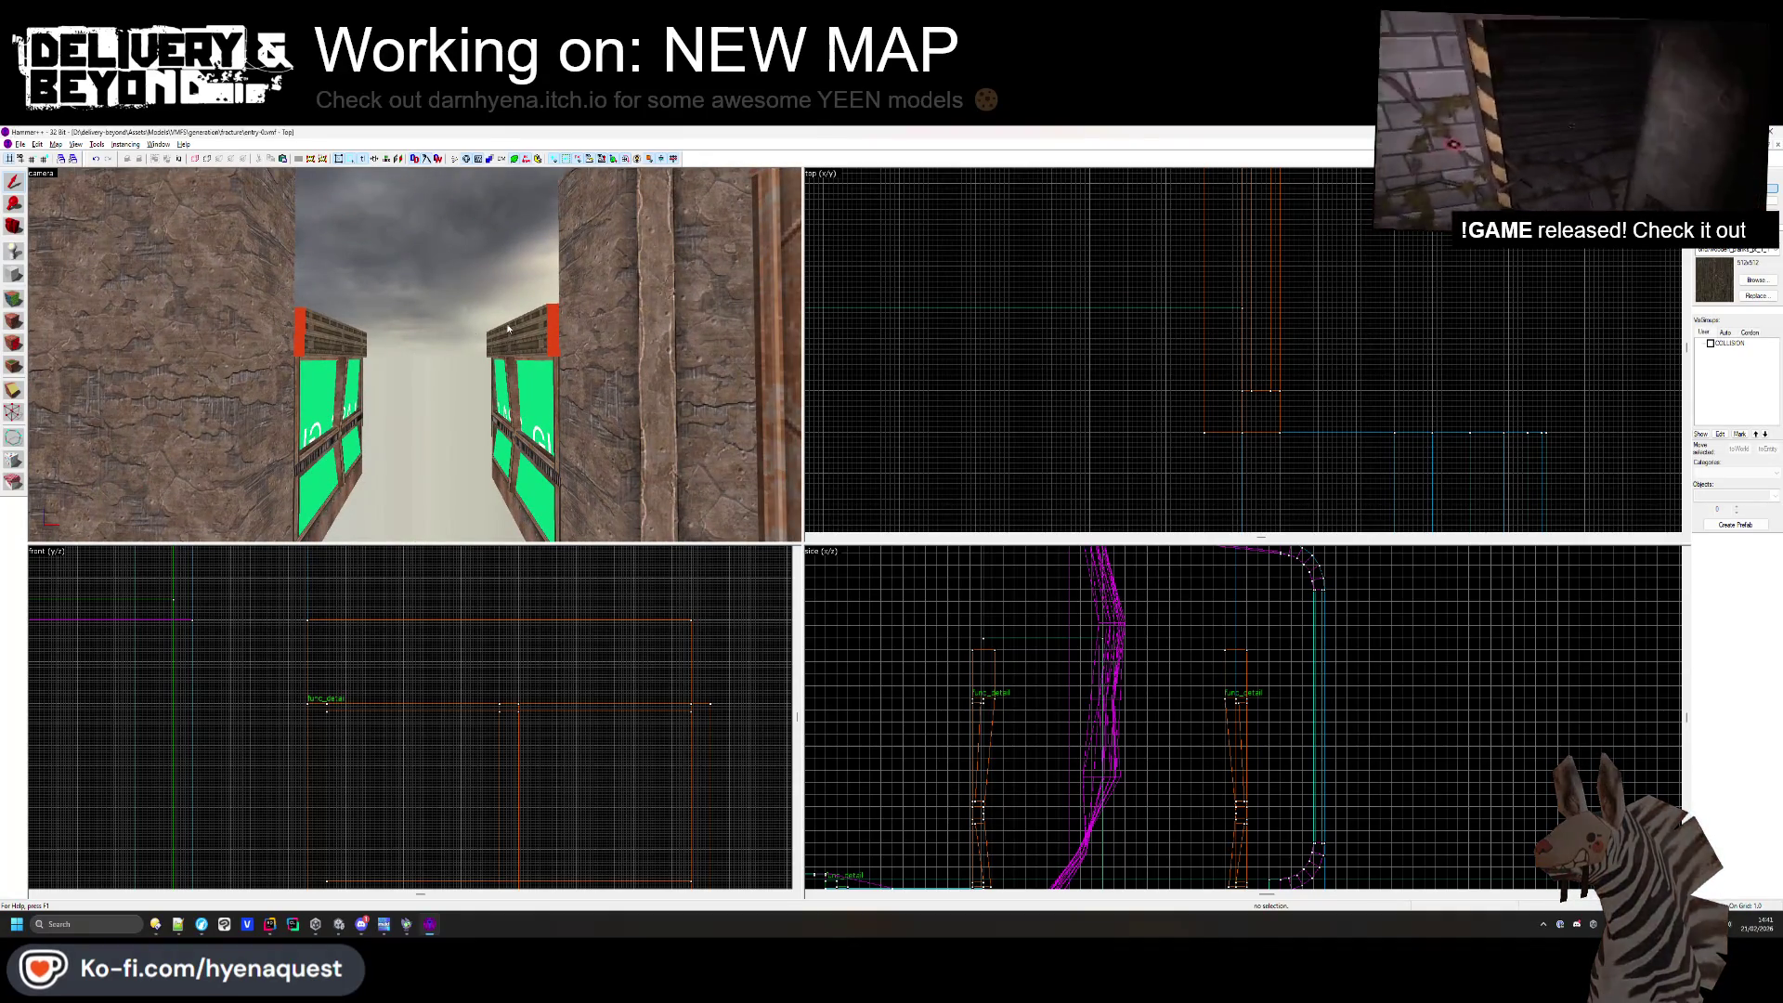
left_click(554, 333)
key("Escape")
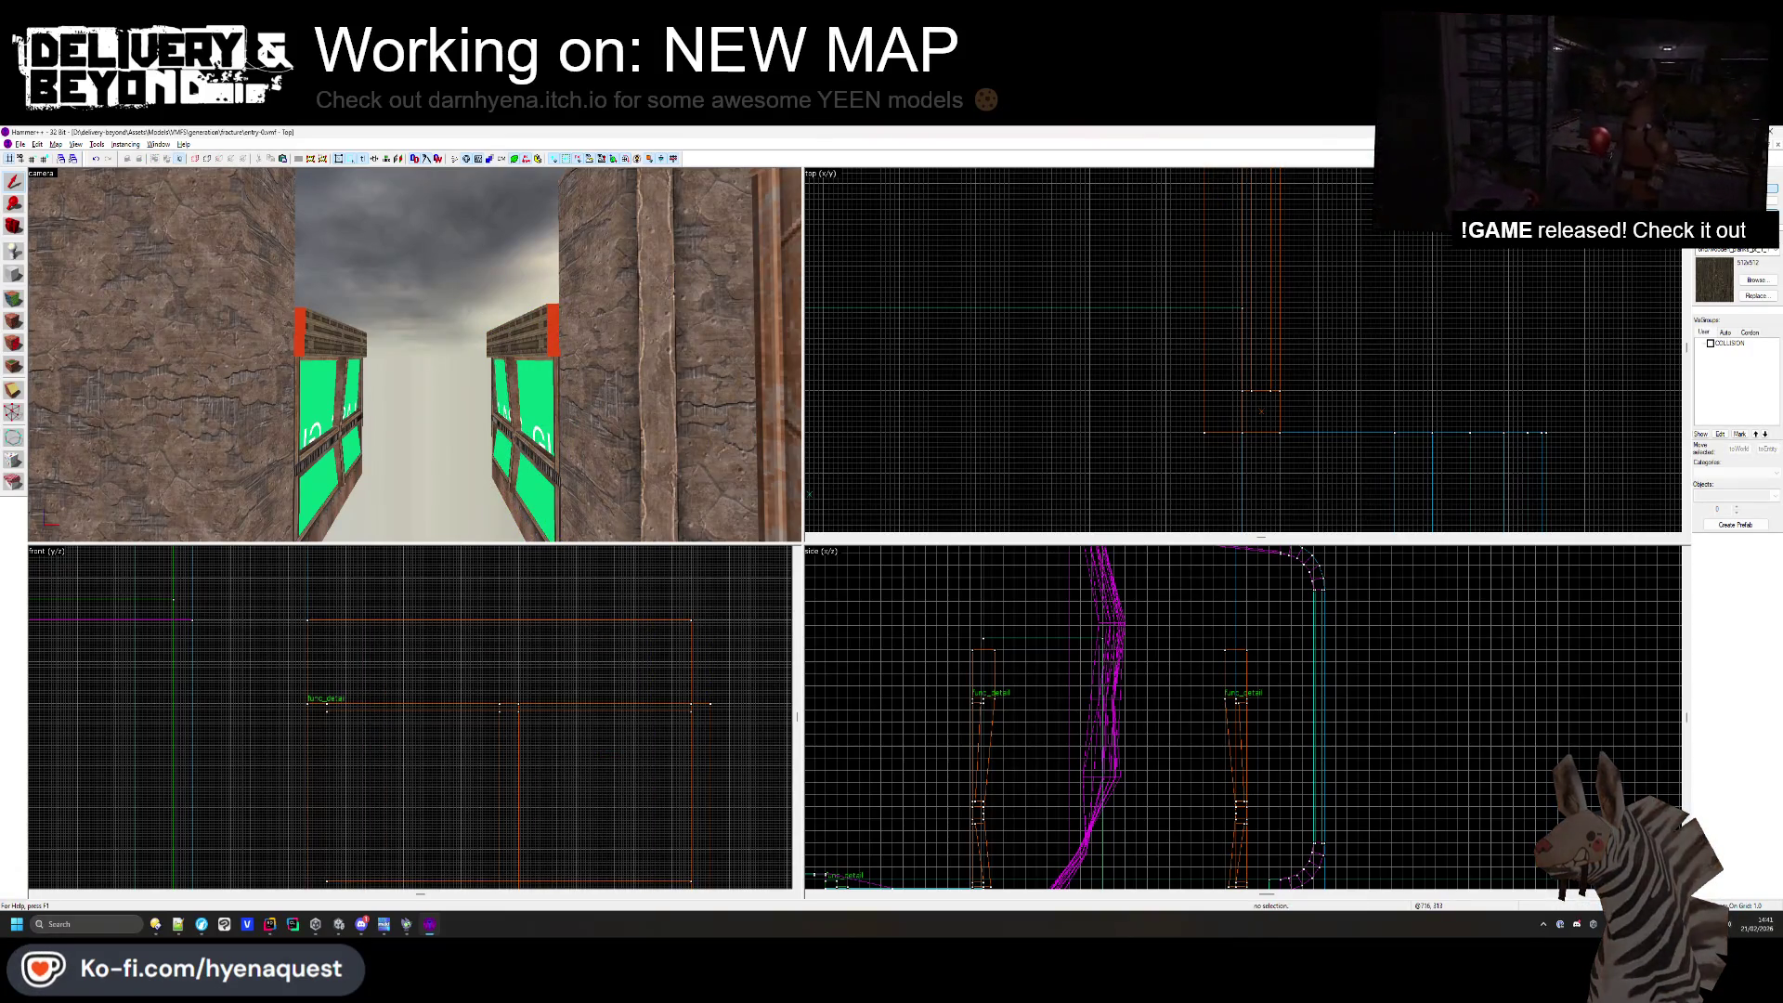
left_click(560, 335)
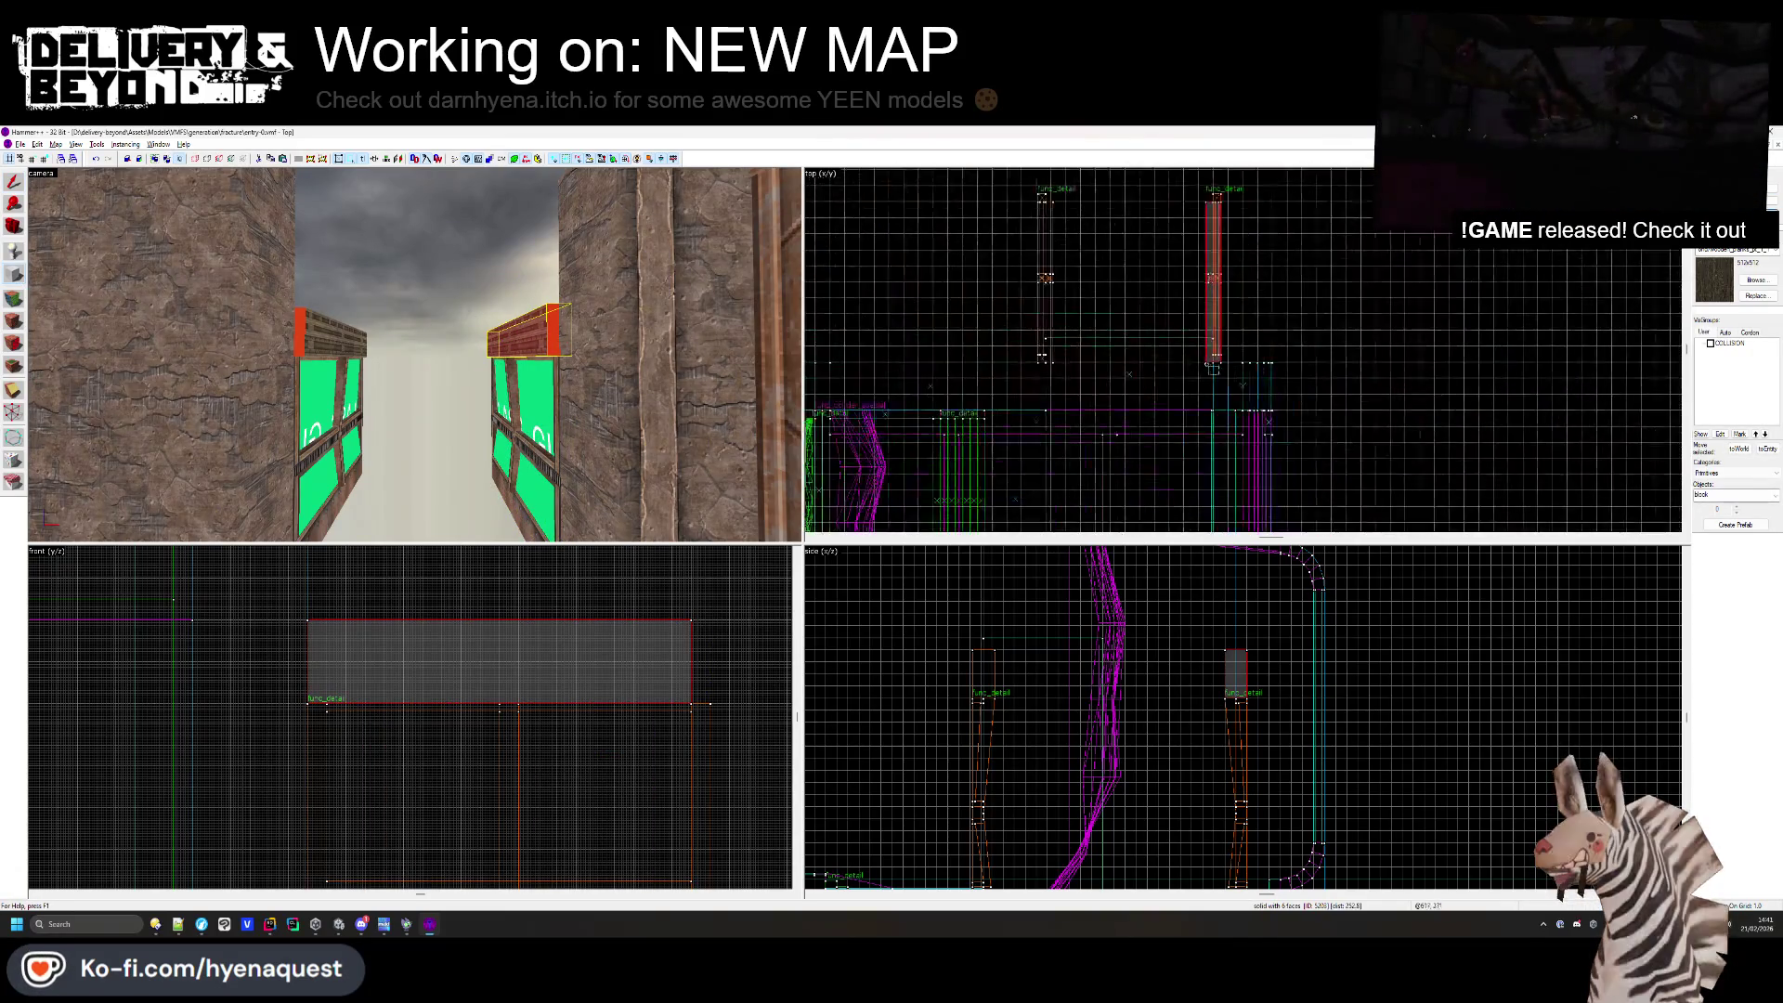
- Create a beam brush spanning the gap between the windows, 48 units deep and 182 units wide
mouse_move(1232, 424)
left_mouse_down()
mouse_move(883, 432)
mouse_move(904, 433)
left_mouse_up()
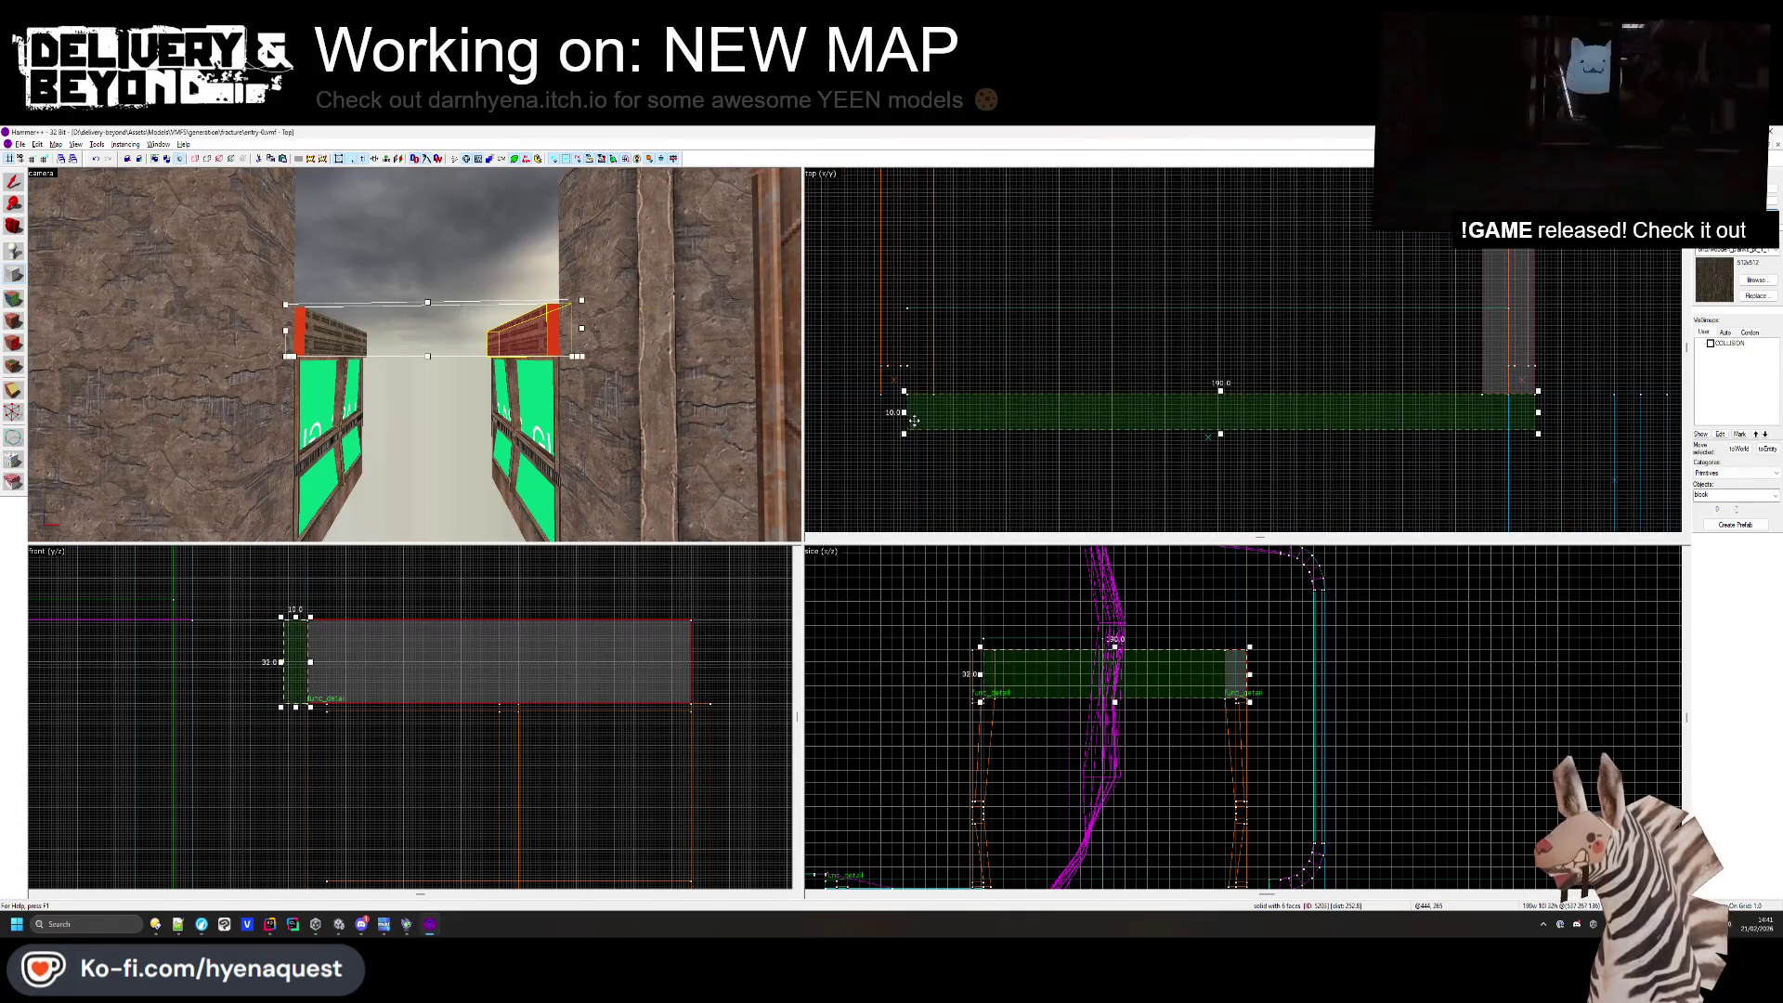
scroll(1551, 418, "down", 5)
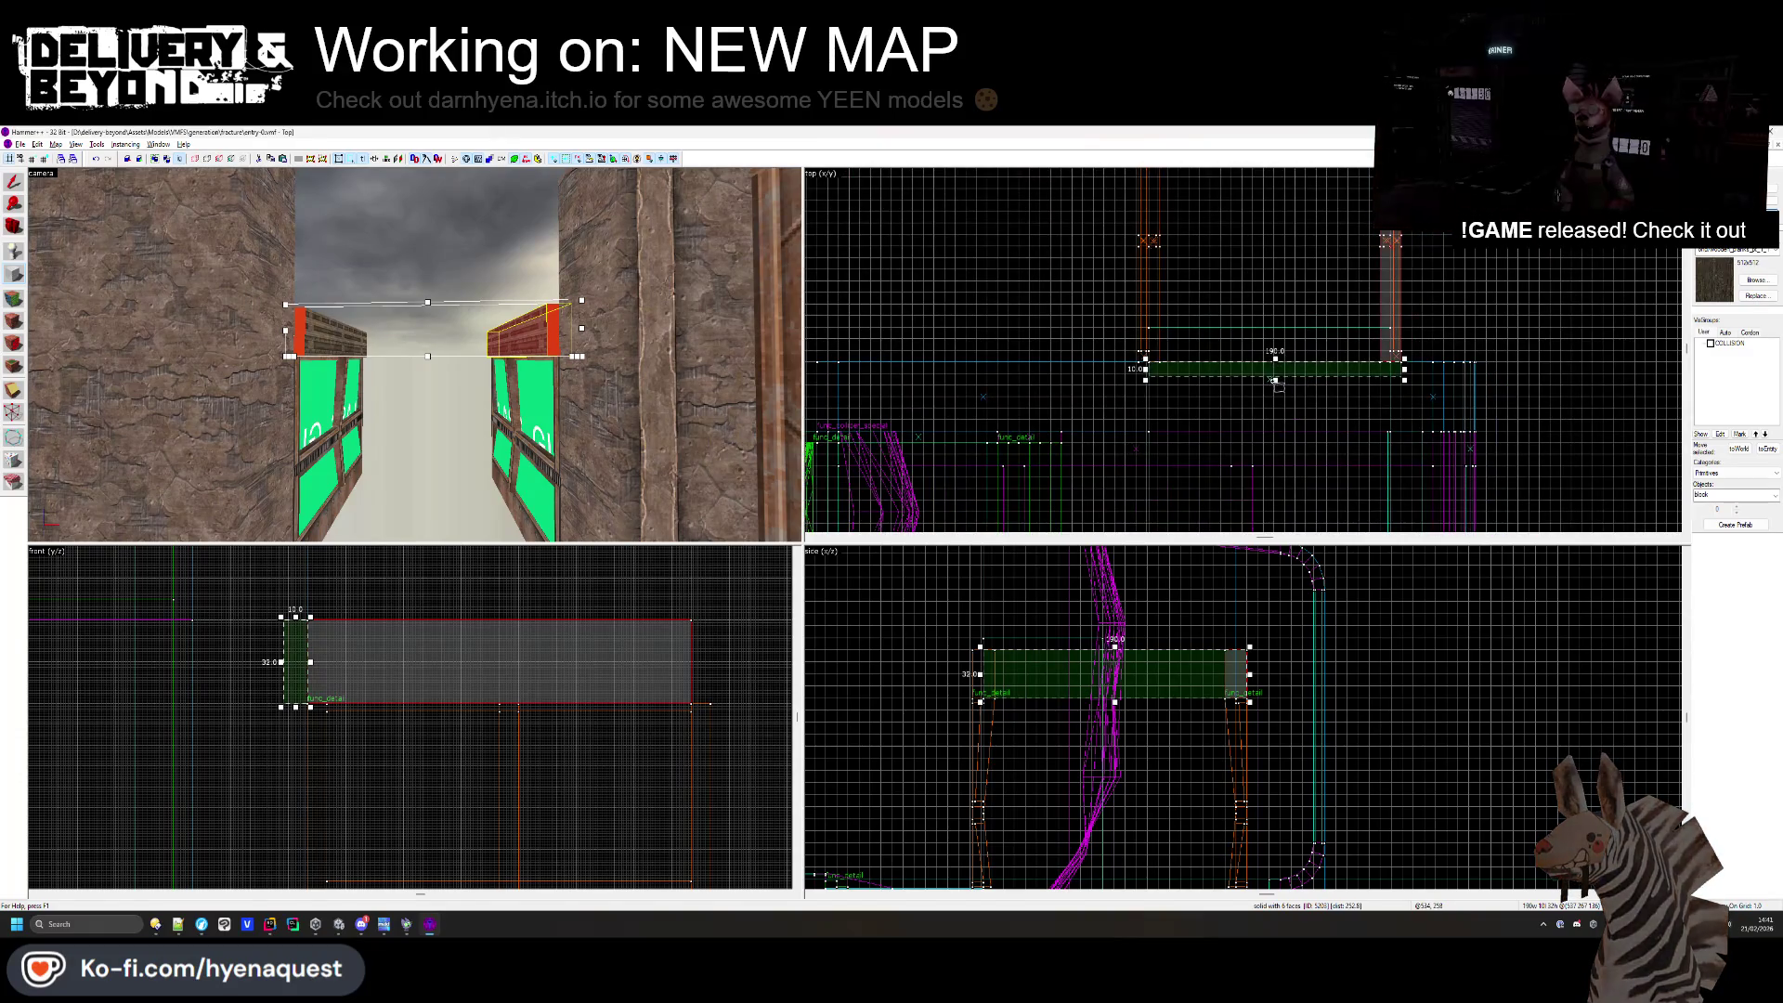
scroll(1275, 427, "up", 5)
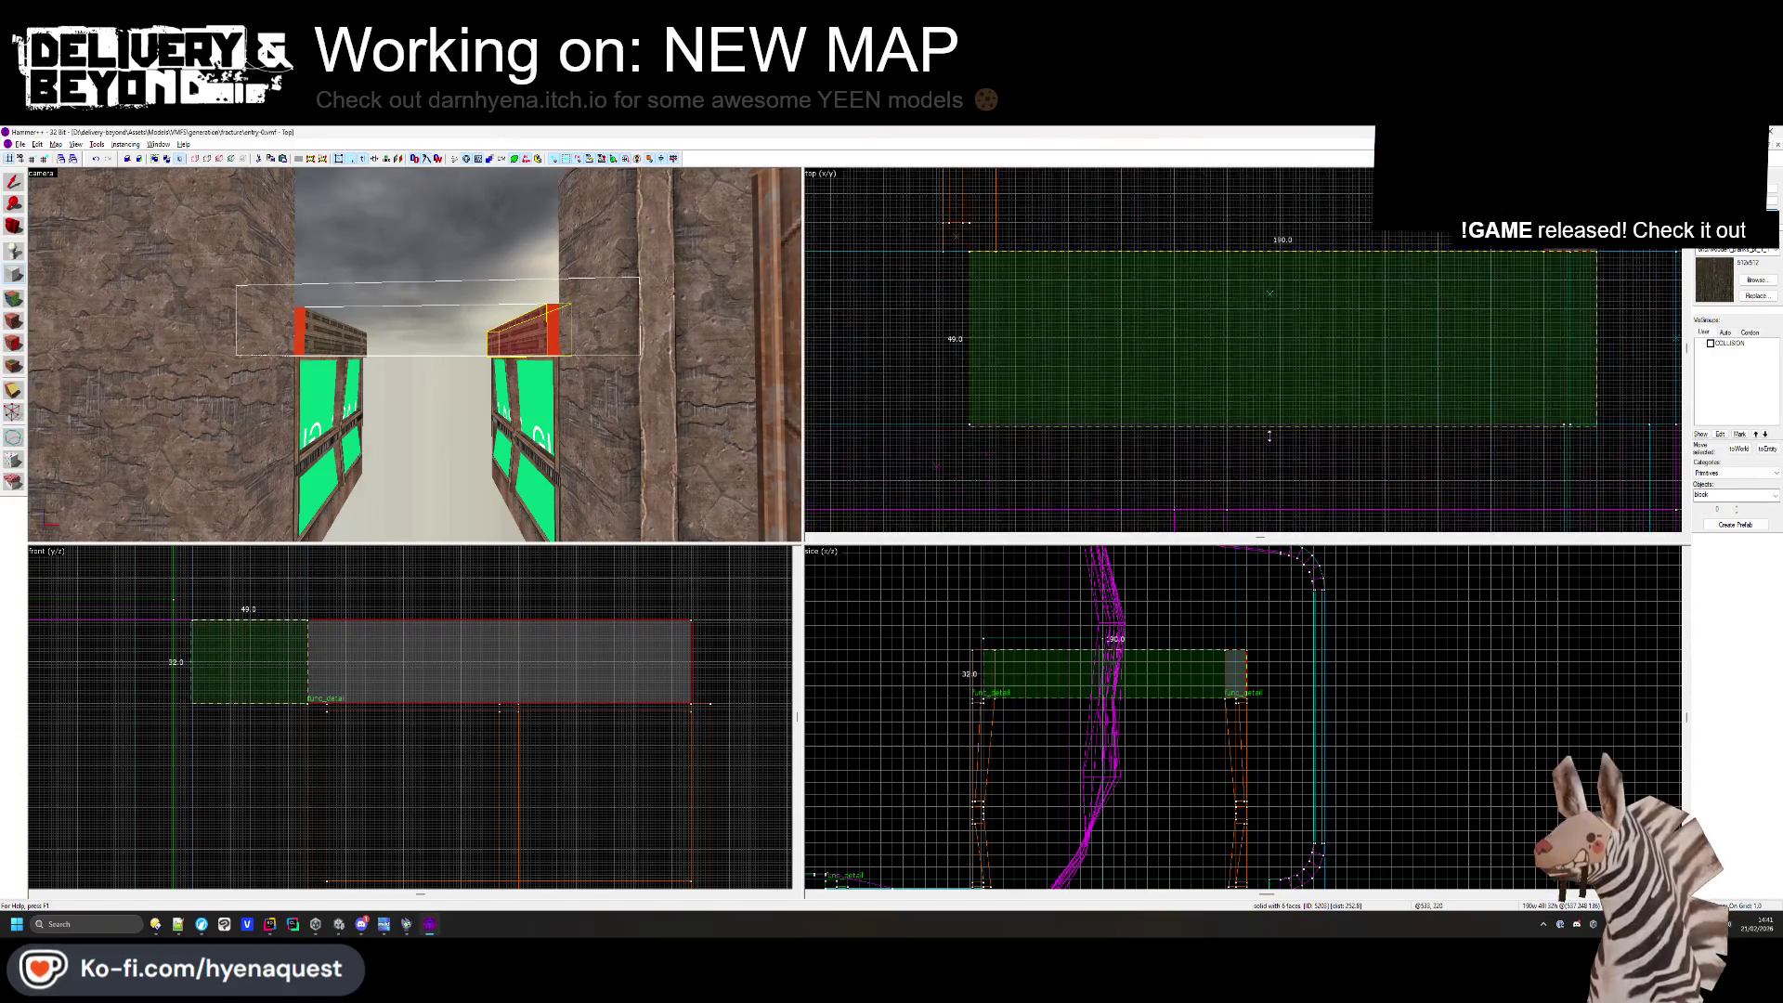
left_click_drag(1269, 419, 1269, 432)
left_click_drag(1600, 338, 1572, 331)
key("Return")
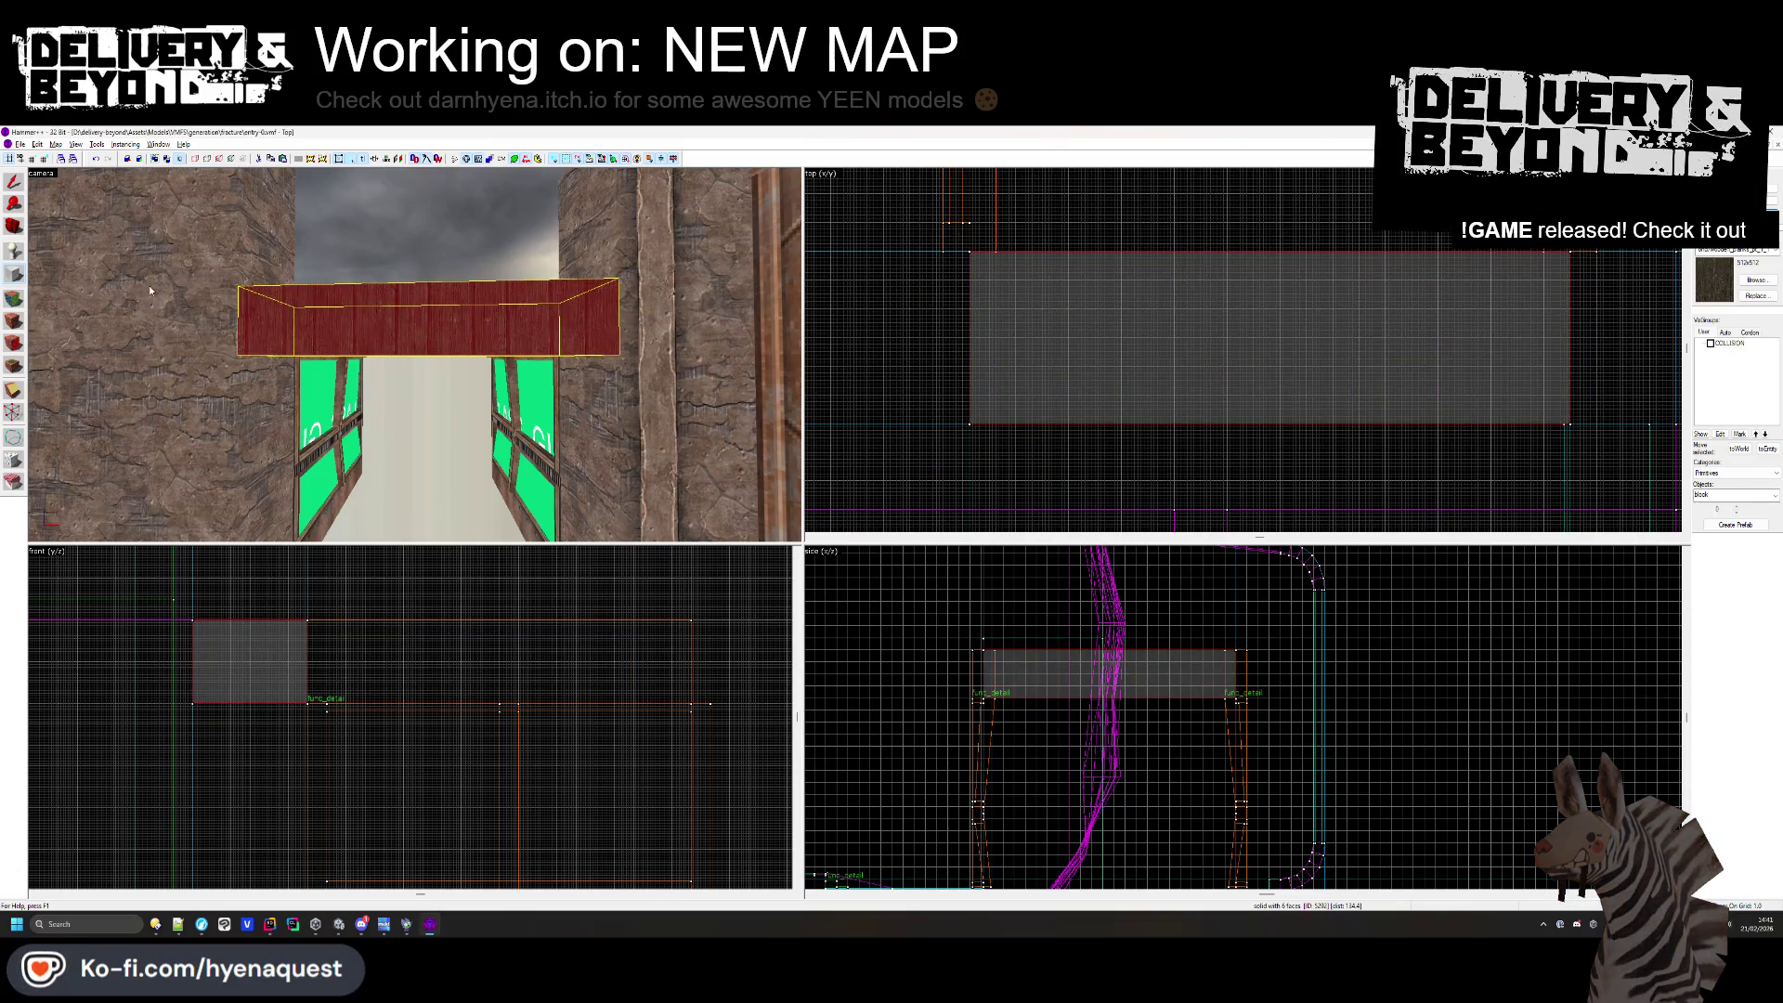
- Texture a face of the new beam, then fly into the room and select the red ceiling brush
key("shift+a")
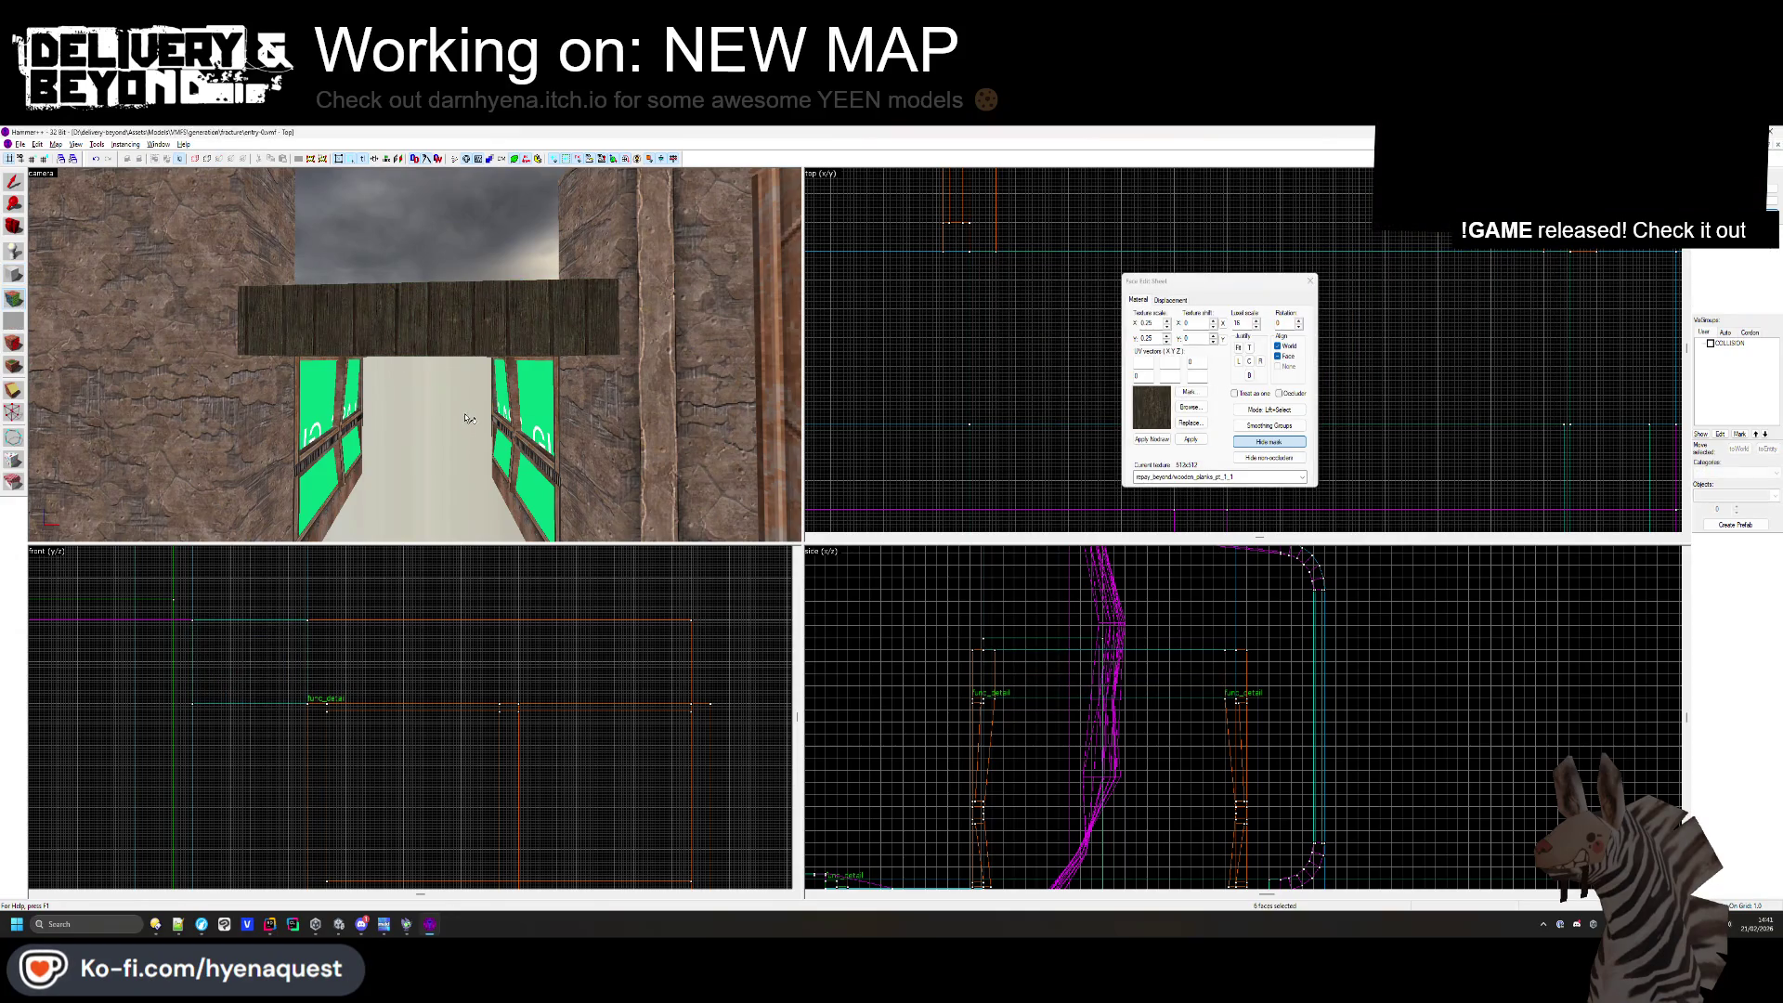
left_click(415, 355)
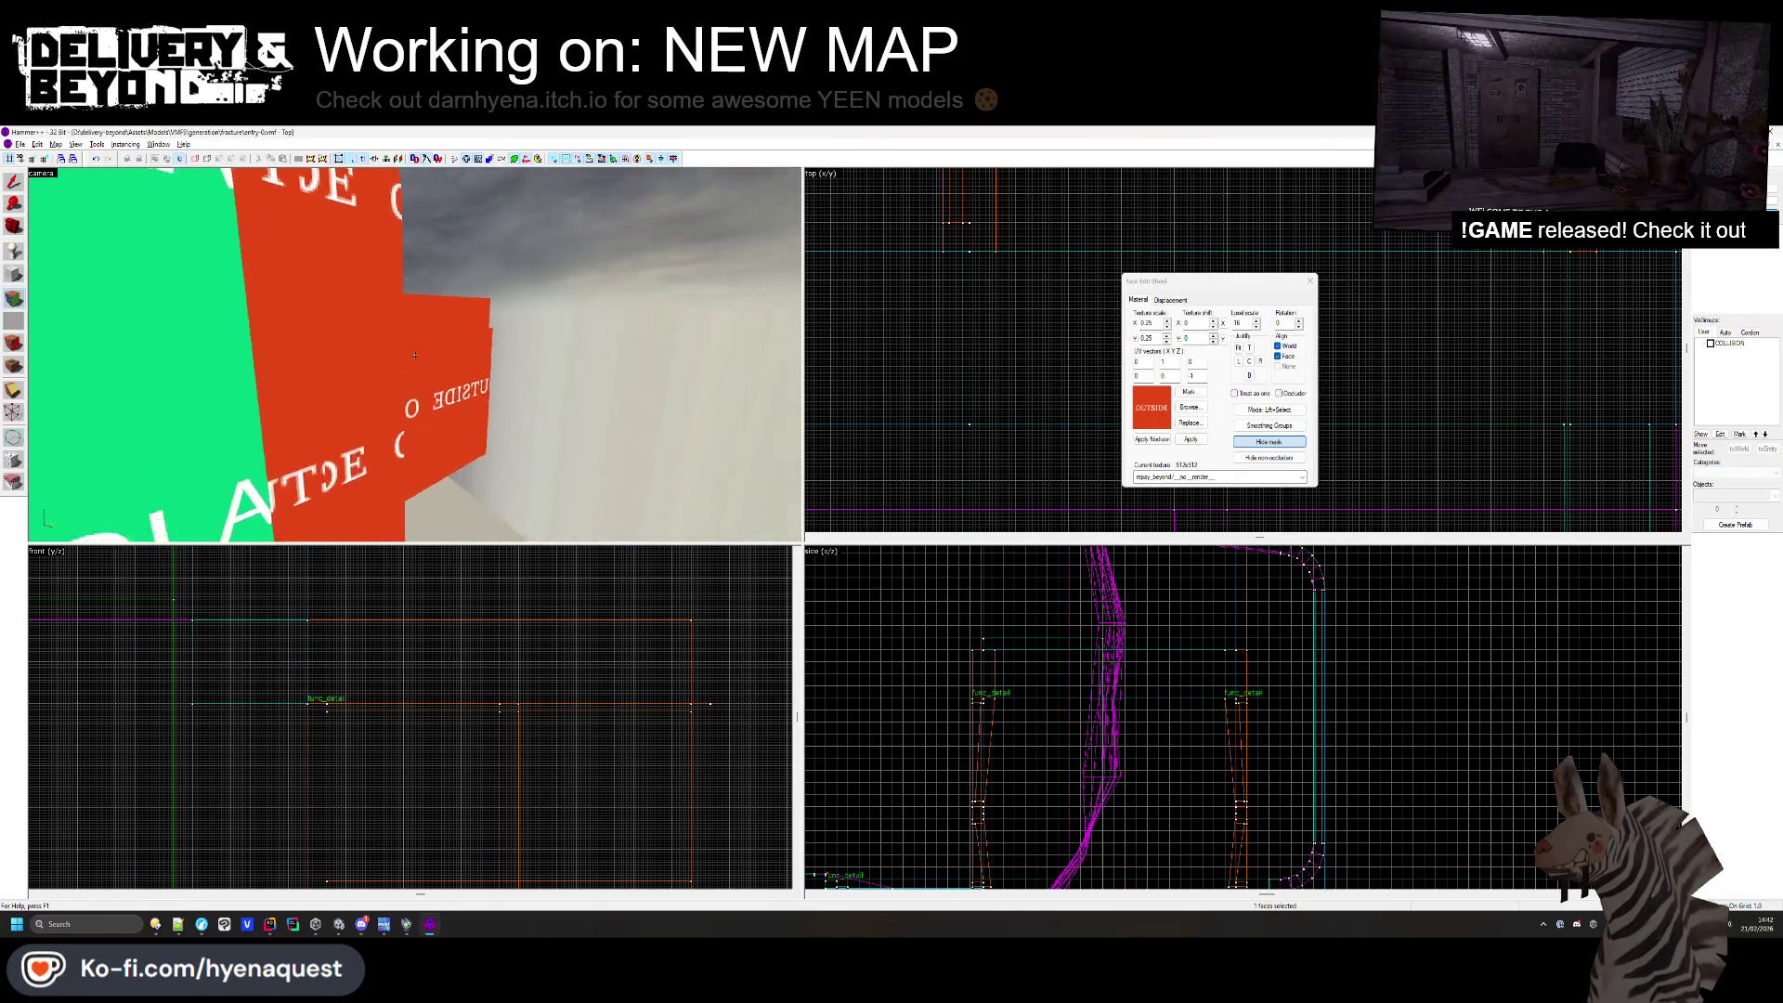
key("ctrl+shift+e")
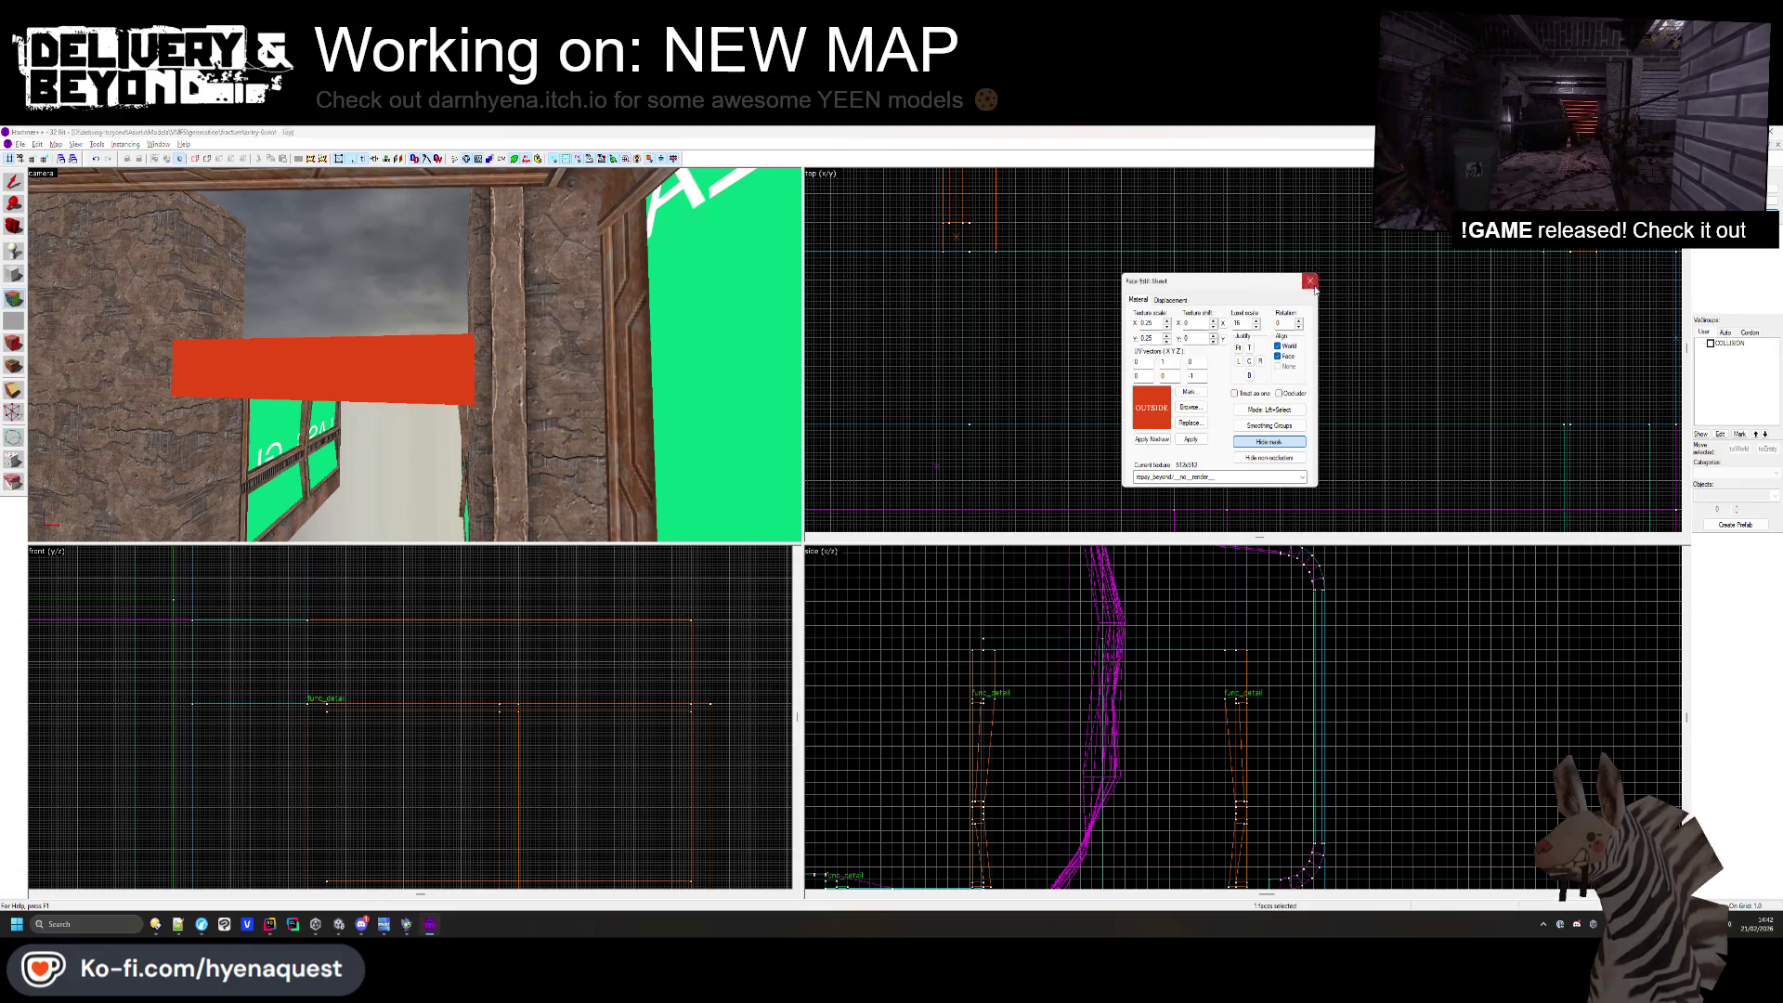
left_click(1311, 281)
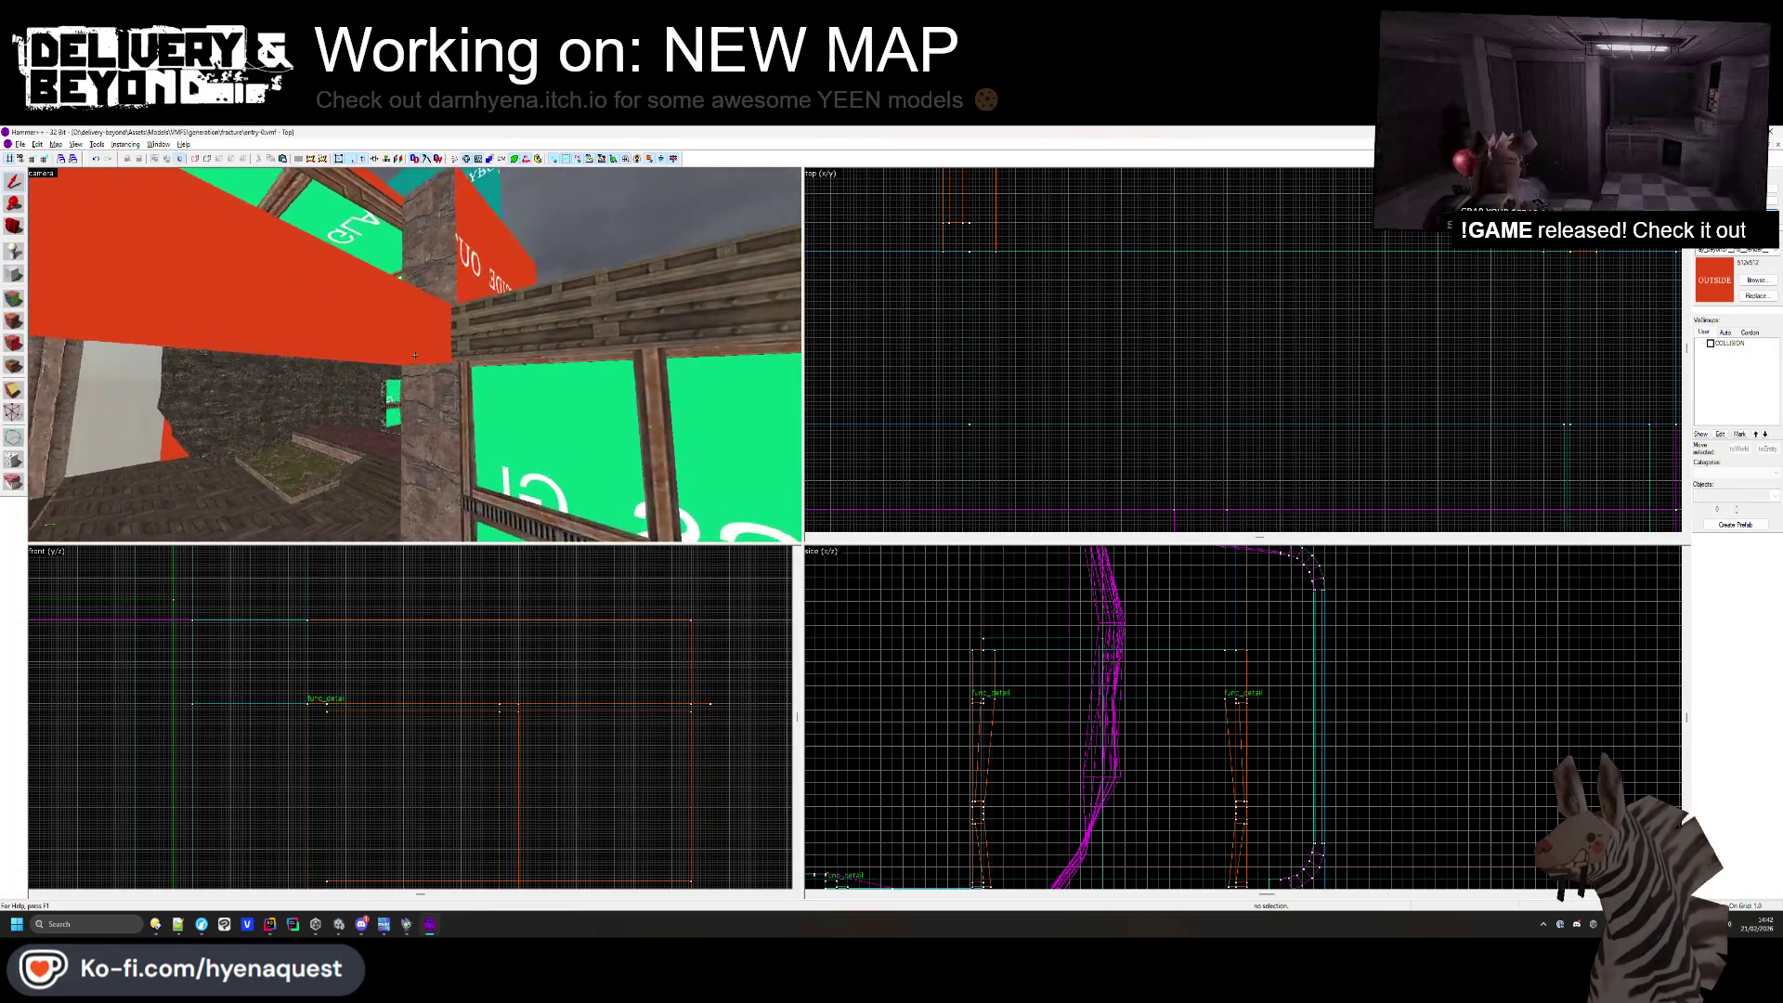
key("w")
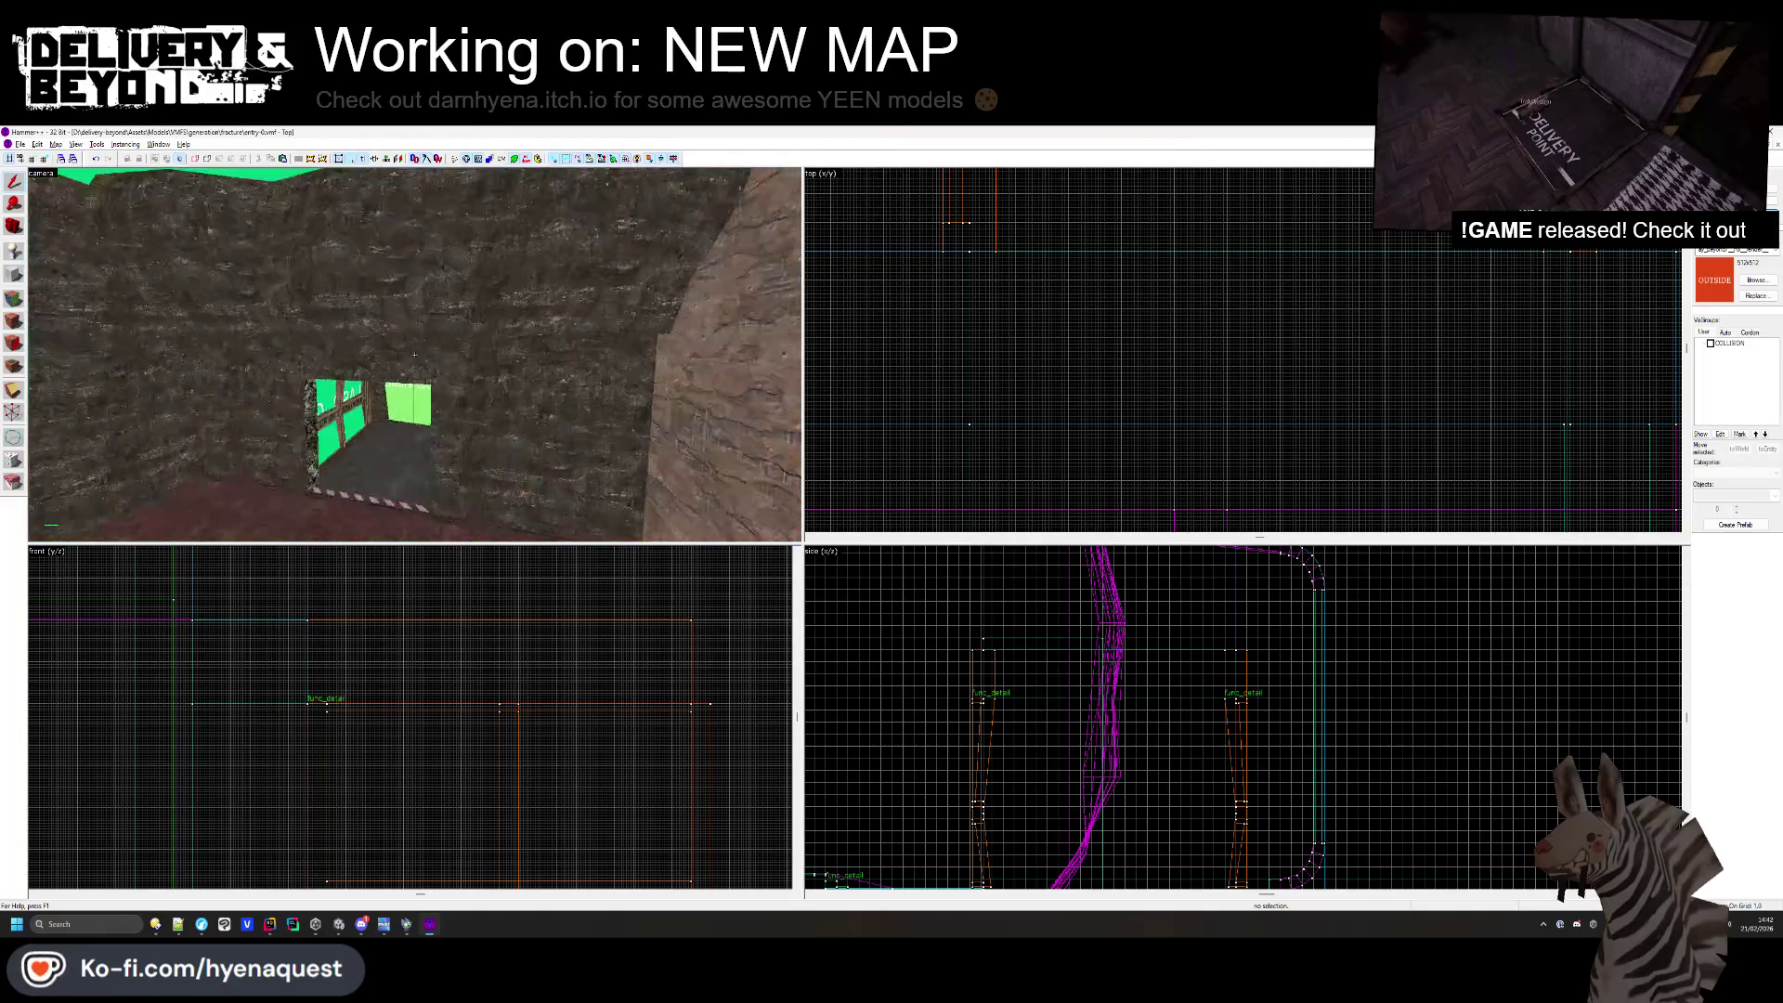
left_click(414, 353)
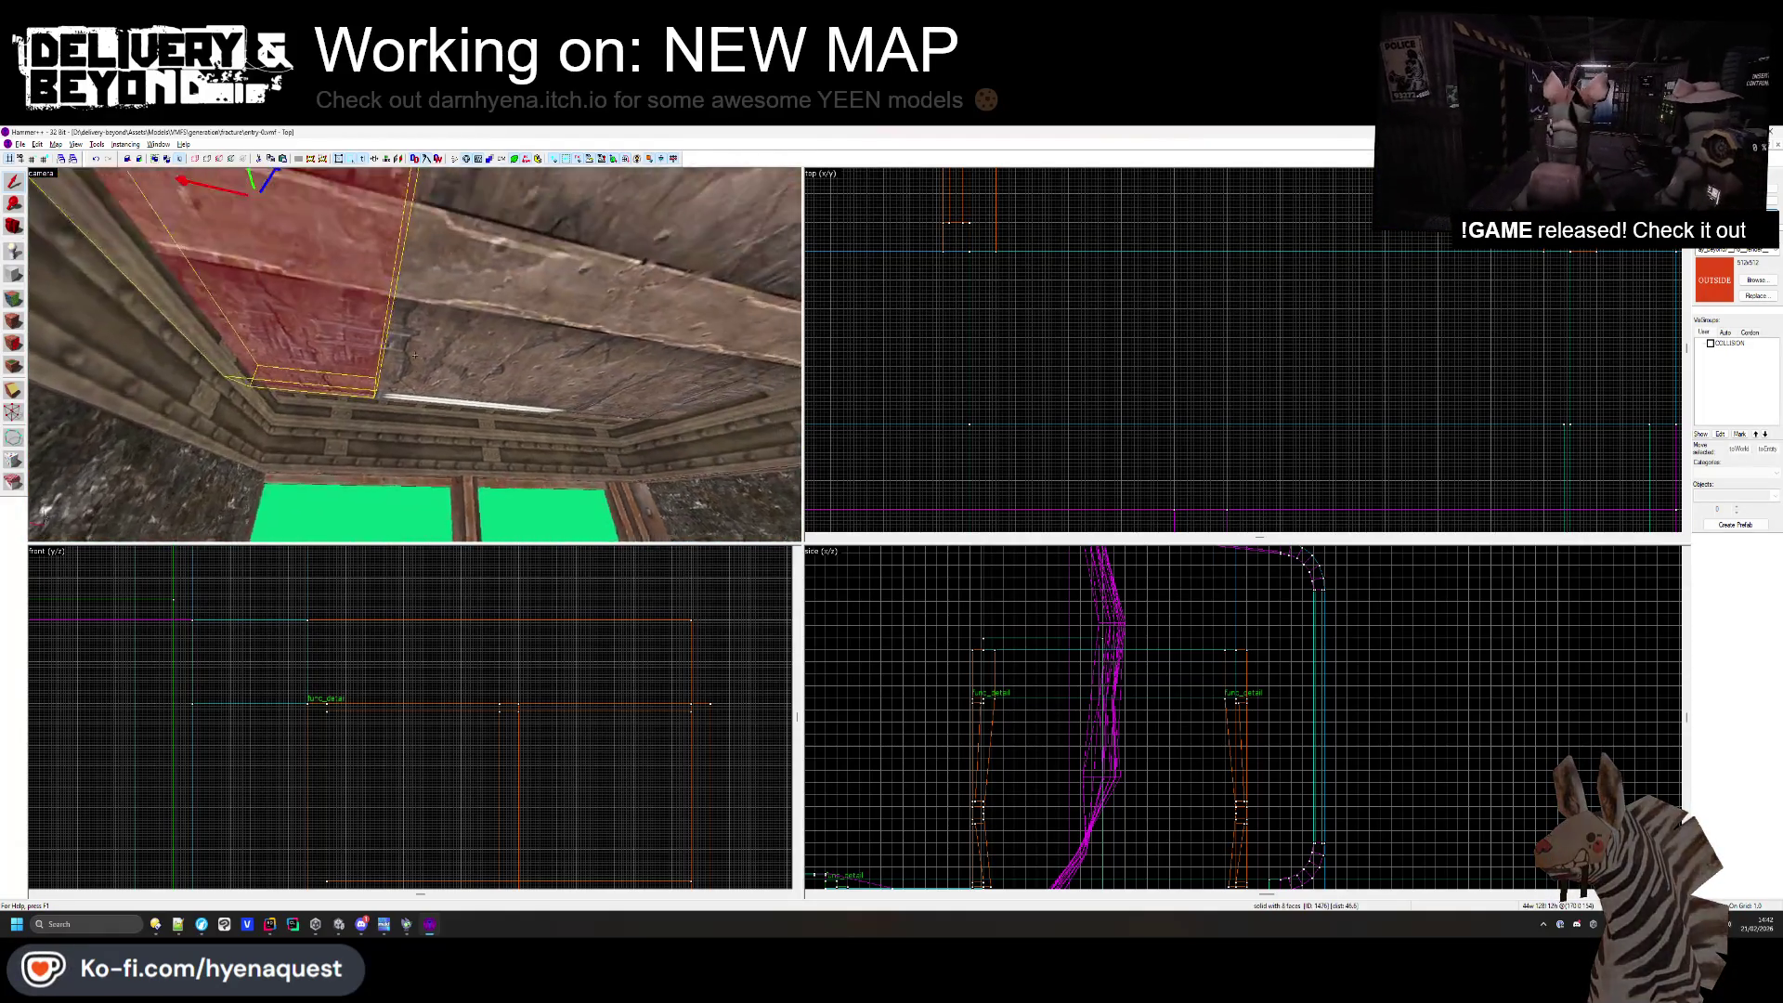
- Try selecting several ceiling brushes, settling on only the central red ceiling brush
key("w")
left_click(433, 406, "ctrl")
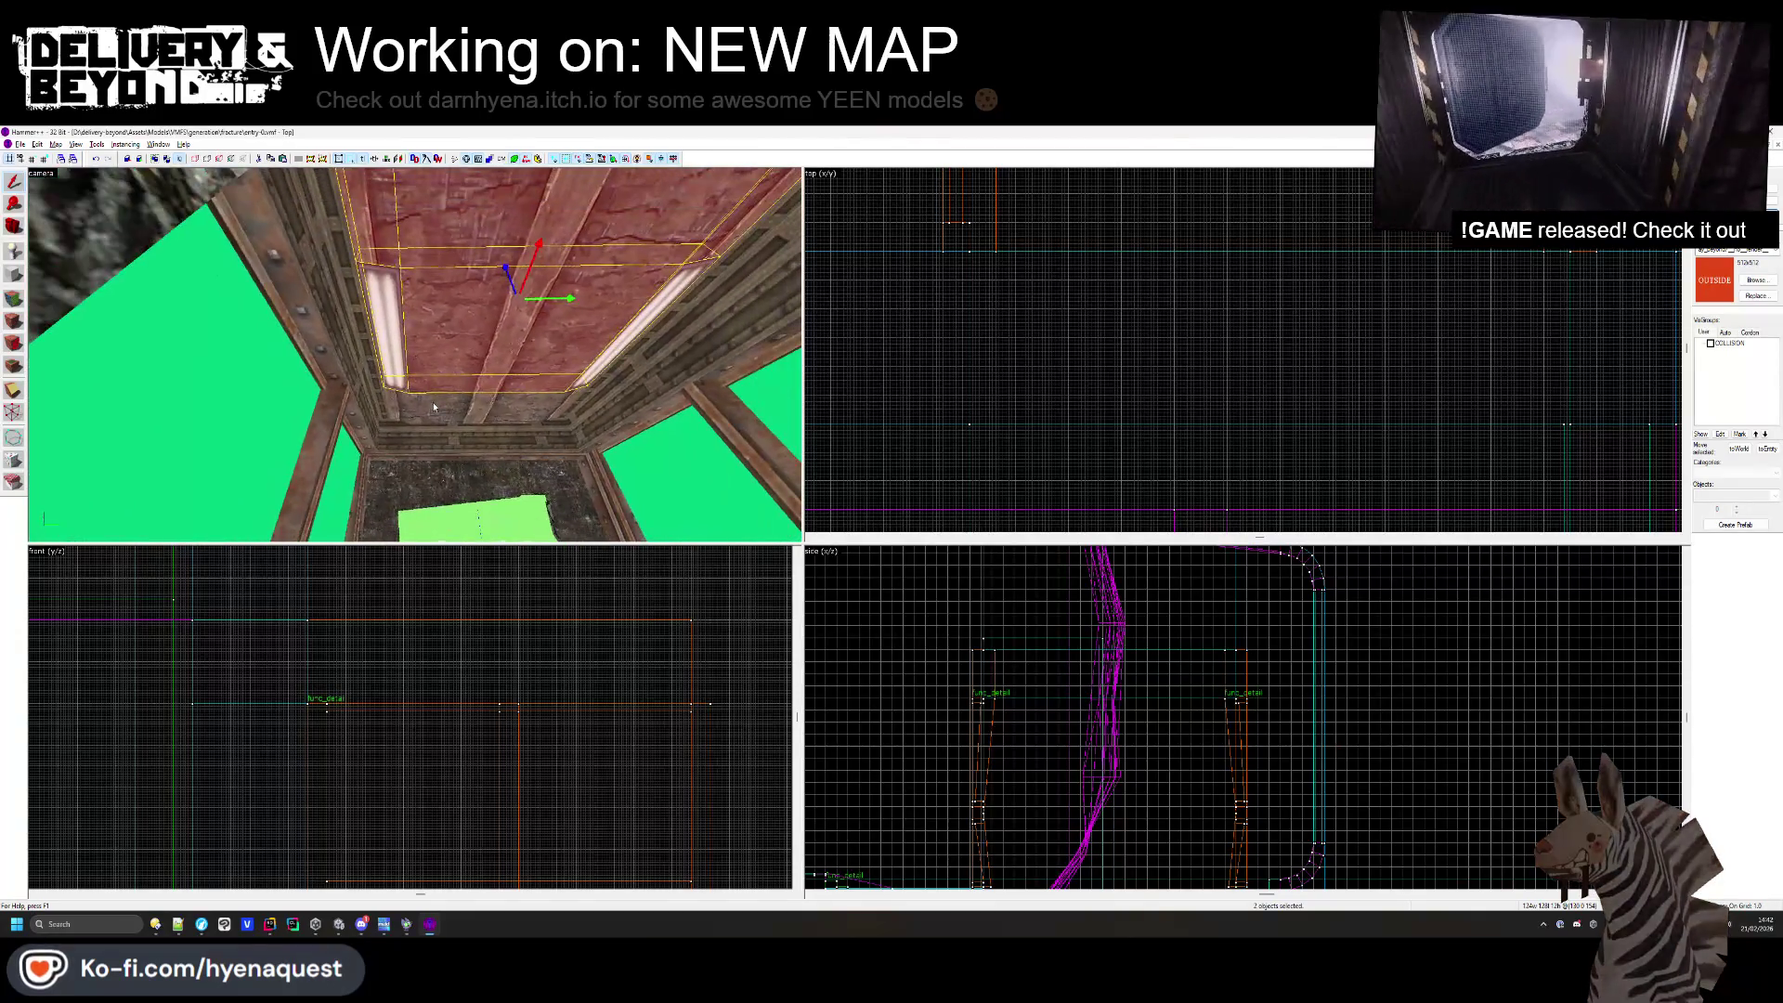
left_click(434, 413, "ctrl")
left_click(385, 325, "ctrl")
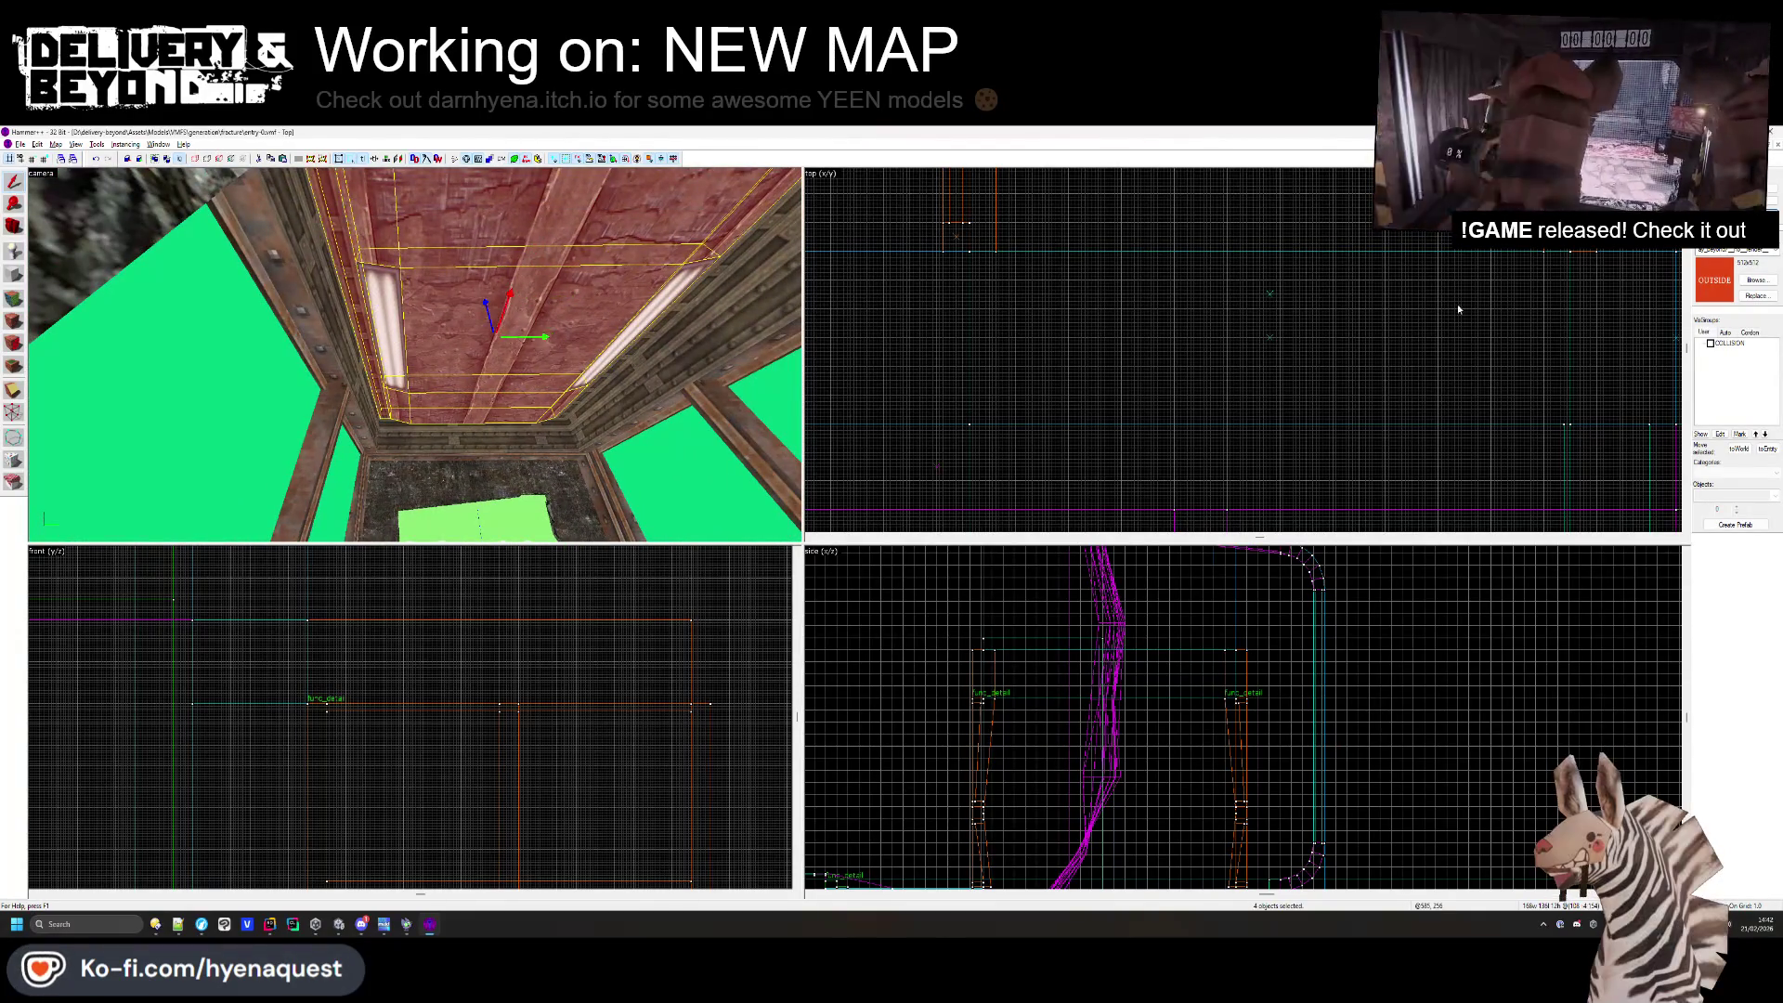
left_click(529, 382)
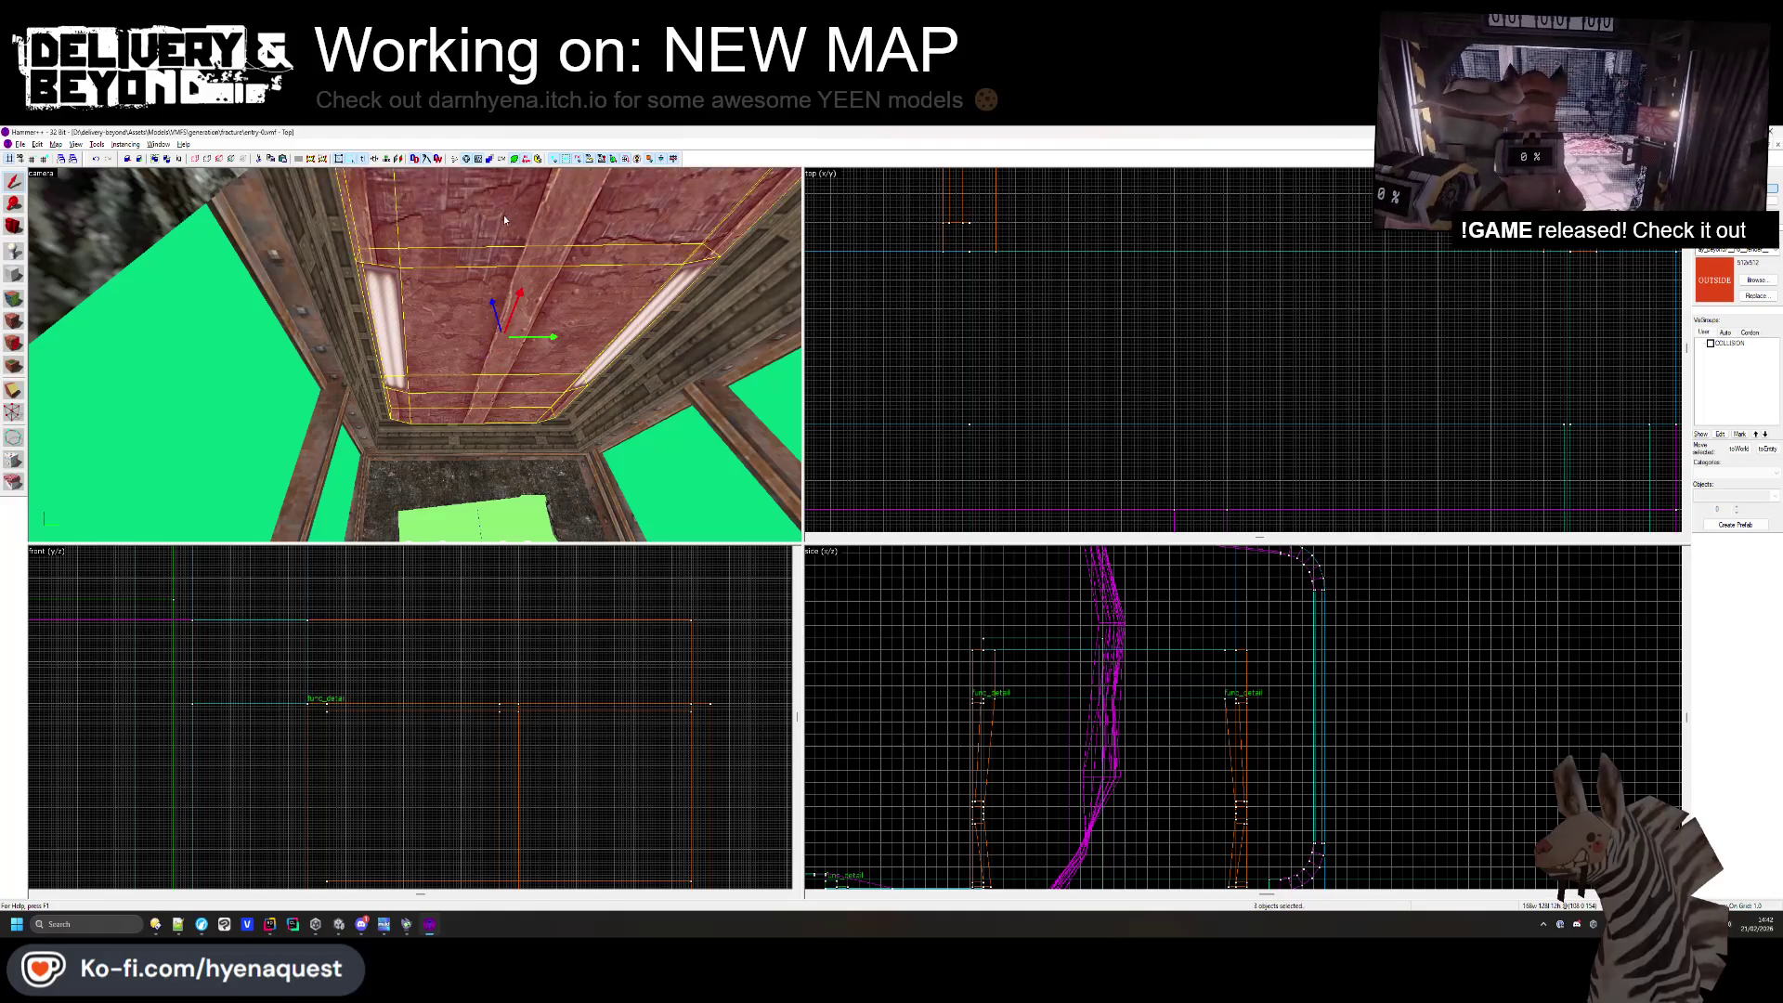
- Change the ceiling entity's class from func_detail to func_collider_special by typing 'coll' in Class
key("alt+Return")
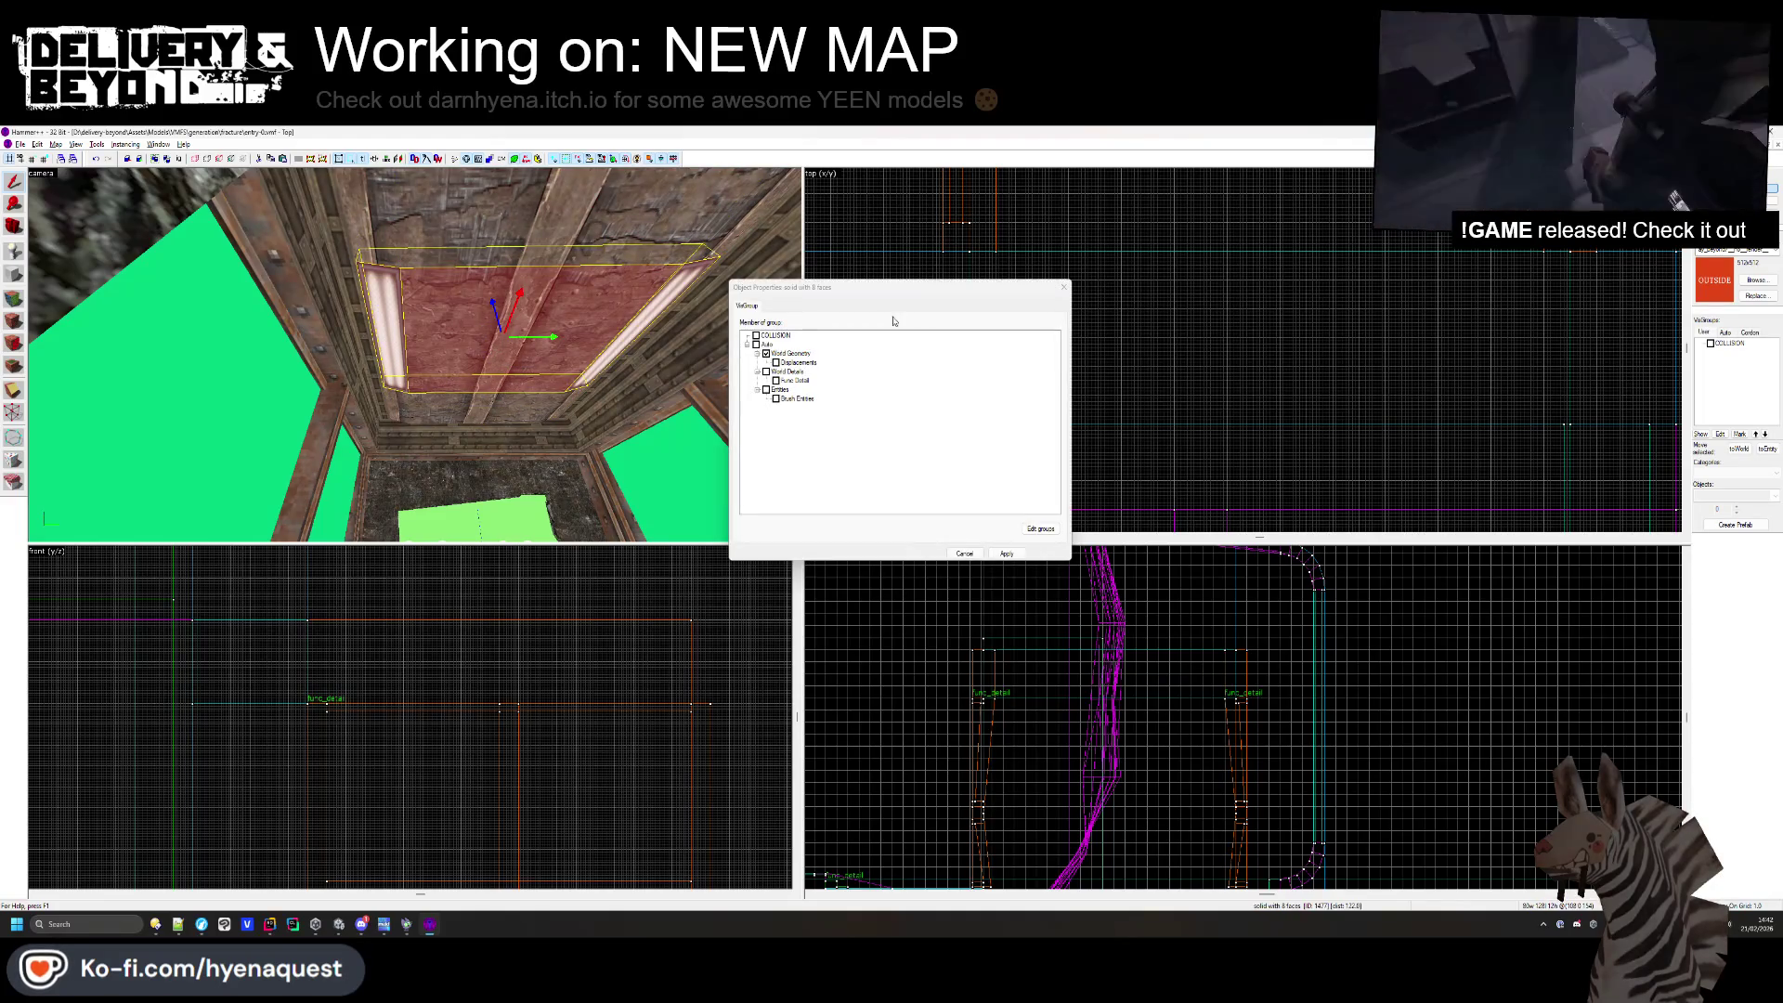
key("Escape")
left_click_drag(474, 411, 377, 360)
key("alt+Return")
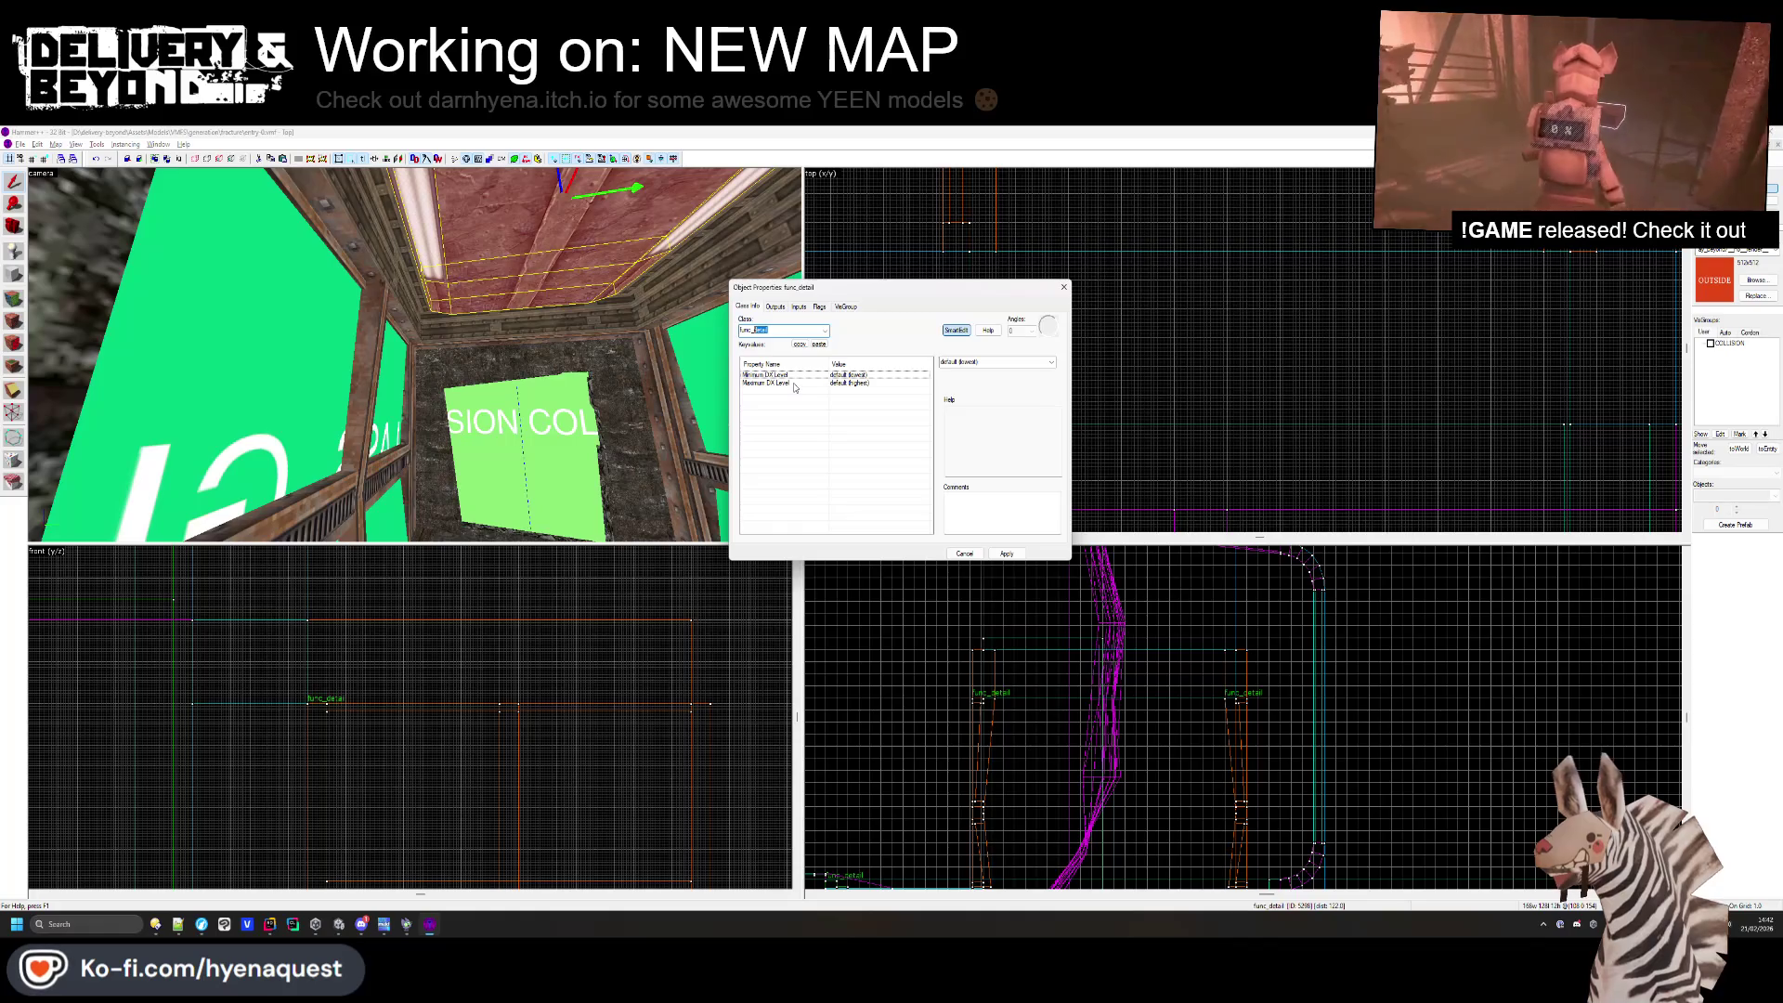
type("collider_speci")
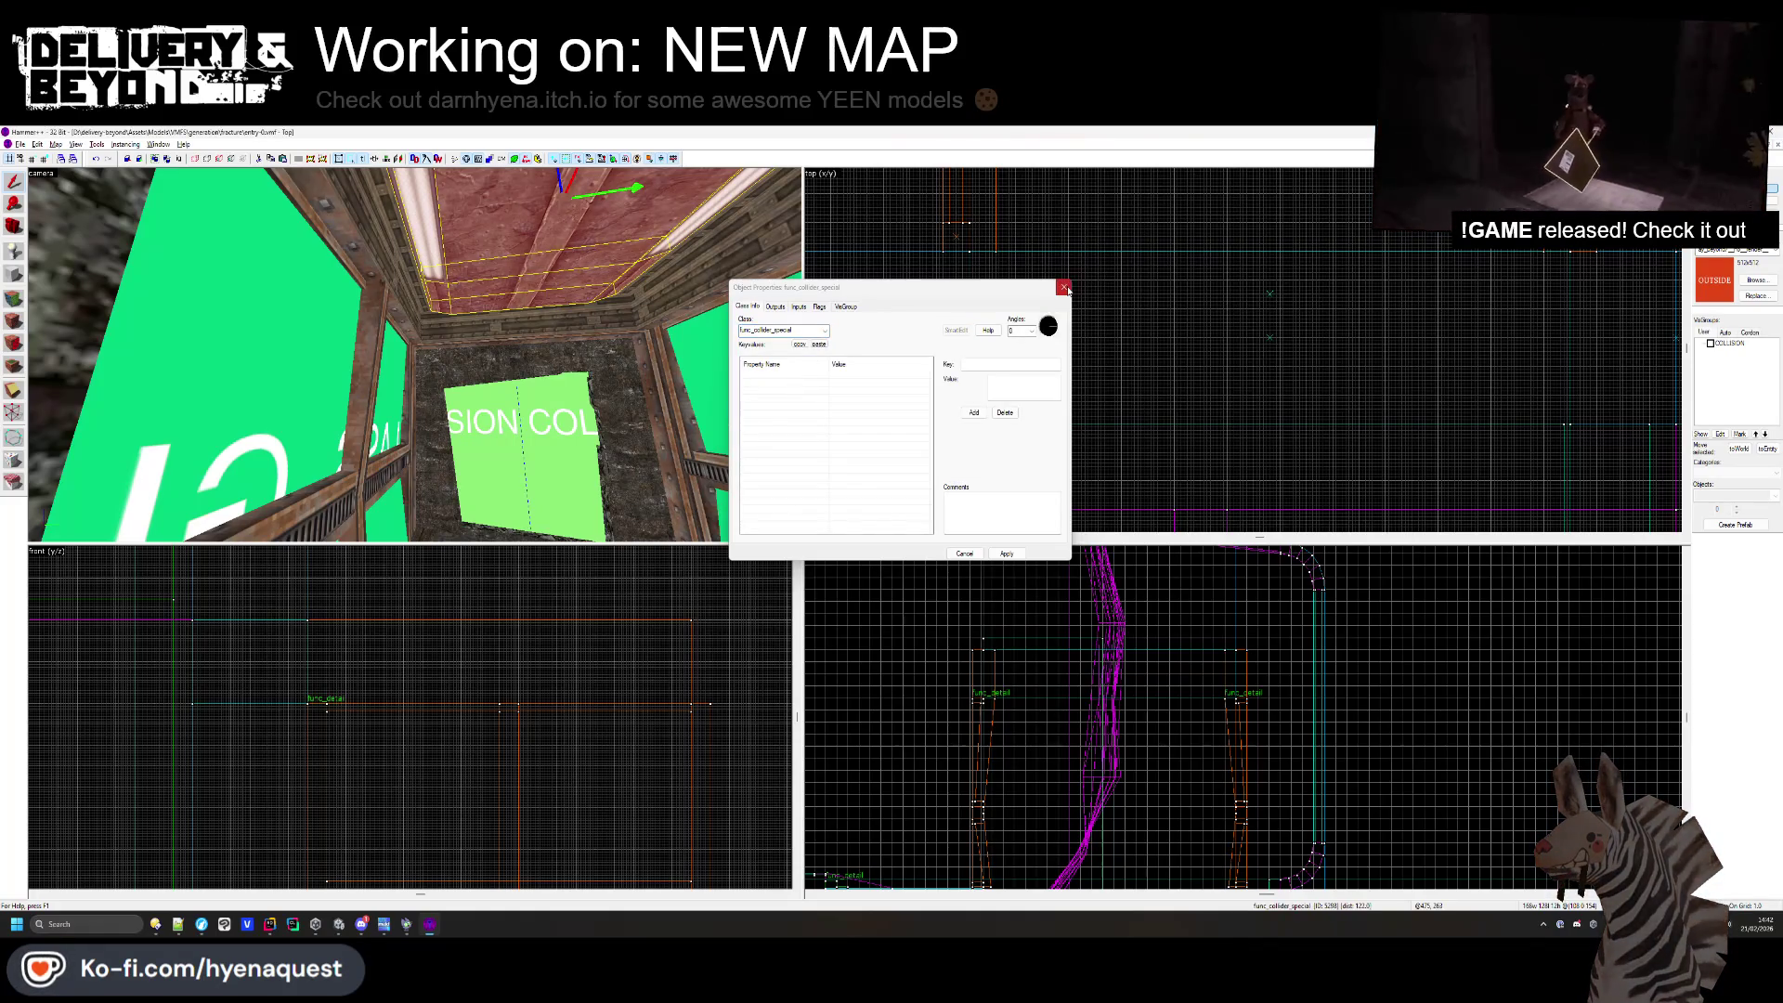
left_click(1064, 288)
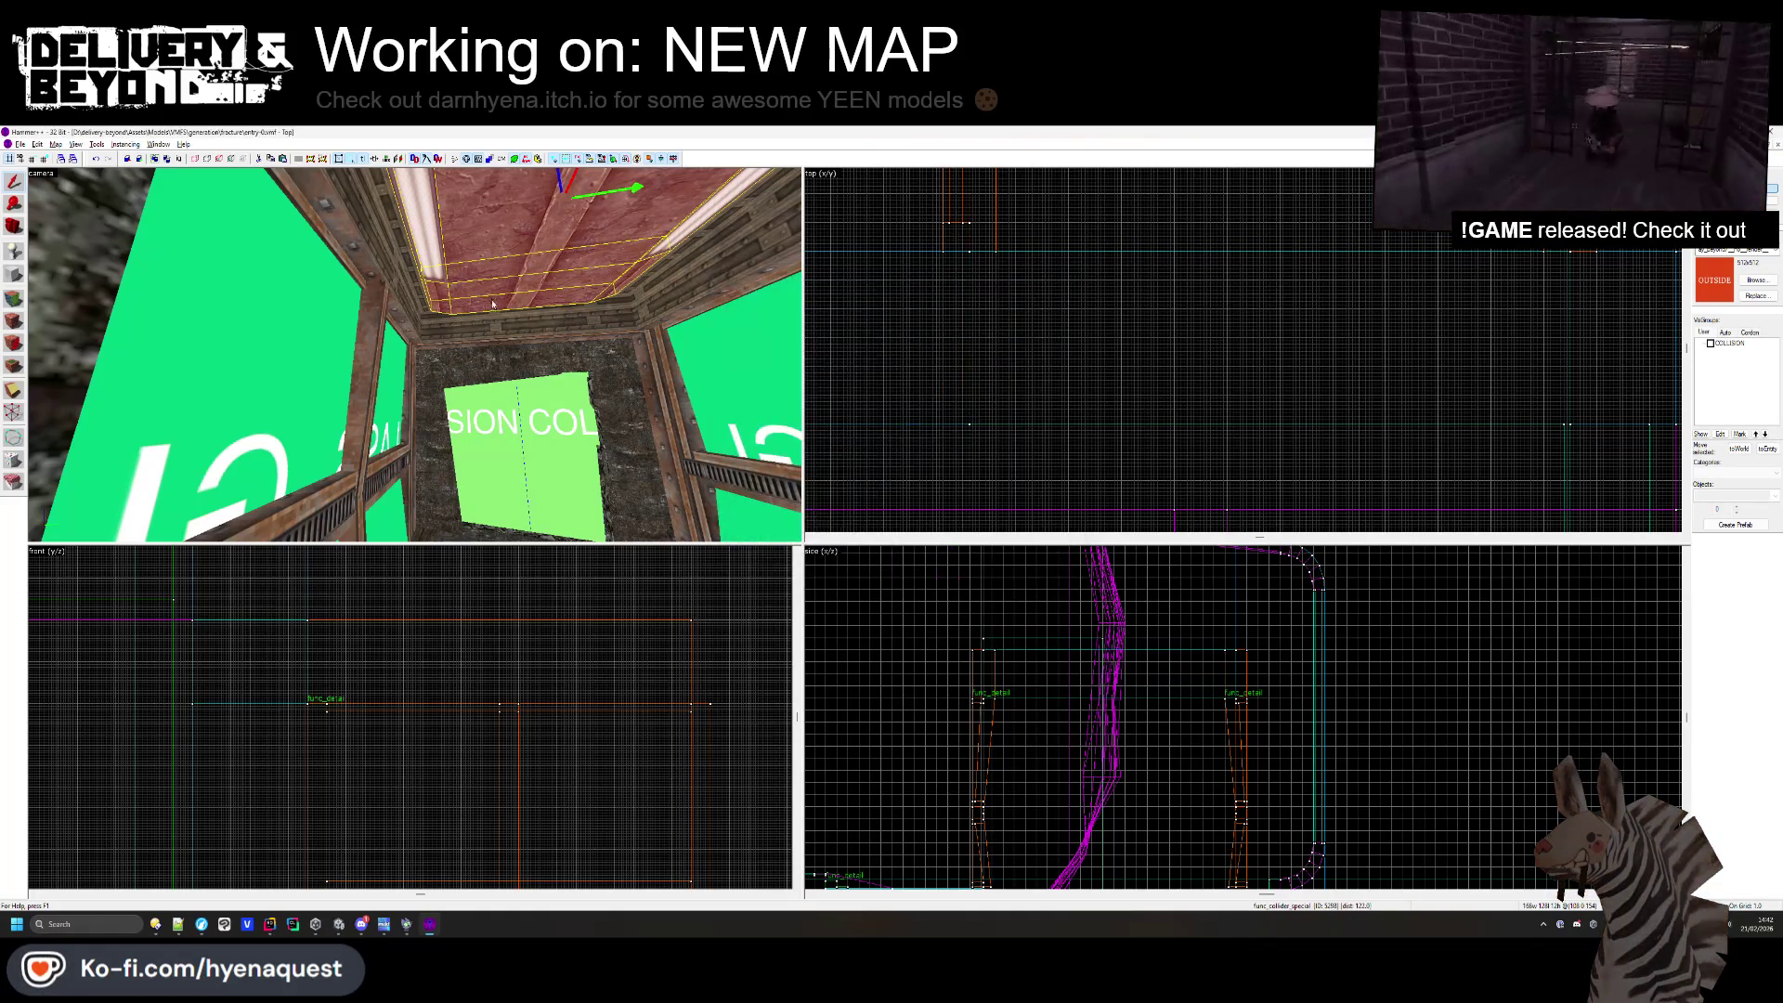
left_click_drag(407, 235, 414, 354)
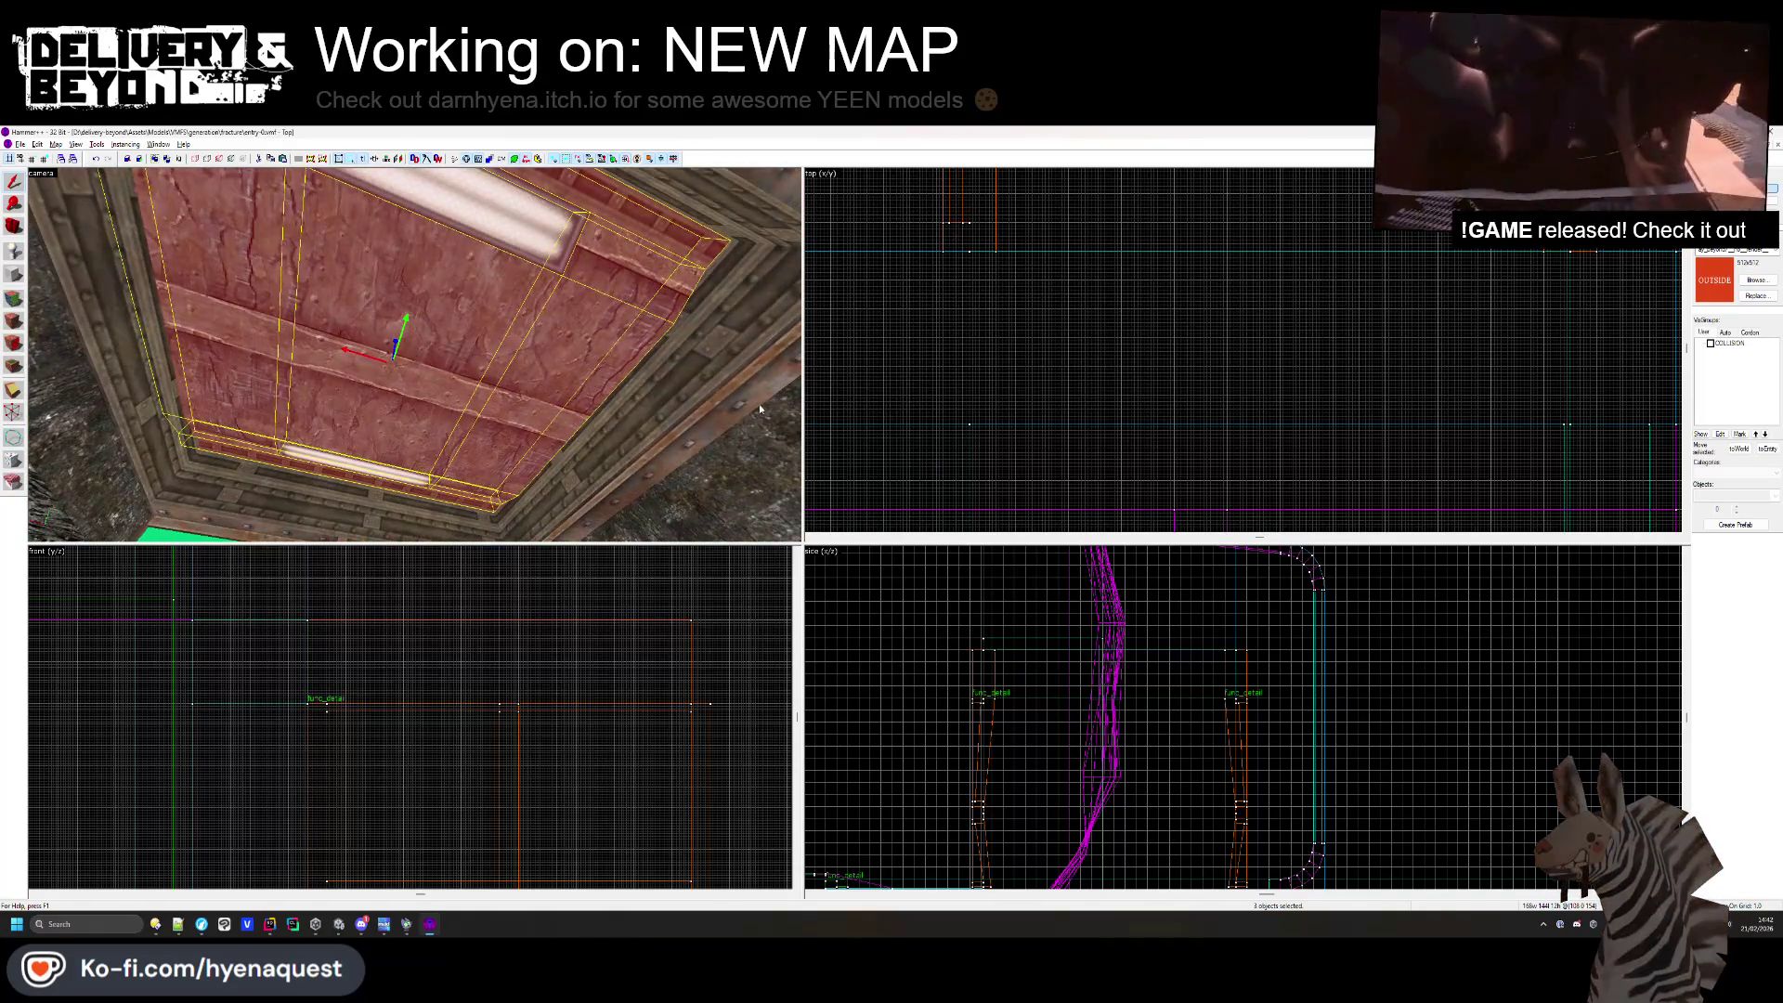
key("ctrl+shift+e")
scroll(1095, 383, "down", 3)
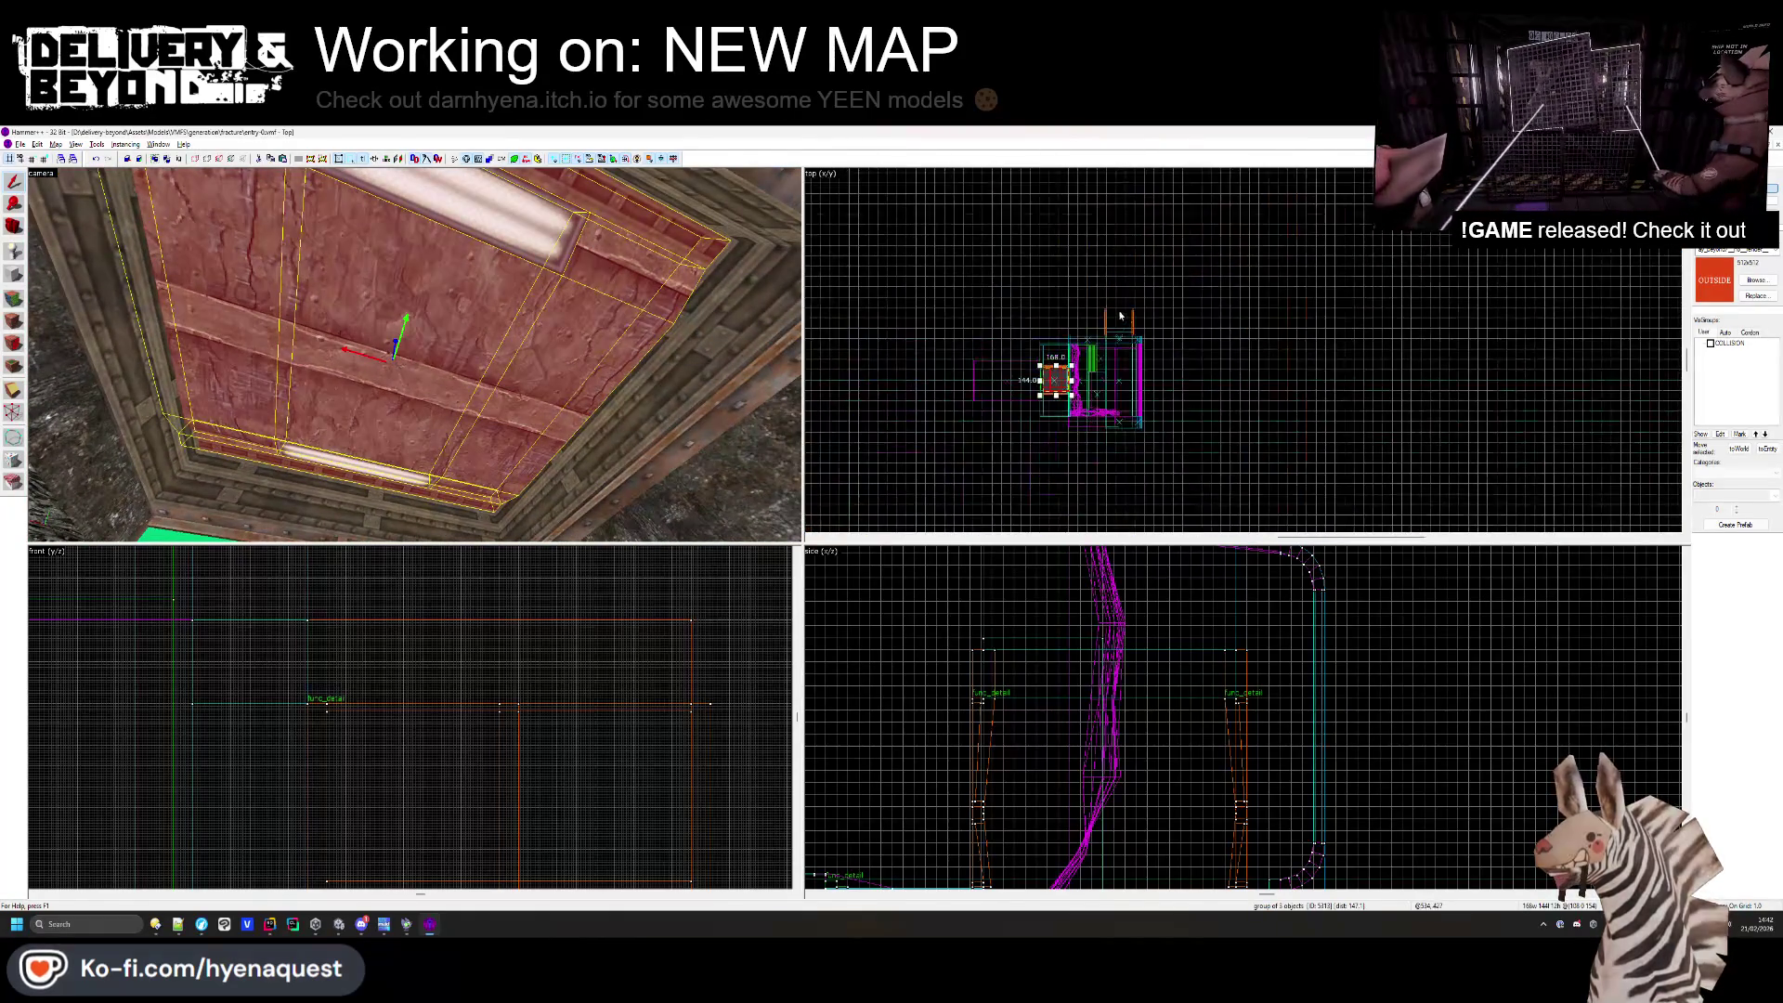
- Duplicate the ceiling group in the Top view and place the copy over the corridor
scroll(1050, 392, "up", 2)
left_click_drag(1049, 392, 1208, 261)
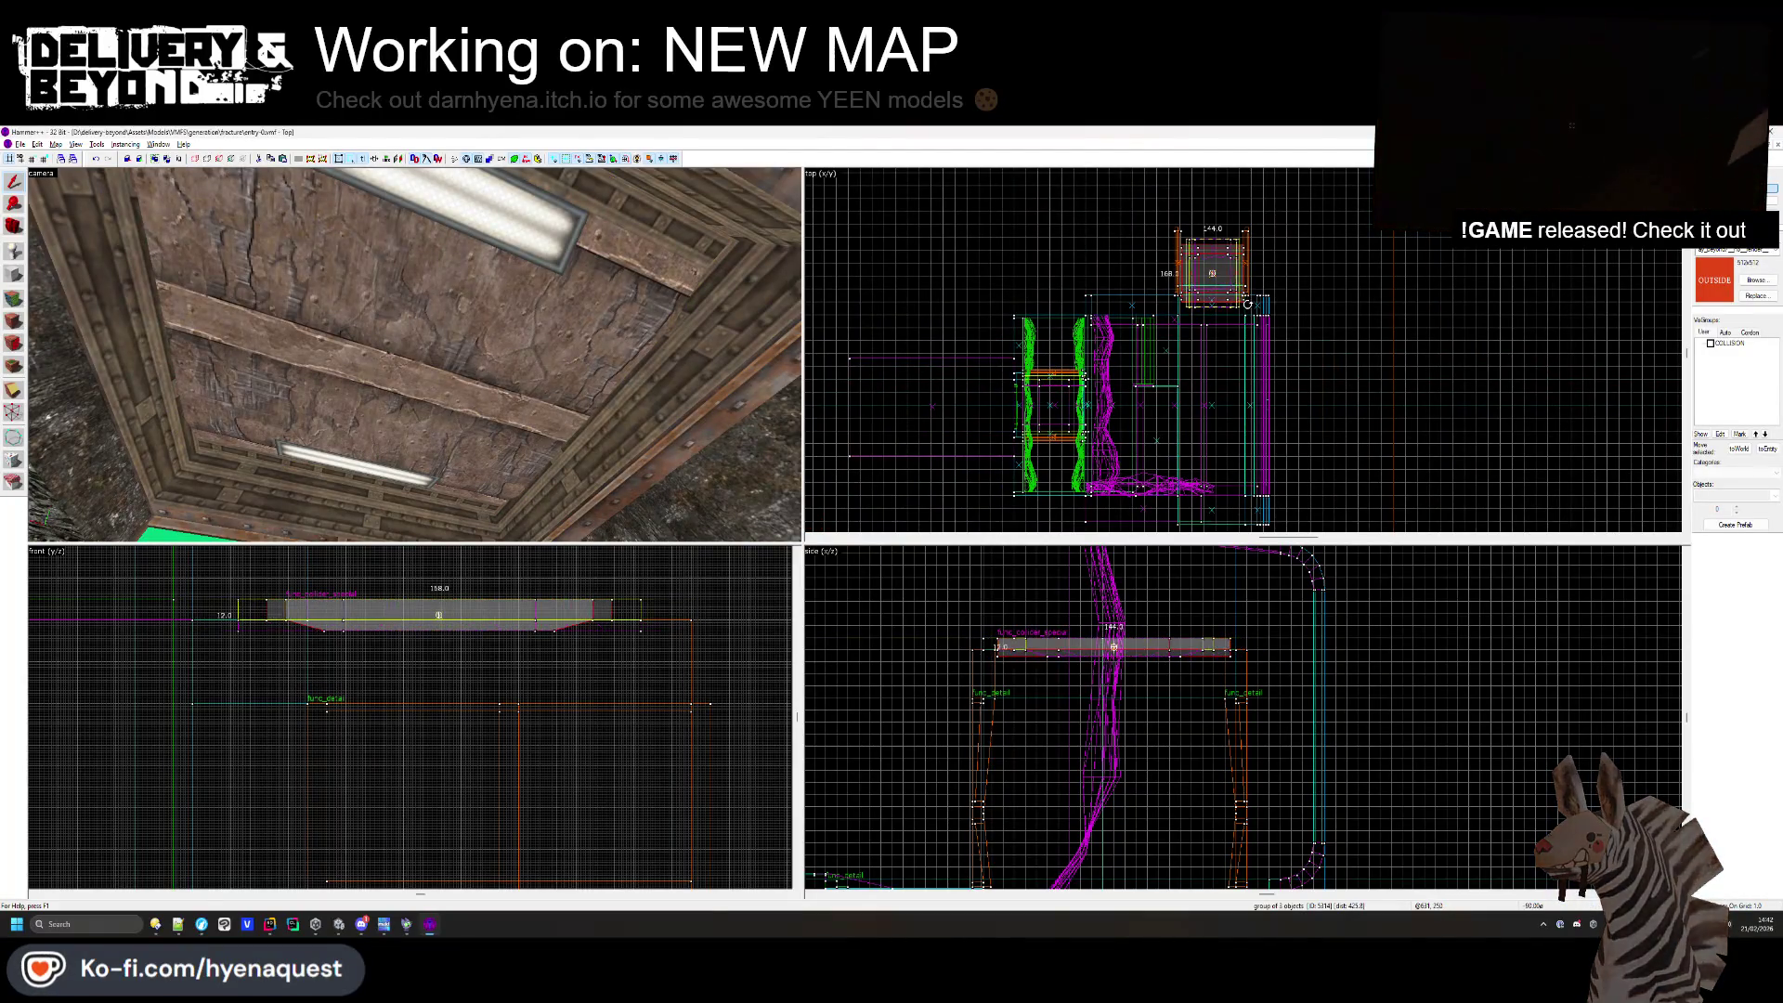
key("ctrl+shift+e")
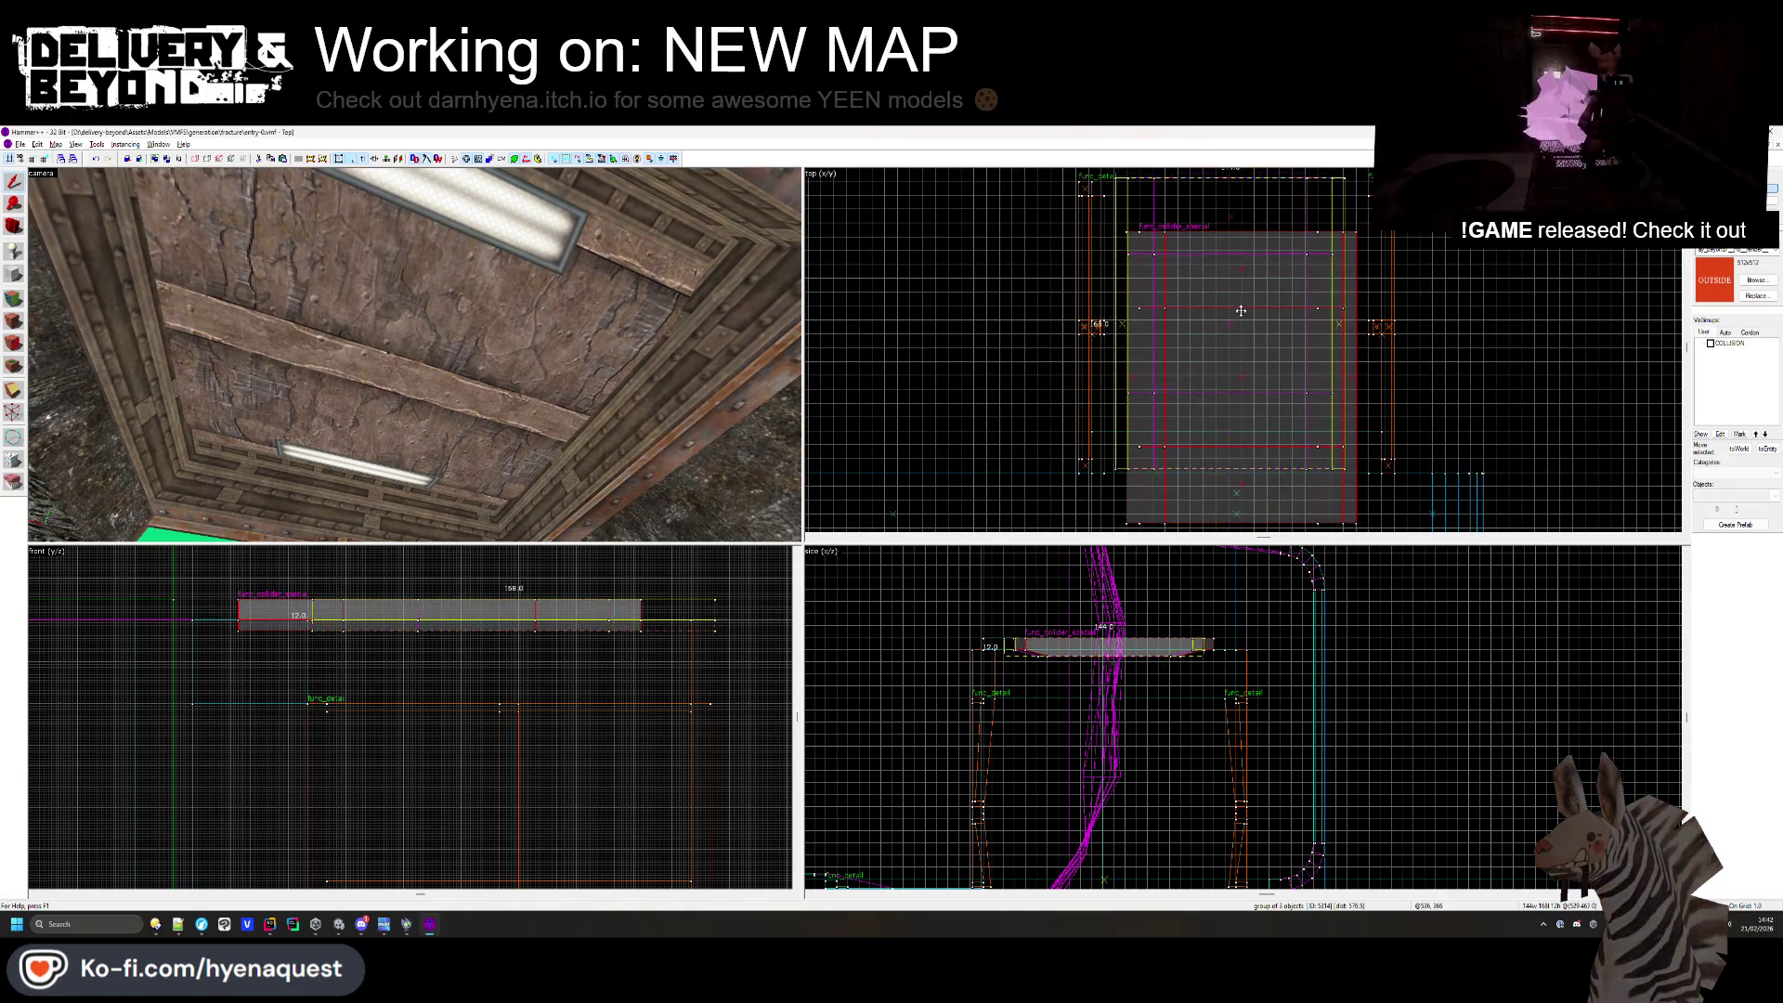
left_click_drag(1245, 314, 1233, 258)
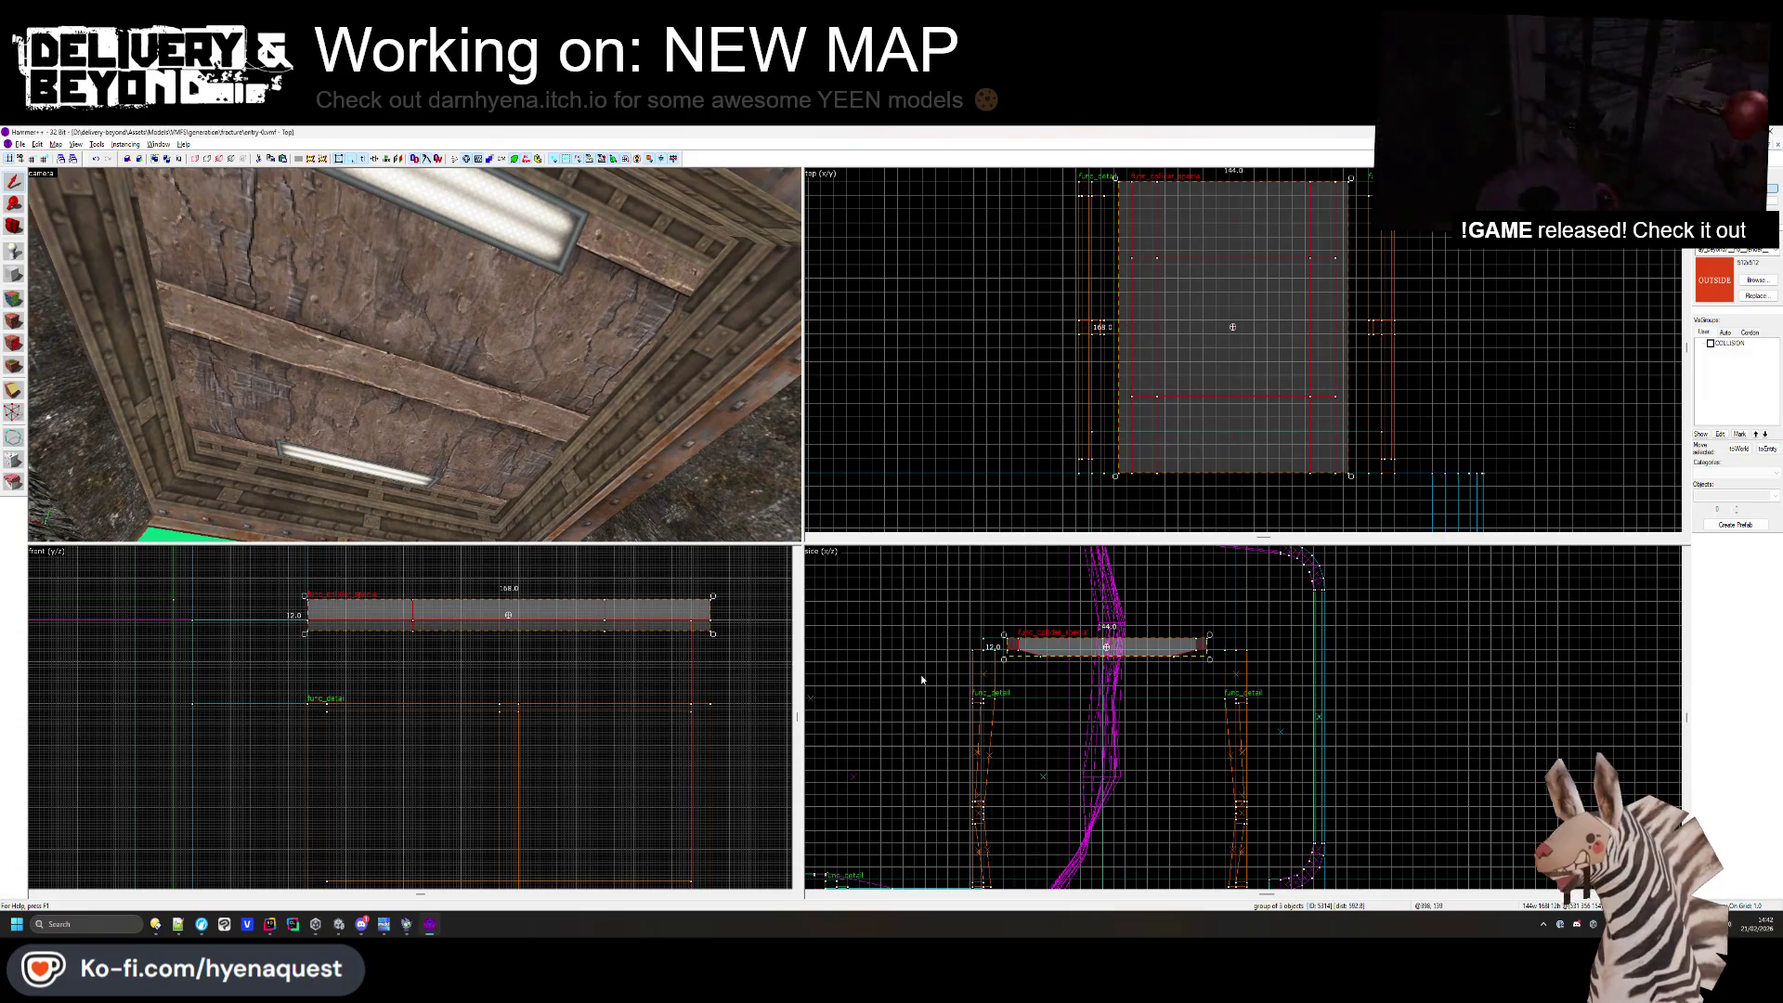
scroll(1085, 670, "up", 4)
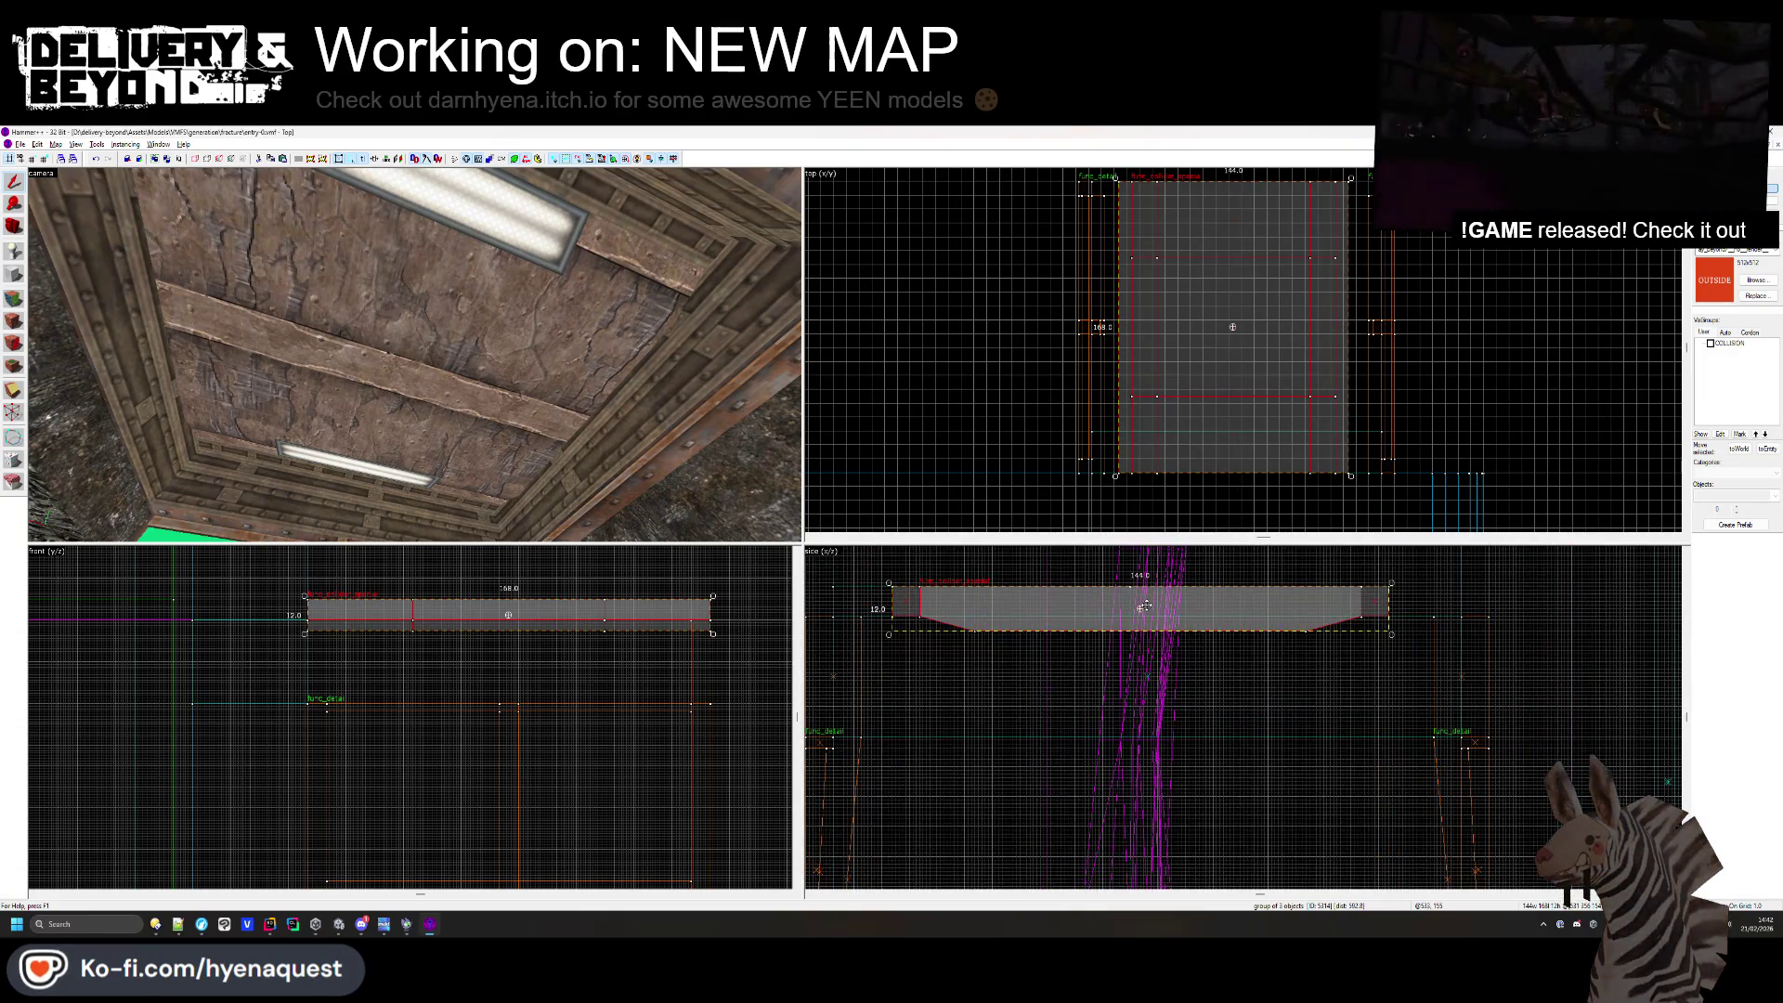
key("ctrl+shift+e")
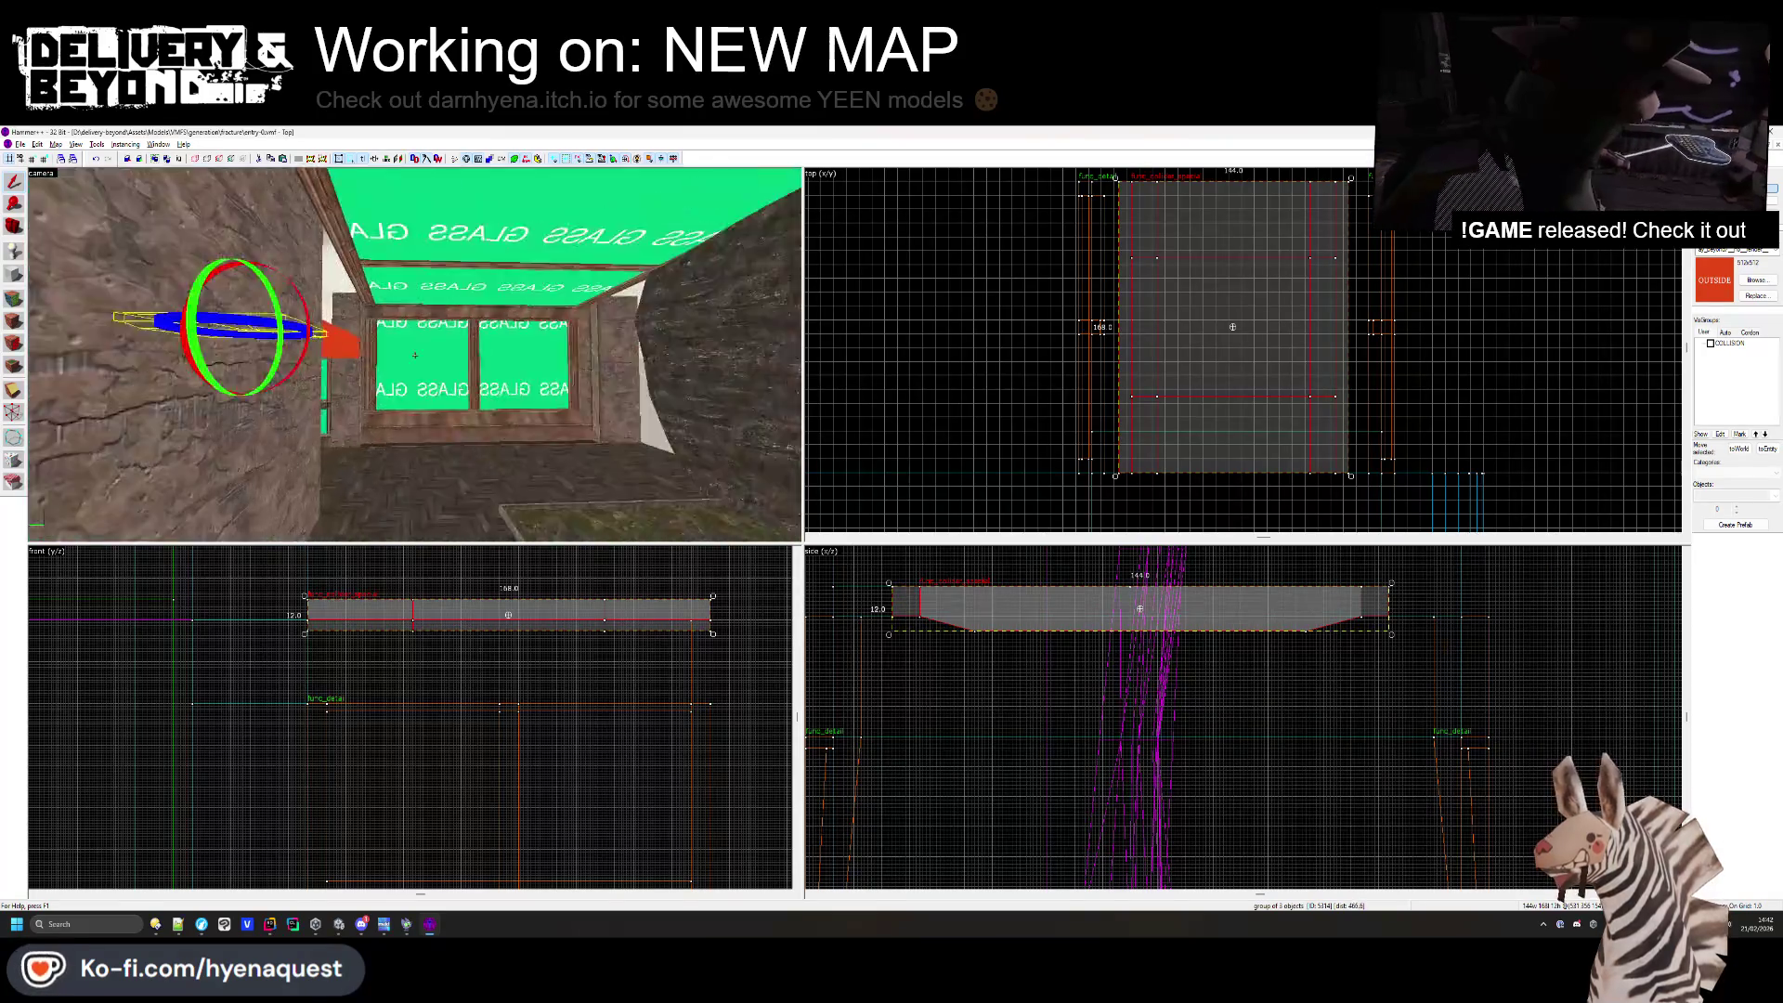
scroll(691, 673, "up", 3)
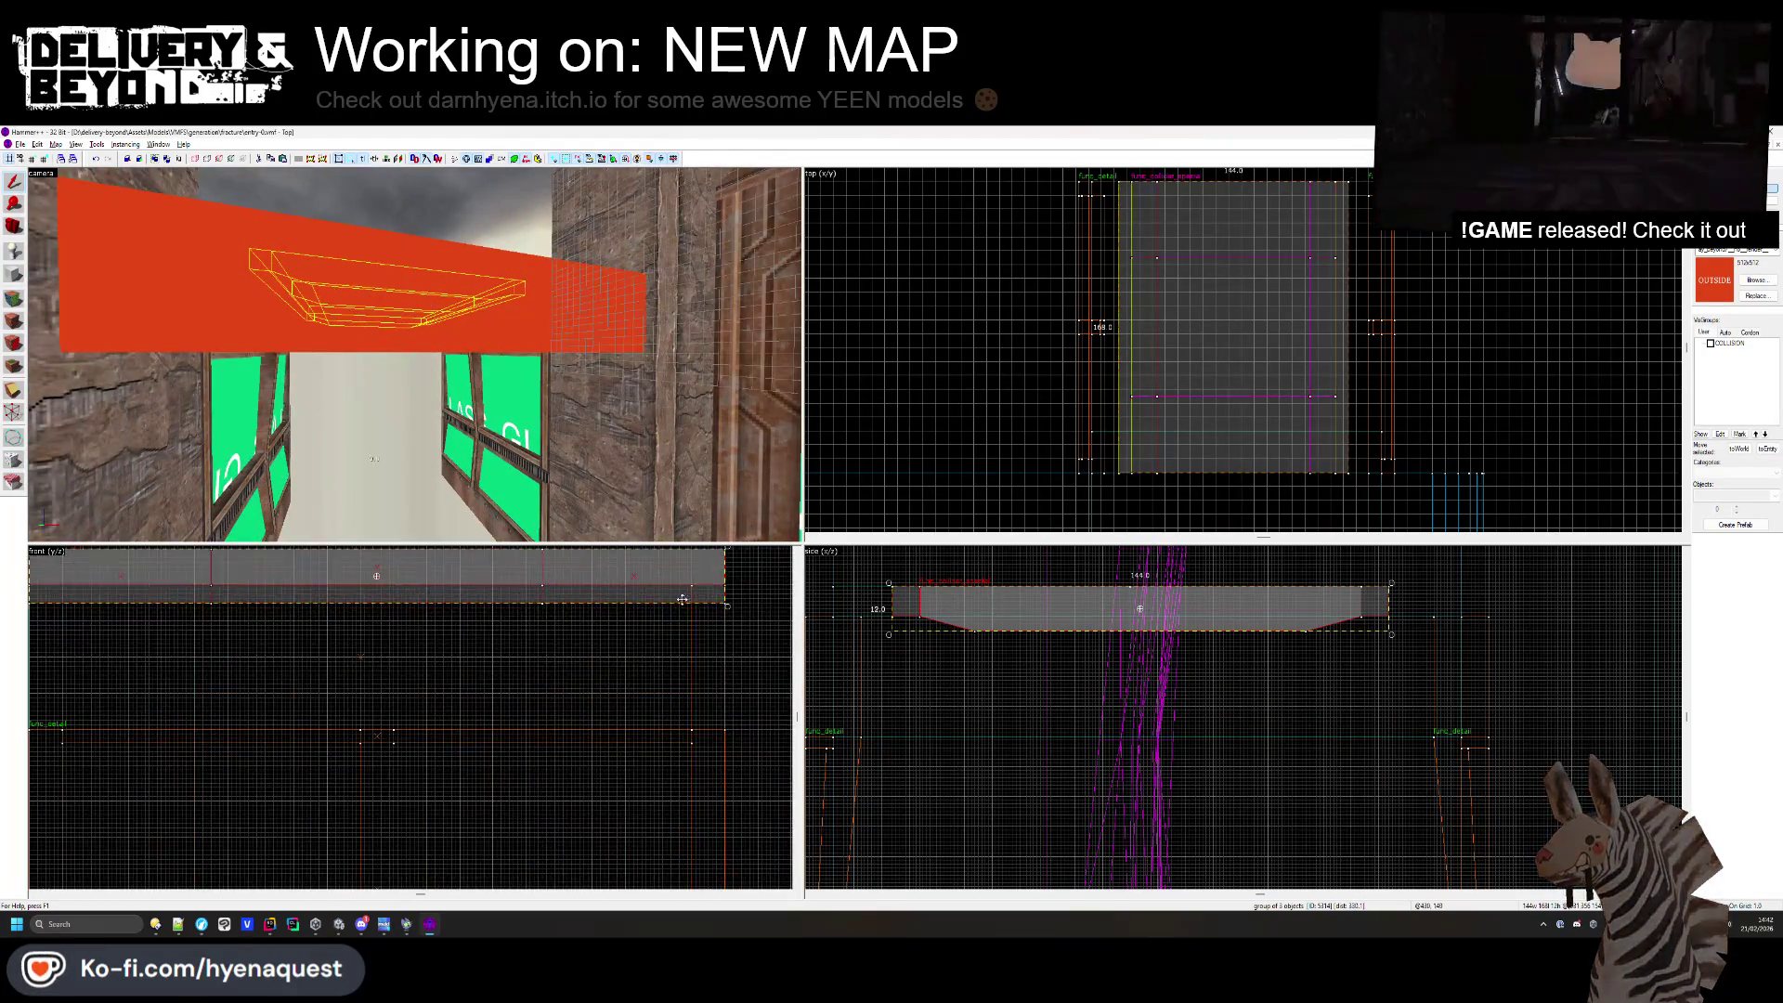
- Move the 3D camera down the corridor to inspect the new ceiling above the wood floor
left_click(684, 737)
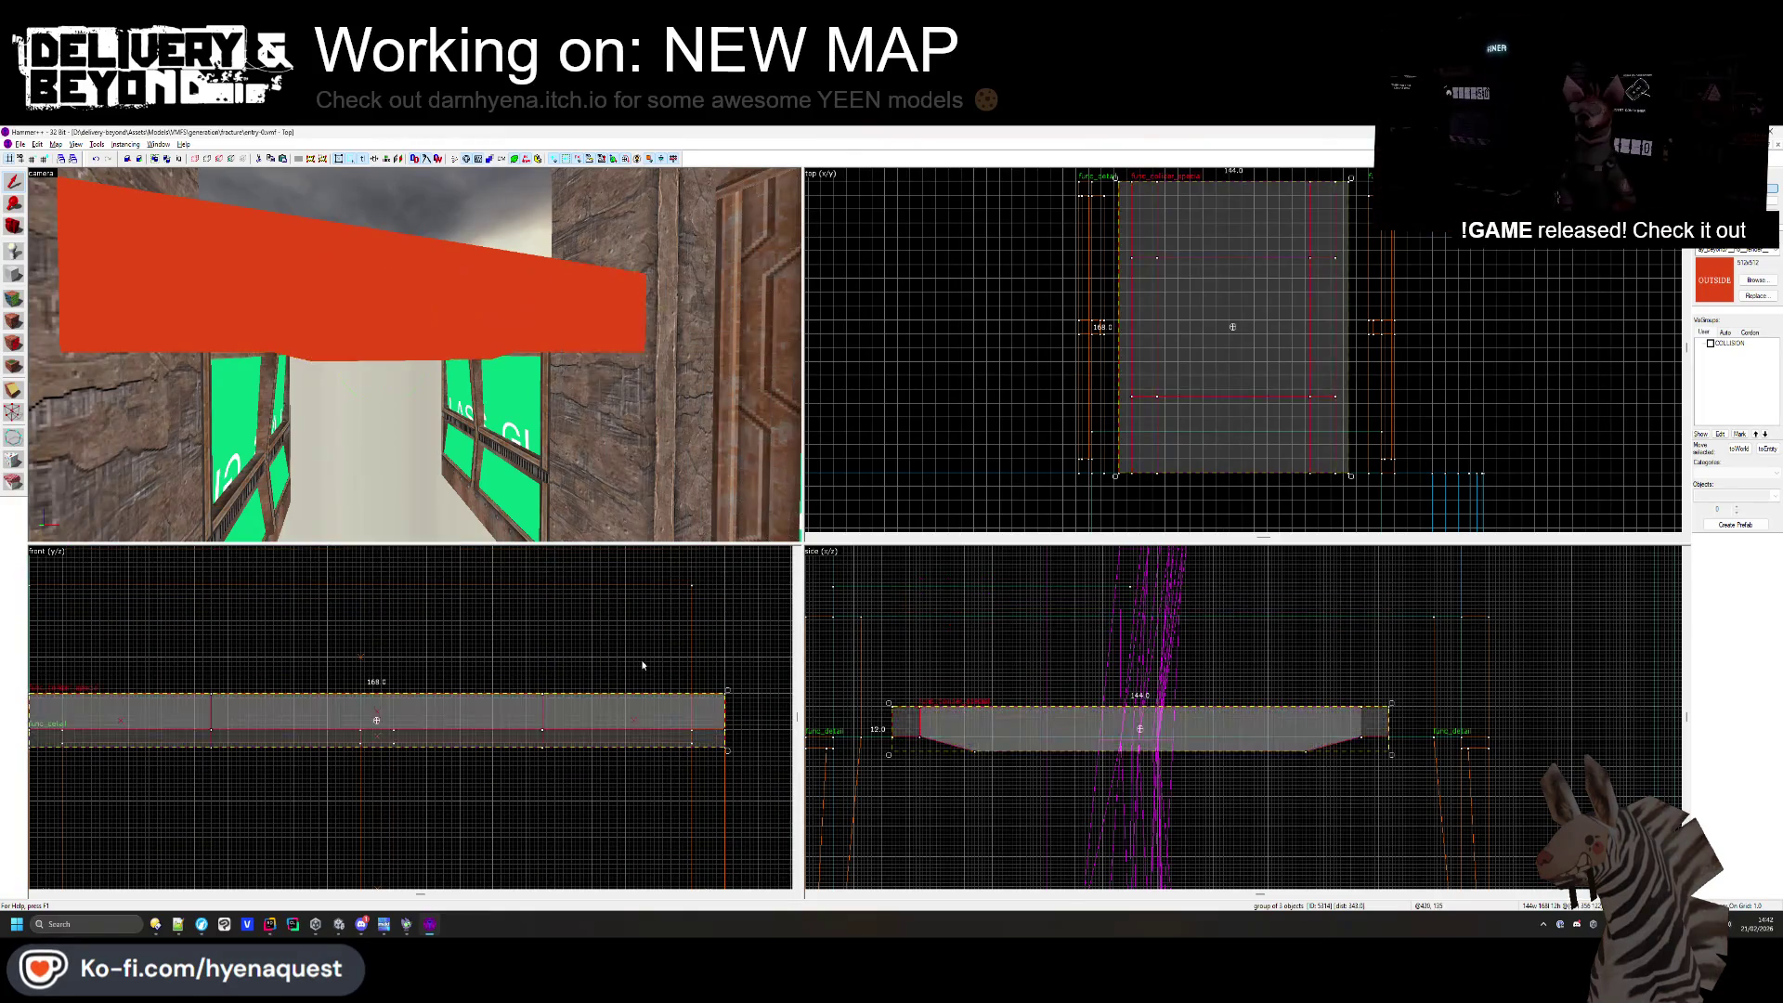
key("Escape")
key("w")
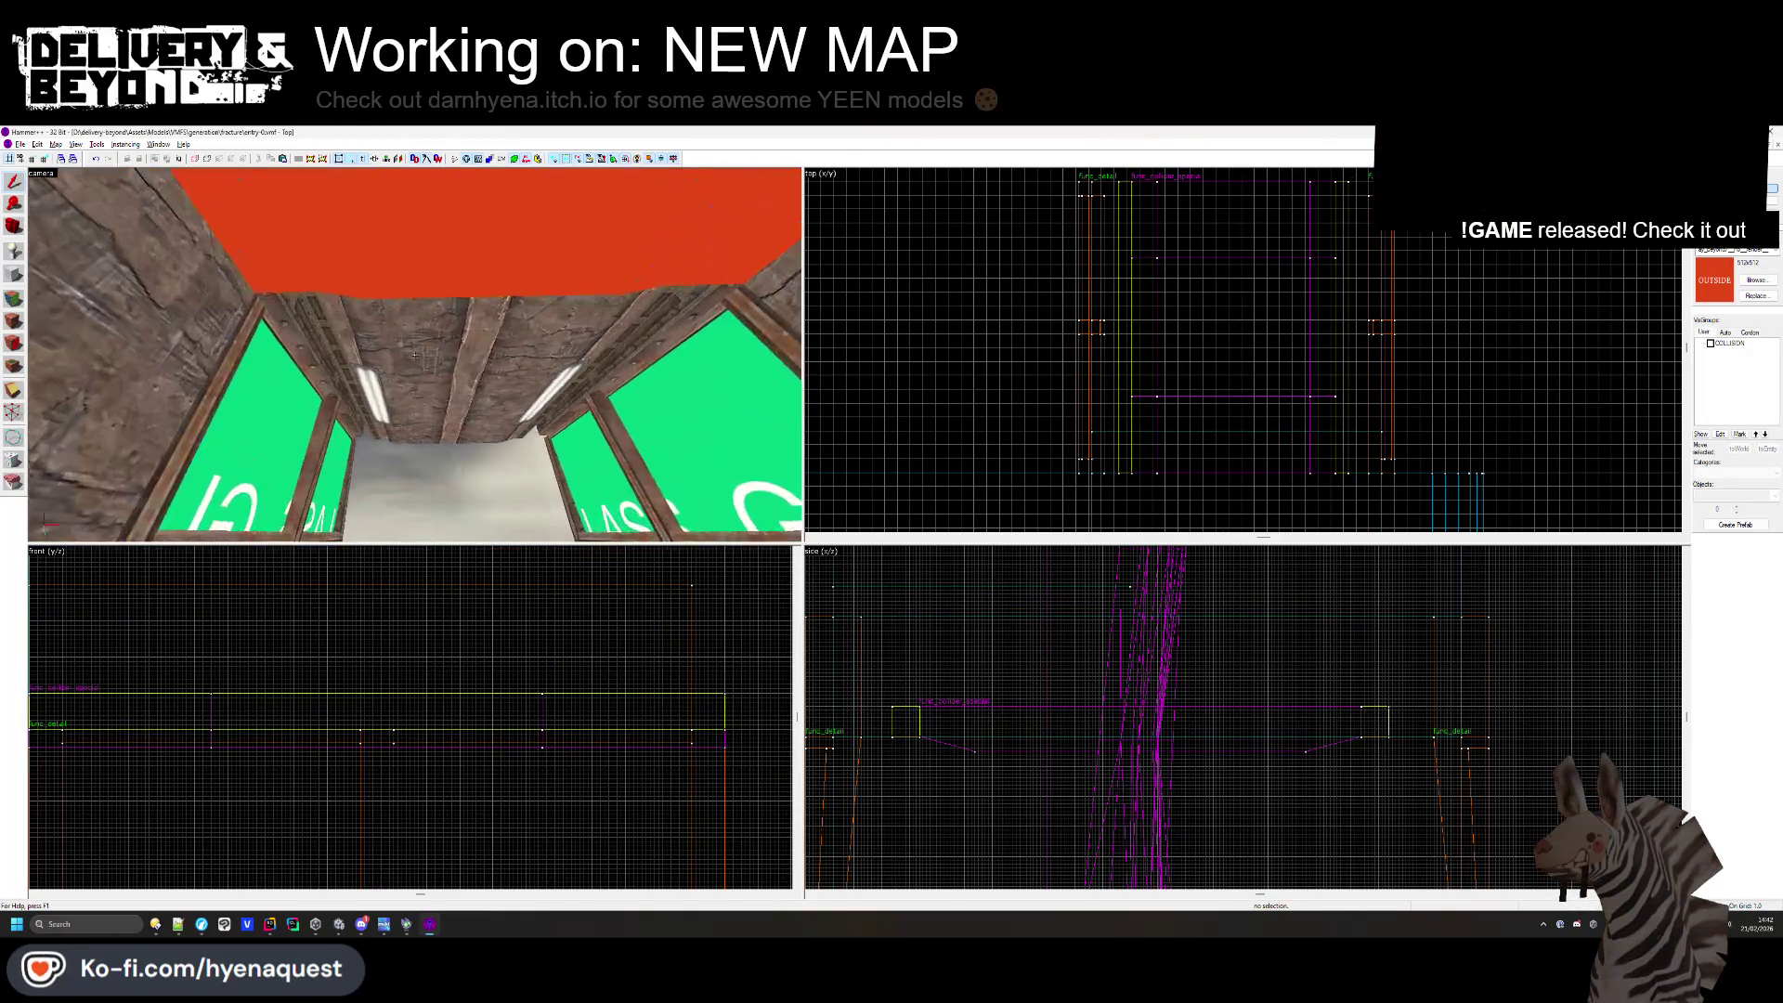
key("Down")
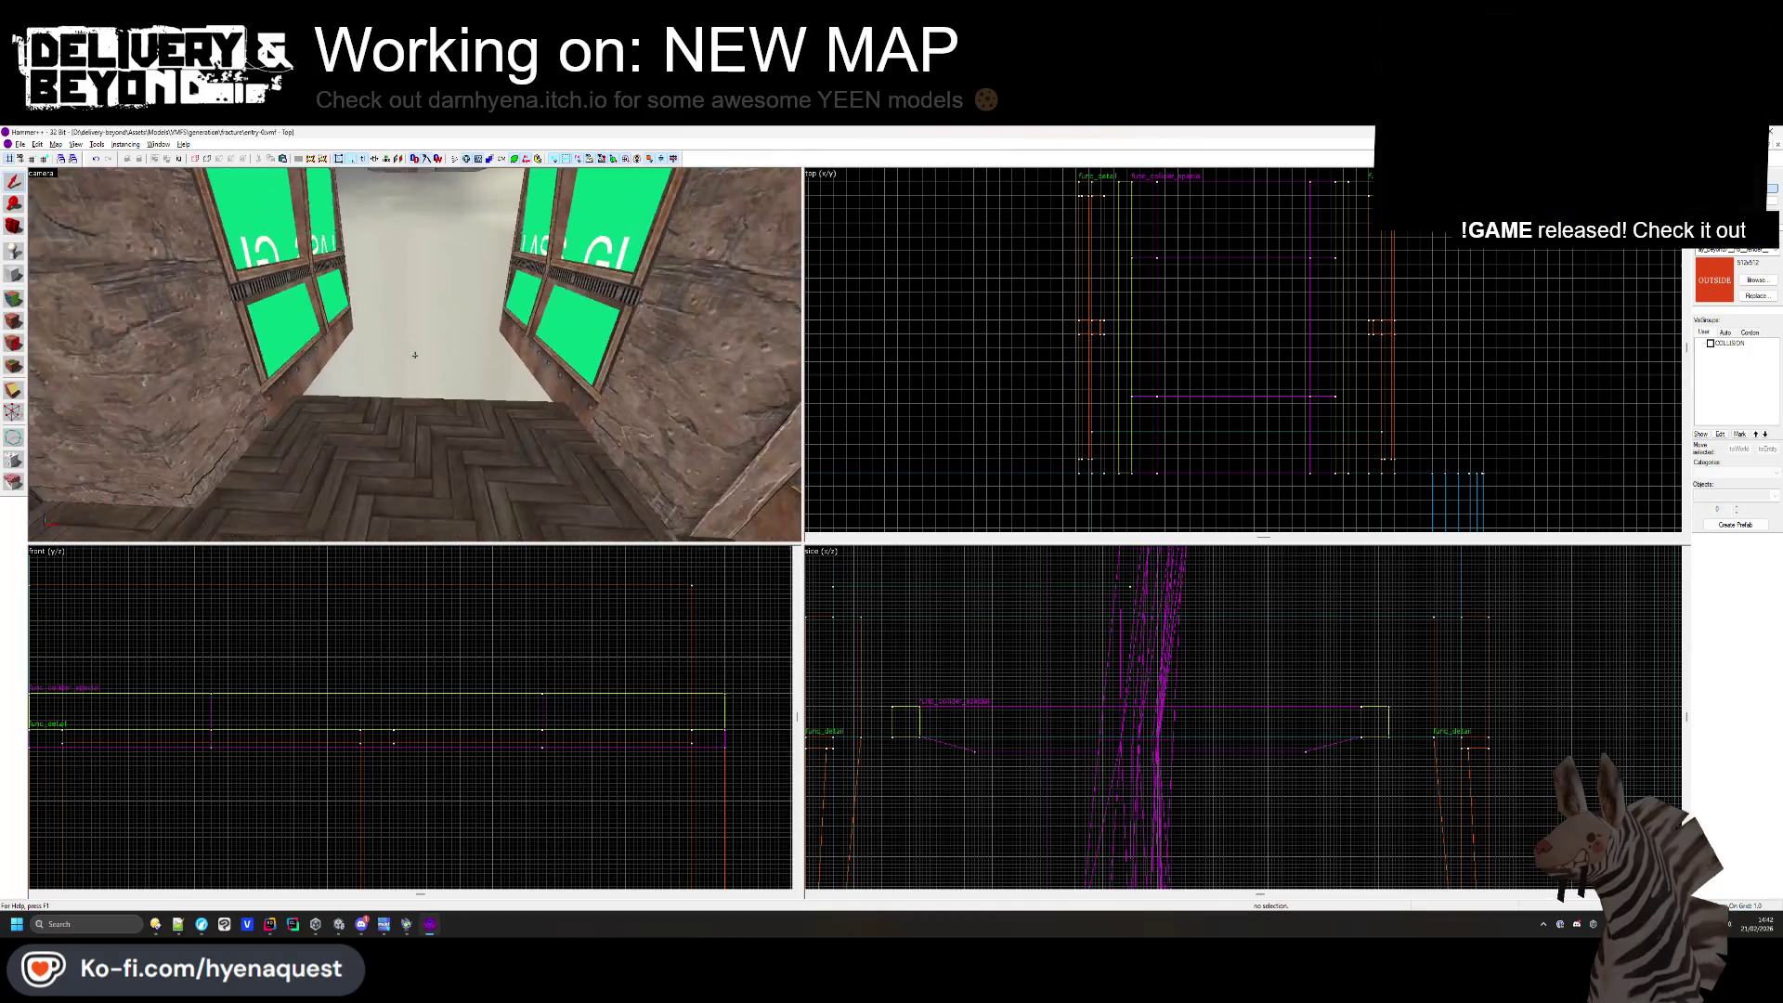
key("Up")
left_click(418, 477)
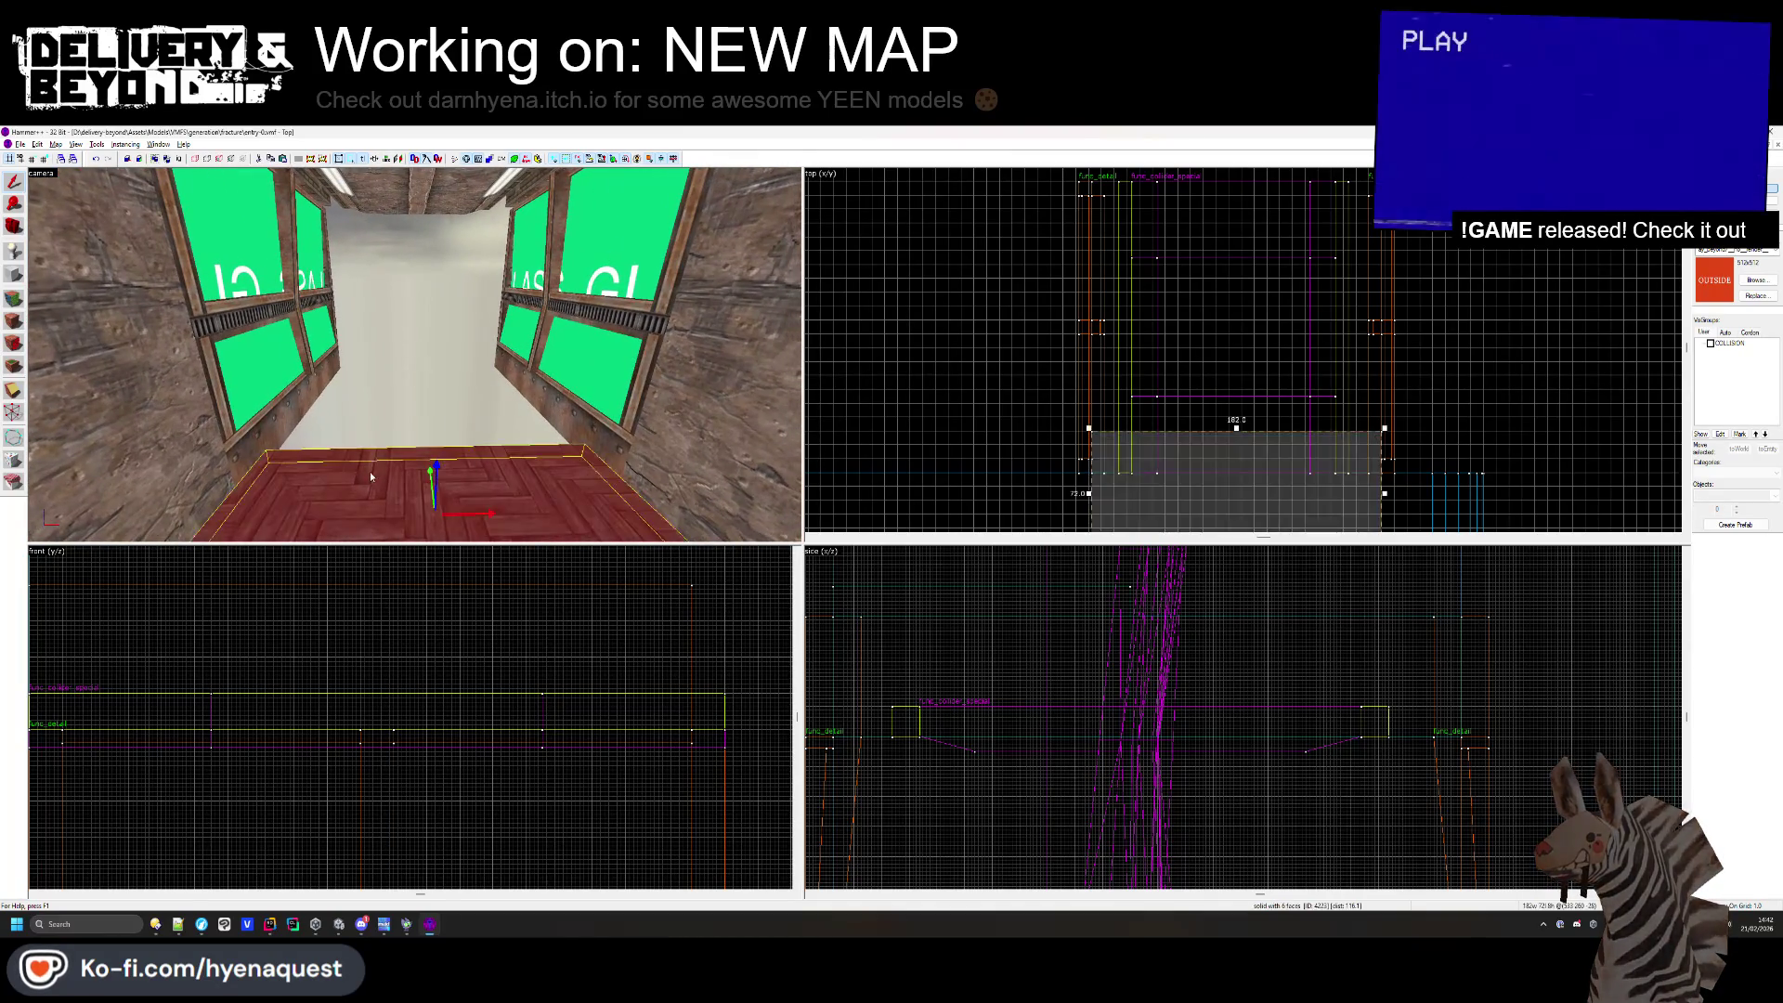
key("ctrl+shift+e")
key("Escape")
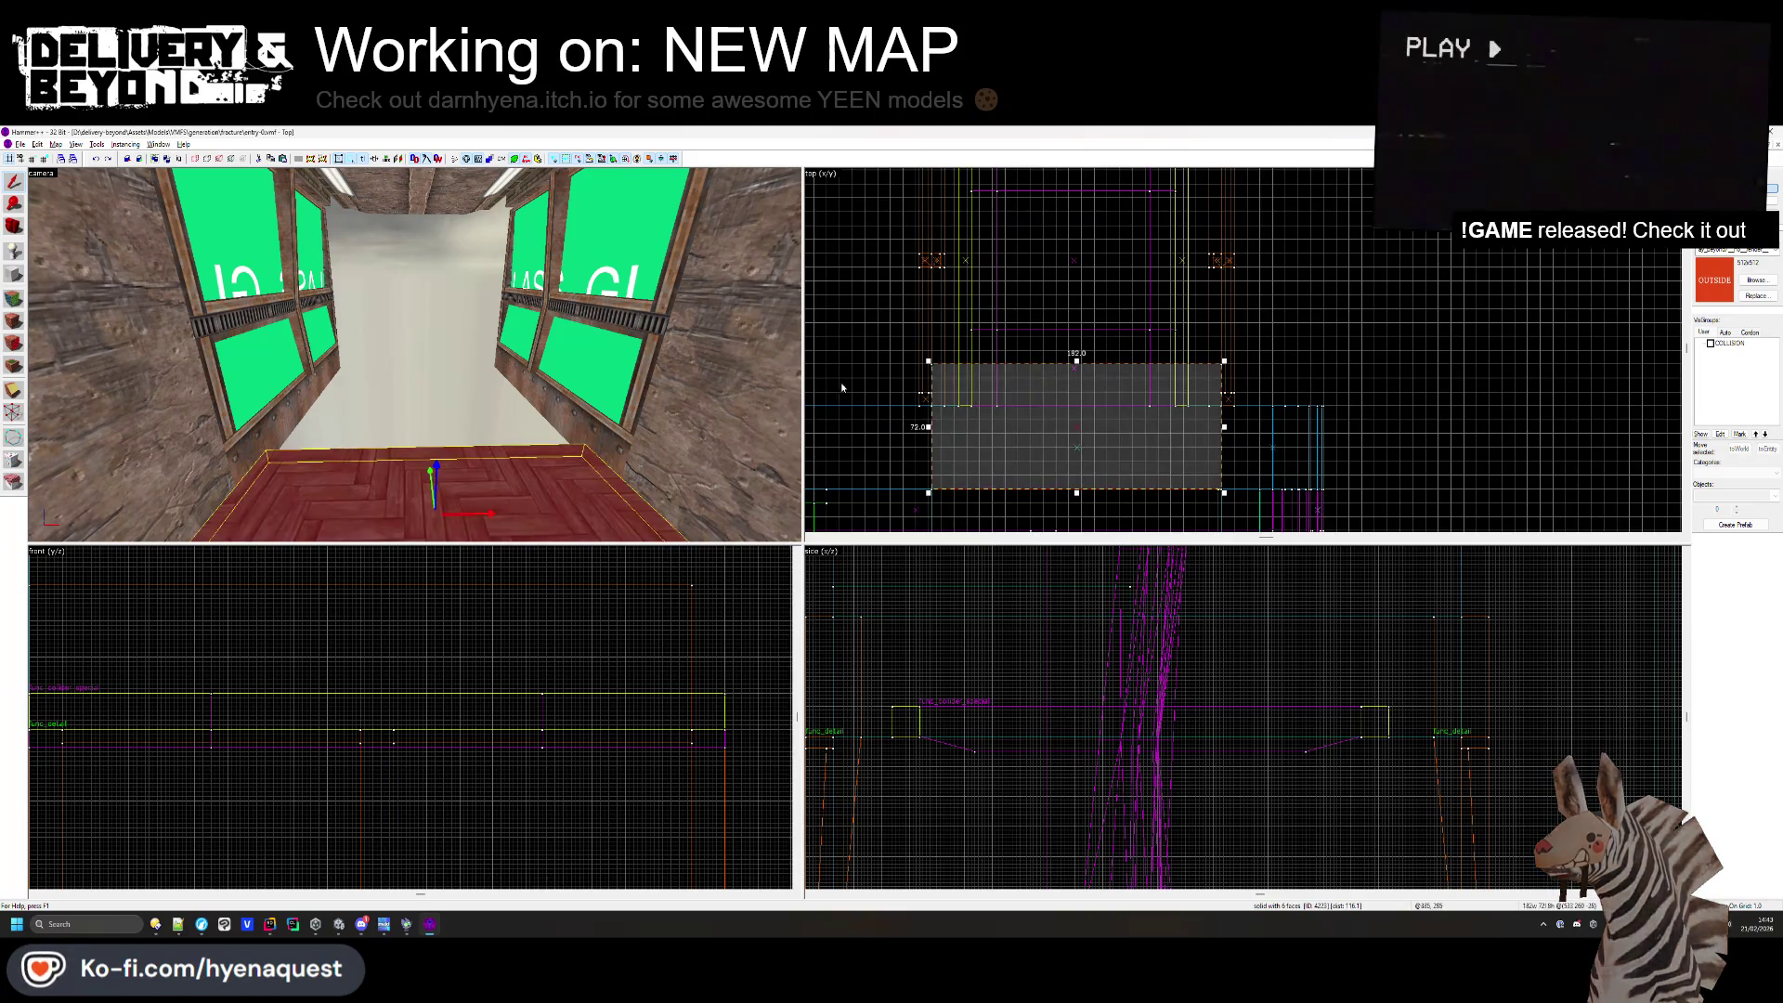
- Reselect the copied ceiling group to check its extent, roughly 368 by 144 units
left_click(286, 321)
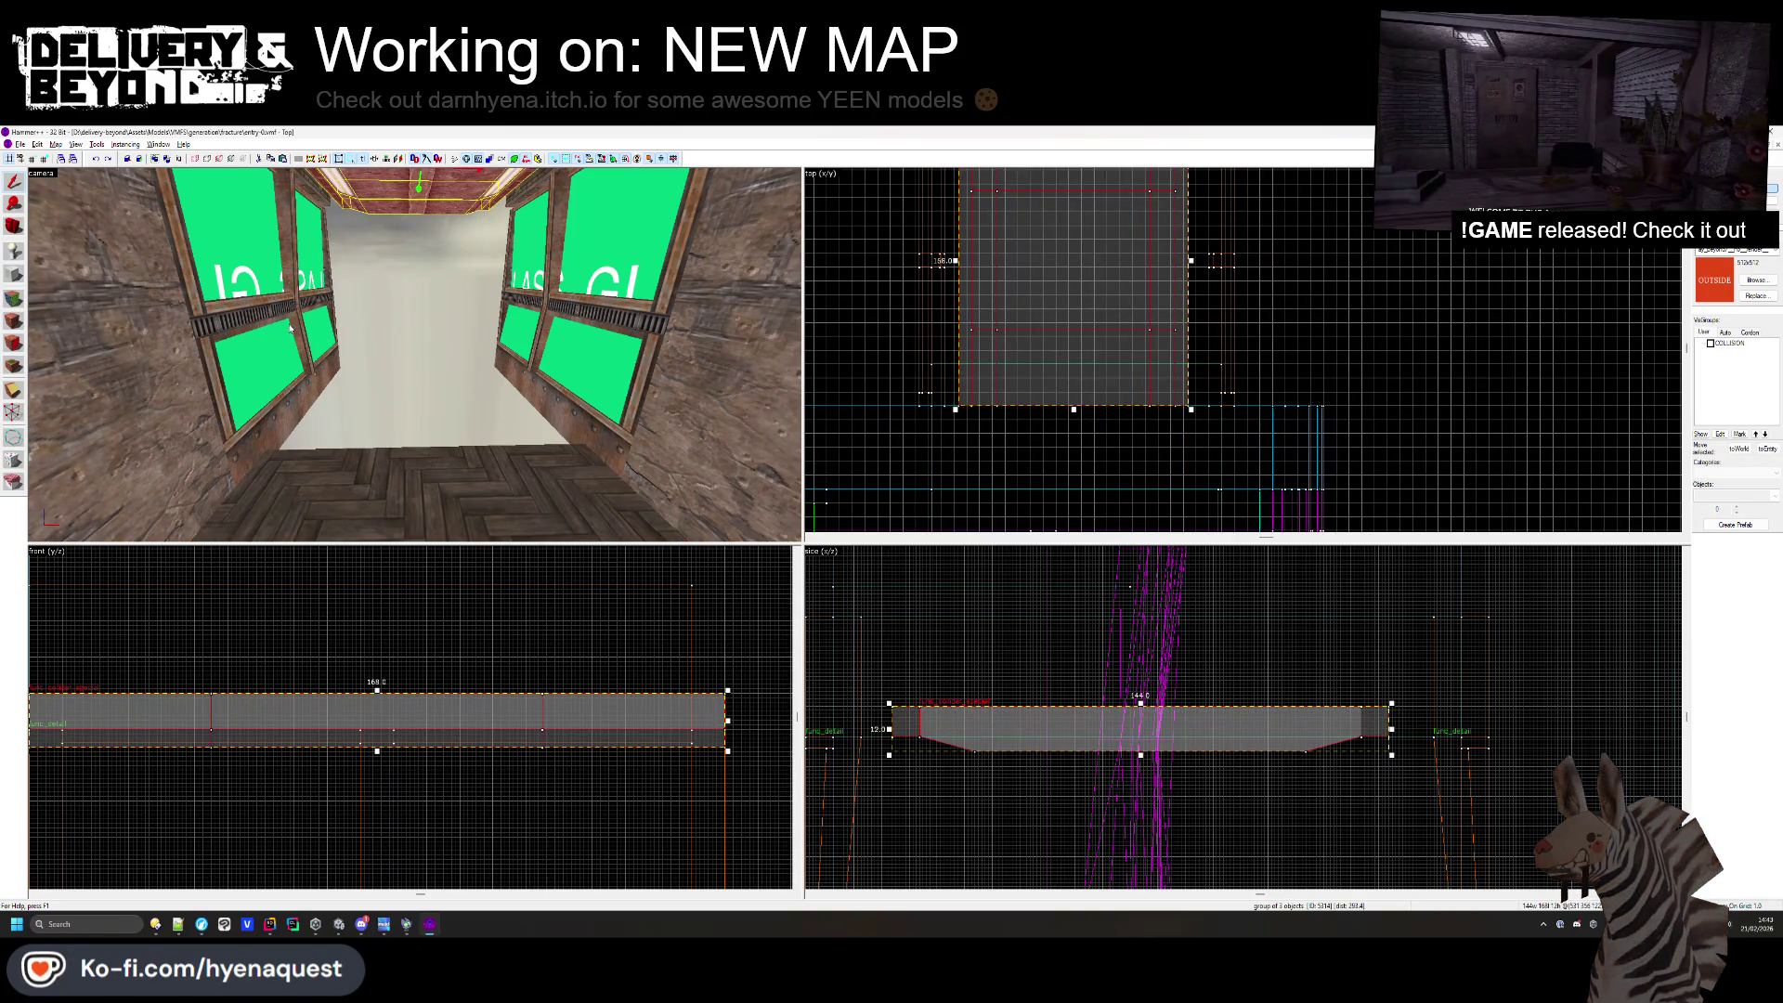
scroll(1010, 400, "up", 5)
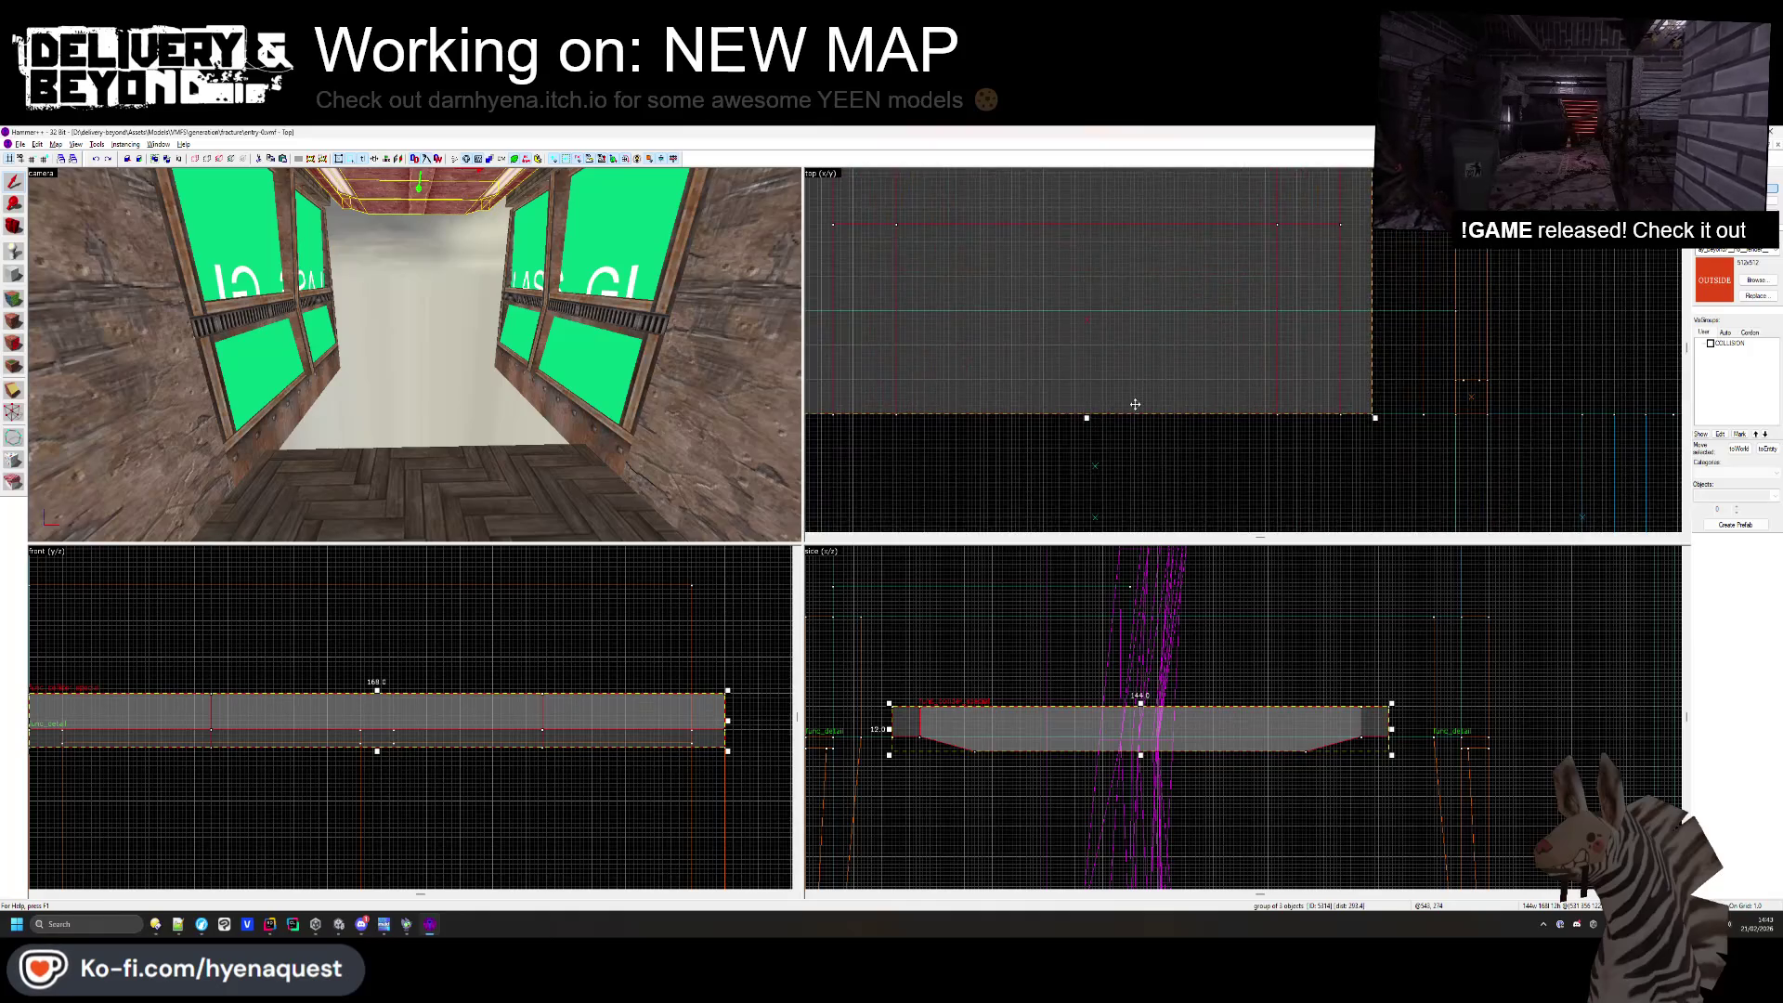
left_click(1138, 404)
scroll(955, 428, "down", 2)
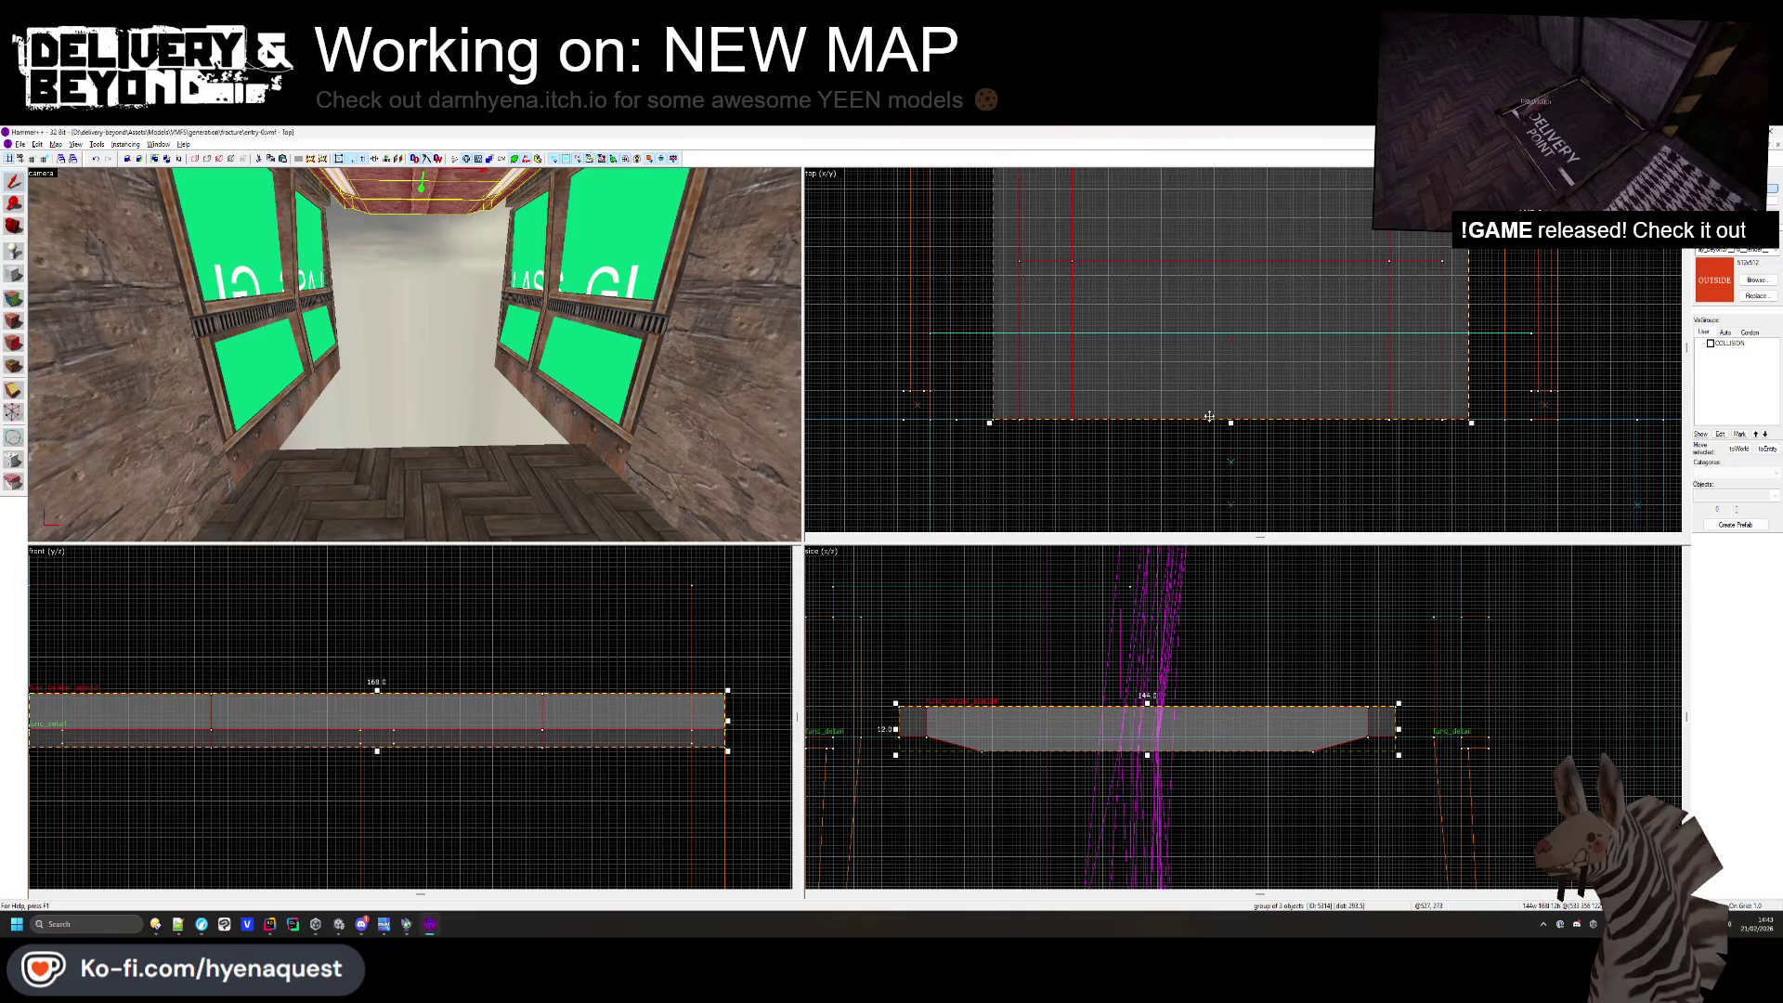
scroll(1188, 407, "up", 1)
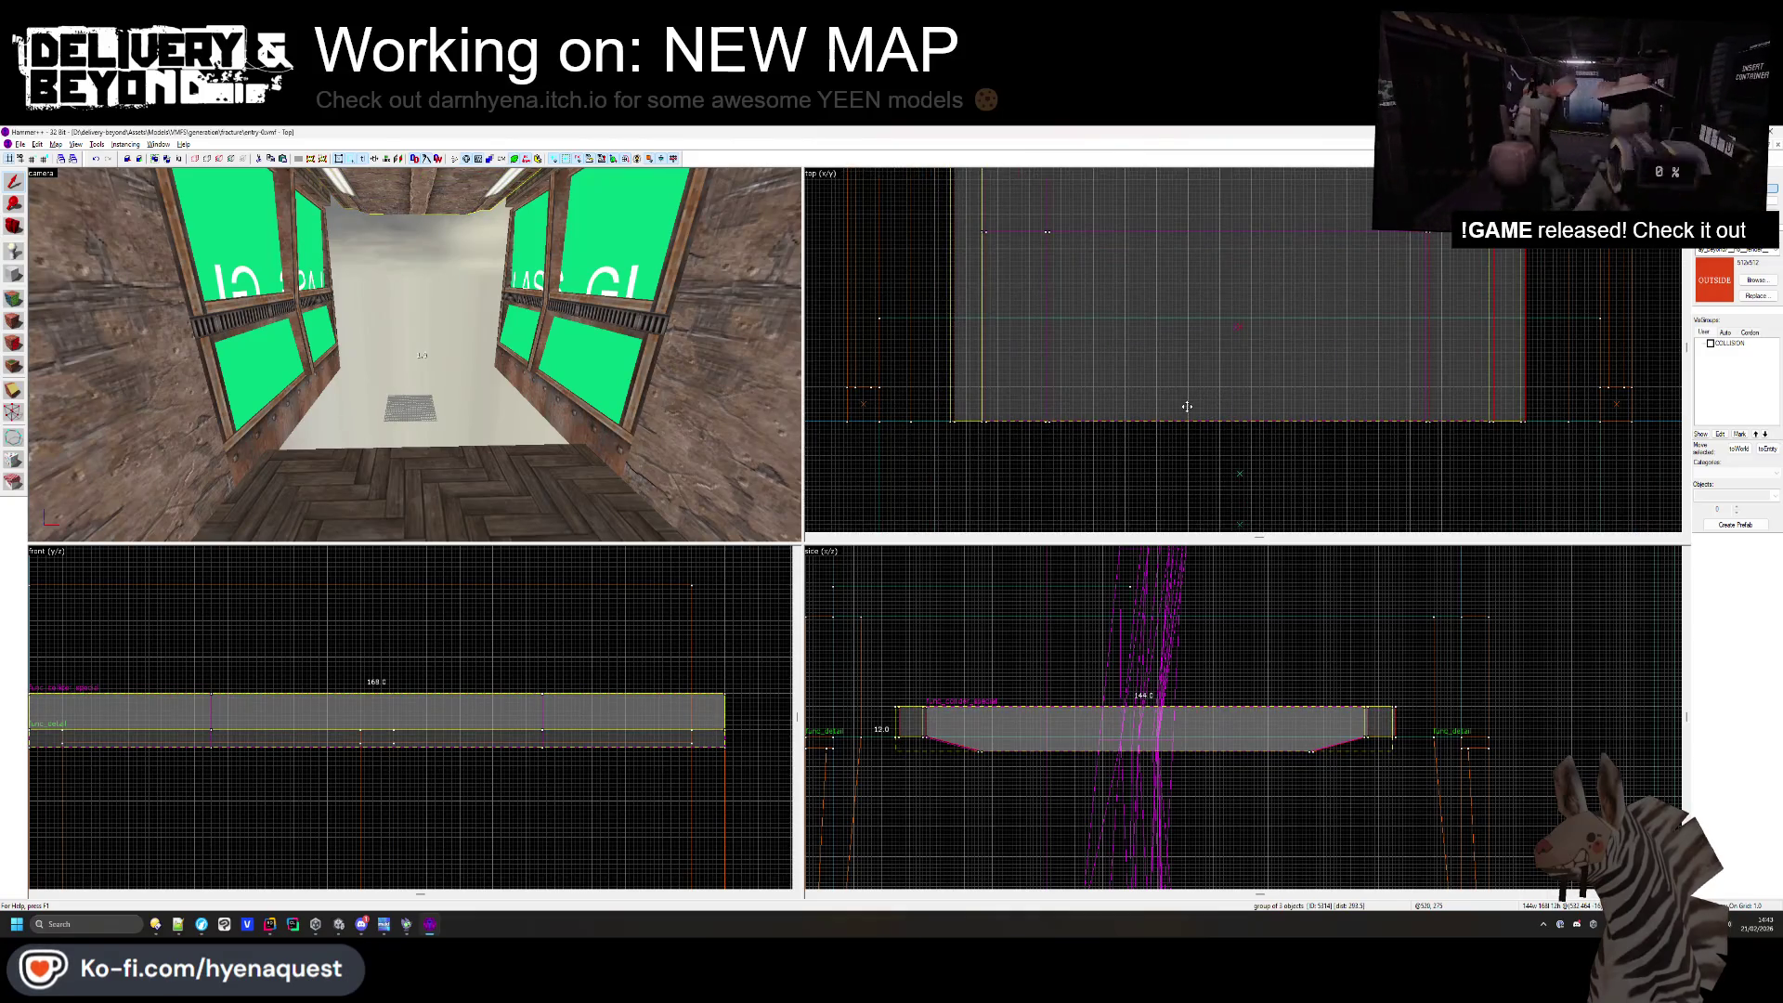
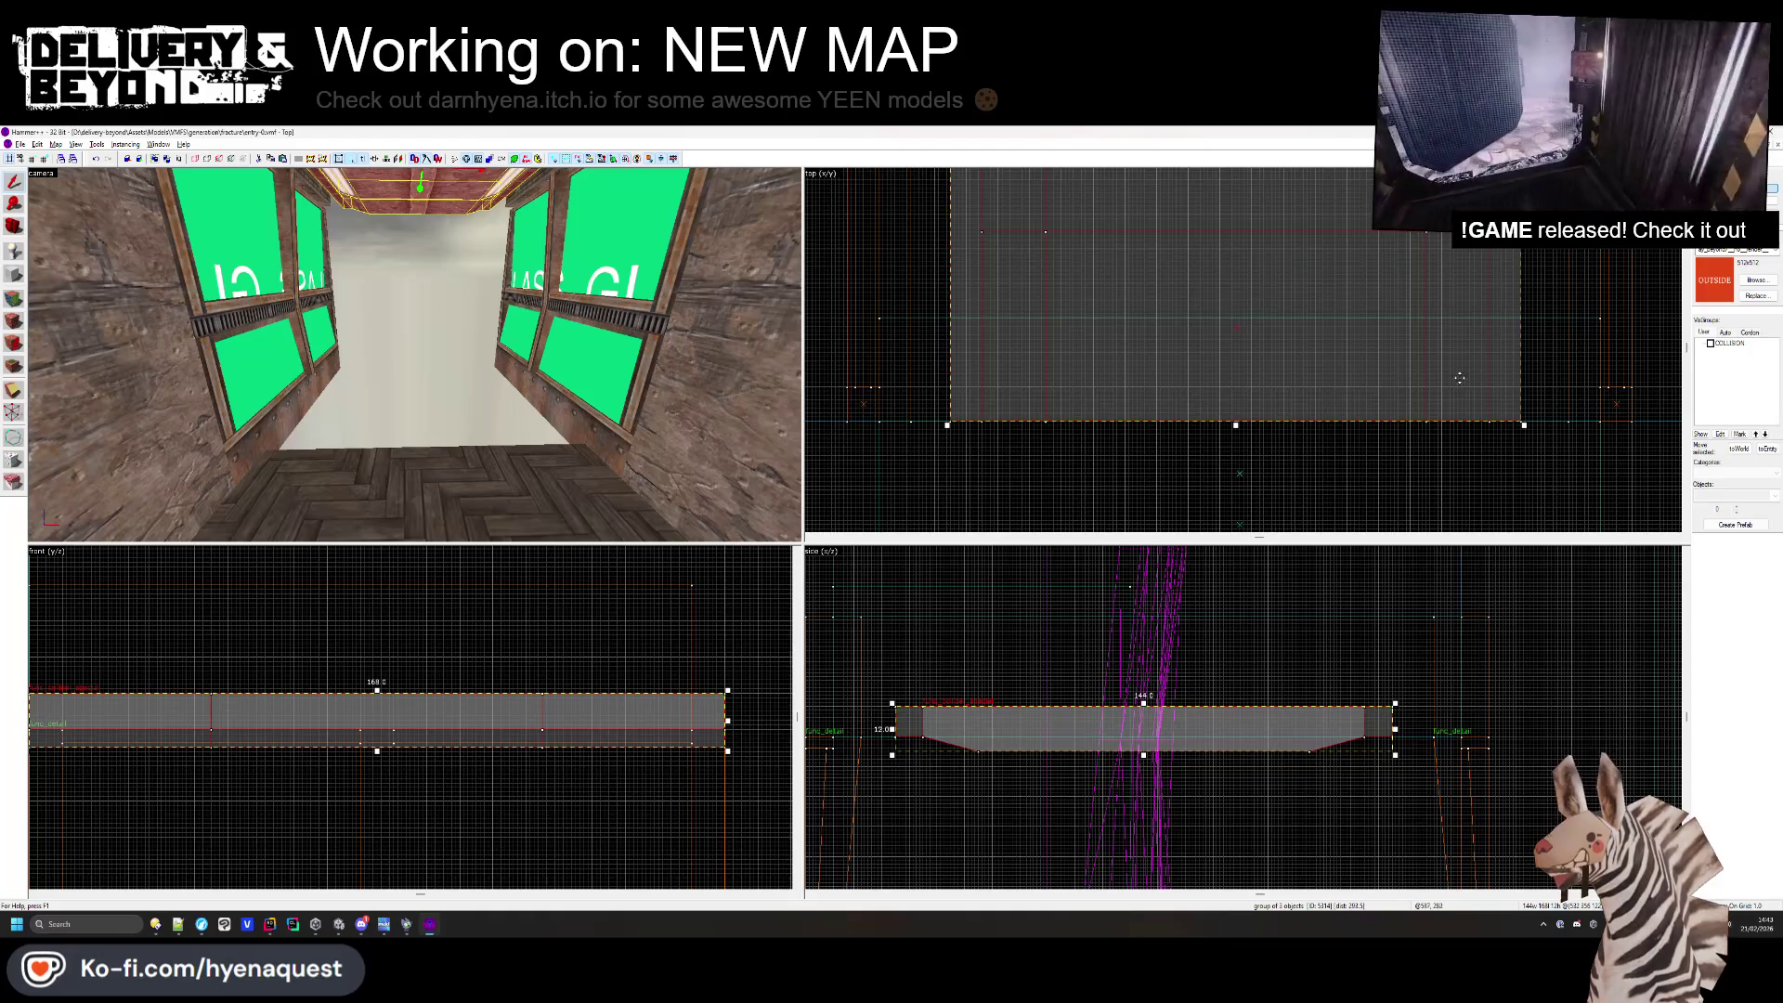
- Move the three-object window group to the left in the Top view
left_click(1452, 469)
key("z")
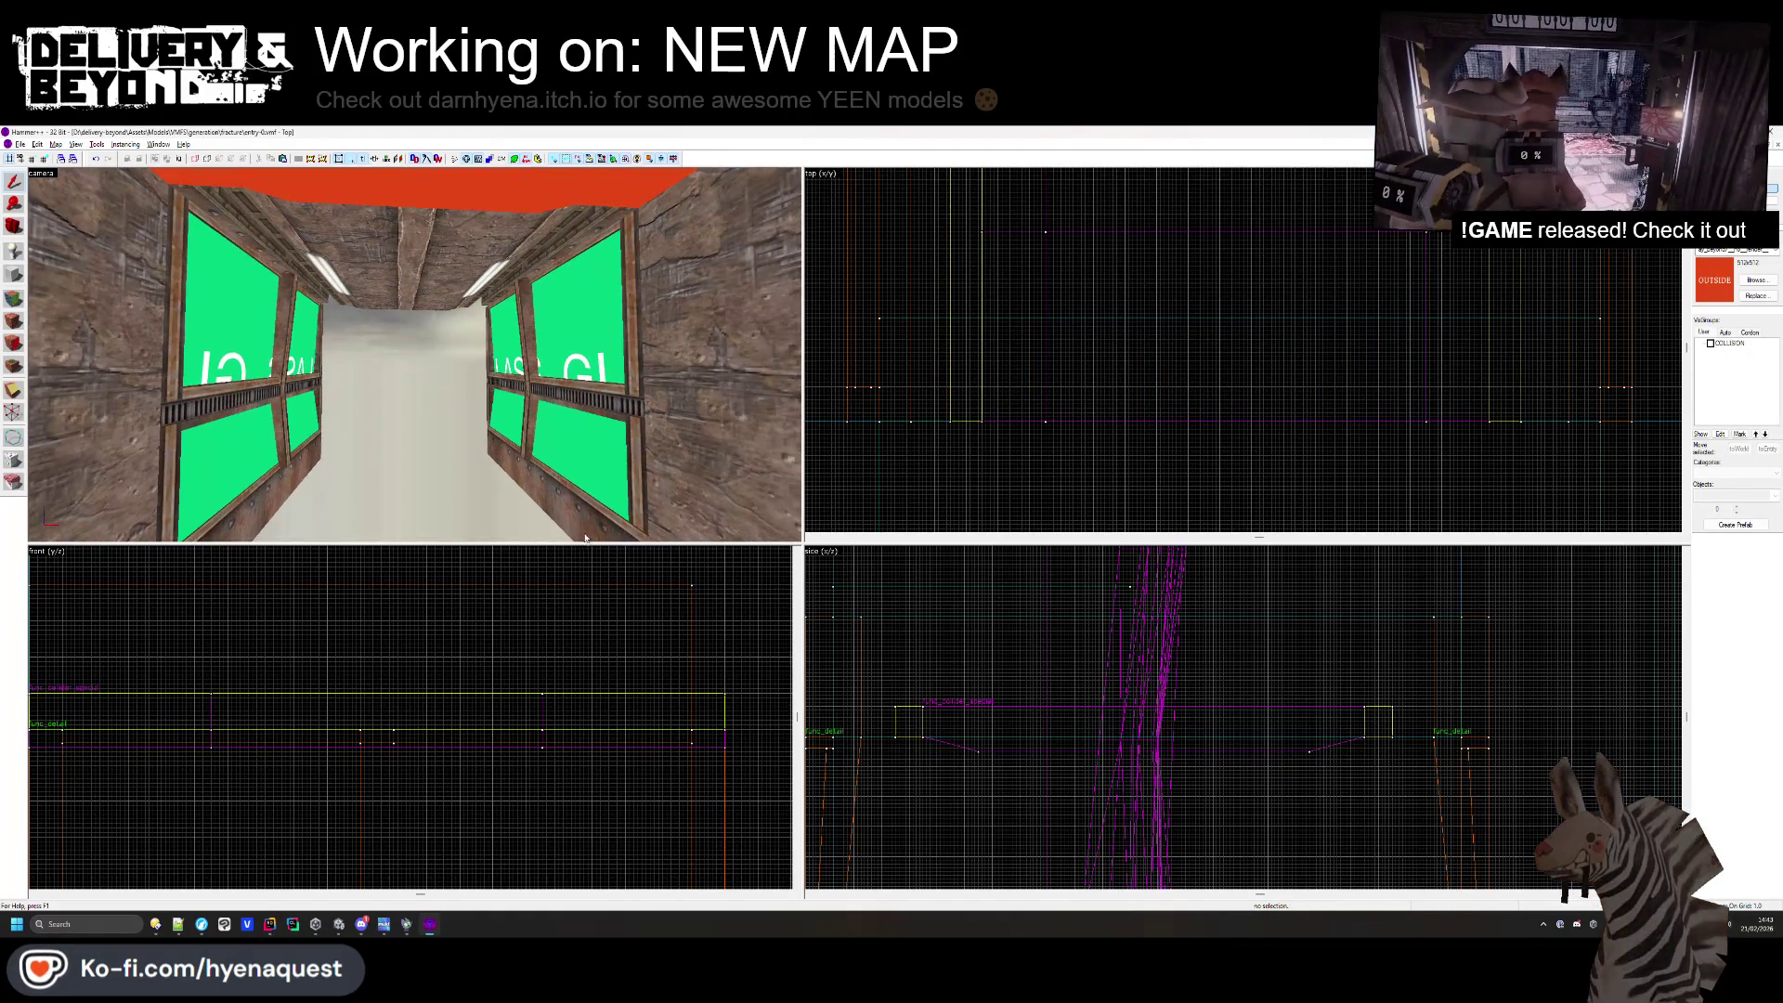
left_click(585, 538)
scroll(1611, 407, "up", 2)
left_click_drag(1612, 406, 1538, 410)
- Look around the corridor, briefly selecting and deselecting the left window and floor brush
left_click_drag(415, 355, 244, 418)
left_click(244, 418)
scroll(1207, 354, "up", 5)
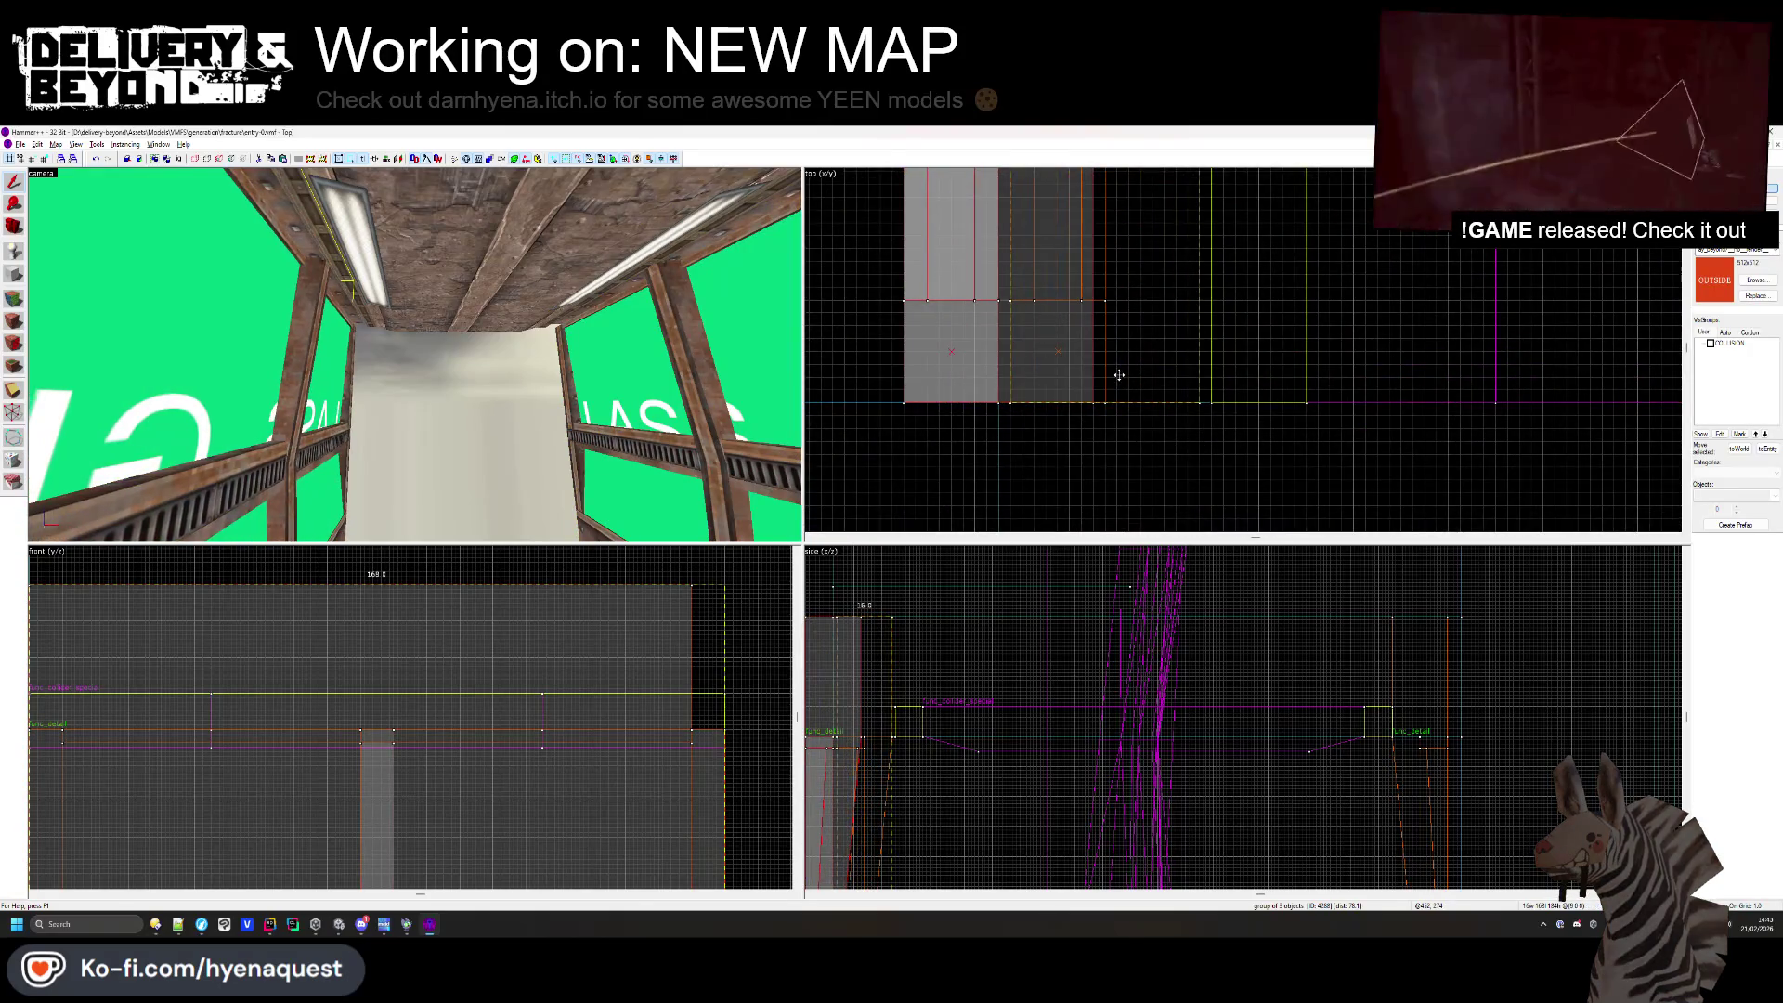
key("Escape")
left_click_drag(415, 354, 416, 354)
left_click(411, 396)
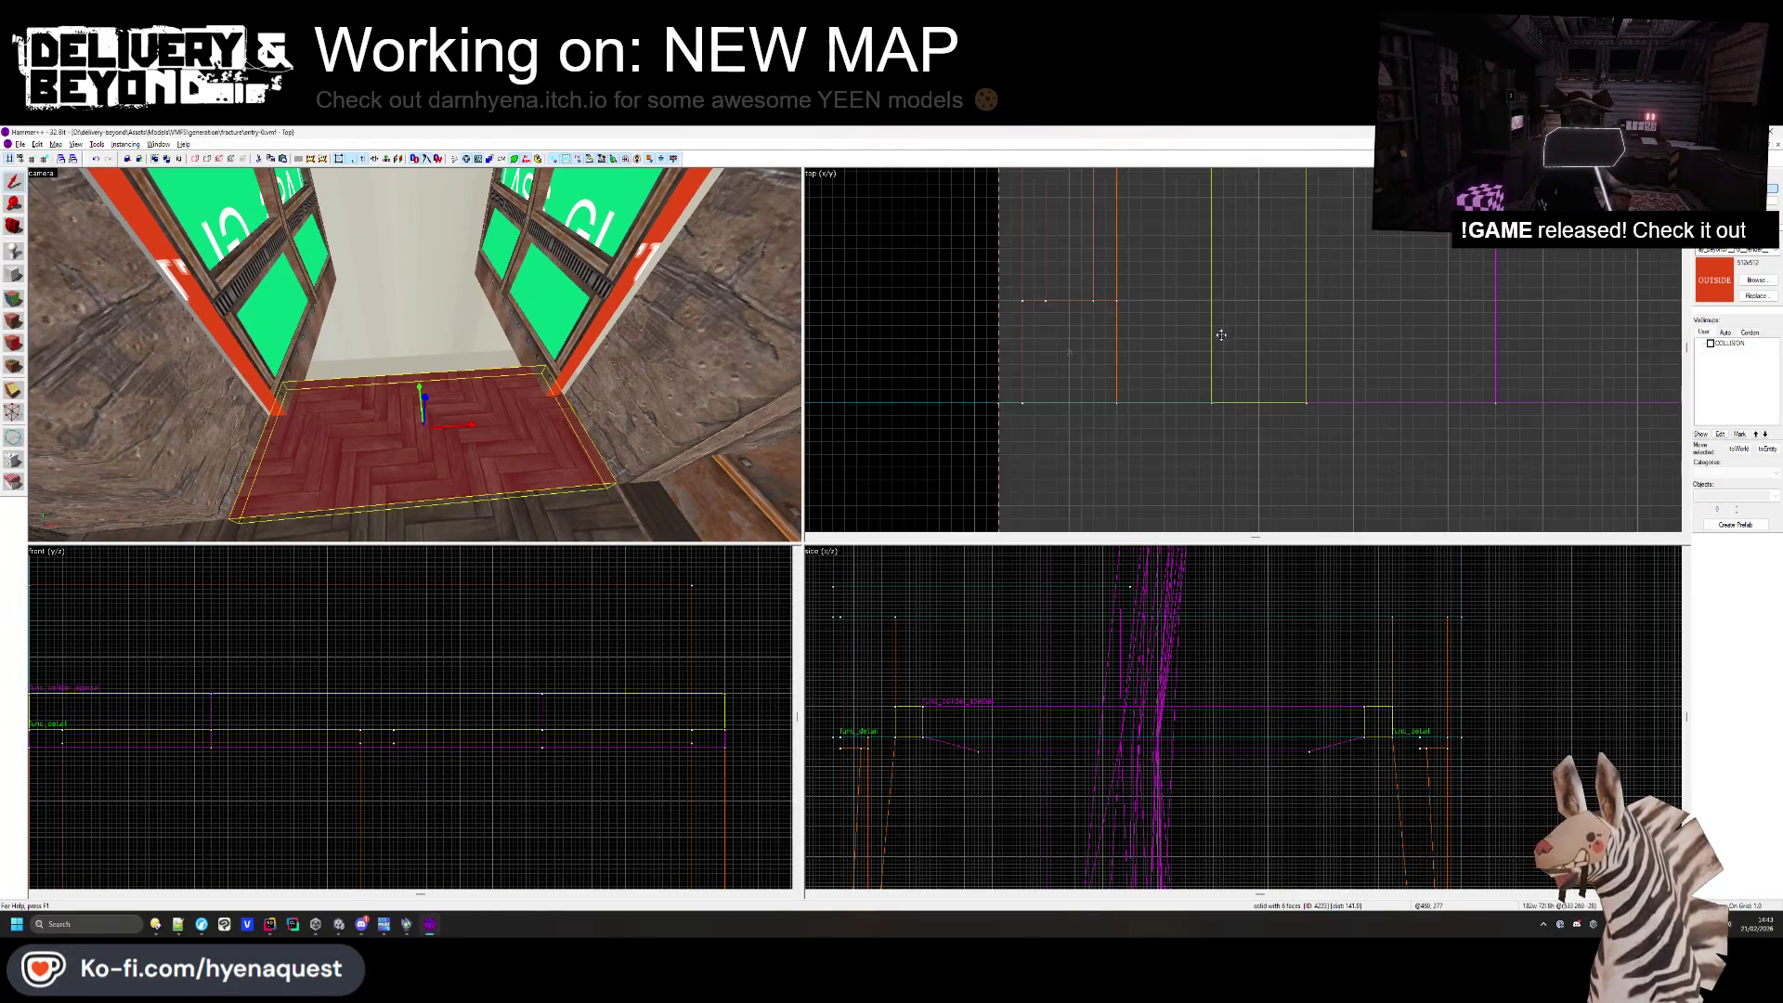
scroll(1221, 336, "down", 2)
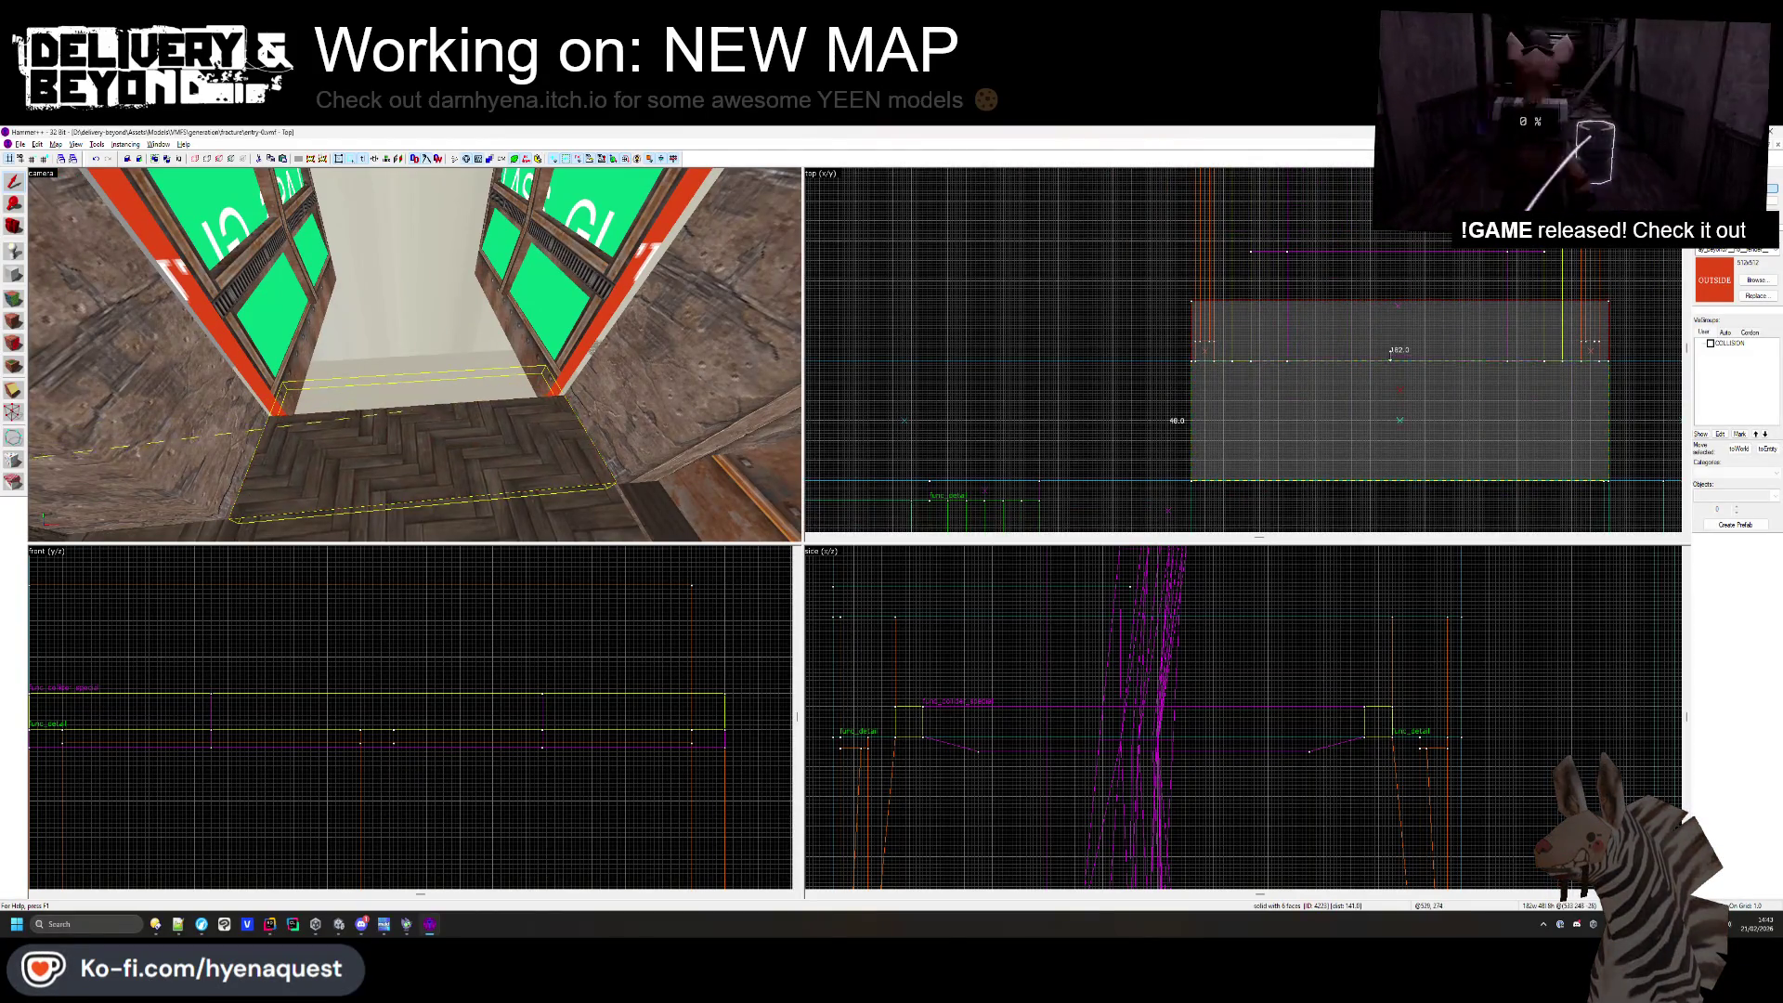
key("Escape")
left_click_drag(415, 354, 415, 355)
left_click_drag(258, 327, 416, 355)
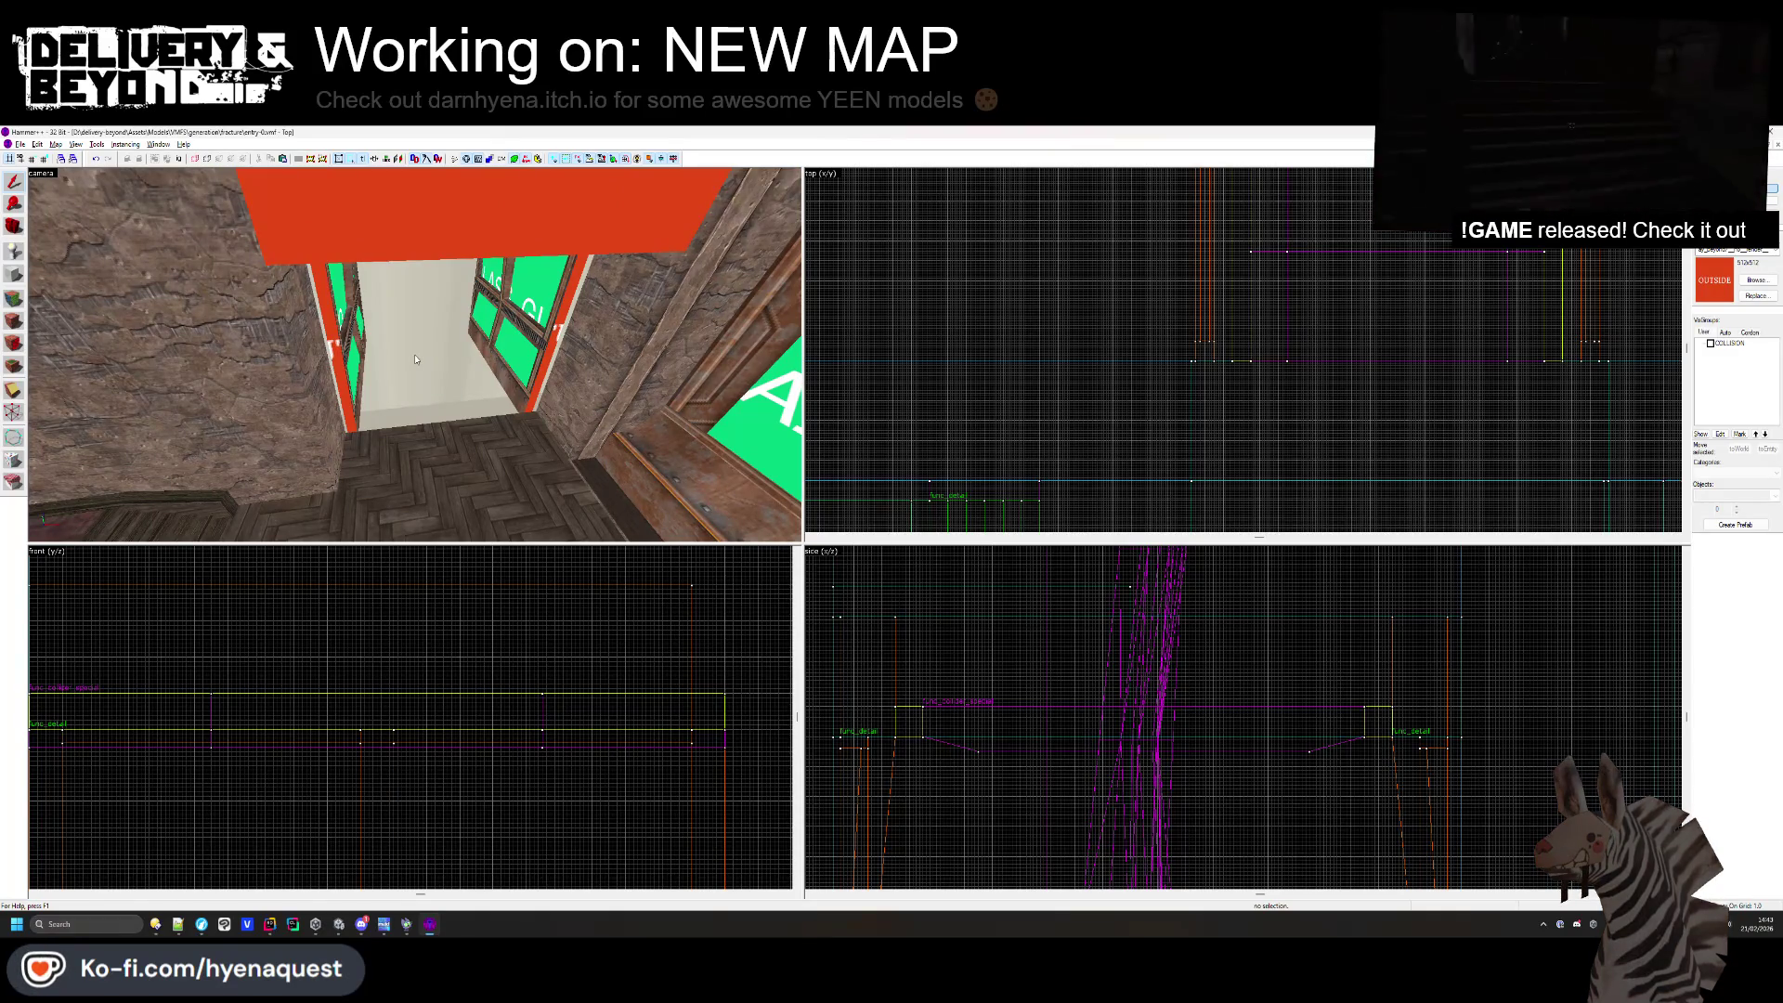
left_click_drag(415, 355, 405, 282)
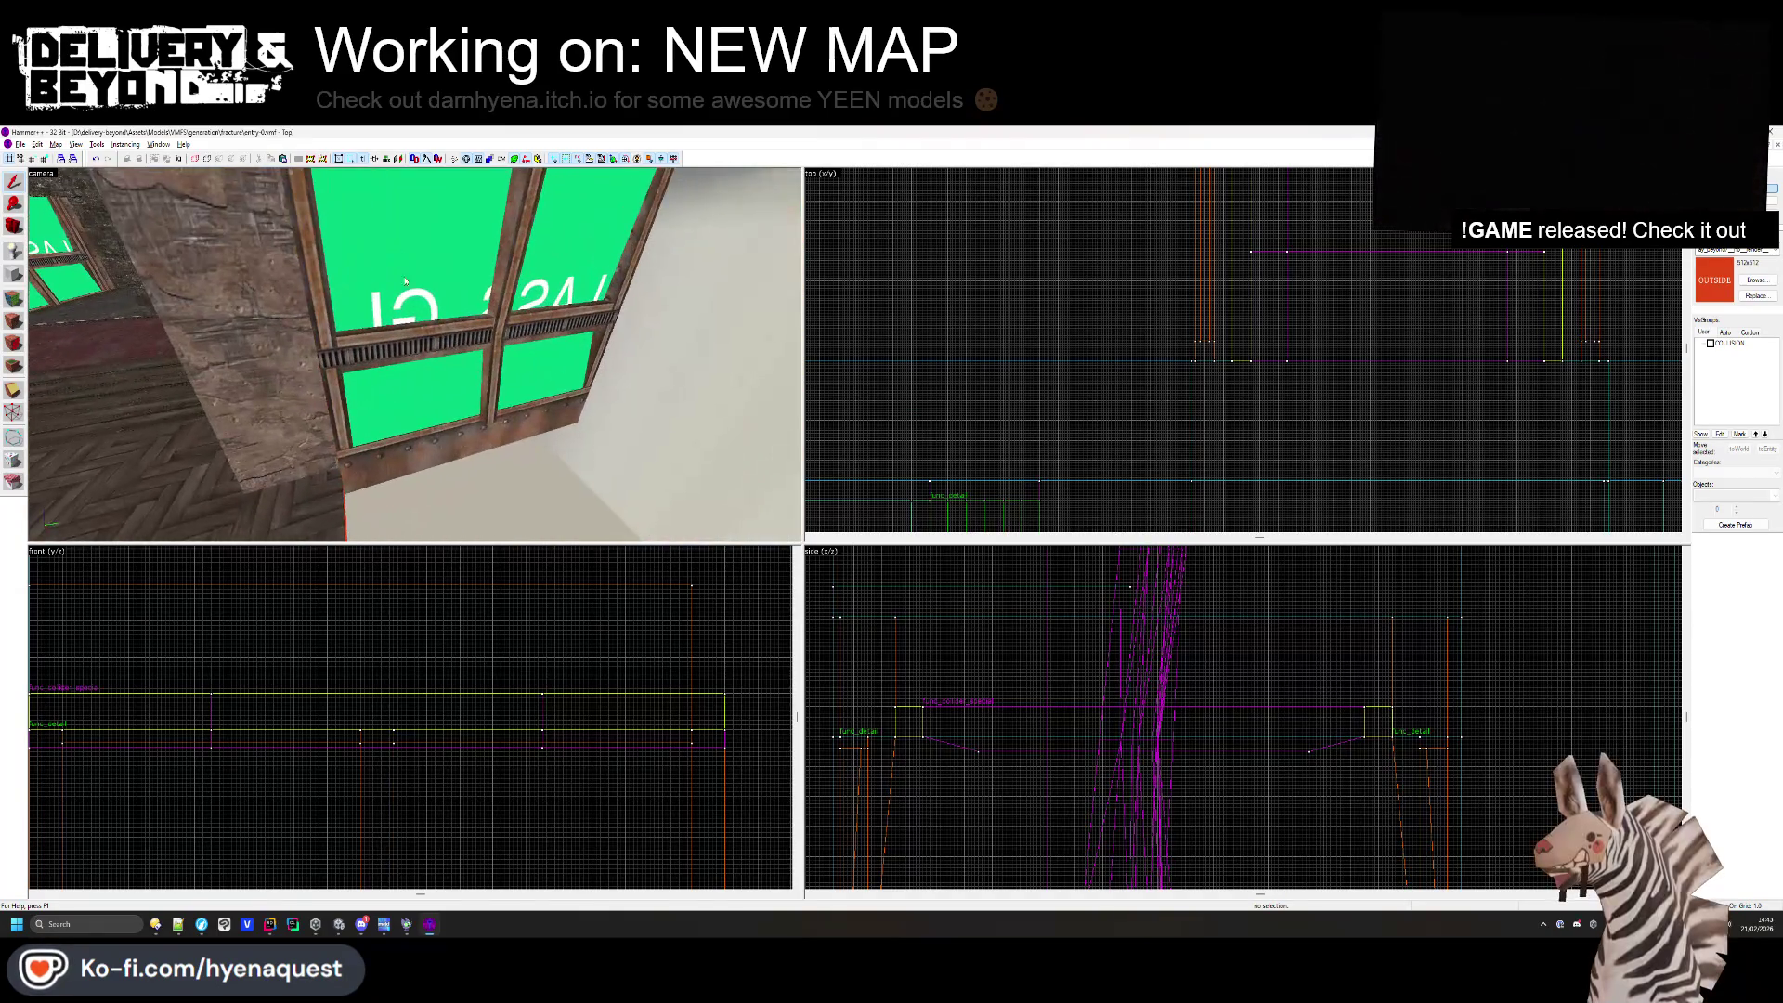
- Pick up the rock wall texture as the current material, then clear the selection
left_click(14, 320)
left_click_drag(309, 368, 416, 355)
key("shift+s")
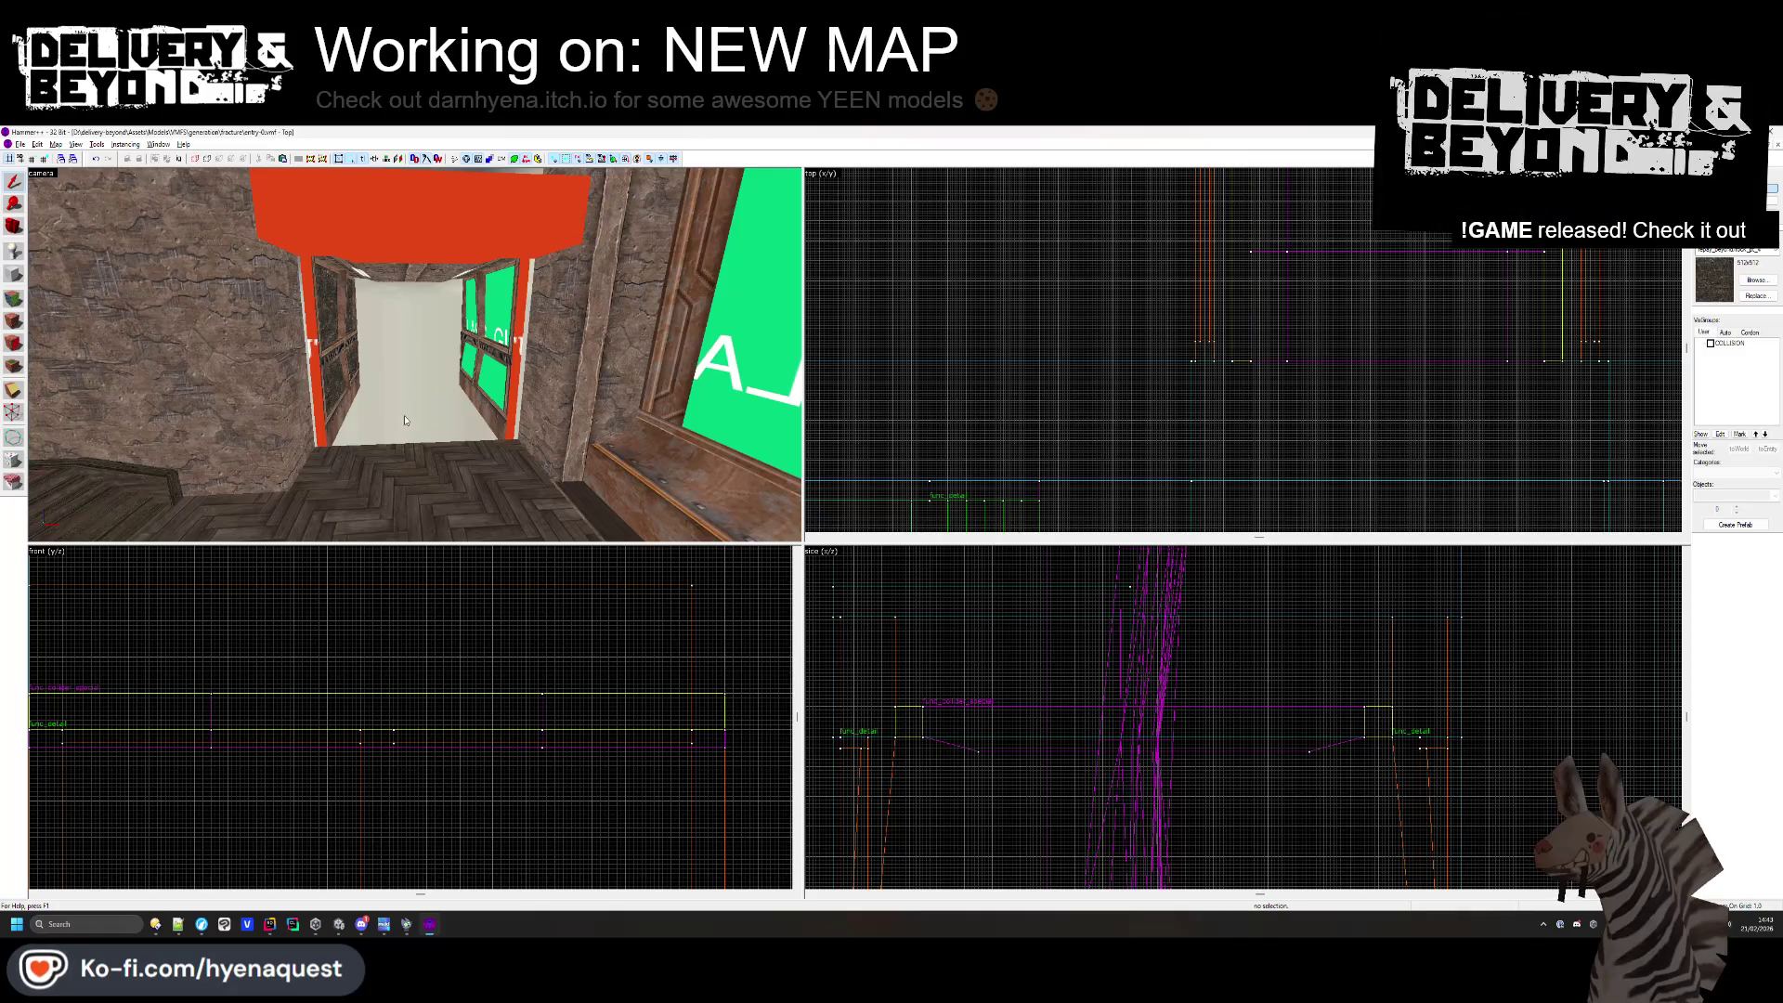
left_click_drag(415, 355, 415, 355)
- Apply the current rock texture to a corridor wall face and select the red doorway header
key("shift+a")
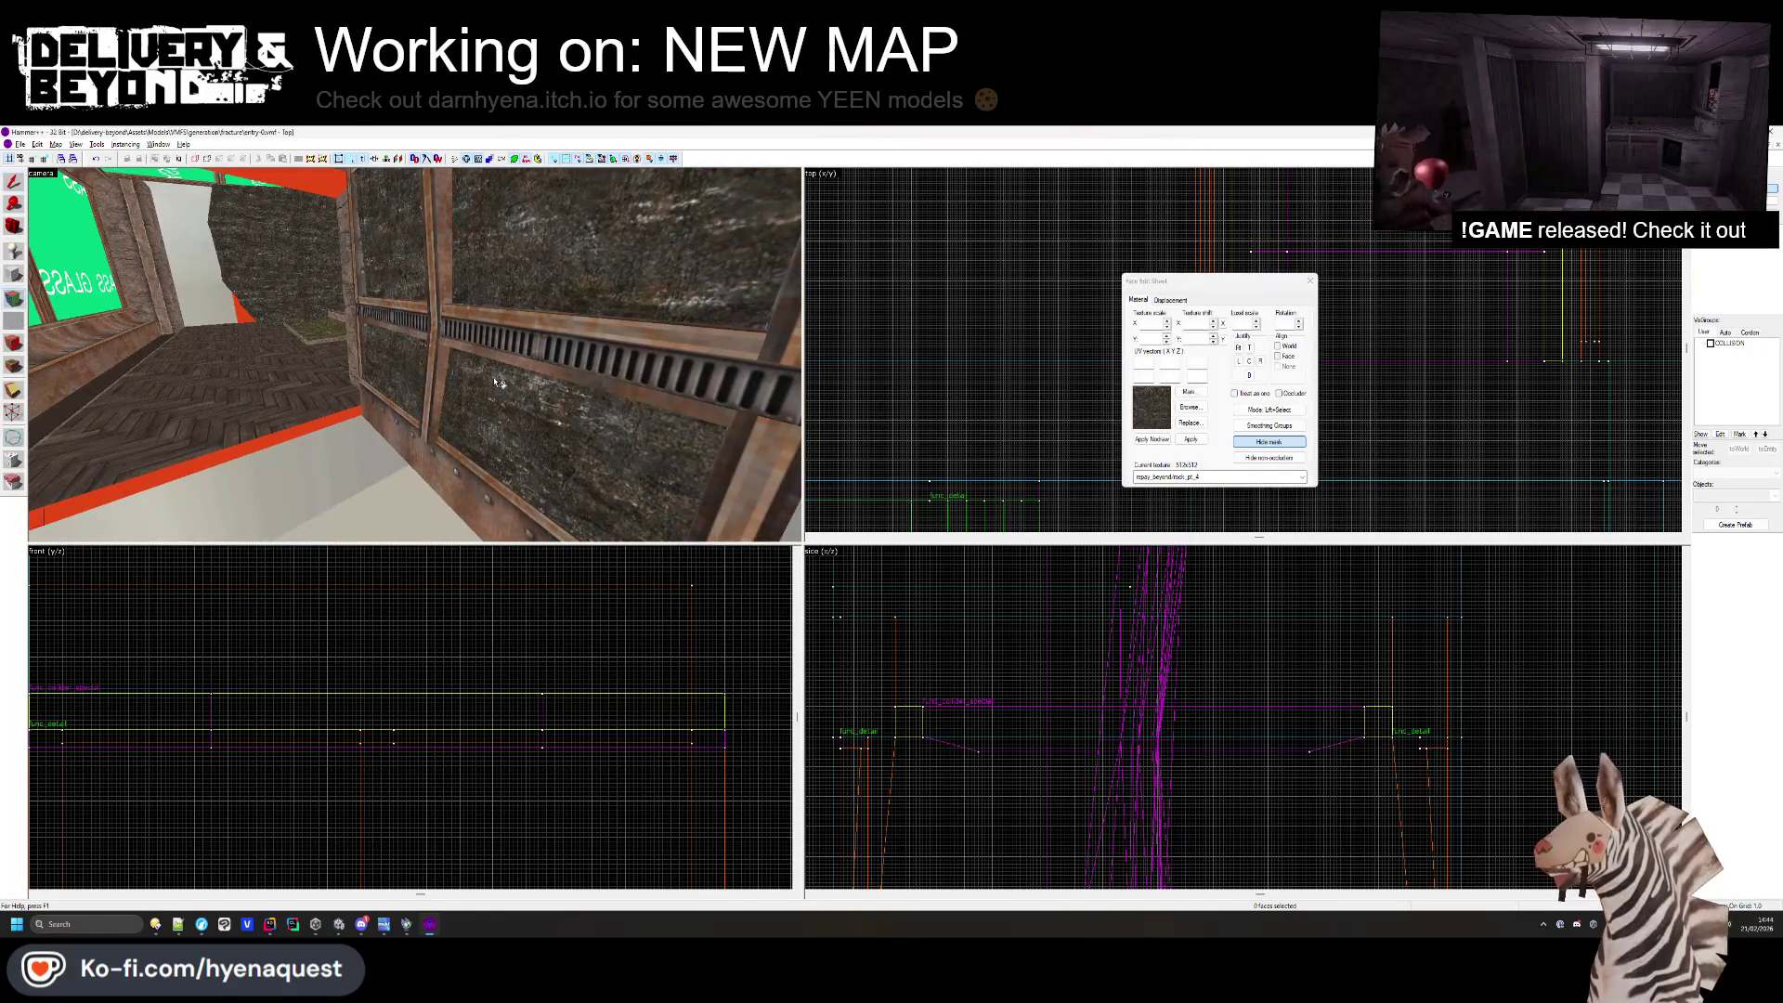
key("z")
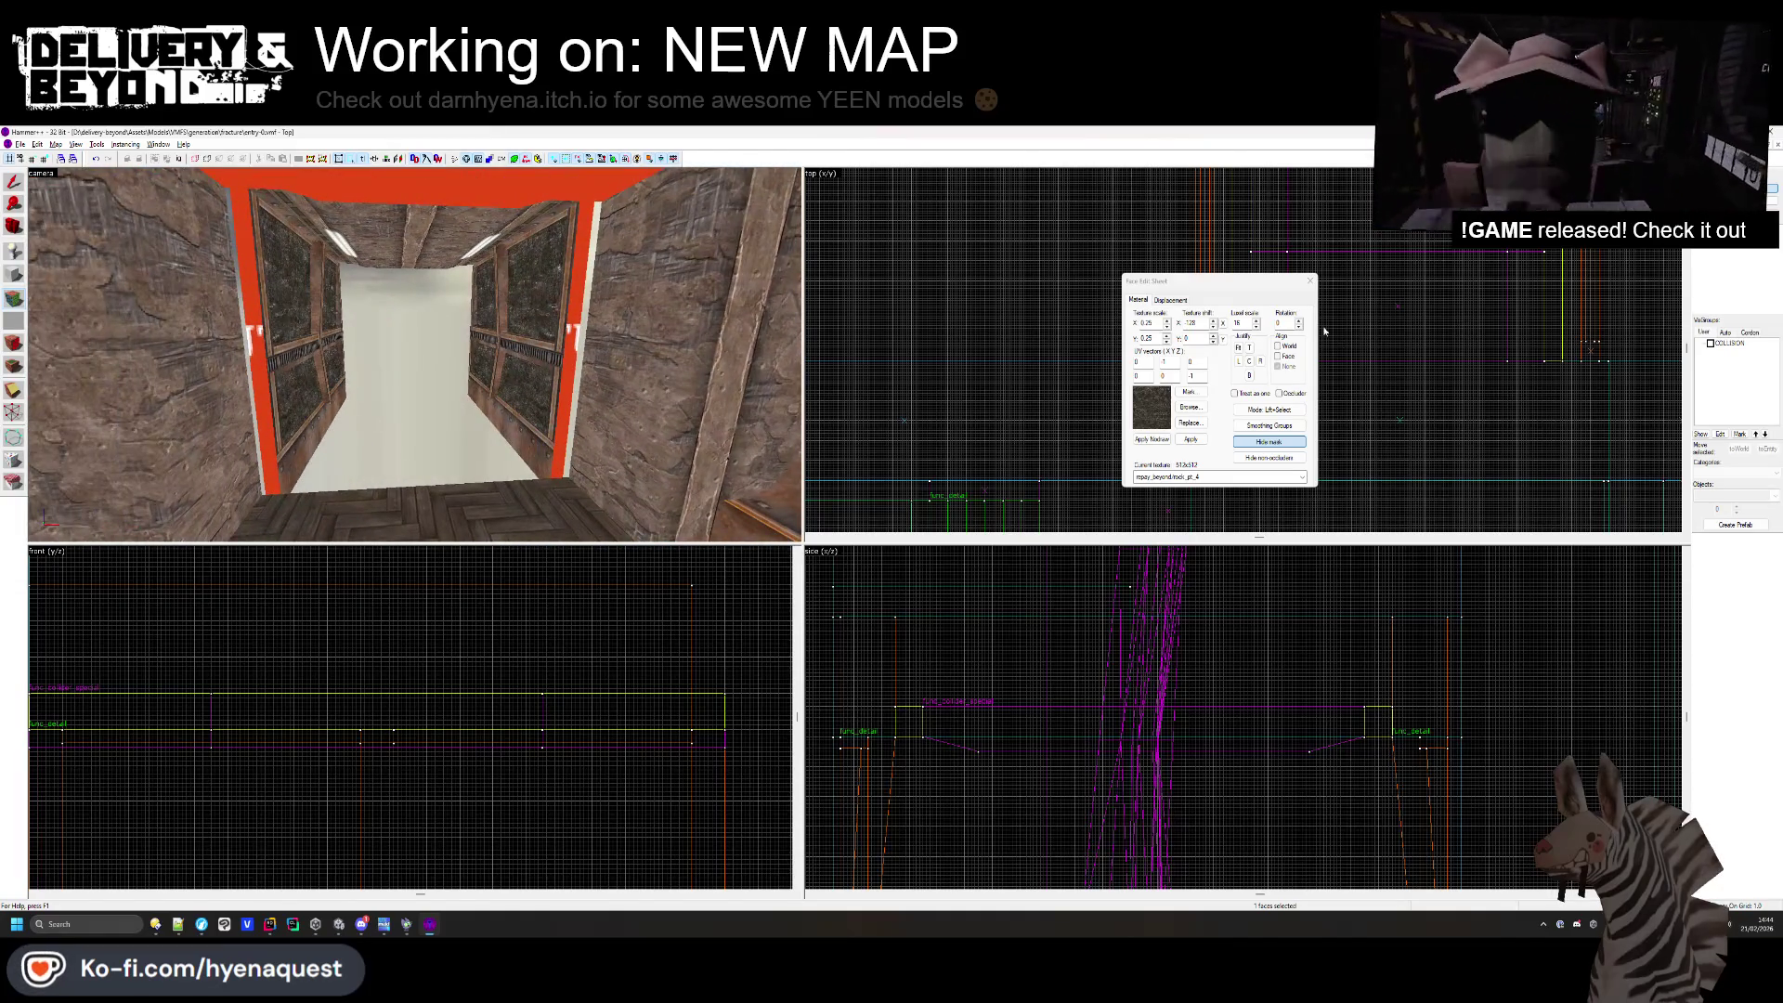
key("Escape")
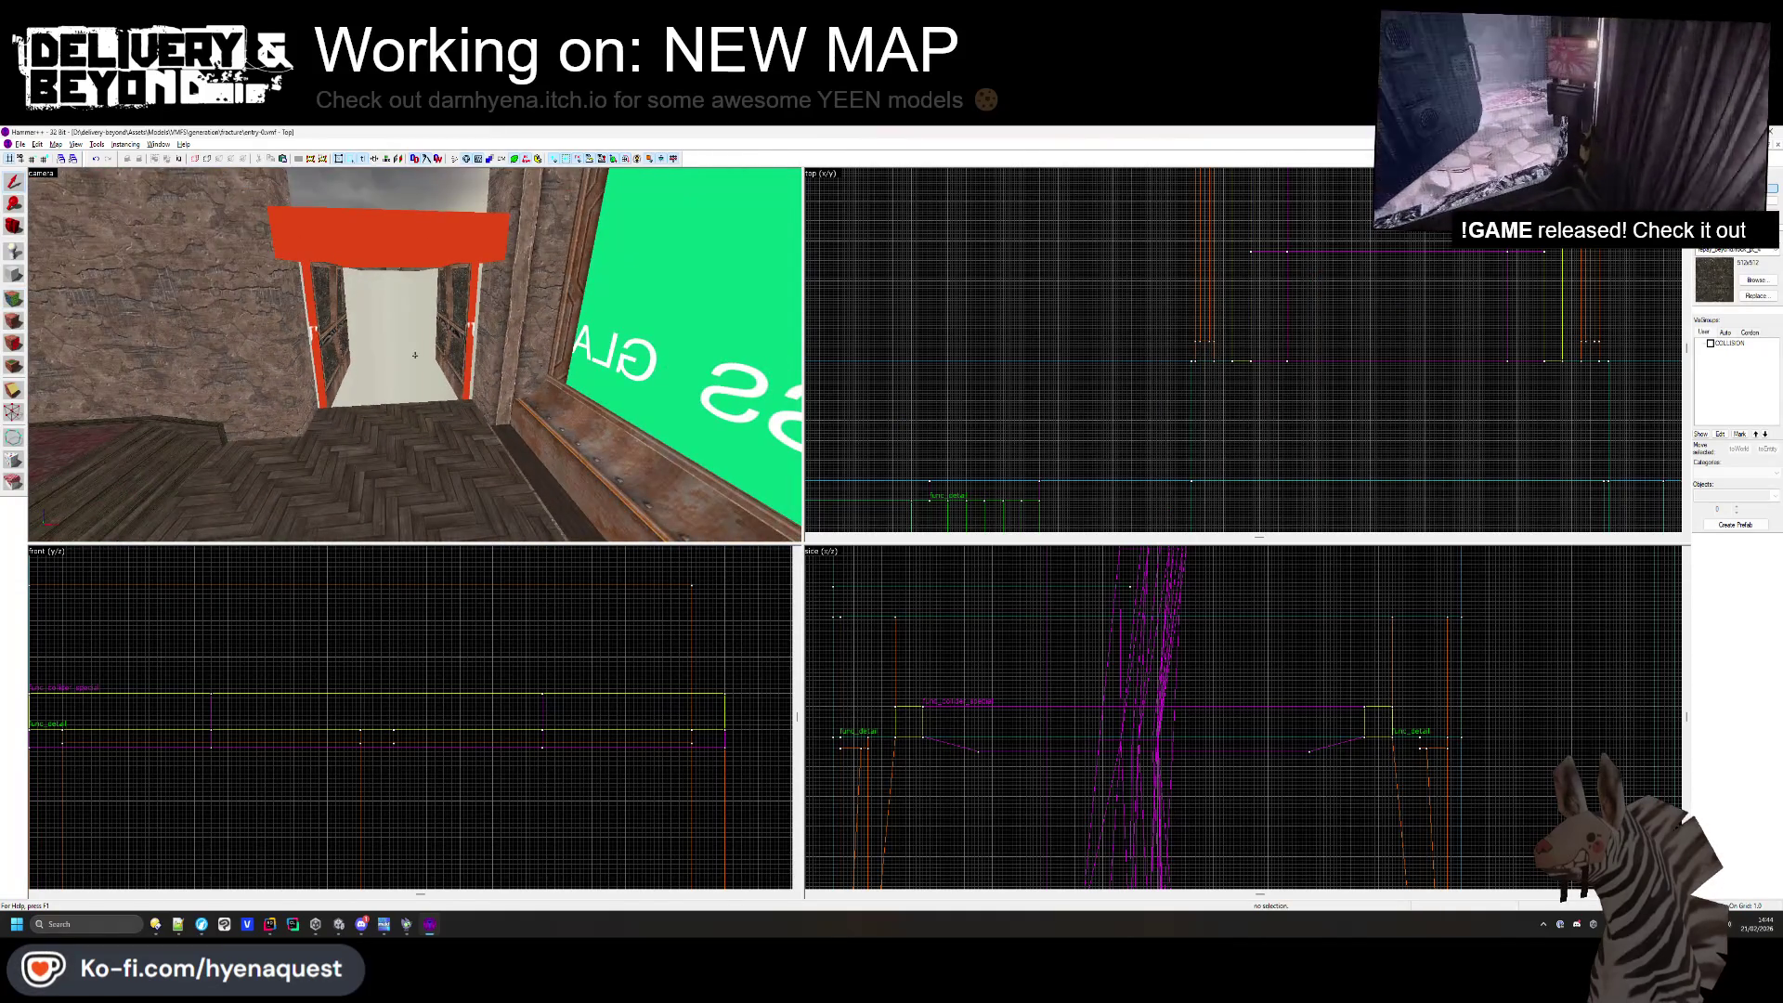
left_click(416, 237)
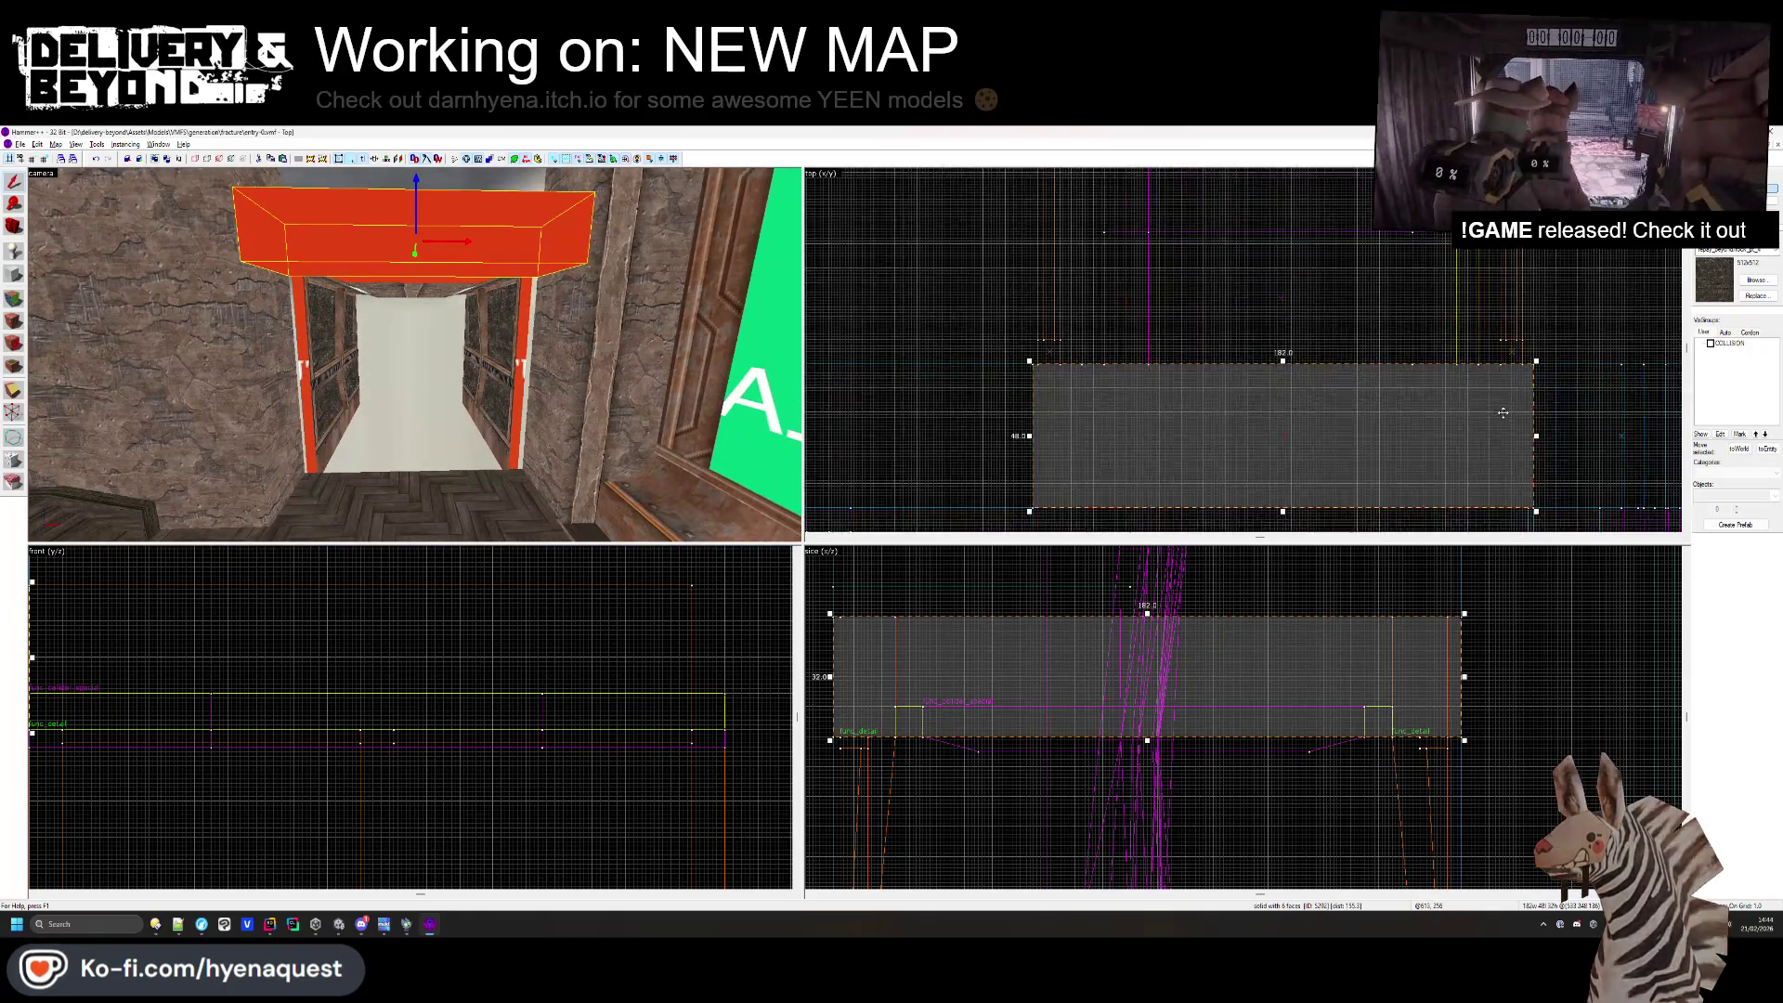
- Resize the red doorway header box, narrowing it to 160 then widening its edges
scroll(1503, 413, "up", 1)
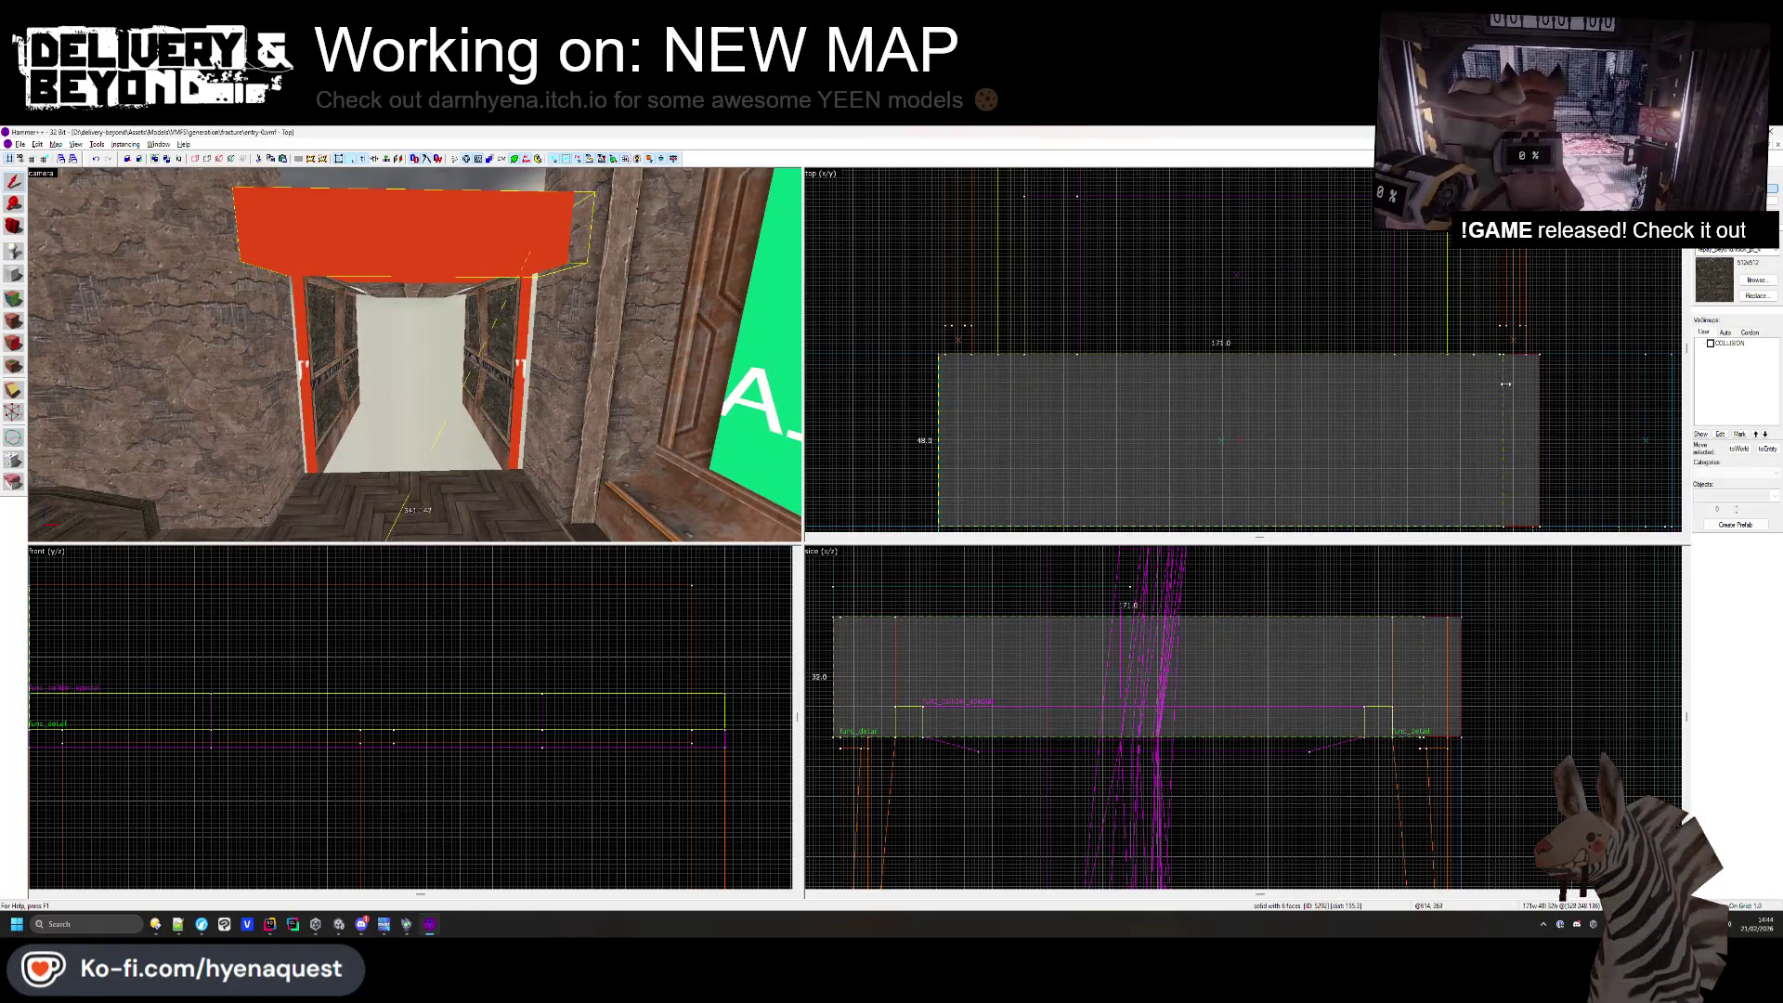
scroll(1501, 371, "down", 1)
scroll(1111, 415, "up", 1)
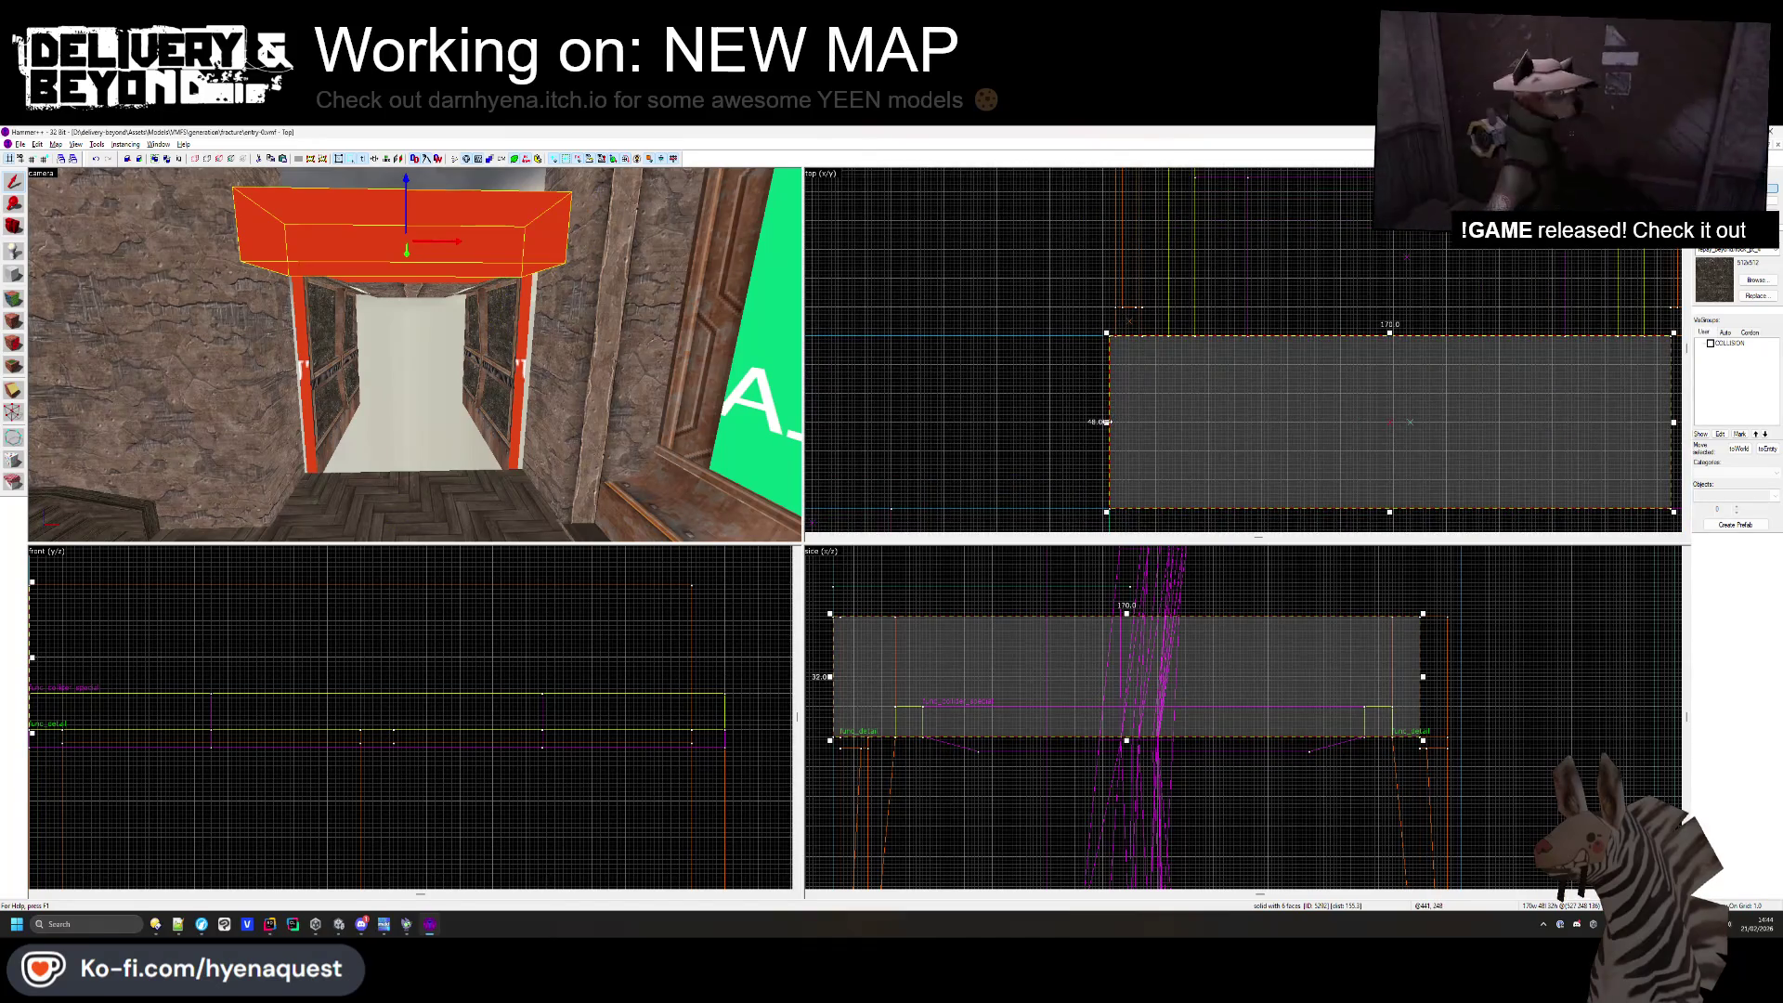
left_click_drag(1122, 419, 1137, 413)
scroll(1135, 406, "up", 2)
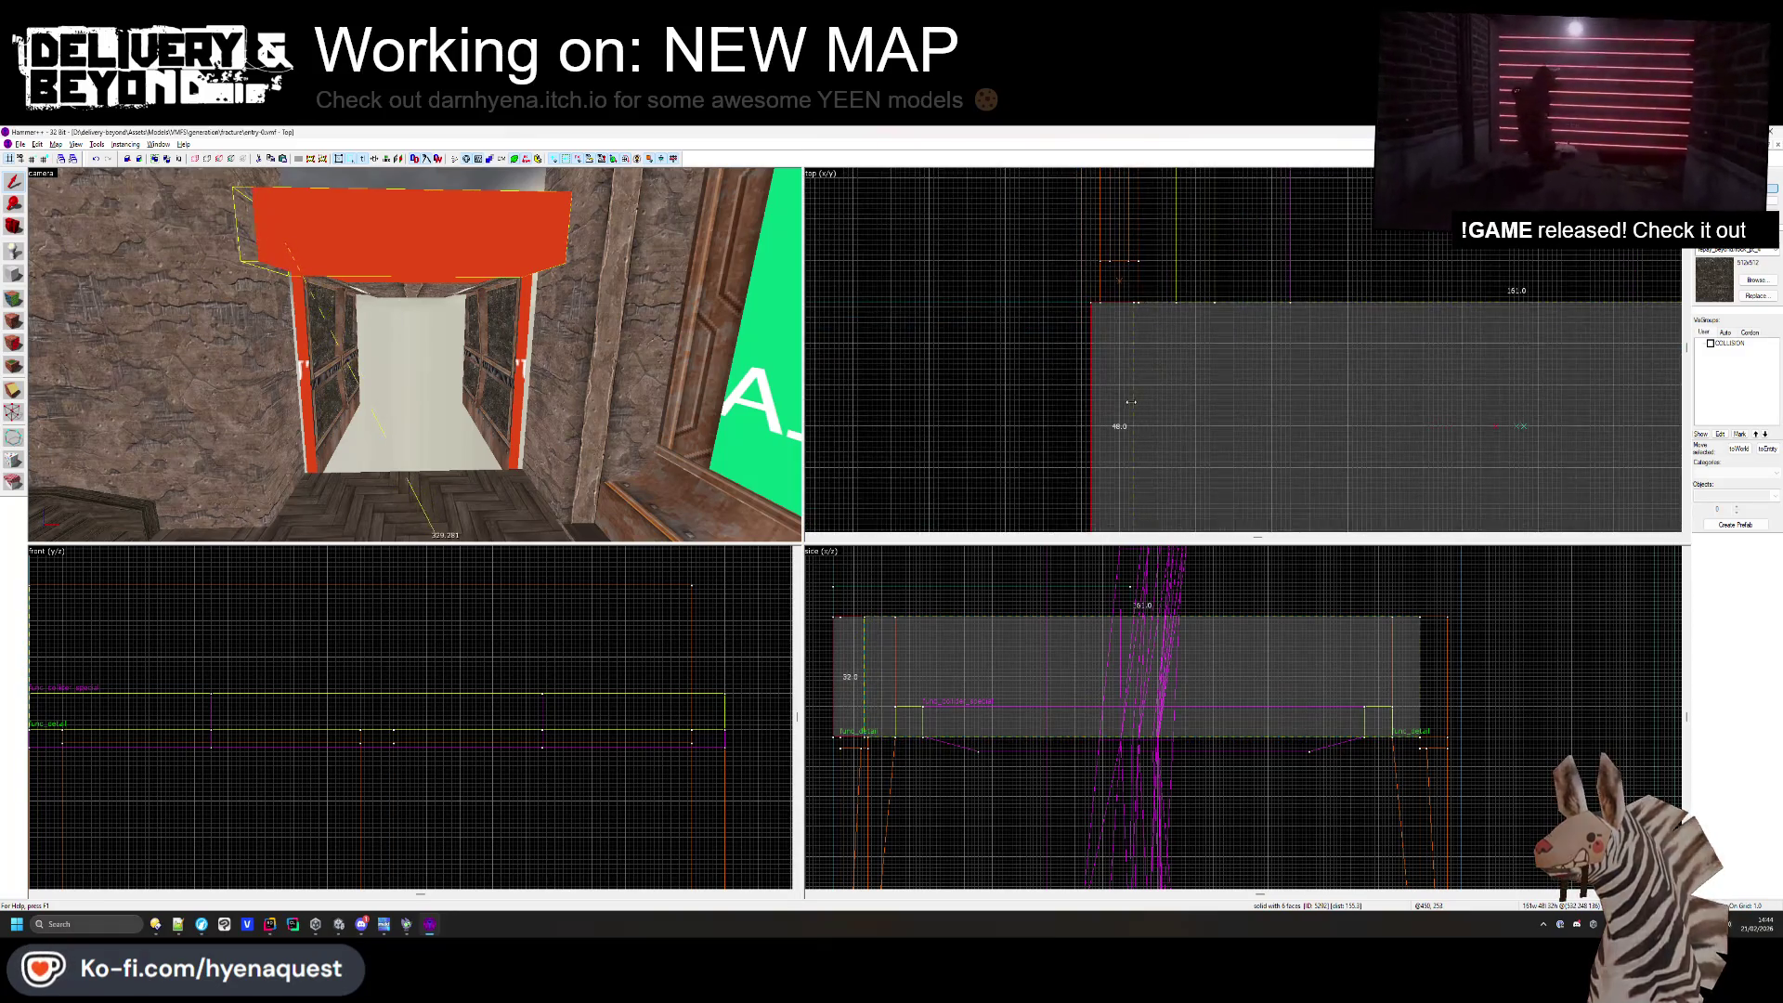
key("w")
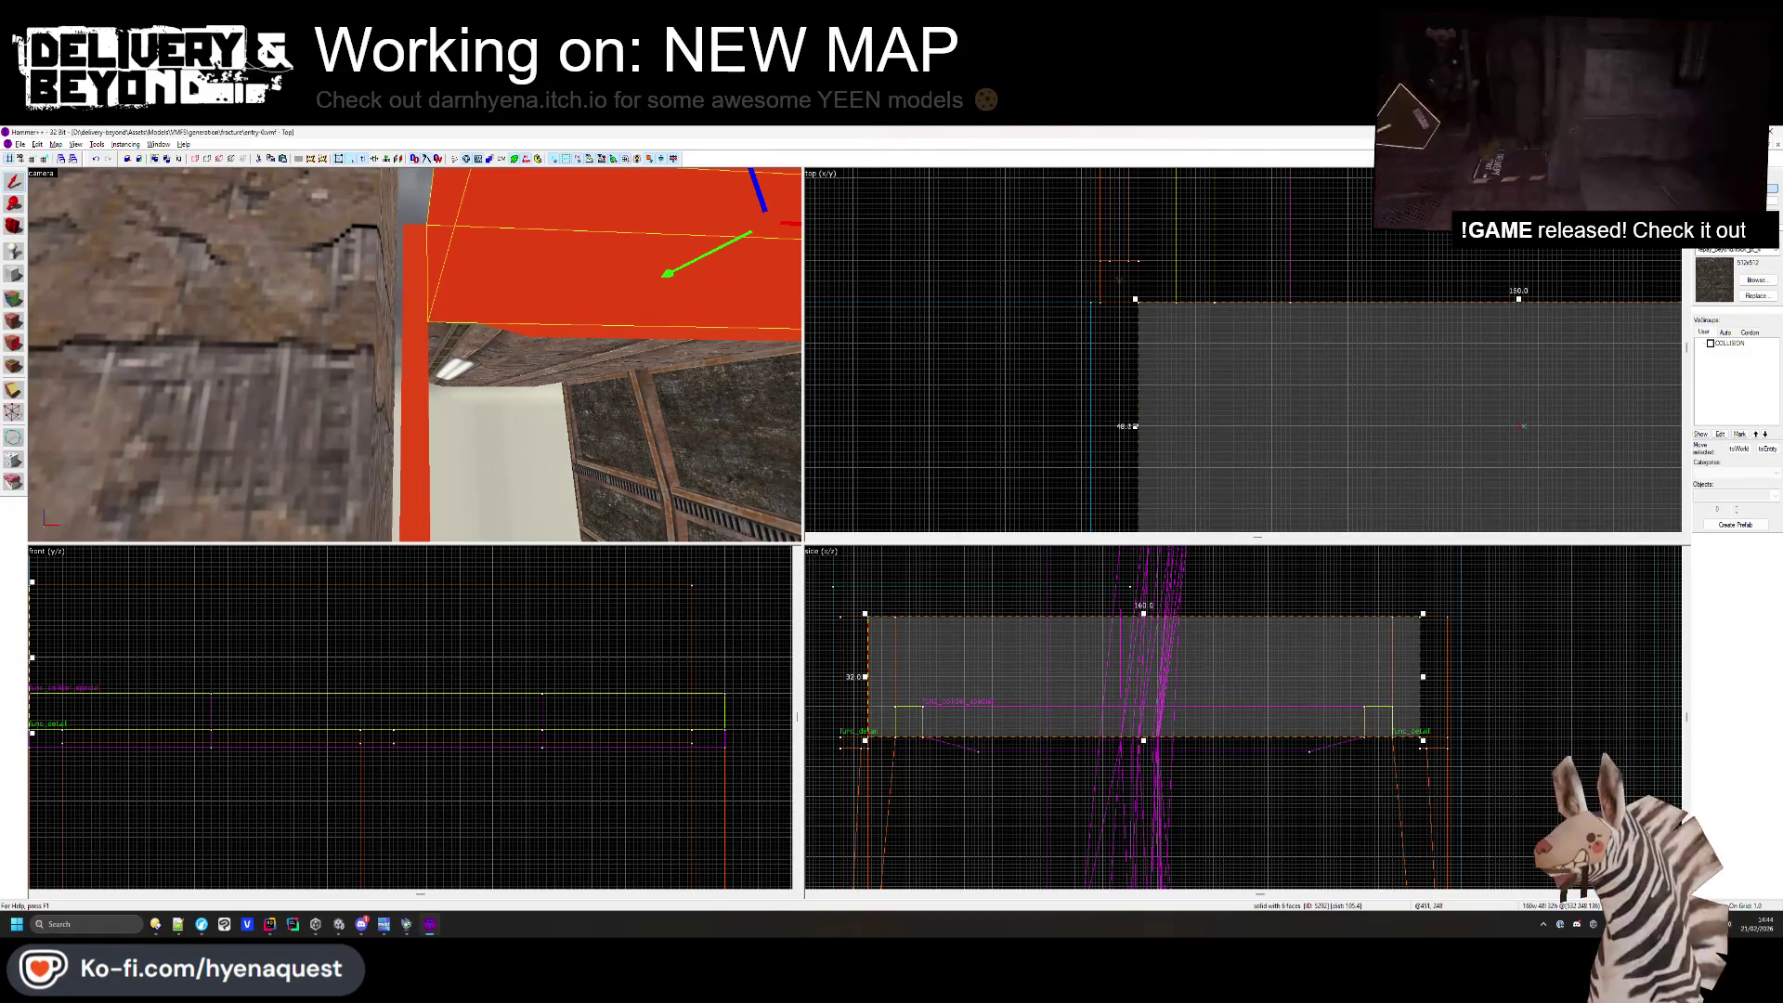
left_click_drag(1101, 416, 931, 386)
scroll(1096, 416, "down", 3)
scroll(1148, 381, "up", 3)
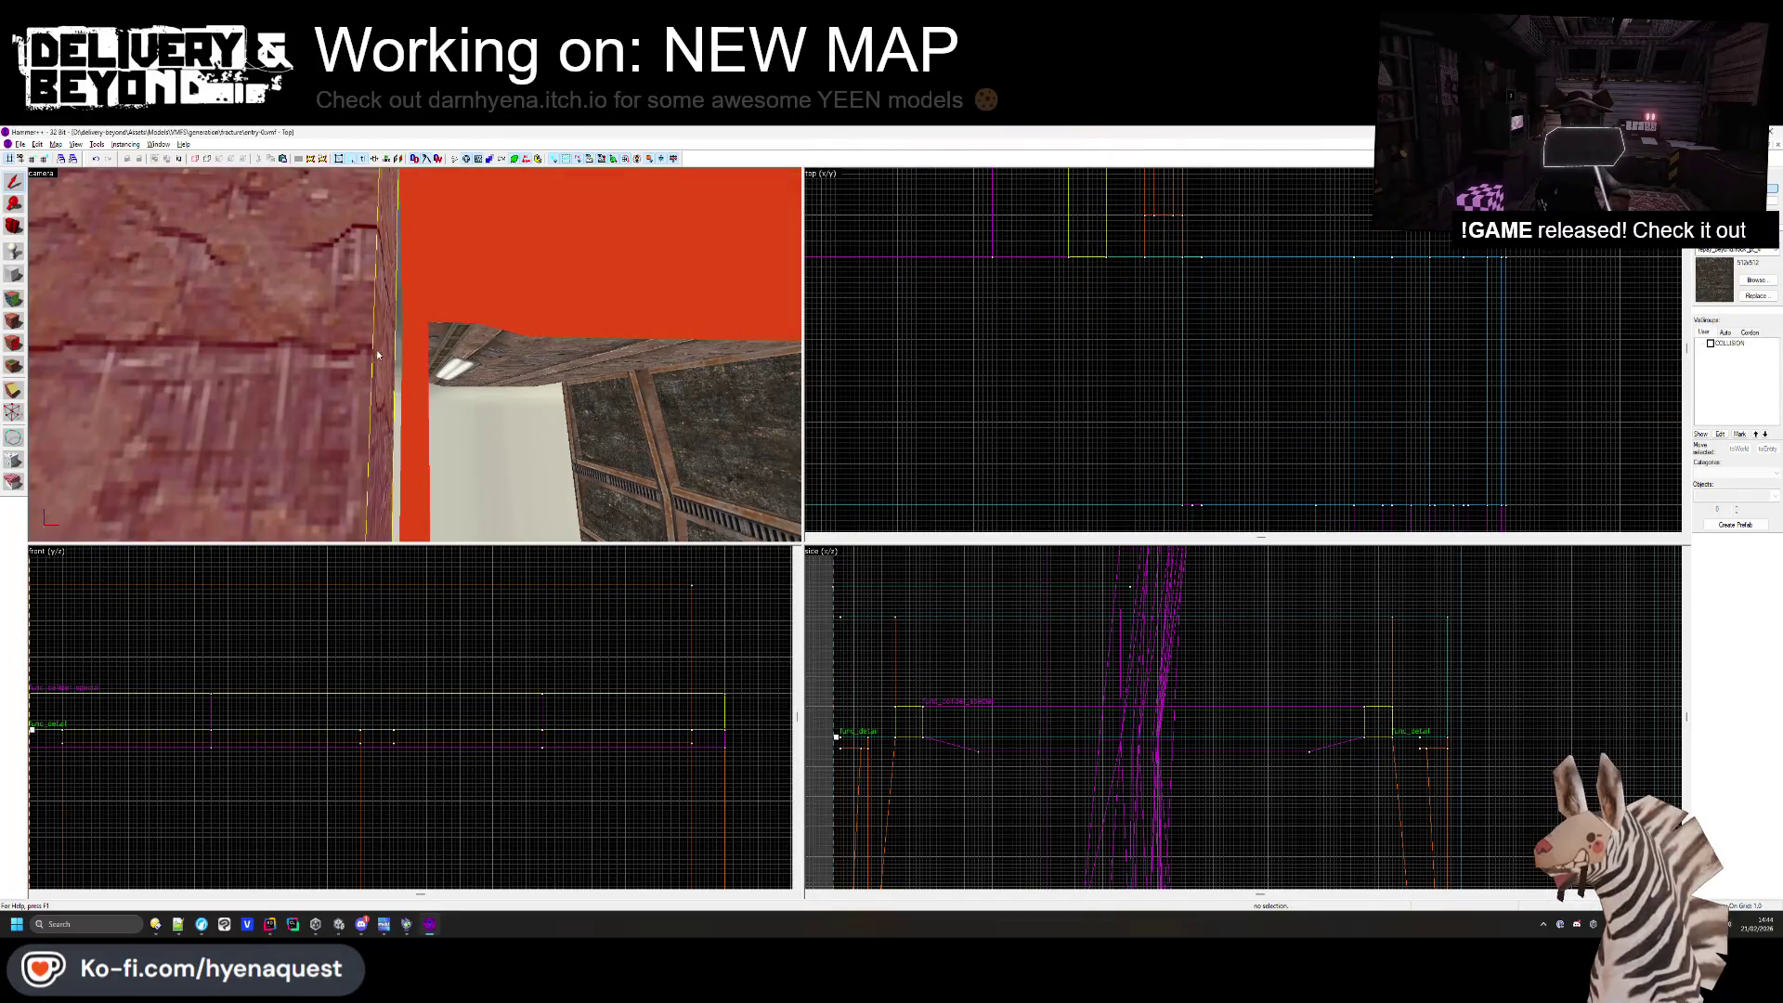
scroll(1172, 342, "down", 3)
scroll(884, 349, "up", 3)
key("ctrl+shift+e")
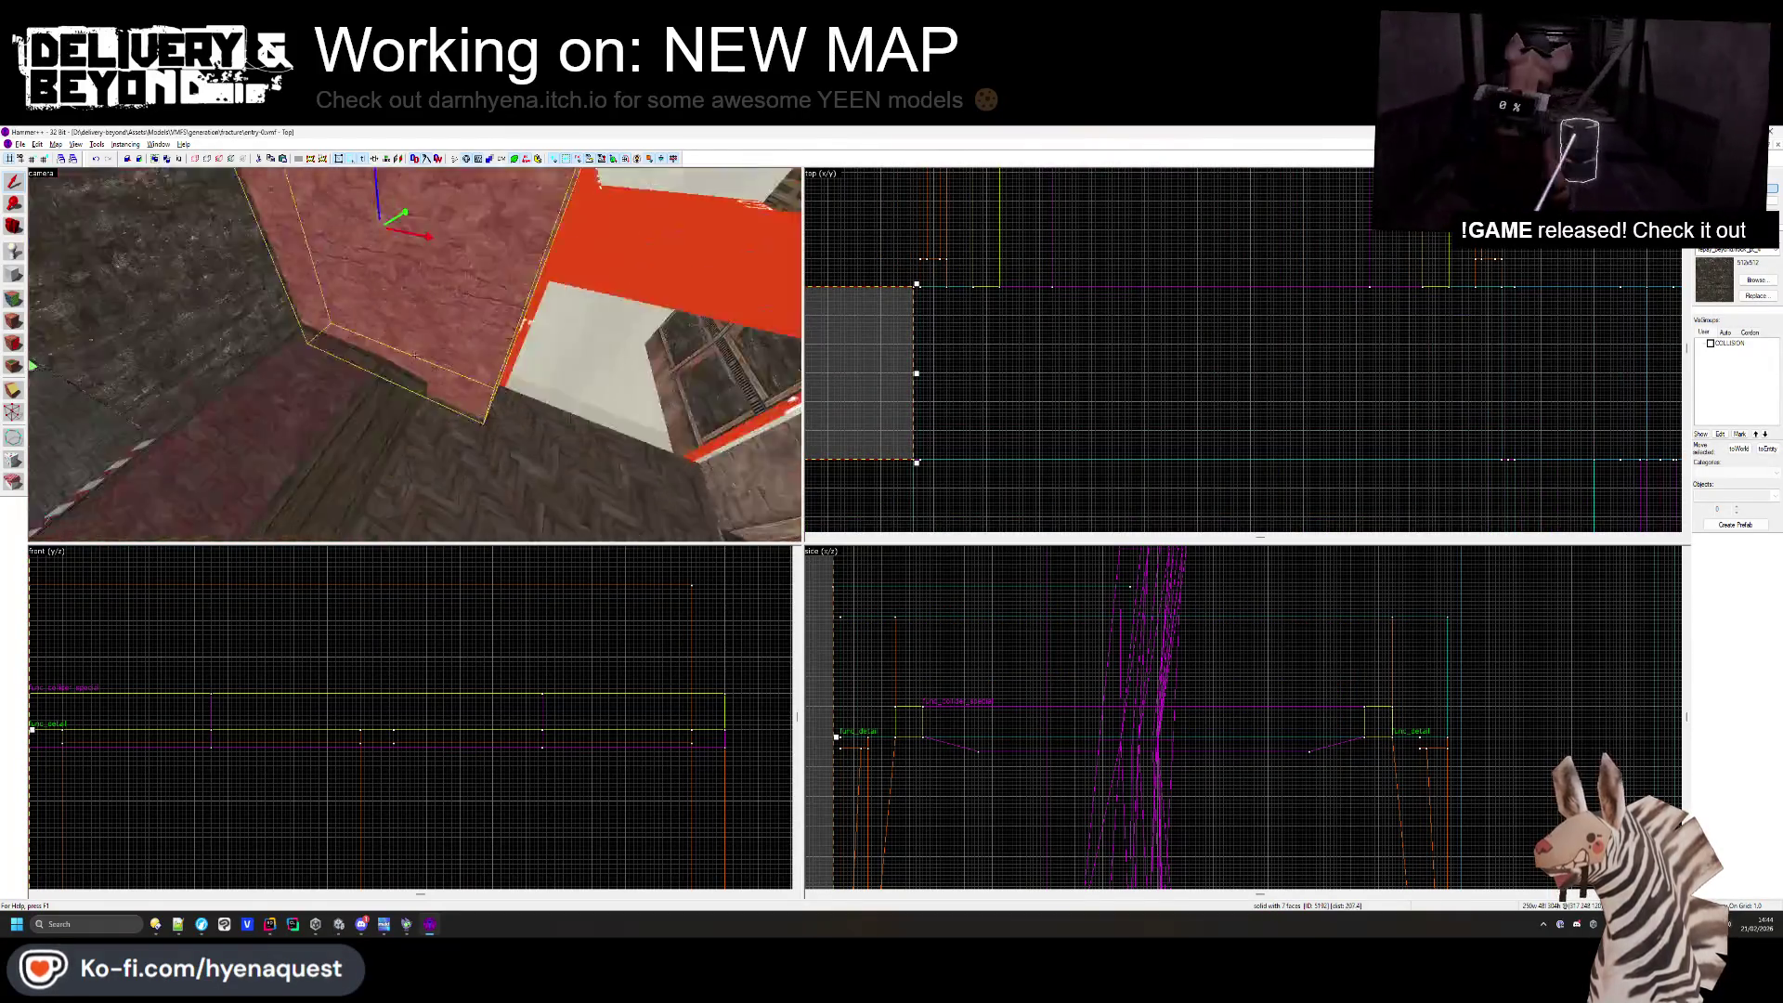
scroll(415, 355, "up", 8)
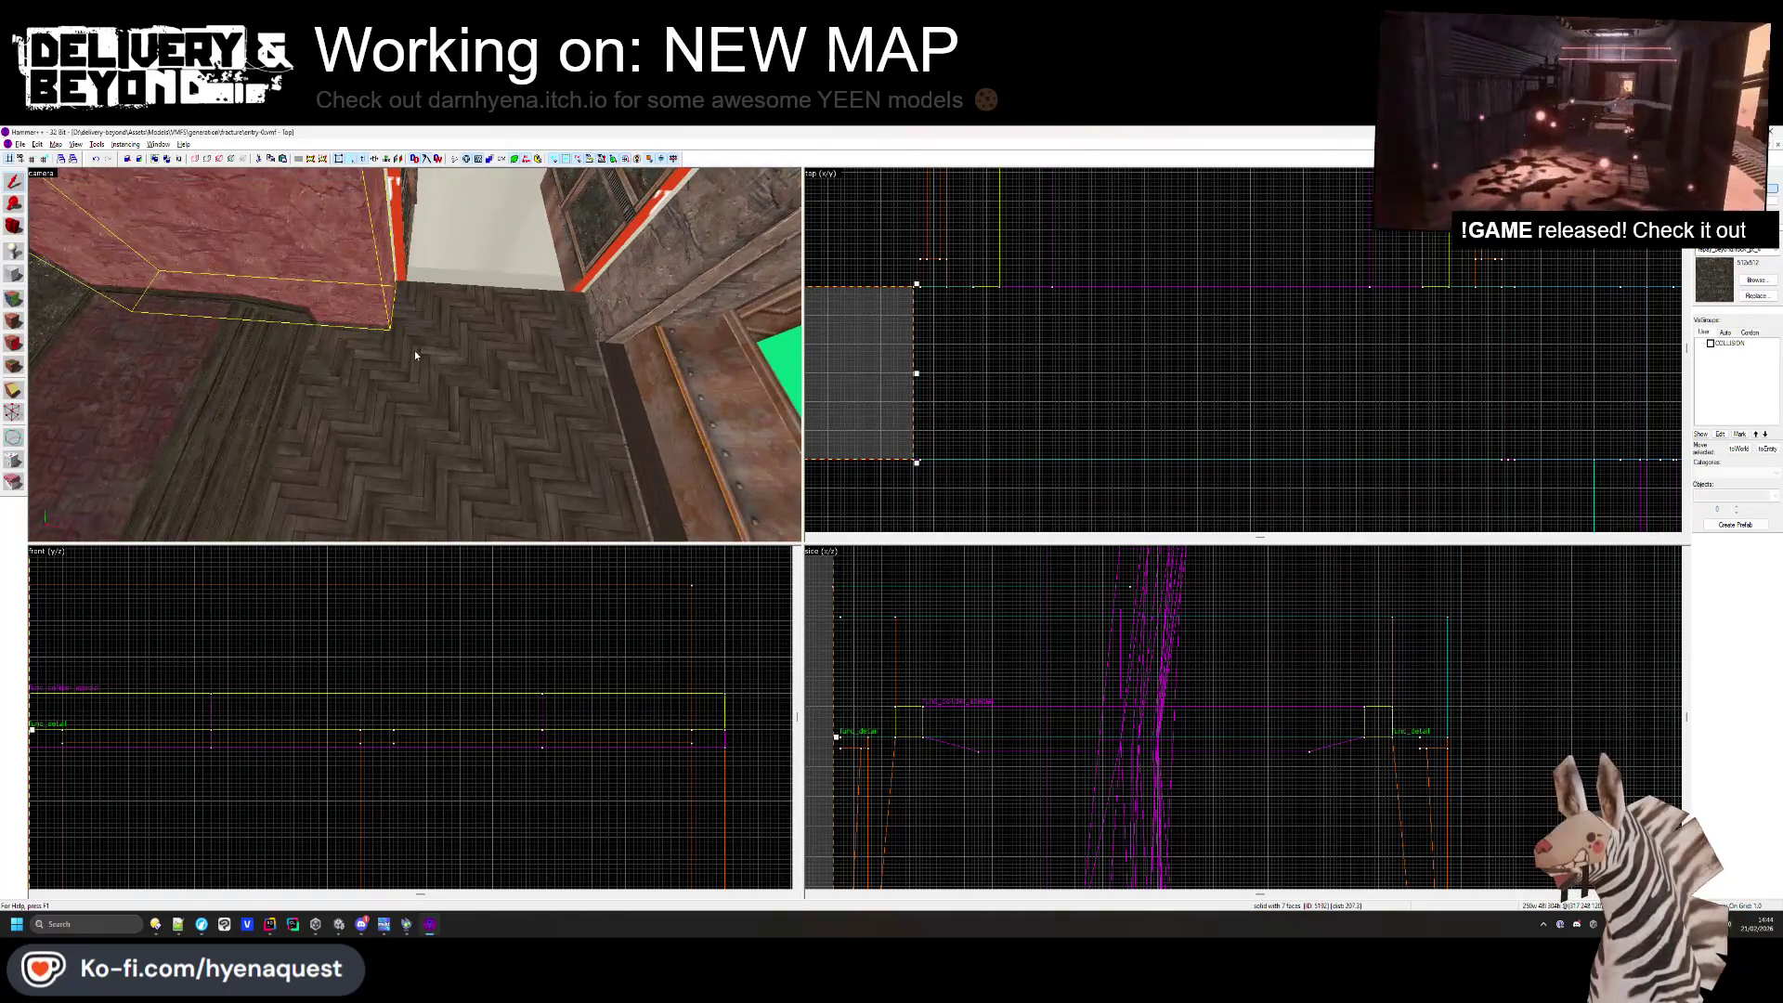
scroll(953, 341, "up", 2)
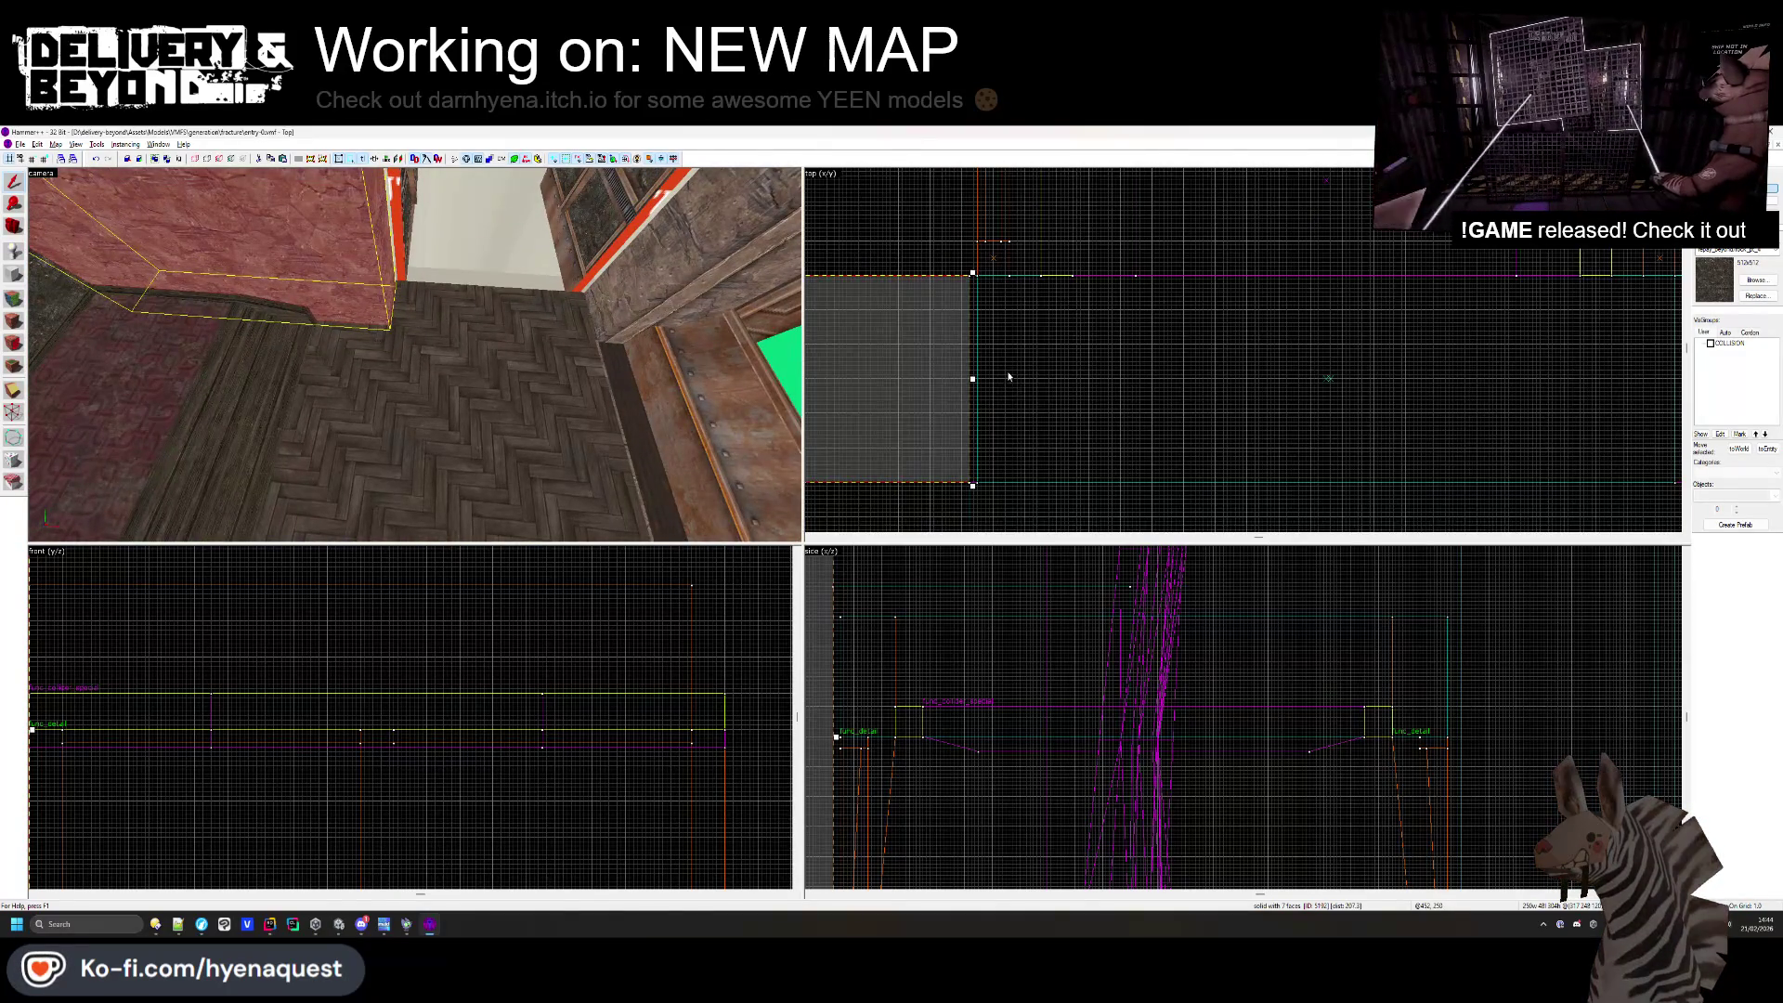
left_click_drag(974, 379, 1007, 378)
left_click(1082, 381)
- Clip the rock wall brush beside the doorway to a sloping edge
key("z")
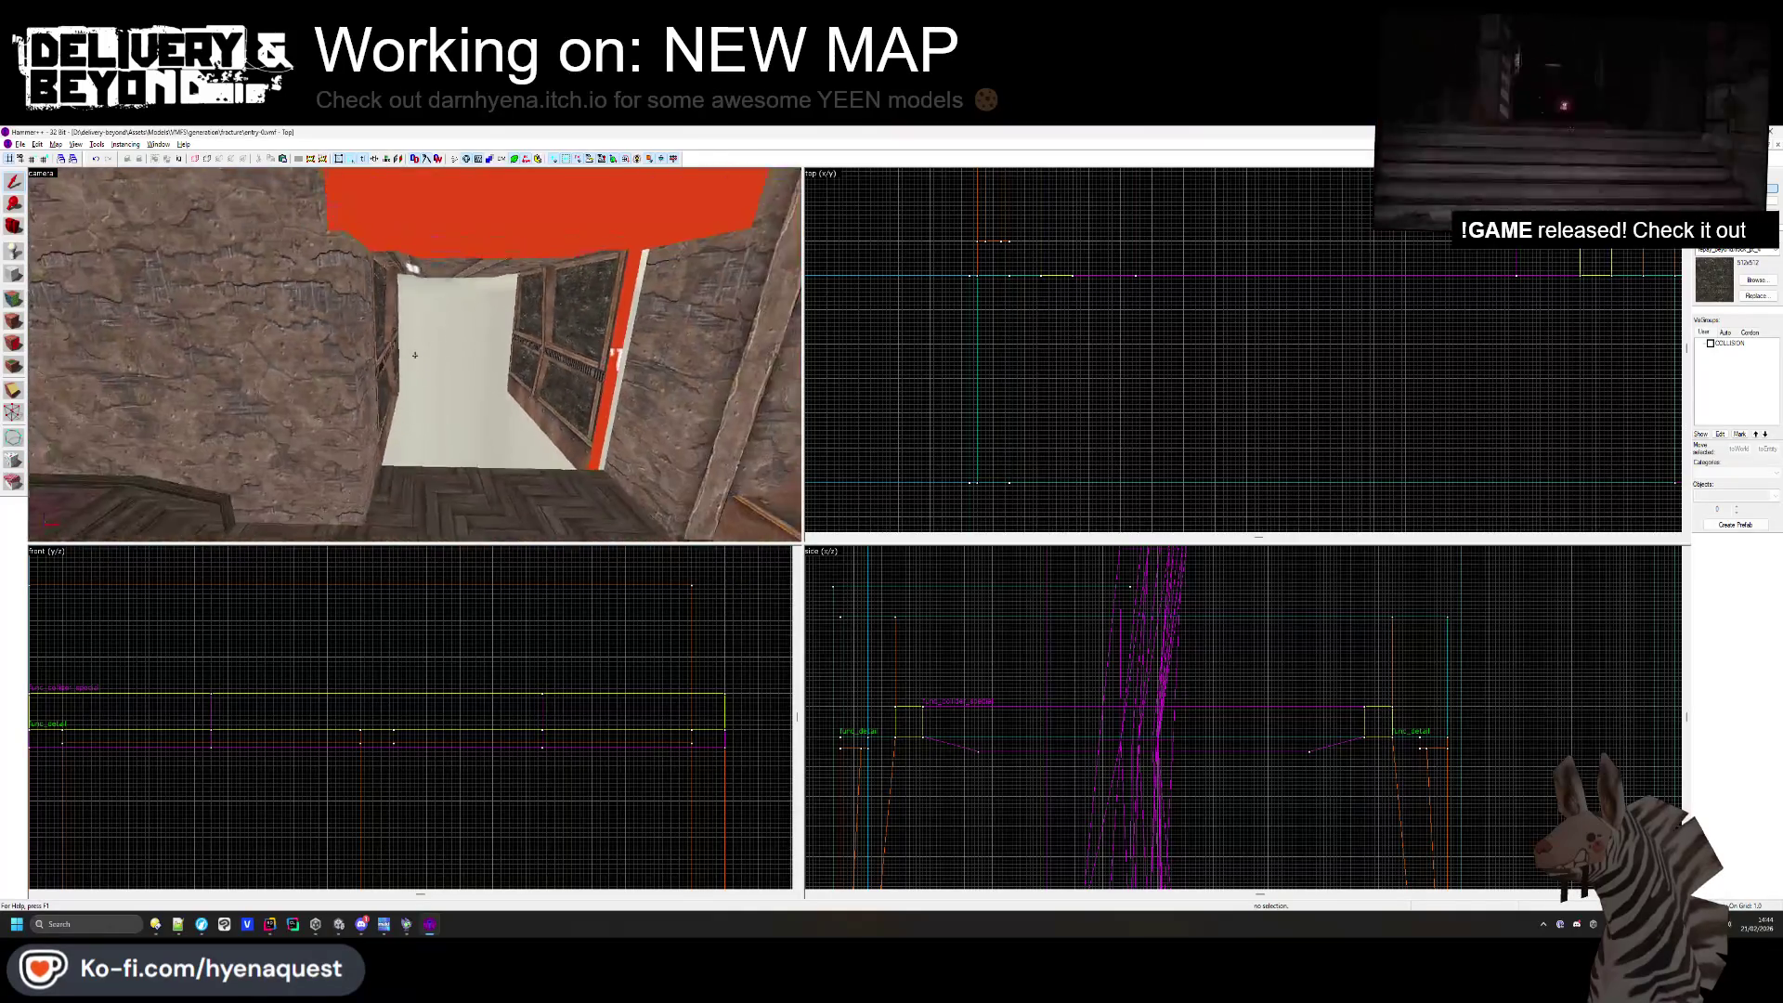
key("z")
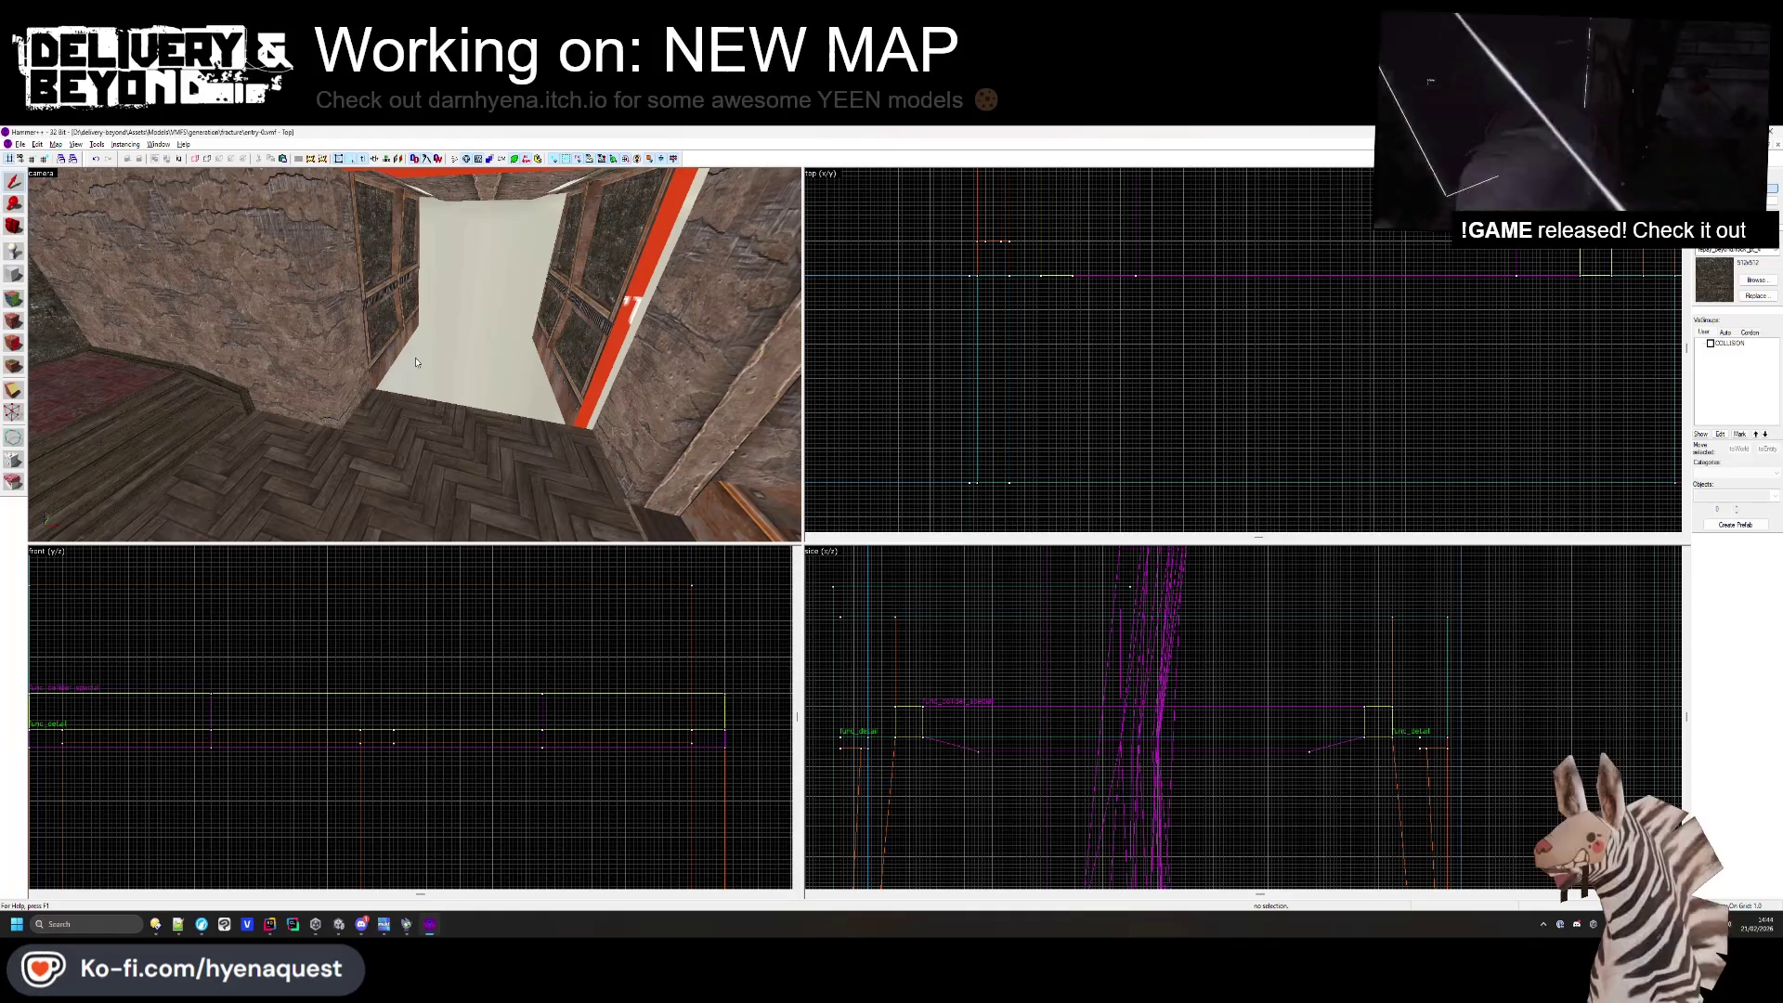
left_click(316, 360)
scroll(955, 633, "up", 5)
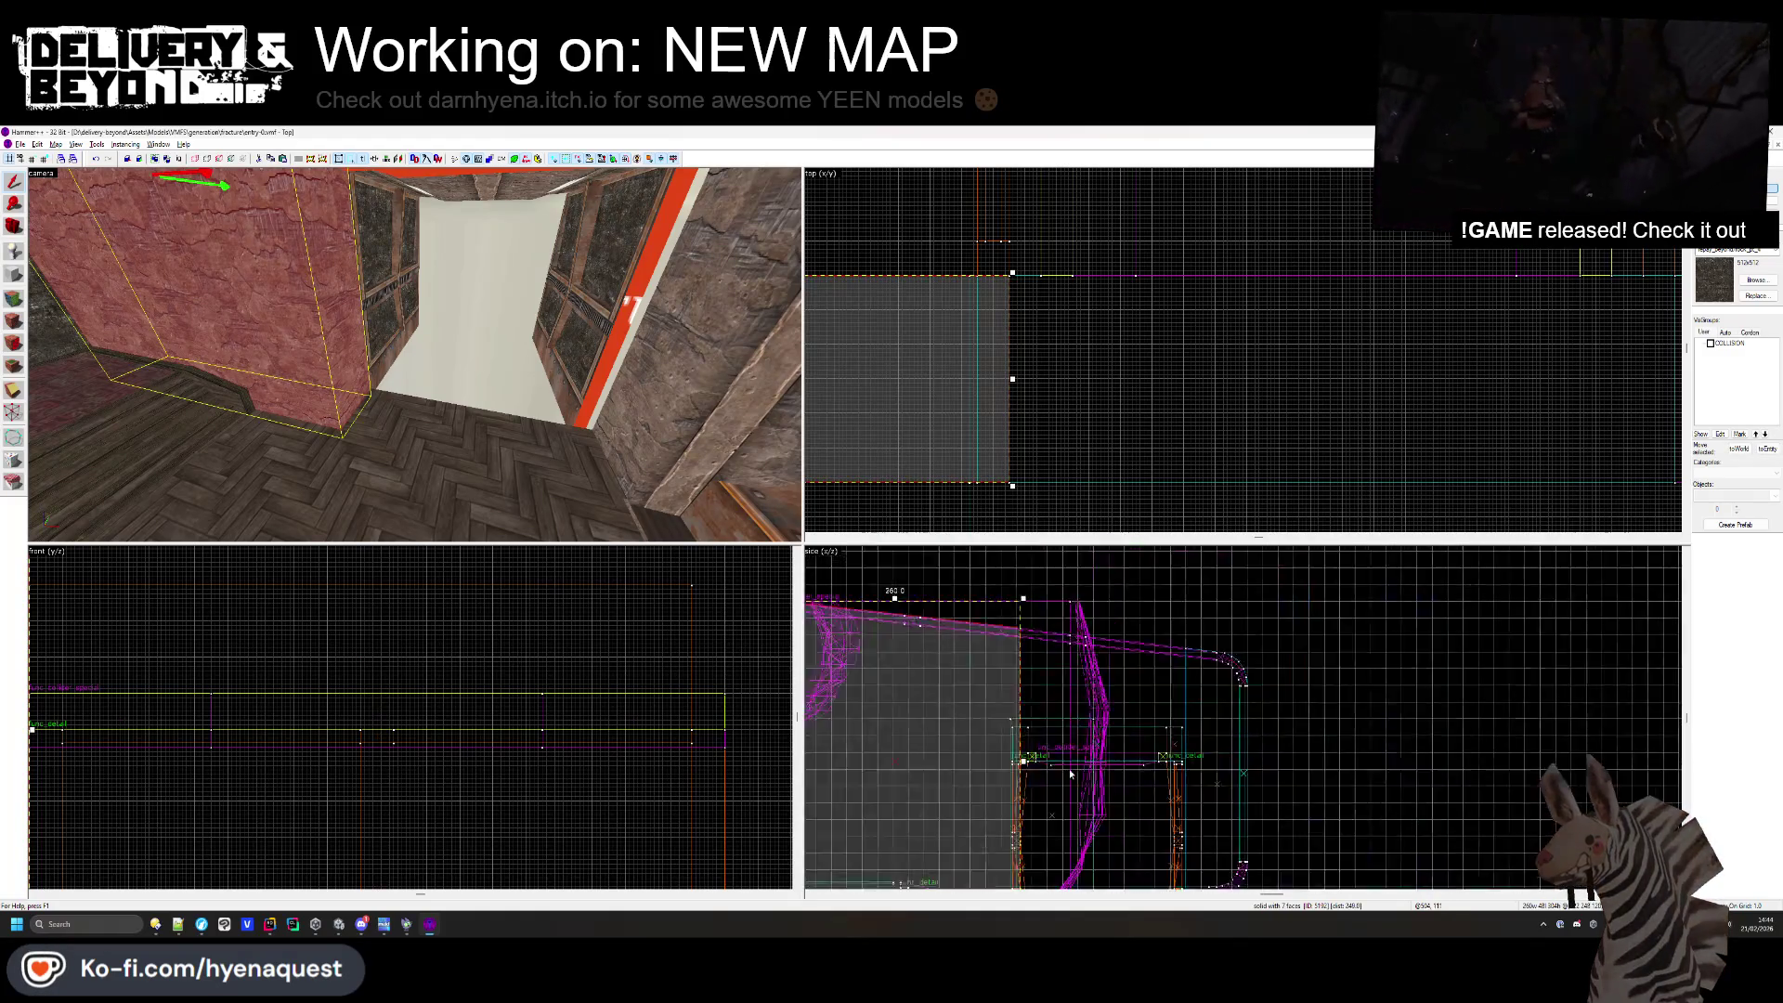
scroll(954, 633, "up", 5)
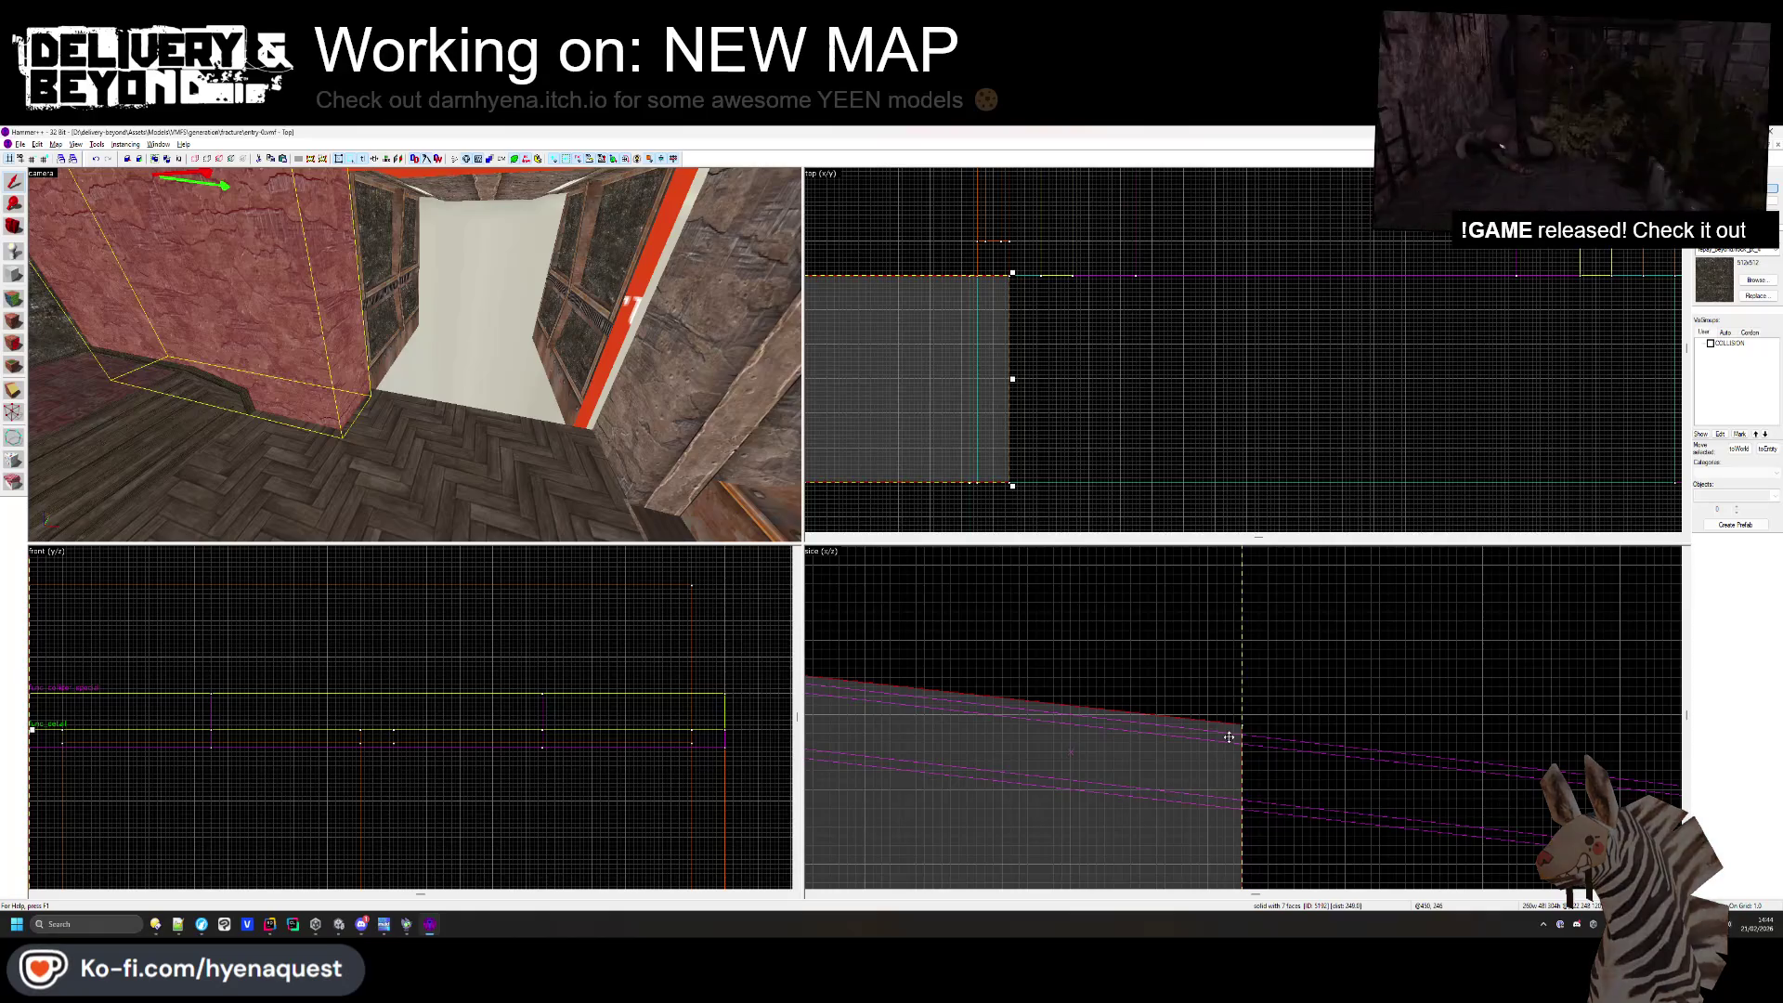
scroll(934, 634, "up", 5)
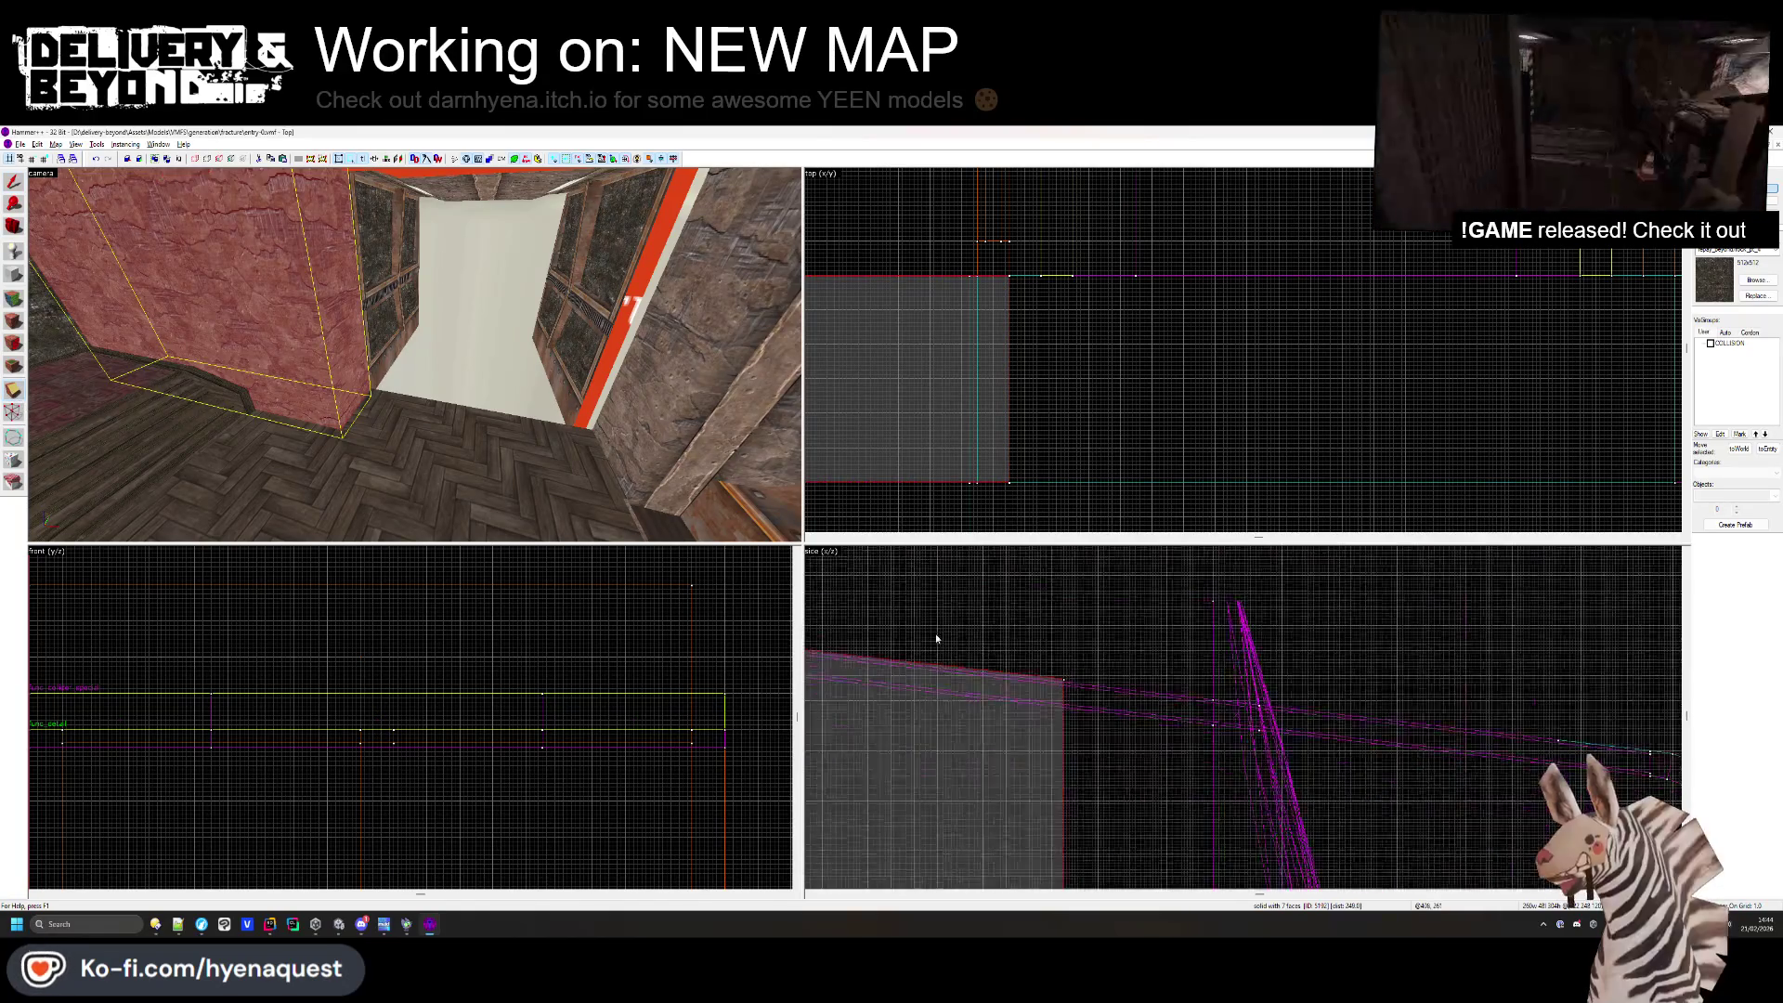
scroll(1275, 710, "up", 4)
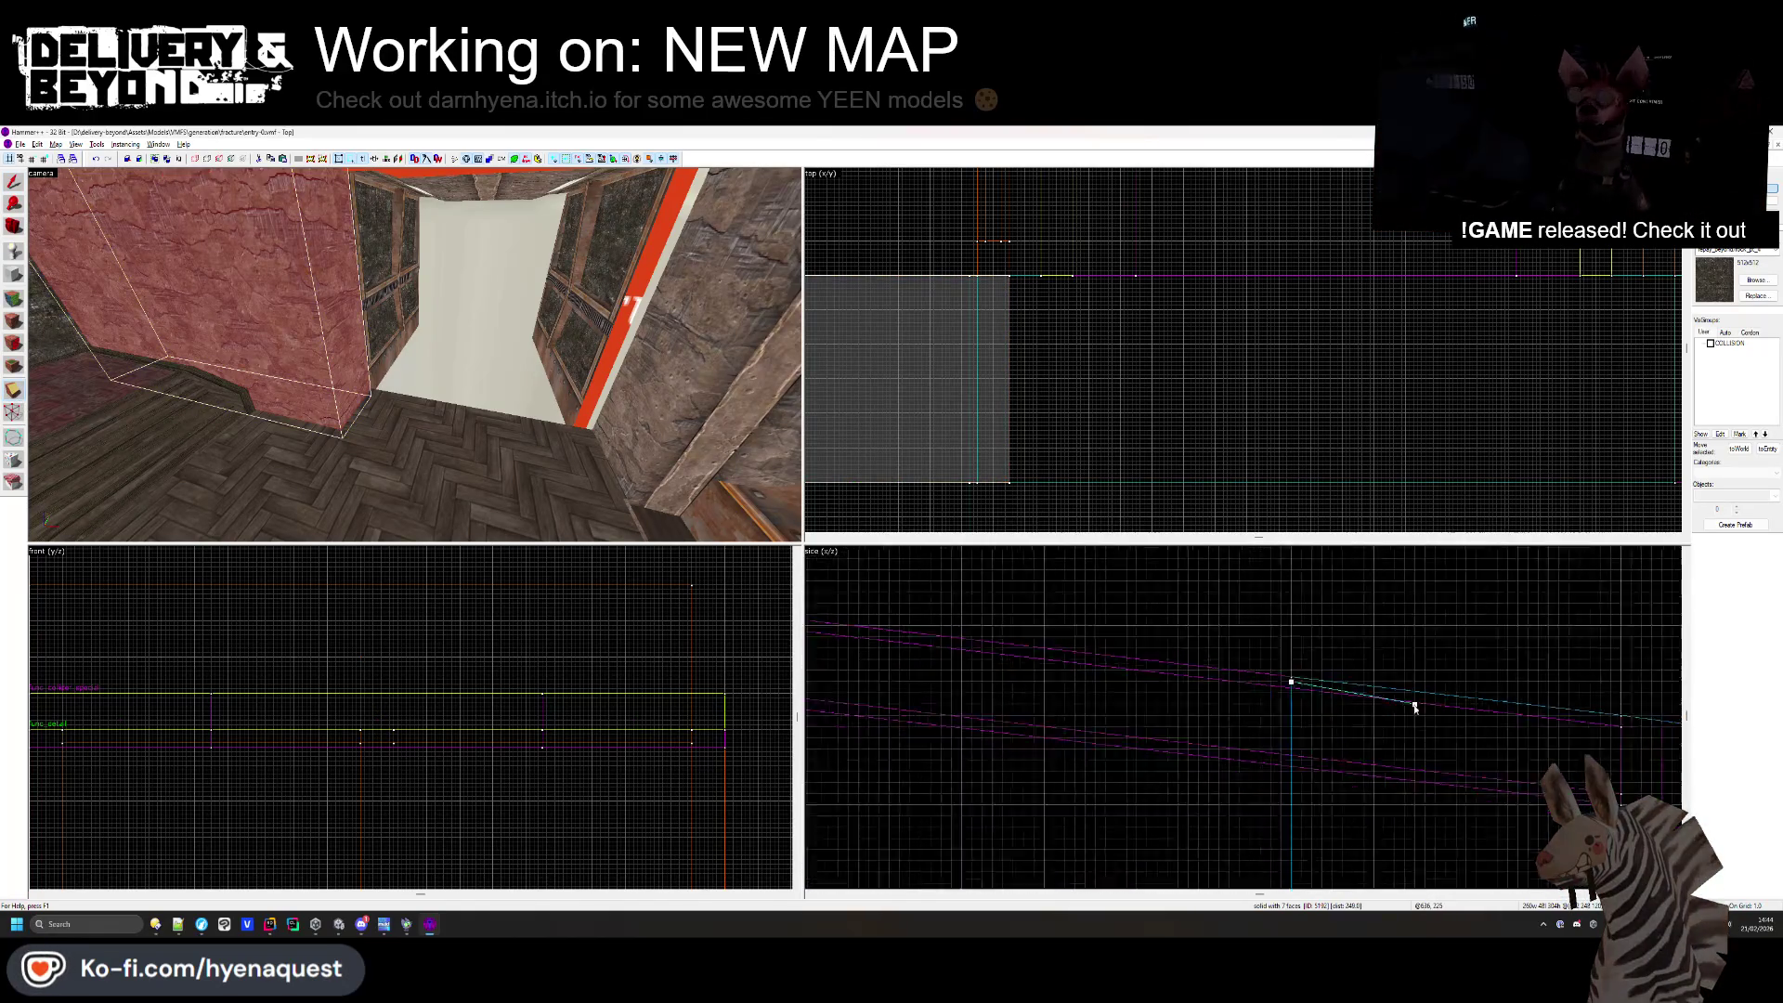
scroll(1208, 740, "down", 2)
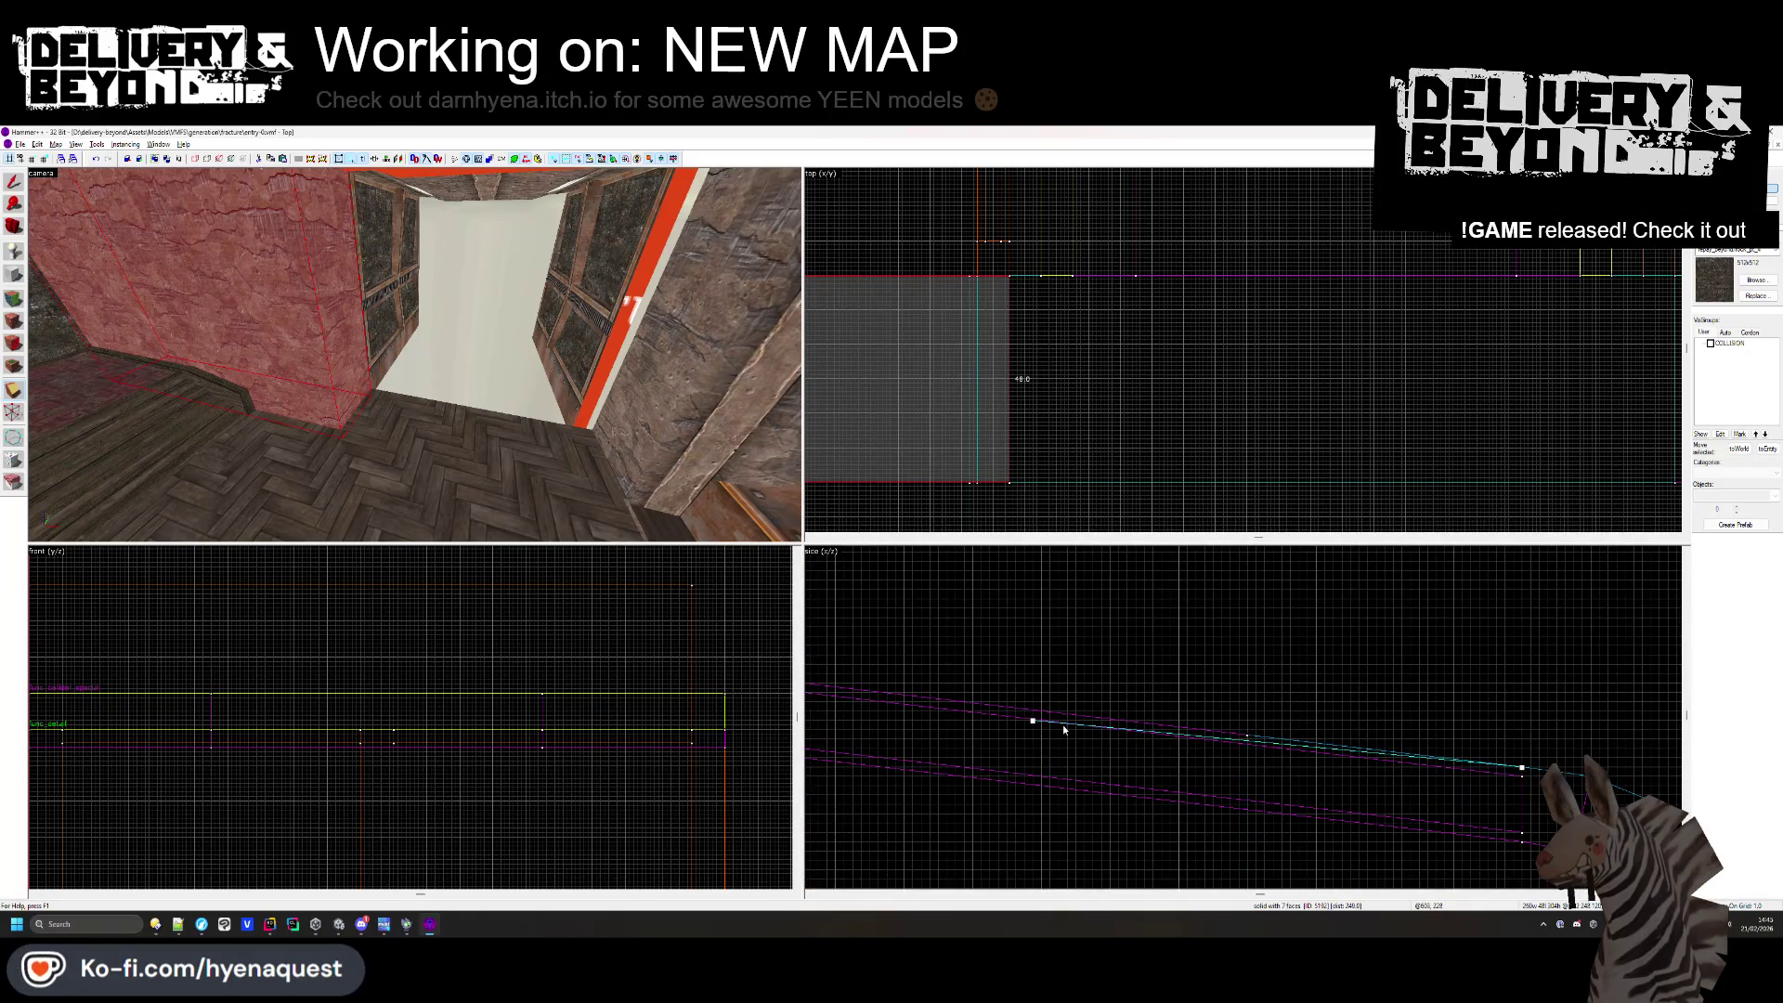
scroll(1036, 715, "down", 3)
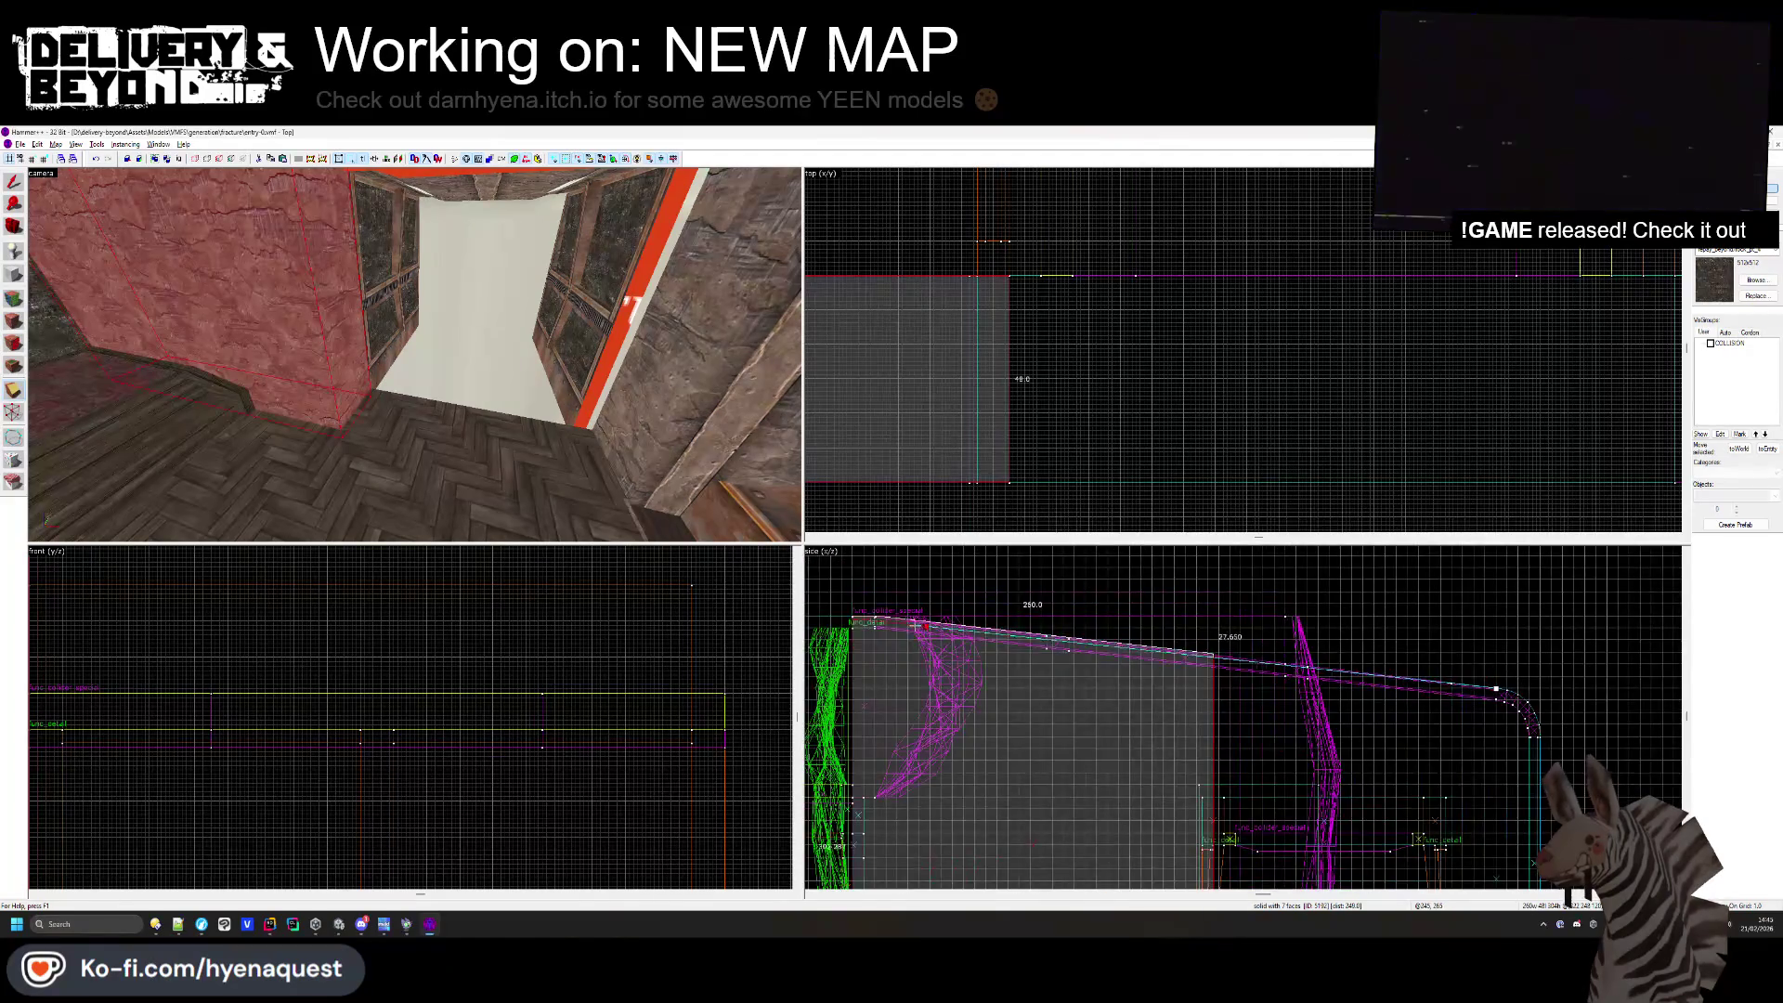
scroll(973, 611, "down", 2)
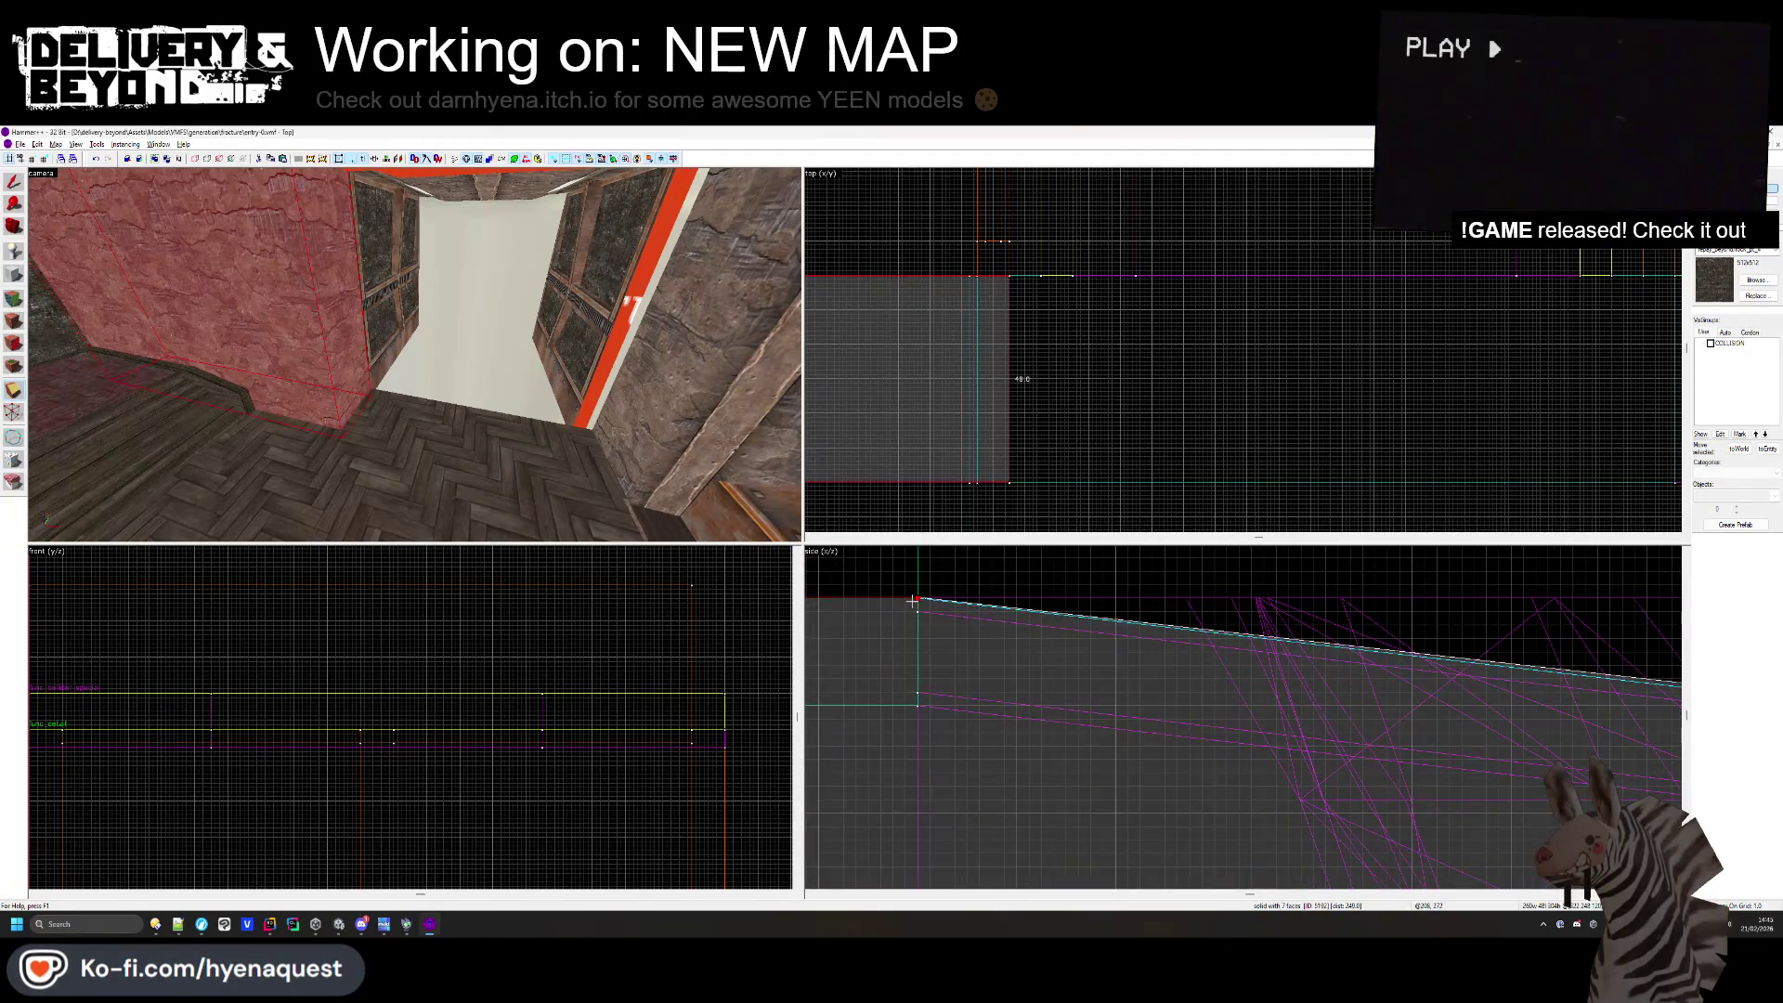
scroll(1165, 627, "down", 2)
key("Return")
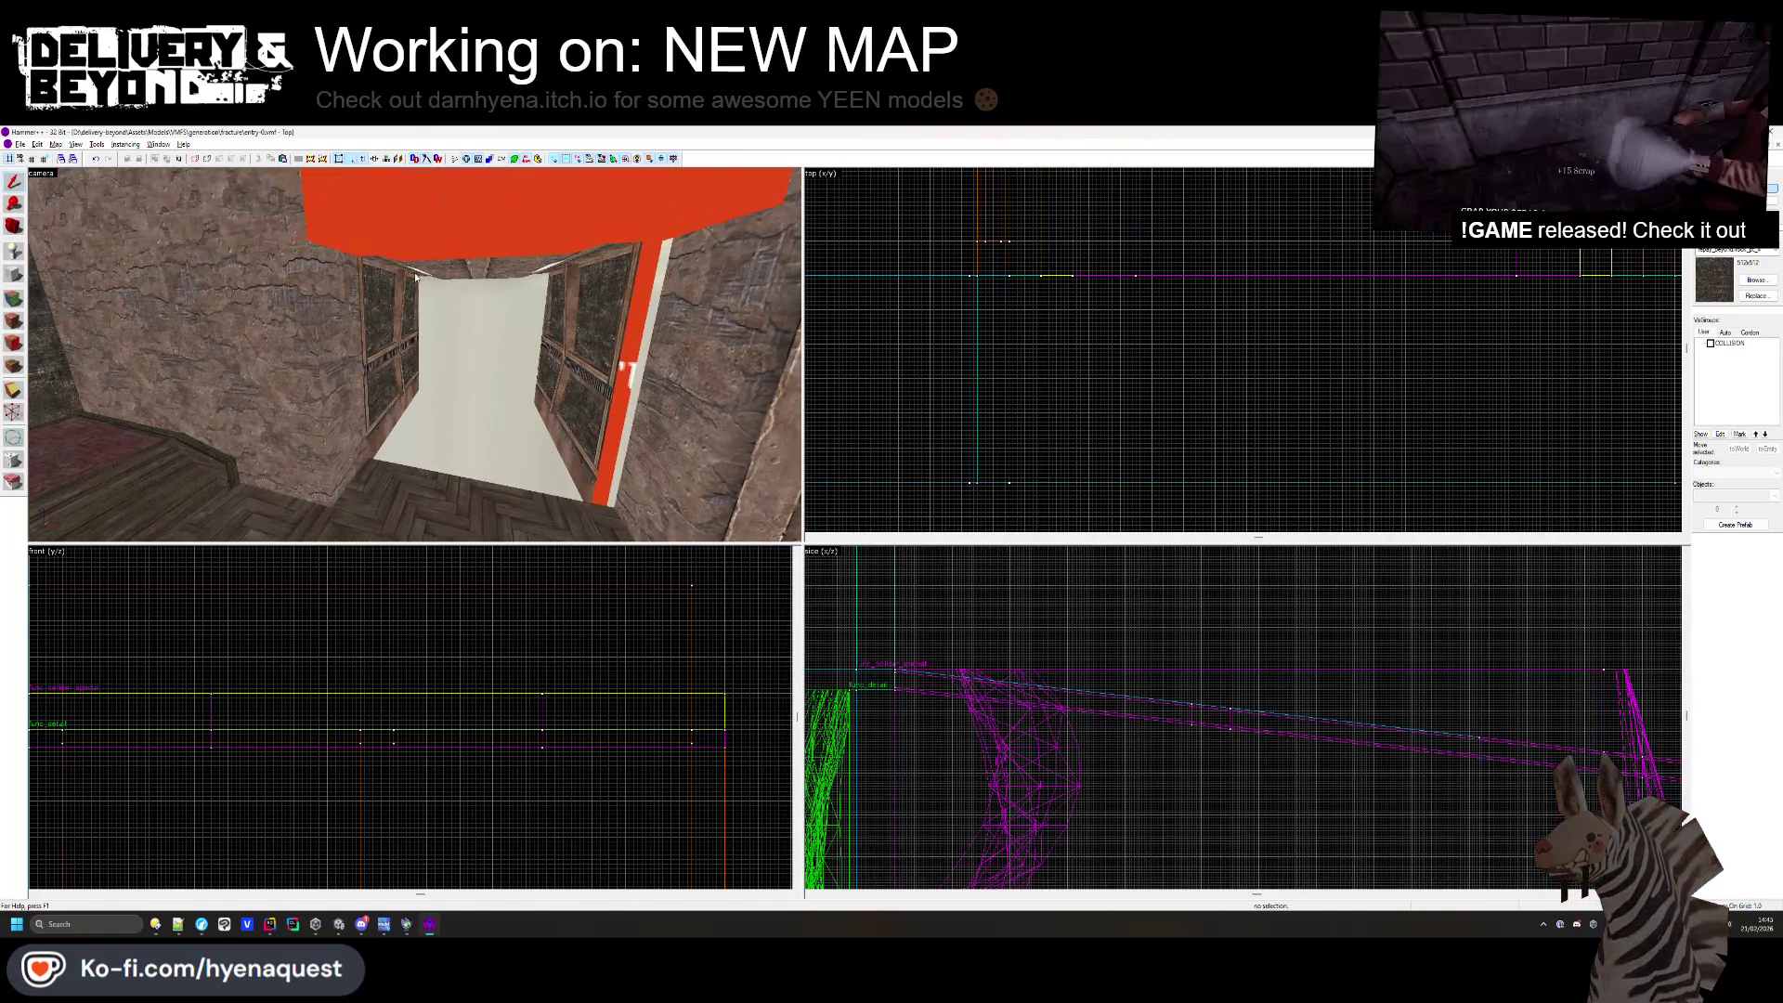
left_click(481, 209)
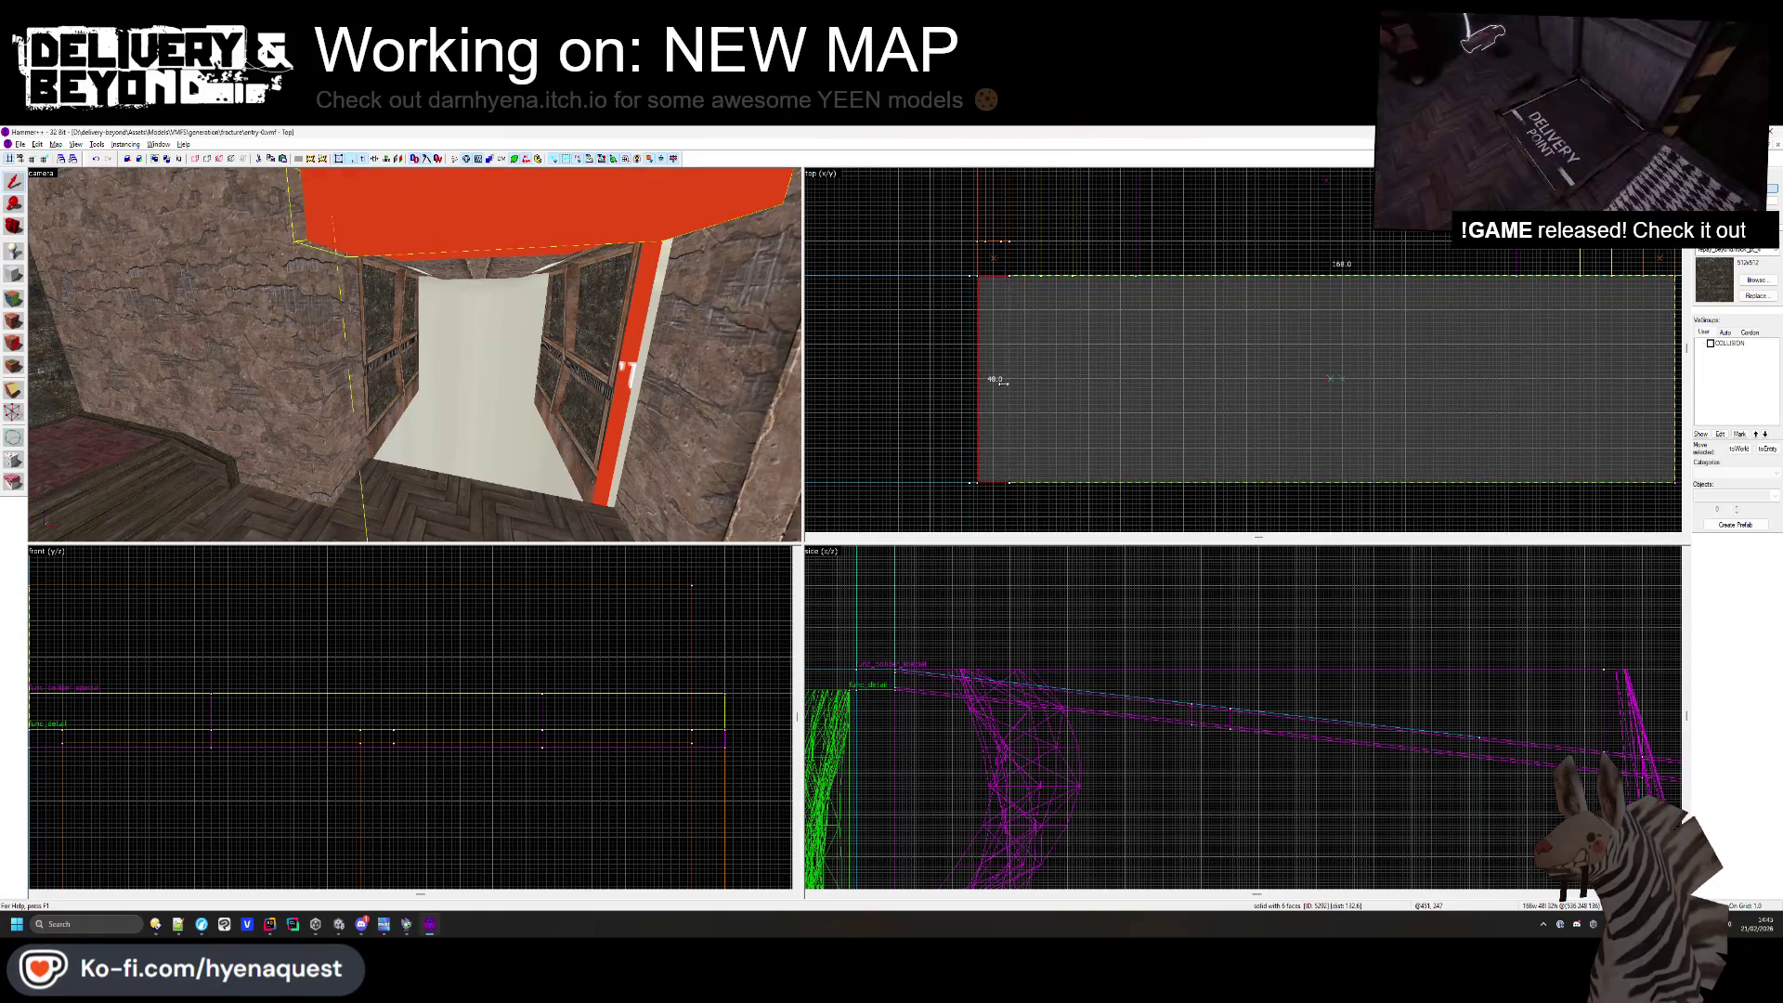
left_click(622, 366)
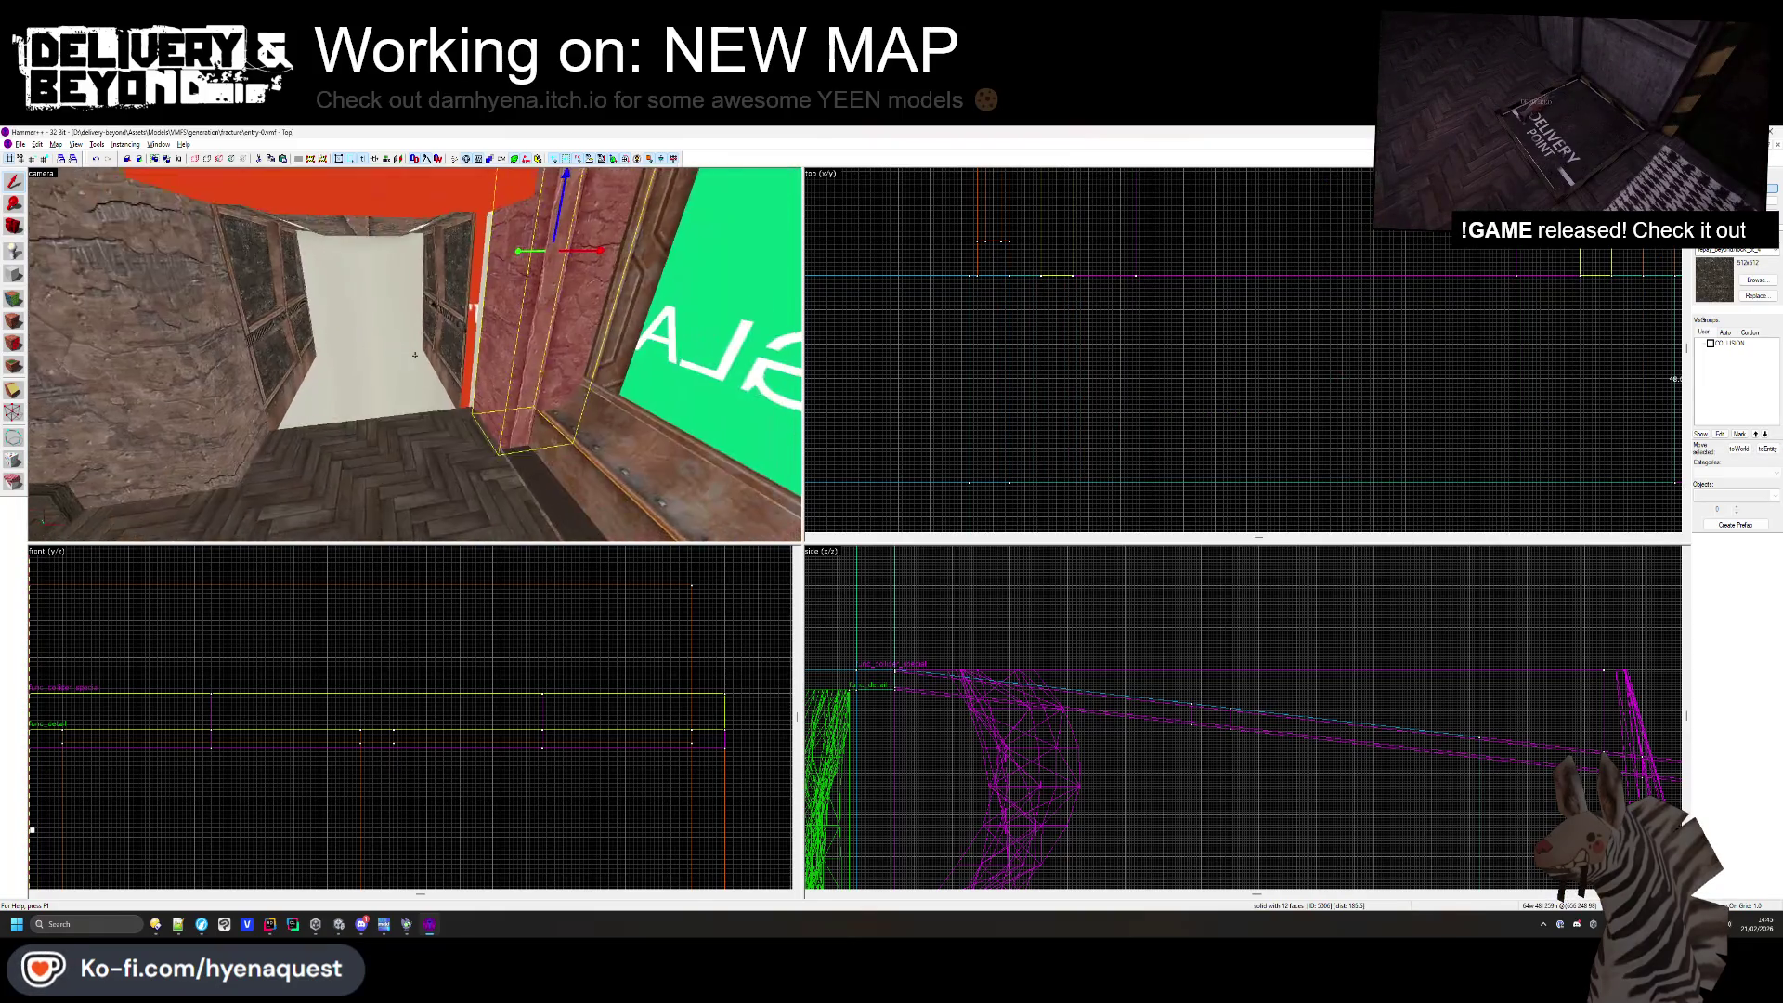
scroll(1087, 431, "up", 3)
key("Escape")
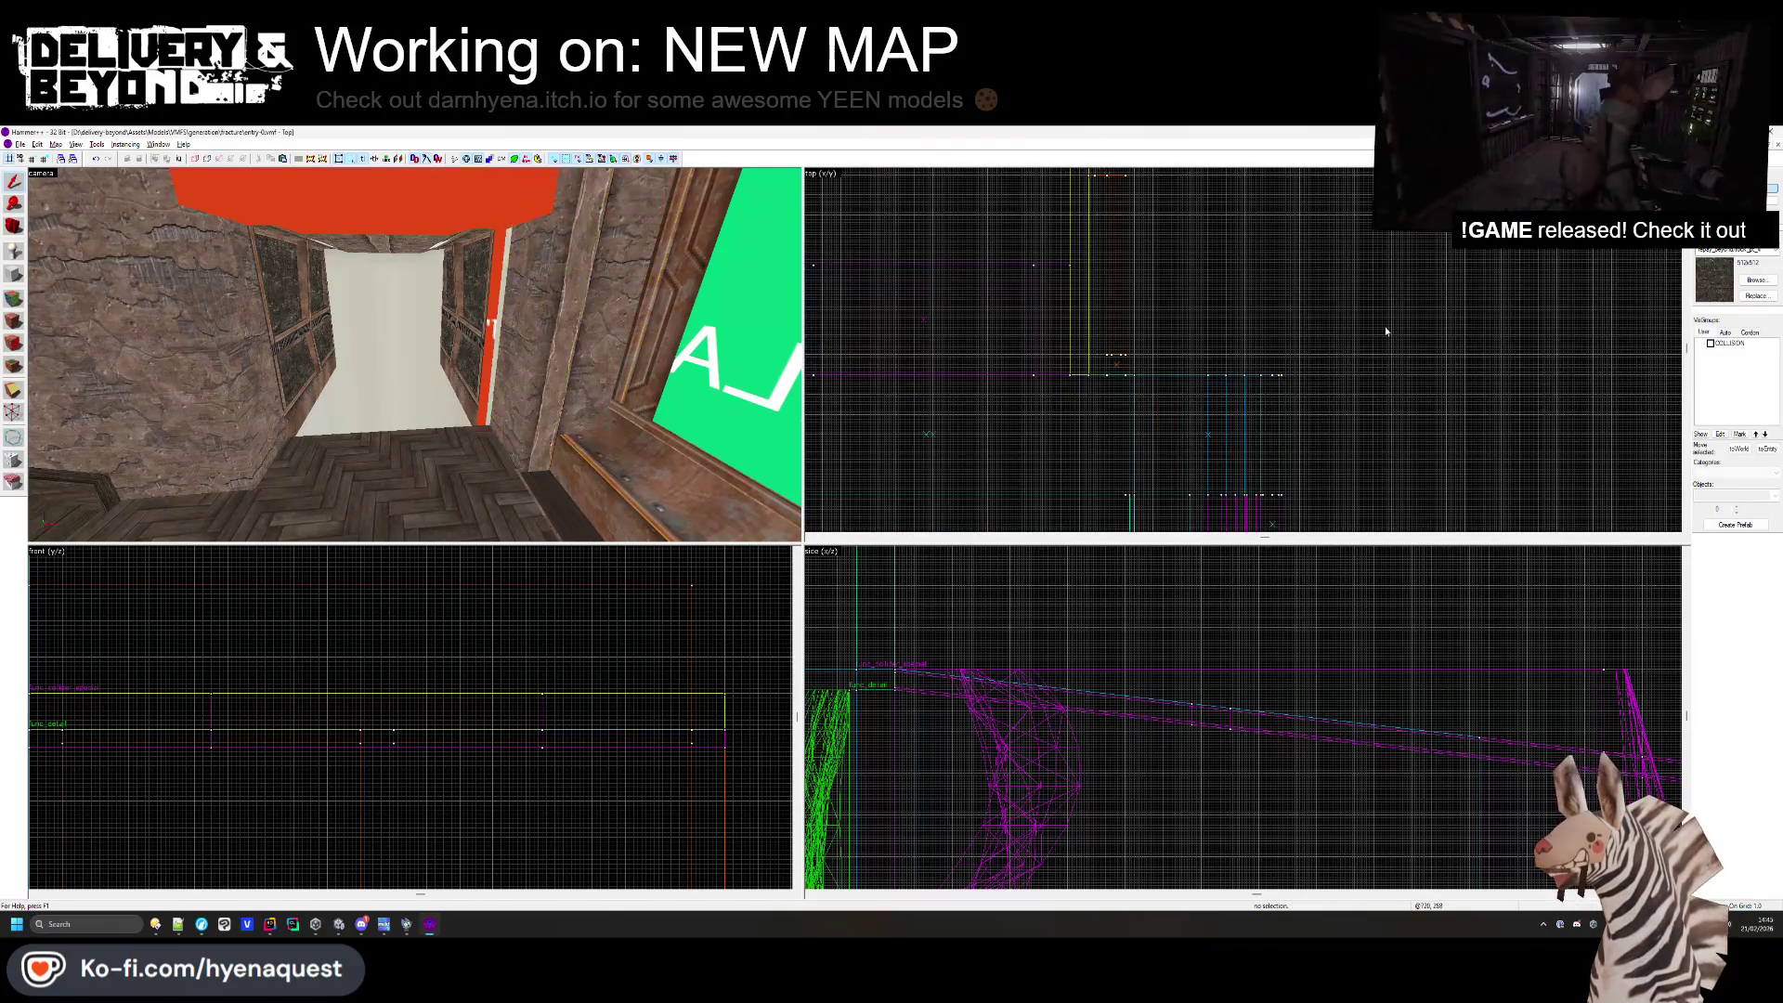
left_click(481, 304)
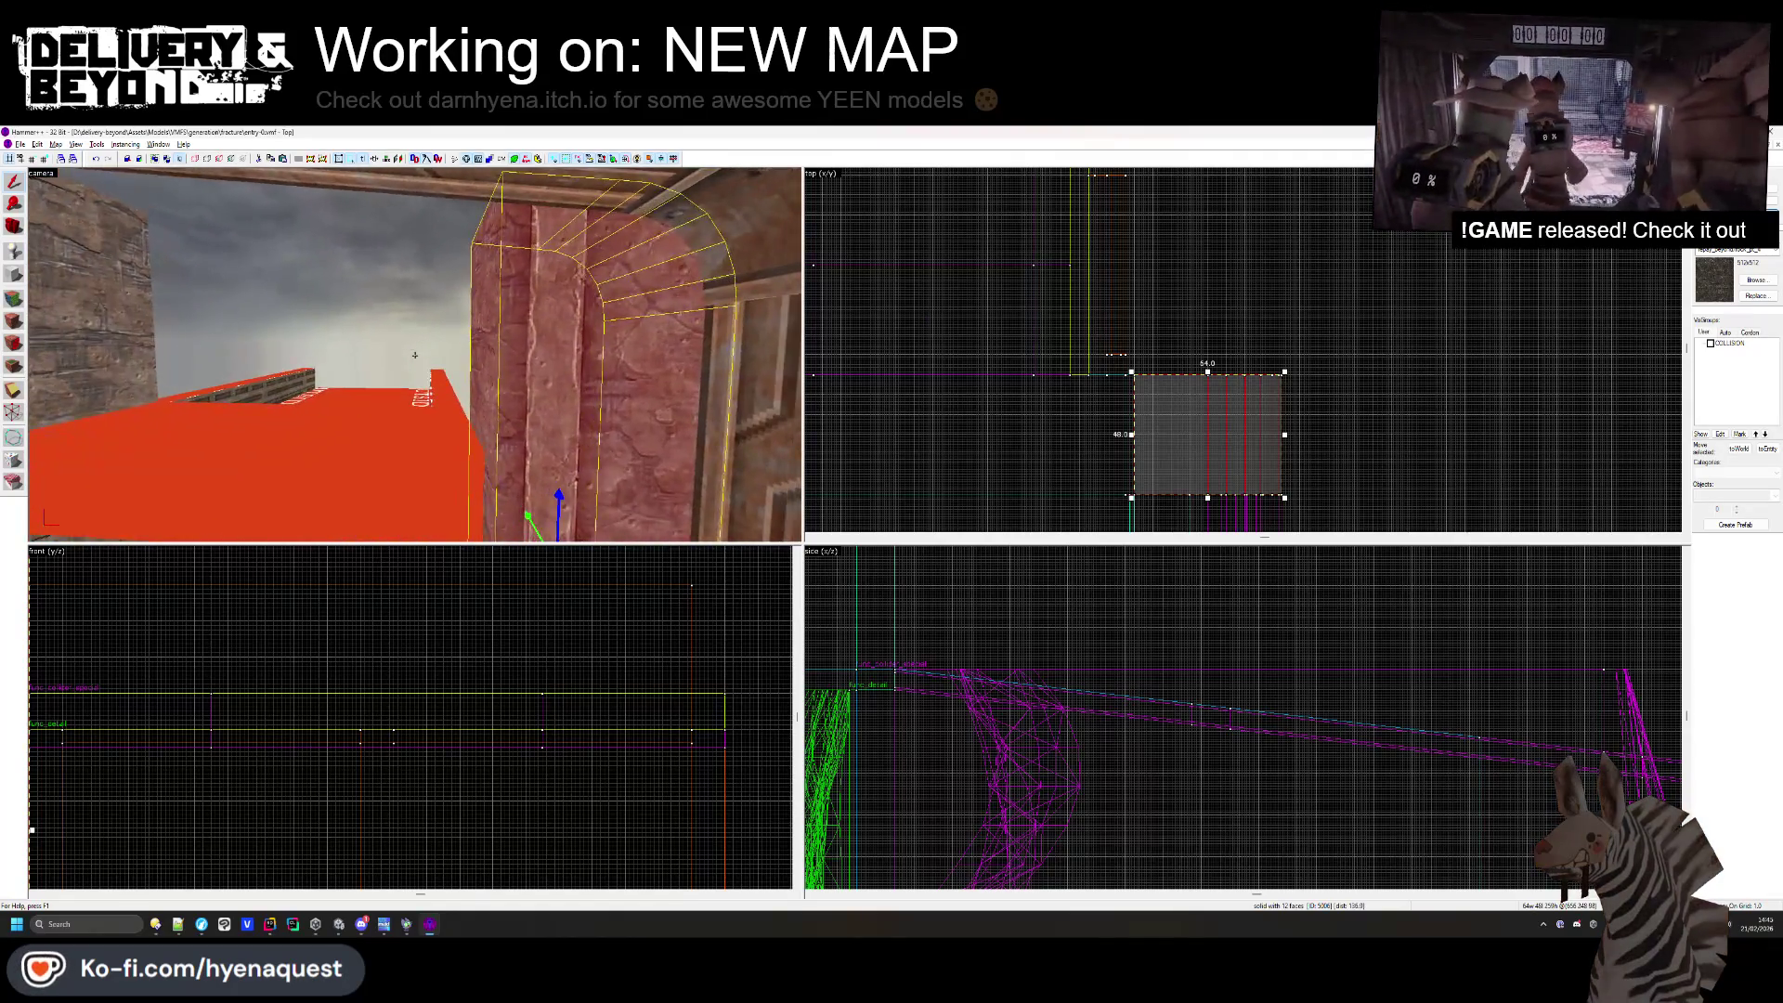
key("z")
left_click_drag(40, 397, 415, 360)
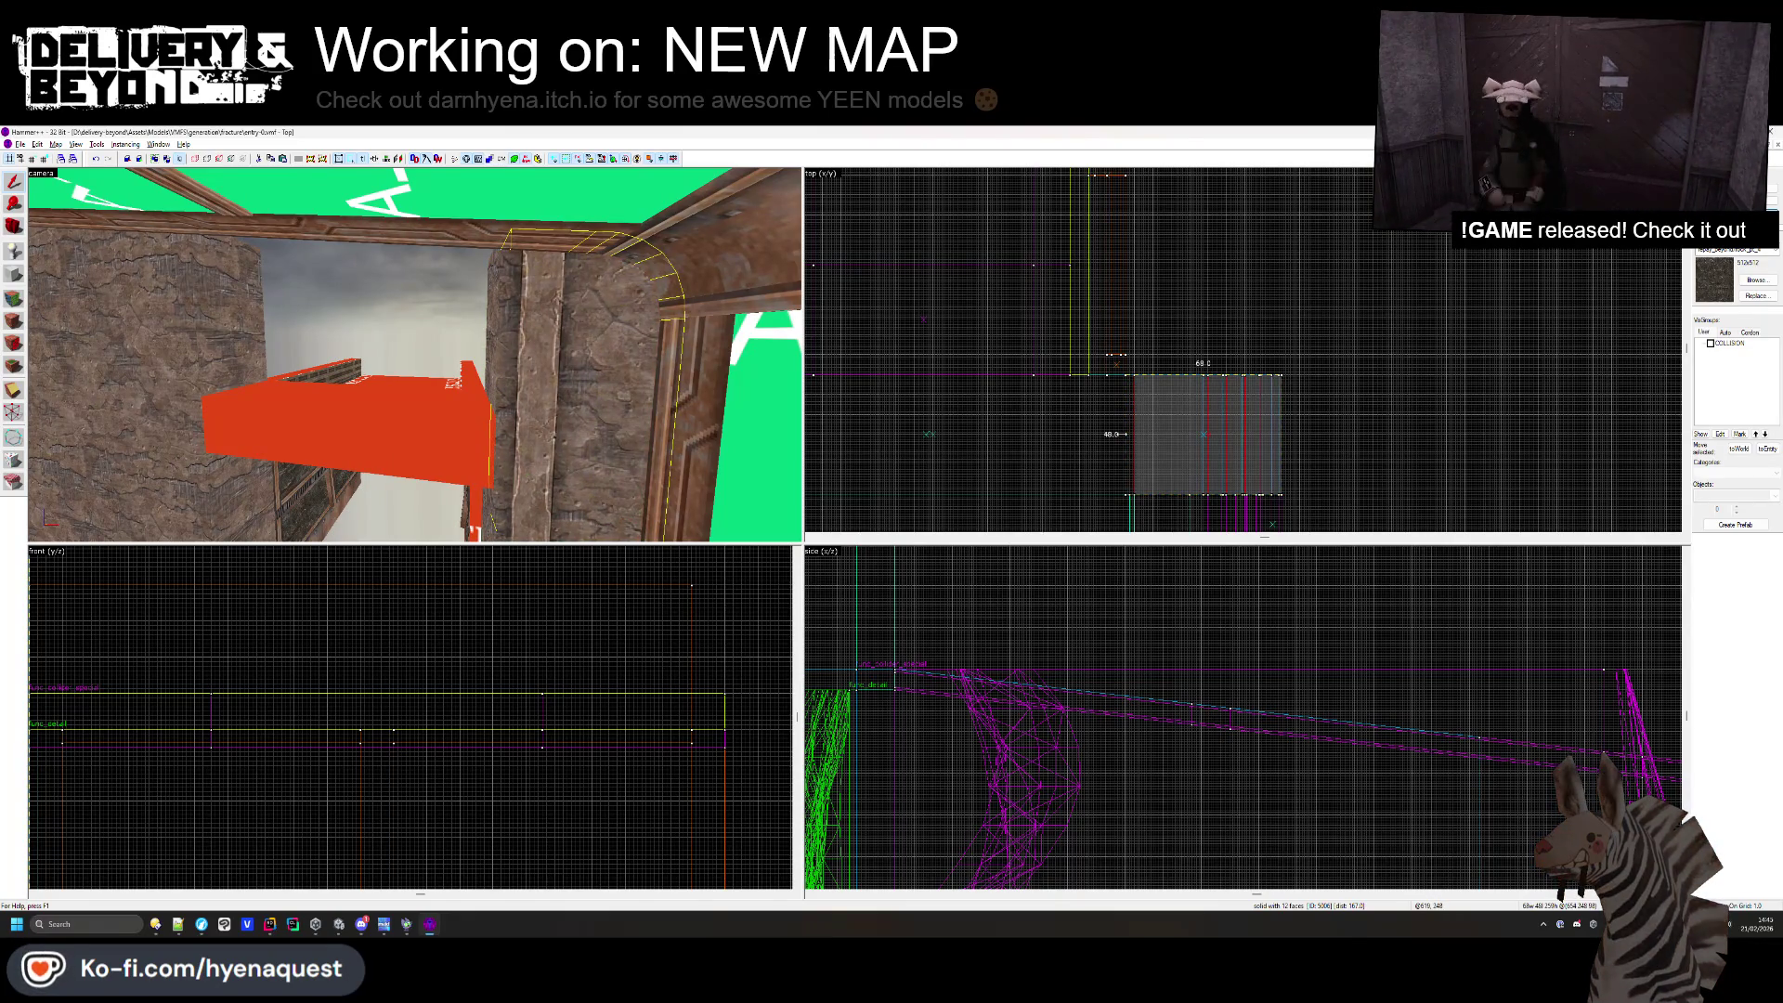
left_click(1124, 434)
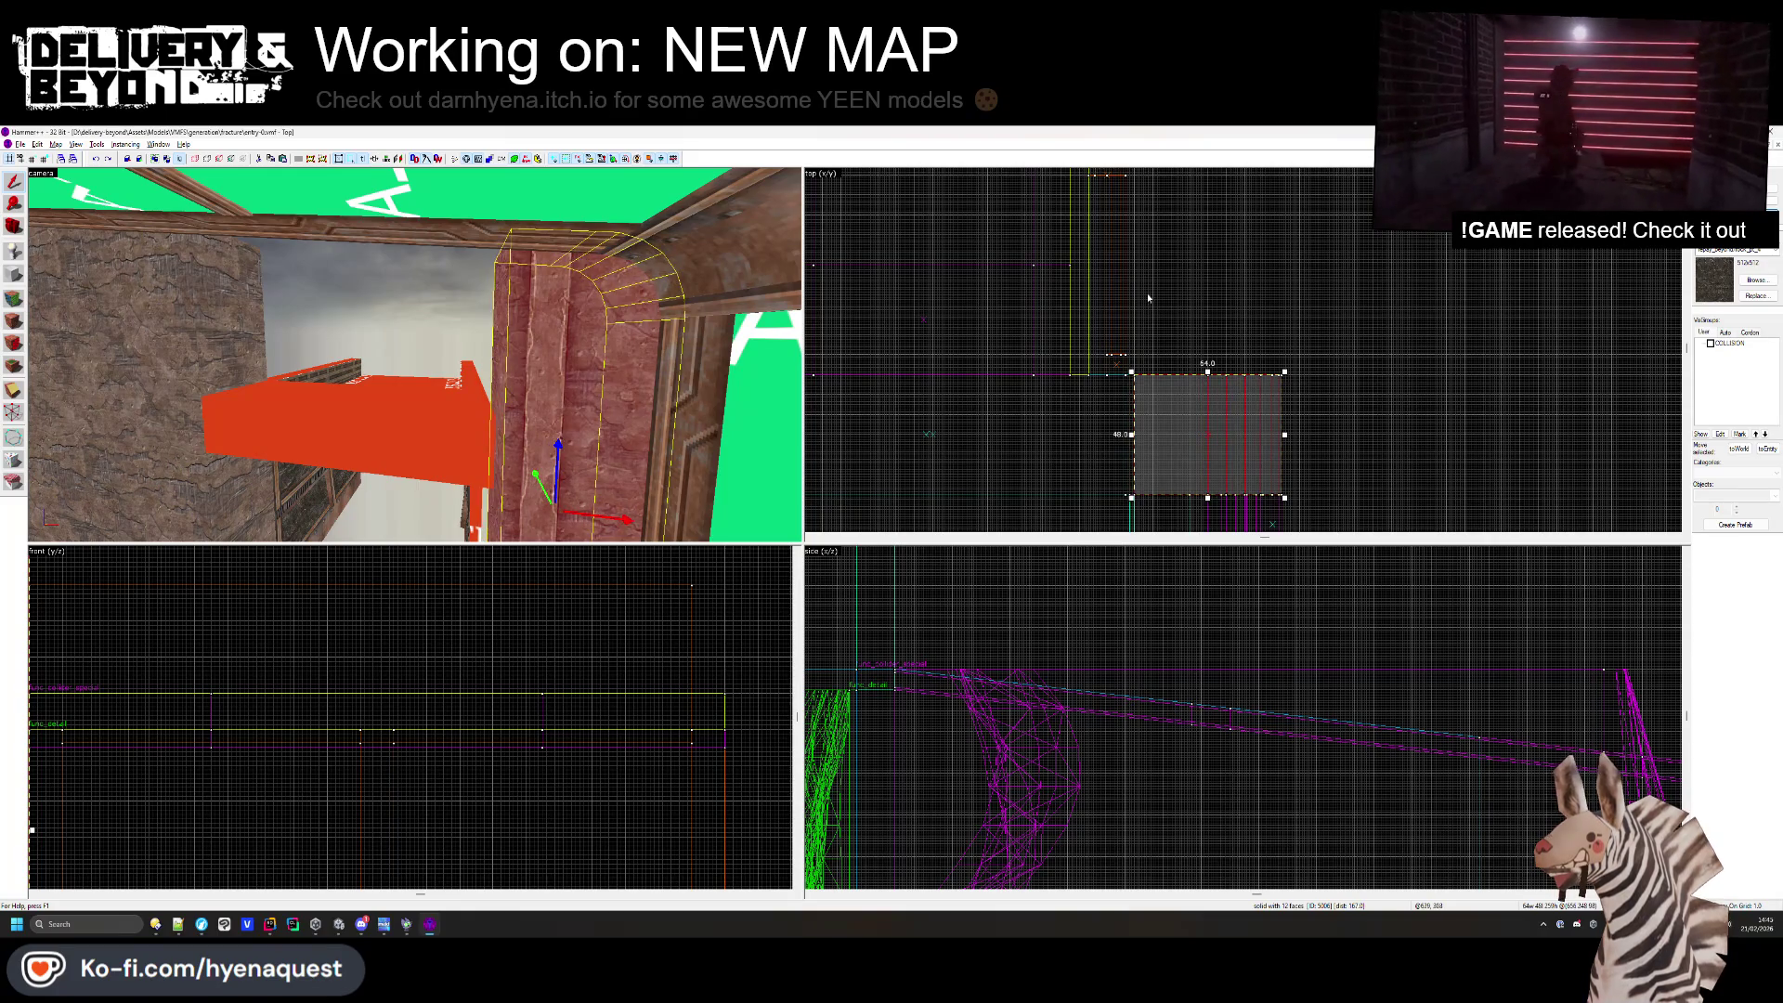
left_click(15, 412)
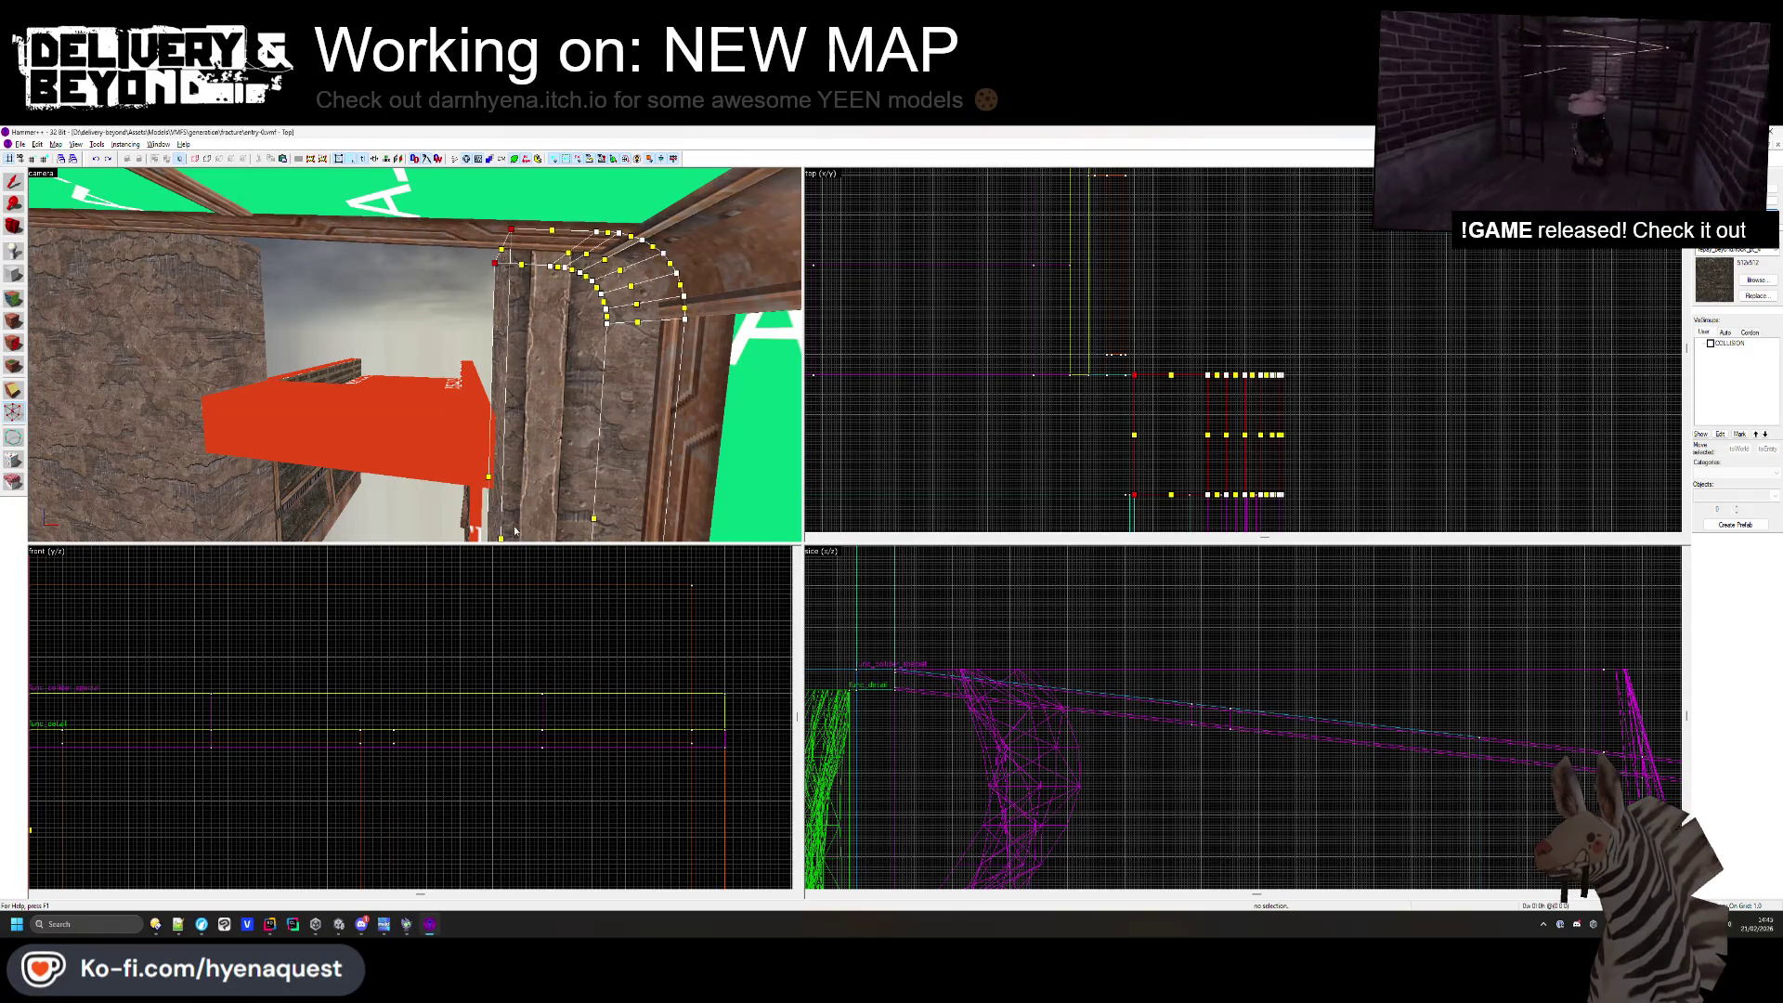
scroll(279, 697, "up", 5)
scroll(1105, 739, "up", 5)
scroll(1198, 695, "up", 5)
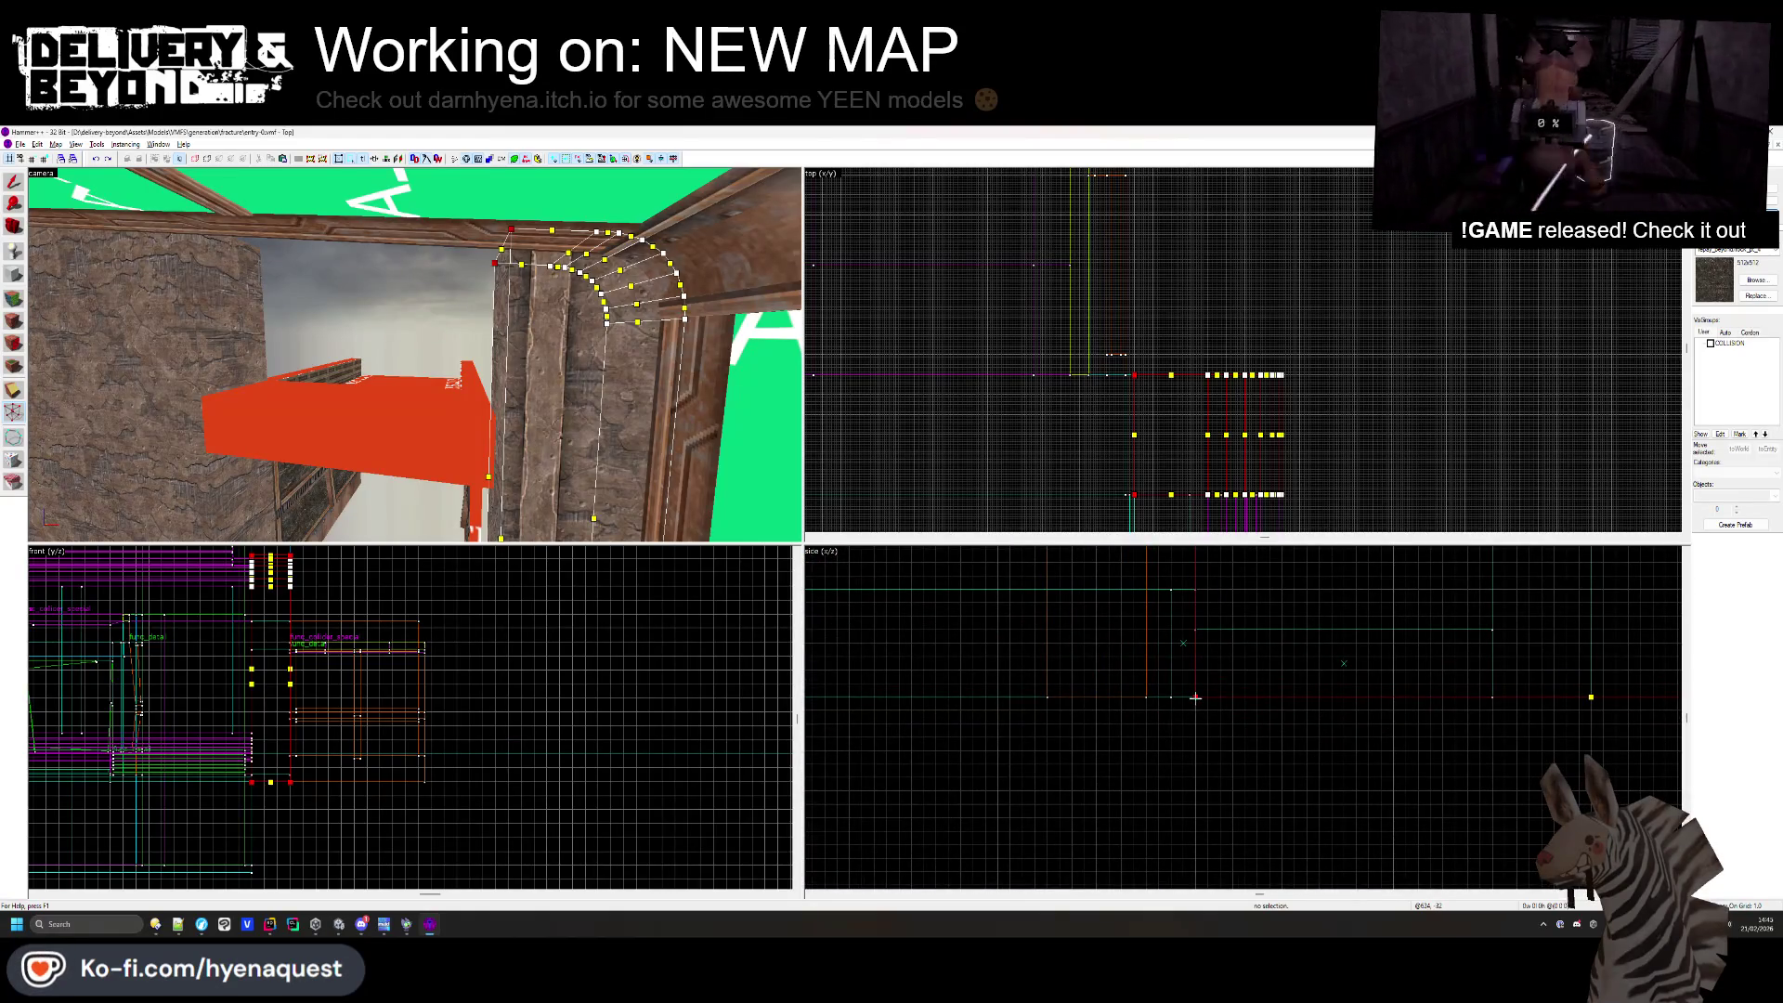
left_click(575, 346)
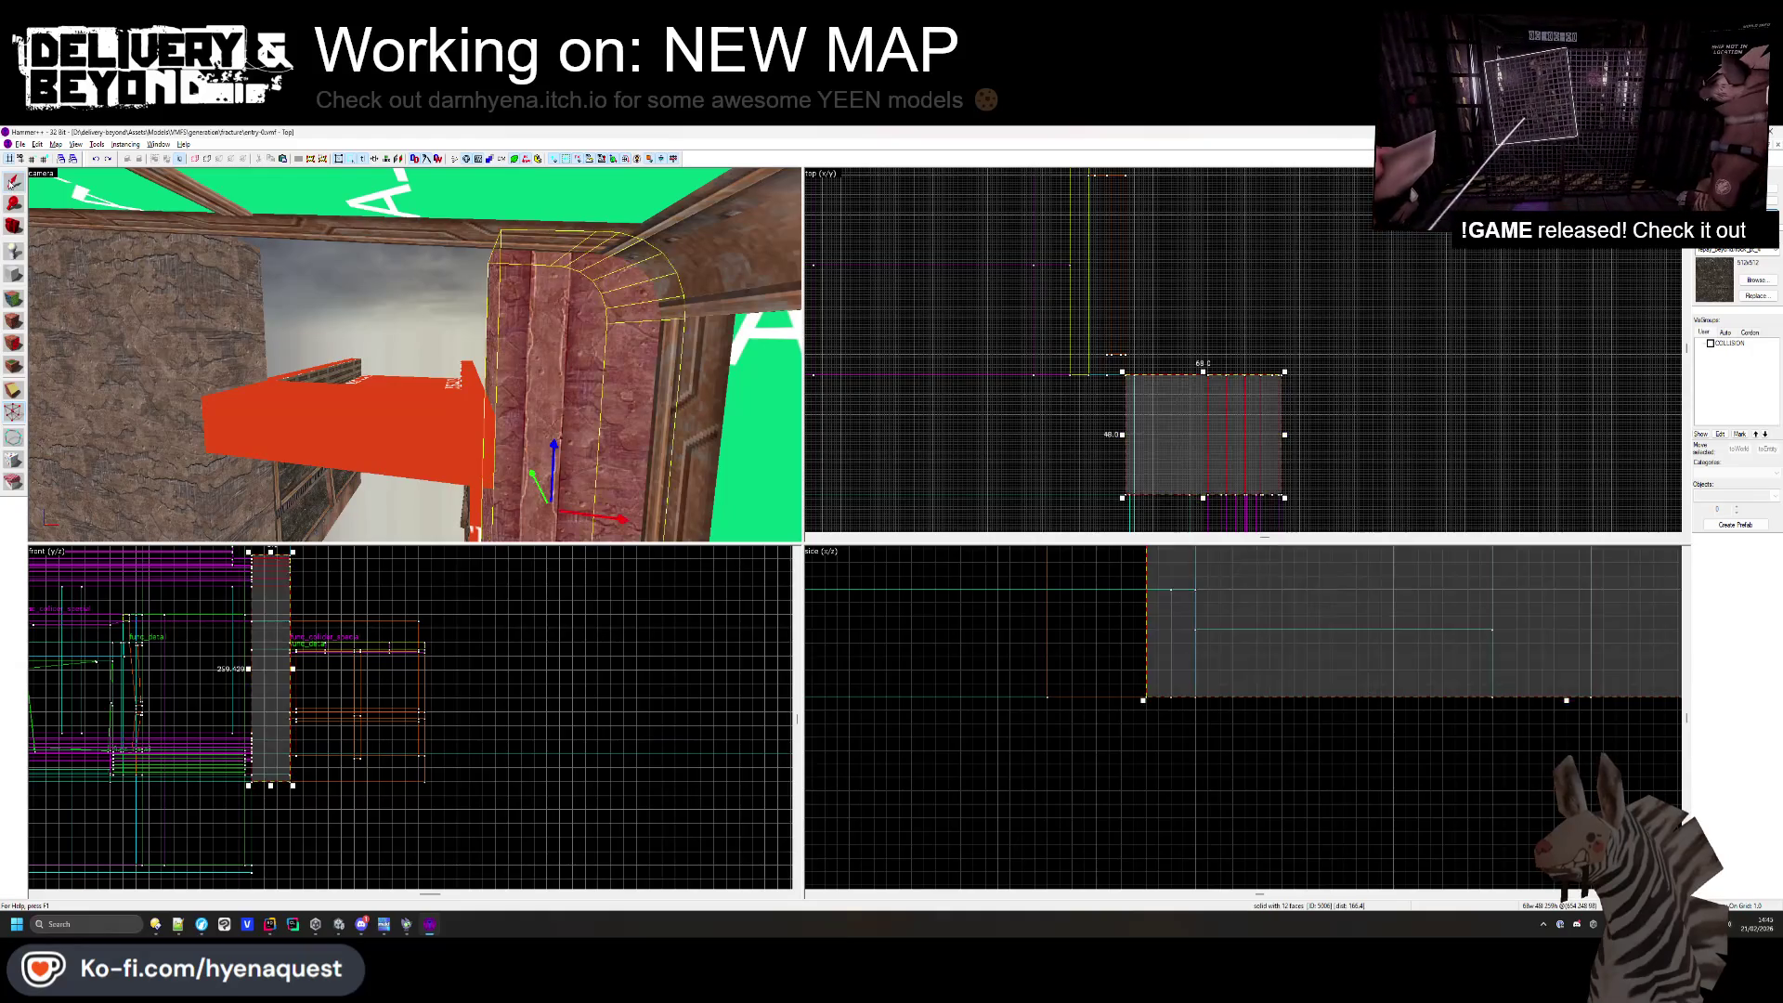
left_click(1078, 341)
key("z")
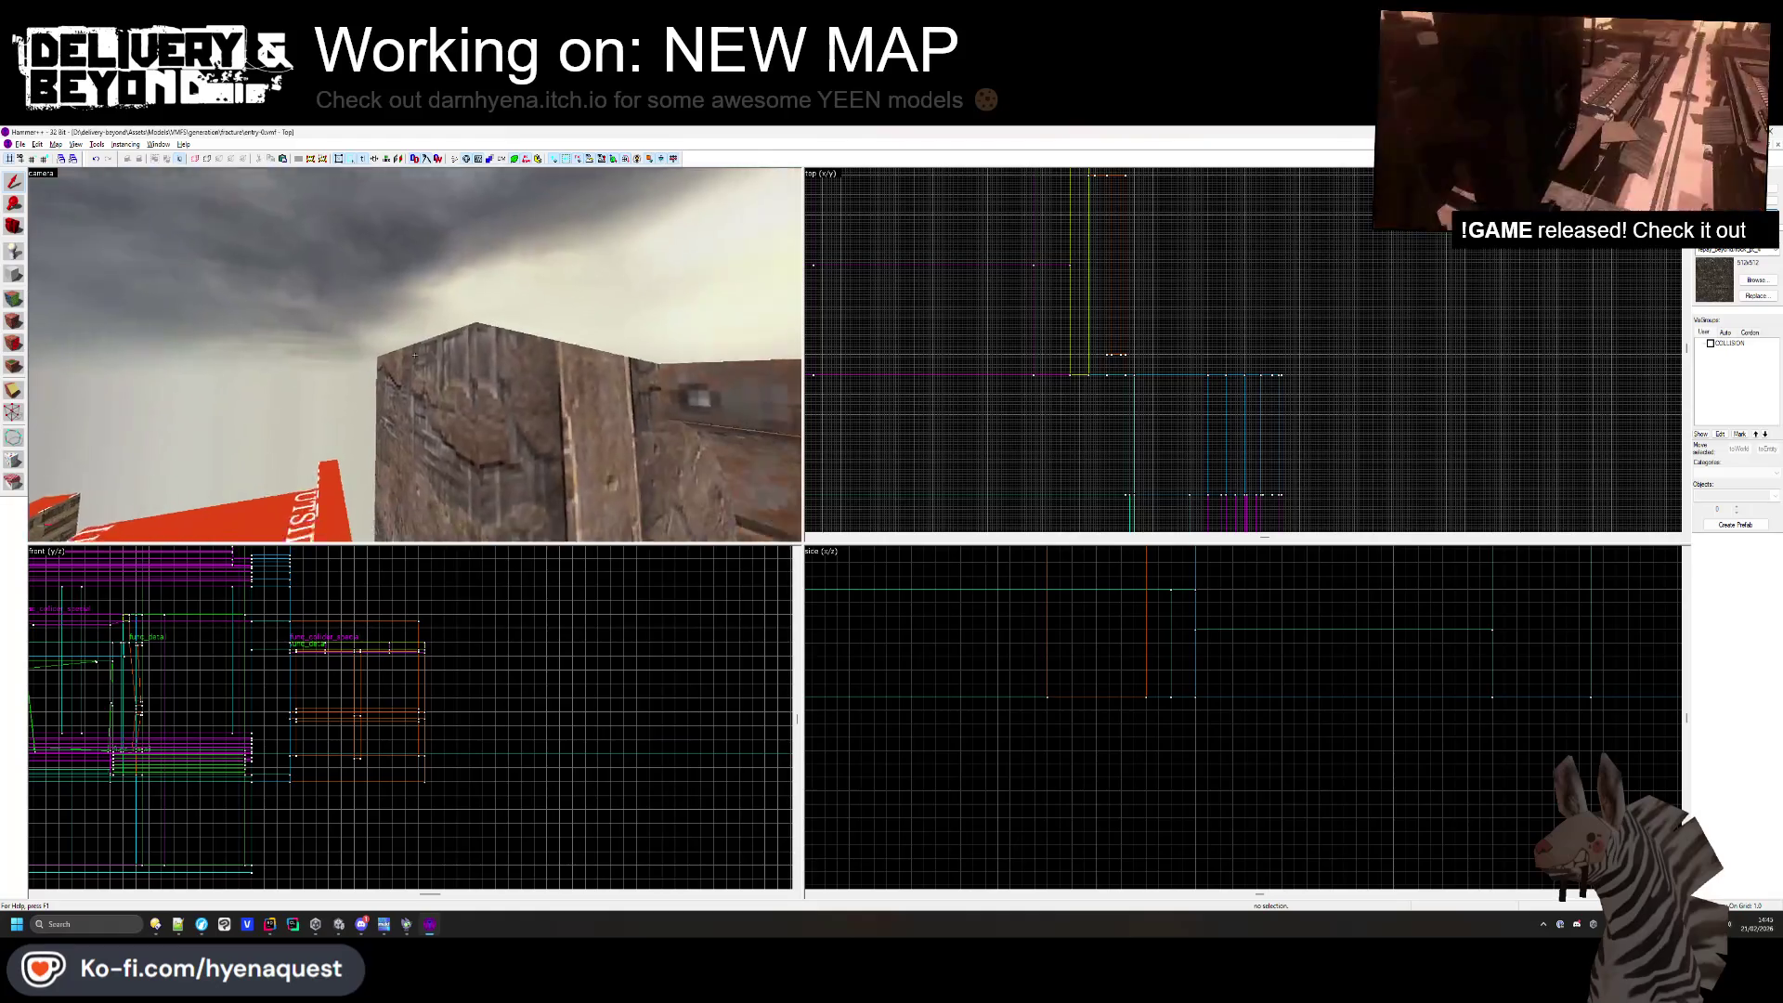
- Drag the red OUTSIDE sign block's bottom handle down so it hangs taller, then deselect
key("w")
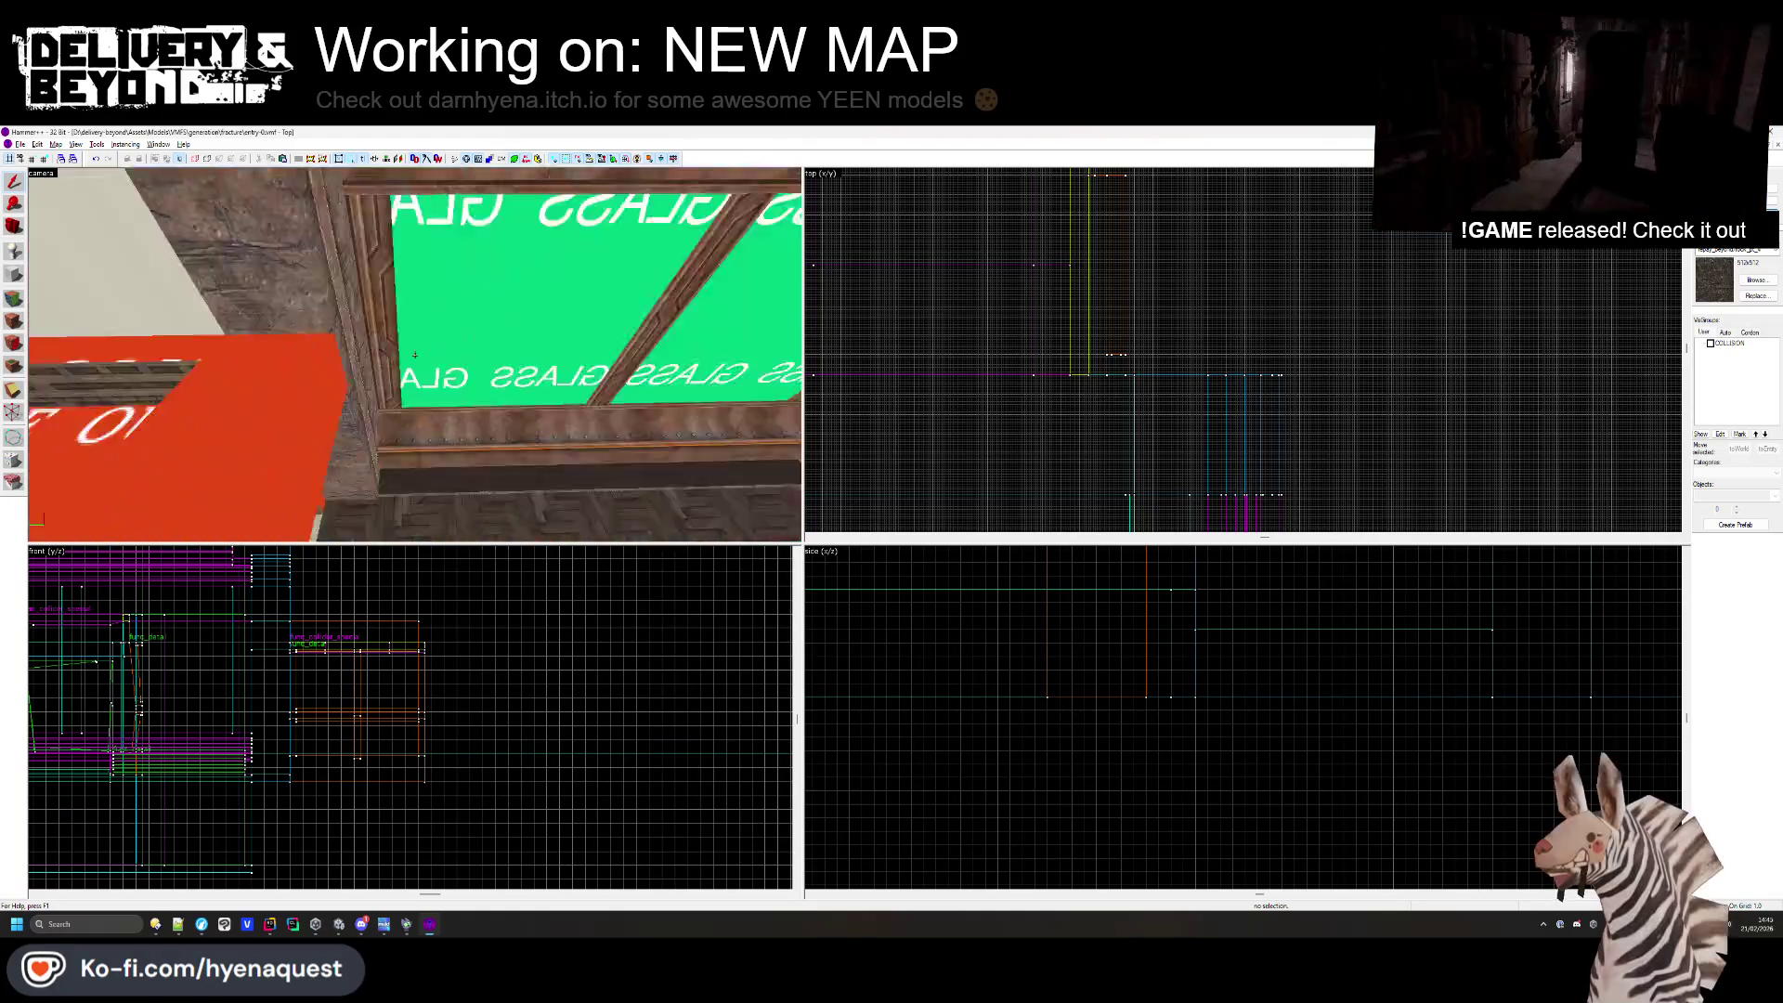
key("z")
left_click(389, 398)
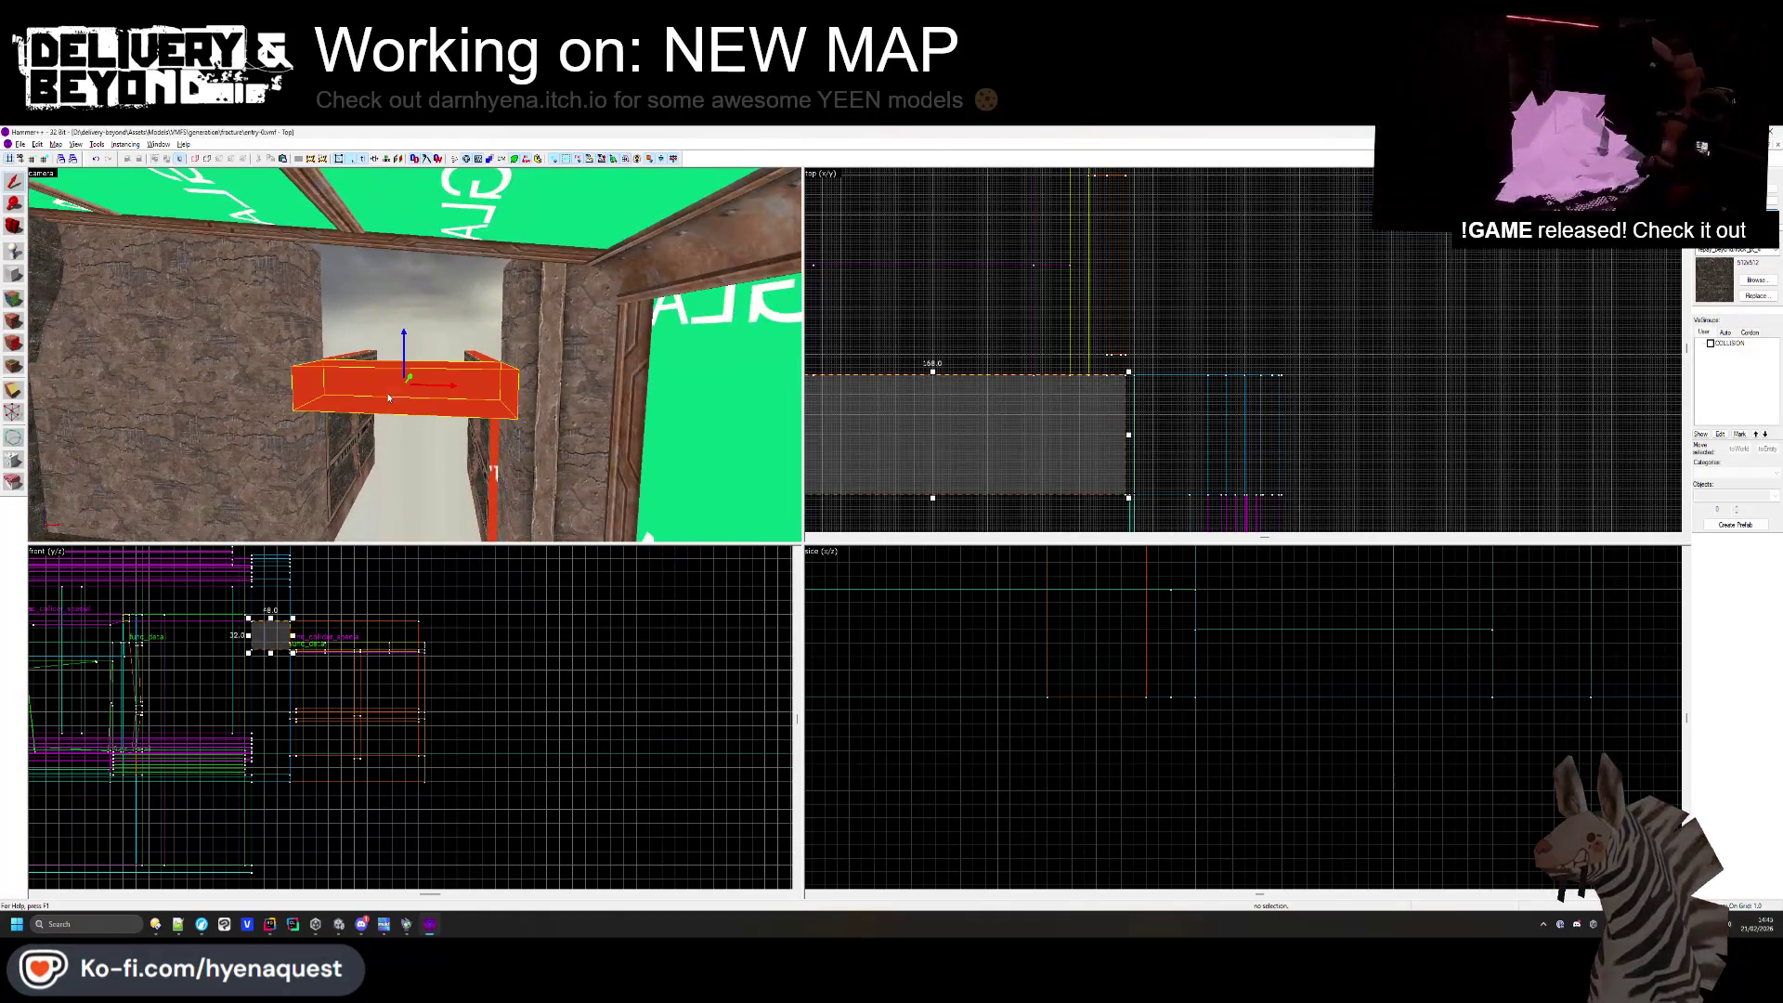
mouse_move(1059, 757)
left_mouse_down()
mouse_move(942, 625)
mouse_move(975, 576)
mouse_move(984, 650)
mouse_move(993, 563)
mouse_move(1013, 616)
left_mouse_up()
scroll(1003, 590, "up", 2)
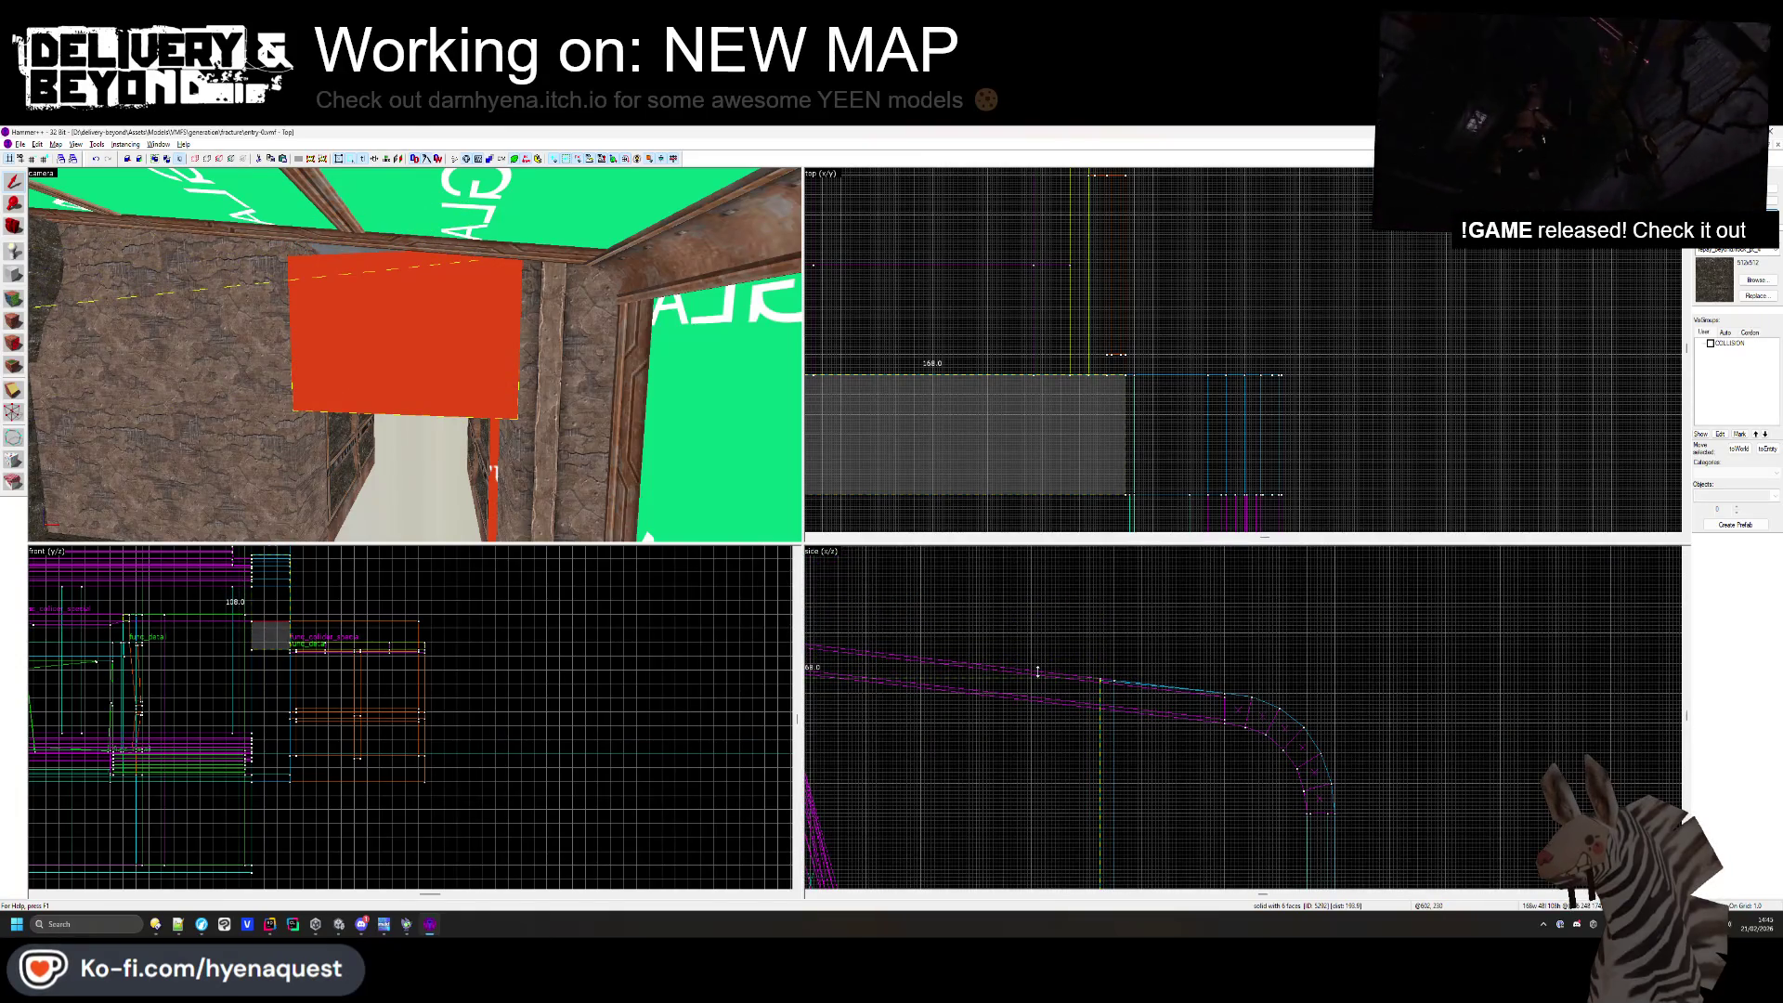
scroll(1123, 691, "down", 2)
scroll(829, 642, "up", 3)
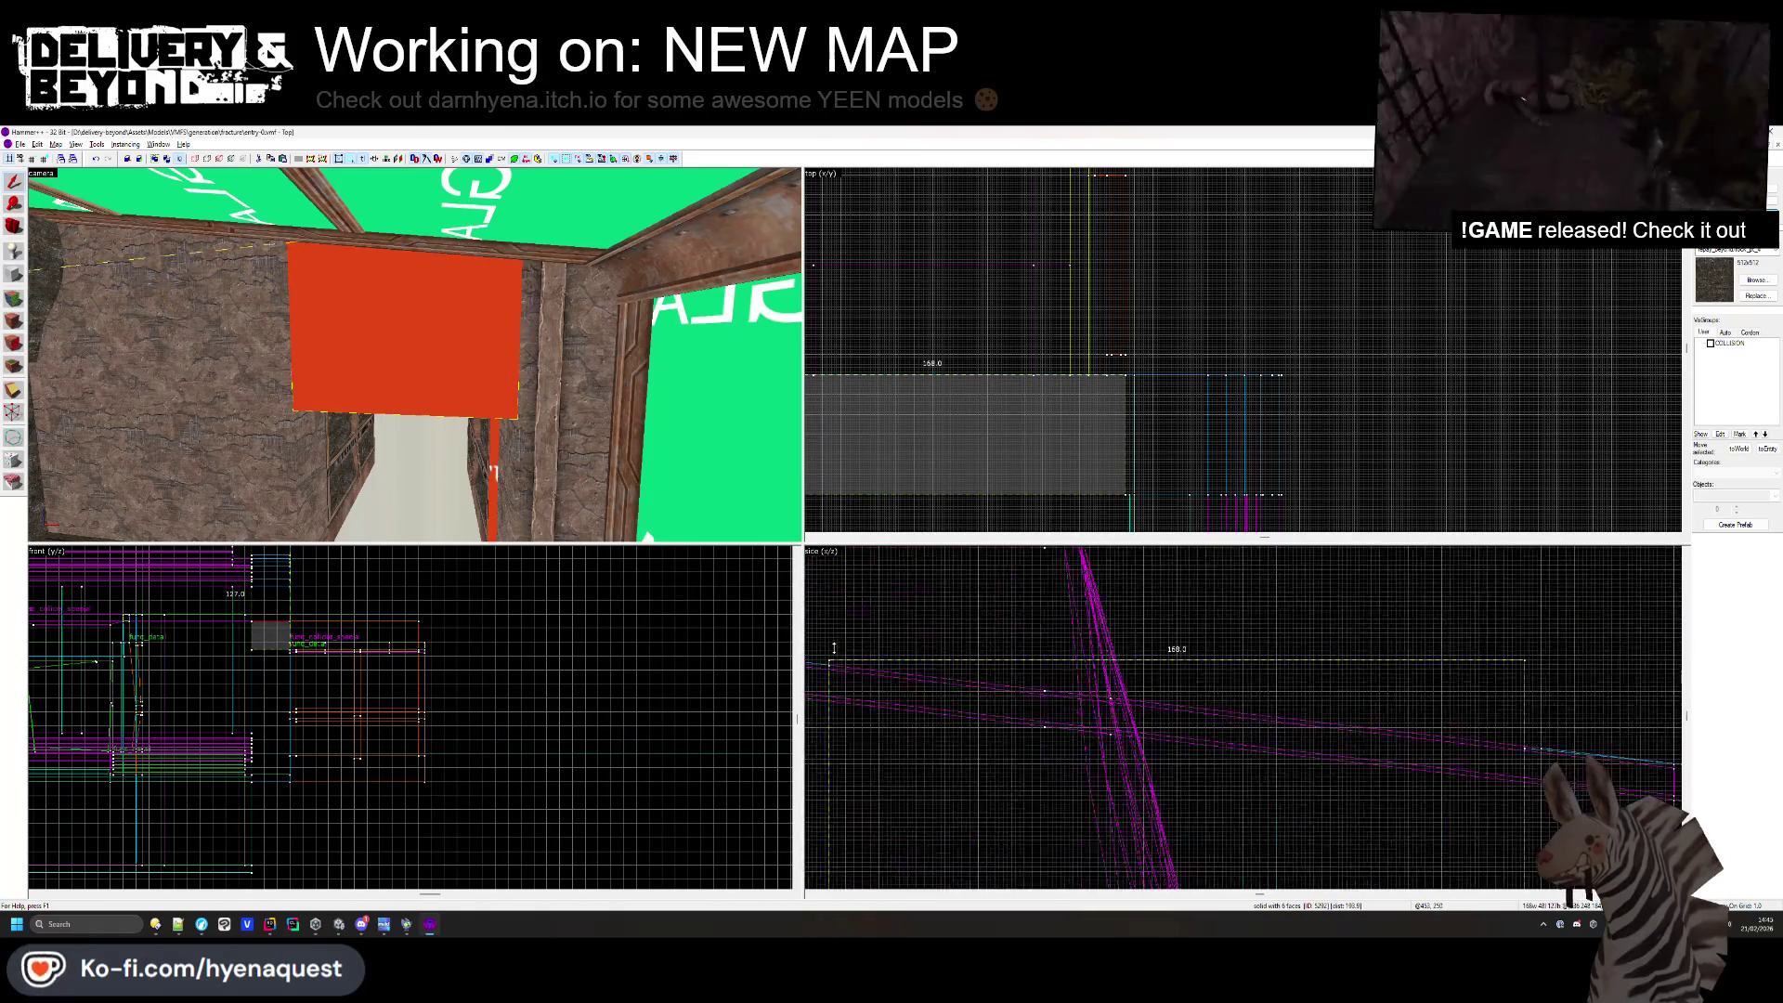
key("Escape")
key("z")
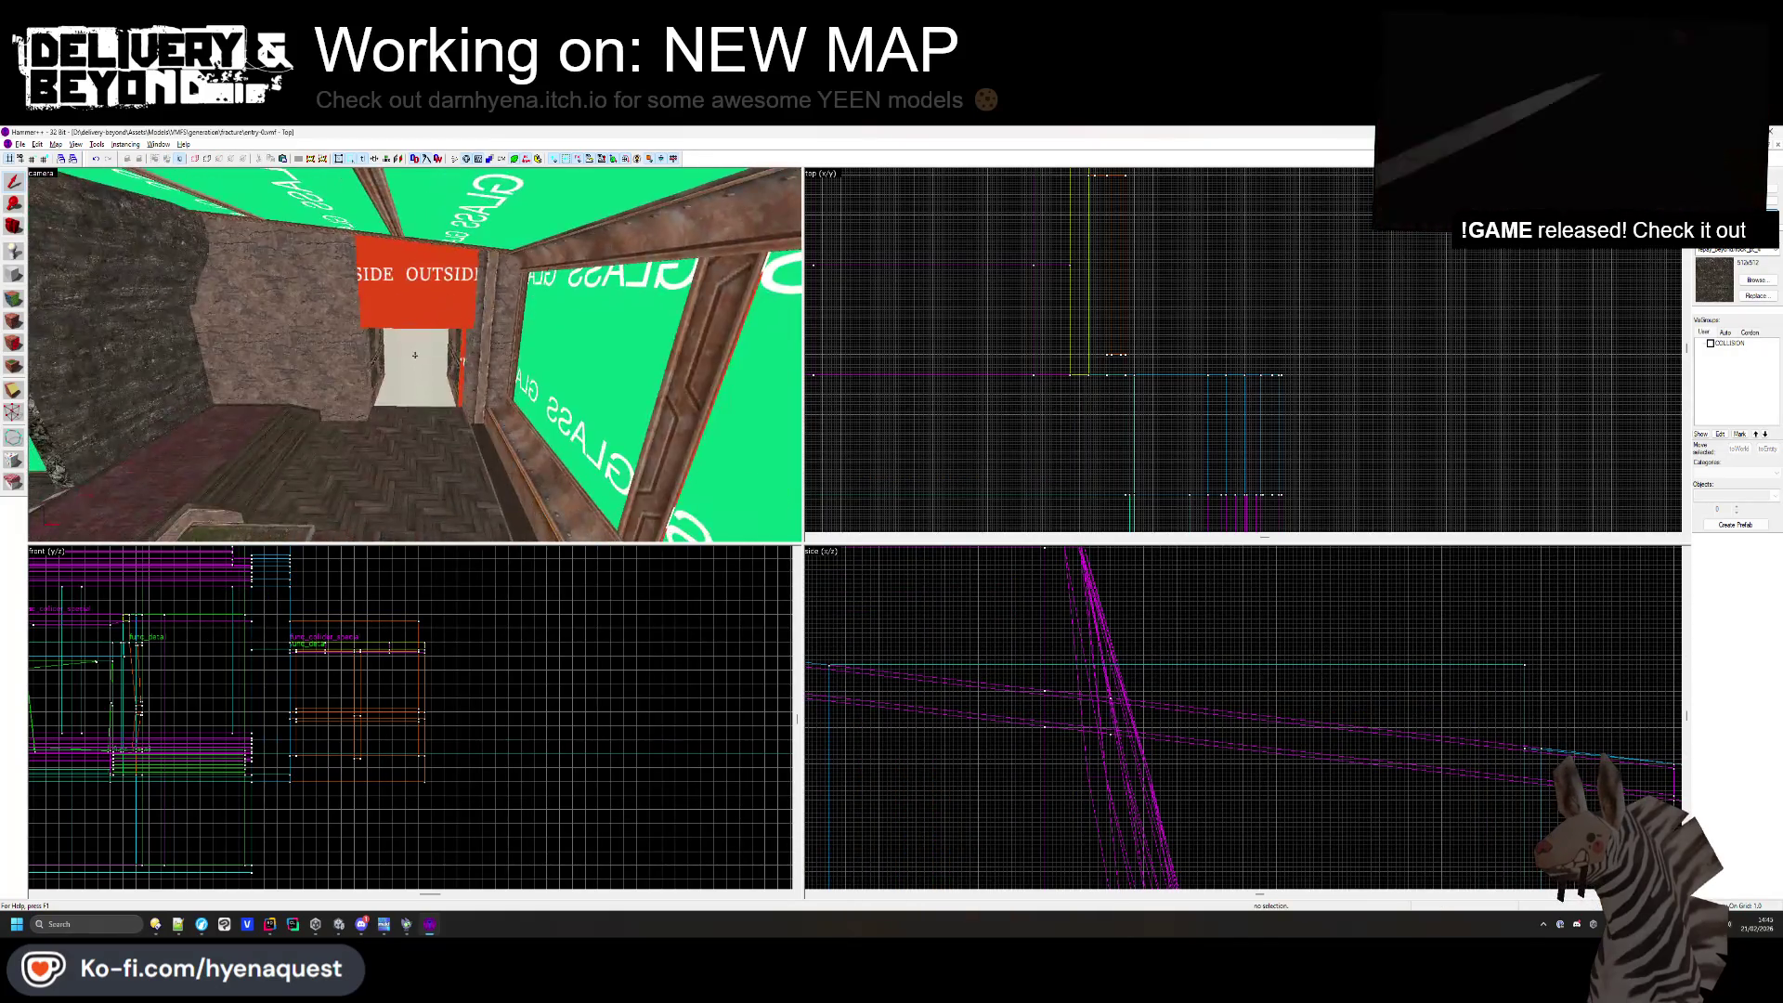
key("z")
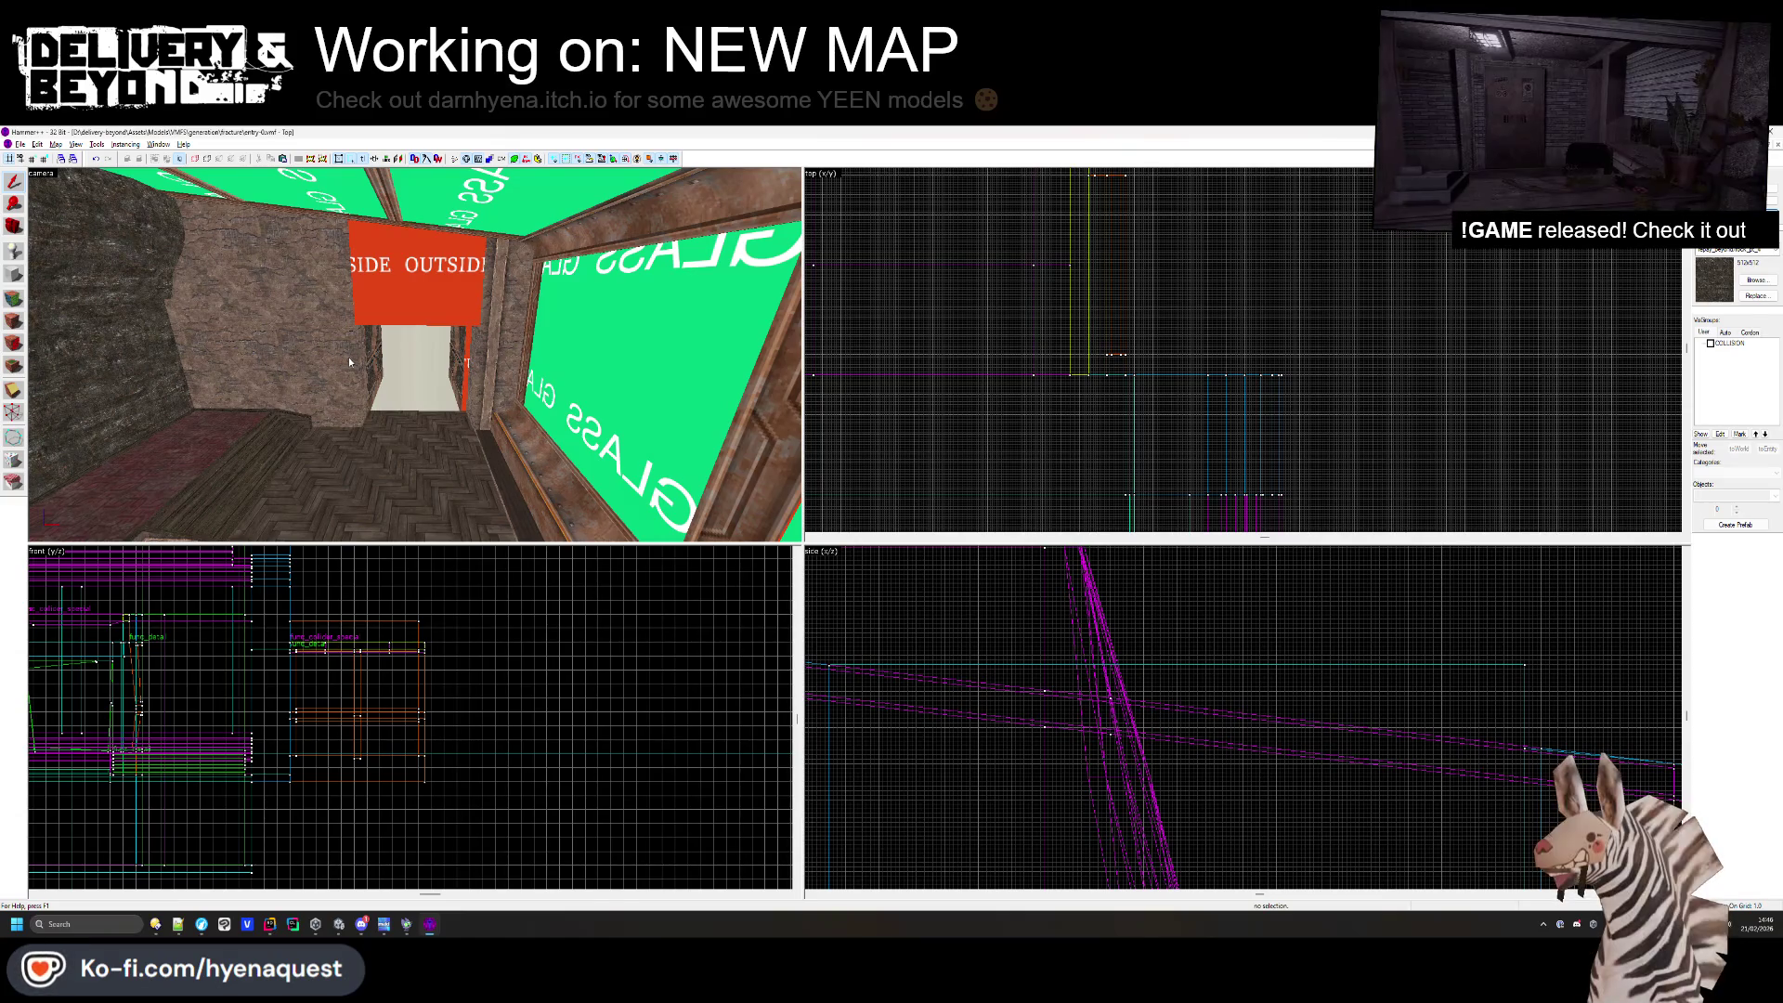
- Narrow the corridor's red floor brush by dragging its right end left
key("z")
mouse_move(414, 355)
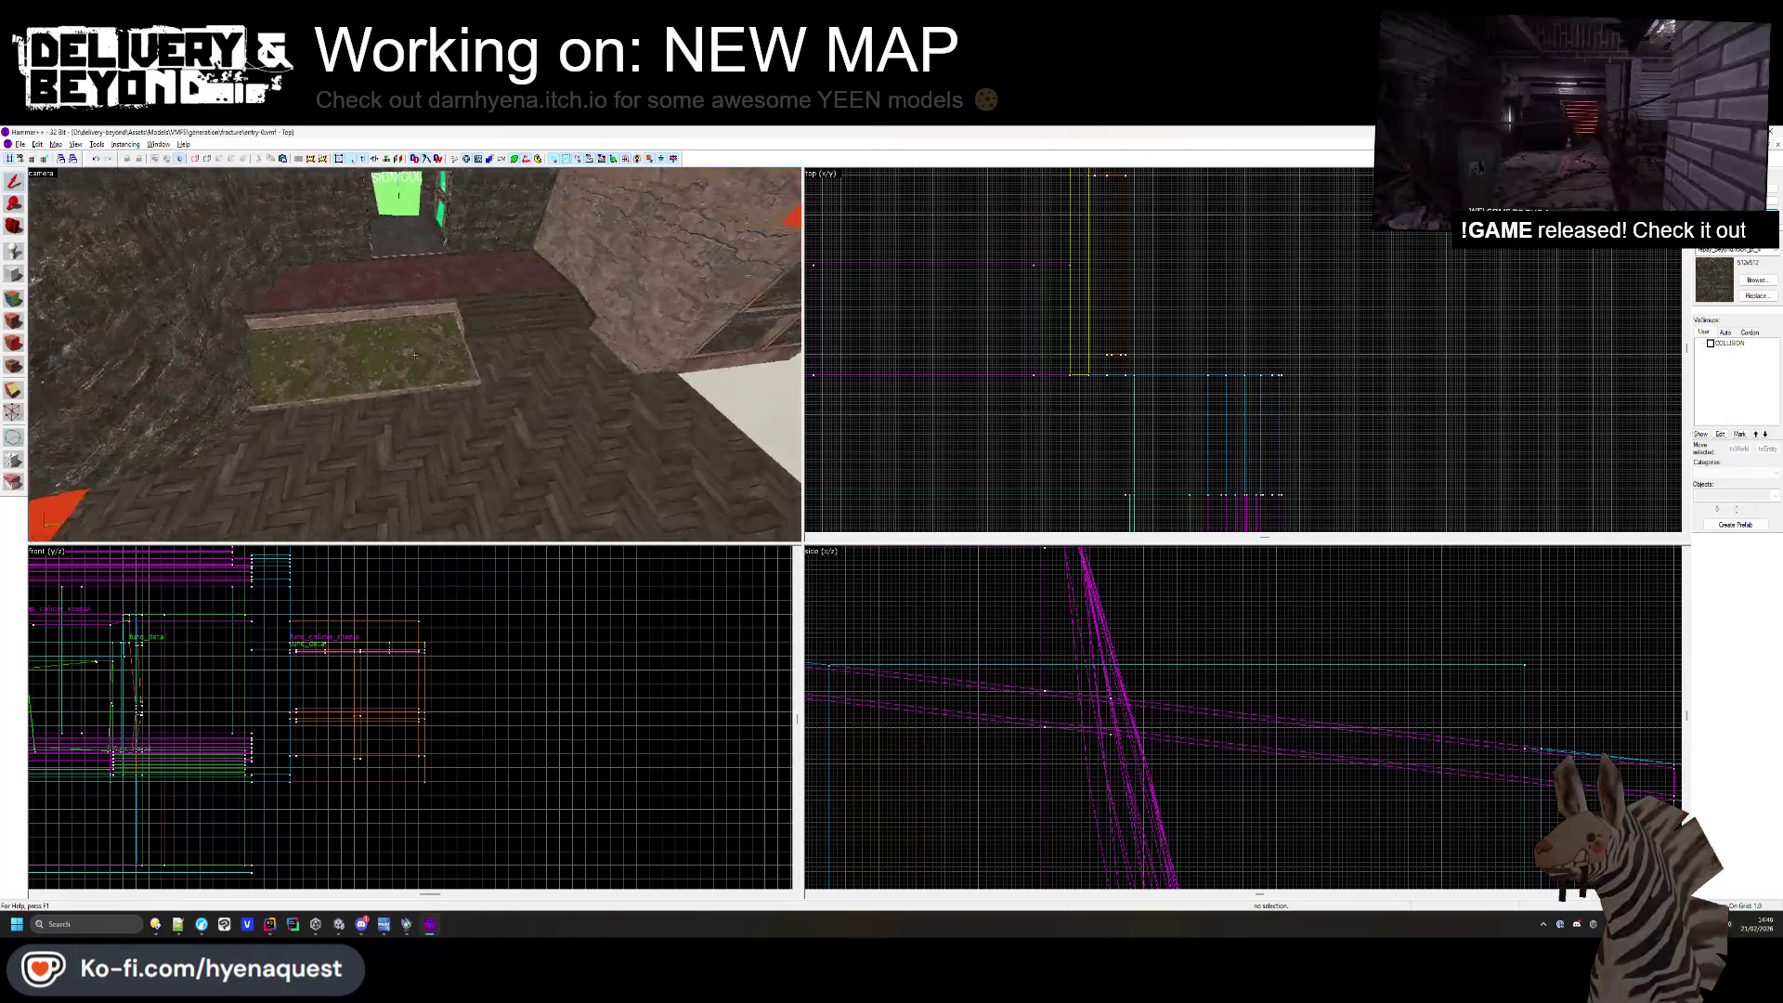
key("w")
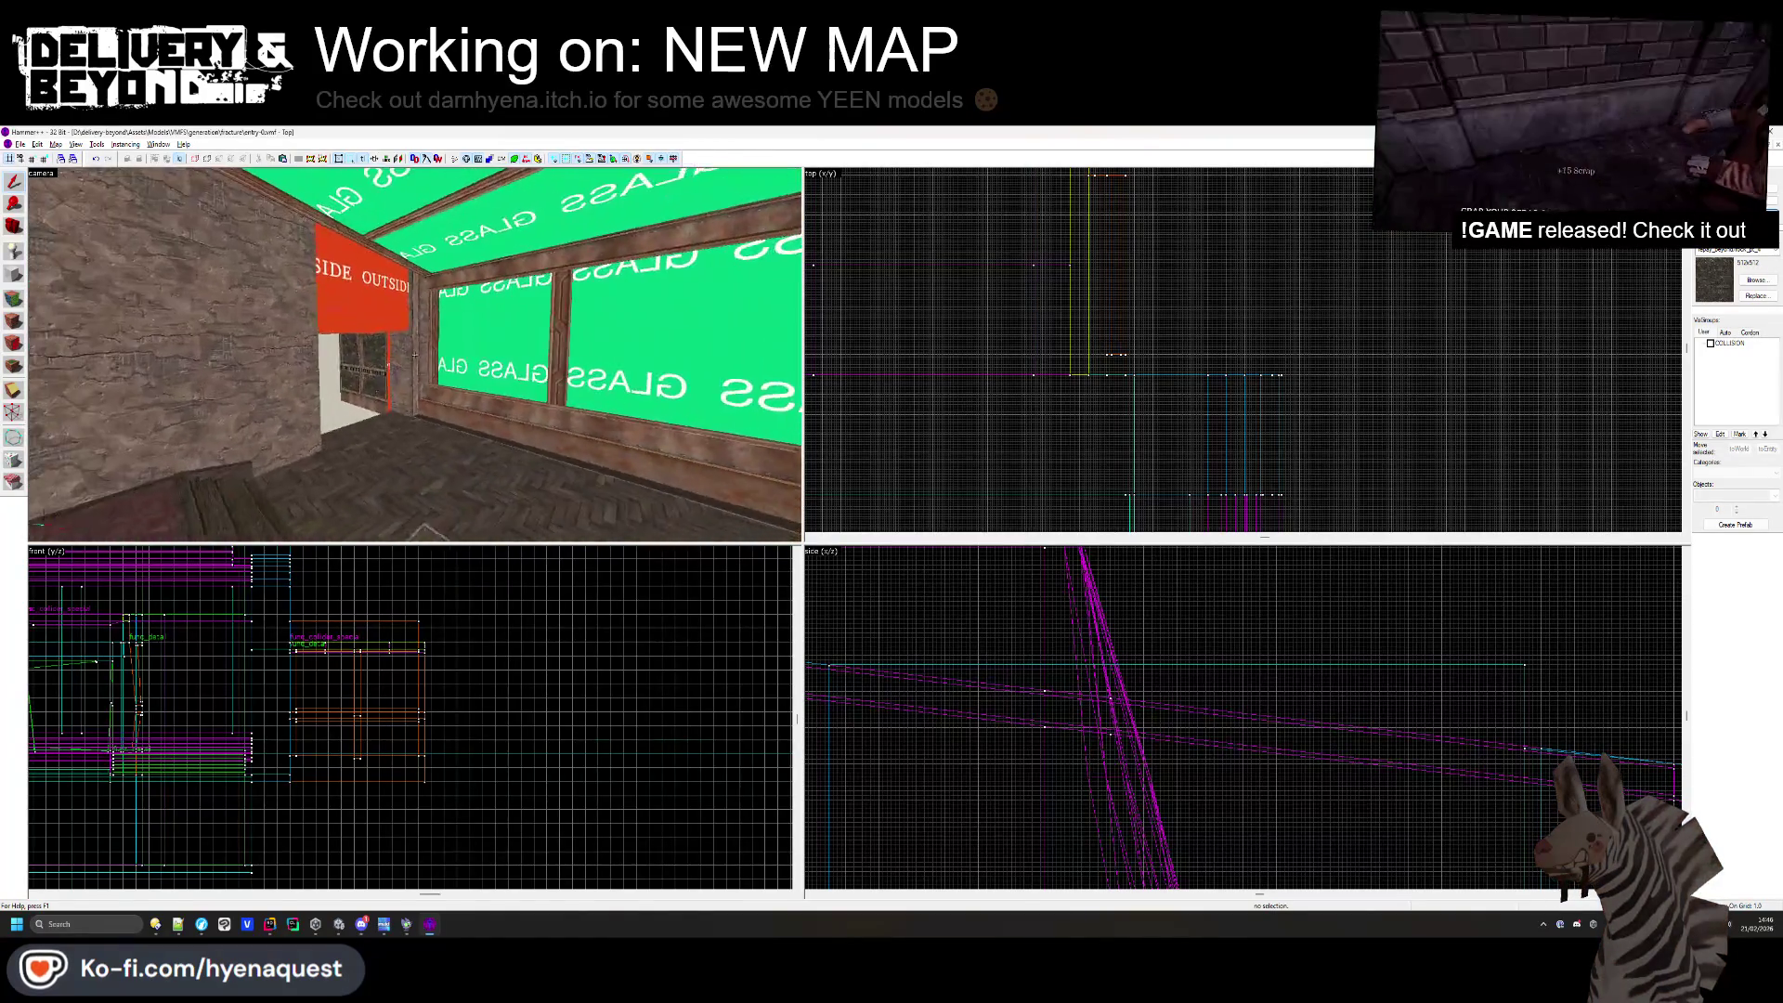
key("s")
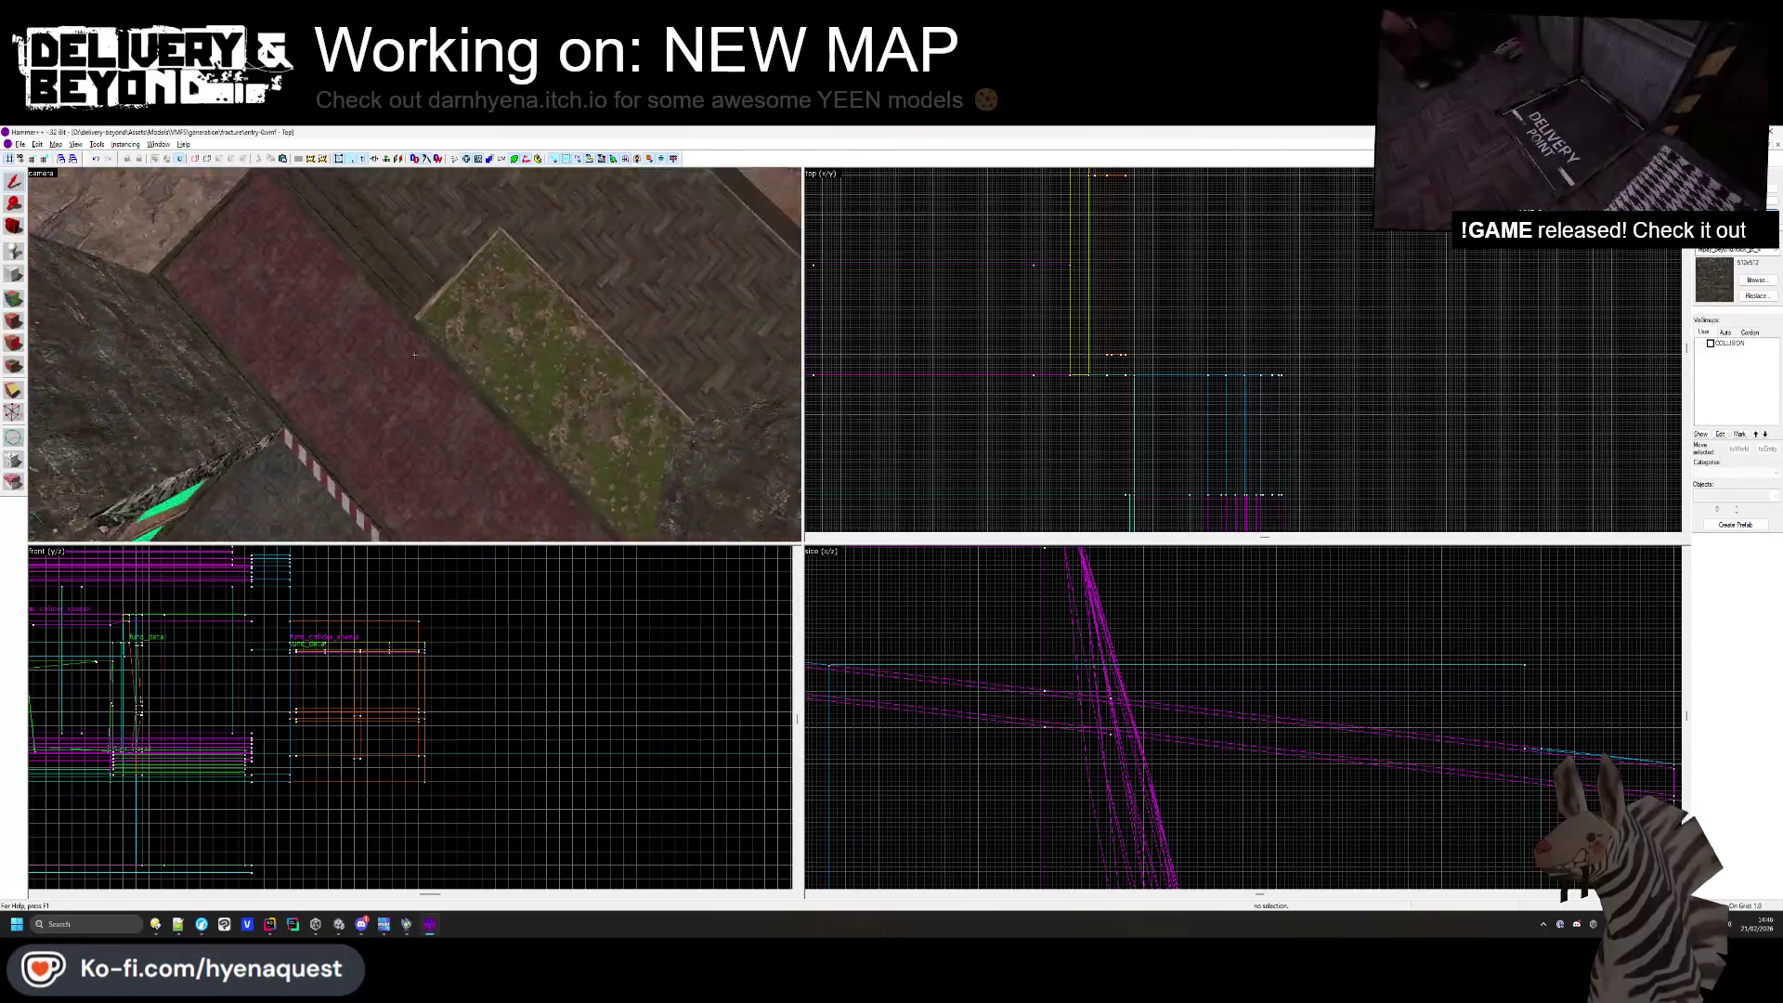
key("w")
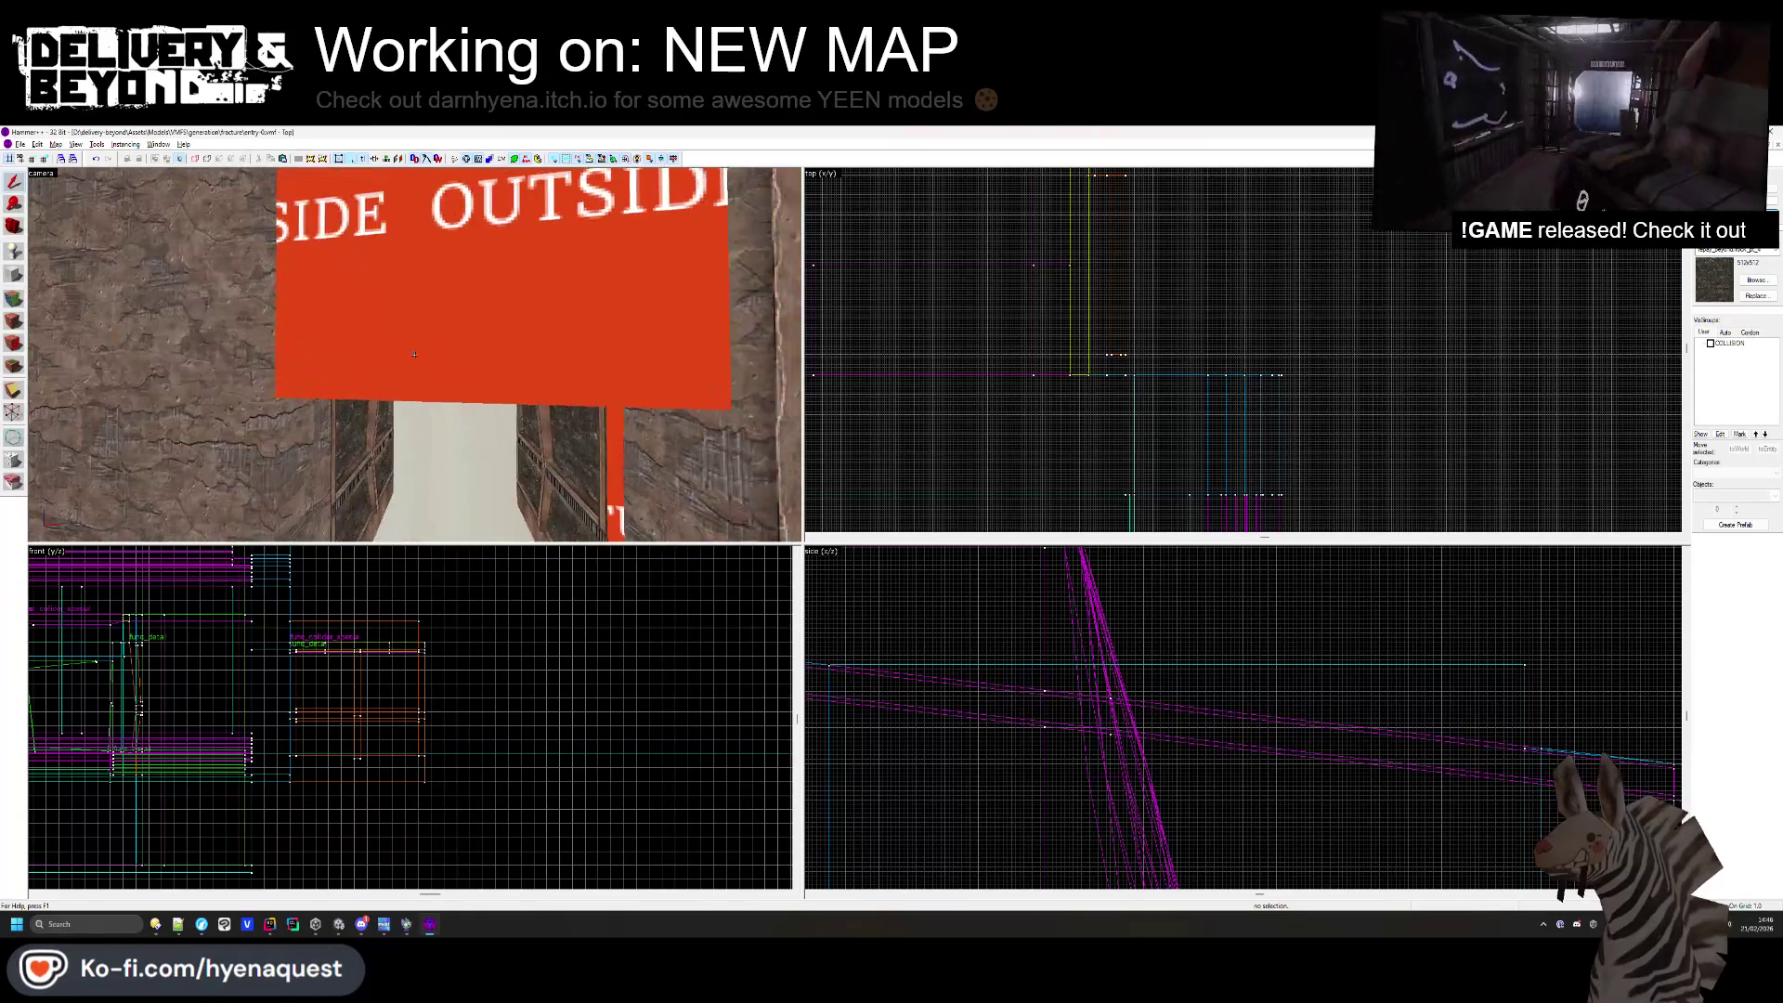
left_click(429, 269)
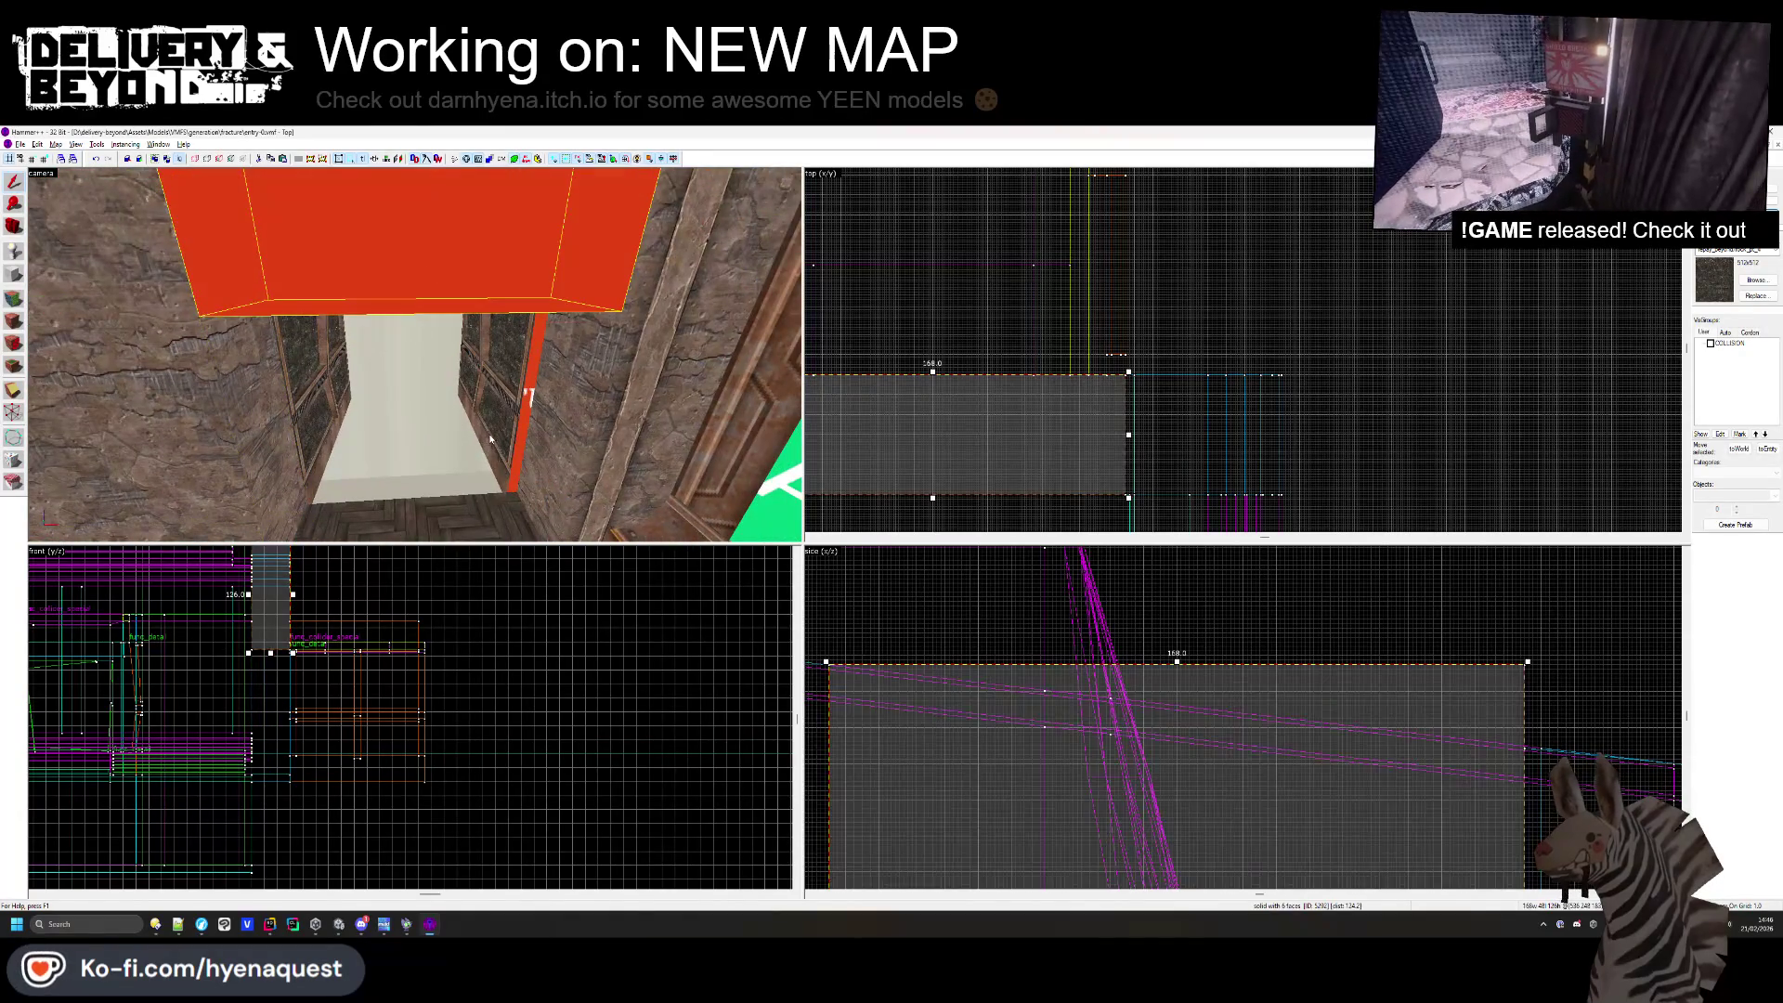
key("z")
key("w")
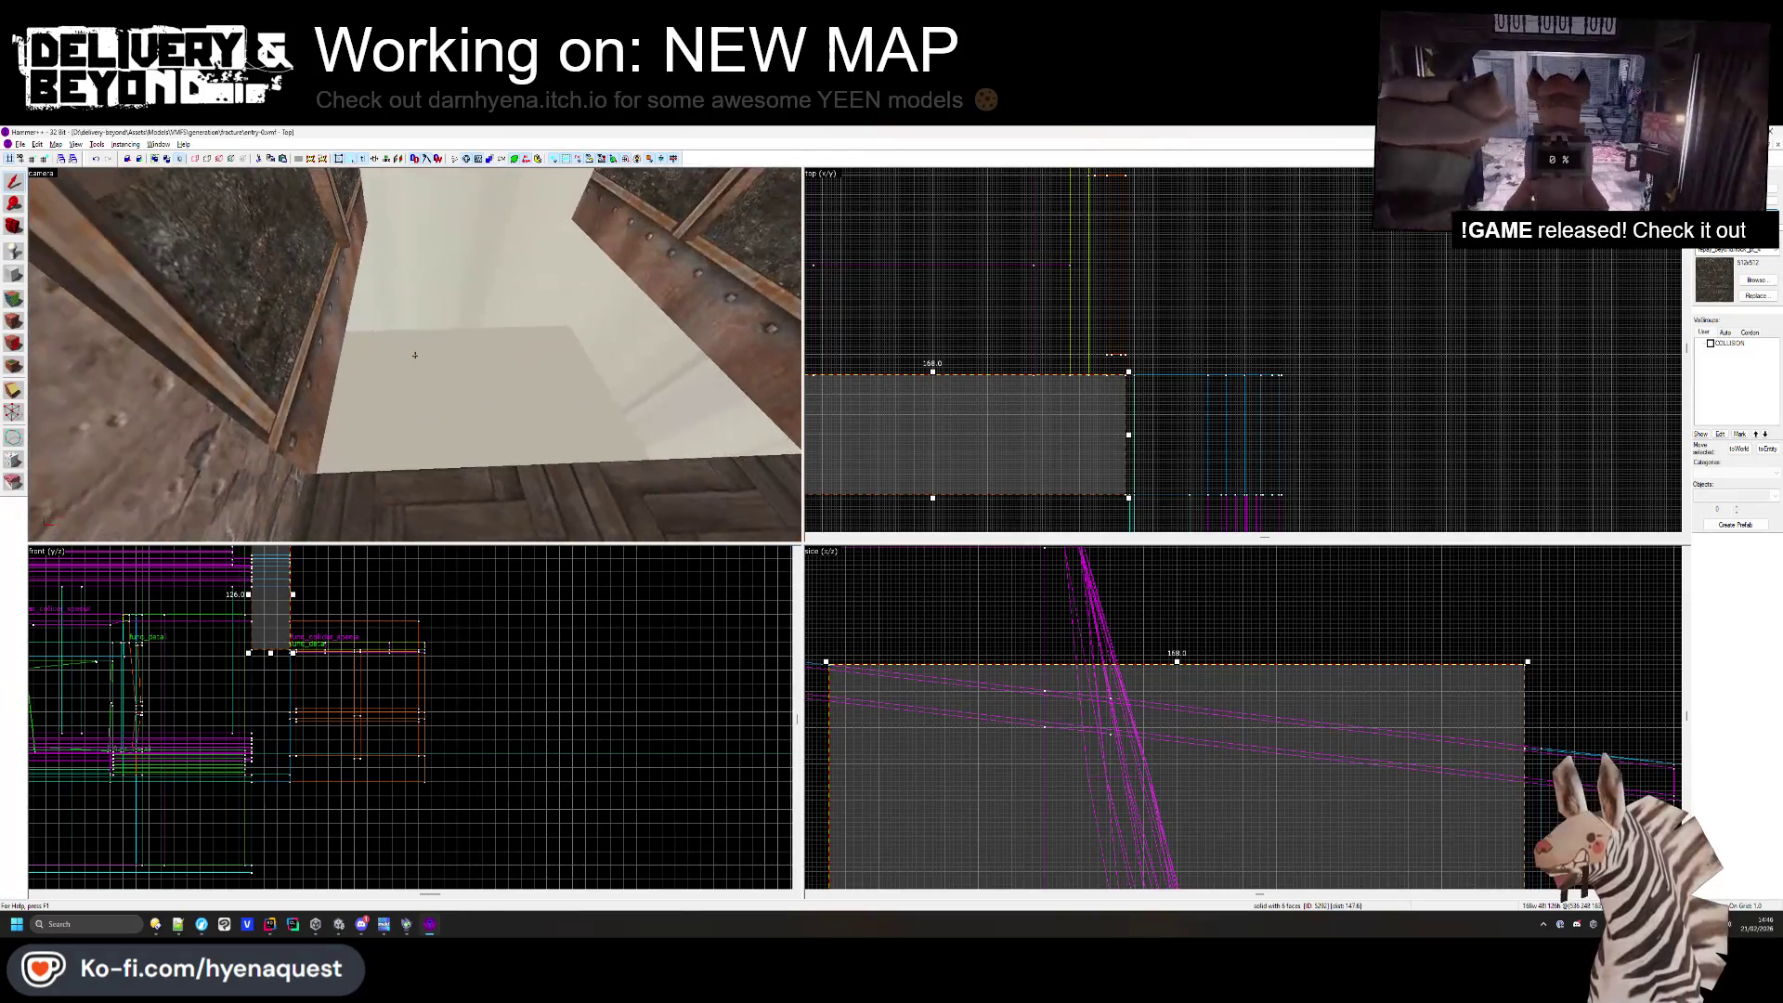
key("z")
left_click(325, 483)
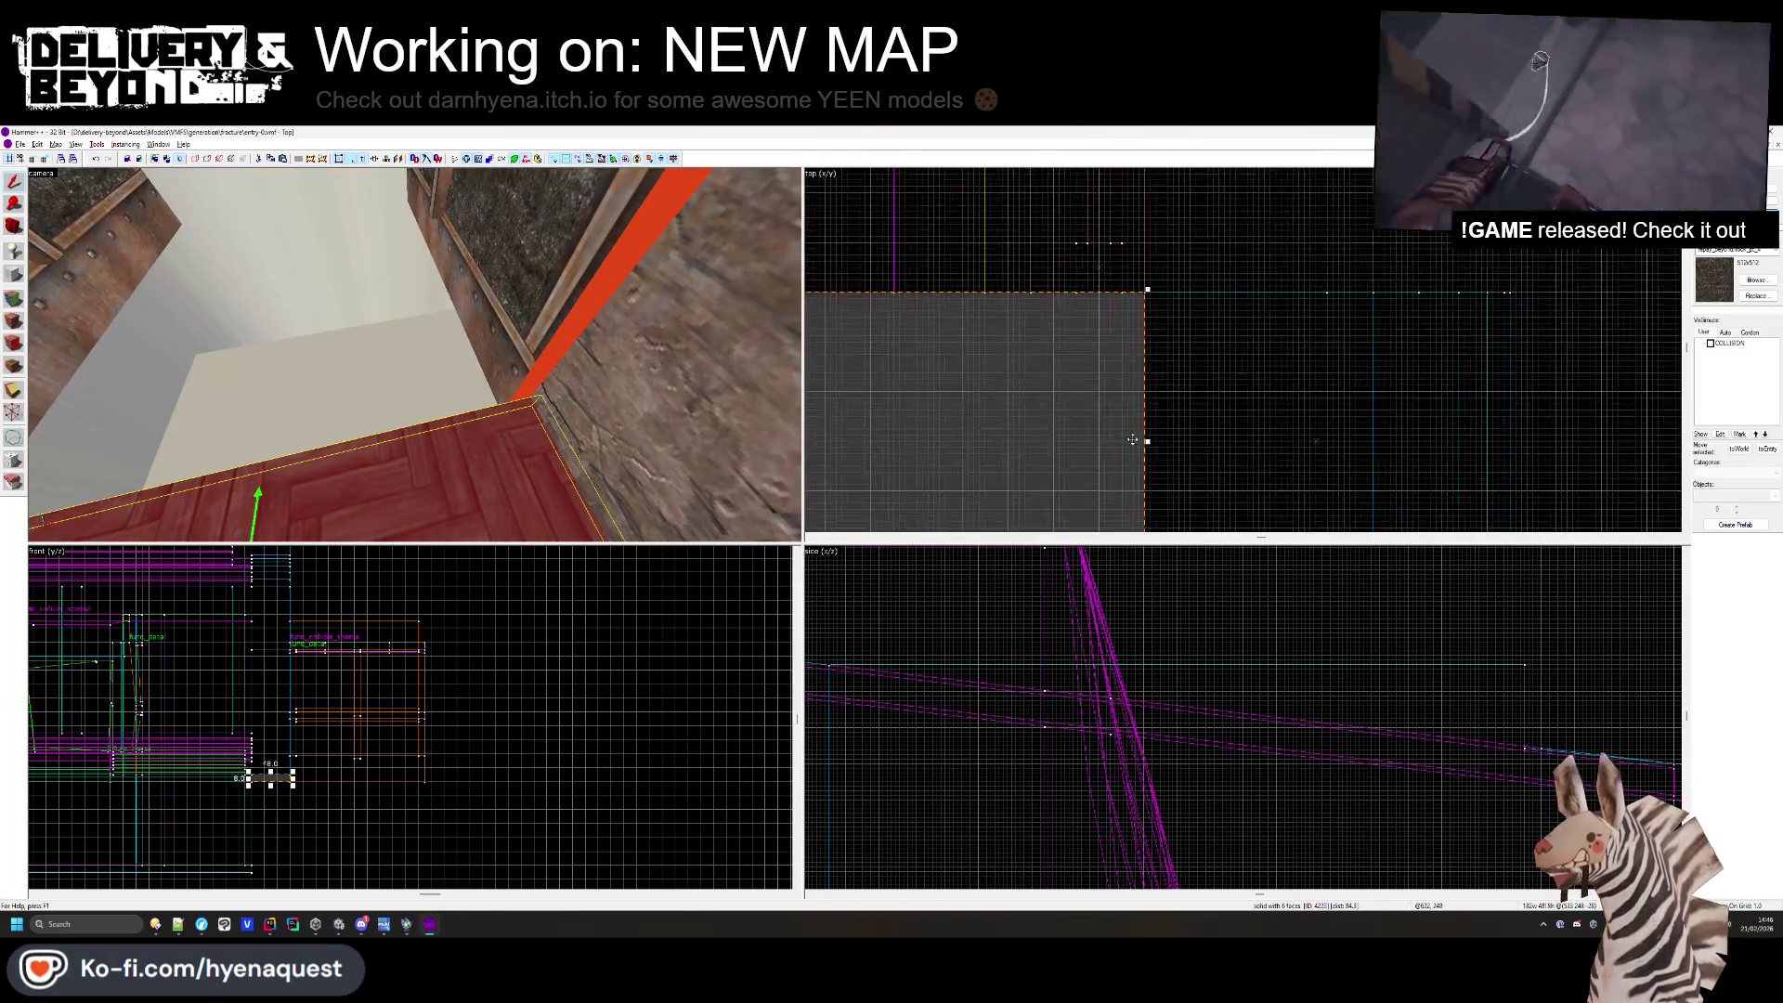
left_click_drag(1146, 442, 1076, 444)
- Pull a vertex of the curved 12-face wall brush to the left in vertex mode
left_click(1116, 444)
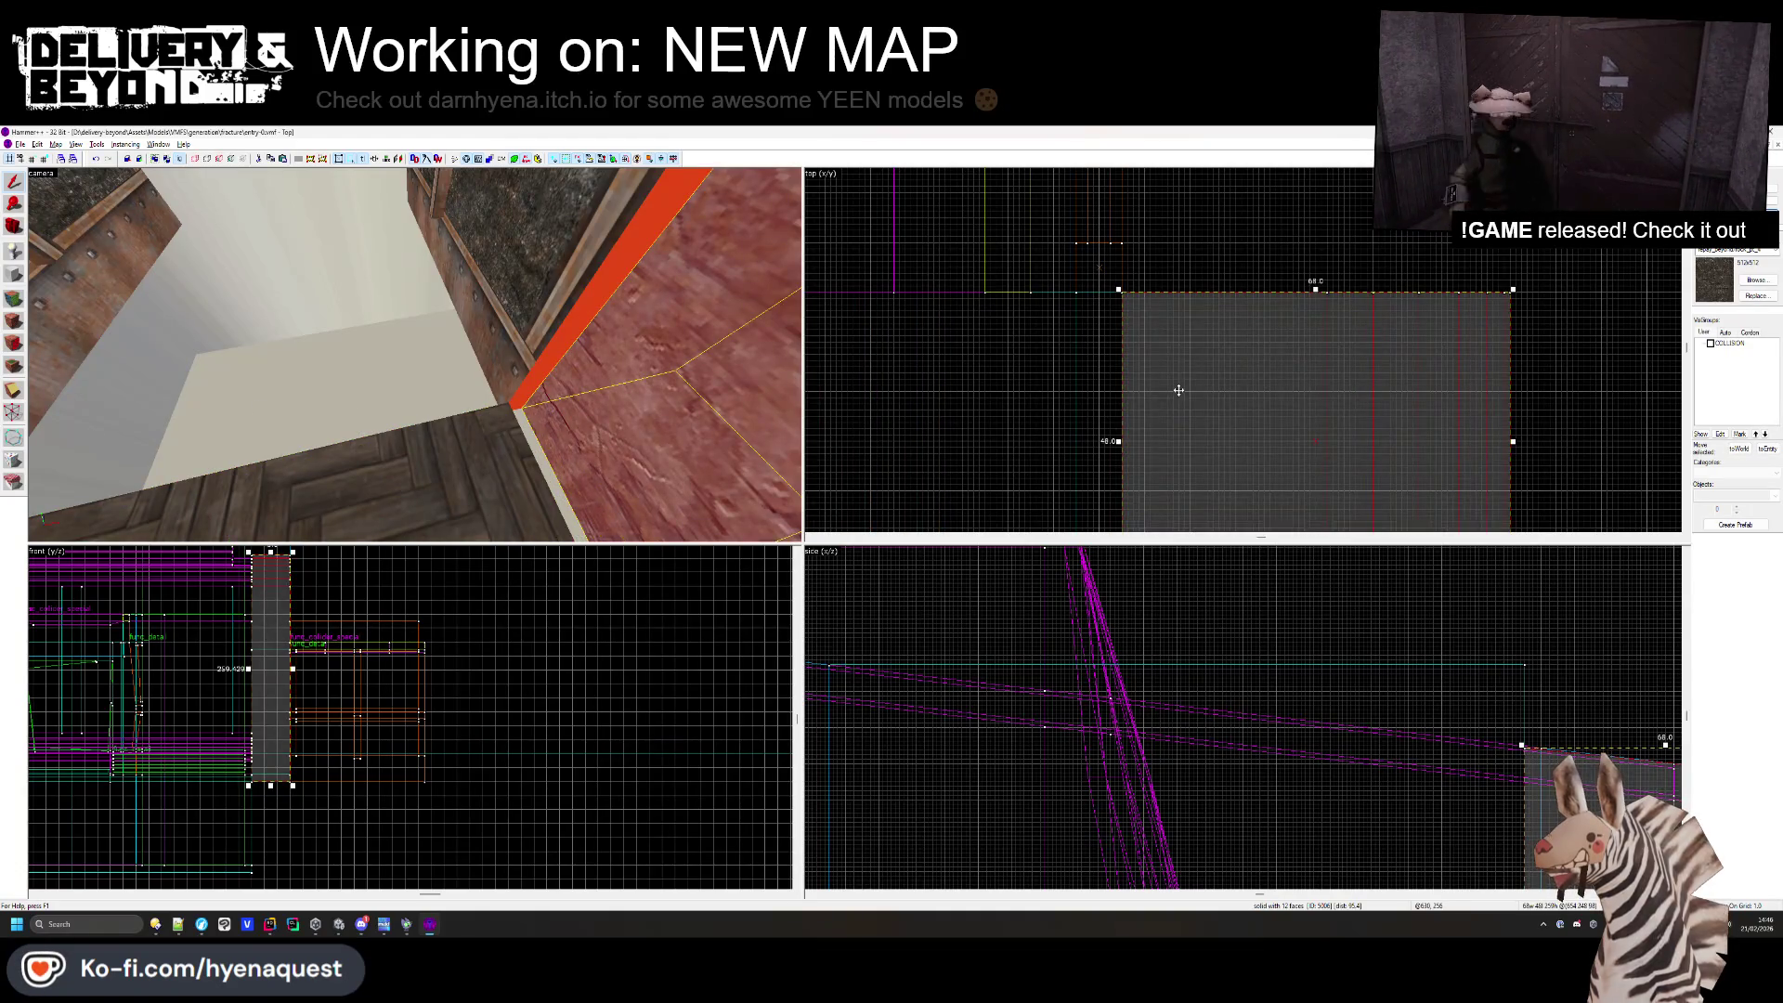
key("Escape")
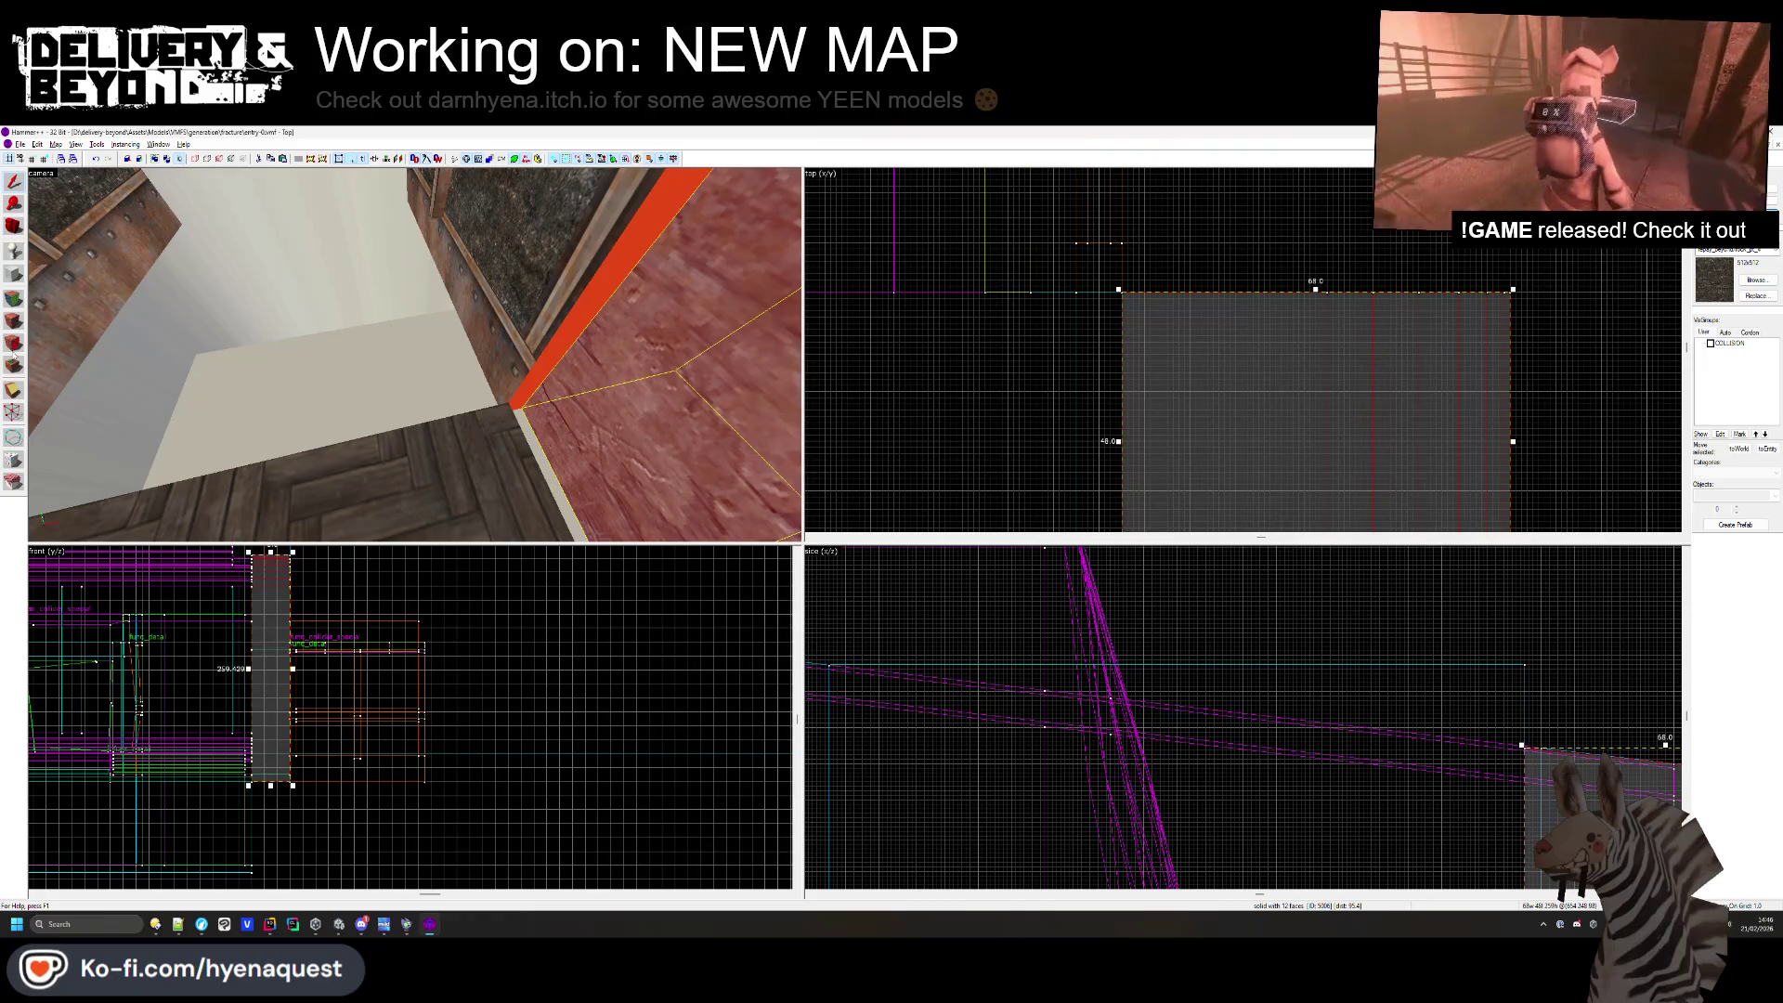
left_click(13, 415)
scroll(1149, 666, "down", 5)
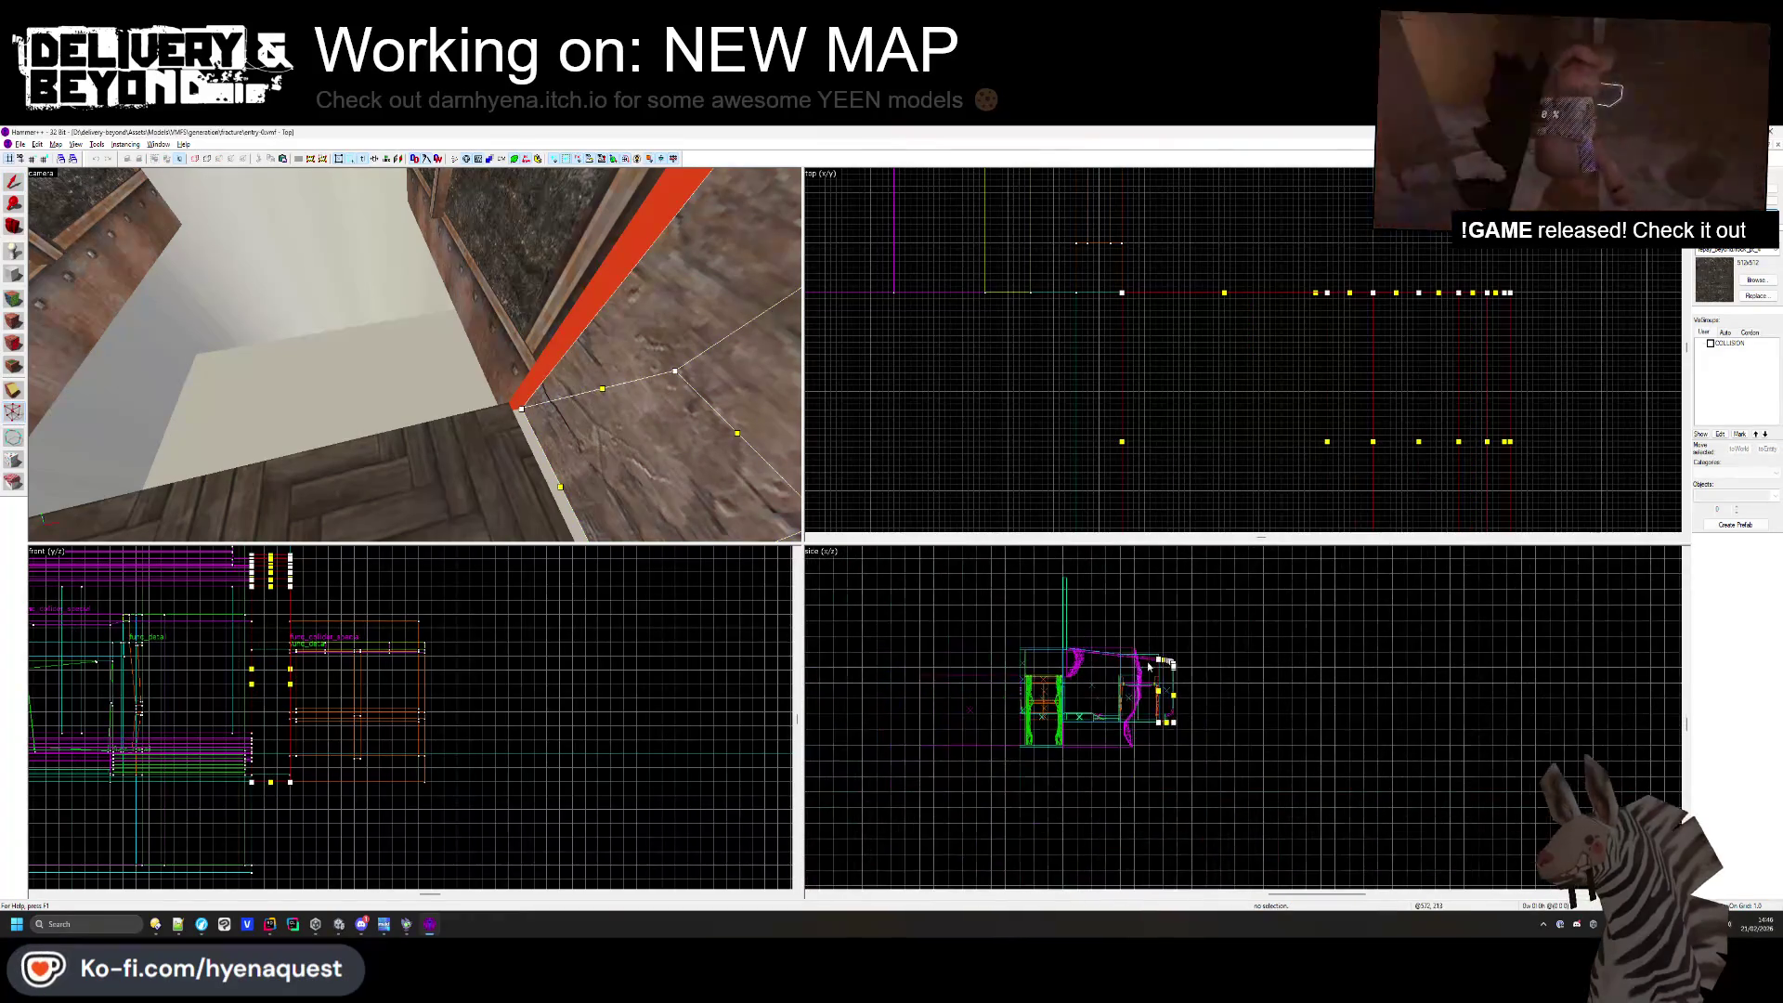
scroll(1161, 744, "up", 10)
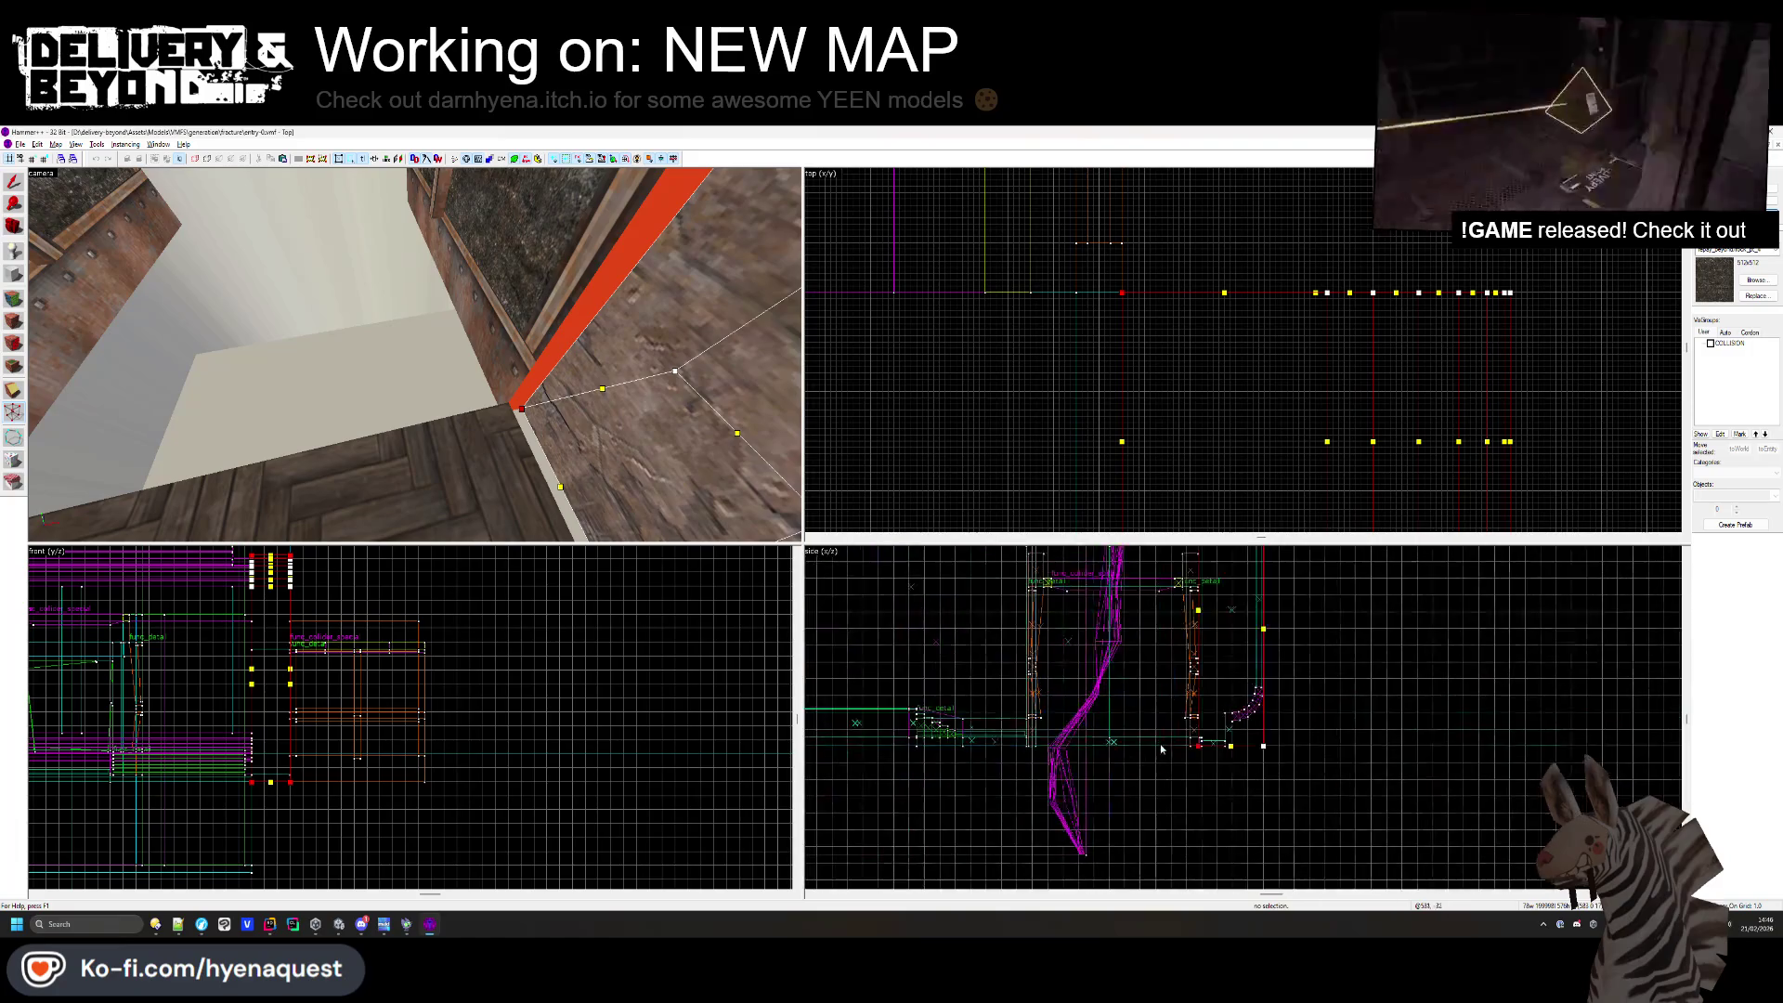
left_click_drag(1198, 725, 1127, 724)
key("shift+v")
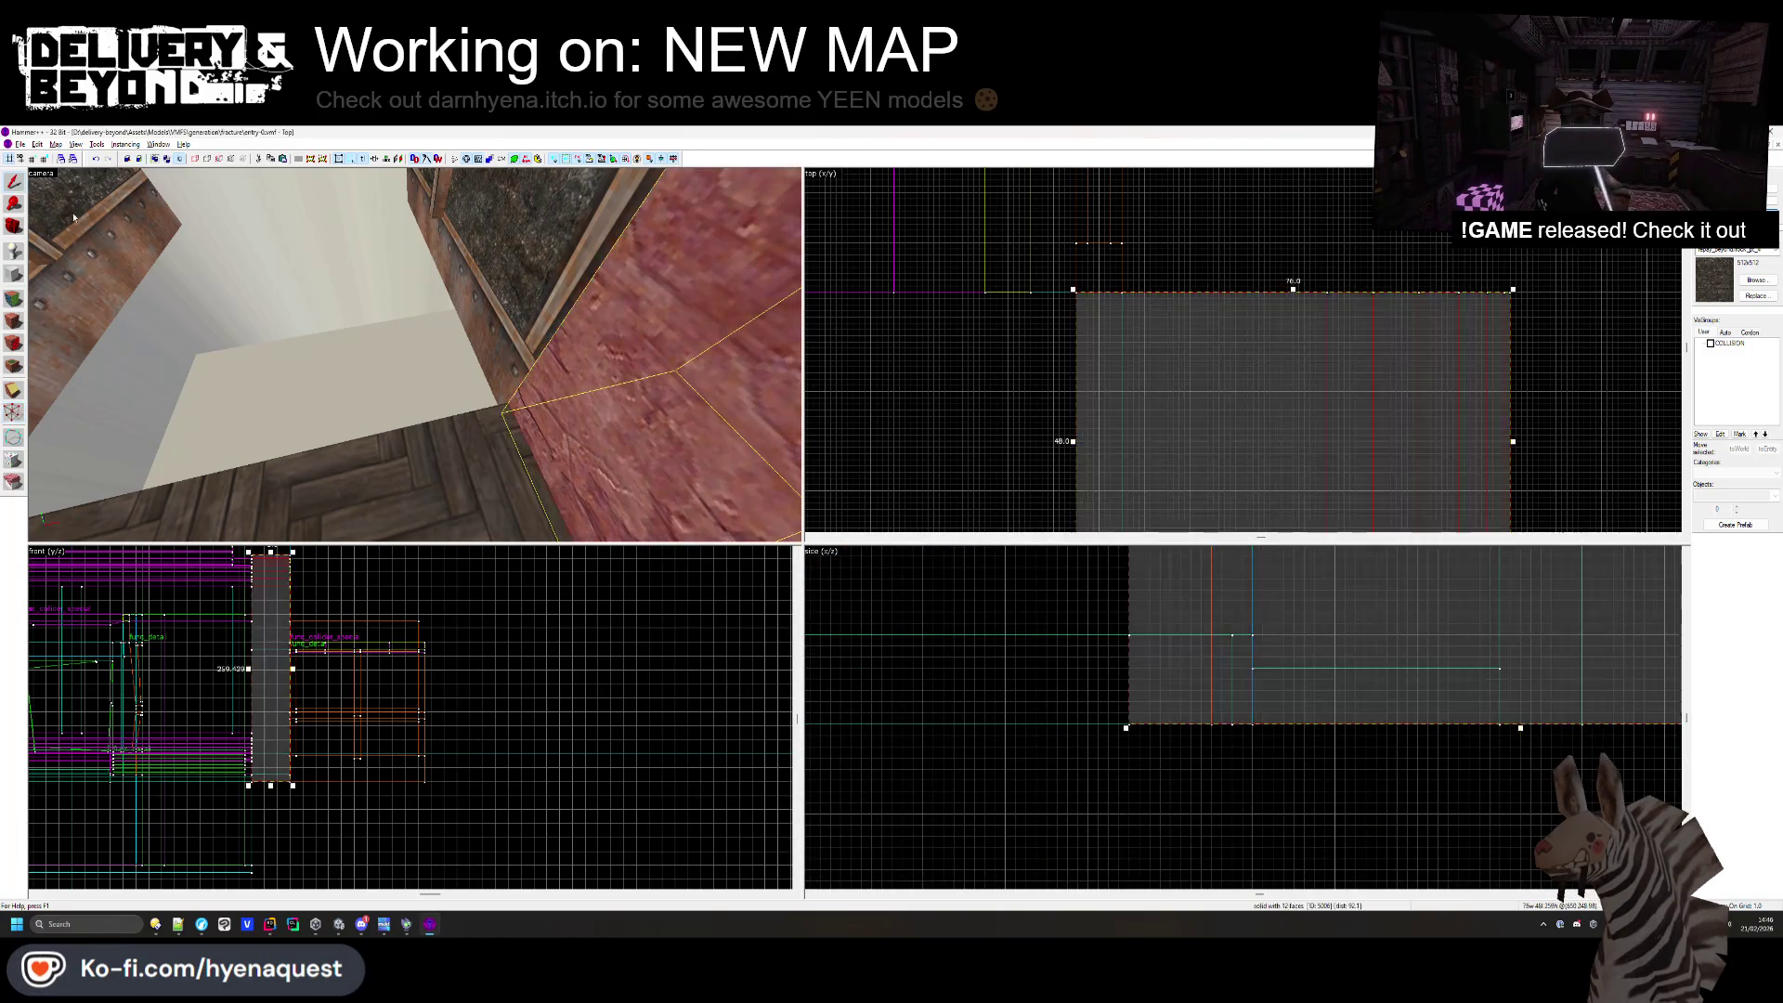
- Check the ceiling brush above the corridor, then enter face texture editing
left_click(432, 322)
scroll(1080, 336, "down", 1)
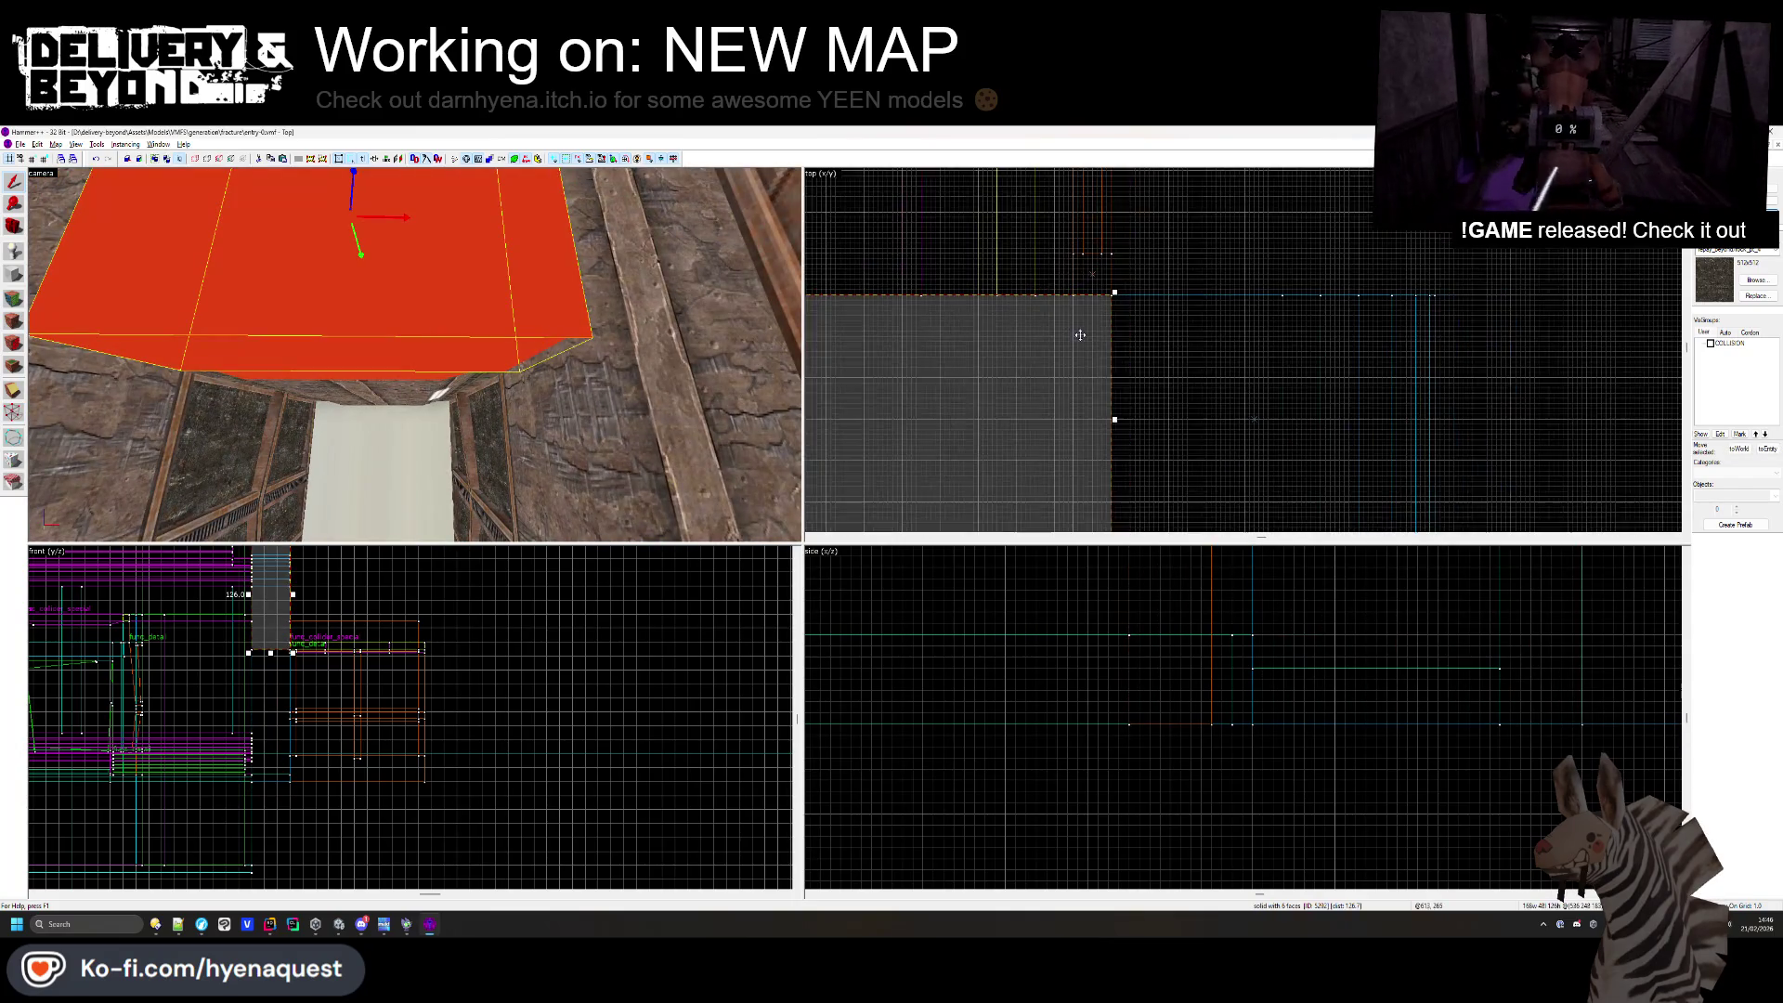
key("Escape")
key("z")
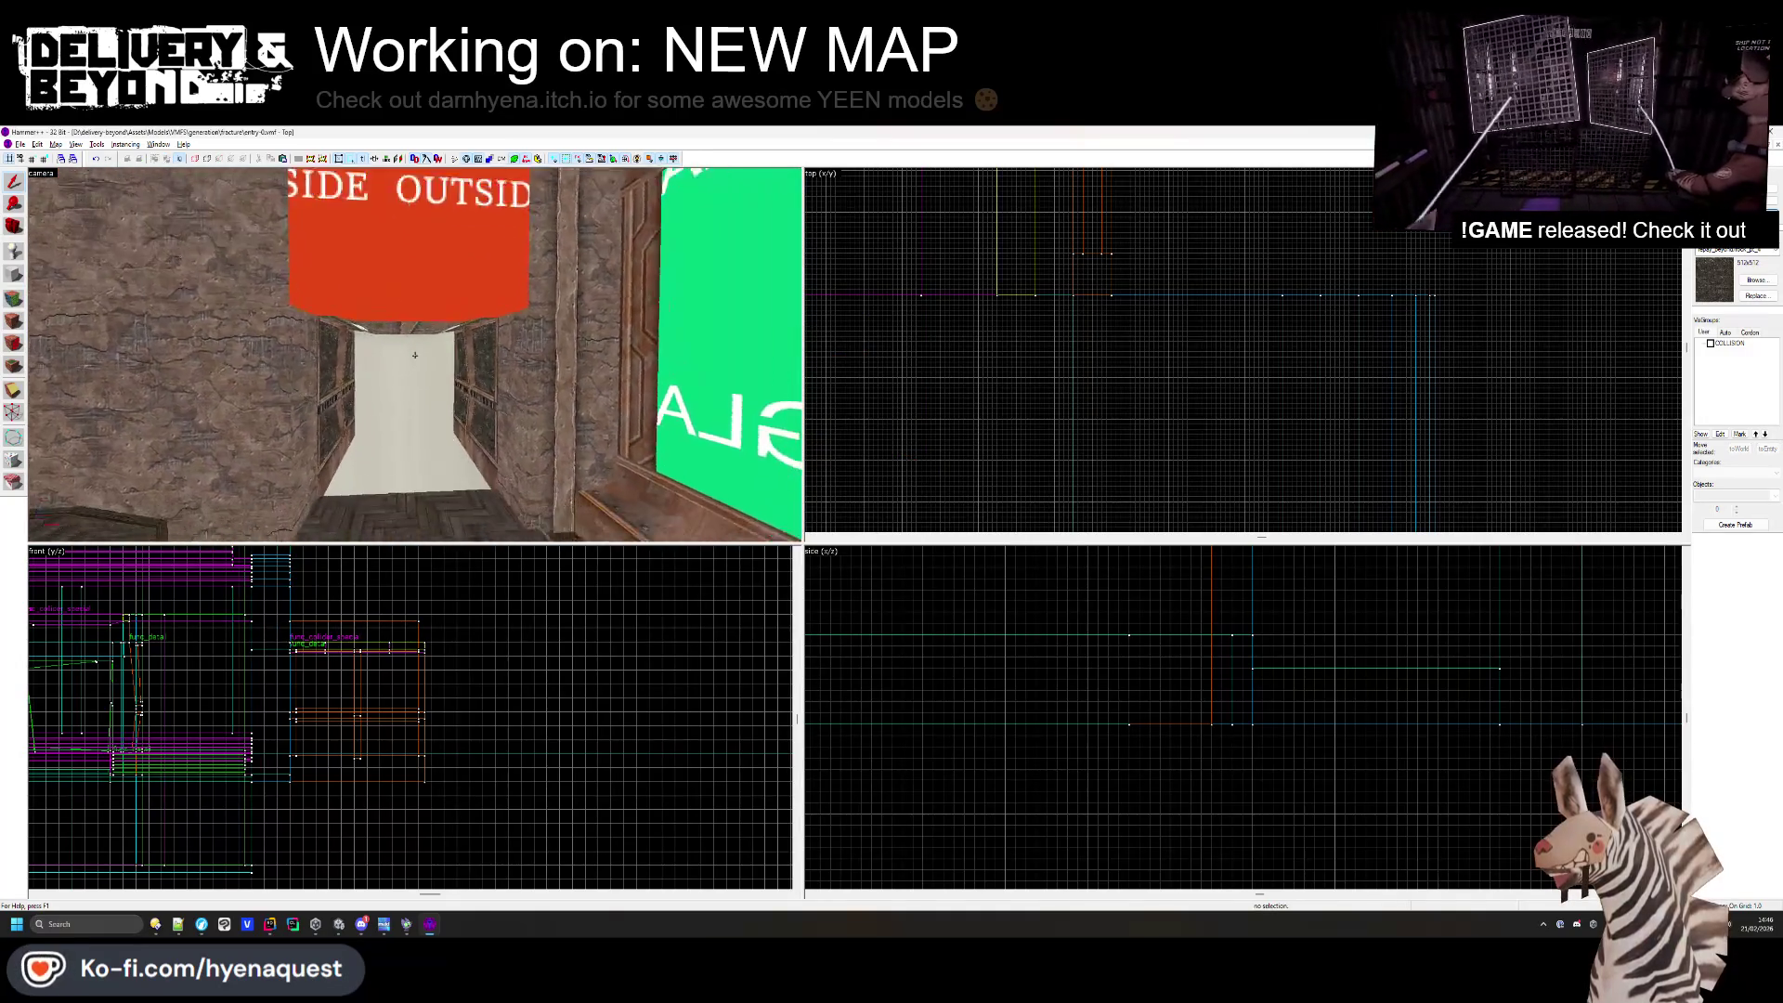
mouse_move(415, 355)
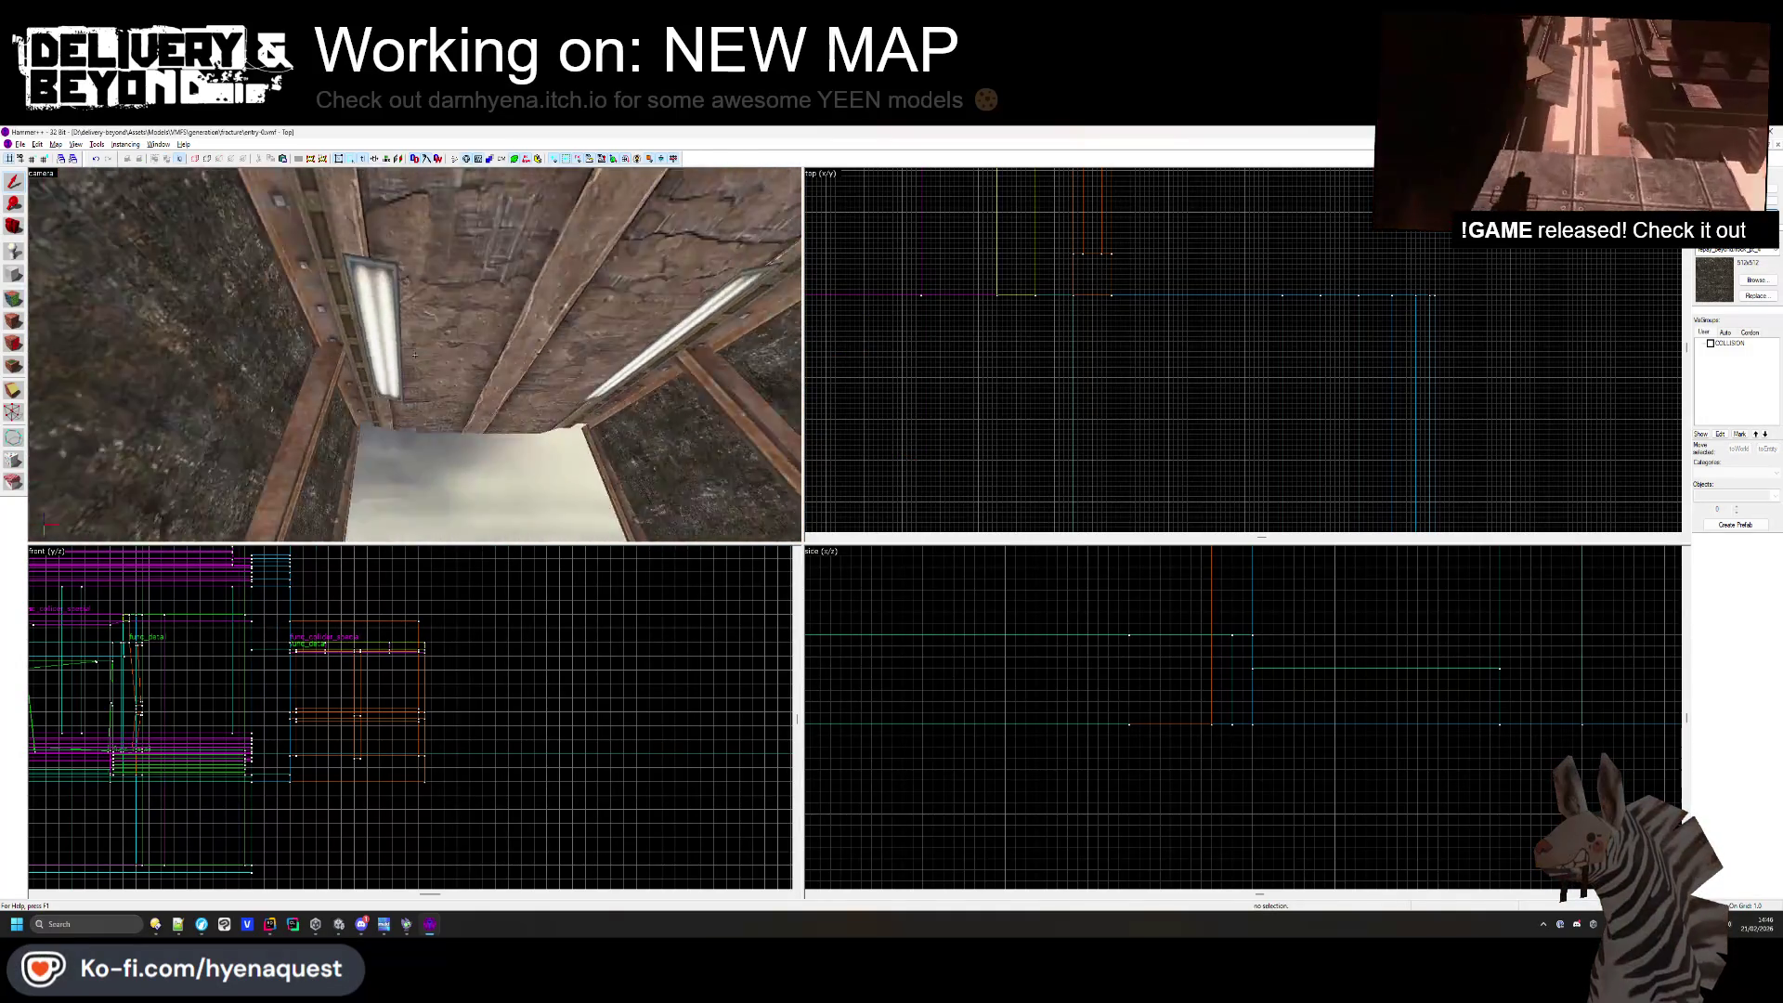
key("shift+a")
- Inspect the textures of the stone wall, ceiling and red OUTSIDE faces
left_click(309, 324)
key("z")
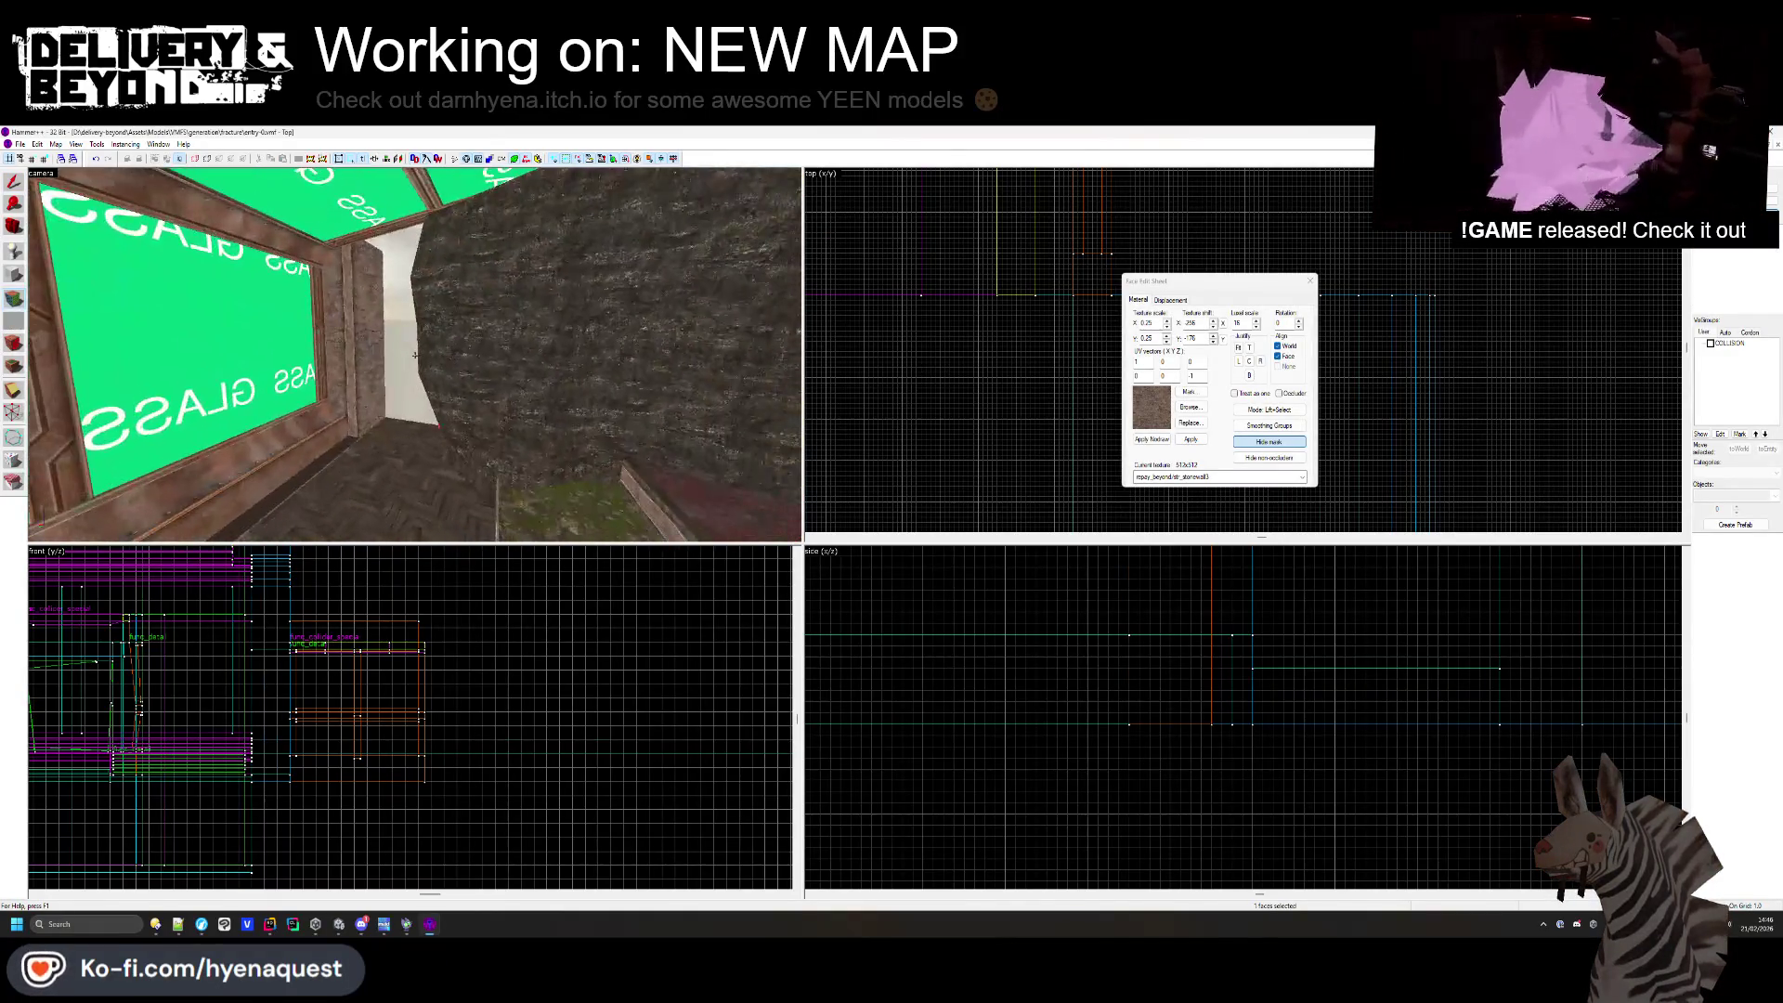
mouse_move(416, 355)
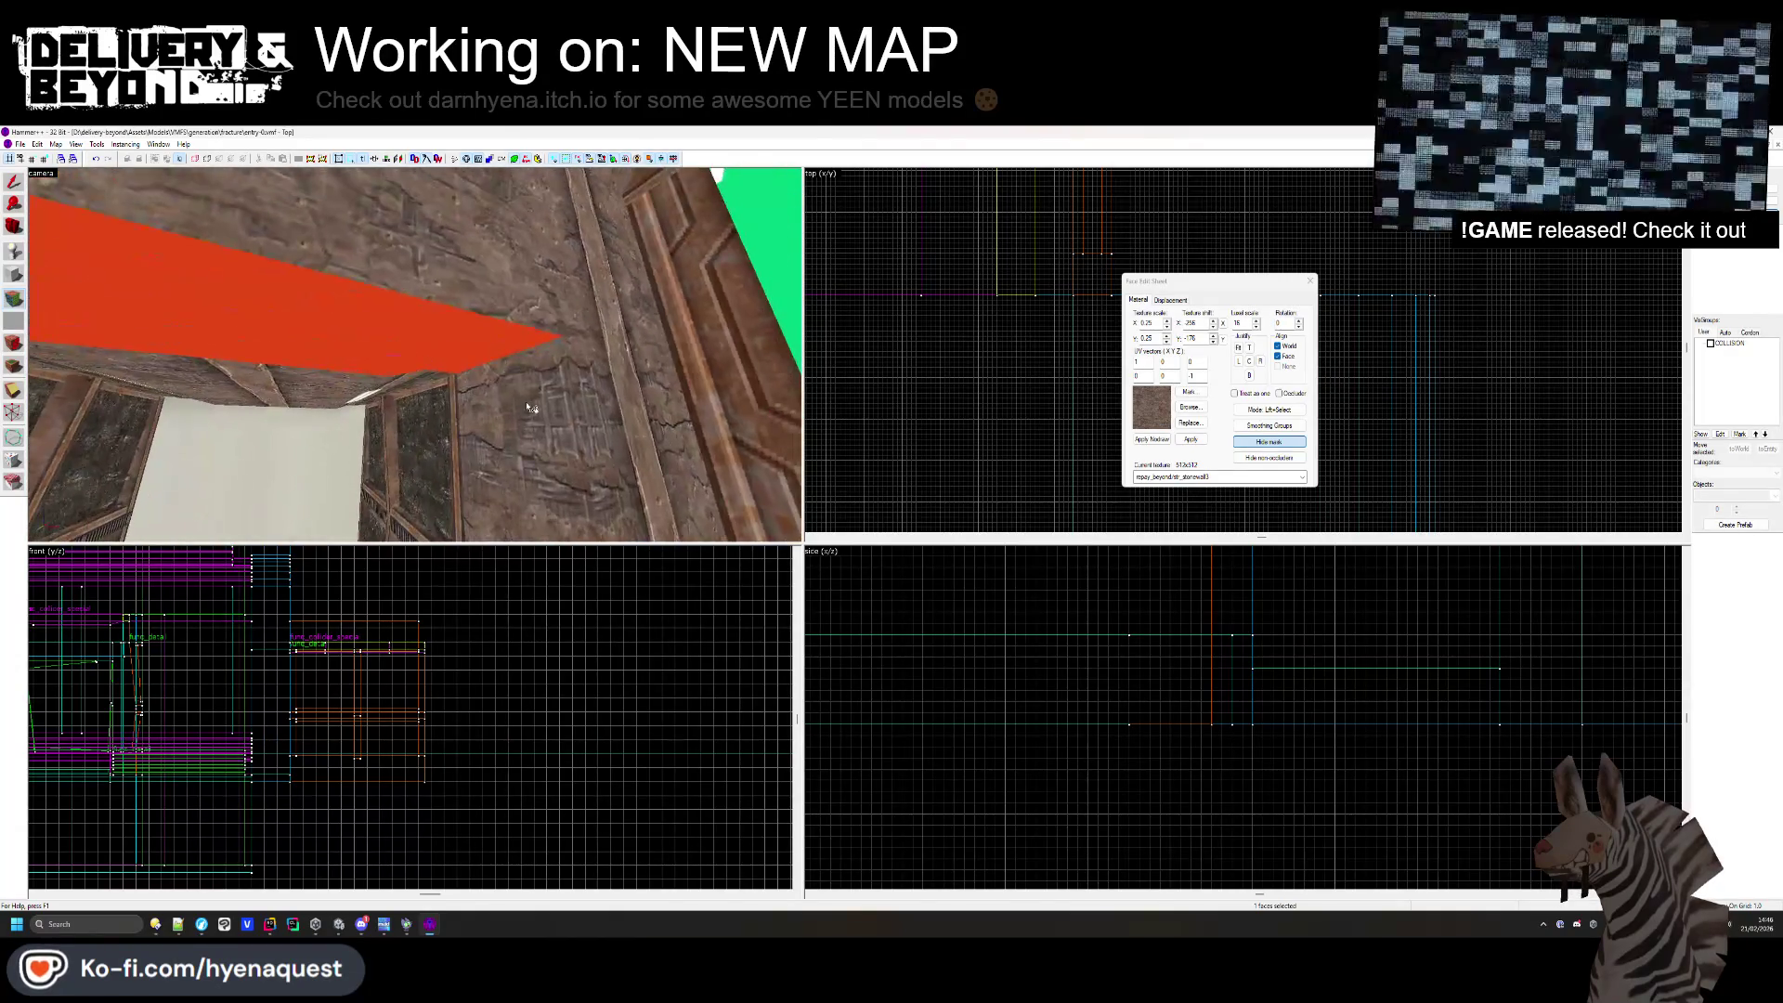
left_click(415, 354)
left_click(430, 353)
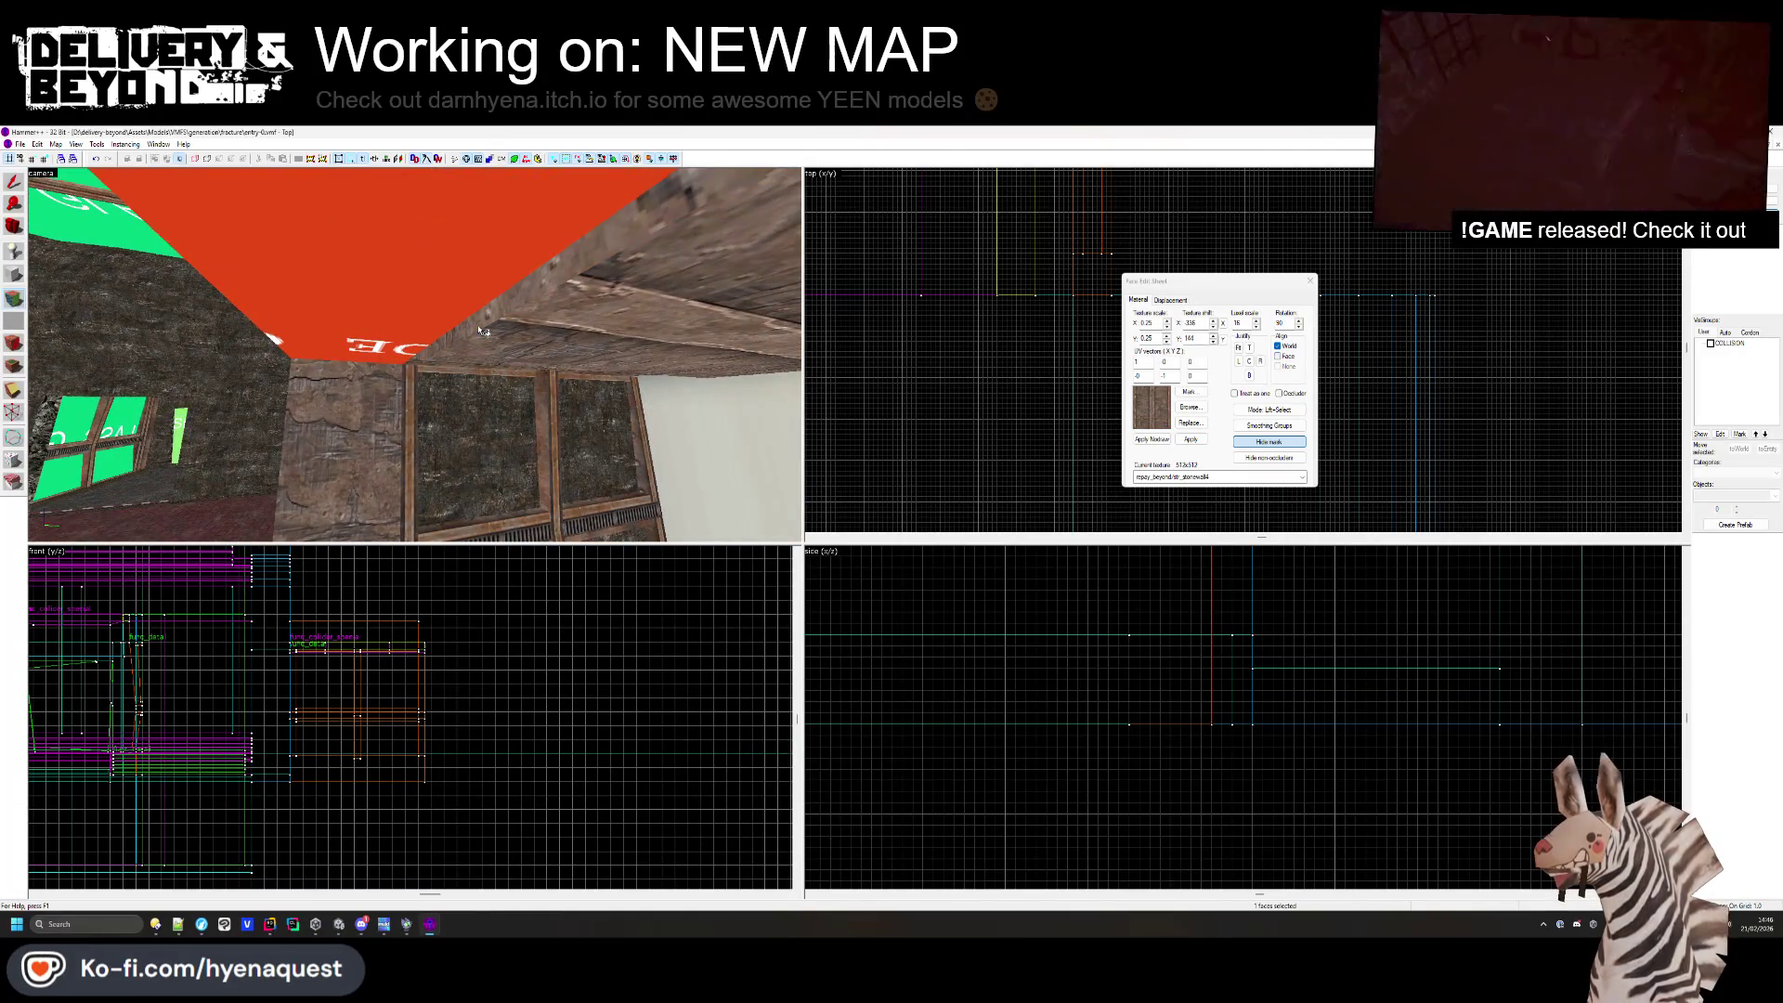
key("z")
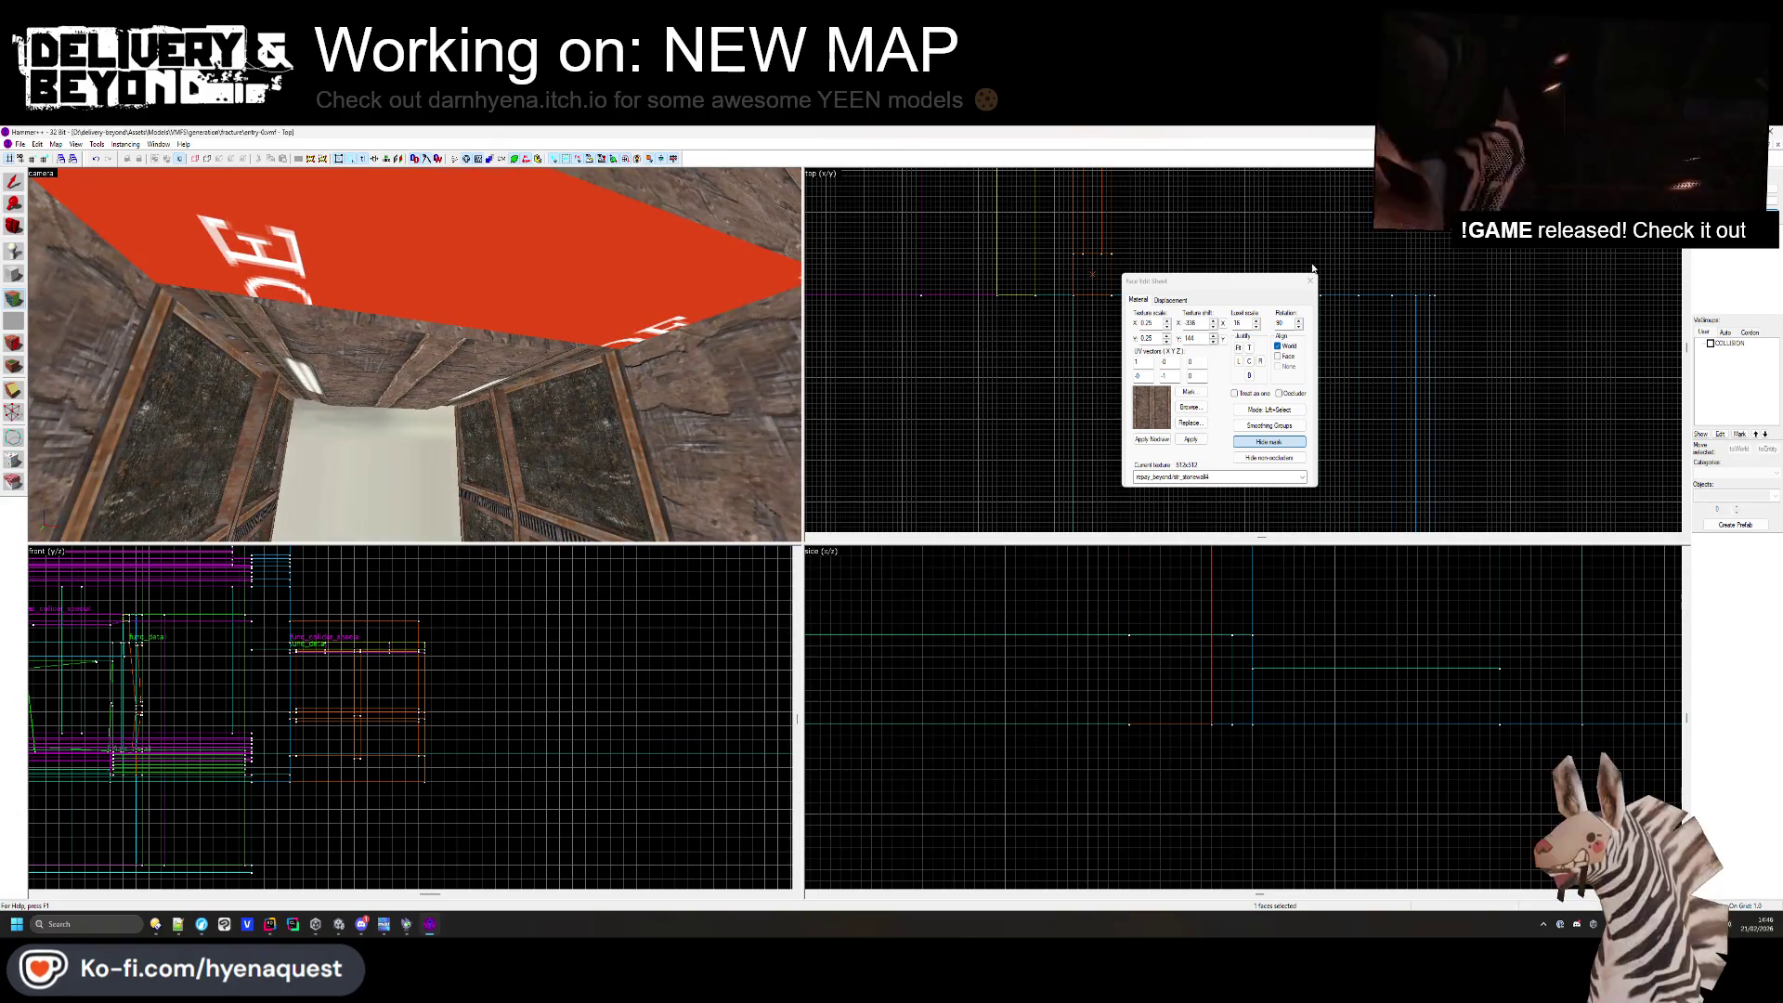
key("shift+s")
- Sample the rusty riveted metal-panel texture from a corridor face and close face editing
scroll(290, 645, "up", 5)
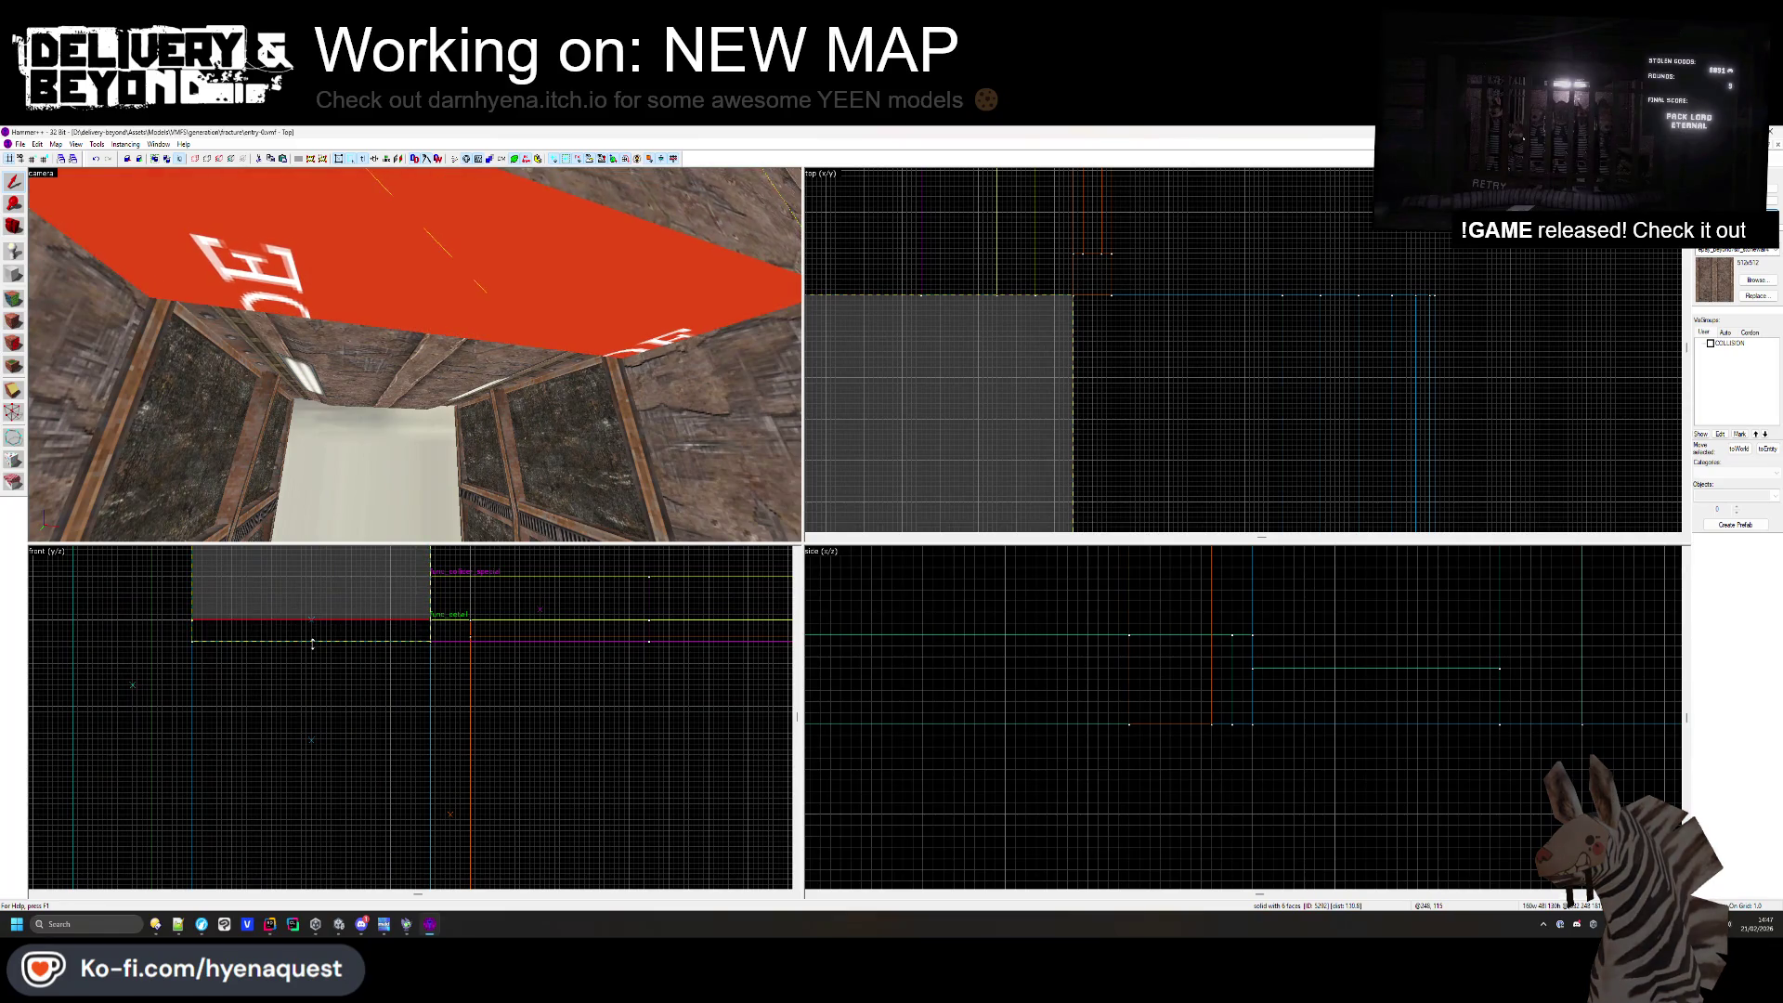
left_click(1222, 350)
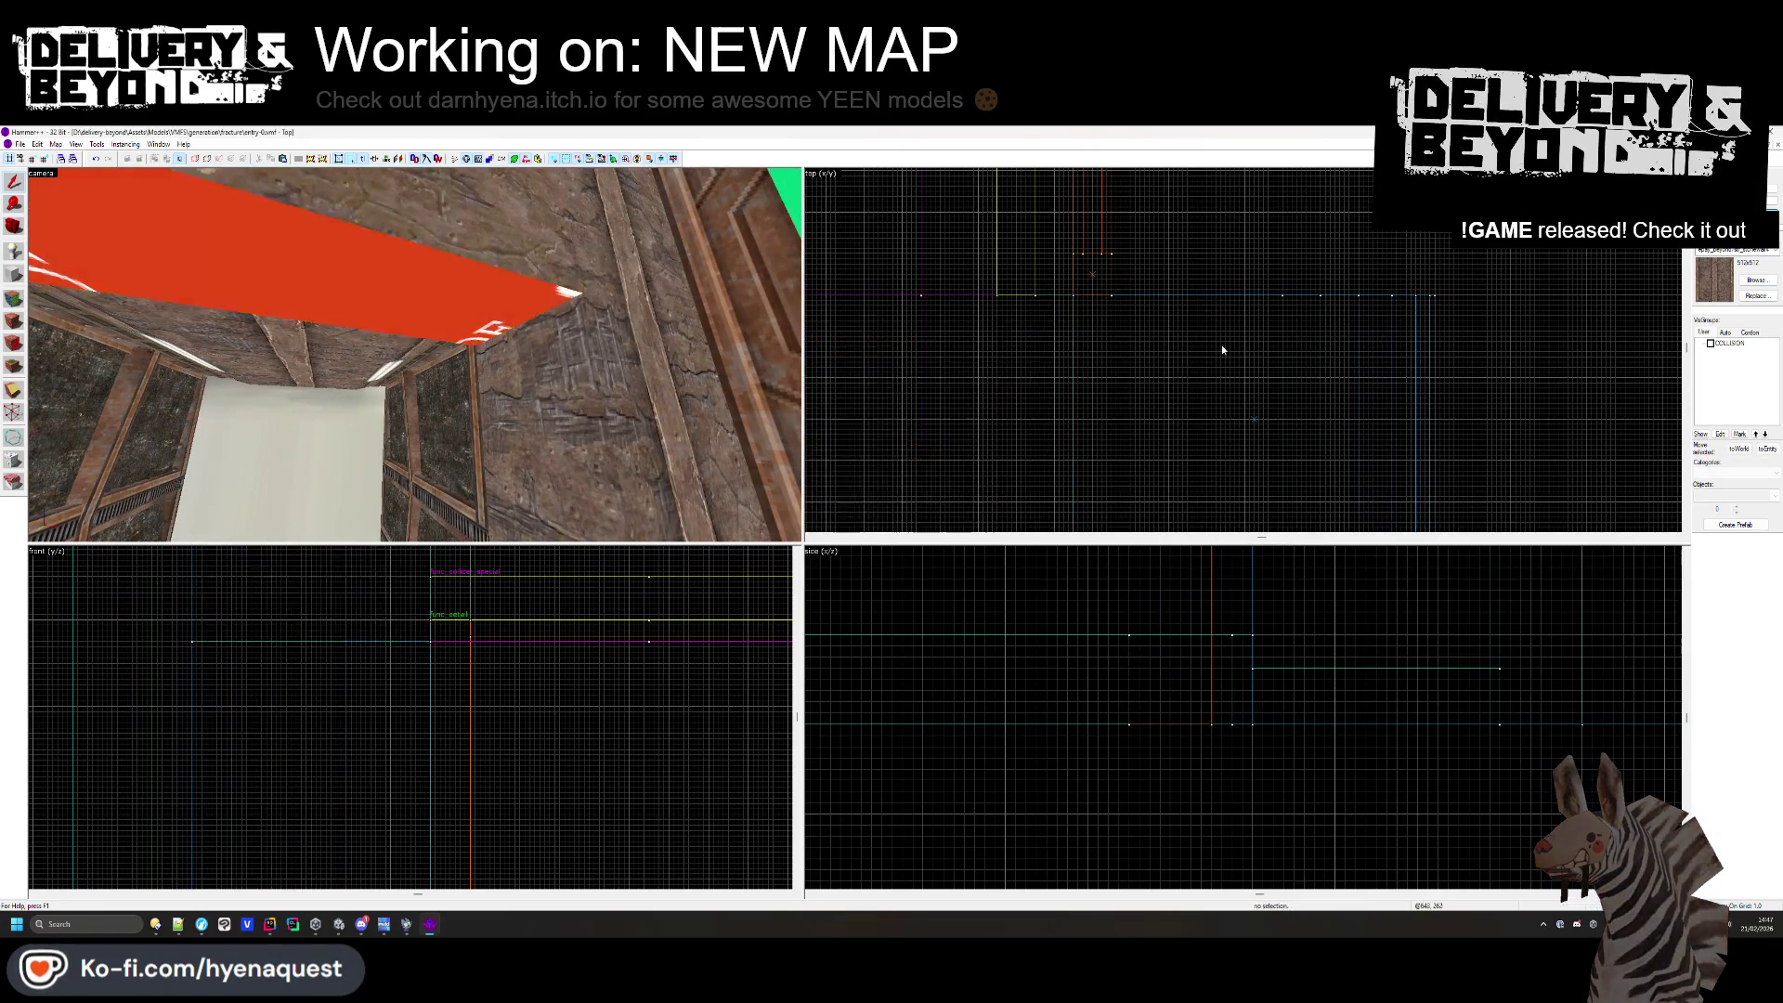
key("shift+a")
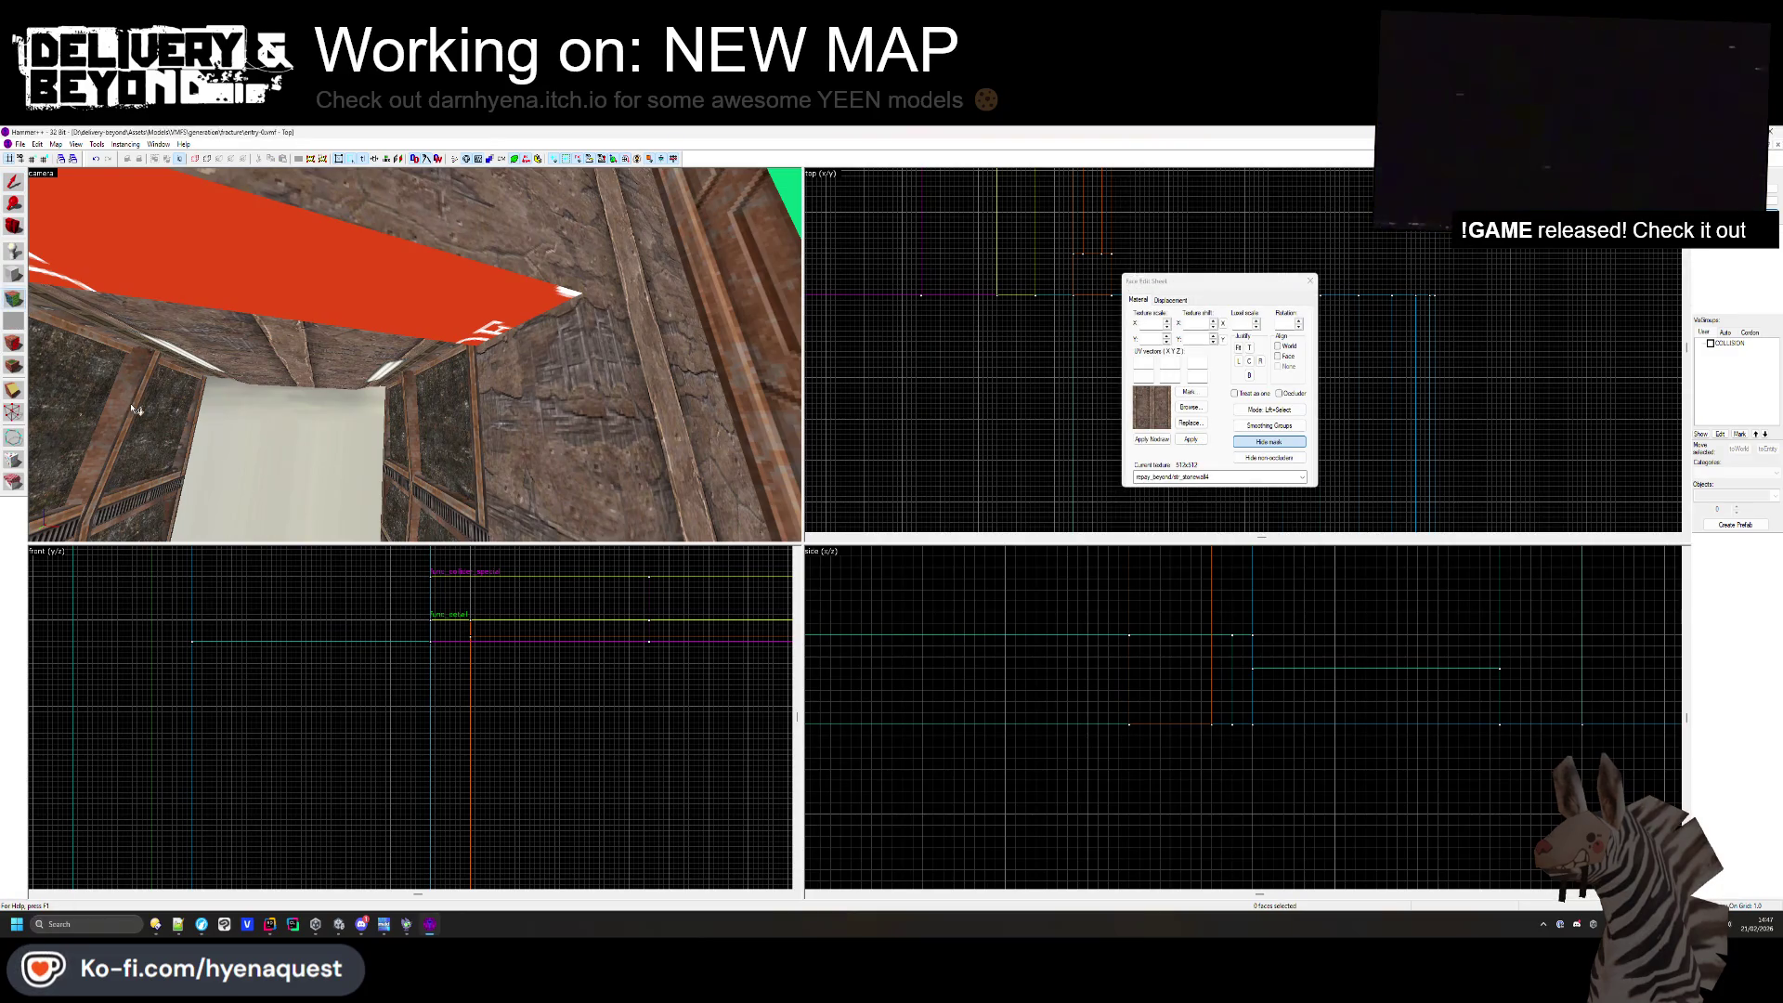
left_click(135, 409)
key("z")
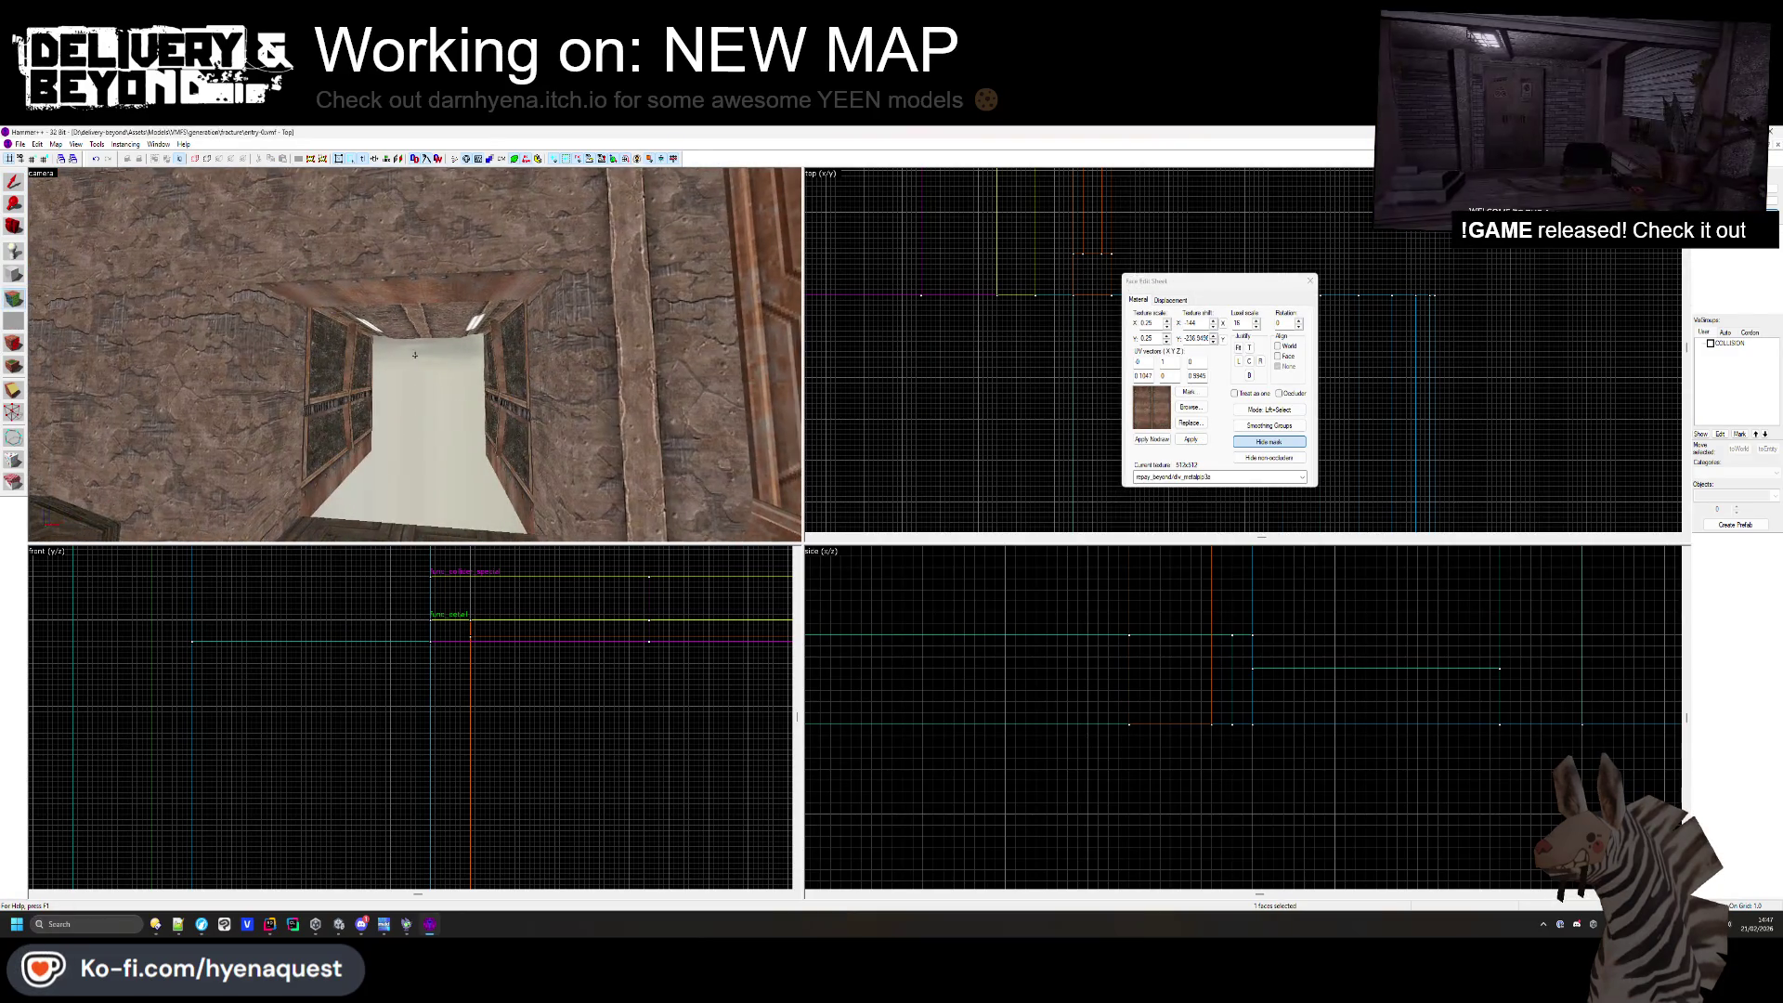
mouse_move(415, 354)
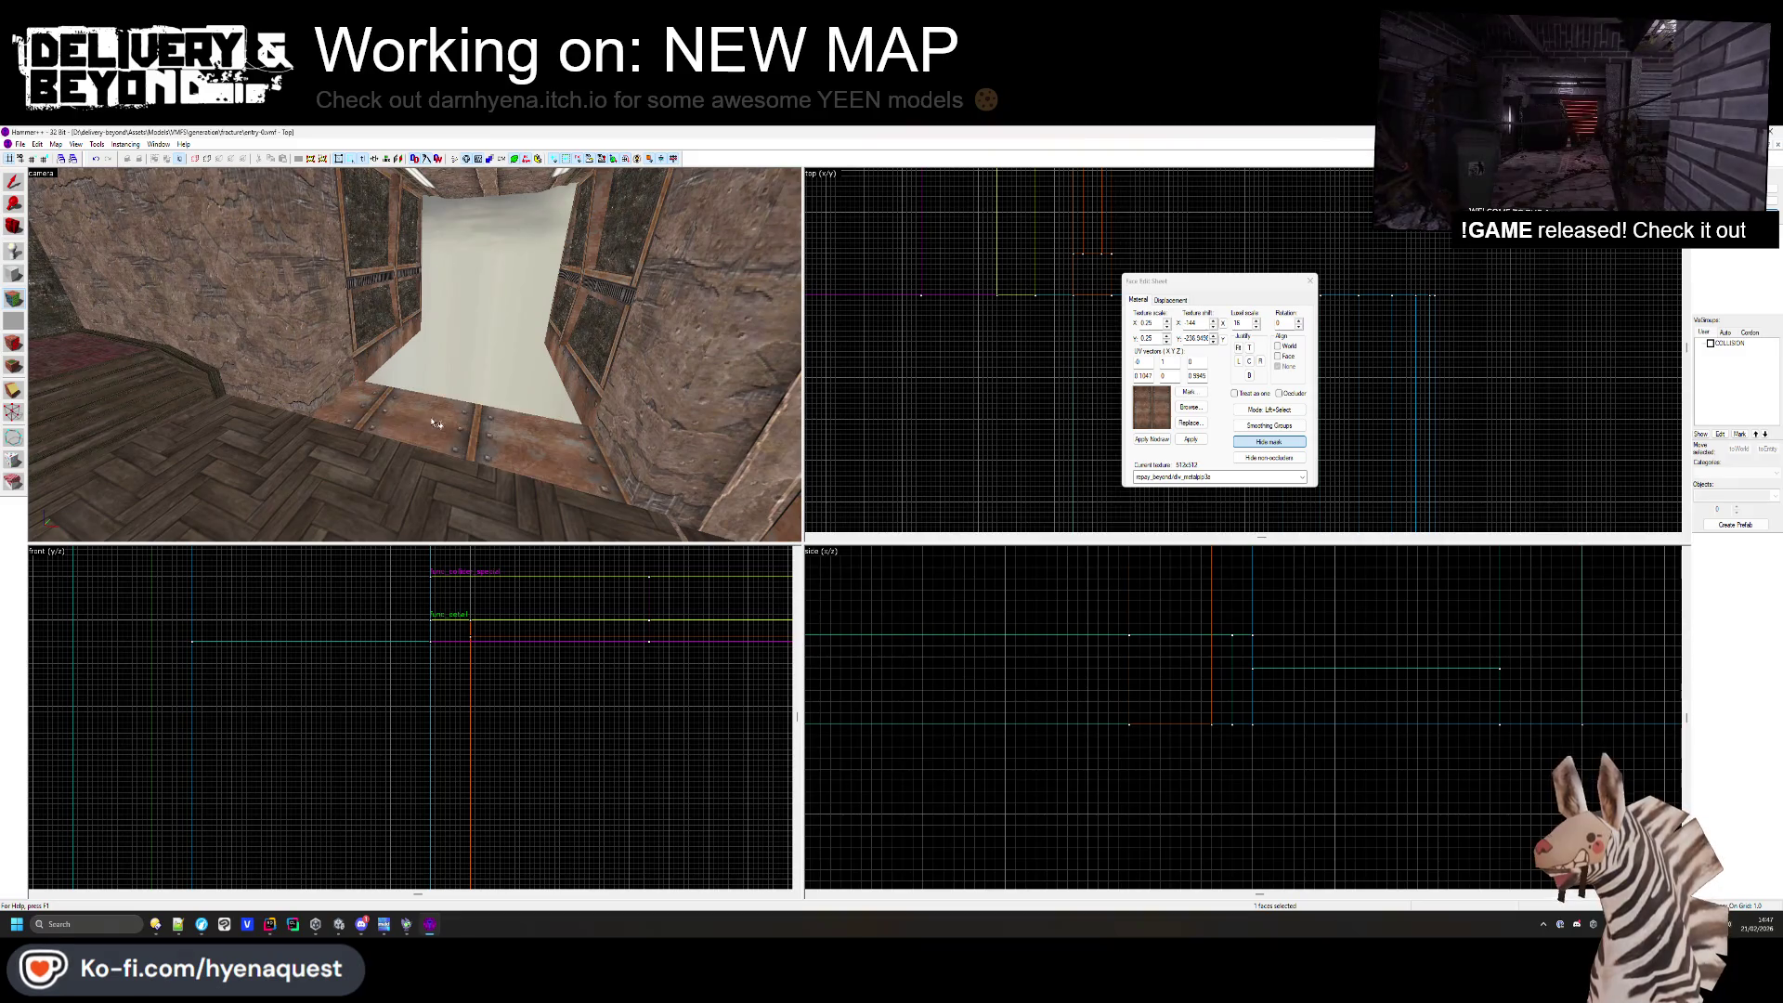
key("z")
key("z")
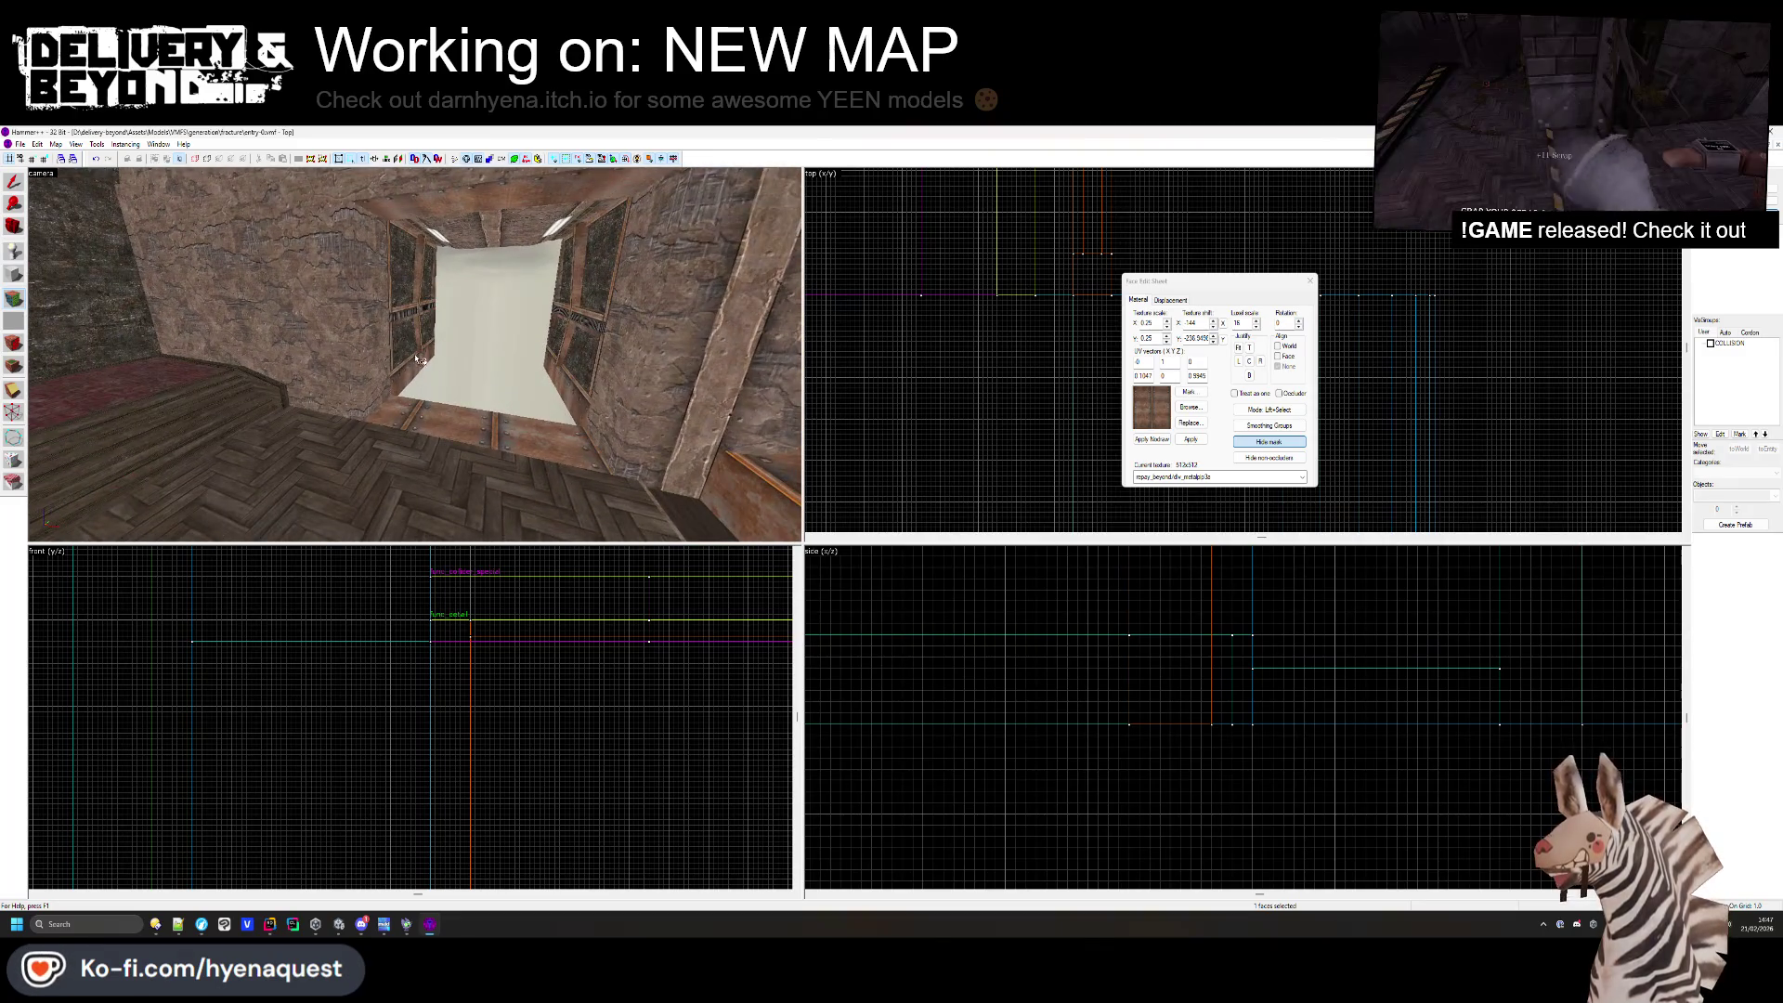
key("shift+s")
- Trim the corridor floor brush to 160 units wide
left_click(534, 399)
scroll(987, 358, "down", 2)
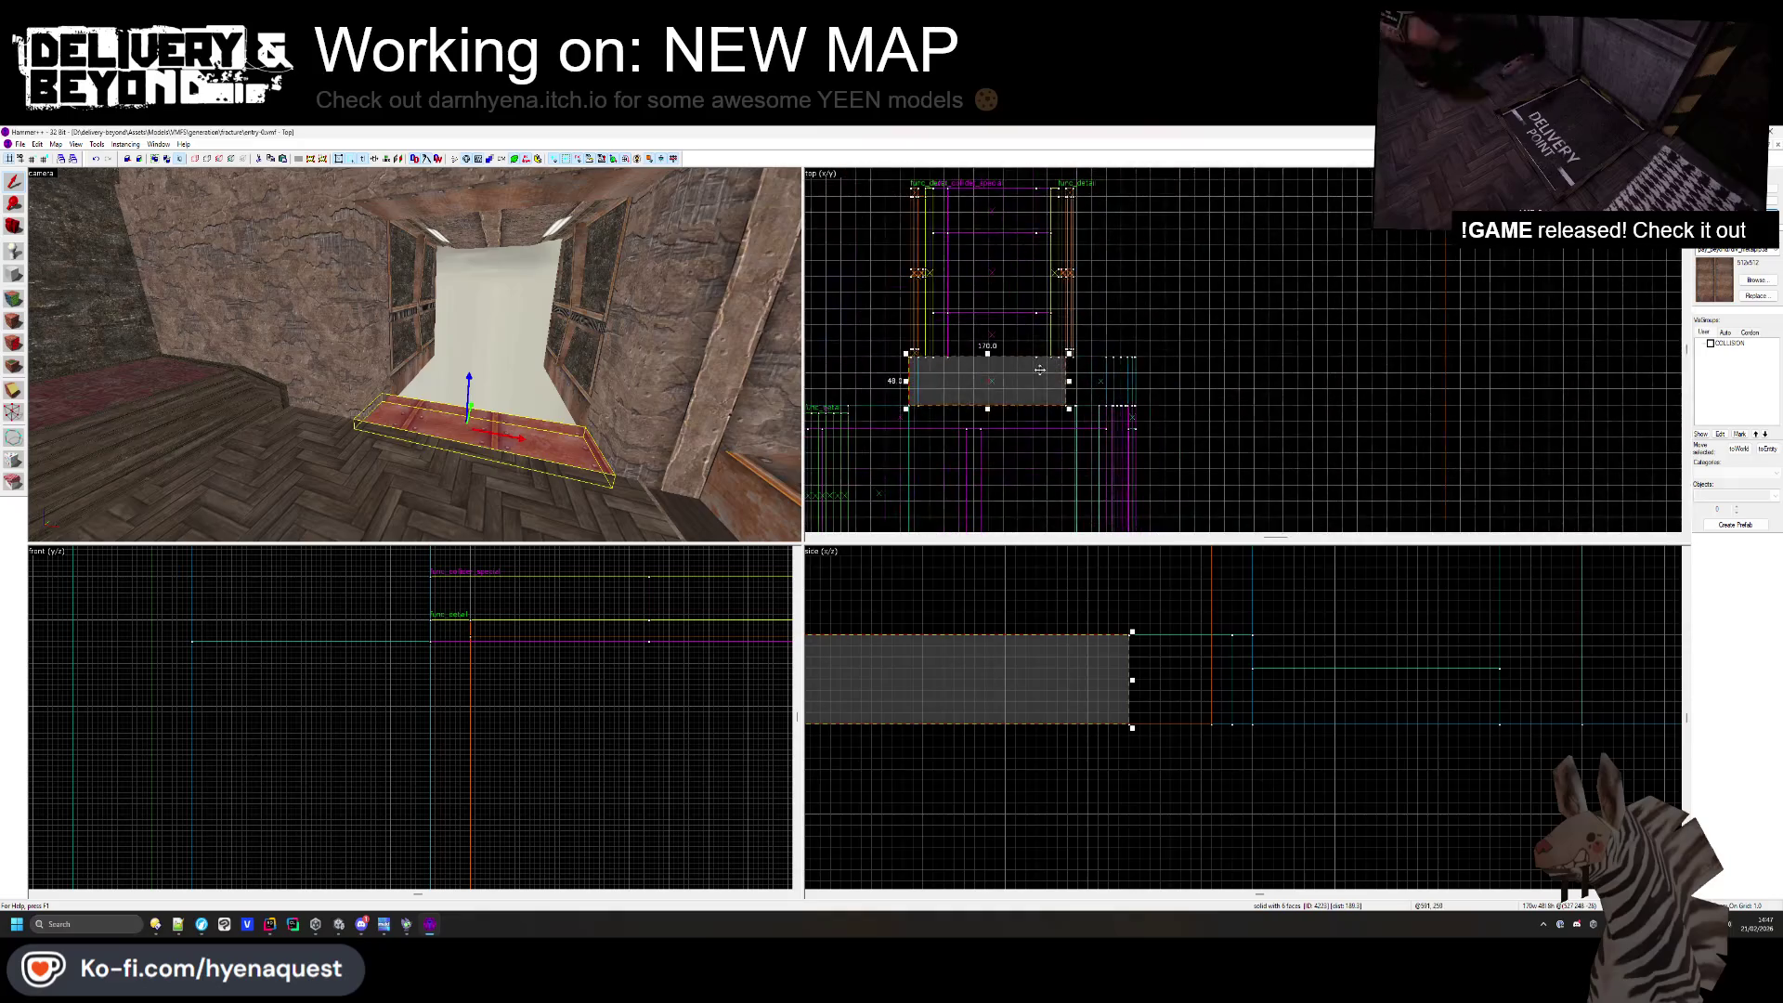
scroll(986, 357, "up", 3)
scroll(994, 351, "down", 2)
scroll(957, 462, "up", 5)
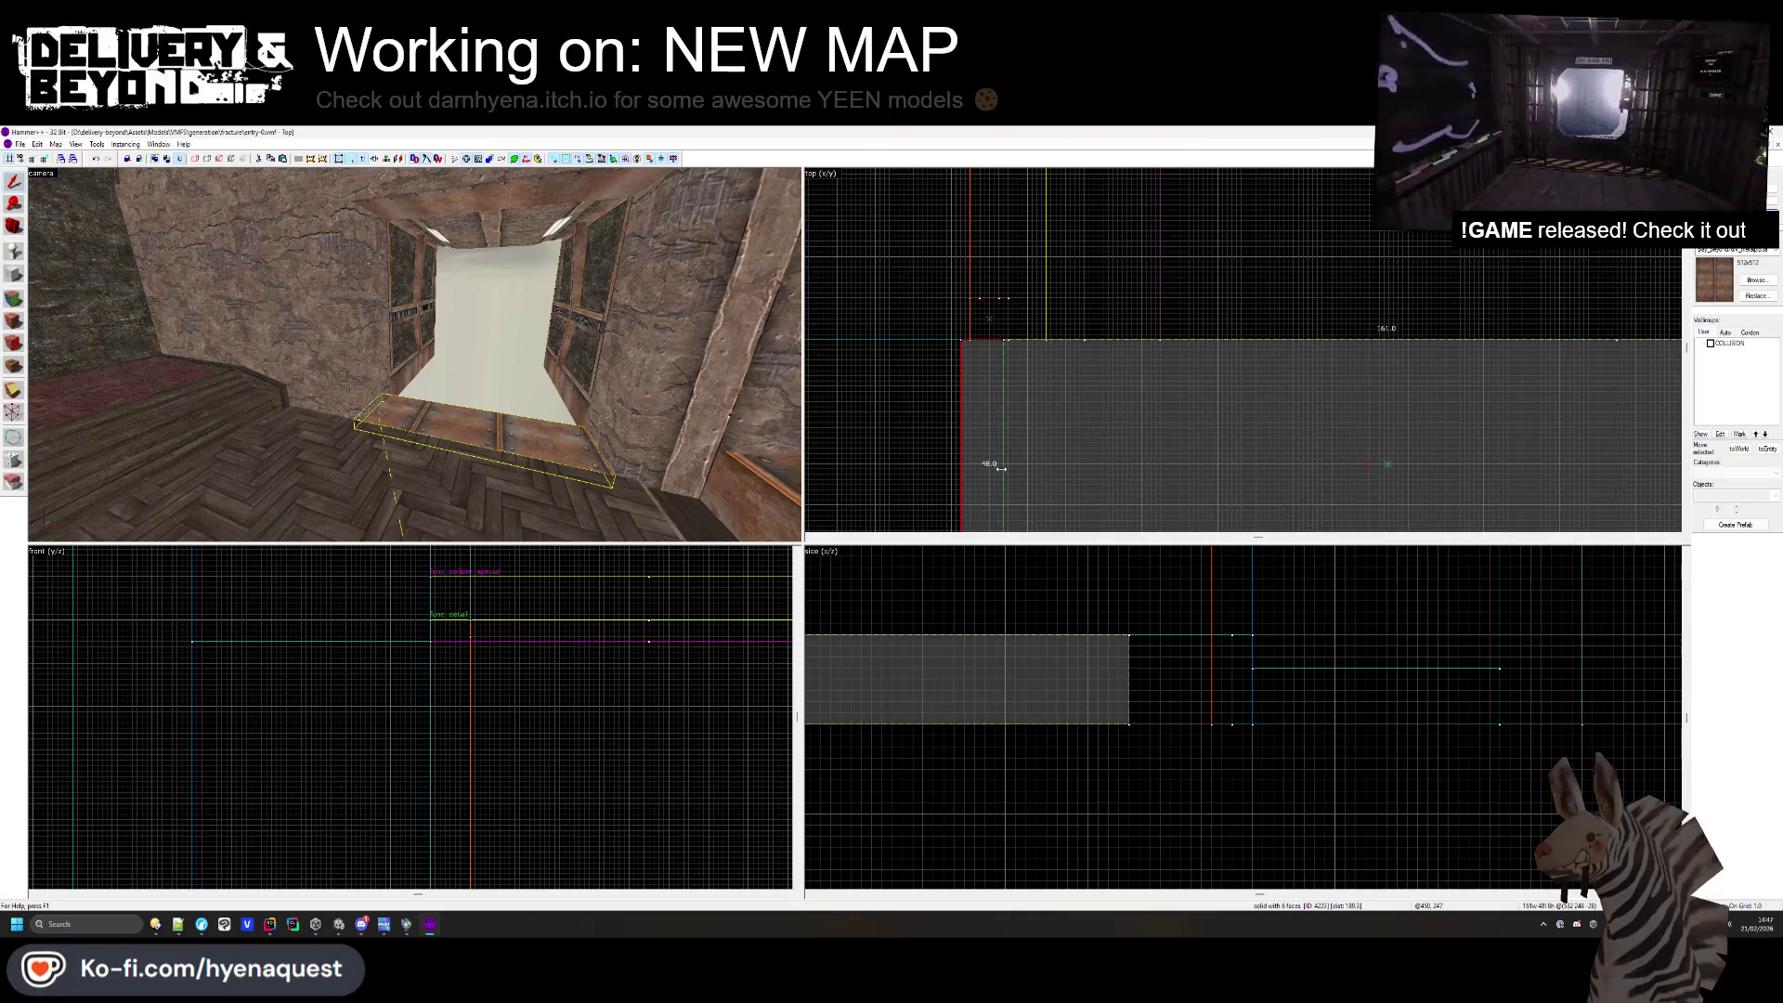
left_click_drag(1001, 469, 1007, 464)
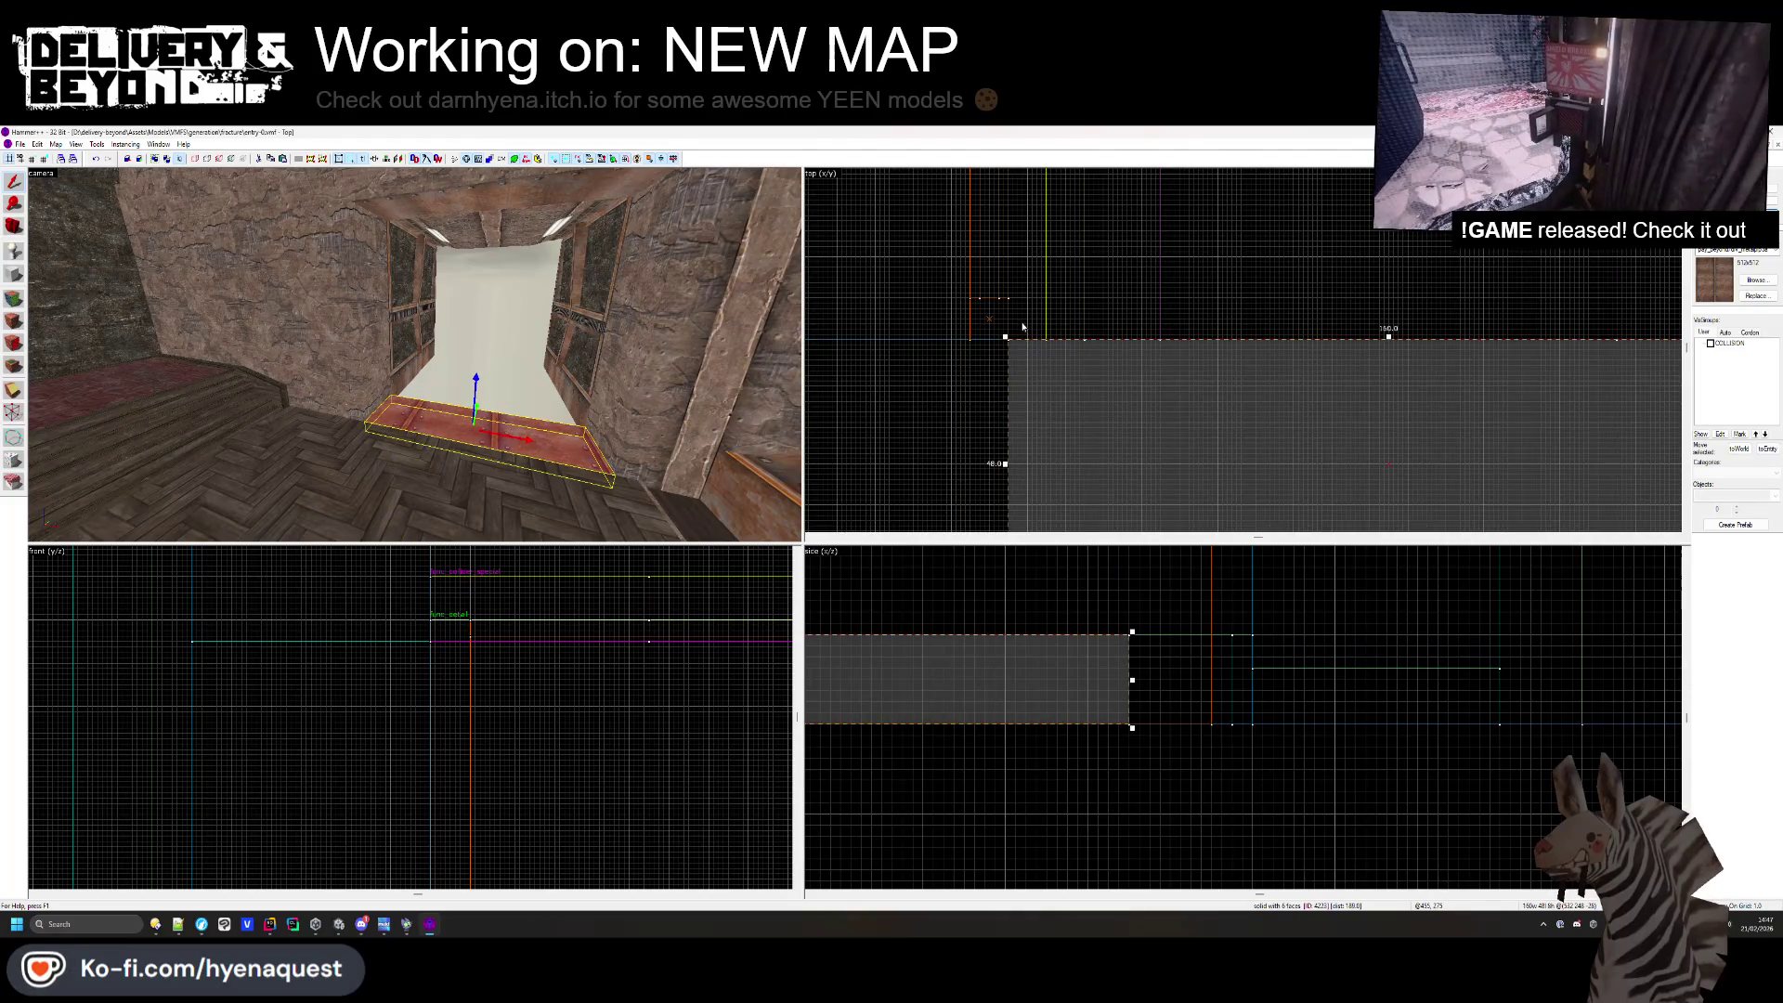
scroll(1023, 327, "down", 3)
left_click_drag(1096, 306, 1159, 235)
scroll(1158, 235, "up", 1)
key("Escape")
- Sample the red carpetpattern texture and apply it to the corridor floor face
key("z")
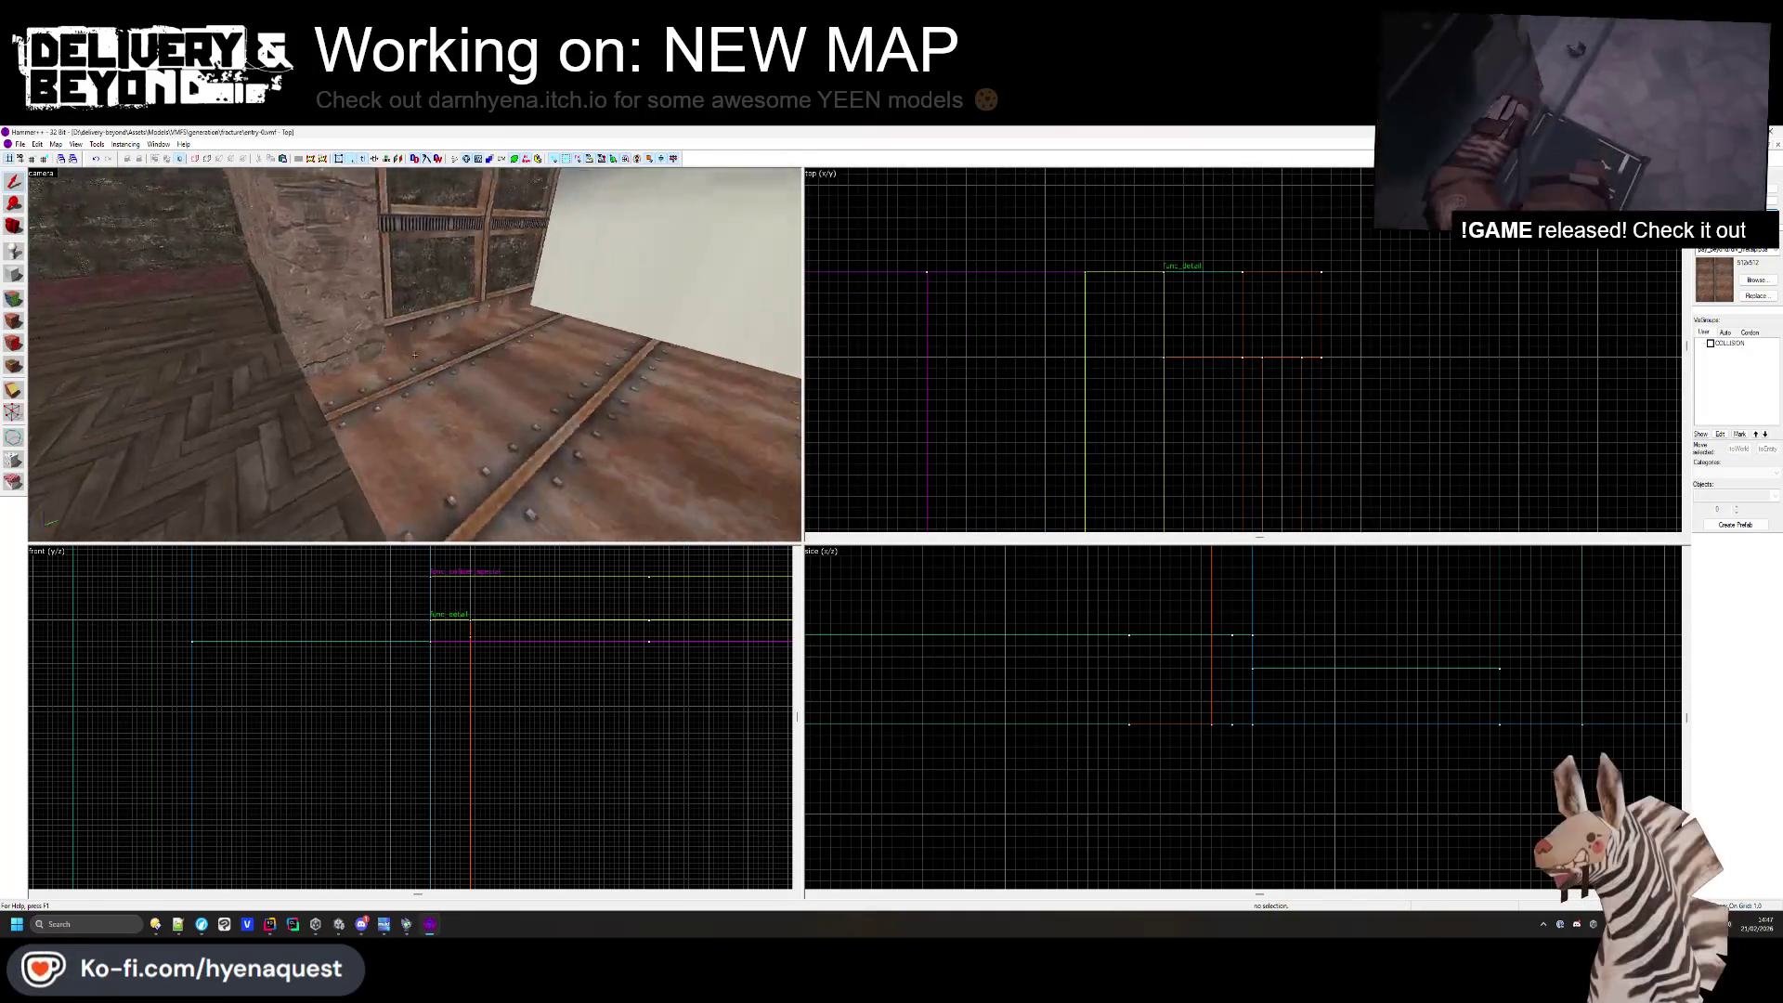
key("z")
key("shift+a")
left_click(346, 412)
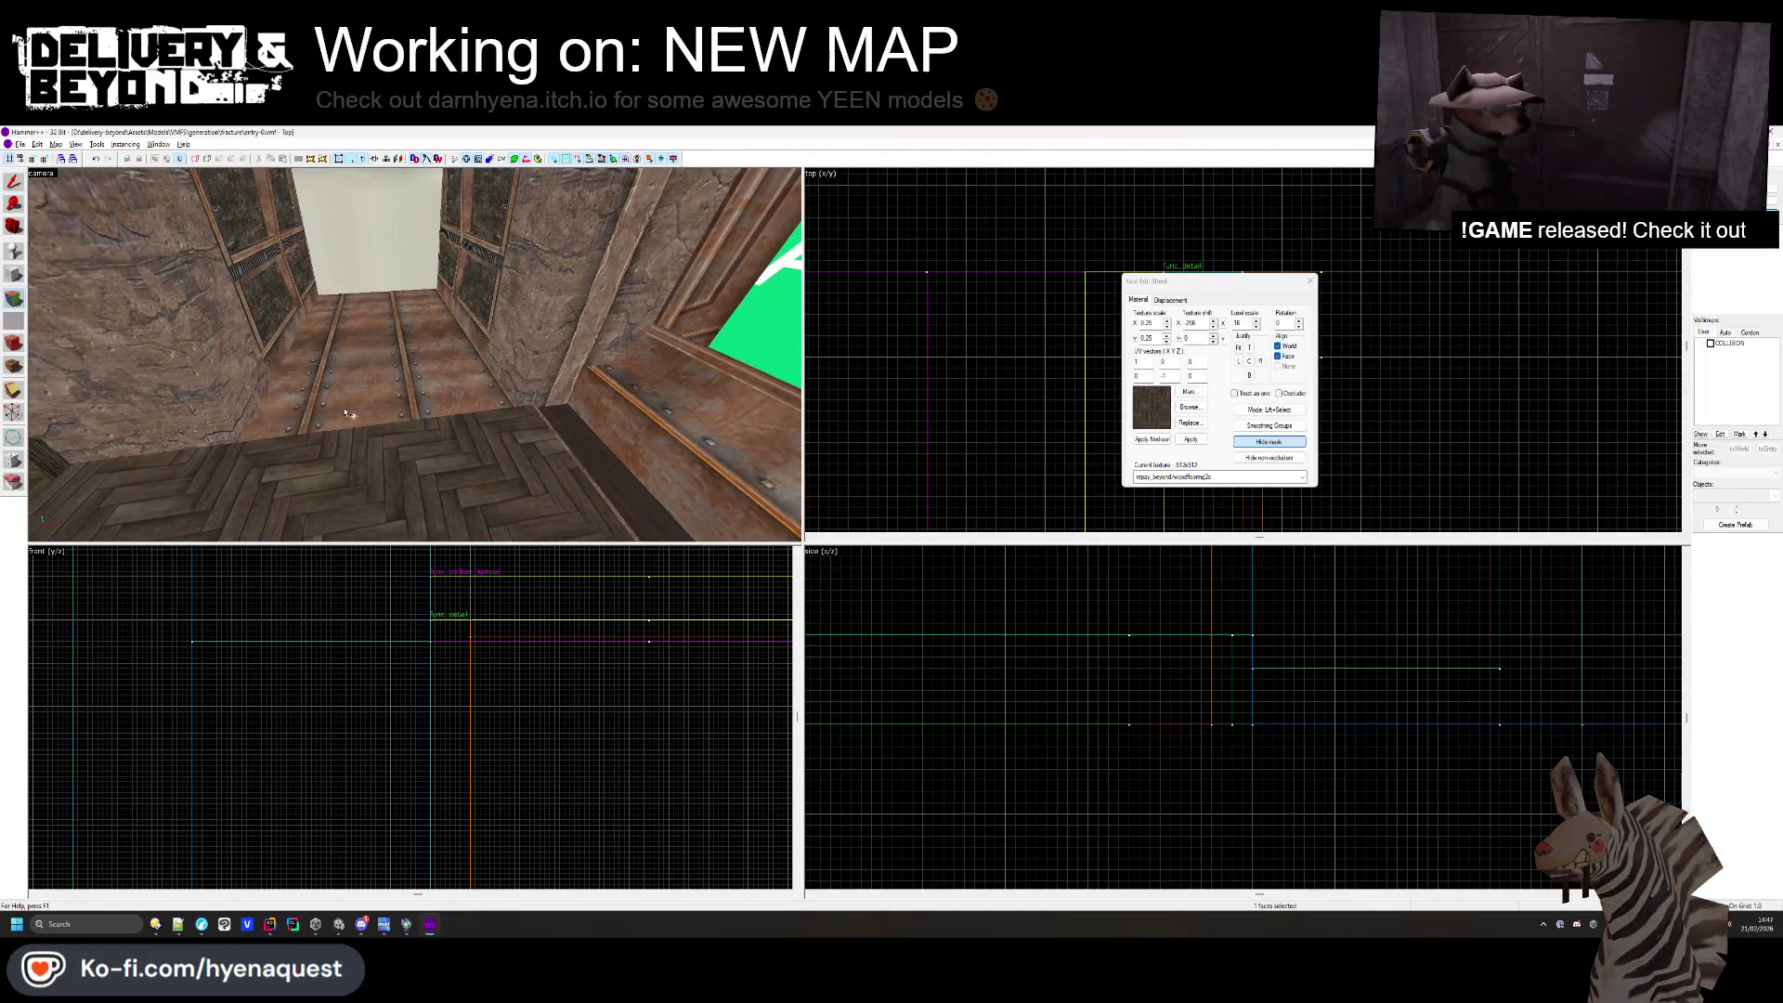
key("z")
left_click(414, 355)
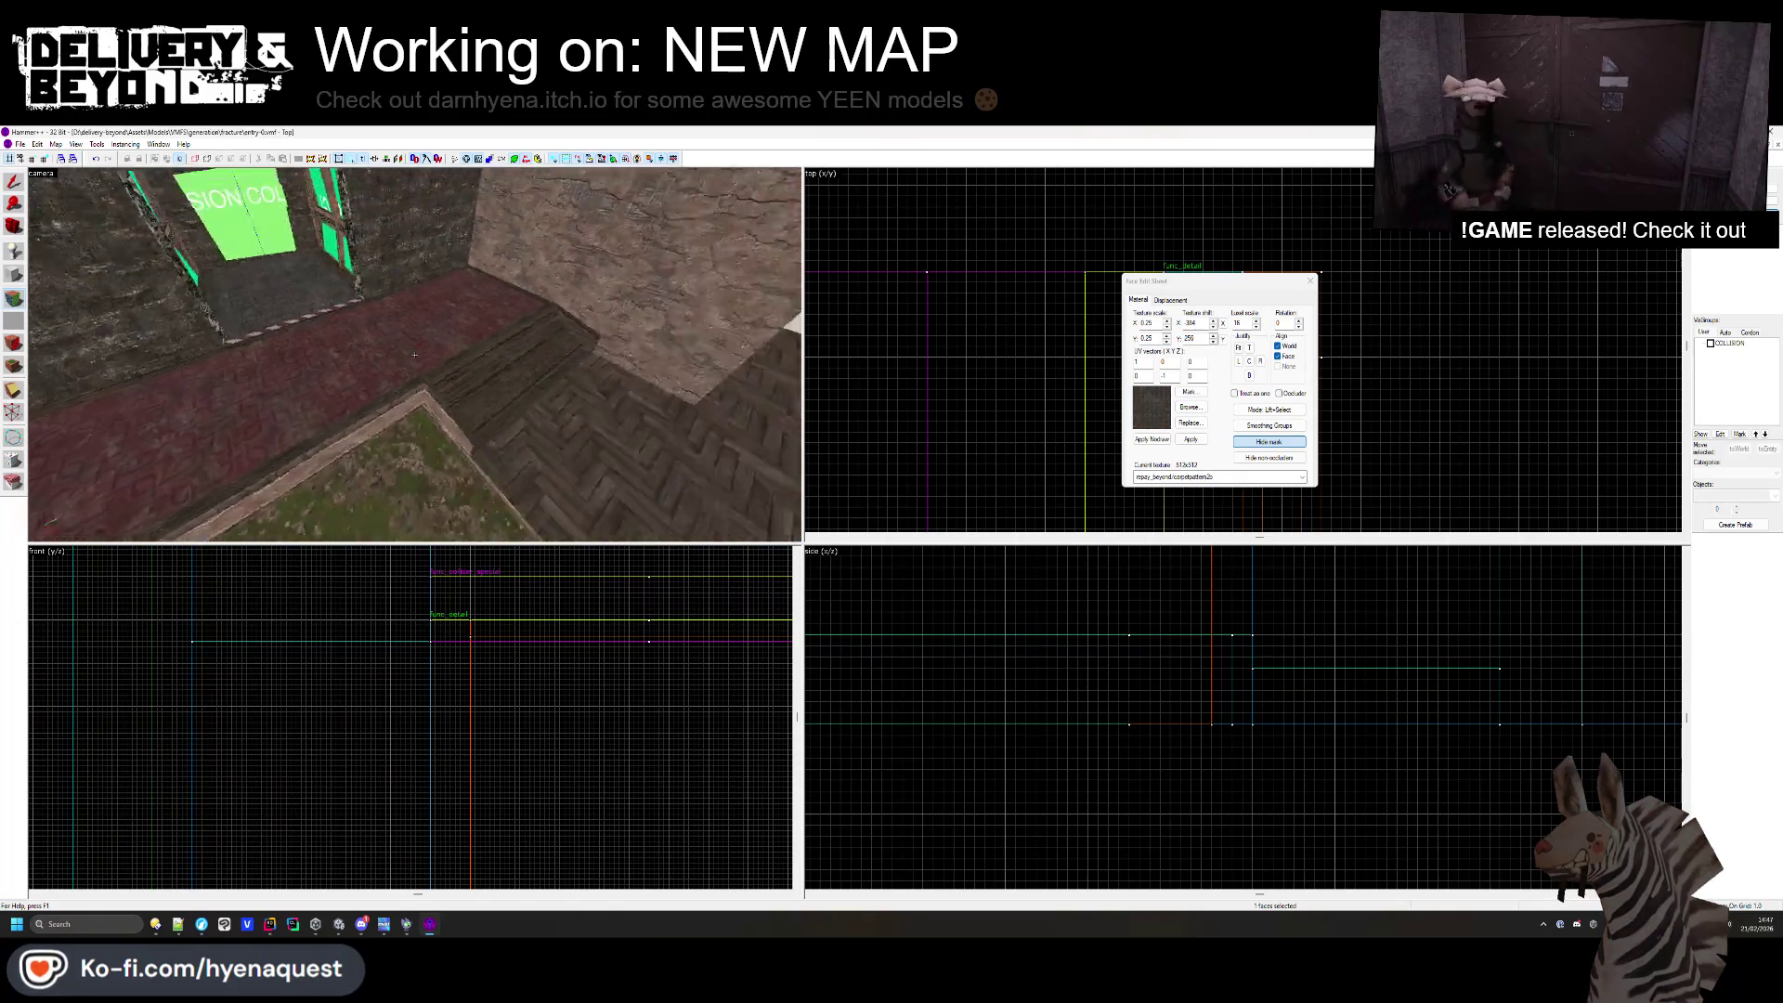
key("w")
key("z")
left_click(1307, 281)
- Select the carpeted floor brush and draw a clipping cut line across it
left_click(1099, 298)
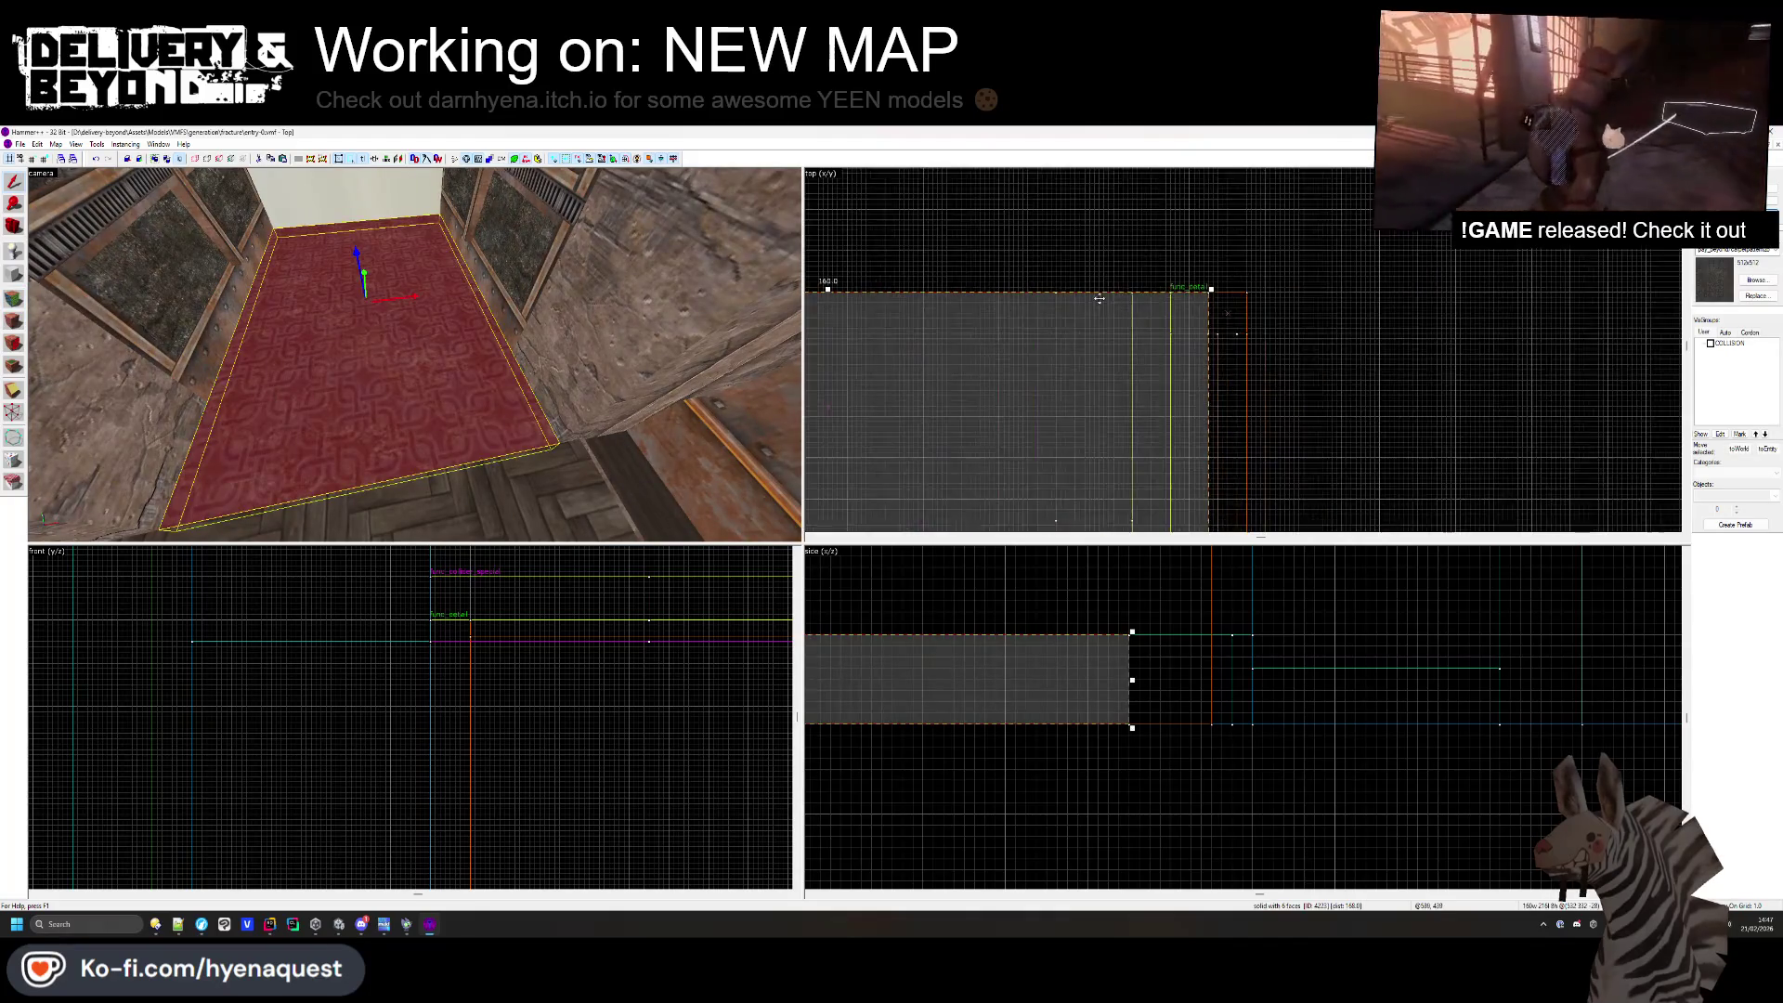
scroll(1130, 293, "up", 4)
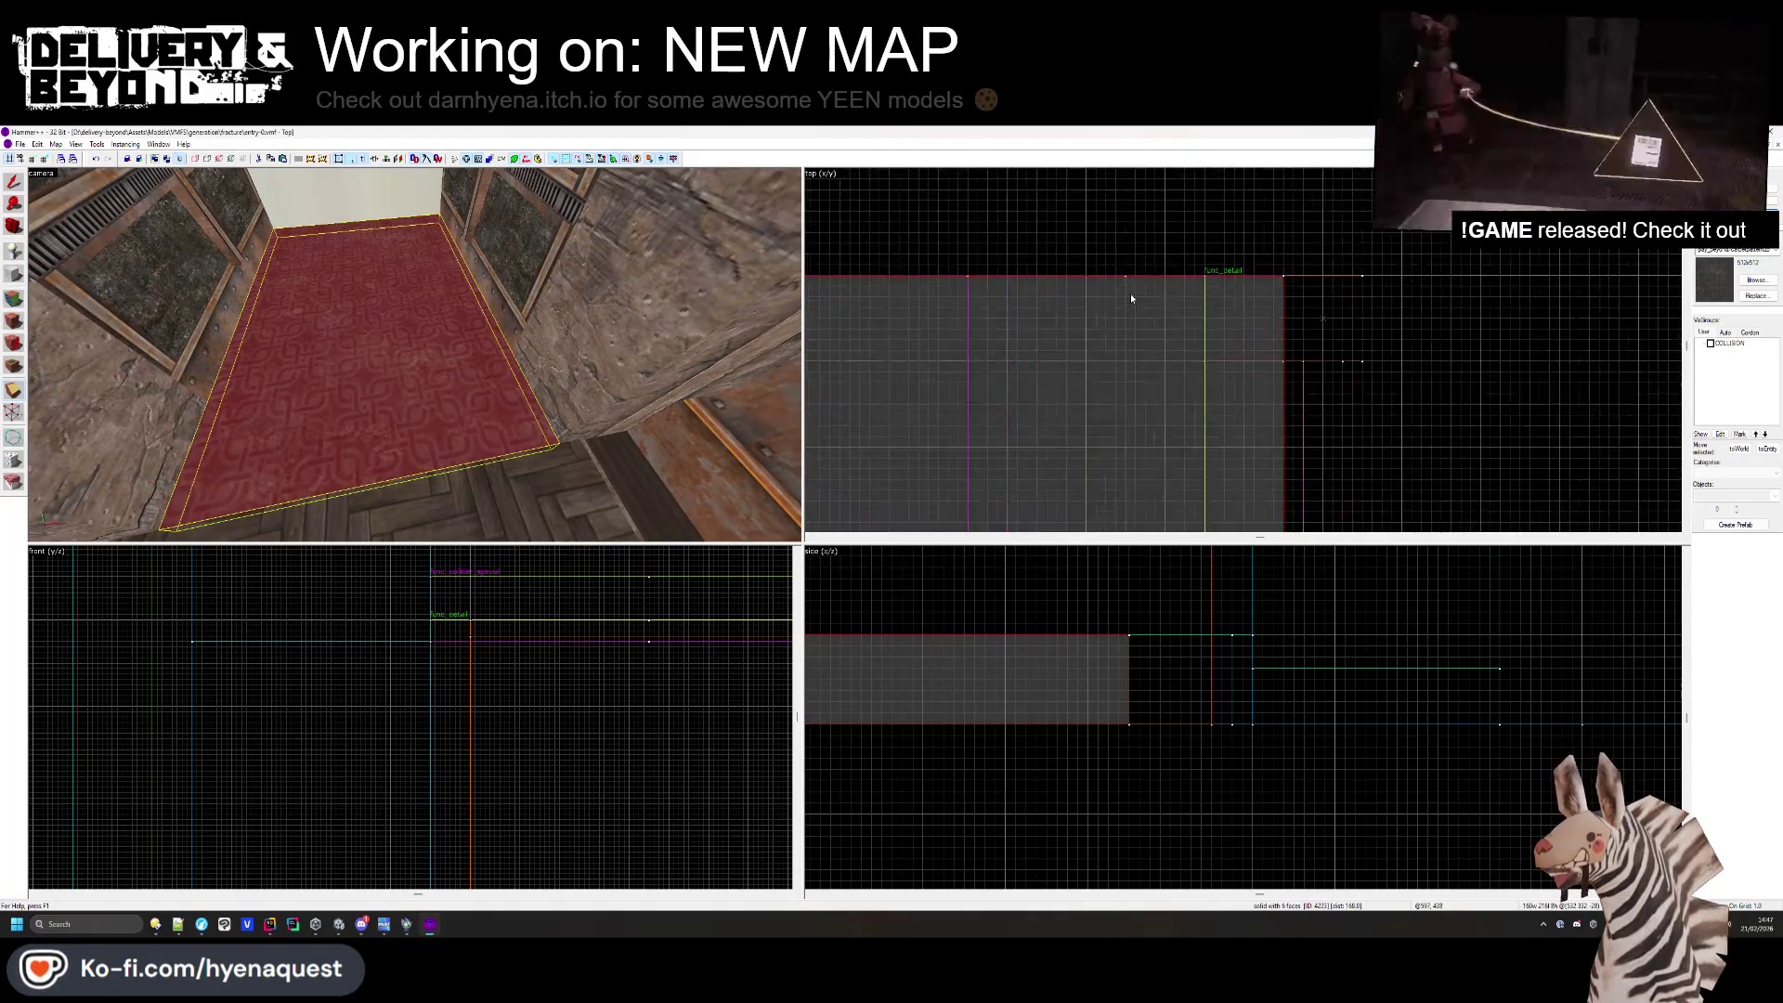
key("shift+x")
left_click_drag(1120, 288, 1128, 310)
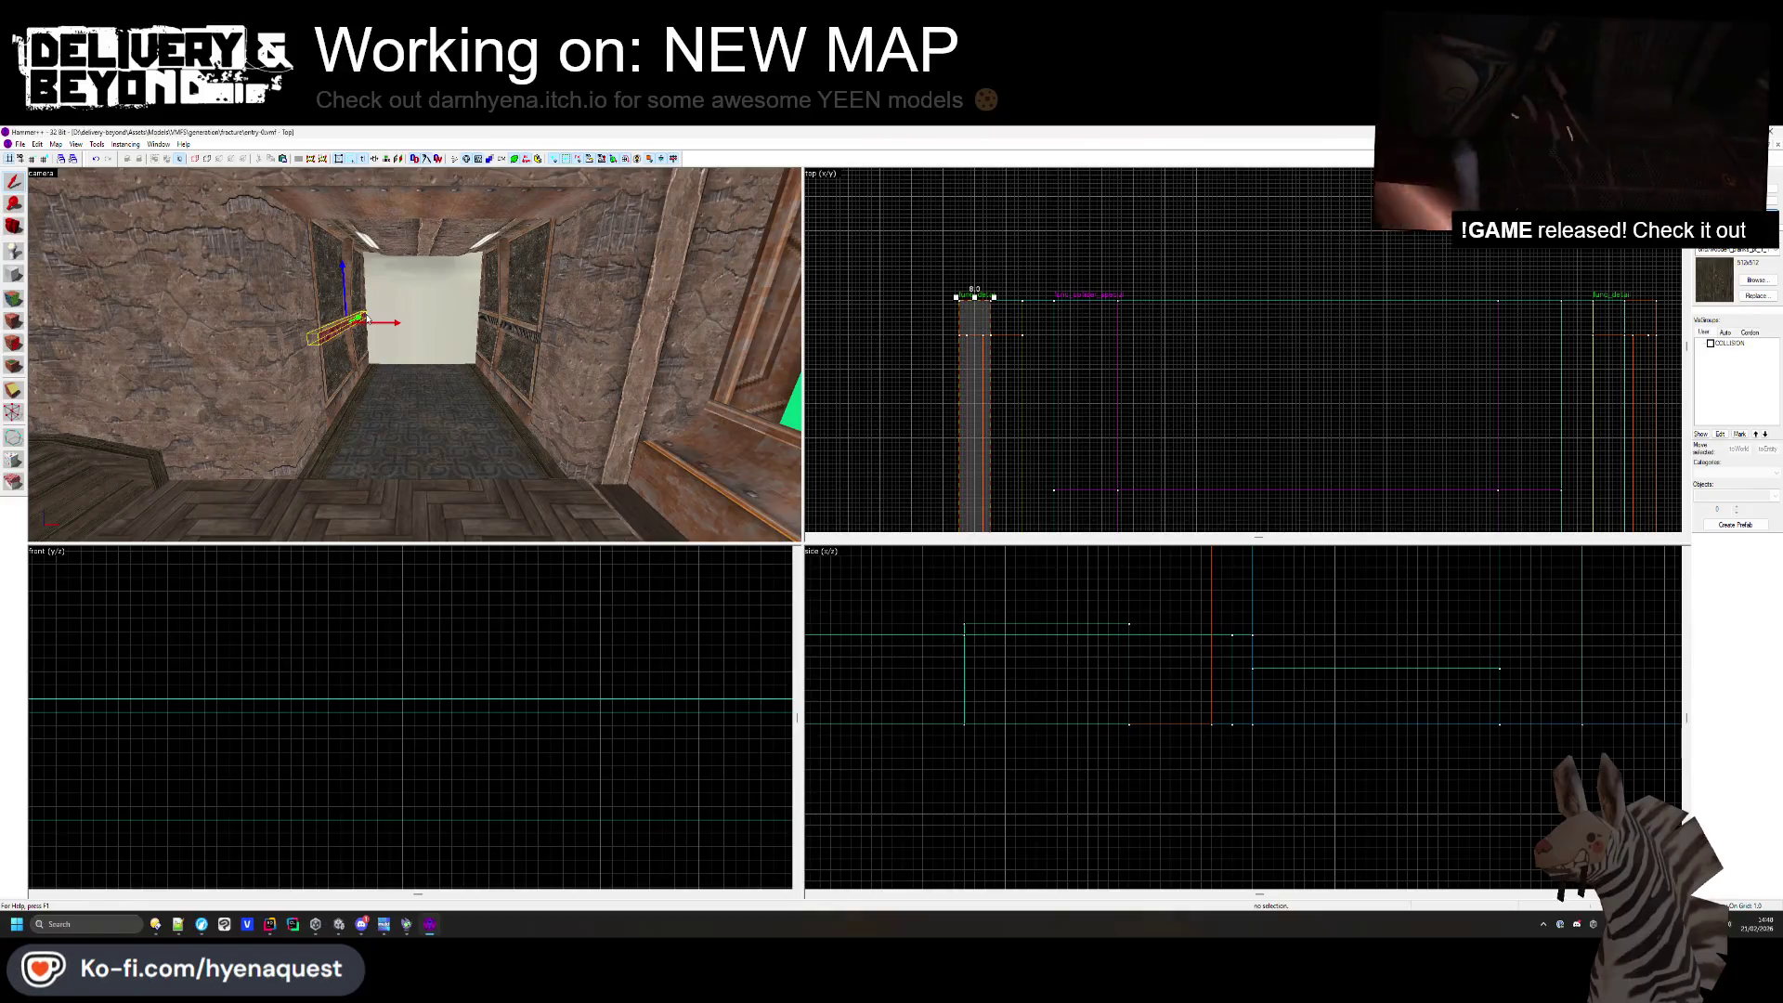
- Create a 51 by 8 unit block, 165 units tall, closing the corridor's far opening
scroll(1096, 288, "down", 3)
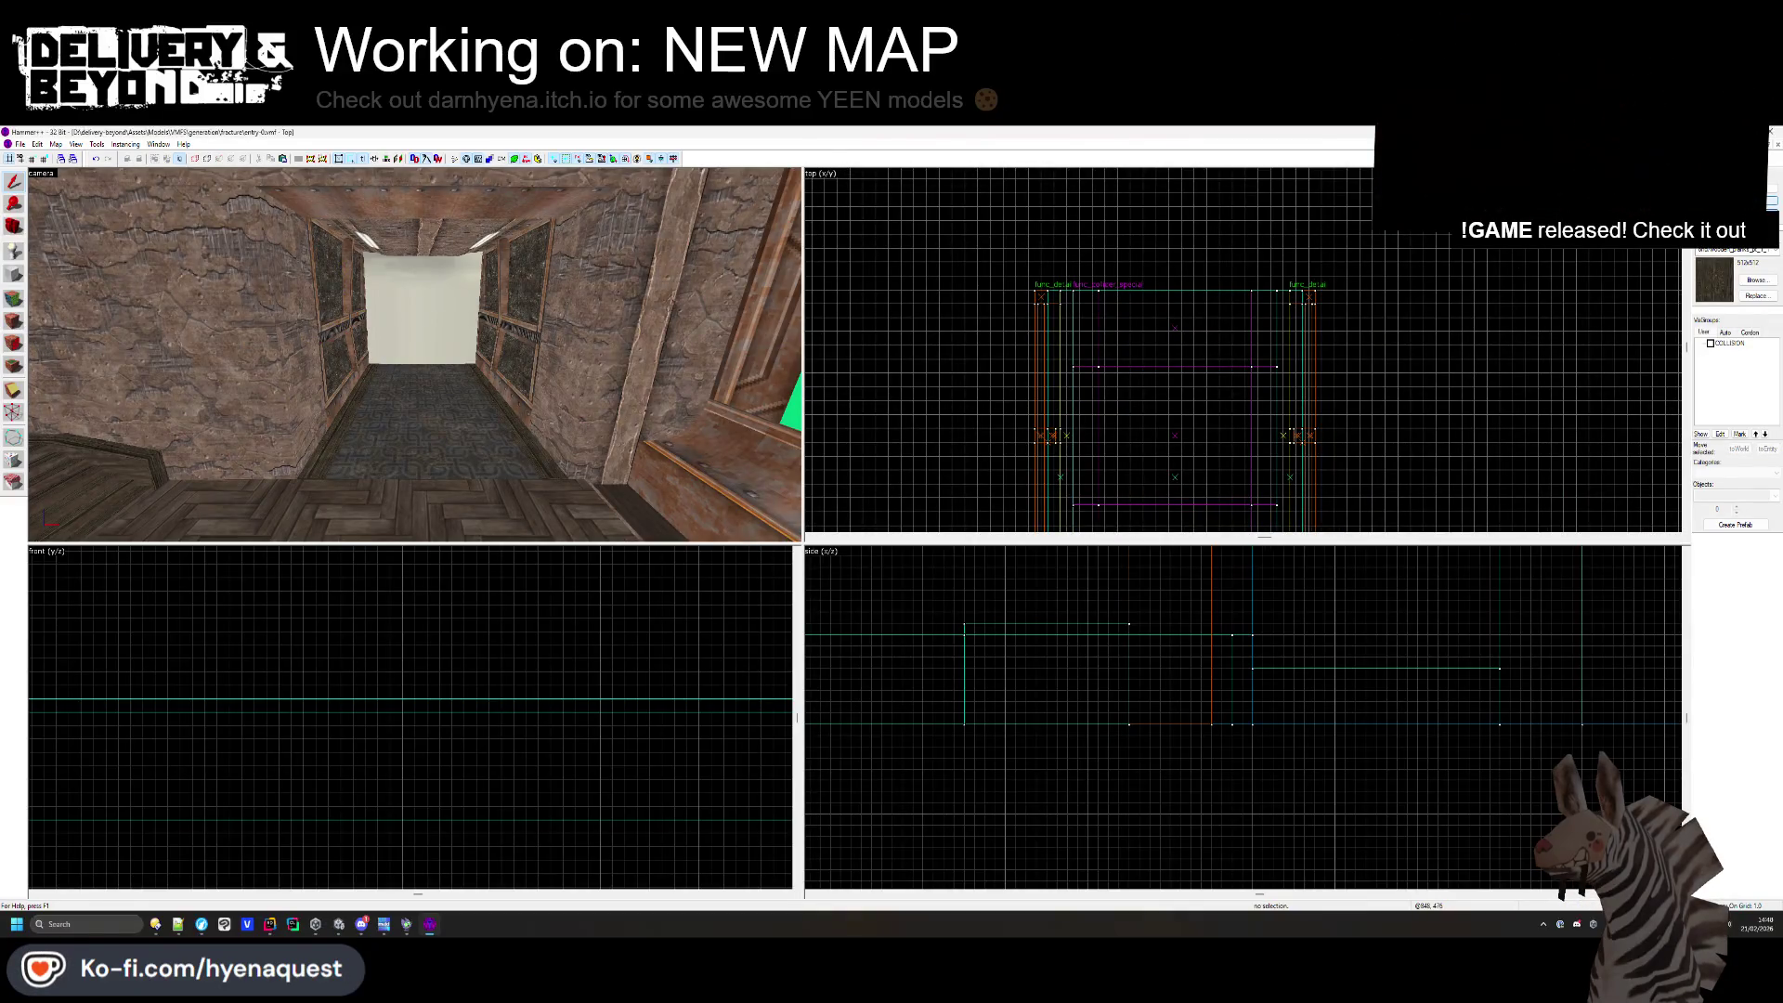
left_click(423, 239)
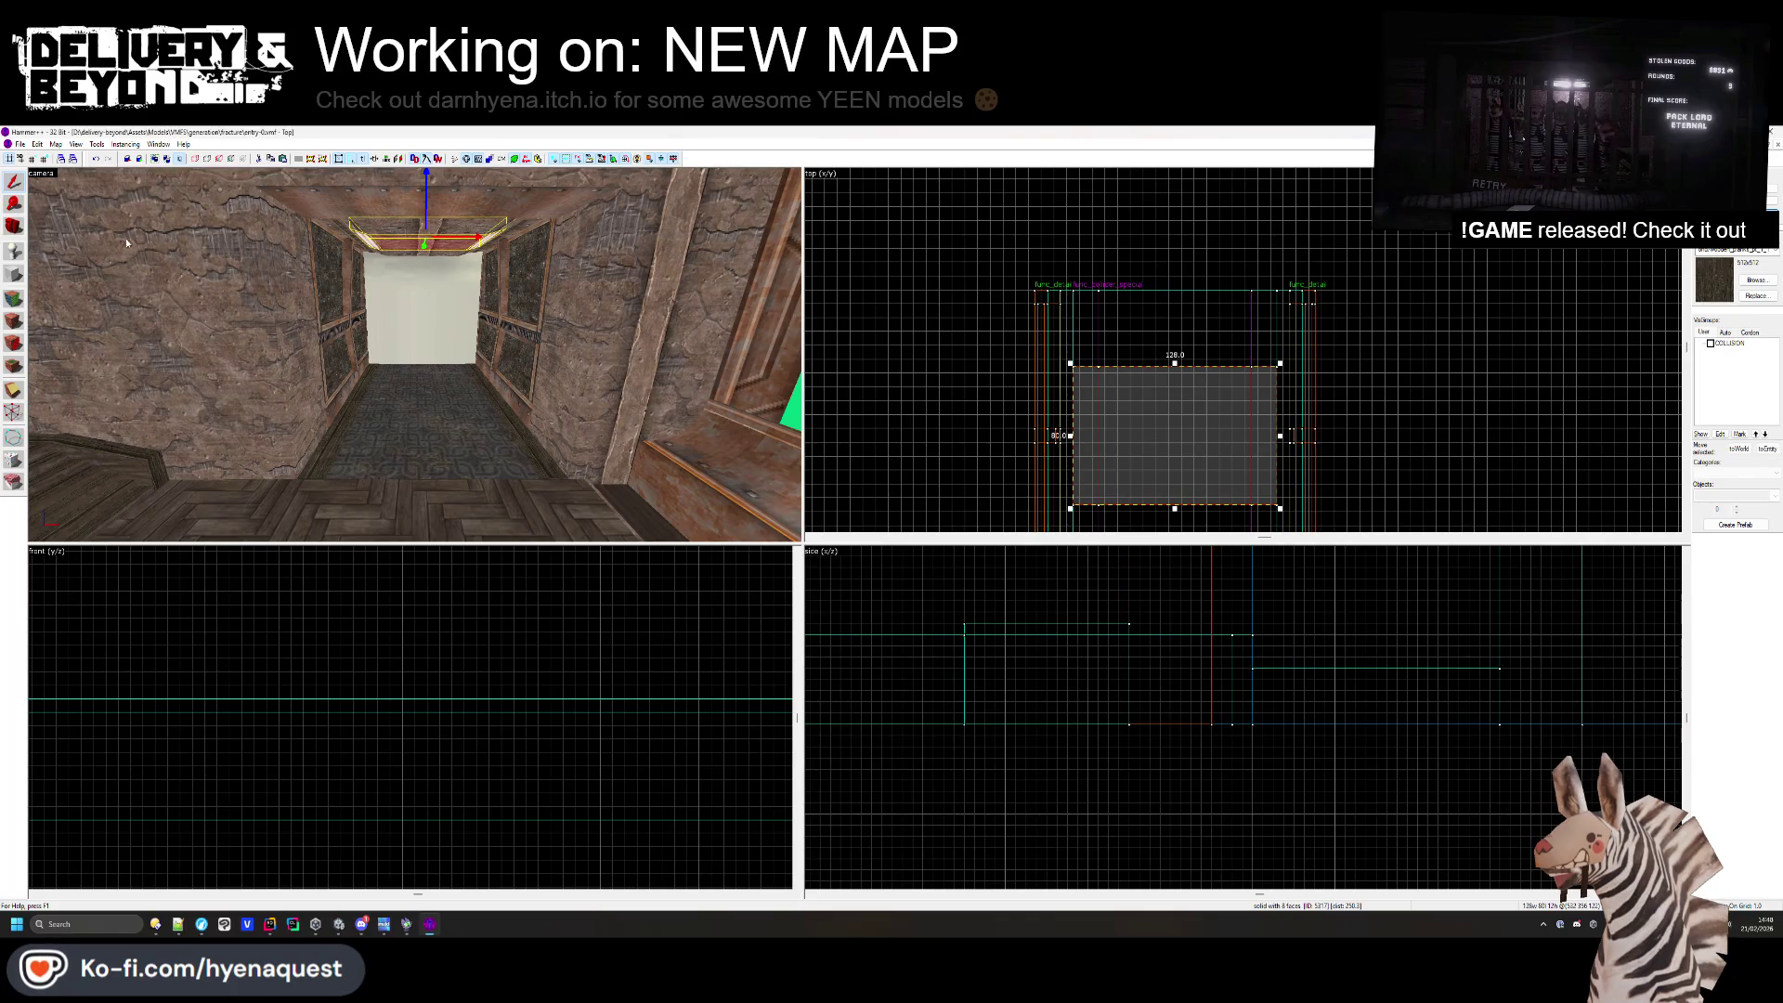
scroll(1068, 302, "up", 5)
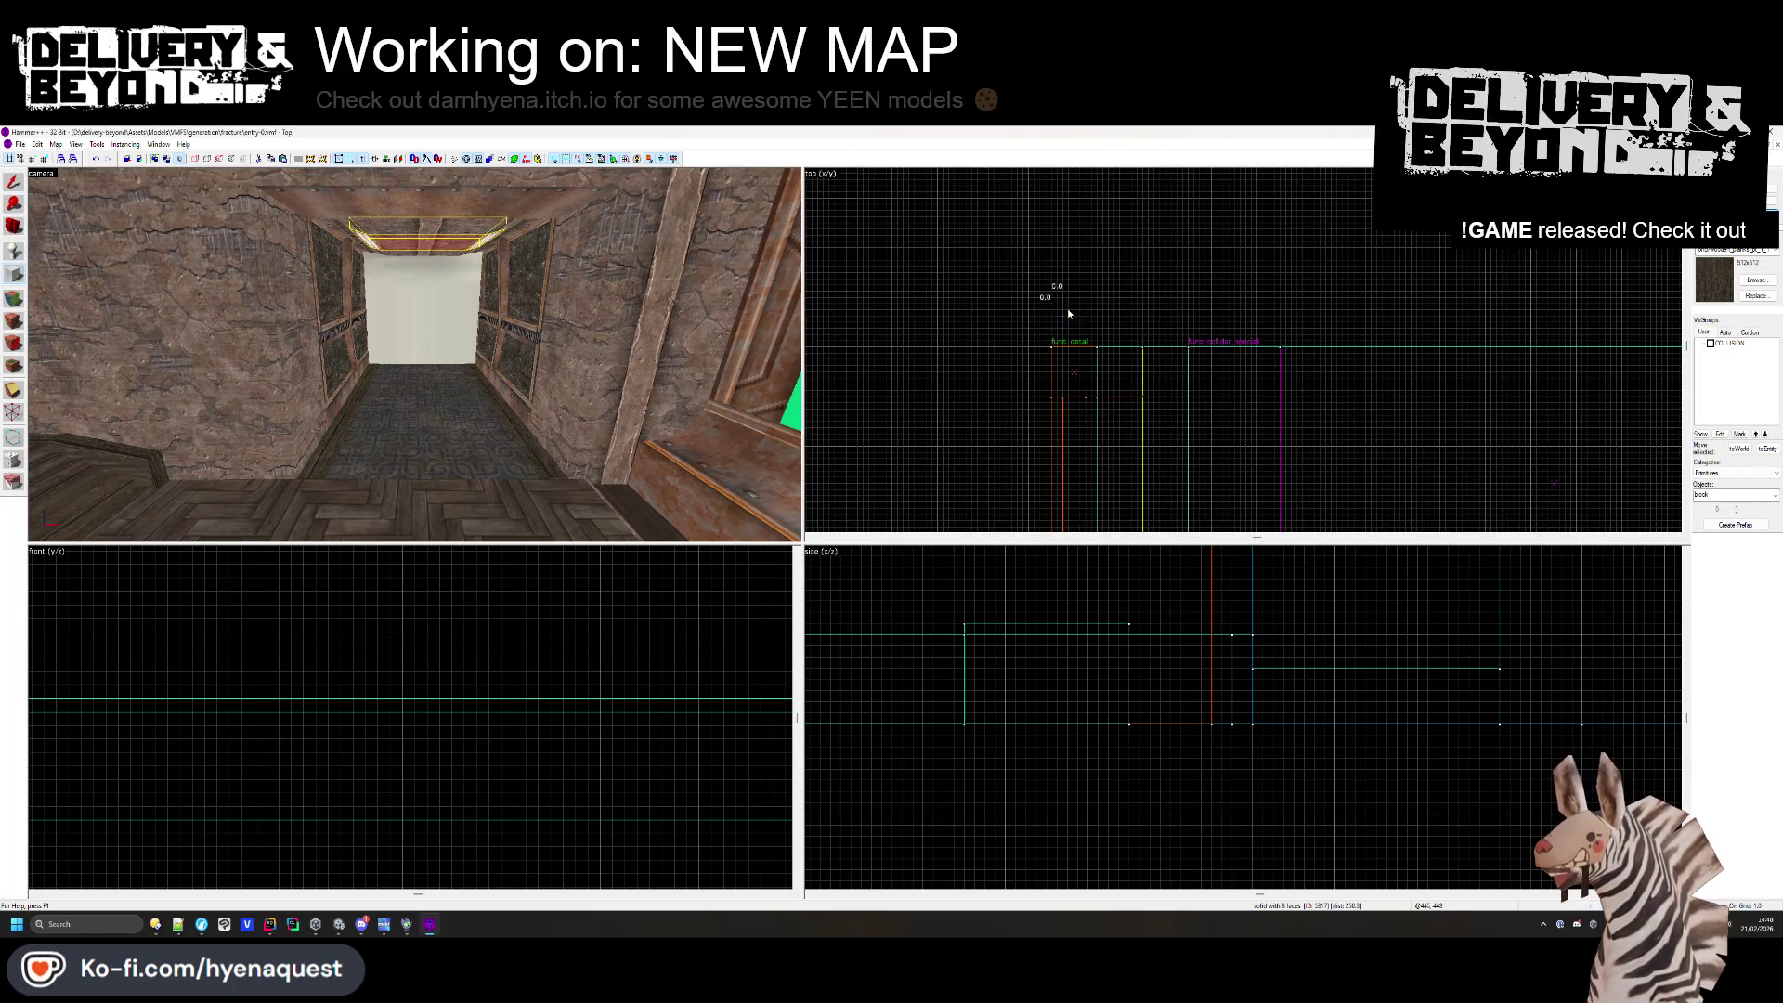
left_click_drag(1318, 349, 1335, 319)
scroll(1336, 319, "up", 2)
scroll(1169, 778, "down", 3)
scroll(1063, 635, "up", 5)
left_click_drag(1064, 653, 1118, 745)
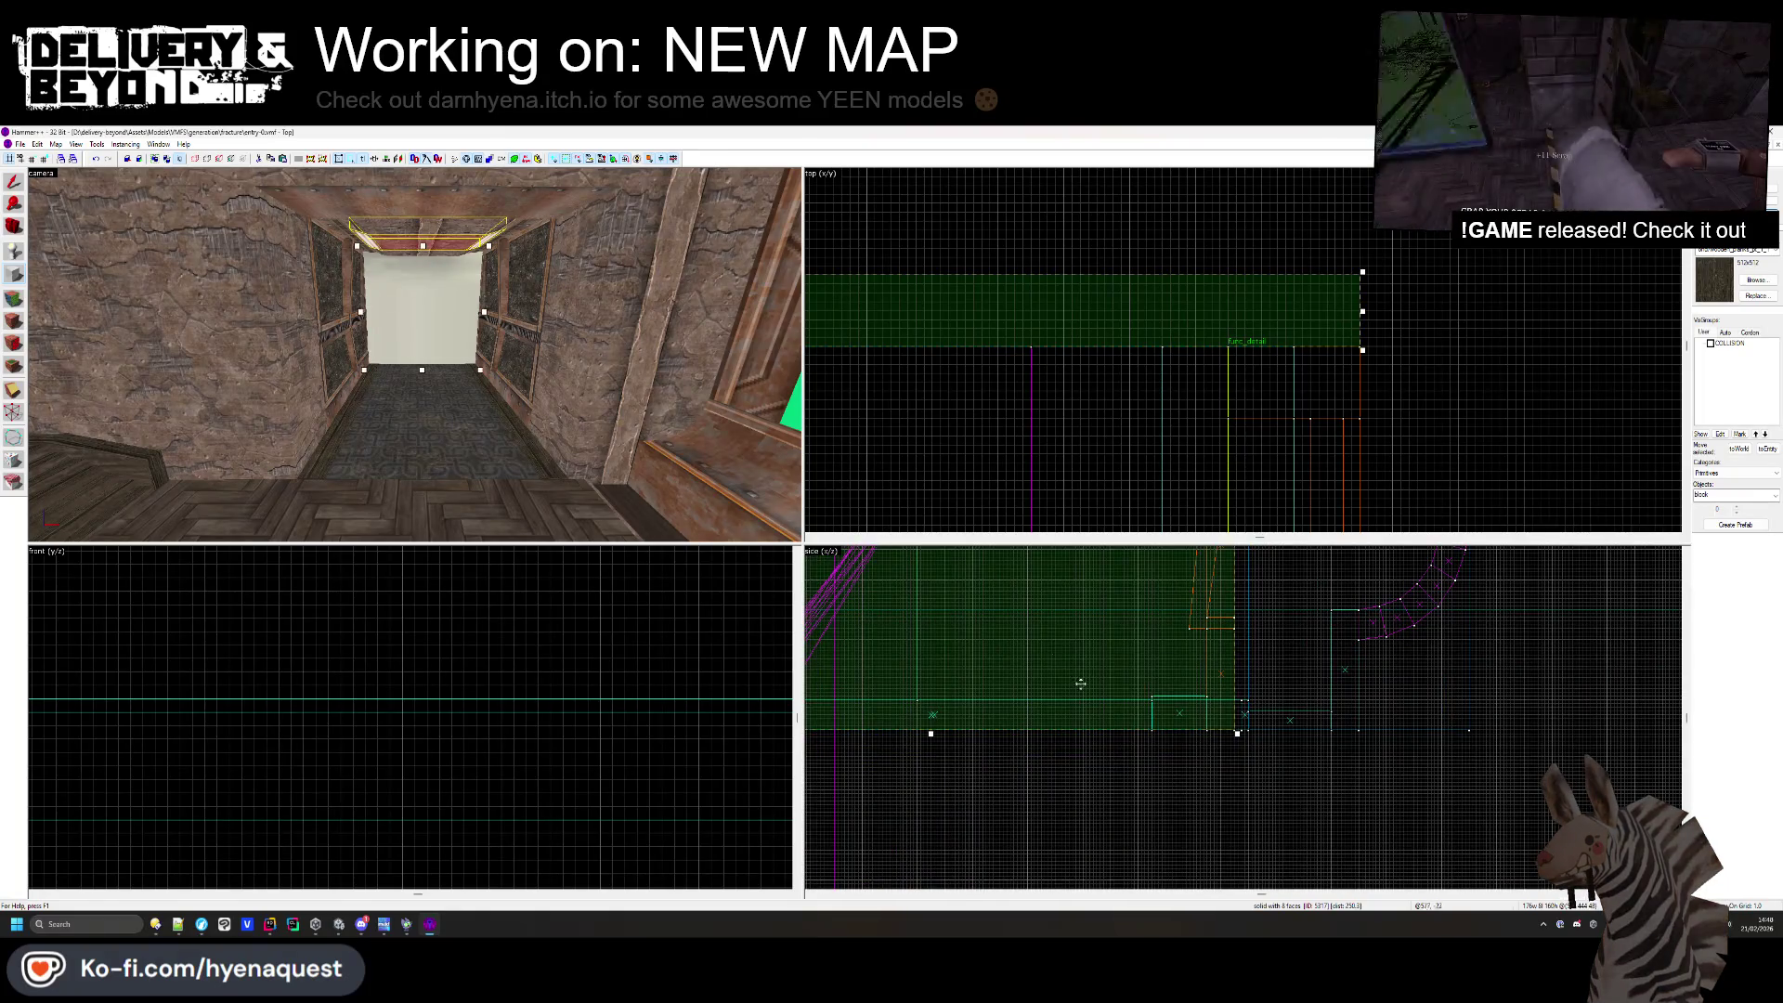
key("Return")
key("Escape")
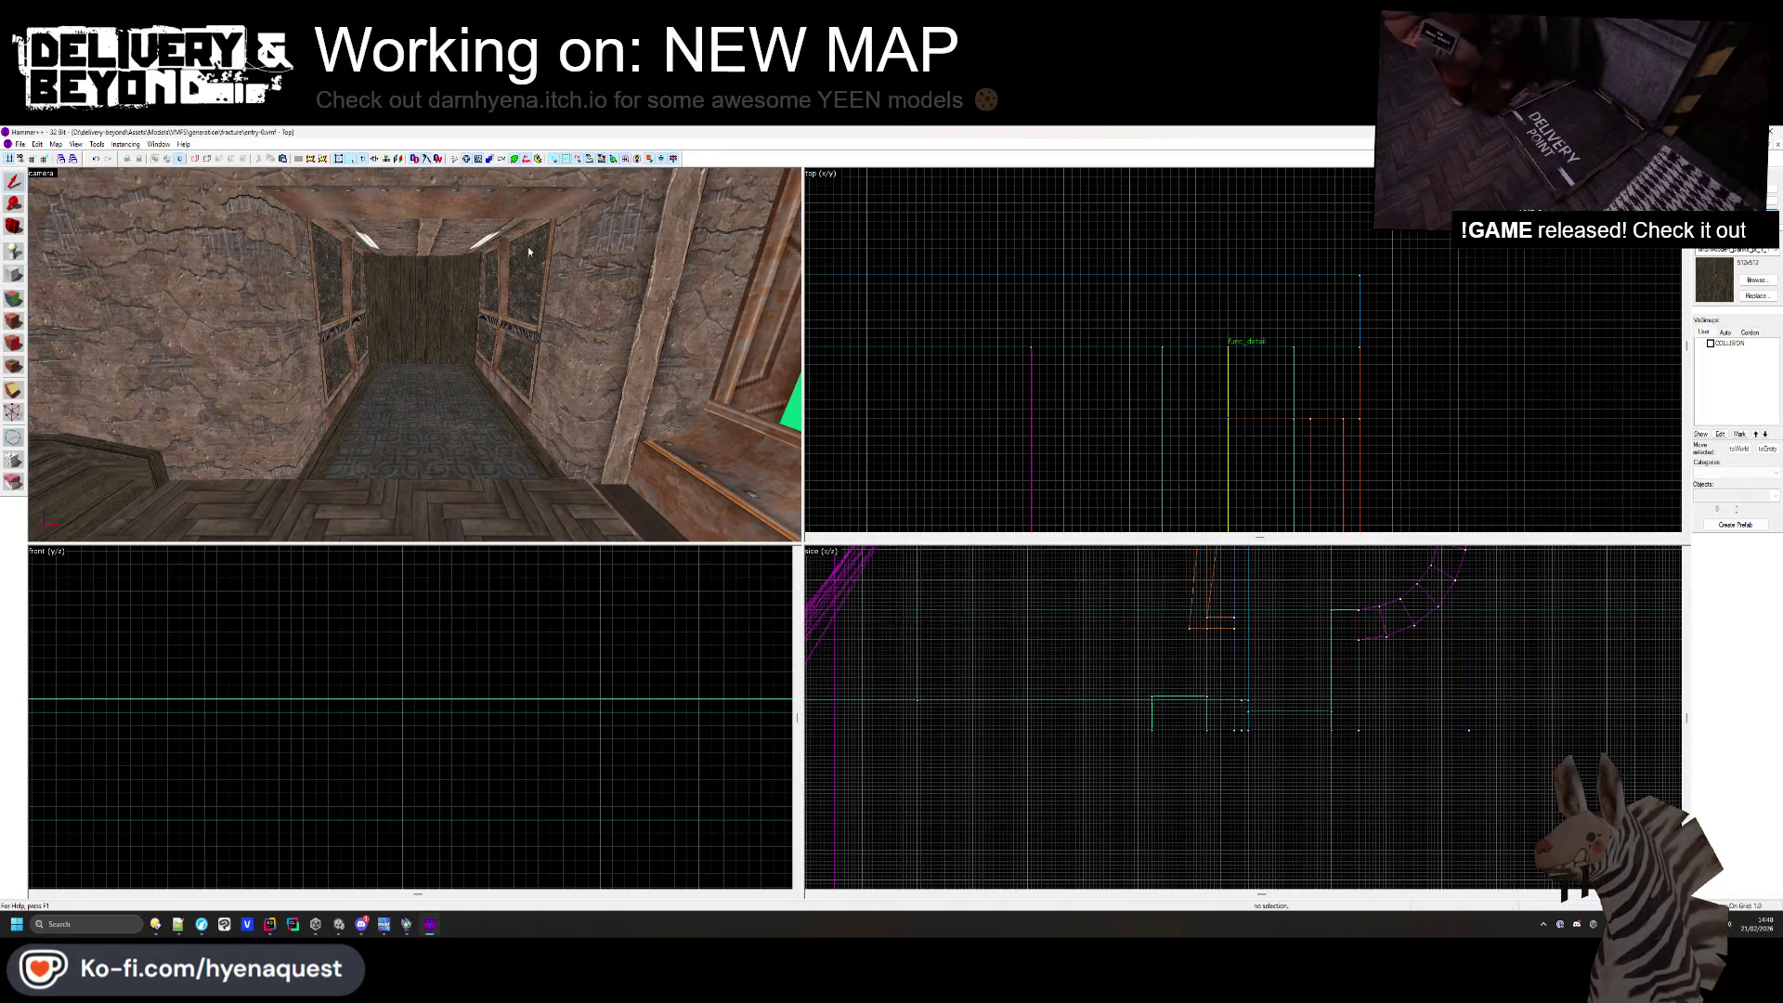
- Fly into the corridor and raise the group of ceiling lights
key("z")
key("w")
key("w")
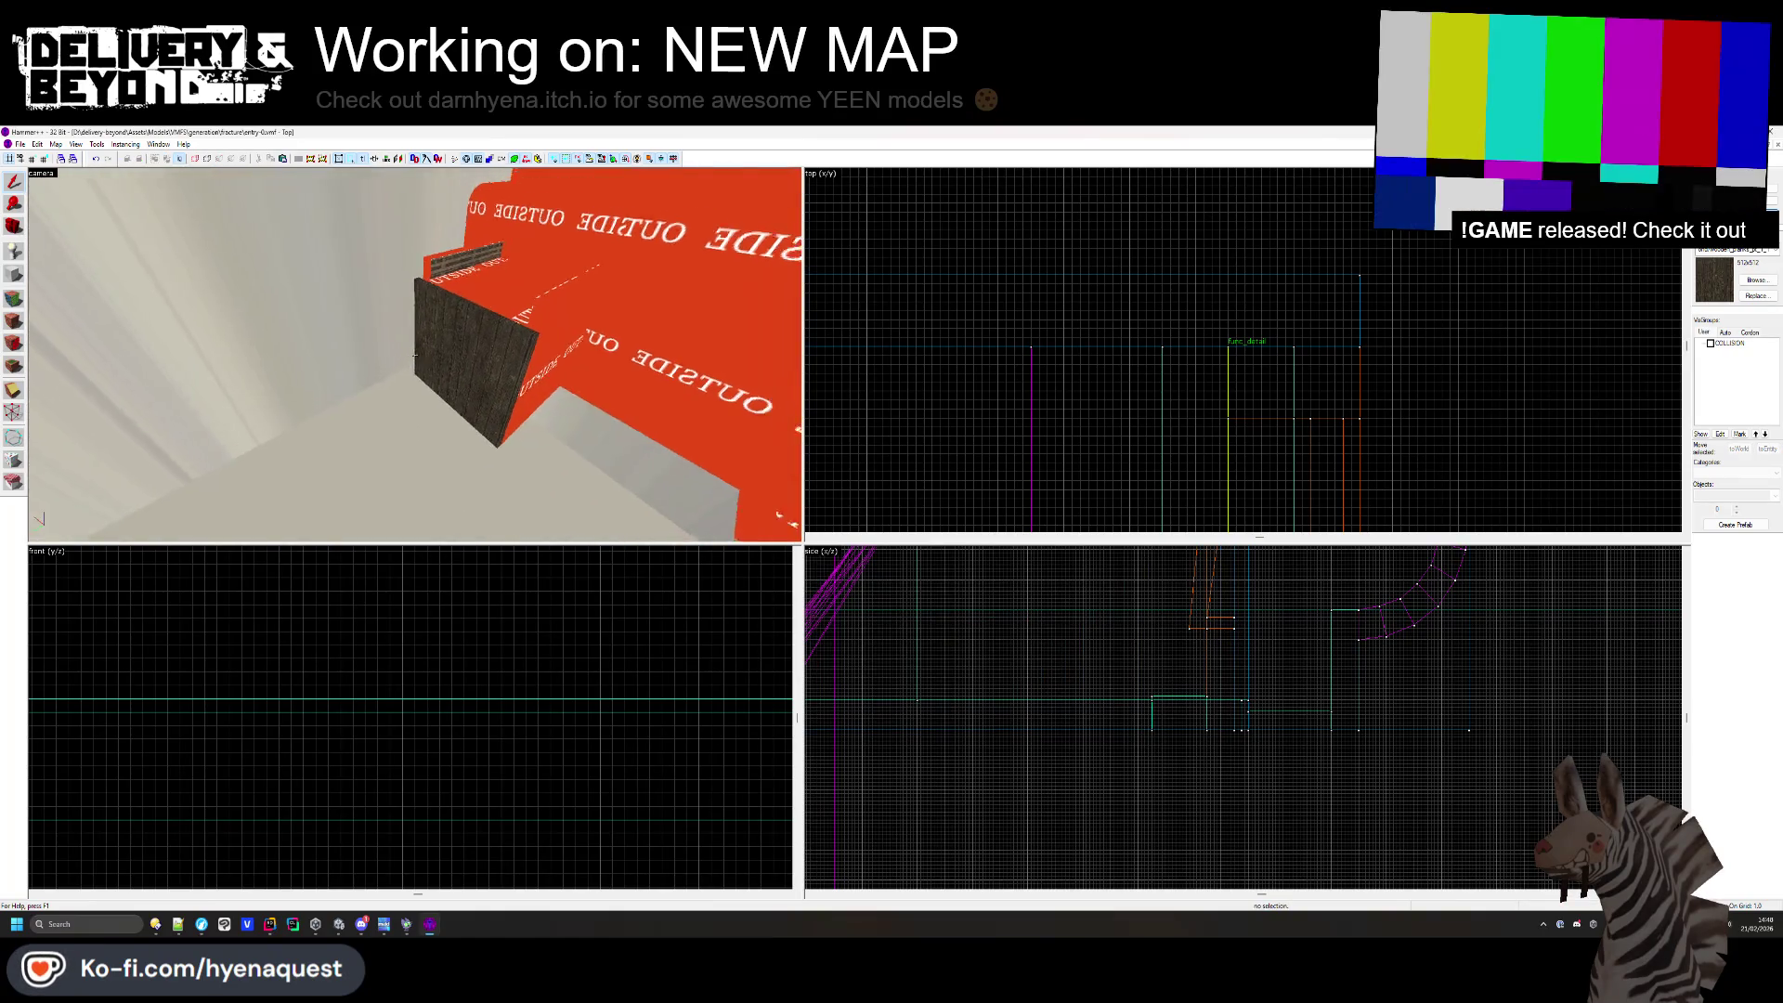
key("w")
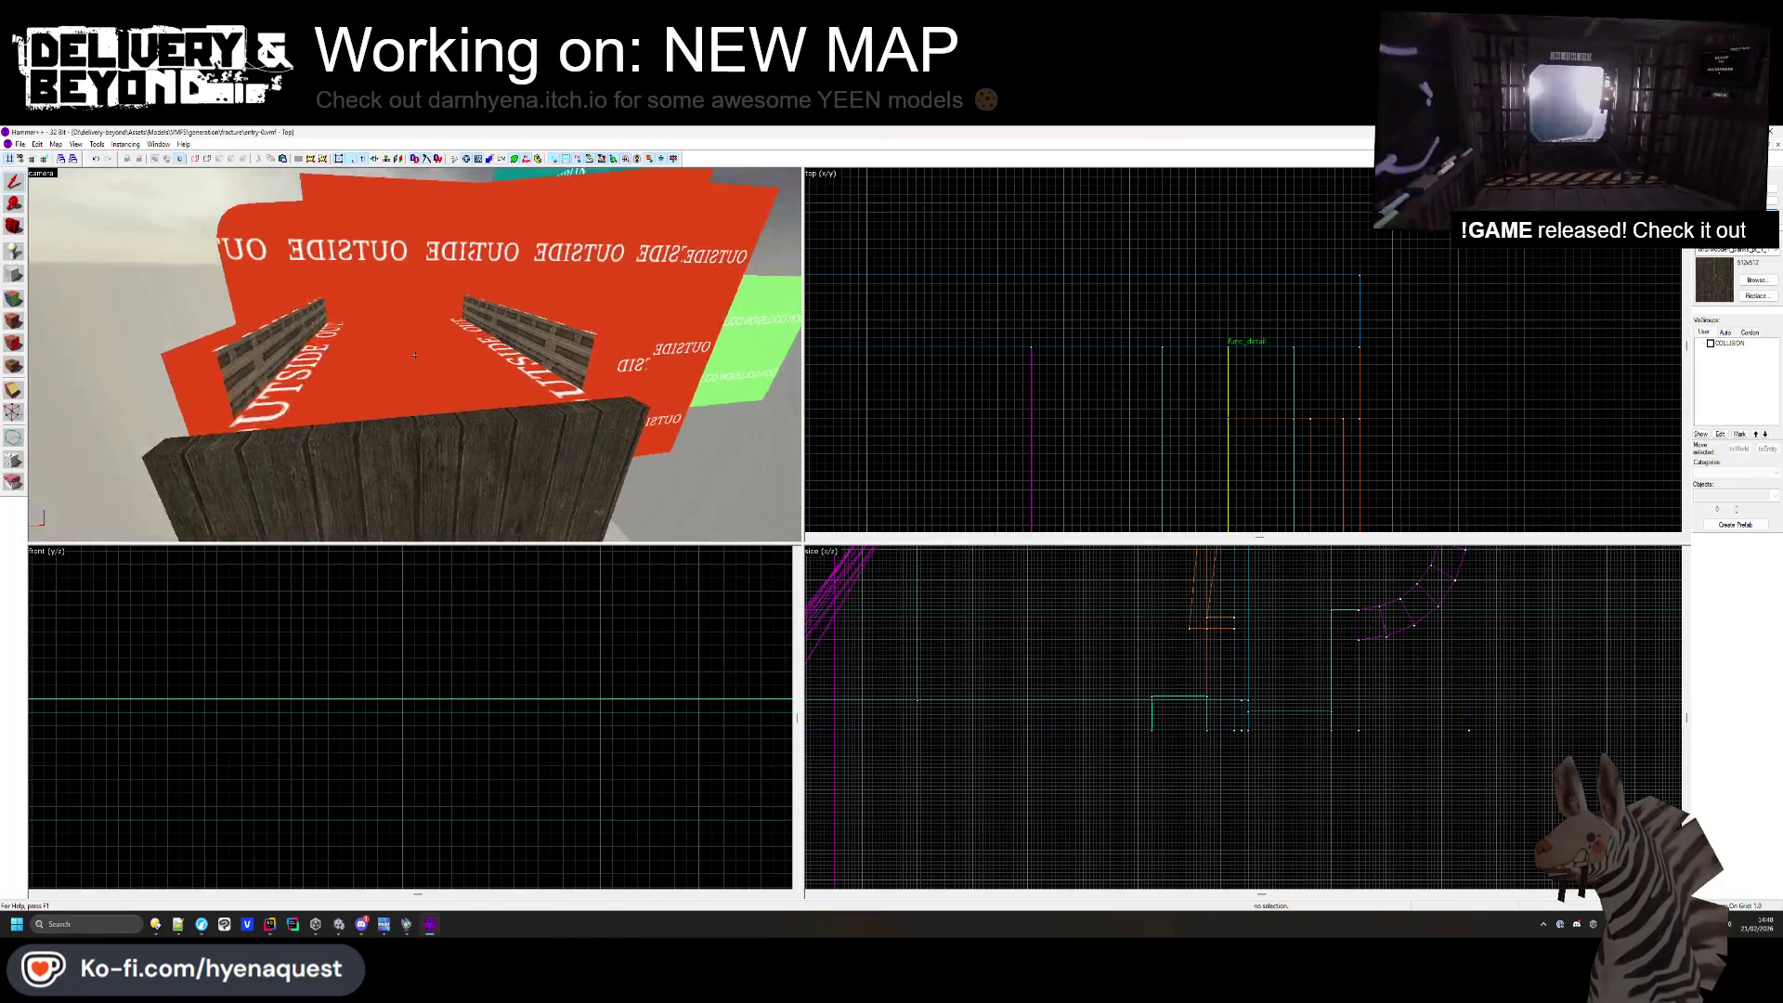
key("w")
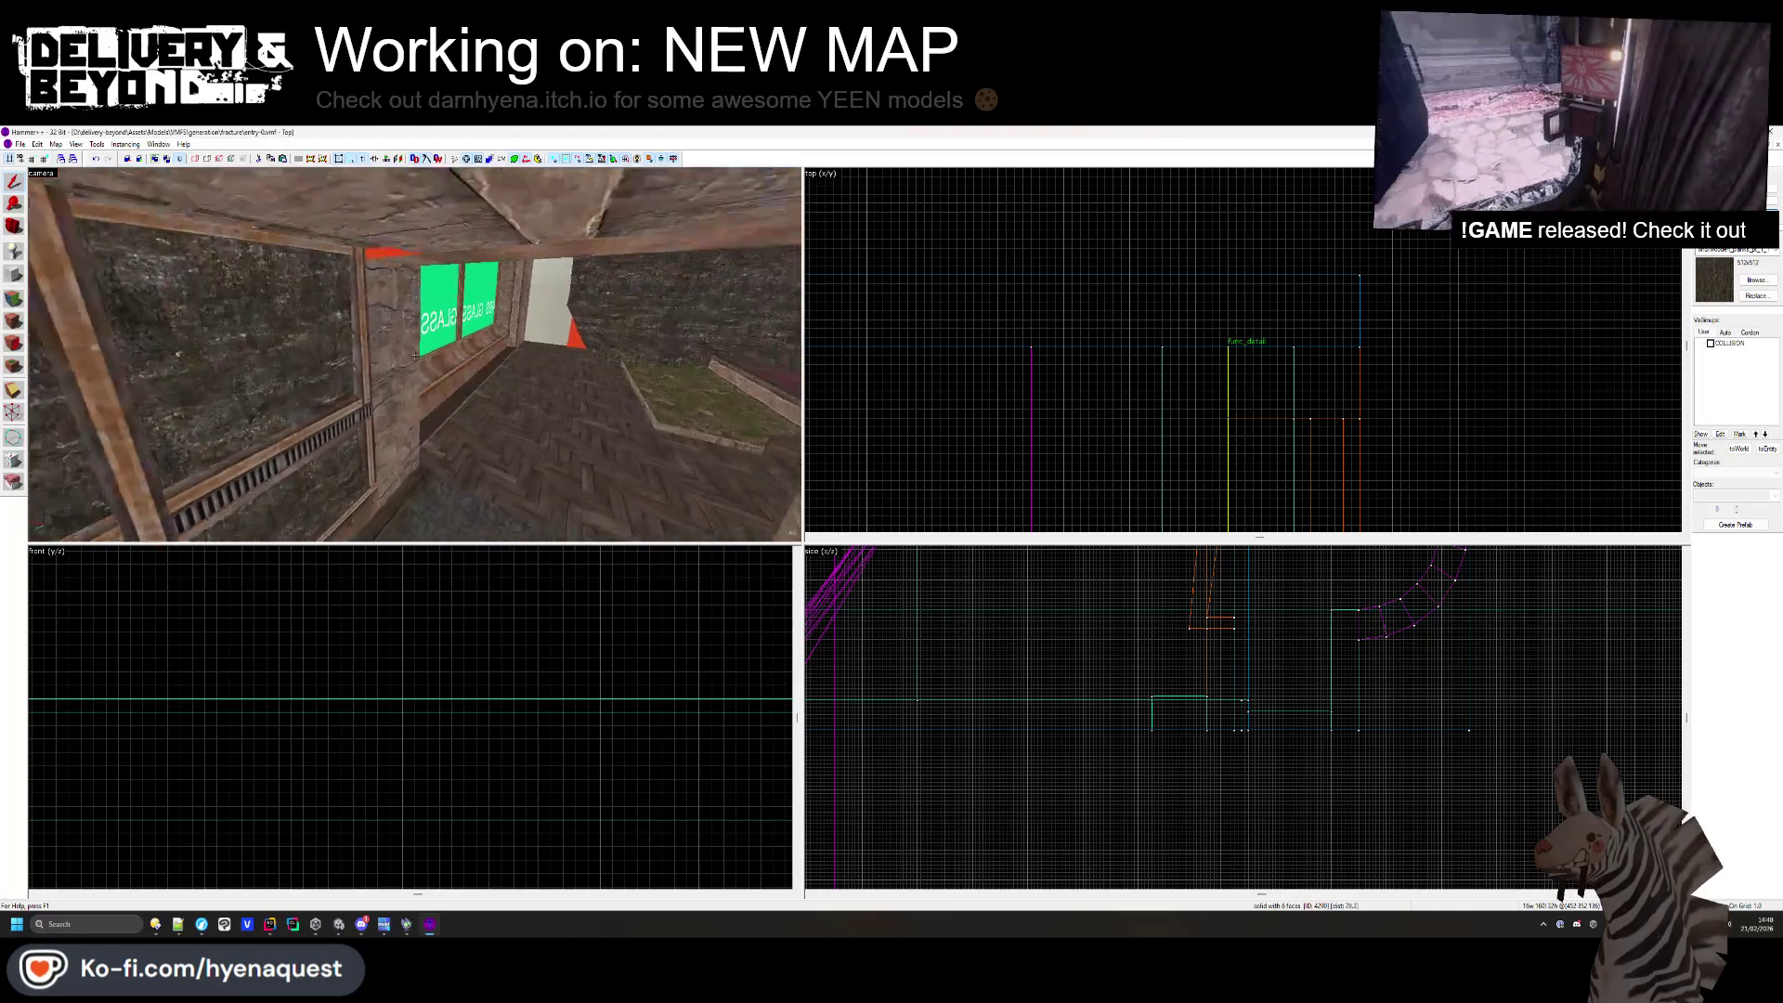
key("w")
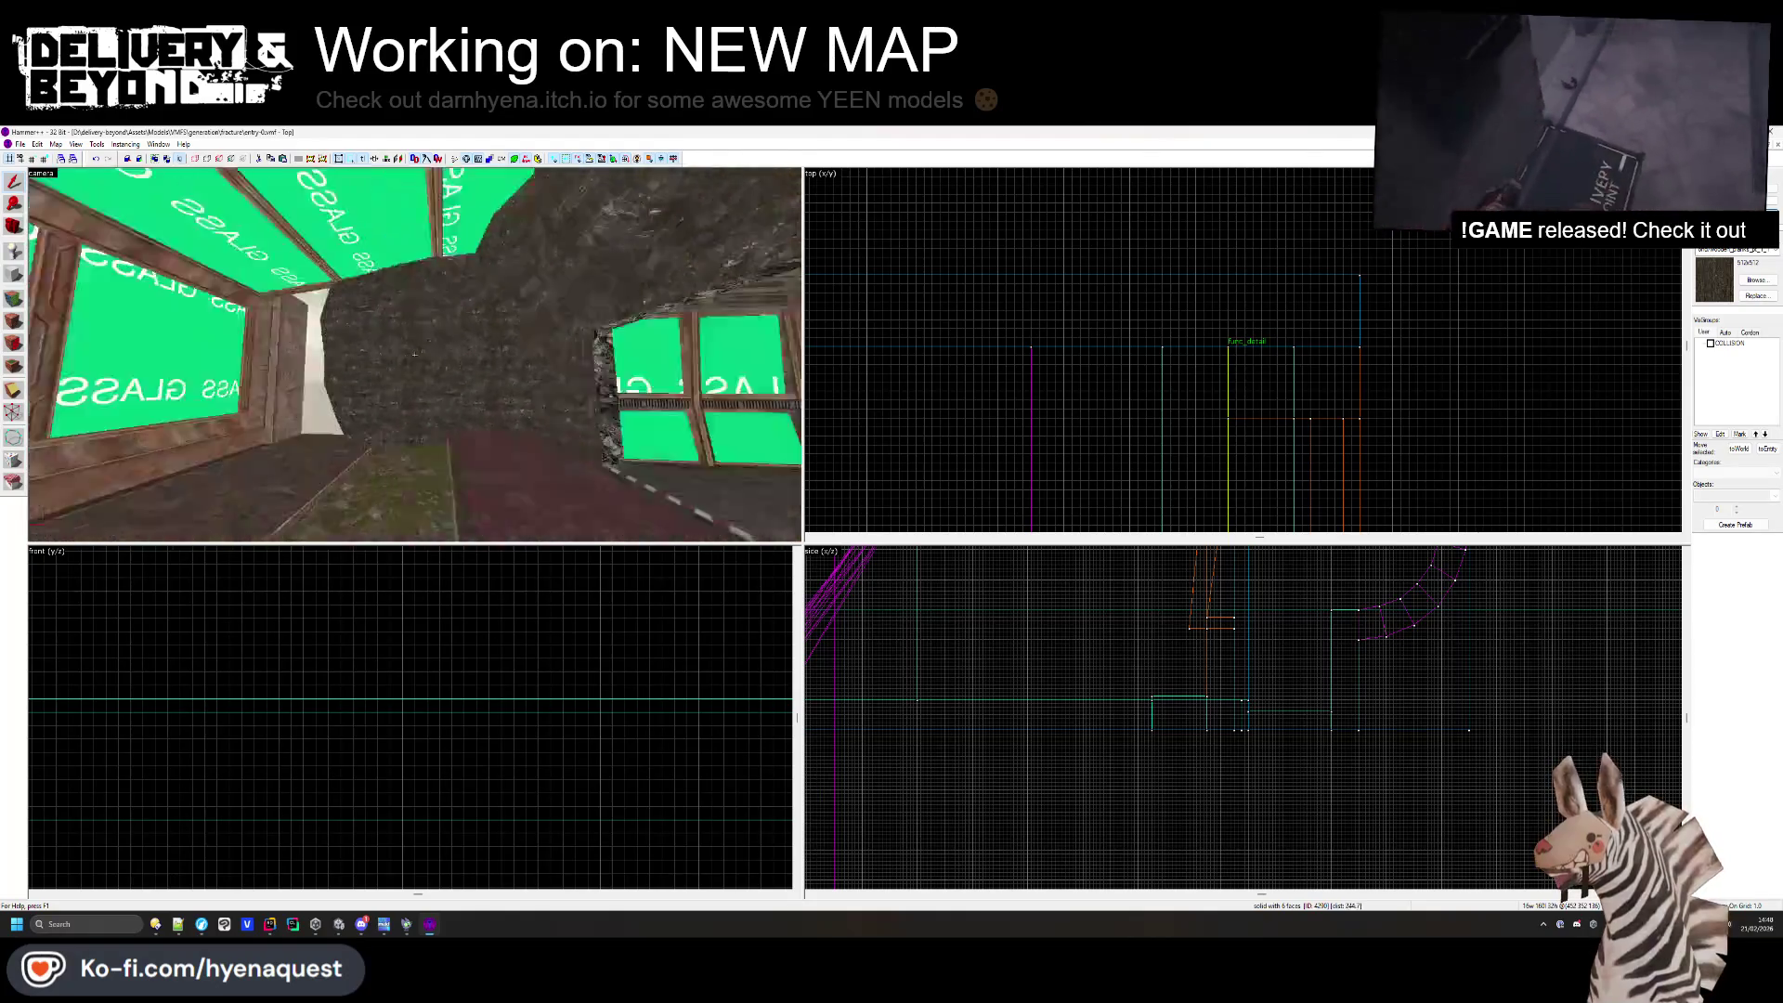
left_click(415, 355)
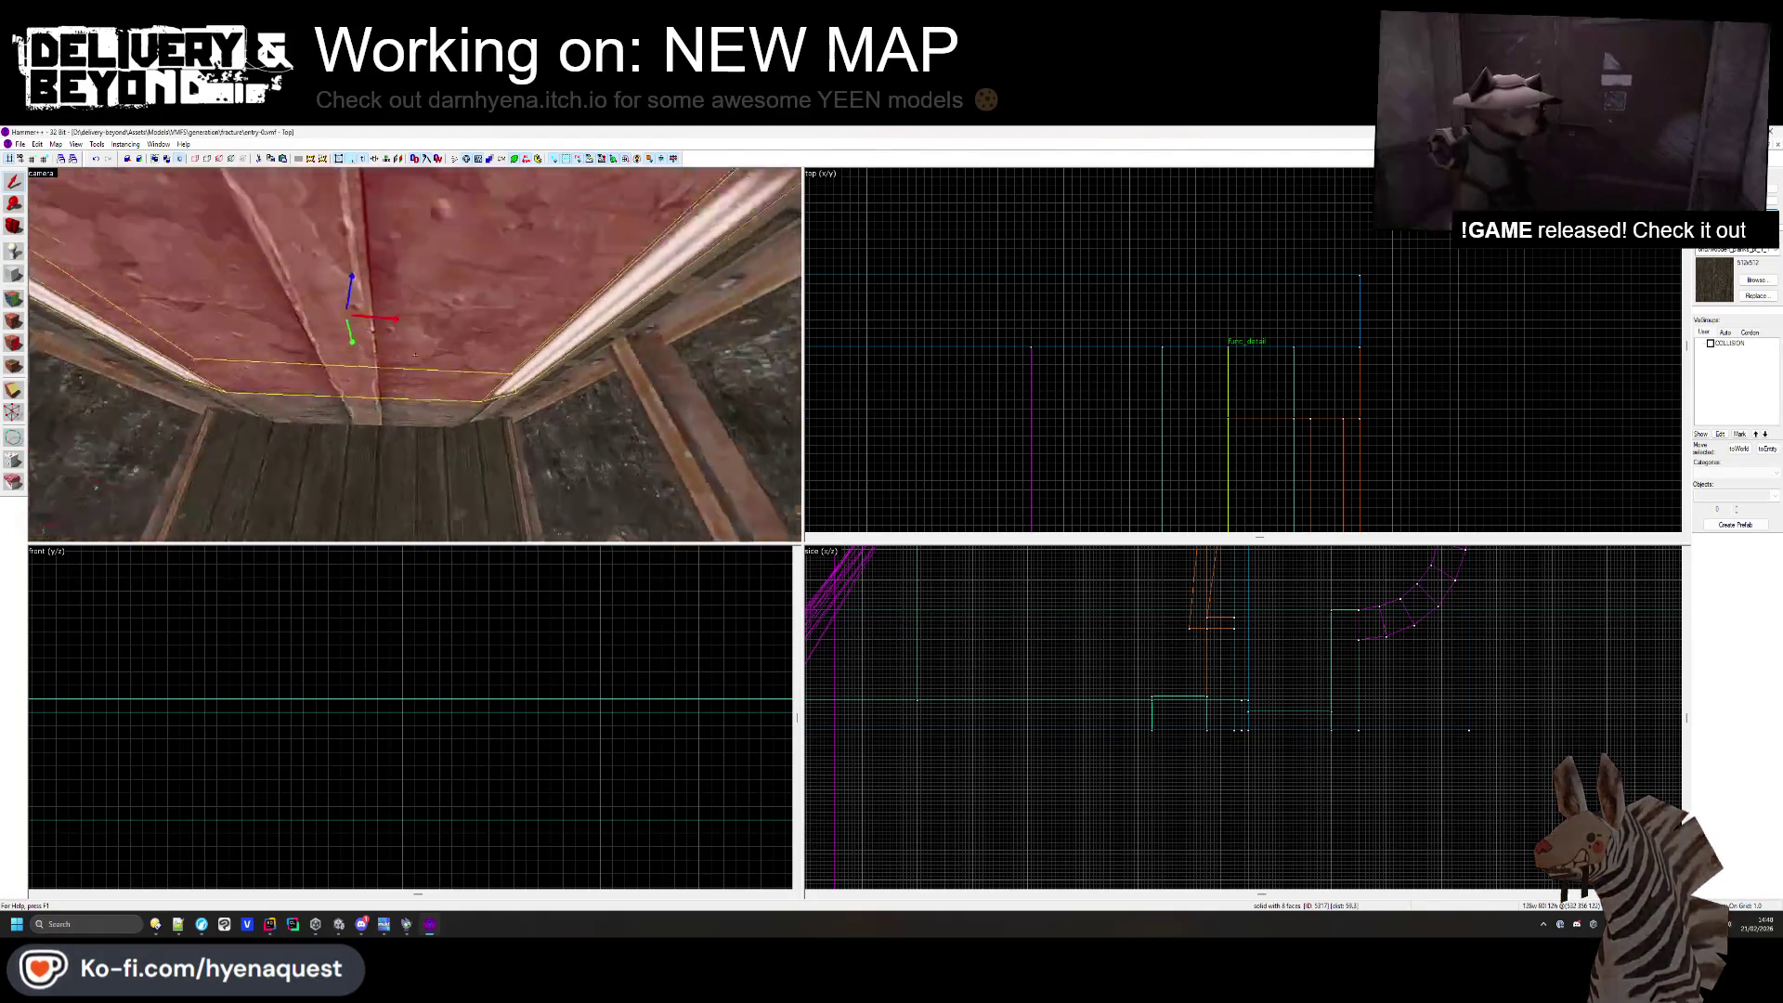
key("z")
left_click(1230, 418)
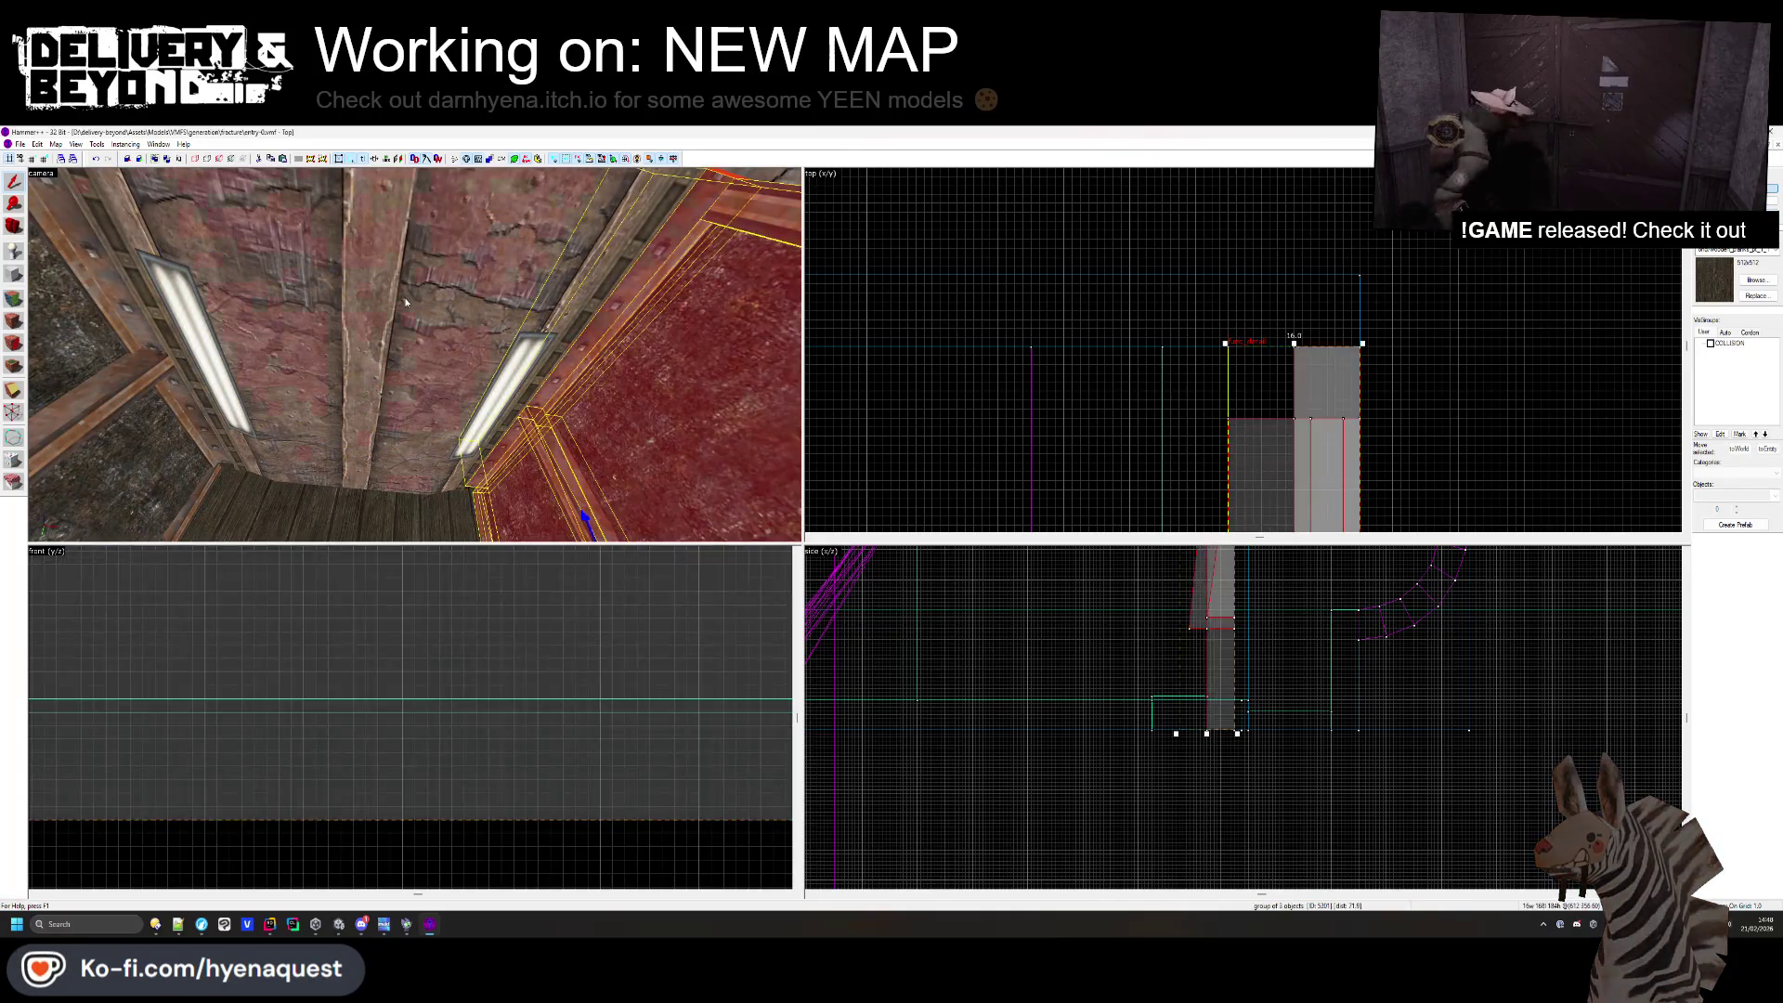
scroll(1165, 794, "up", 3)
scroll(1200, 744, "up", 2)
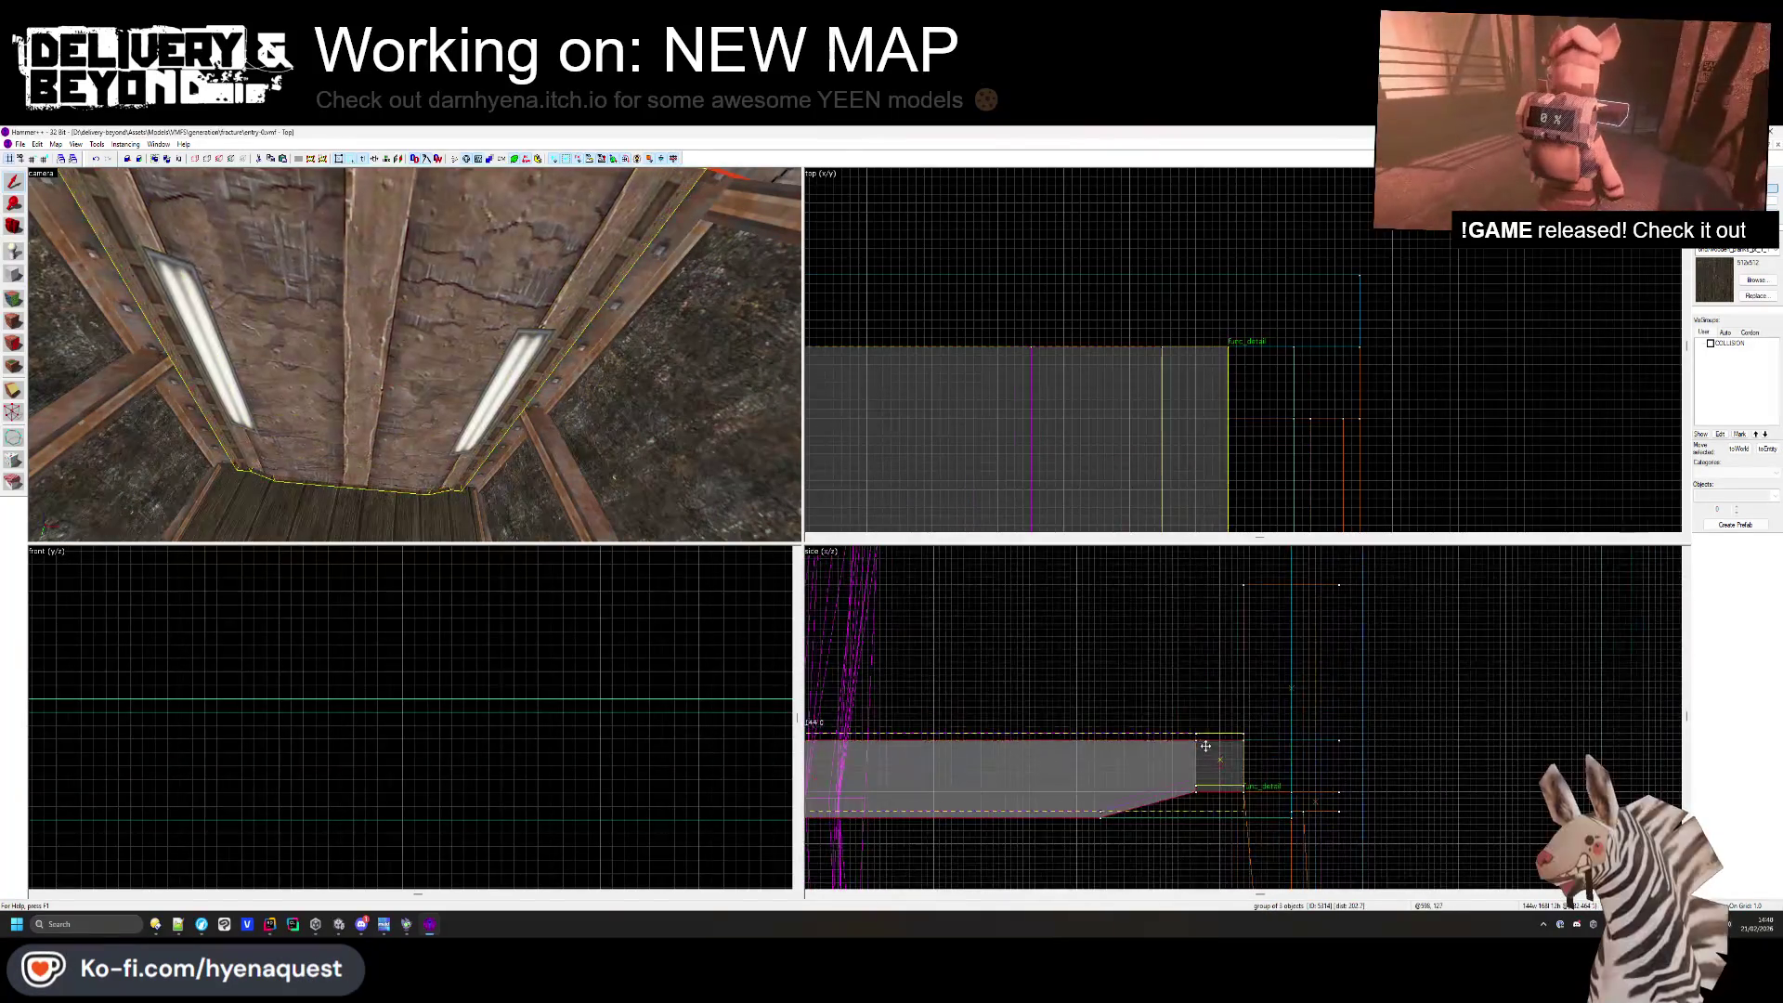
left_click_drag(1189, 780, 1189, 622)
left_click(1186, 691)
- Raise the bottom edge of the red beam above the doorway
key("z")
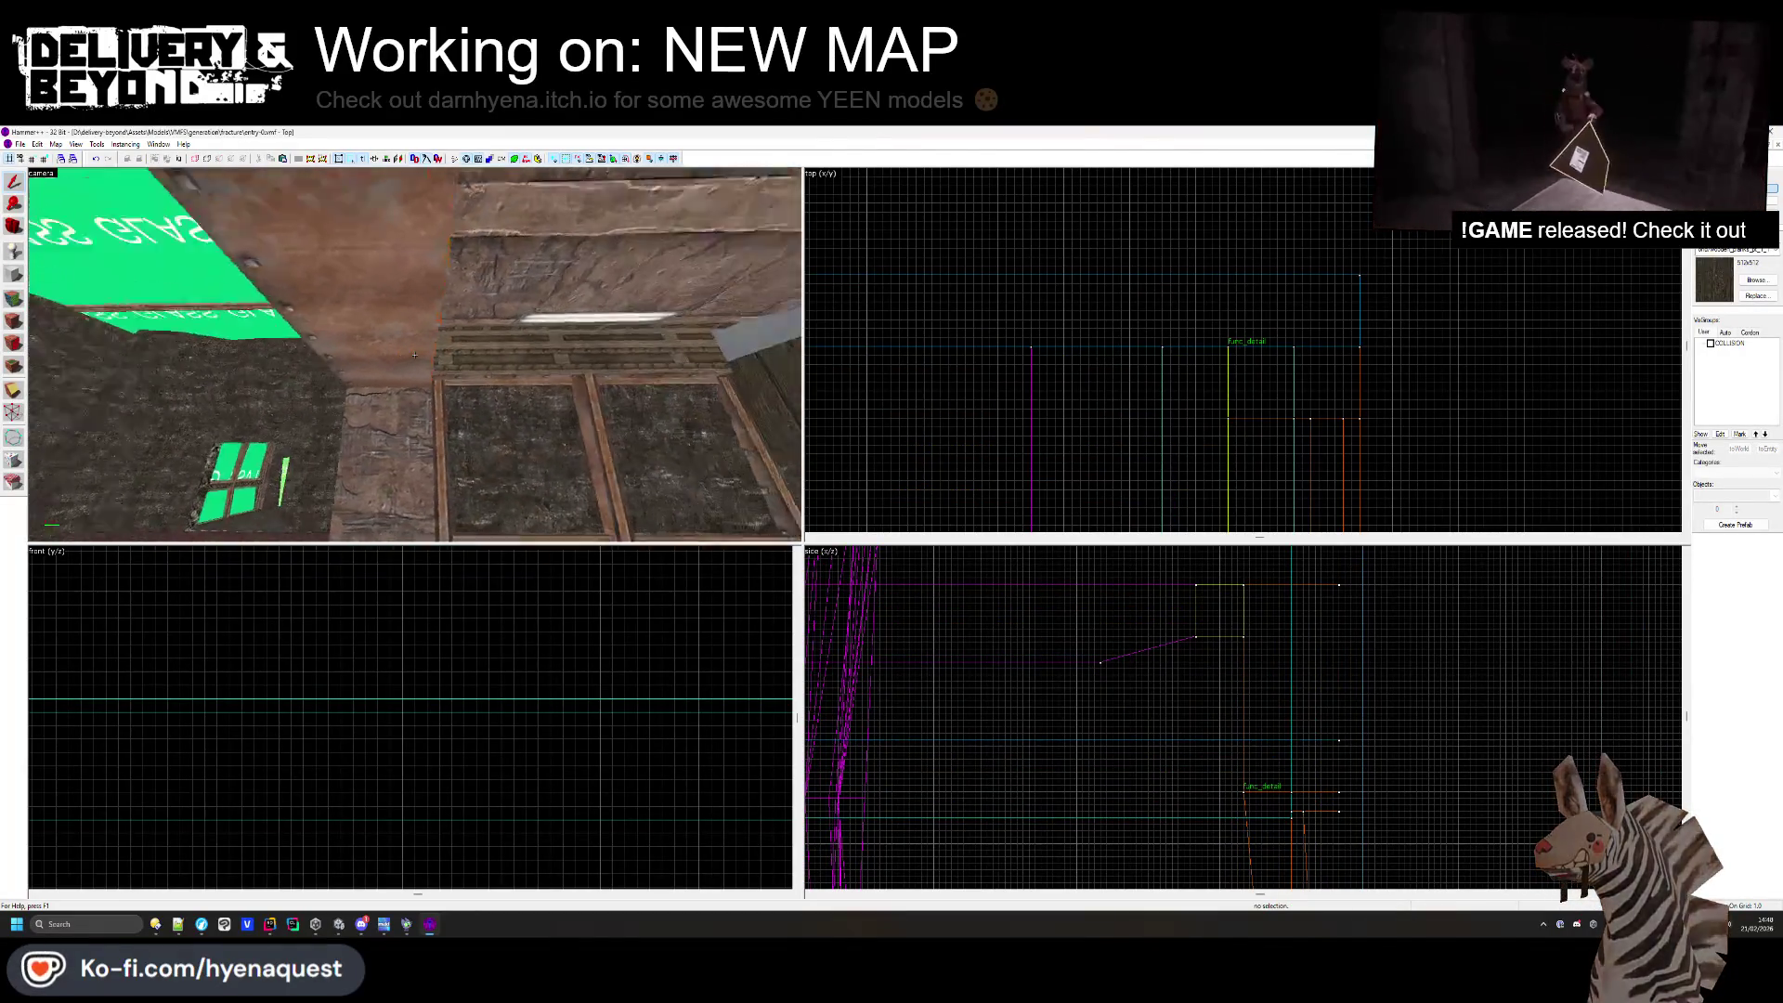
key("z")
left_click(1030, 708)
scroll(1030, 709, "down", 3)
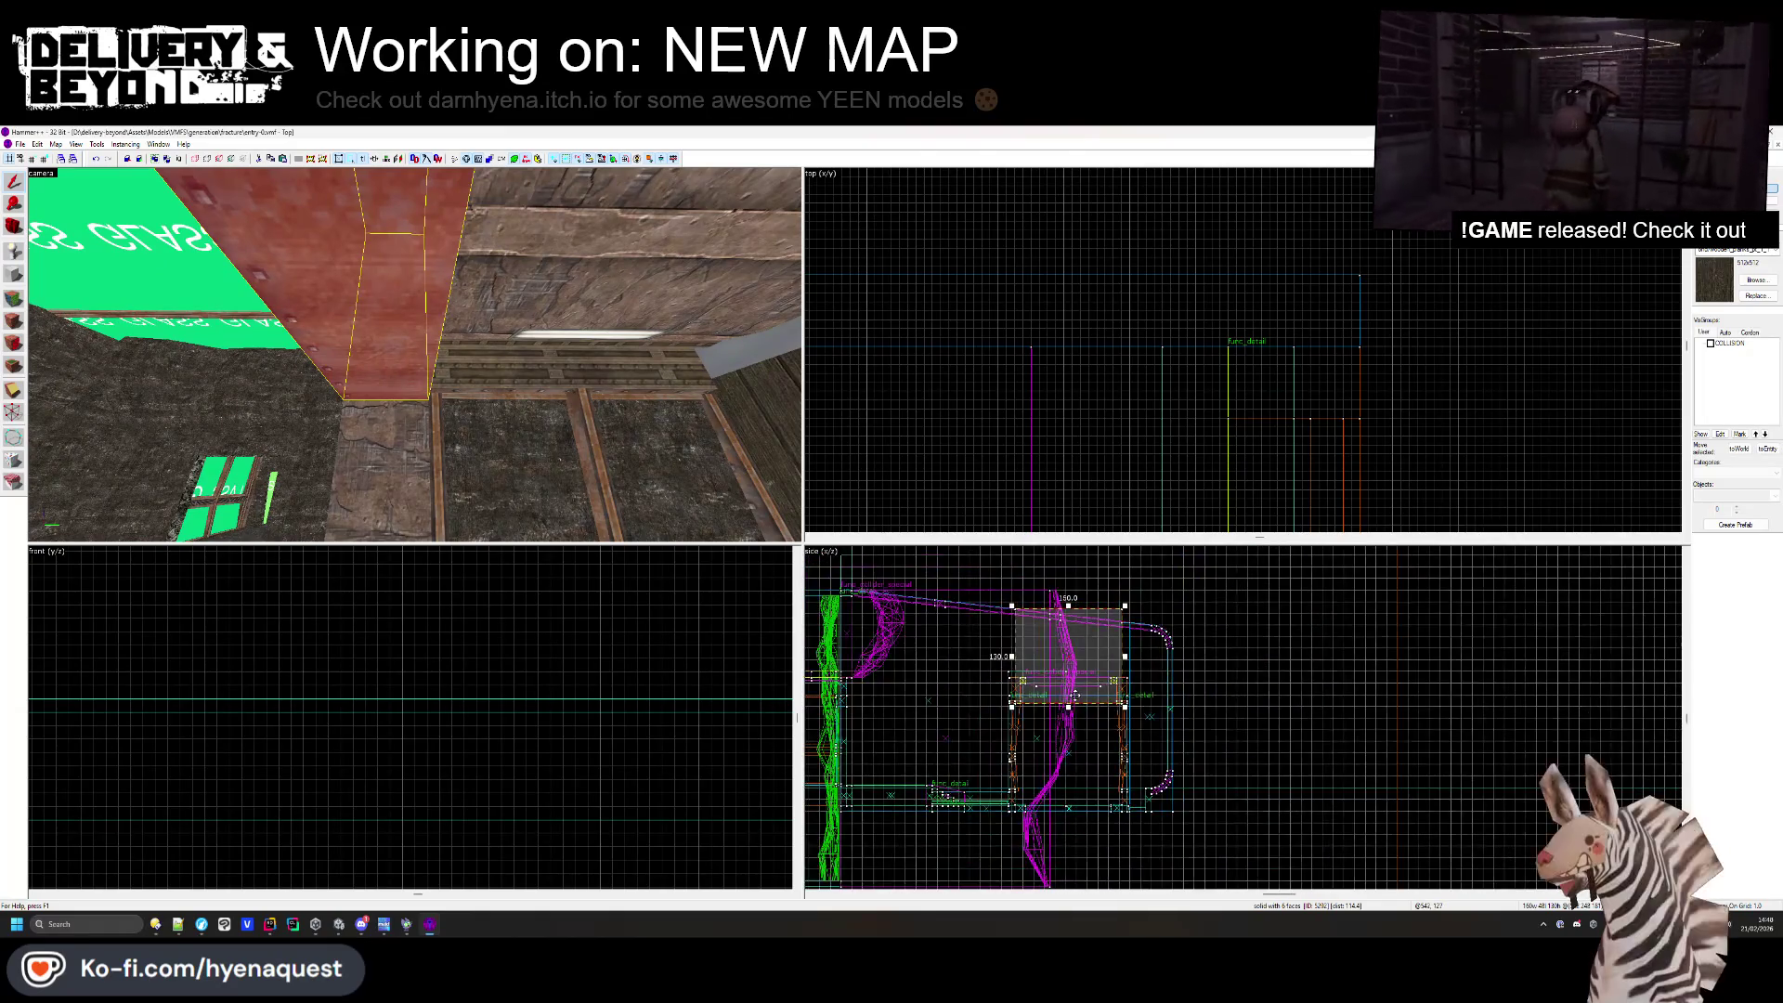
scroll(1060, 706, "up", 4)
left_click_drag(1076, 712, 1077, 633)
scroll(1199, 631, "up", 5)
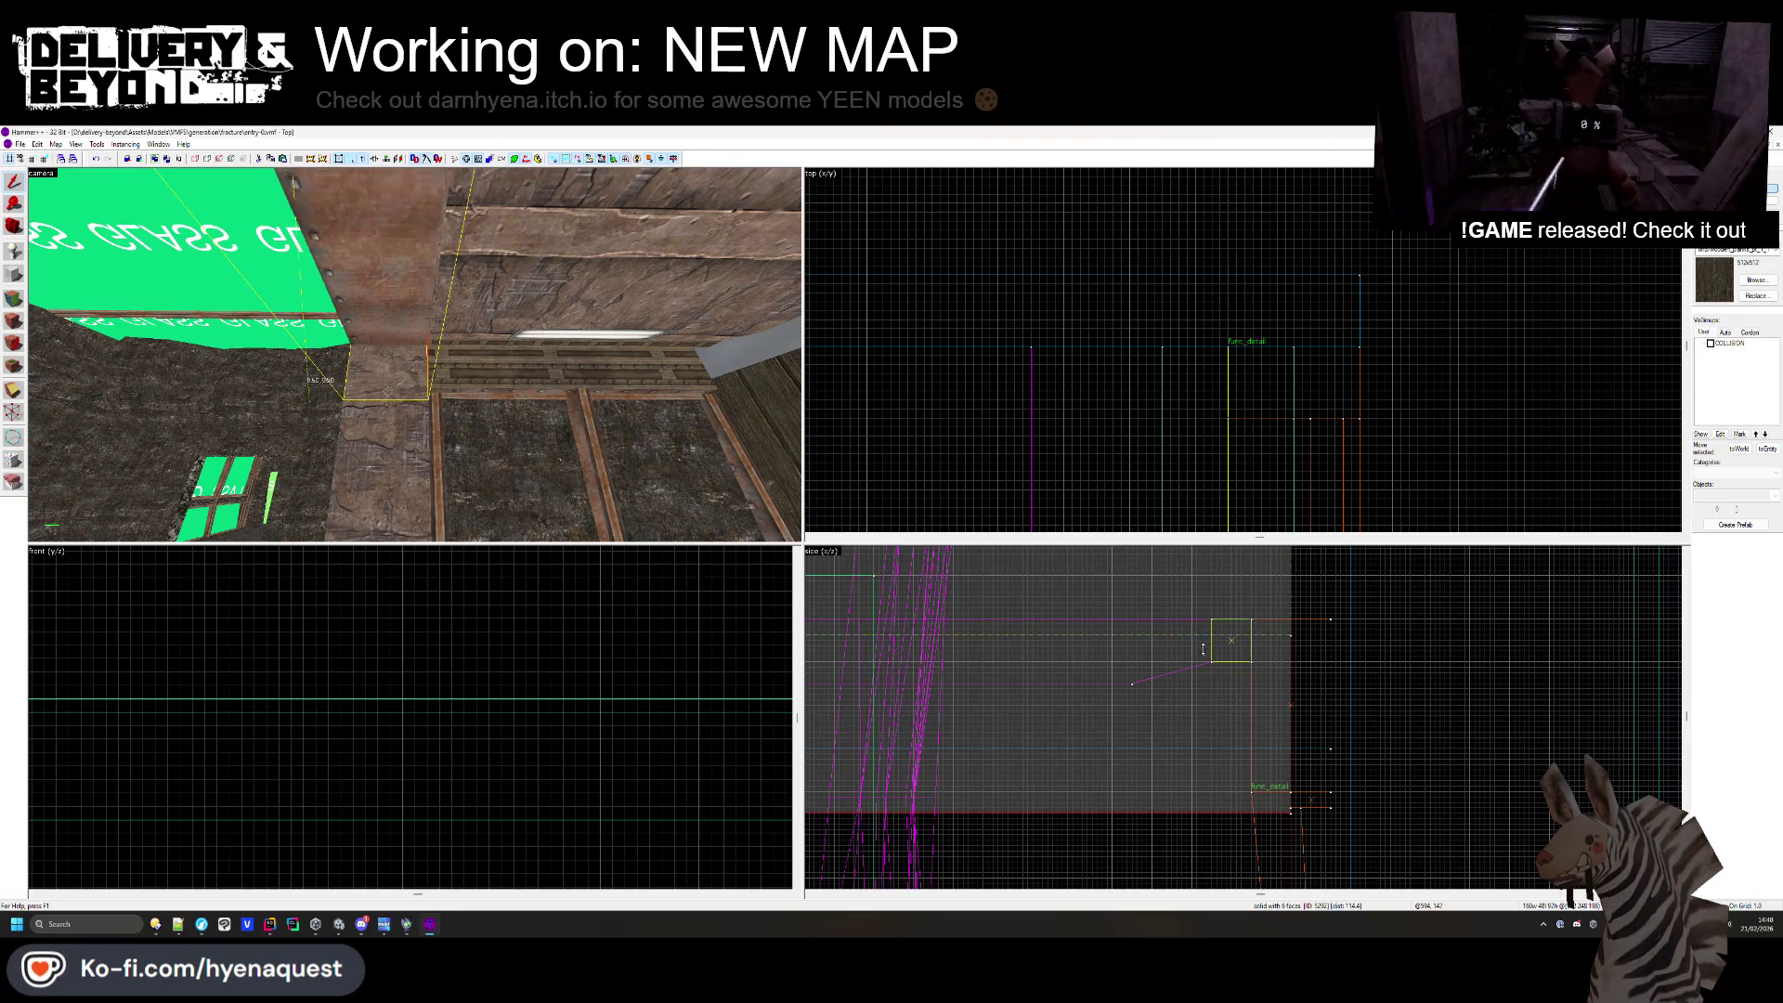
key("Escape")
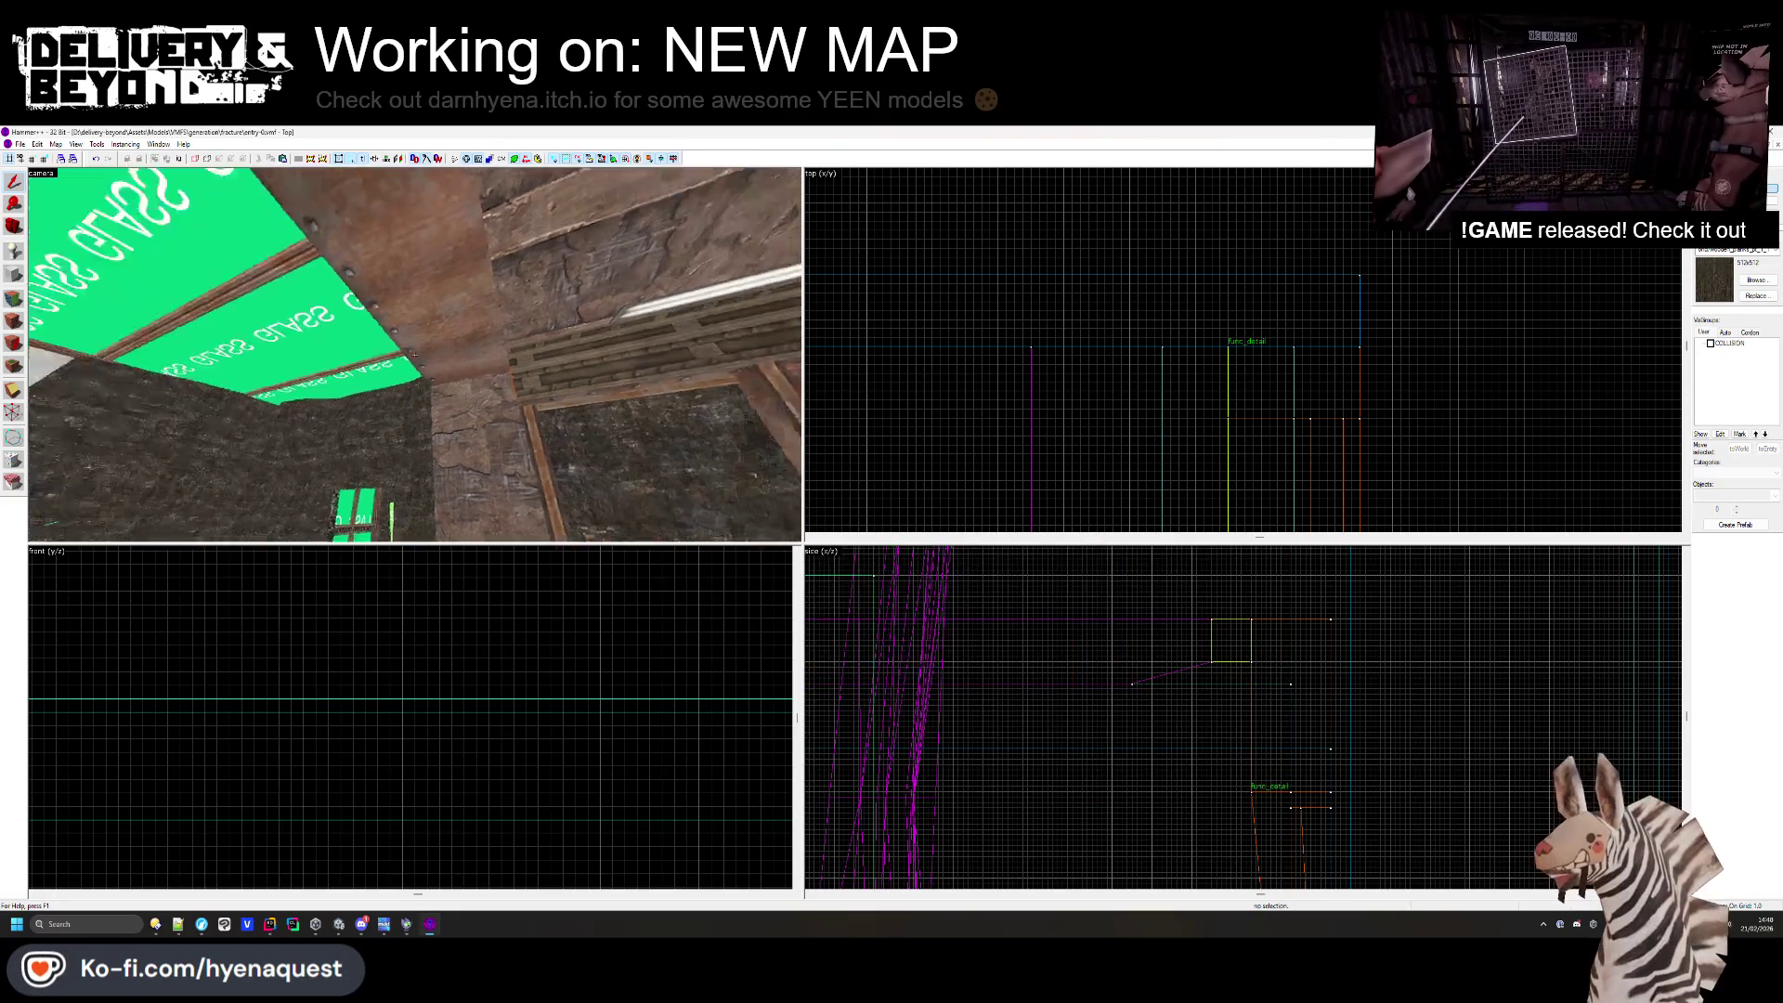
- Lower the doorway beam's bottom edge back down to fit the corridor frame
key("z")
key("shift+a")
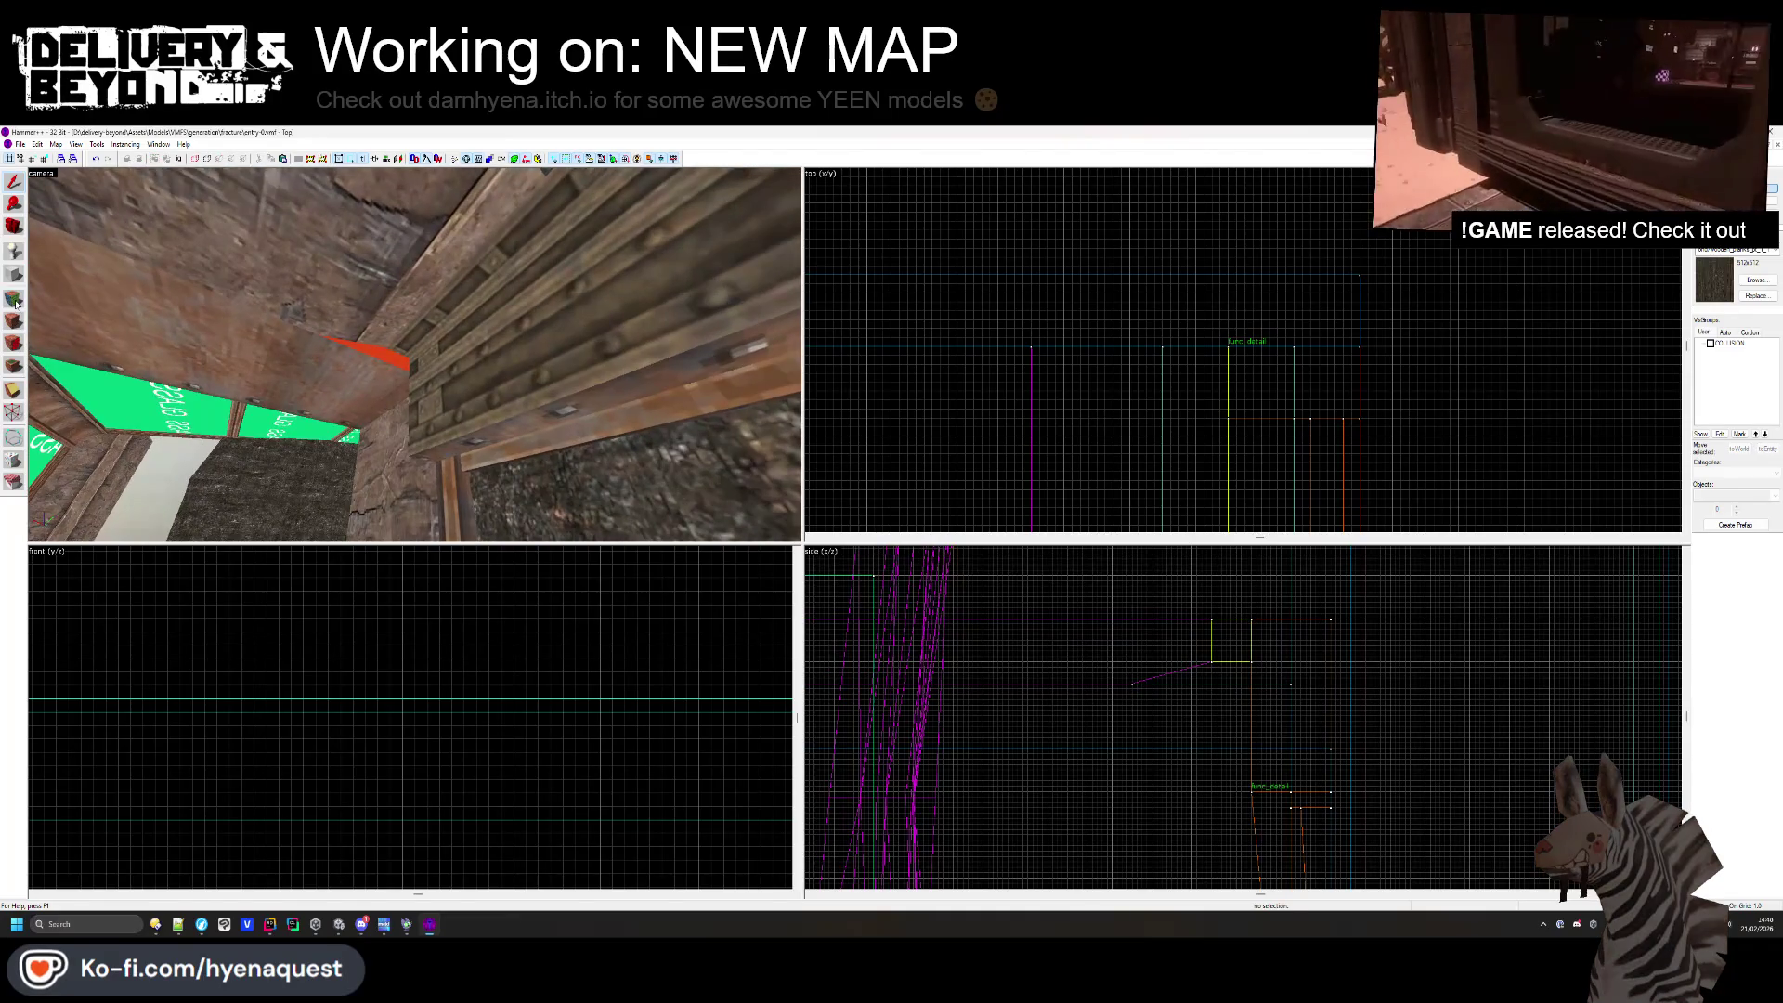
left_click_drag(394, 367, 420, 359)
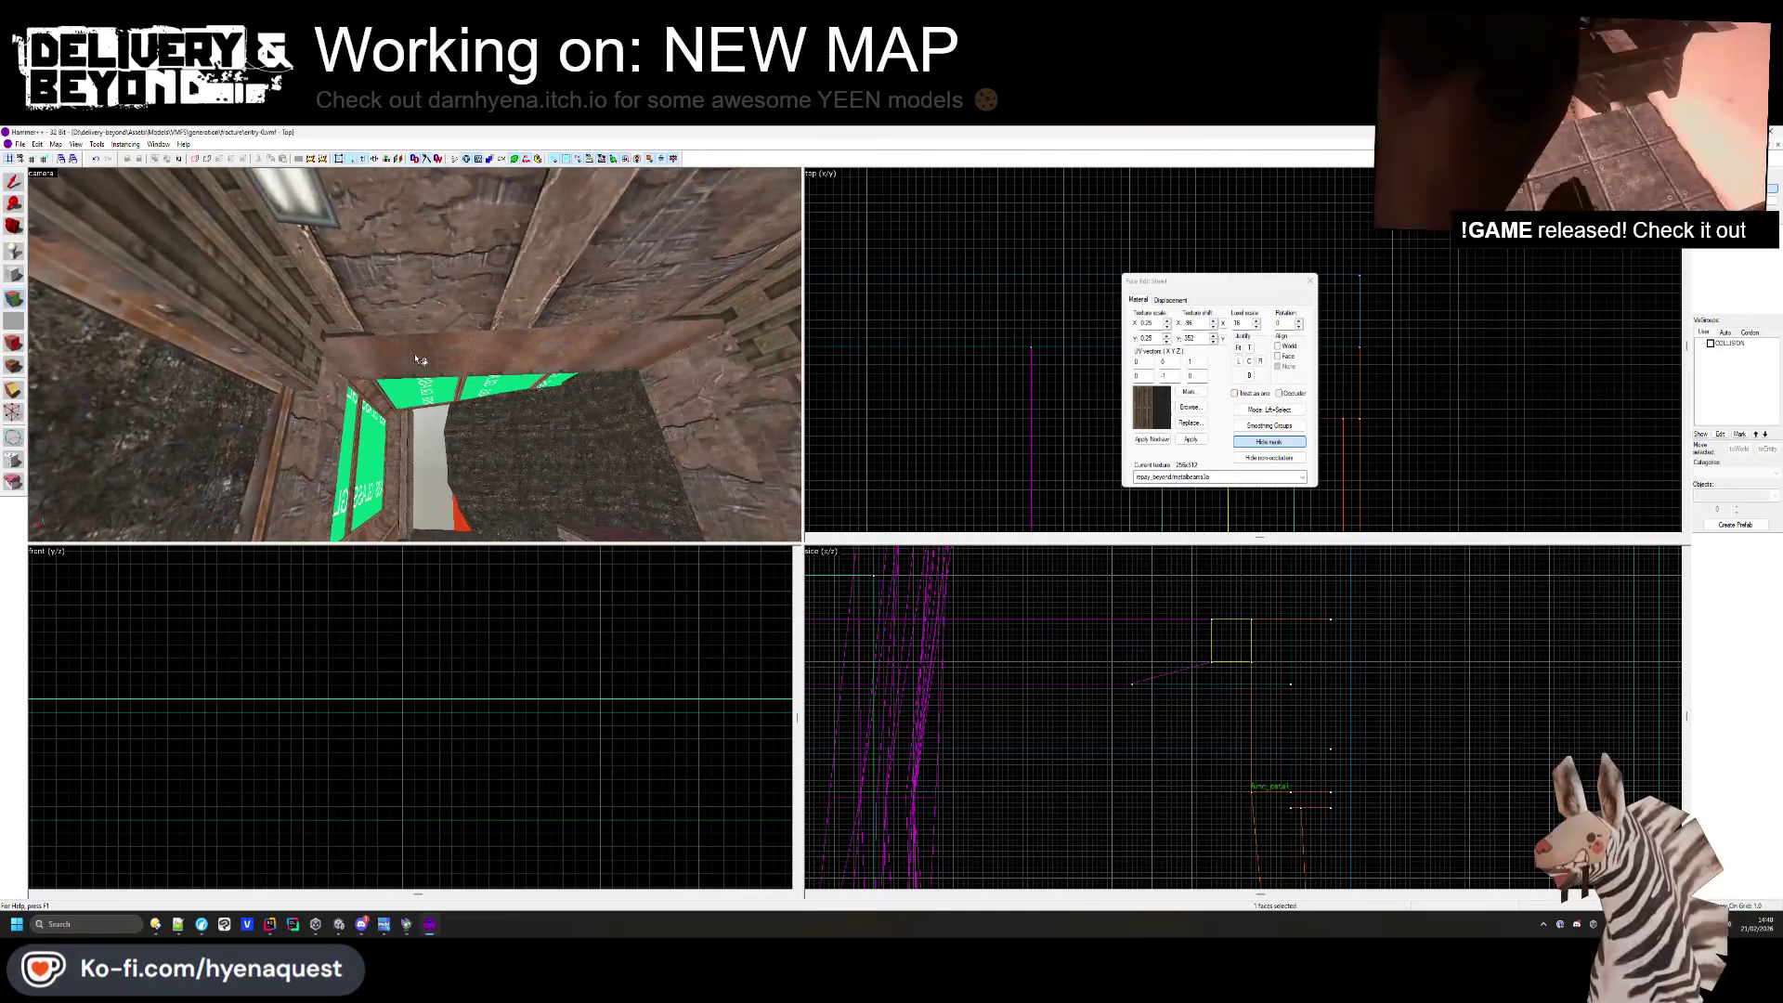
left_click(1310, 281)
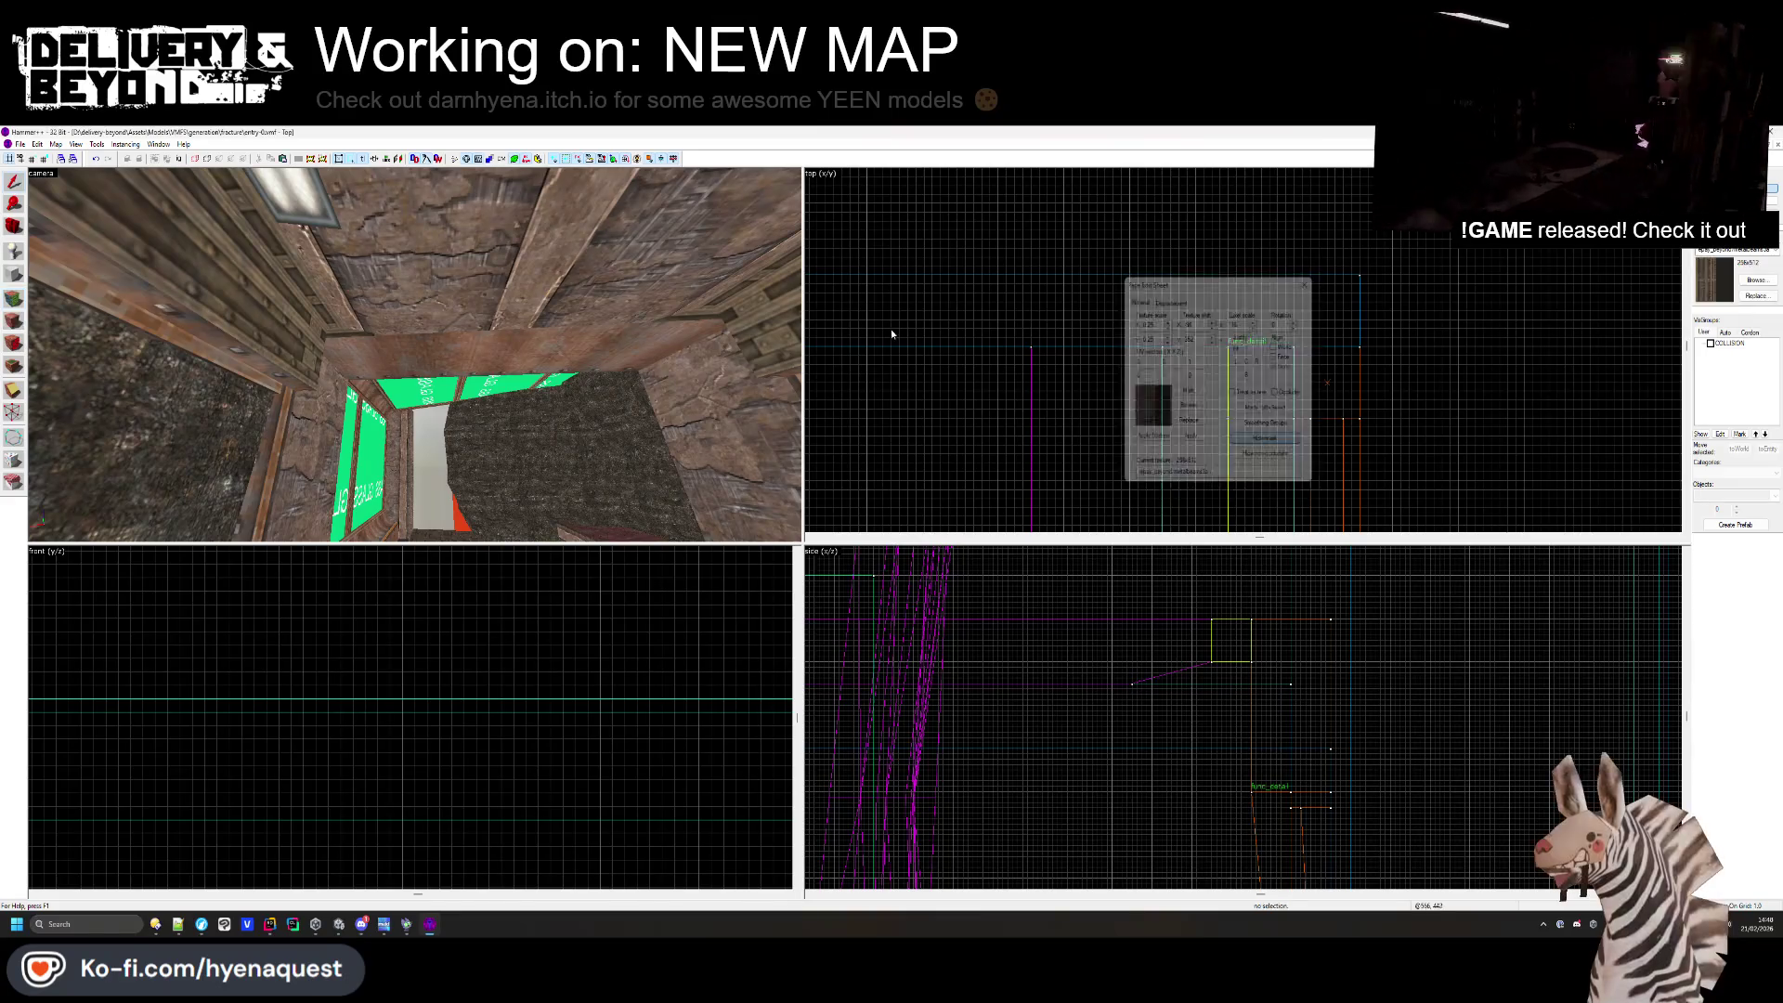
left_click(878, 689)
left_click_drag(895, 690, 897, 783)
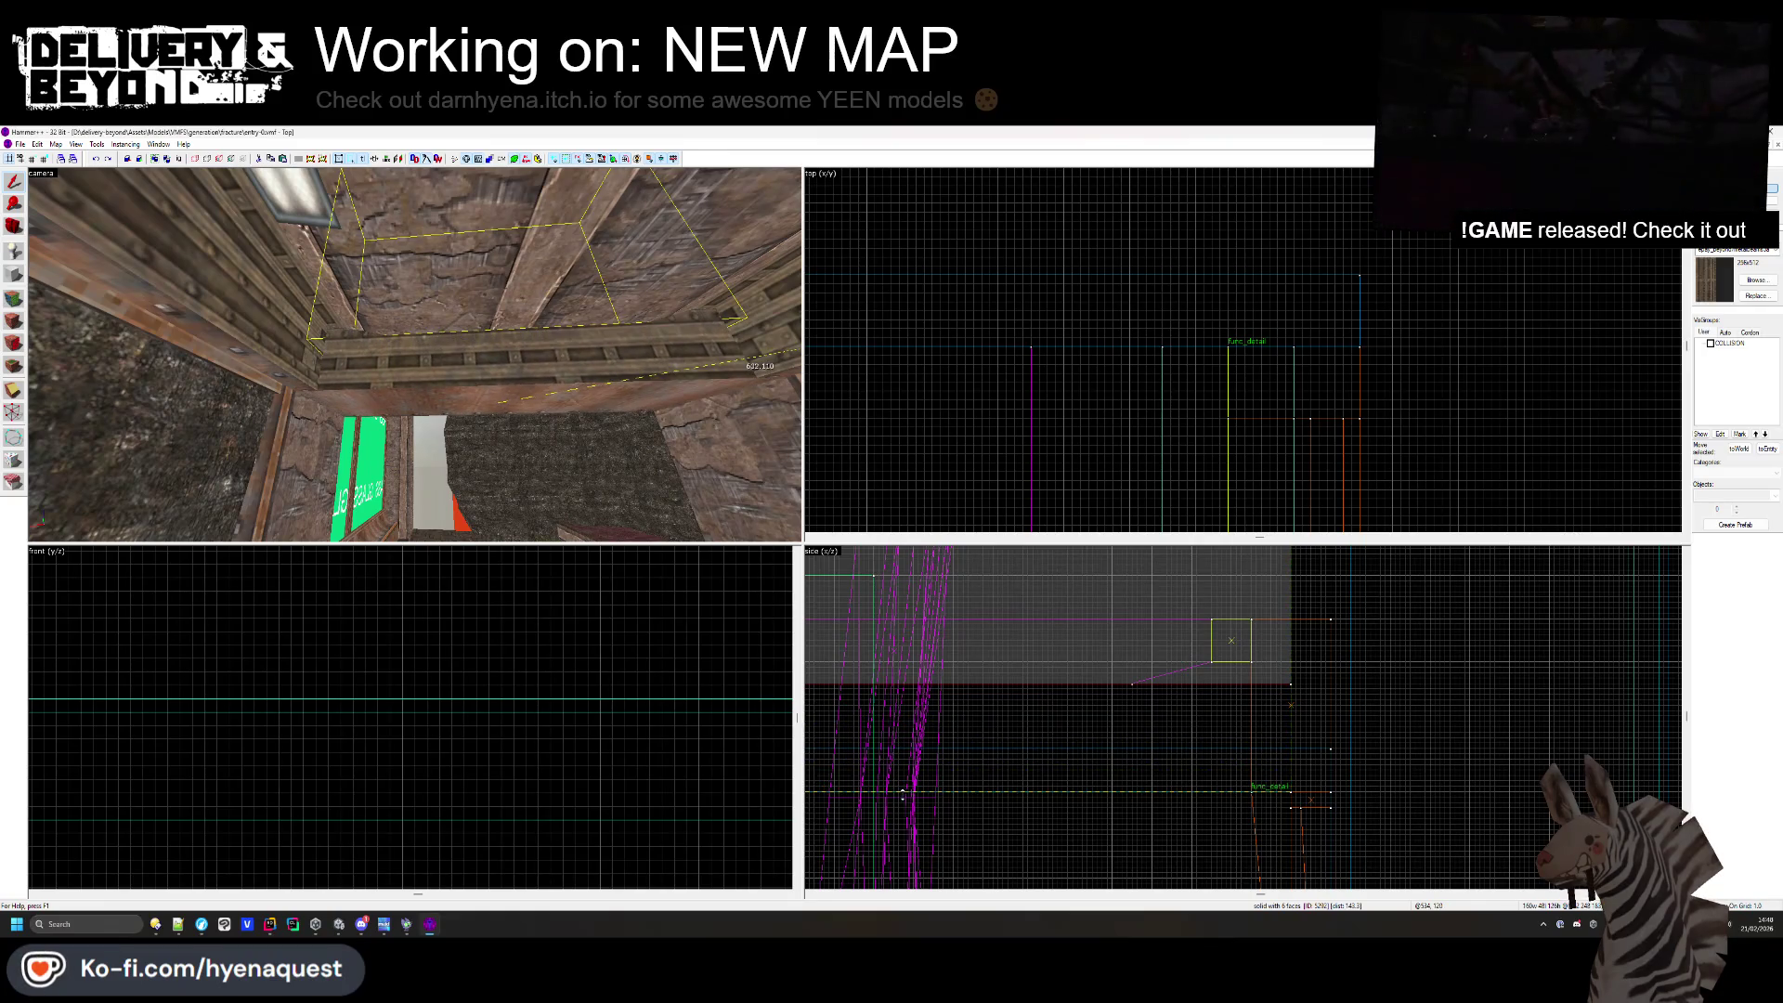
left_click_drag(904, 794, 904, 794)
key("Escape")
key("z")
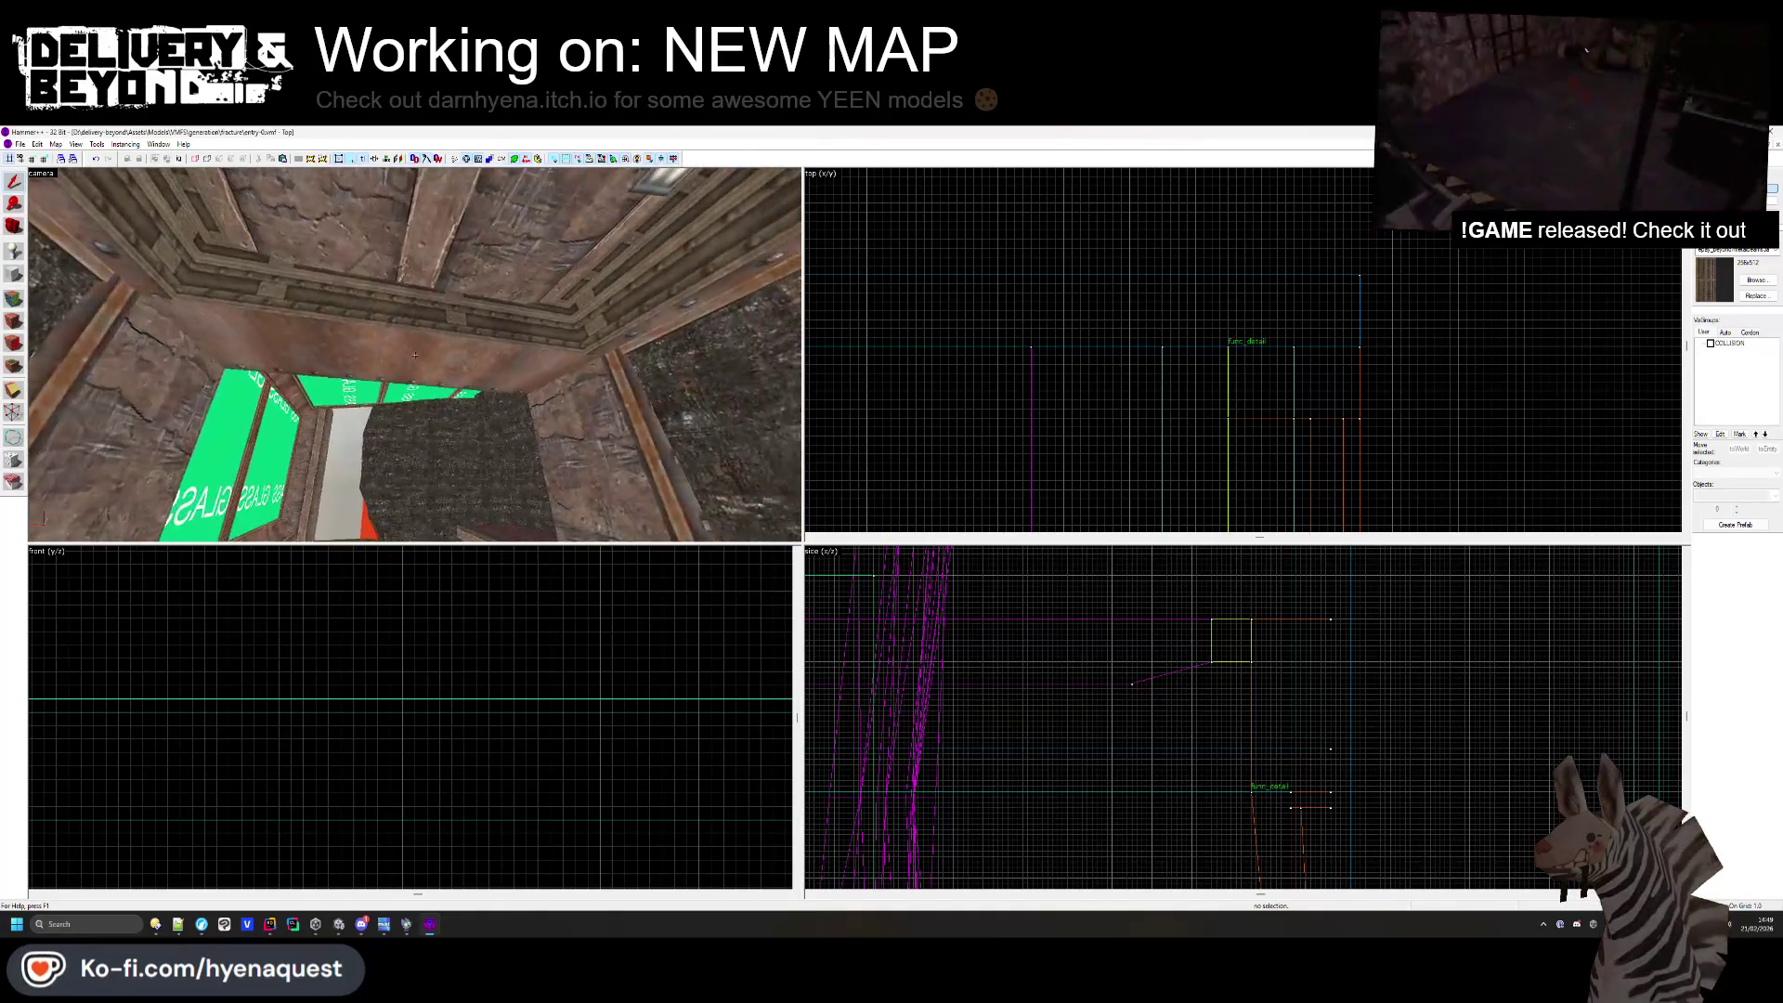
left_click(415, 355)
key("z")
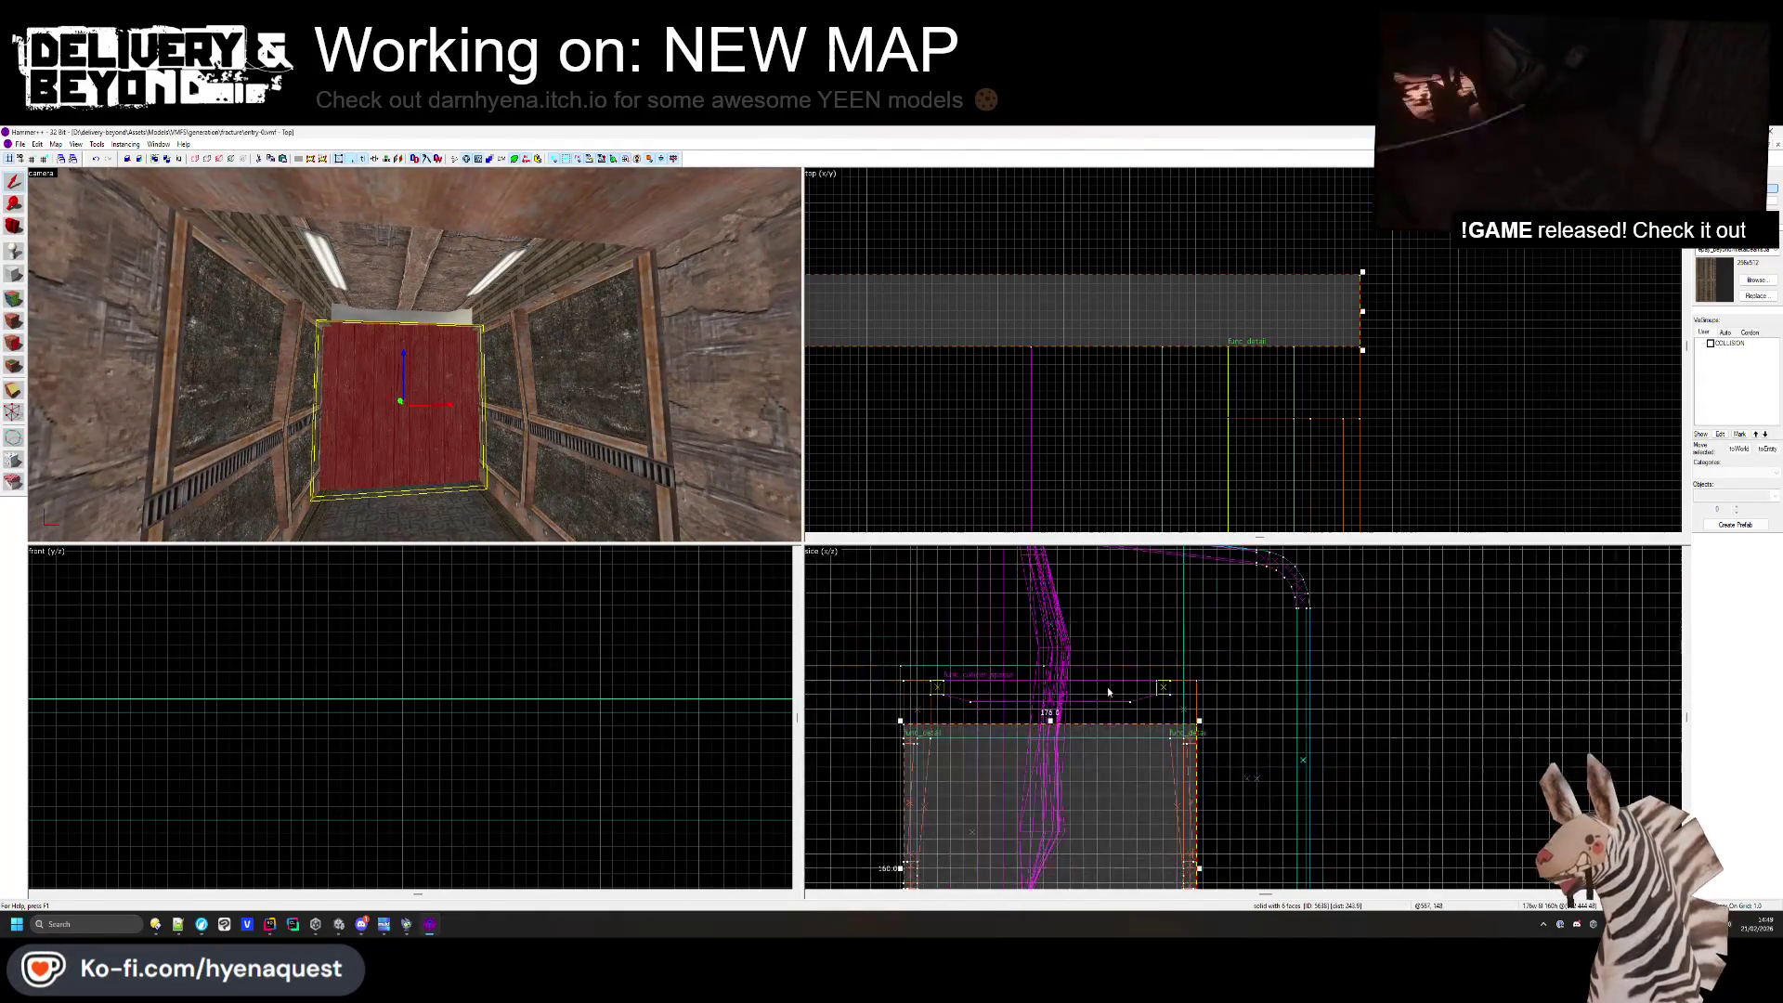
scroll(976, 668, "up", 5)
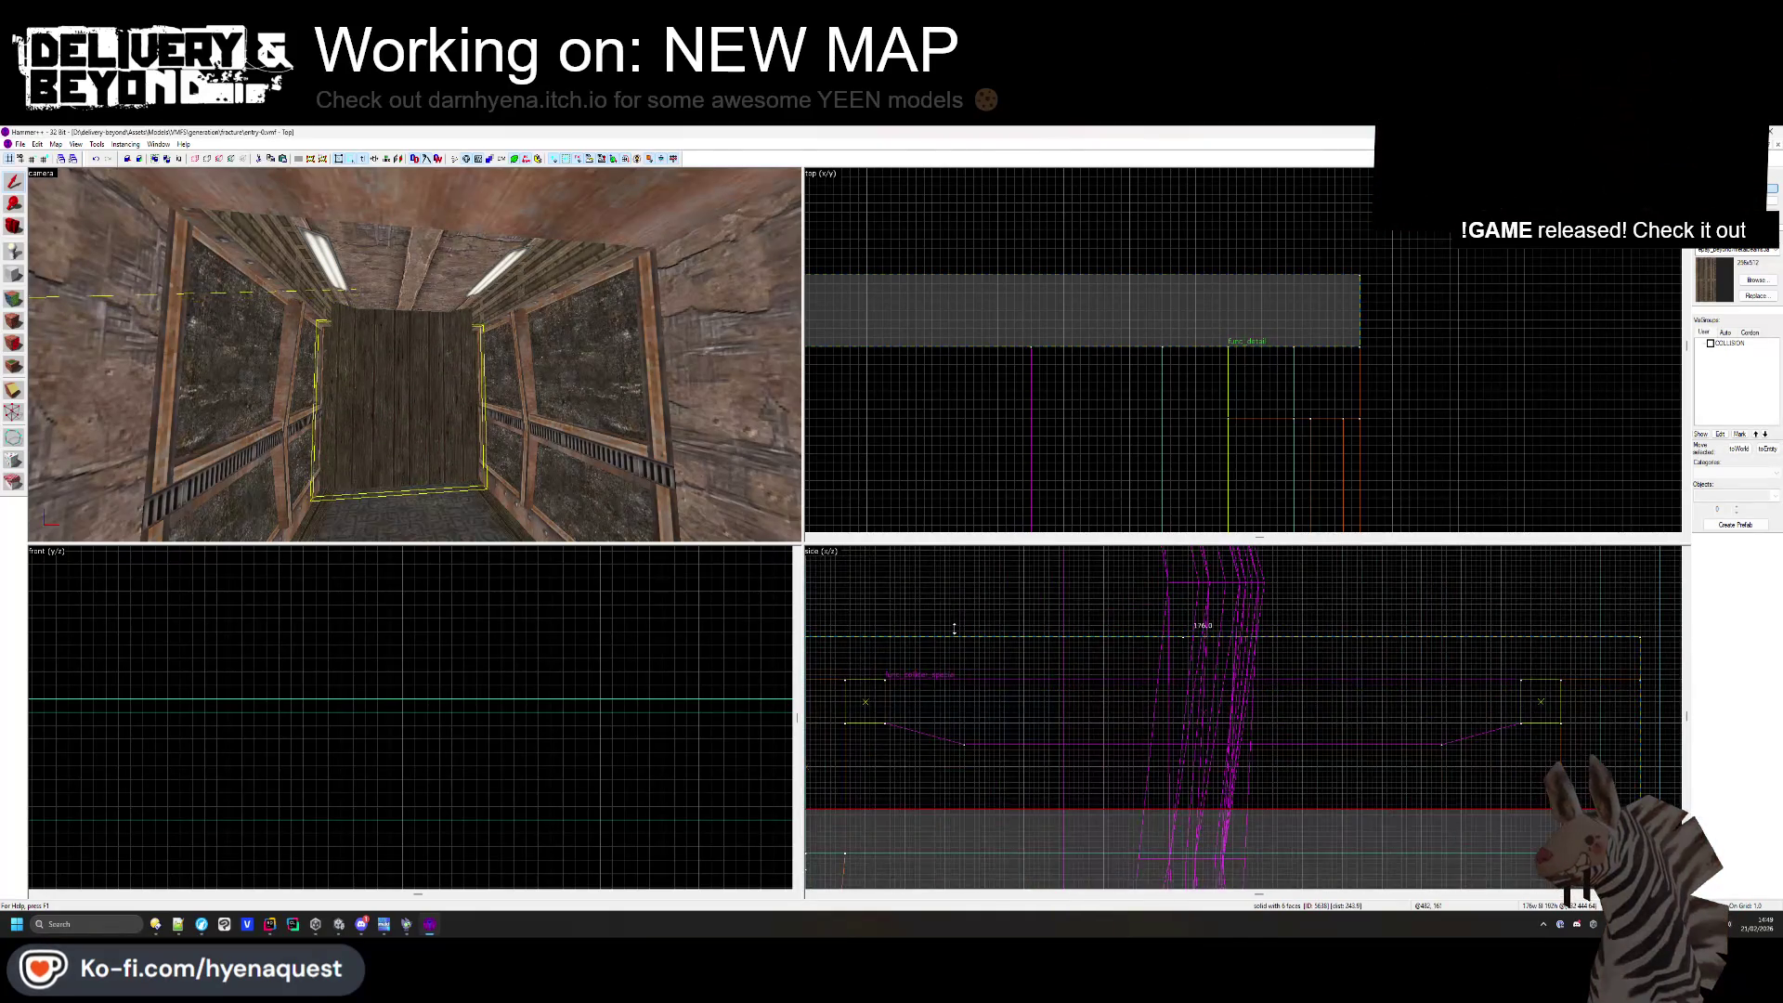
key("Escape")
key("z")
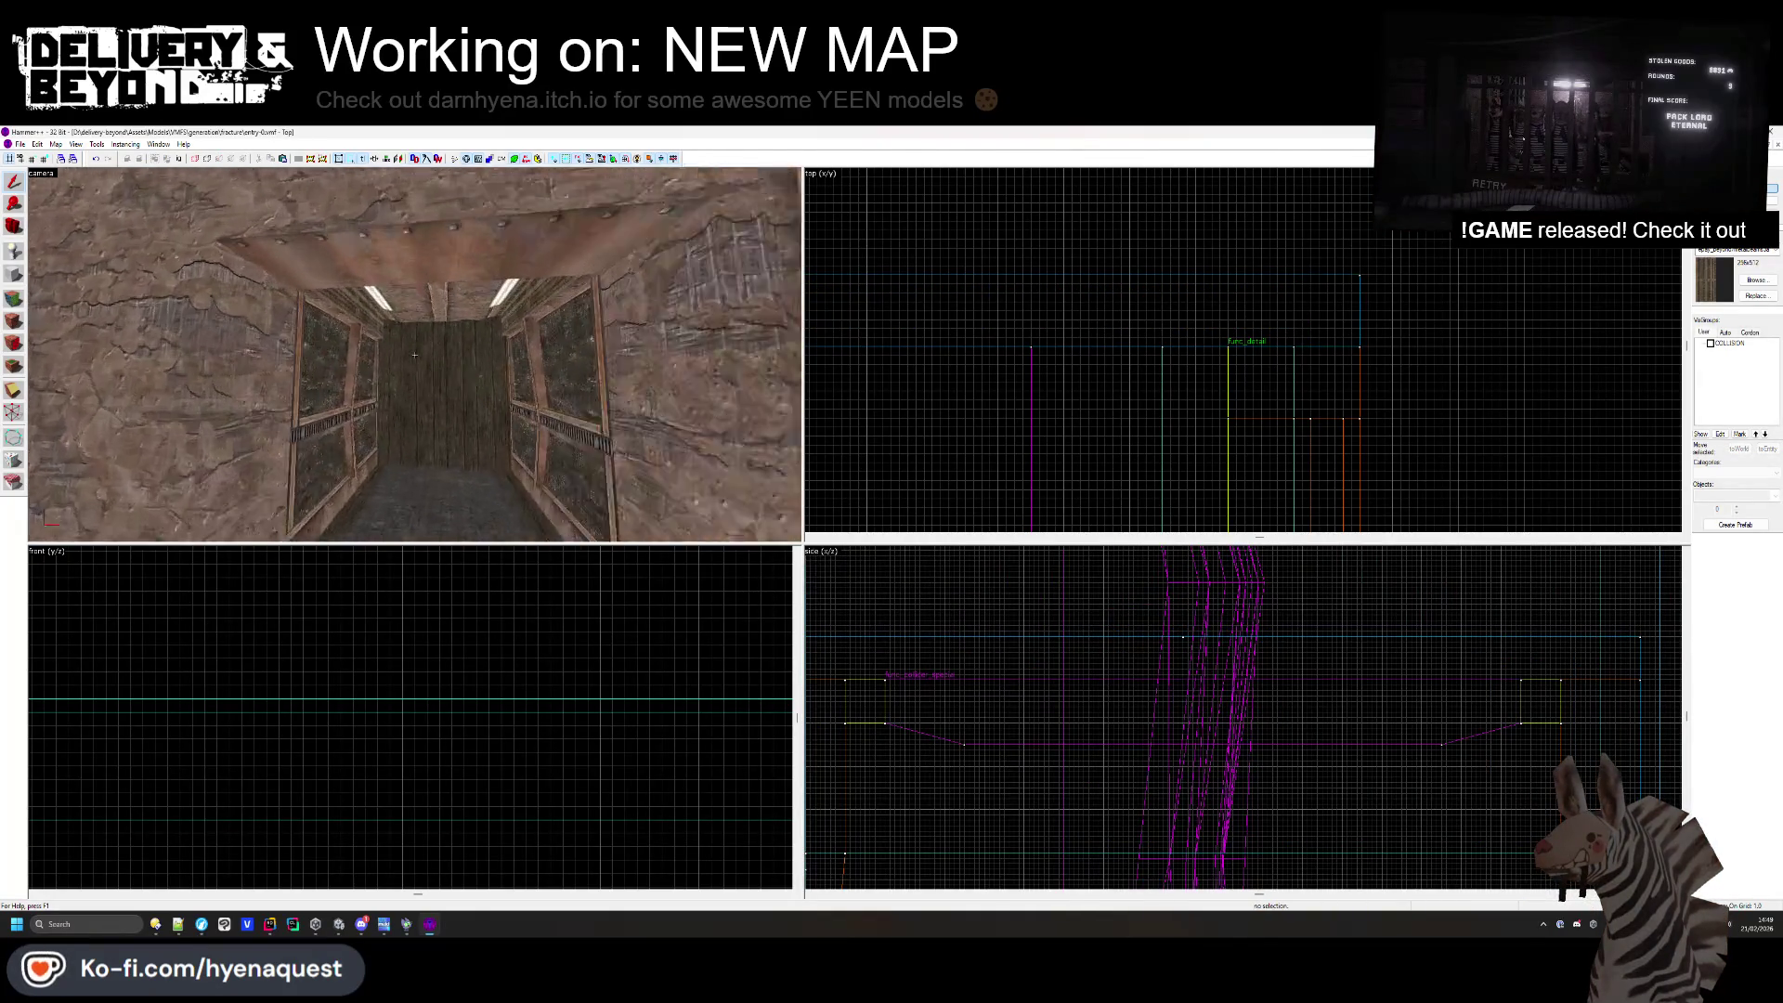
key("w")
key("z")
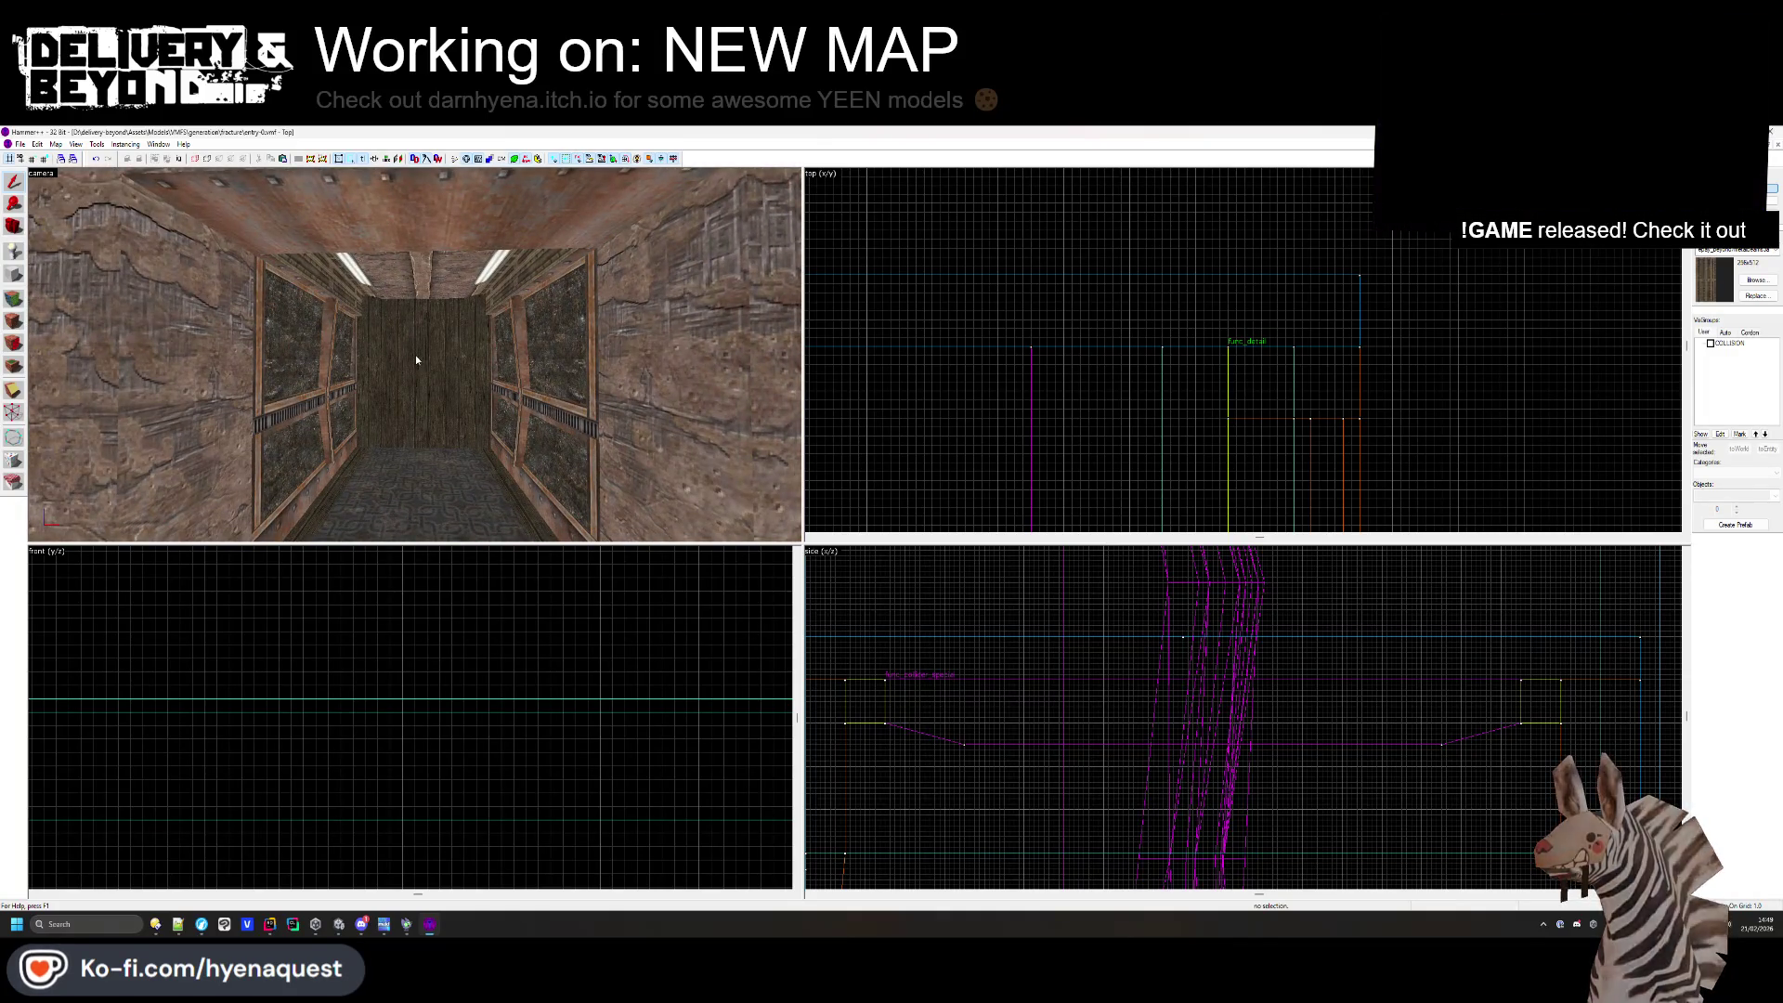
key("z")
key("s")
mouse_move(414, 355)
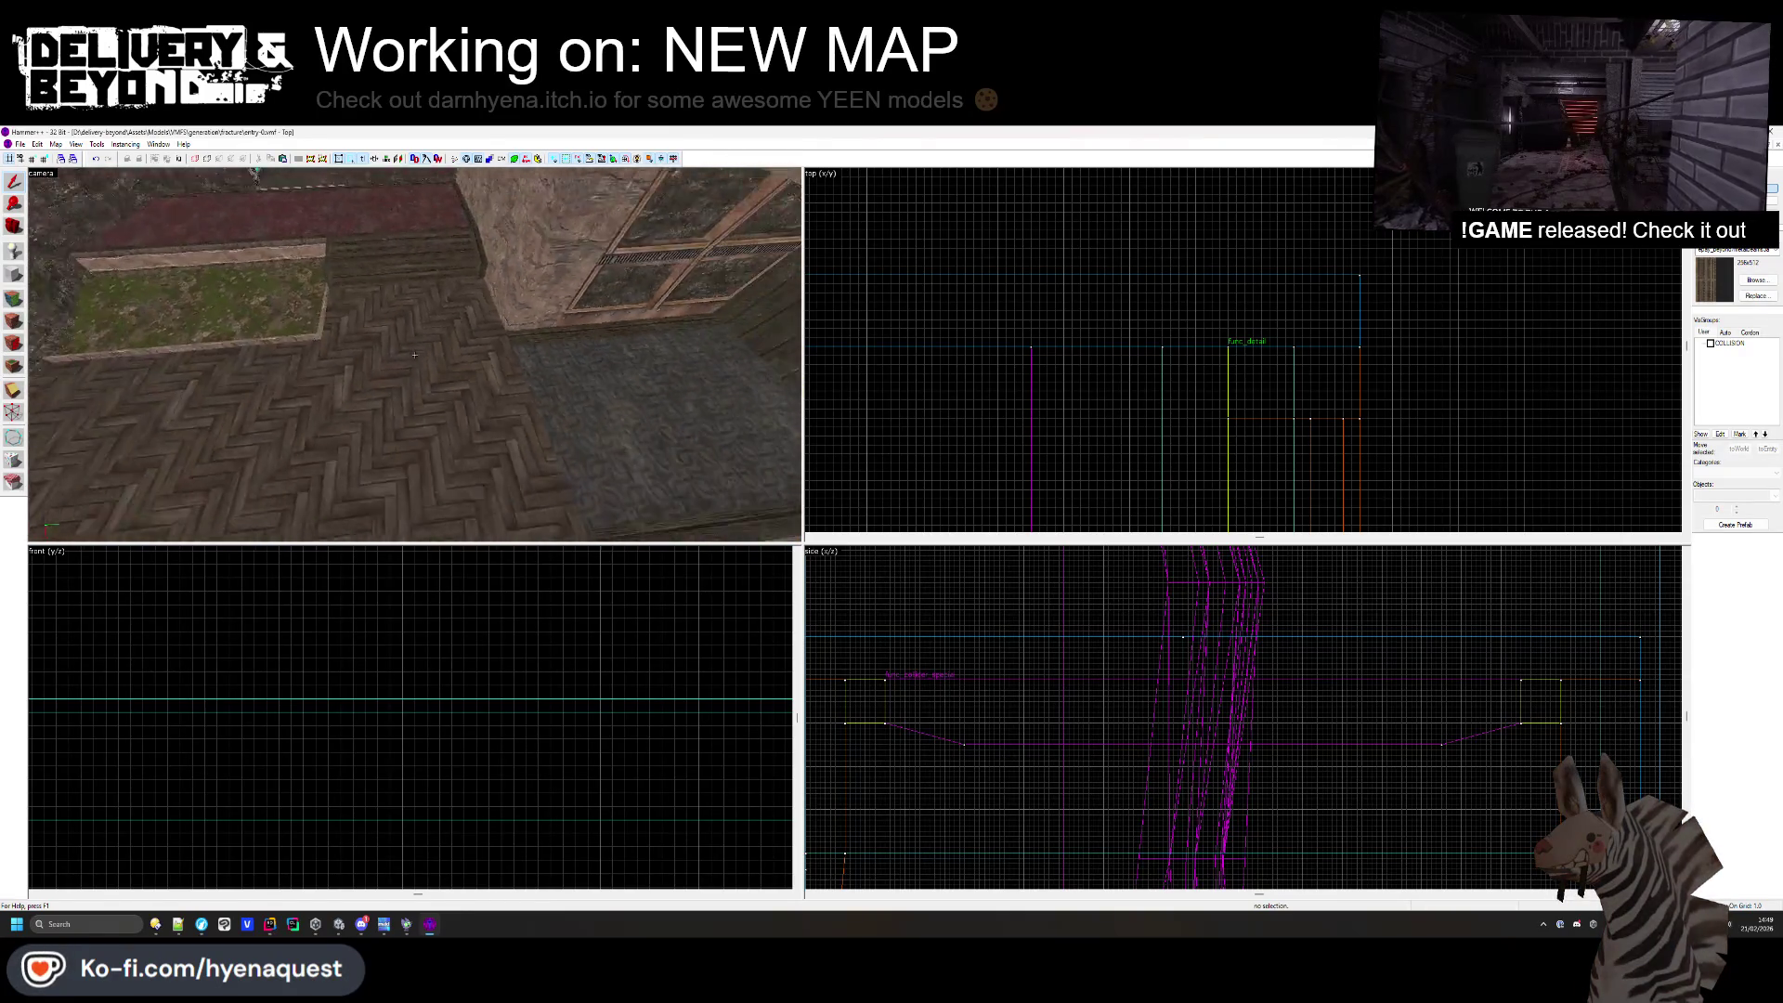
- Apply the darker rock texture to the tan stone wall beside the green glass windows
key("z")
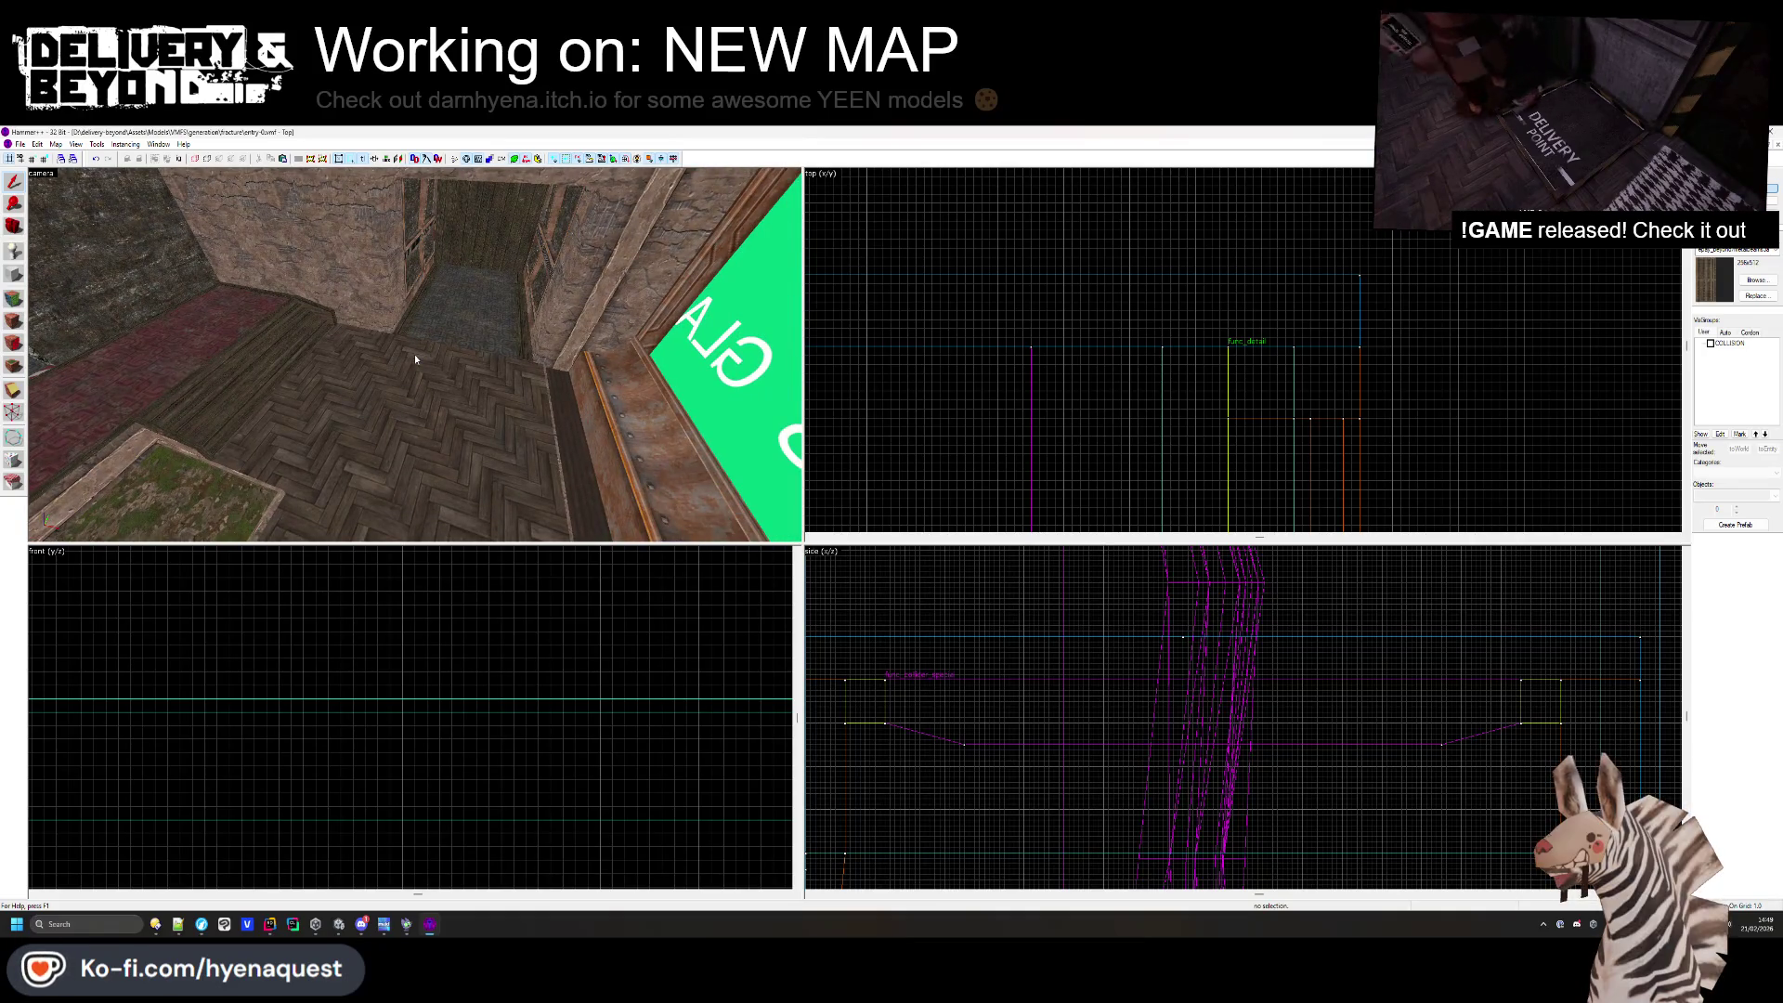
key("z")
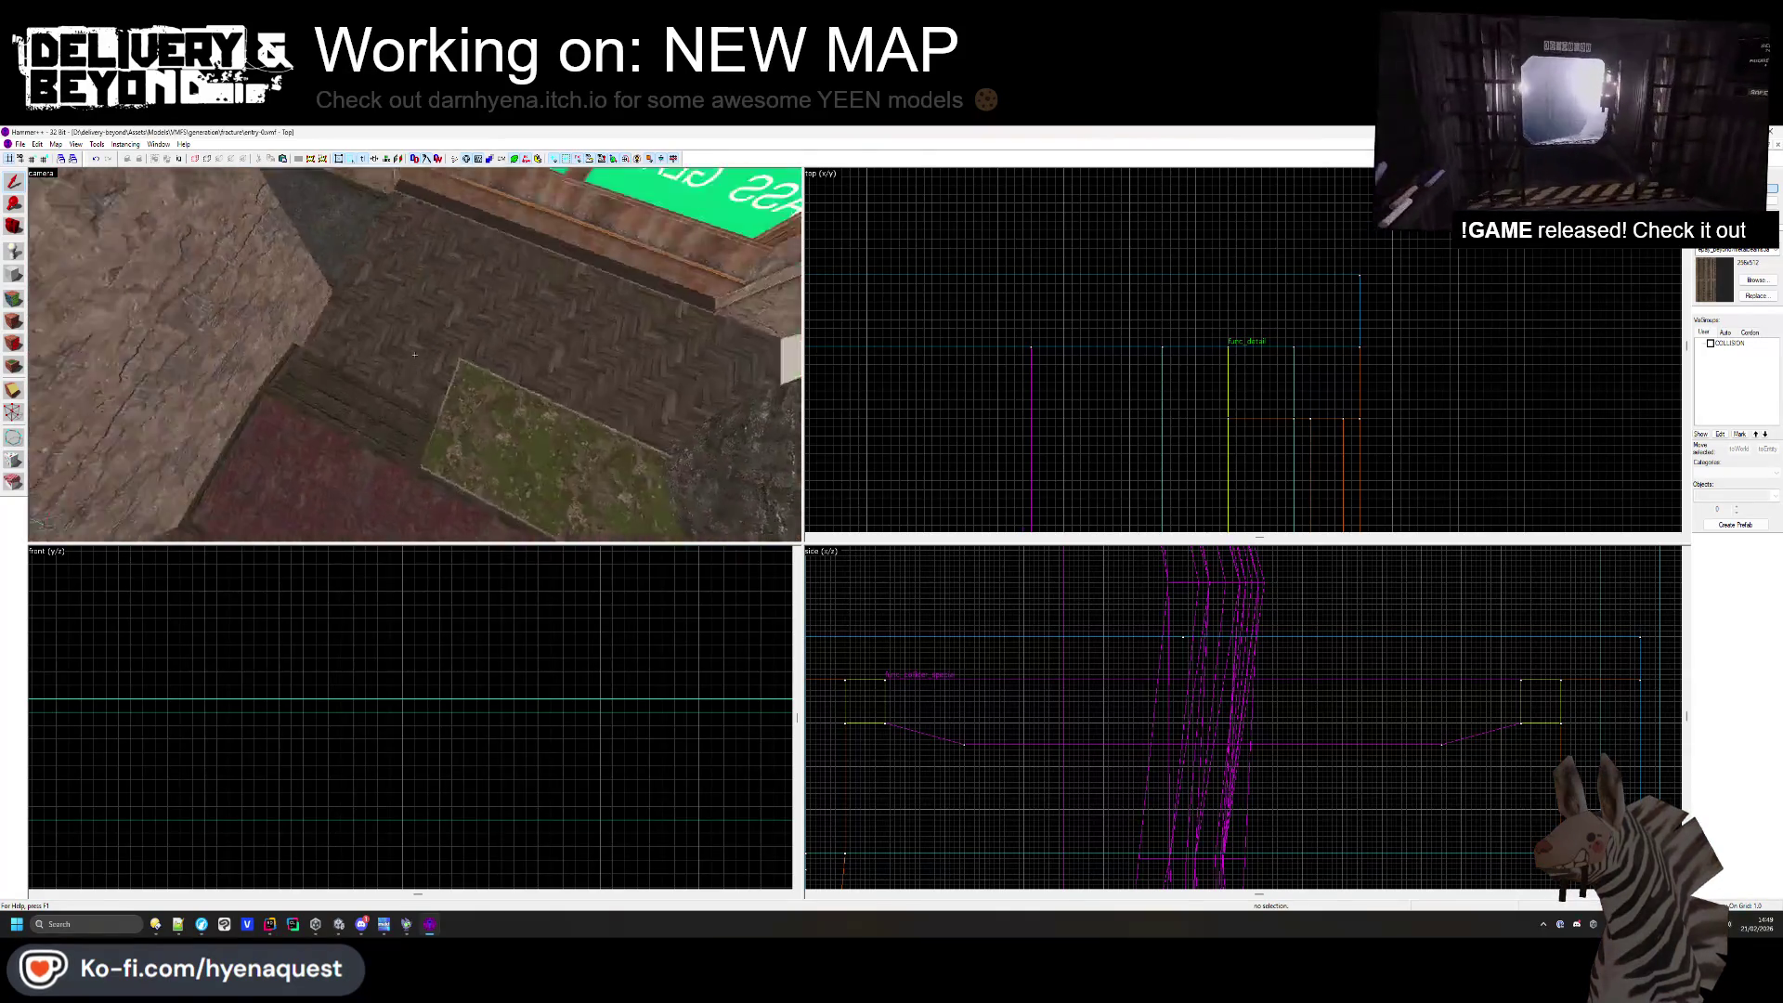
key("w")
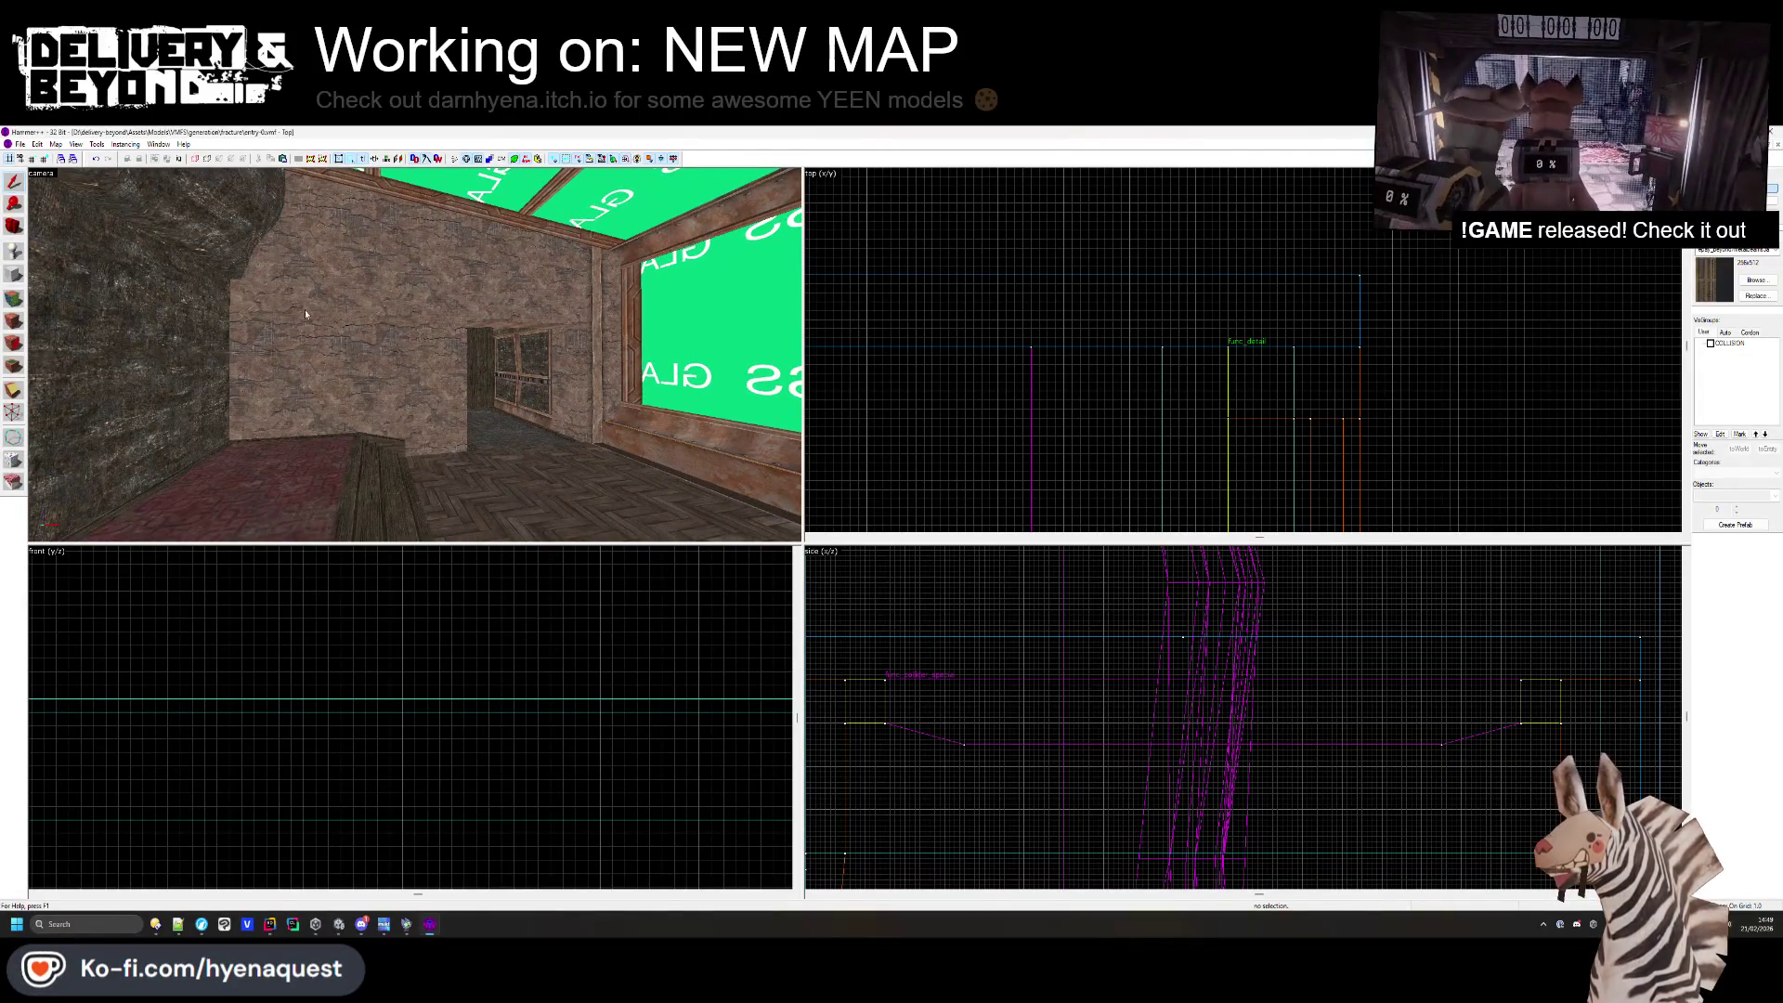
key("shift+a")
right_click(271, 383)
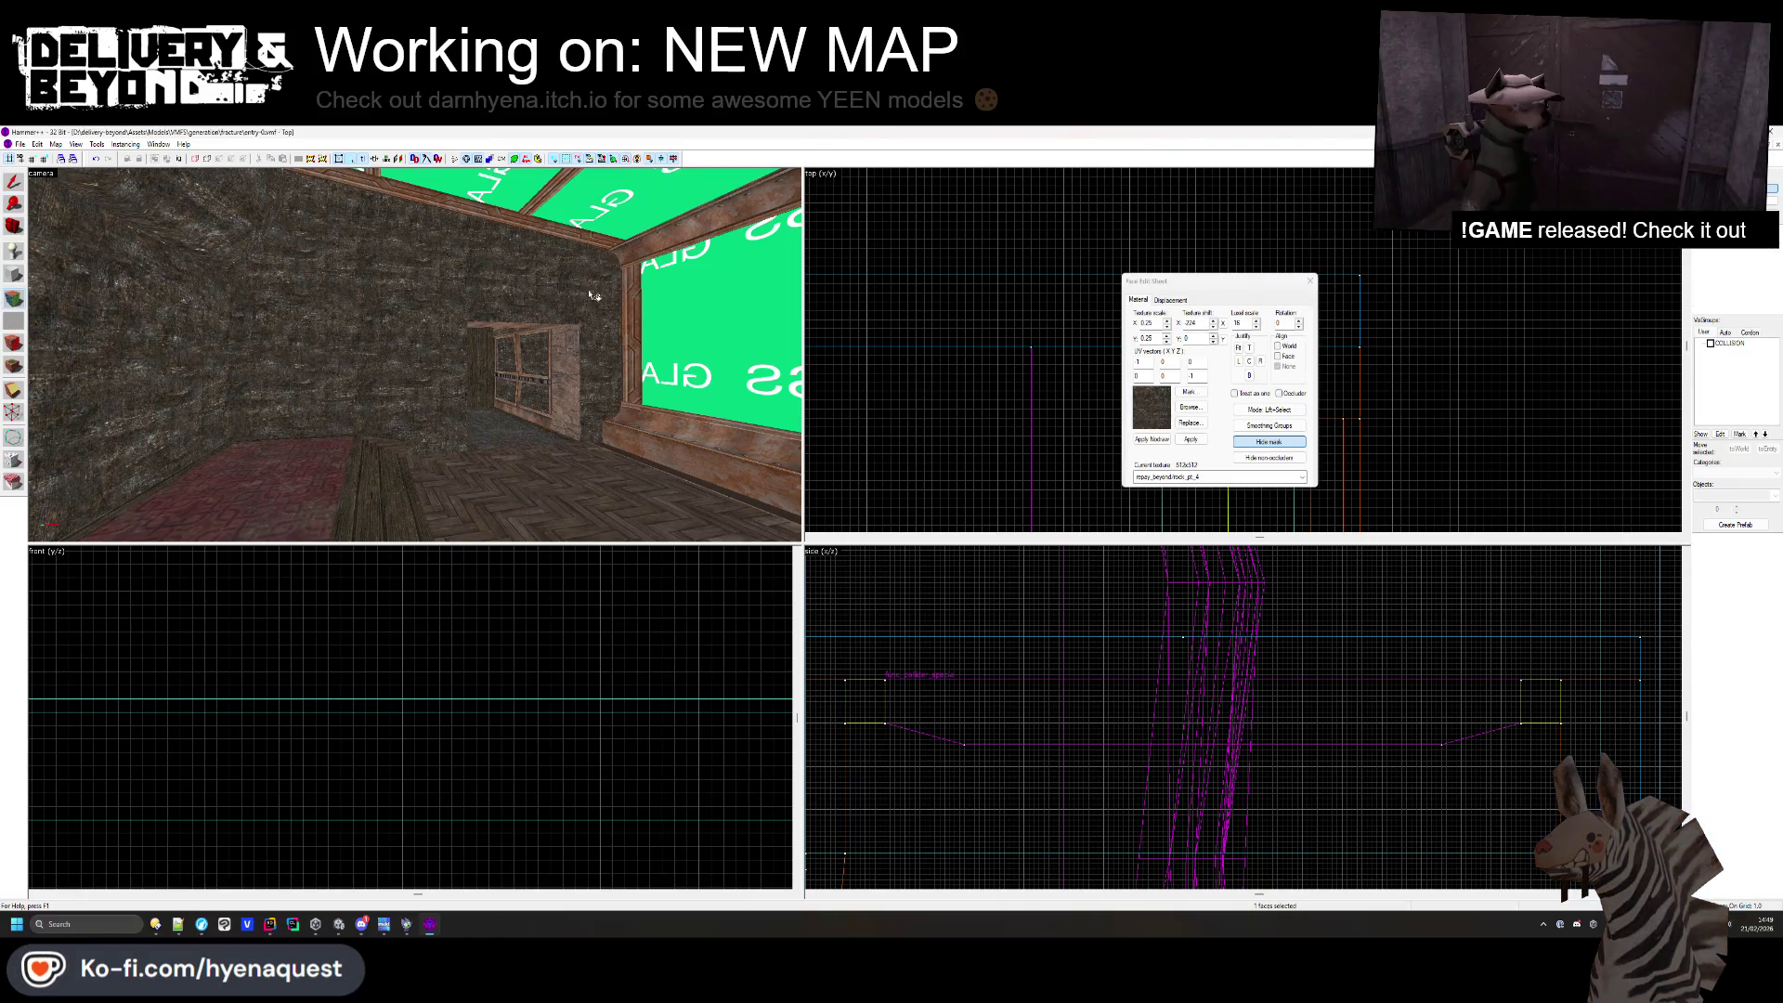
key("z")
key("w")
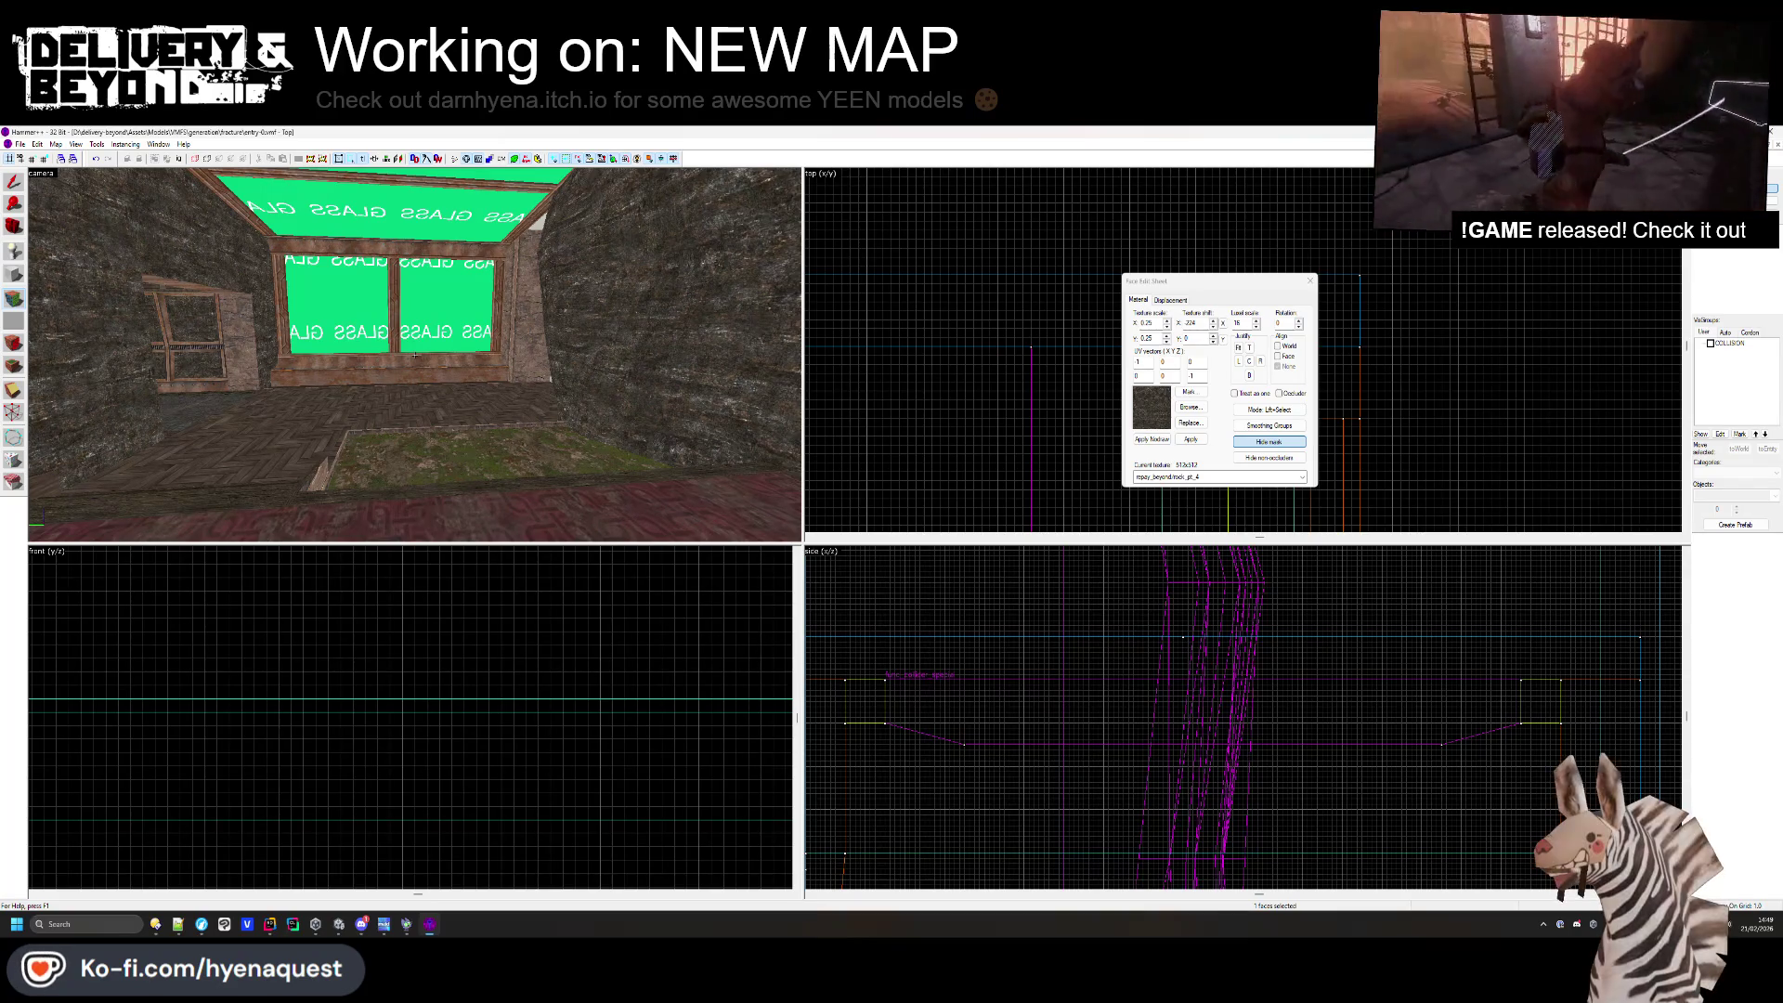
key("alt+Tab")
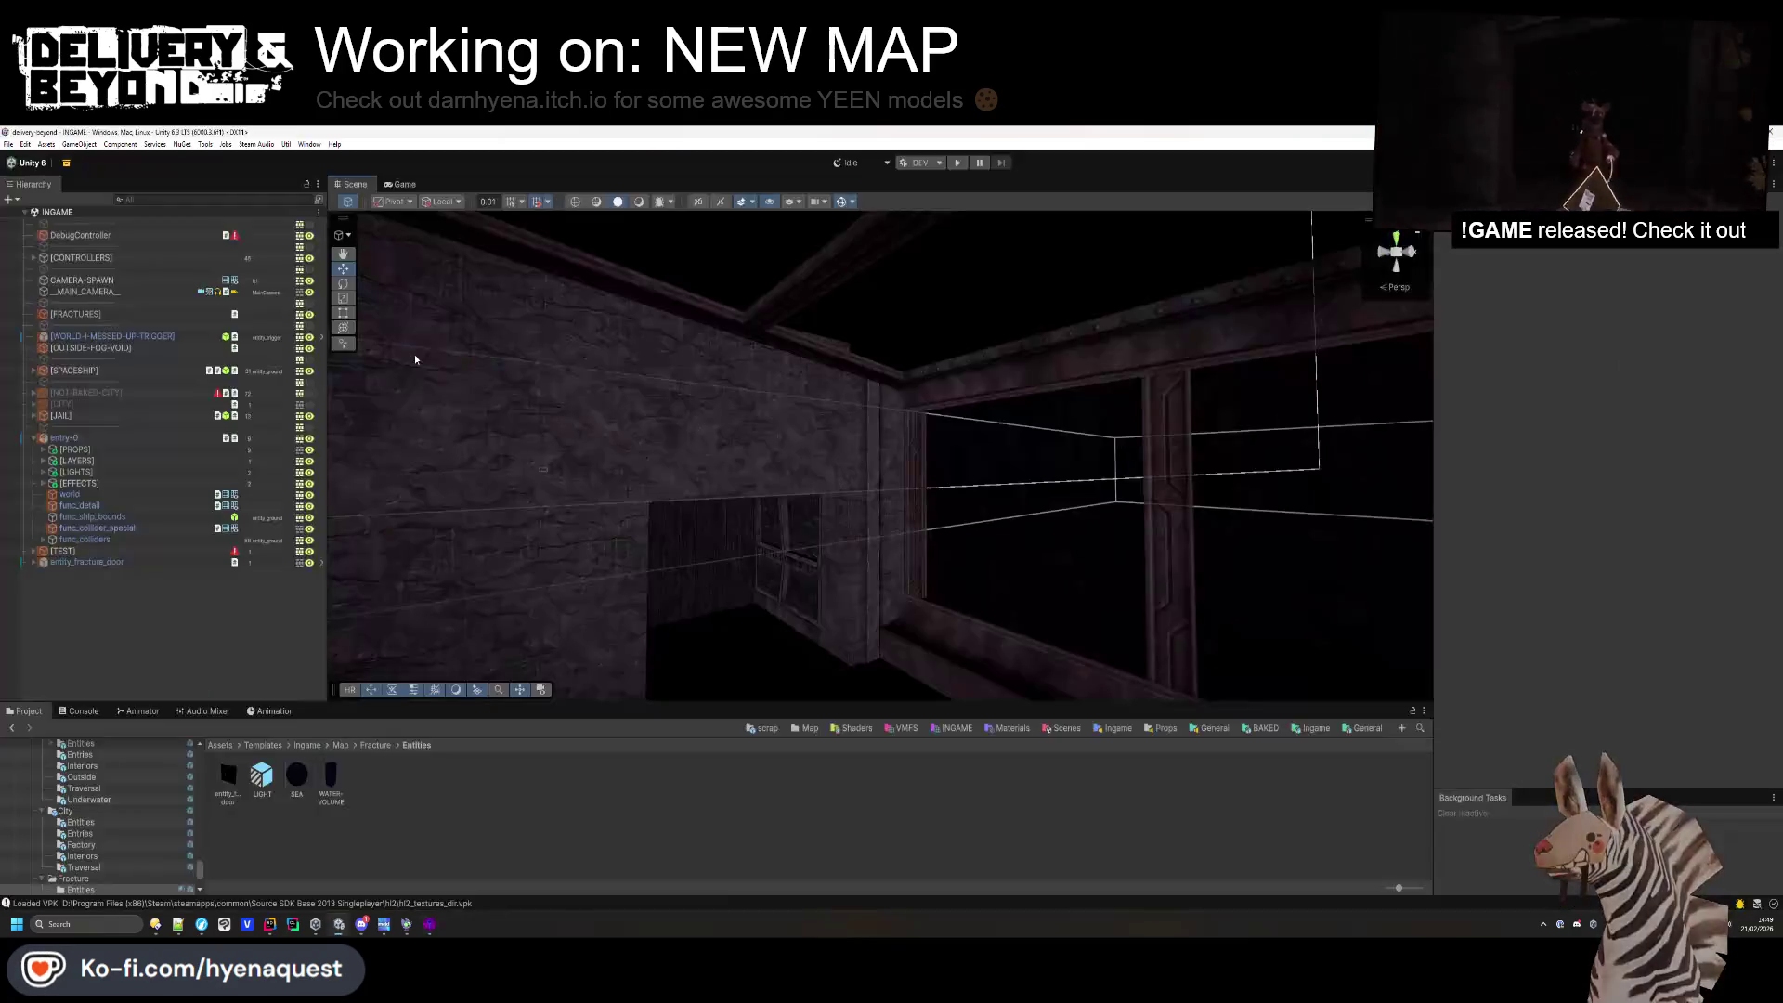
- Check the BioShock Steam Workshop screenshot in LibreWolf, then go back to Hammer++
key("alt+Tab")
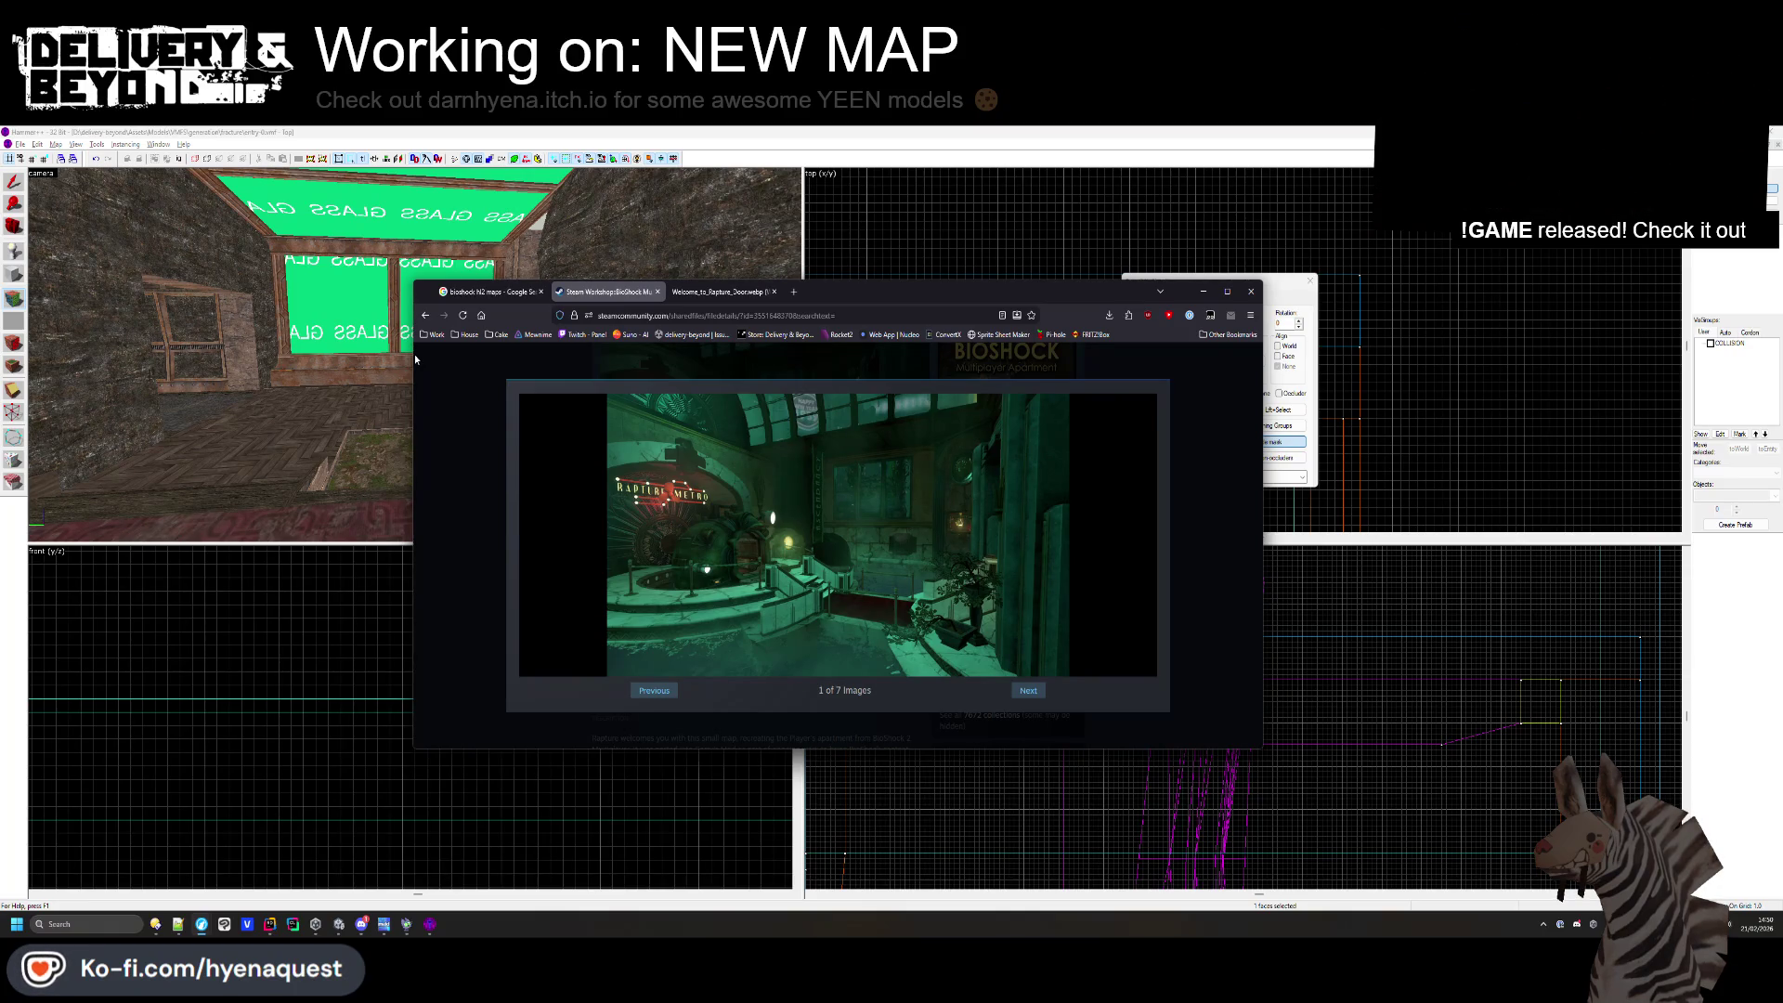
left_click(1423, 508)
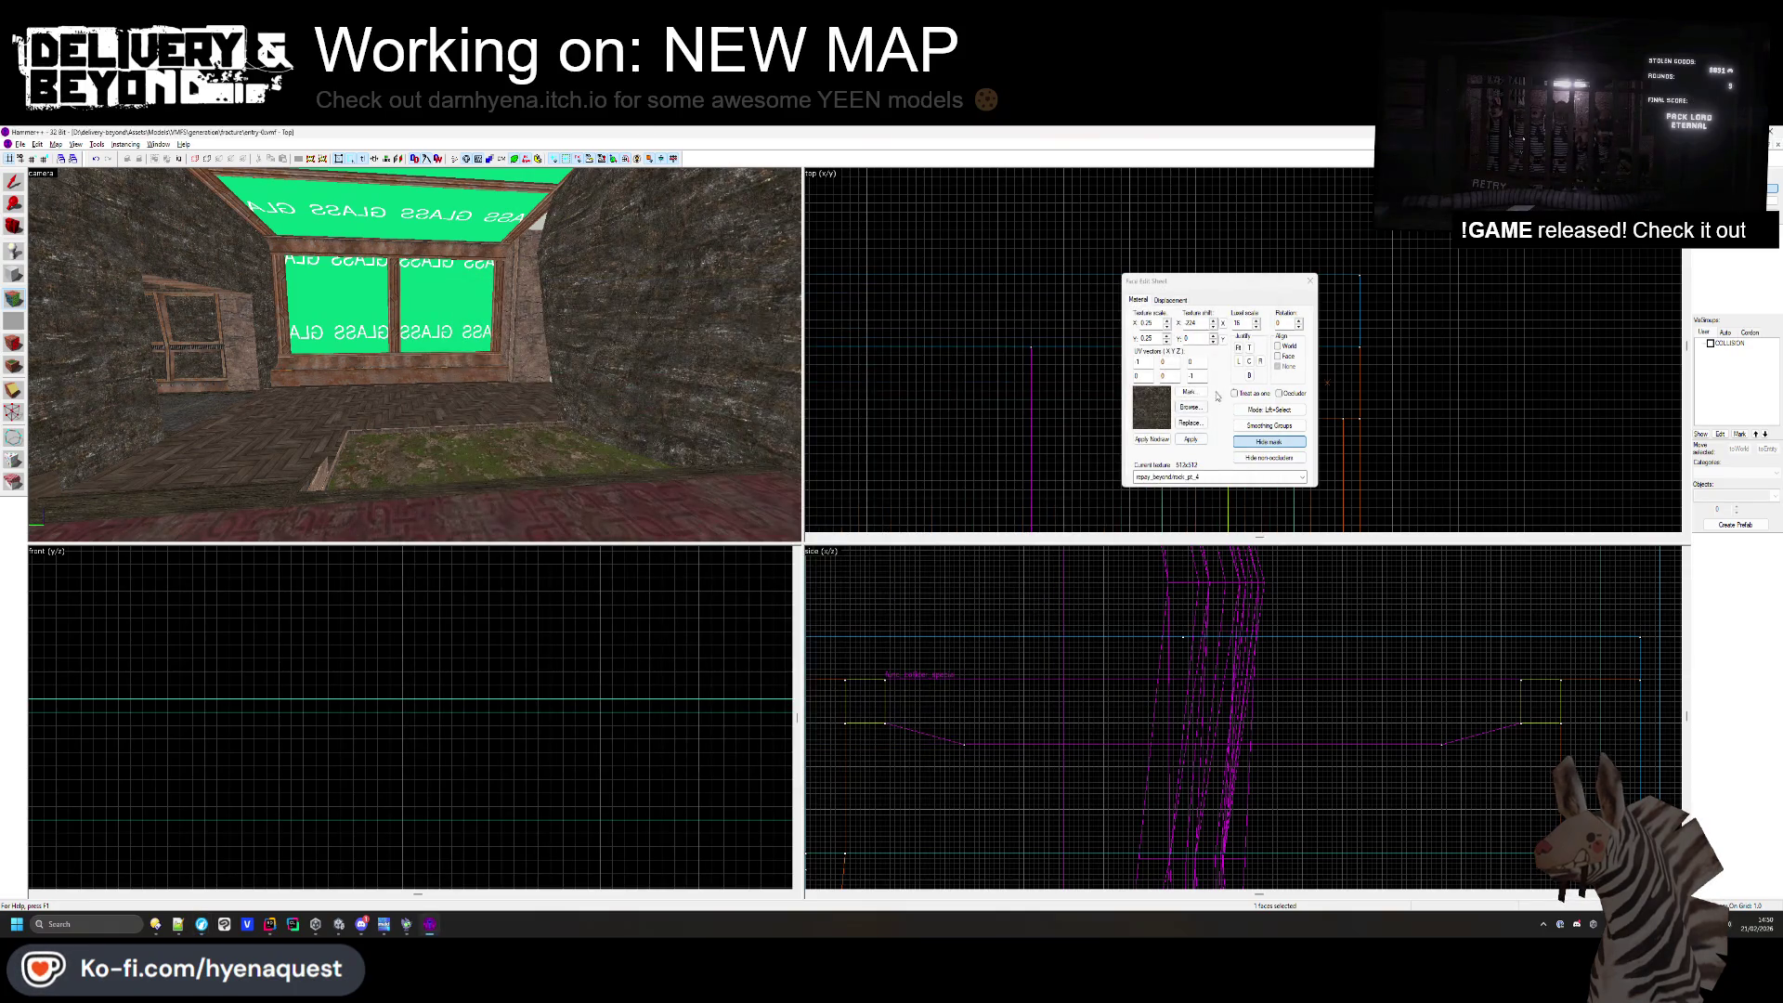
- Close face texture editing and select the rock-wall brush
left_click(1310, 281)
key("z")
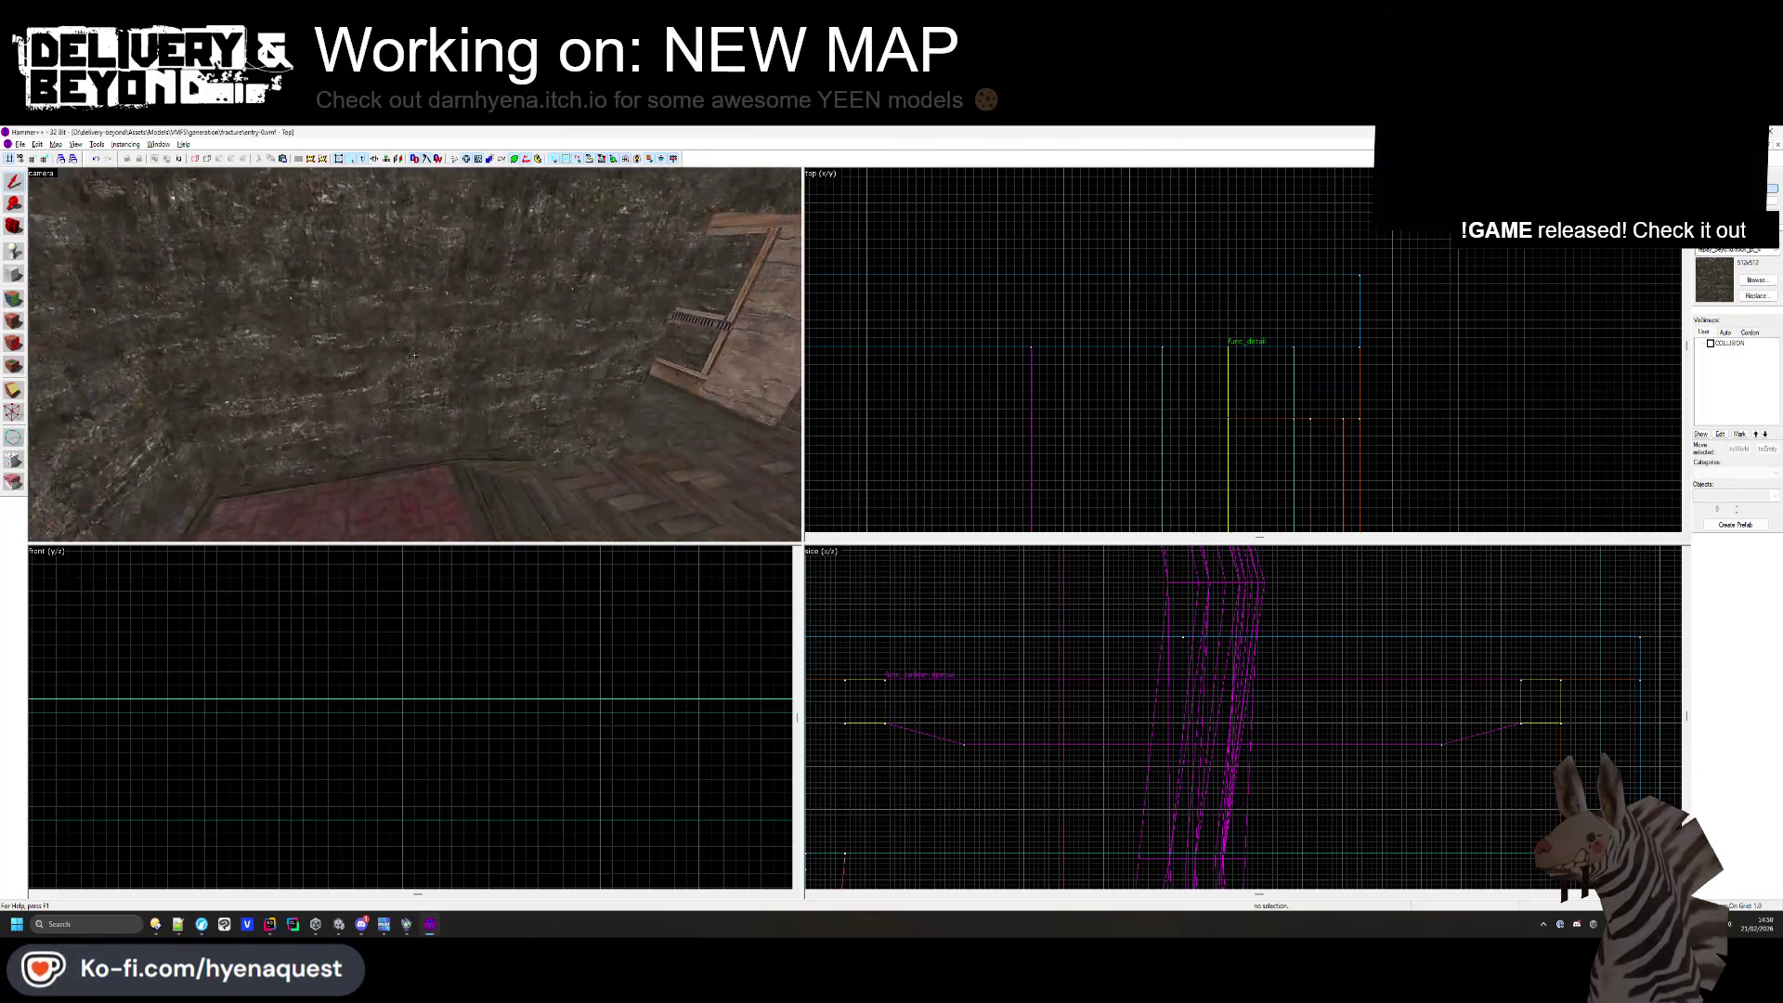
key("w")
key("s")
key("z")
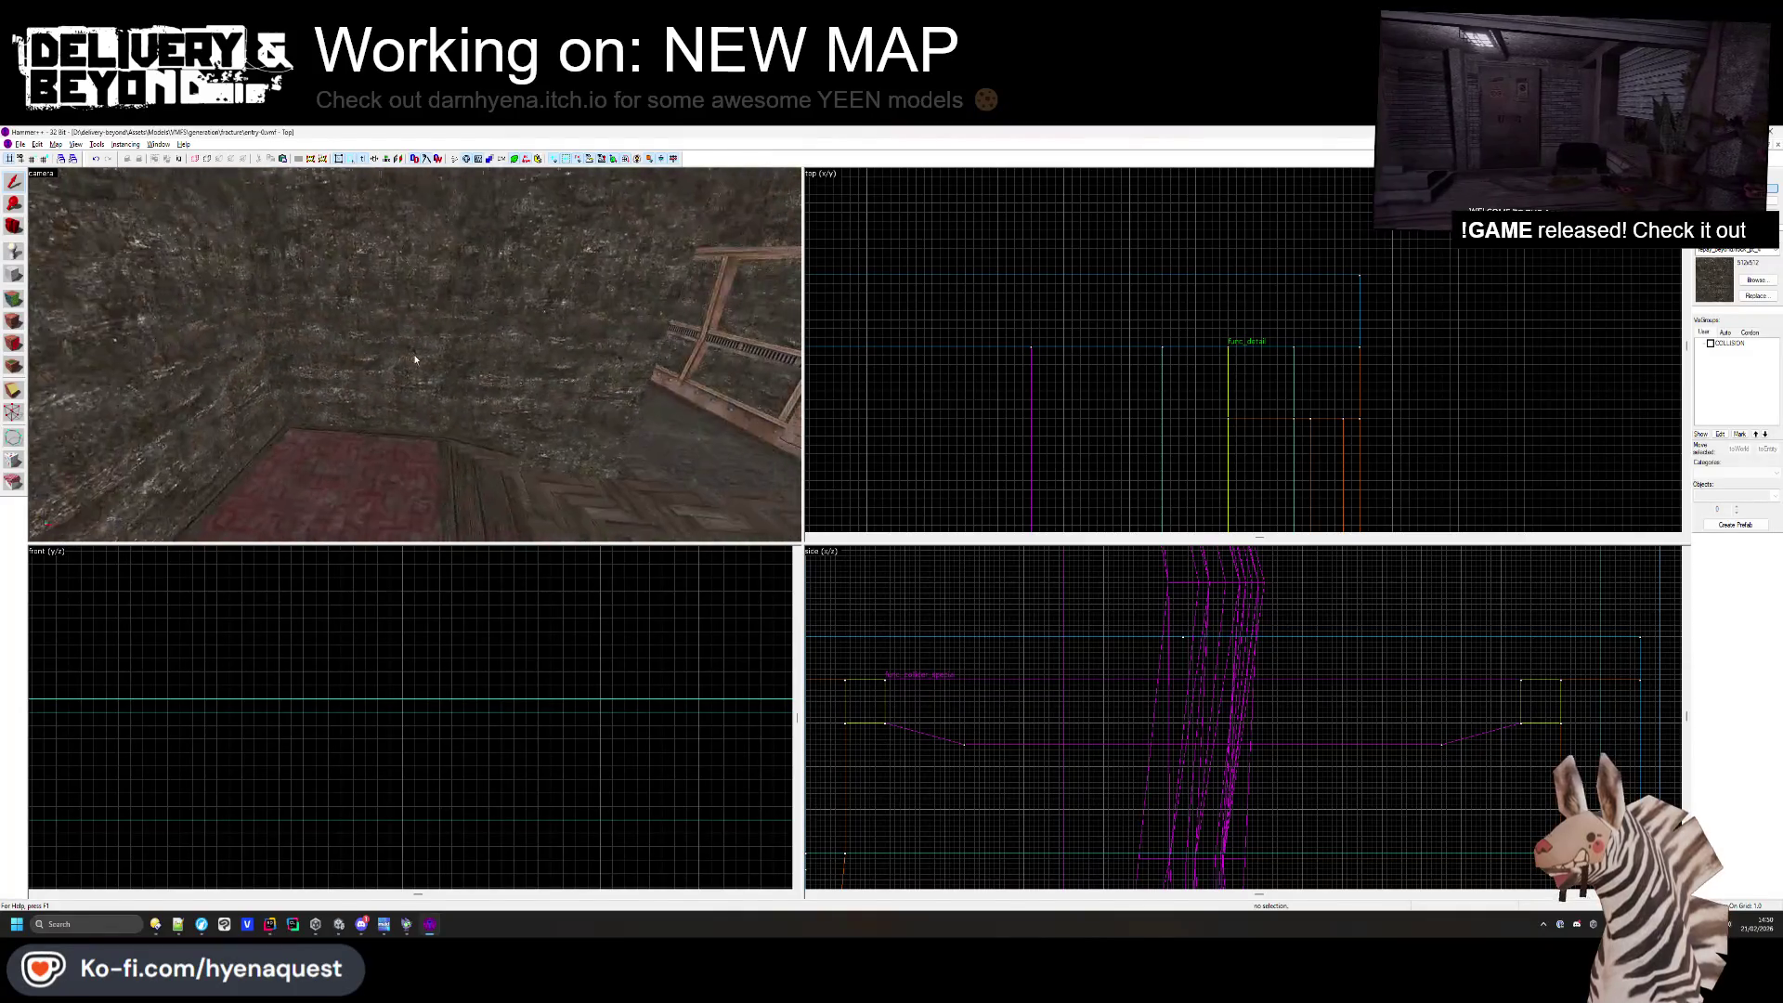
left_click(418, 371)
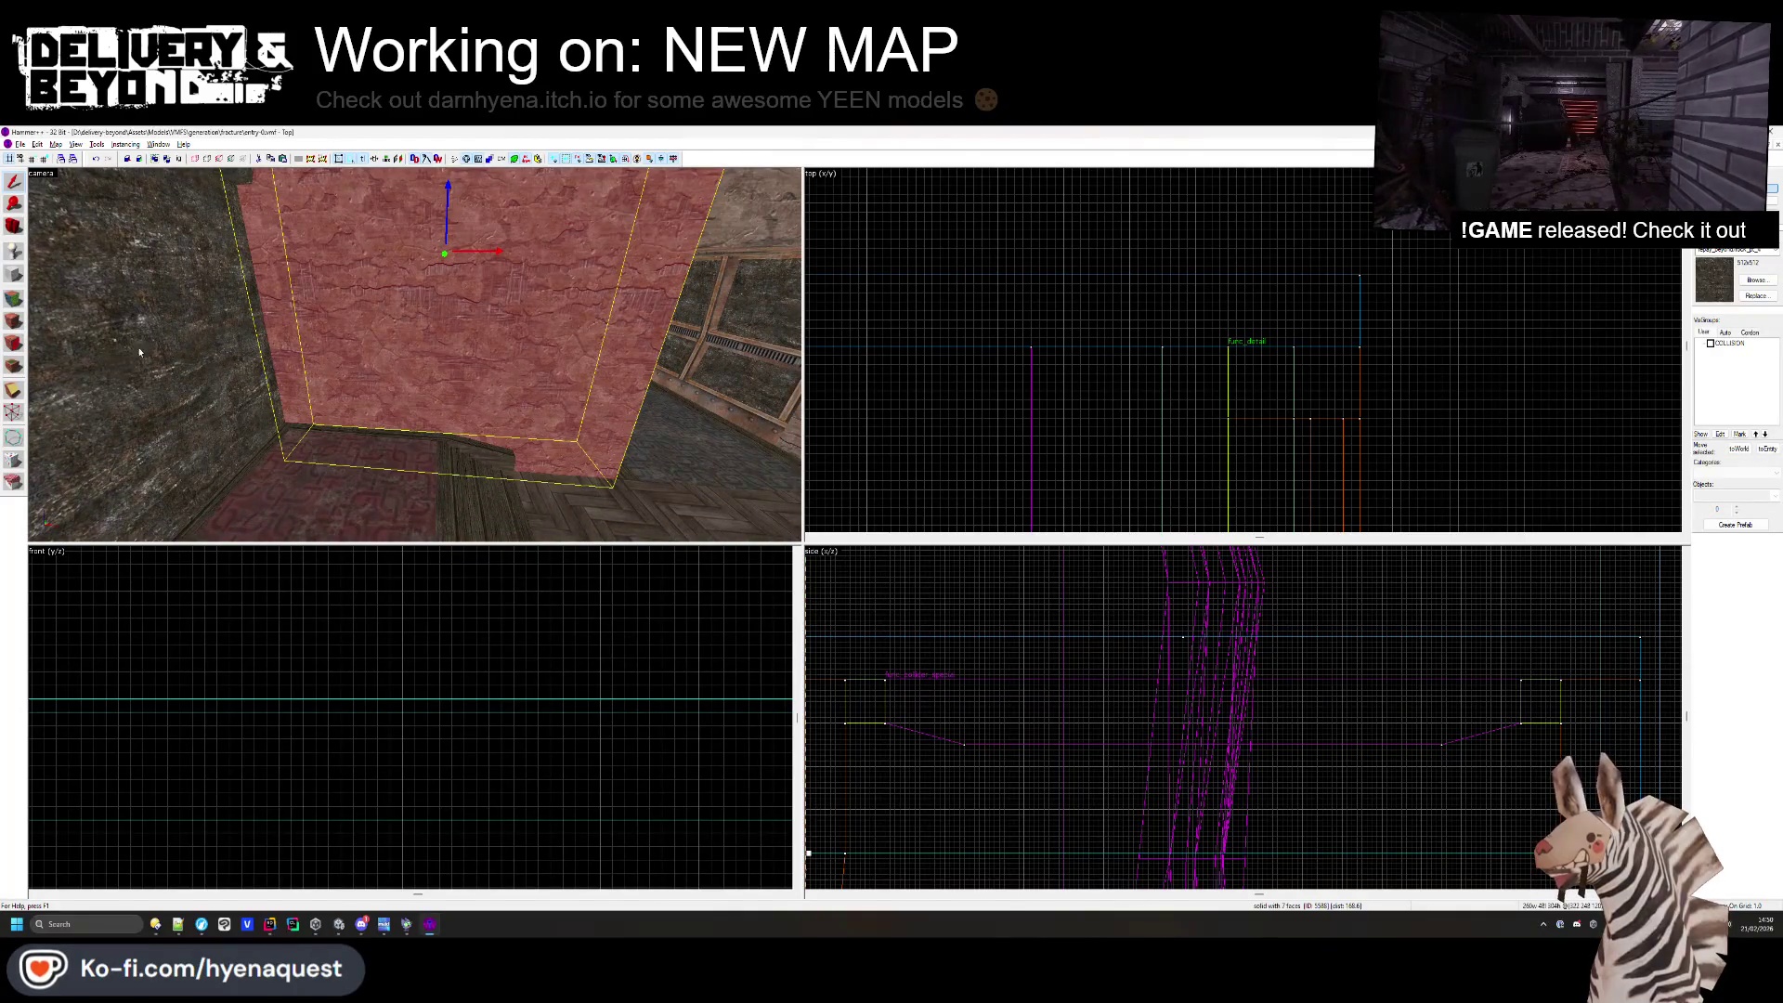
- Switch to the Block tool, show the COLLISION visgroup, and open the texture browser
left_click(22, 278)
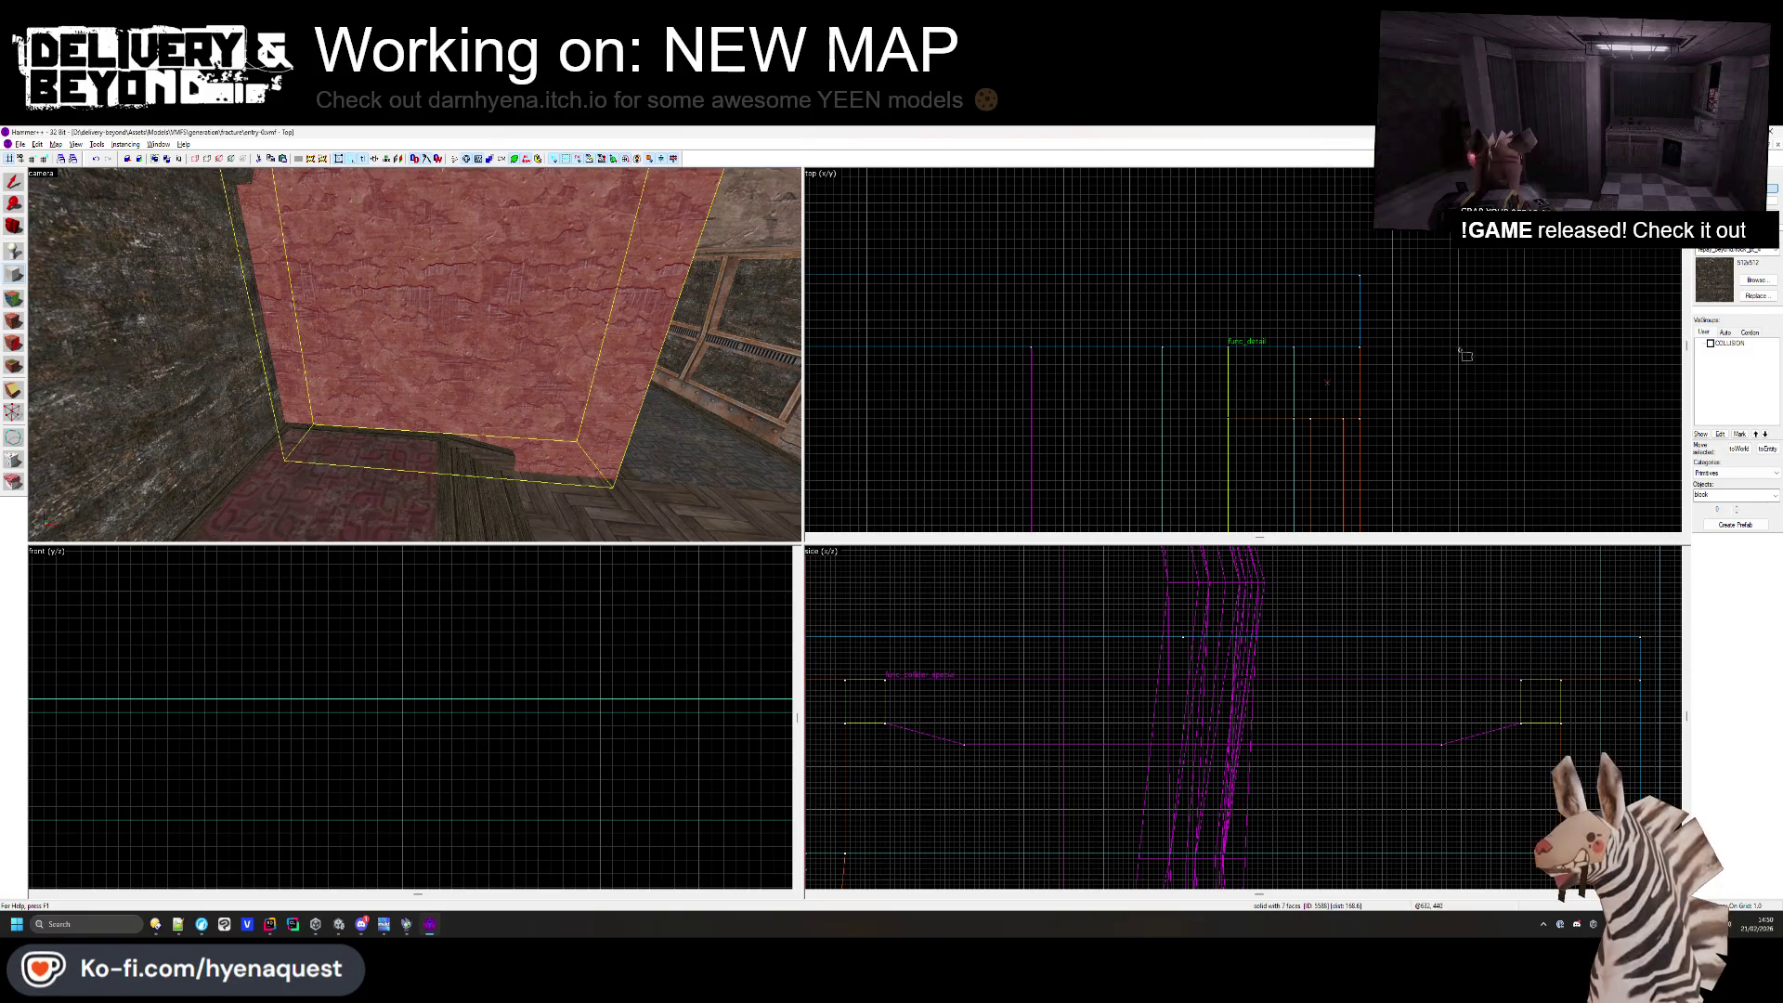
left_click(1710, 343)
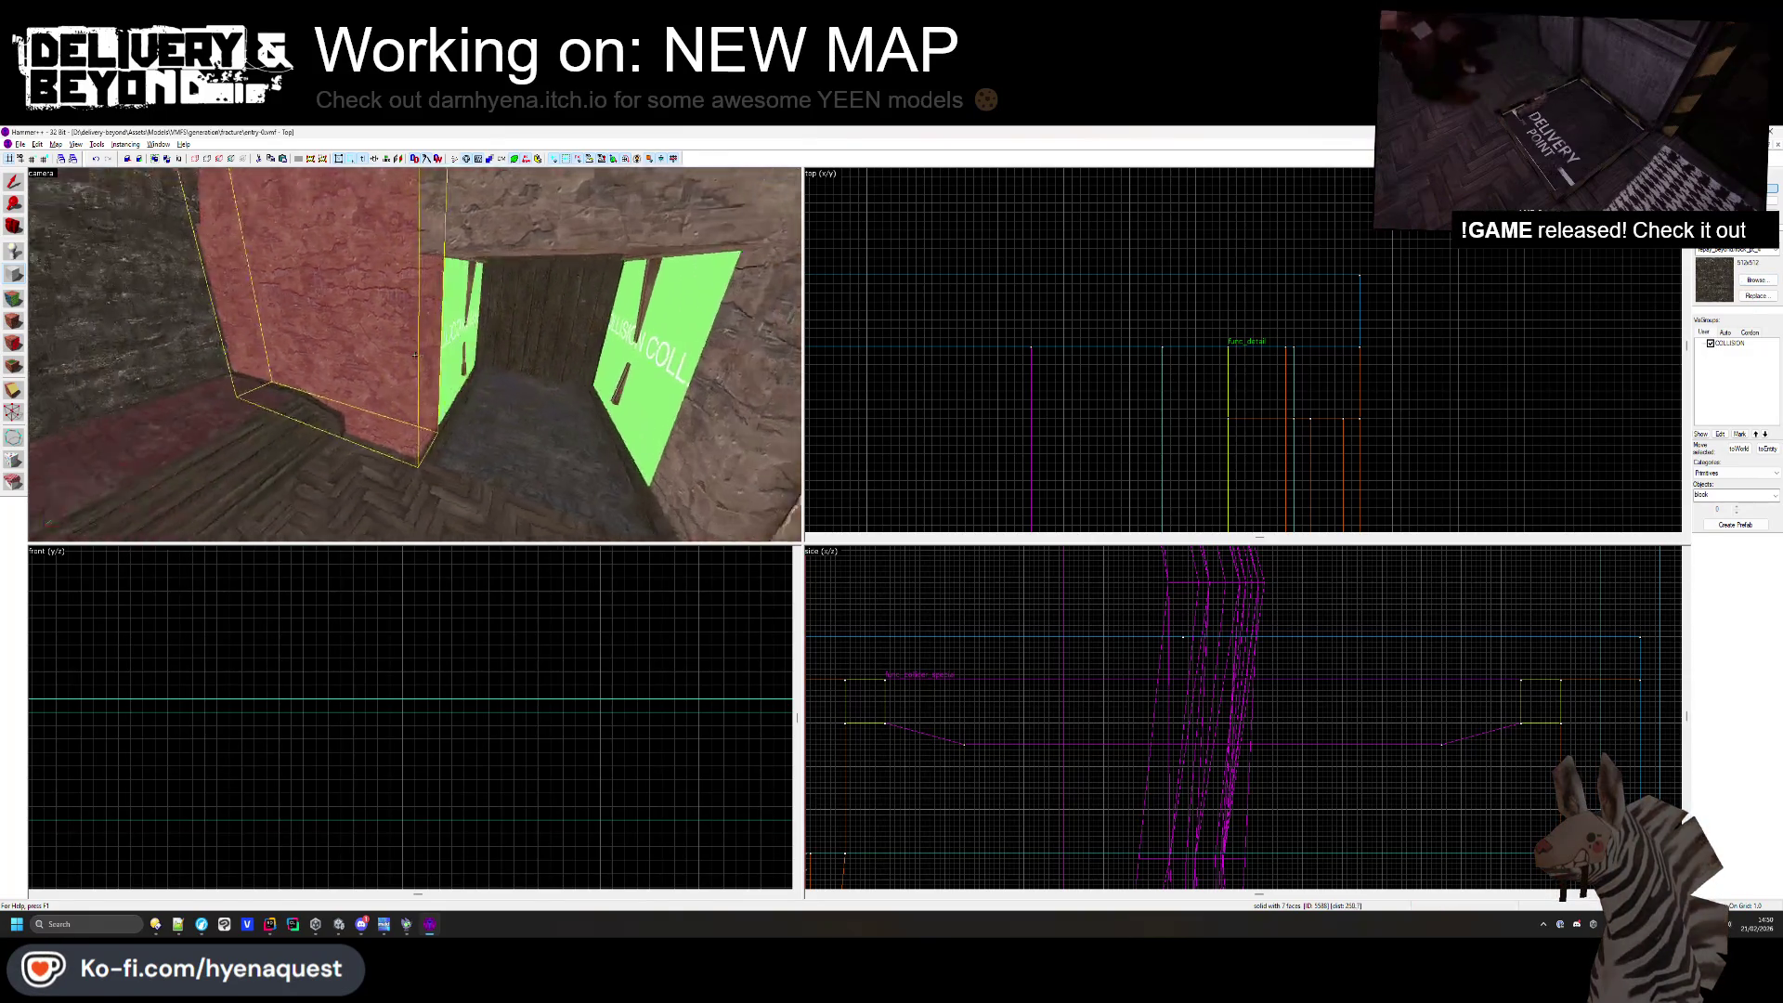
key("w")
key("Left")
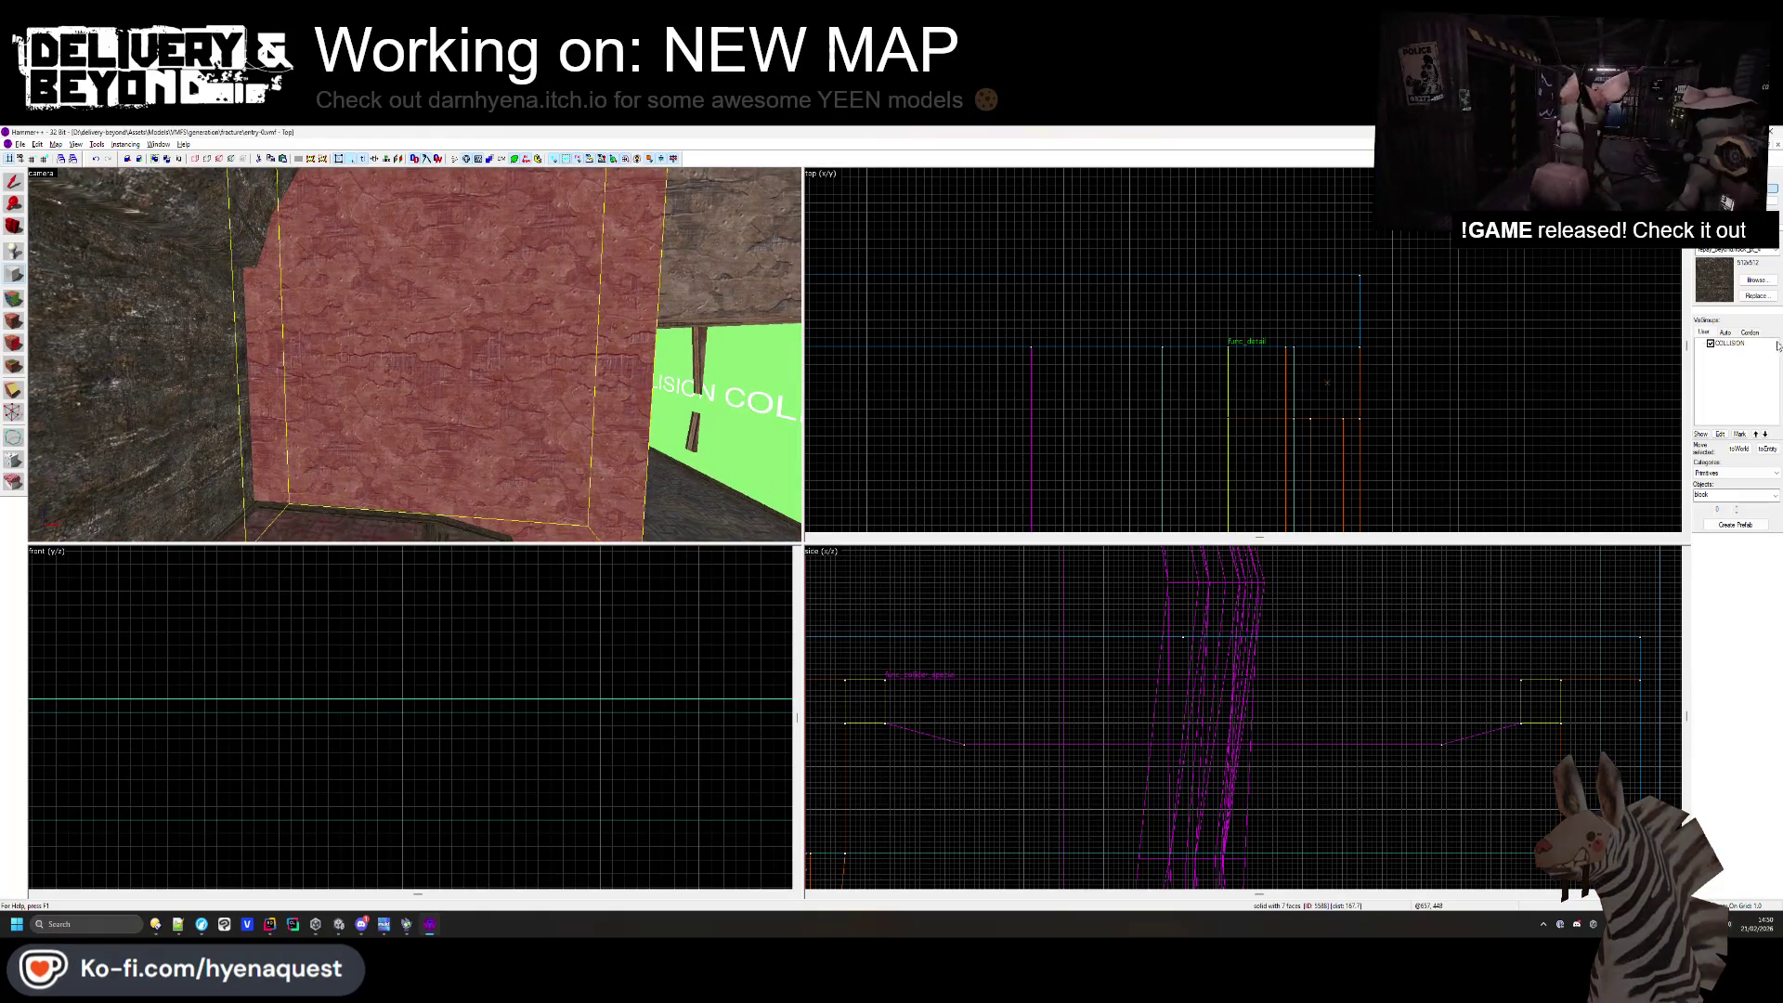
left_click(1758, 282)
scroll(938, 488, "down", 10)
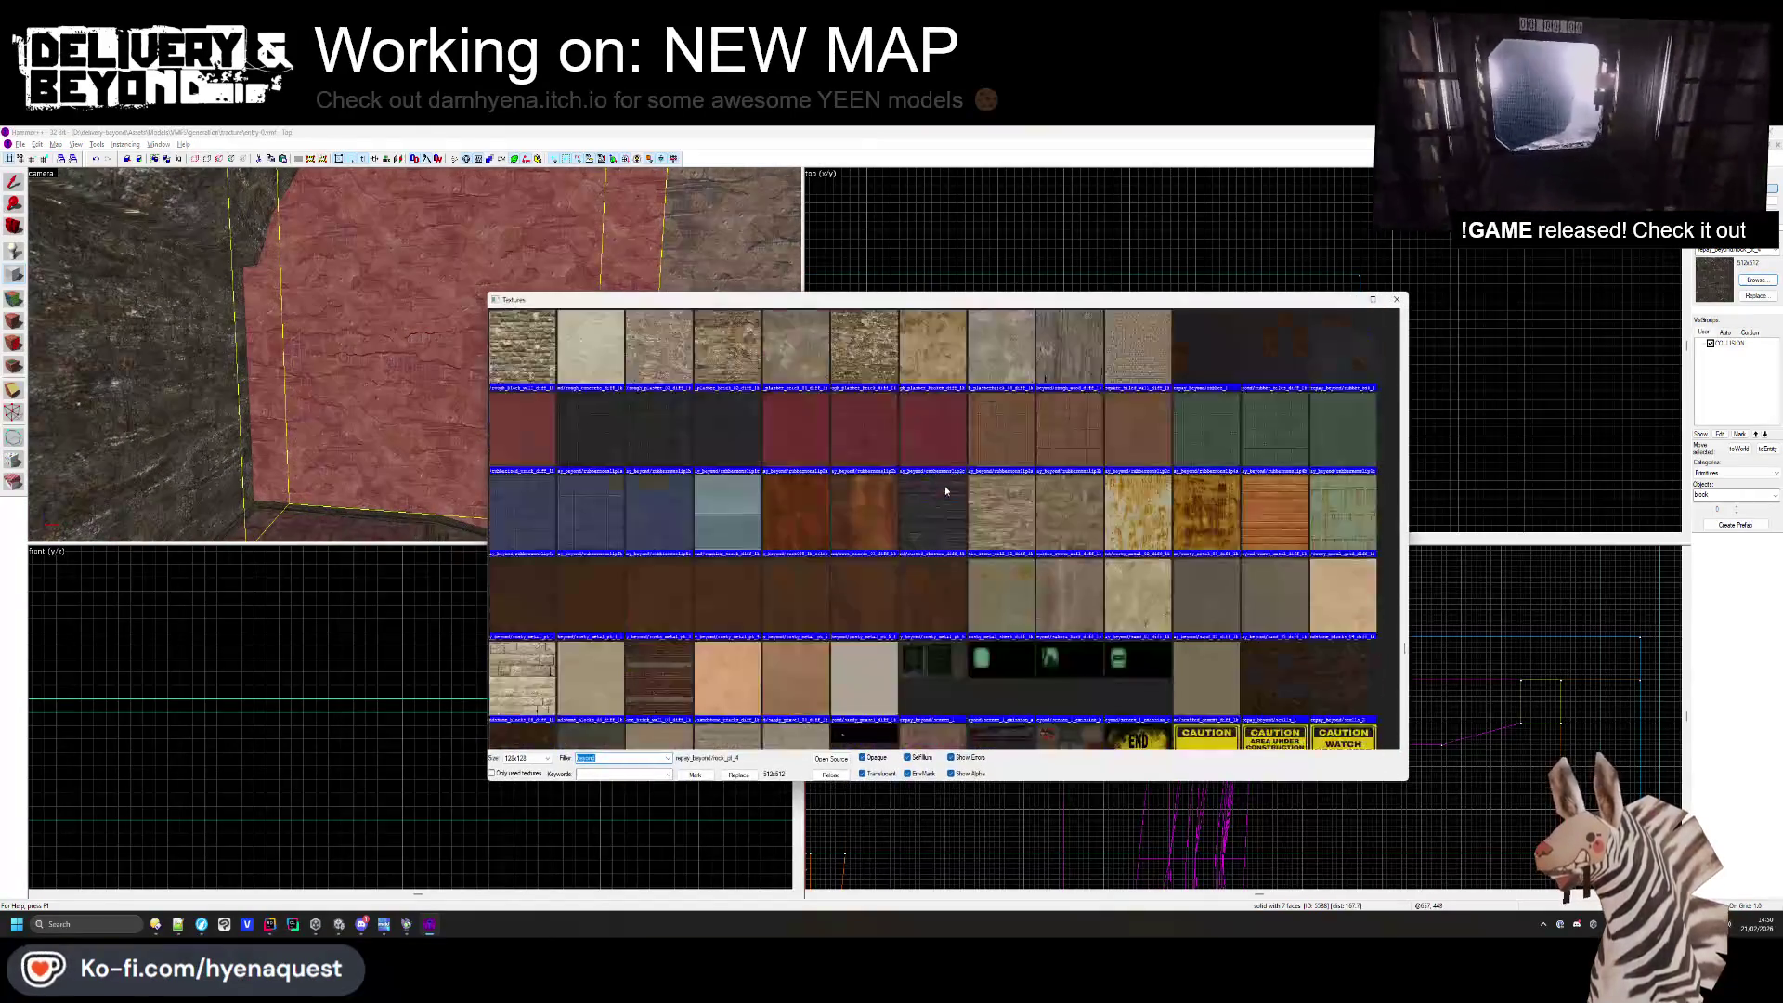
scroll(948, 501, "down", 5)
scroll(949, 505, "down", 5)
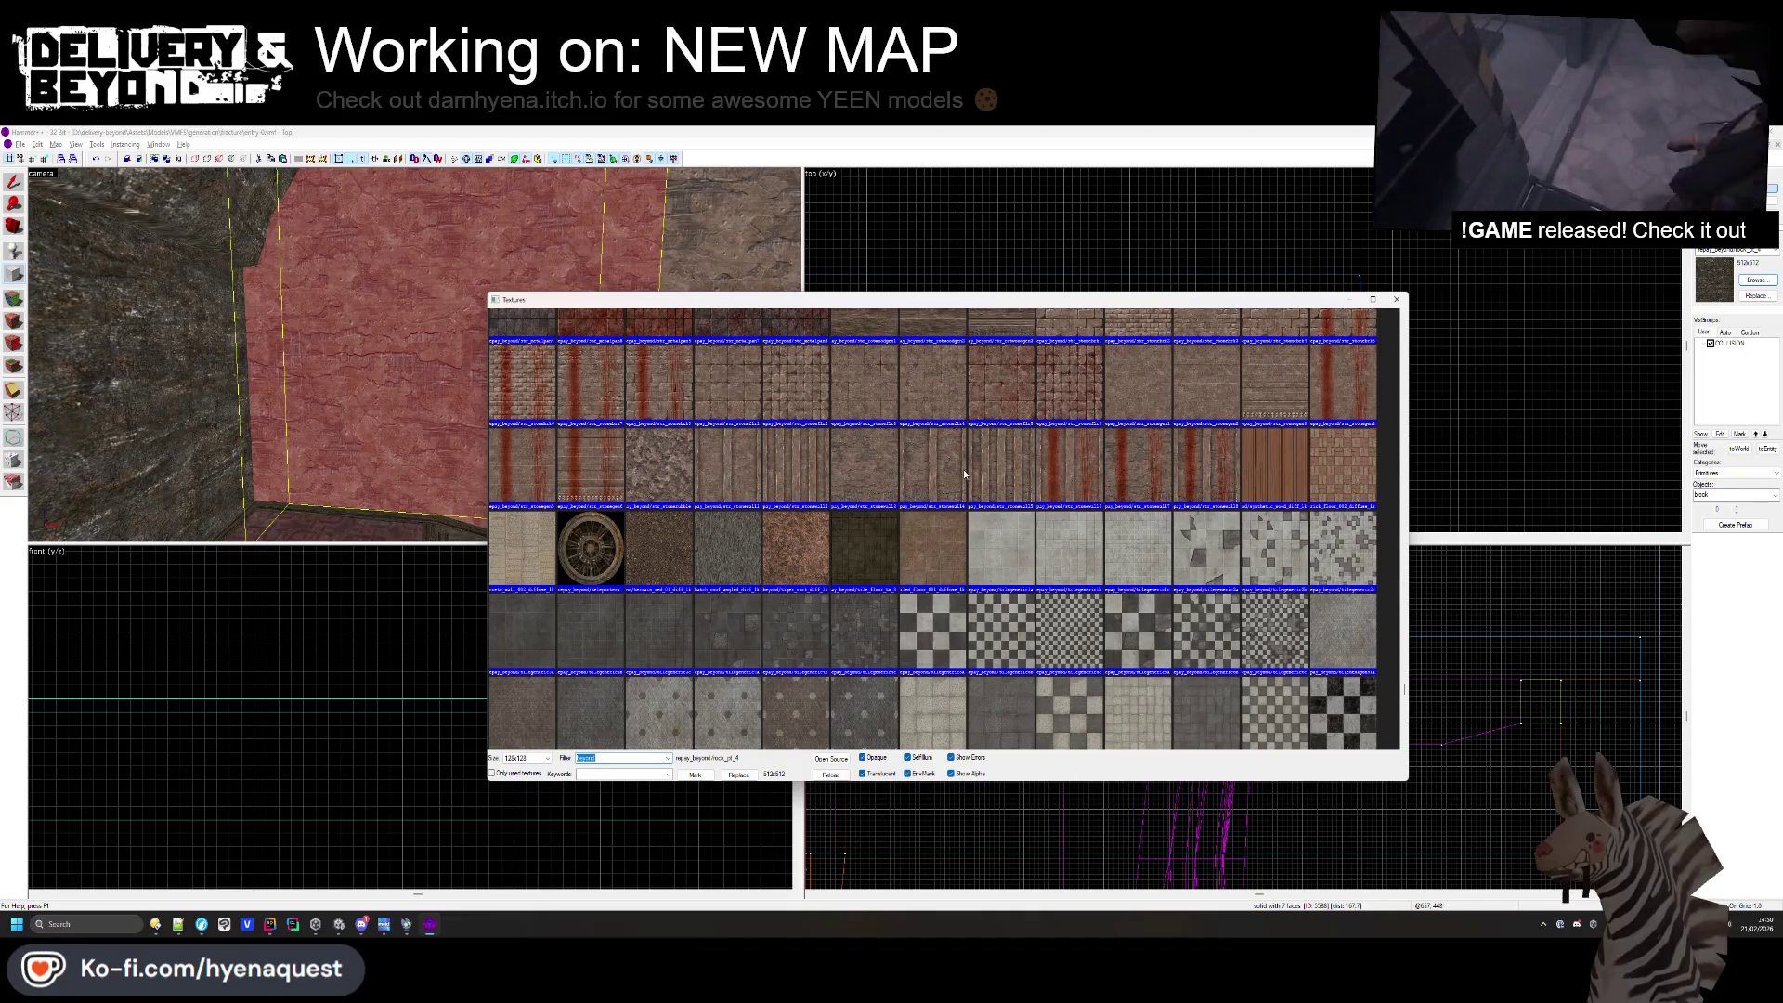
scroll(800, 605, "up", 5)
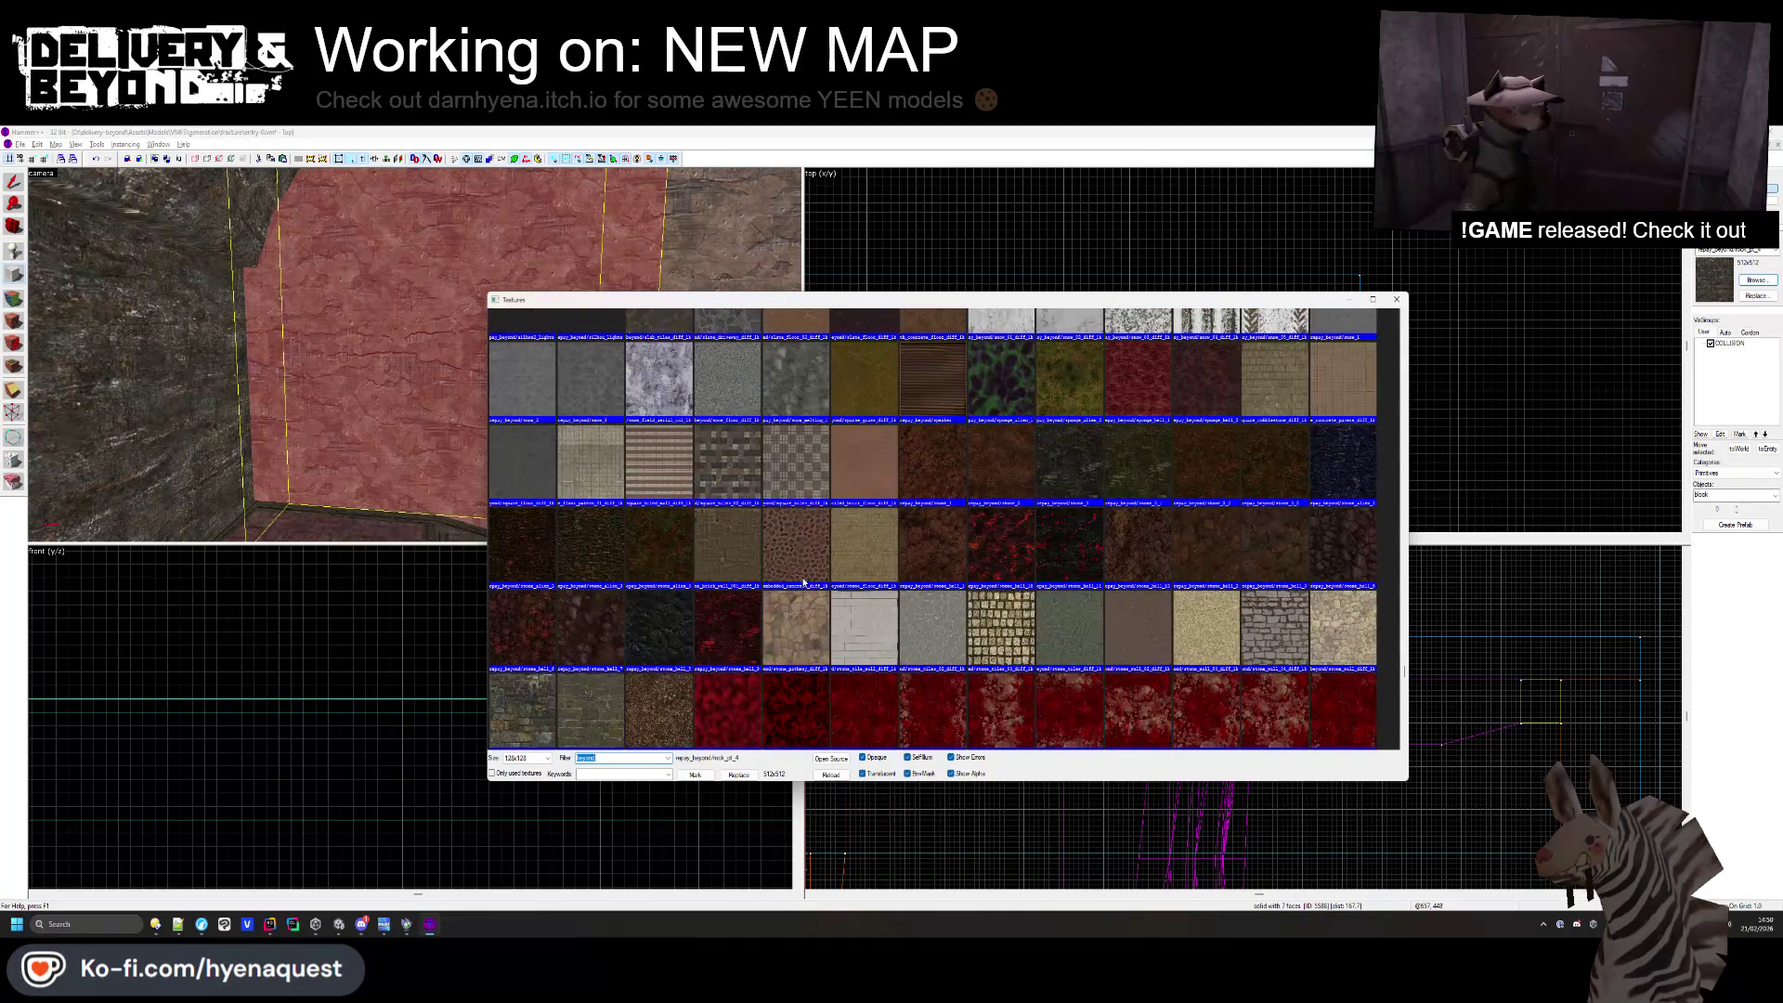
scroll(808, 582, "up", 10)
scroll(822, 599, "up", 15)
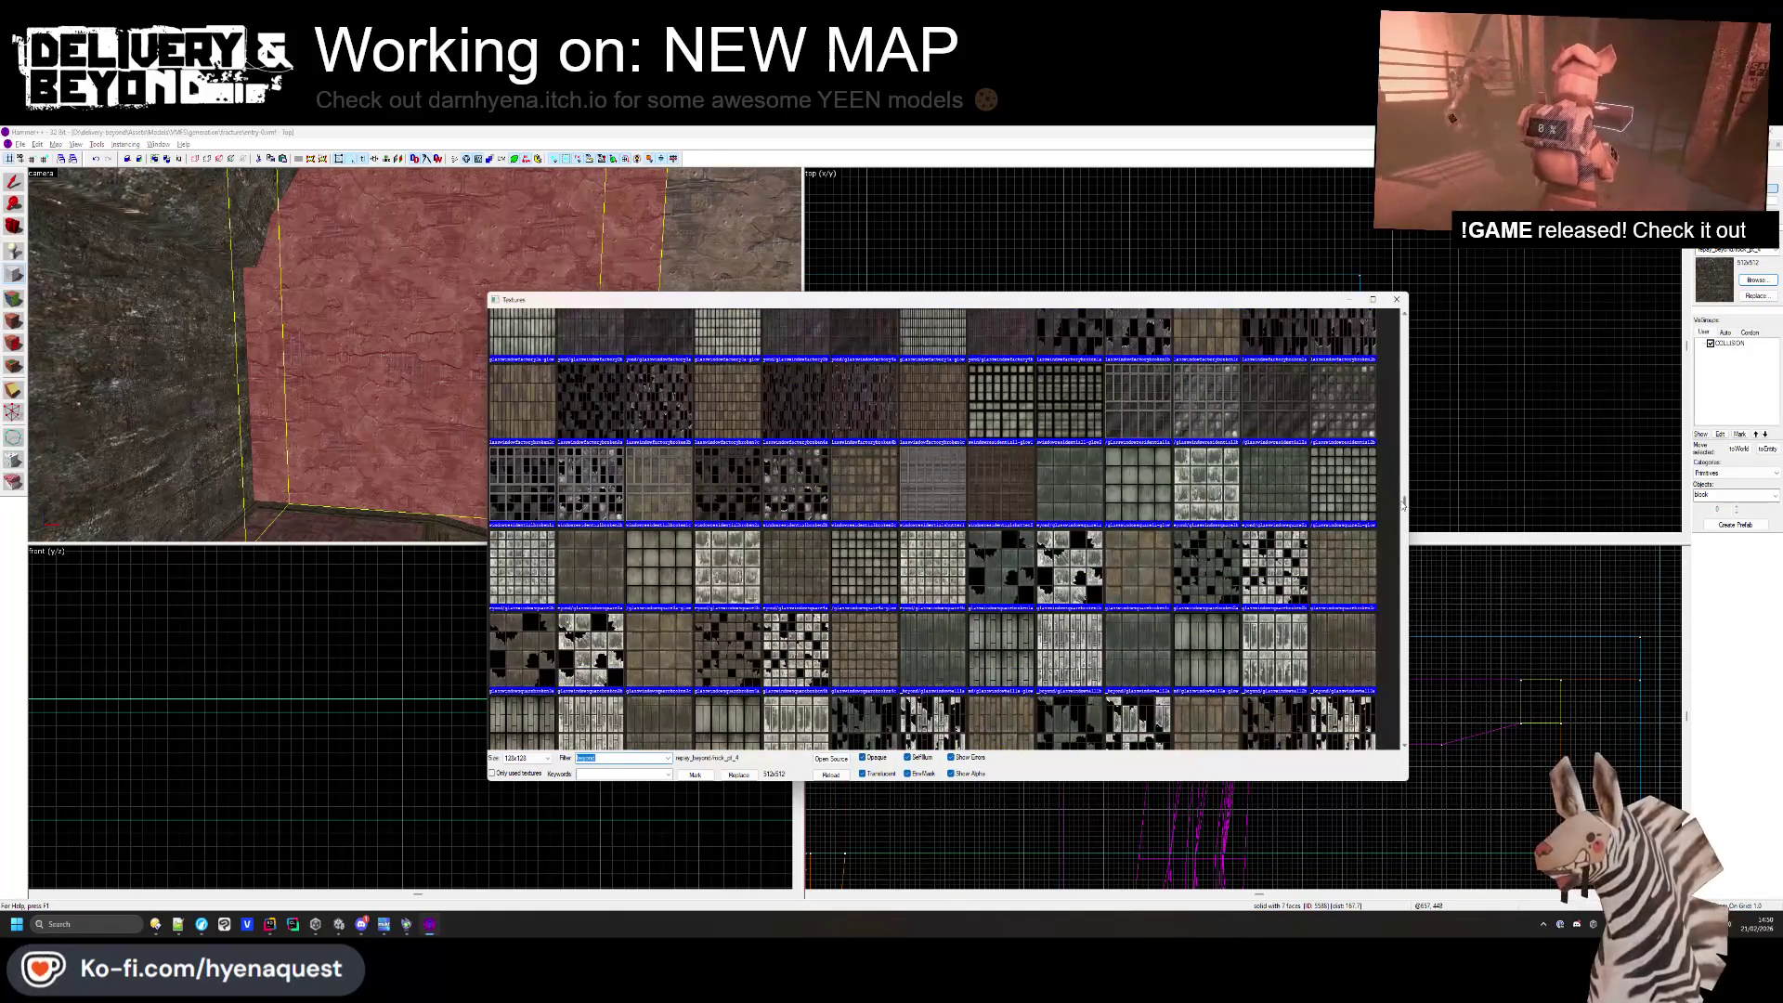
scroll(933, 529, "up", 15)
double_click(1015, 350)
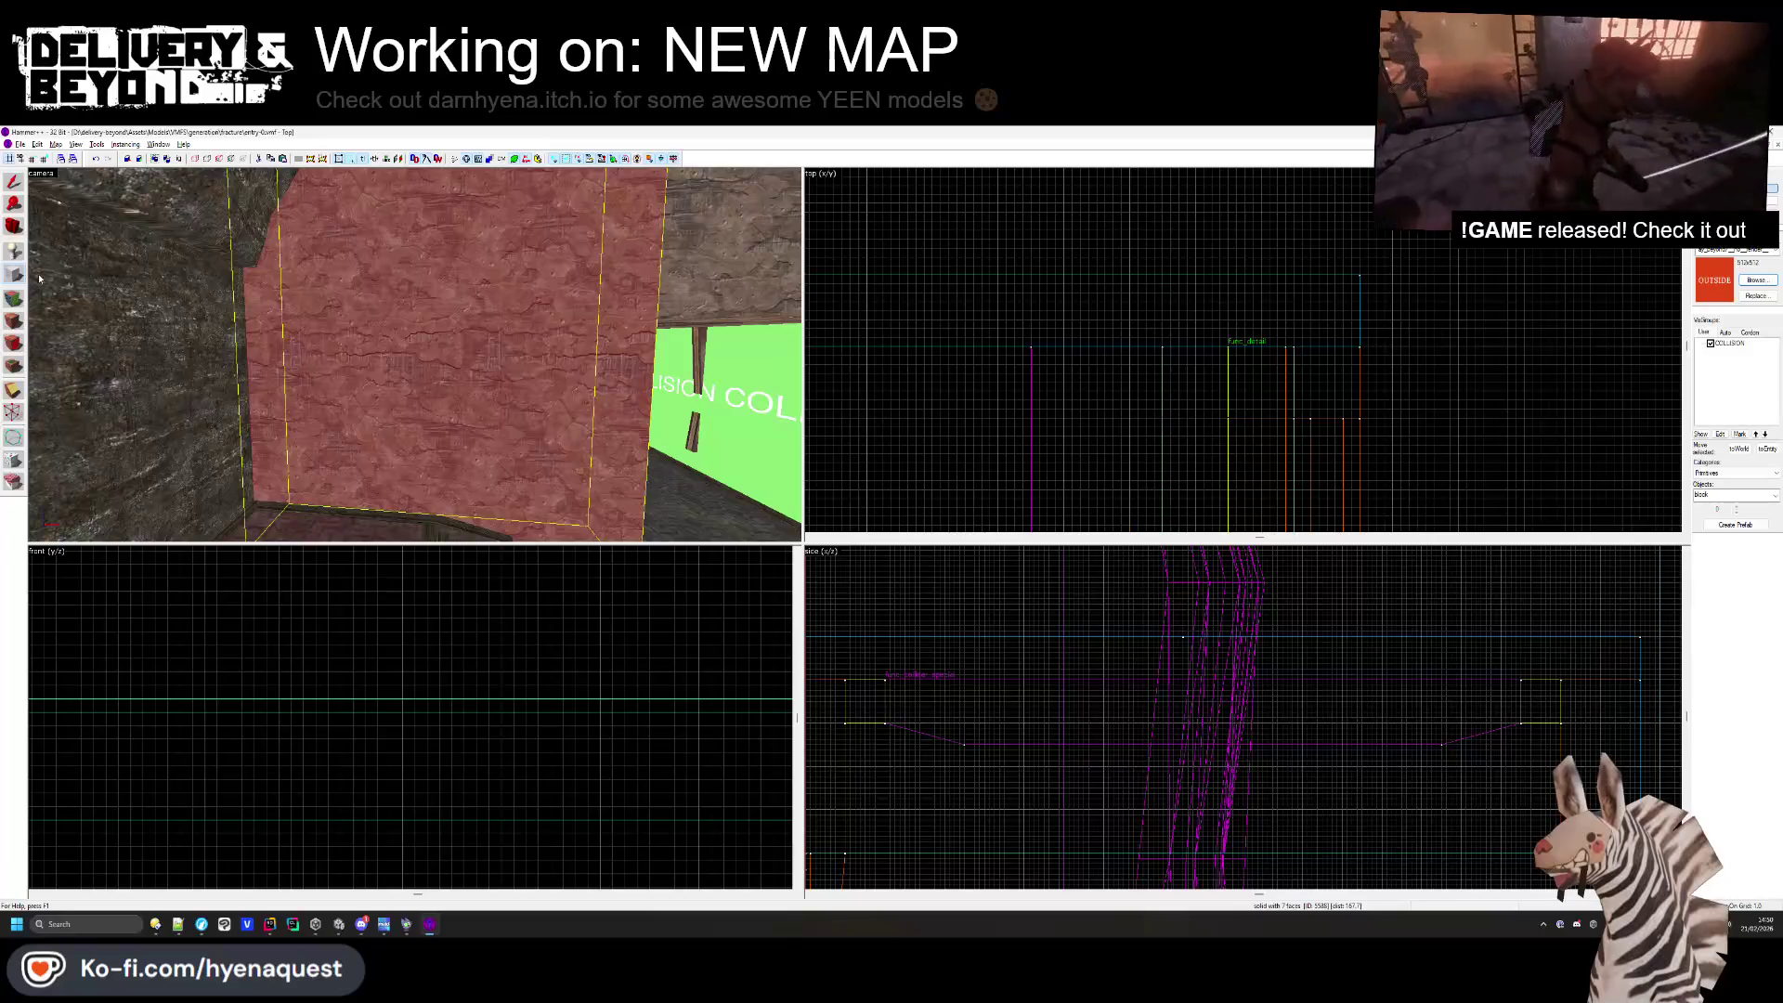
- Position the new box outline, shrink it to 31 units deep, and create it as an OUTSIDE brush
scroll(895, 362, "down", 3)
scroll(895, 362, "up", 5)
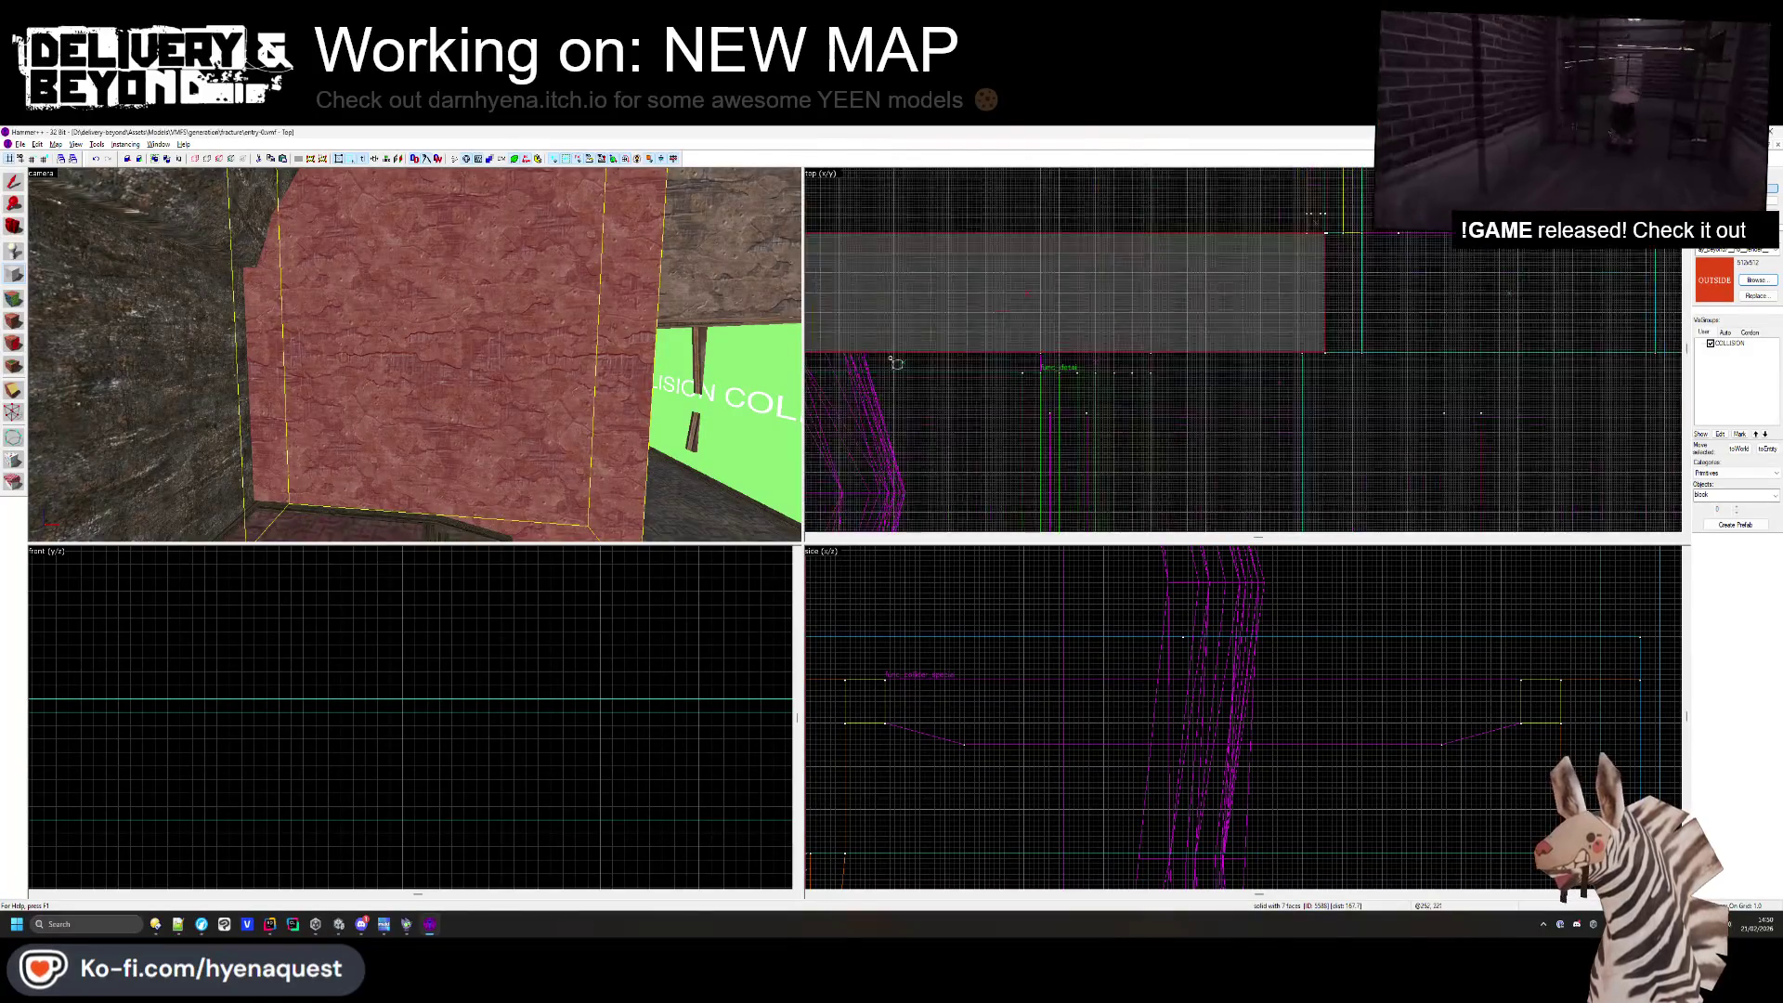
left_click(929, 395)
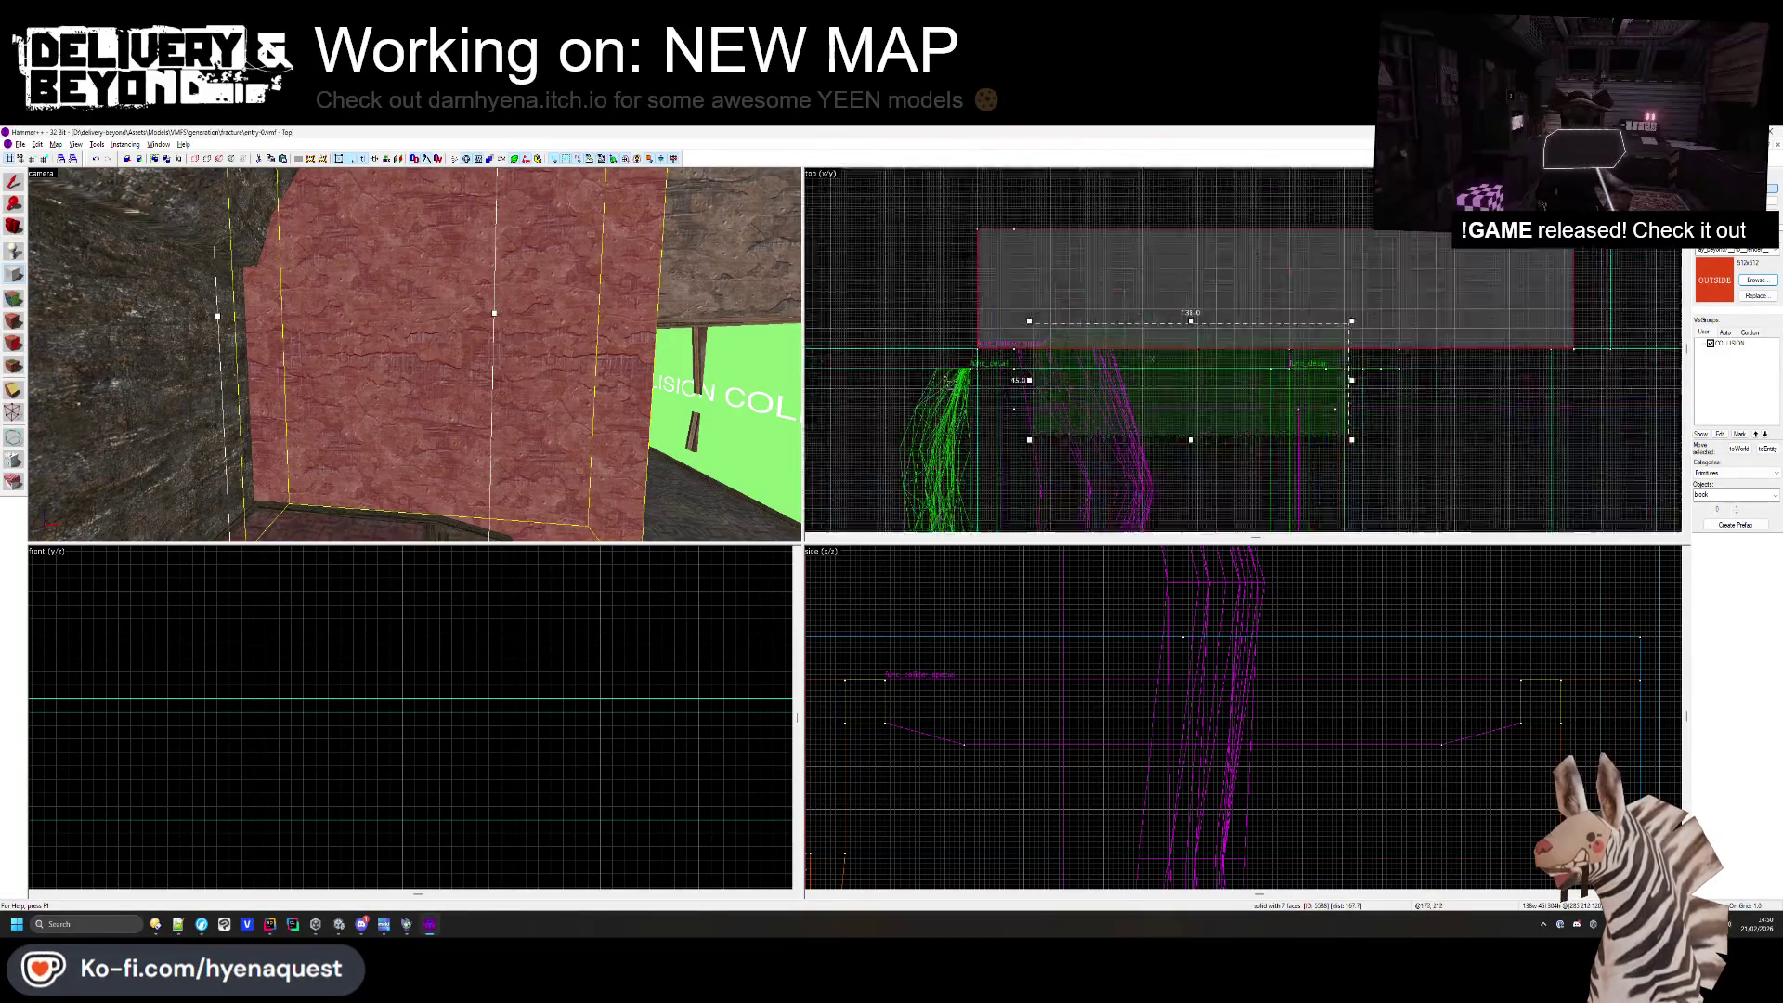
left_click_drag(1114, 373, 1109, 367)
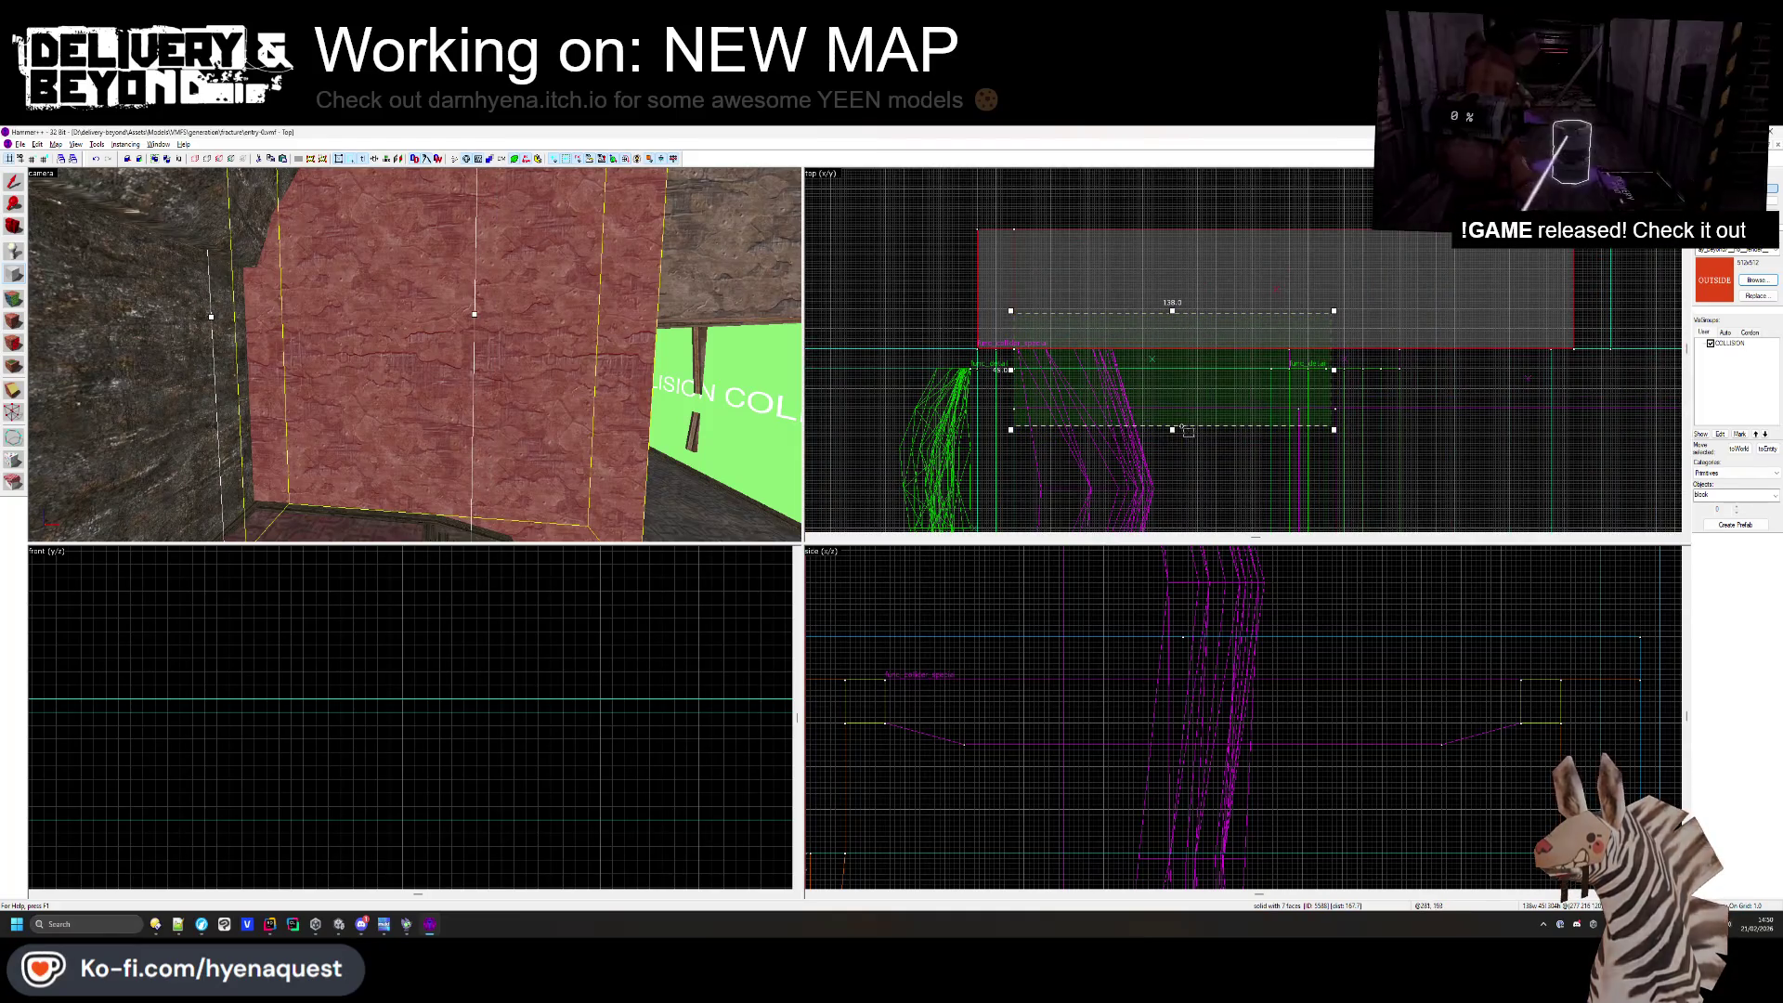
left_click_drag(1174, 432, 1167, 395)
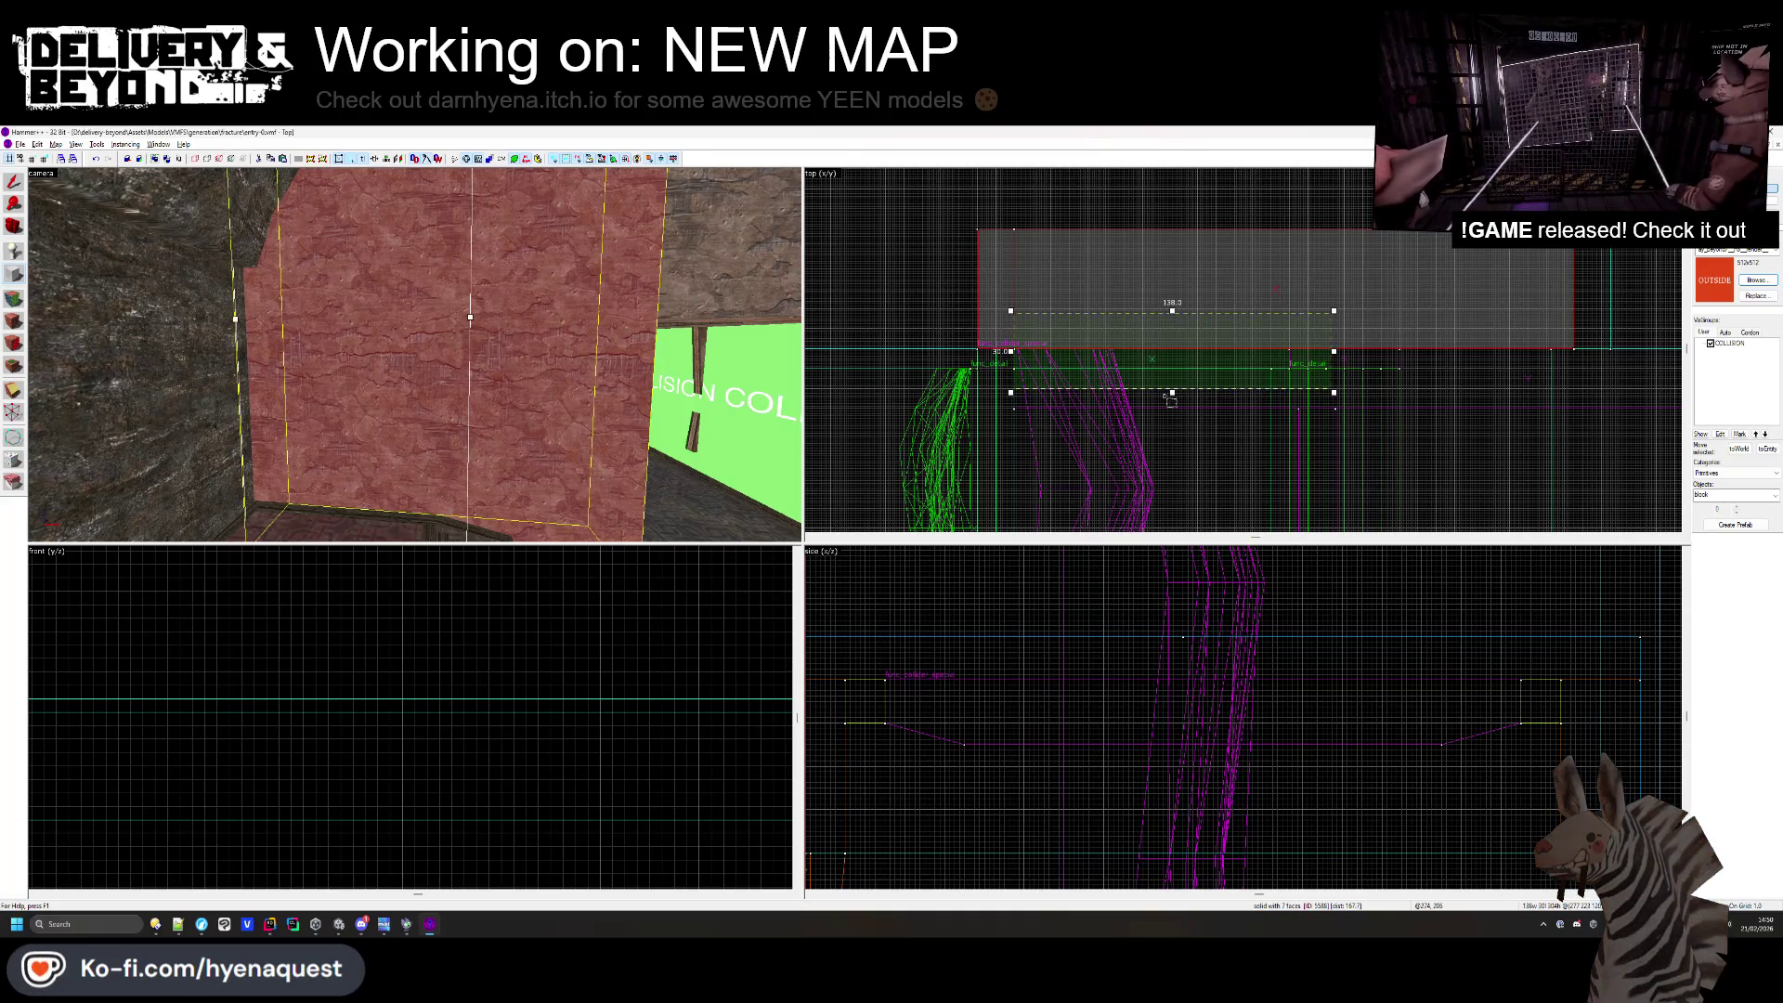
scroll(961, 625, "down", 5)
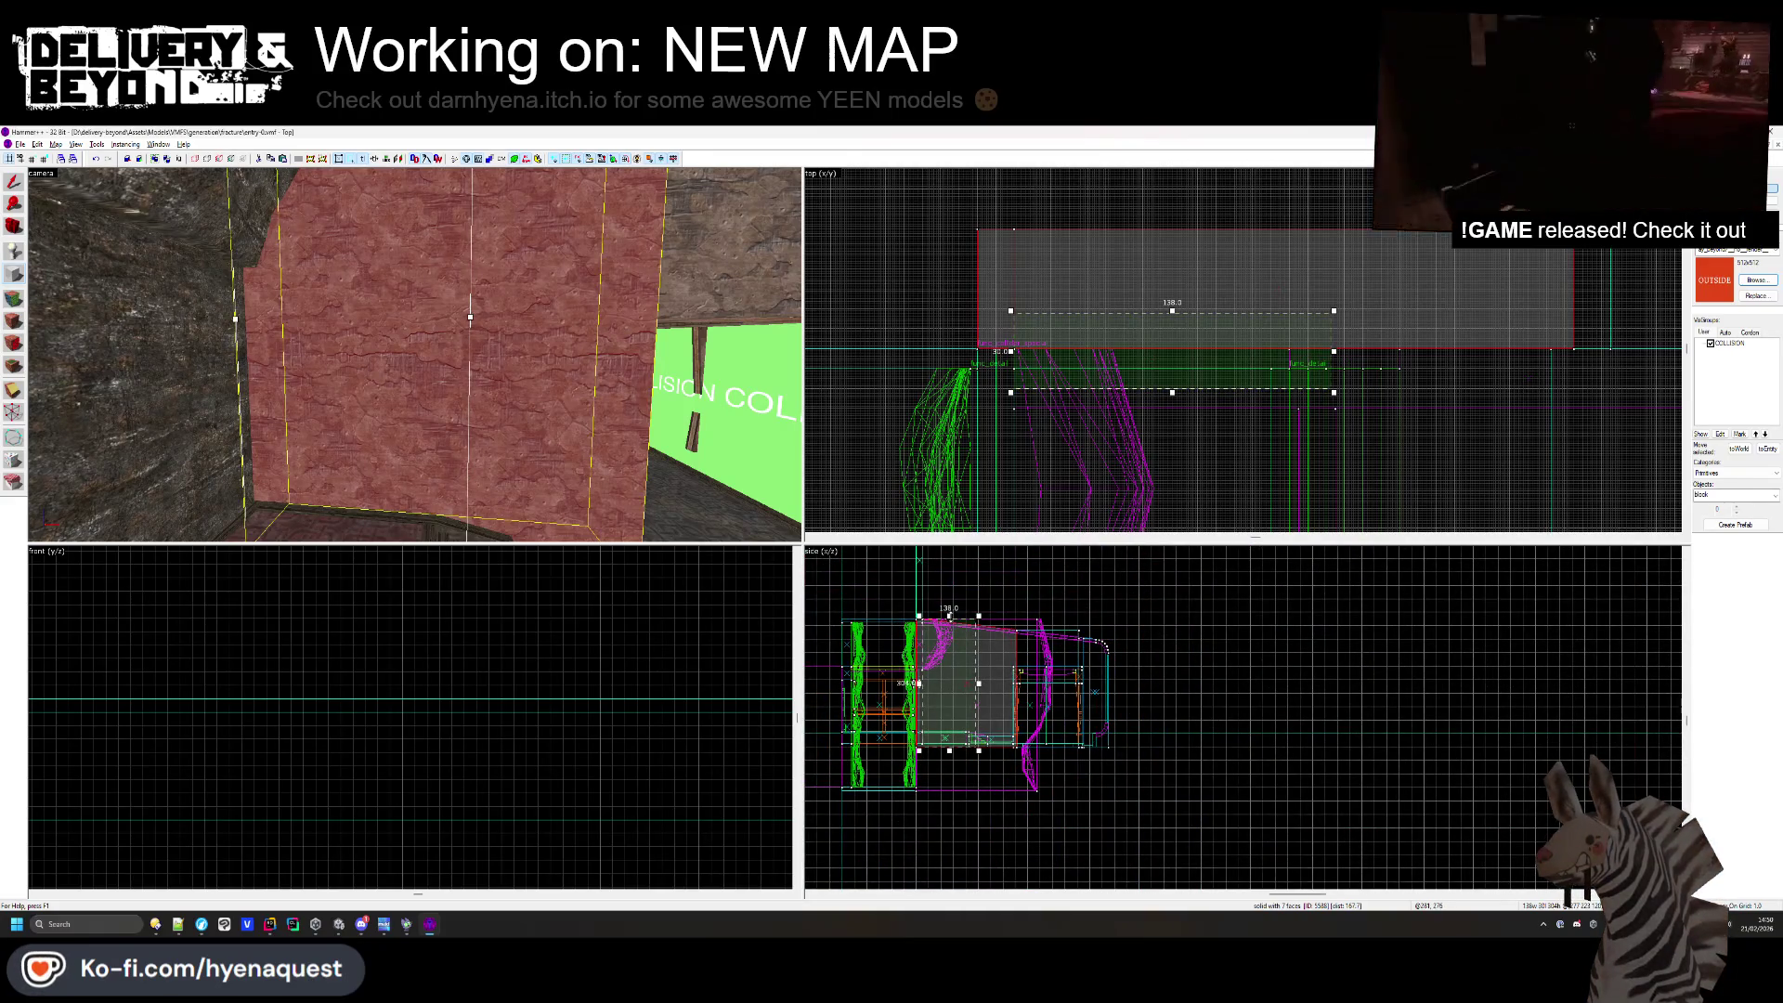
scroll(988, 670, "up", 5)
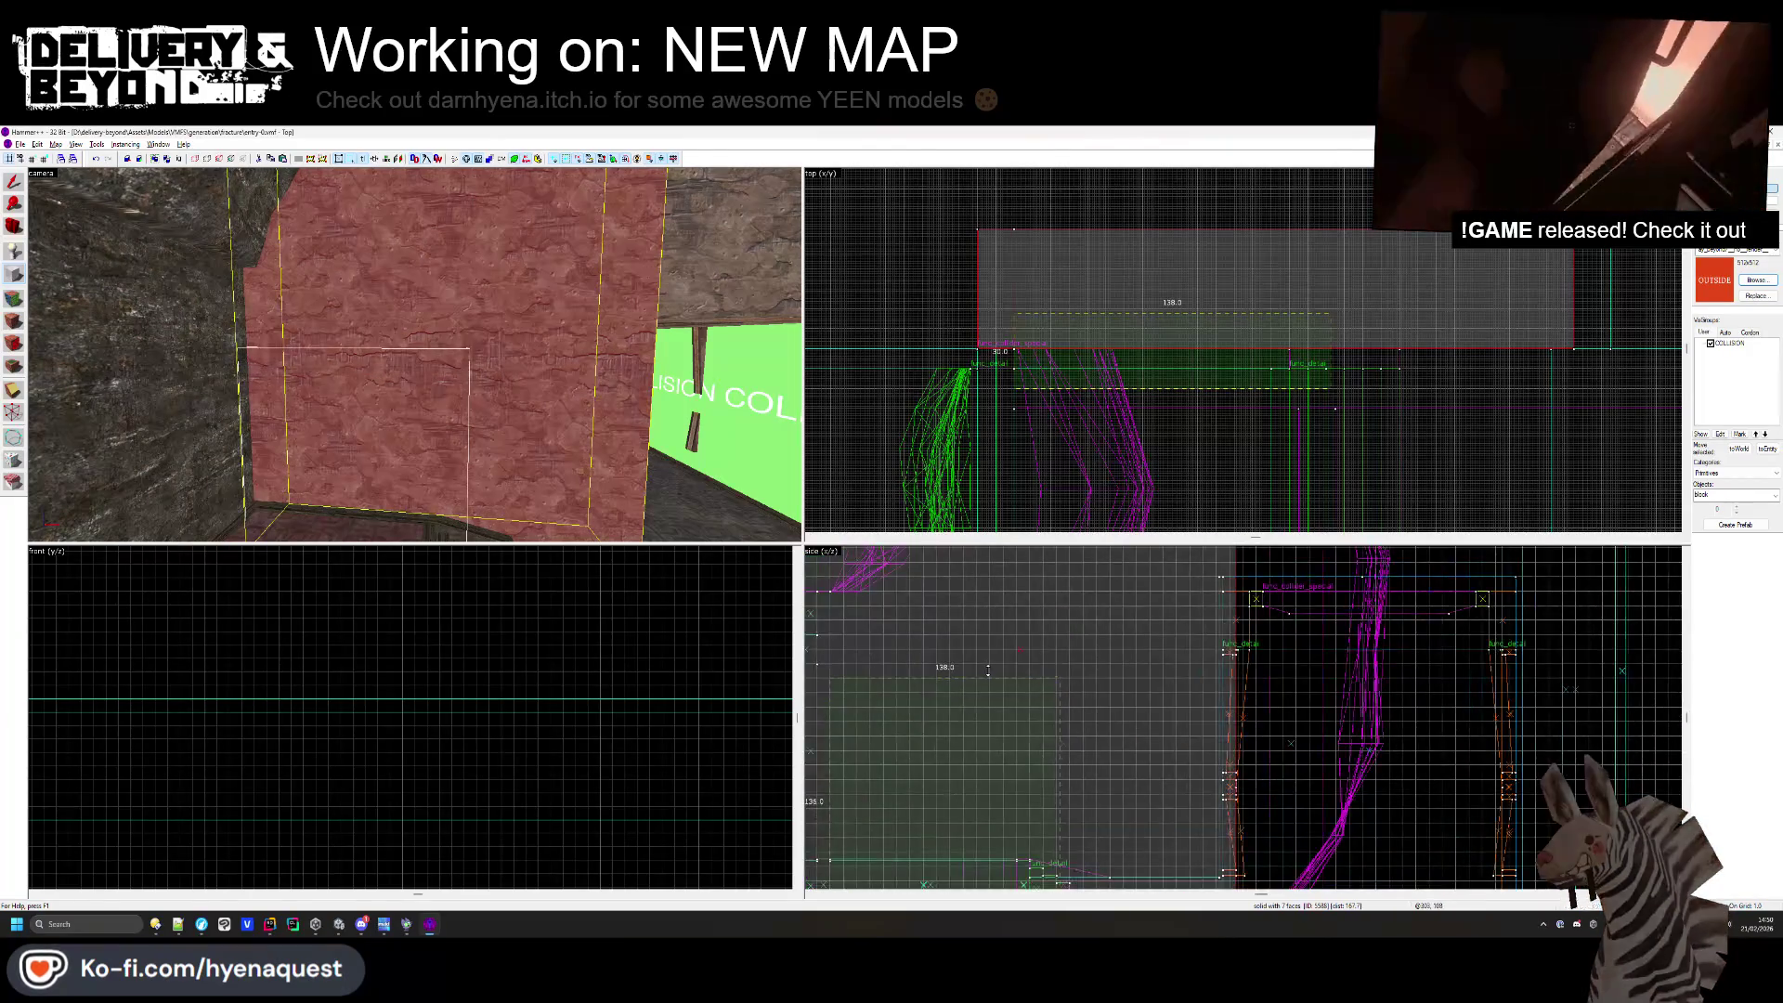
scroll(991, 640, "down", 2)
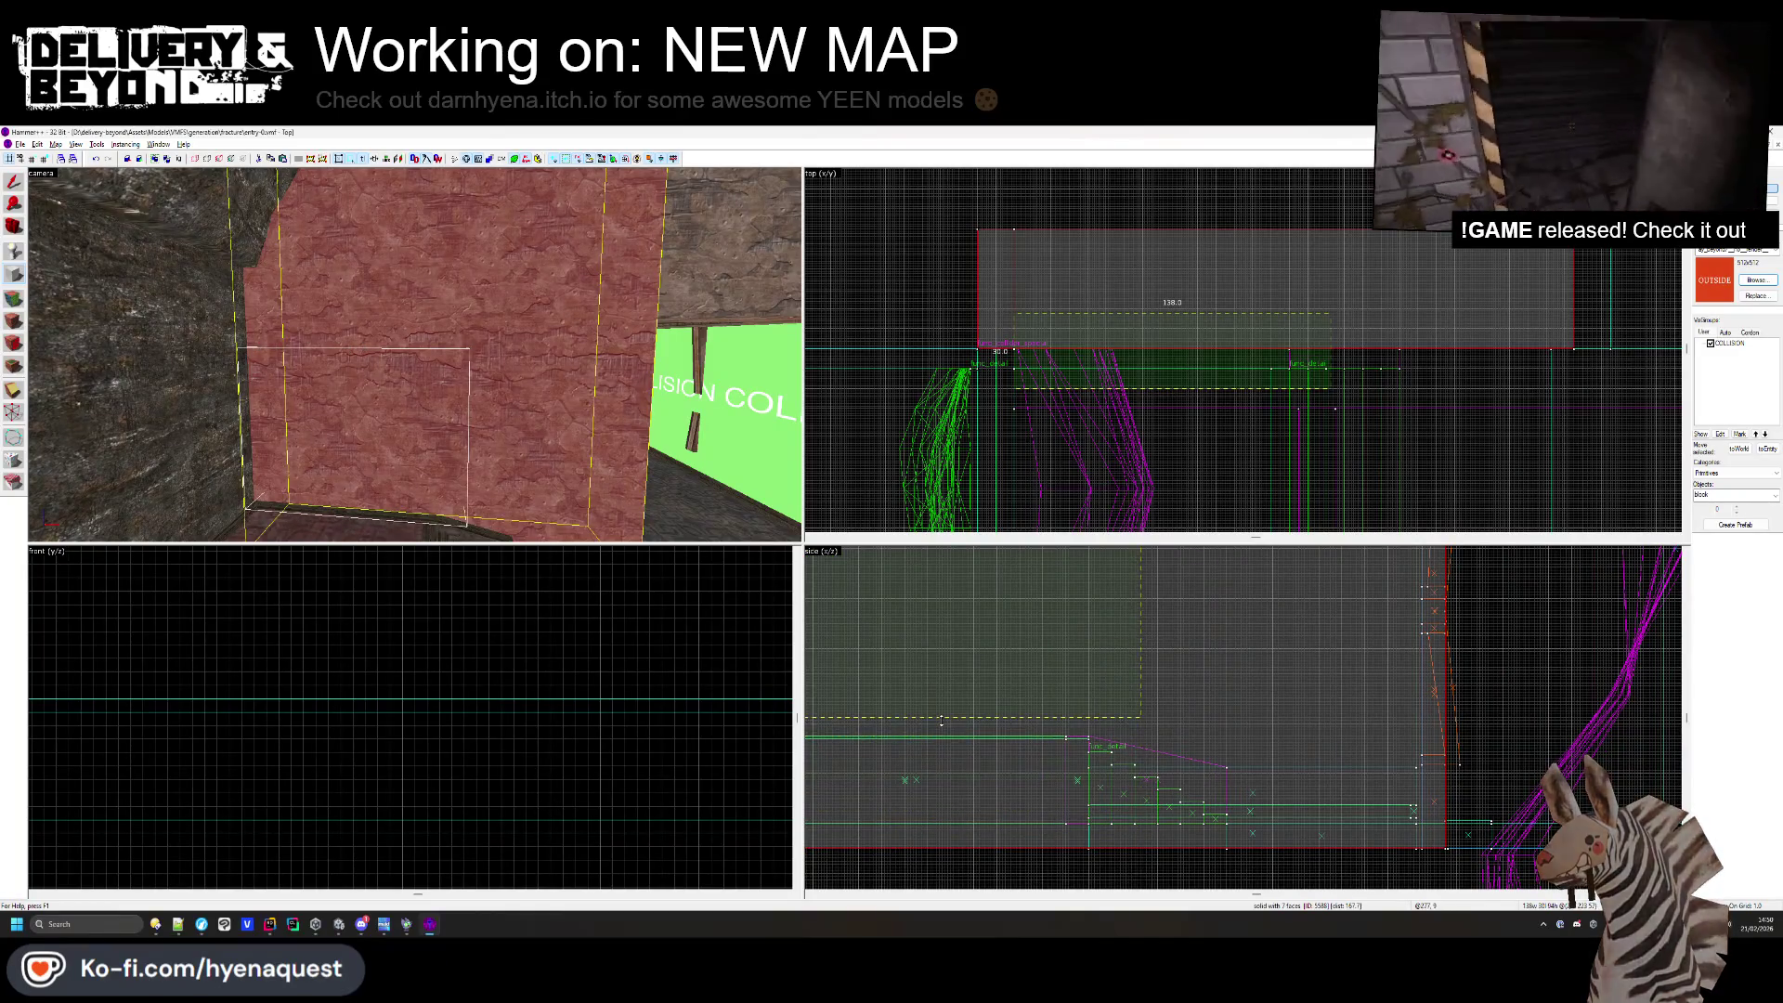
left_click(279, 372)
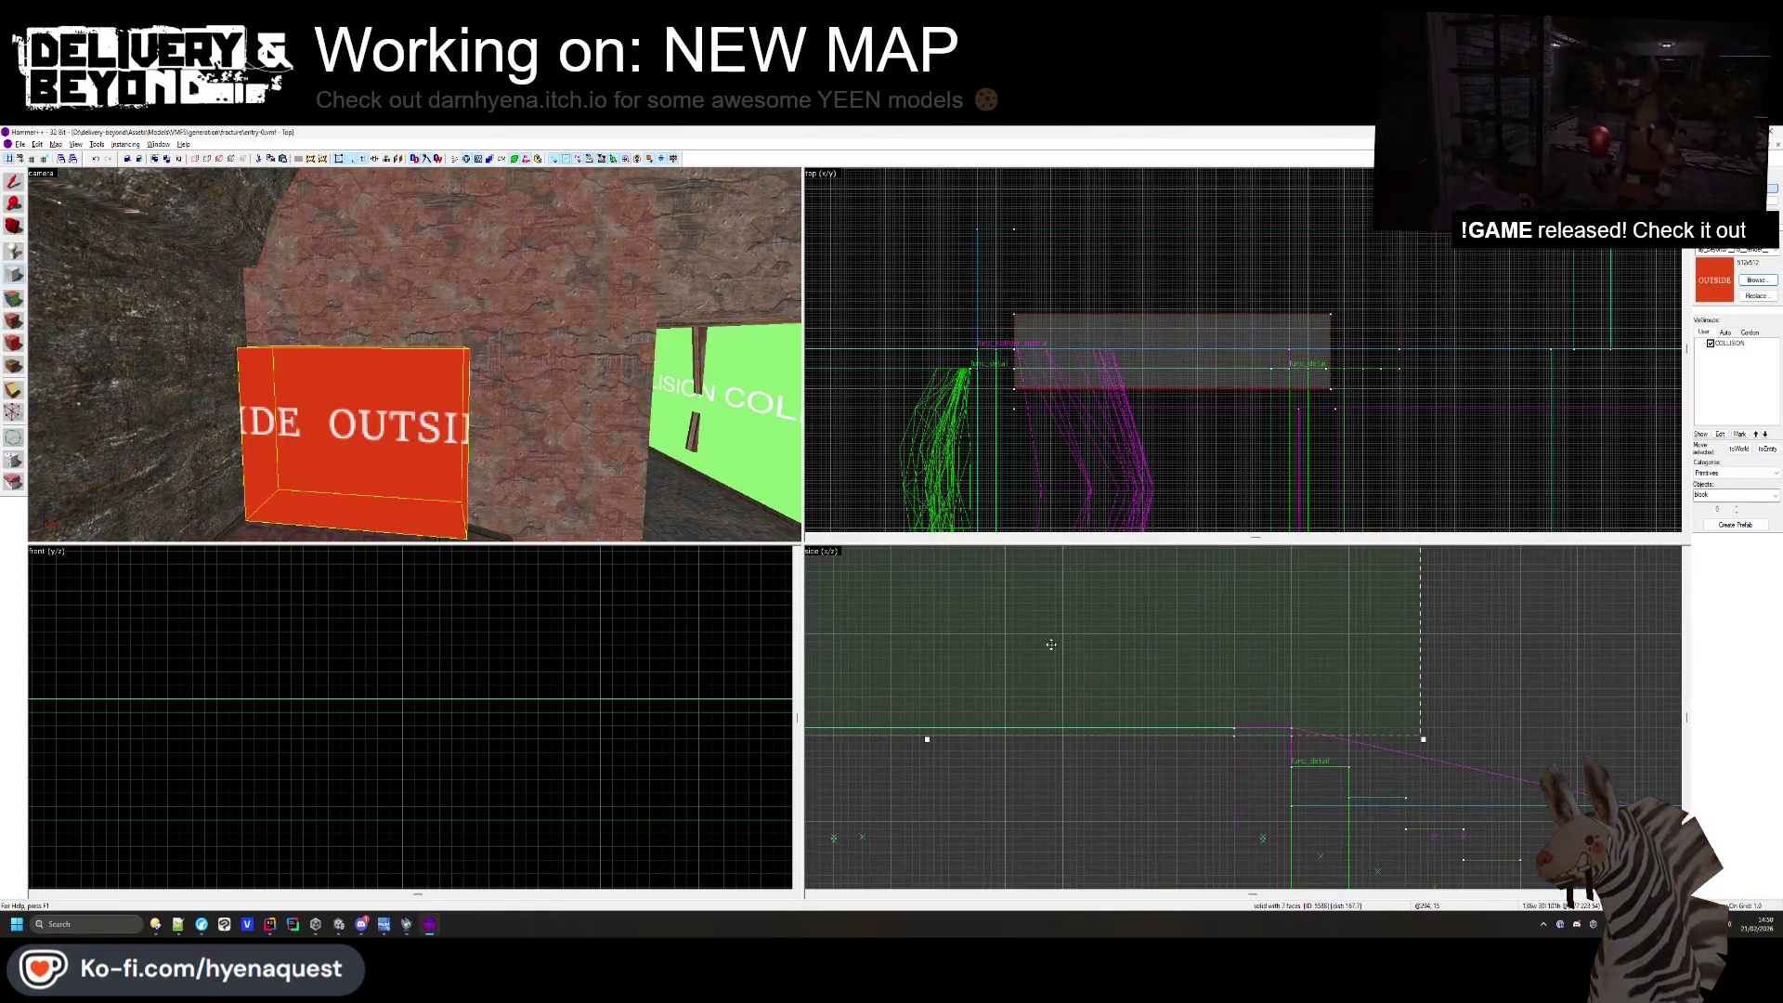
- Reselect the red OUTSIDE box to narrow it to 112 units, then deselect and pull the view back
key("Escape")
key("z")
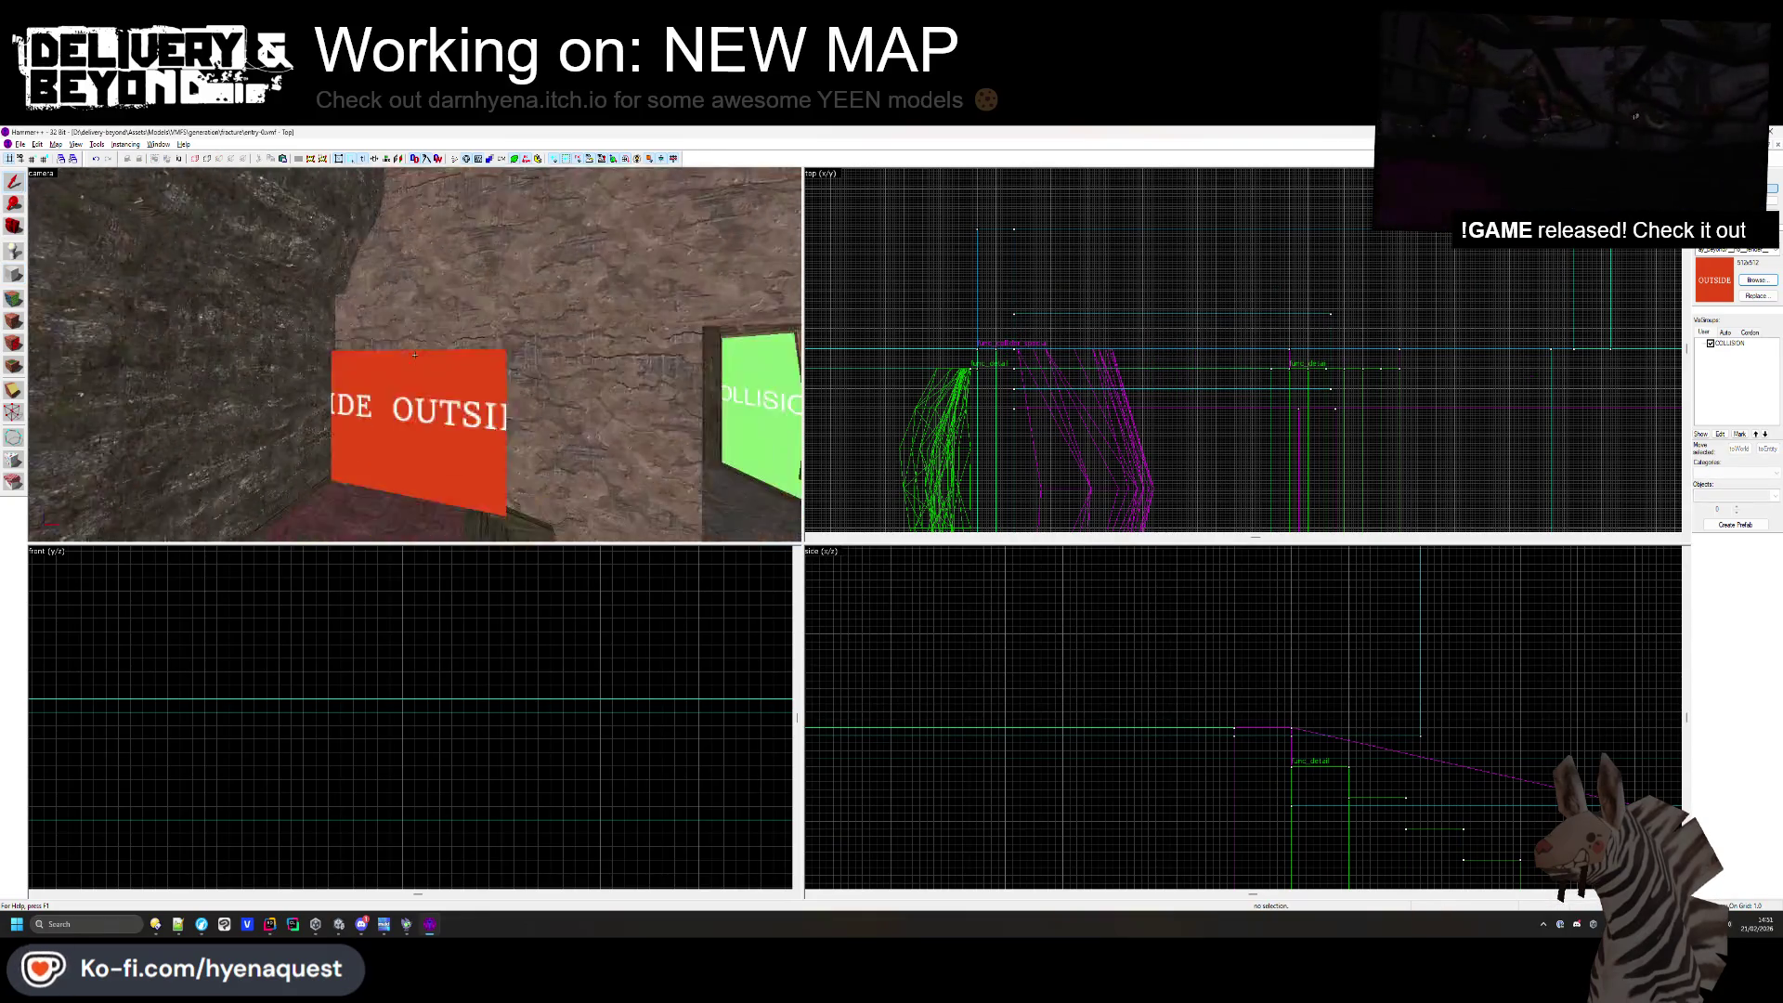
left_click(415, 360)
scroll(1190, 384, "up", 3)
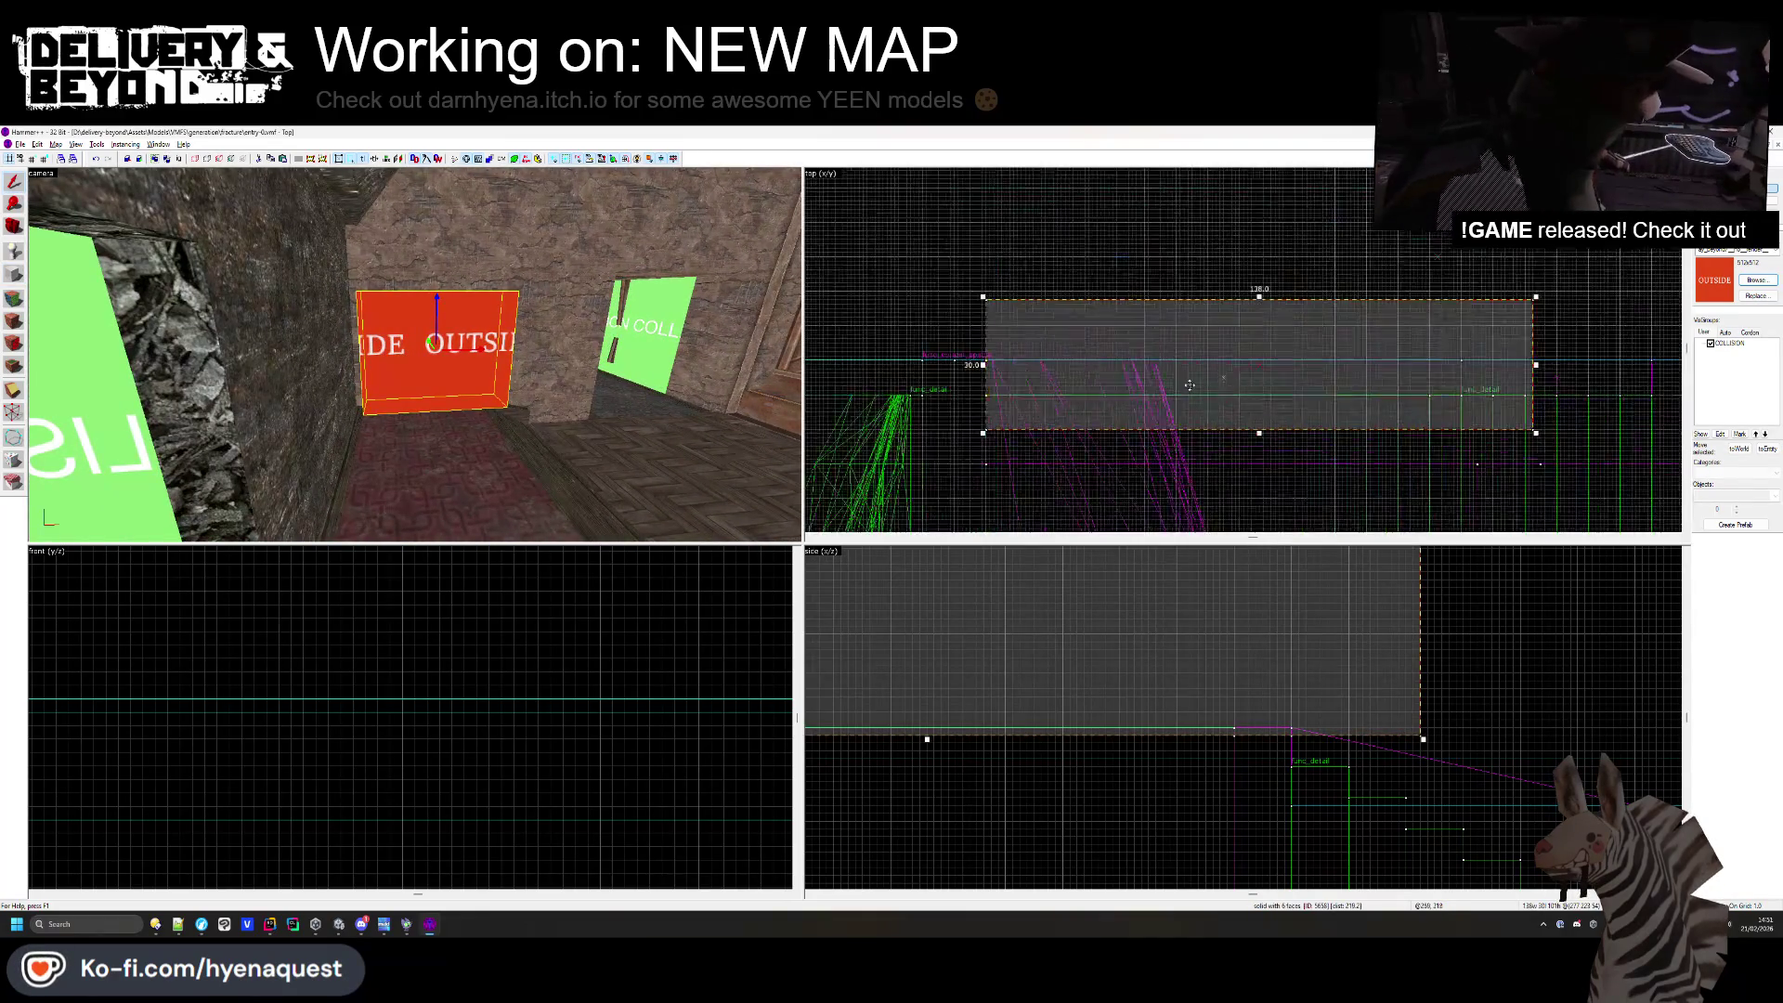
key("Escape")
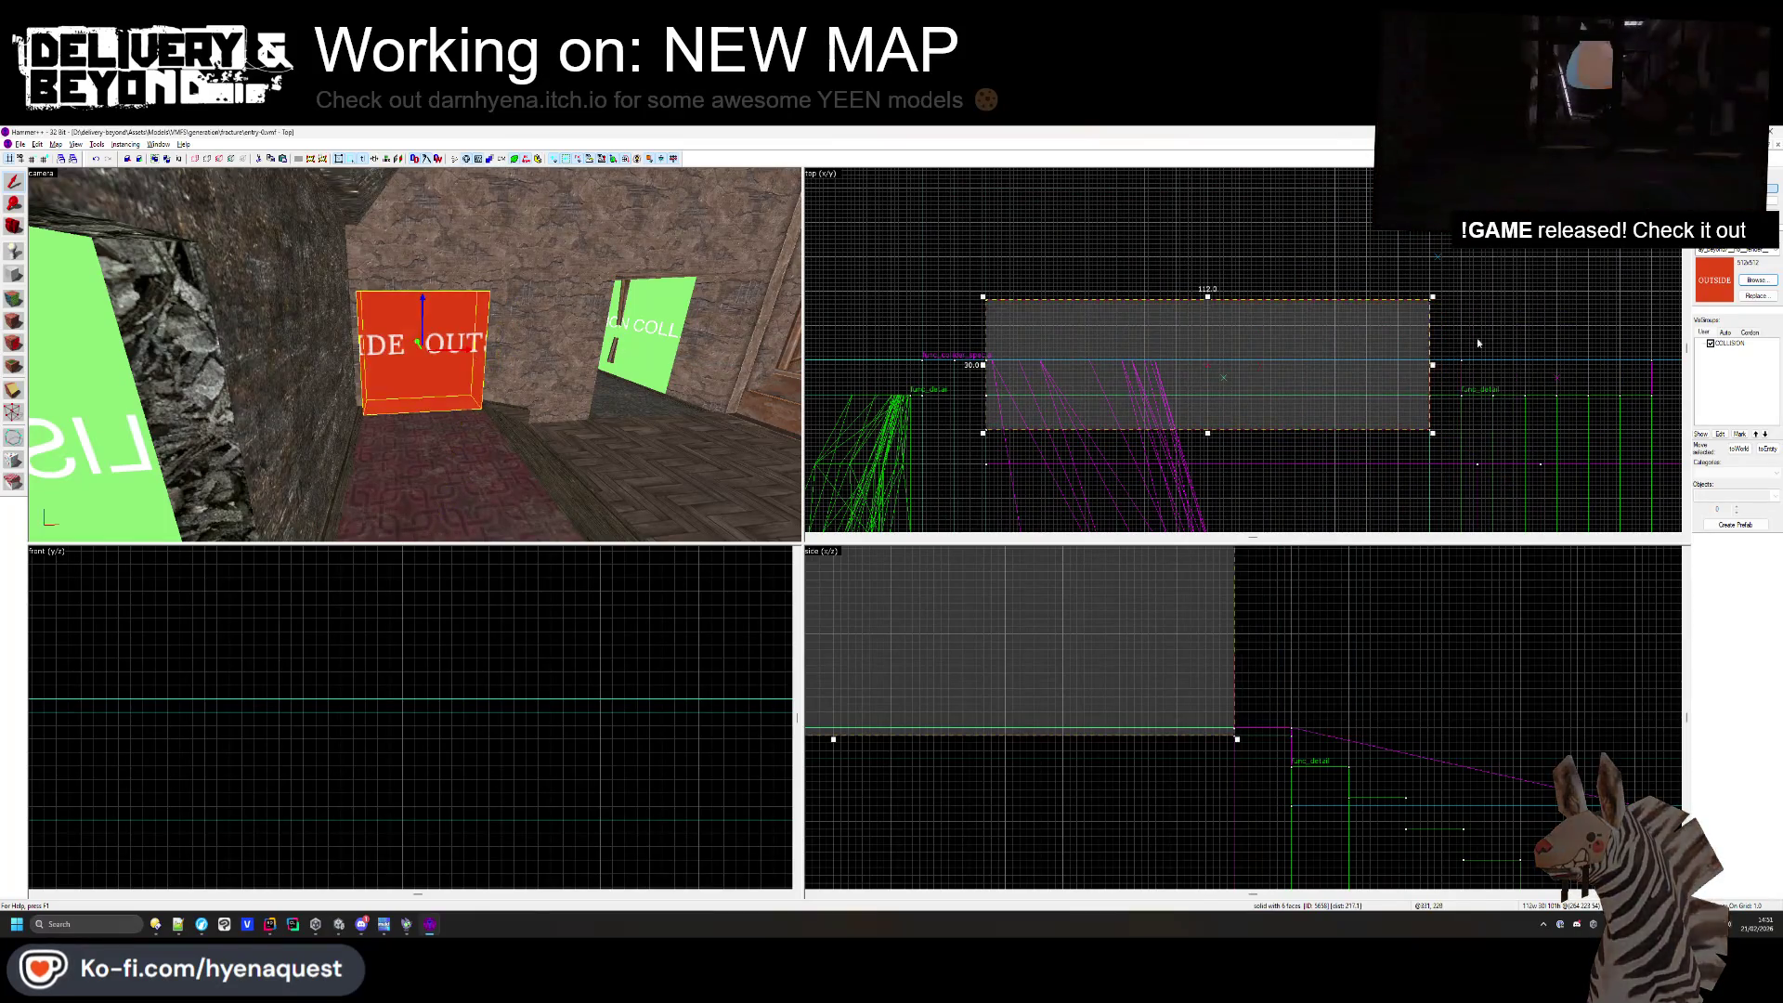
left_click(415, 354)
key("z")
scroll(1121, 783, "down", 3)
key("Escape")
key("z")
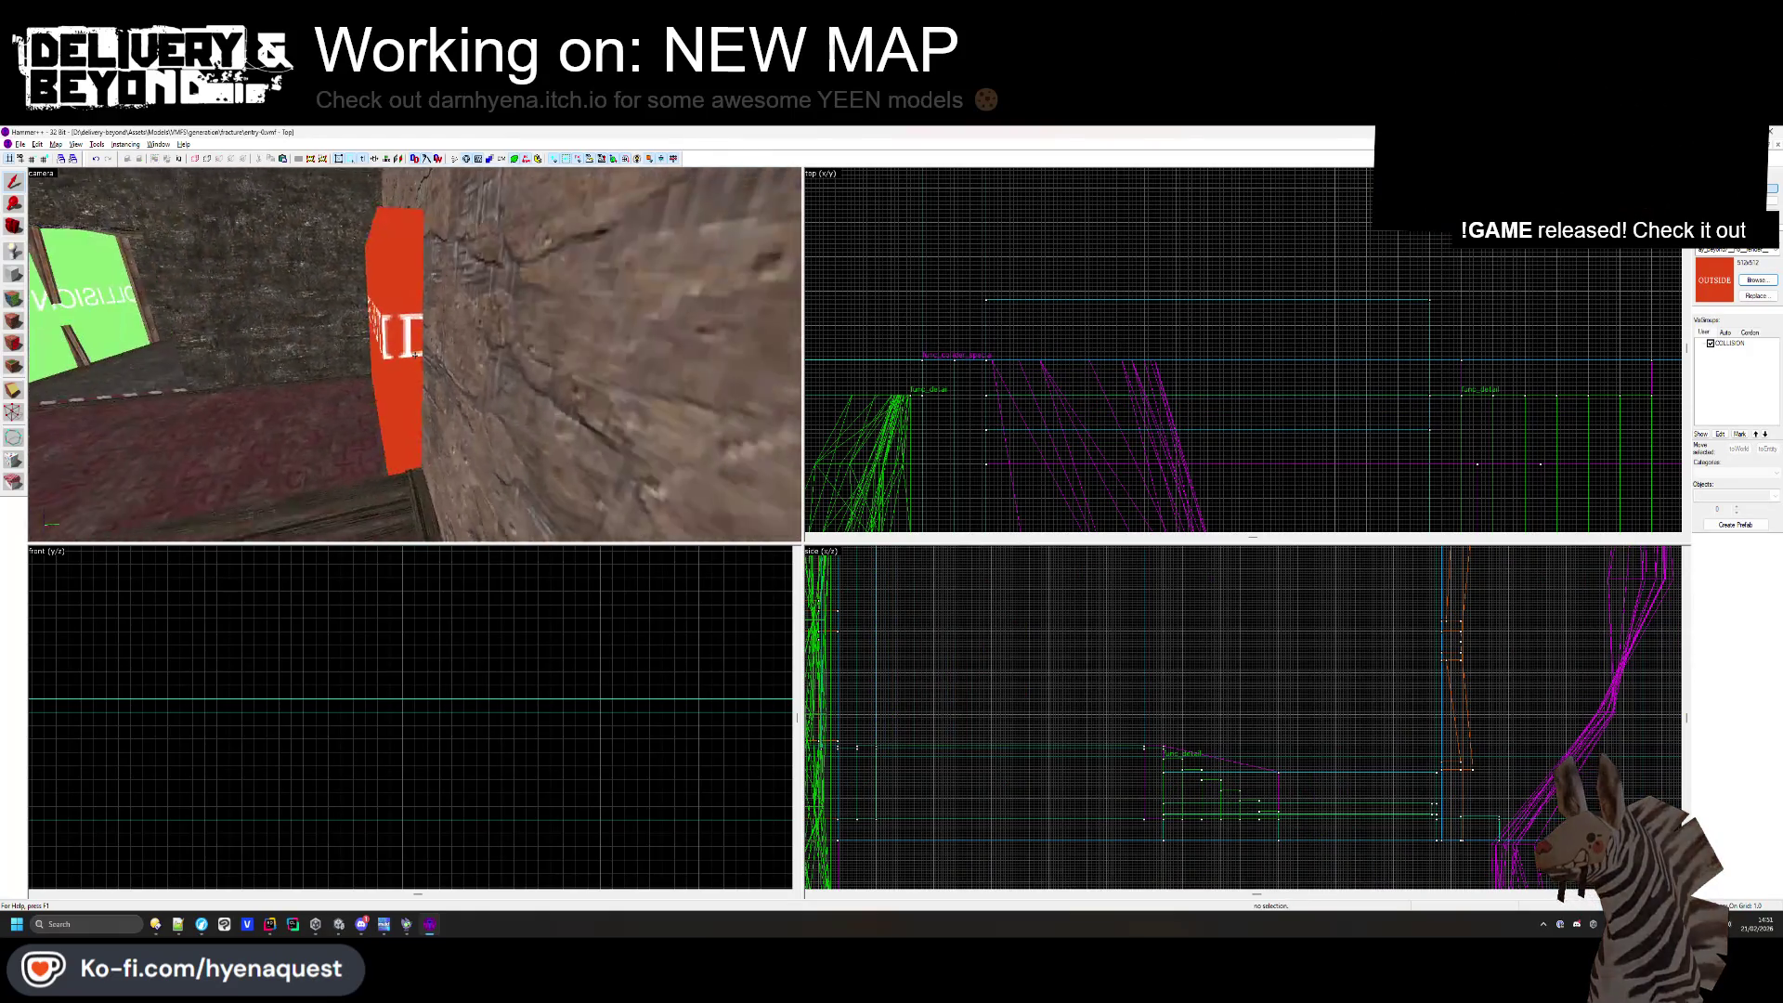
key("s")
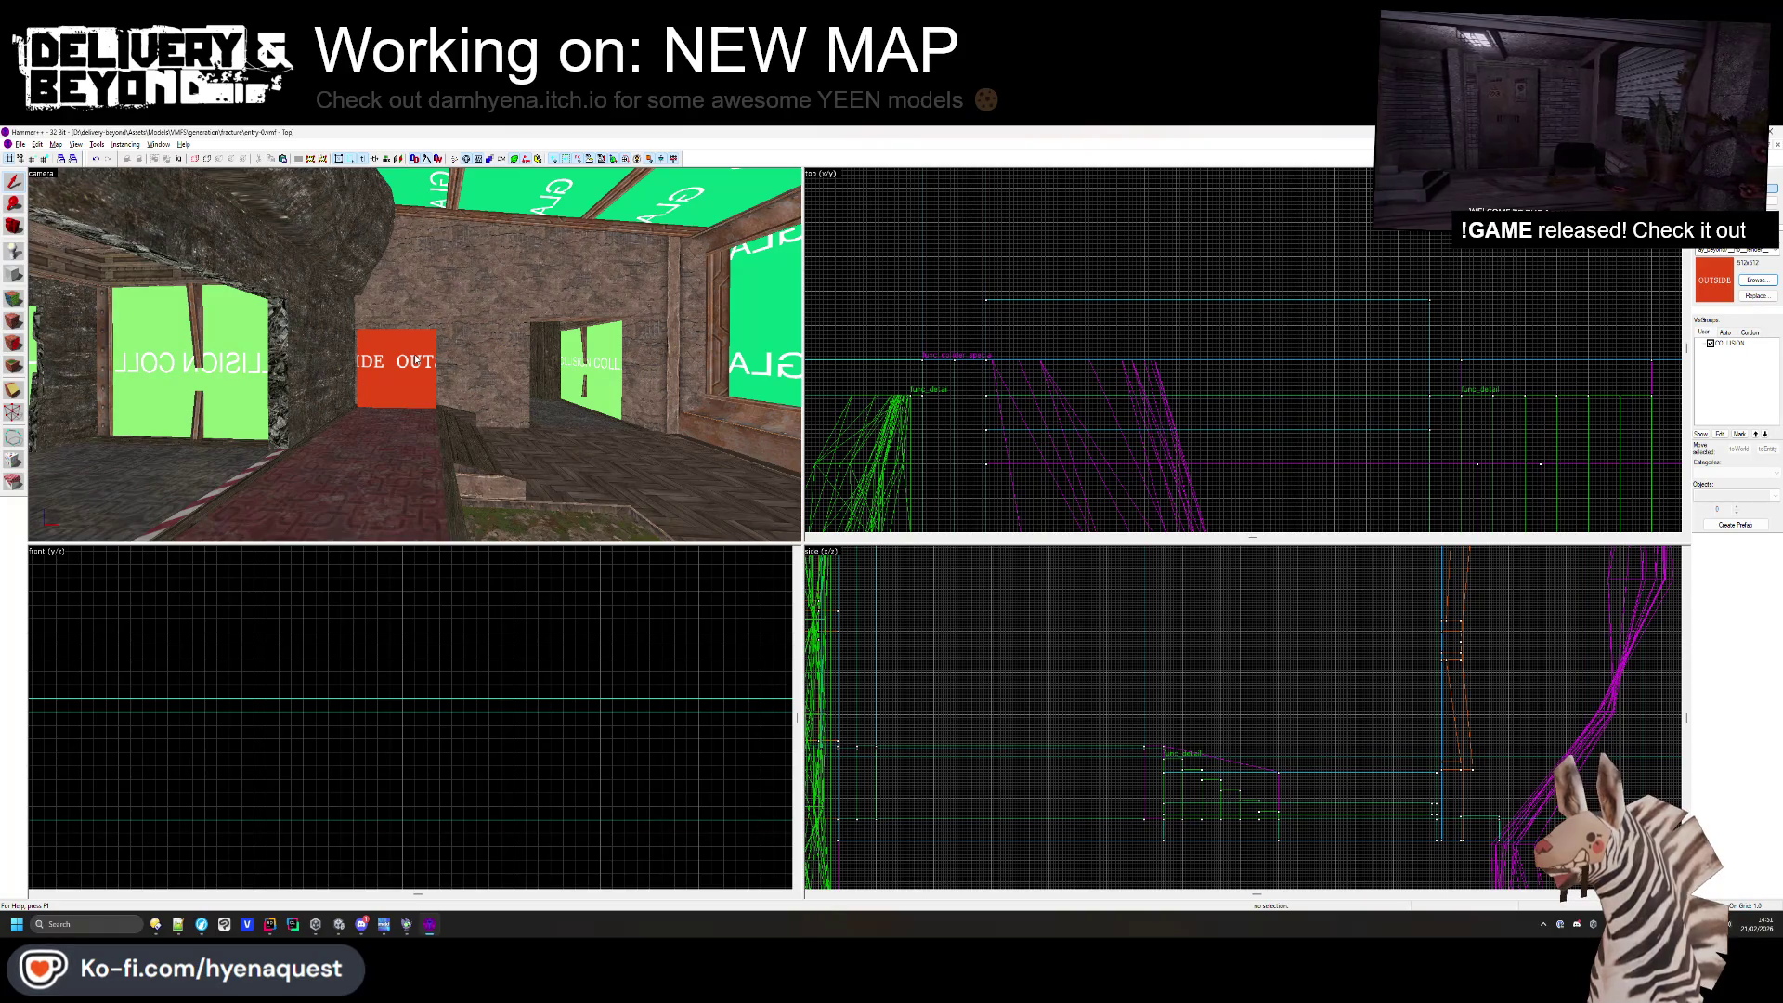
- Select the wood-framed pillar beside the doorway and briefly enter vertex editing
key("z")
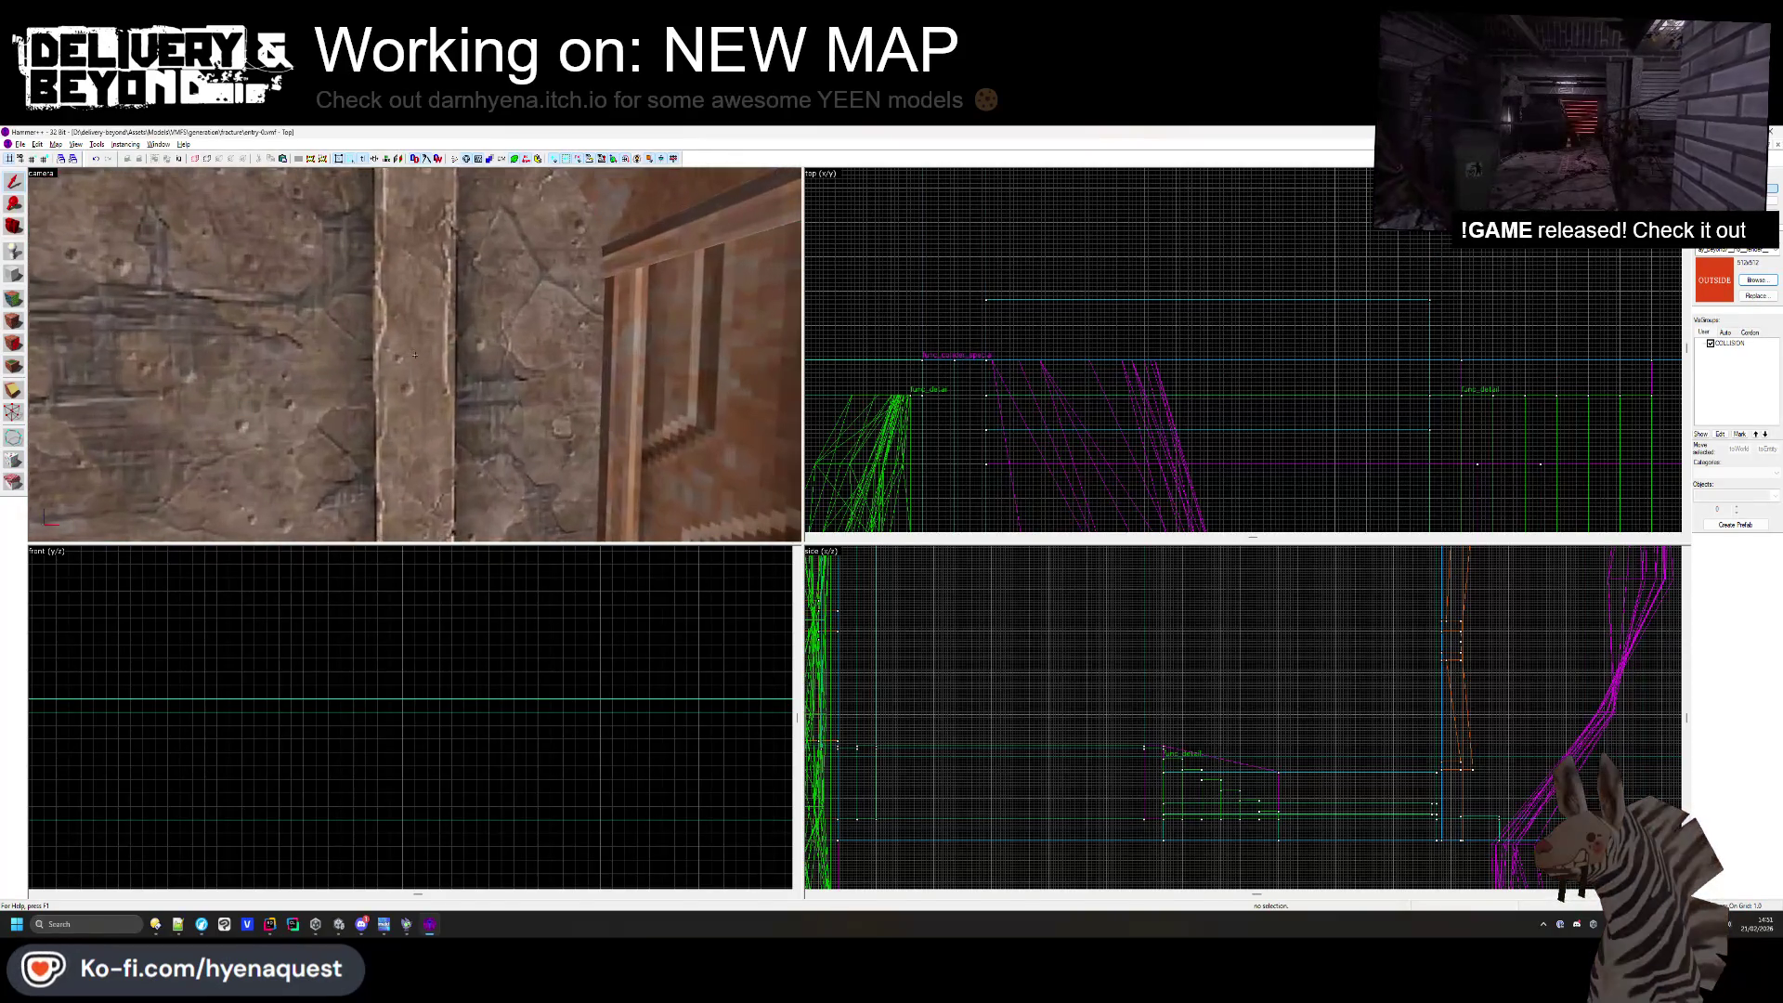
mouse_move(415, 354)
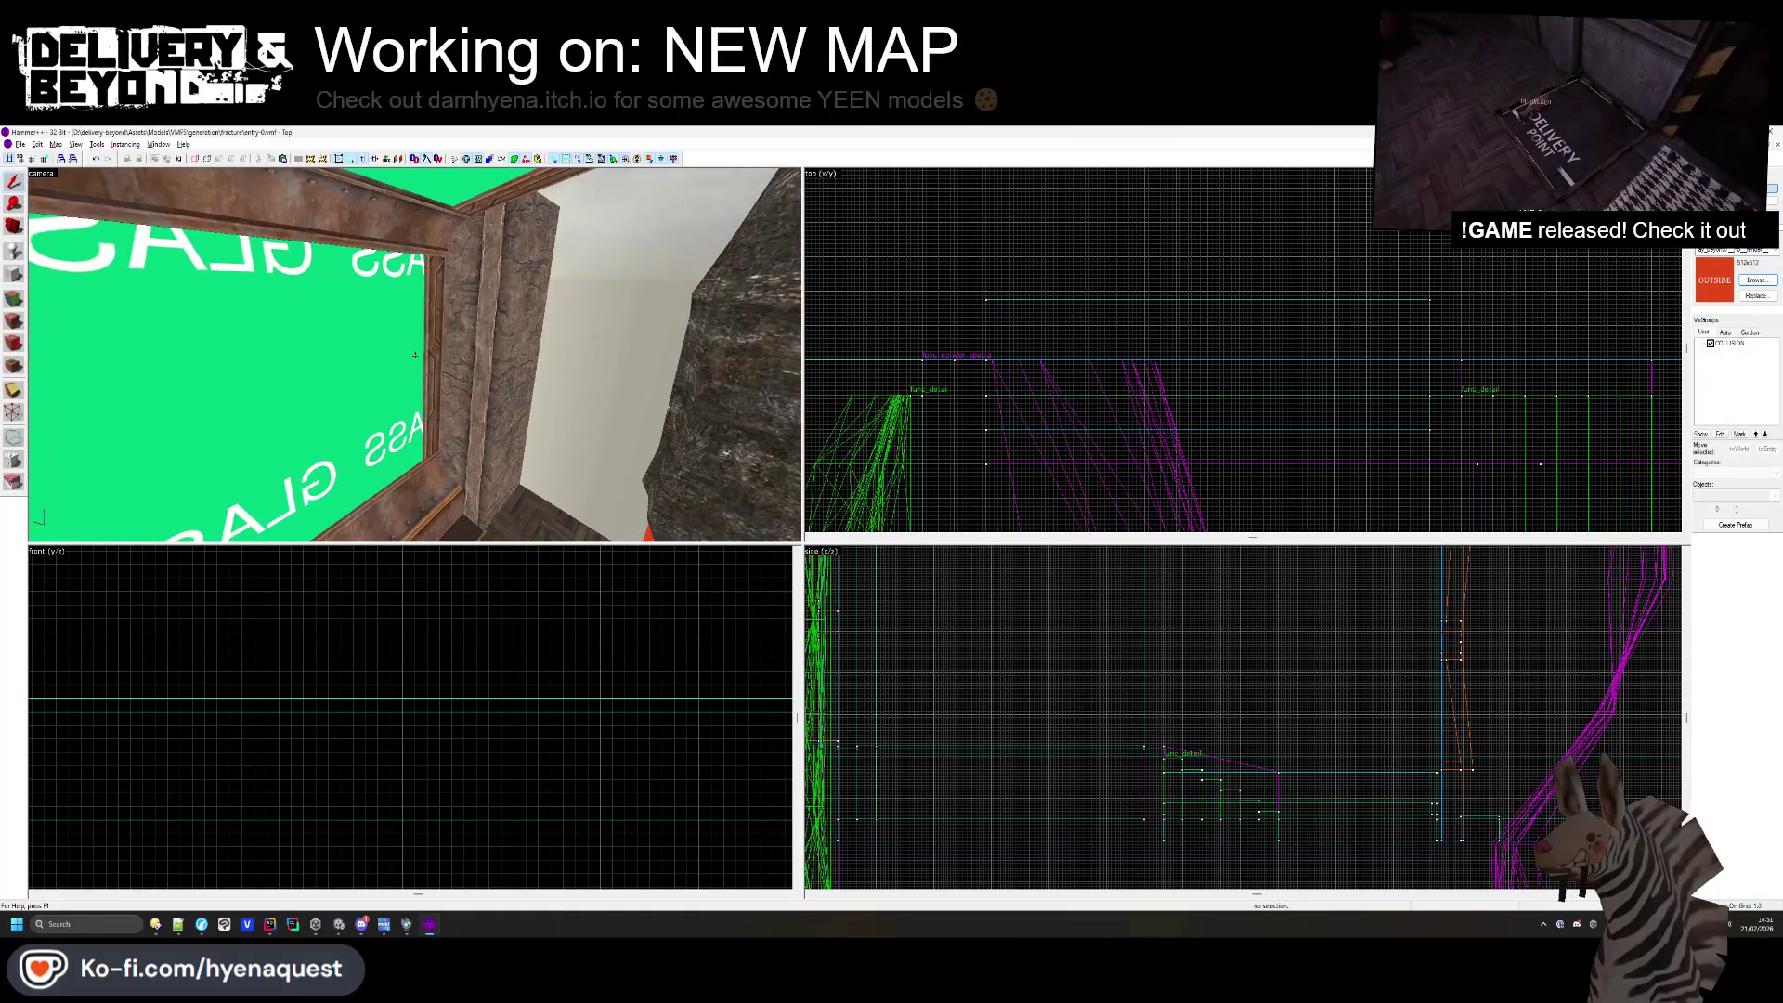
left_click(415, 354)
key("z")
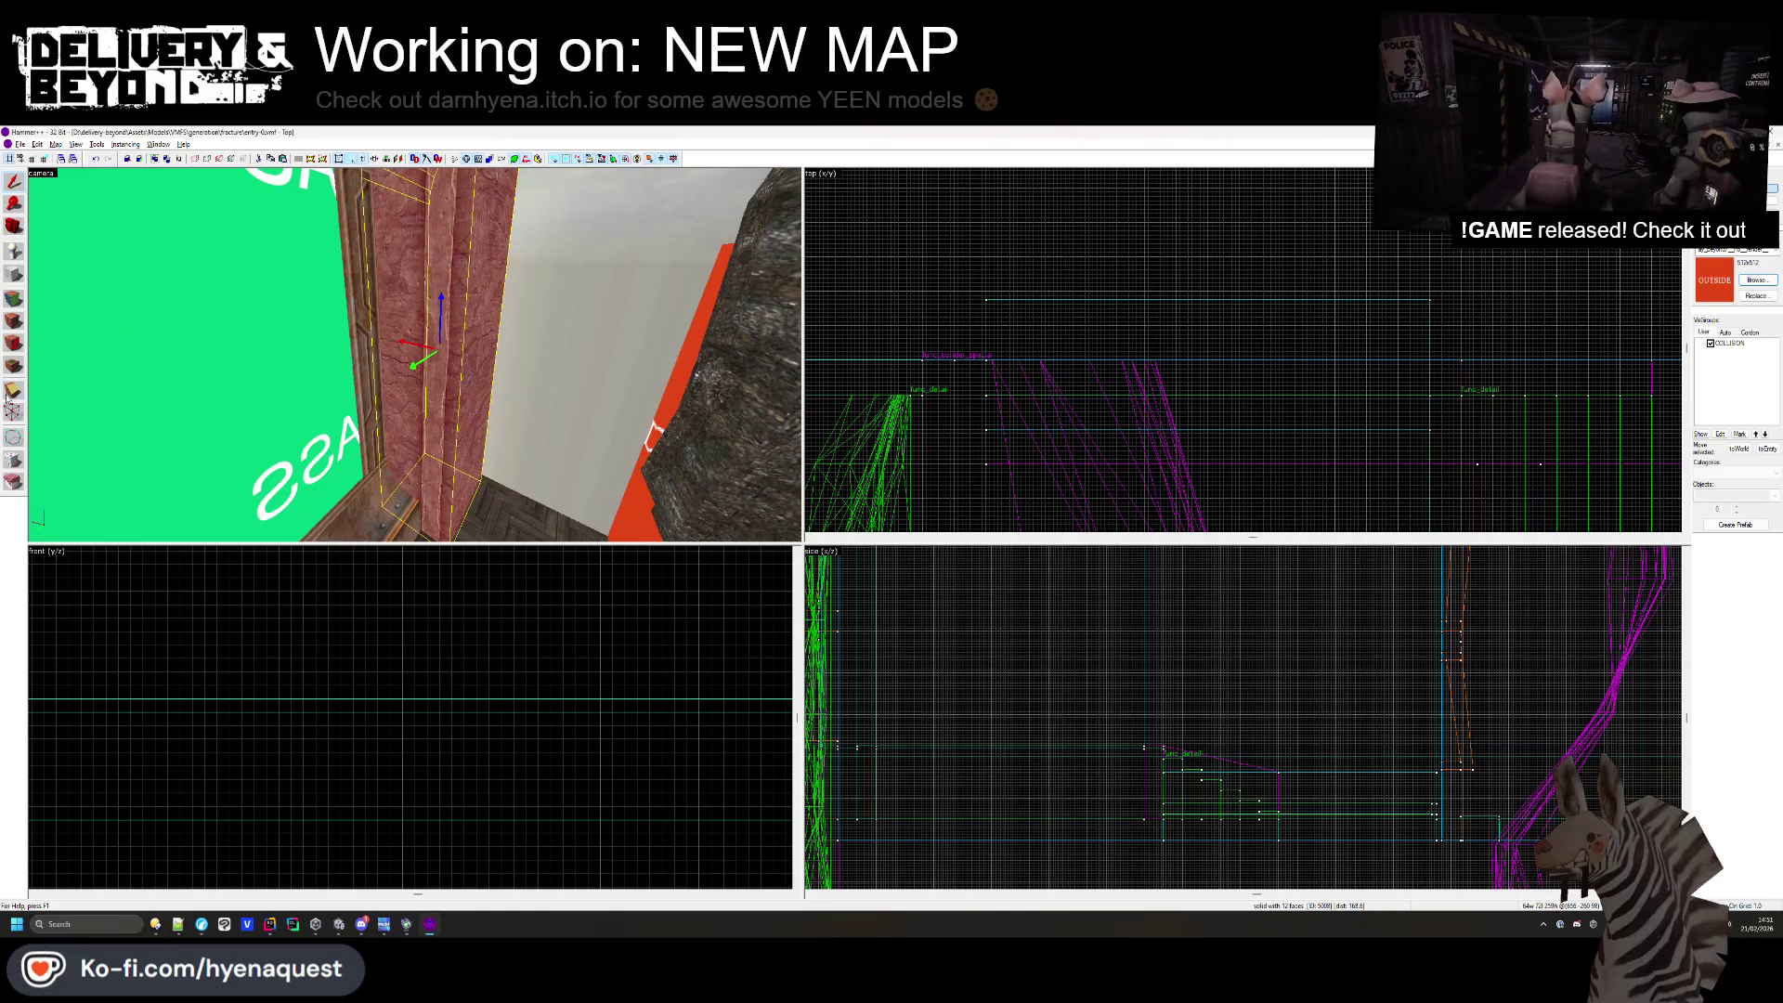
key("z")
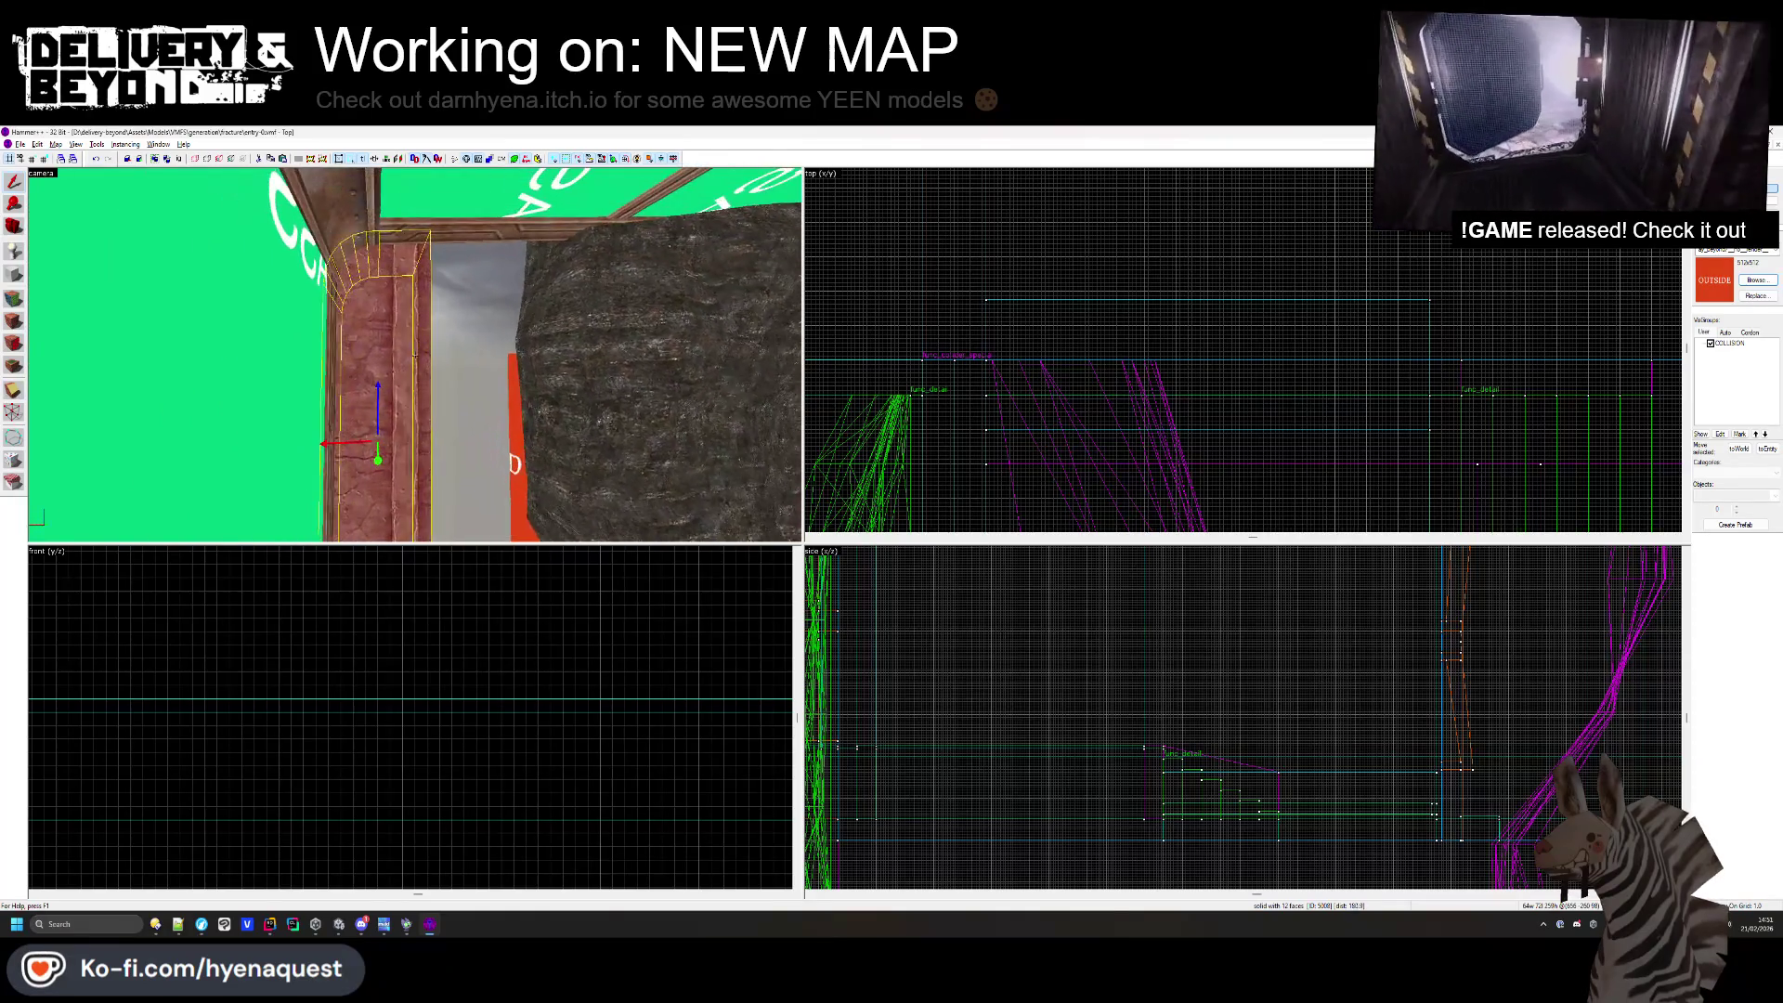
mouse_move(415, 353)
key("z")
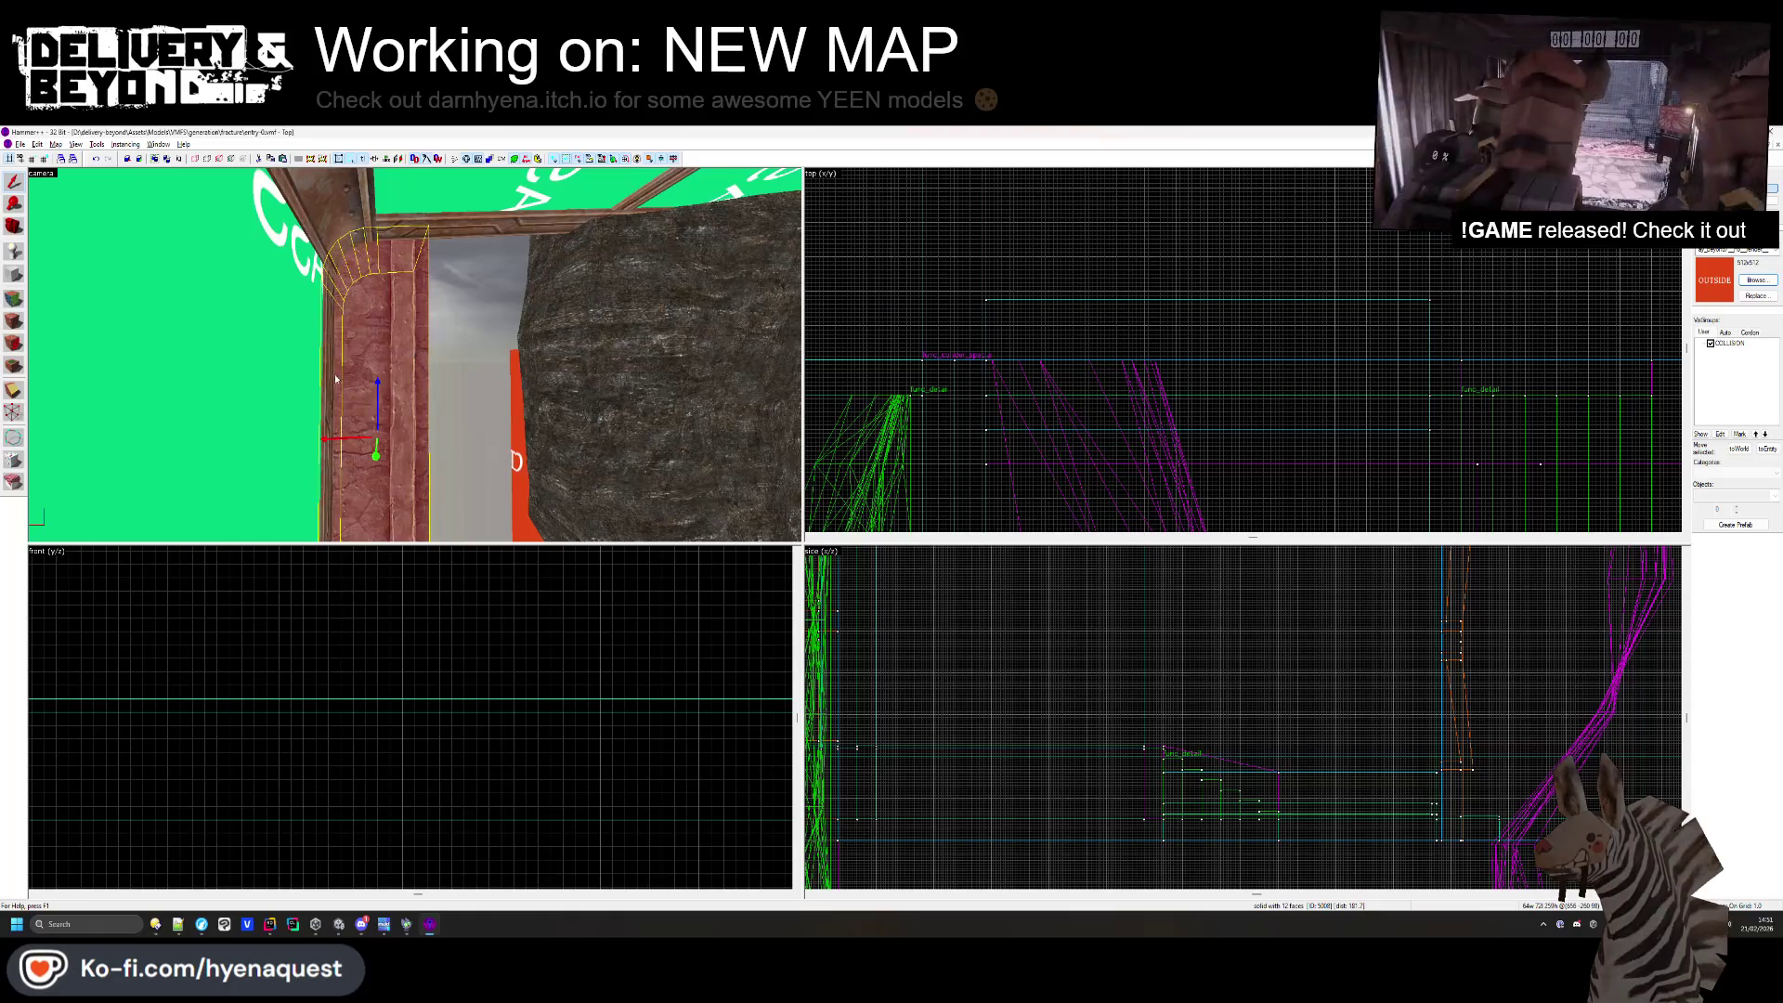
scroll(1169, 324, "up", 8)
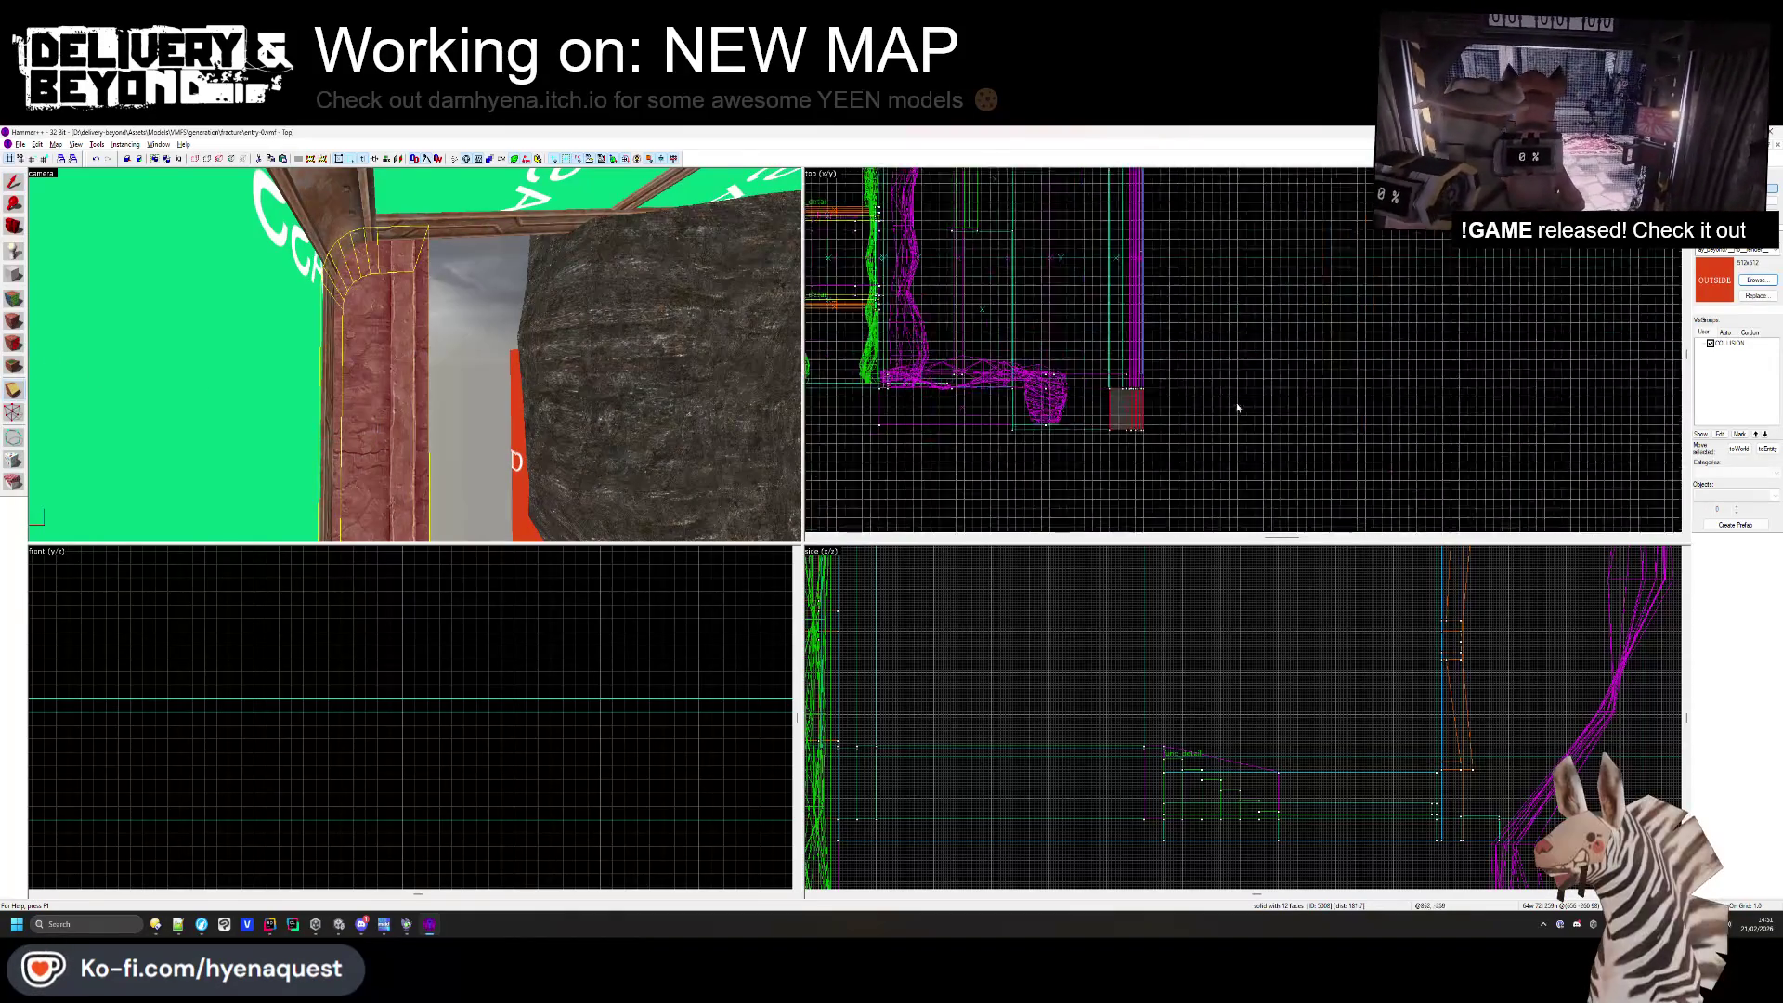
scroll(1118, 381, "up", 1)
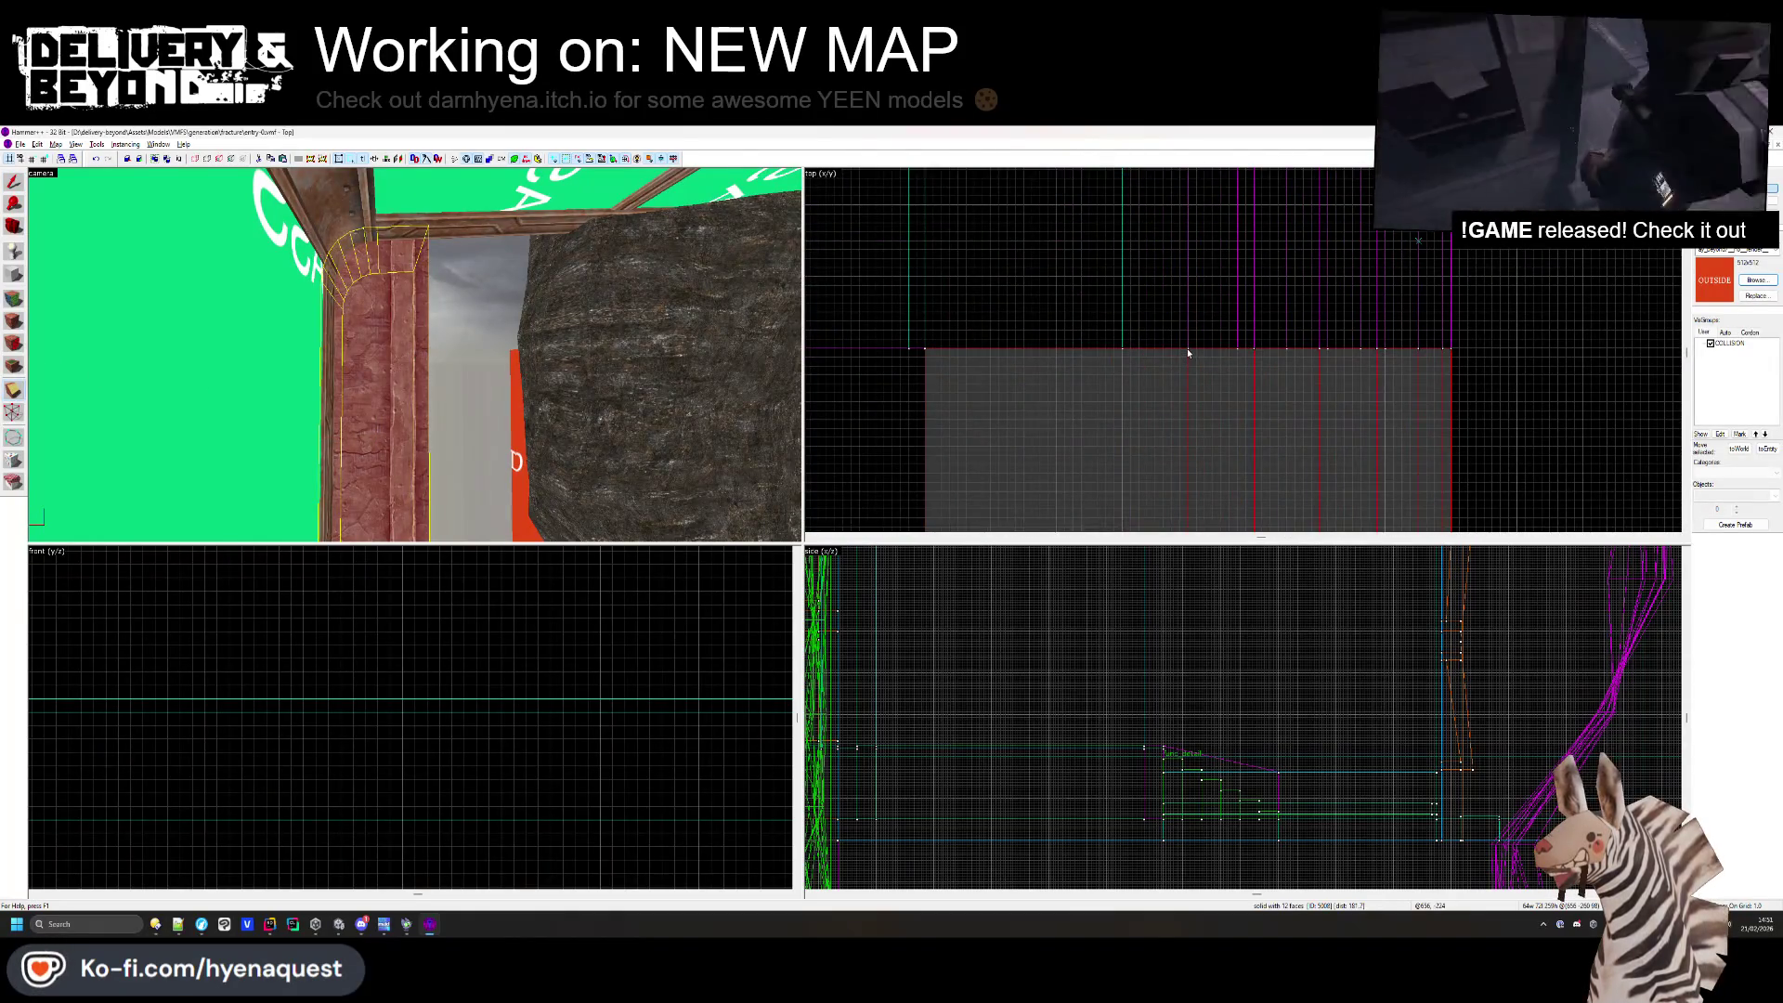
key("shift+v")
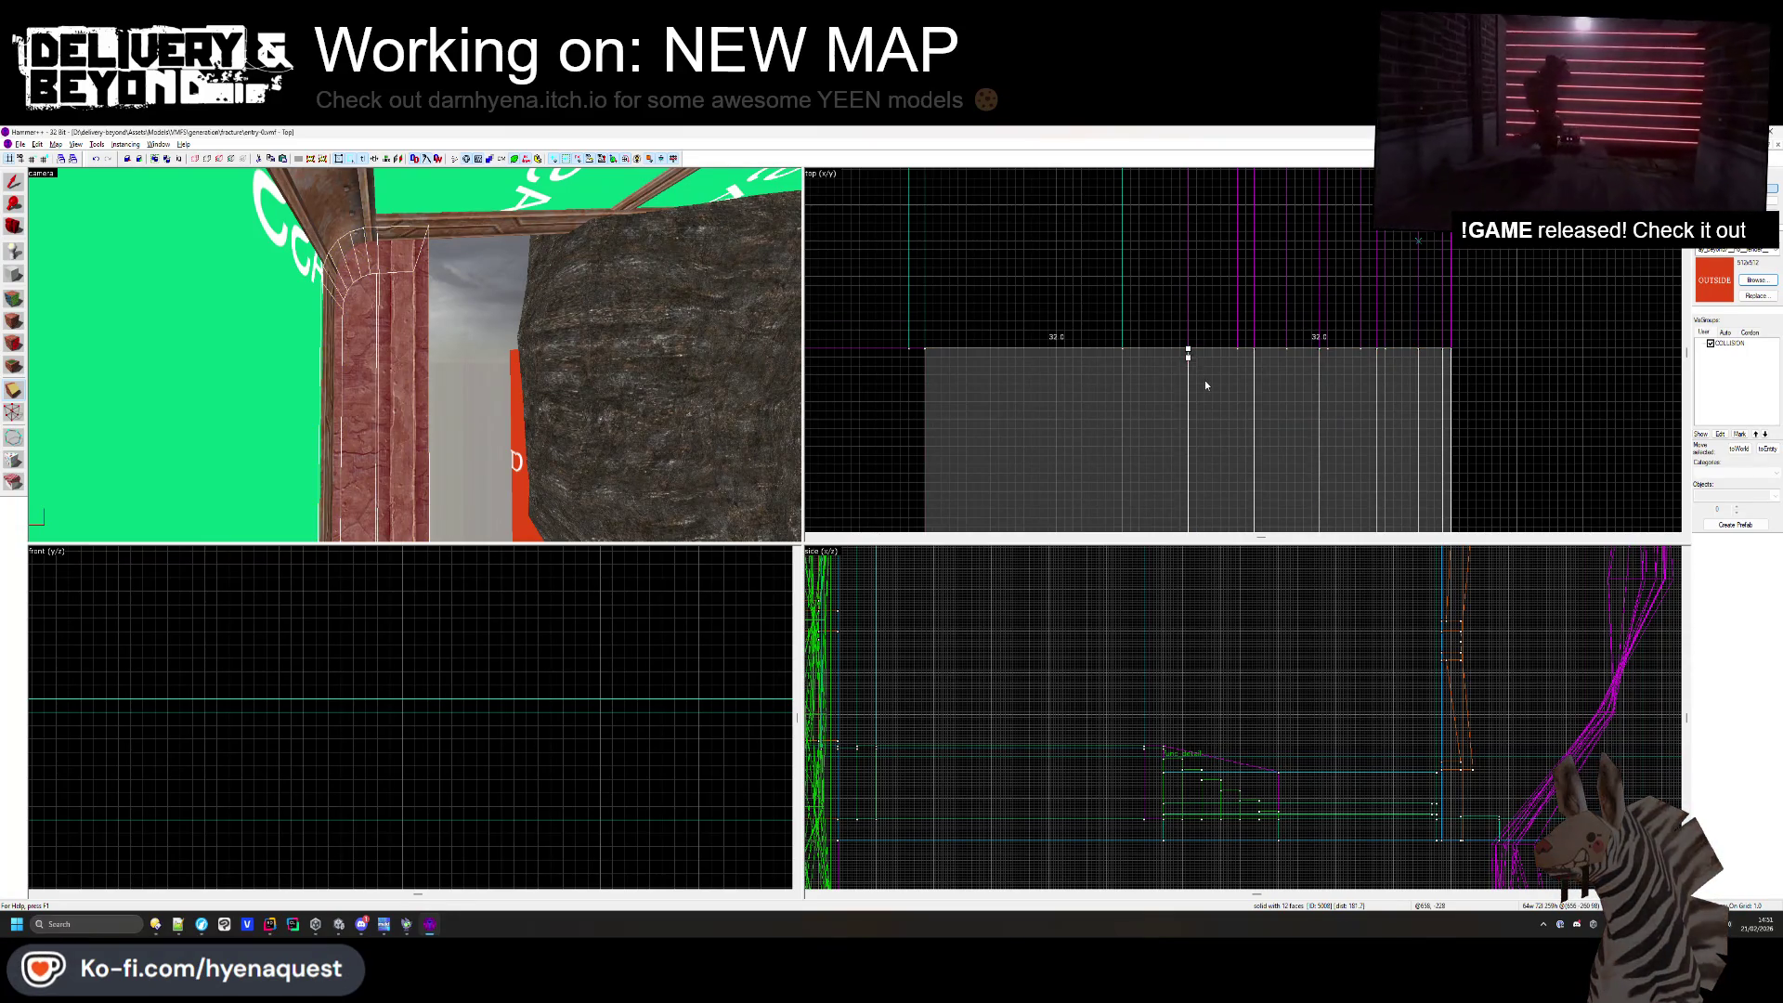
key("shift+s")
- Apply the metal-trim texture to the pillar face and justify it left and center
key("shift+a")
left_click(357, 280)
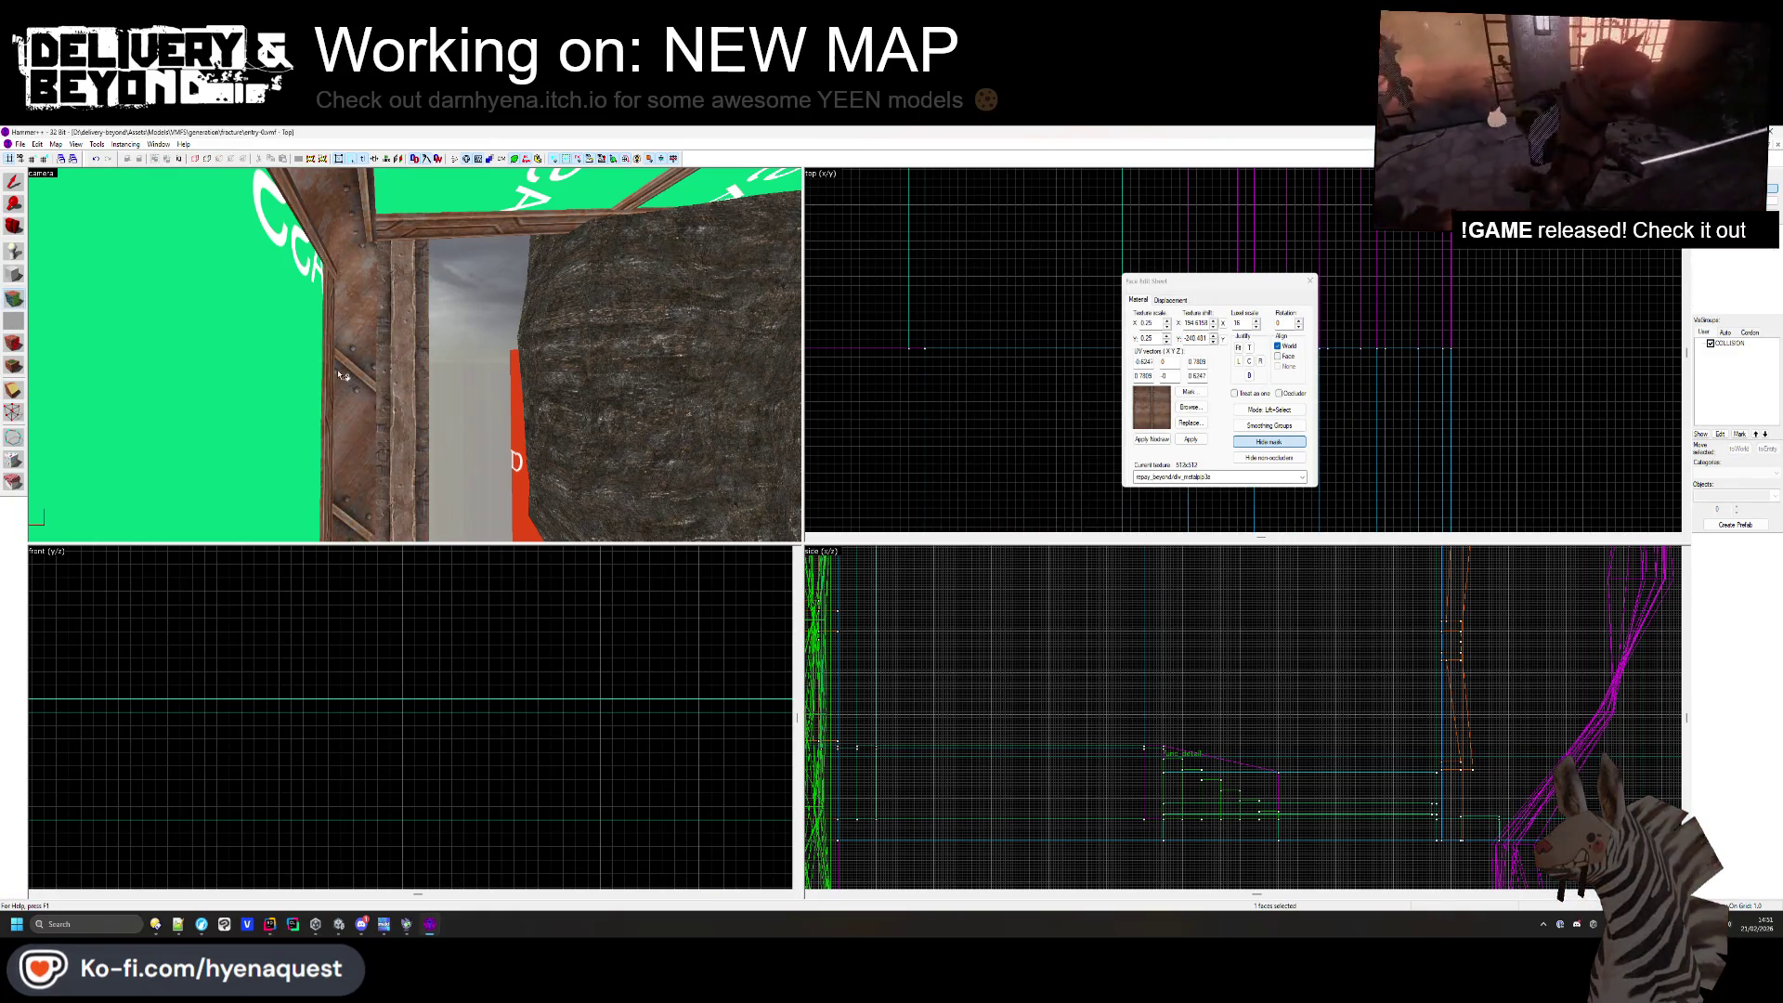
key("z")
left_click(415, 354)
left_click_drag(415, 354, 383, 311)
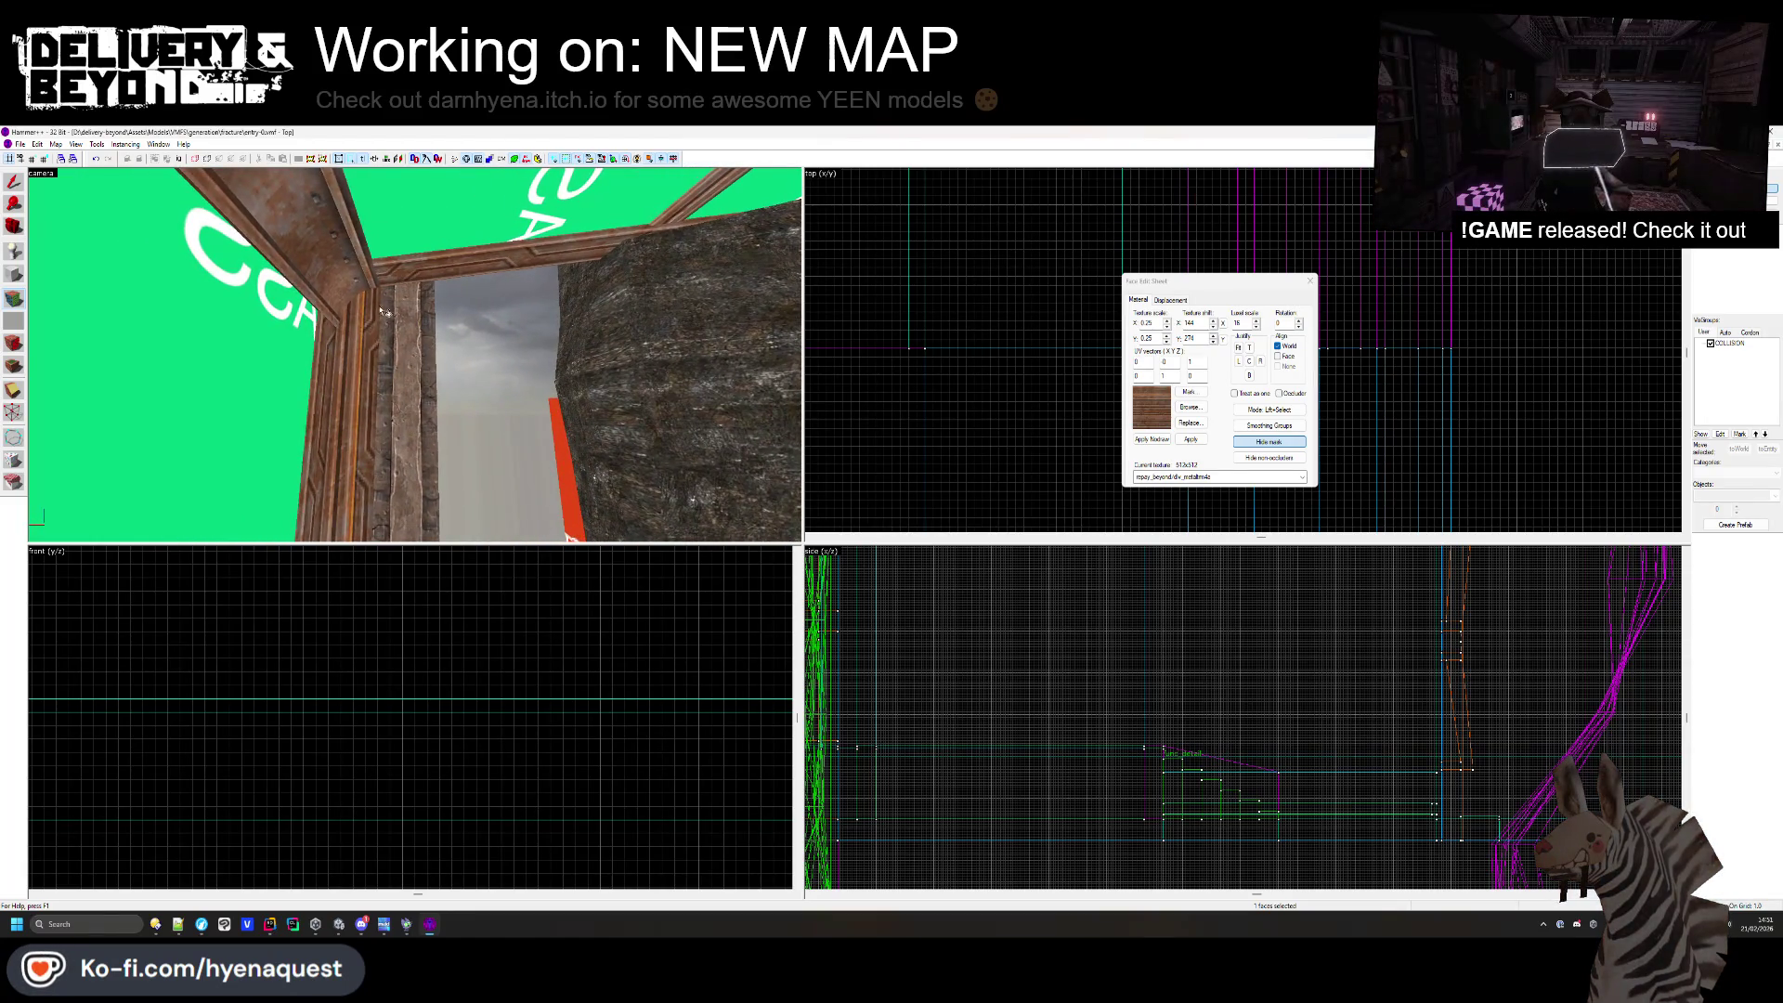
left_click(1238, 361)
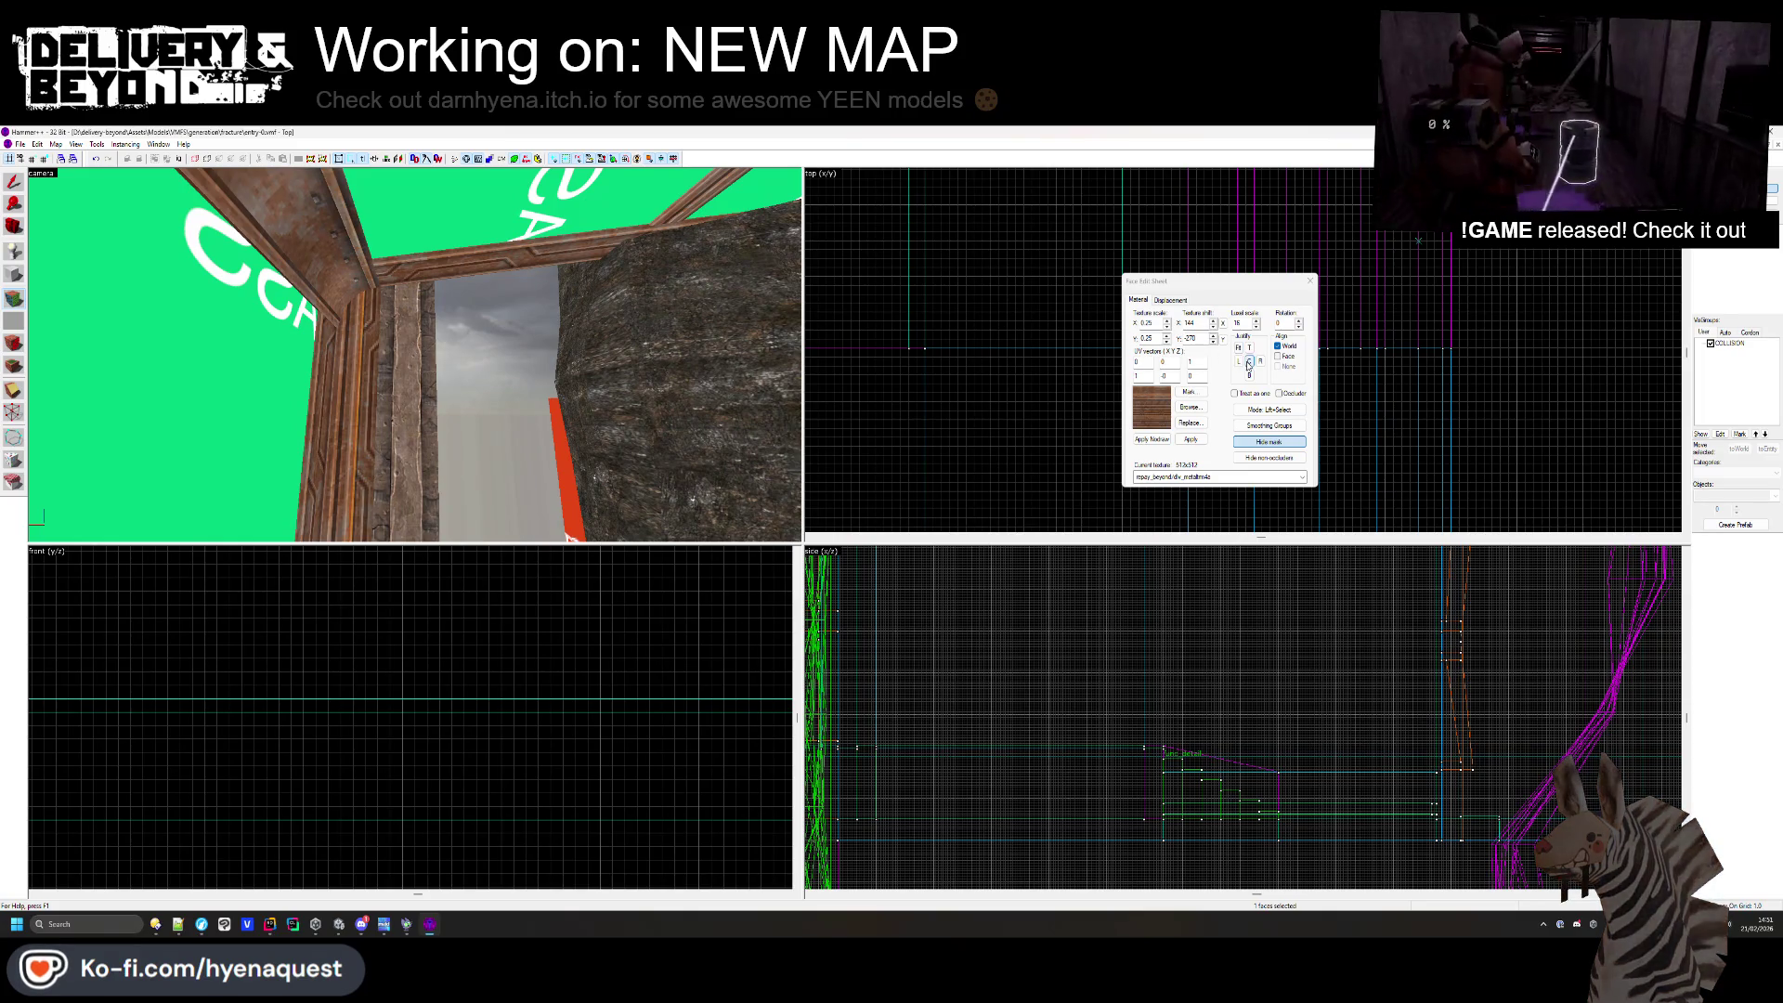
left_click(1250, 362)
key("shift+s")
- Stretch a window frame piece's top edge upward
left_click_drag(415, 355, 414, 354)
left_click(557, 390)
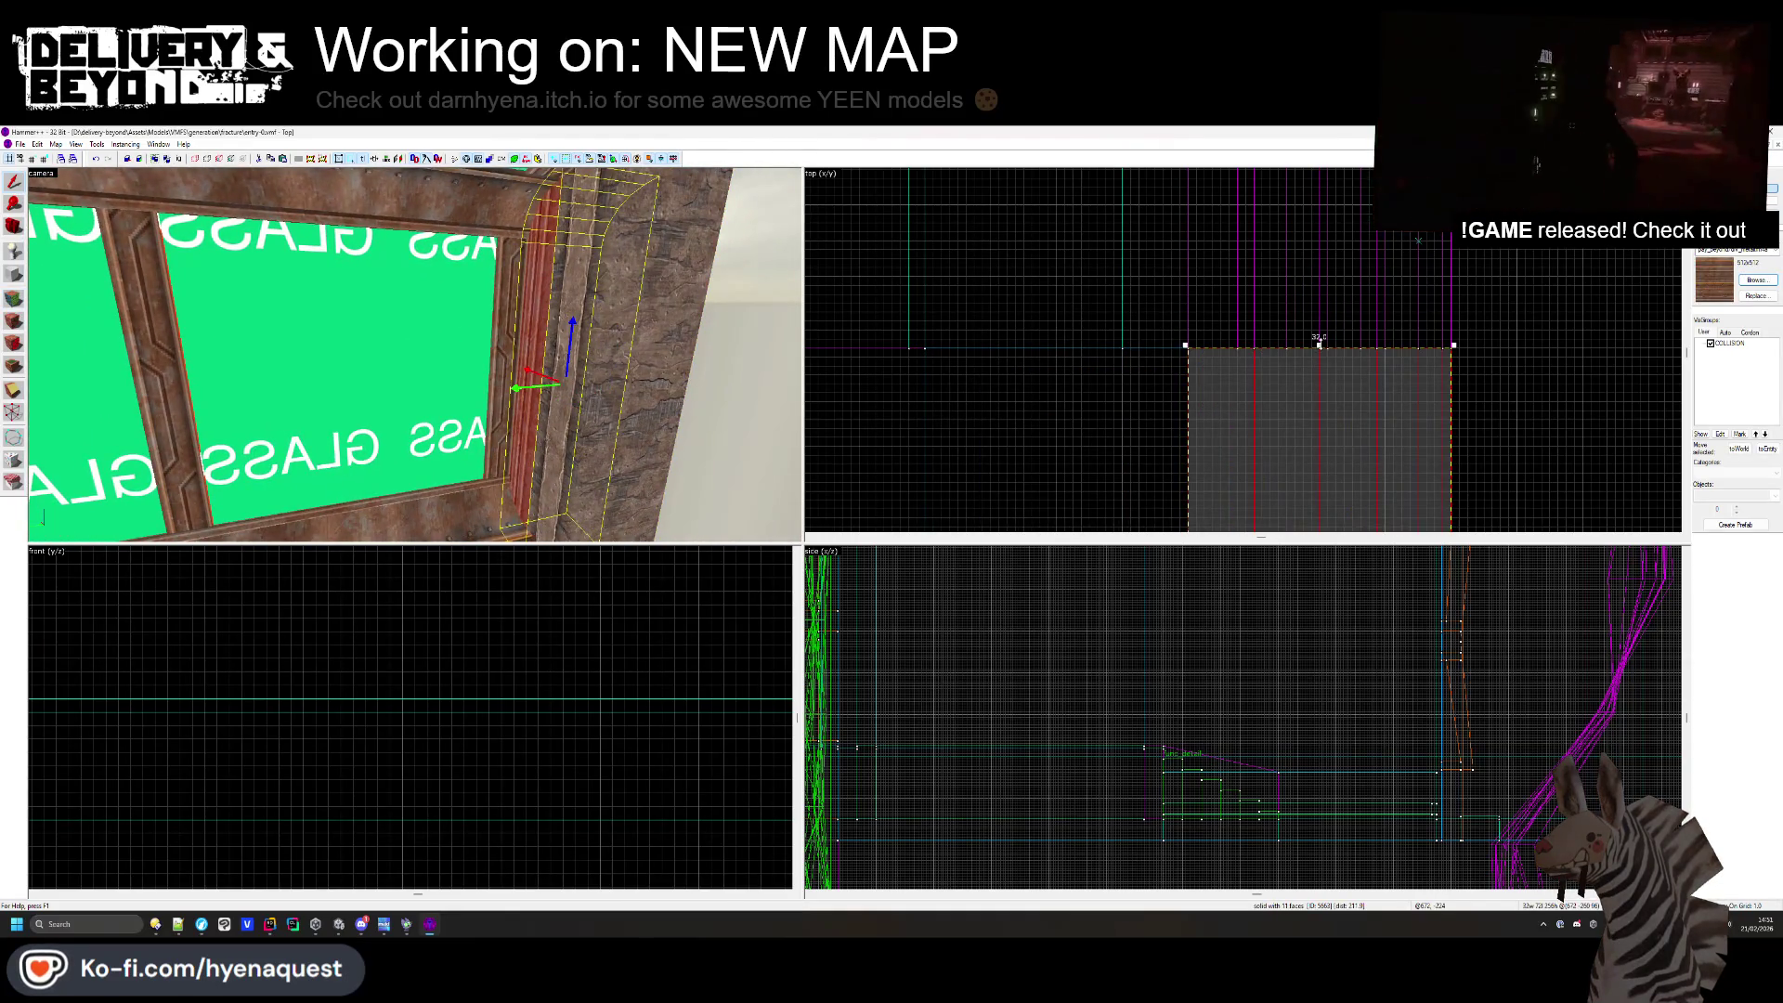
left_click_drag(1319, 345, 1319, 338)
key("Escape")
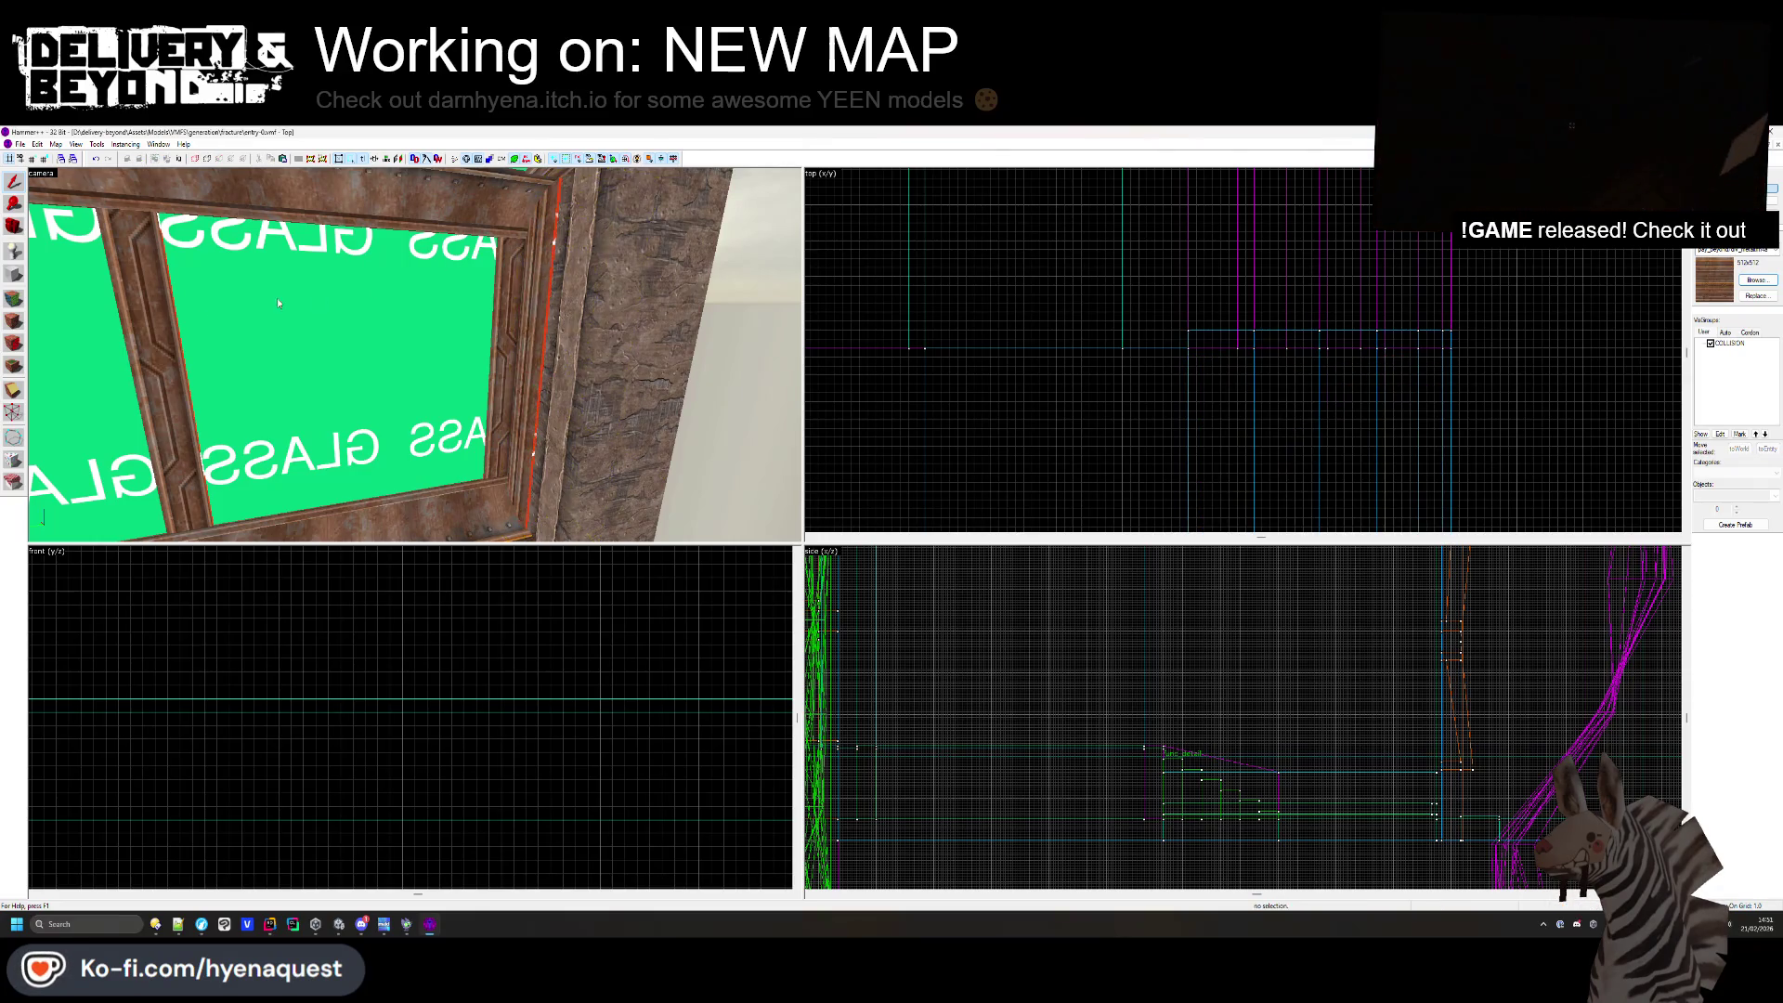
left_click(13, 321)
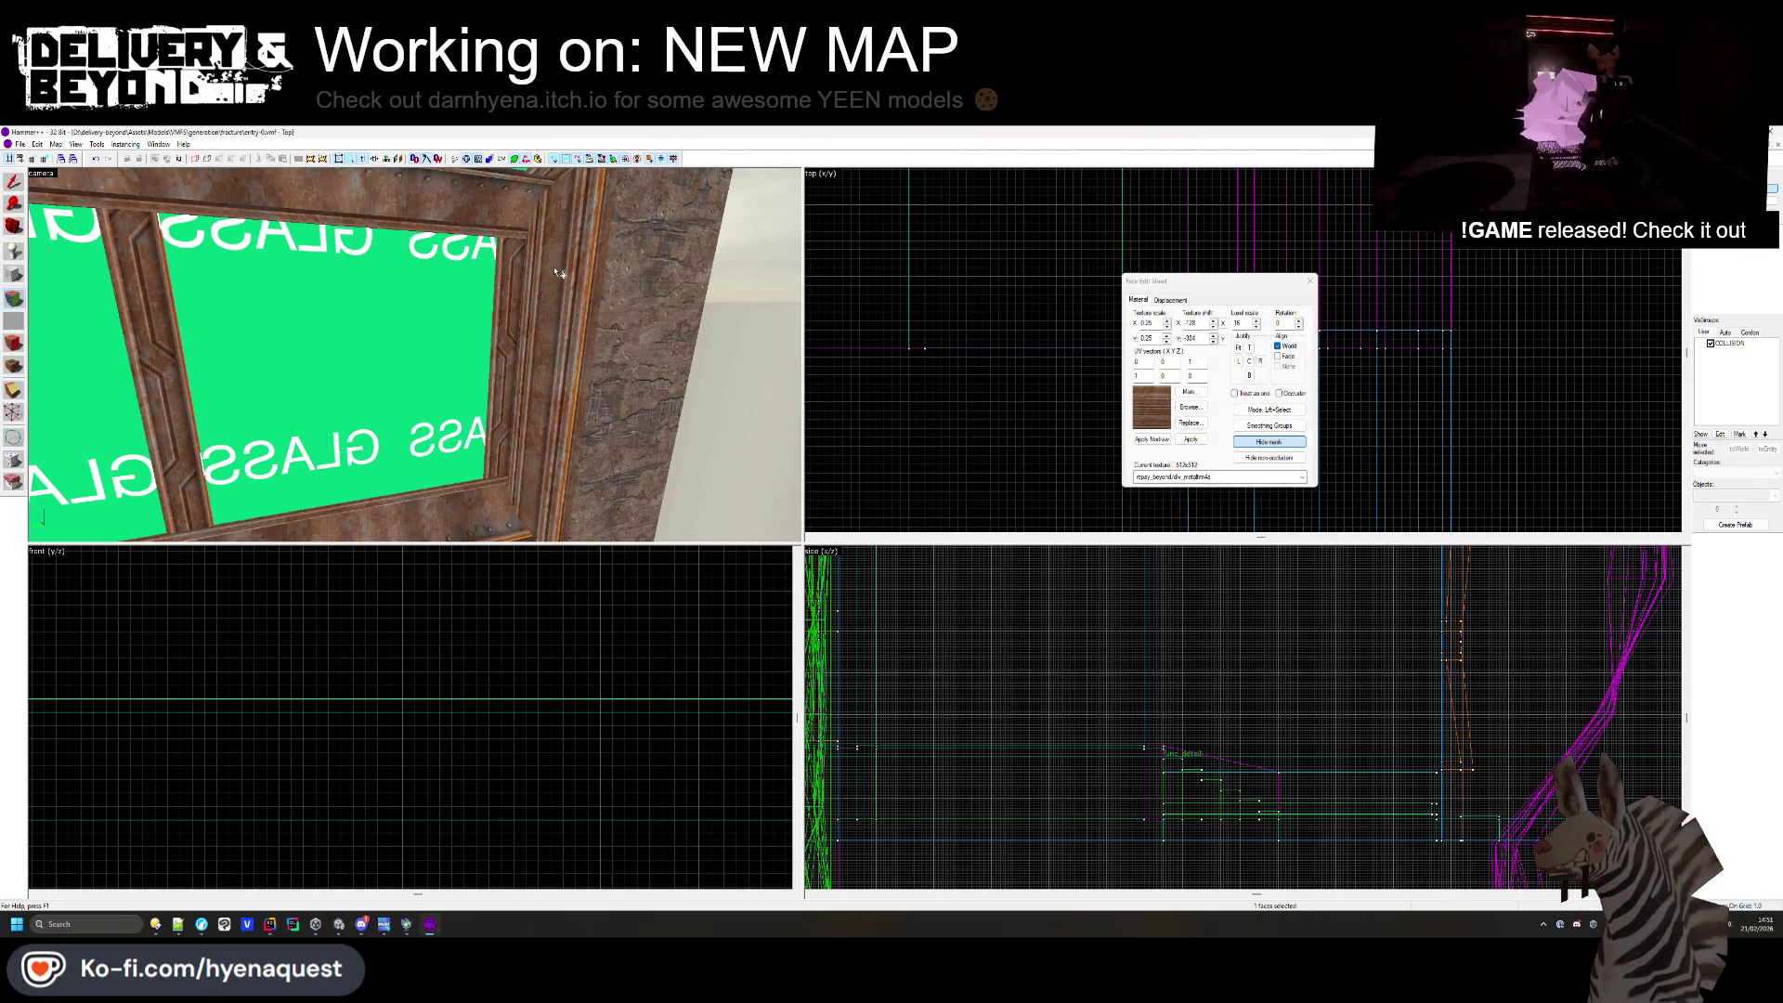
left_click(1309, 280)
key("z")
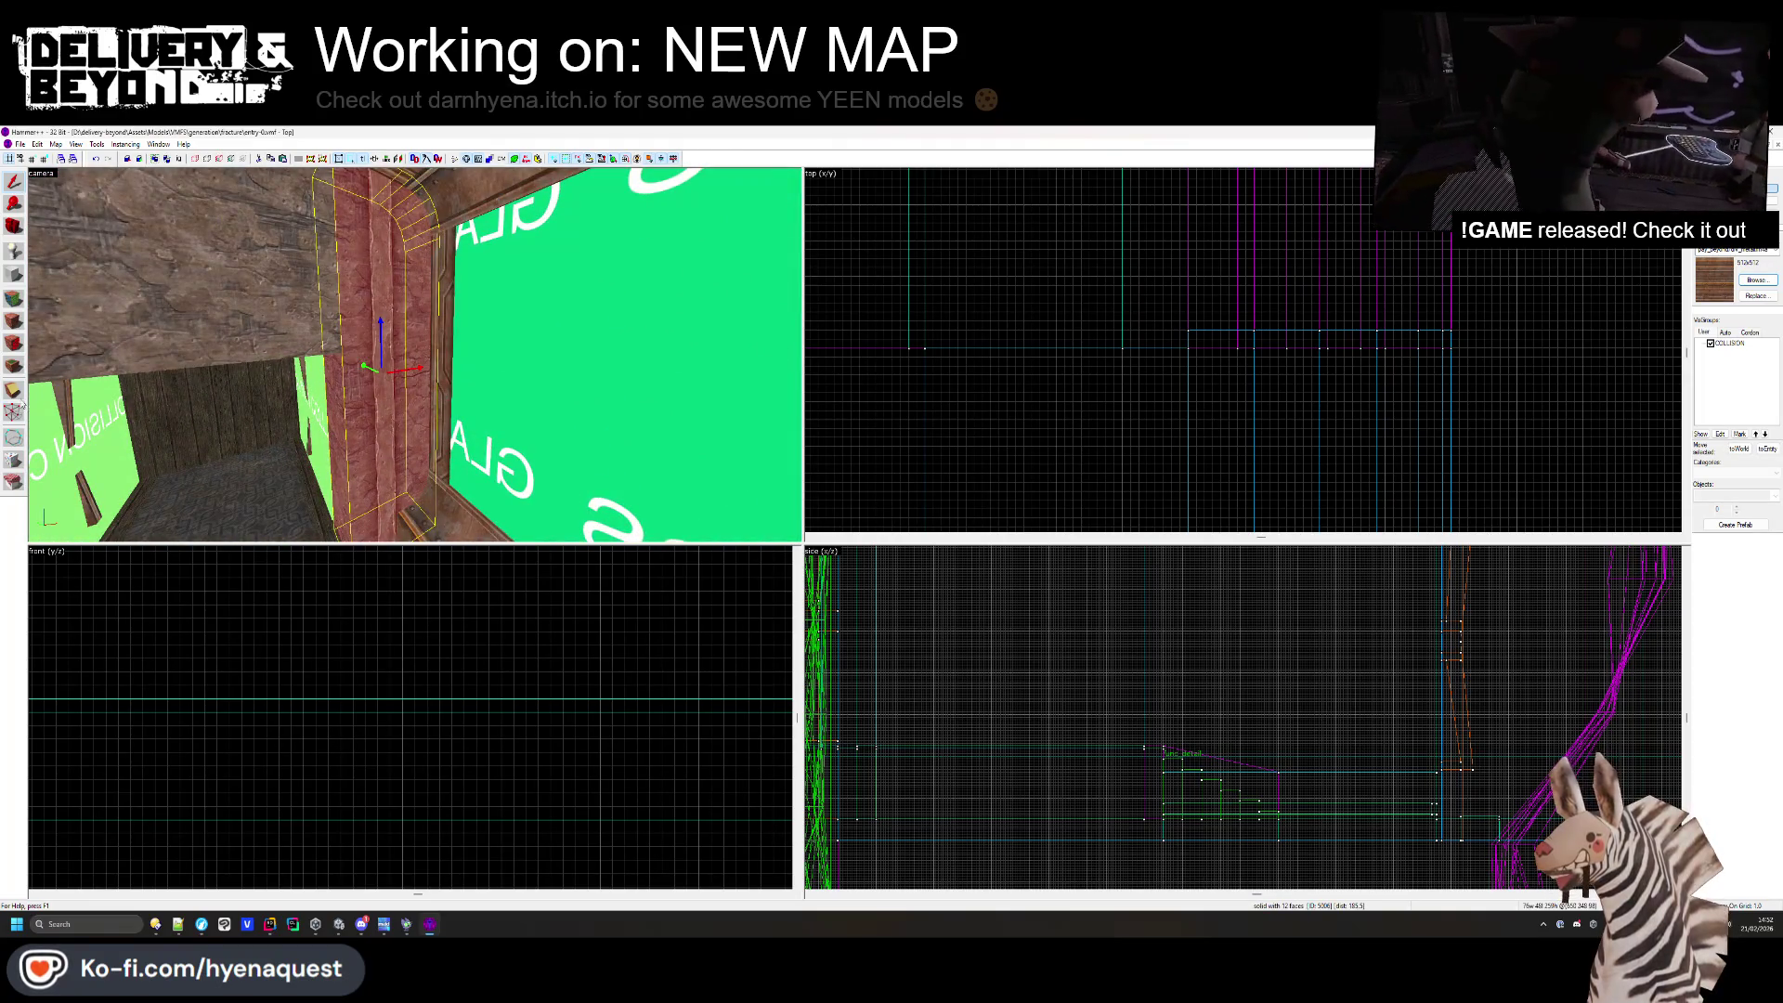
- Select the brush at the top of the plan and the pinkish pillar, then clear the selection
scroll(1063, 398, "down", 5)
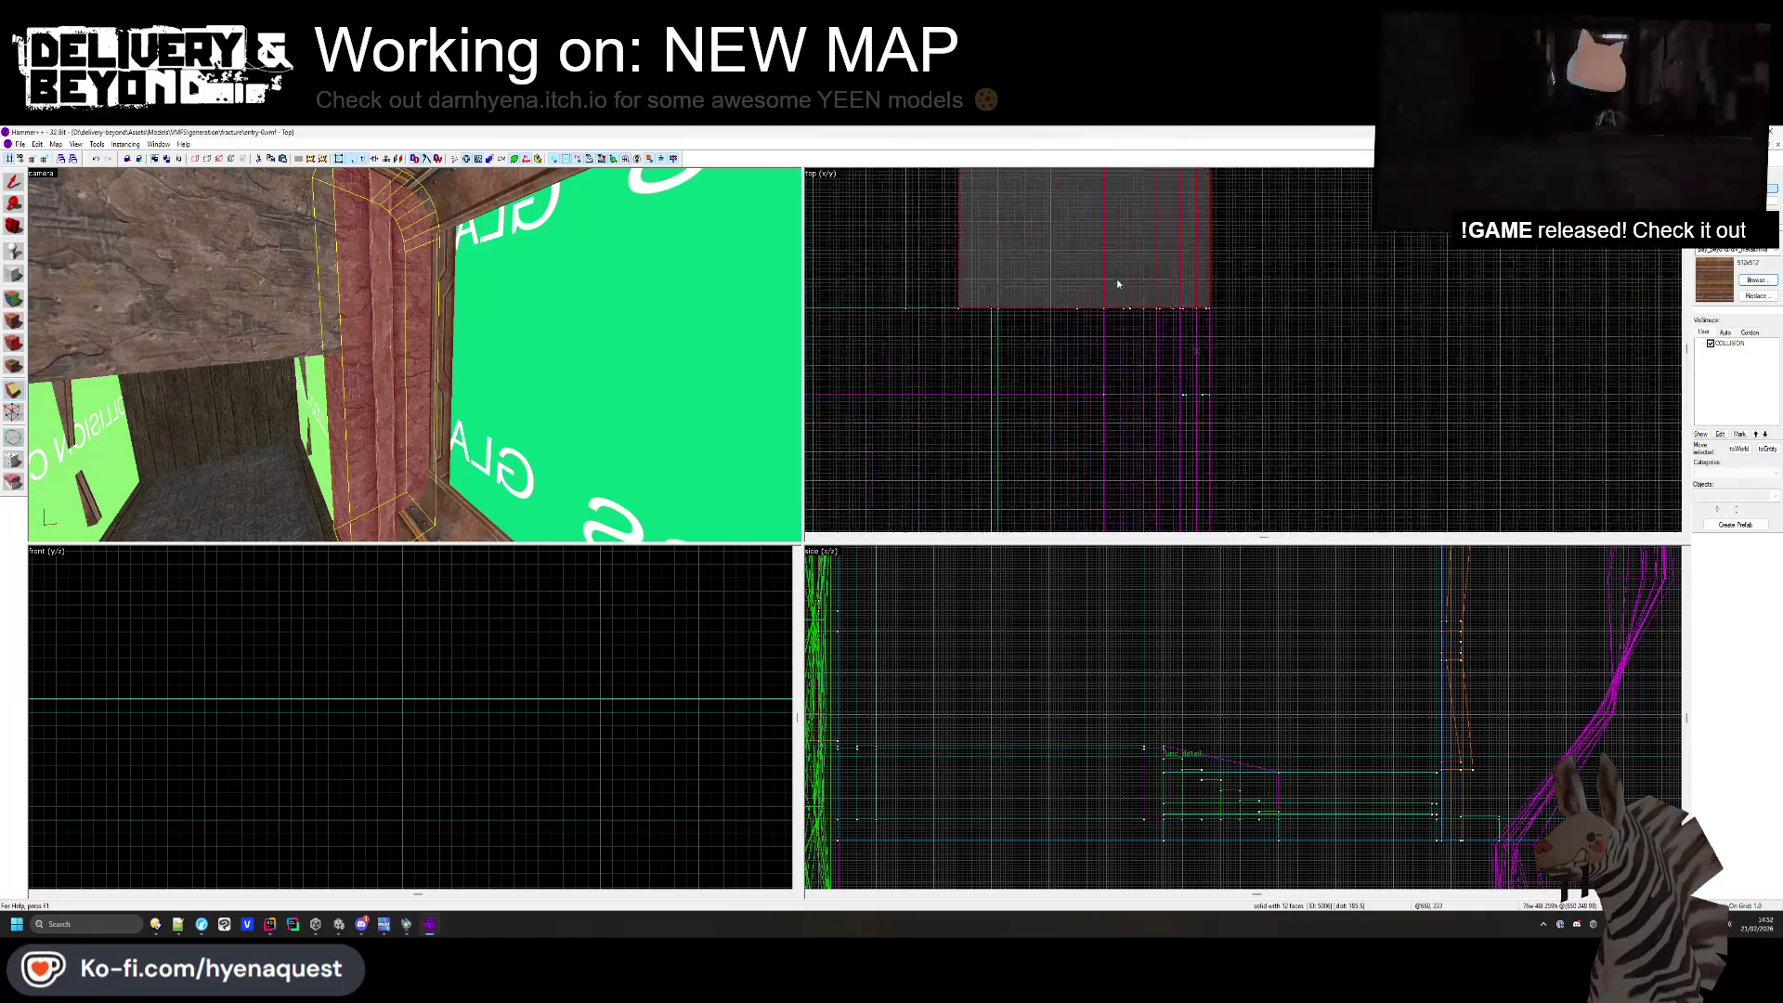
scroll(1110, 294, "up", 3)
left_click(1102, 303)
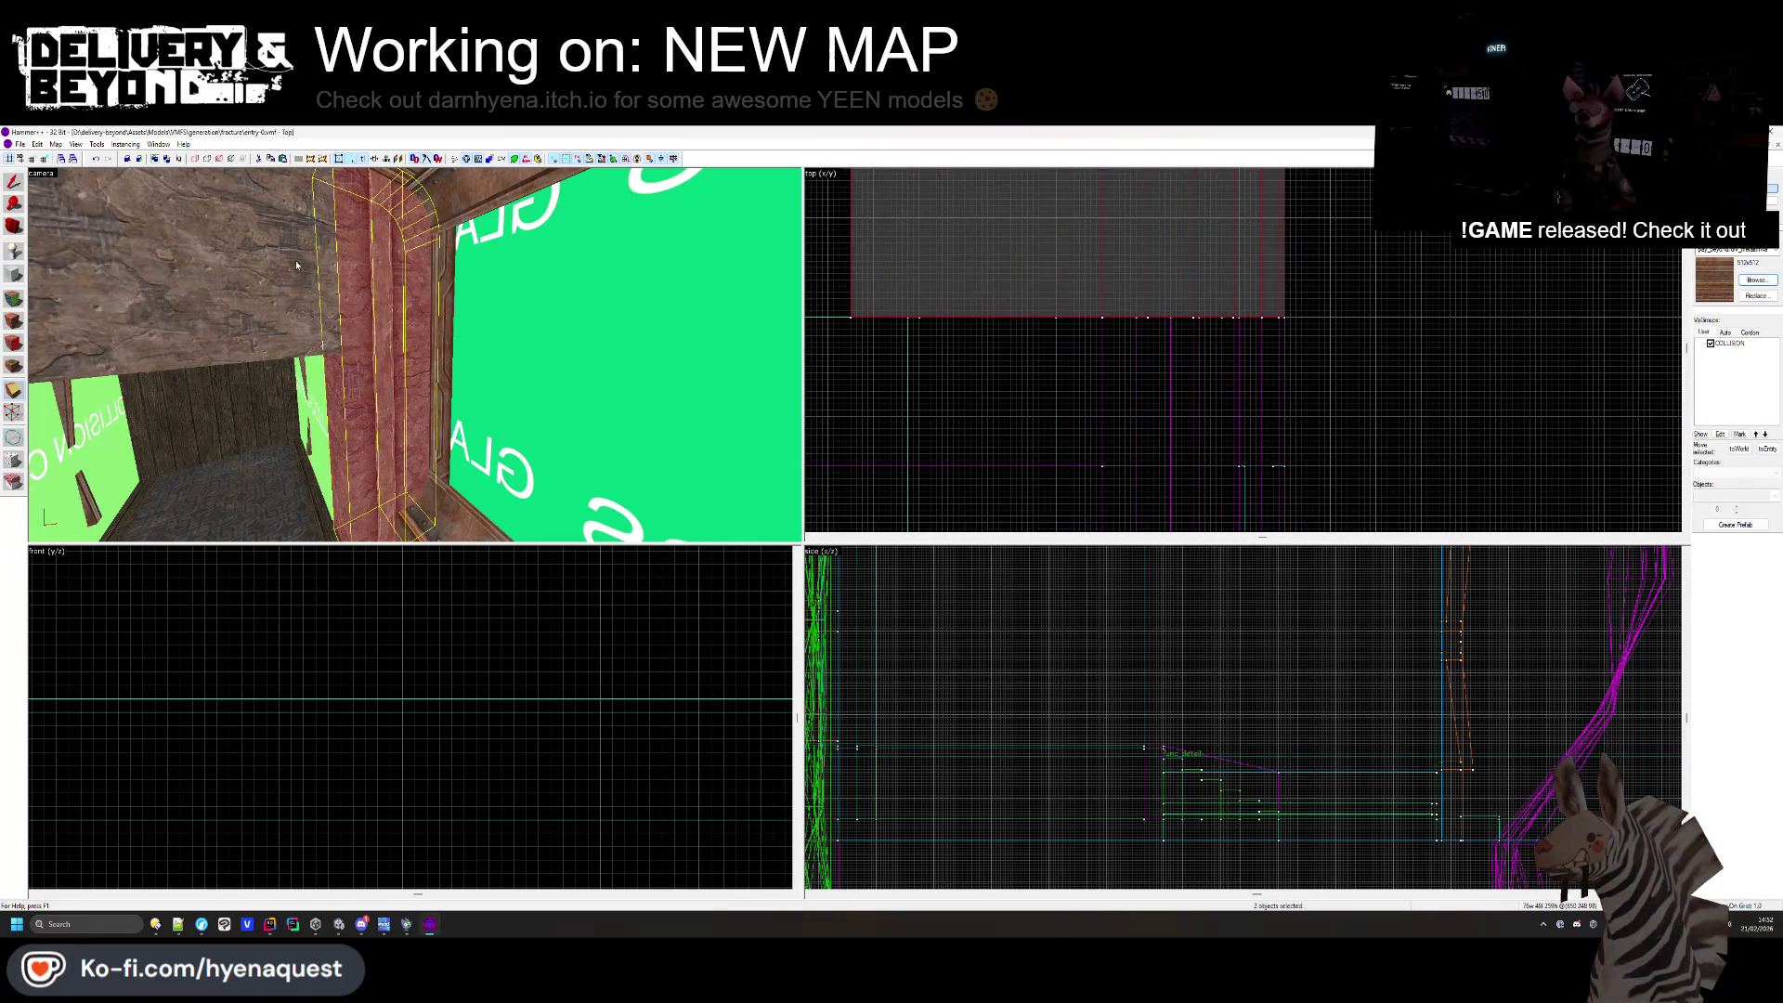
left_click(416, 271)
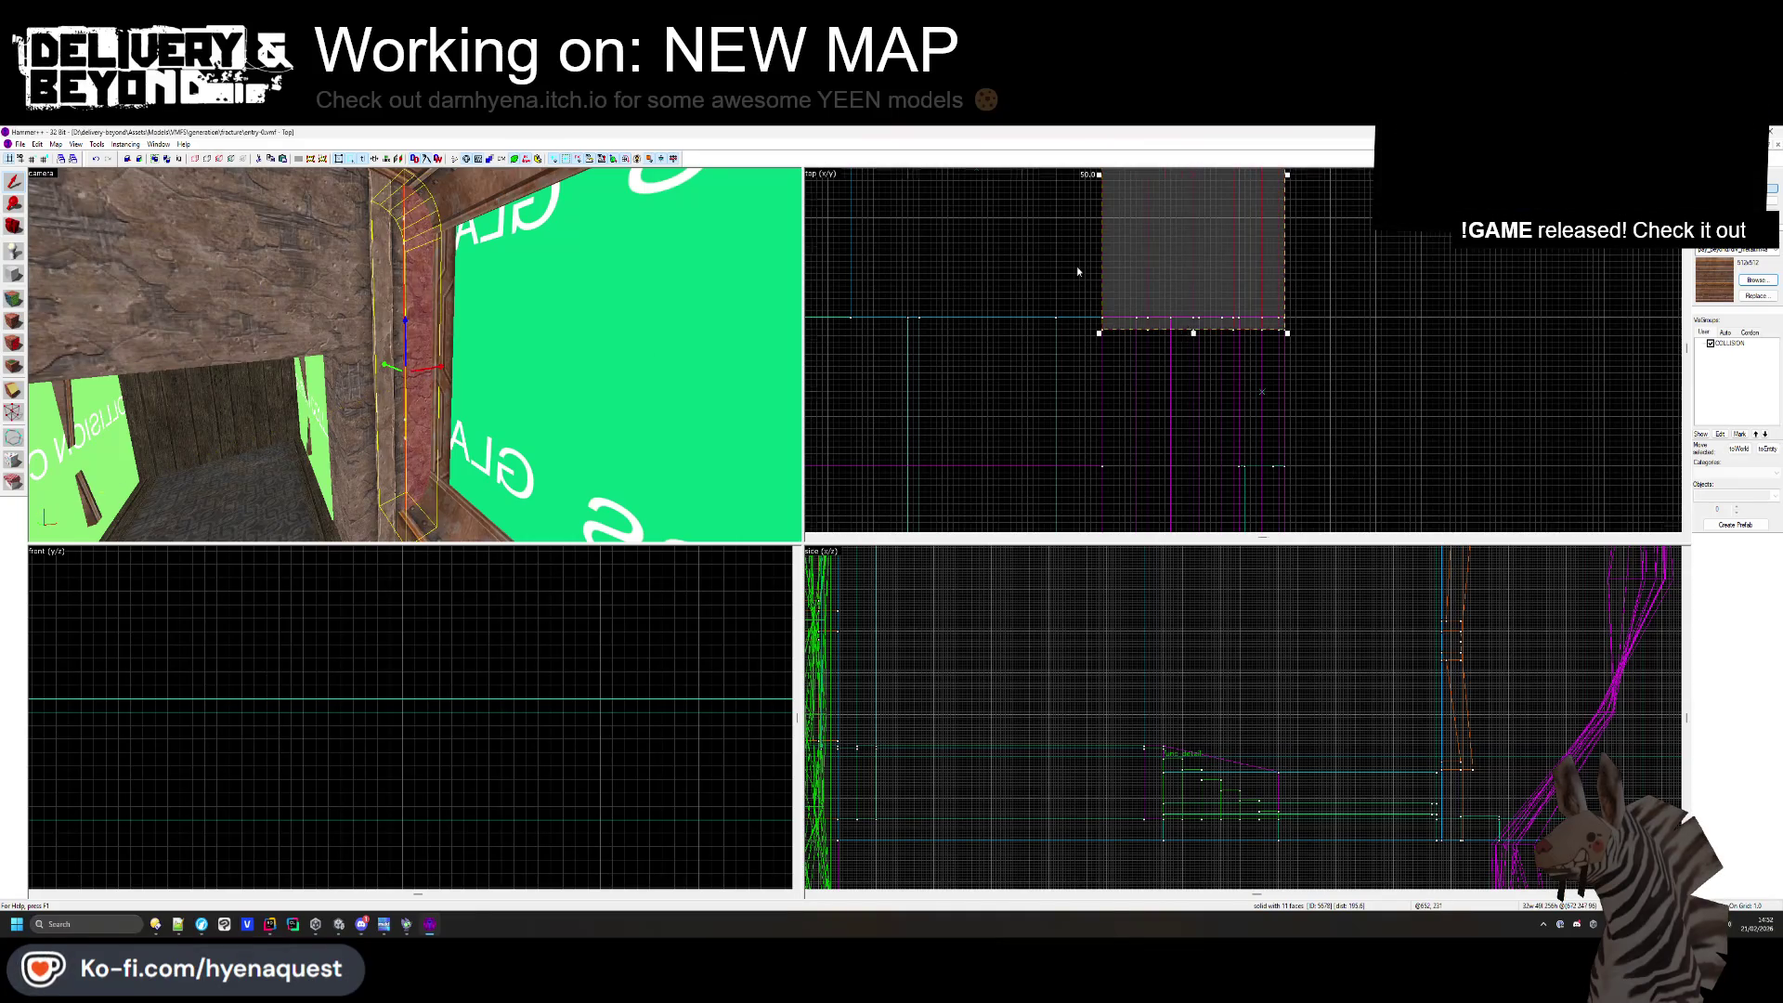
scroll(1077, 265, "down", 3)
scroll(1083, 460, "up", 4)
left_click(1114, 473)
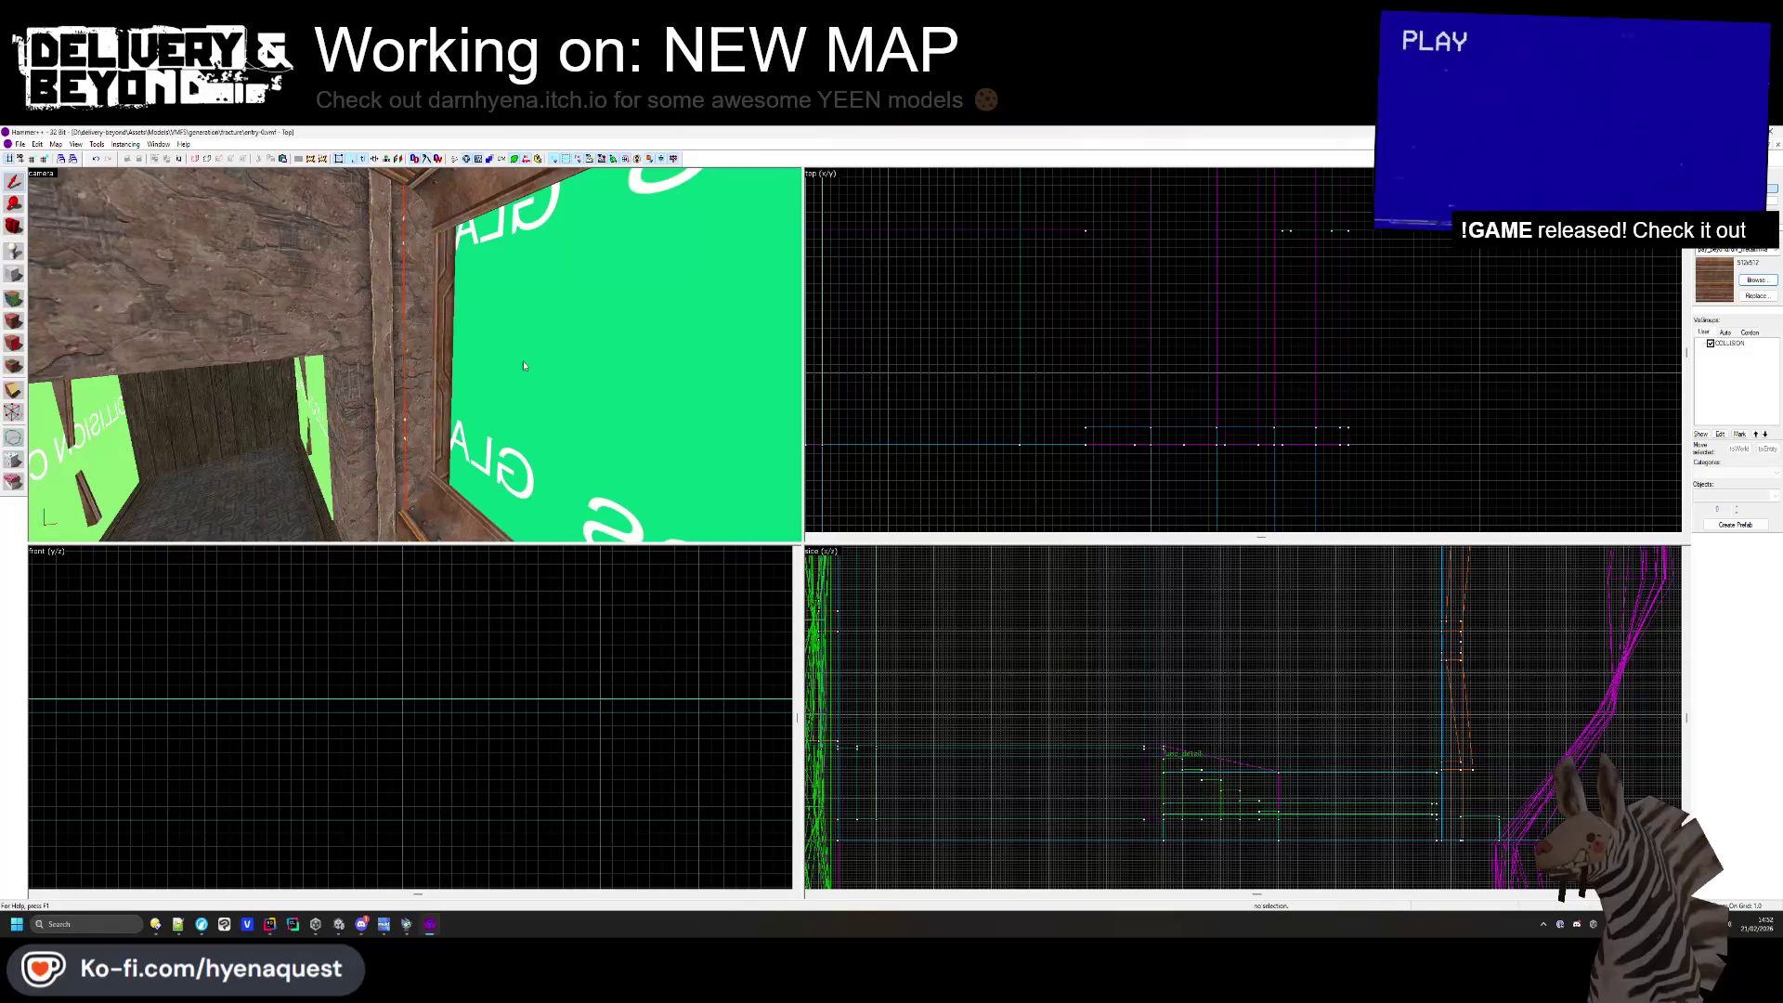
- Set the pillar face's texture alignment to Align: Face
key("shift+a")
left_click(87, 282)
key("z")
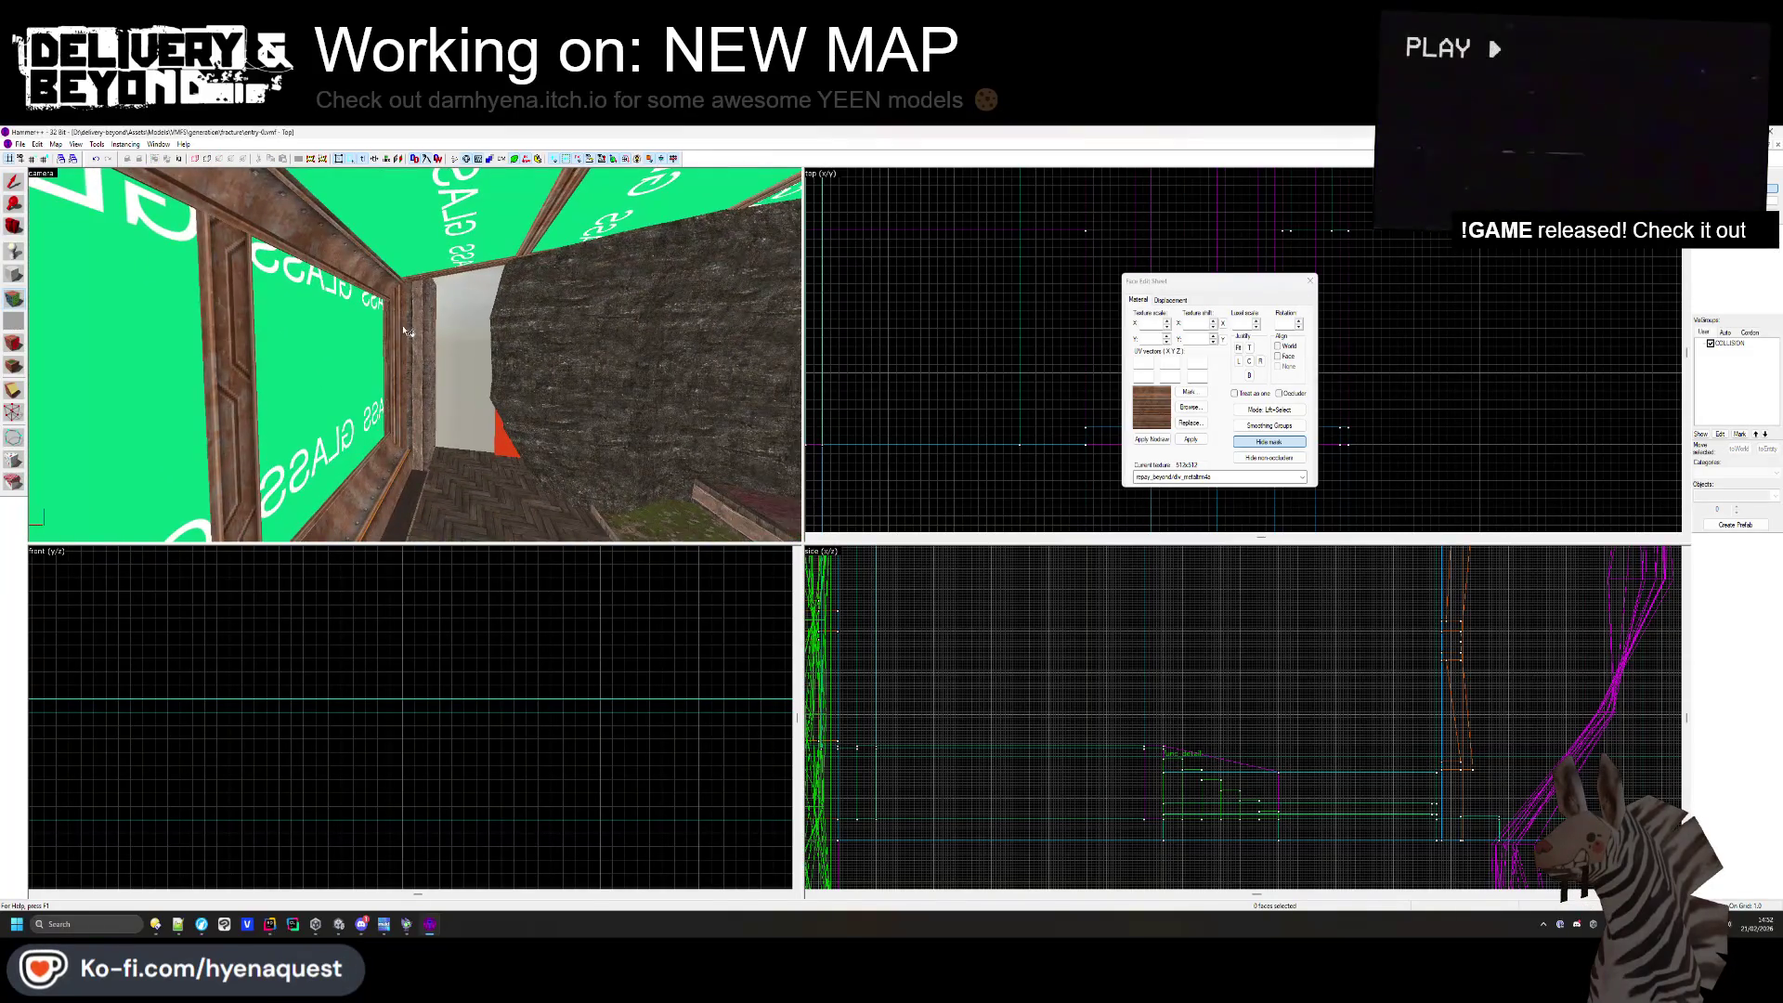
key("z")
left_click(473, 303)
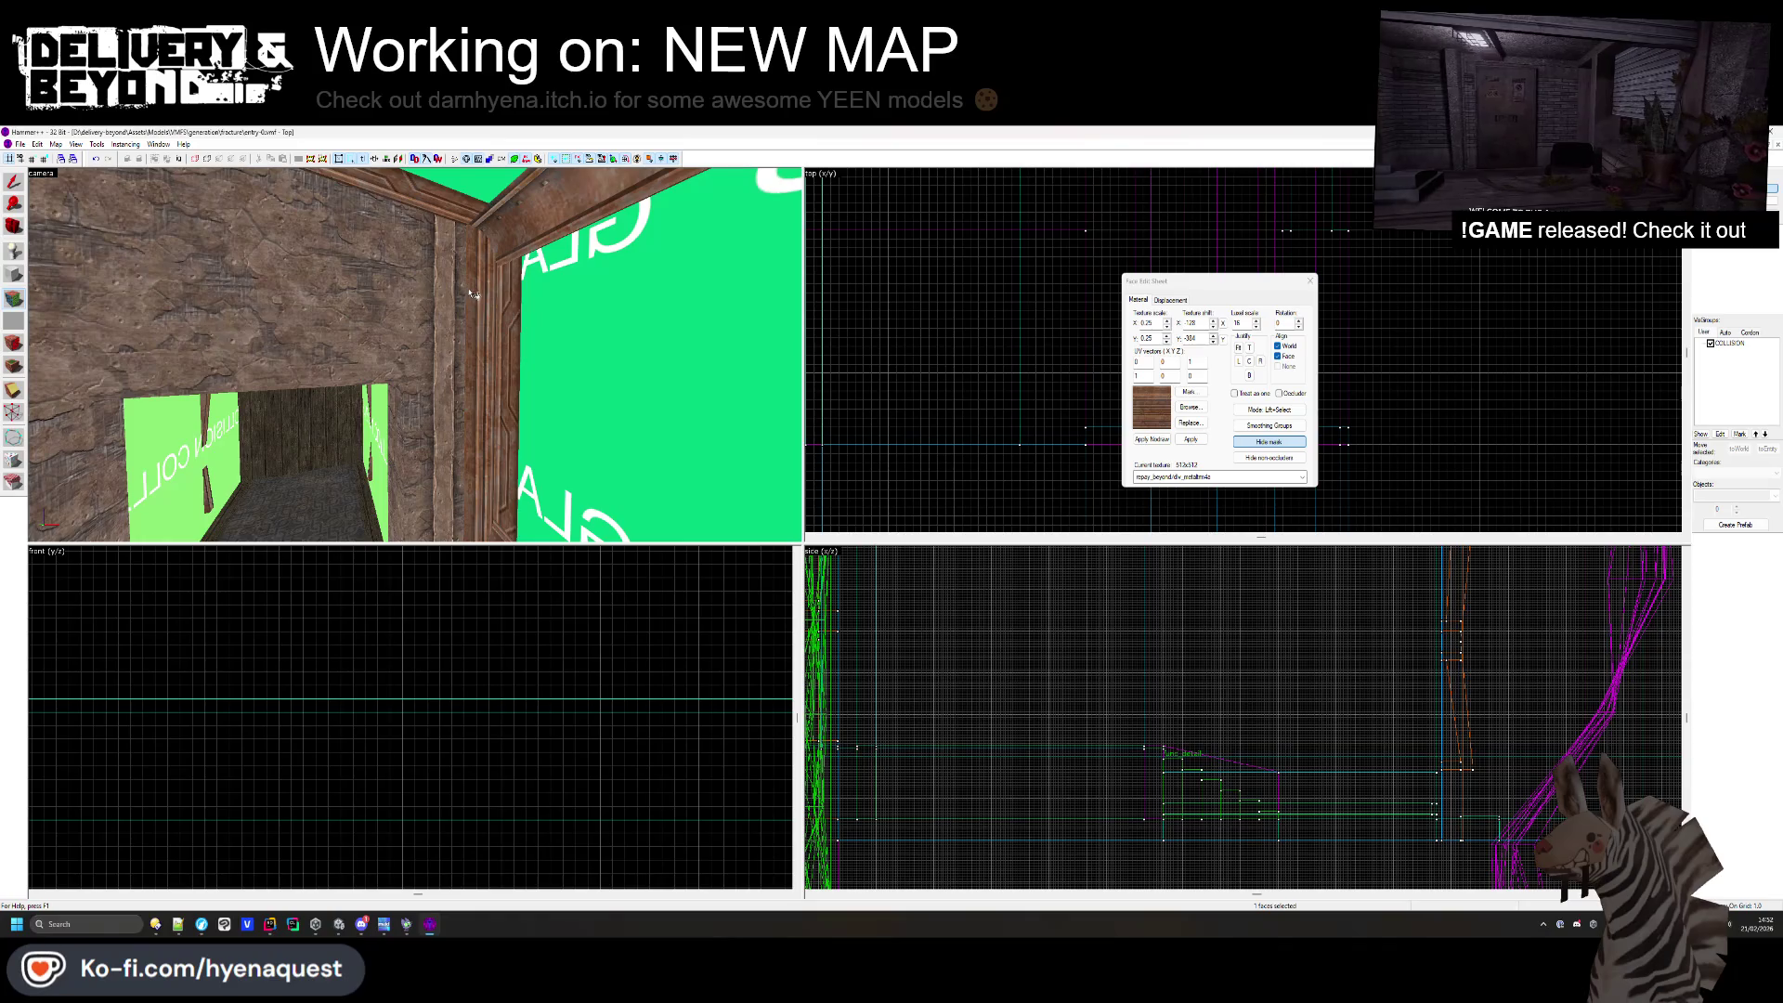
key("shift+a")
key("z")
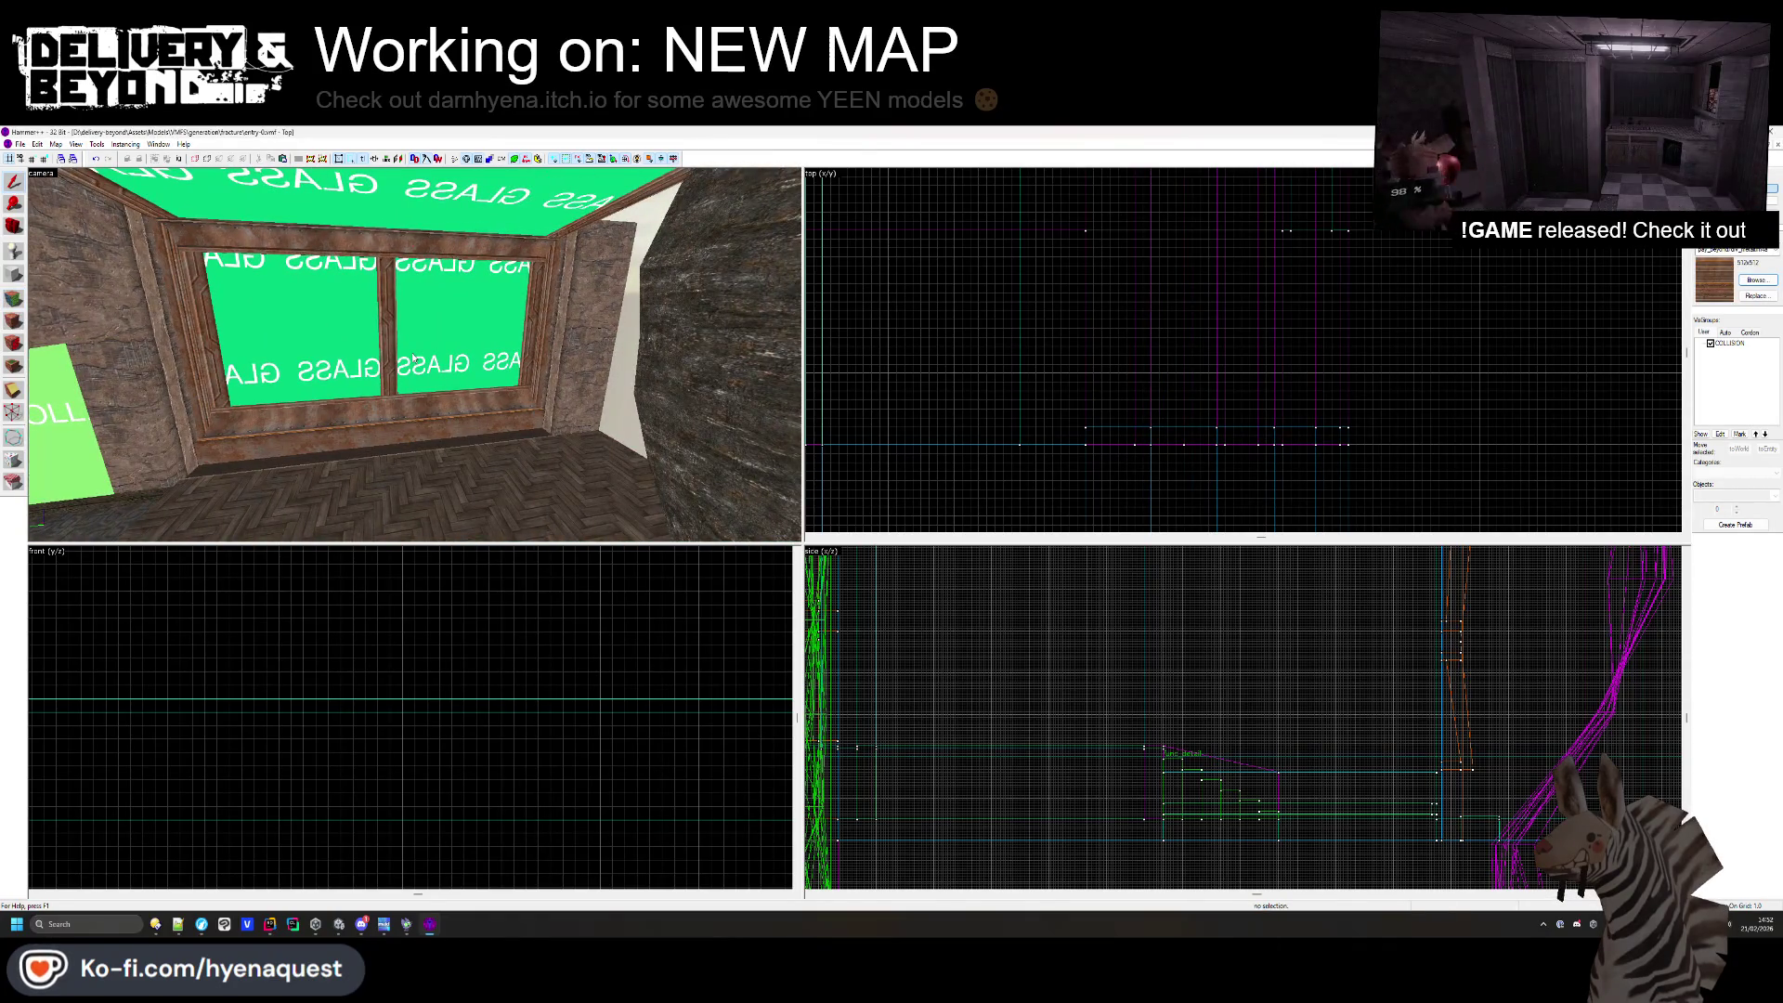
- Stretch the red sign brush upward and give its face the metal panel texture
key("z")
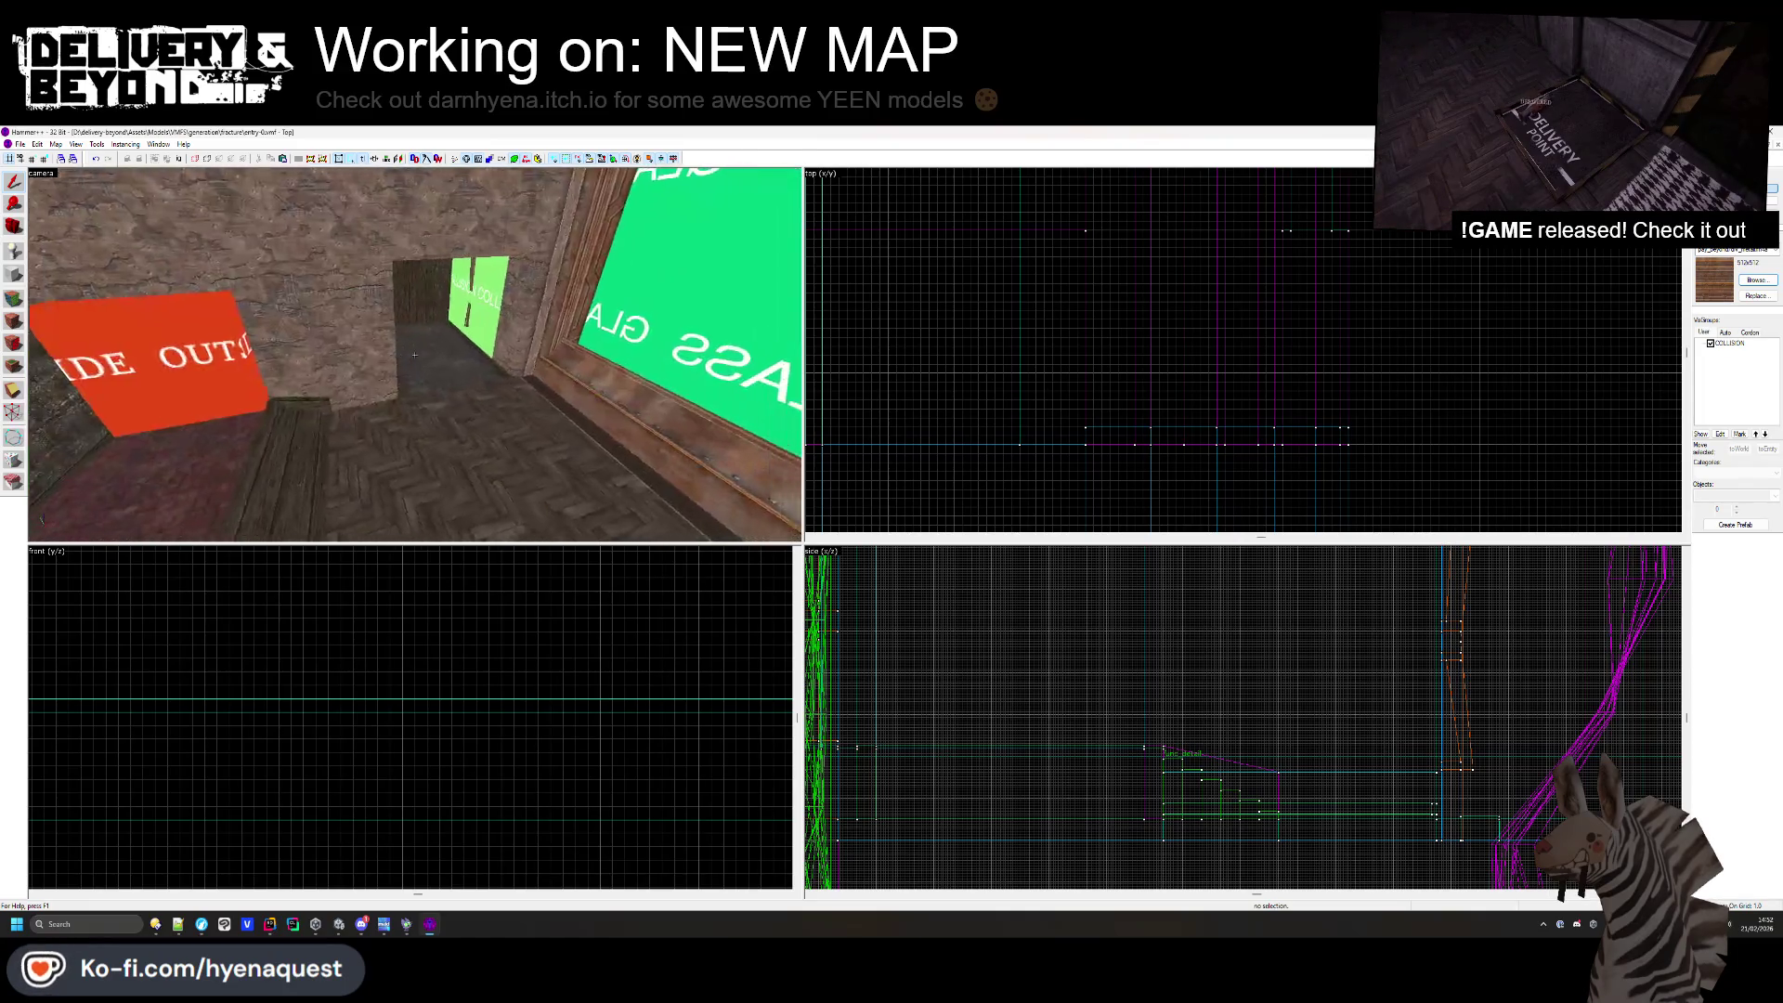
left_click(415, 355)
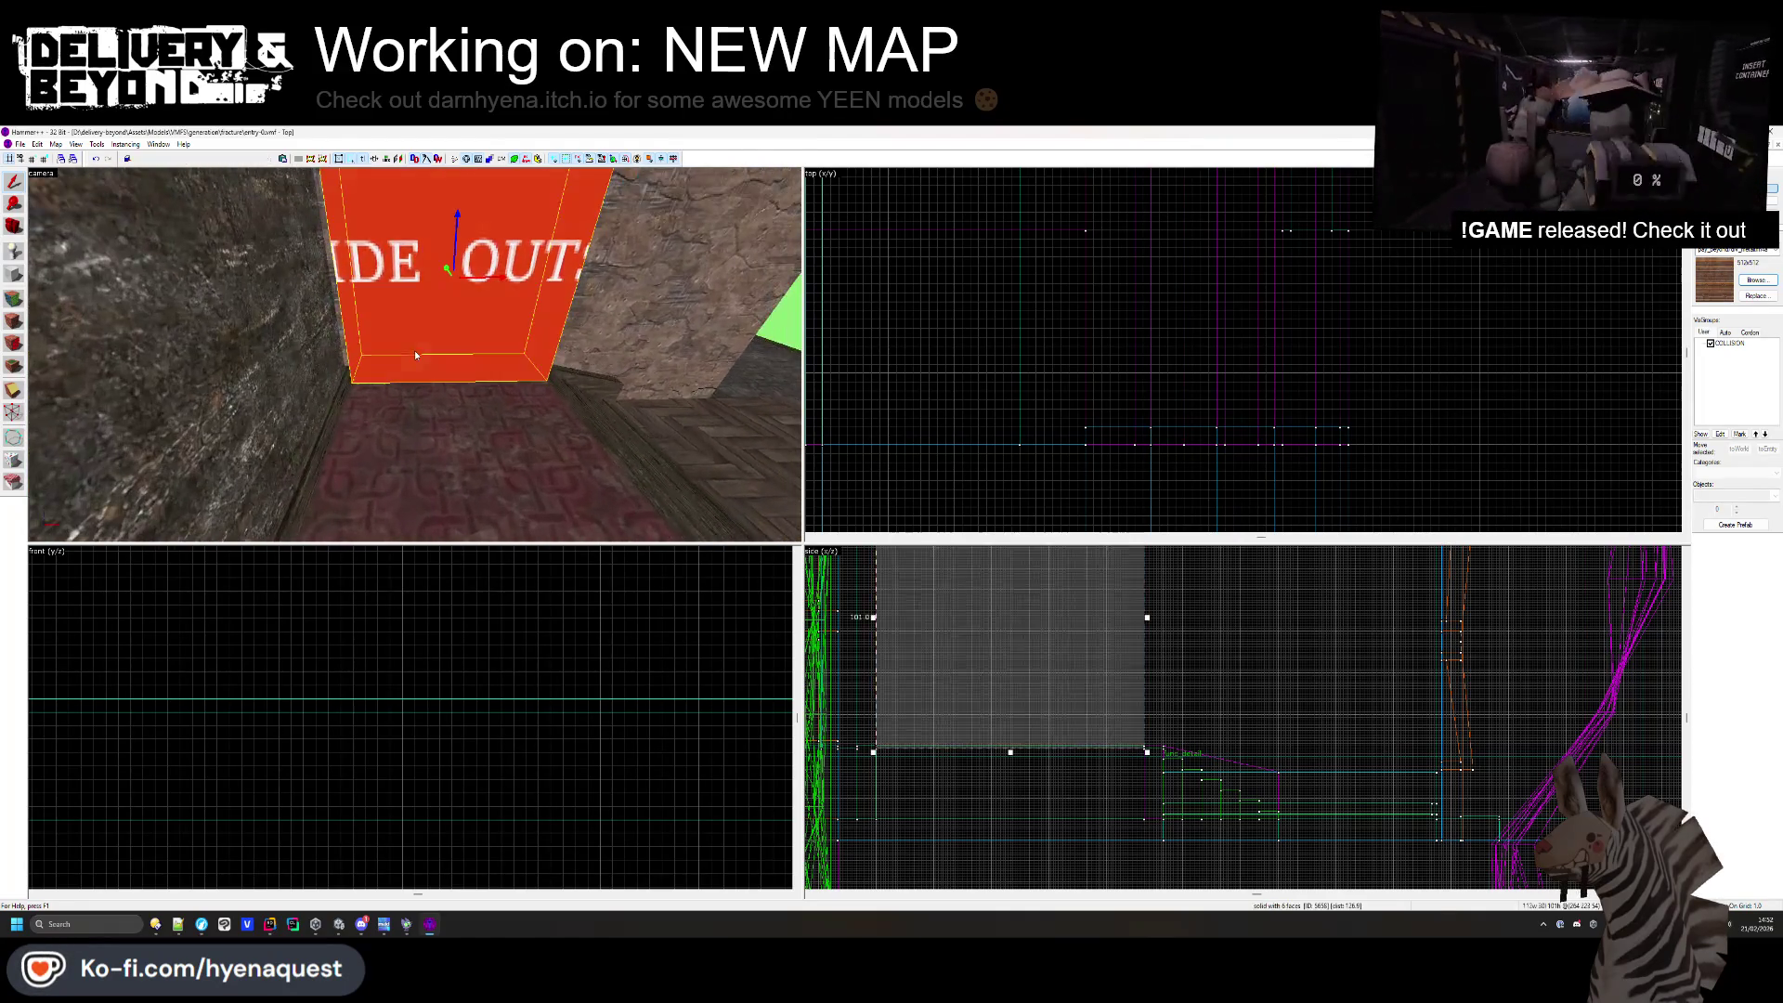
scroll(284, 624, "down", 3)
scroll(285, 624, "up", 1)
left_click_drag(301, 665, 296, 550)
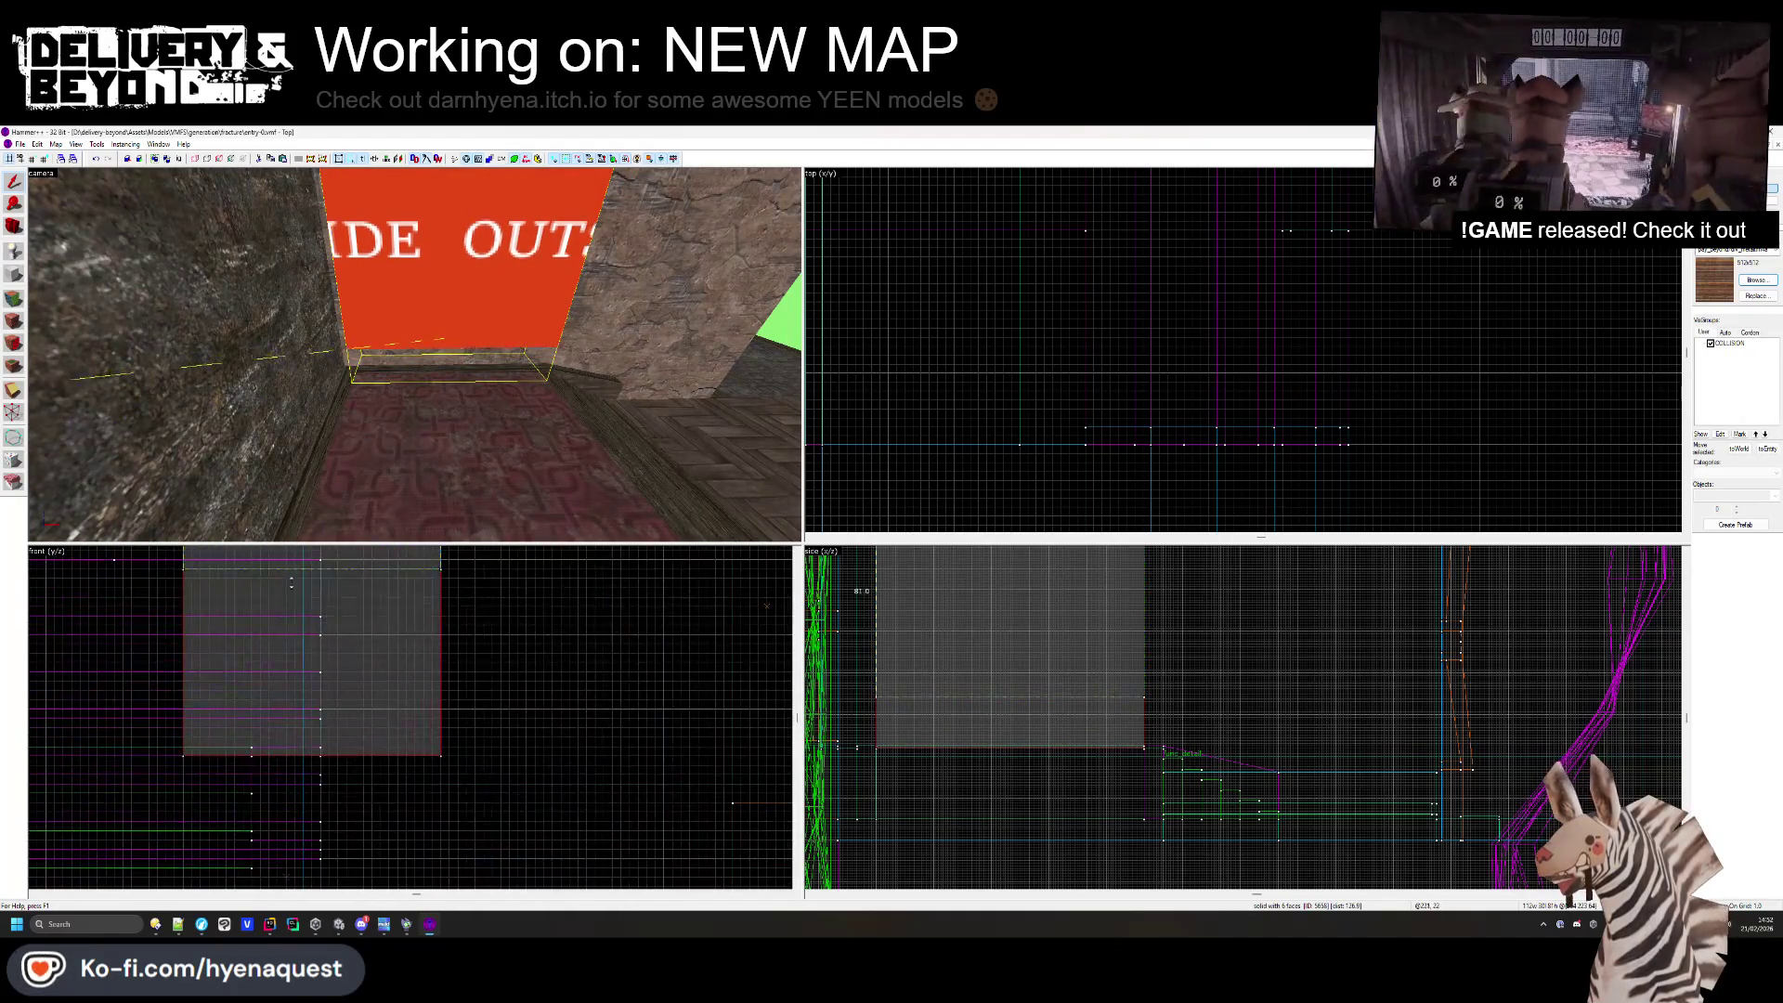
key("Escape")
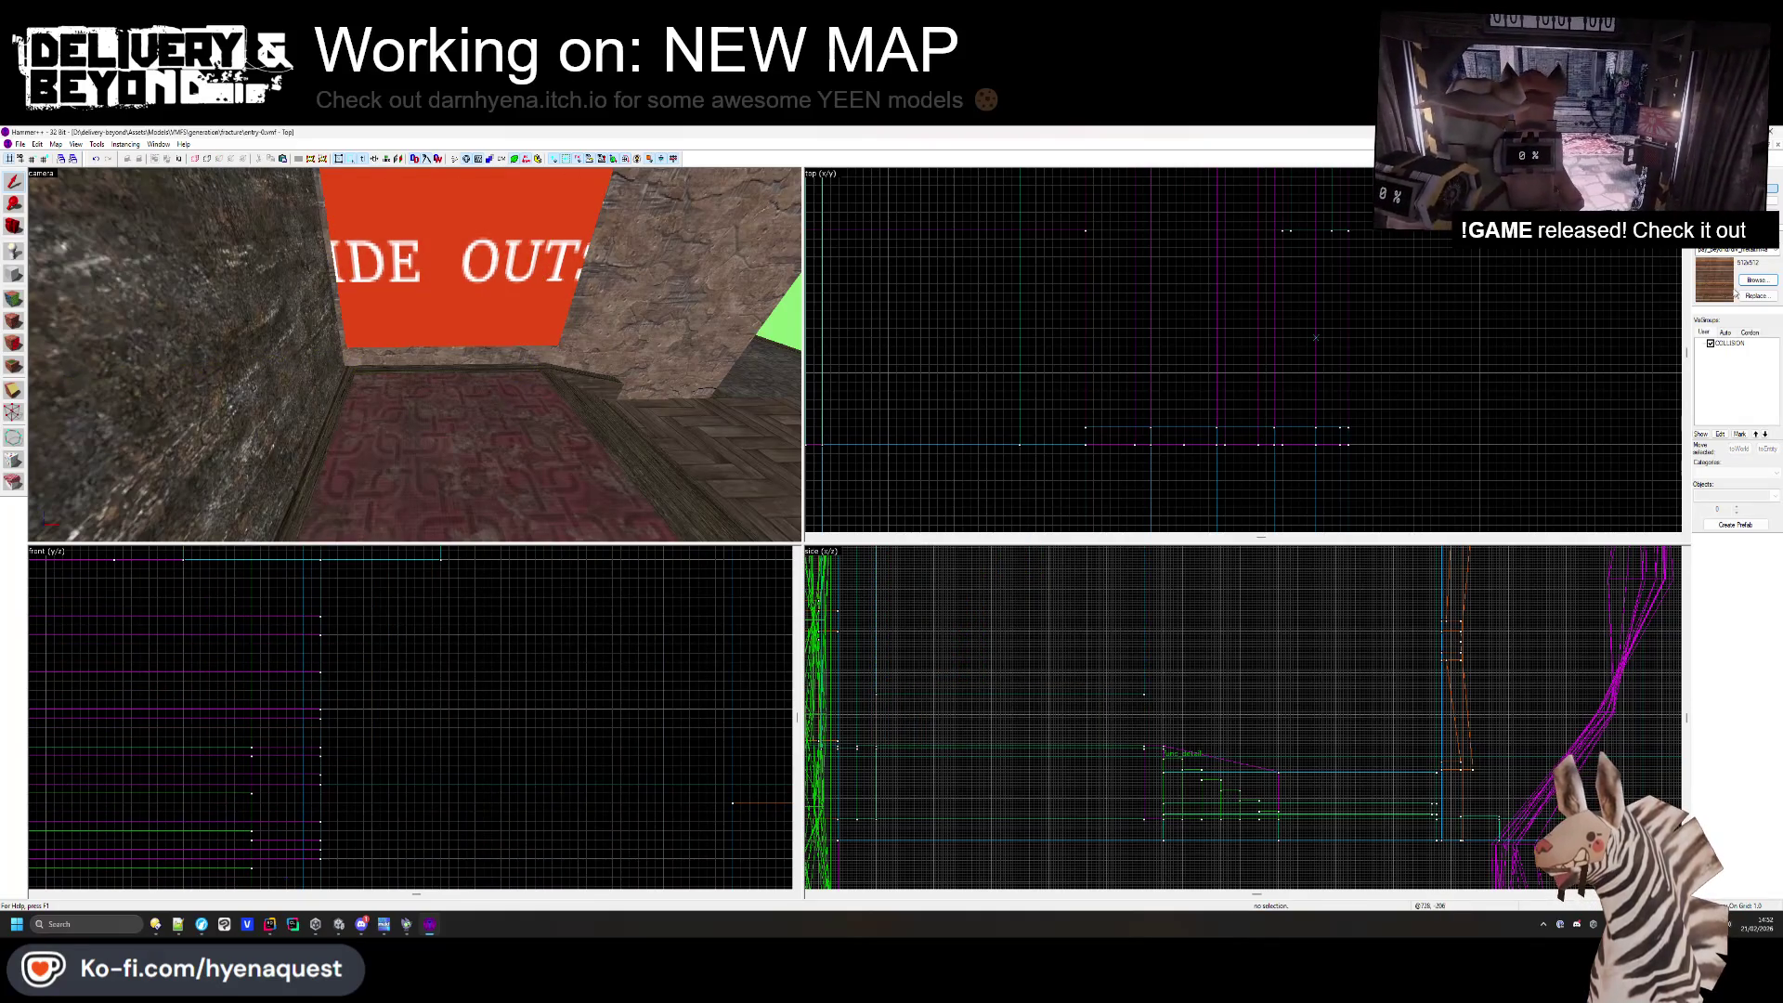
left_click(14, 322)
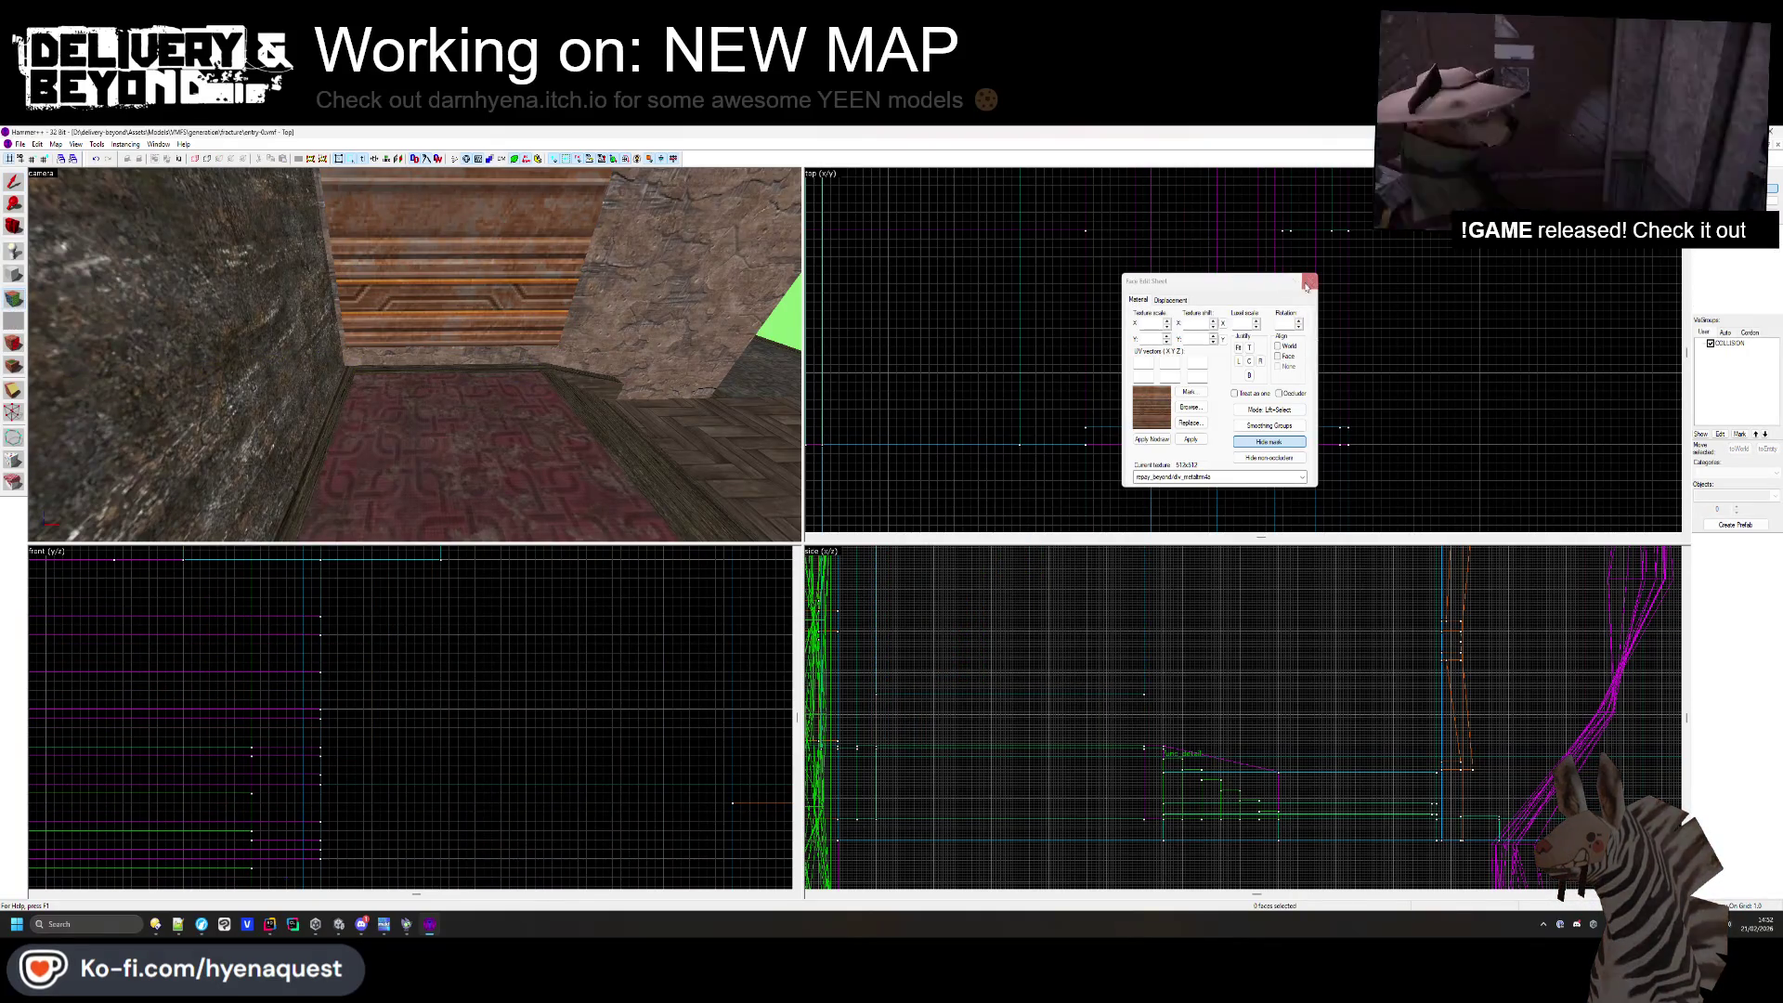
left_click(1306, 286)
- Resize the small wooden wall brush to 87 units tall and check the walls in Unity
left_click(423, 351)
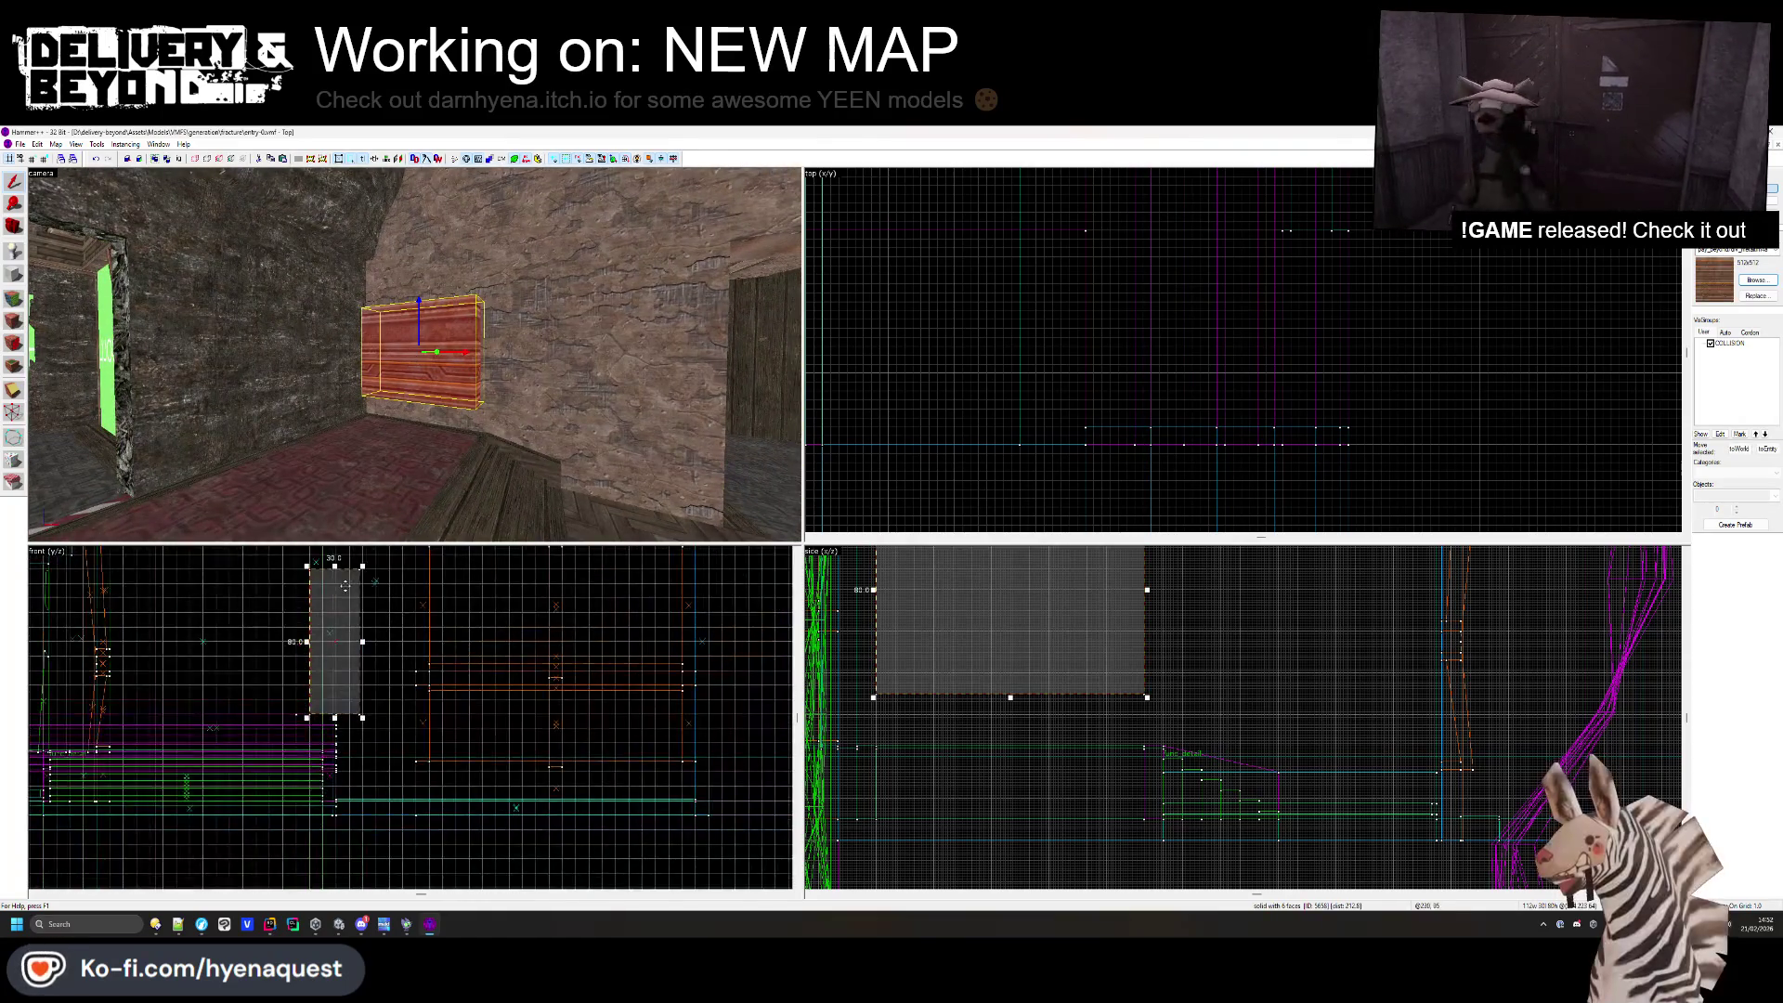
scroll(345, 585, "up", 2)
scroll(344, 585, "down", 1)
left_click_drag(341, 613, 341, 580)
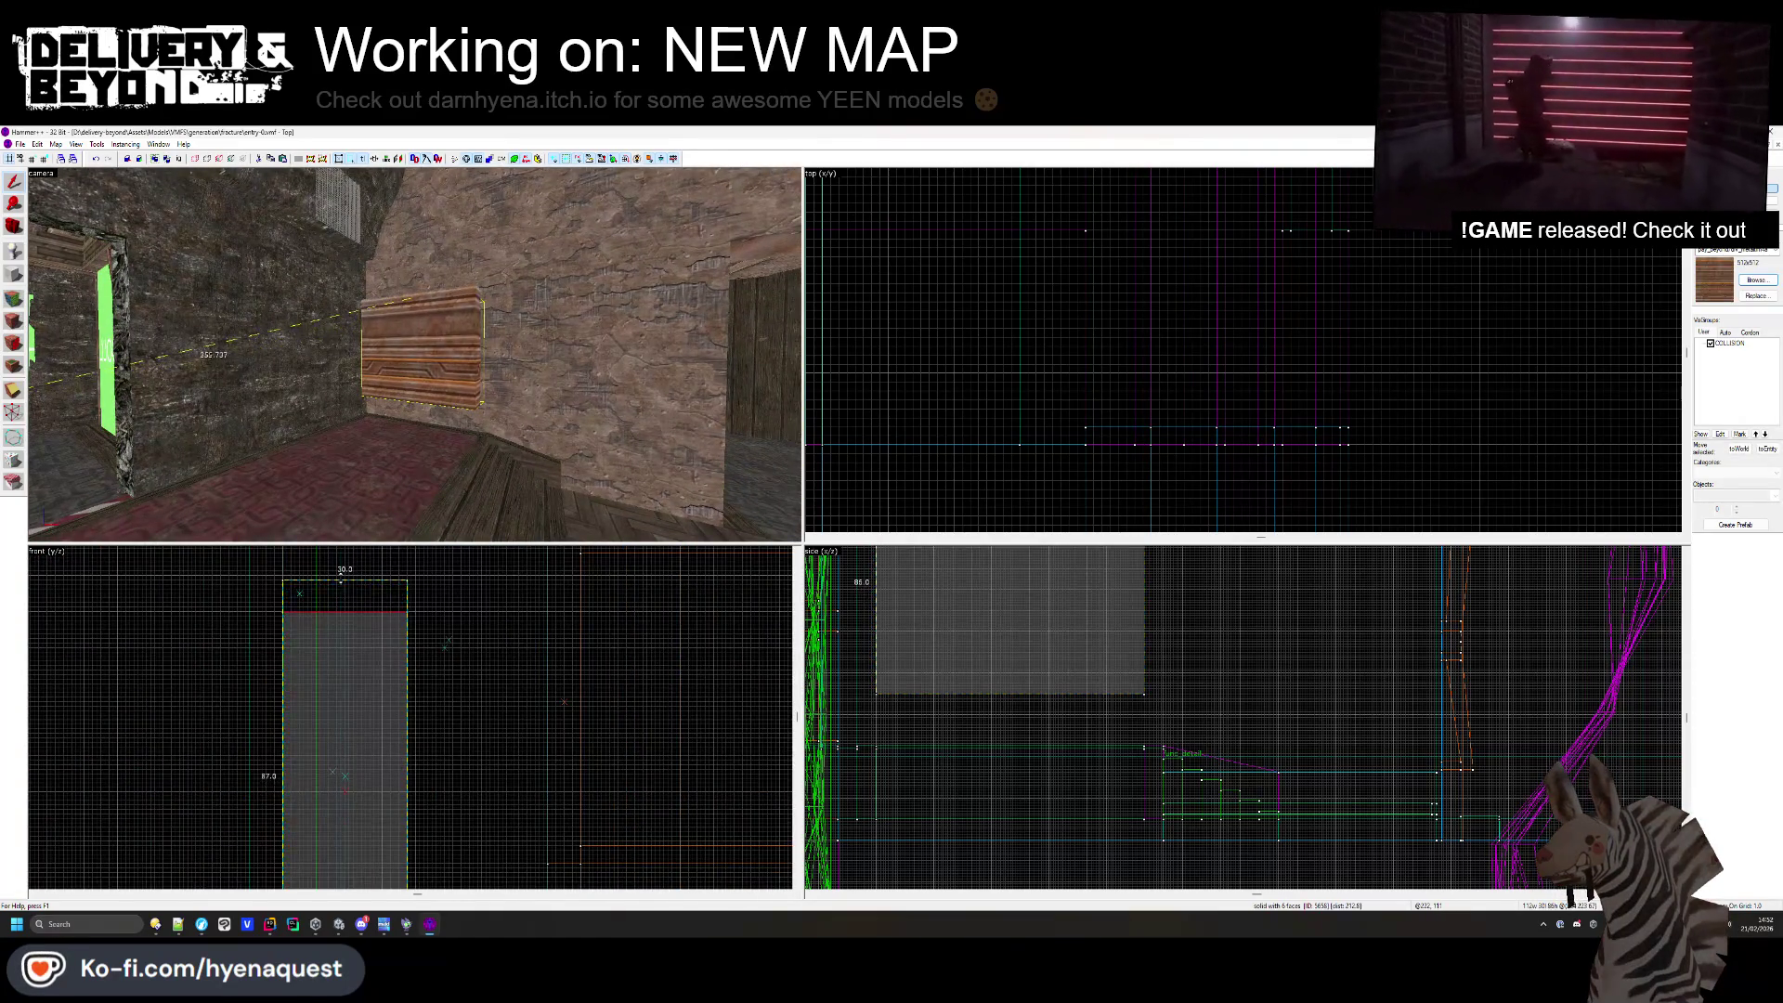
key("alt+Tab")
mouse_move(845, 520)
left_mouse_down()
mouse_move(669, 530)
mouse_move(605, 597)
mouse_move(697, 510)
mouse_move(752, 535)
mouse_move(669, 510)
mouse_move(725, 542)
mouse_move(828, 521)
mouse_move(612, 493)
mouse_move(1167, 617)
mouse_move(1266, 525)
mouse_move(1096, 517)
mouse_move(1063, 421)
mouse_move(944, 437)
mouse_move(974, 354)
mouse_move(967, 386)
left_mouse_up()
key("alt+Tab")
left_click(548, 390)
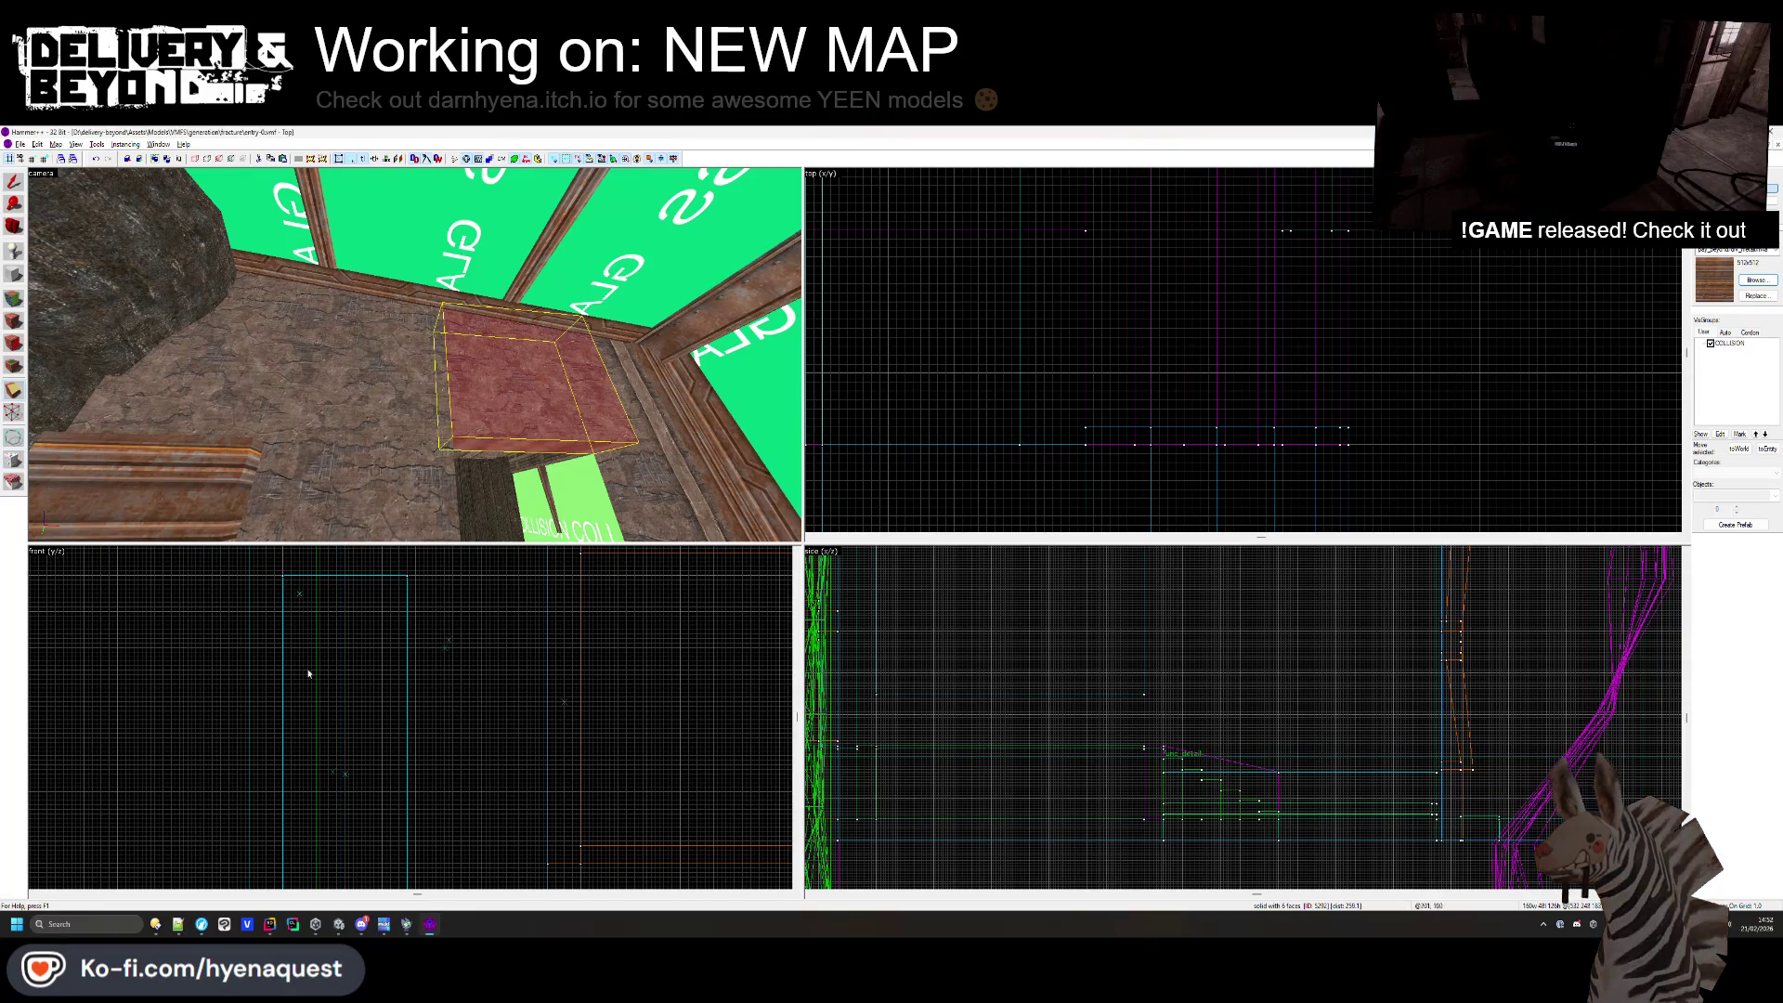
scroll(470, 707, "down", 3)
scroll(1533, 669, "up", 5)
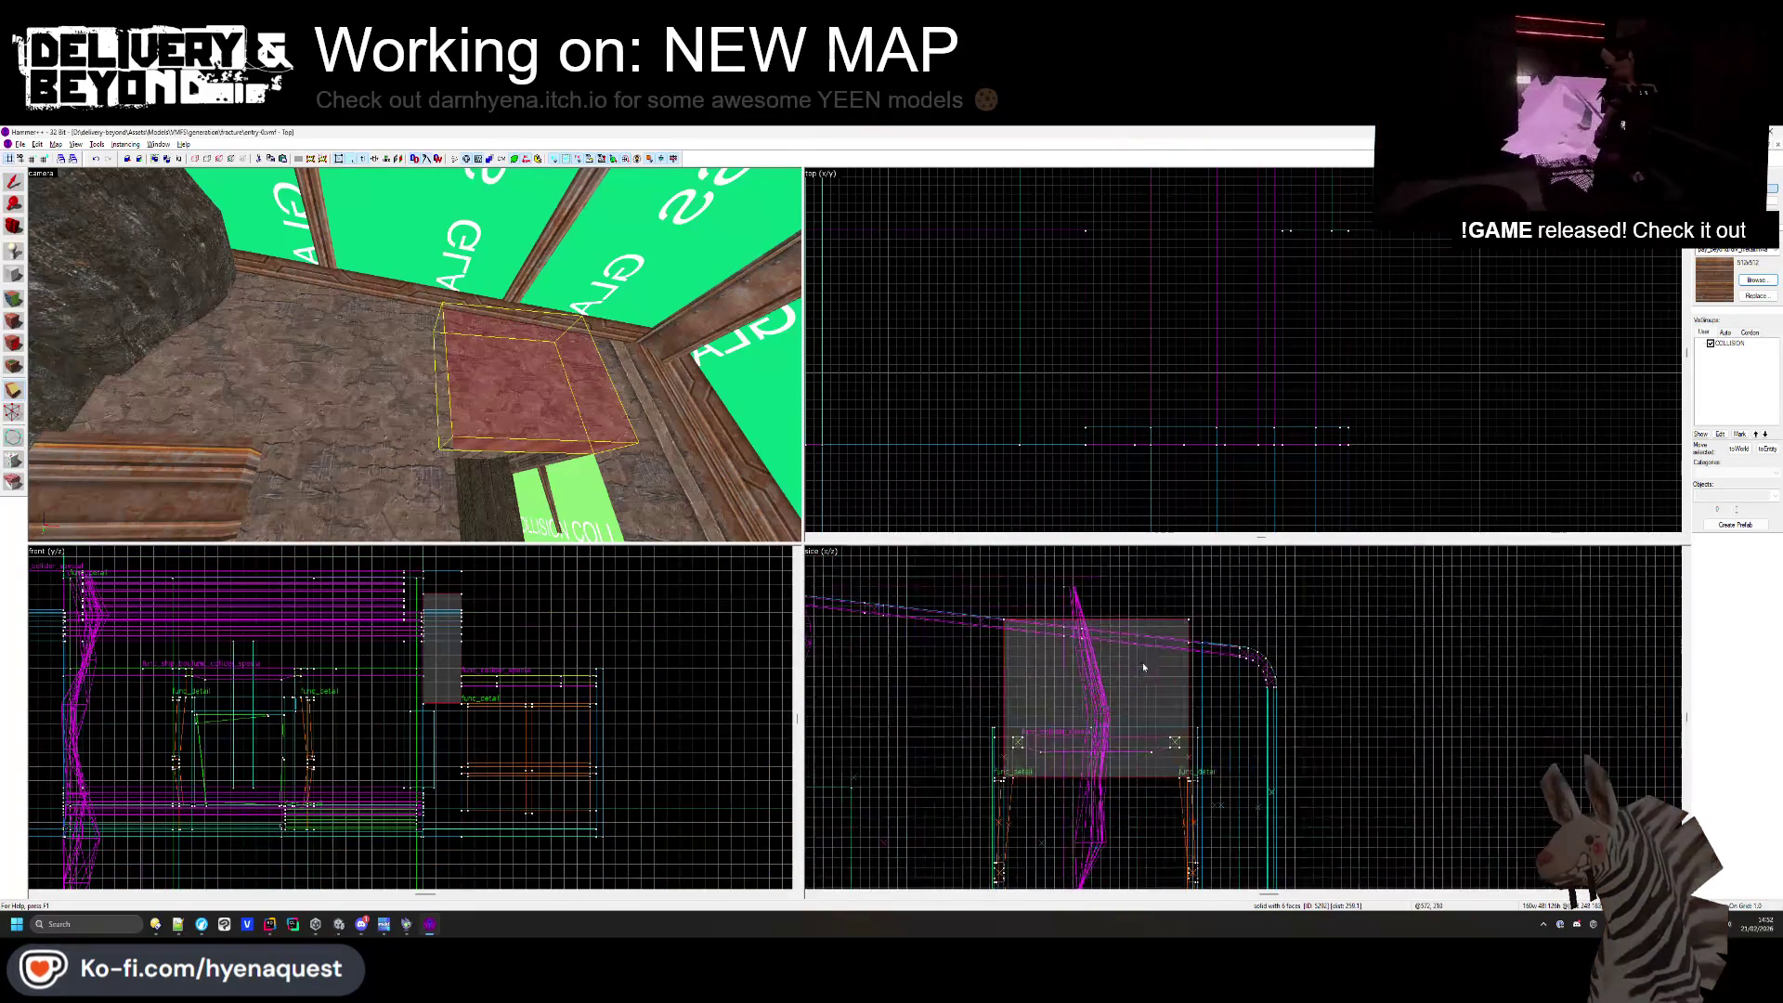
mouse_move(1526, 667)
left_mouse_down()
mouse_move(1517, 709)
mouse_move(1155, 701)
mouse_move(1178, 706)
mouse_move(920, 658)
left_mouse_up()
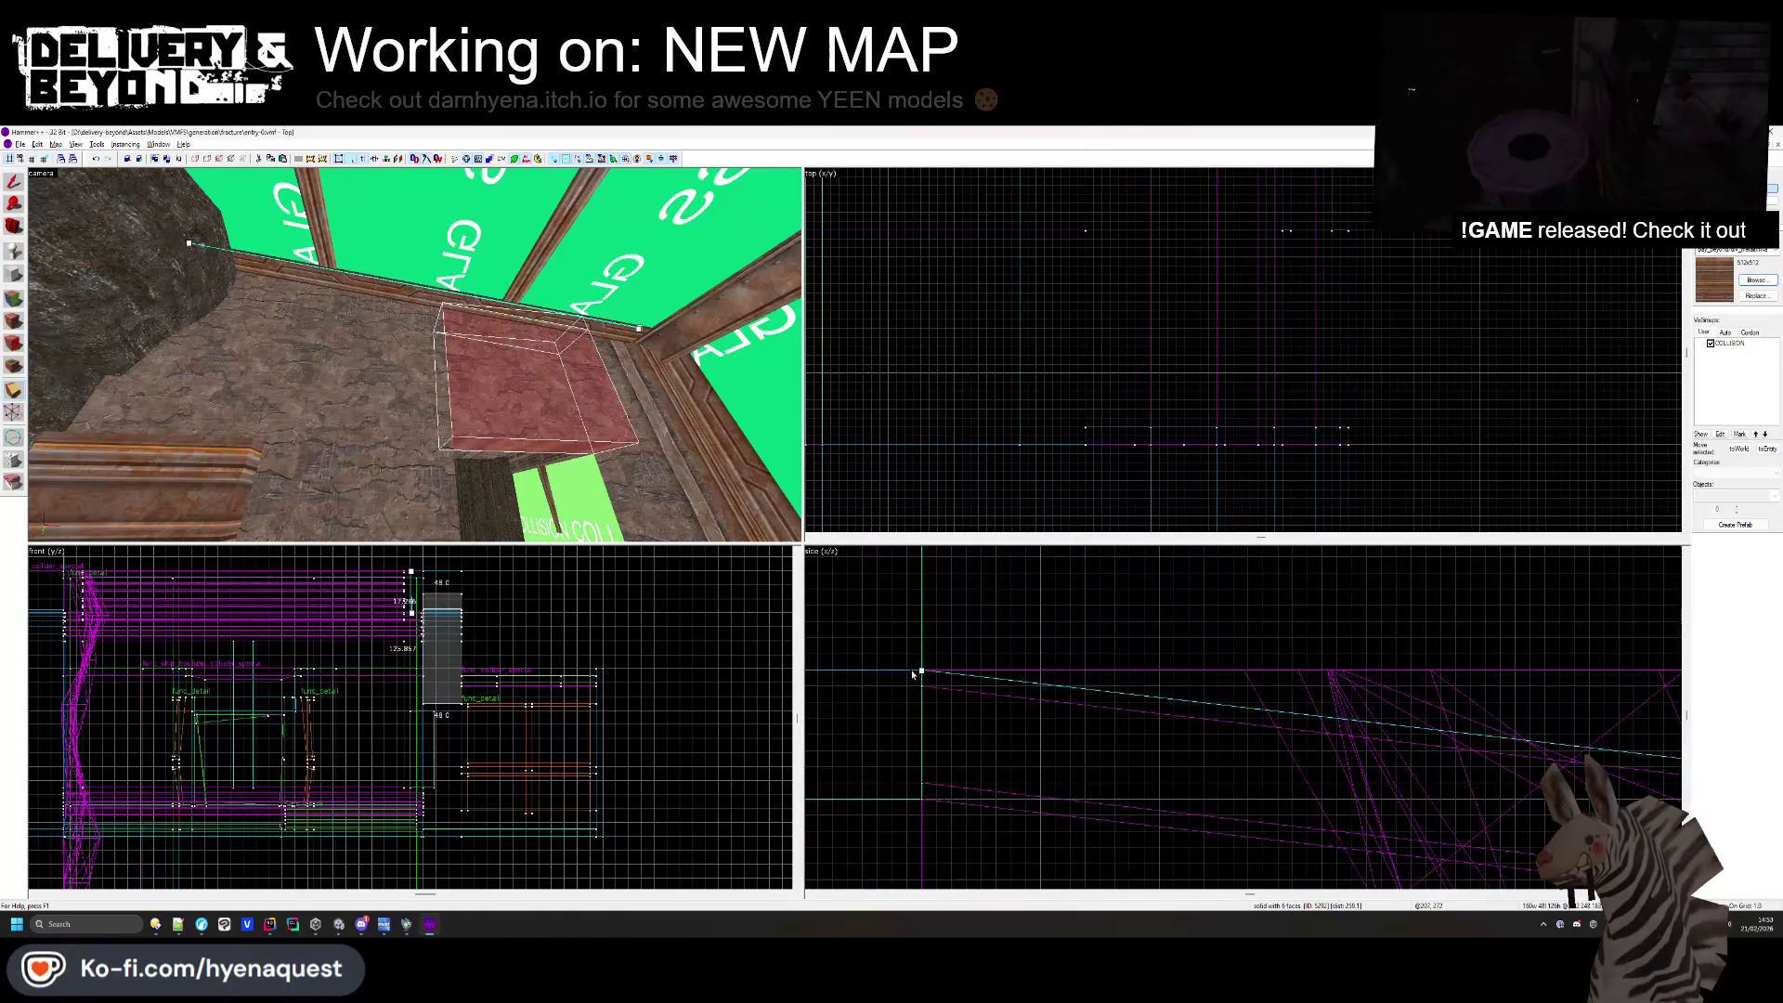
scroll(913, 675, "down", 4)
key("ctrl+z")
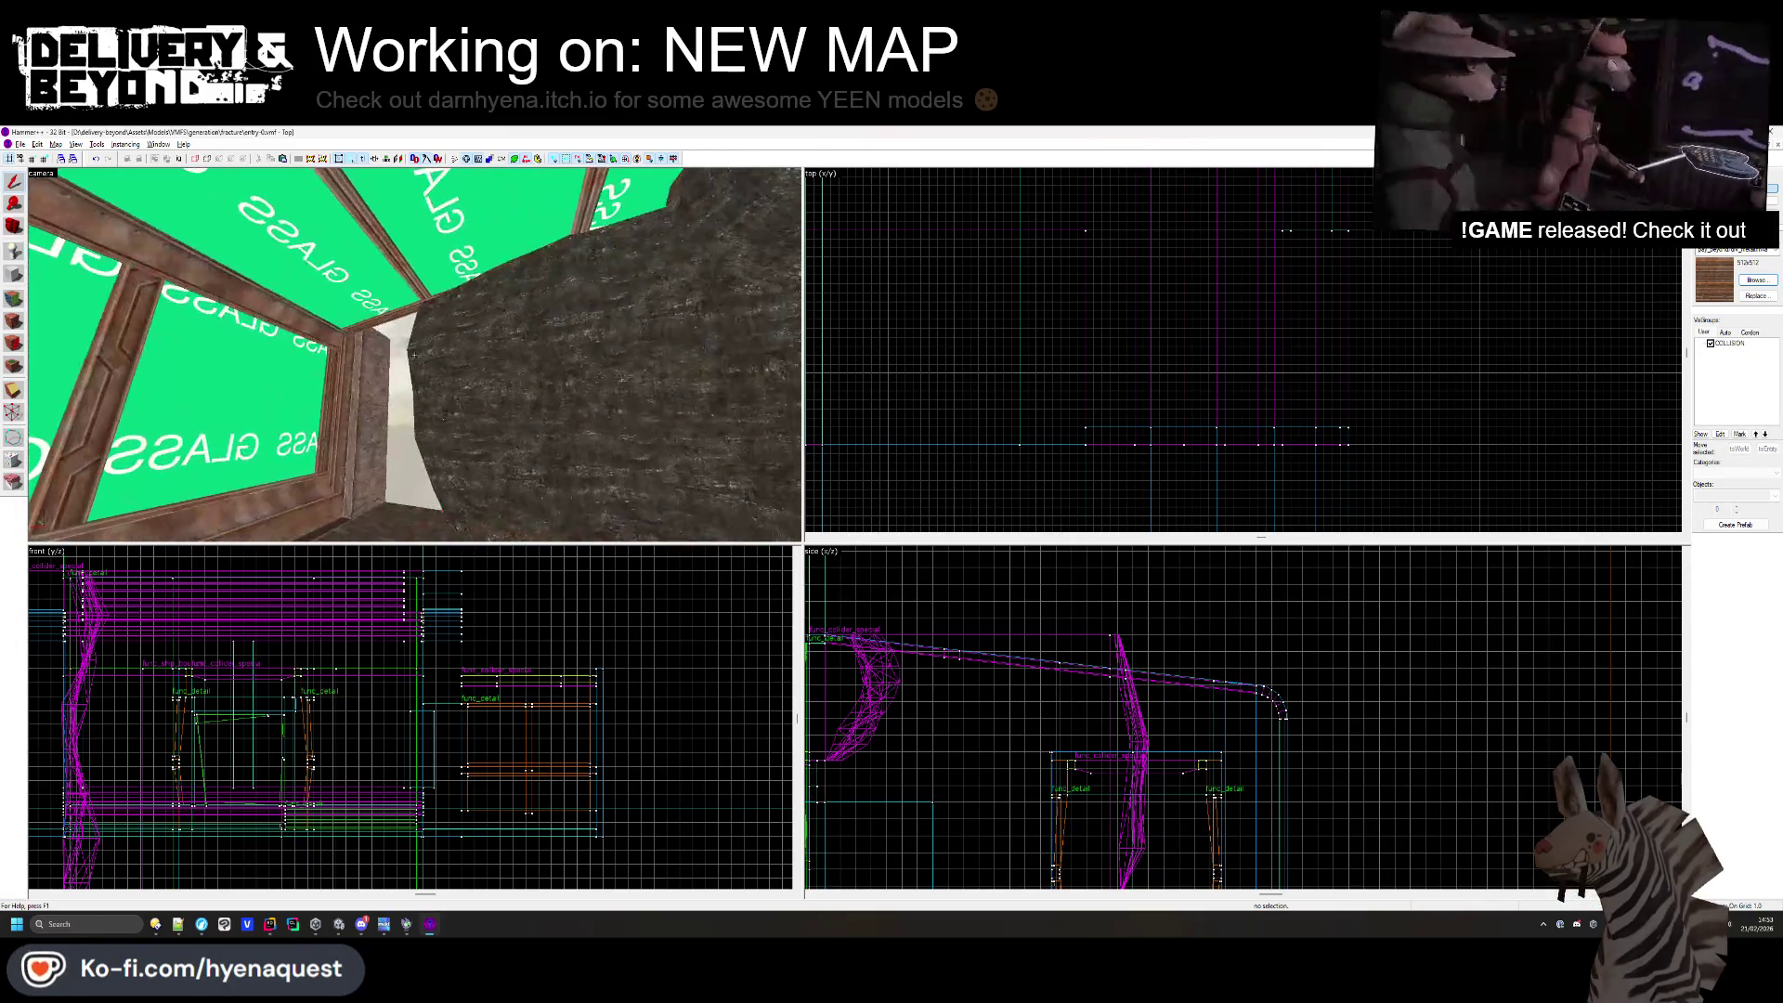
key("alt+Tab")
mouse_move(775, 419)
left_mouse_down()
mouse_move(883, 553)
mouse_move(839, 561)
mouse_move(991, 617)
mouse_move(1040, 575)
left_mouse_up()
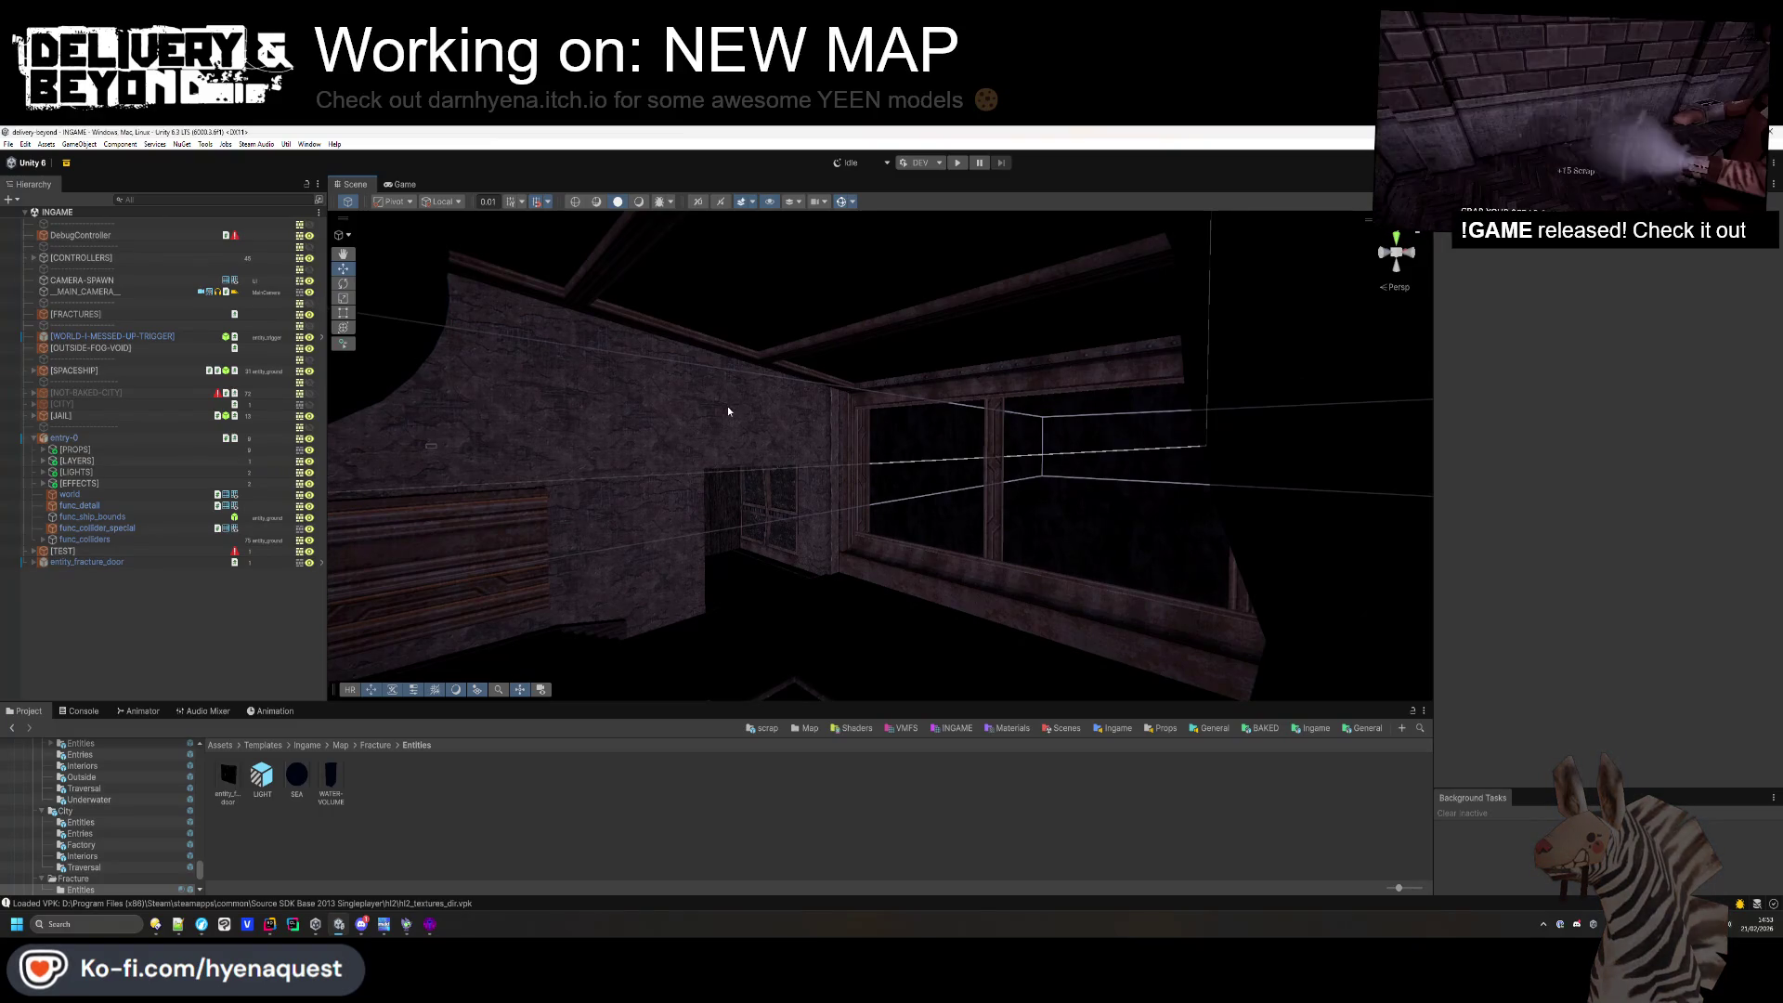
key("alt+Tab")
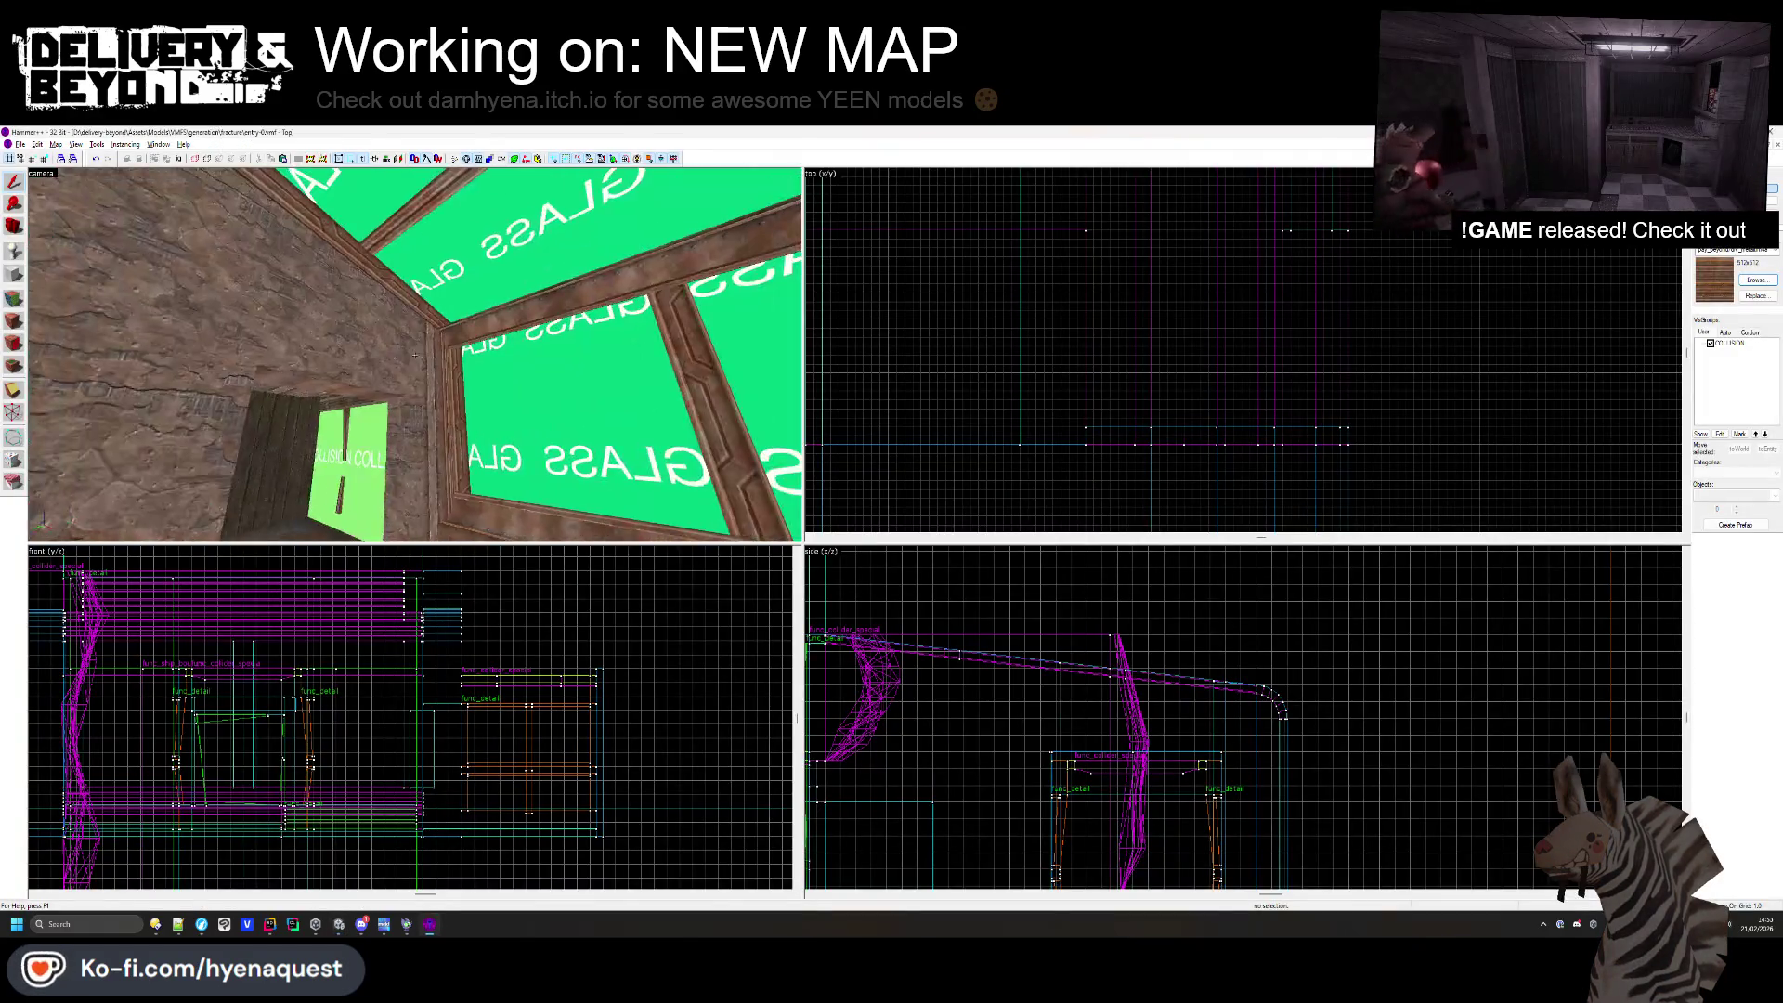
left_click(464, 390)
key("Escape")
key("z")
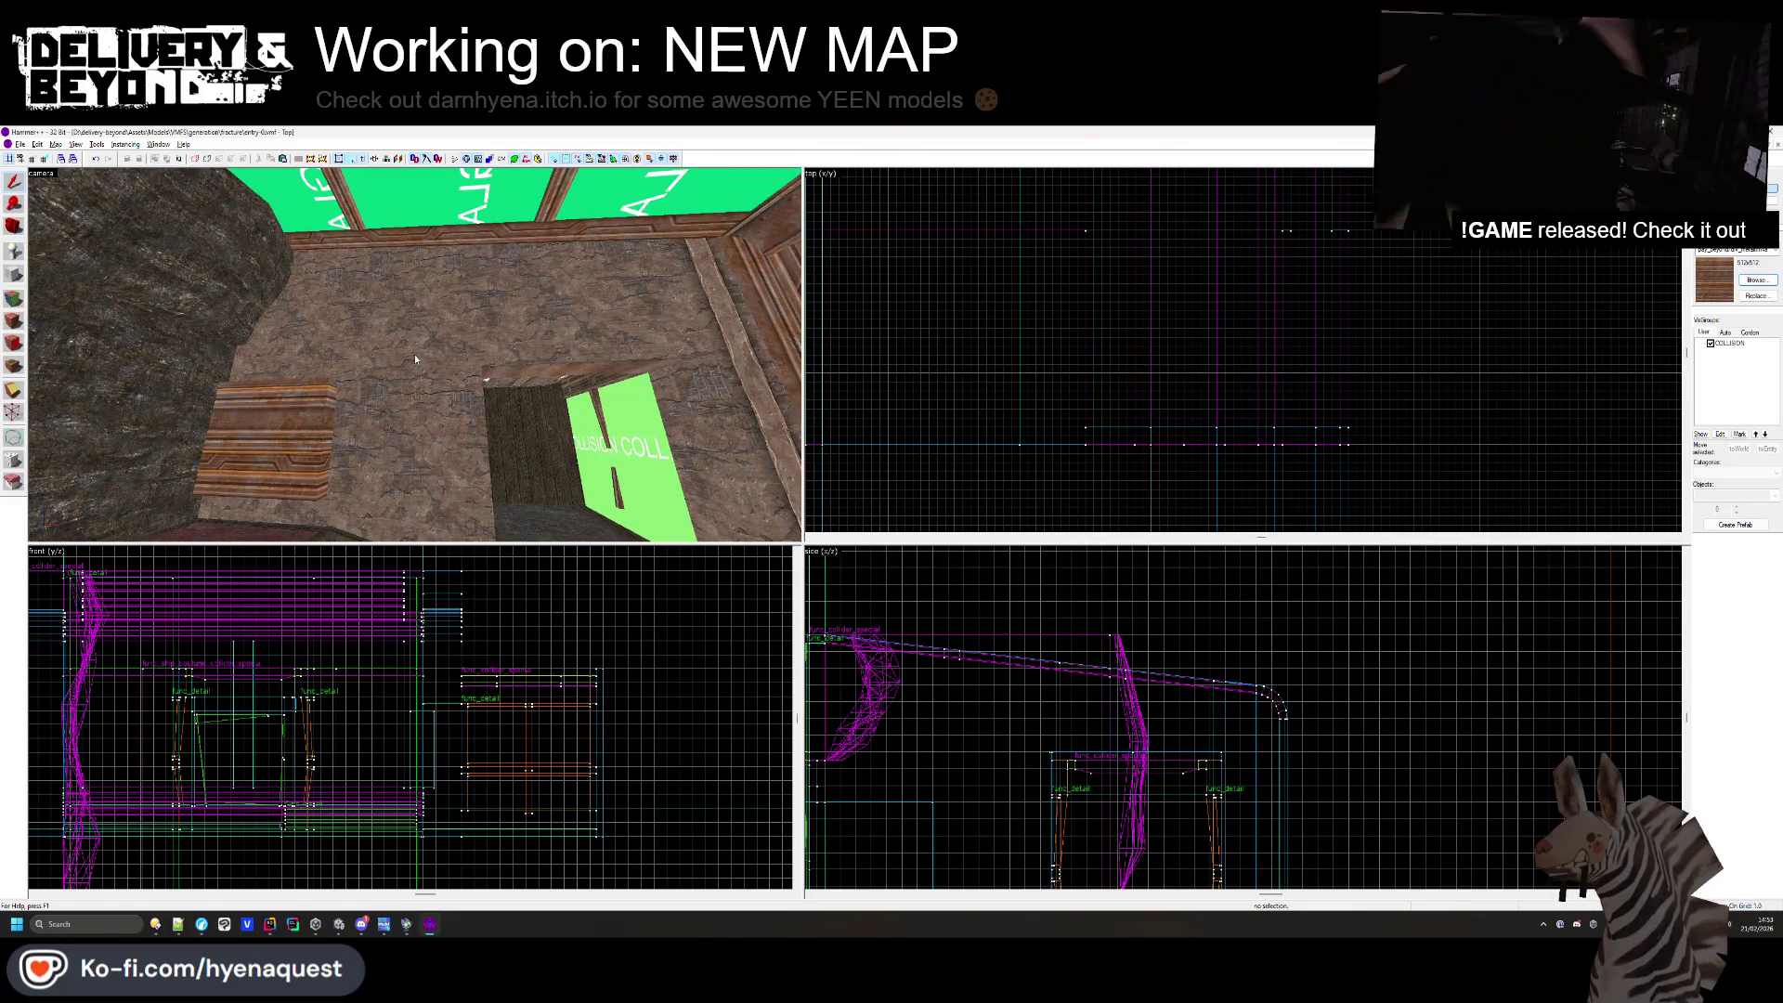
left_click(17, 304)
left_click(623, 350)
key("z")
key("w")
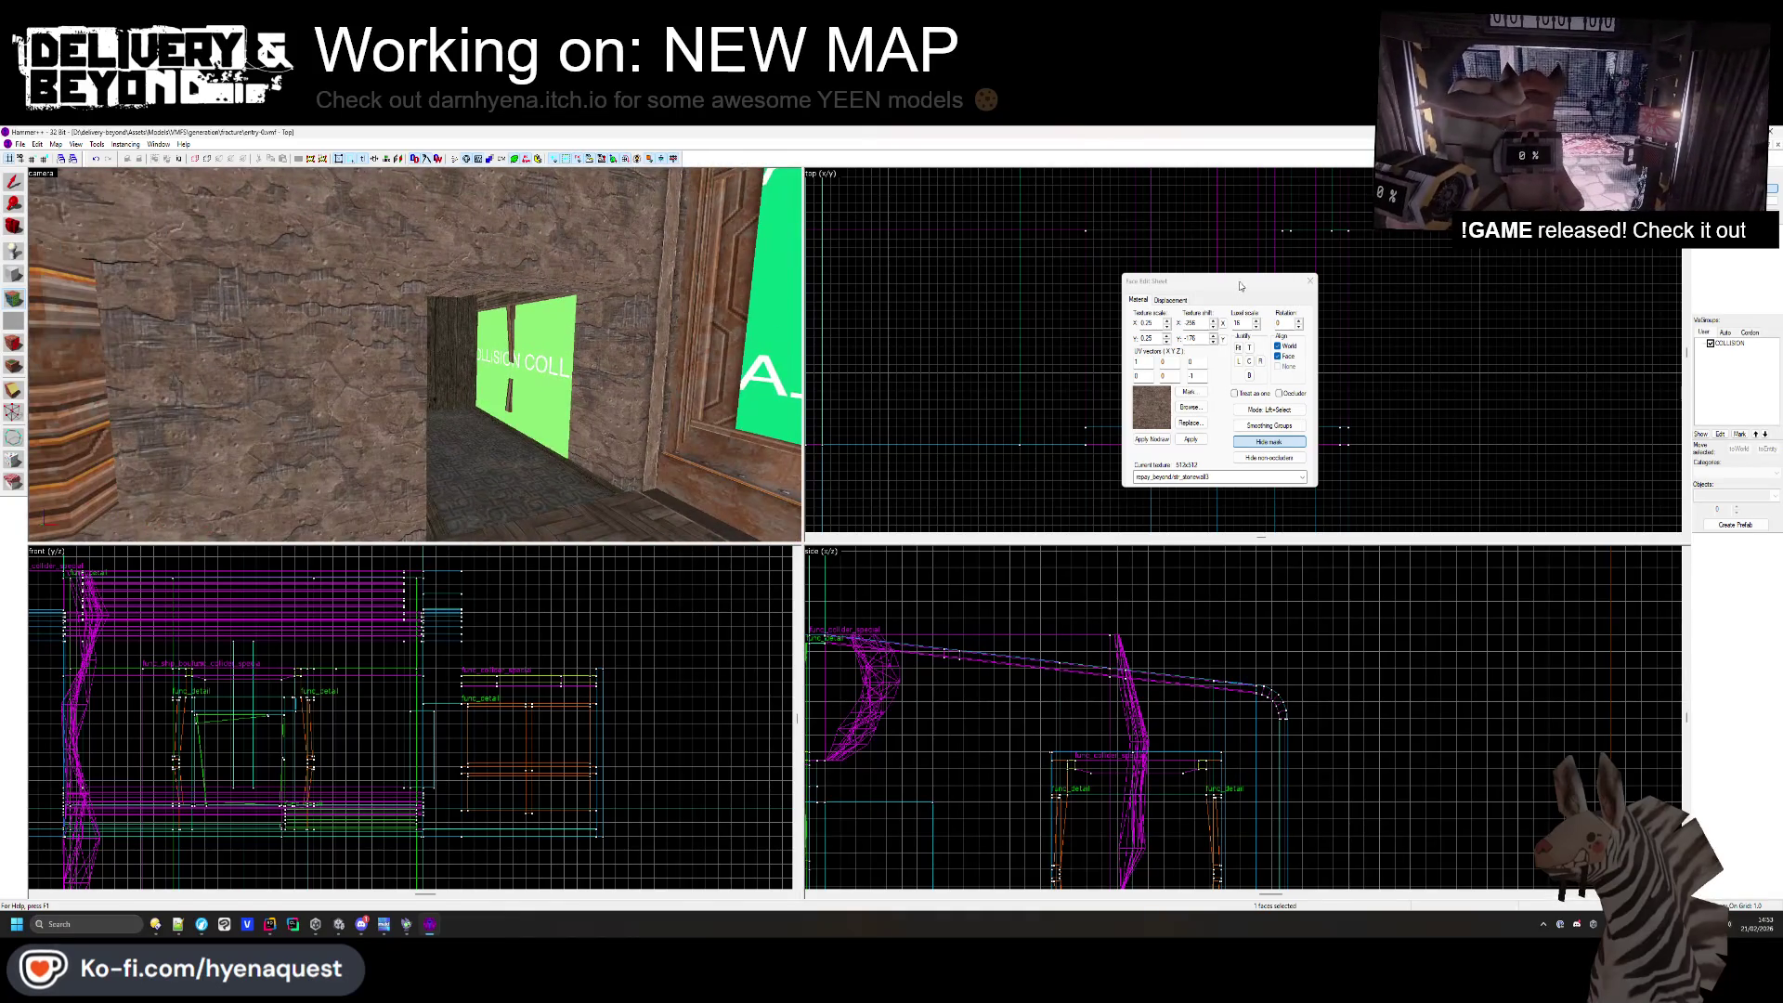
left_click(1306, 278)
key("alt+Tab")
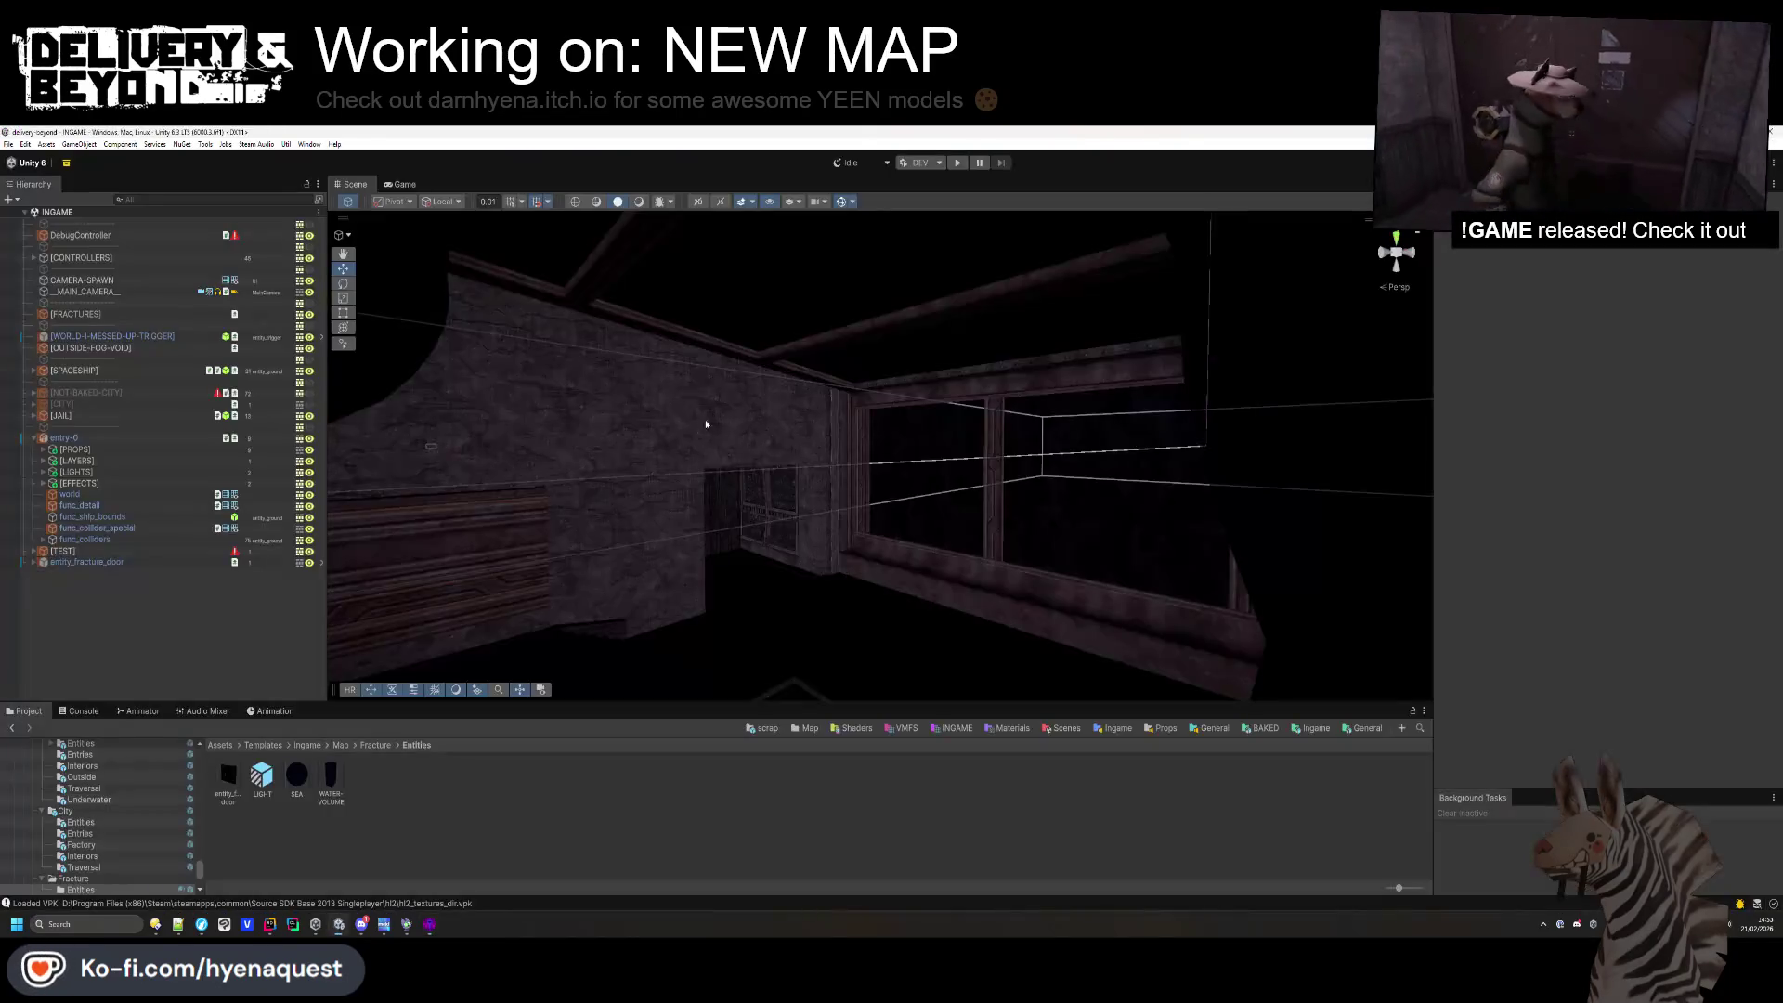
key("w")
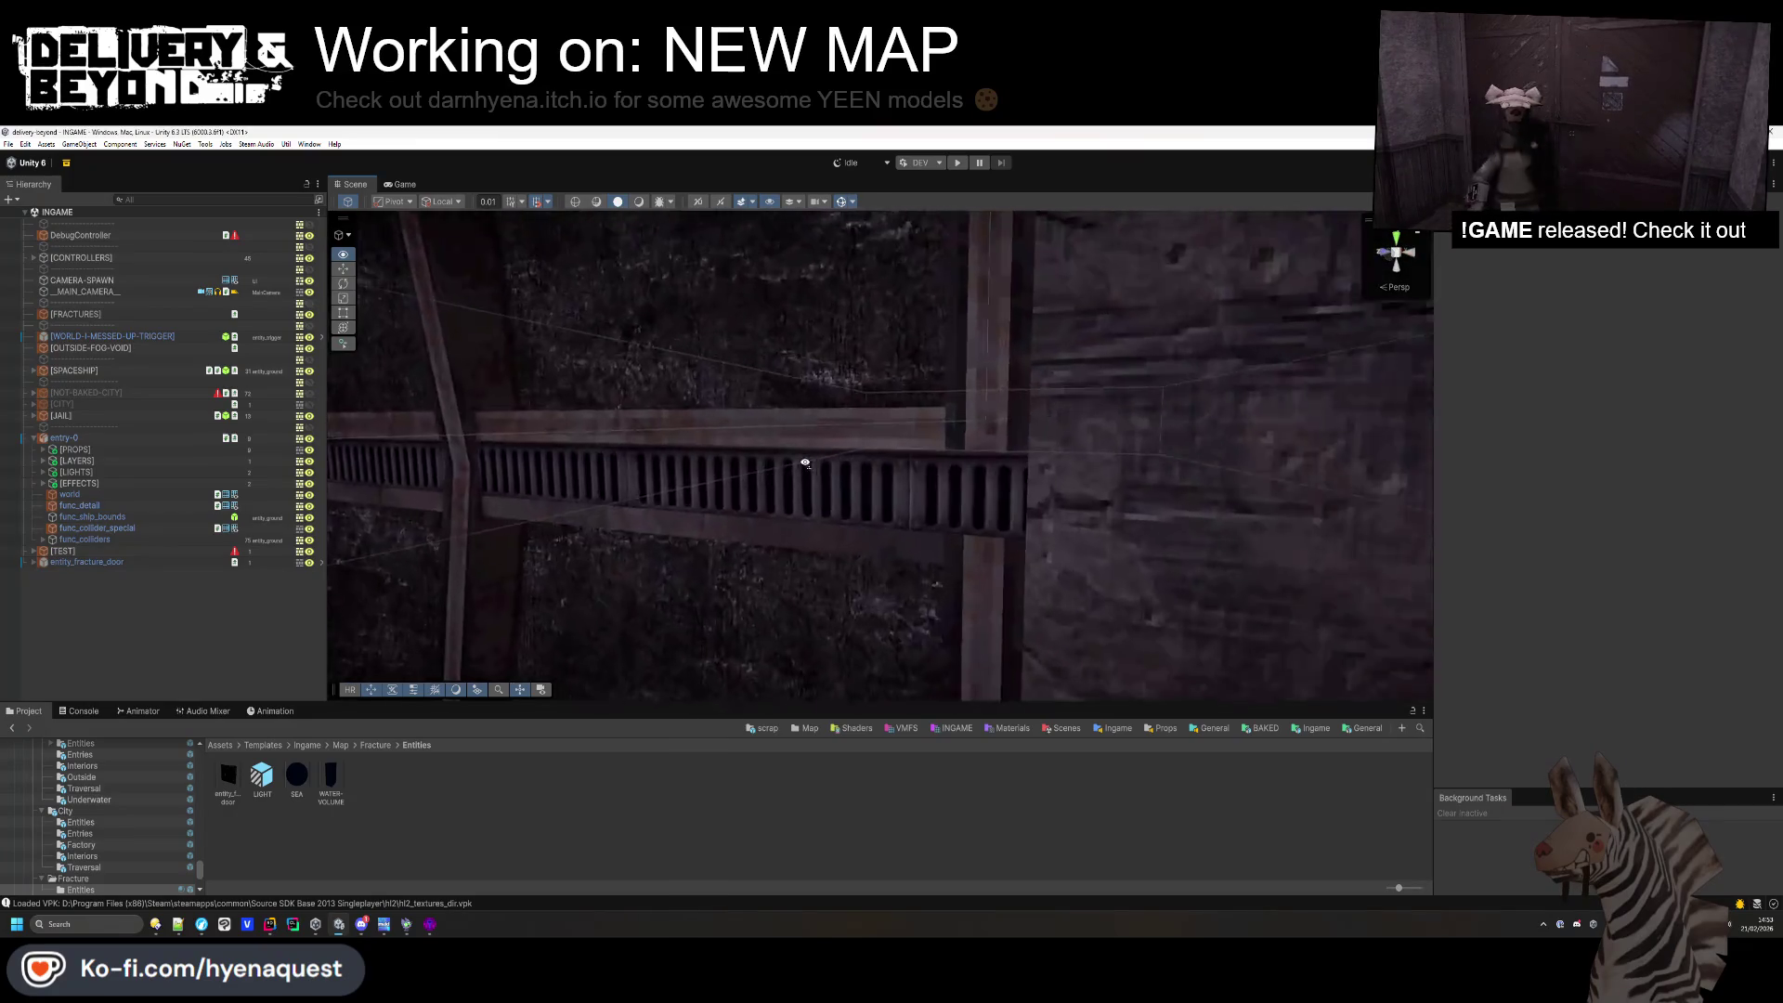
key("w")
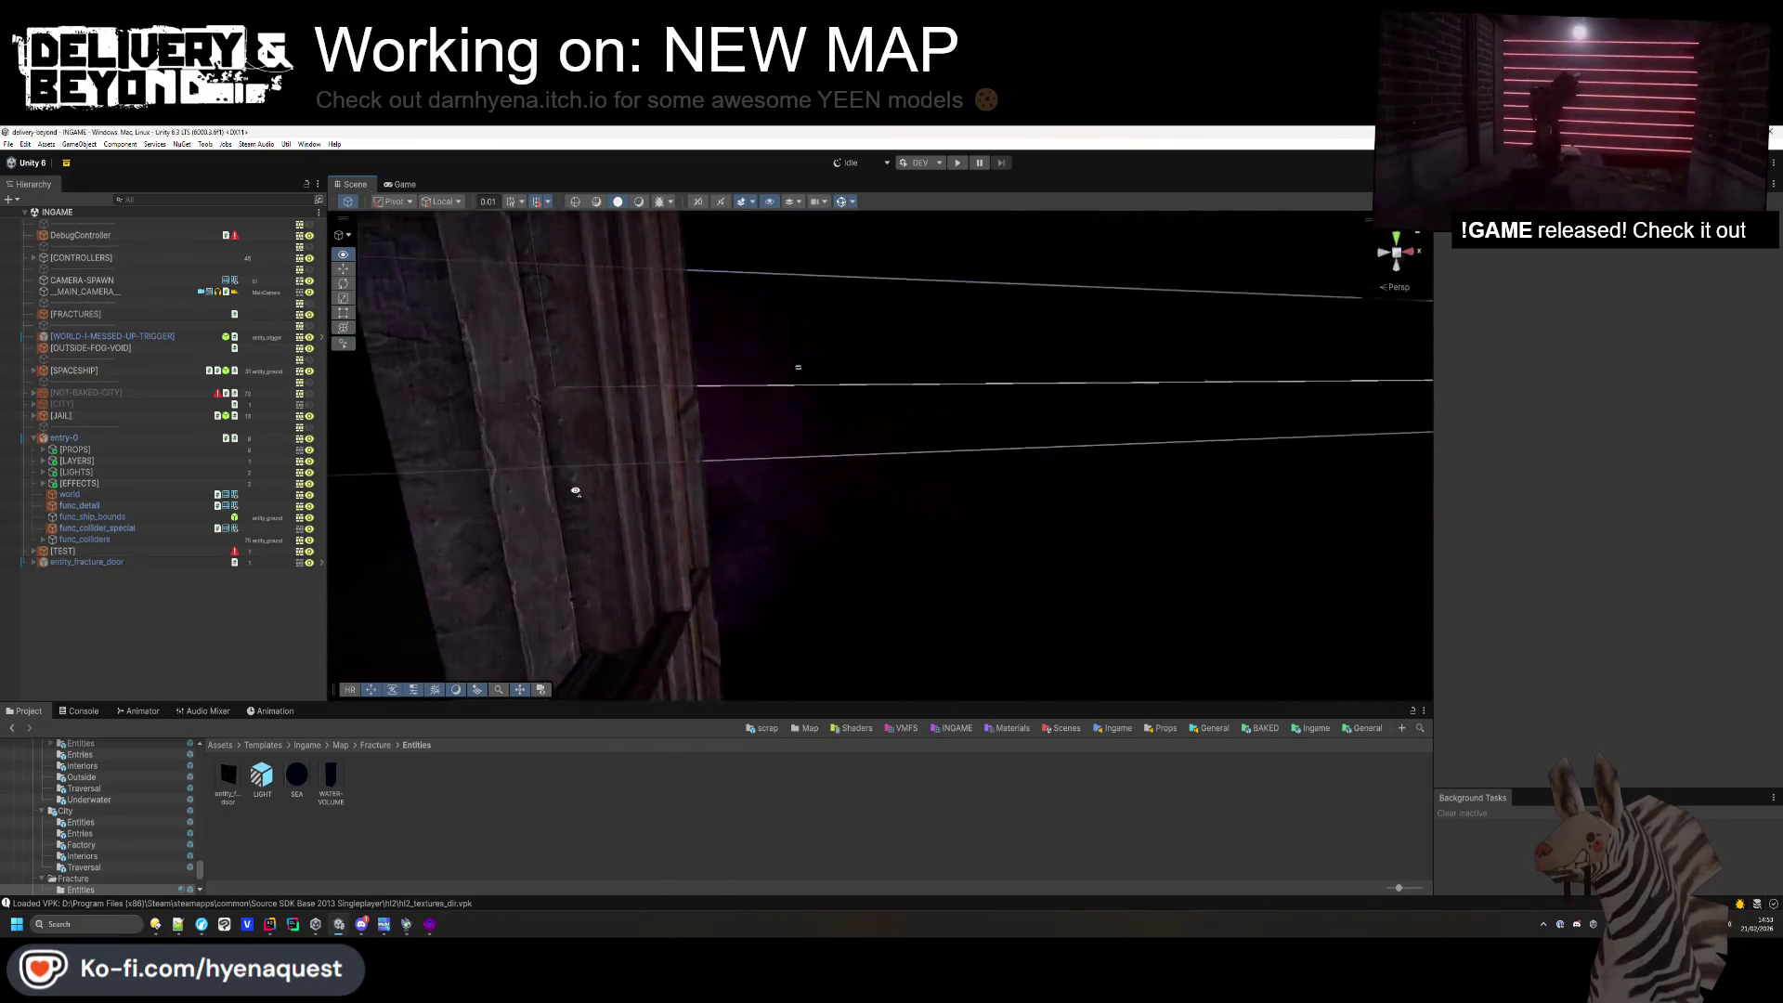
key("w")
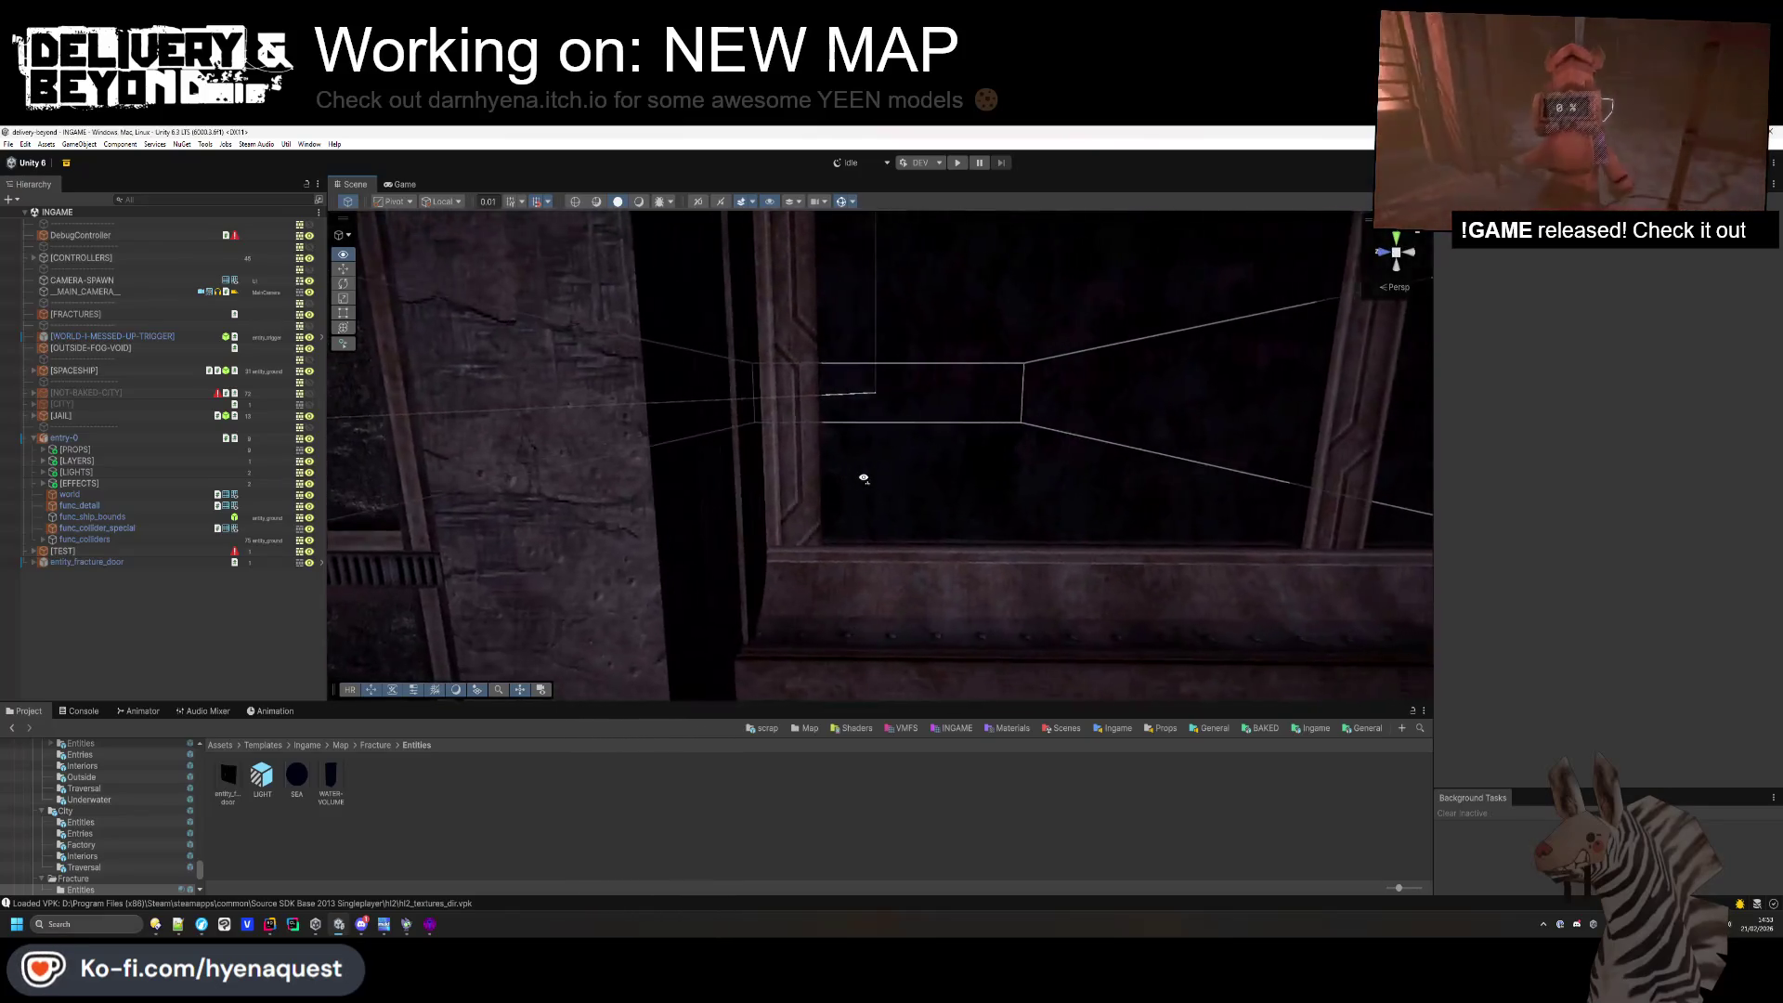
key("w")
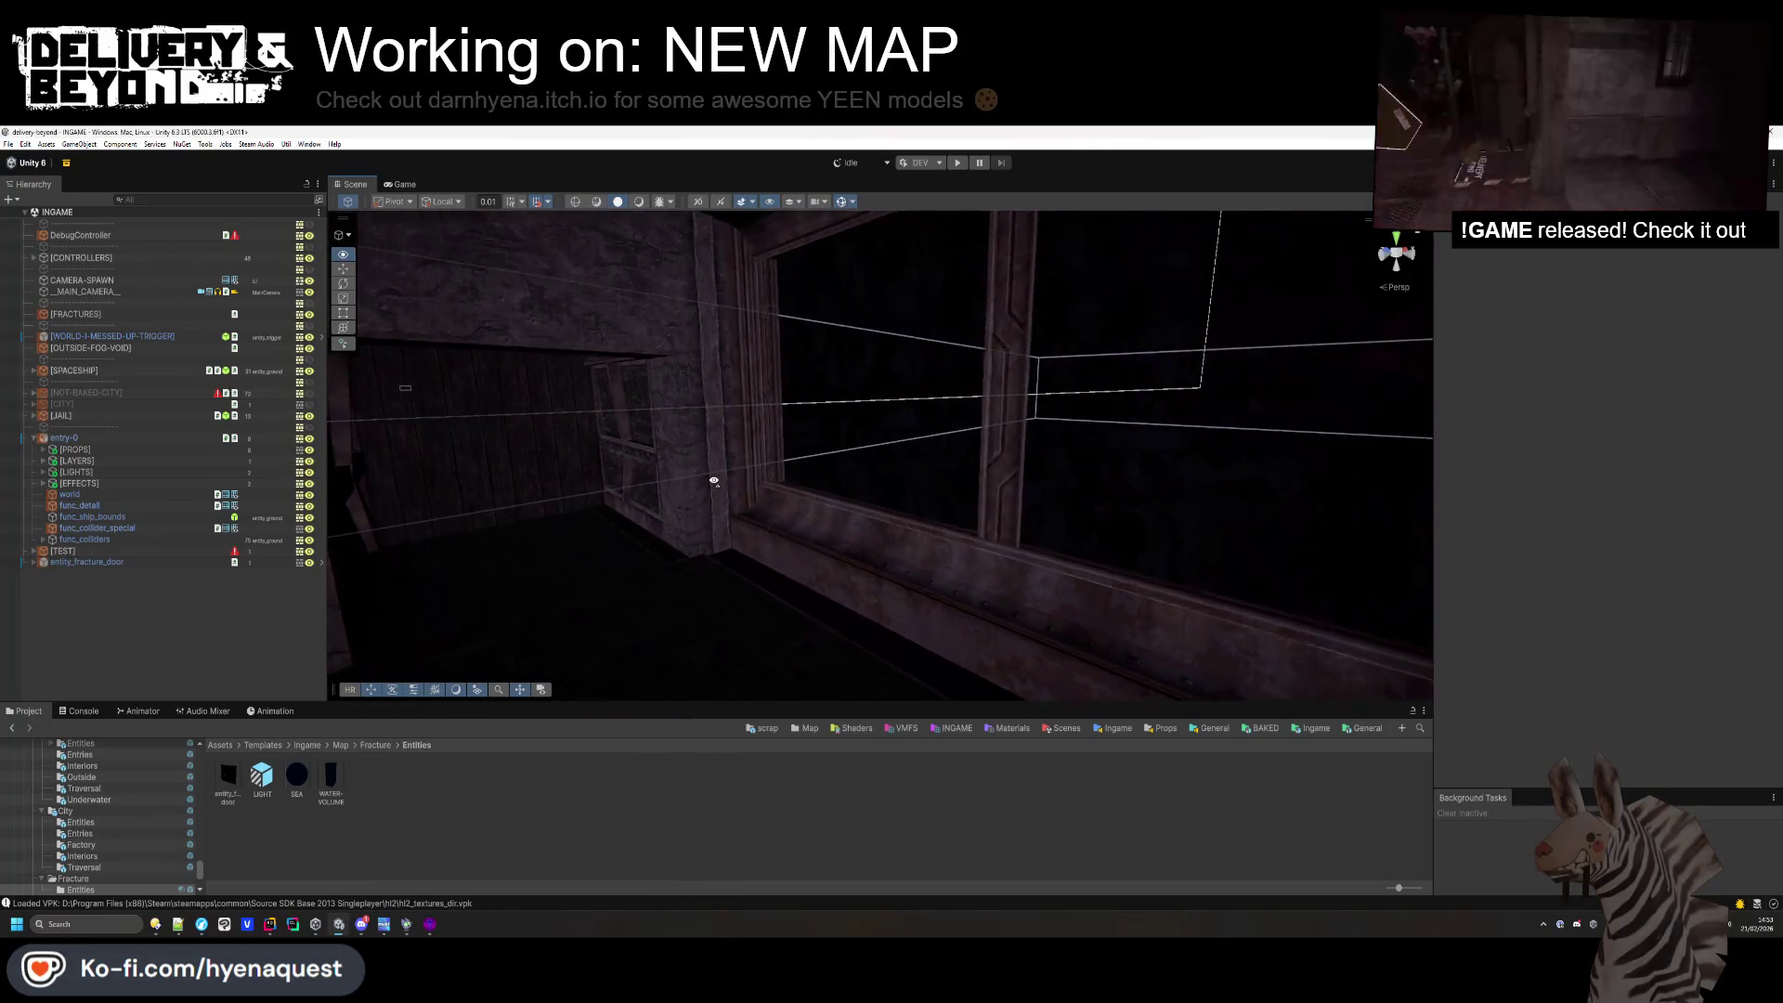
mouse_move(869, 434)
left_mouse_down()
mouse_move(991, 450)
mouse_move(909, 426)
mouse_move(808, 490)
mouse_move(704, 481)
left_mouse_up()
key("alt+Tab")
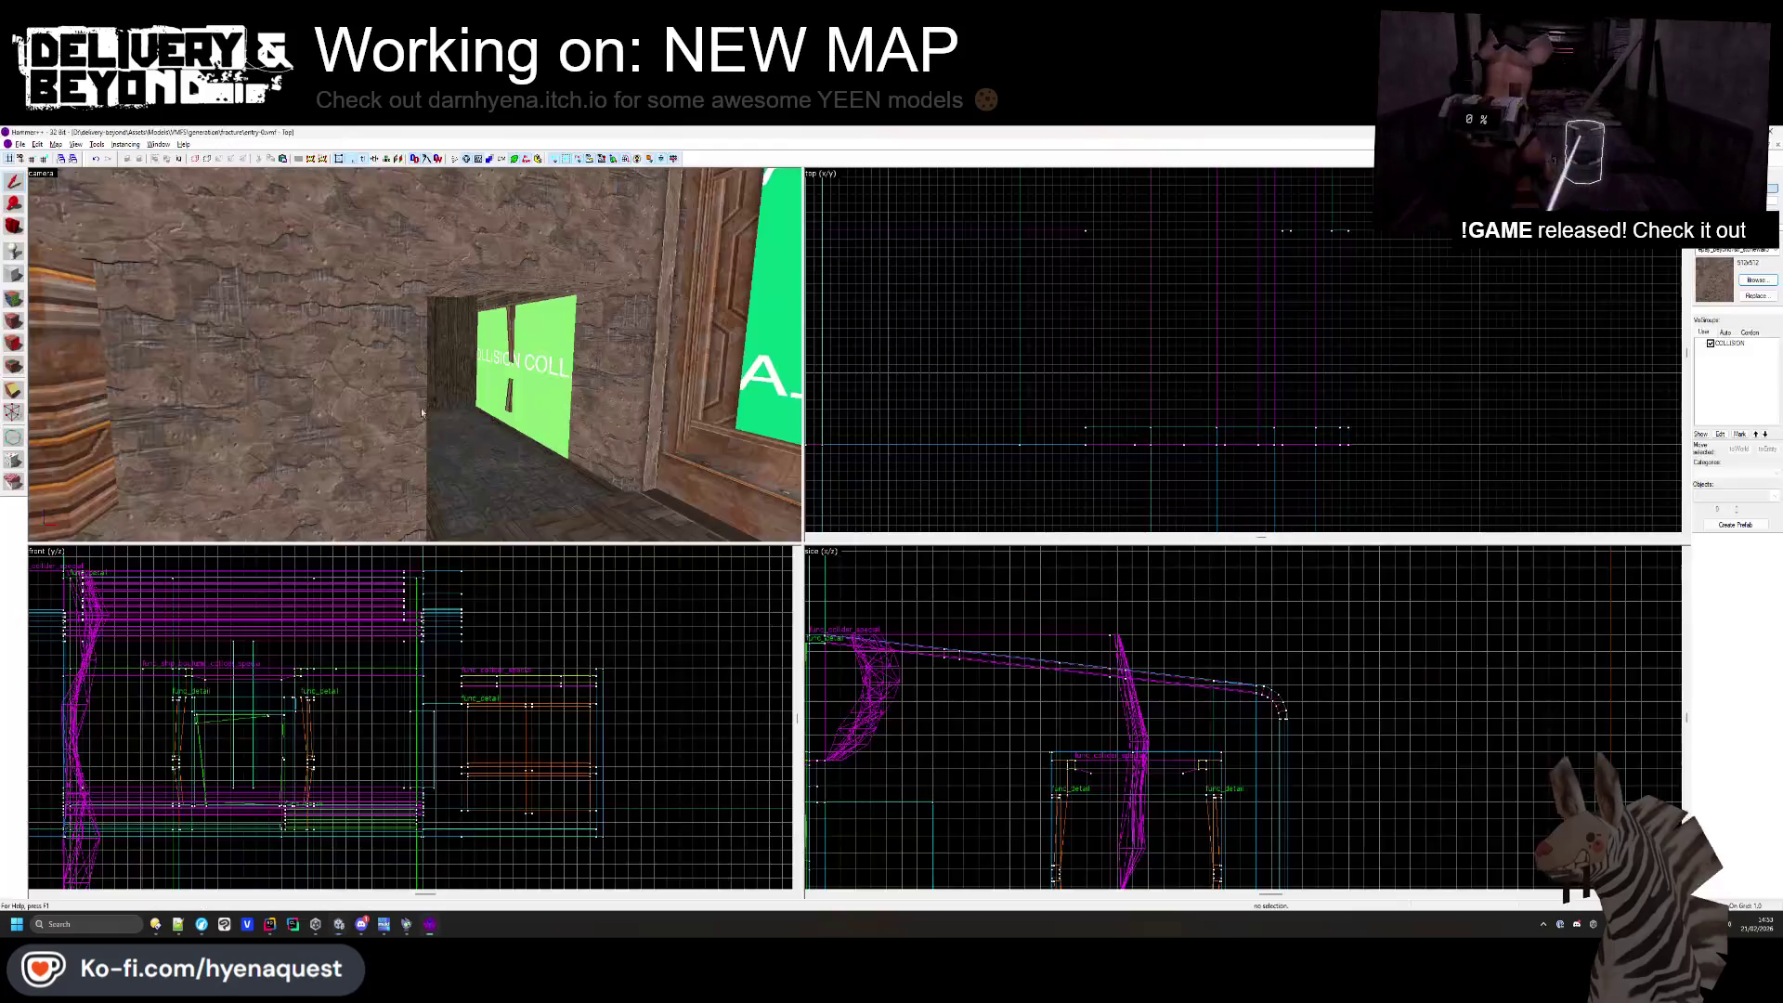
- Hide the COLLISION visgroup and make GLASS the current texture
left_click(1709, 345)
left_click(15, 300)
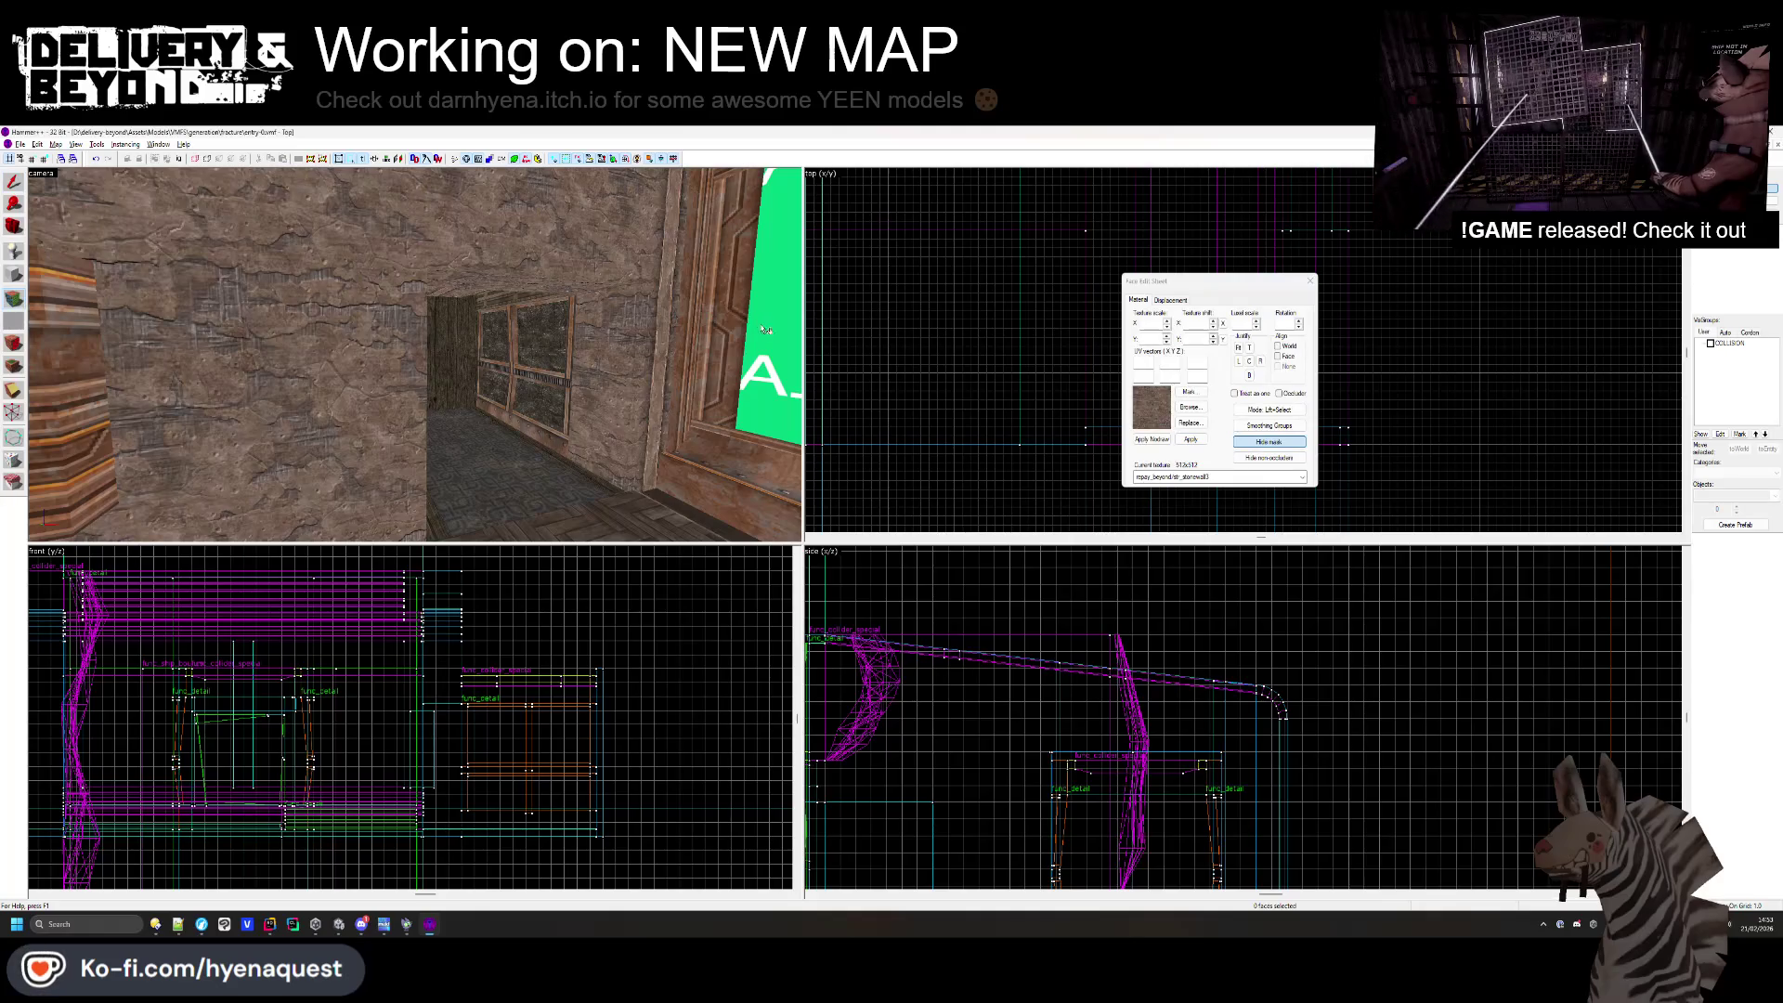
left_click(1315, 279)
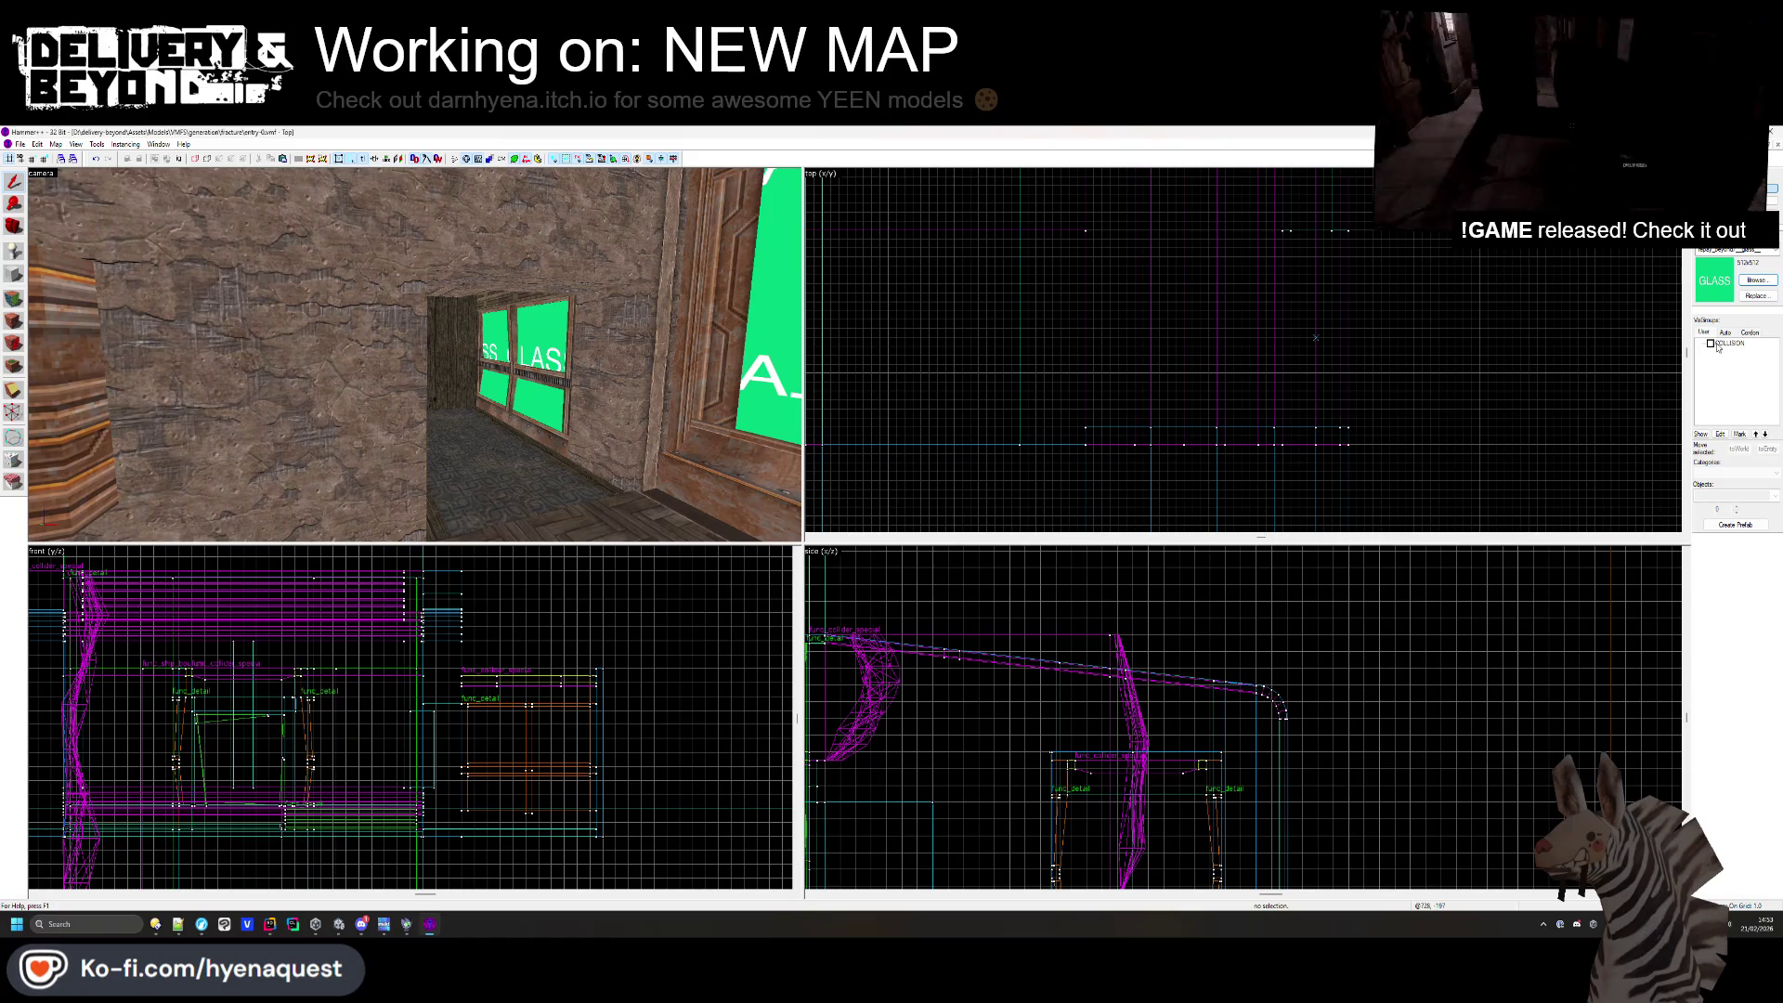
- Check the beams in Unity, then return to Hammer++ with face editing reopened
key("alt+Tab")
mouse_move(711, 356)
left_mouse_down()
mouse_move(961, 438)
mouse_move(1102, 449)
mouse_move(473, 470)
mouse_move(425, 489)
mouse_move(604, 501)
mouse_move(1096, 470)
mouse_move(1207, 426)
mouse_move(1187, 410)
mouse_move(689, 370)
left_mouse_up()
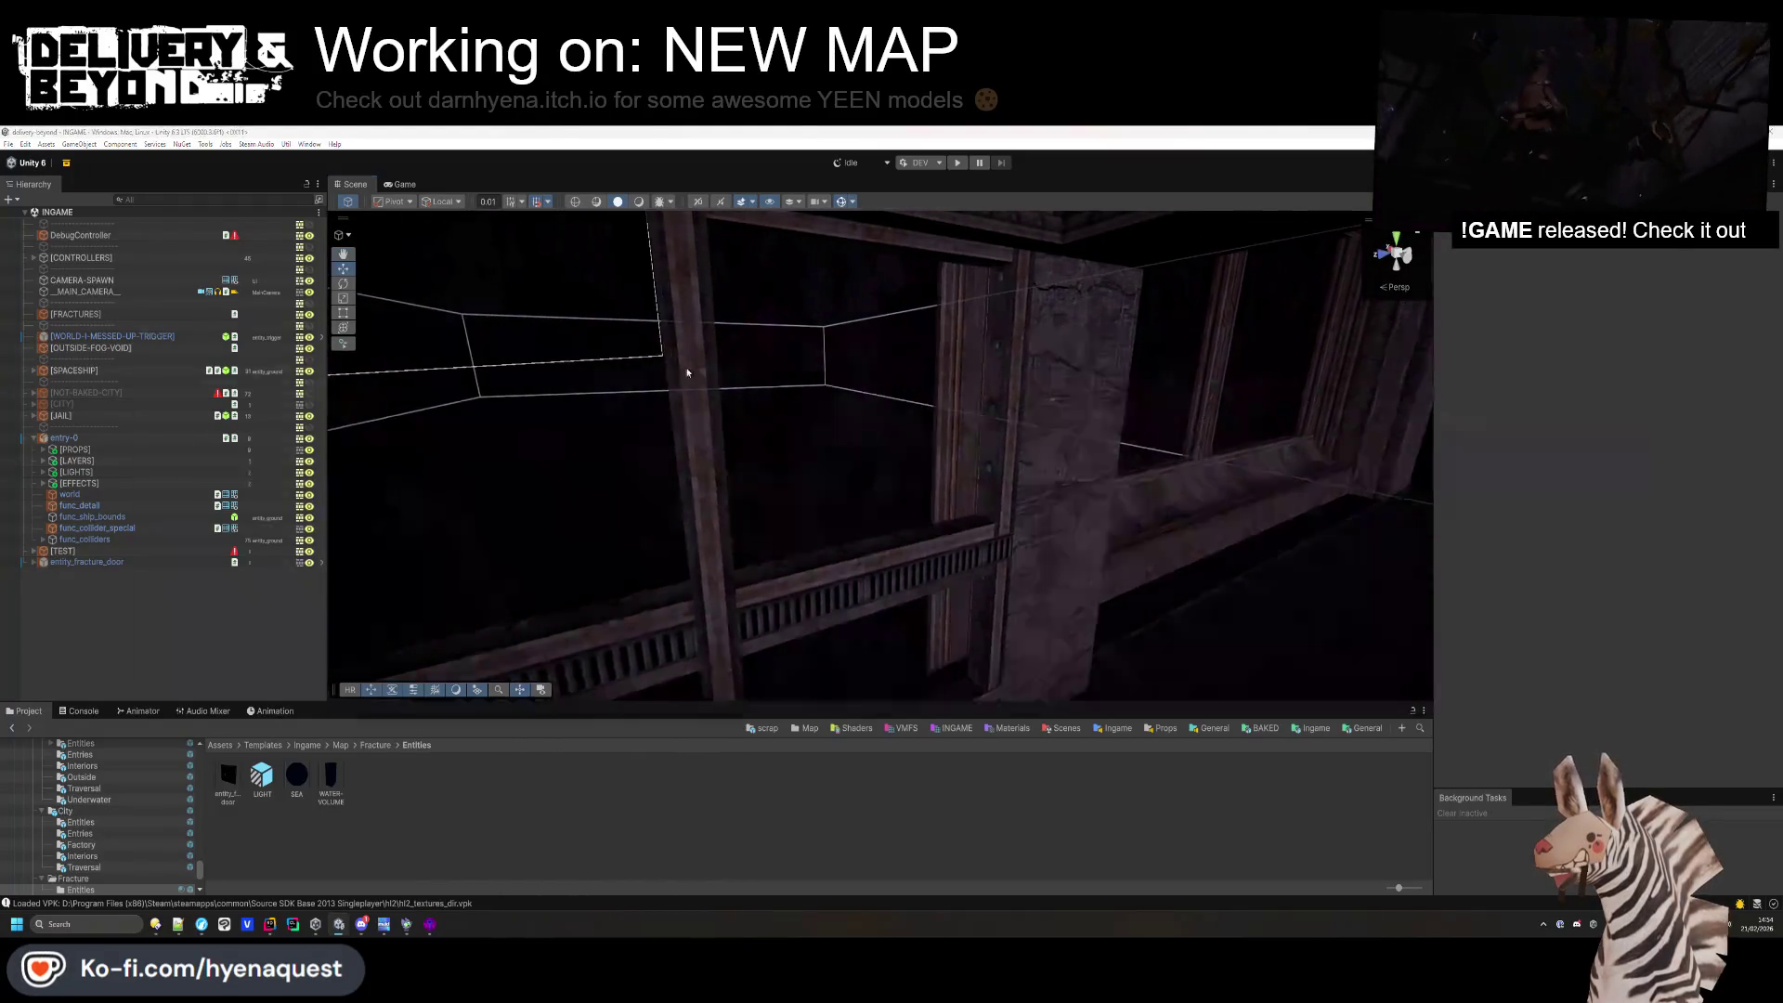
key("alt+Tab")
key("z")
key("shift+a")
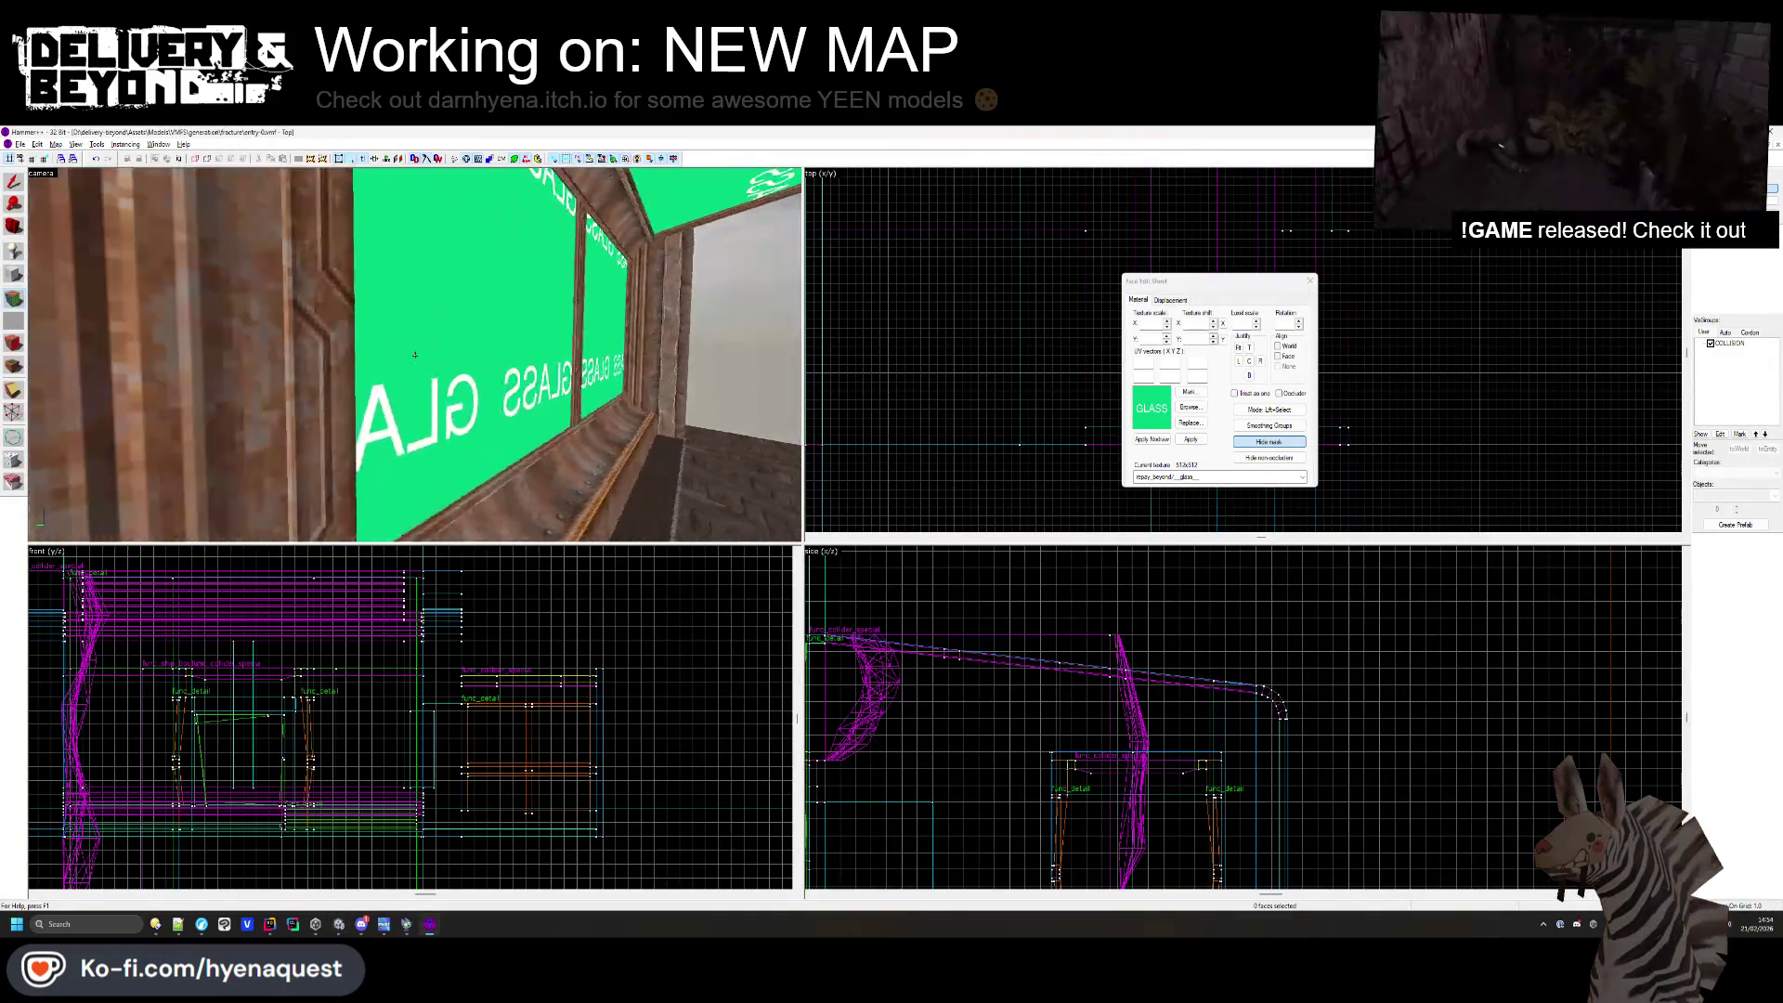
- Select the stone wall face for texturing
mouse_move(416, 355)
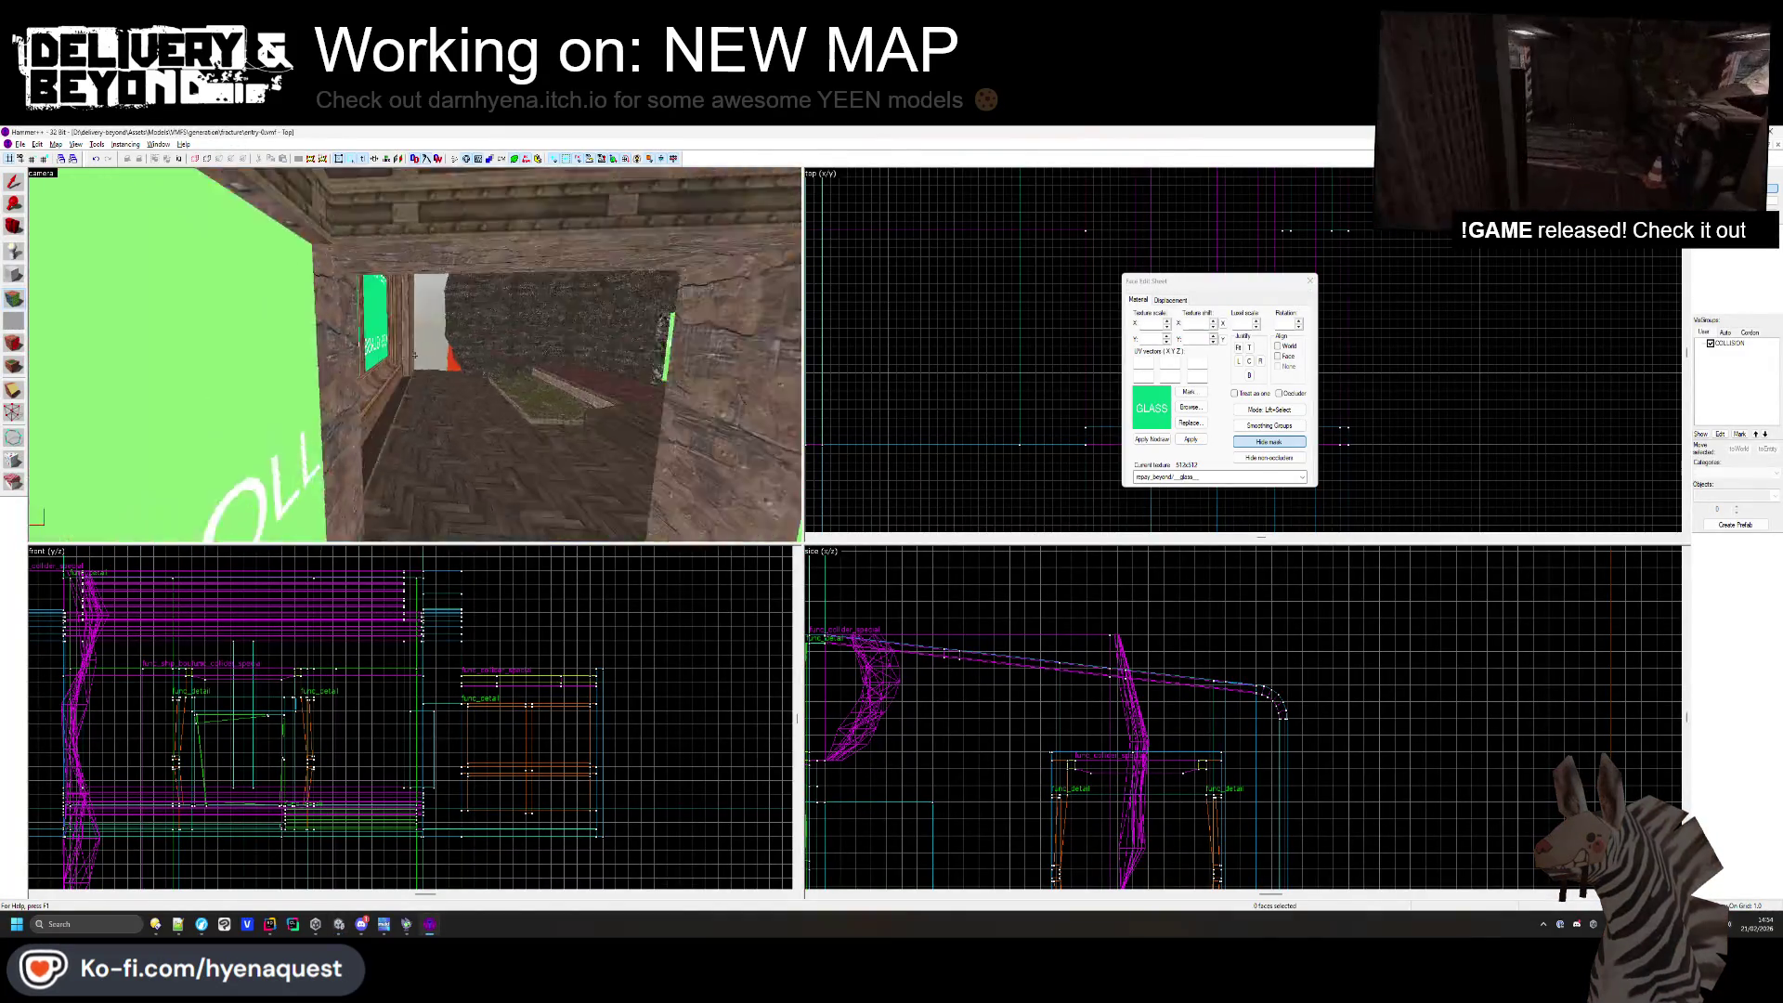
left_click(415, 355)
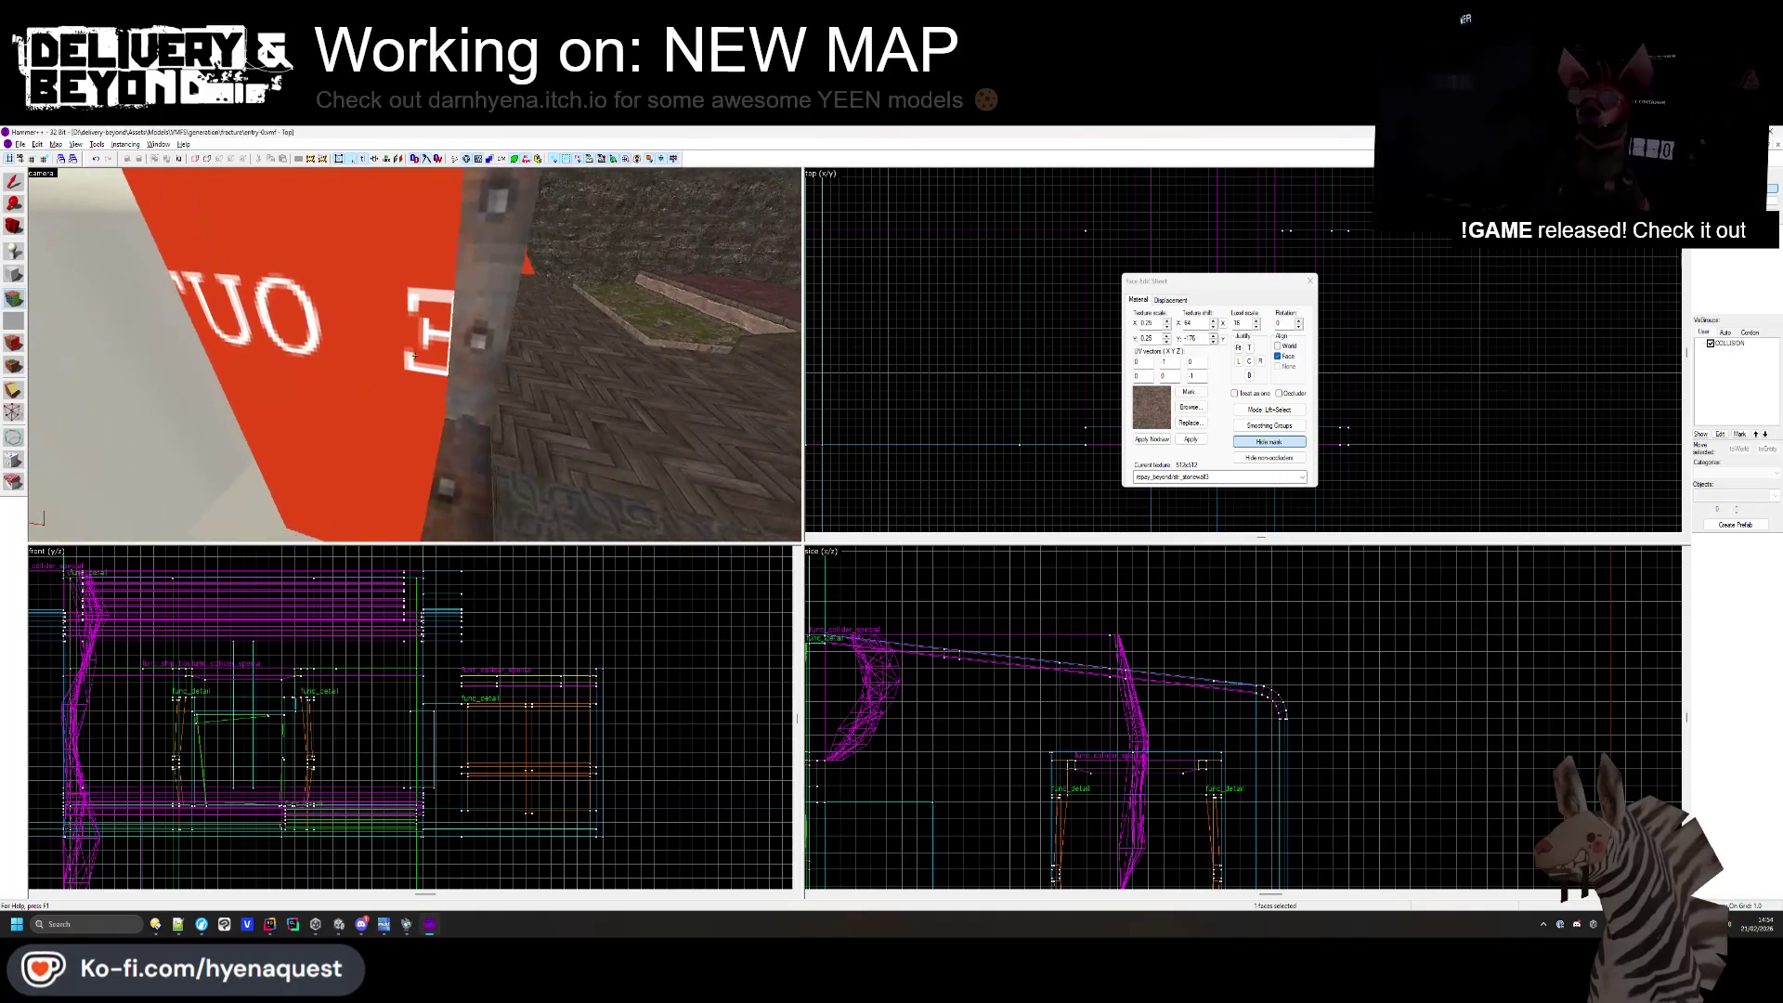
mouse_move(415, 355)
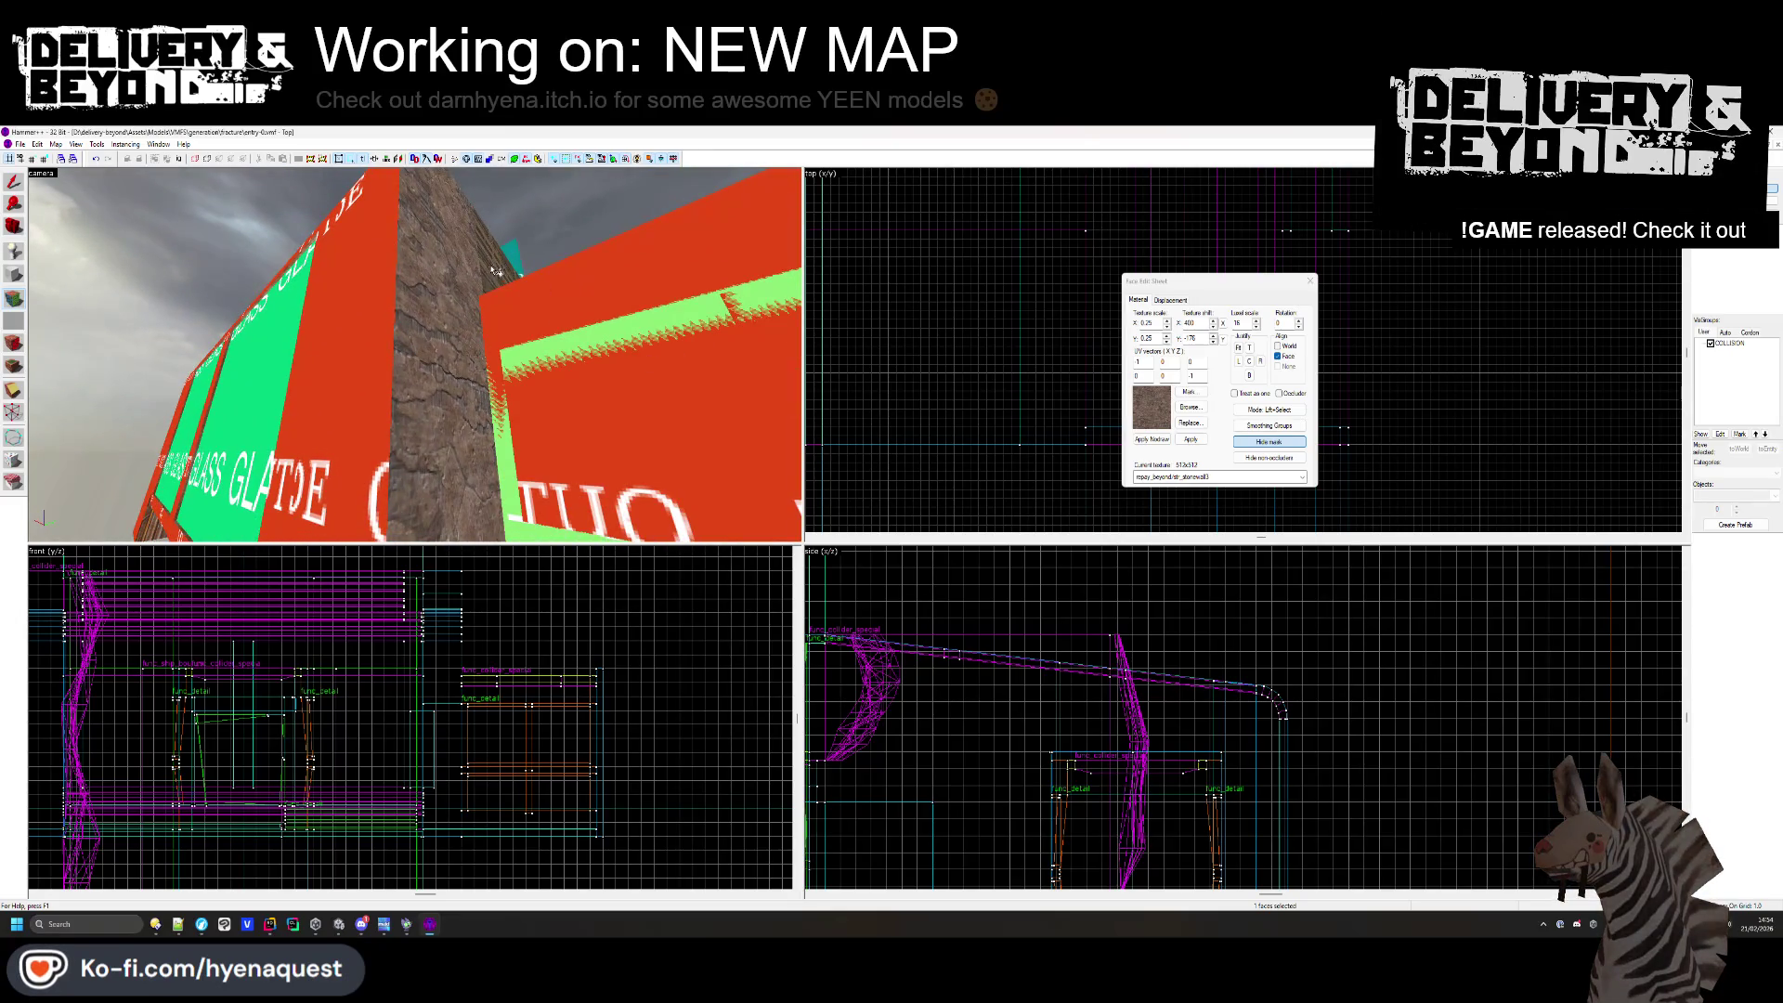
- Inspect the imported window wall in Unity's scene view, then return to Hammer++
key("z")
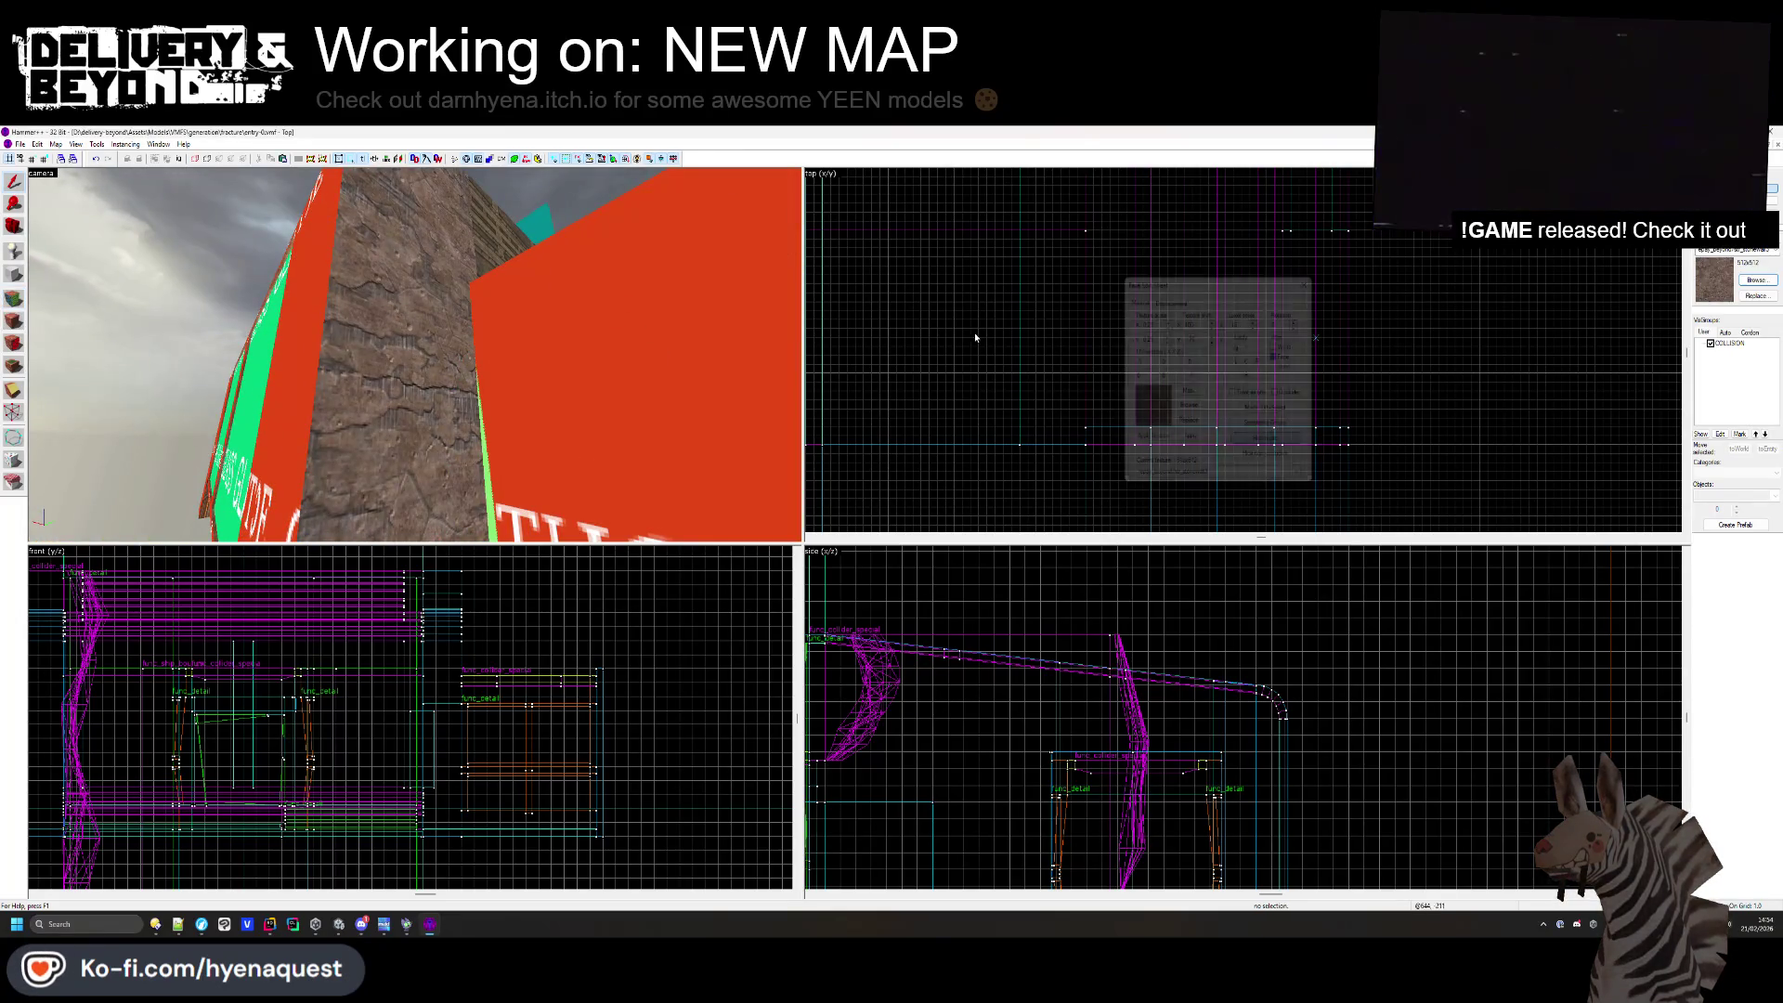
key("alt+Tab")
mouse_move(856, 491)
left_mouse_down()
mouse_move(836, 418)
mouse_move(824, 535)
mouse_move(812, 510)
mouse_move(744, 498)
mouse_move(813, 513)
left_mouse_up()
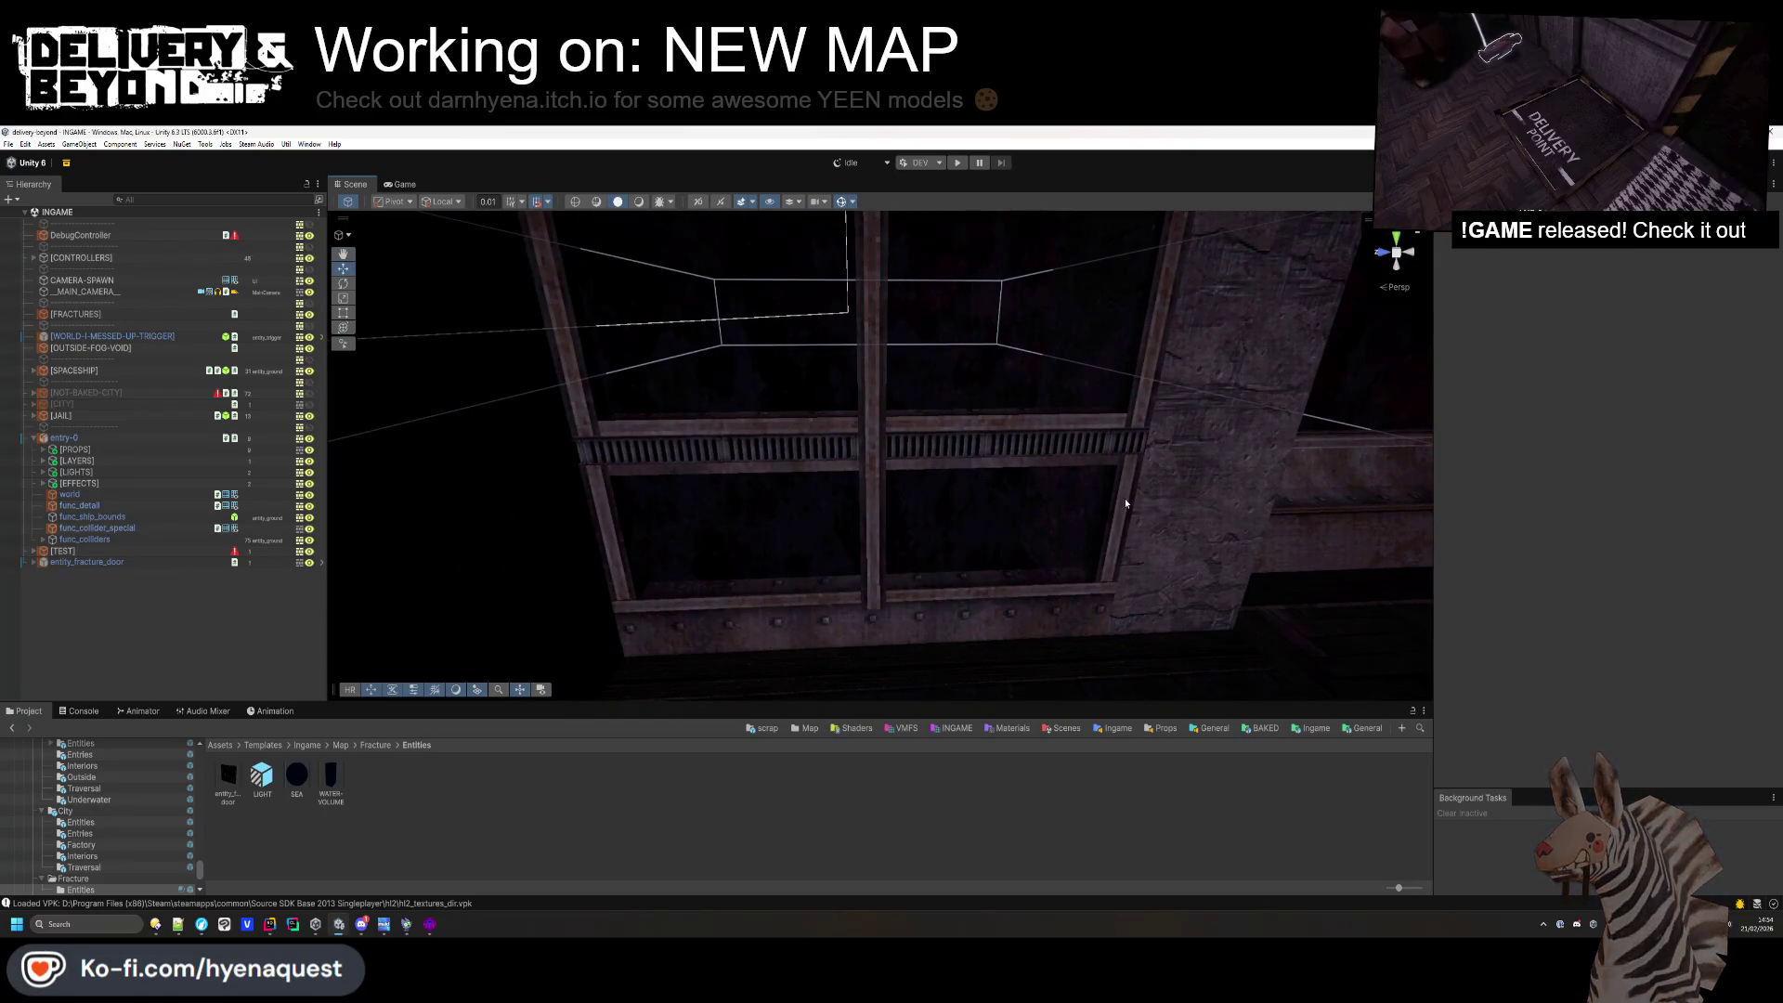
key("alt+Tab")
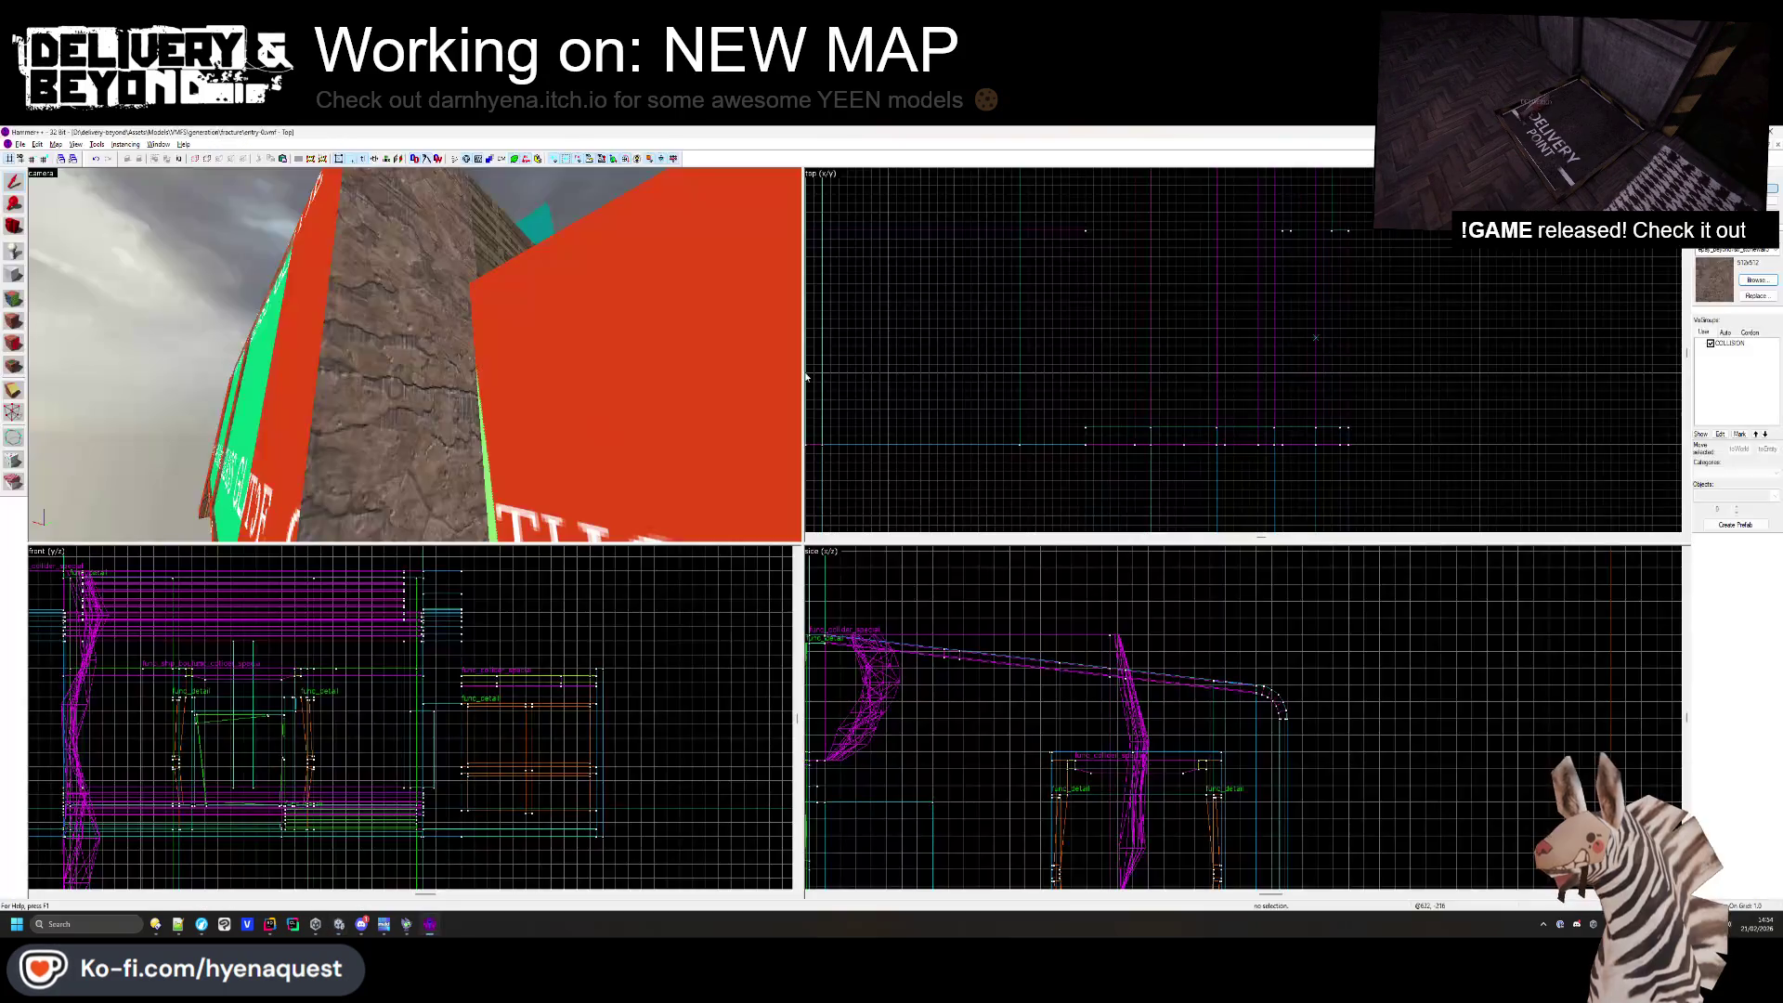
- Hide the COLLISION visgroup brushes from the map views
left_click(14, 320)
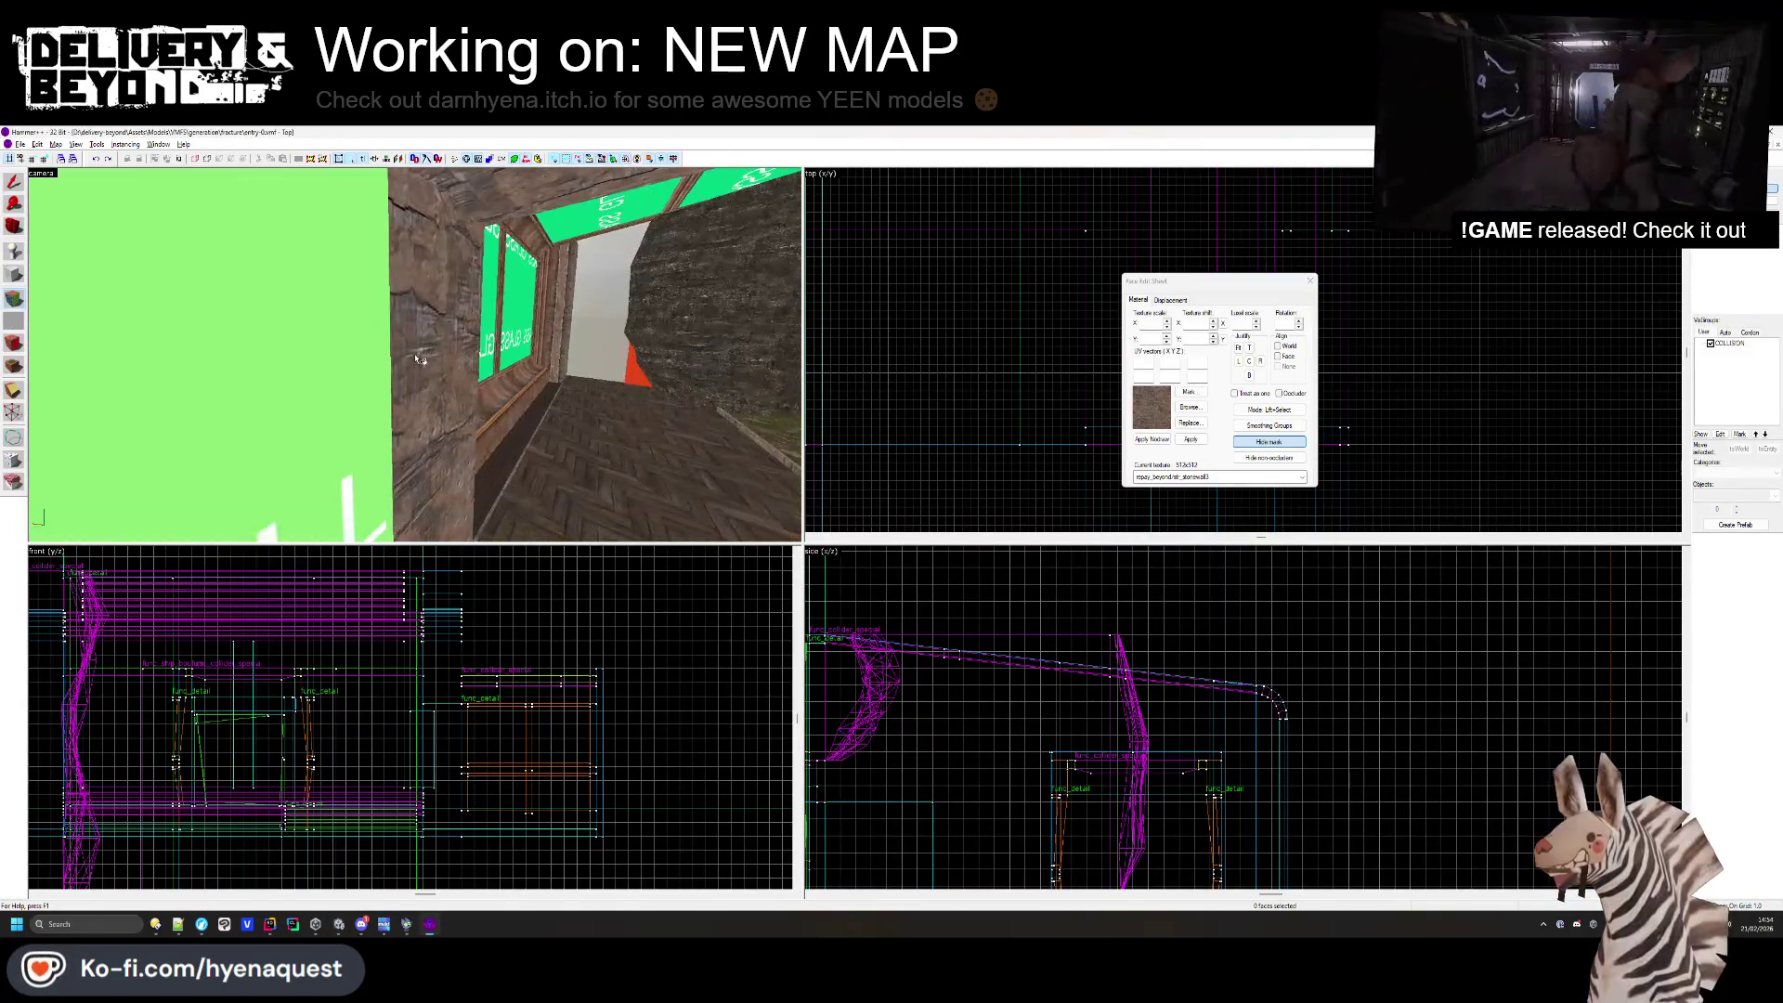
left_click(1311, 280)
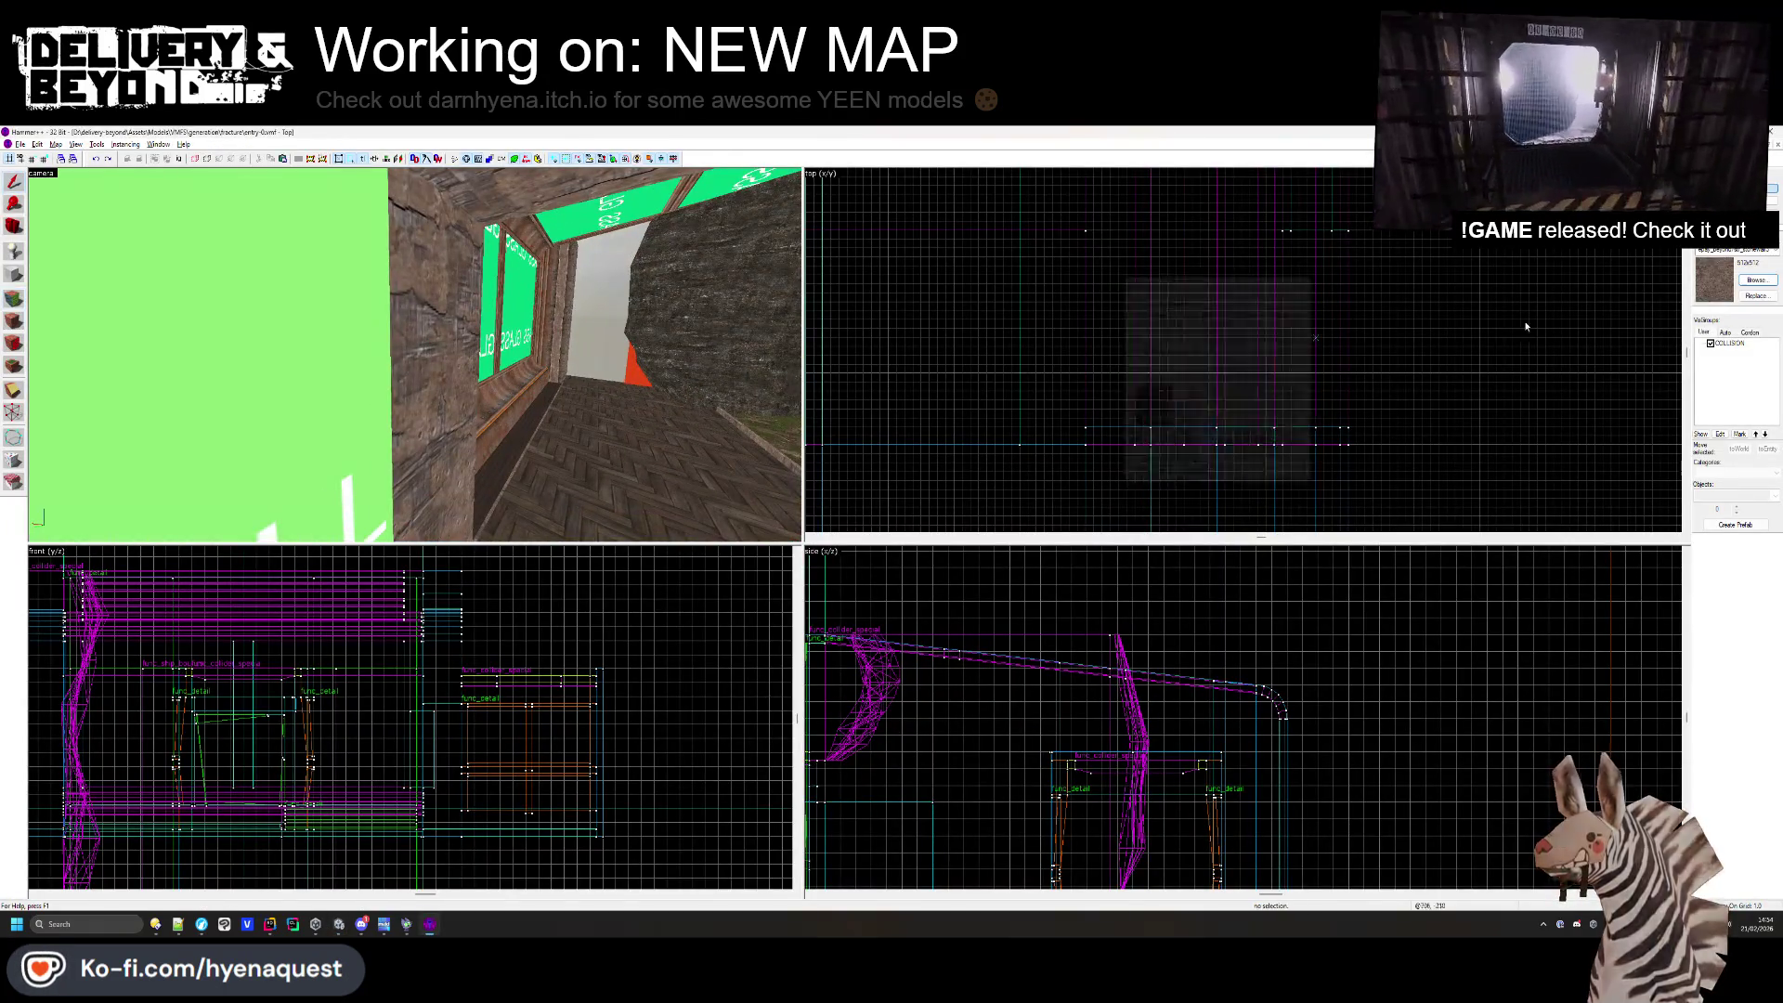
left_click(1711, 344)
- Apply the red shipping-container texture to the selected face from the texture browser
left_click(14, 320)
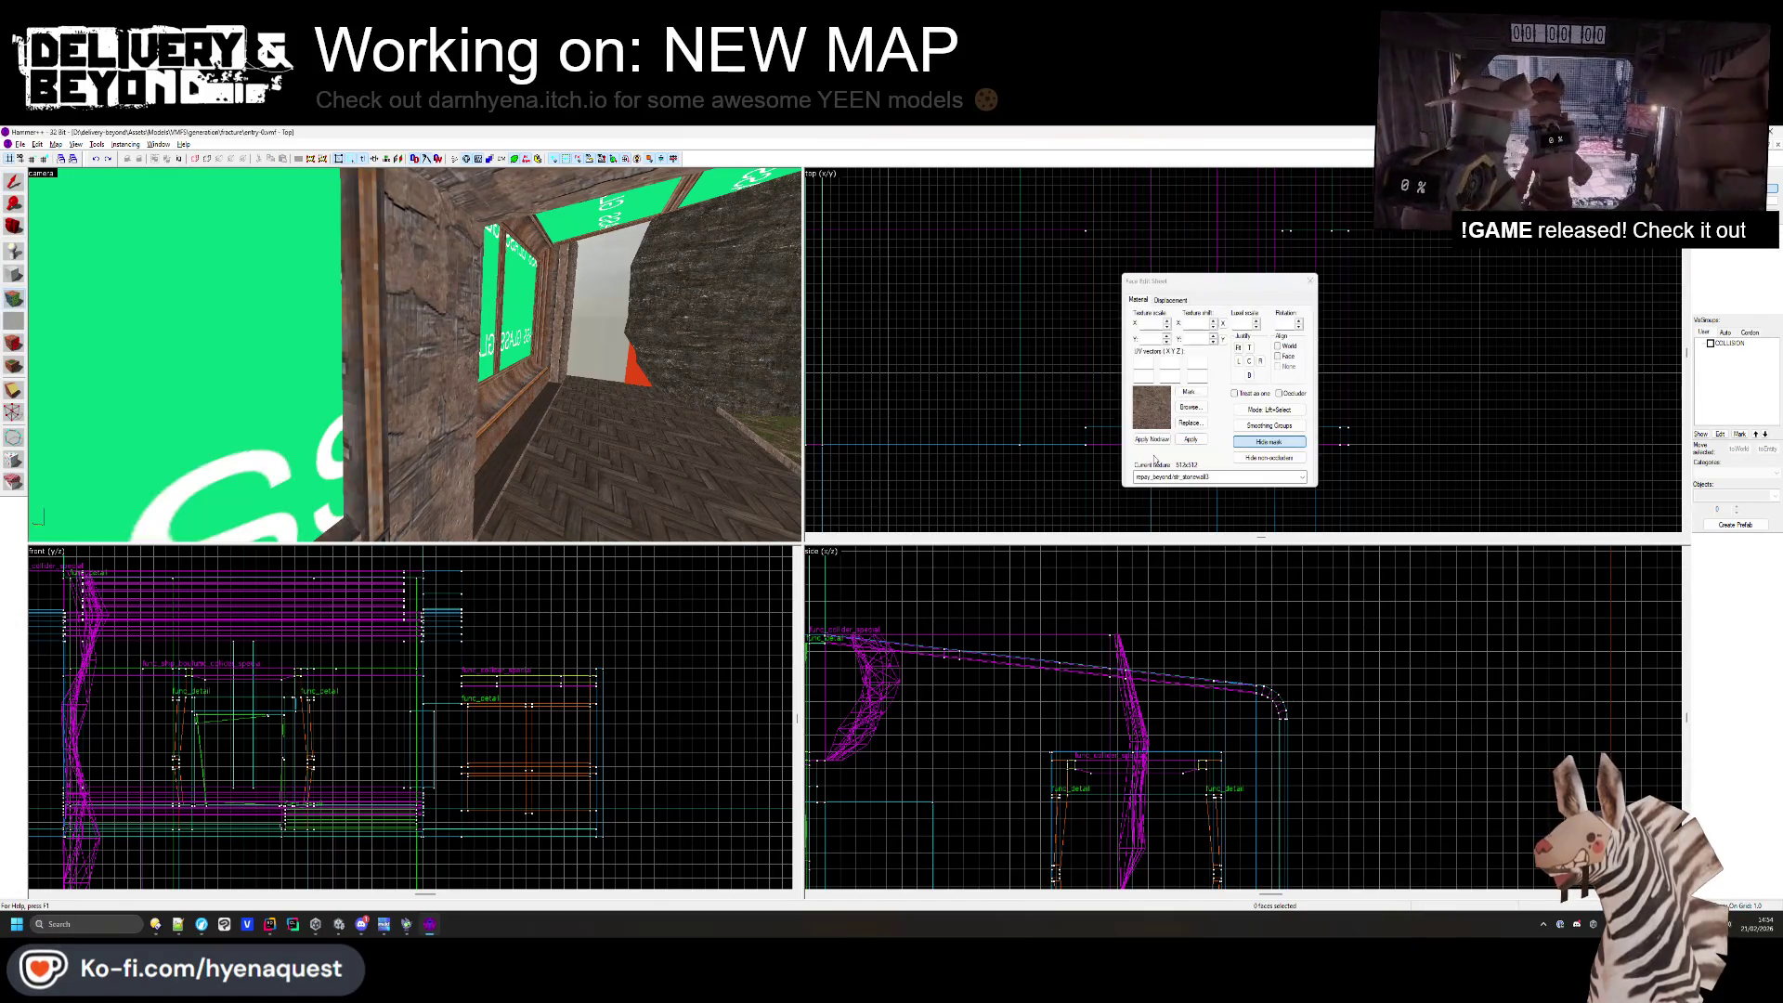
left_click(1190, 407)
scroll(990, 498, "down", 10)
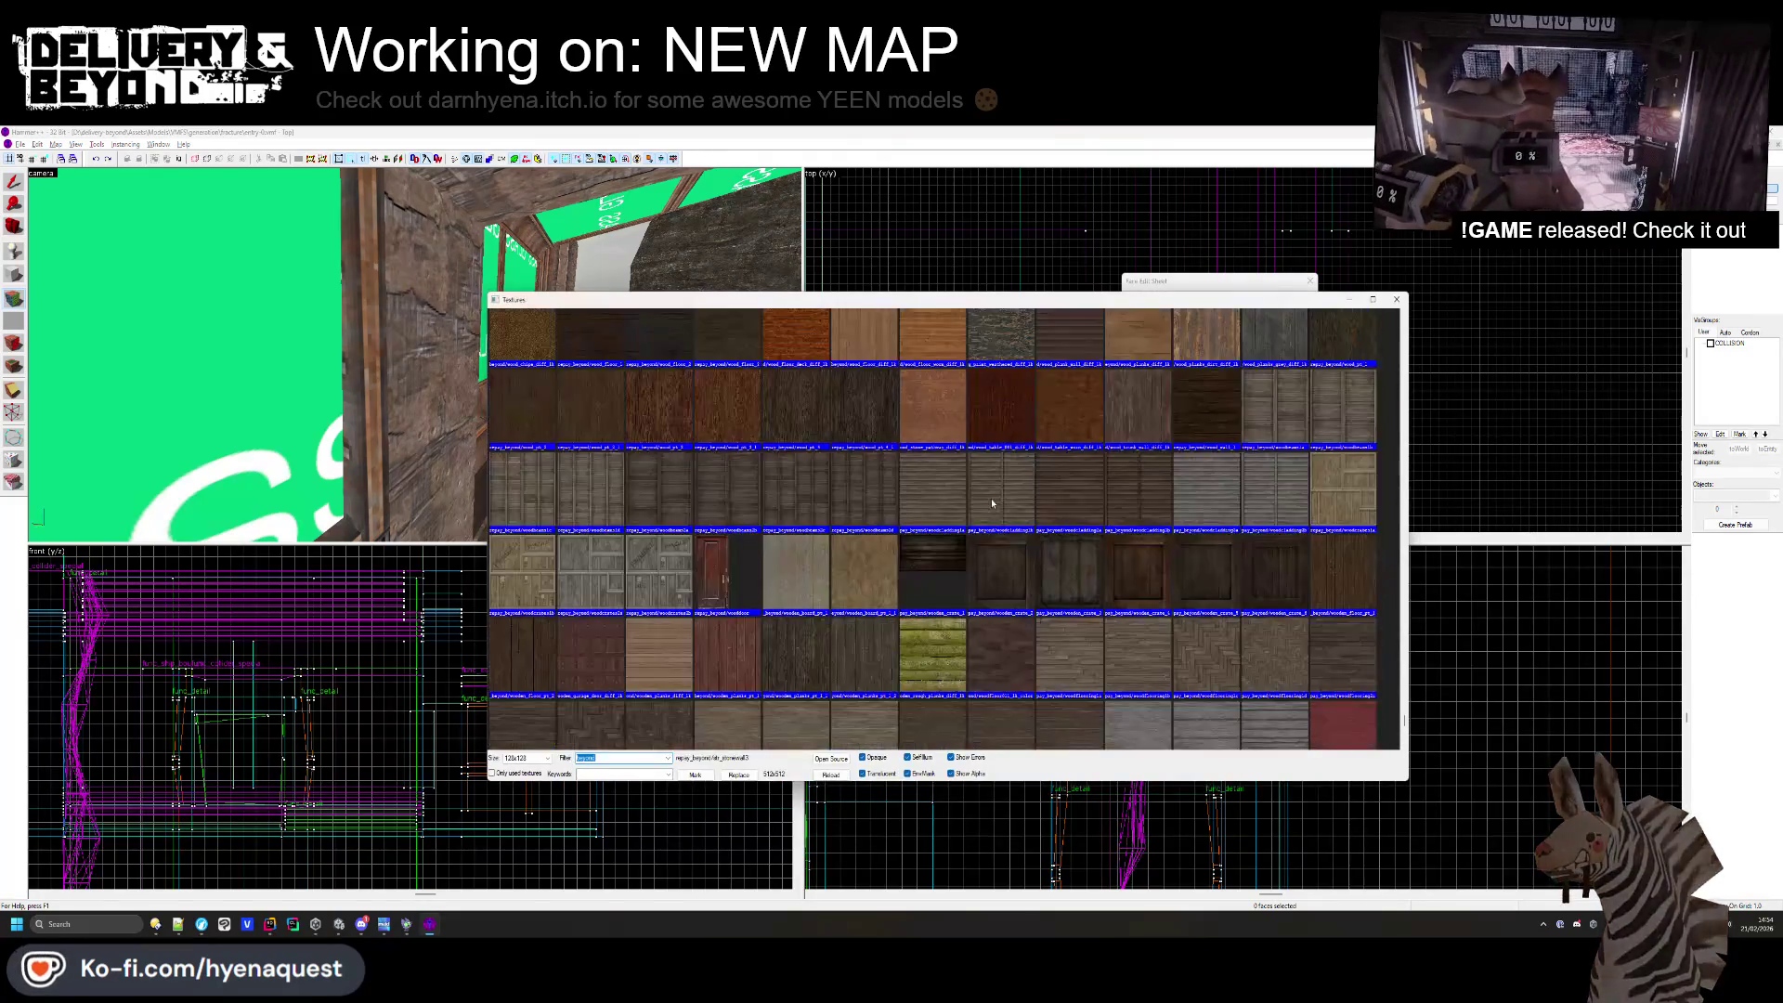
scroll(992, 502, "down", 15)
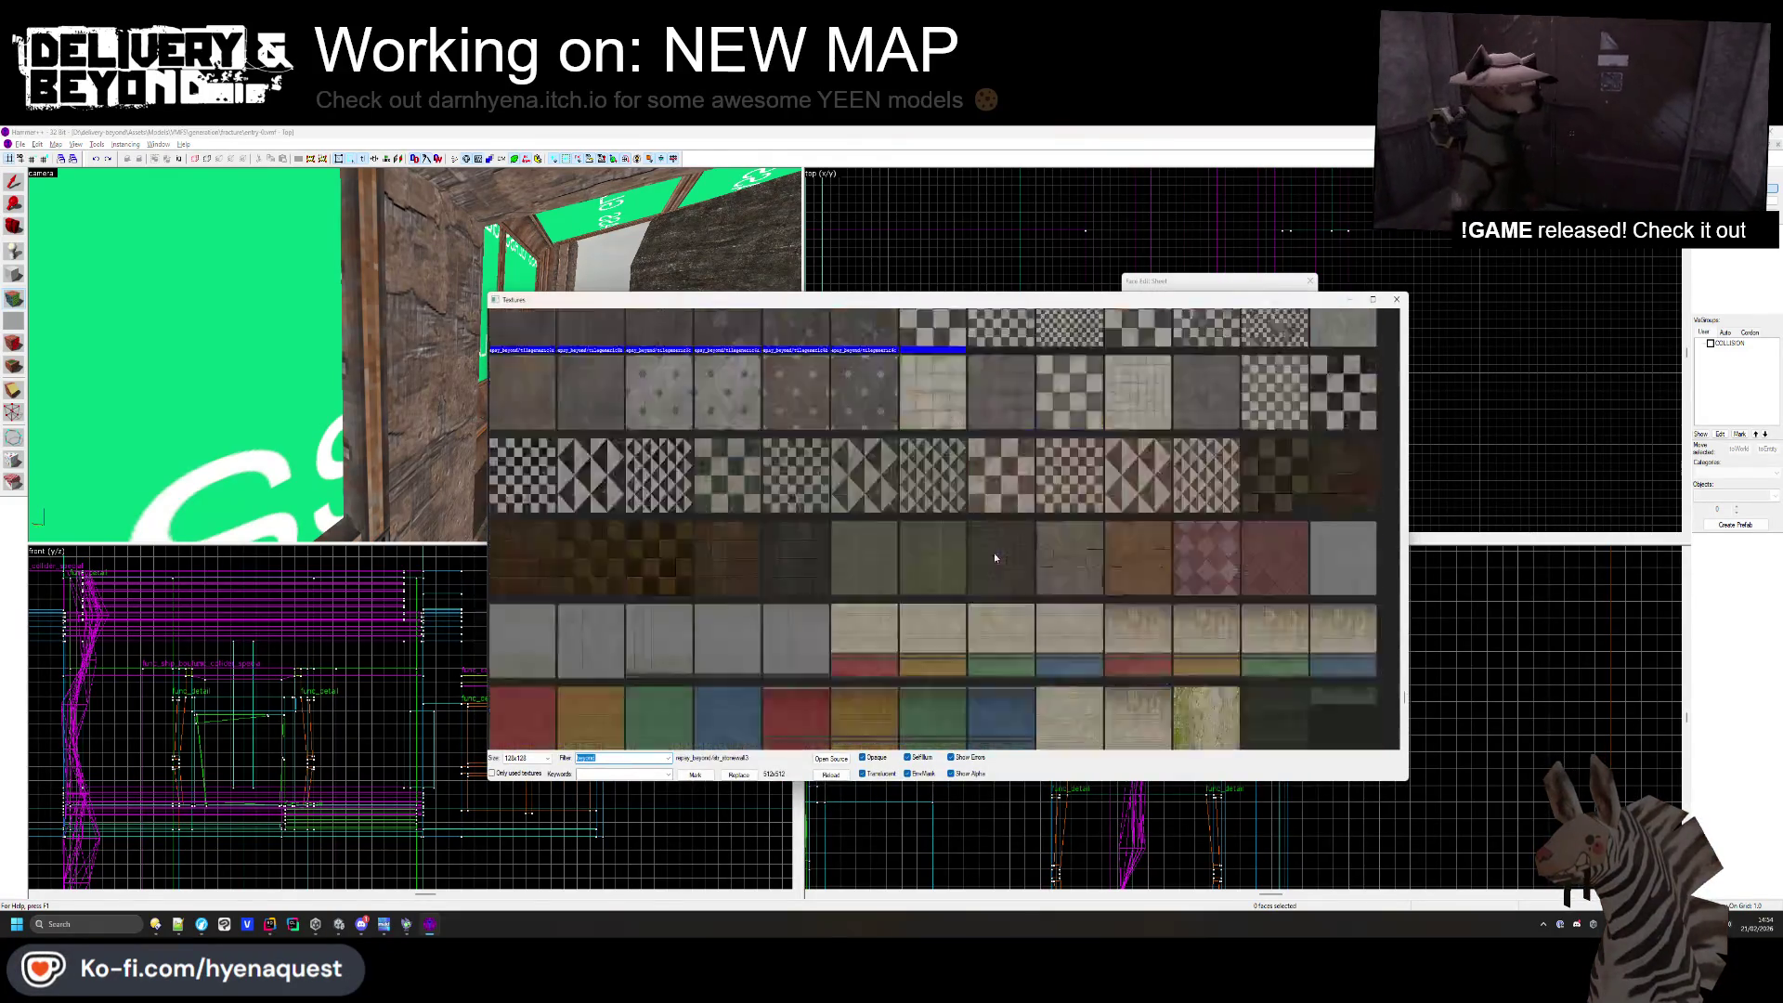
scroll(1014, 567, "down", 10)
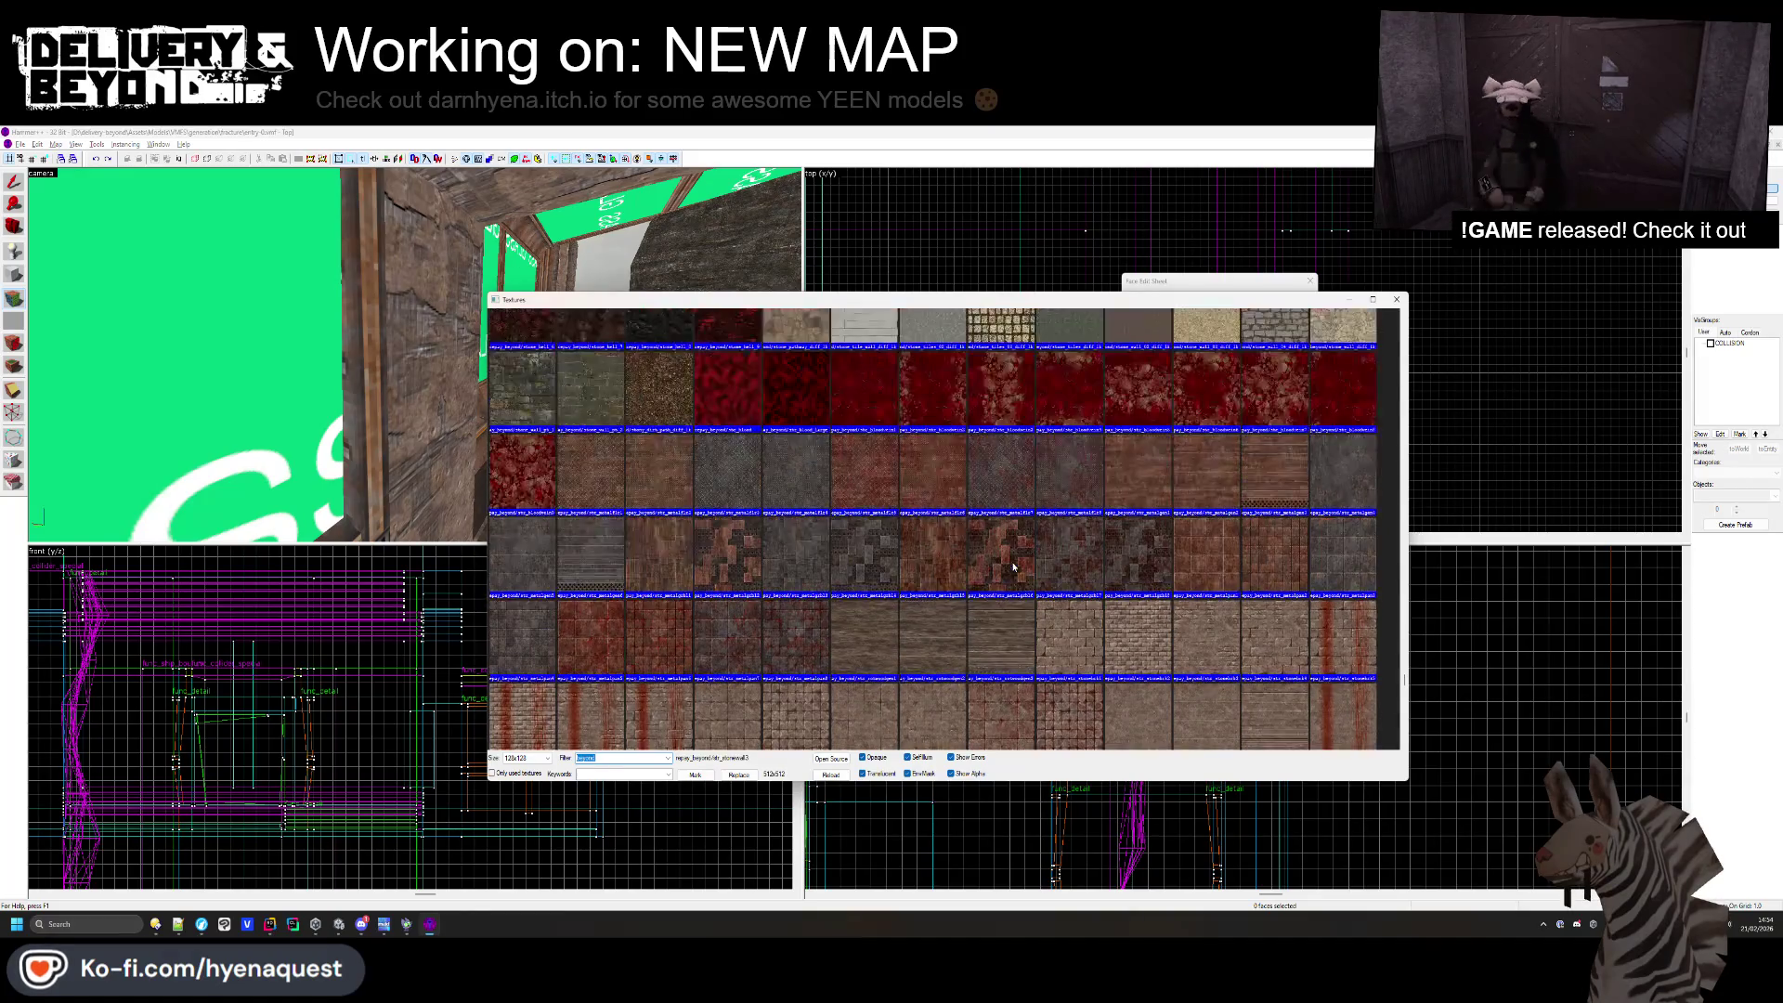
scroll(1014, 568, "up", 10)
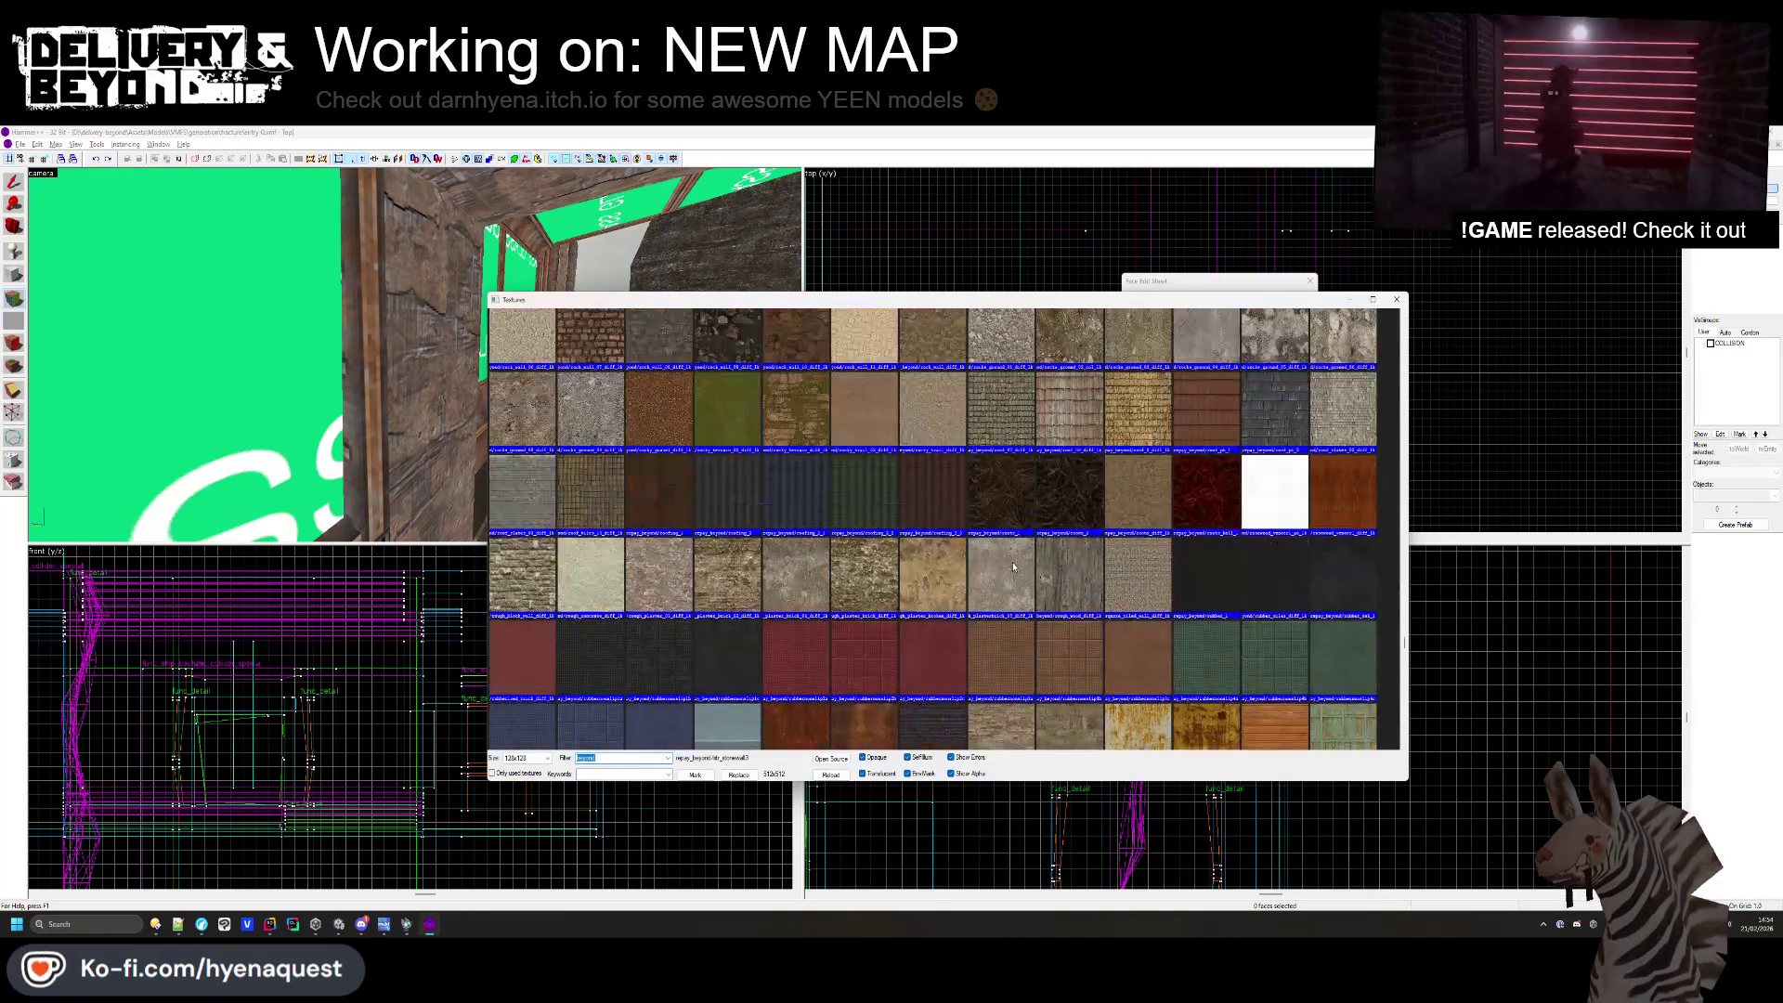
scroll(1014, 568, "up", 8)
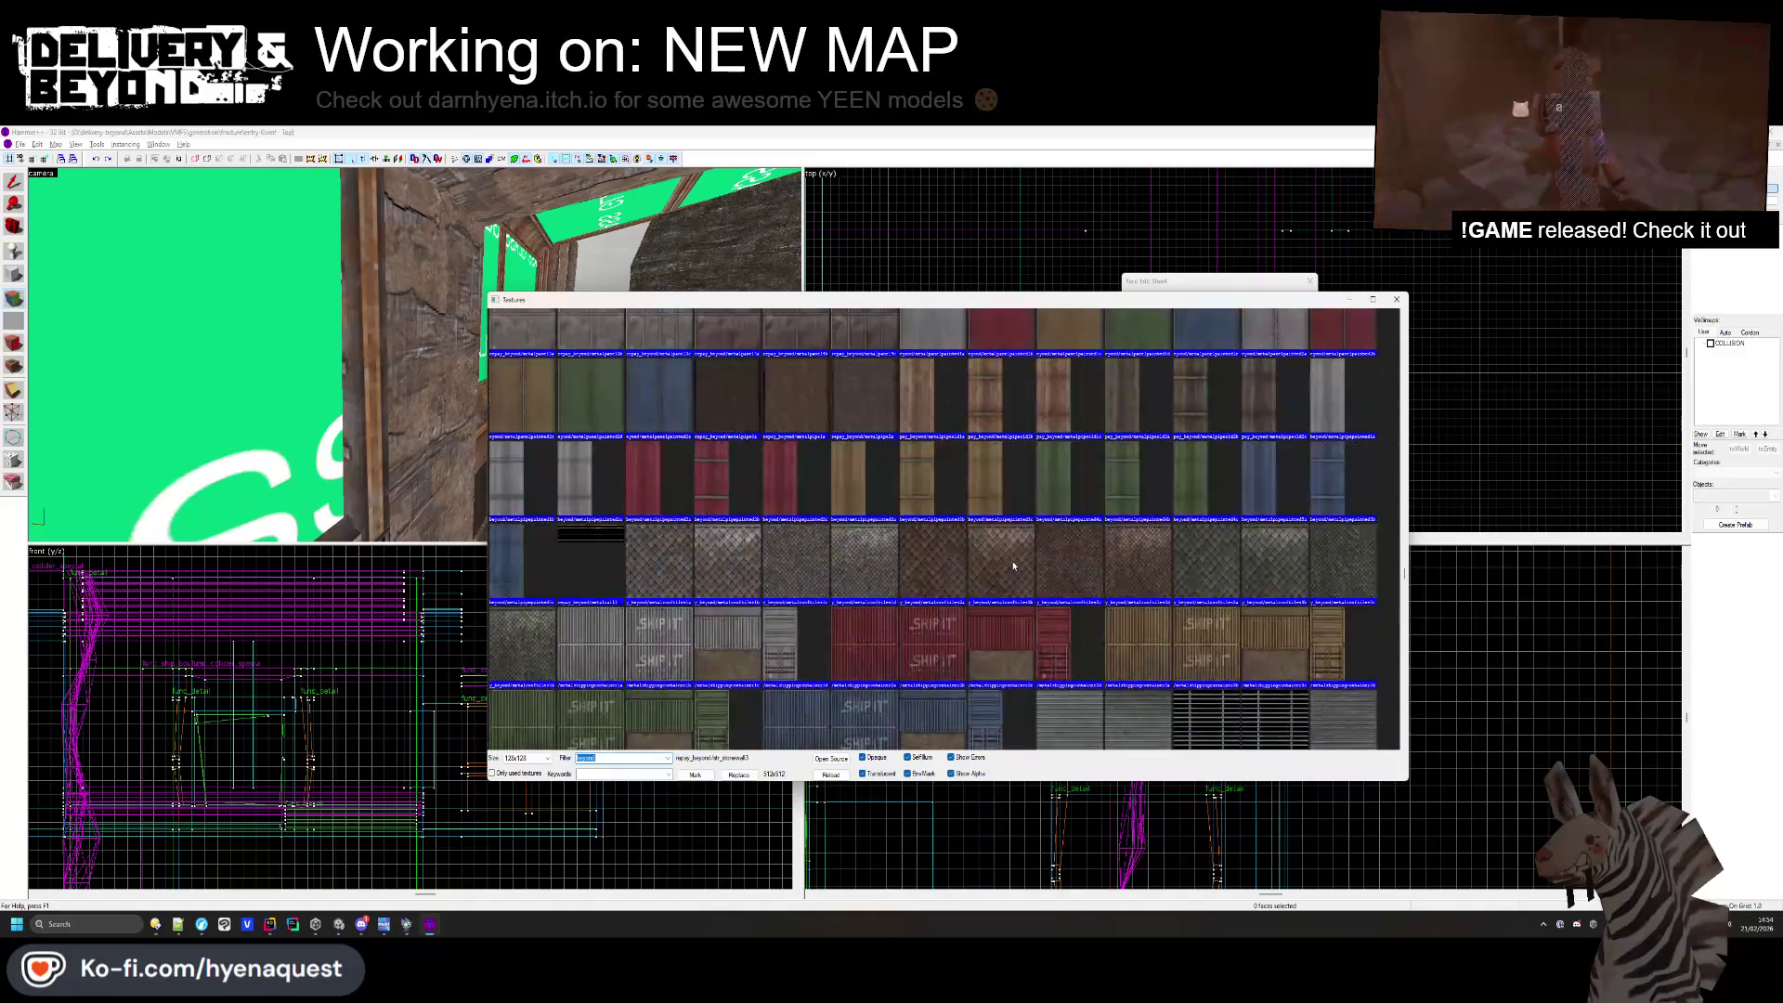
double_click(868, 625)
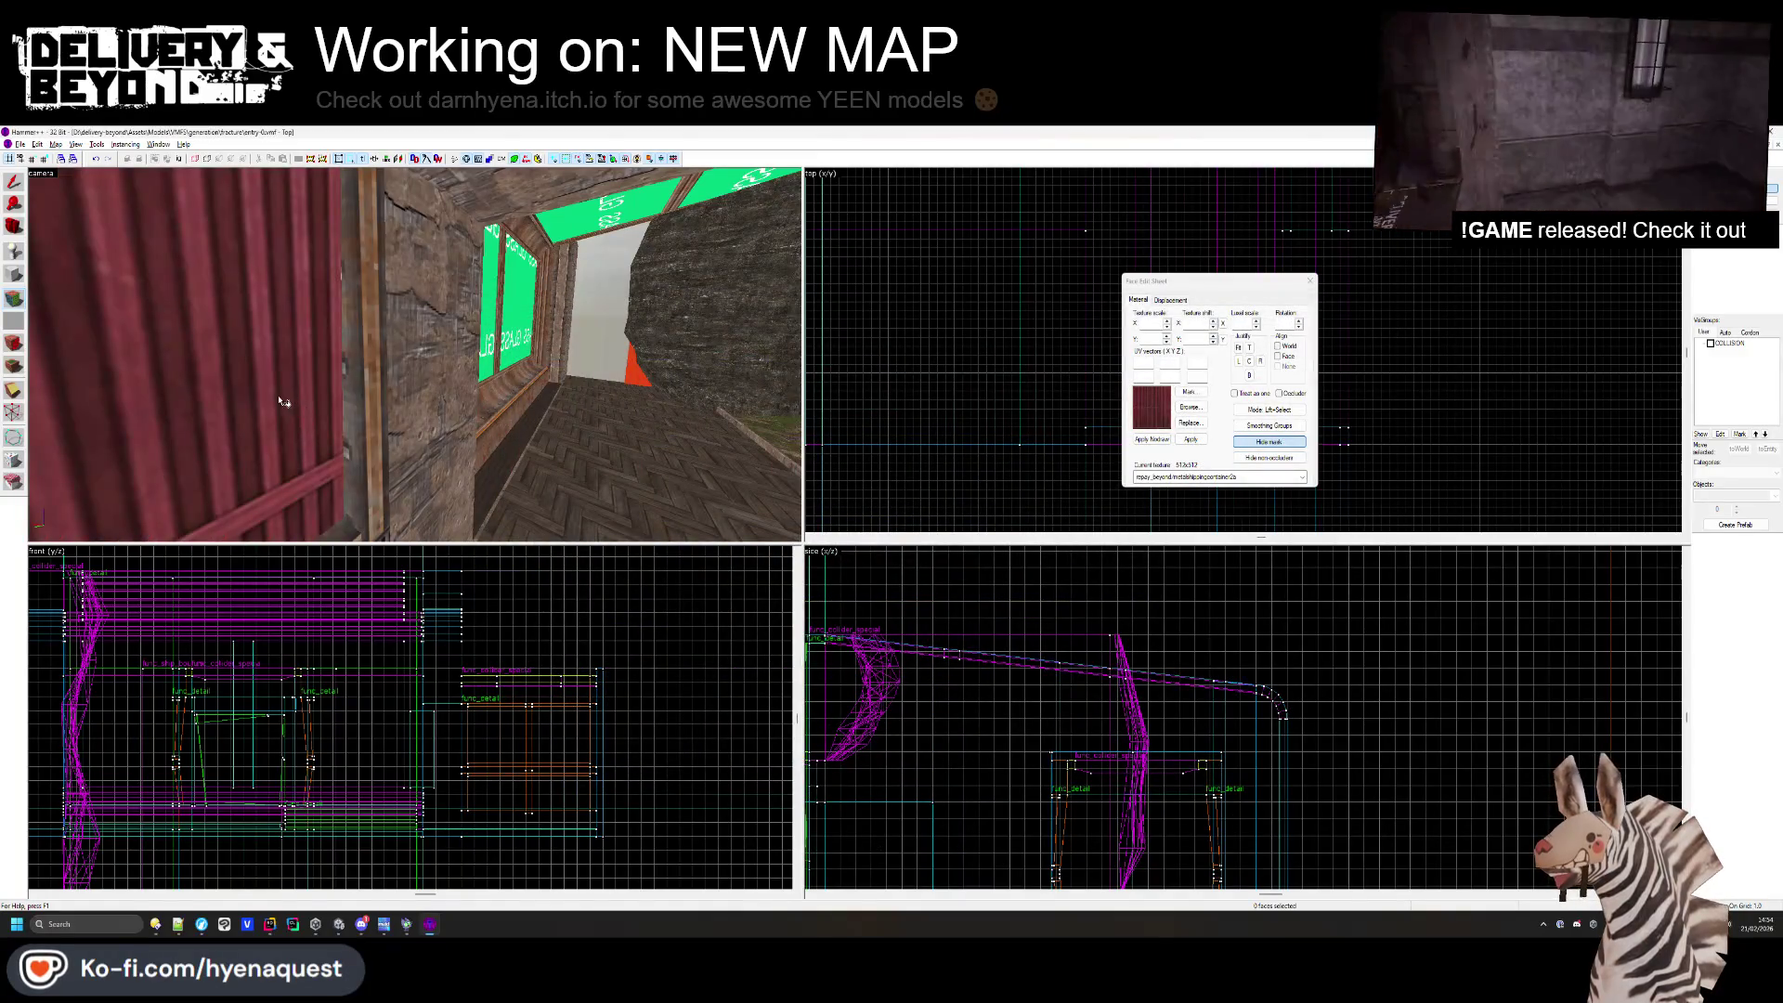
- Give the panels under the glass windows the metalcorrugated4b corrugated metal texture
key("w")
left_click(1190, 408)
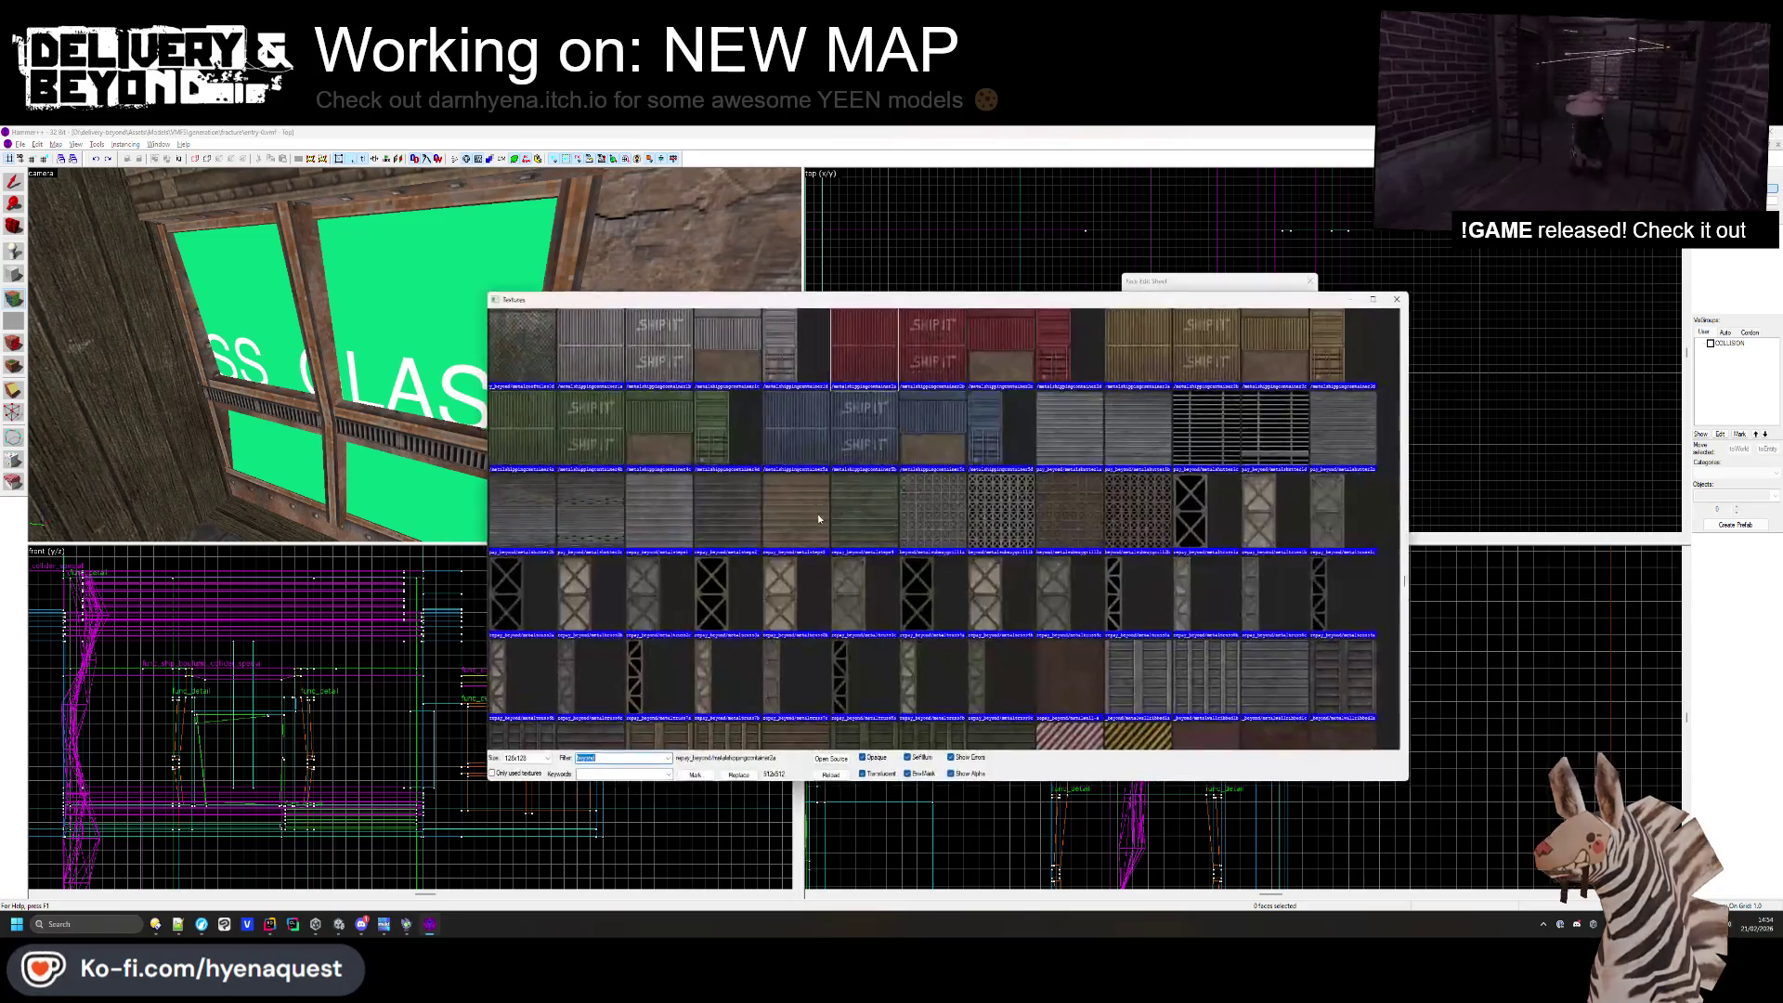
scroll(870, 538, "up", 5)
scroll(945, 487, "up", 5)
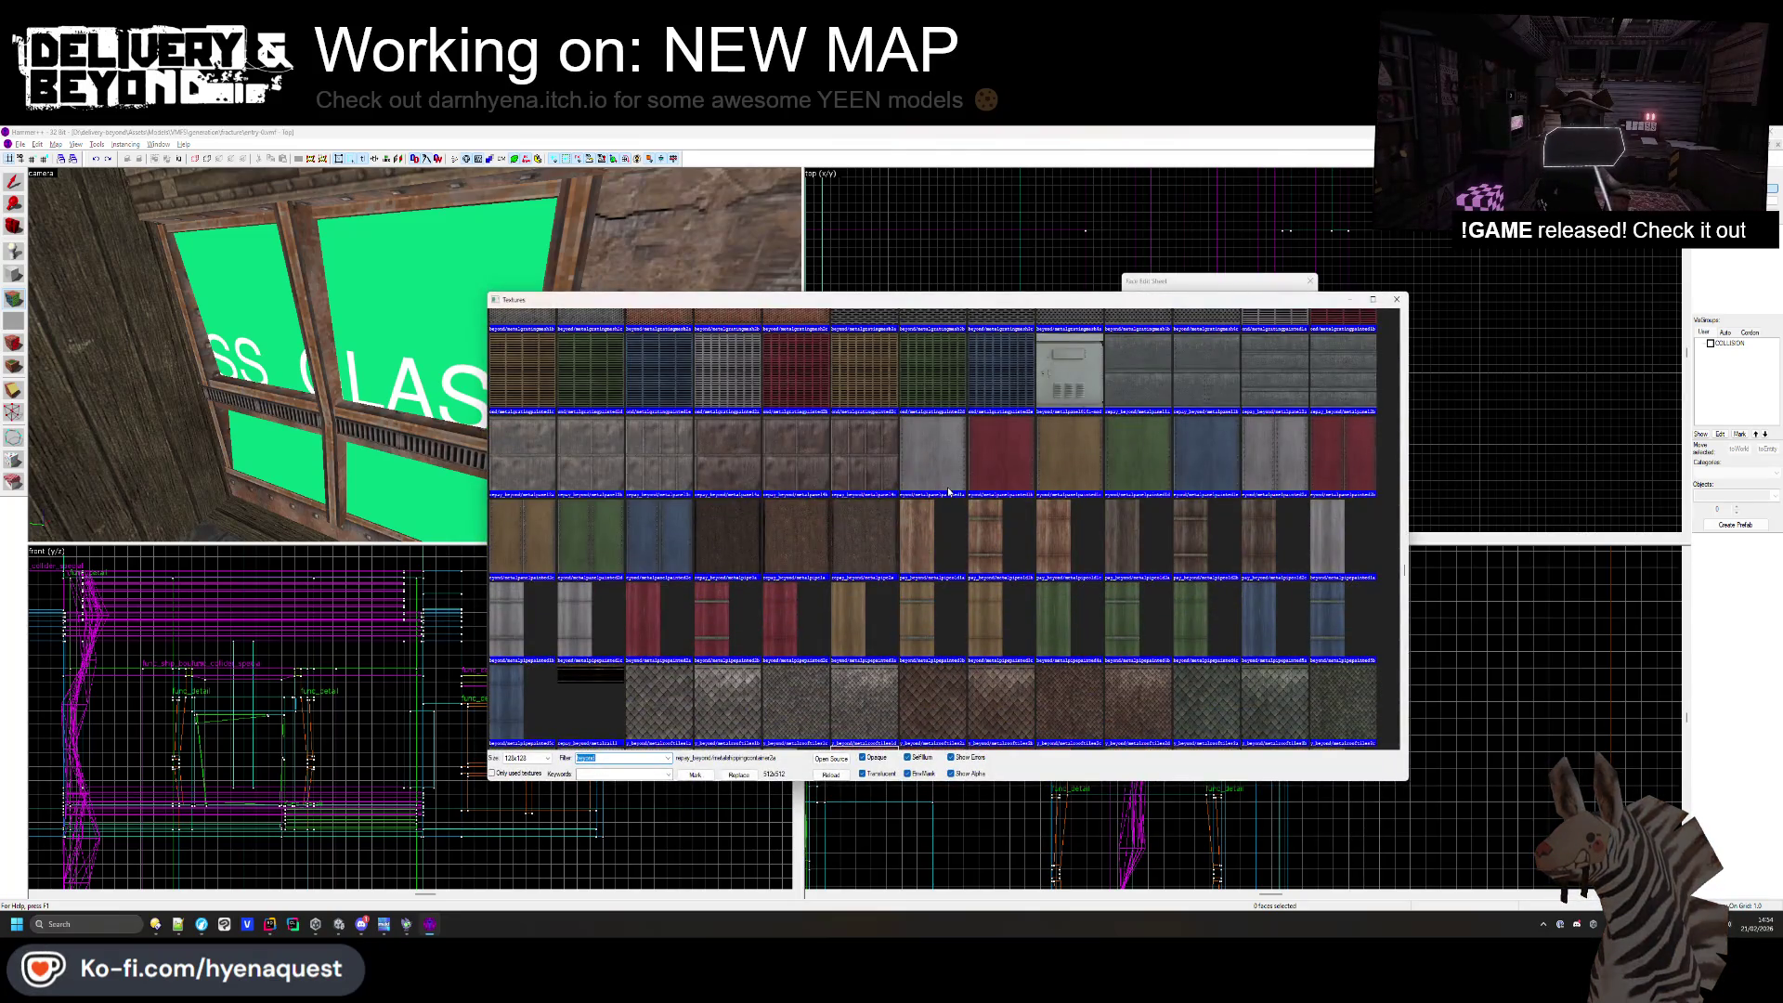
scroll(949, 490, "up", 3)
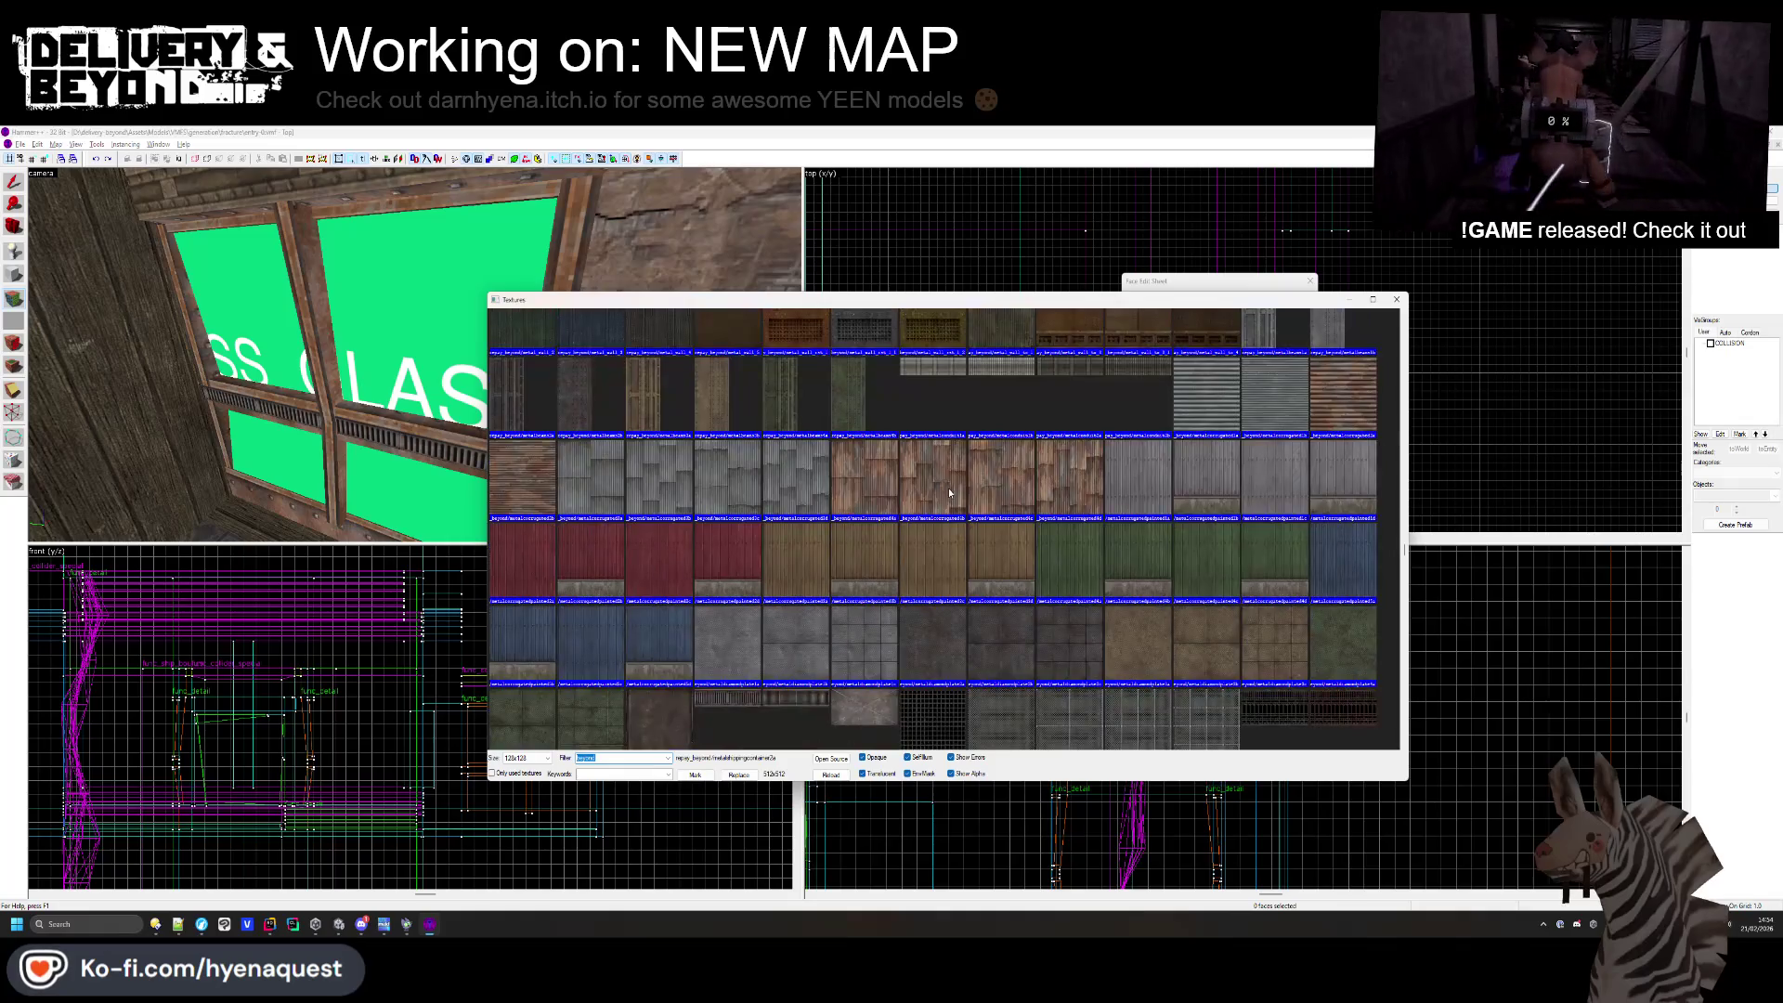
double_click(949, 488)
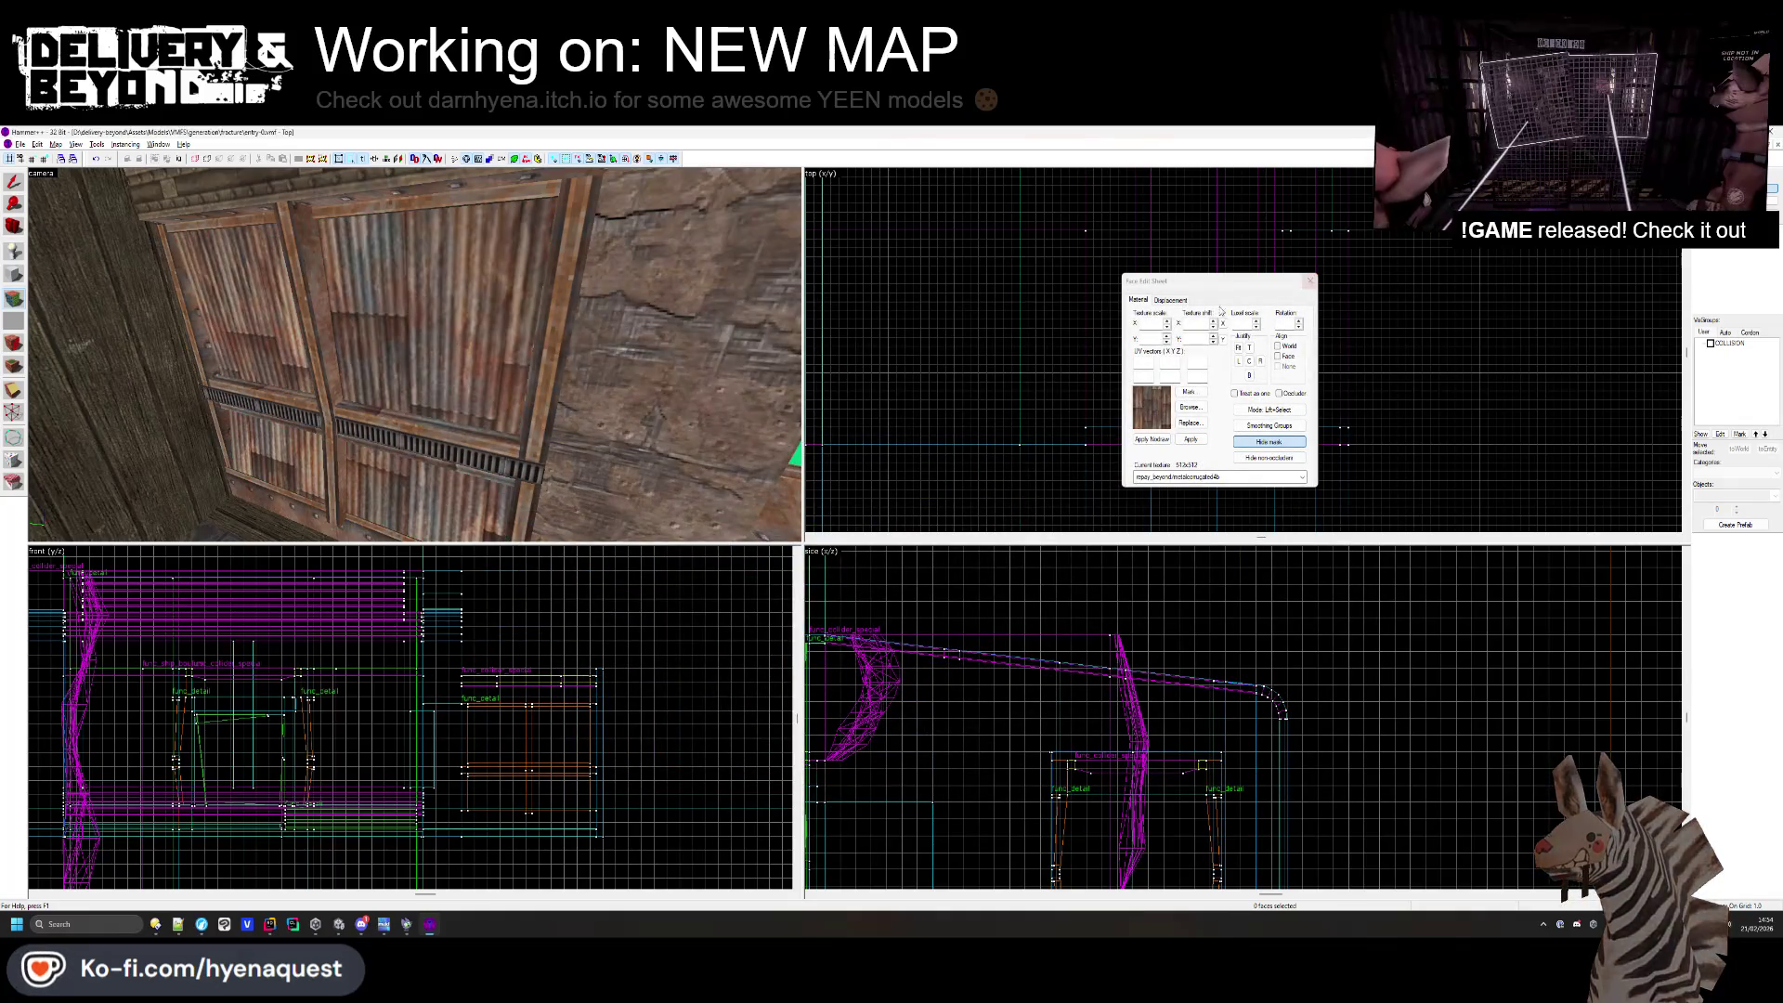
- Fly the 3D camera down the corridor, then switch to Unity
key("z")
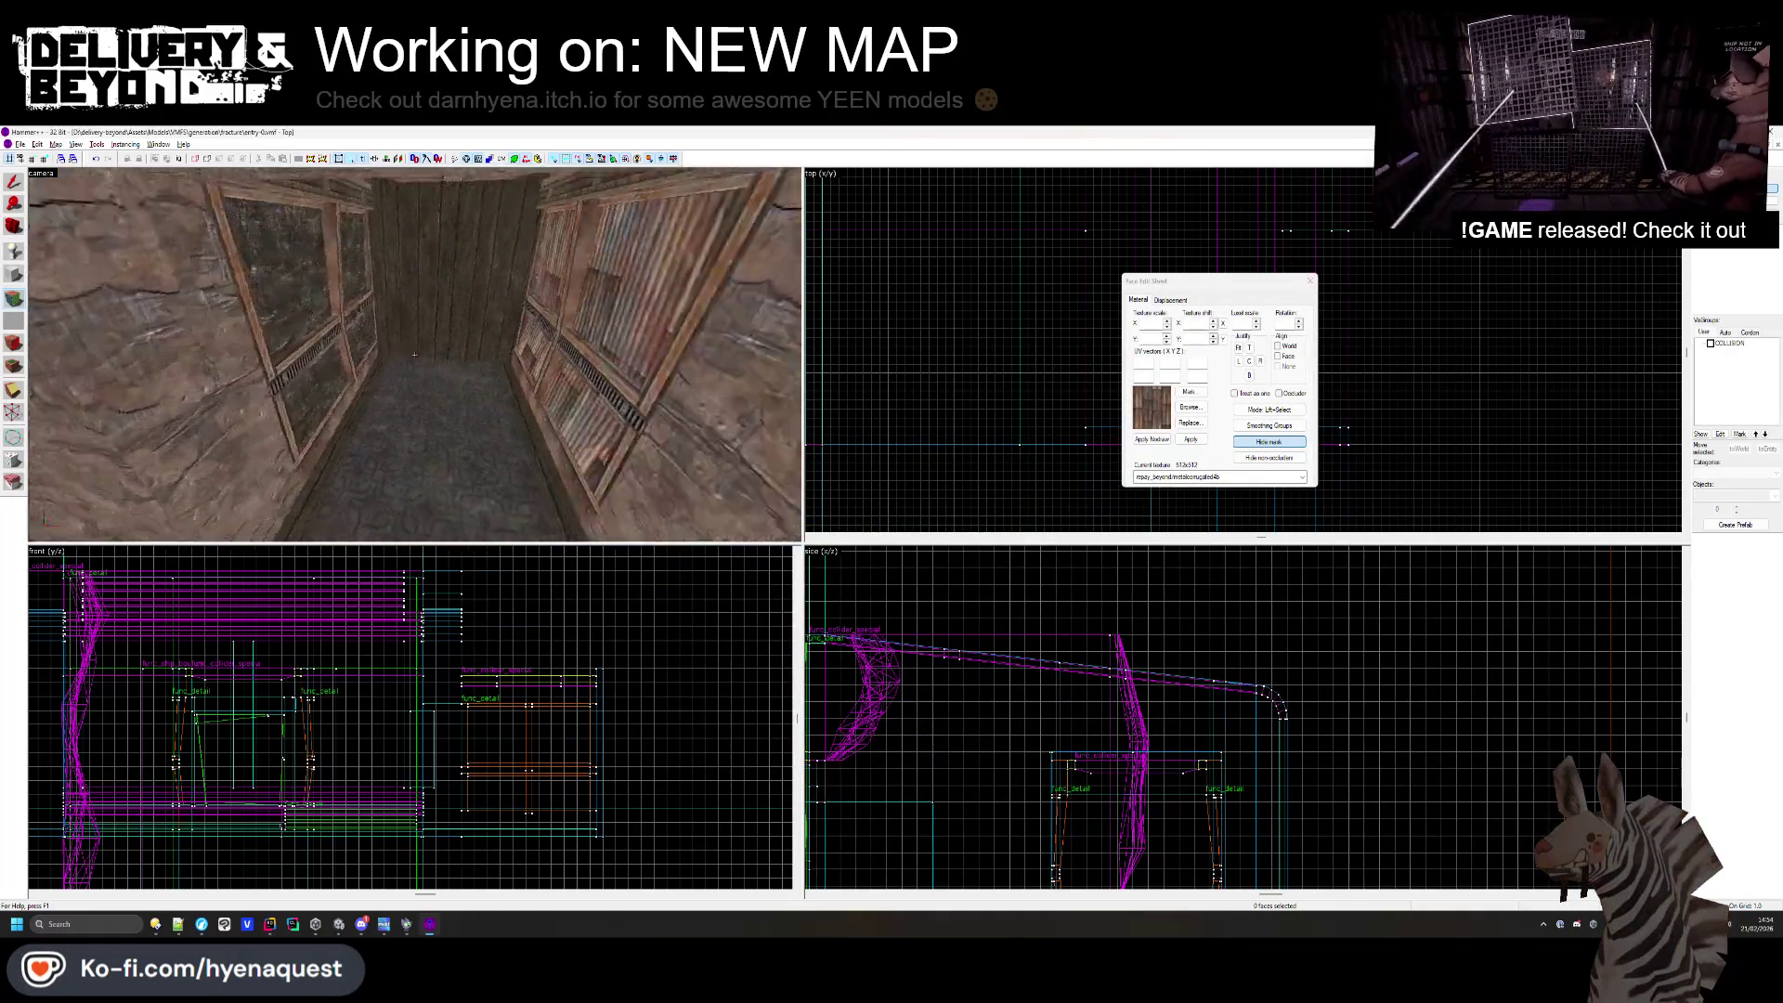
key("w")
key("z")
key("alt+Tab")
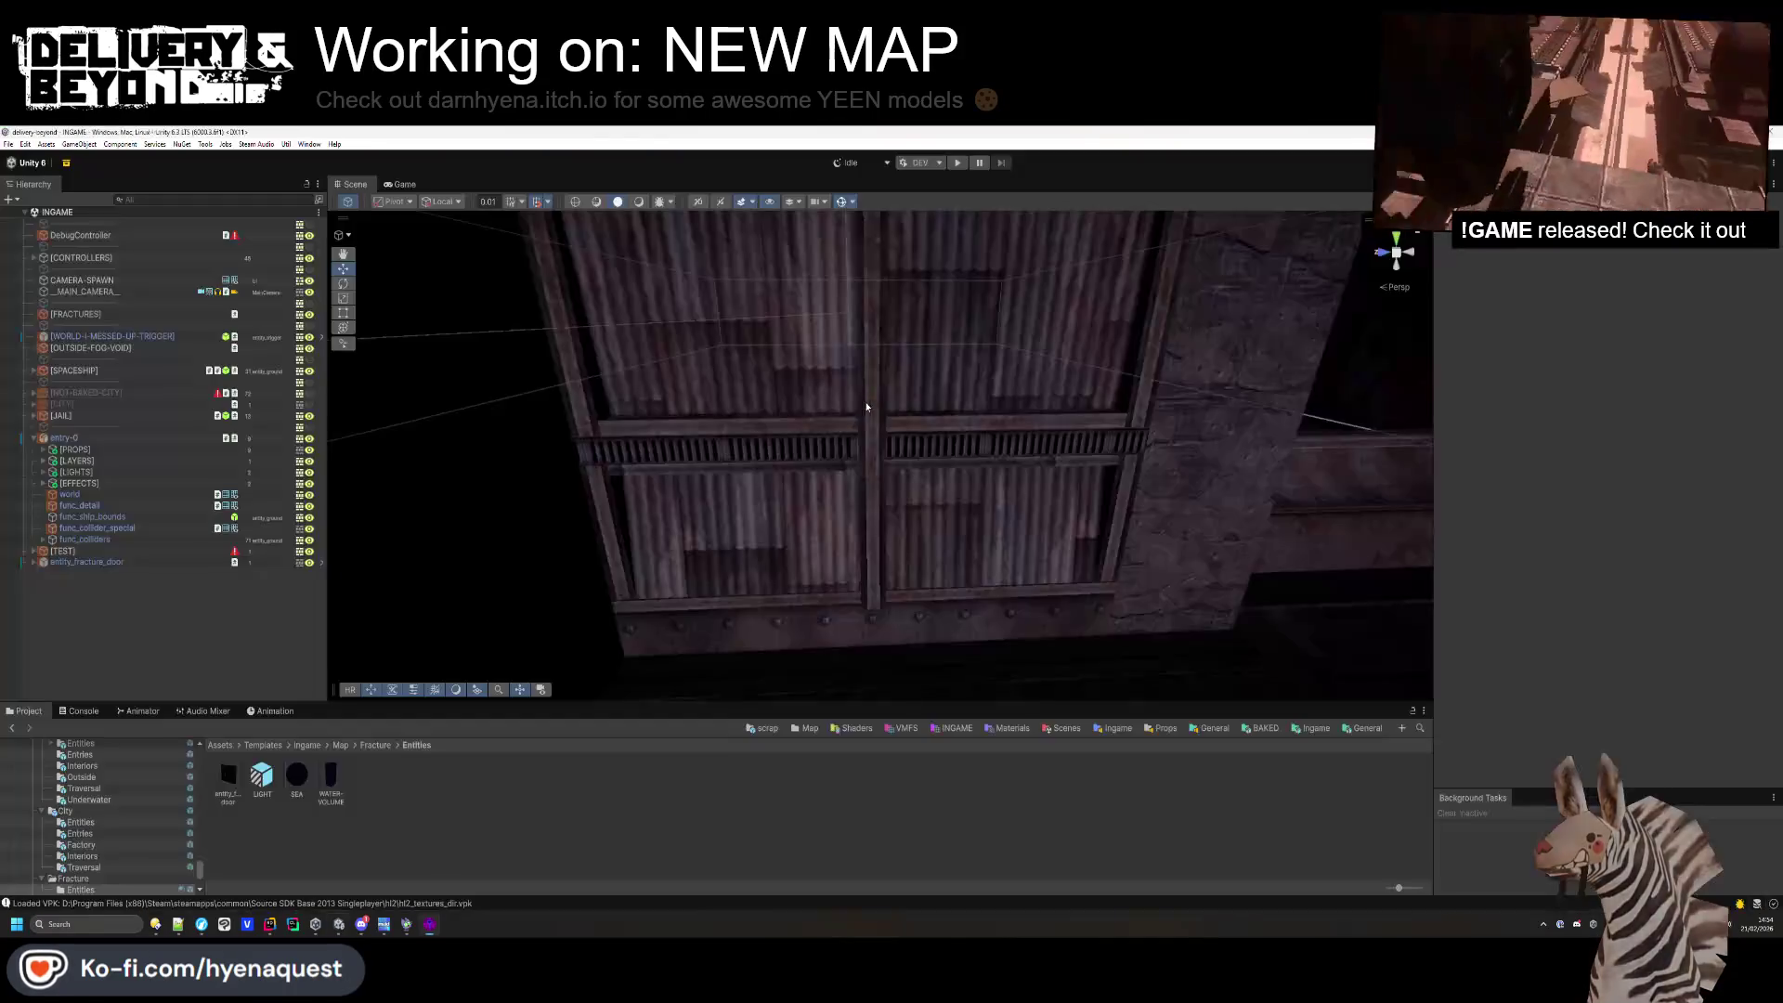
- Fly Unity's camera past the cracked wall, stairs and achievement triggers, then view the corridor in Hammer++
mouse_move(557, 351)
left_mouse_down()
mouse_move(450, 362)
mouse_move(577, 363)
mouse_move(685, 438)
left_mouse_up()
mouse_move(883, 501)
left_mouse_down()
mouse_move(808, 489)
mouse_move(840, 349)
left_mouse_up()
mouse_move(1010, 413)
left_mouse_down()
mouse_move(1214, 387)
mouse_move(744, 282)
mouse_move(637, 440)
mouse_move(604, 438)
mouse_move(851, 335)
mouse_move(786, 415)
mouse_move(844, 391)
left_mouse_up()
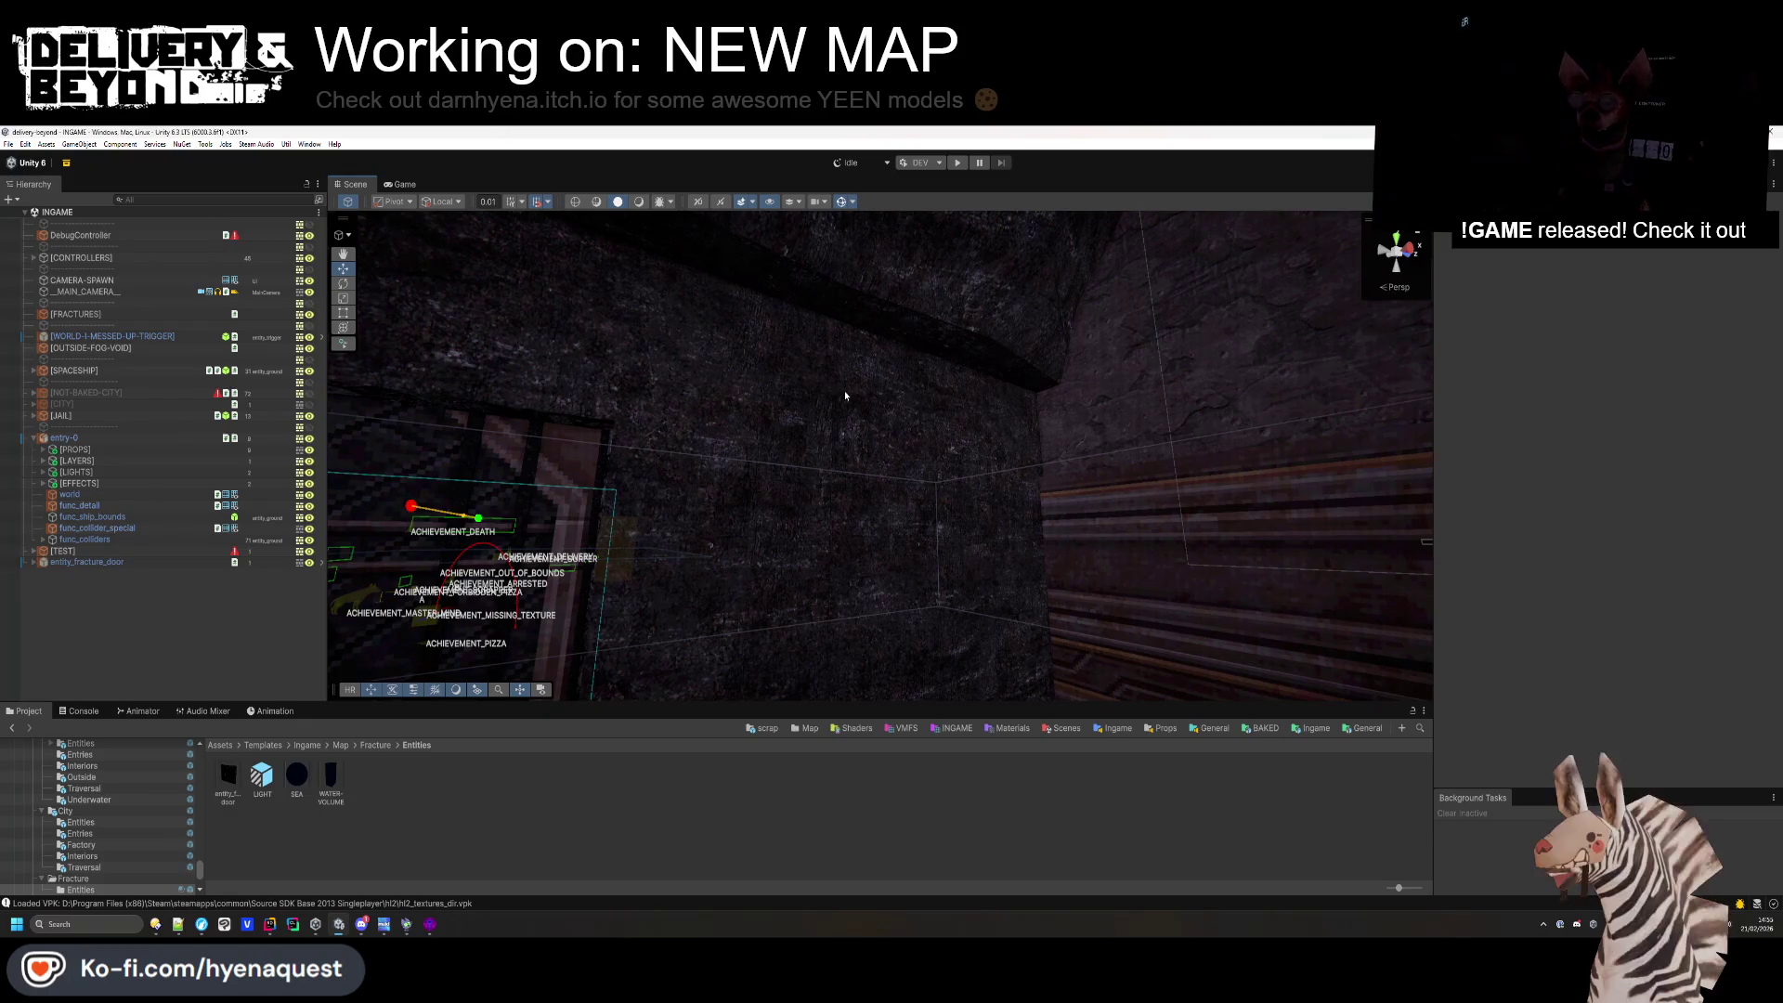
key("alt+Tab")
left_click_drag(427, 353, 1315, 338)
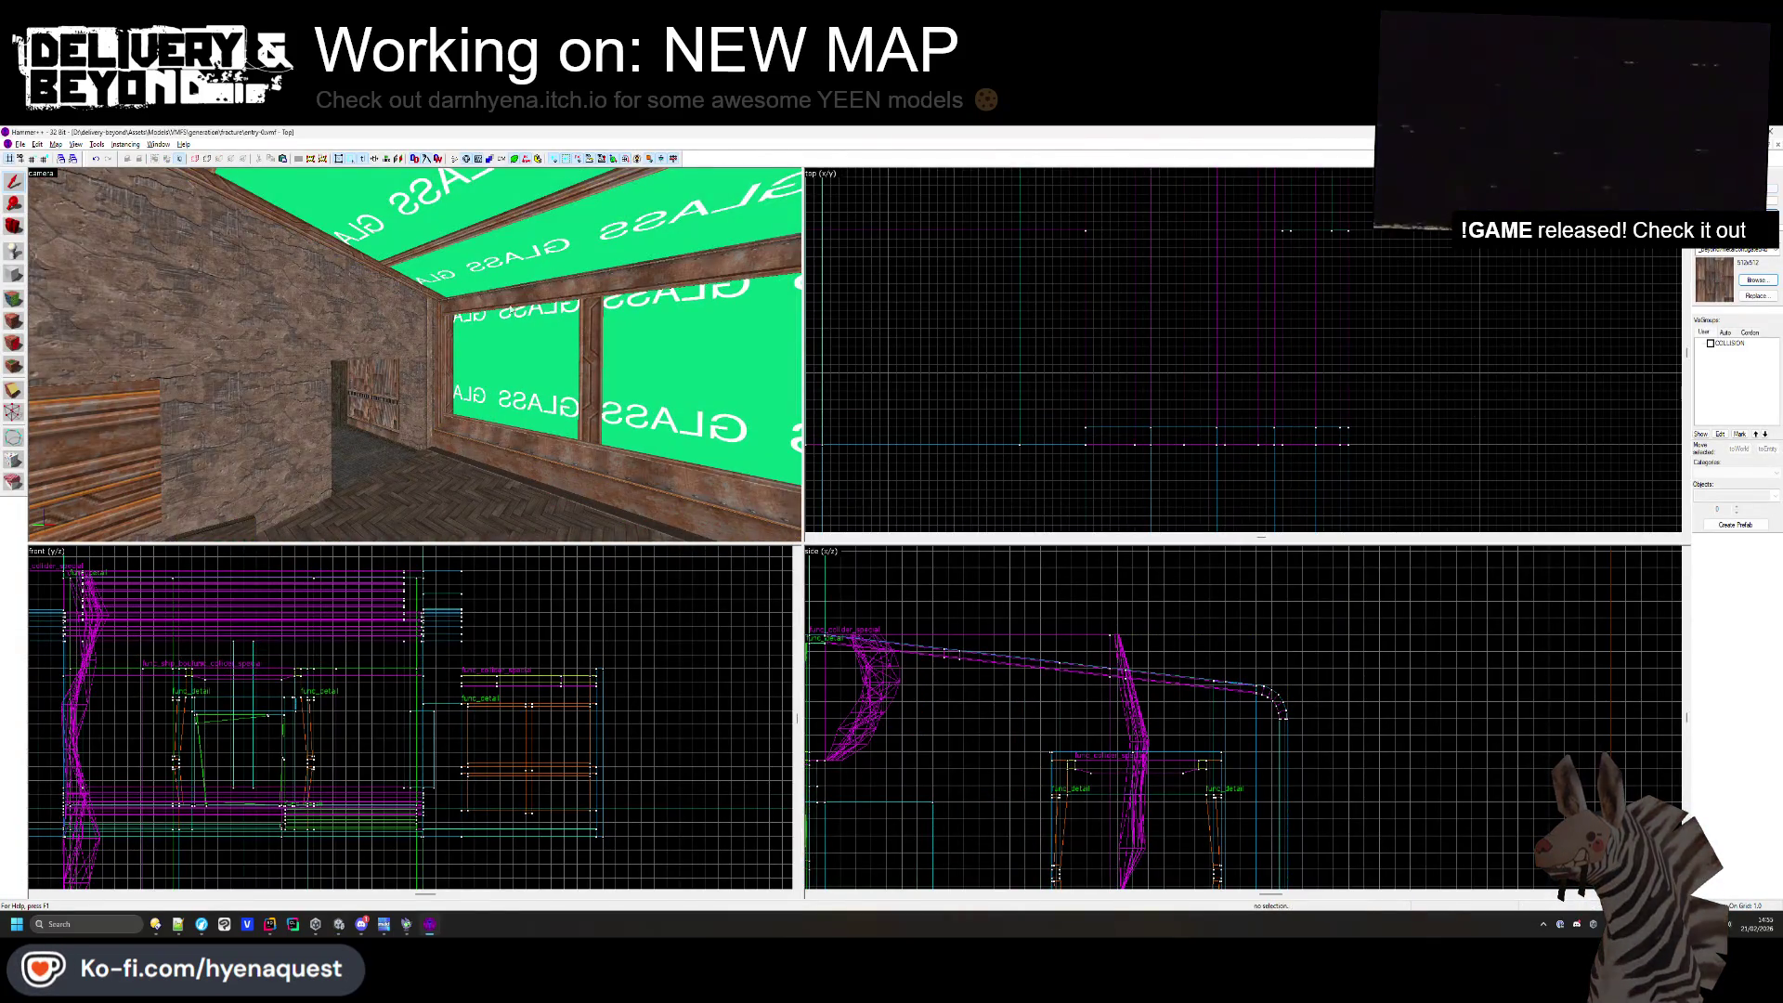
- Select the red solid above the passage and open its face displacement settings
left_click(497, 330)
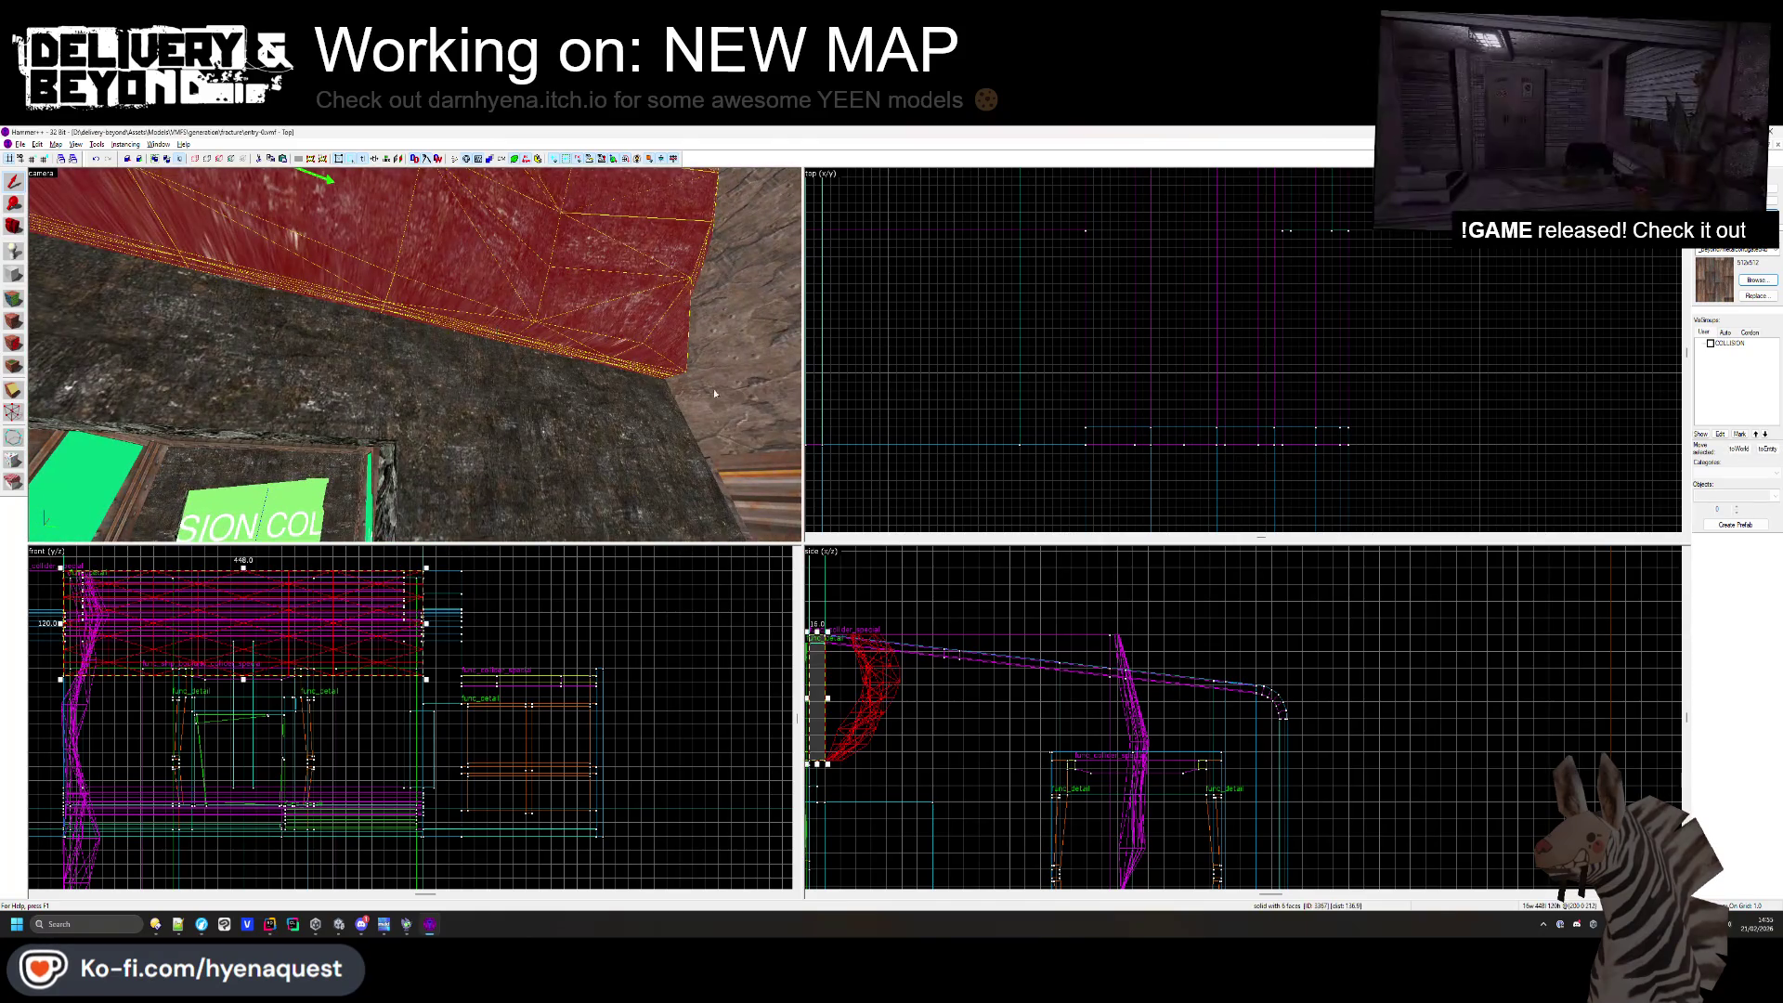
left_click(1316, 337)
left_click(577, 322)
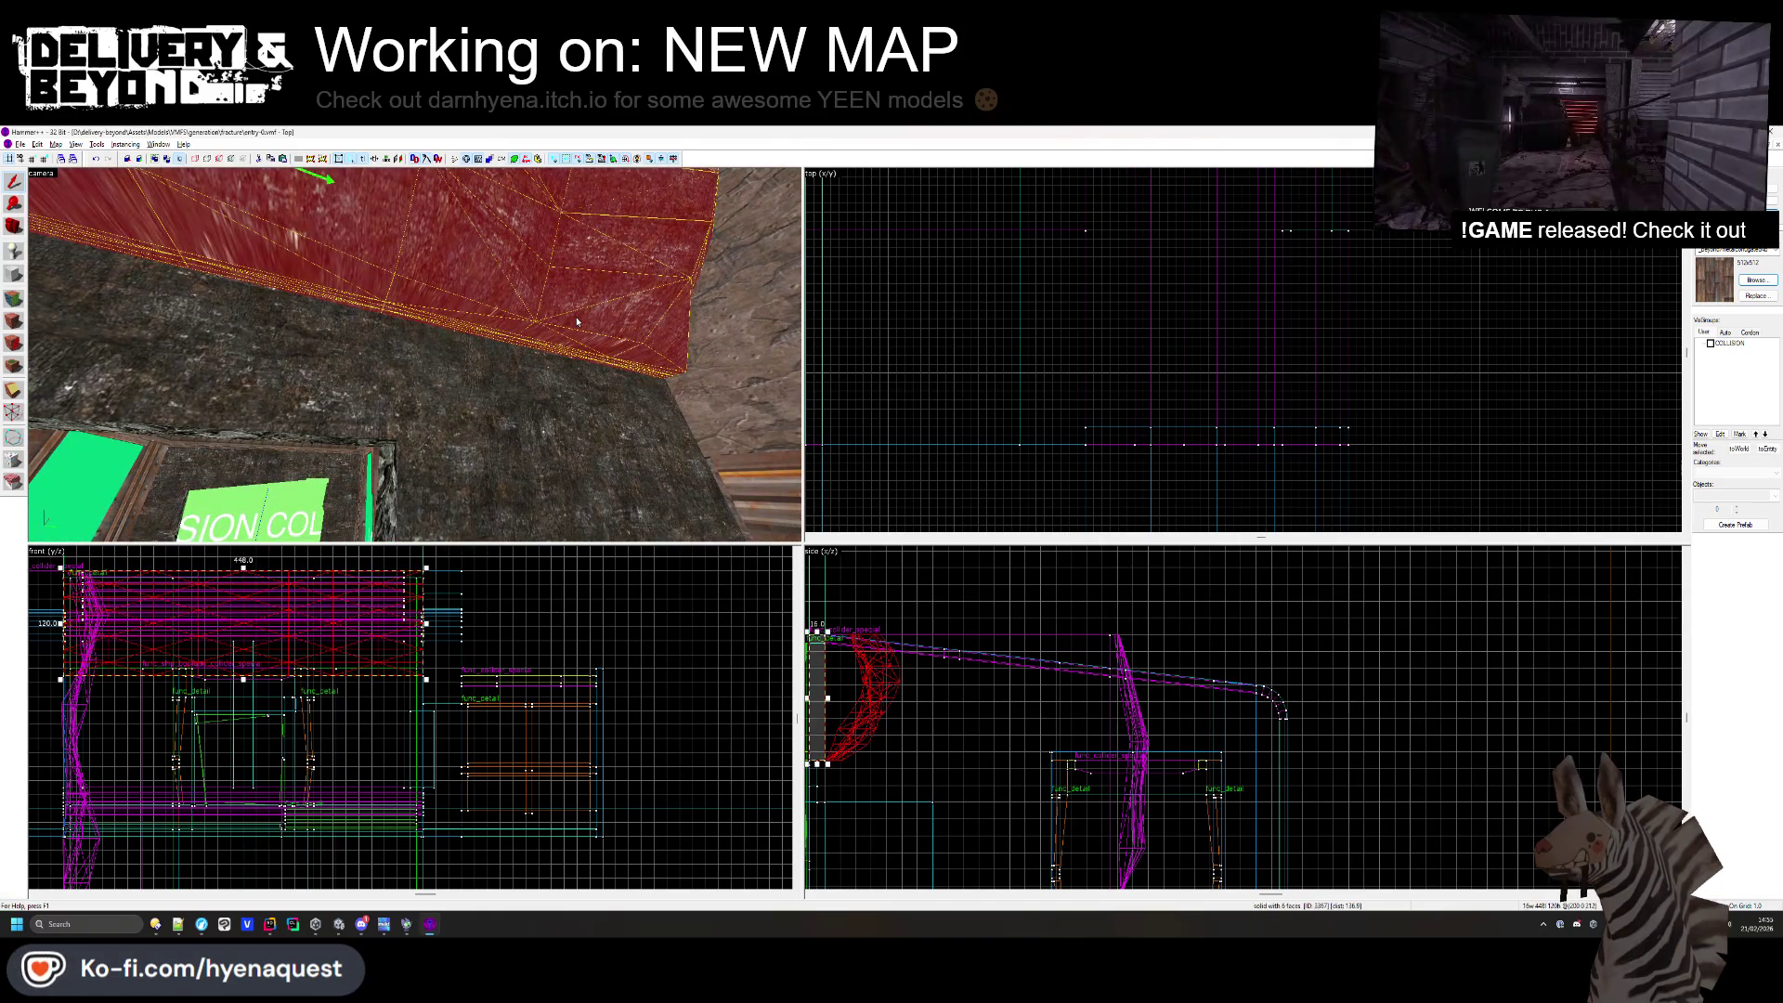
left_click_drag(577, 321, 78, 300)
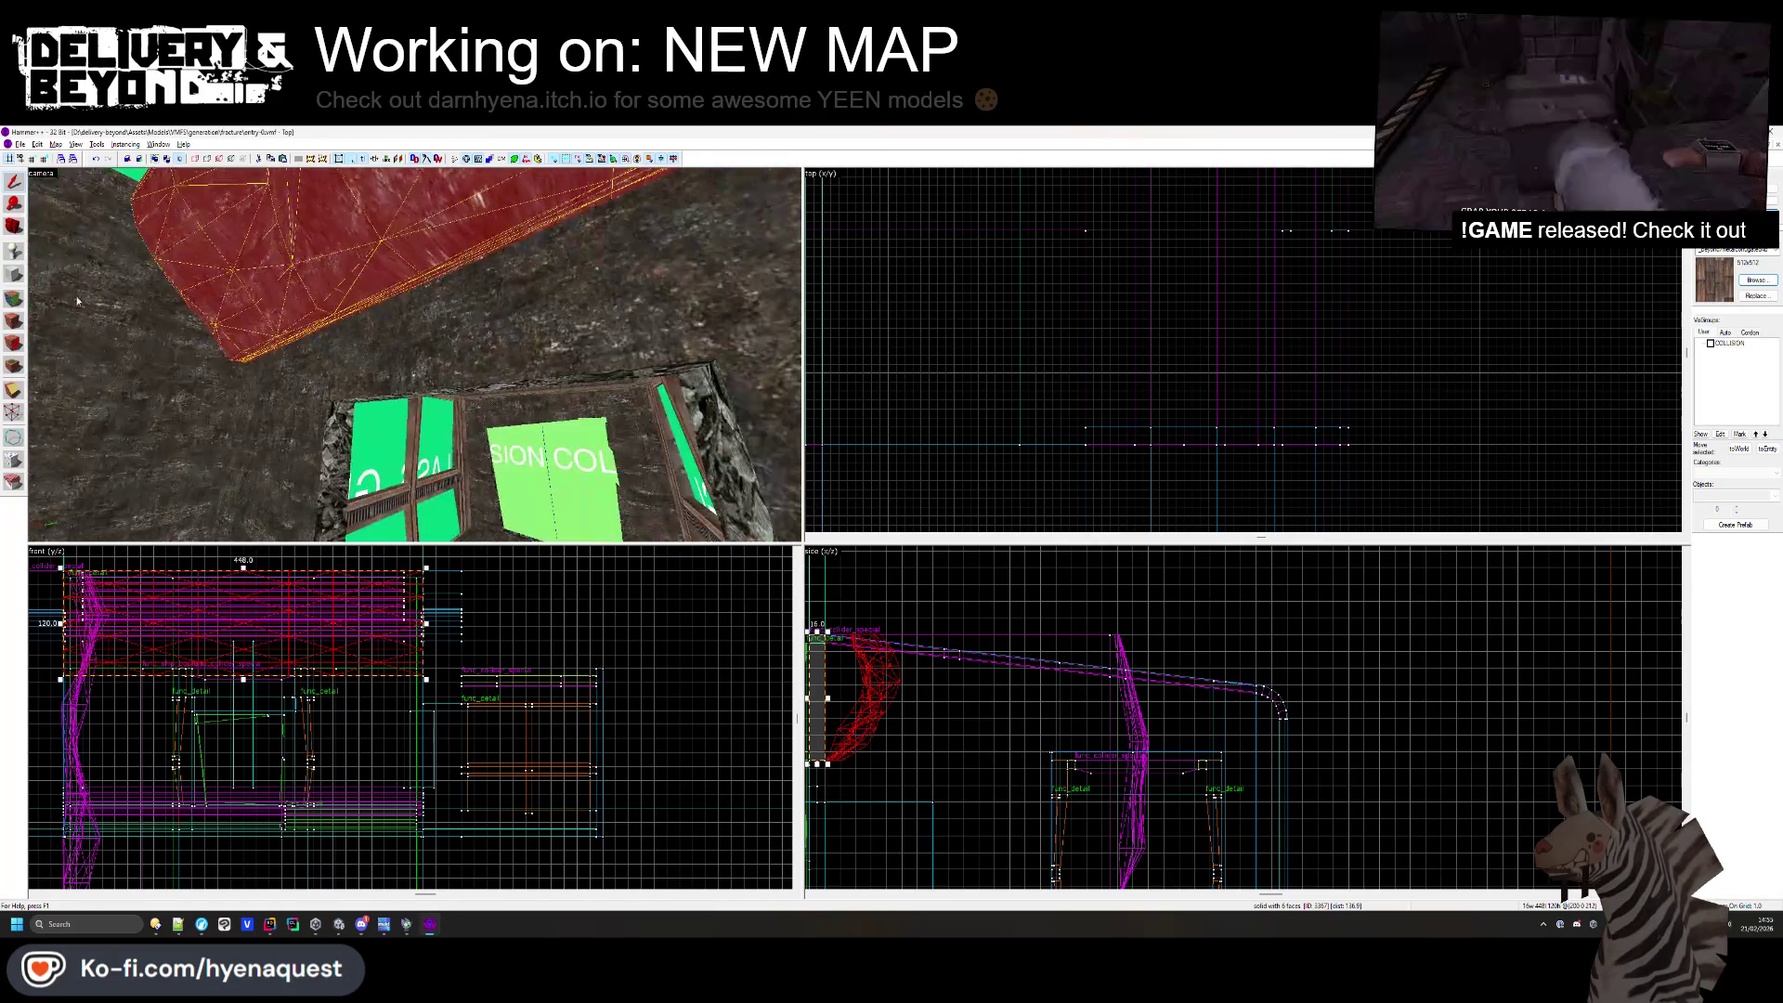
left_click(16, 316)
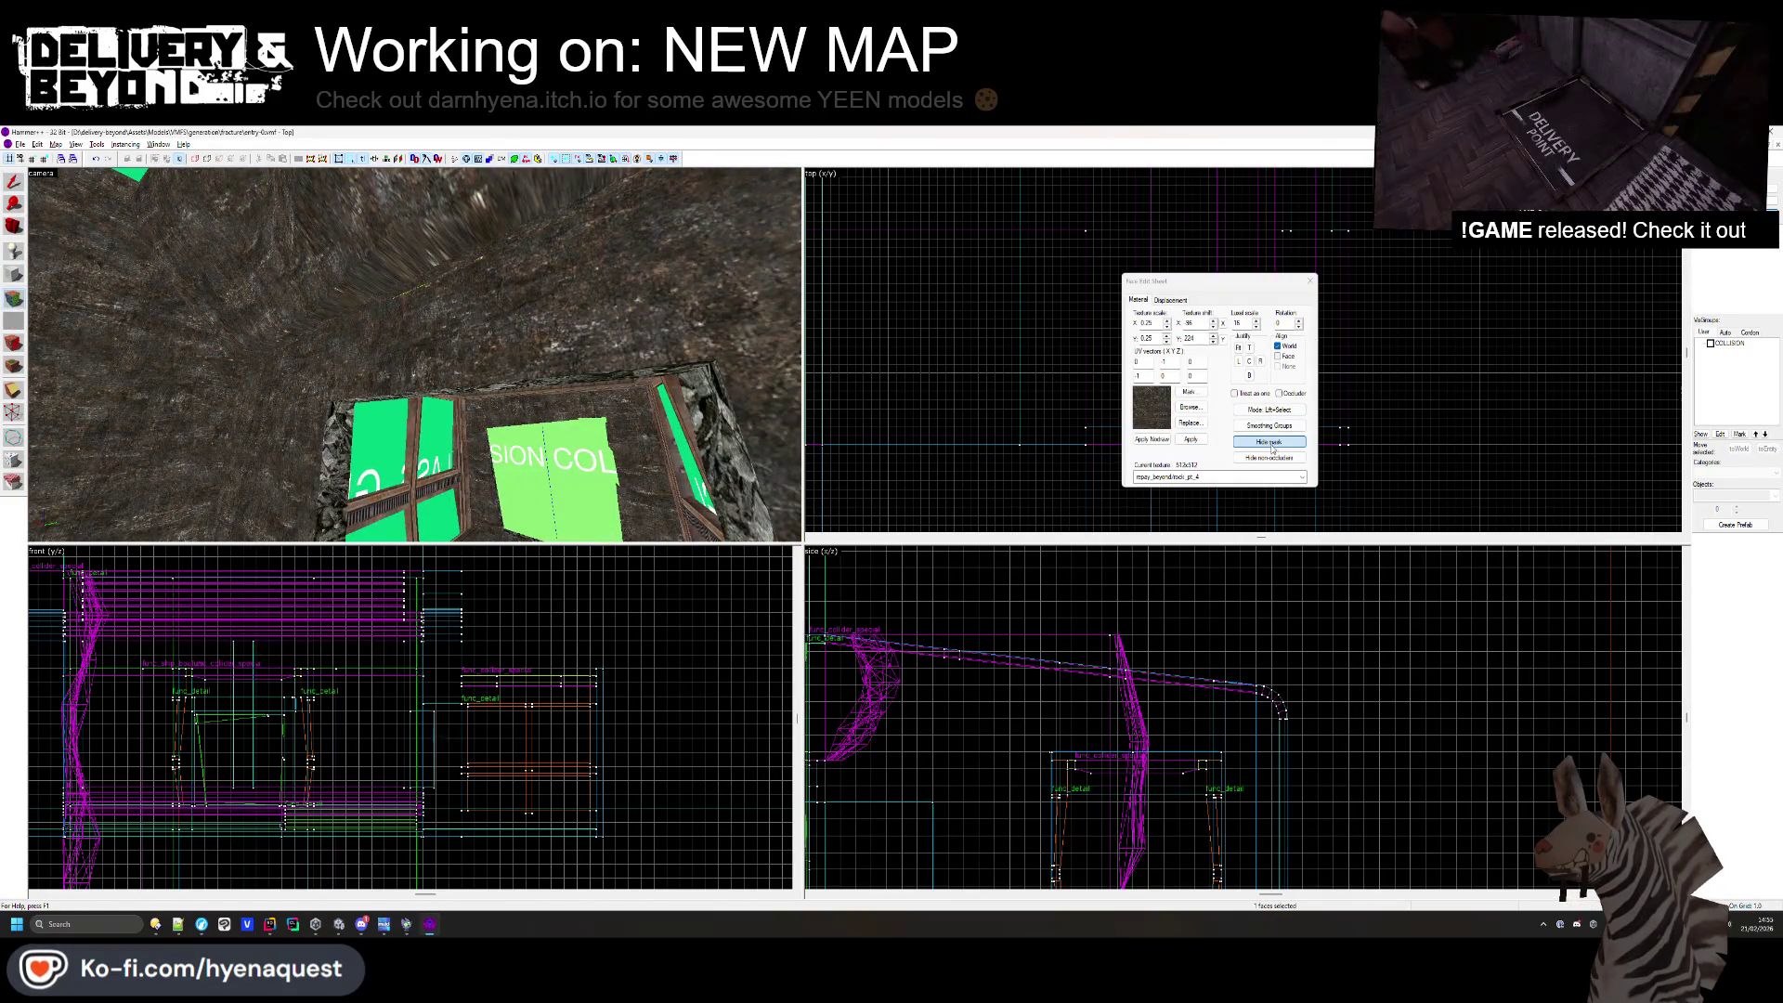
left_click(1170, 300)
left_click(1175, 358)
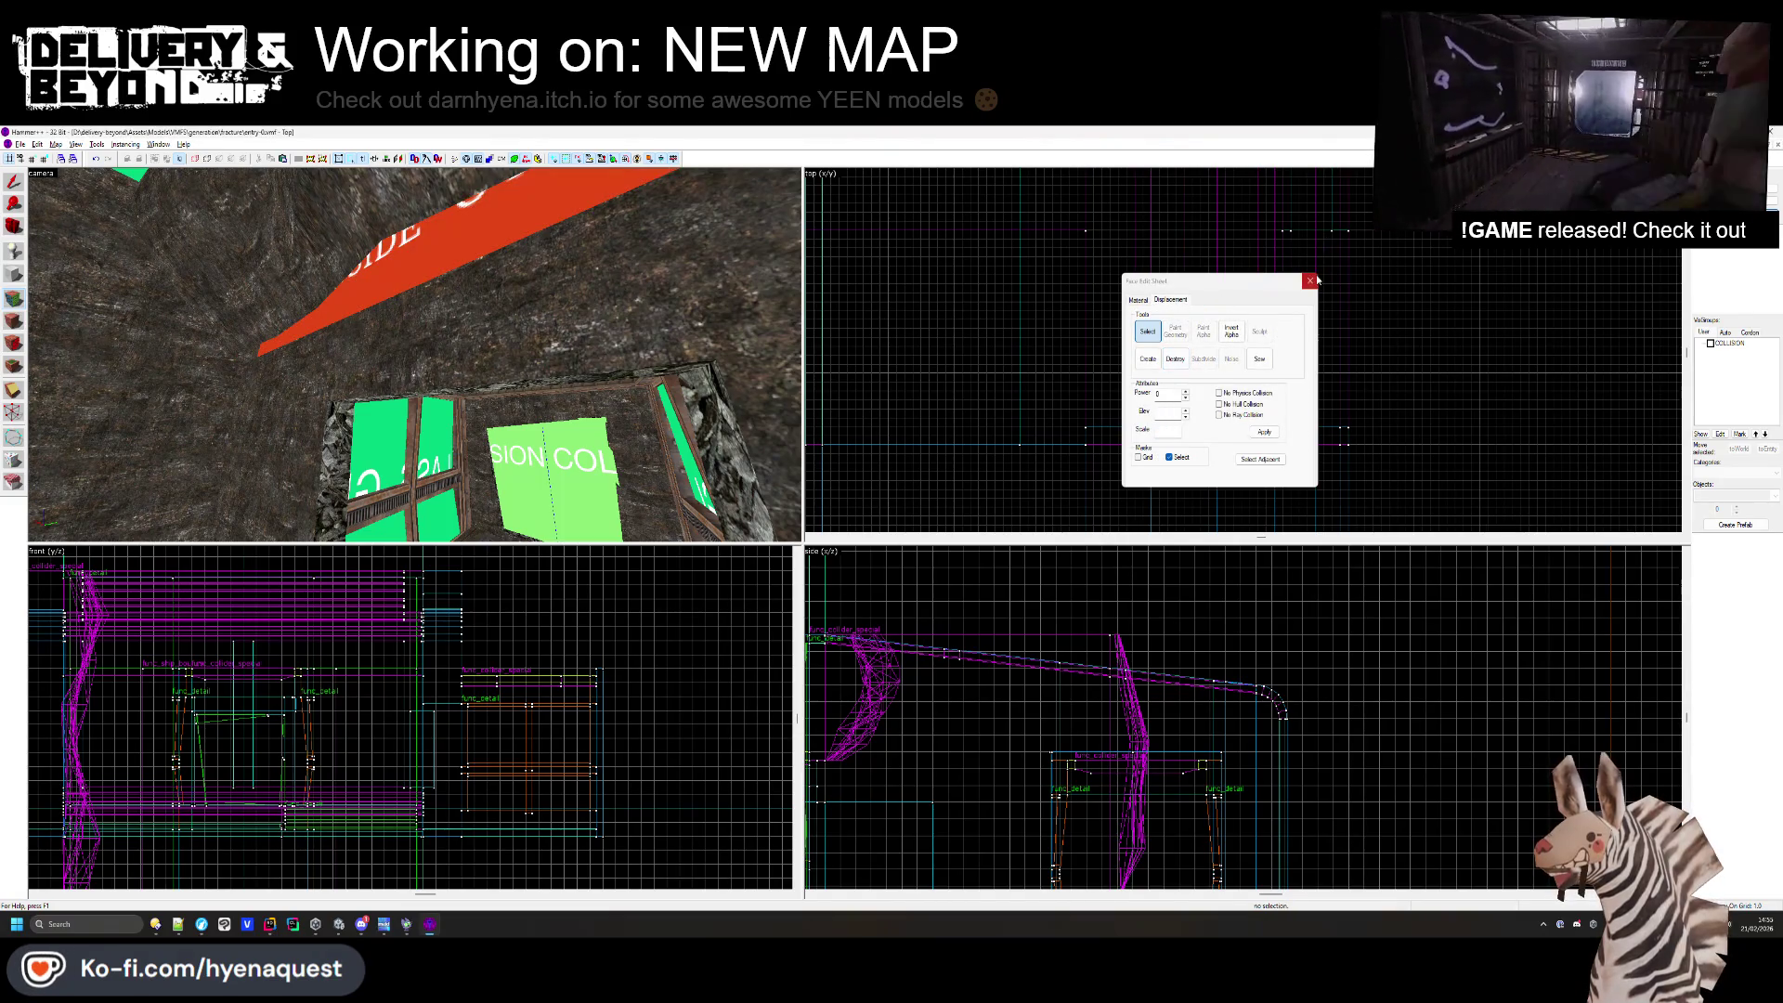
- Reselect the red block and pick several of its faces in the Face Edit Sheet, then close it
left_click(1313, 279)
left_click(330, 263)
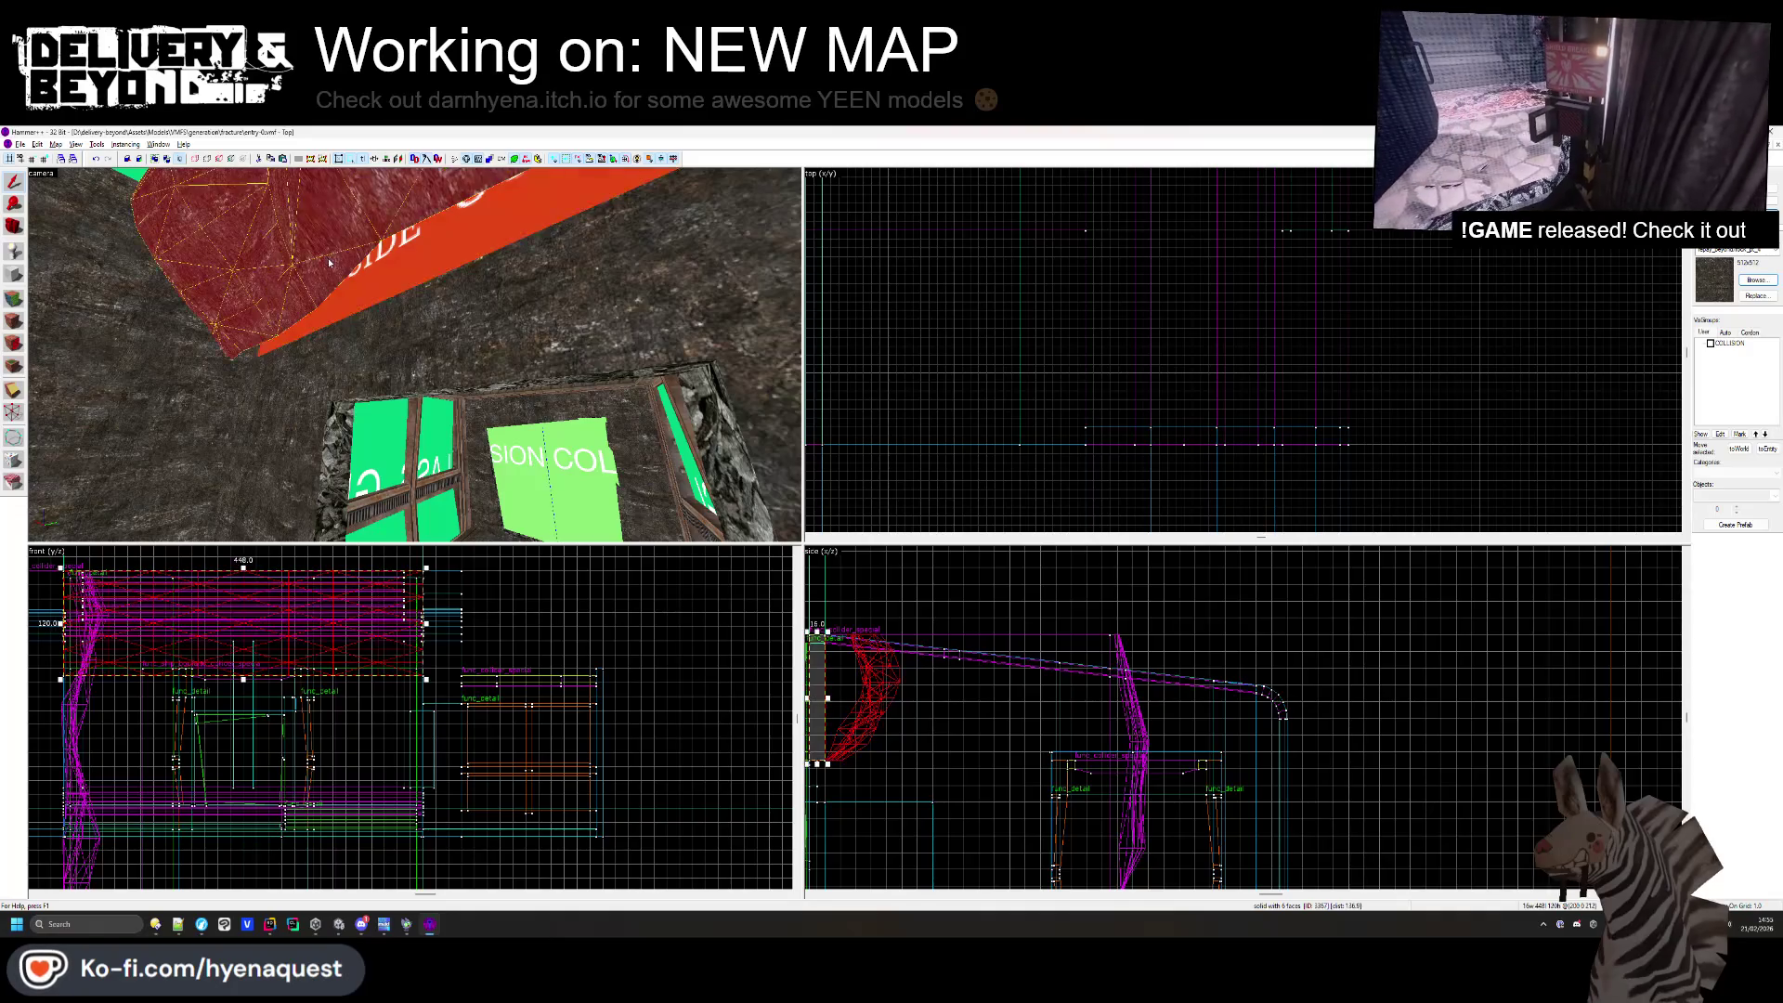
key("z")
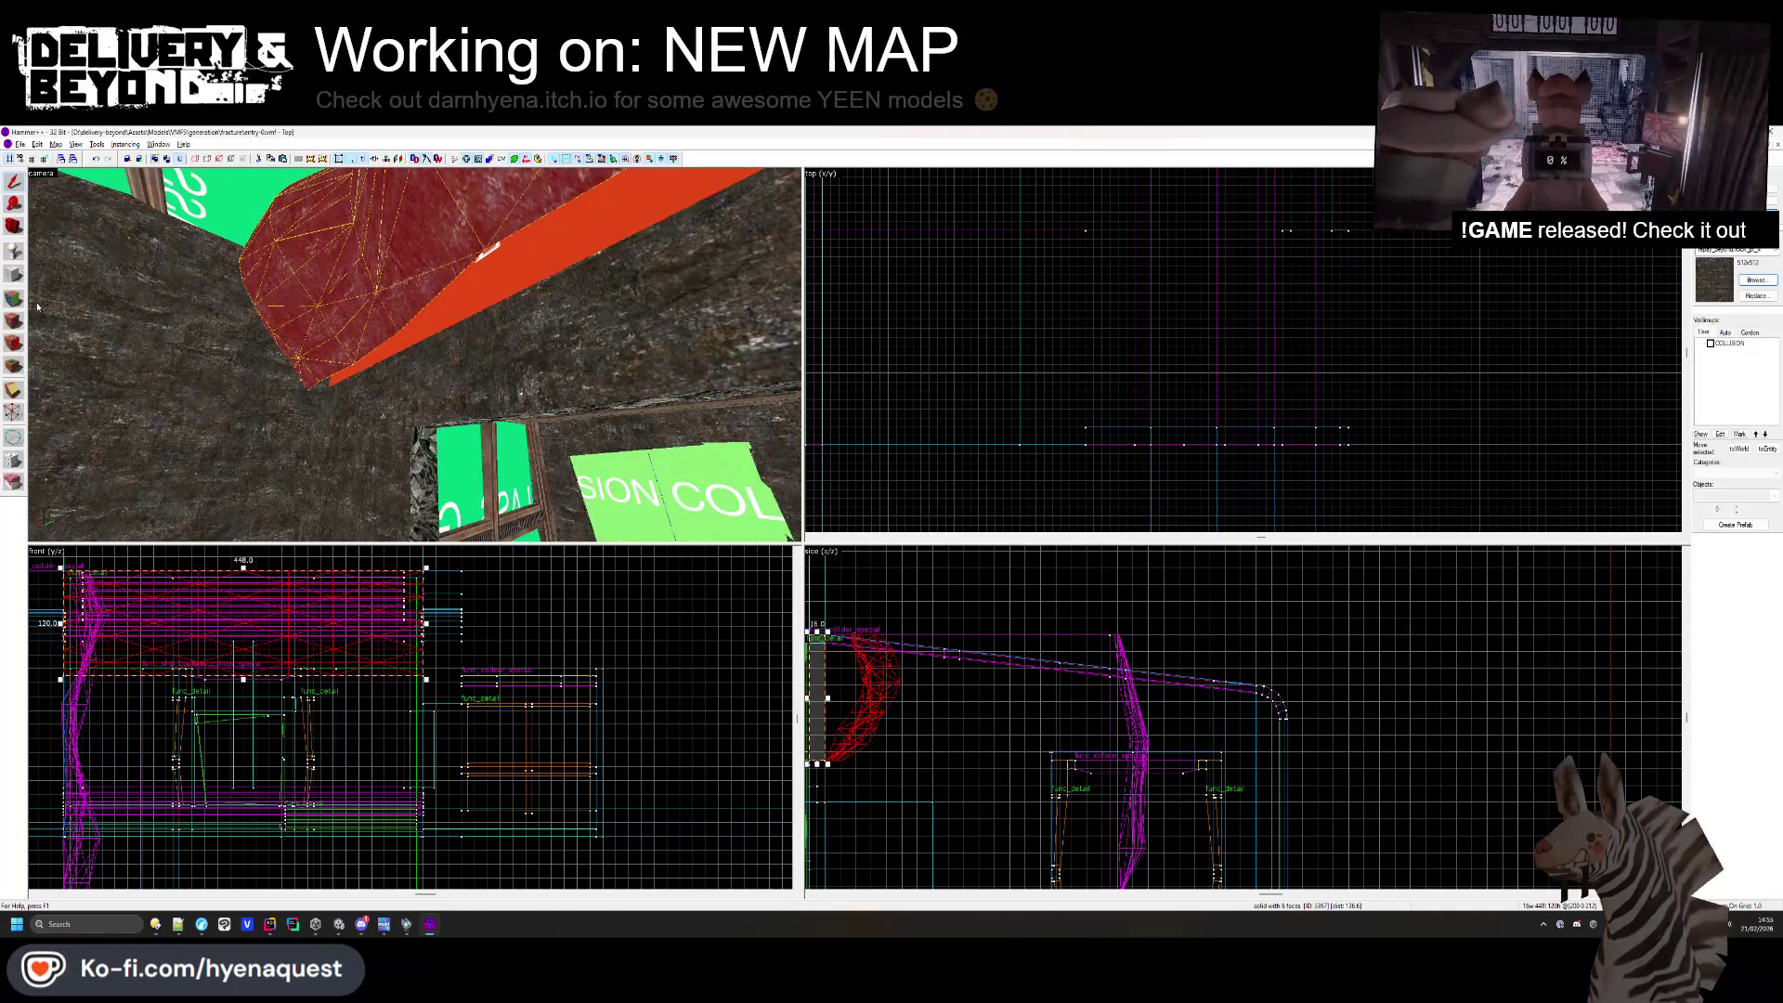
key("shift+a")
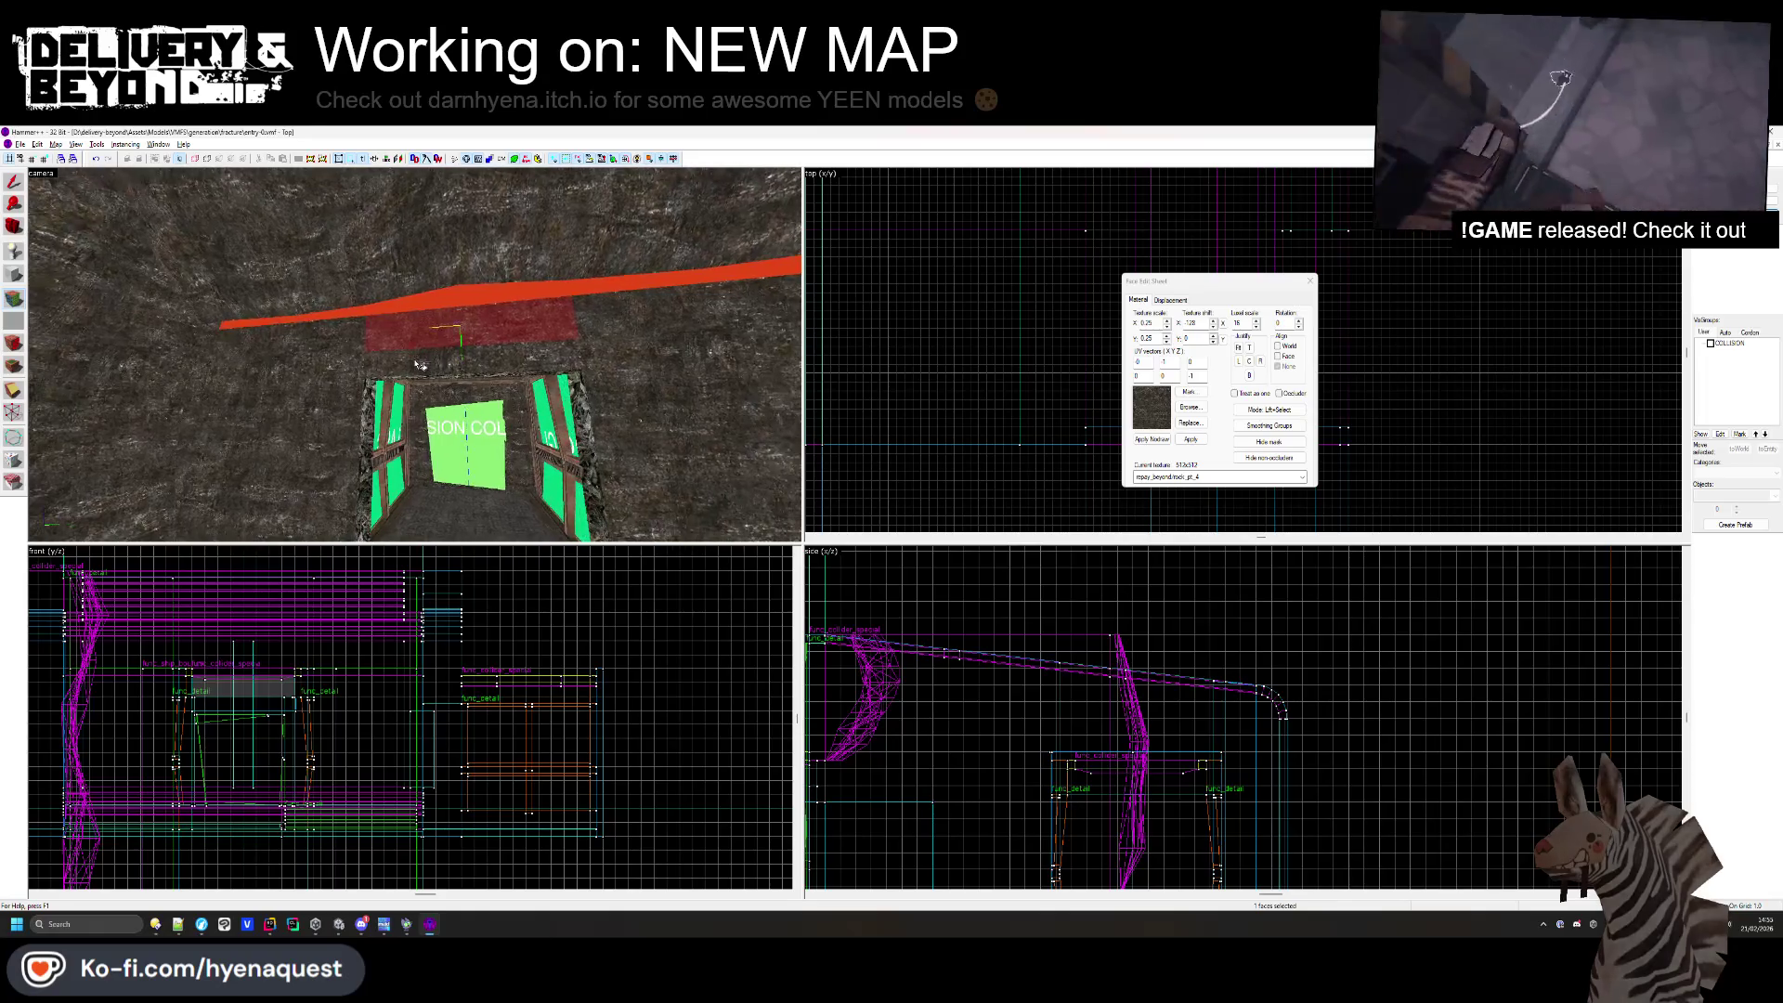
left_click(415, 355, "ctrl")
left_click(415, 355, "ctrl")
left_click(415, 355, "ctrl")
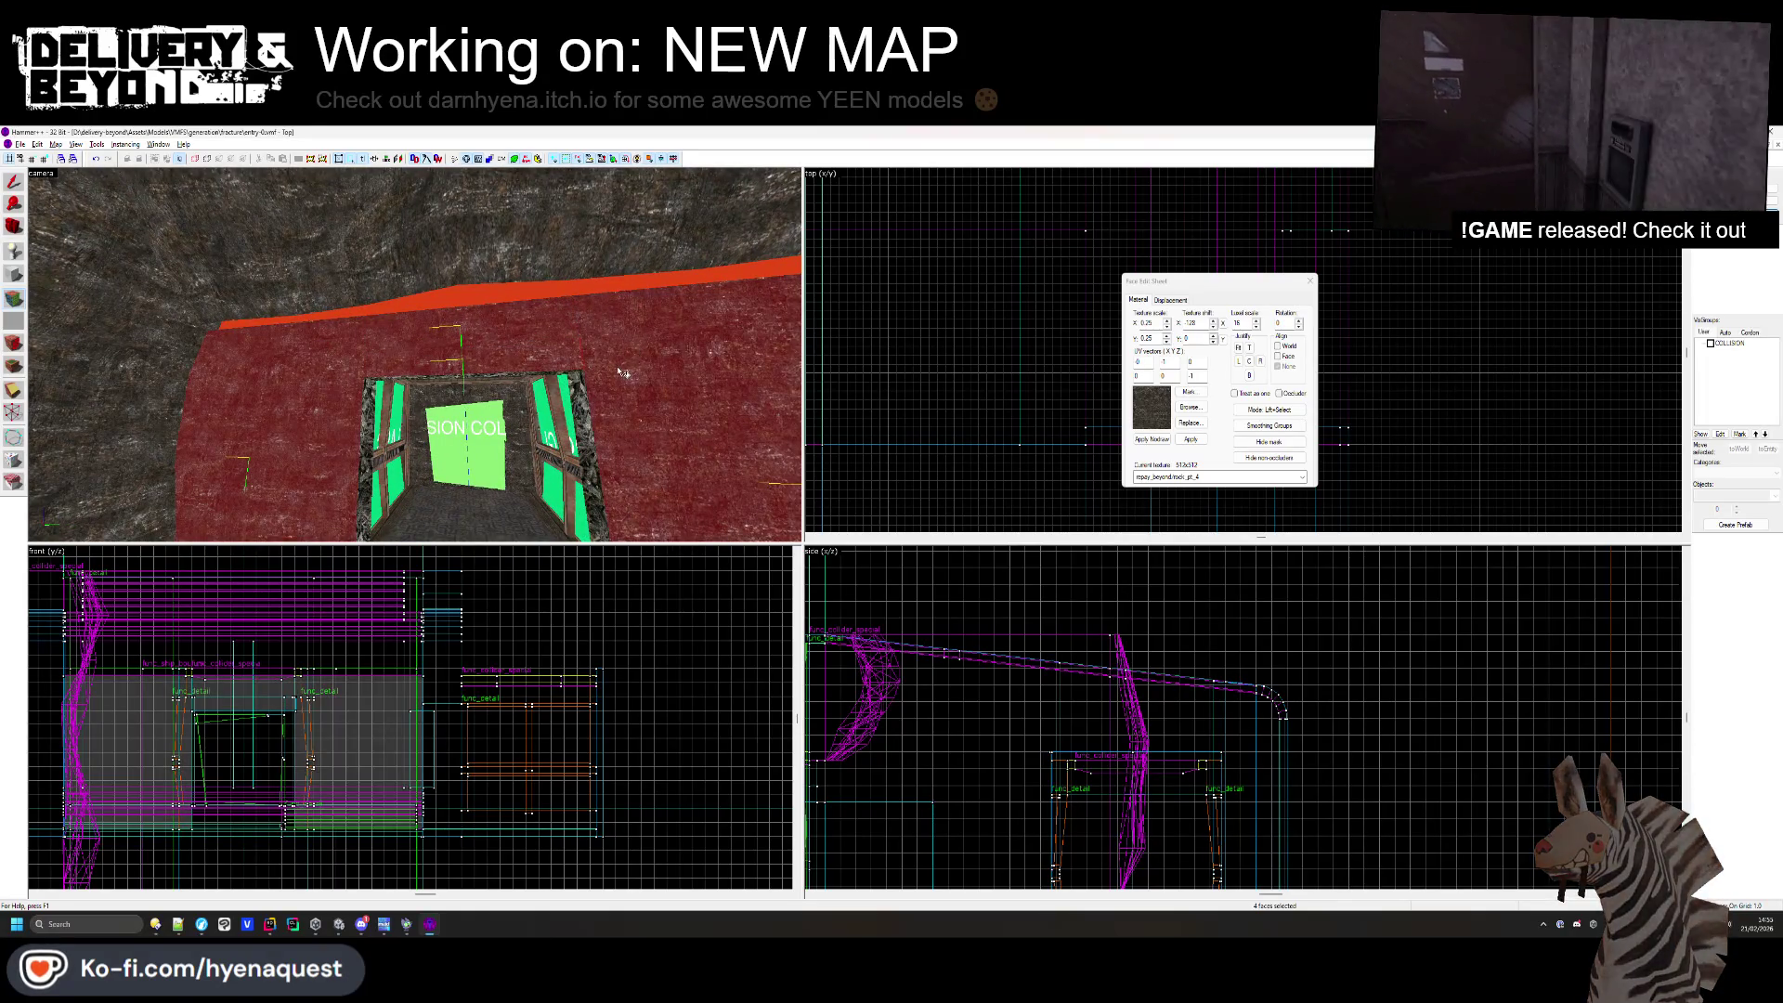
key("z")
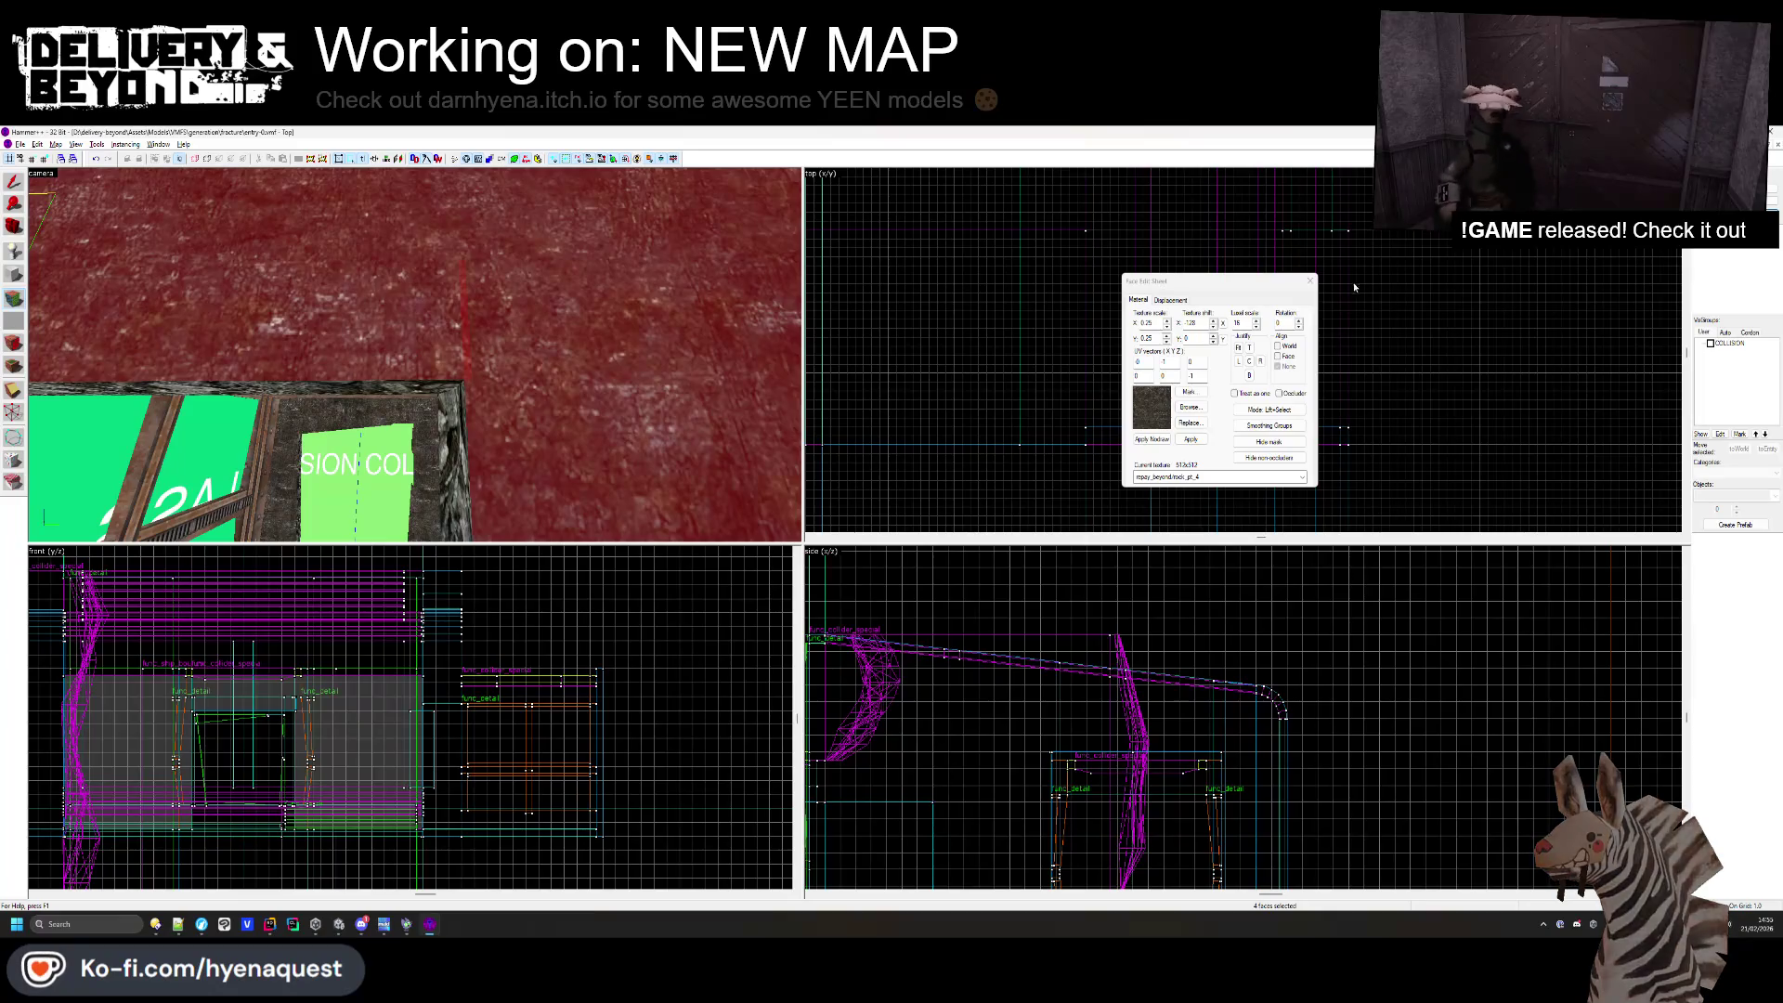
left_click(1306, 291)
- Check the faces beside and above the doorway, then select both red wall blocks
scroll(1056, 356, "up", 5)
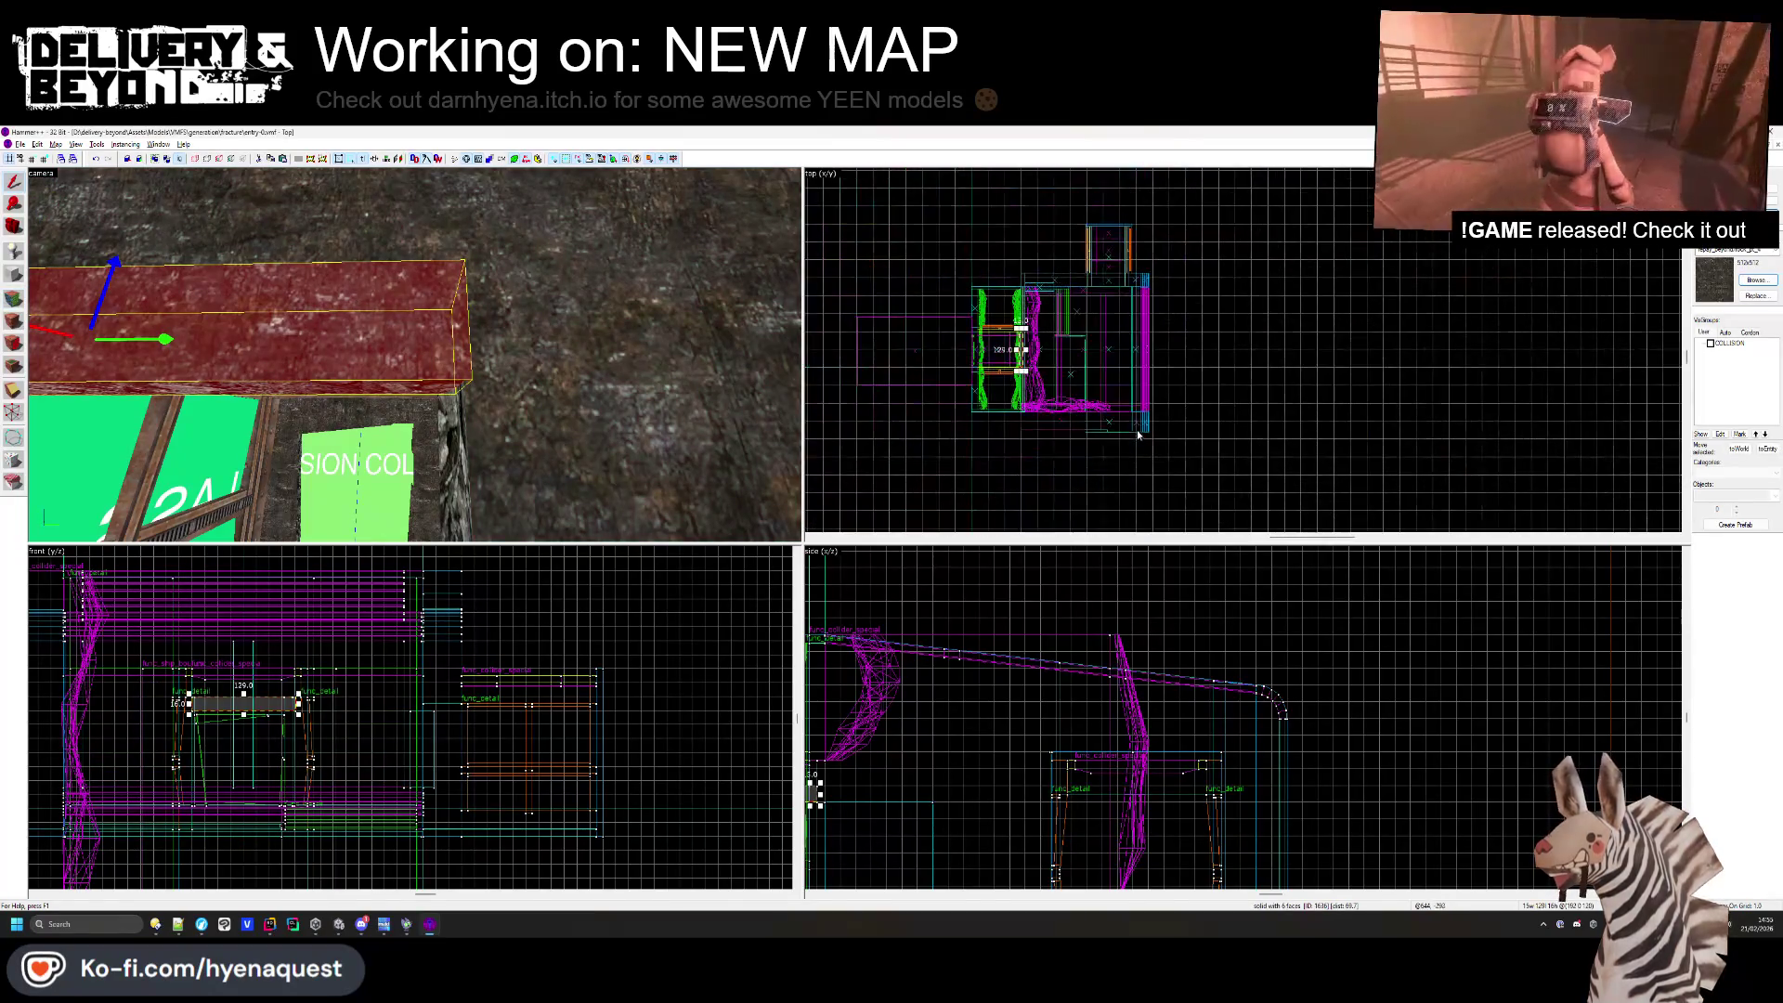
scroll(1055, 356, "up", 6)
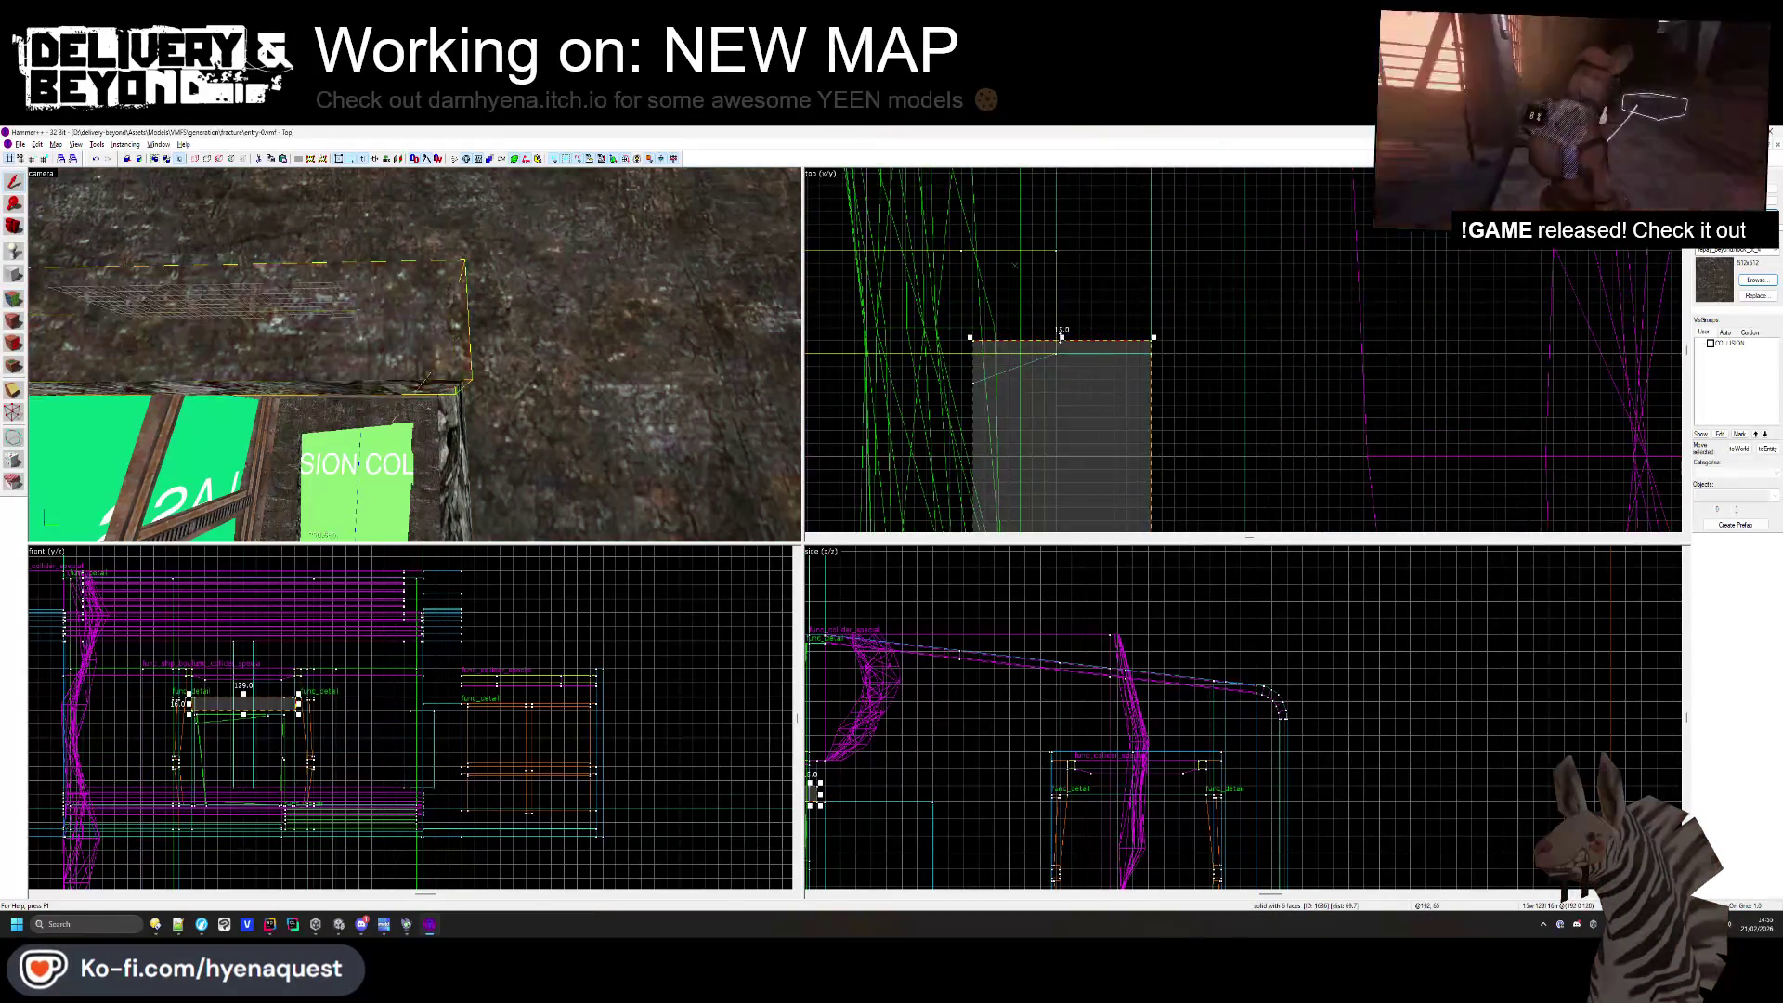
scroll(1059, 339, "down", 5)
key("Escape")
left_click_drag(563, 358, 58, 313)
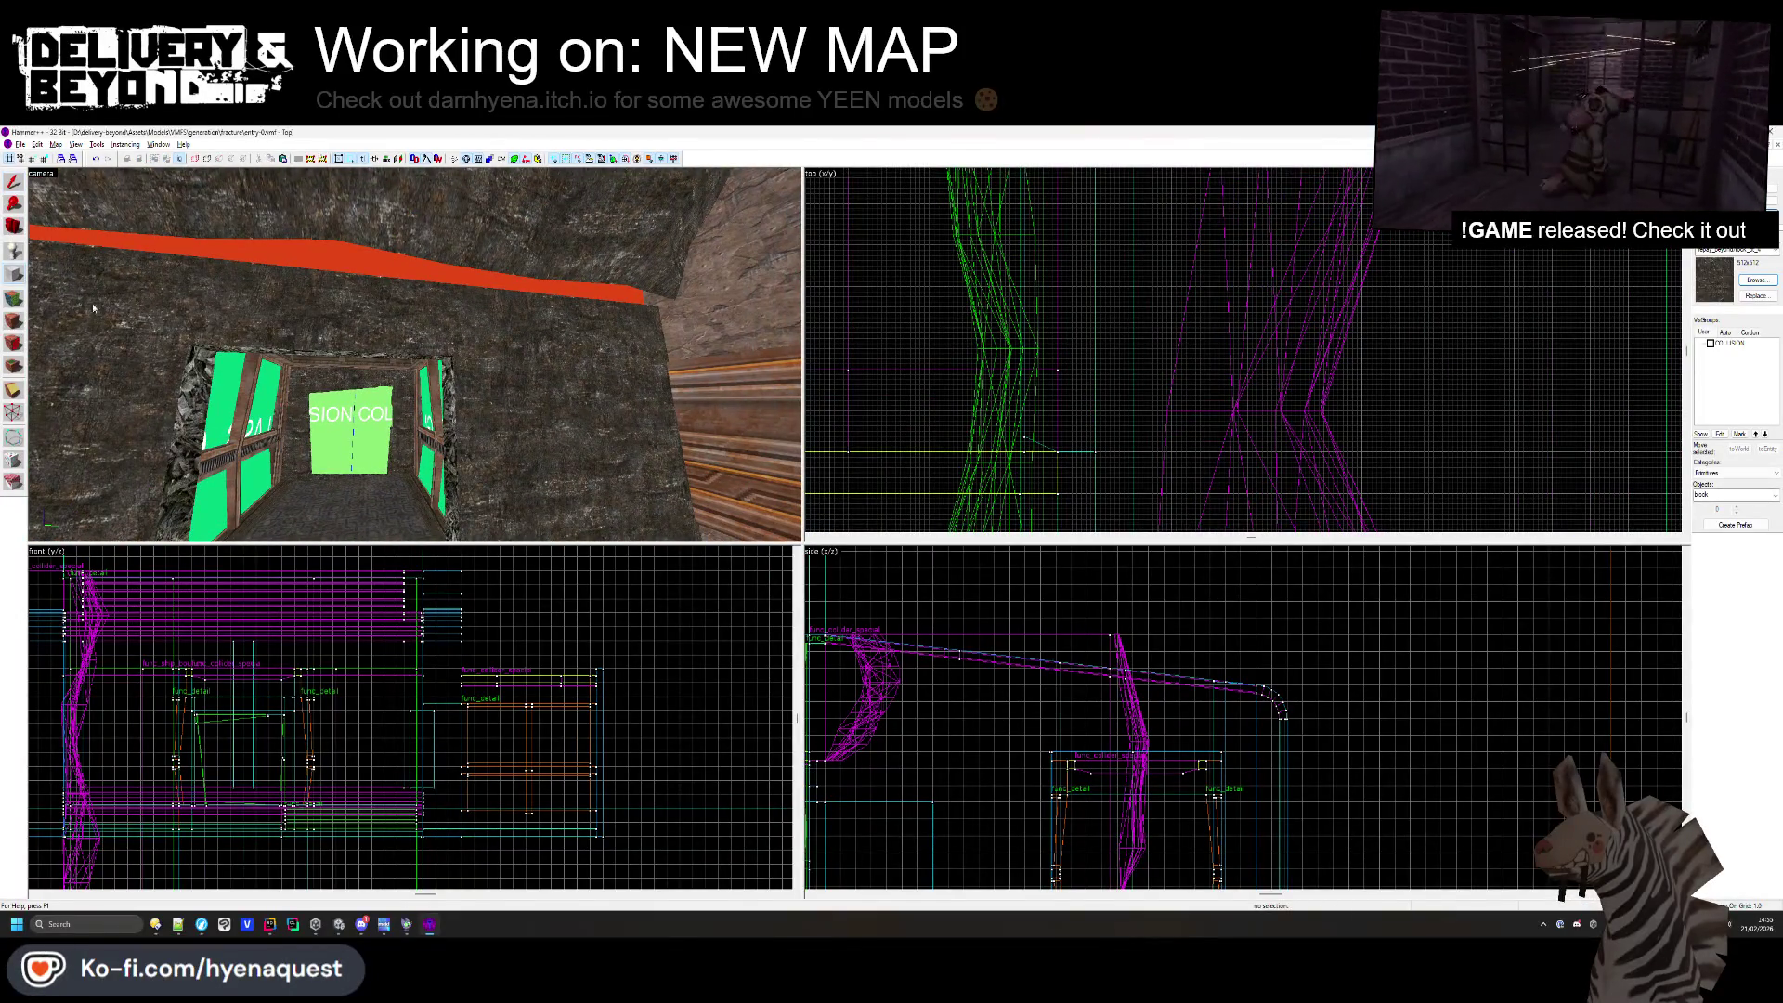
key("shift+a")
left_click(529, 329)
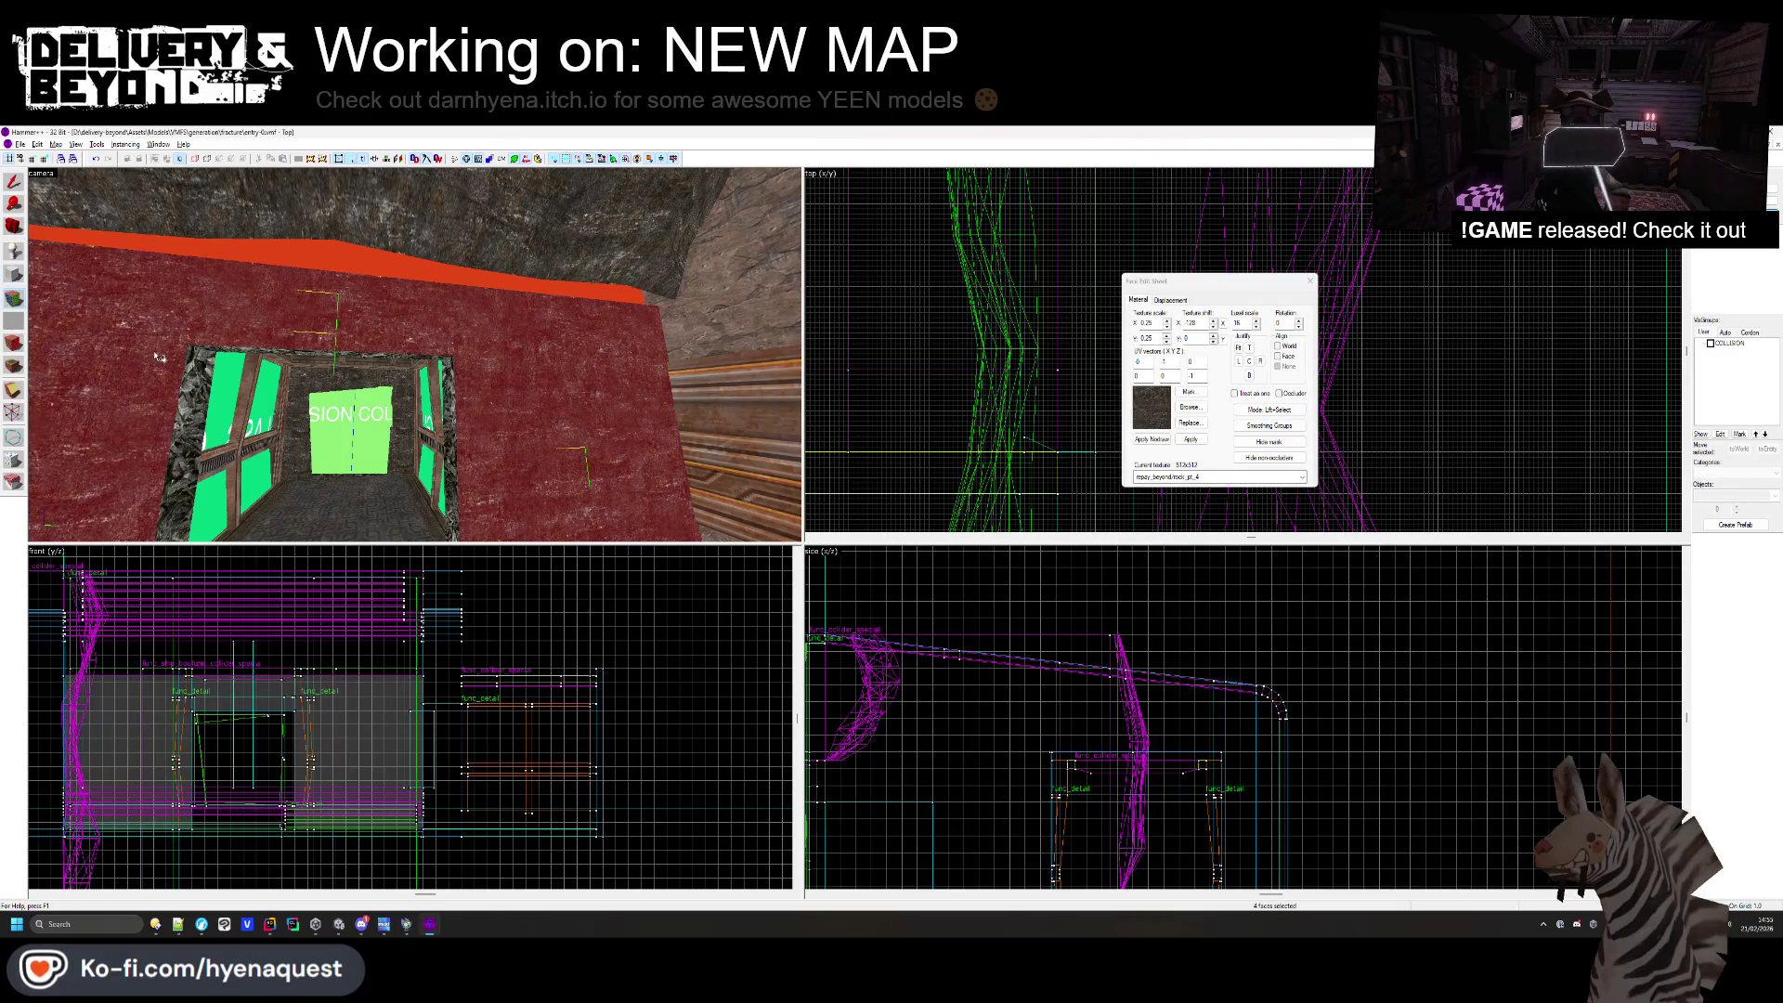
left_click_drag(225, 336, 446, 306)
left_click(456, 295)
left_click(485, 316)
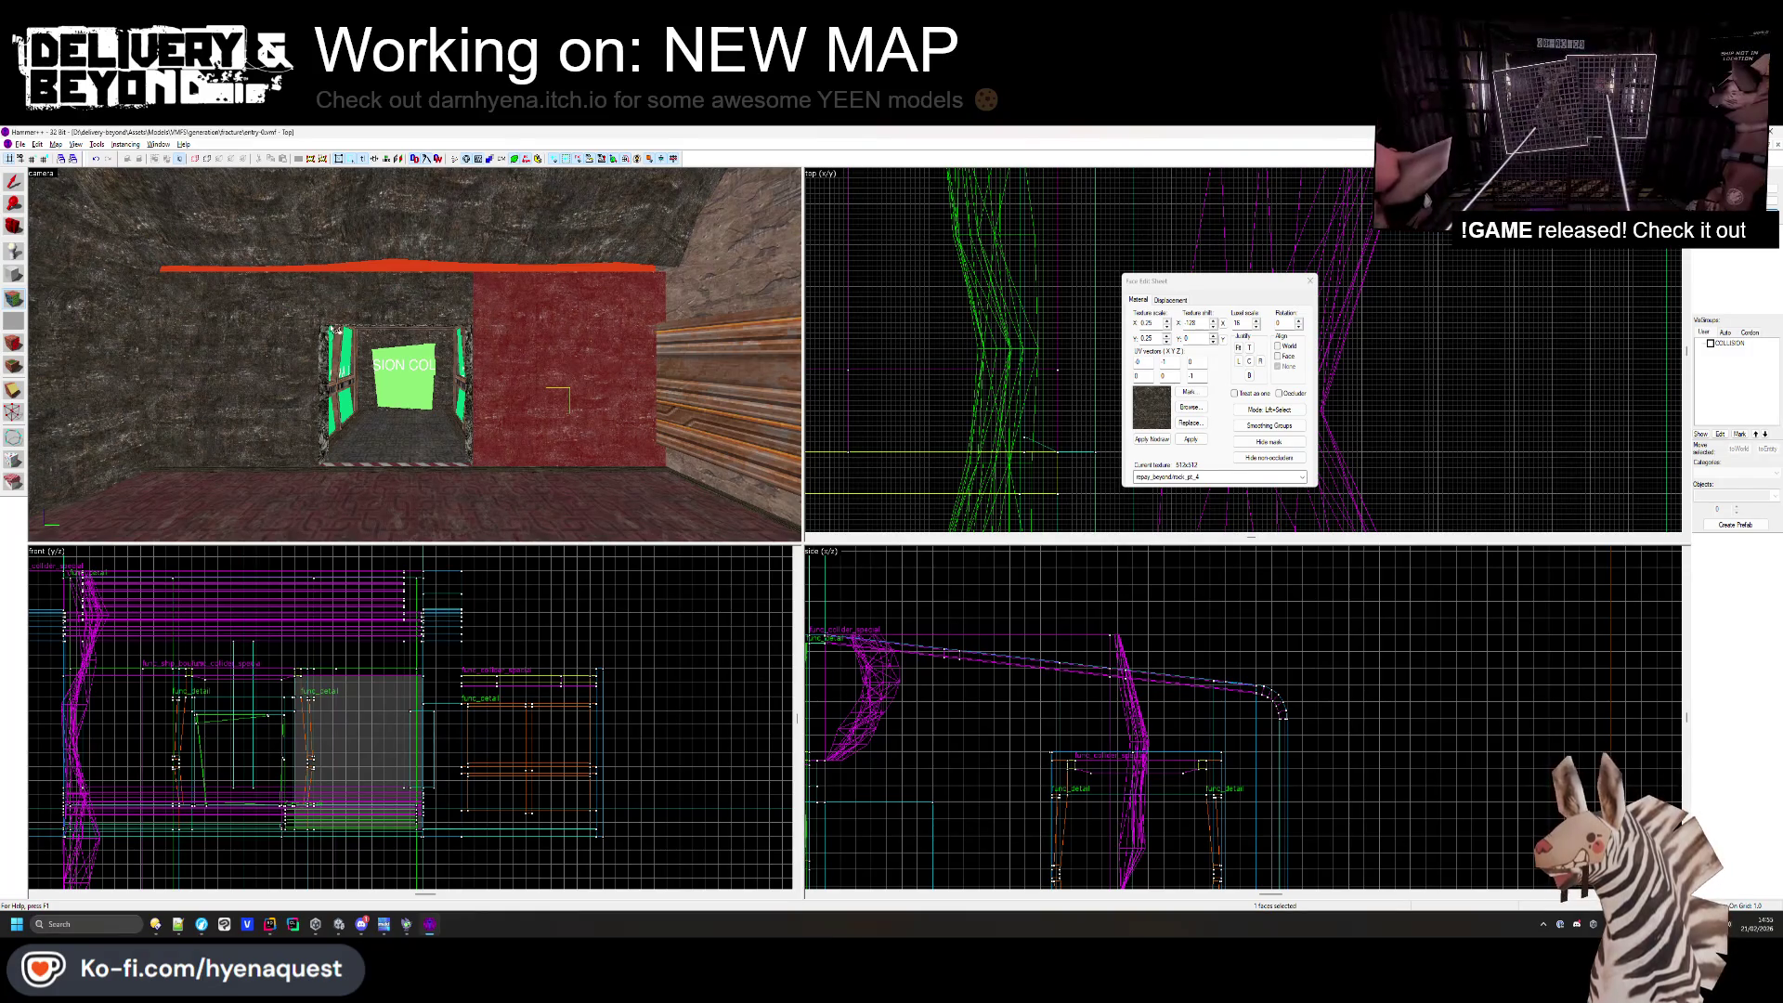
key("shift+s")
left_click(288, 339, "ctrl")
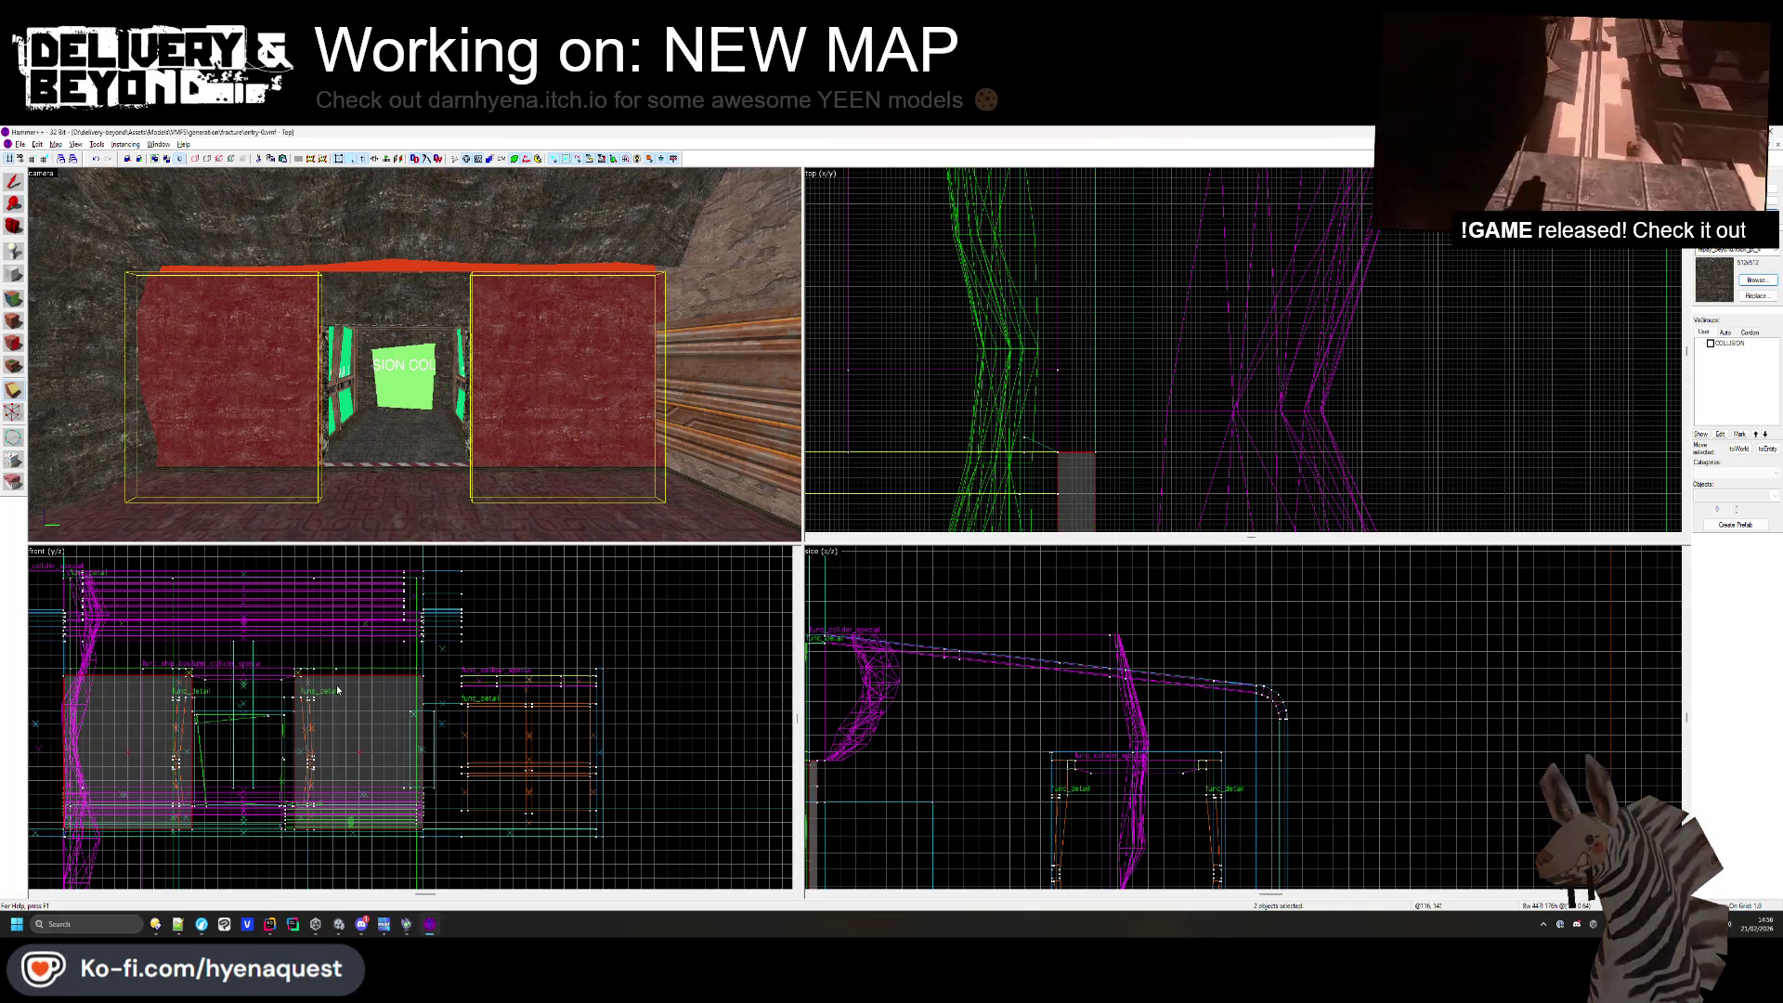
- Clip across the wall blocks and delete the cut-off pieces
scroll(274, 677, "up", 5)
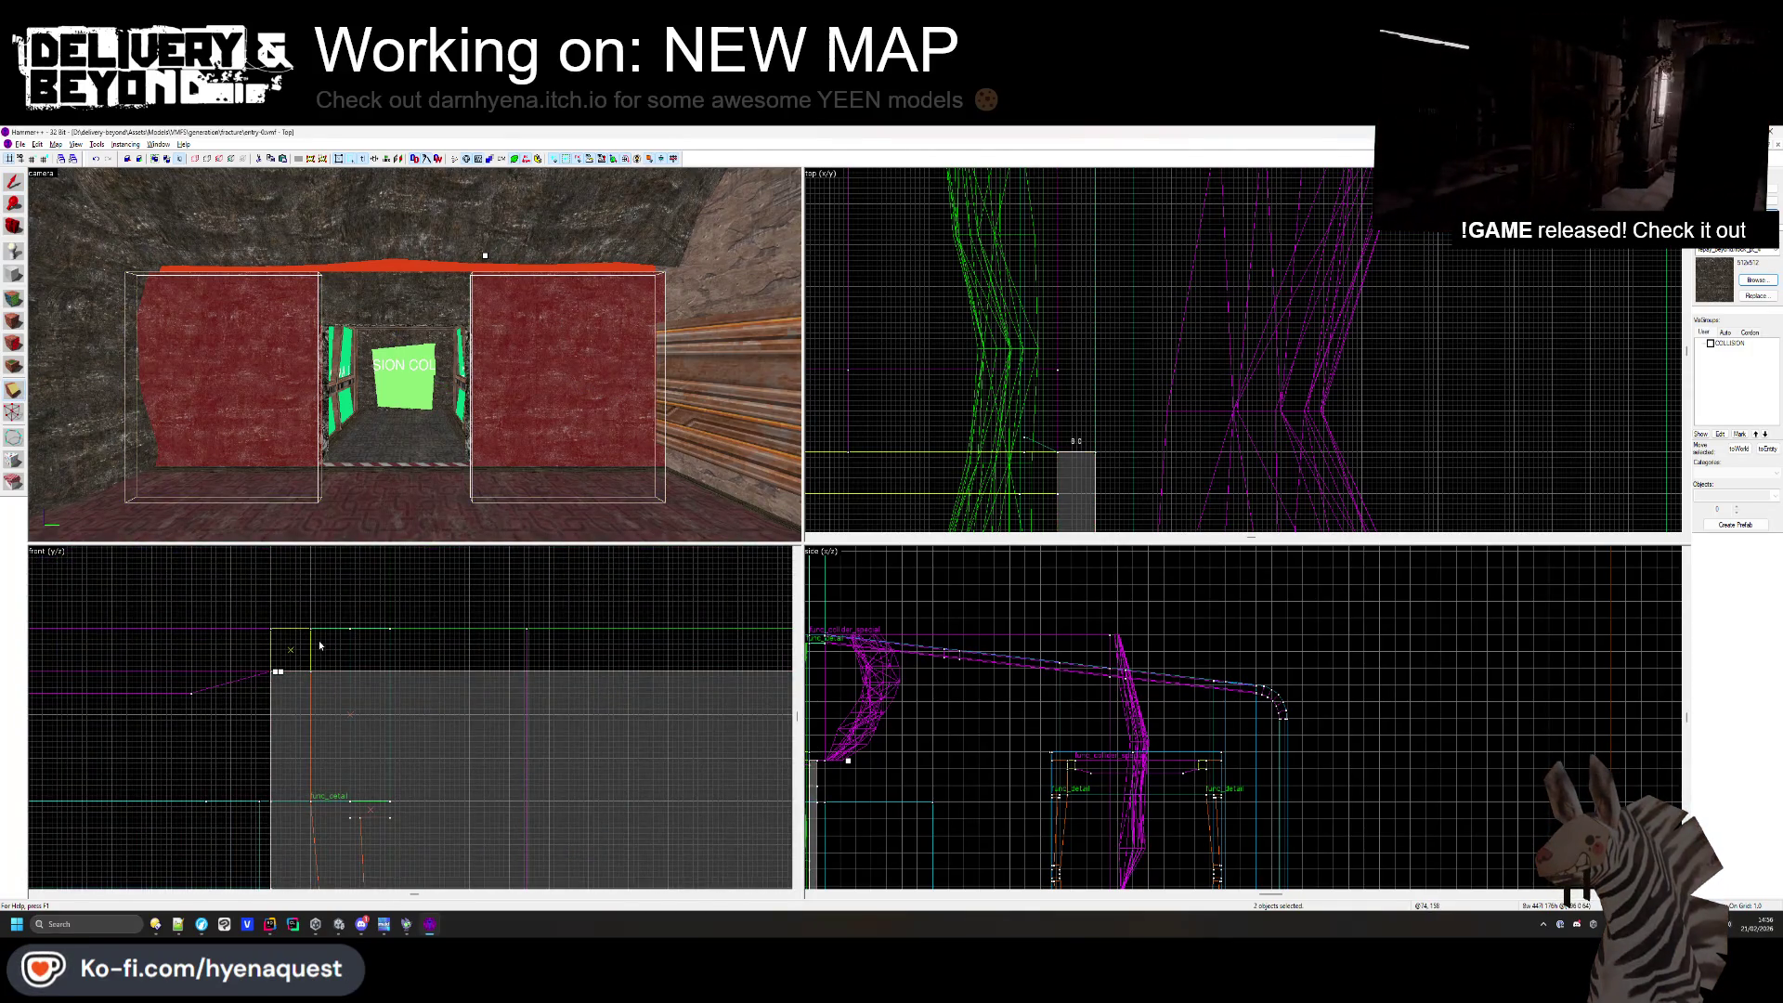
left_click_drag(277, 670, 300, 805)
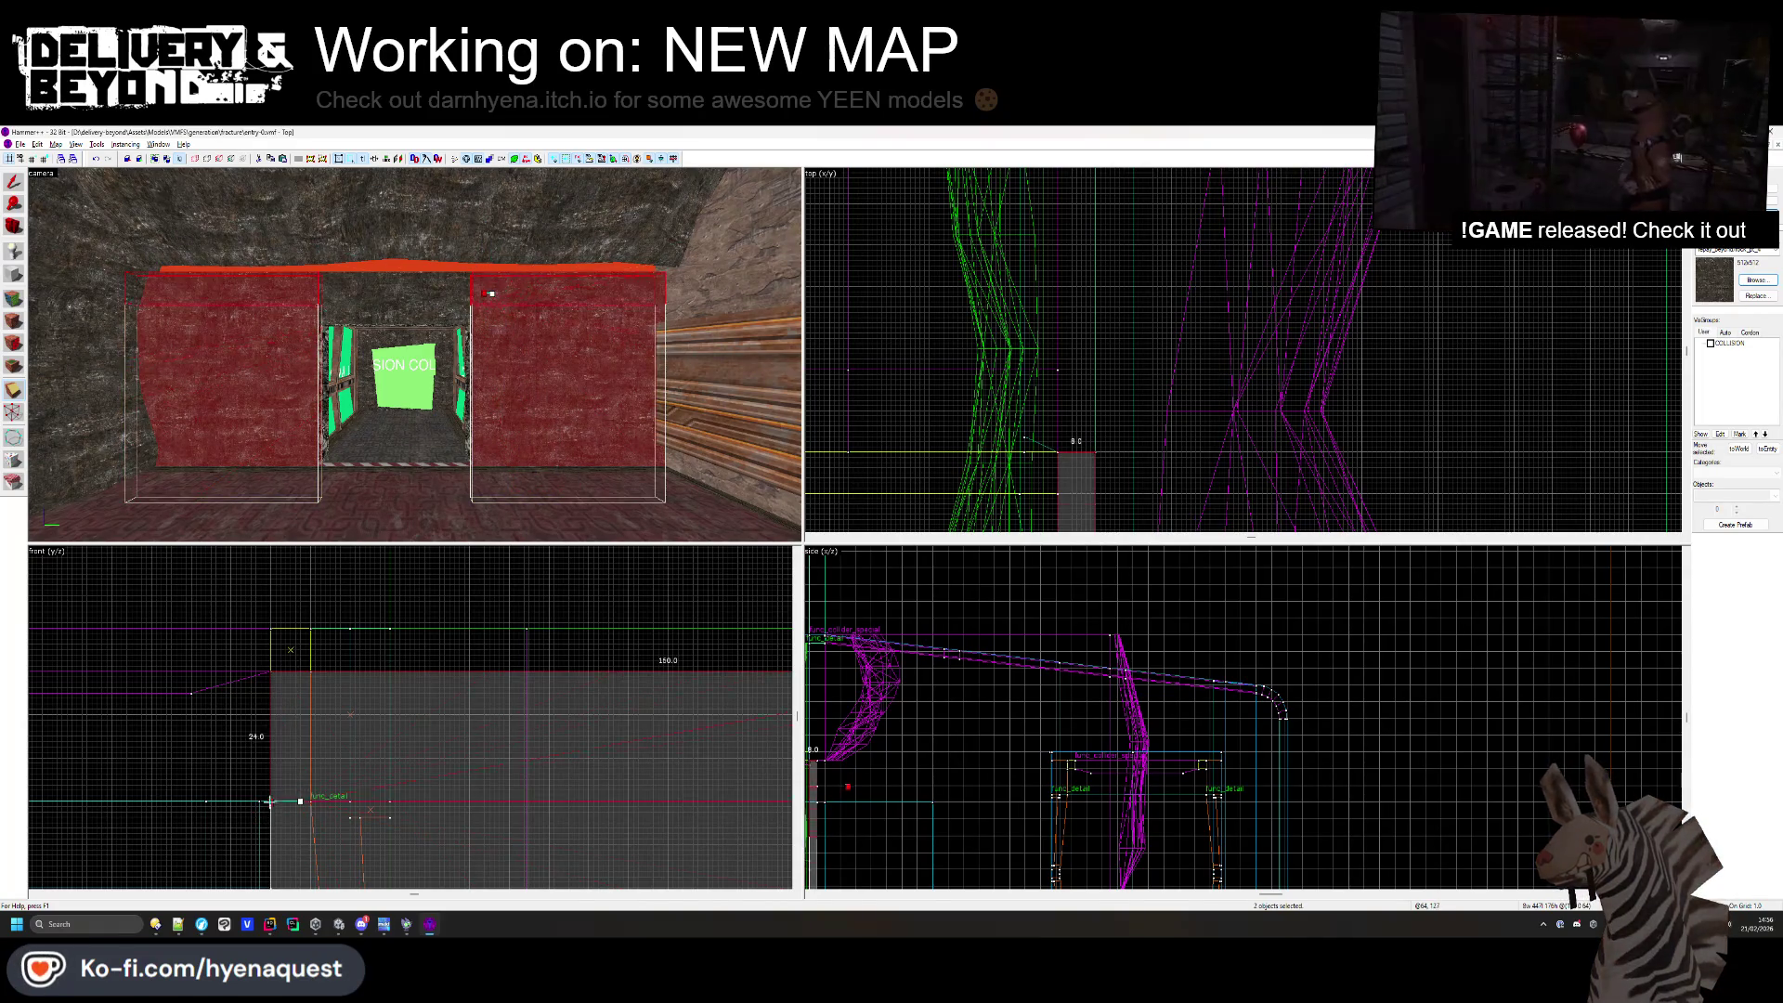
left_click_drag(268, 800, 270, 800)
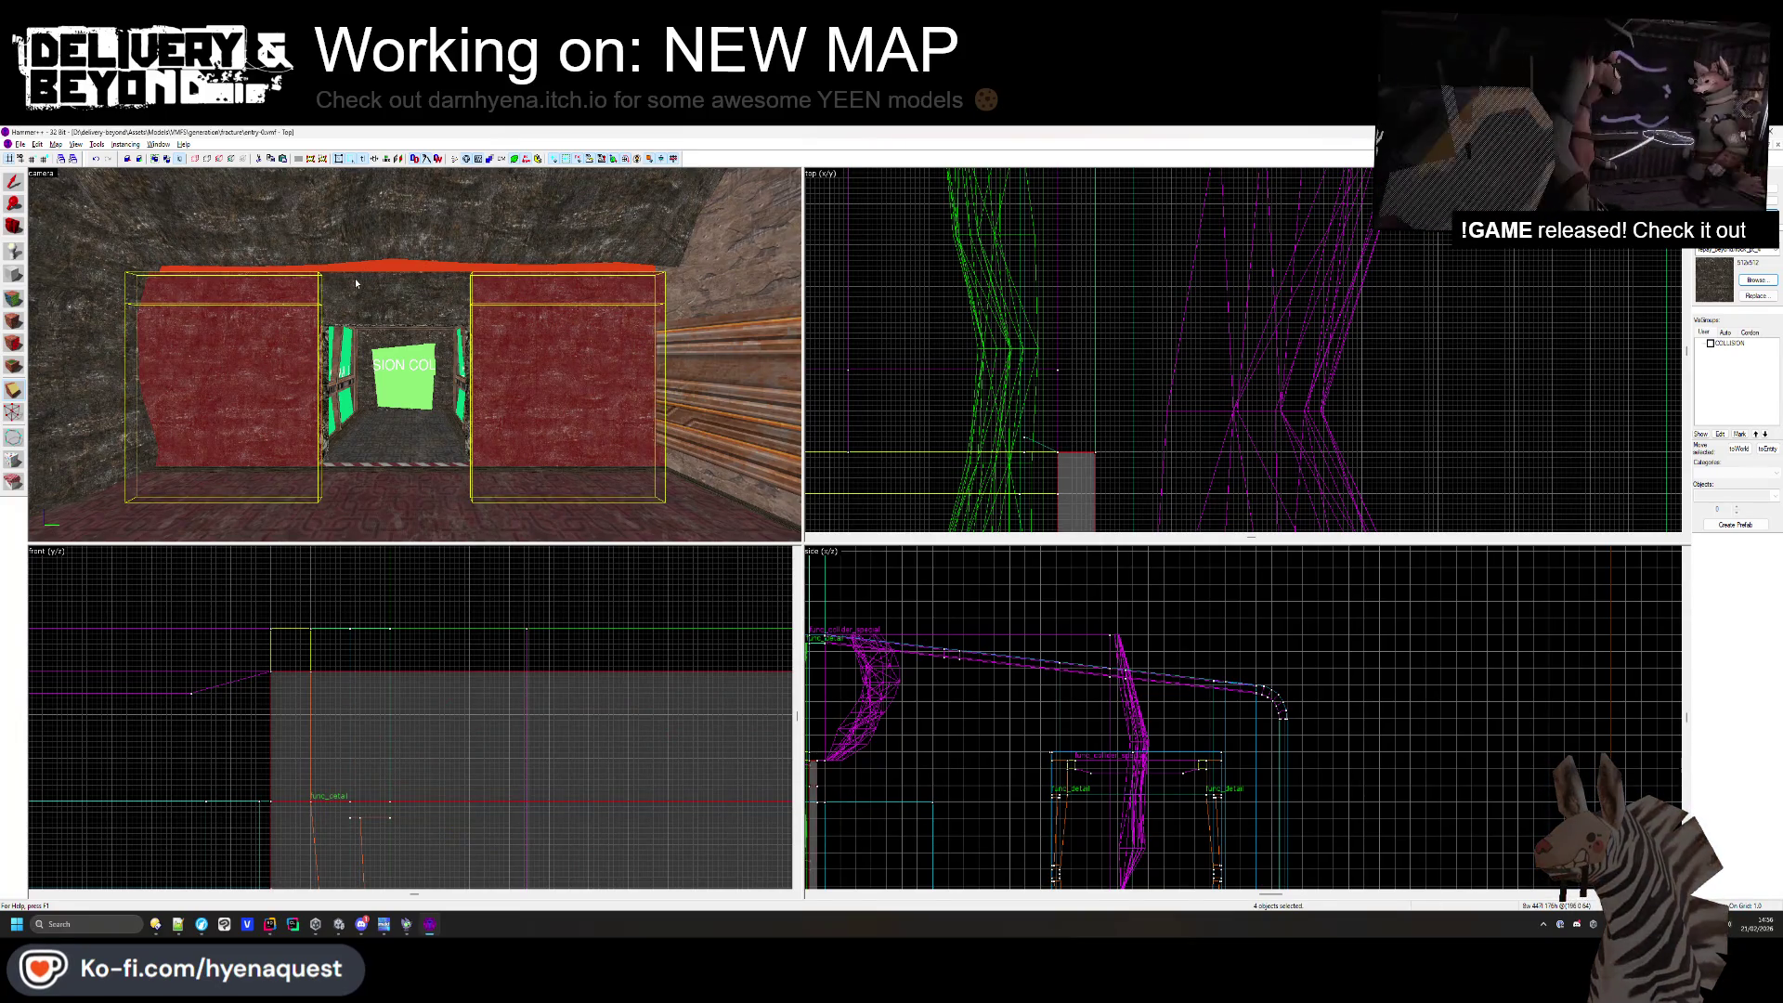
key("Delete")
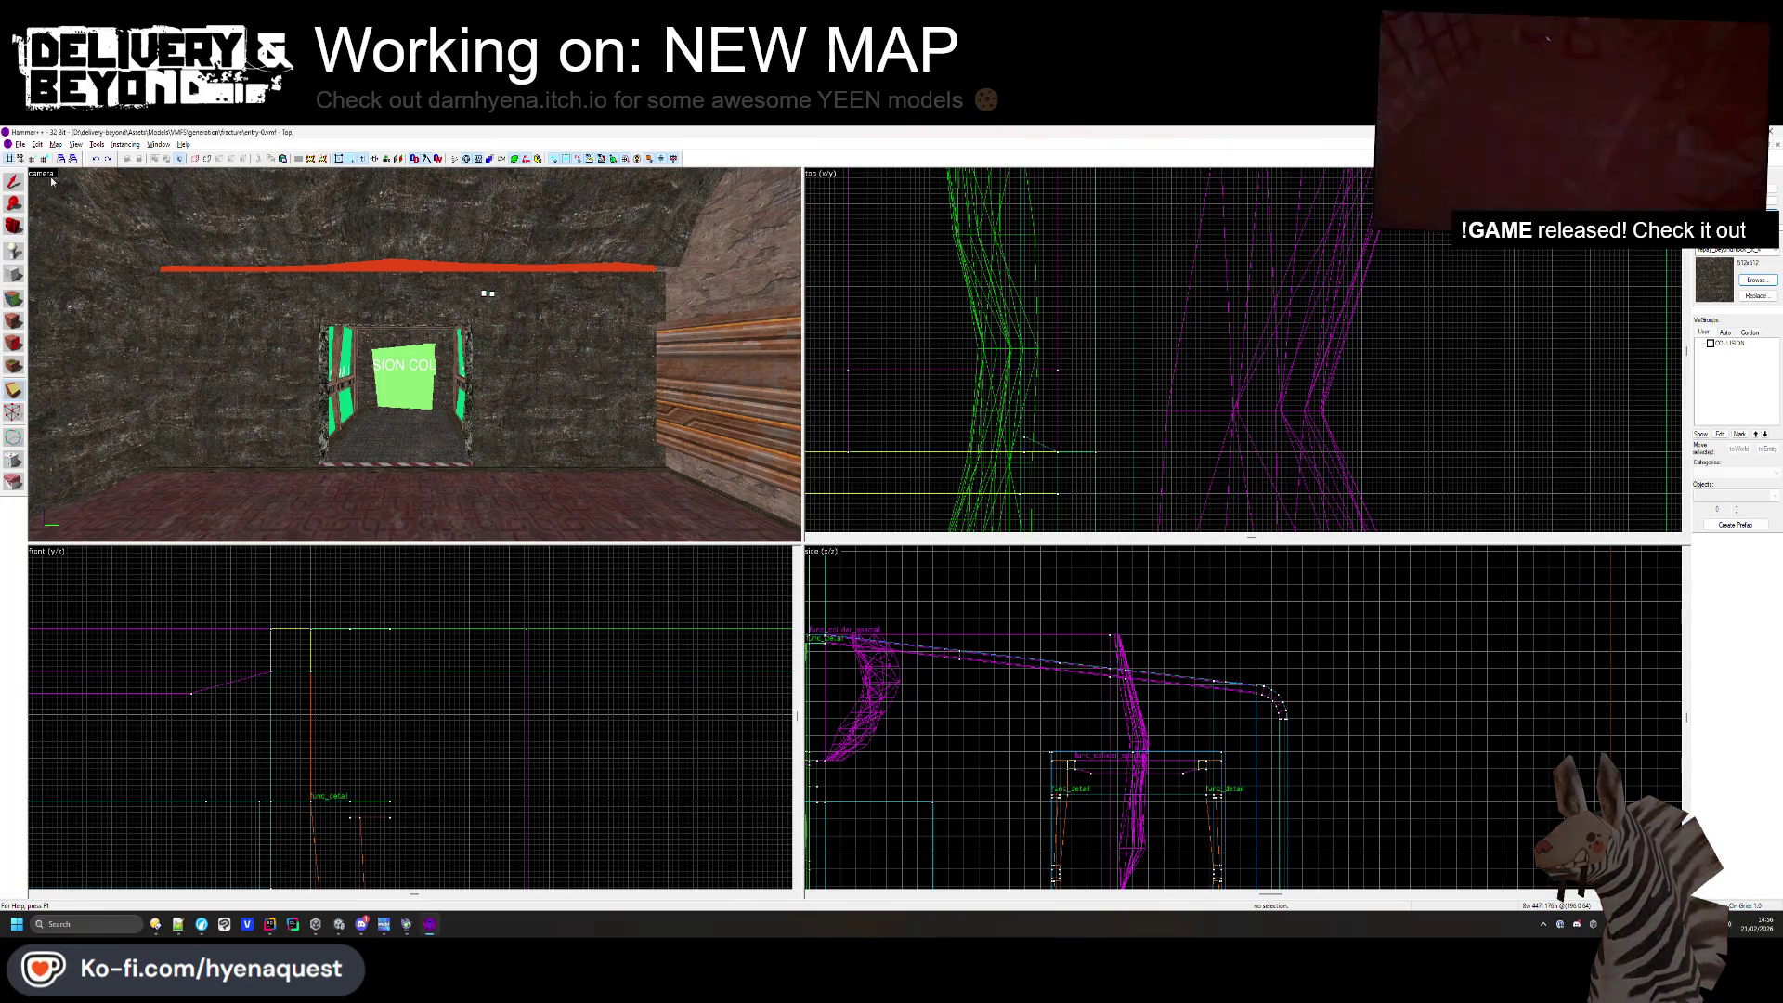
- Select the blocks around the doorway, including the frame and the angled beam above it
left_click(279, 371)
left_click(436, 409)
left_click(469, 295)
left_click(497, 330)
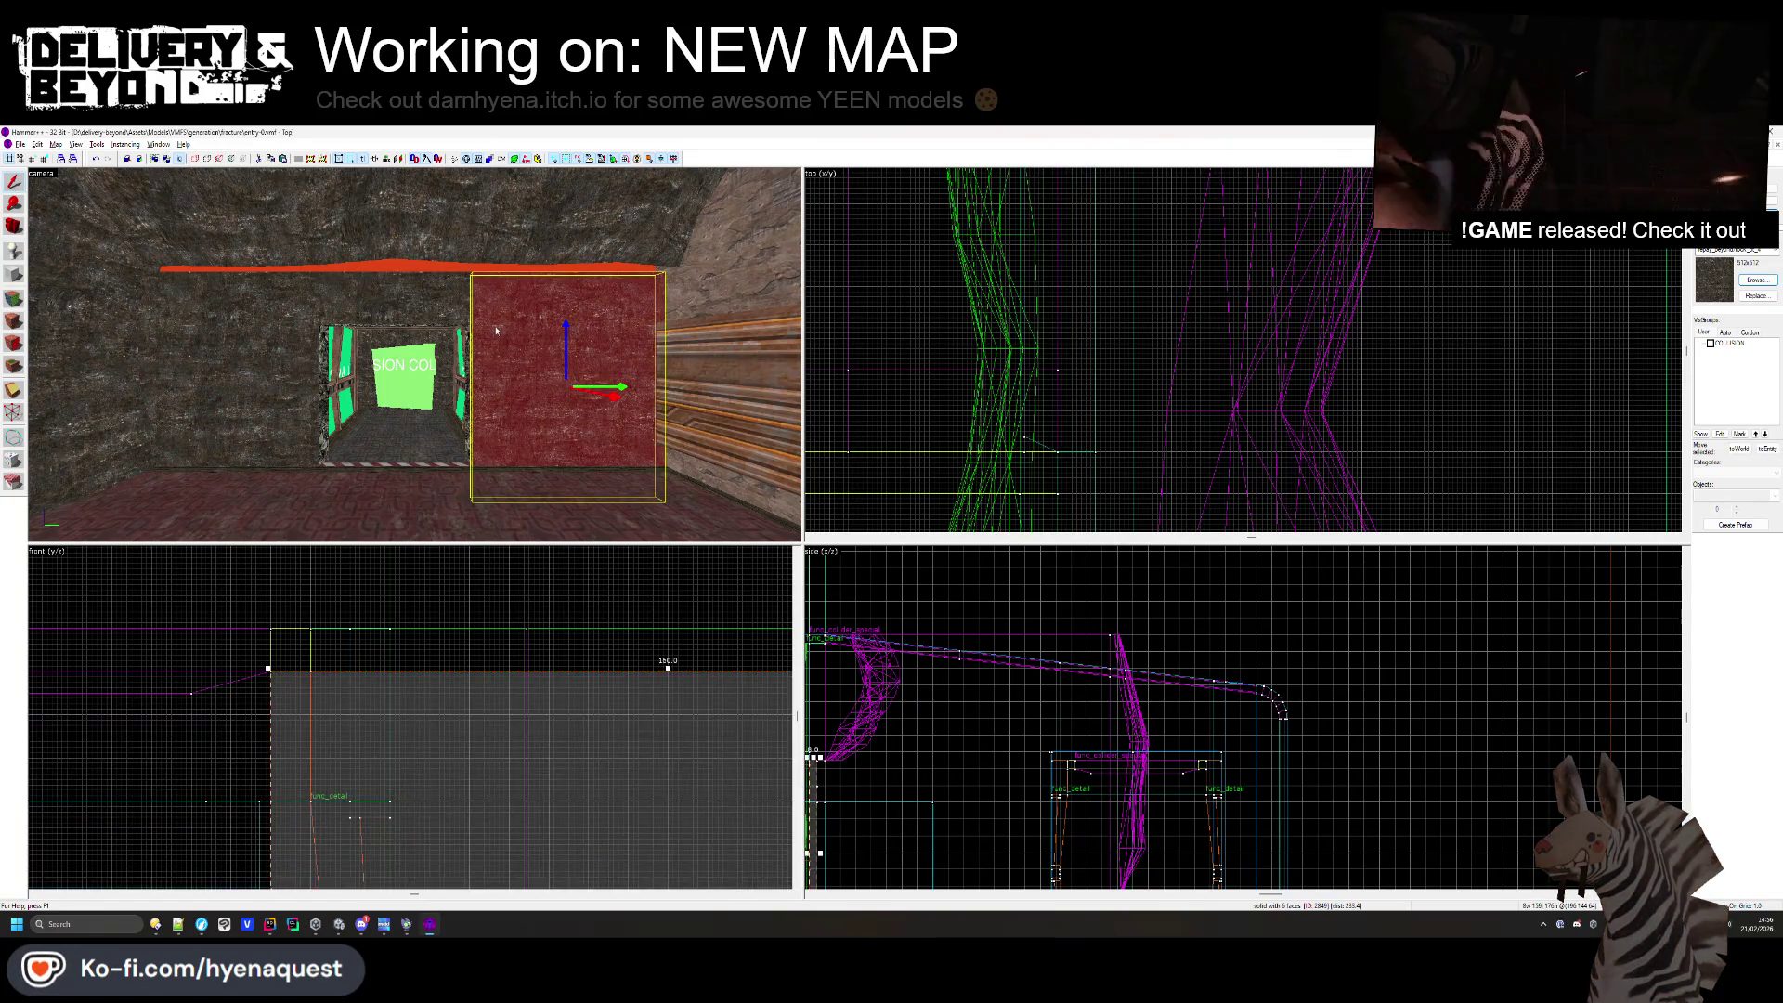
left_click(471, 320)
key("z")
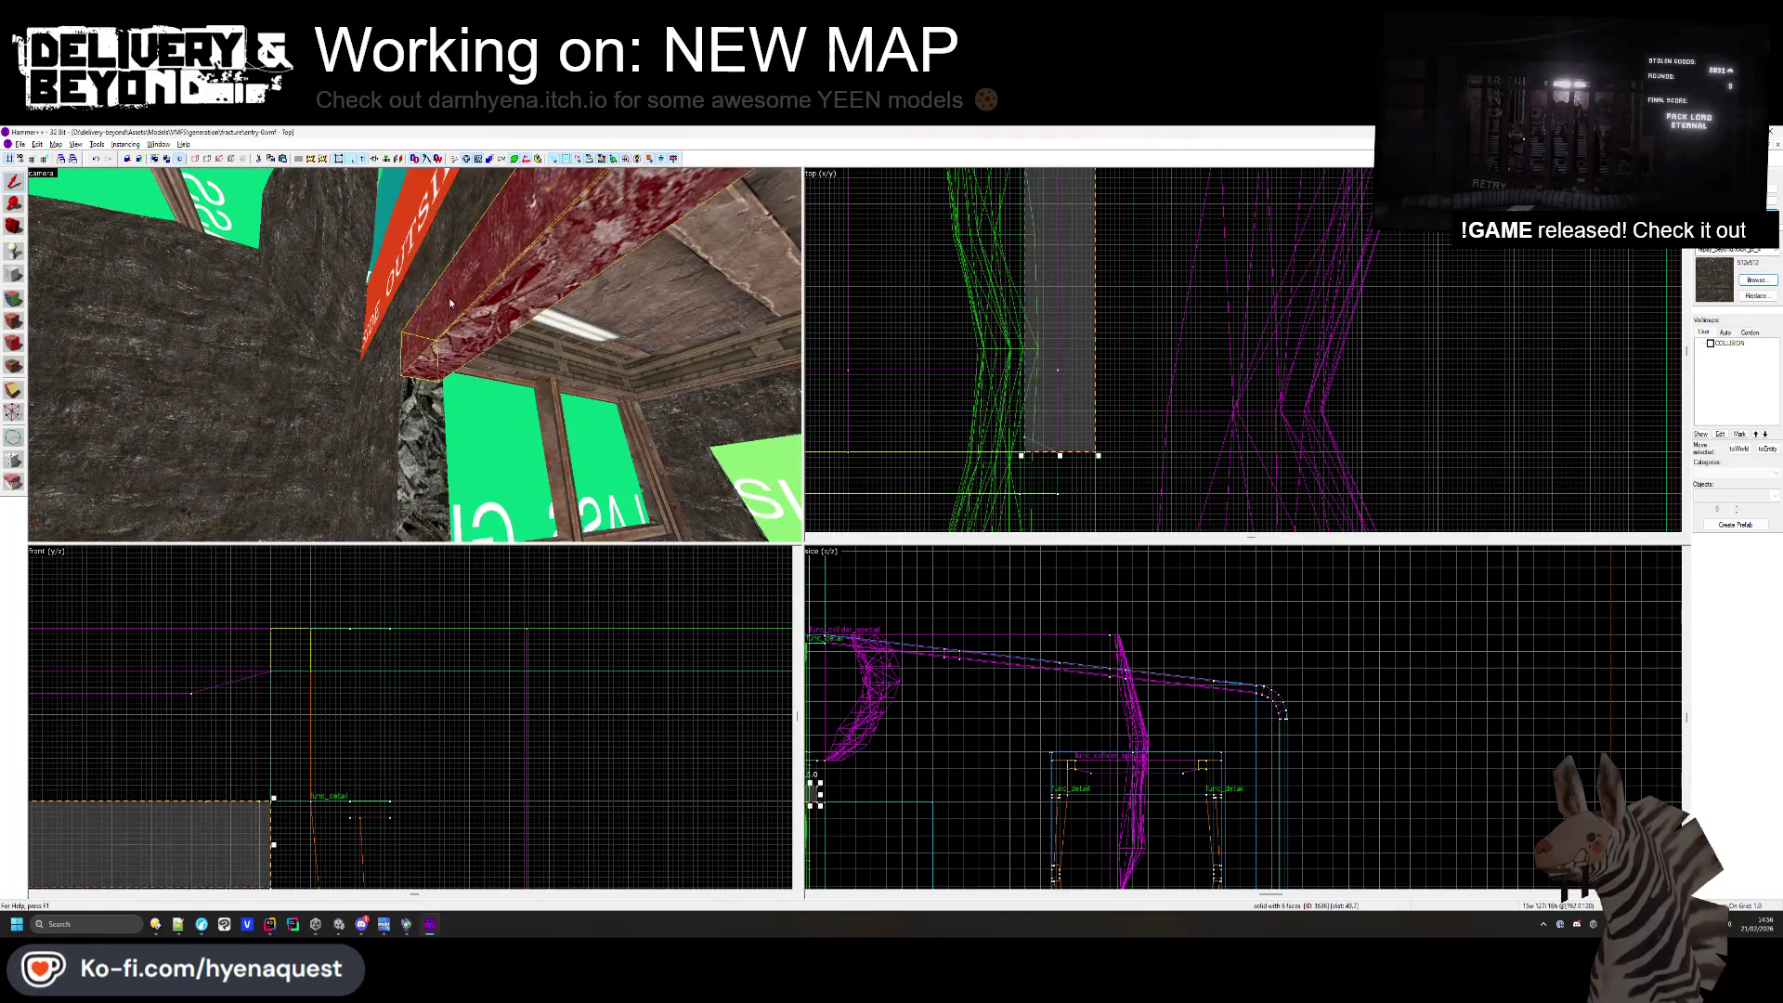
key("z")
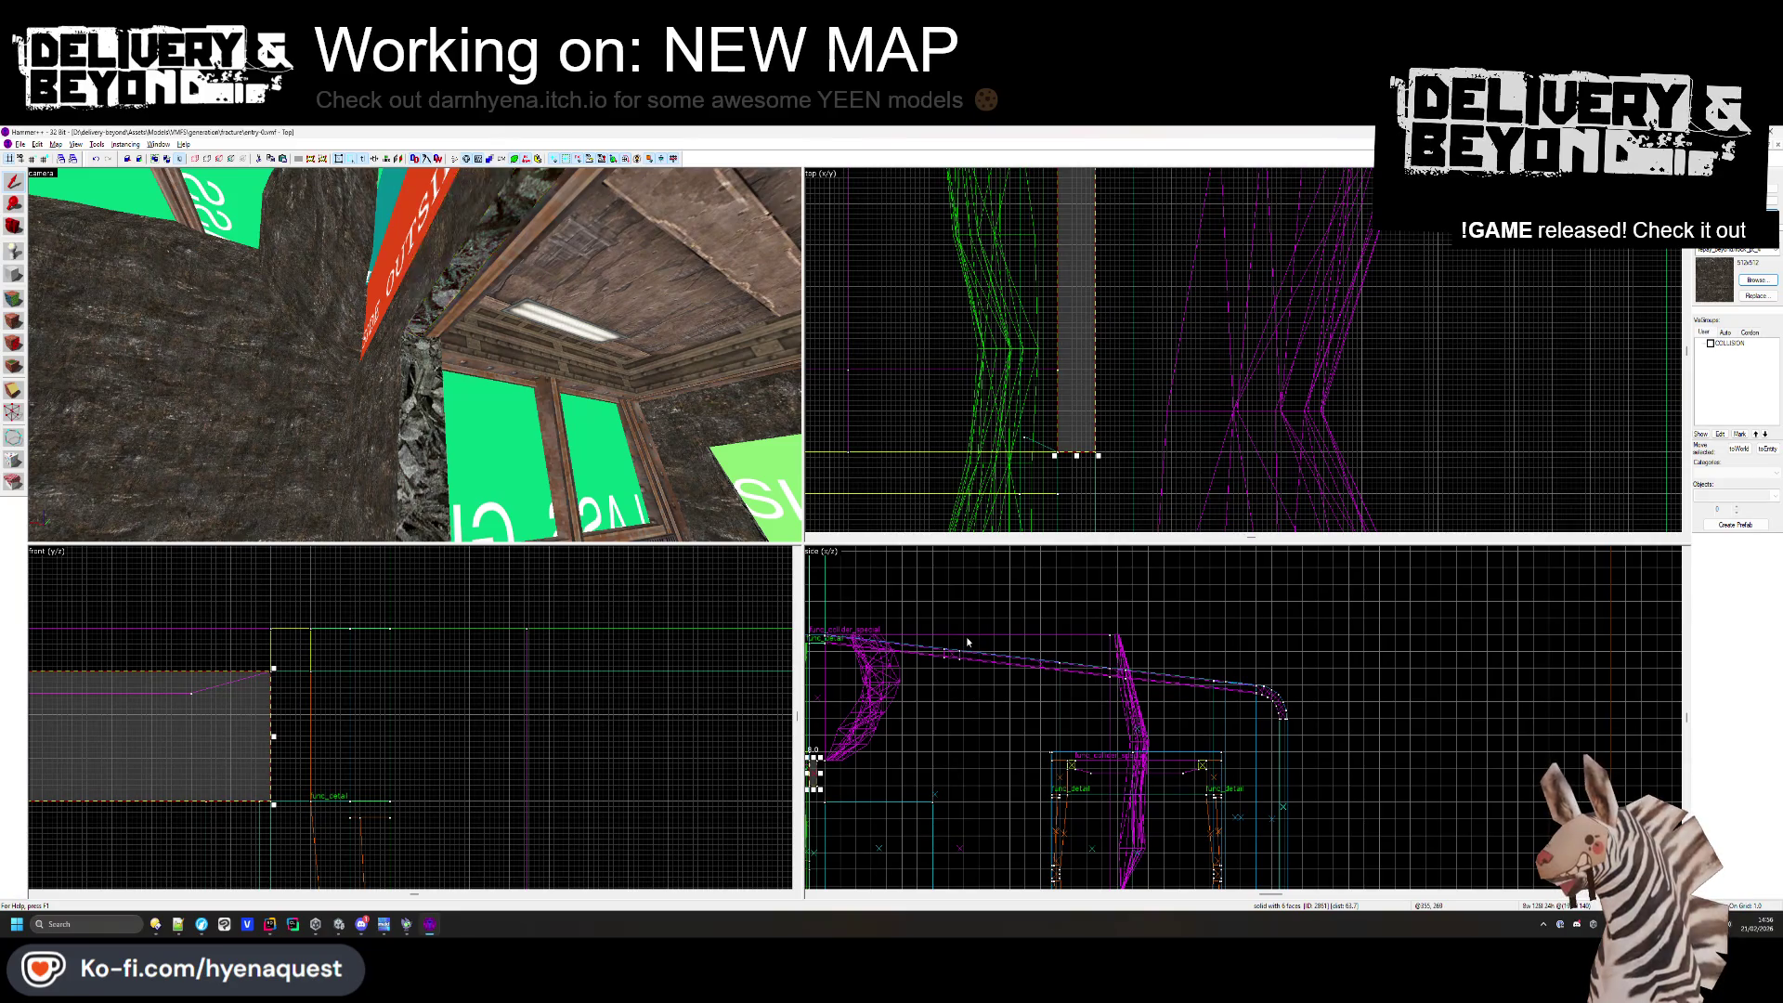
left_click(415, 355)
left_click(480, 396)
- Select and deselect the wooden beam, then bring the doorway wall back into view
scroll(889, 733, "up", 4)
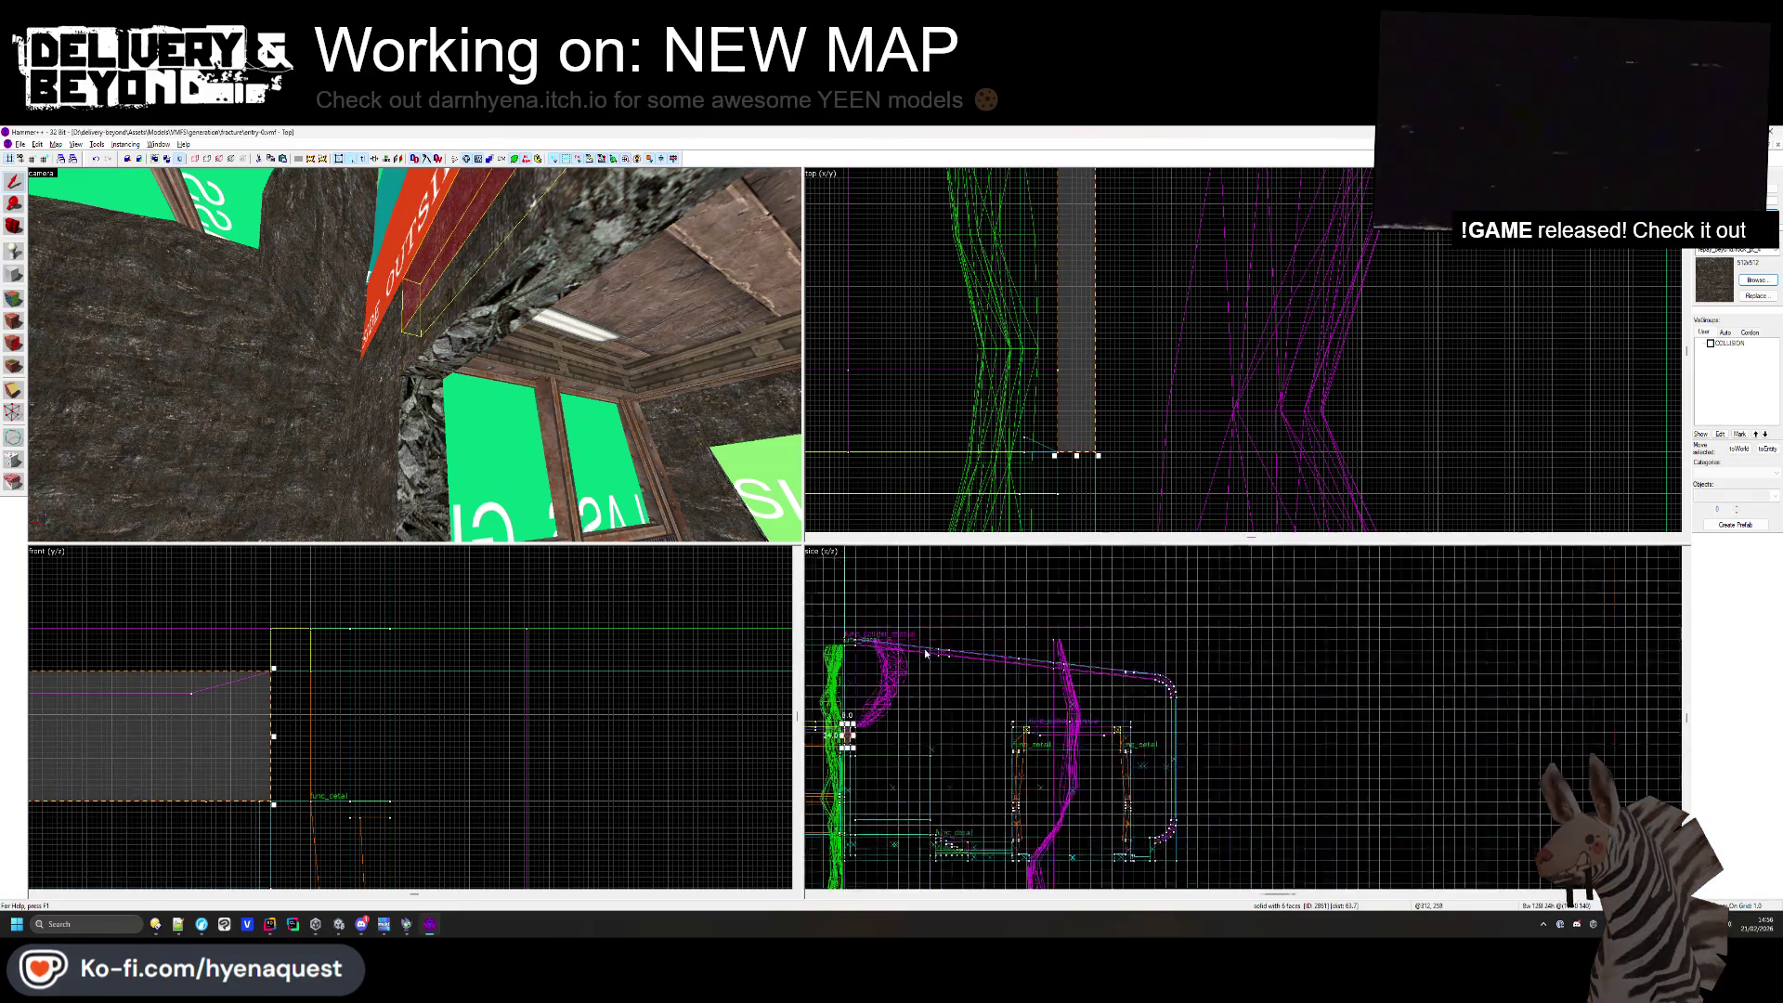
scroll(889, 733, "down", 3)
scroll(888, 733, "up", 3)
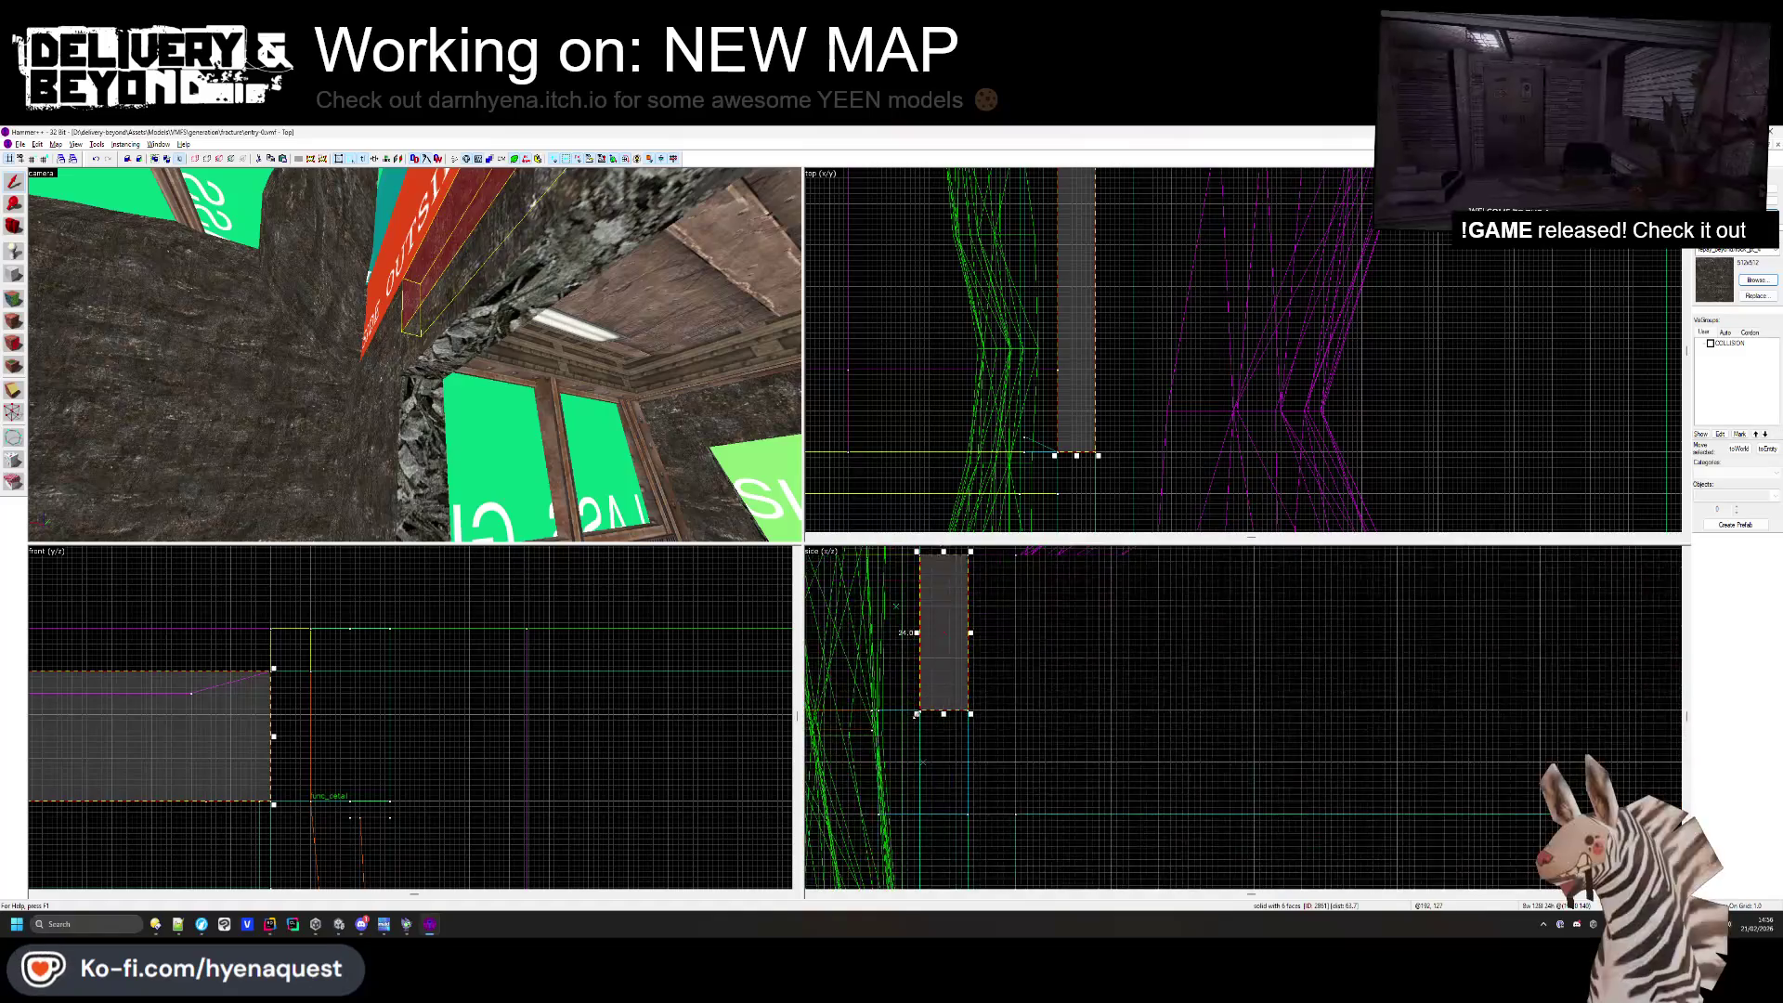
key("Escape")
key("z")
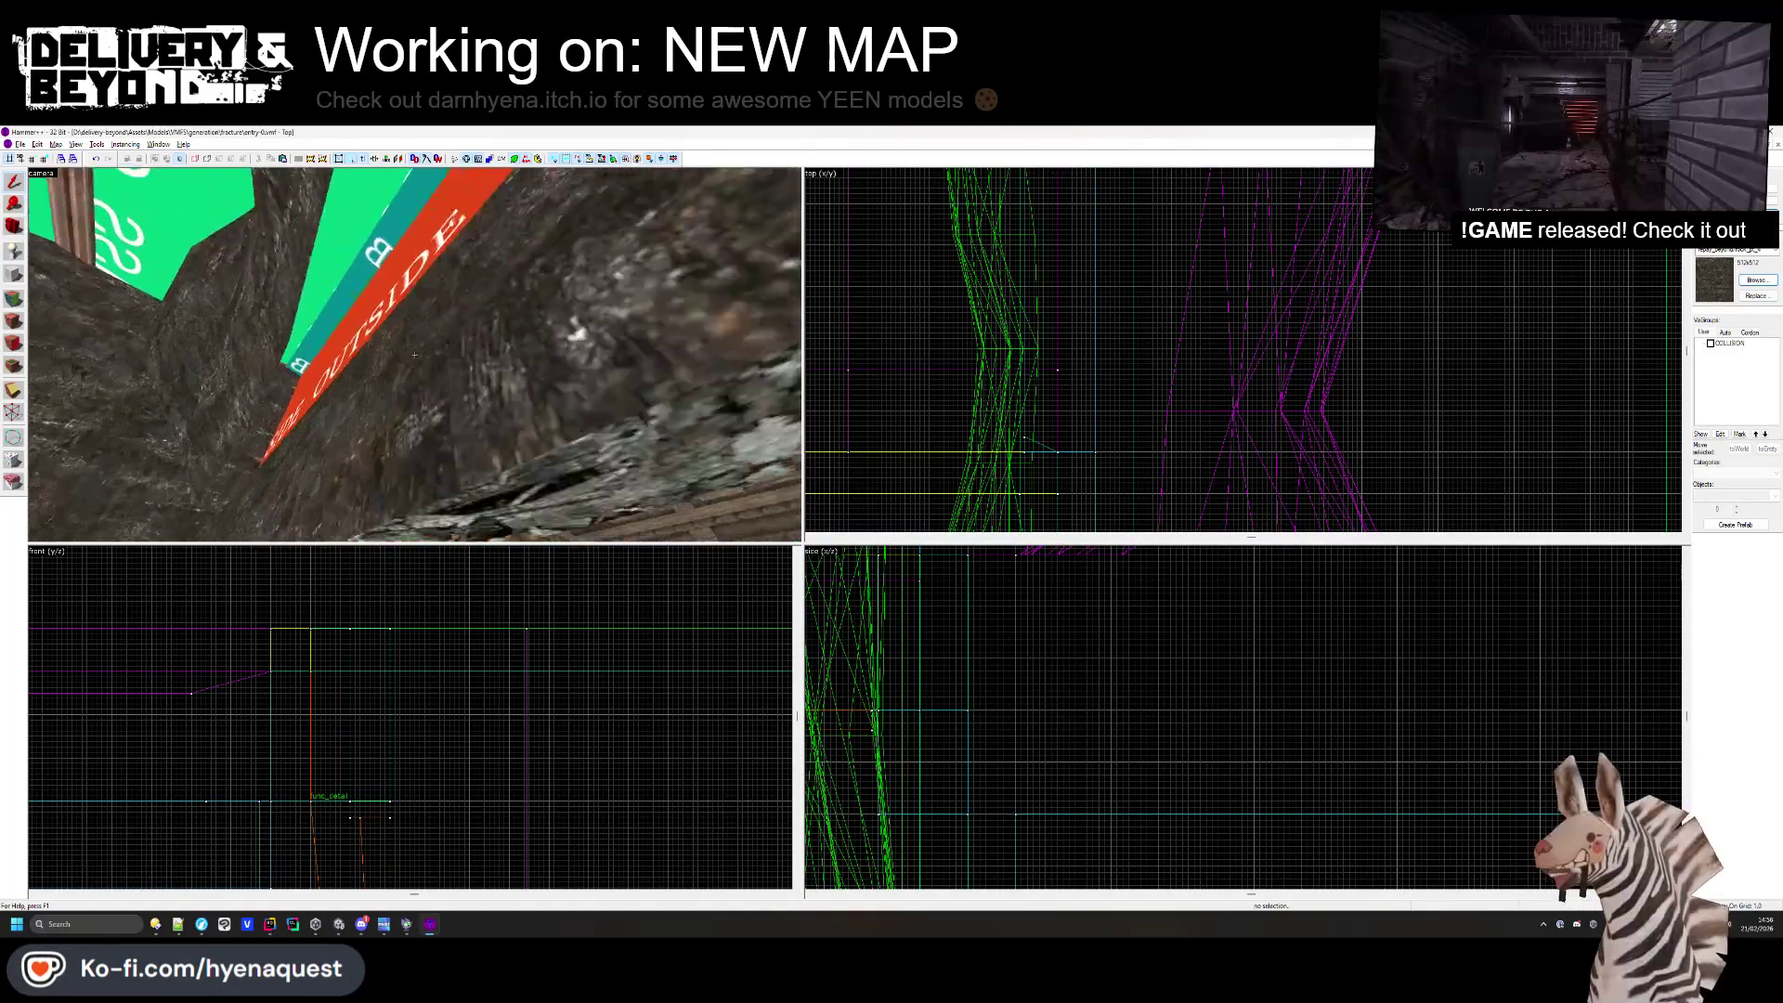
left_click(415, 355)
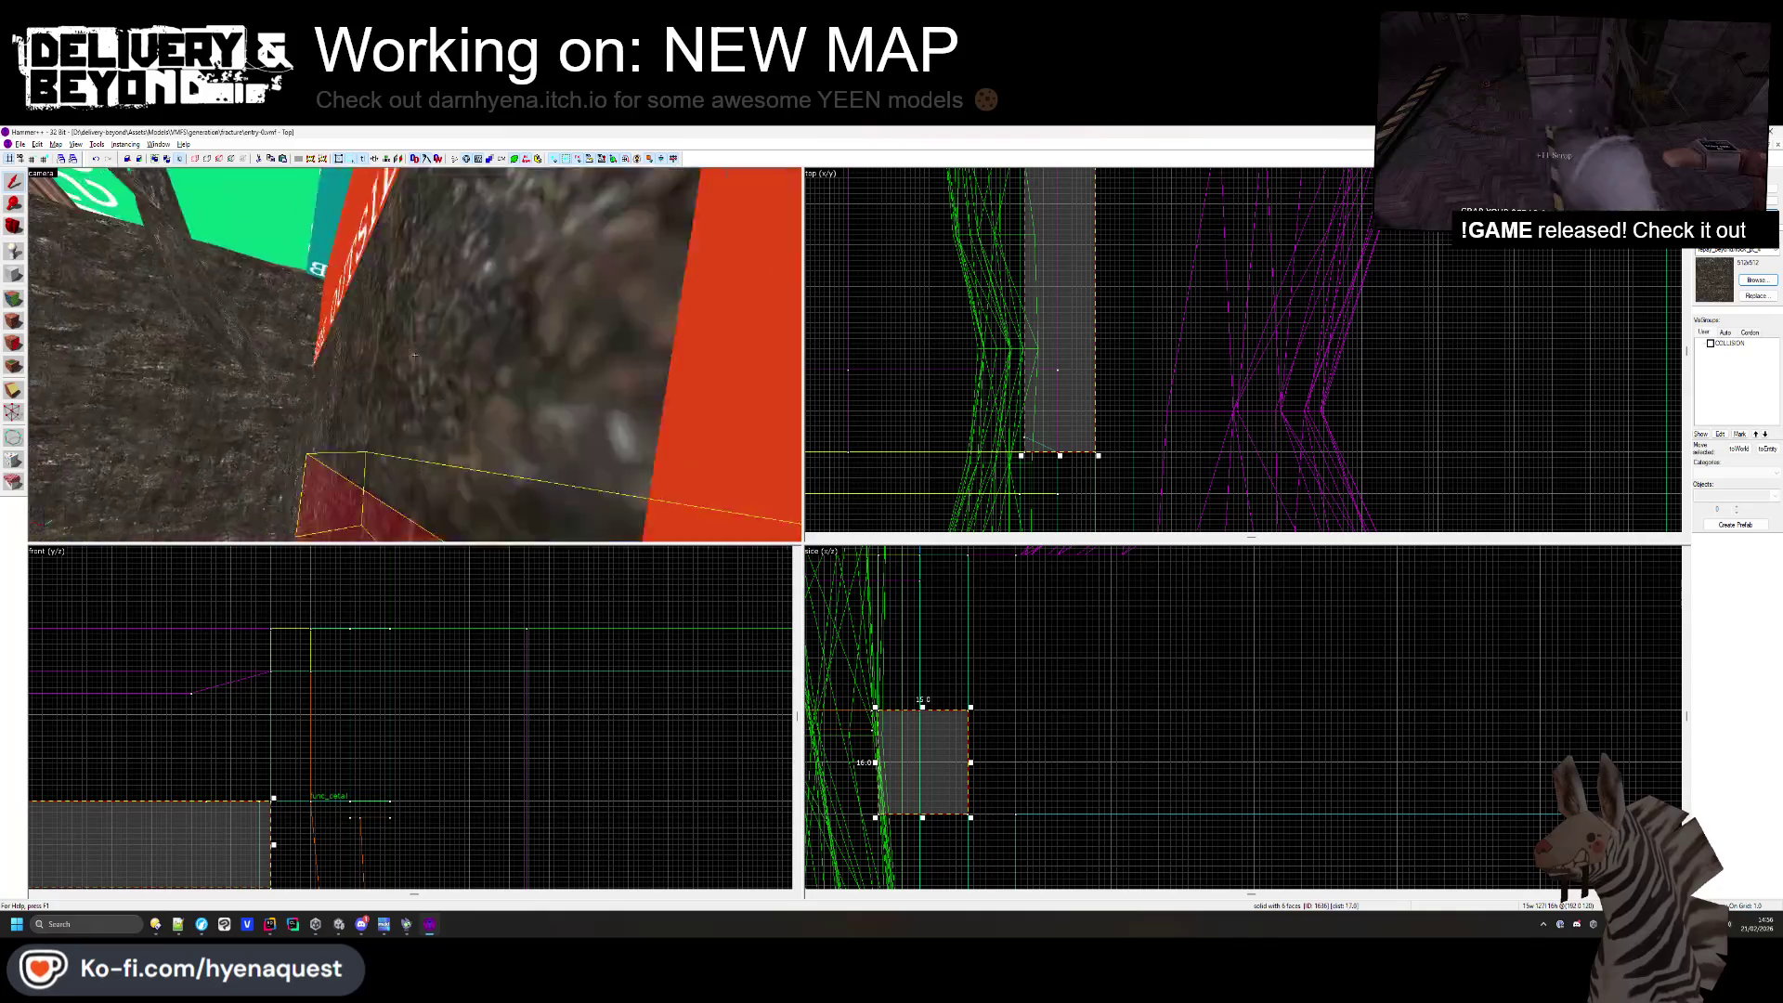
key("z")
key("Escape")
key("z")
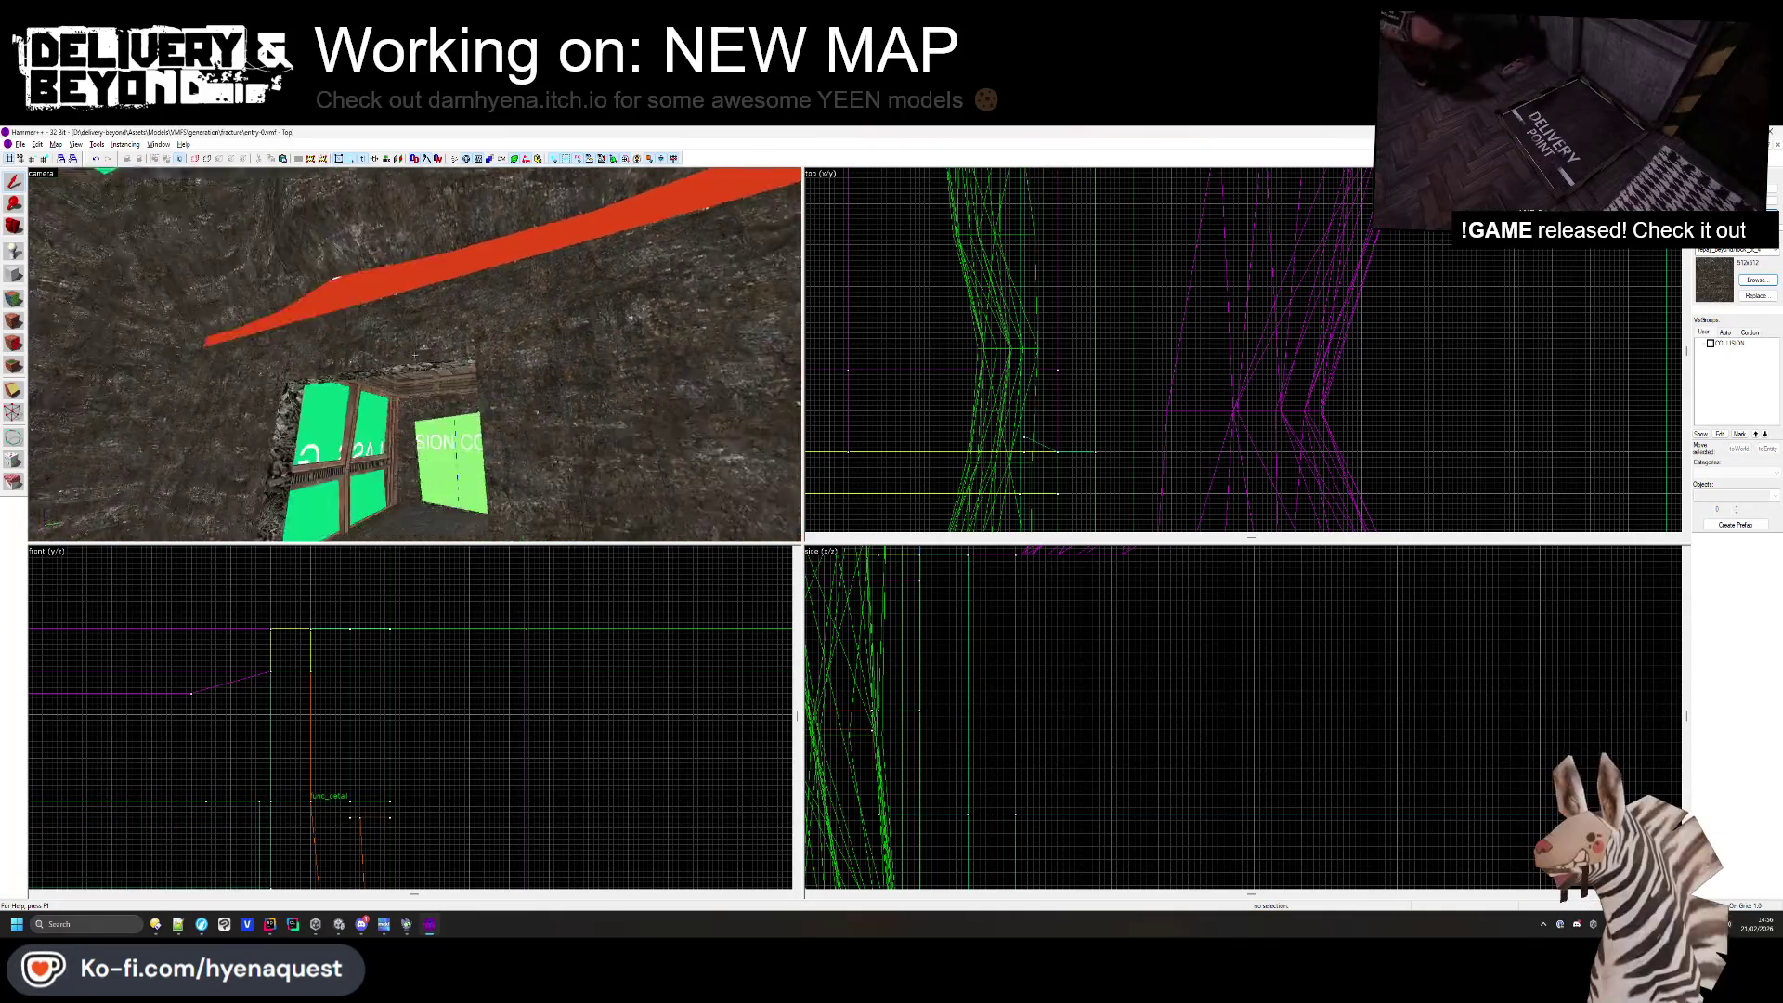
key("z")
- Split both red wall blocks along a horizontal clip line in the front view
left_click(470, 354, "ctrl")
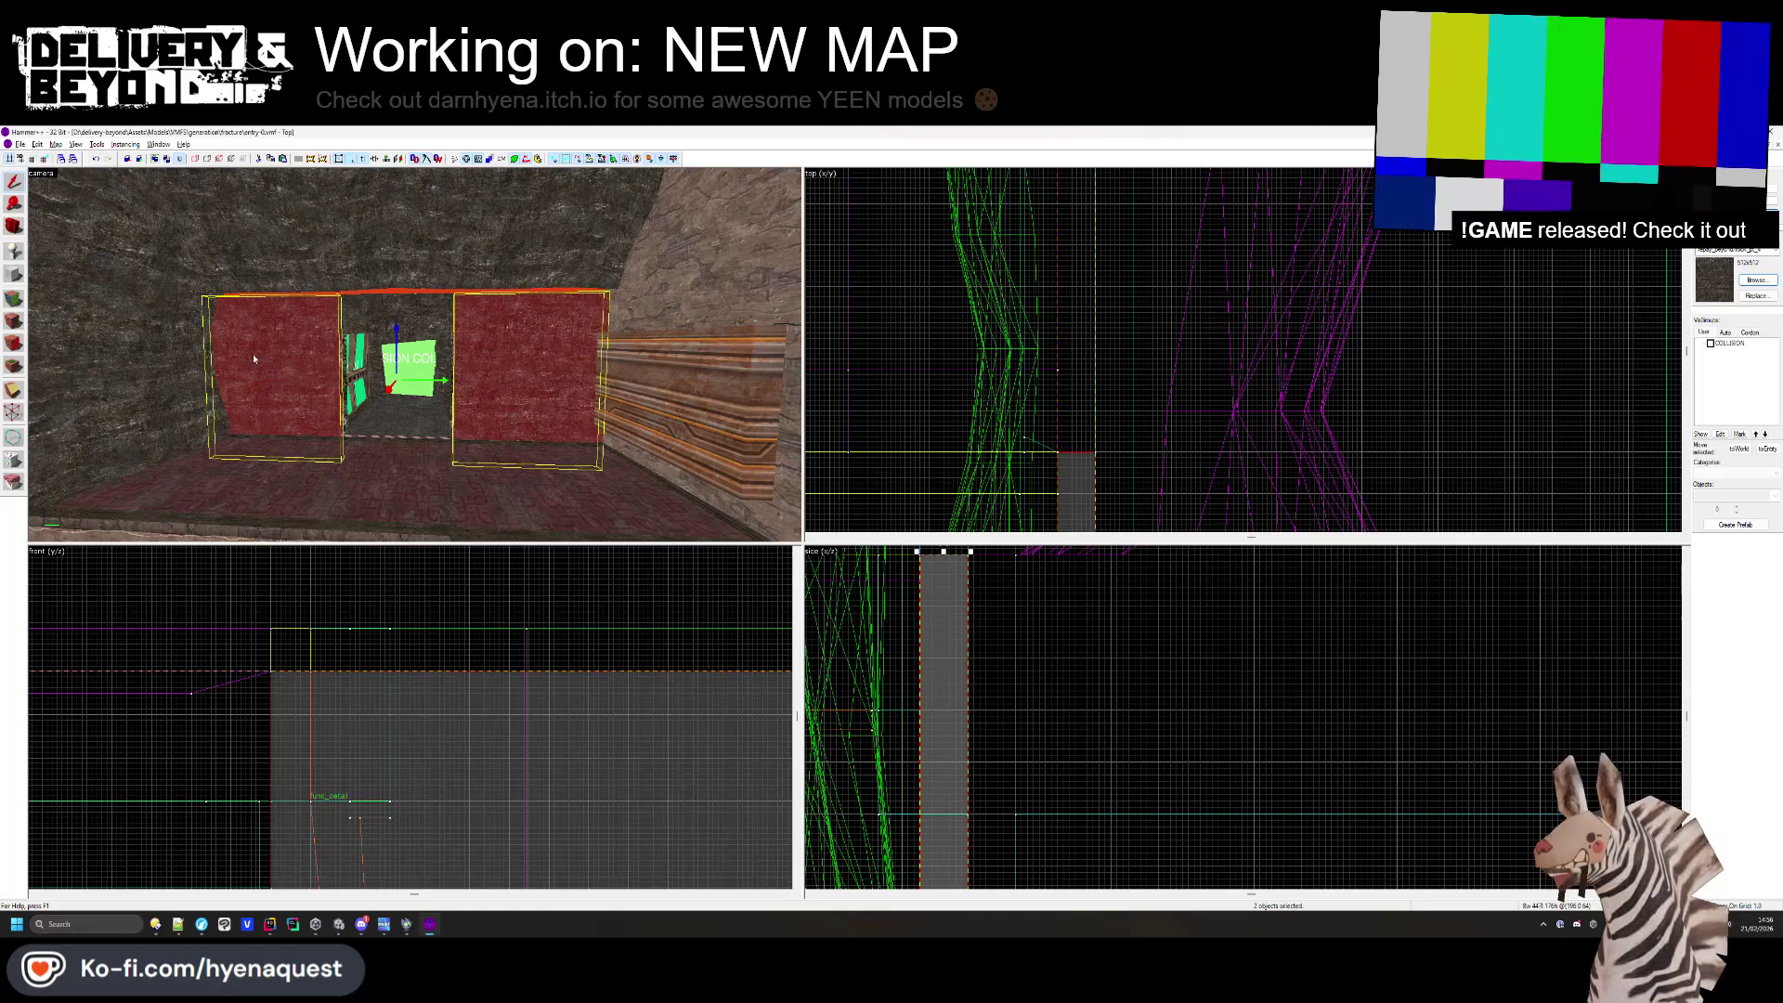
scroll(250, 713, "down", 2)
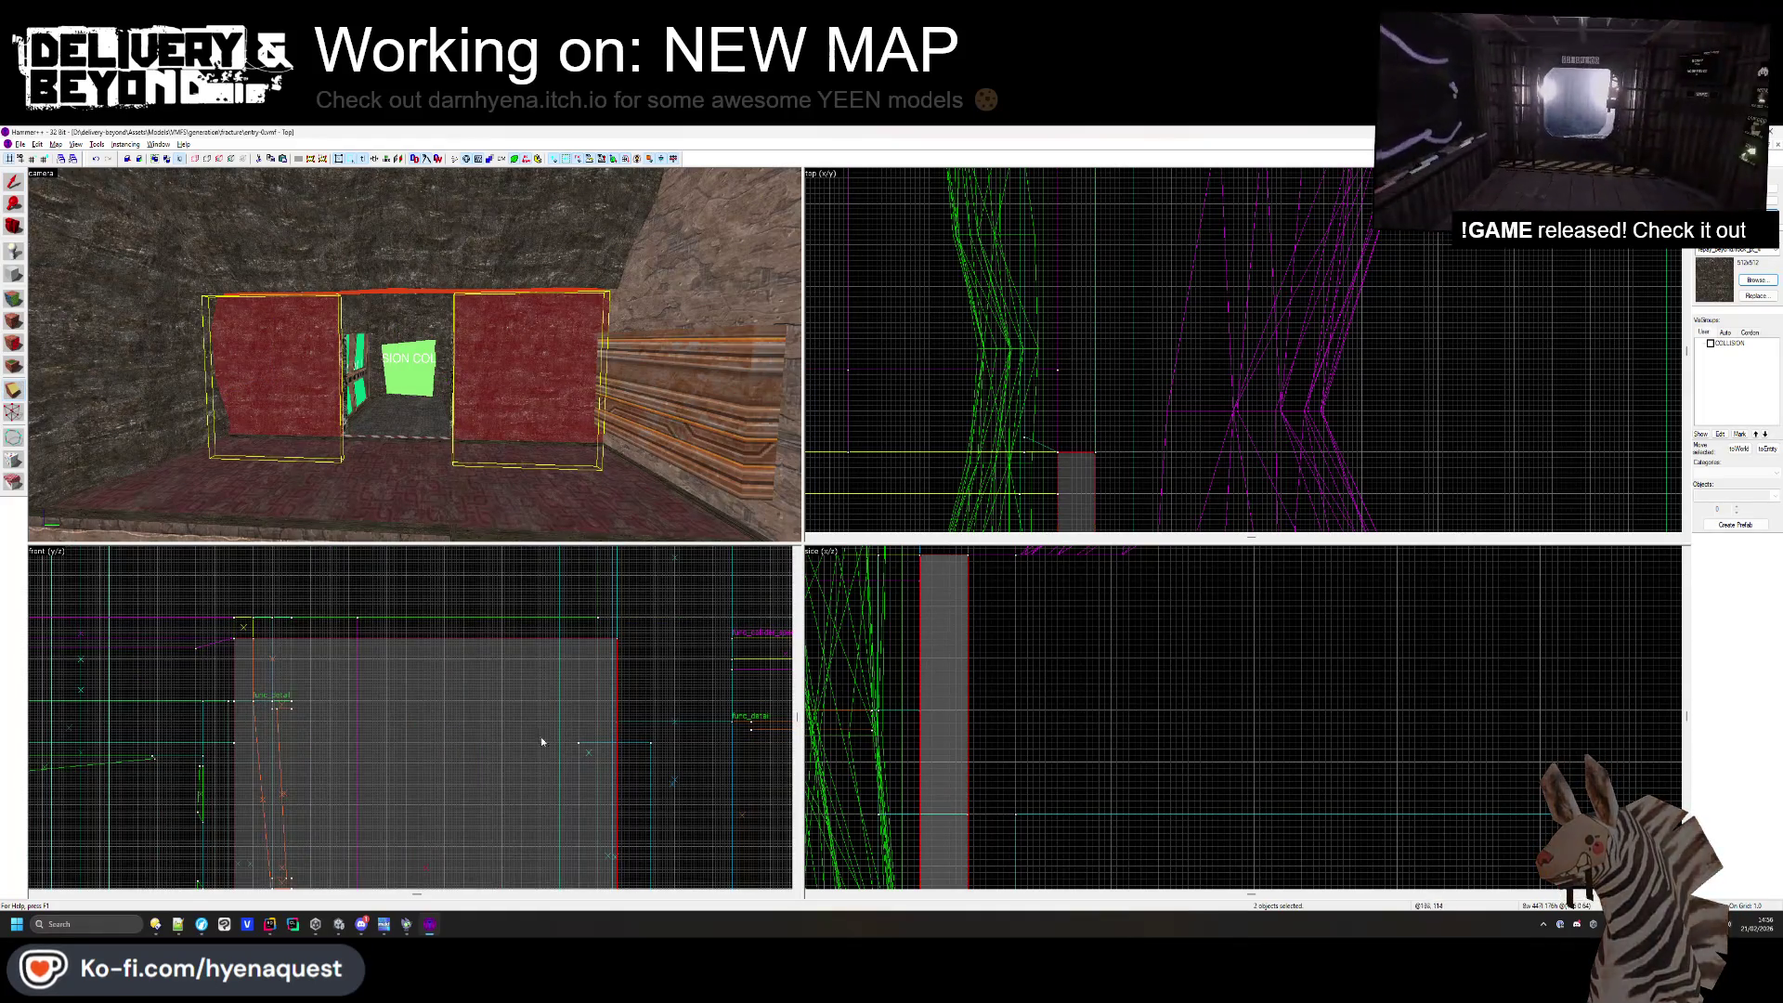
scroll(263, 689, "up", 3)
left_click(225, 704)
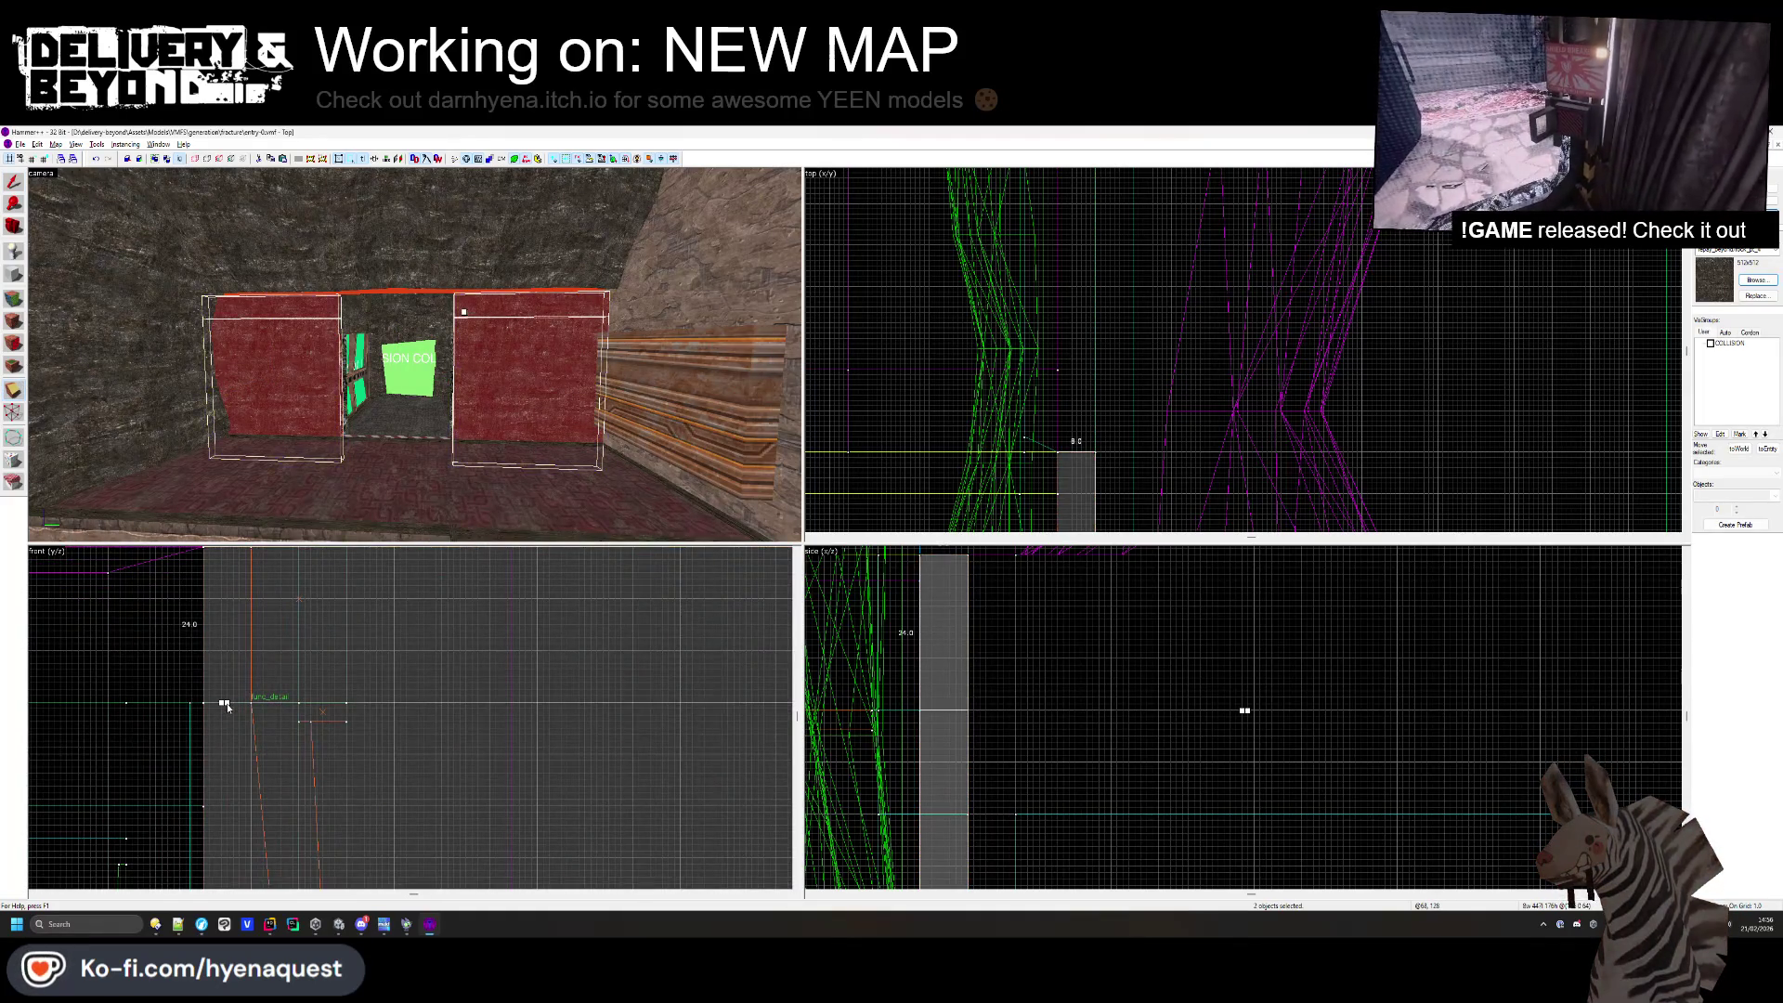
mouse_move(227, 708)
left_mouse_down()
mouse_move(381, 618)
mouse_move(219, 637)
mouse_move(221, 751)
left_mouse_up()
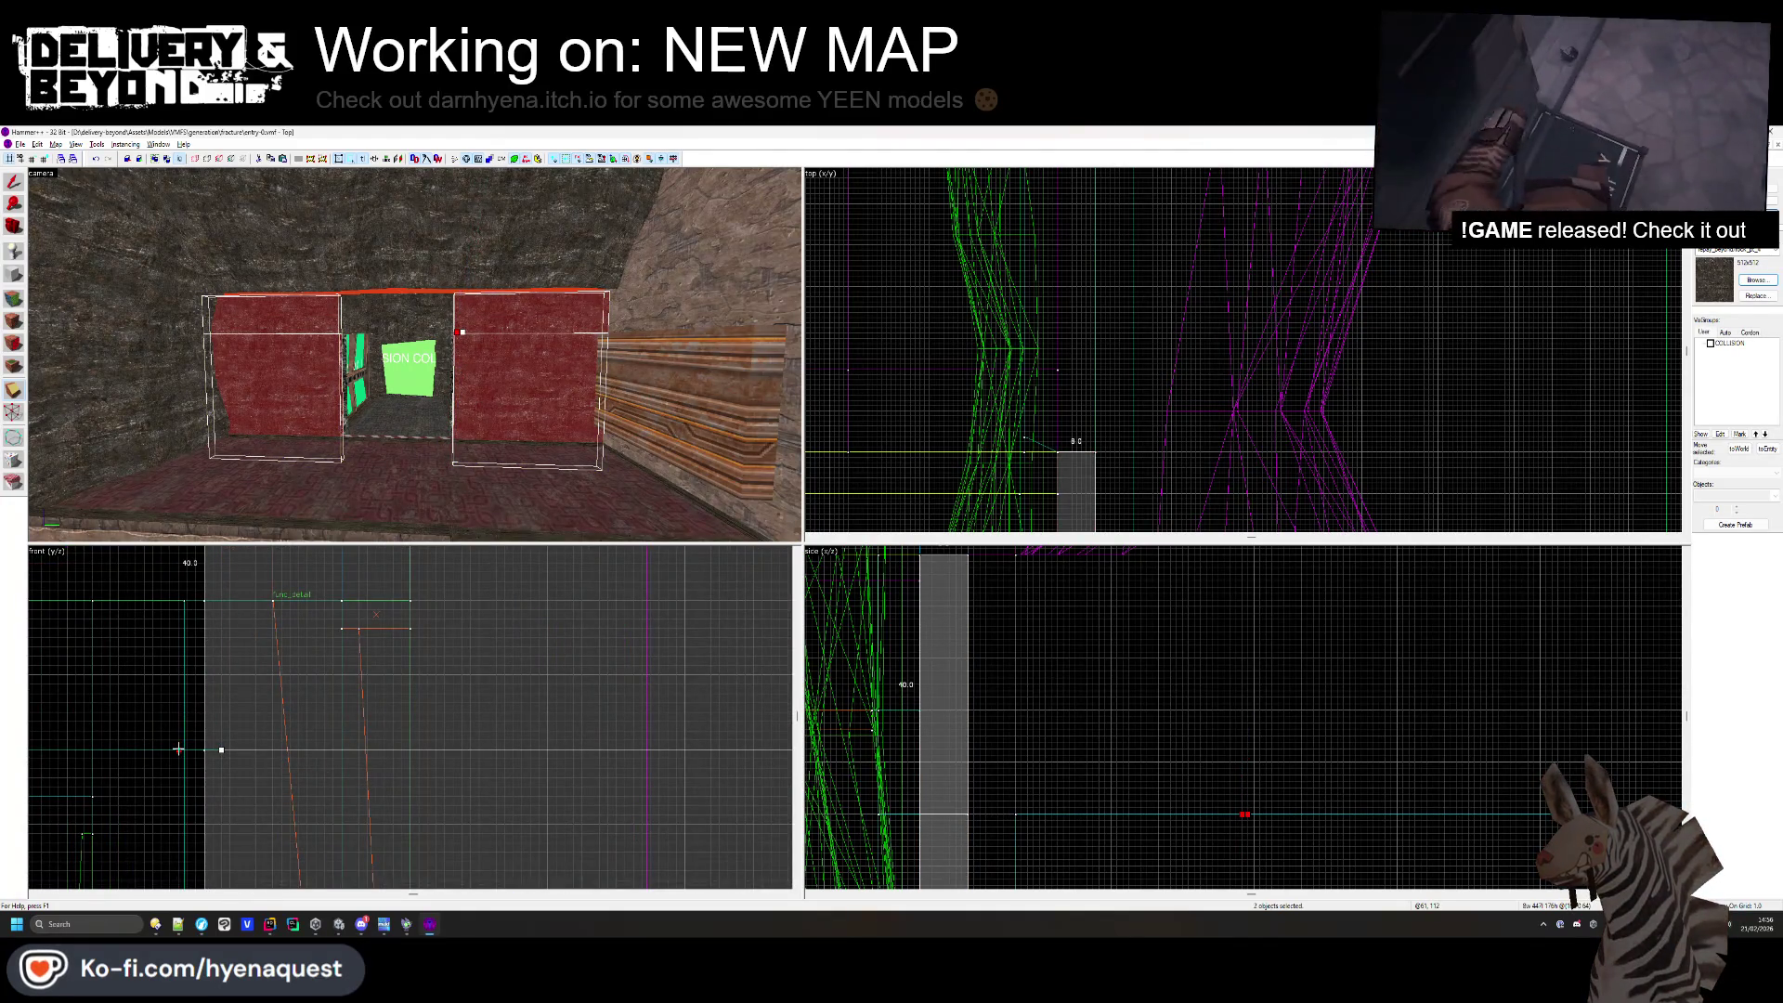
key("Return")
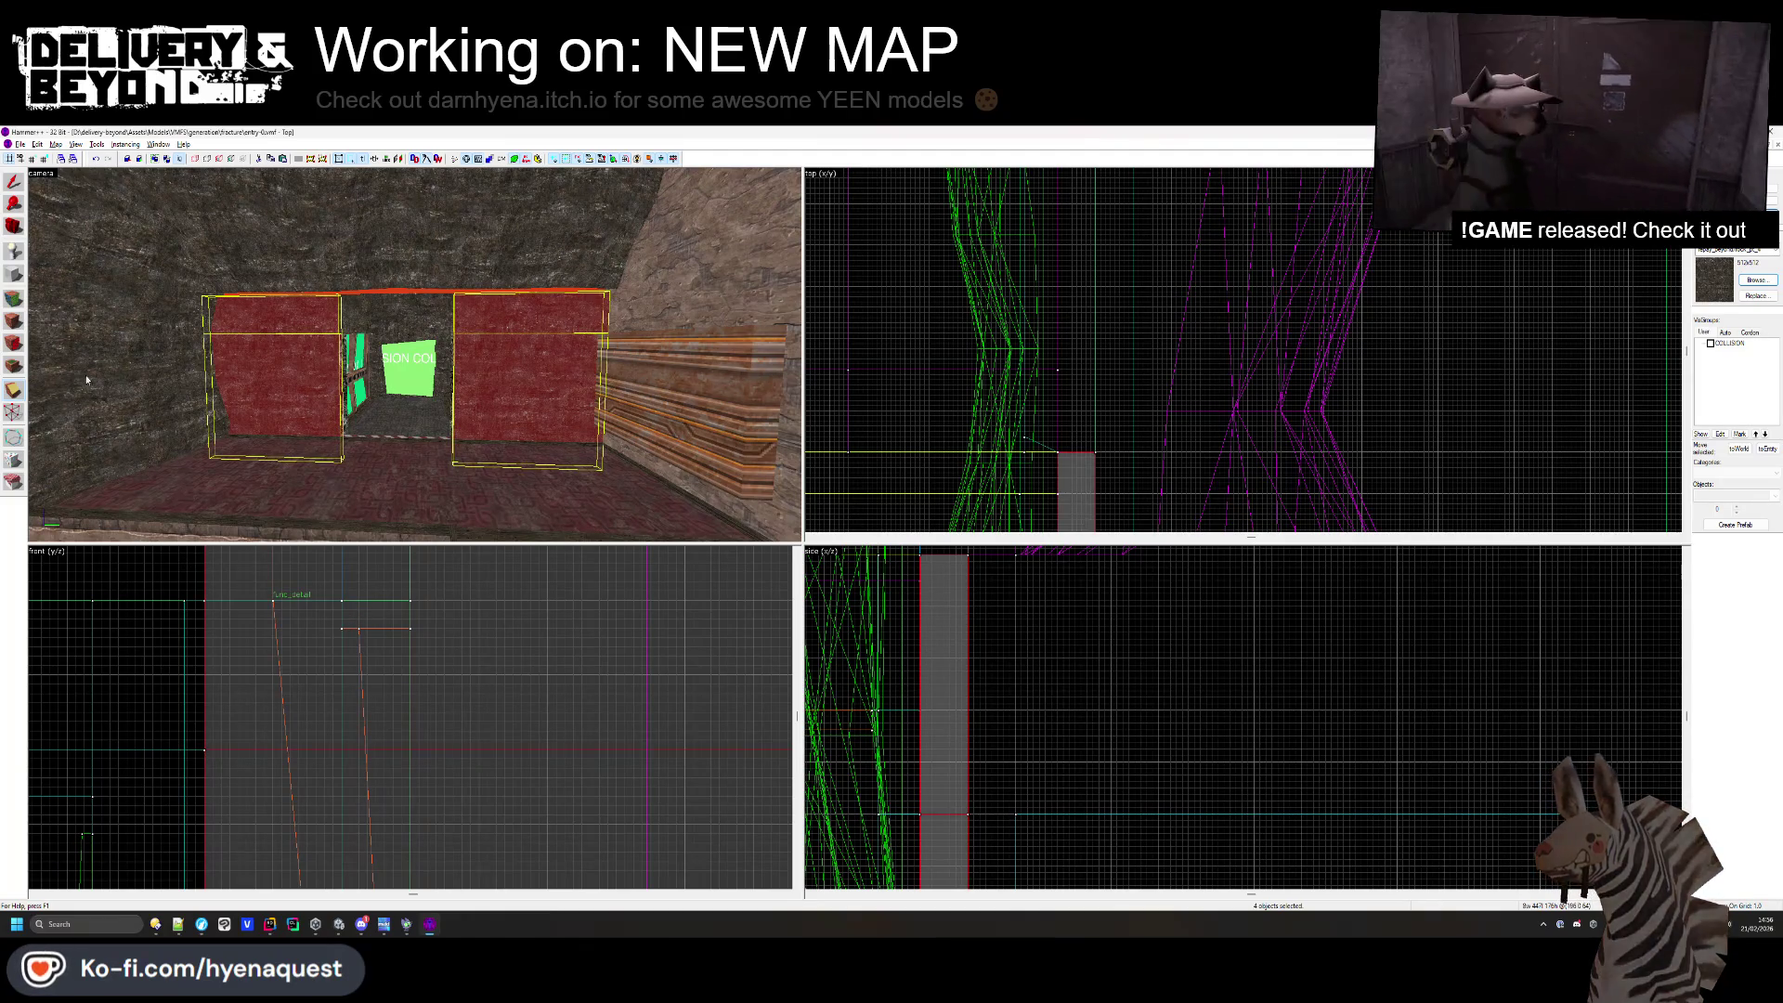
left_click(15, 298)
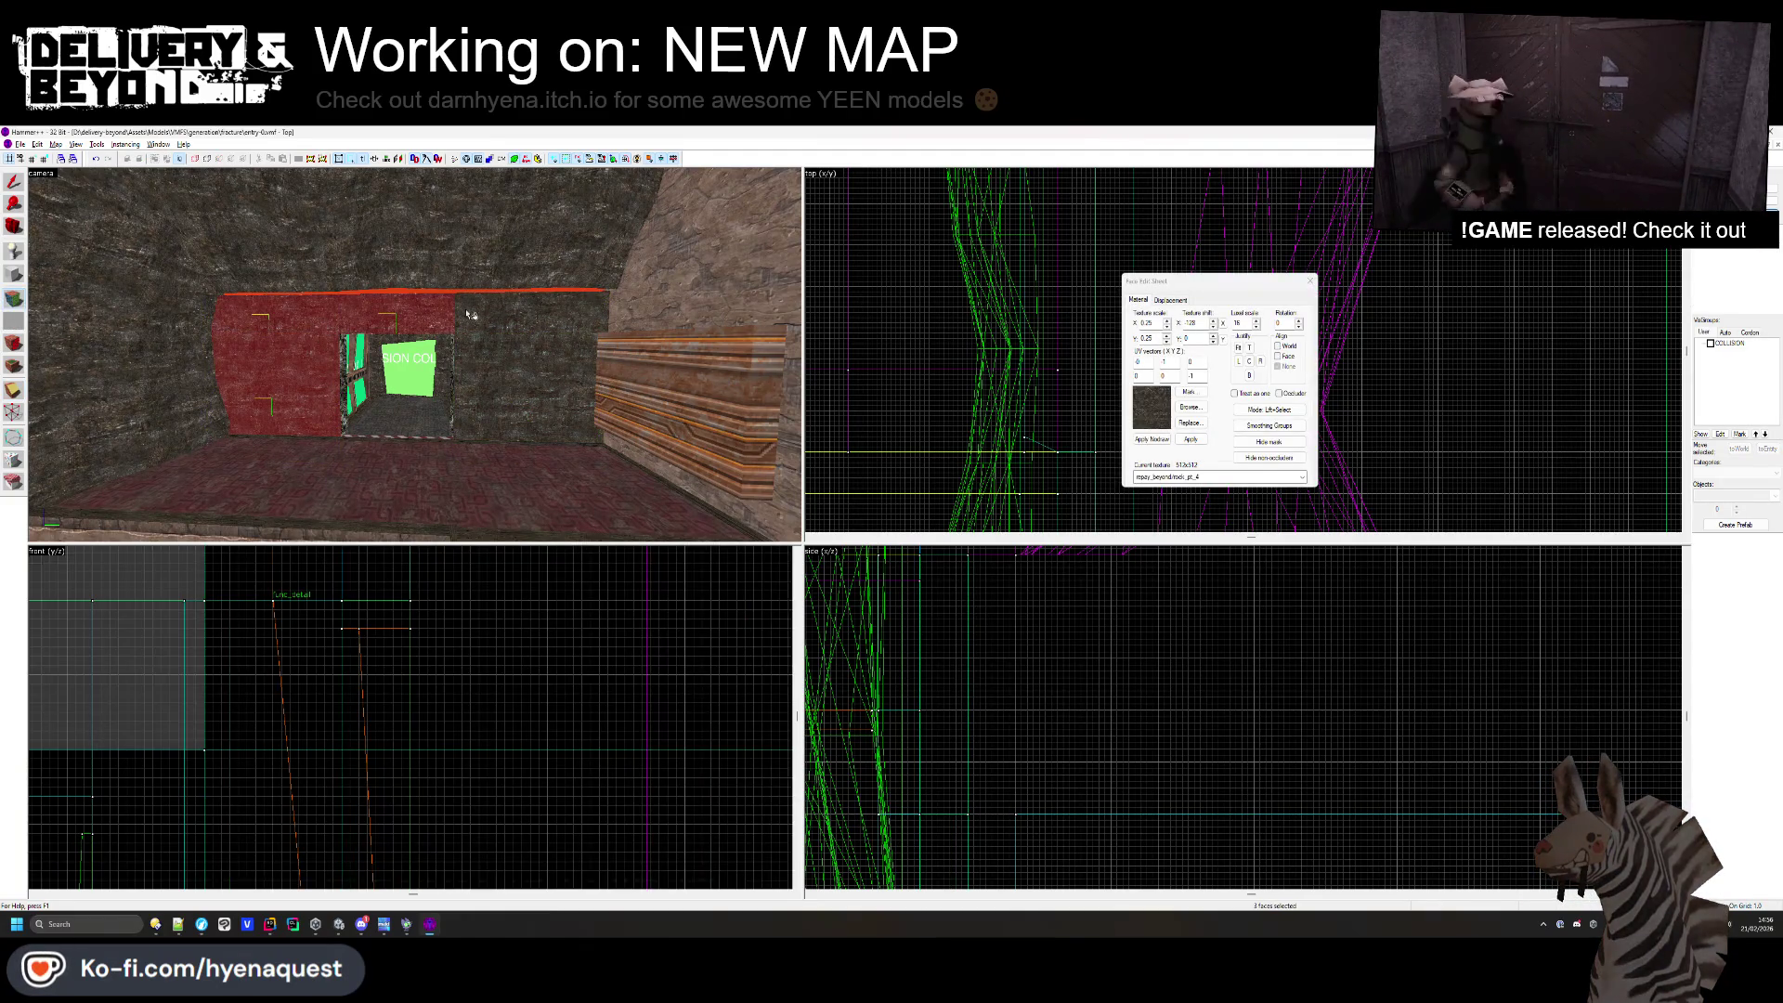
- Close the face texture settings and select the wall block above the doorway
key("w")
key("Down")
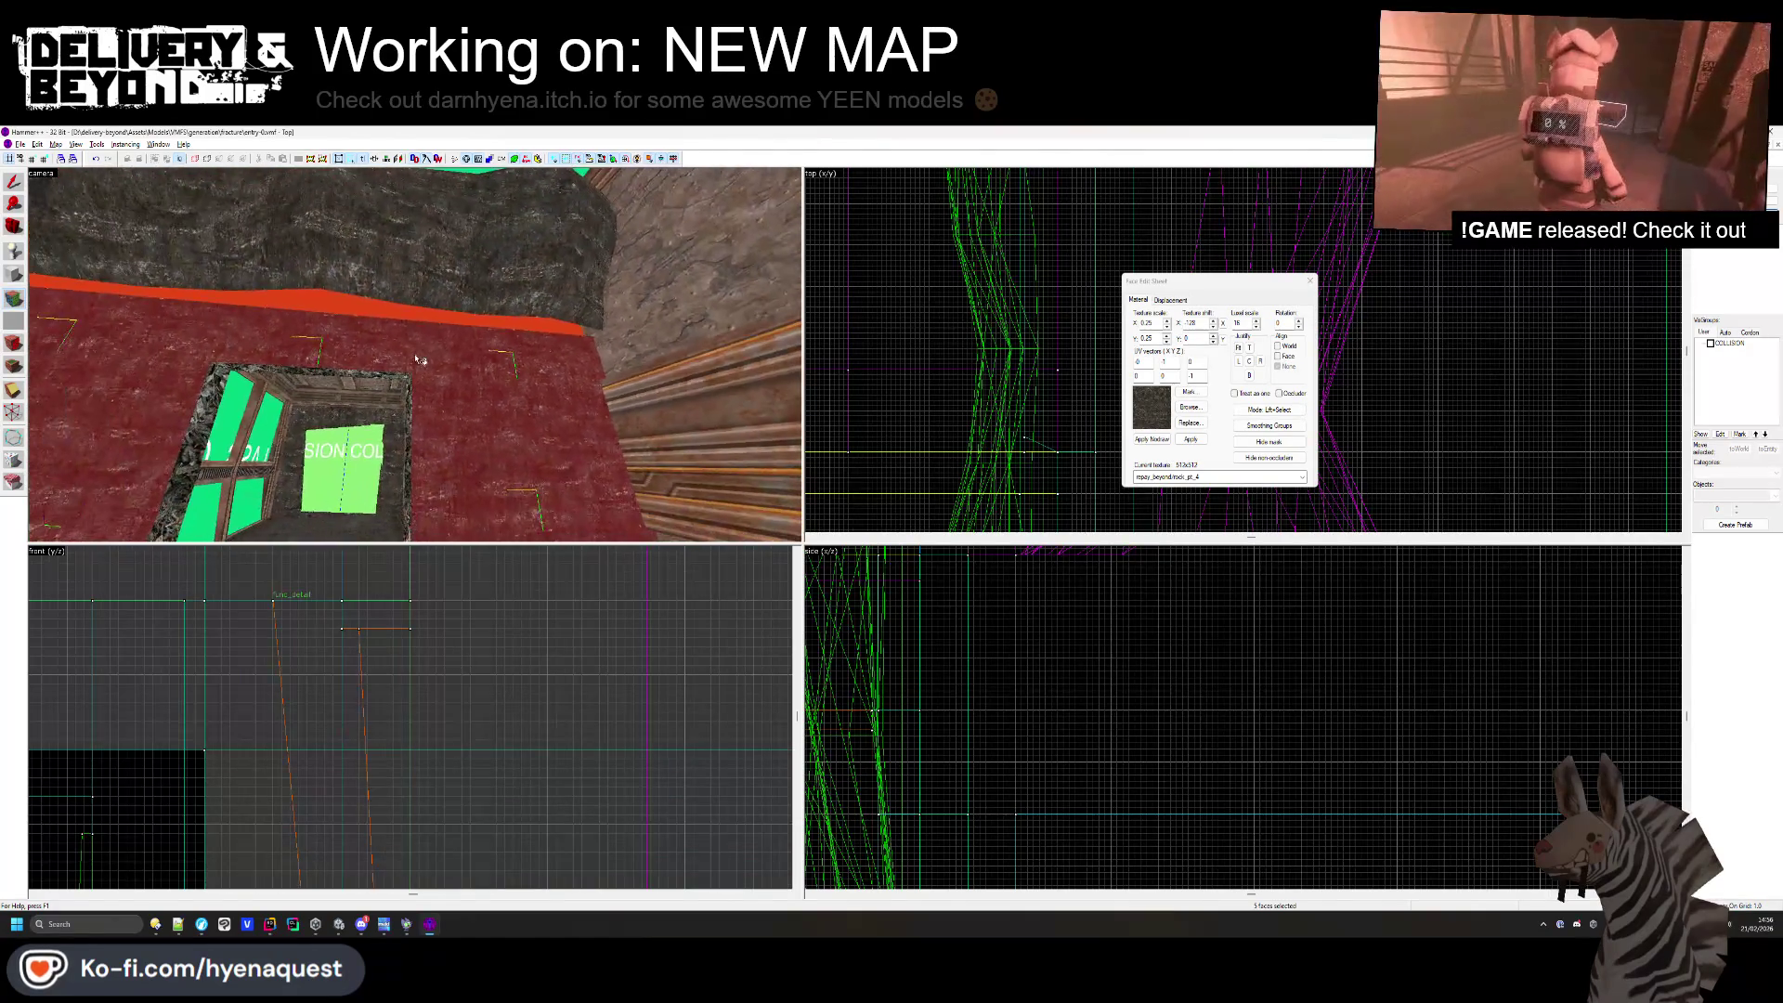
key("Up")
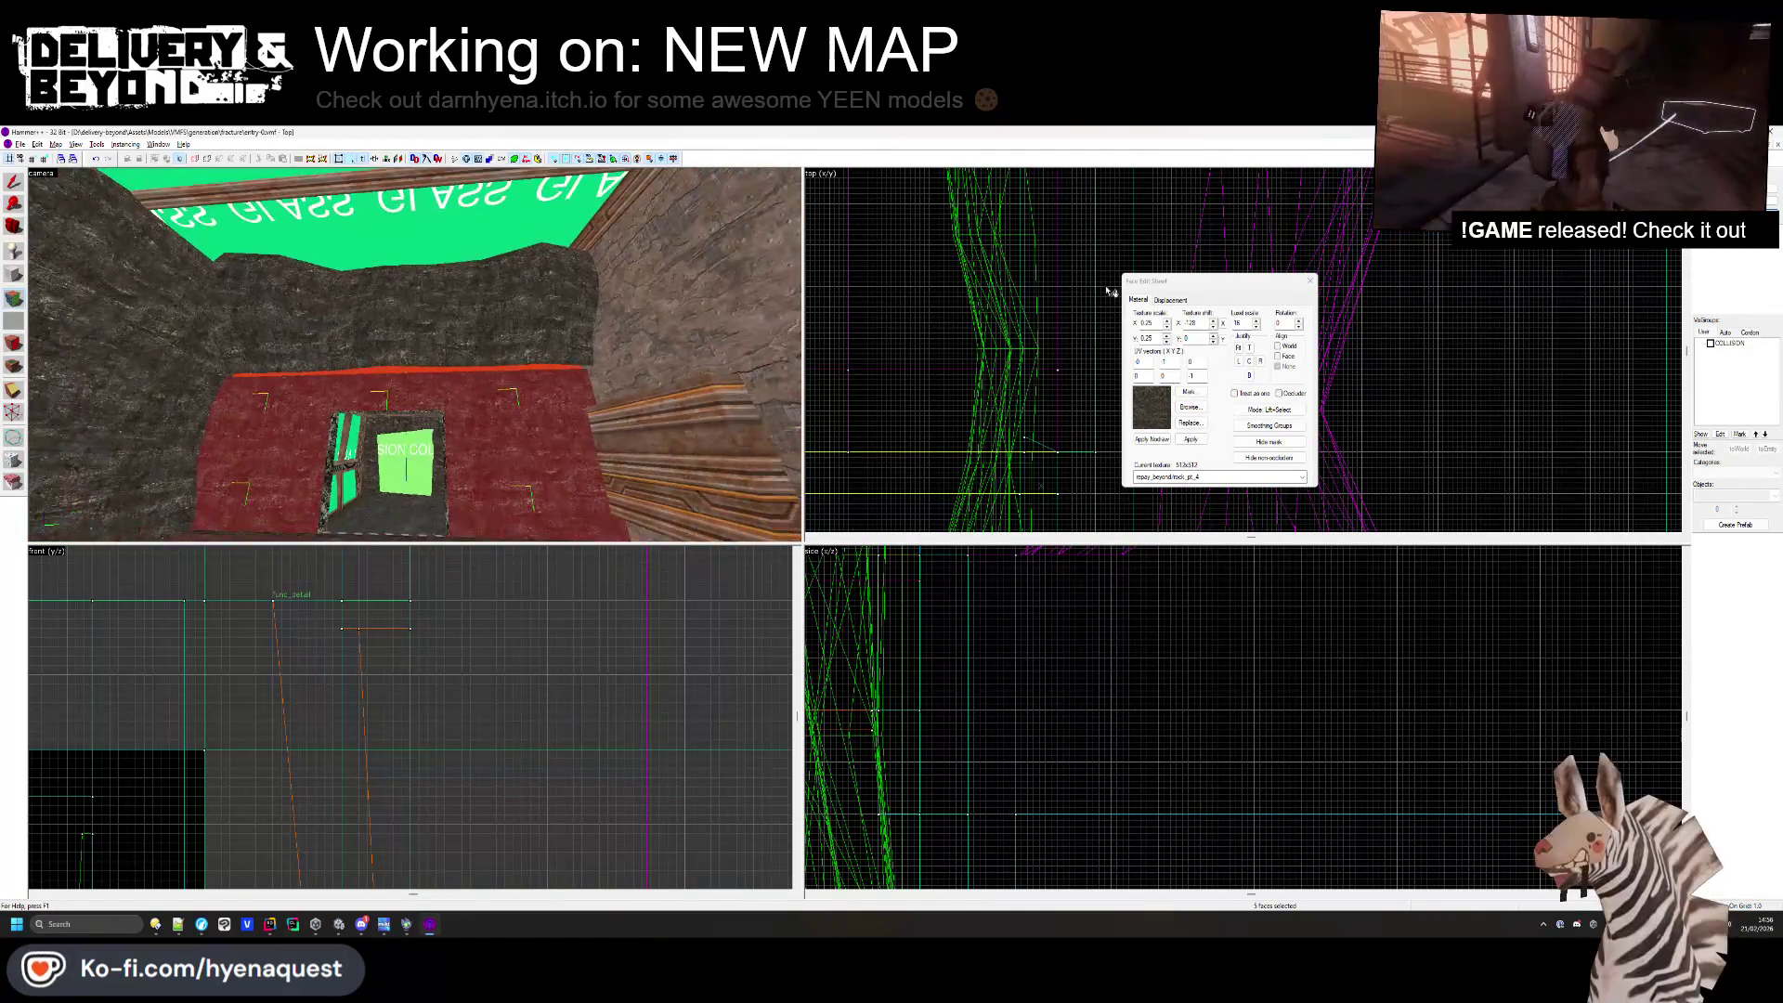
left_click(1310, 280)
left_click(258, 413)
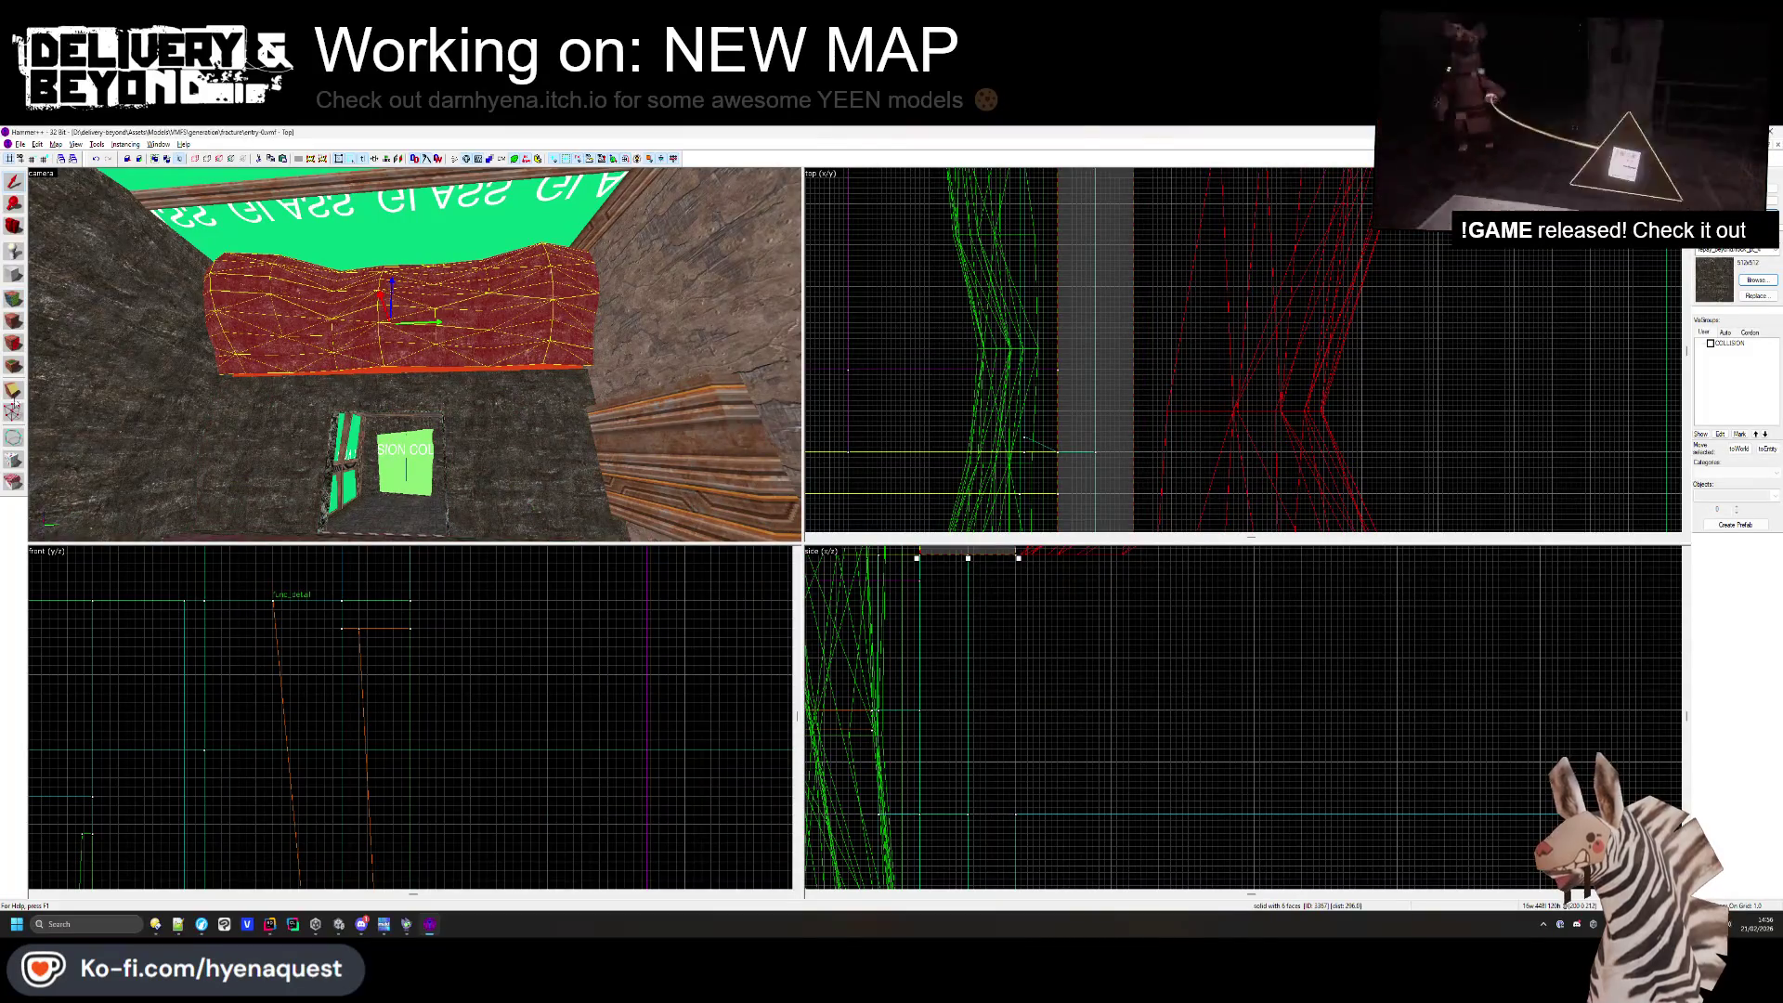
- Clip the brush above the doorway along a short horizontal cut line
scroll(1077, 725, "down", 3)
scroll(275, 695, "down", 4)
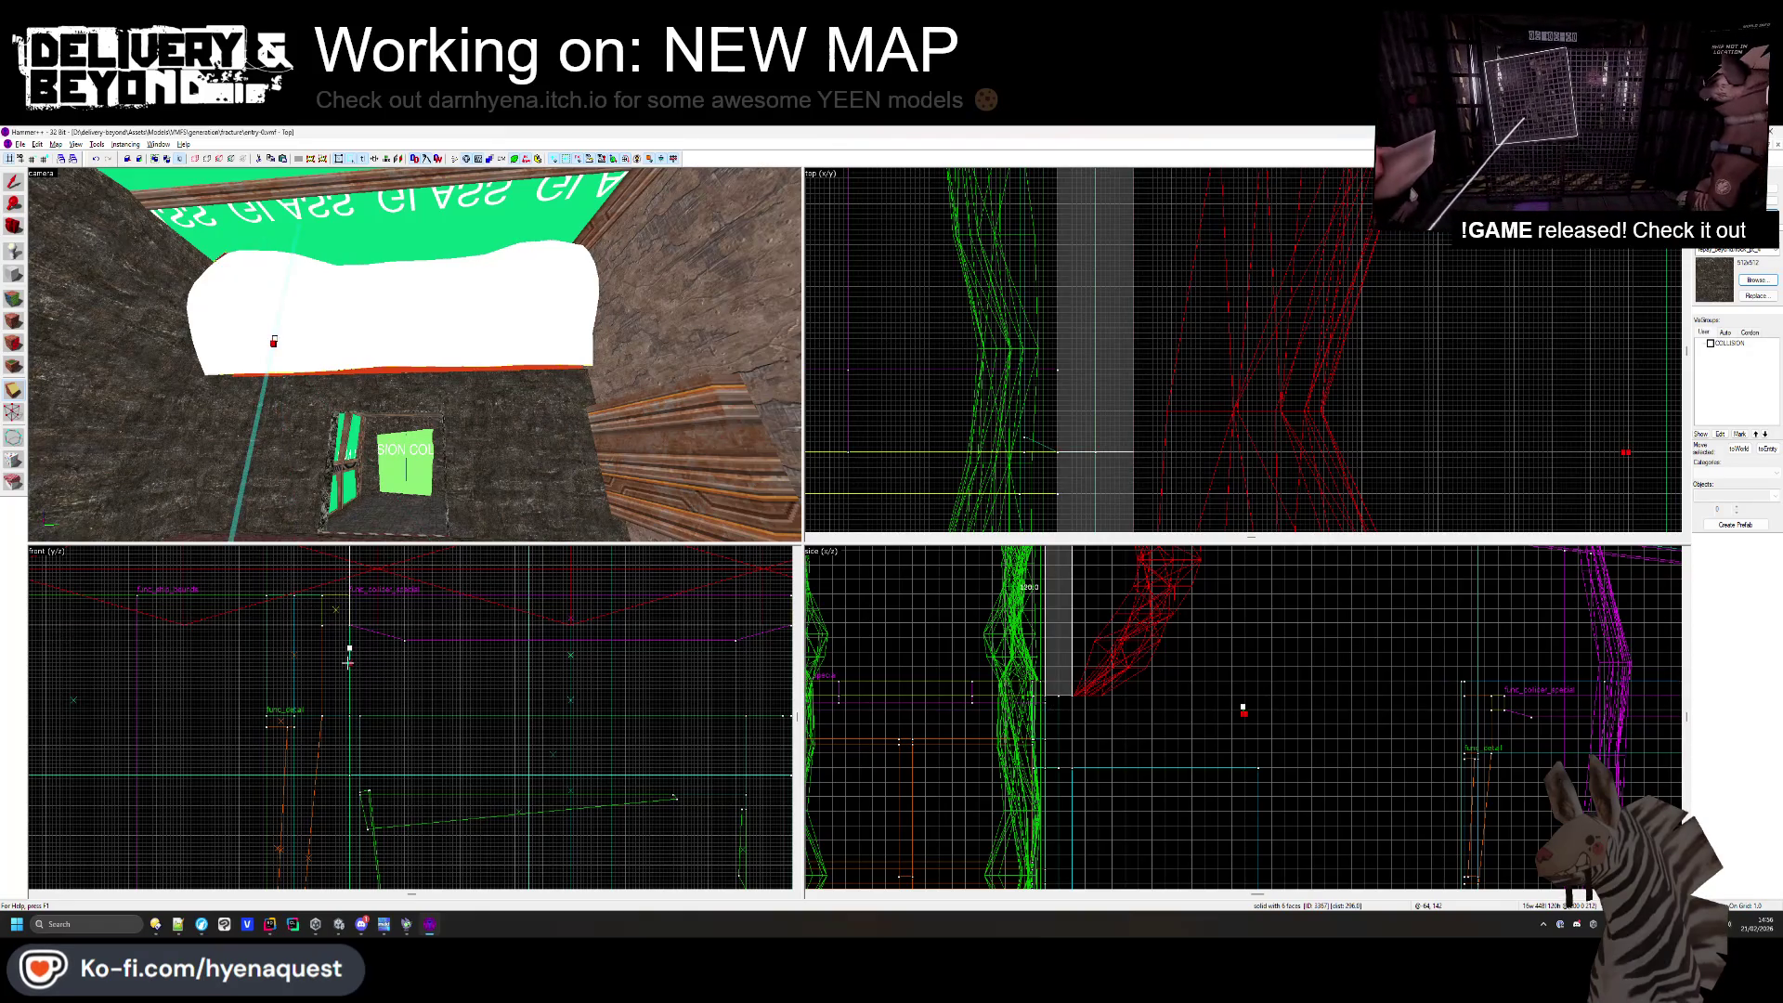
scroll(346, 664, "down", 3)
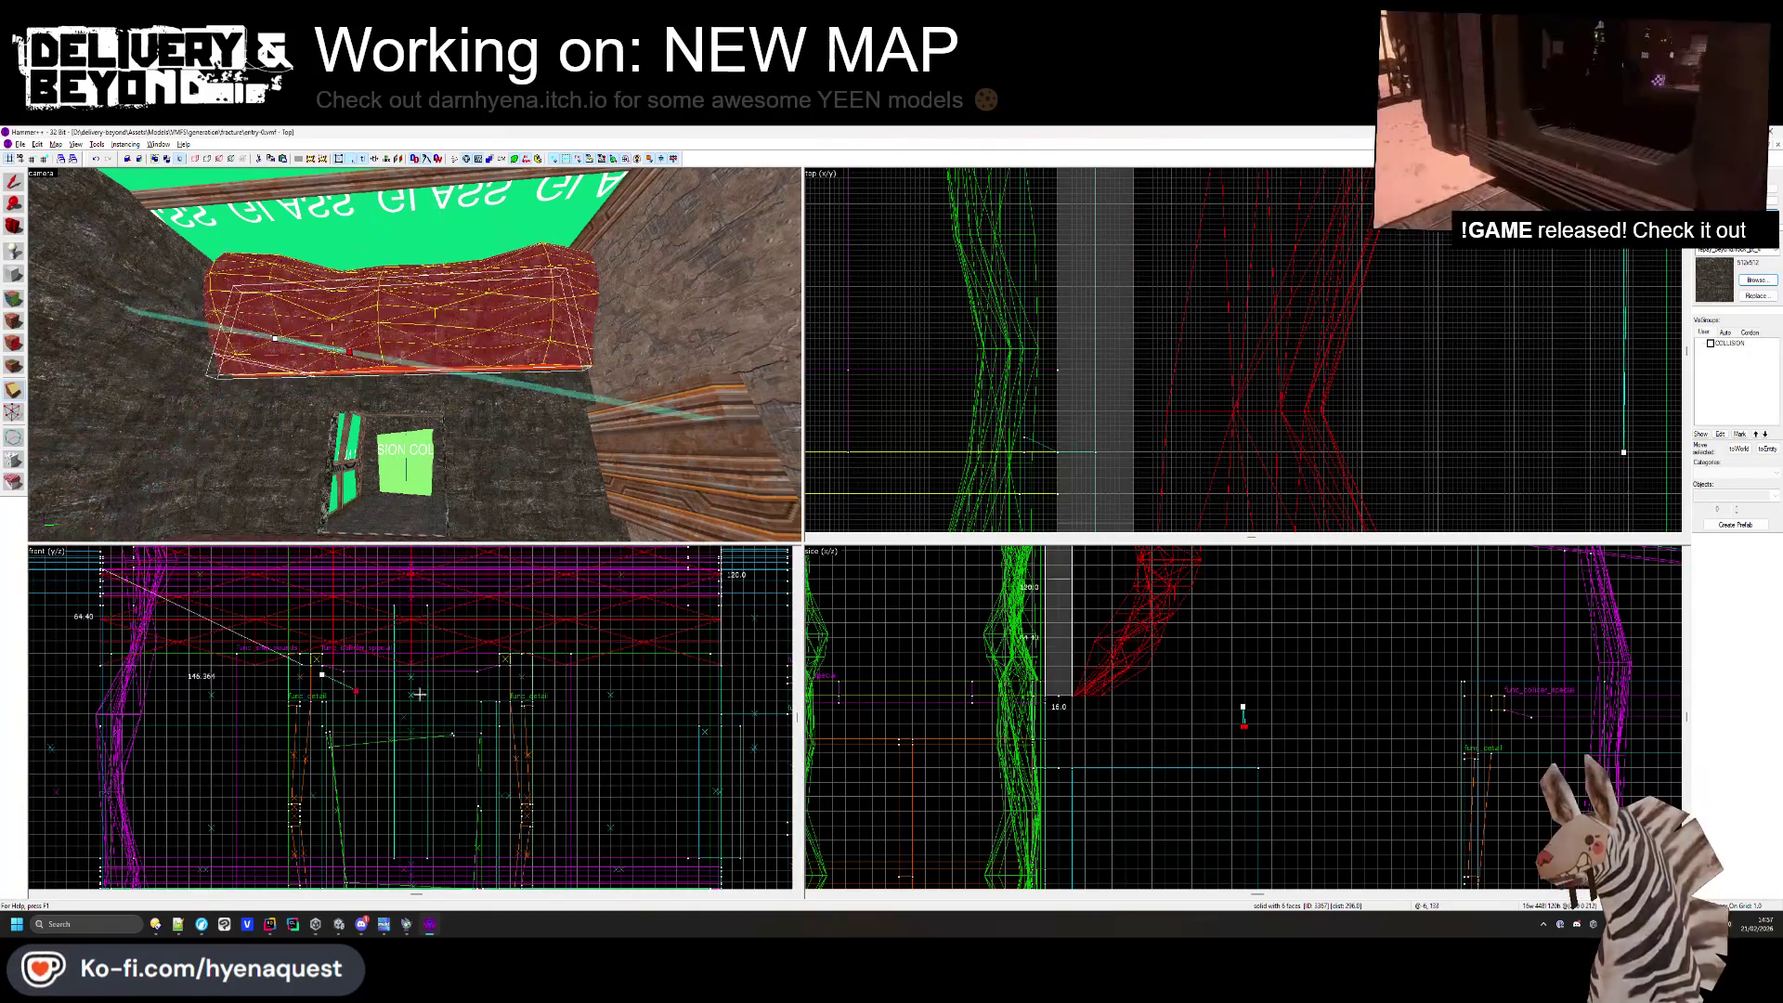
scroll(1461, 438, "down", 4)
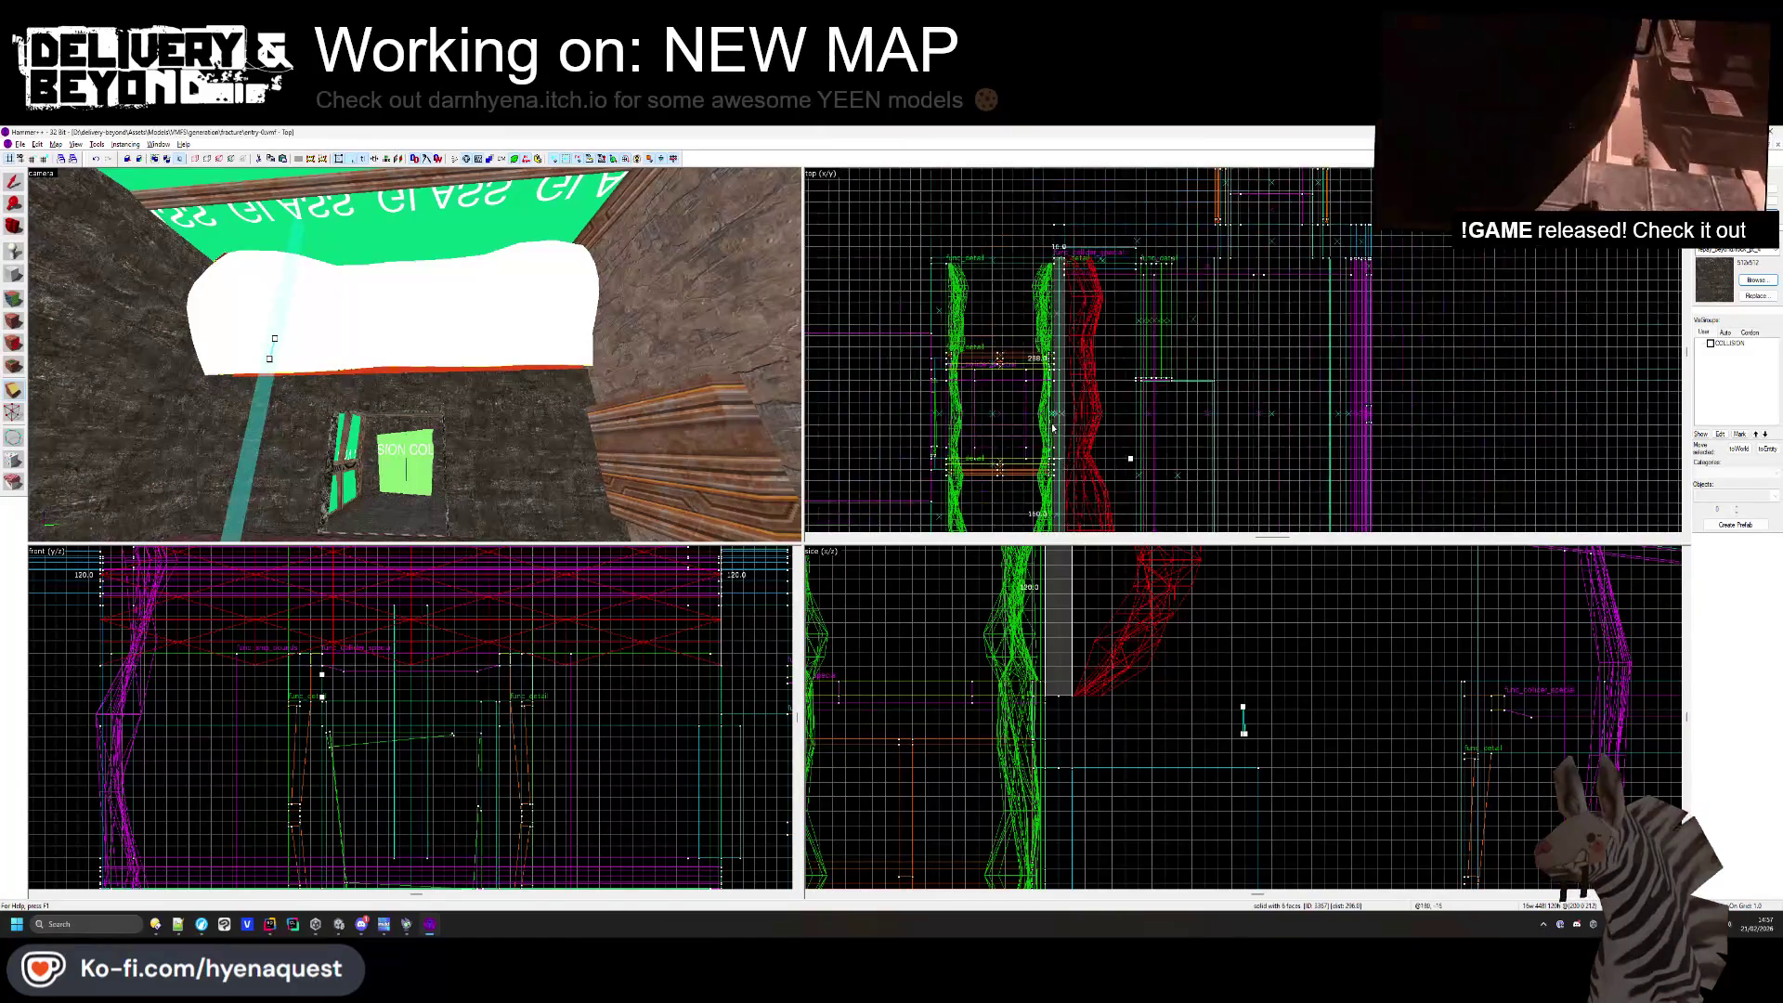
left_click_drag(1487, 424, 1115, 433)
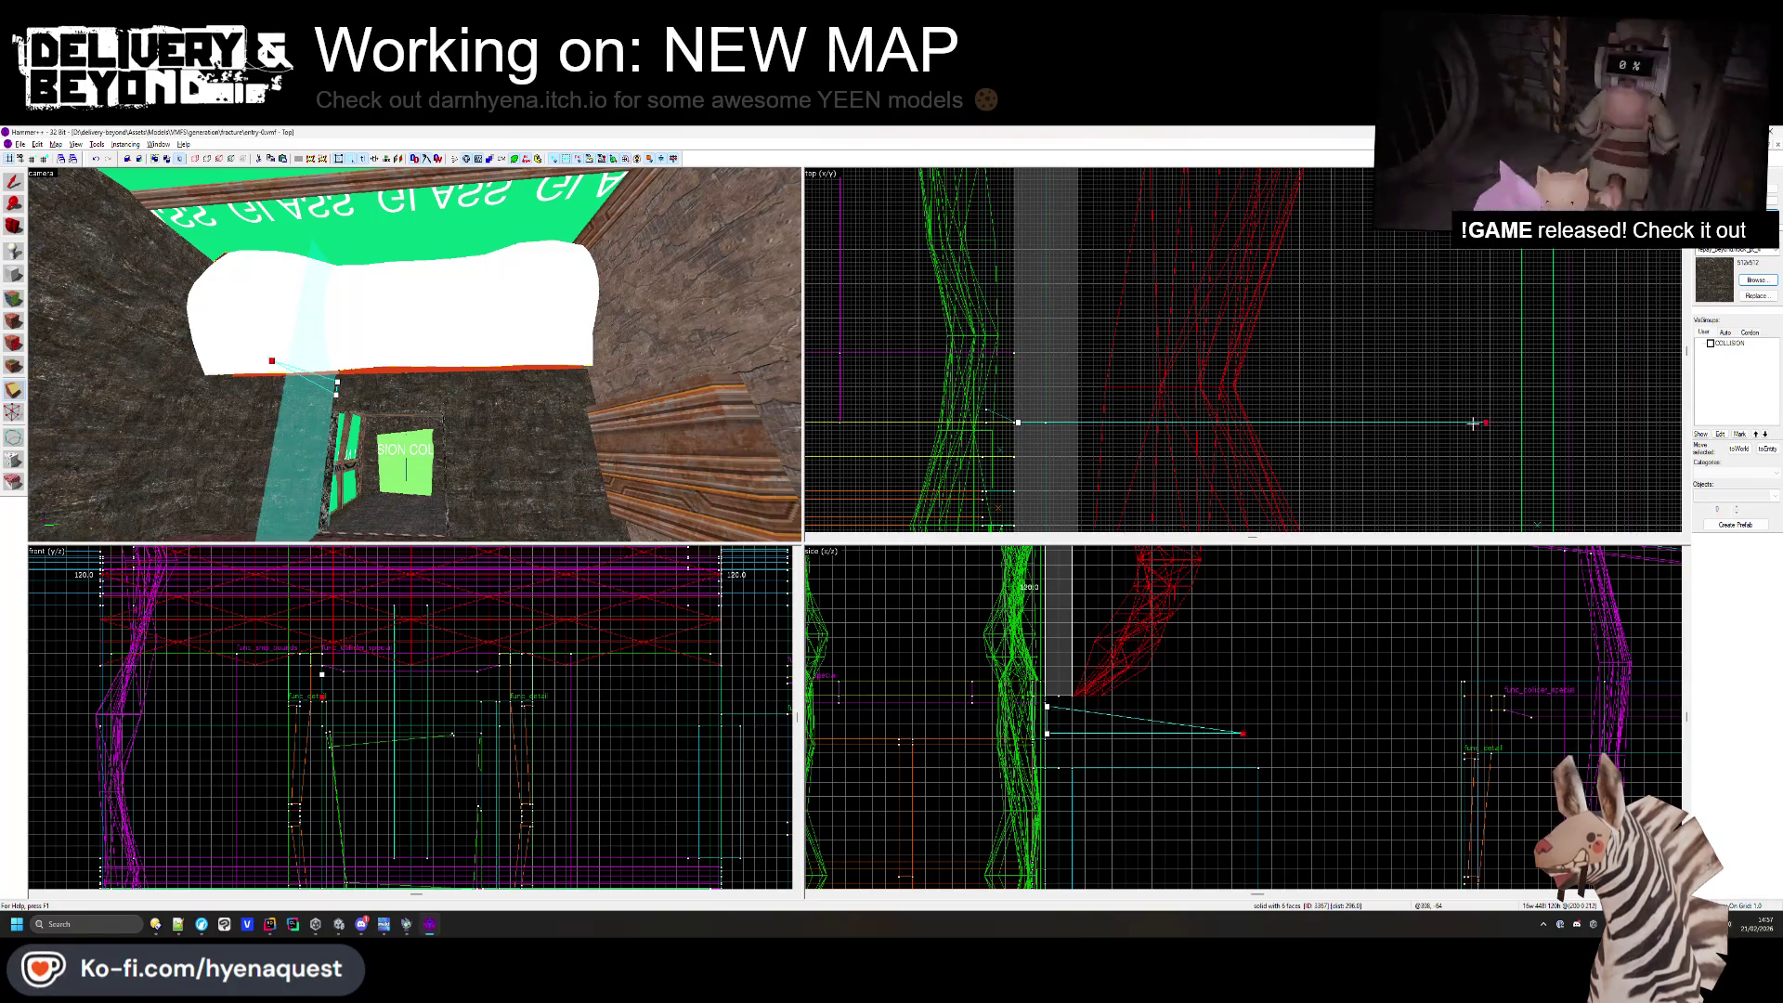
left_click_drag(1473, 424, 1064, 422)
scroll(1063, 422, "up", 5)
scroll(1120, 397, "down", 5)
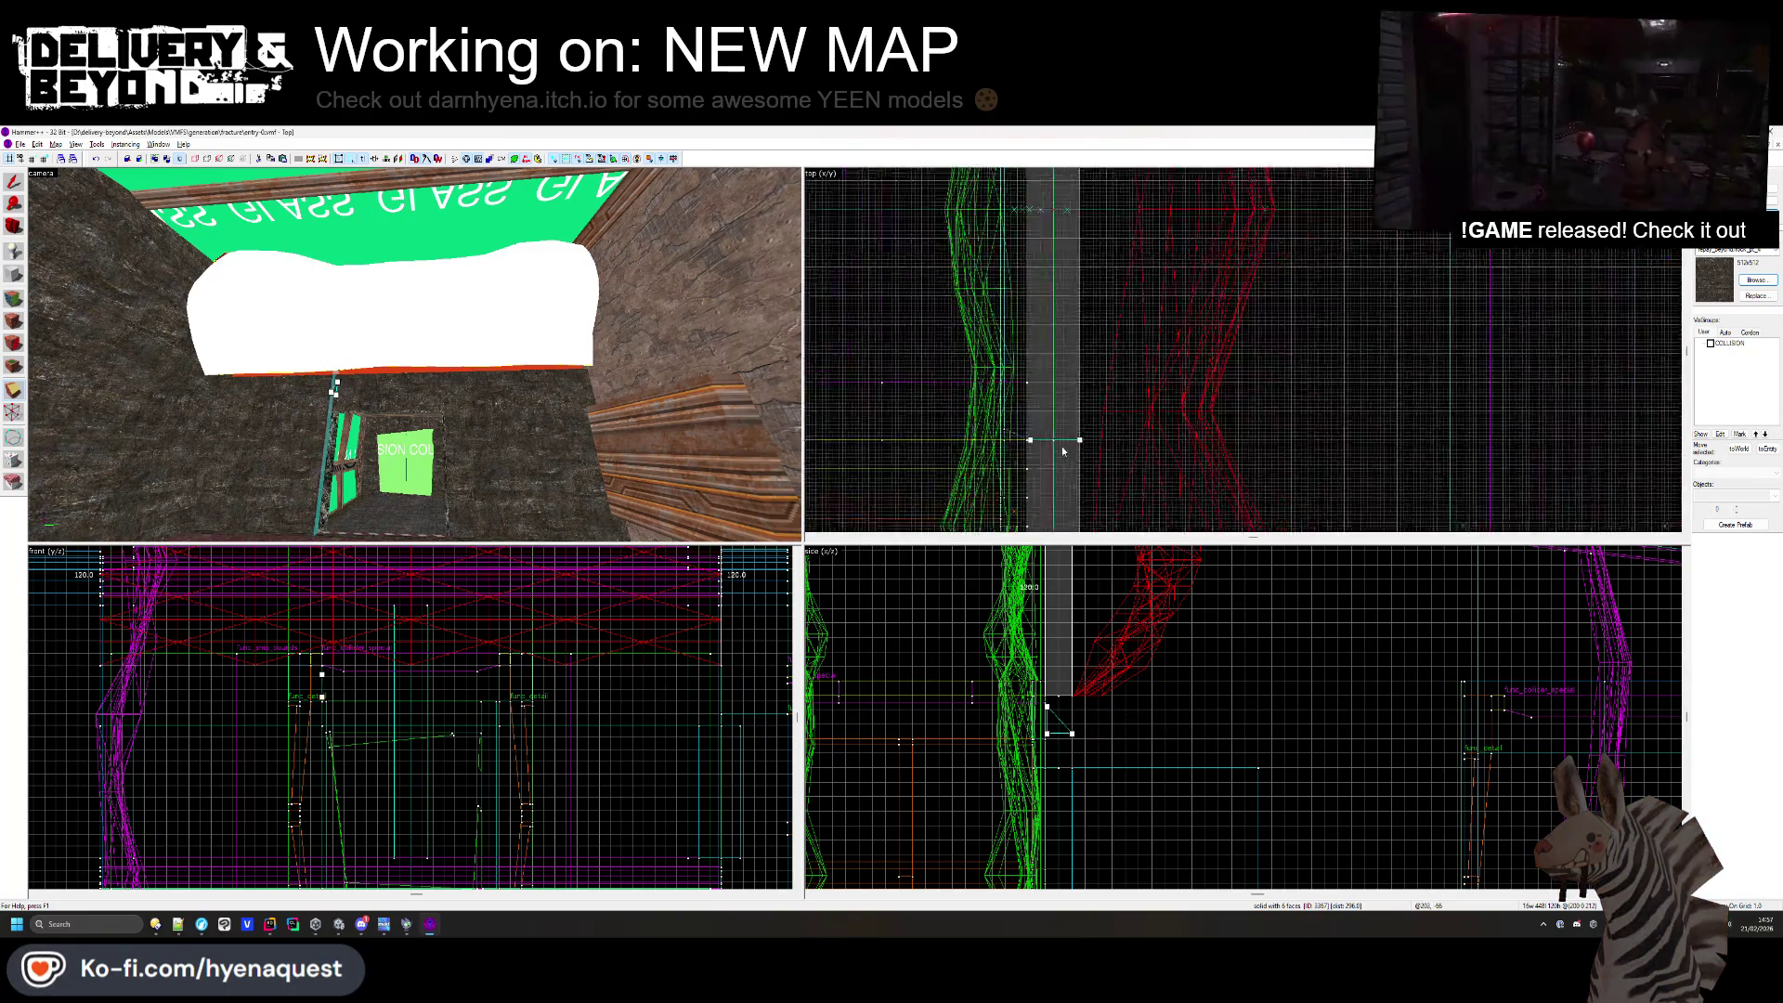
key("Return")
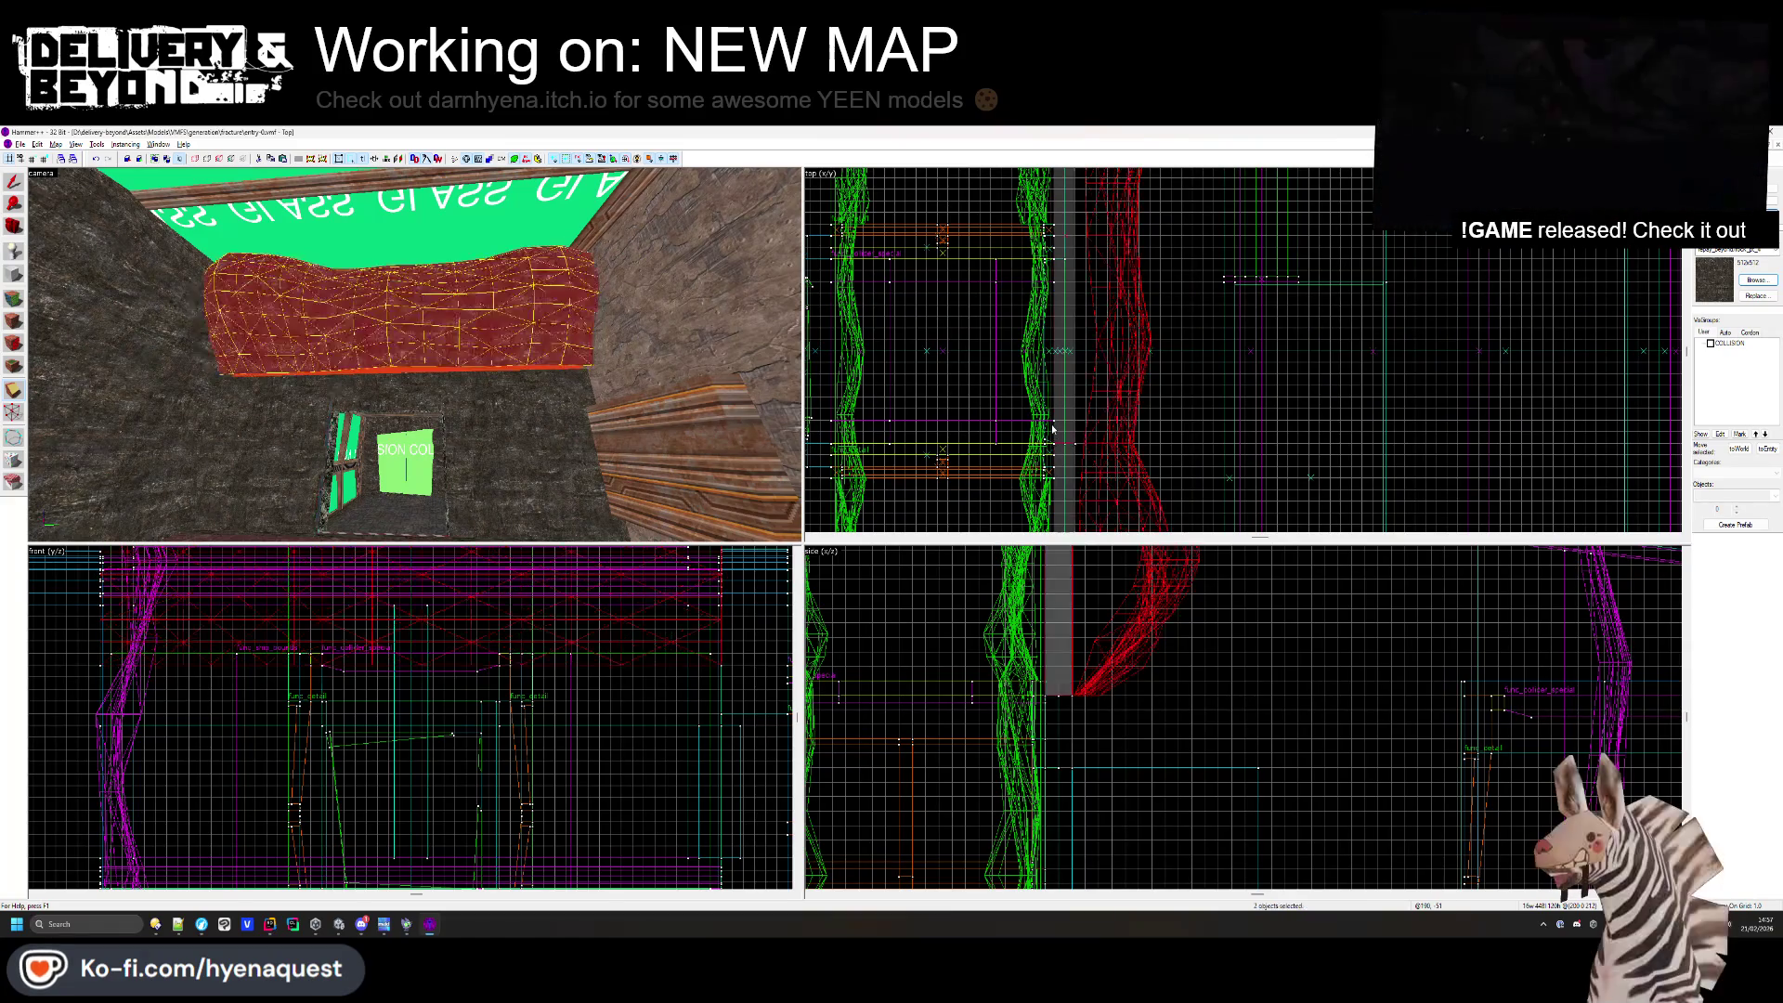
scroll(1063, 390, "up", 5)
- Apply the clip again and select four wall faces around the doorway in Face Edit
key("Return")
key("shift+a")
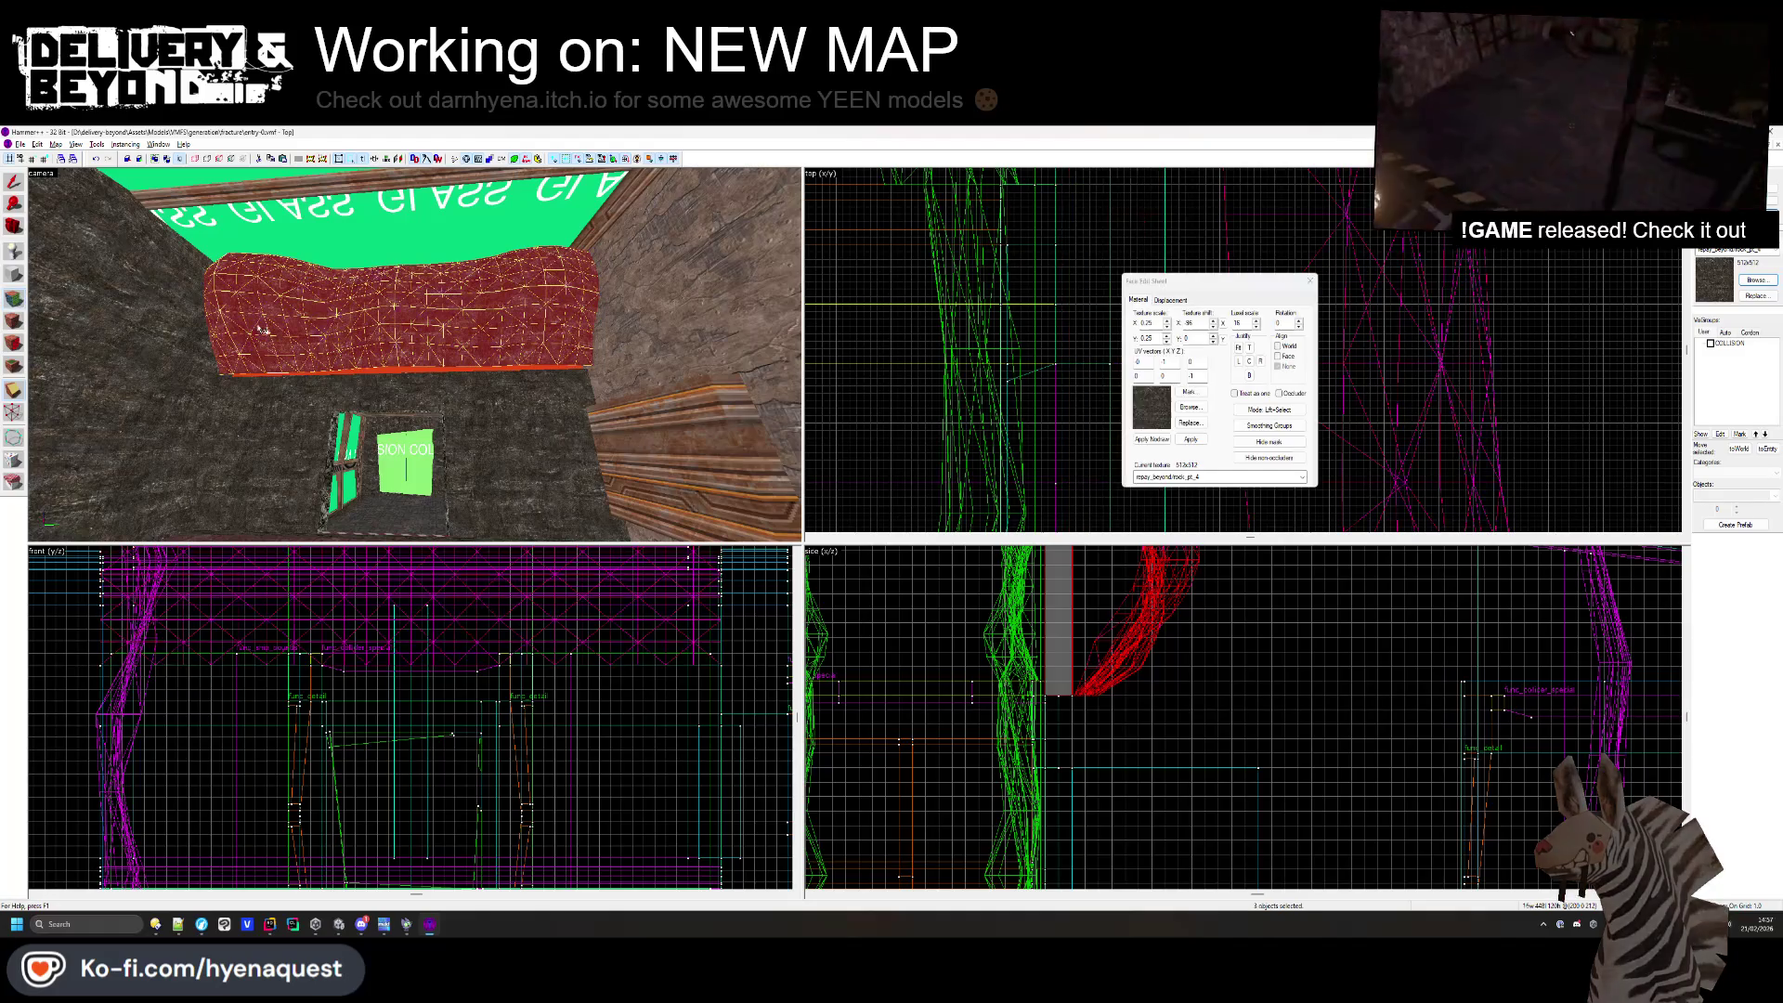
left_click(508, 405)
left_click(520, 465, "ctrl")
left_click(270, 464, "ctrl")
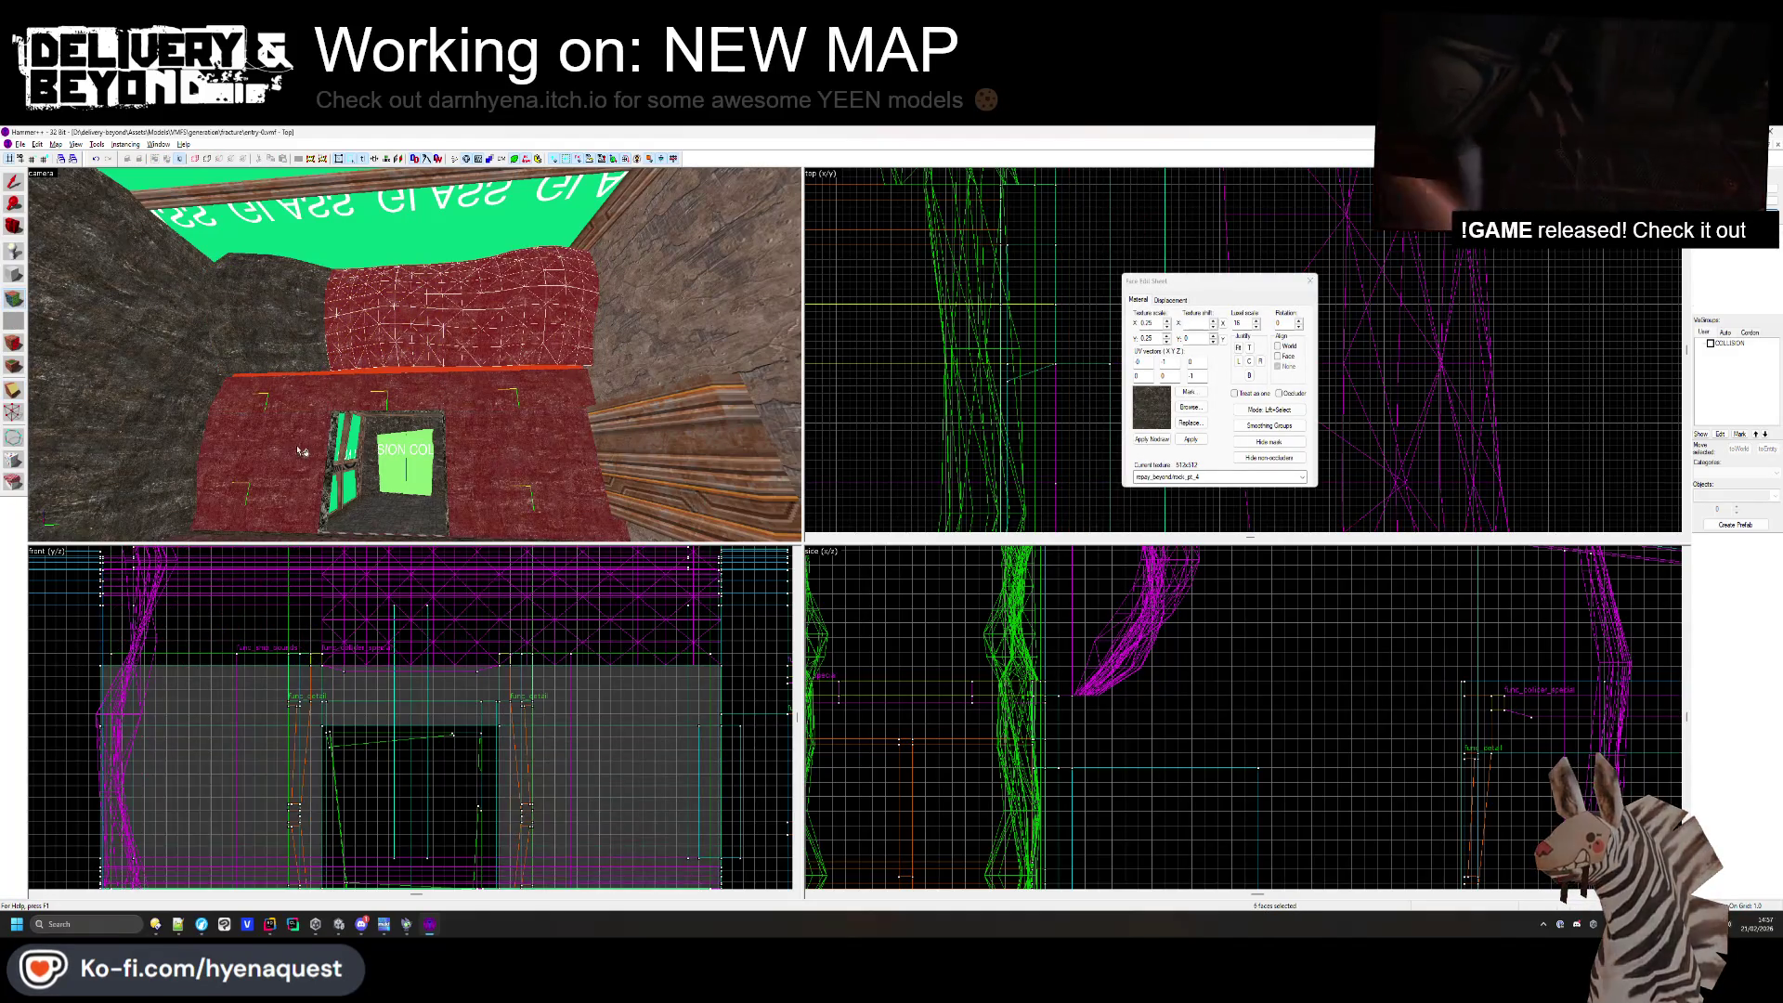
left_click(270, 315, "ctrl")
key("w")
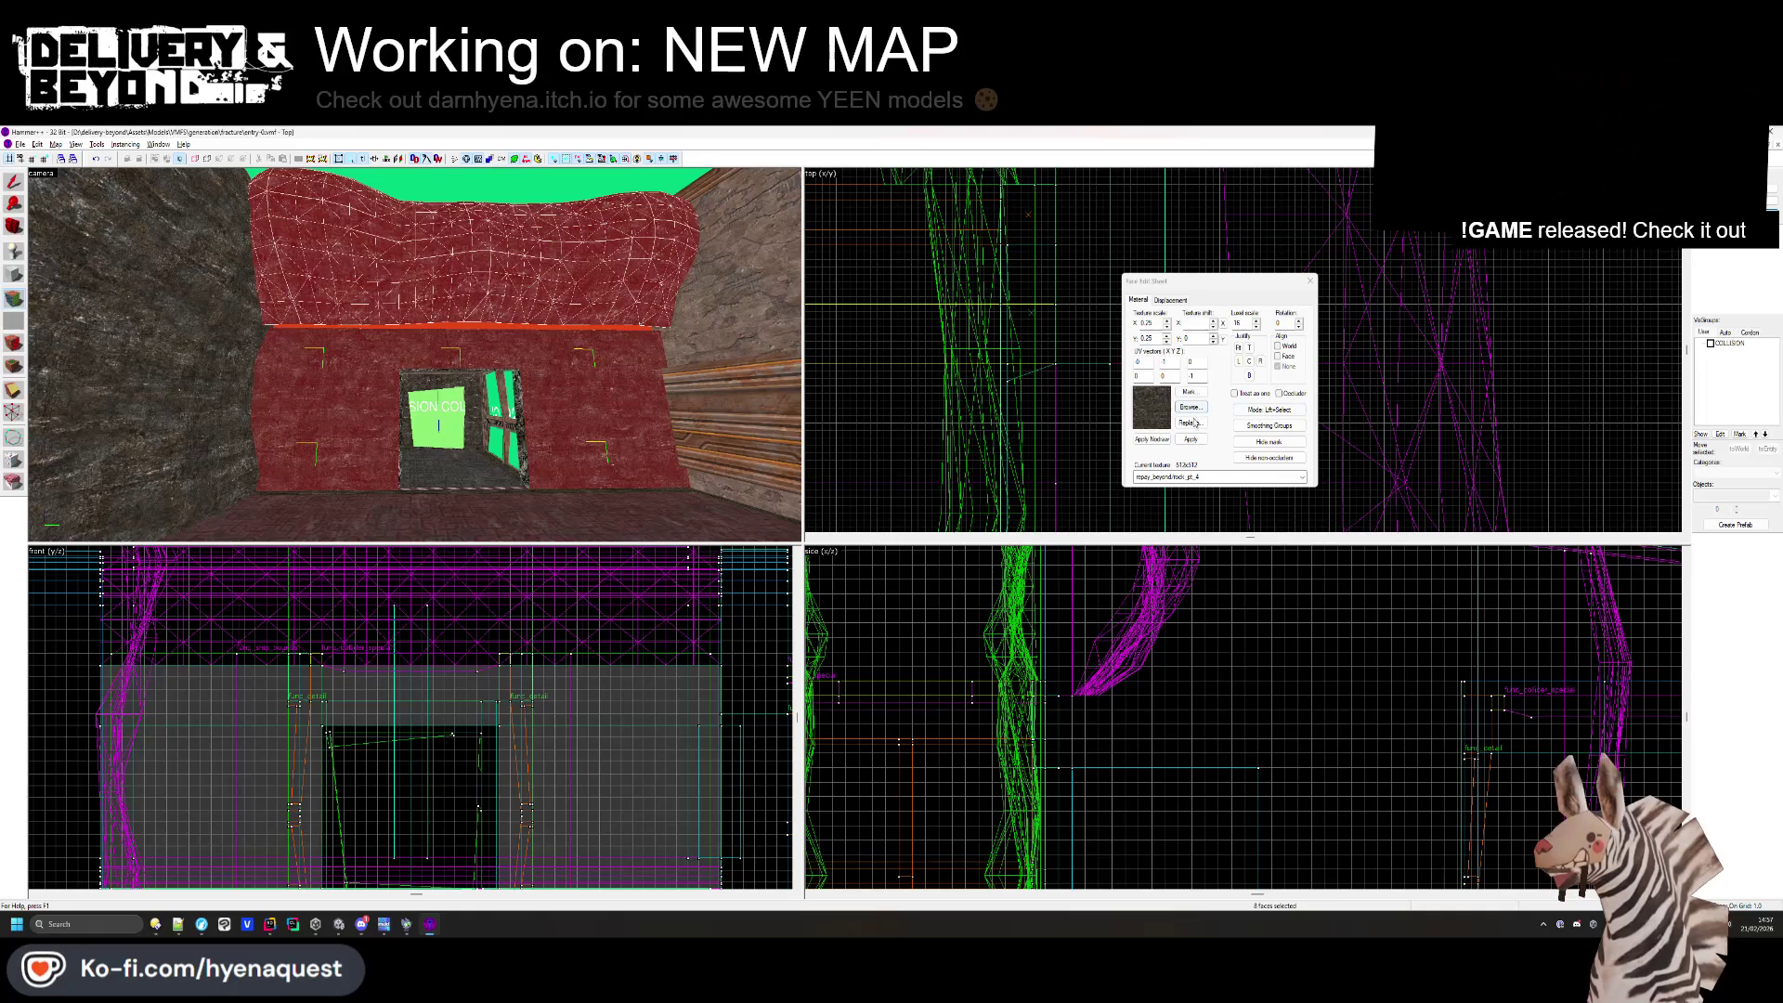
- Create power 3 displacements on the selected wall faces, check them, and close the sheet
left_click(1169, 300)
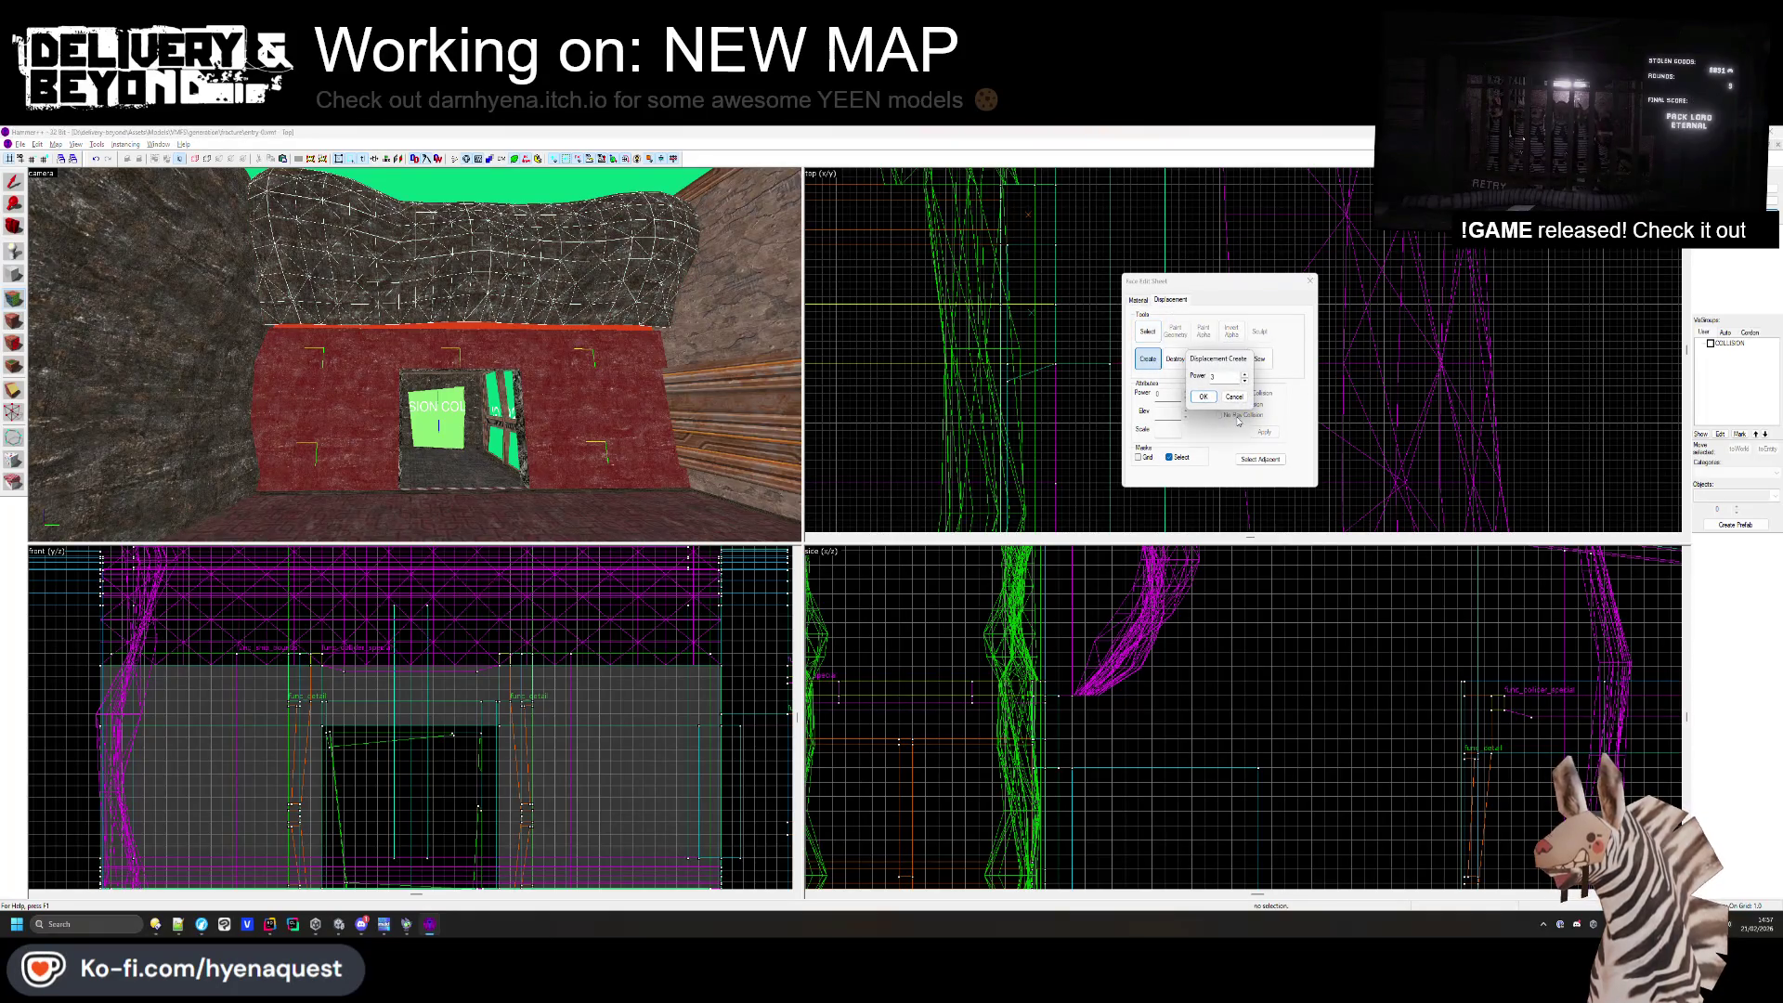
left_click(1204, 398)
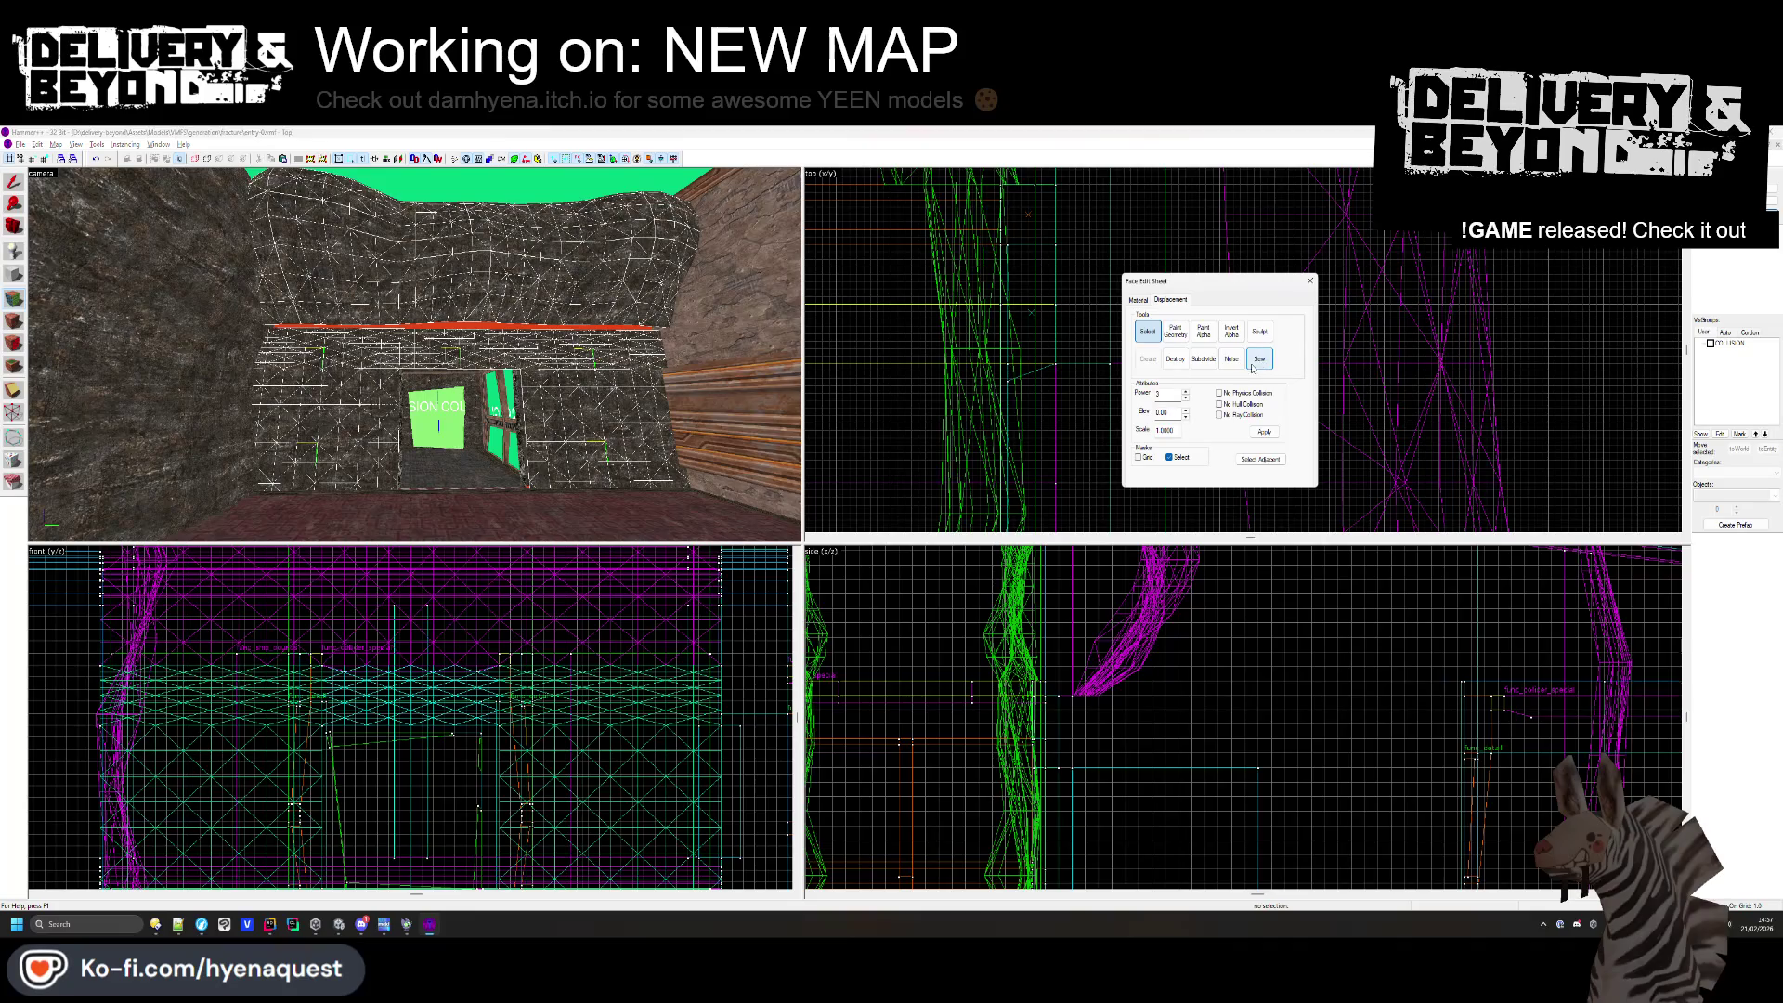
left_click(434, 346)
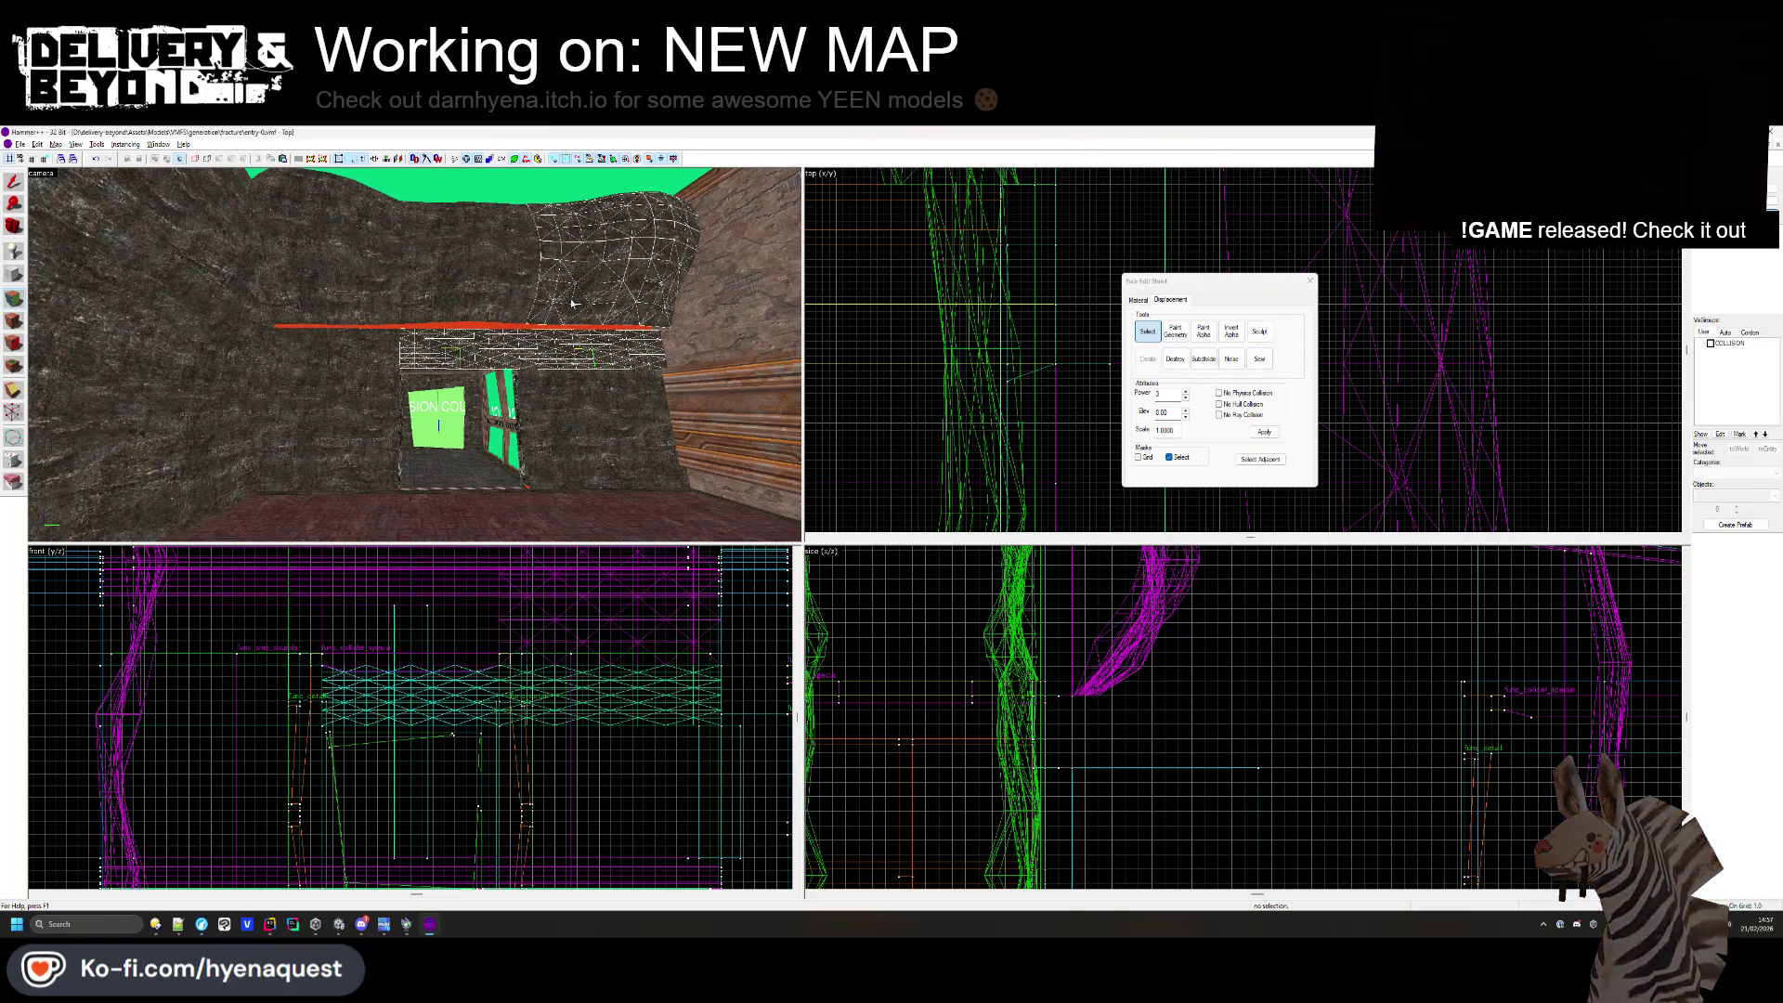
scroll(430, 352, "up", 5)
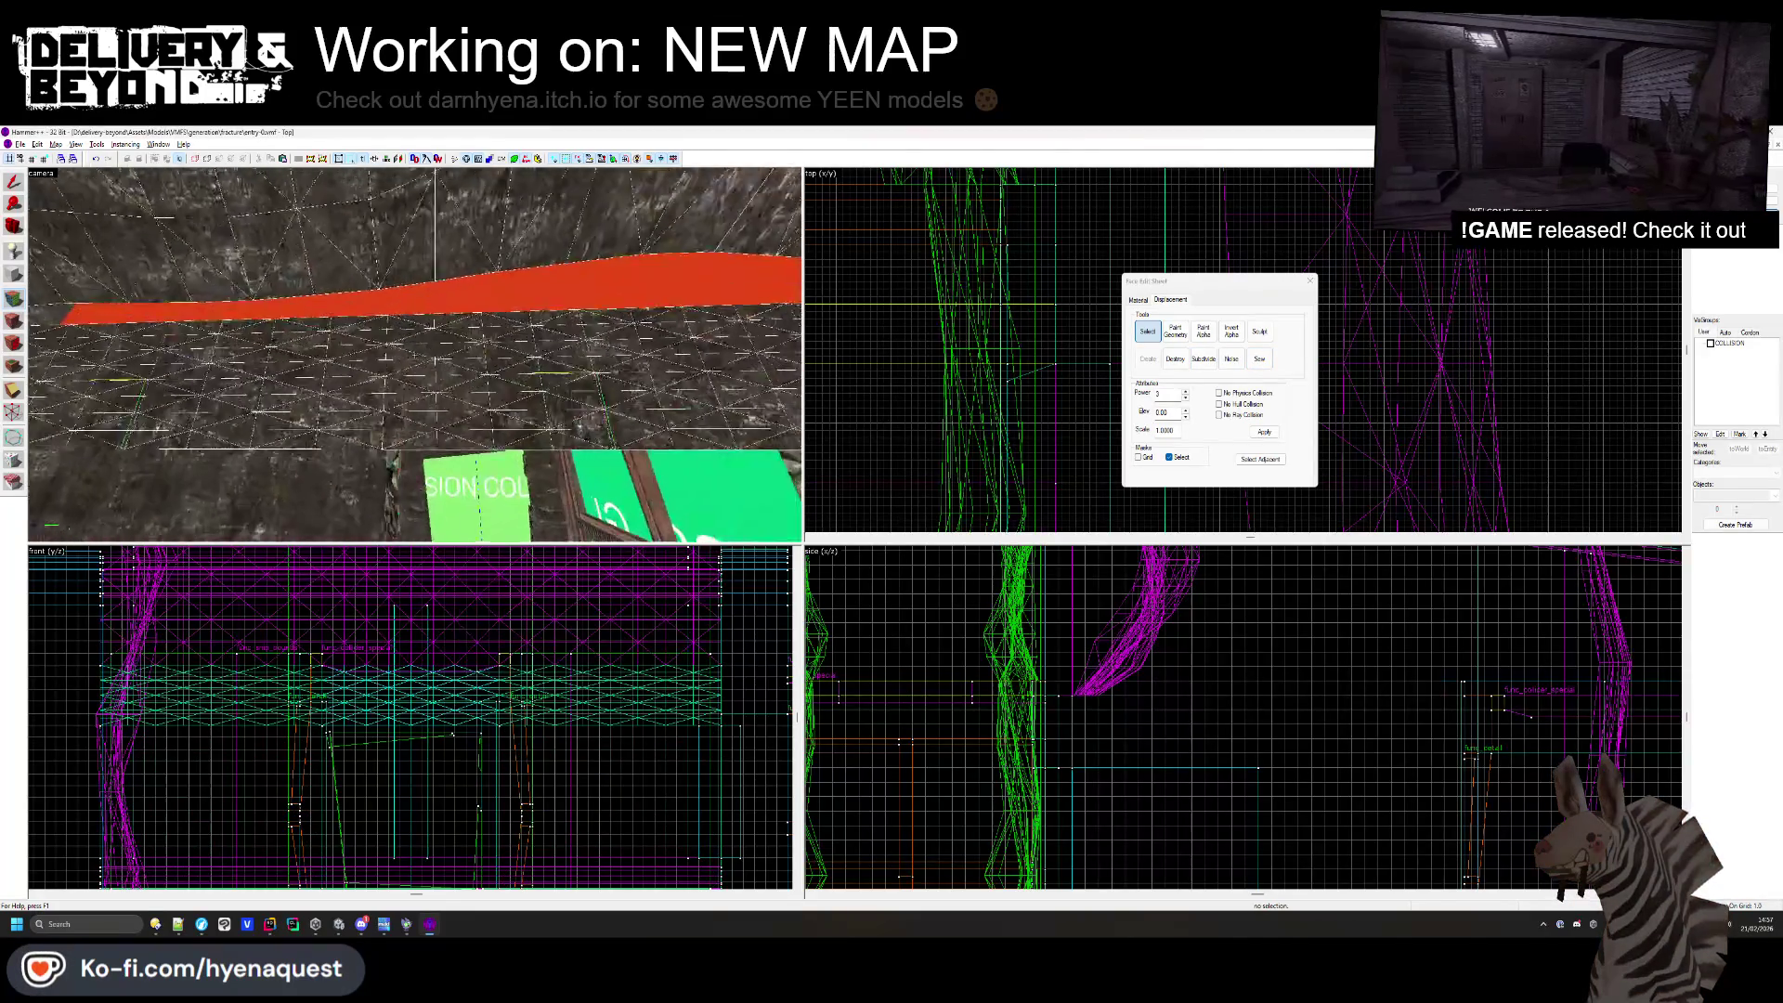
left_click(712, 375)
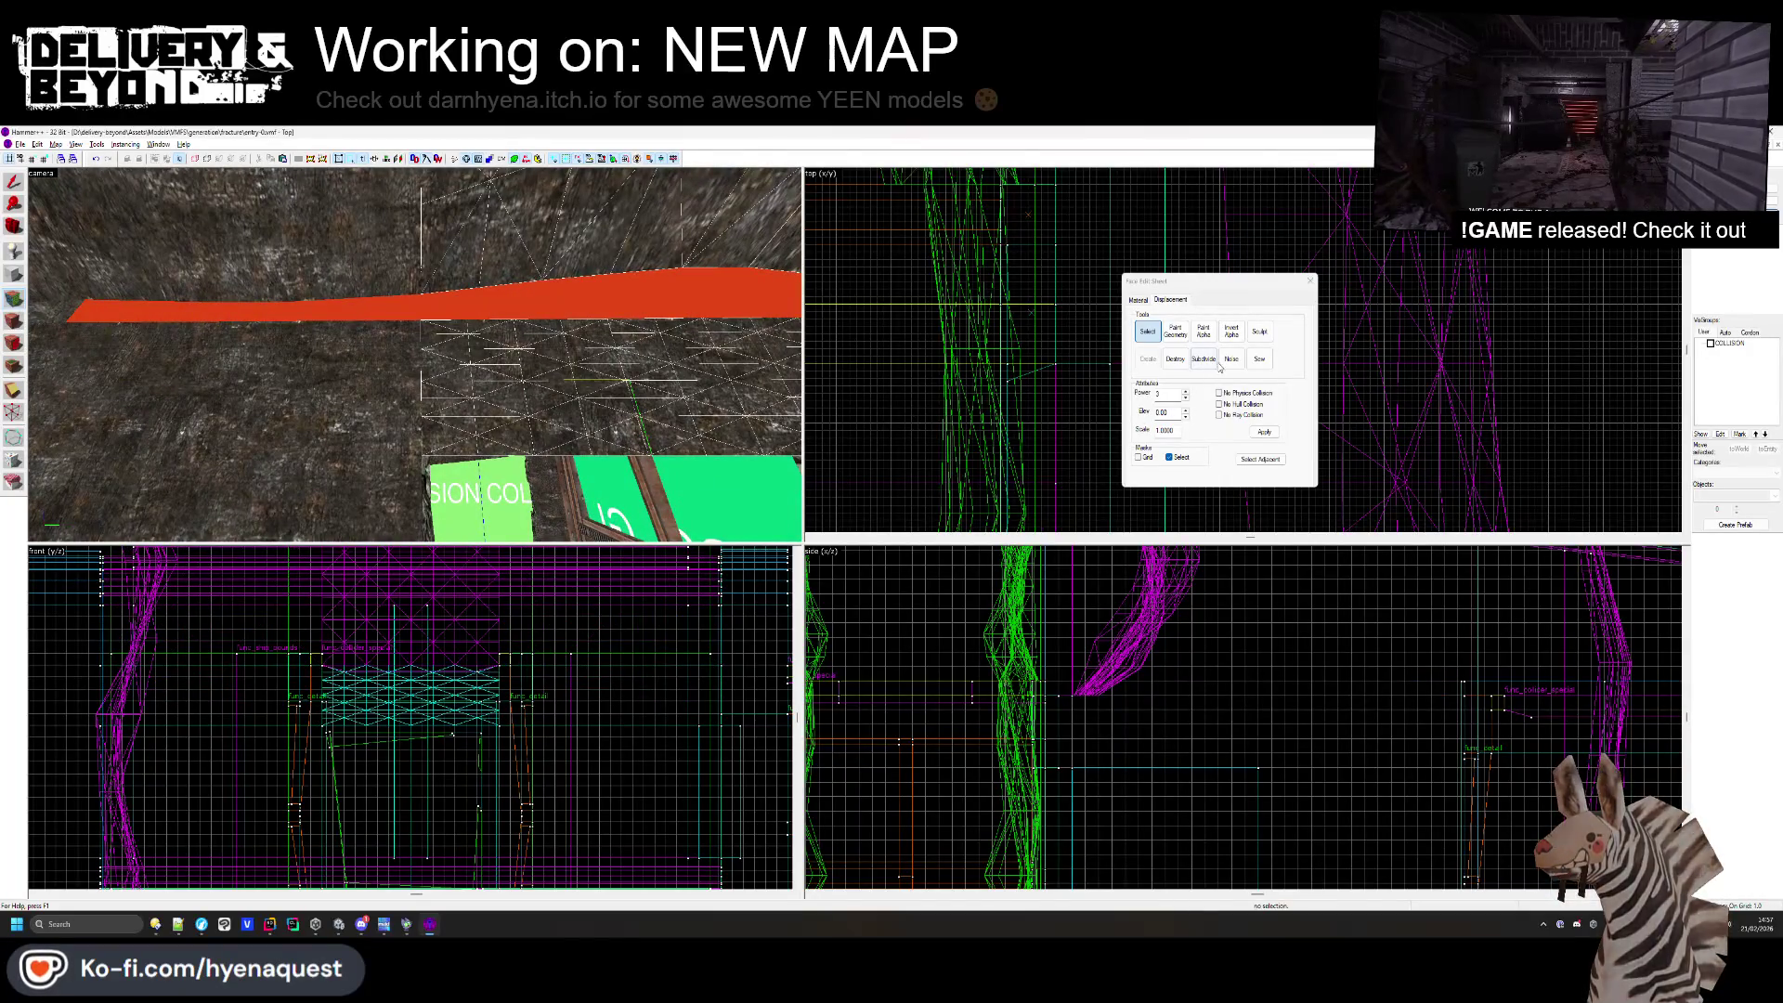
left_click(1310, 281)
left_click(552, 236)
scroll(1074, 705, "up", 3)
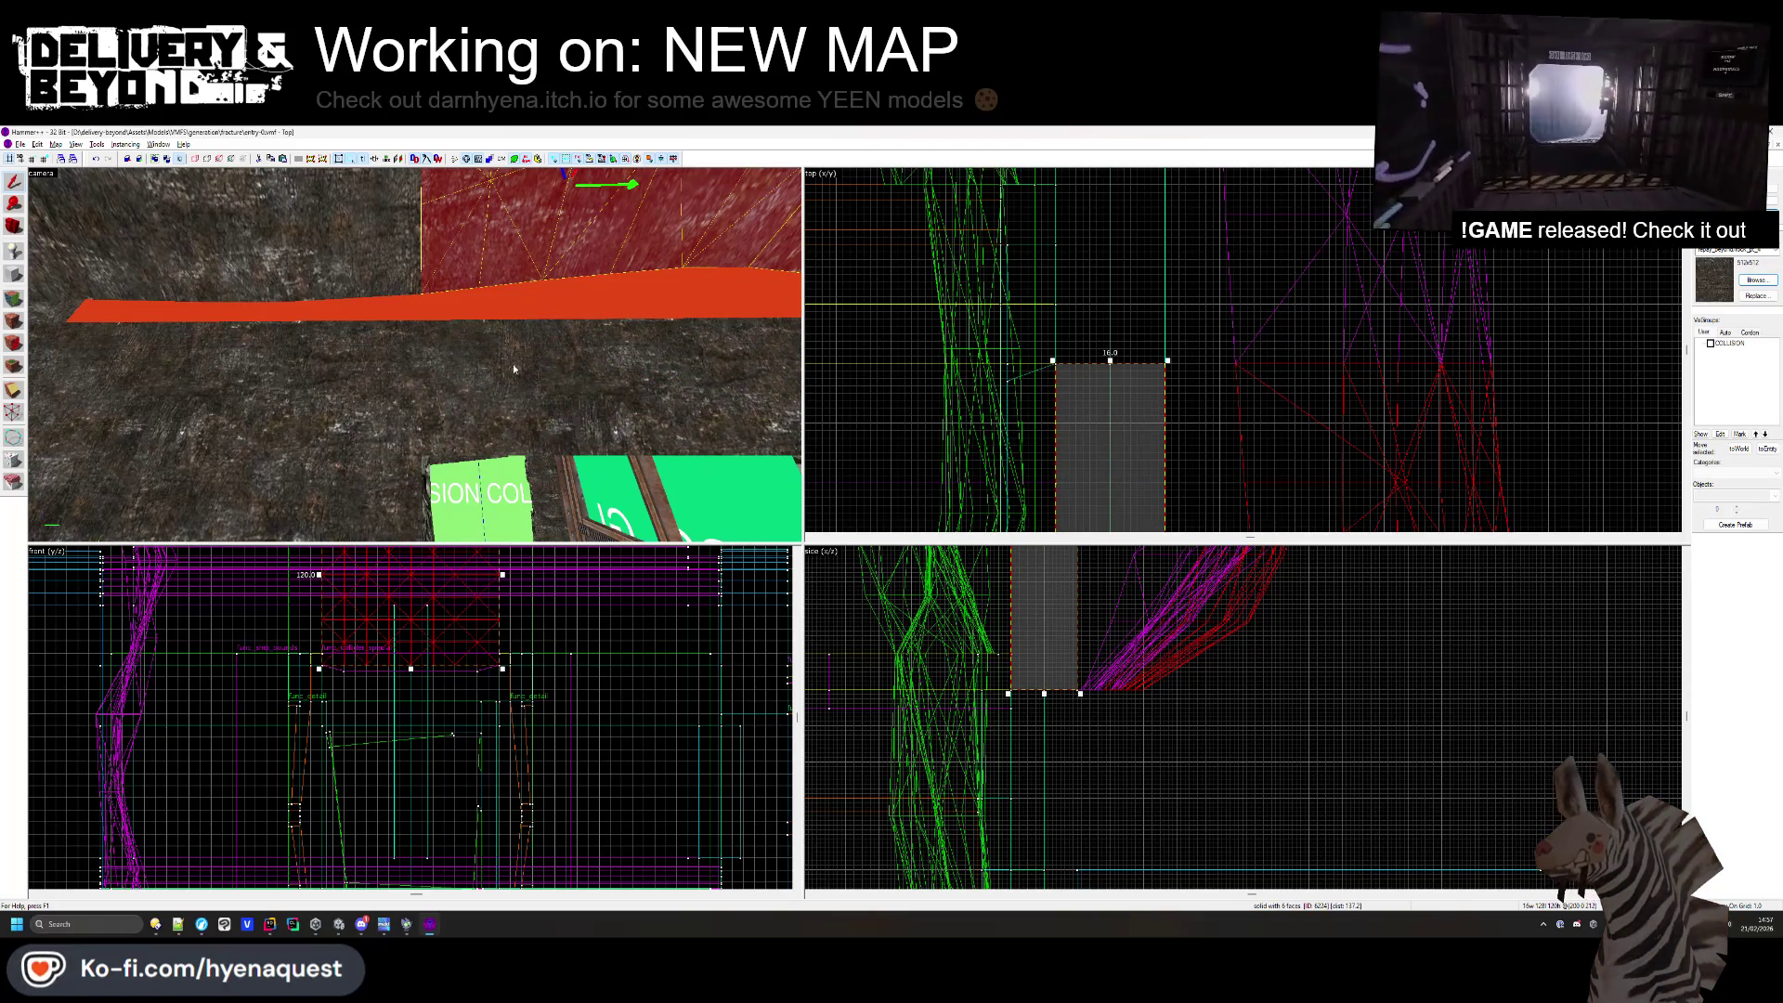
left_click(1072, 705)
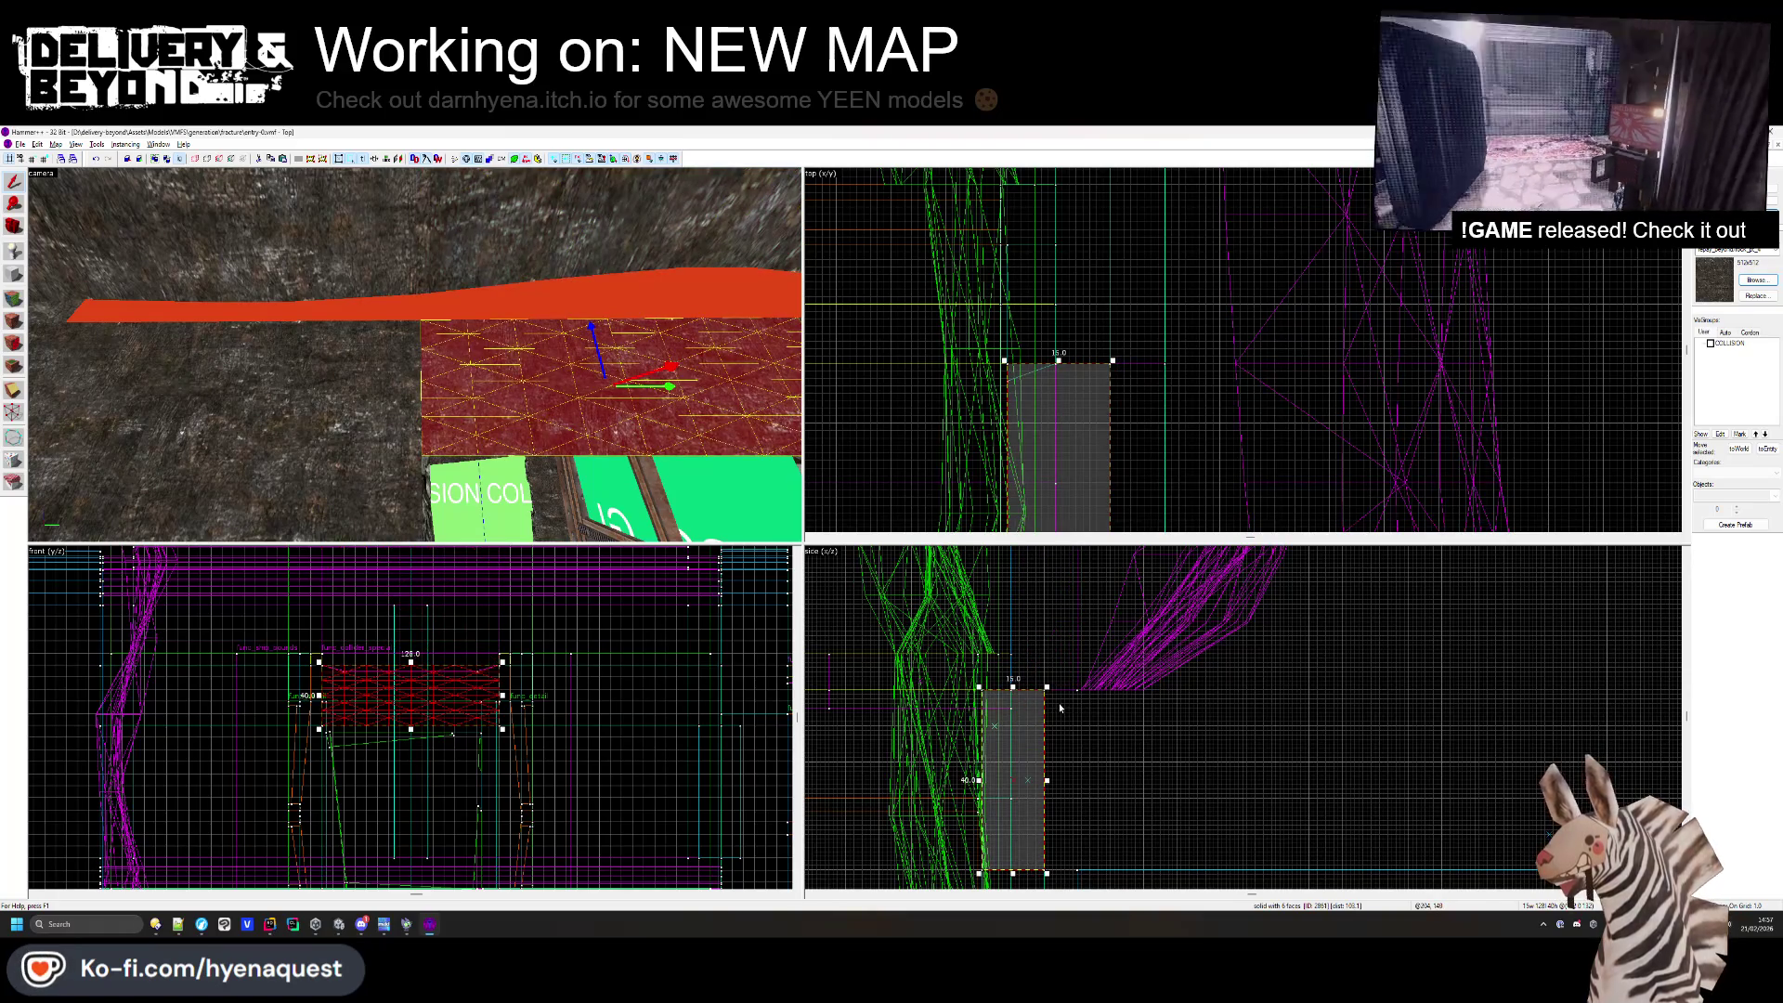
key("z")
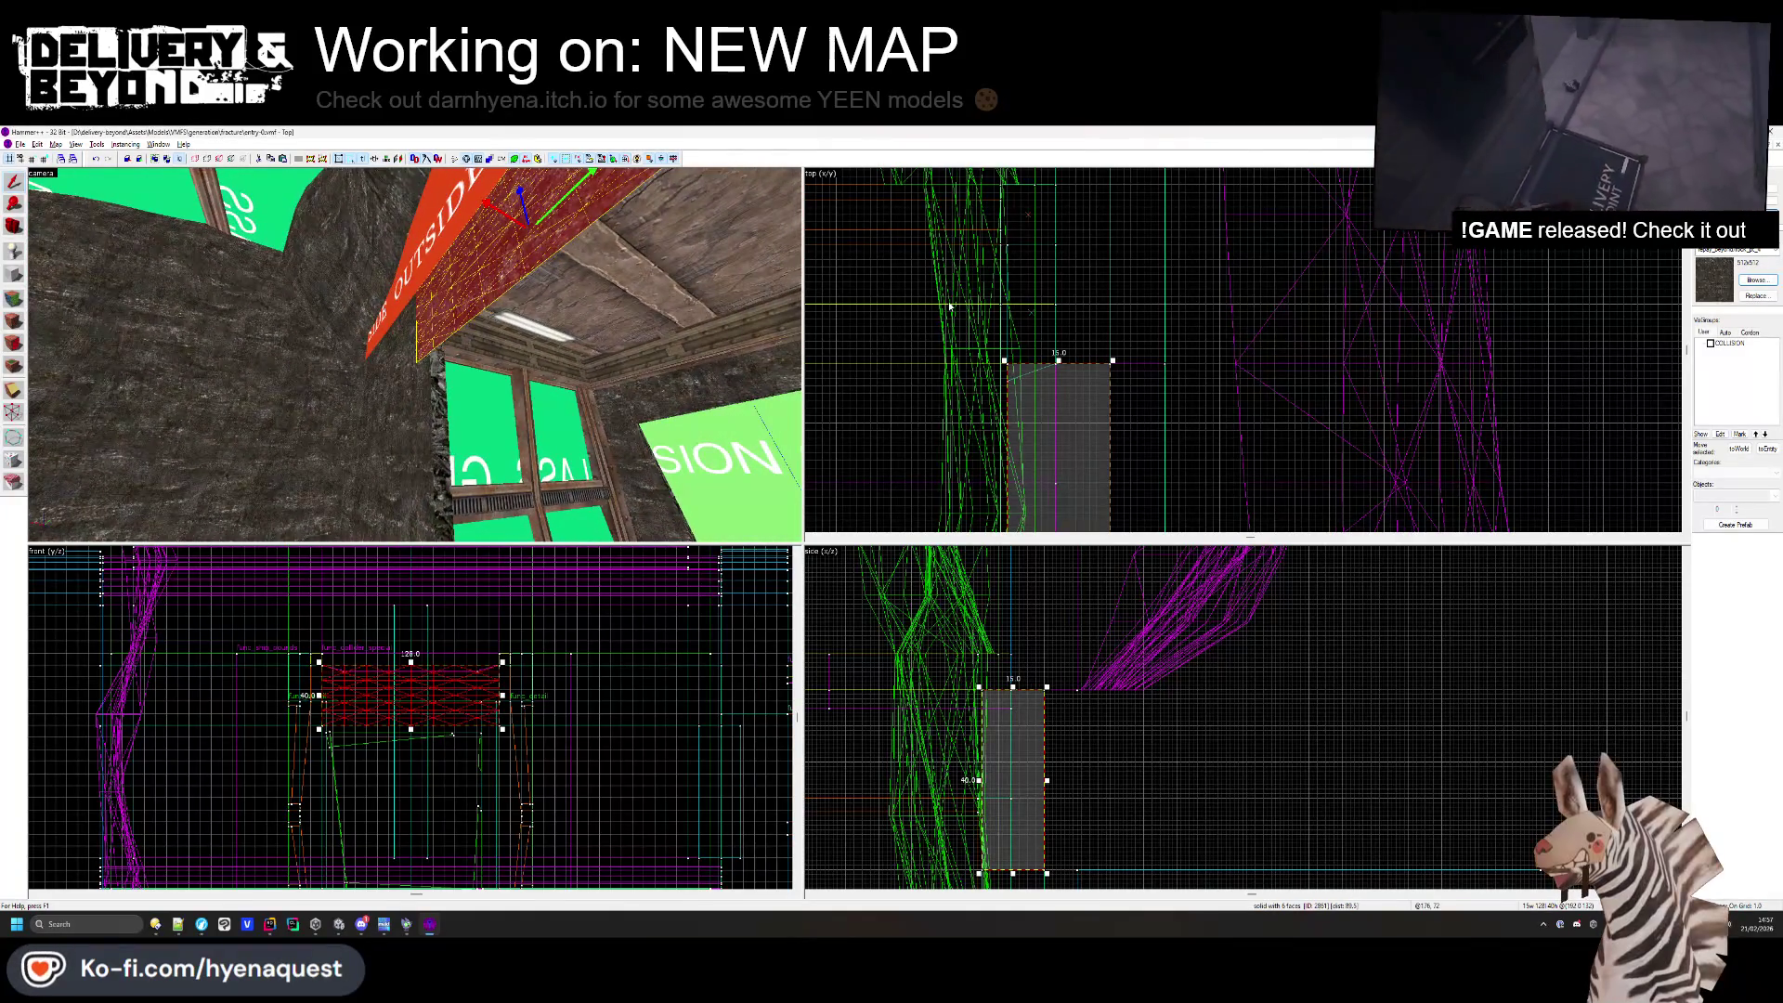
key("Escape")
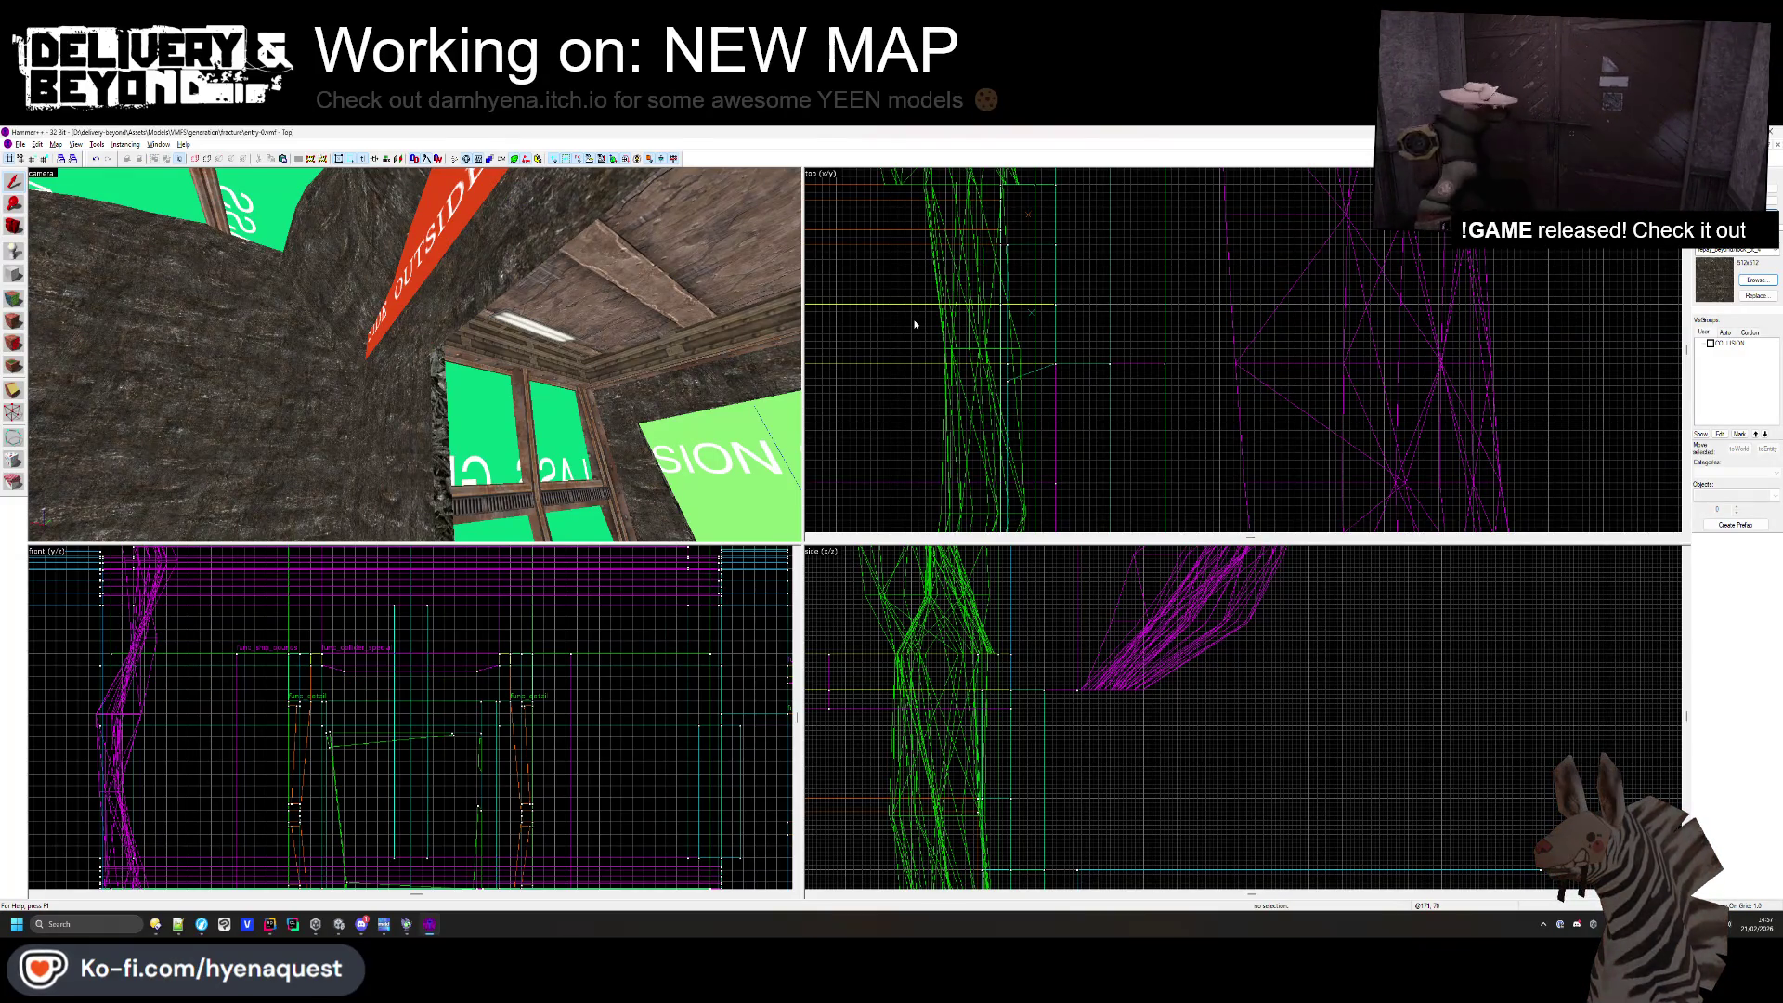
key("w")
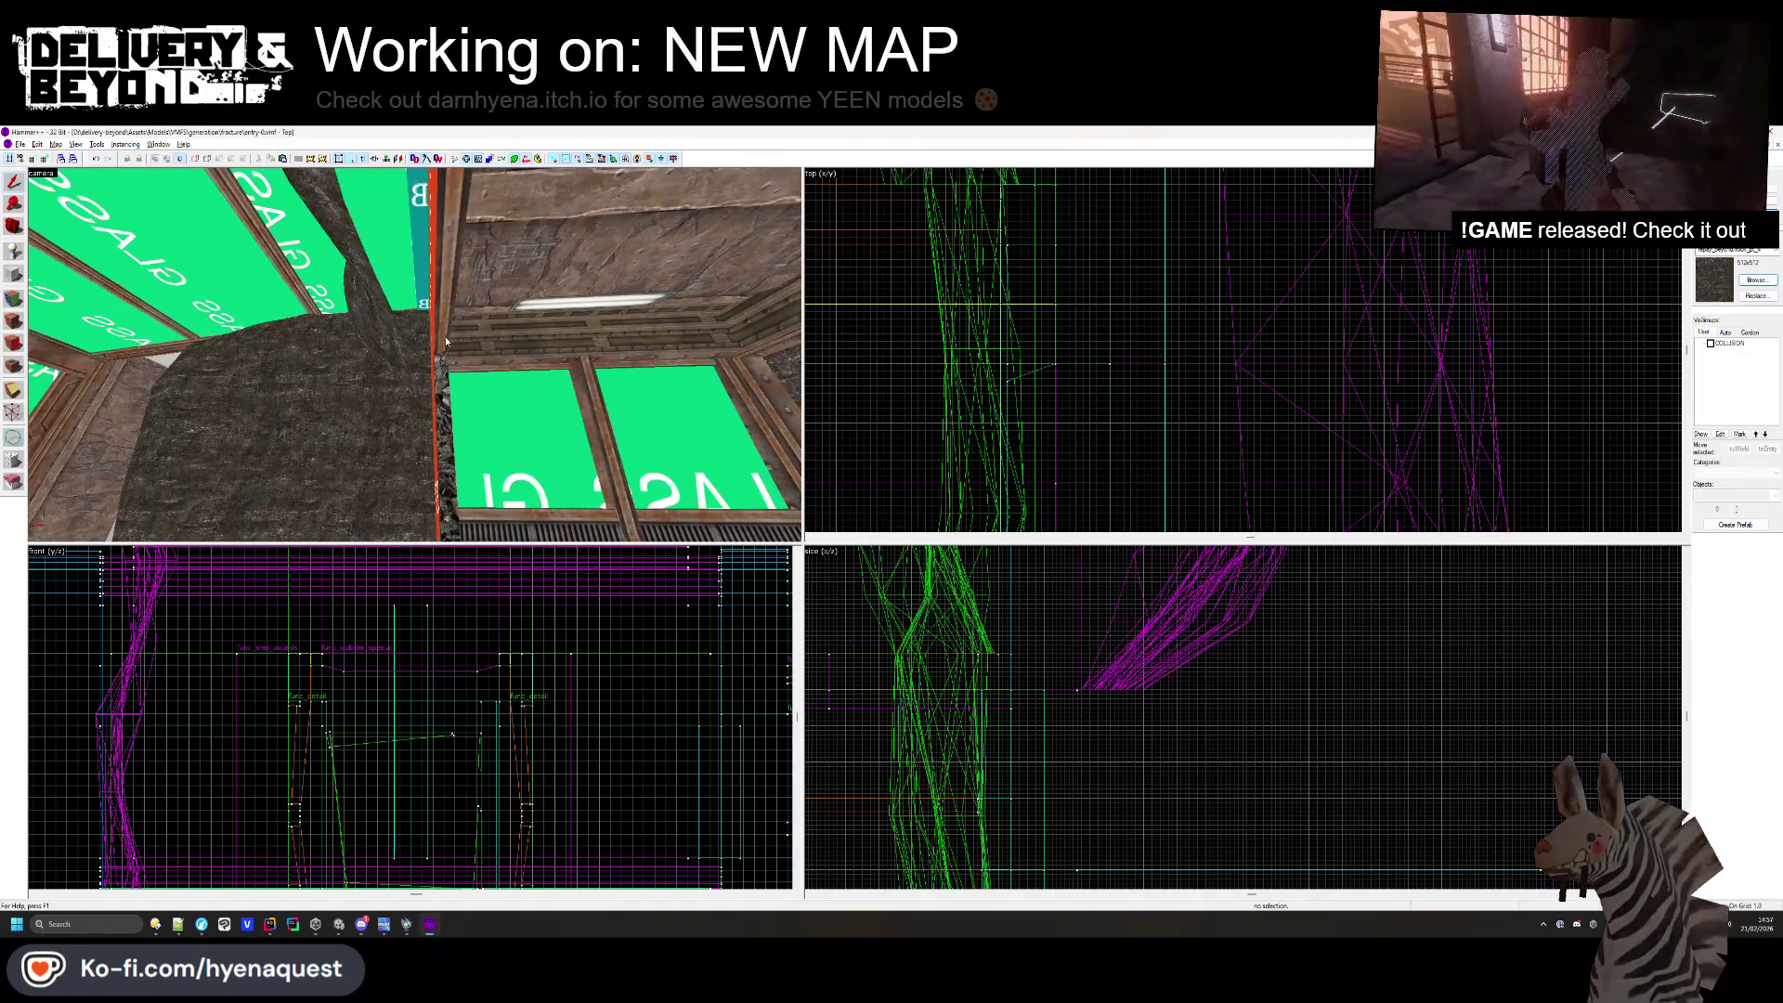
key("w")
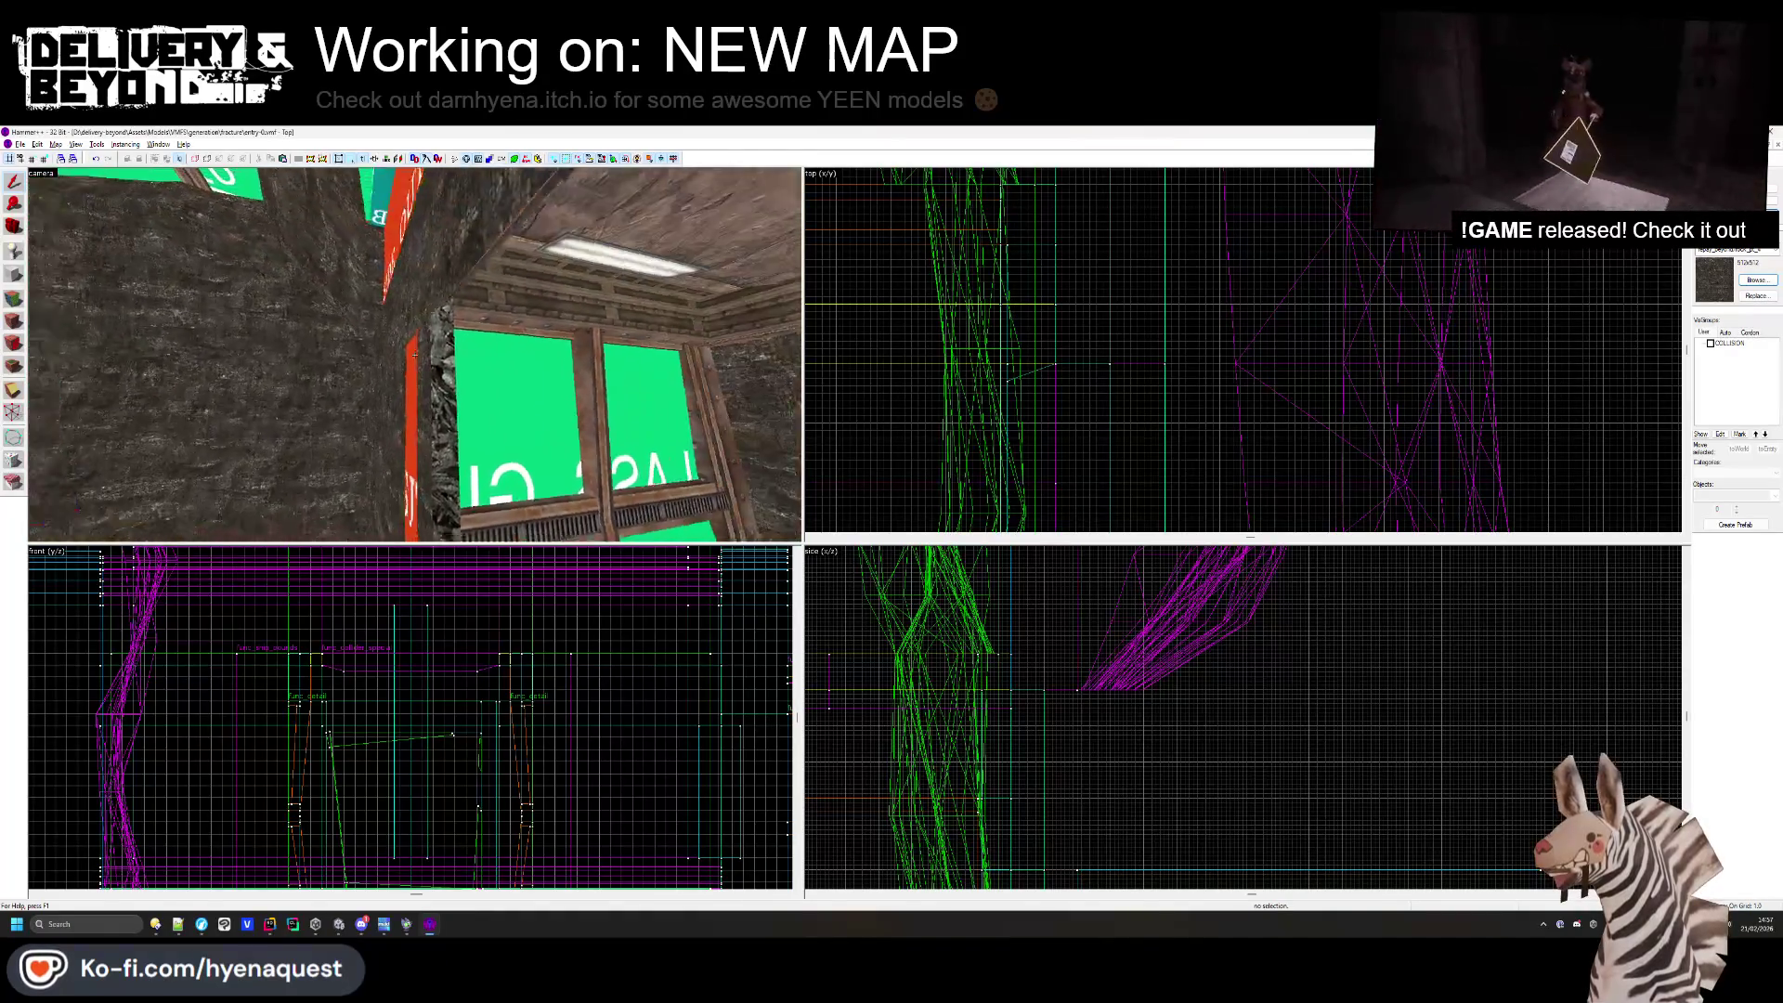
left_click(416, 358)
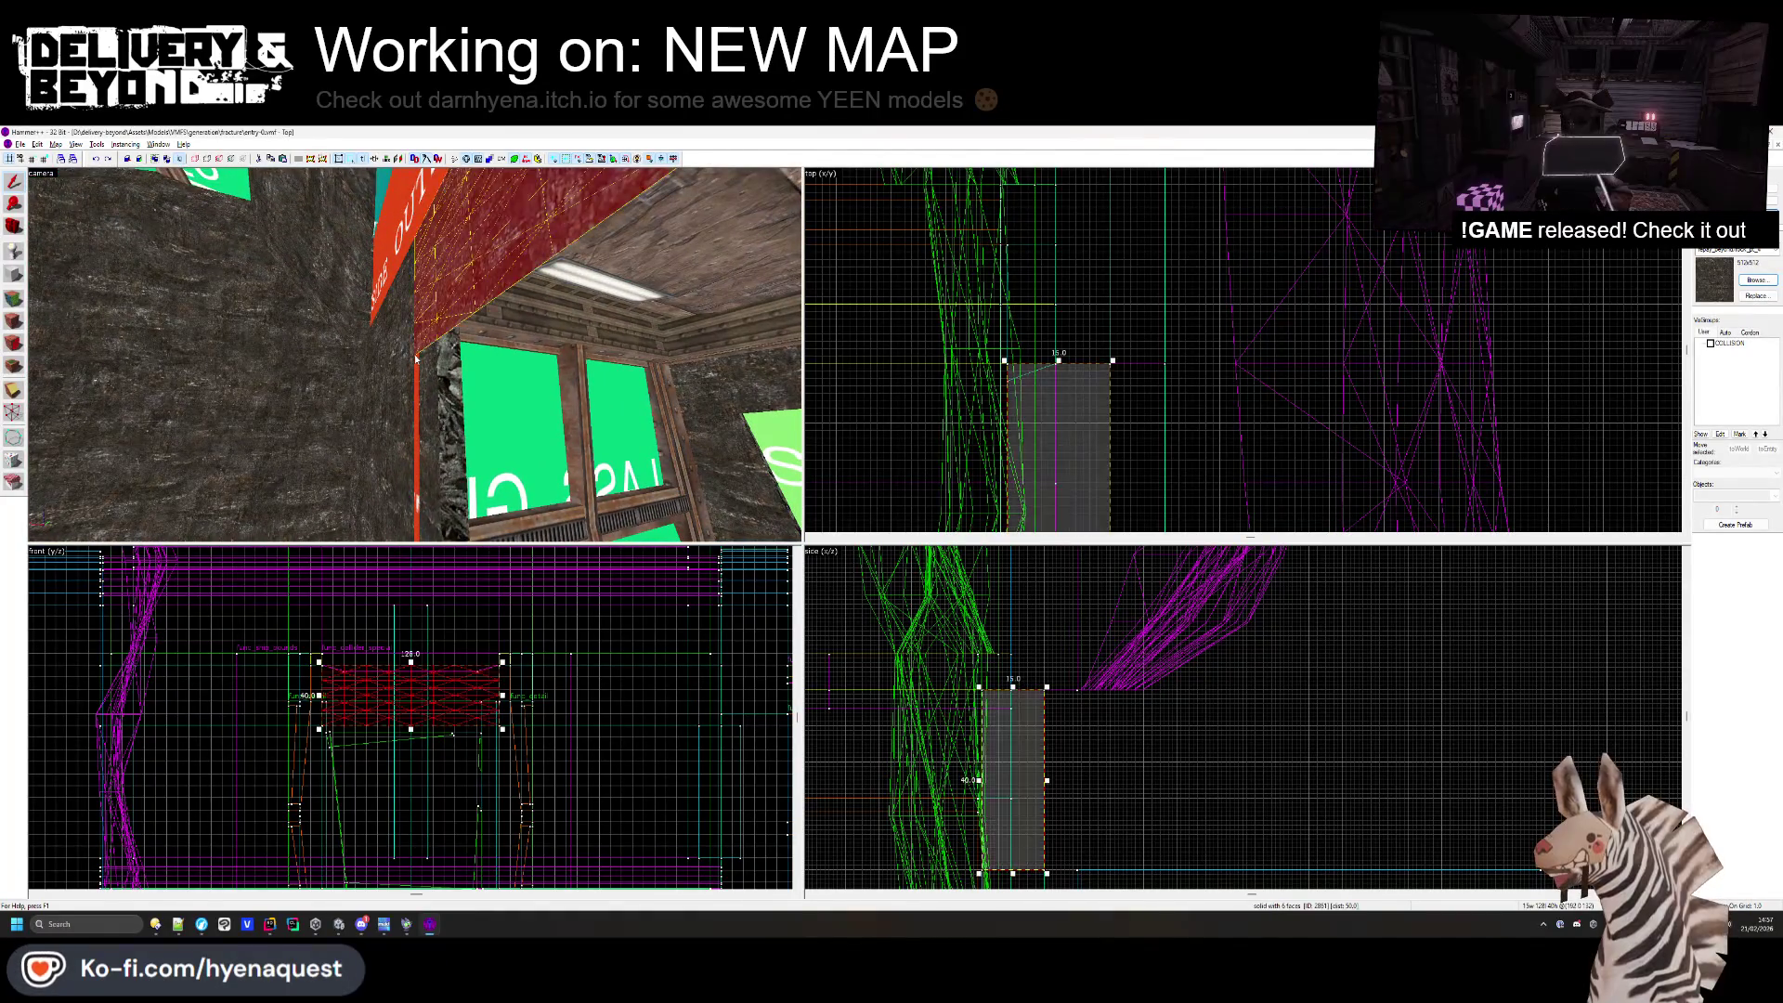
key("Escape")
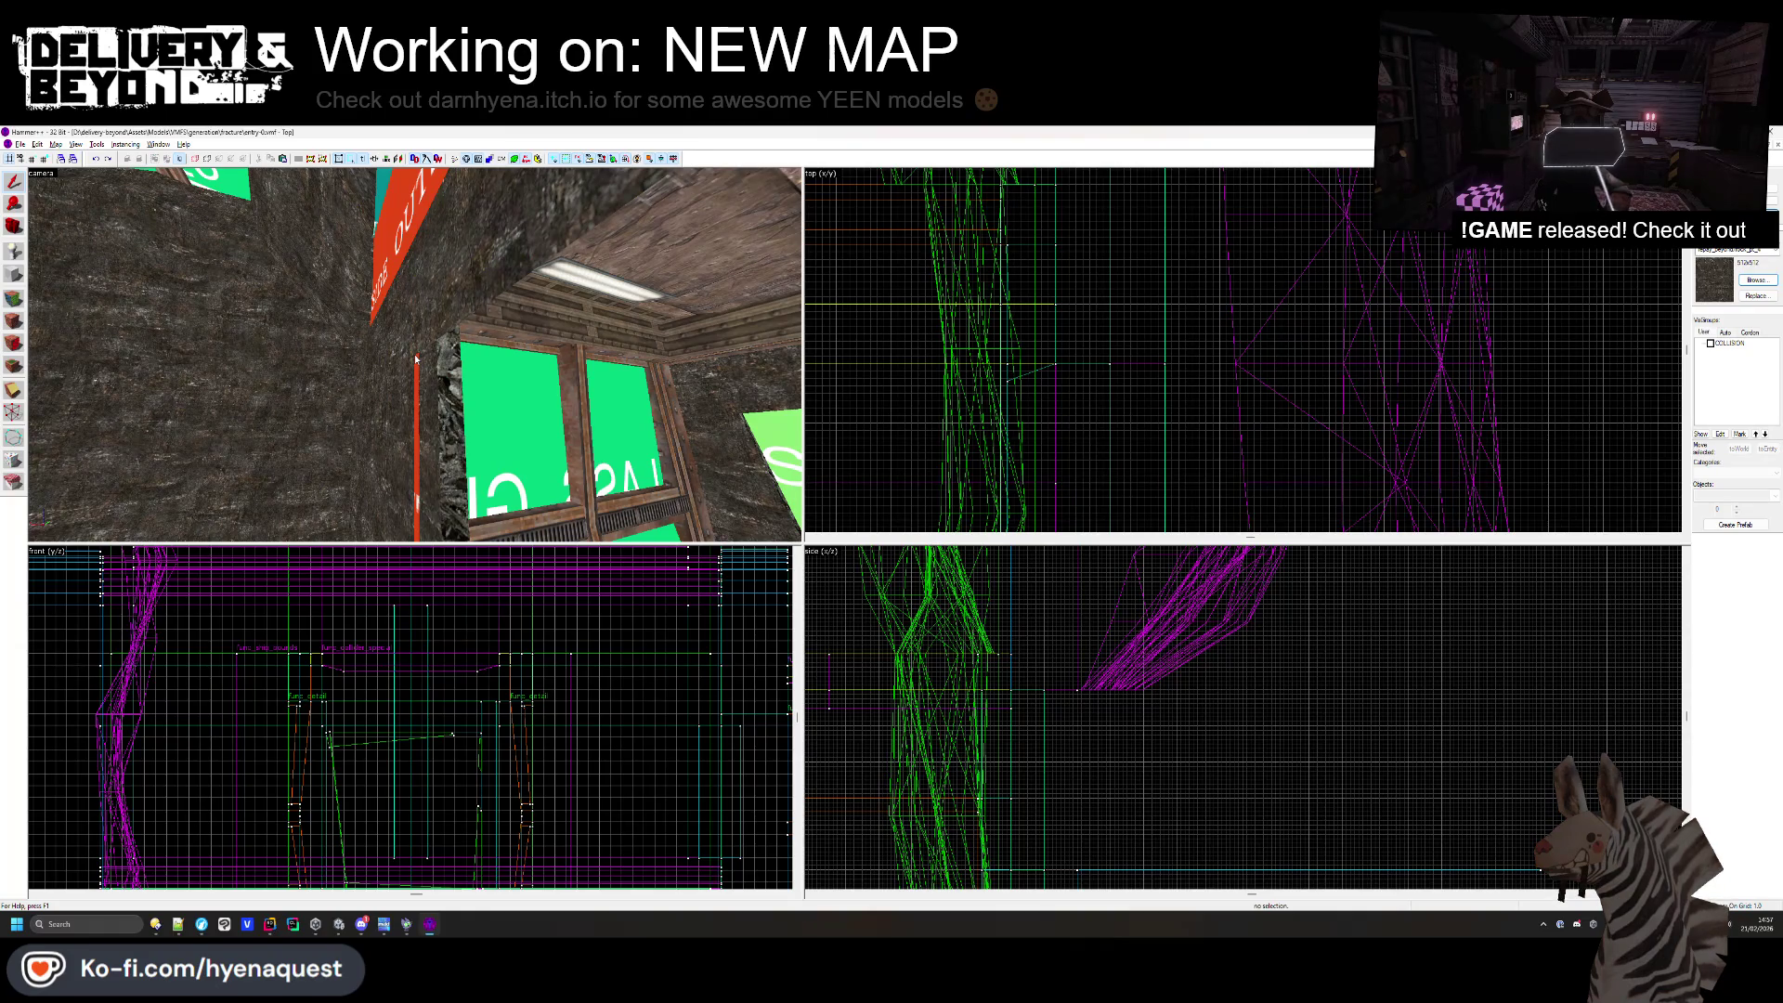
left_click(415, 354)
key("Escape")
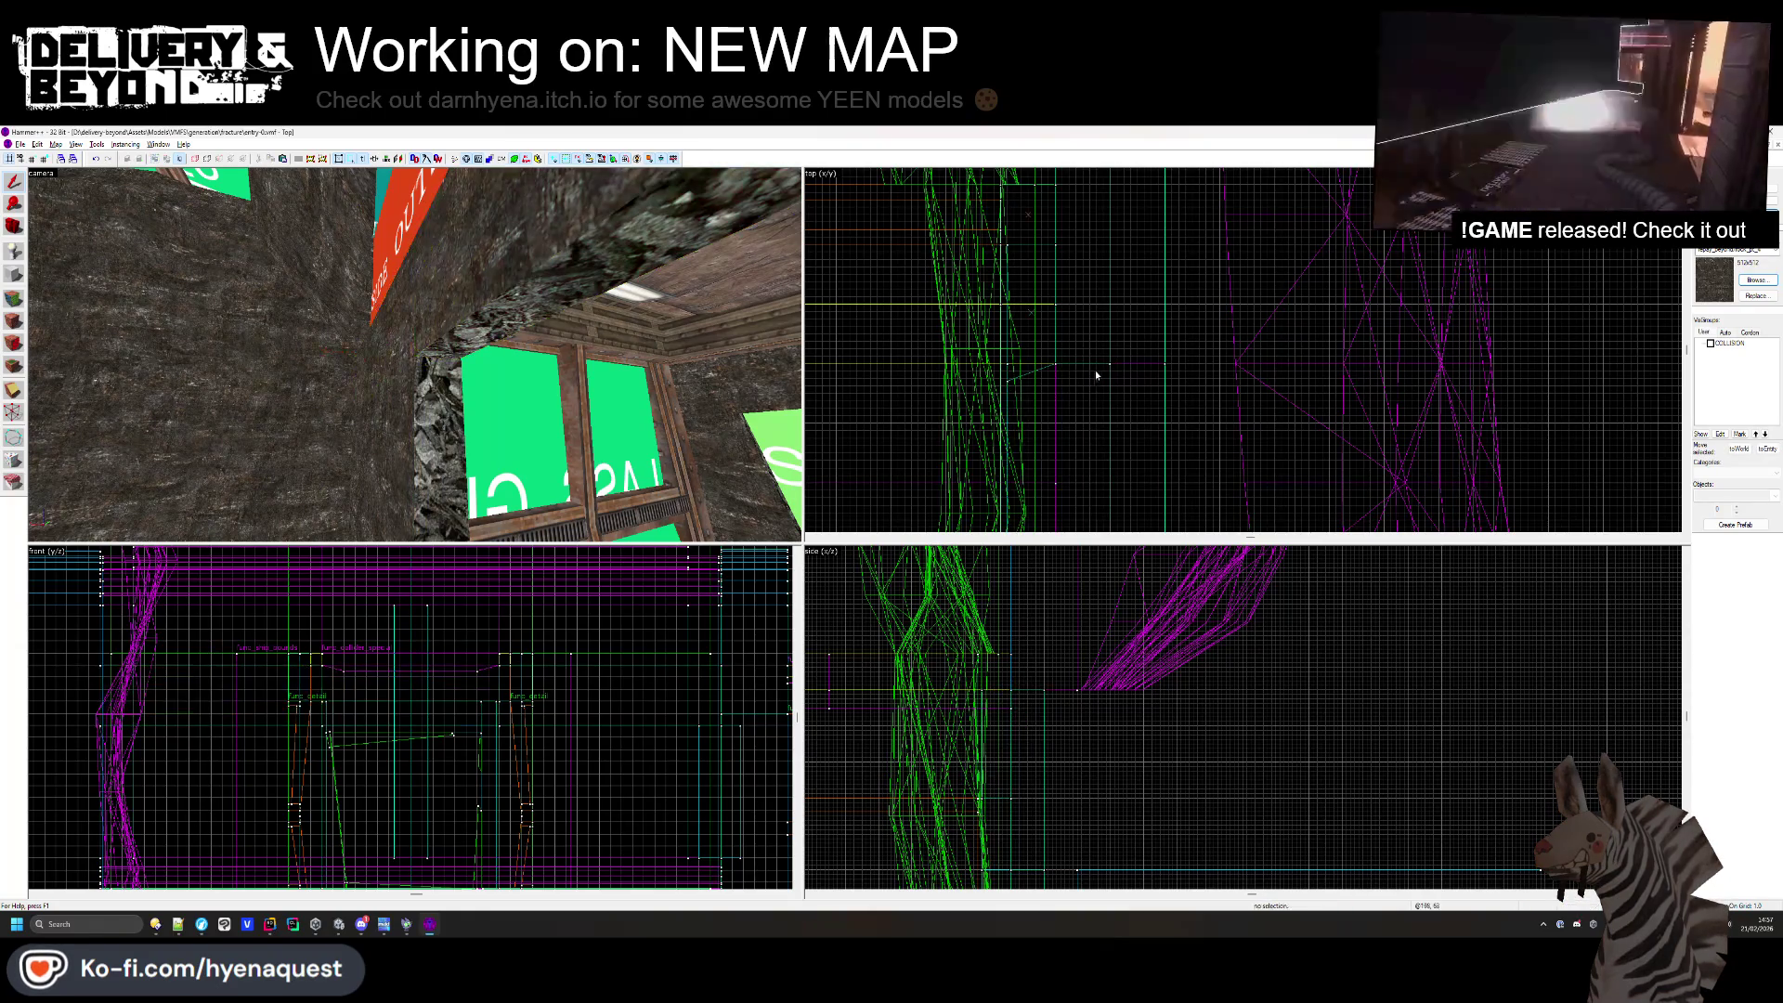
left_click(414, 354)
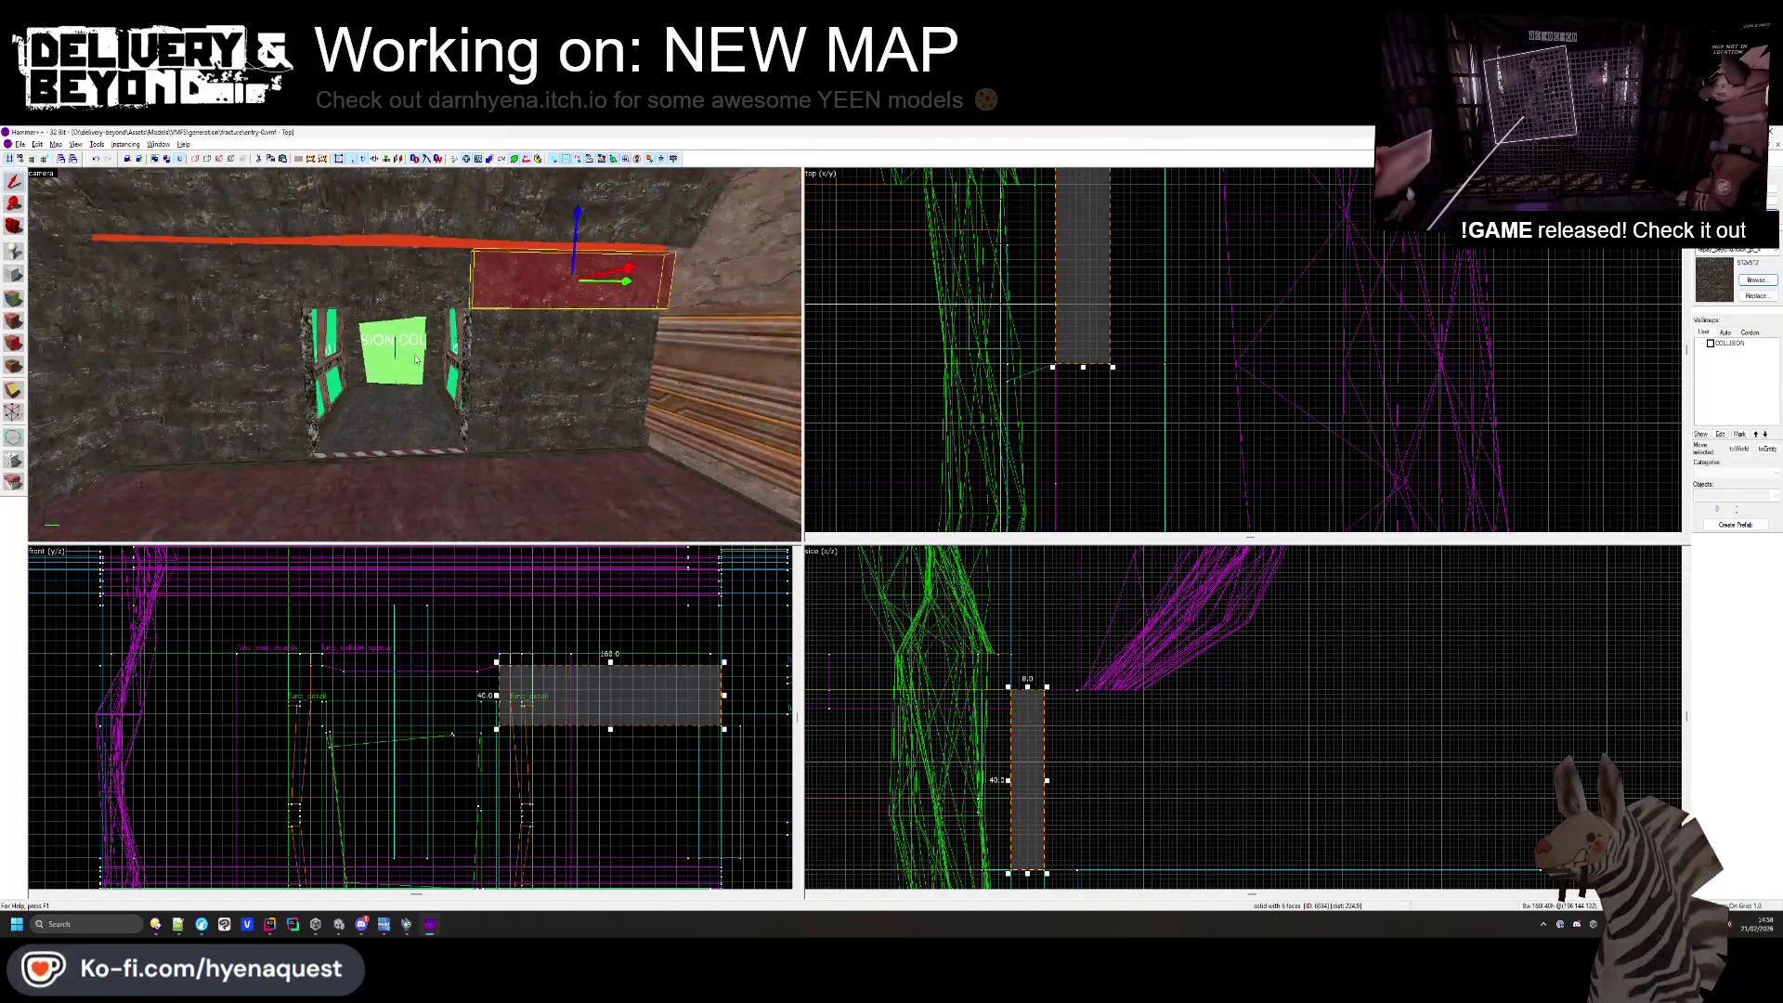
left_click(390, 279)
left_click(292, 290)
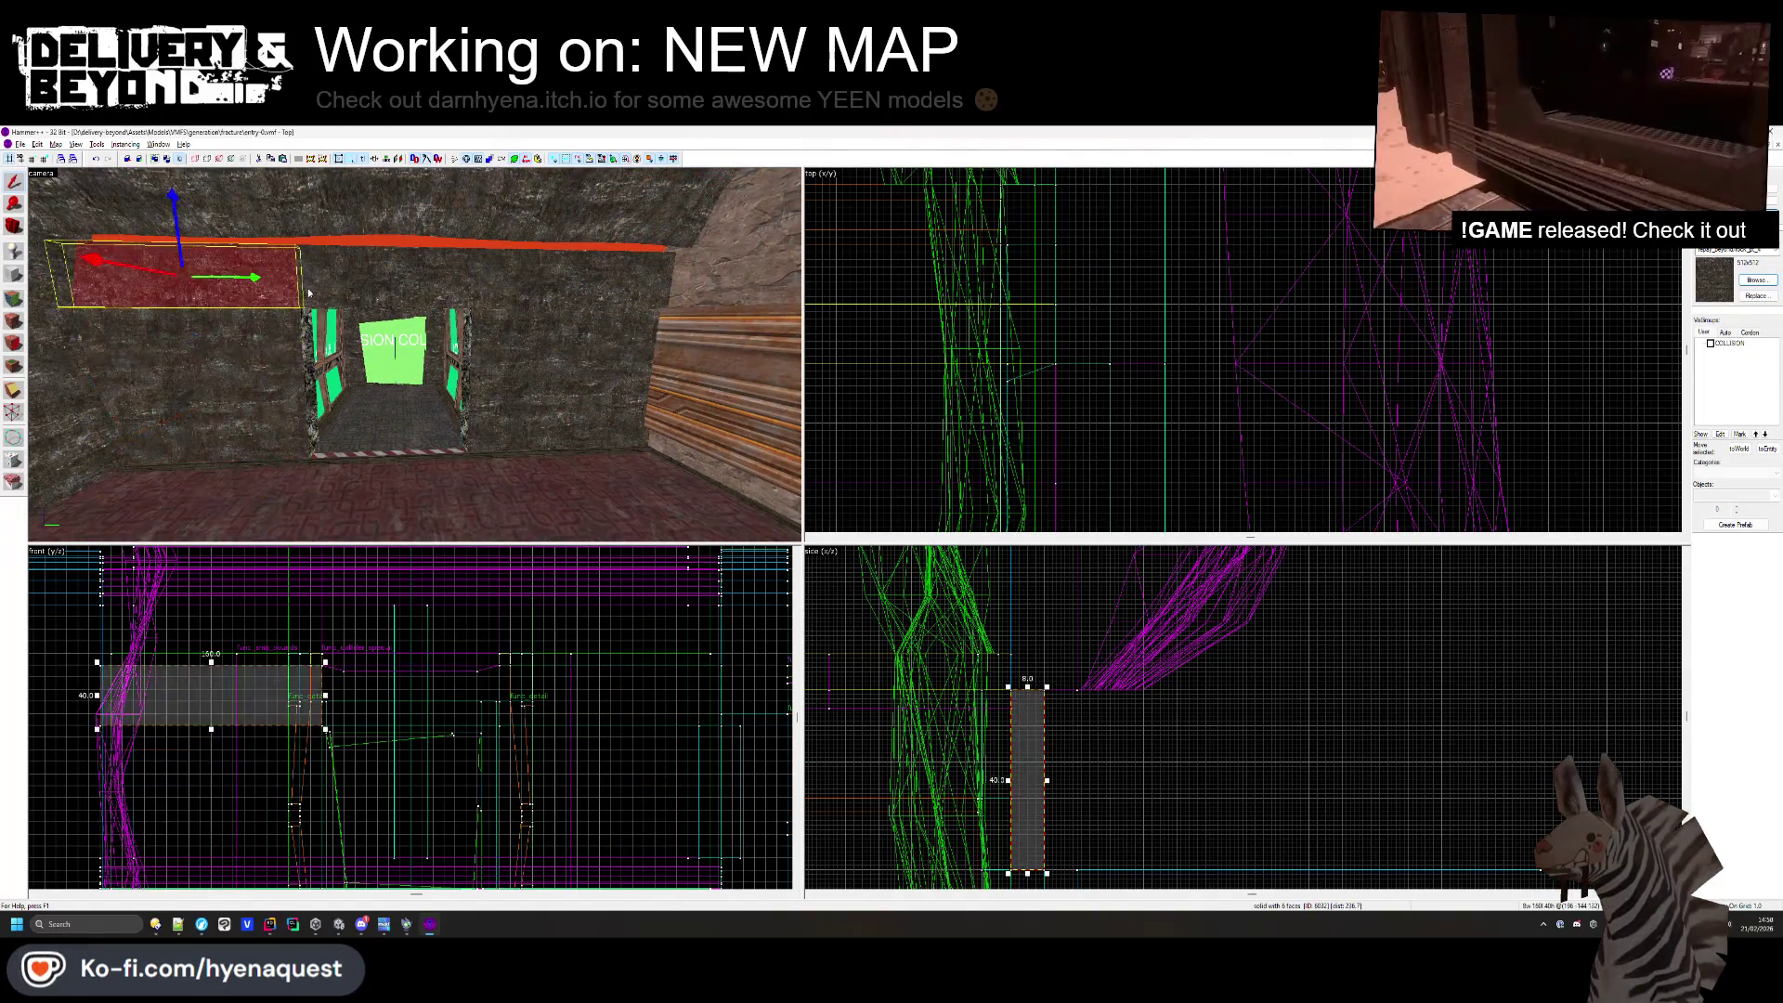
left_click(526, 360)
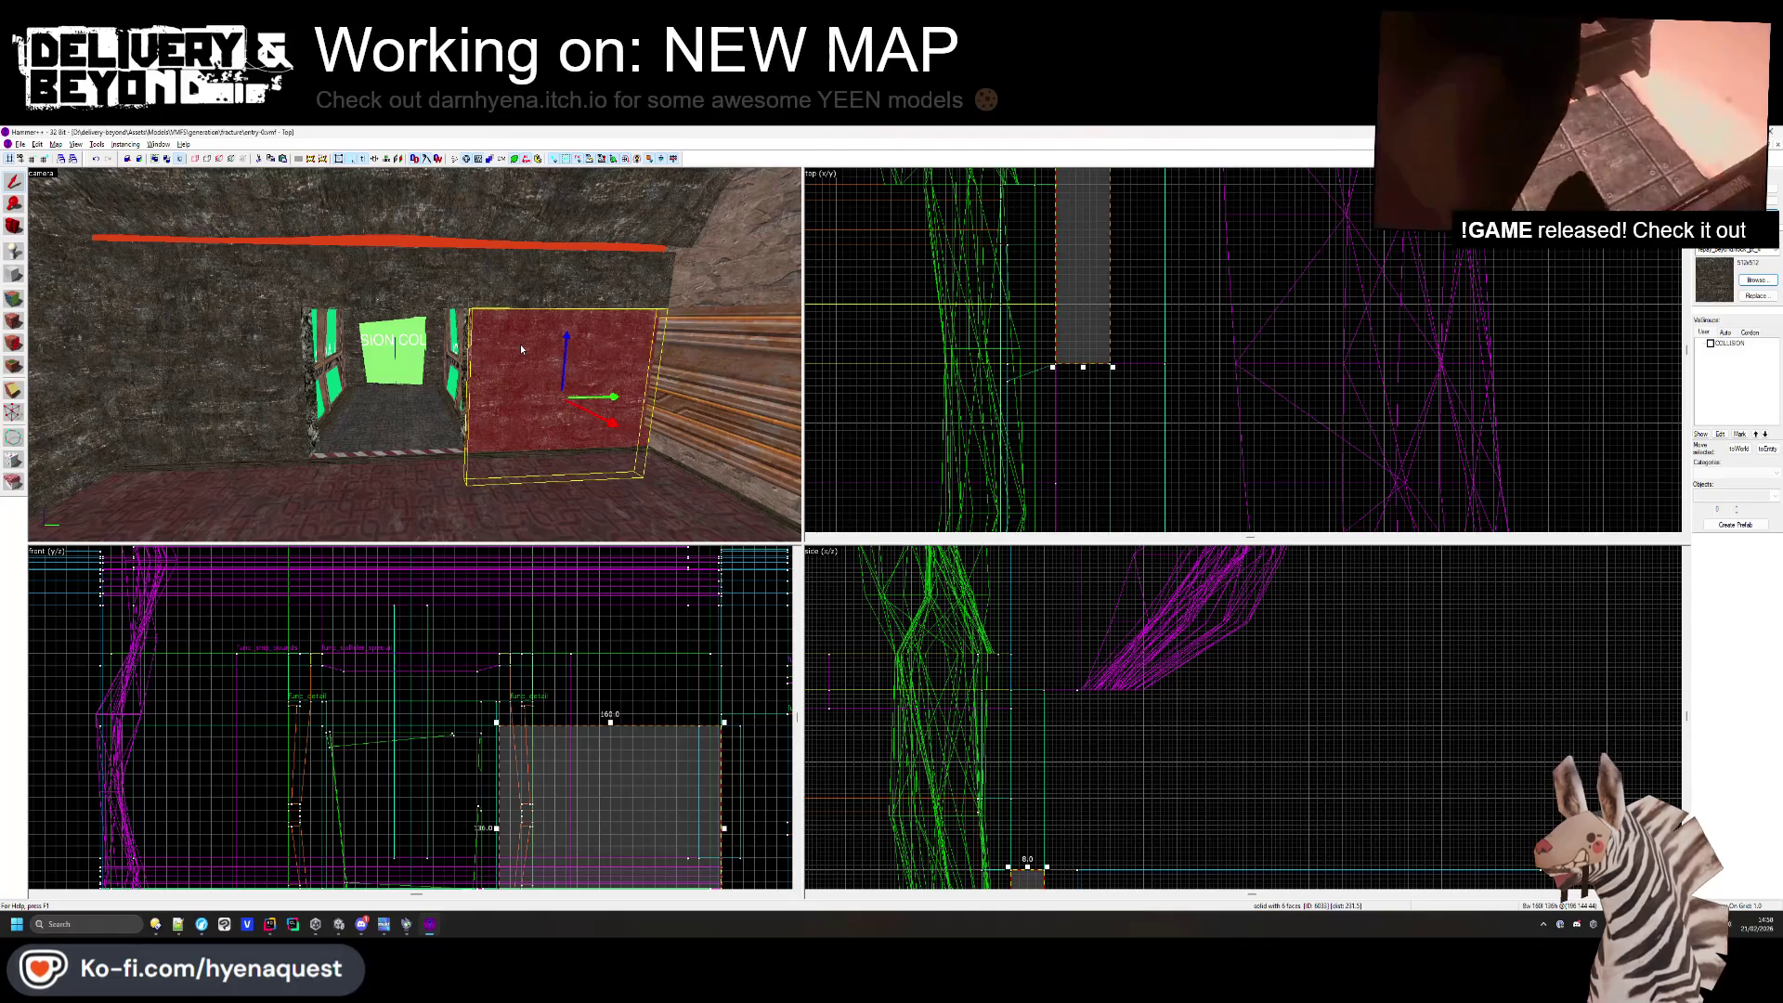
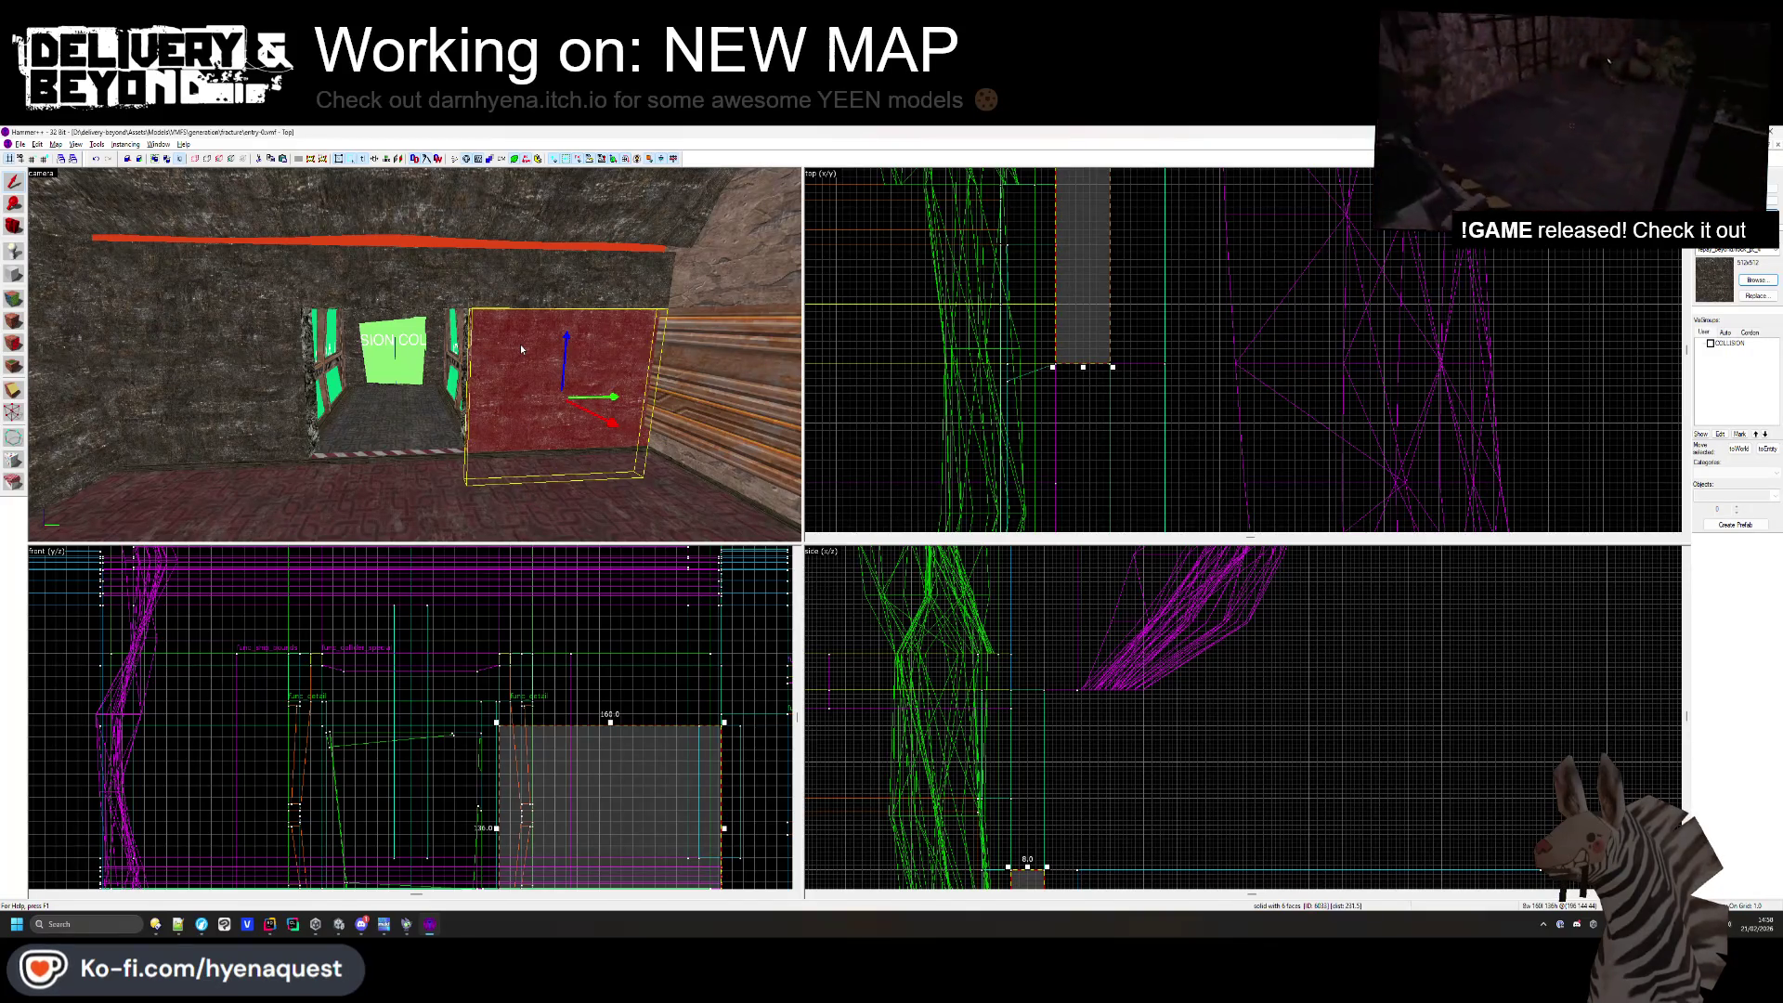
- Undo back through recent edits to delete the stray red ceiling brush
key("ctrl+y")
key("ctrl+y")
key("ctrl+z")
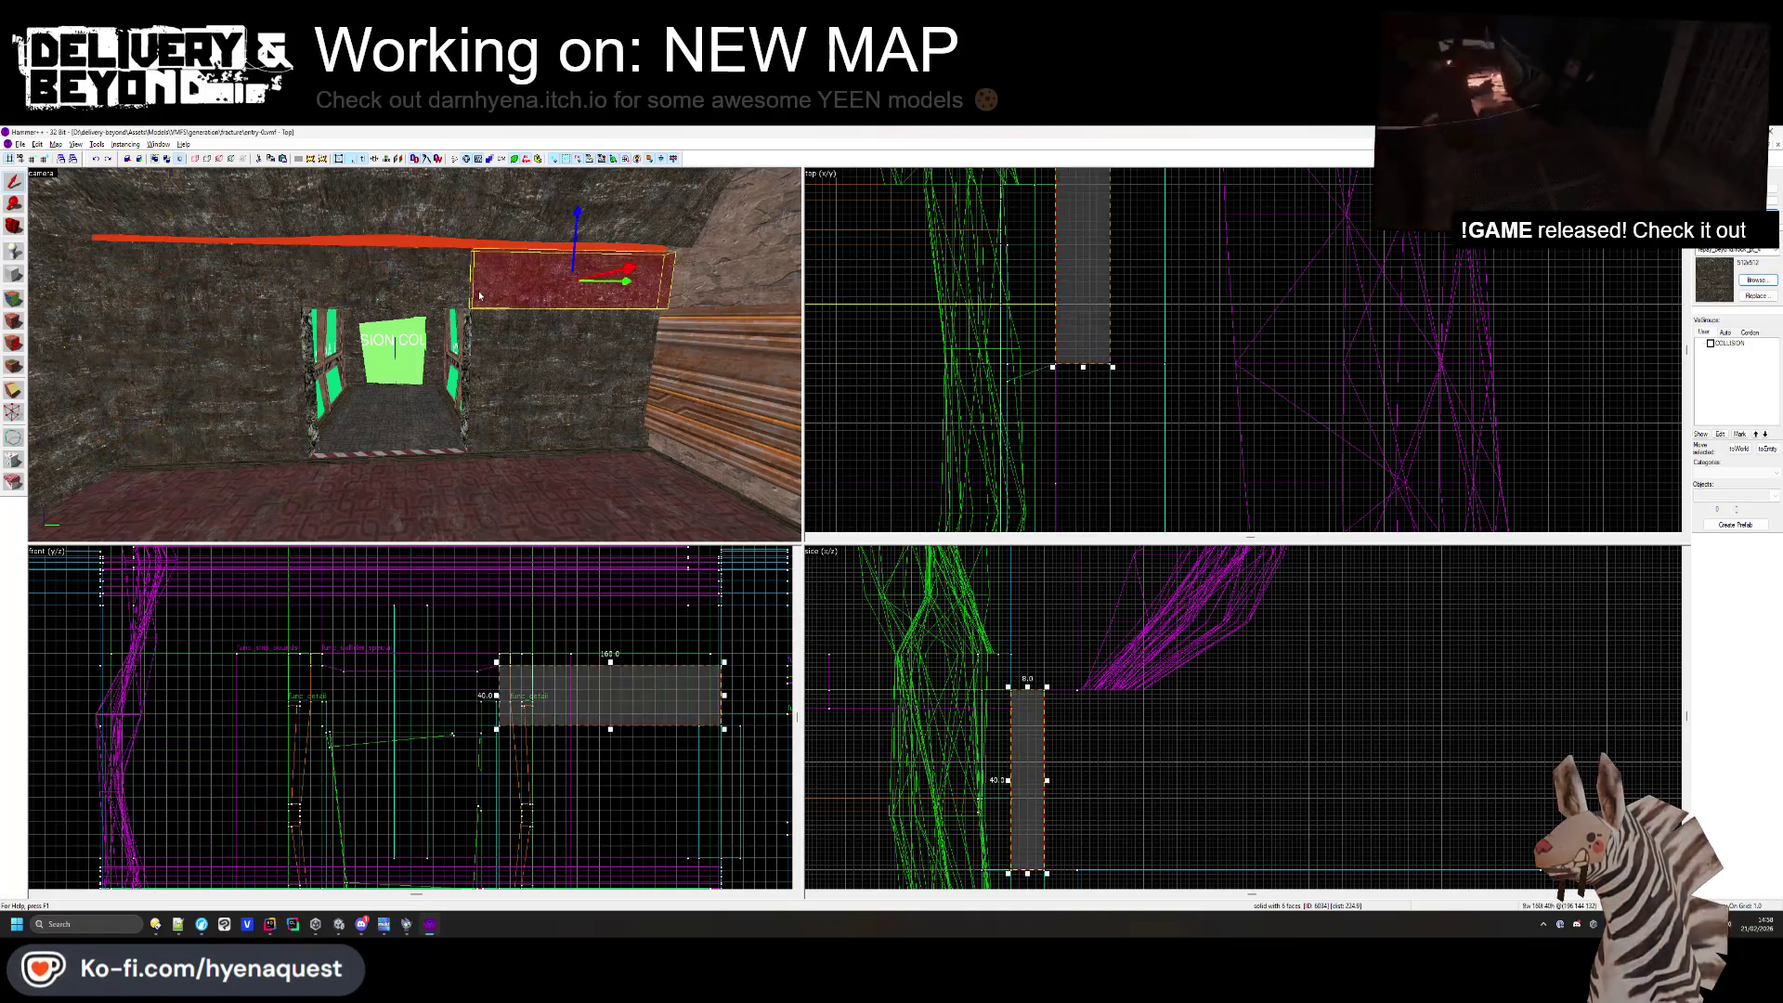
key("ctrl+z")
key("ctrl+z")
key("ctrl+z")
key("ctrl+z")
key("ctrl+z")
key("ctrl+z")
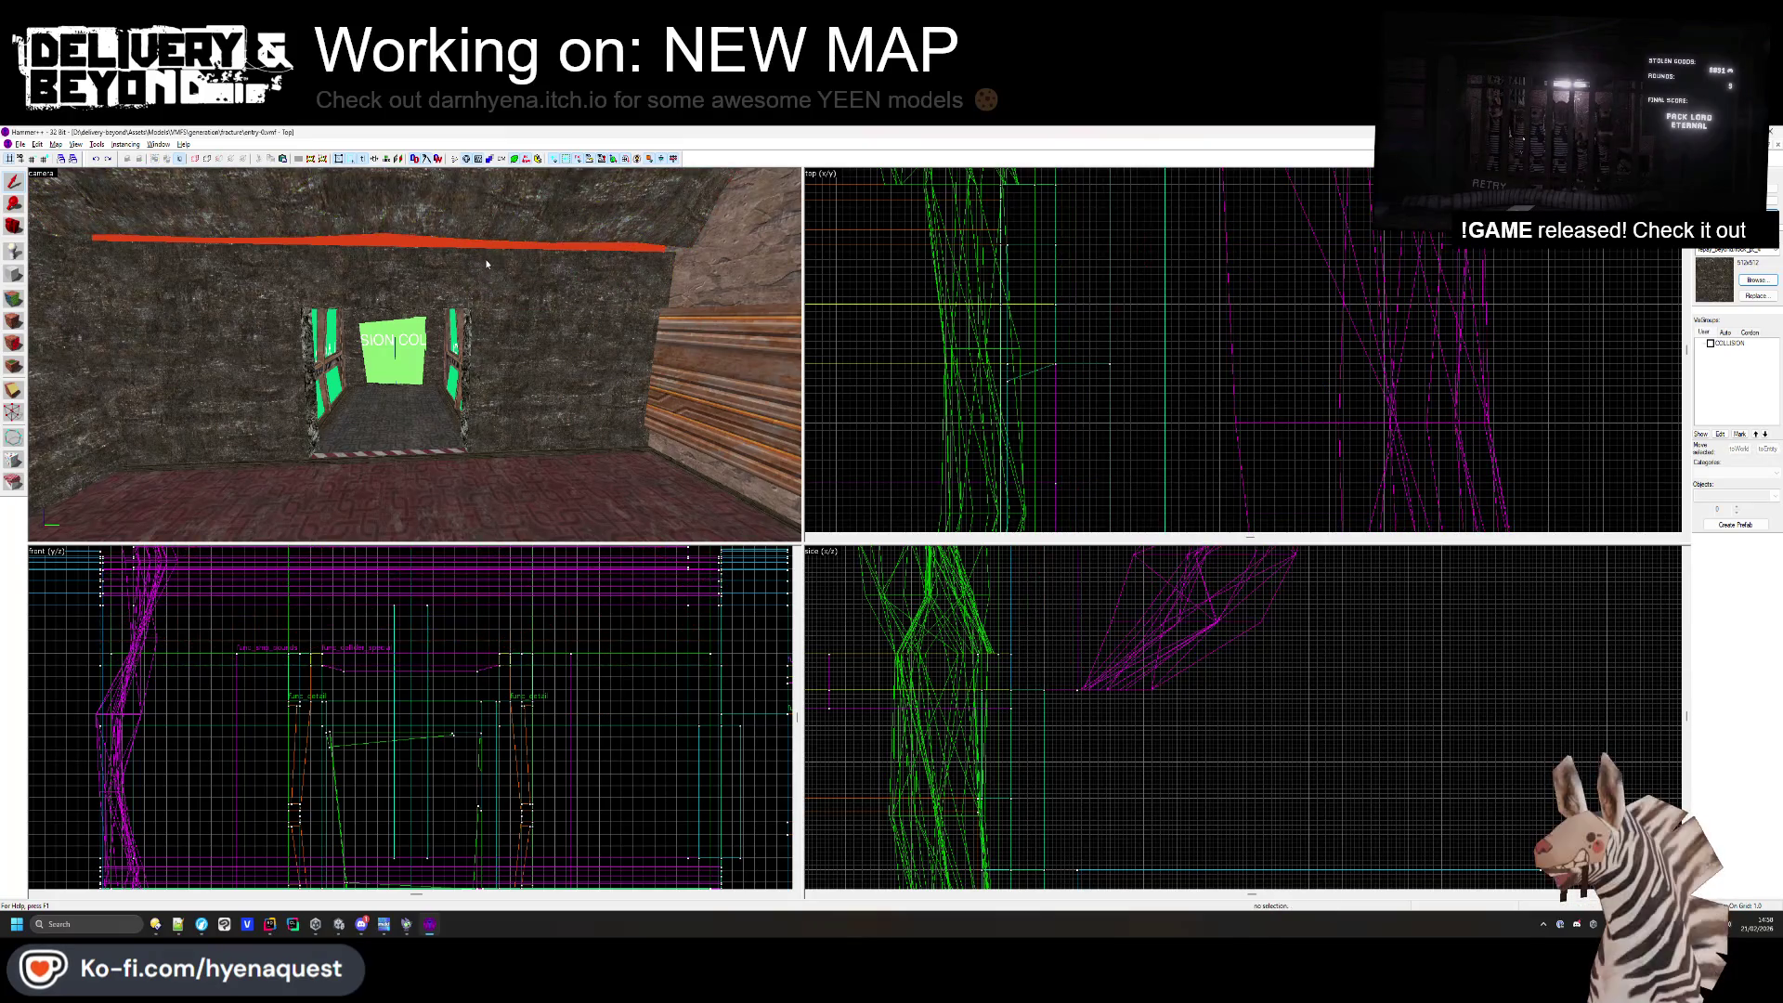
key("ctrl+z")
key("ctrl+z")
key("ctrl+z")
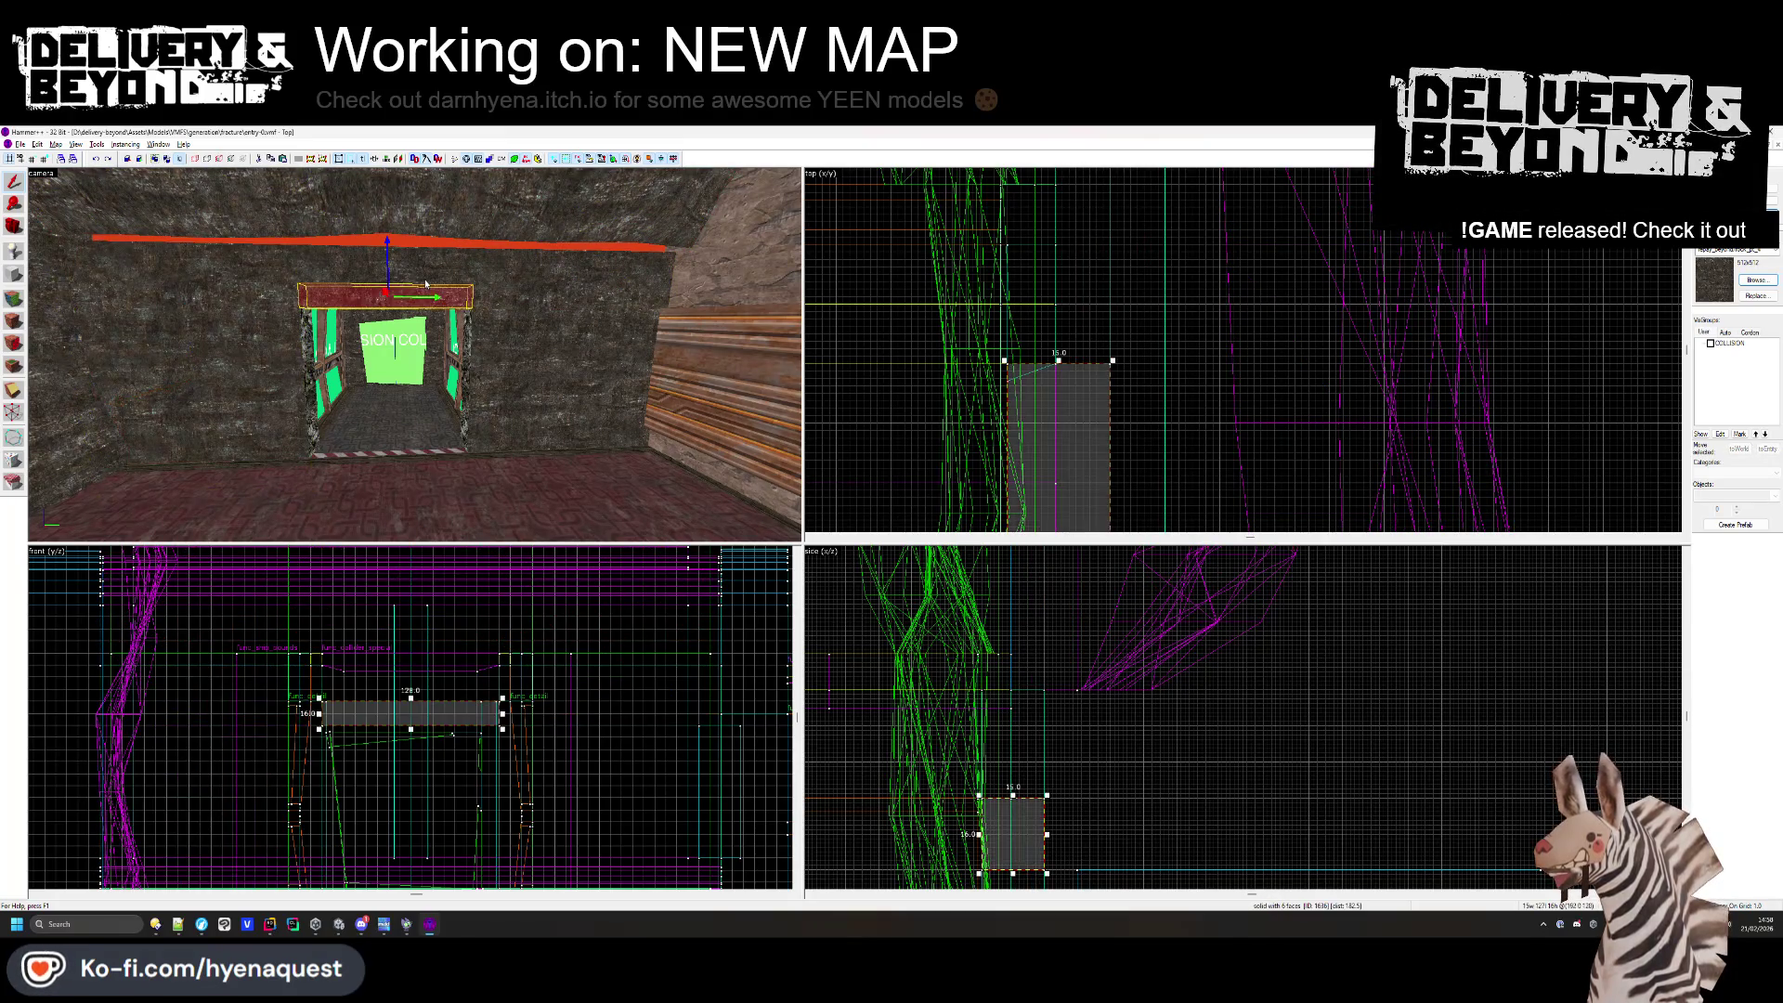
key("ctrl+z")
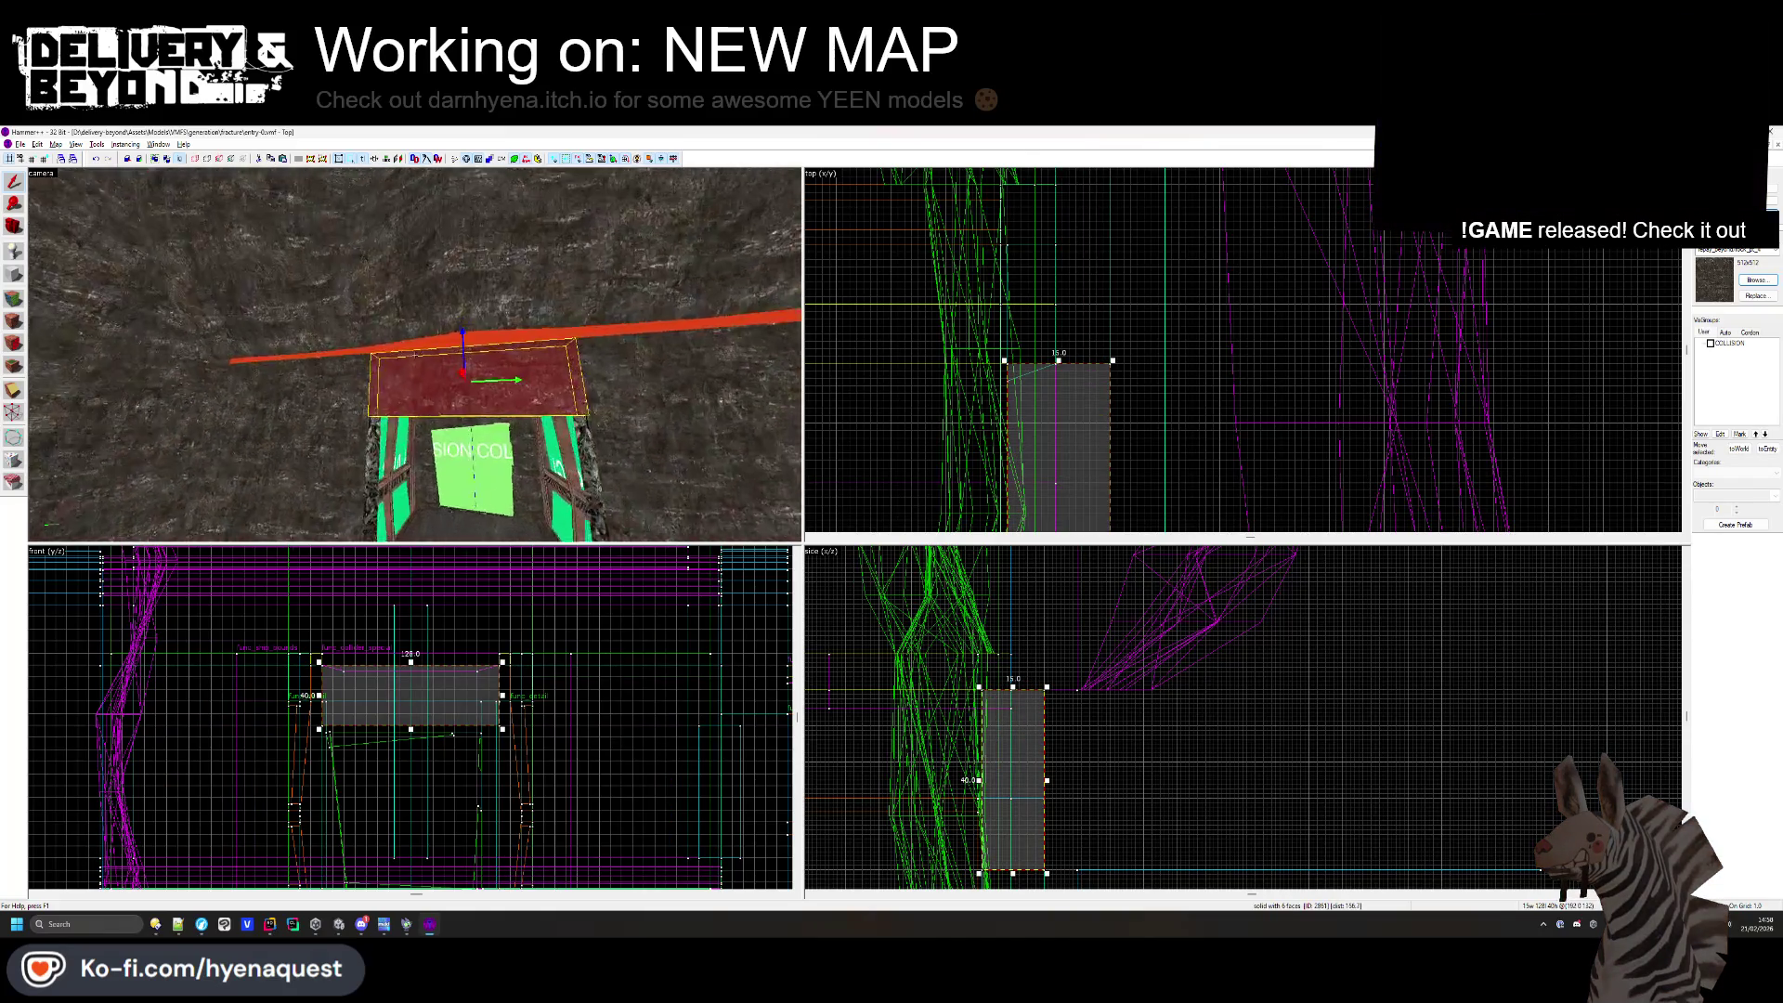
- Select the doorway beam, restore it to 40 units tall, and open the Face Edit Sheet
left_click(417, 360)
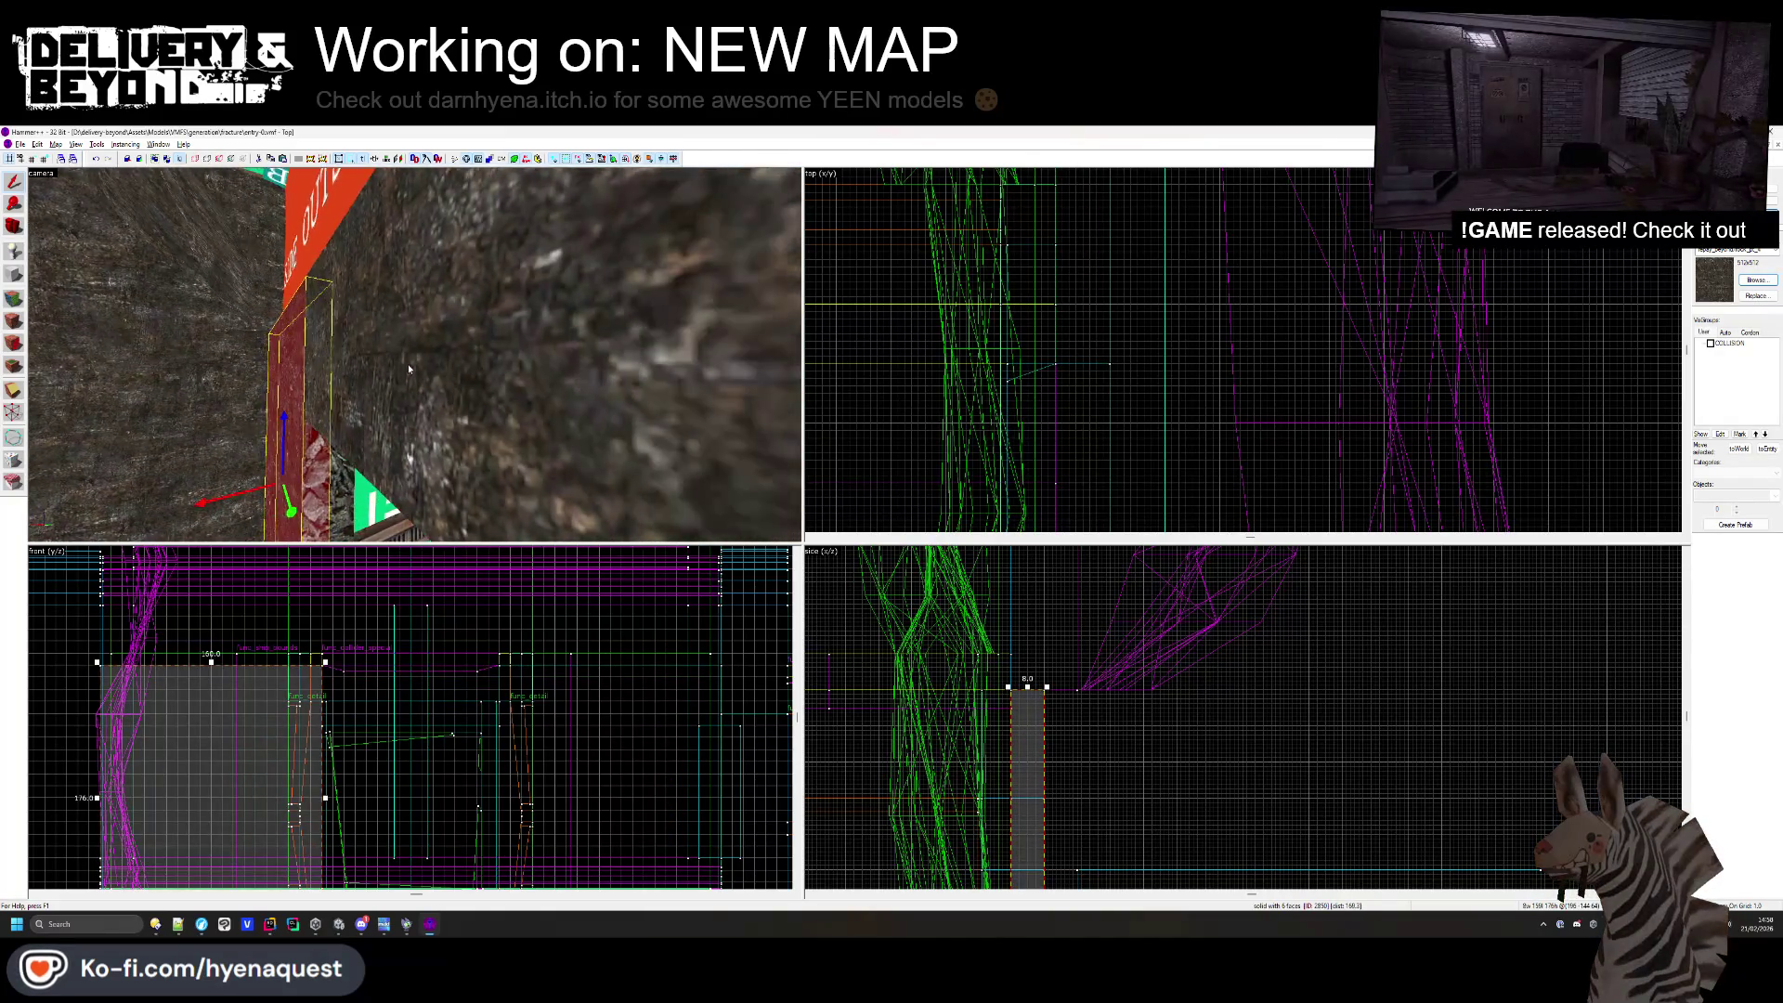
key("z")
key("w")
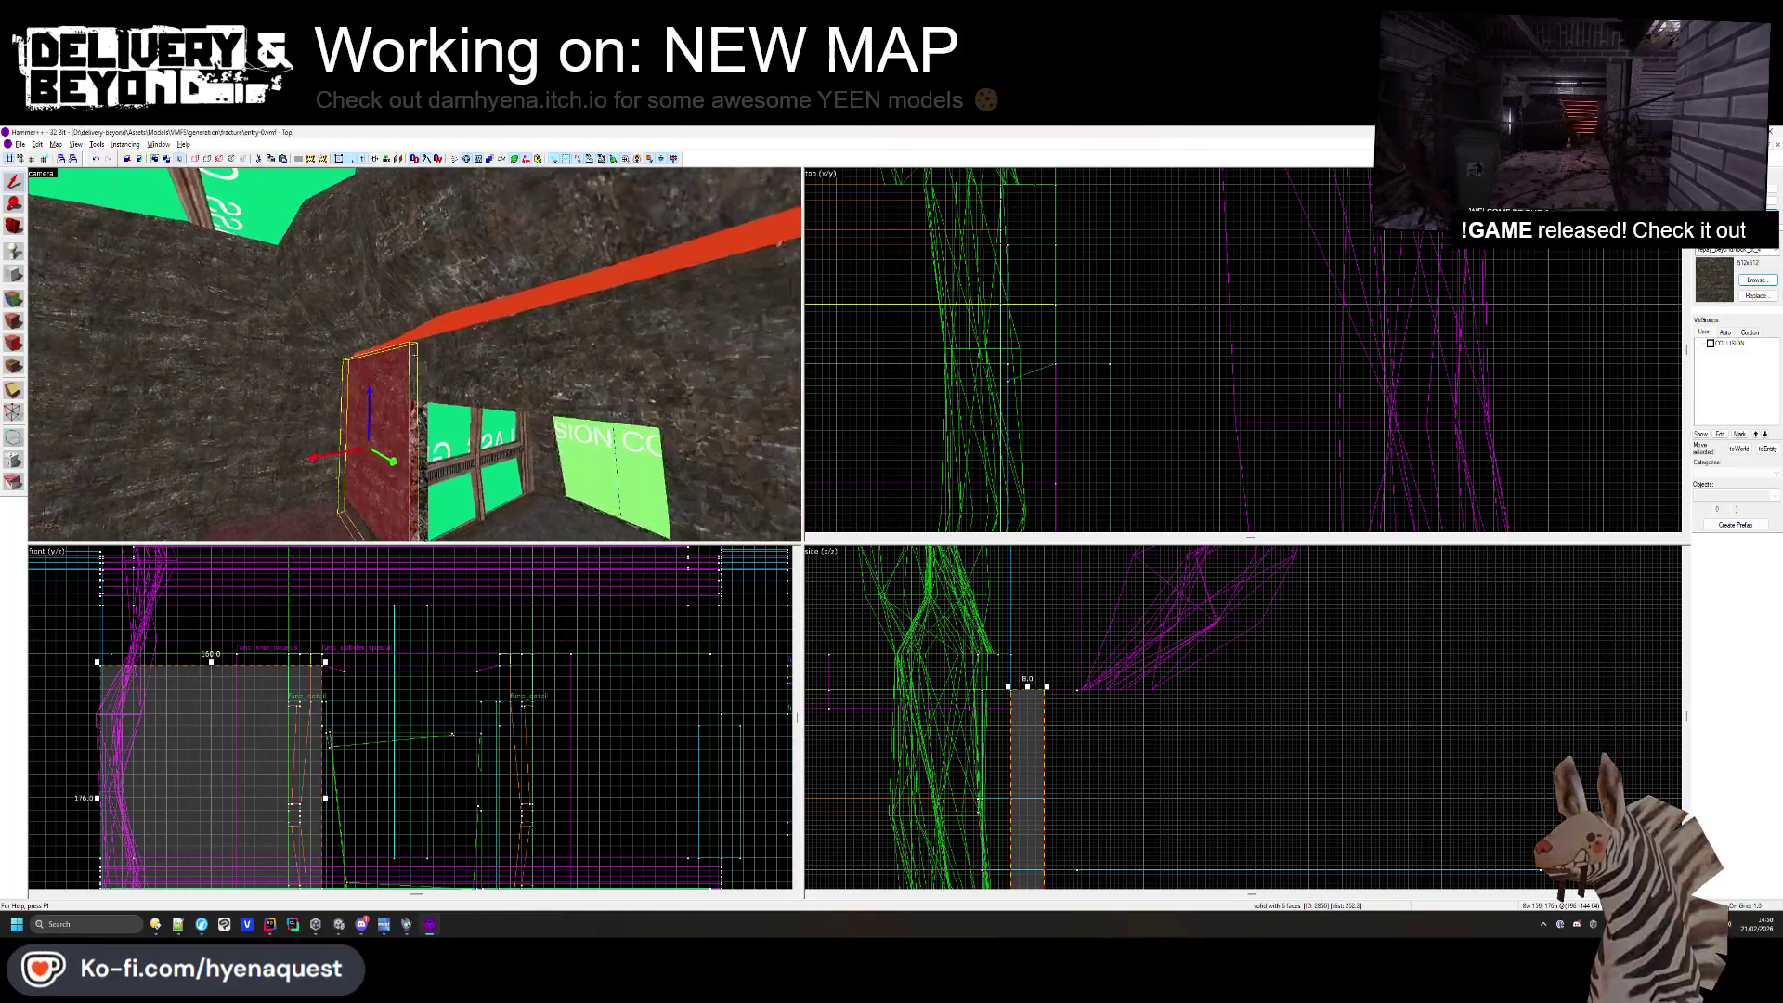
key("z")
left_click(420, 349)
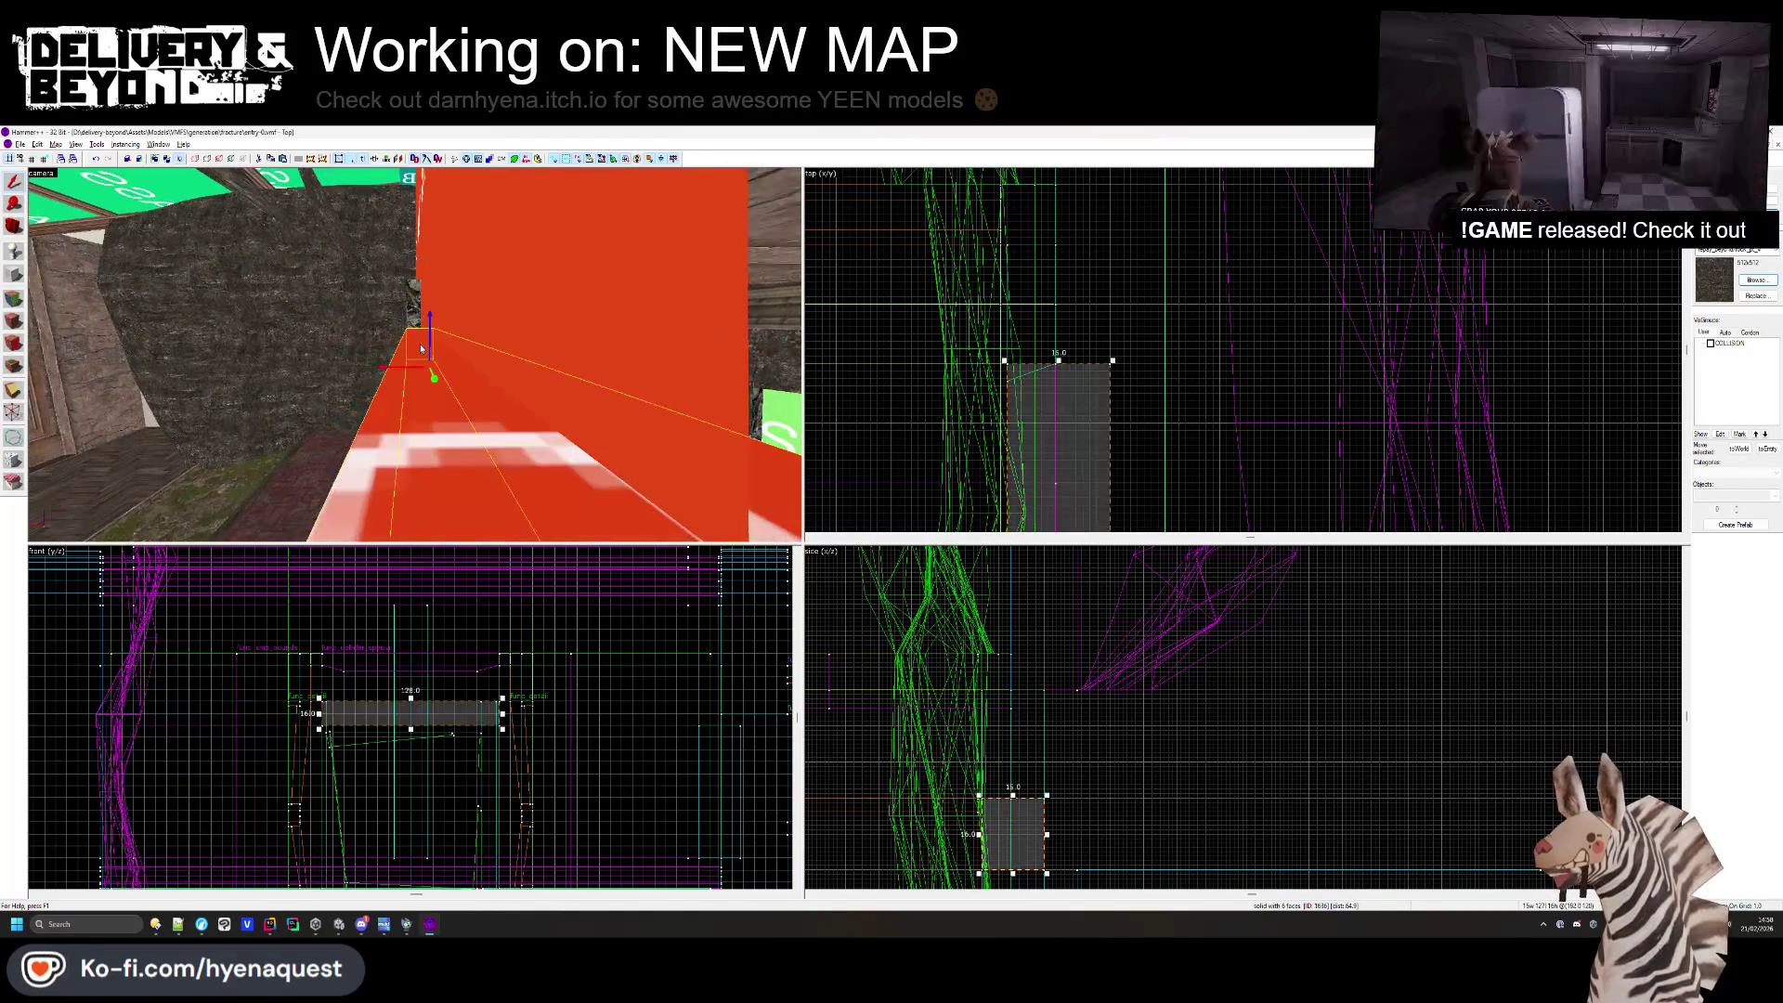
key("z")
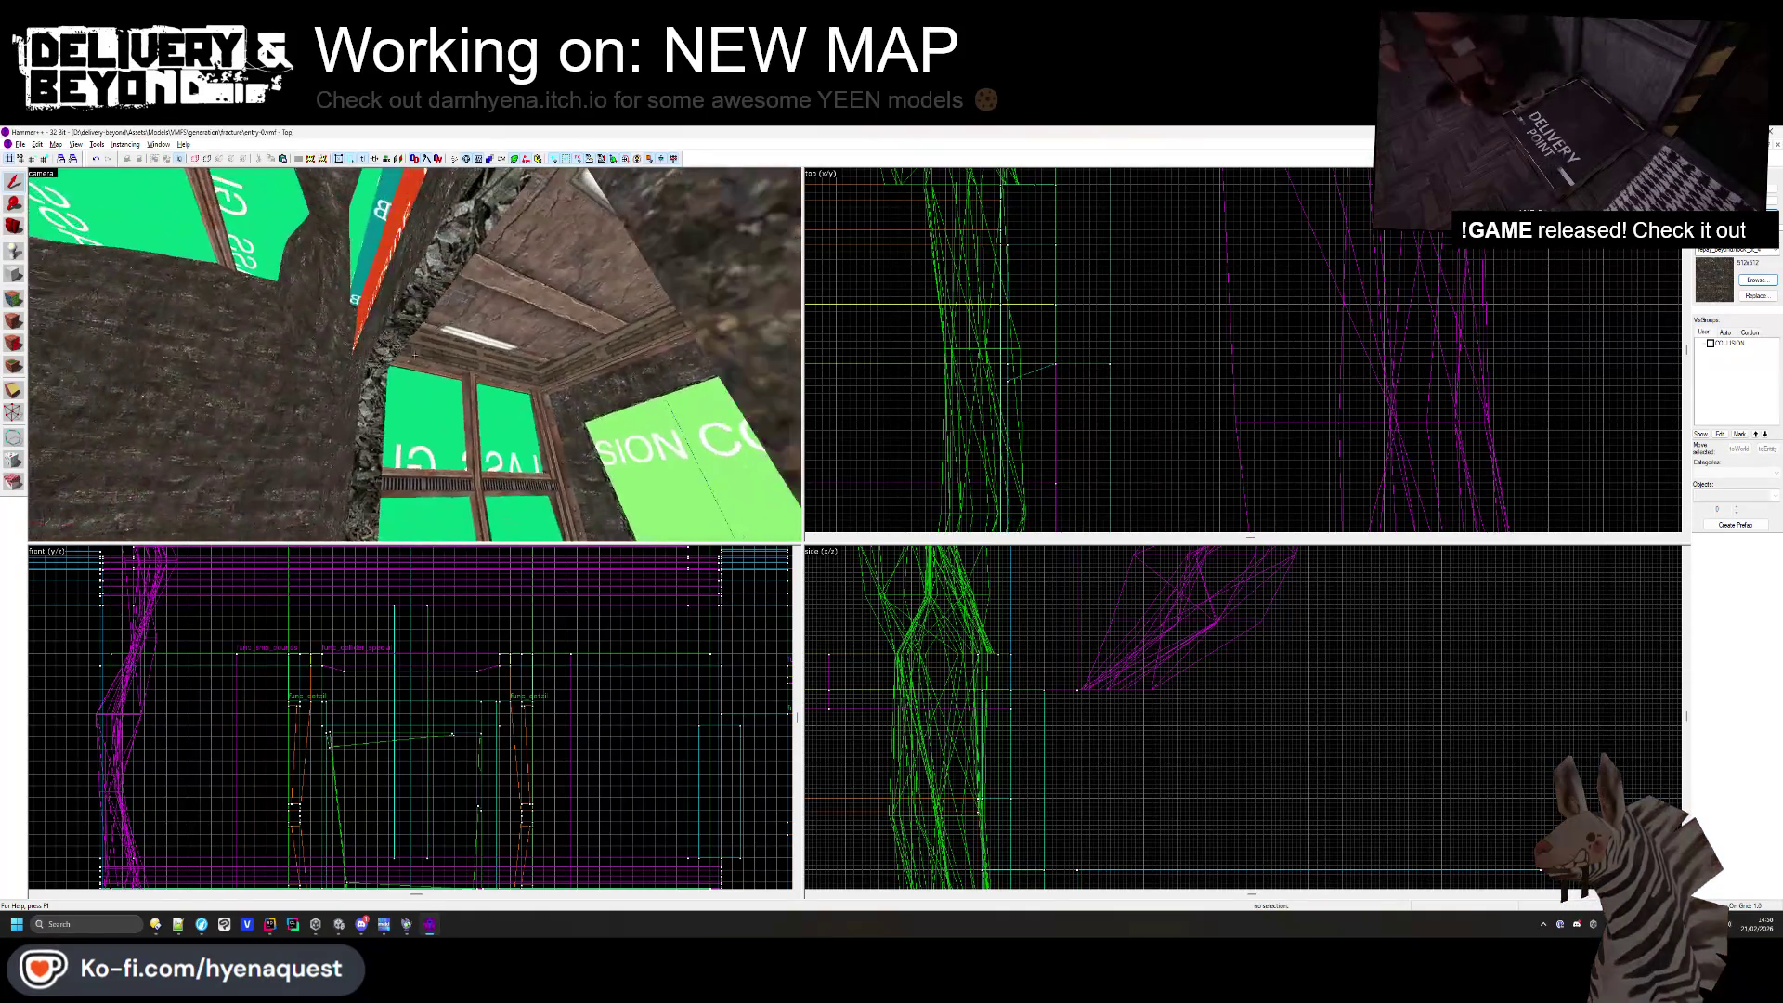
key("z")
left_click(400, 300)
key("z")
key("w")
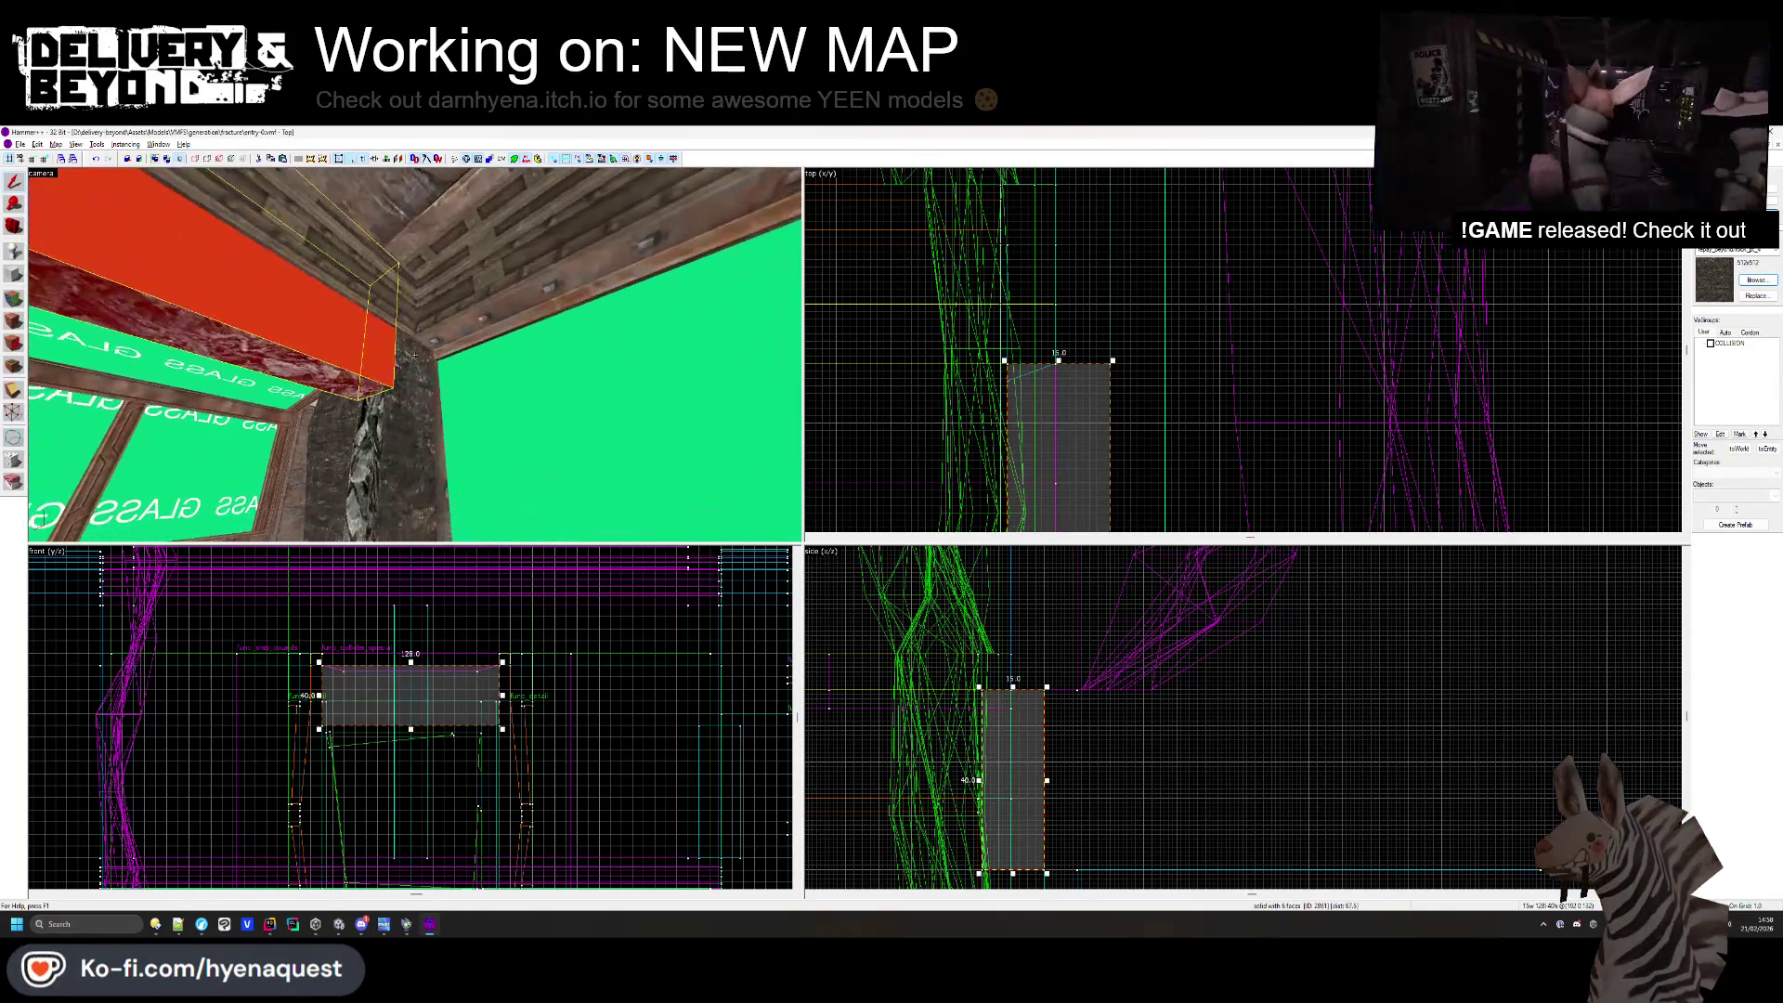
left_click(8, 307)
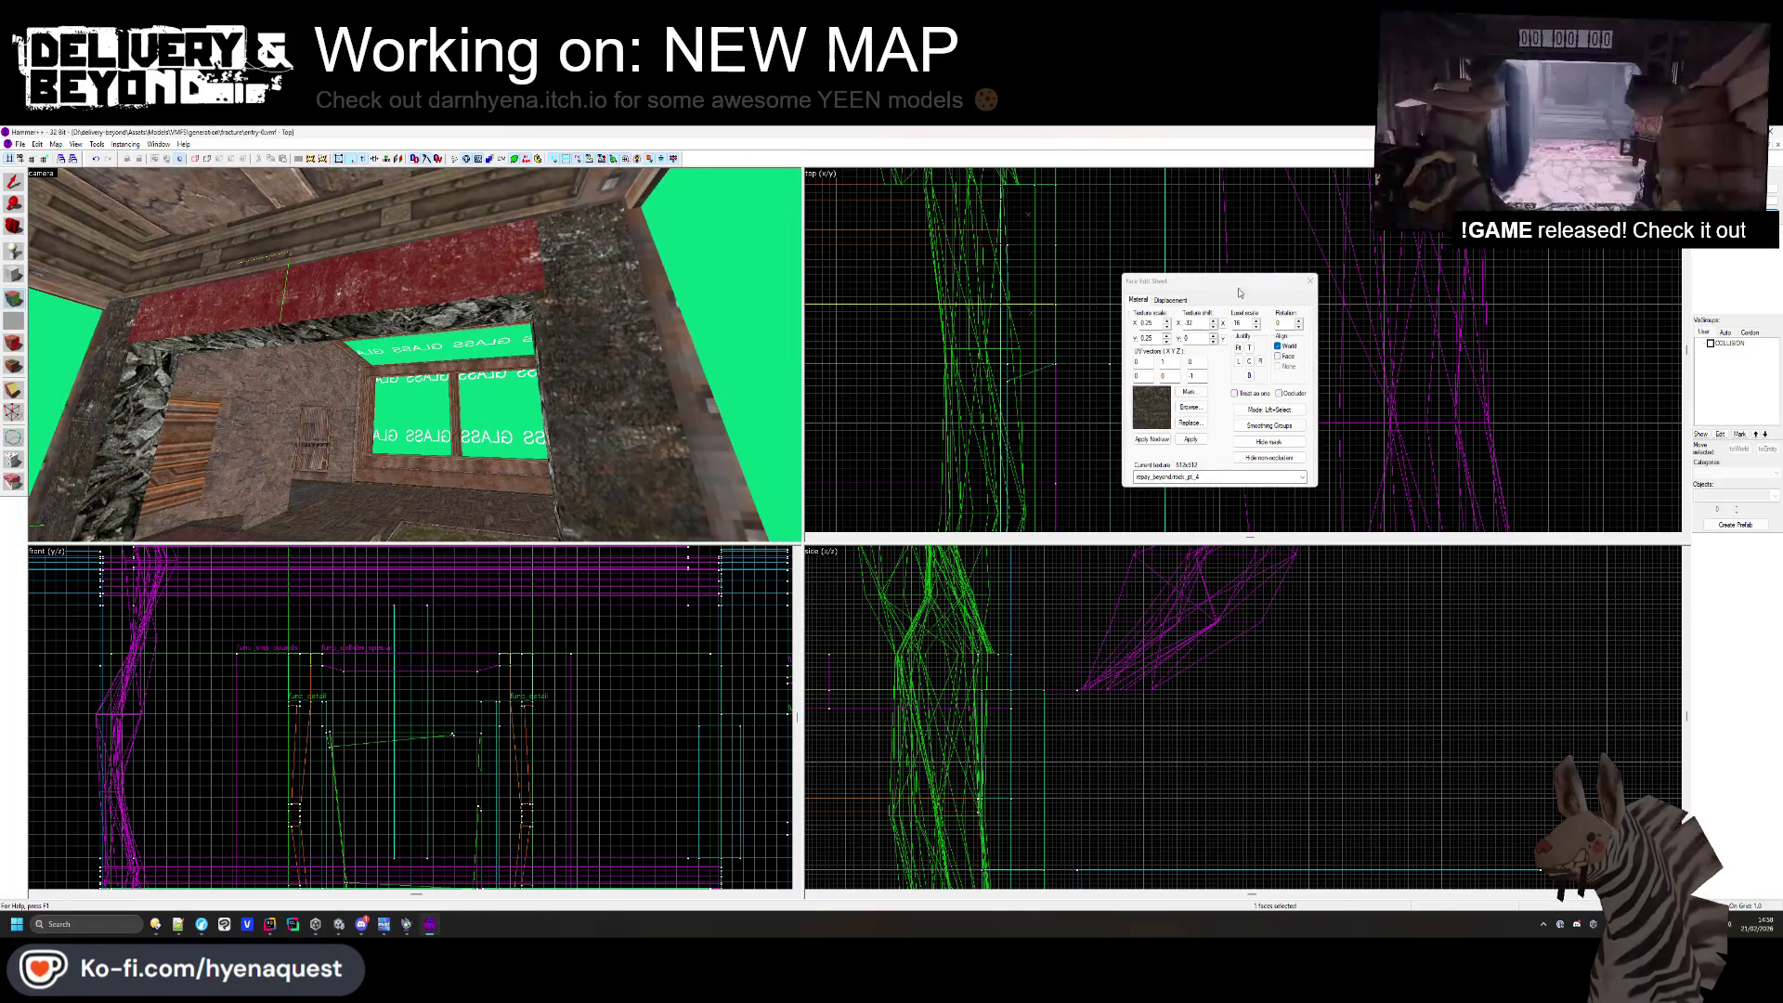
- Pick up the red wall's OUTSIDE texture as current material, then select the neighbouring brush
left_click(1309, 280)
key("z")
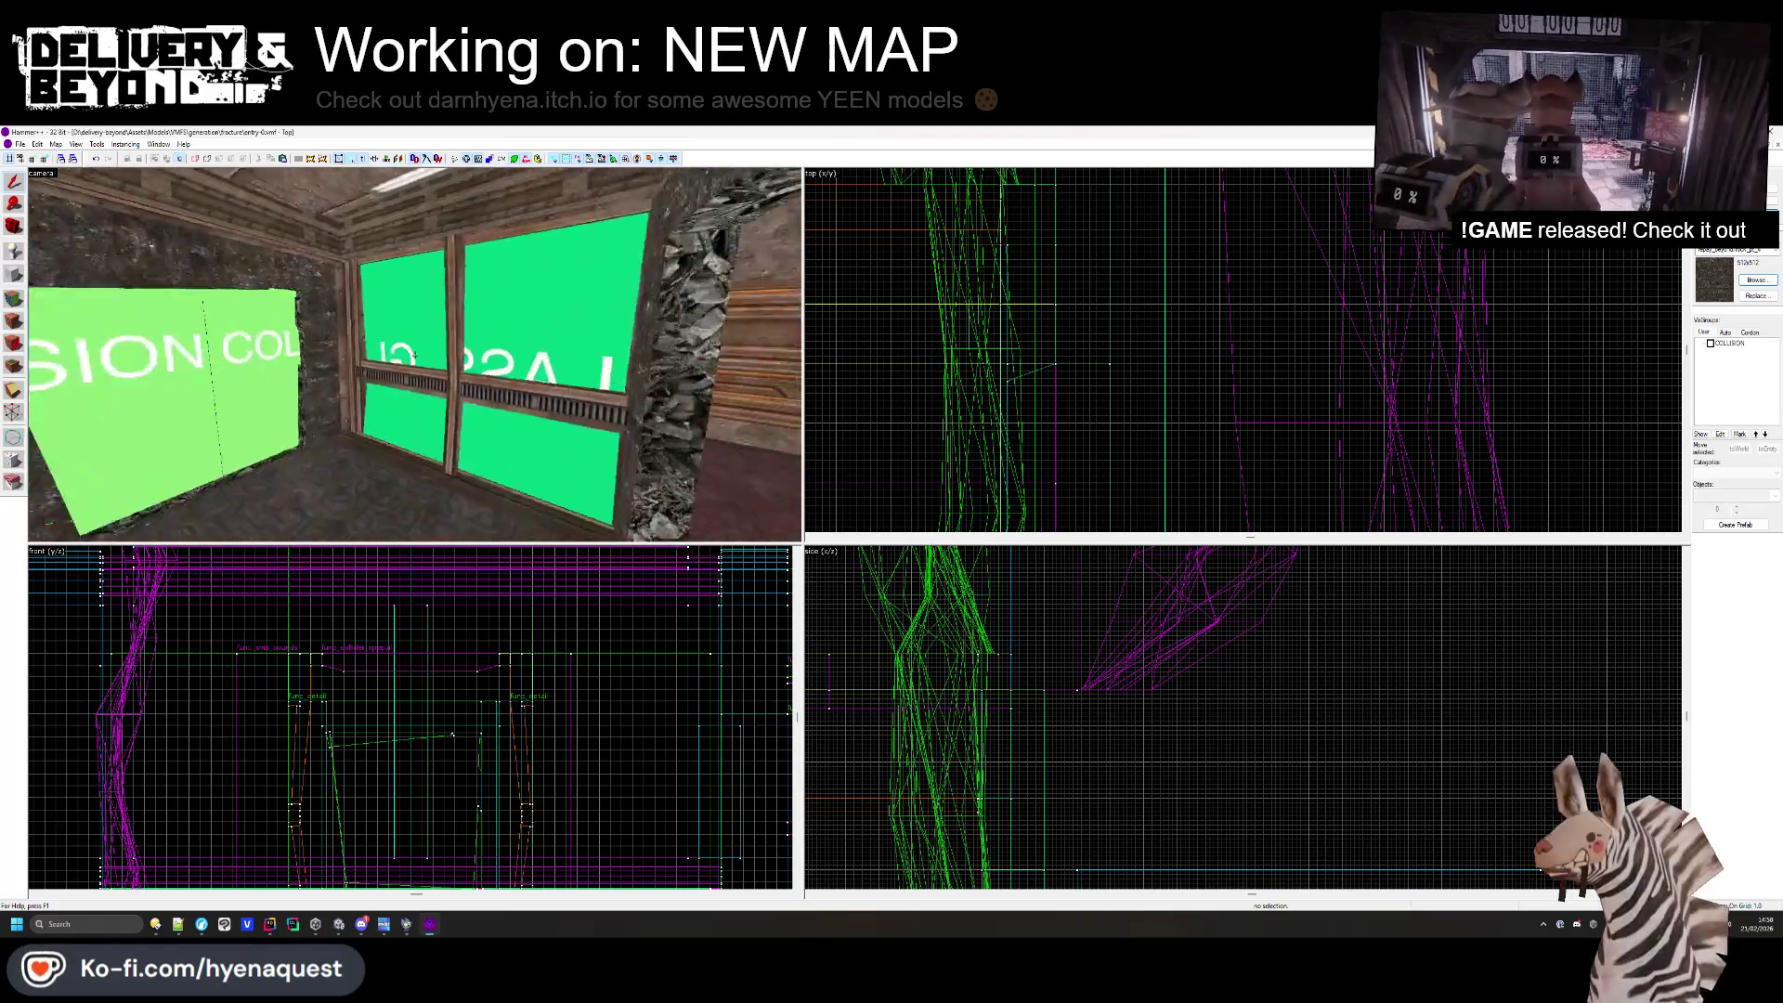
key("z")
key("shift+a")
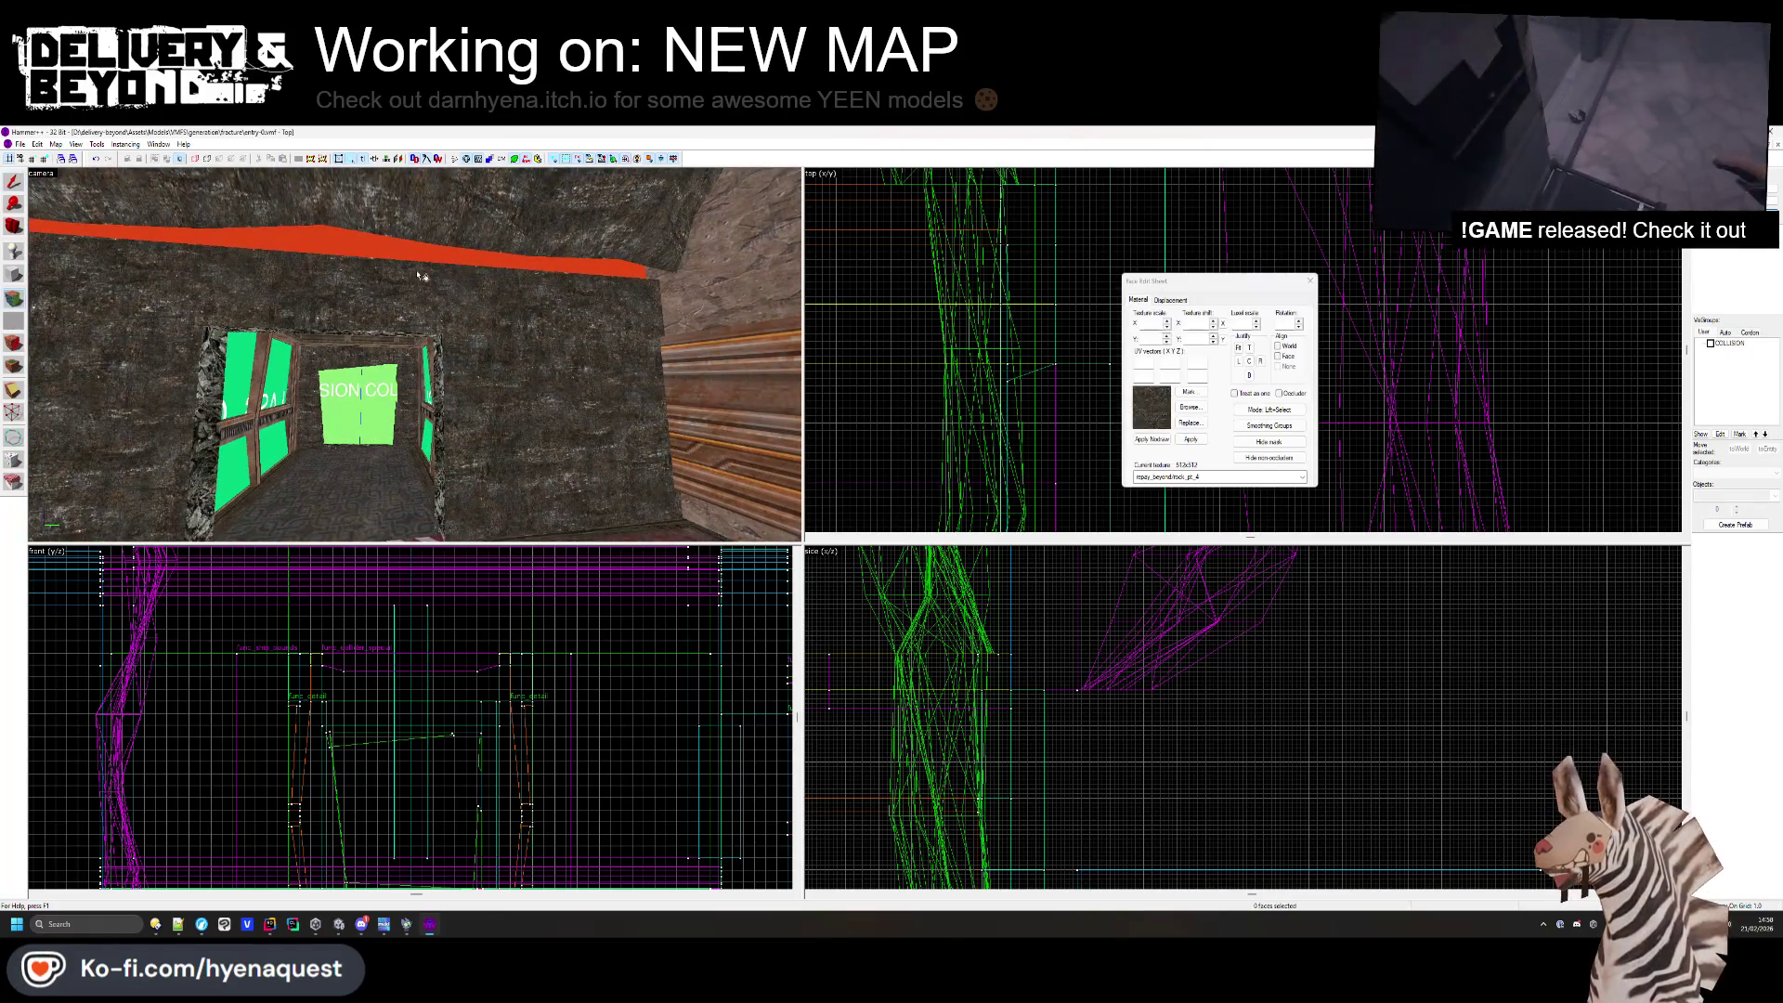
left_click(461, 299)
key("z")
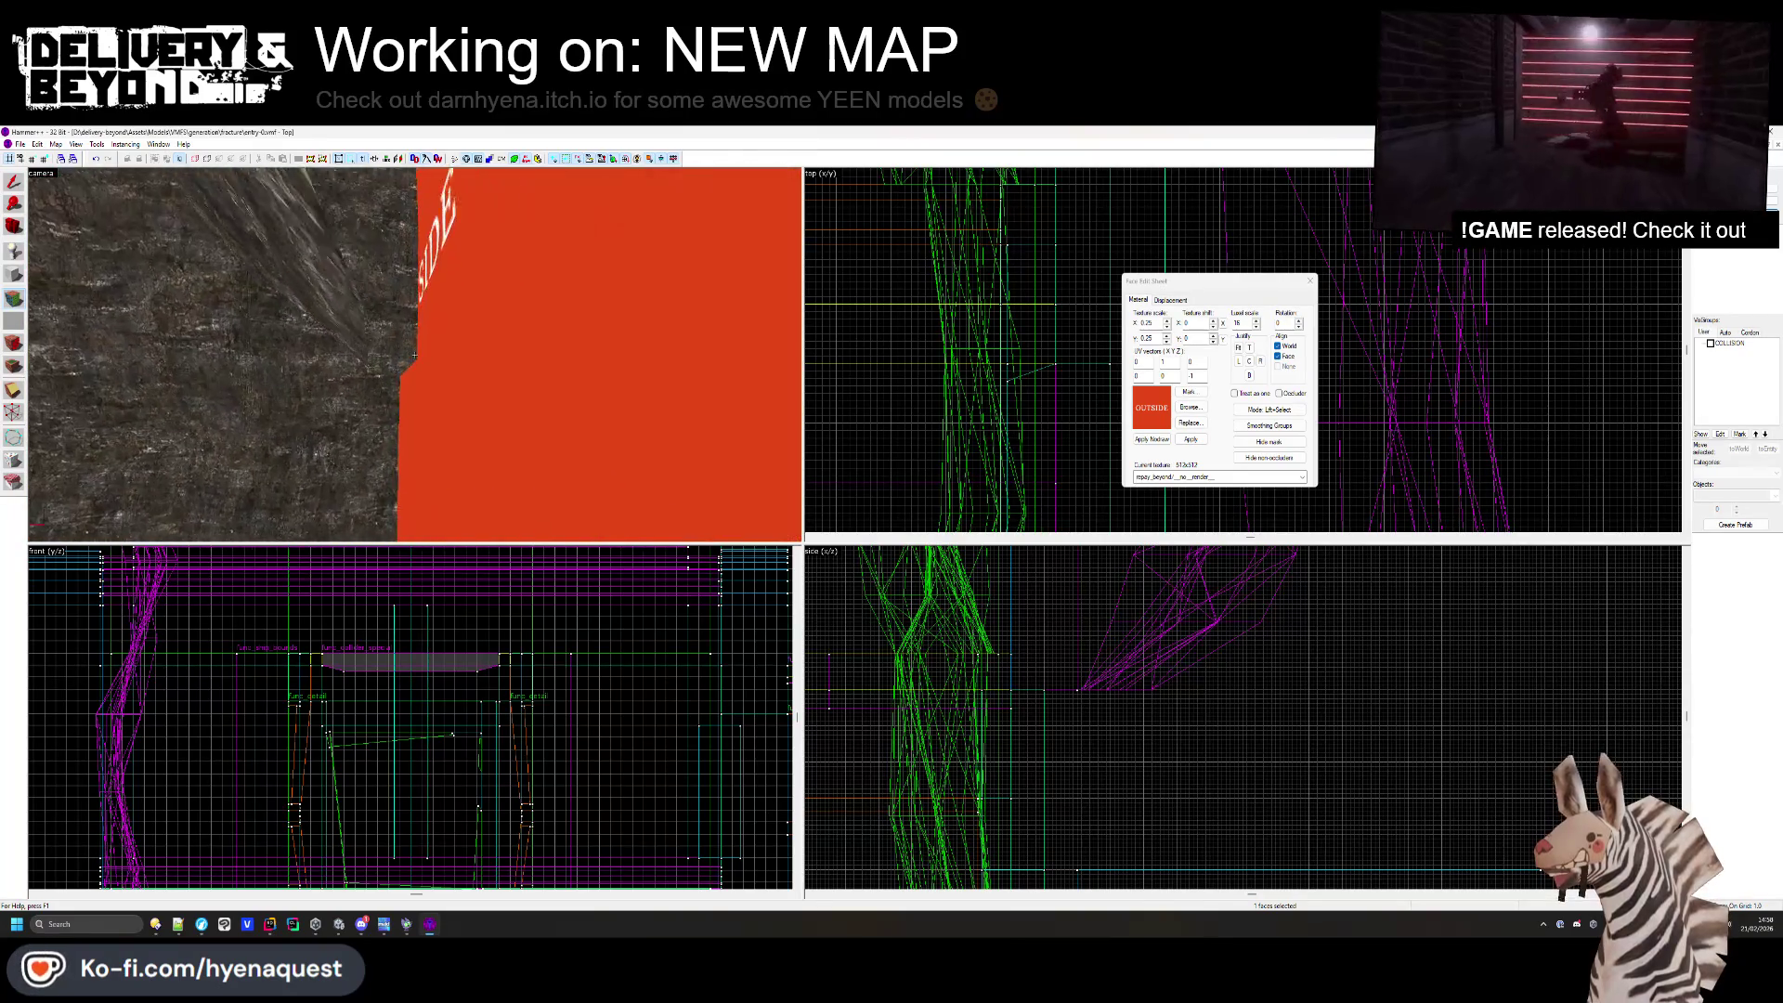
key("z")
key("shift+s")
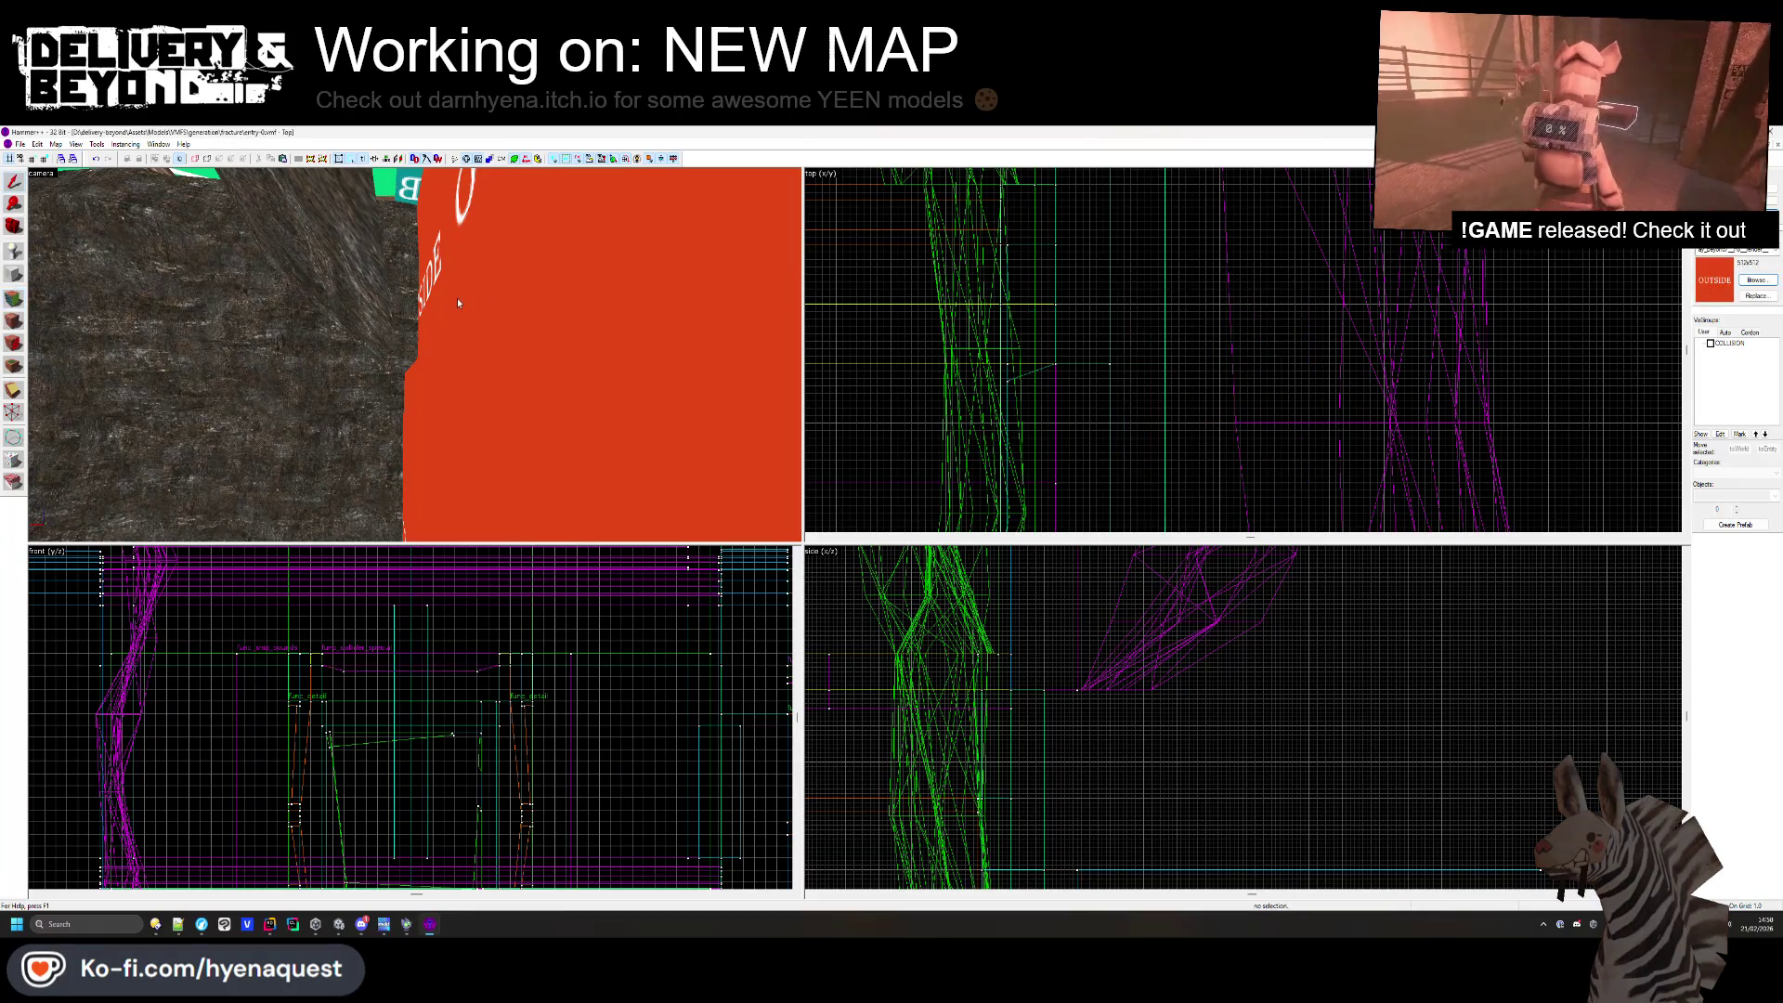
left_click(375, 276)
scroll(1221, 379, "down", 5)
scroll(1221, 379, "up", 4)
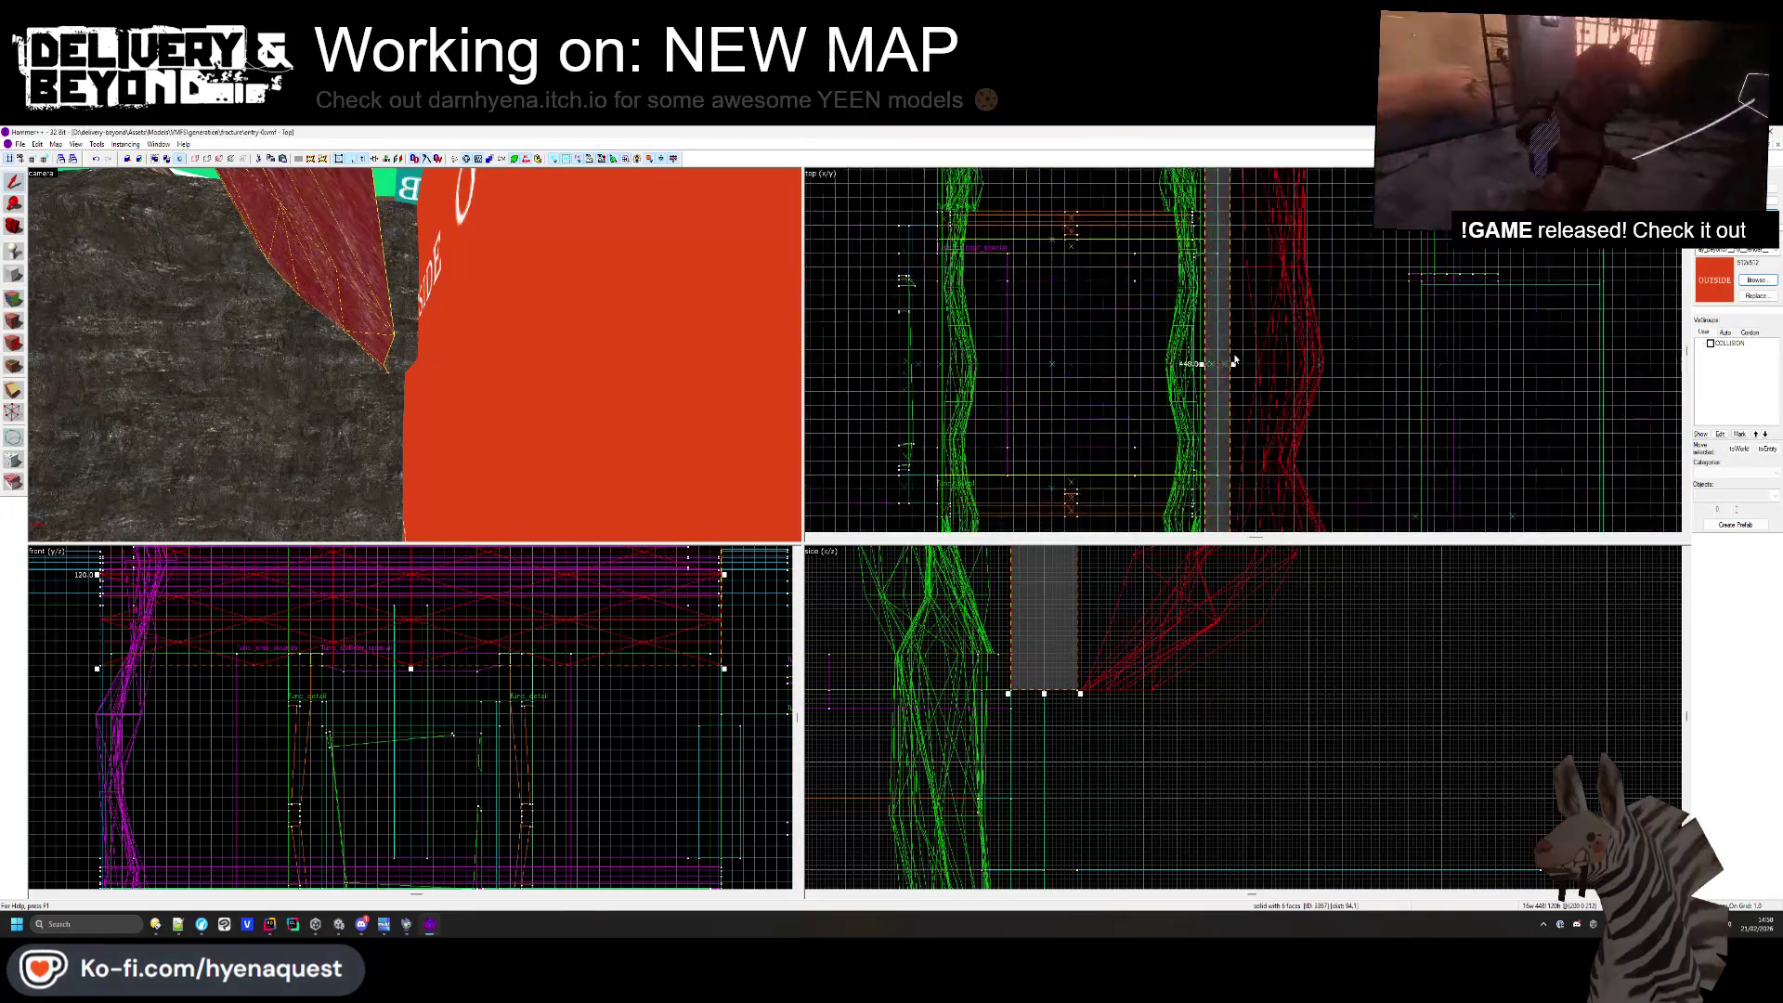
- Narrow the wall brush to 8 units wide in the Top view
scroll(1221, 379, "up", 3)
left_click_drag(1148, 366, 1226, 368)
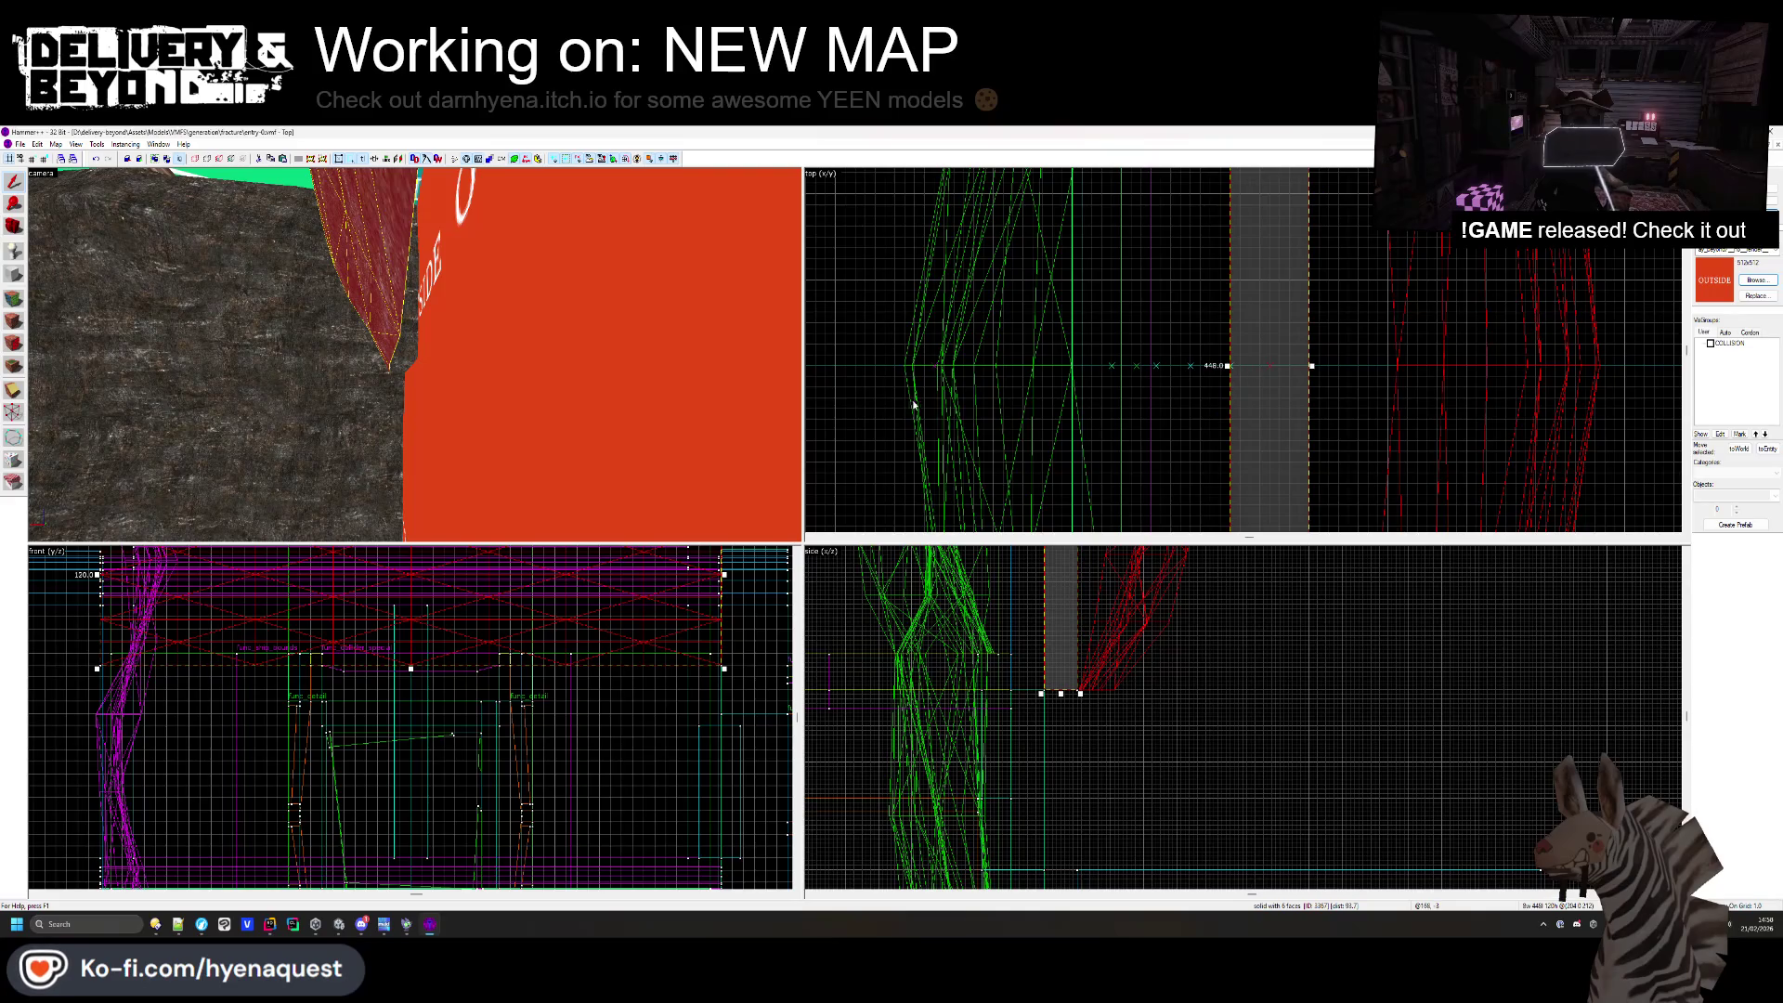
scroll(599, 390, "down", 5)
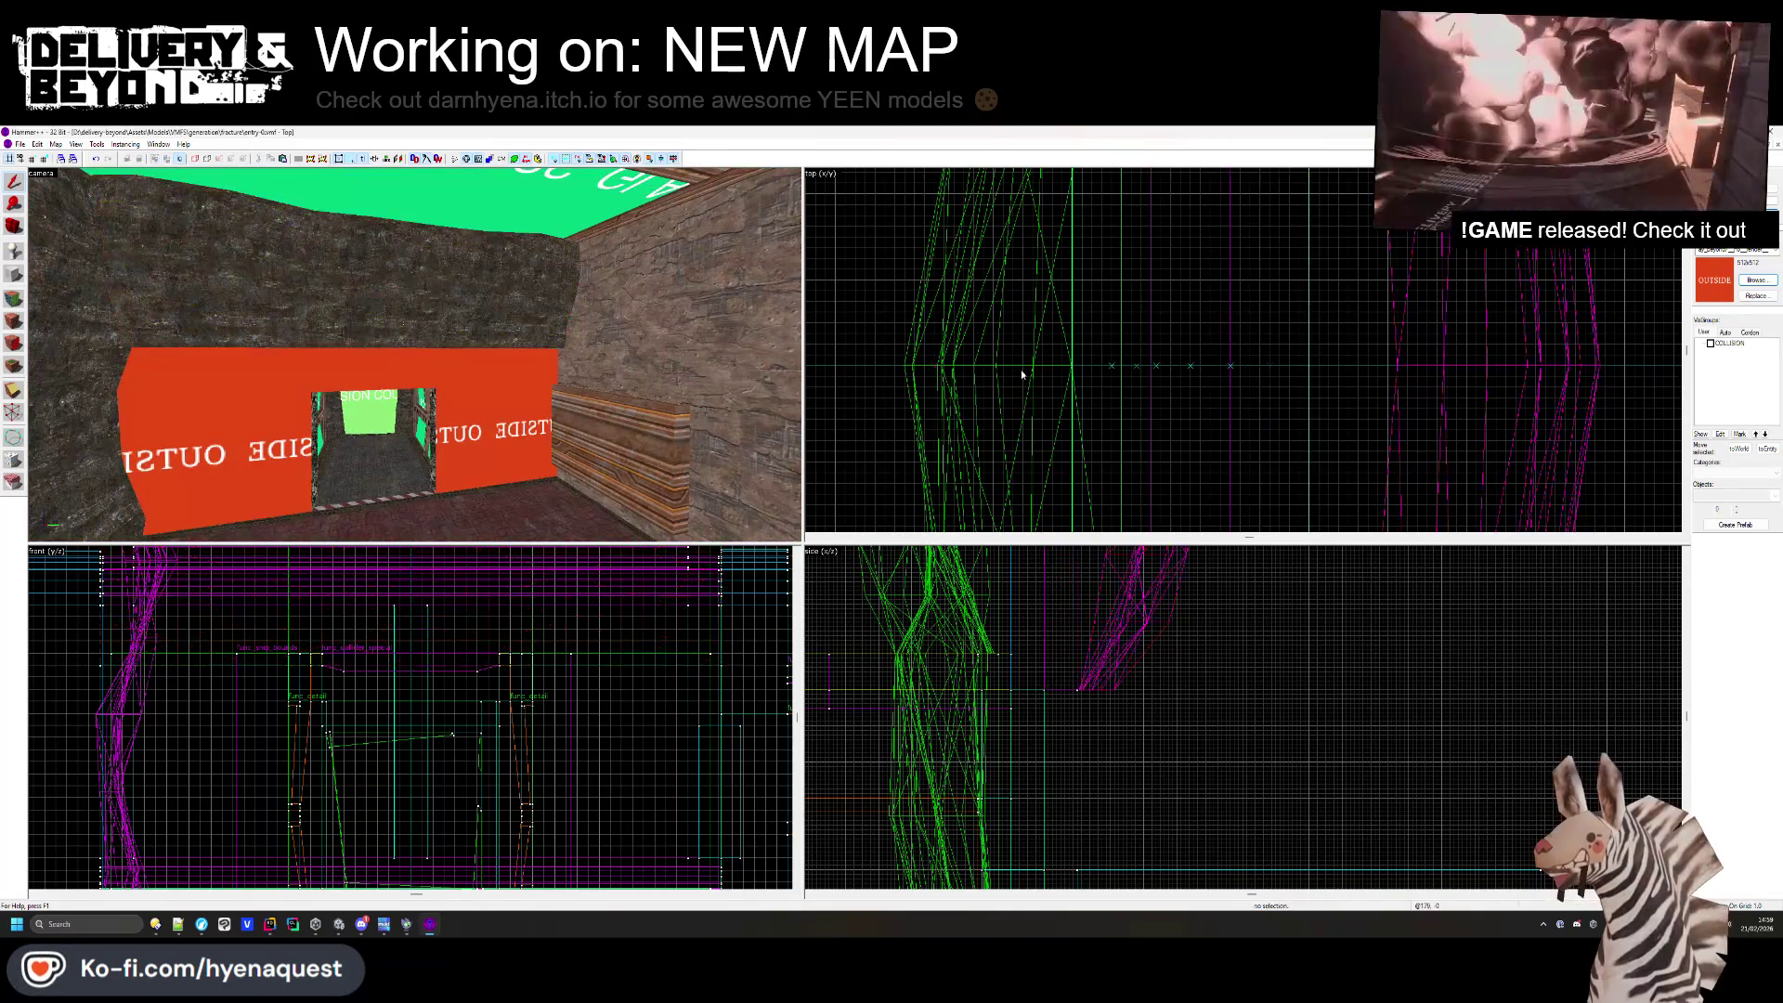
scroll(1124, 220, "down", 3)
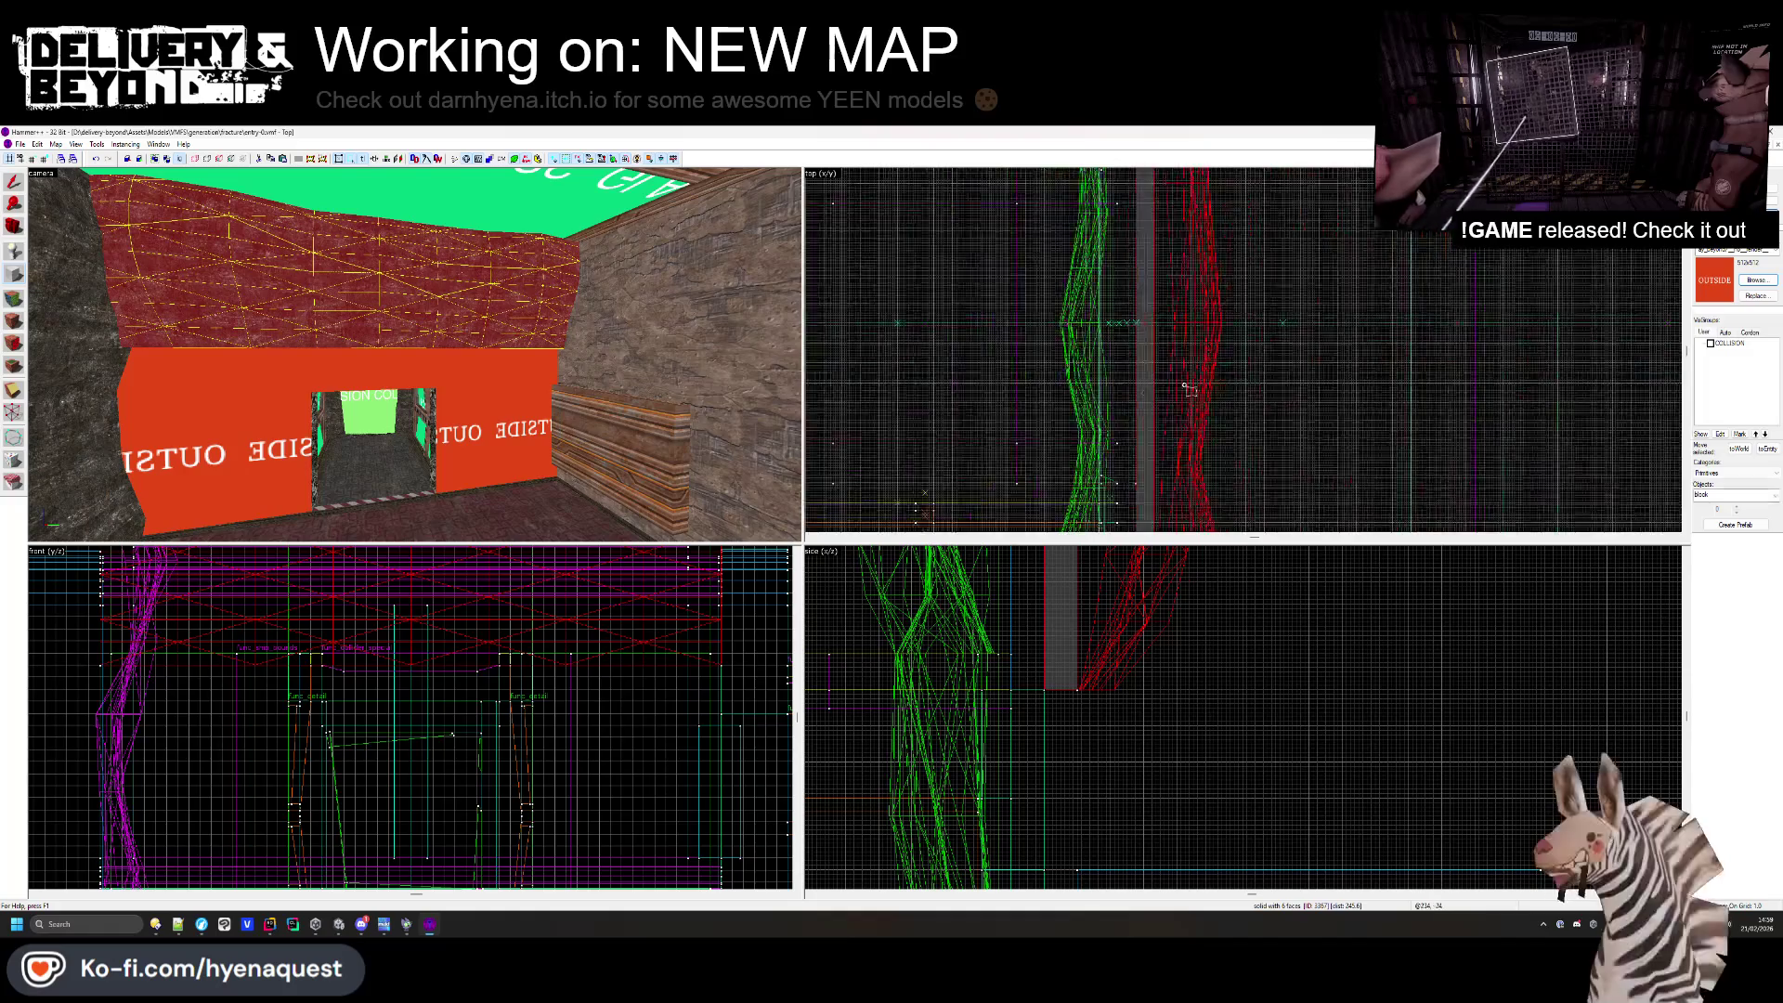
- Select the grey wall brush and bring up the texture browser
left_click(1124, 219)
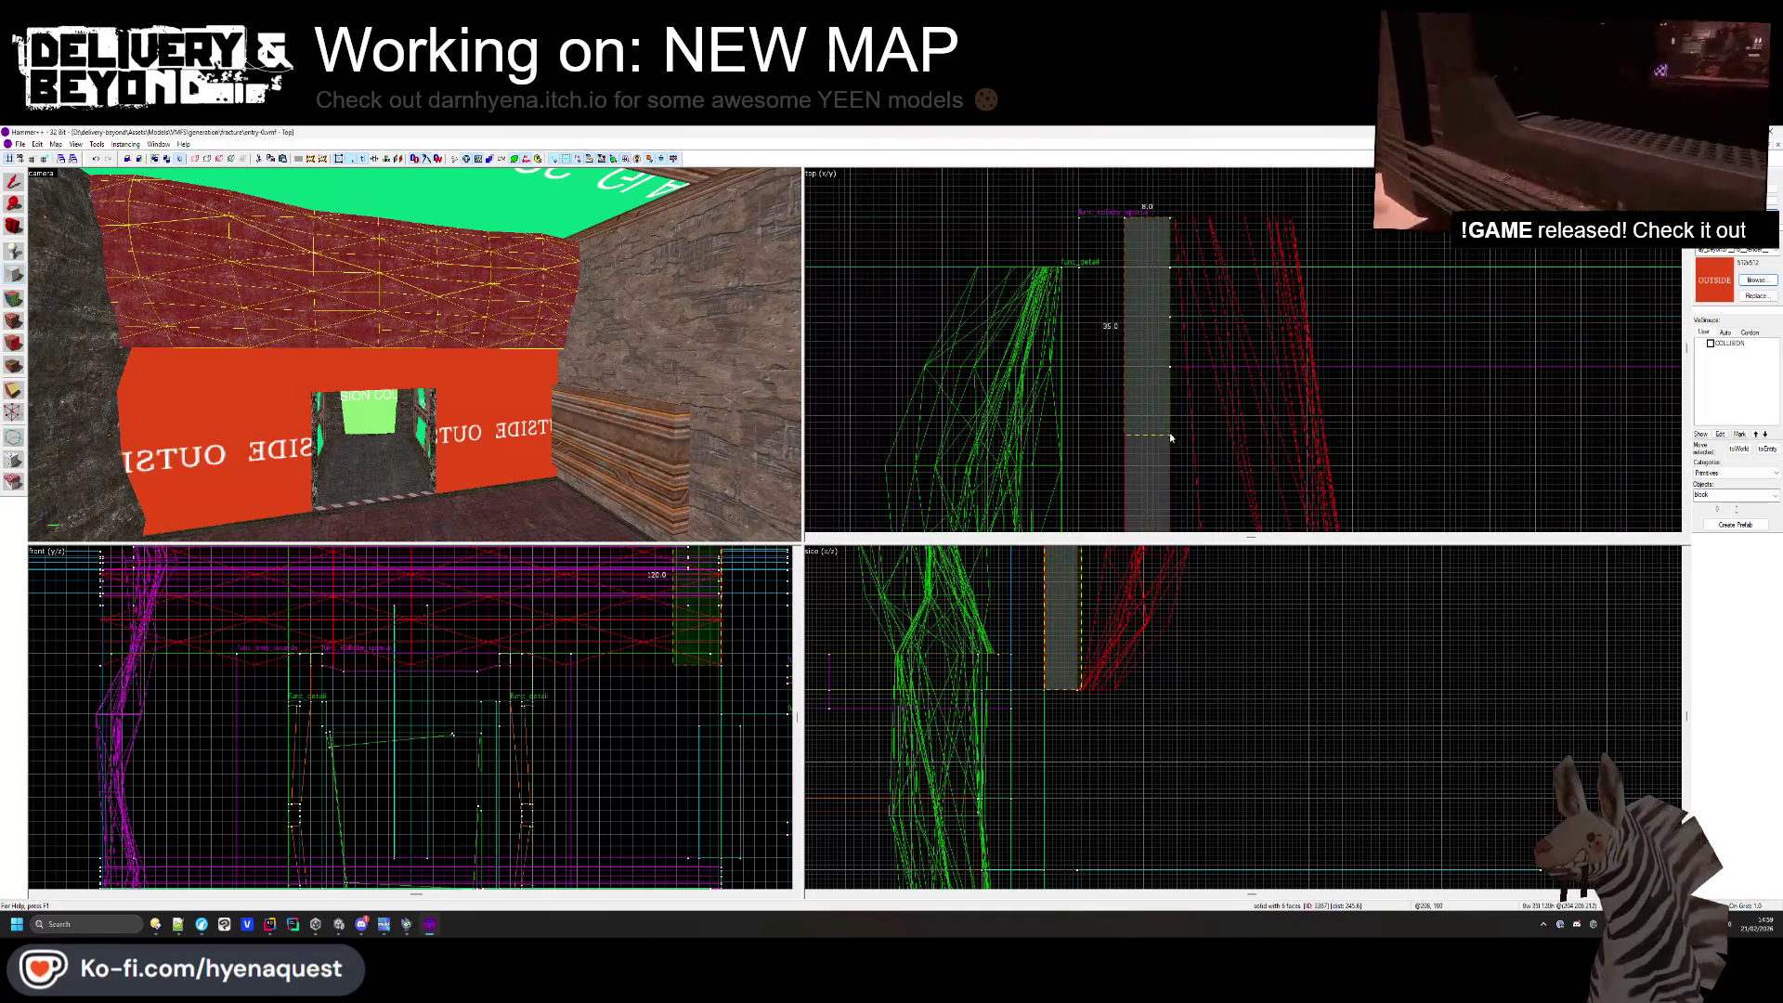
scroll(1156, 397, "up", 4)
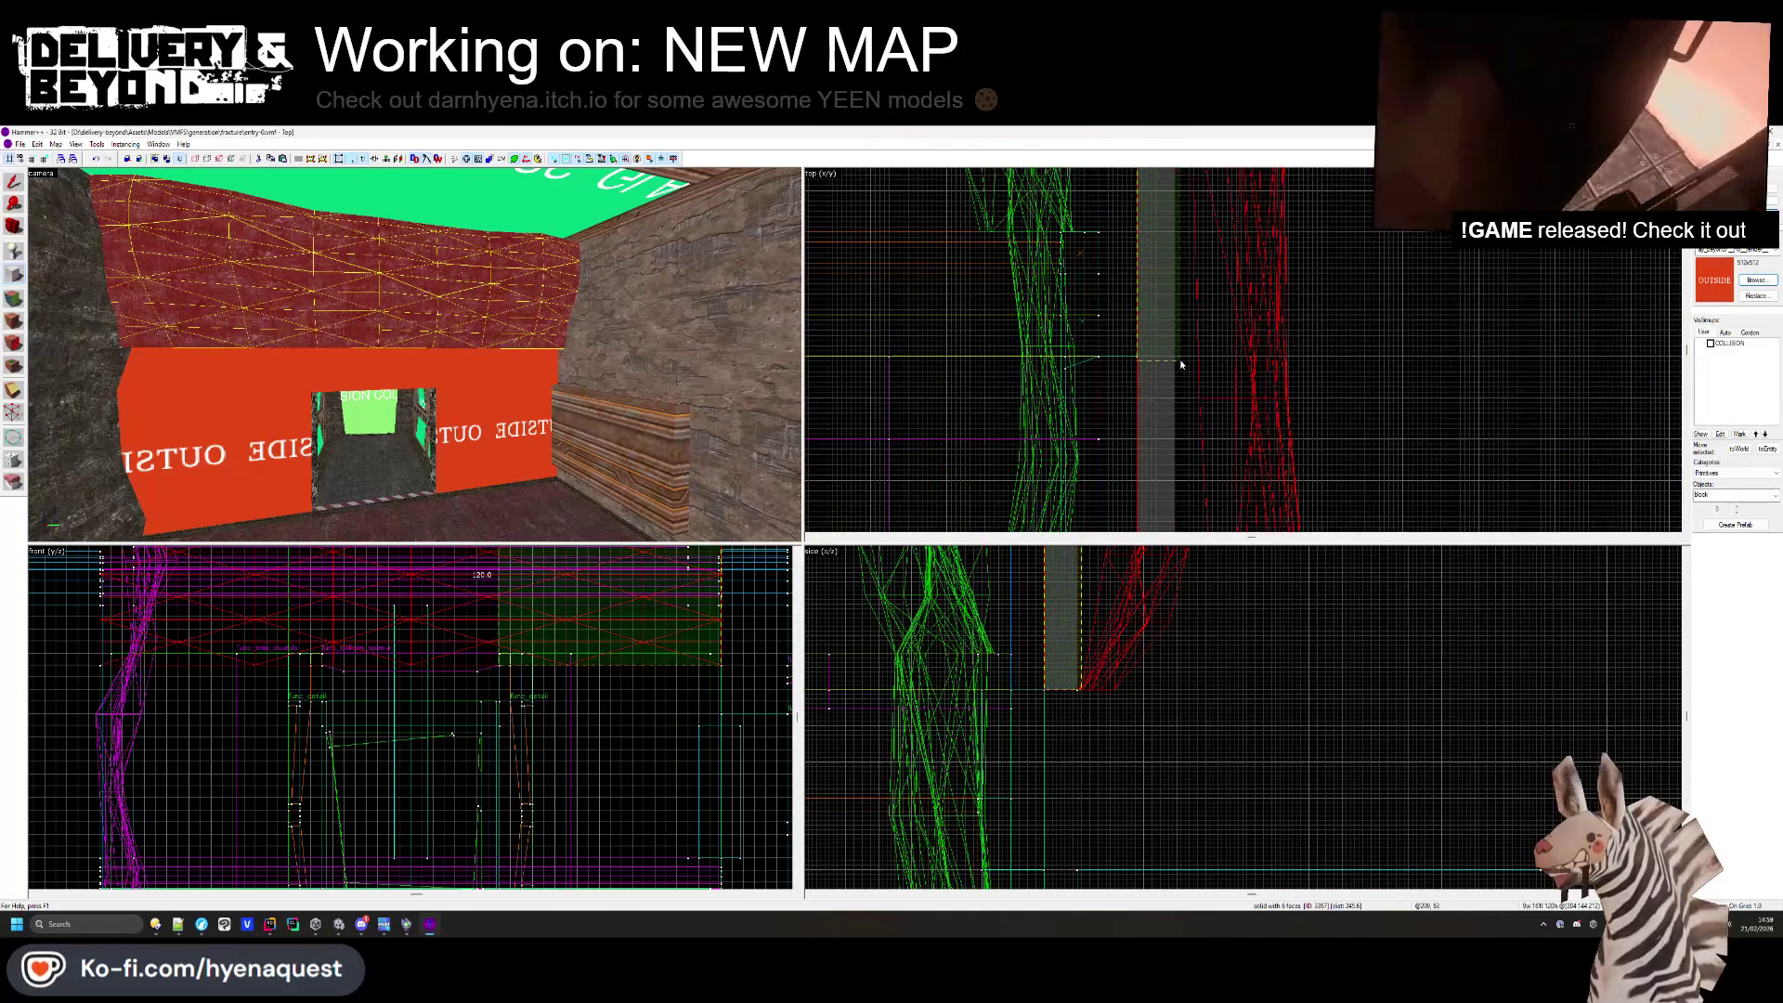
scroll(1178, 362, "up", 2)
left_click(1758, 281)
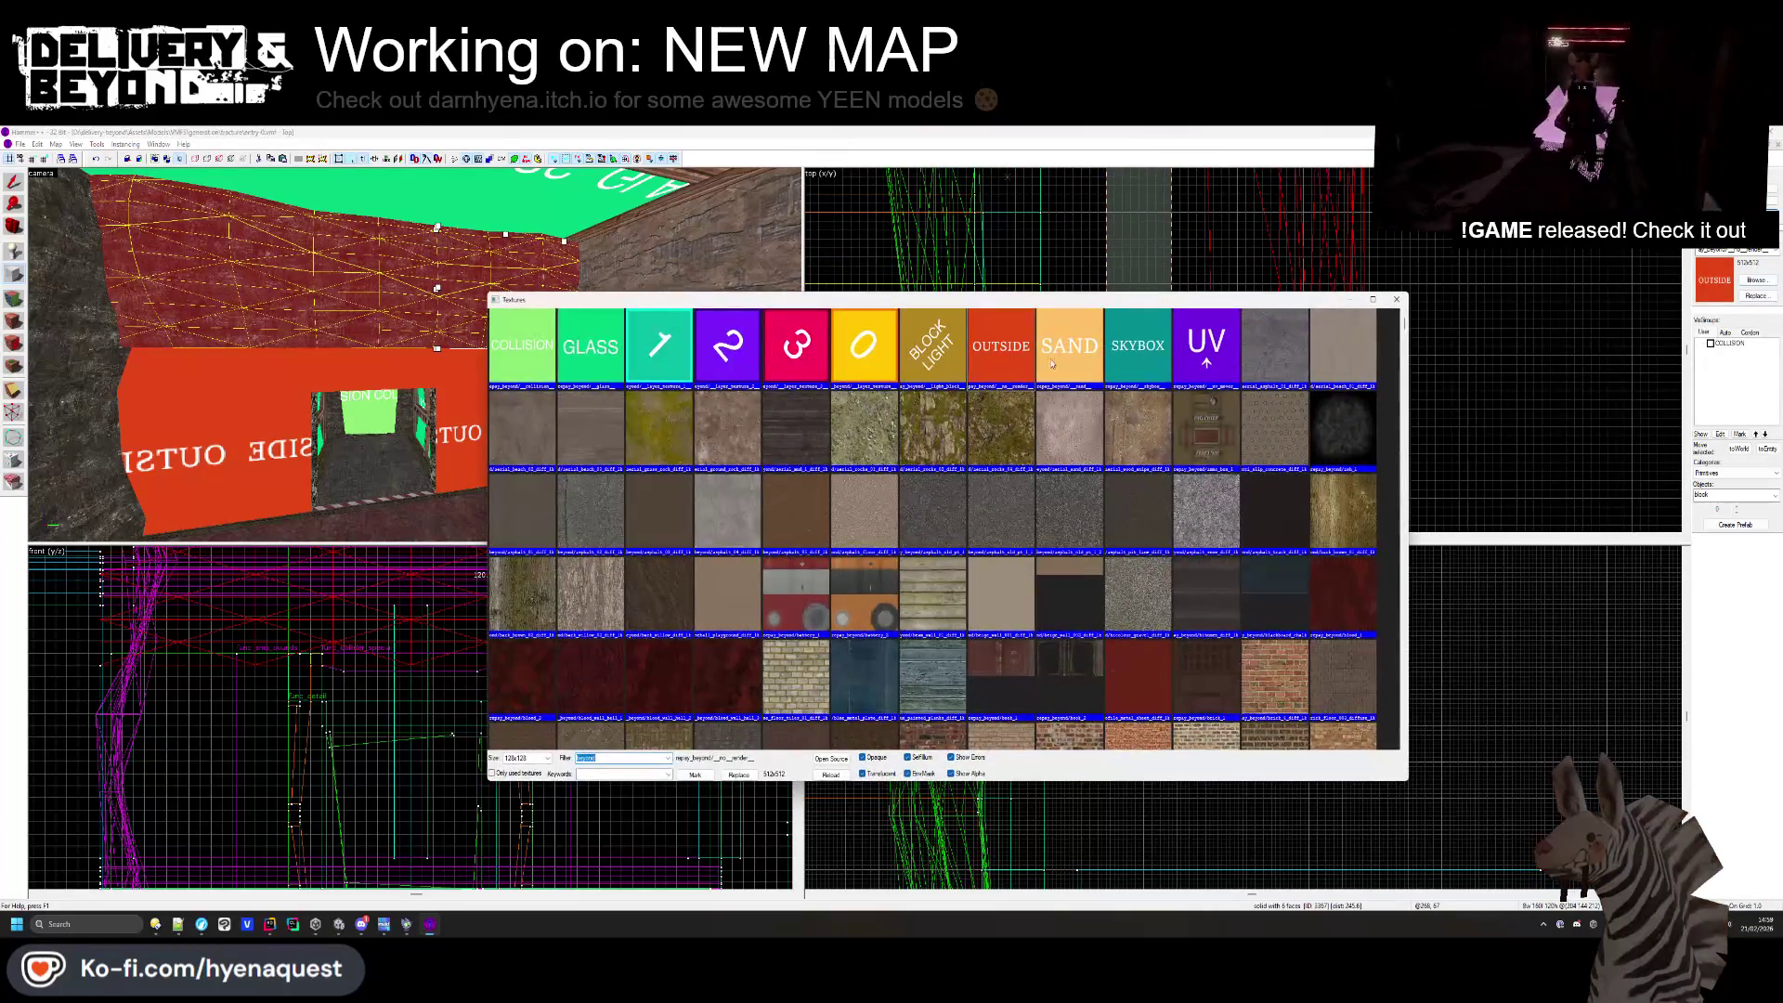
- Make SAND the current texture and move the block beside the doorway, stretched to 128 tall
double_click(924, 383)
left_click(929, 375)
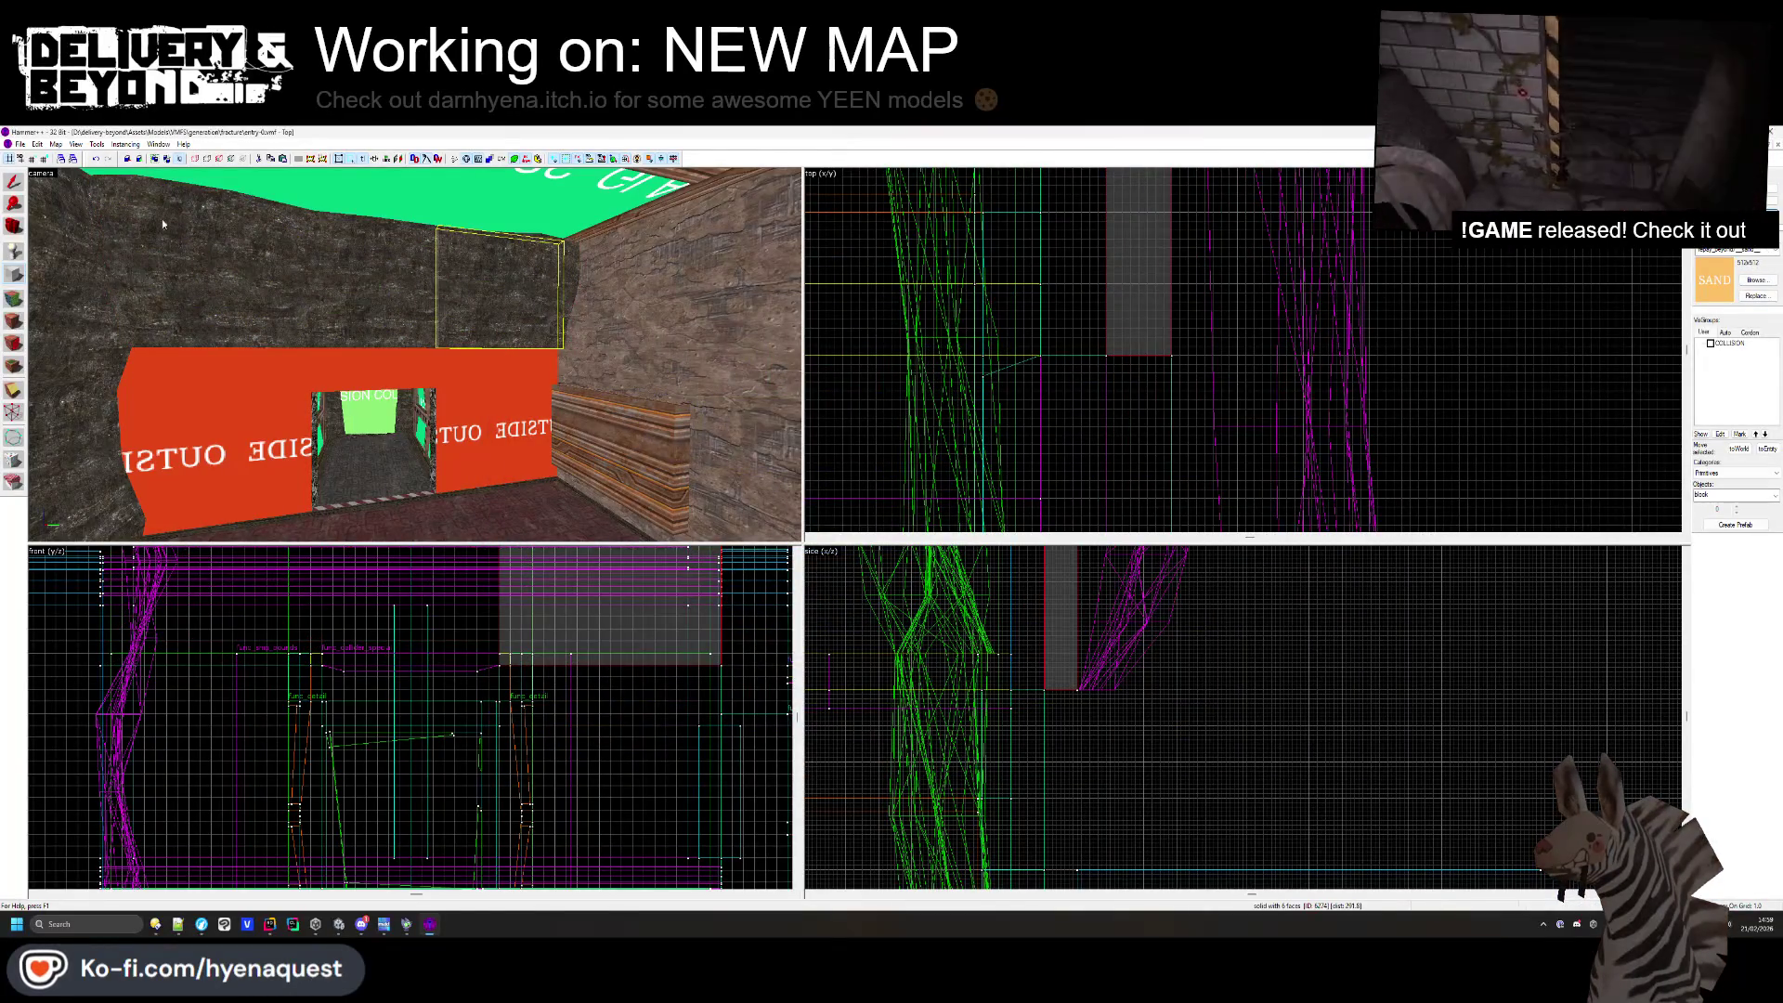
left_click_drag(1056, 608, 1065, 751)
scroll(1010, 634, "down", 3)
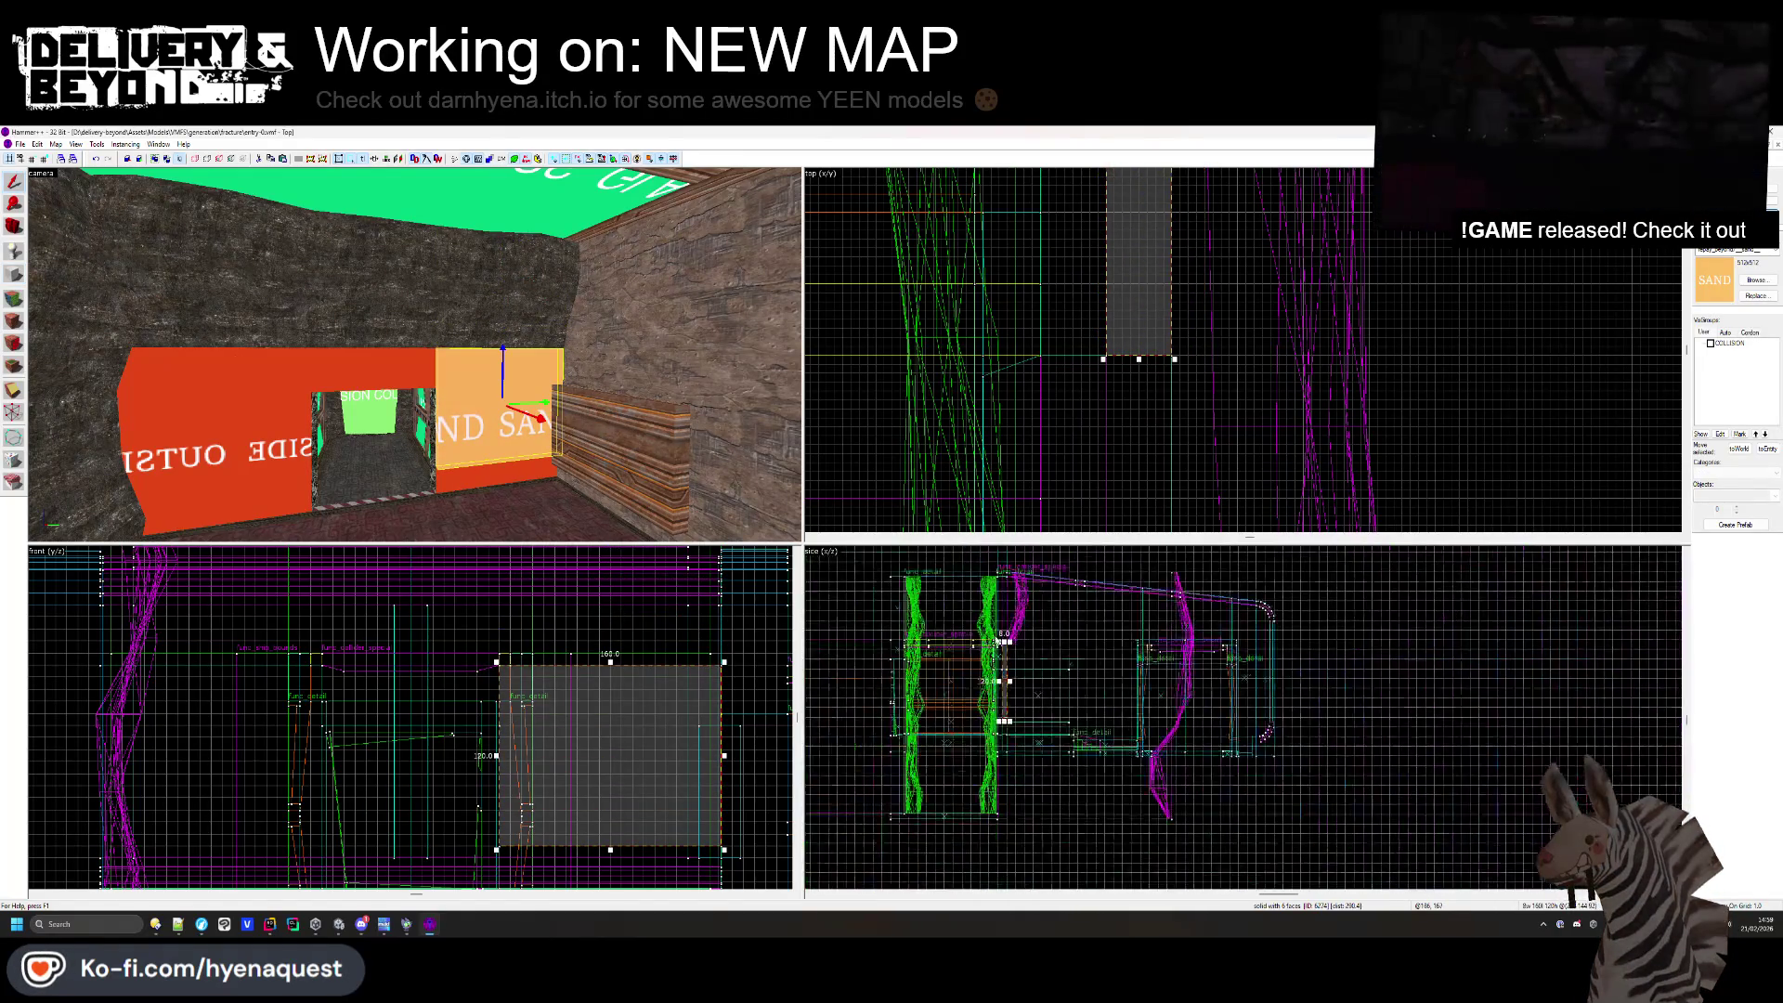
left_click_drag(1010, 625, 1005, 667)
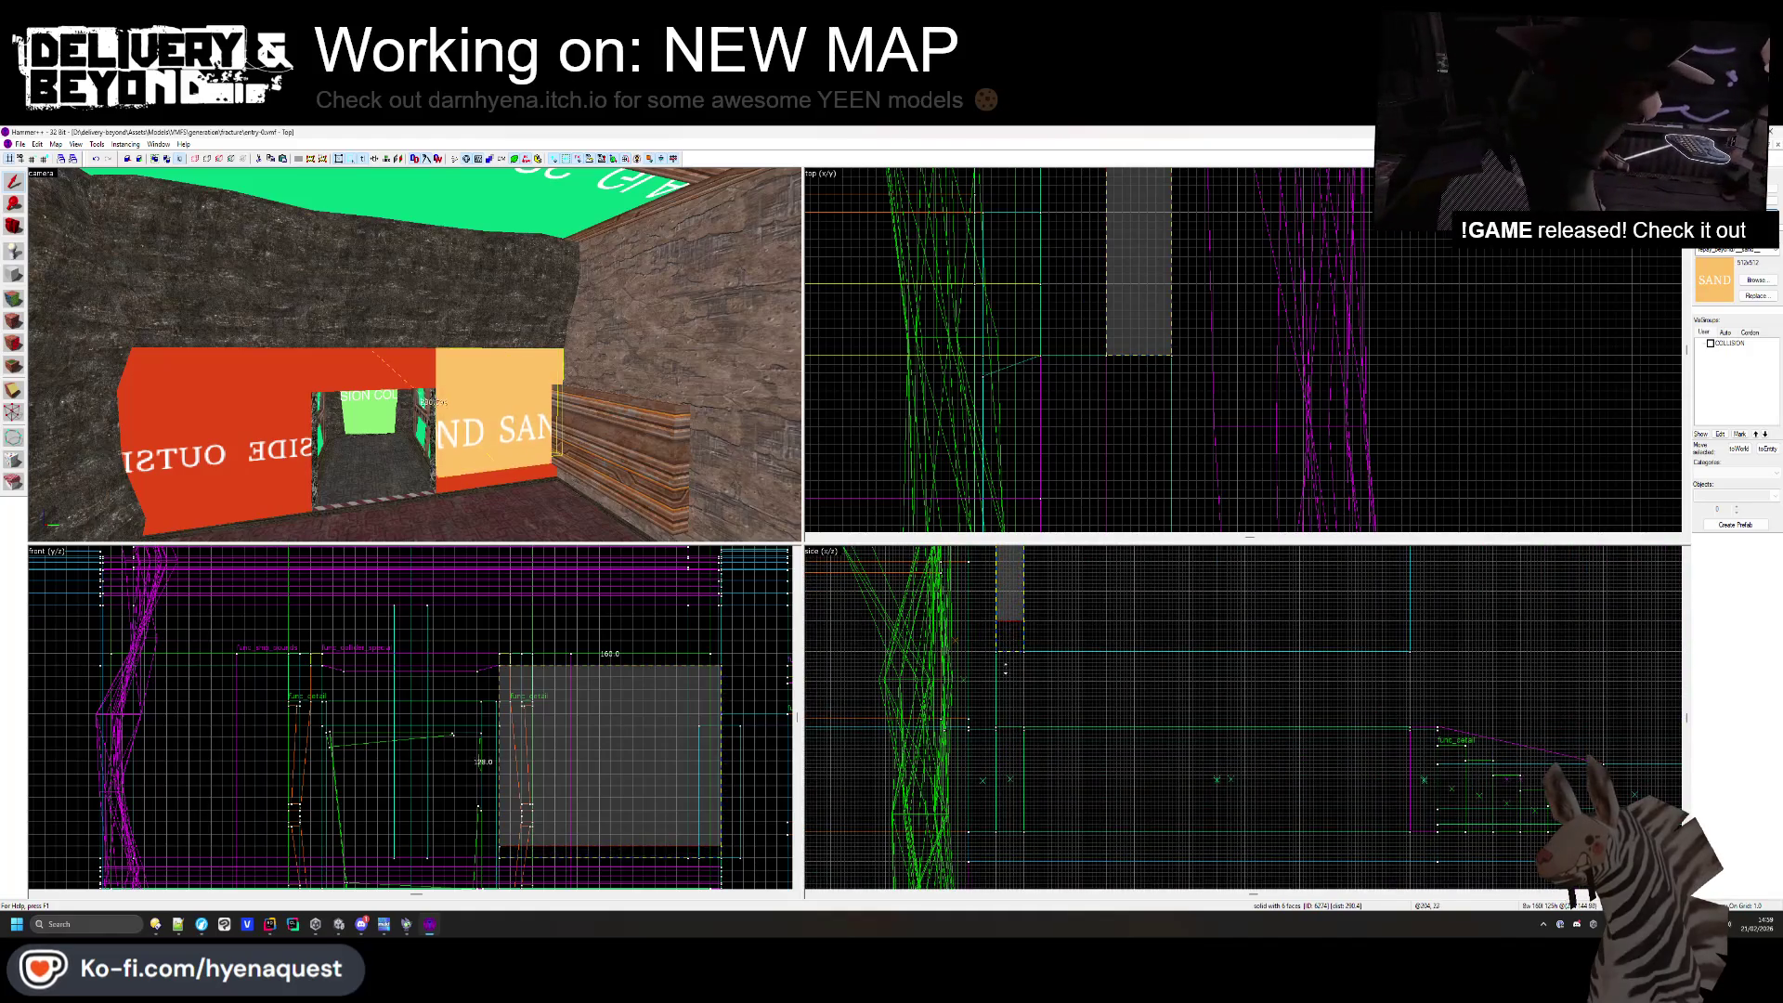
scroll(1006, 740, "up", 2)
left_click_drag(1006, 740, 973, 744)
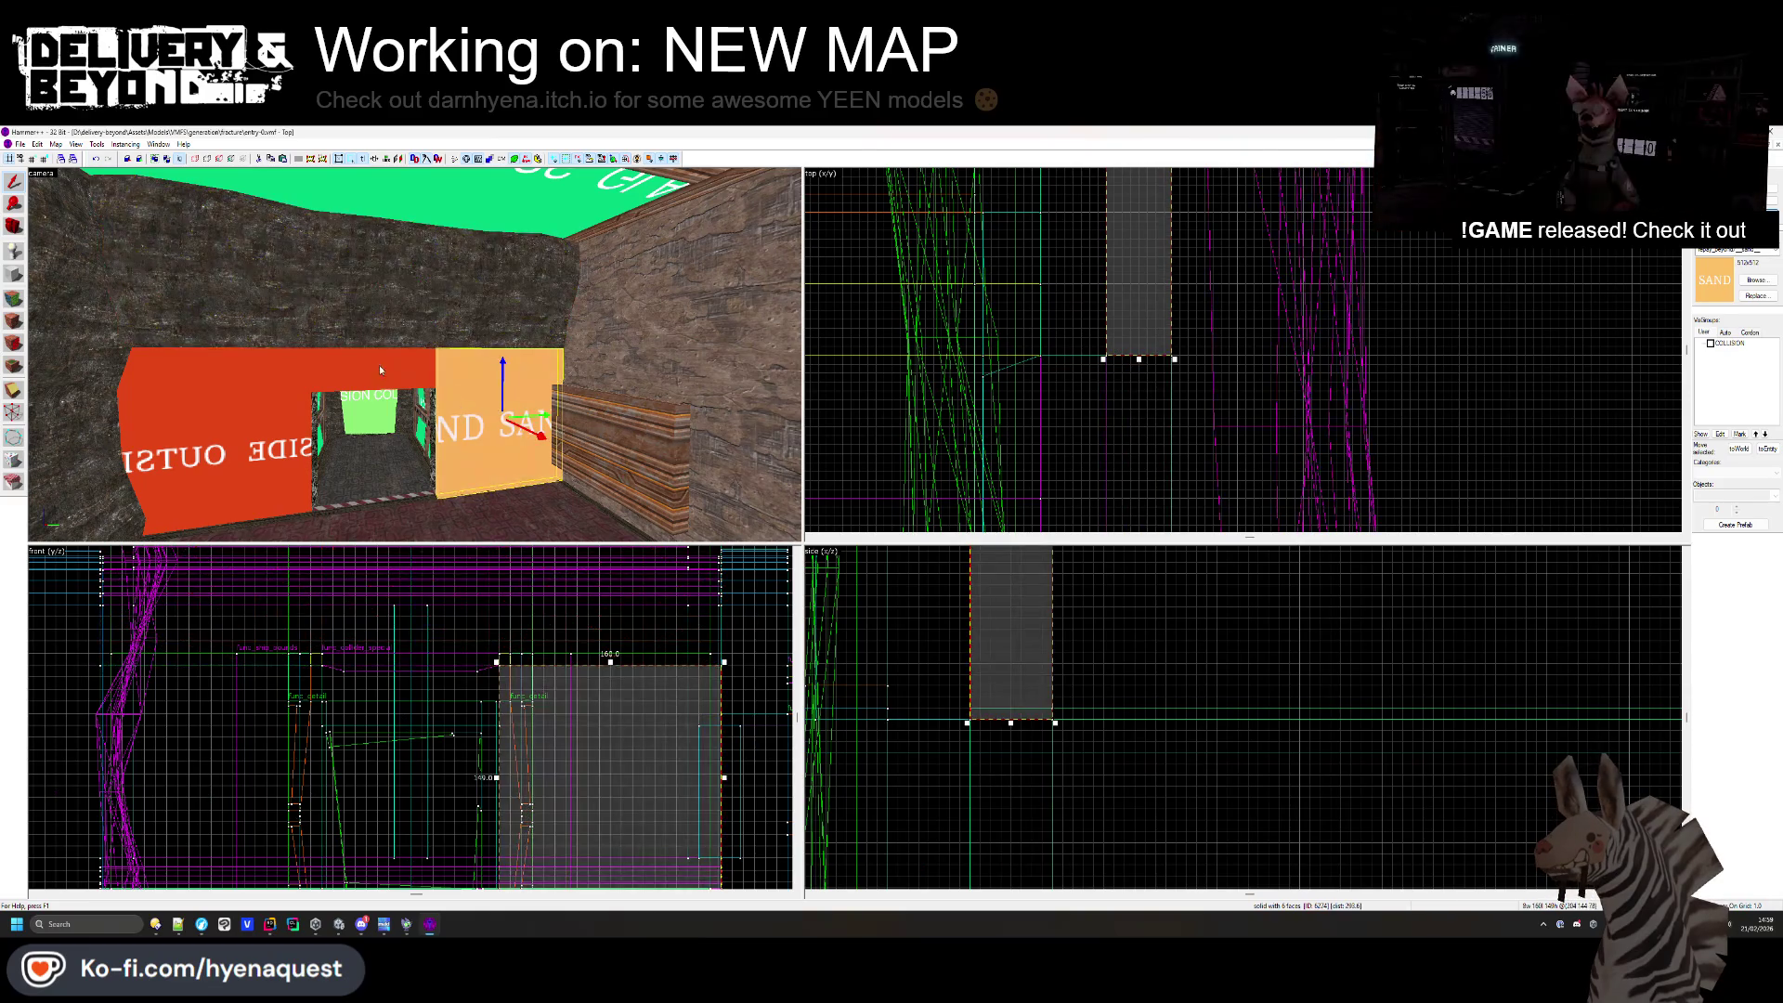
- Start outlining a new block above the doorway
scroll(1123, 255, "down", 5)
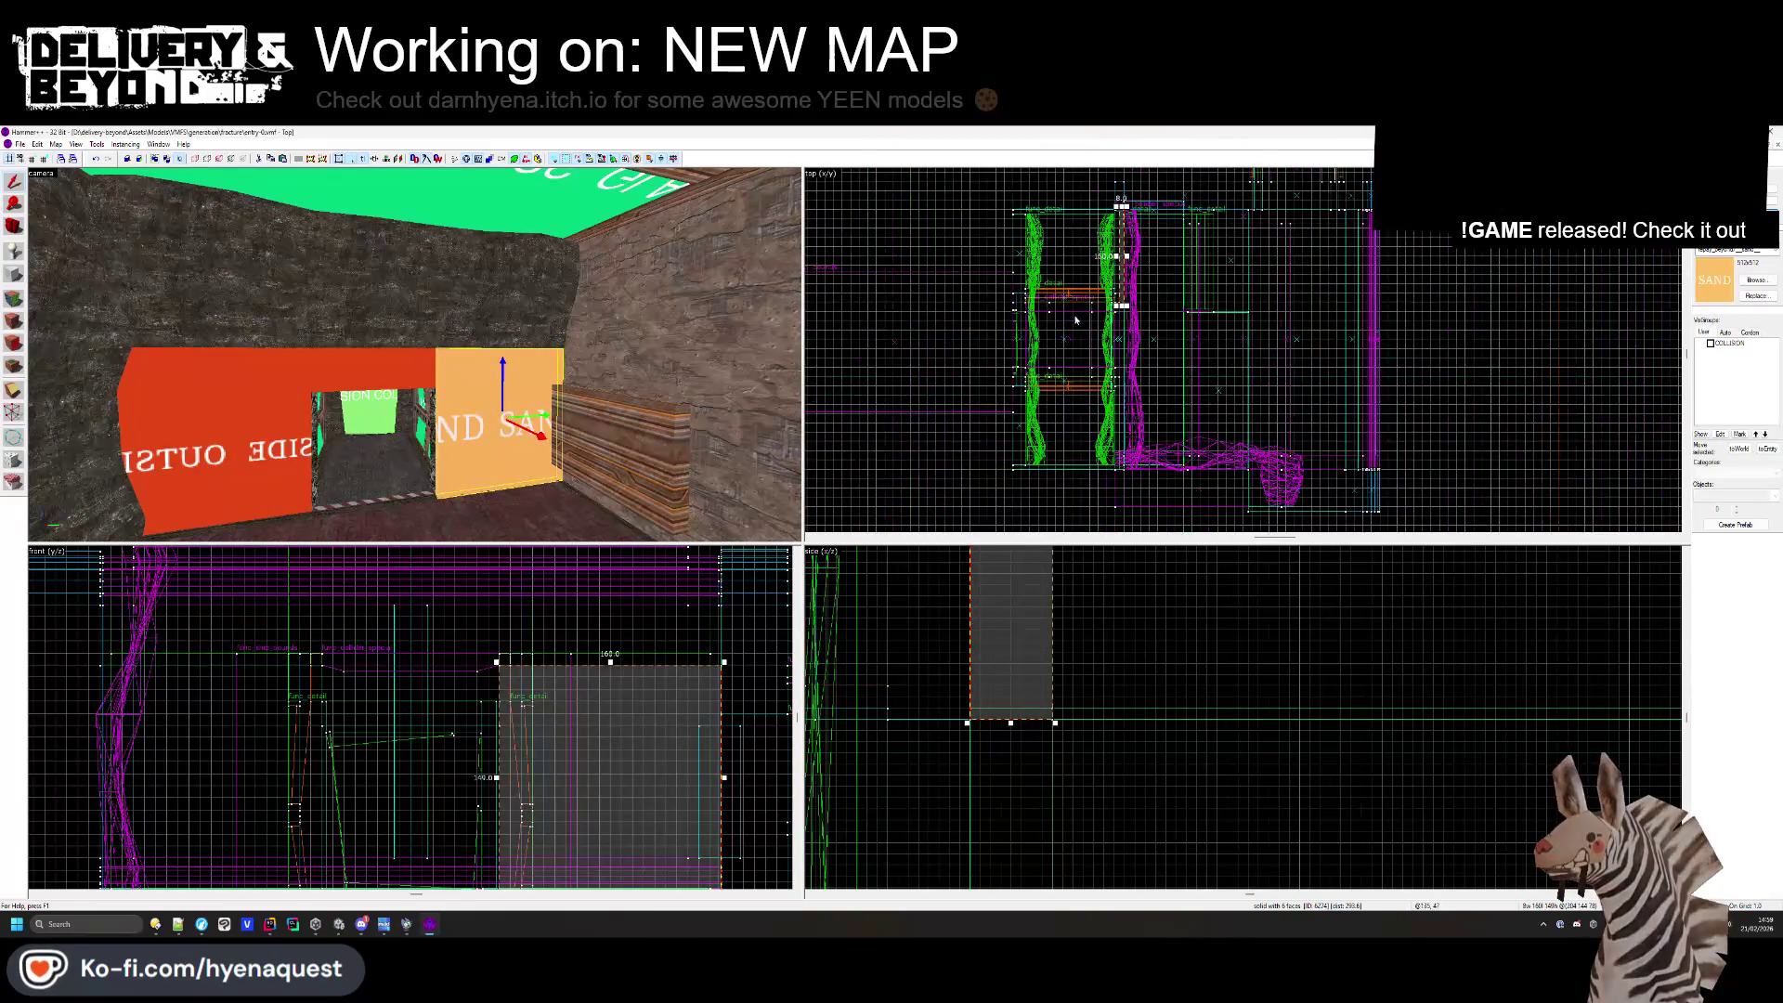
scroll(1065, 349, "up", 4)
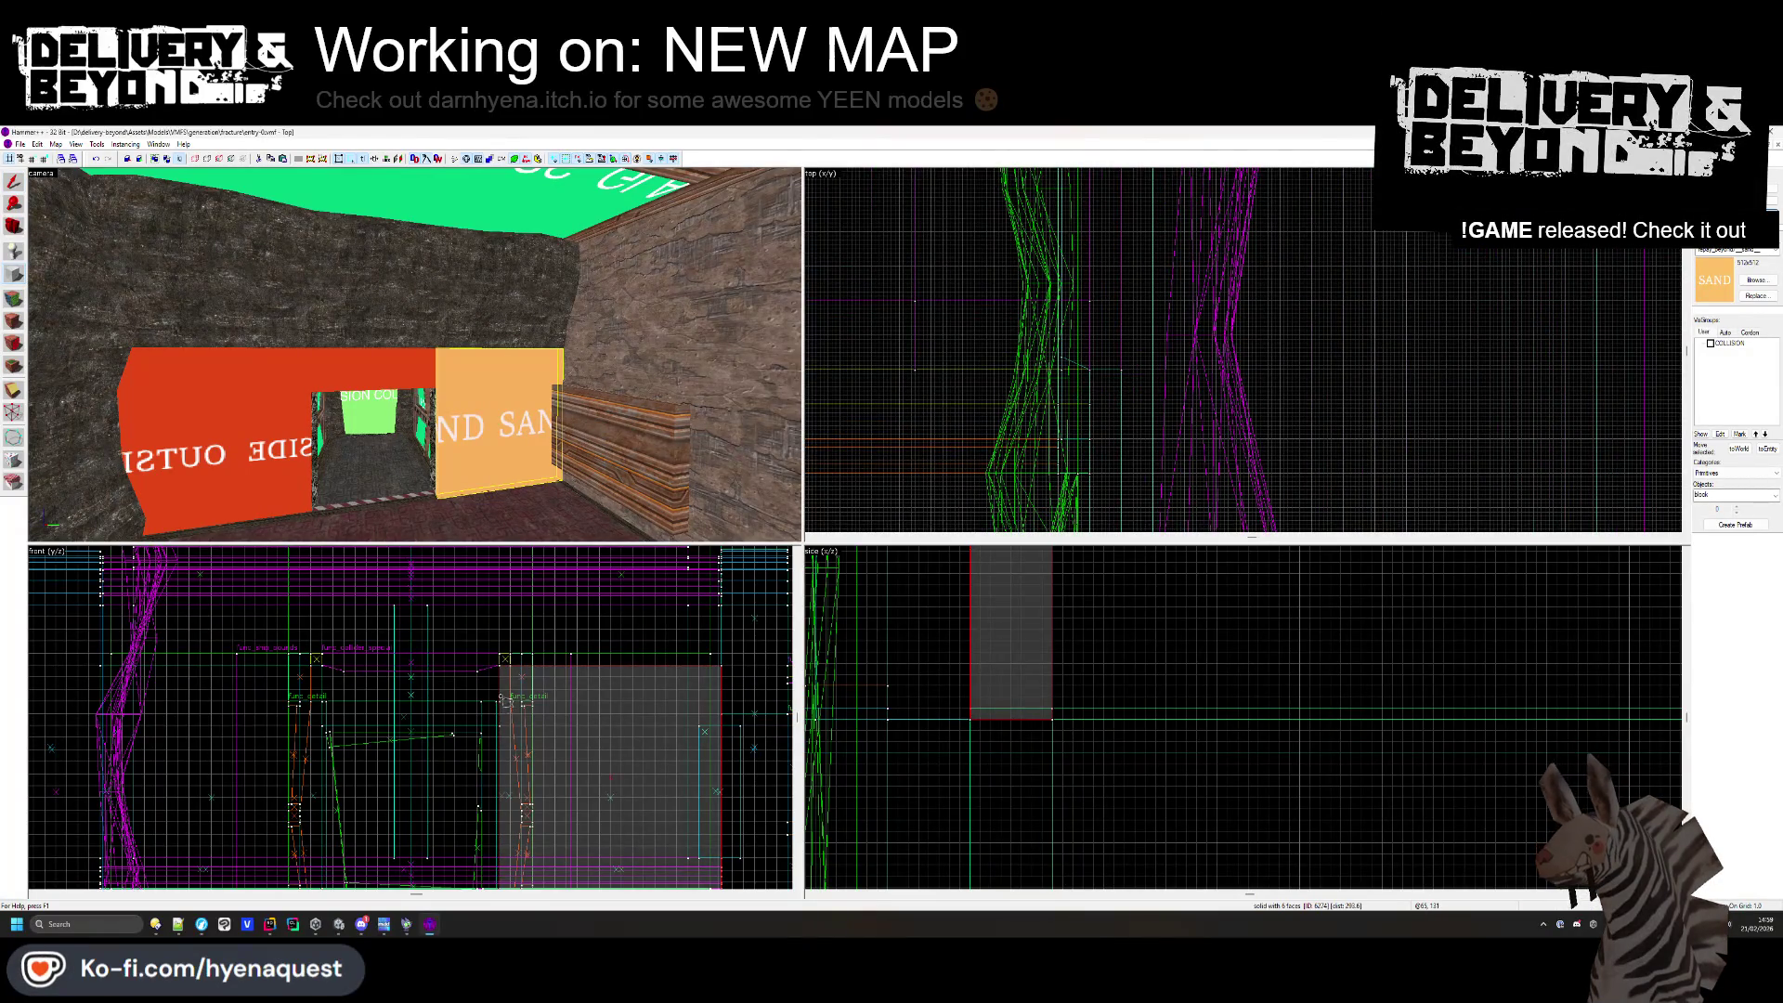
scroll(451, 683, "up", 4)
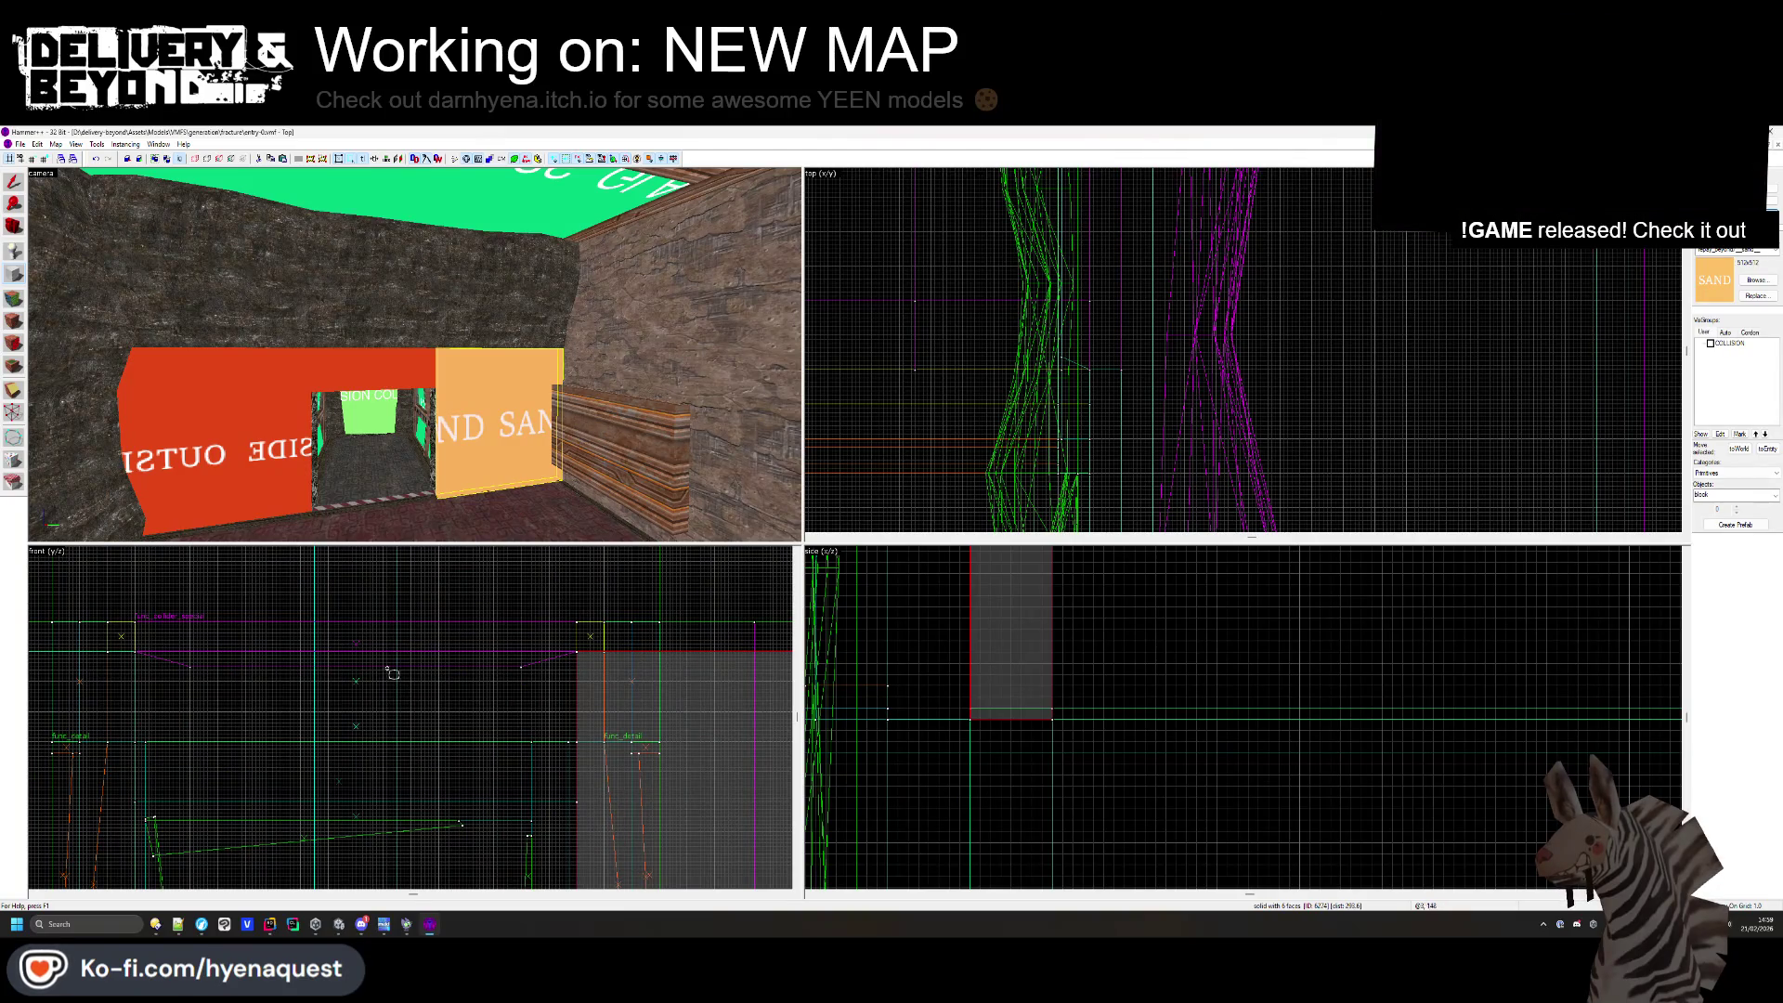
scroll(581, 655, "up", 2)
left_click_drag(580, 654, 275, 776)
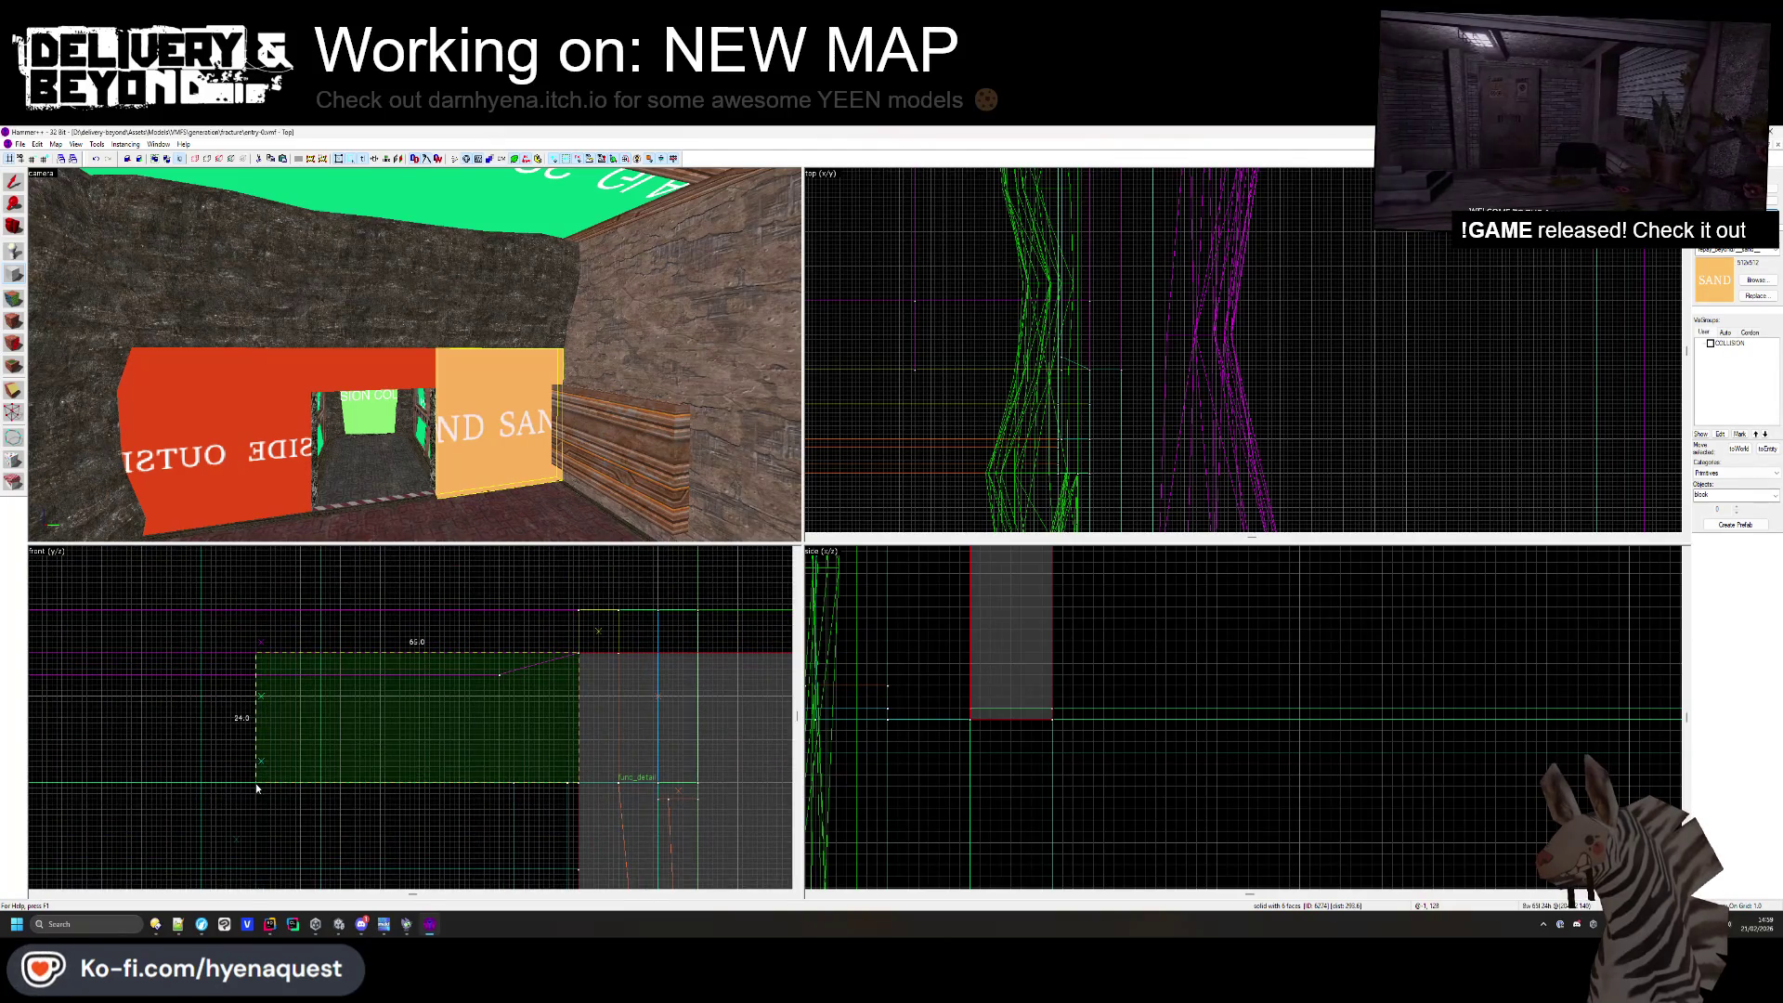
scroll(561, 759, "down", 4)
- Enlarge the block outline to 126 by 39 and create the brush
left_click_drag(396, 783, 369, 797)
scroll(371, 795, "up", 4)
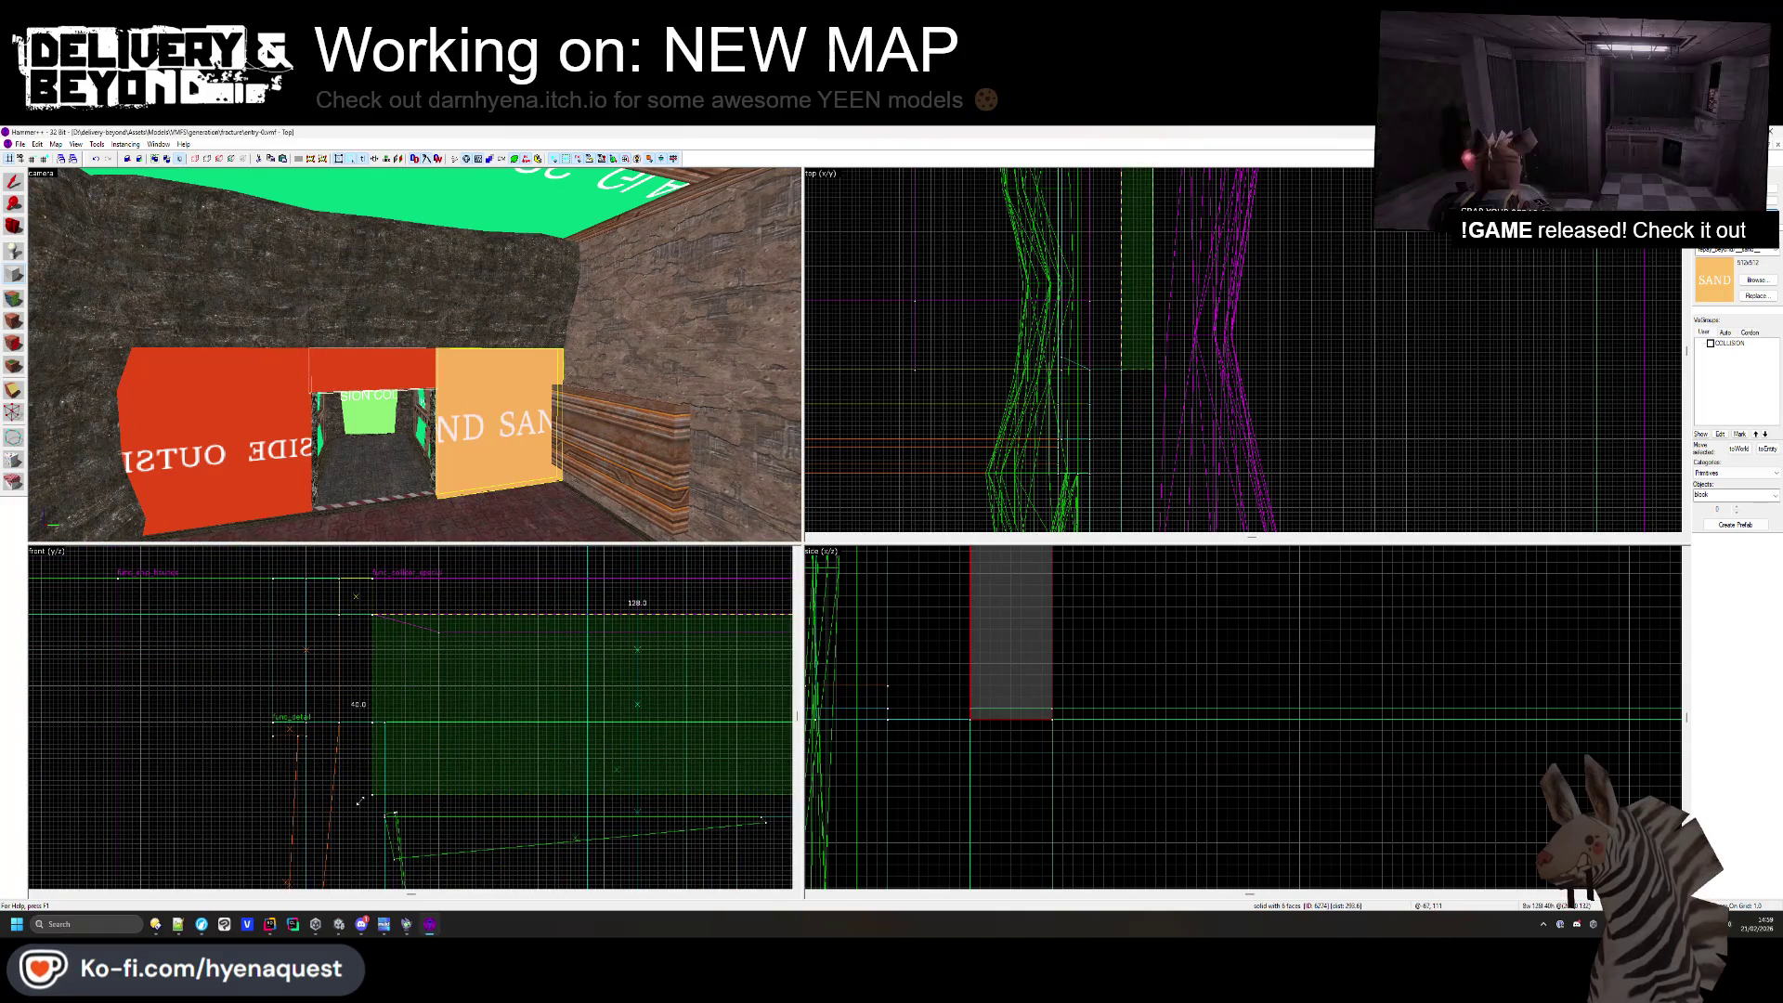
key("Return")
- Create a second block left of the doorway, widened to 160 units and extended downward
mouse_move(375, 619)
left_mouse_down()
mouse_move(238, 695)
mouse_move(118, 833)
mouse_move(129, 845)
left_mouse_up()
scroll(239, 695, "down", 2)
scroll(1127, 415, "up", 4)
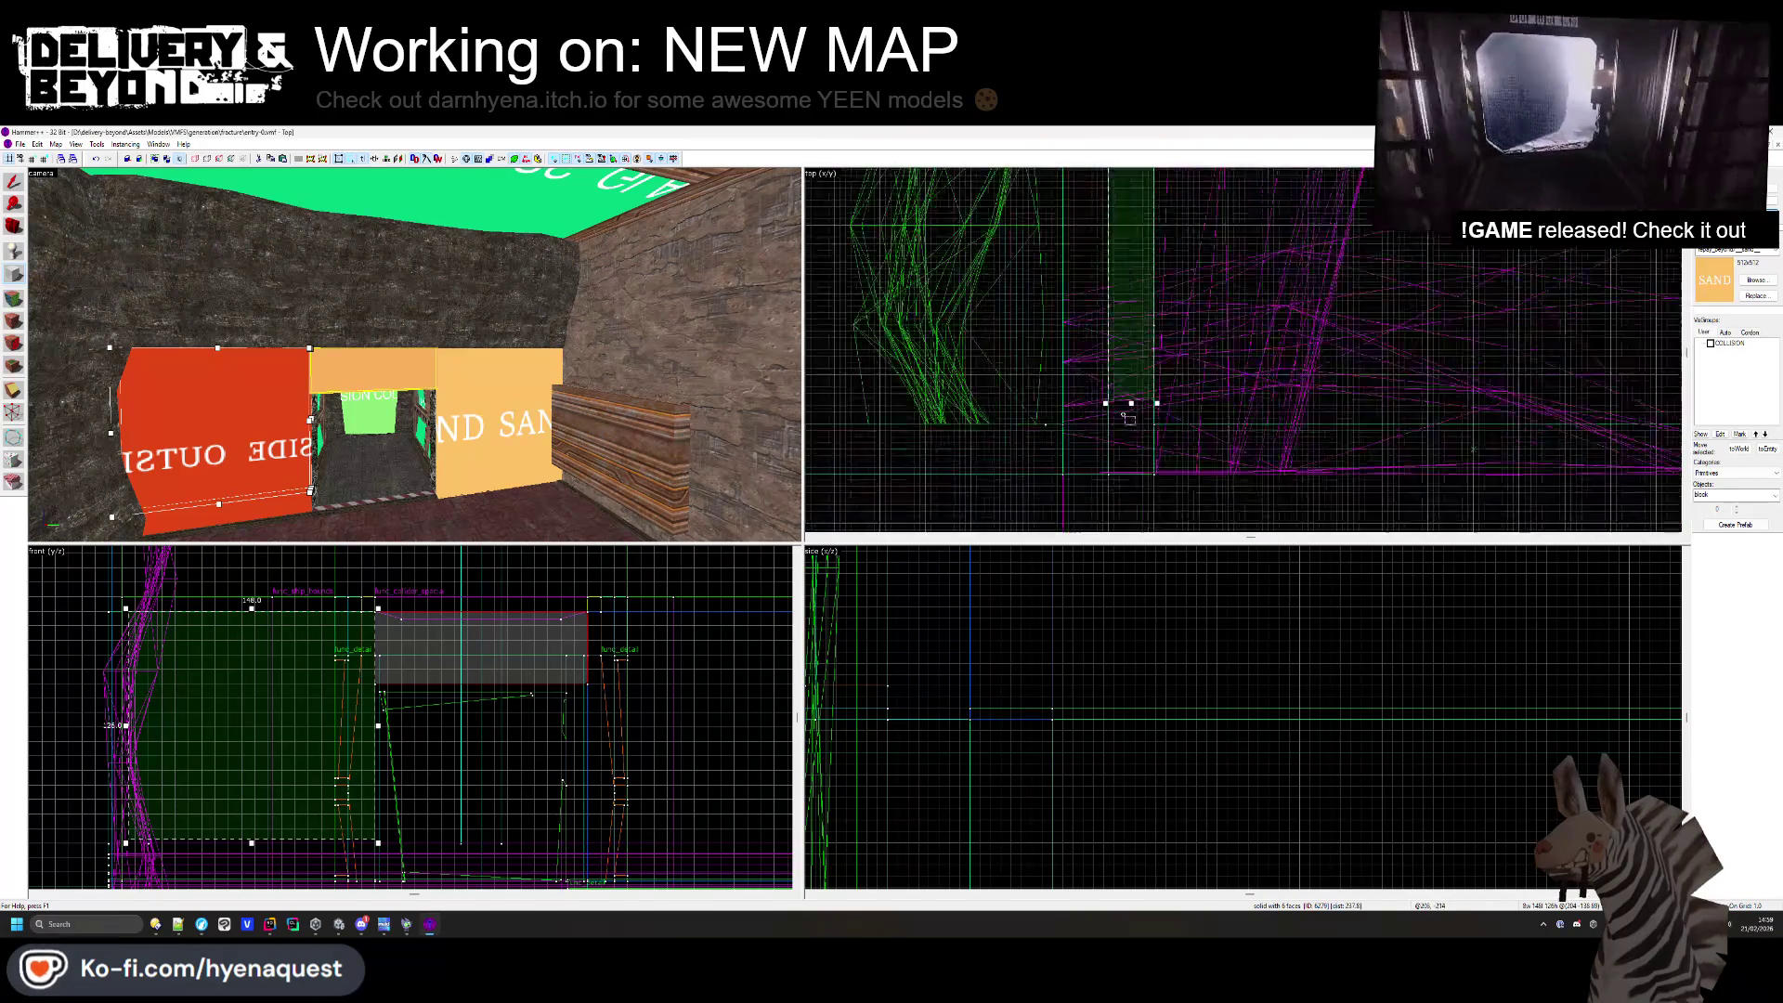
left_click_drag(1136, 439, 1135, 480)
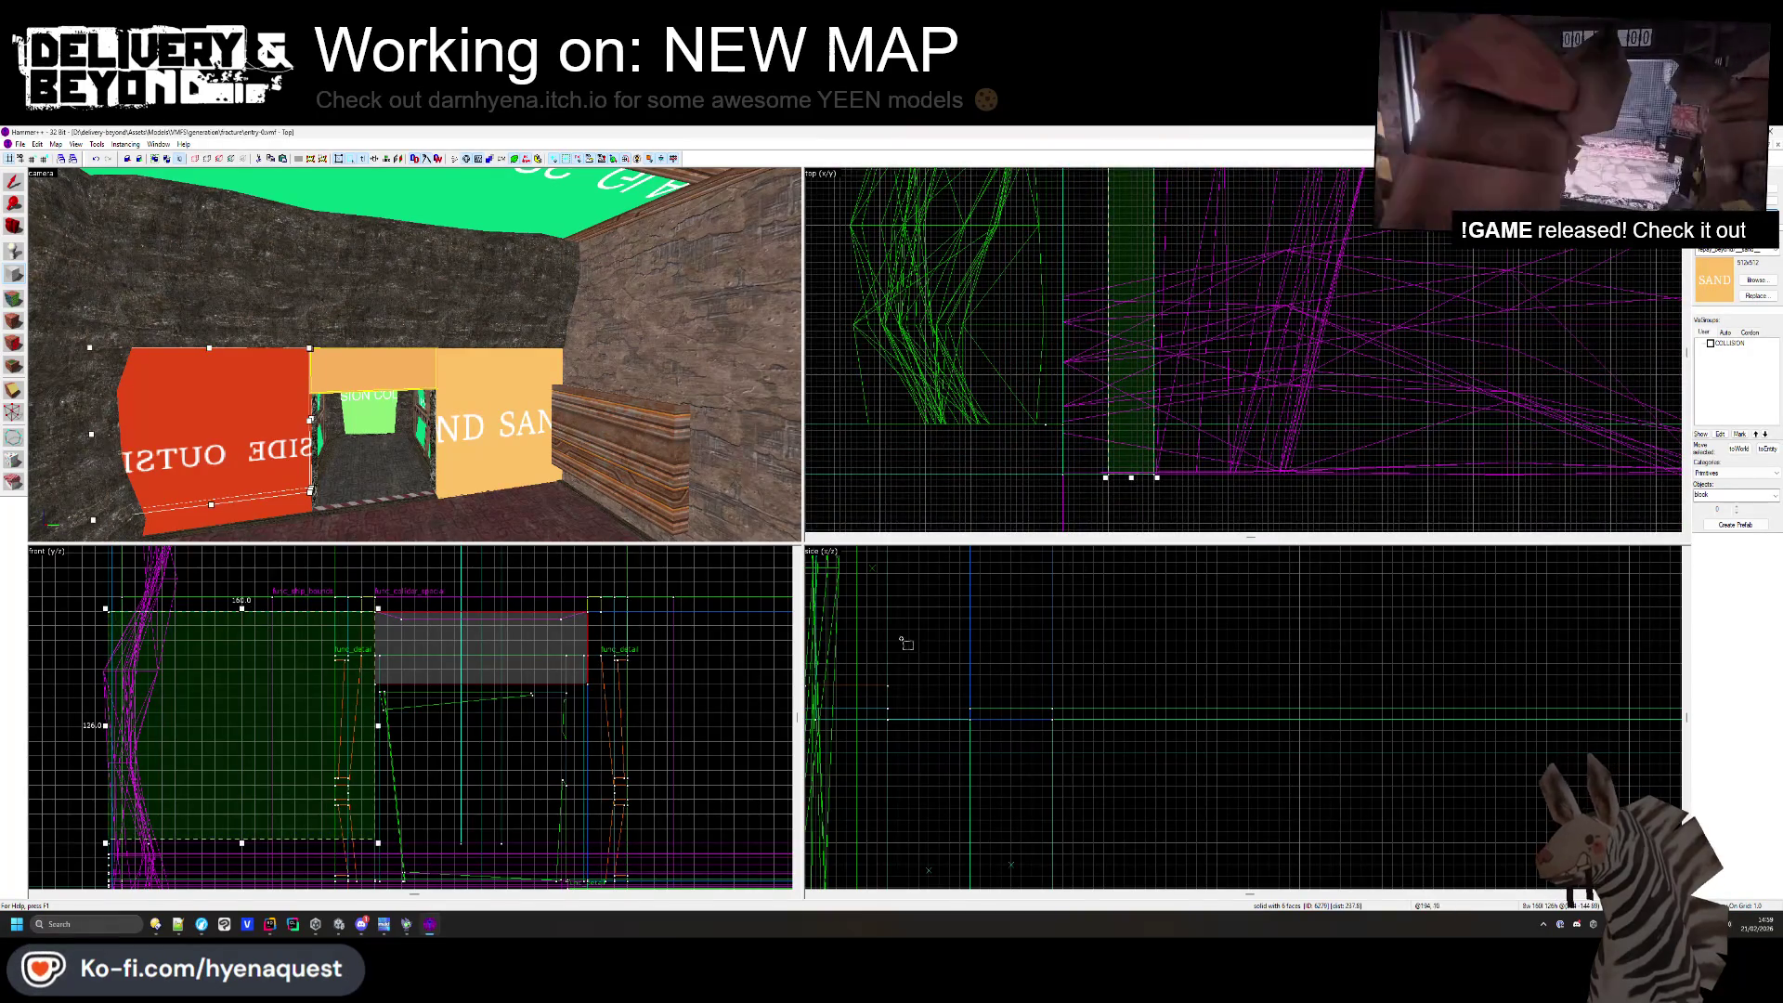
scroll(409, 715, "up", 3)
scroll(1035, 681, "down", 3)
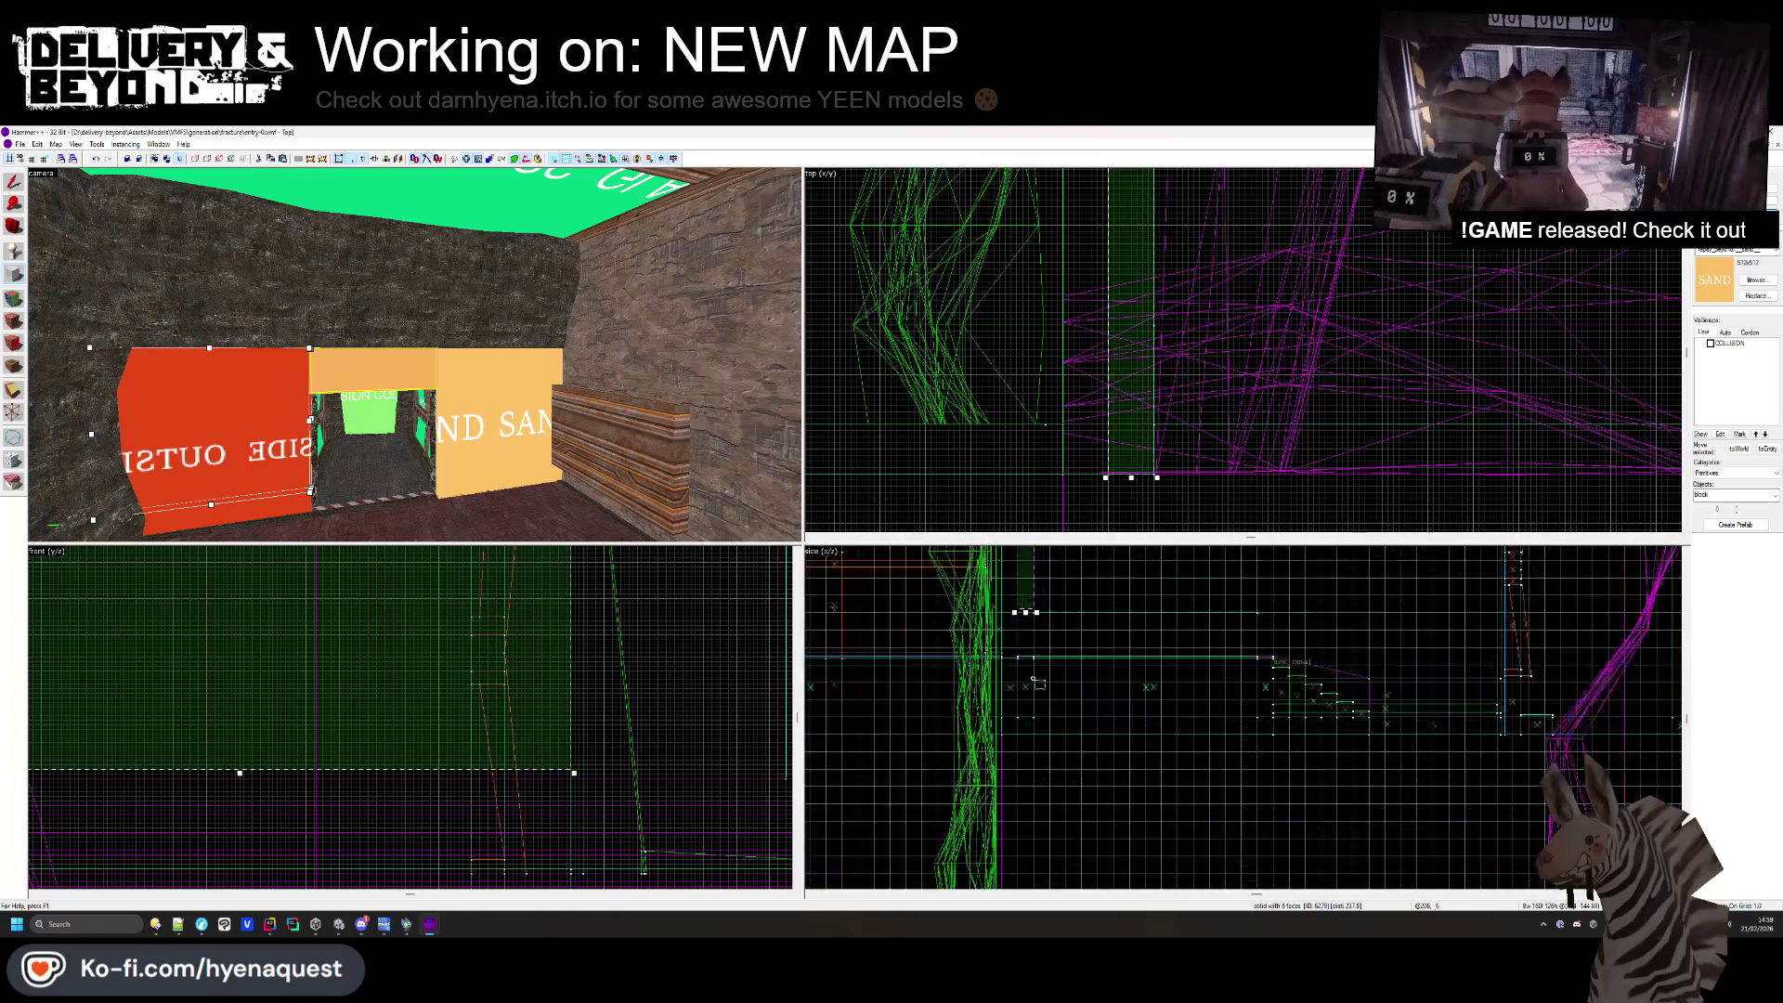
scroll(1034, 681, "up", 3)
left_click_drag(1031, 605, 1044, 727)
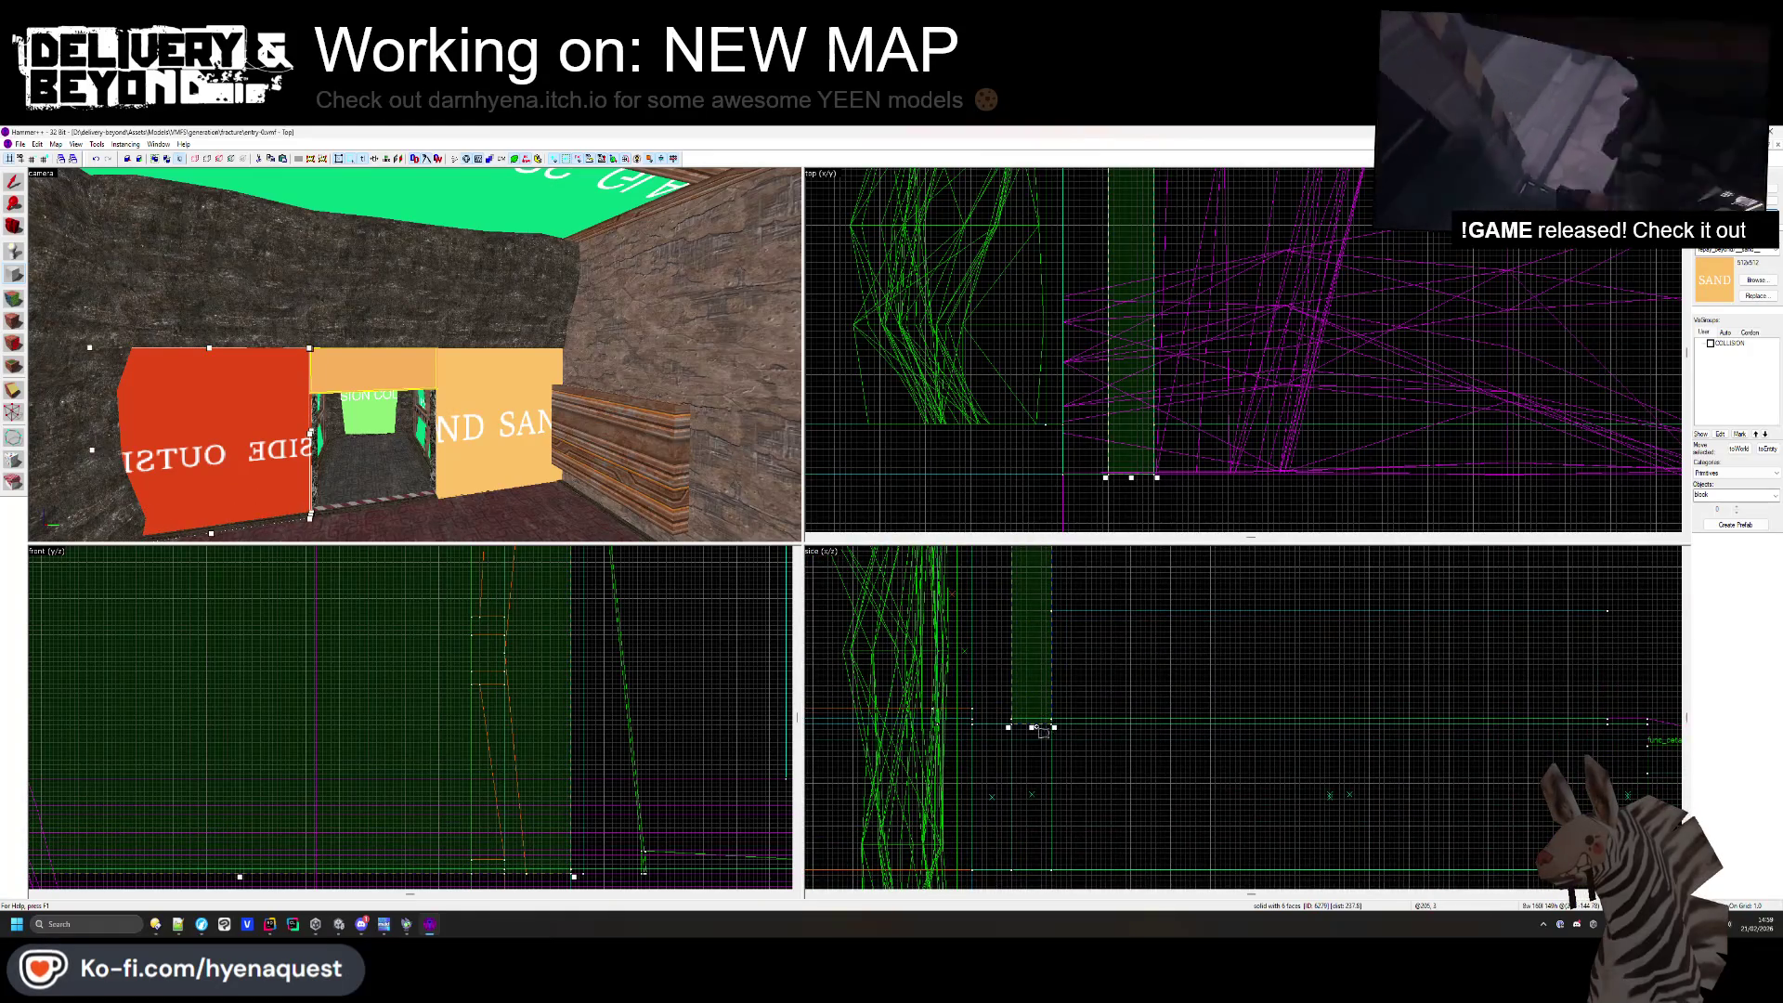
key("Return")
- Select the upper wall brush together with another wall piece
left_click(332, 340)
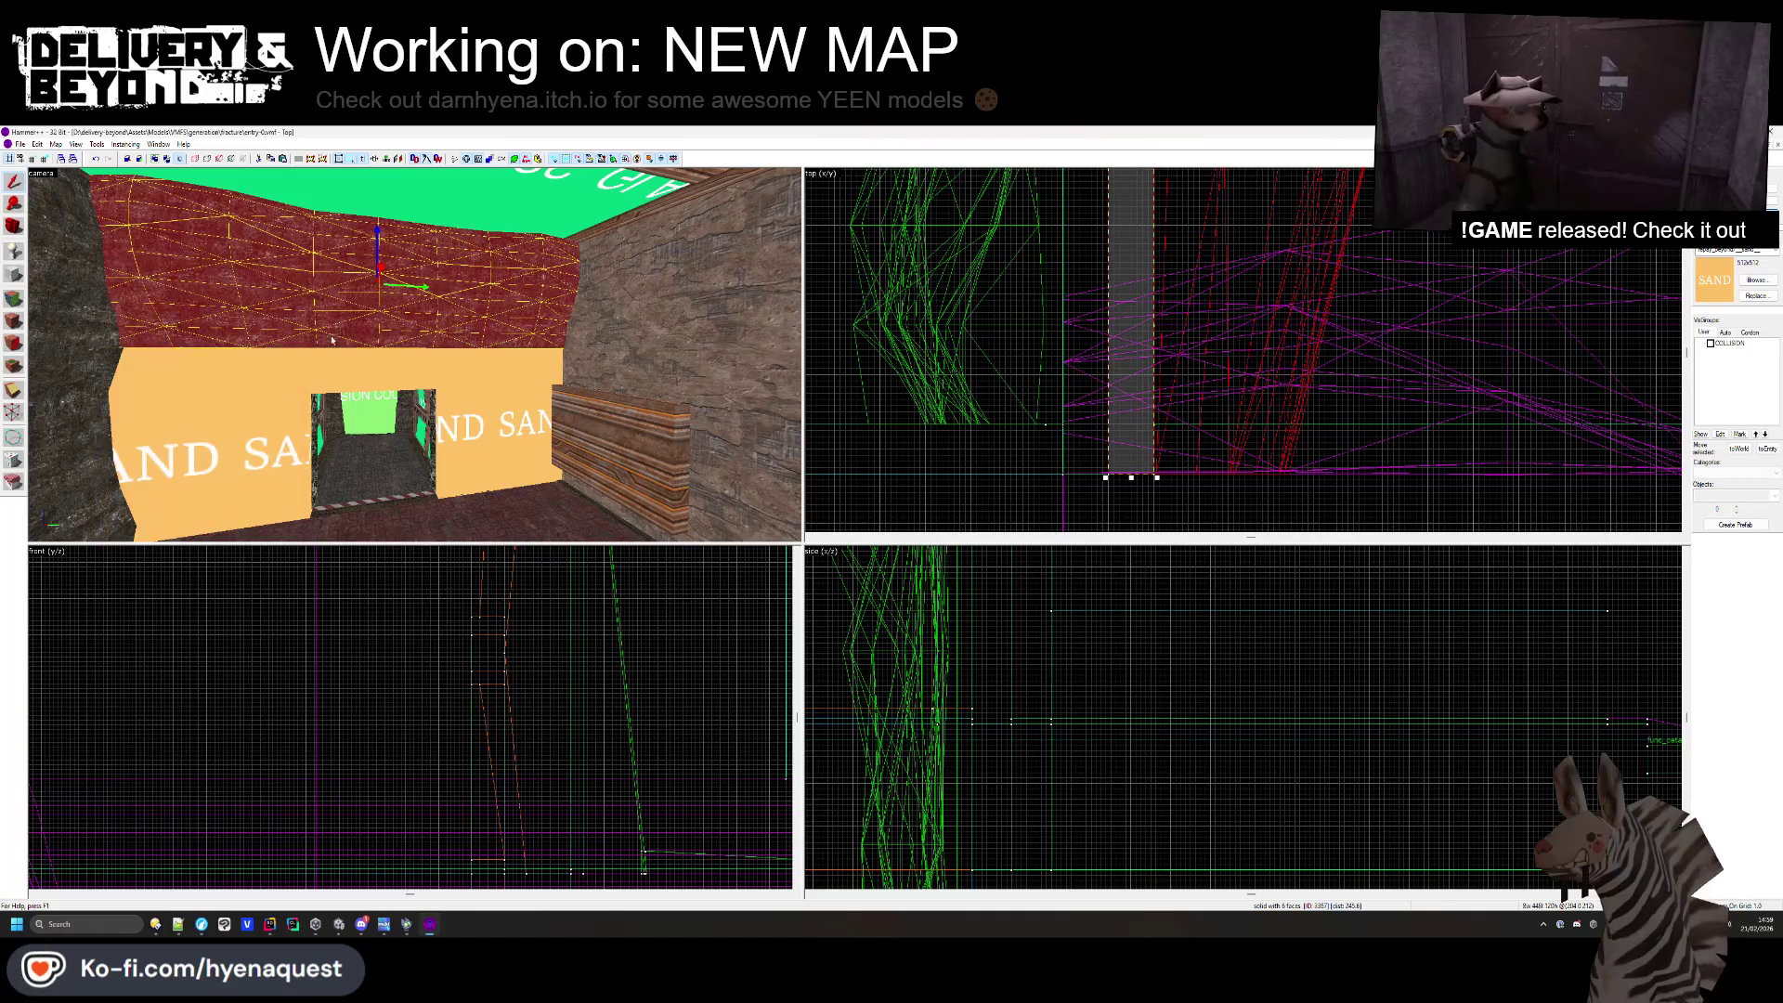
scroll(1107, 543, "up", 2)
scroll(1112, 390, "up", 4)
left_click(1112, 275)
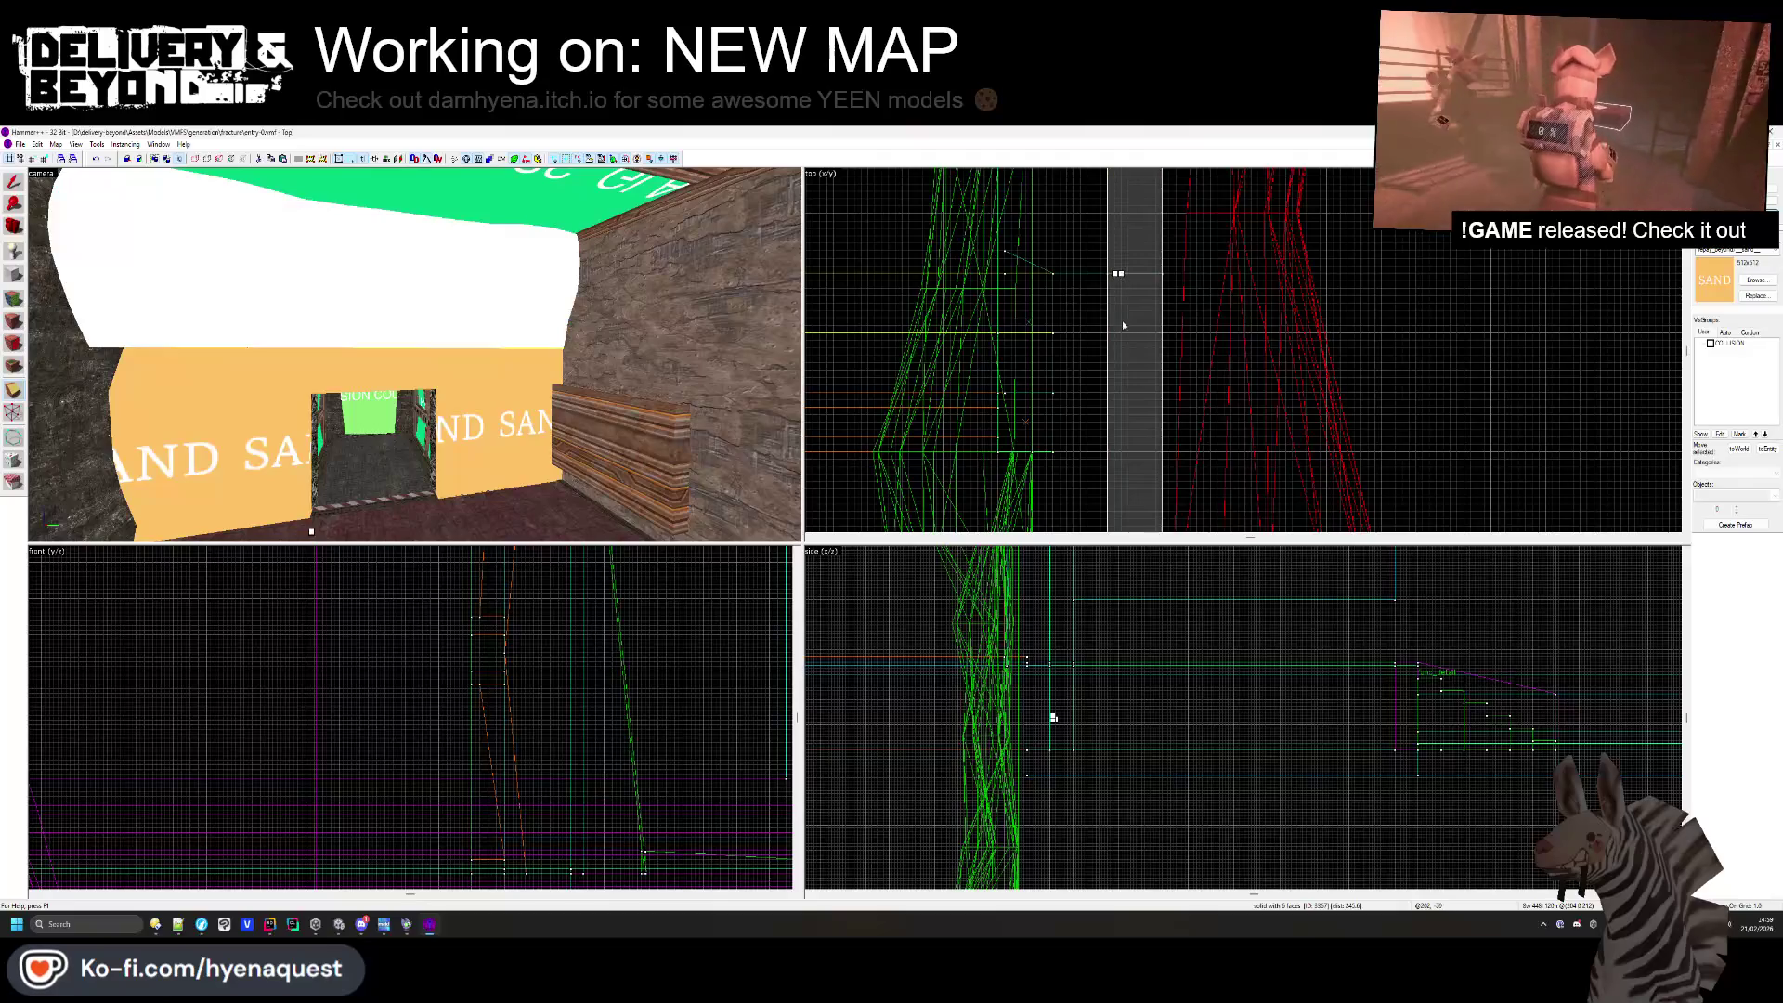
- Add the remaining doorway wall pieces to the selection
scroll(1122, 321, "down", 3)
left_click(1127, 272)
left_click(1128, 272)
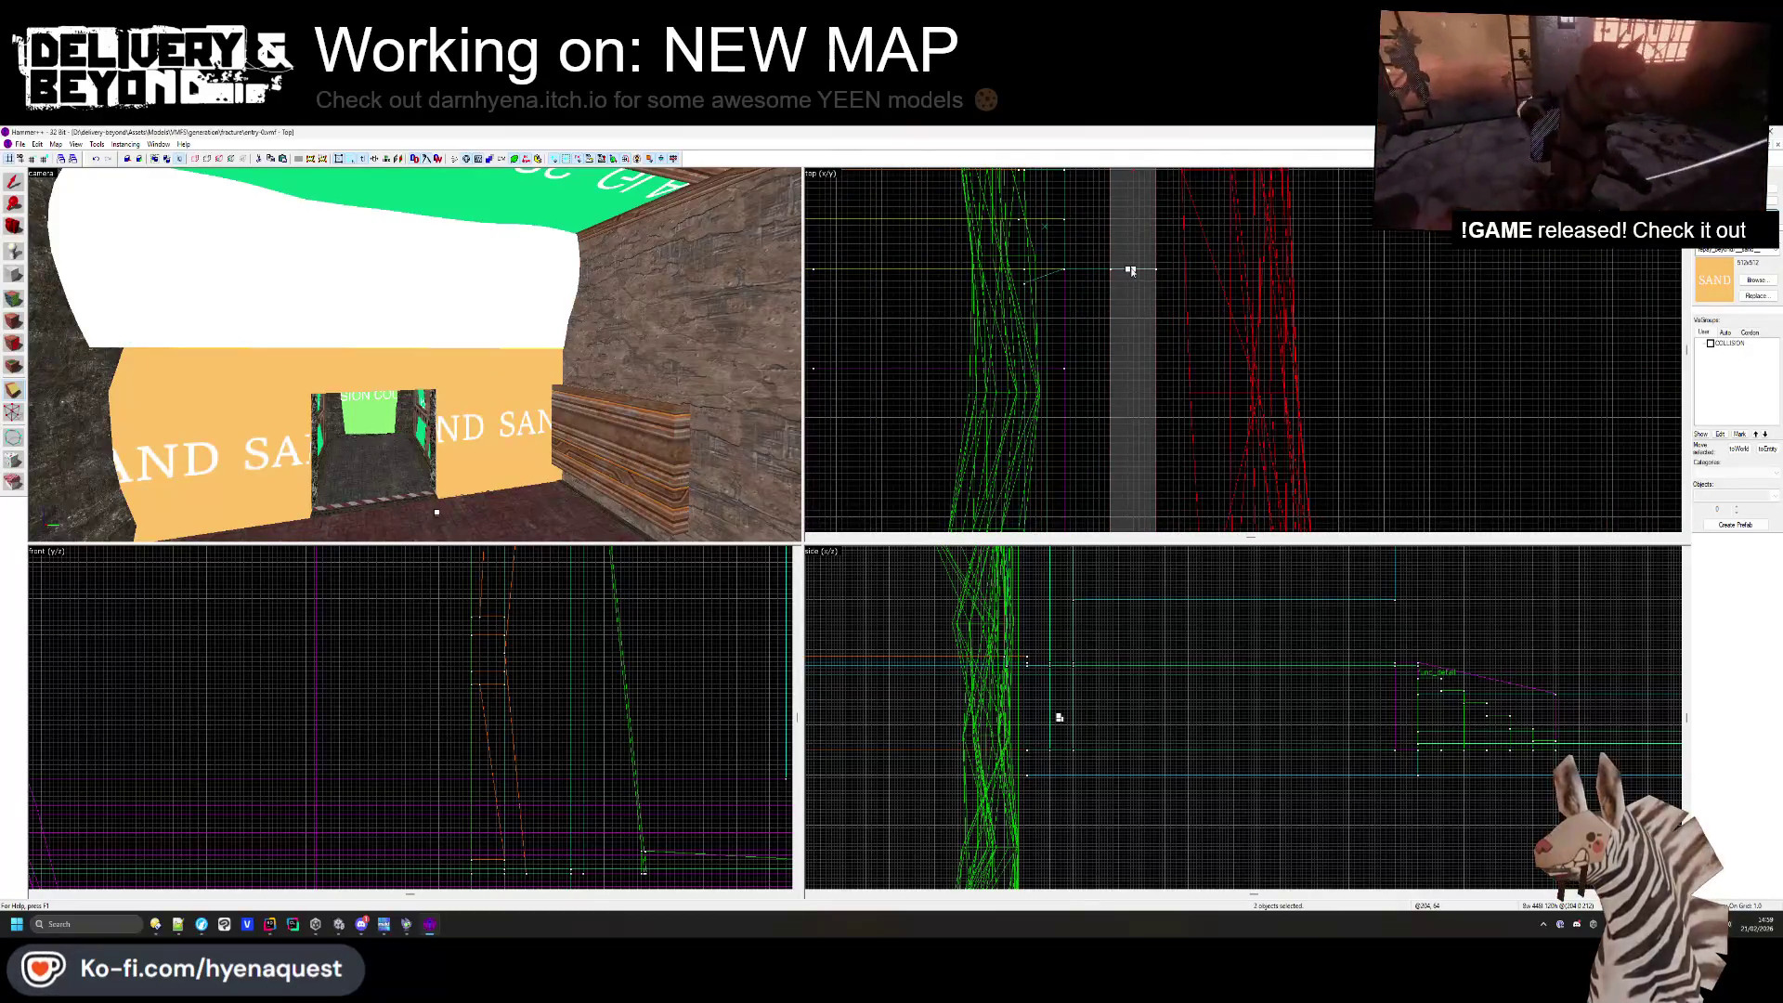
left_click(1130, 270, "ctrl")
- Apply the rock texture to the doorway wall faces and select the faces
left_click(21, 299)
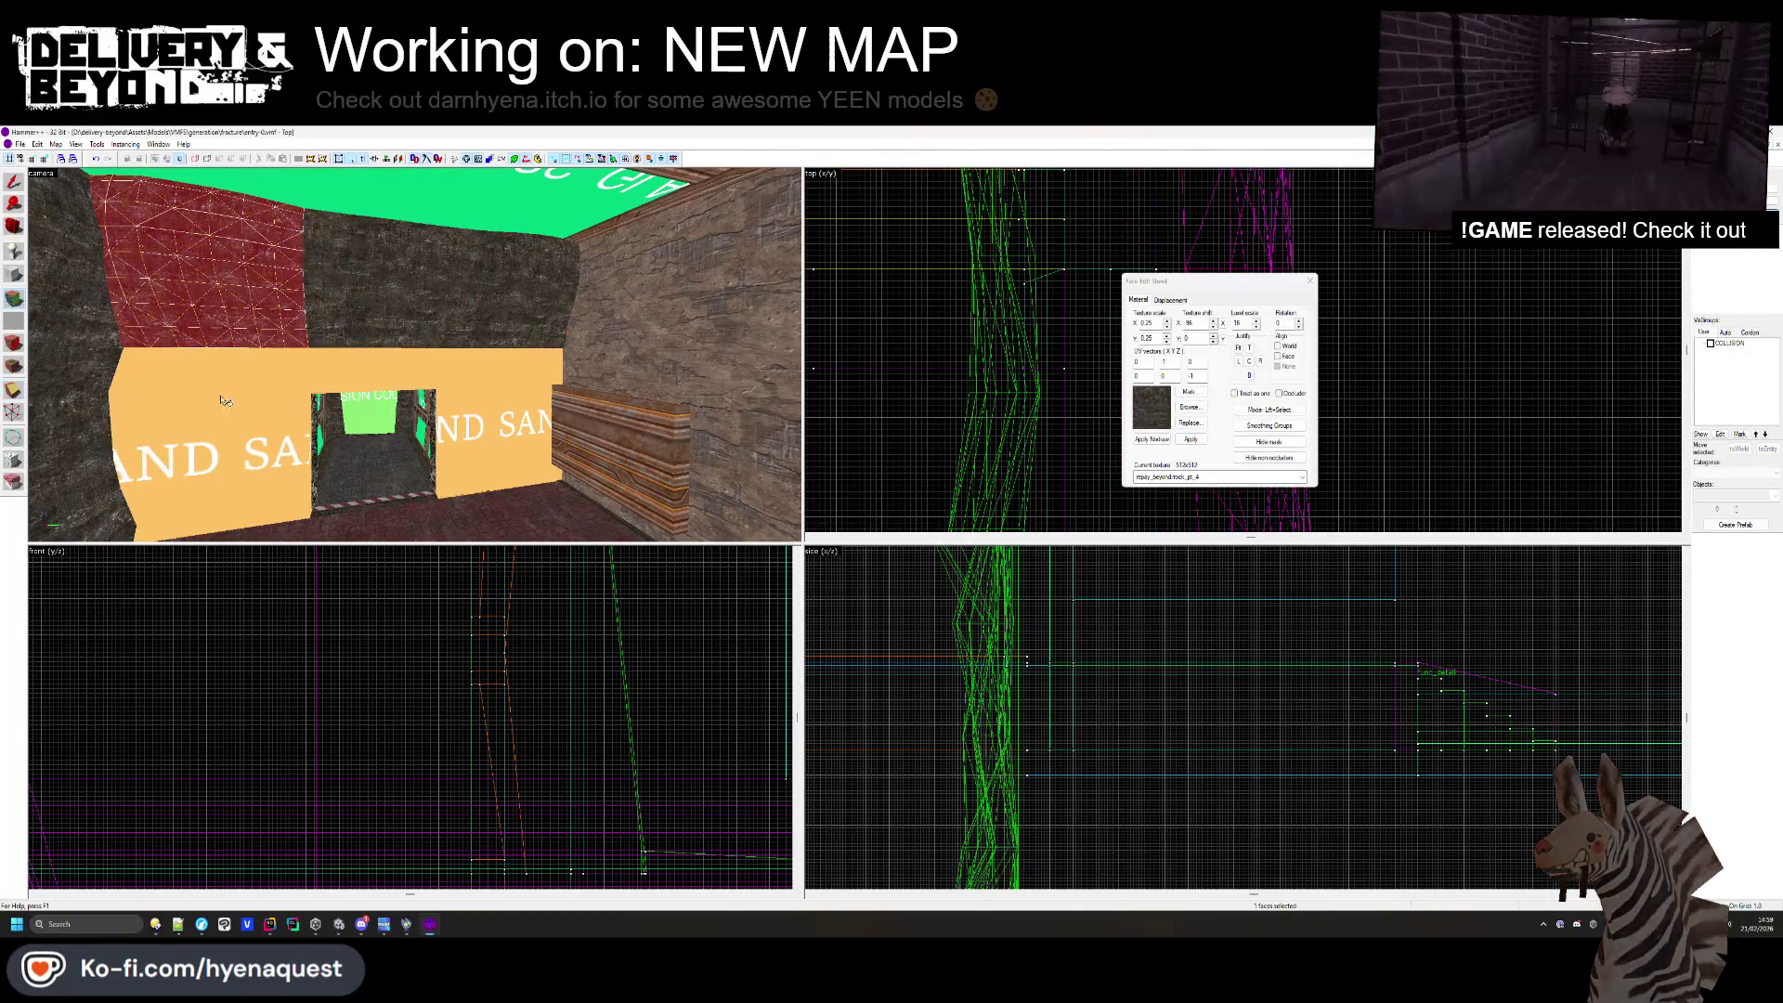
right_click(219, 406)
right_click(330, 350)
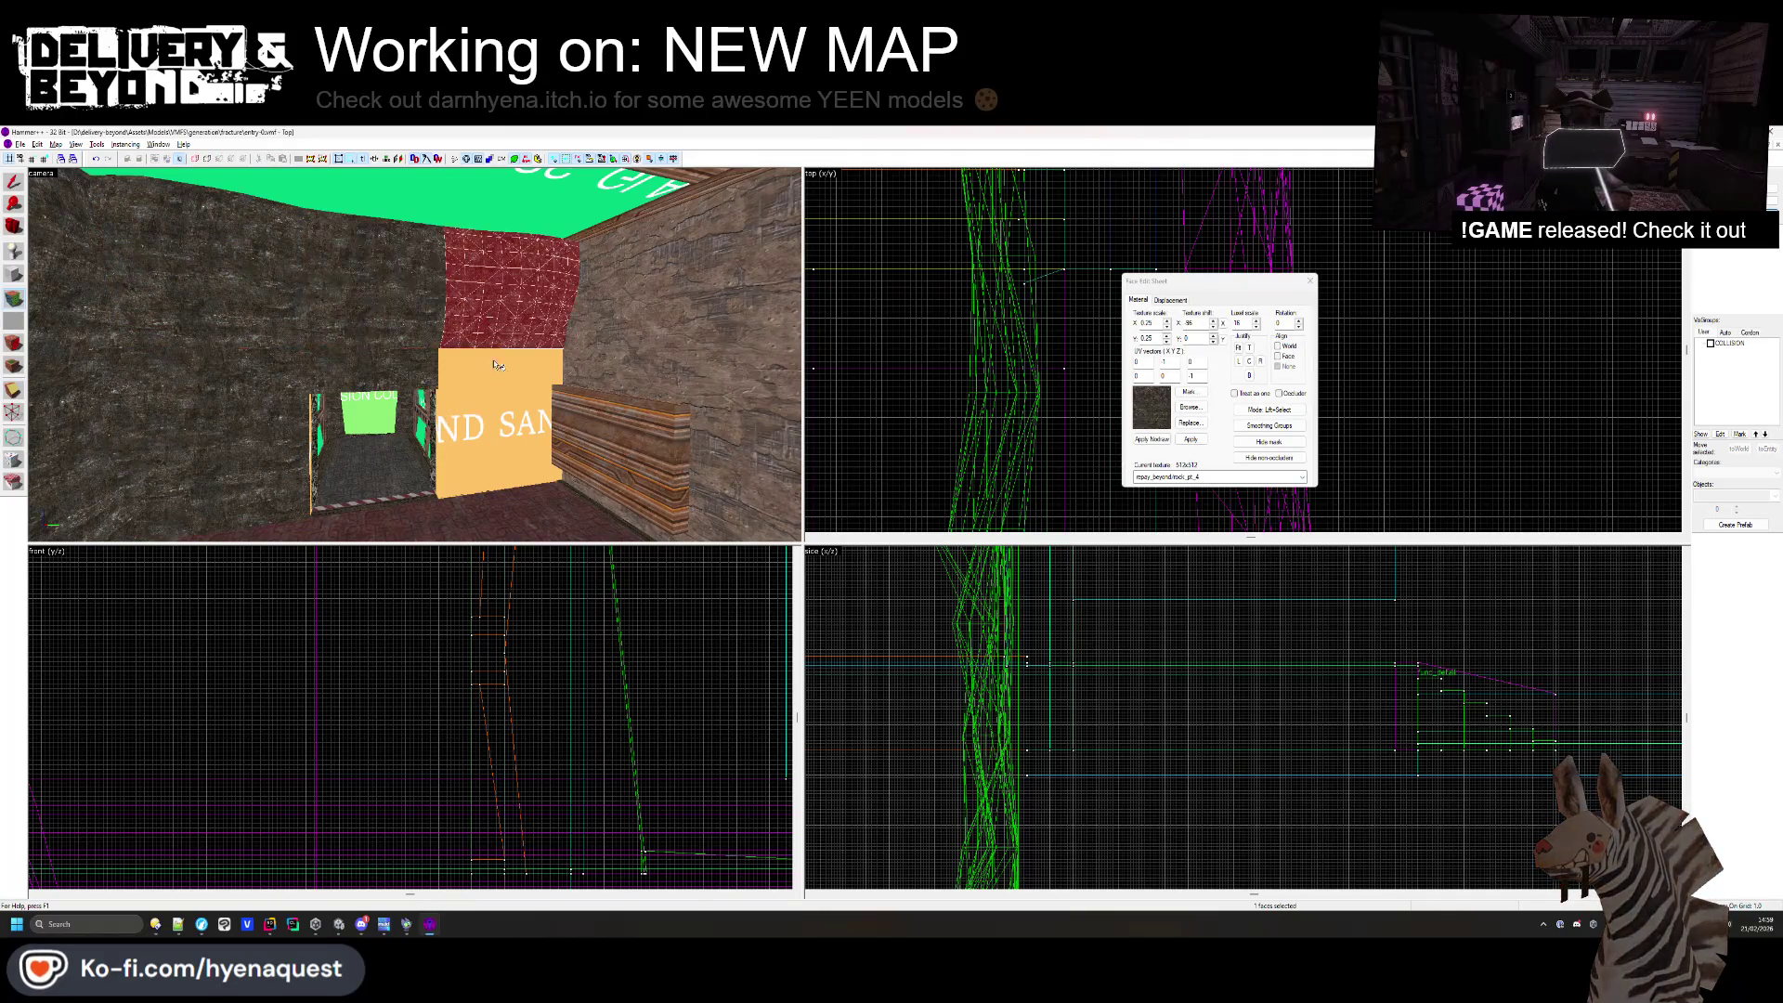
left_click(478, 365)
left_click(310, 375, "ctrl")
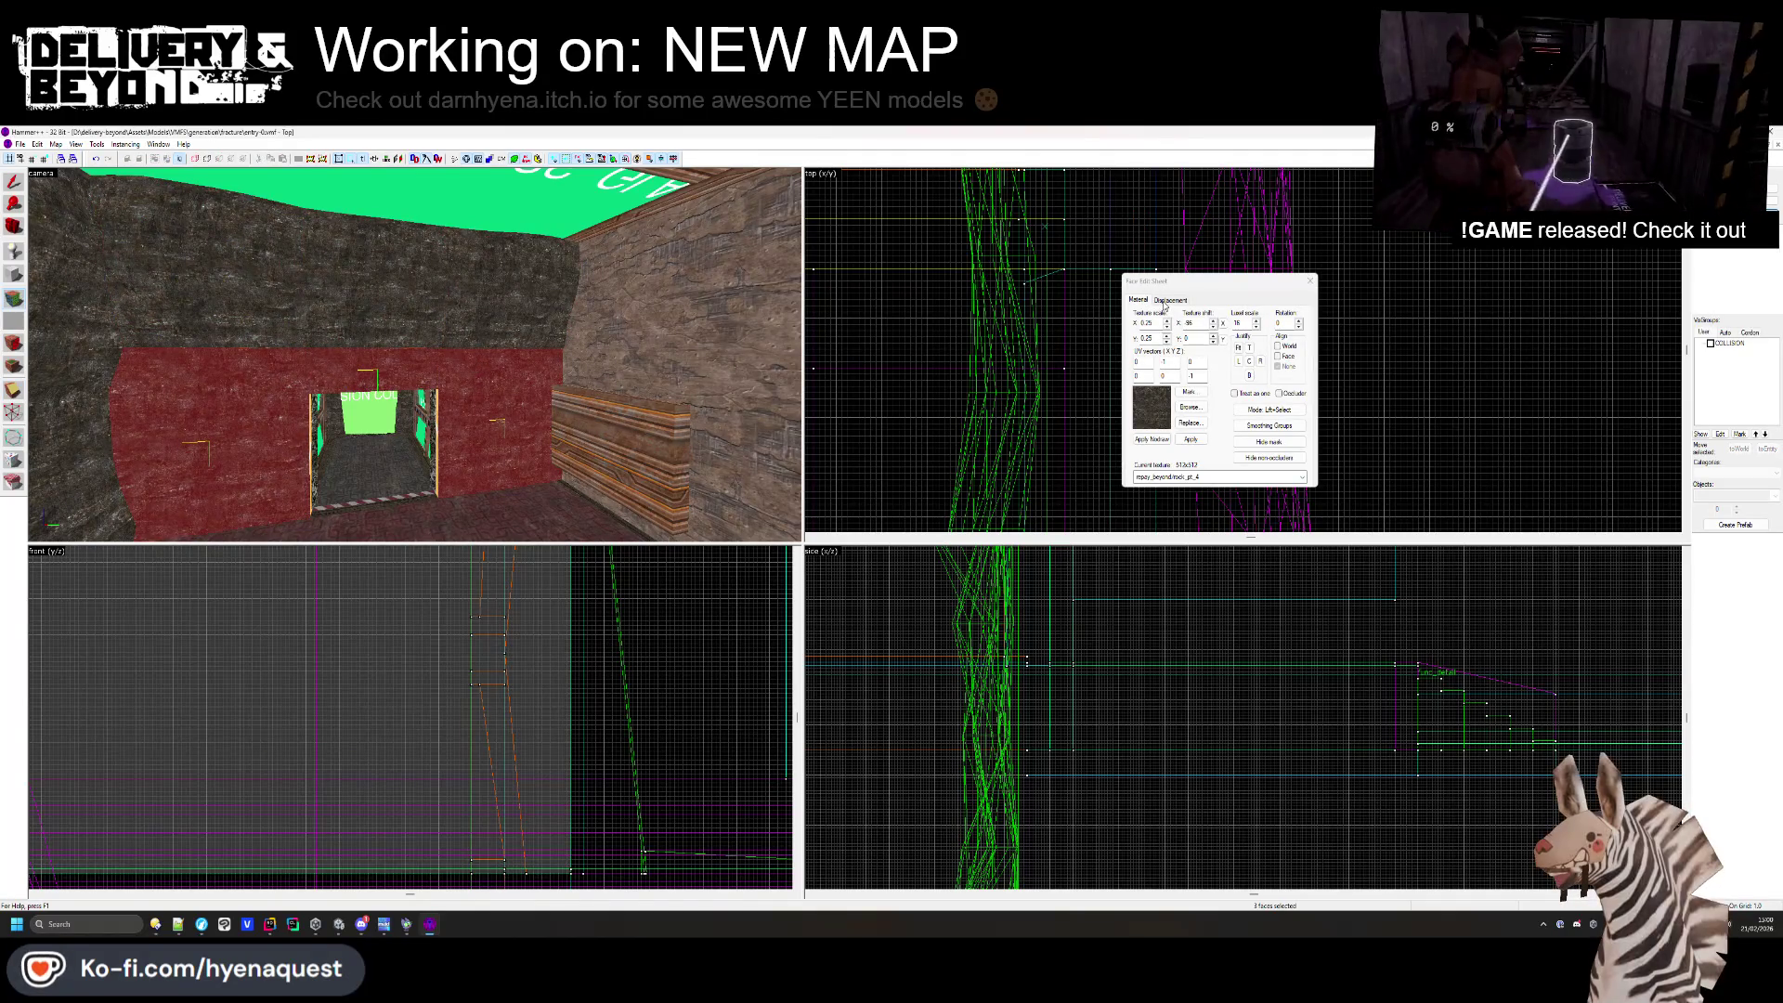
key("z")
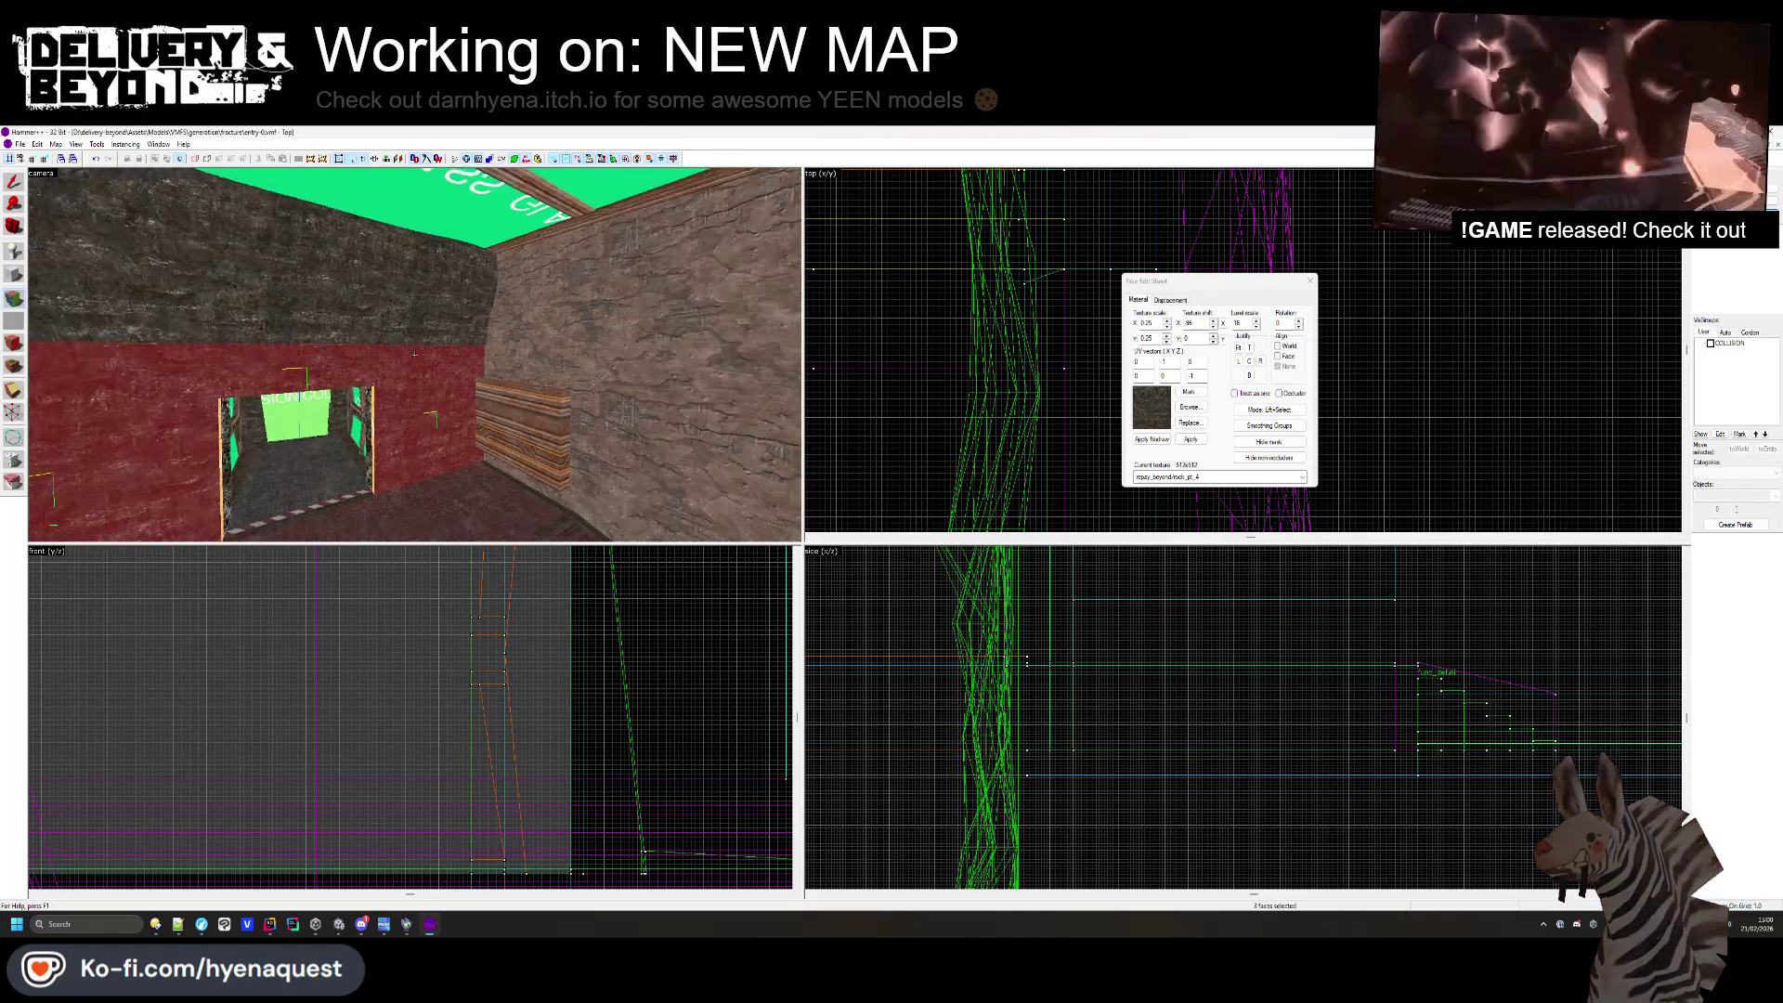
key("z")
left_click(427, 366)
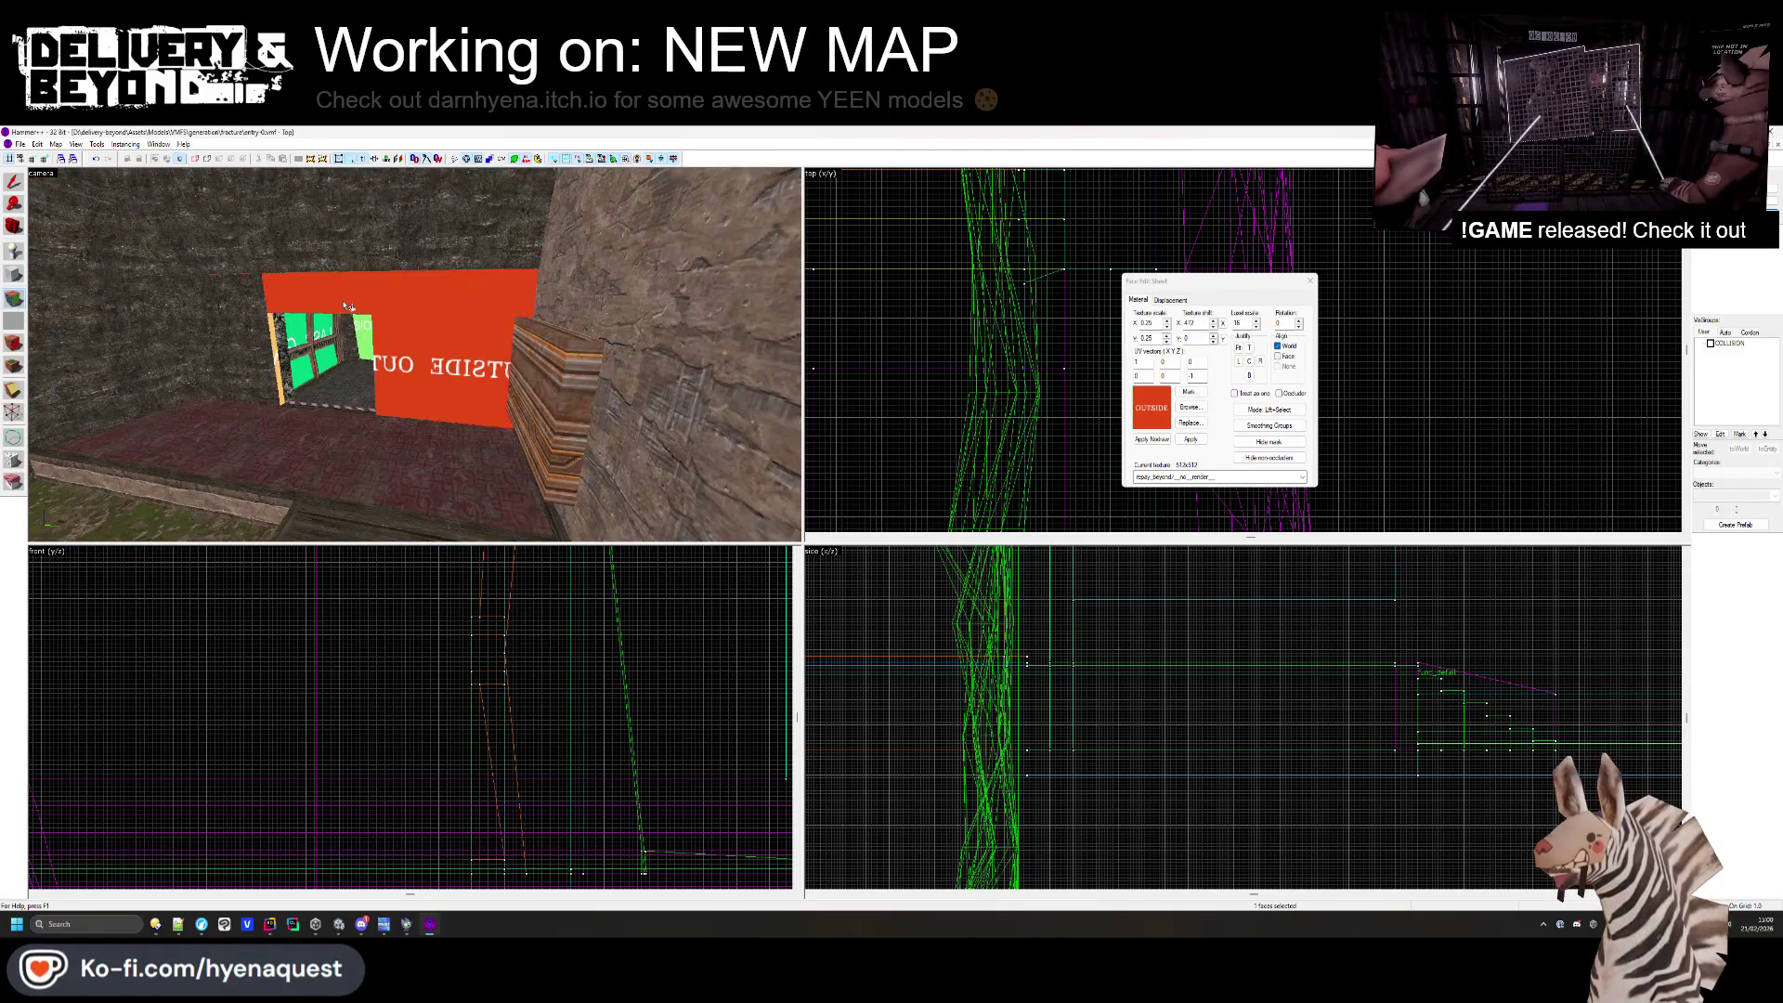
key("ctrl+z")
key("ctrl+z")
key("ctrl+z")
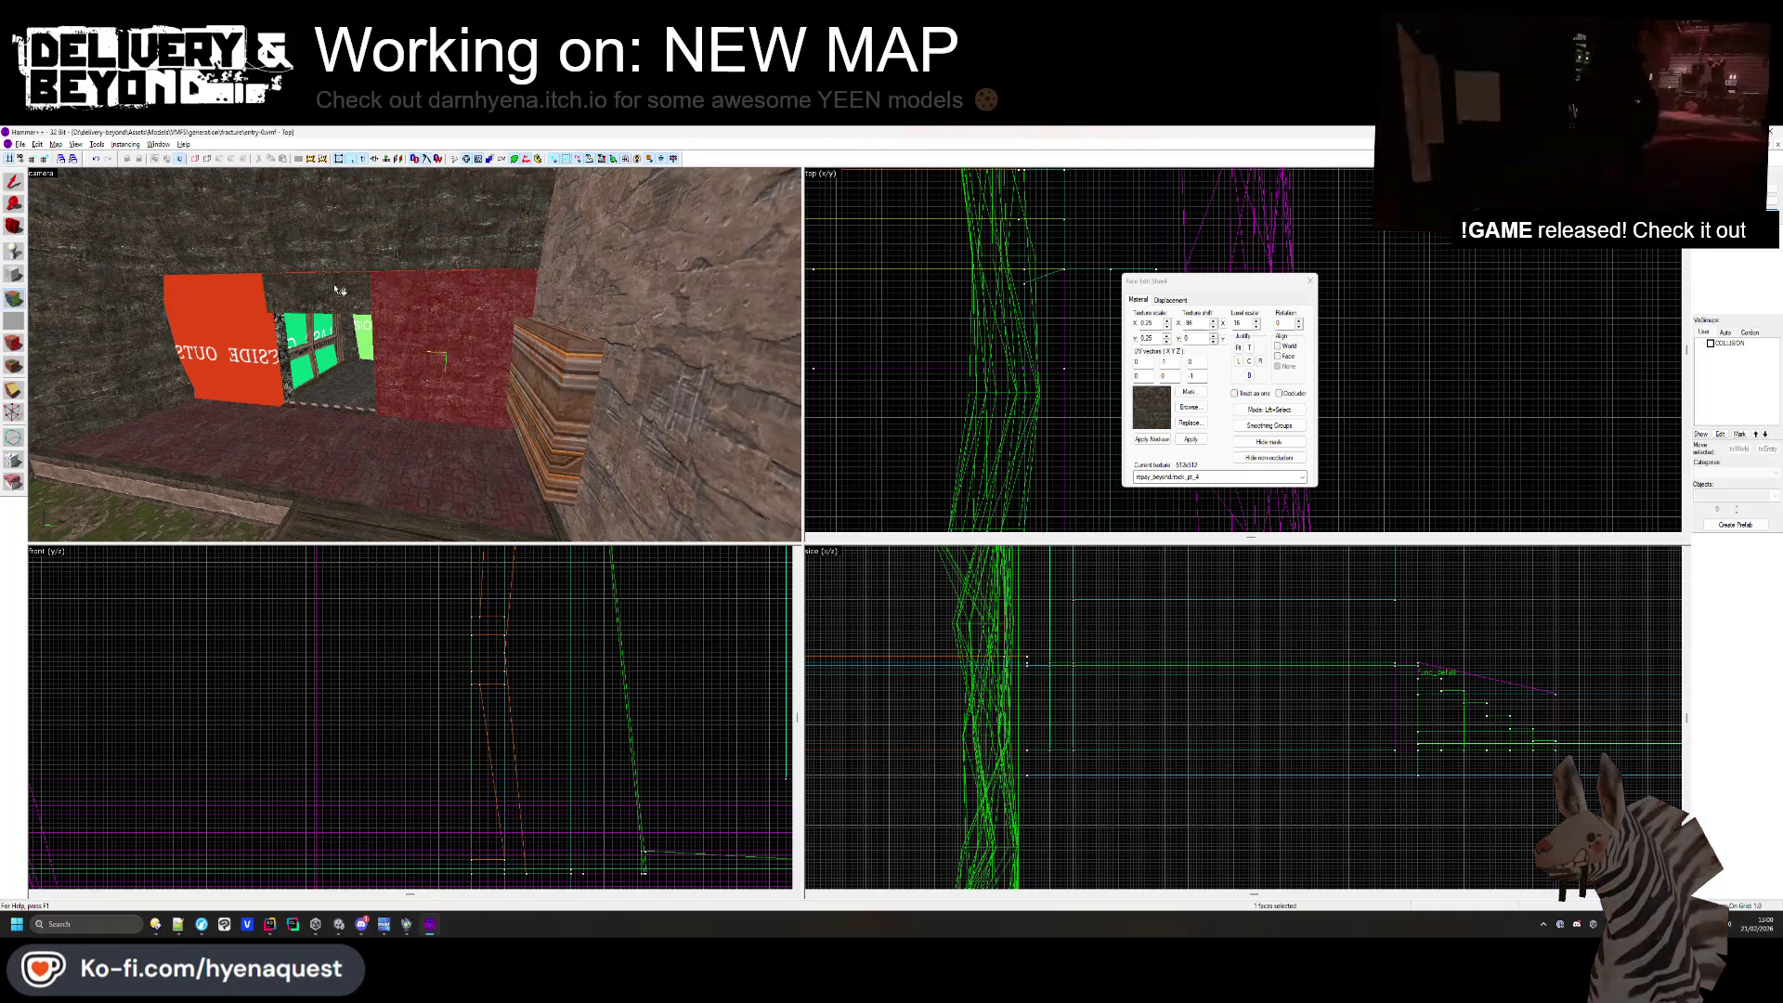
left_click(258, 308, "ctrl")
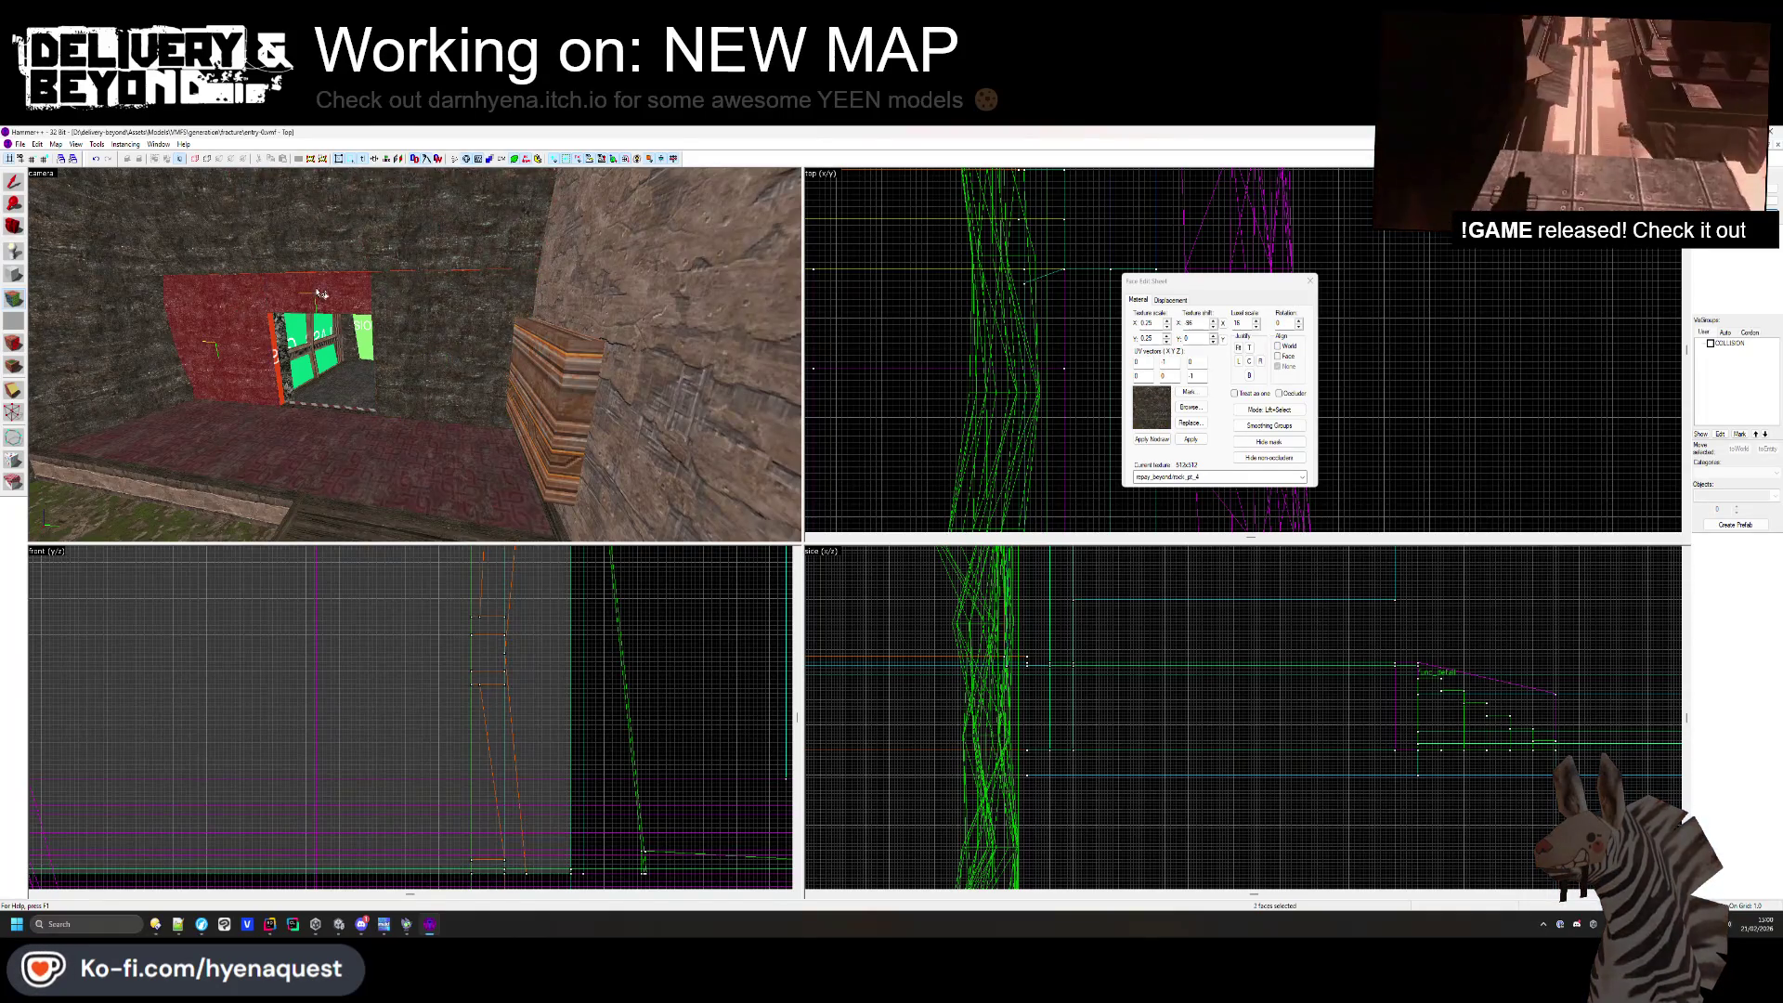
- Turn the faces into a power 3 displacement, sew it, and open Paint Geometry
left_click(1169, 301)
left_click(1148, 359)
left_click(1212, 398)
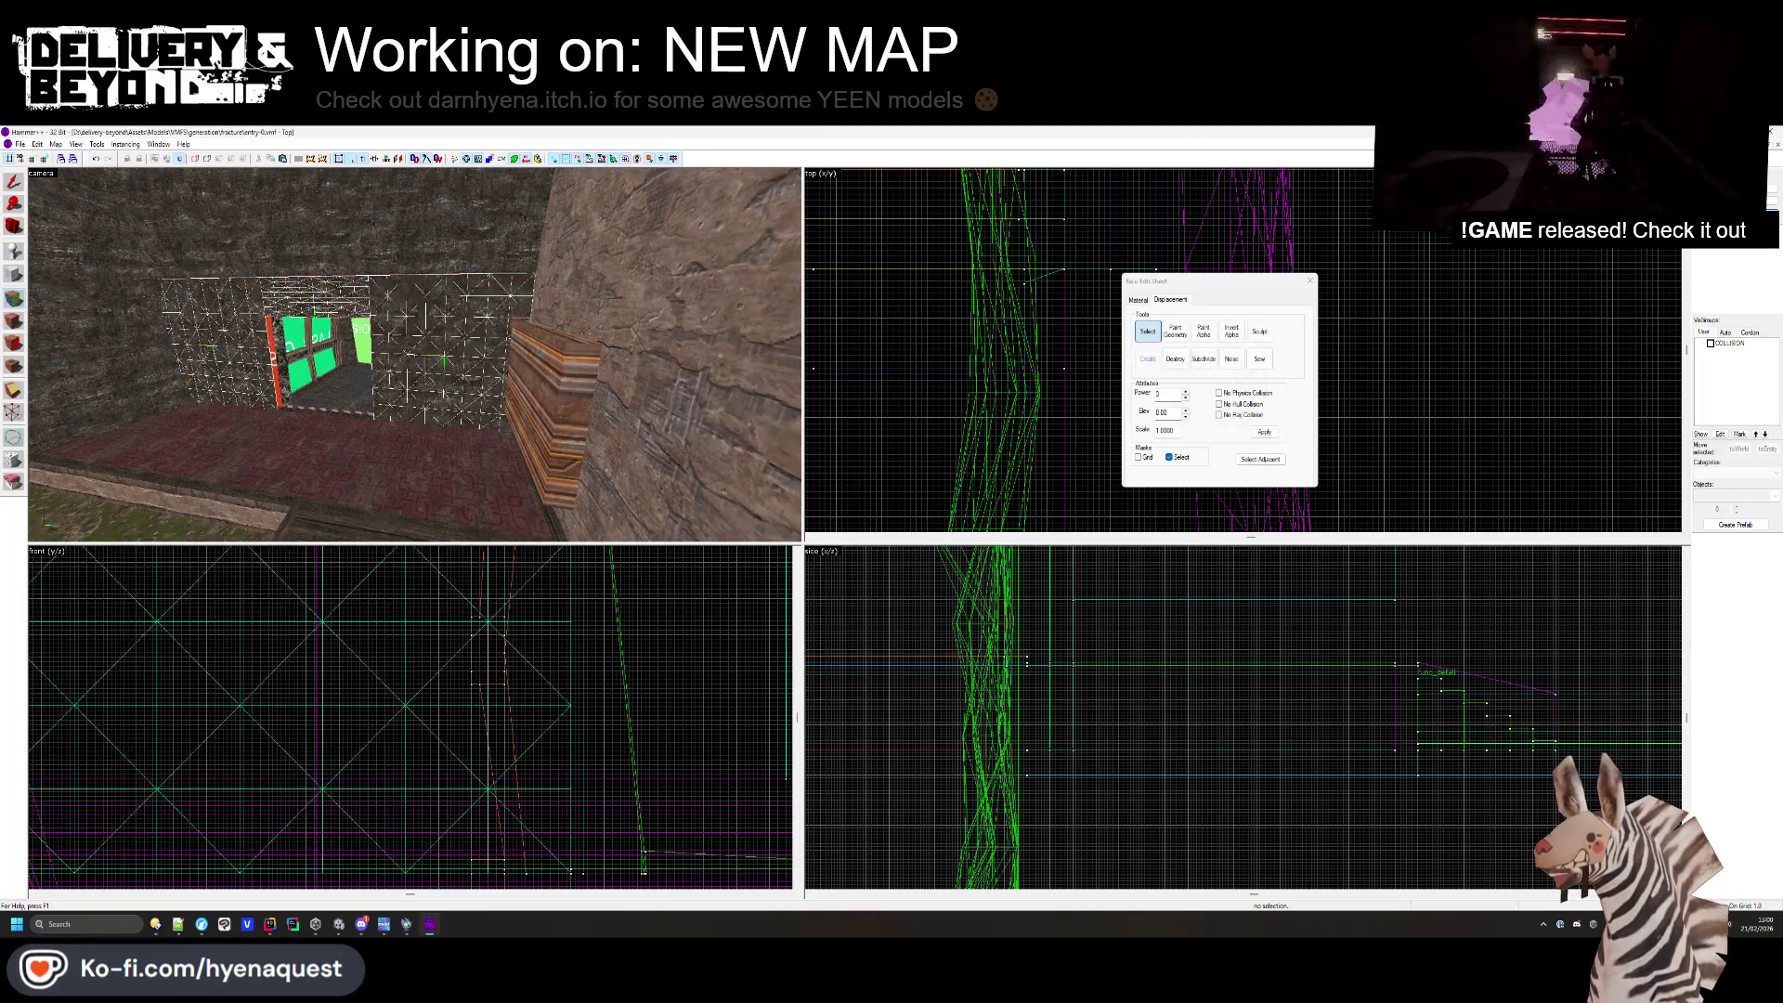
left_click_drag(415, 354, 635, 249)
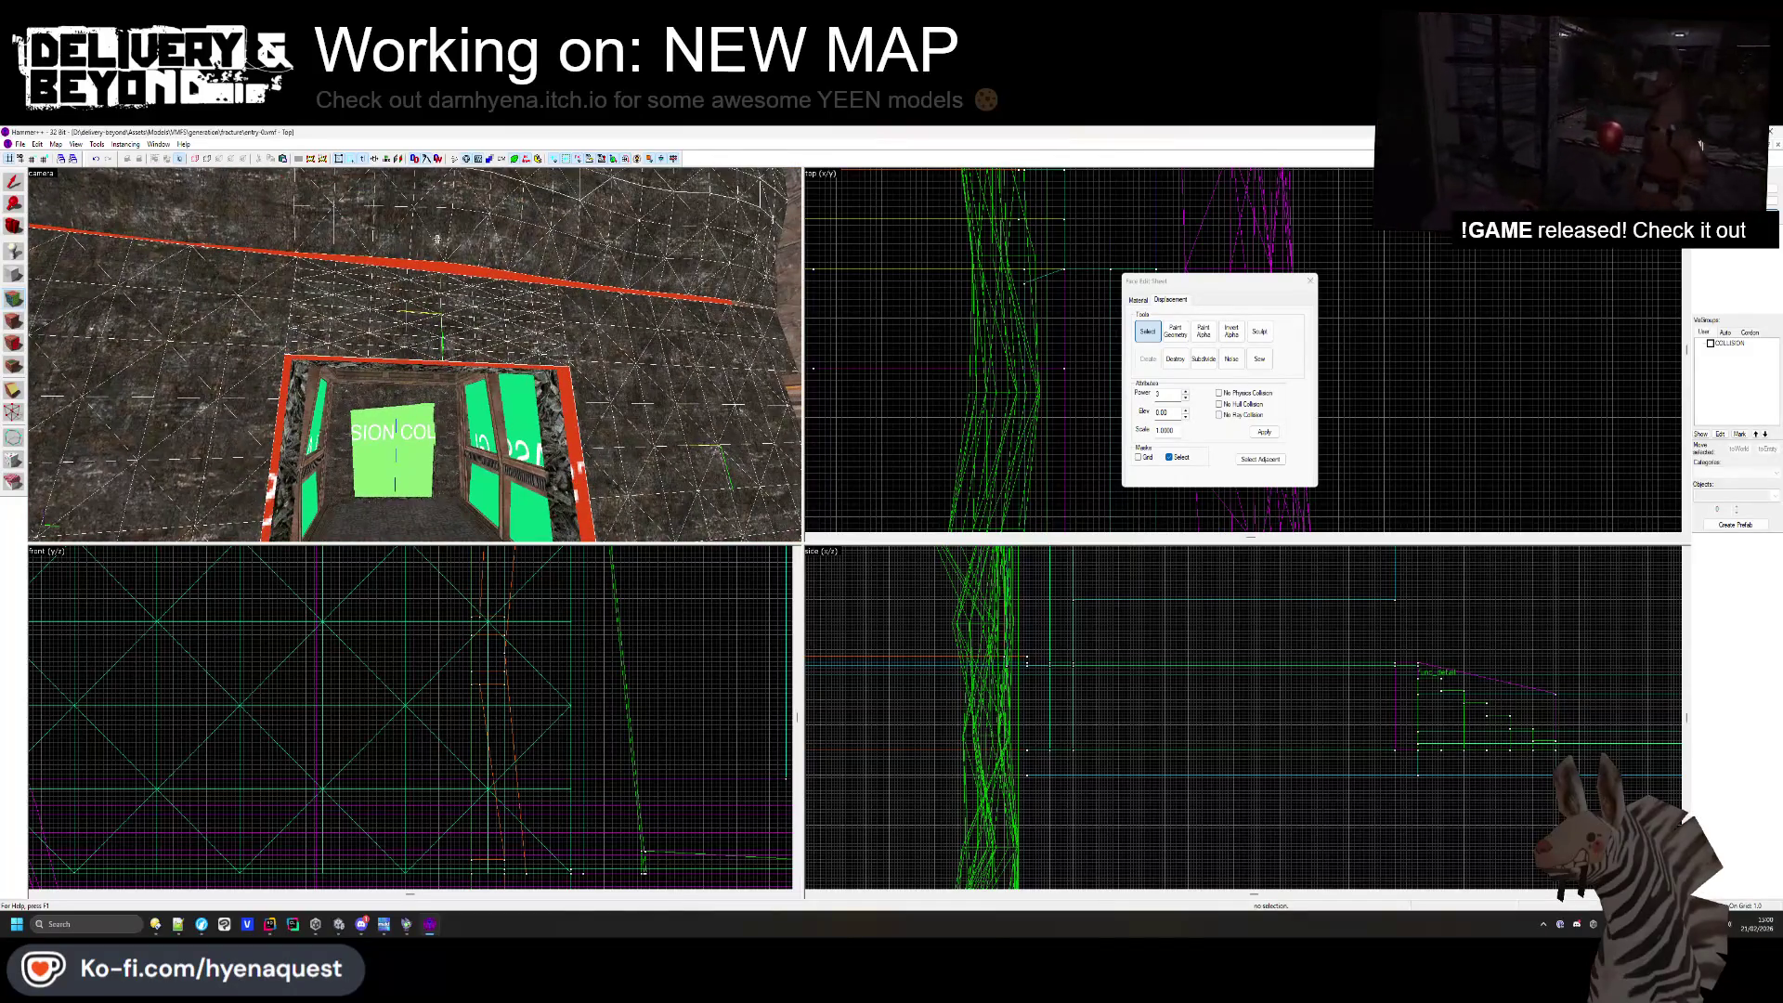
left_click(1258, 360)
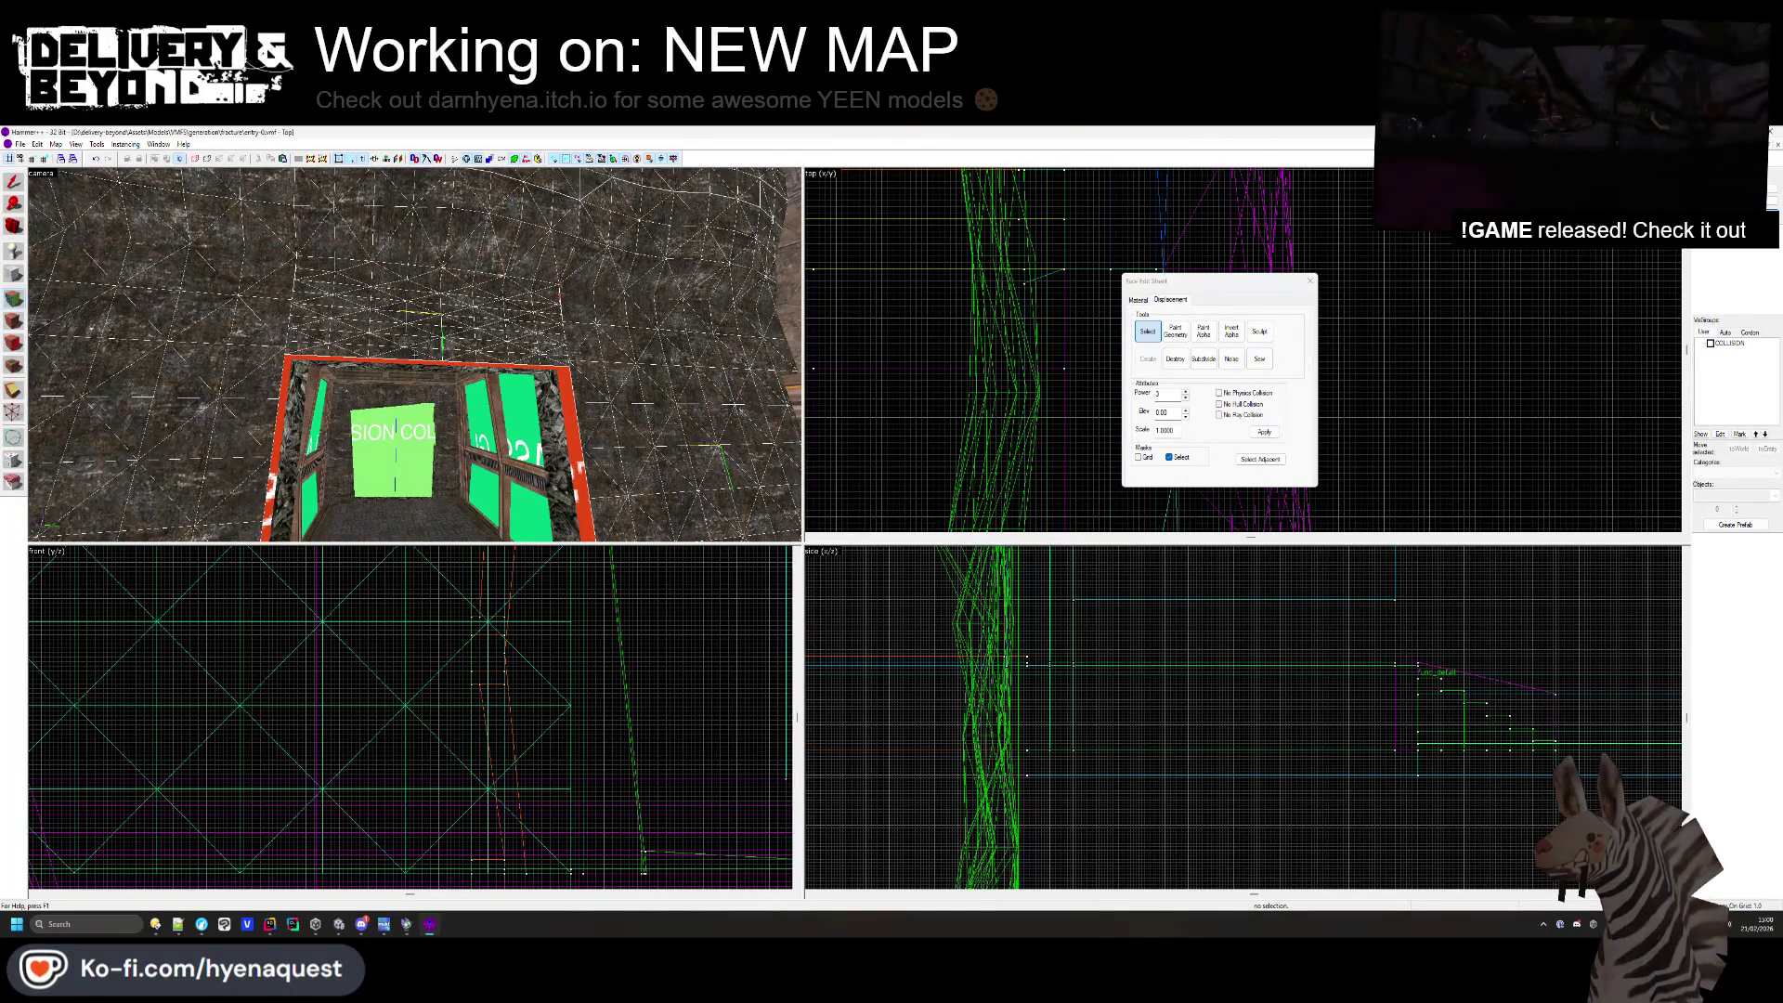
scroll(416, 359, "down", 5)
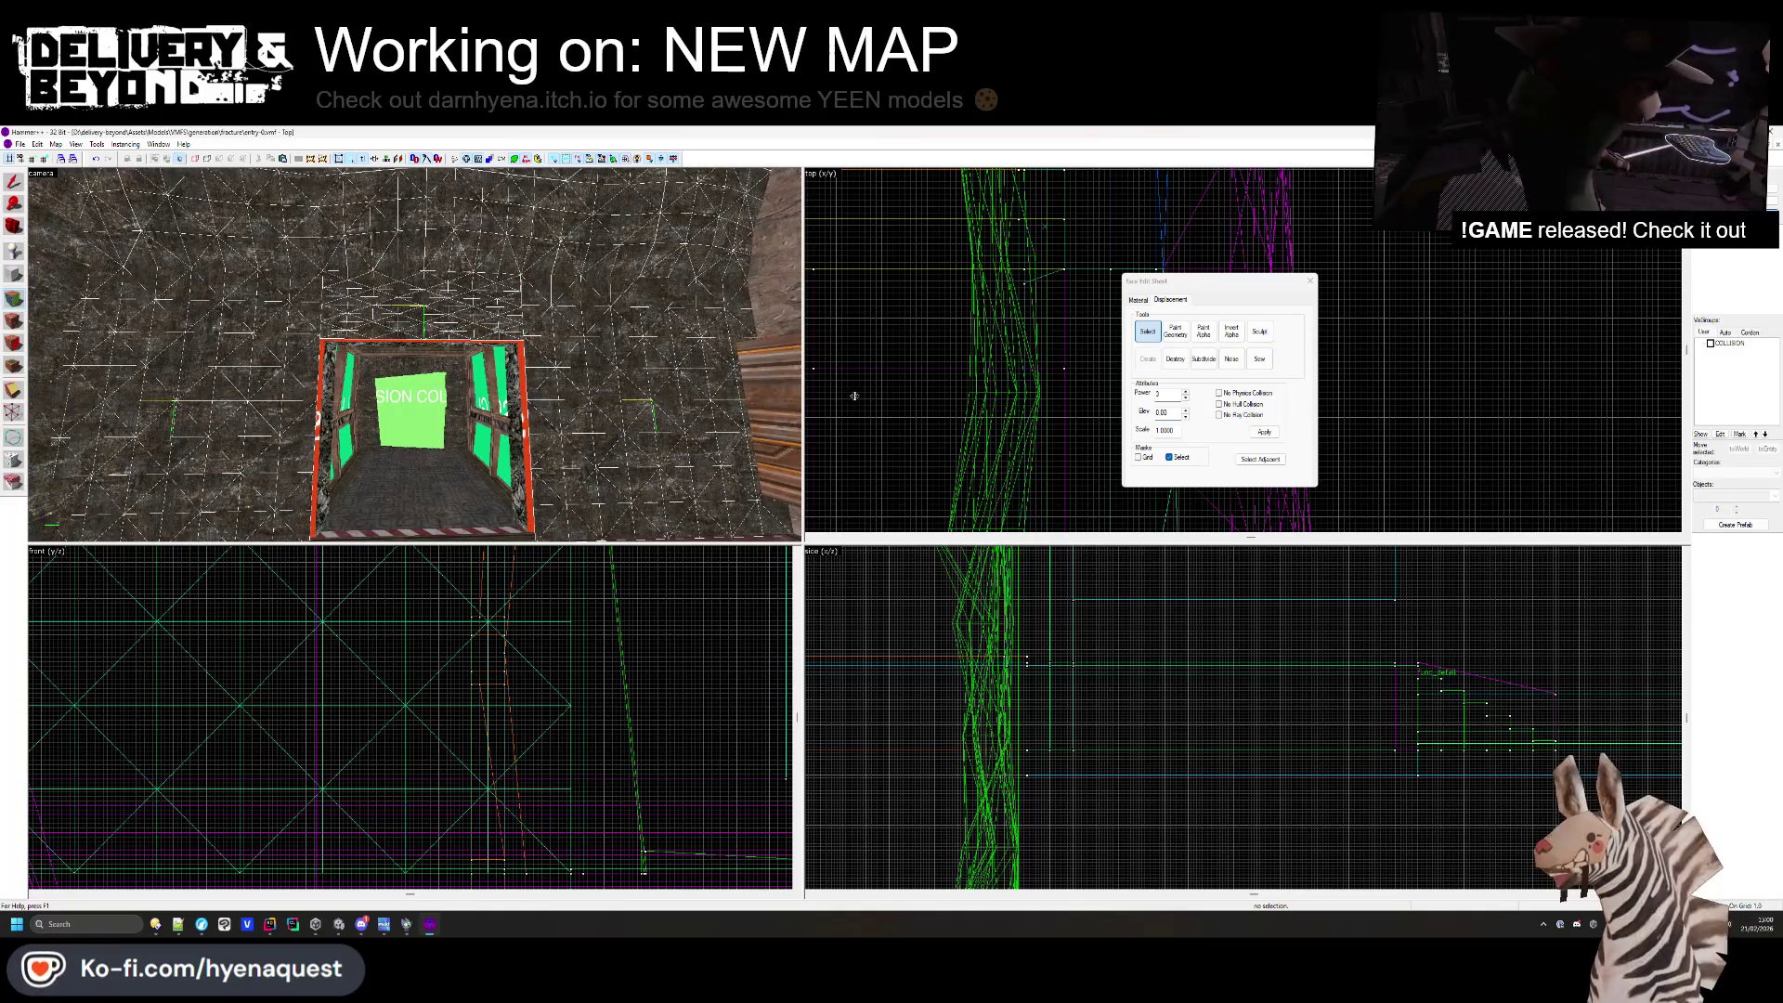
left_click(1175, 331)
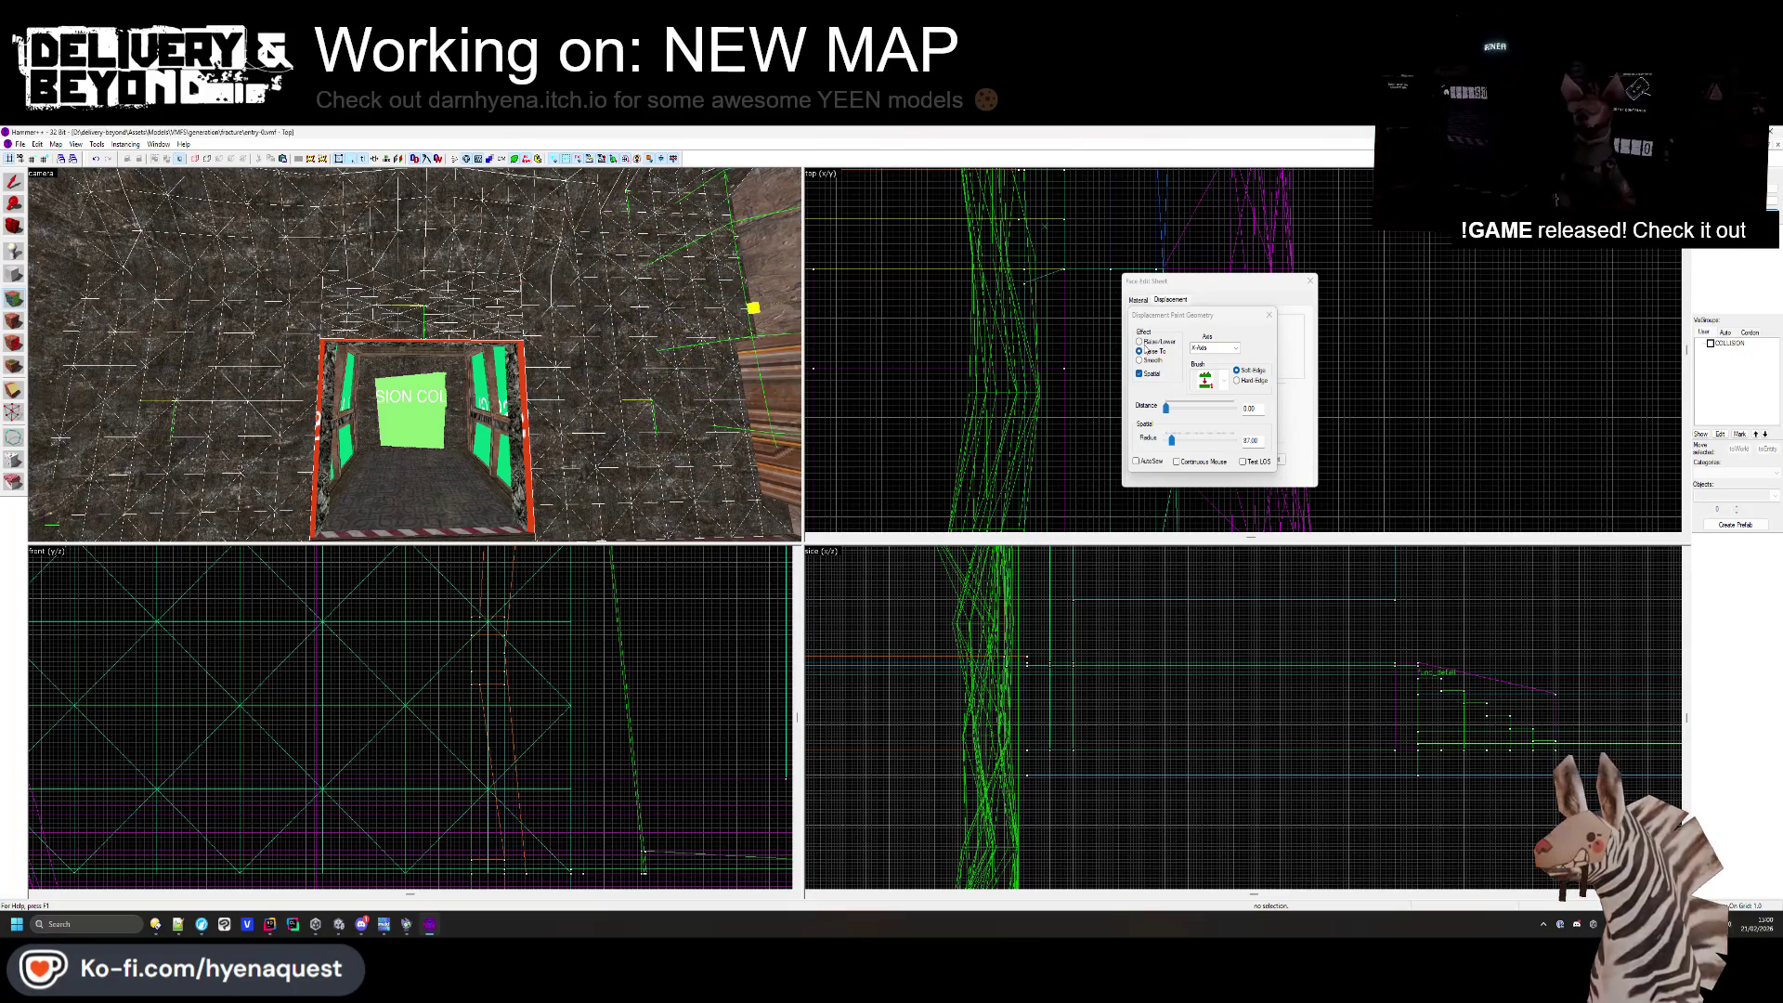
- Set the paint brush and raise bumps into the rock wall around the doorway
left_click(1184, 385)
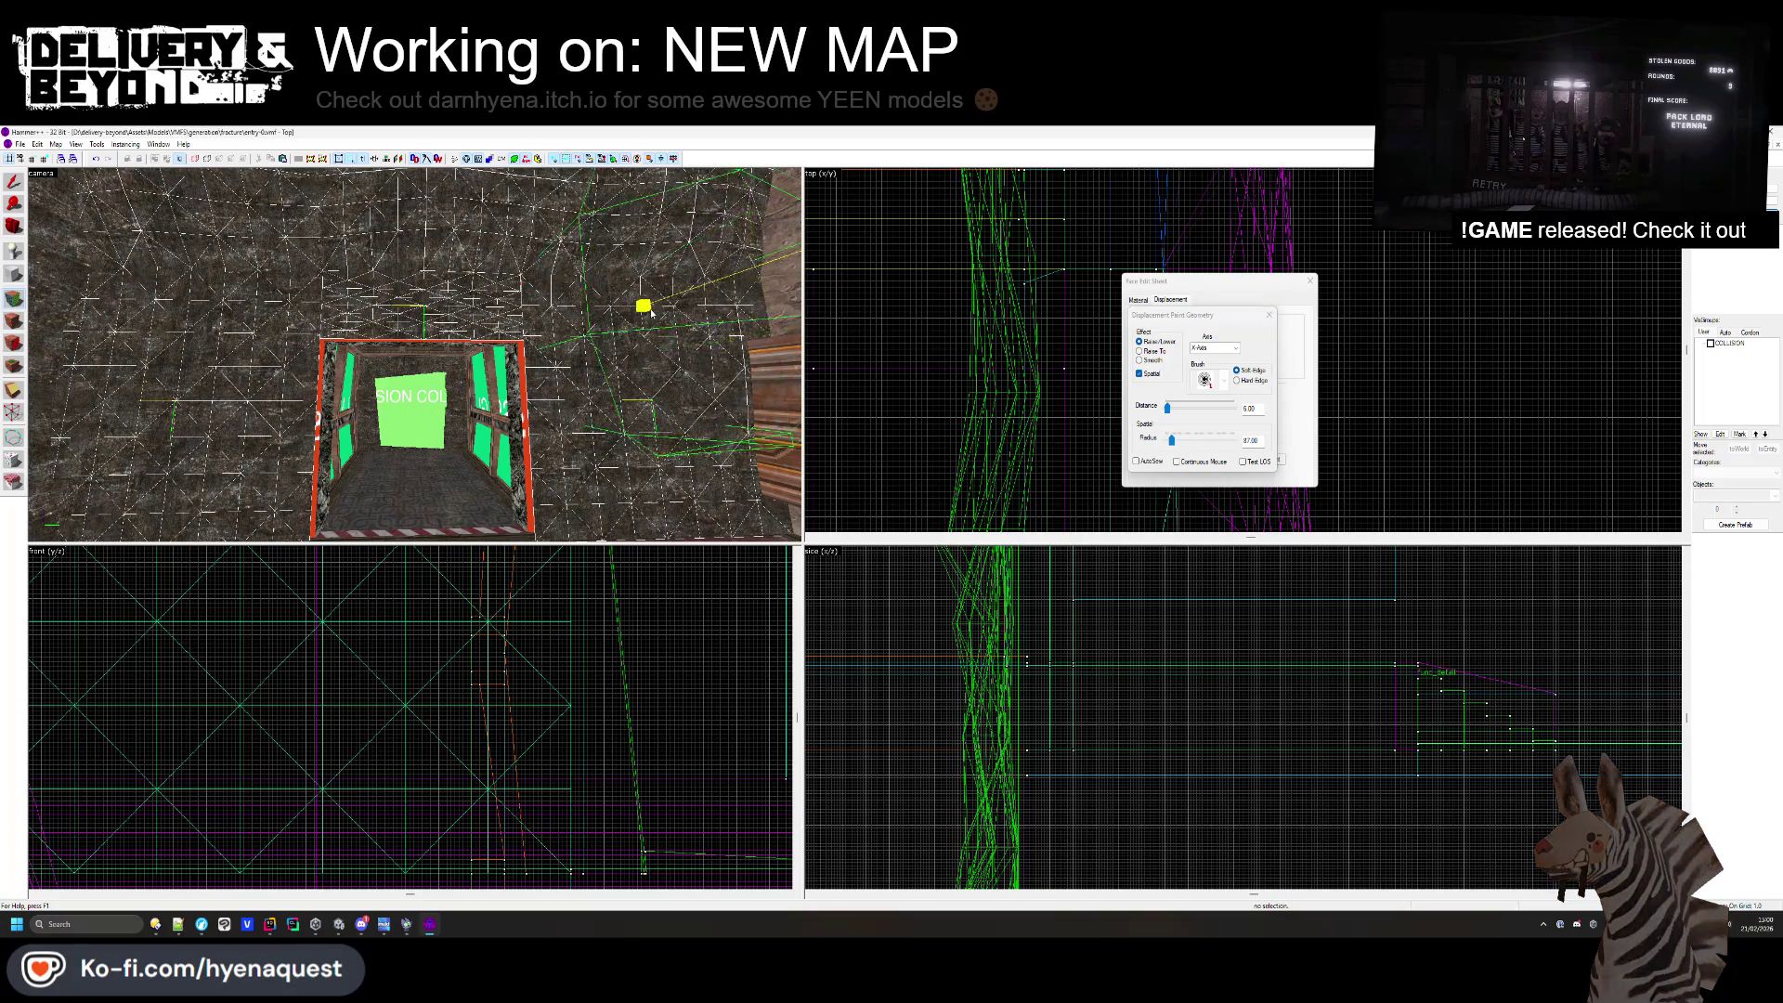
scroll(189, 324, "down", 5)
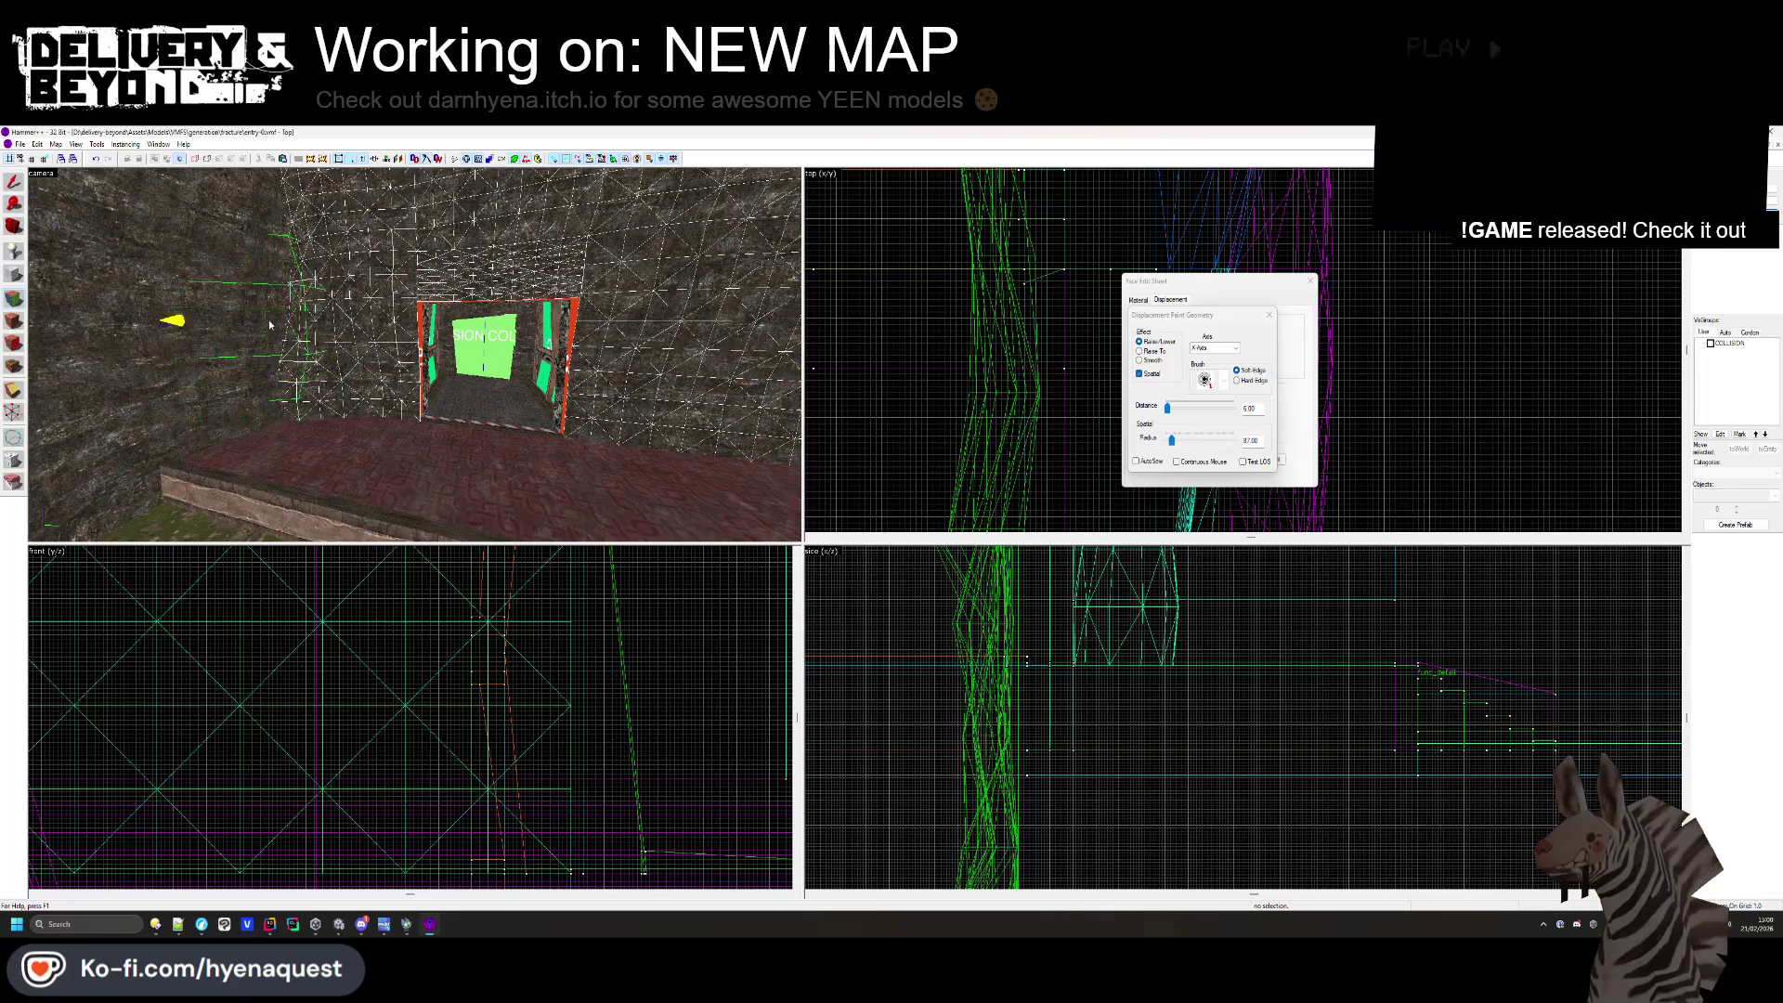
mouse_move(316, 312)
left_mouse_down()
mouse_move(476, 370)
mouse_move(378, 329)
left_mouse_up()
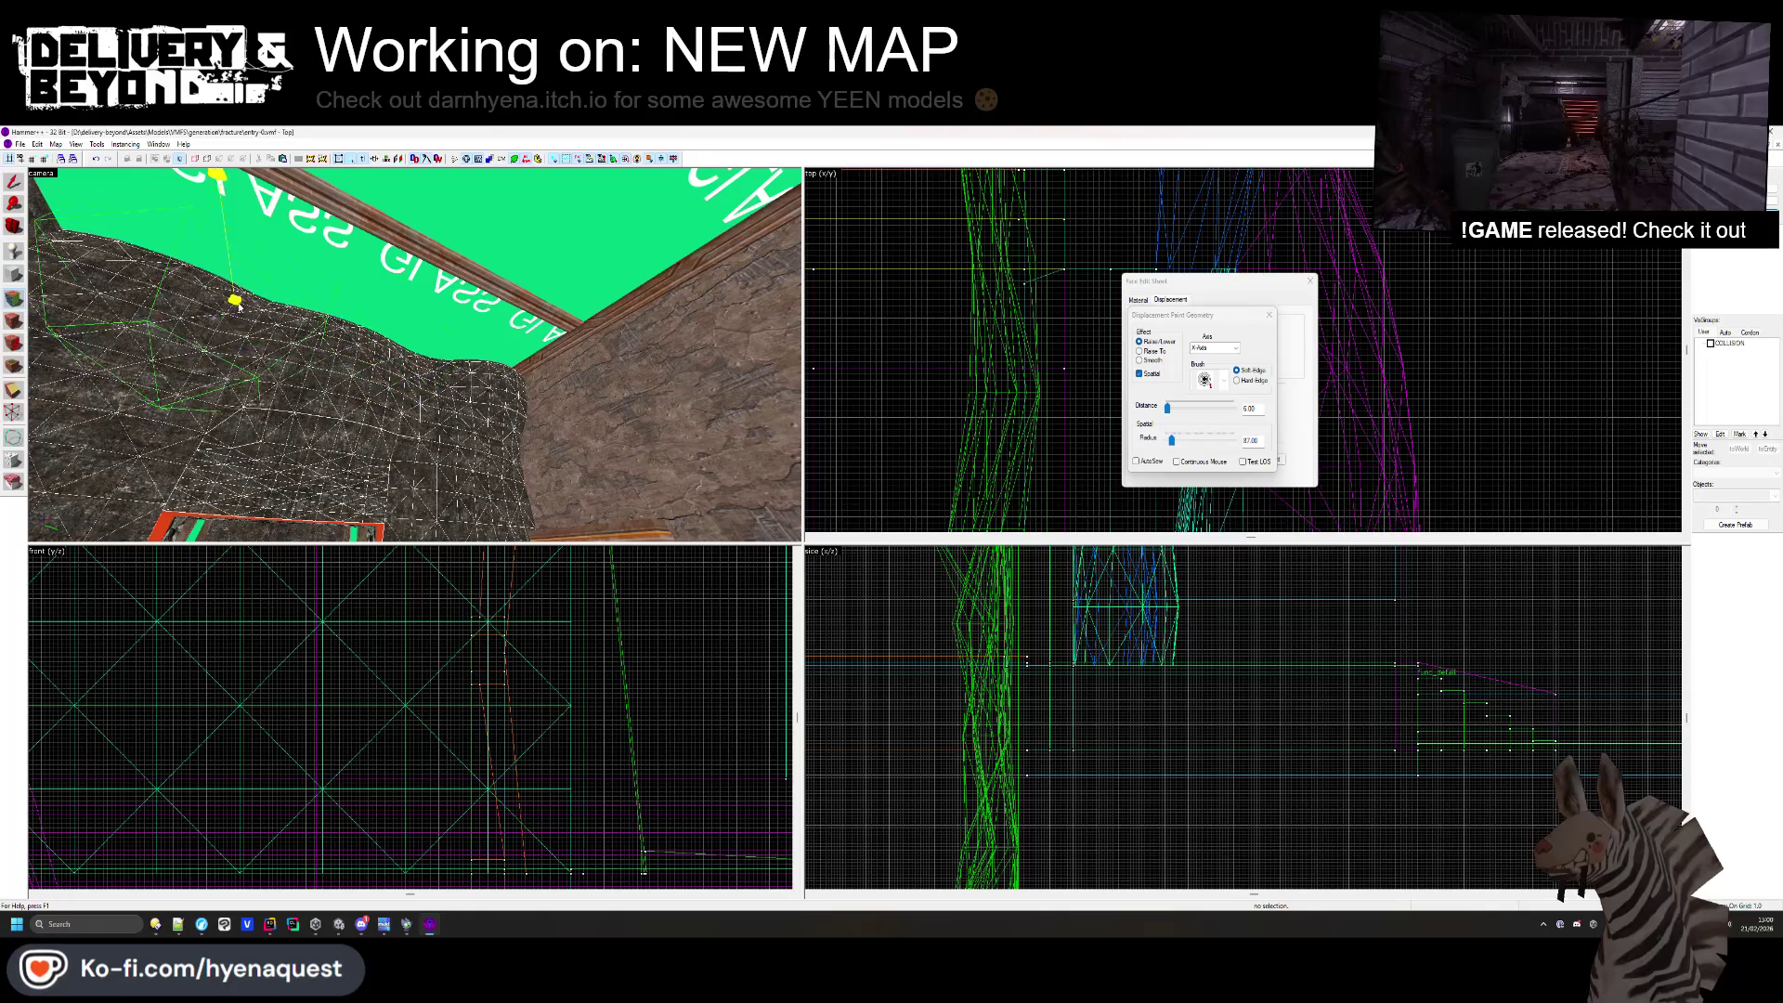
left_click_drag(182, 271, 415, 355)
left_click_drag(557, 325, 560, 371)
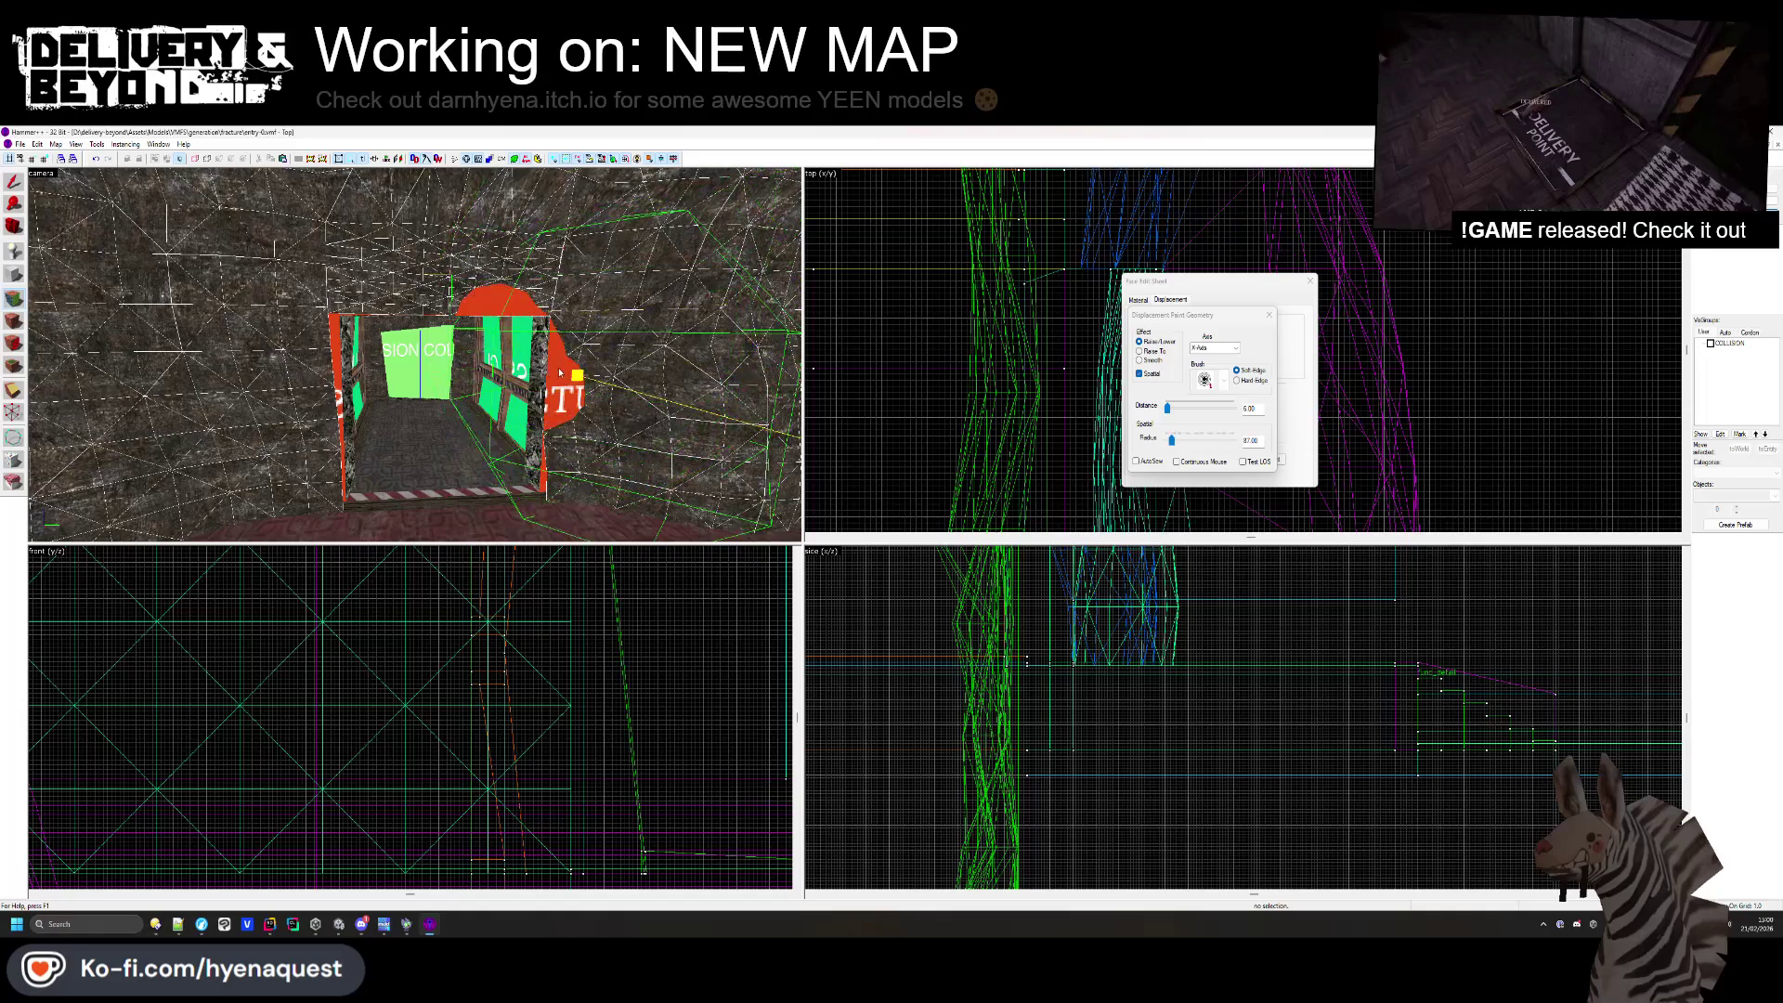
left_click_drag(554, 507, 562, 500)
mouse_move(299, 348)
left_mouse_down()
mouse_move(102, 278)
mouse_move(291, 346)
mouse_move(116, 279)
mouse_move(301, 478)
left_mouse_up()
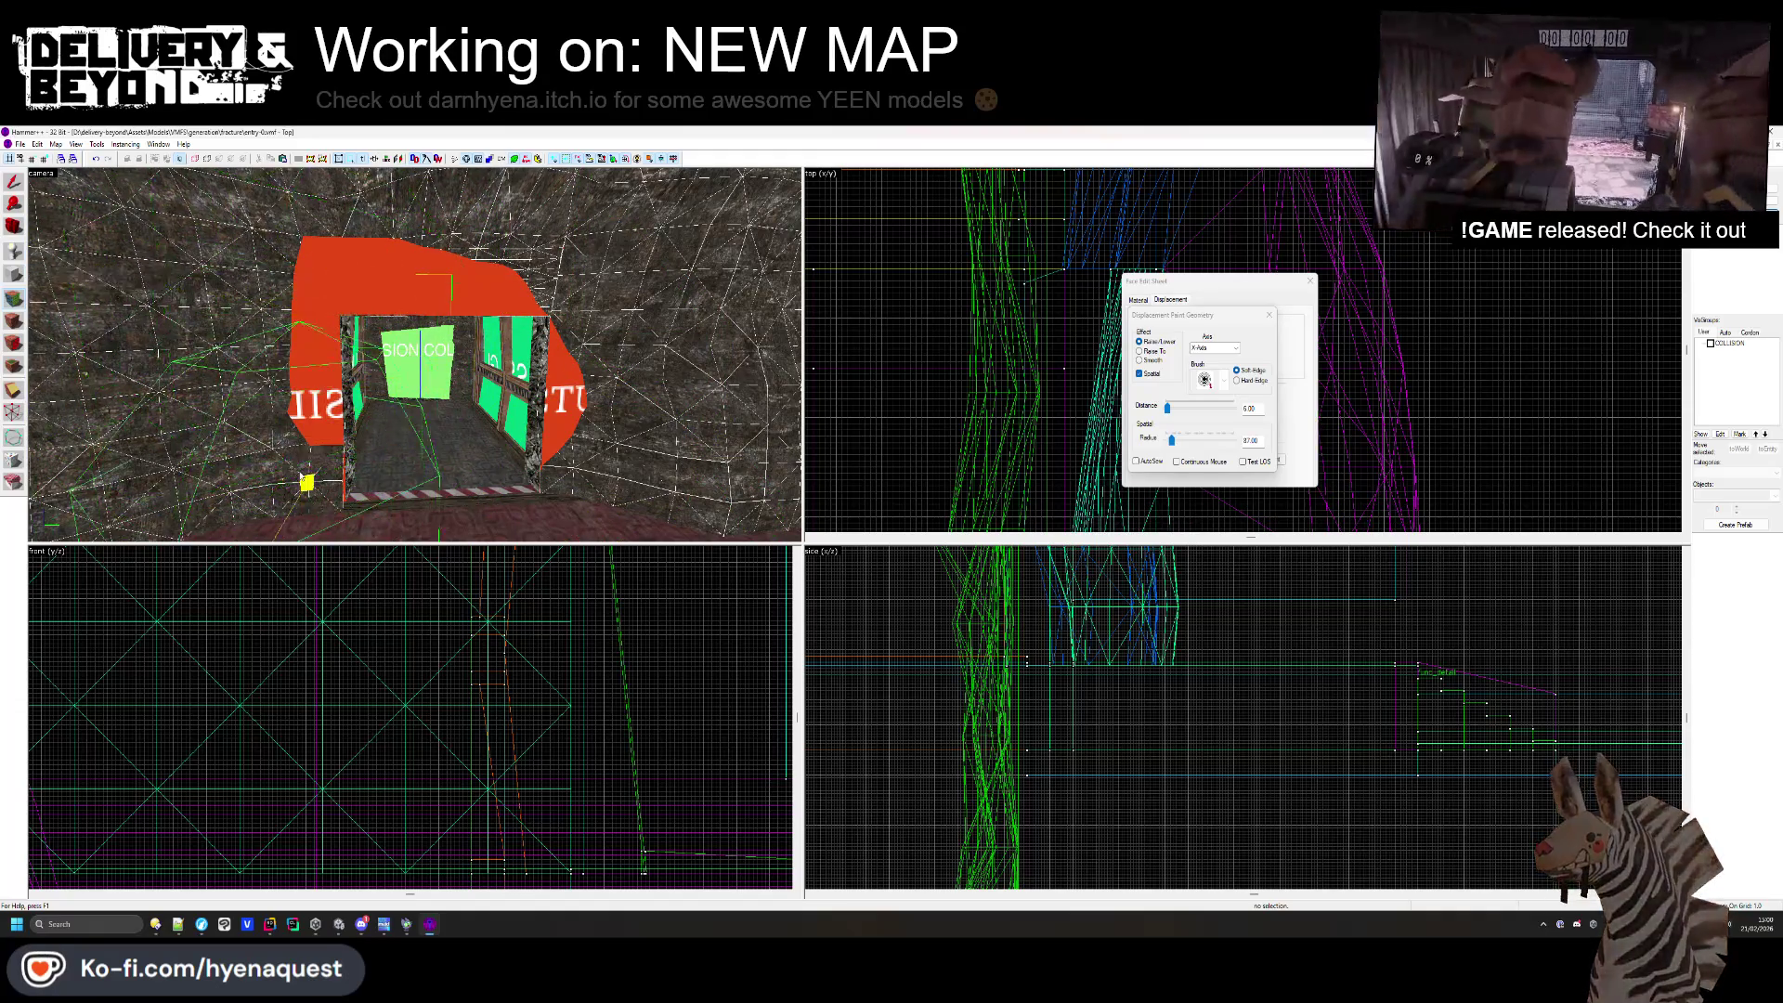
- Fly the 3D camera through and around the doorway to inspect the sculpted rock
key("w")
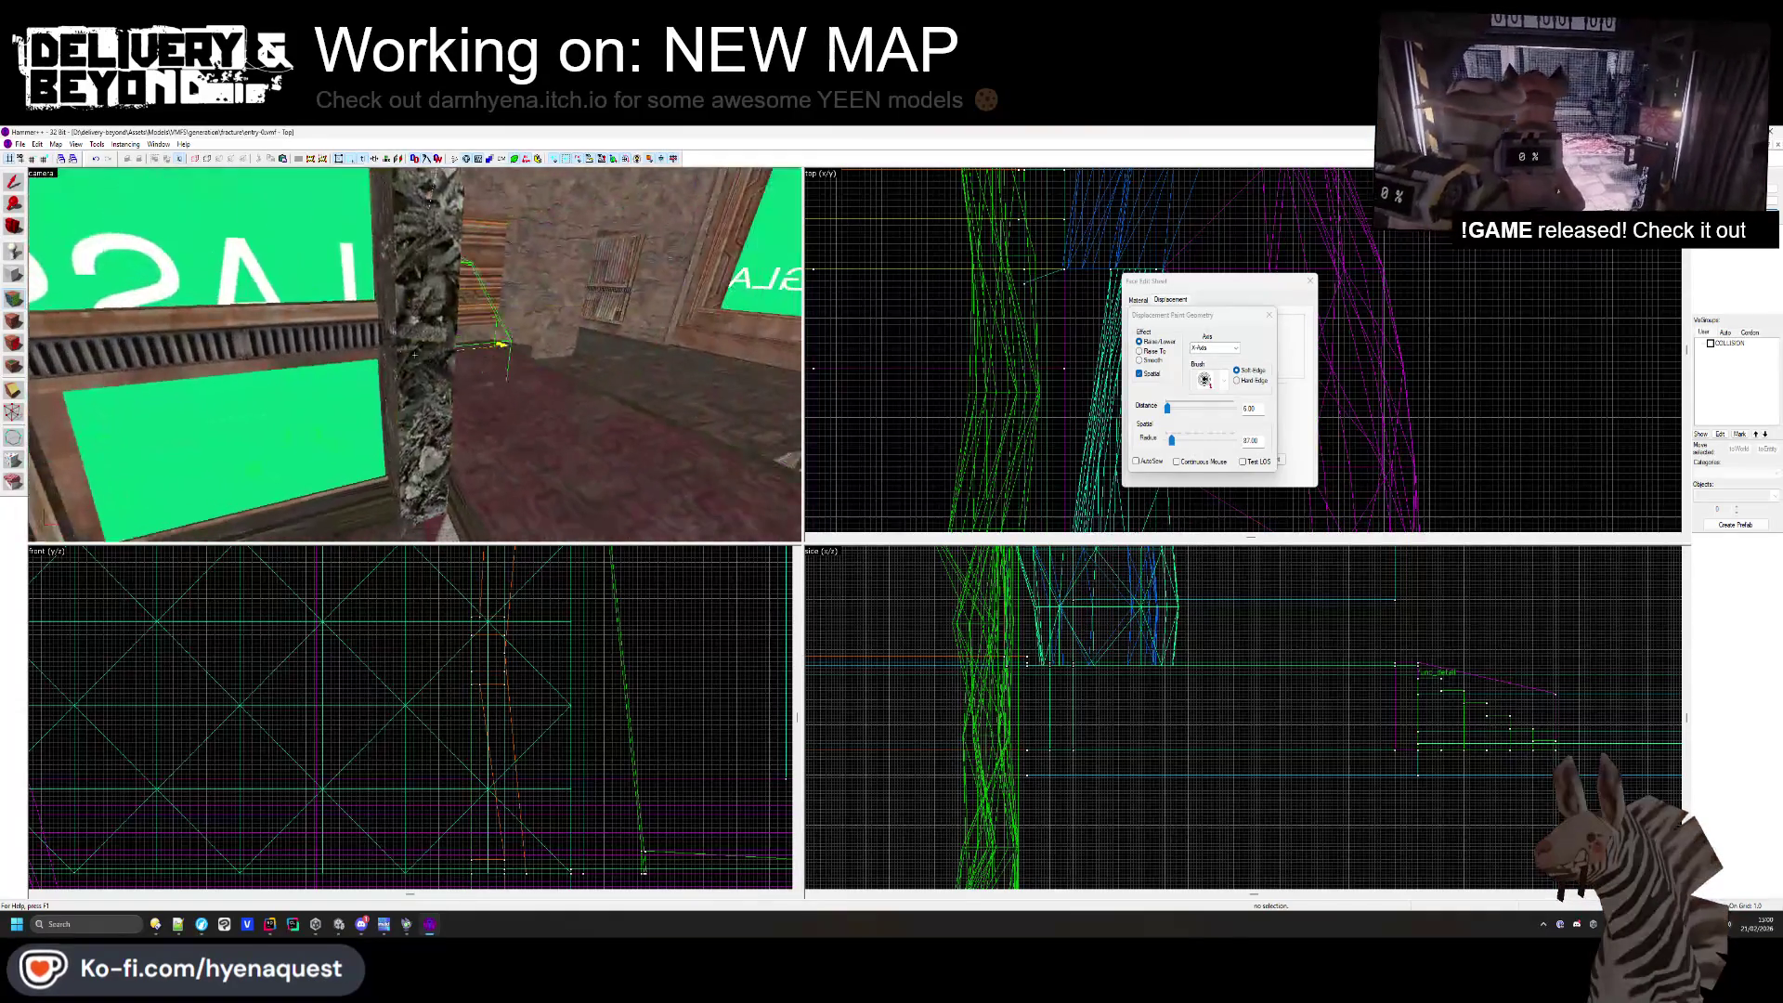
key("w")
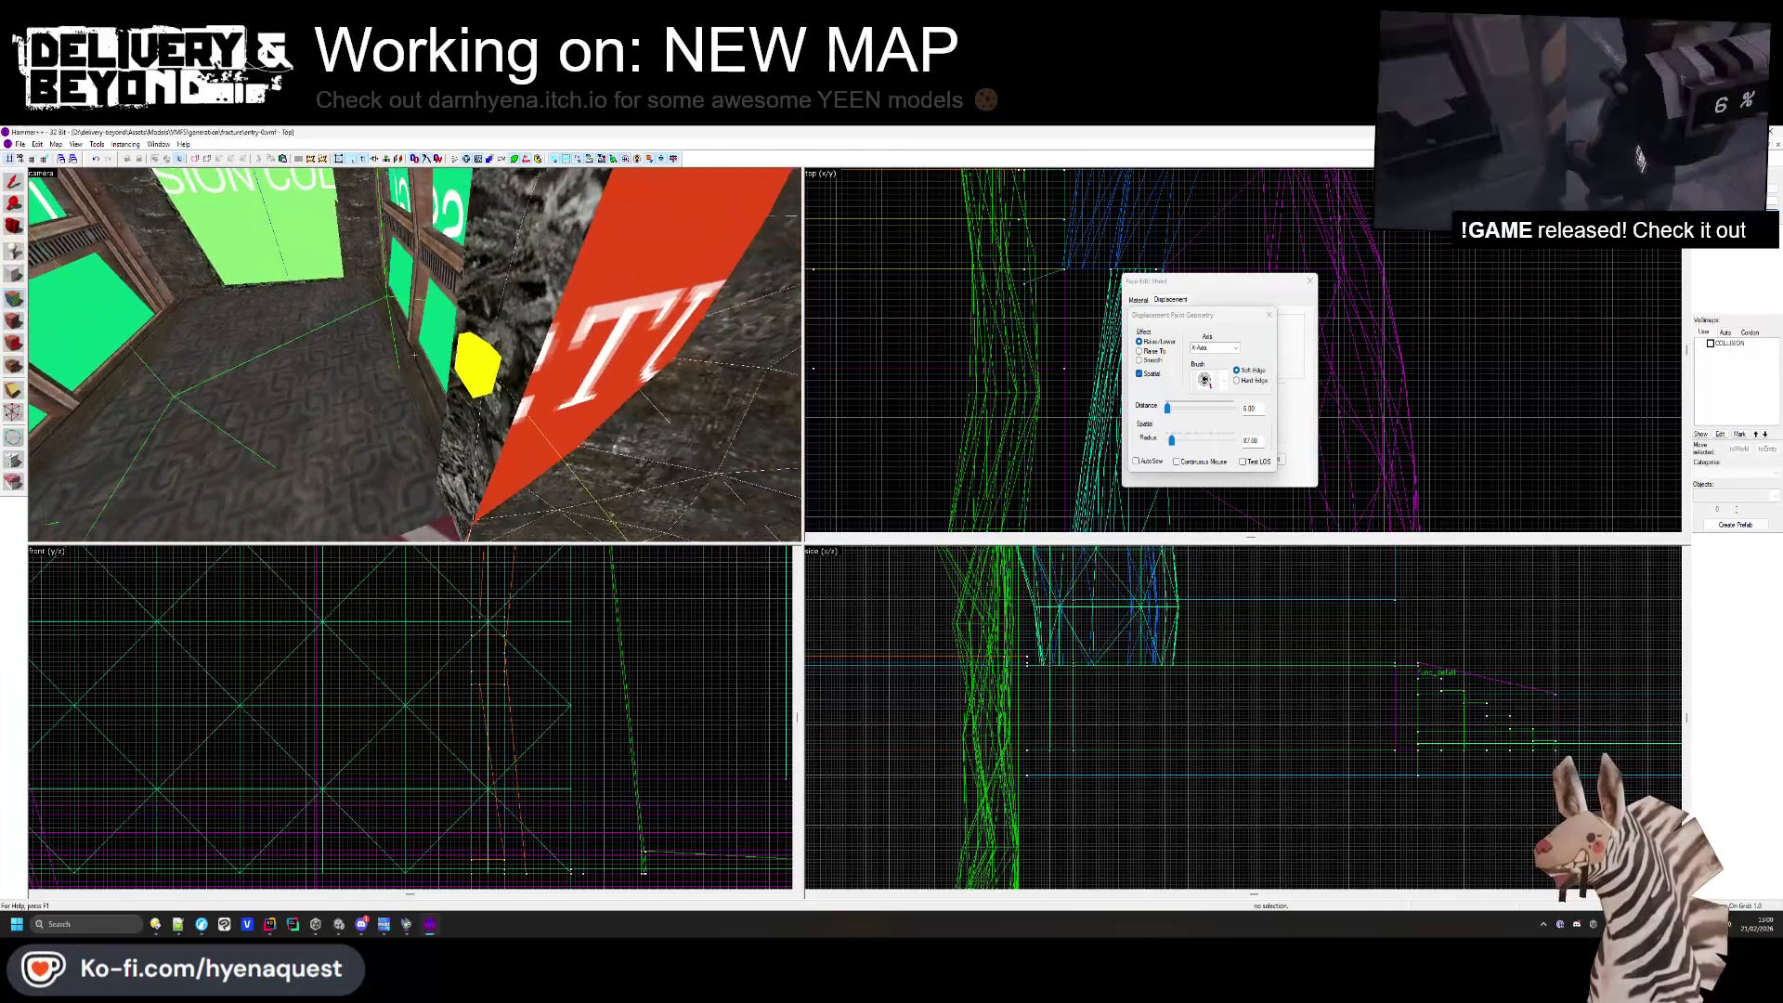
key("w")
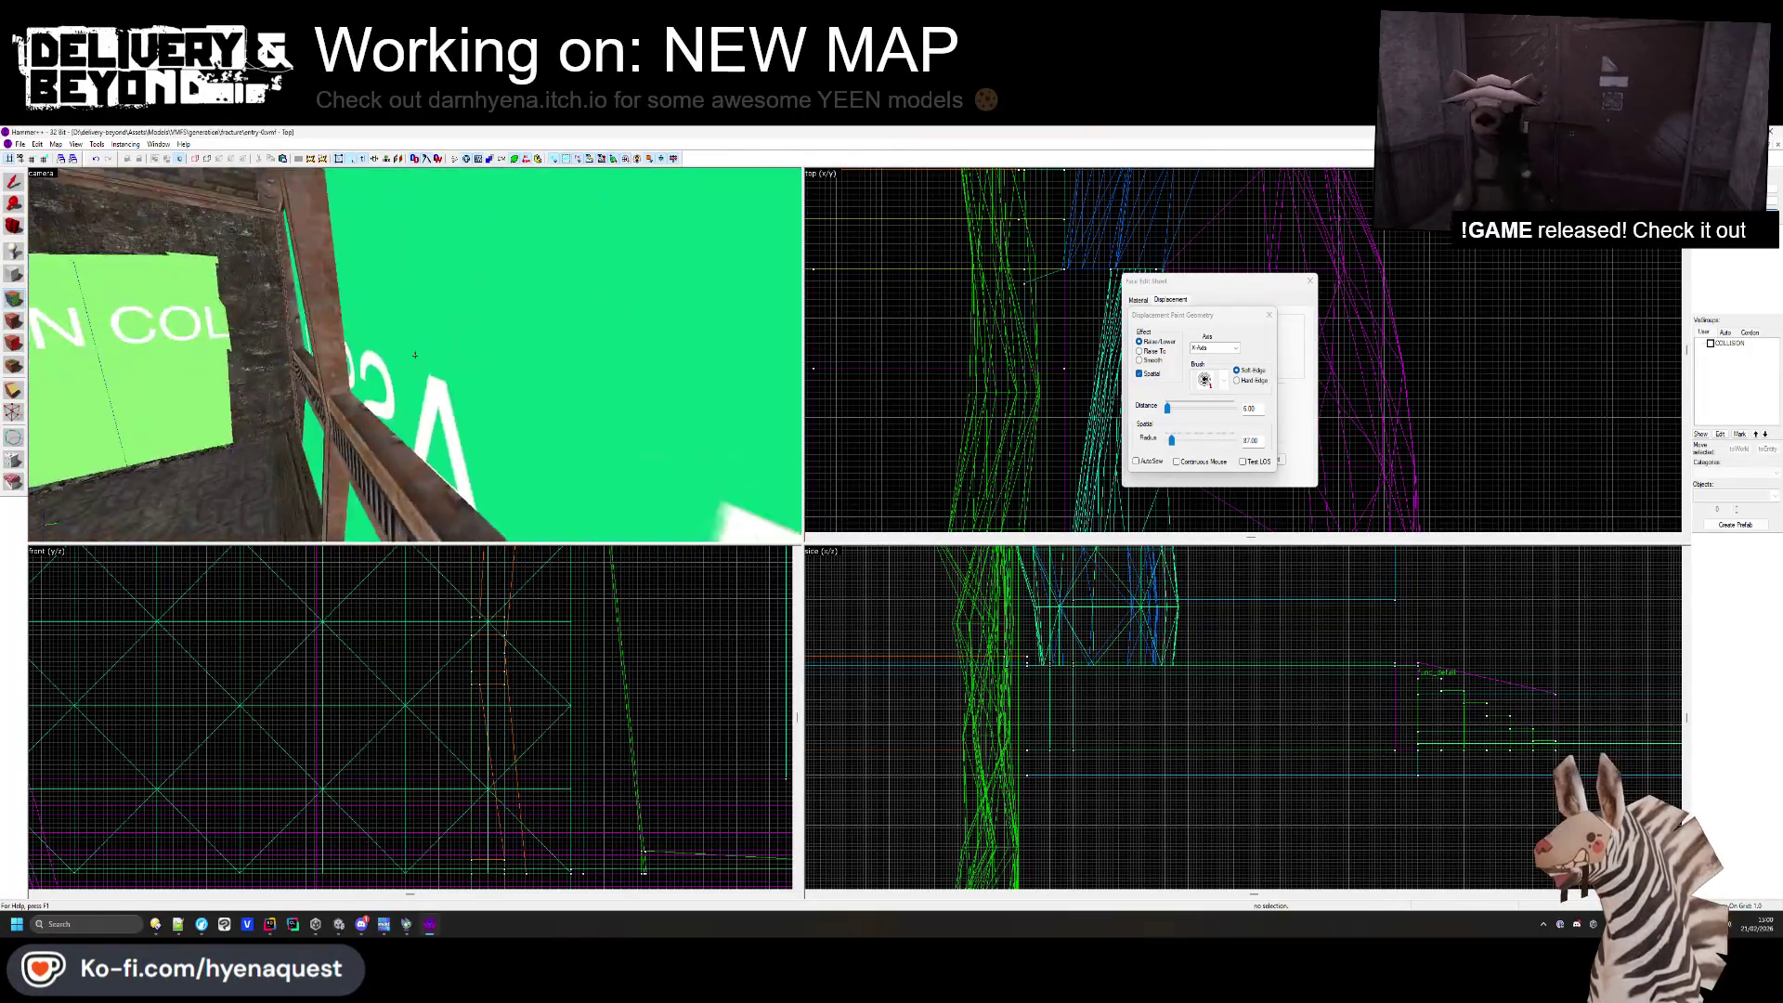
key("s")
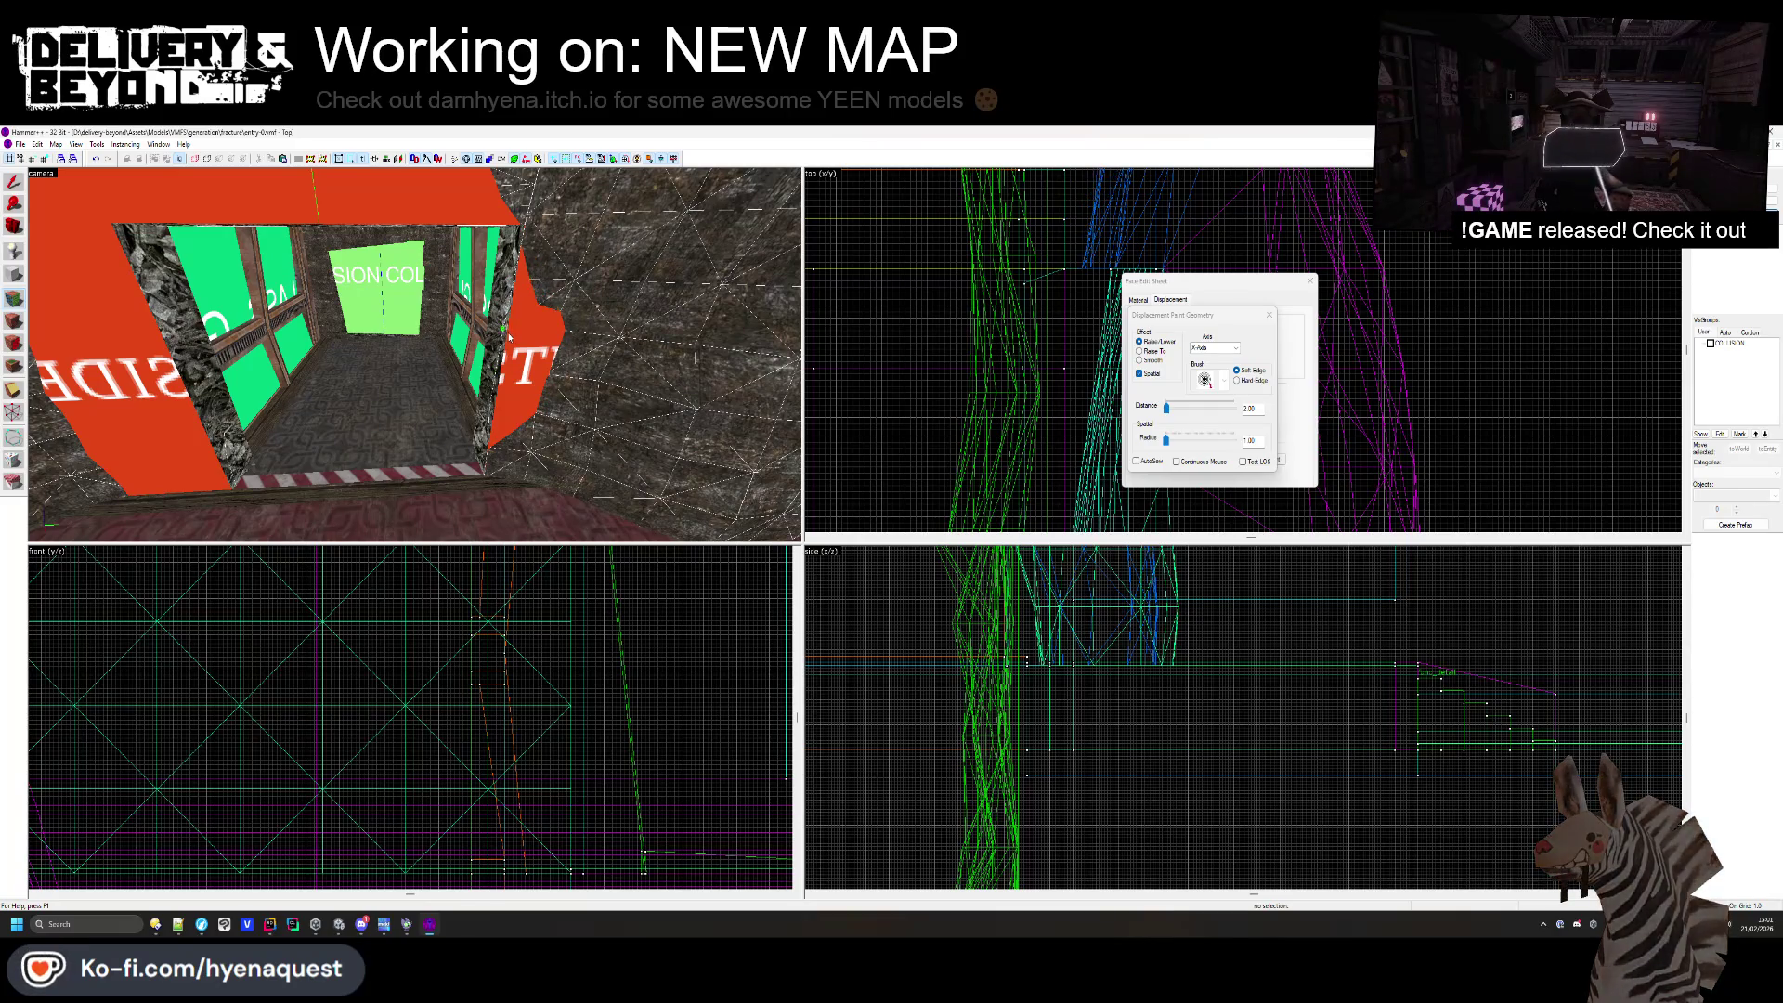
key("w")
key("w")
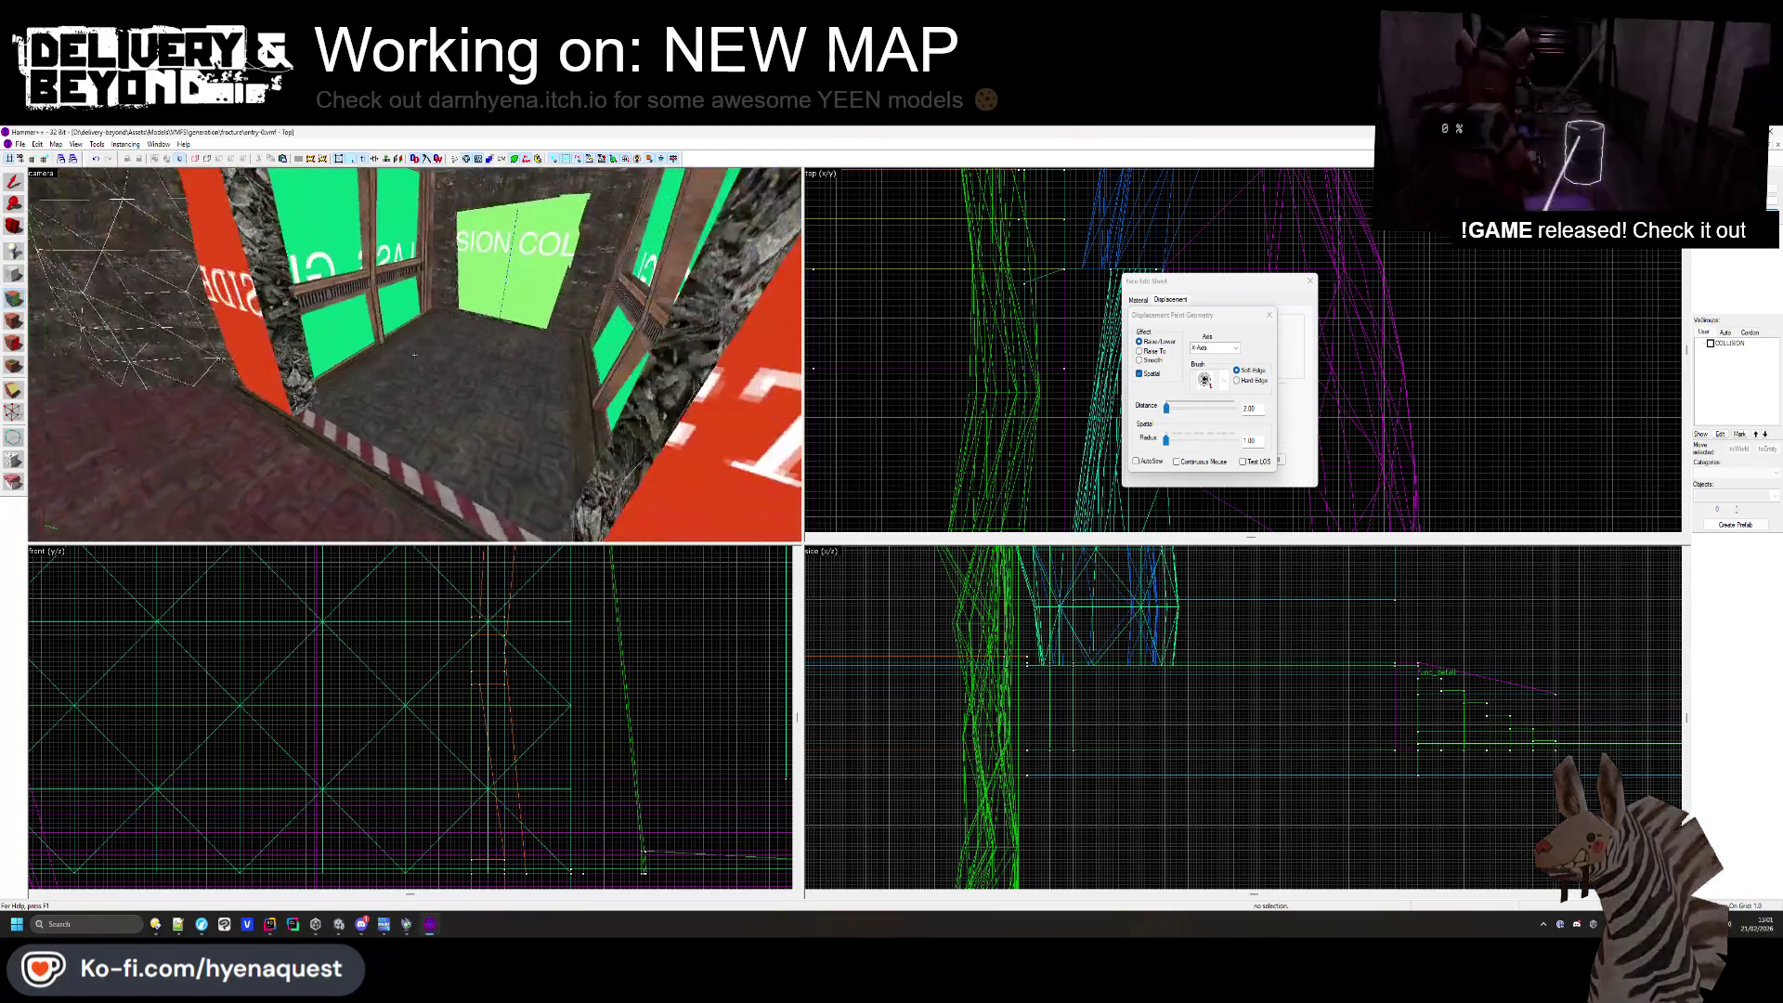
key("w")
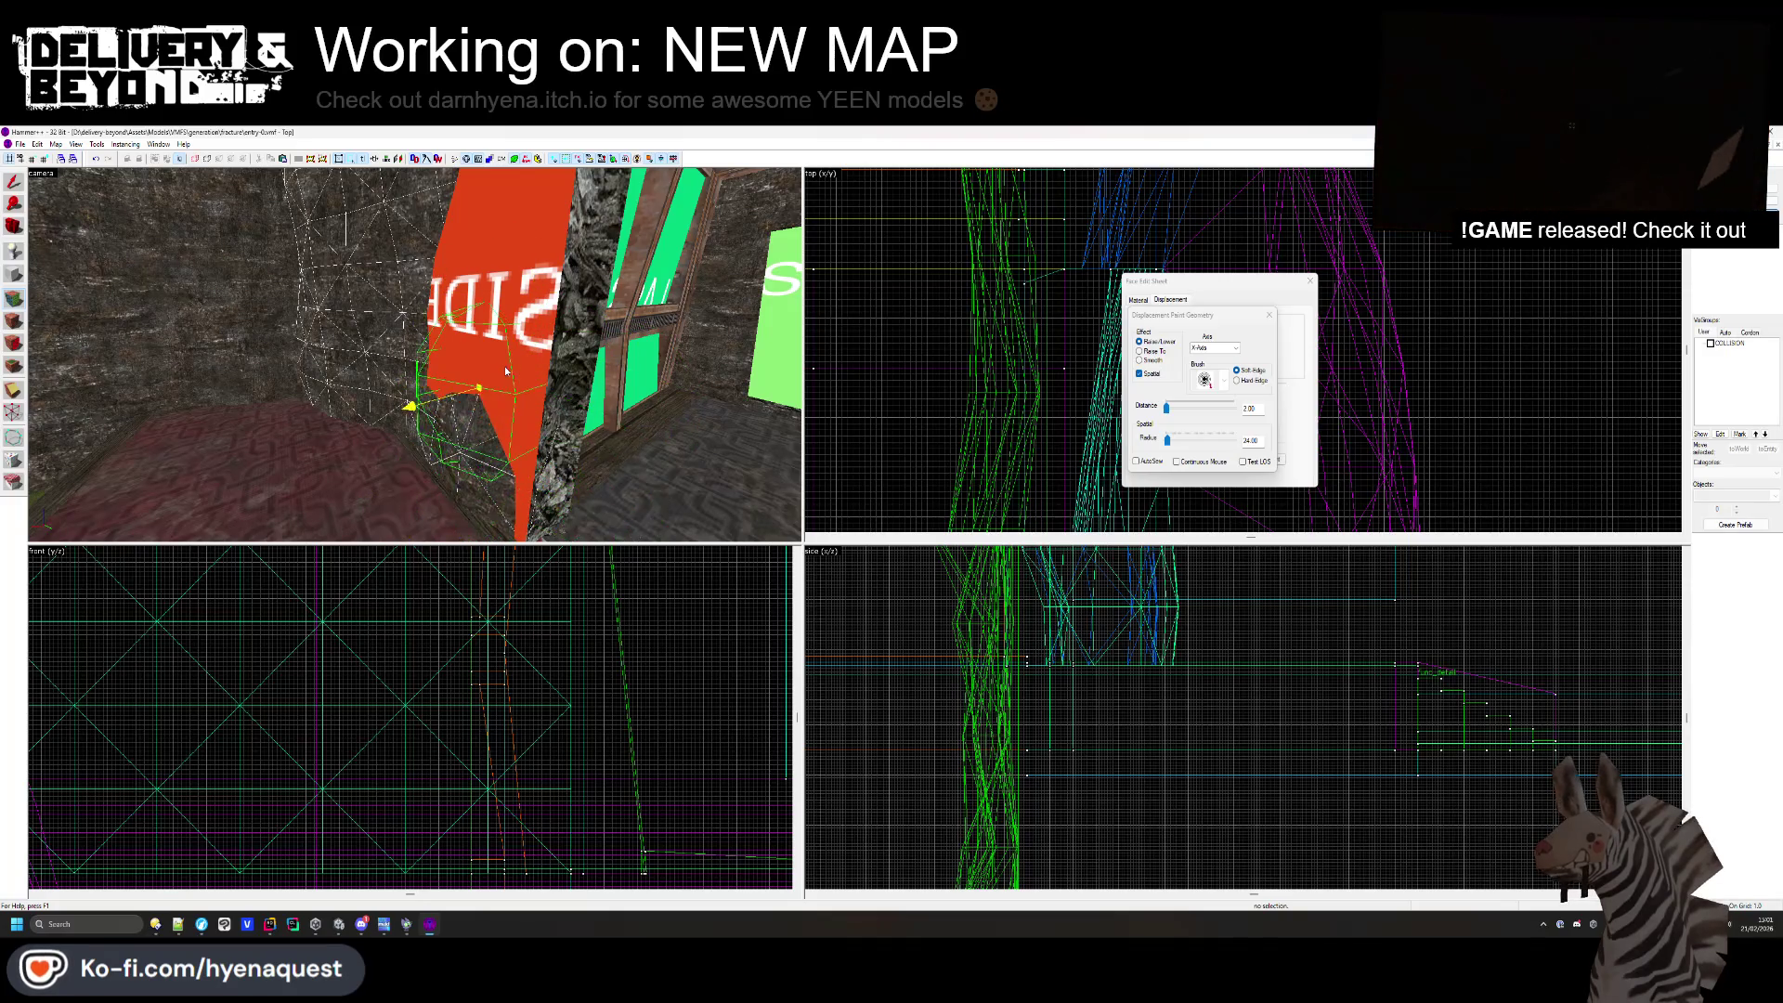
left_click_drag(506, 372, 455, 353)
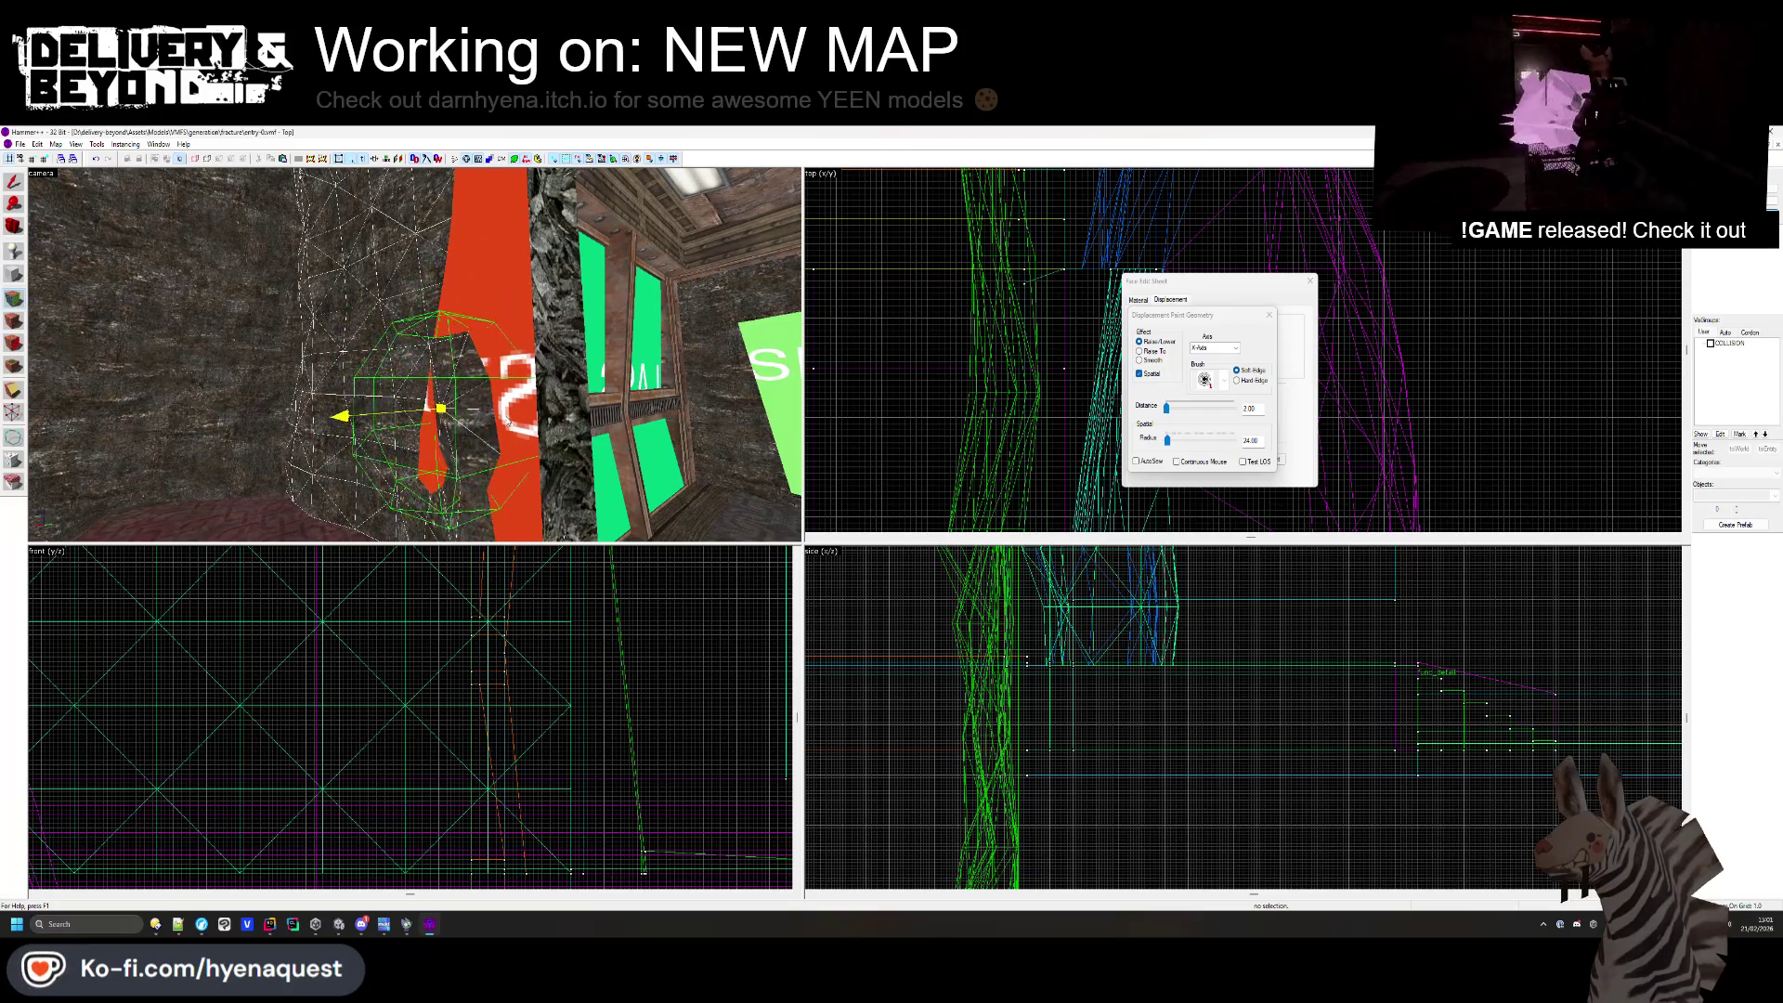
mouse_move(498, 459)
left_mouse_down()
mouse_move(415, 352)
mouse_move(491, 348)
mouse_move(483, 390)
left_mouse_up()
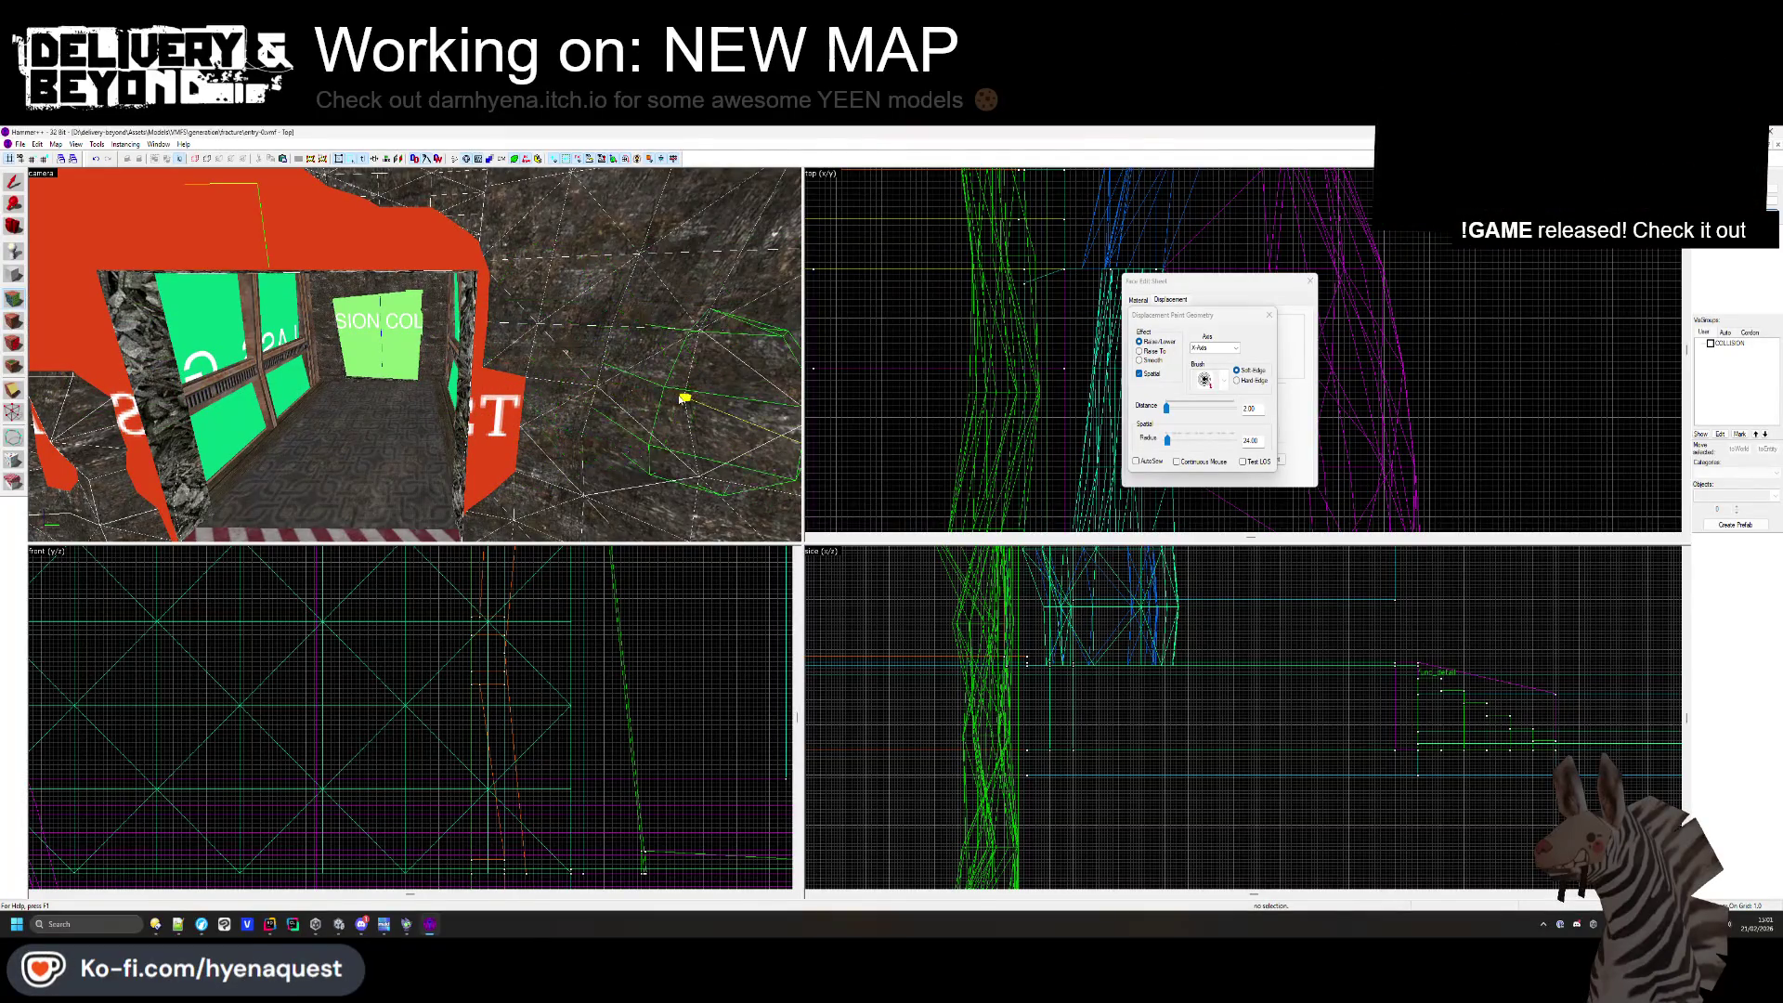
- Select and inspect the ceiling face, close the Face Edit Sheet, and switch to Unity
left_click(1267, 318)
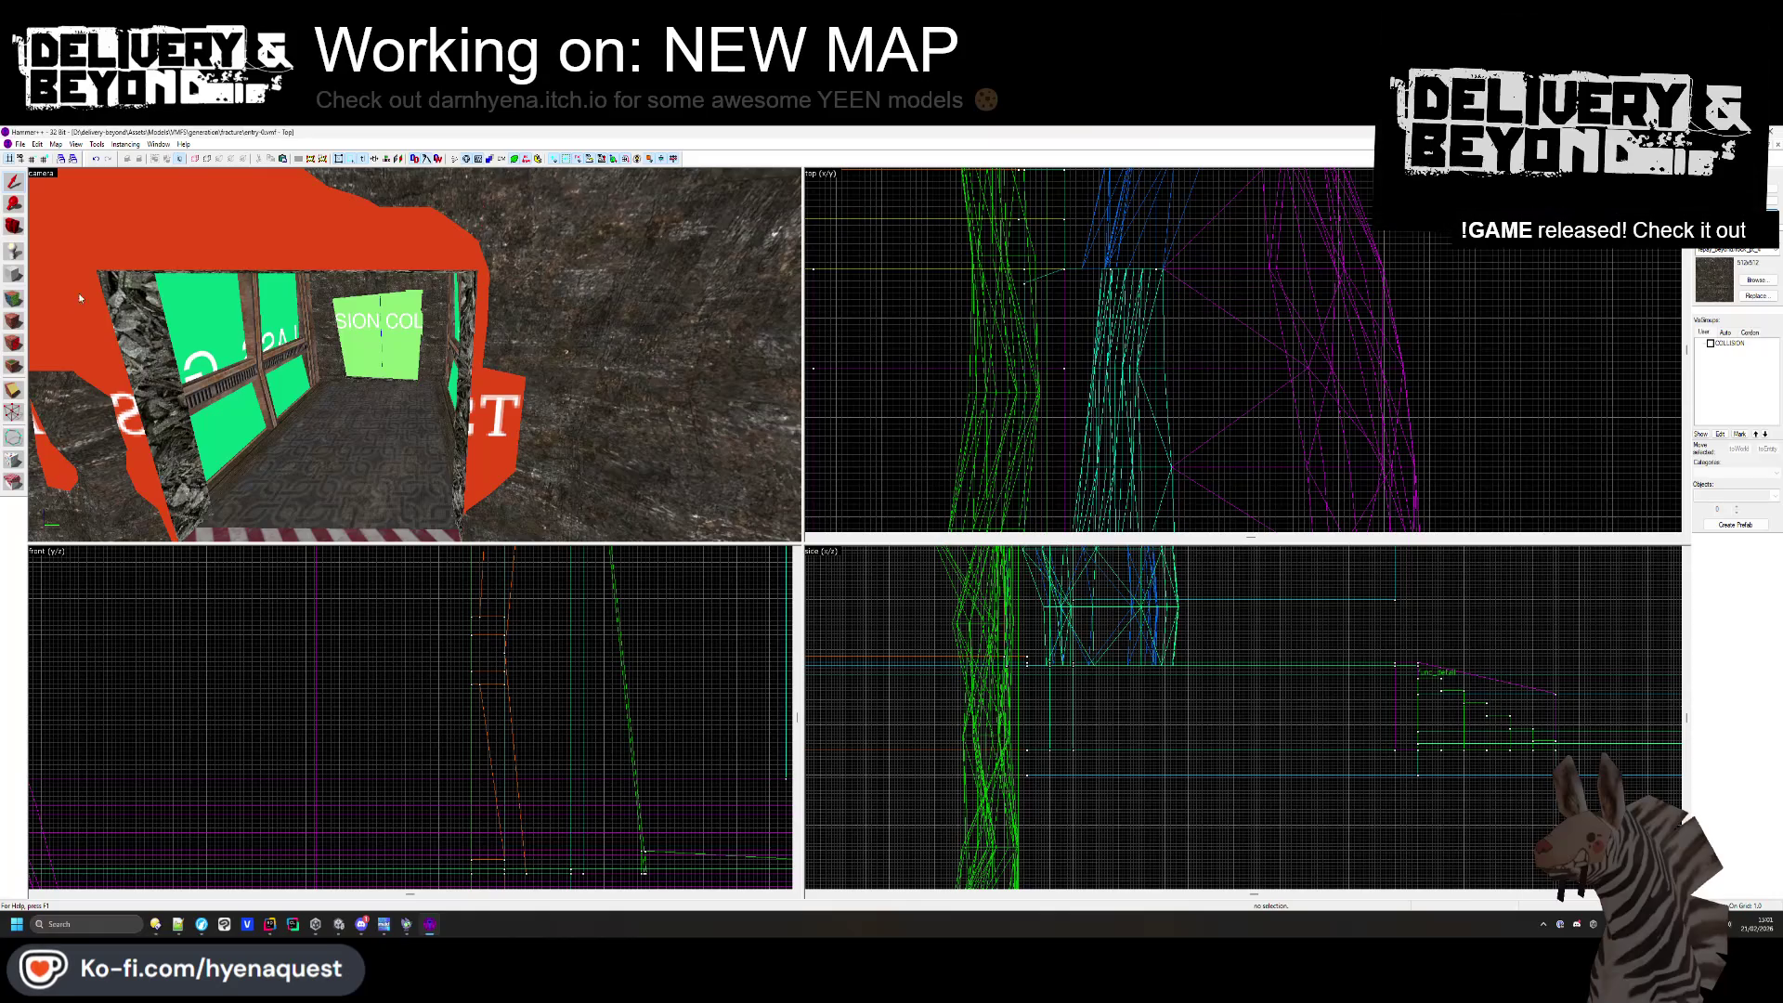
left_click(13, 298)
left_click(434, 230)
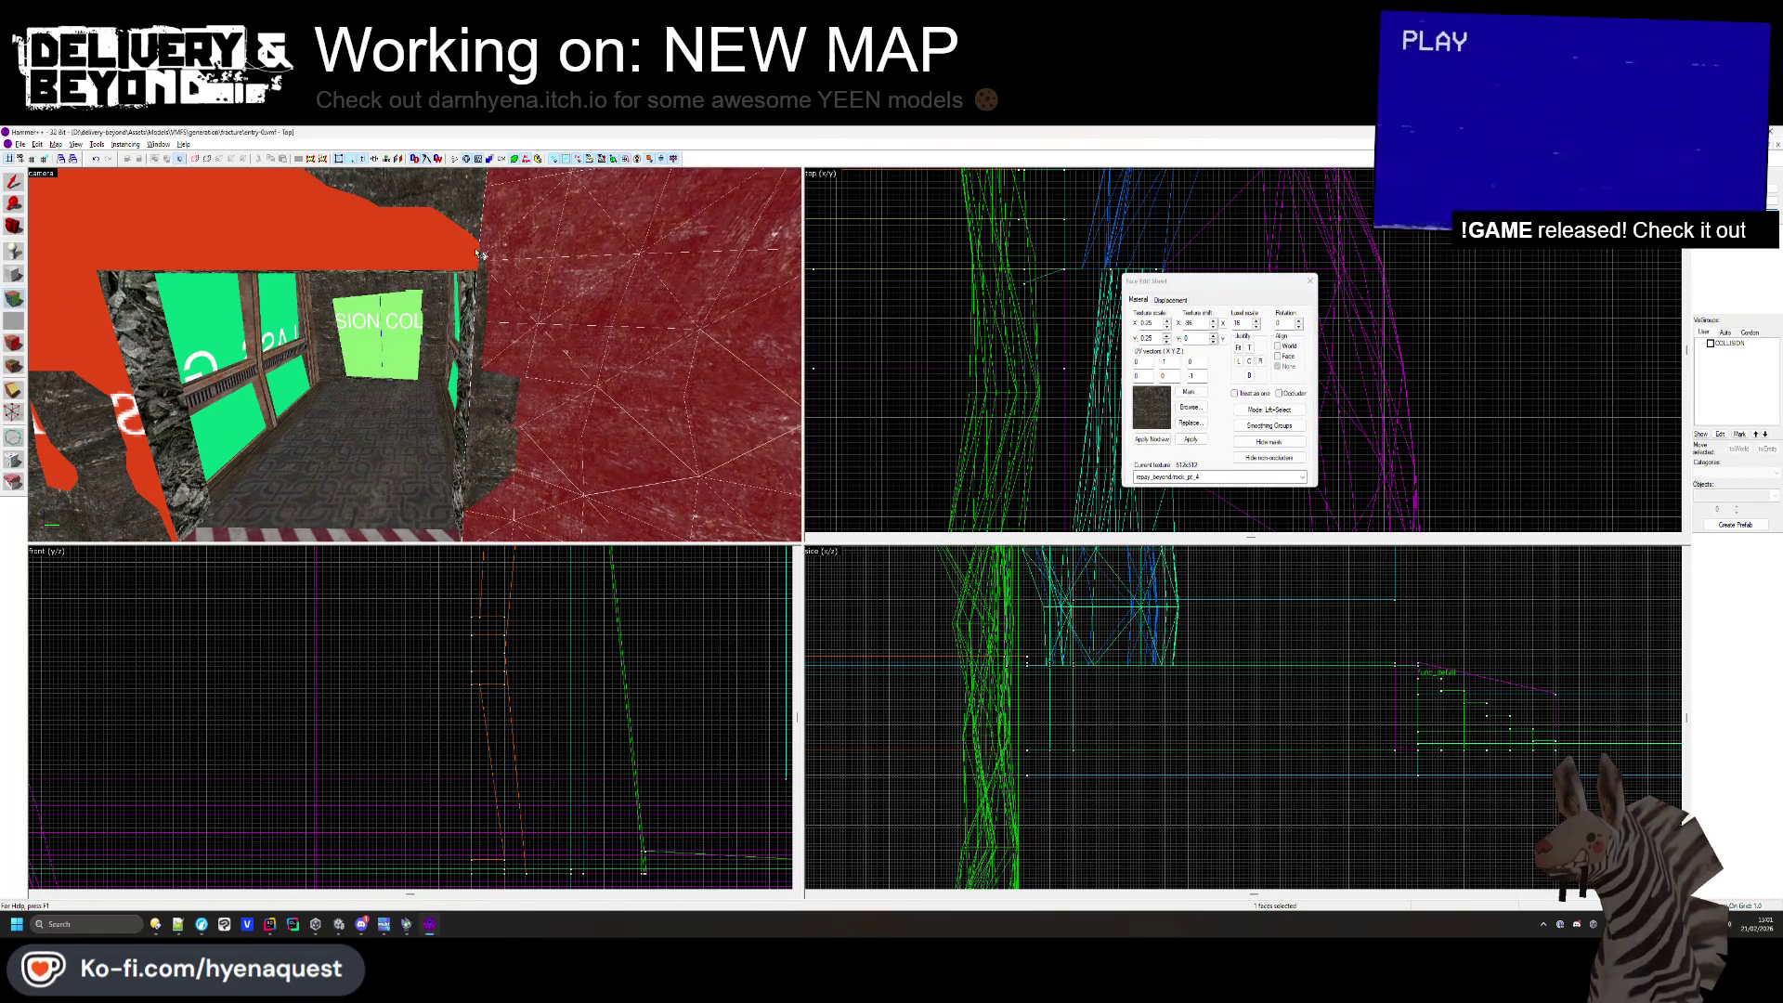
left_click_drag(434, 230, 286, 353)
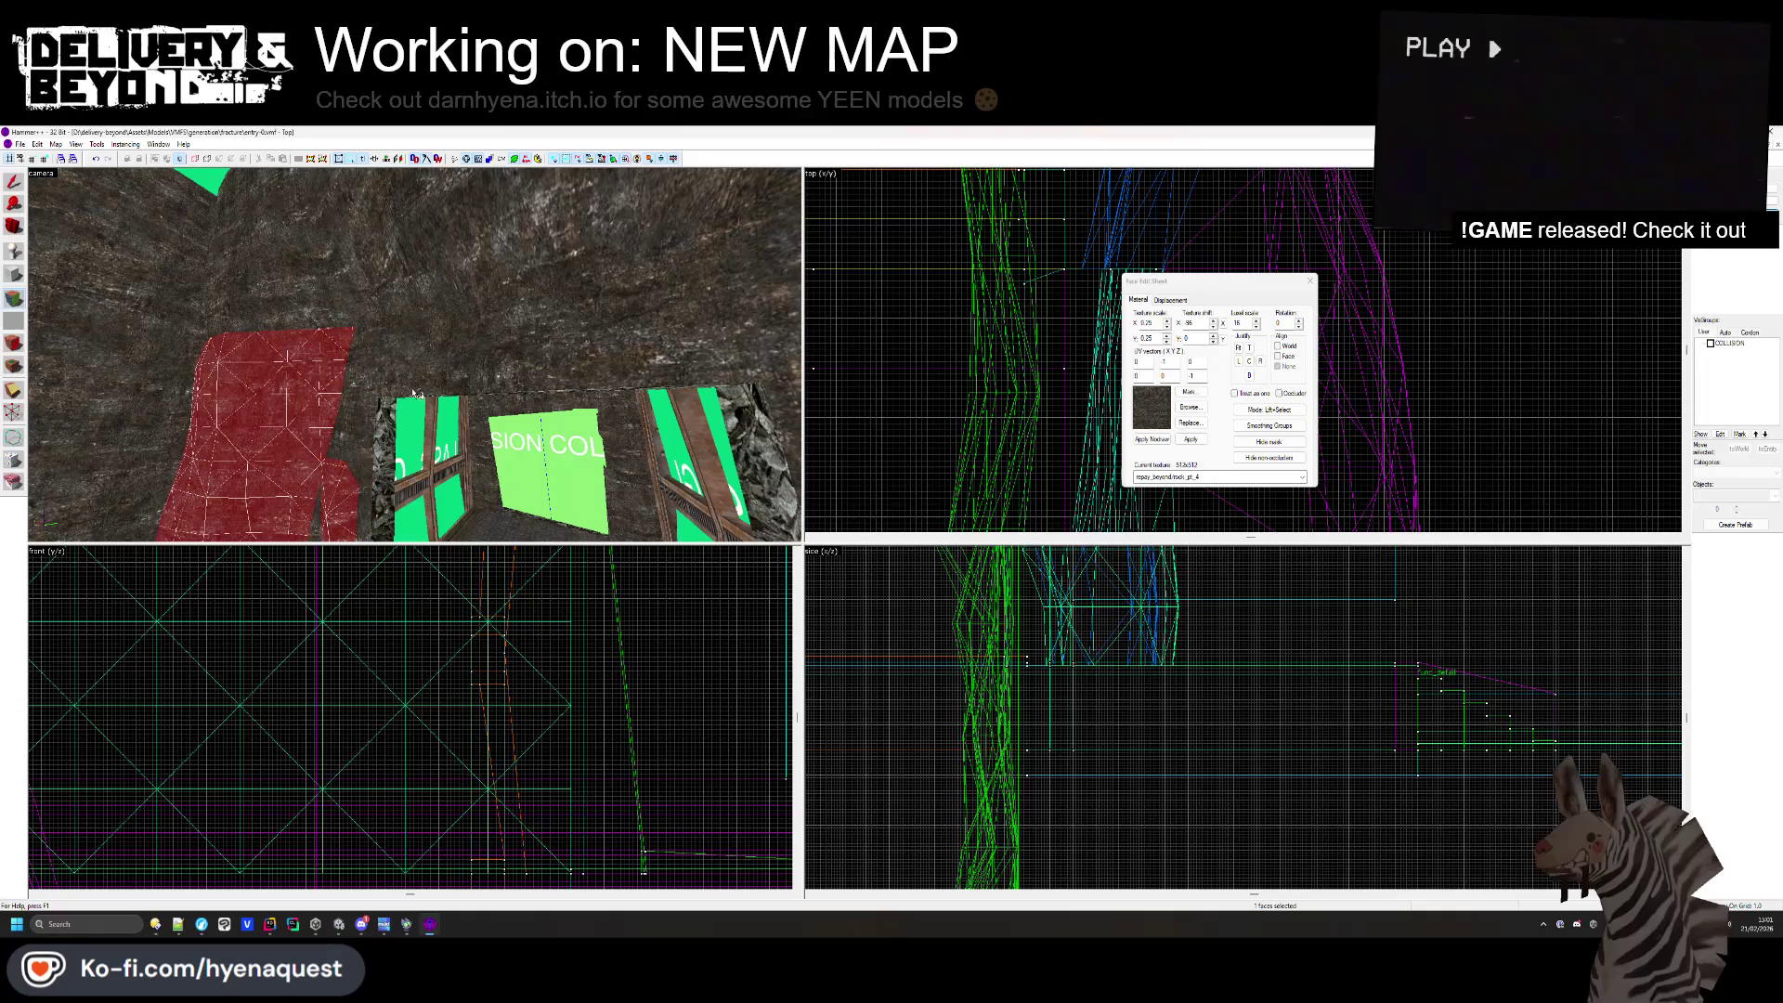
key("shift+s")
key("z")
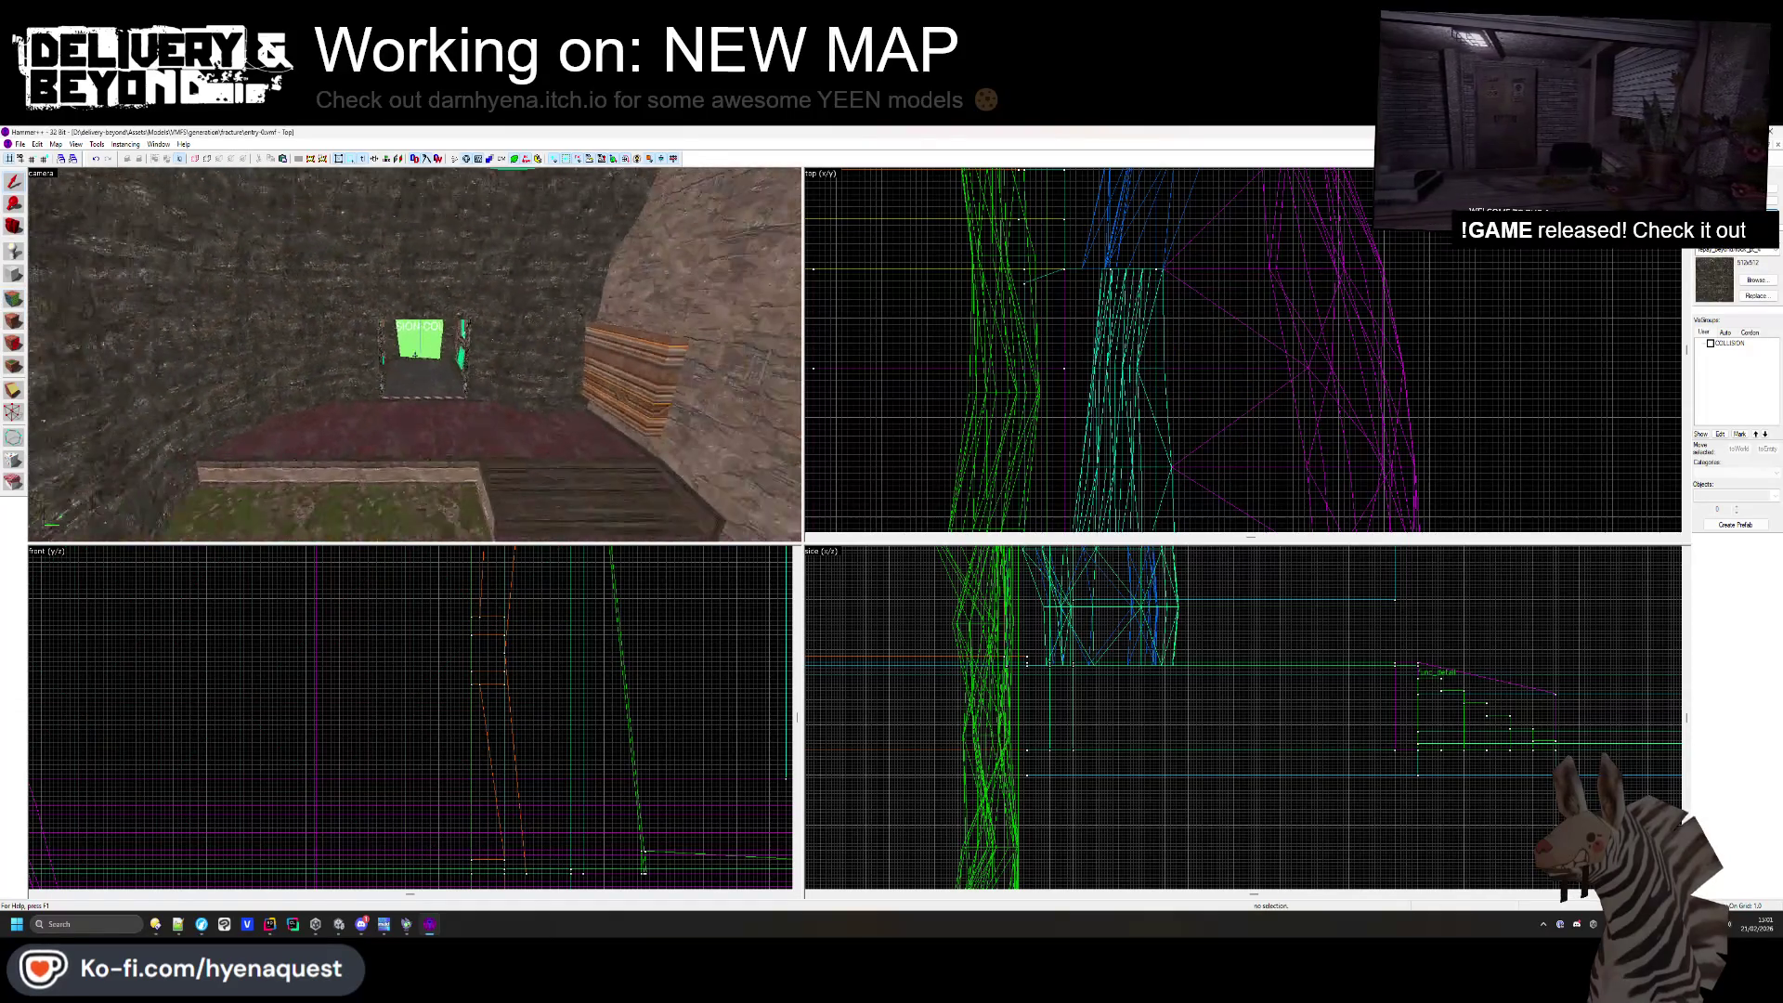
key("alt+Tab")
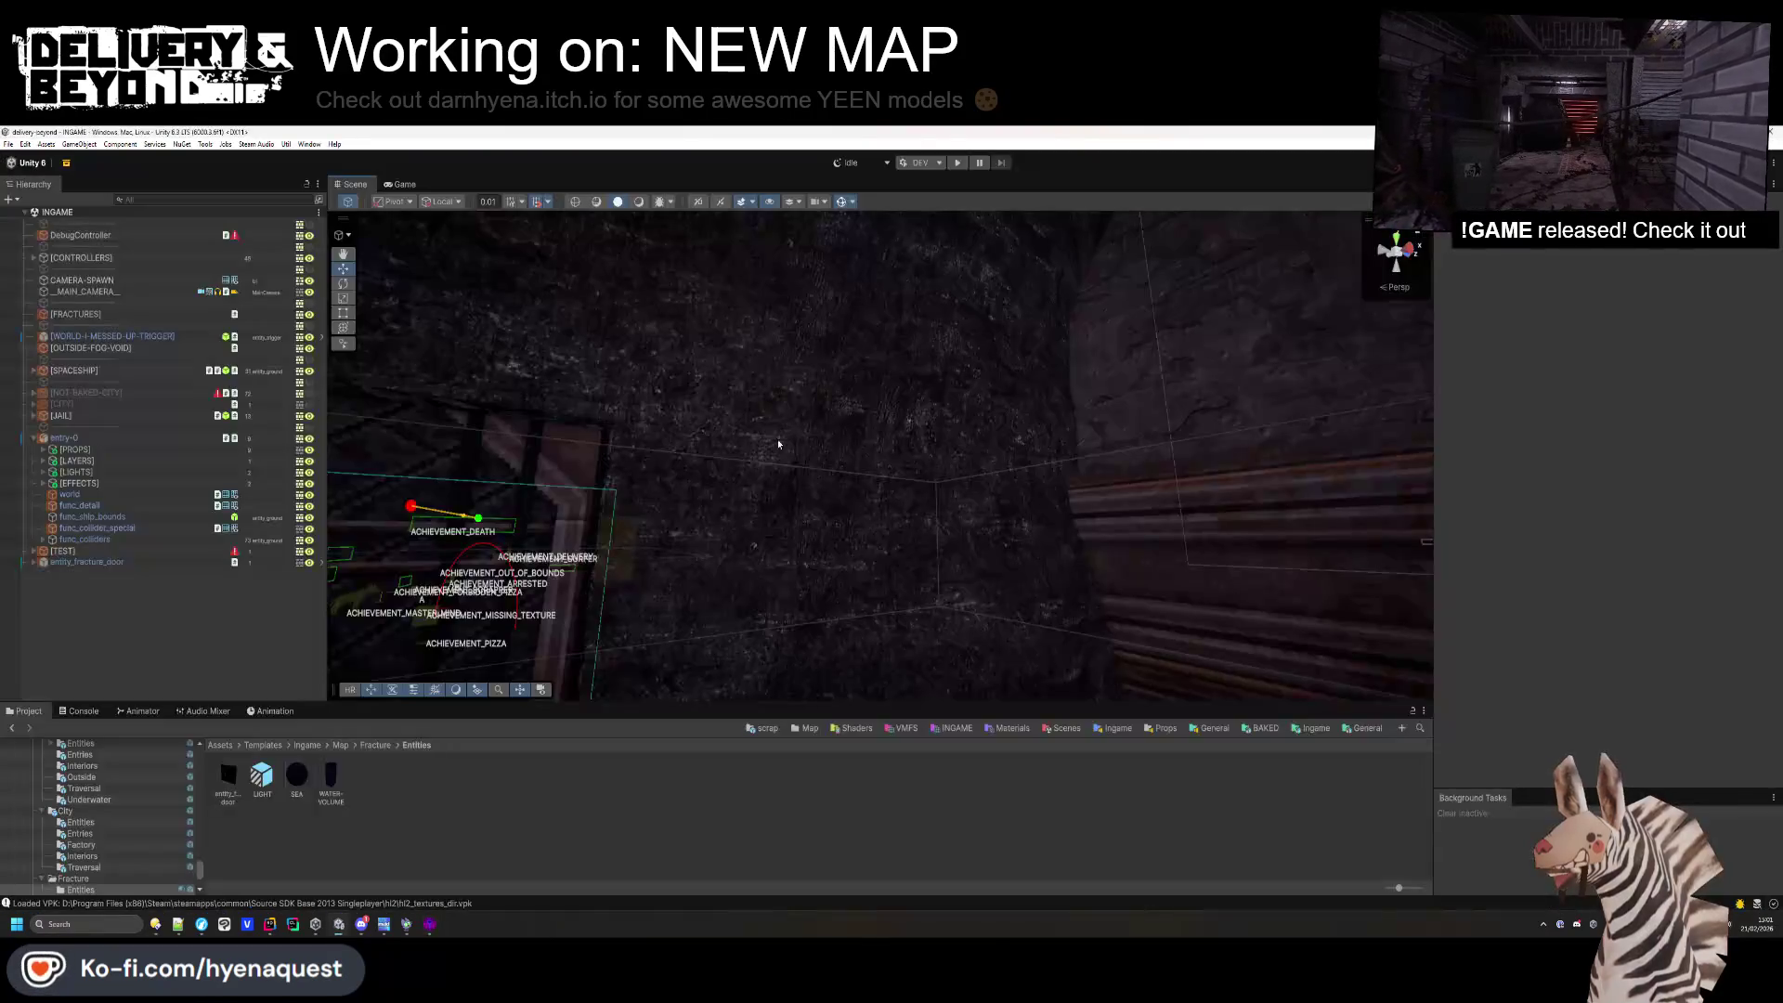
- Fly Unity's scene camera back to view the door wall, then return to Hammer++
mouse_move(644, 589)
left_mouse_down()
mouse_move(824, 617)
mouse_move(589, 613)
mouse_move(724, 585)
mouse_move(619, 517)
mouse_move(622, 537)
left_mouse_up()
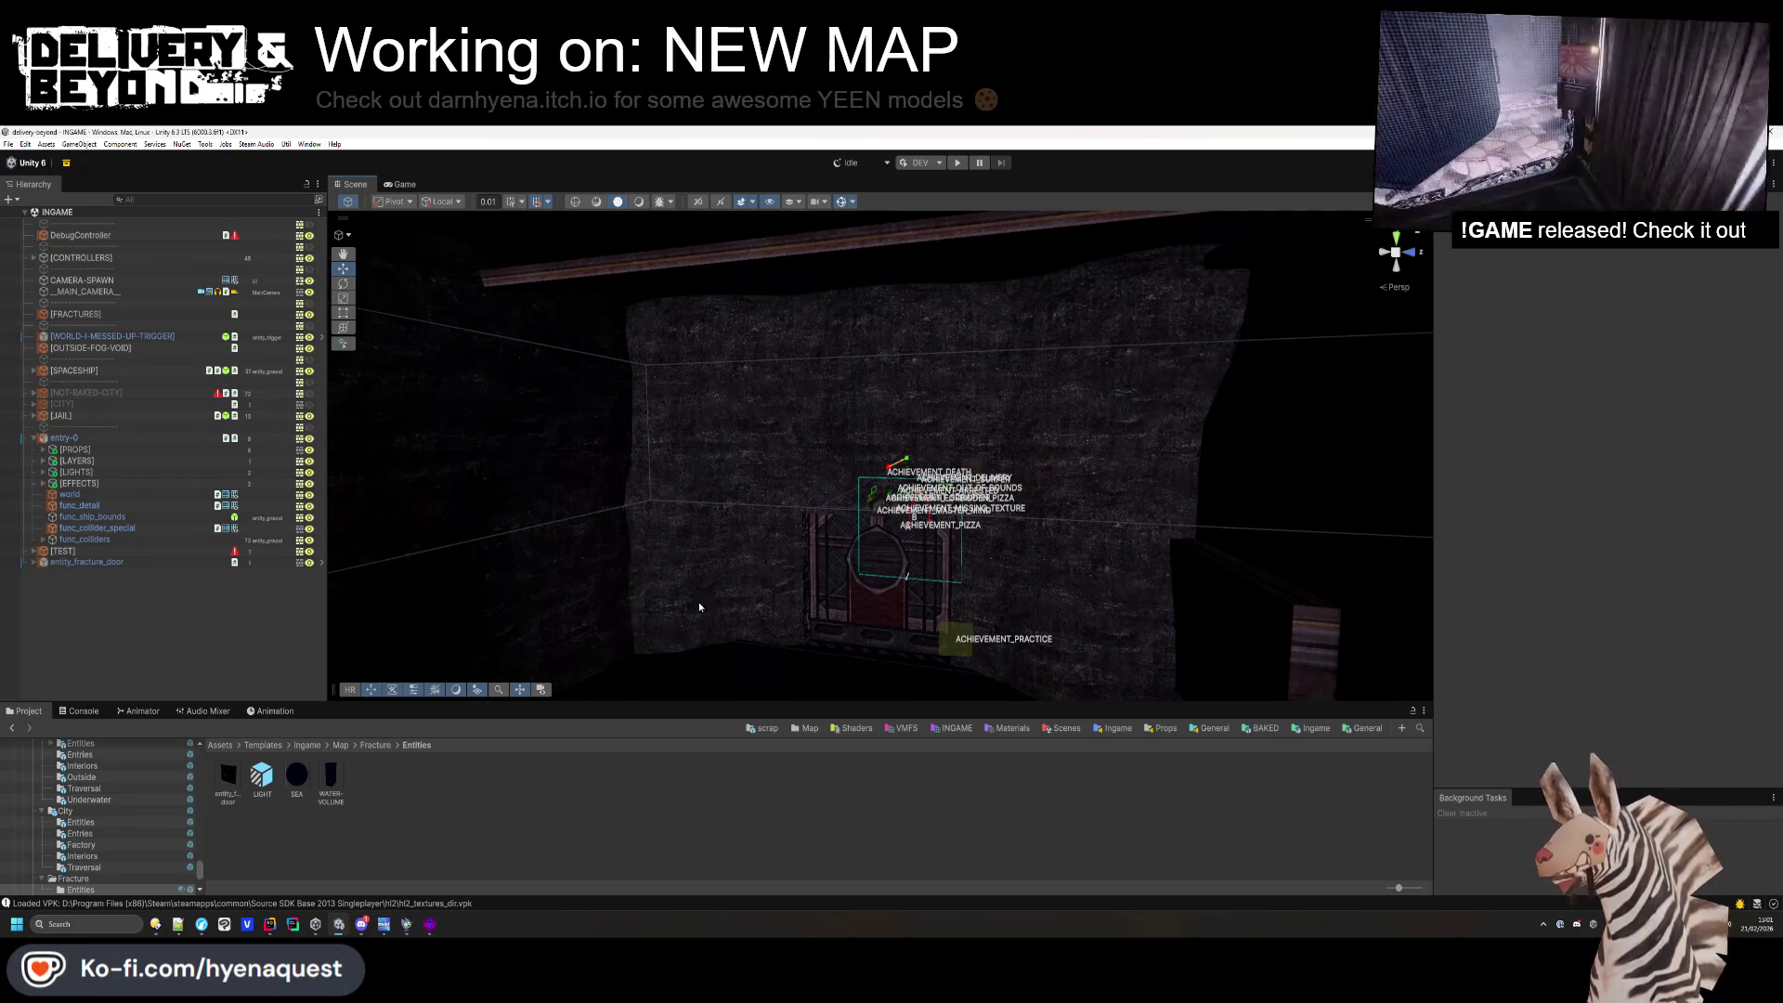
key("alt+Tab")
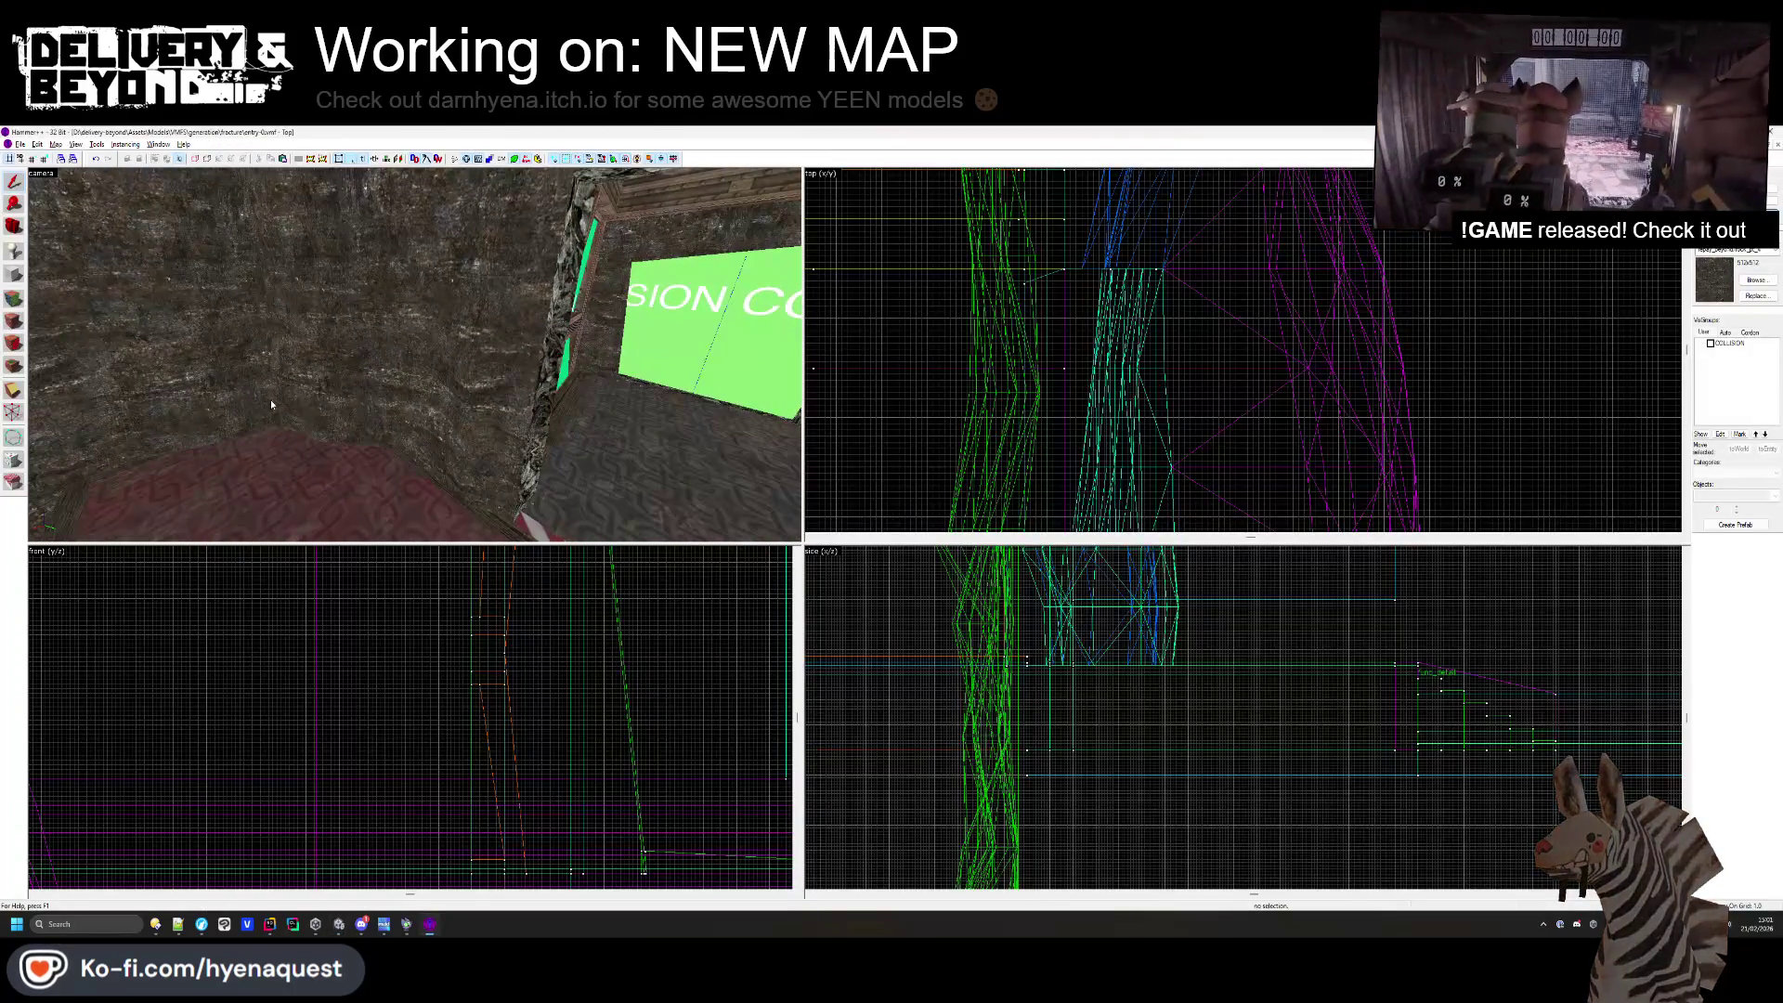
- Draw a 46×30 block in the Top view using the OUTSIDE texture
left_click(1756, 280)
scroll(962, 514, "down", 10)
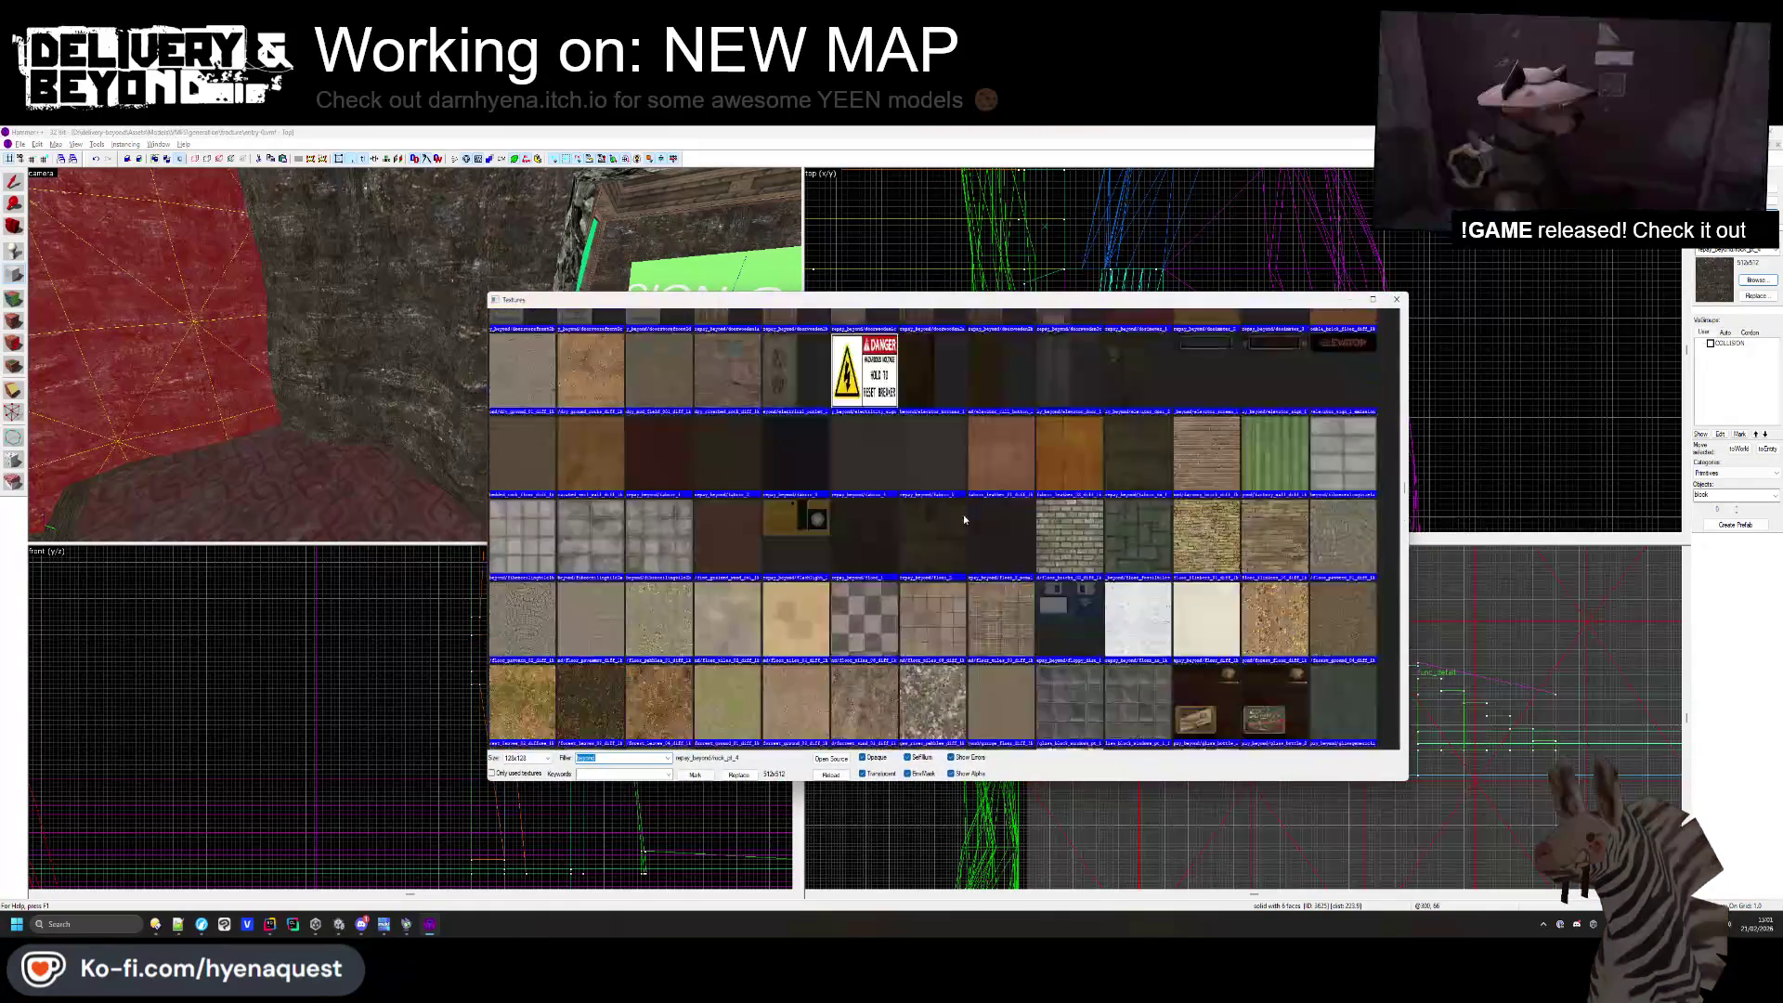
scroll(979, 499, "up", 10)
double_click(1001, 352)
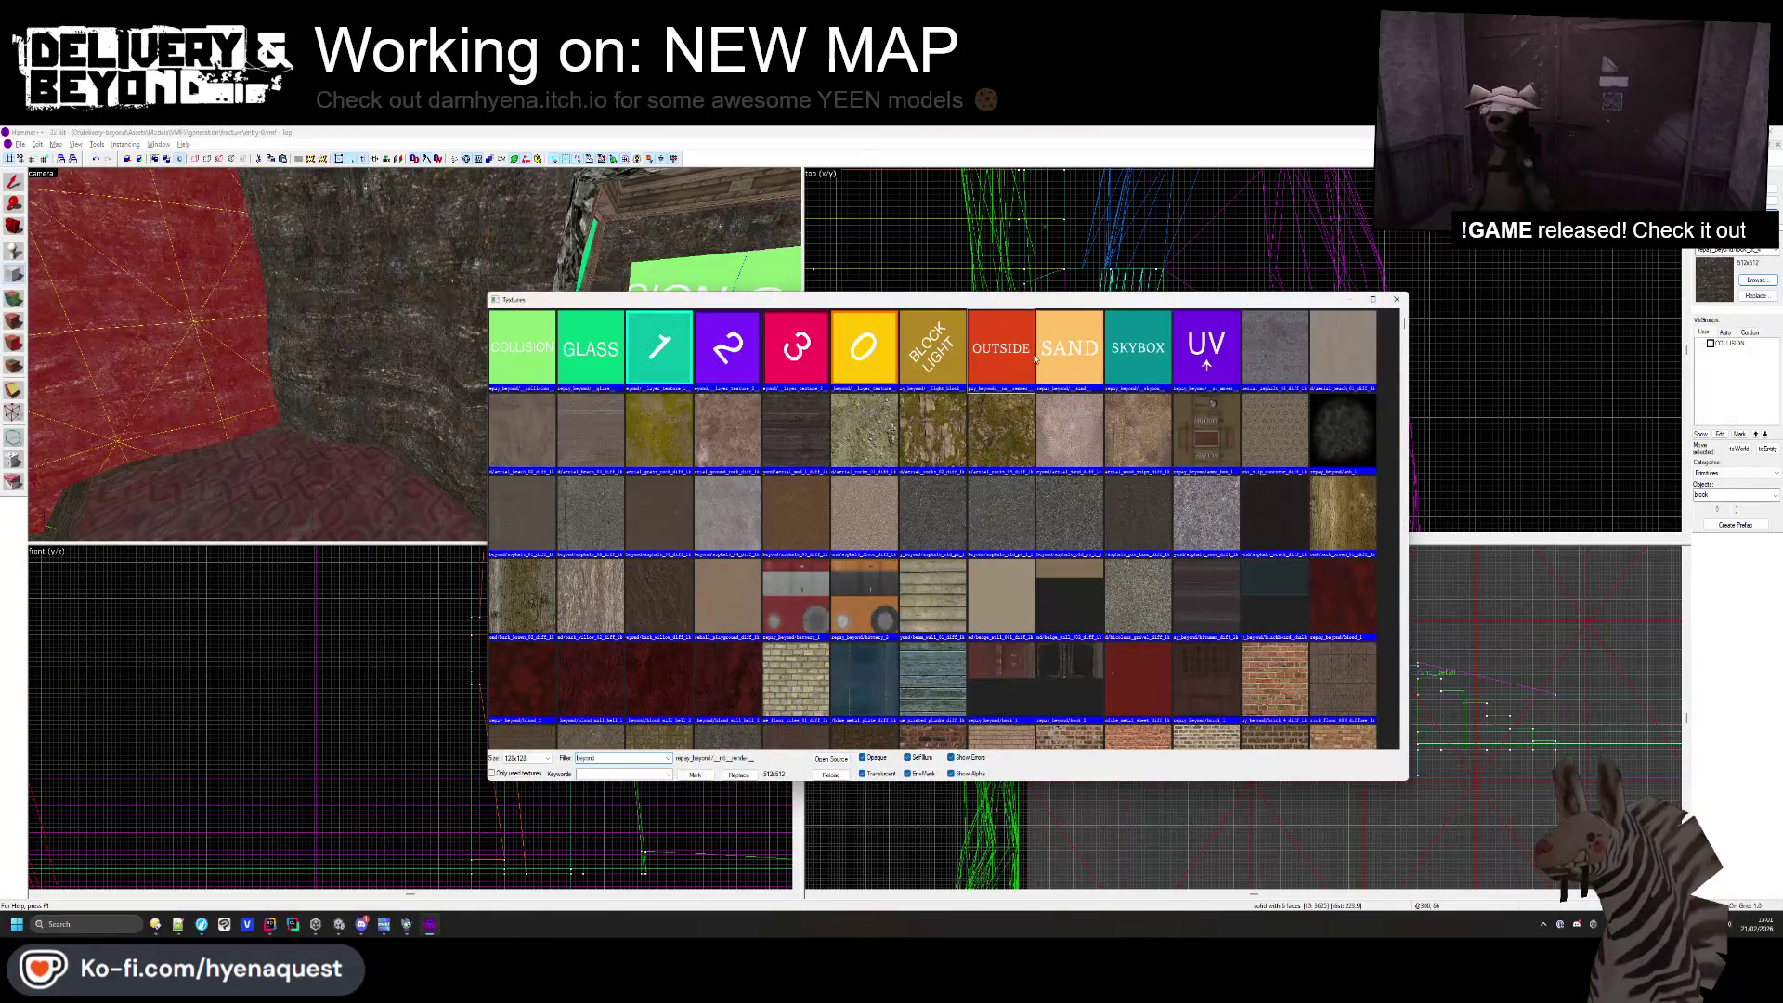
scroll(1207, 353, "down", 5)
scroll(1207, 353, "up", 8)
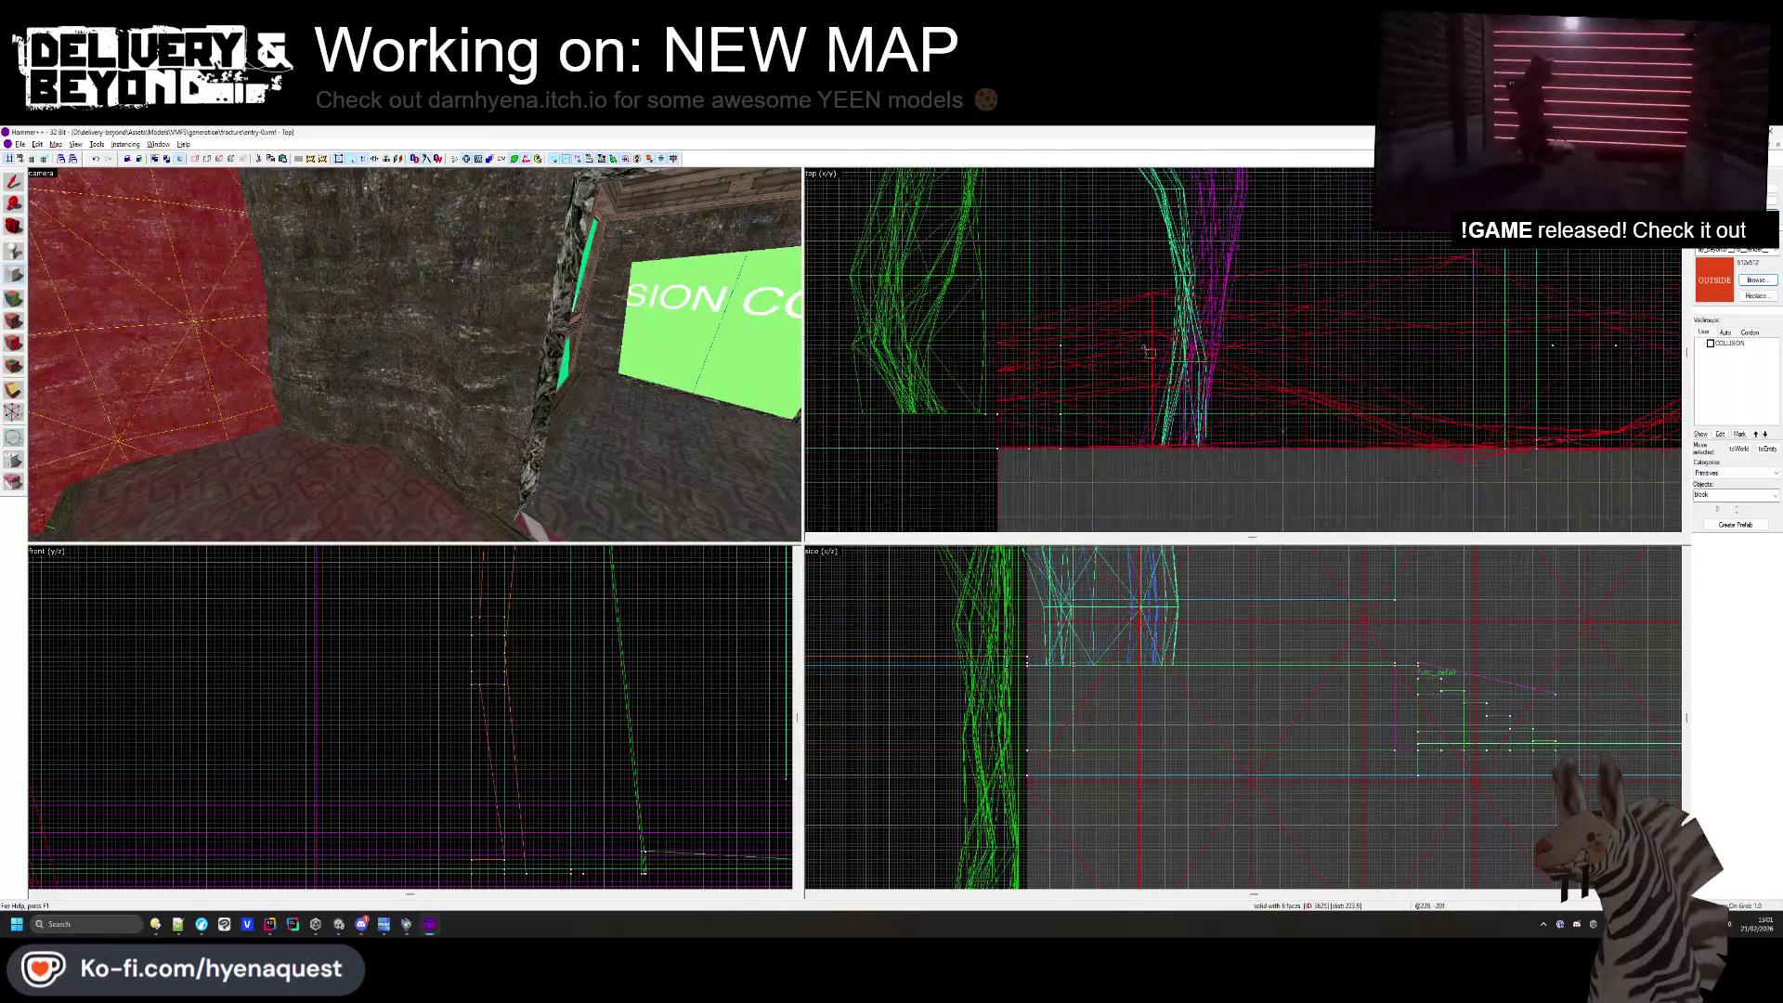
left_click_drag(1126, 254, 1304, 418)
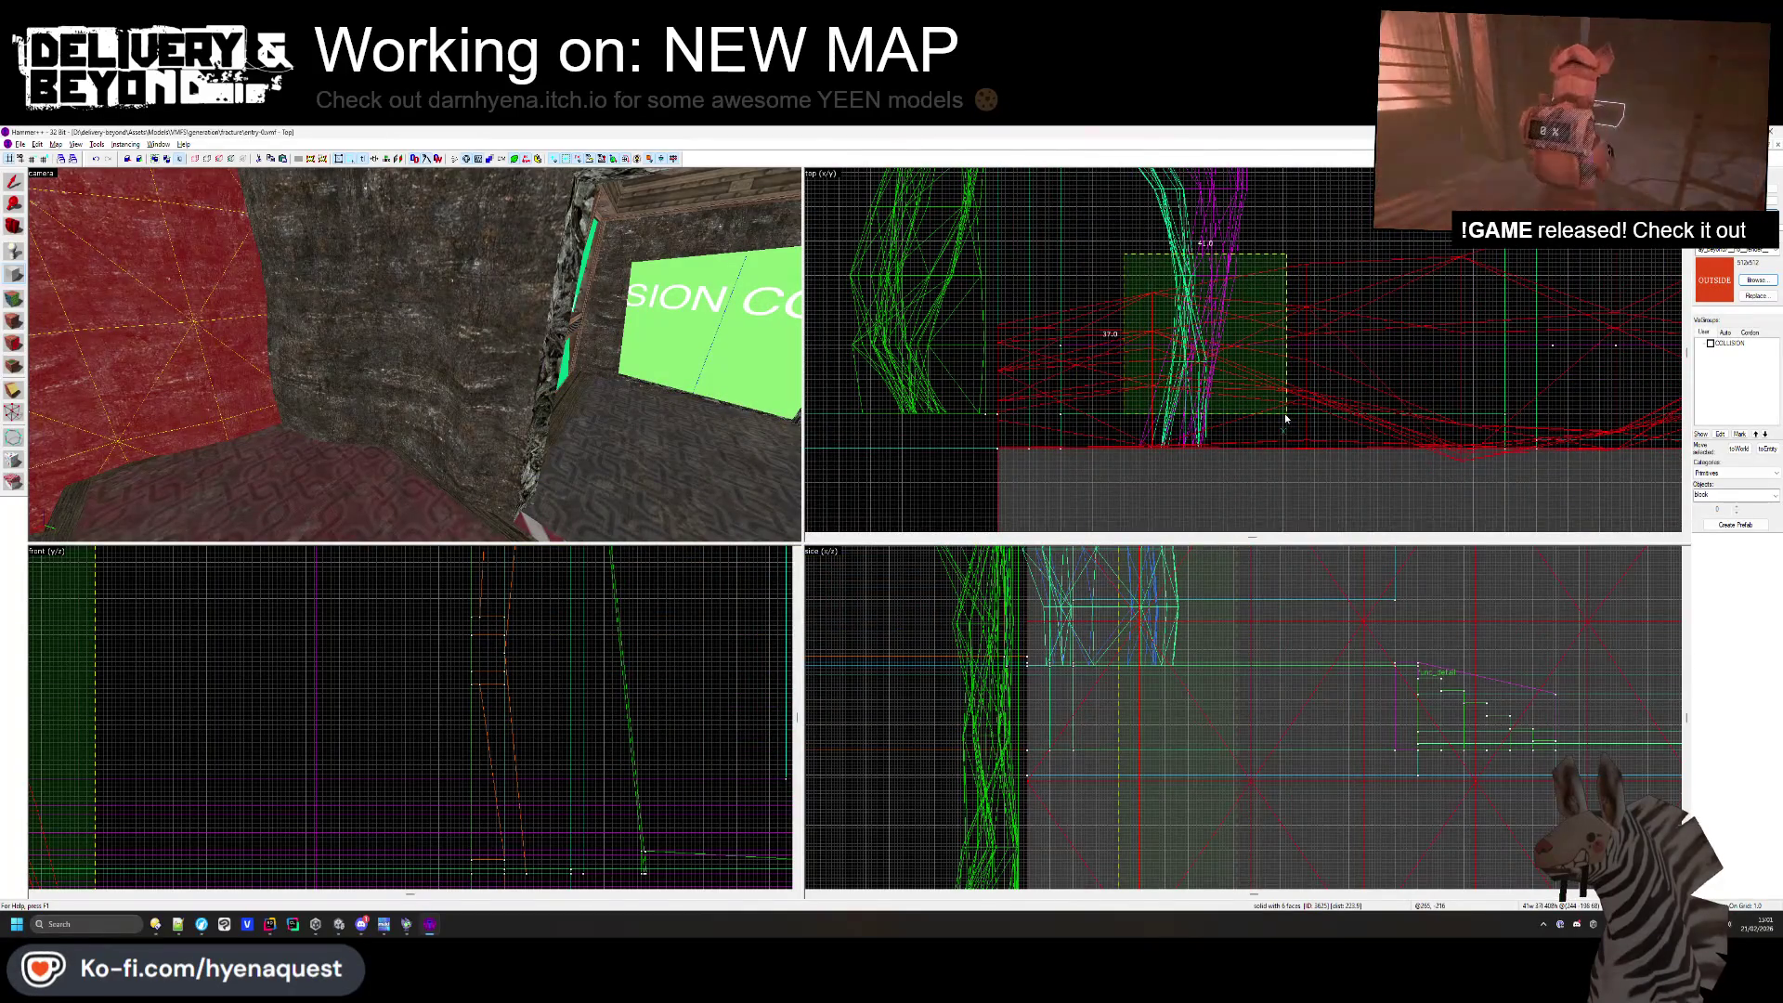
scroll(1189, 275, "up", 3)
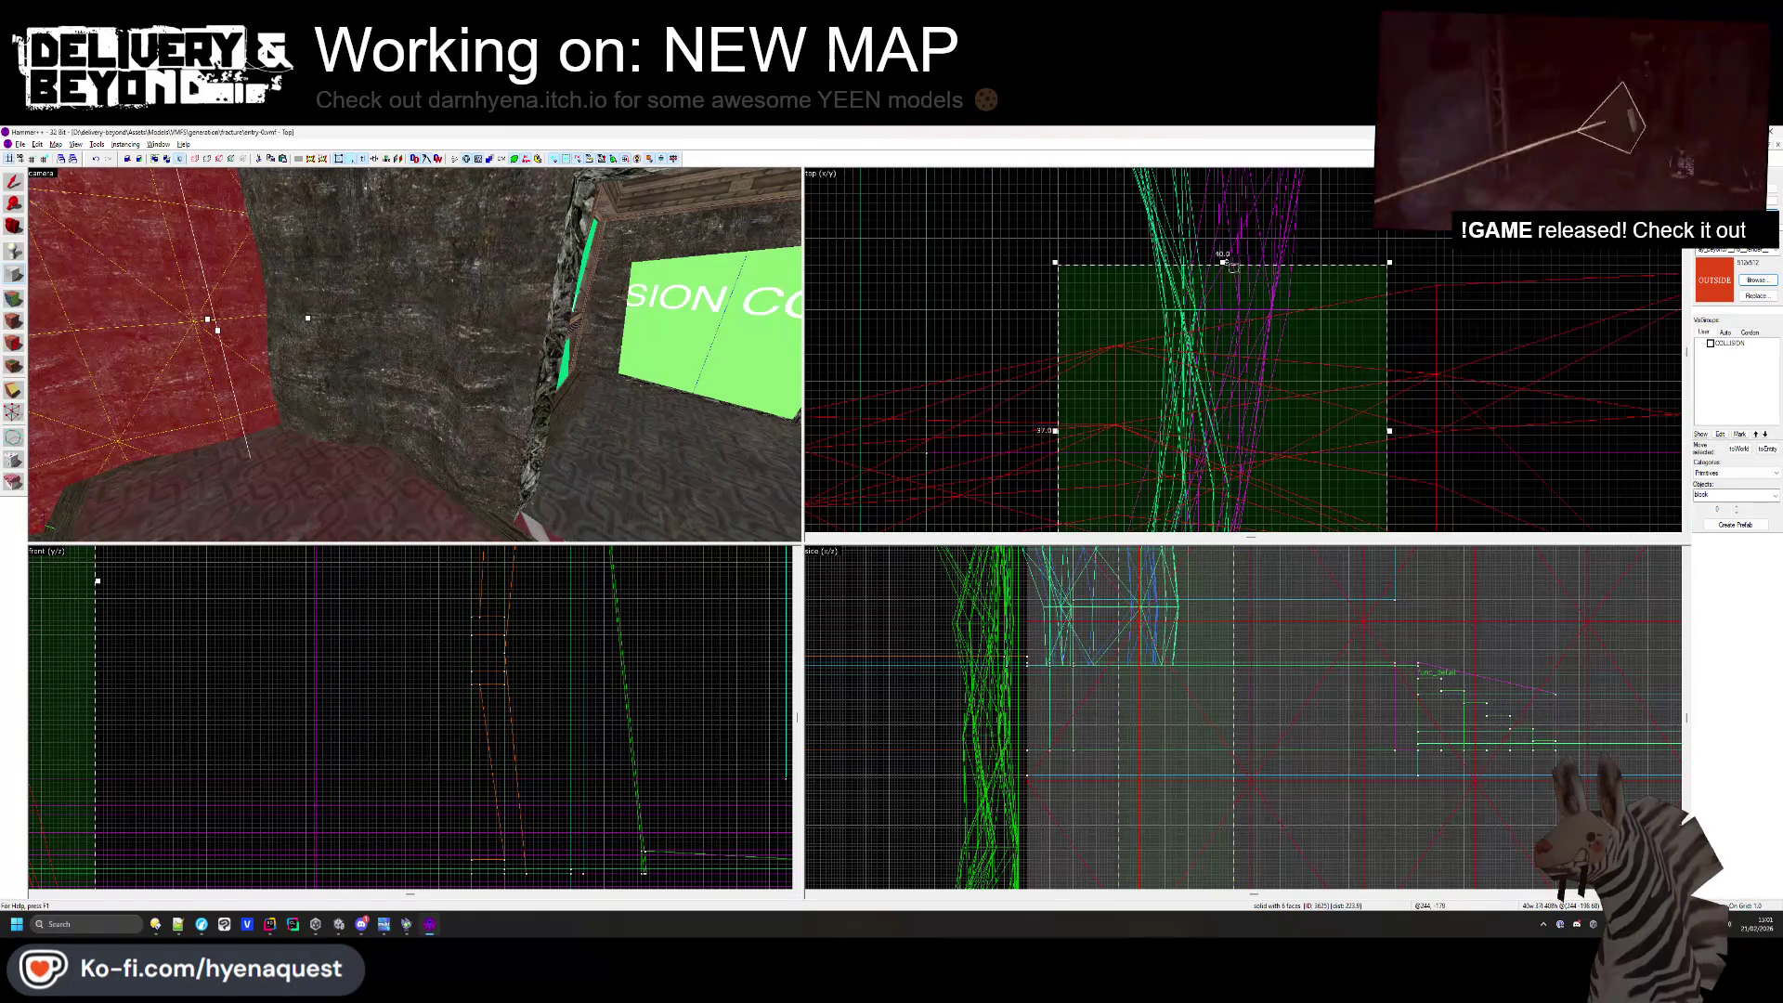
key("Return")
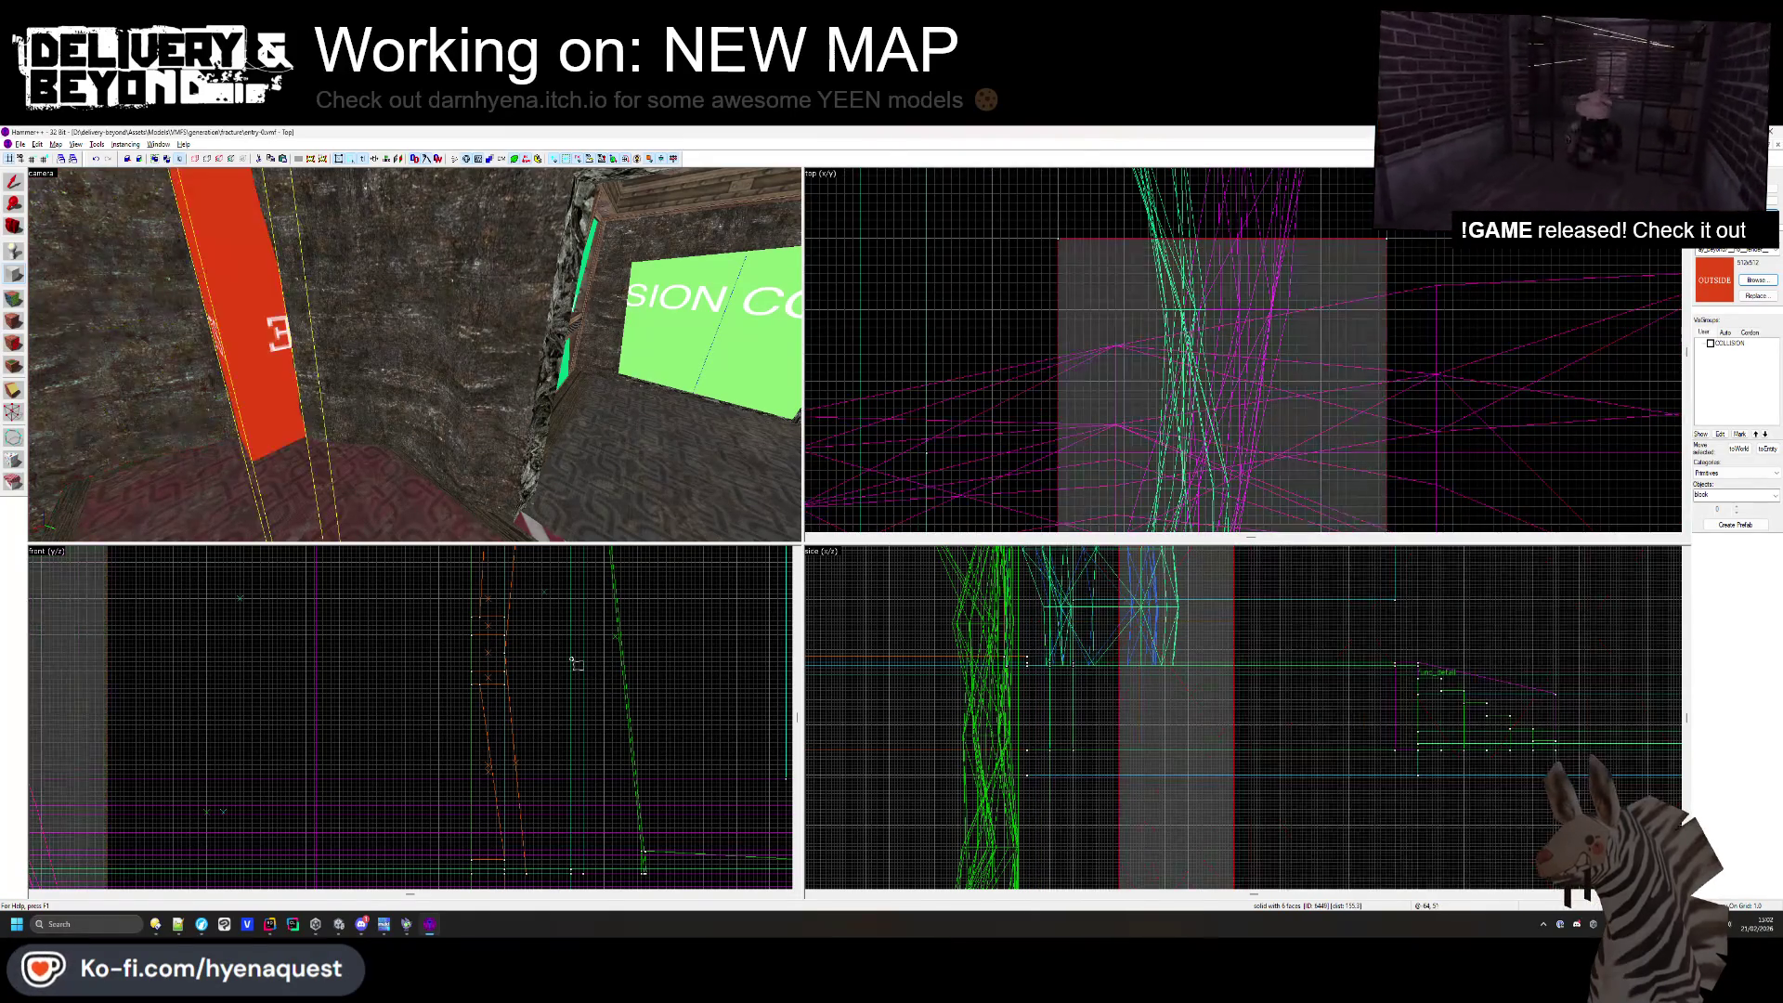
scroll(416, 596, "down", 3)
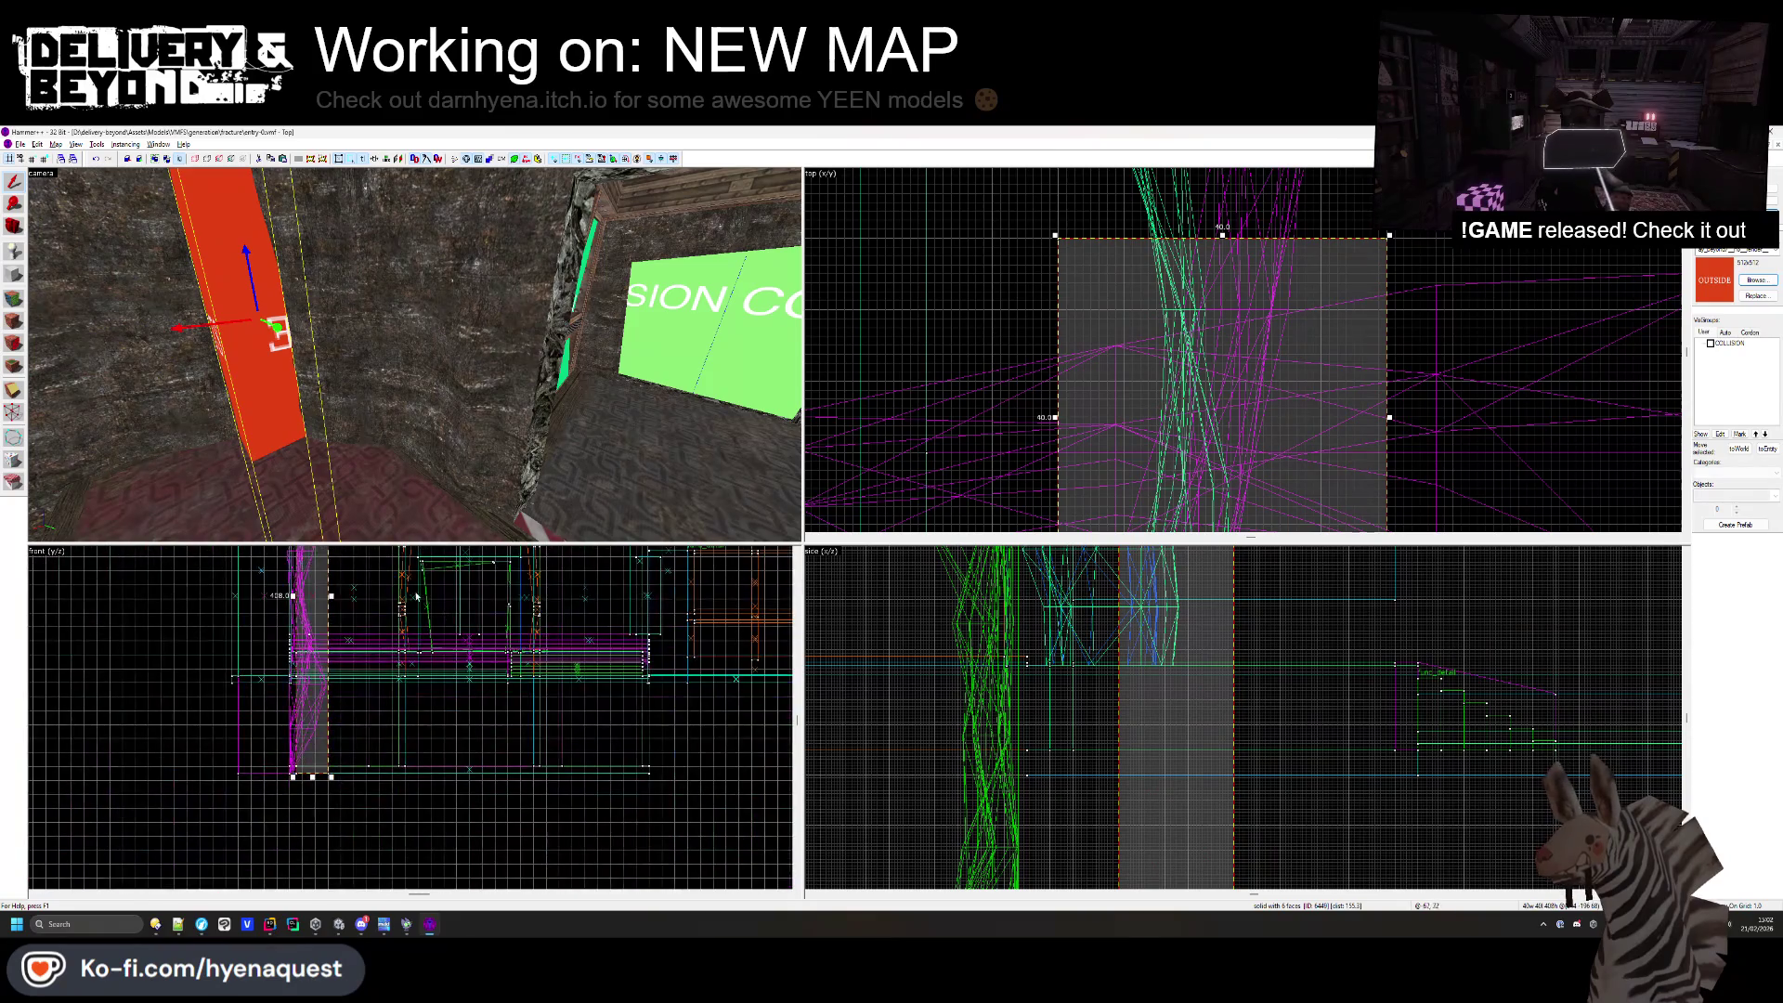
left_click(377, 785)
- Fly the 3D camera to the new post and check its faces
key("z")
key("w")
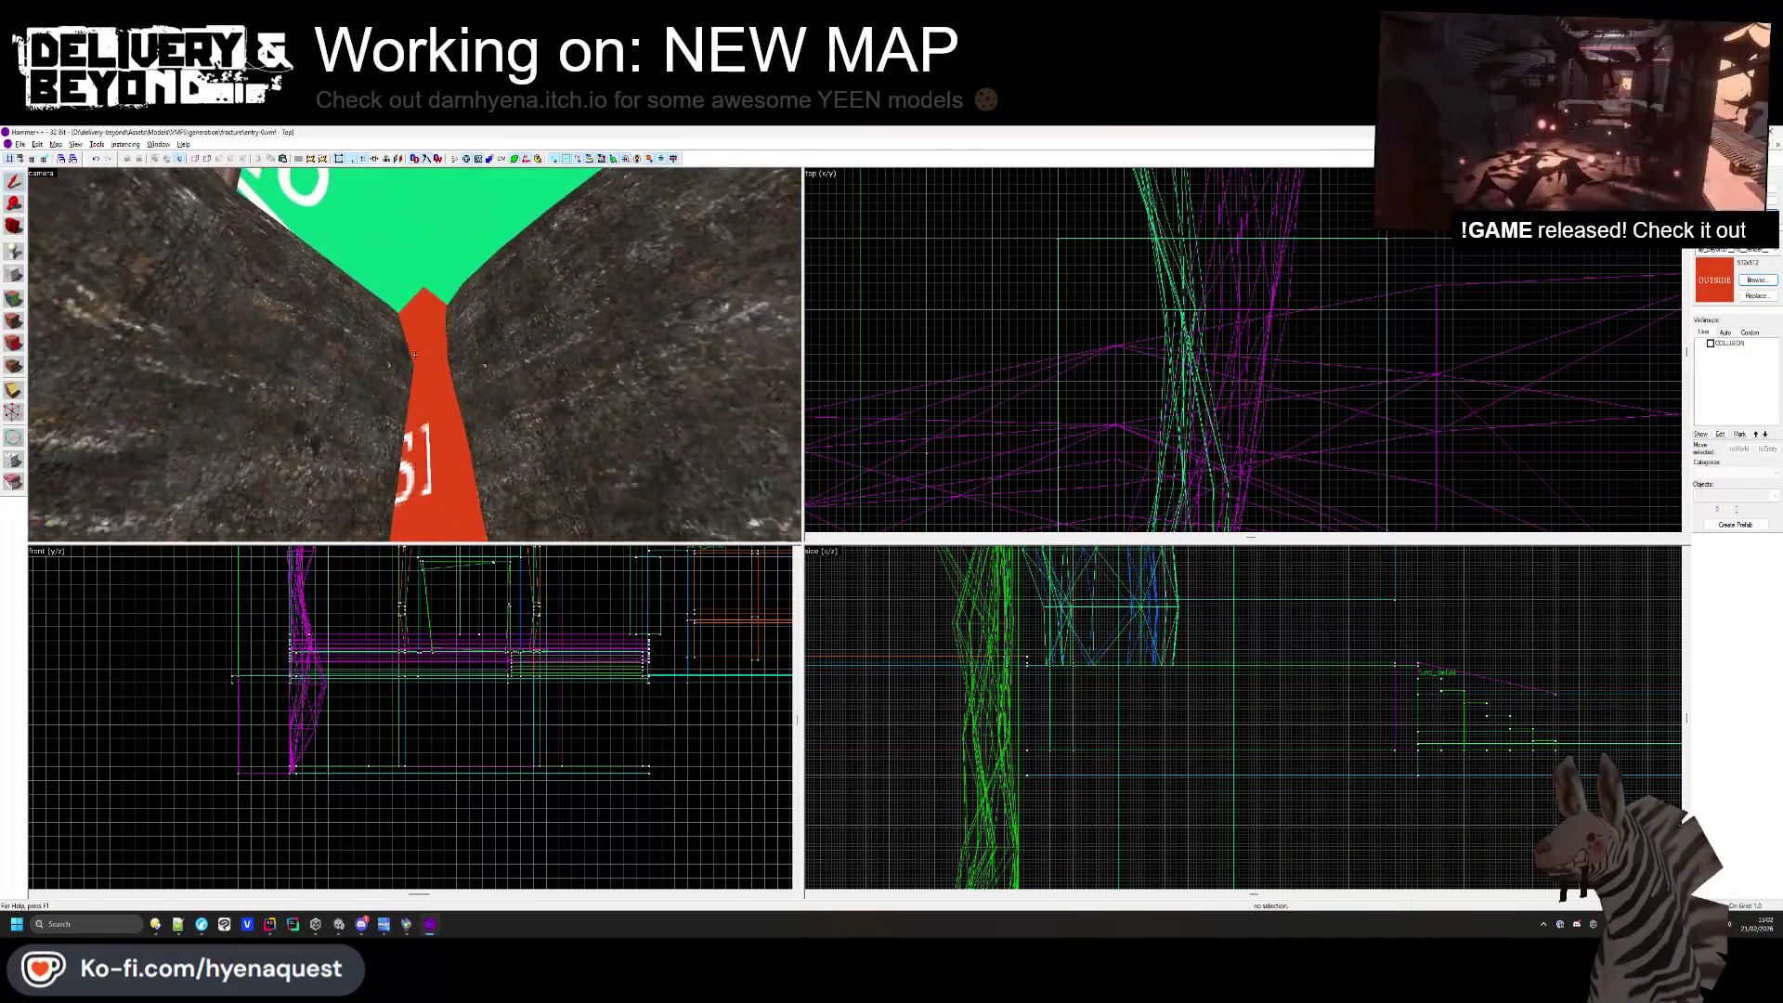
key("z")
key("shift+a")
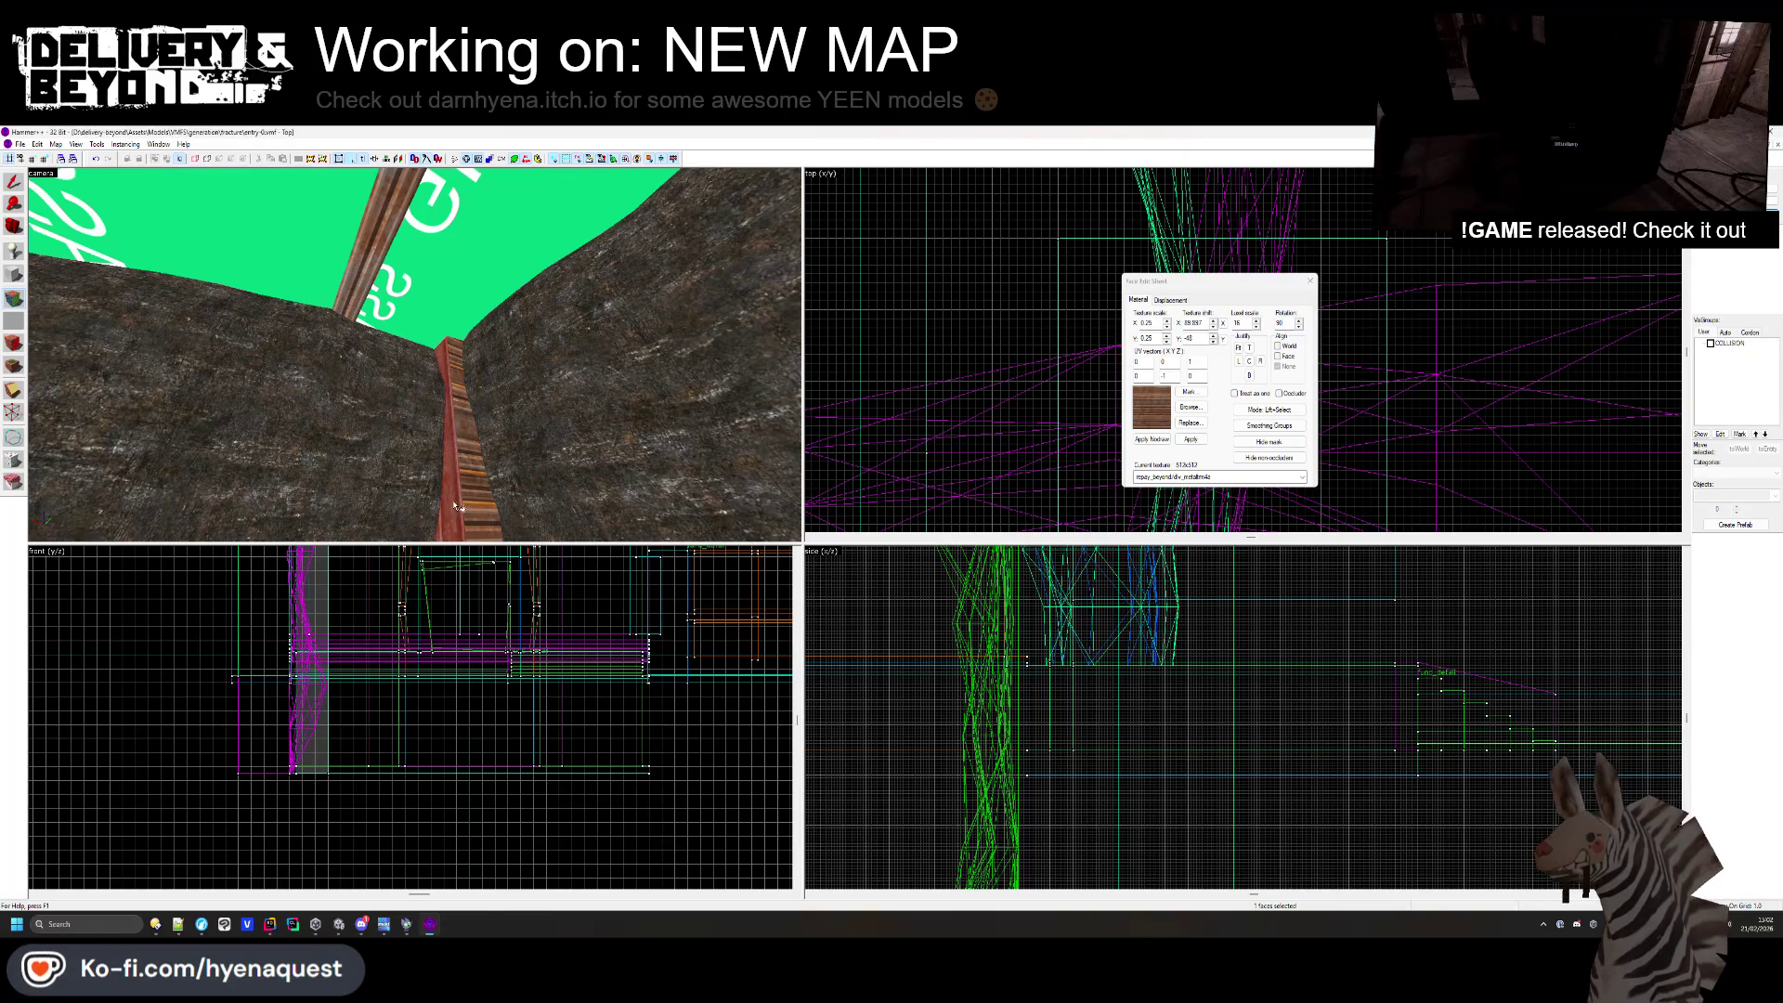
left_click(1309, 283)
key("z")
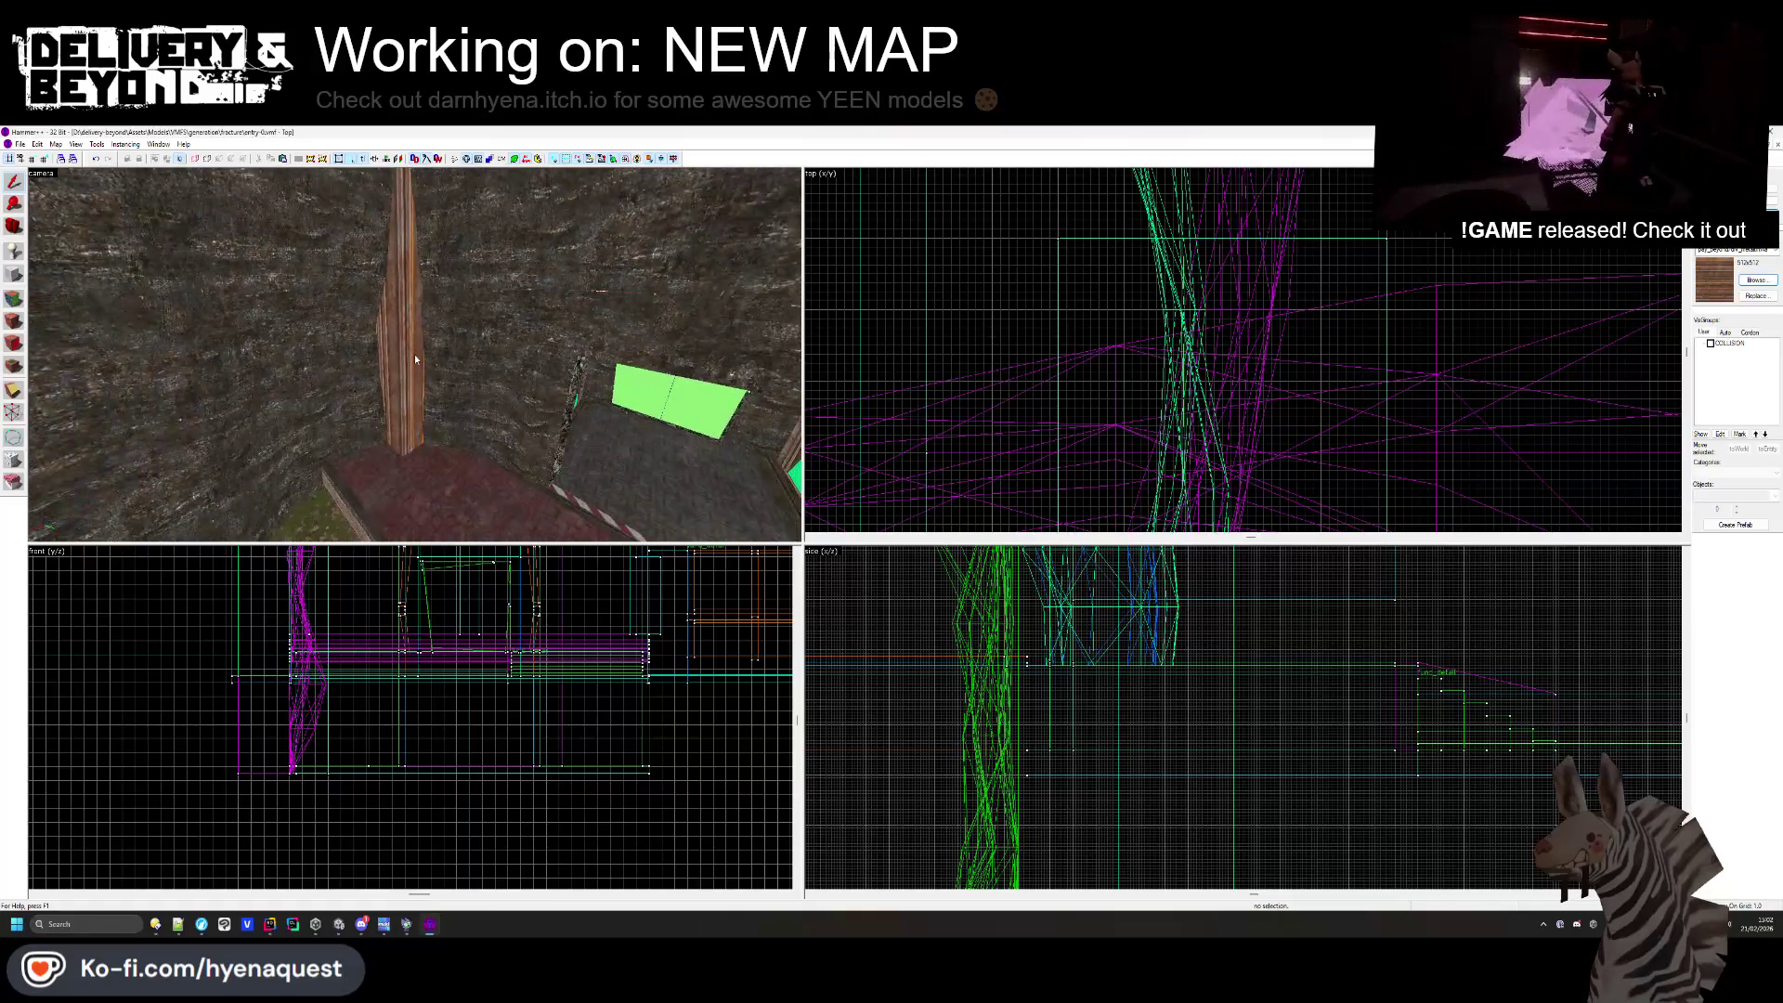
- Compare another wall corner in Unity, then select the red rock wall face in Hammer++
key("alt+Tab")
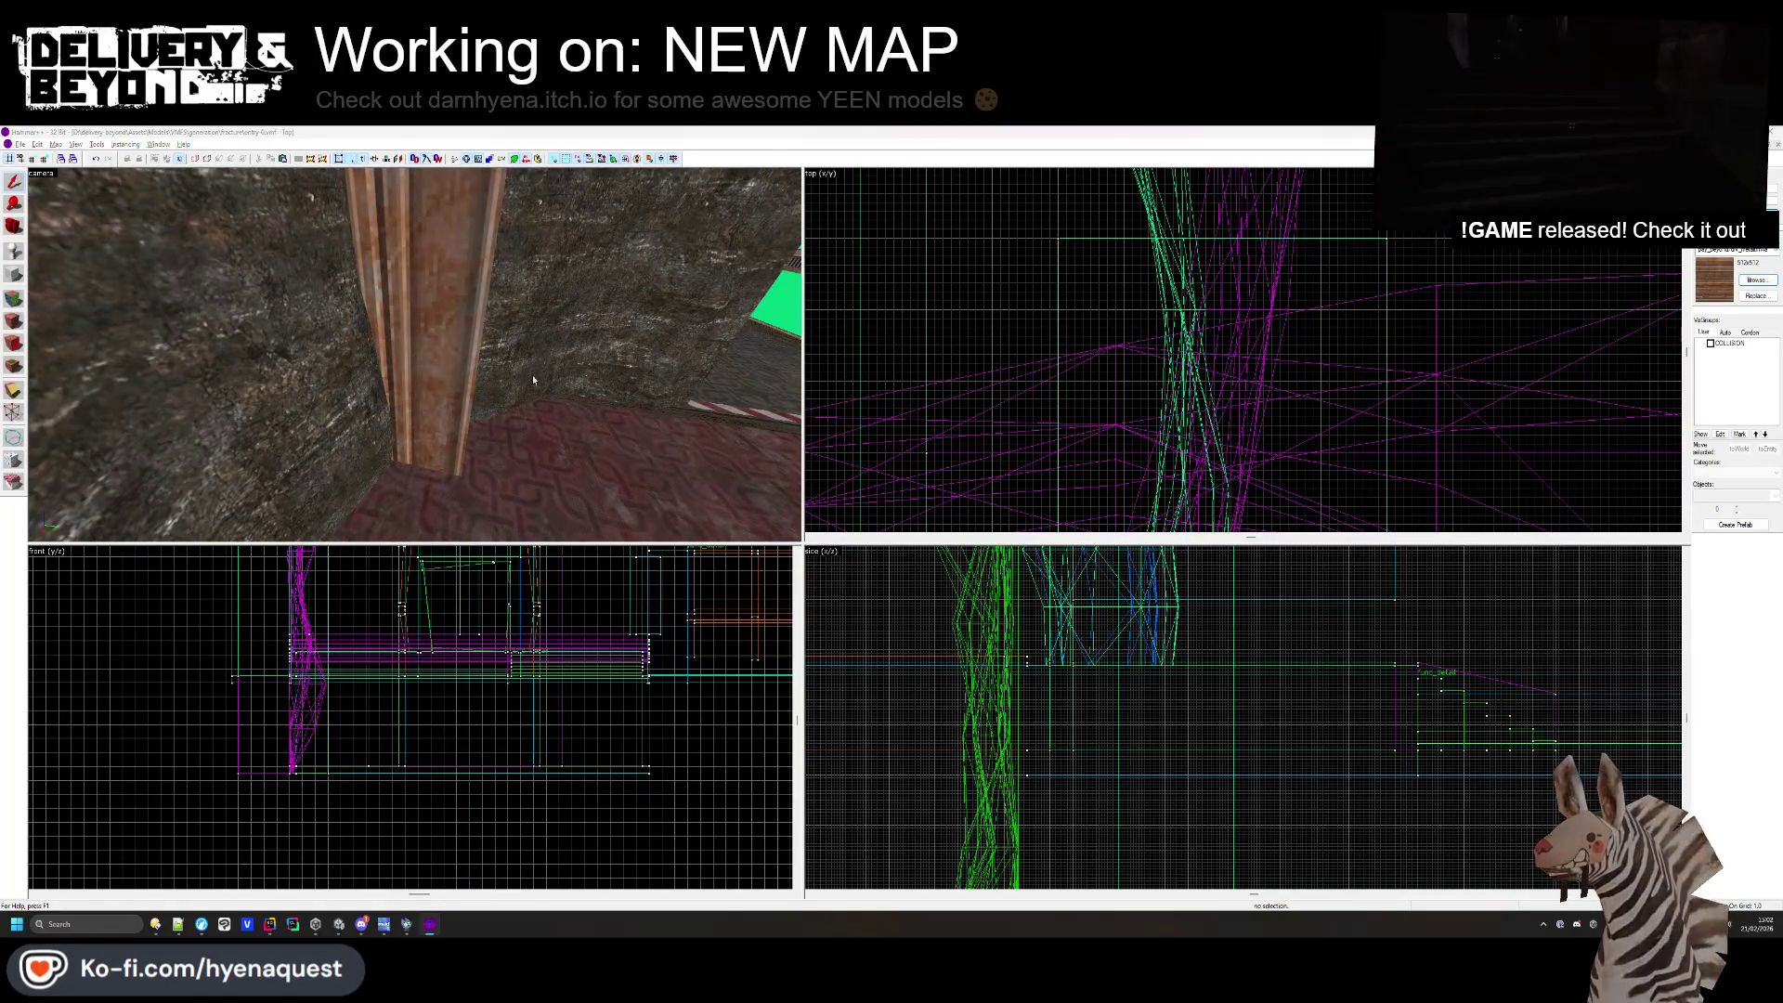
mouse_move(734, 650)
left_mouse_down()
mouse_move(724, 610)
mouse_move(848, 637)
mouse_move(956, 581)
mouse_move(1126, 558)
mouse_move(983, 589)
left_mouse_up()
key("alt+Tab")
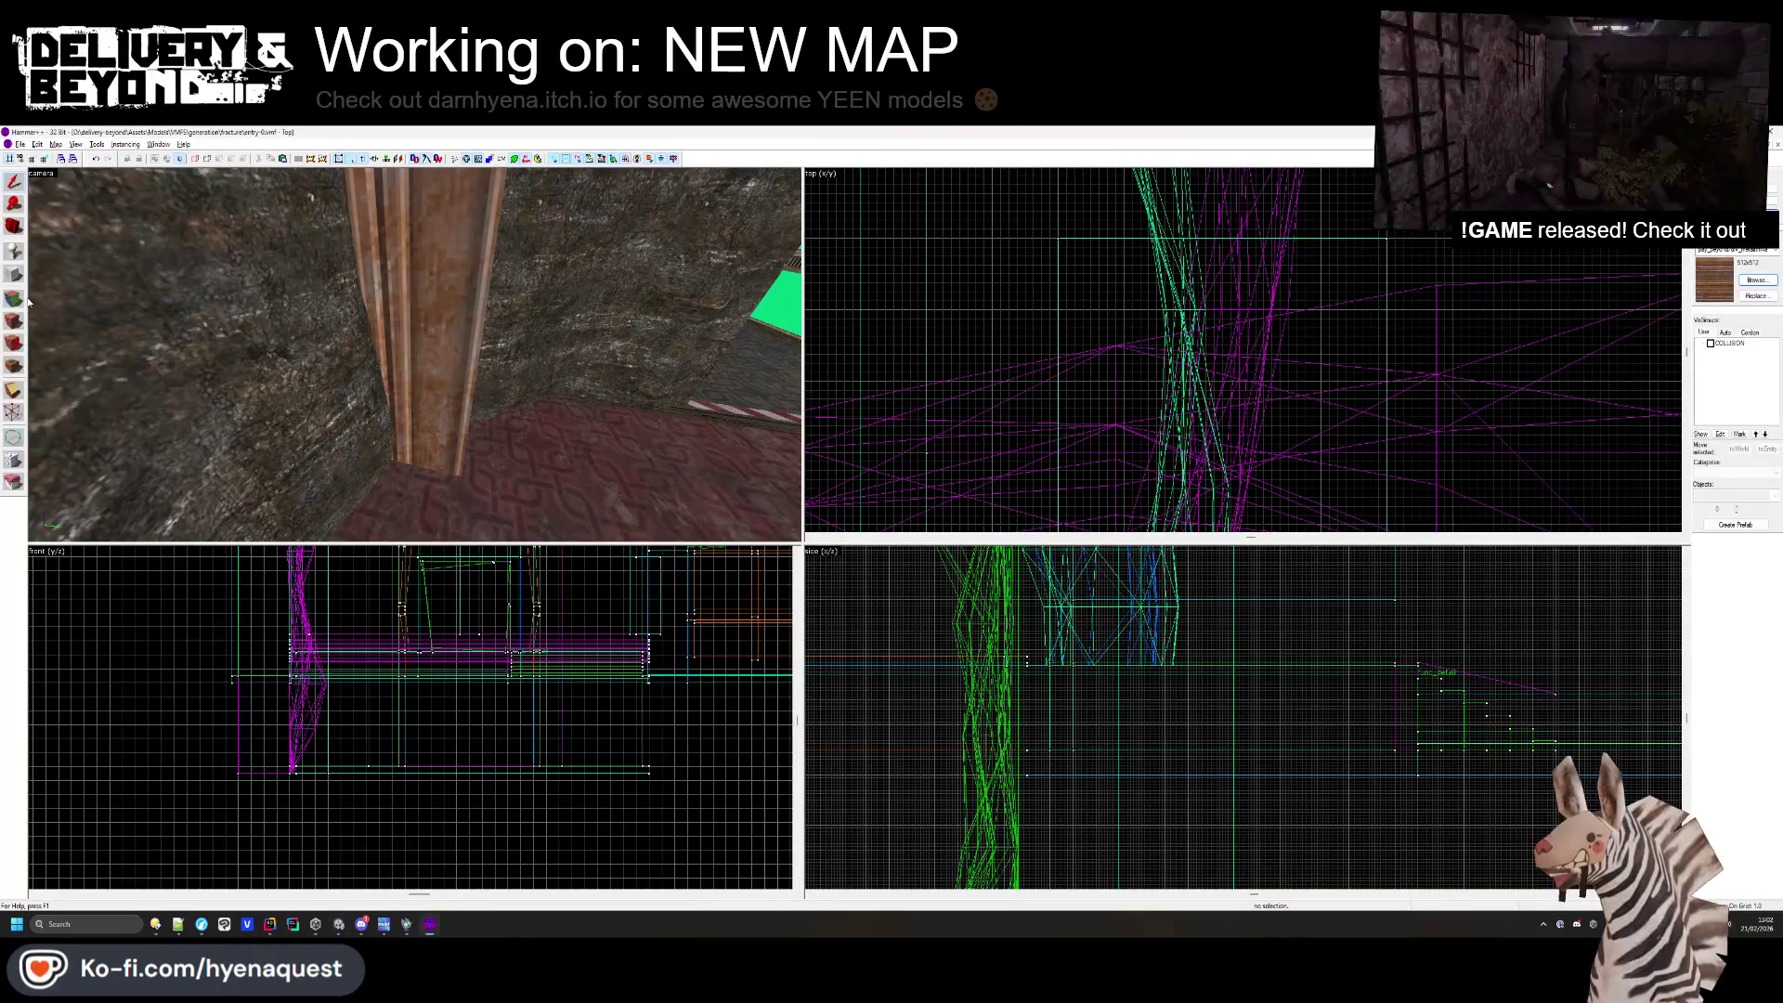
key("shift+a")
left_click(437, 383)
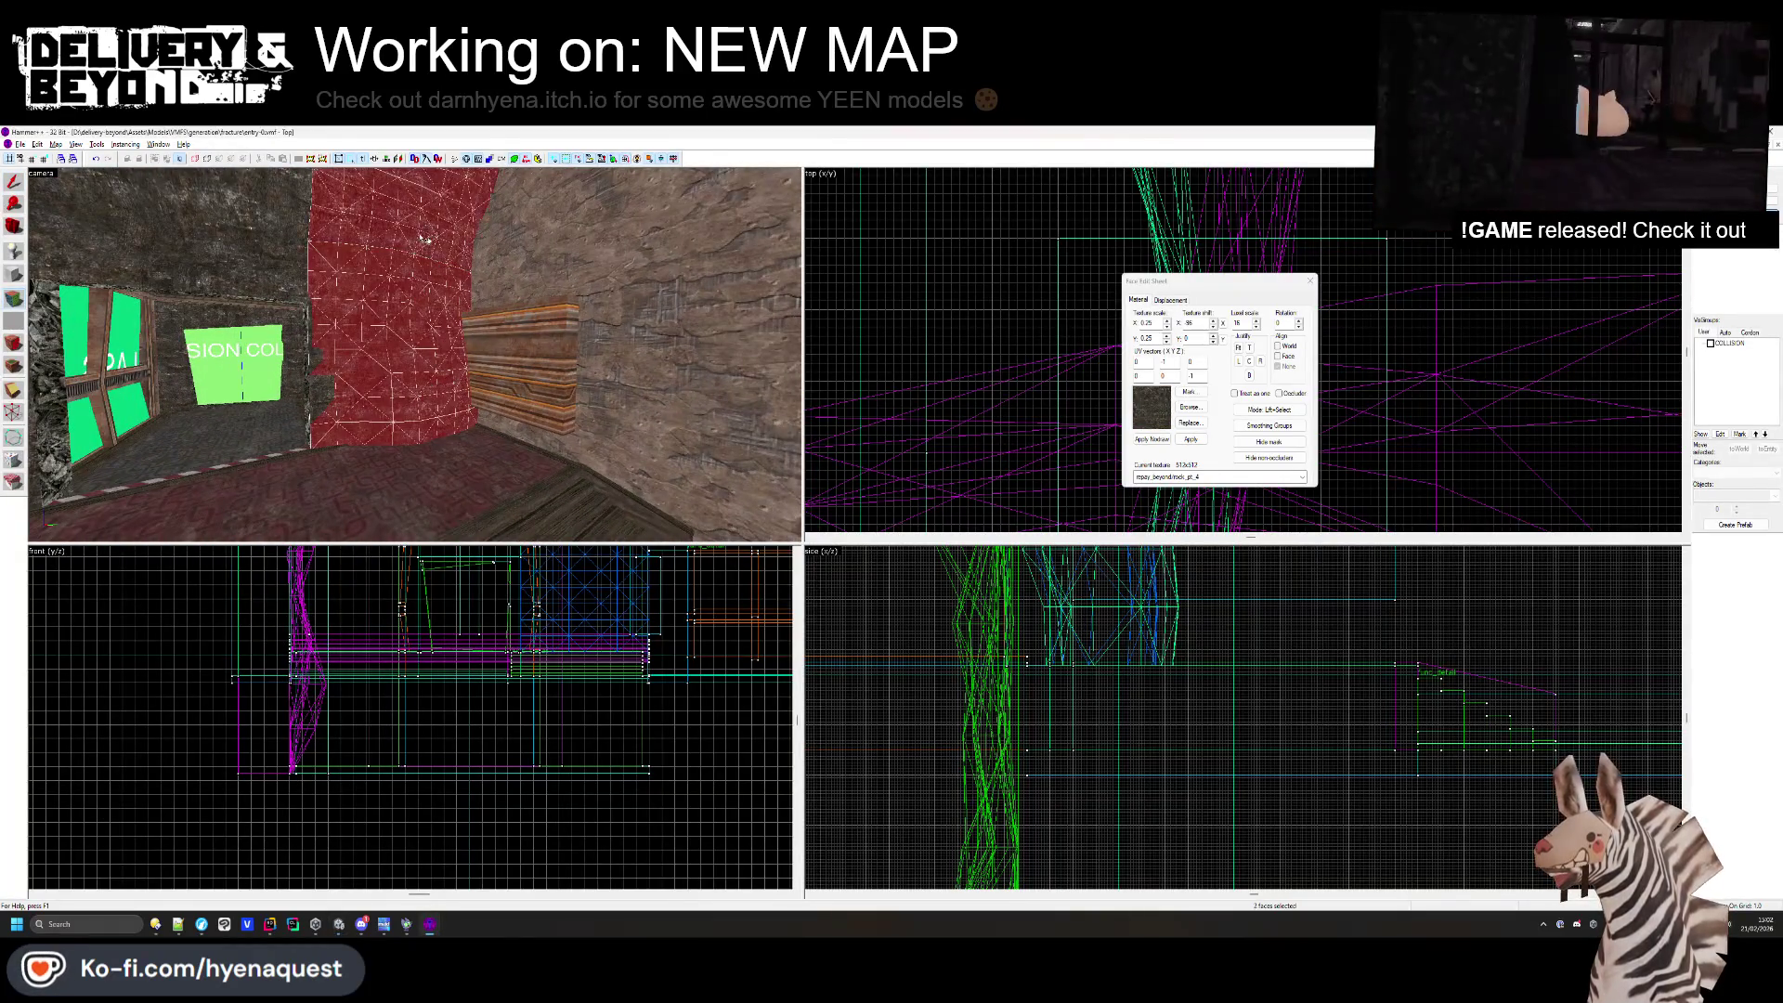
- Sculpt the rock wall beside the plank ledge using Paint Geometry at radius 128
left_click(1170, 299)
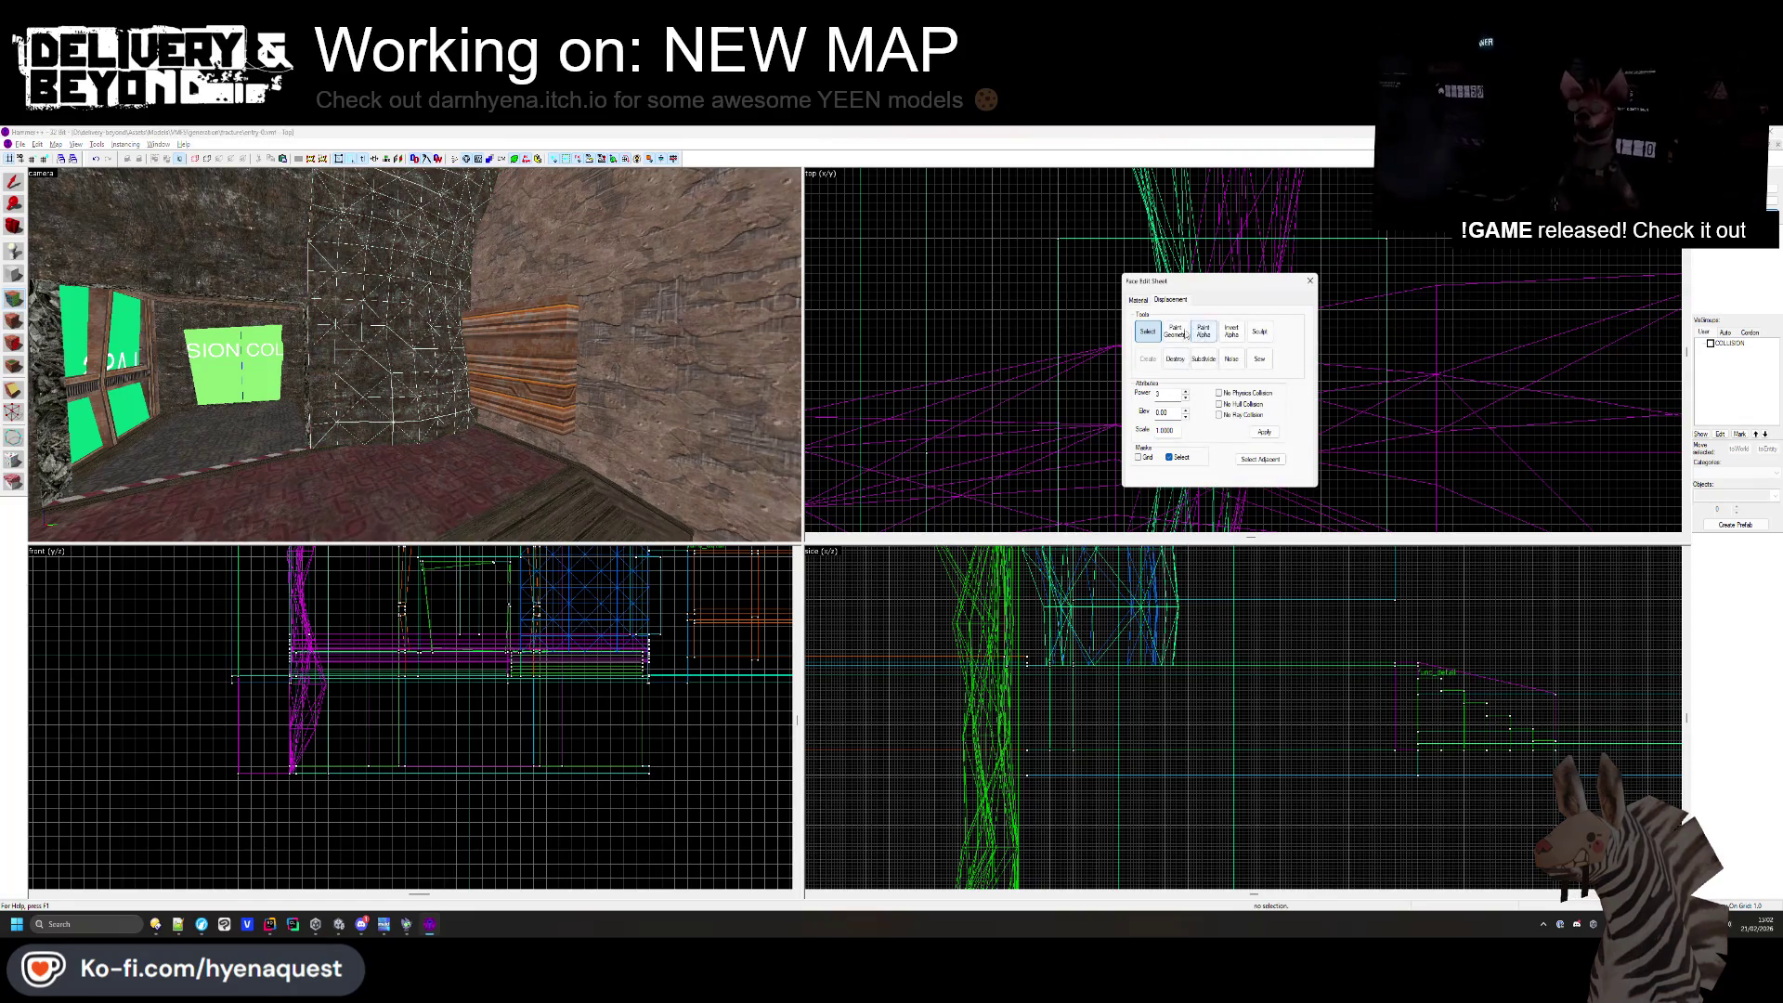
key("w")
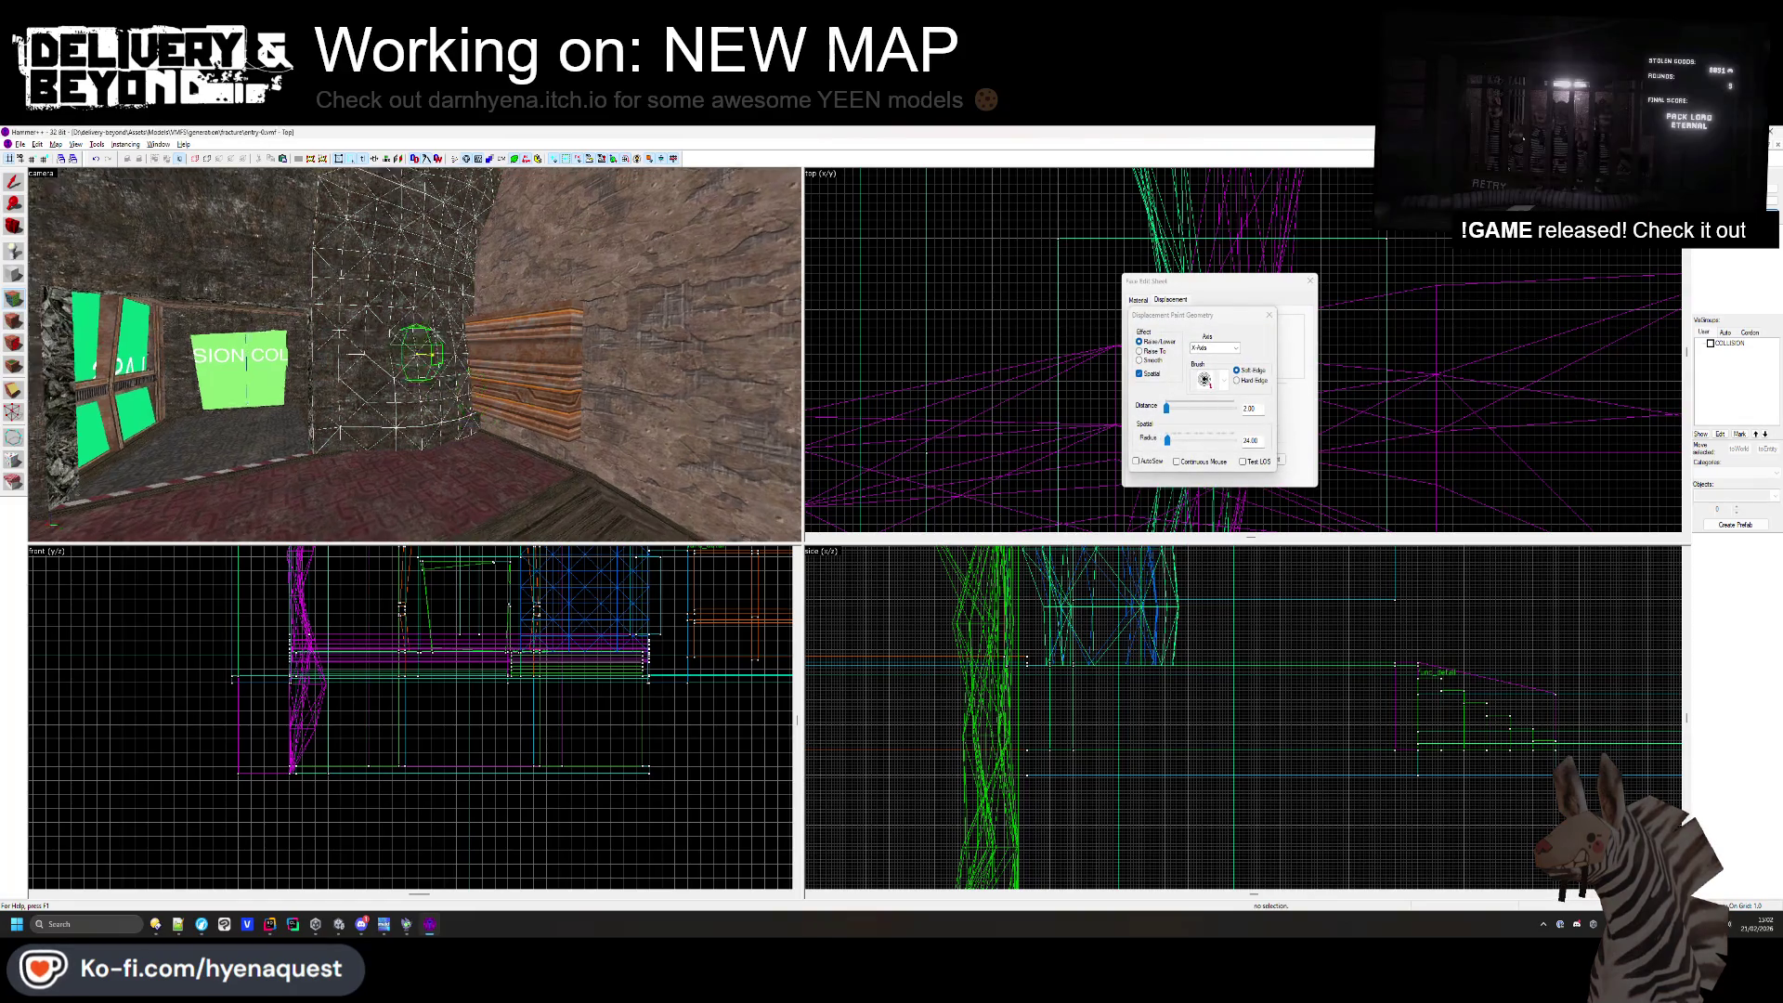
left_click_drag(1170, 441, 1182, 441)
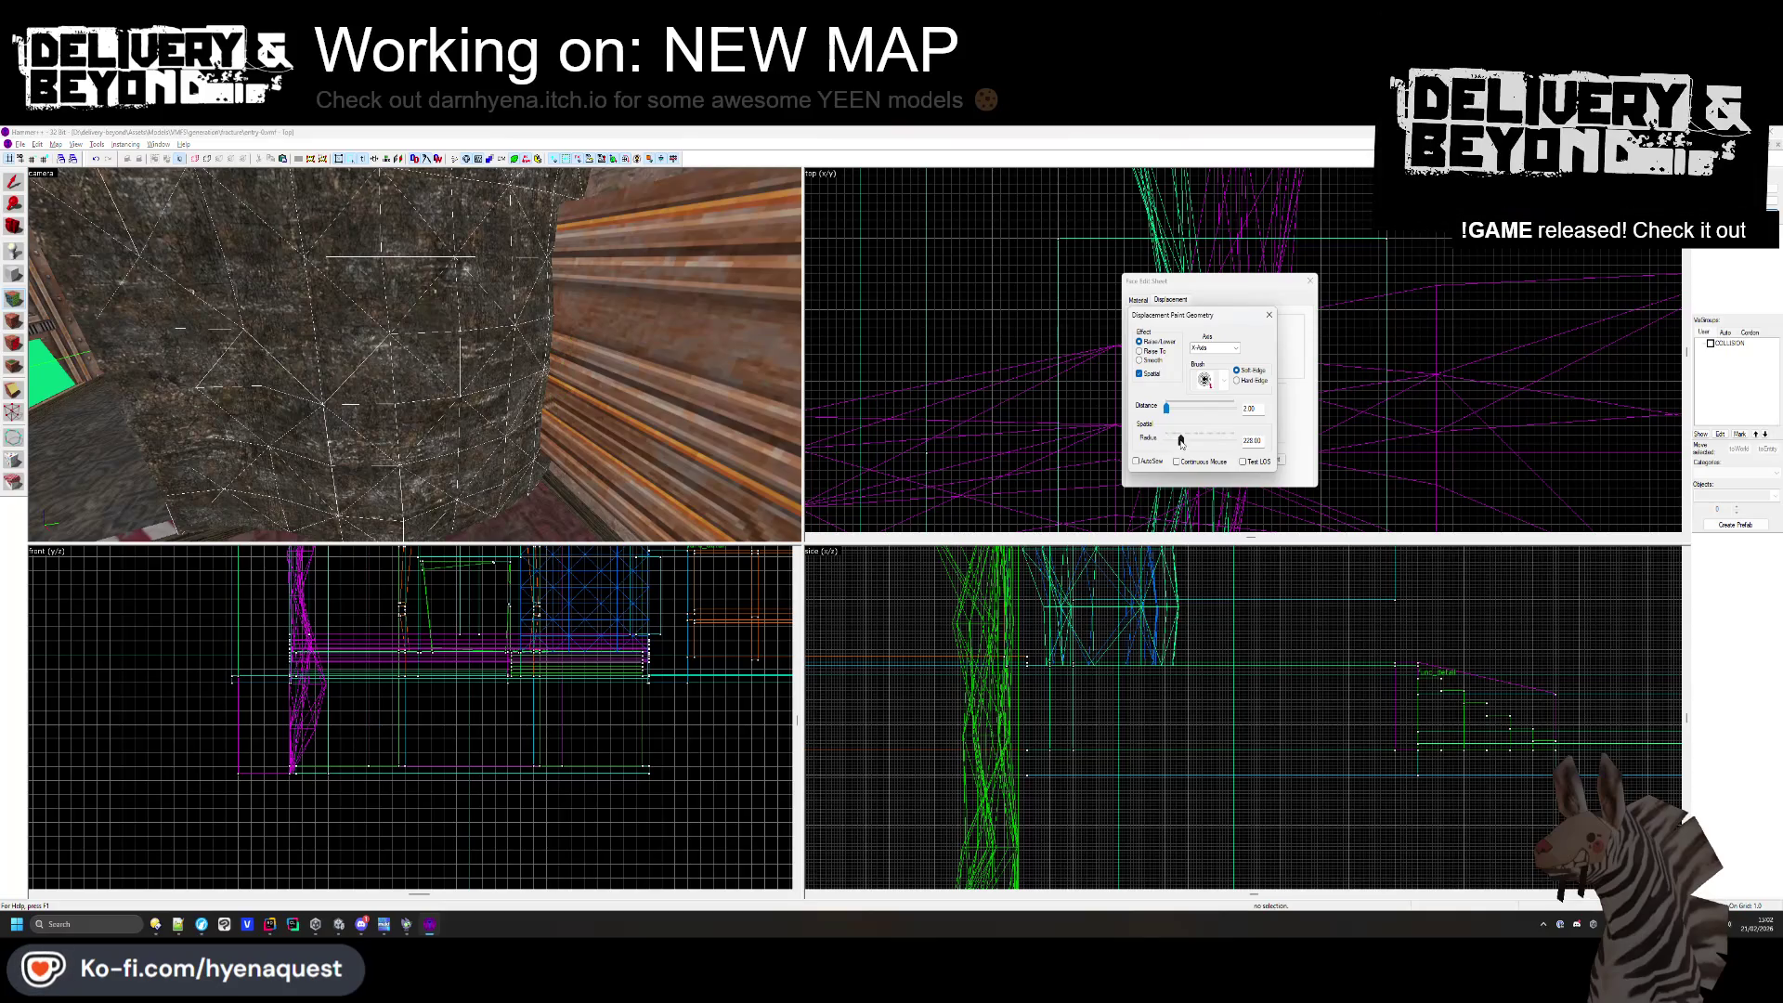
key("w")
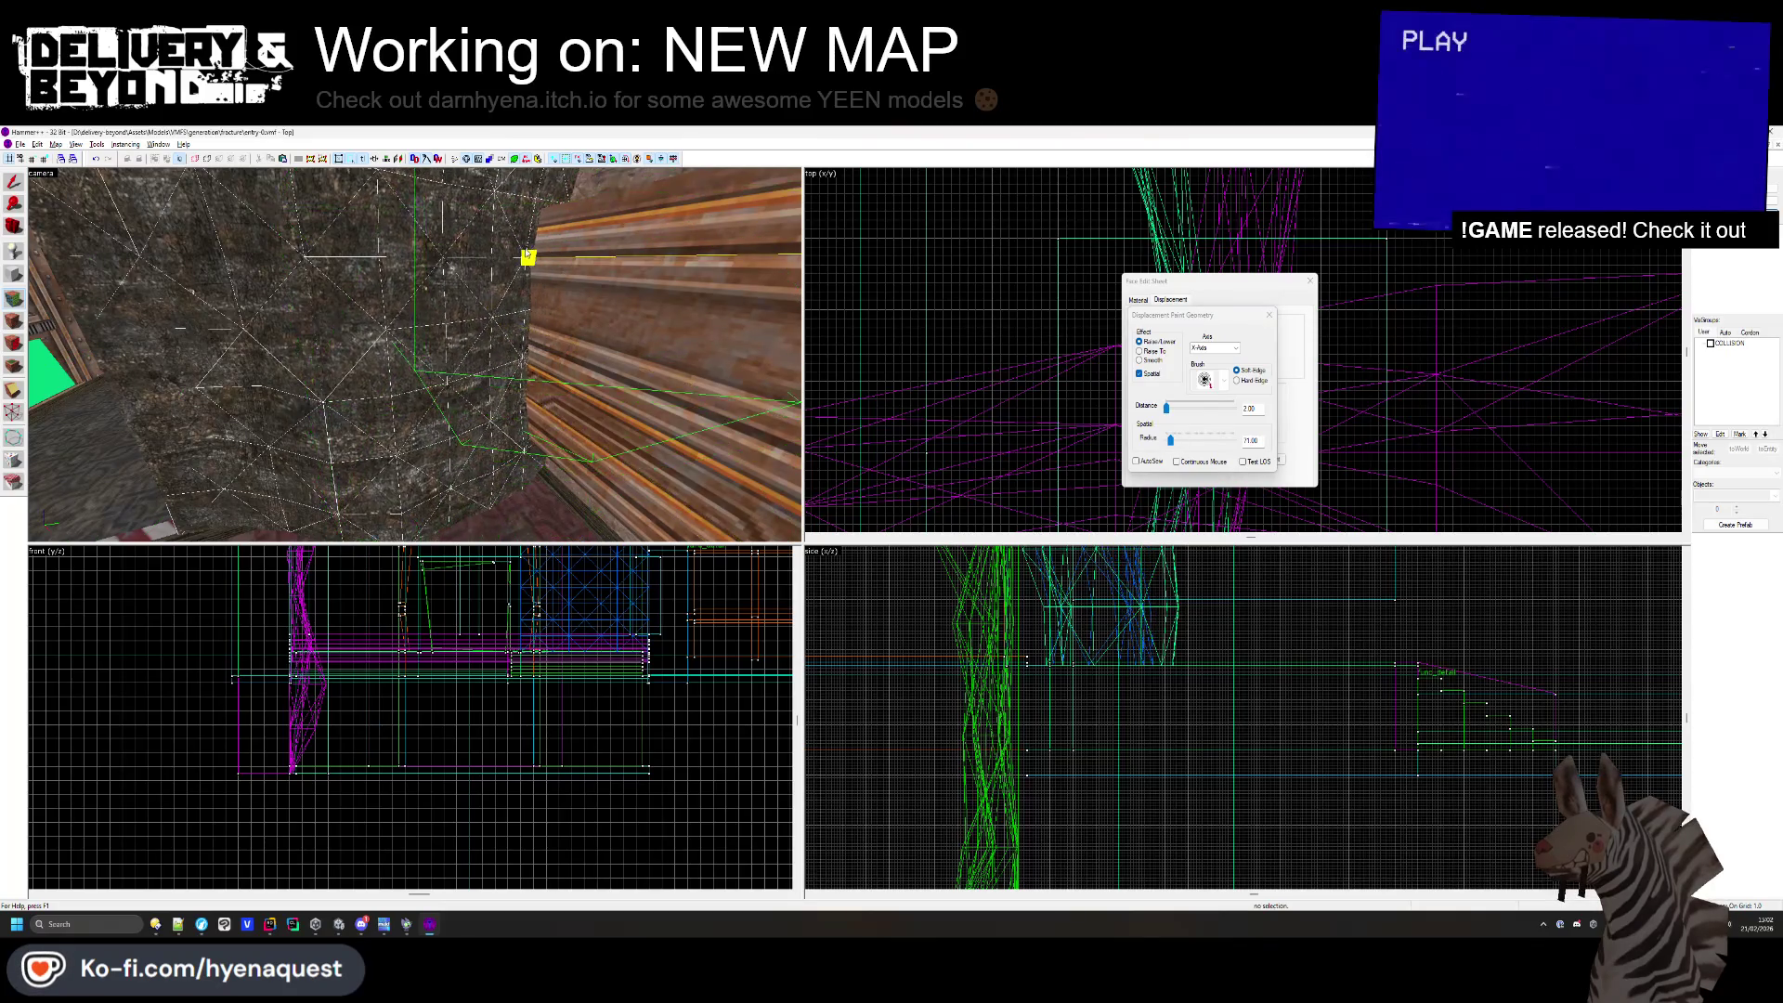
key("w")
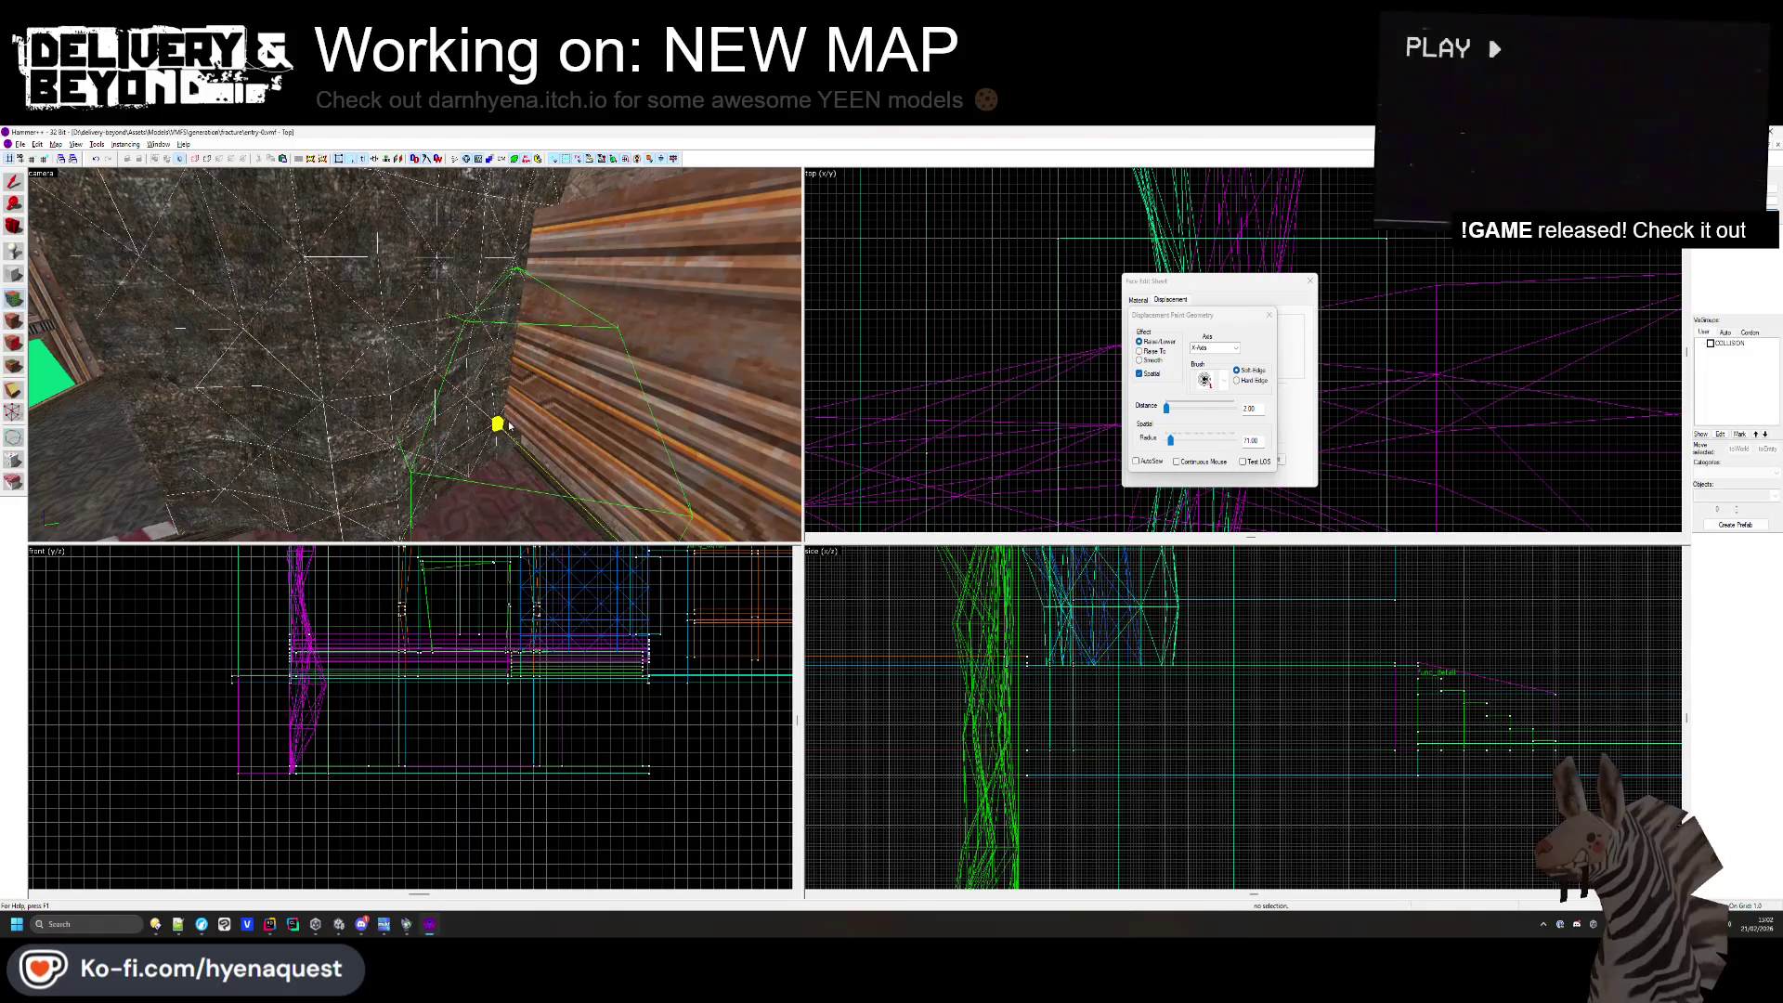
mouse_move(486, 329)
left_mouse_down()
mouse_move(481, 465)
mouse_move(425, 370)
mouse_move(488, 511)
left_mouse_up()
mouse_move(426, 371)
left_mouse_down()
mouse_move(366, 319)
mouse_move(442, 298)
mouse_move(497, 517)
mouse_move(470, 270)
mouse_move(494, 442)
mouse_move(470, 521)
left_mouse_up()
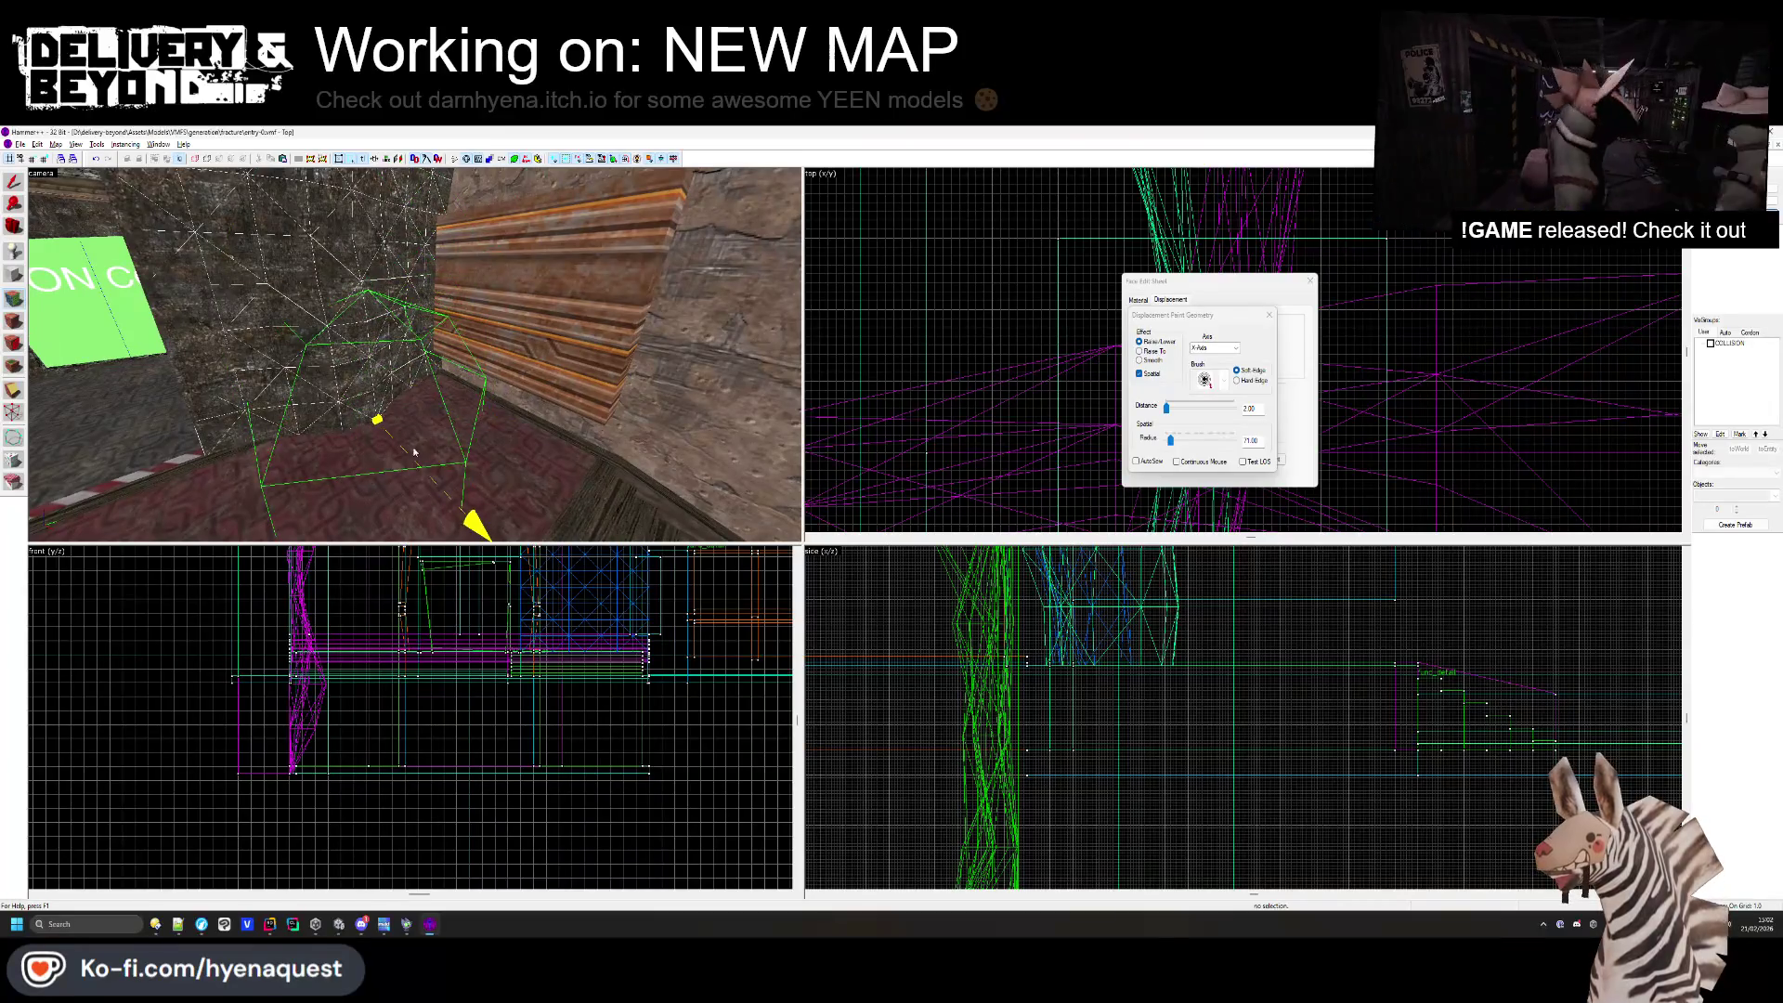
left_click(1268, 317)
mouse_move(399, 362)
left_mouse_down()
mouse_move(326, 388)
mouse_move(260, 445)
mouse_move(424, 369)
left_mouse_up()
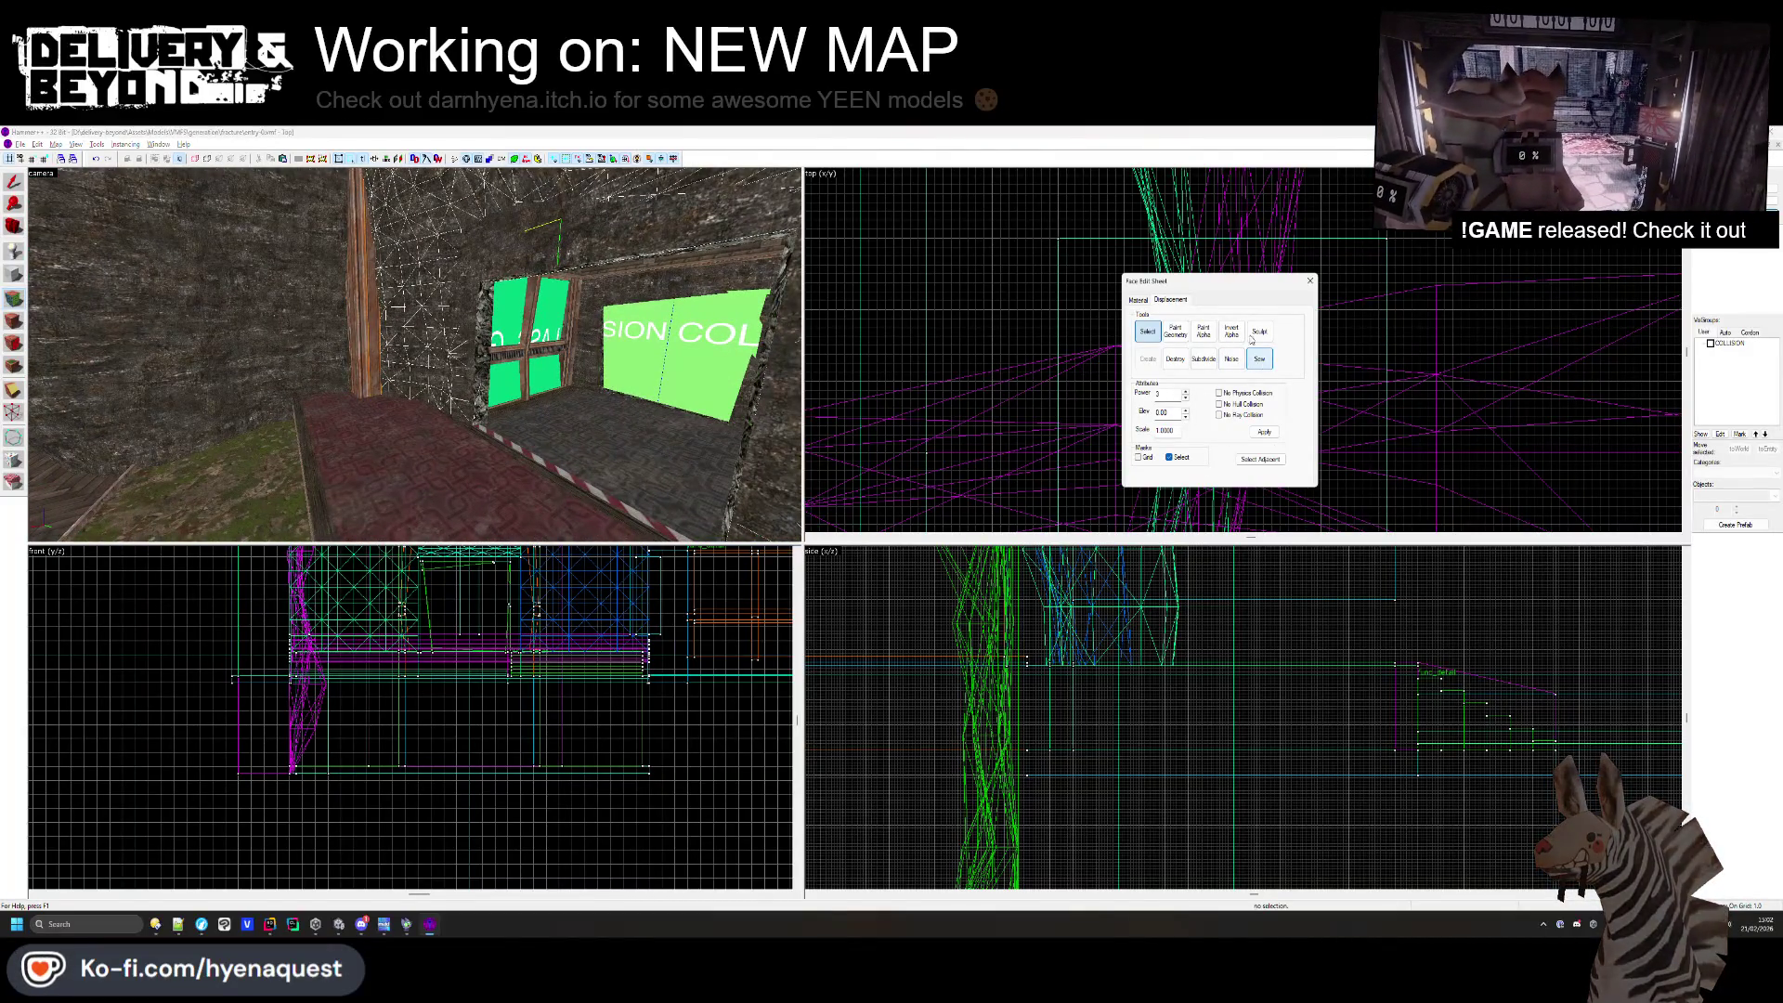
left_click(1308, 280)
- In the face texture settings, inspect the green glass ceiling and rock wall faces, then deselect
left_click_drag(414, 354, 415, 354)
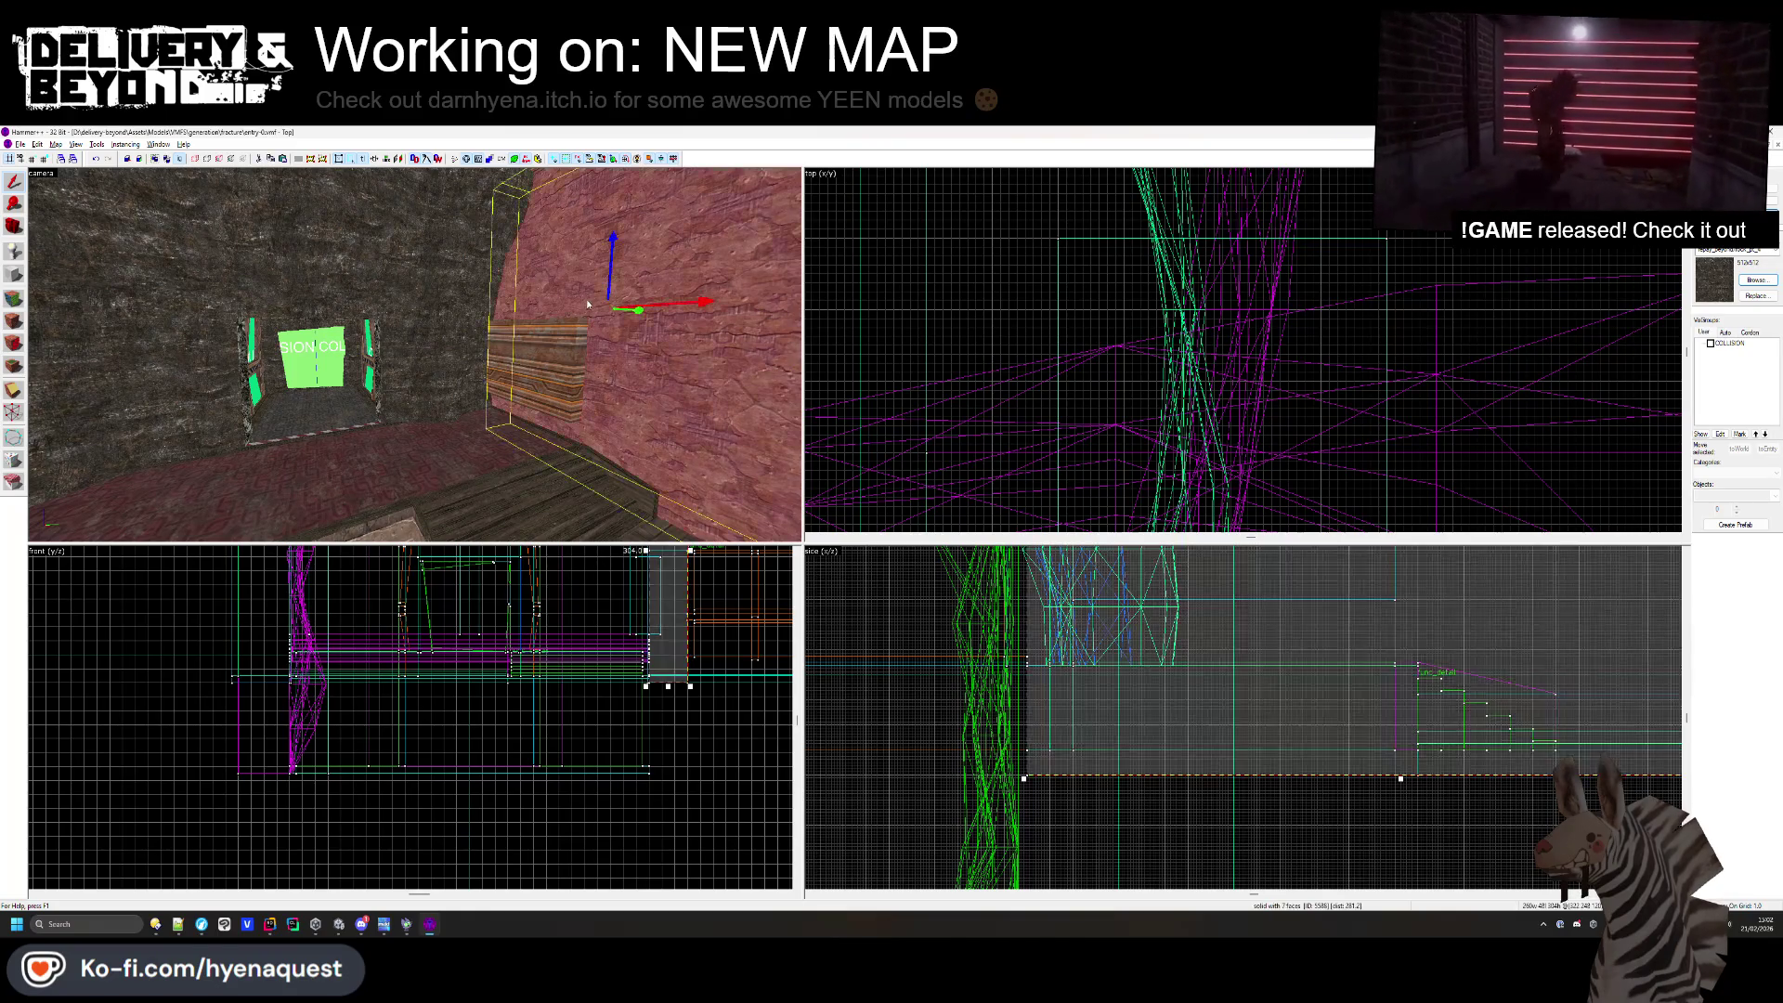
key("z")
key("w")
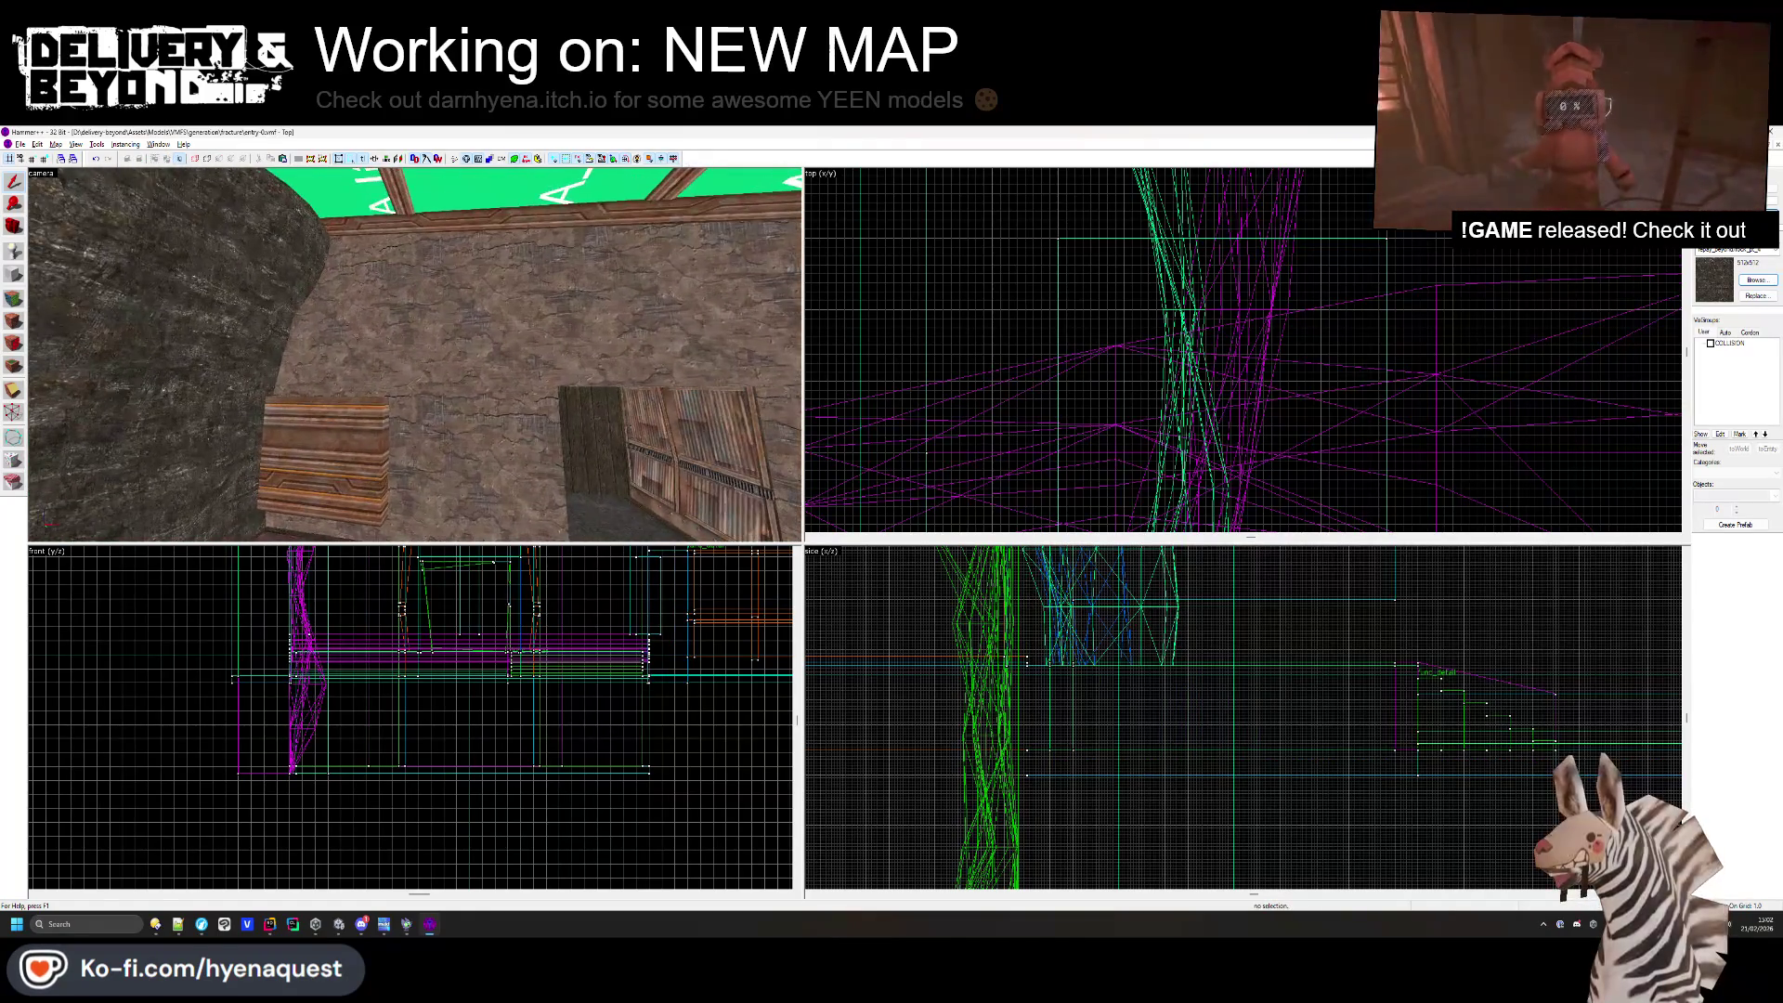
key("shift+a")
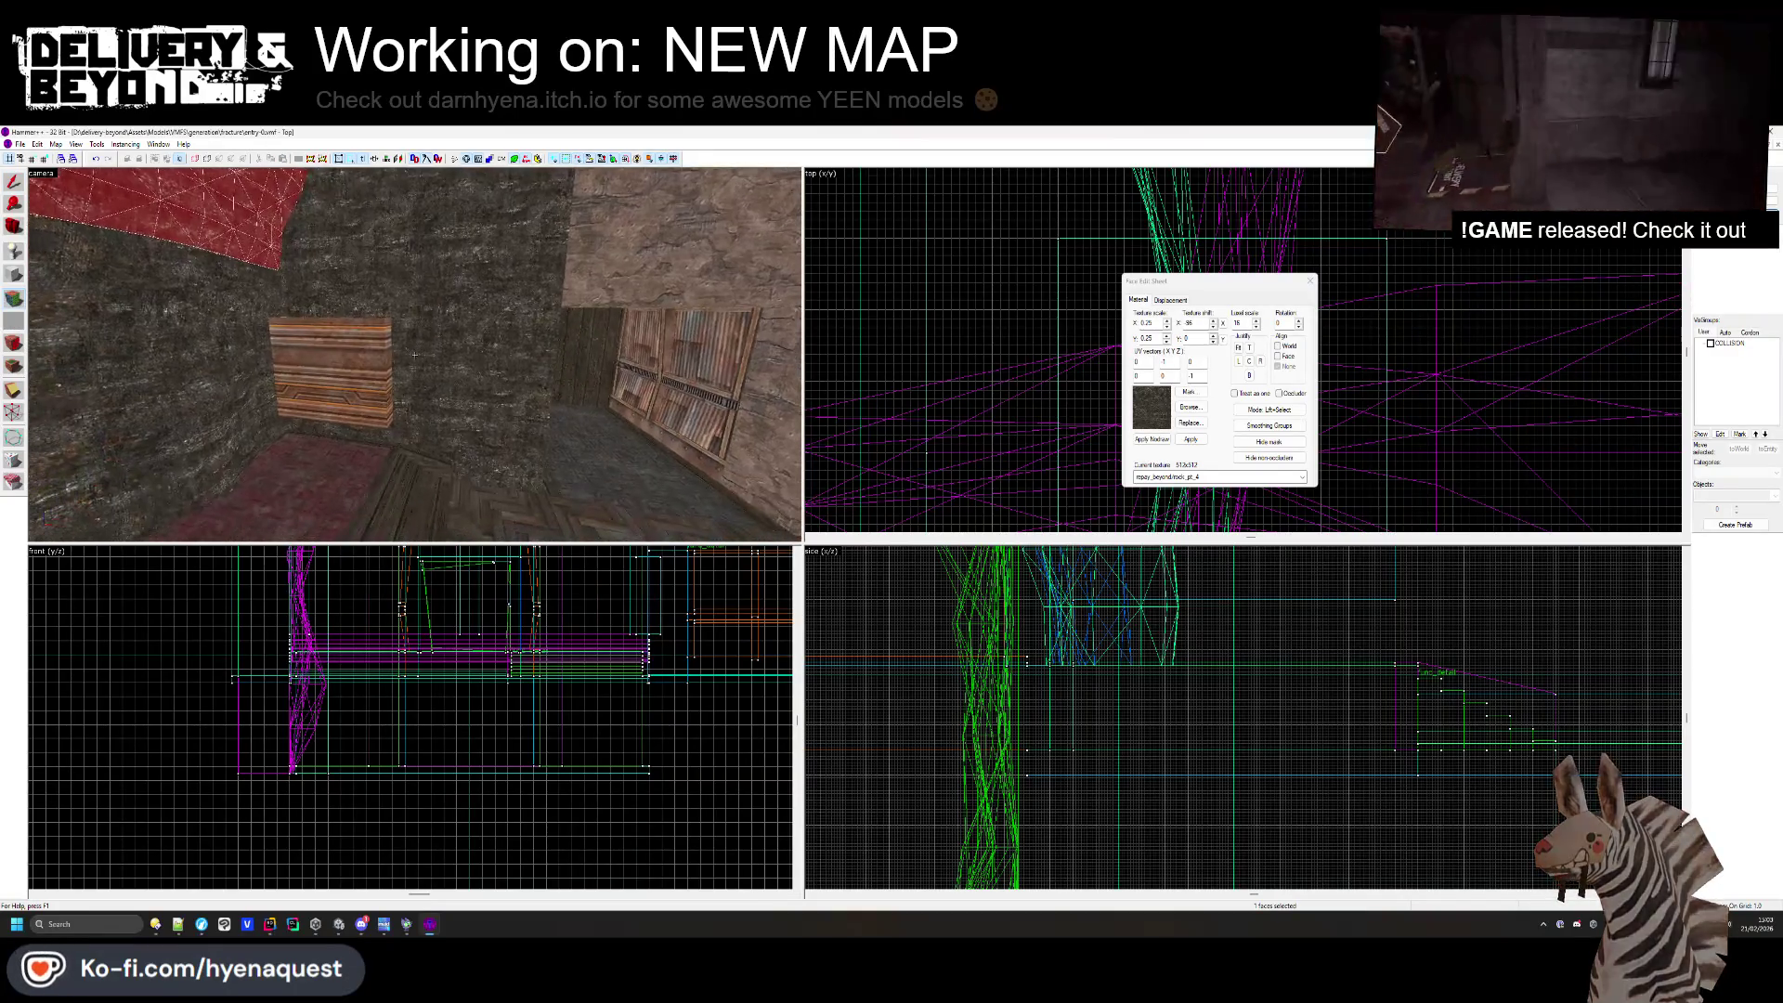
left_click(415, 355)
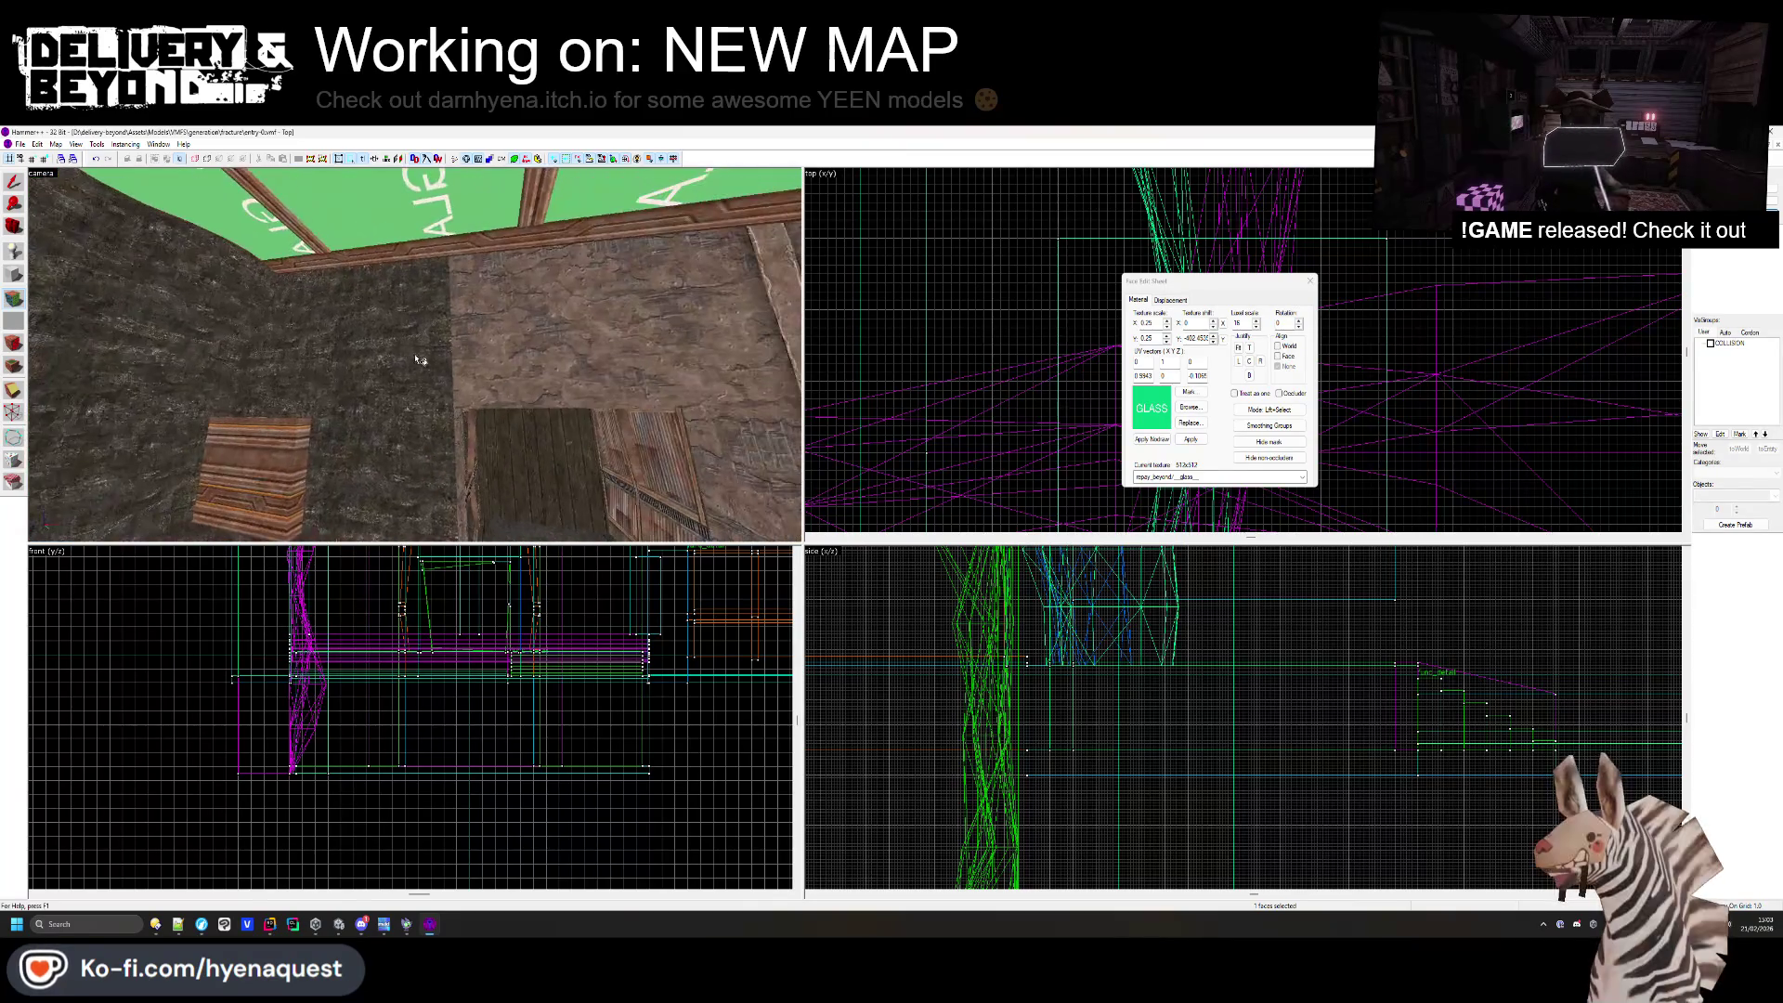
left_click(654, 361)
key("z")
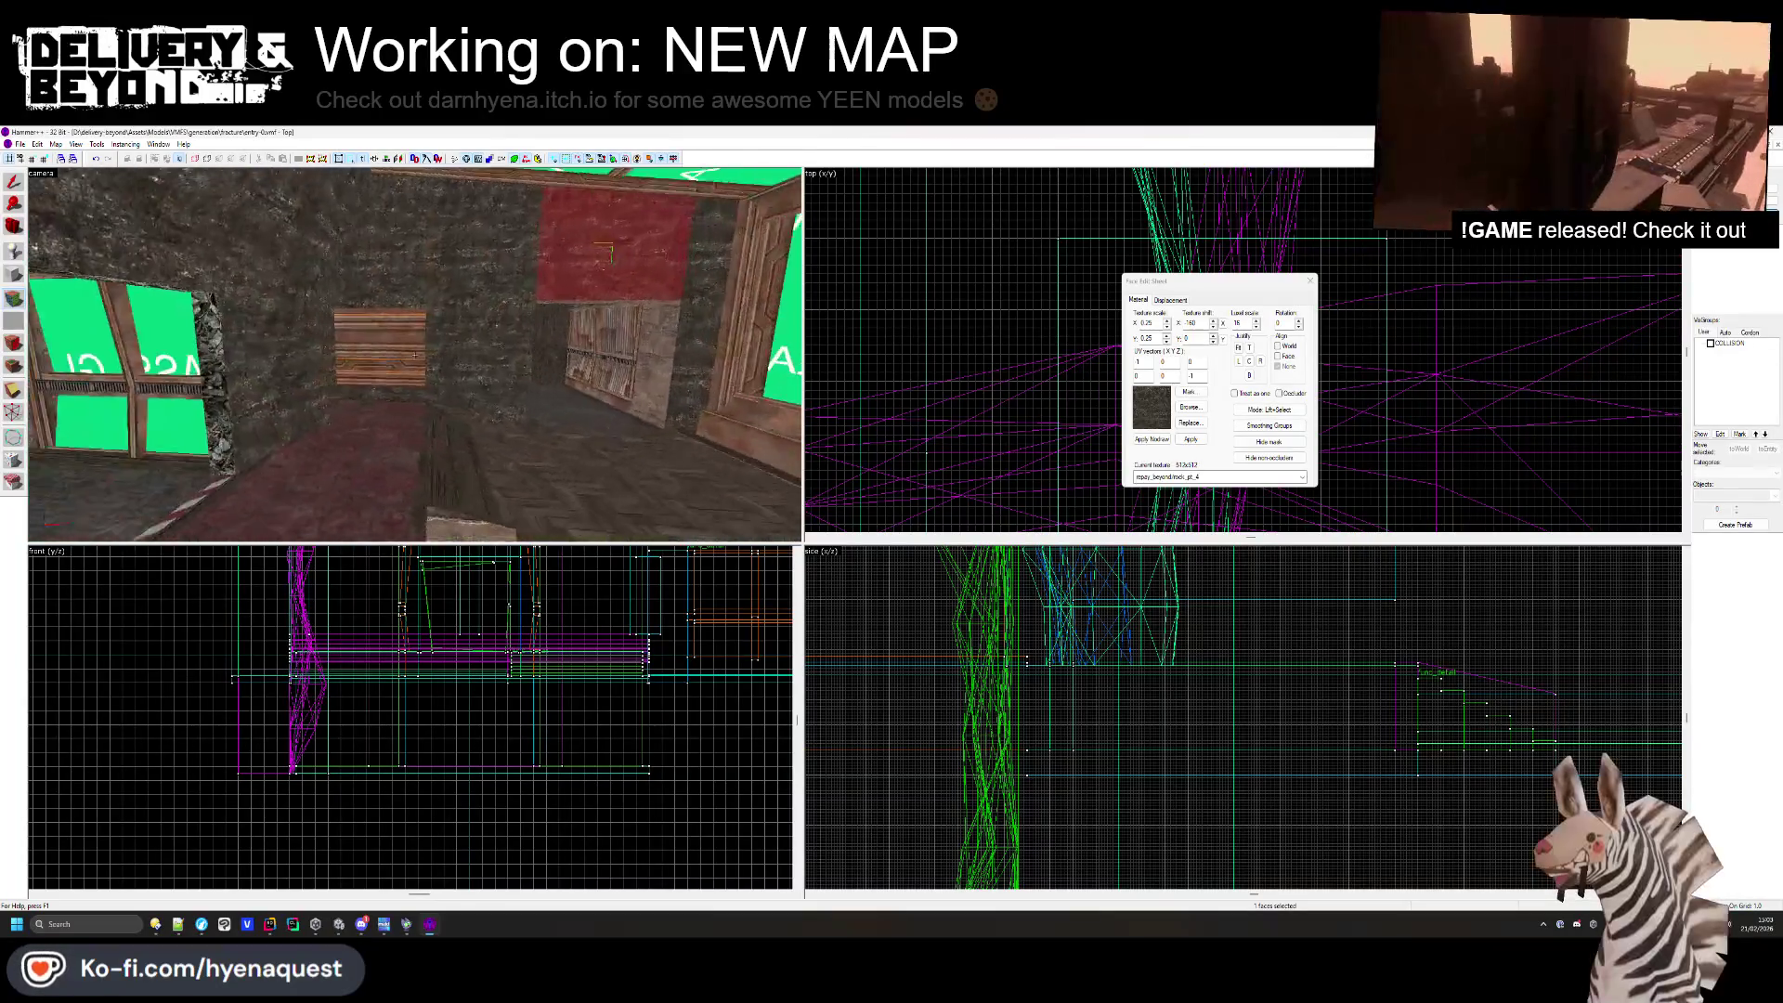
key("z")
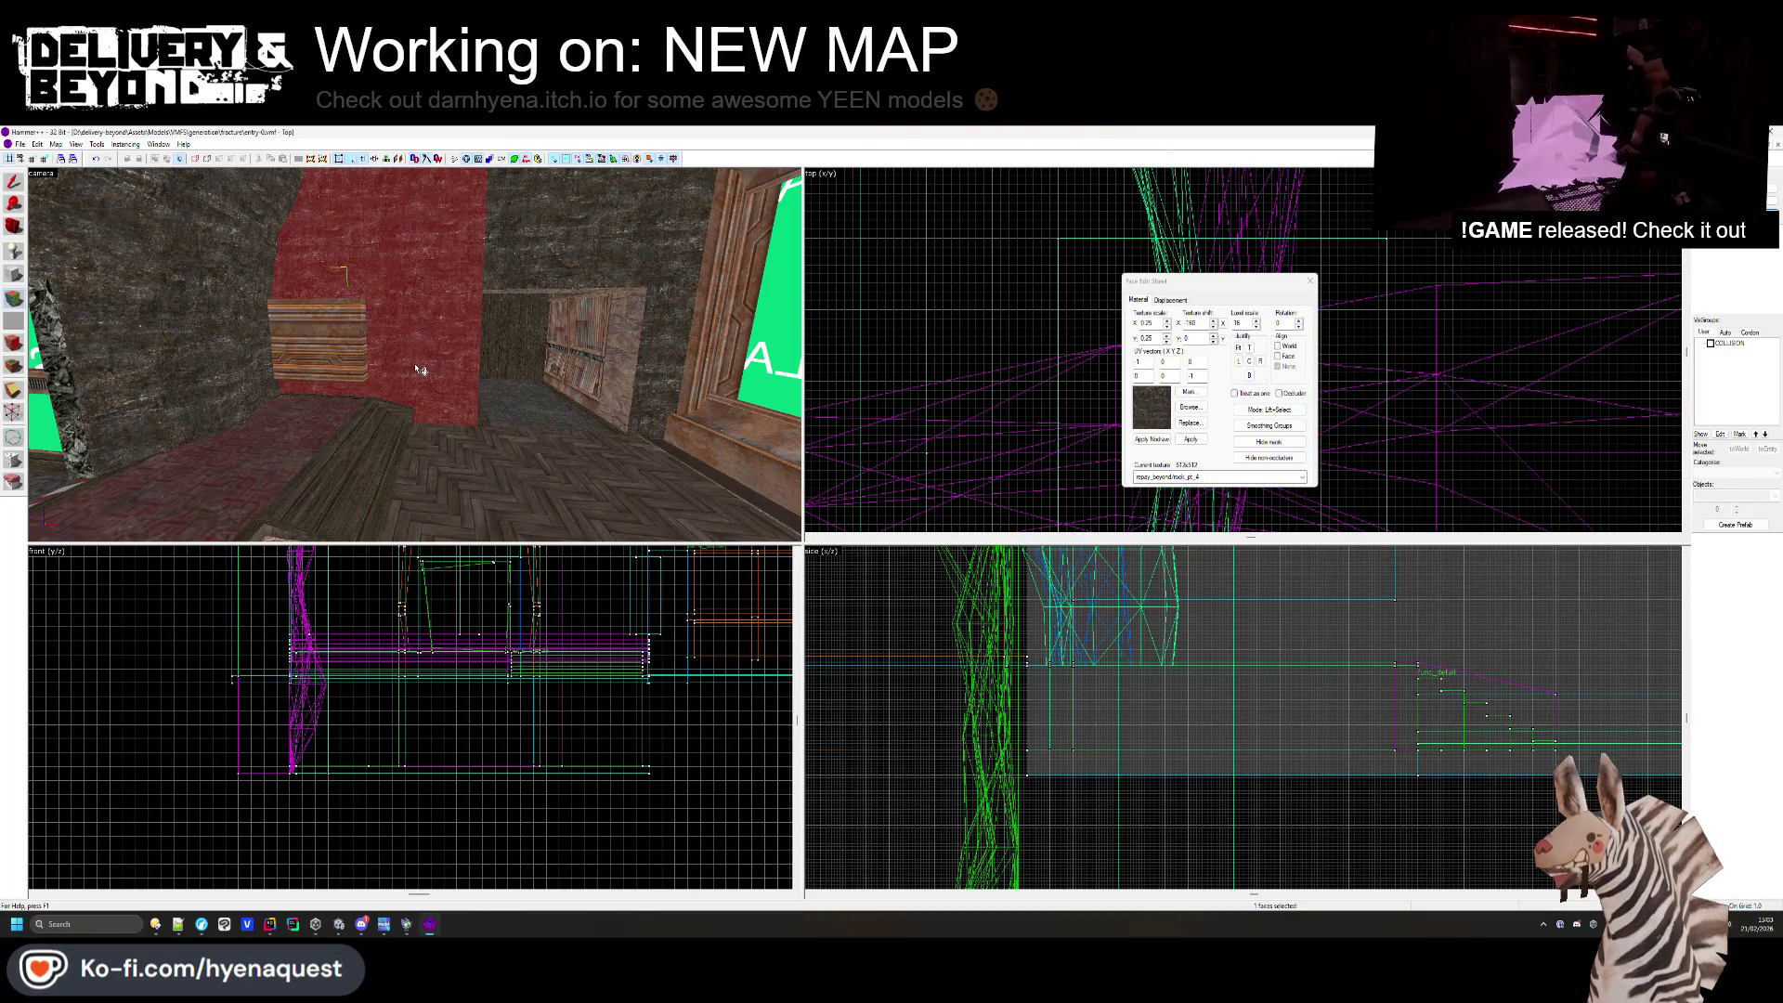
left_click(420, 370)
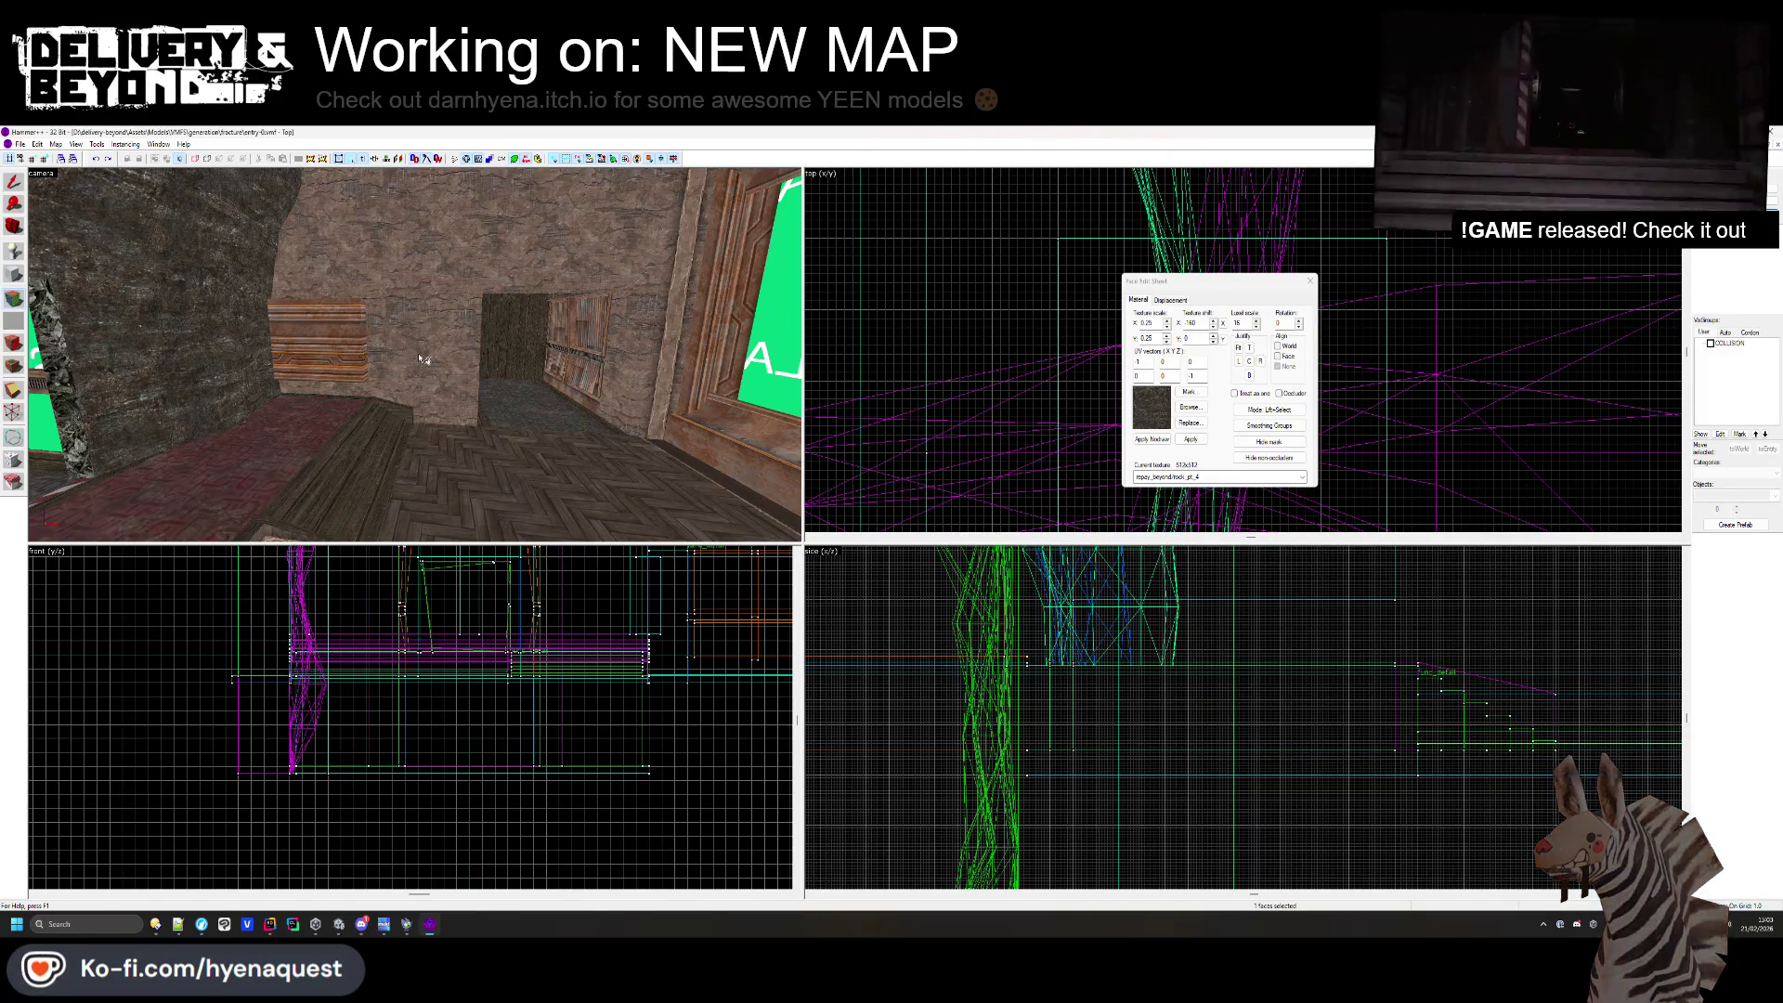
- Close the Face Edit Sheet and select the ceiling brush in the entrance passage
key("w")
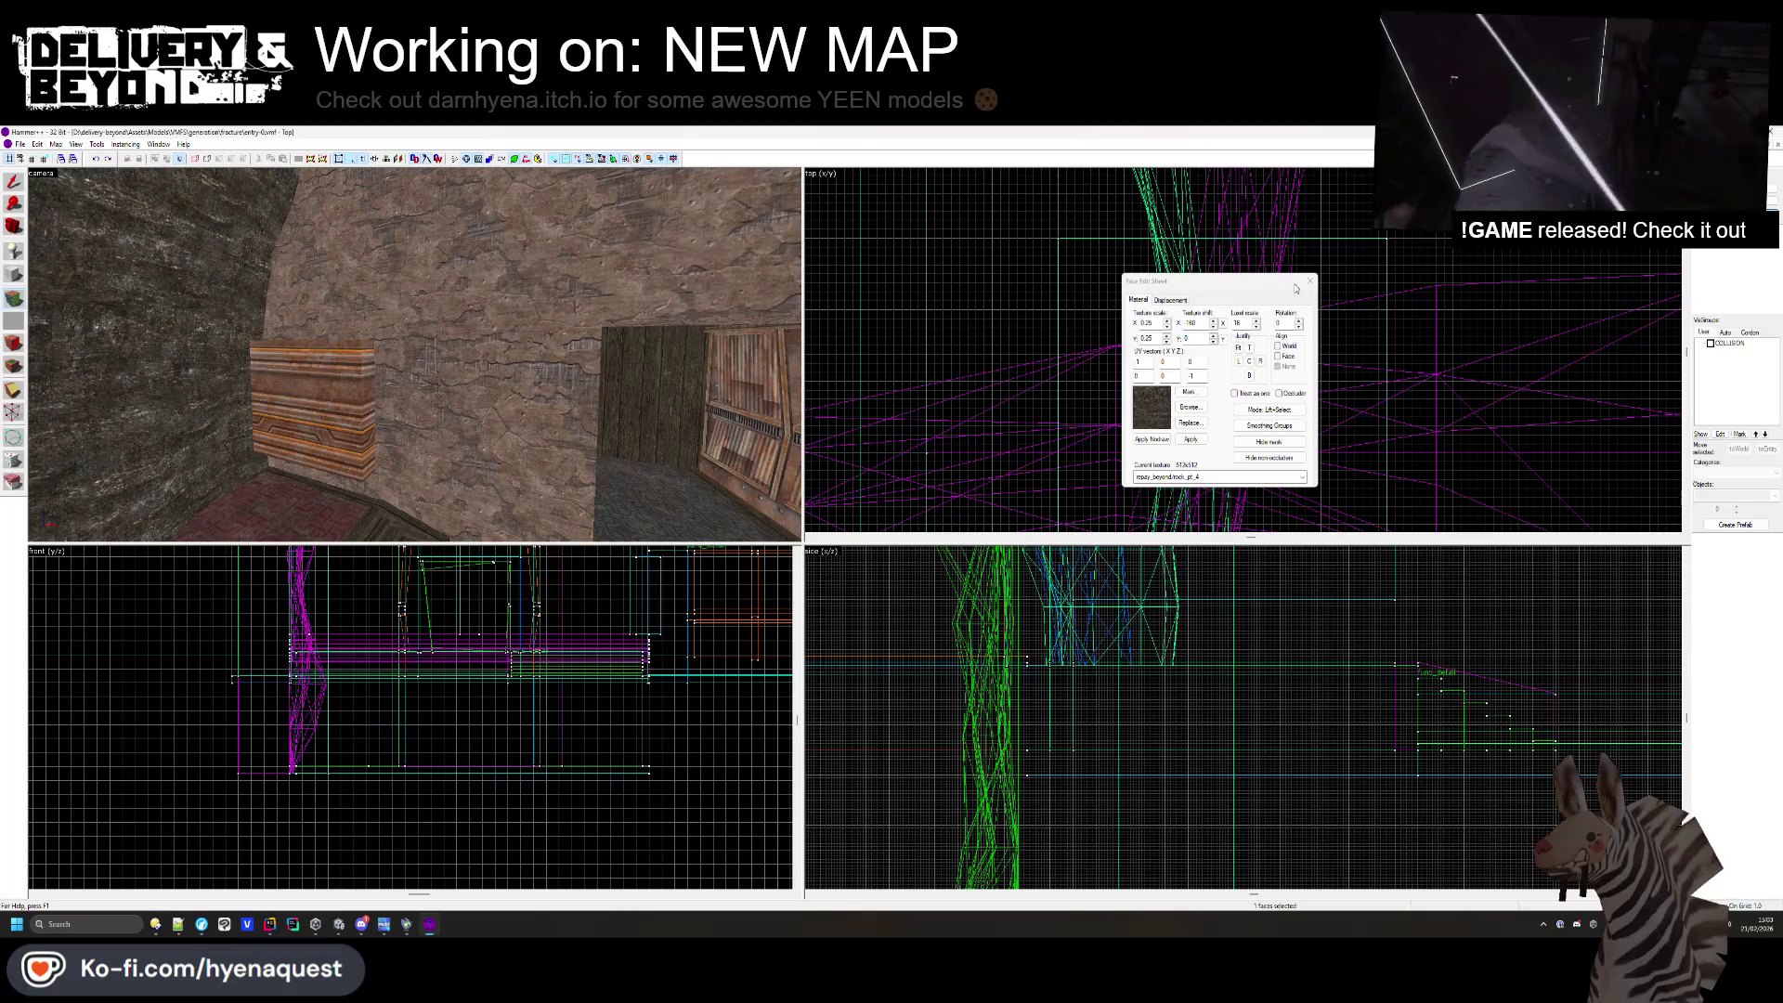
left_click(1309, 280)
key("w")
left_click(372, 325)
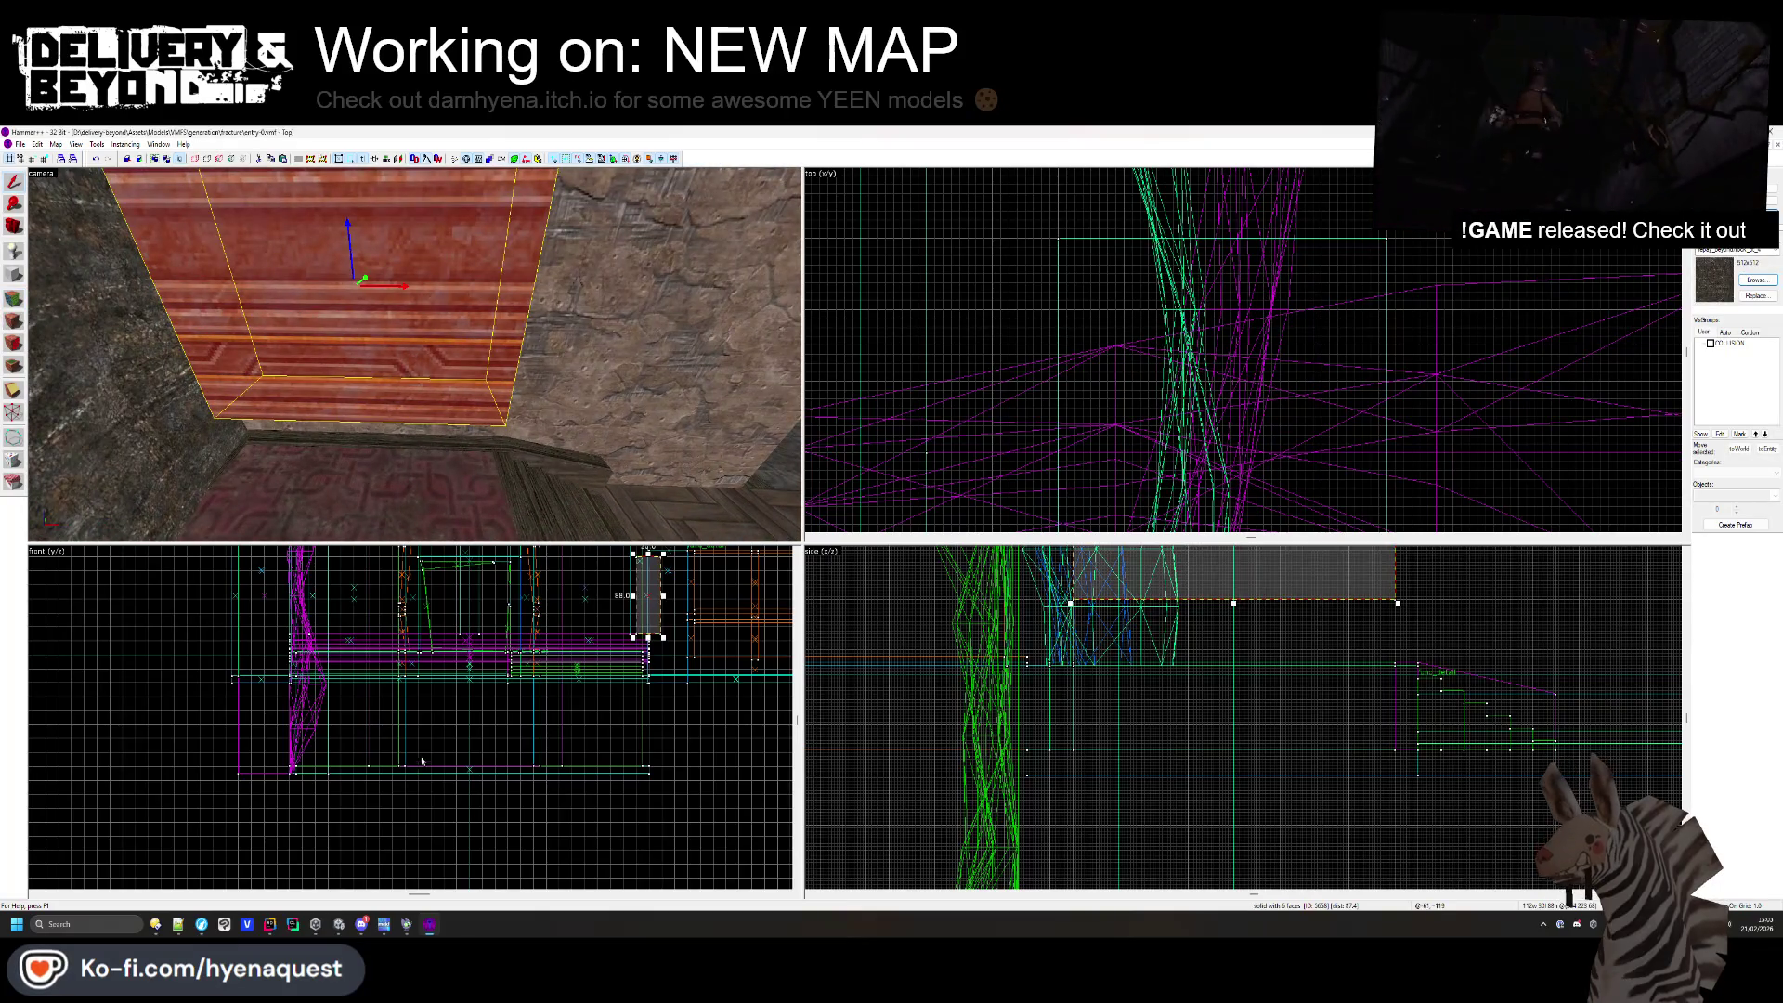
- Clear the selection and pick the right-hand wall brush in the 3D view
scroll(561, 668, "up", 5)
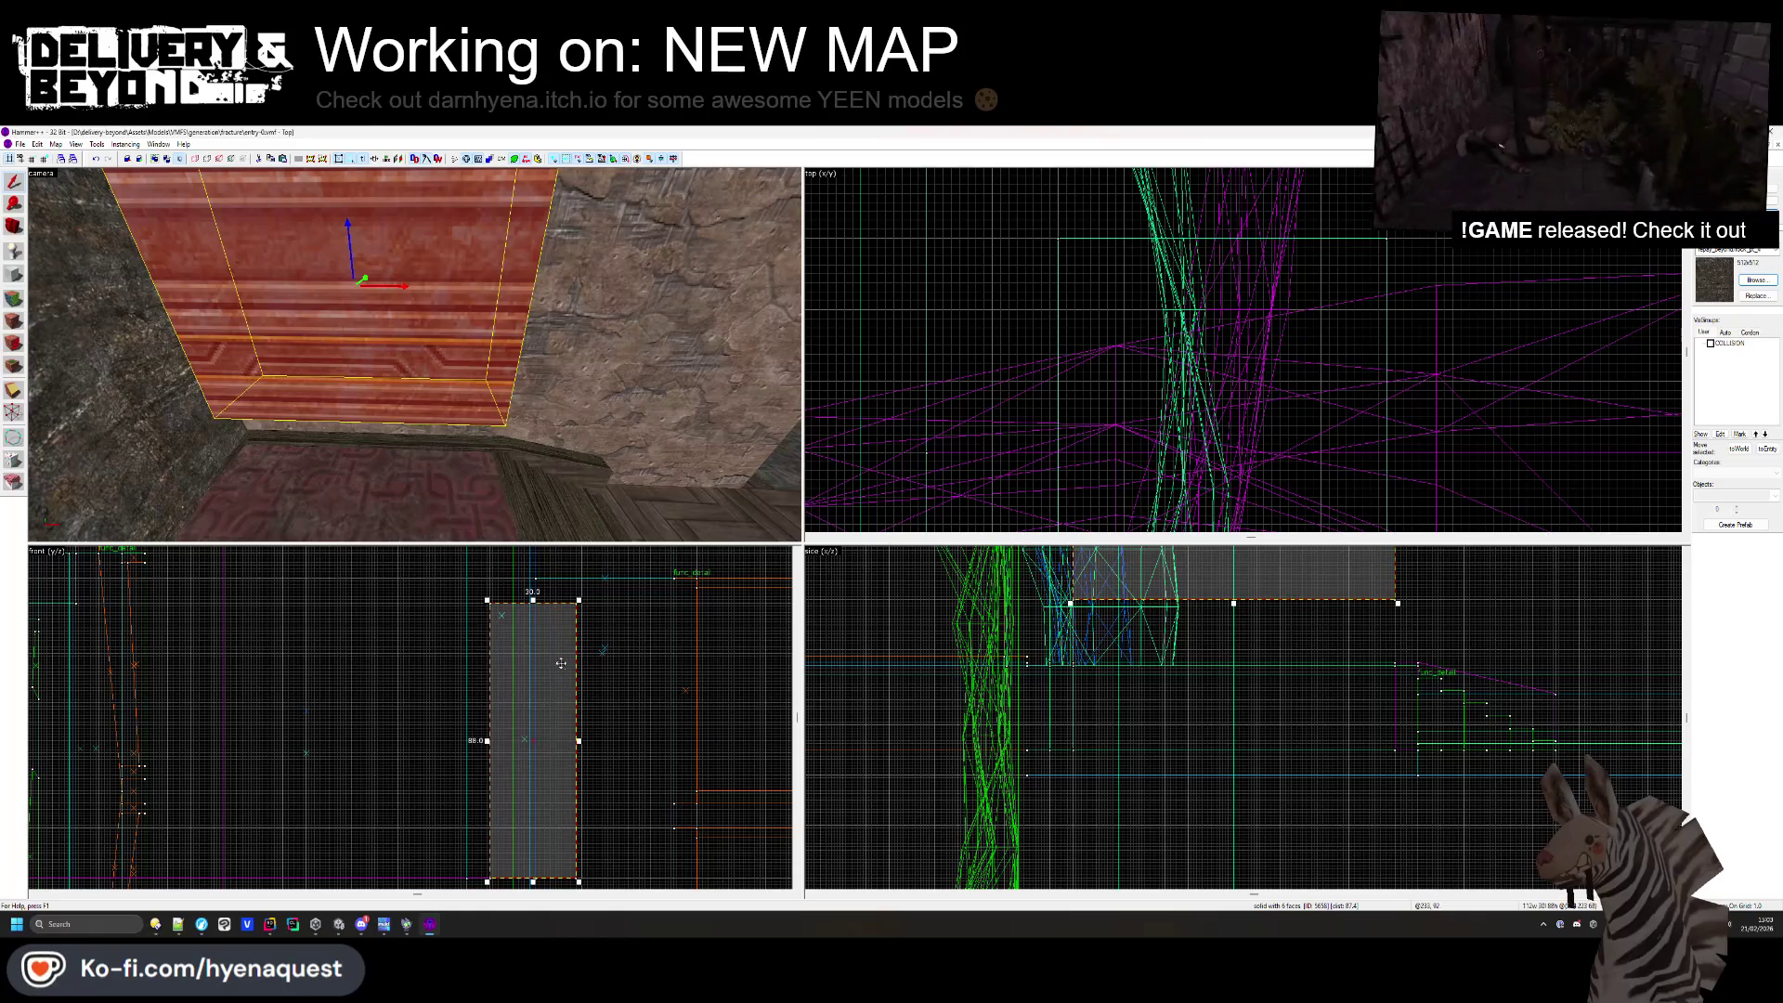
scroll(1088, 397, "down", 6)
left_click(1056, 467)
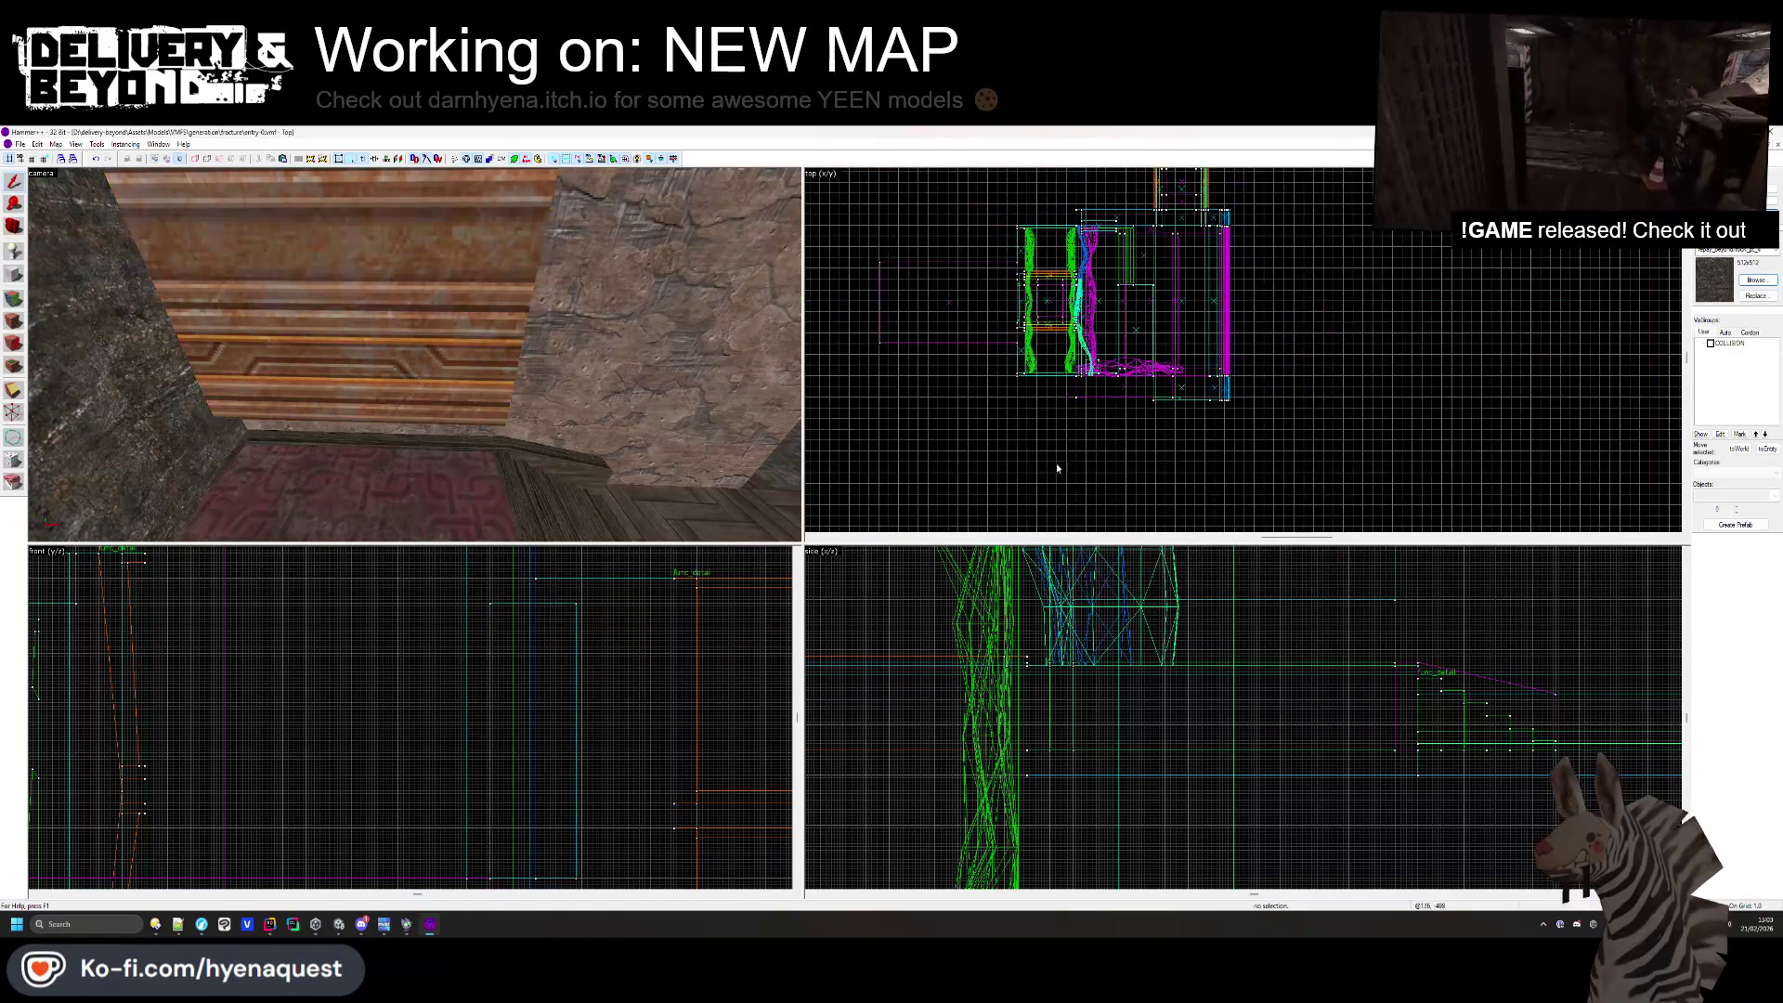
left_click(516, 324)
scroll(985, 277, "up", 5)
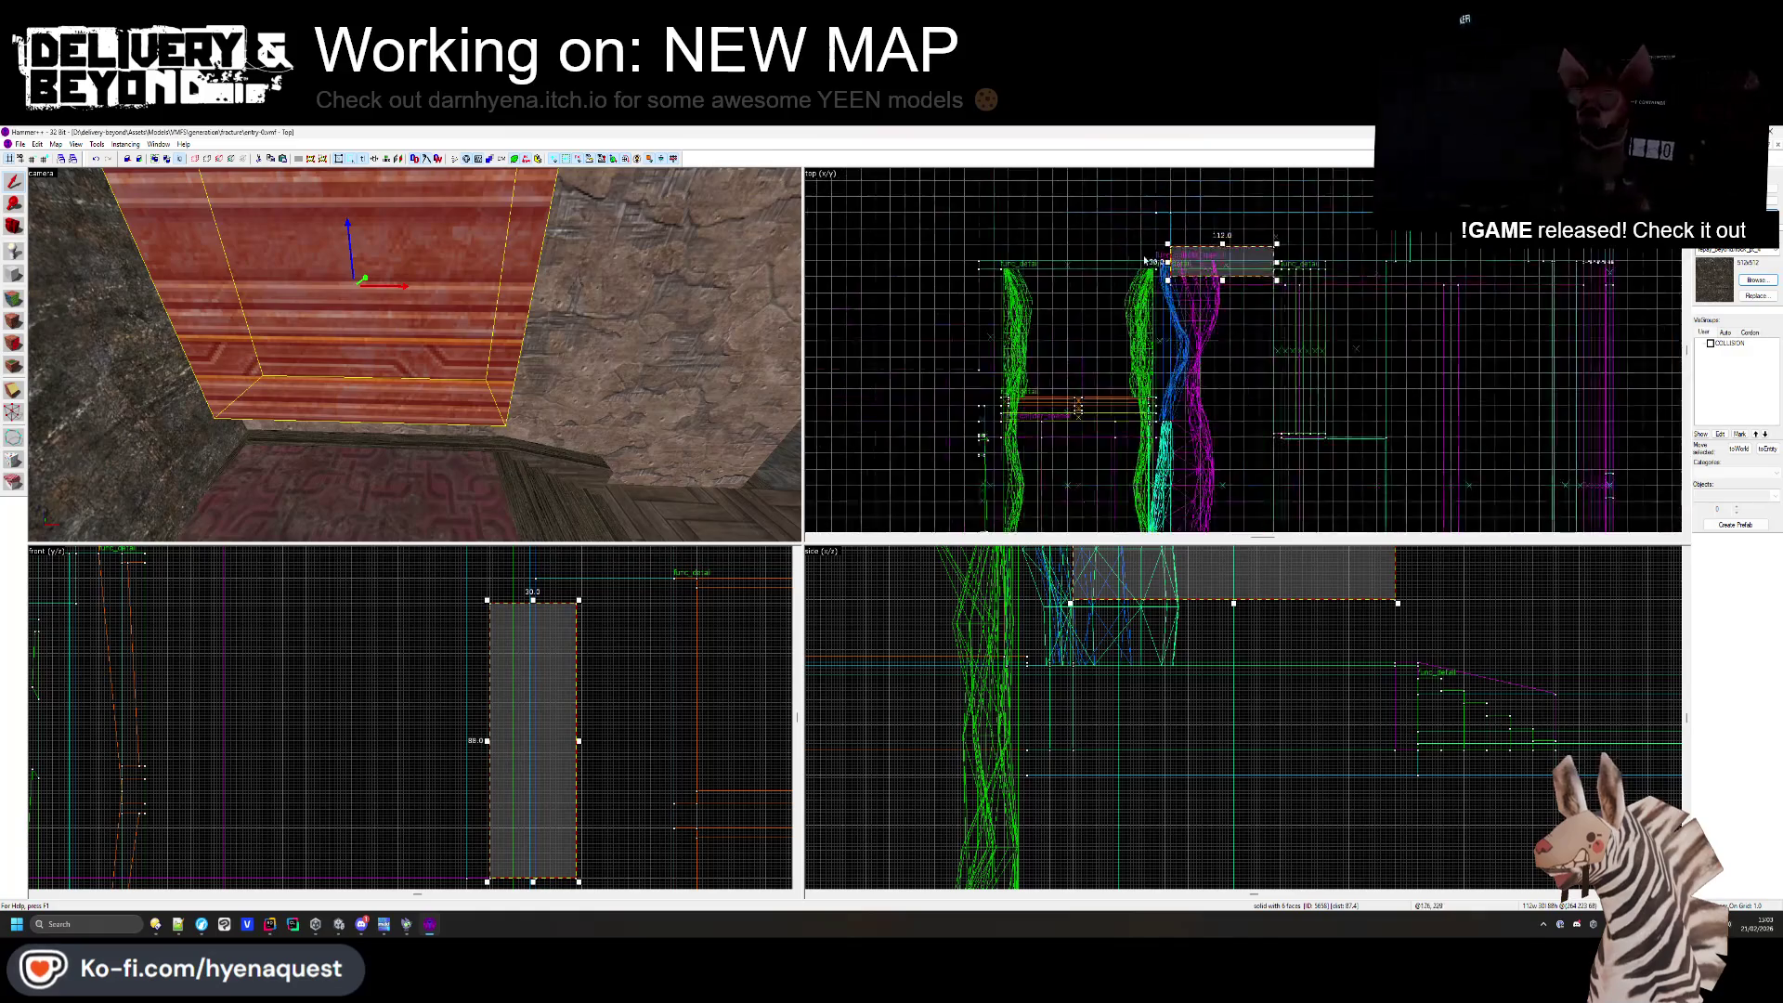
left_click(626, 359)
- Box-select the single low brush along the wall and bring up the texture browser
scroll(1247, 341, "up", 2)
scroll(1210, 295, "up", 2)
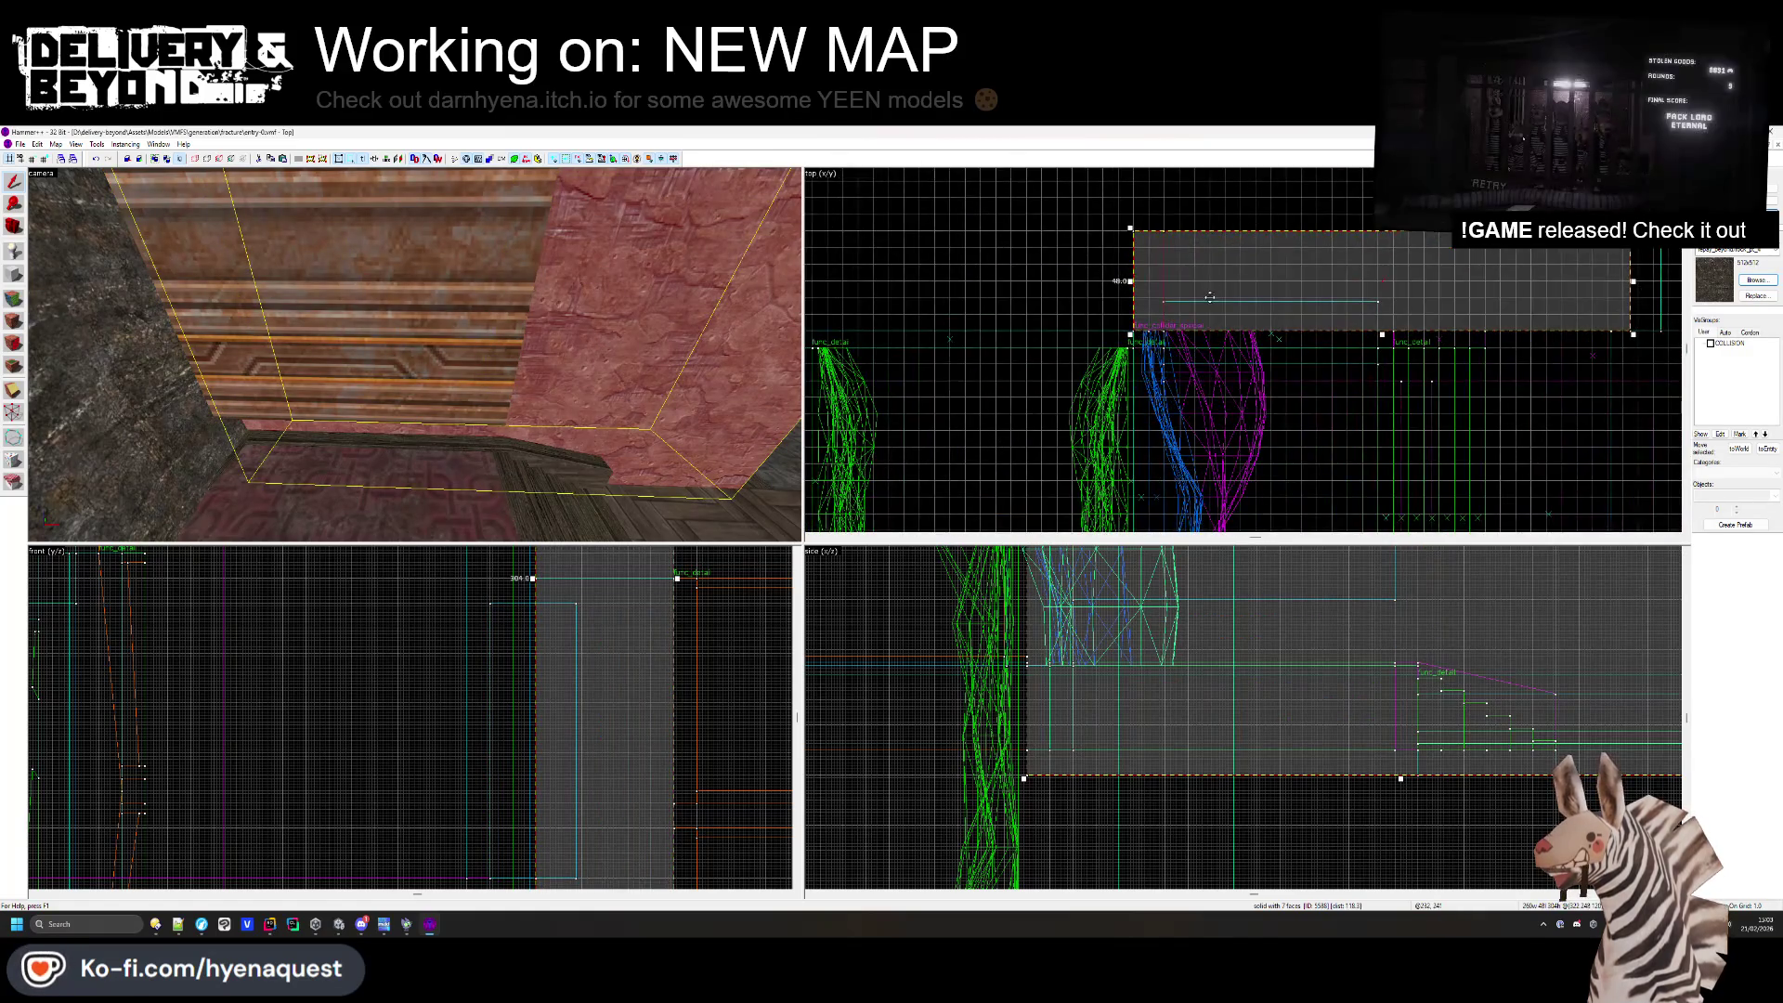
scroll(1196, 554, "up", 5)
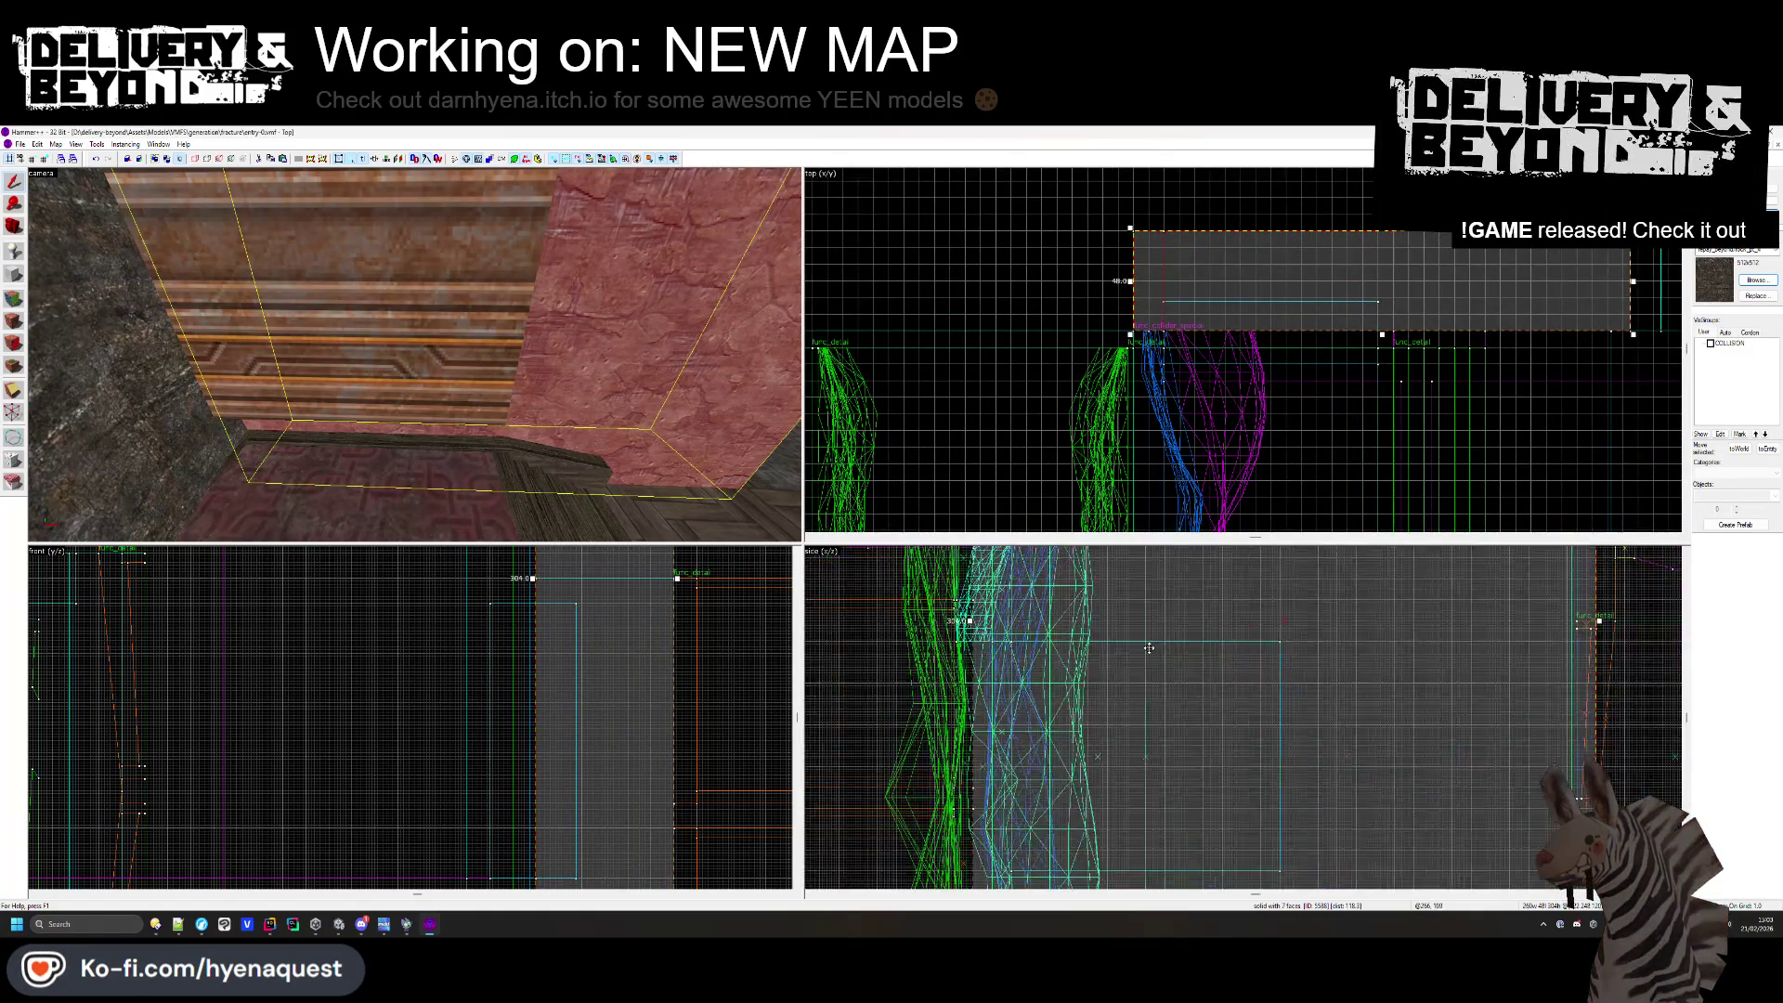
scroll(1386, 620, "up", 2)
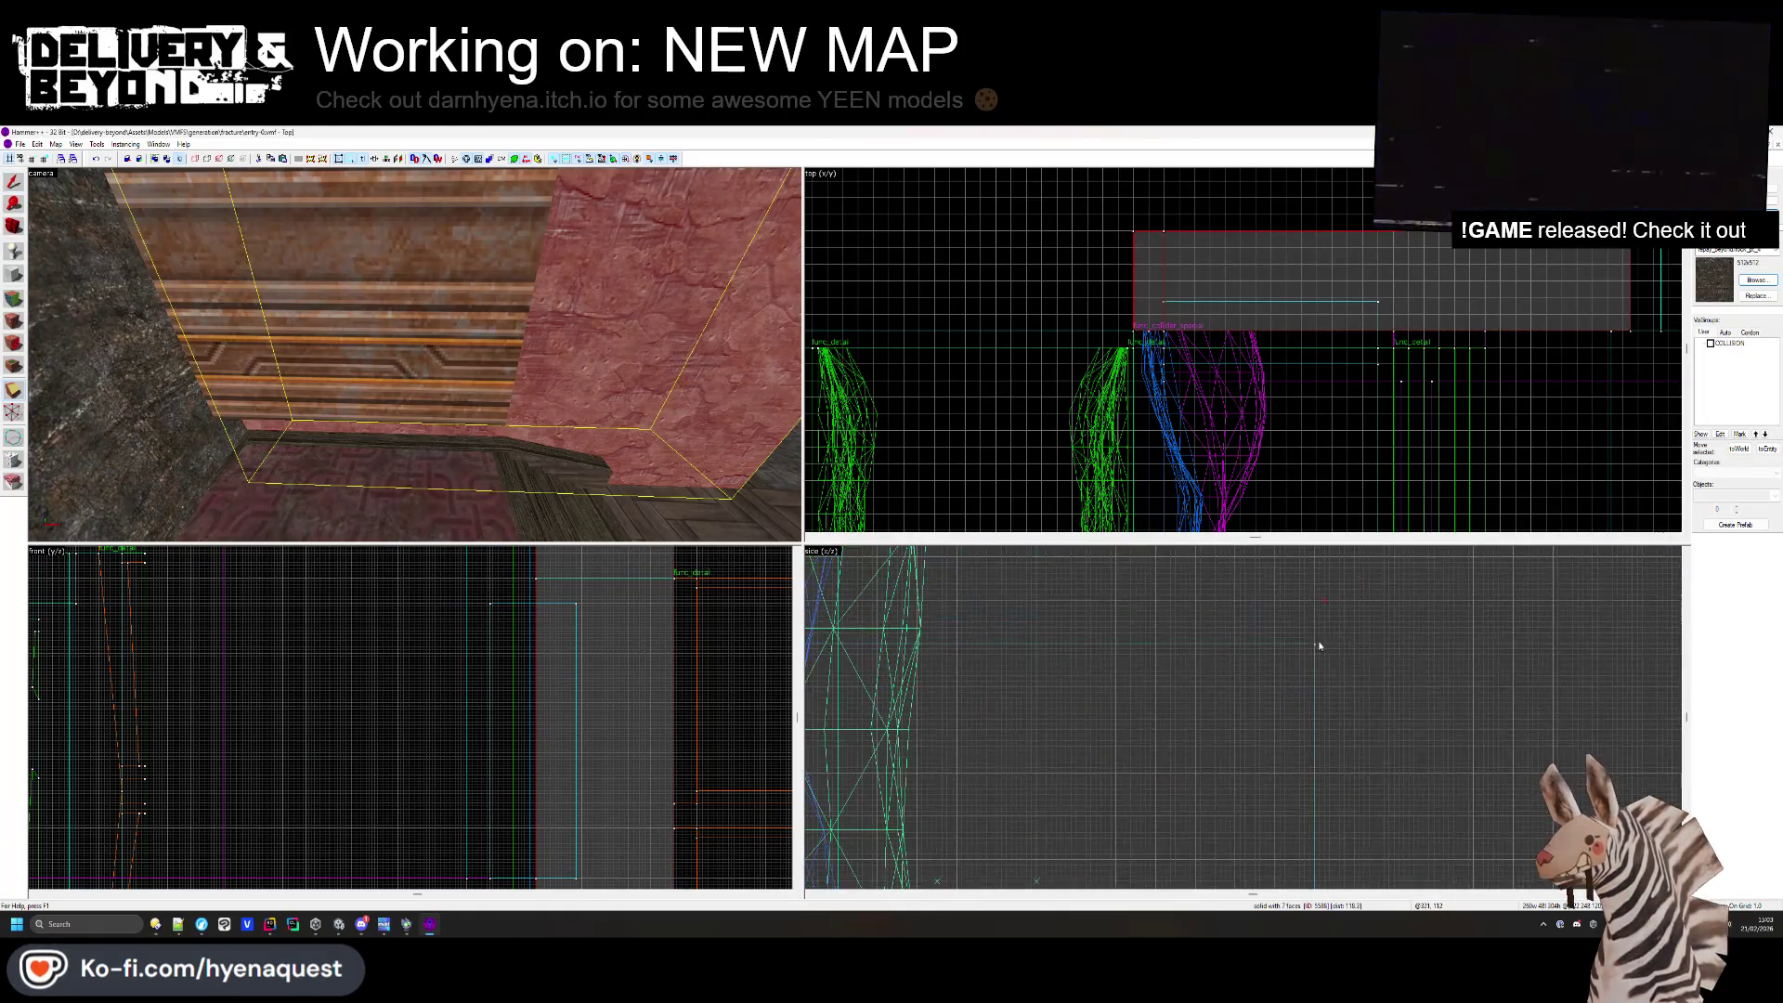
scroll(1296, 650, "down", 4)
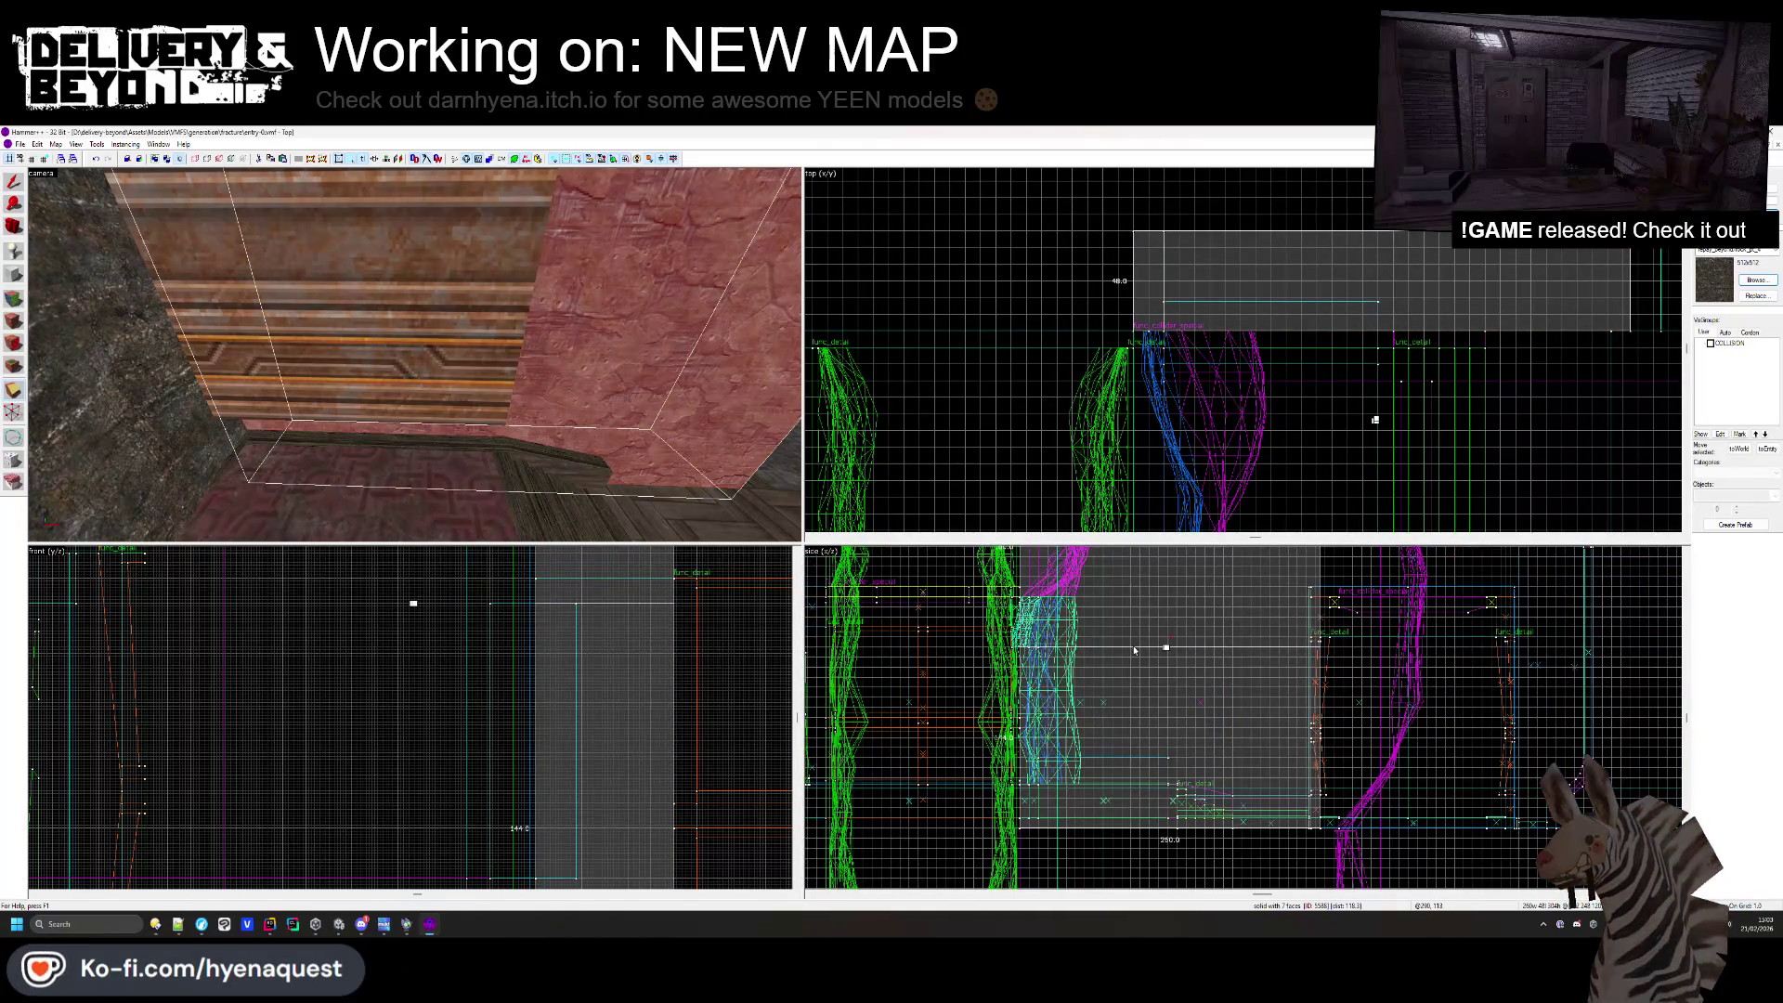
key("Return")
left_click(117, 240)
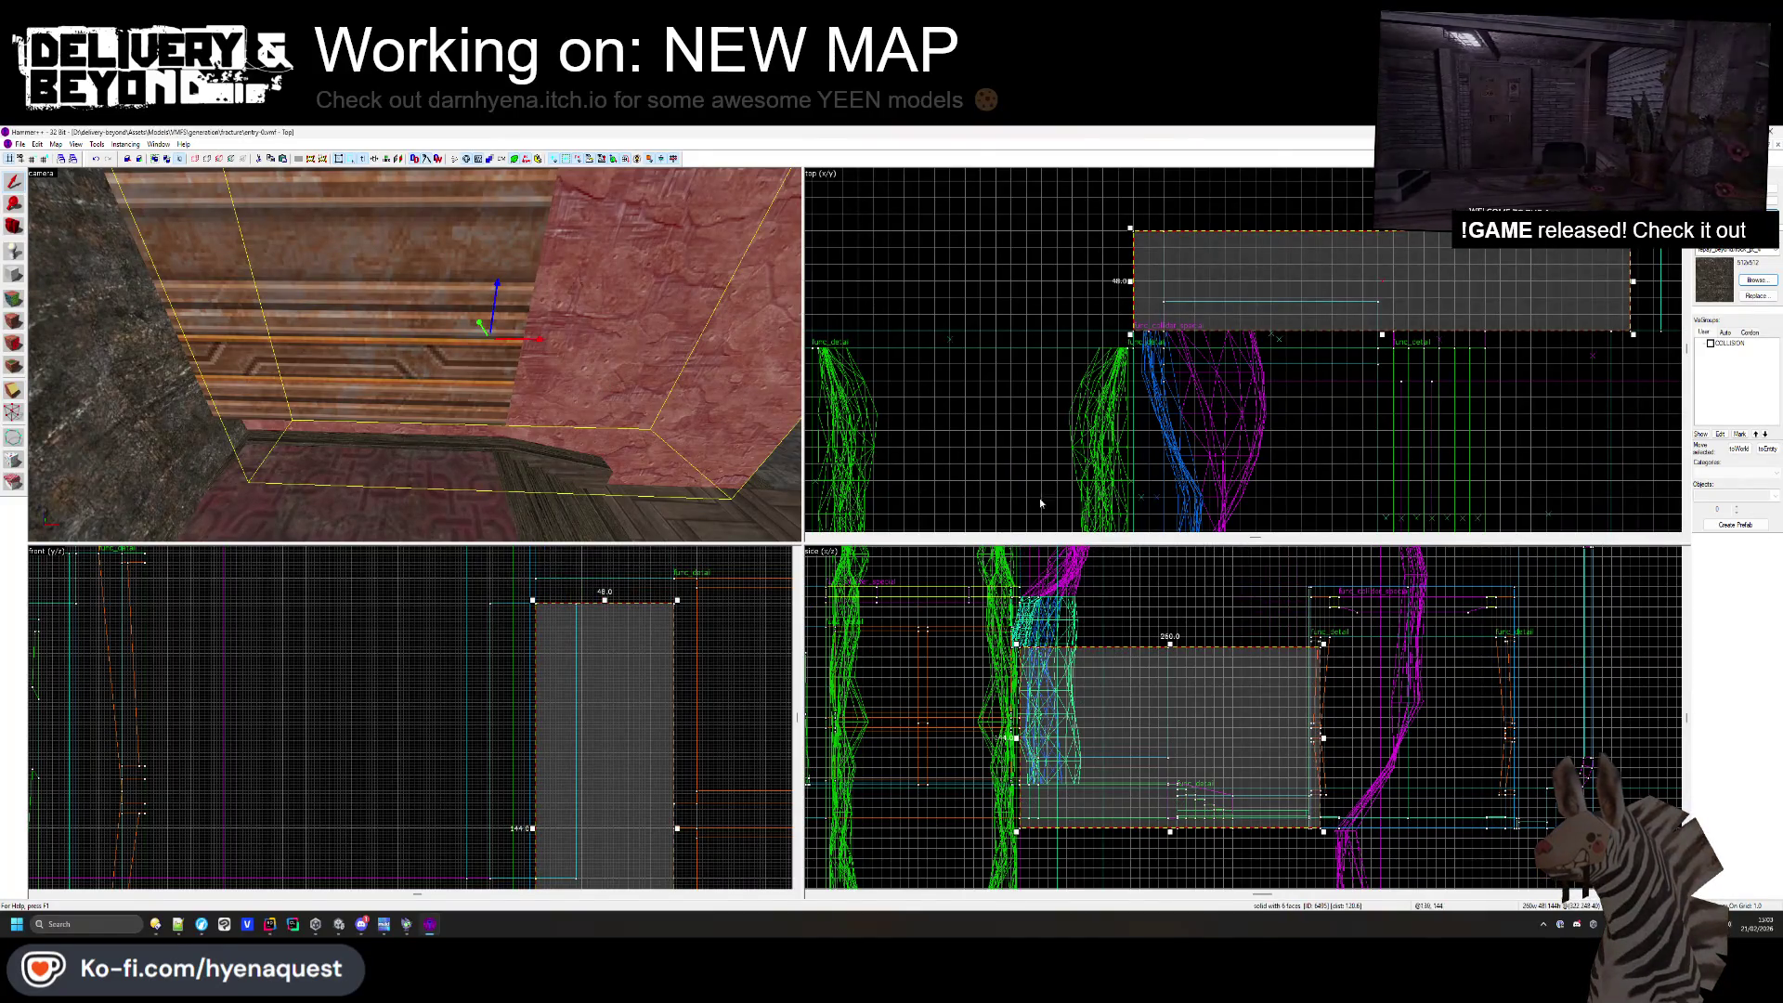
scroll(1149, 275, "up", 1)
left_click(1756, 280)
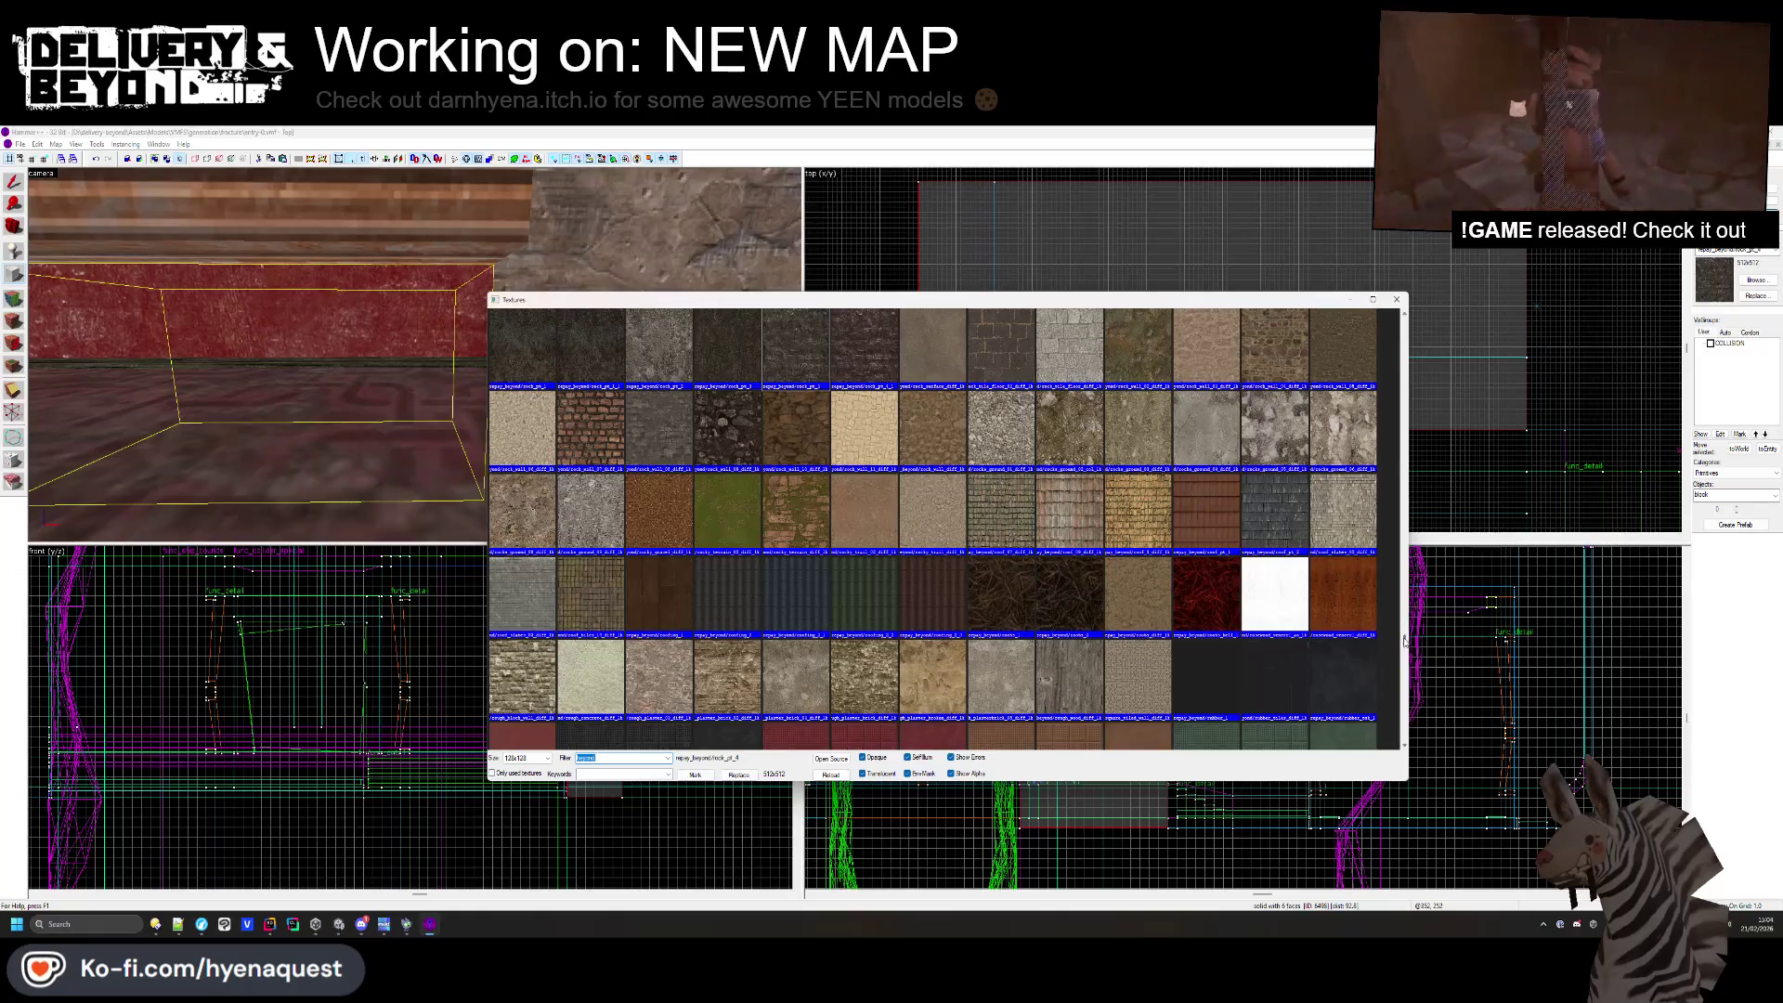
- Apply the OUTSIDE texture to the selected low brush
double_click(1001, 380)
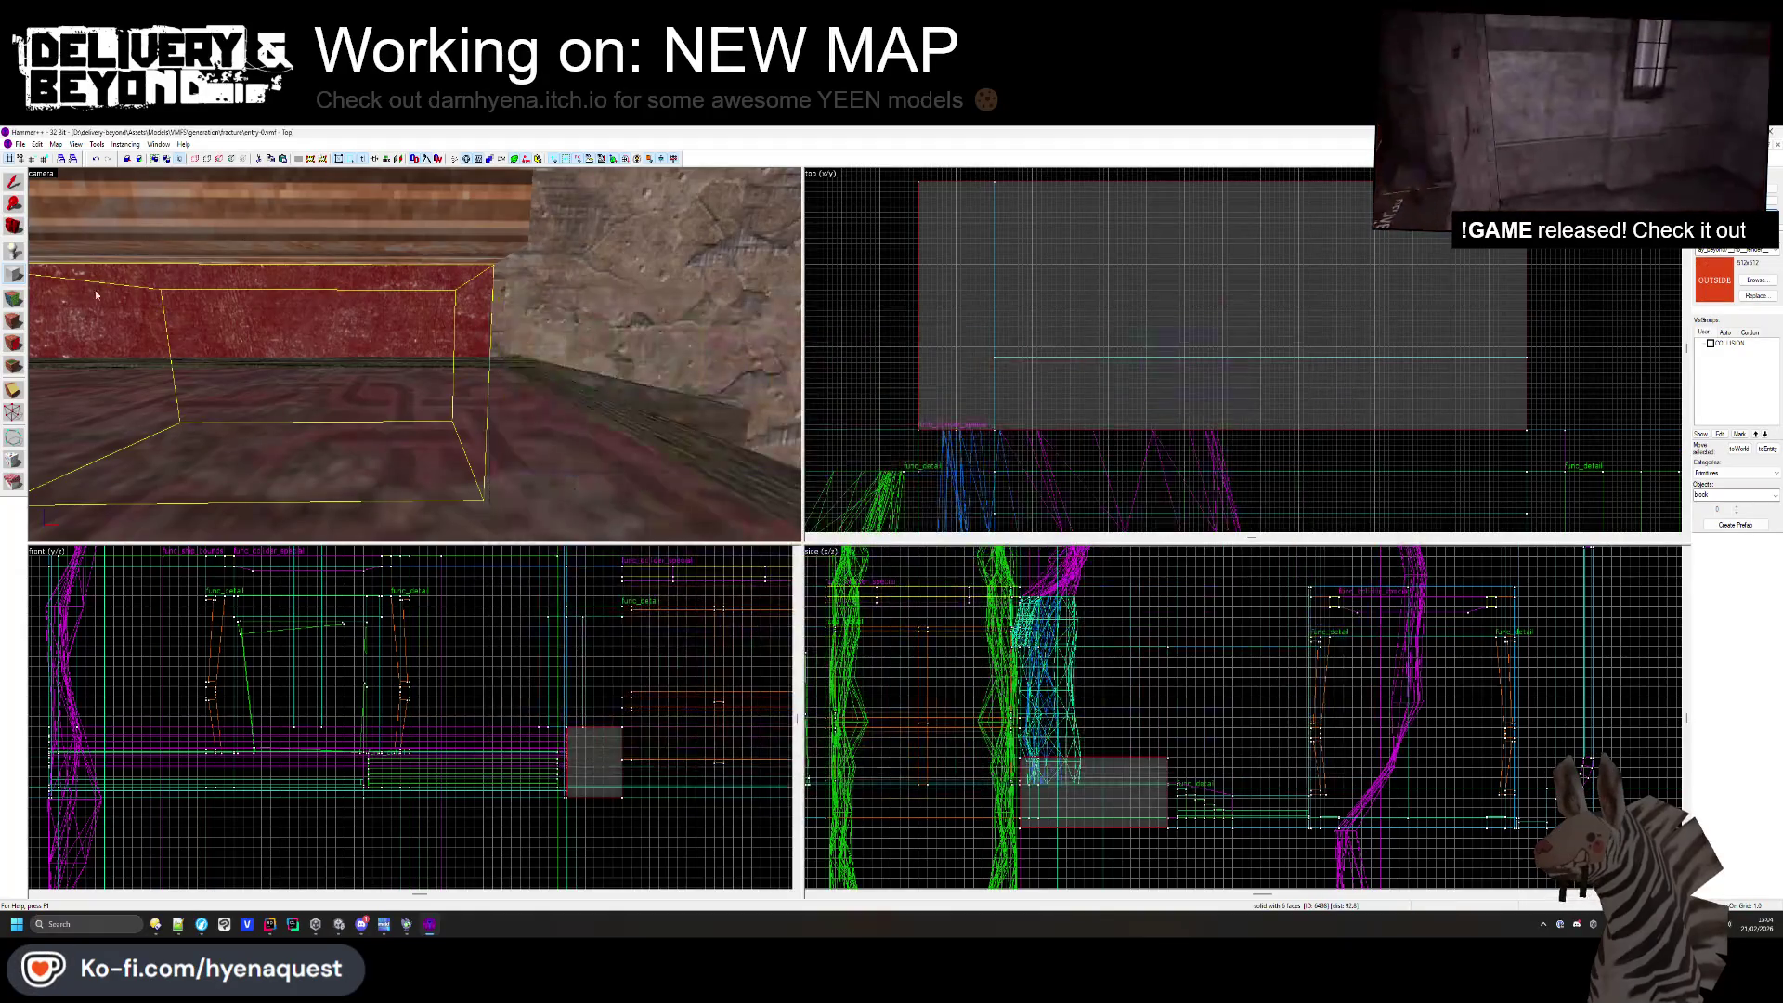
left_click(14, 325)
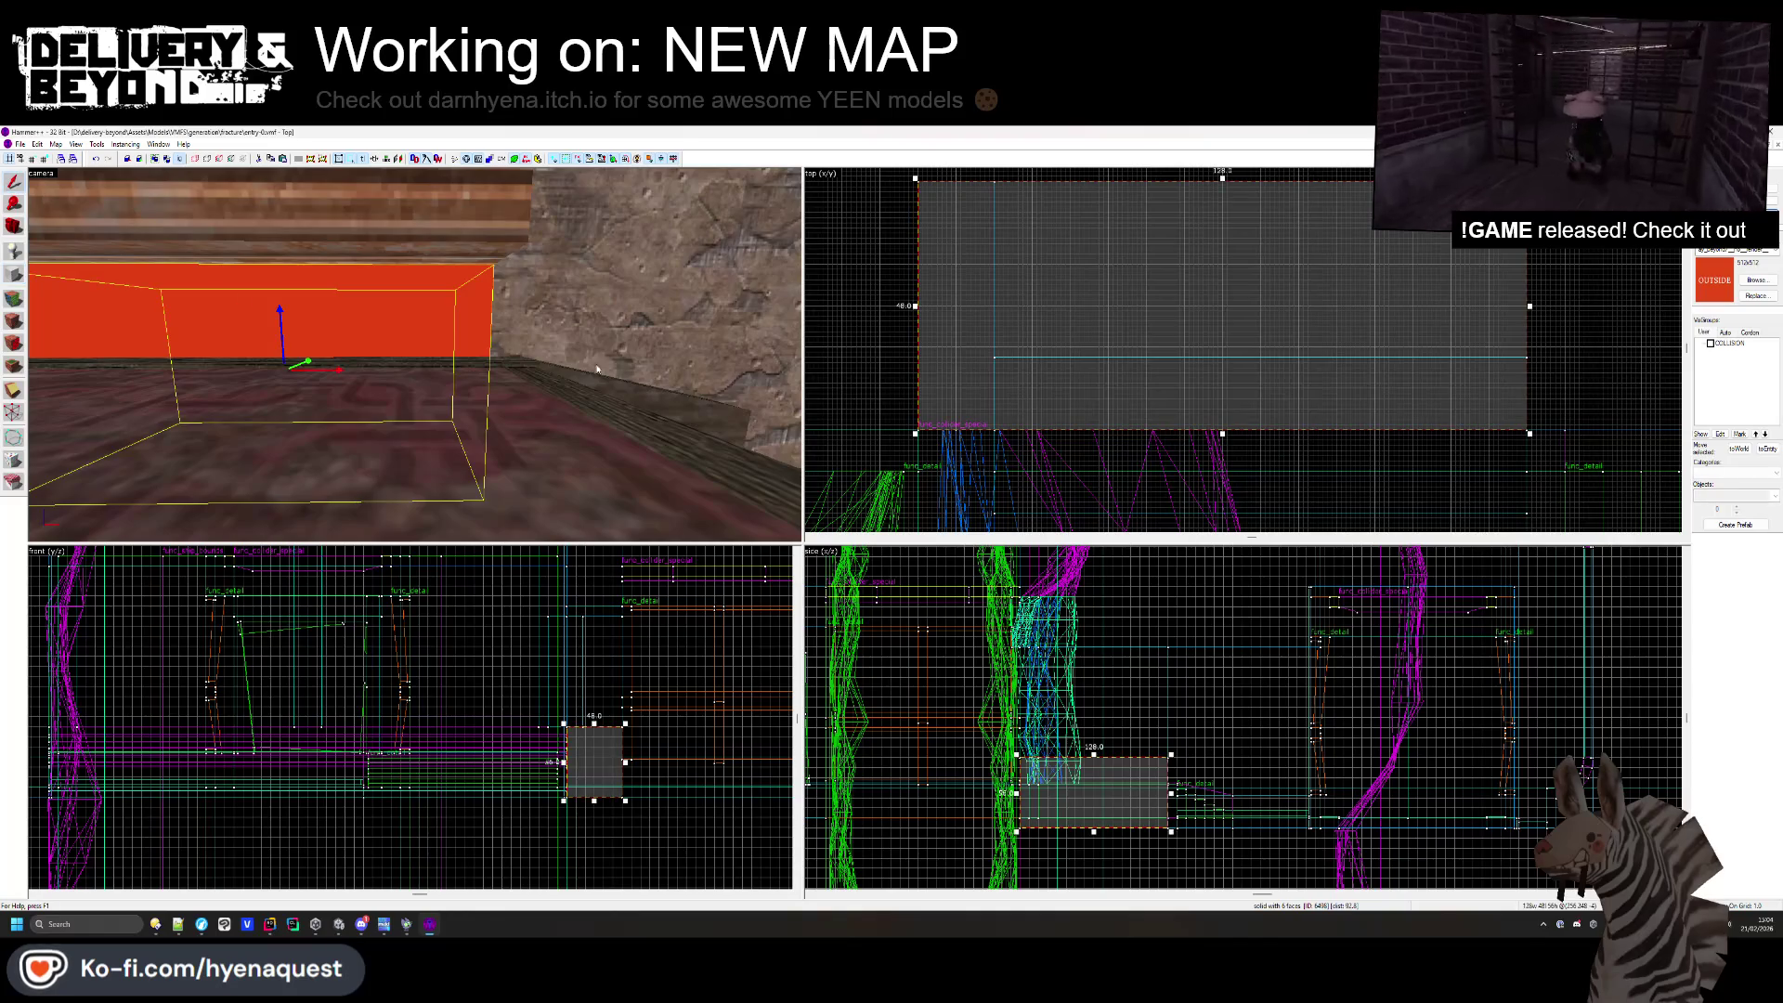
key("Escape")
key("z")
key("w")
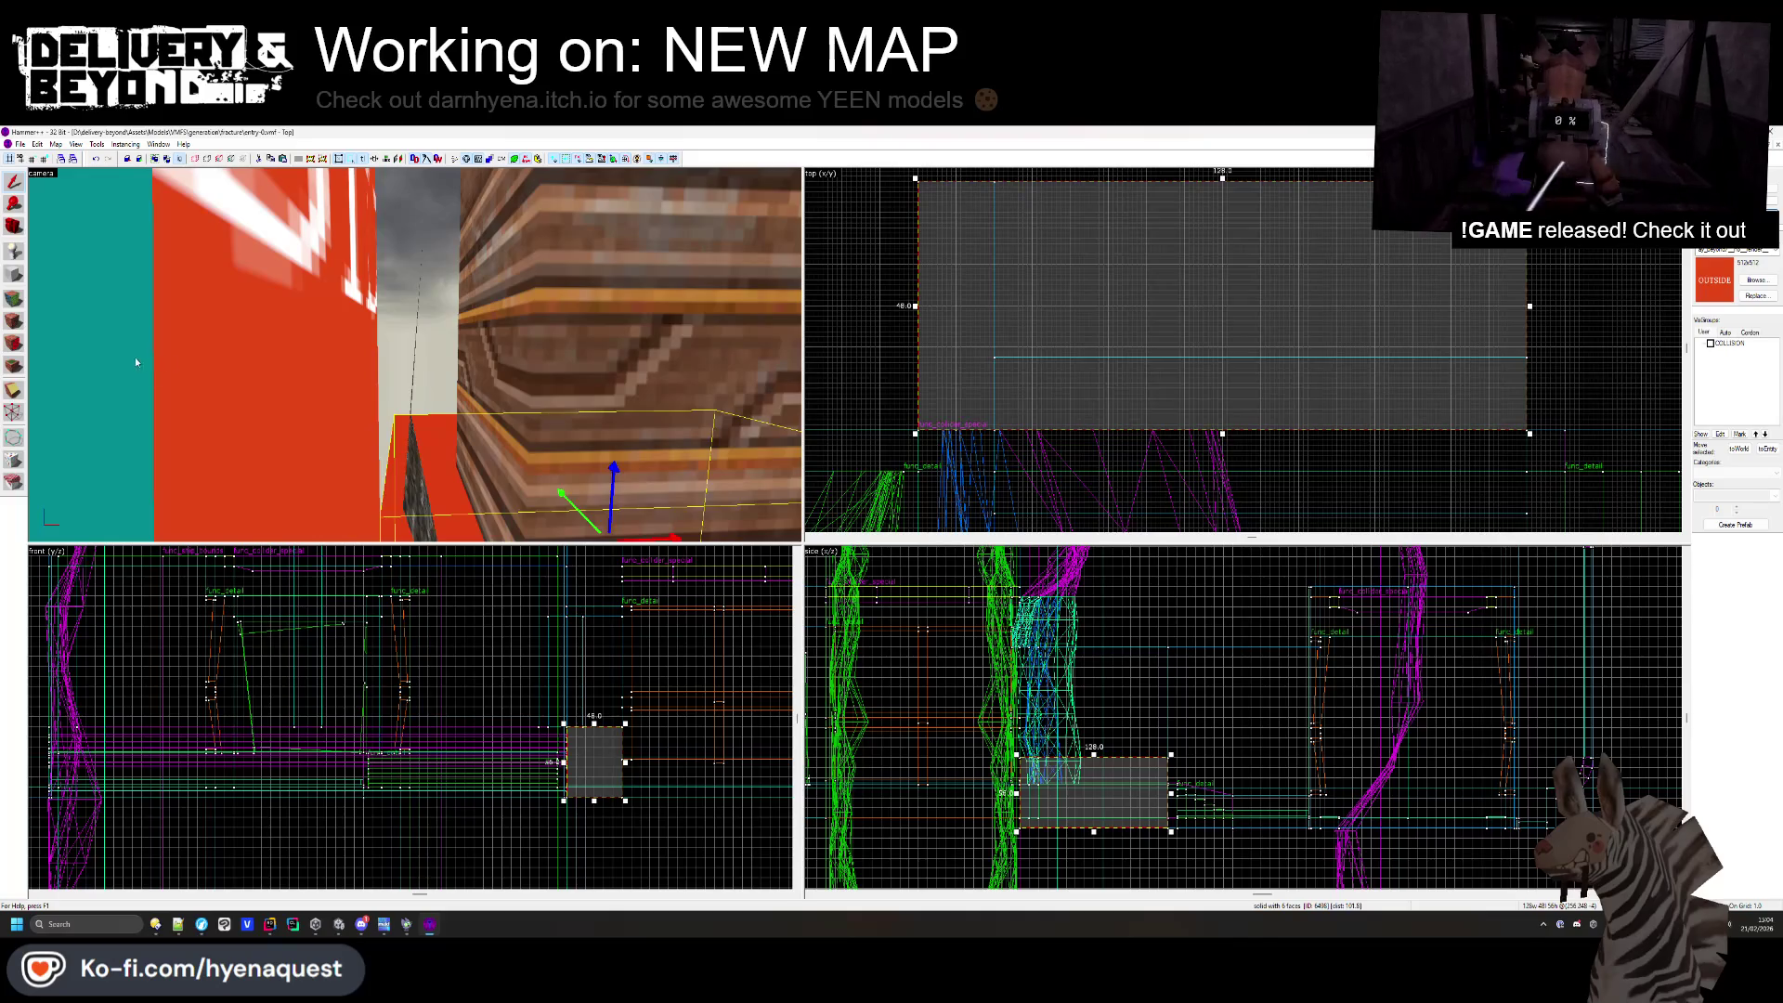
key("w")
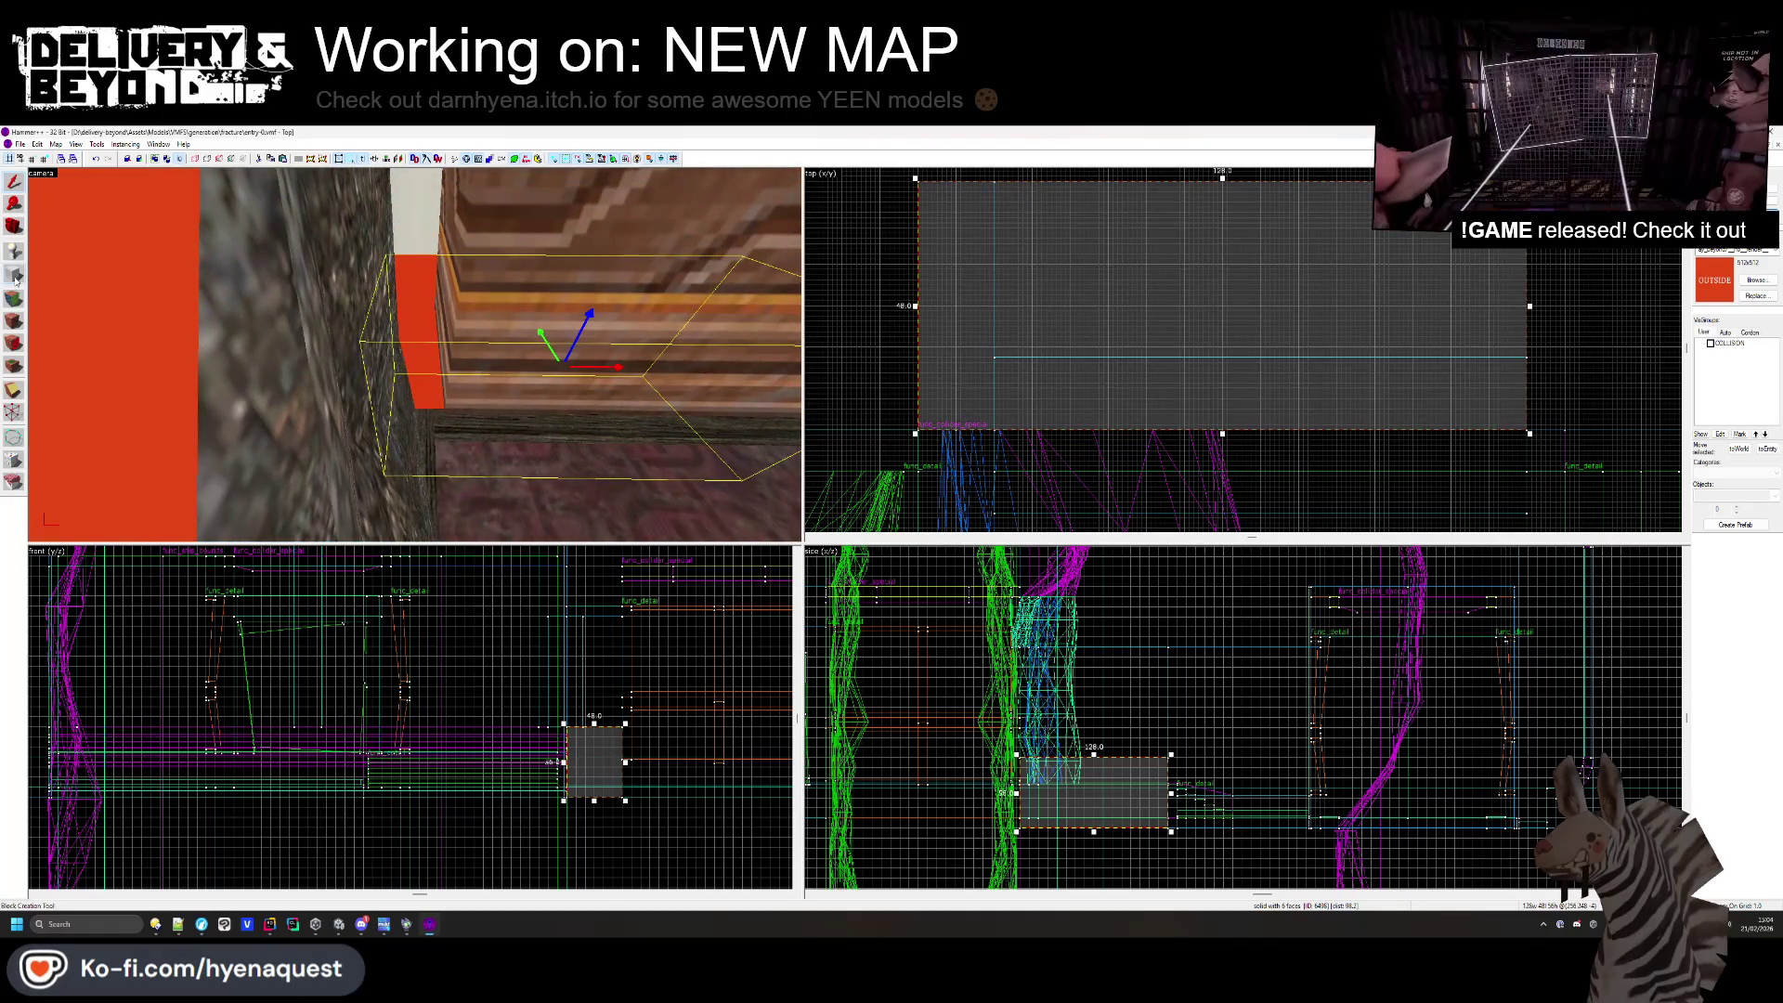
- Draw a new 56-unit-tall block brush above it against the wall
left_click(15, 275)
scroll(1092, 249, "down", 3)
scroll(1092, 249, "up", 2)
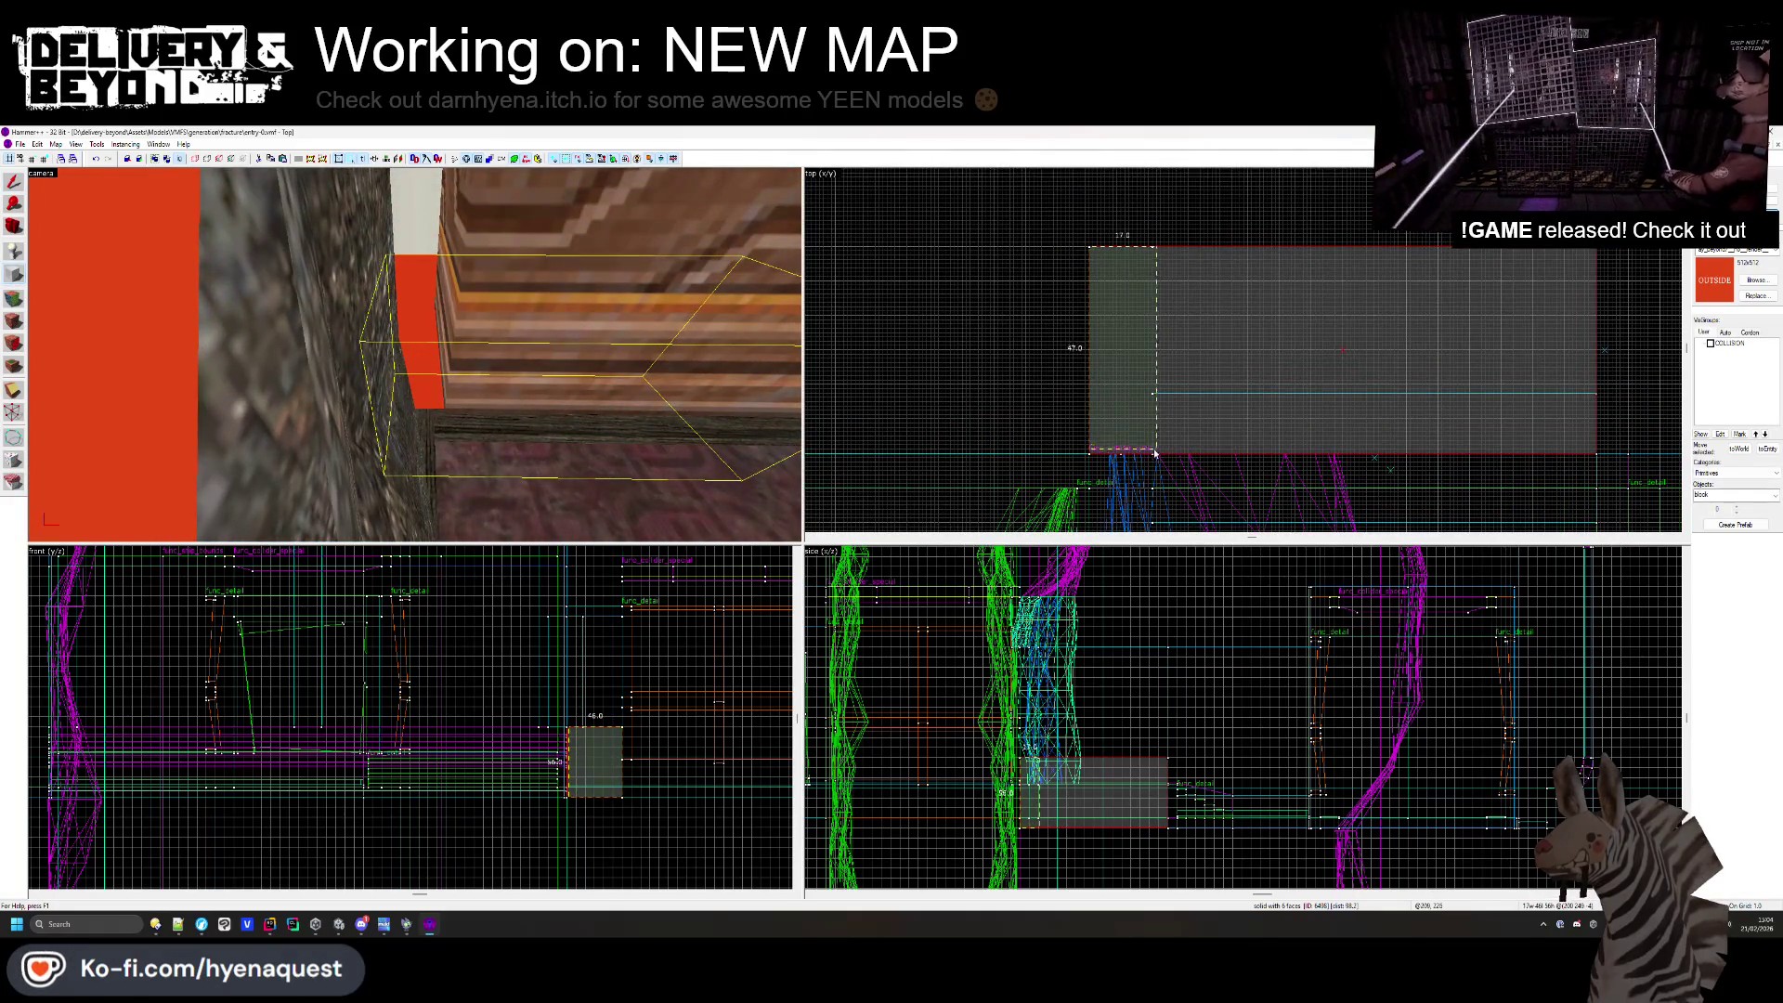
scroll(584, 729, "up", 3)
mouse_move(676, 718)
left_mouse_down()
mouse_move(595, 594)
mouse_move(536, 548)
left_mouse_up()
scroll(609, 789, "down", 3)
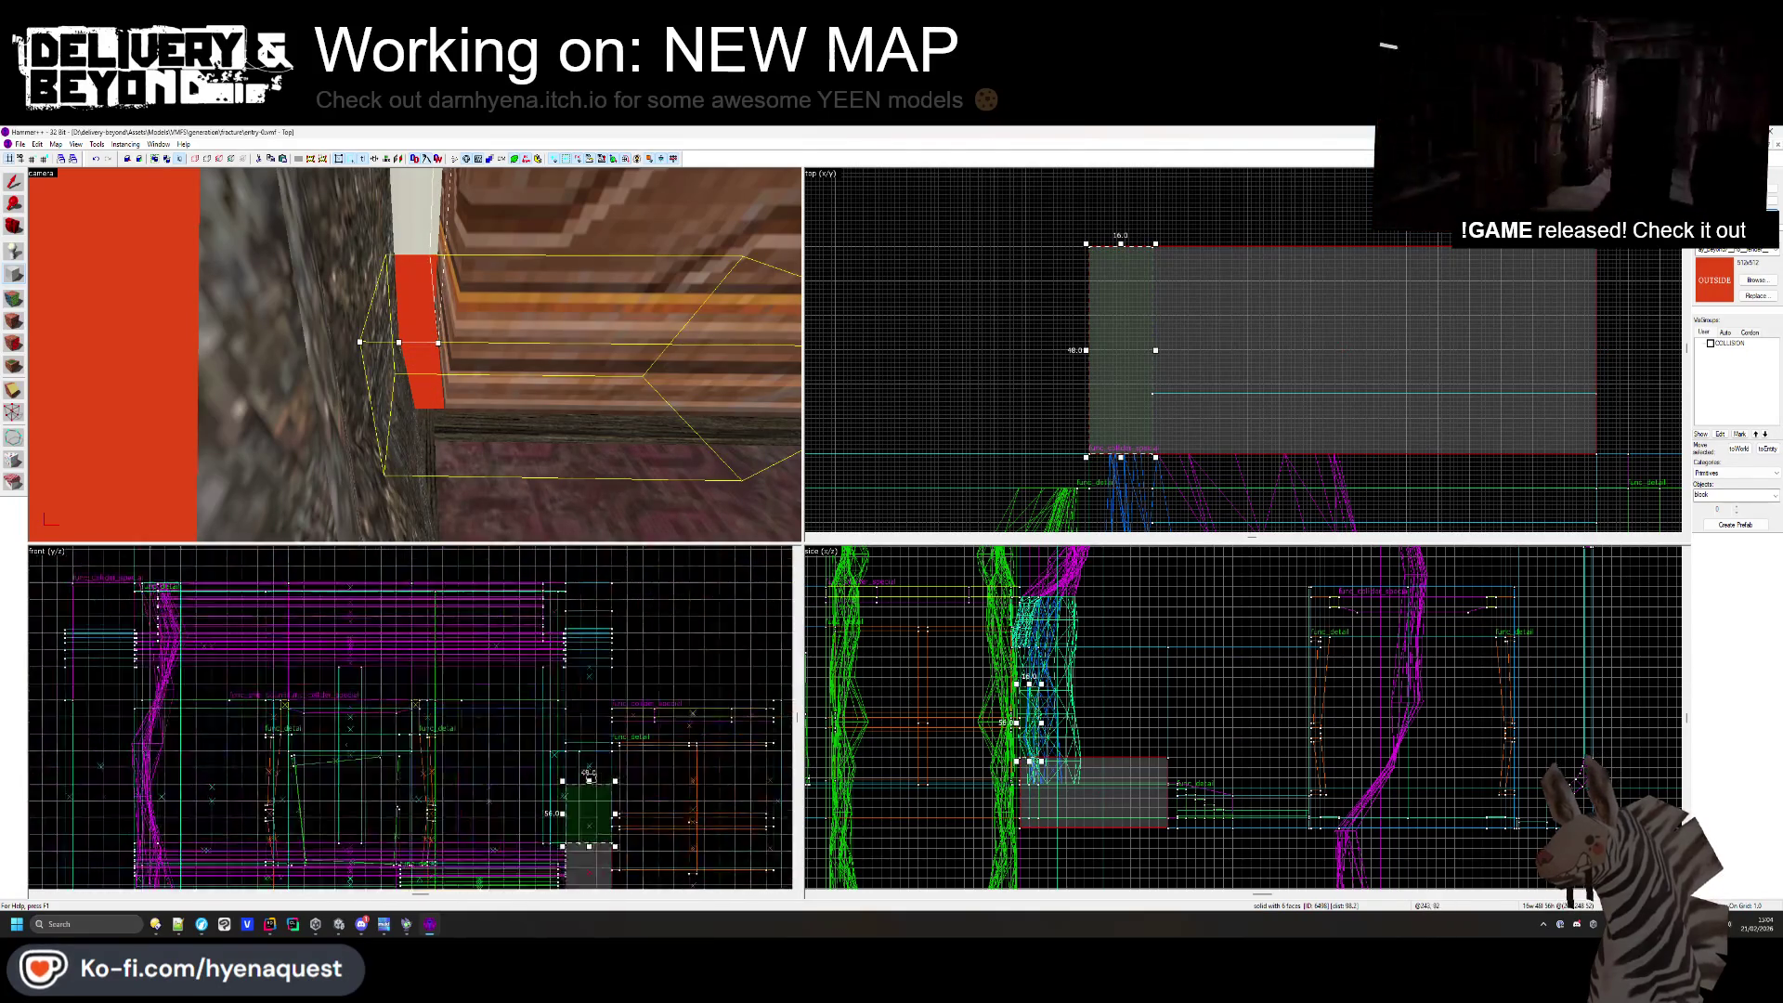
key("z")
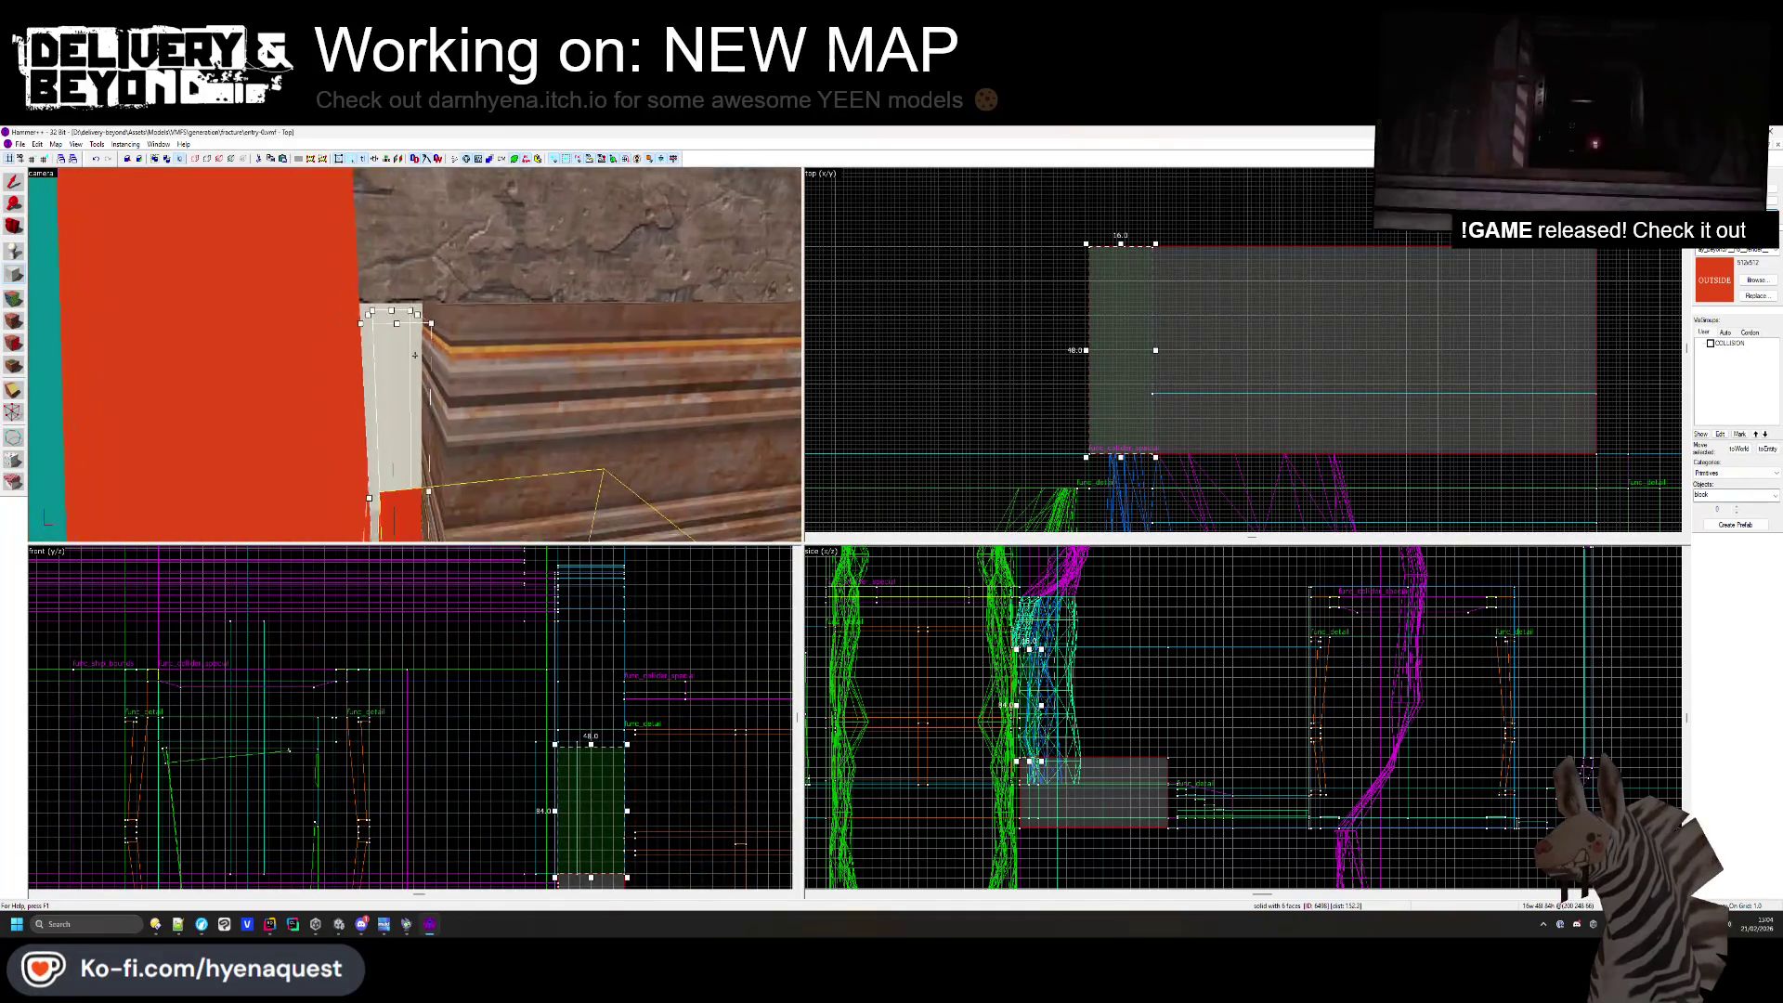
scroll(591, 746, "up", 3)
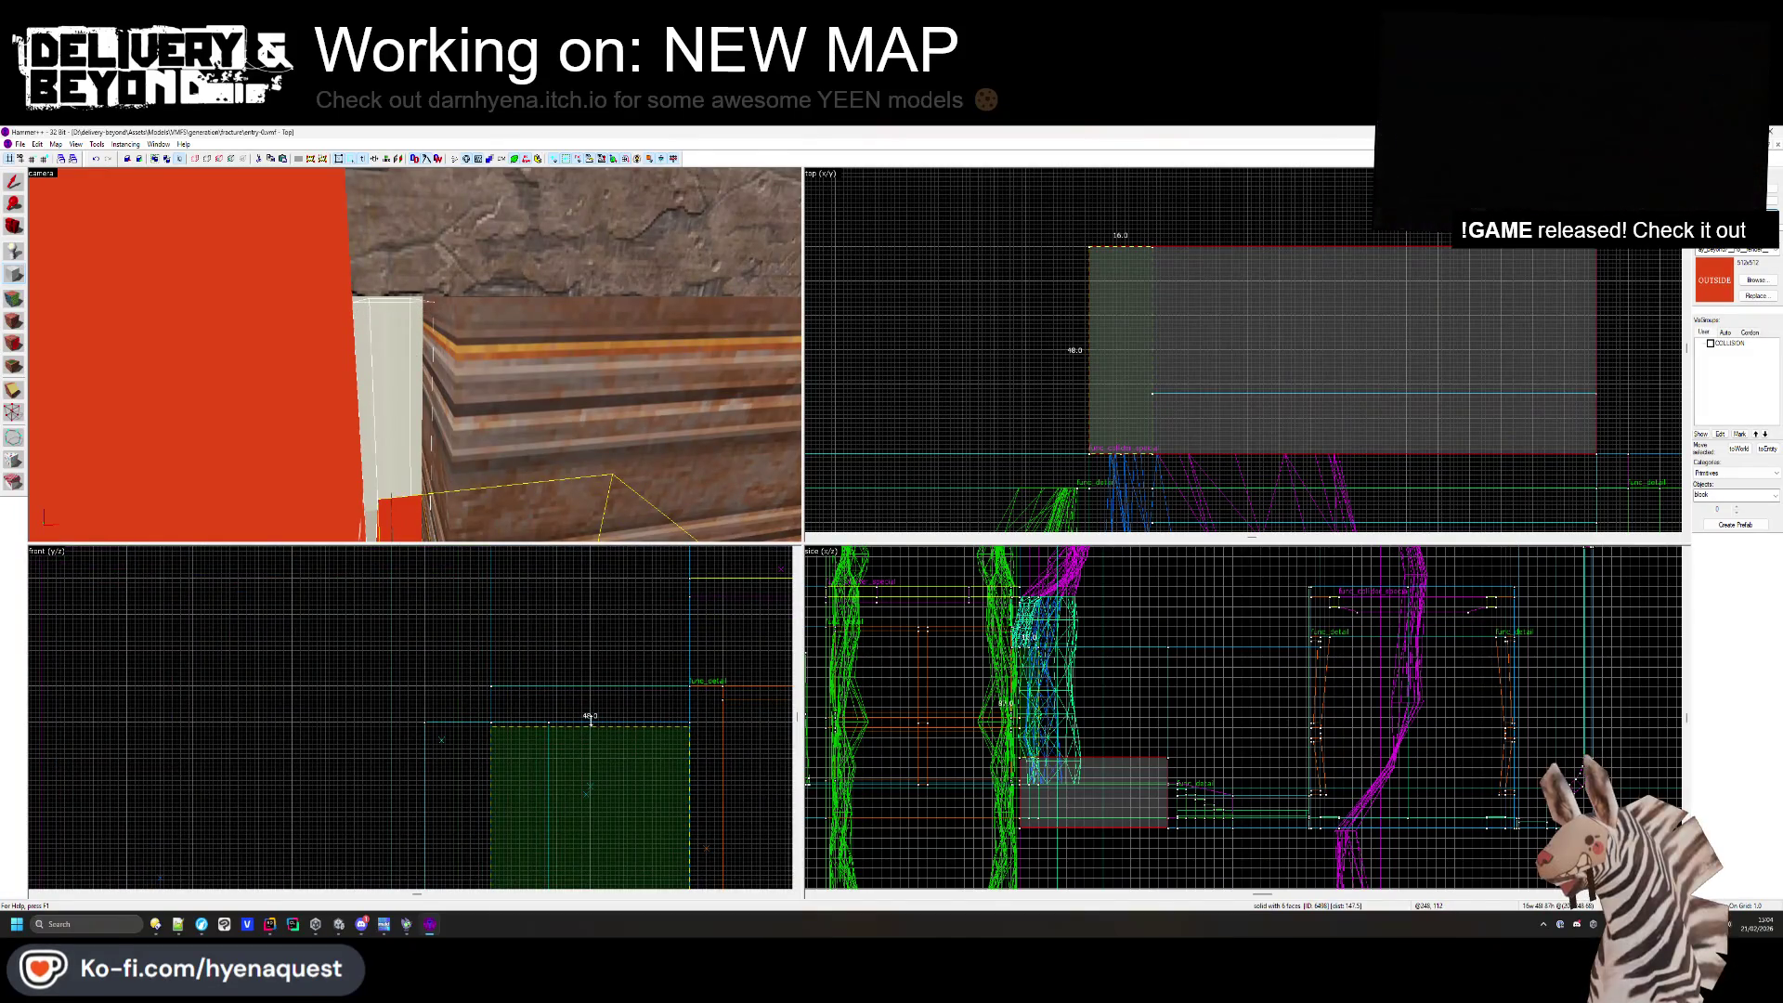
key("Return")
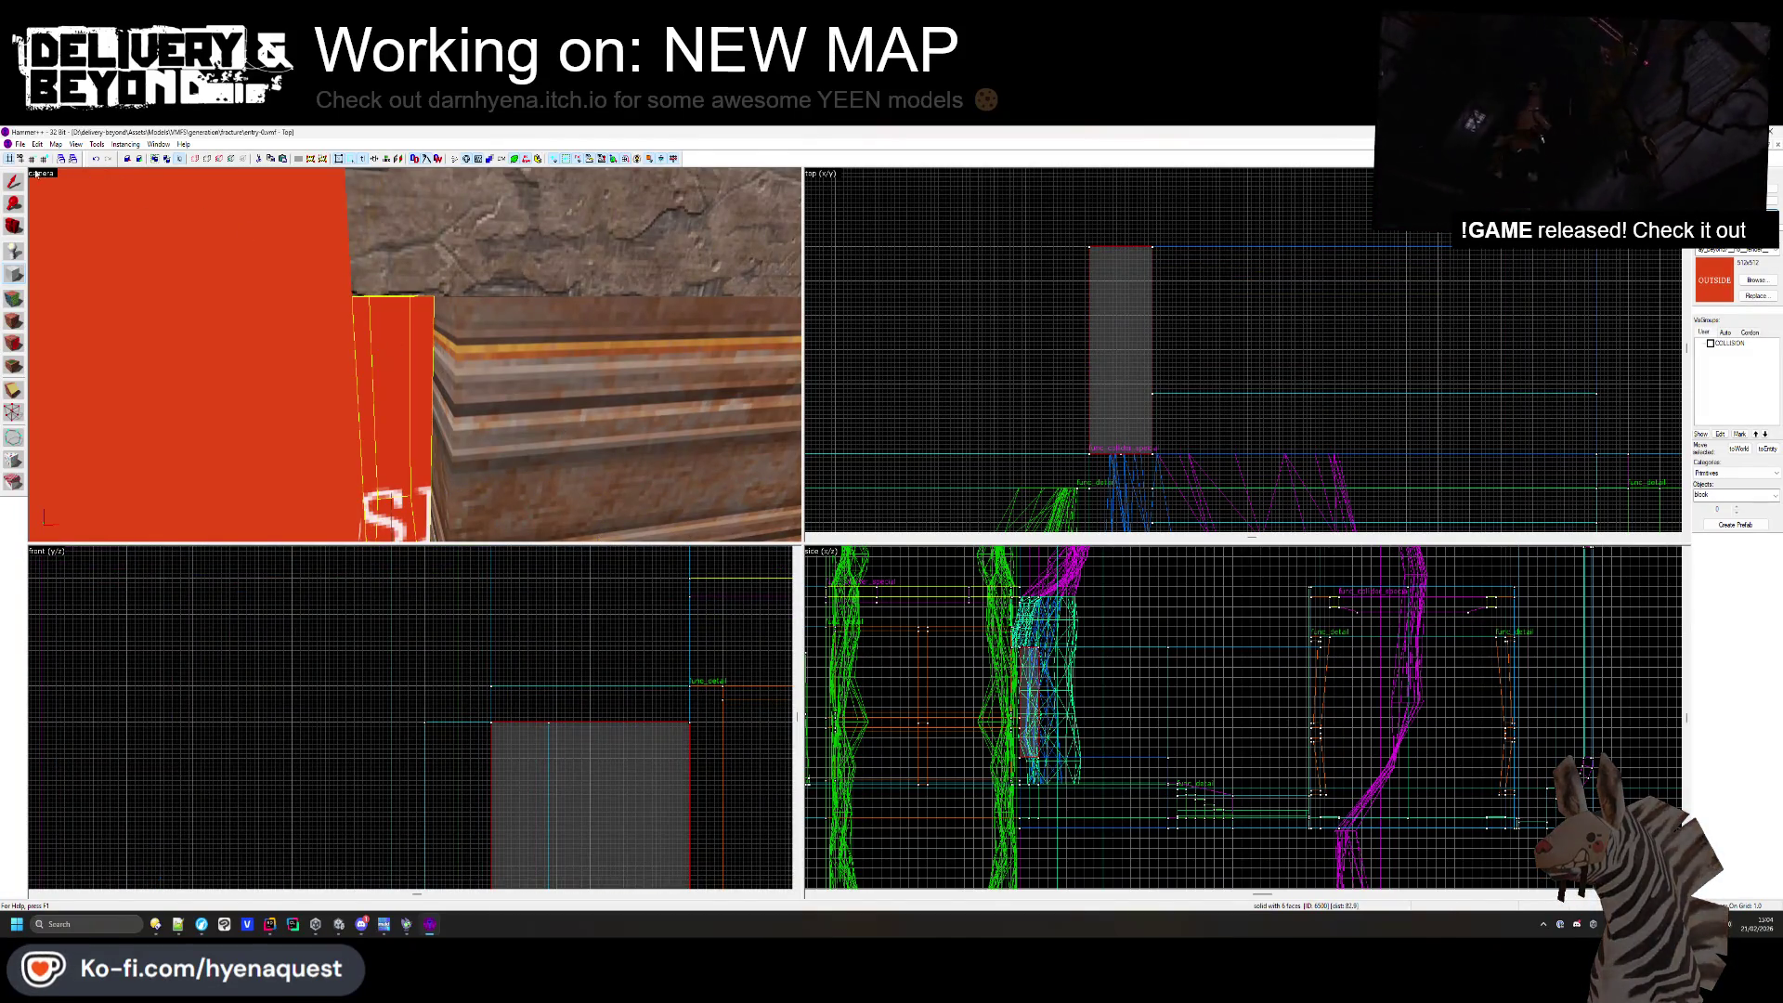
left_click(399, 372)
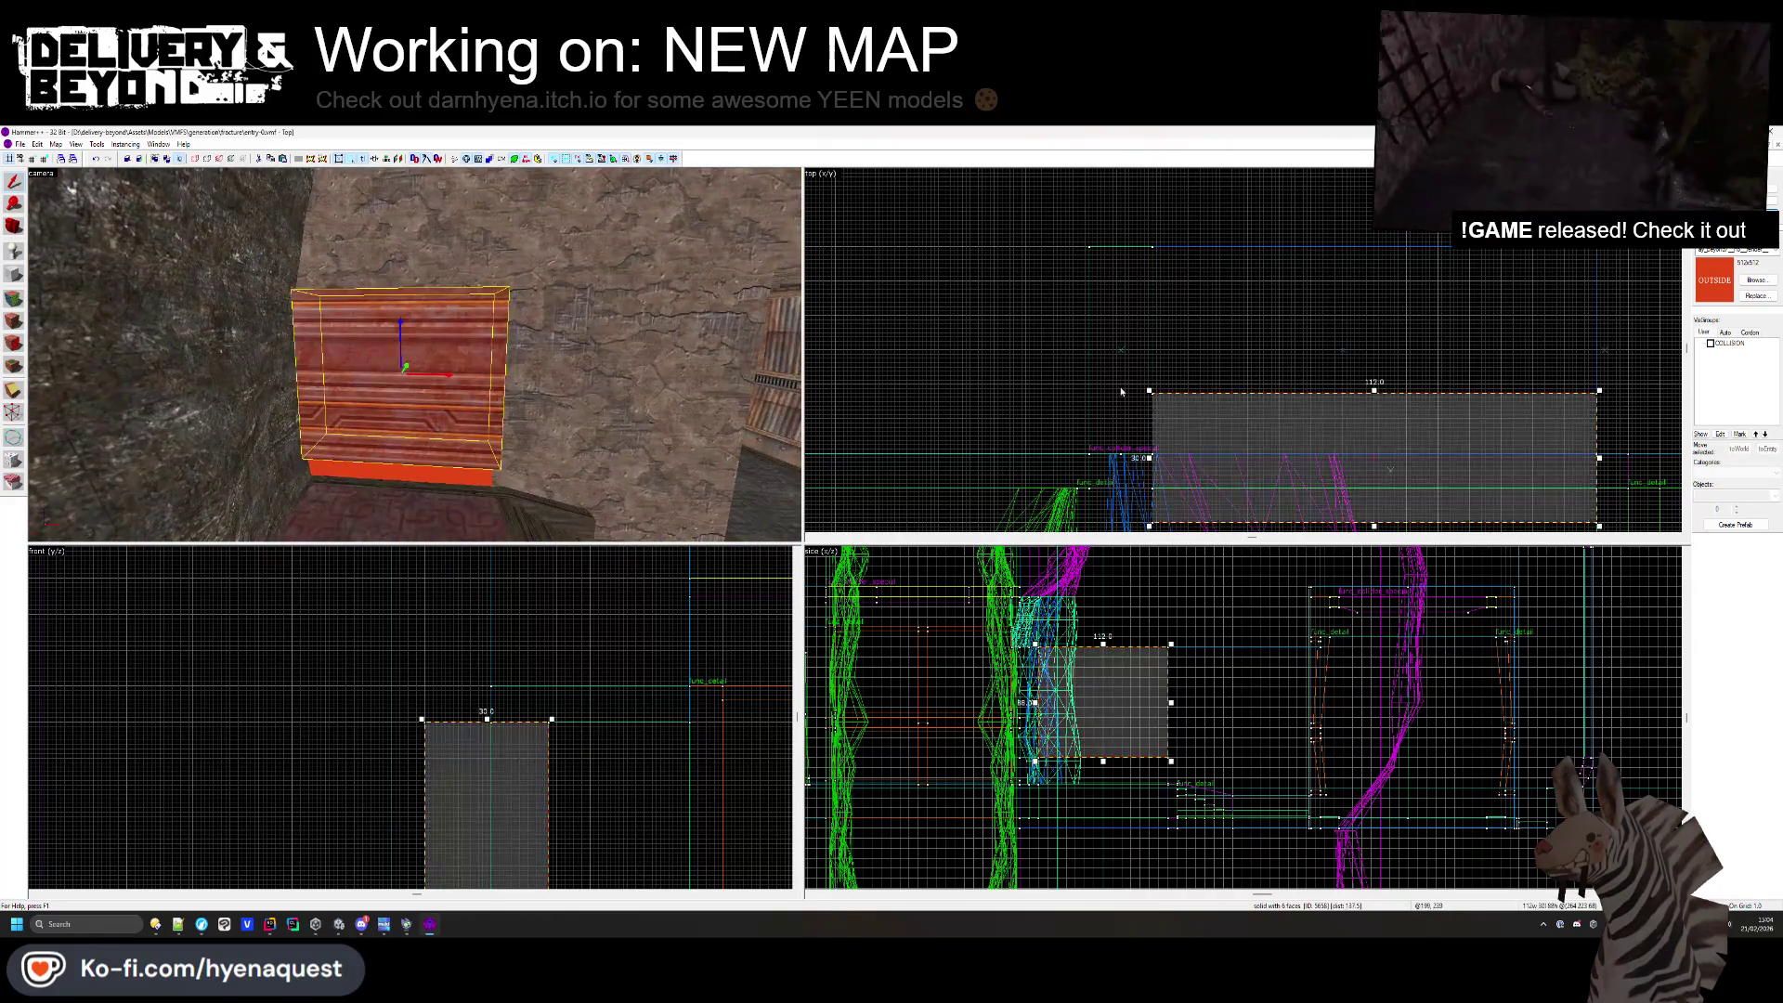
- Slim the 112-unit wall brush down to 3 units thick
scroll(1236, 372, "down", 3)
scroll(1236, 373, "up", 5)
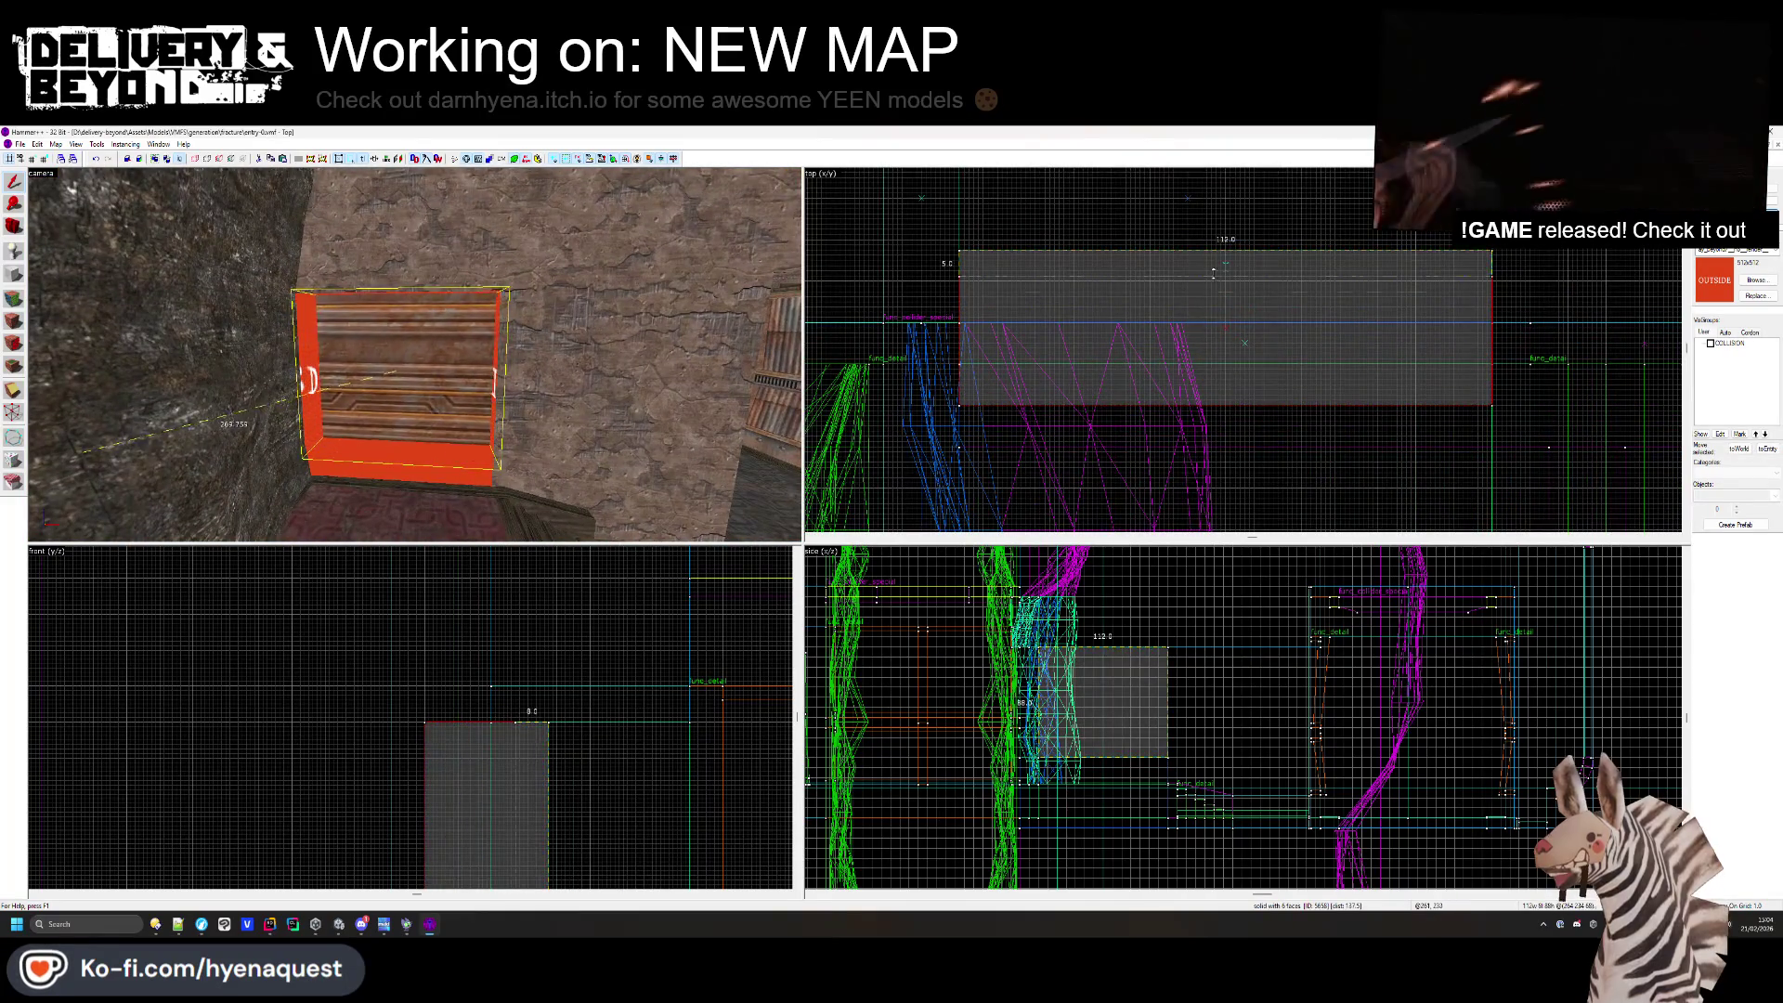
scroll(1225, 407, "up", 3)
left_click_drag(1226, 511, 1296, 265)
key("Escape")
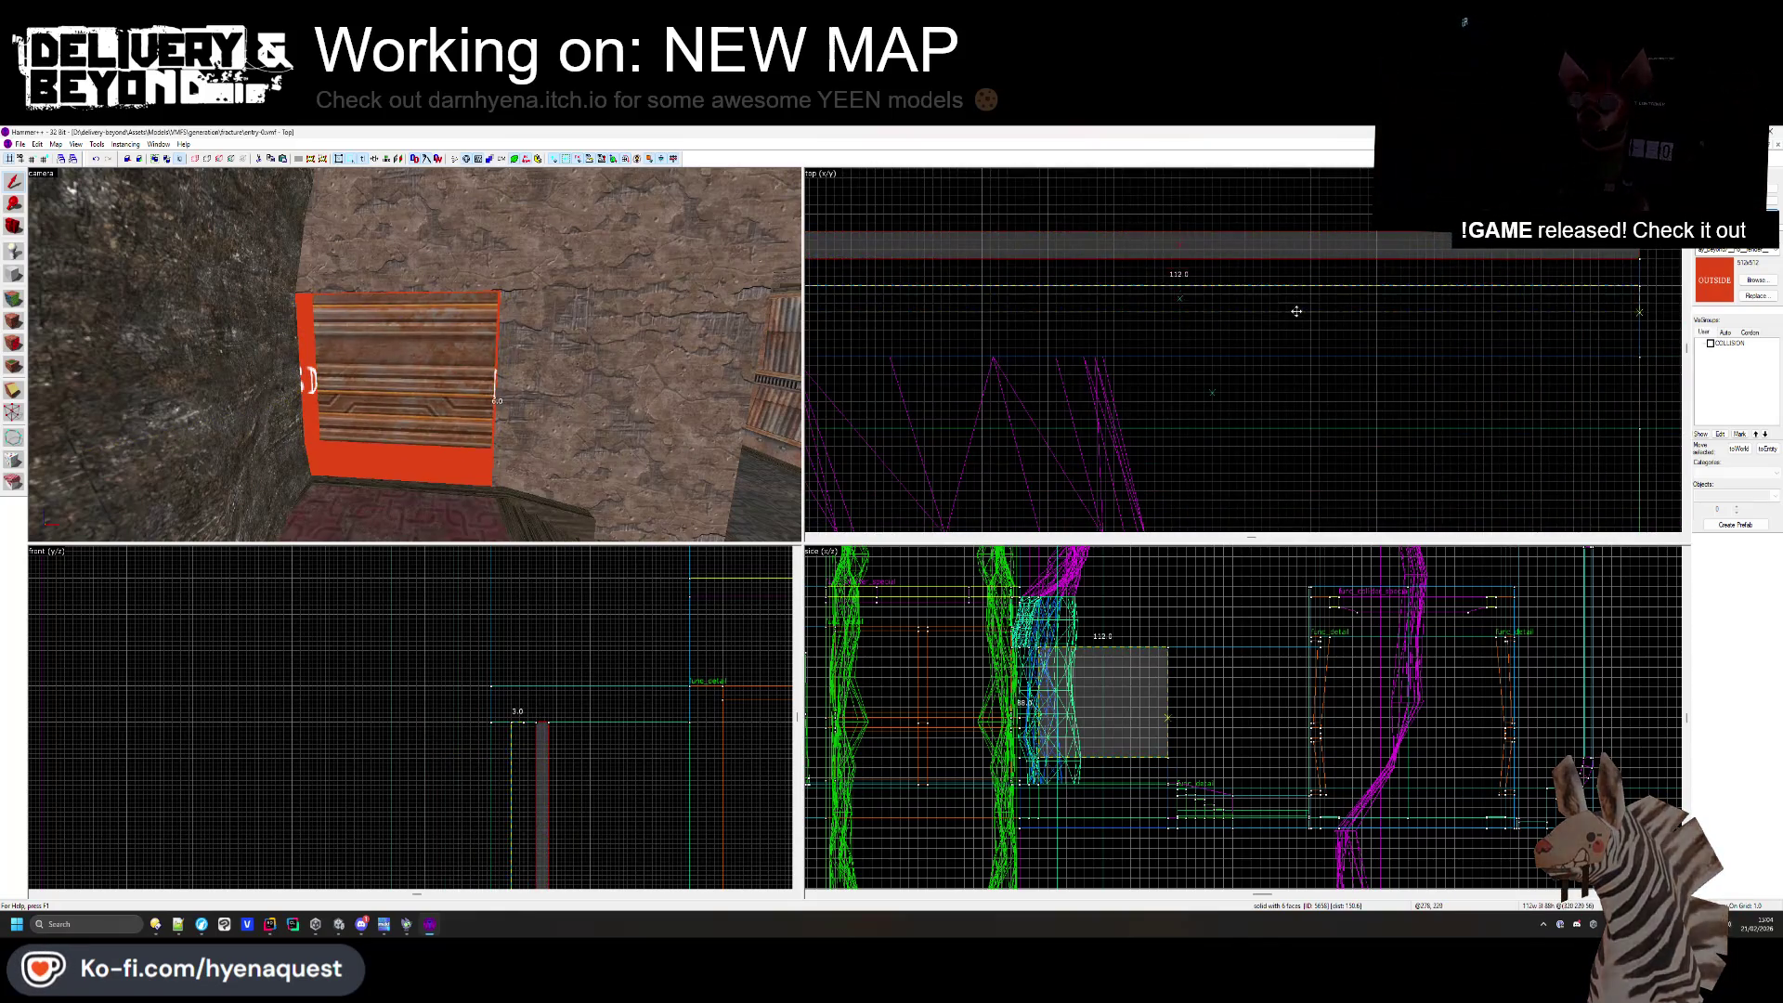
key("z")
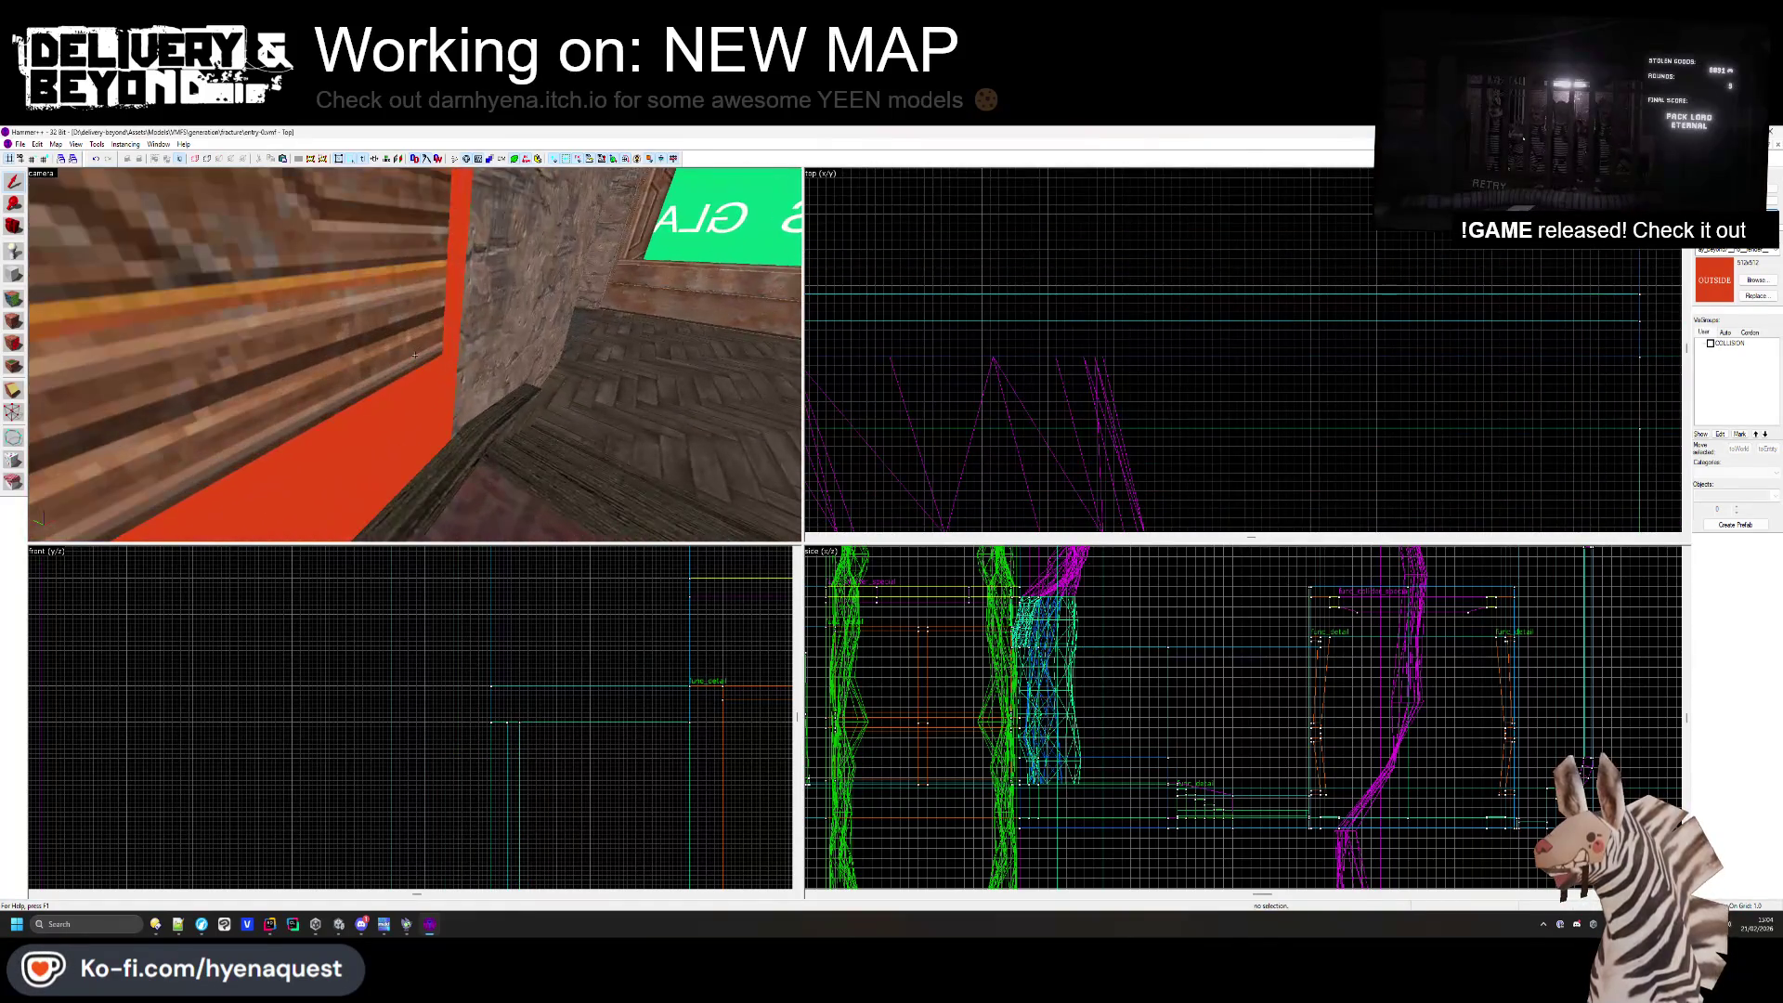
key("z")
left_click(480, 375)
- Add a 112 by 9 block along the wall base and lower it to 2 units high
scroll(1234, 401, "down", 4)
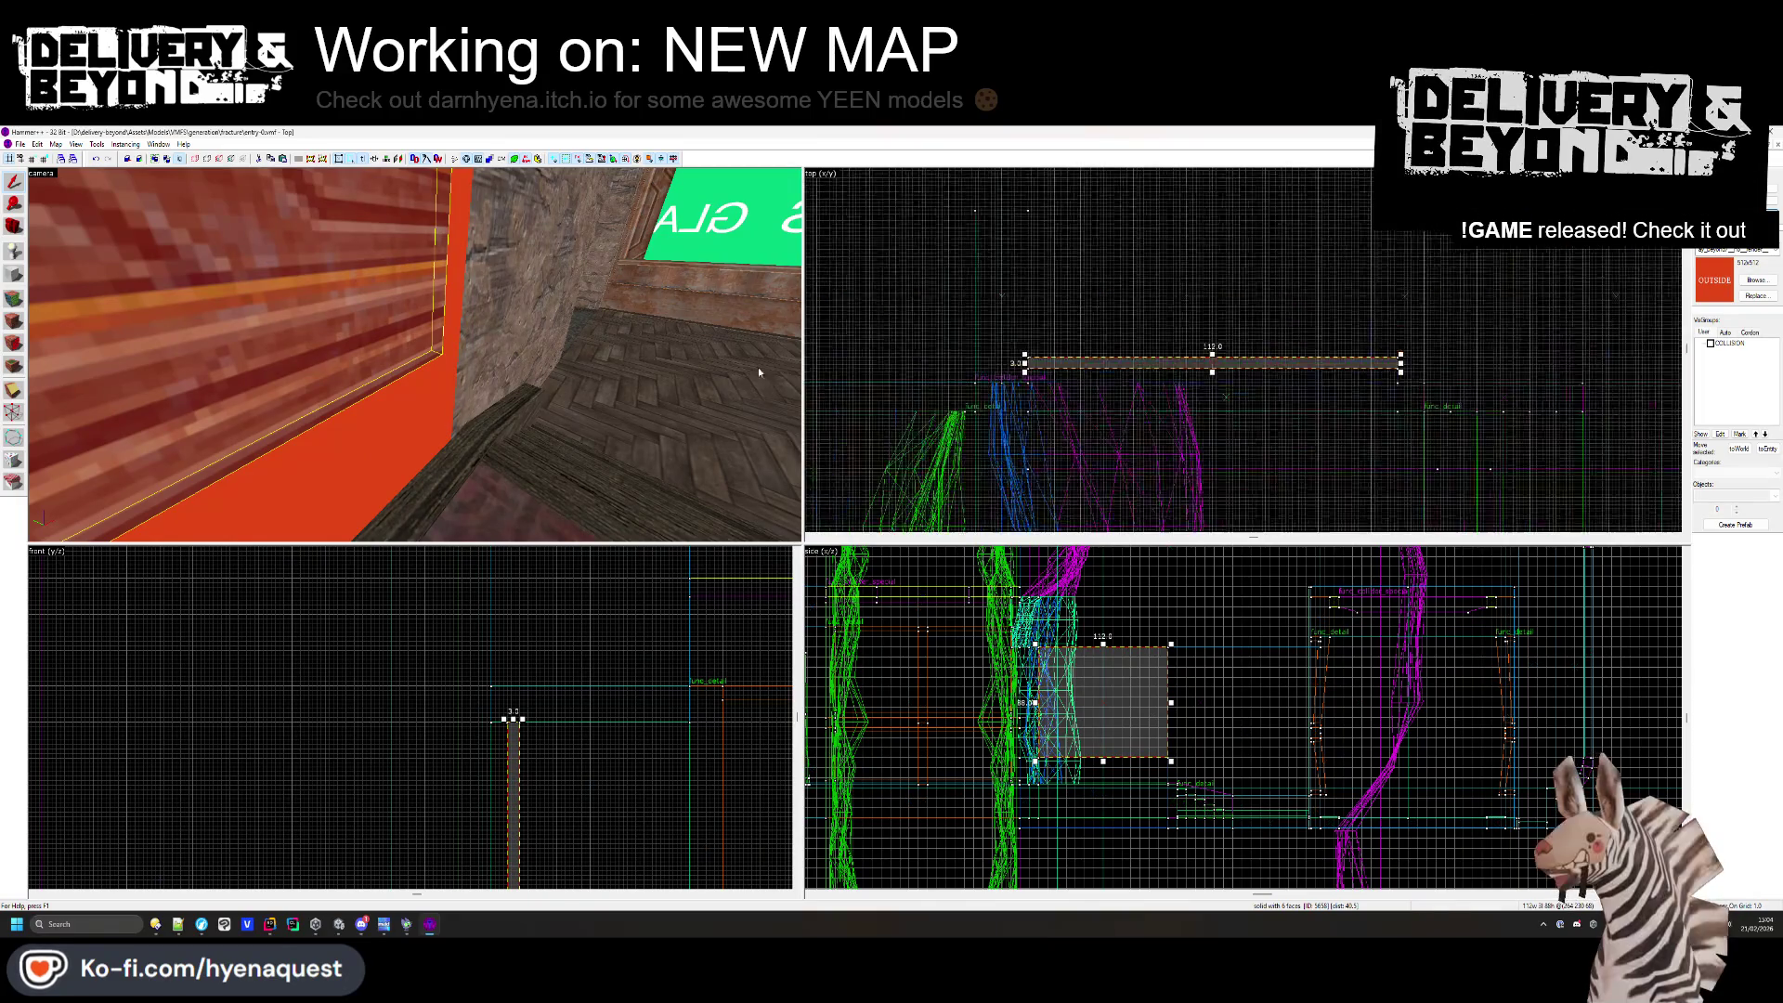
scroll(1384, 348, "up", 3)
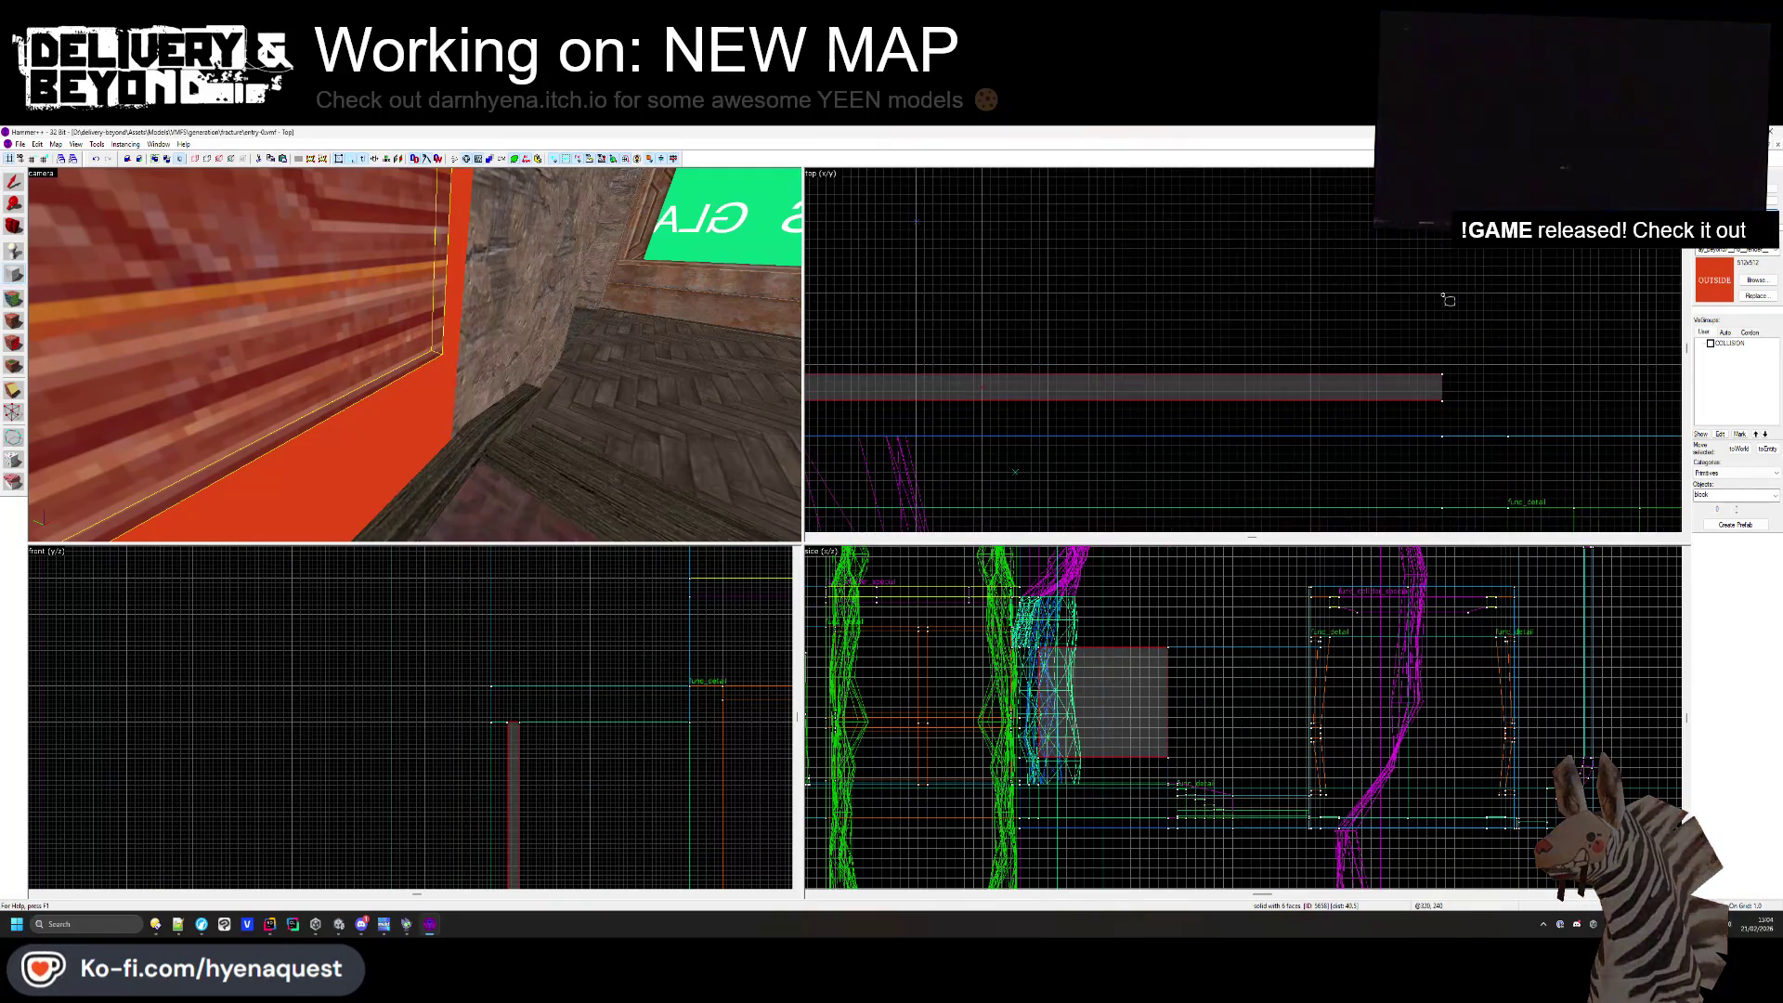
left_click_drag(1438, 327, 976, 400)
scroll(961, 443, "up", 2)
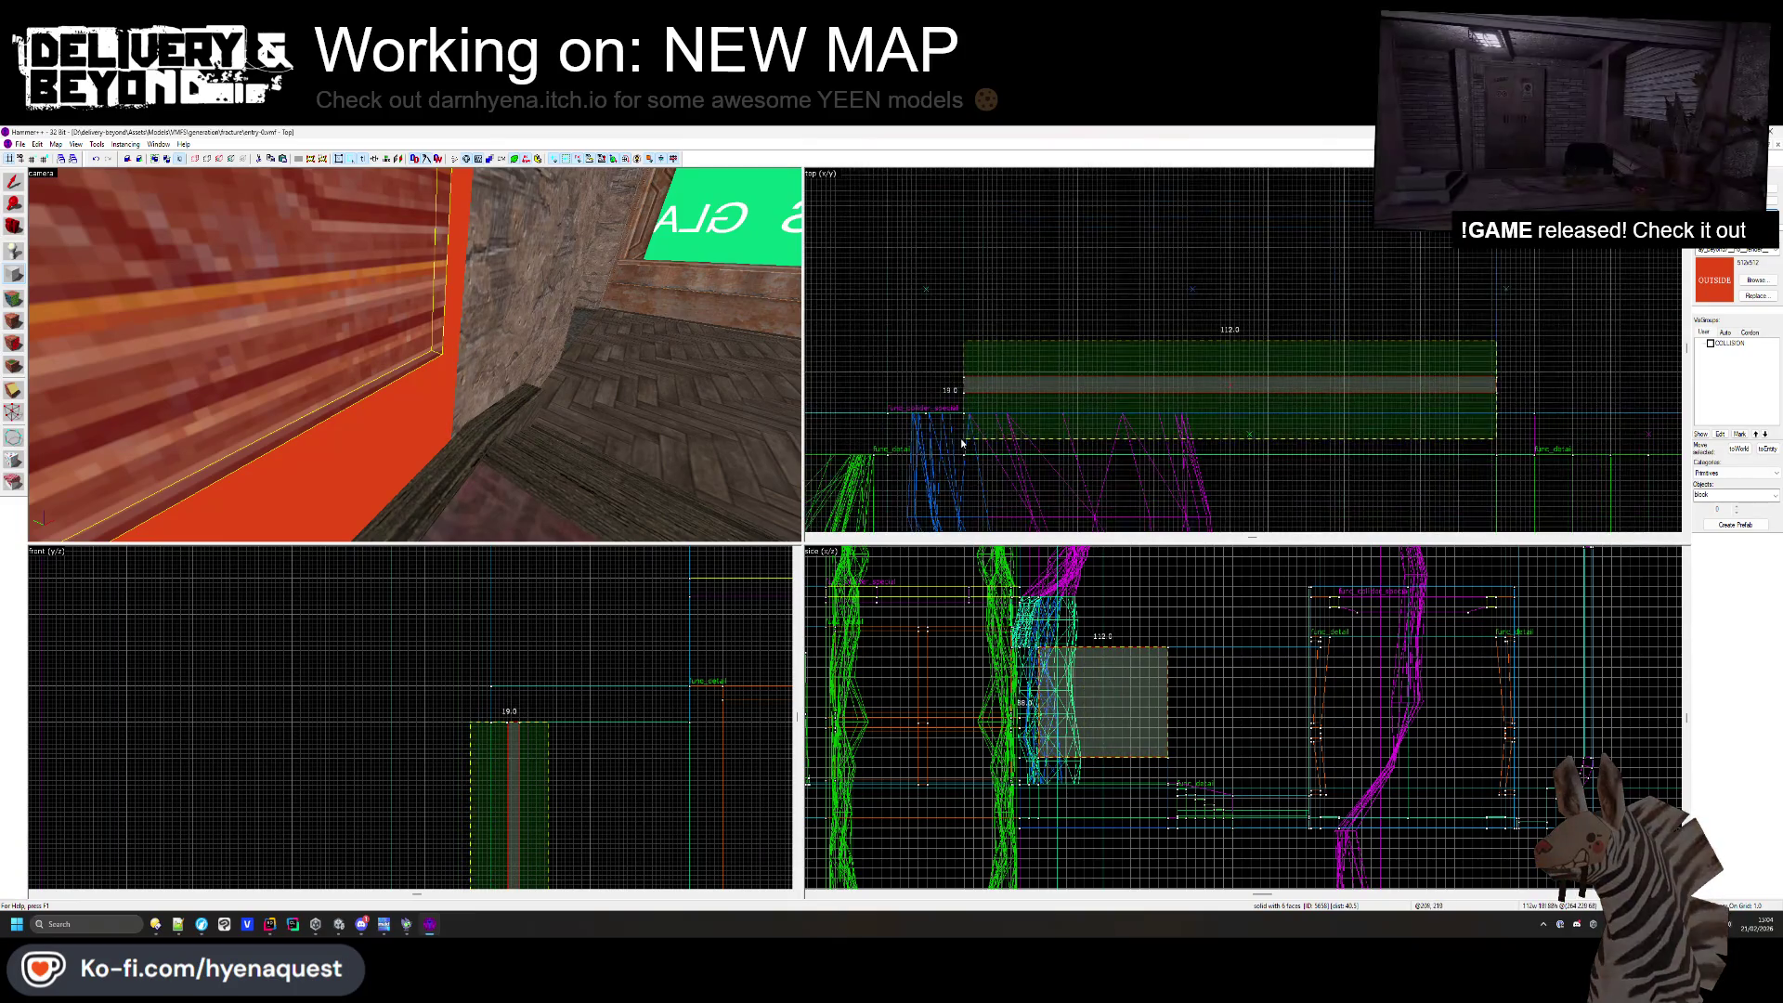
scroll(1264, 347, "up", 2)
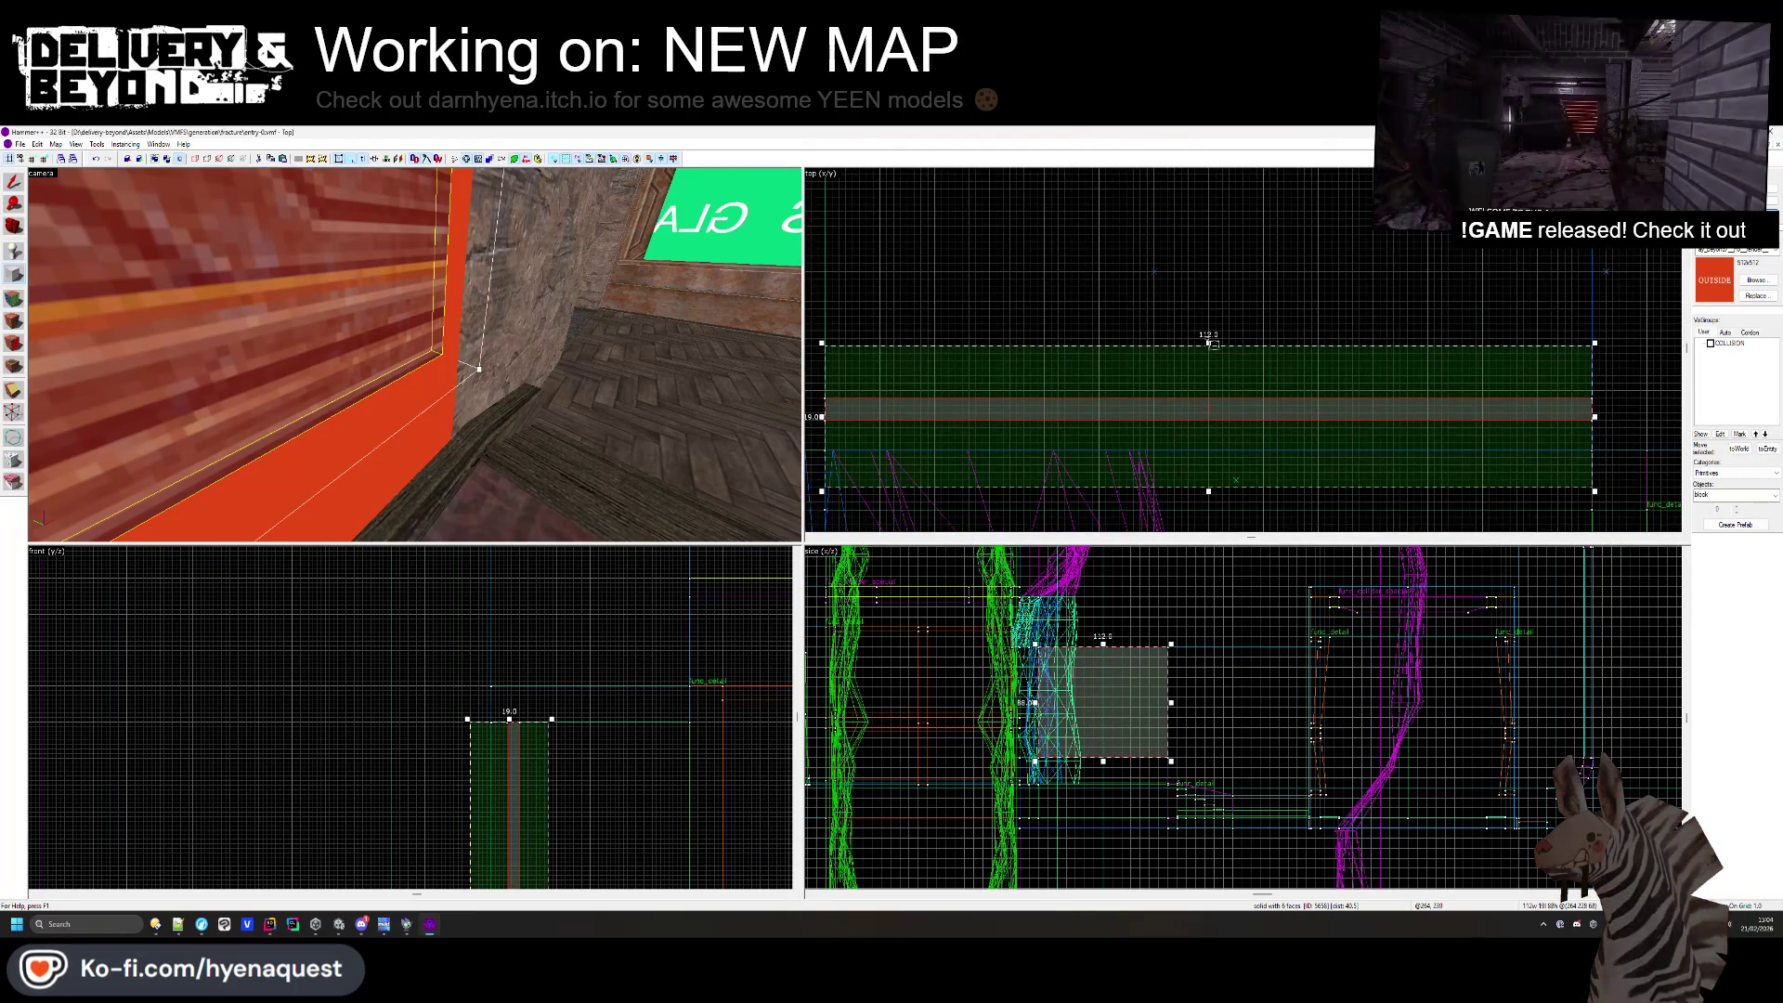
left_click_drag(1208, 342, 1217, 411)
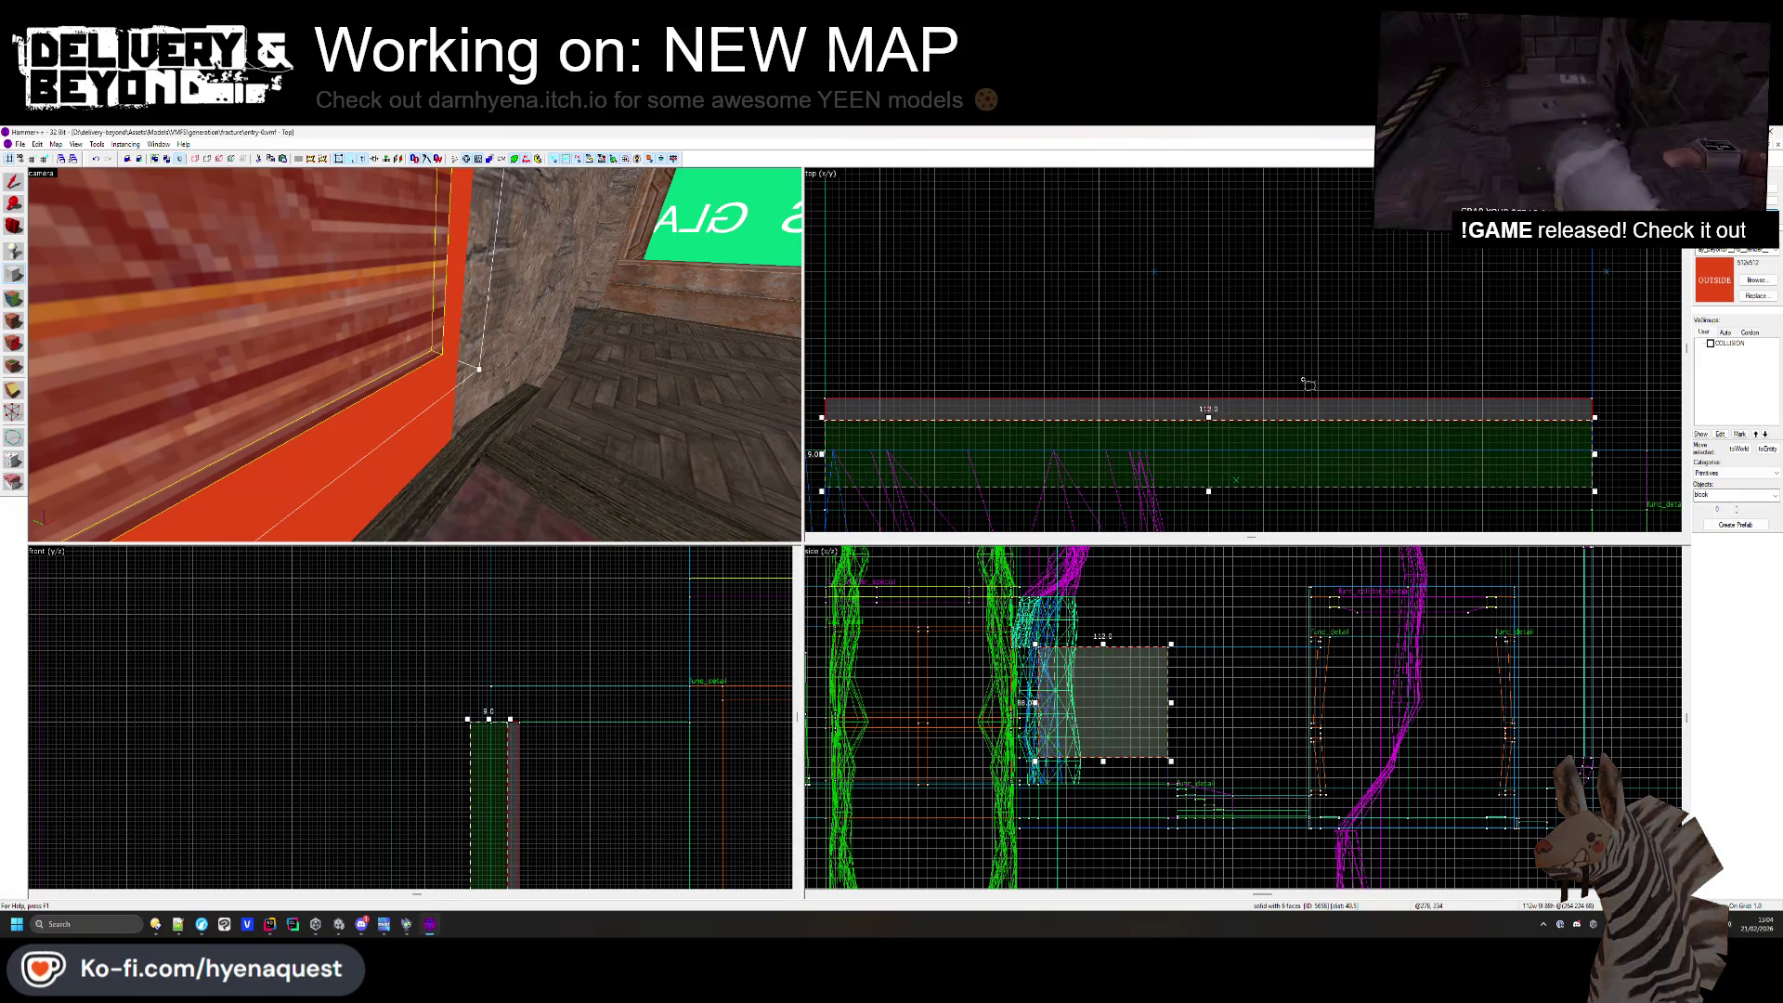
key("Return")
scroll(450, 583, "down", 3)
left_click_drag(460, 617, 460, 669)
mouse_move(462, 868)
left_mouse_down()
mouse_move(474, 819)
mouse_move(464, 831)
left_mouse_up()
scroll(460, 836, "up", 3)
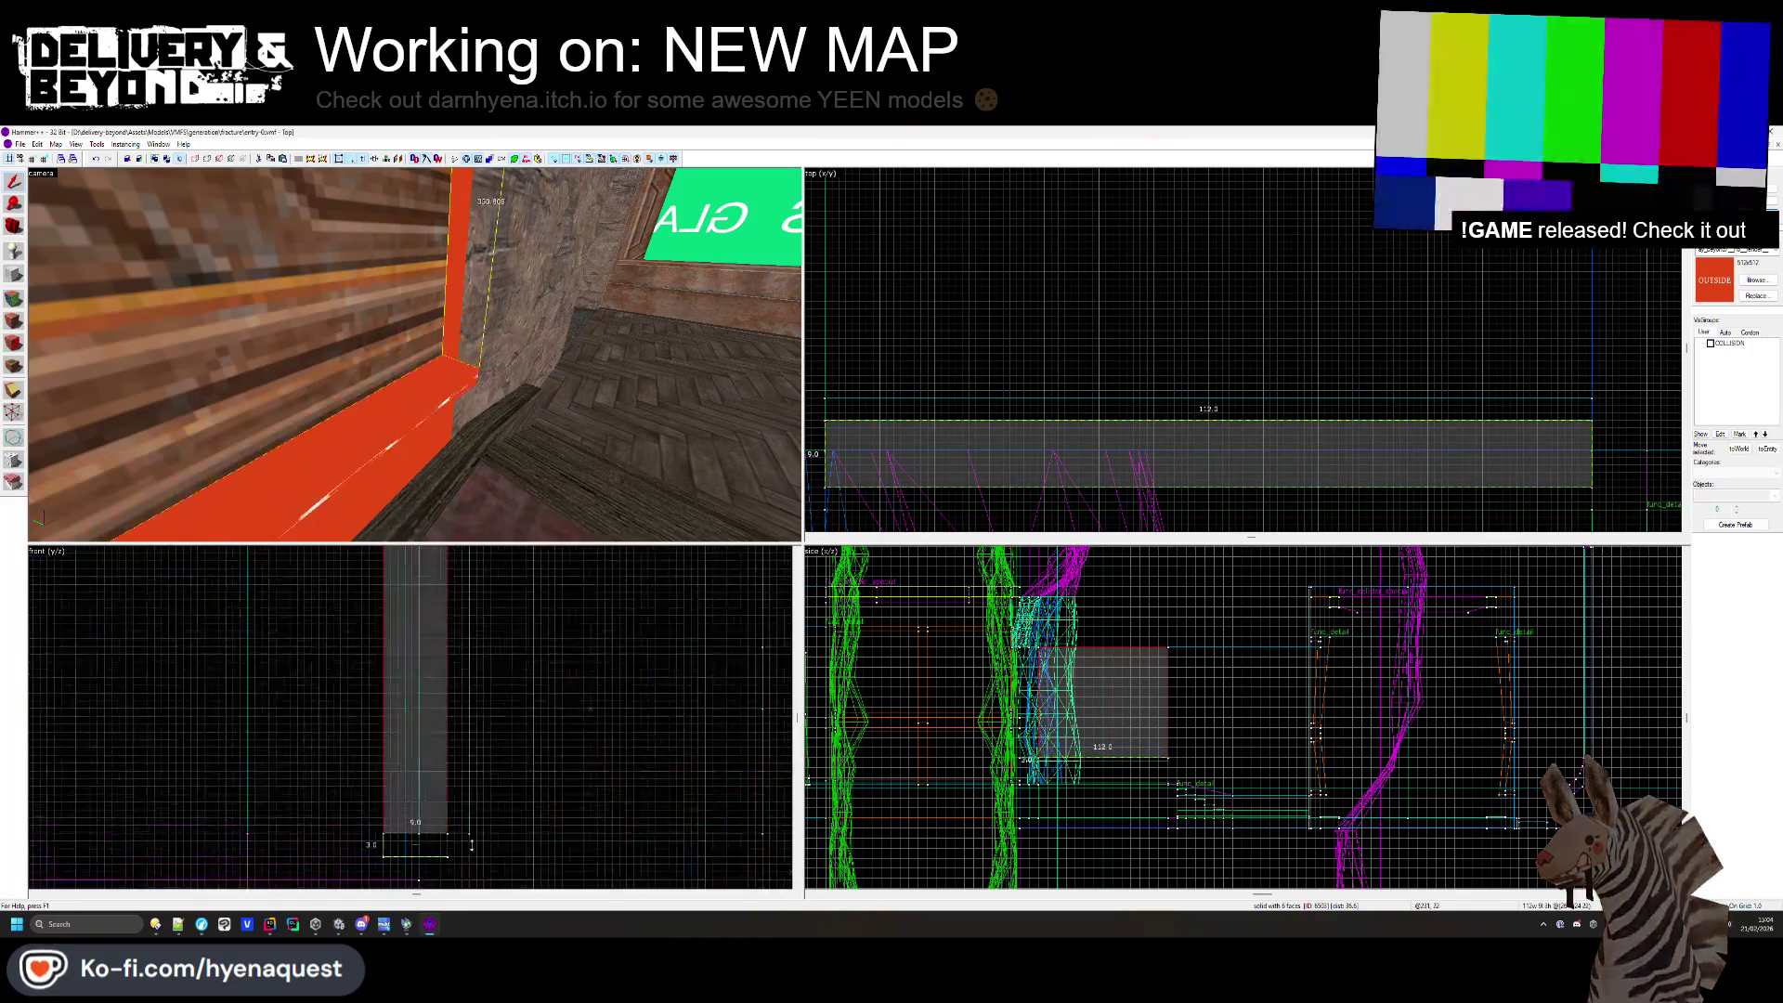
key("Escape")
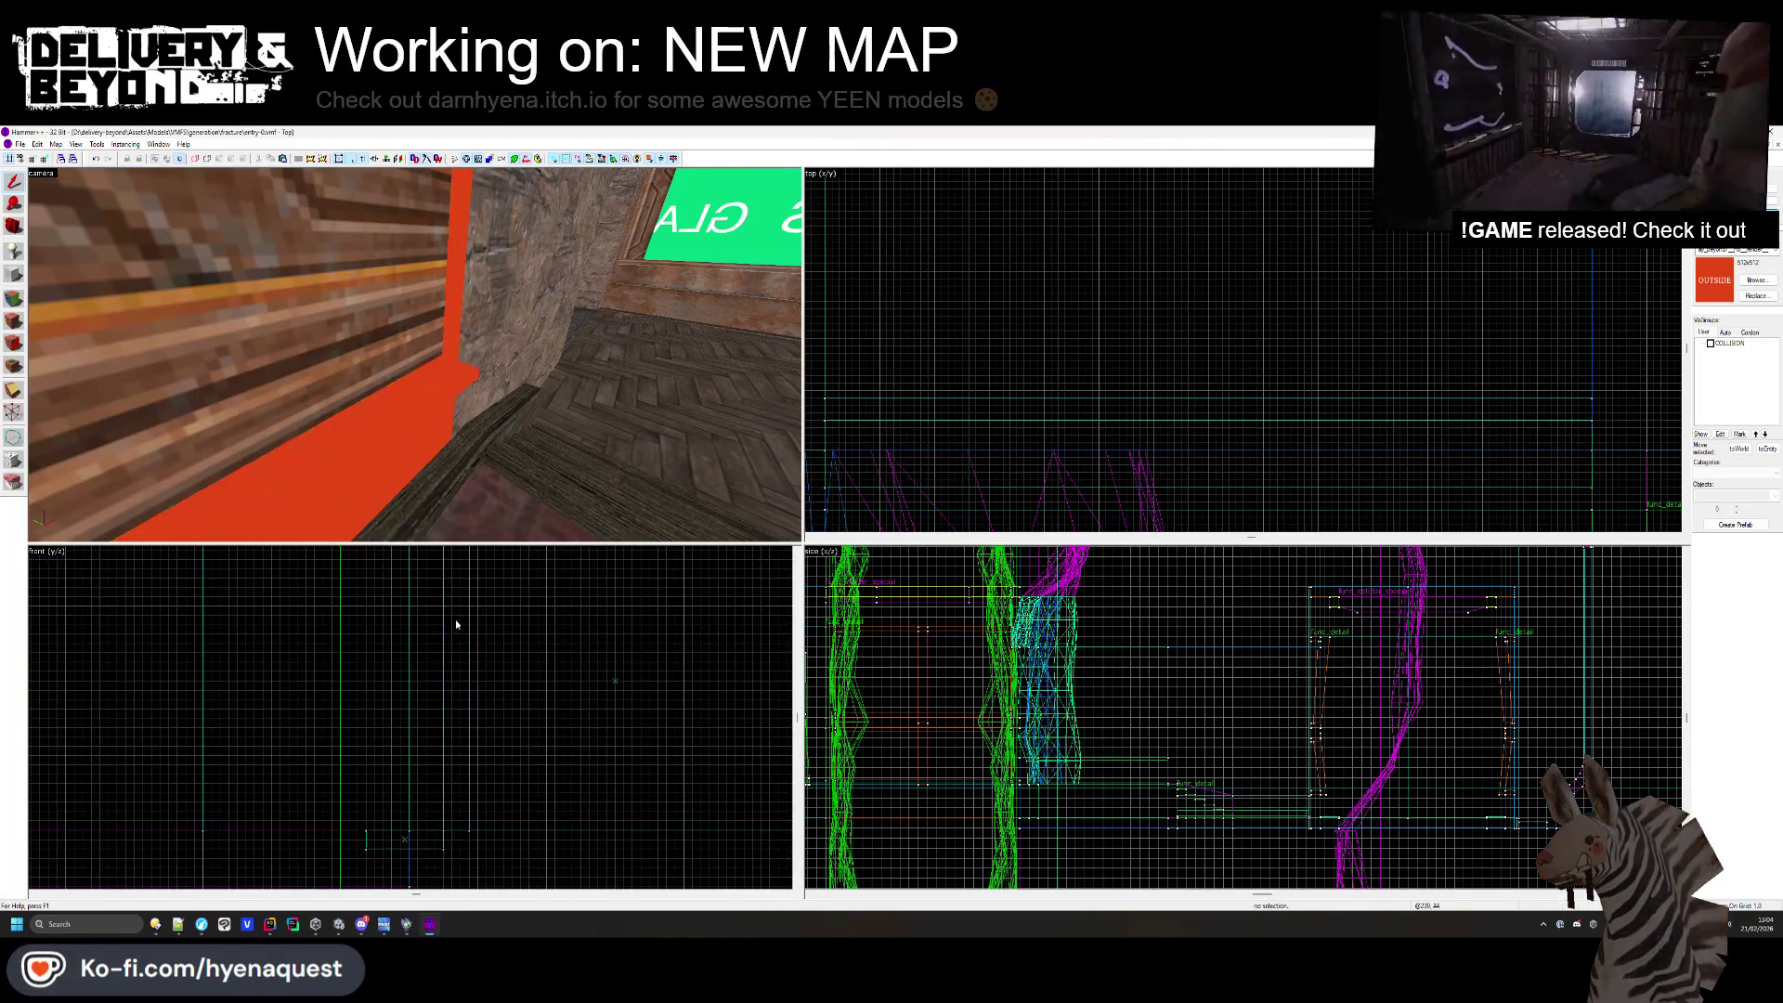
left_click(14, 320)
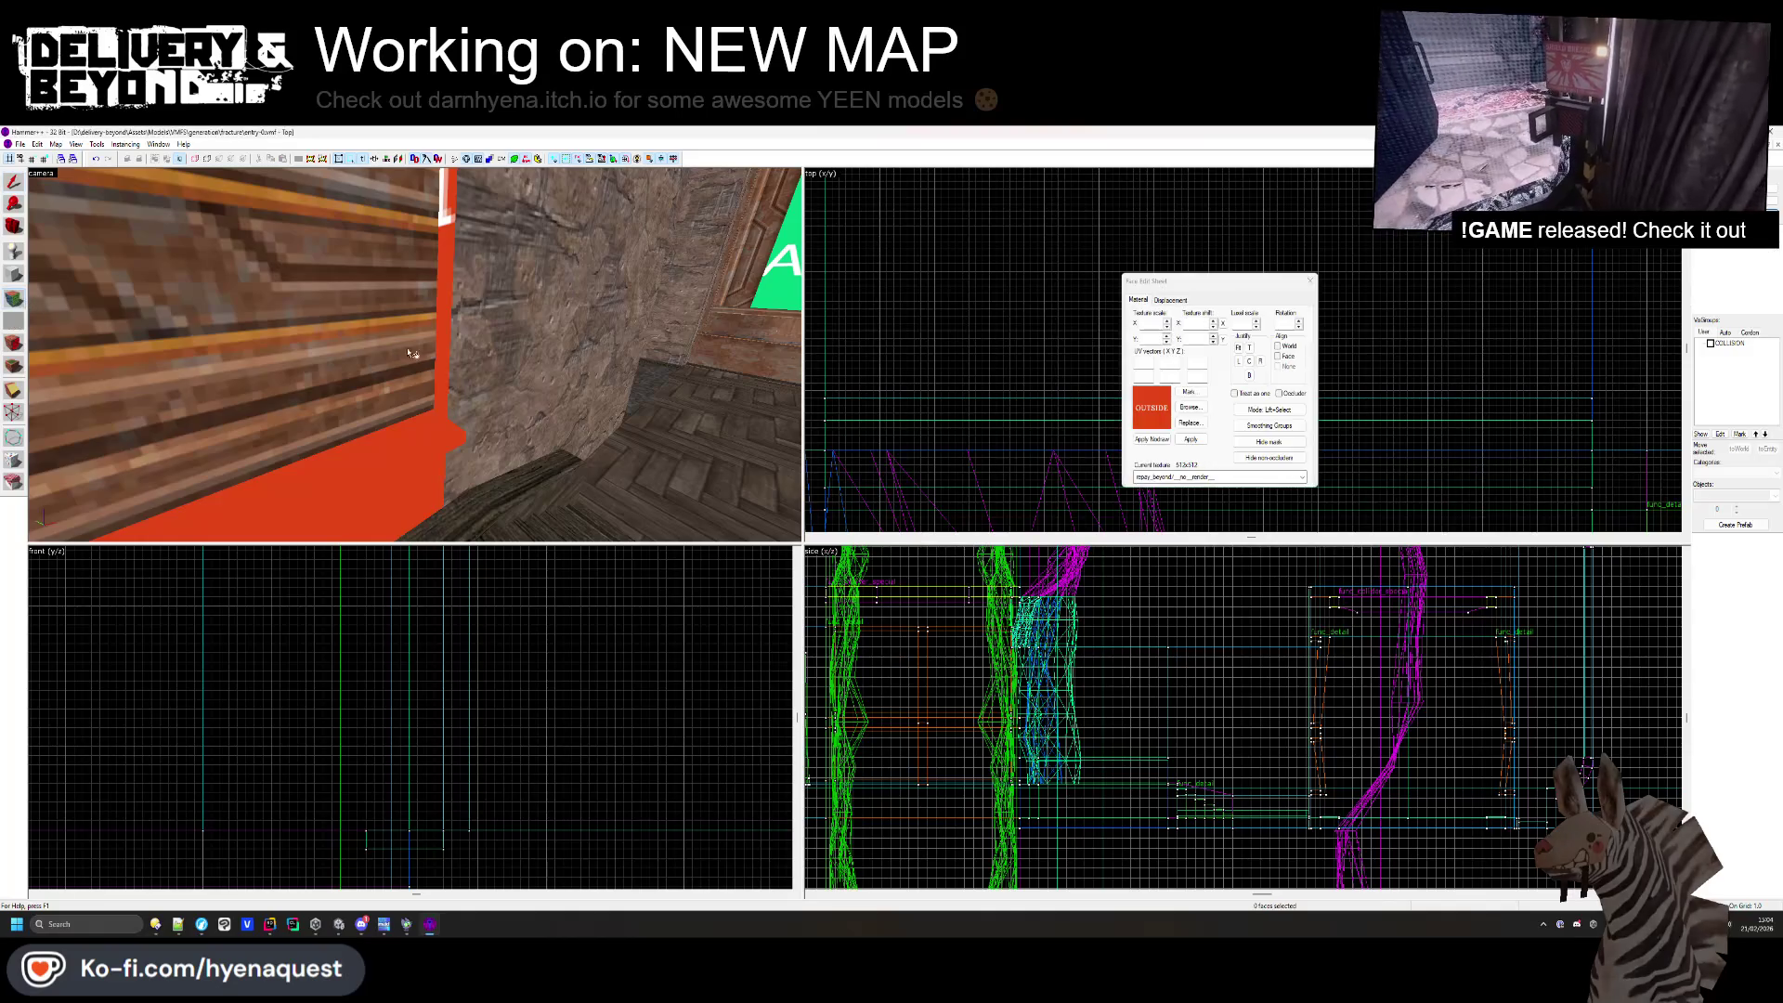
- Select the red OUTSIDE sign face in the cave wall
left_click(557, 306)
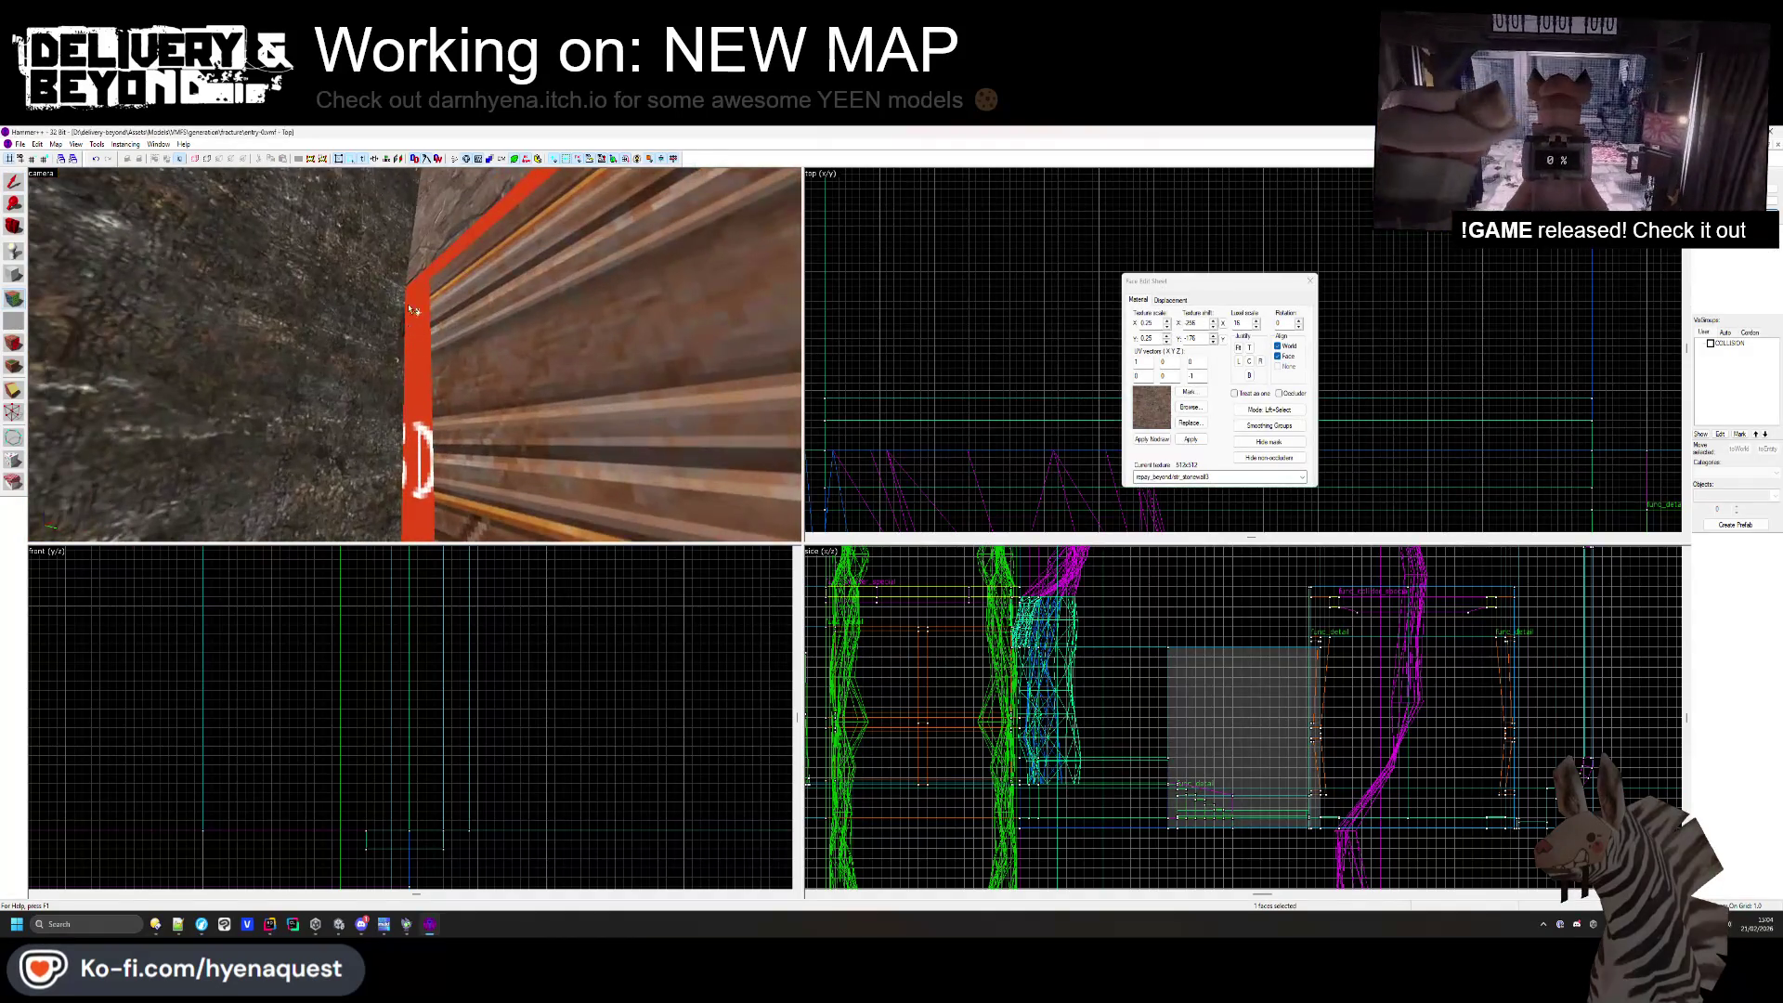
left_click(420, 289)
left_click(420, 267)
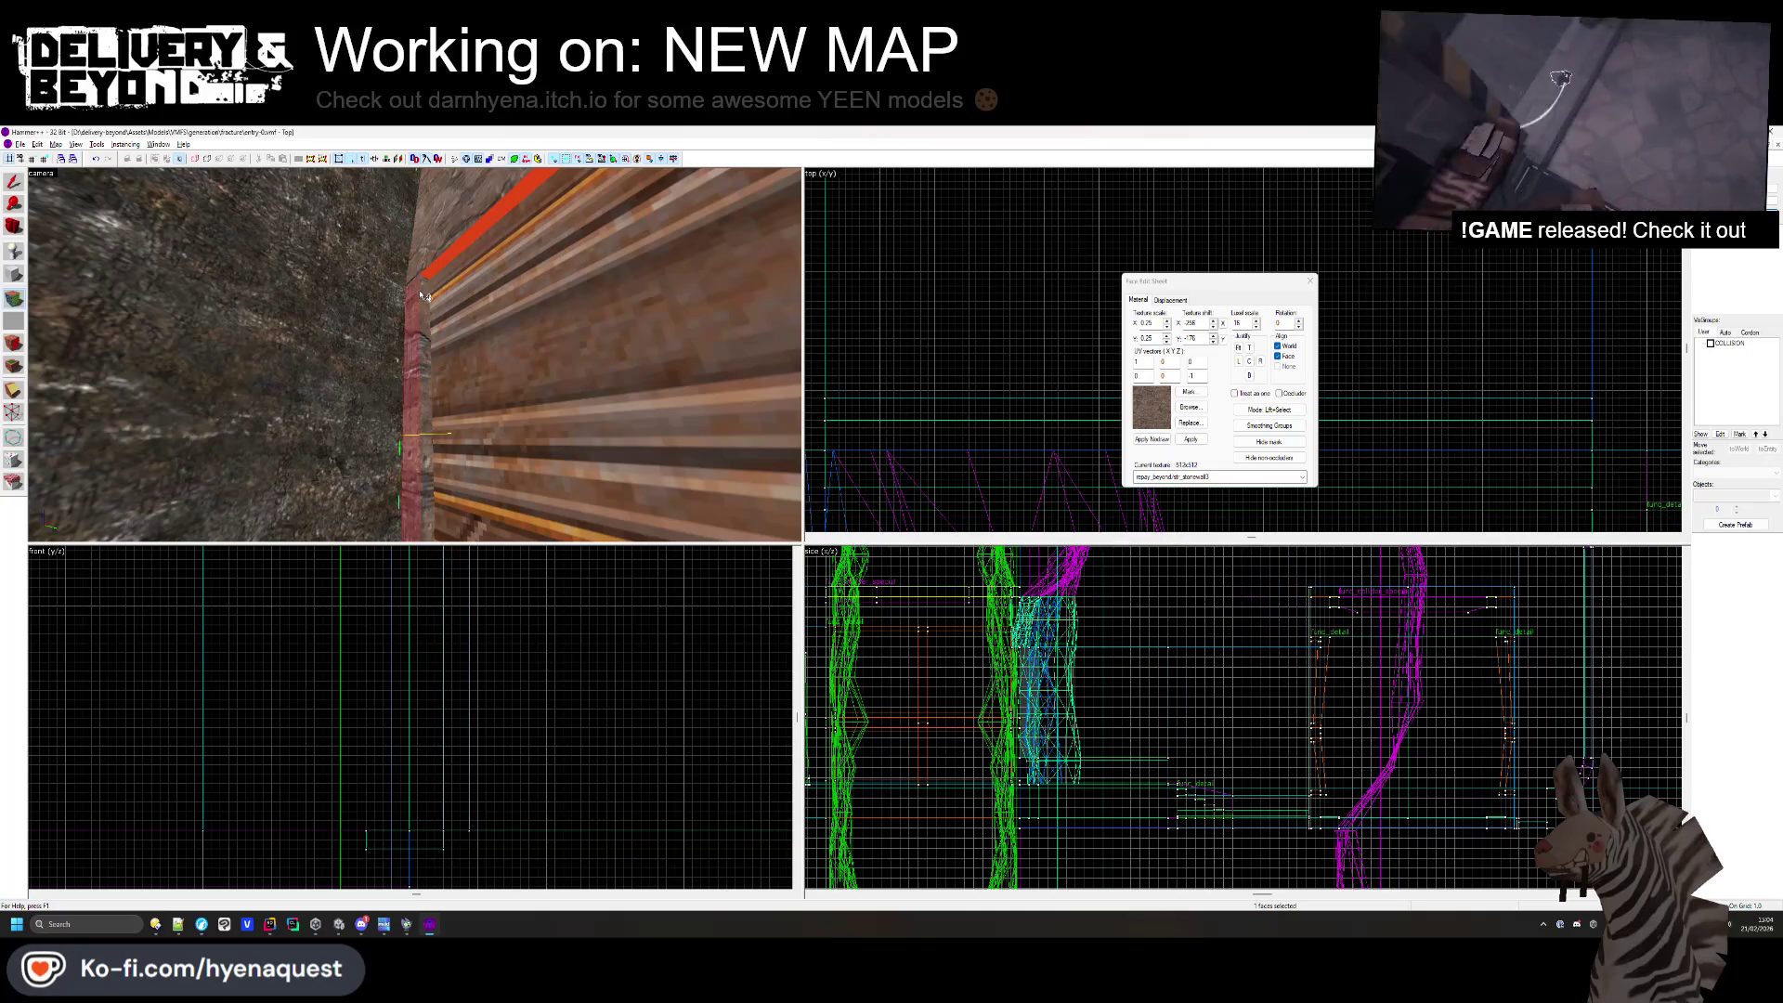
left_click(414, 355)
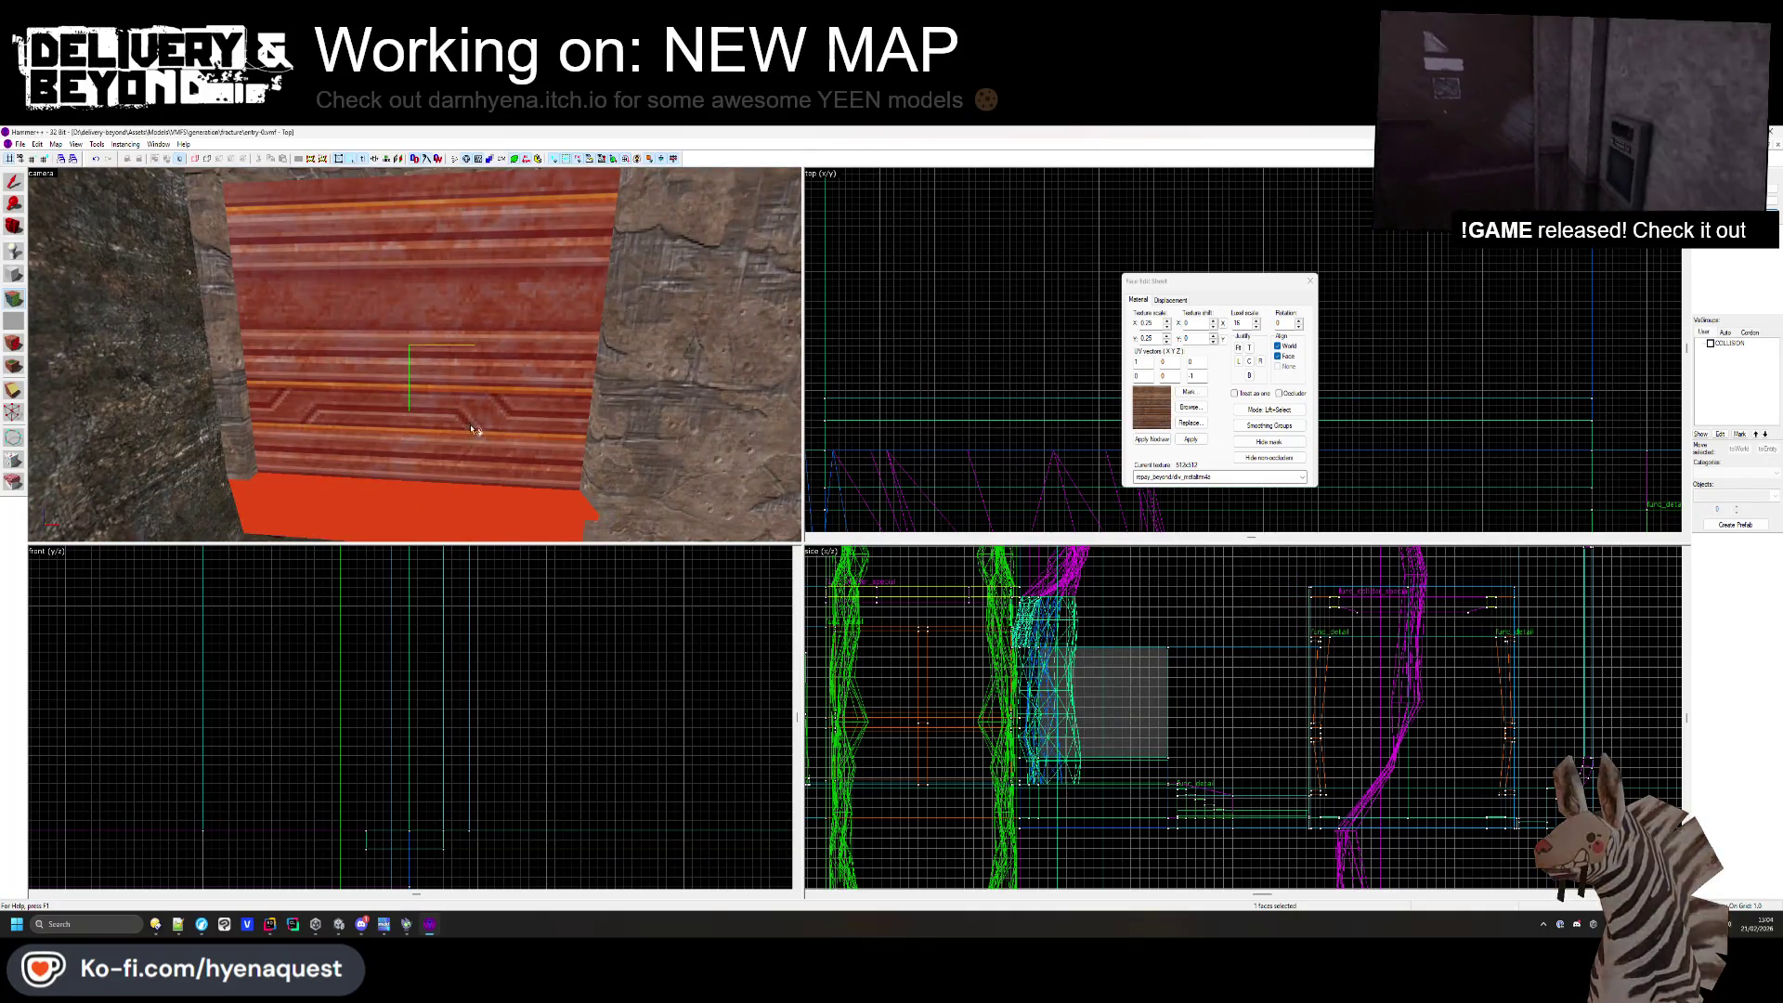
left_click(427, 409)
left_click(241, 451)
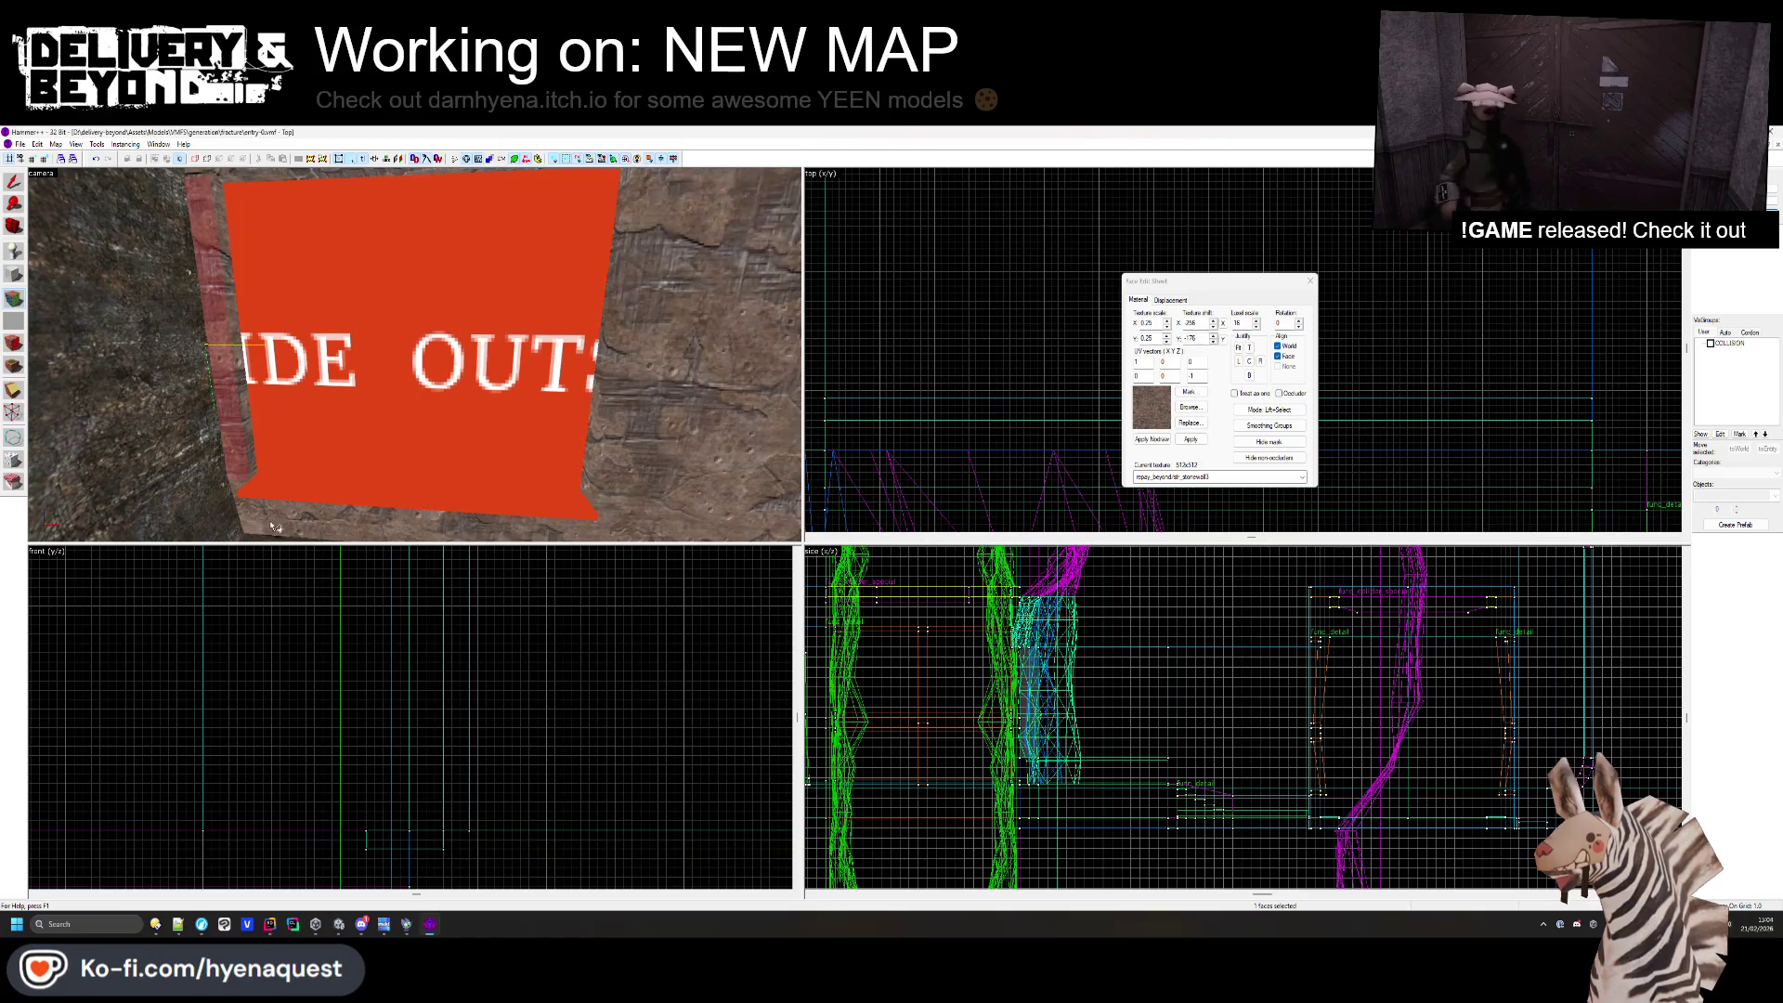
left_click(400, 391)
- Give the sign face the metalcorrugated2b texture, justified to center, and close the Face Edit Sheet
left_click(1191, 408)
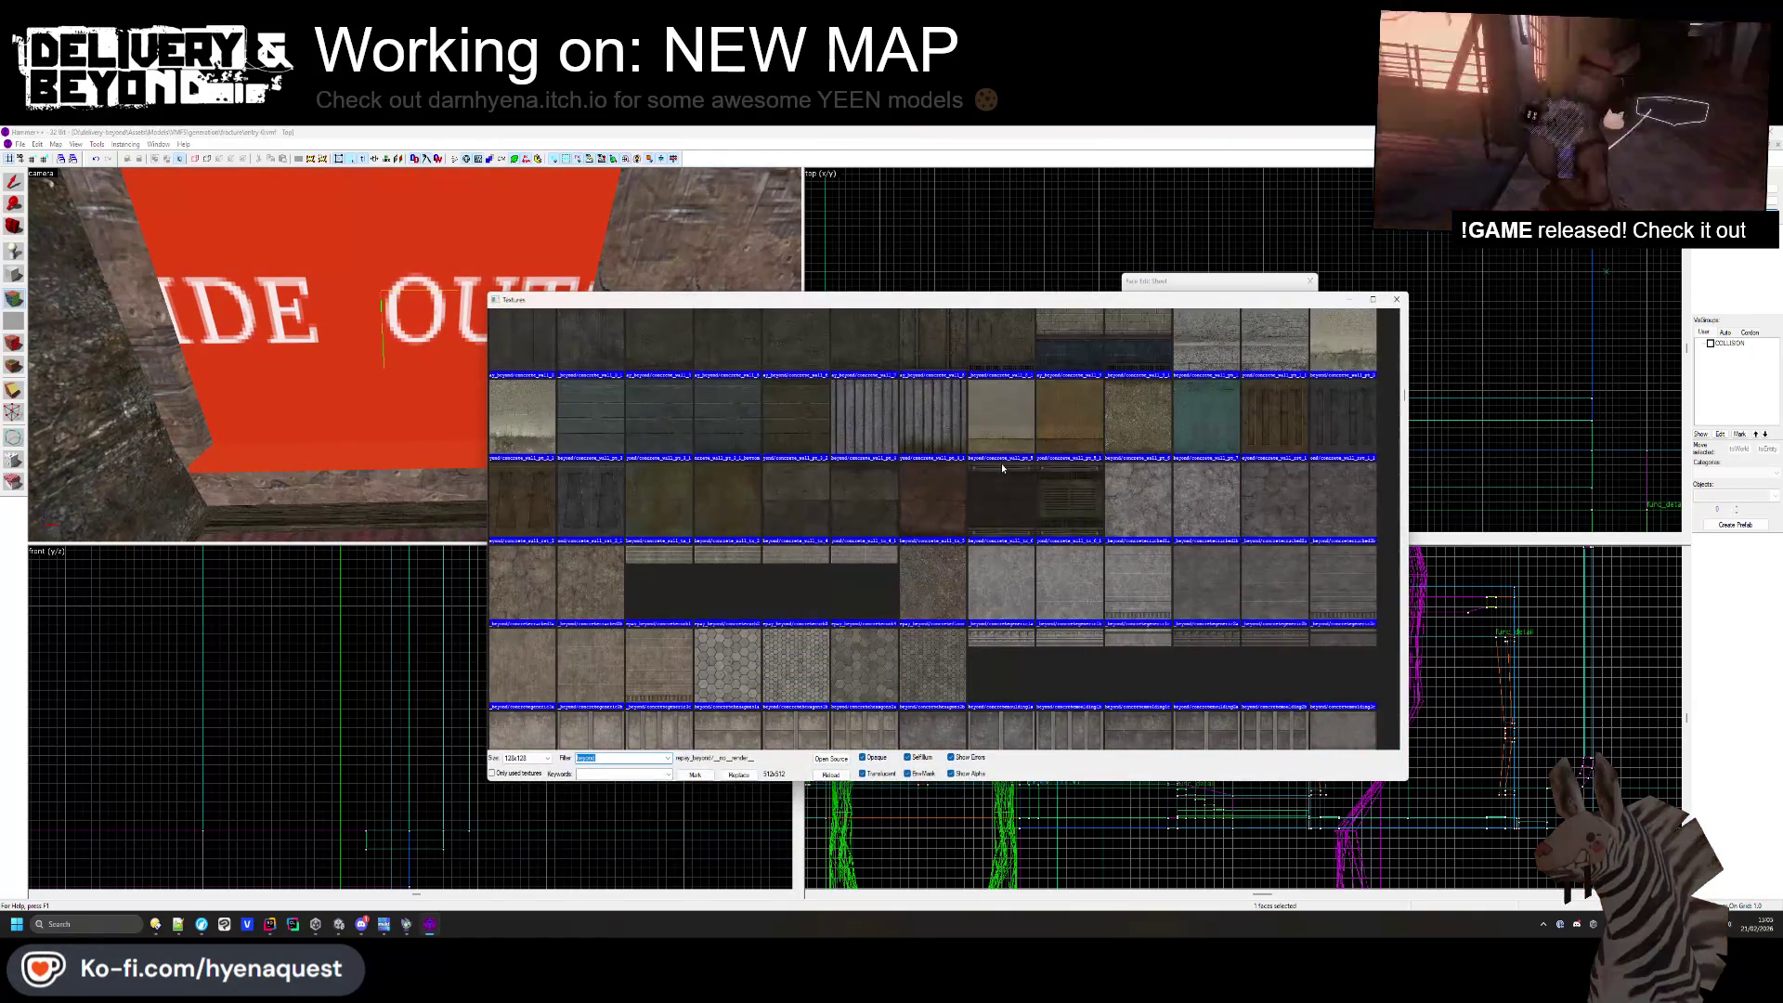
scroll(1003, 468, "down", 15)
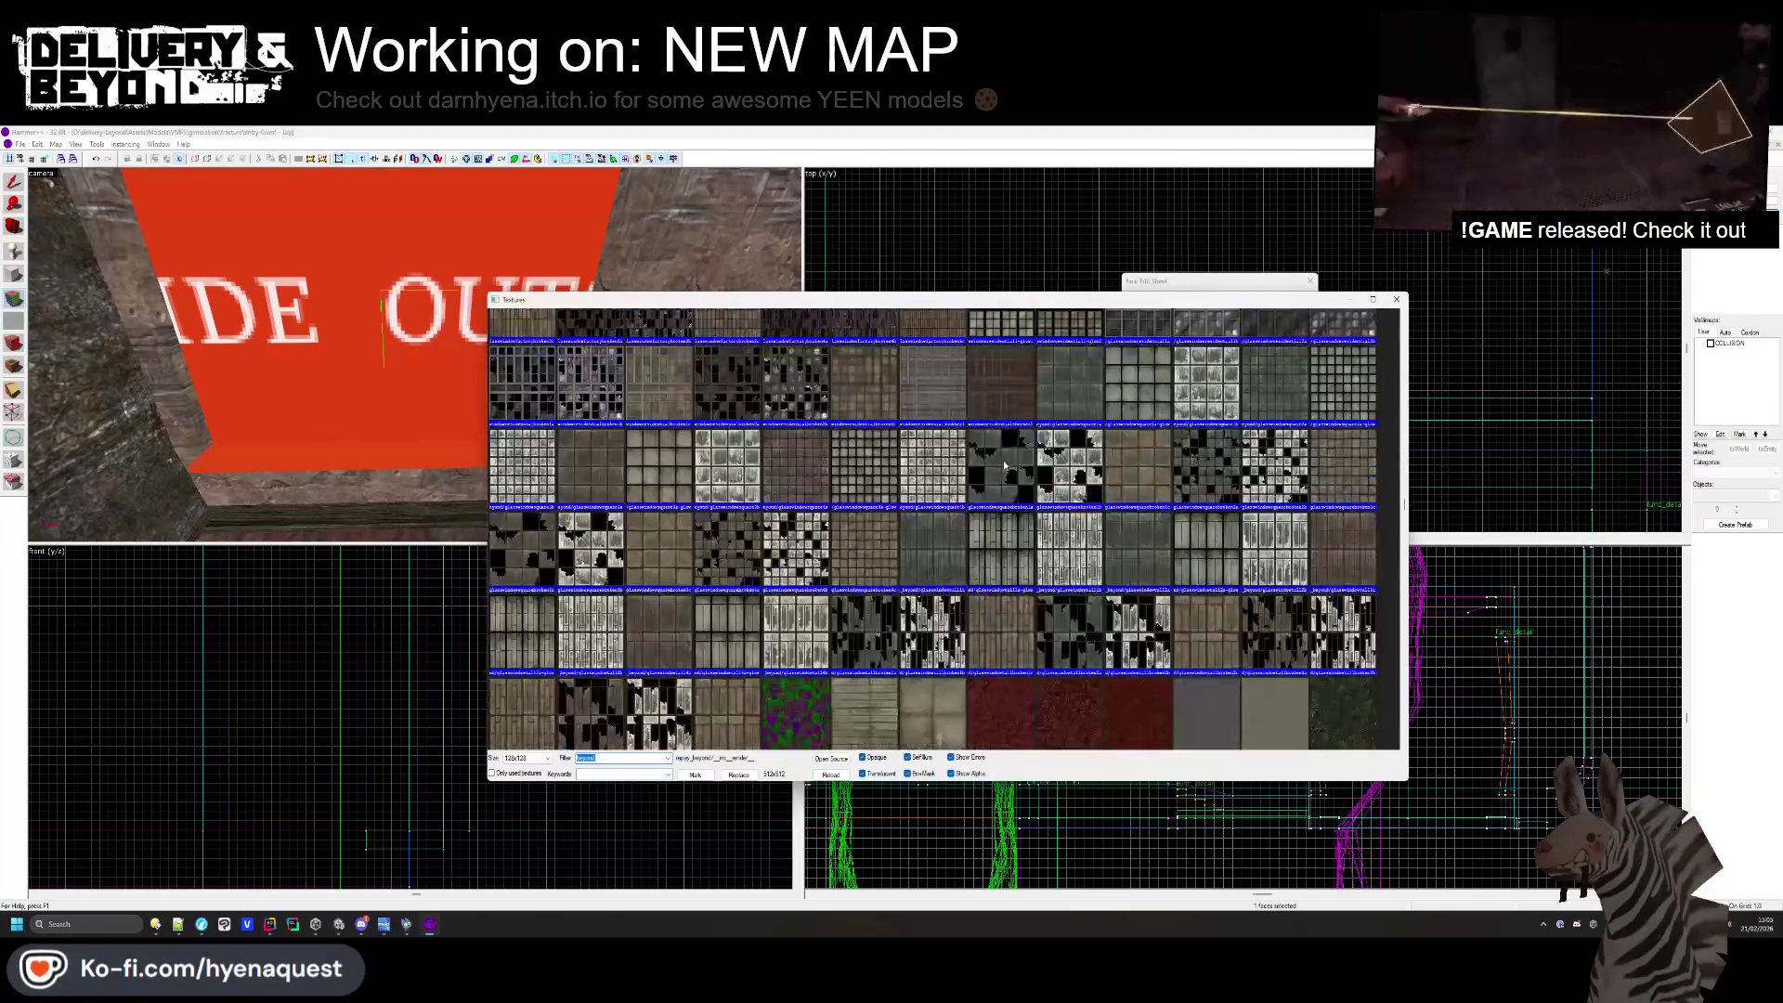
scroll(1003, 464, "down", 15)
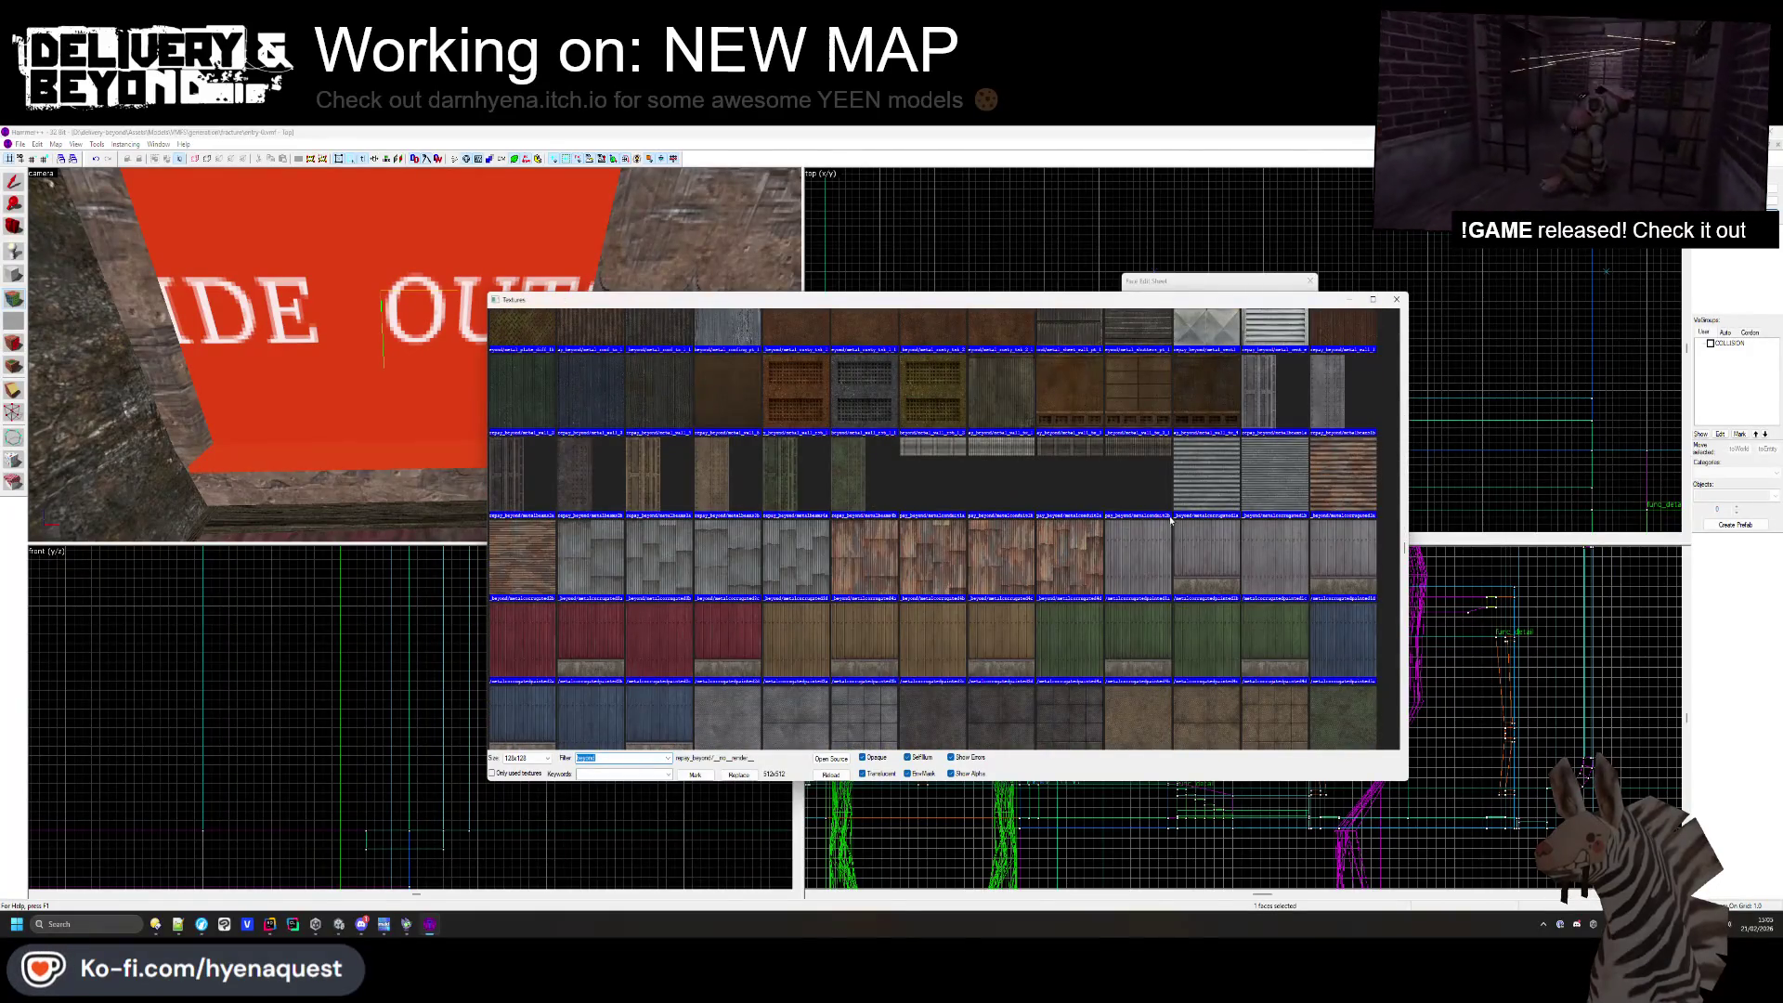
double_click(602, 561)
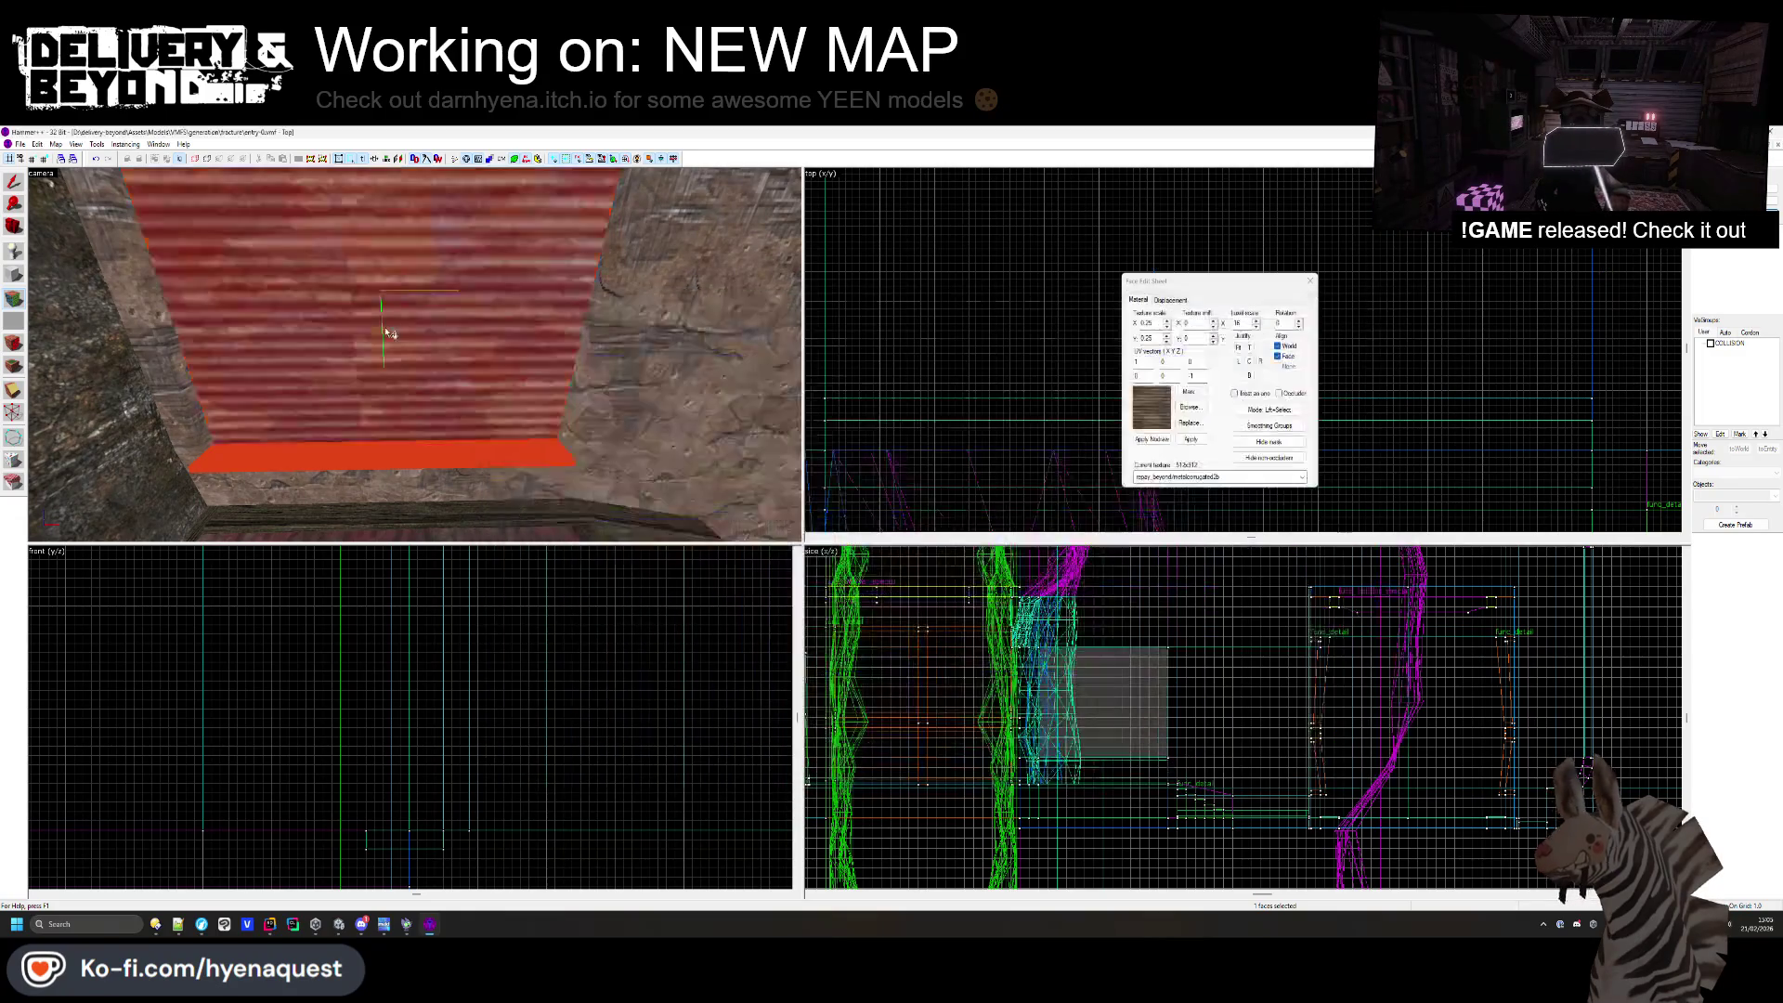
left_click(1249, 361)
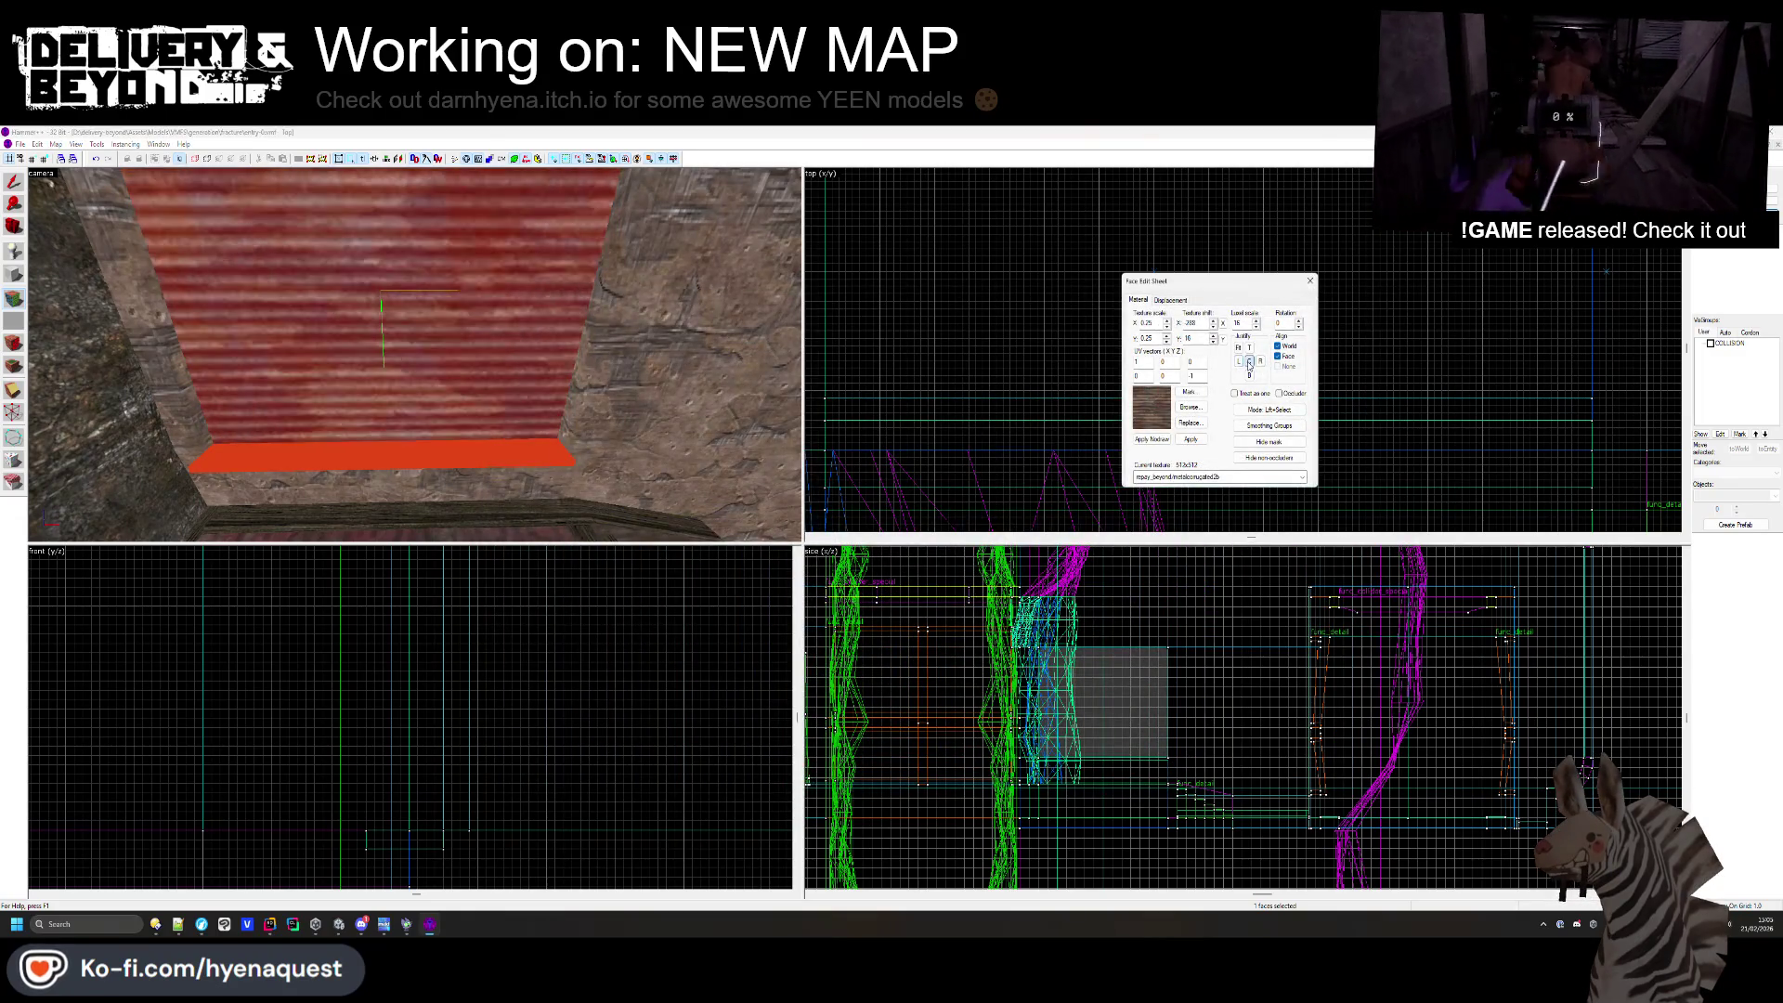
left_click(1310, 280)
key("z")
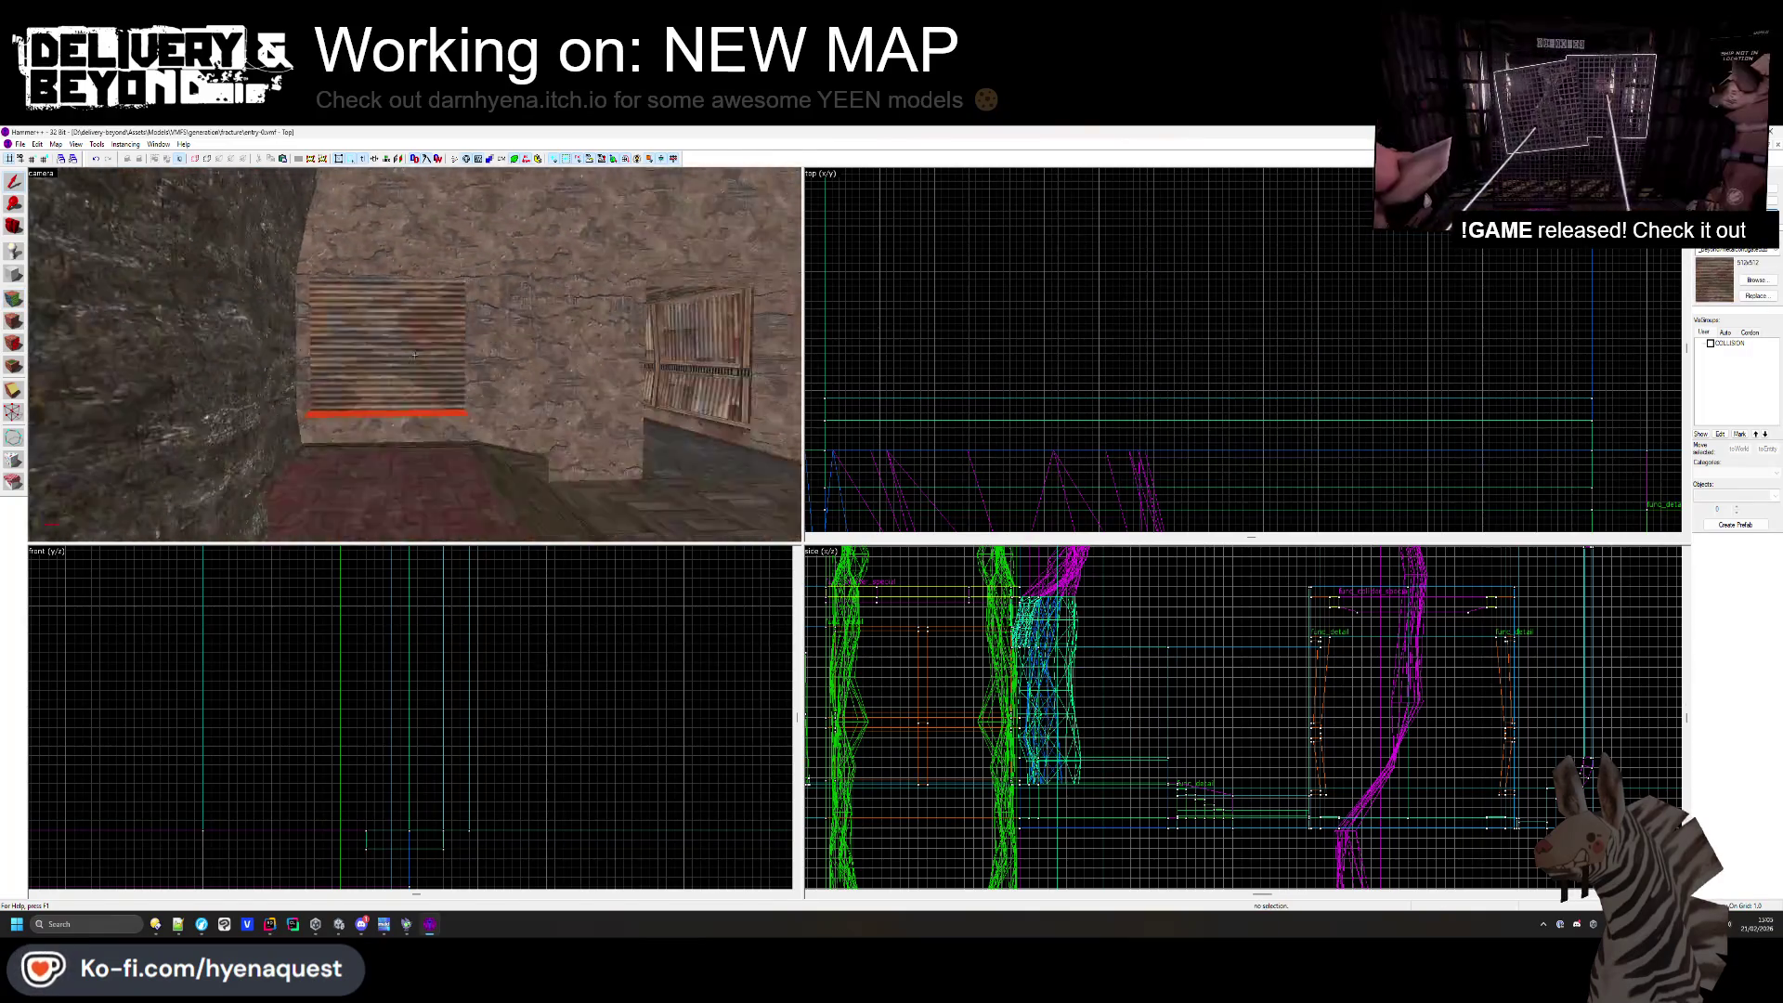
key("s")
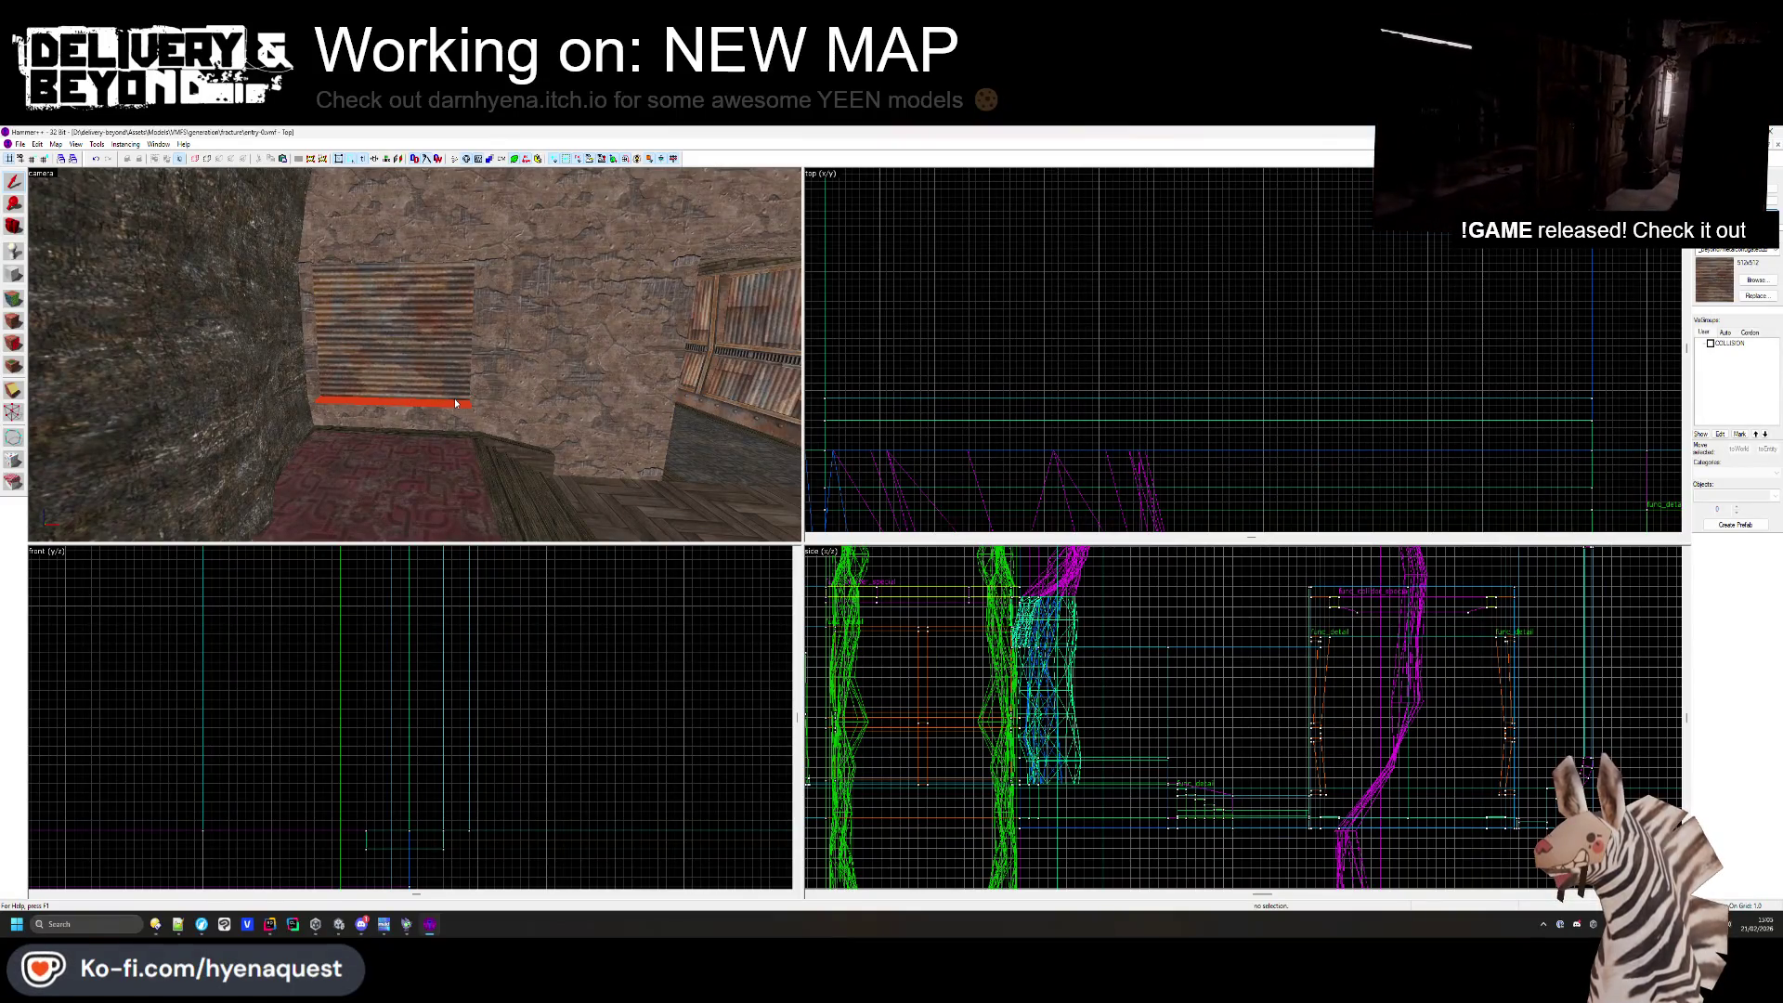
key("alt+Tab")
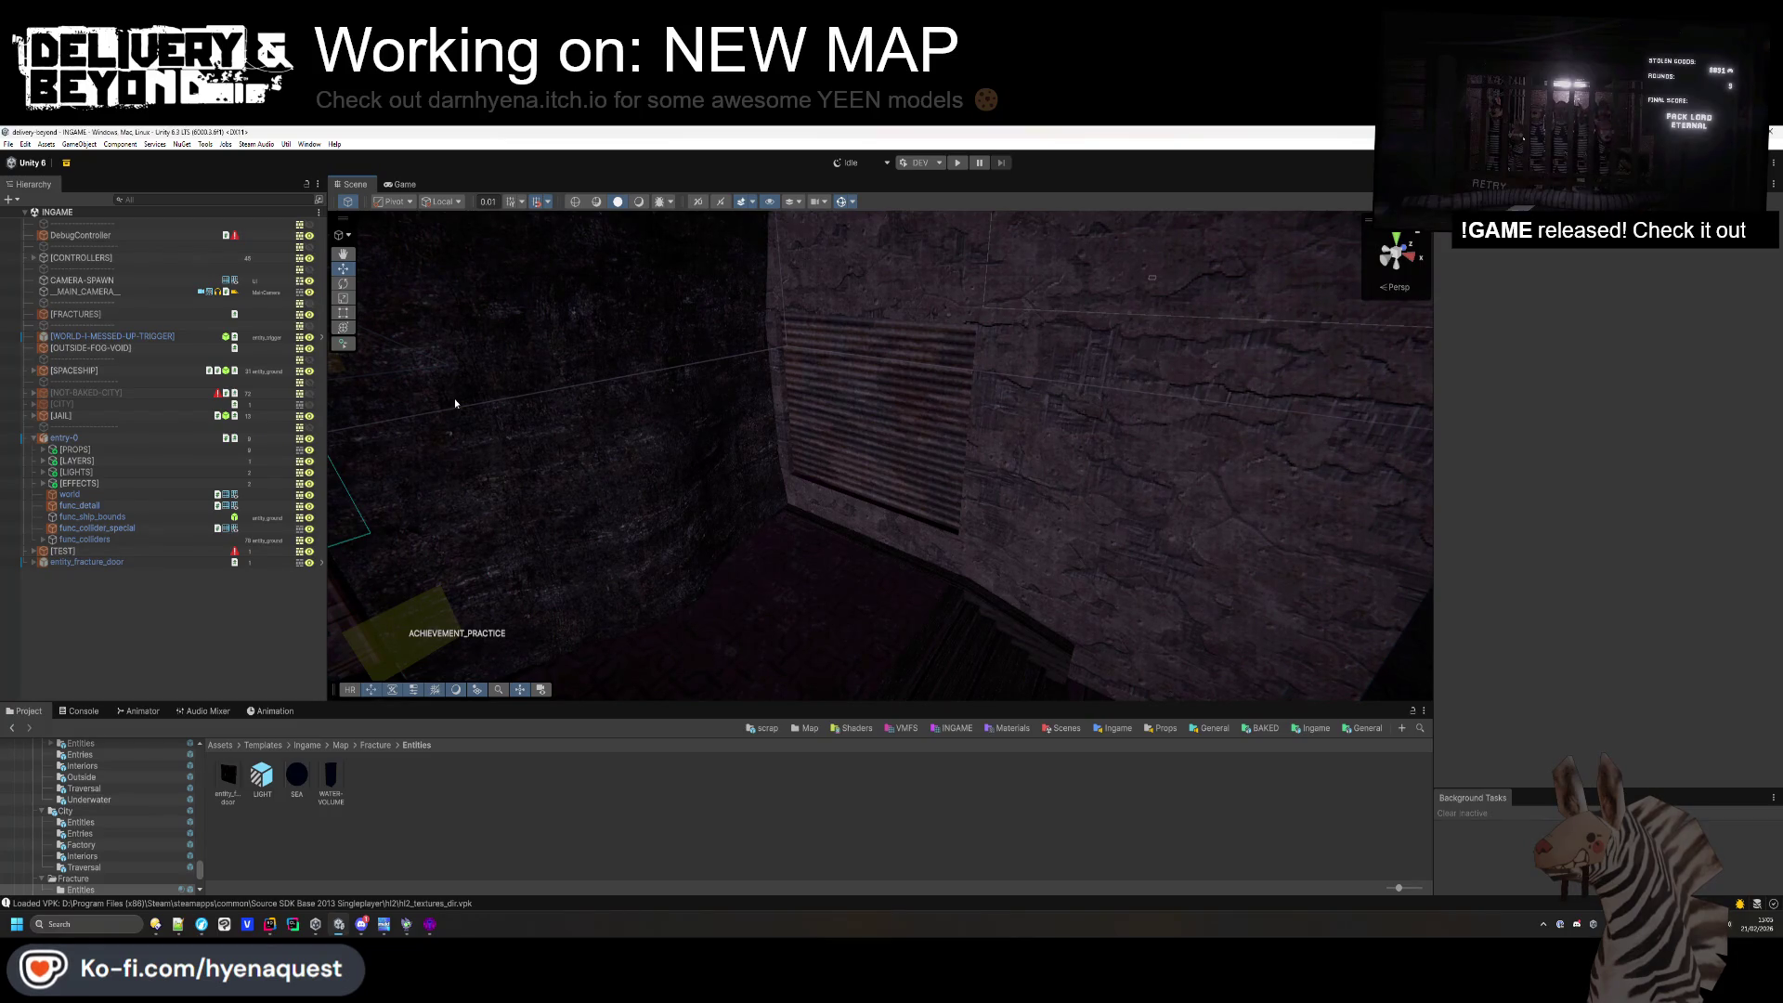
- Orbit the Unity Scene view to inspect the cave entrance and shutter opening
mouse_move(454, 403)
left_mouse_down()
mouse_move(843, 340)
mouse_move(784, 354)
mouse_move(1154, 387)
mouse_move(1174, 326)
mouse_move(916, 310)
left_mouse_up()
- Retexture the panel face with metalshutter1b, justified to fit the whole face
key("alt+Tab")
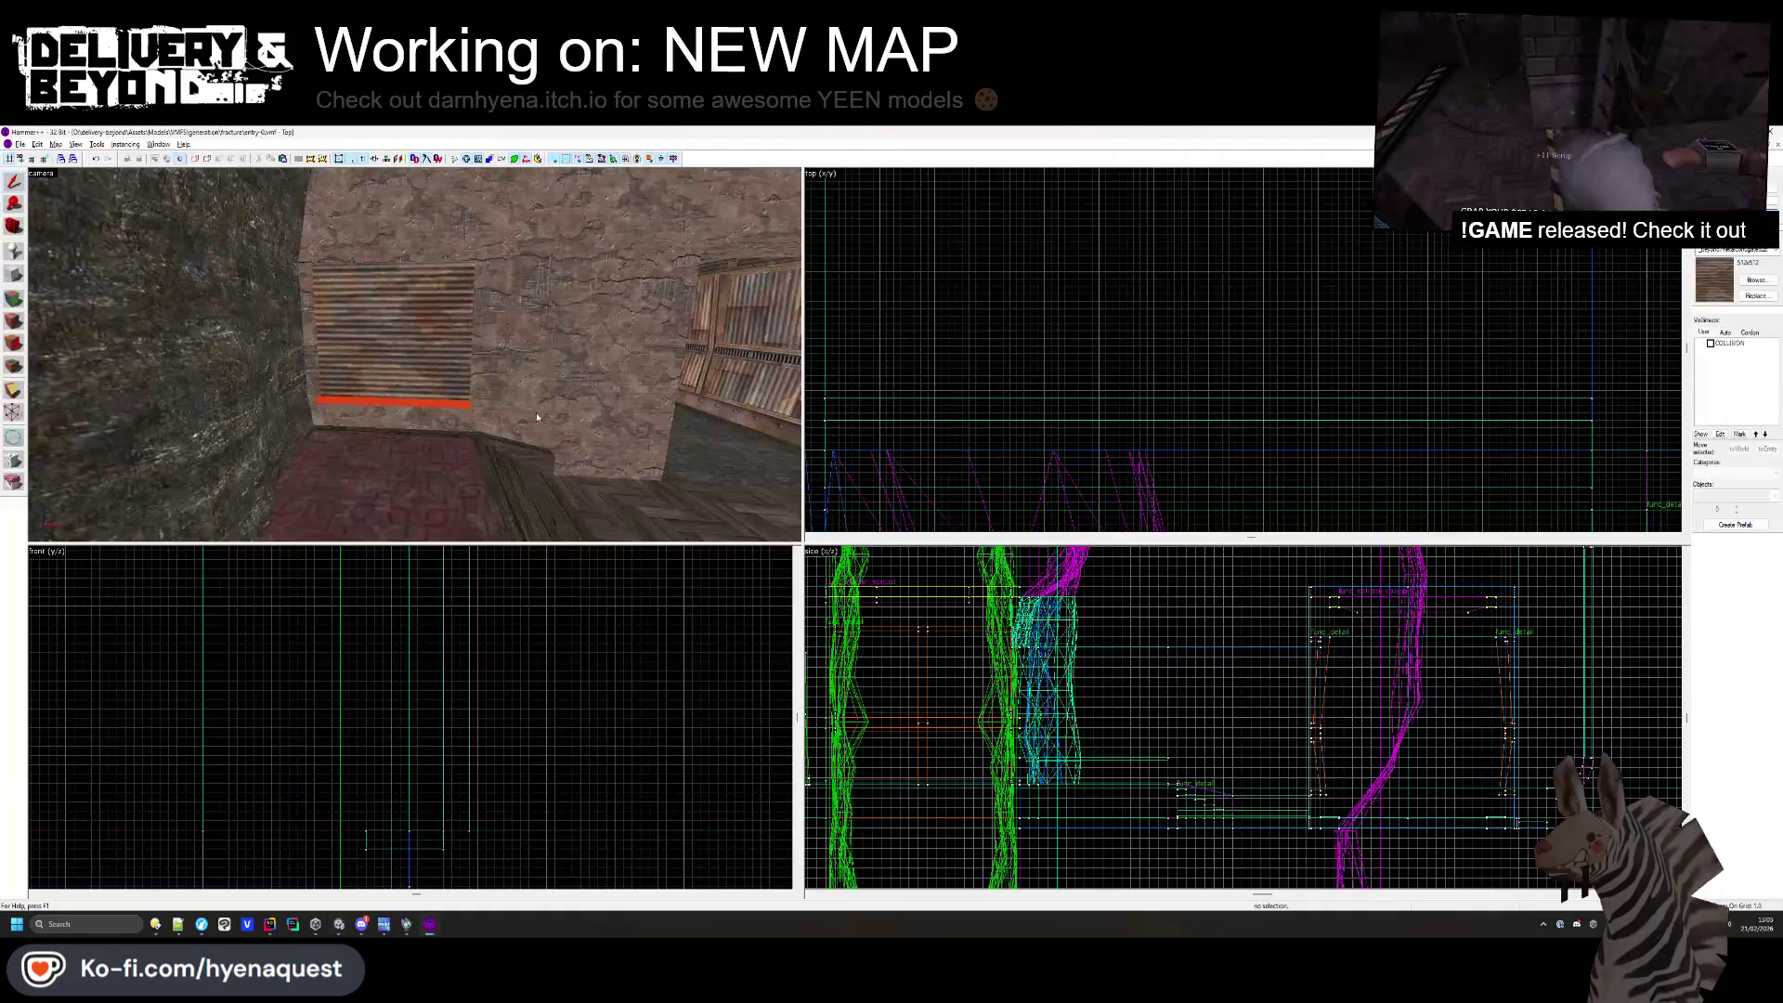
left_click(14, 297)
left_click(394, 339)
left_click(1128, 464)
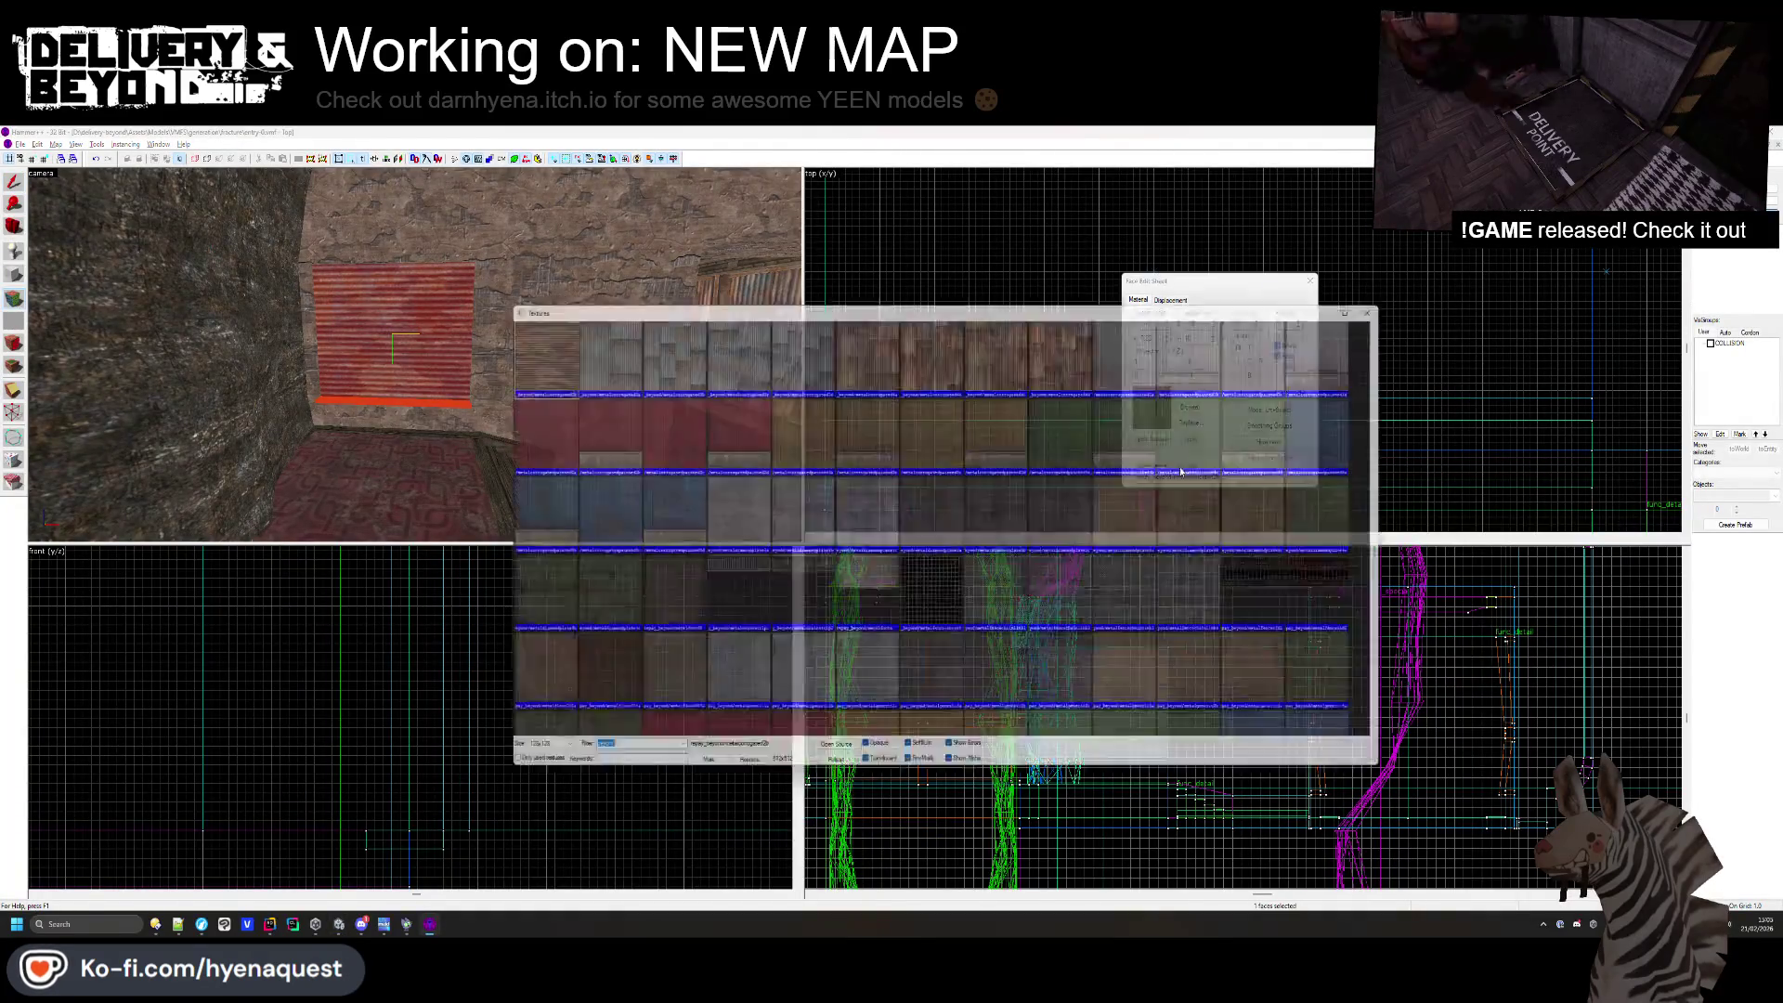
scroll(1115, 472, "up", 3)
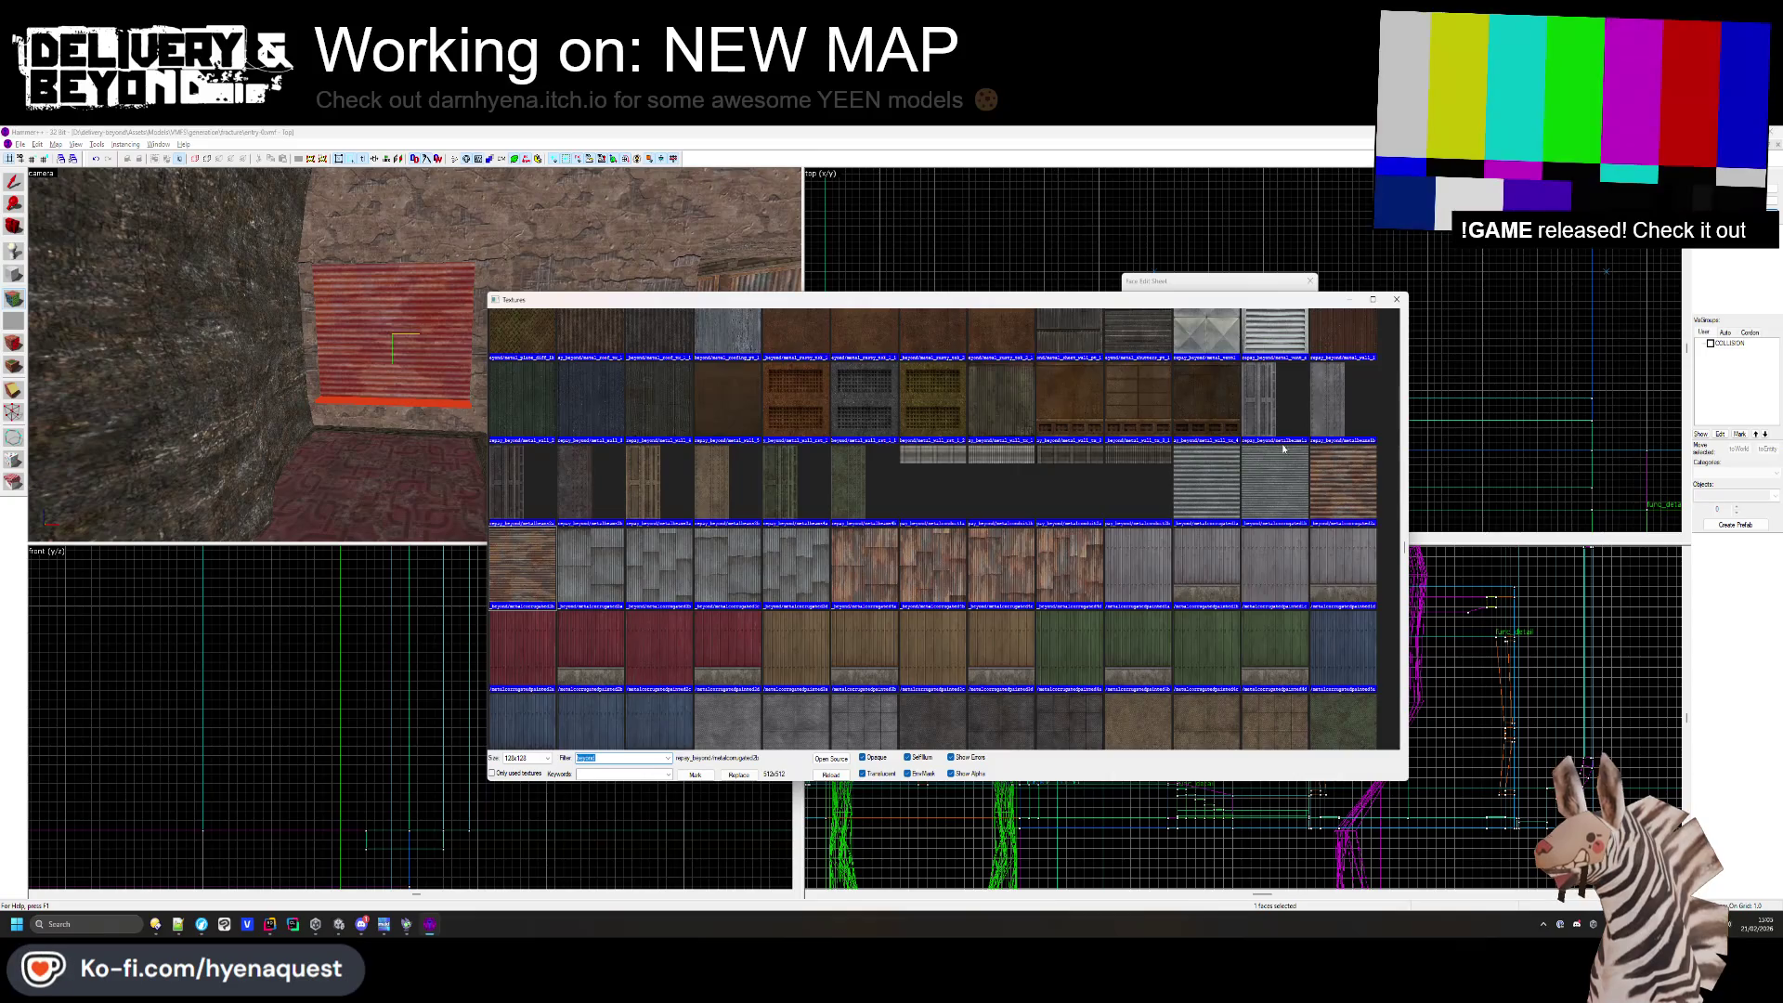
scroll(1291, 483, "down", 10)
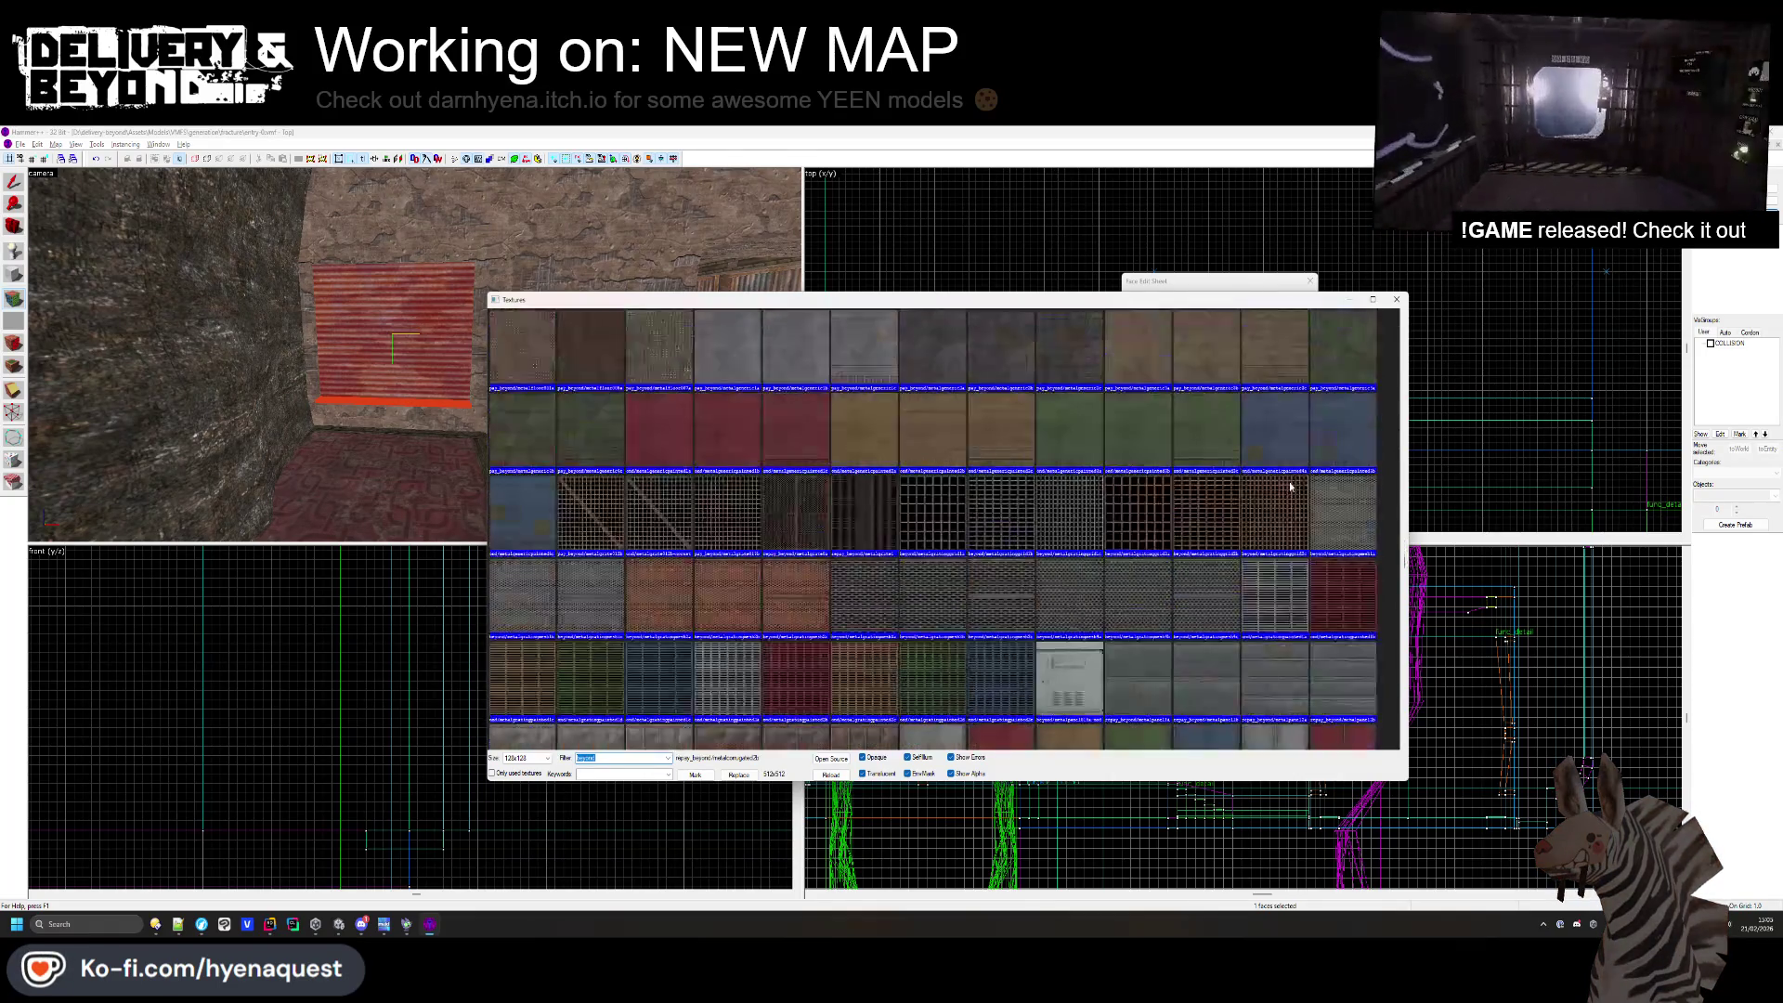
scroll(1290, 484, "down", 4)
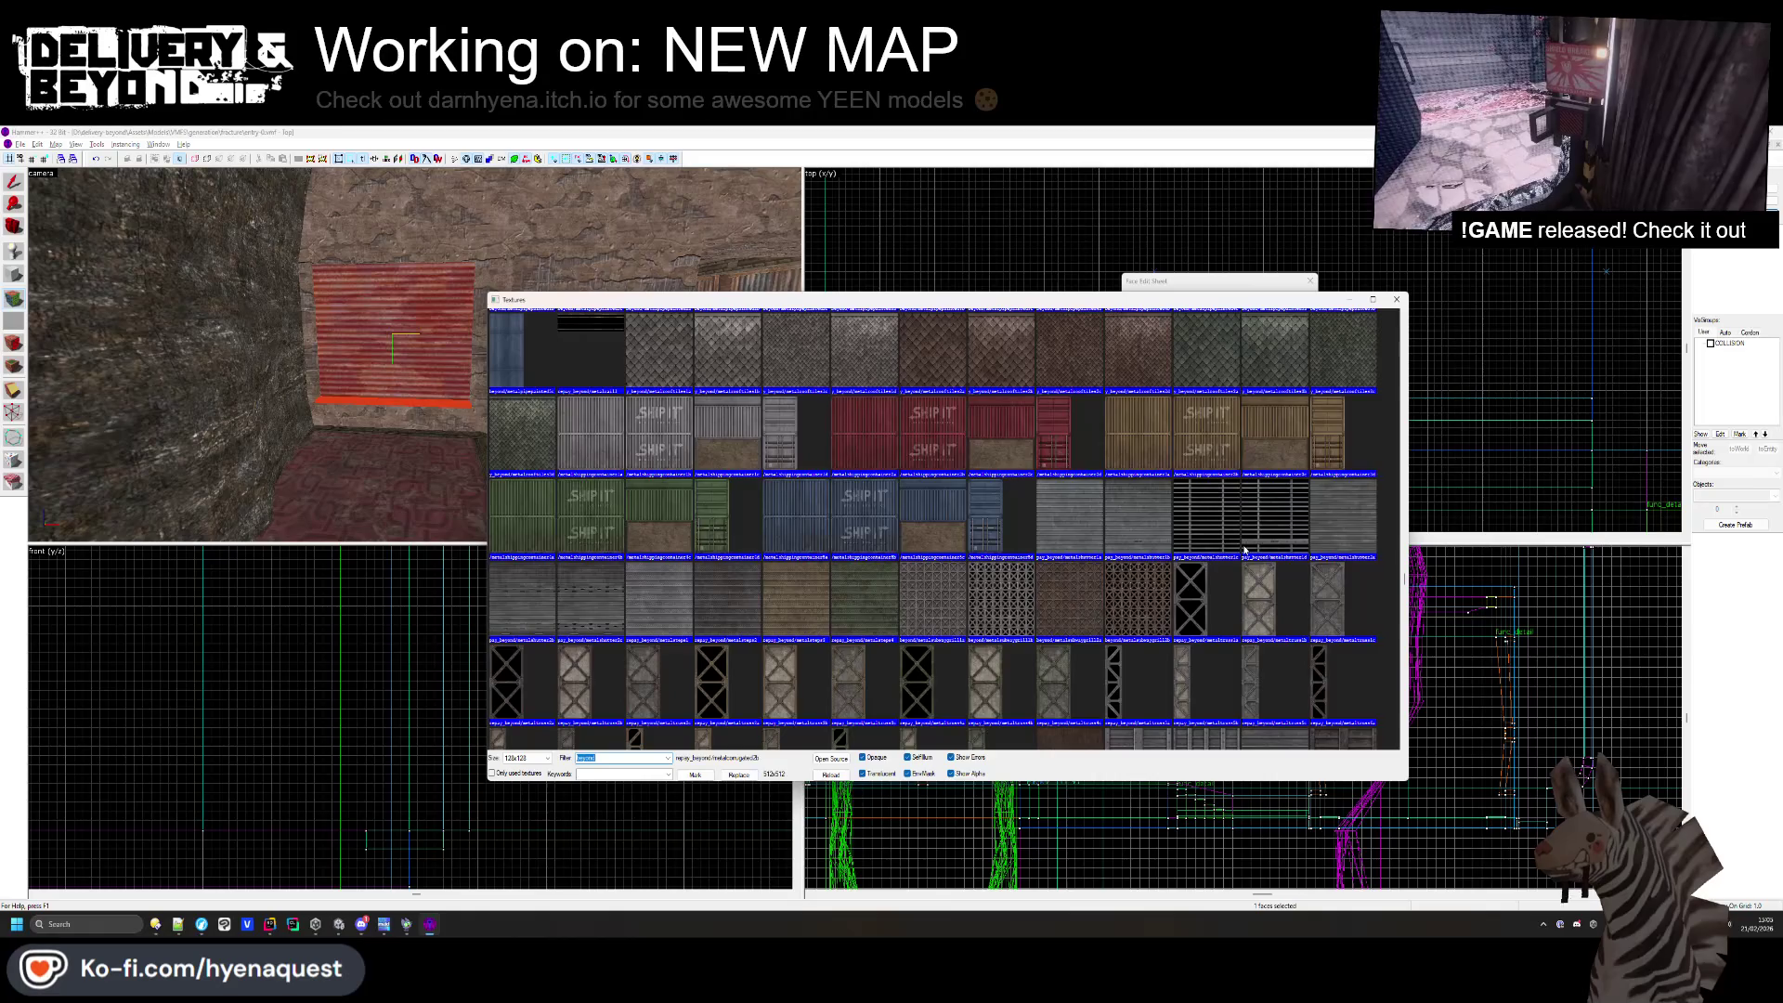
double_click(1341, 536)
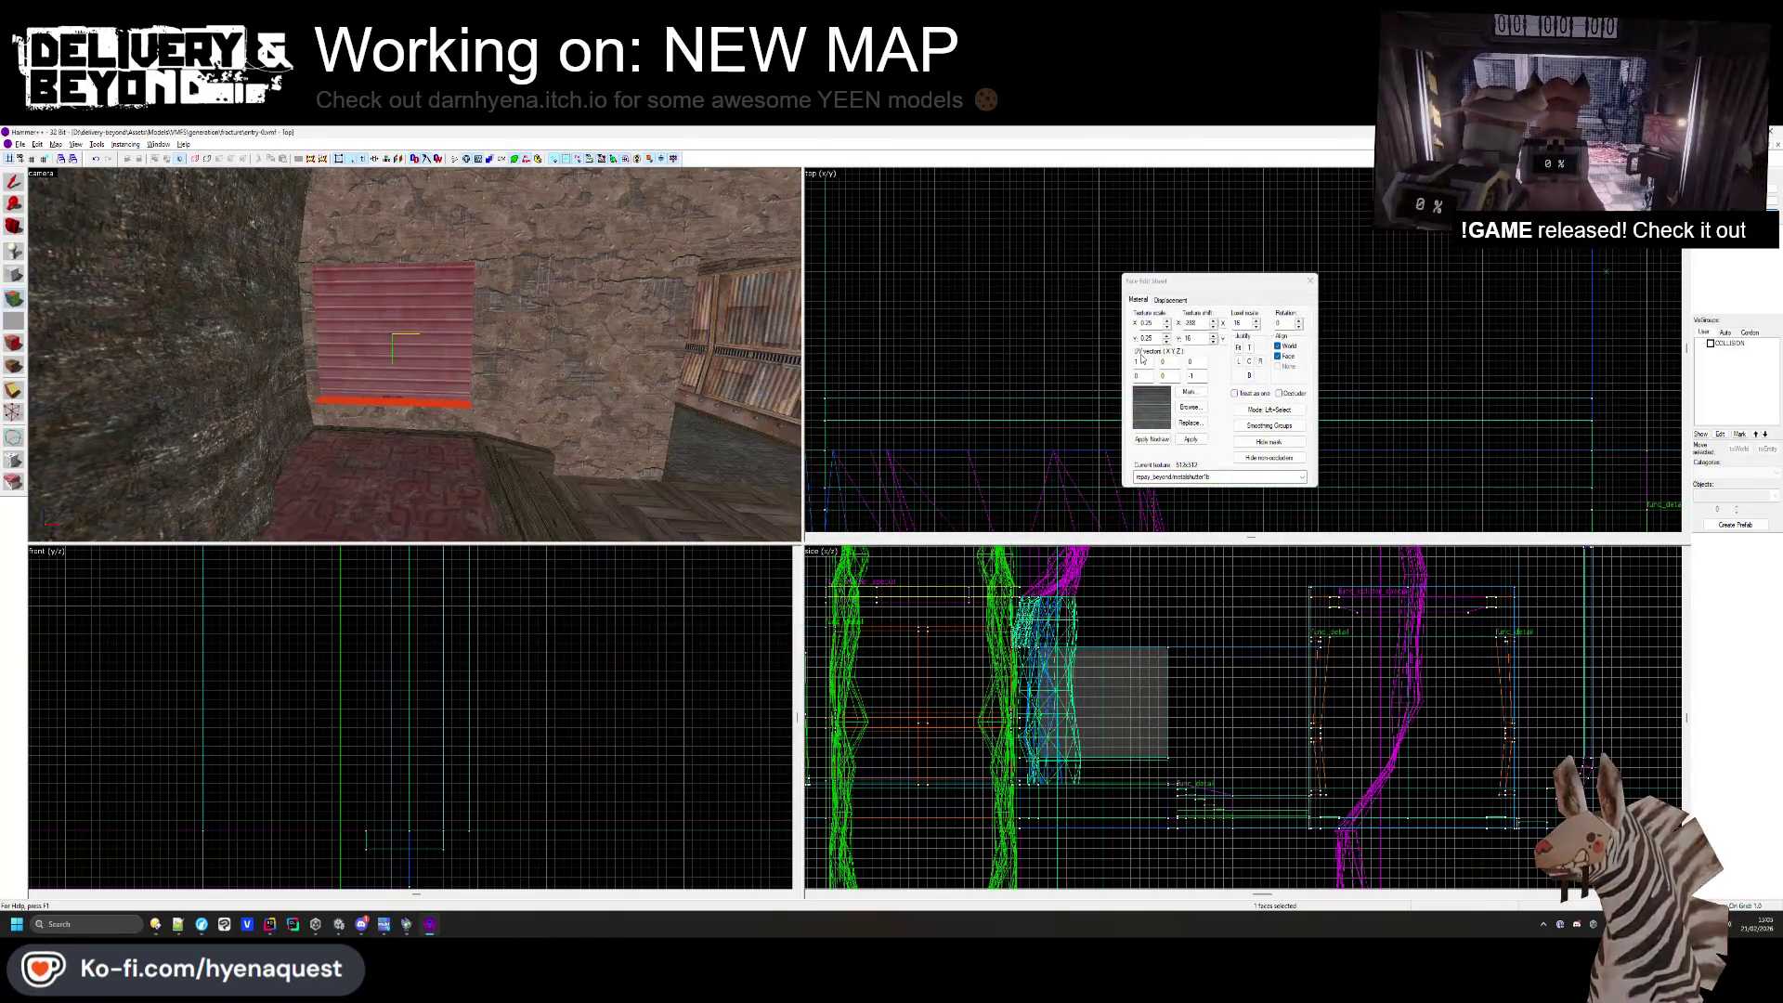
left_click(1238, 347)
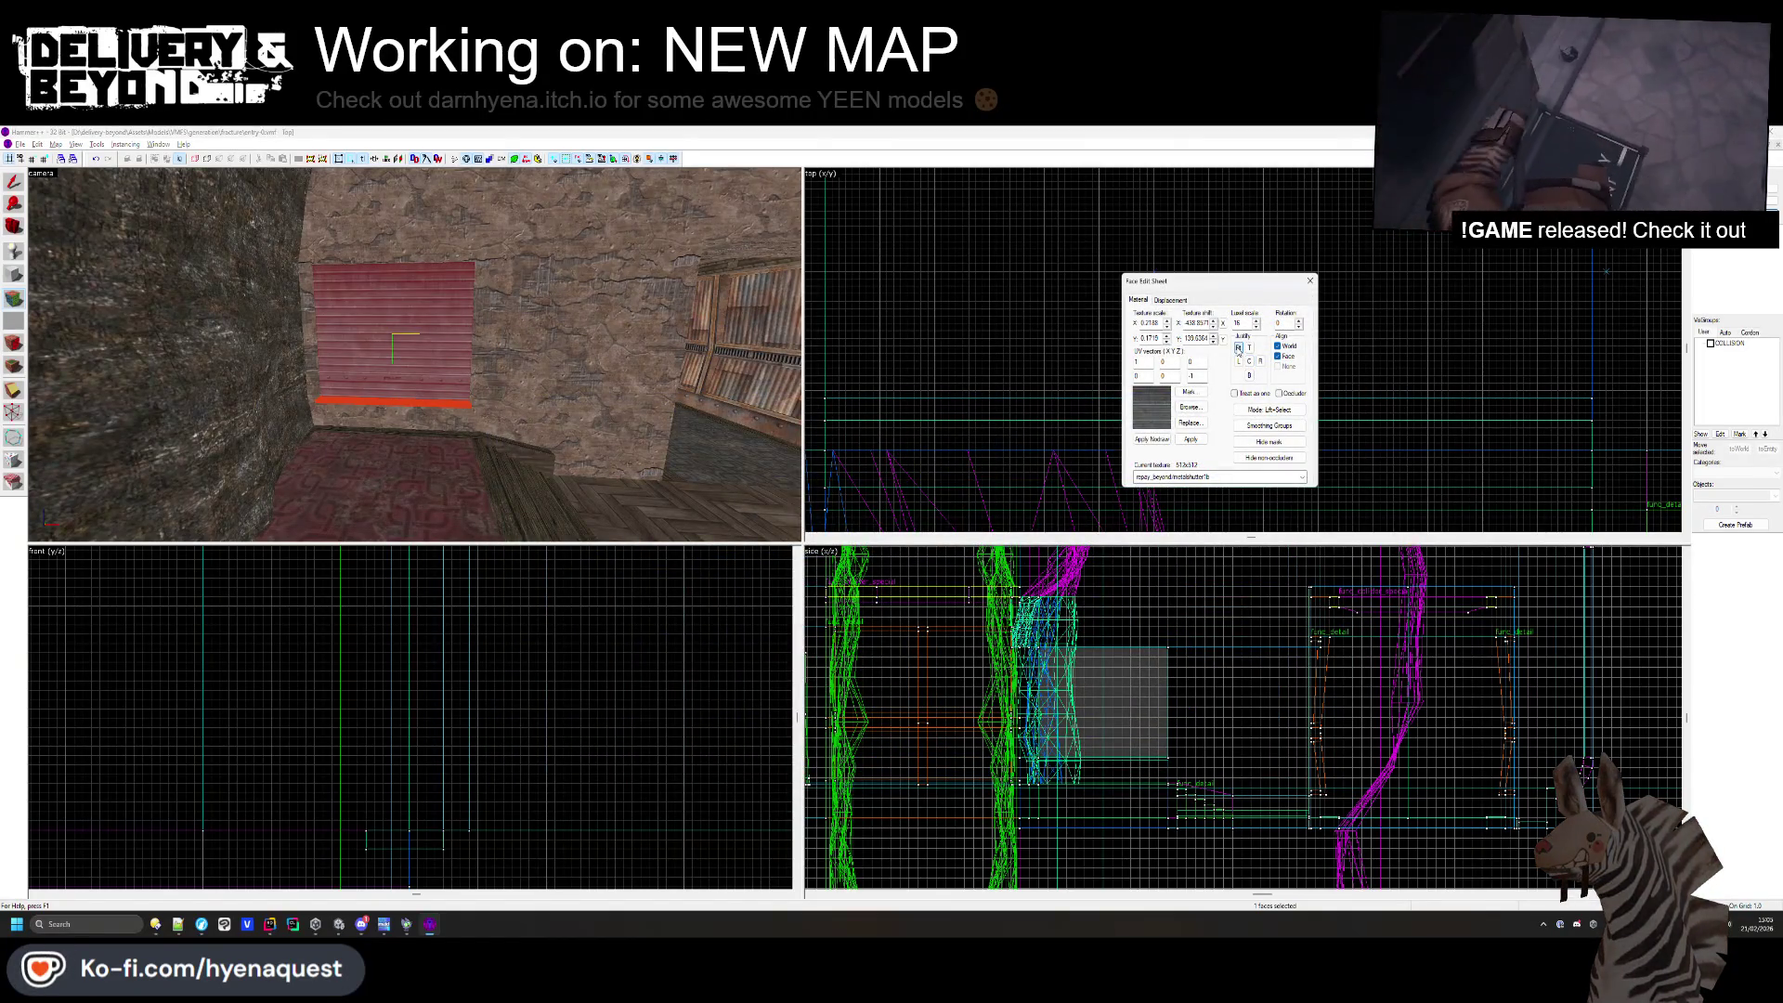
left_click(1311, 280)
scroll(414, 354, "up", 10)
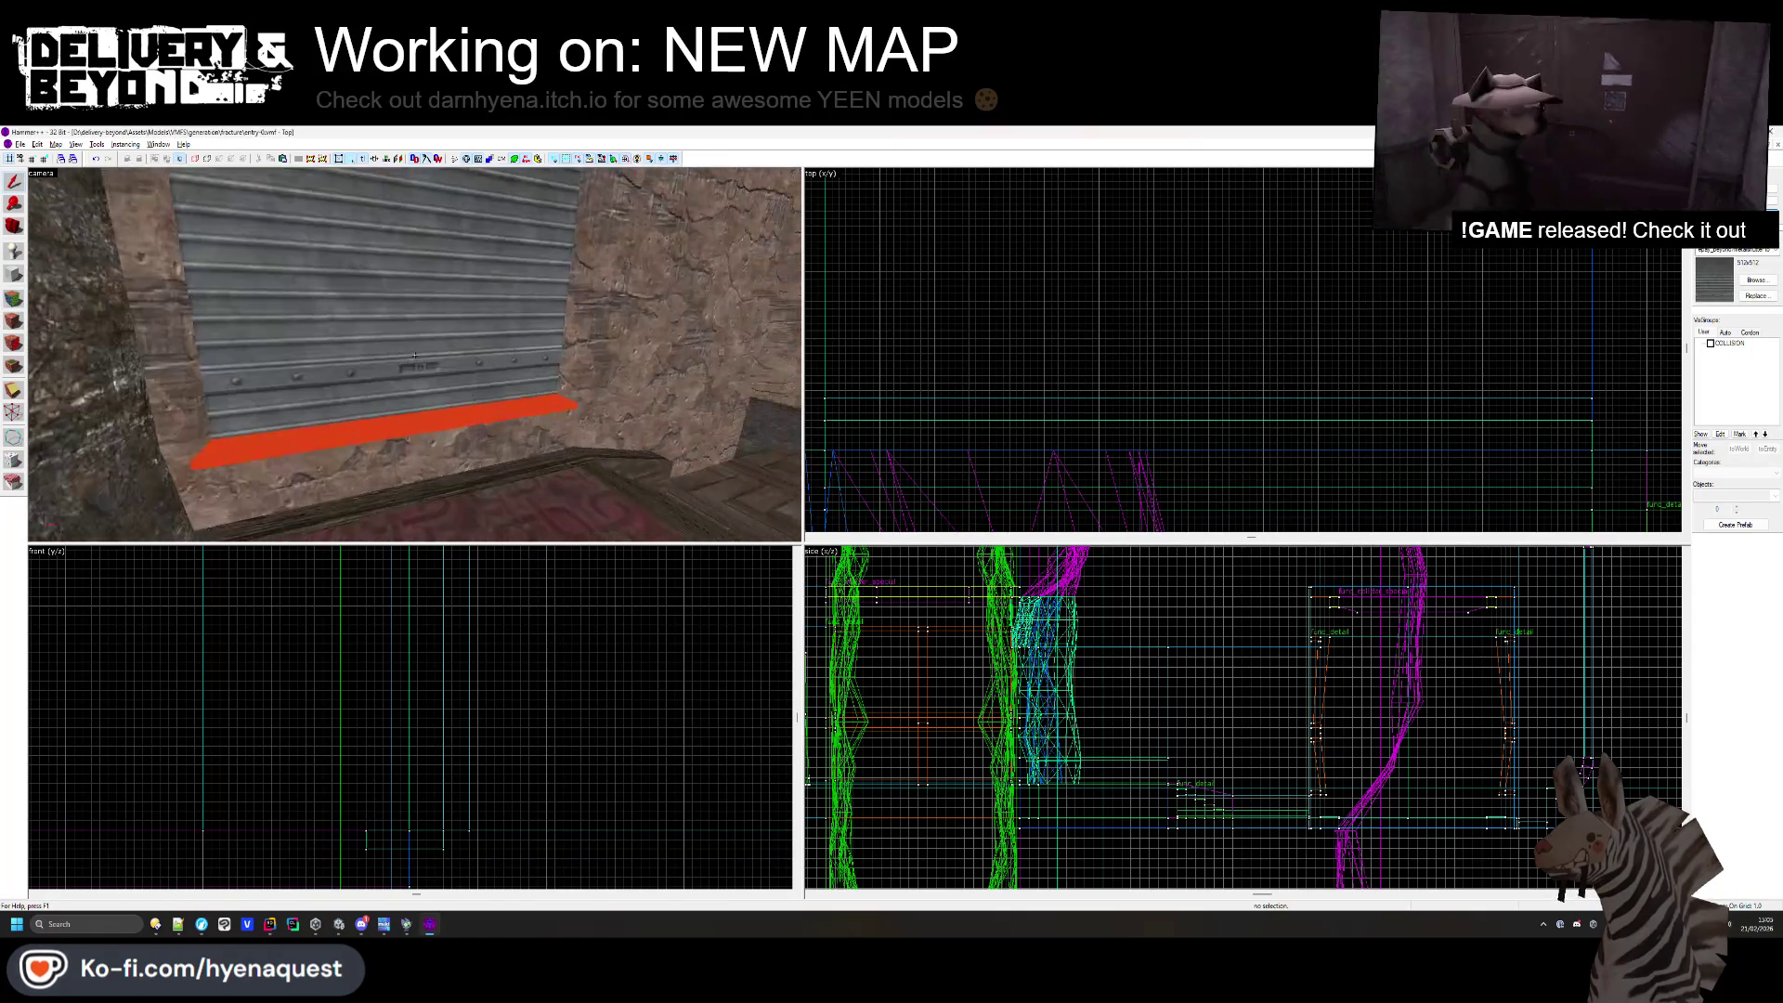
left_click(443, 618)
- Raise the ledge and pull the shutter's bottom edge up to sit on it
left_click(454, 482)
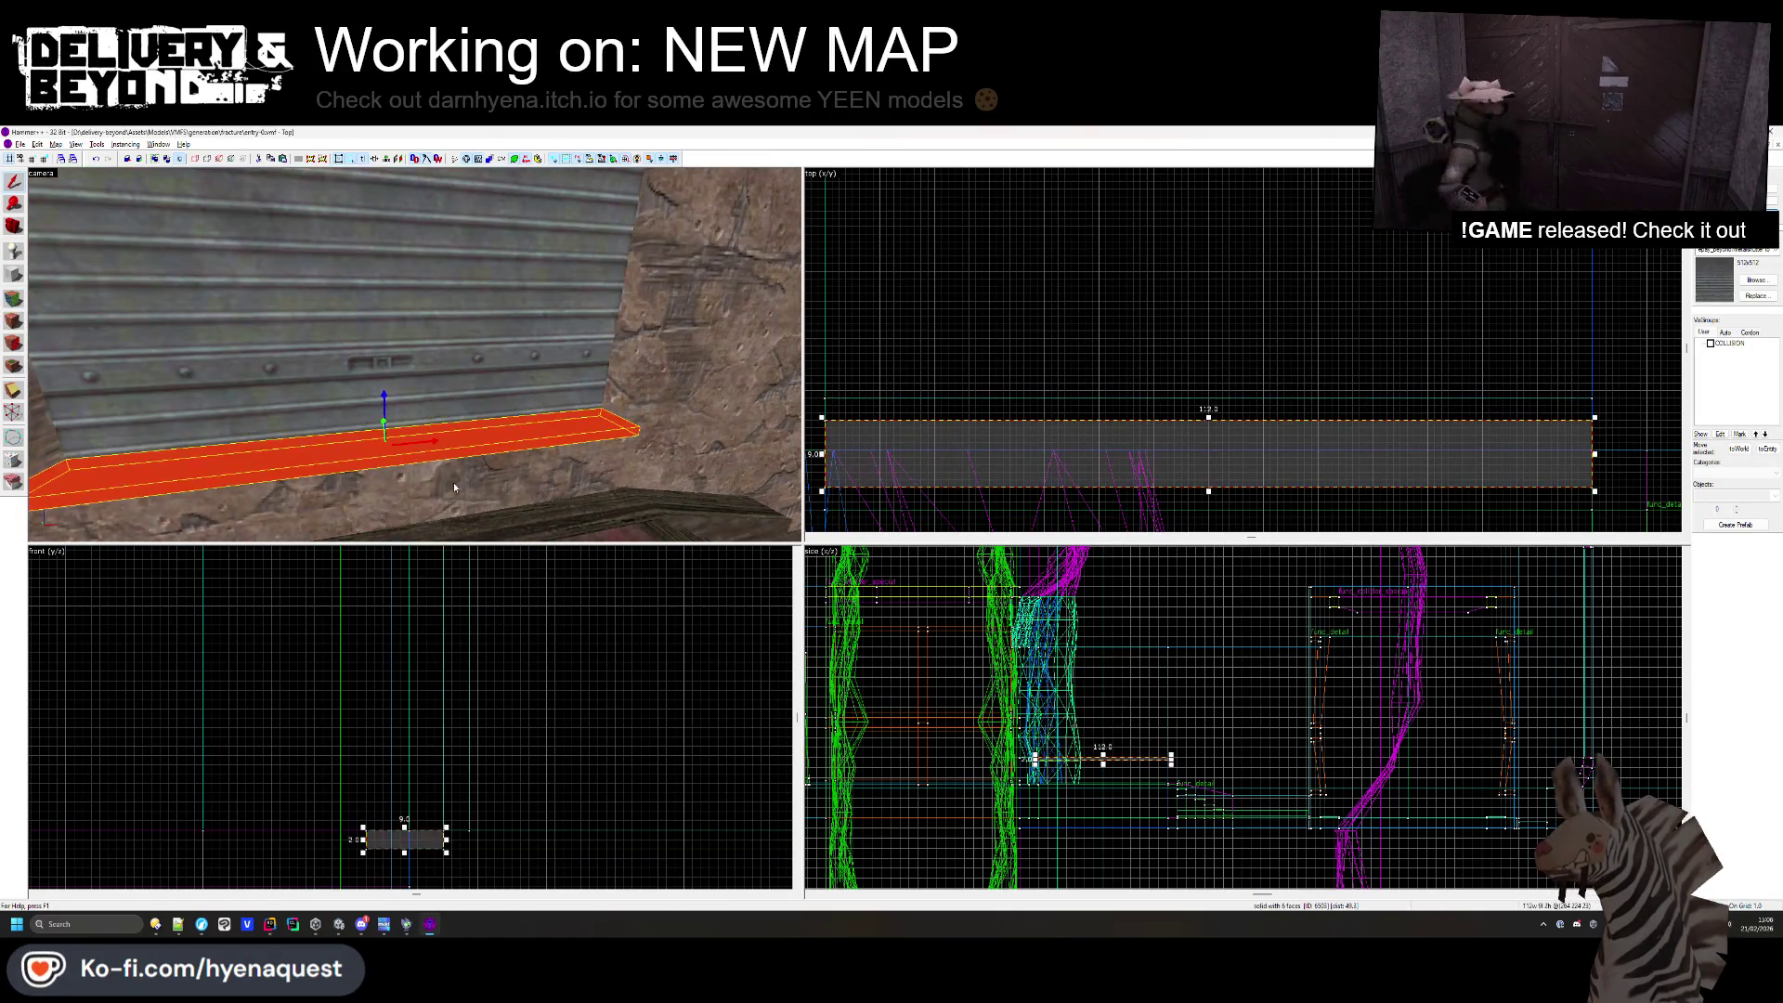
scroll(444, 836, "up", 2)
left_click_drag(431, 835, 437, 726)
left_click(381, 340)
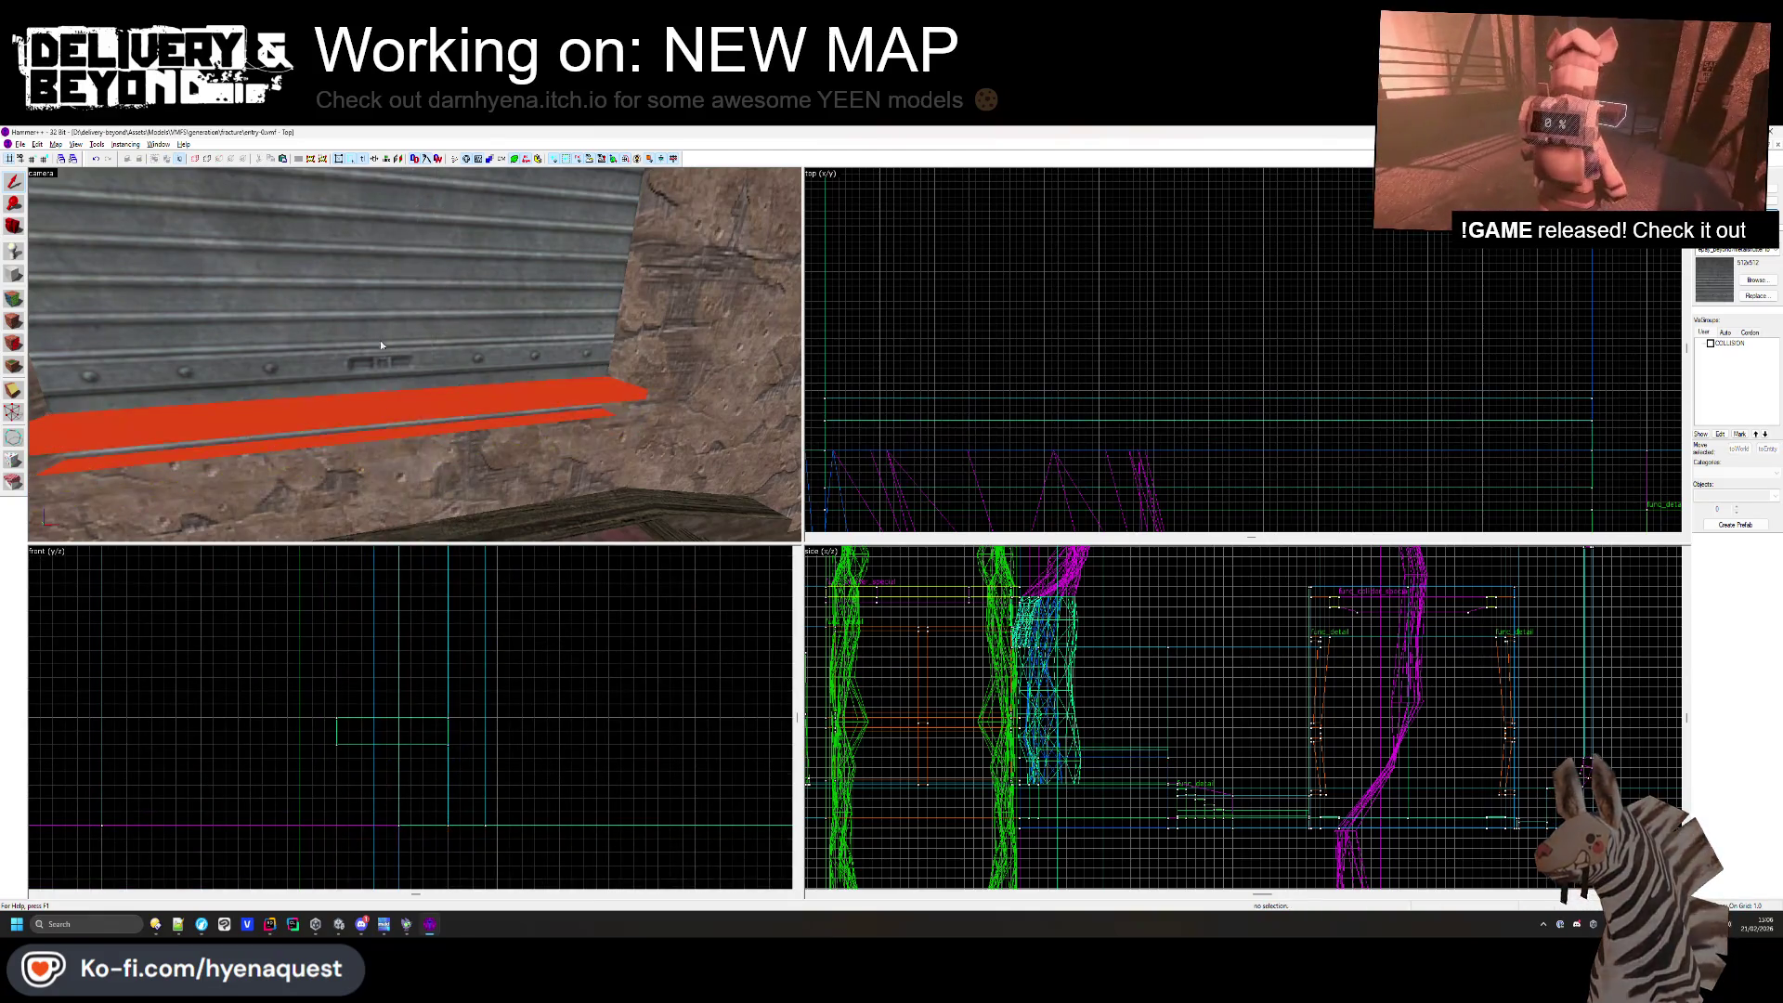
left_click_drag(466, 829, 467, 722)
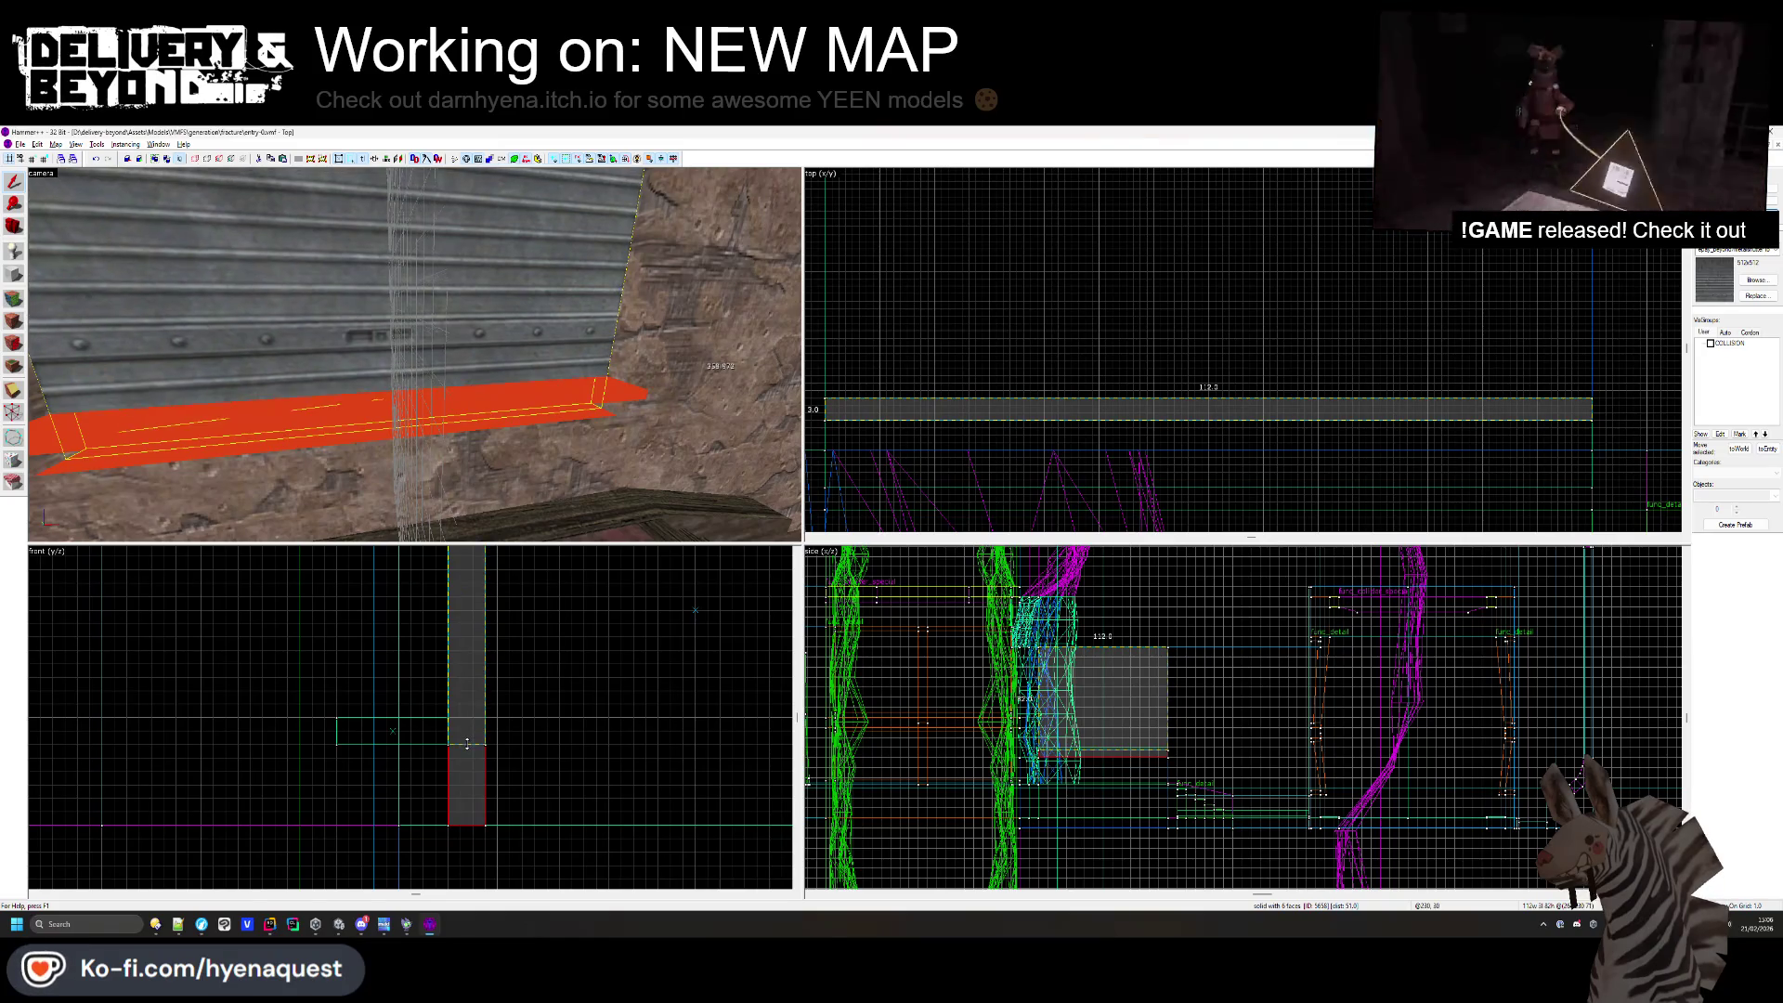
key("Escape")
- Select the wall brush under the ledge and open its face texture settings
left_click(490, 453)
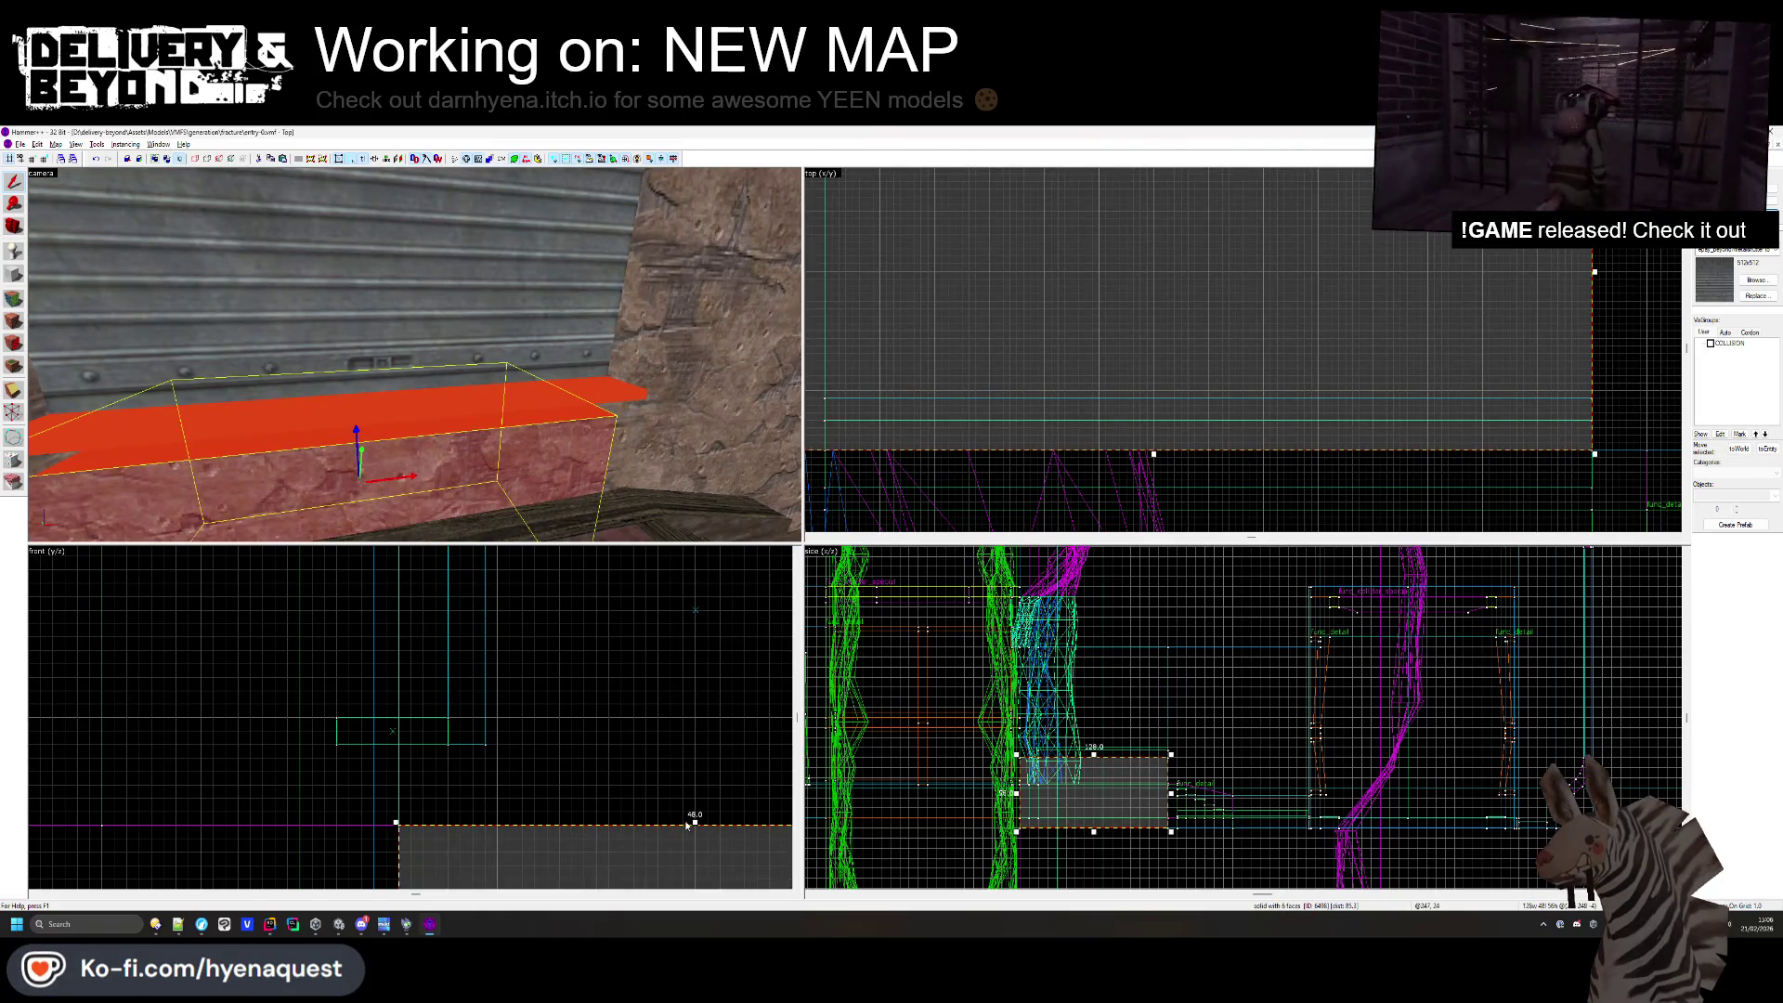
key("z")
key("Escape")
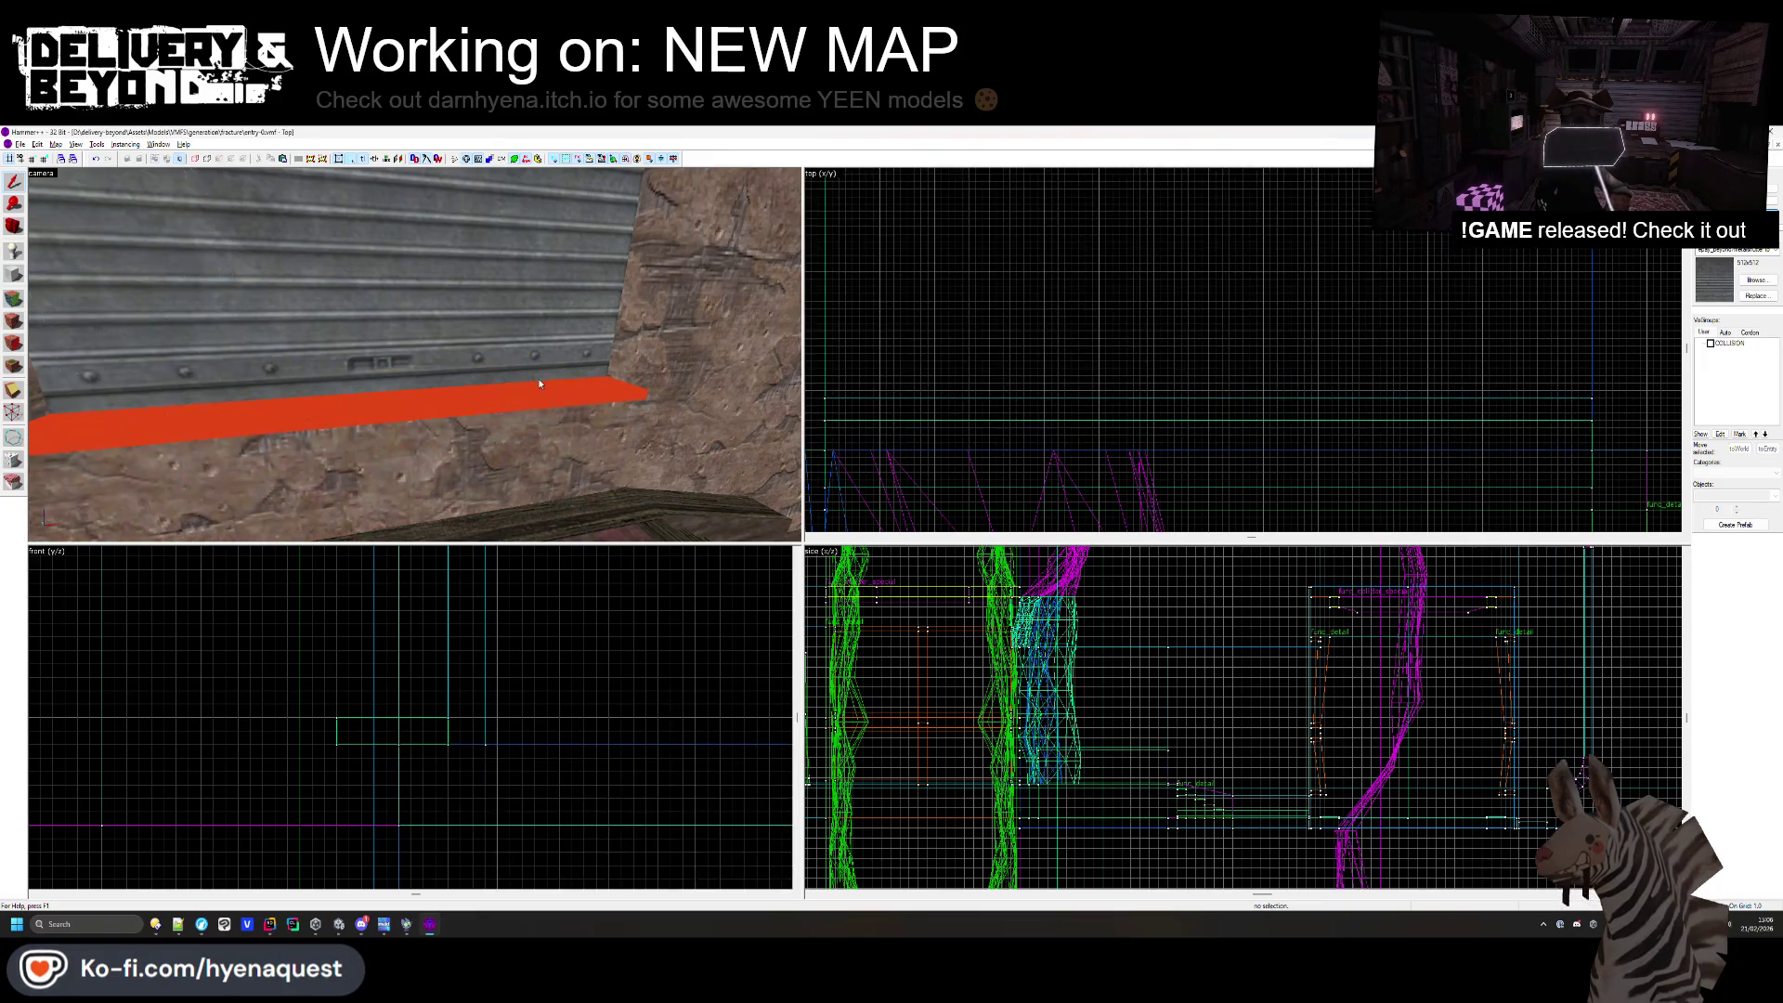
key("shift+a")
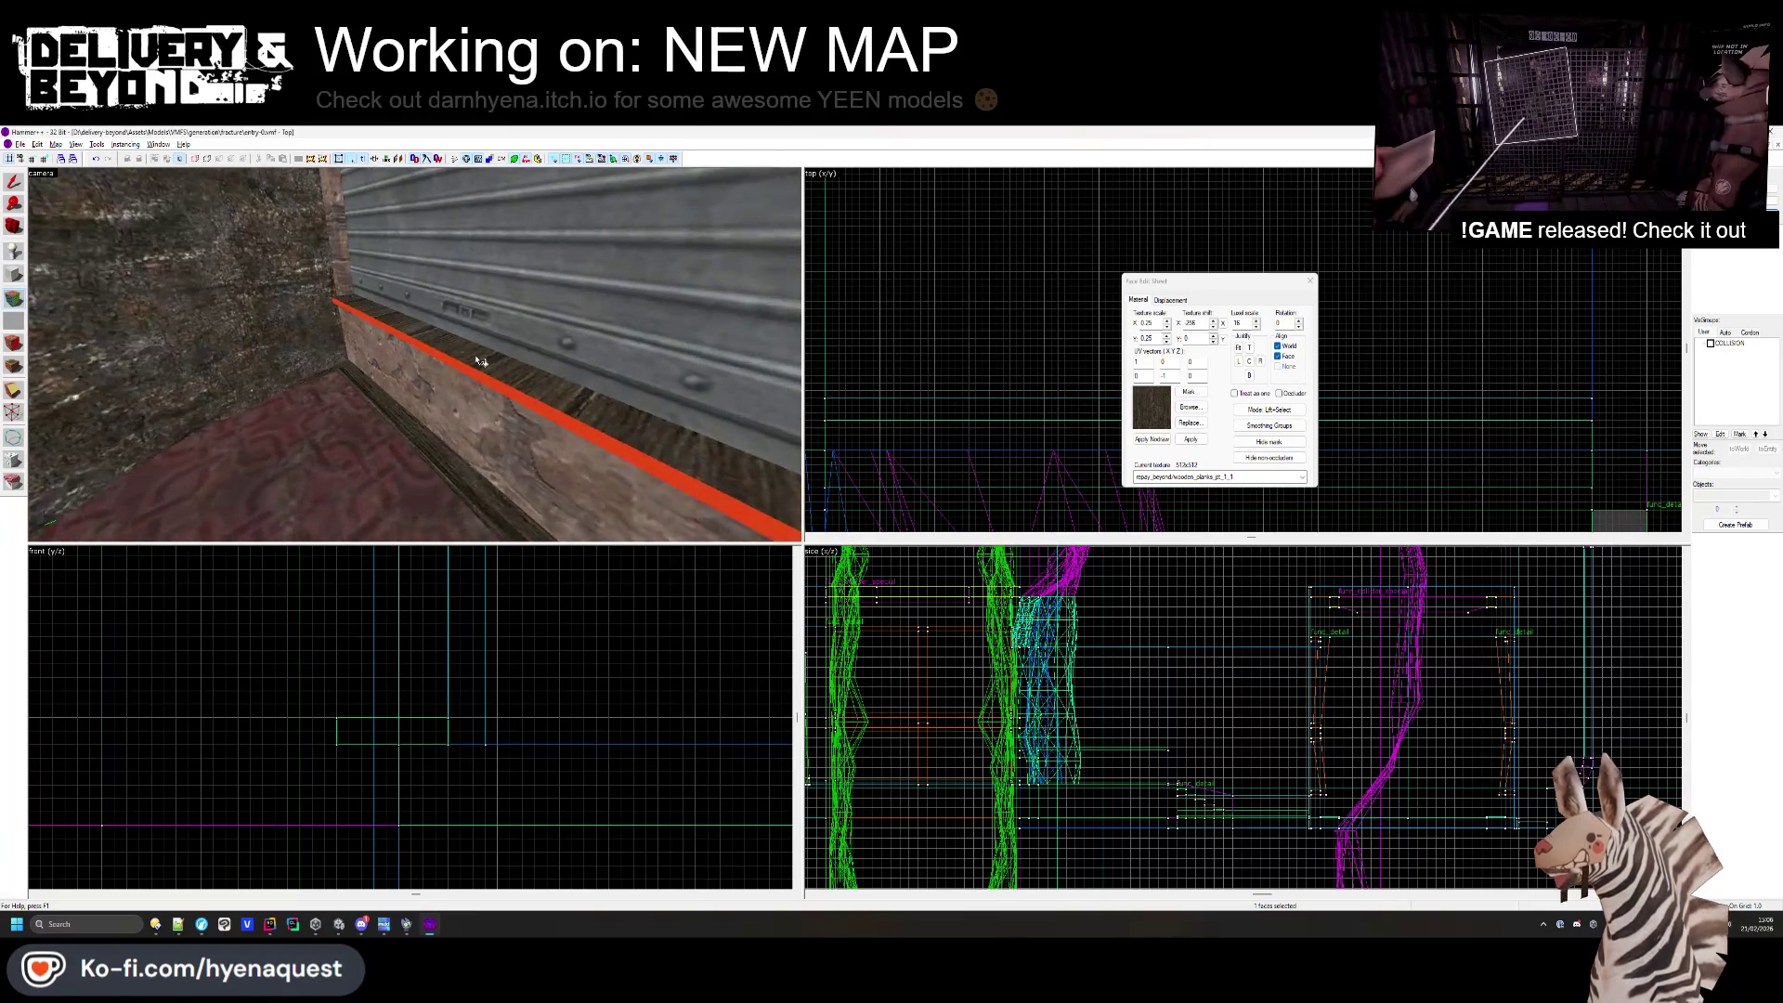
- Apply wooden_planks_pt_1_2 to the ledge face, rotated 90 degrees
left_click(1189, 407)
double_click(863, 349)
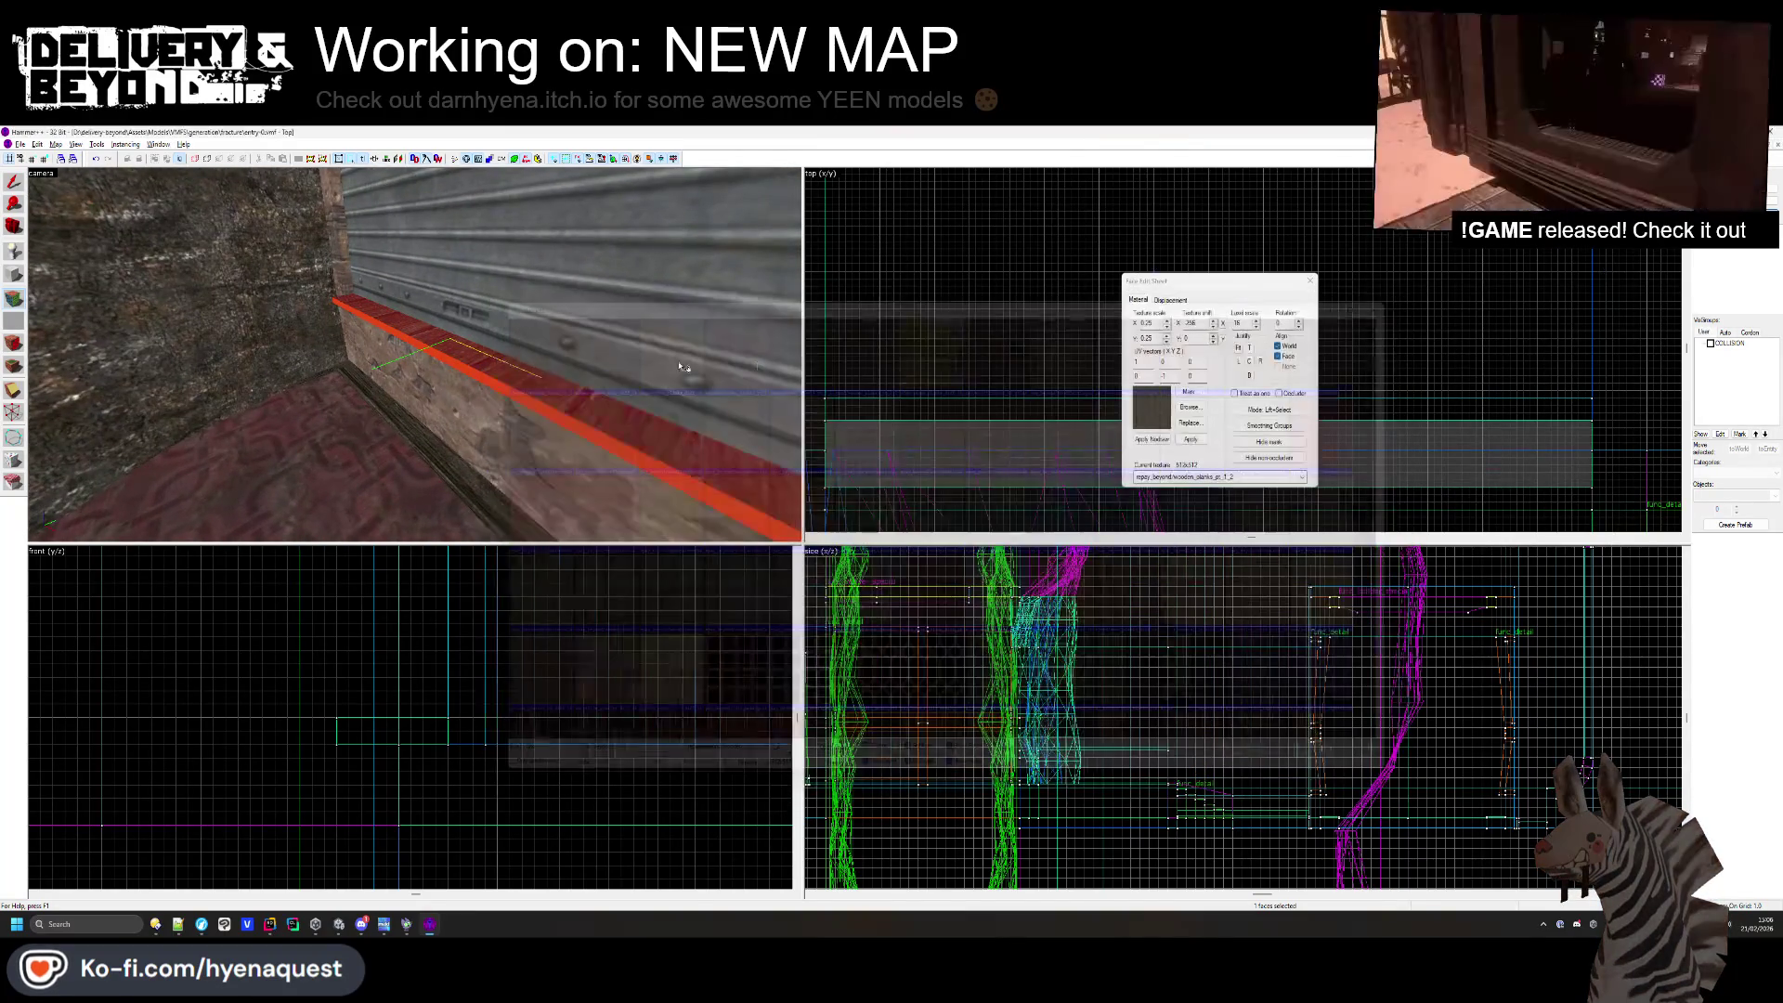
type("90")
key("Return")
key("z")
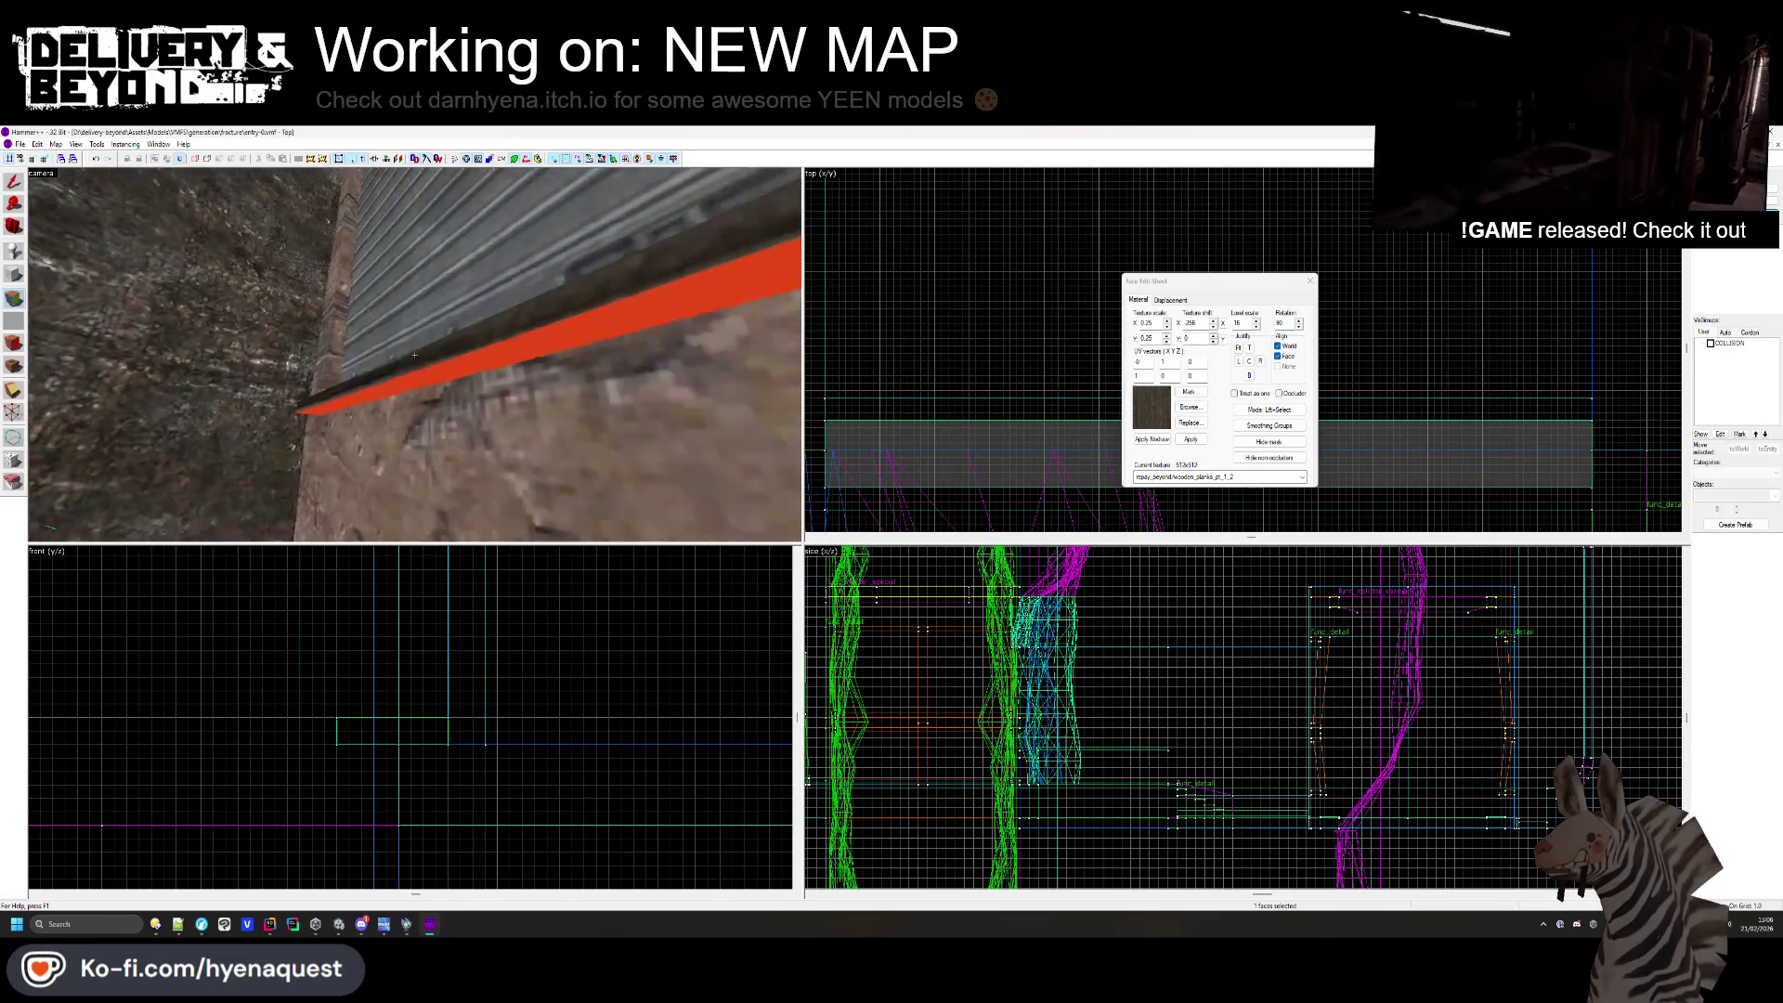
key("z")
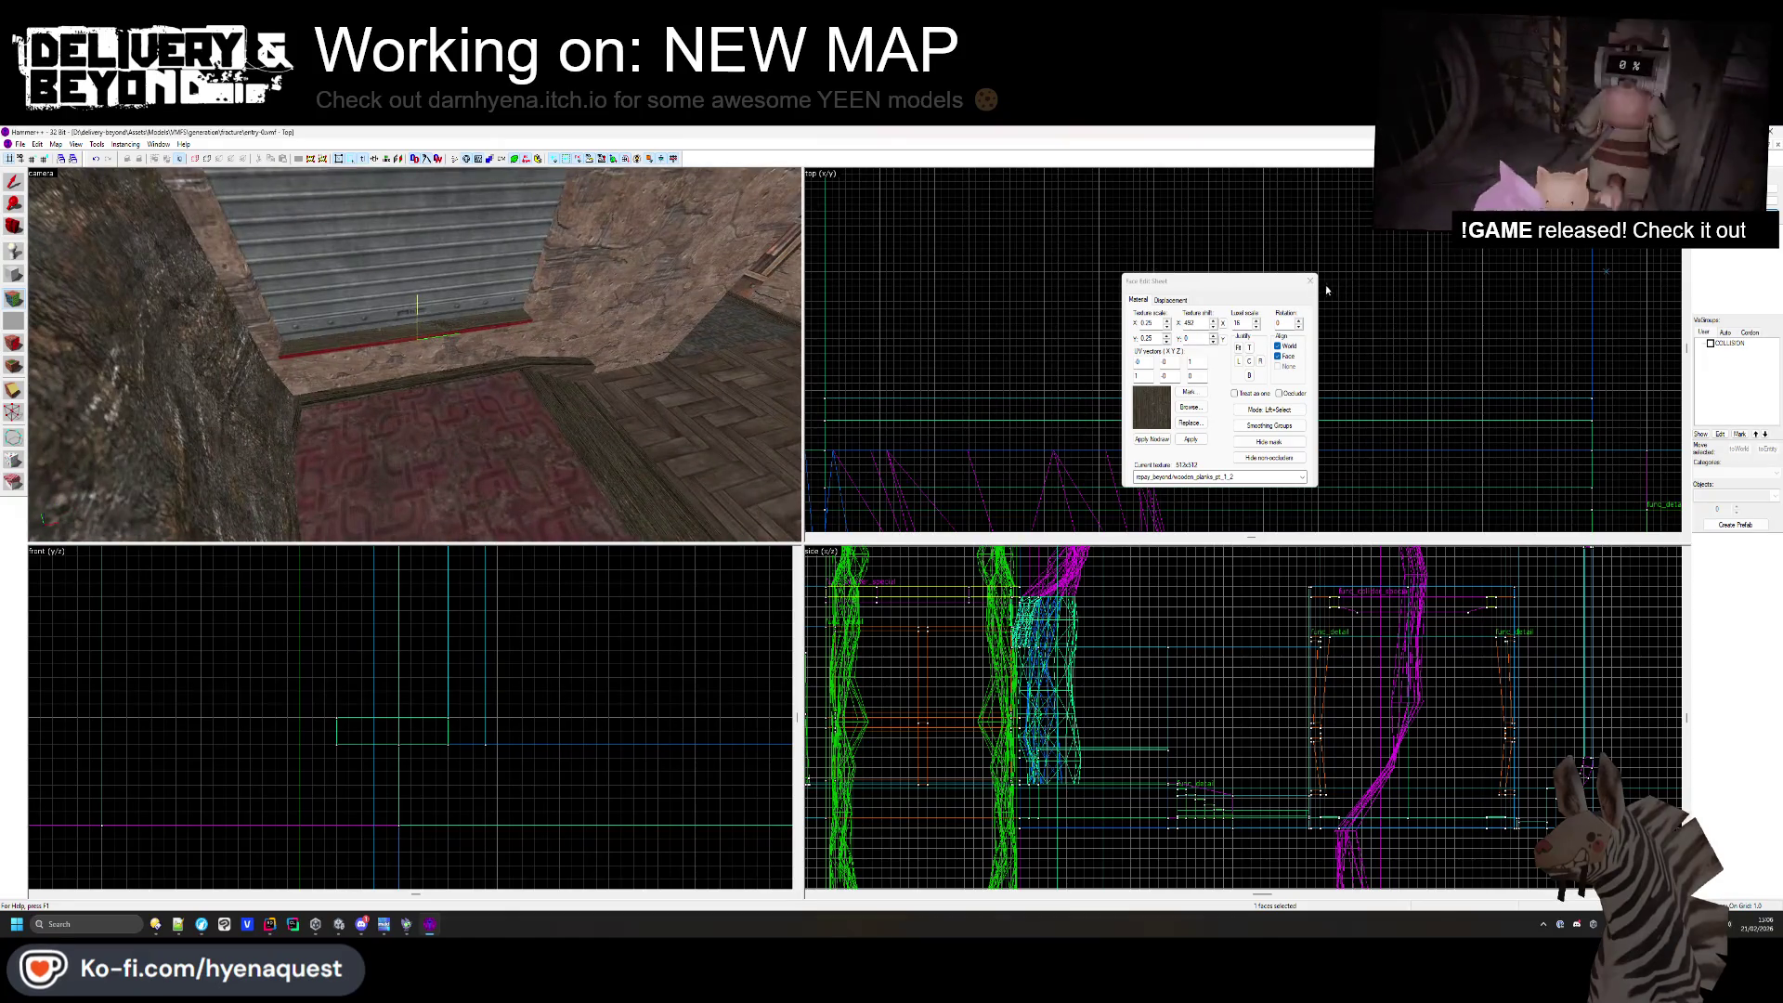
left_click(1310, 281)
- Select the face beside the shutter and give it woodplywood2b
key("z")
key("z")
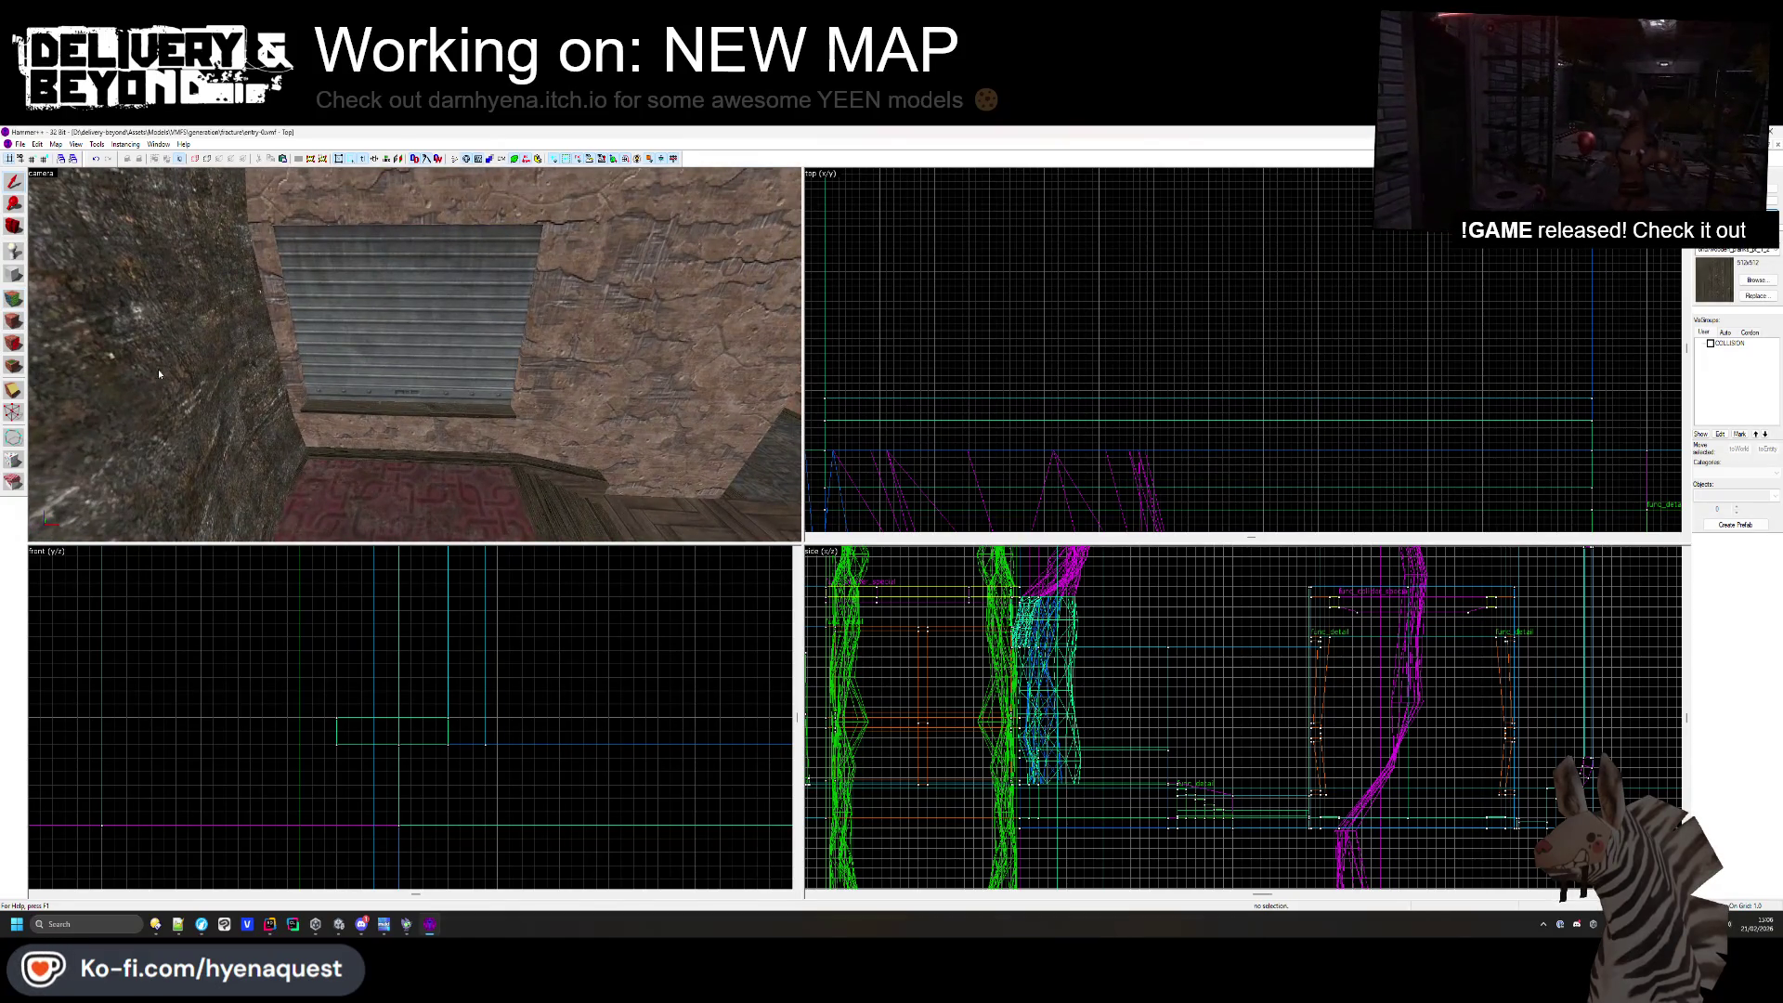
left_click(25, 302)
key("z")
key("z")
left_click(390, 378)
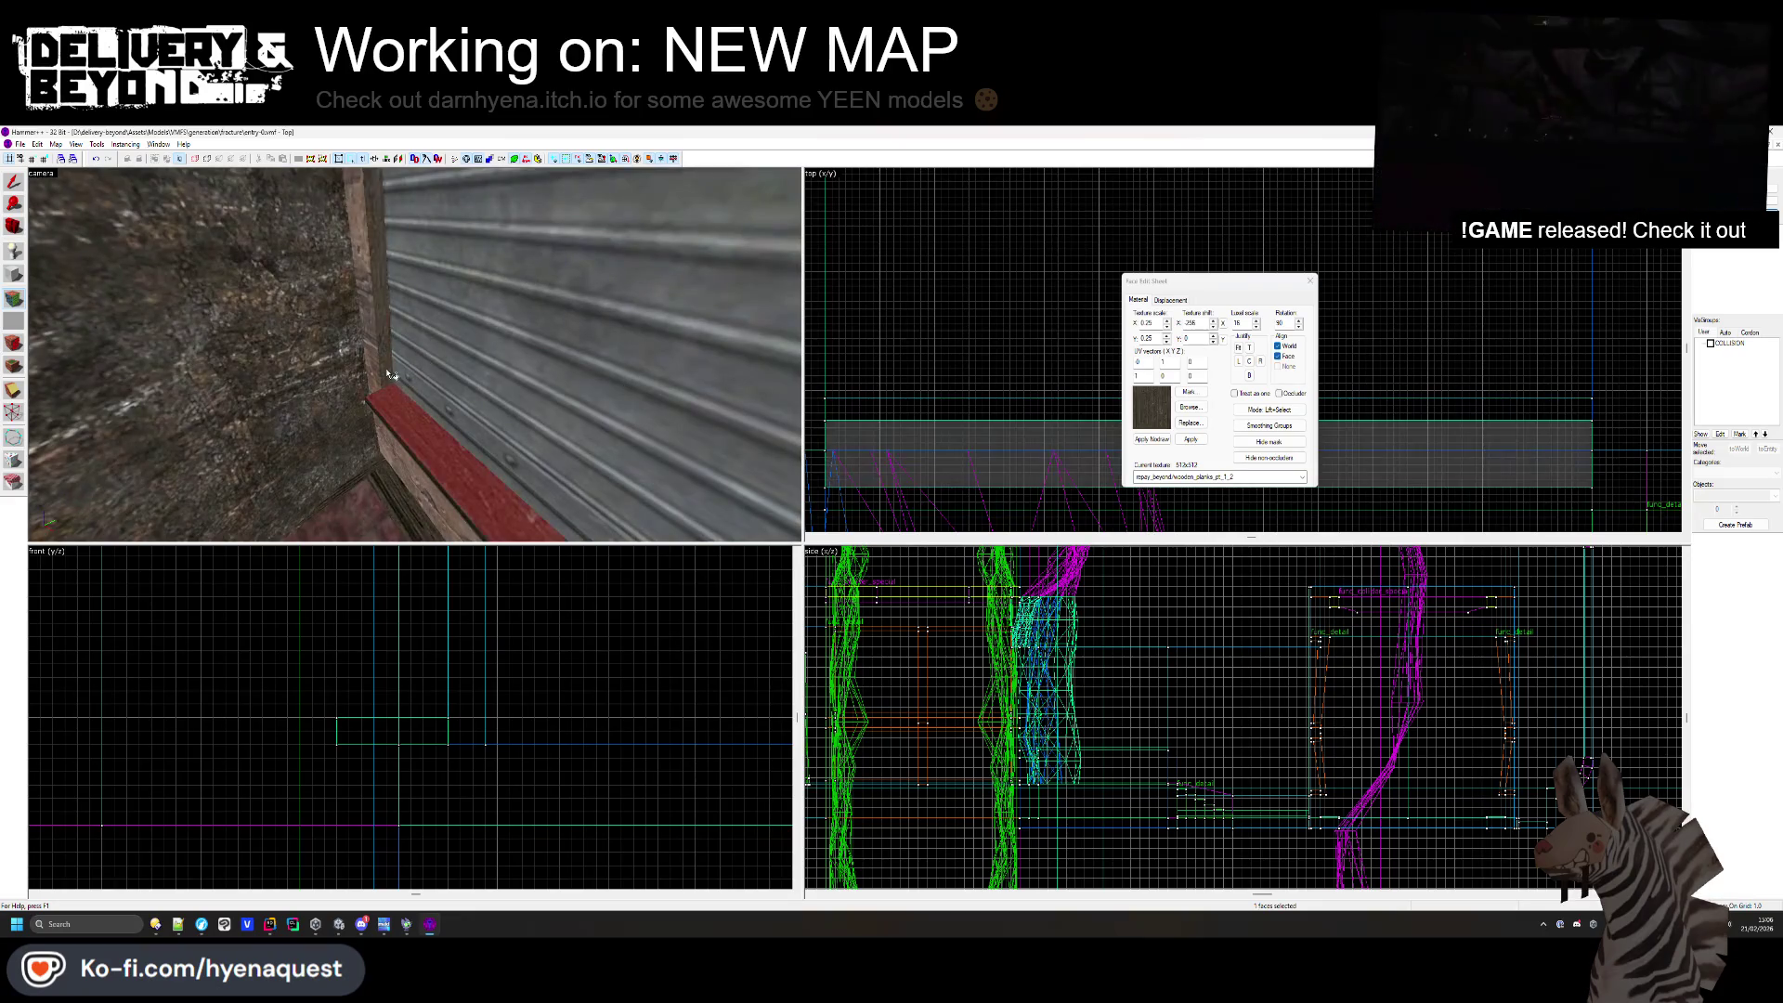
key("z")
key("z")
left_click(1190, 406)
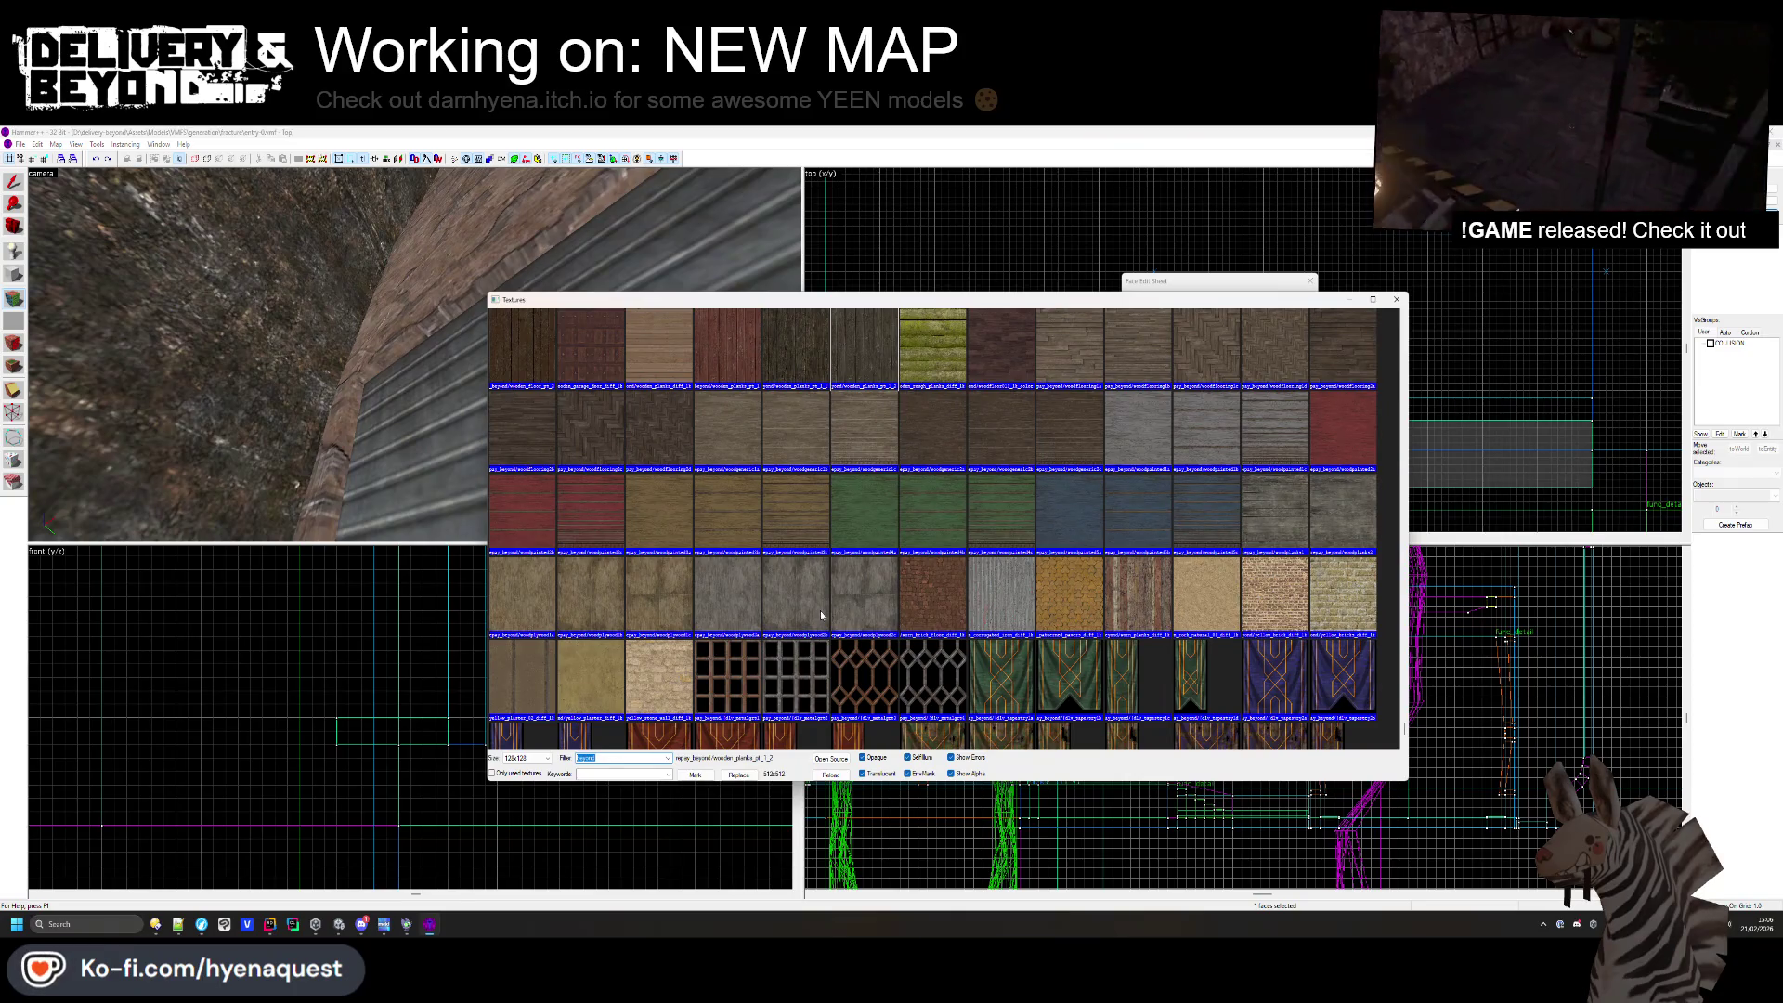
double_click(817, 612)
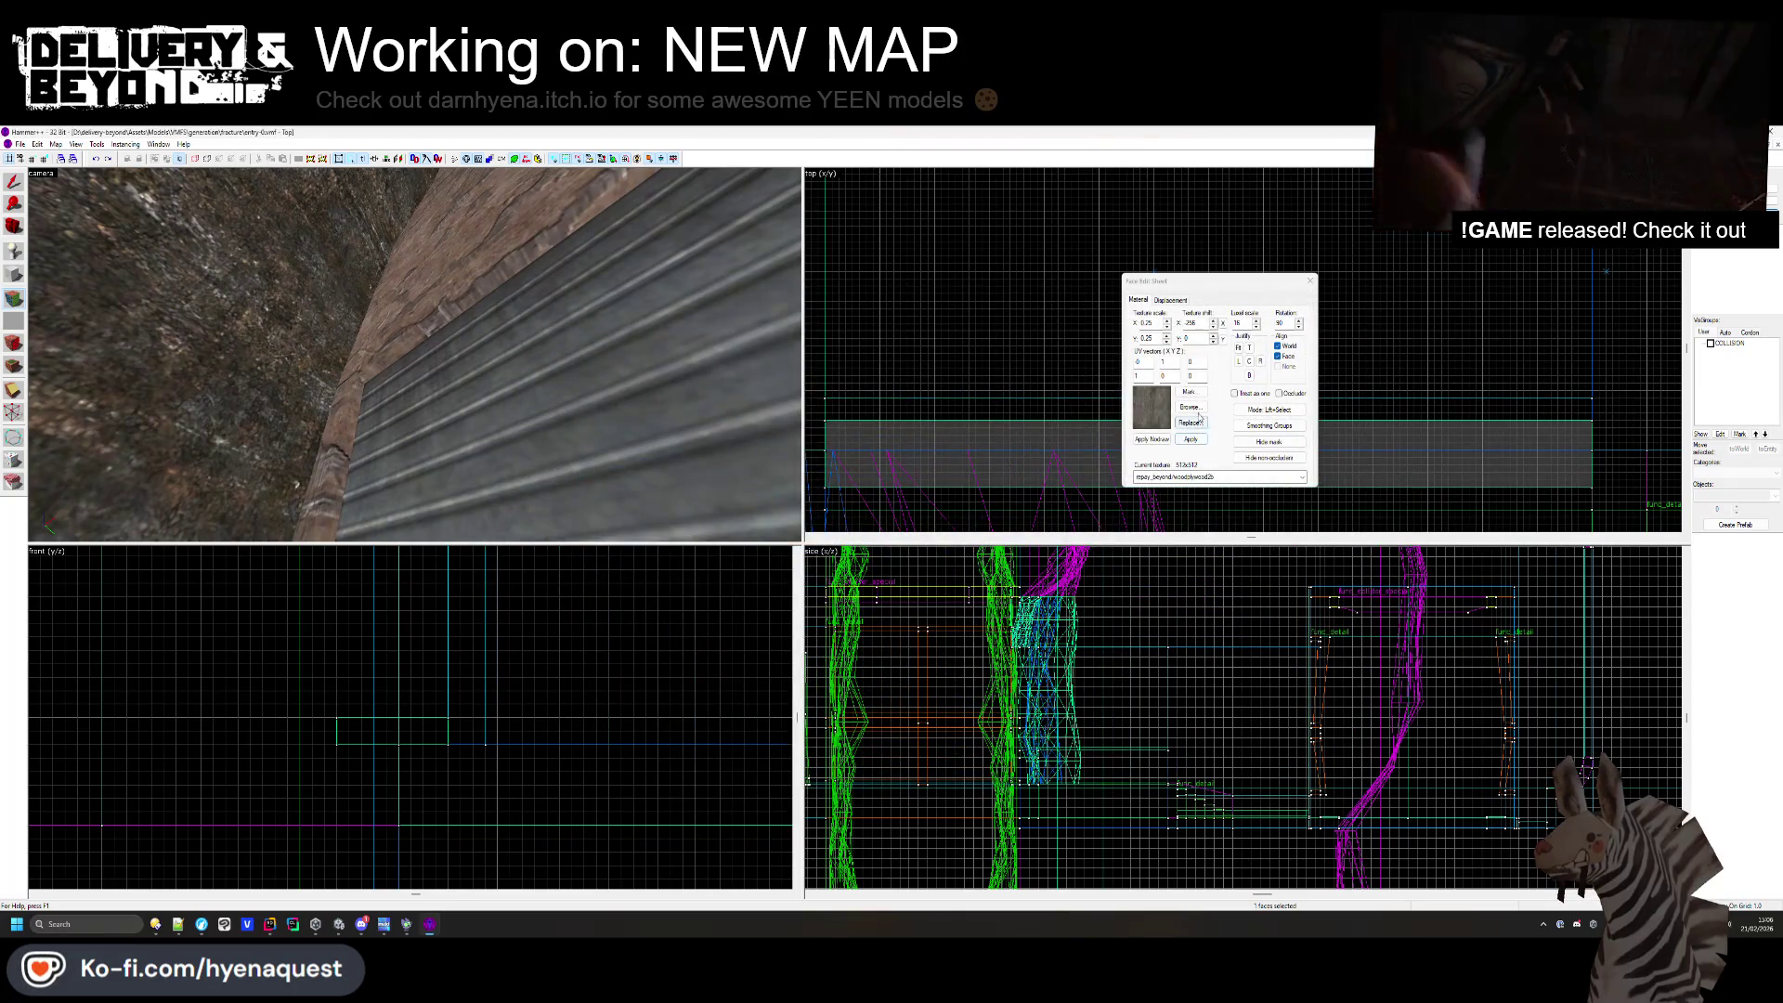
- Swap that face to wooden_planks_pt_1, then settle on woodcladding2b
key("alt+b")
scroll(651, 574, "up", 4)
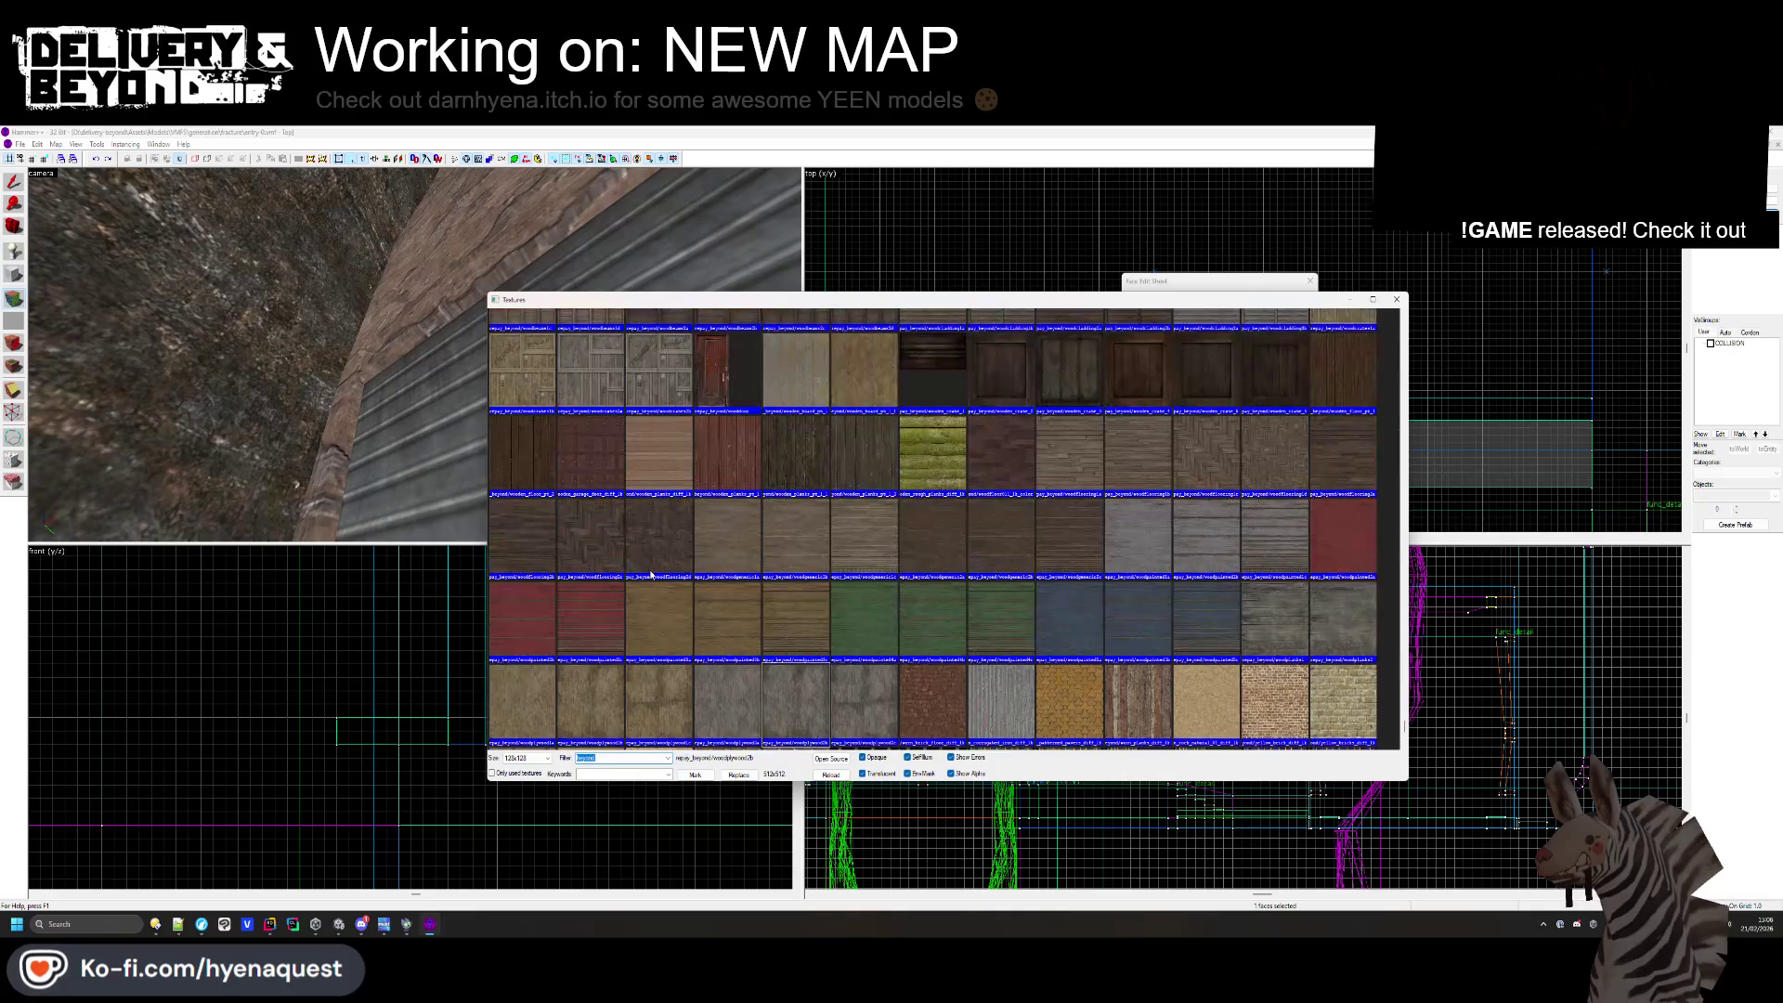
left_click(734, 466)
double_click(724, 457)
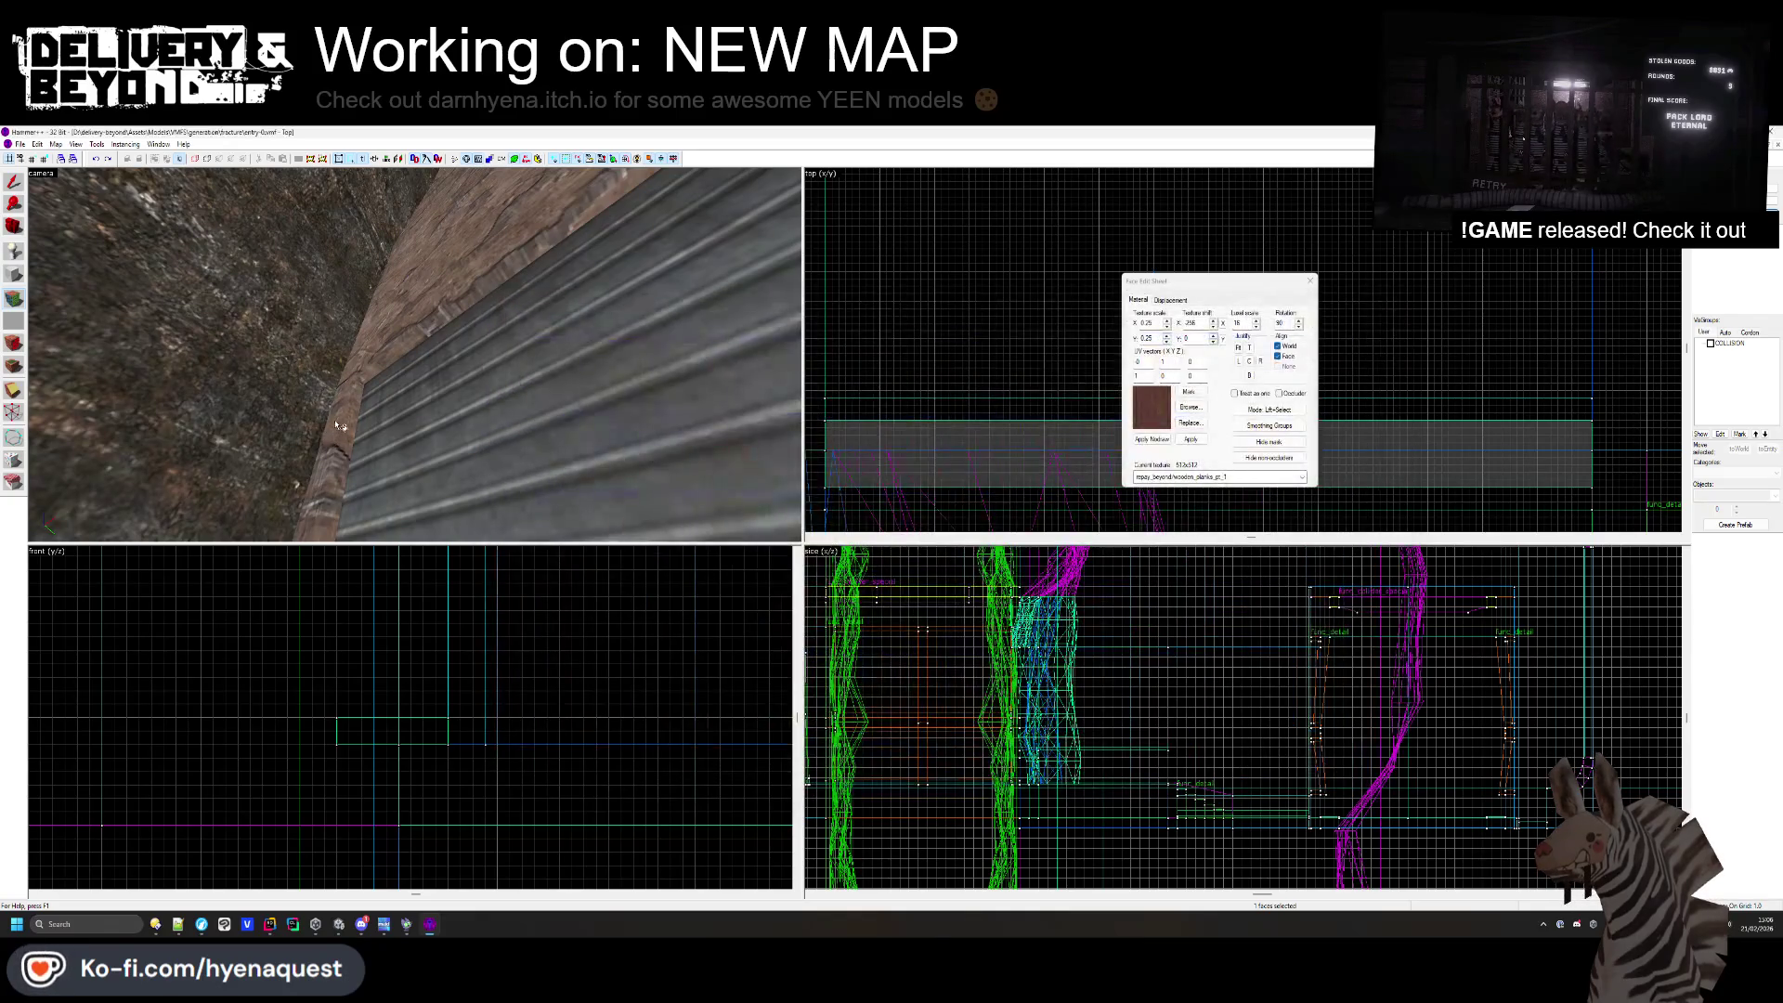
left_click(1188, 408)
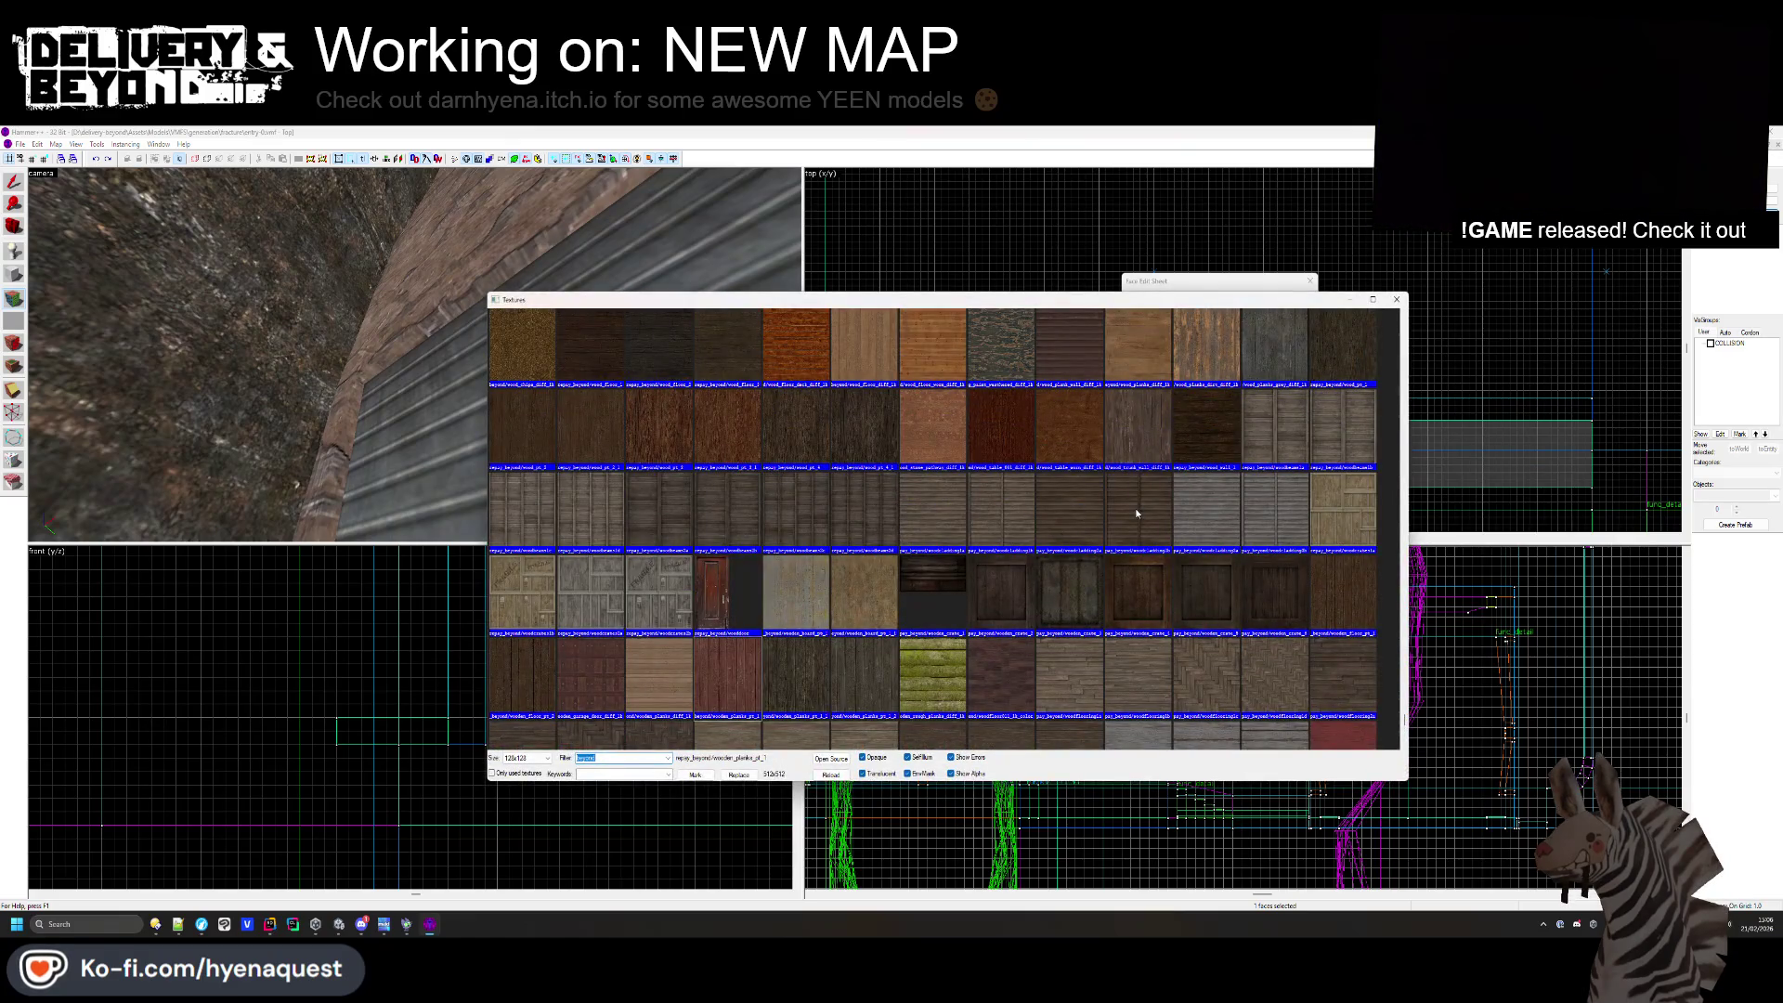
double_click(1137, 513)
left_click_drag(415, 355, 415, 355)
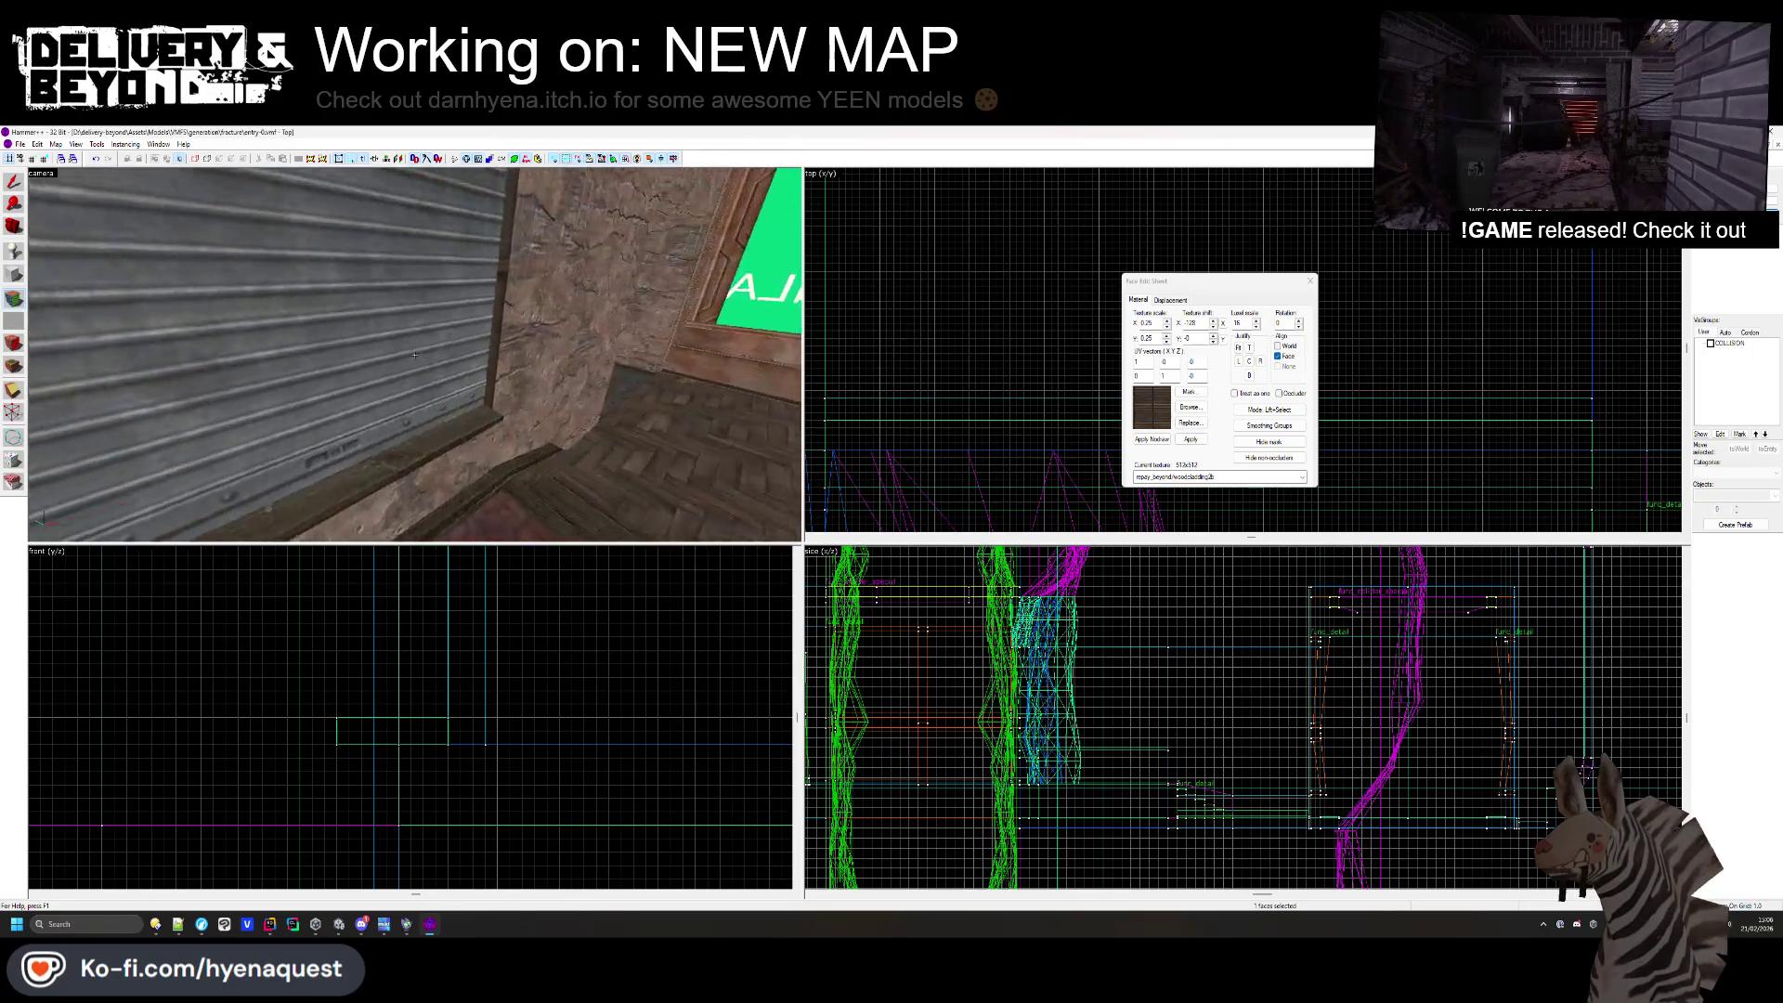
- Give the shutter-edge face a centred woodbeams texture with rotation reset to 0
left_click(415, 355)
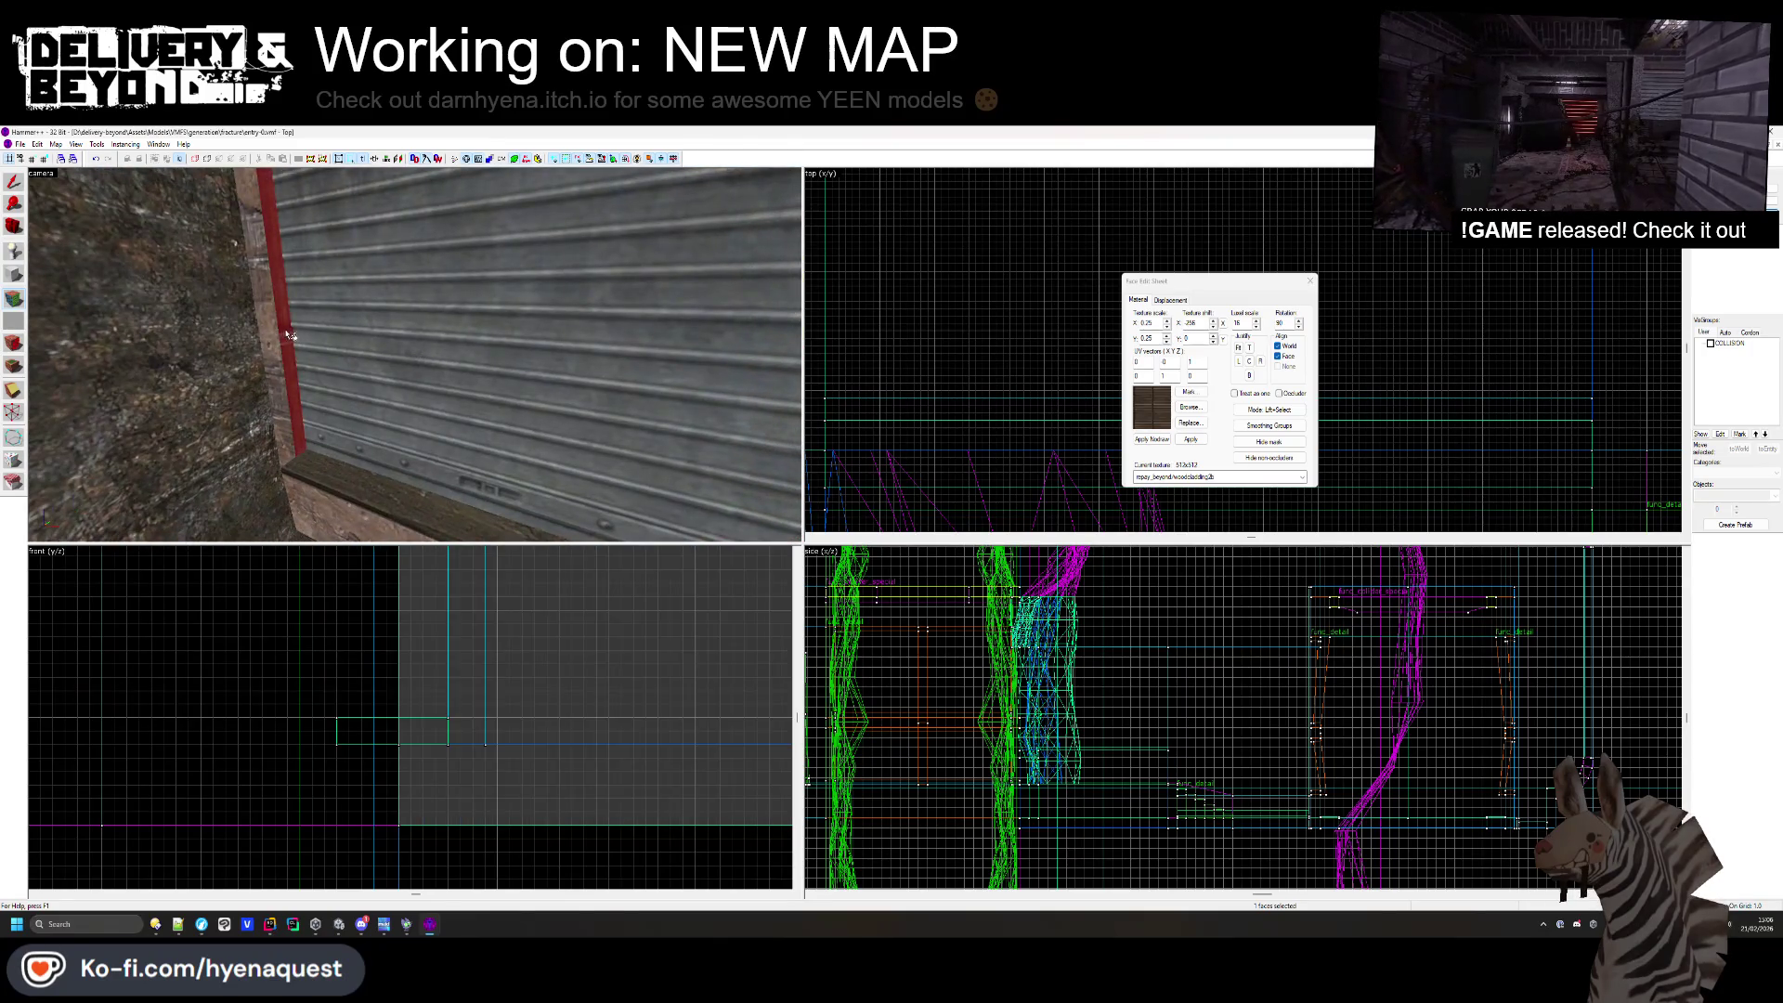
double_click(1281, 323)
type("90")
key("Return")
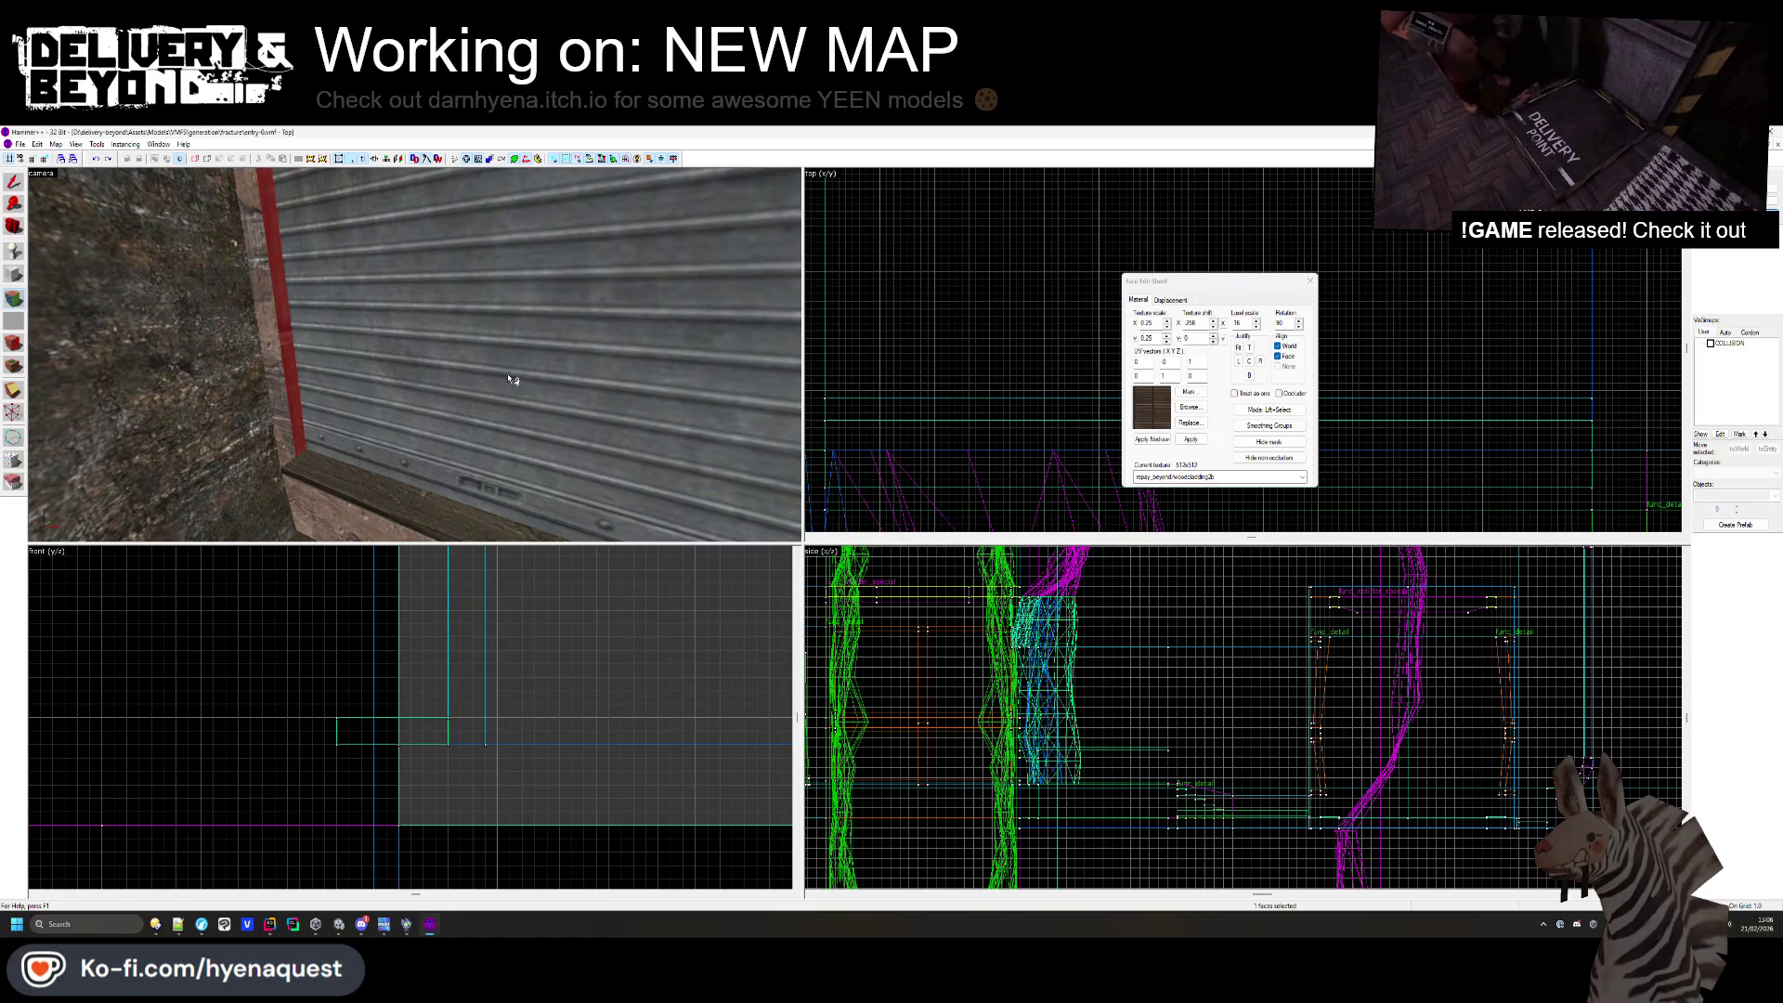
left_click(1250, 361)
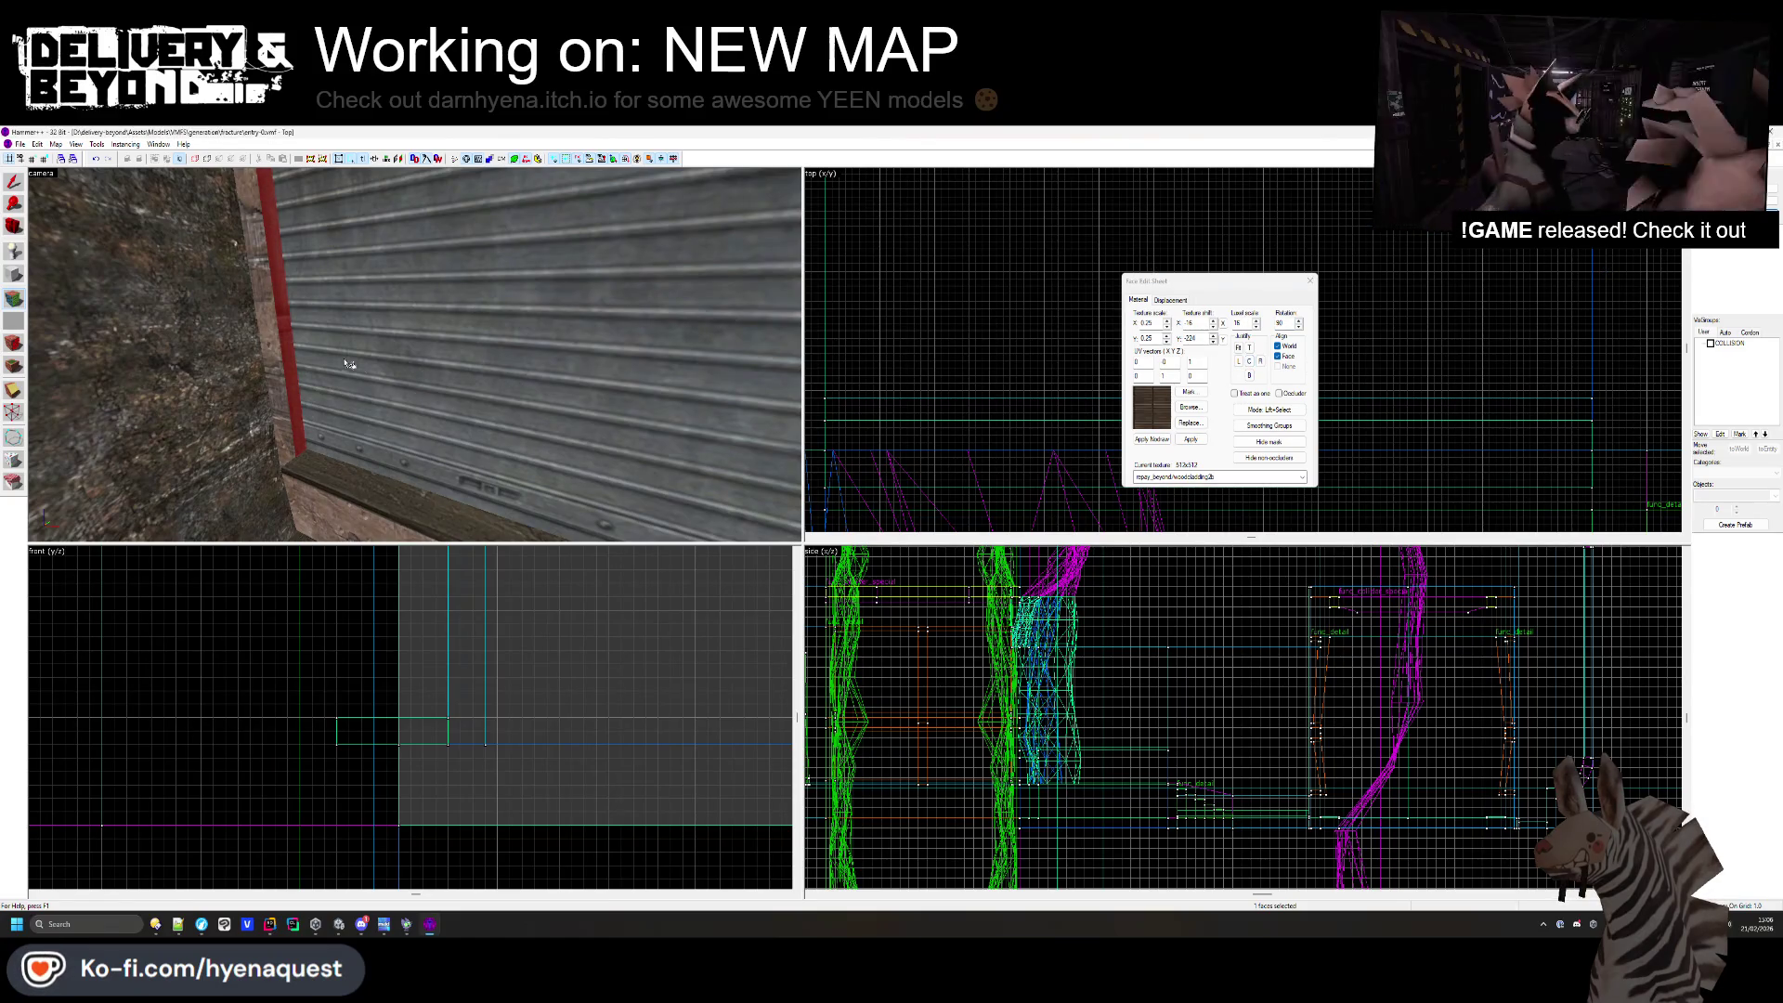
left_click(1188, 408)
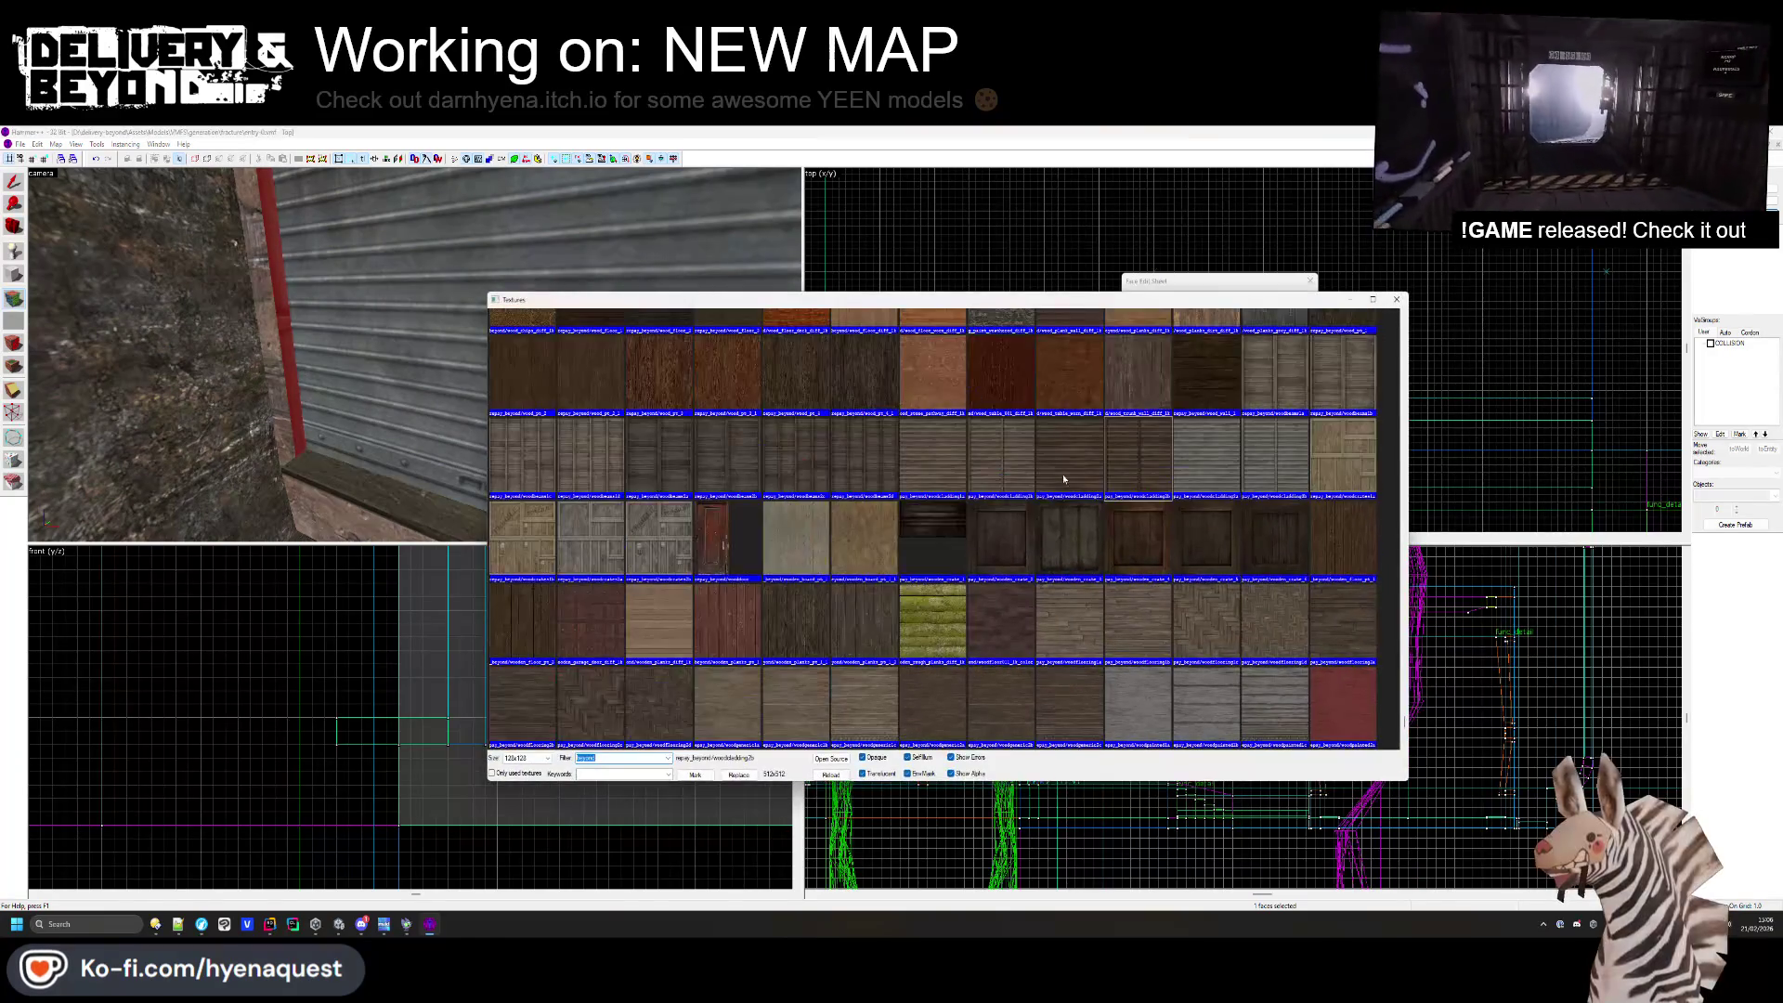
double_click(1271, 498)
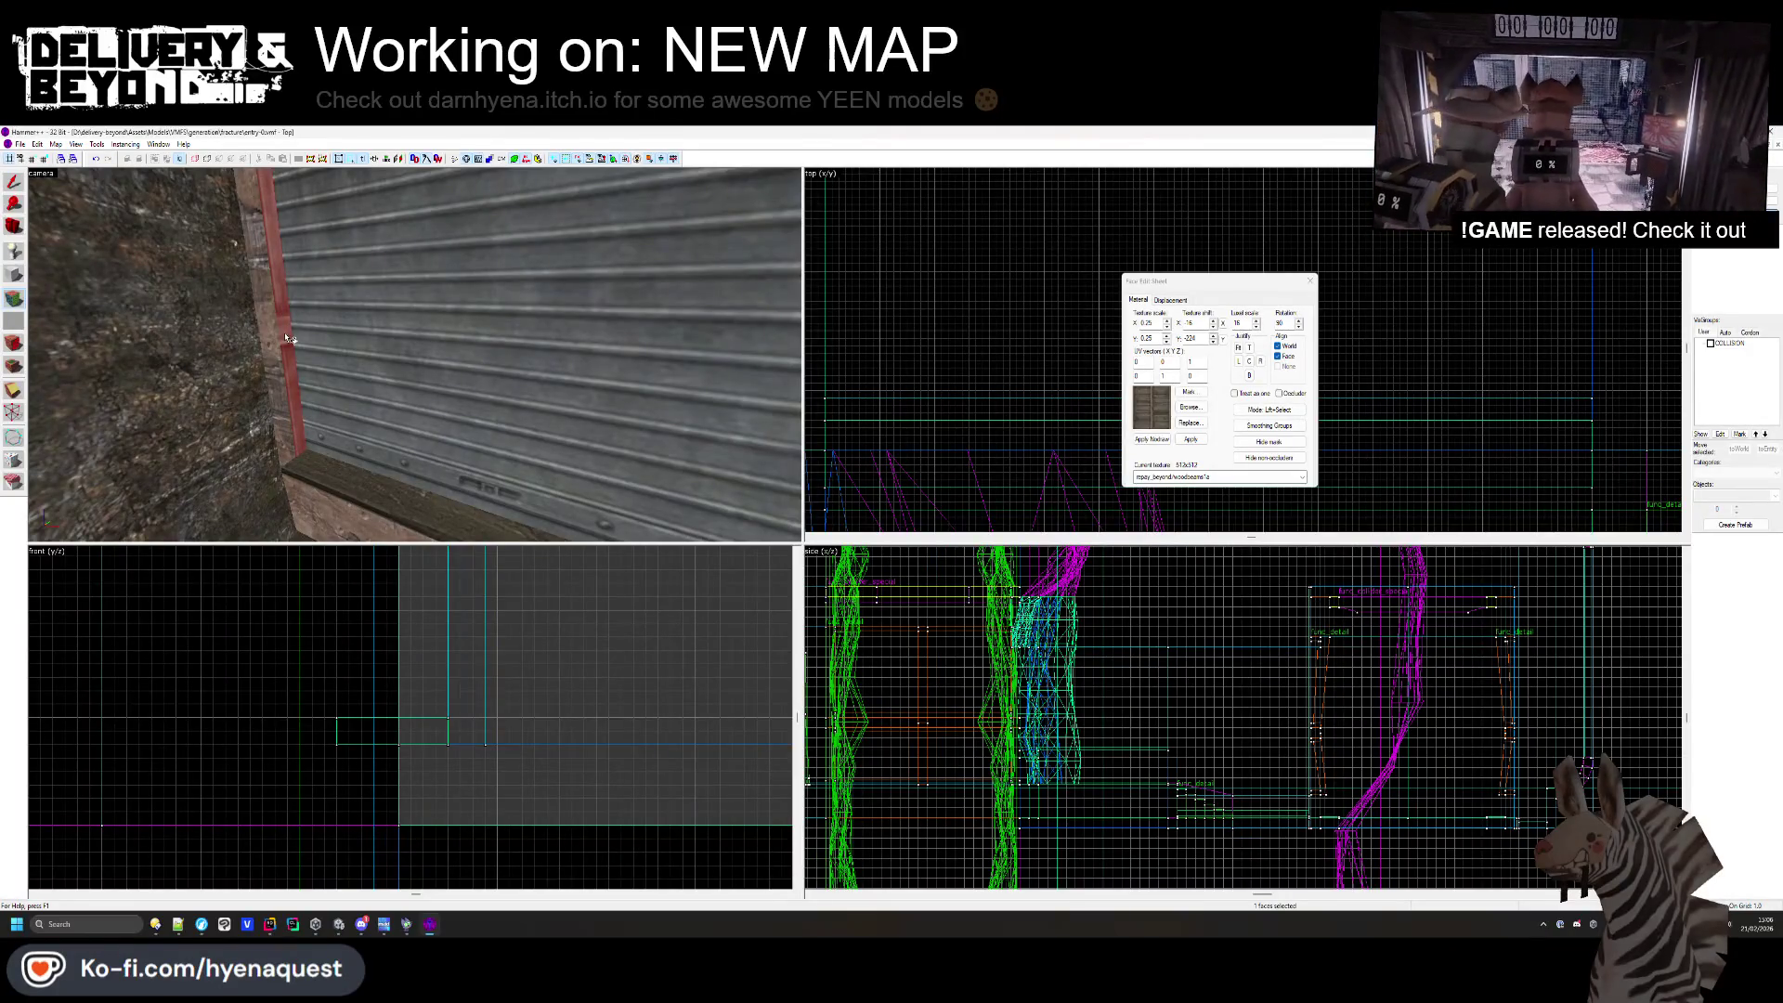
double_click(1292, 323)
type("0")
key("Return")
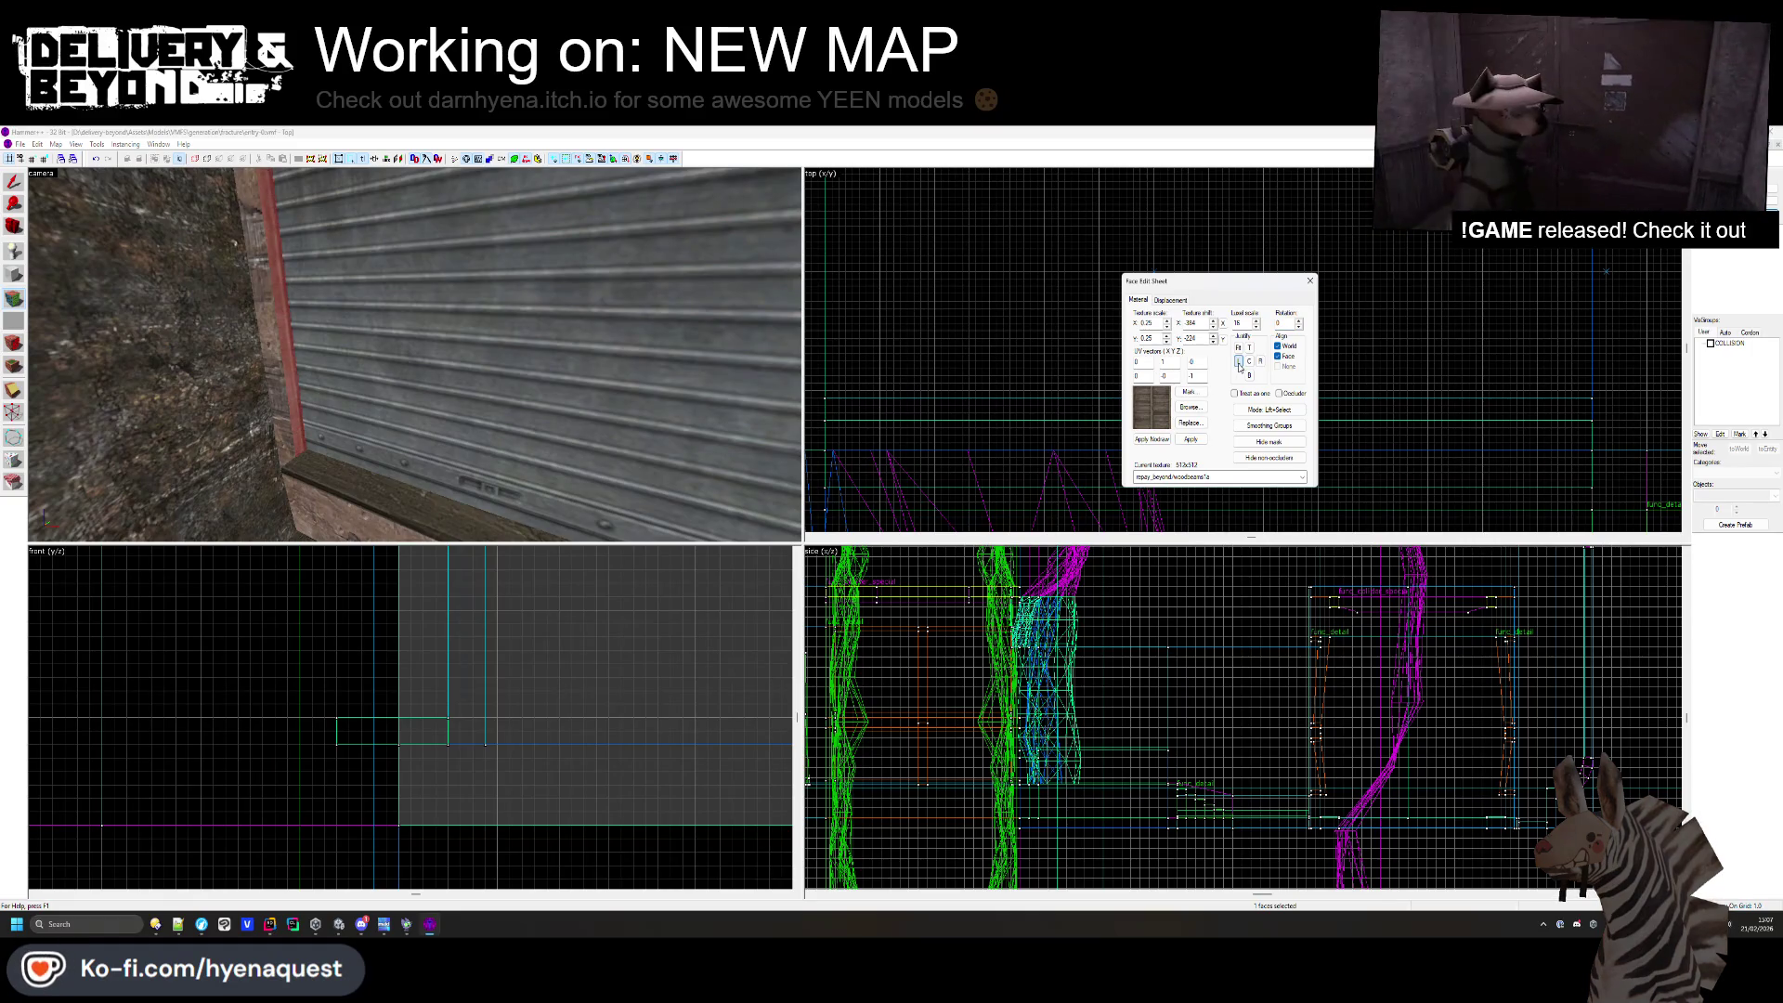
- Clear the face selection and fly through the entrance in Unity before returning to Hammer++
key("z")
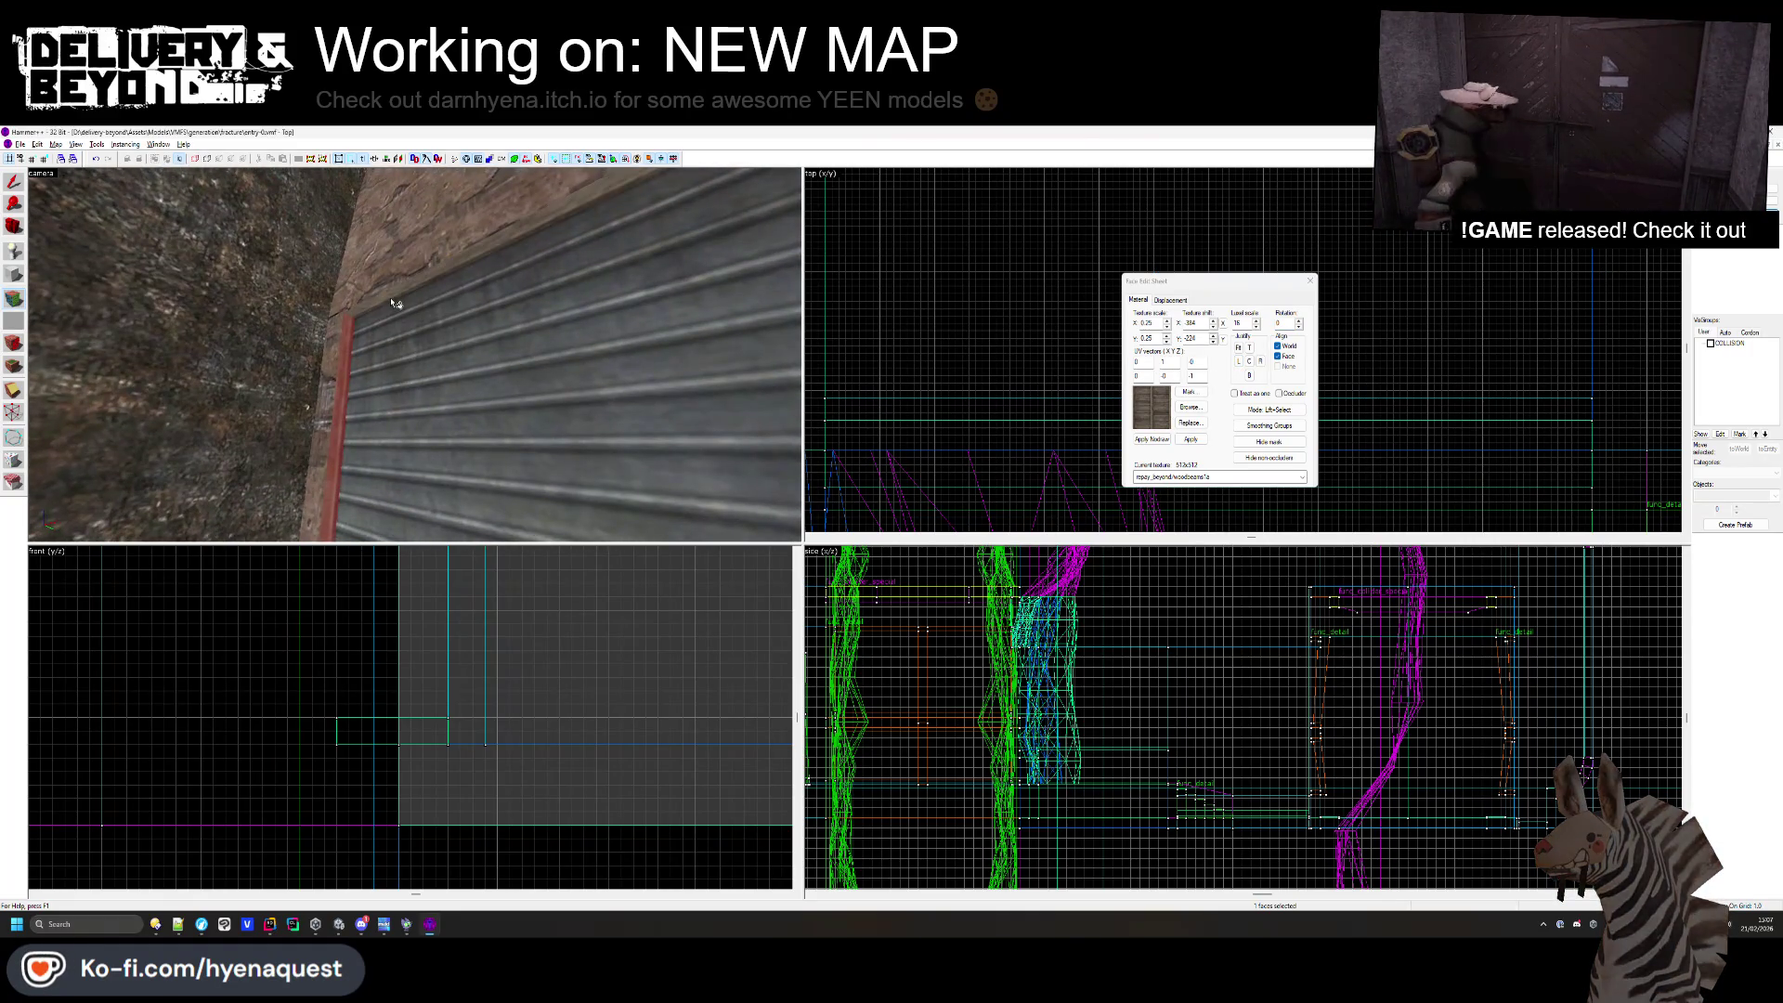
left_click(414, 355)
key("z")
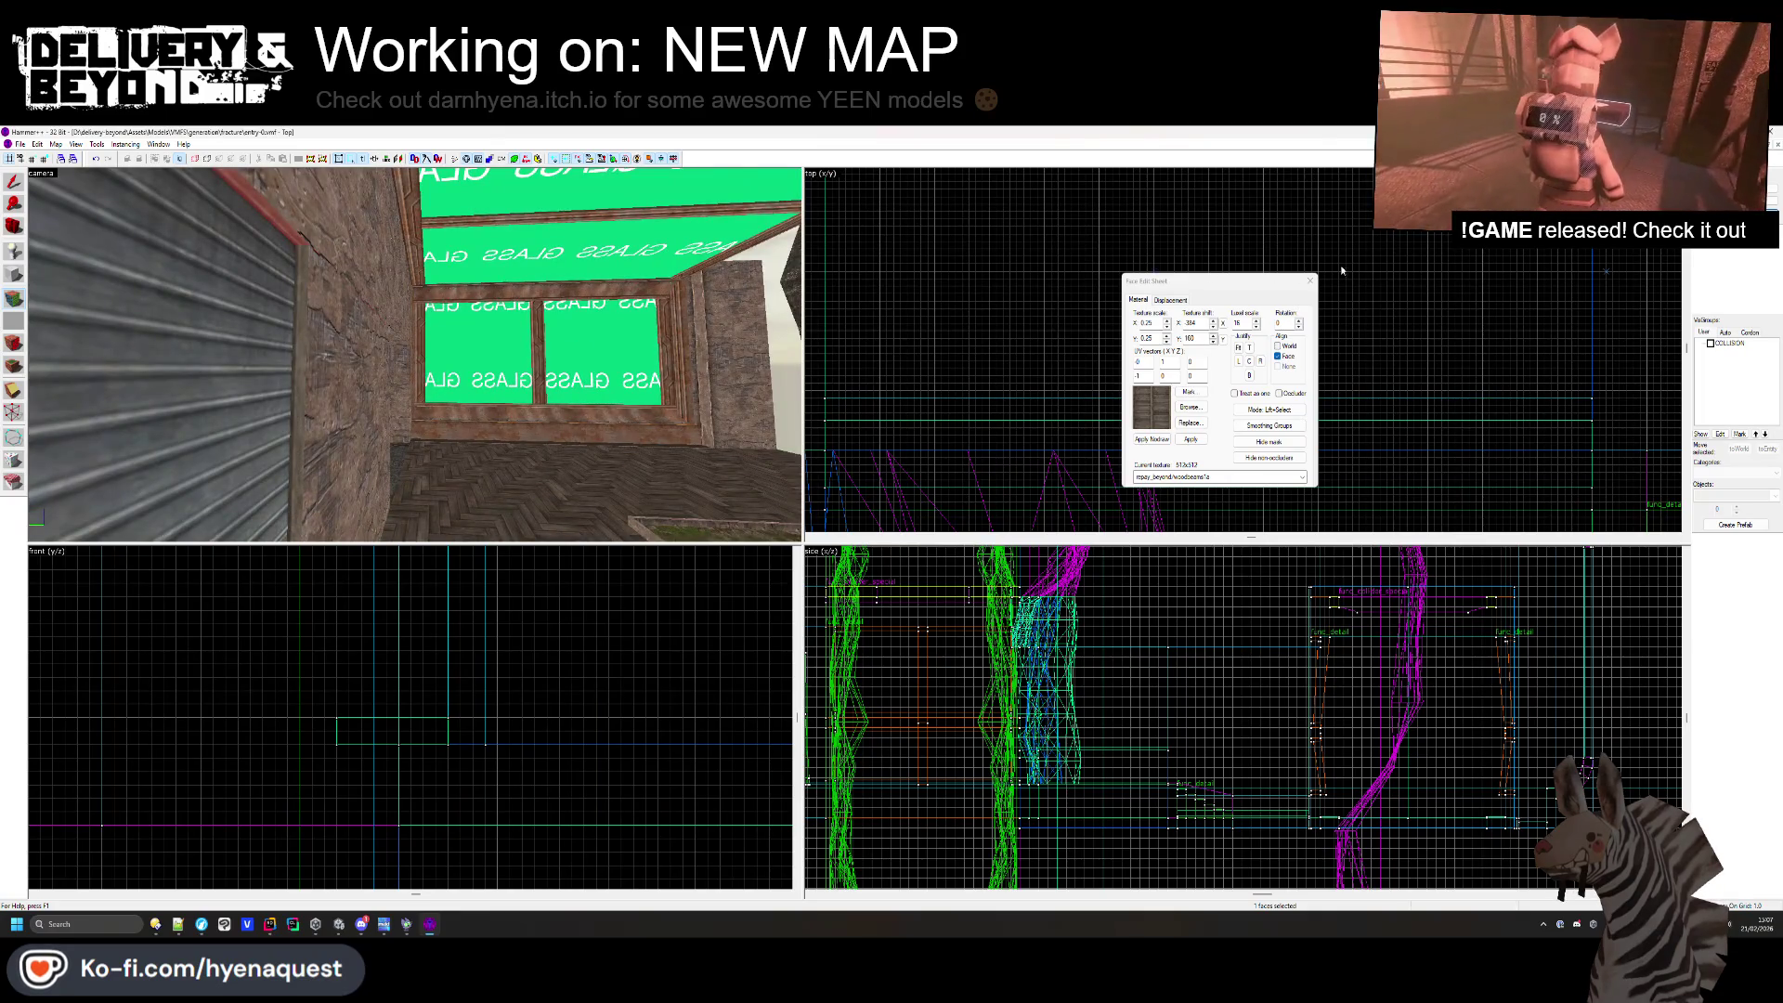
key("shift+a")
key("z")
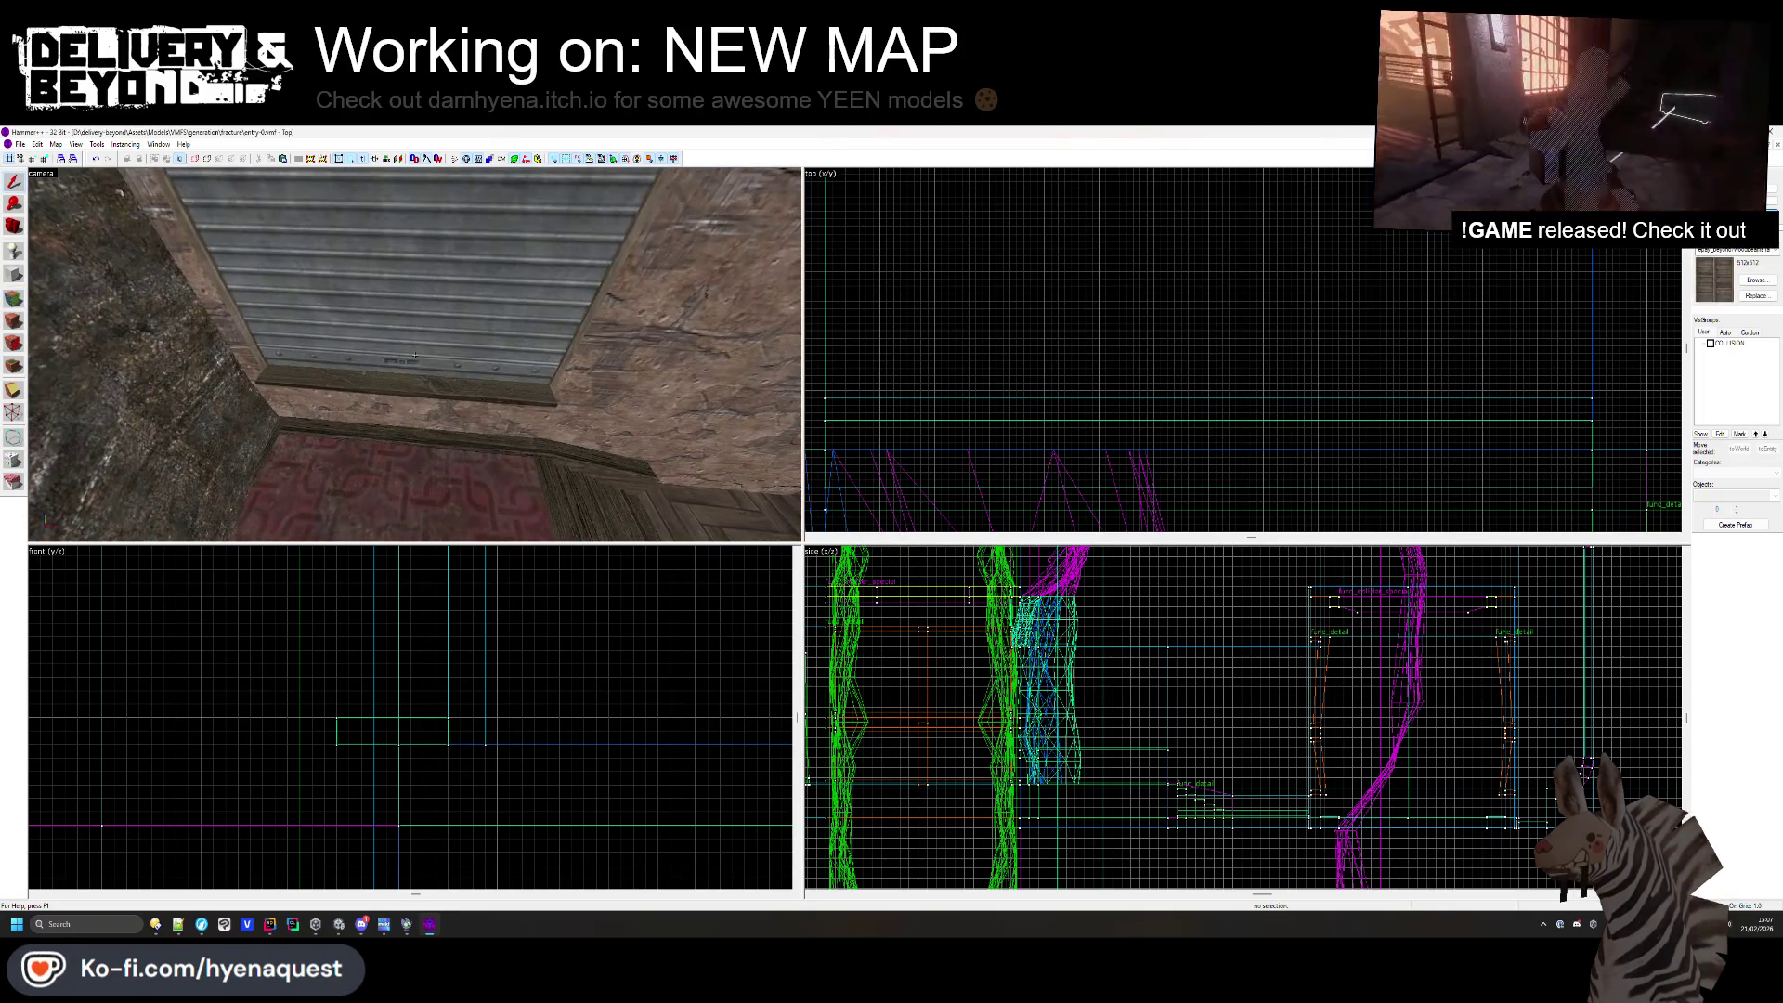
key("z")
key("alt+Tab")
mouse_move(796, 496)
left_mouse_down()
mouse_move(848, 493)
mouse_move(900, 546)
mouse_move(907, 526)
mouse_move(986, 511)
mouse_move(911, 477)
mouse_move(992, 489)
left_mouse_up()
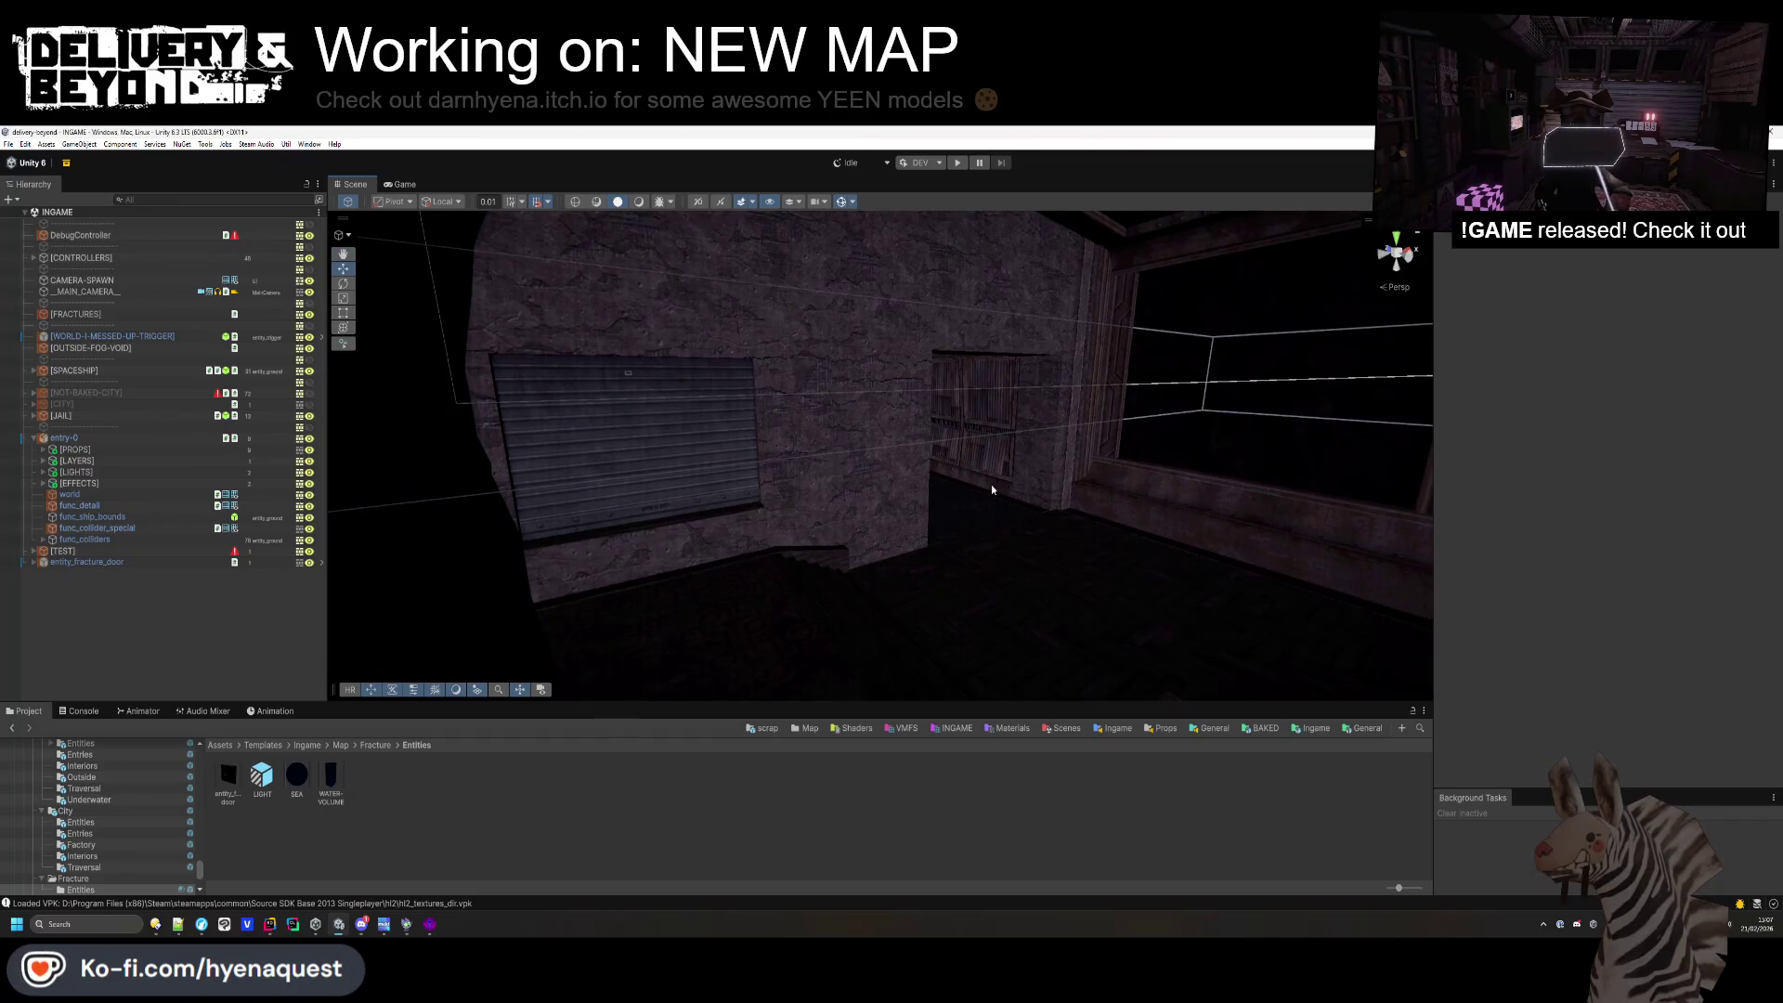
key("alt+Tab")
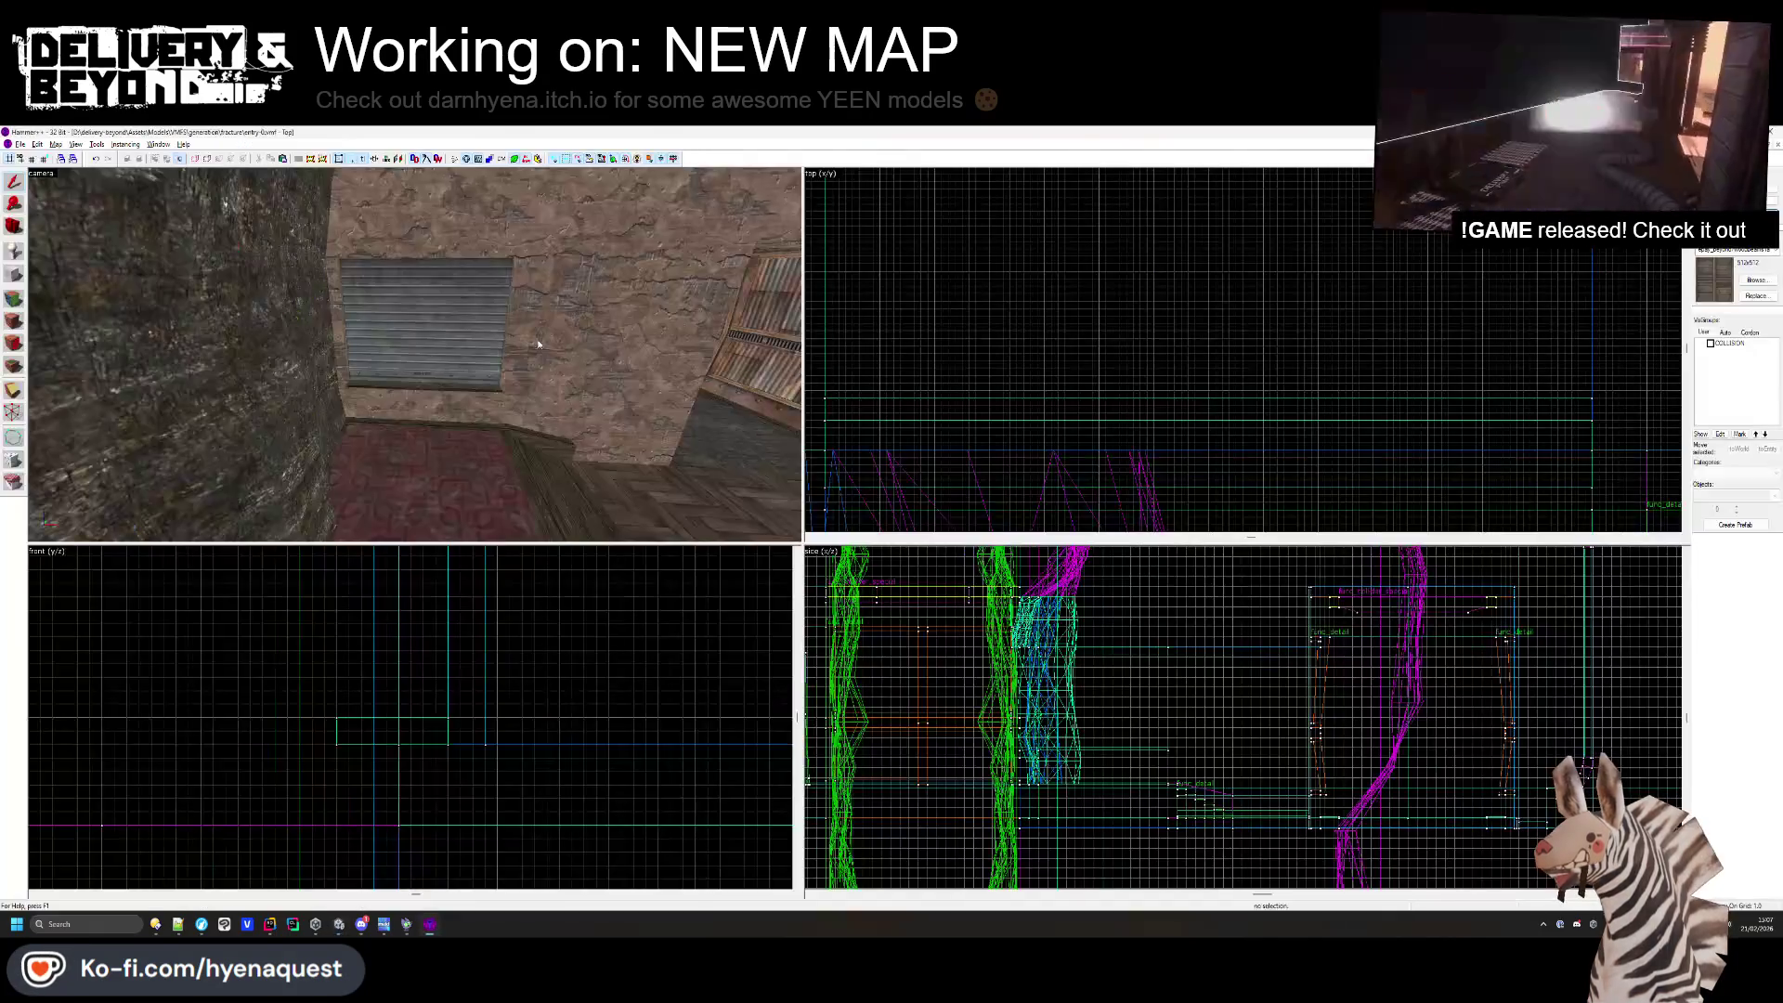
- Select the wall faces and wall solid around the shutter, then the plank sill face beneath it
key("shift+a")
left_click(678, 386)
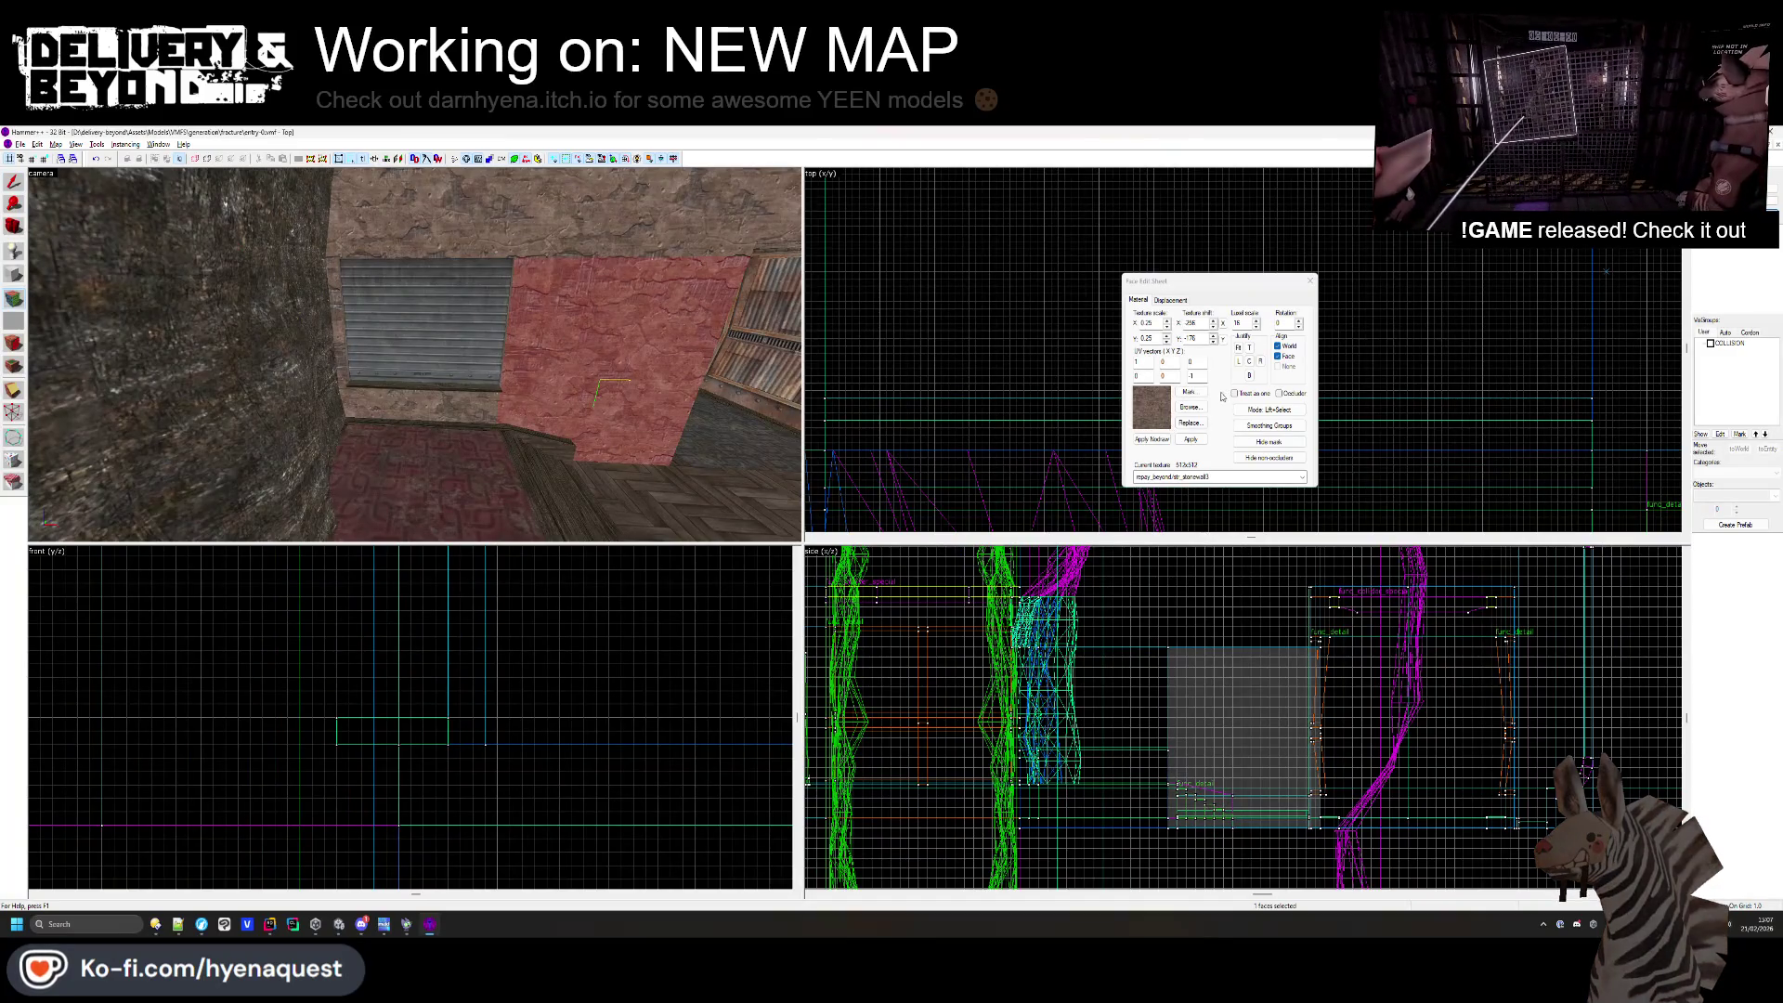
left_click(530, 329)
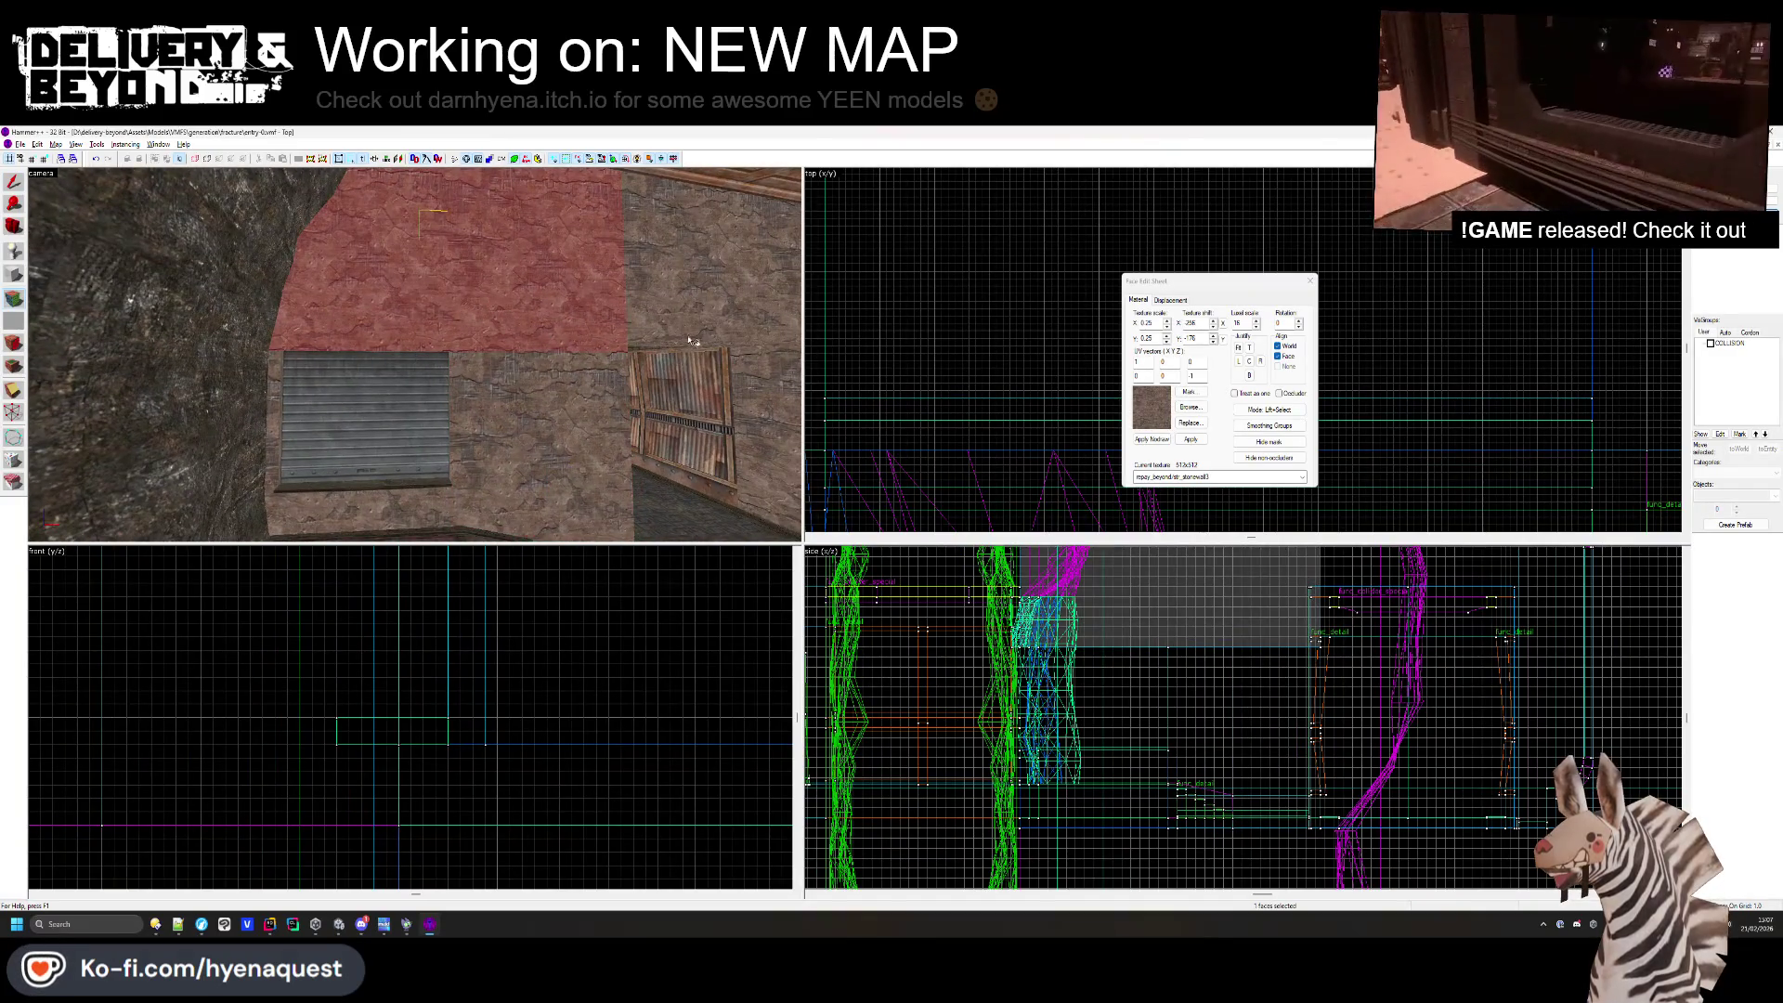
left_click(1311, 279)
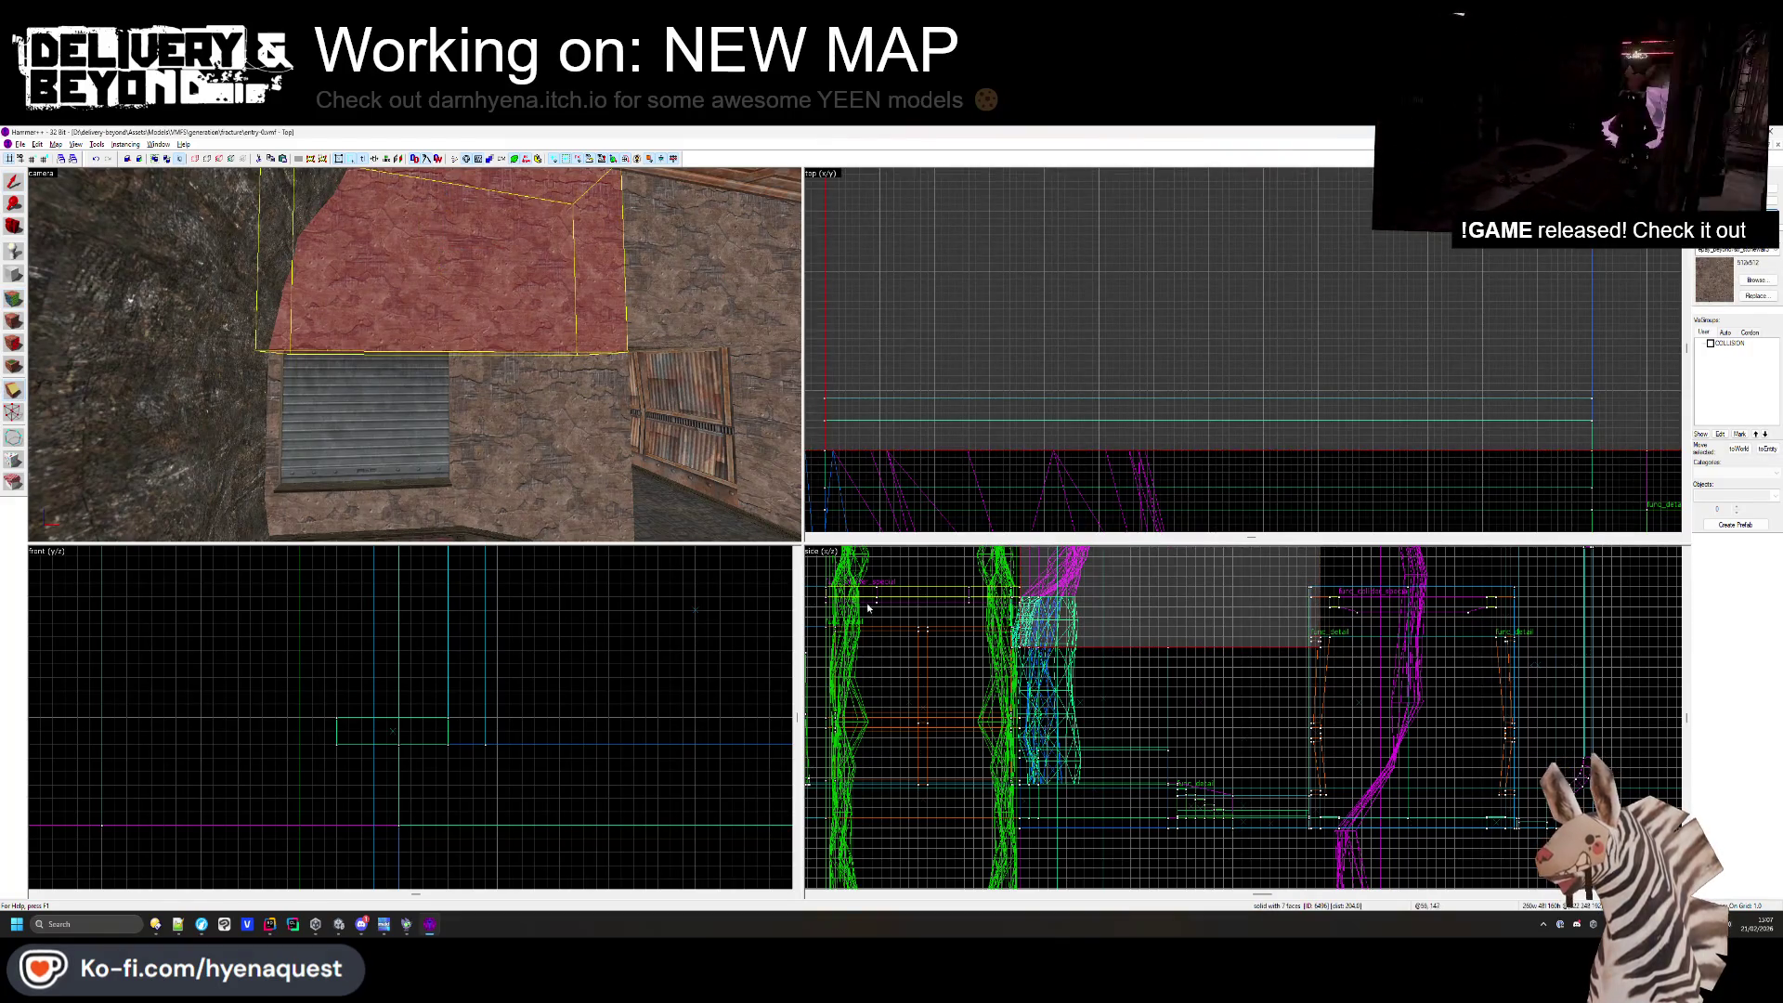
scroll(1186, 649, "up", 8)
key("shift+v")
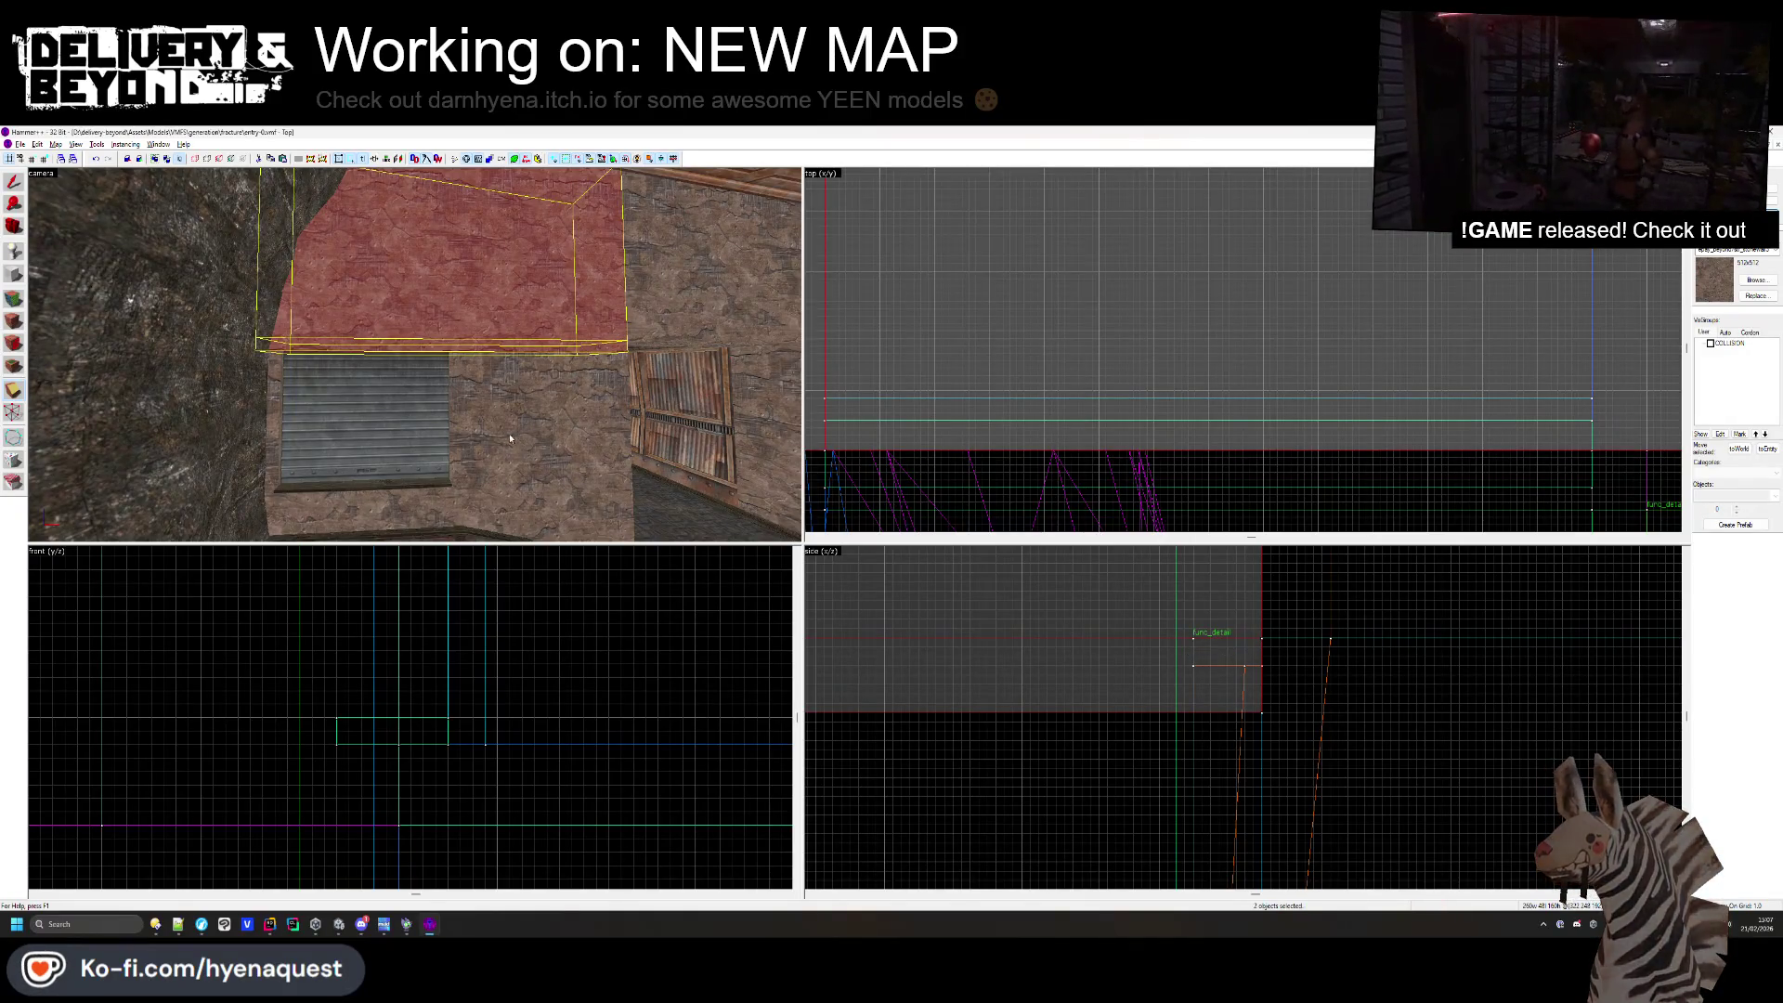
key("shift+a")
left_click(424, 486)
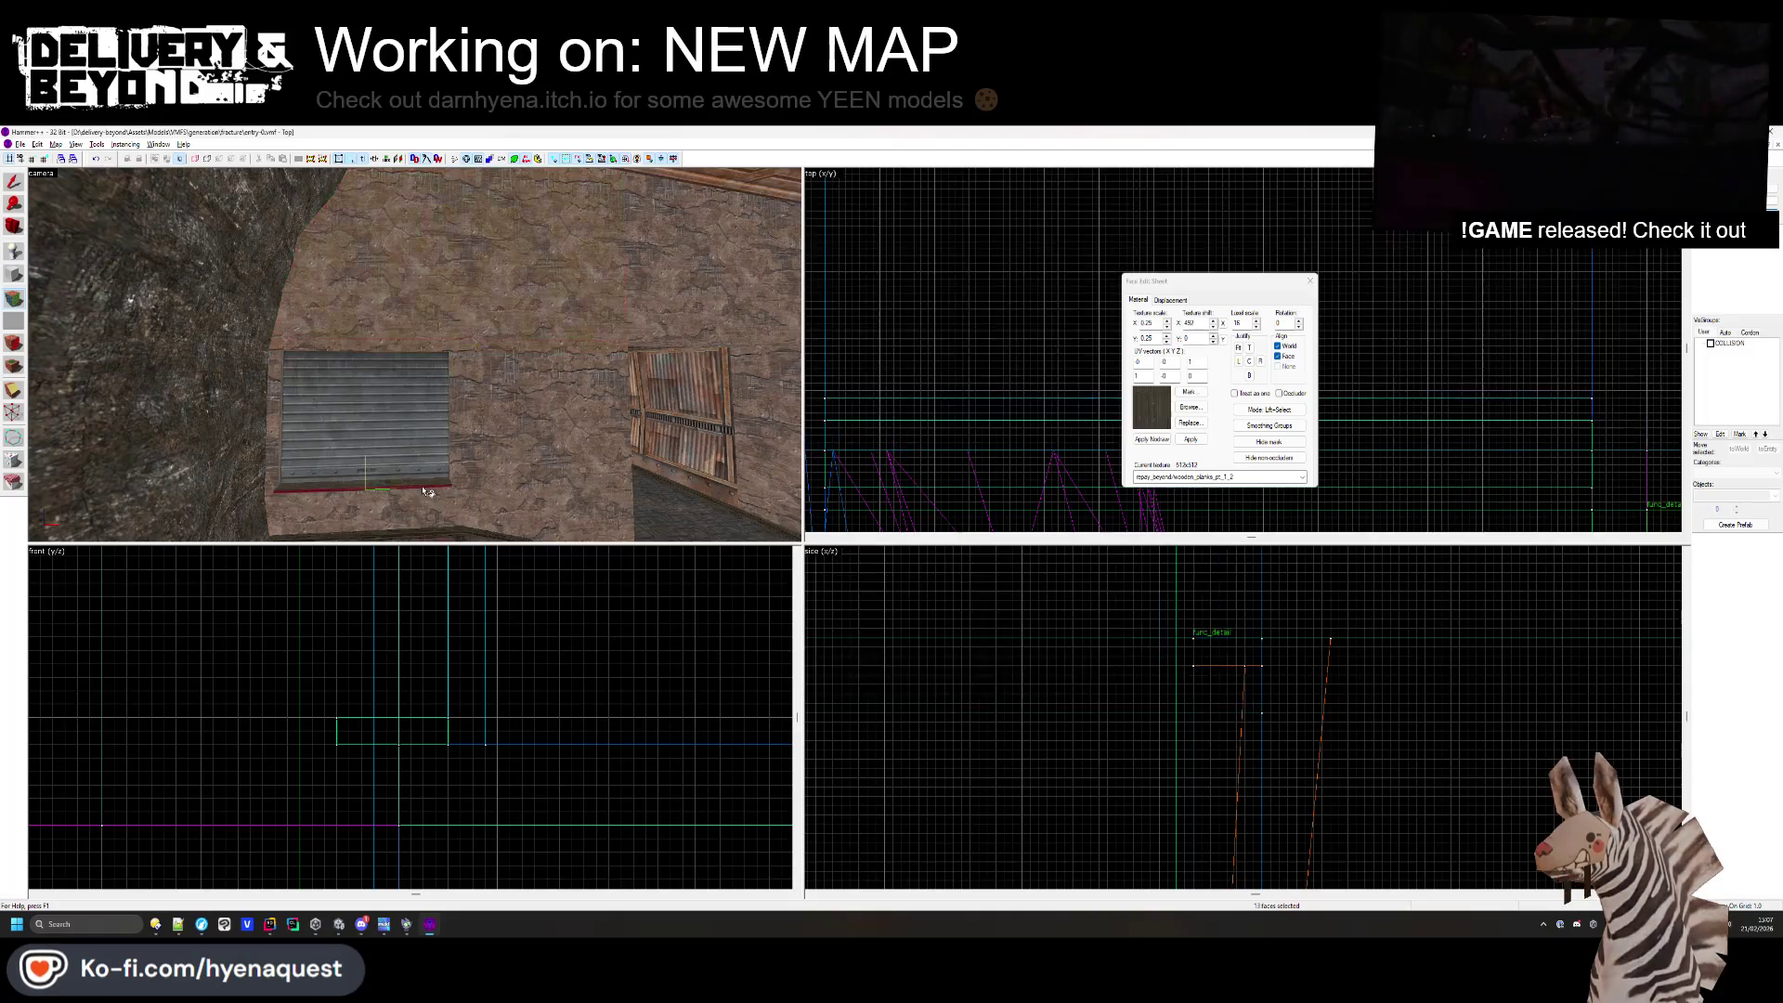
- Apply the red-streaked wood plank texture to the wall face beside the shutter
left_click(476, 369)
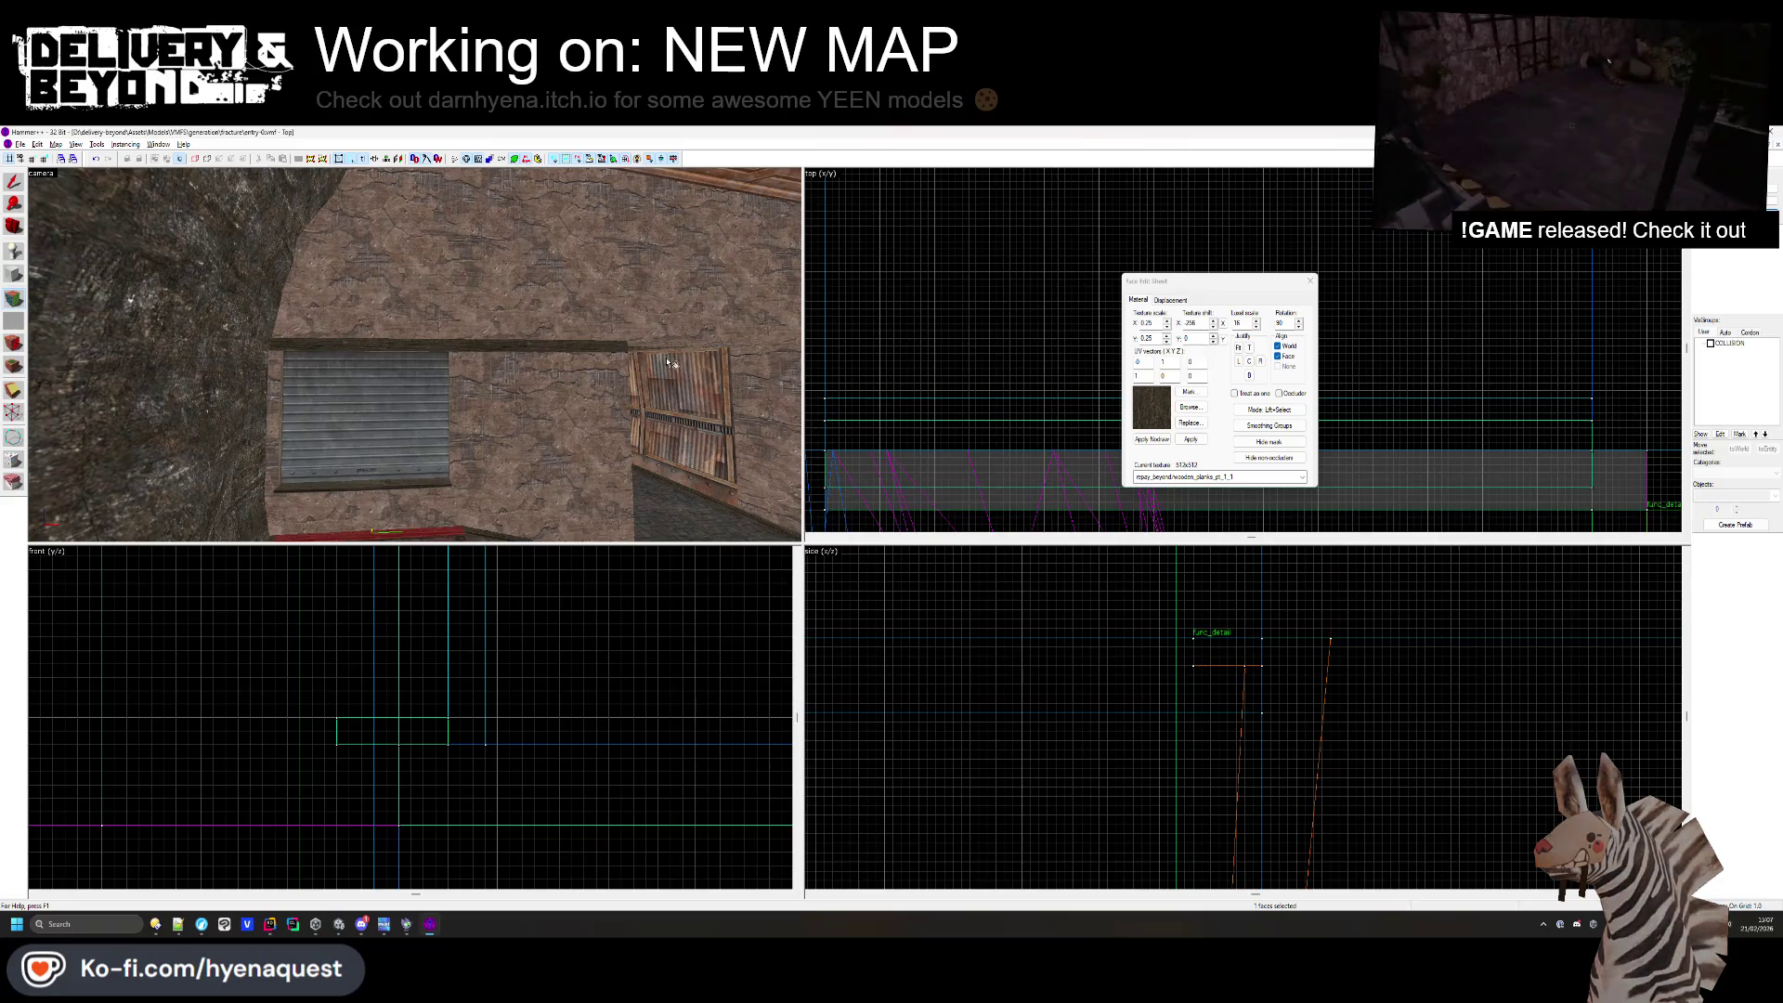
left_click(1309, 281)
key("shift+a")
left_click(539, 446)
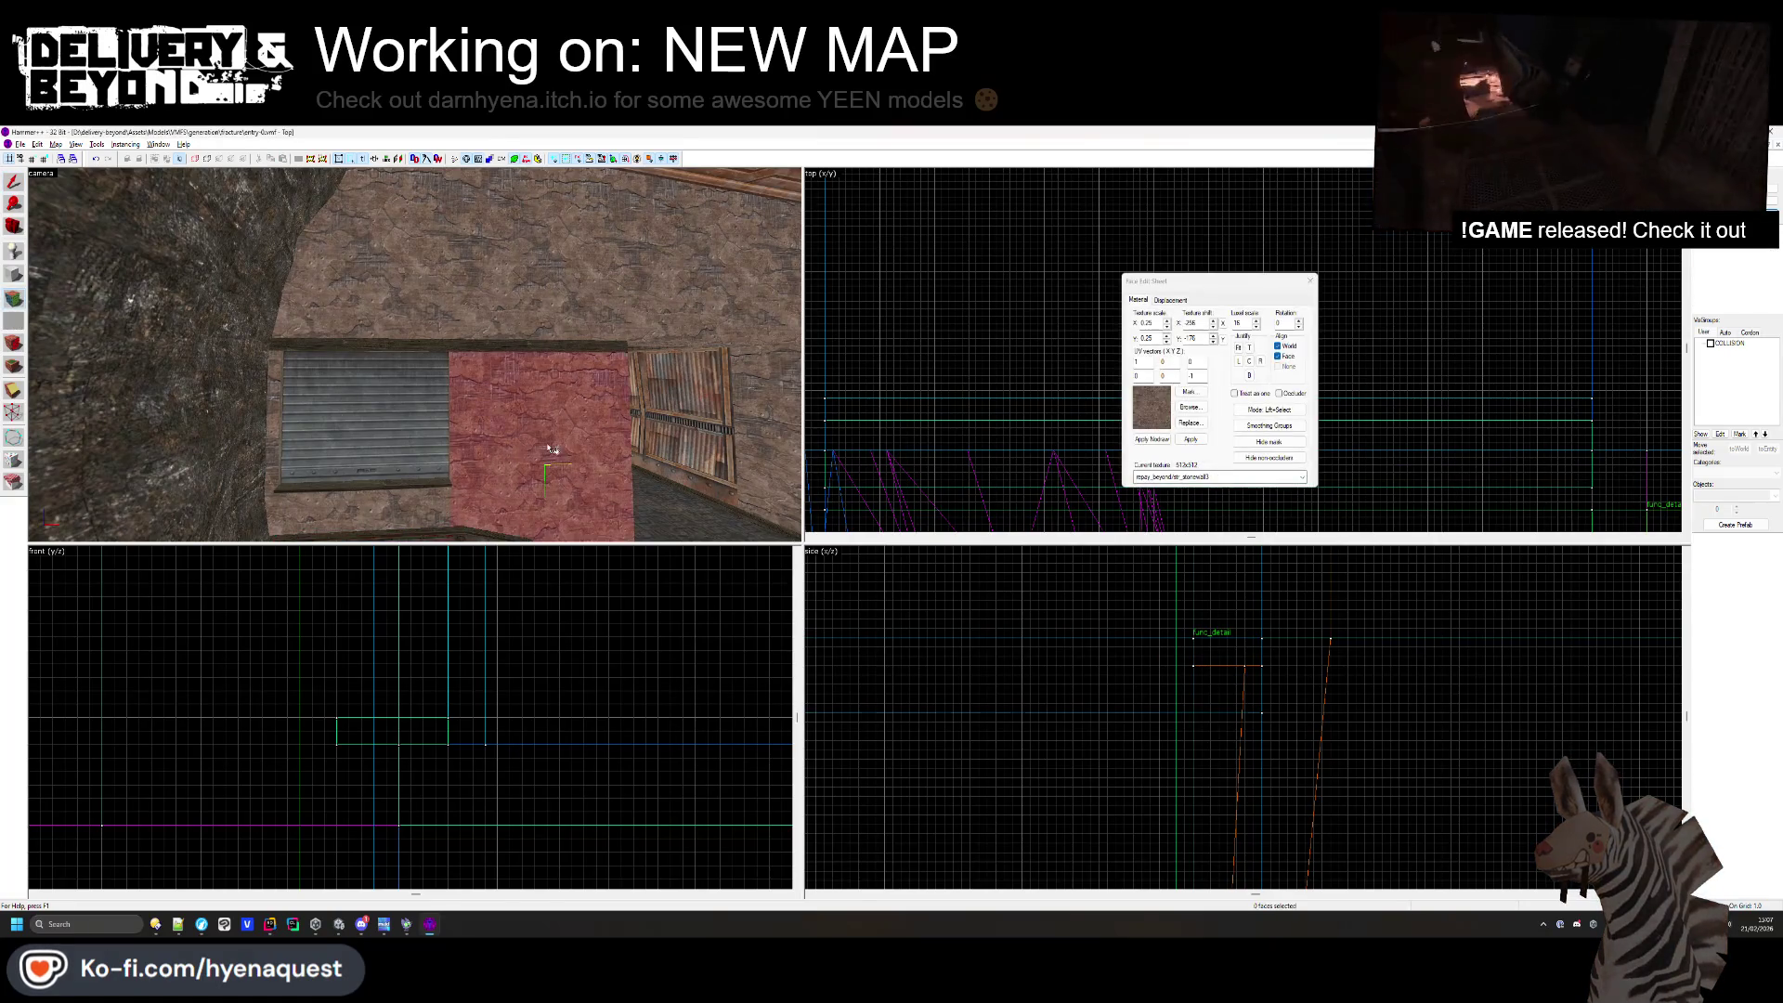
left_click(1190, 407)
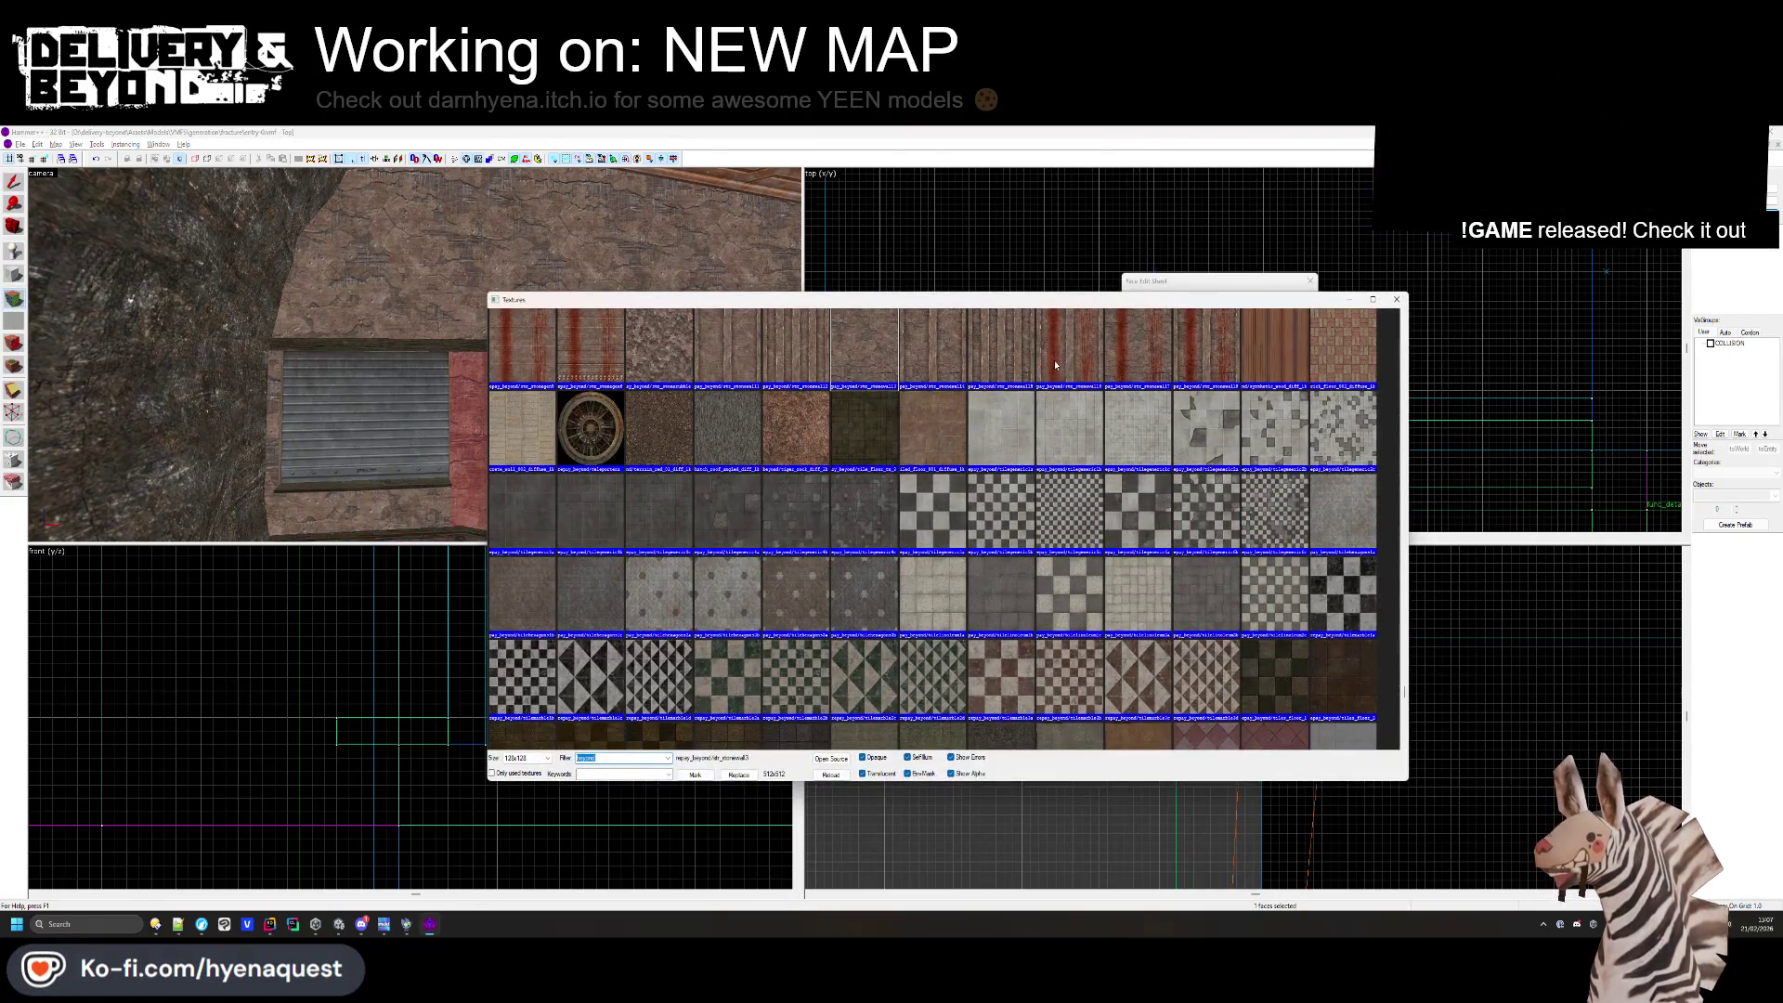
double_click(1056, 365)
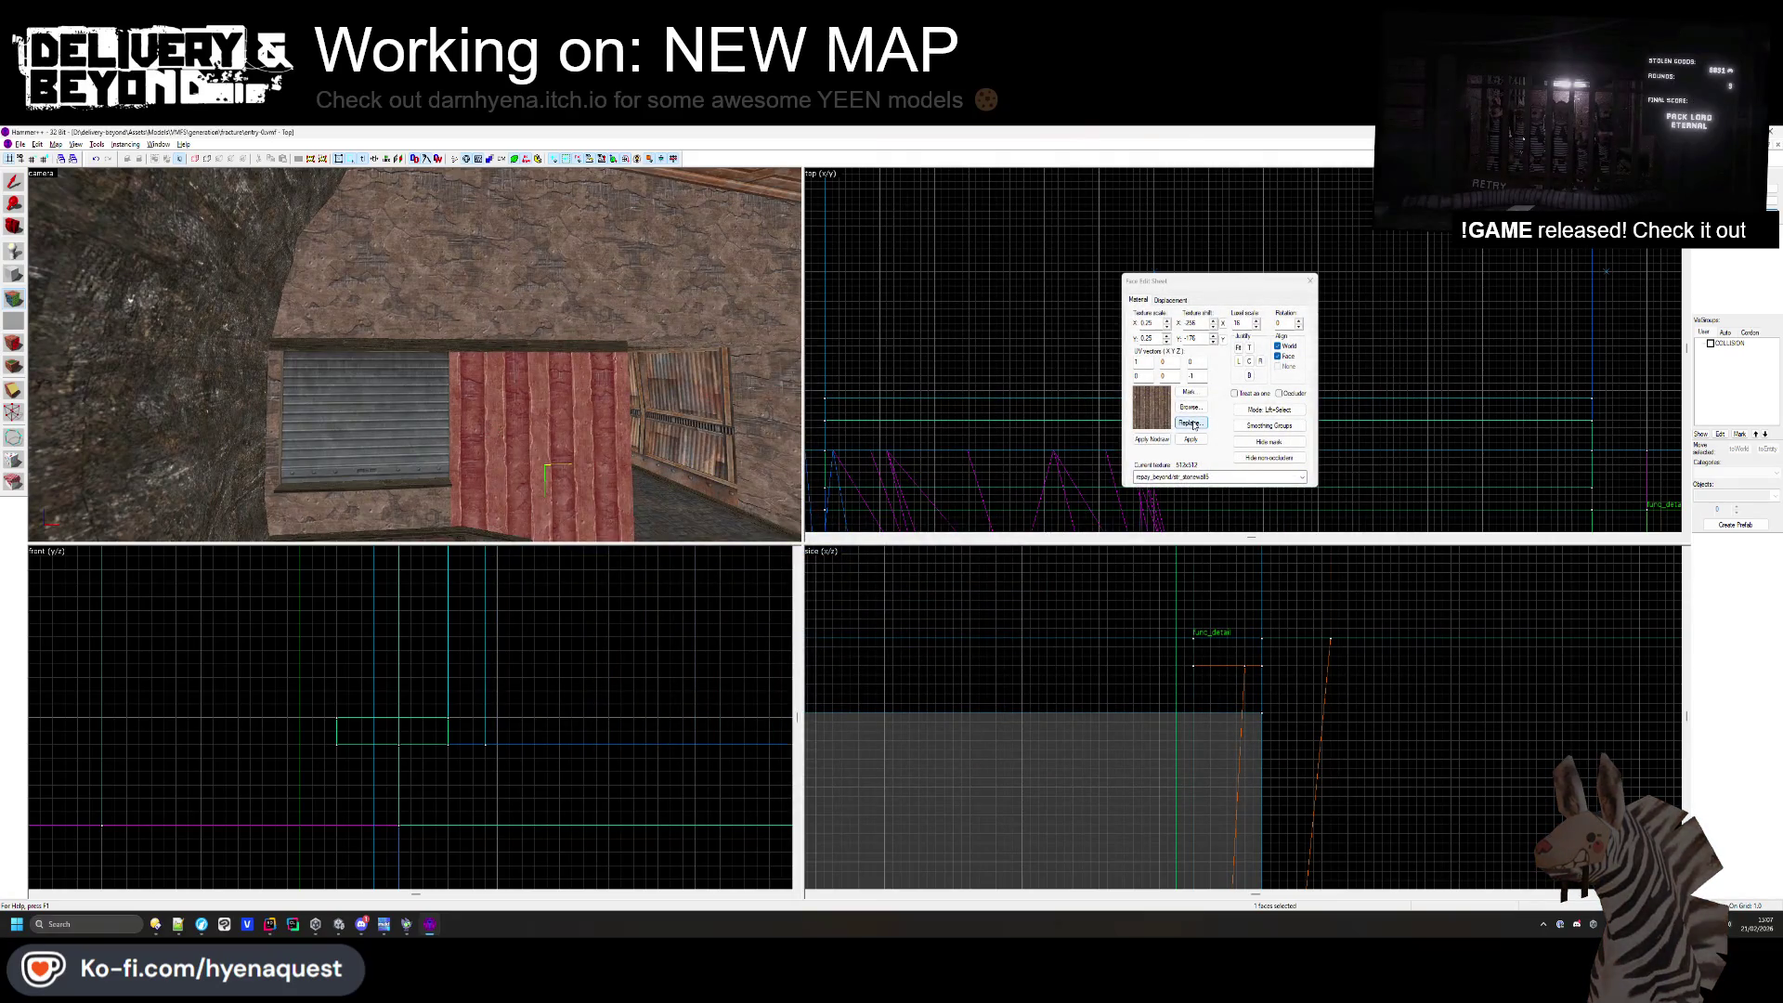
- Select the ledge face under the shutter, moving the camera in close
left_click(397, 514)
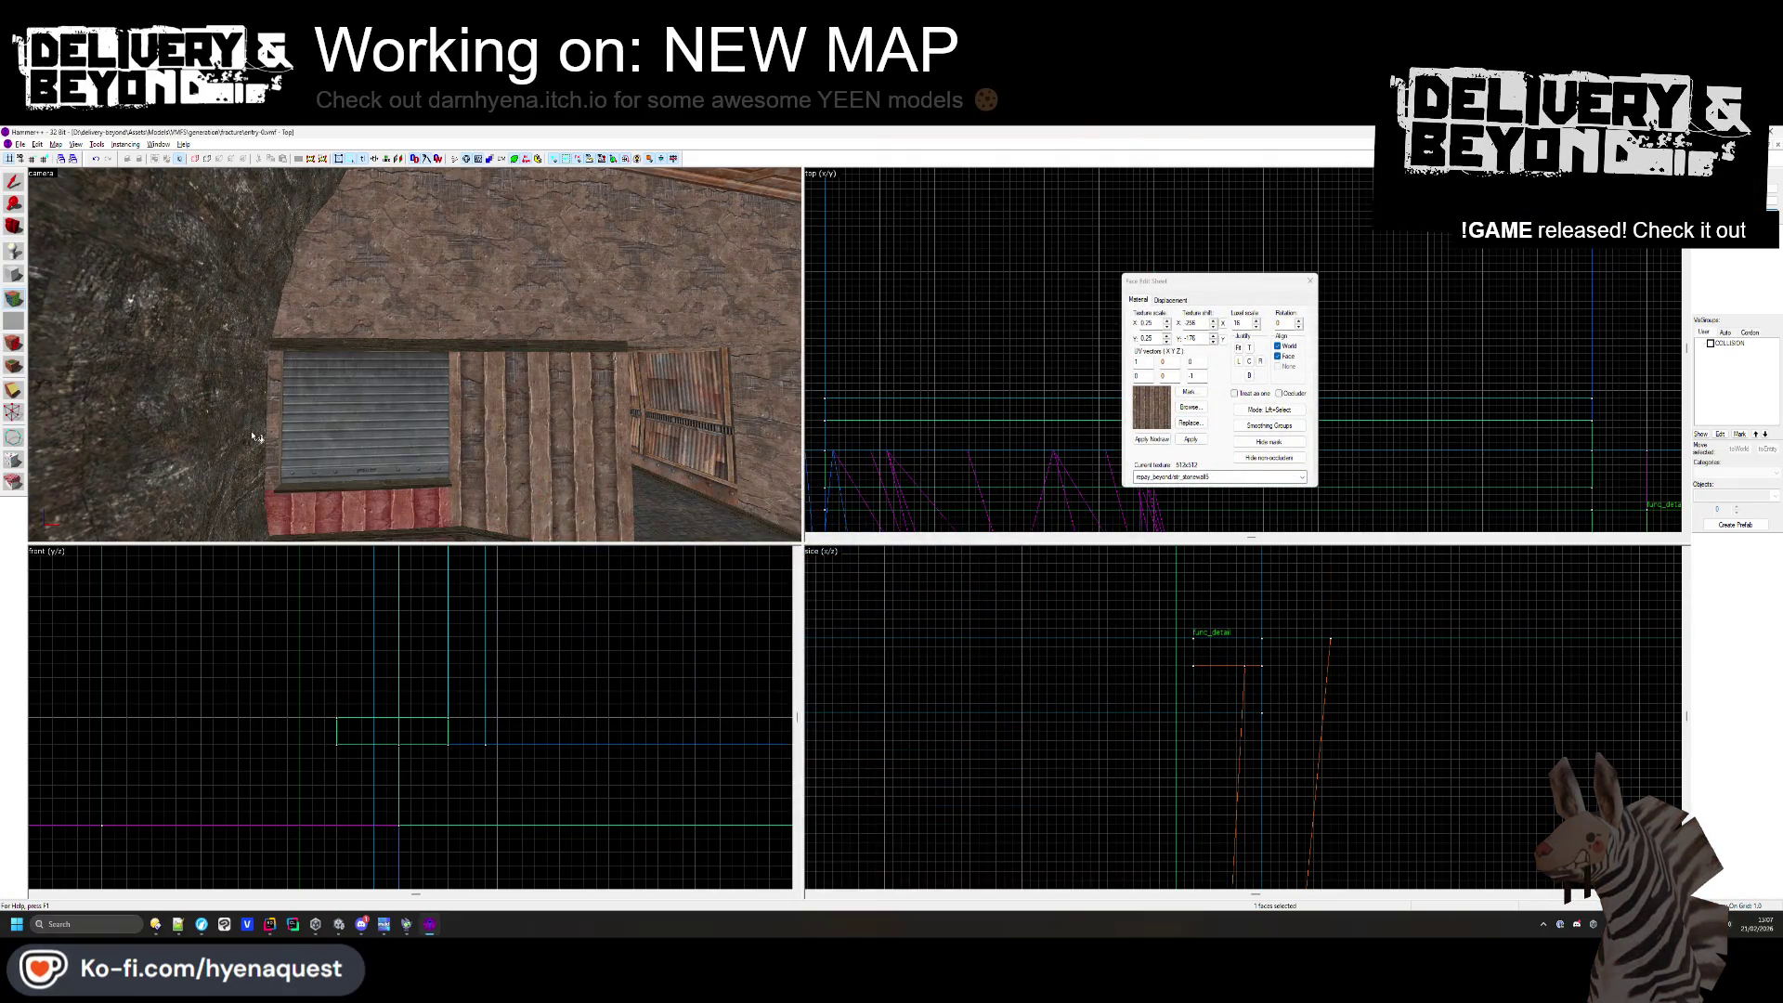
left_click(1311, 280)
key("w")
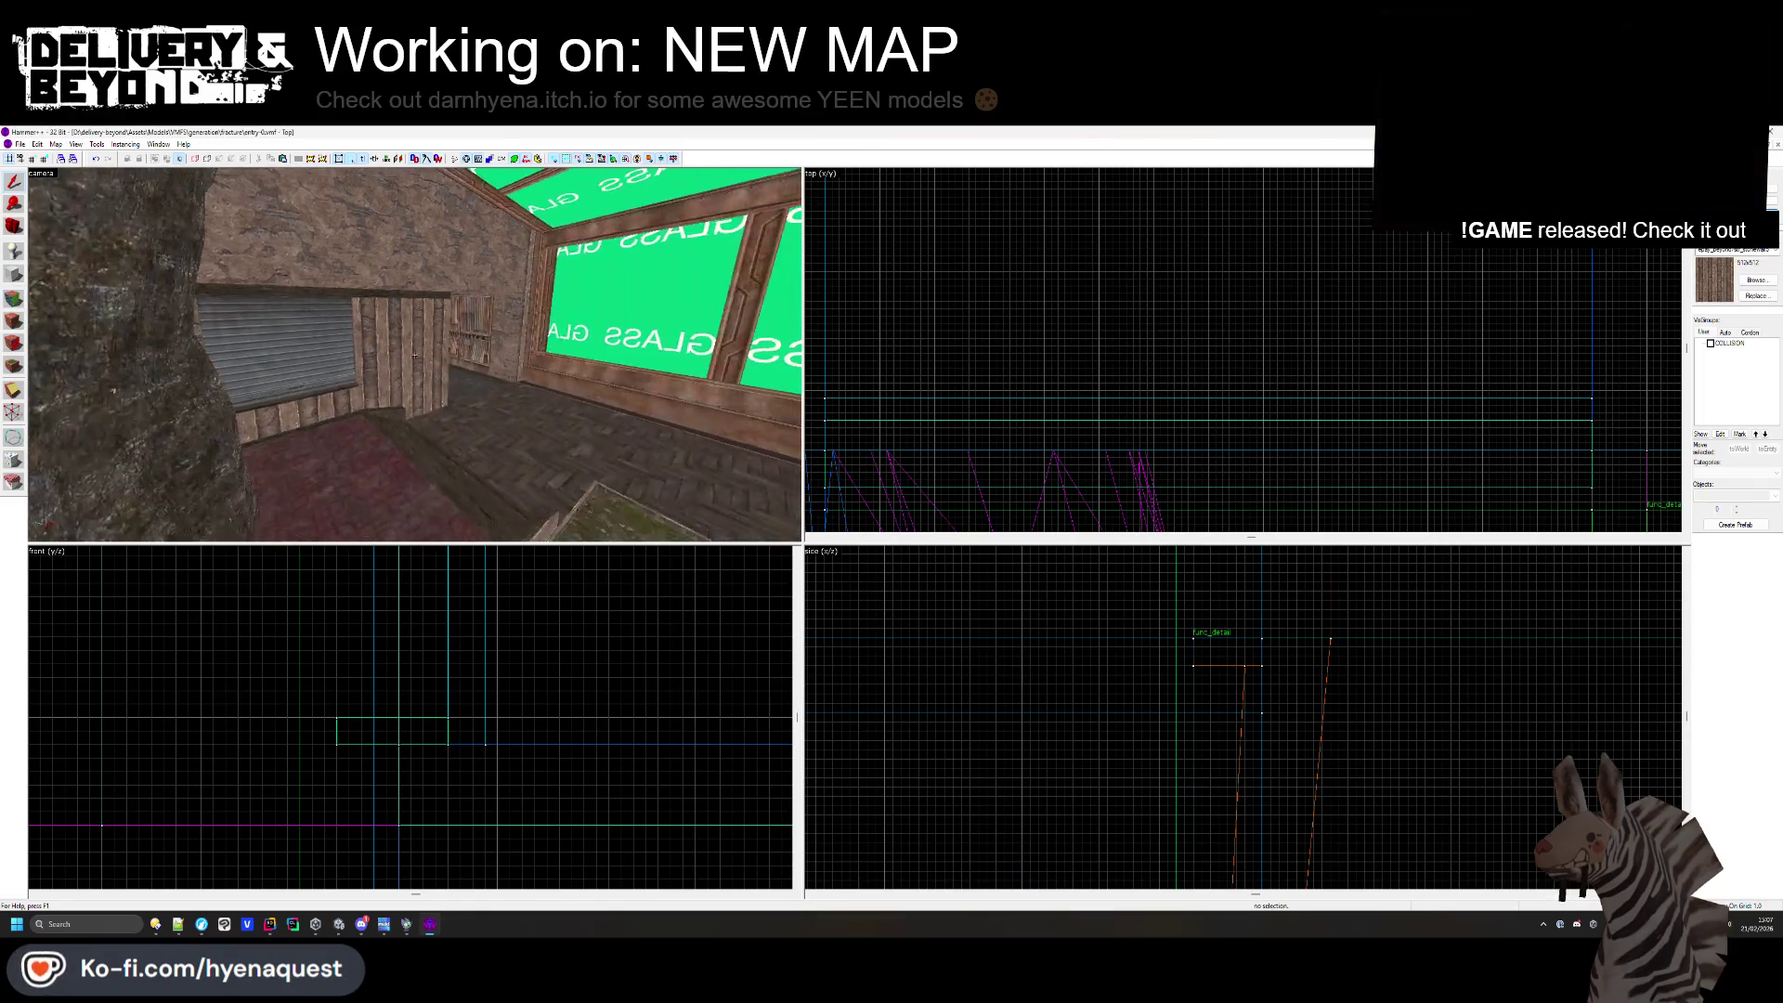
key("Left")
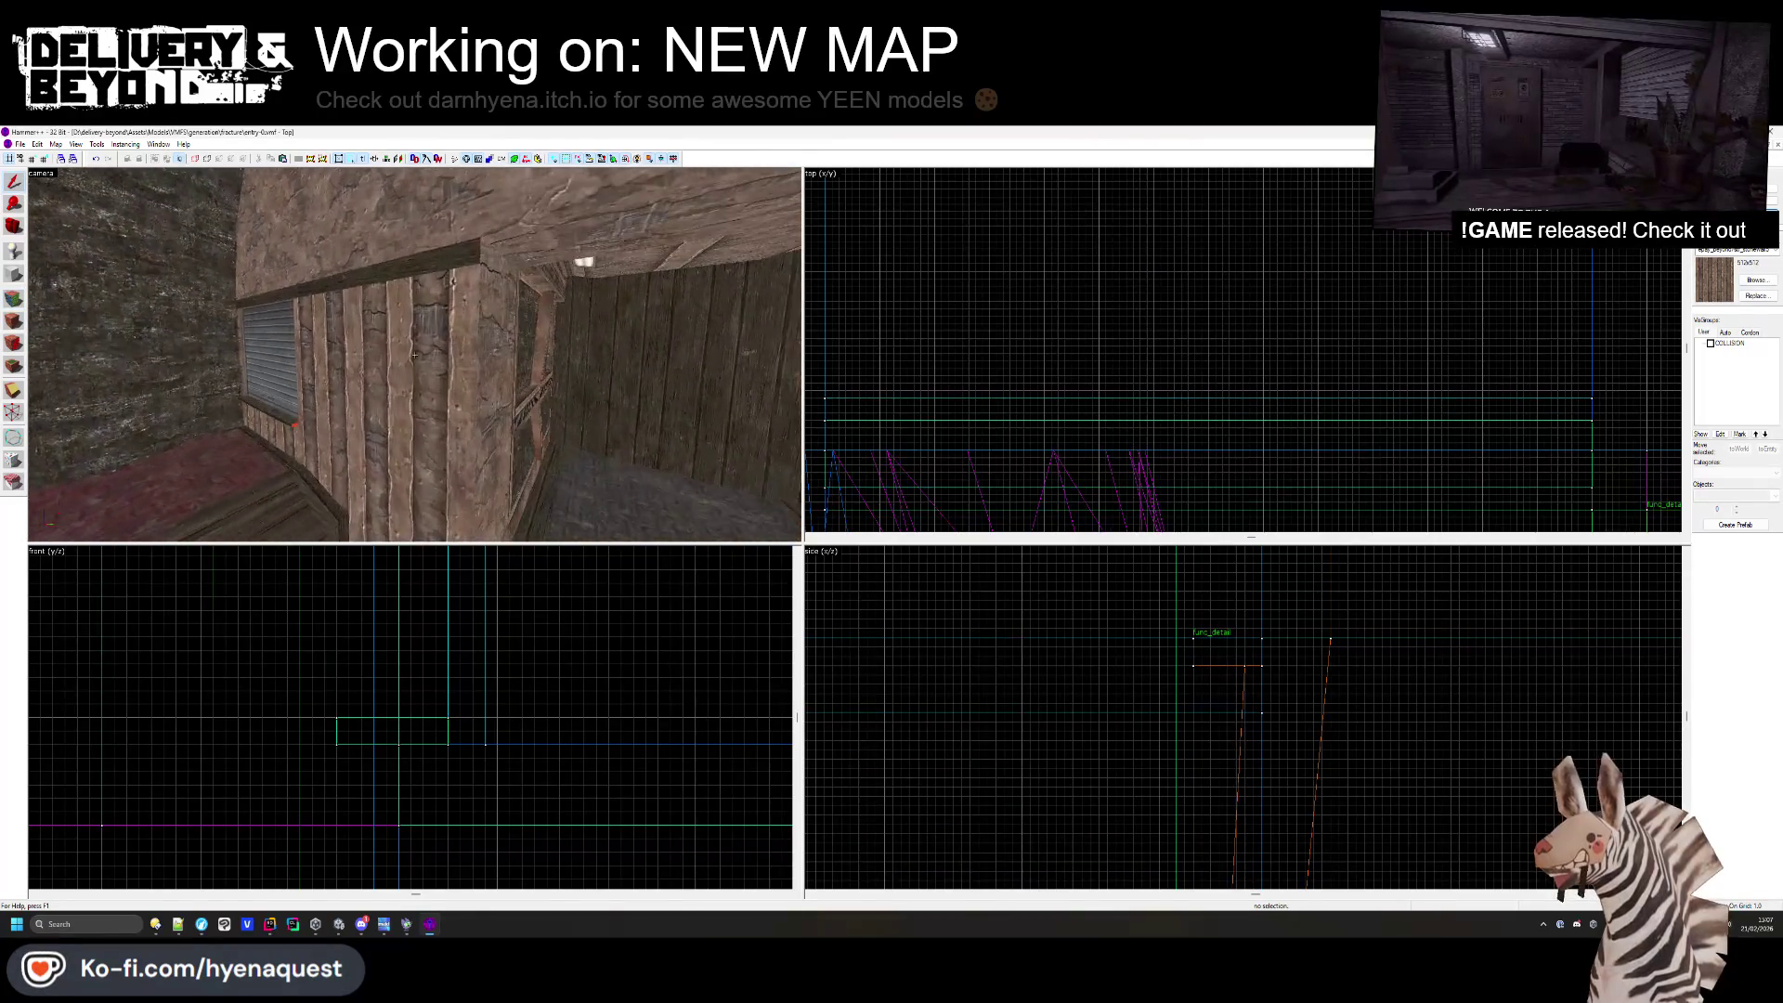
key("w")
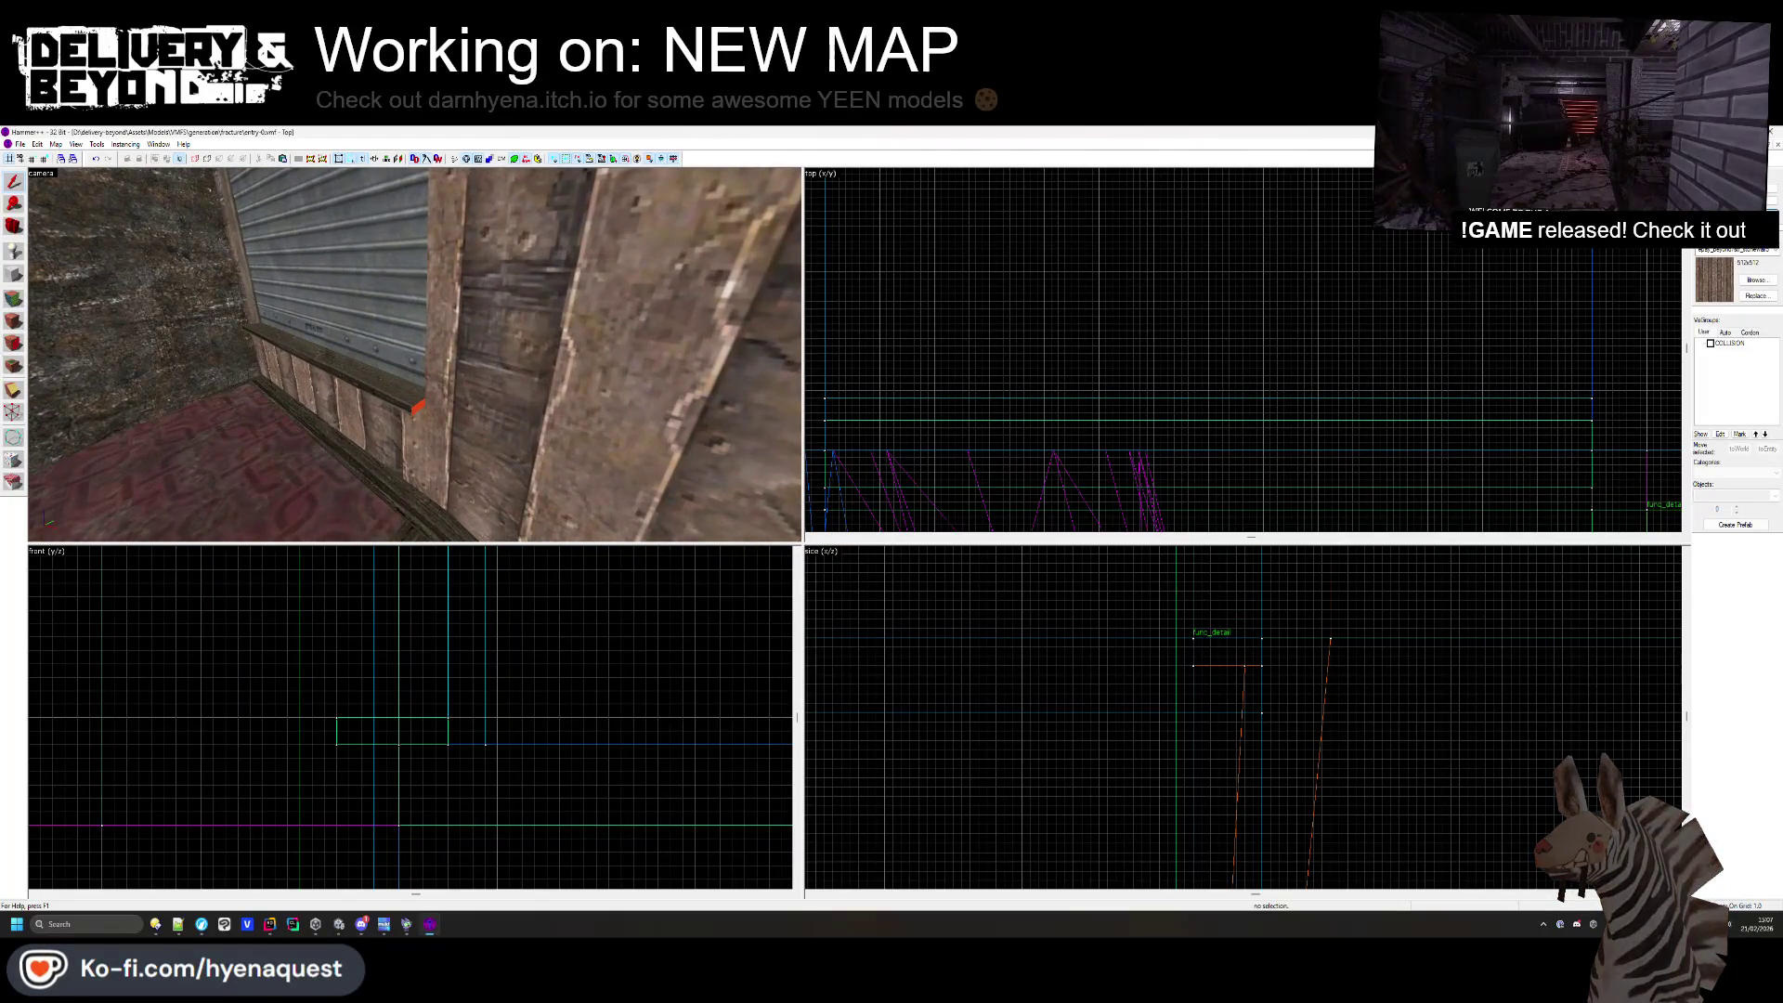
left_click(15, 300)
key("z")
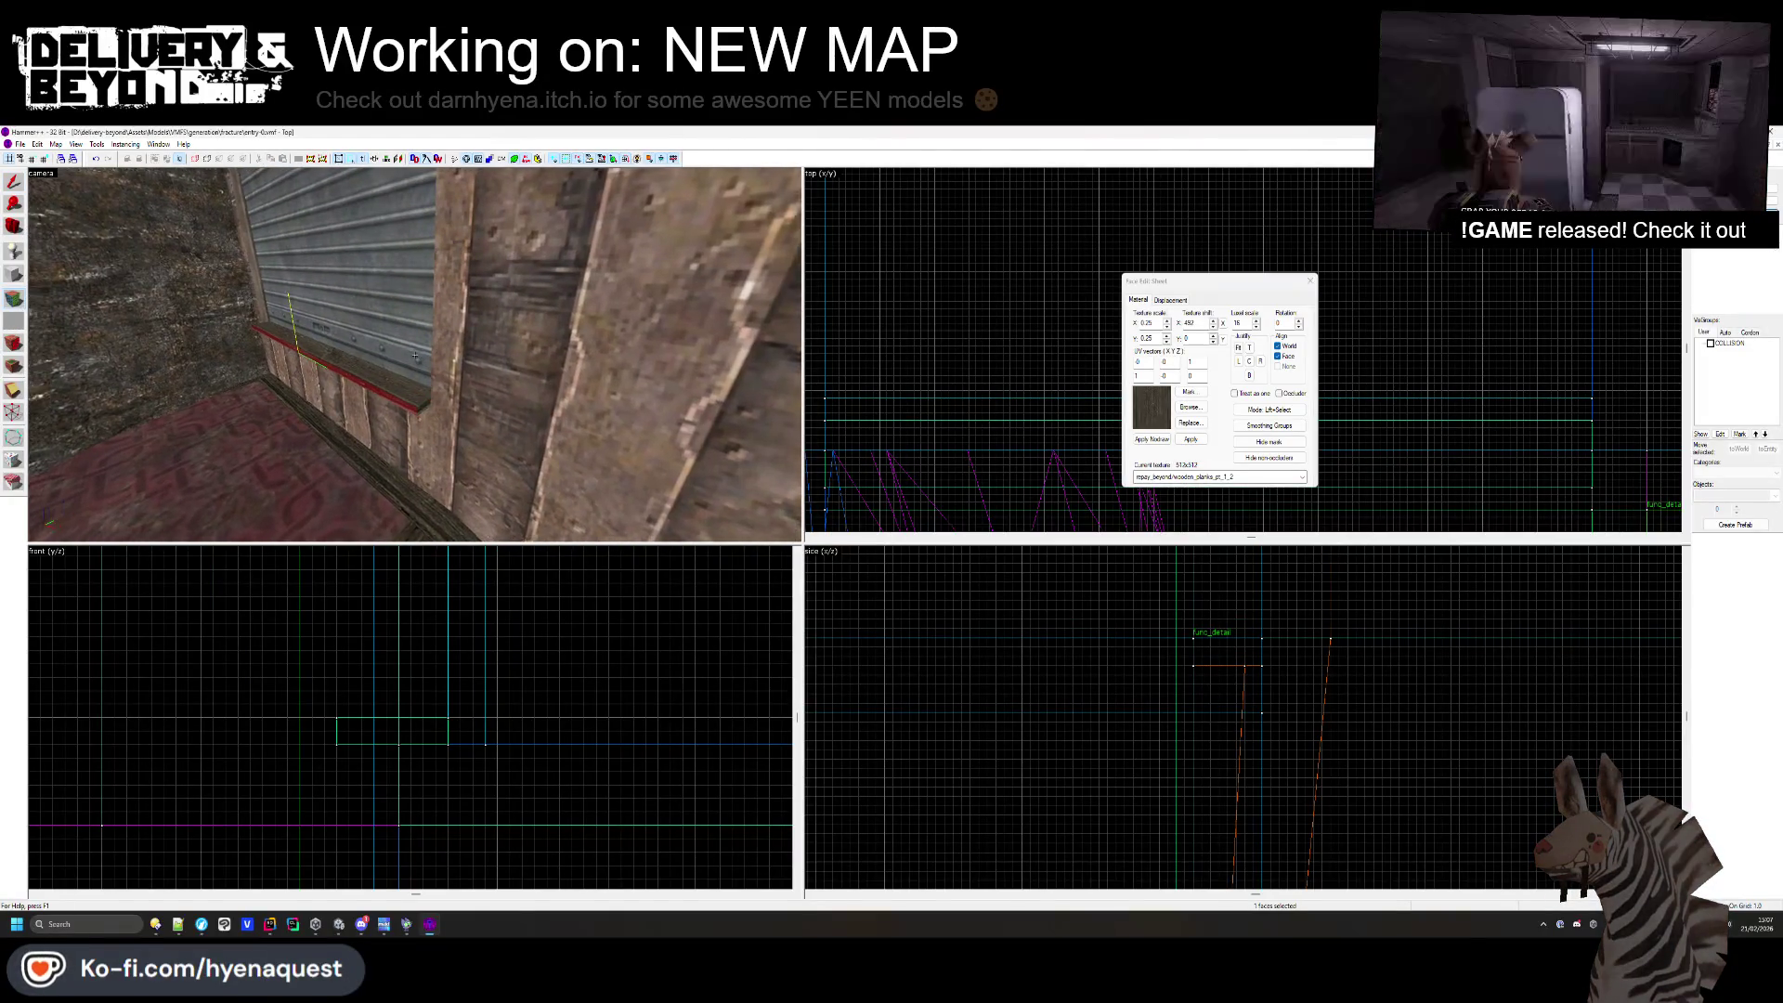
key("w")
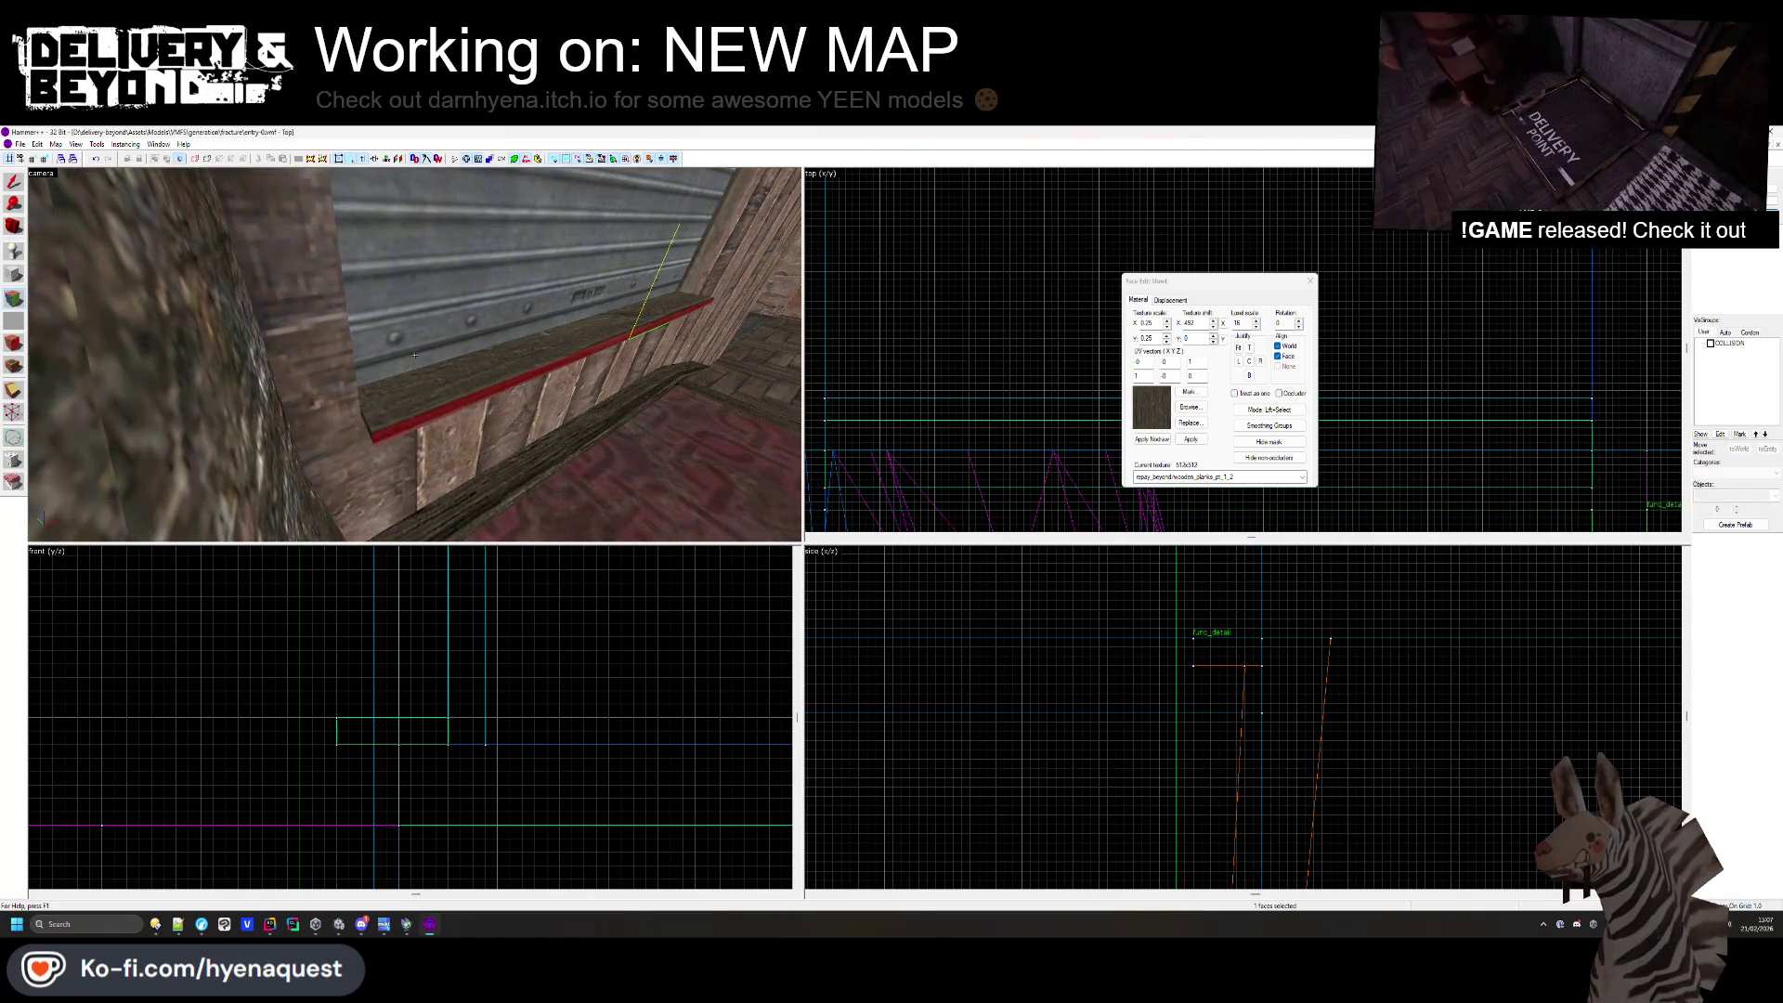
key("s")
- Pick another shutter-wall face, then close face editing with nothing selected
left_click(389, 366)
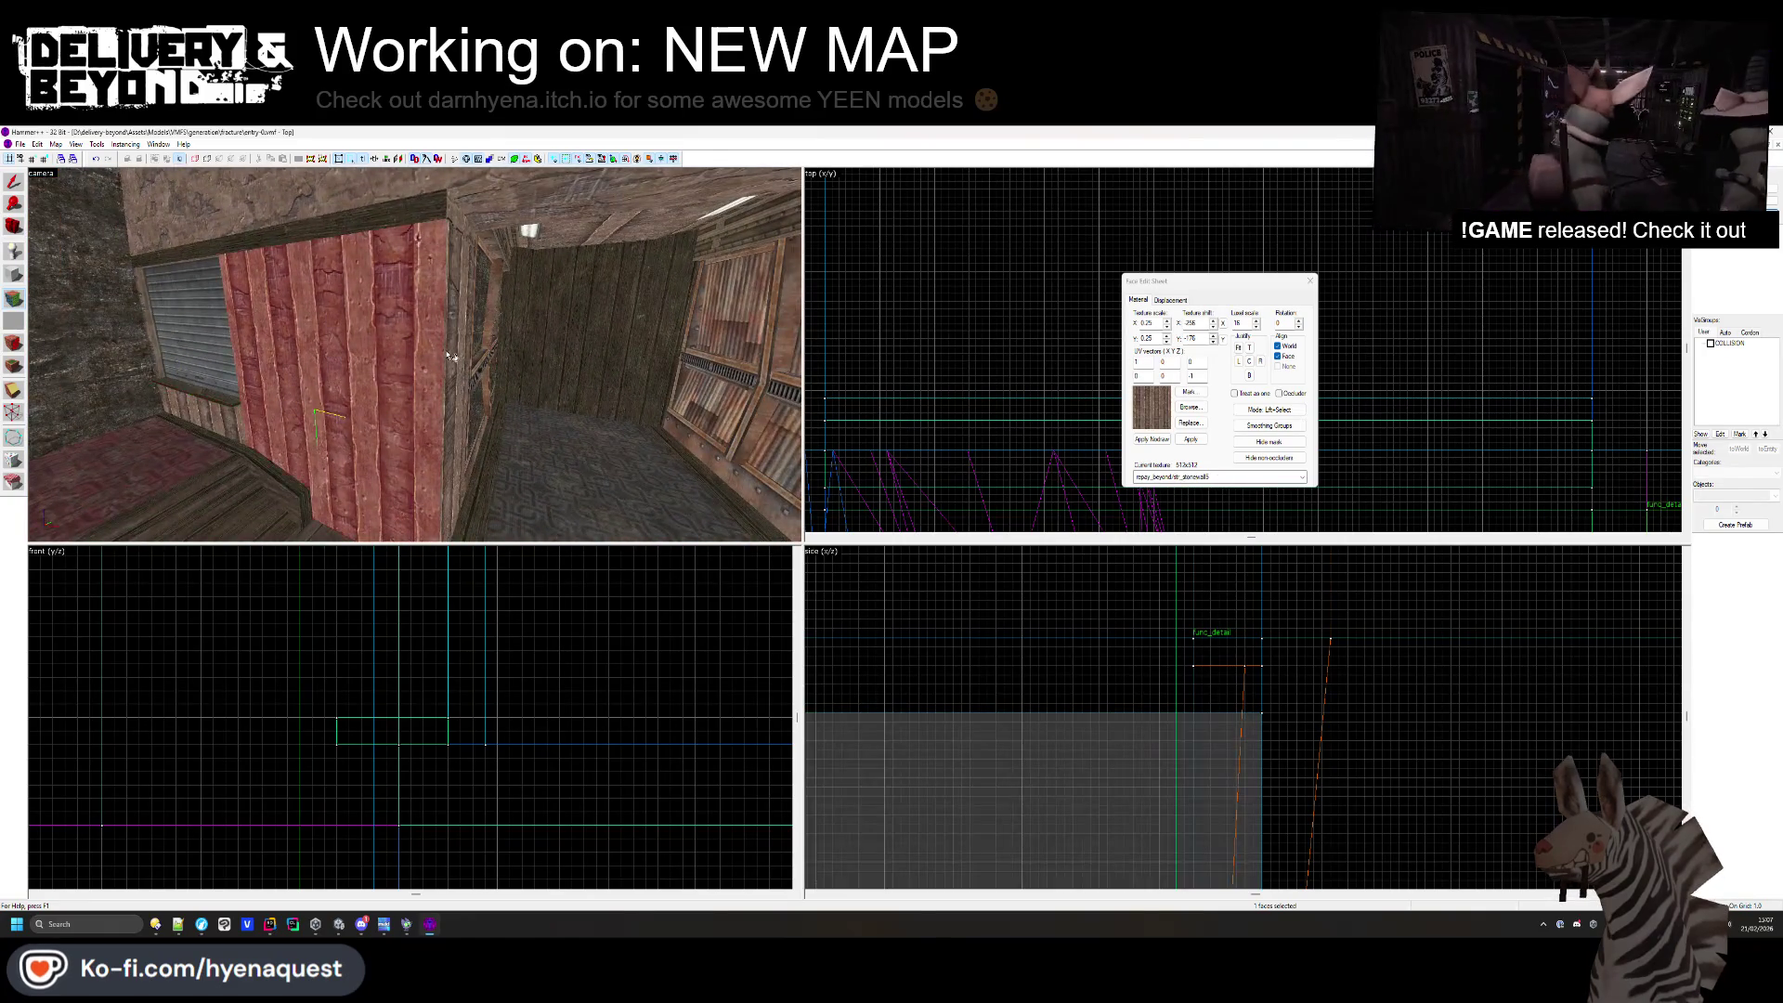
key("z")
key("s")
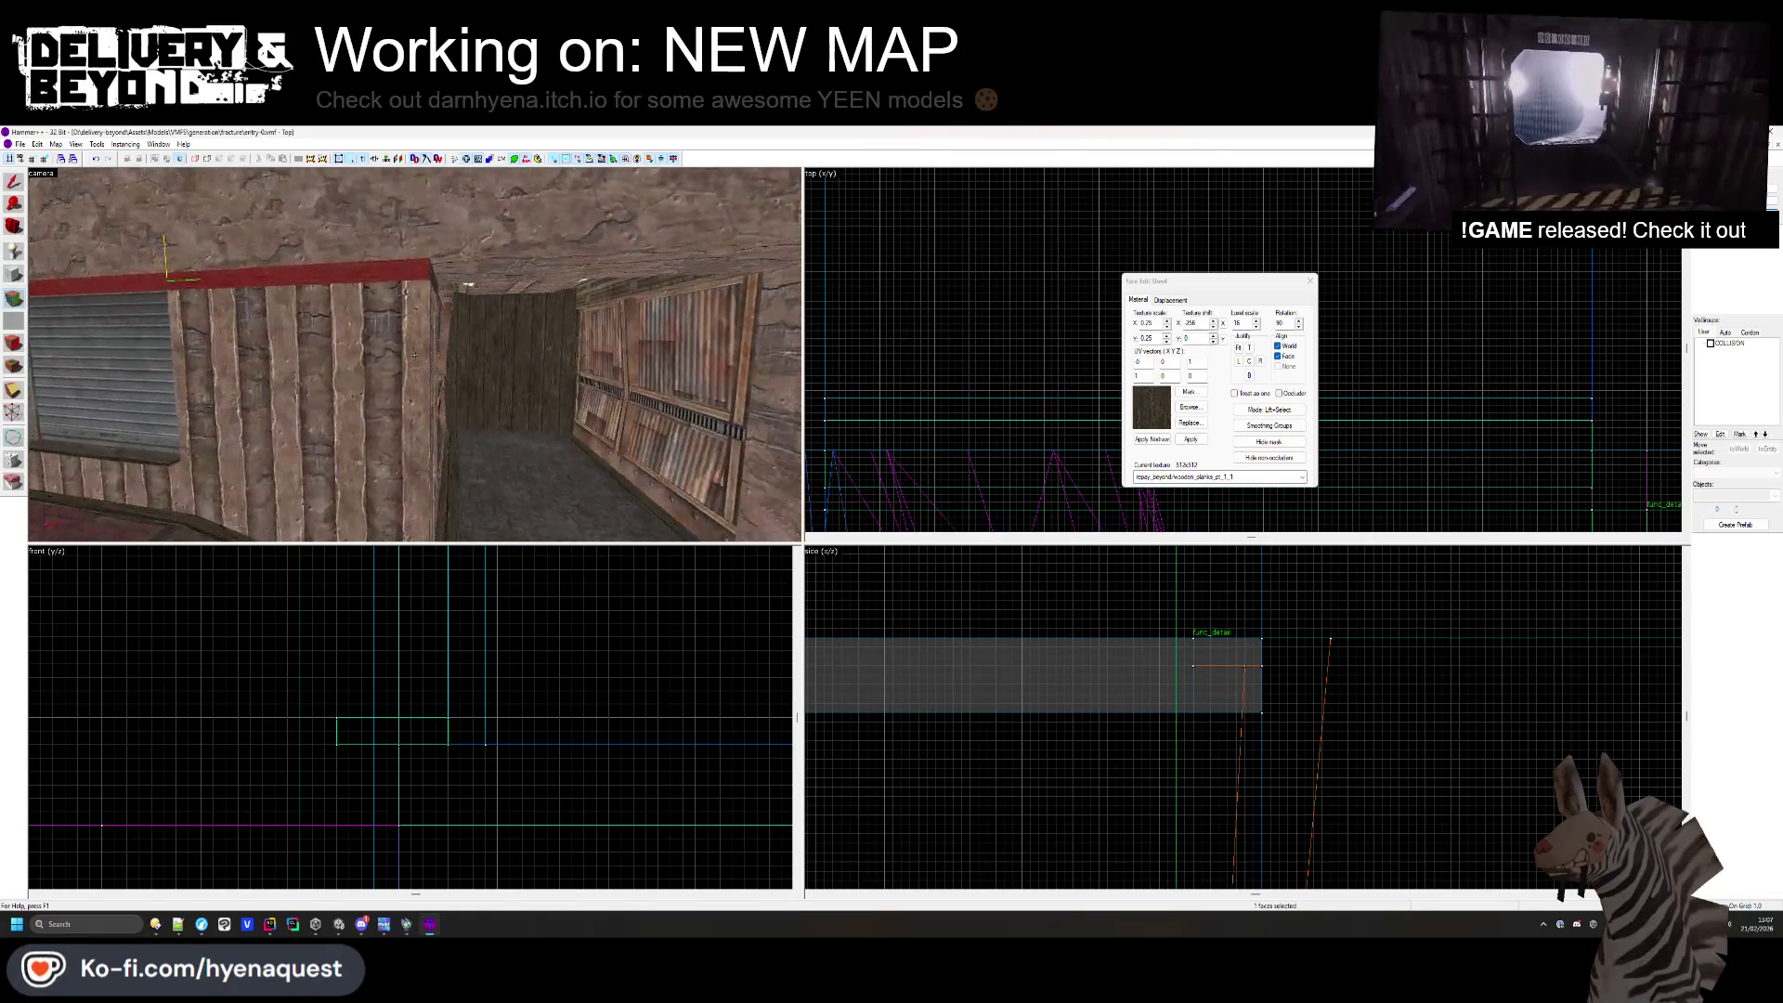
key("w")
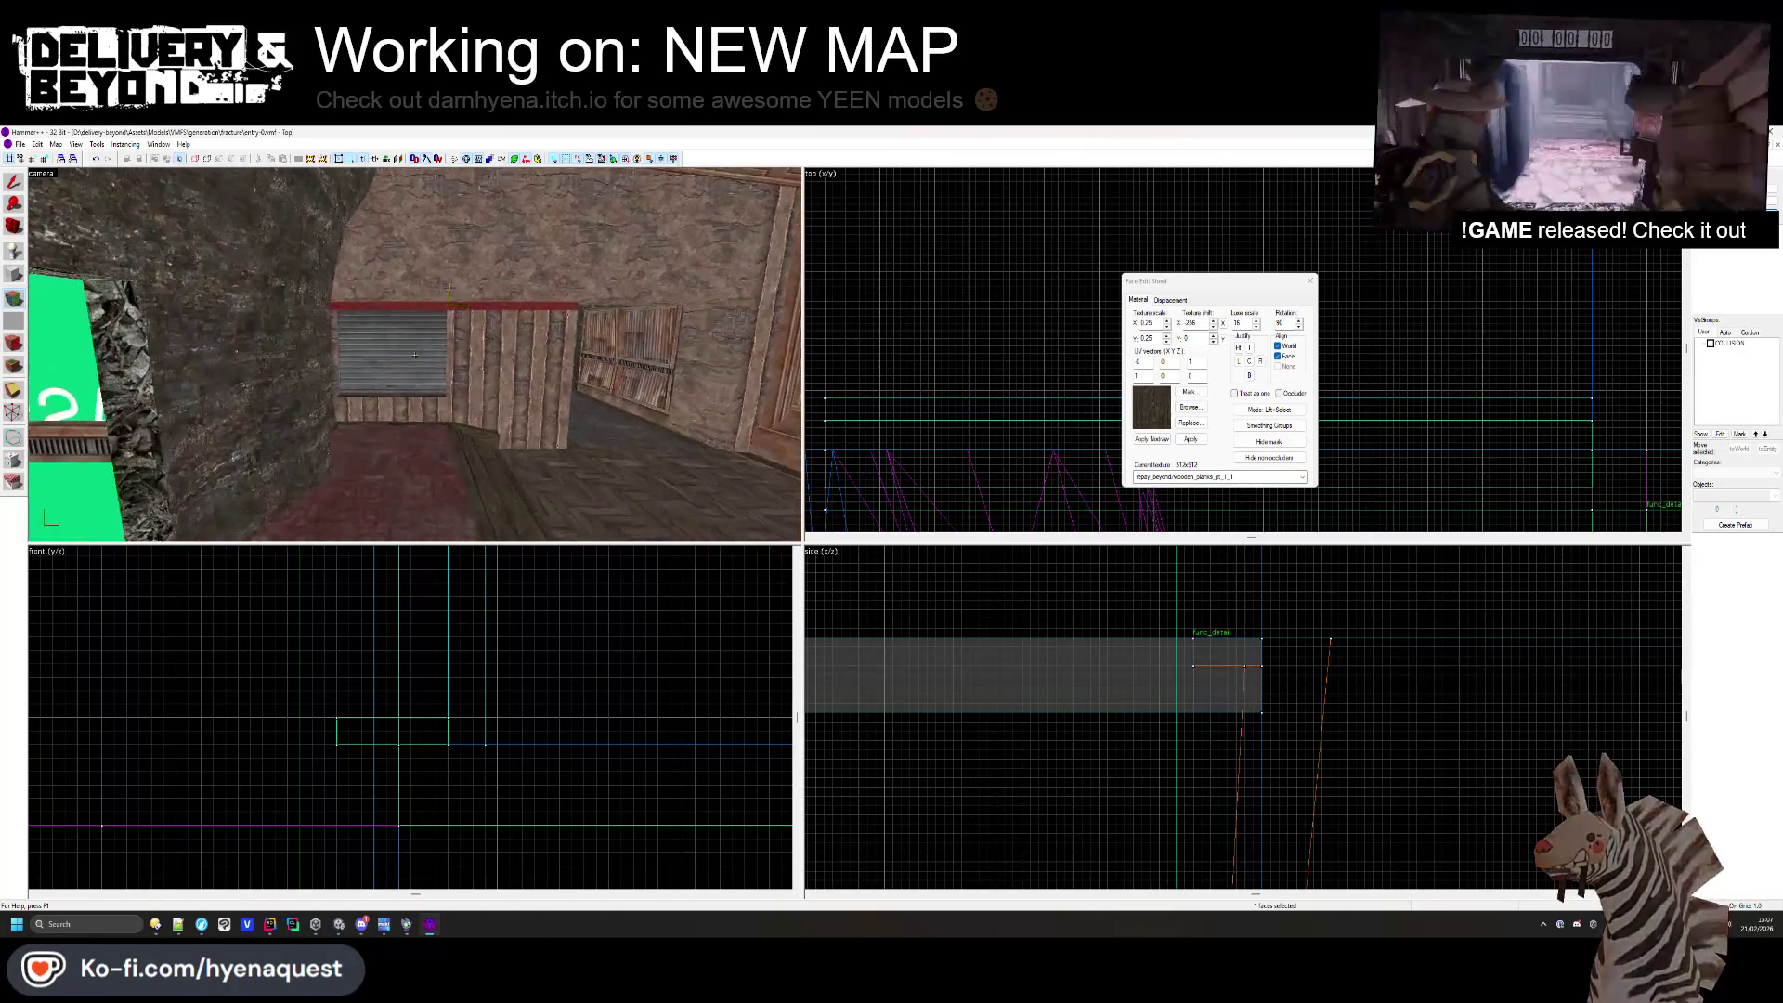
key("z")
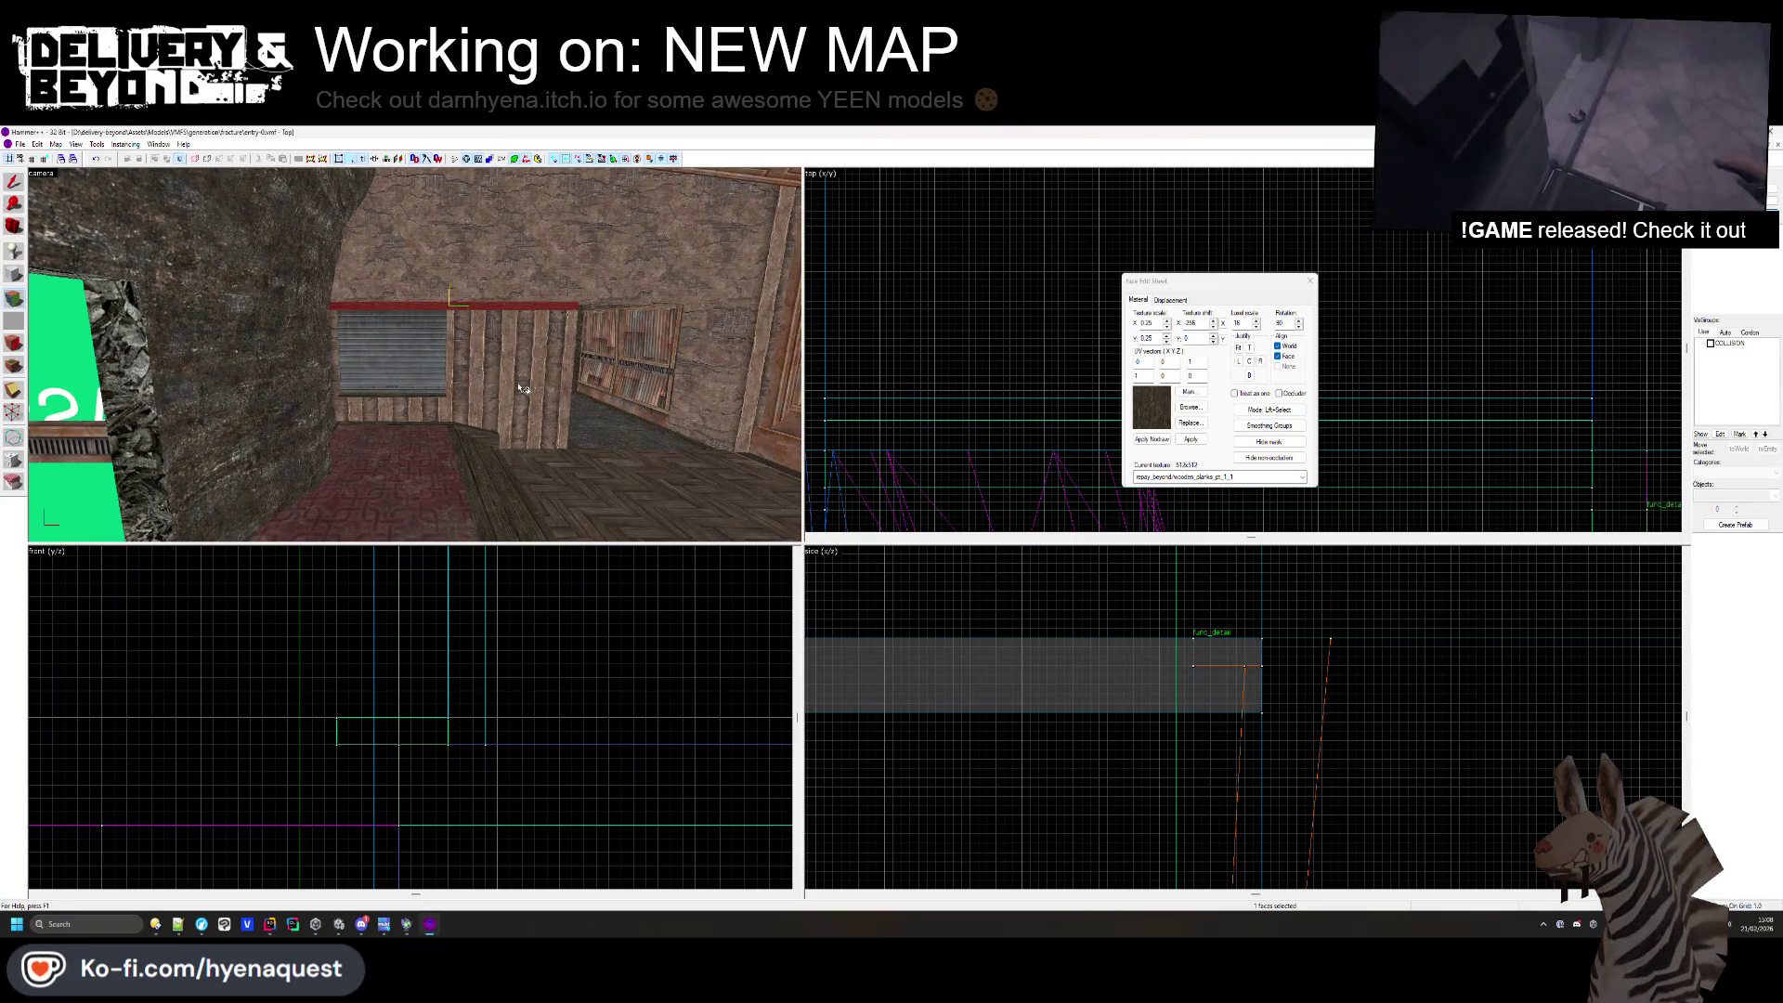
left_click(1311, 281)
- Select the corridor wall brushes, then settle on the wall brush by the ceiling beam
key("z")
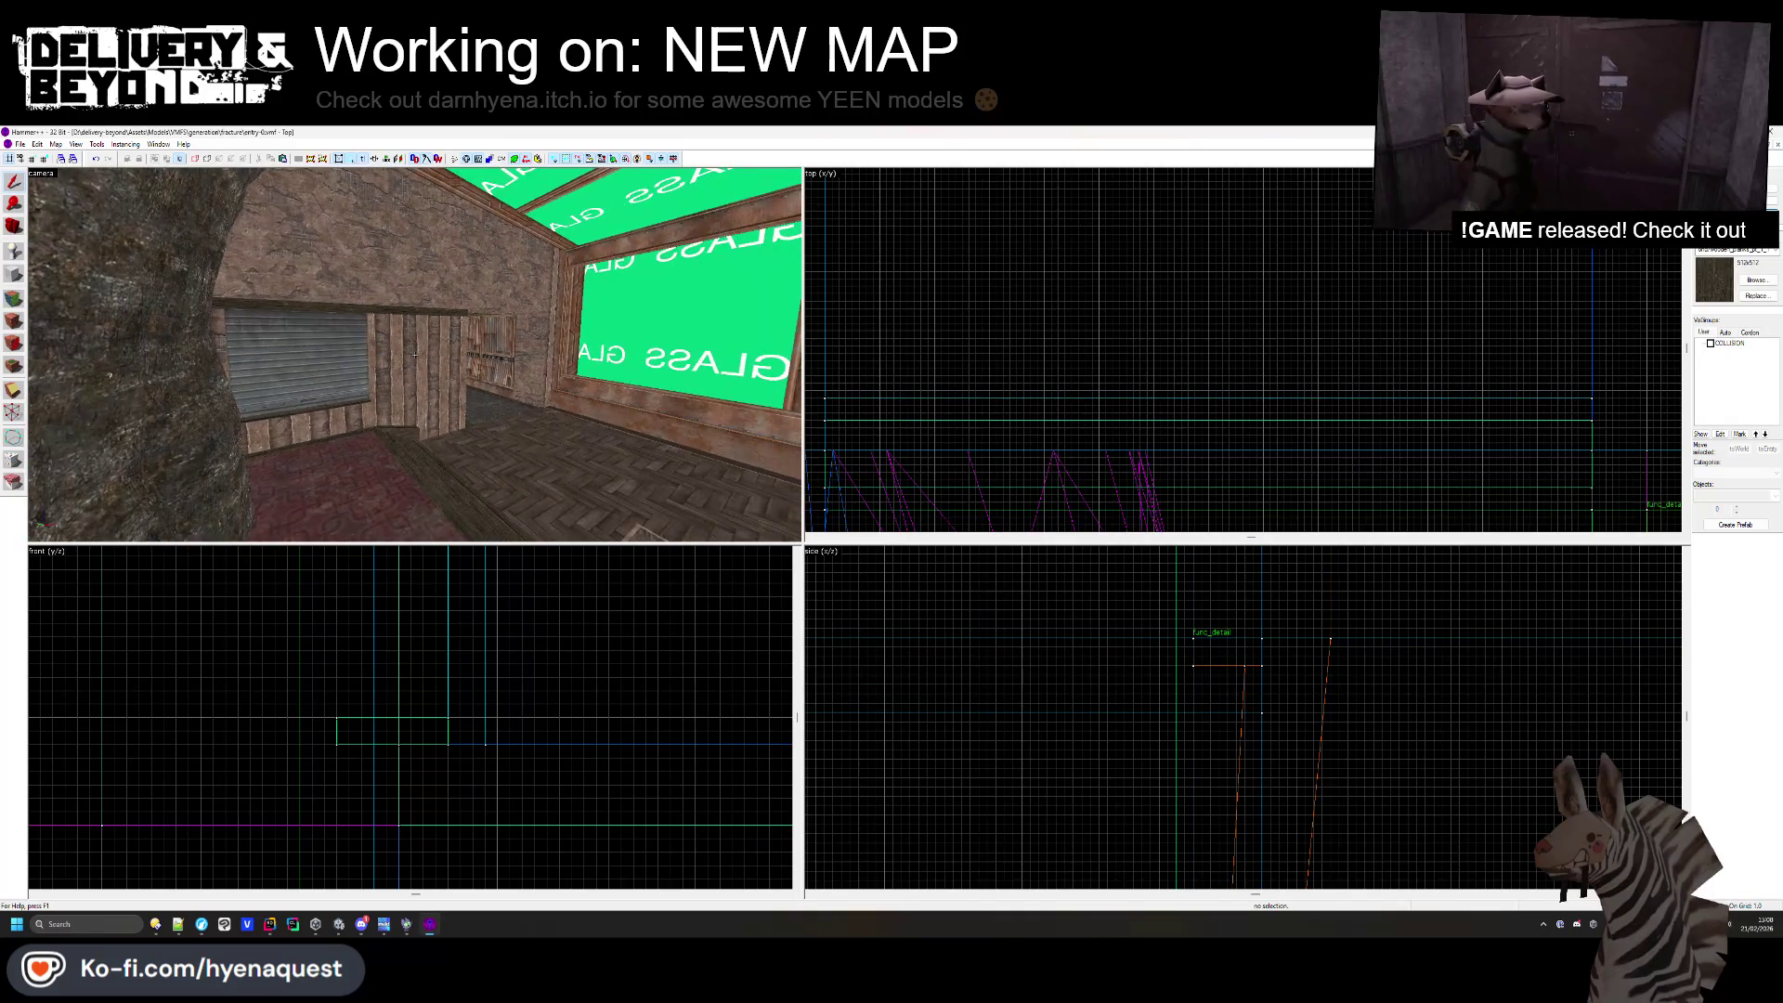
mouse_move(415, 356)
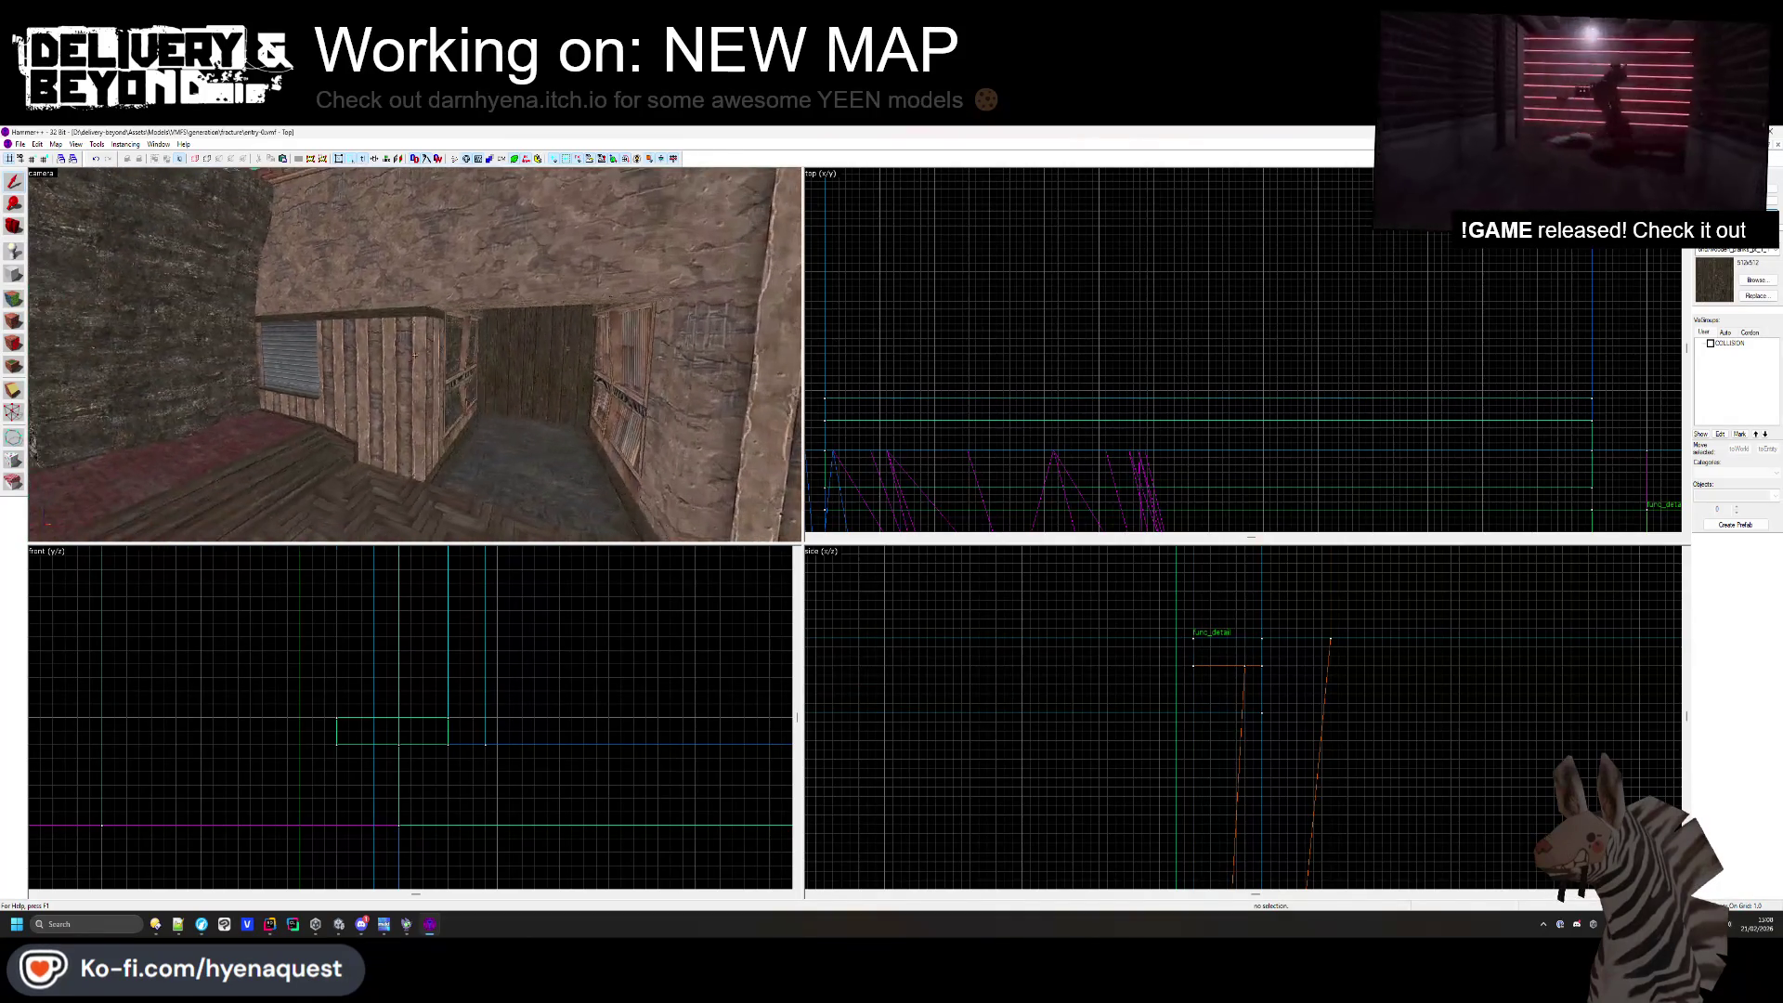
key("z")
left_click(489, 341)
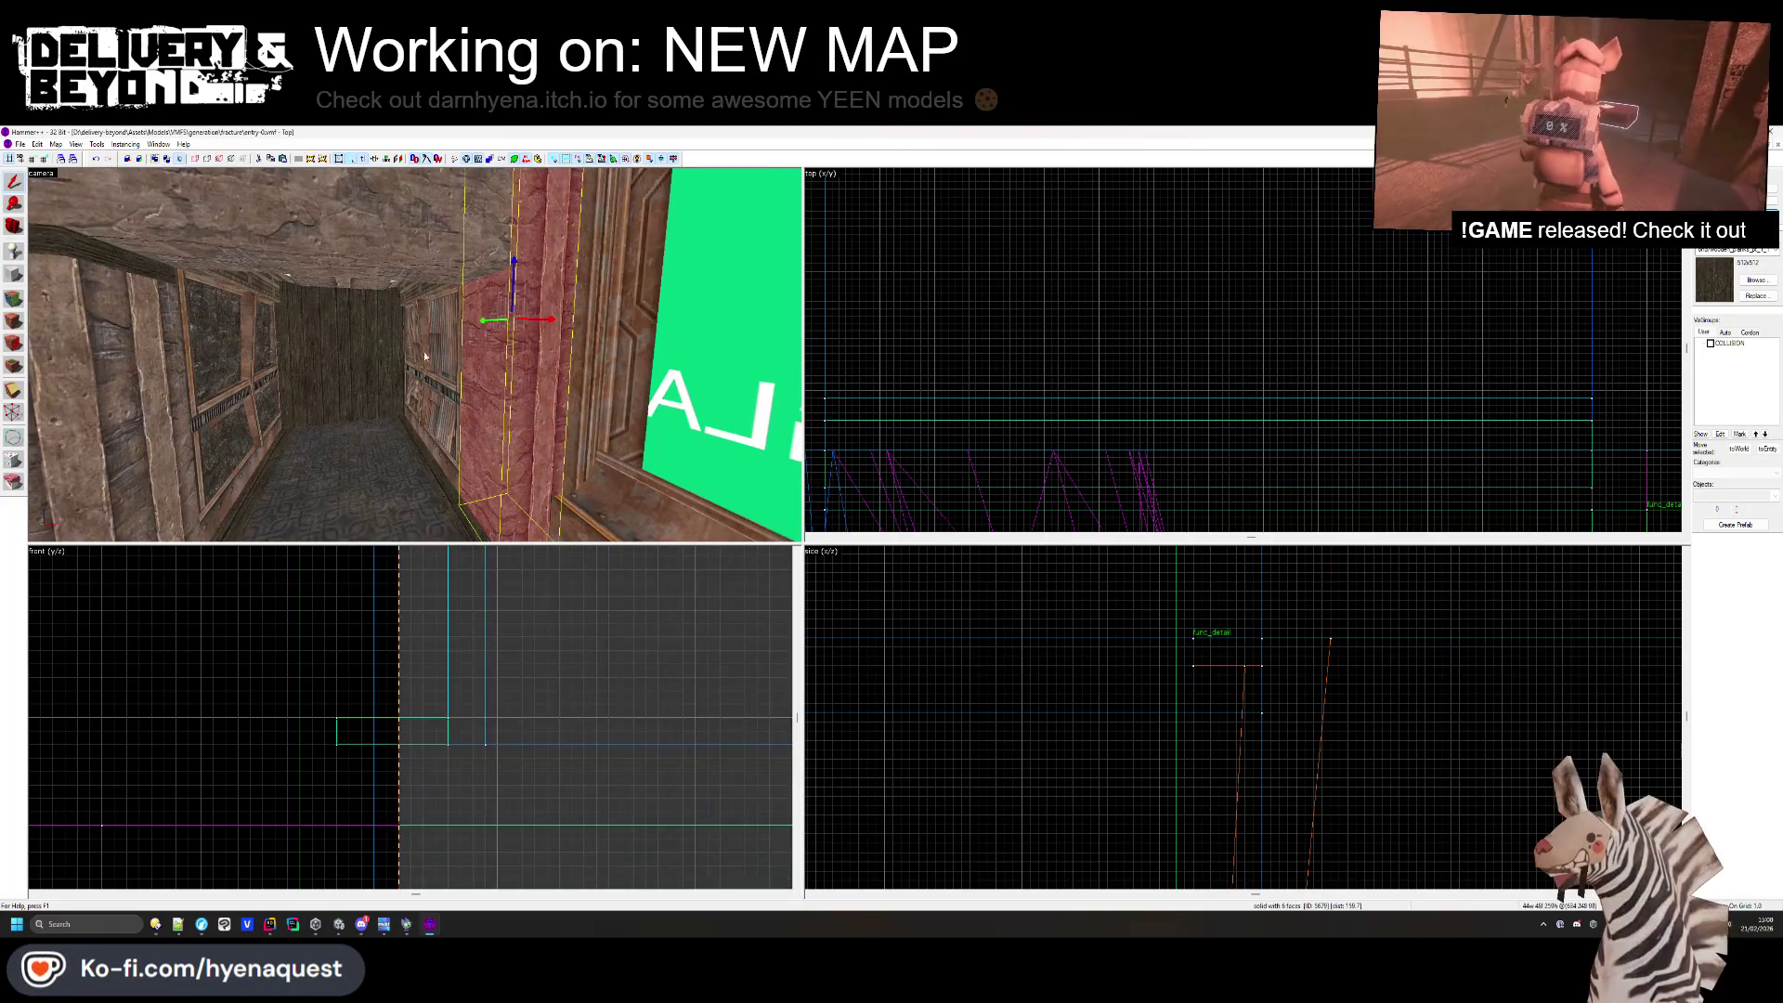
scroll(345, 639, "down", 5)
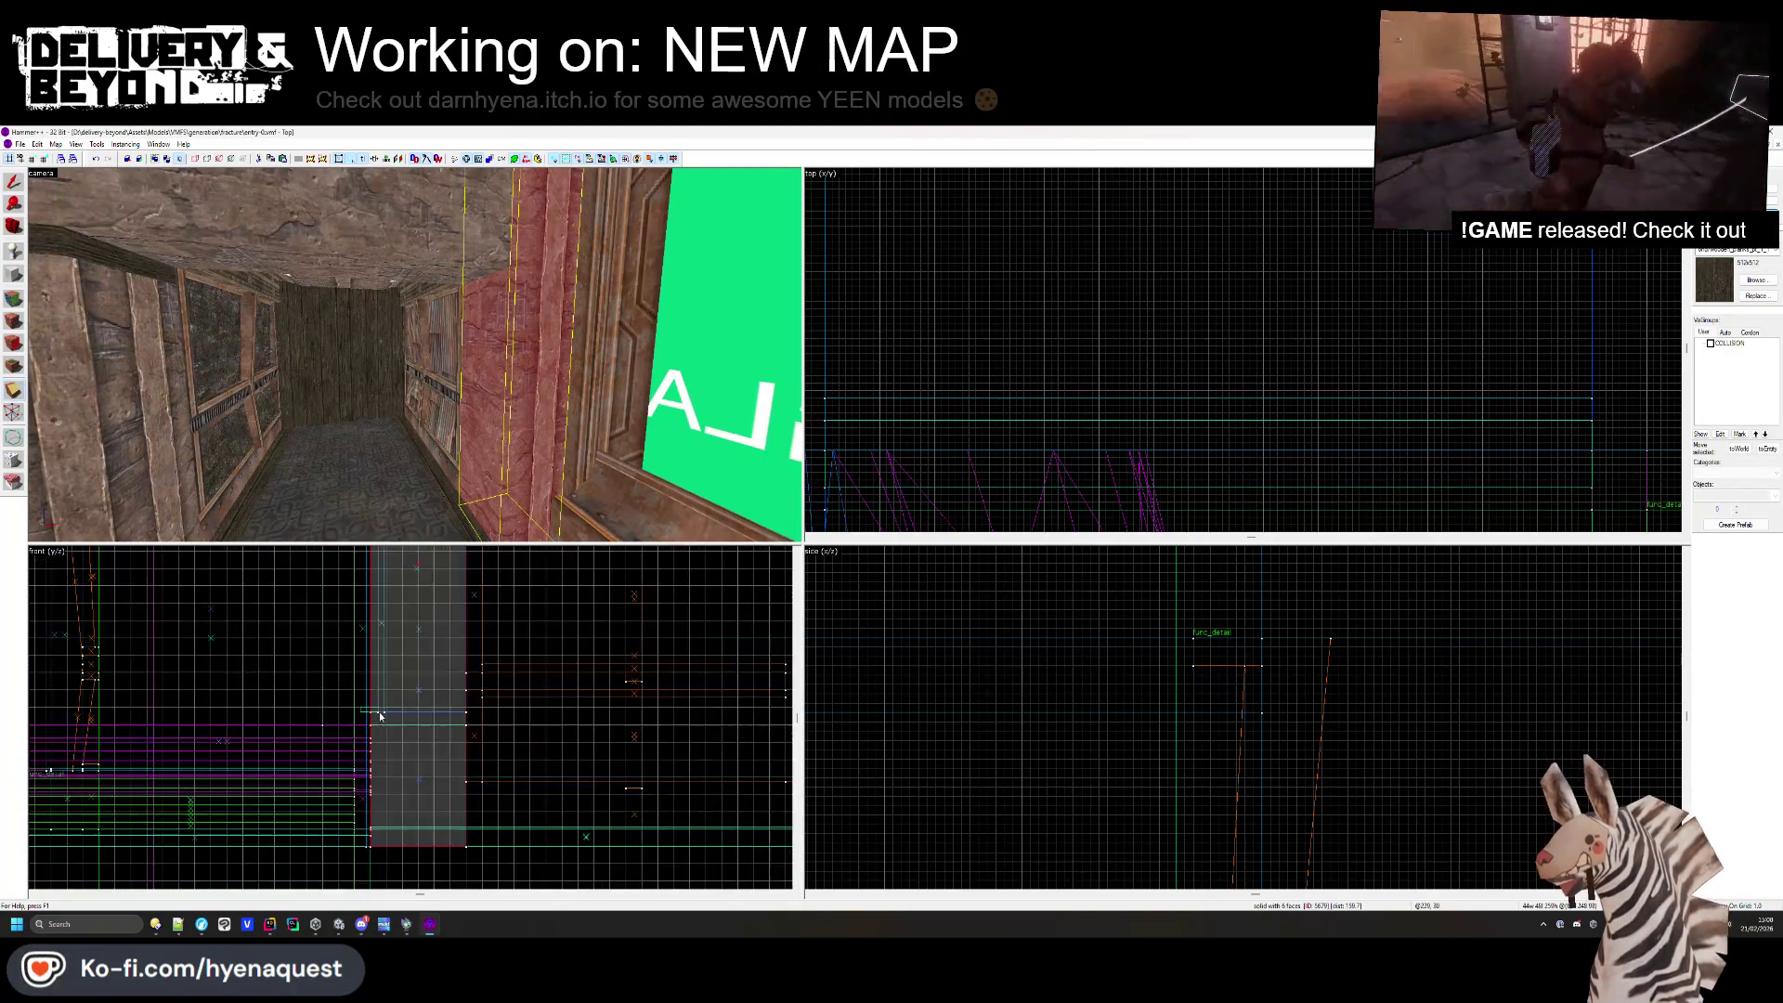
scroll(391, 625, "down", 4)
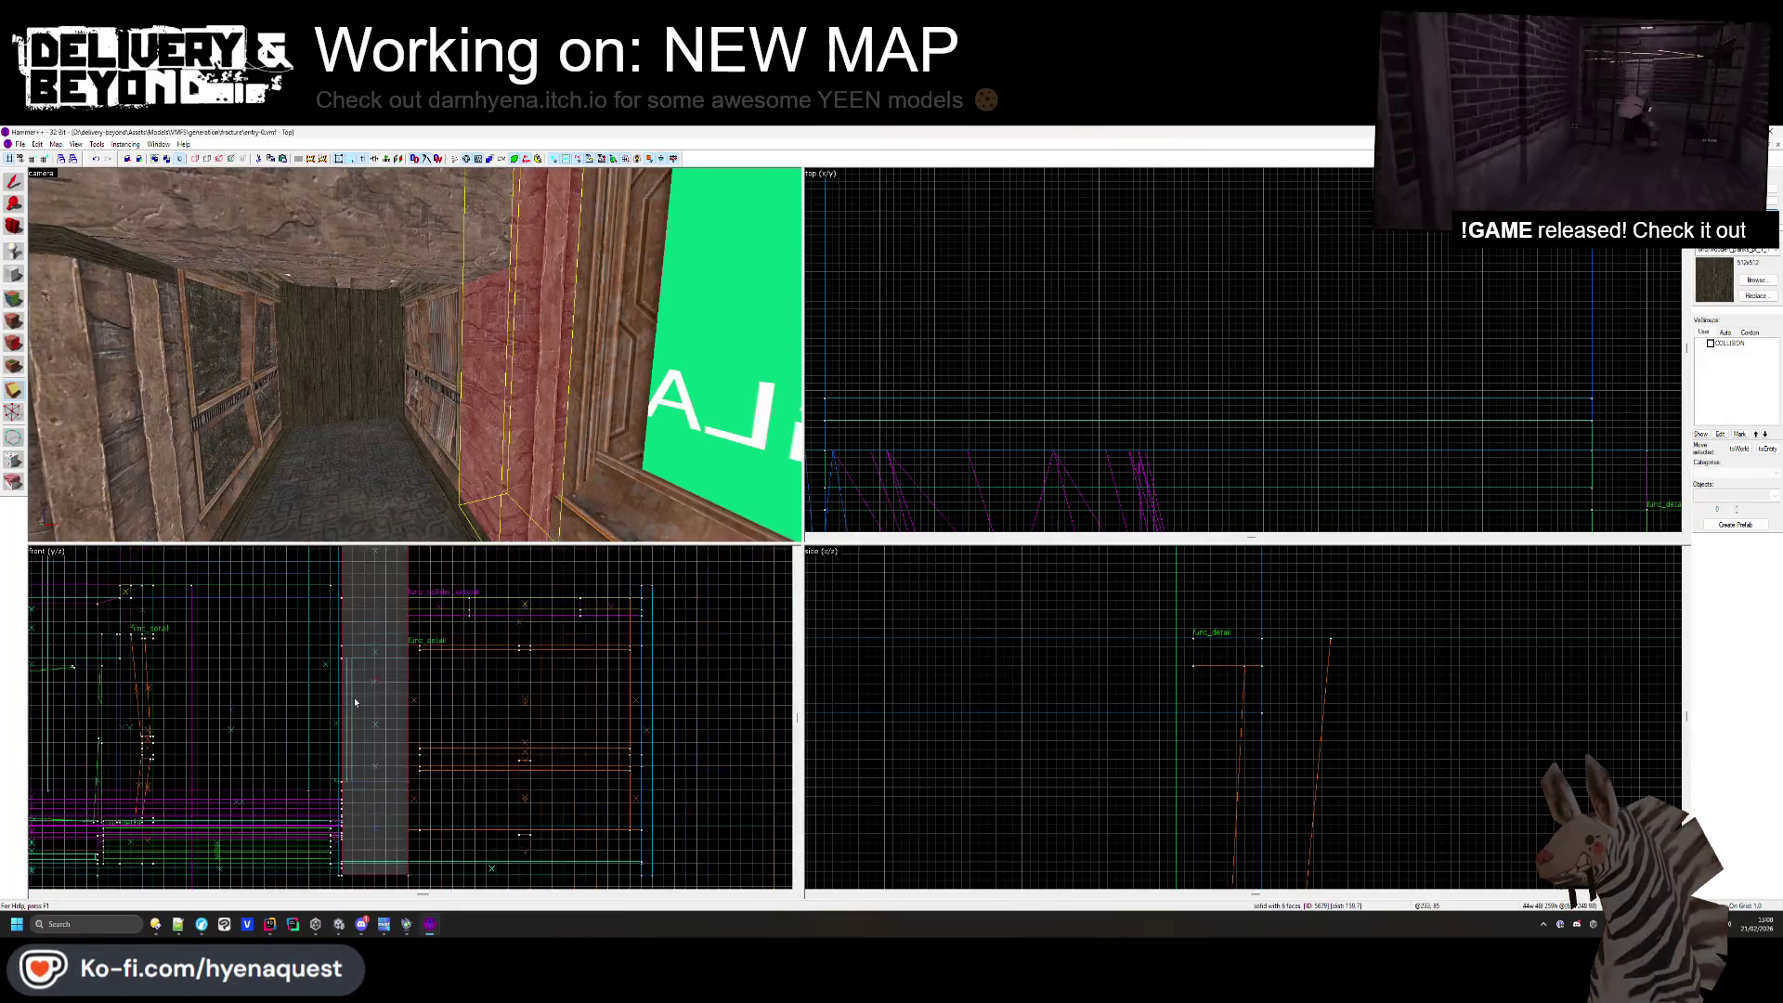
left_click(170, 416, "ctrl")
scroll(376, 570, "up", 4)
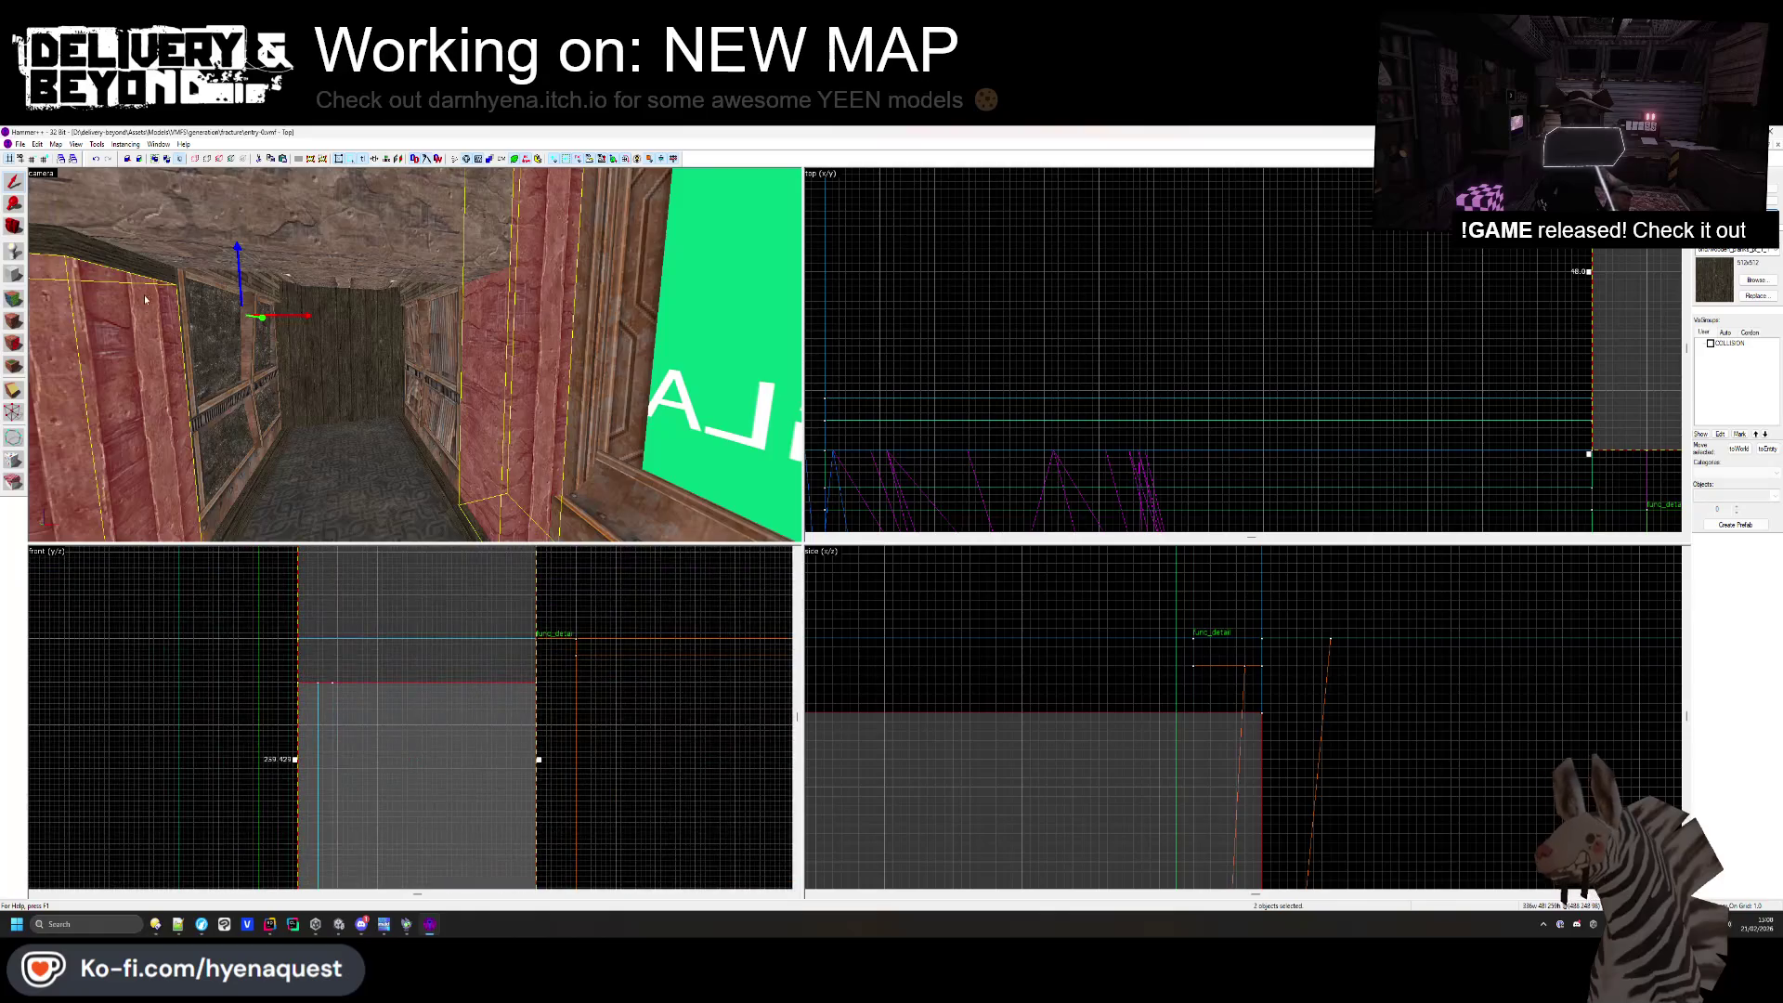
left_click(190, 382, "ctrl")
left_click(841, 526)
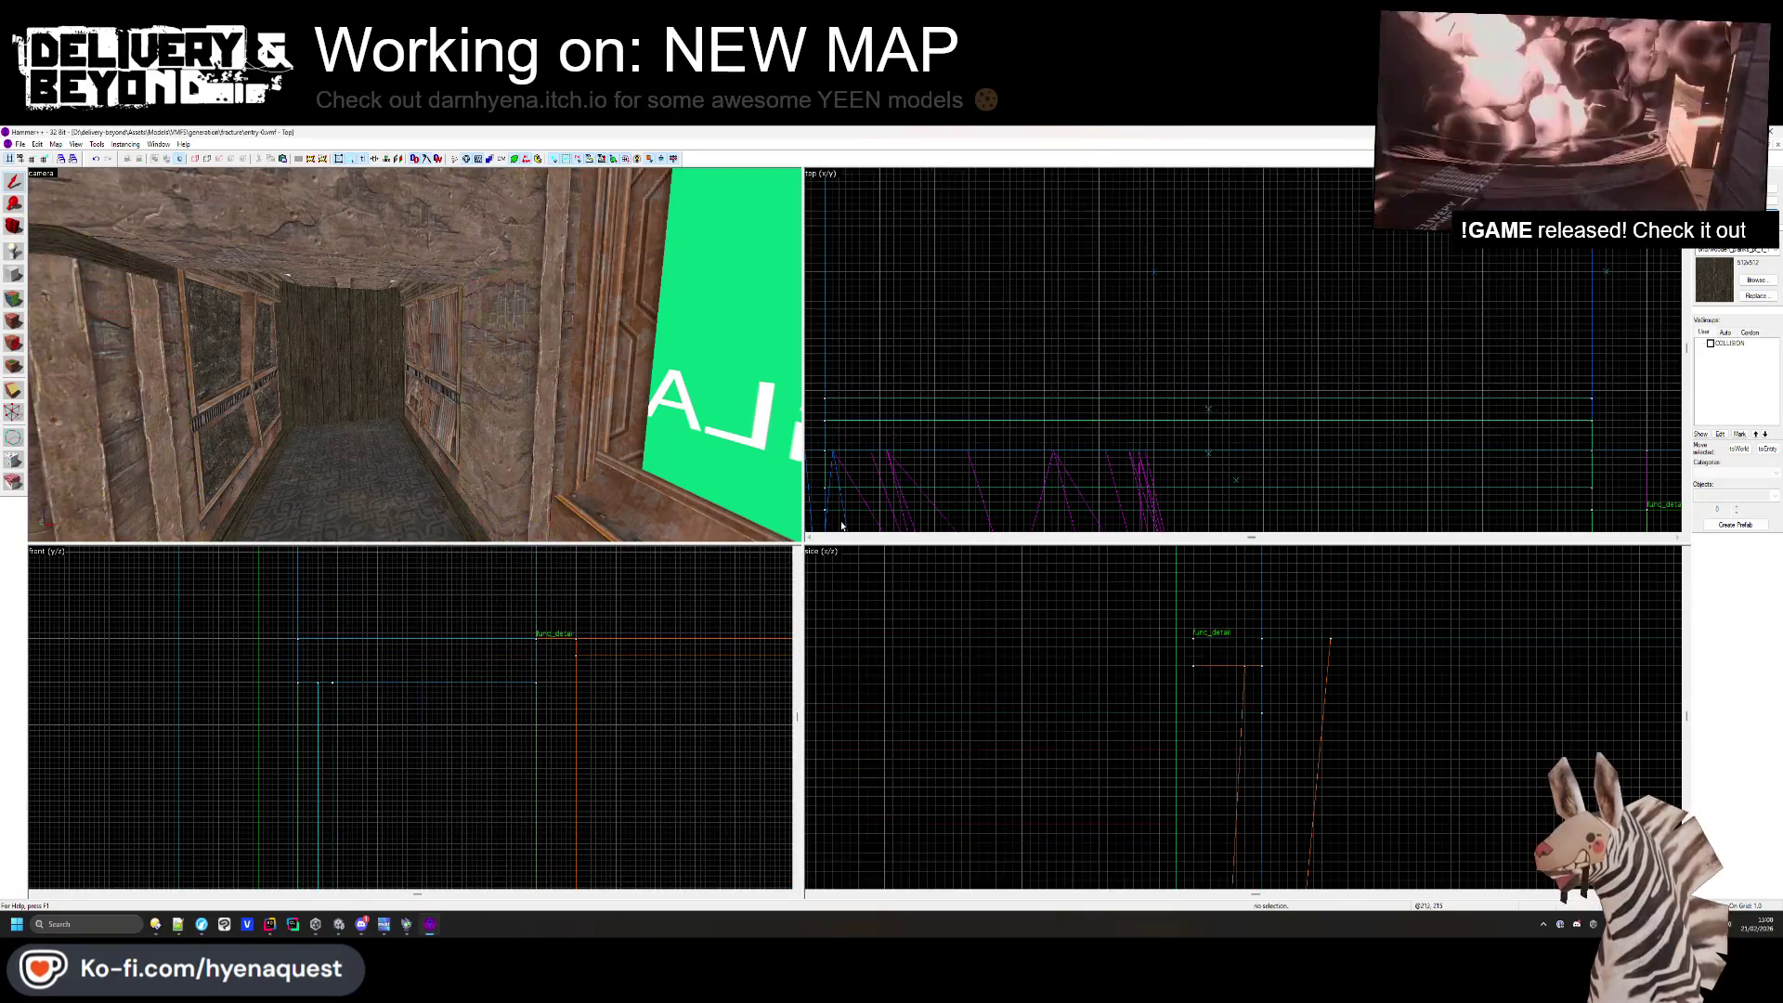
left_click(102, 258)
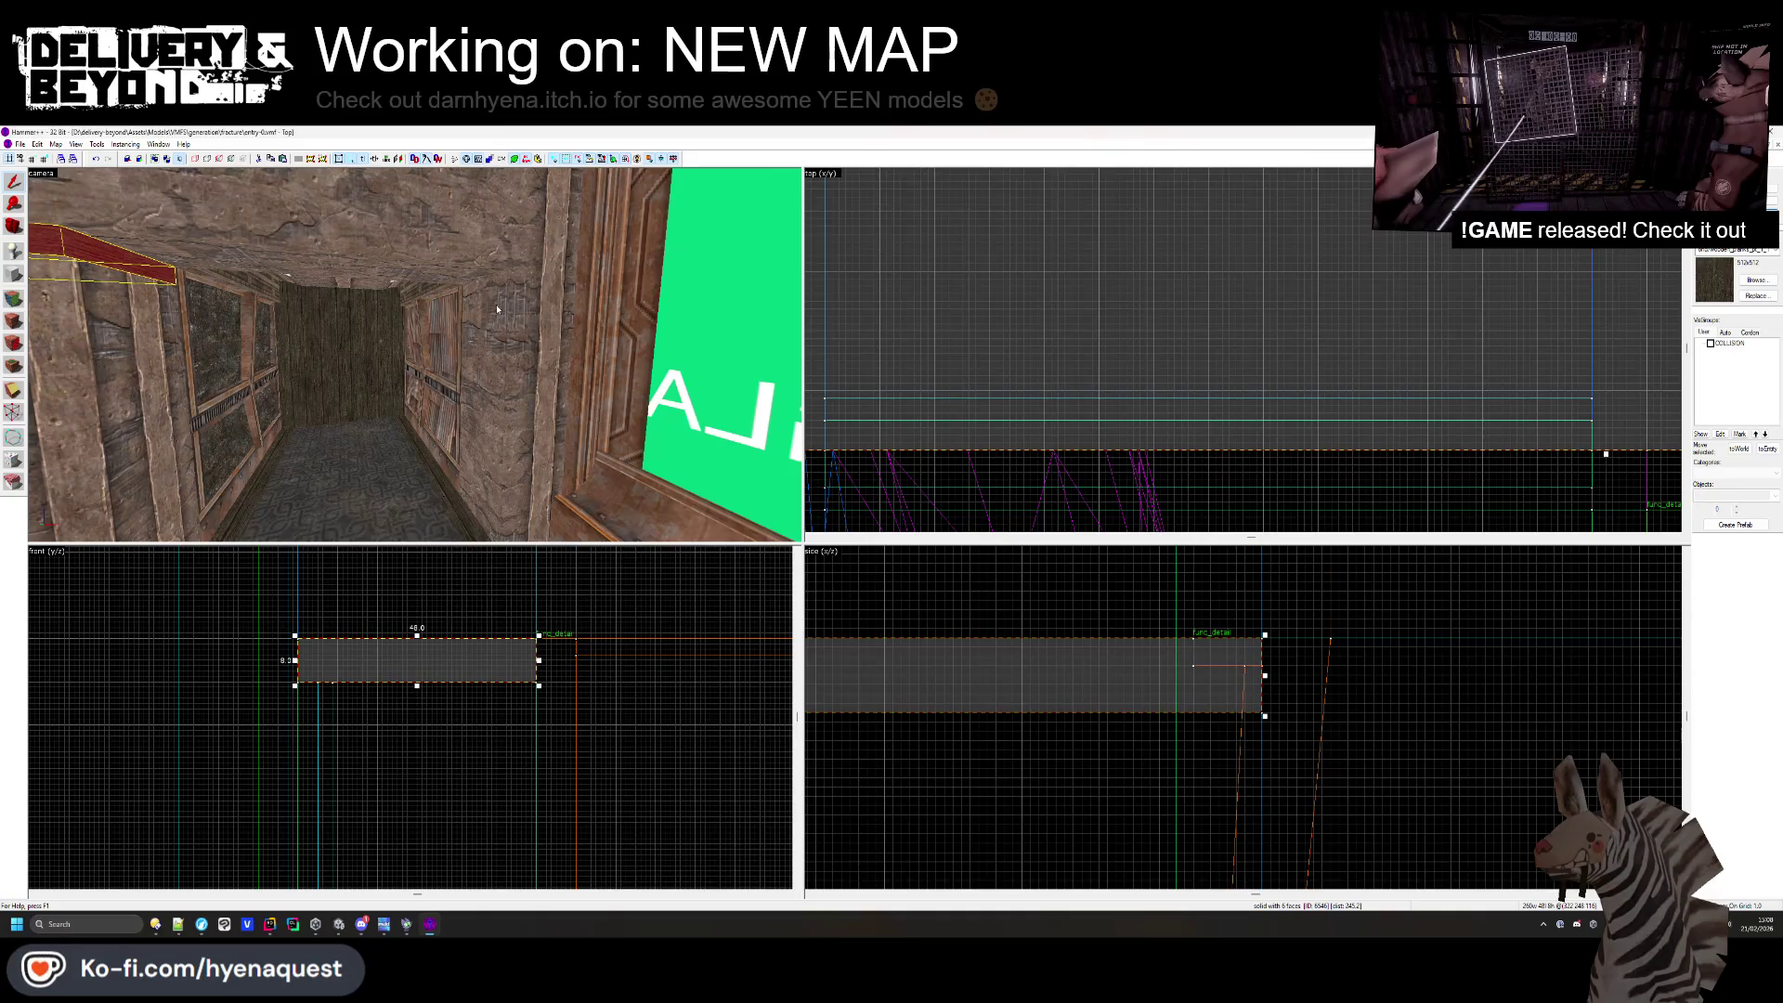
left_click(498, 310)
scroll(298, 655, "up", 2)
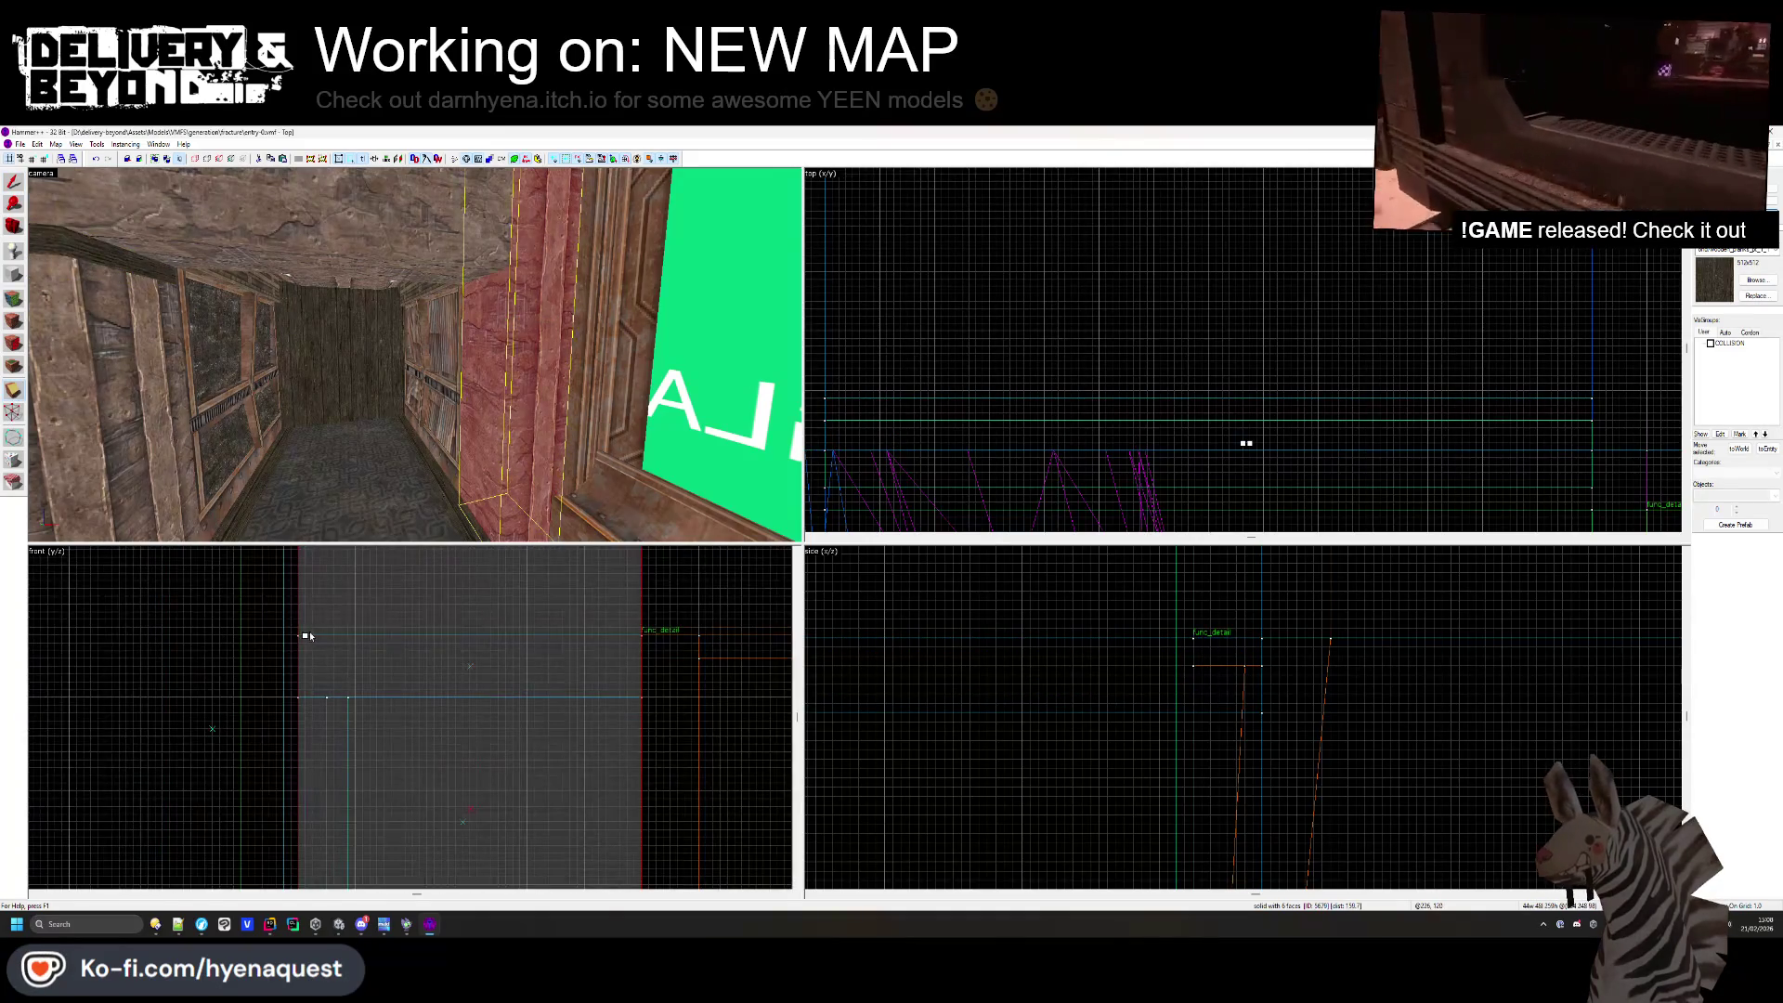
- Check the ceiling and beam faces above the corridor doorway for retexturing
key("shift+a")
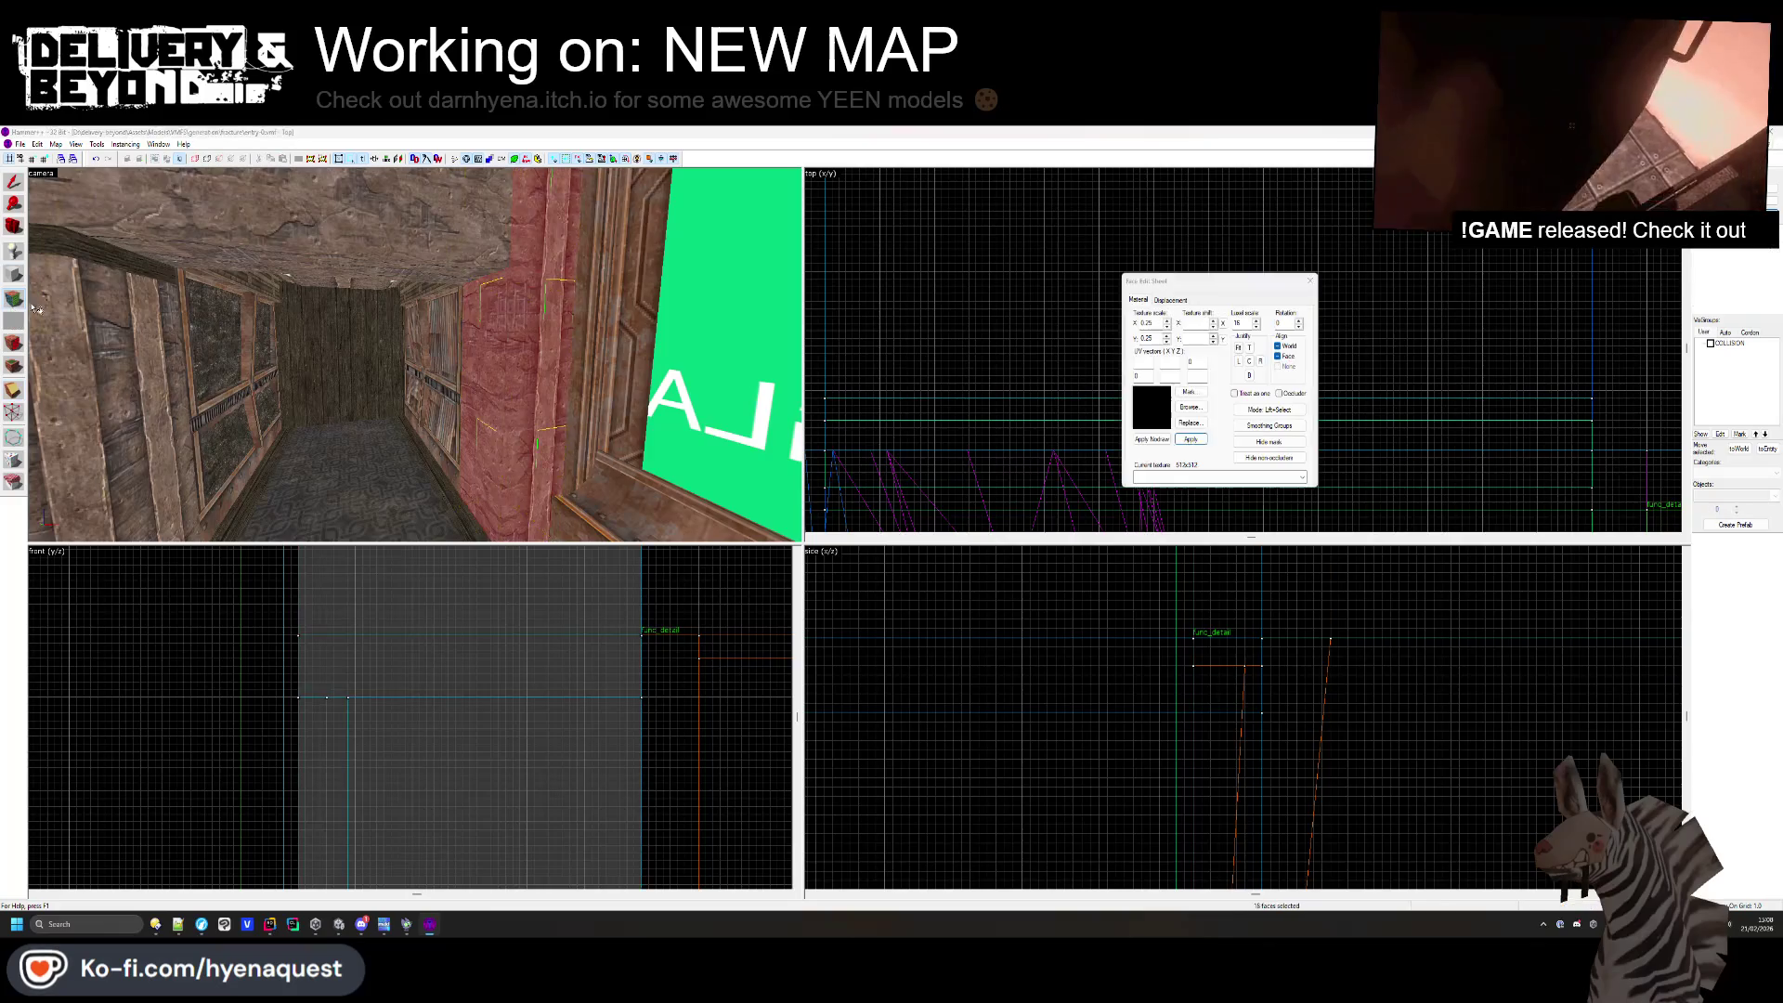
left_click(358, 279)
left_click(520, 281)
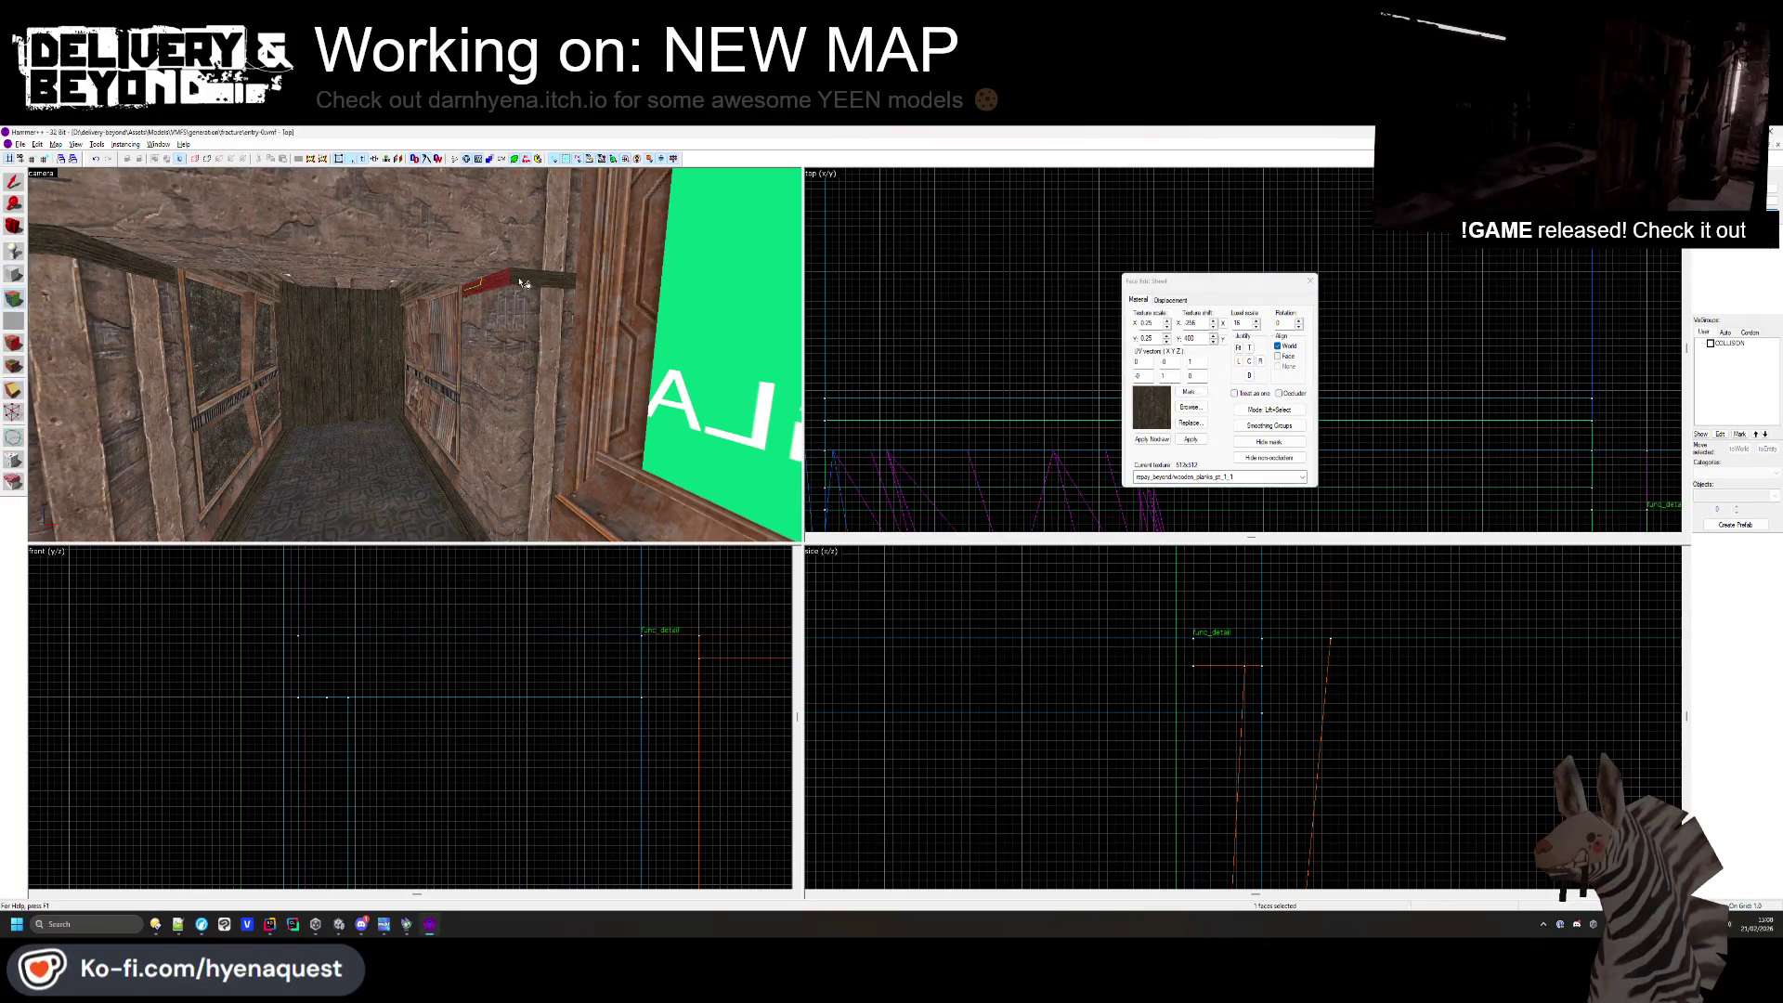
left_click(277, 387)
key("z")
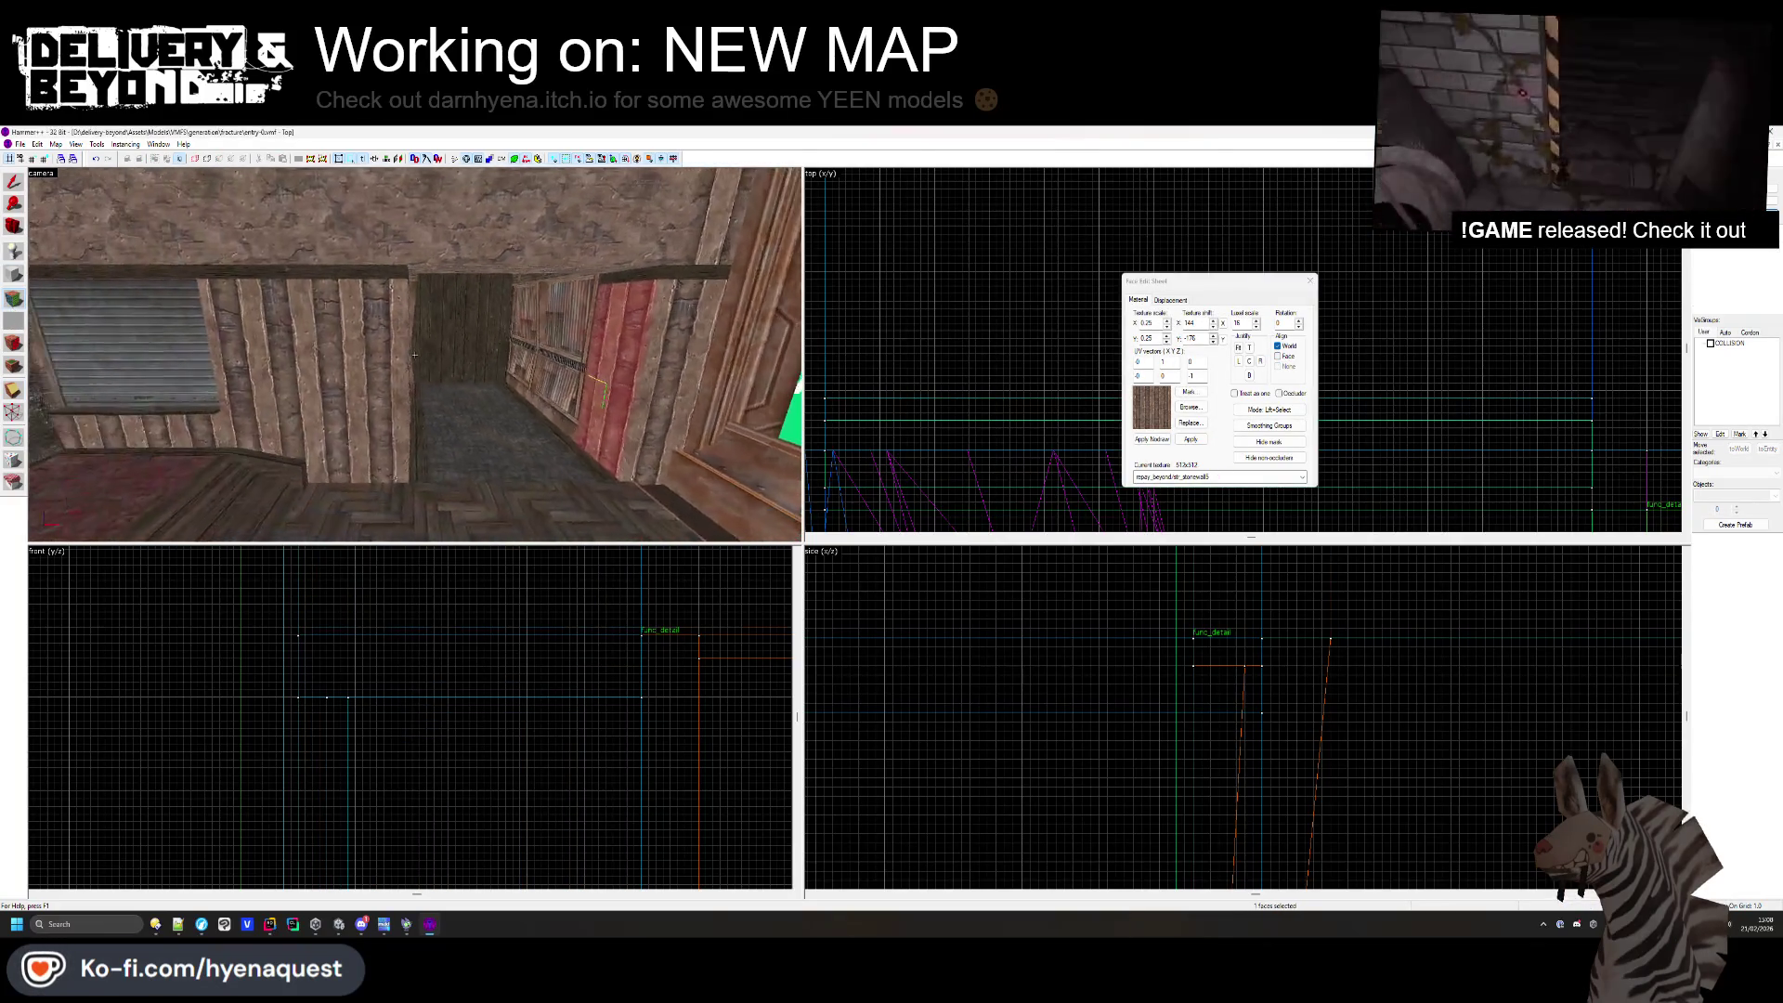
key("shift+s")
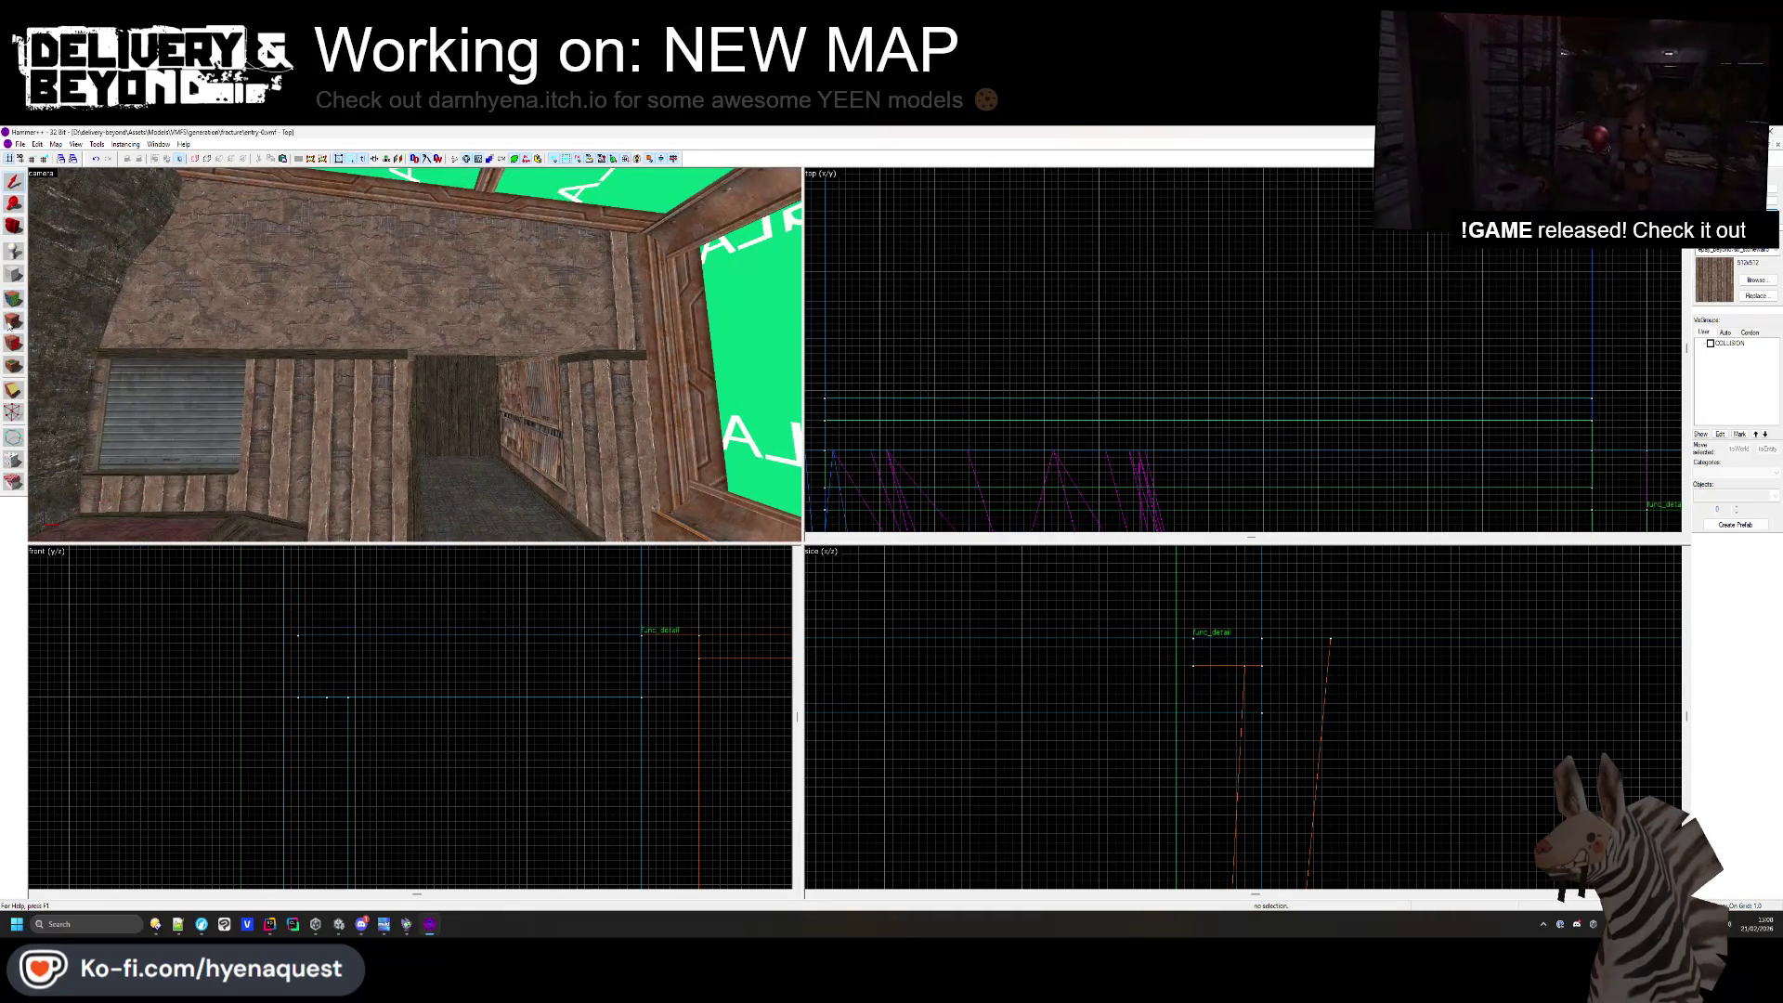
- Apply the rock texture to the left and middle ceiling faces, then close face editing
left_click(11, 322)
left_click(199, 291)
right_click(484, 282)
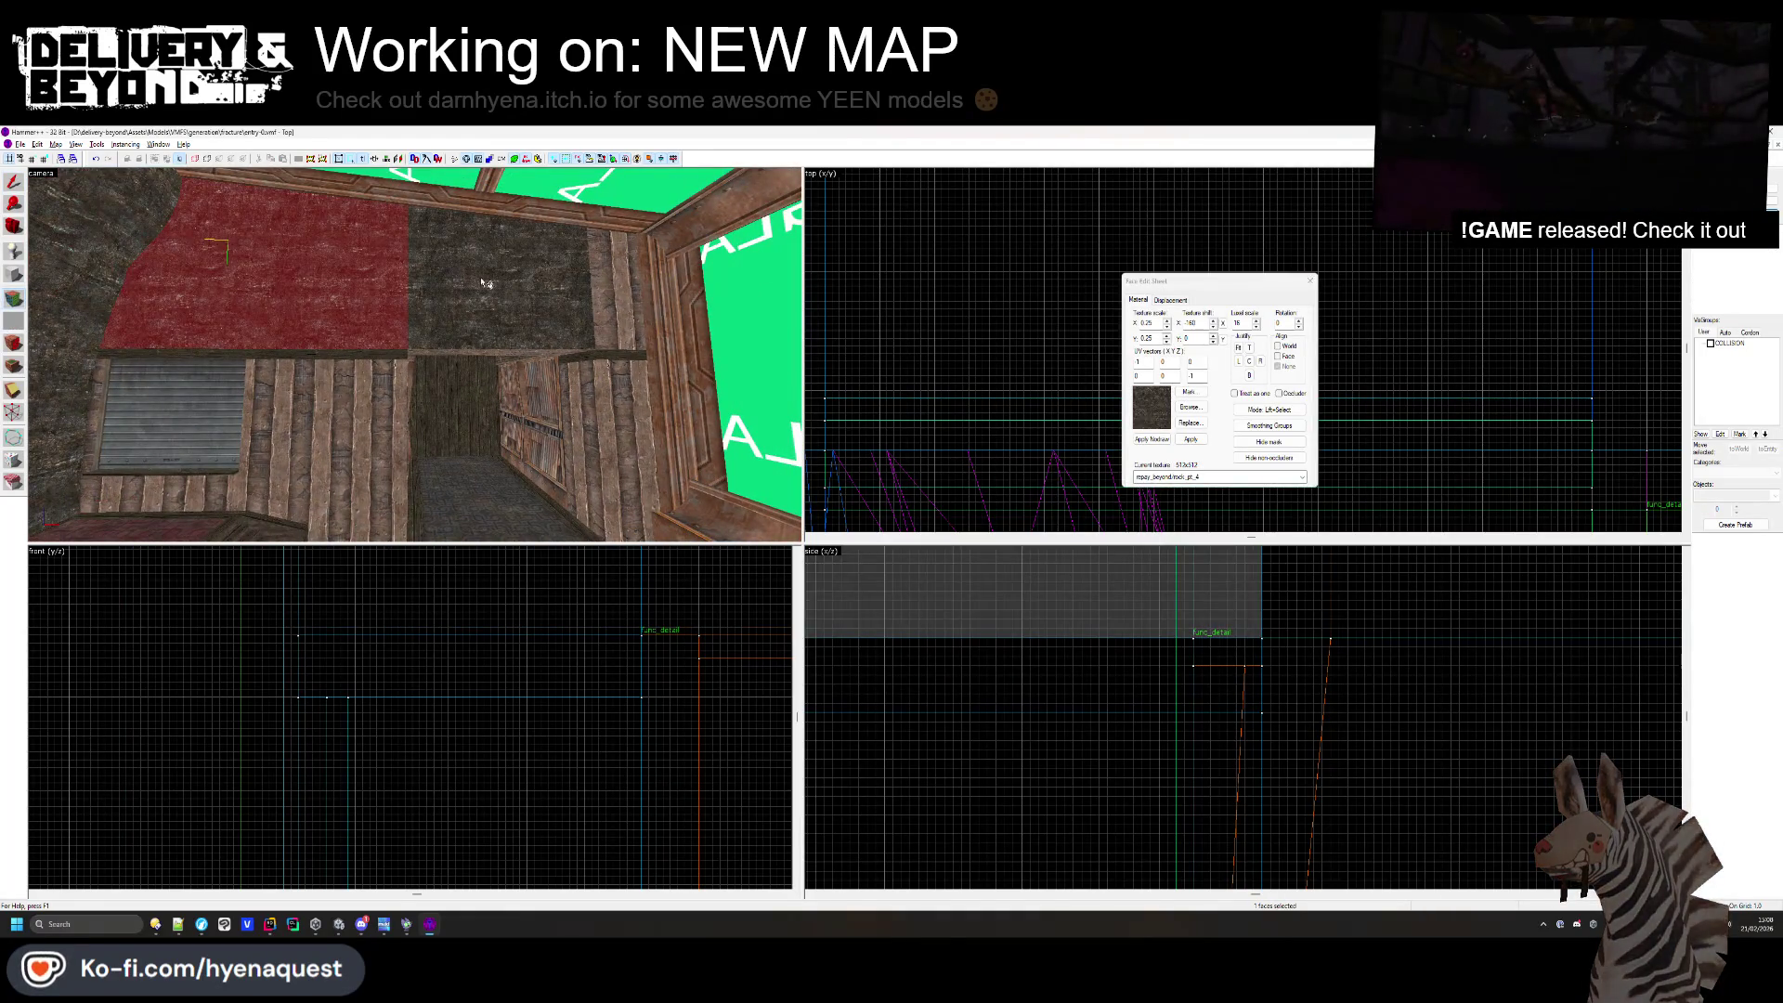
key("Down")
key("Down")
key("Down")
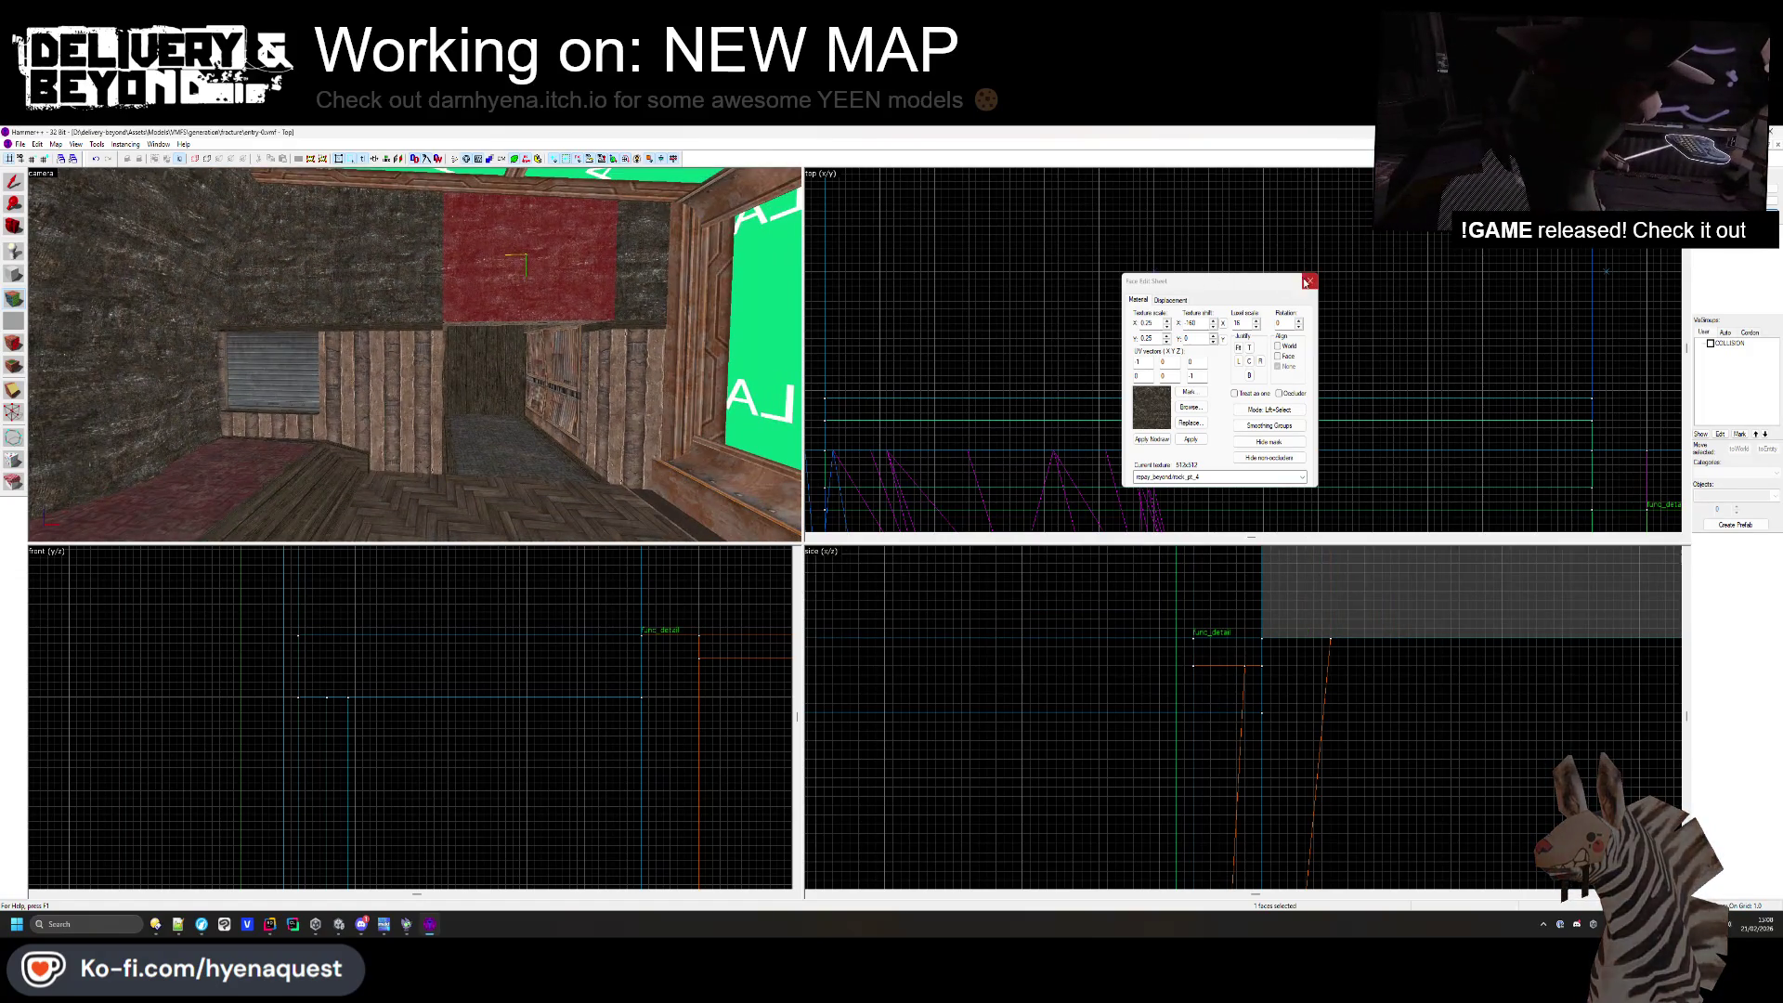
left_click(1308, 281)
key("Left")
key("Left")
key("Up")
key("Up")
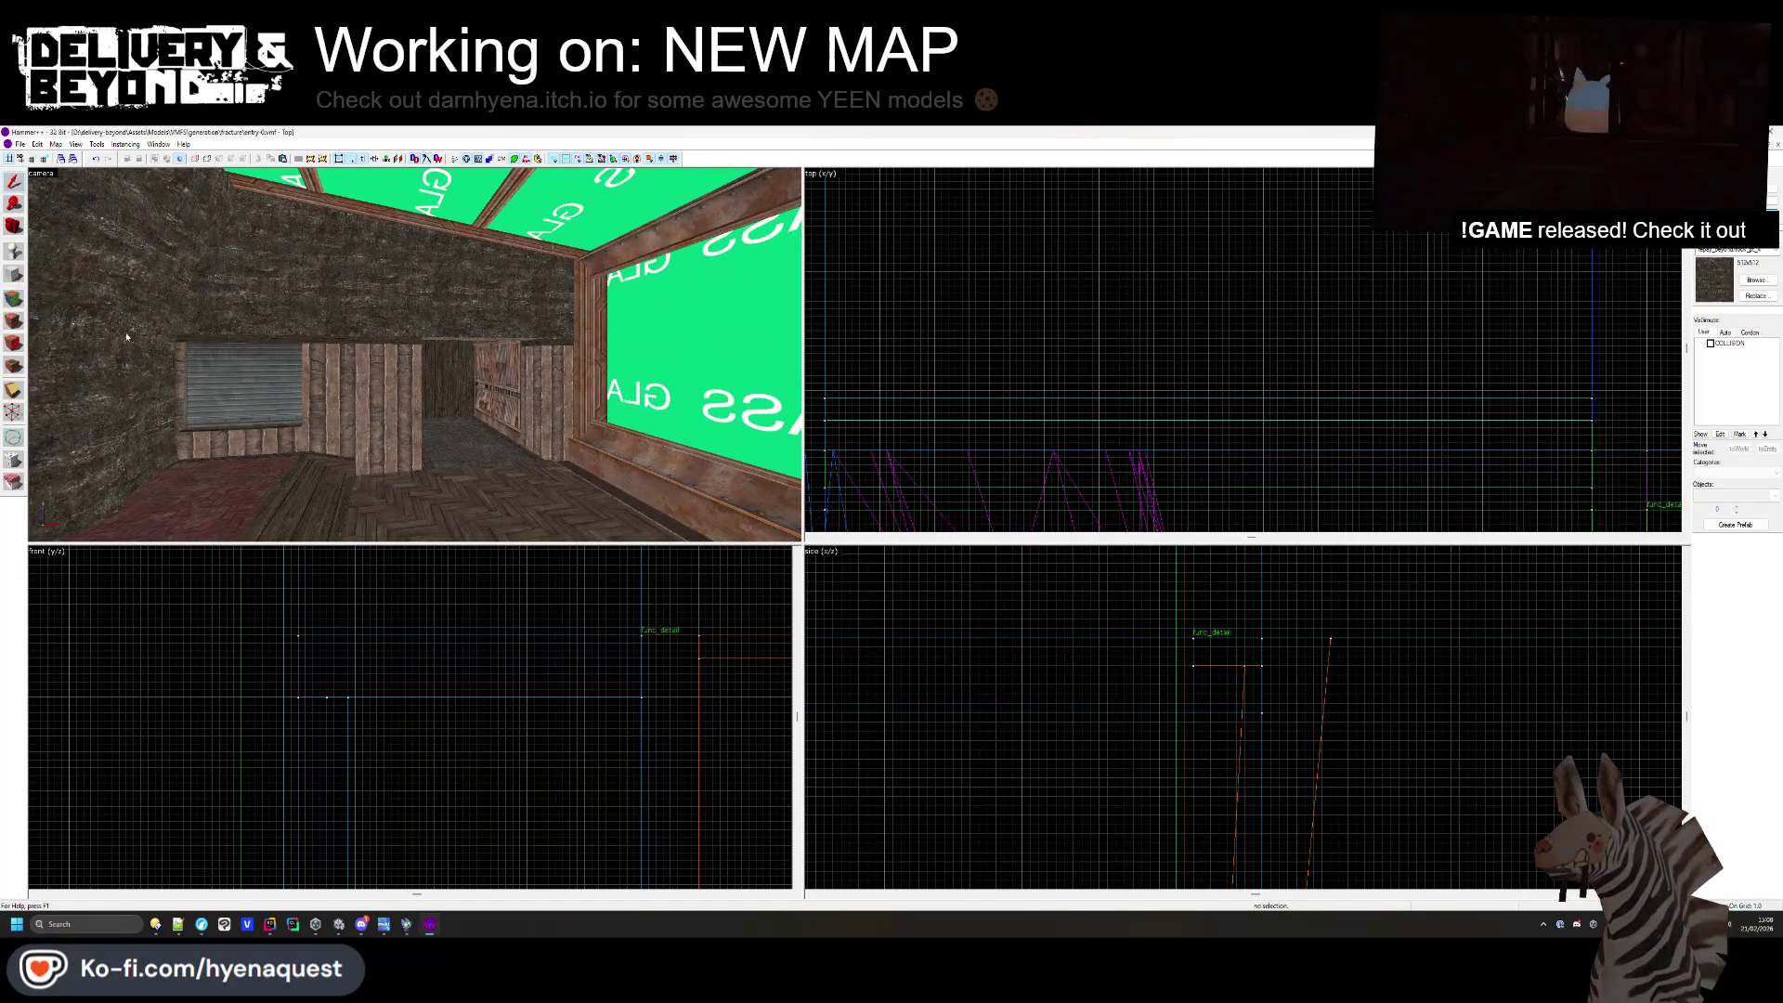
- Try rock tile floor, rock_wall_07 and embedded concrete rock textures on the back wall
key("shift+a")
left_click(1269, 414)
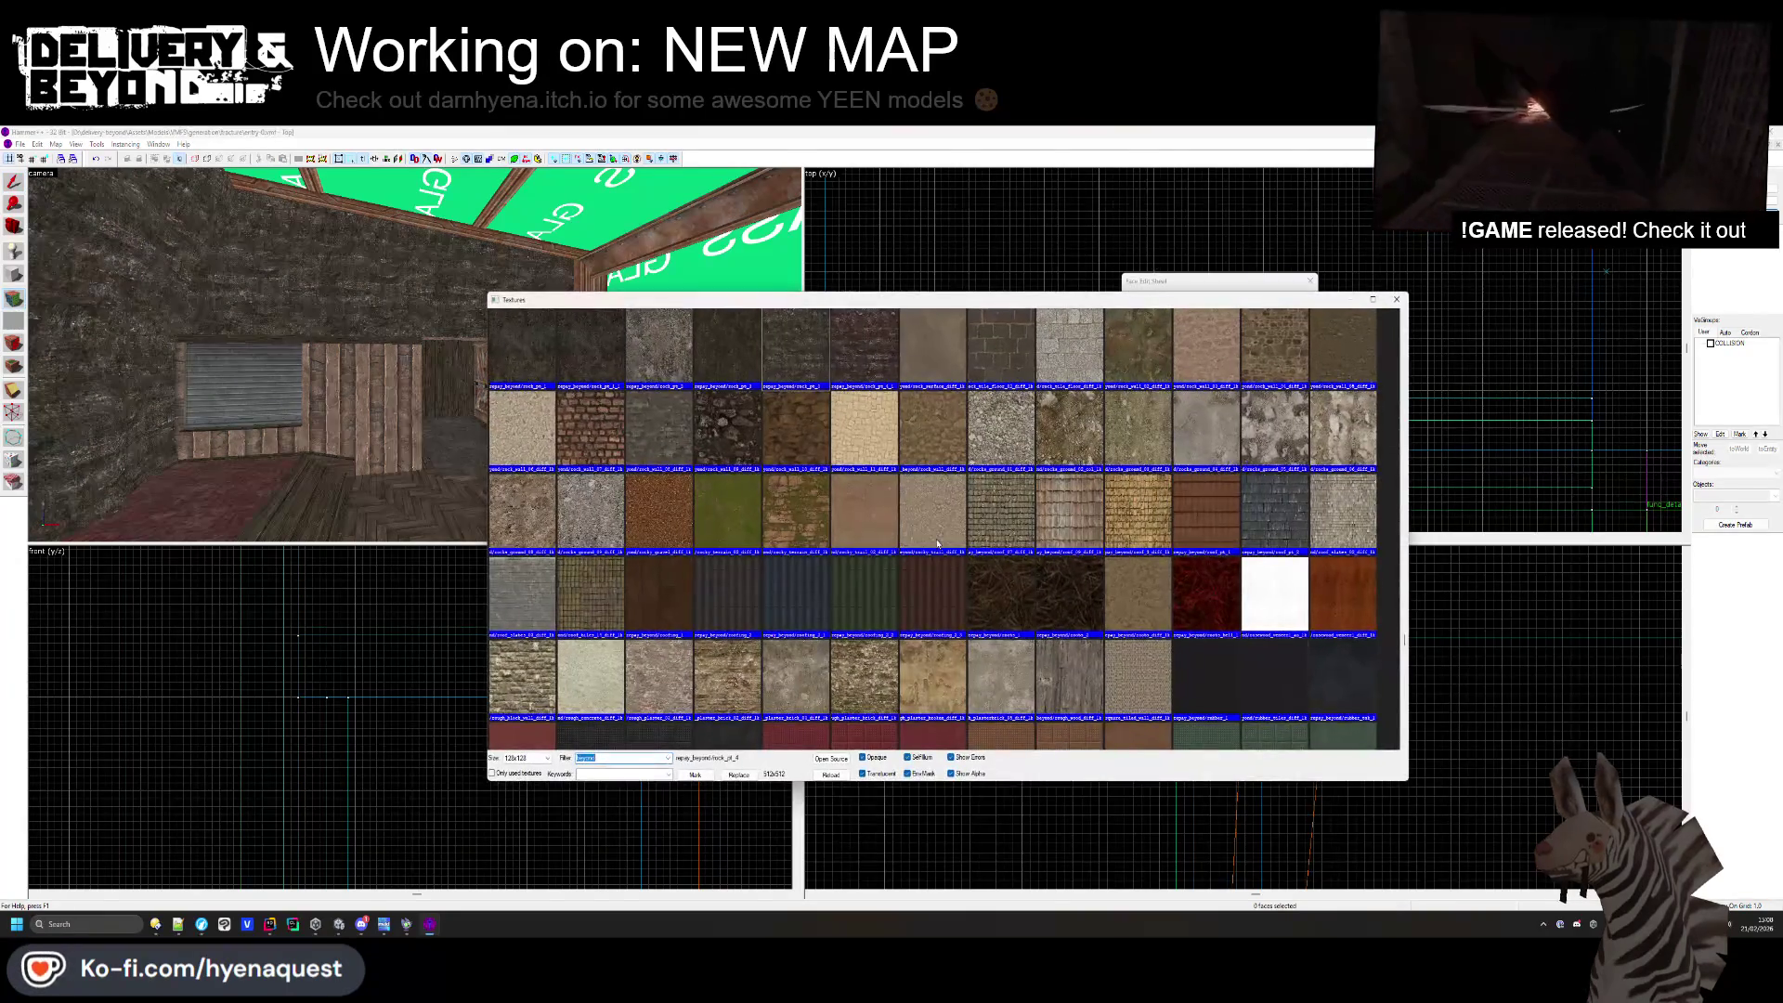
scroll(1106, 432, "down", 1)
double_click(1070, 325)
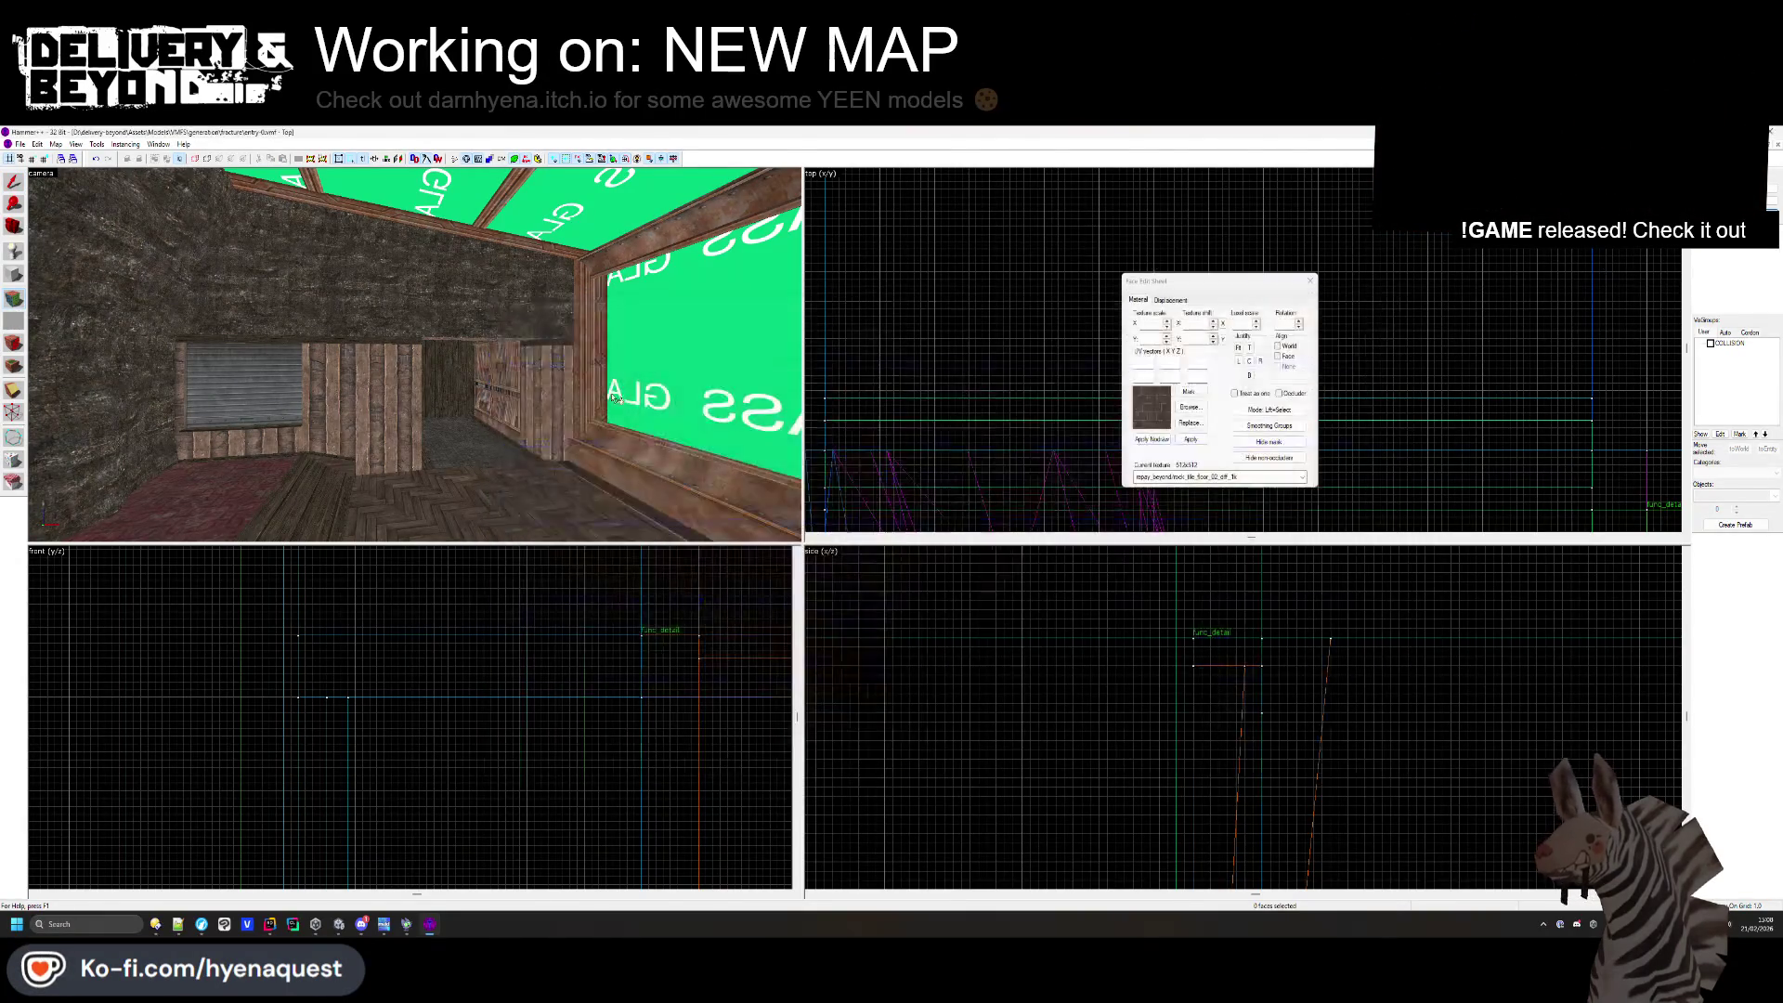
left_click(1188, 408)
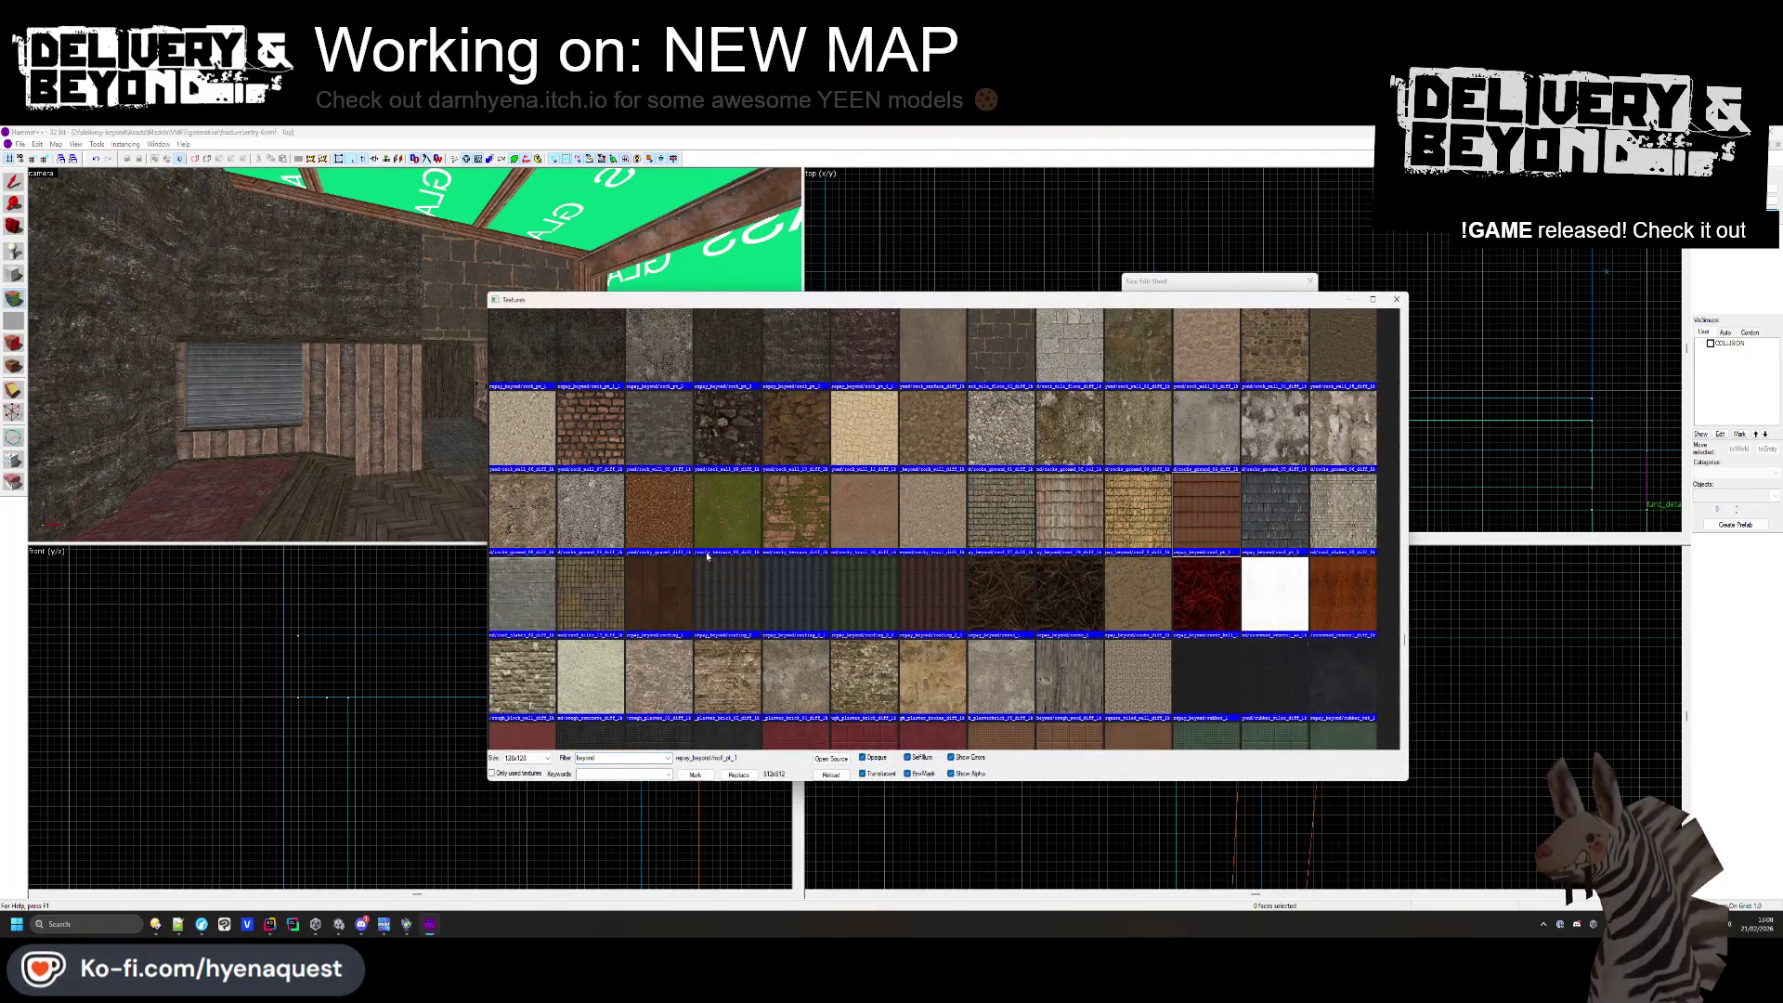
scroll(604, 510, "up", 1)
double_click(604, 510)
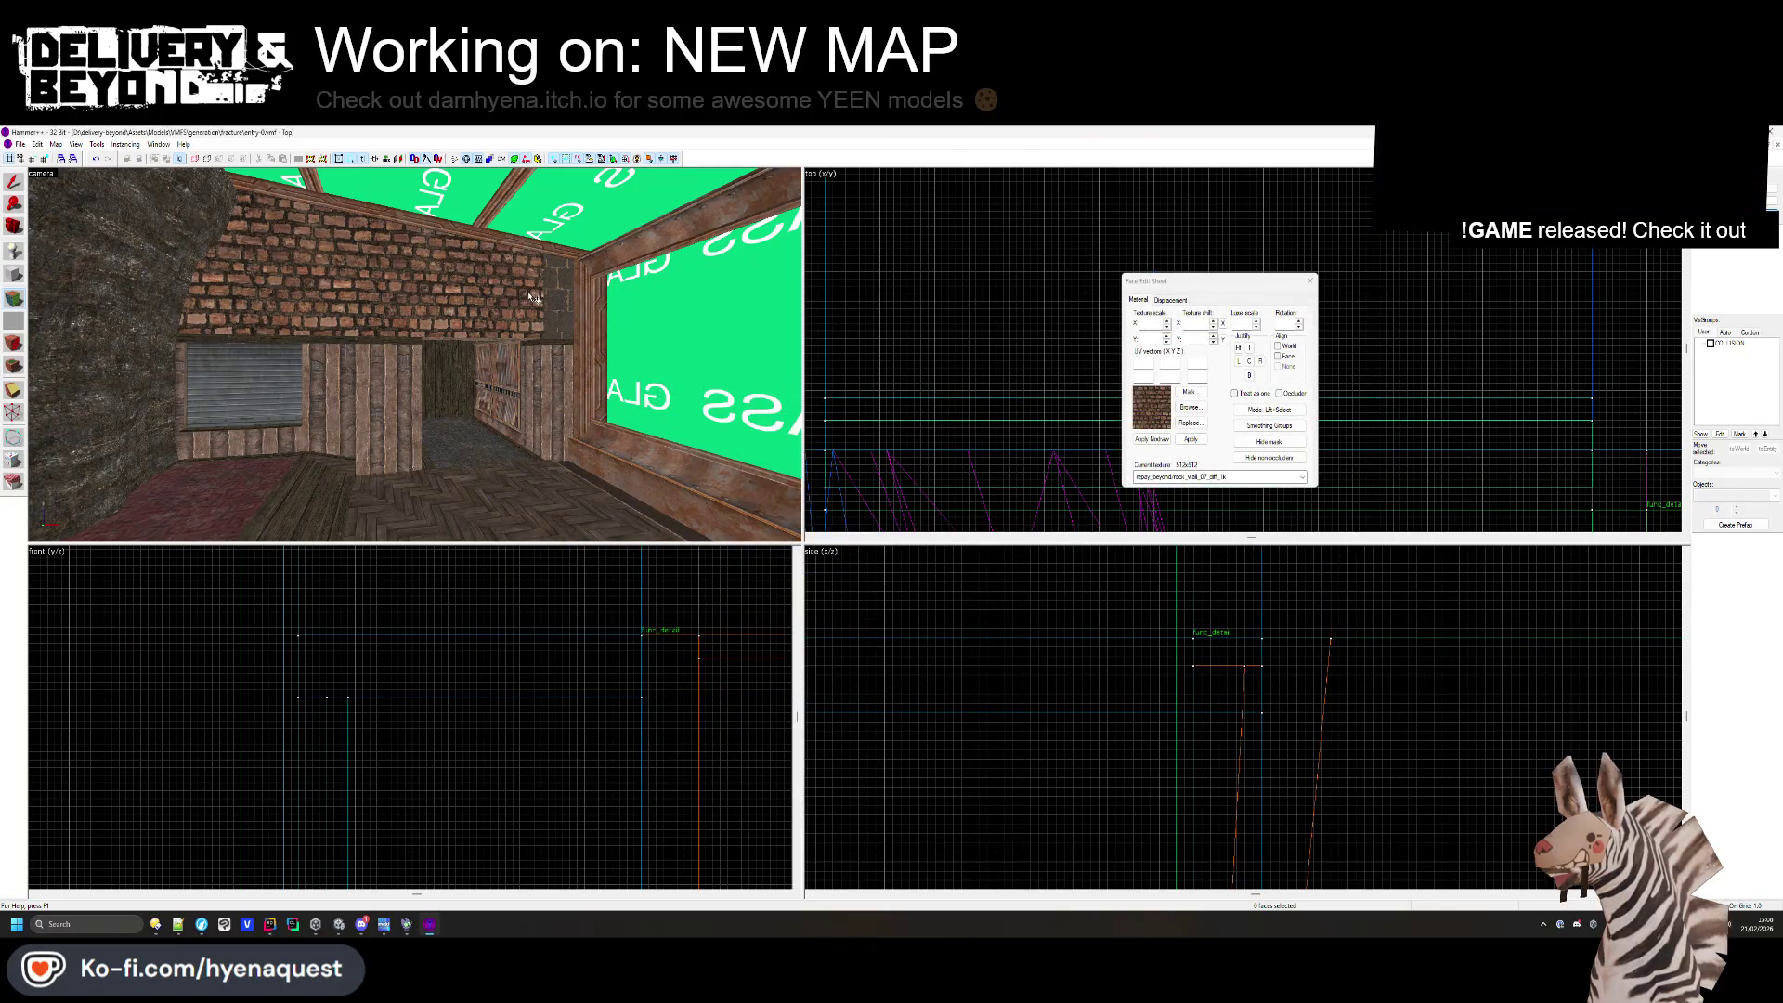
left_click(1181, 414)
scroll(746, 533, "up", 3)
double_click(742, 419)
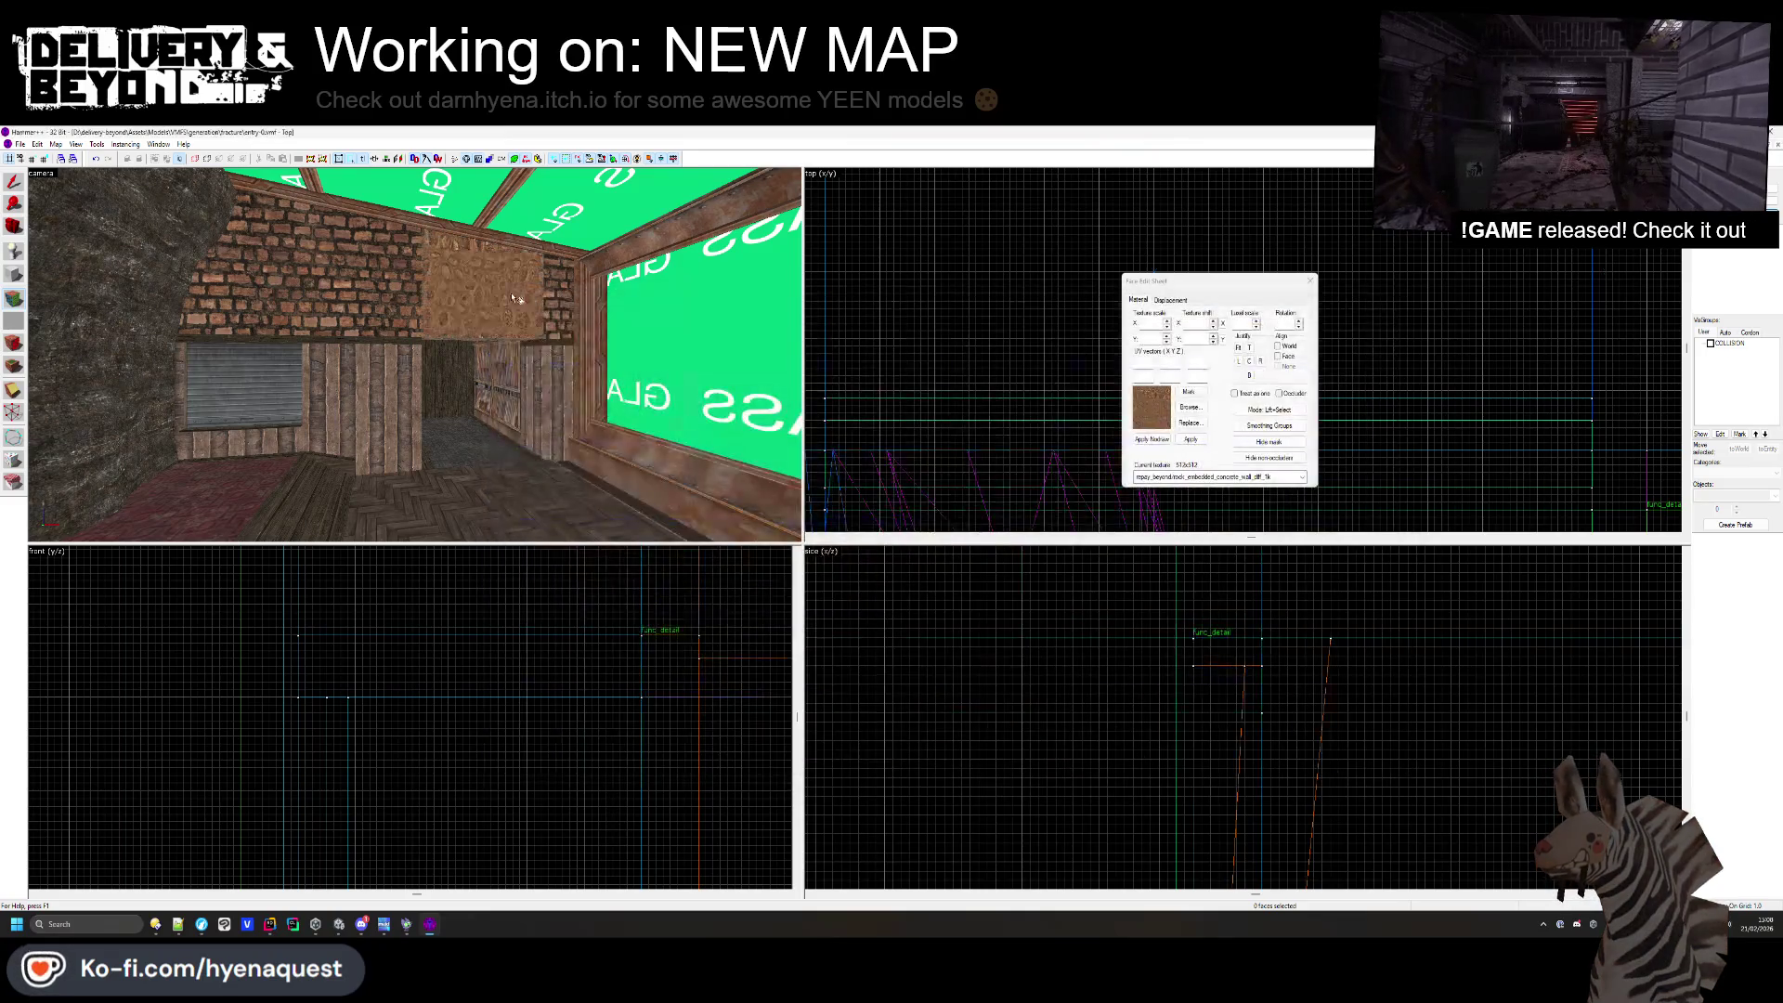
- Try rock_alien_4 and red brick plaster, then keep the dark ruins wall texture and close the editor
left_click(1188, 407)
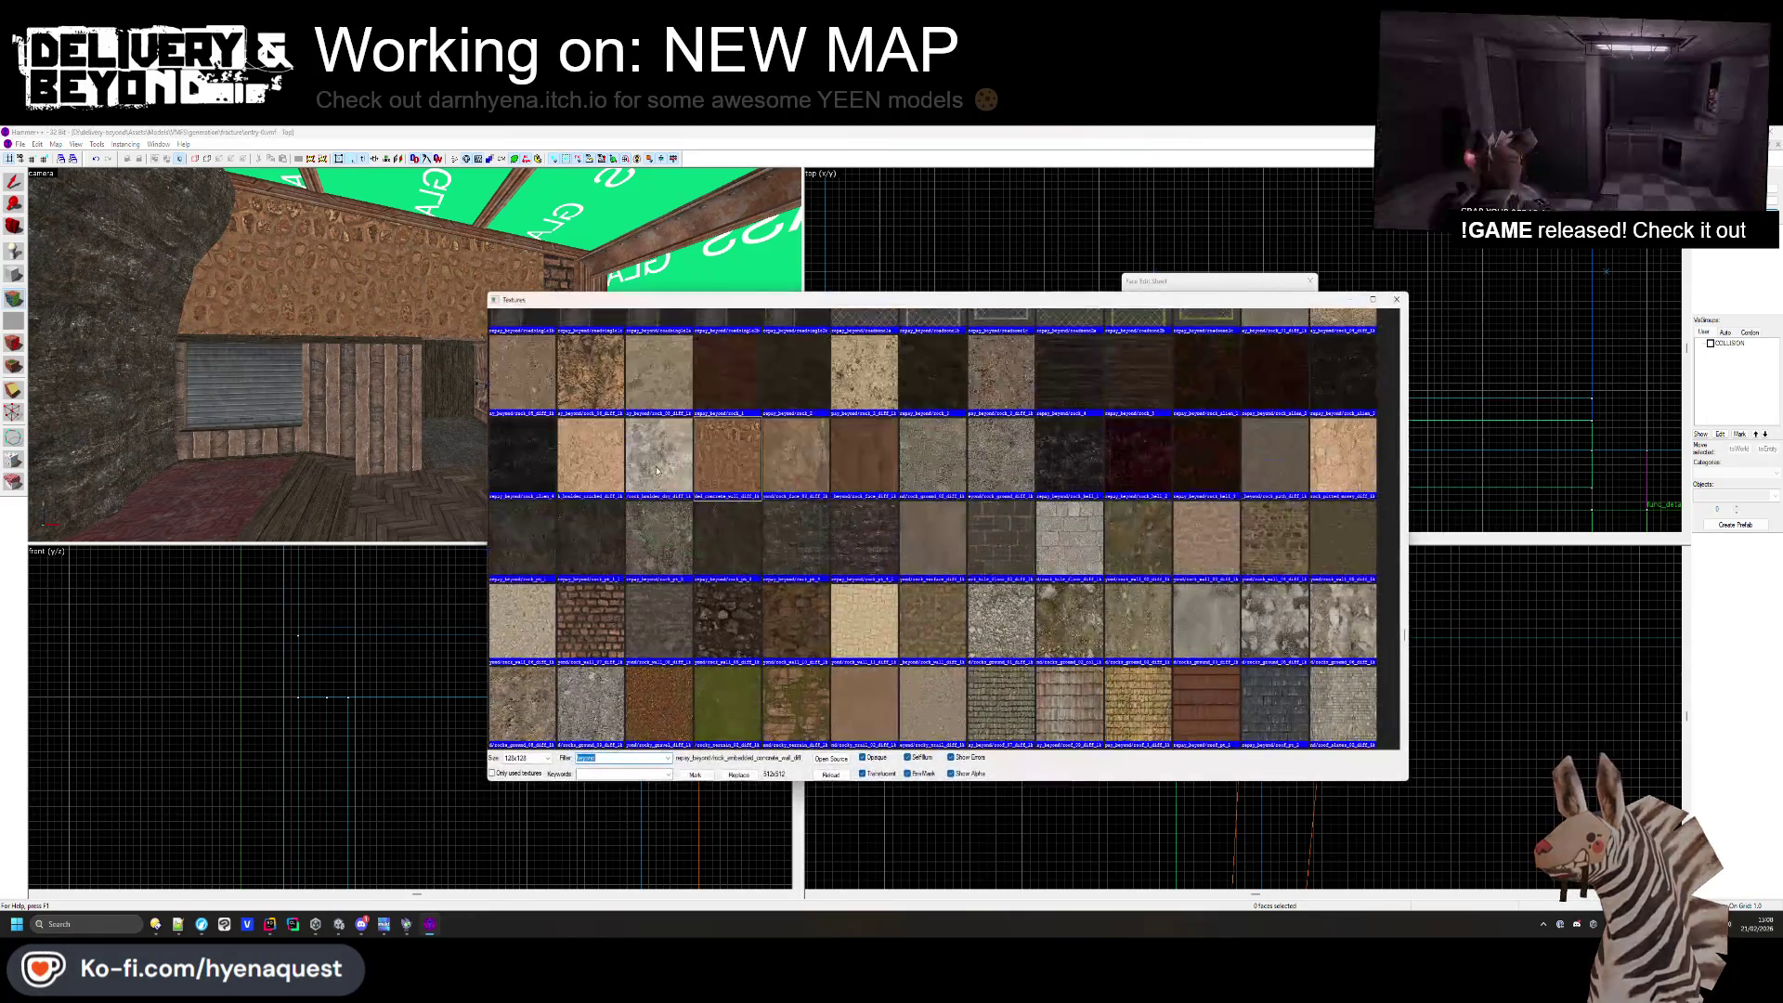
double_click(522, 455)
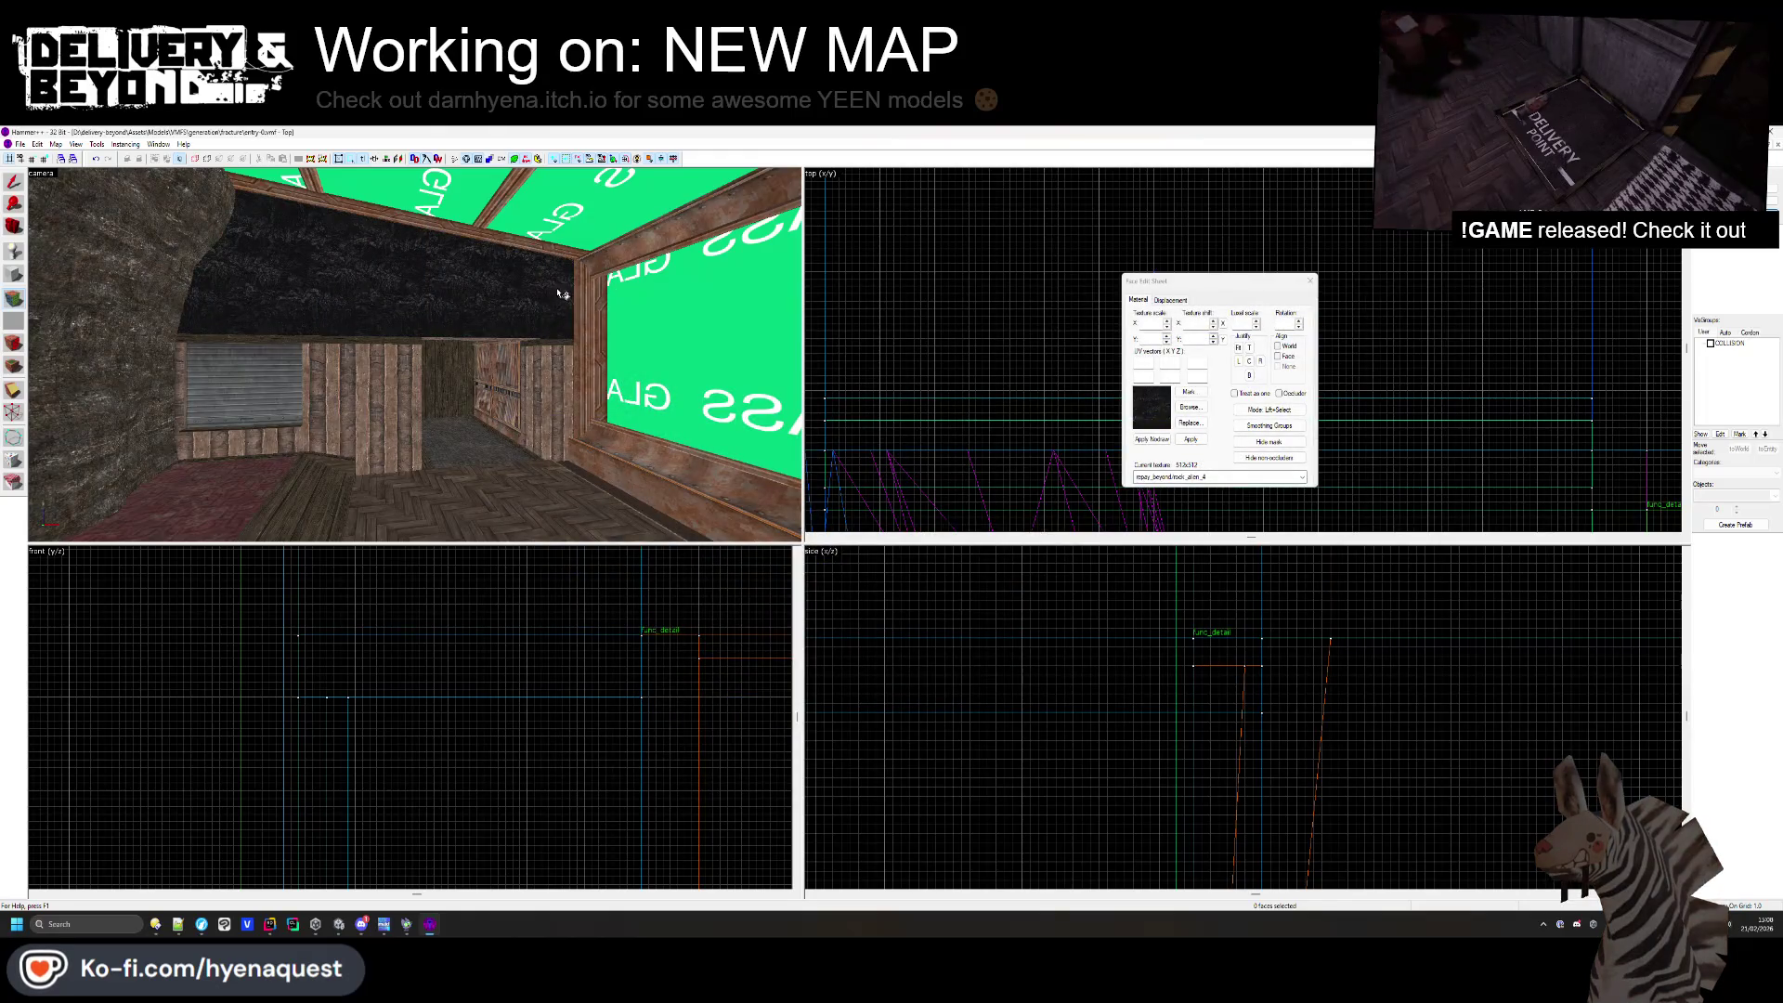
left_click(1199, 408)
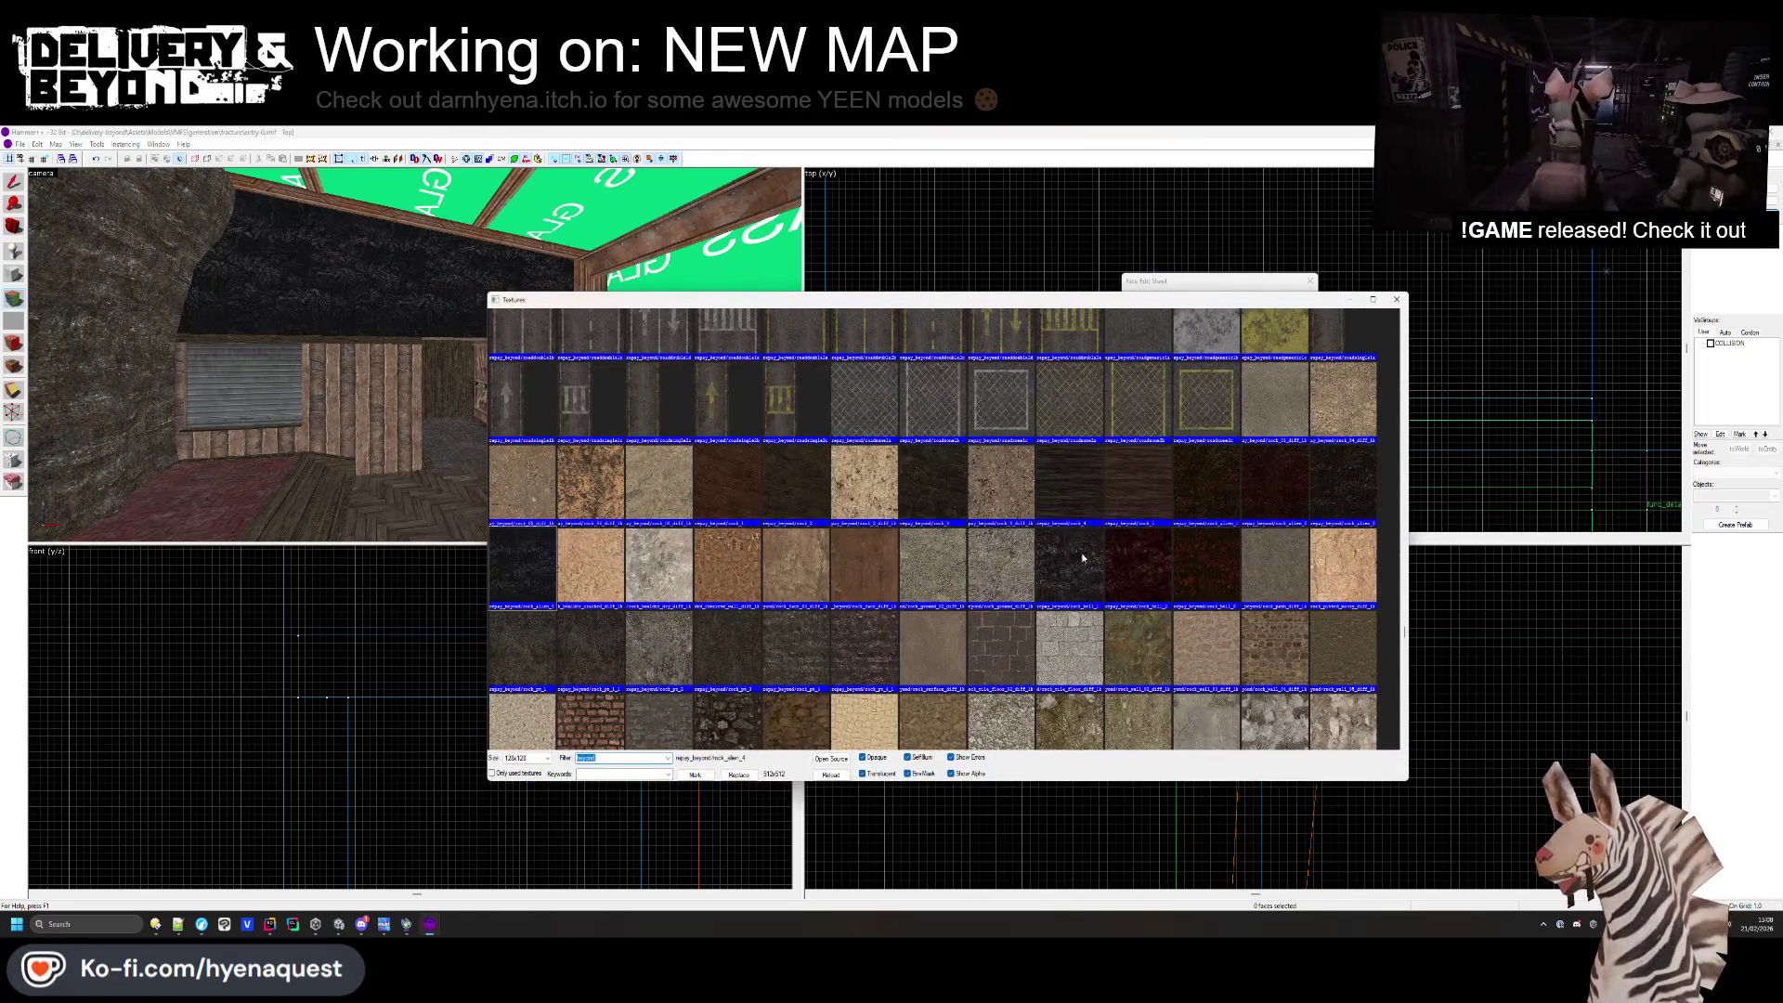
scroll(960, 534, "up", 4)
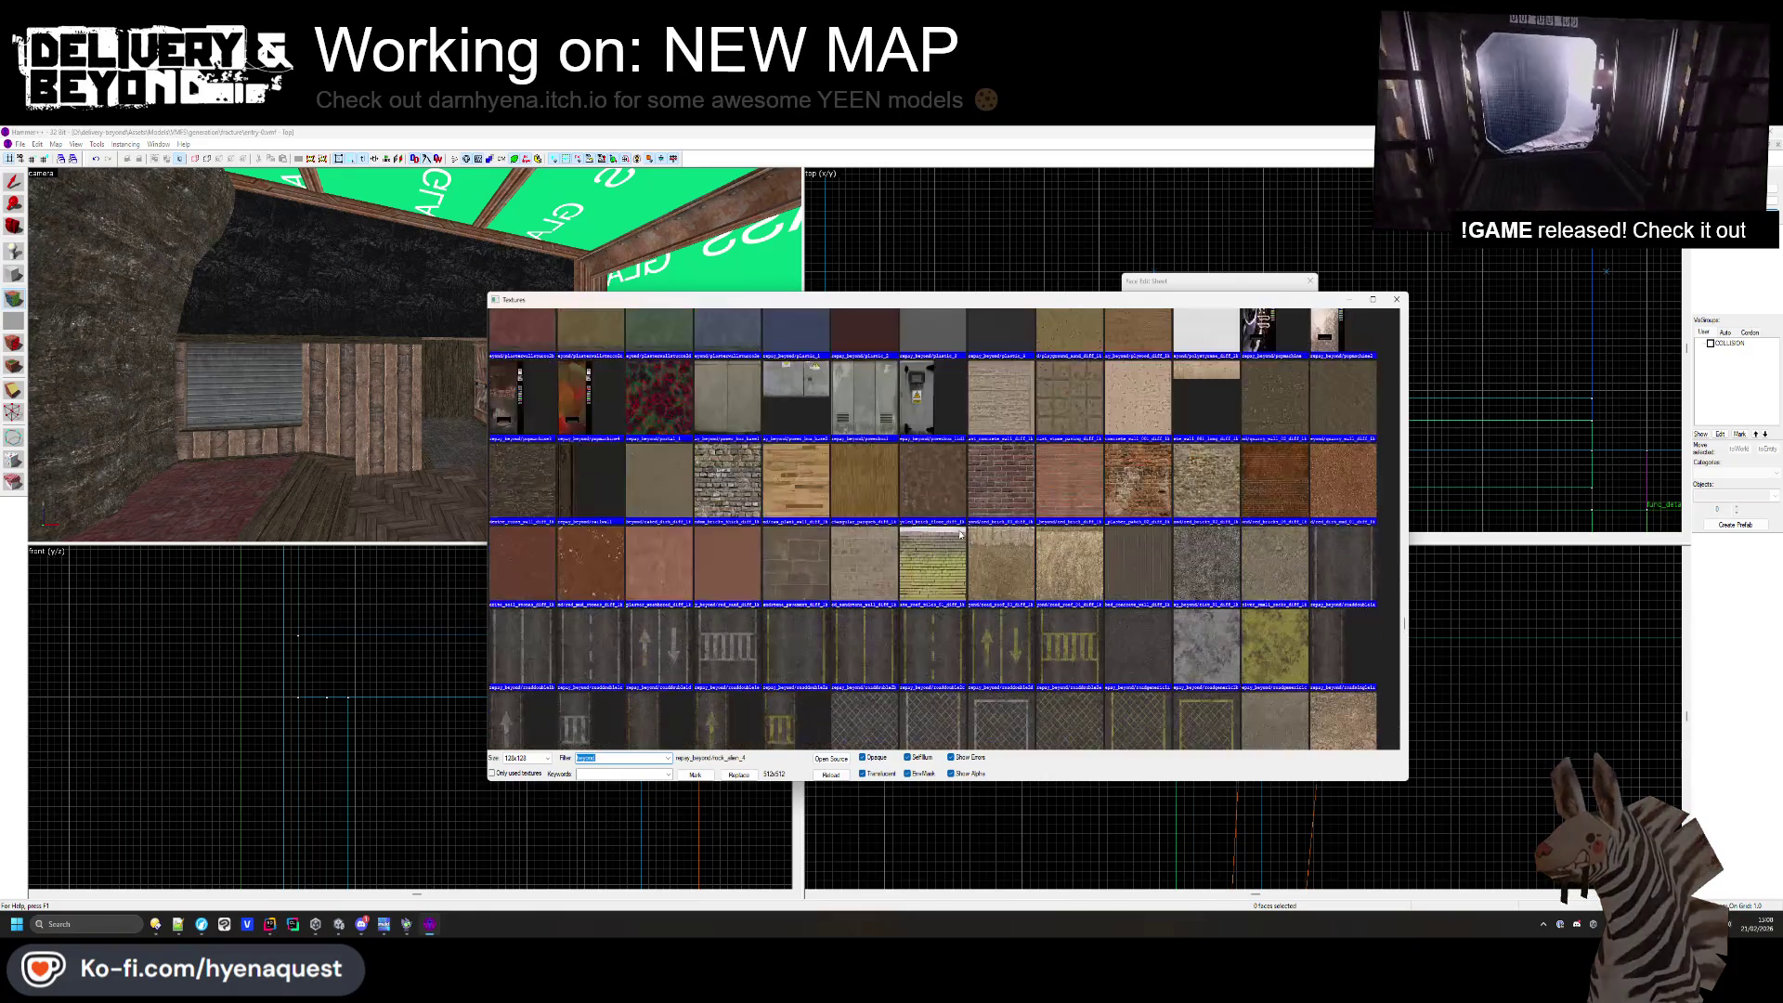
double_click(1116, 500)
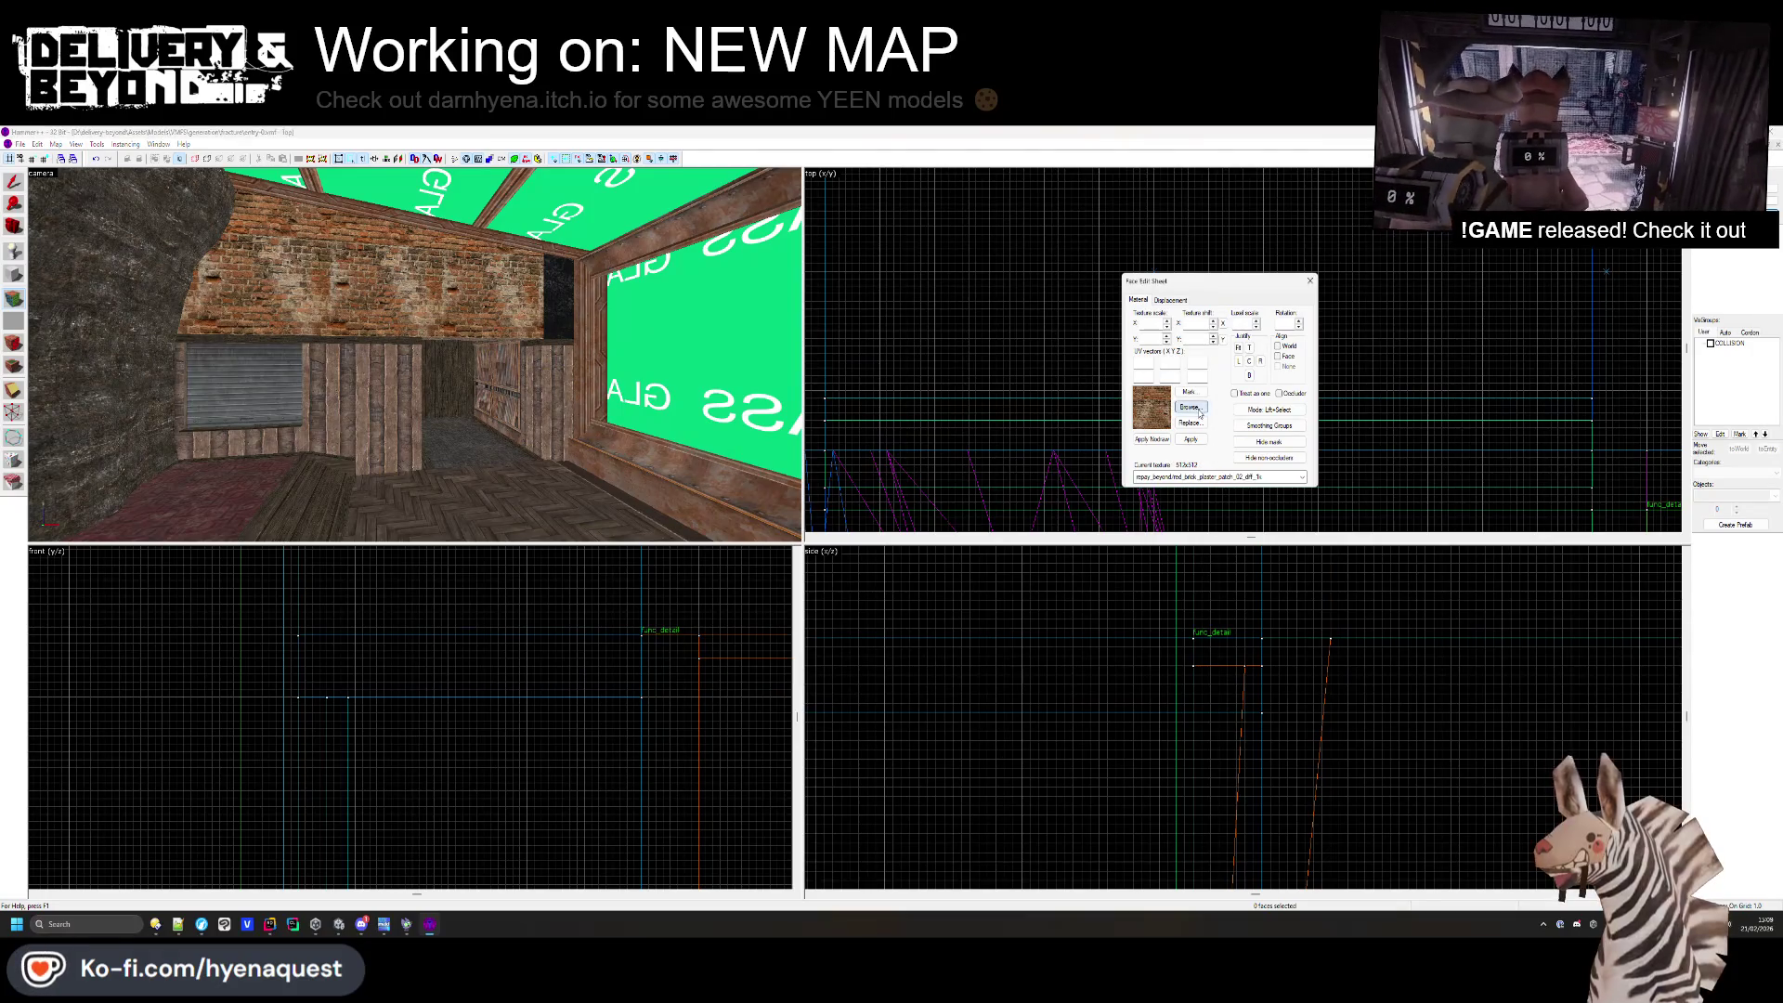
left_click(1197, 409)
double_click(508, 643)
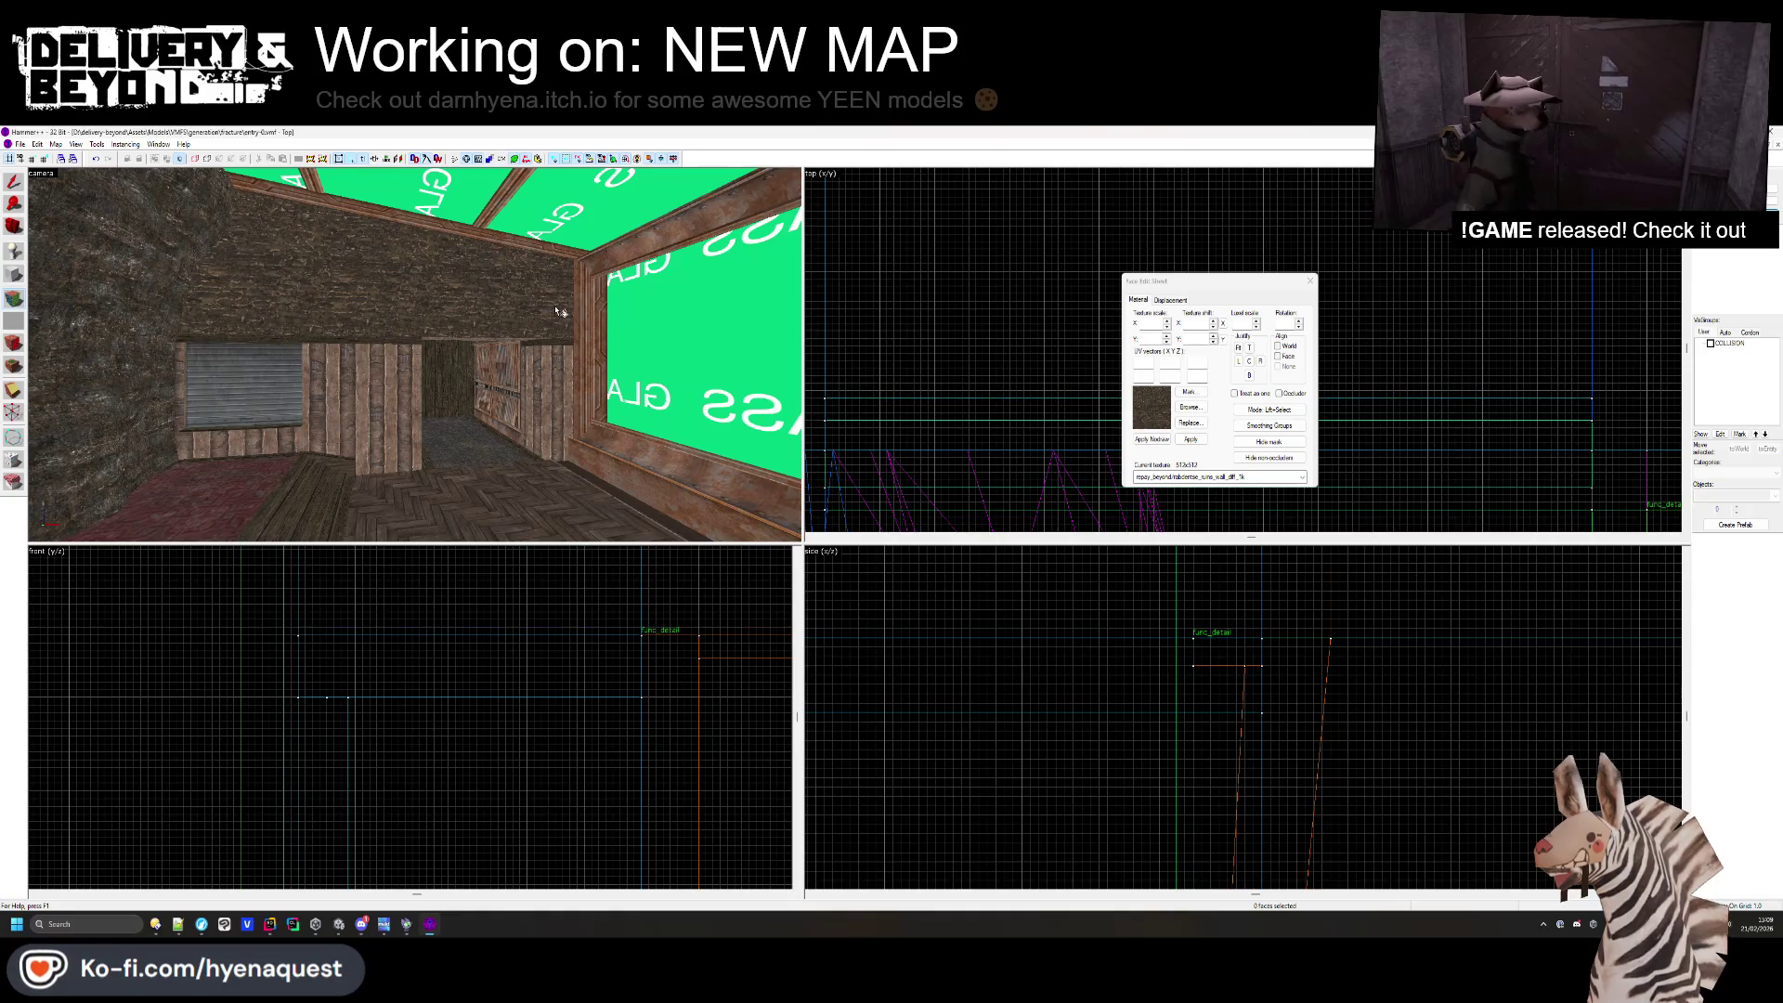
left_click(482, 313)
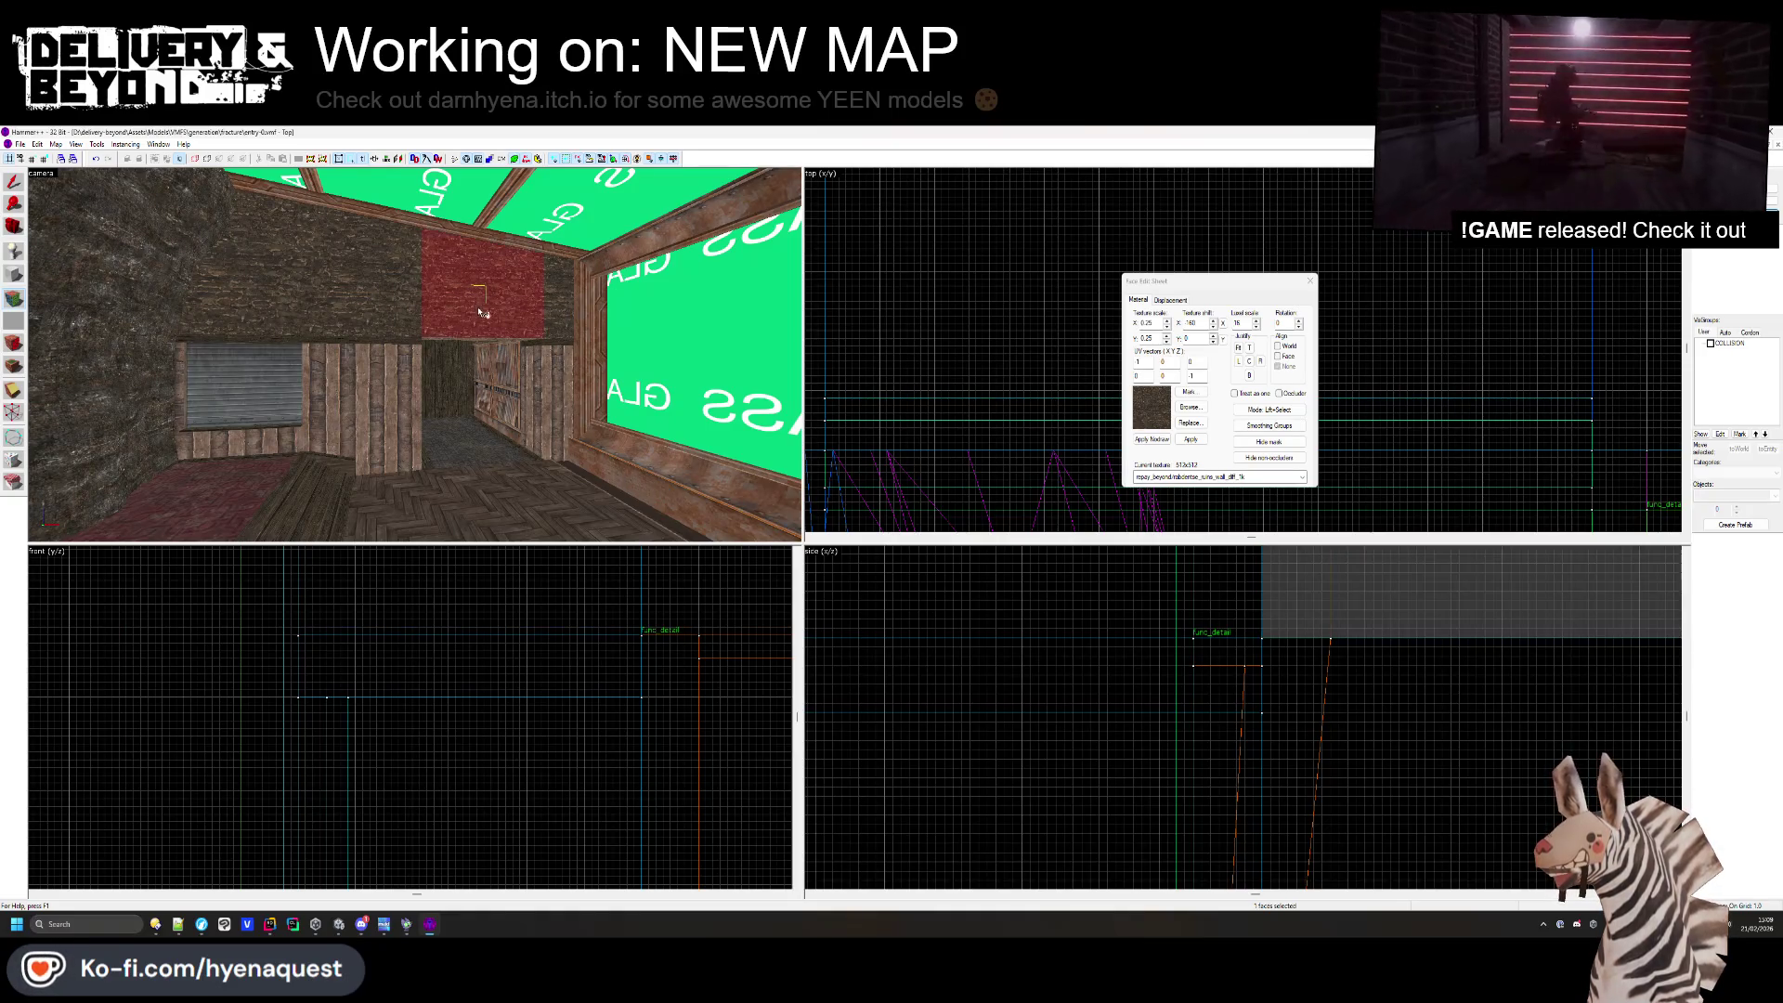
key("w")
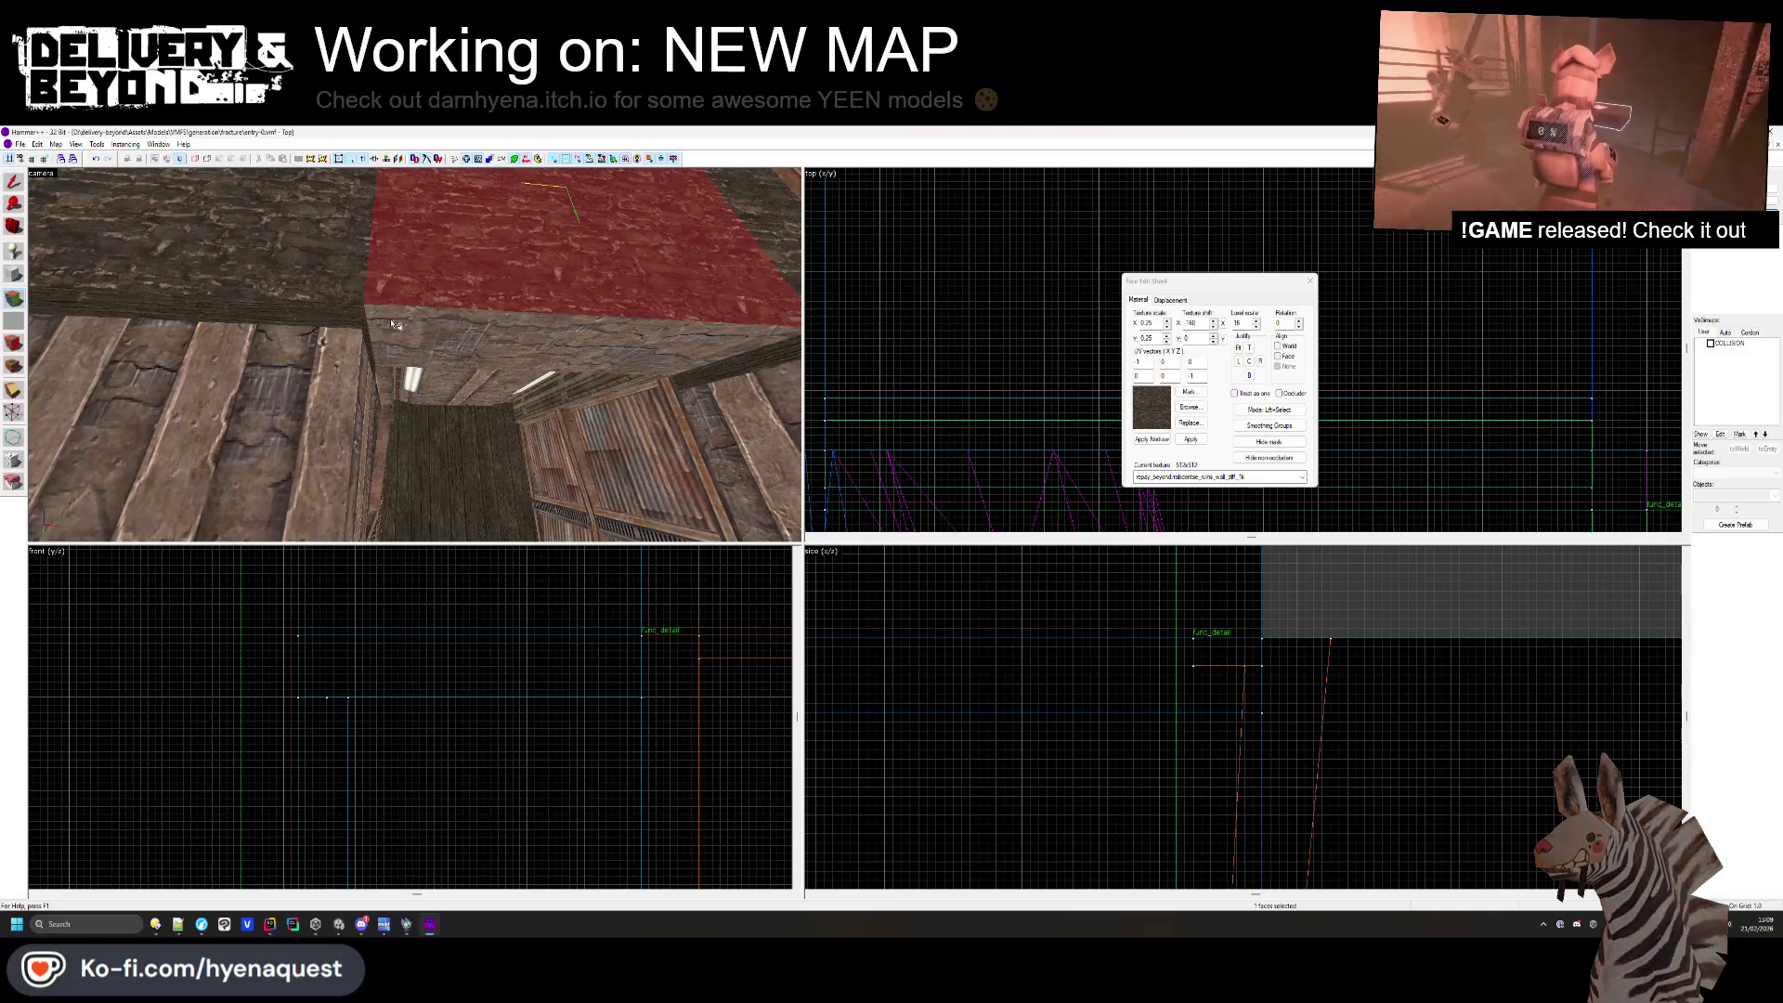
key("Left")
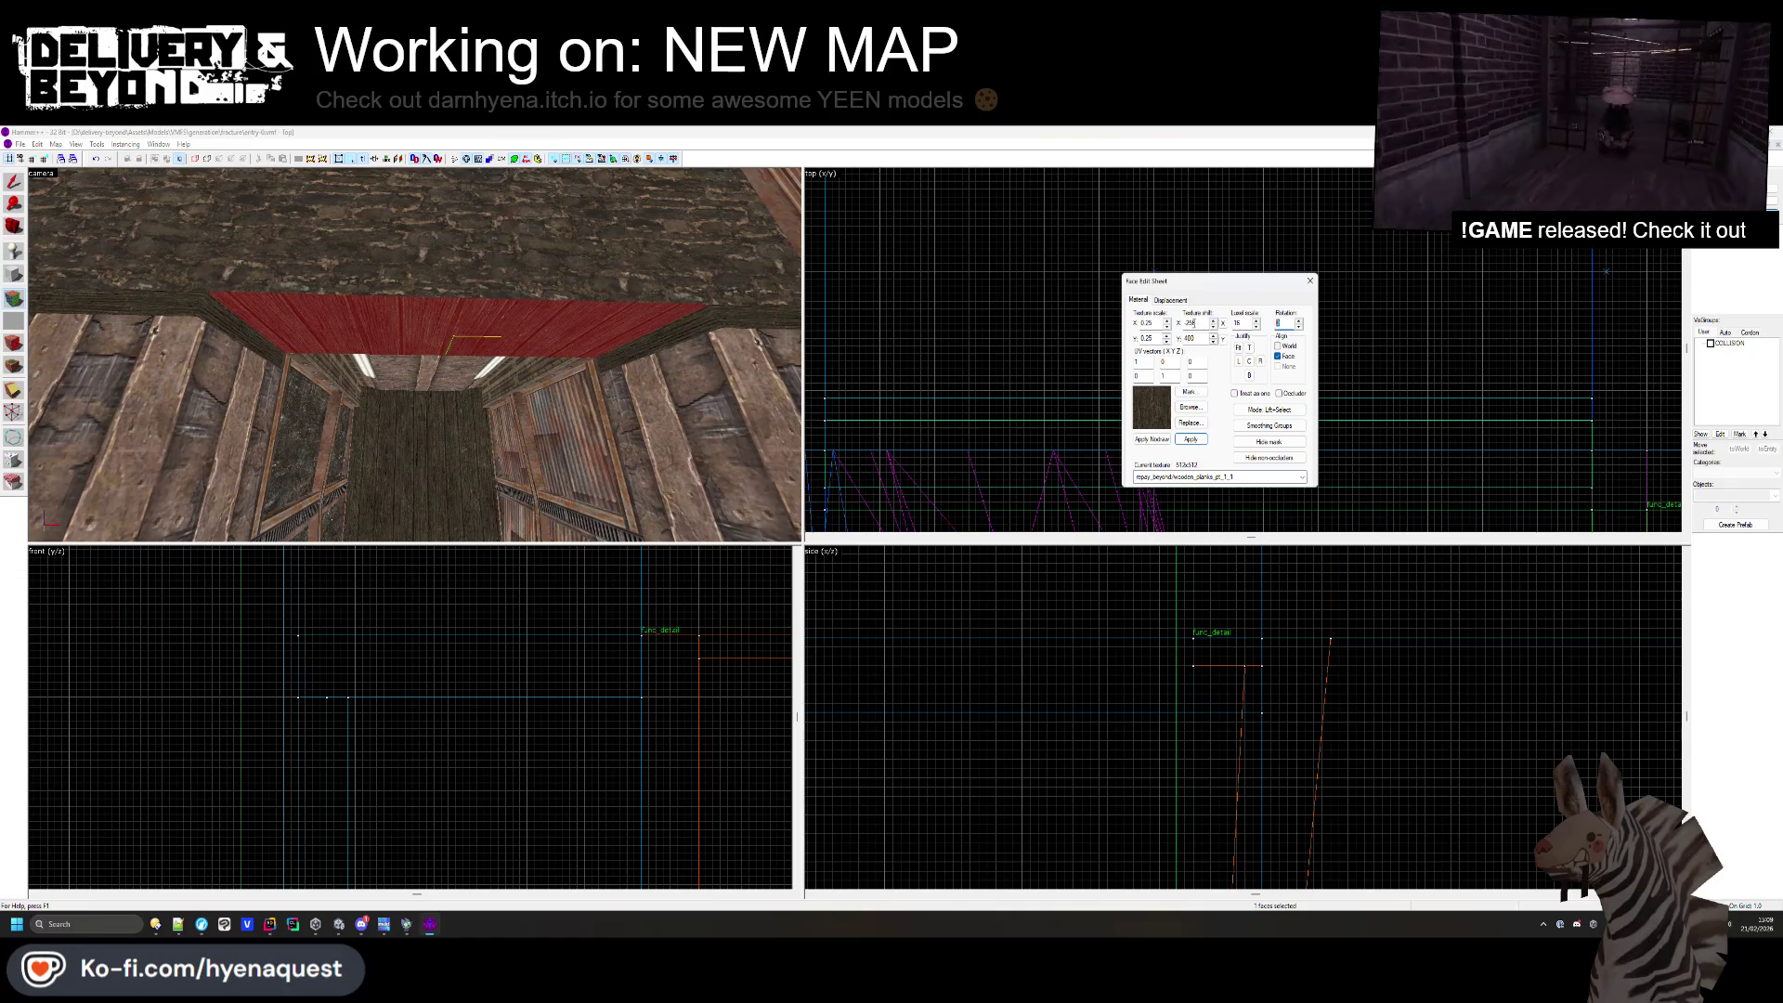
left_click(1311, 280)
- Give the pillar beside the green glass window the stonewall5 texture sampled from the adjoining wall
key("z")
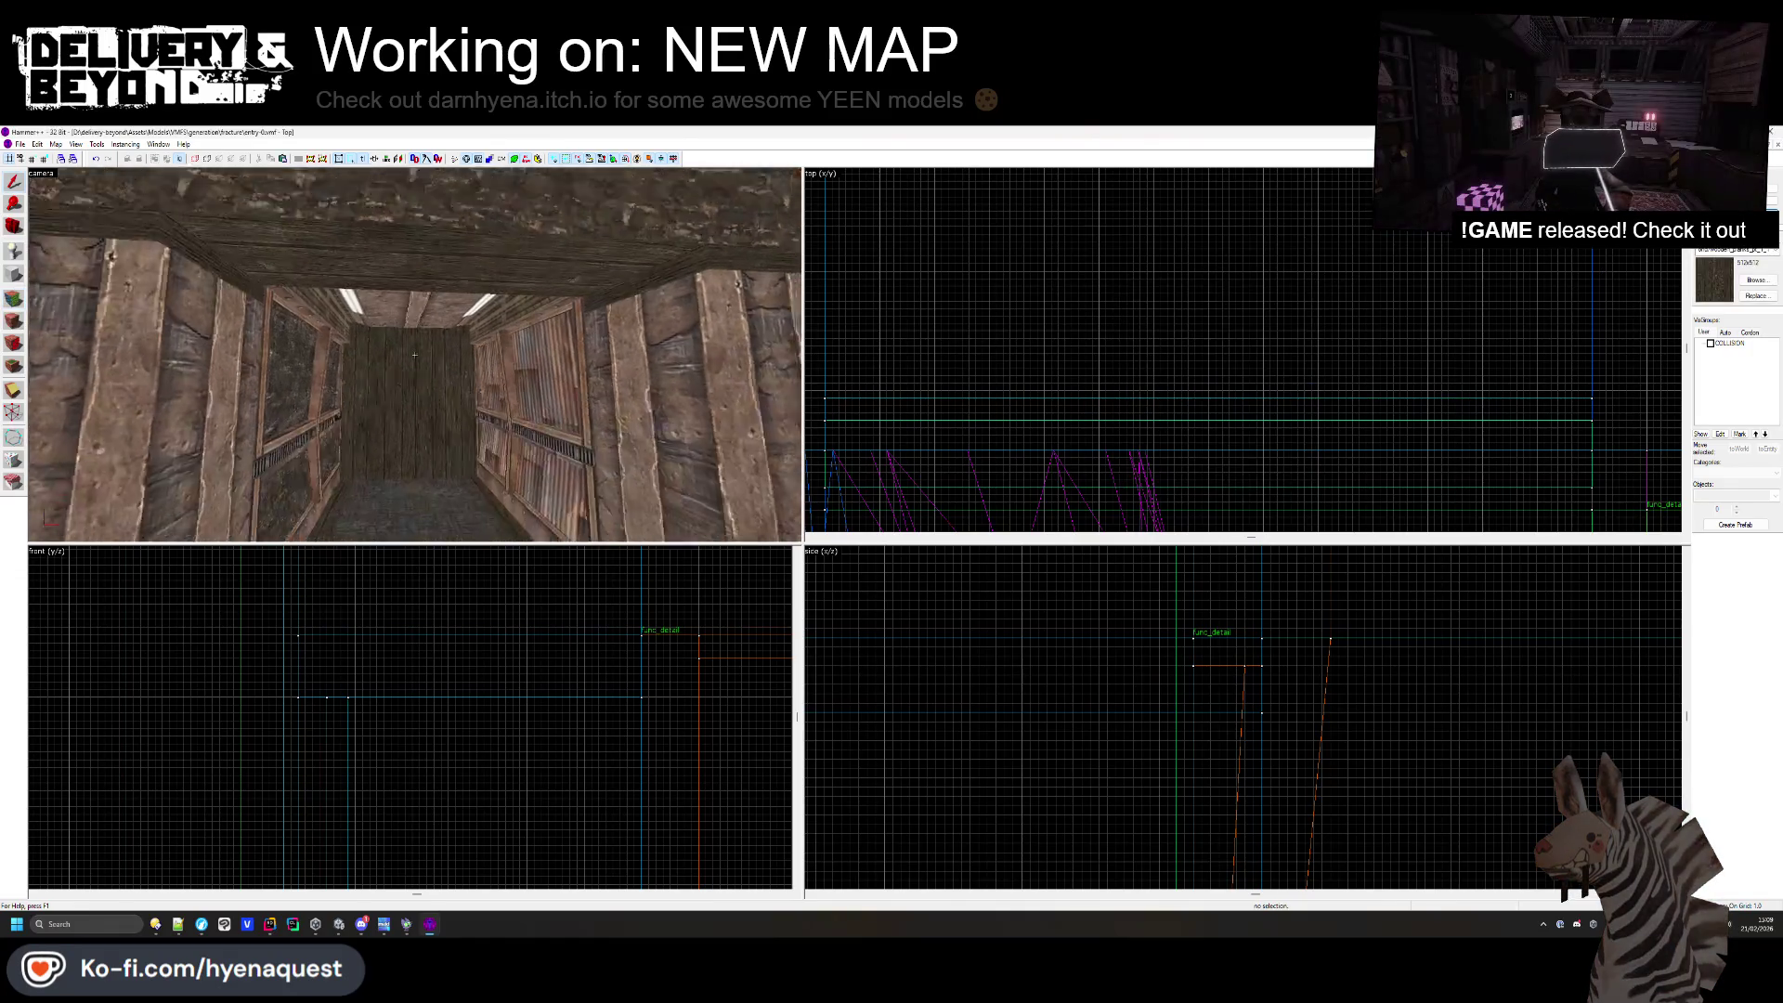
key("w")
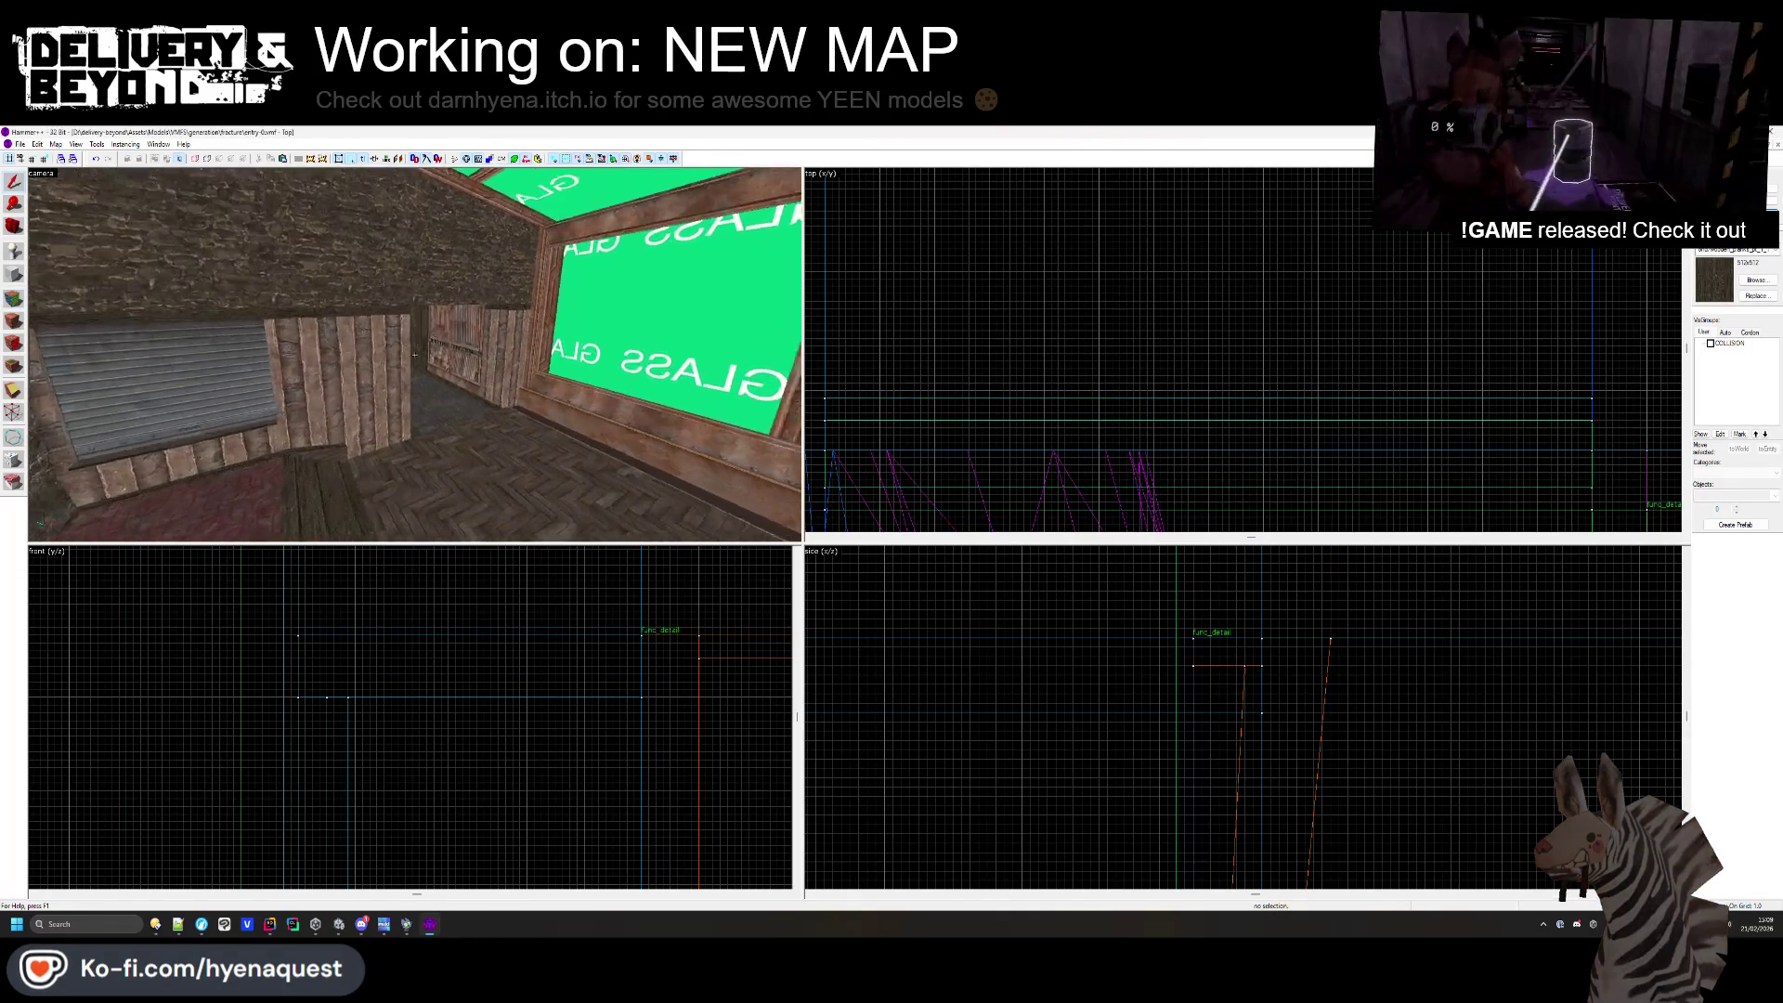
key("z")
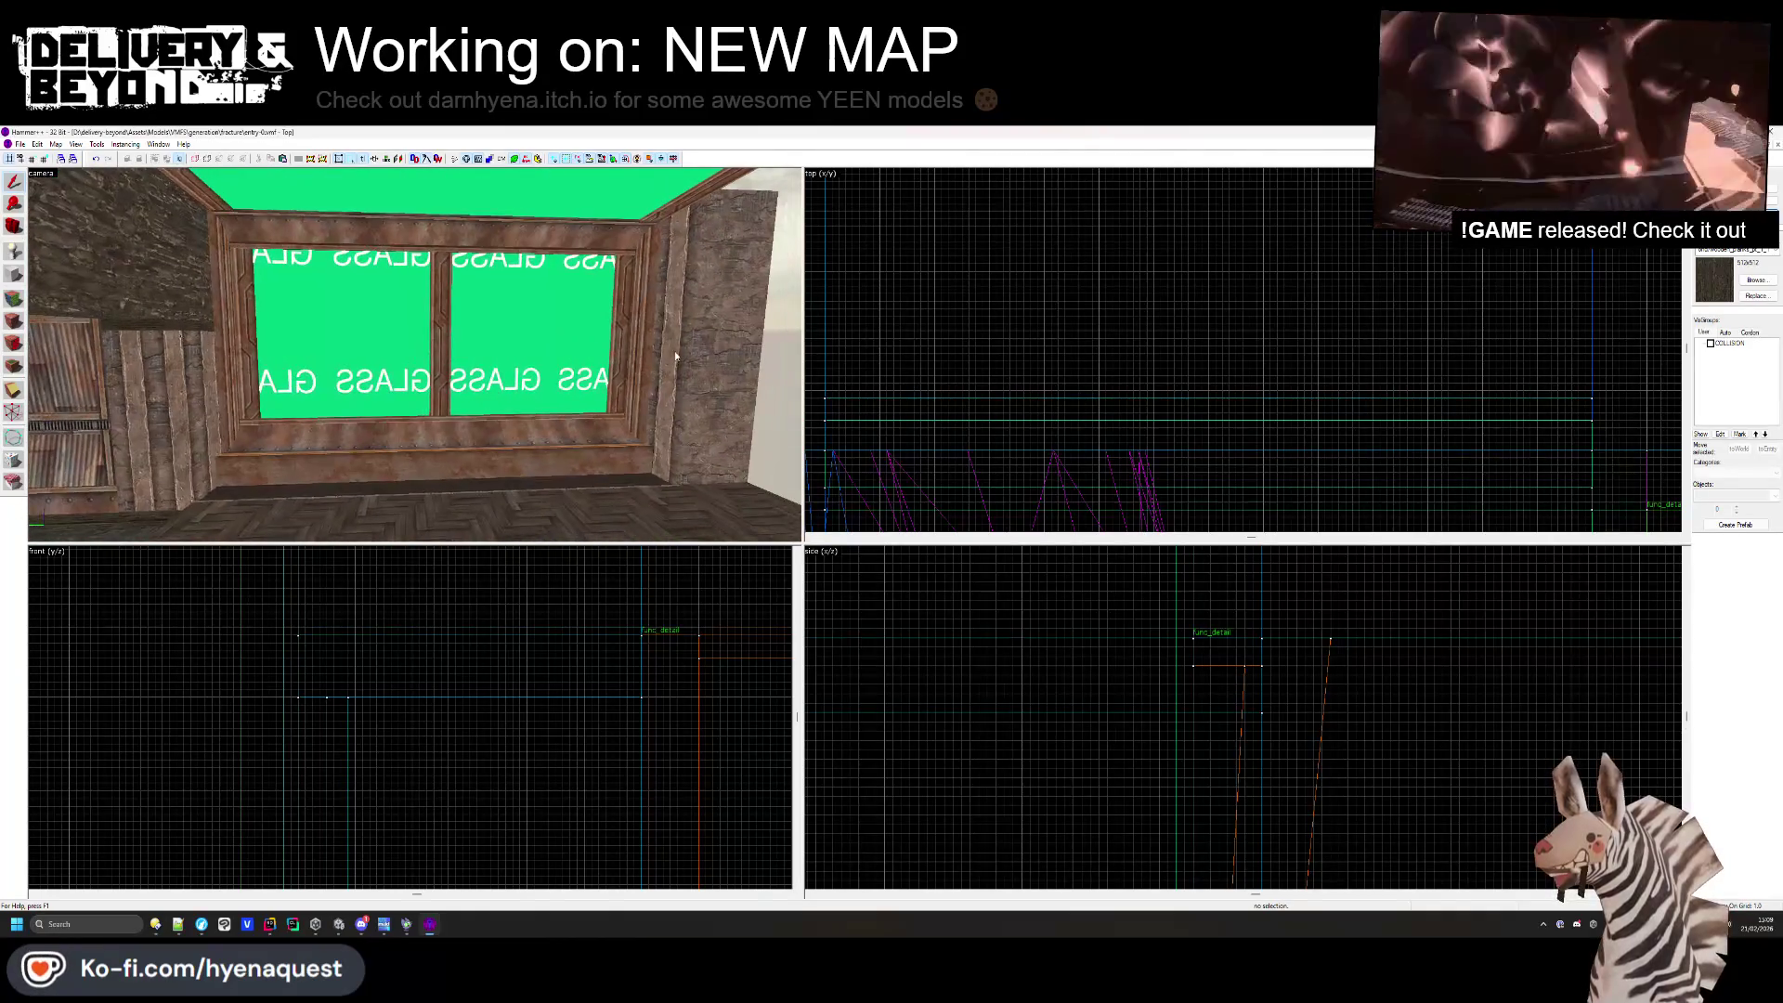
scroll(1085, 637, "down", 2)
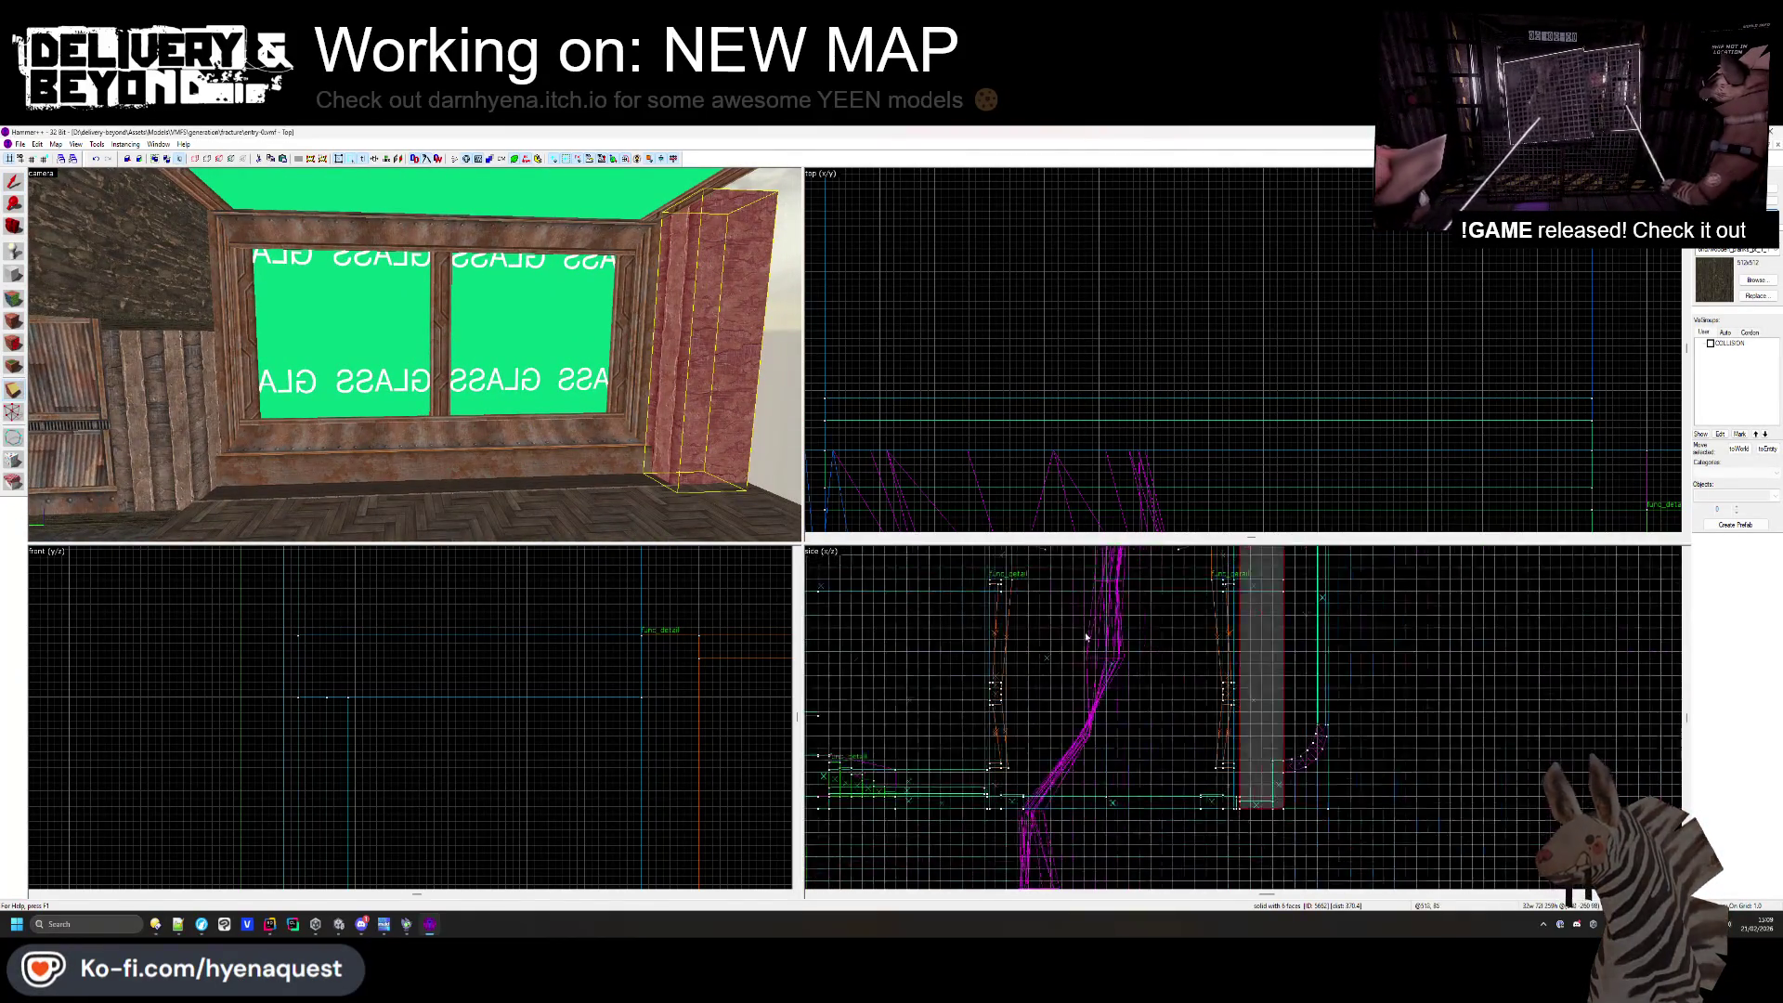
scroll(1212, 595, "up", 5)
left_click(1246, 578, "ctrl")
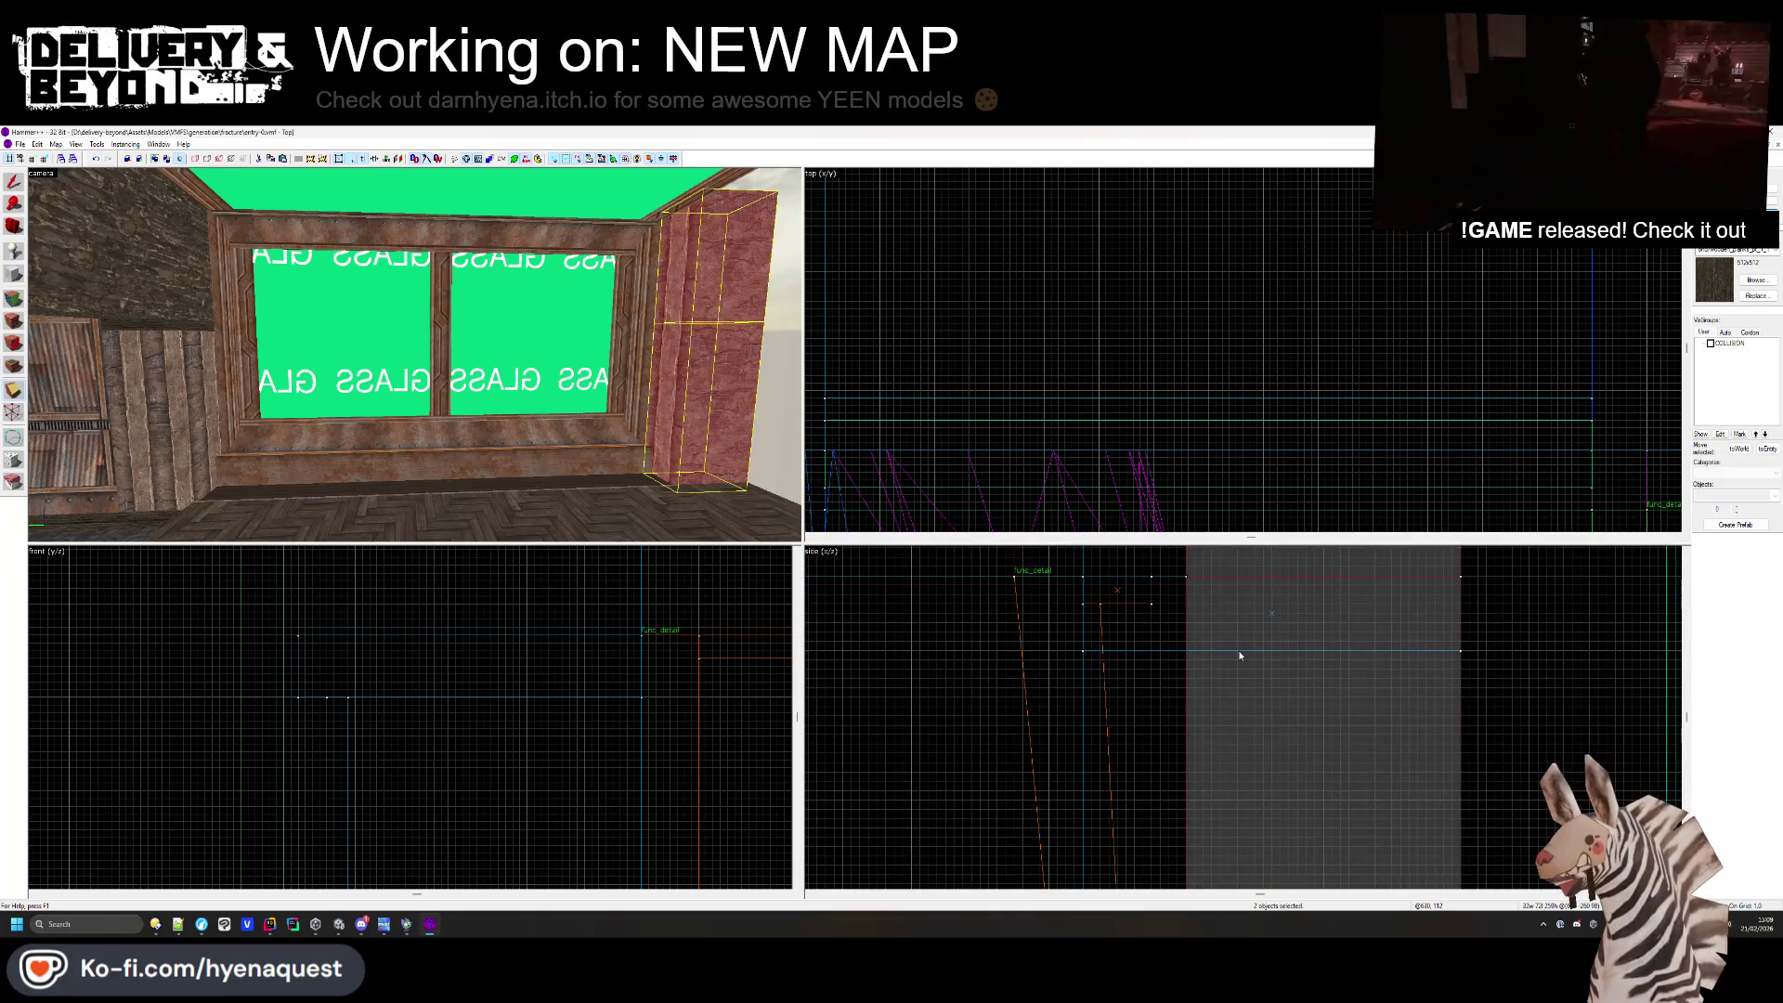
left_click(13, 320)
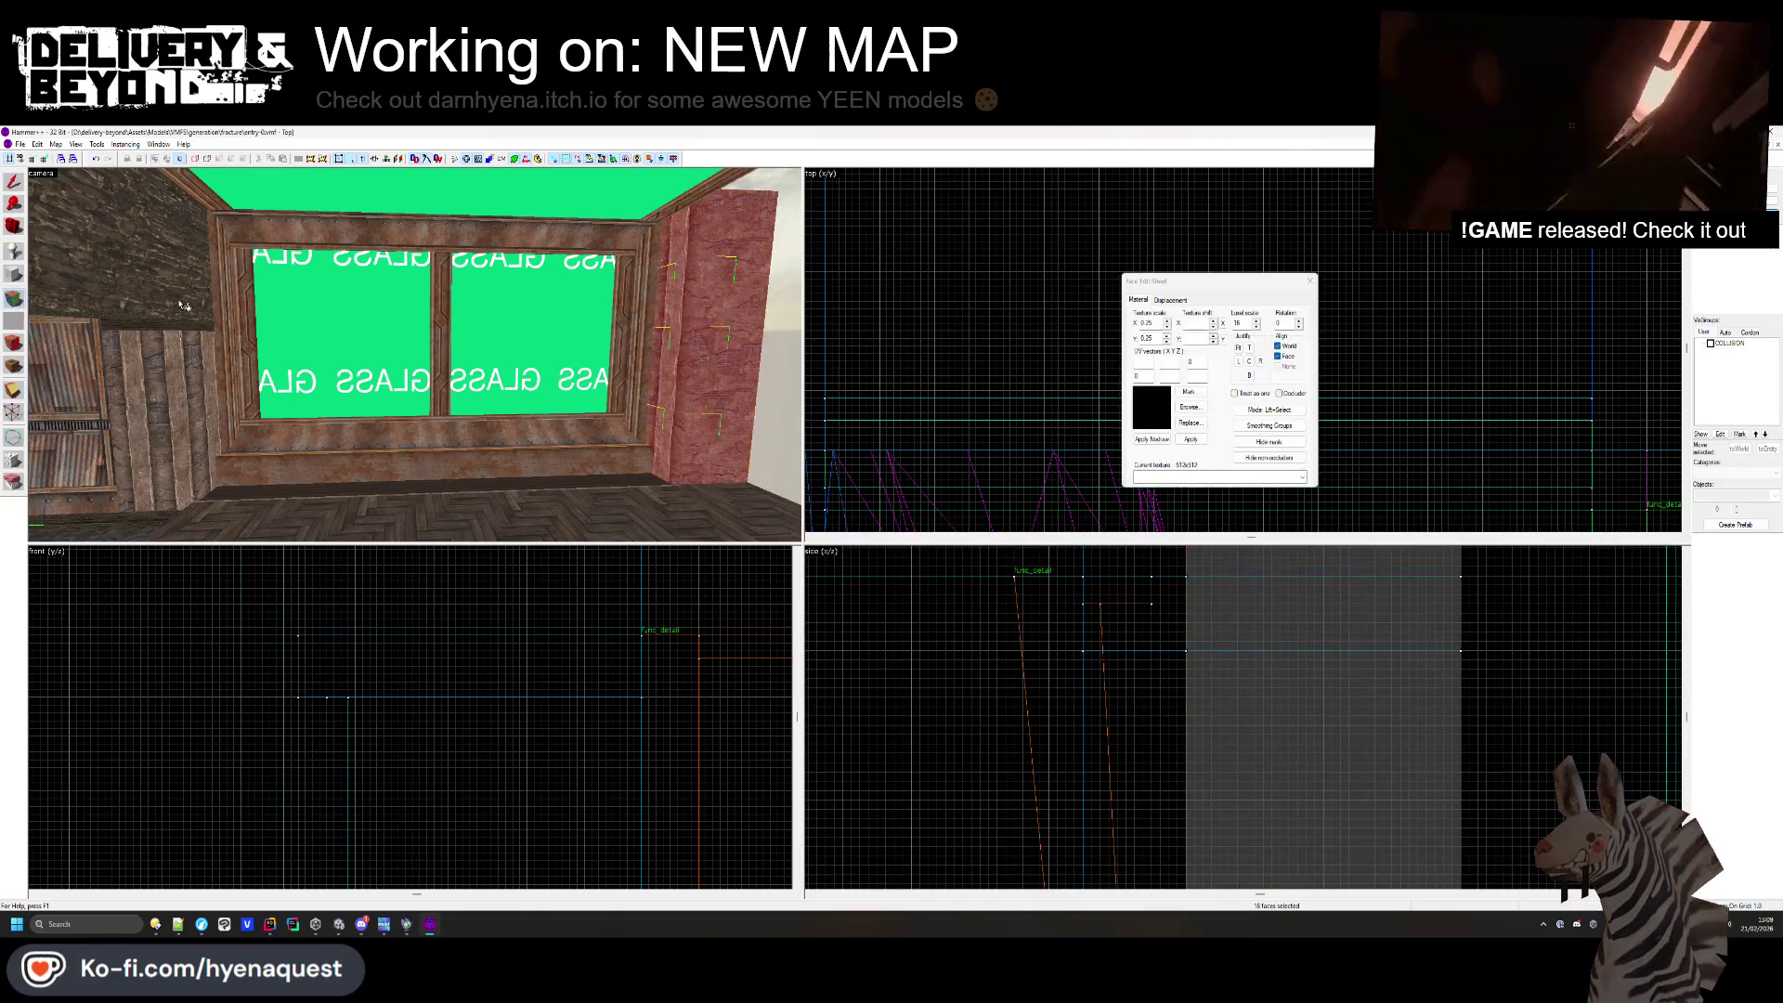
left_click(715, 275)
left_click(206, 325)
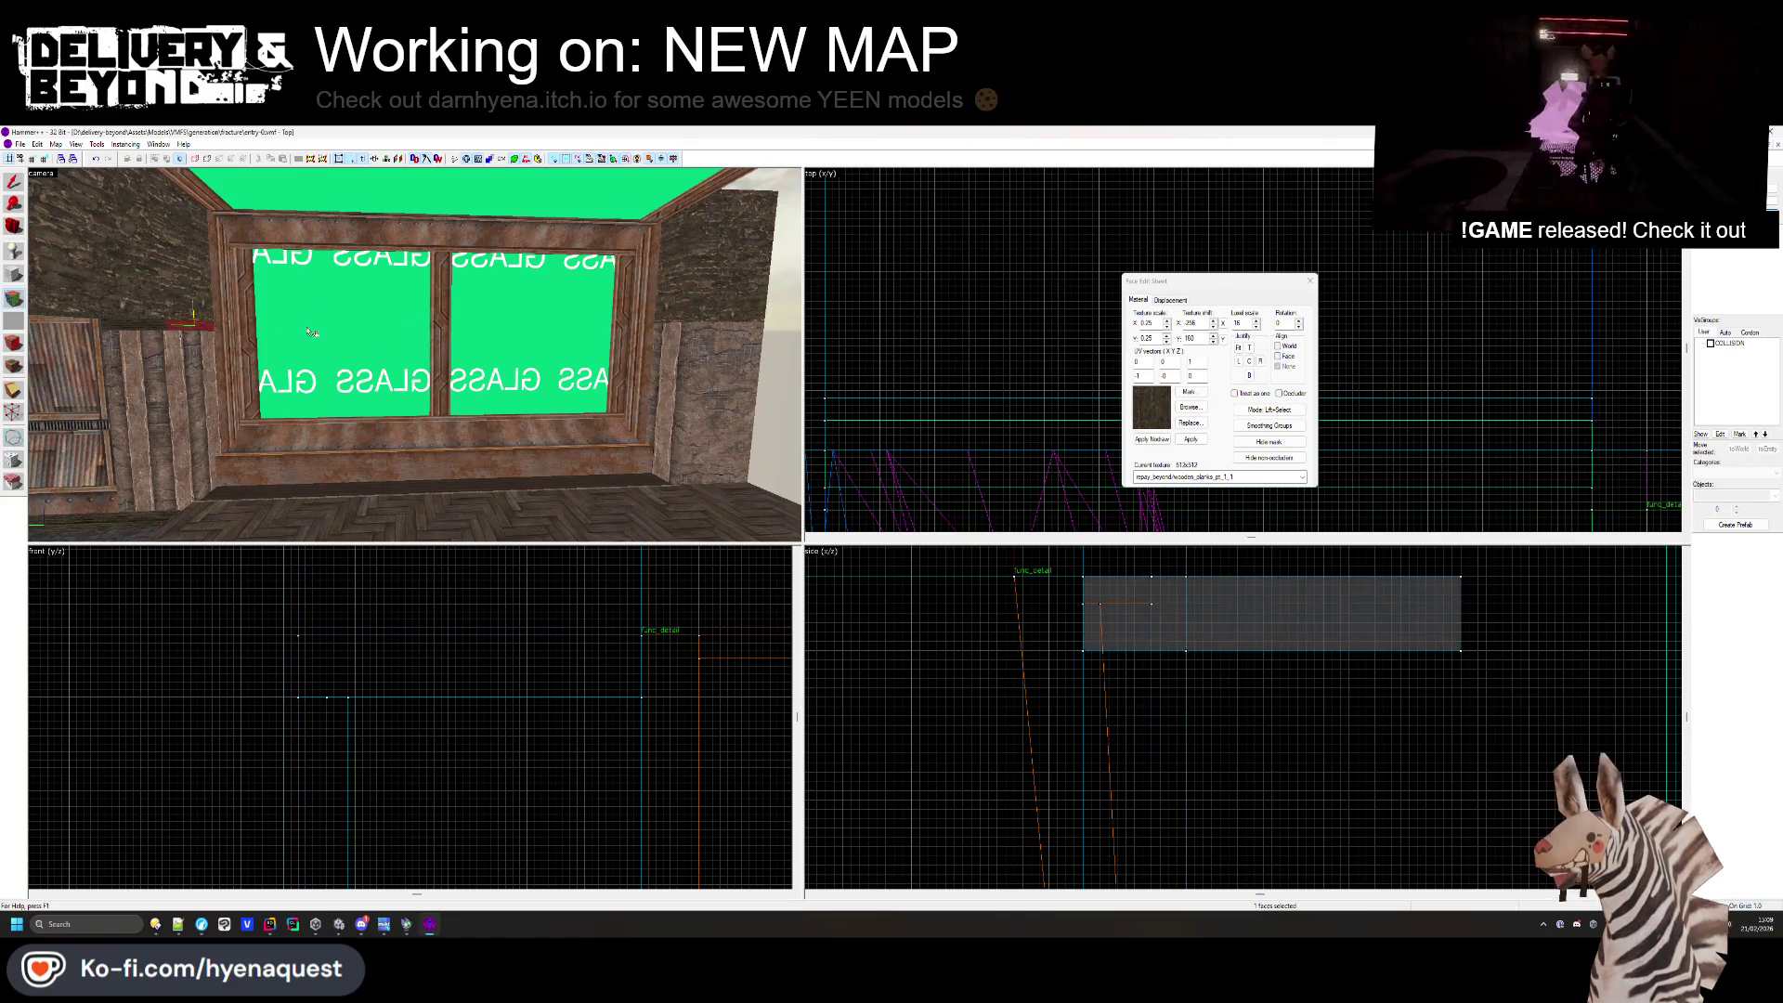
left_click(195, 378)
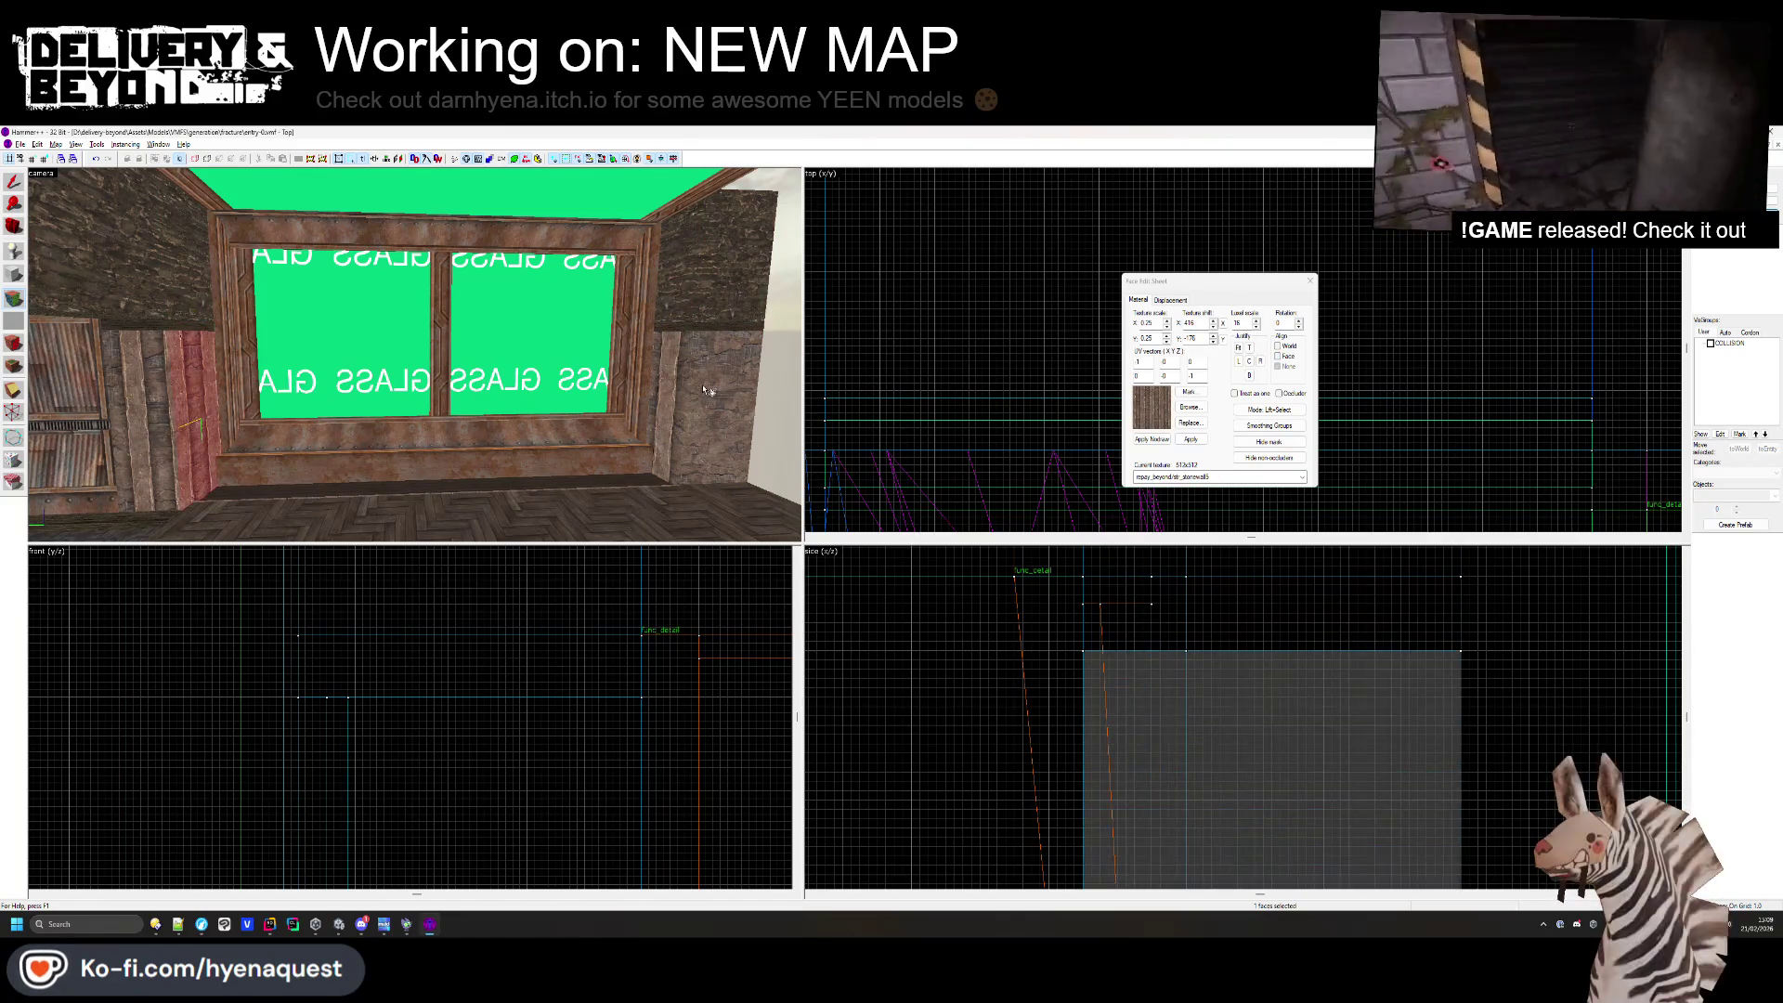
left_click(1311, 280)
key("z")
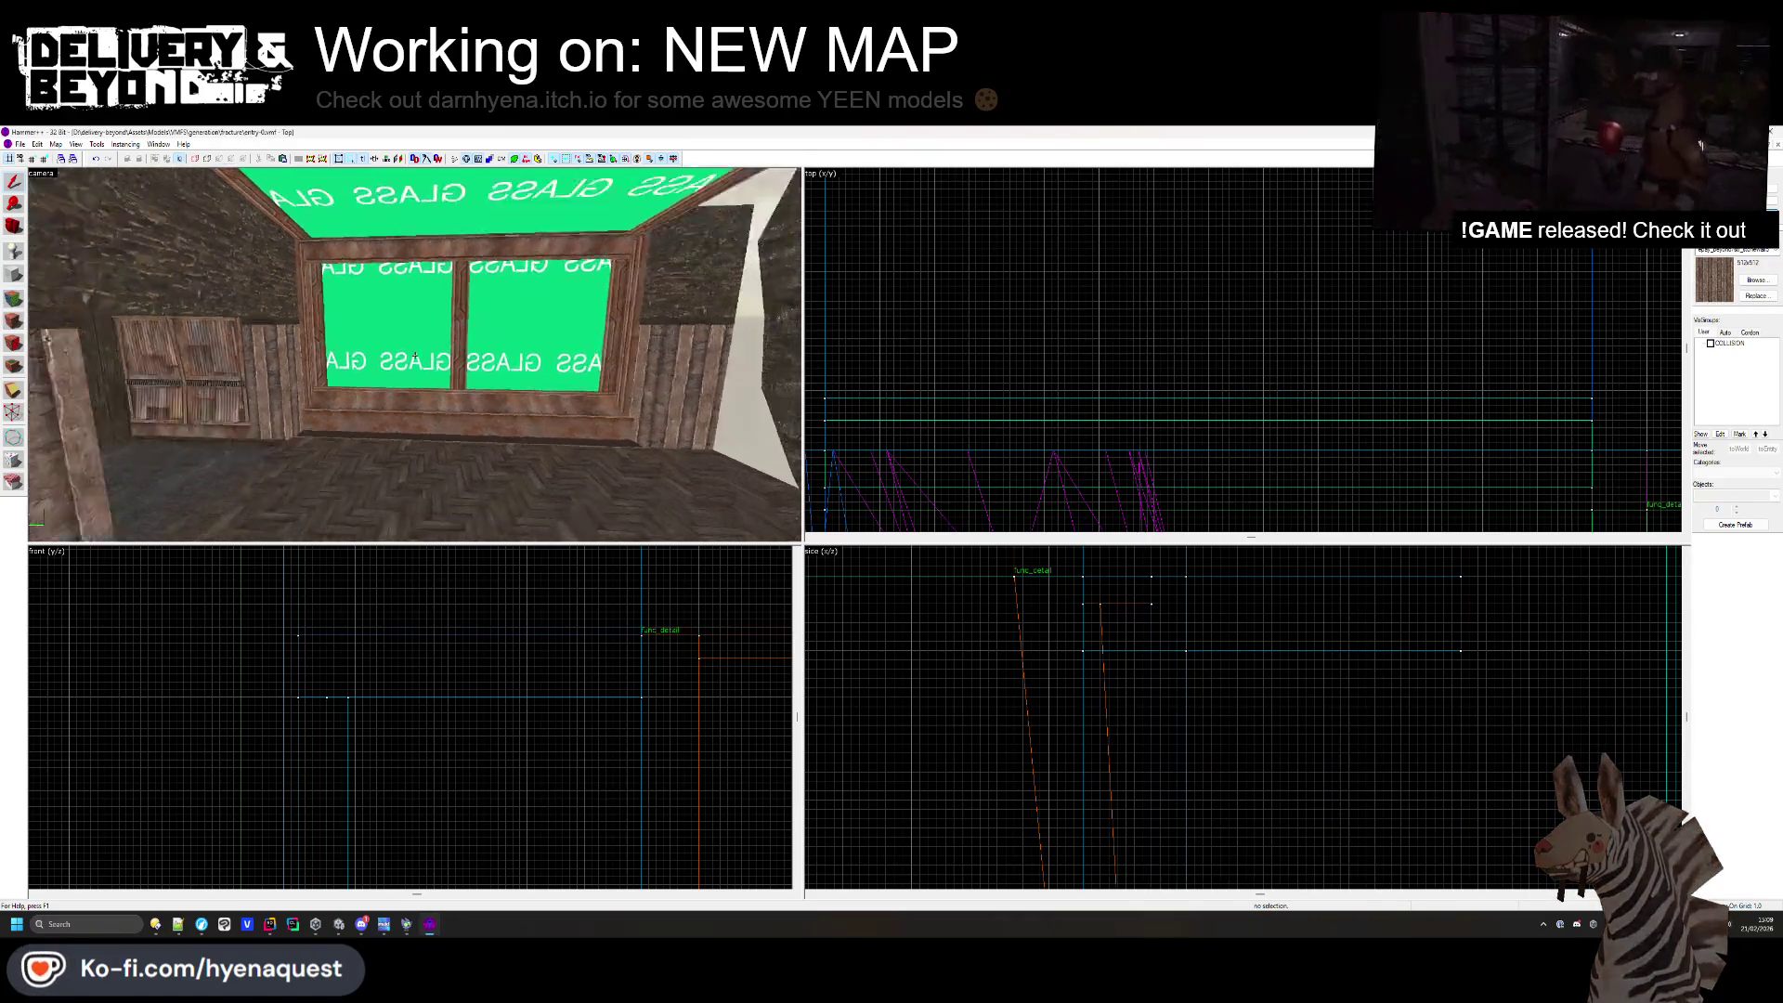
key("w")
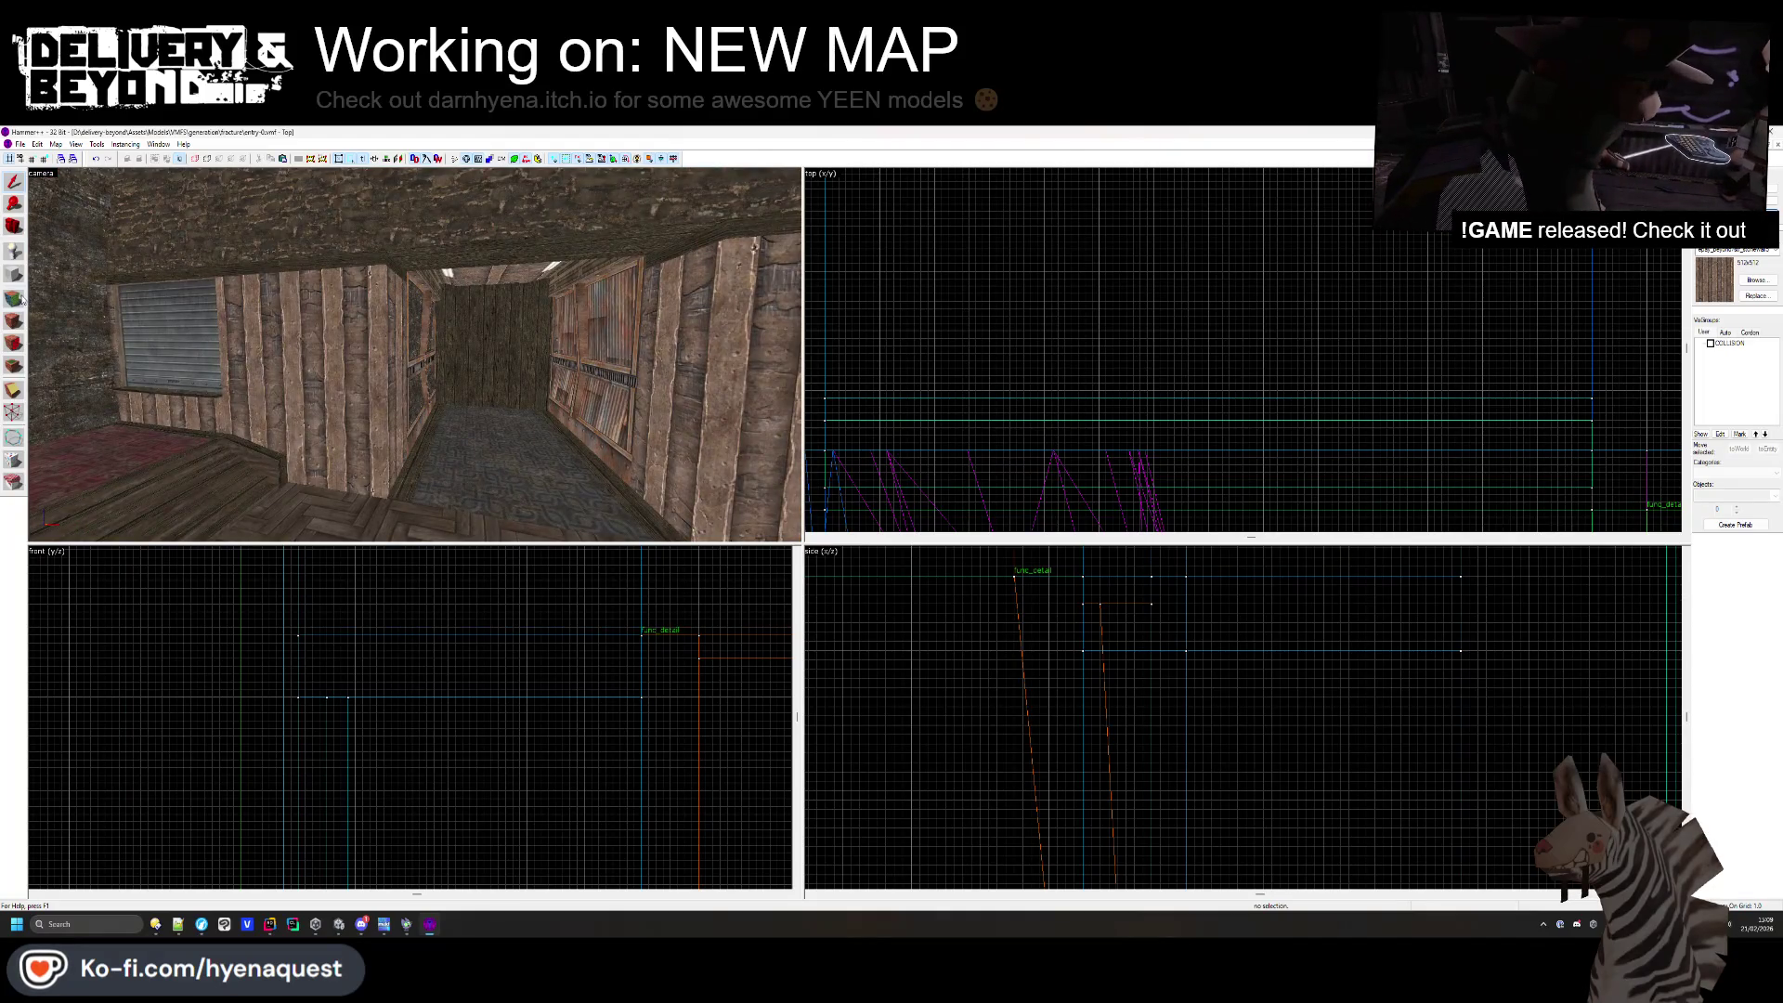
- Apply a plank texture from the library to the wall face beside the shutter
key("shift+a")
left_click(293, 338)
left_click(1188, 407)
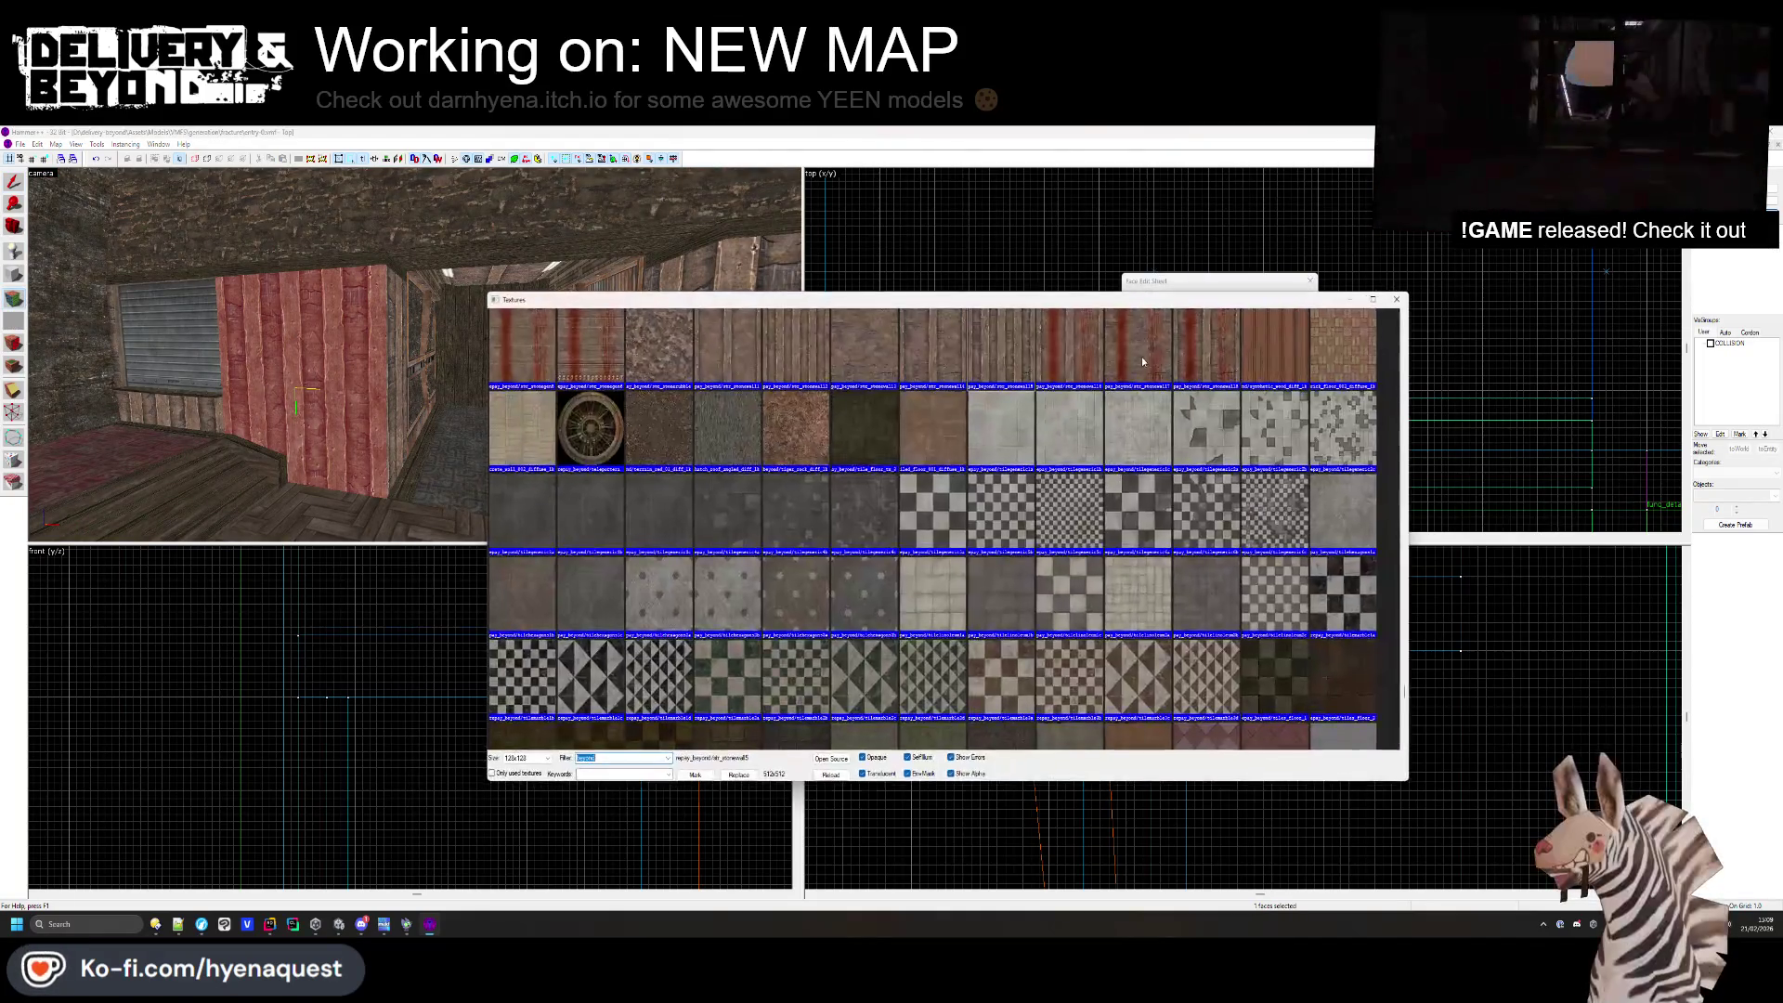
scroll(778, 590, "up", 4)
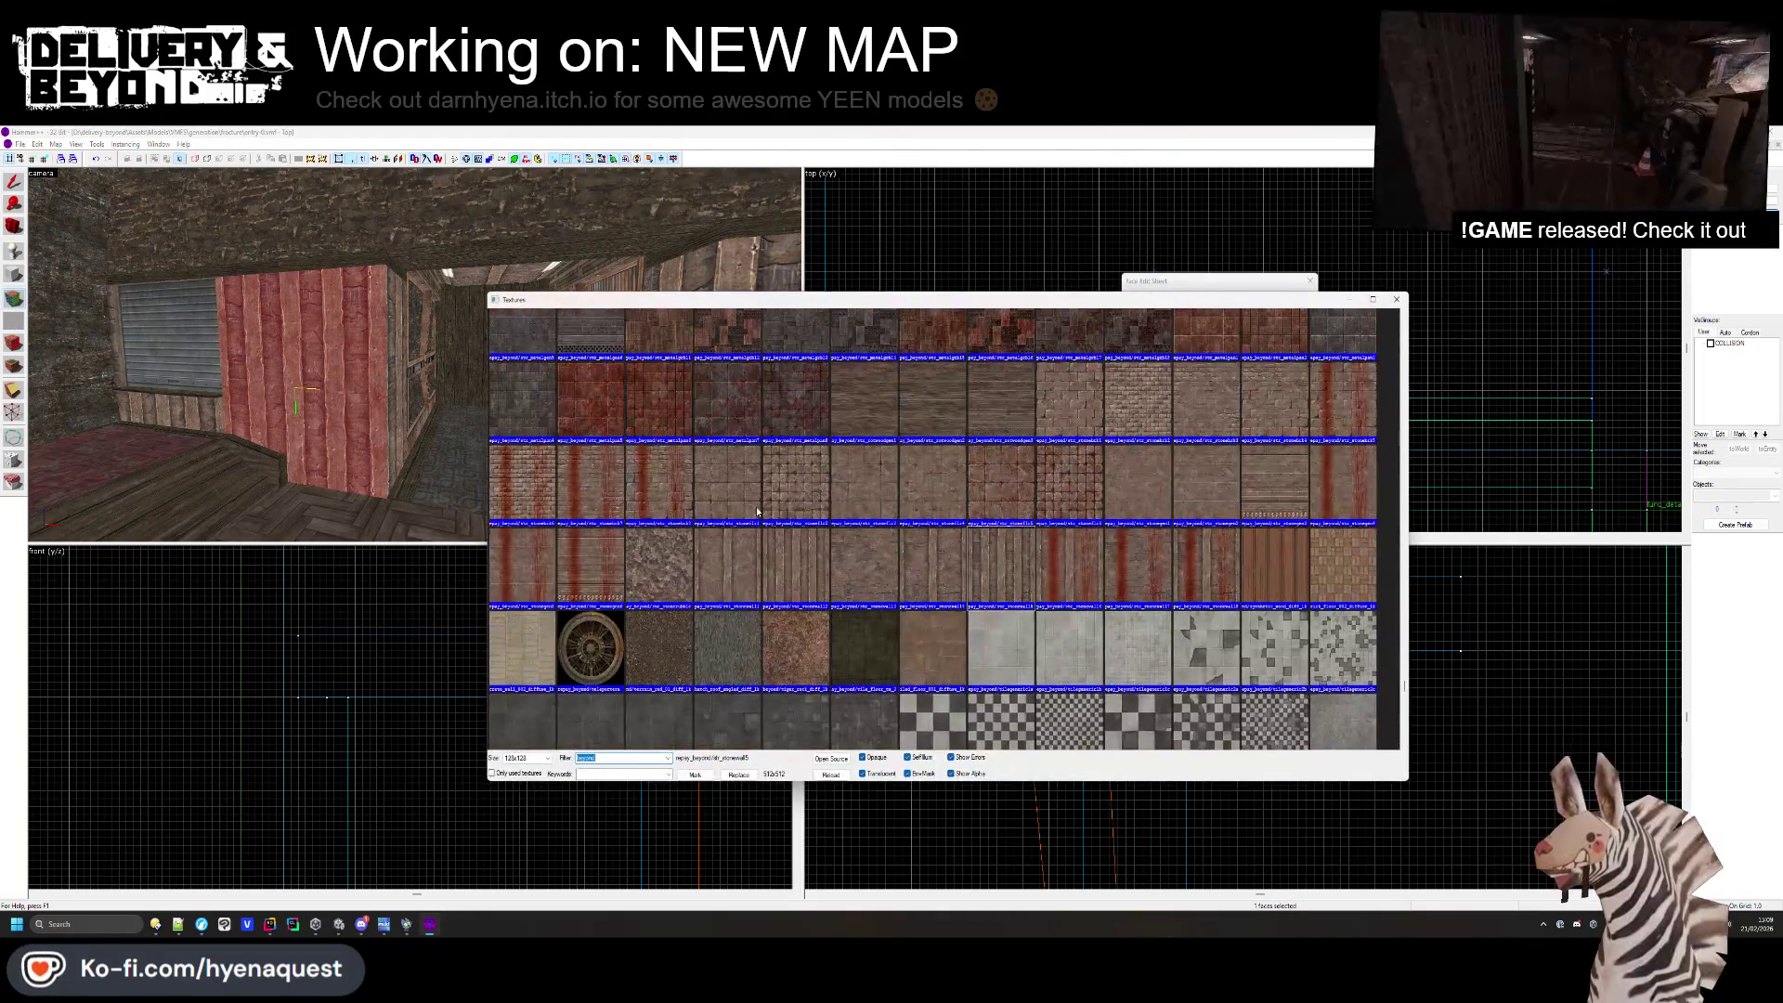
double_click(924, 577)
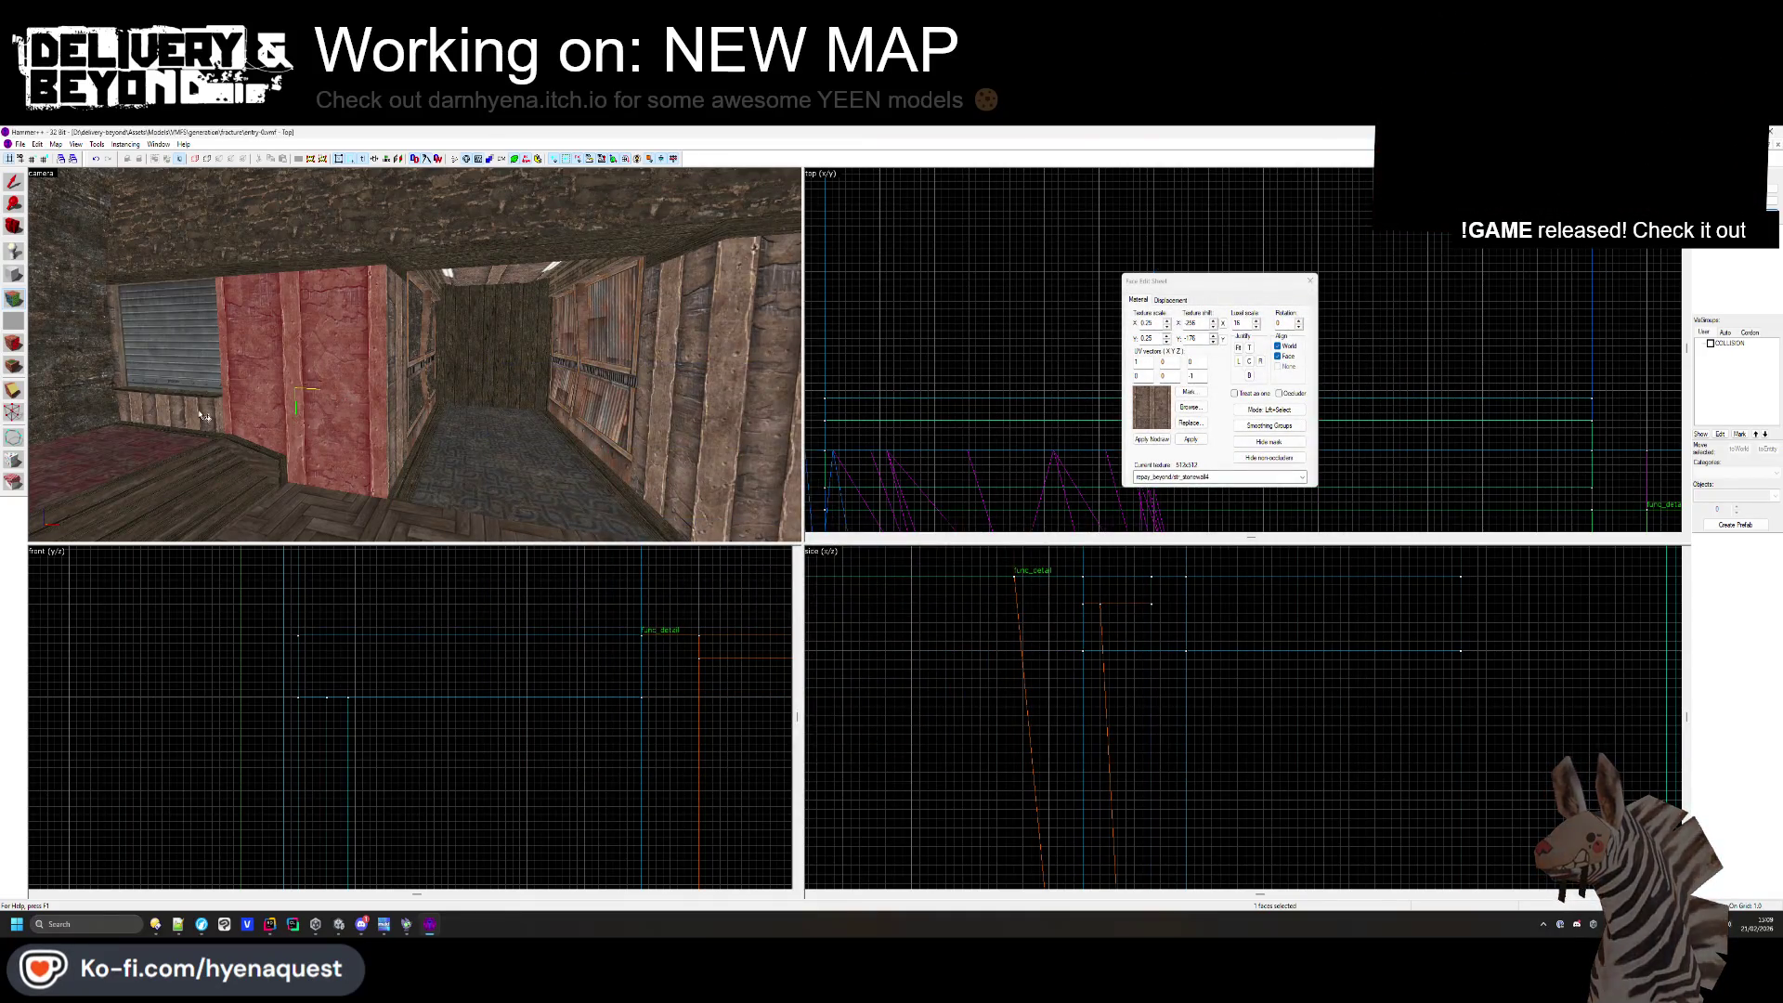
mouse_move(212, 425)
left_mouse_down()
mouse_move(361, 363)
mouse_move(459, 367)
mouse_move(414, 354)
left_mouse_up()
left_click(1310, 281)
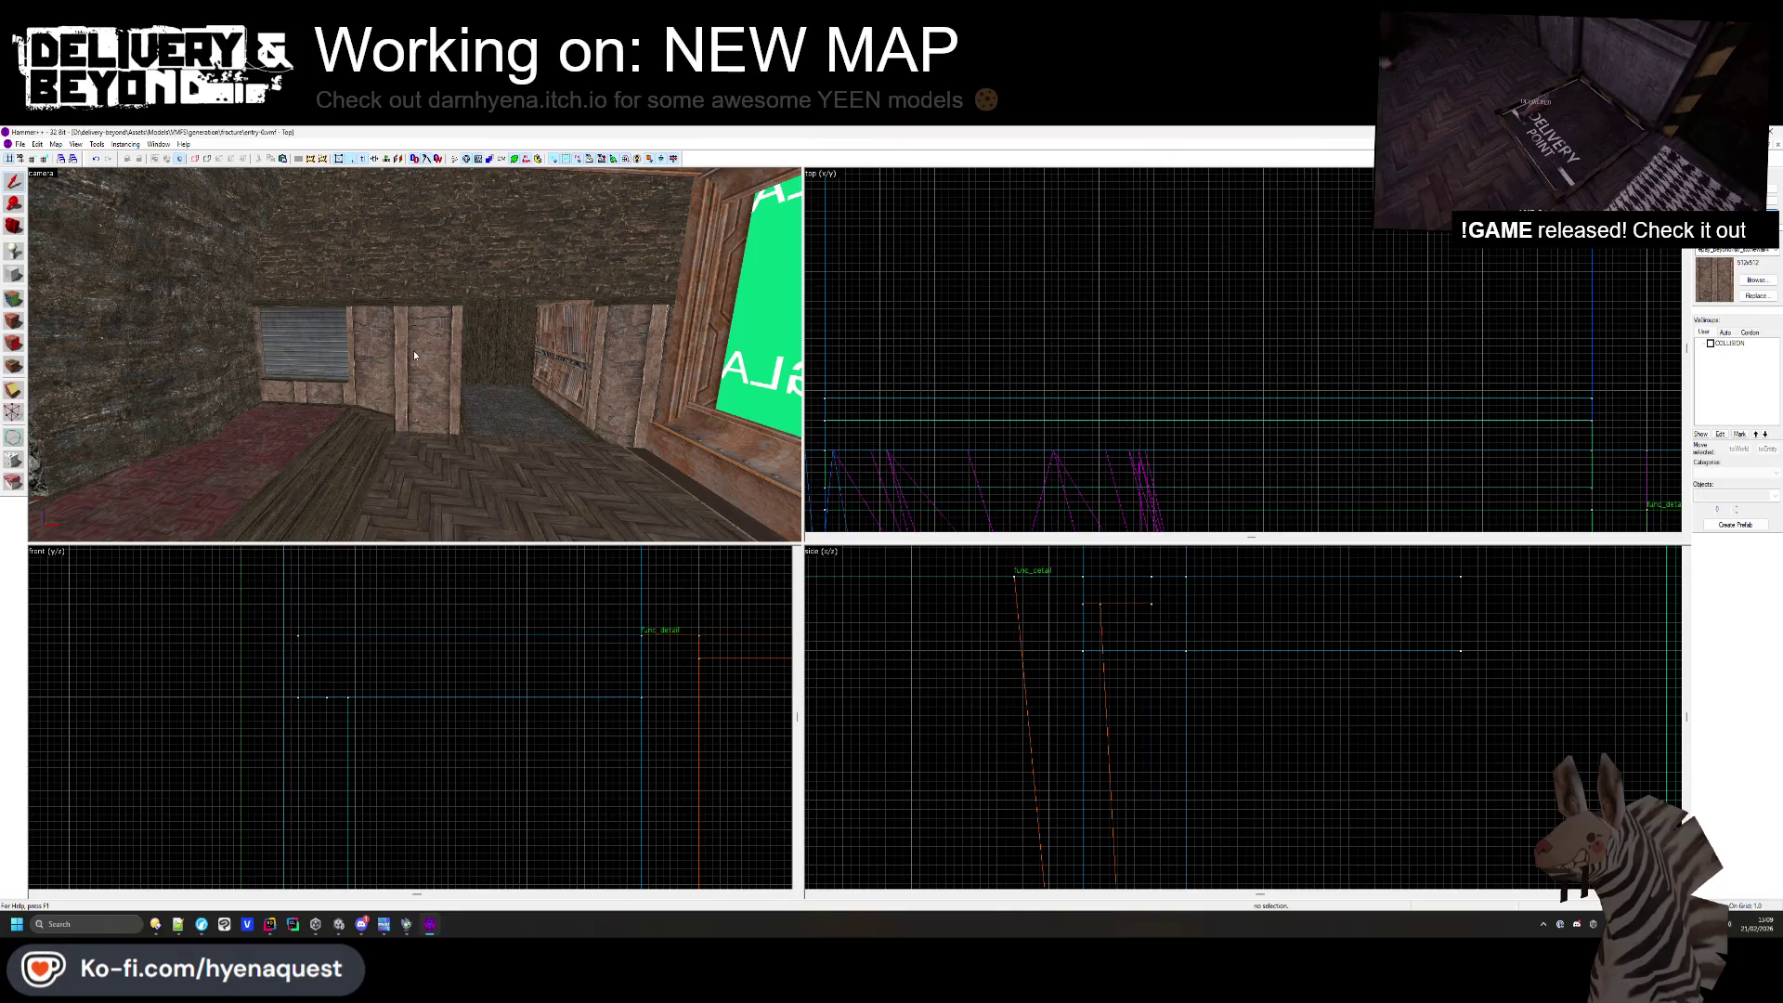
- Trim the herringbone floor's edge face with the wooden_planks texture
left_click_drag(414, 349, 418, 360)
left_click(418, 360)
left_click(467, 269, "ctrl")
scroll(1128, 370, "up", 5)
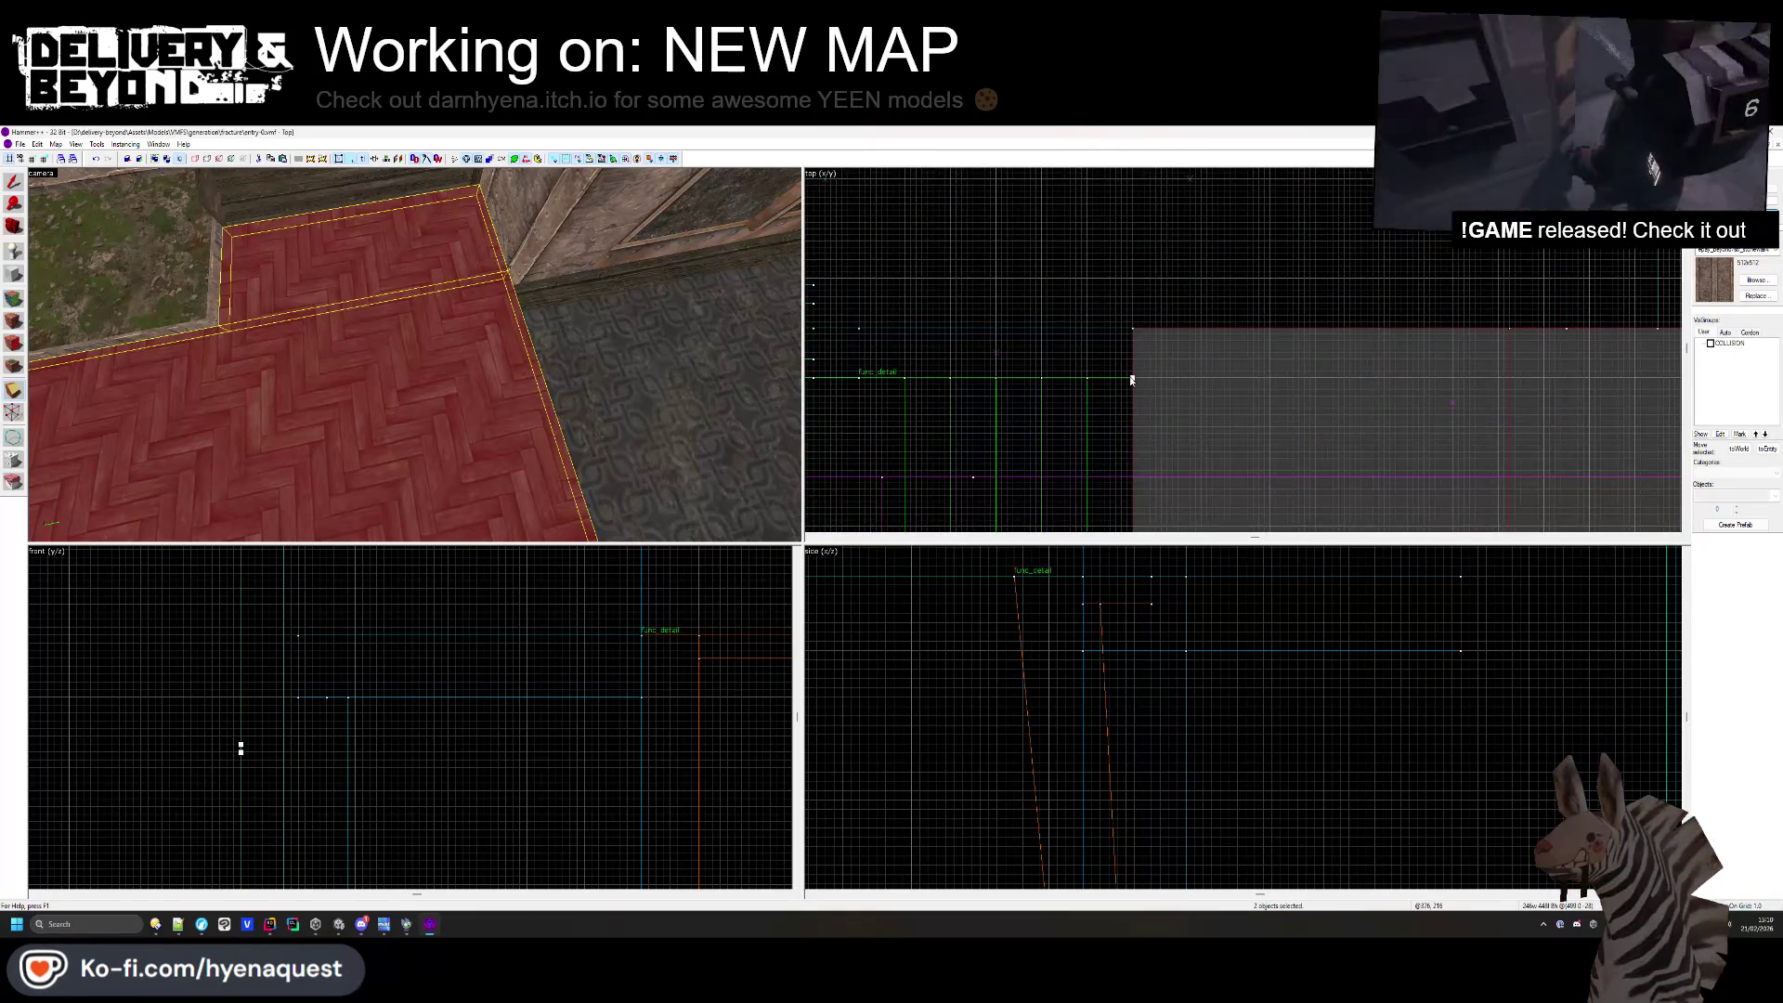
scroll(1134, 370, "down", 2)
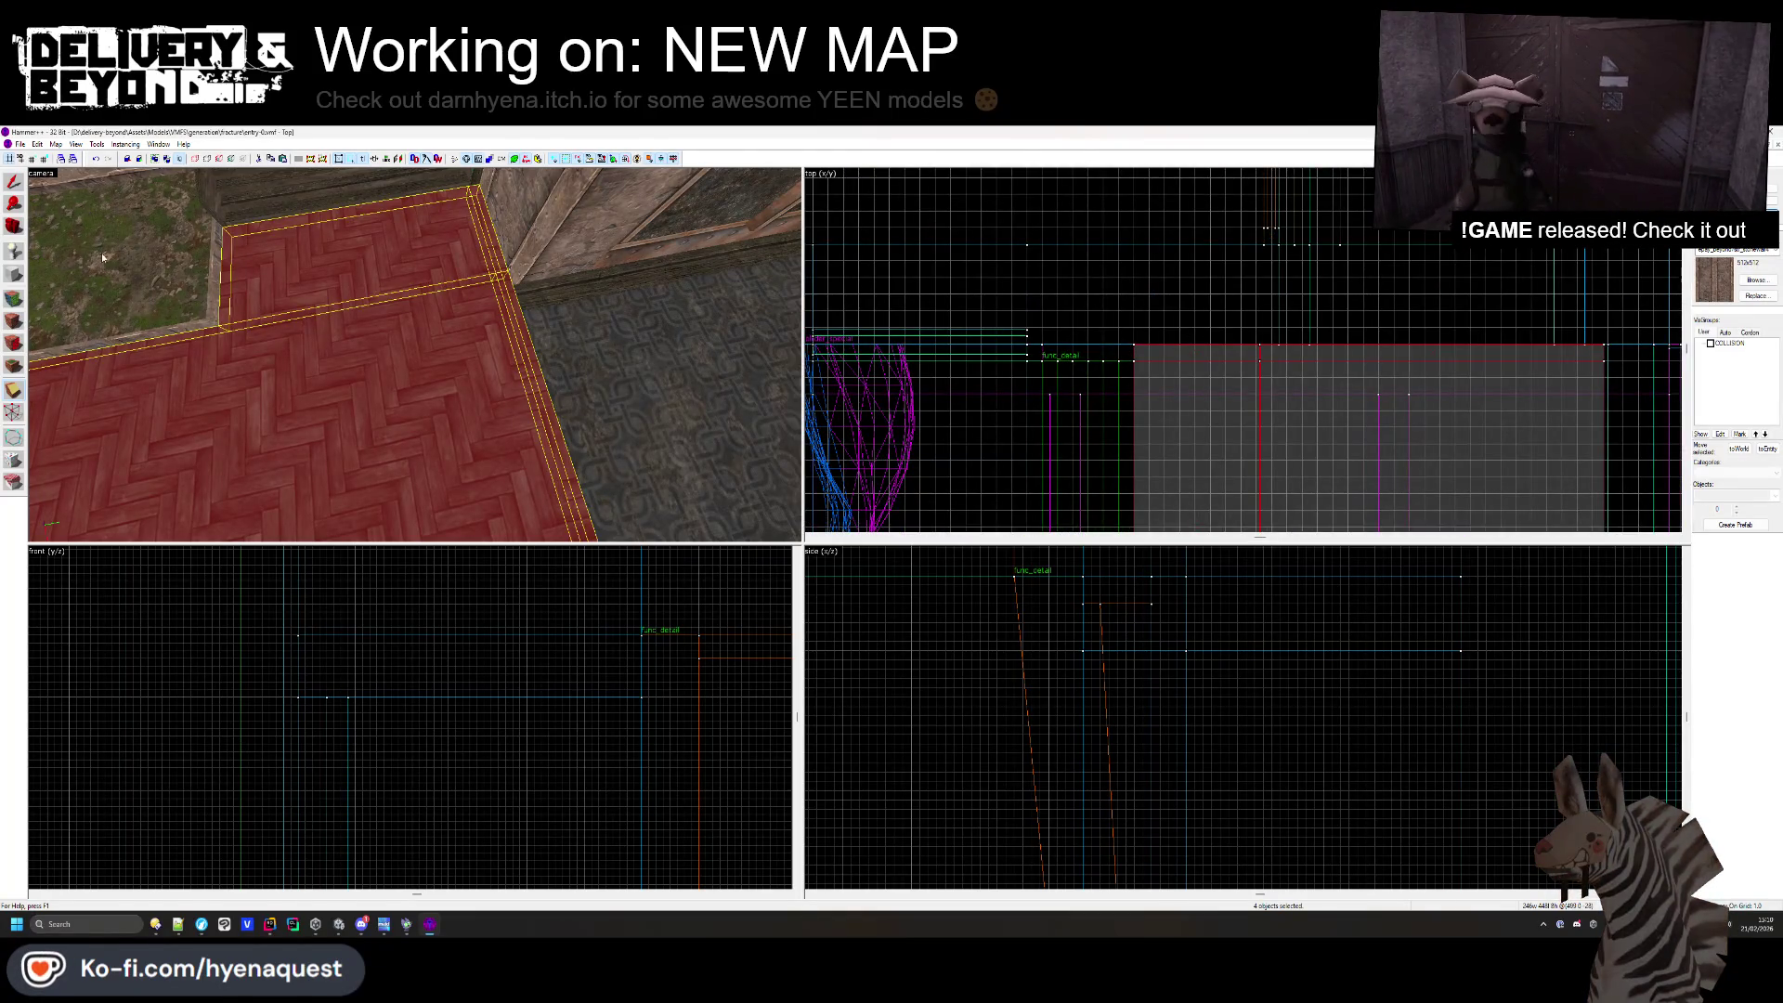
left_click(477, 198)
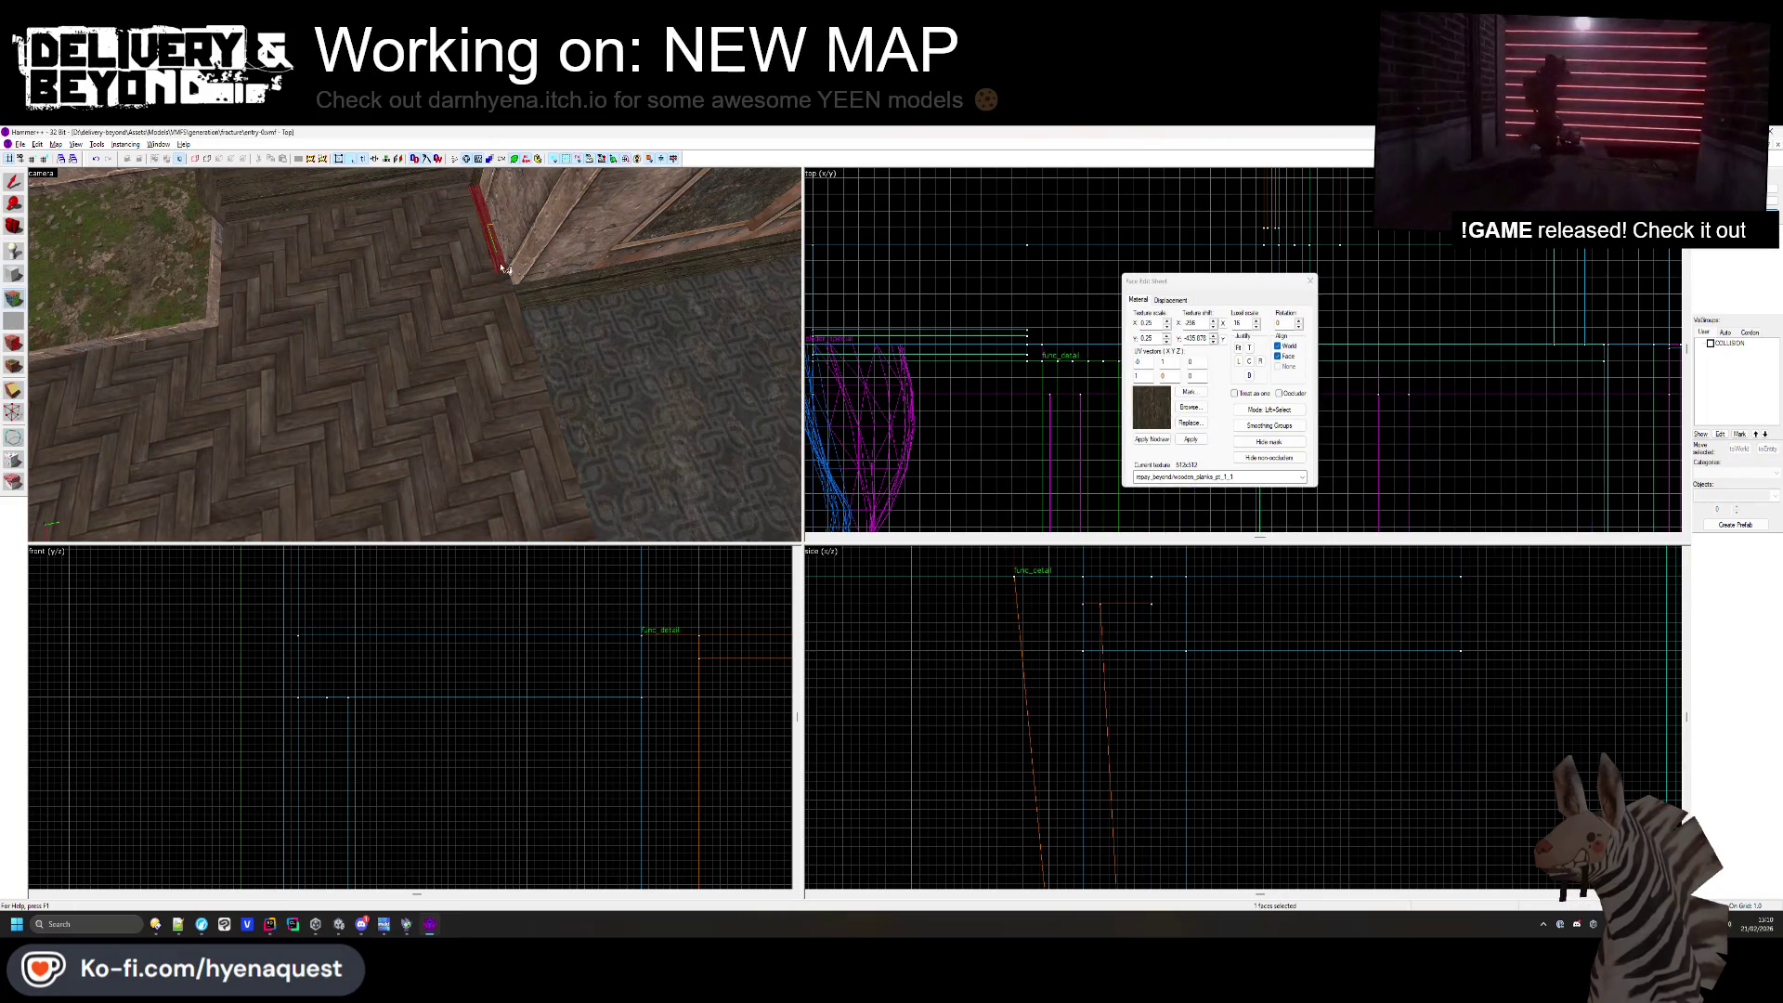
key("Left")
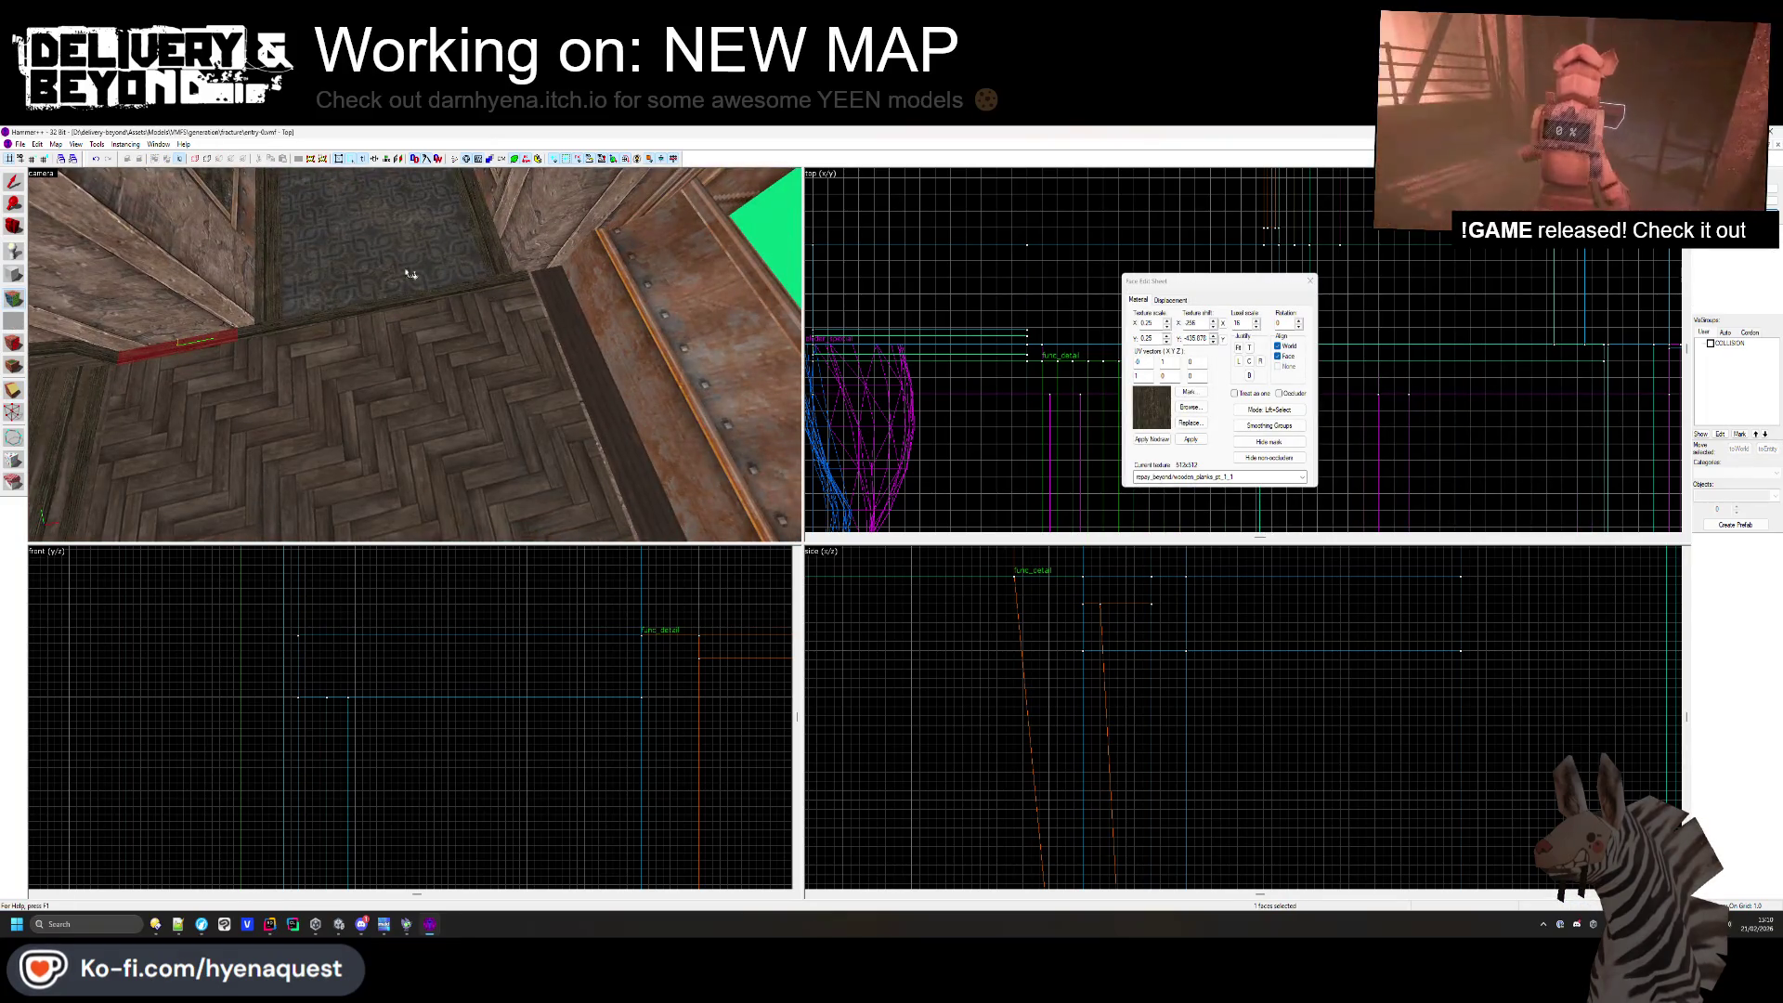
key("Left")
key("Left")
key("Left")
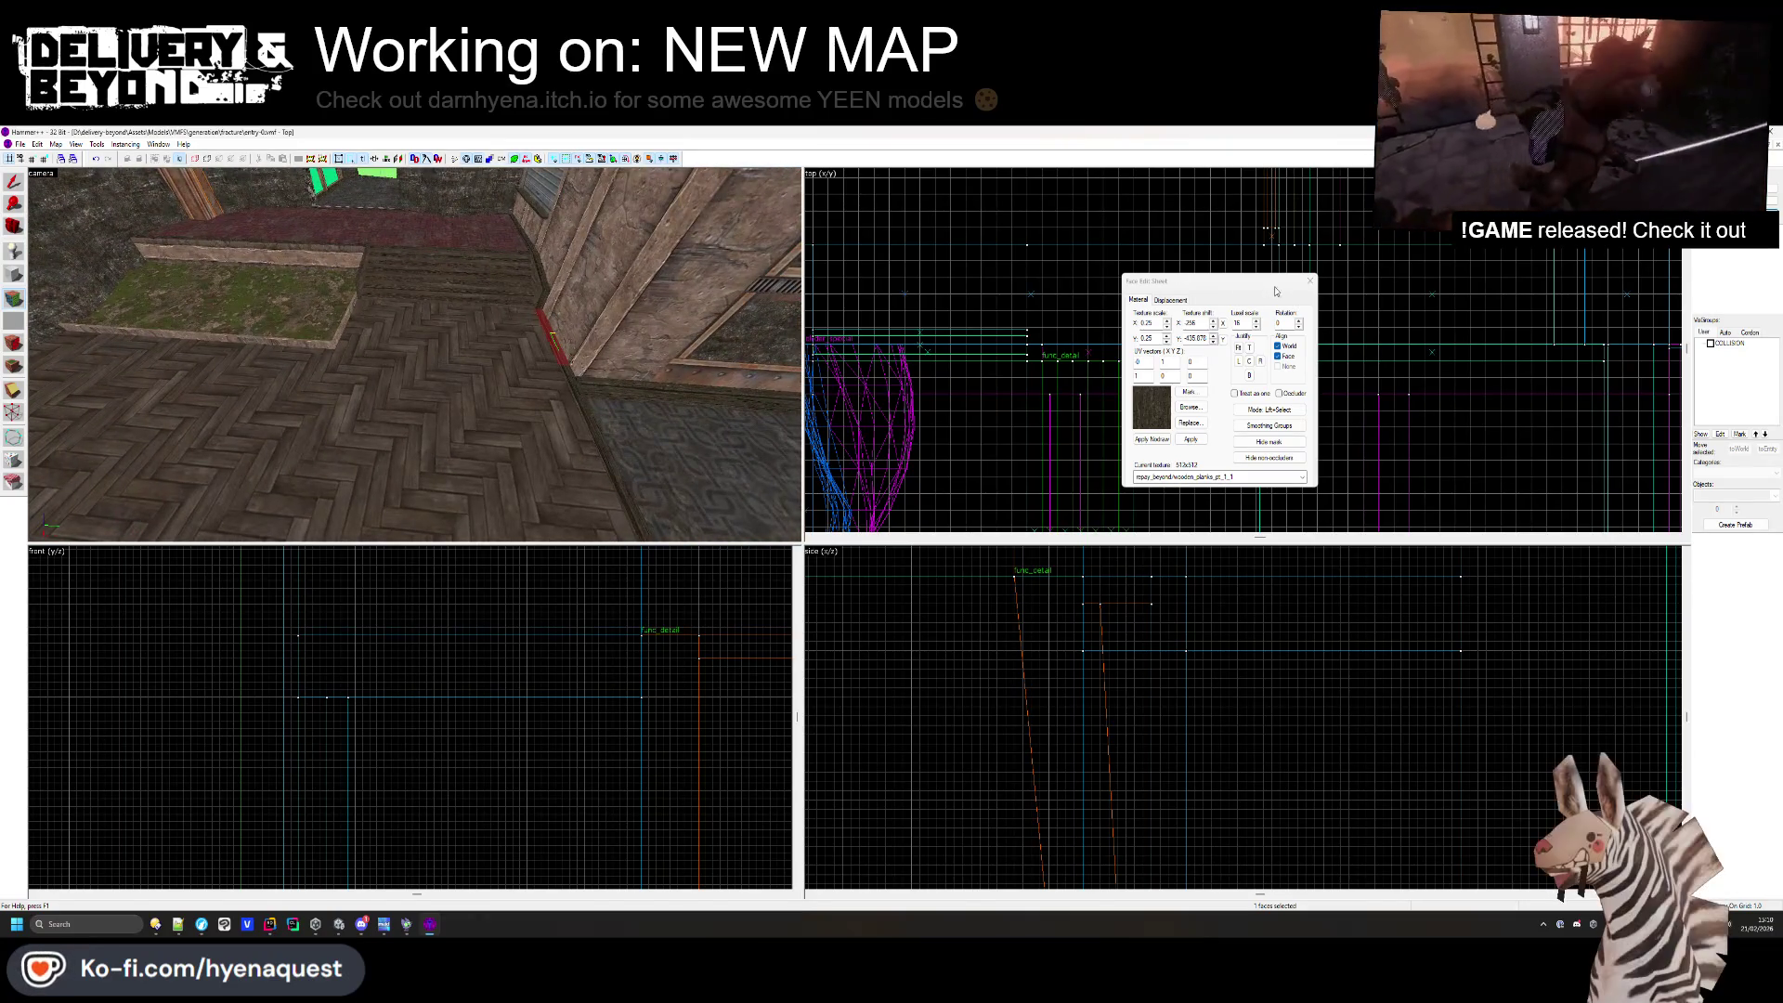
left_click(1305, 287)
key("z")
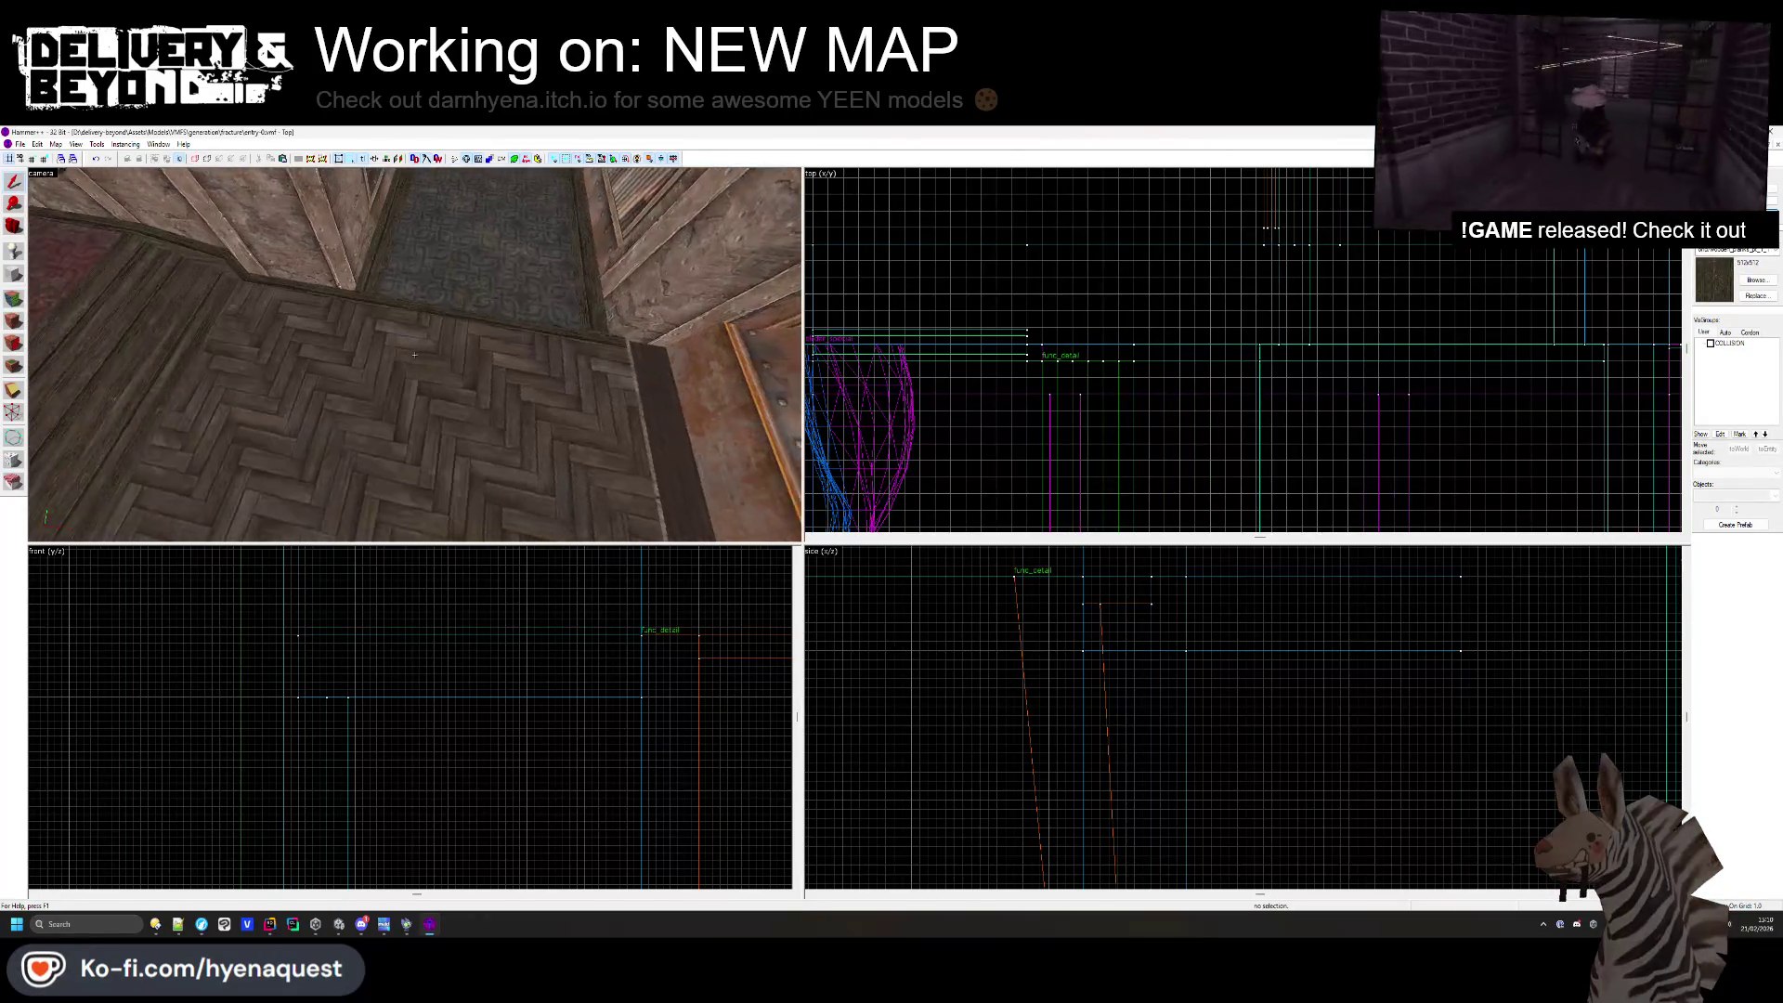
key("w")
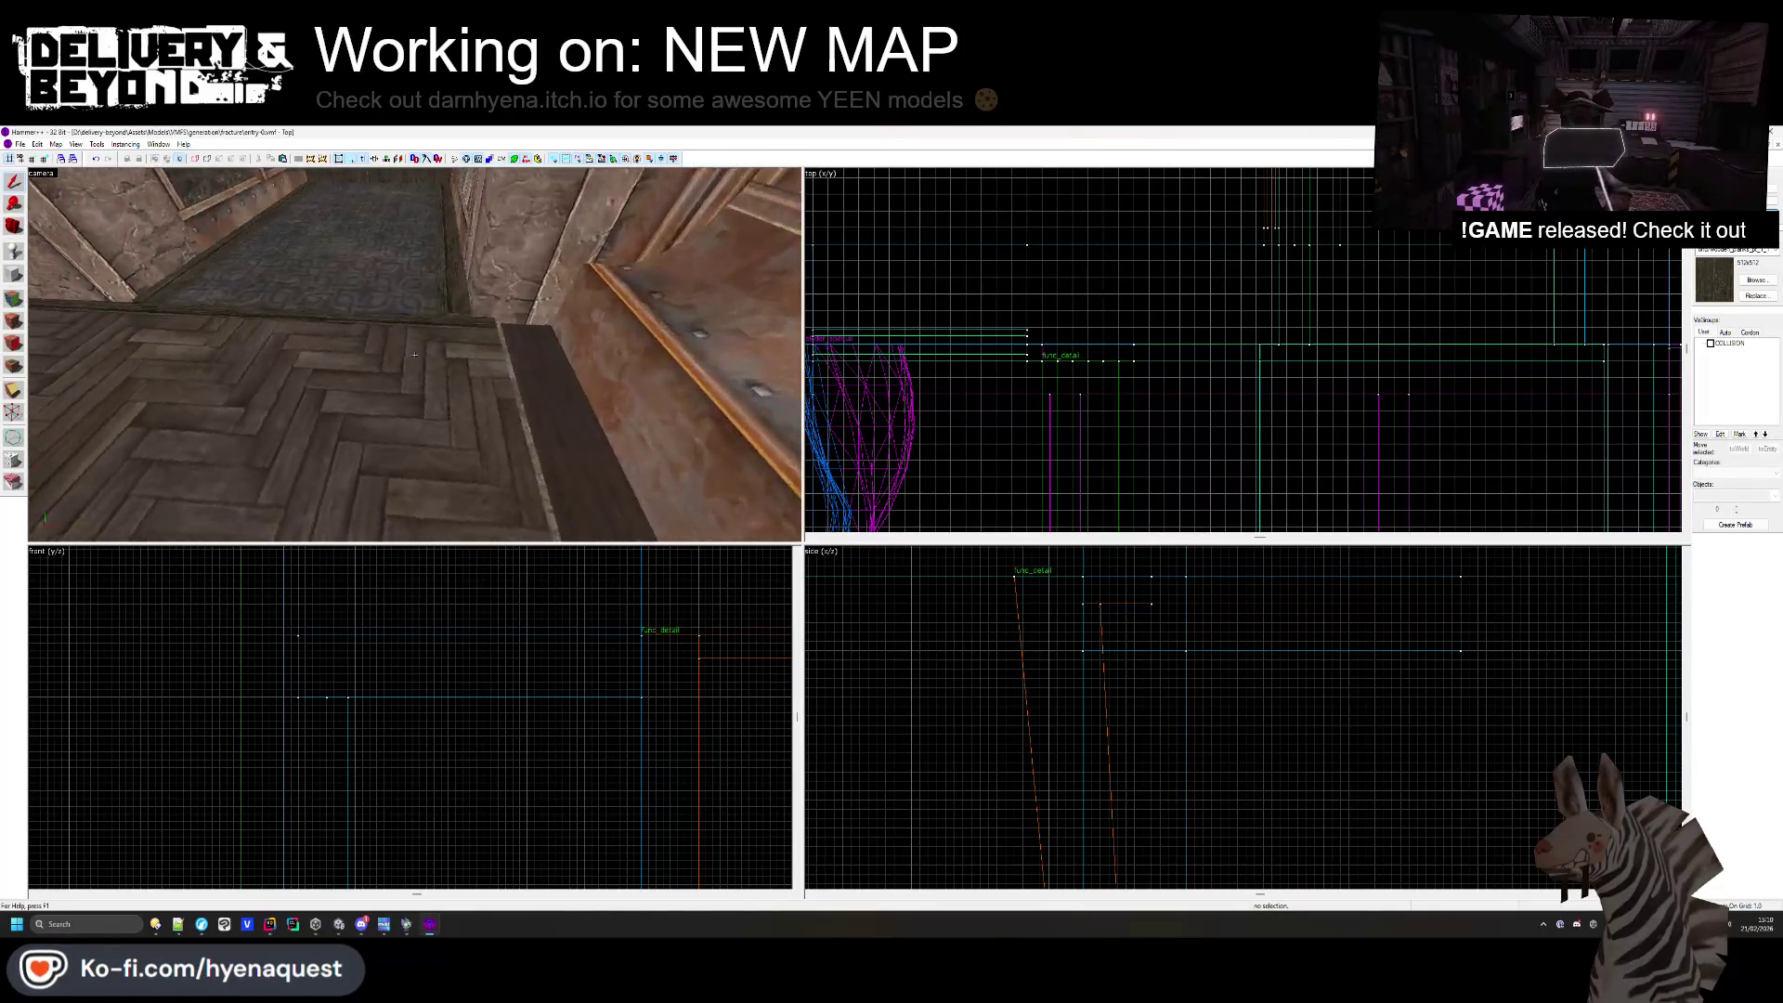
key("z")
- Give the step's top face the corrugated_steel_pt_1 texture
key("shift+a")
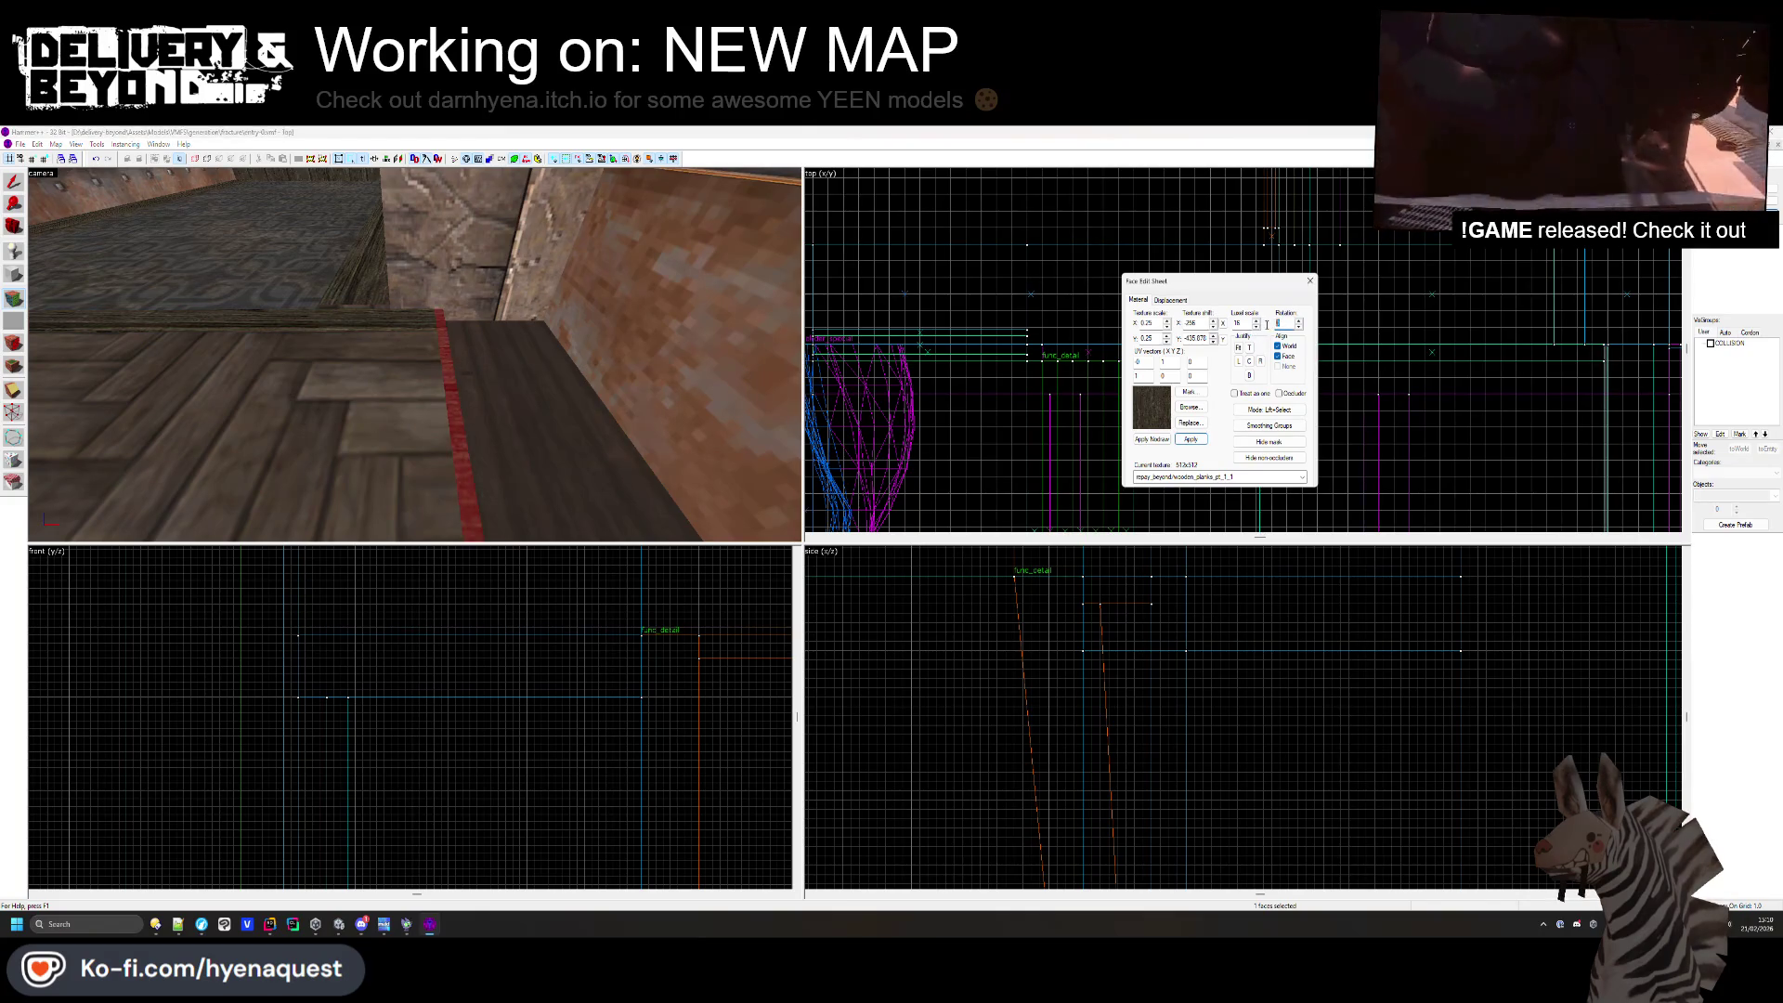
key("shift+a")
key("z")
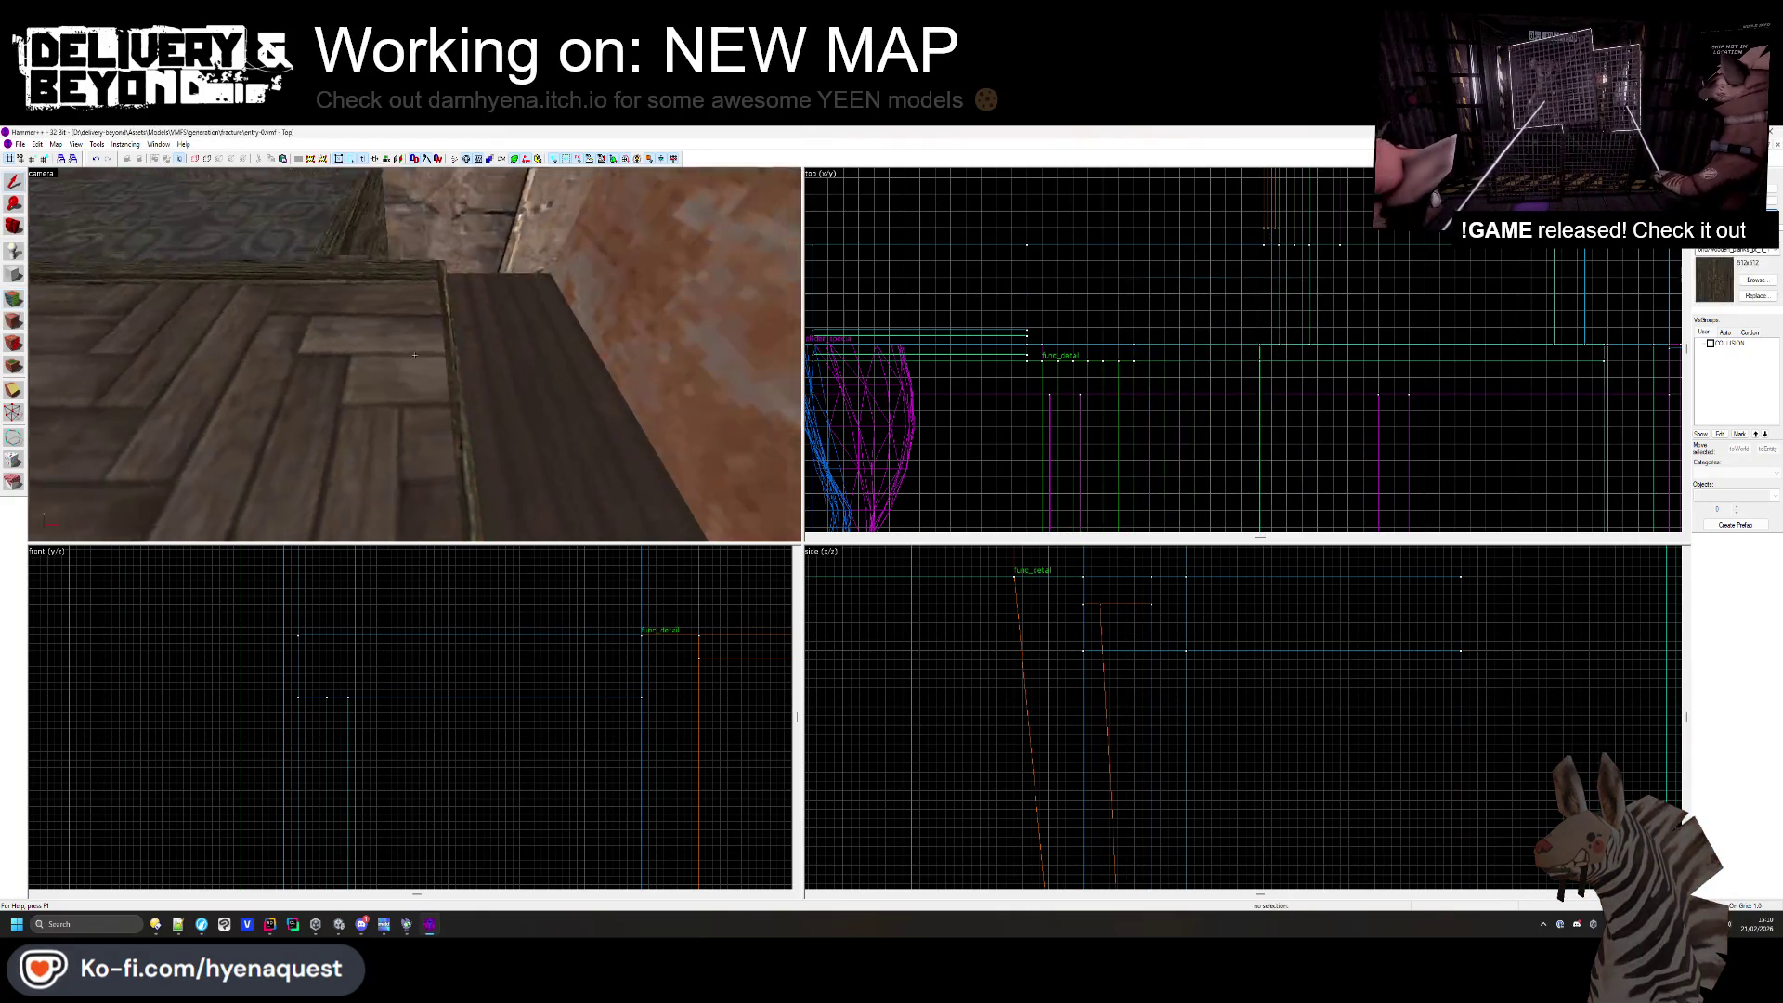
left_click(363, 391)
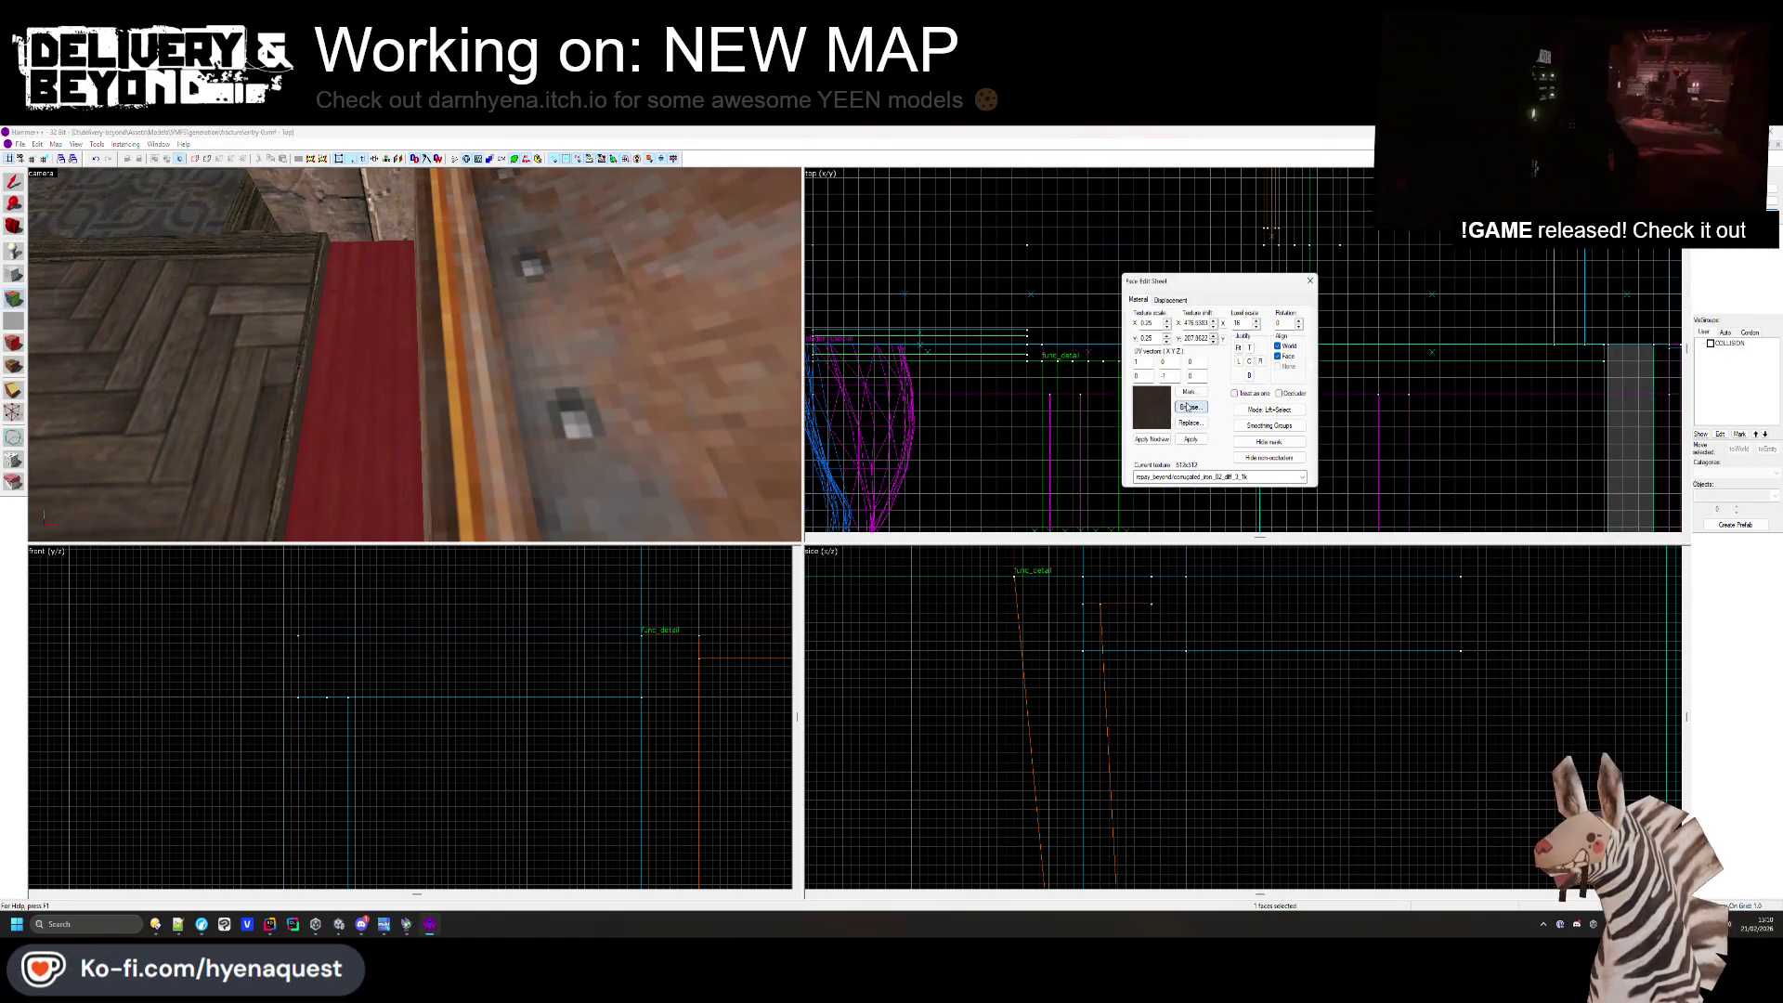
left_click(1208, 376)
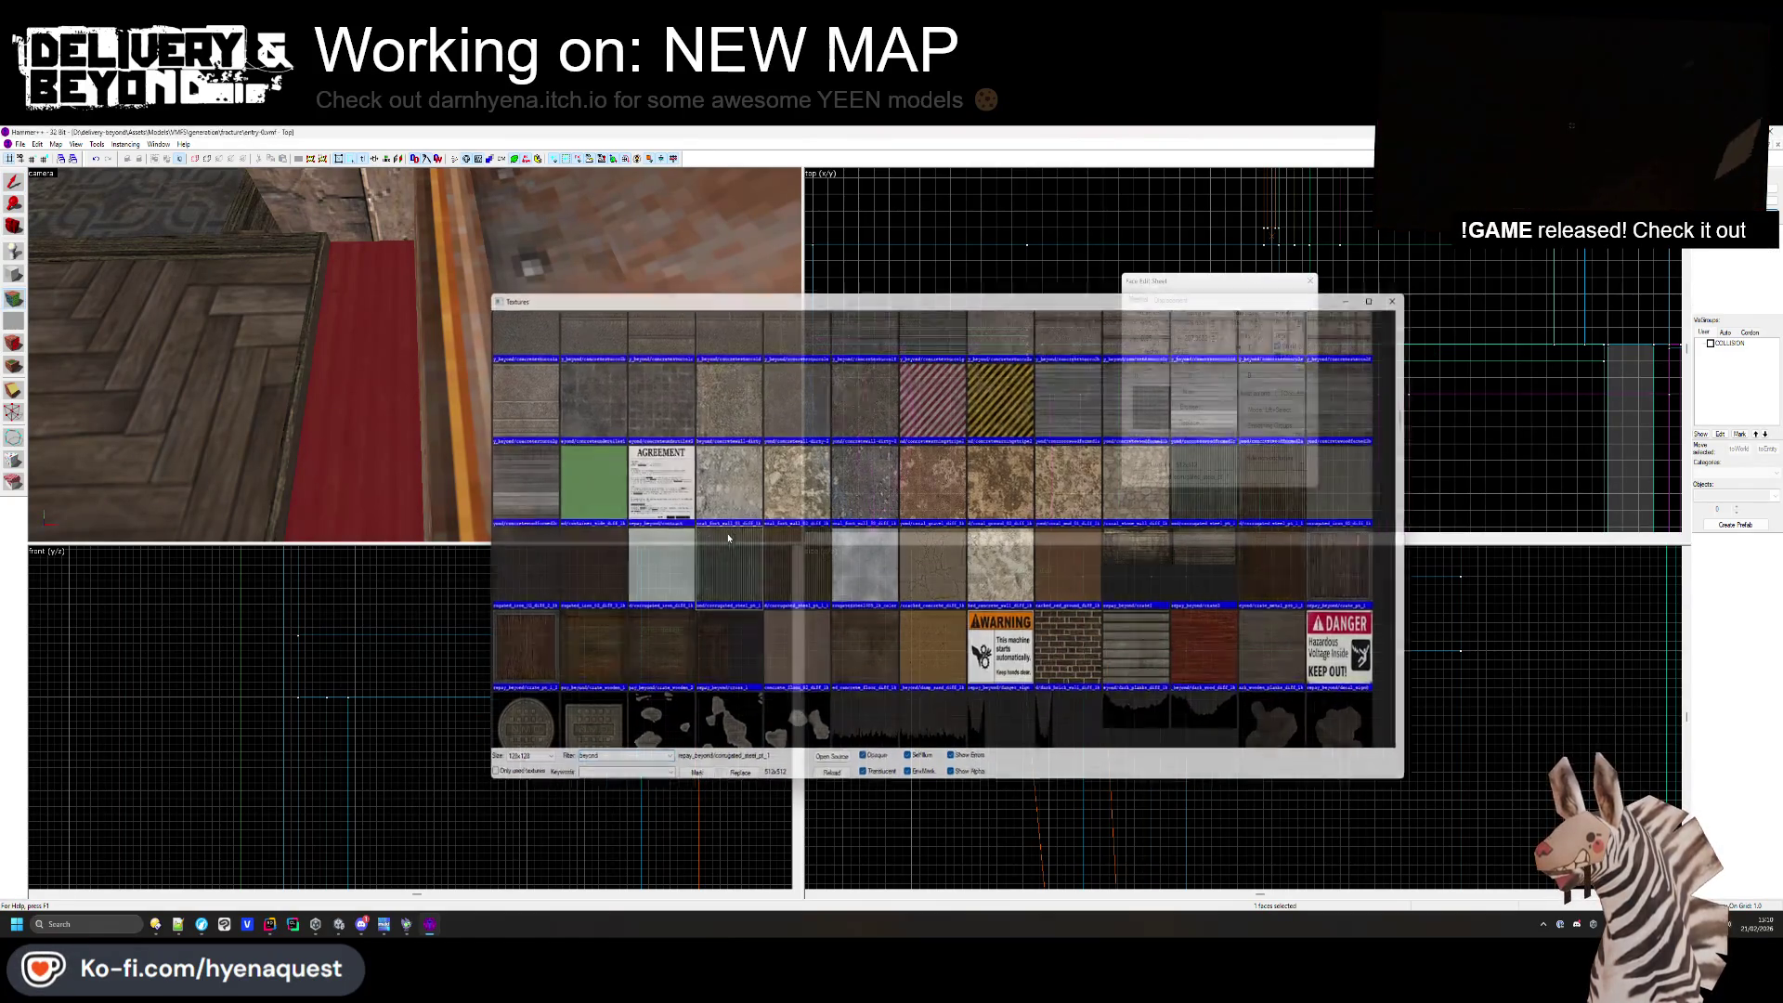
double_click(790, 362)
left_click(1310, 280)
key("z")
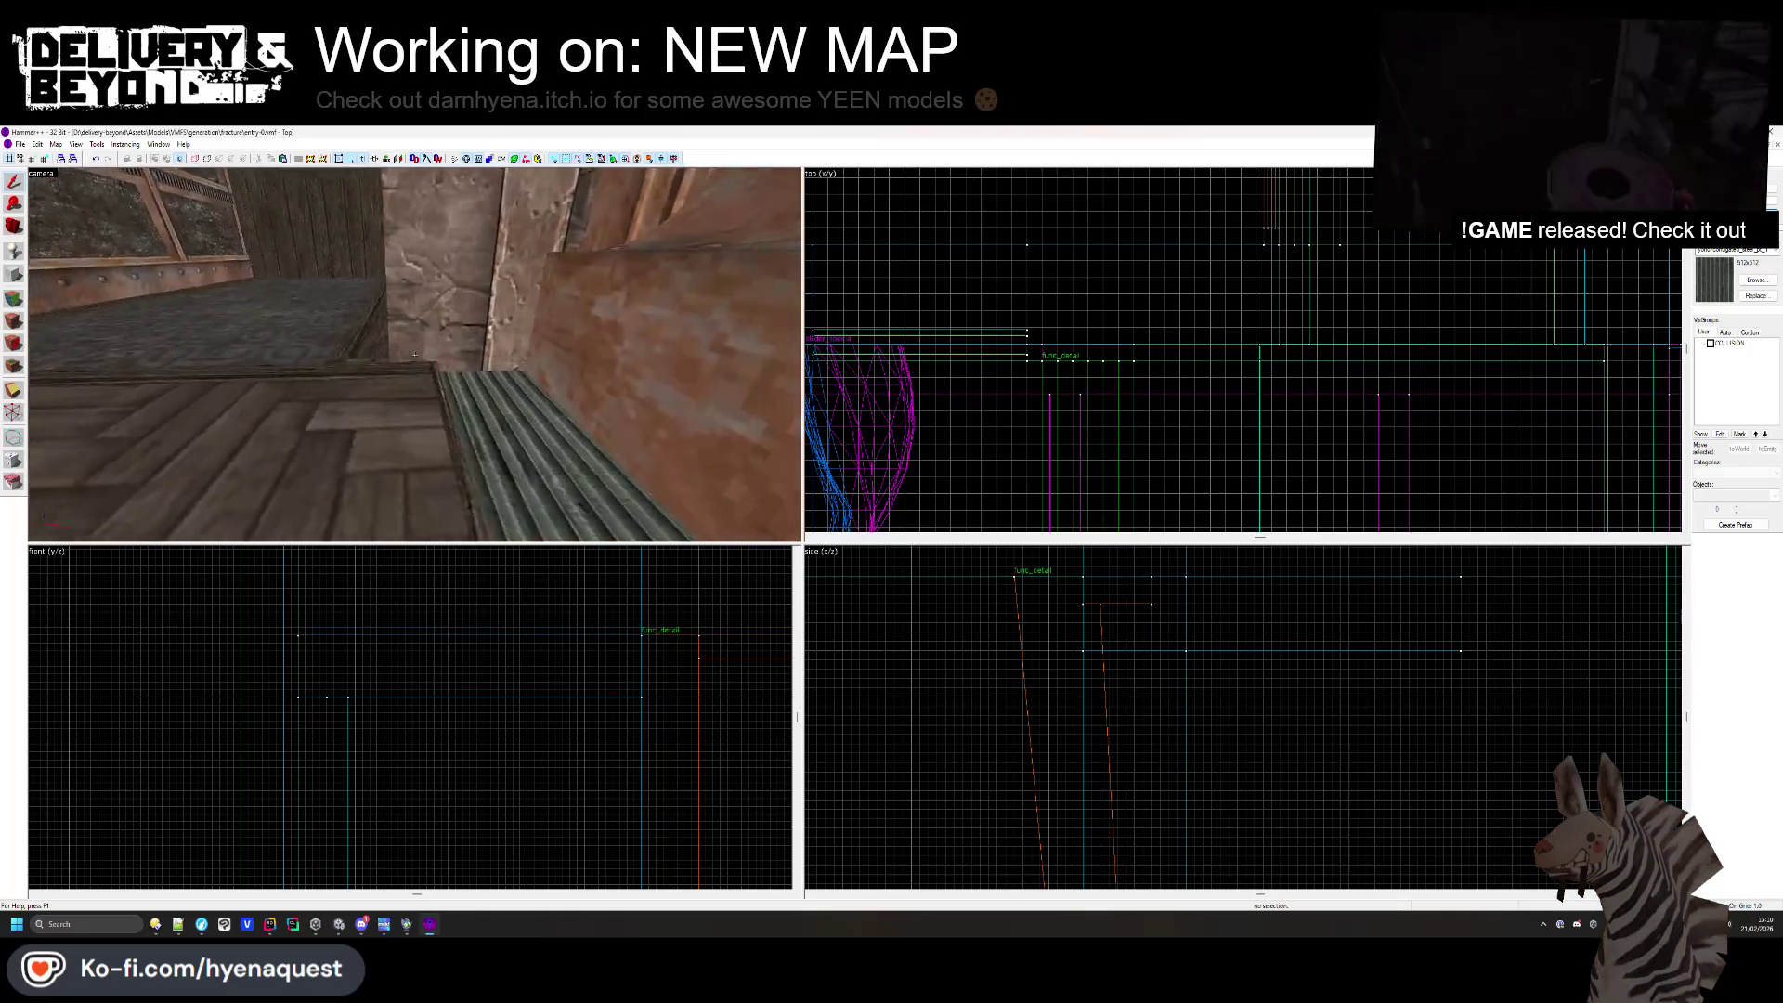
key("z")
left_click(47, 358)
- Apply the ventcover2a texture to the strip face behind the corrugated metal steps
scroll(427, 688, "down", 6)
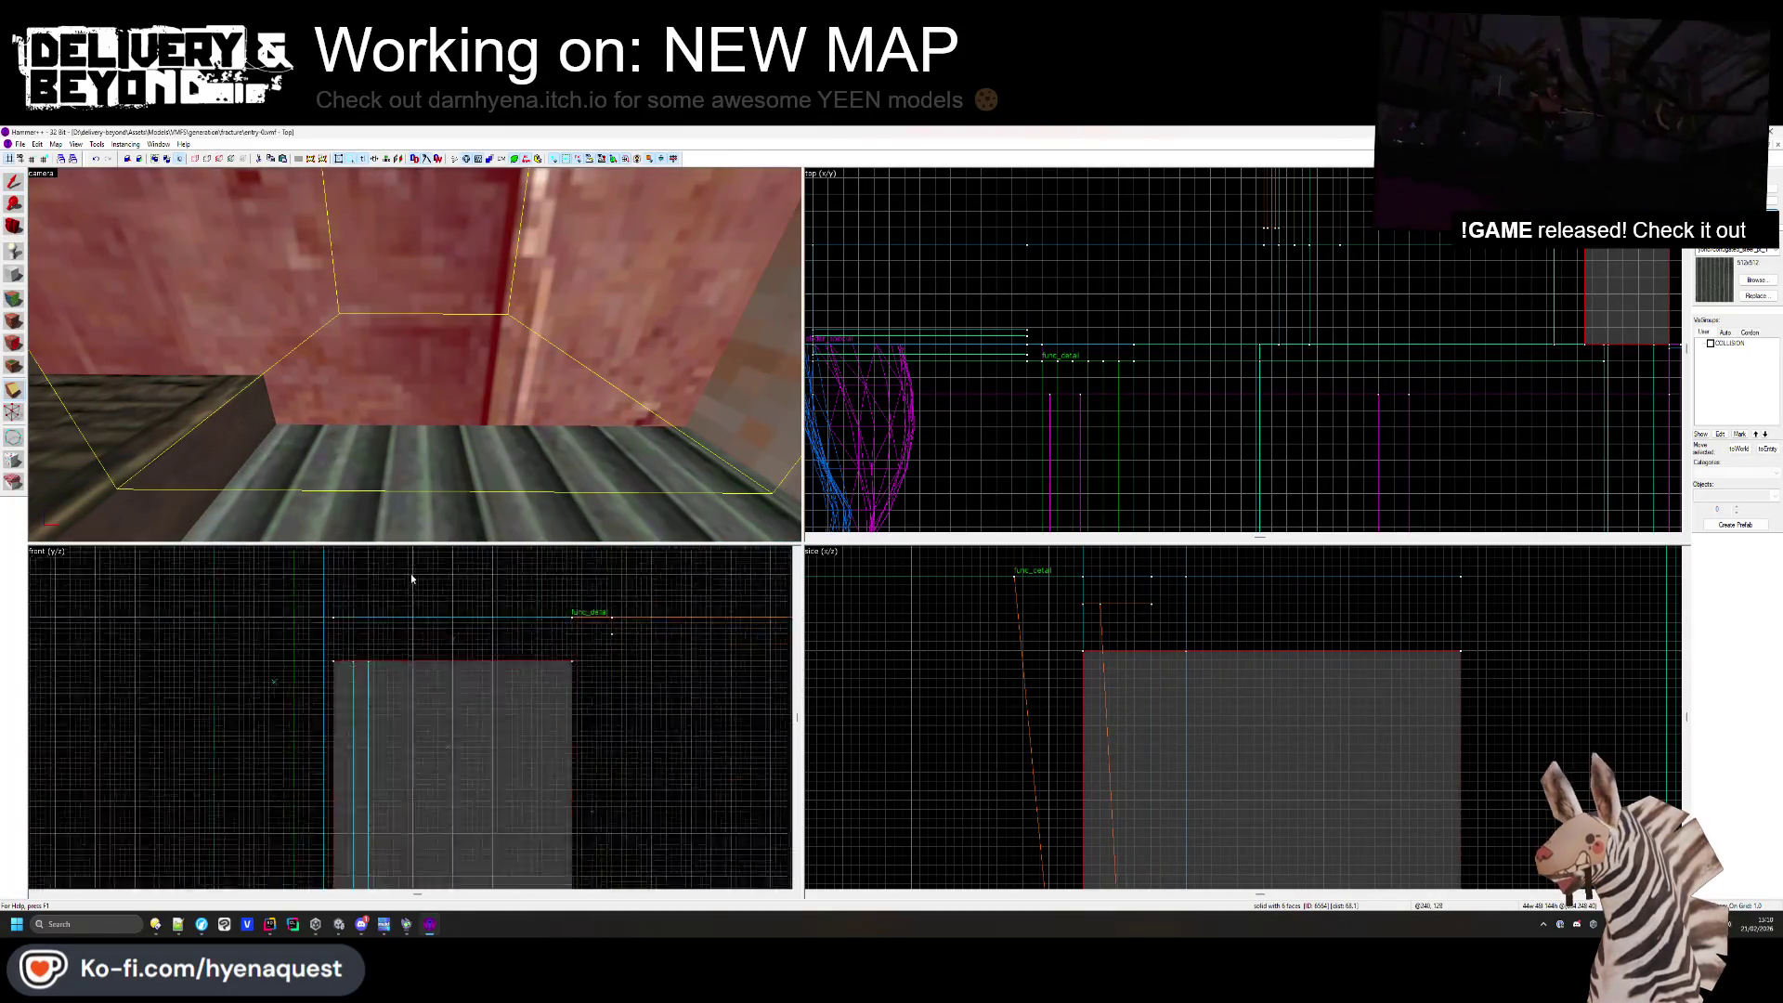
scroll(417, 821, "up", 3)
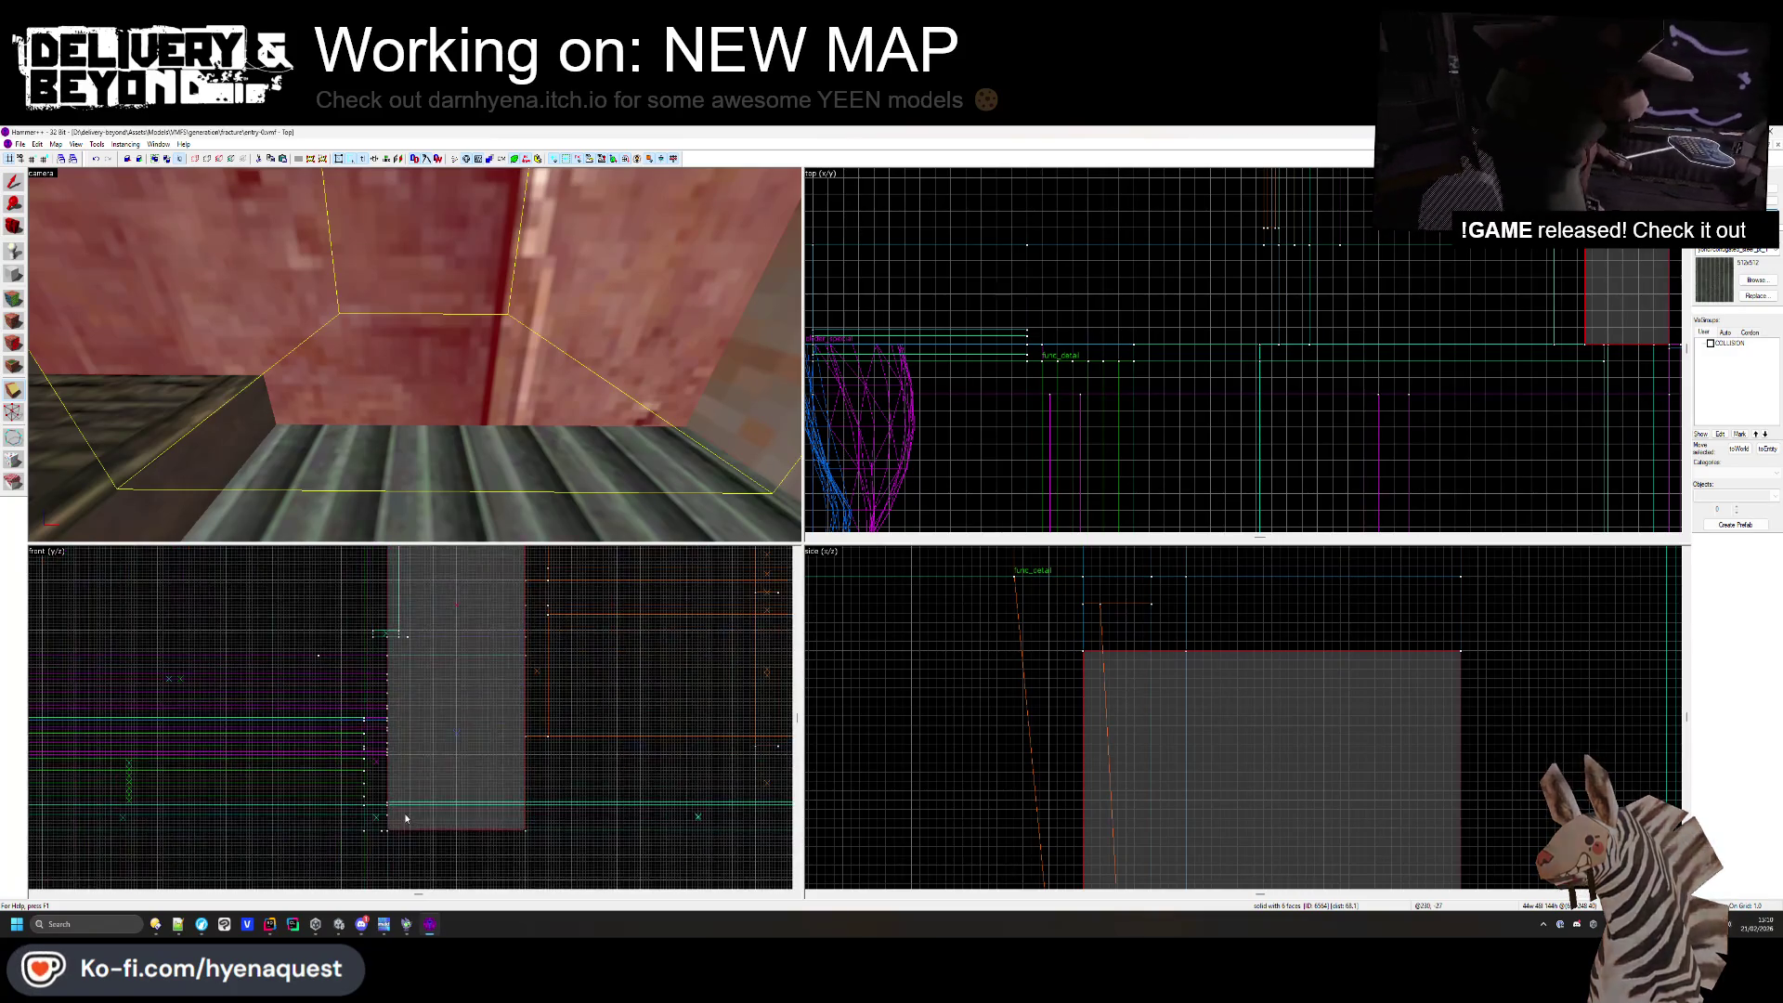
scroll(980, 713, "down", 5)
scroll(980, 714, "up", 5)
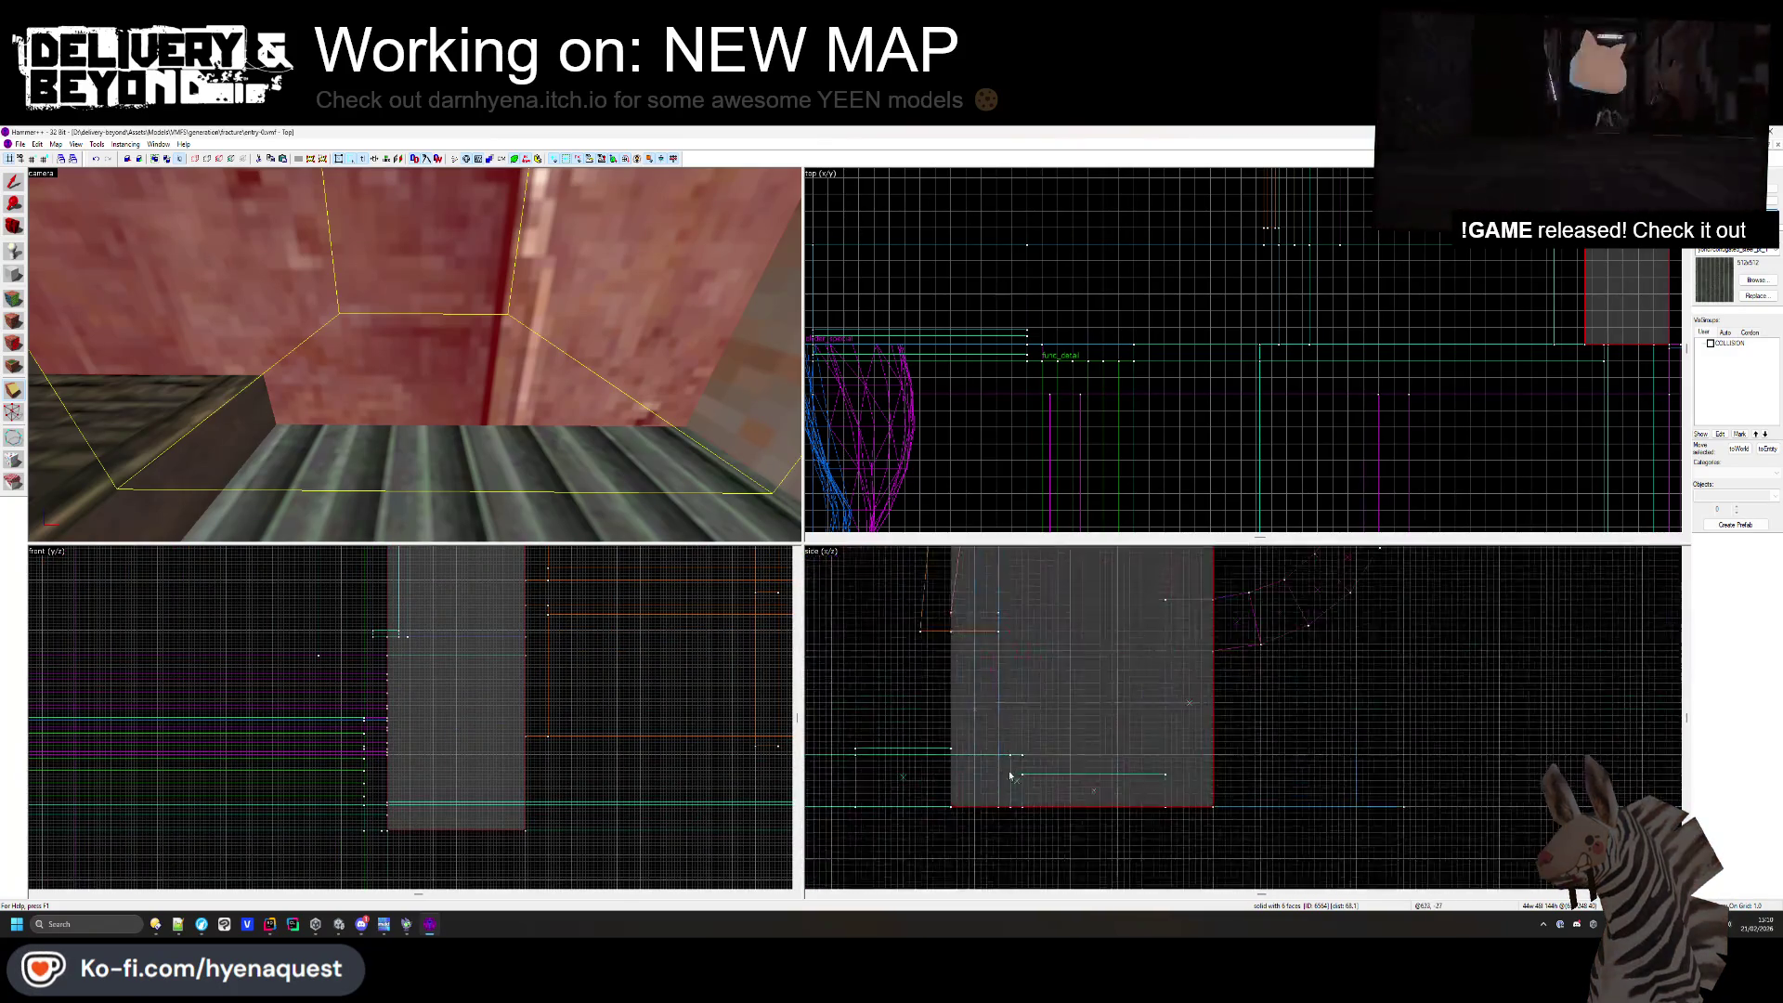
key("shift+v")
key("shift+s")
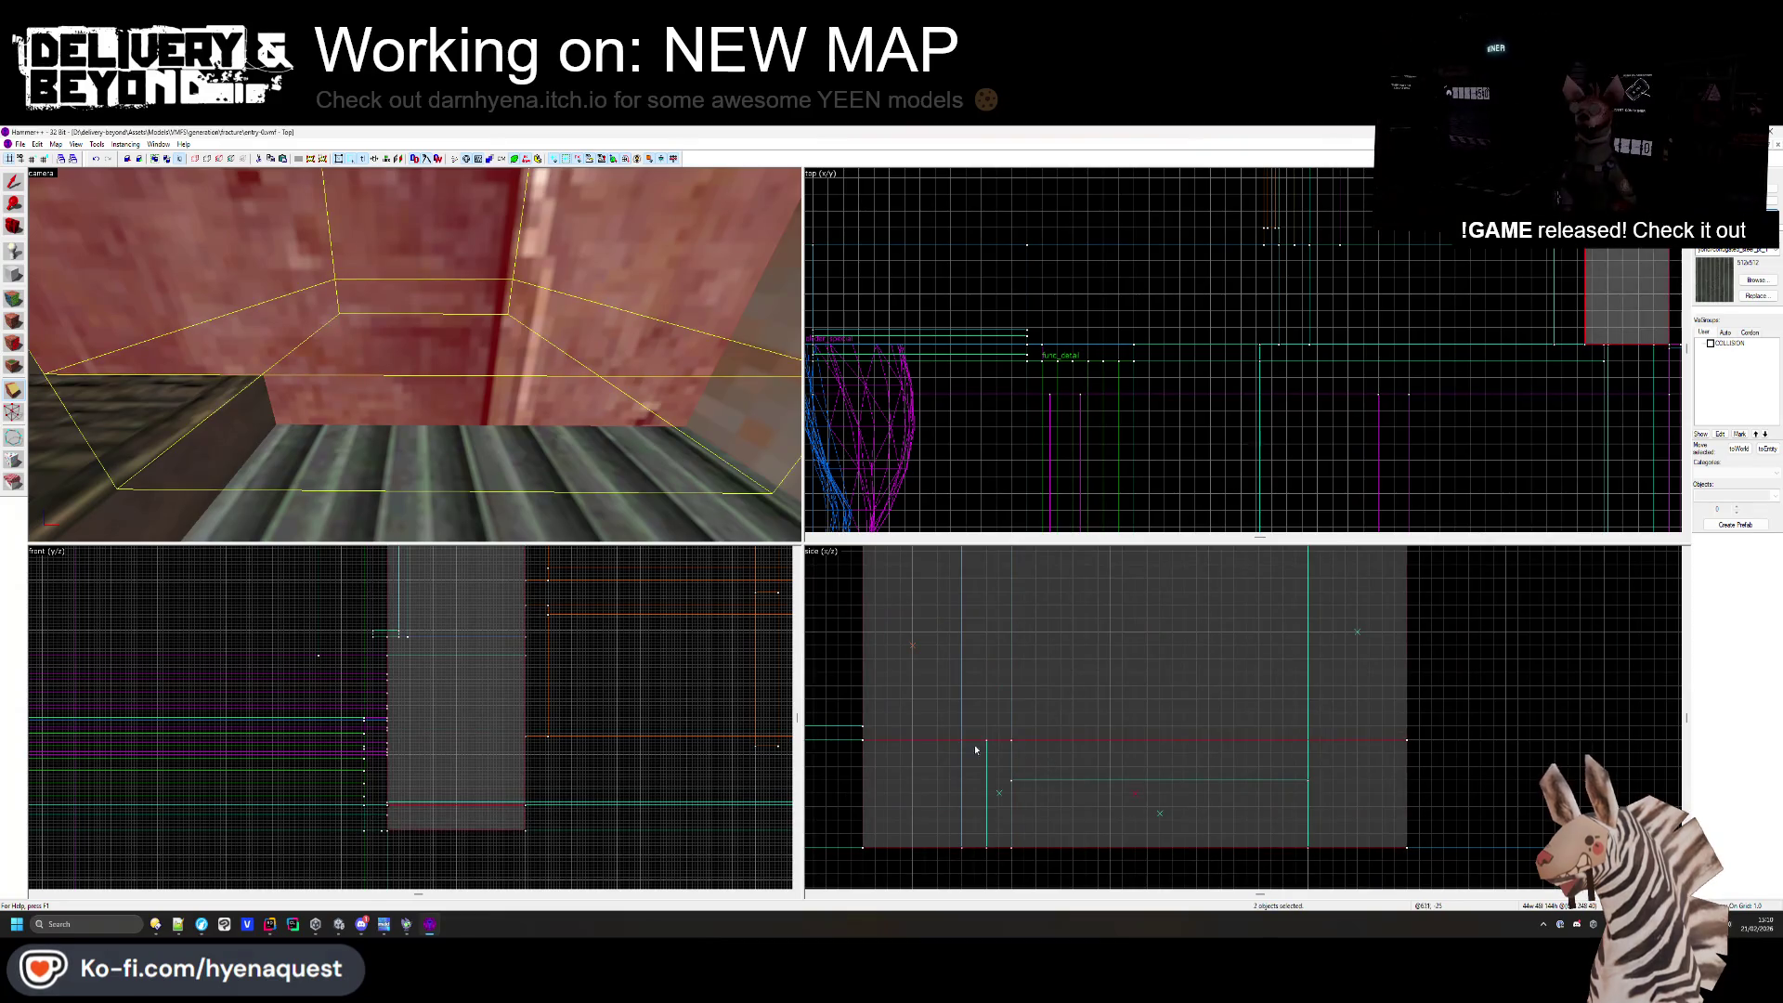
key("shift+a")
left_click(372, 399)
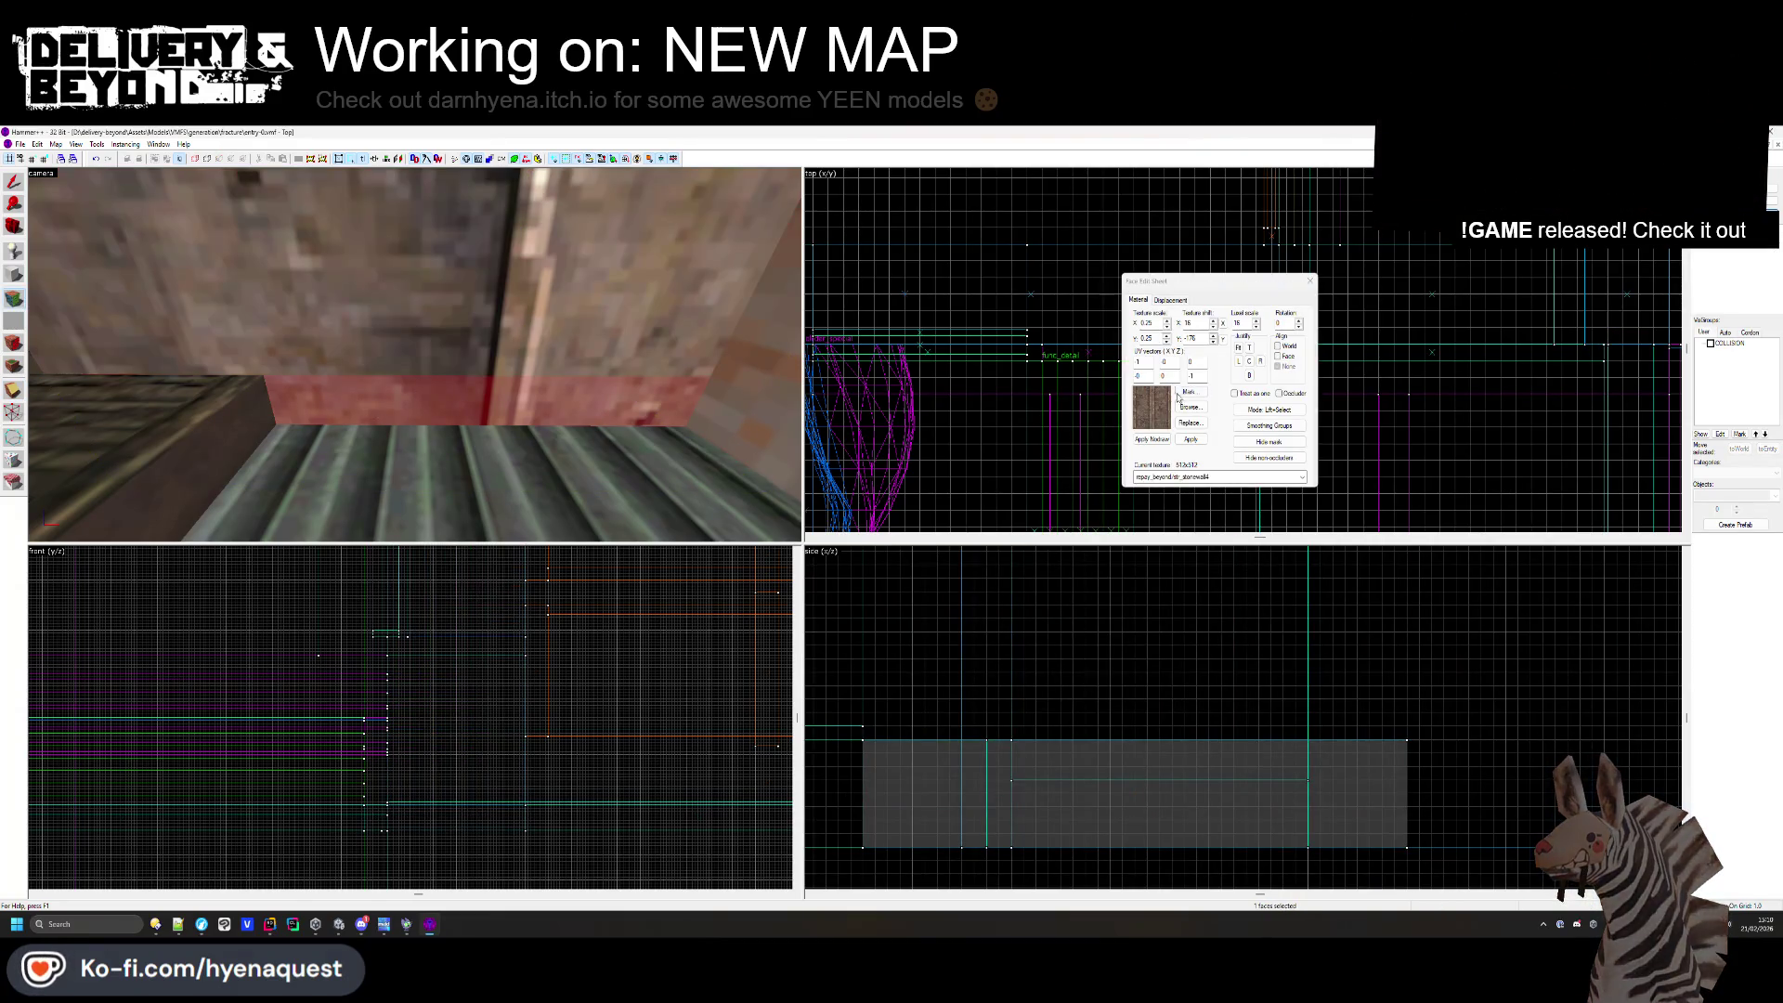
left_click(1282, 436)
scroll(902, 481, "down", 15)
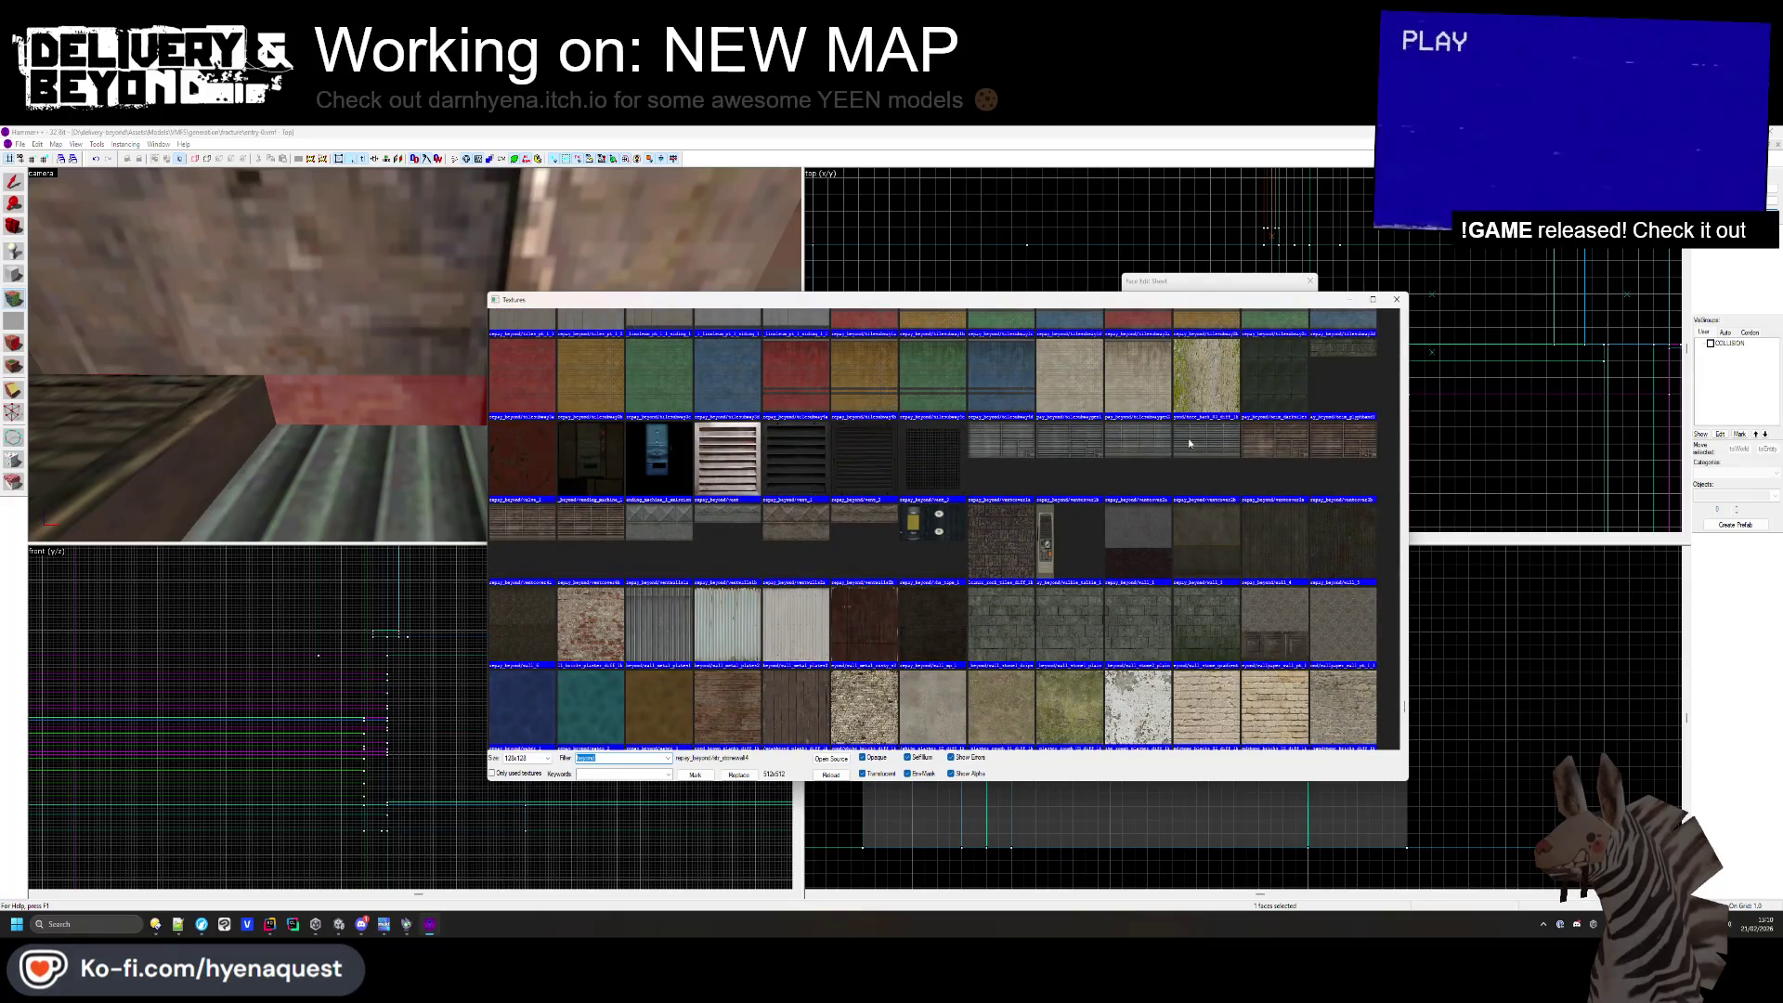
double_click(1138, 455)
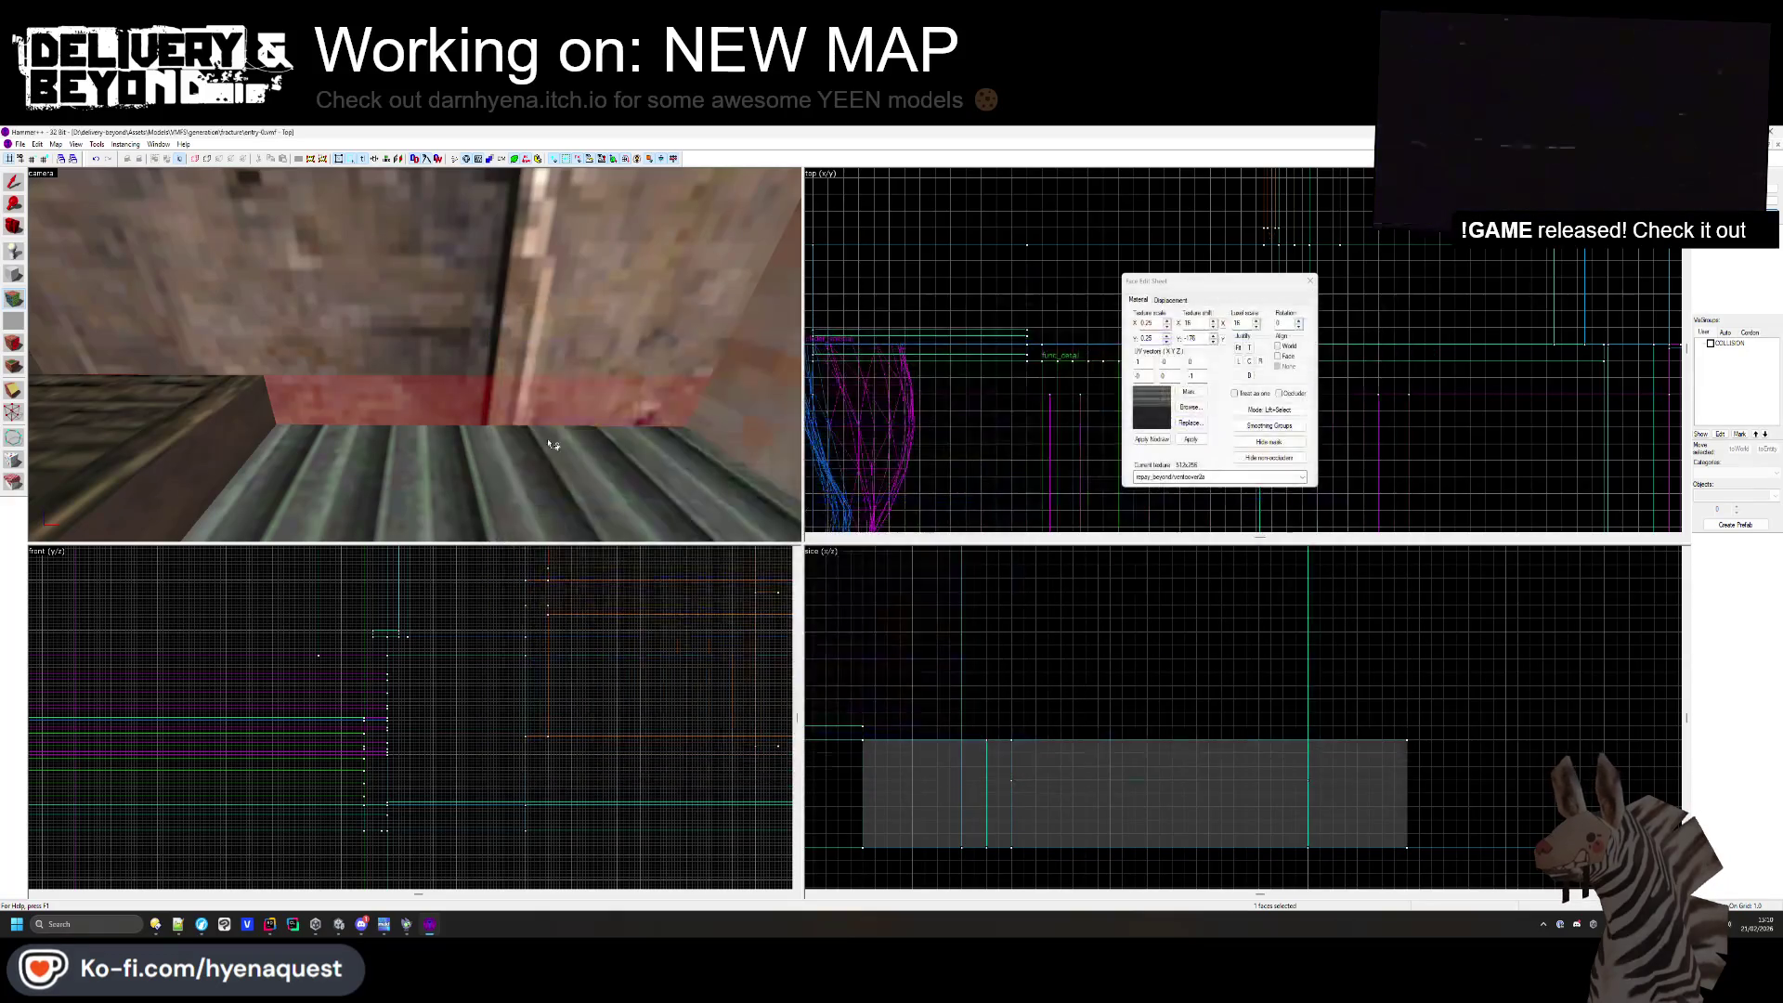
- Fit the vent texture to the face and tweak its X and Y scale so the slats look right
left_click(1238, 348)
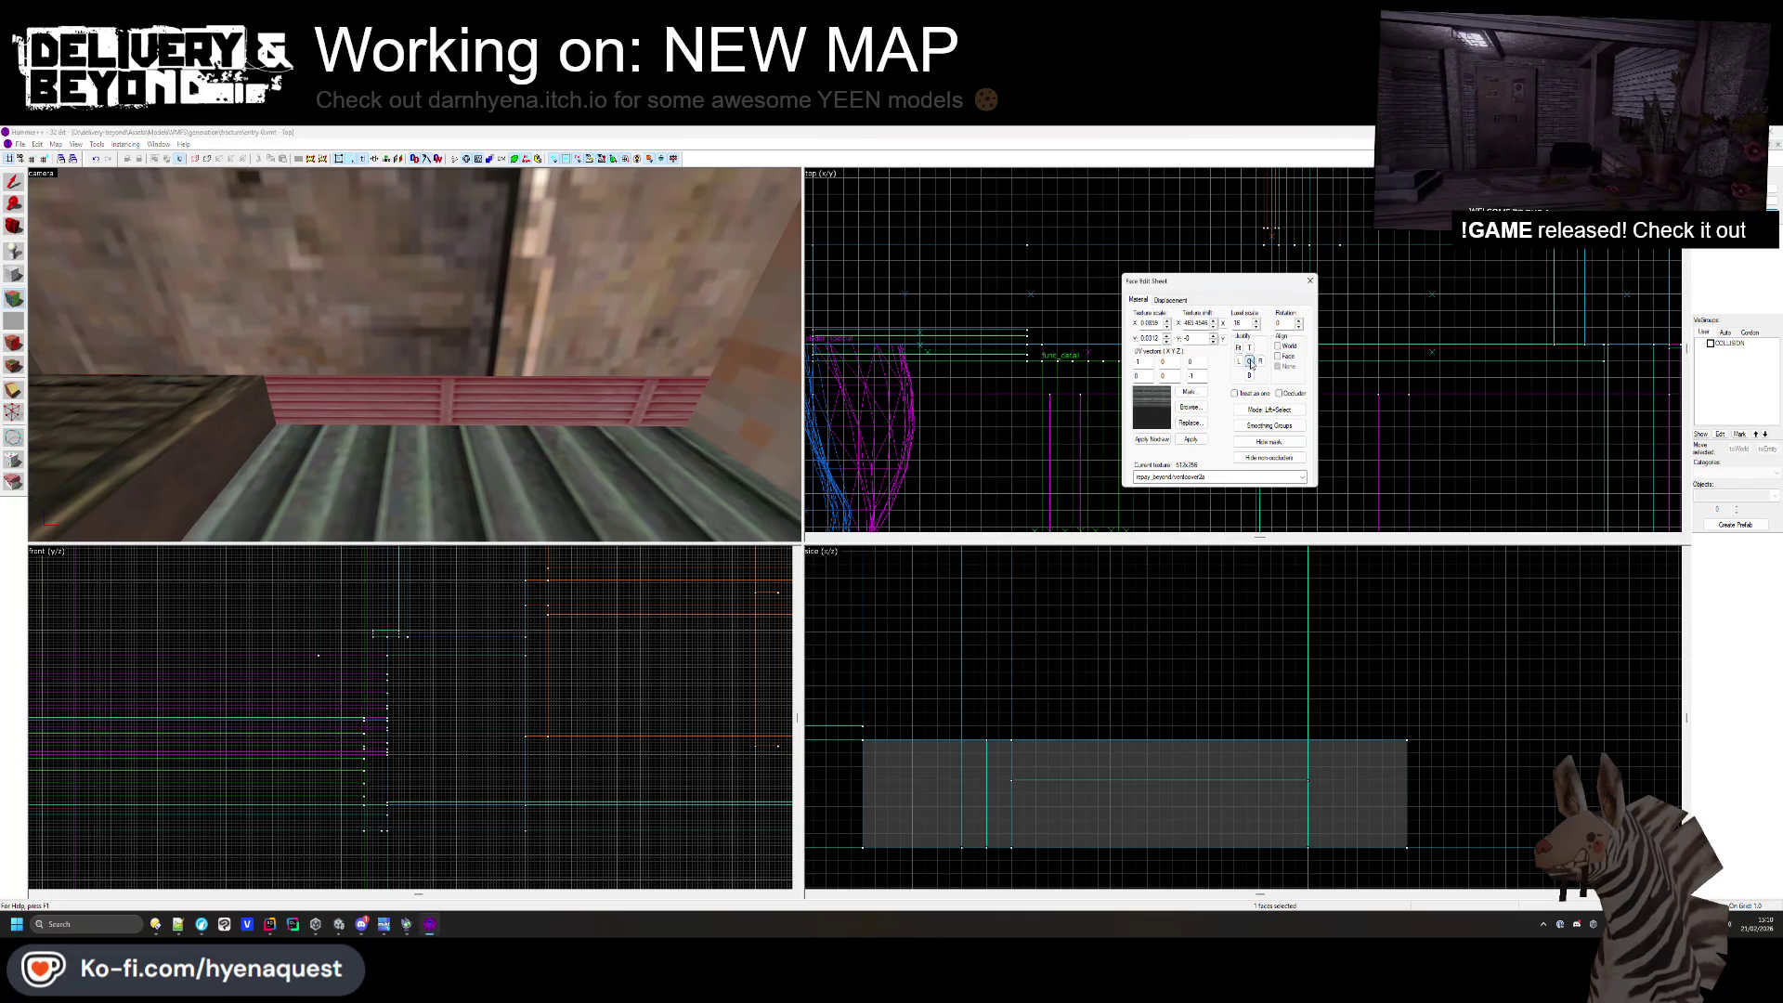
left_click(1167, 337)
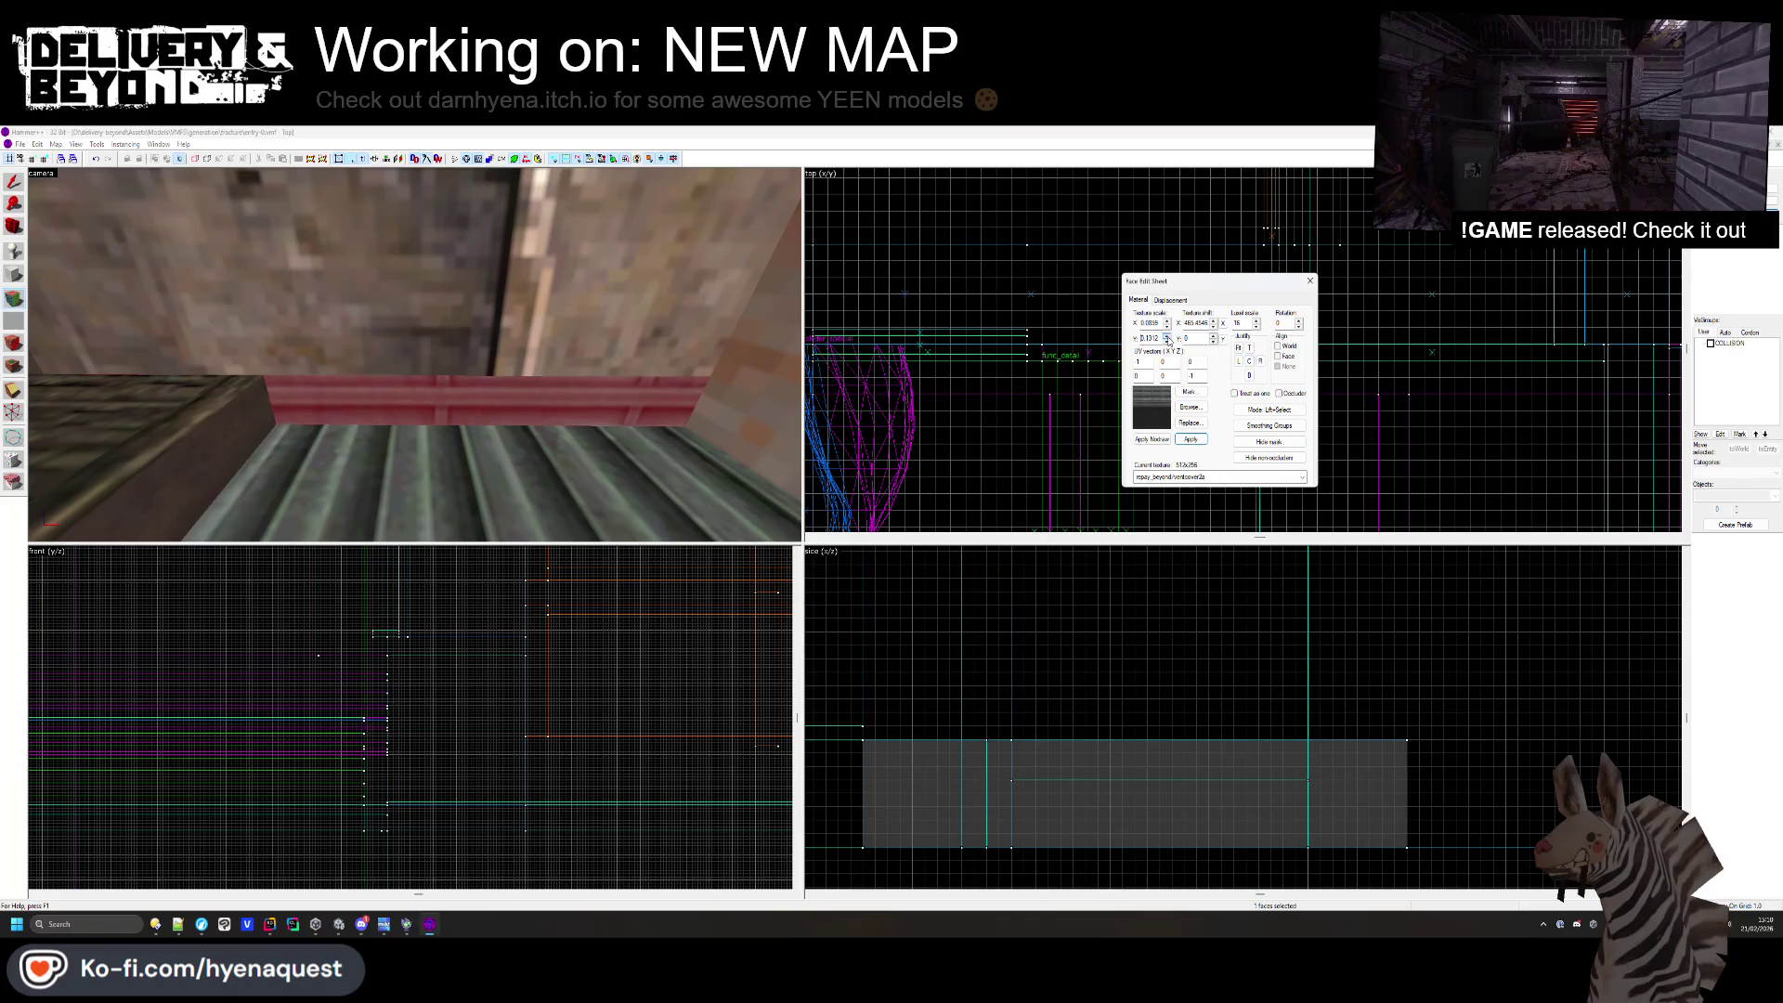
left_click(1238, 348)
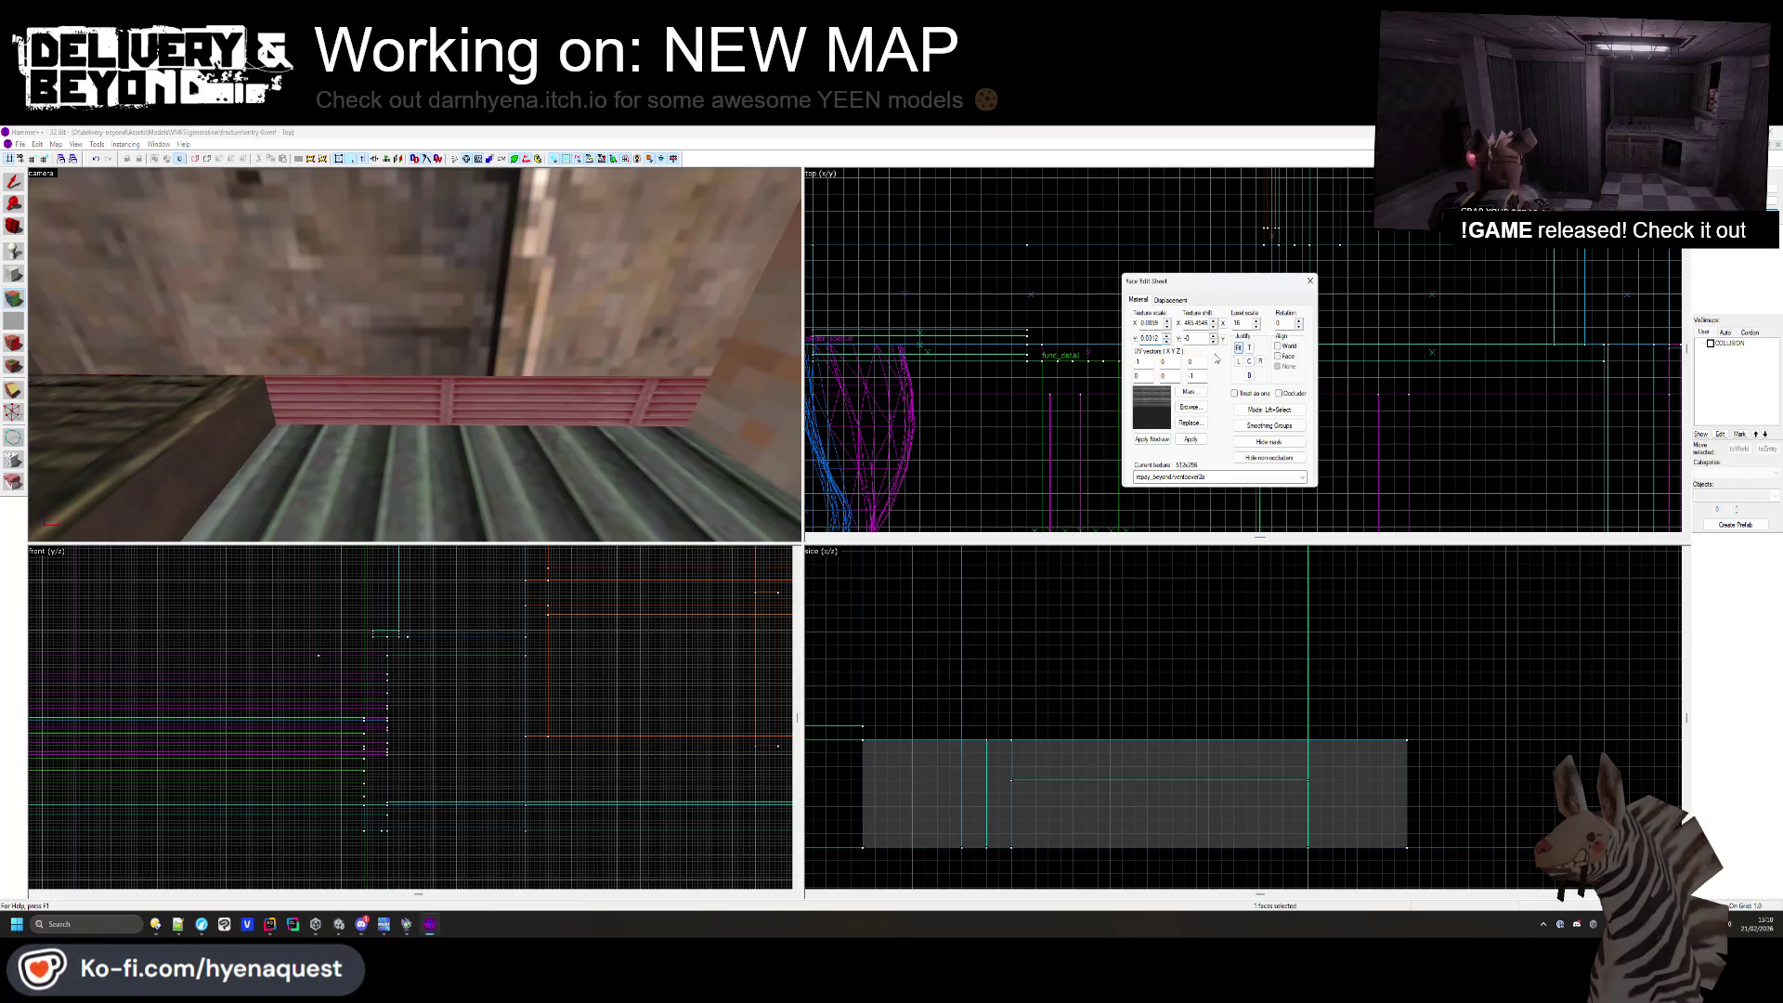
left_click(1167, 321)
left_click(1169, 325)
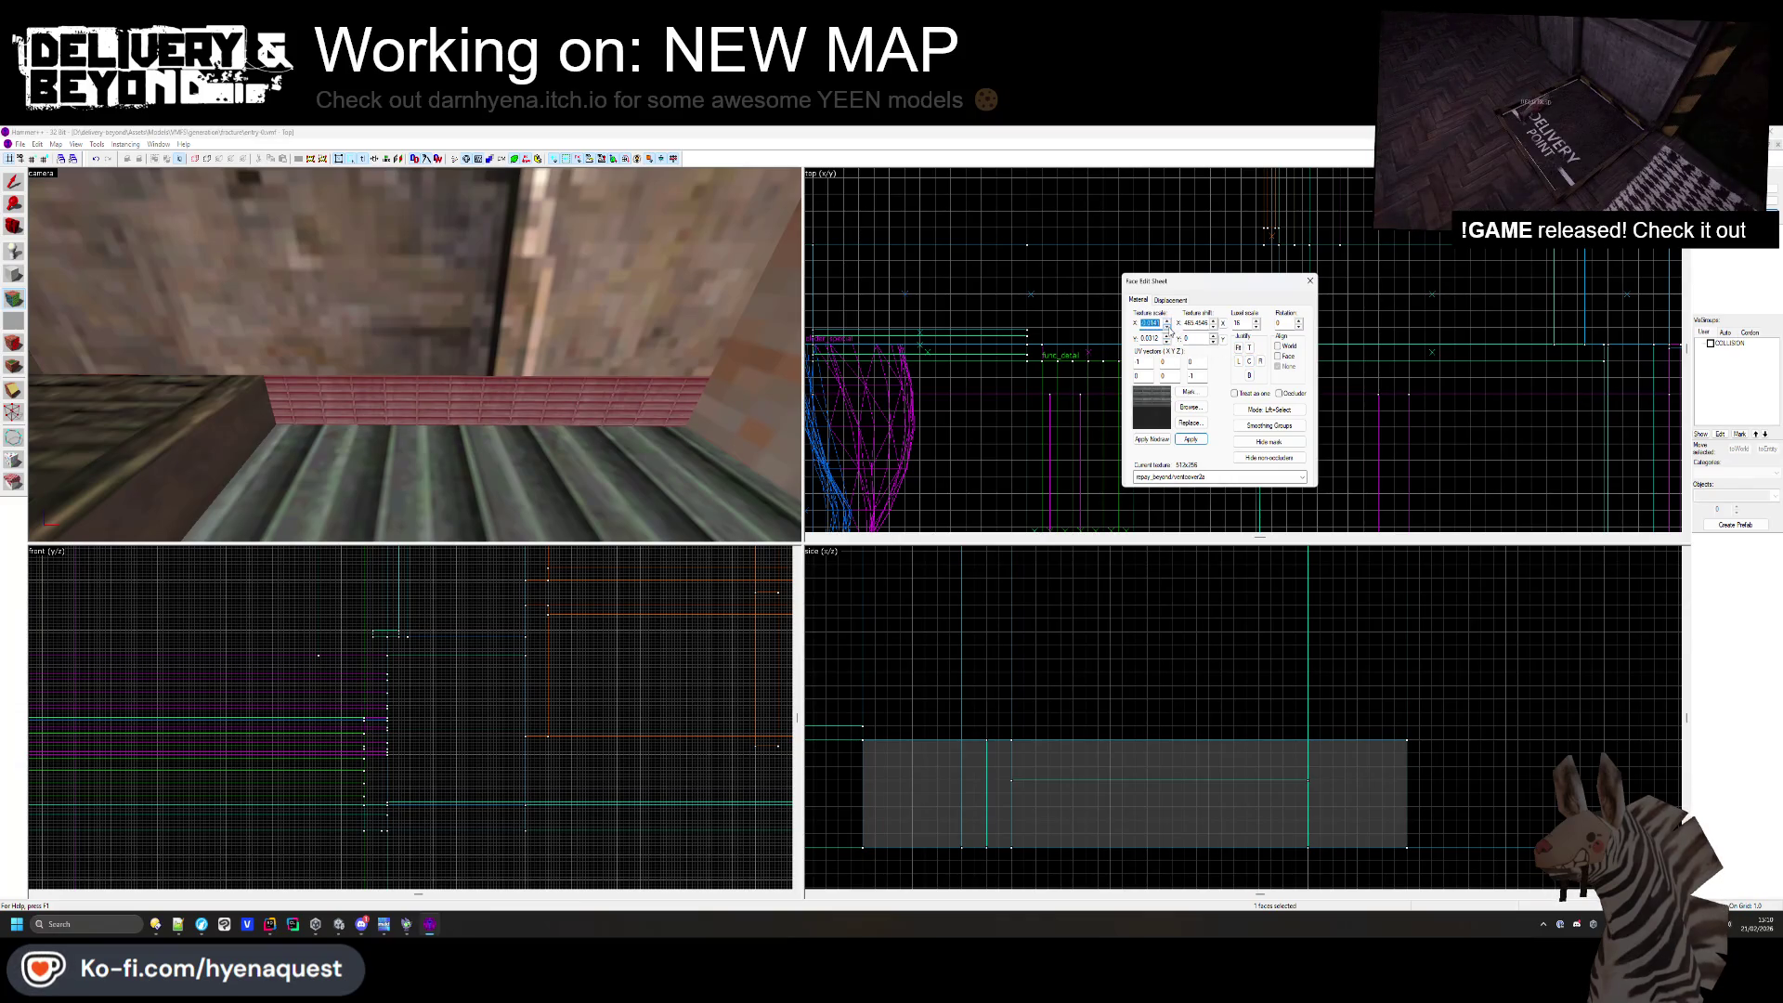
left_click(1309, 281)
key("z")
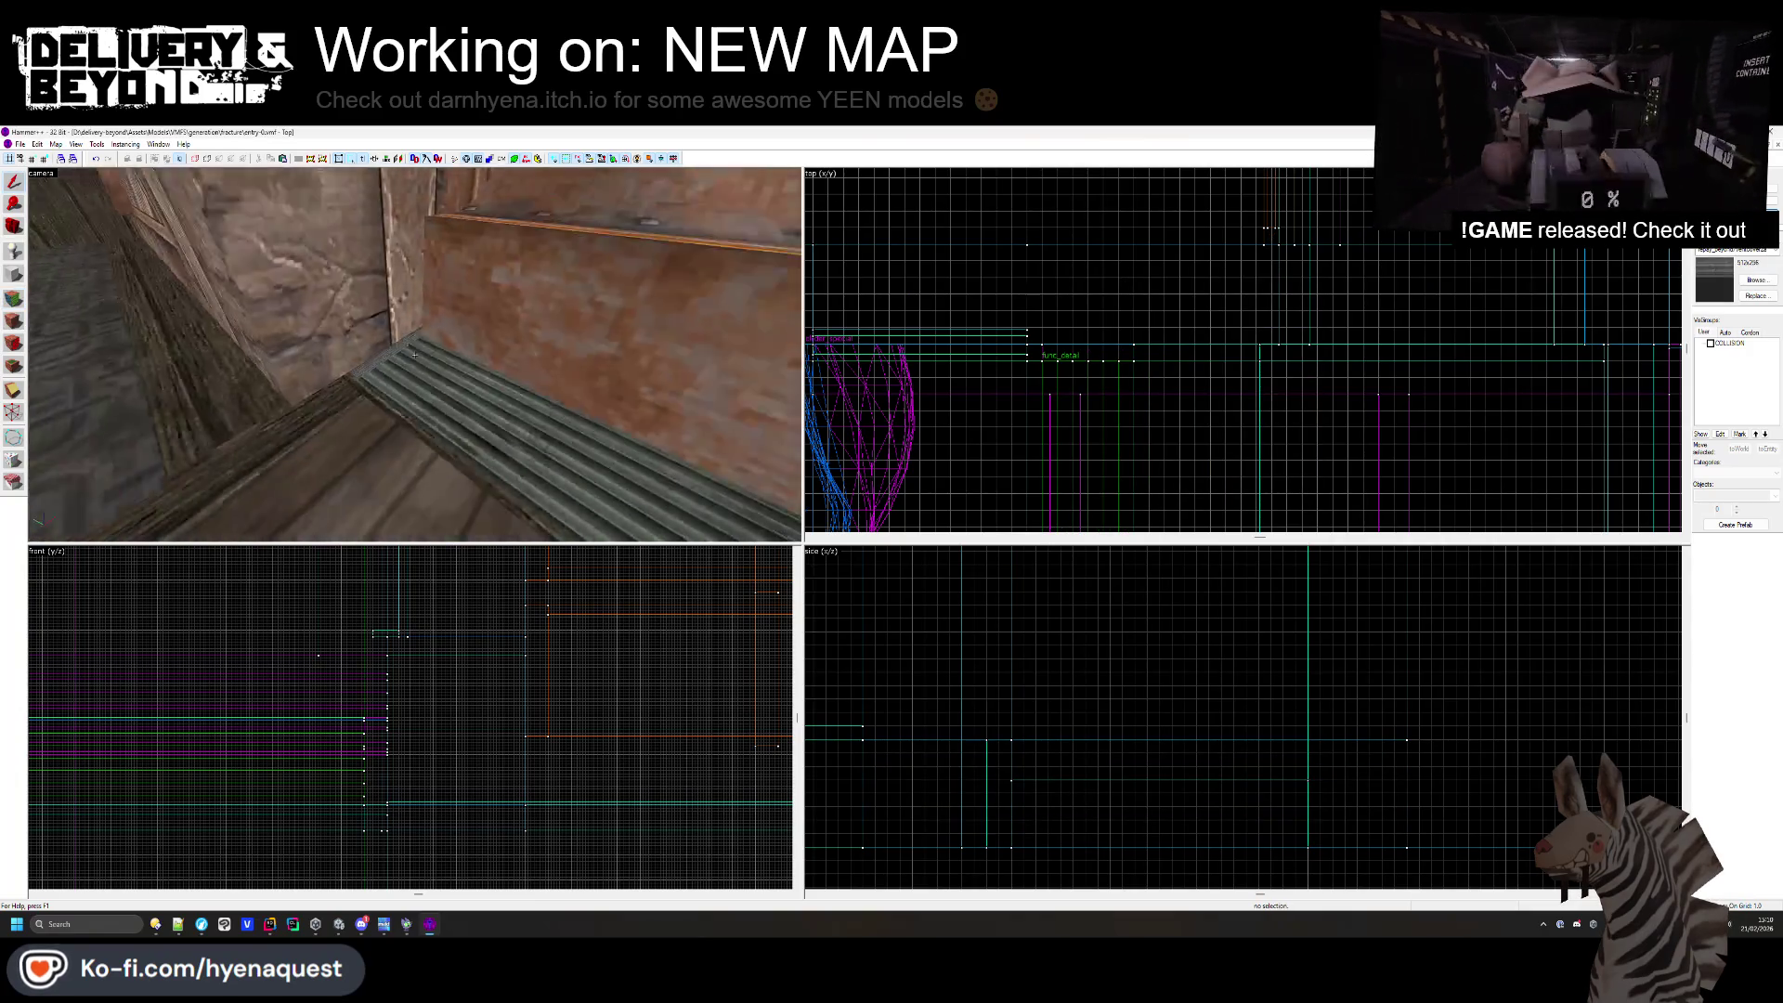
- Retexture the corrugated face beside the vent with crate2
key("z")
key("shift+a")
left_click(398, 378)
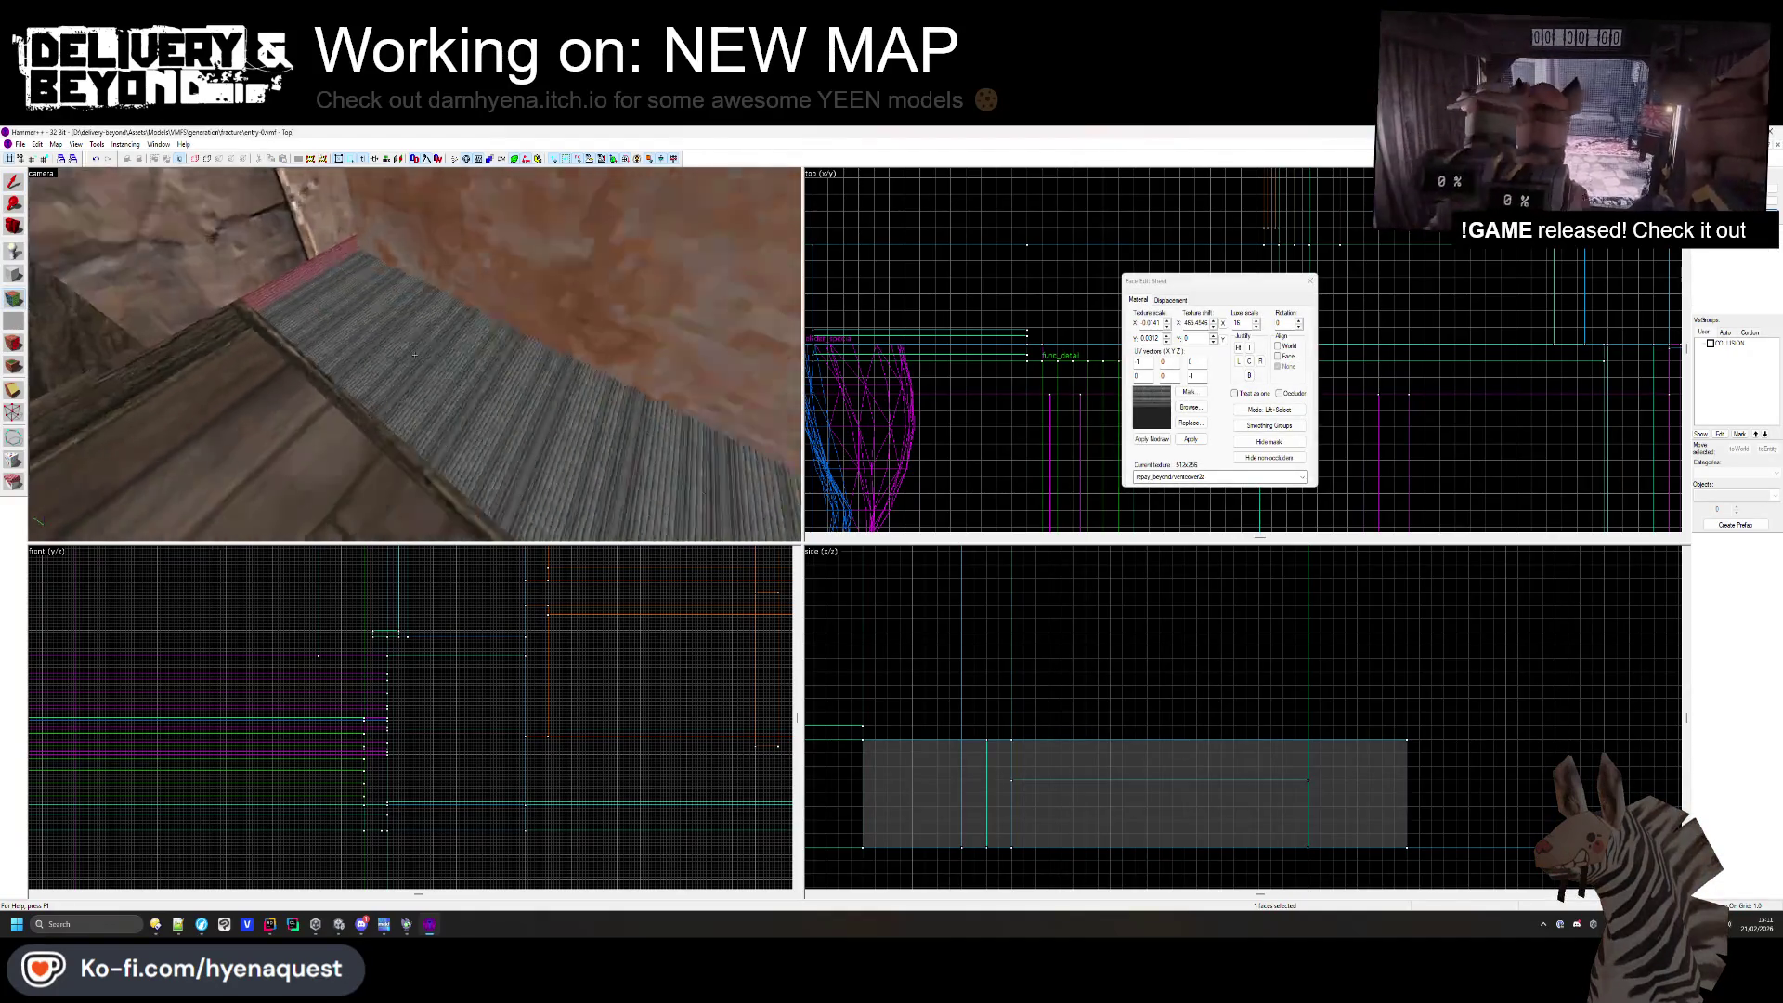
right_click(439, 406)
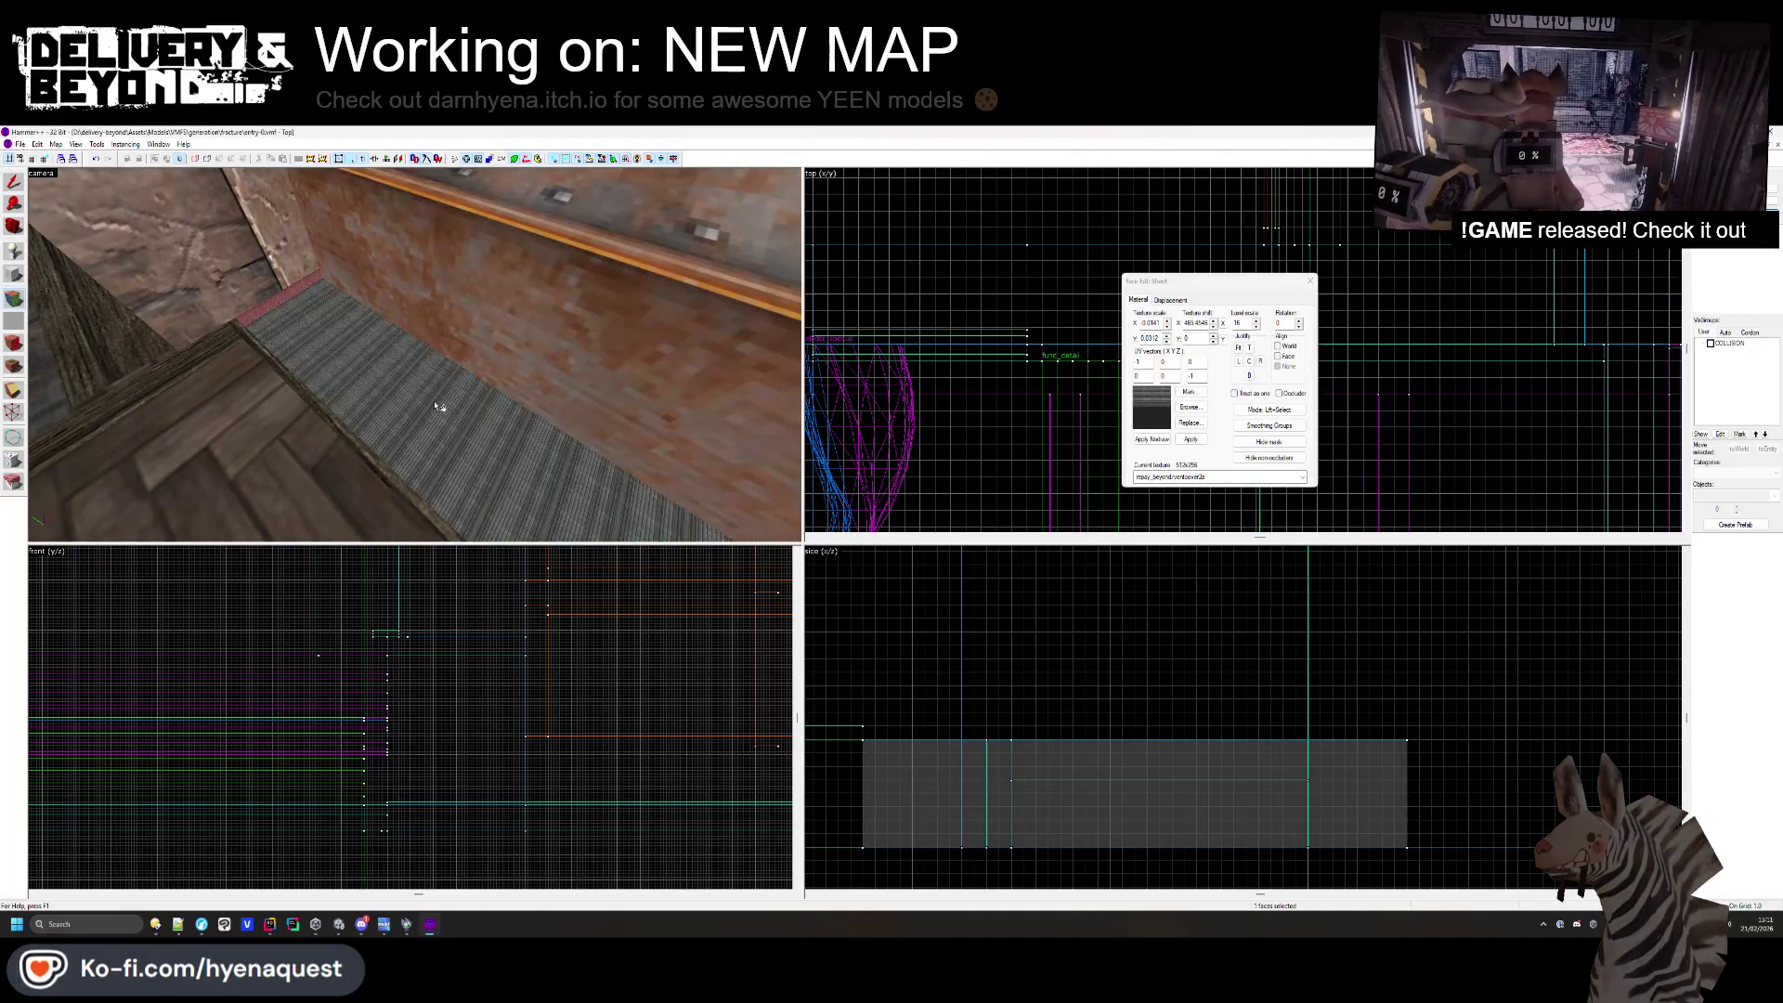
key("ctrl+z")
left_click(437, 399)
left_click(1191, 407)
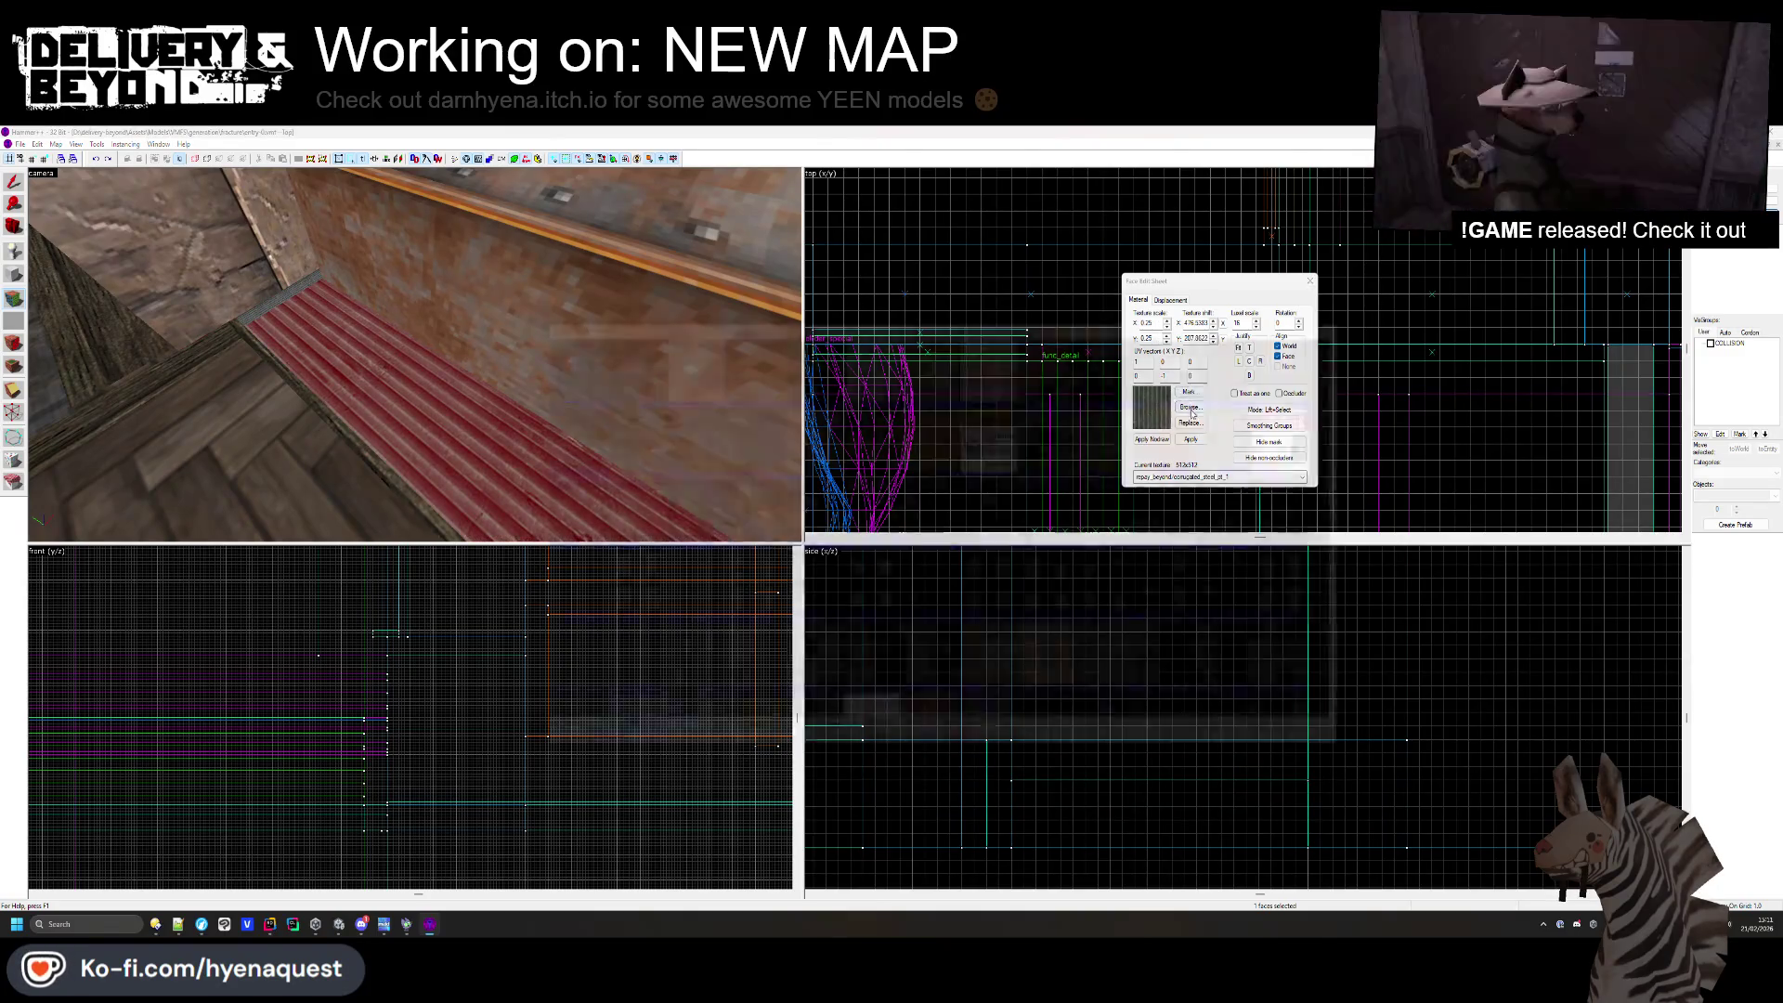
double_click(1202, 360)
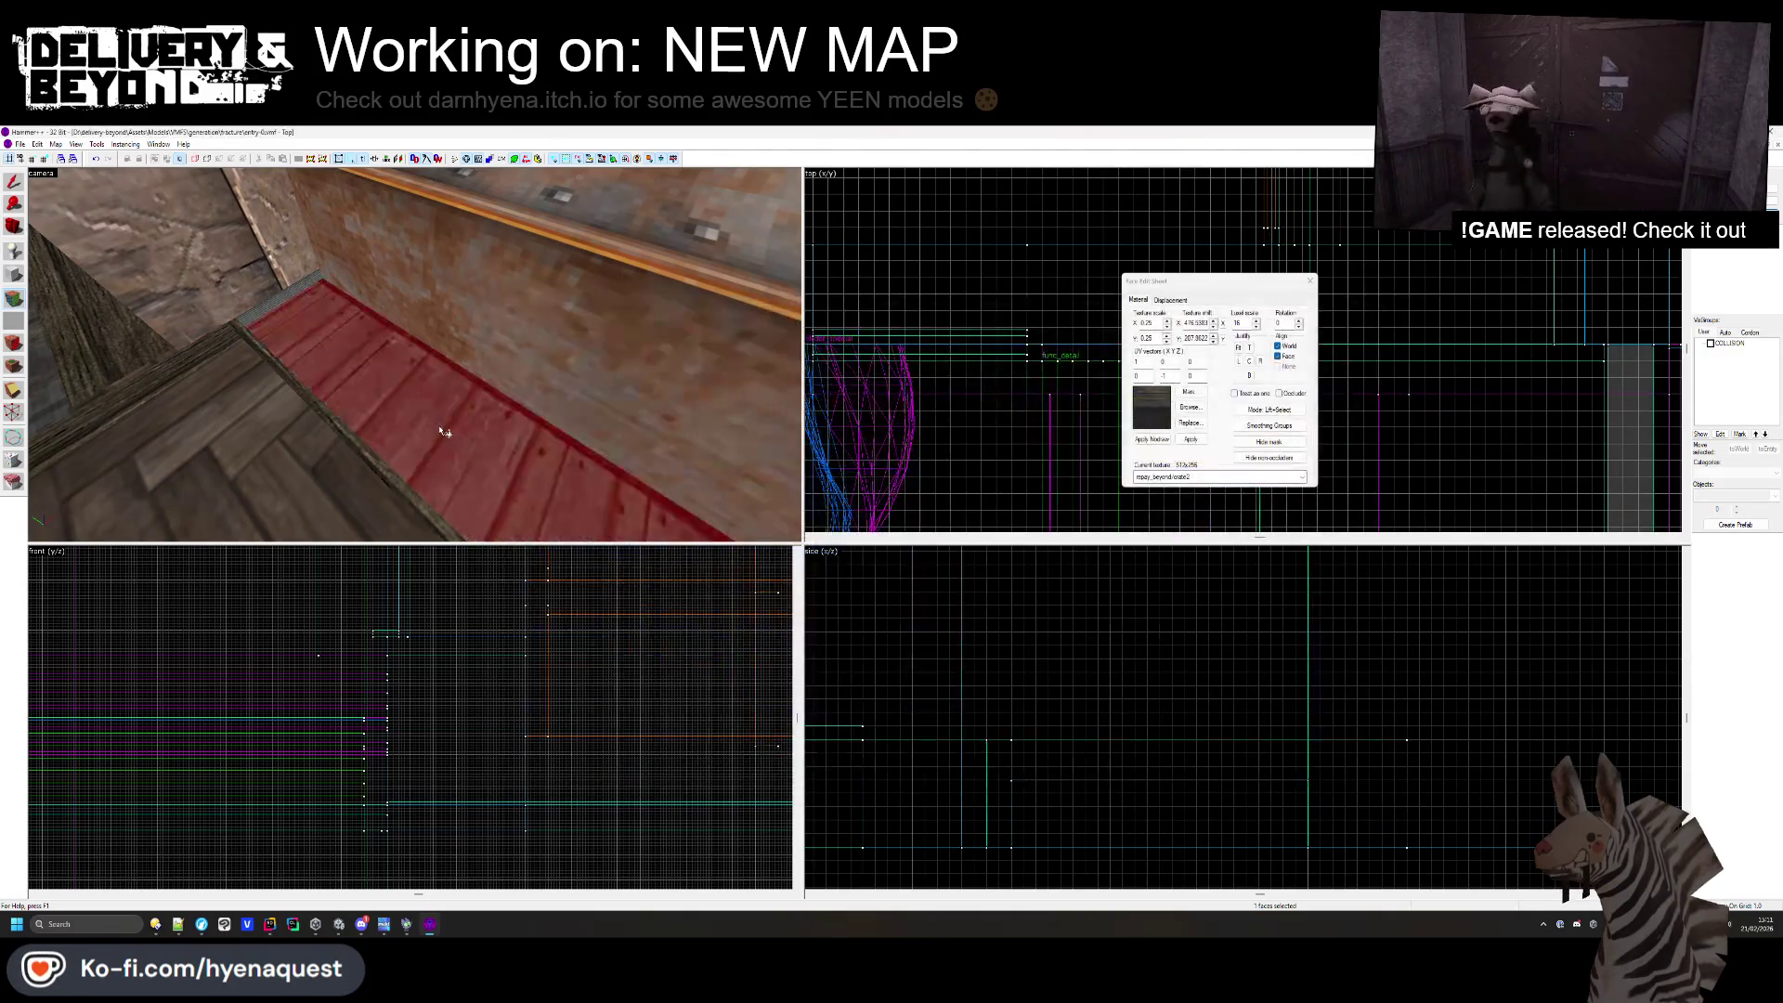
left_click(1310, 281)
key("z")
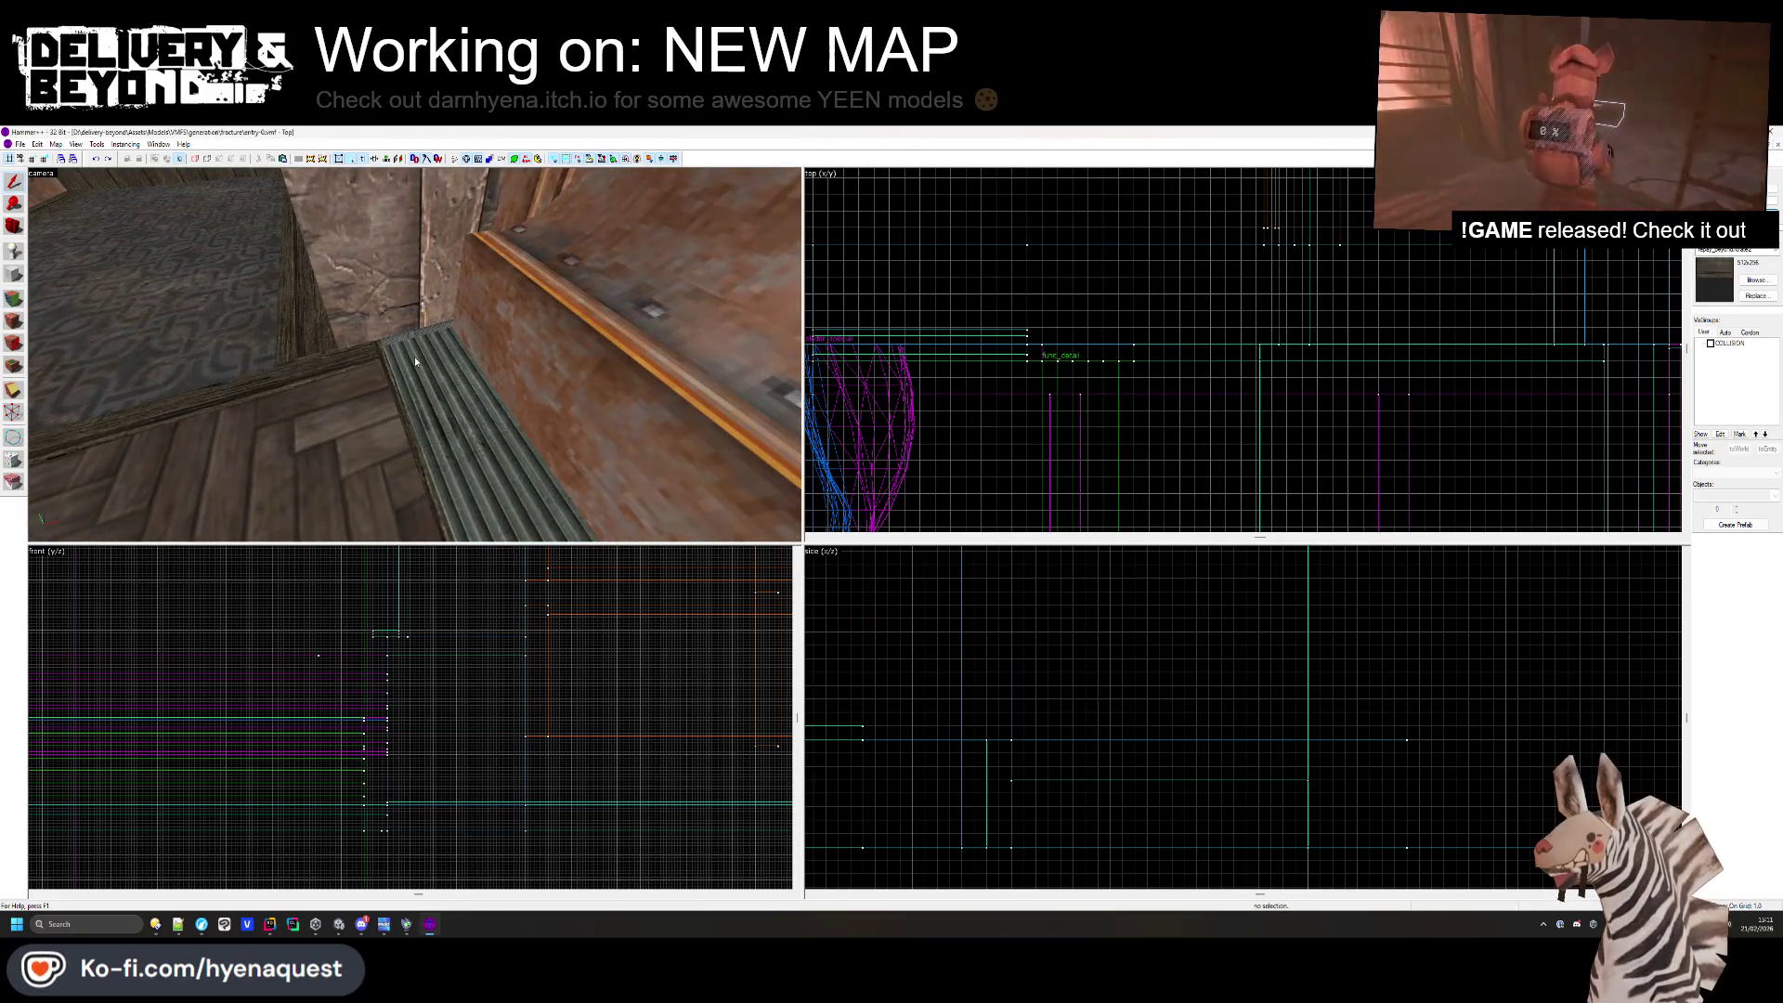
- Align the wooden_planks texture on the edge strip beside the grate, then select the wooden pillar
key("w")
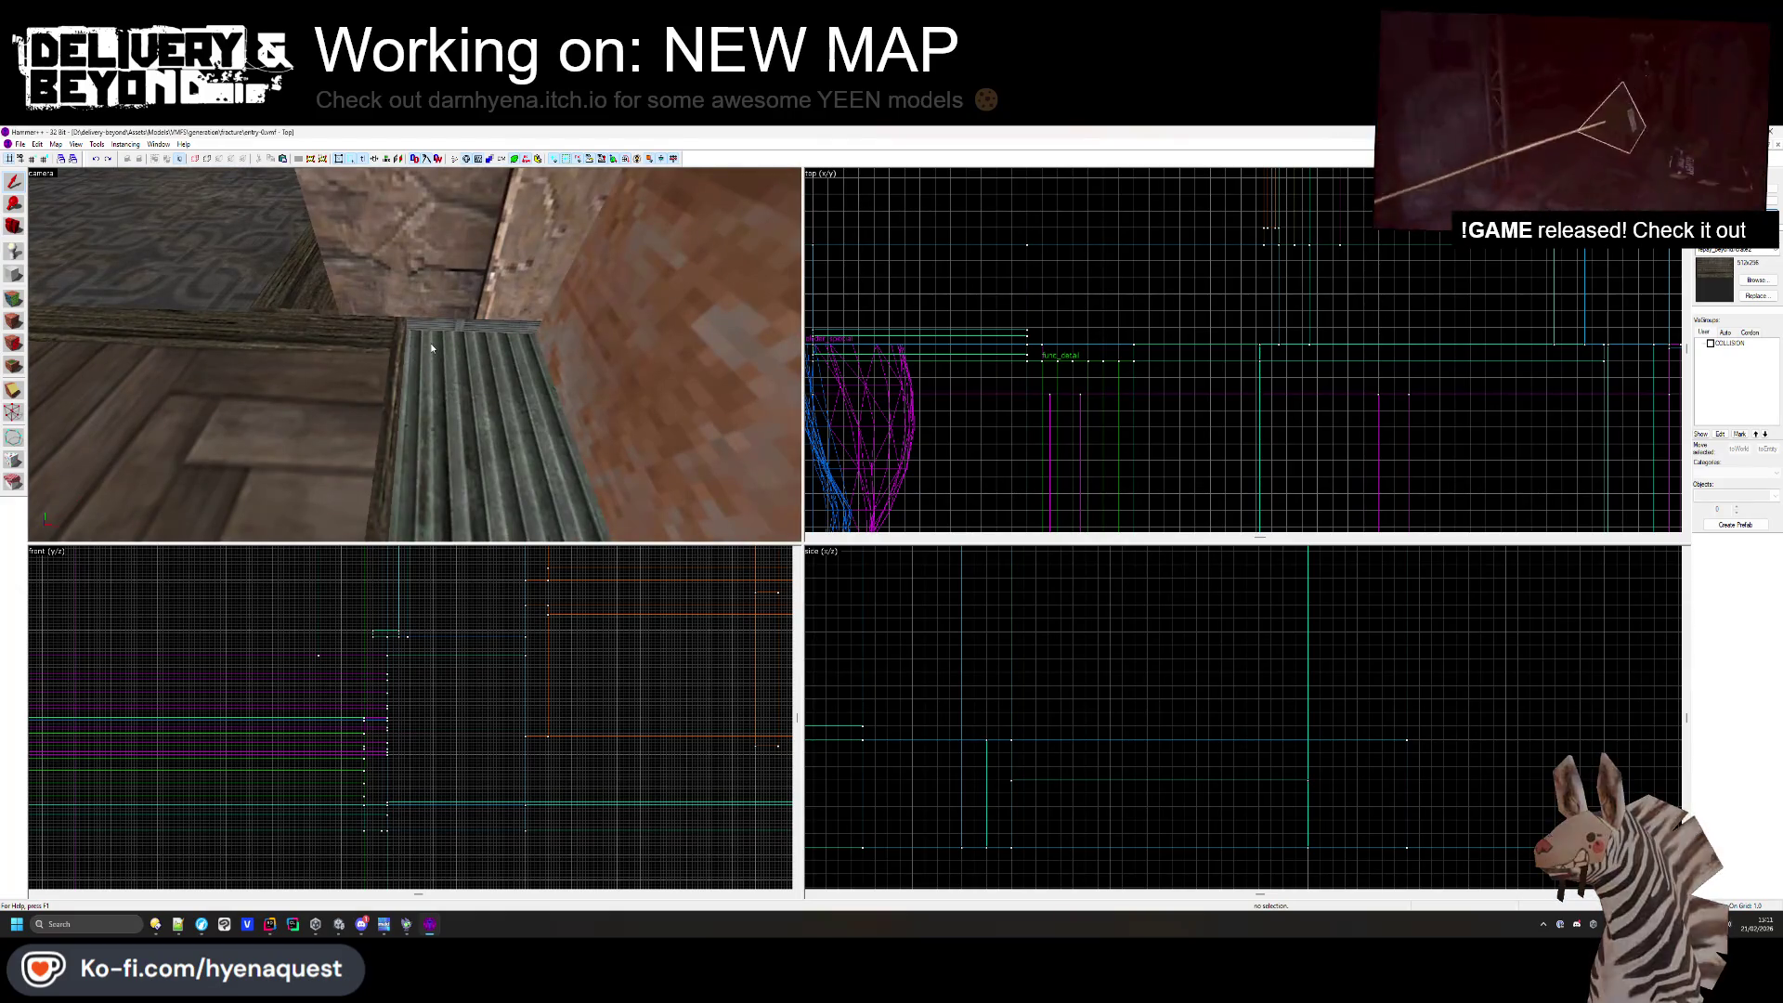
key("shift+a")
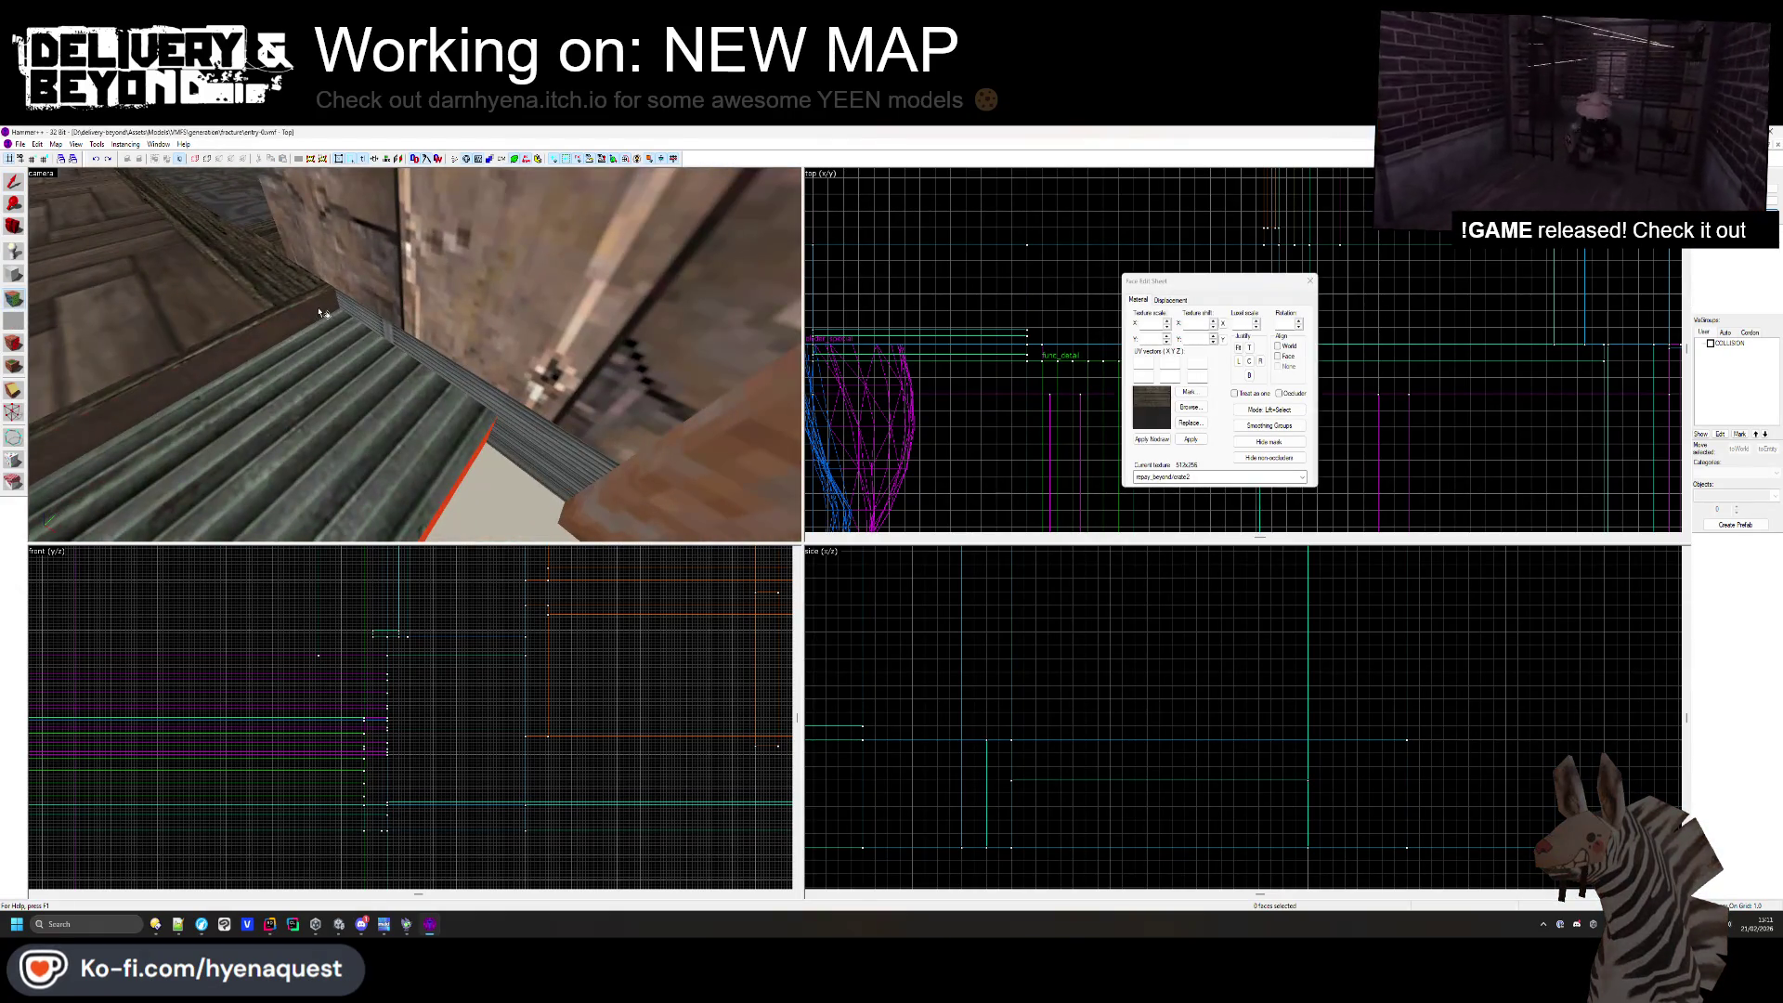
left_click(430, 319)
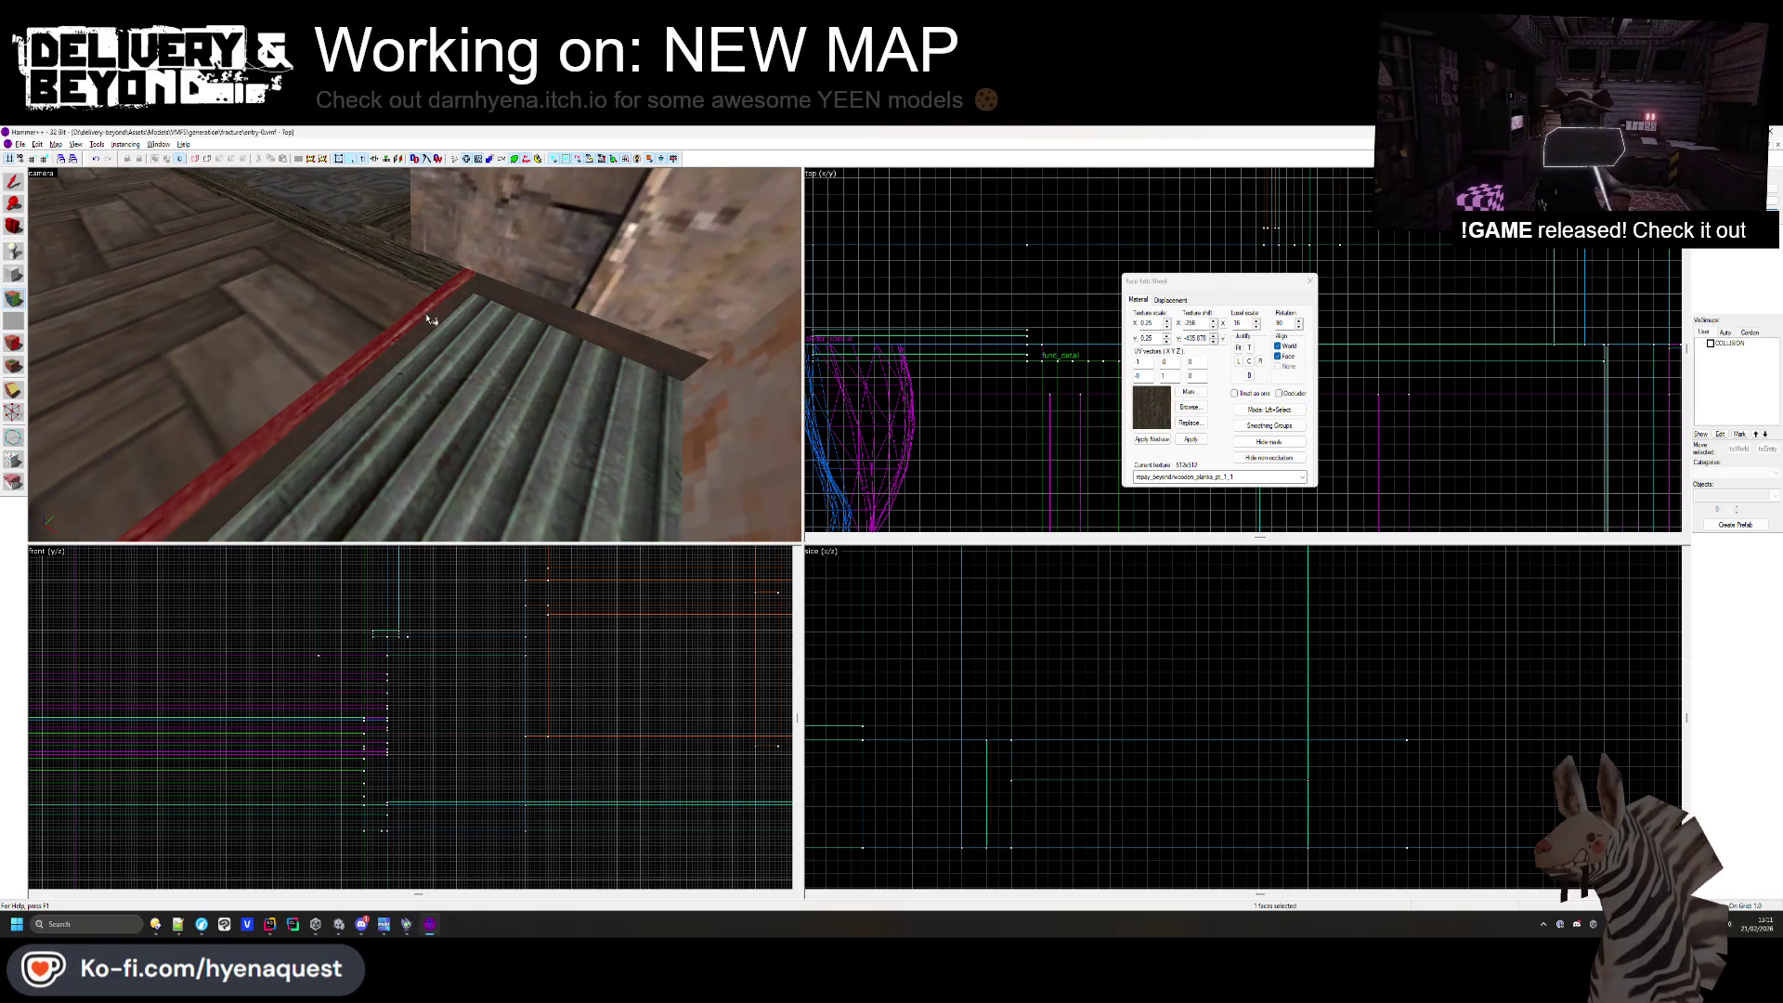
key("z")
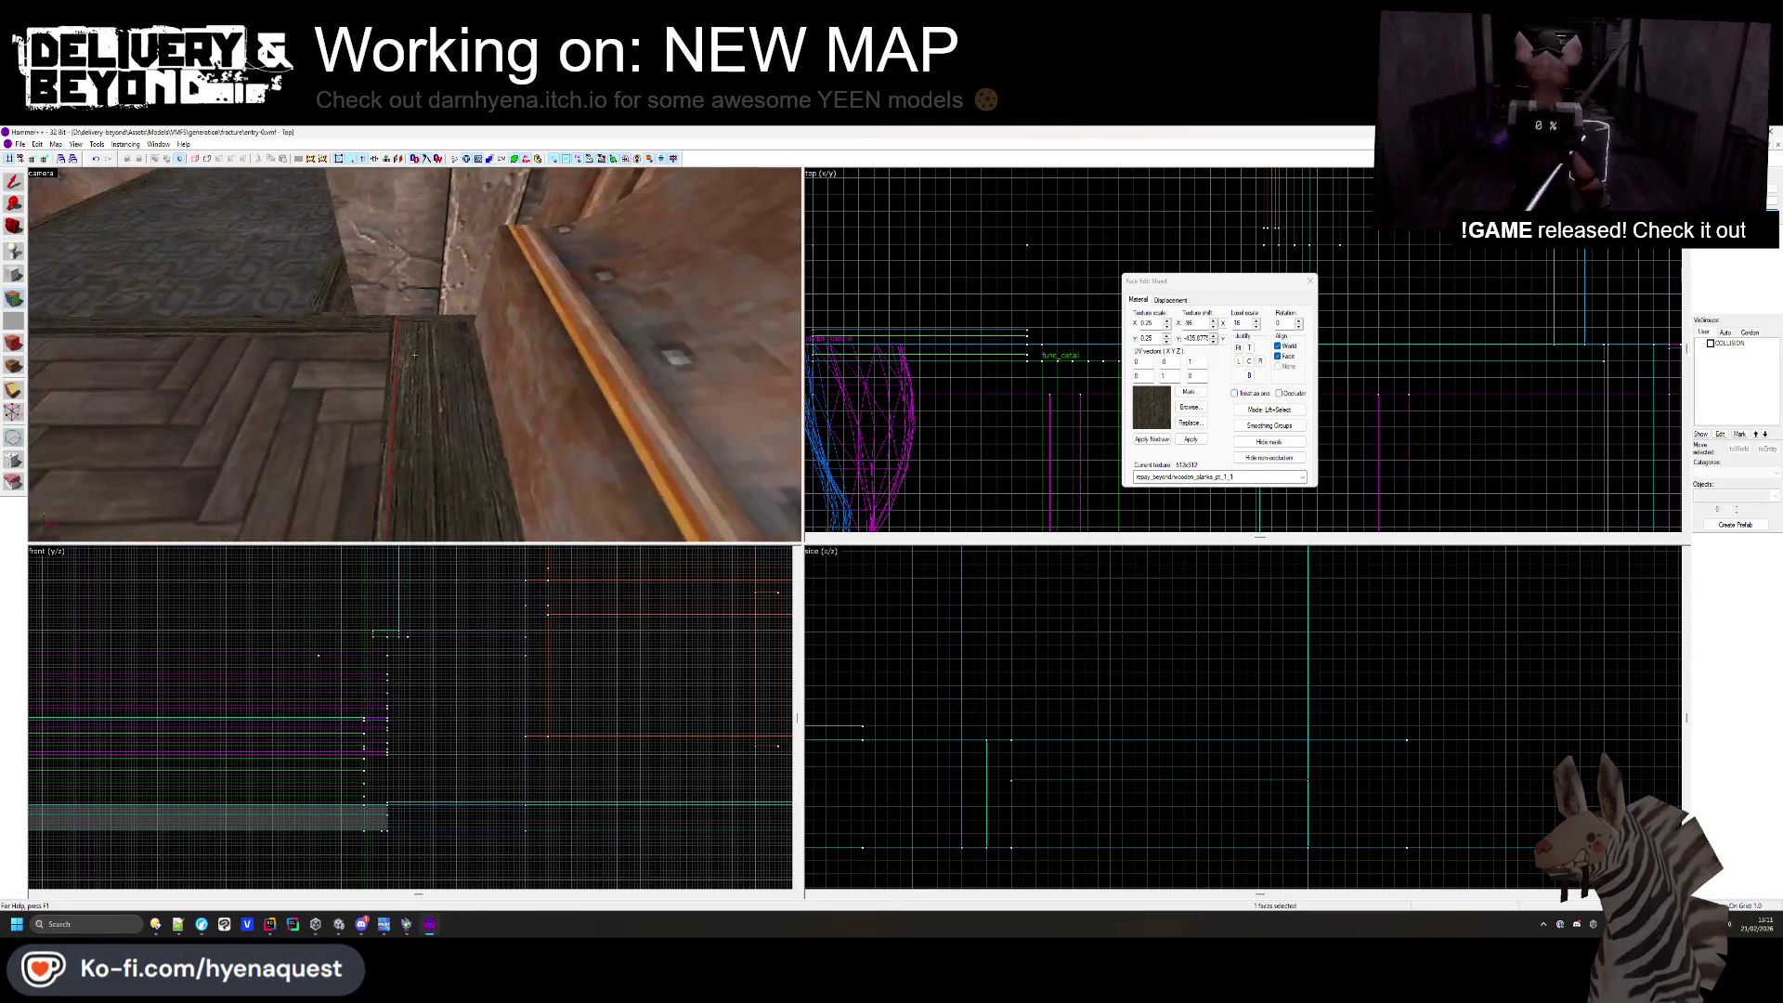
key("w")
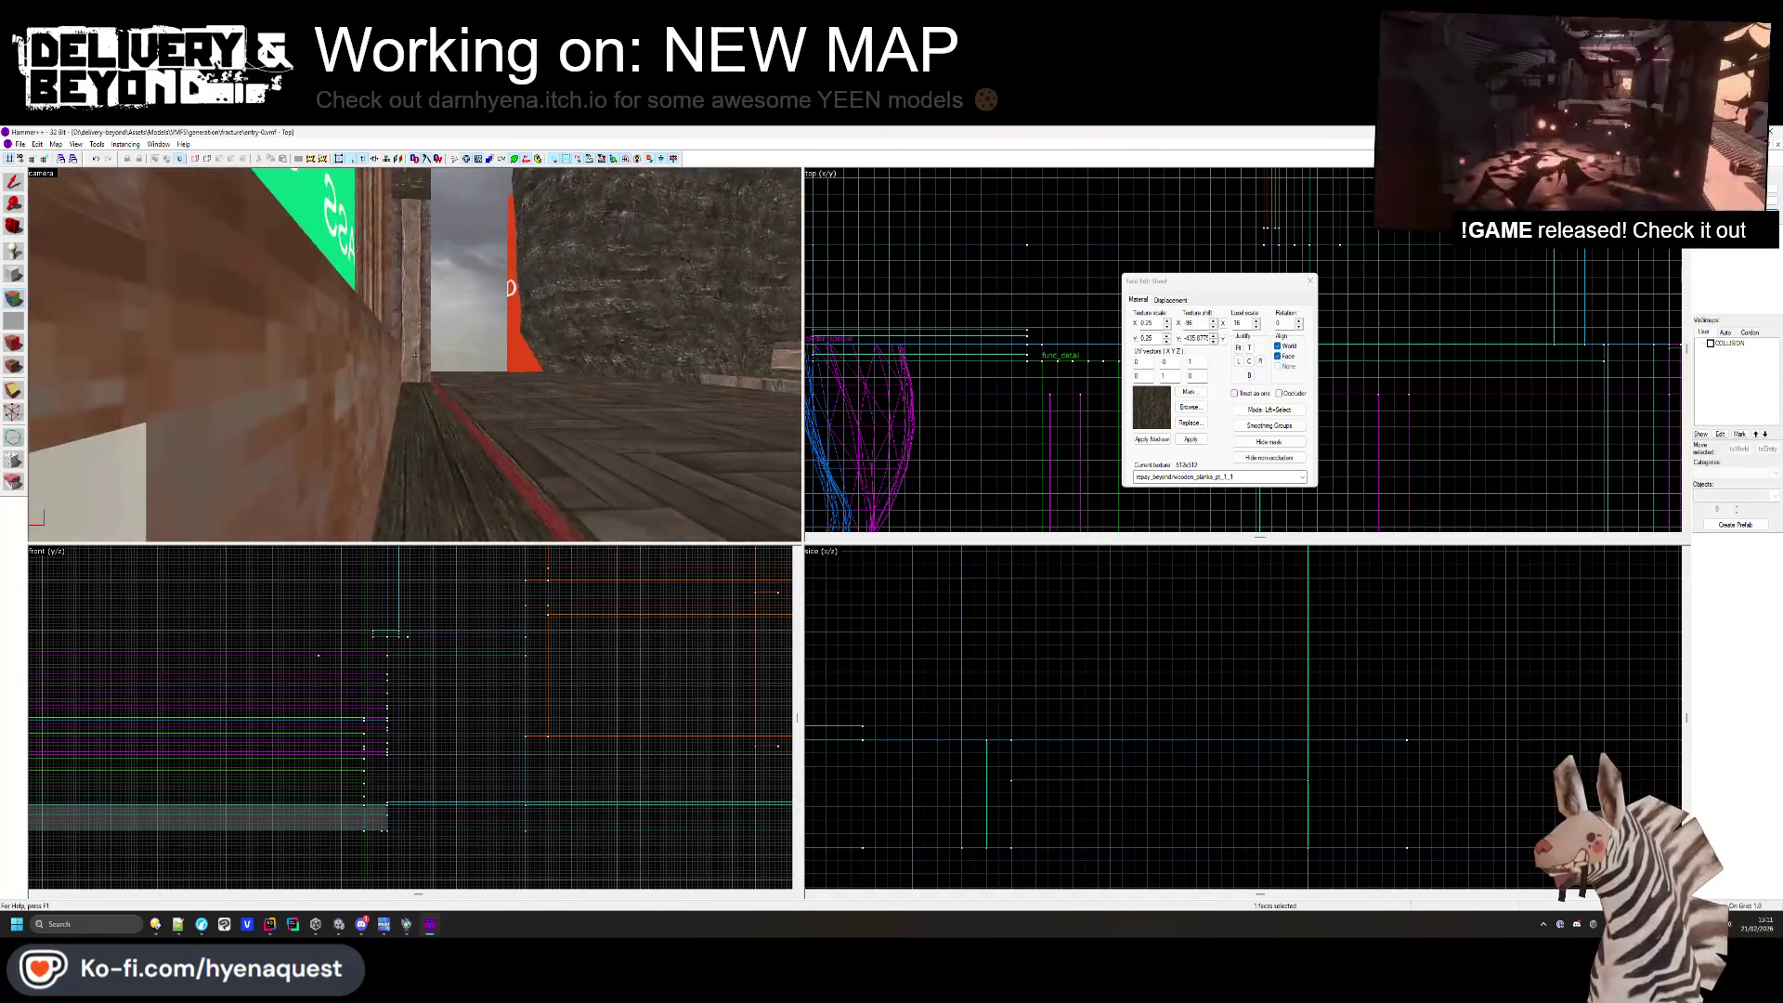
key("z")
key("shift+s")
left_click(374, 389)
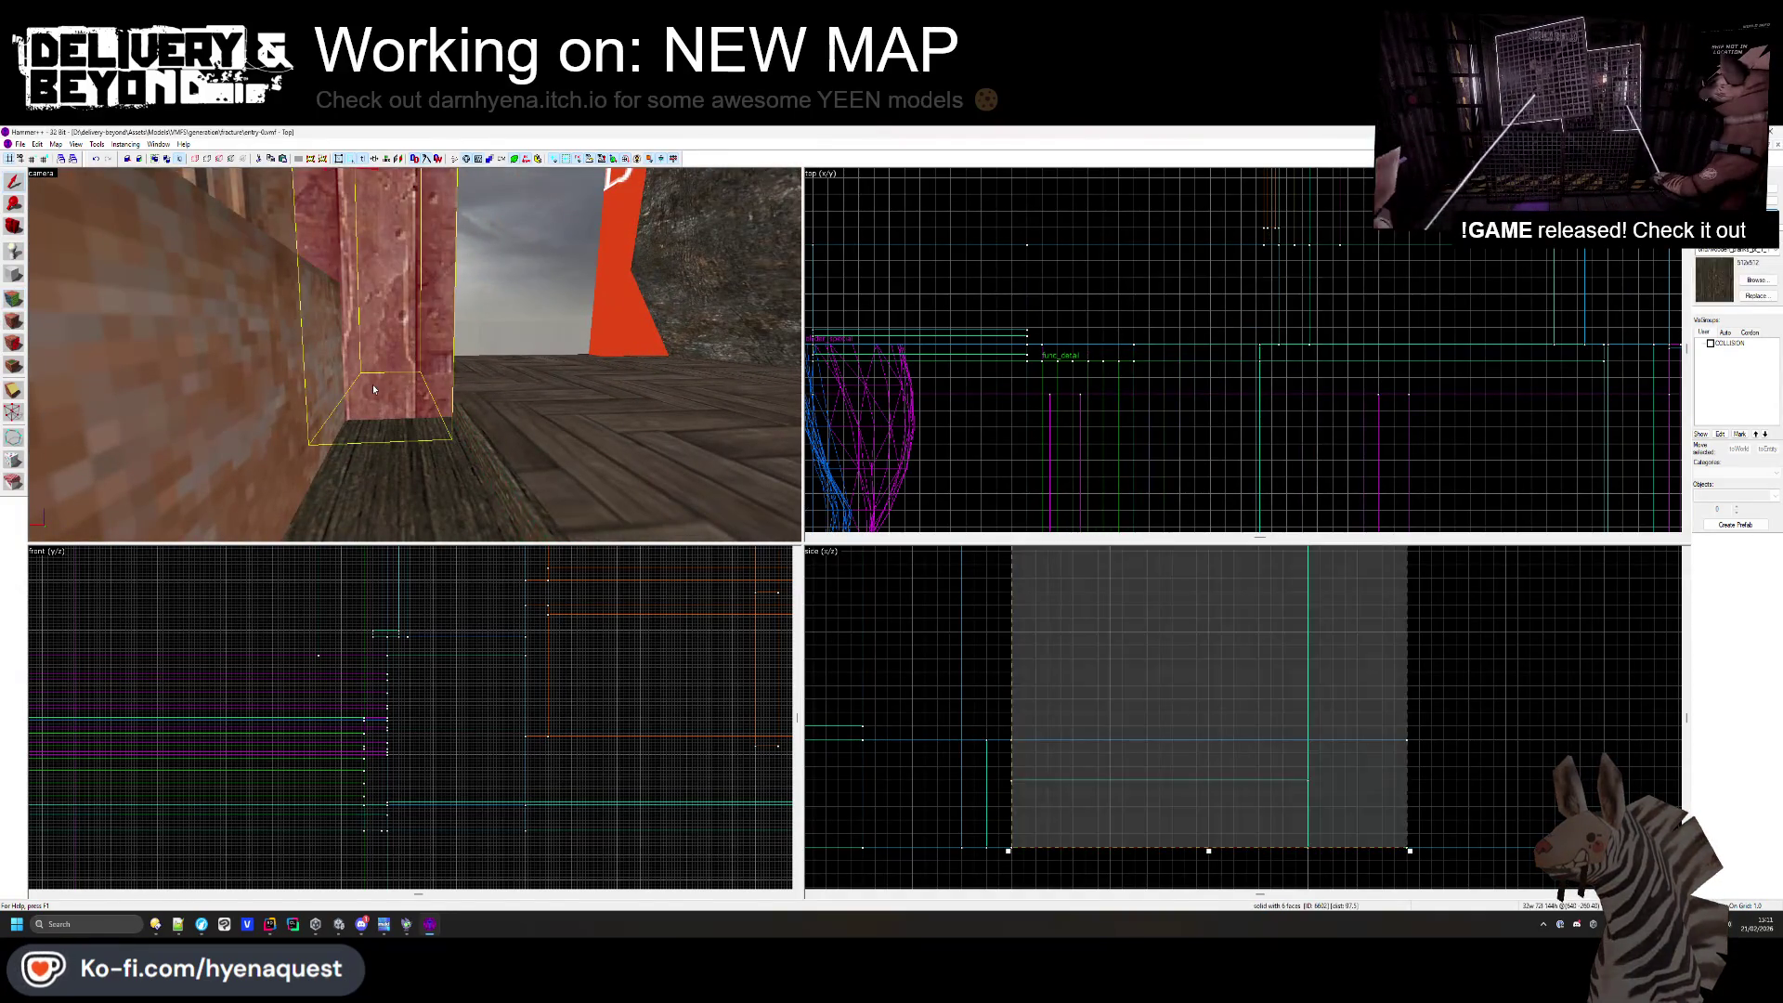
- Create a 32×8 trim block in the side view and texture its faces with wooden planks
left_click(1026, 742)
key("Return")
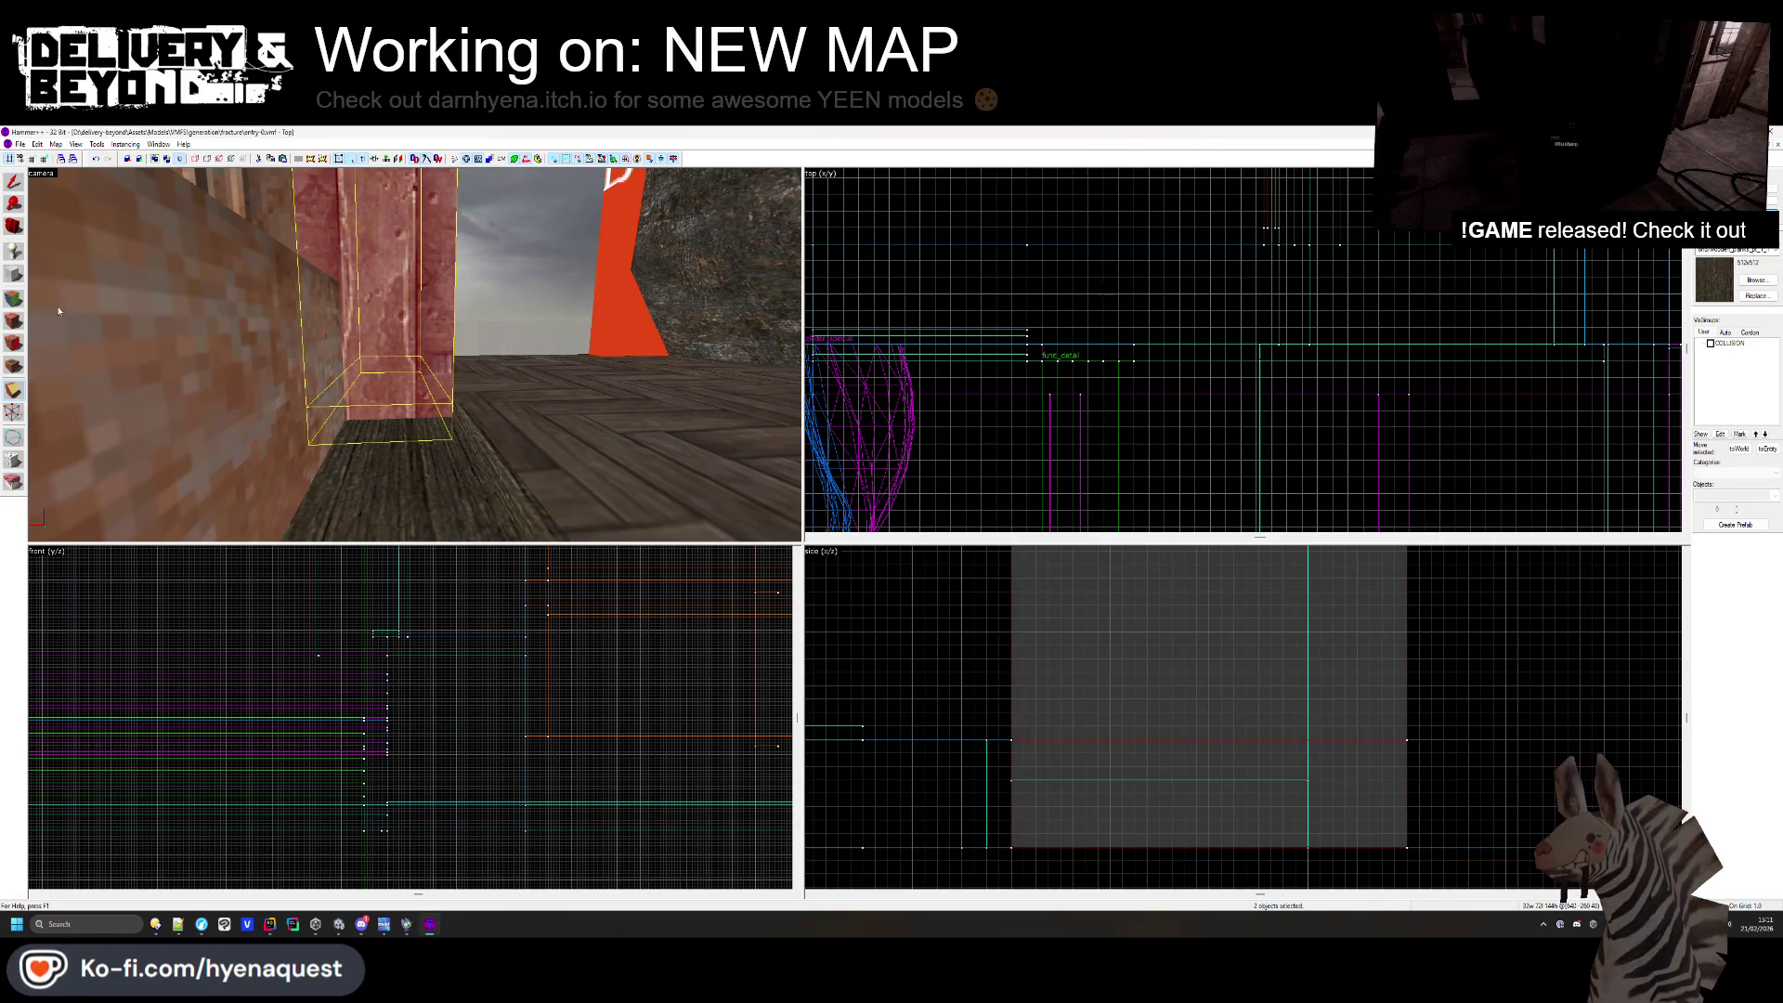
key("shift+a")
left_click(456, 433)
left_click(453, 417)
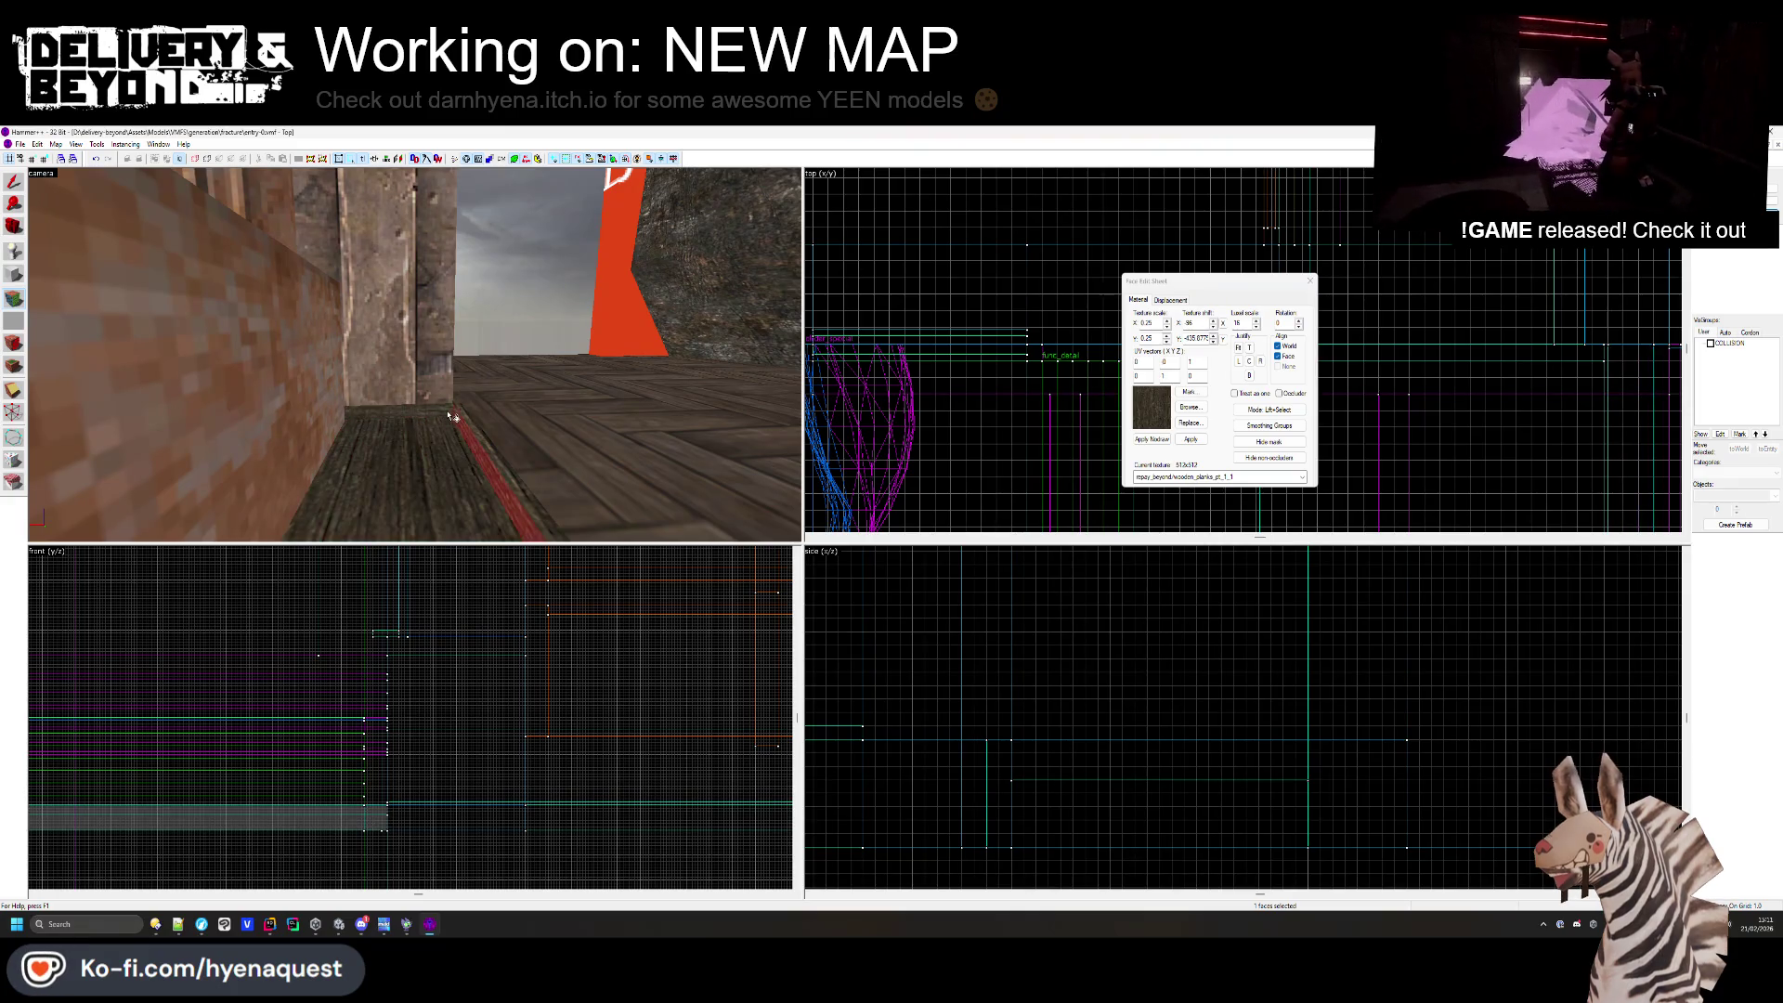
left_click(1311, 280)
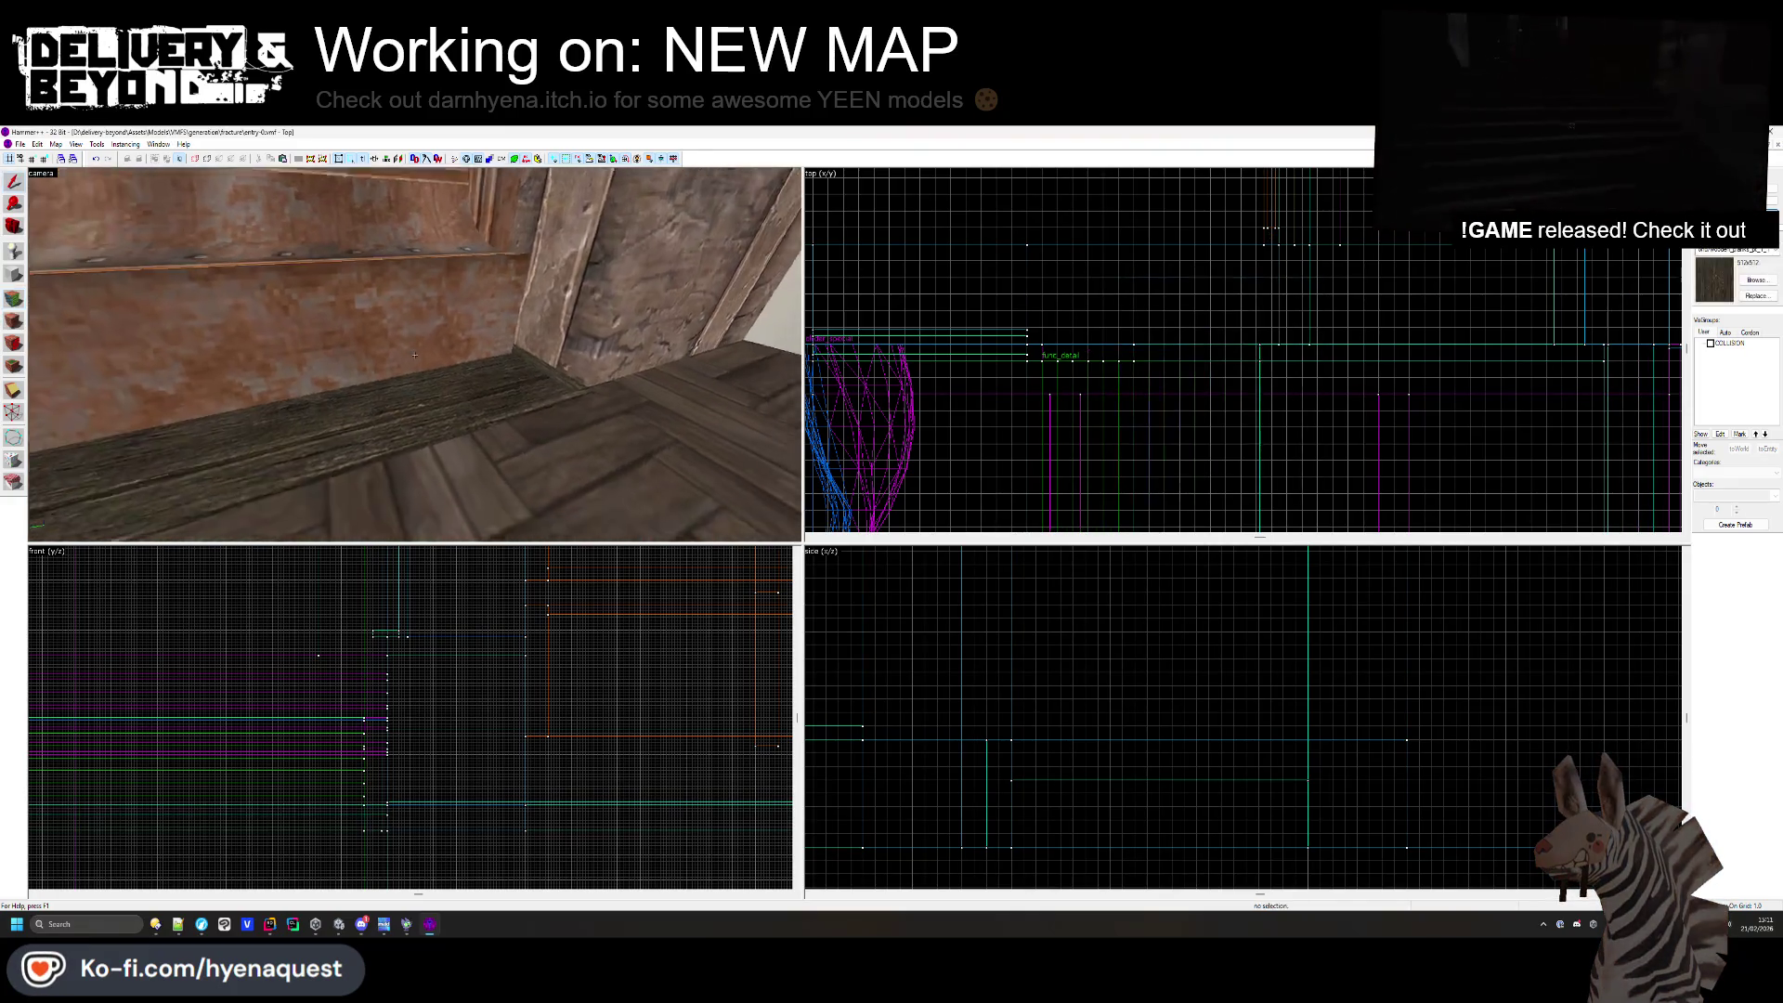
- Apply the wooden planks texture to the trim piece along the wall
left_click(416, 363)
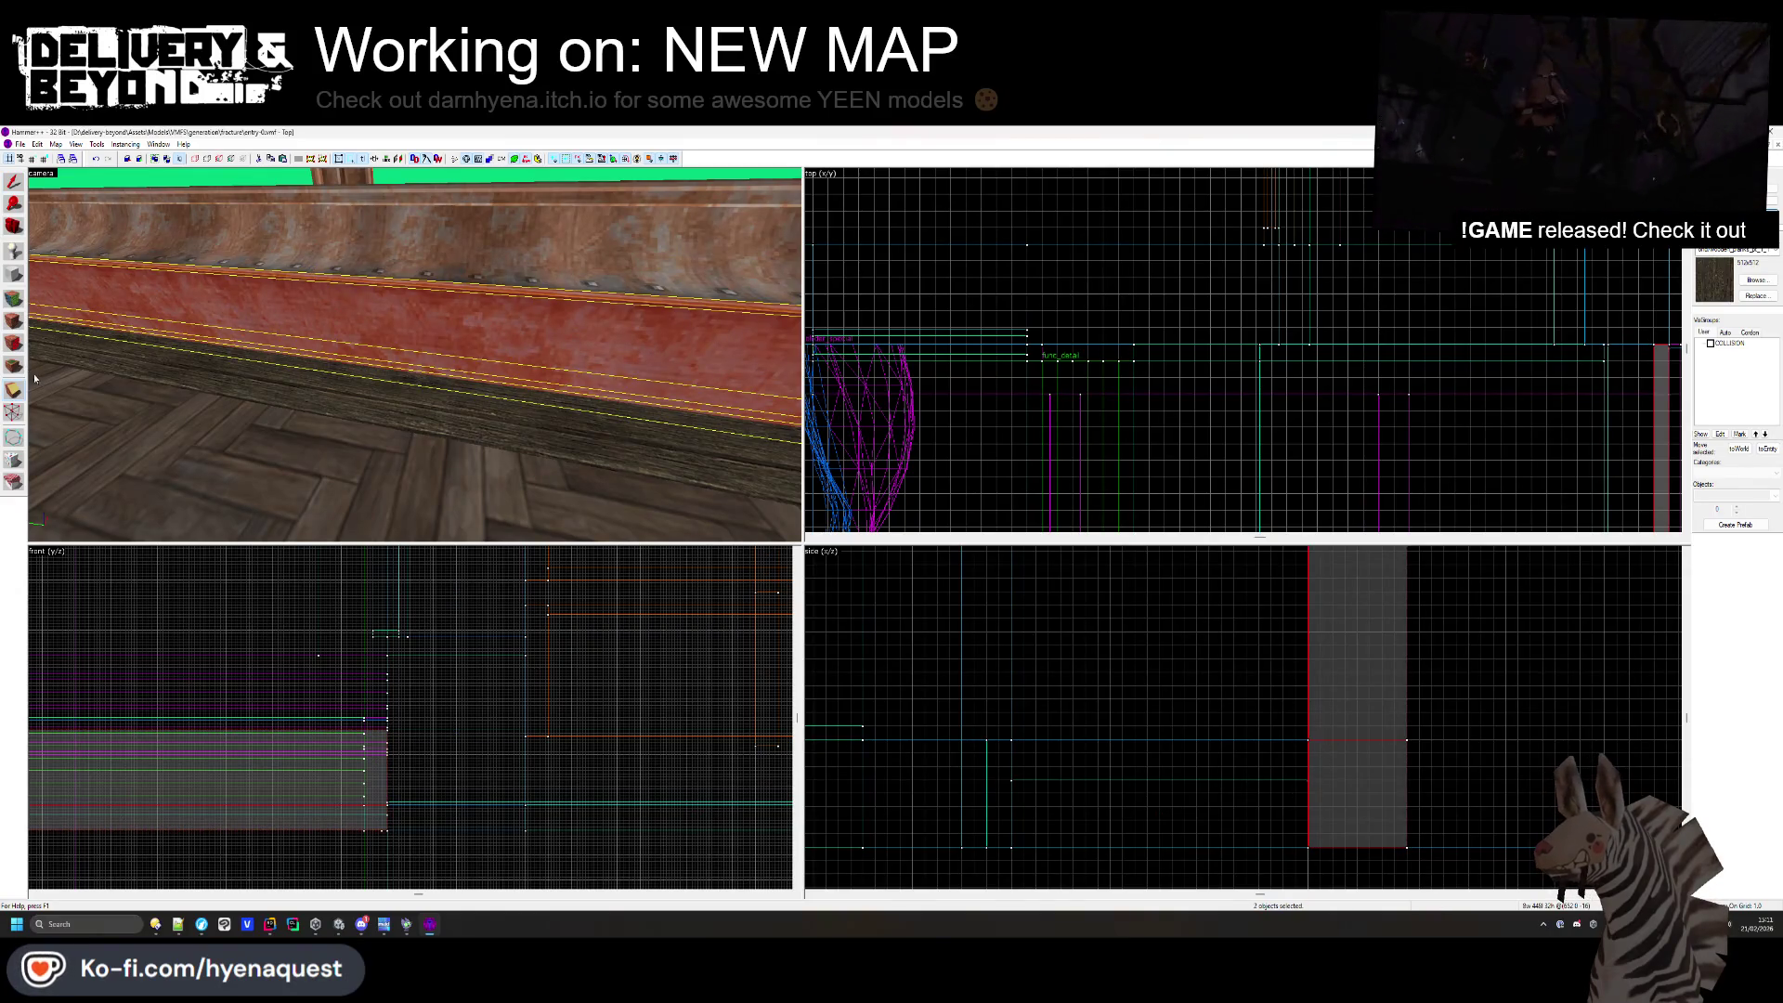
key("shift+a")
left_click(395, 372)
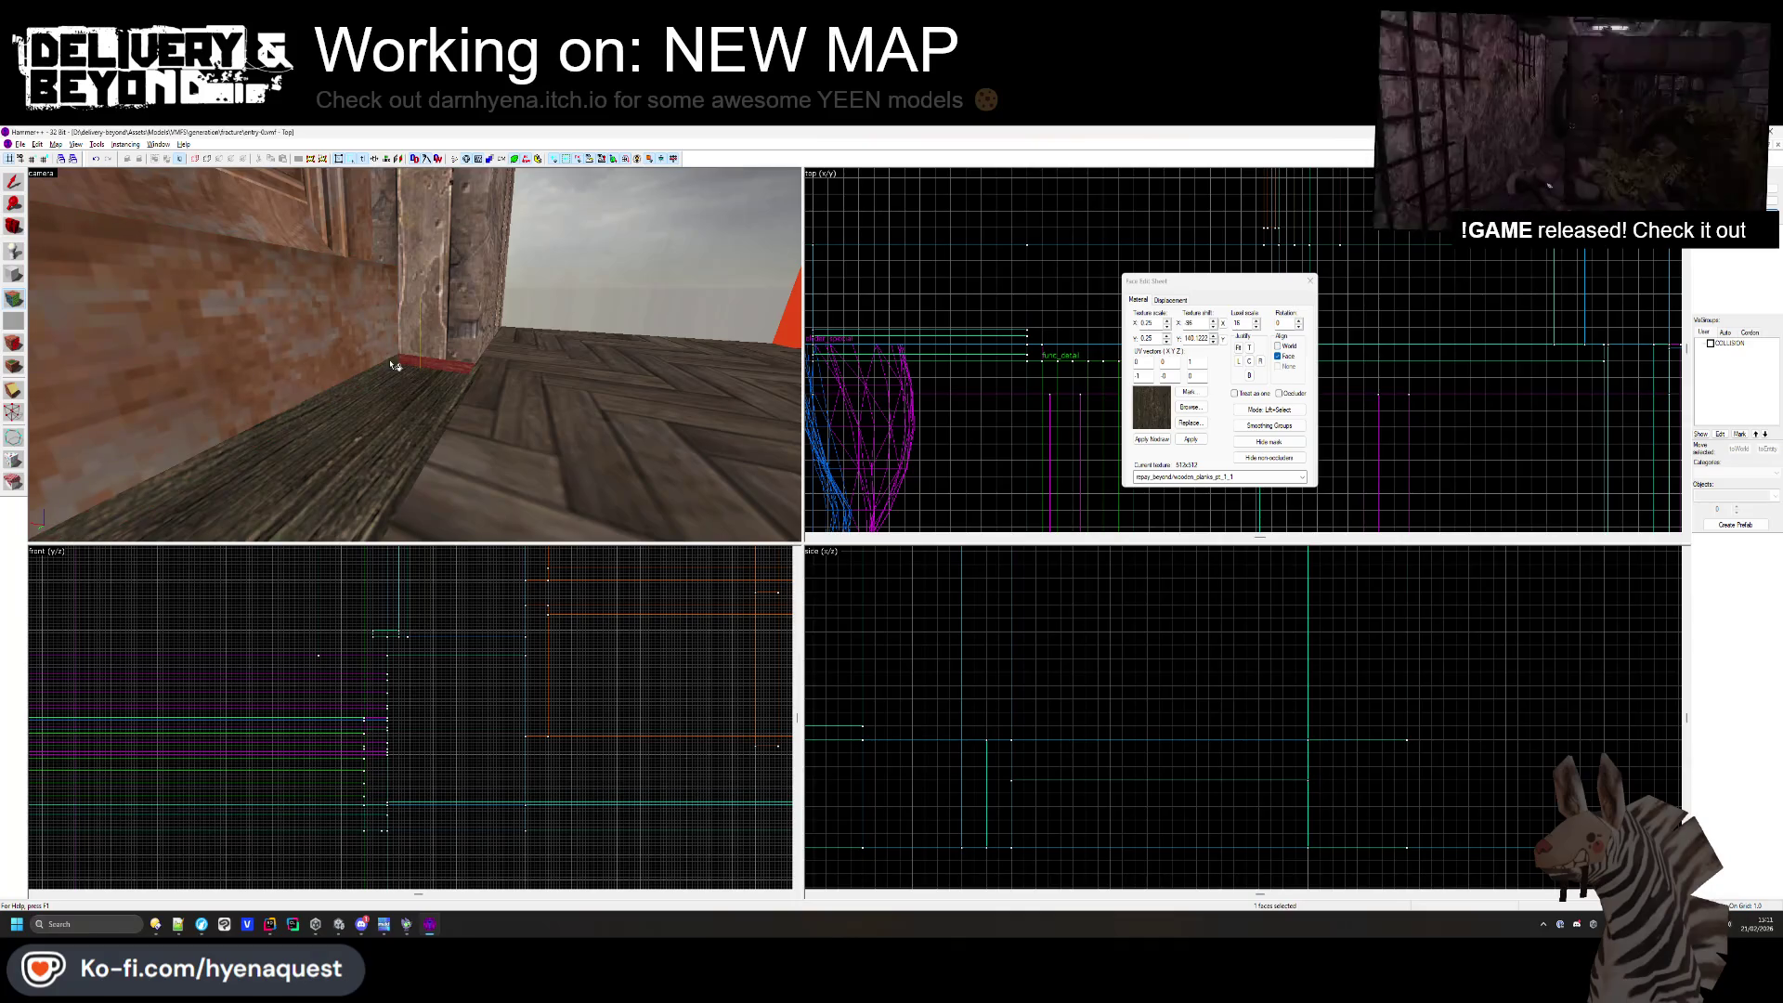
left_click(1310, 279)
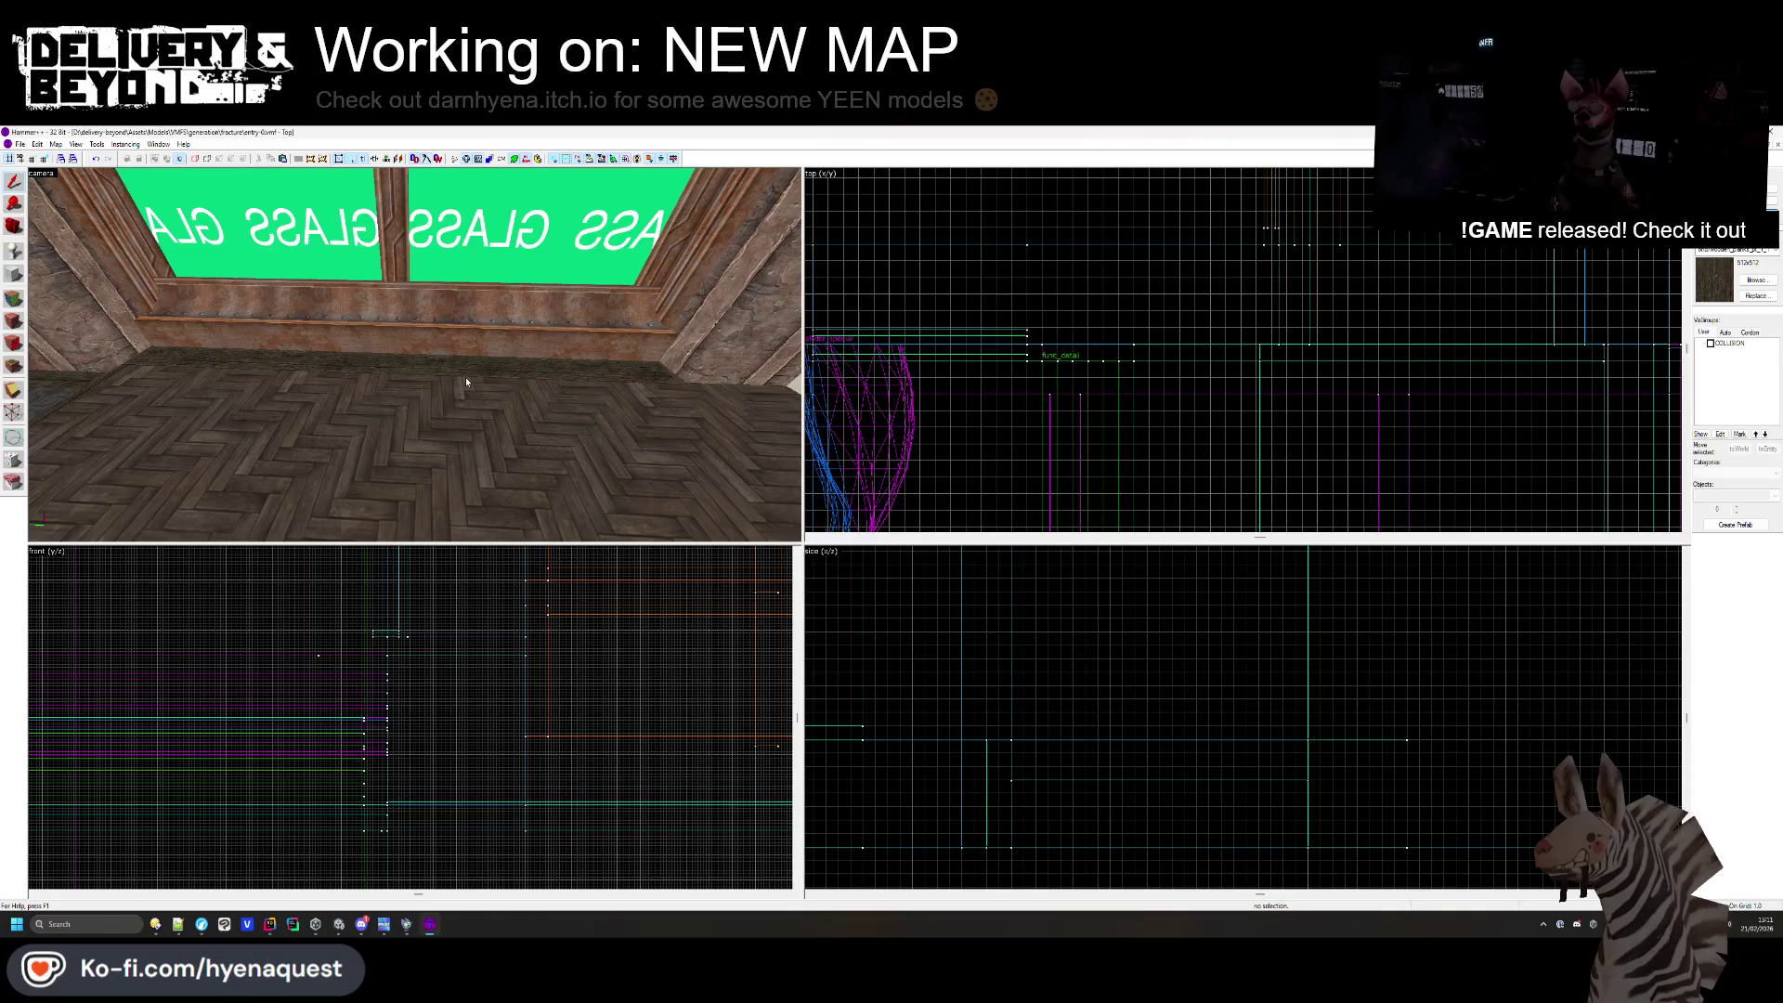
key("z")
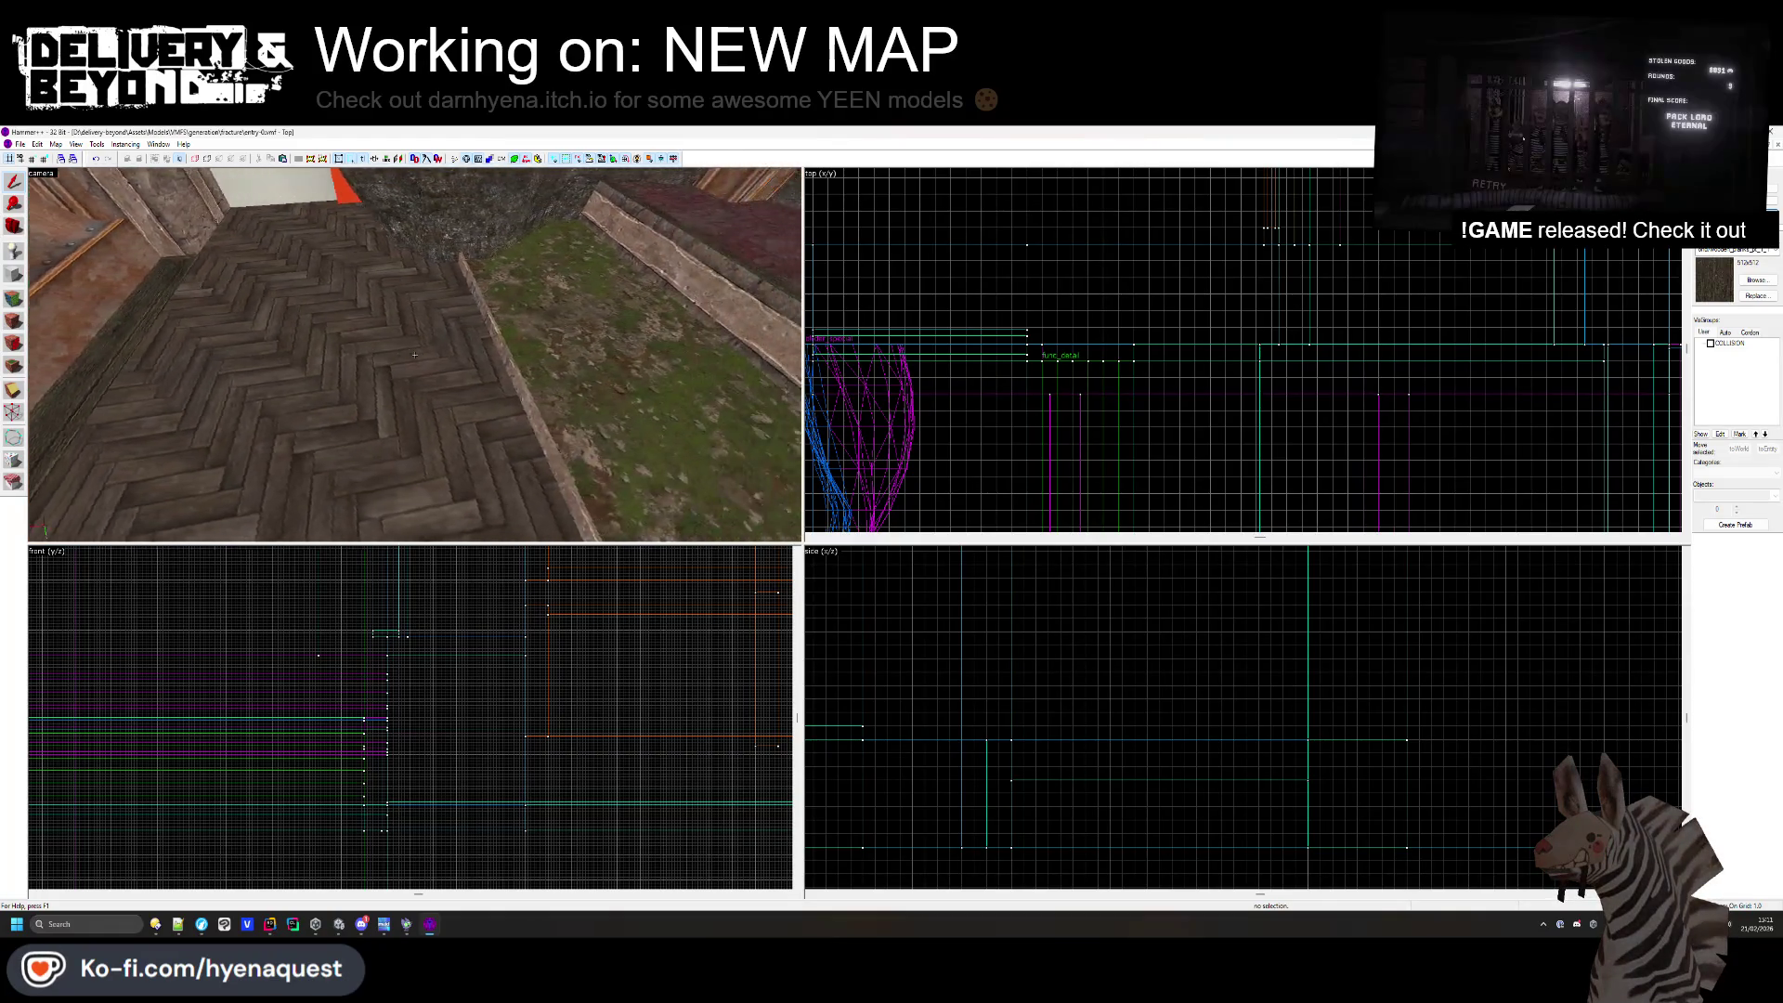
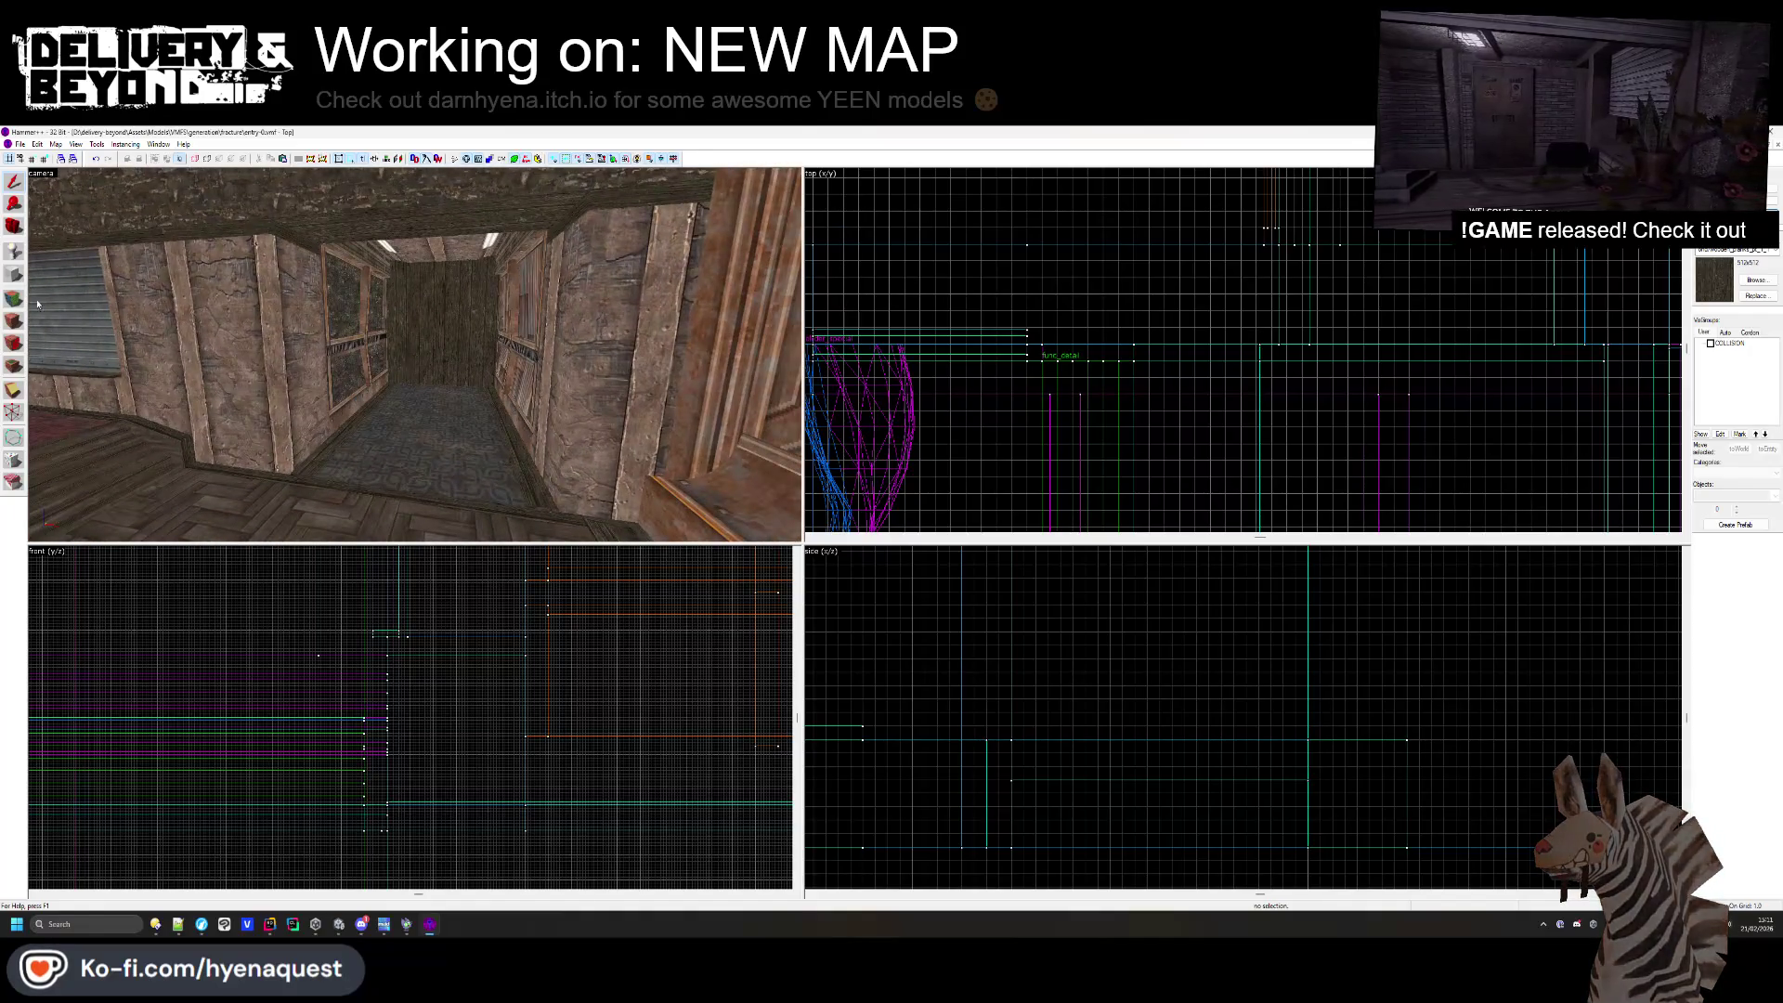
- Select the far corridor wall face in Face Edit mode and bring up the texture browser
key("shift+a")
left_click(414, 354)
left_click(1143, 478)
- Browse the texture collection and choose the dark metal sheet wall texture
scroll(746, 562, "up", 10)
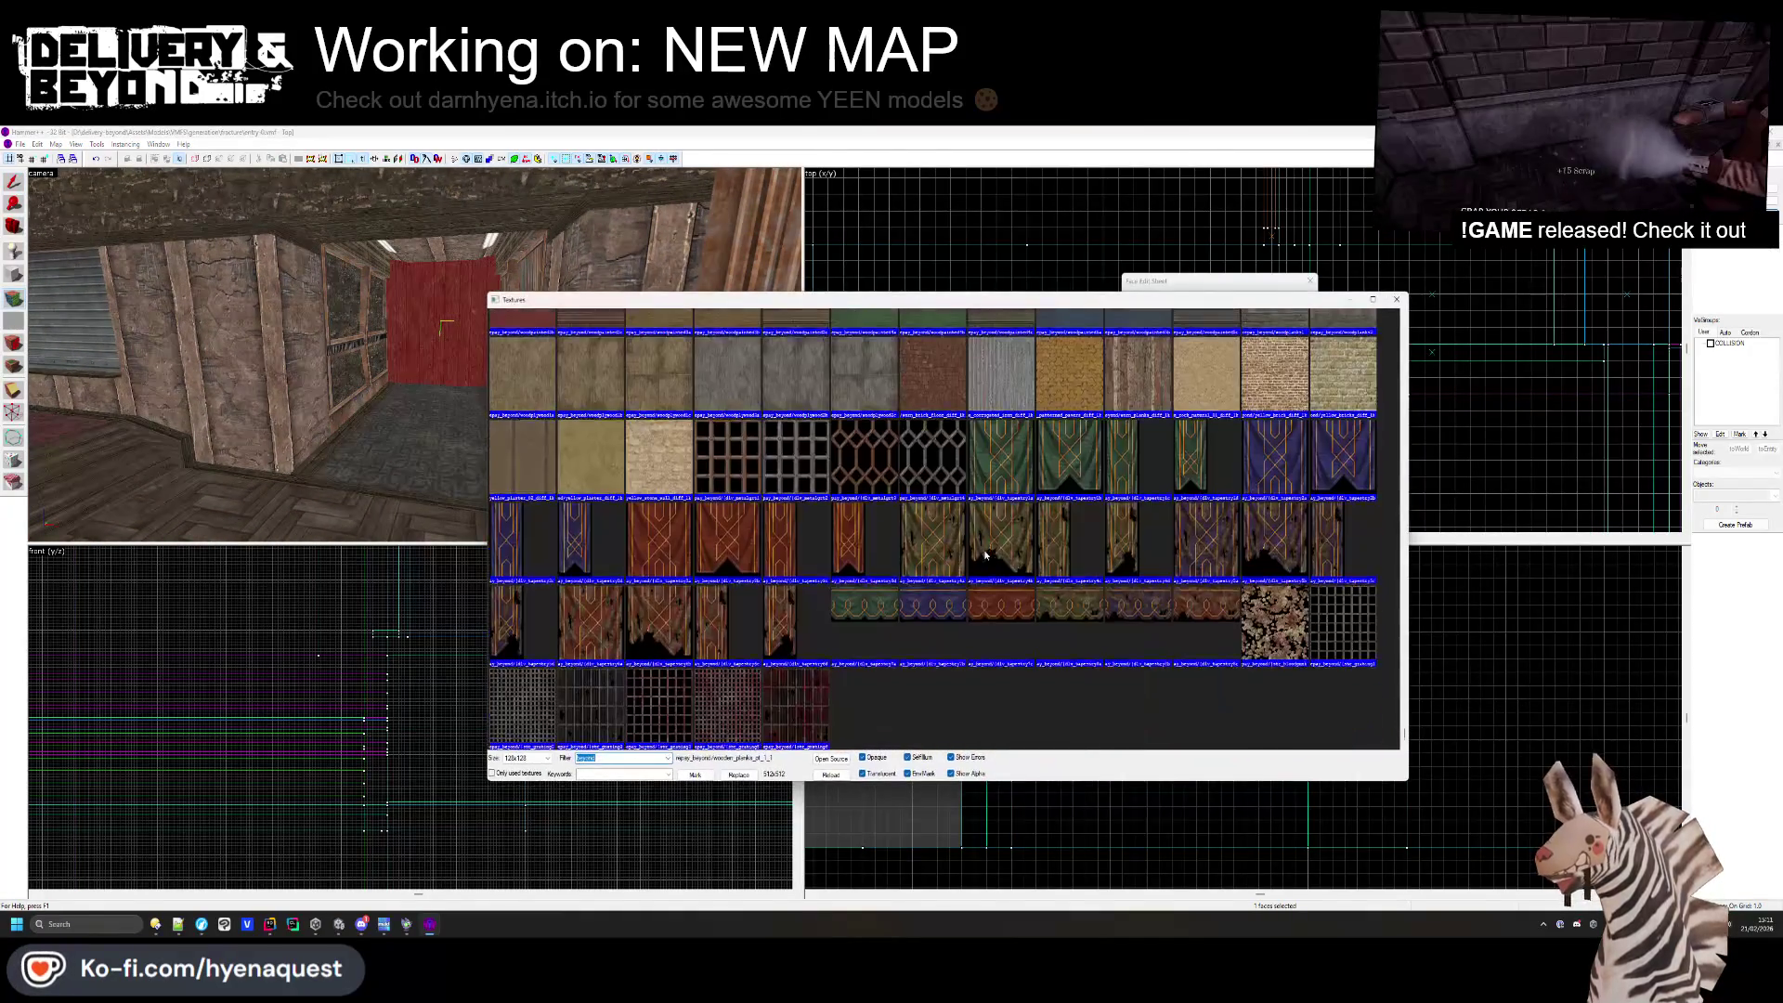
scroll(746, 562, "down", 10)
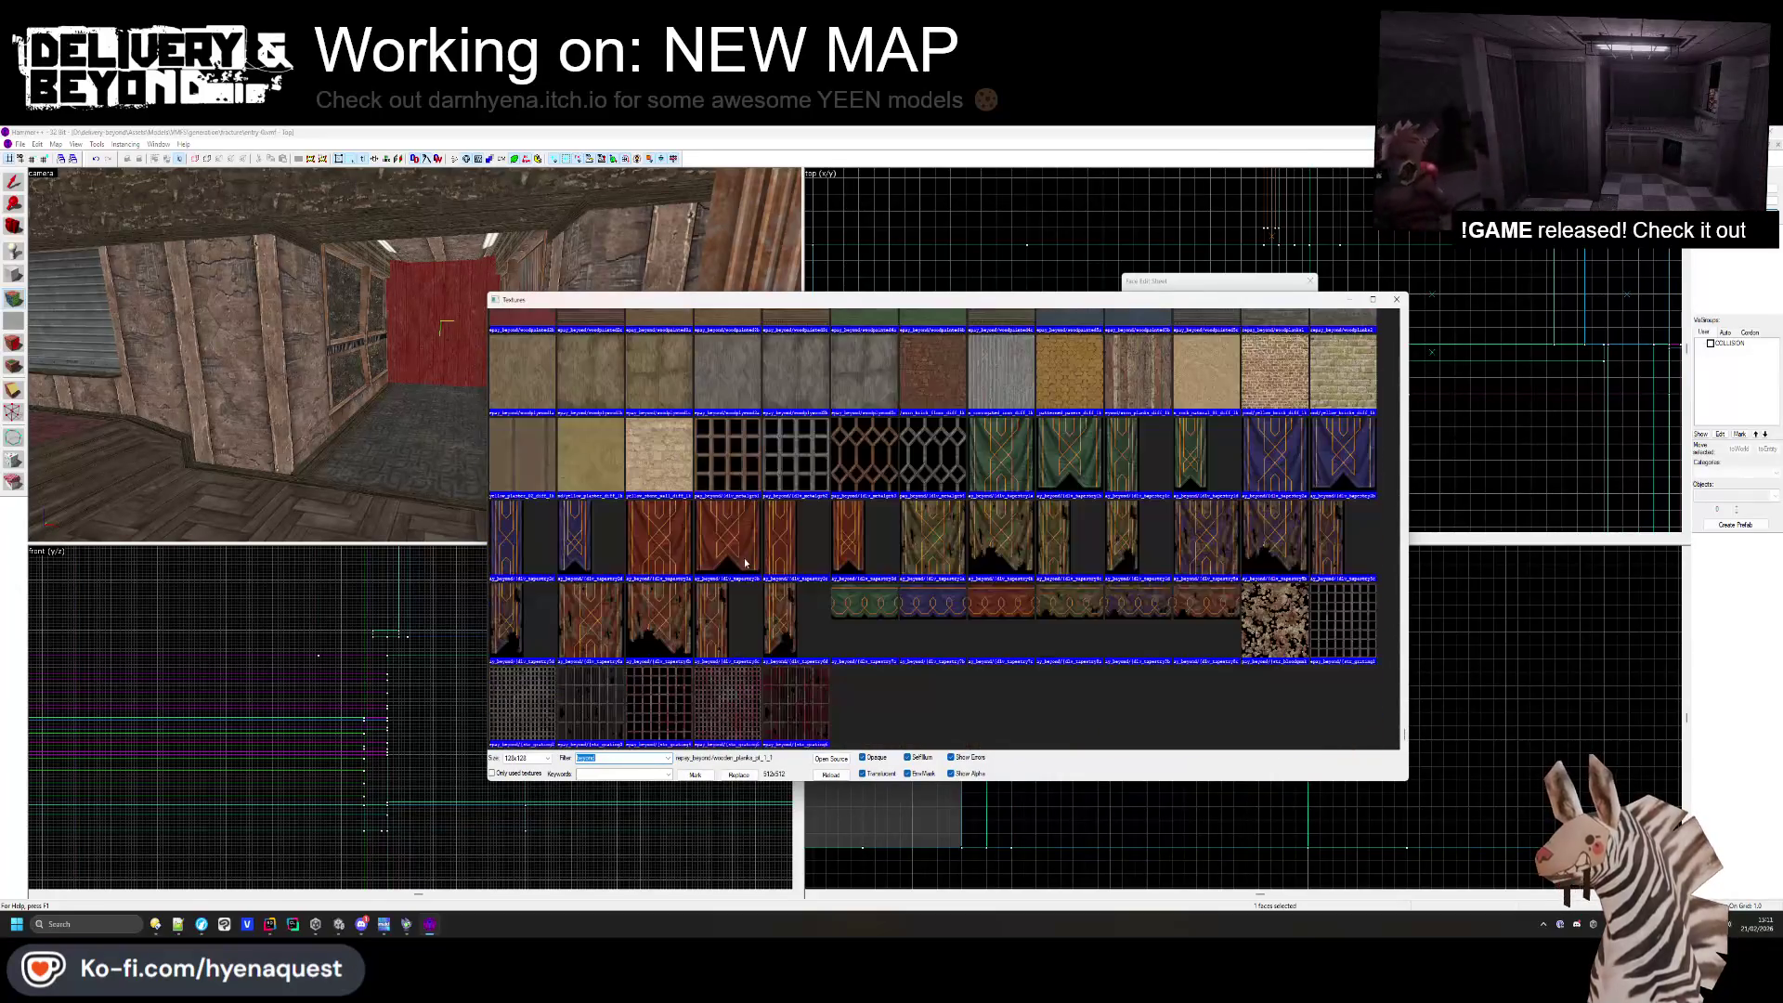
scroll(786, 547, "up", 10)
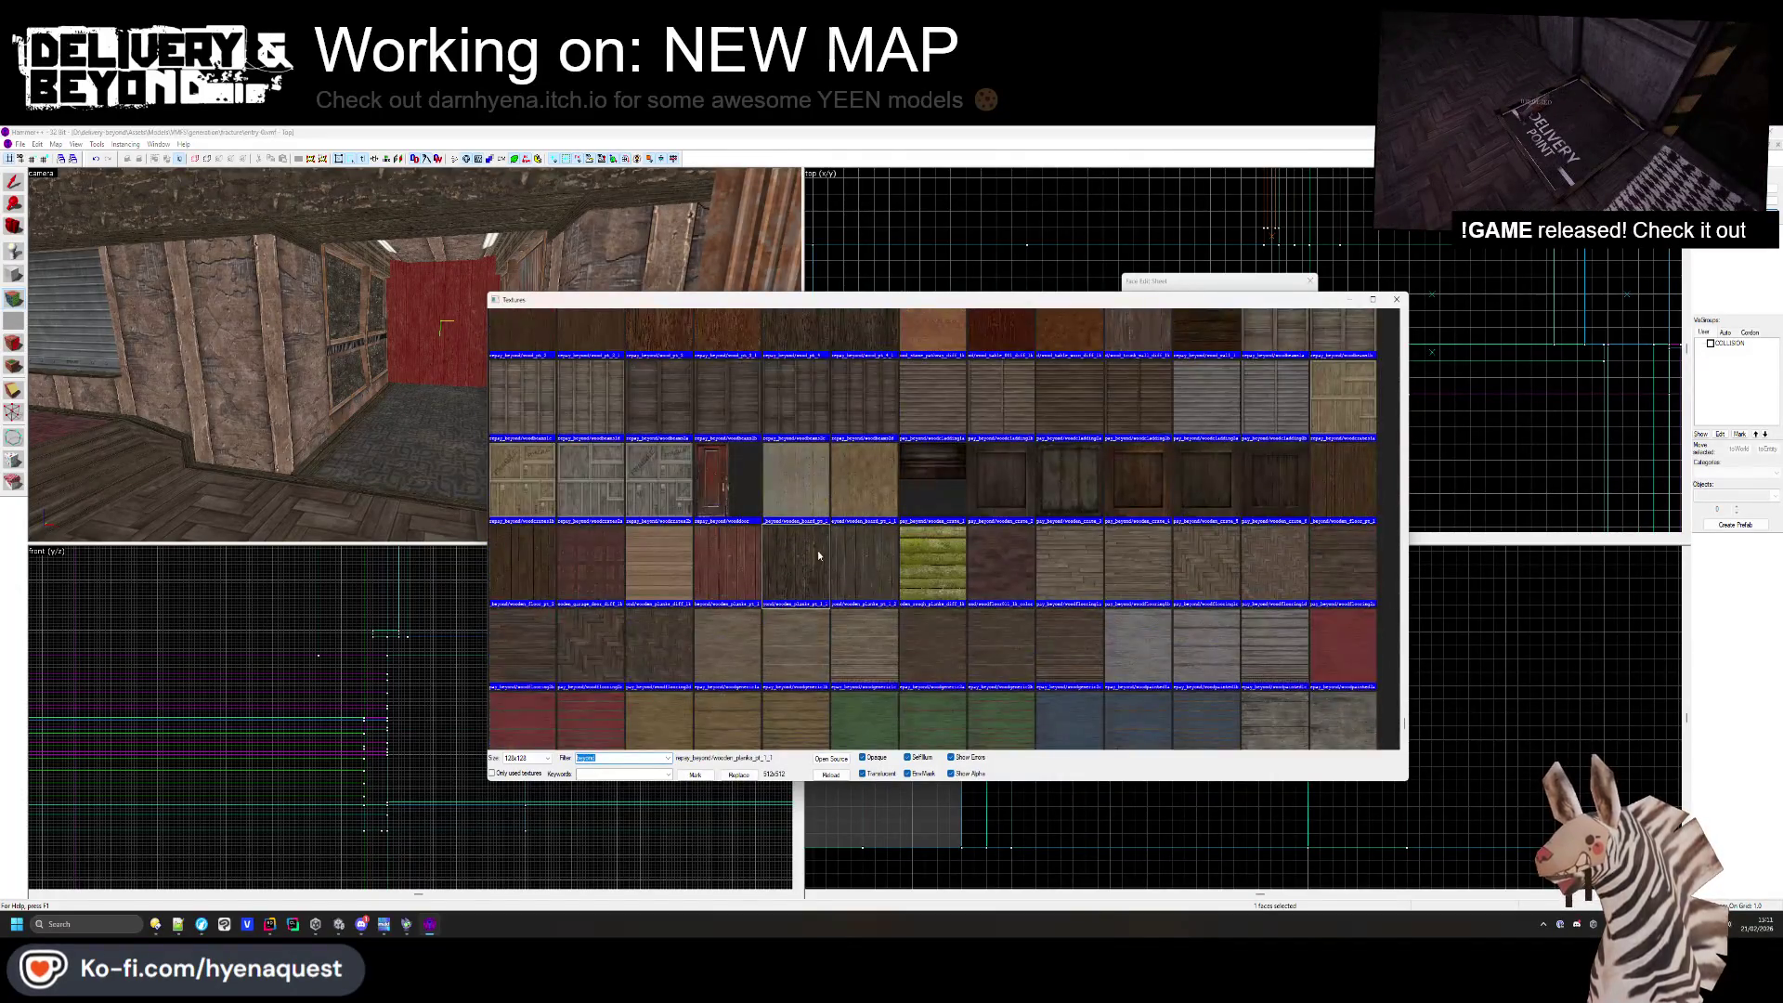
scroll(939, 587, "up", 10)
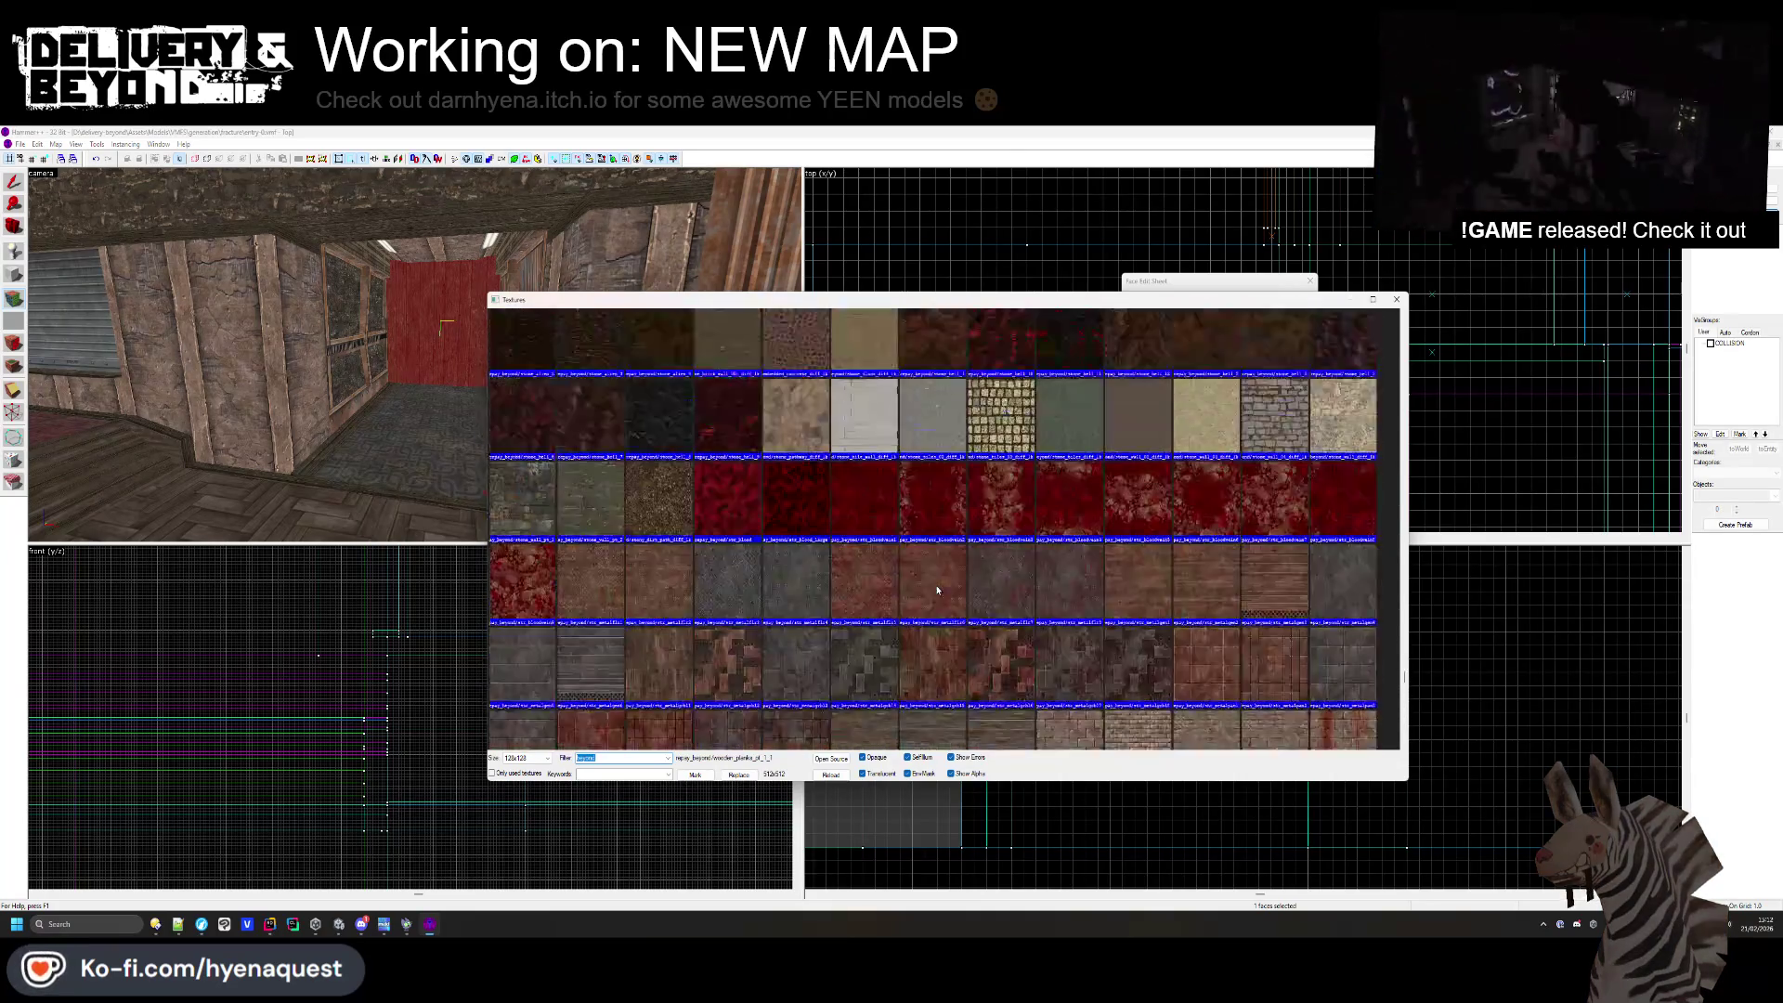
scroll(1003, 632, "up", 10)
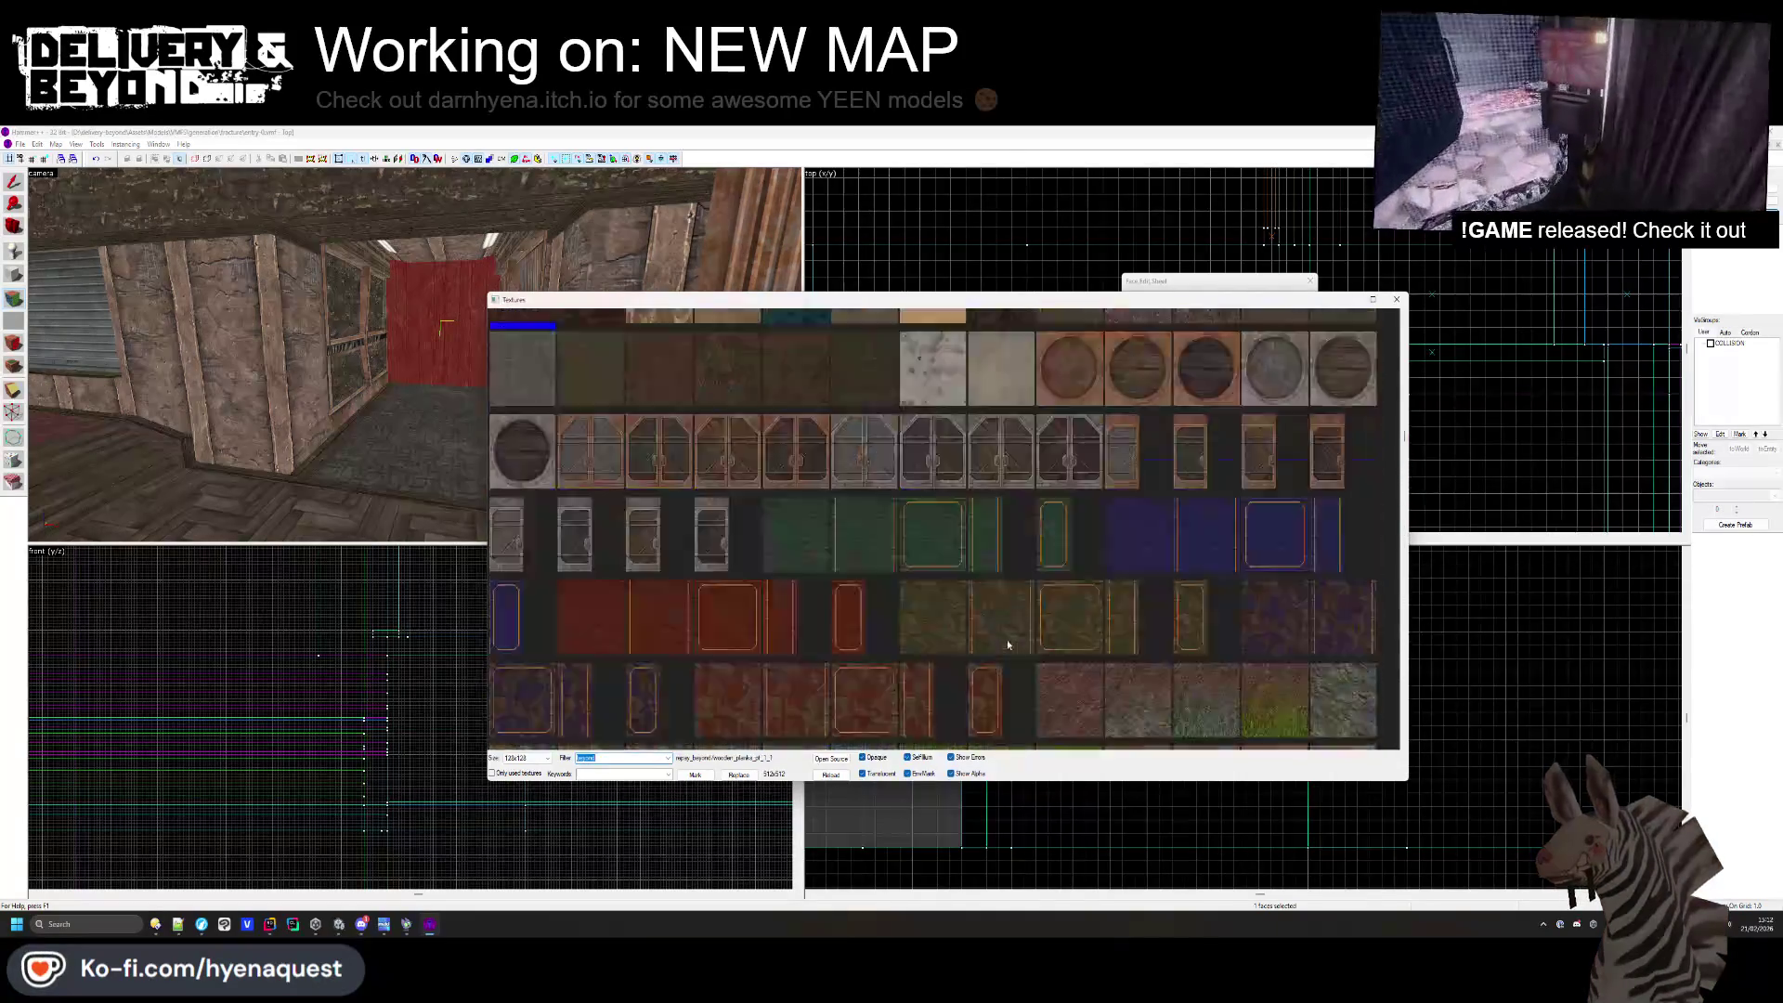
scroll(1014, 617, "down", 10)
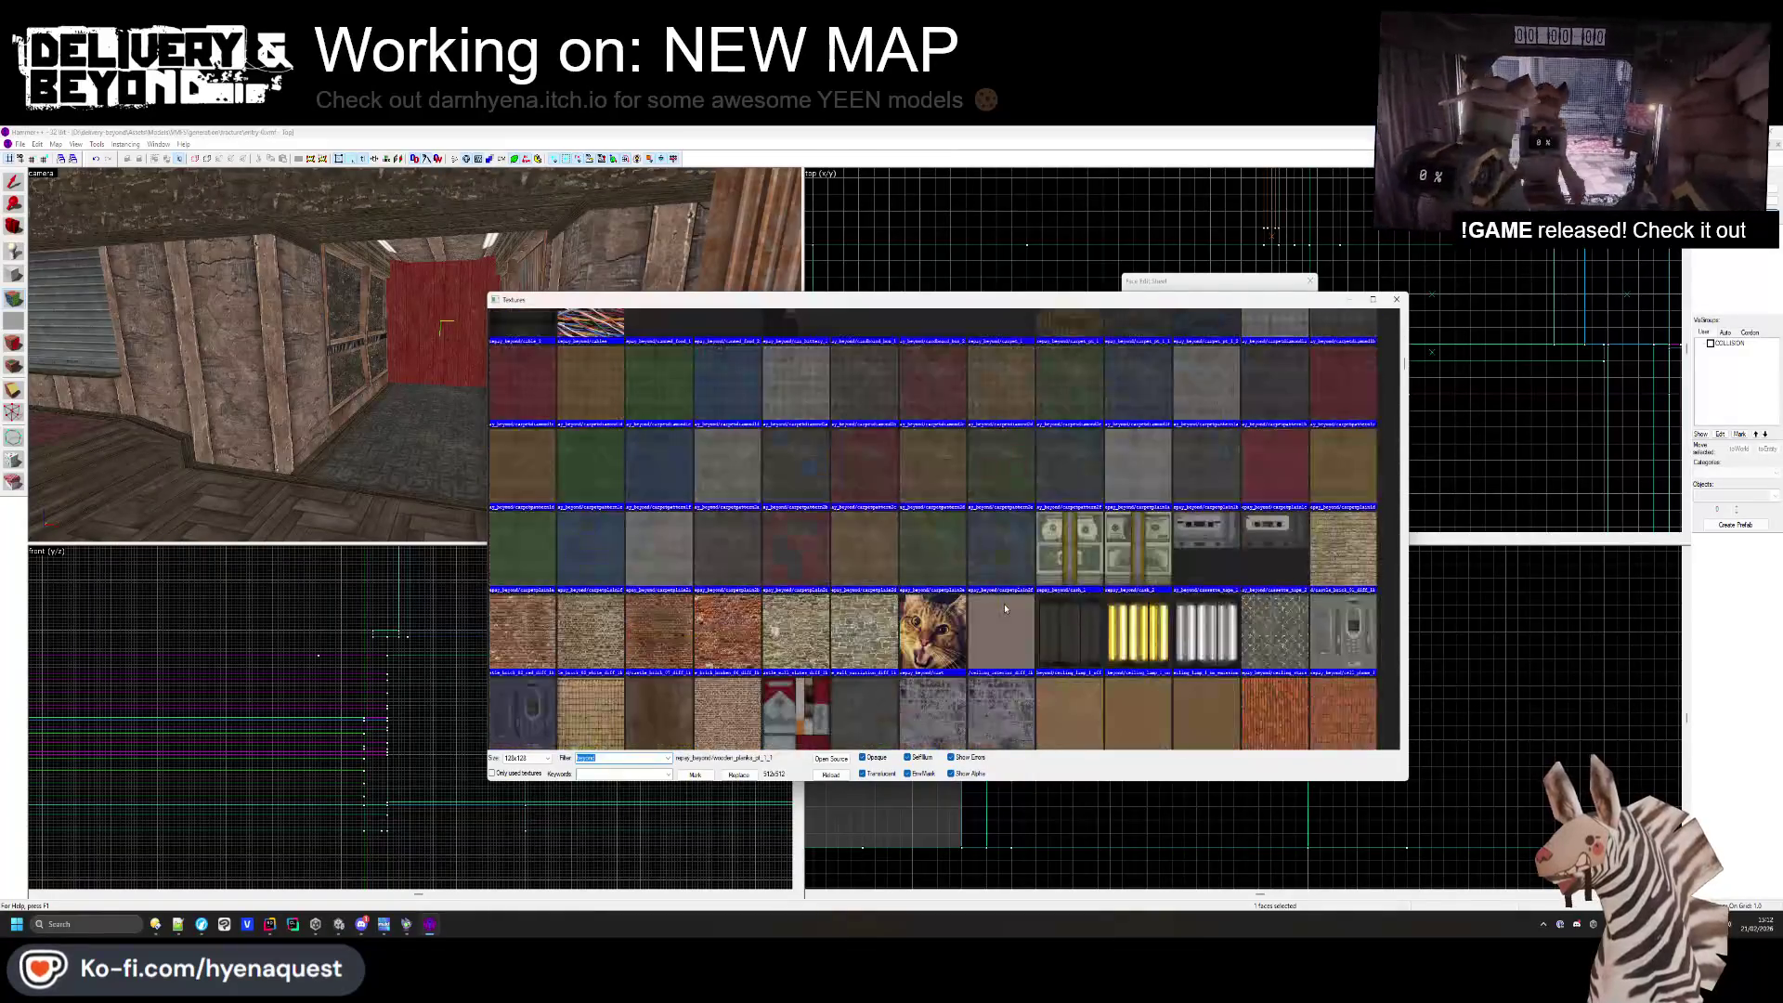
scroll(1016, 575, "down", 15)
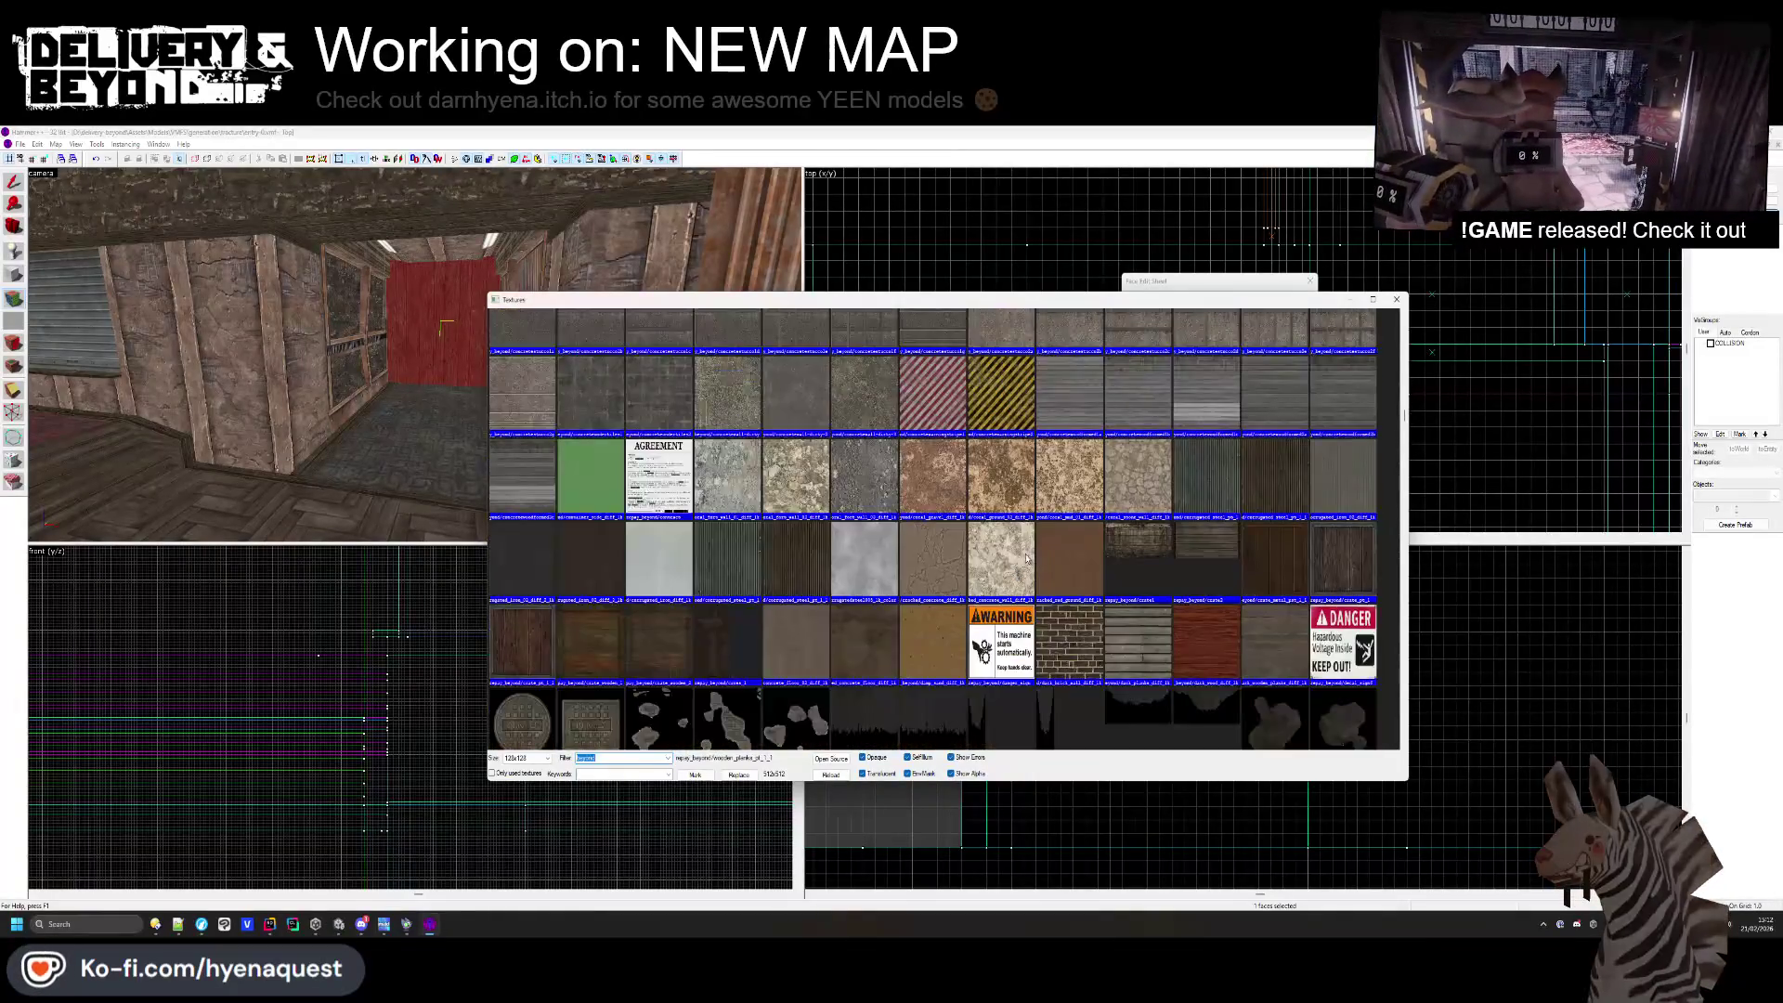
scroll(1023, 556, "down", 15)
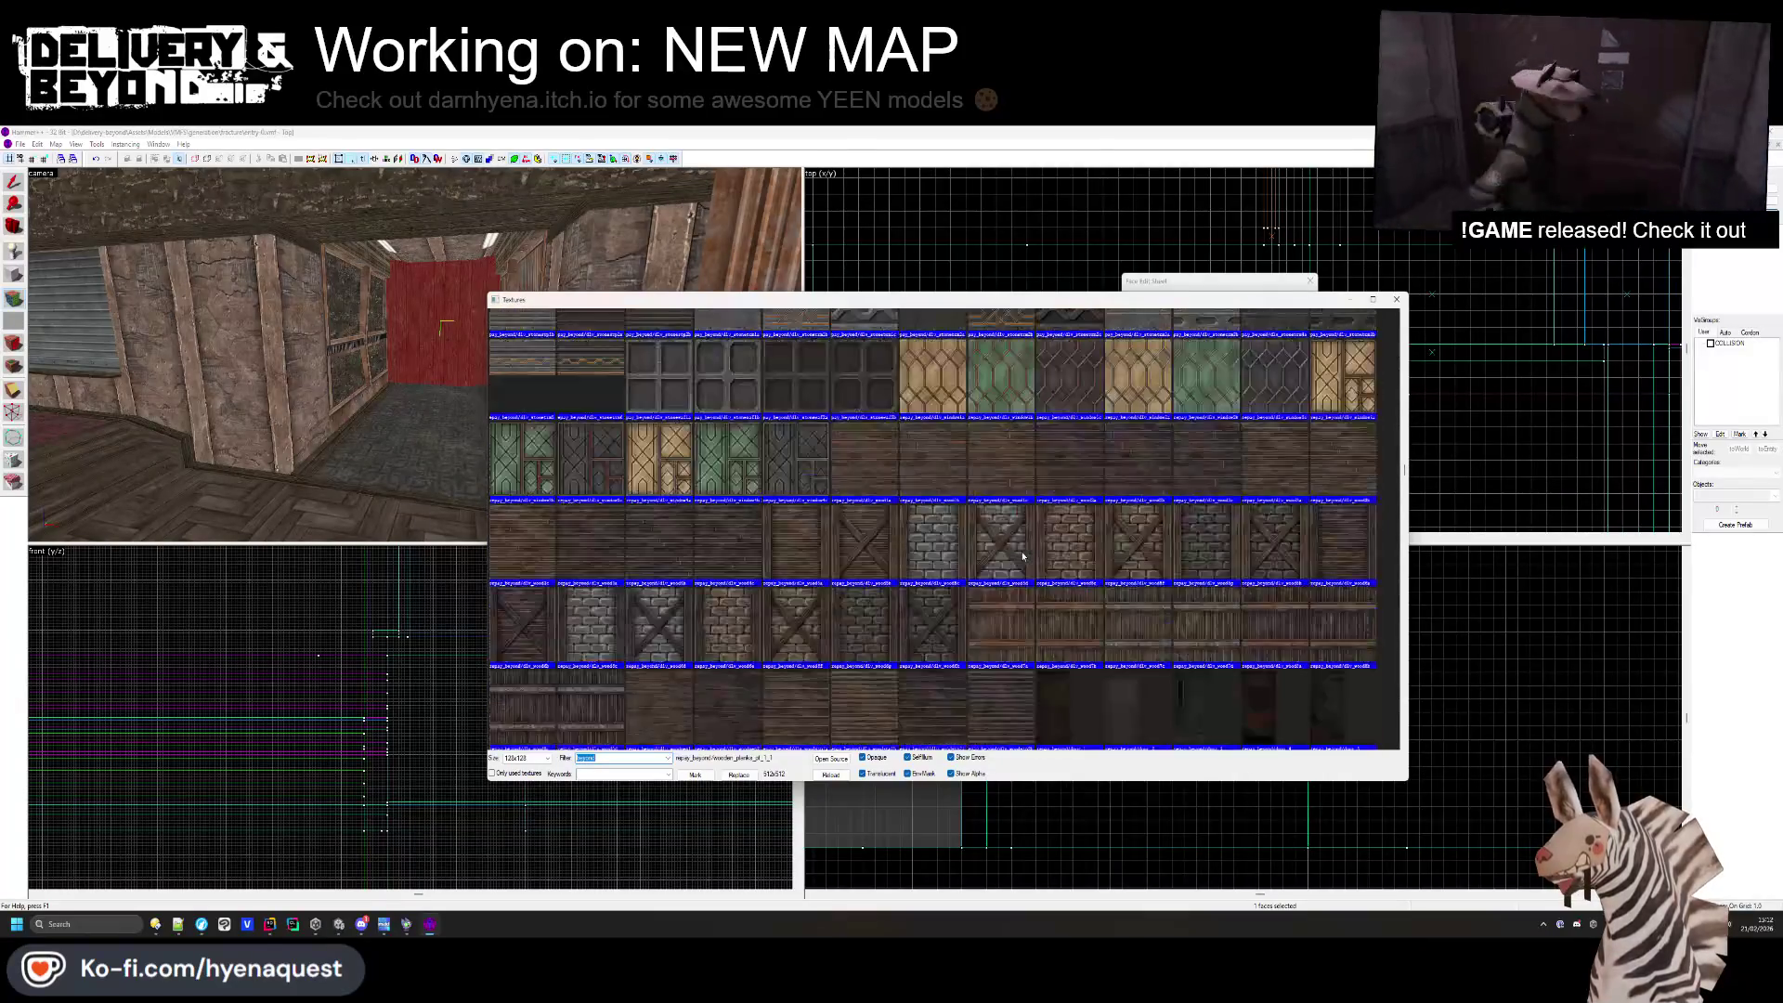
scroll(1023, 561, "down", 10)
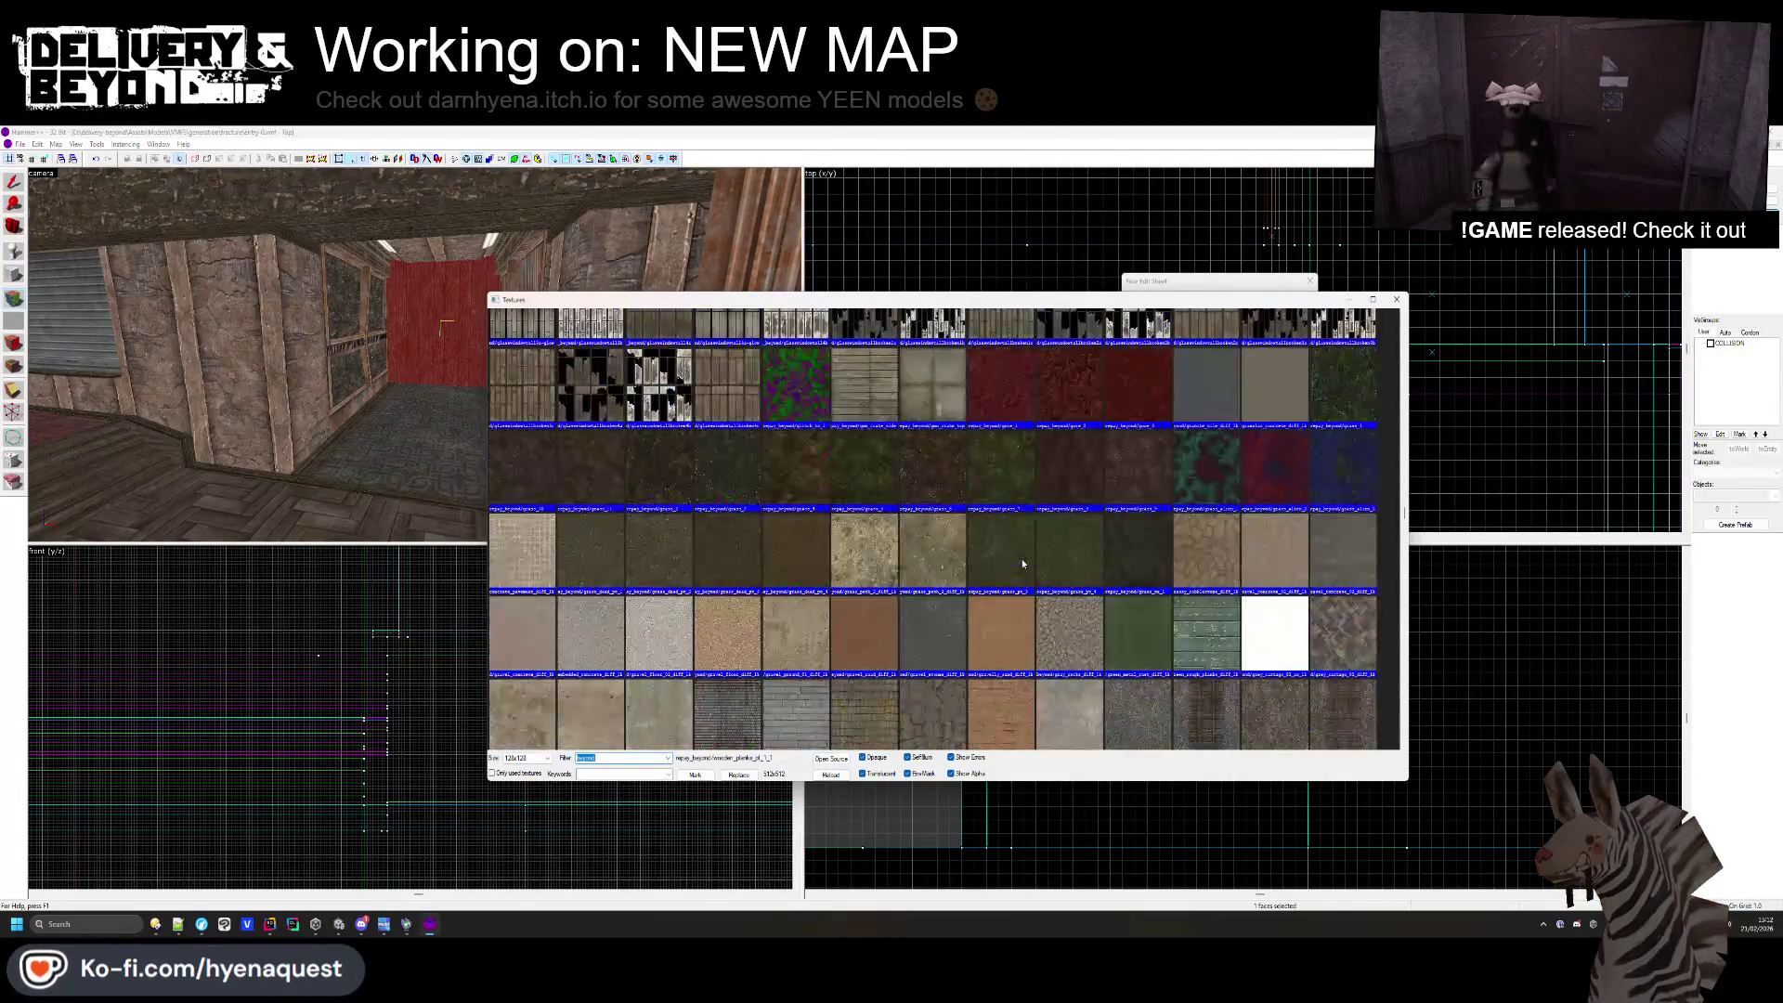
scroll(1023, 563, "down", 15)
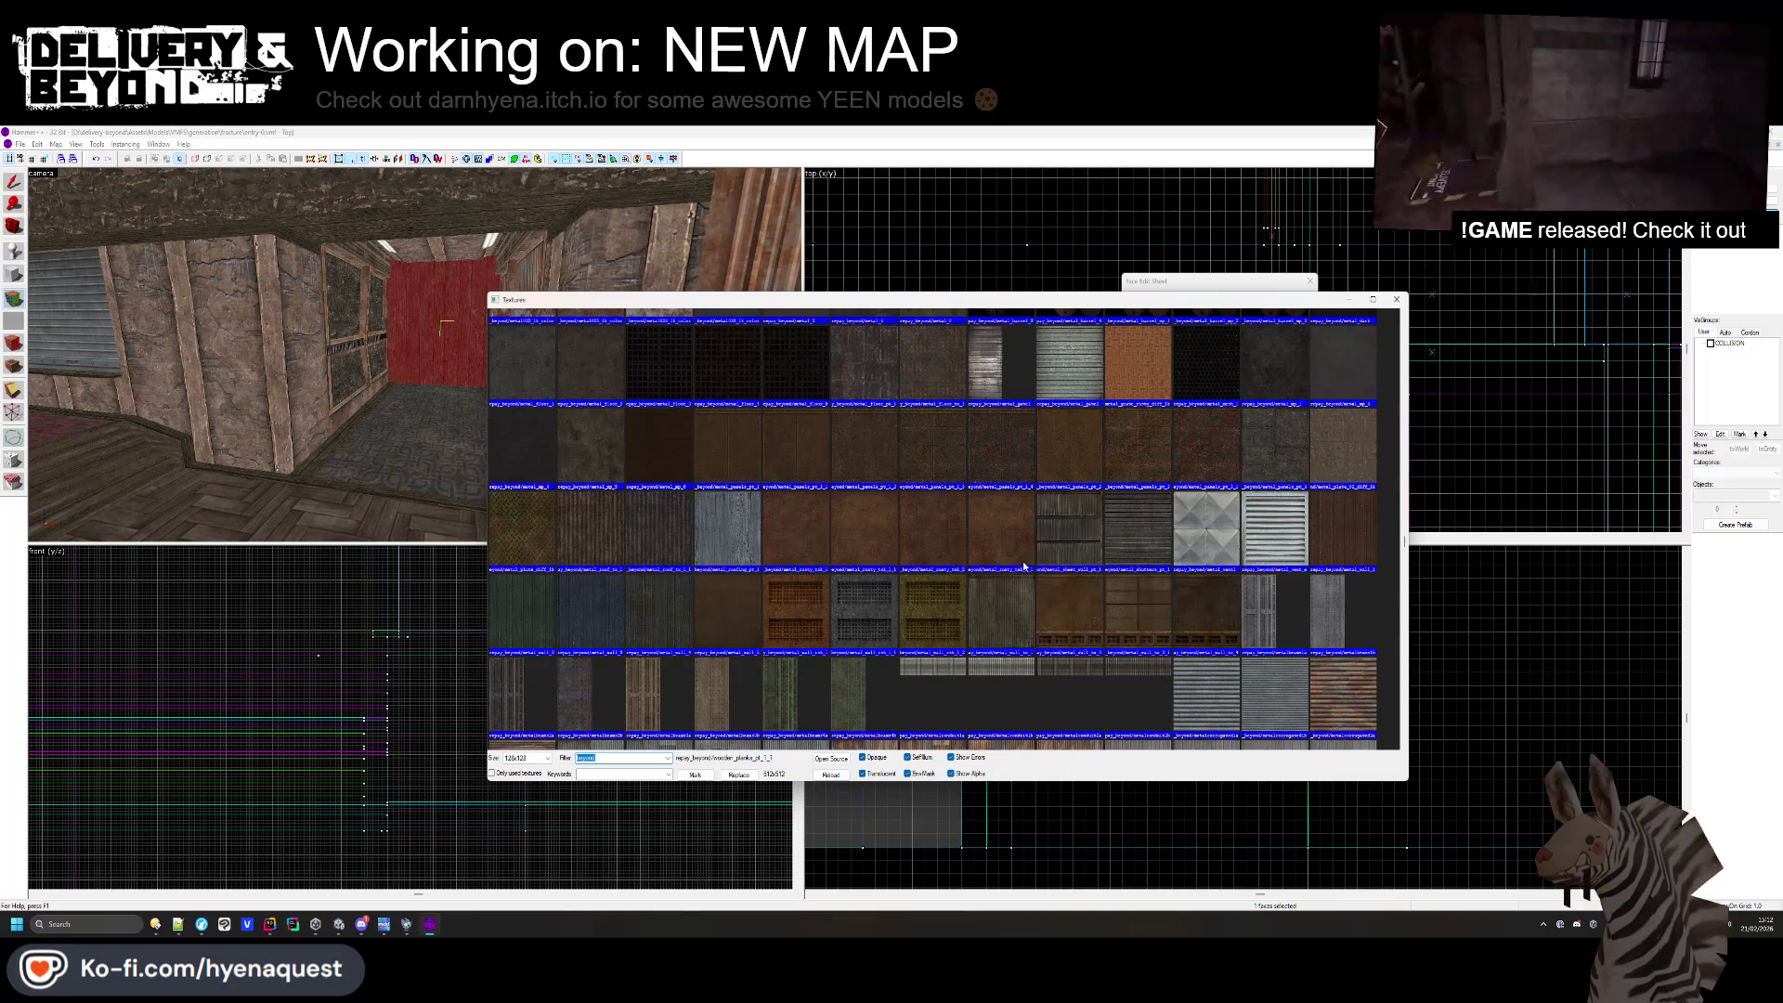
double_click(1024, 566)
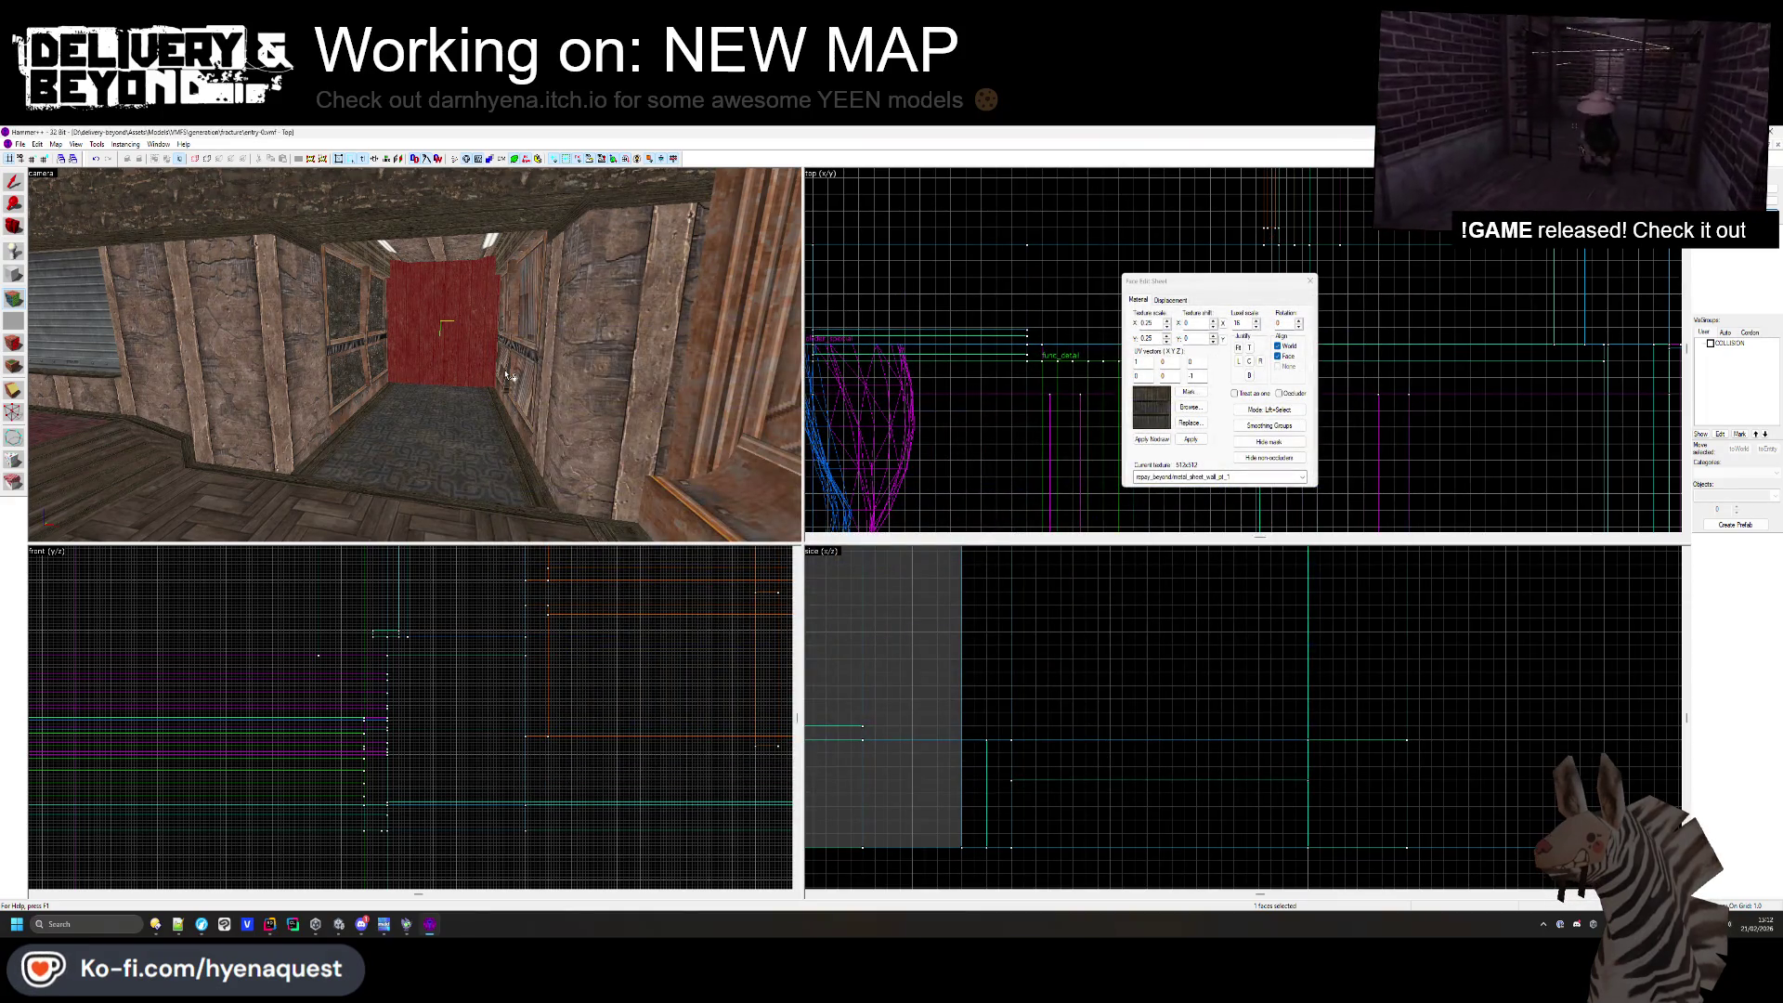
- Apply metal_sheet_wall_pt_1 to the centre end wall beside the red door and finish face editing
key("w")
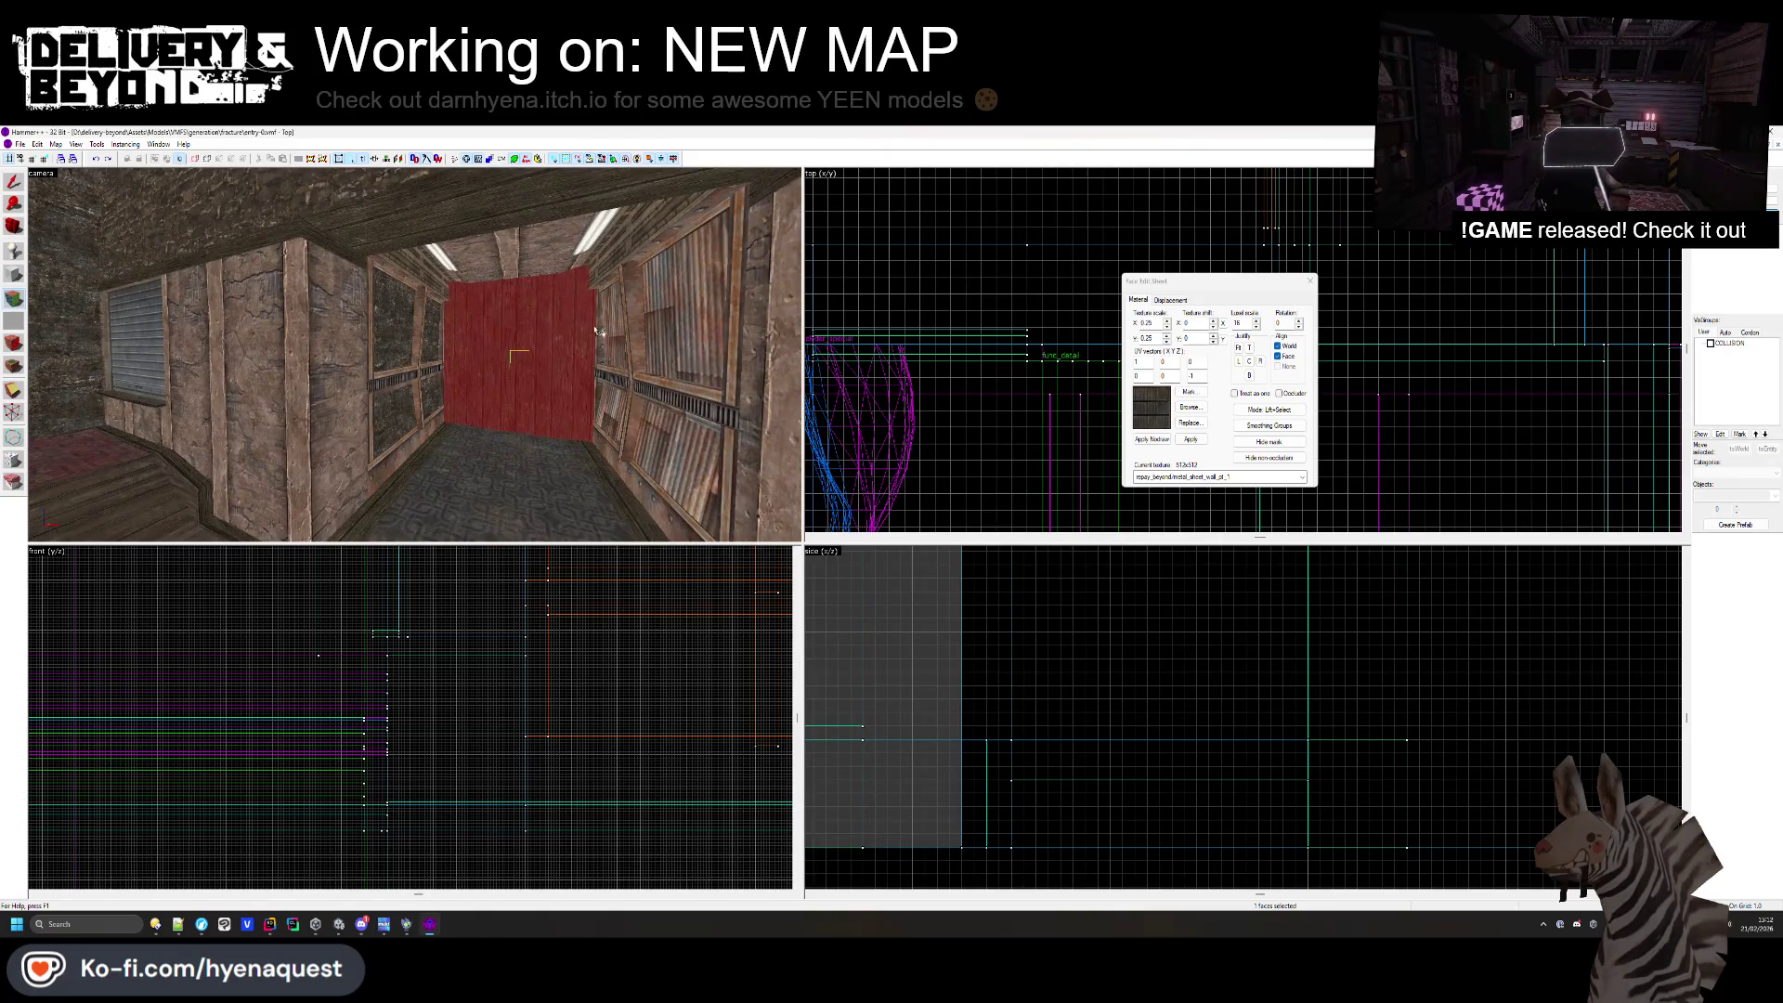
key("z")
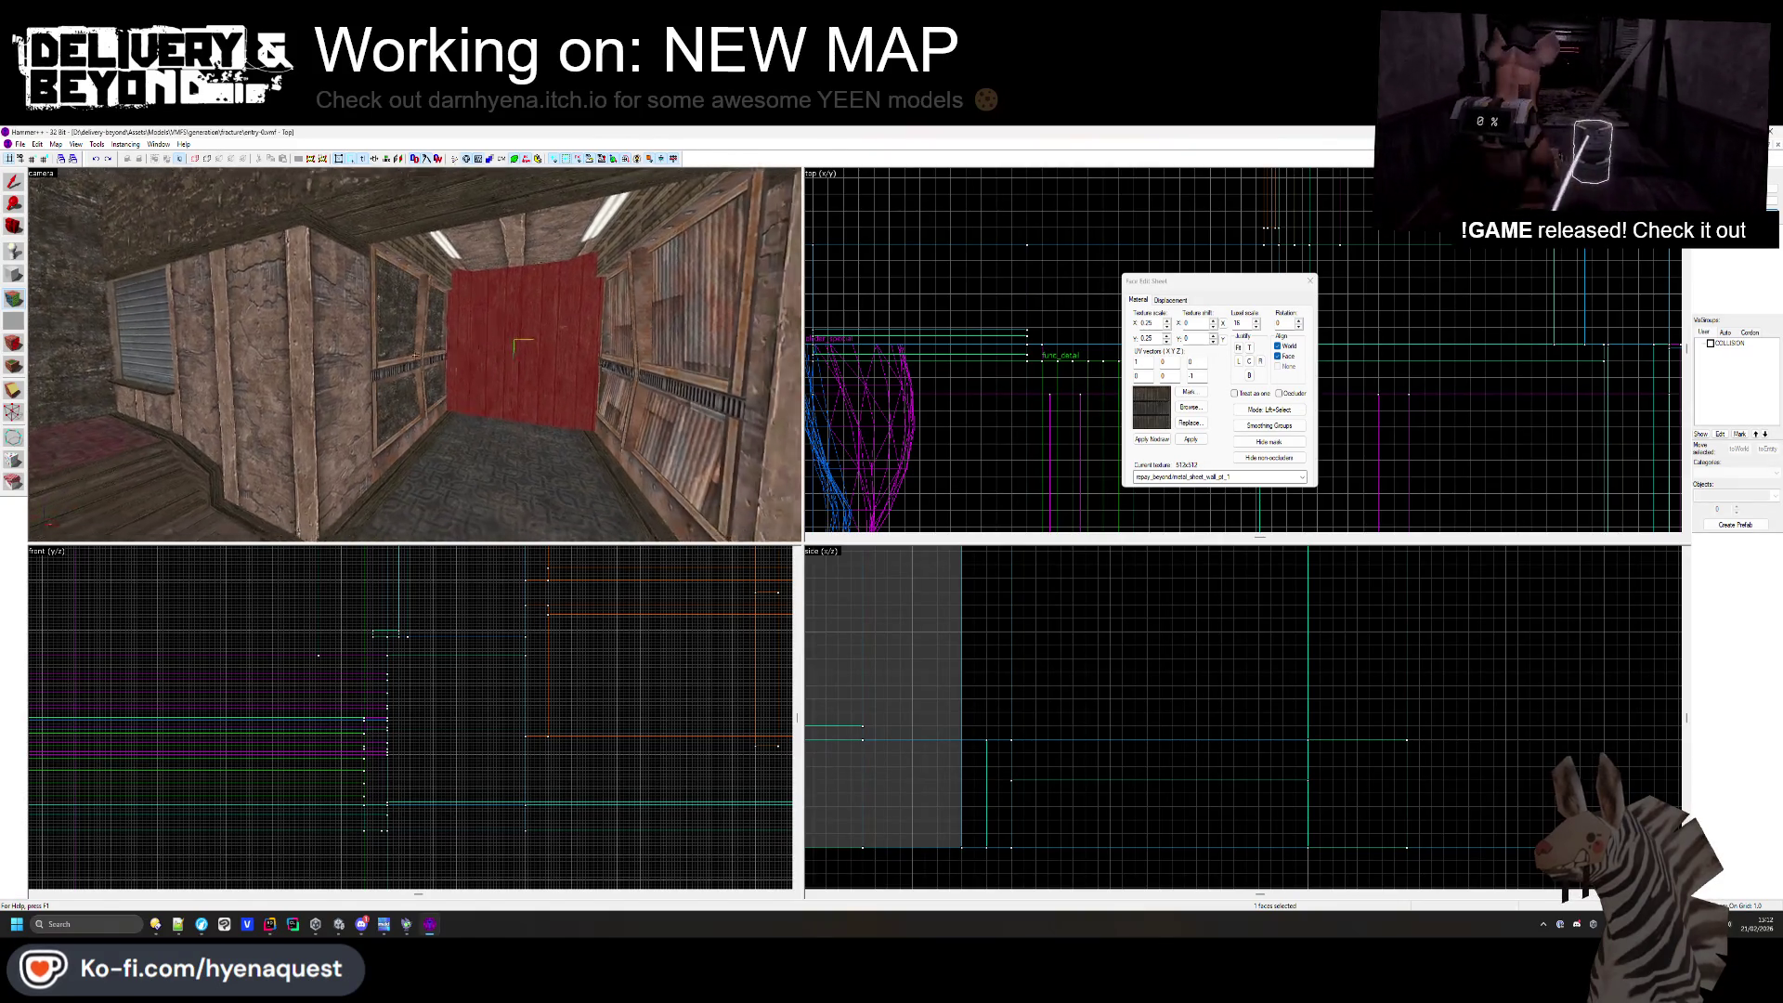
key("z")
right_click(417, 359)
key("Right")
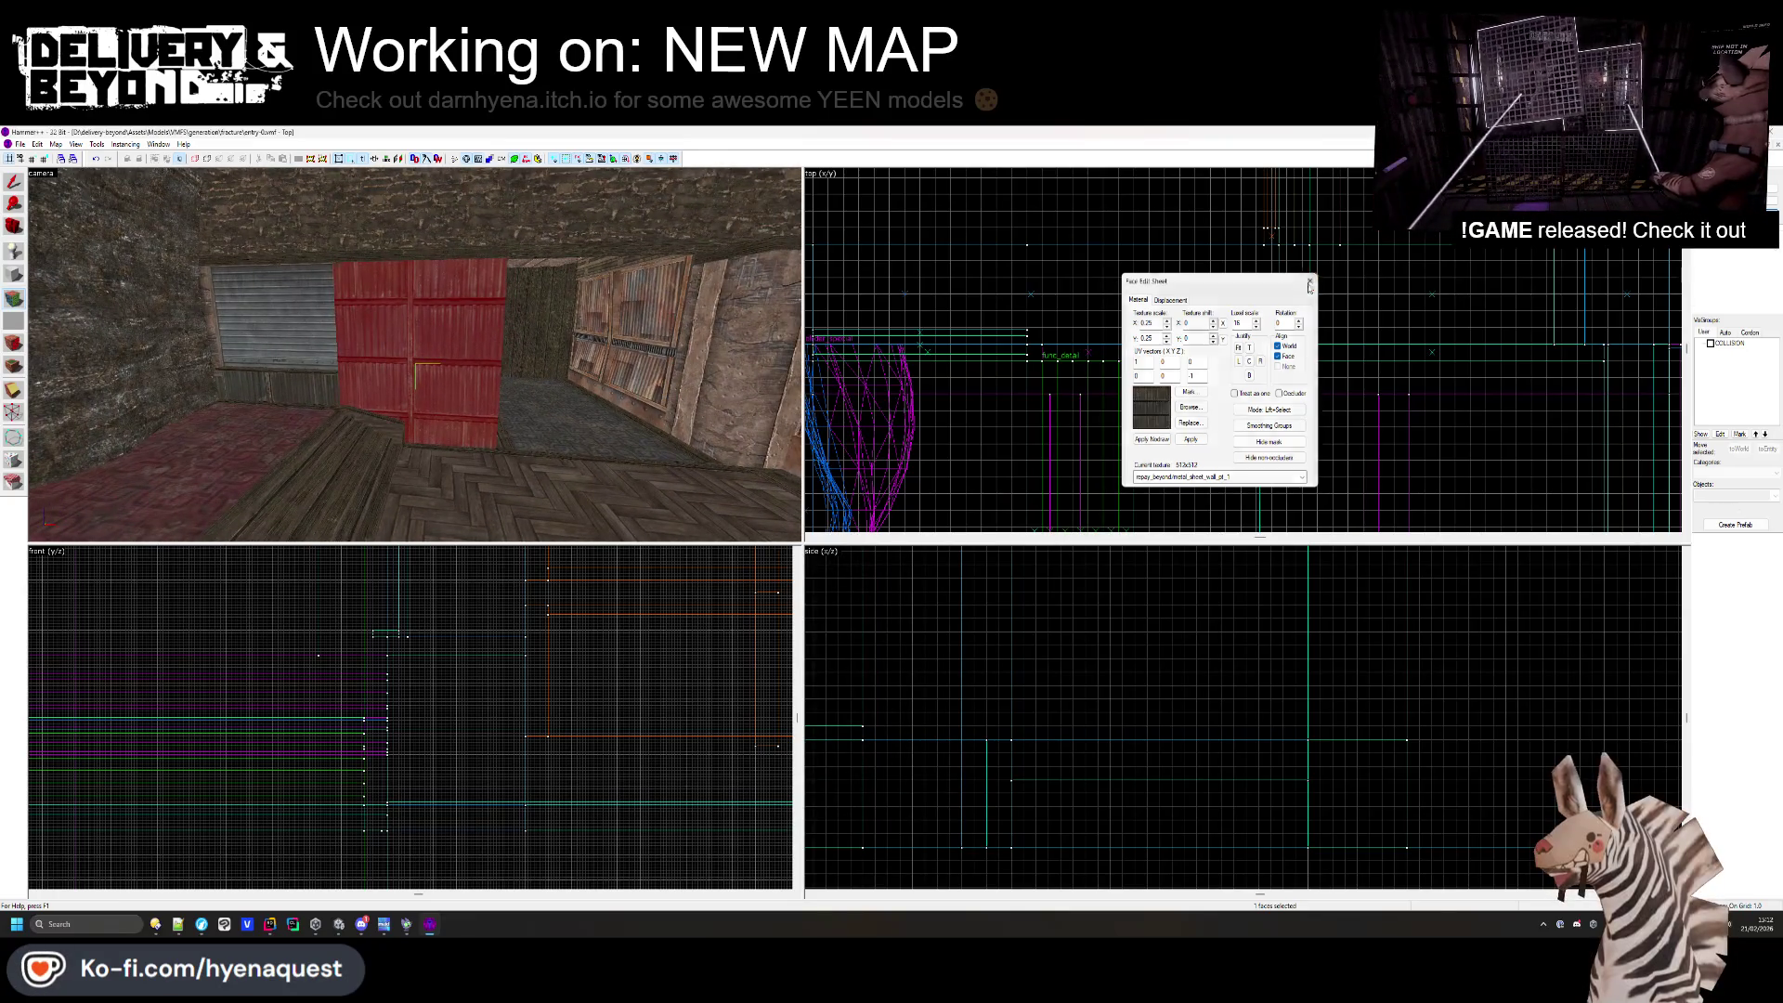
key("shift+s")
key("z")
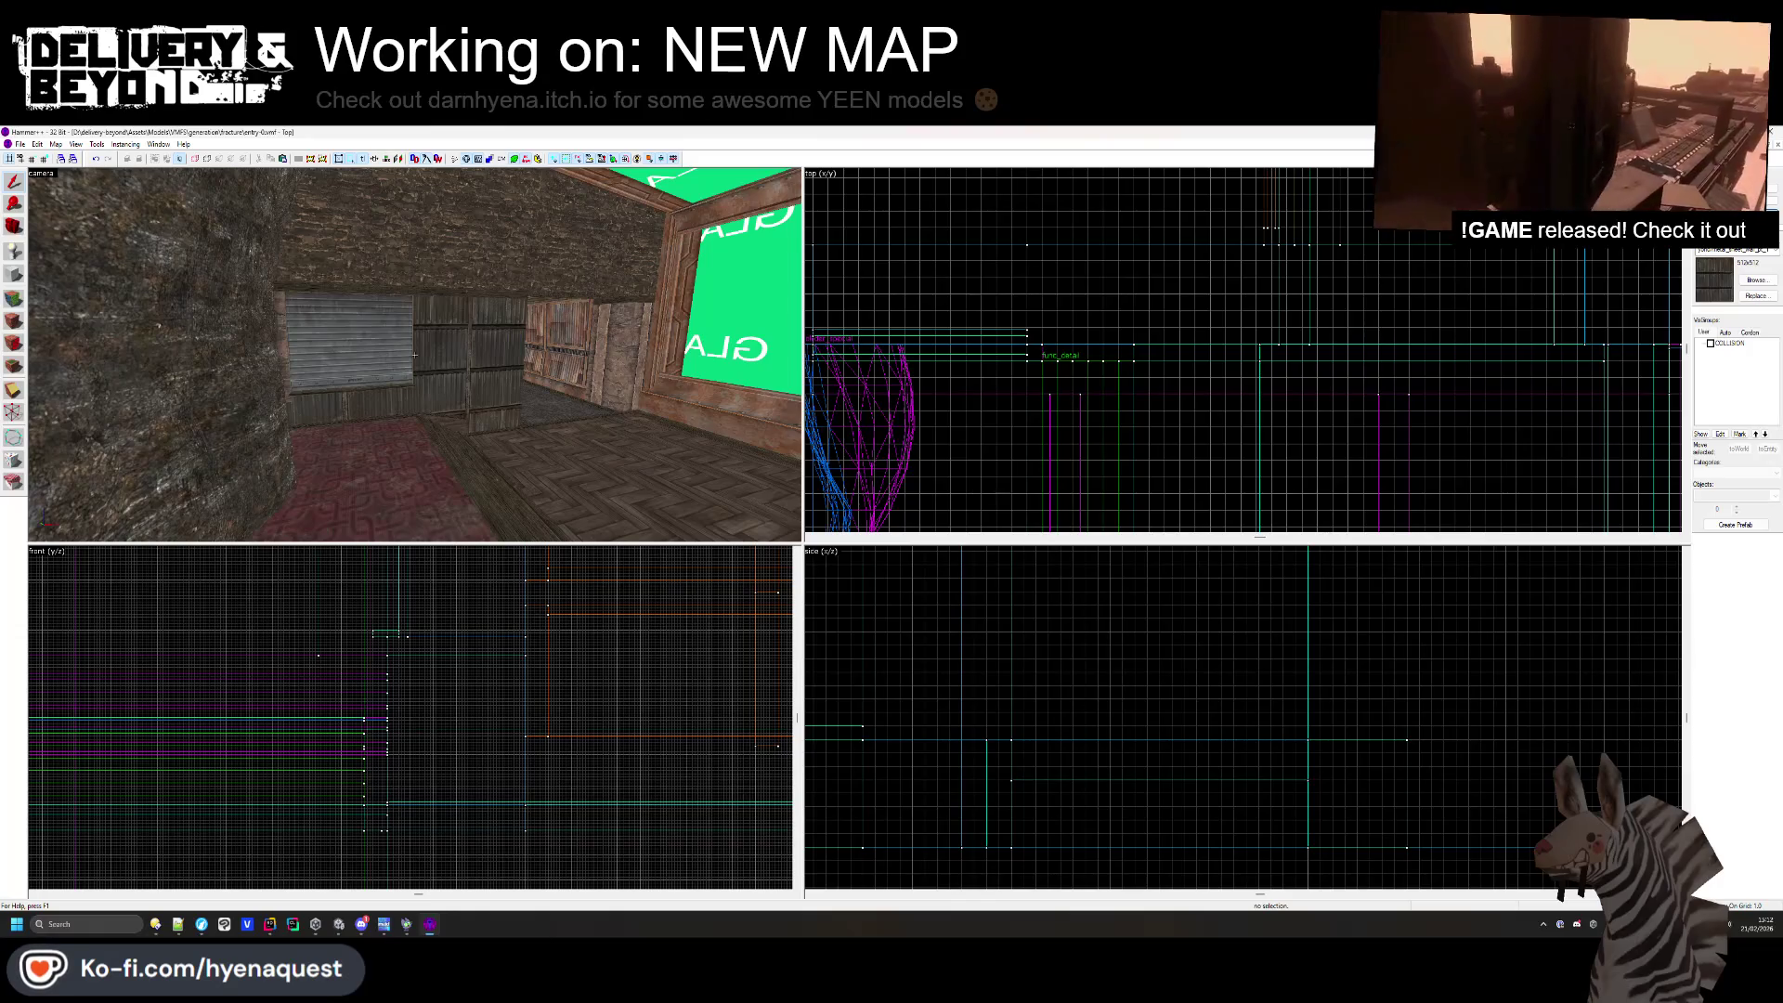
- Apply the metal sheet texture to the left wall by the green-glass window, rotated 90 degrees
key("z")
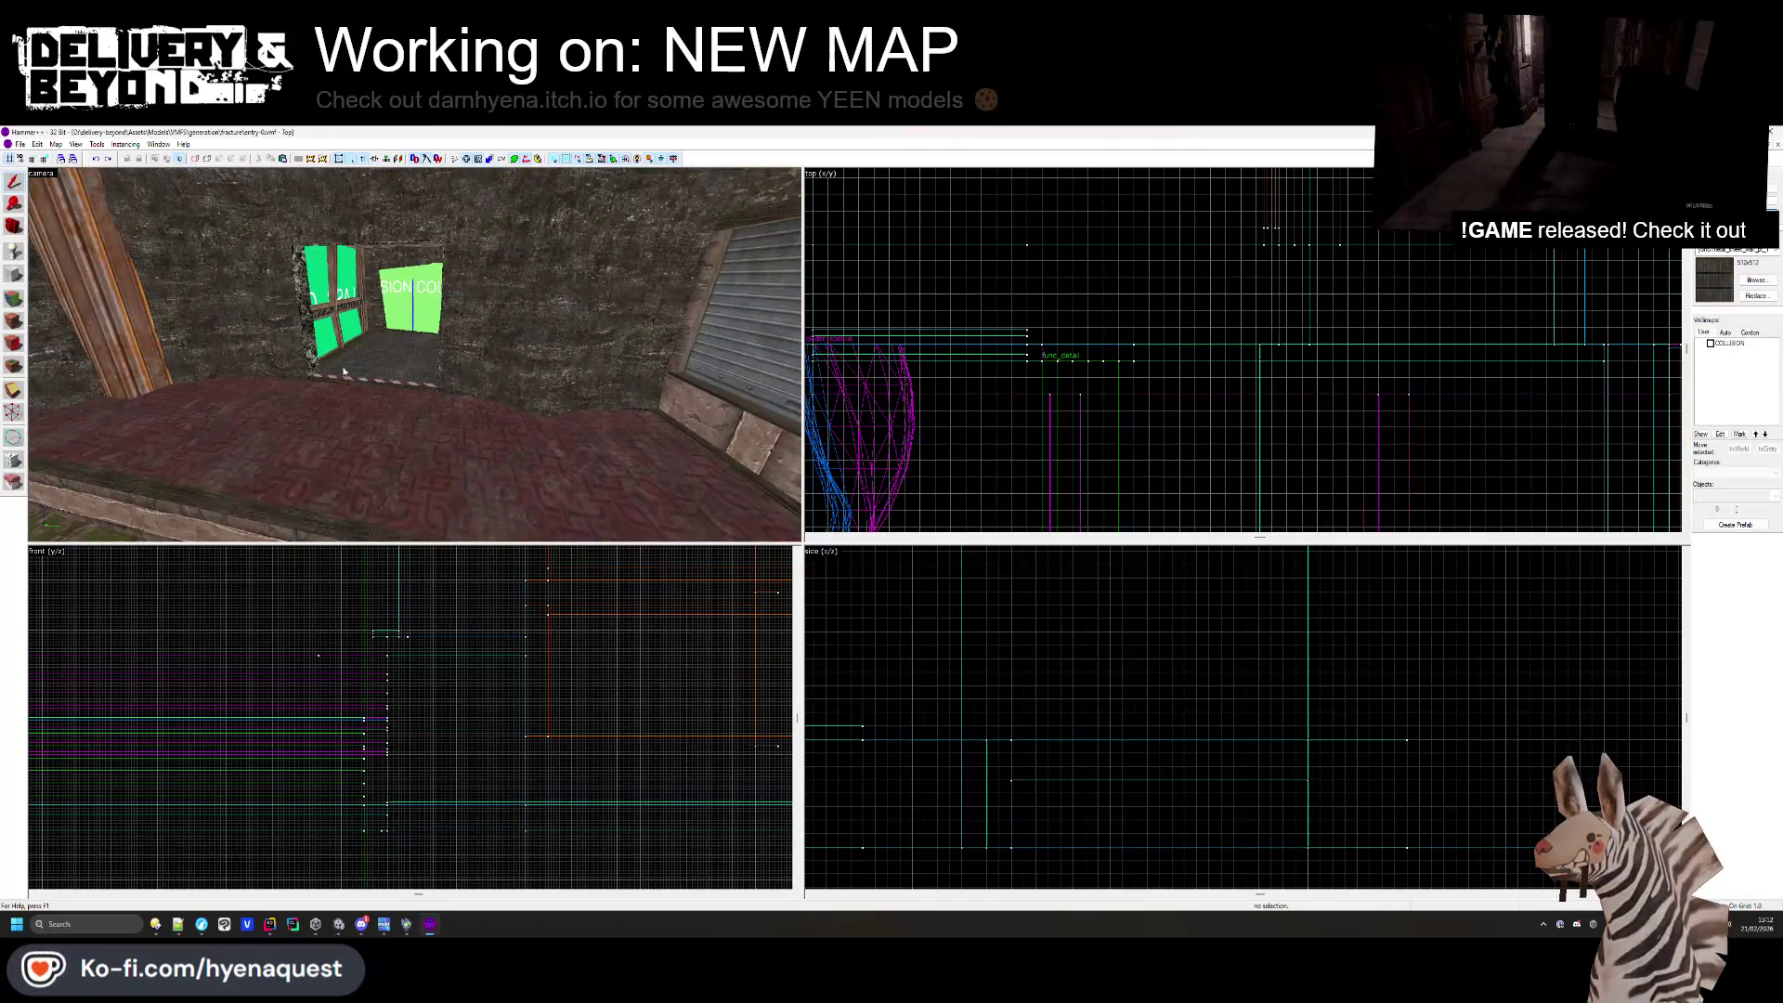
key("shift+a")
left_click(144, 308)
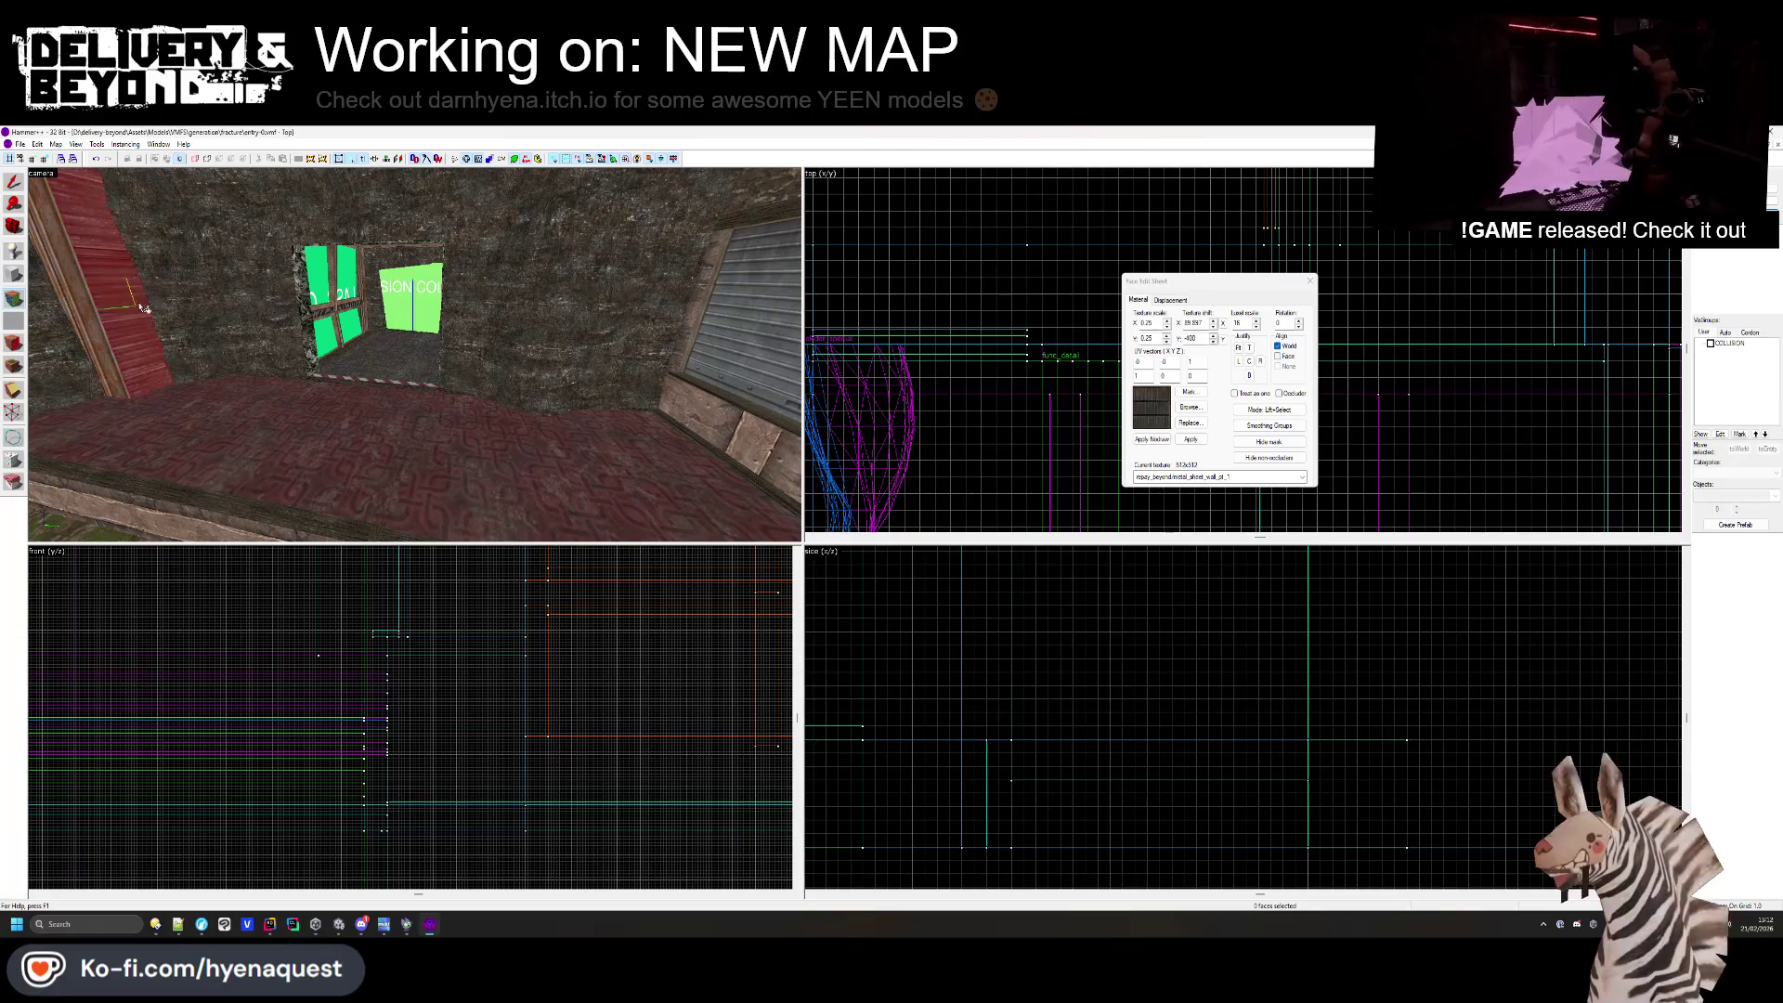
right_click(144, 308)
double_click(1285, 324)
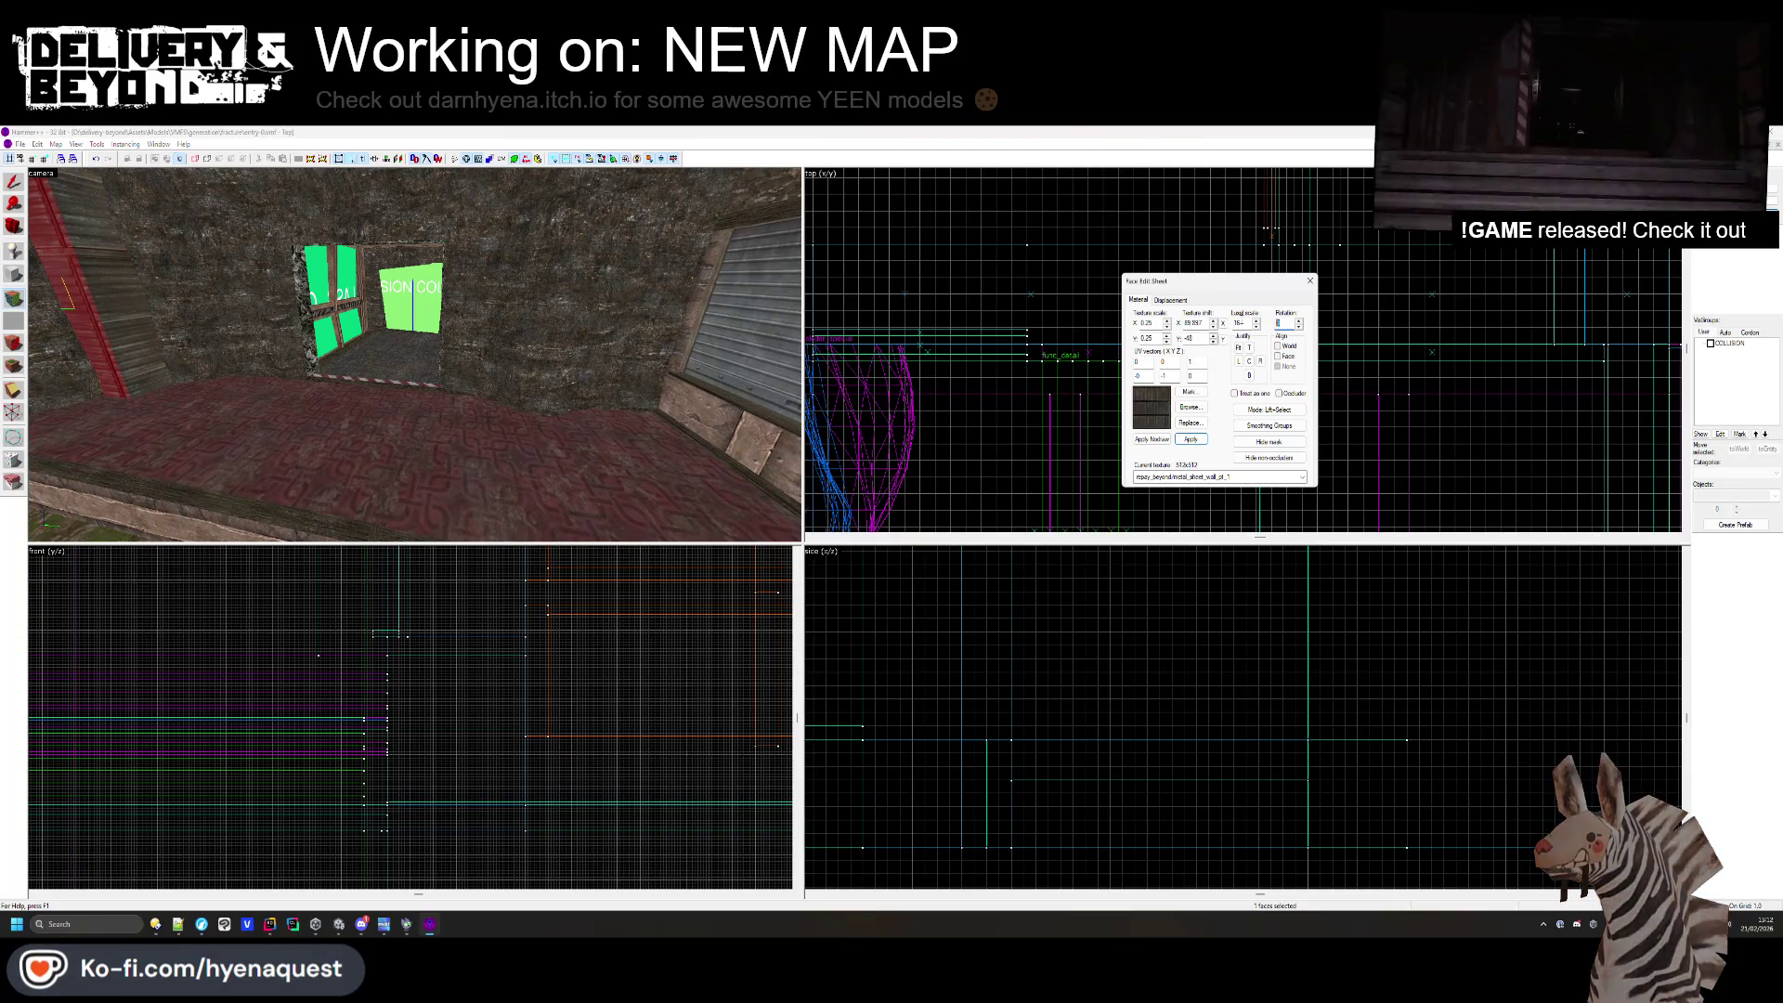
type("90")
key("Return")
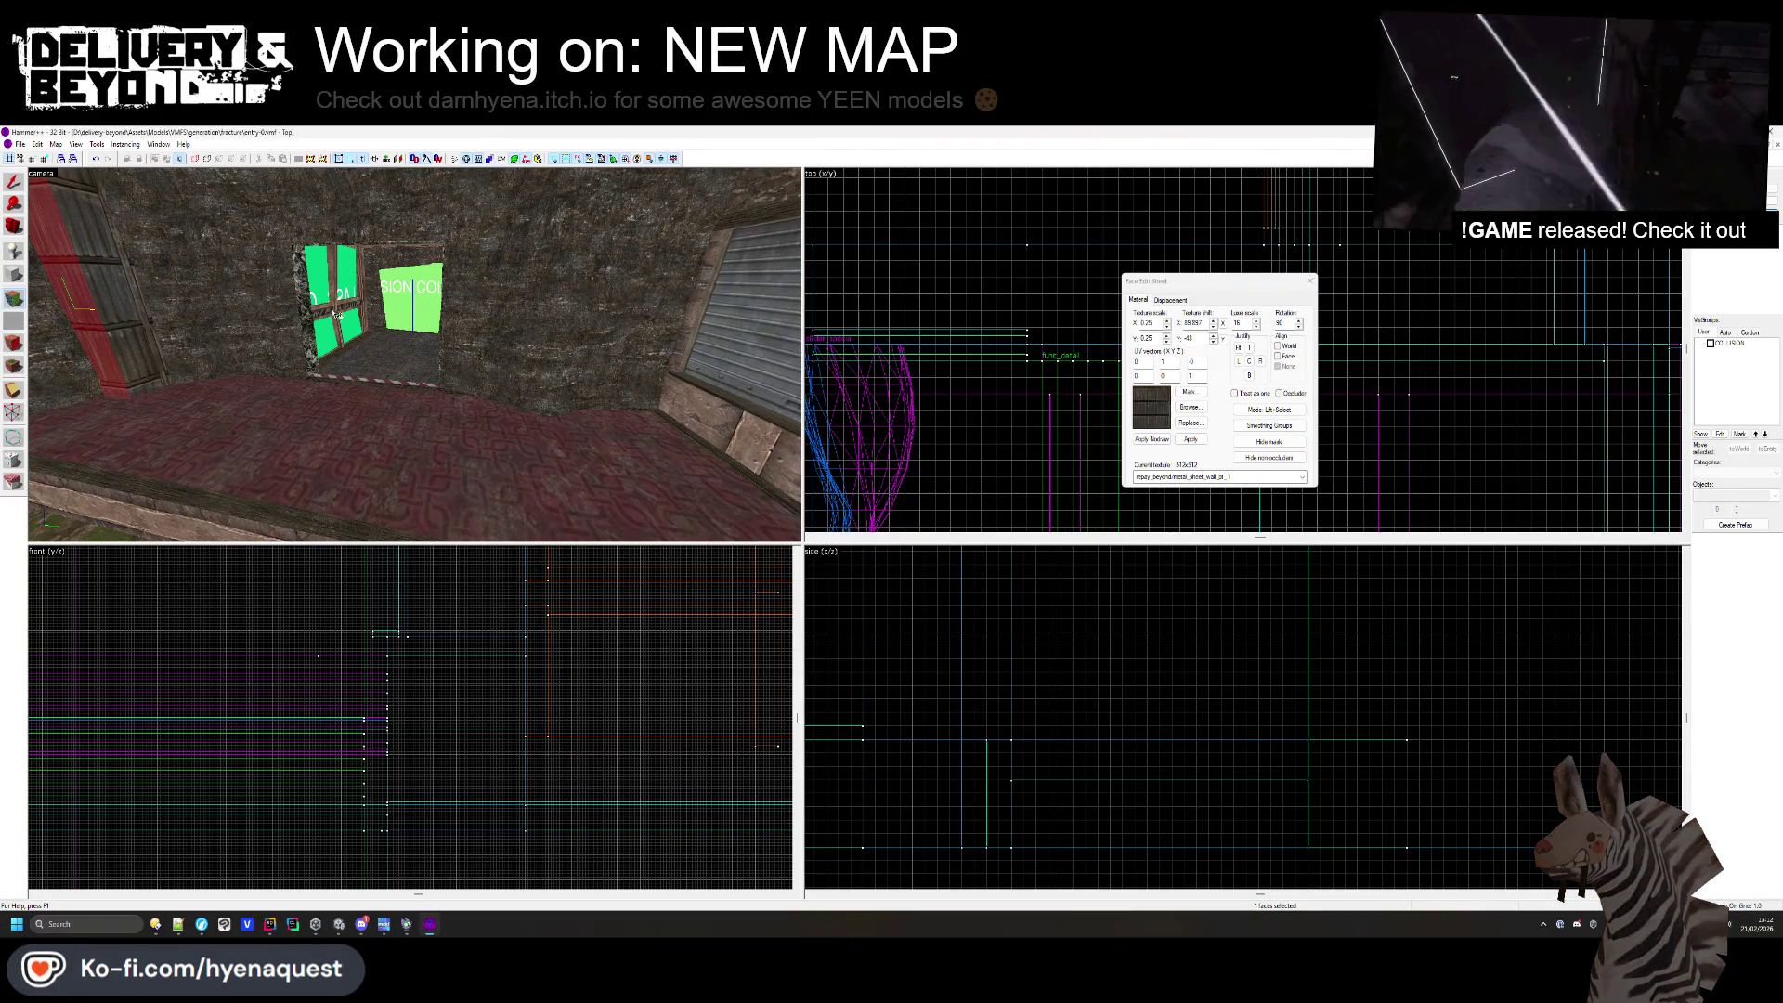
left_click(1308, 278)
- Select the pillar's front and left faces to realign their texture, then select the whole pillar
key("z")
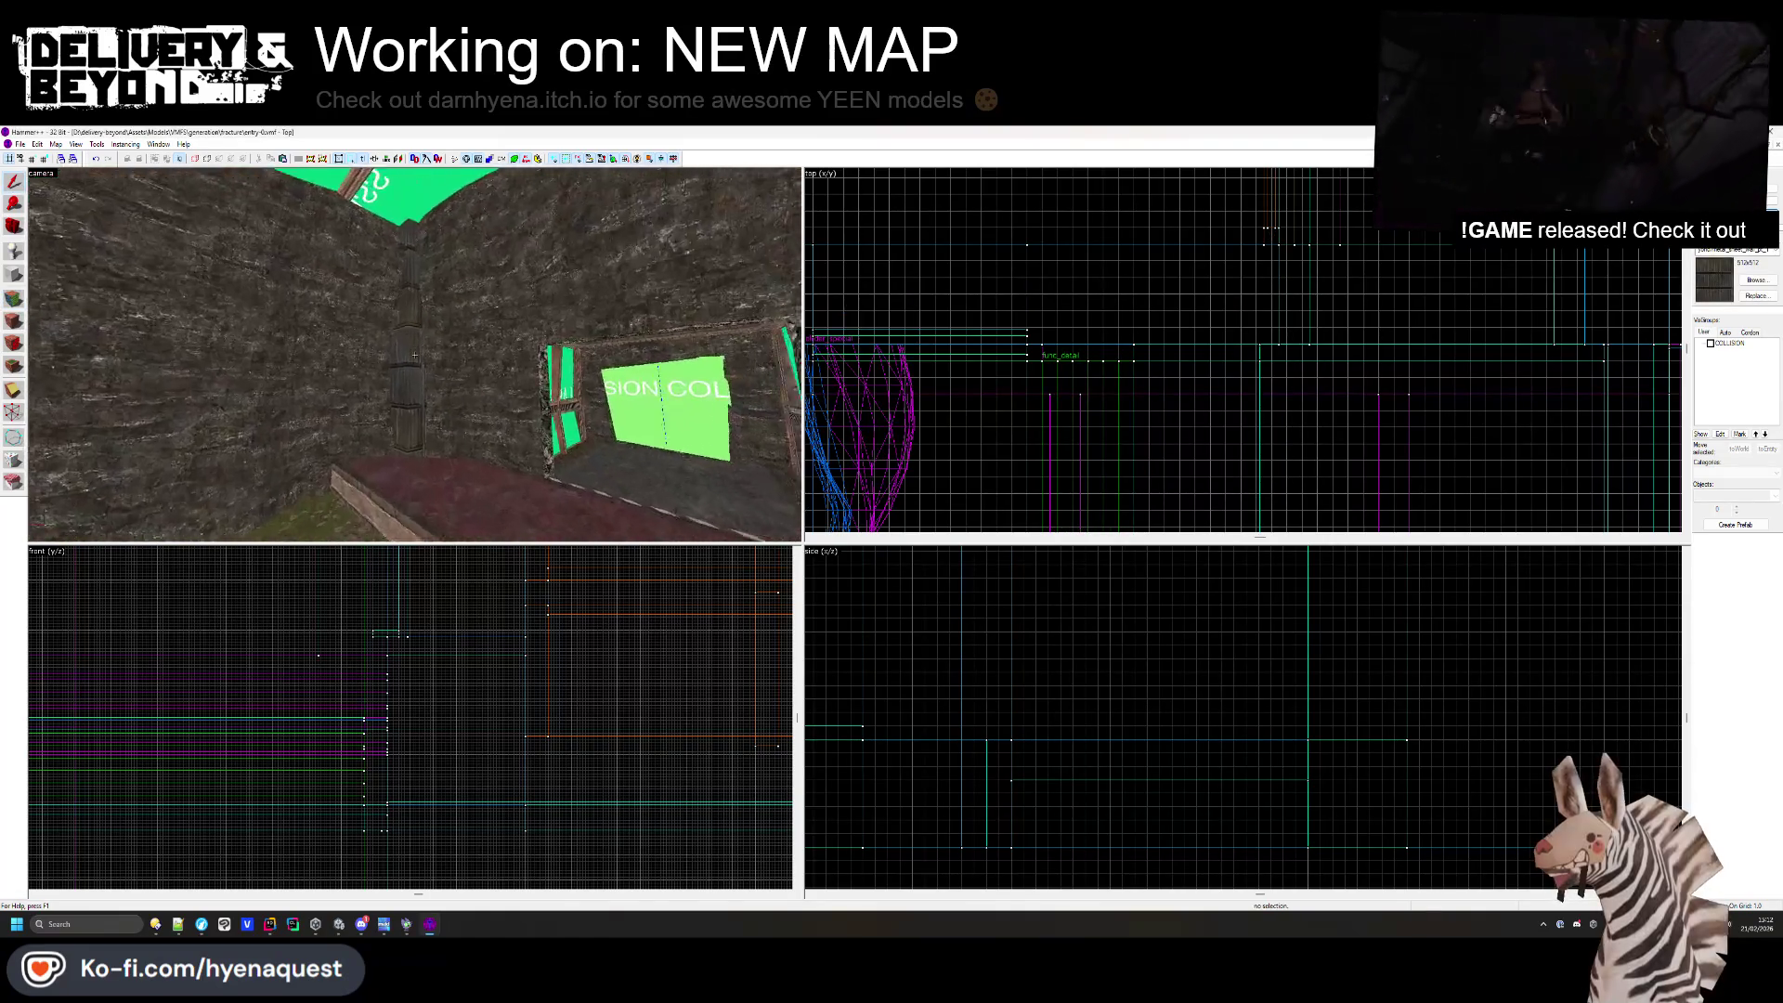
key("z")
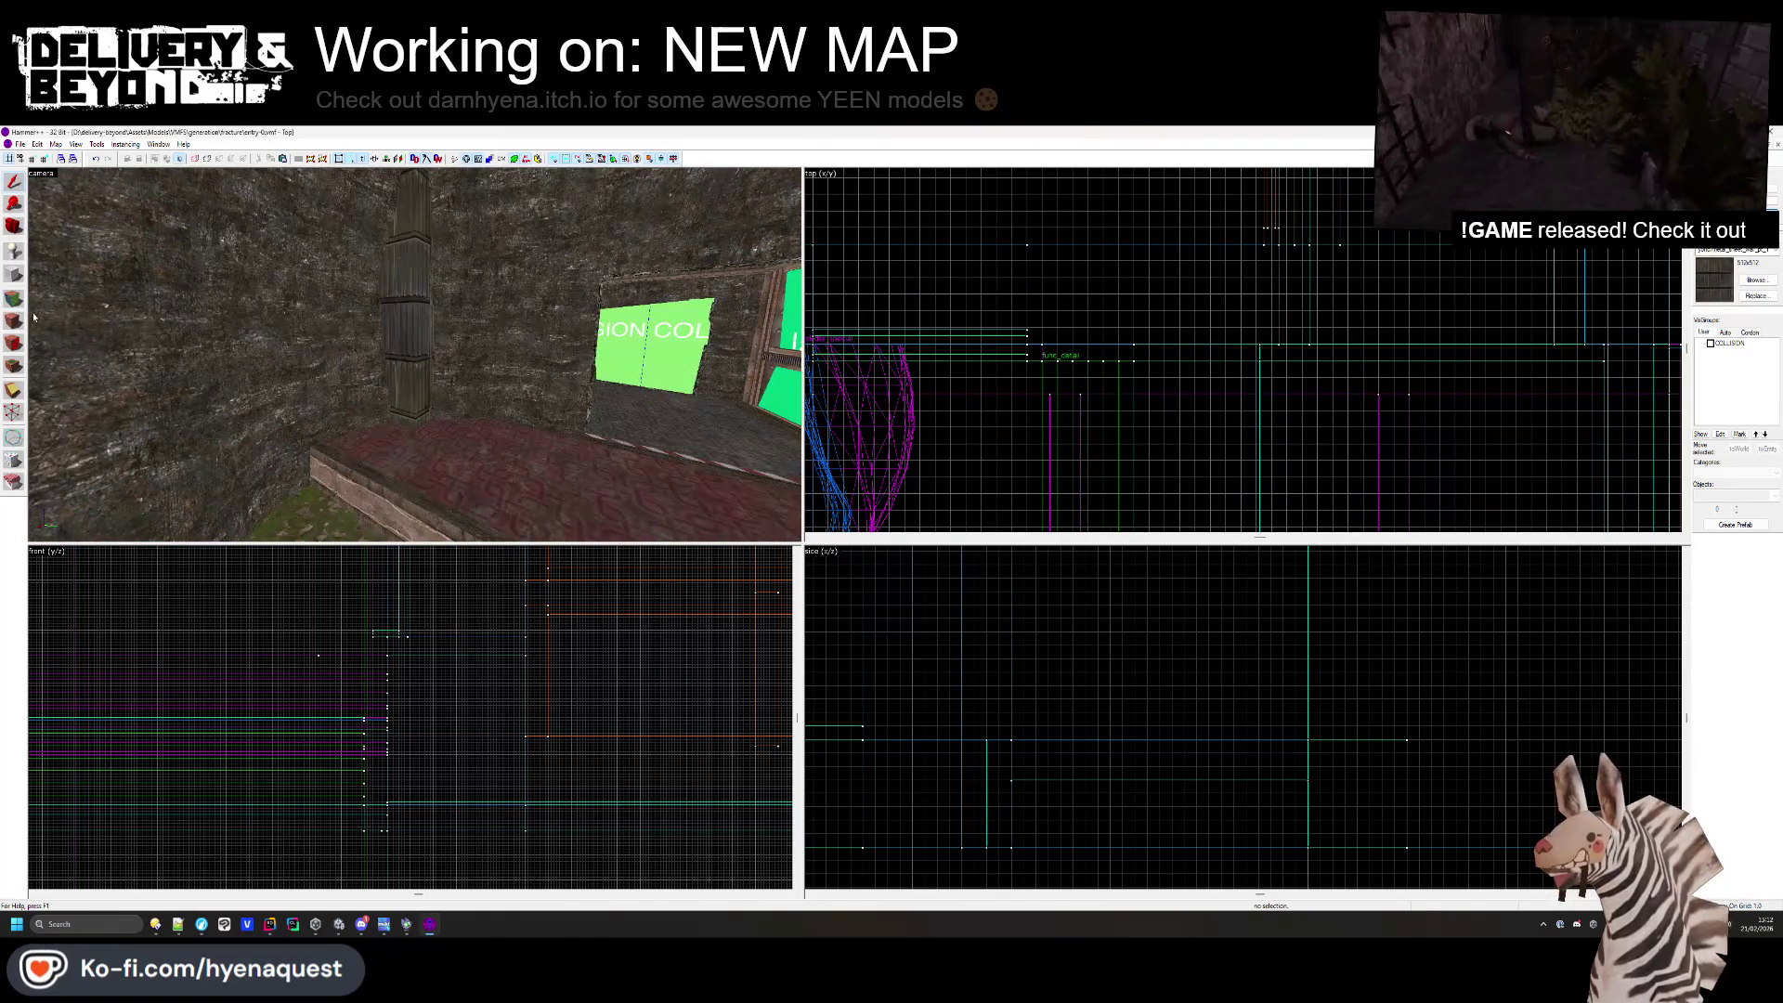
left_click(14, 298)
left_click(444, 369)
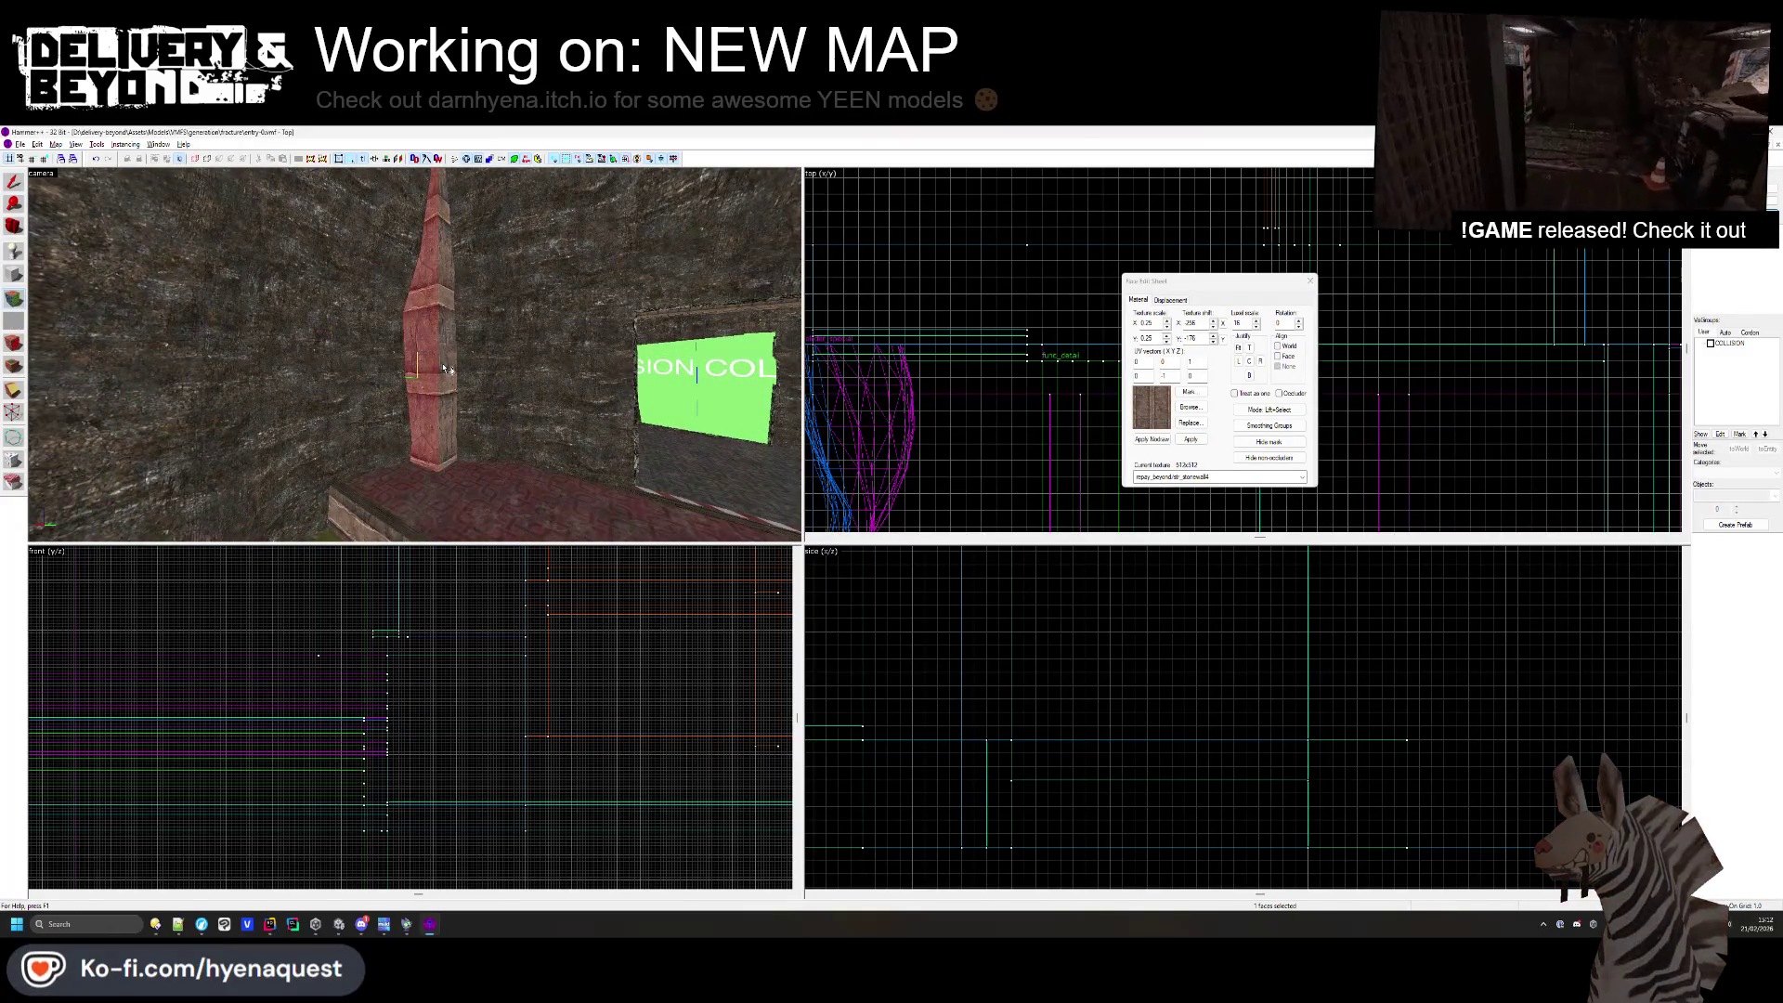
key("z")
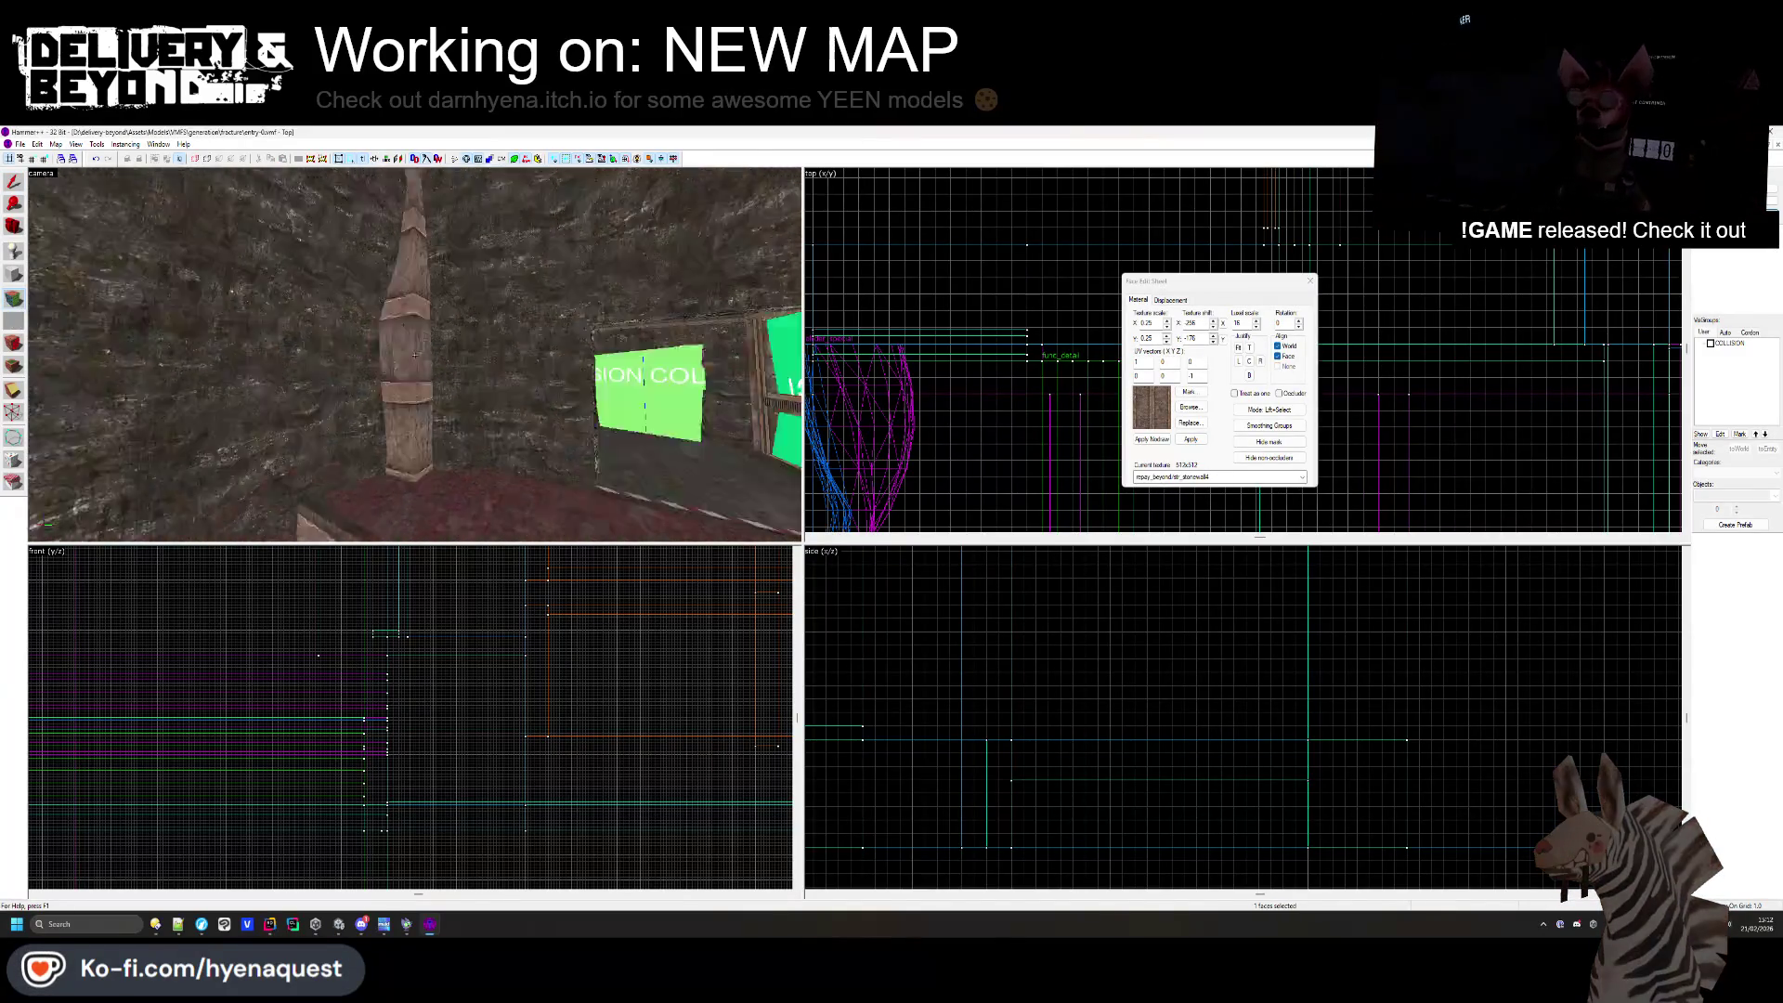
key("z")
left_click(580, 388)
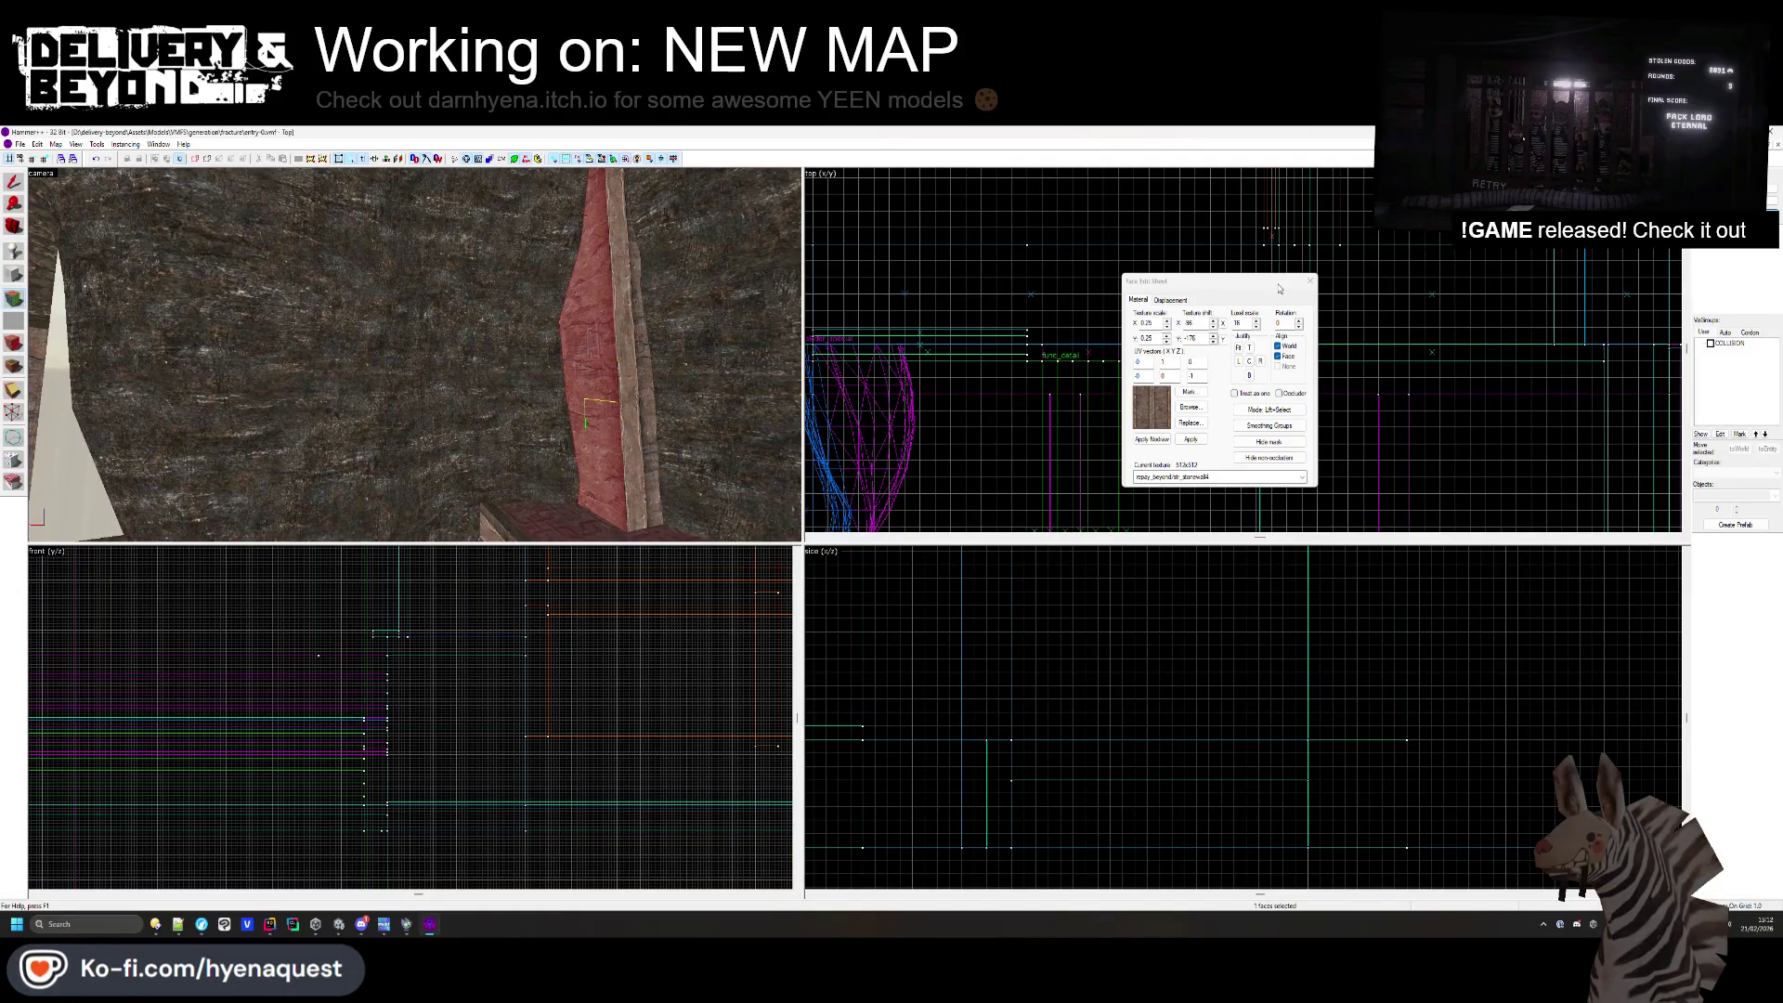
left_click(1310, 281)
key("z")
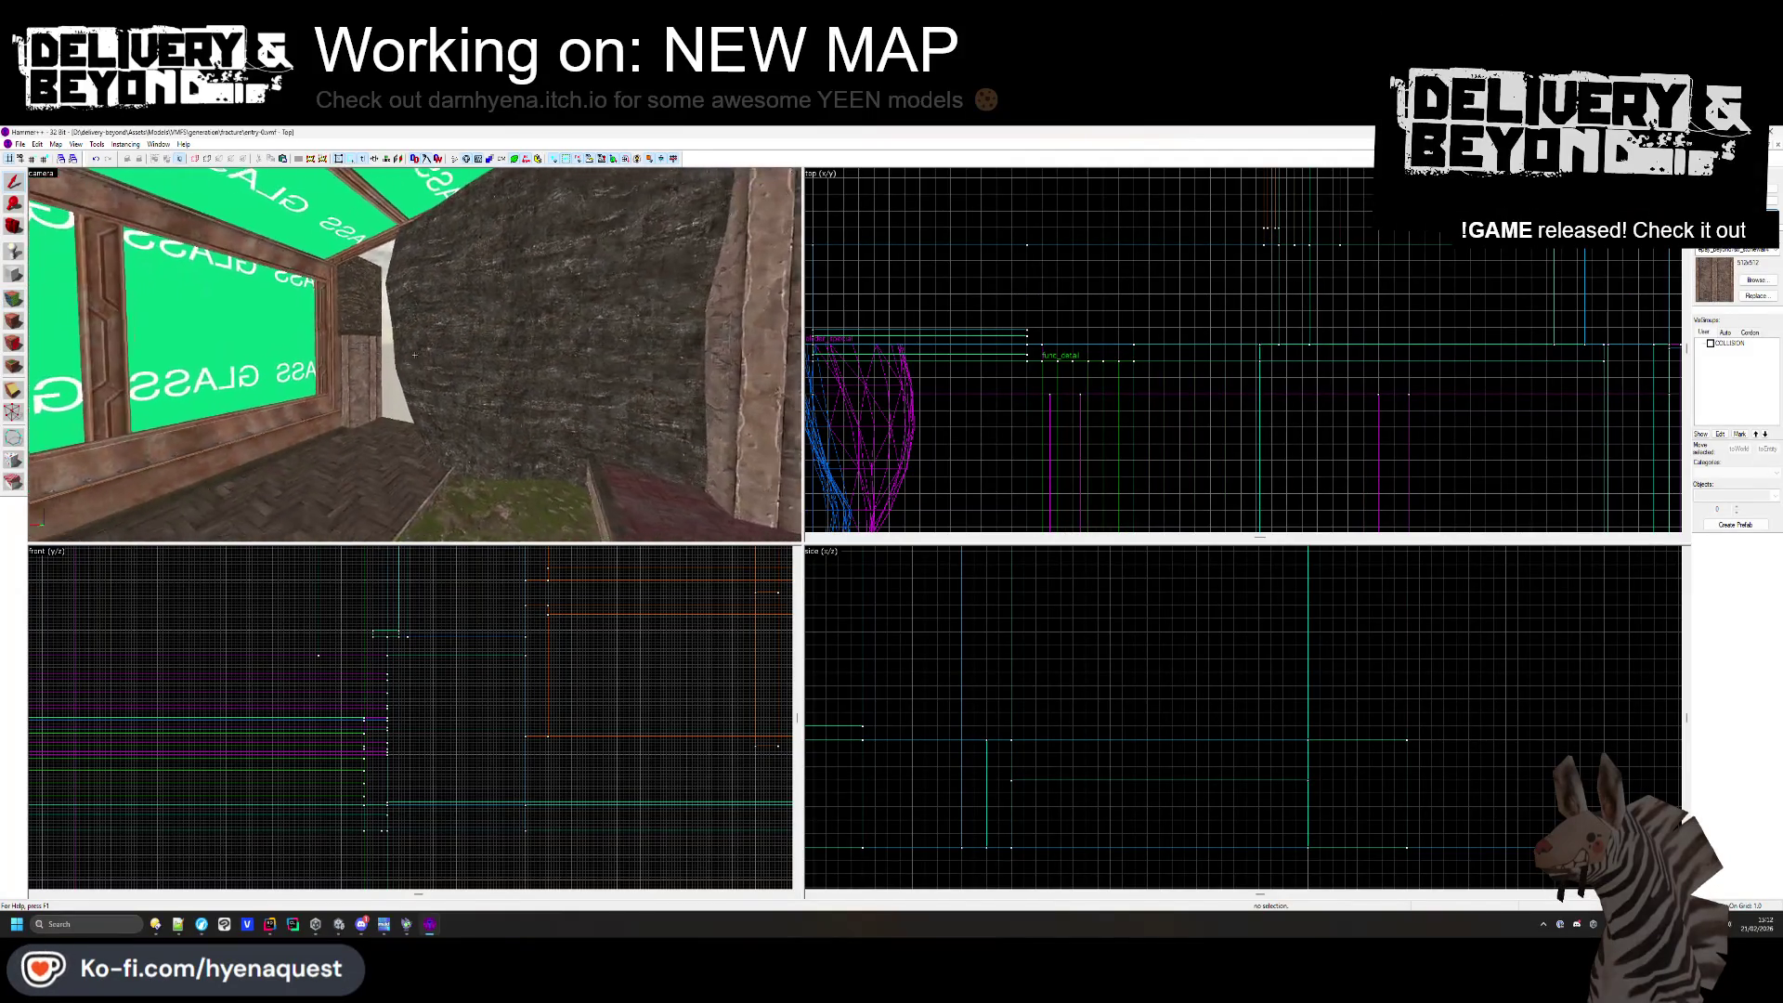
key("z")
left_click(249, 369)
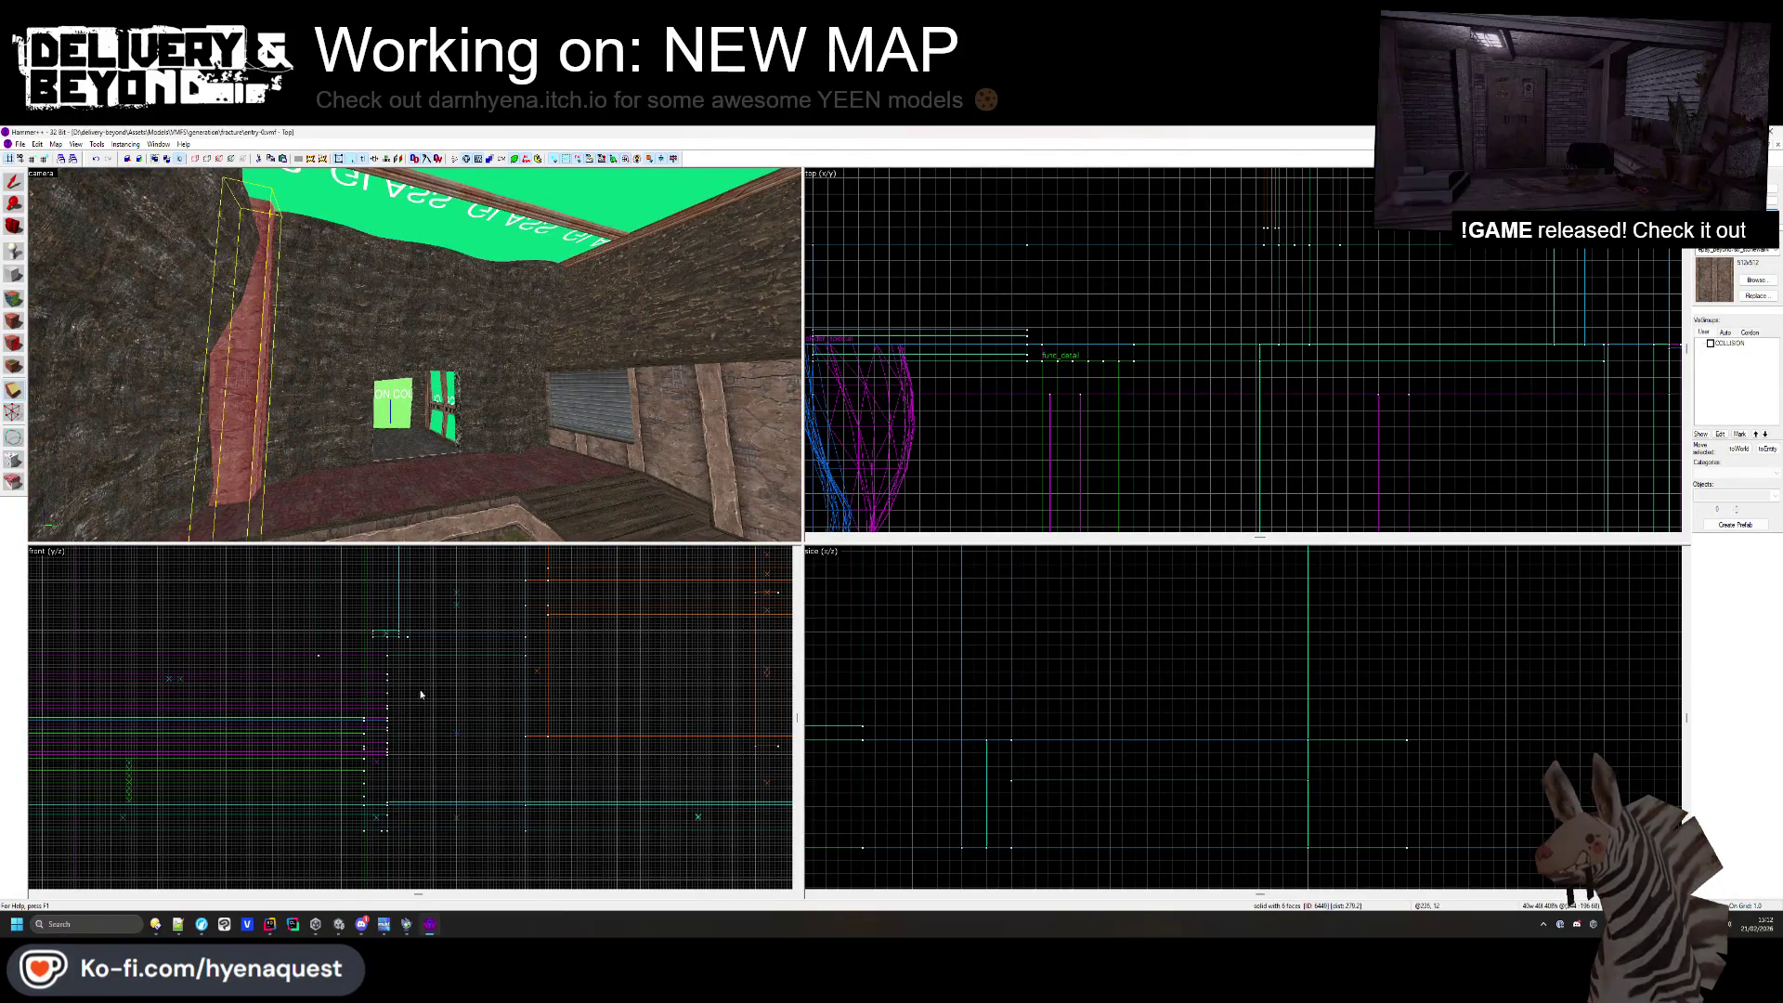
- Pick out the pillar's wooden plank face in Face Edit mode
scroll(233, 659, "up", 5)
scroll(924, 696, "down", 5)
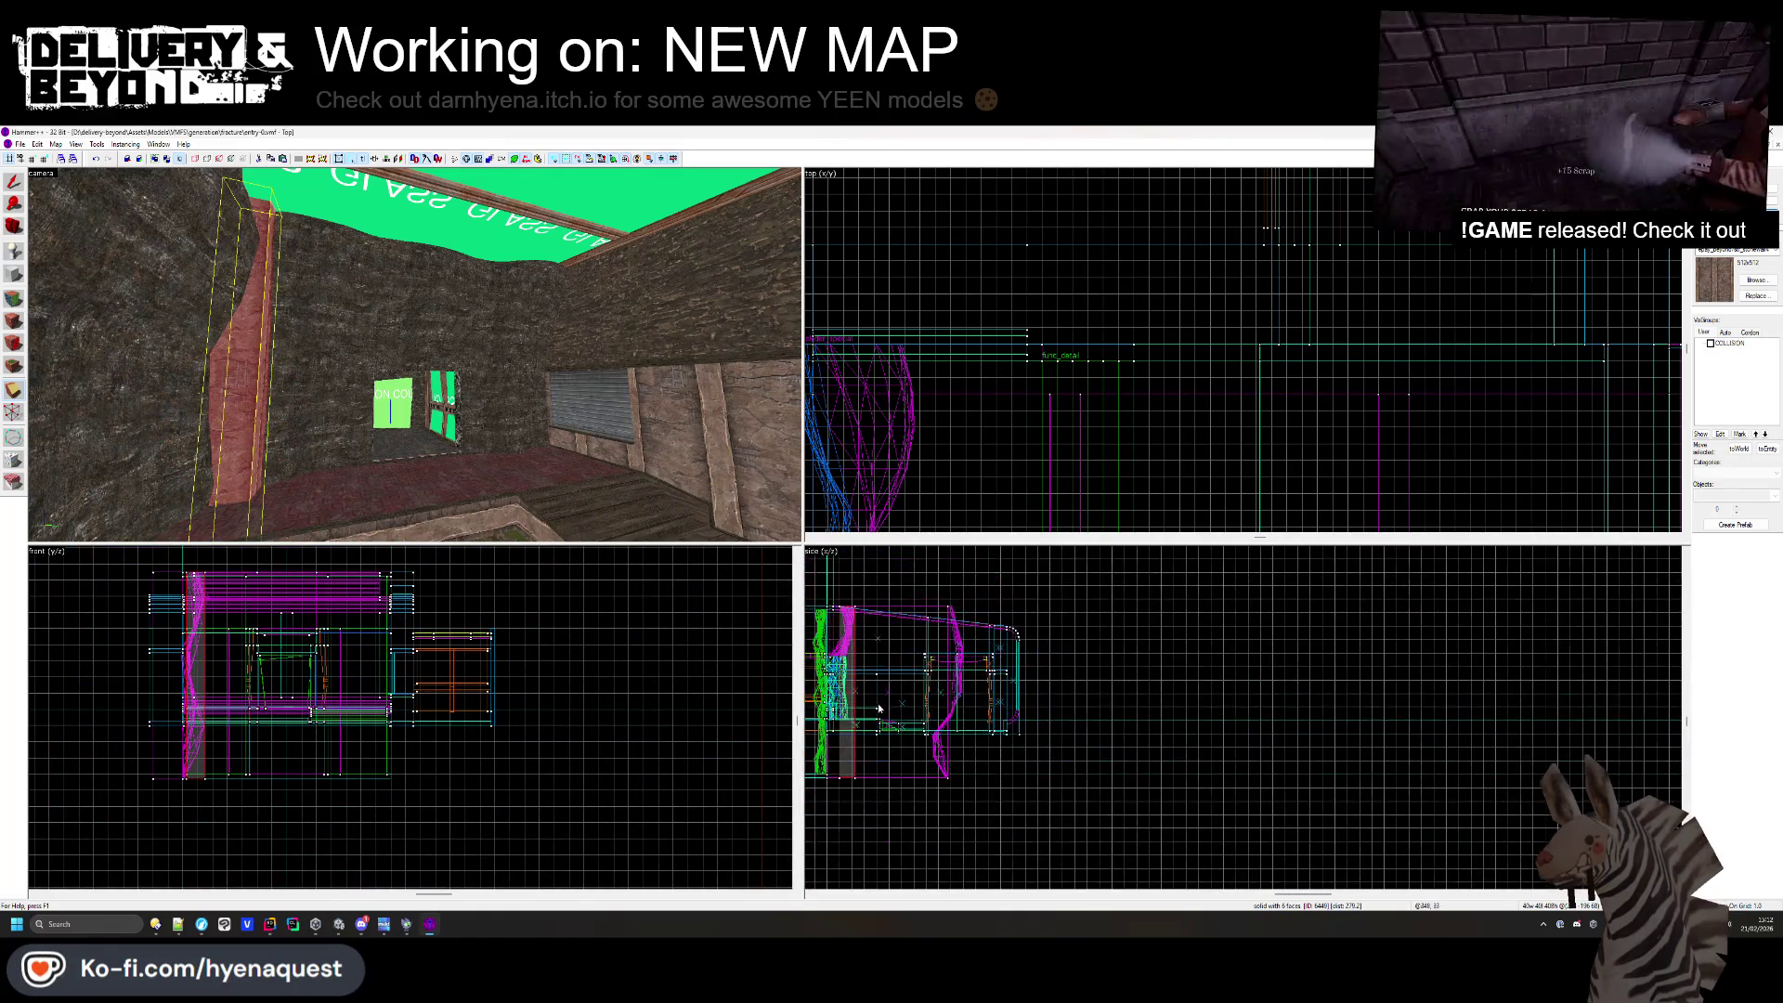
scroll(879, 708, "up", 8)
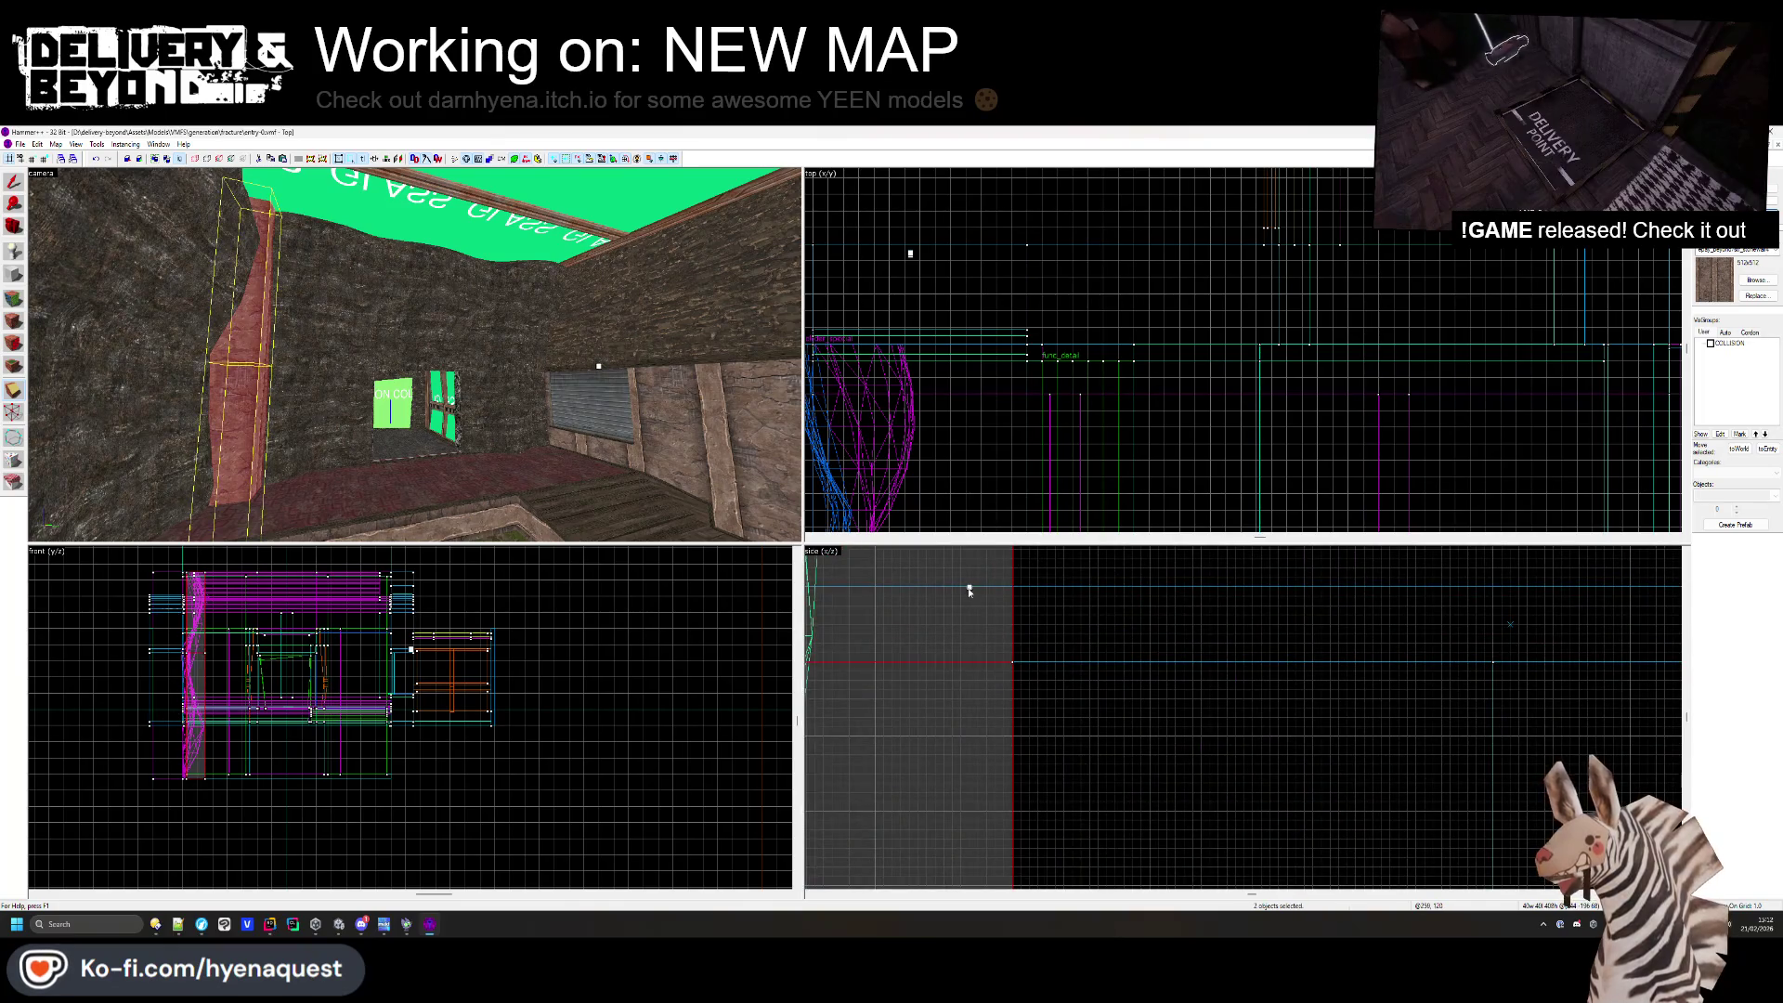
key("shift+a")
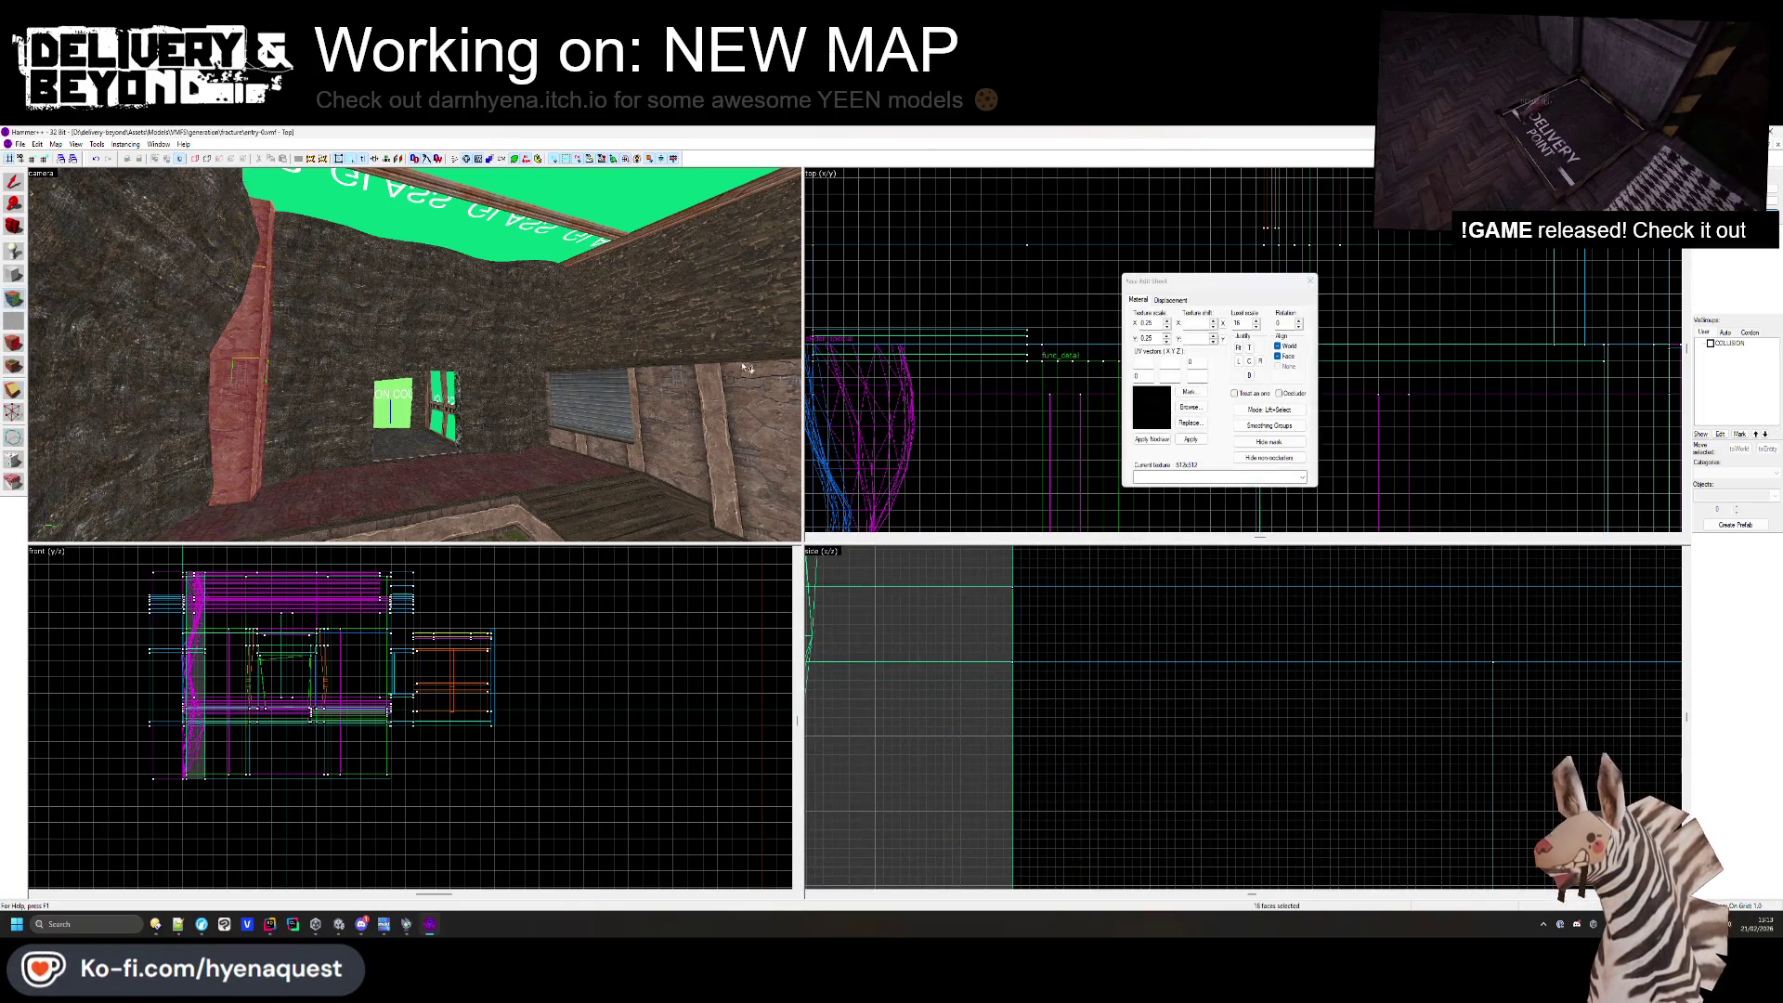
left_click(746, 368)
key("ctrl+shift+e")
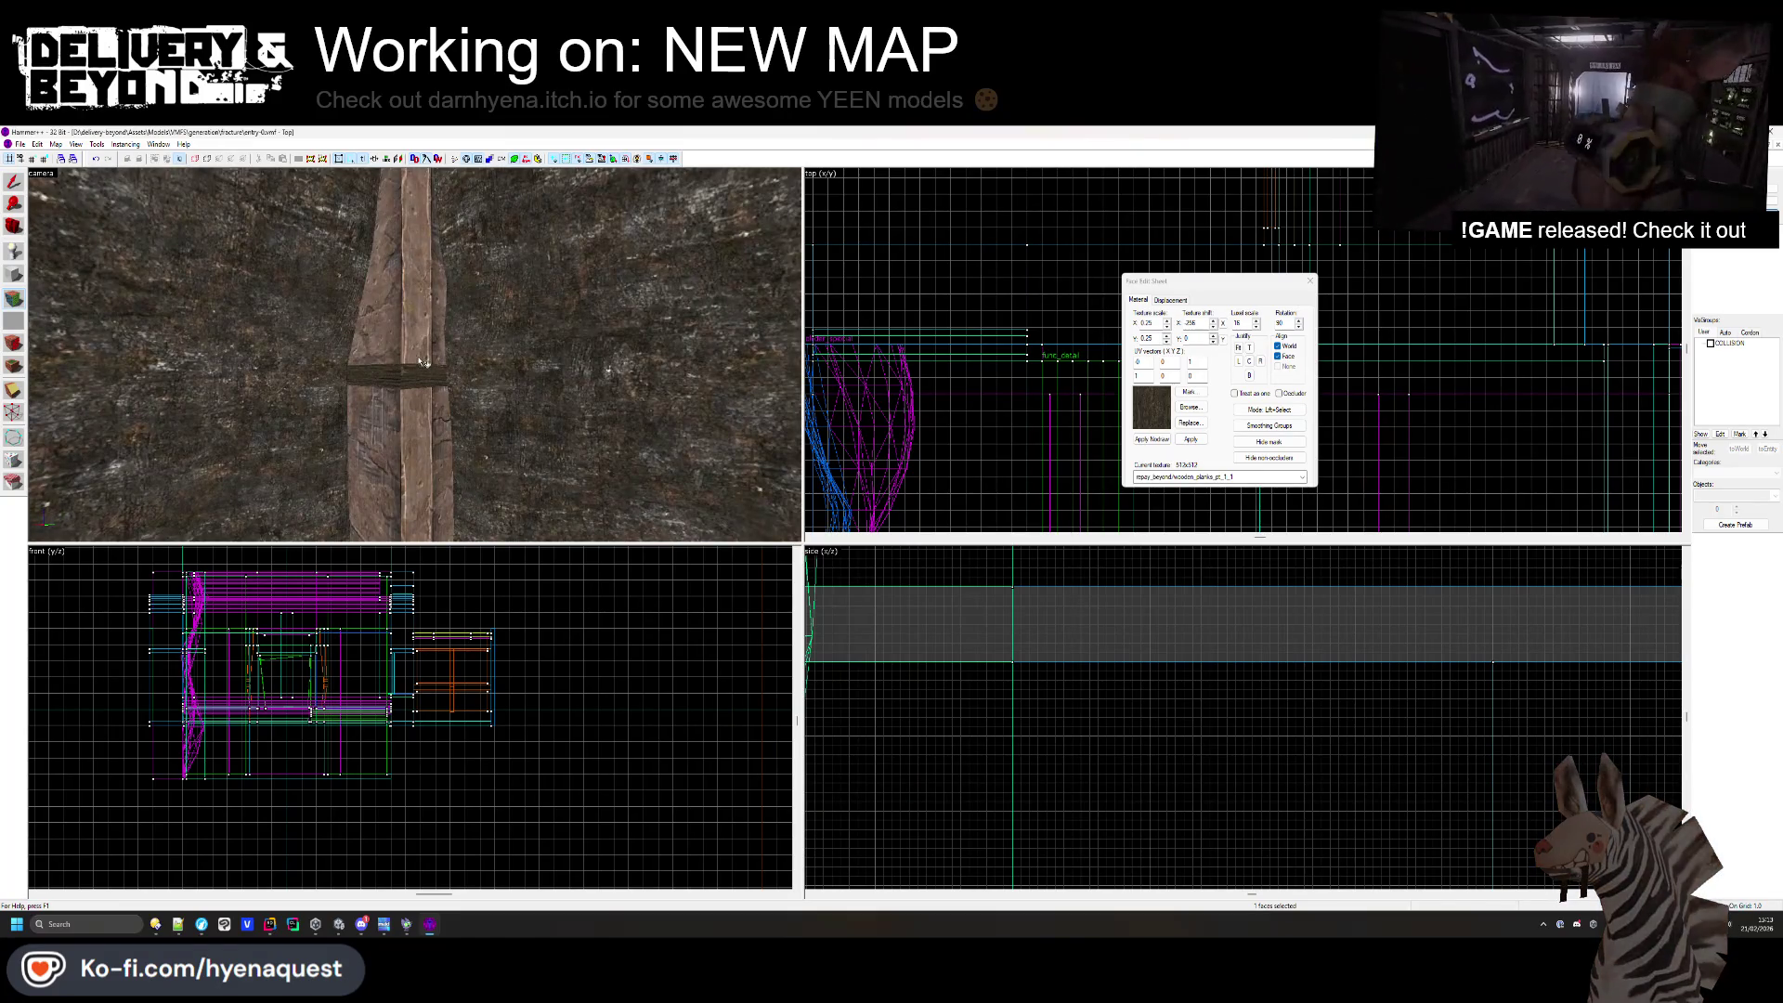
- Set the rock wall face to Face alignment and close the Face Edit Sheet with nothing selected
key("z")
left_click(414, 356)
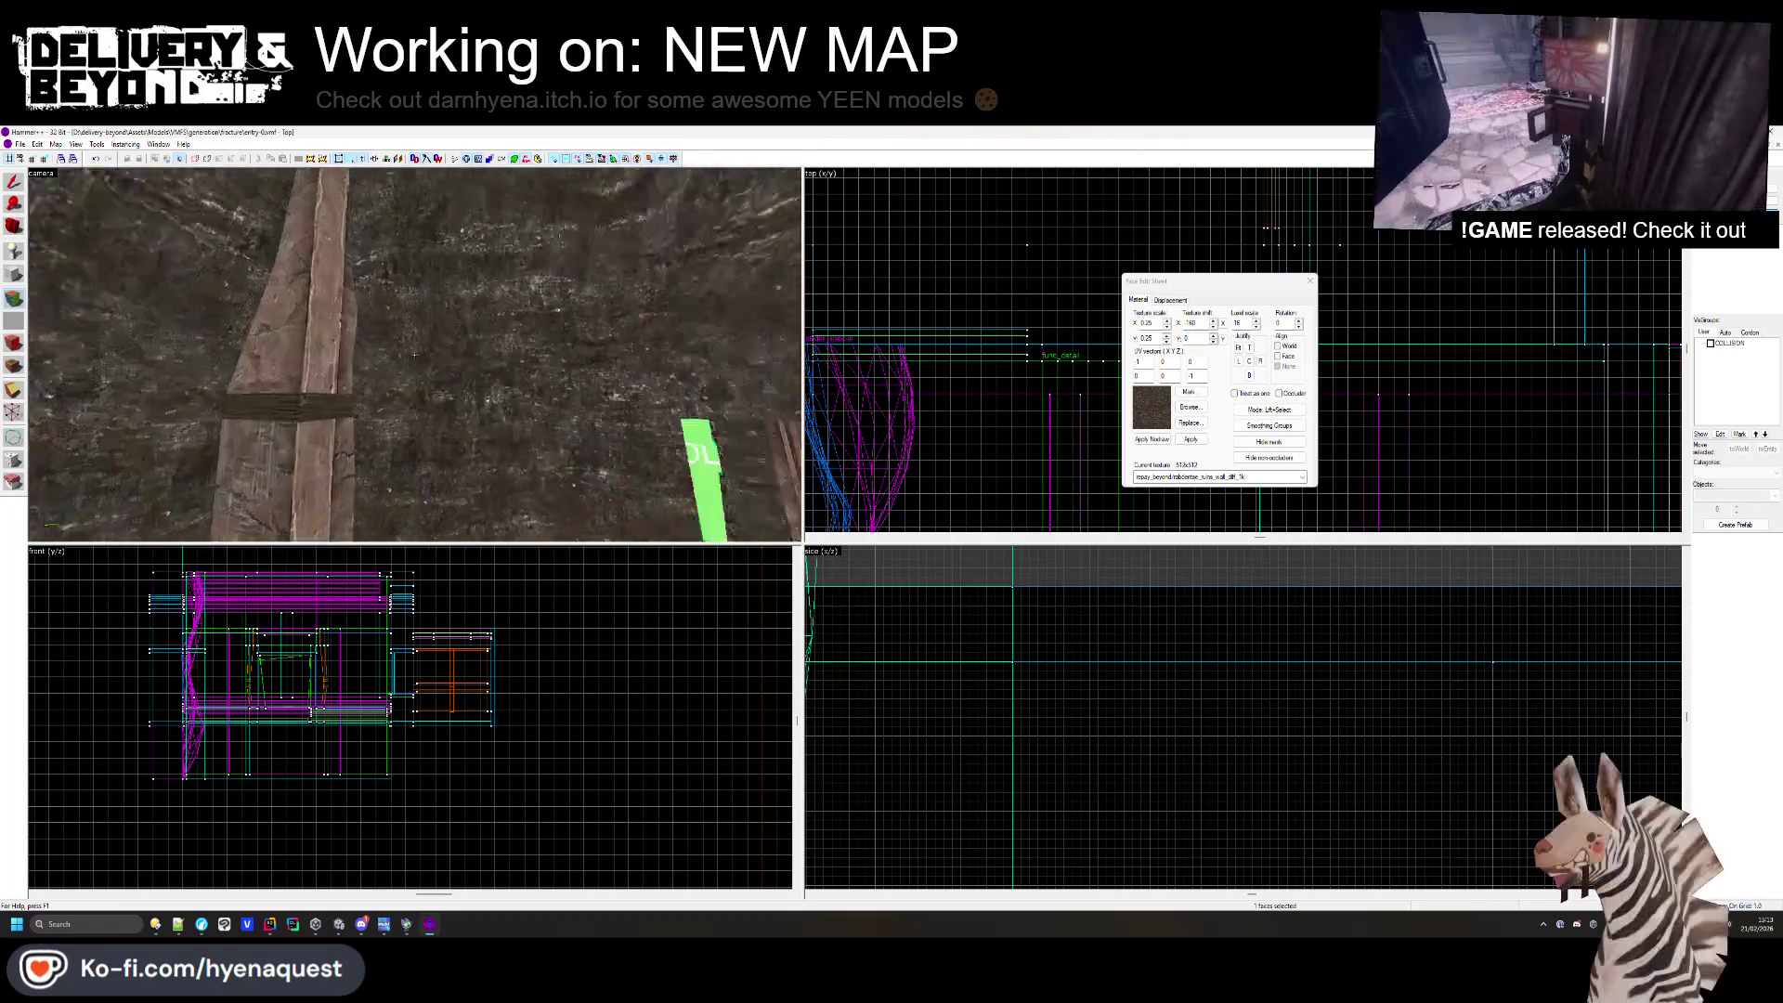
key("z")
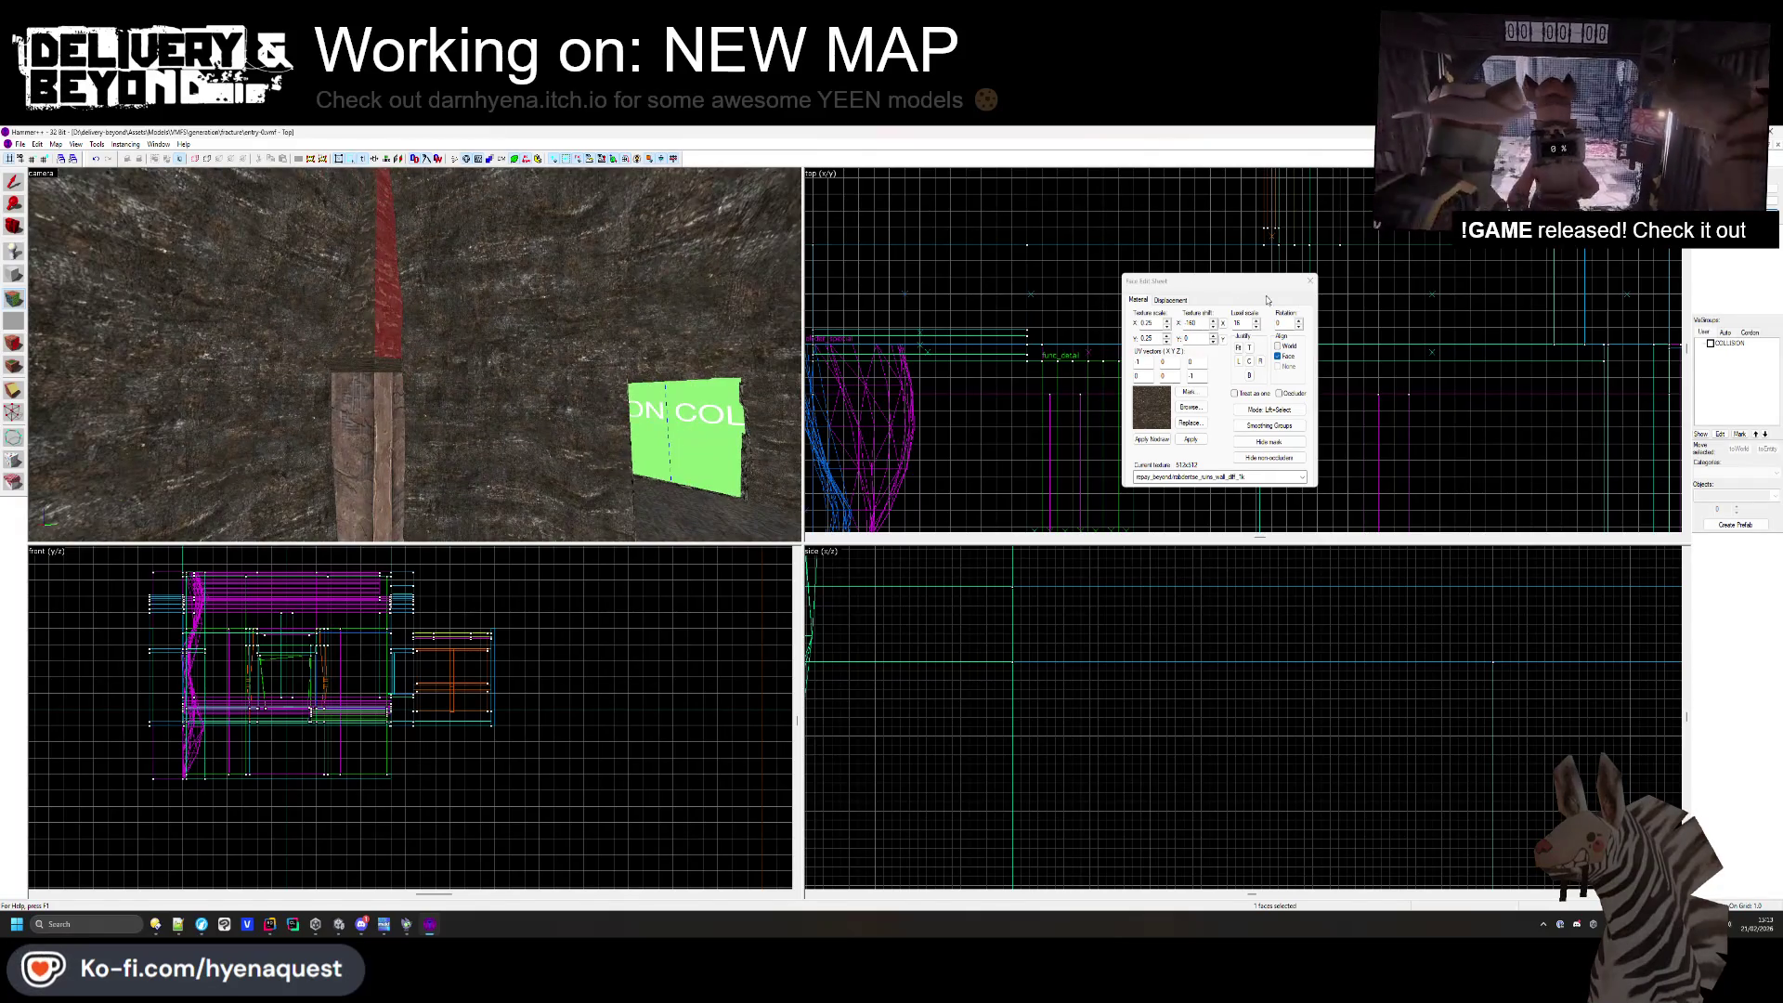
left_click(1311, 280)
key("z")
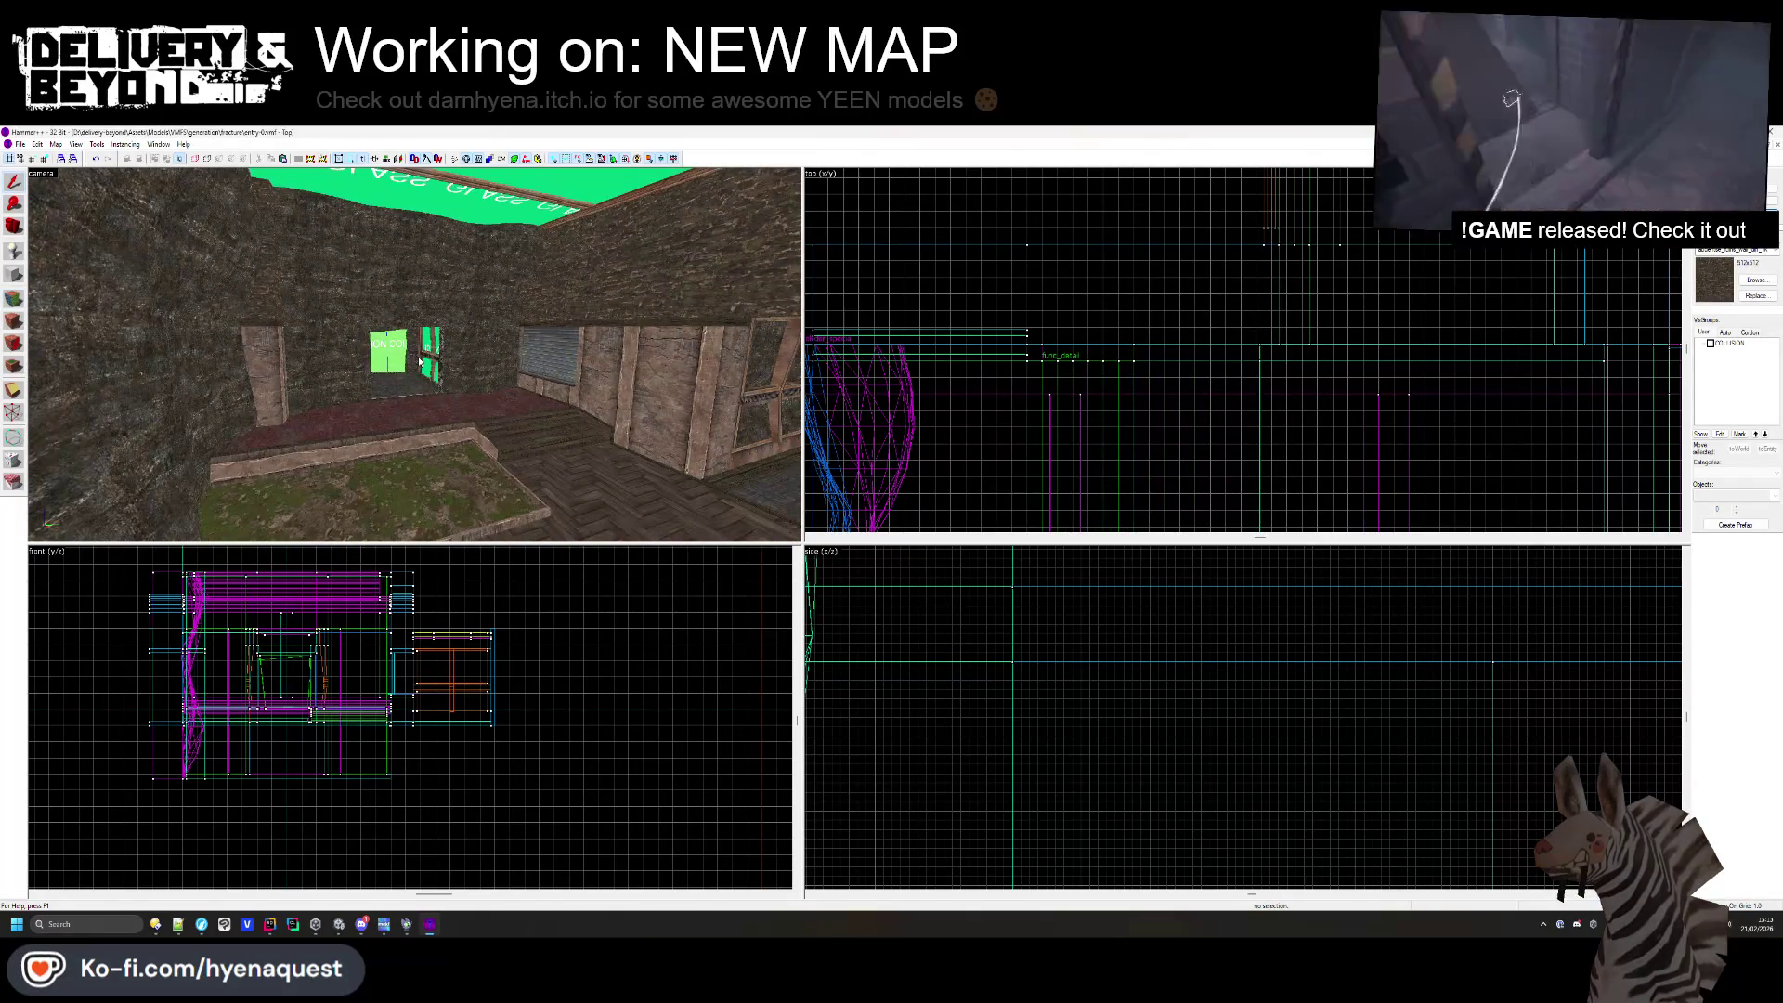
key("alt+Tab")
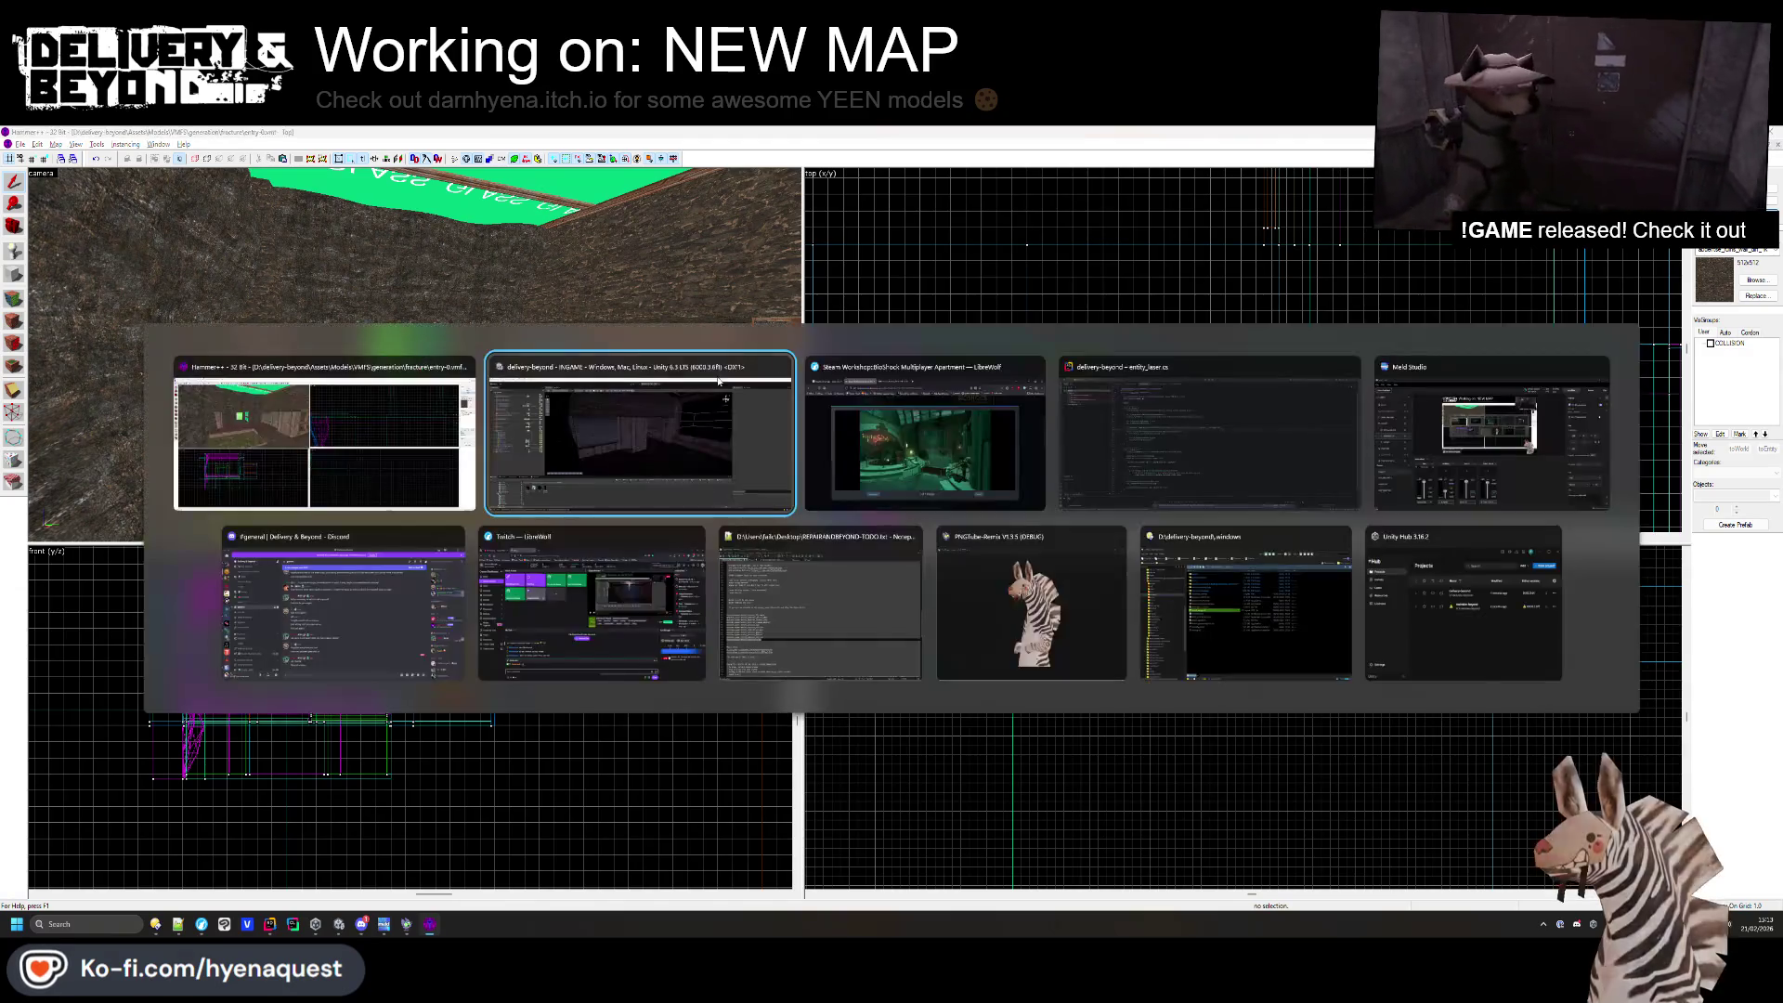
mouse_move(573, 435)
left_mouse_down()
mouse_move(601, 526)
mouse_move(817, 542)
mouse_move(1353, 529)
mouse_move(1222, 489)
mouse_move(833, 477)
left_mouse_up()
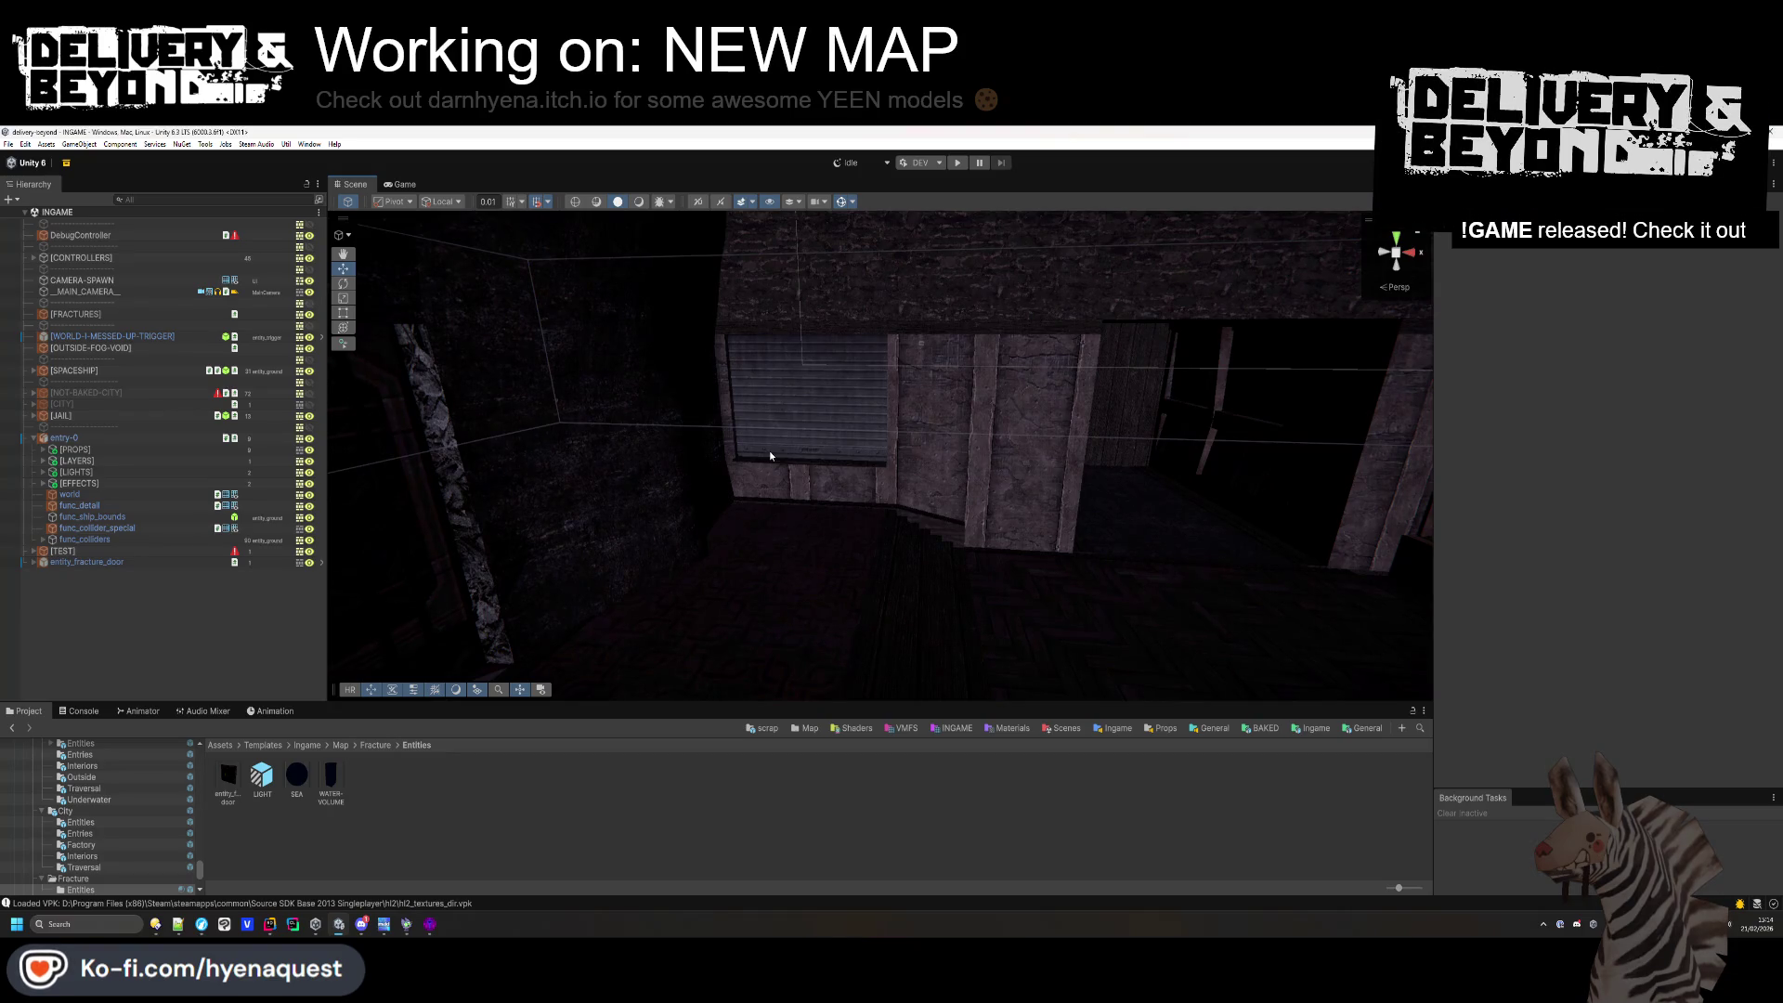
mouse_move(769, 455)
left_mouse_down()
mouse_move(1103, 427)
mouse_move(939, 498)
mouse_move(683, 561)
mouse_move(715, 569)
mouse_move(765, 450)
left_mouse_up()
key("alt+Tab")
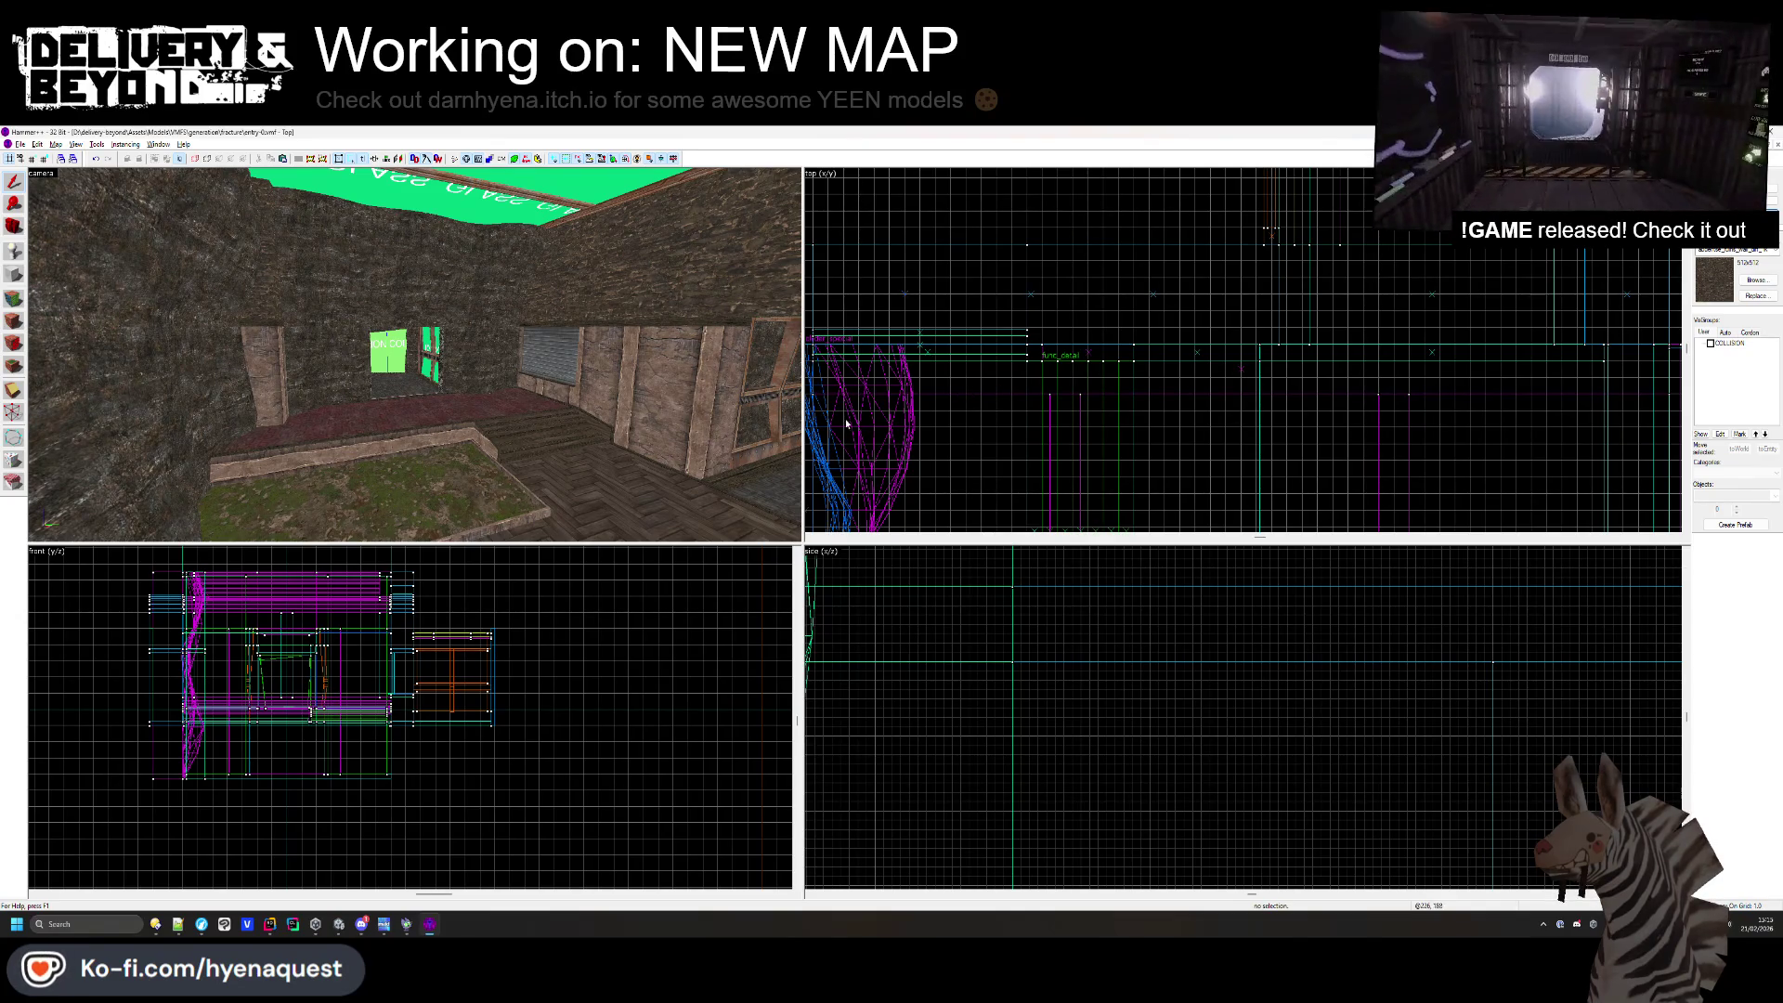
- Retexture the herringbone floor strips left of the planter with the red carpetpattern2c carpet
left_click_drag(512, 386, 416, 365)
left_click(14, 298)
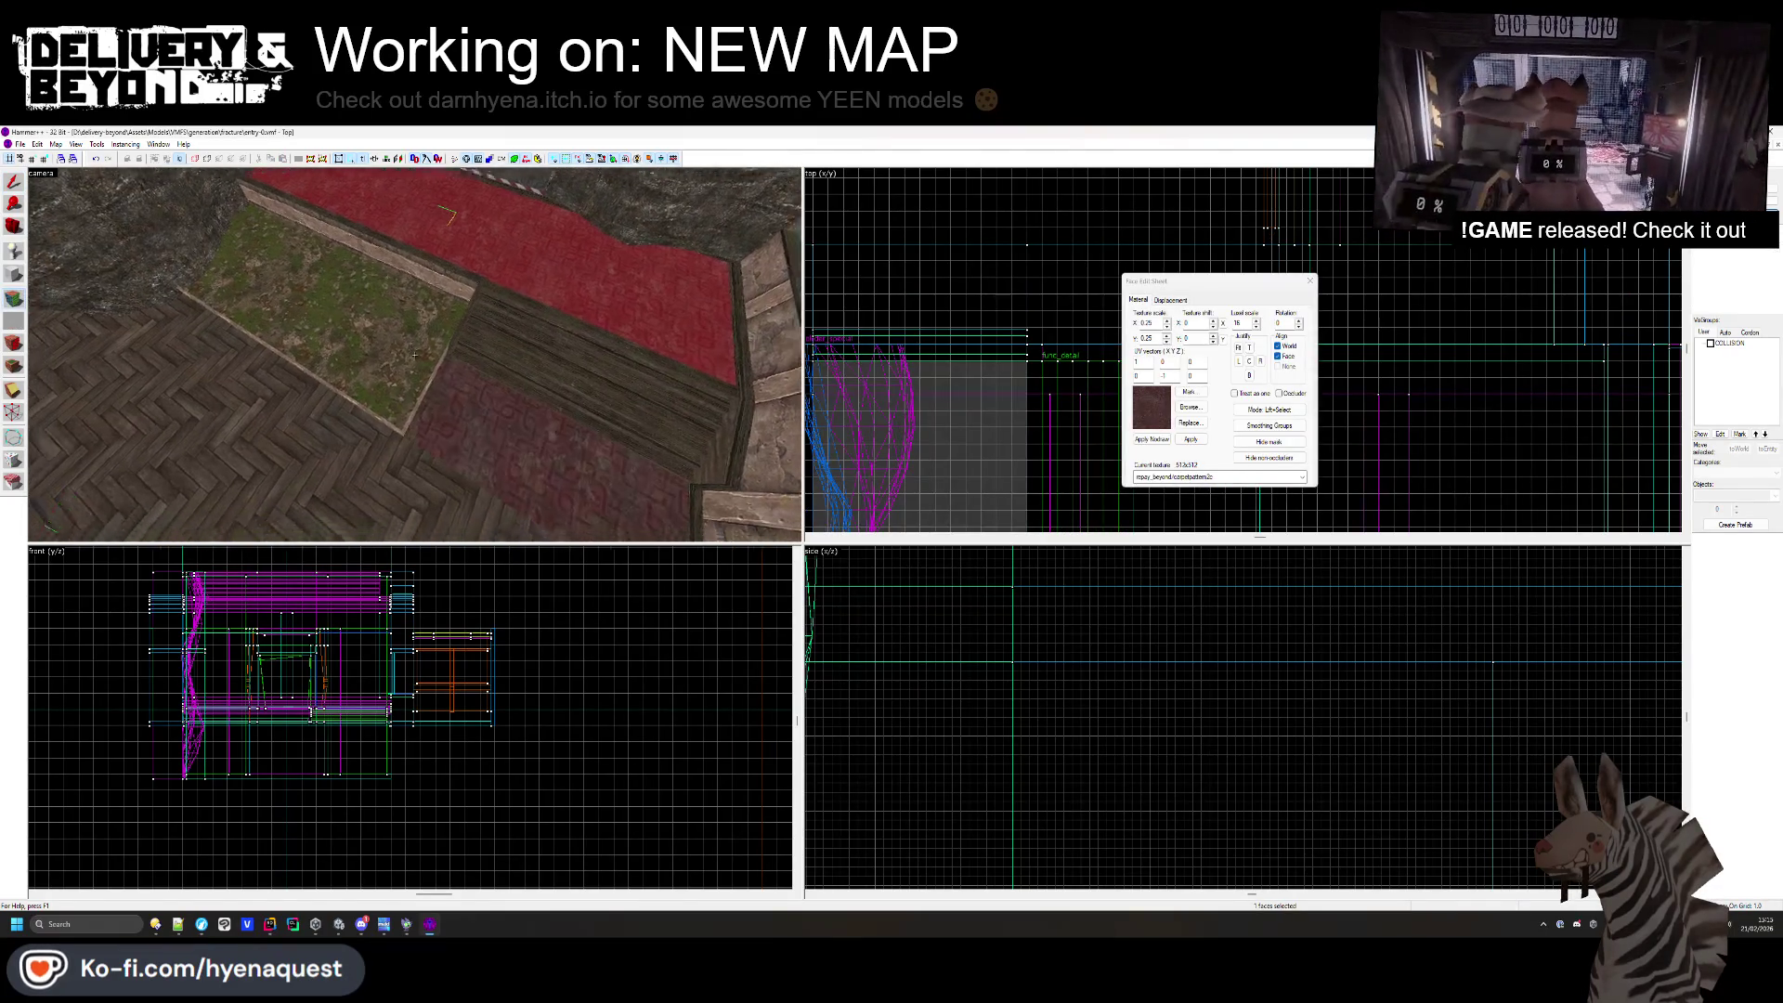
key("shift+s")
left_click_drag(415, 354, 406, 364)
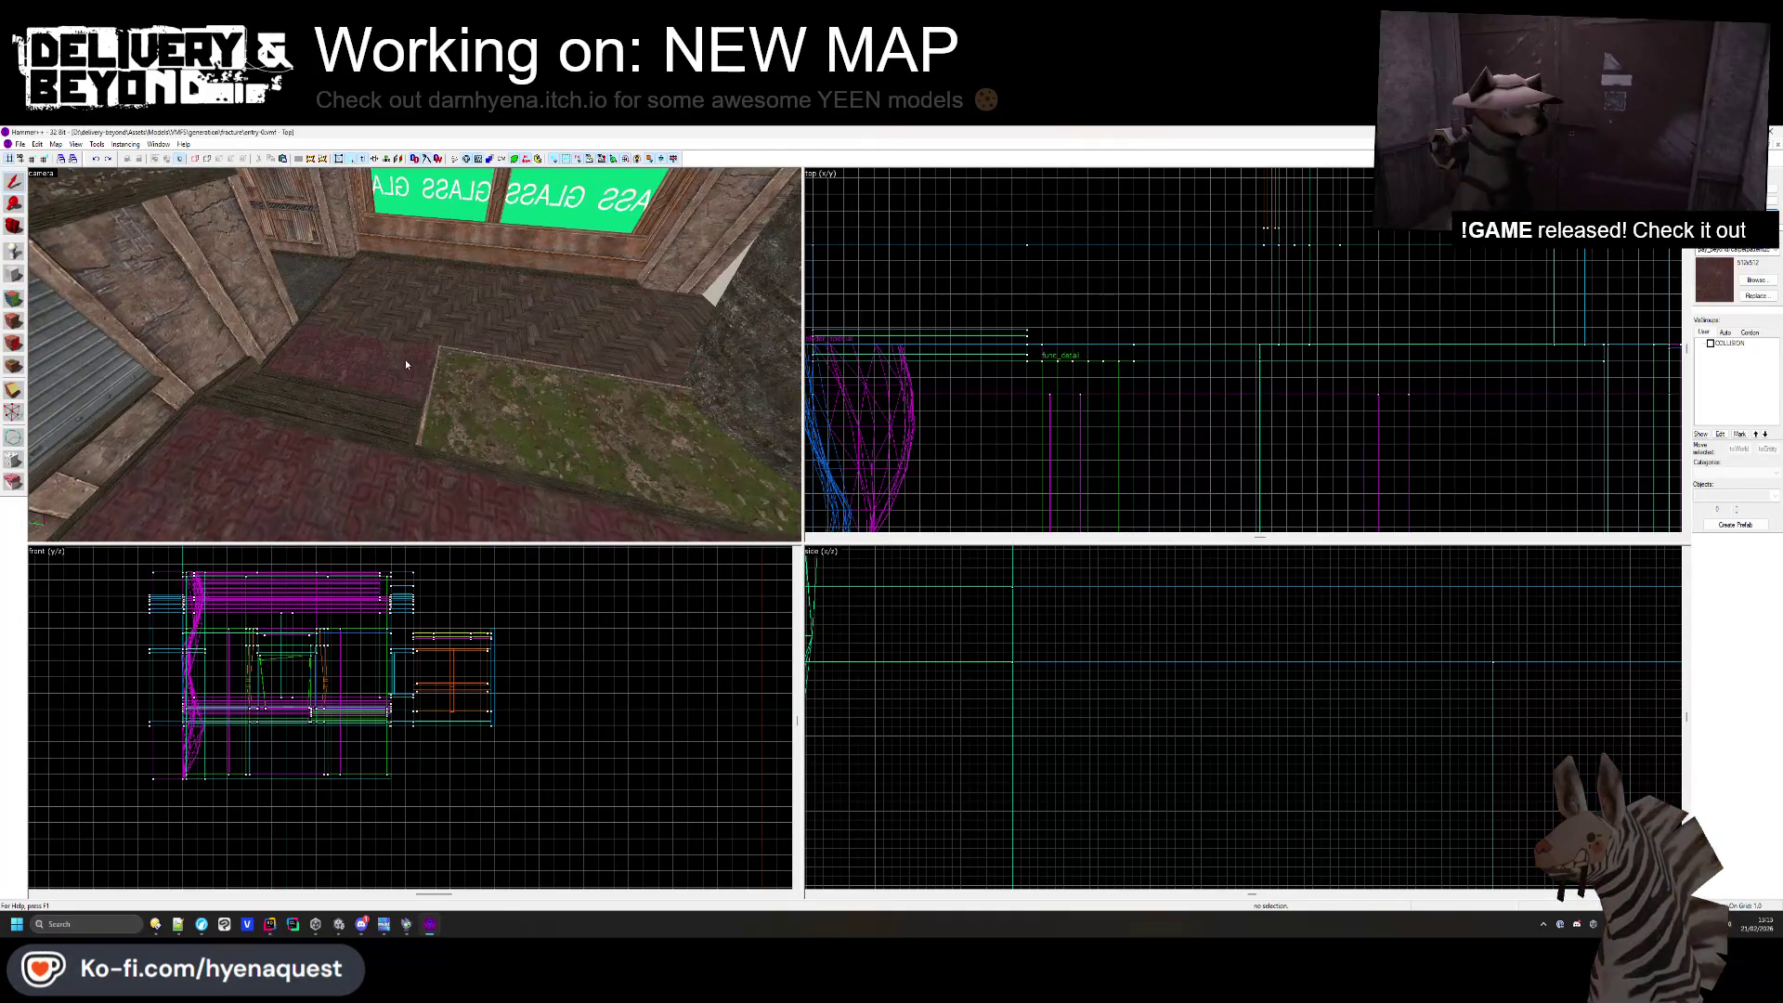
left_click(13, 303)
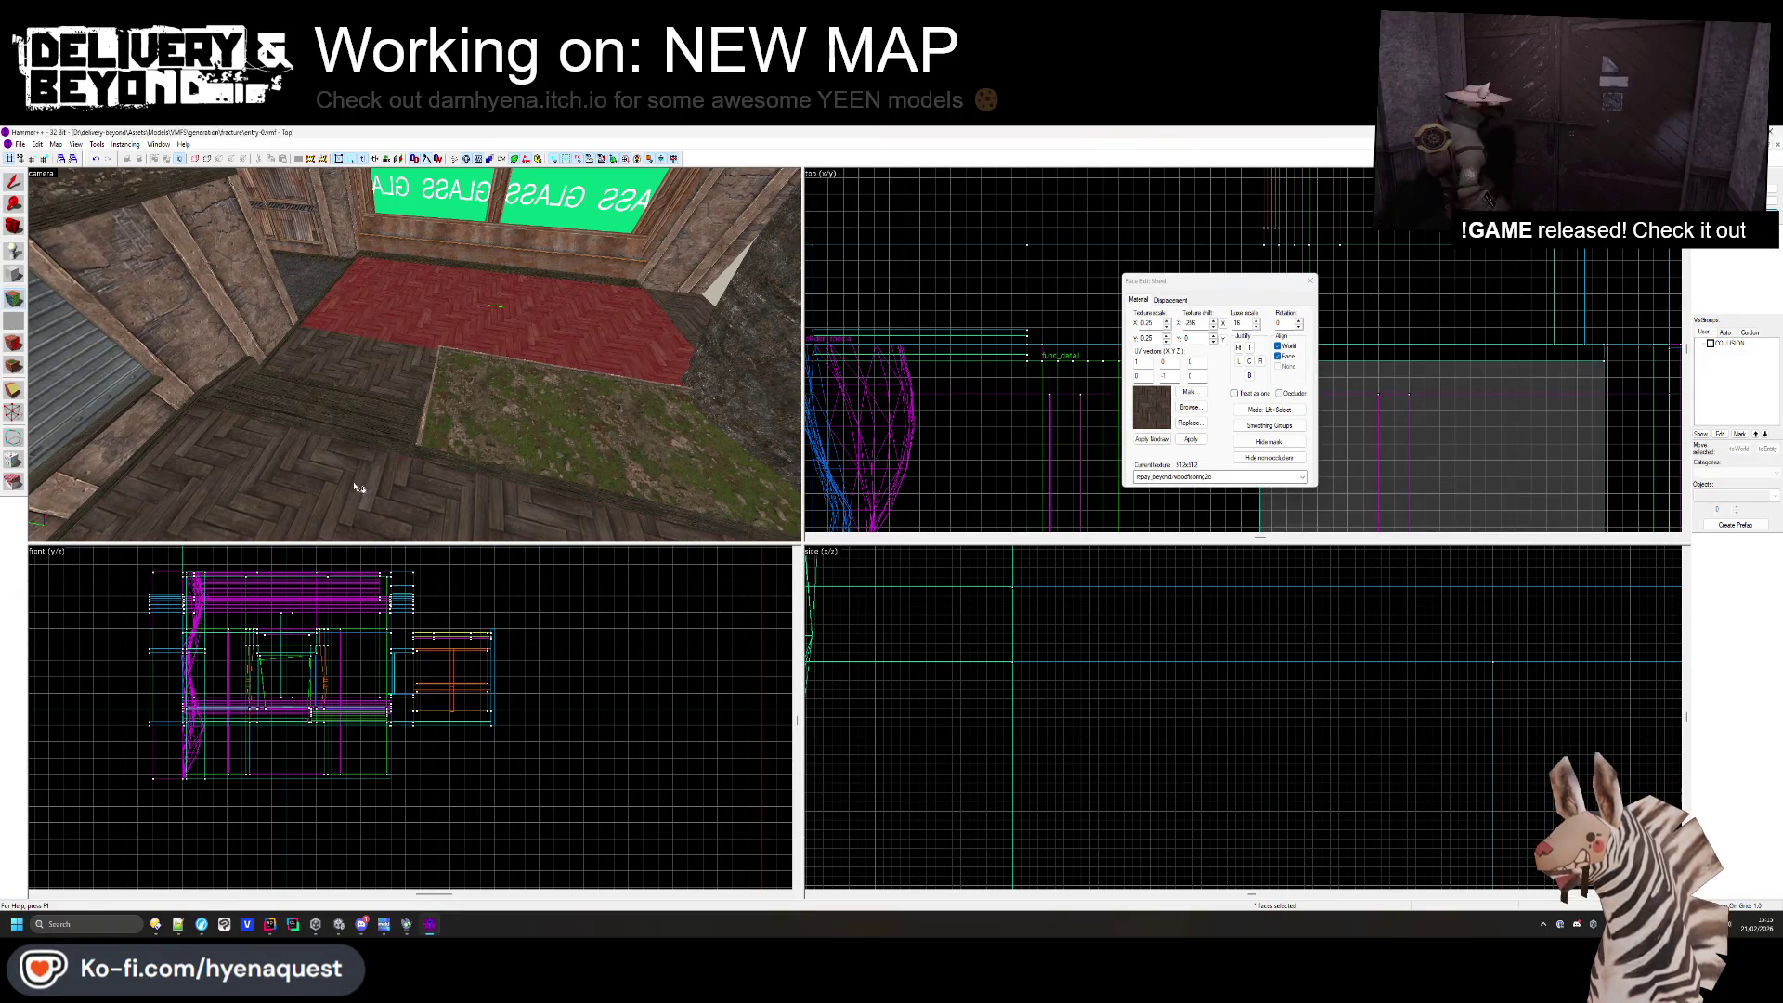
left_click(353, 385, "ctrl")
left_click(357, 404, "ctrl")
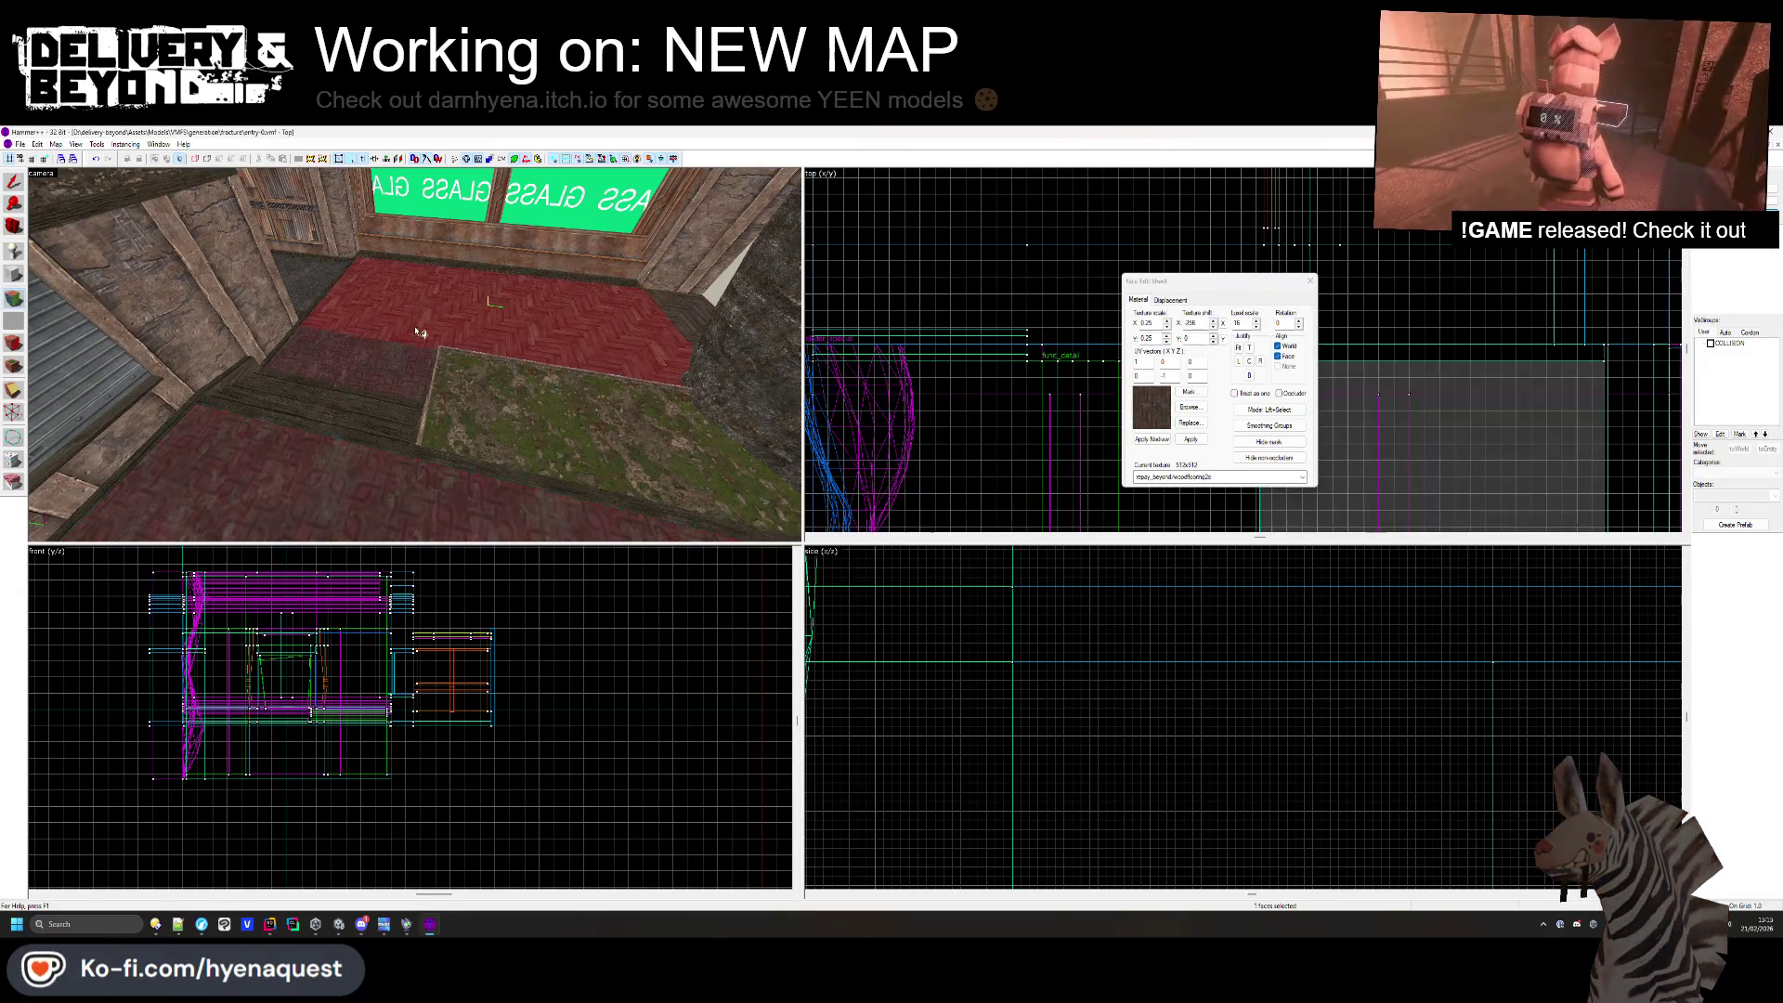
key("ctrl+z")
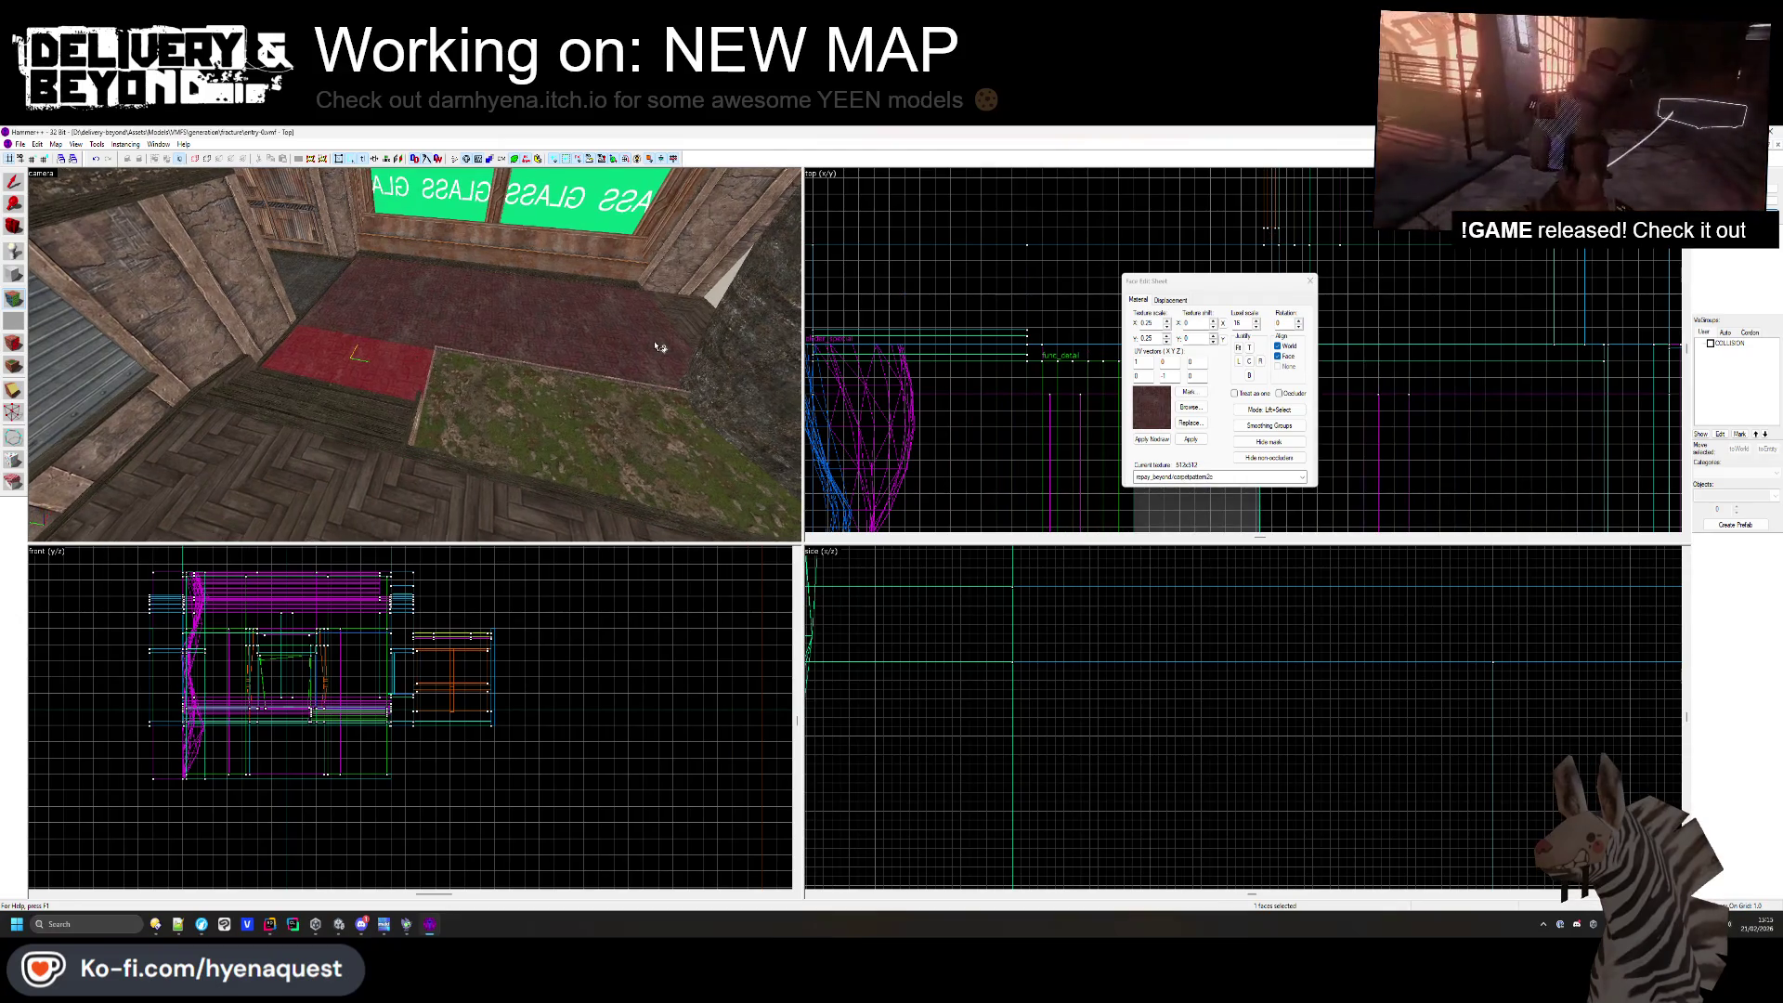
left_click(1309, 283)
- Move the camera to the floor corner by the glass window and select a wall brush
key("z")
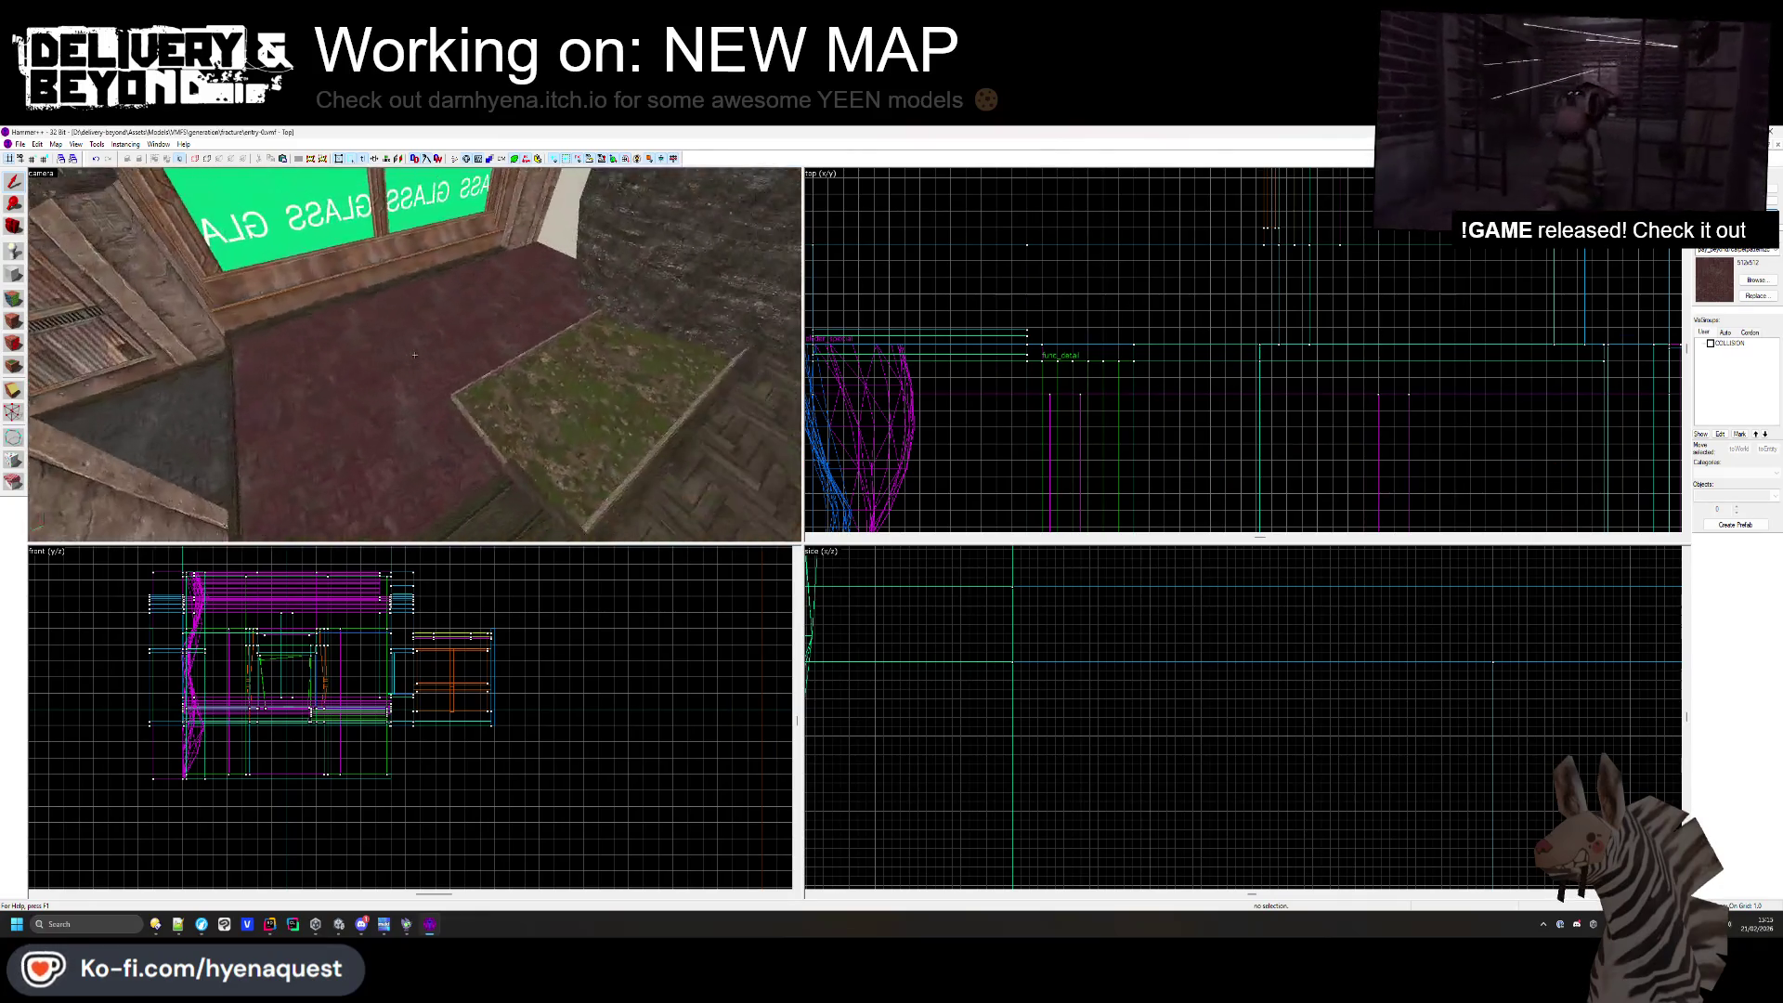
key("s")
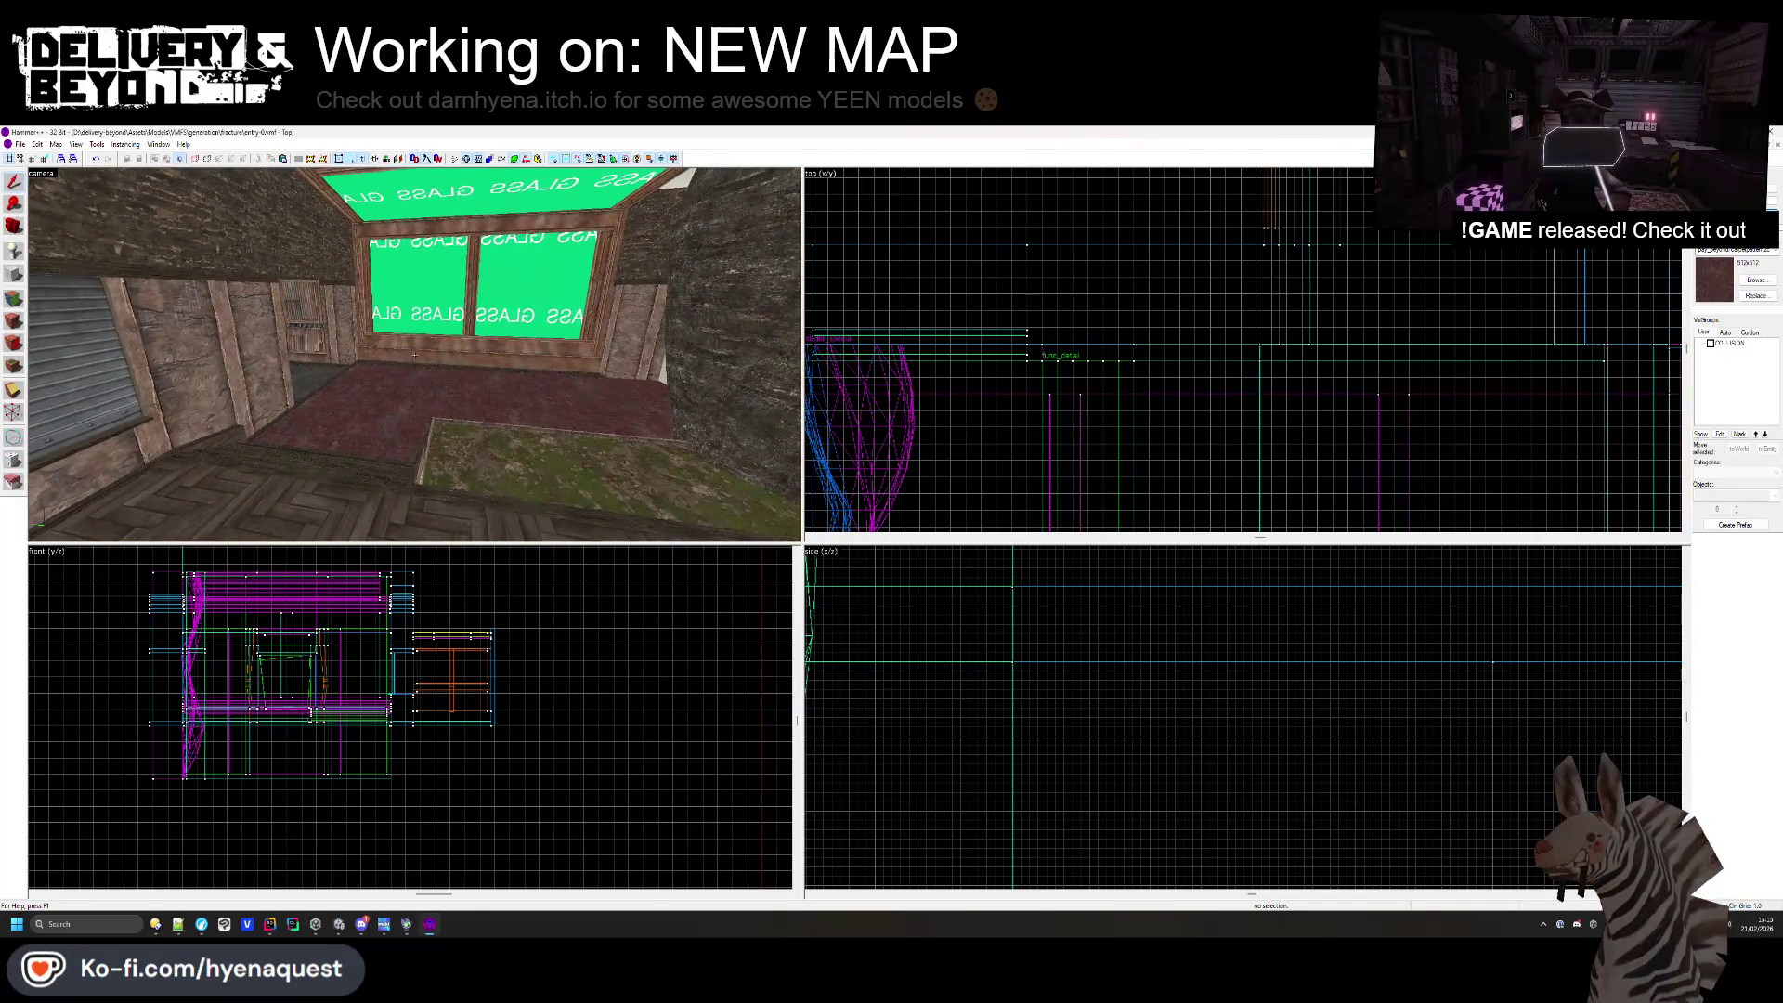
key("z")
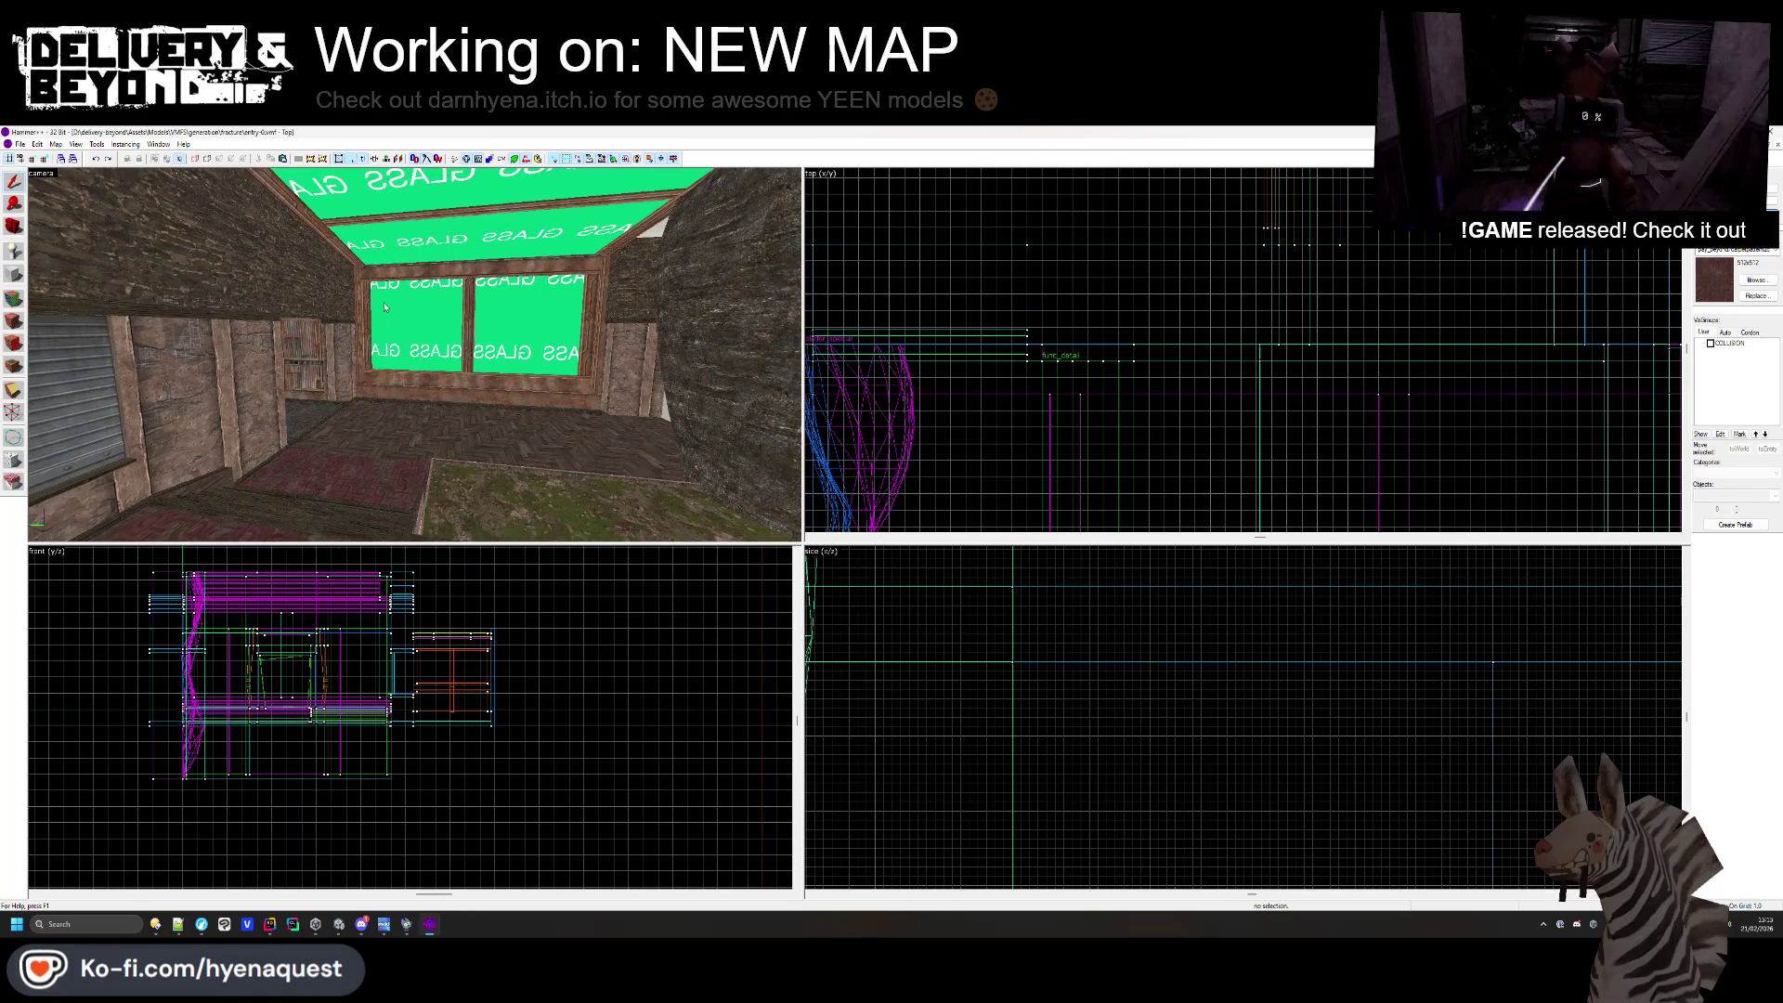
key("z")
key("w")
mouse_move(414, 355)
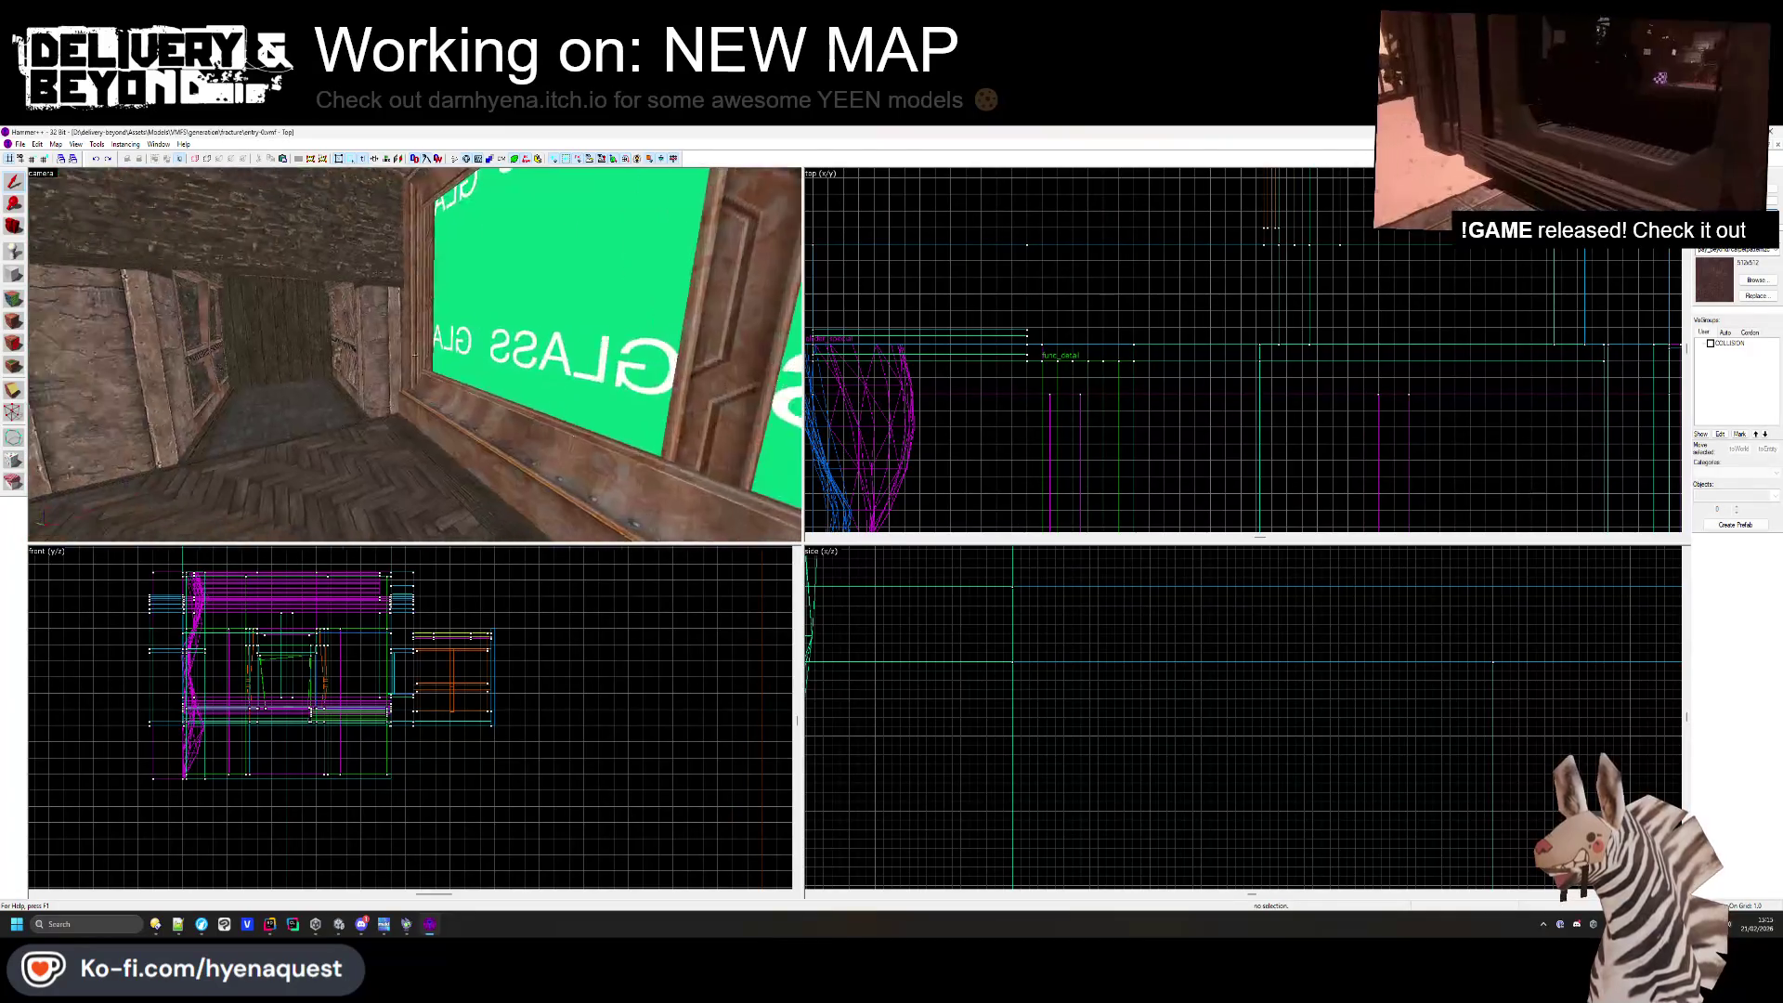
left_click(415, 355)
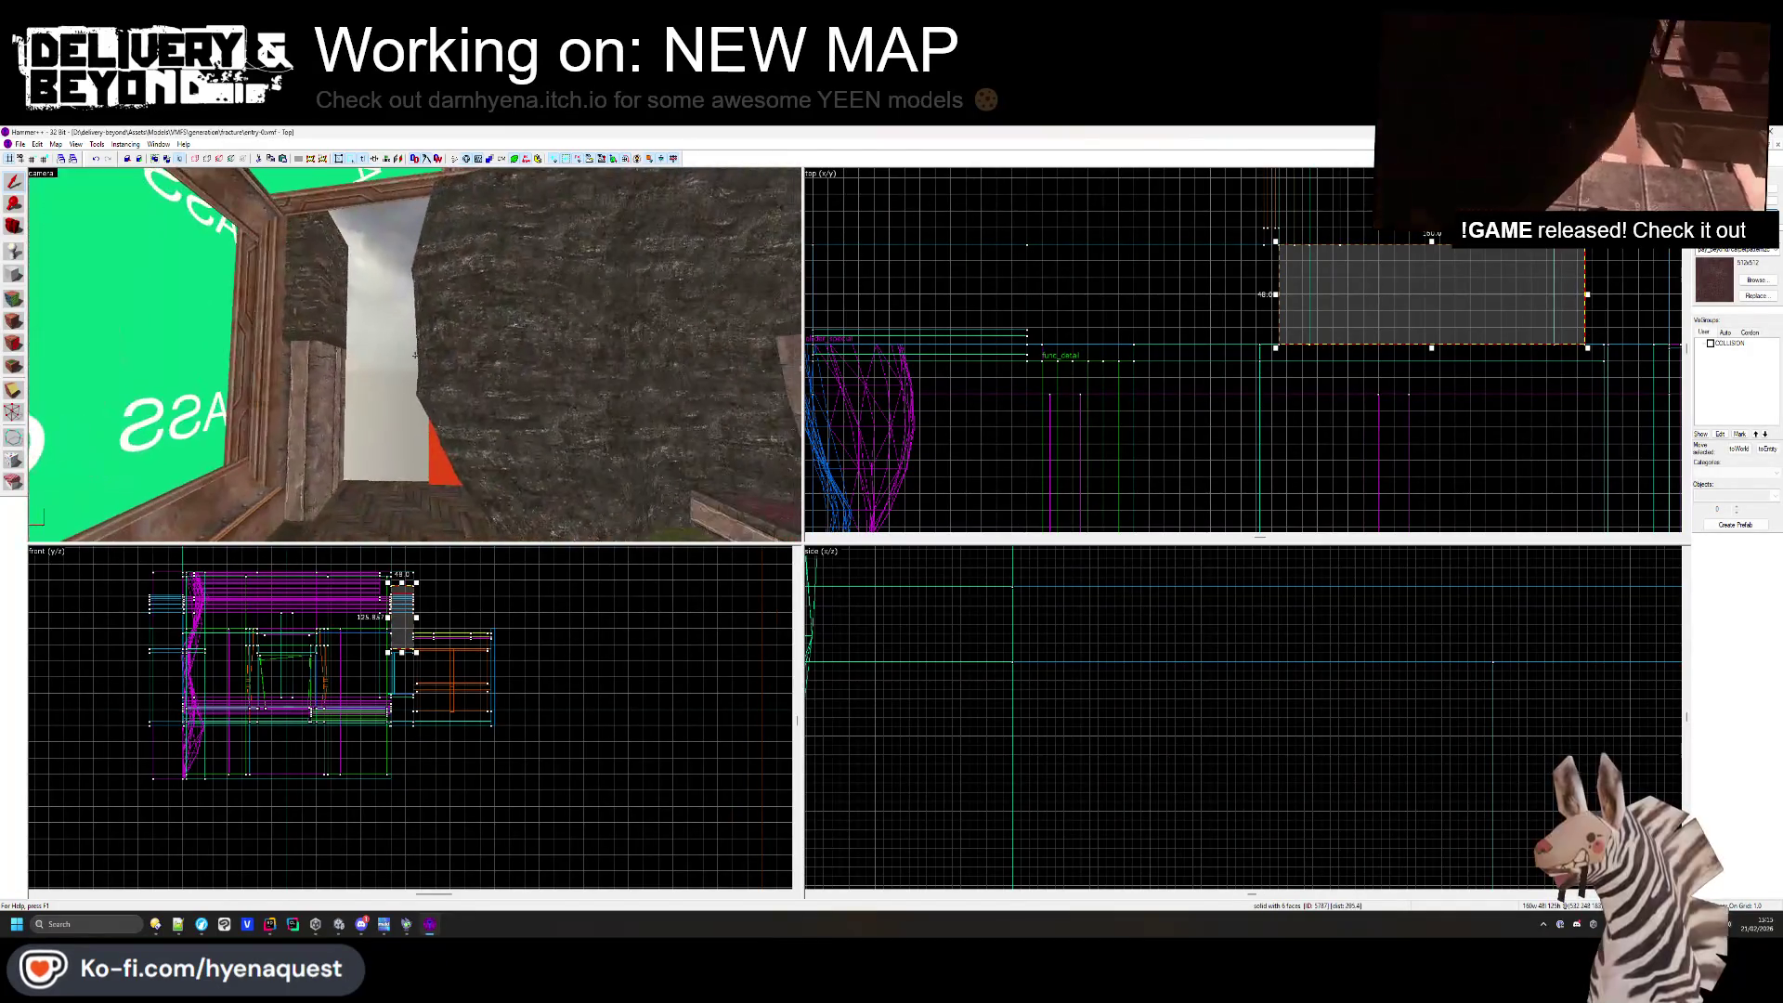
- Select the narrow entrance brush and corridor pieces, then clear the selection
key("z")
left_click(495, 401)
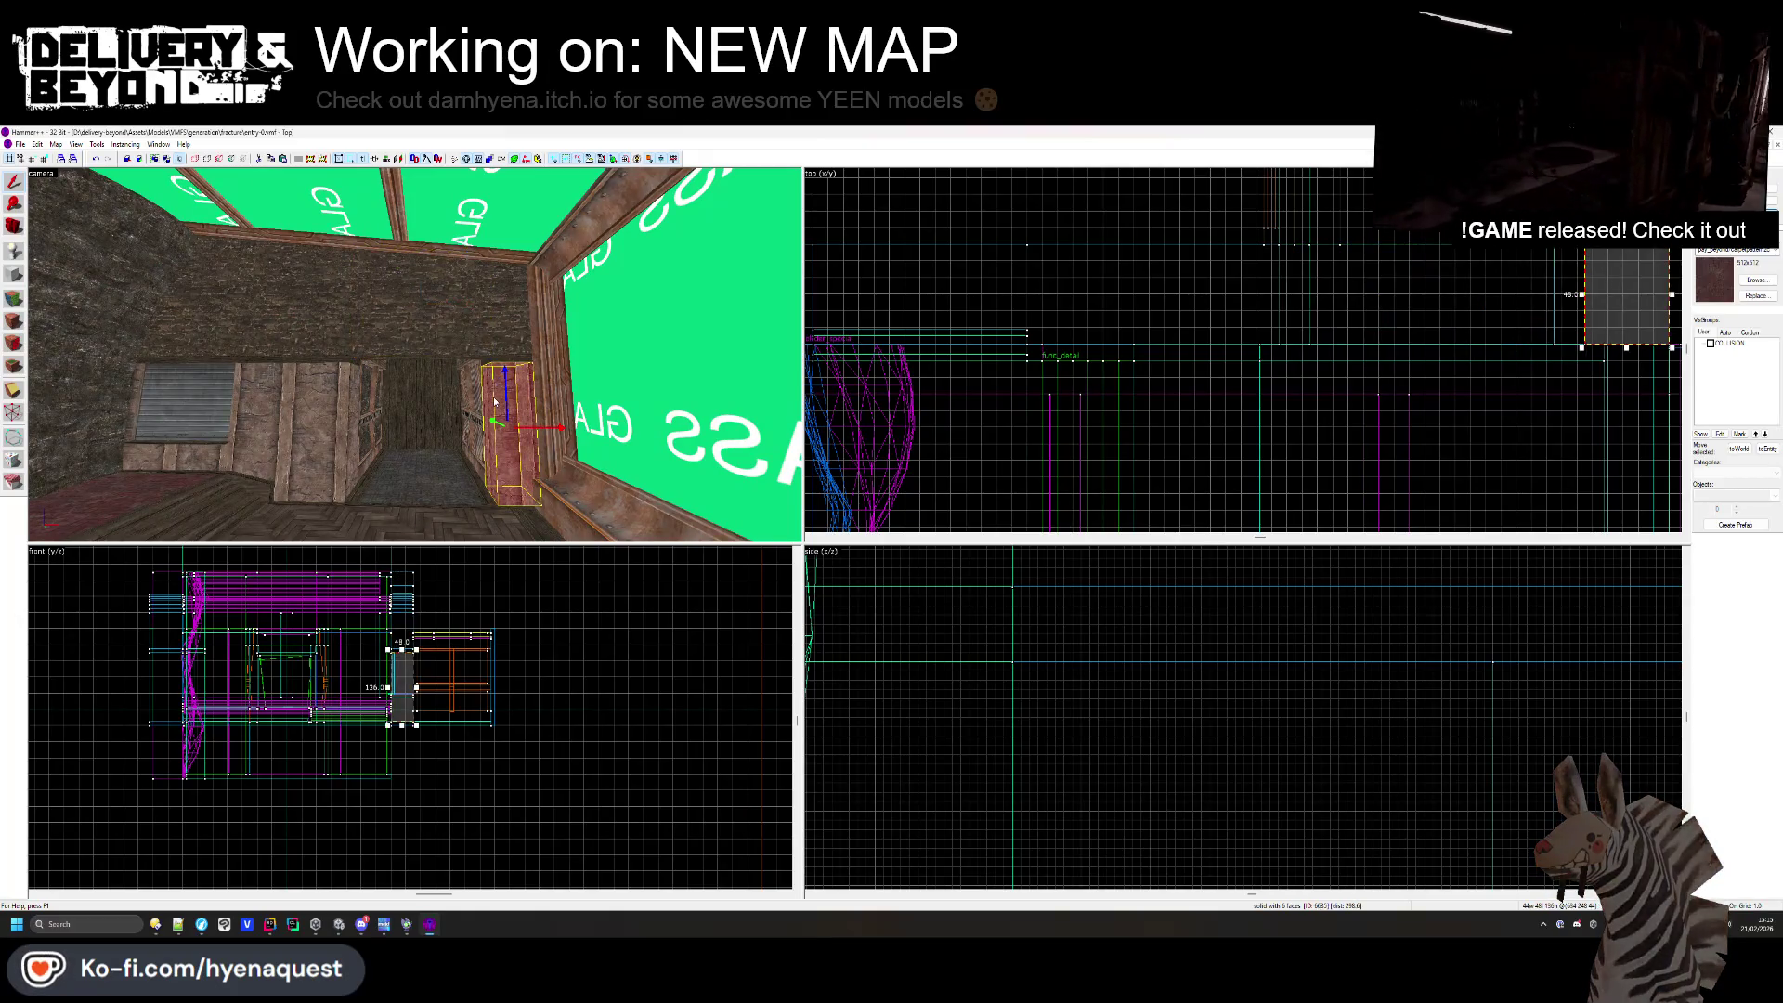
key("z")
left_click(445, 418)
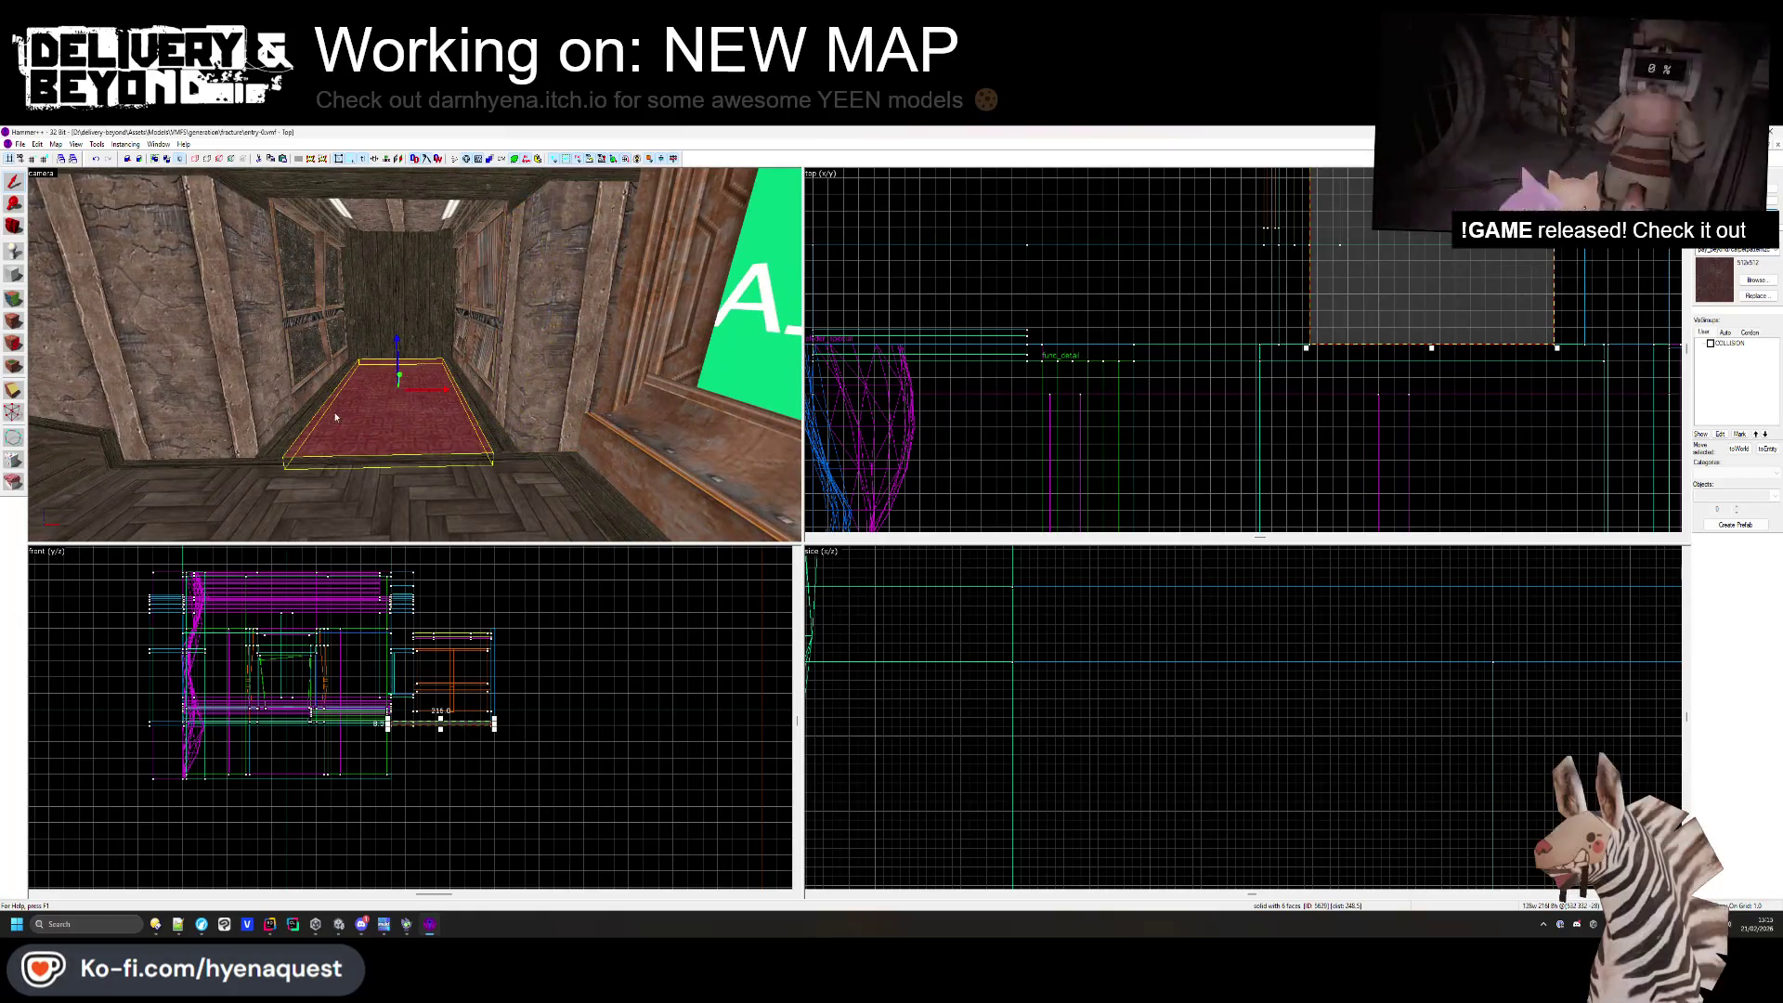
left_click(445, 418, "ctrl")
key("z")
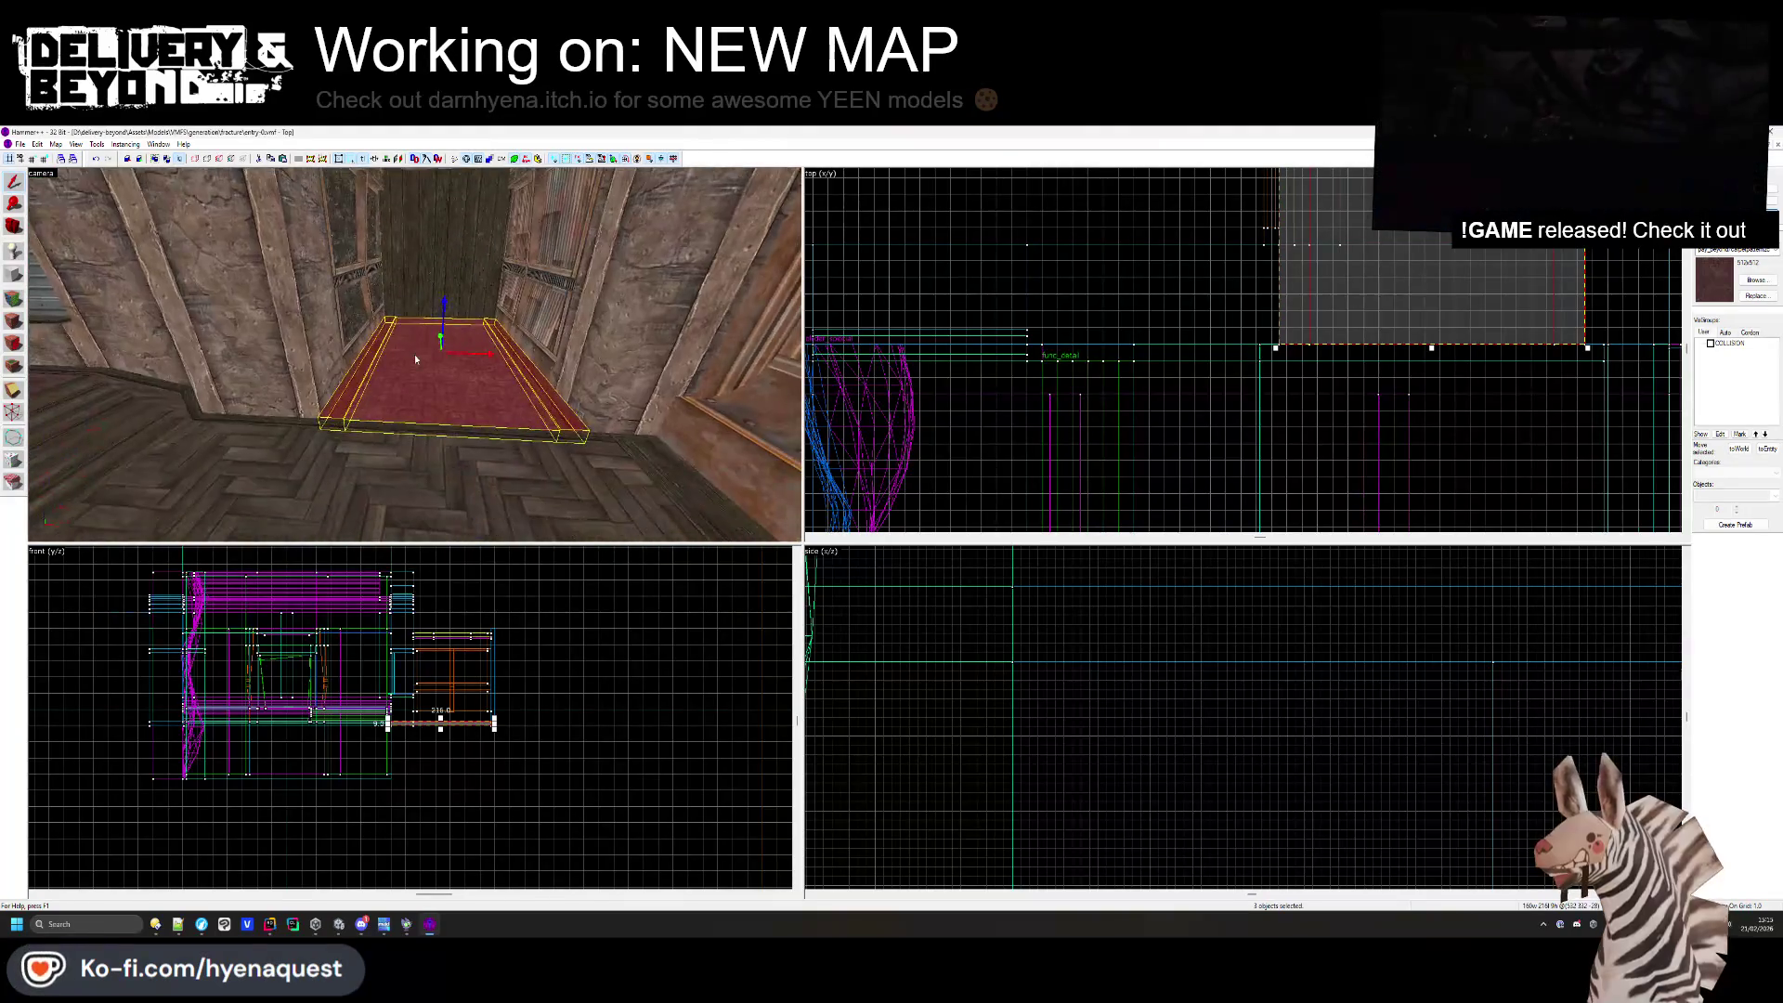
key("z")
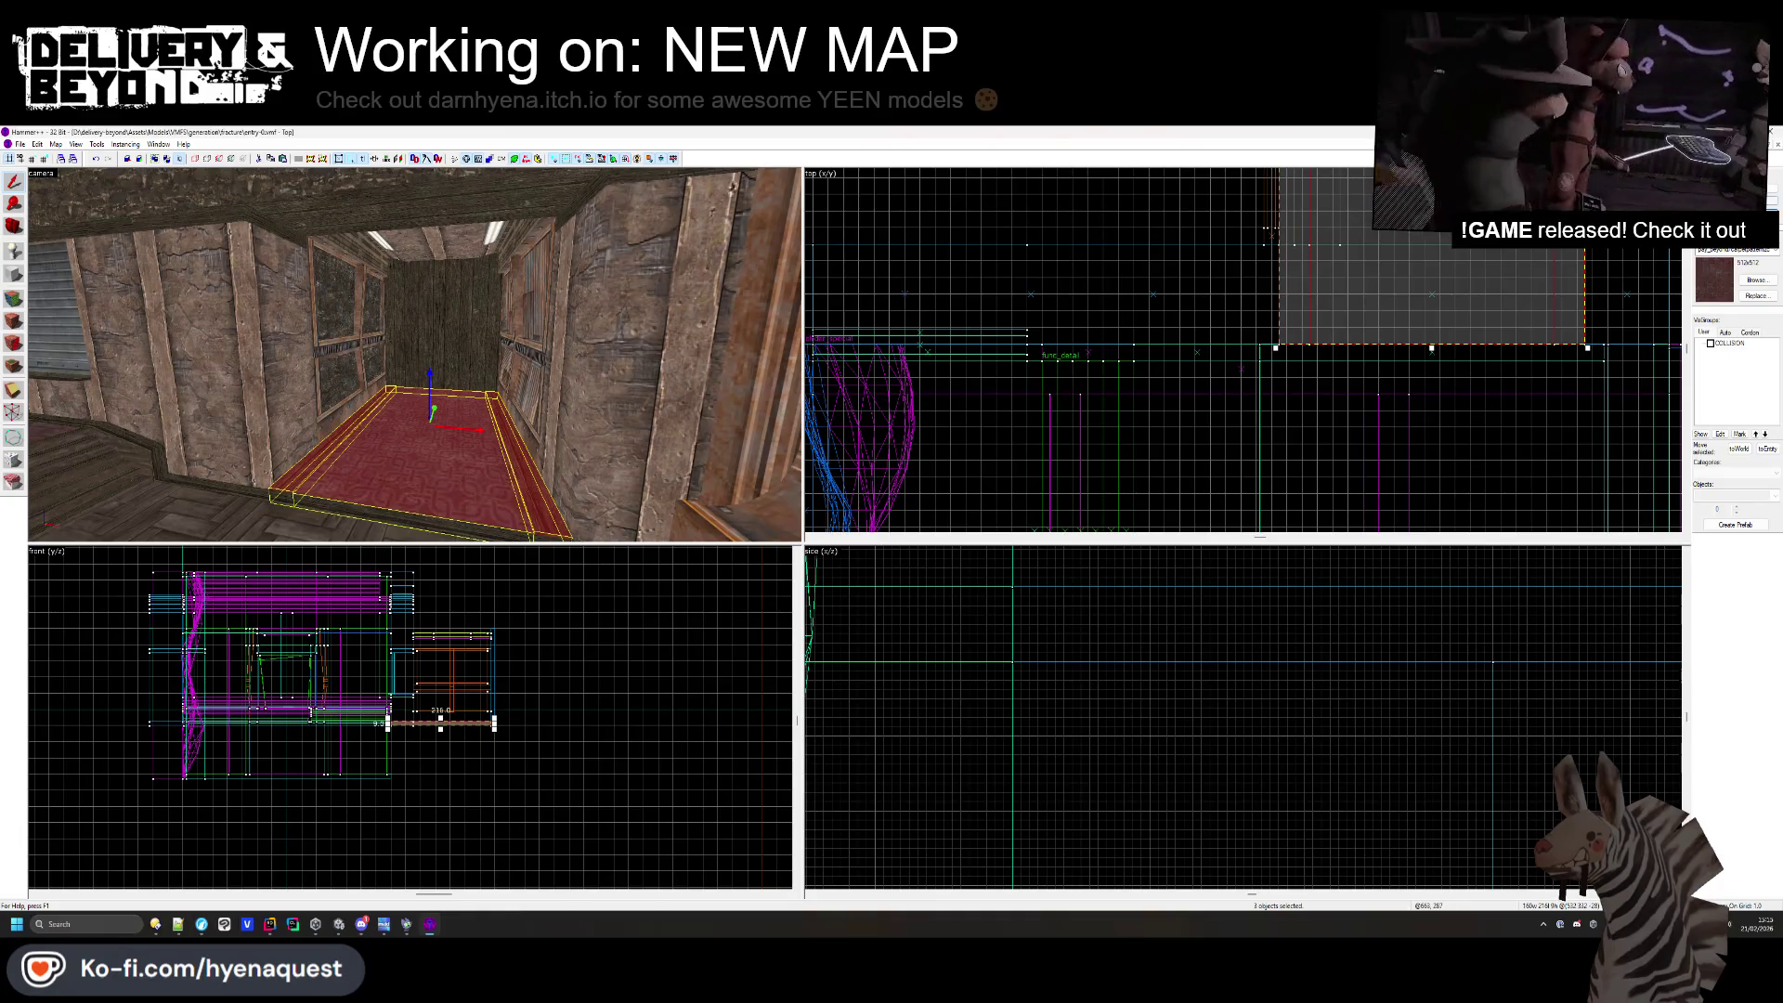
key("Escape")
- Select the red corridor floor, side walls, back wall and ceiling brushes
left_click(507, 480)
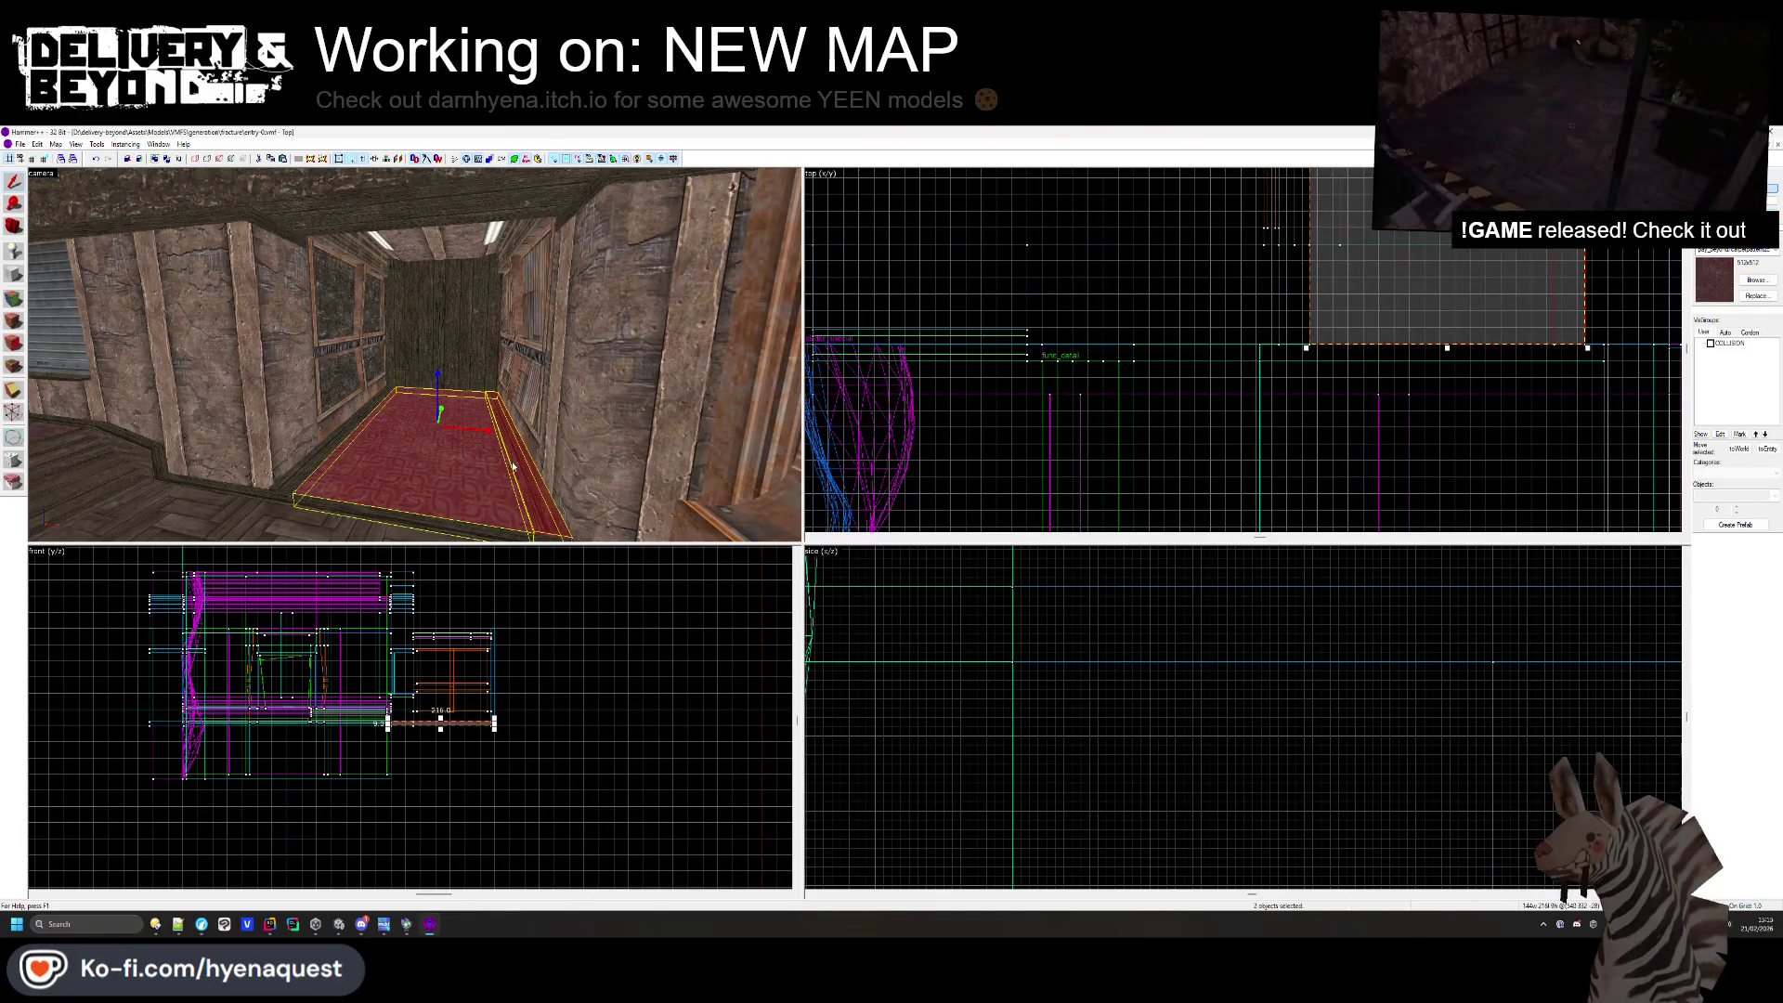
left_click(496, 423, "ctrl")
left_click(530, 371, "ctrl")
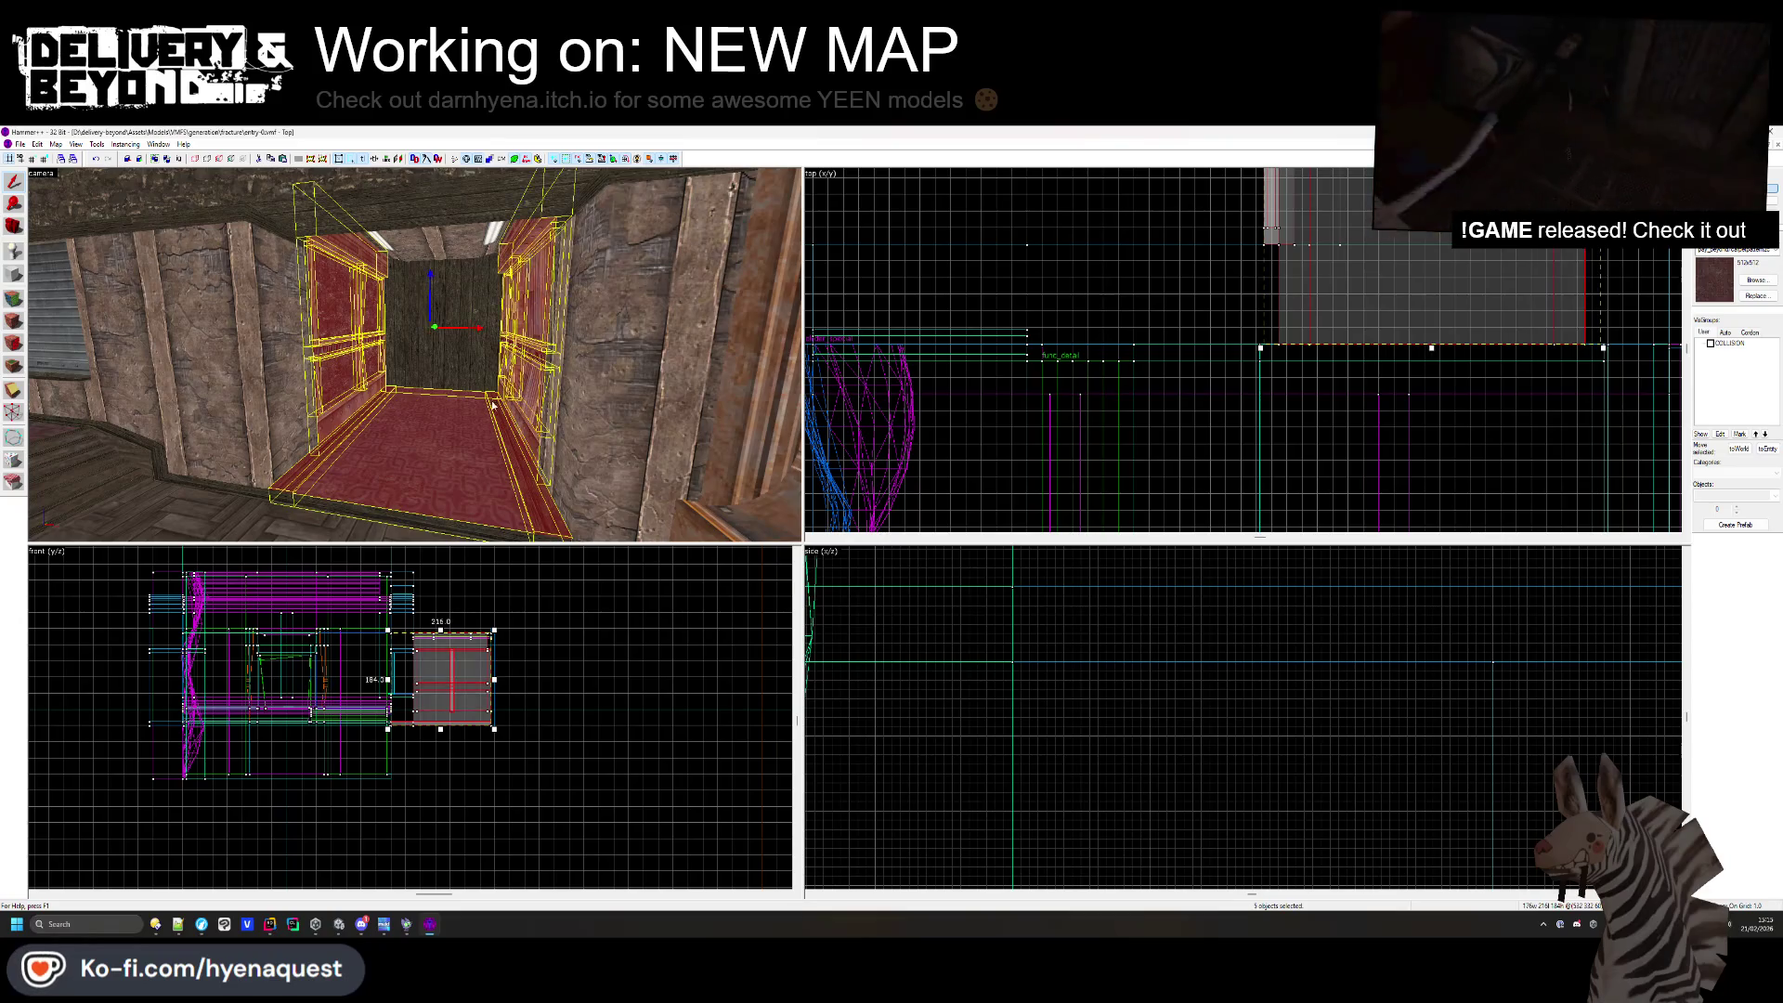
left_click(436, 325, "ctrl")
left_click(436, 232, "ctrl")
key("z")
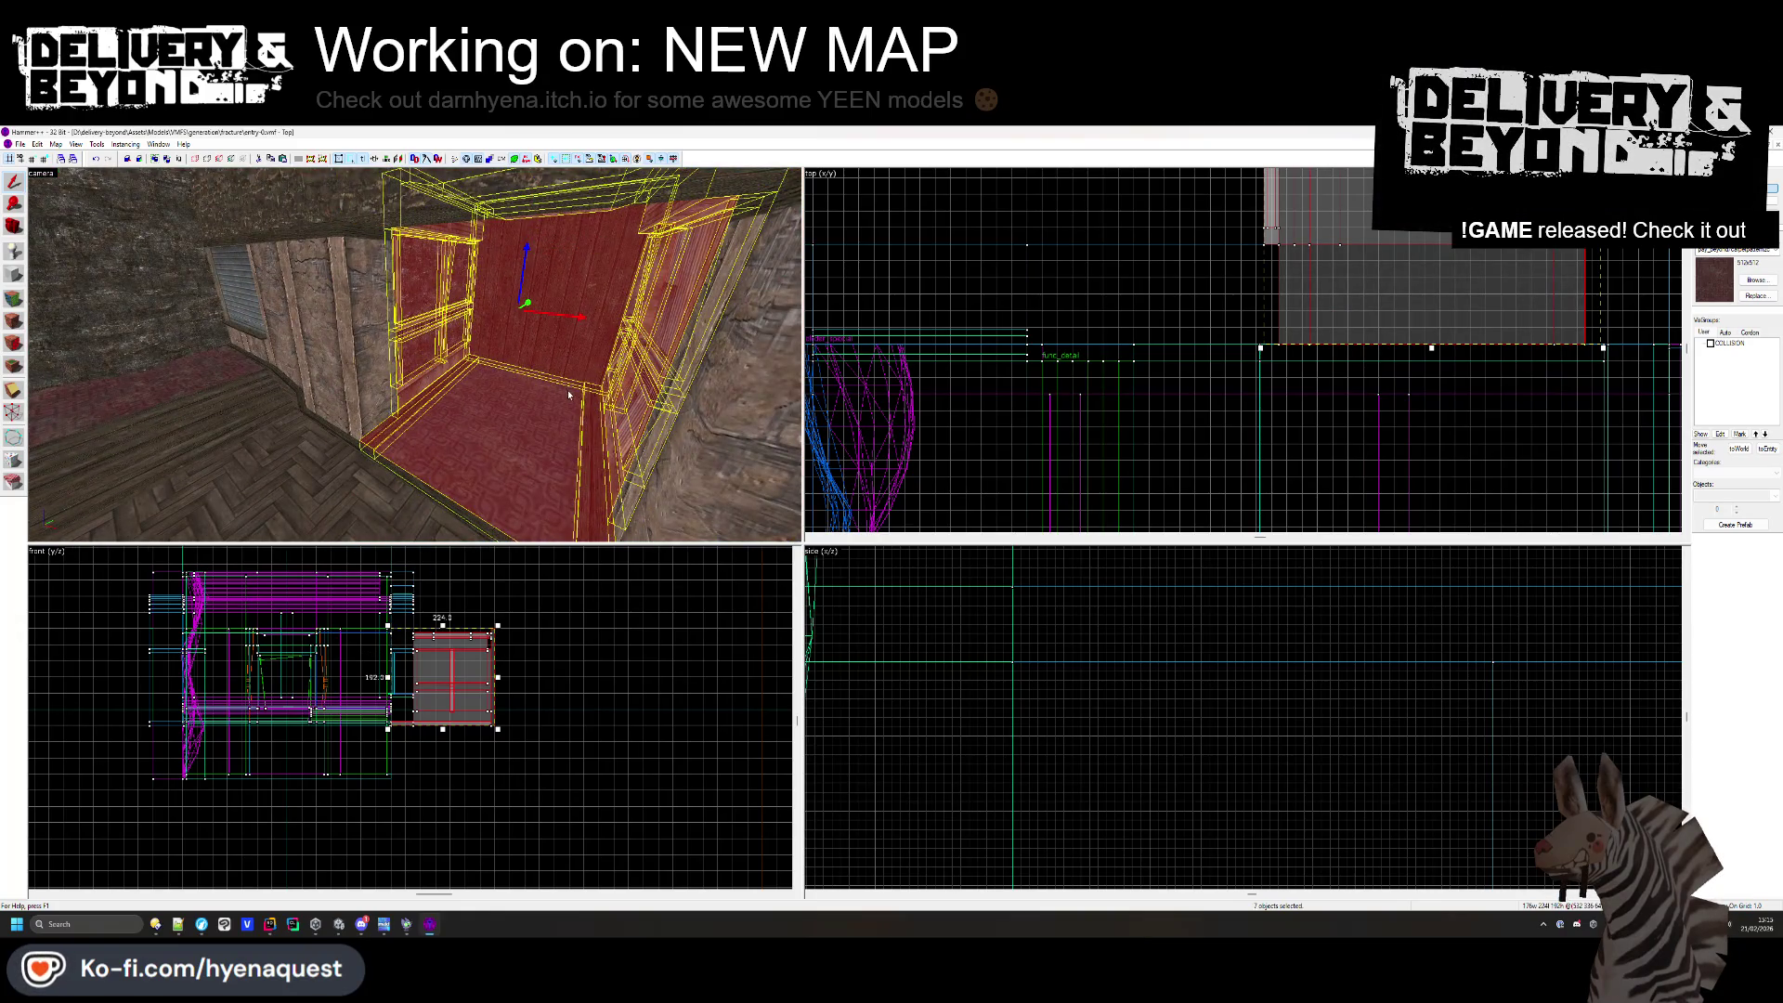
scroll(1021, 343, "down", 6)
- Drag the selected collision brushes sideways into place along the corridor in the 2D view
mouse_move(1077, 348)
left_mouse_down()
mouse_move(1146, 451)
mouse_move(1129, 453)
mouse_move(1130, 525)
left_mouse_up()
scroll(1084, 427, "up", 5)
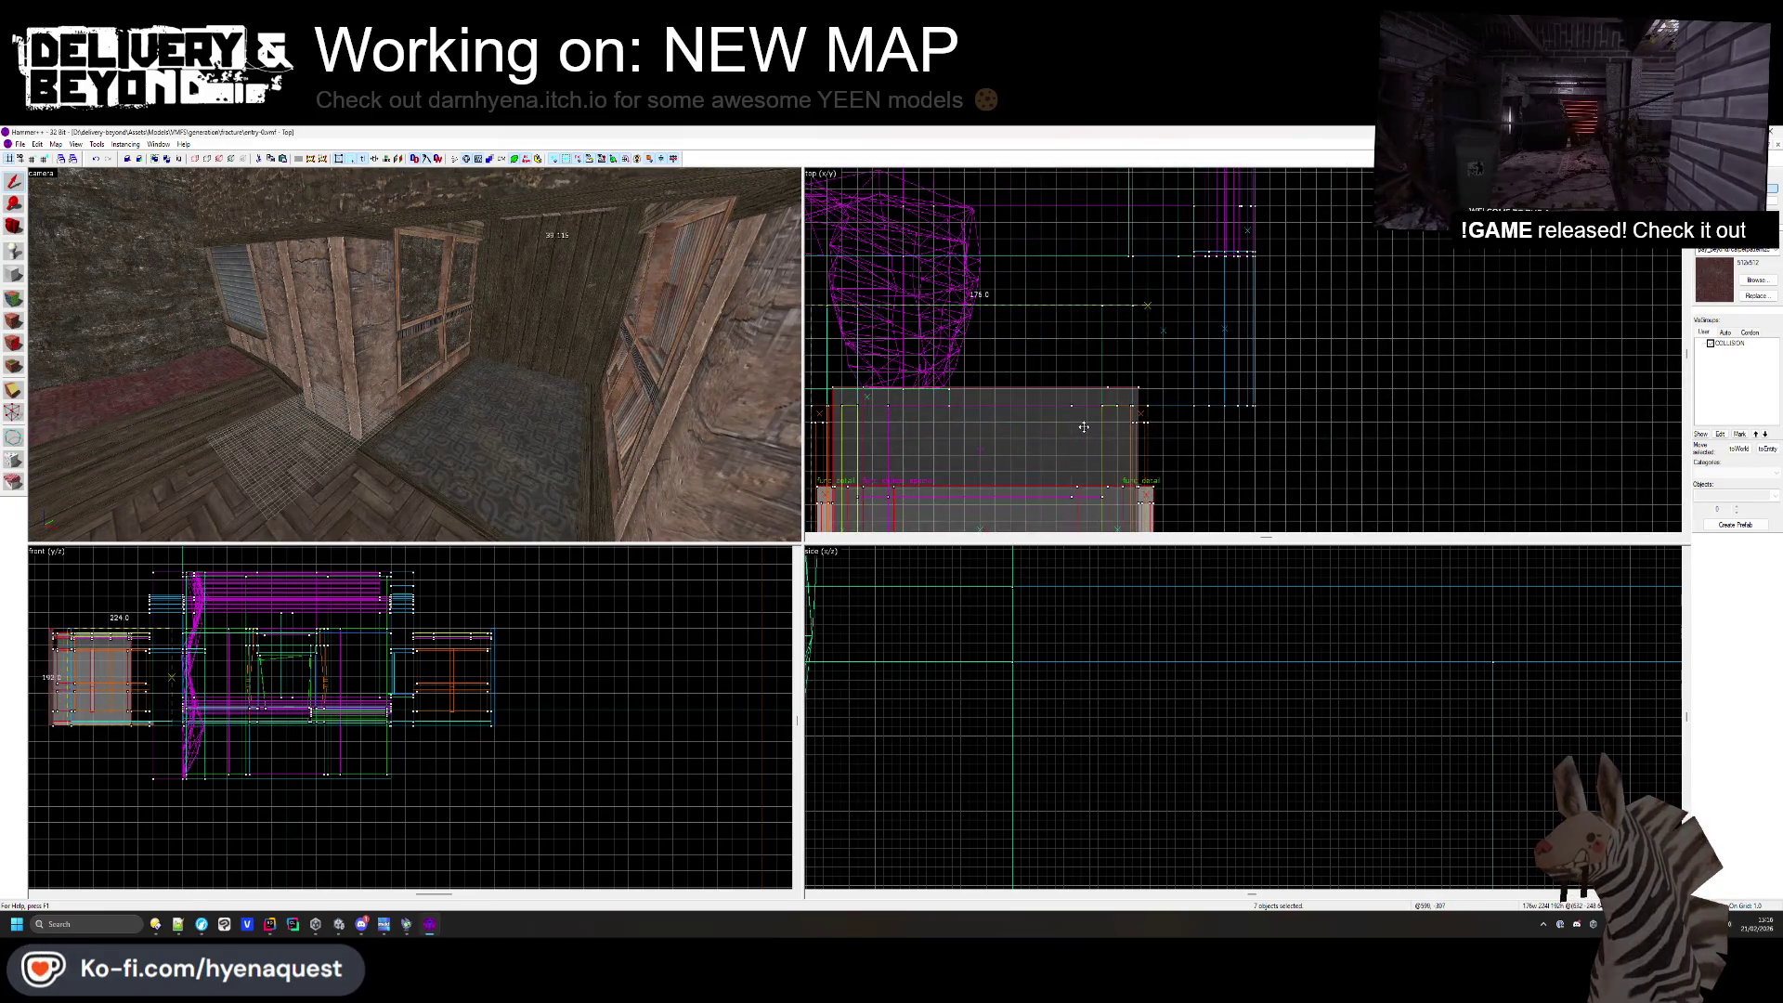
scroll(1084, 427, "up", 3)
scroll(163, 705, "down", 1)
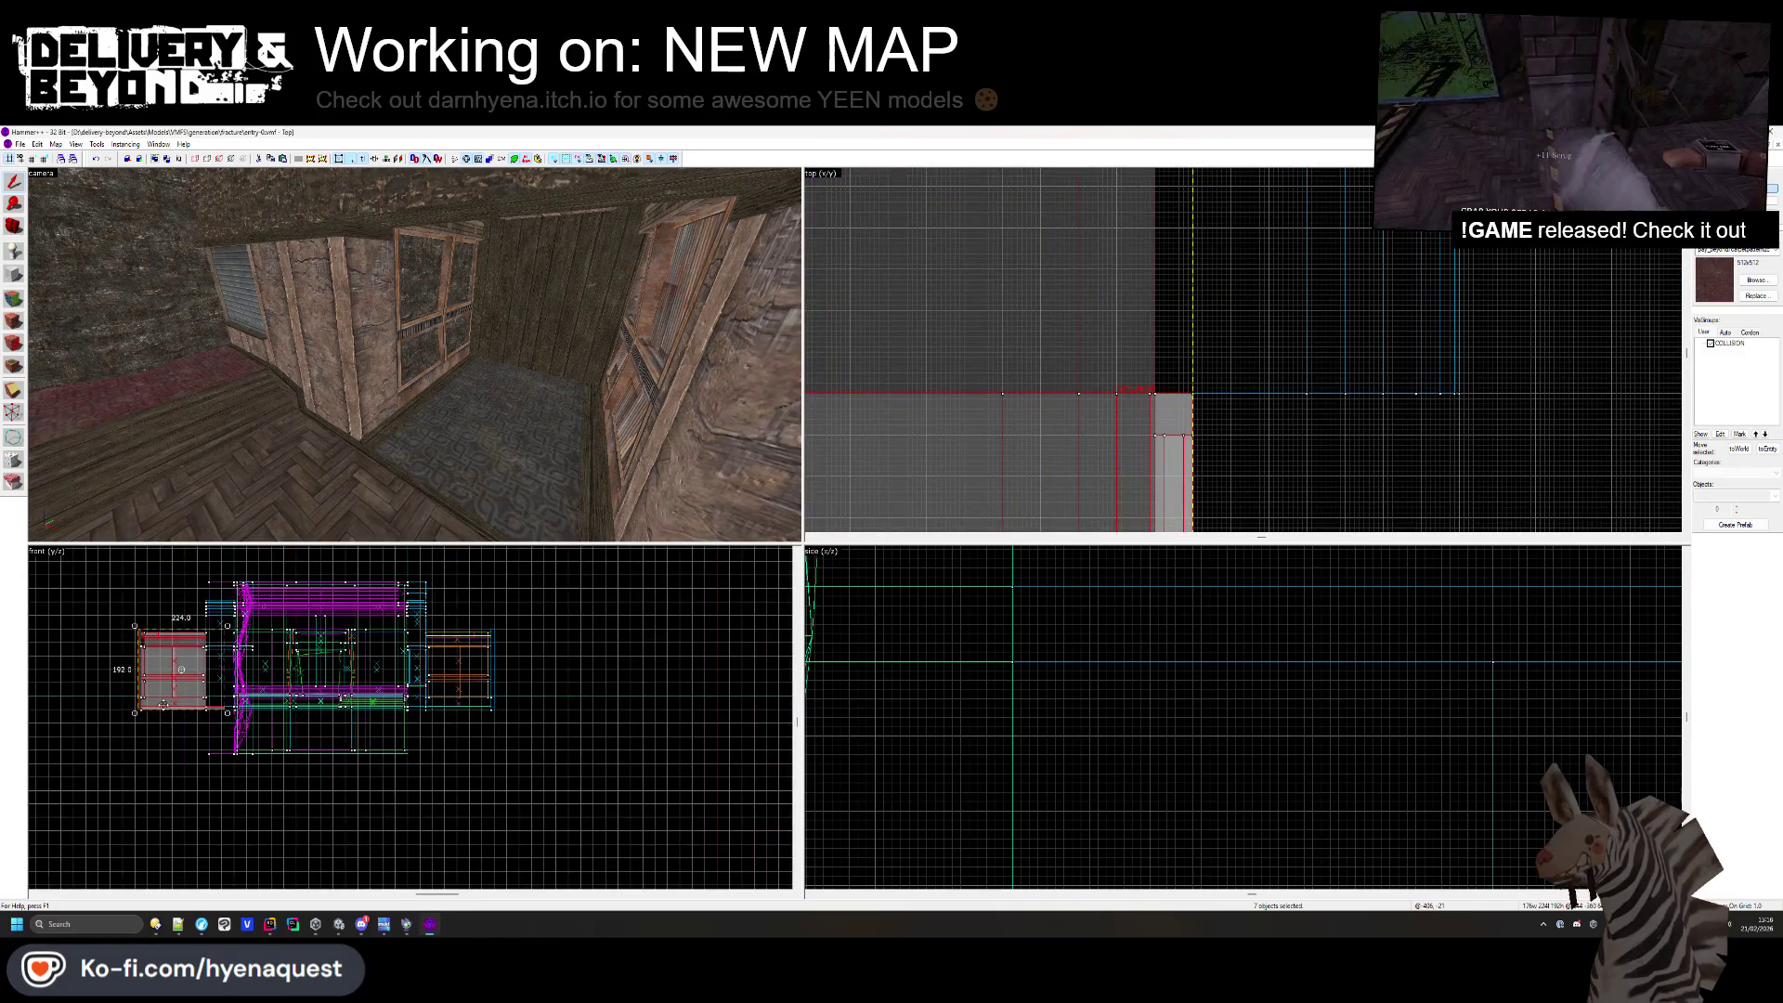
scroll(162, 705, "up", 1)
scroll(1004, 677, "down", 5)
scroll(1195, 641, "up", 5)
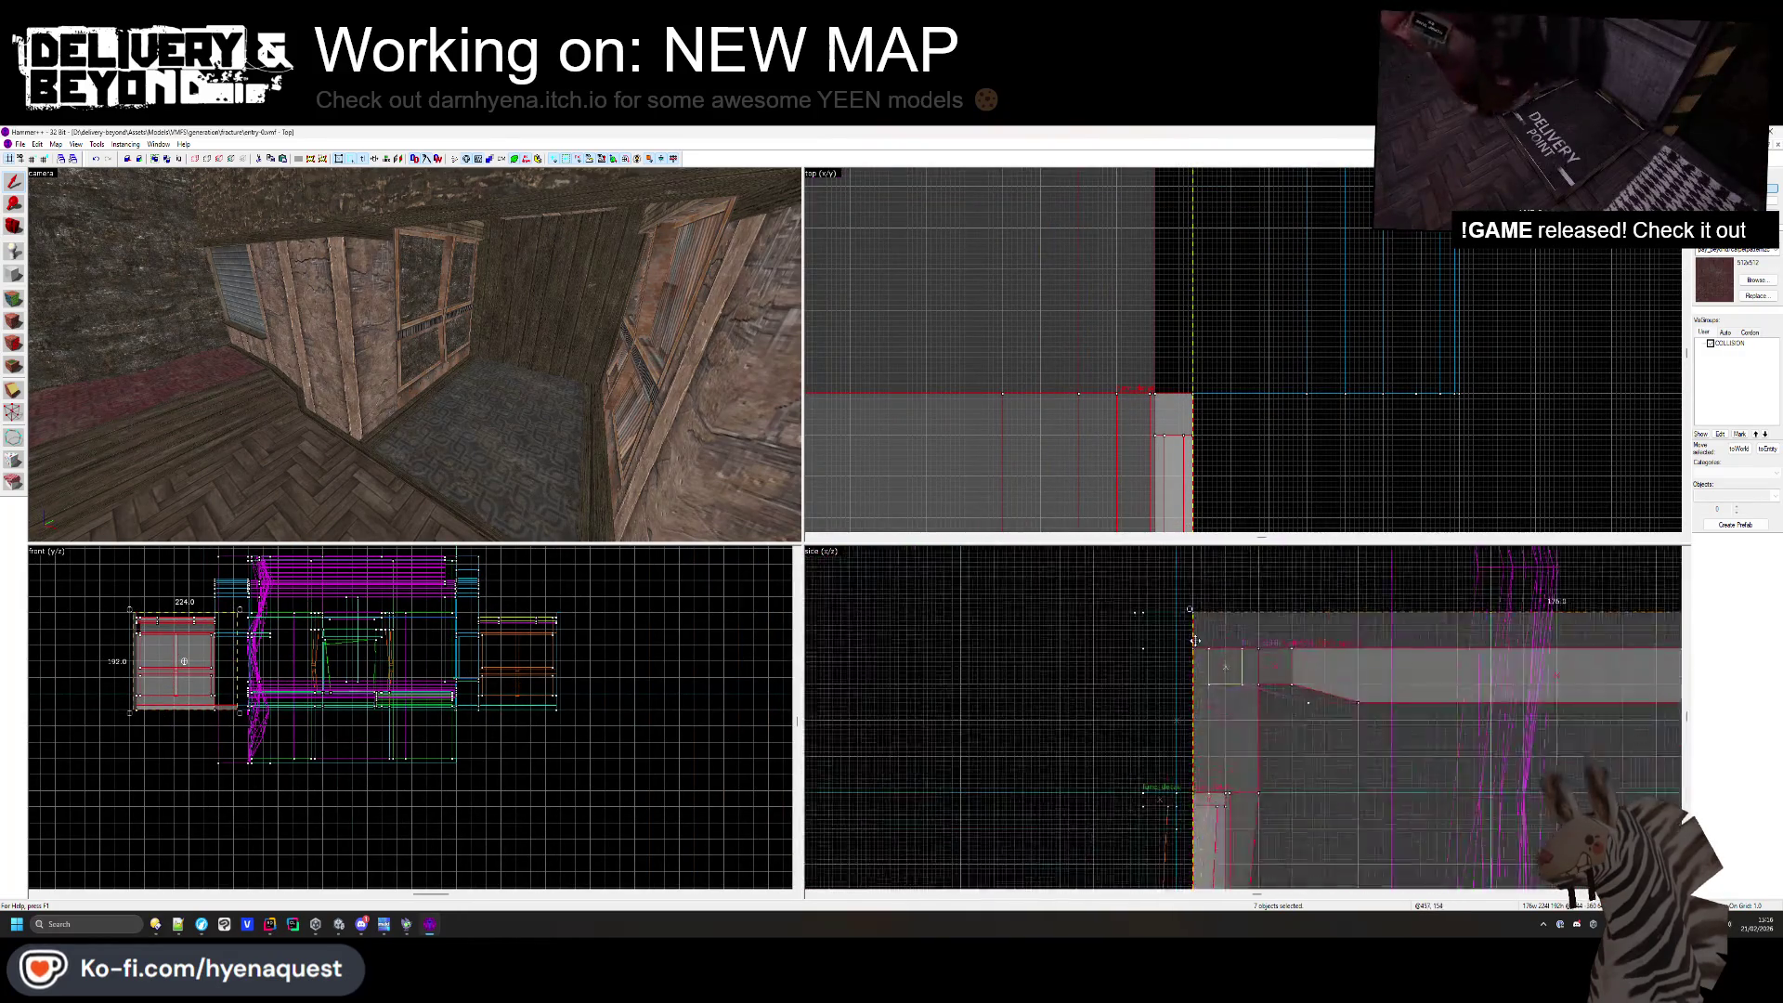
scroll(1195, 640, "up", 2)
mouse_move(1090, 625)
left_mouse_down()
mouse_move(1179, 628)
mouse_move(1190, 659)
left_mouse_up()
key("ctrl+shift+e")
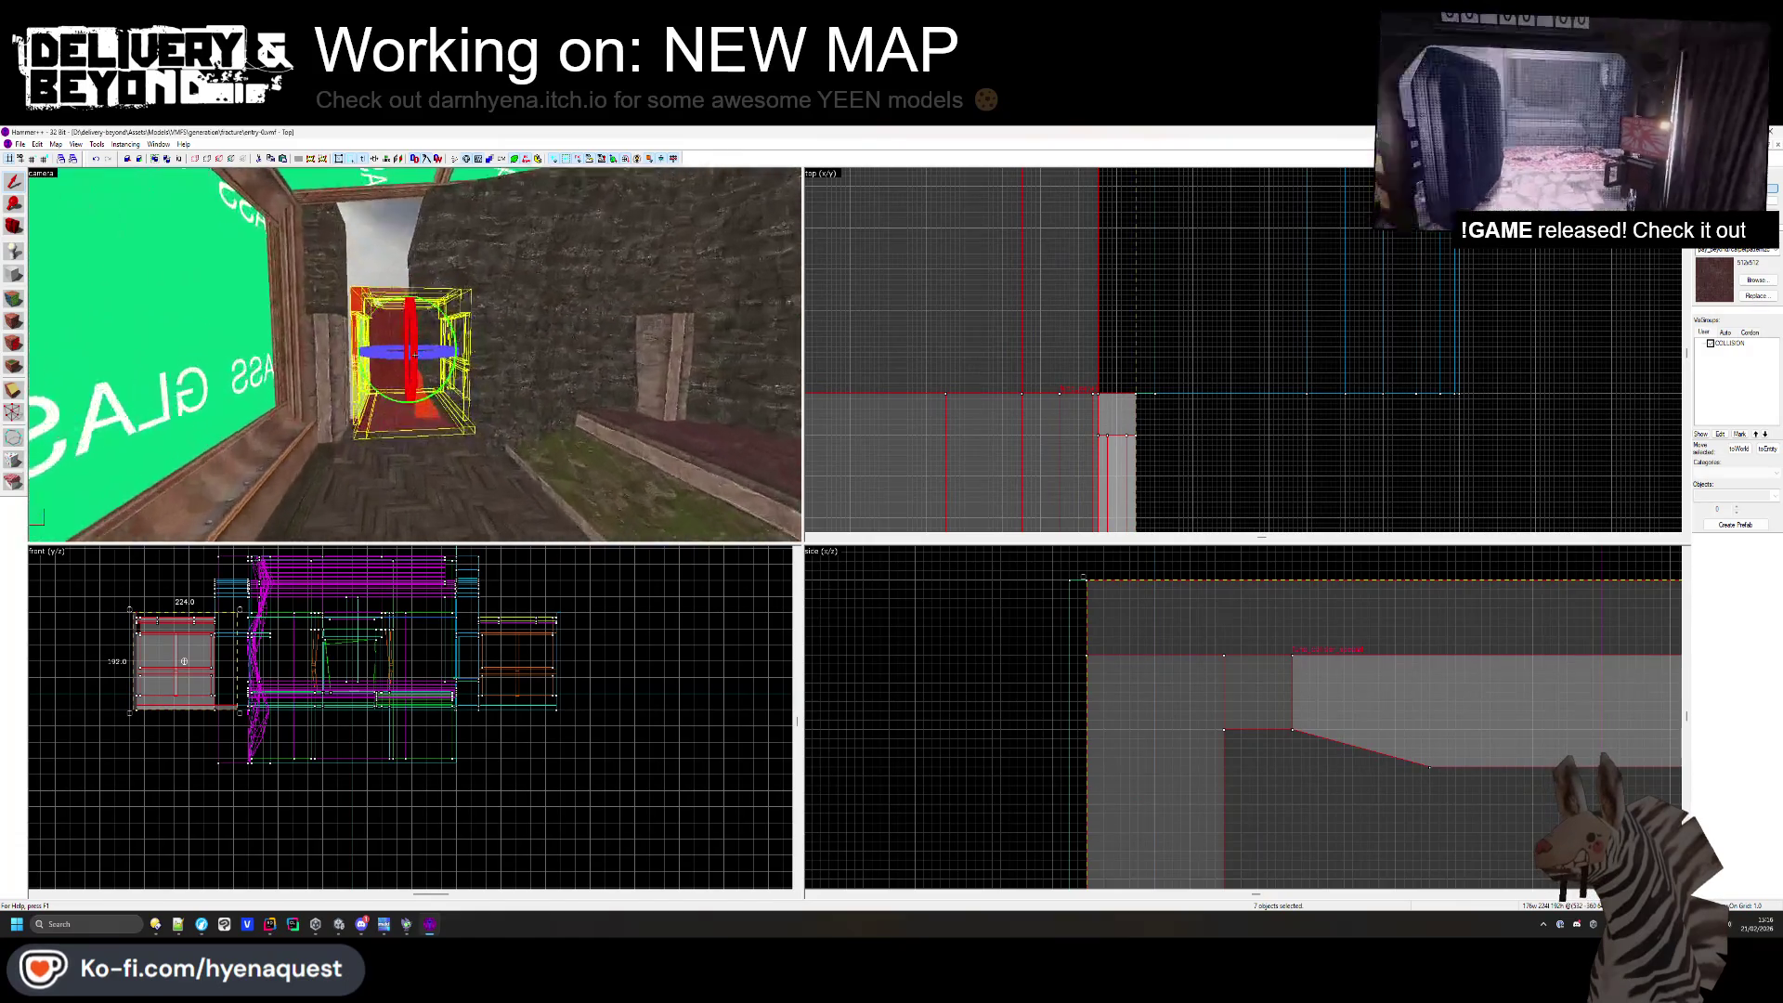
- Fly the 3D camera down the corridor to check the moved brushes, then deselect them
key("w")
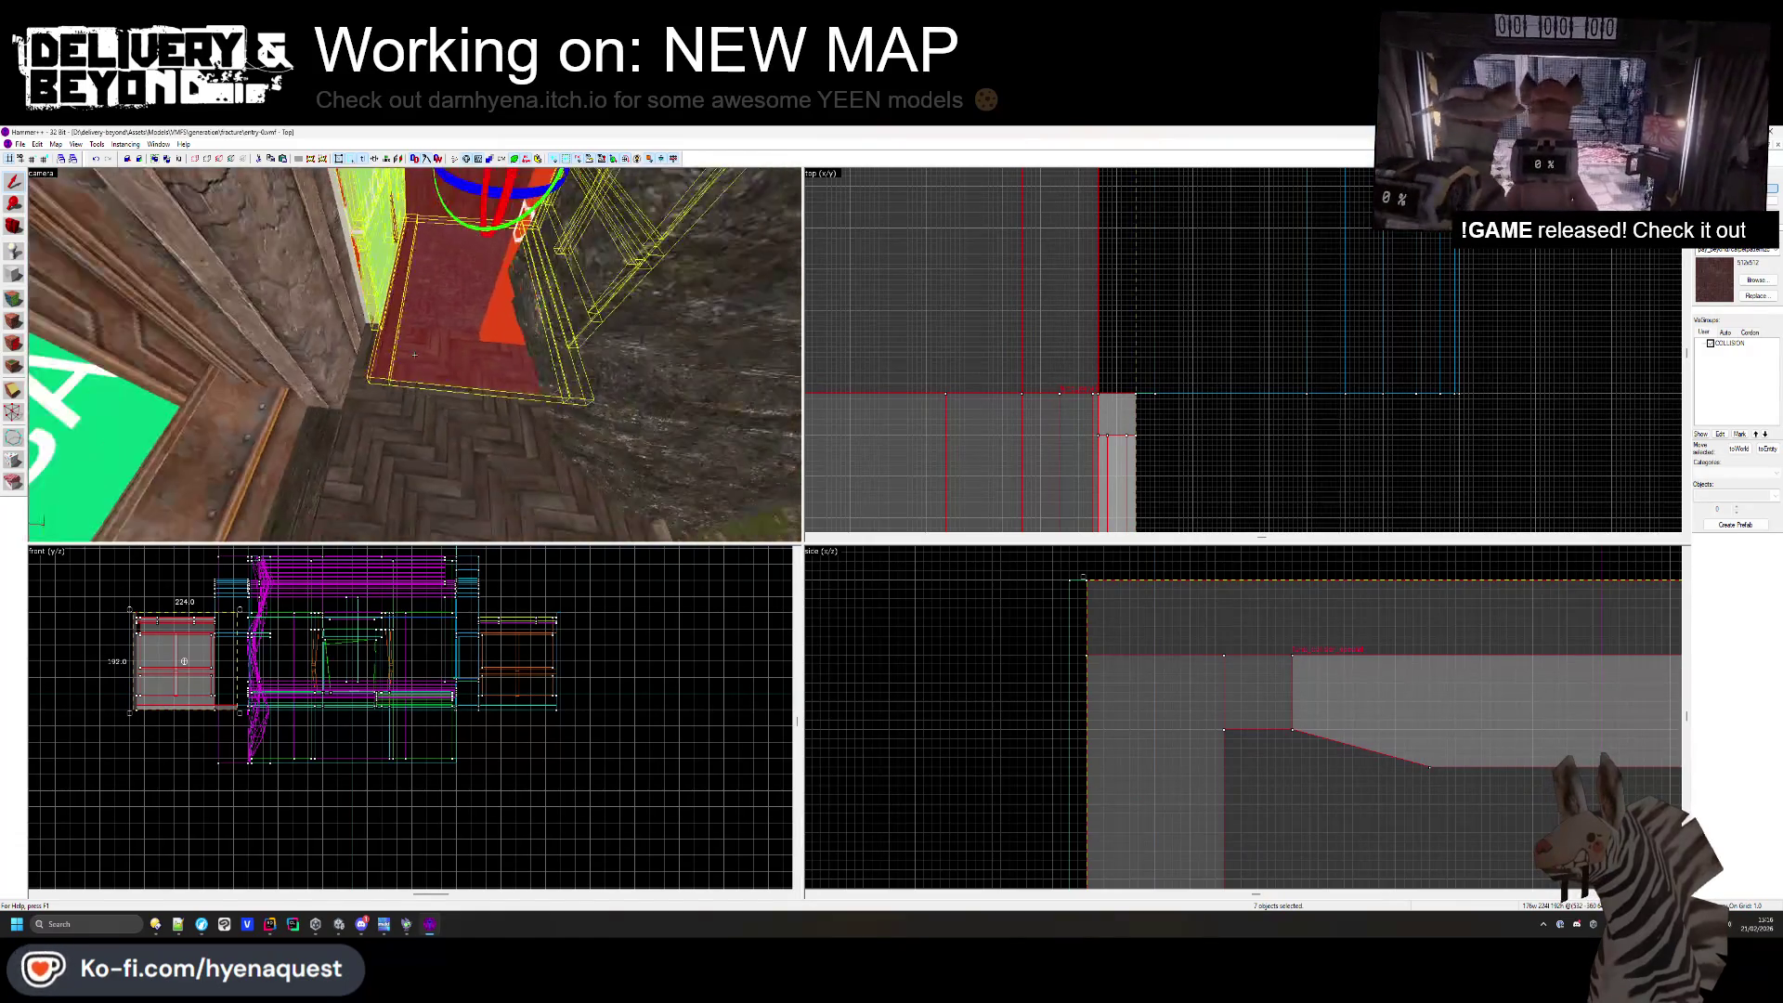
key("Right")
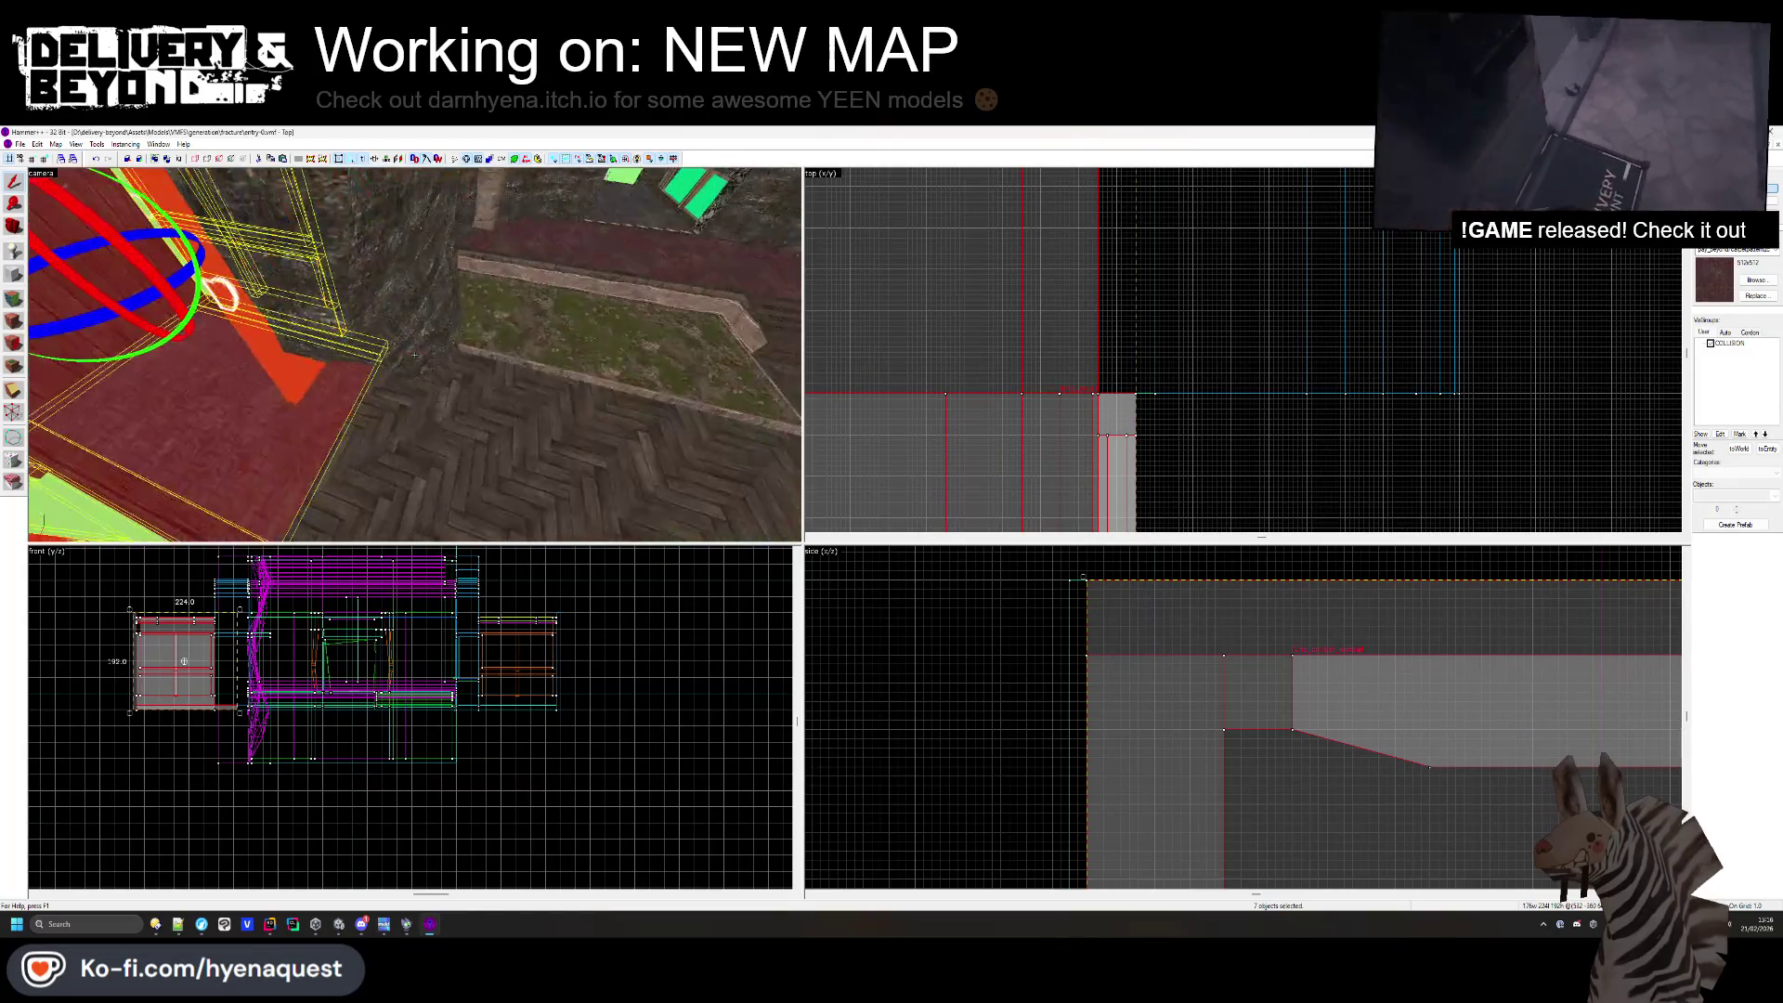
key("Left")
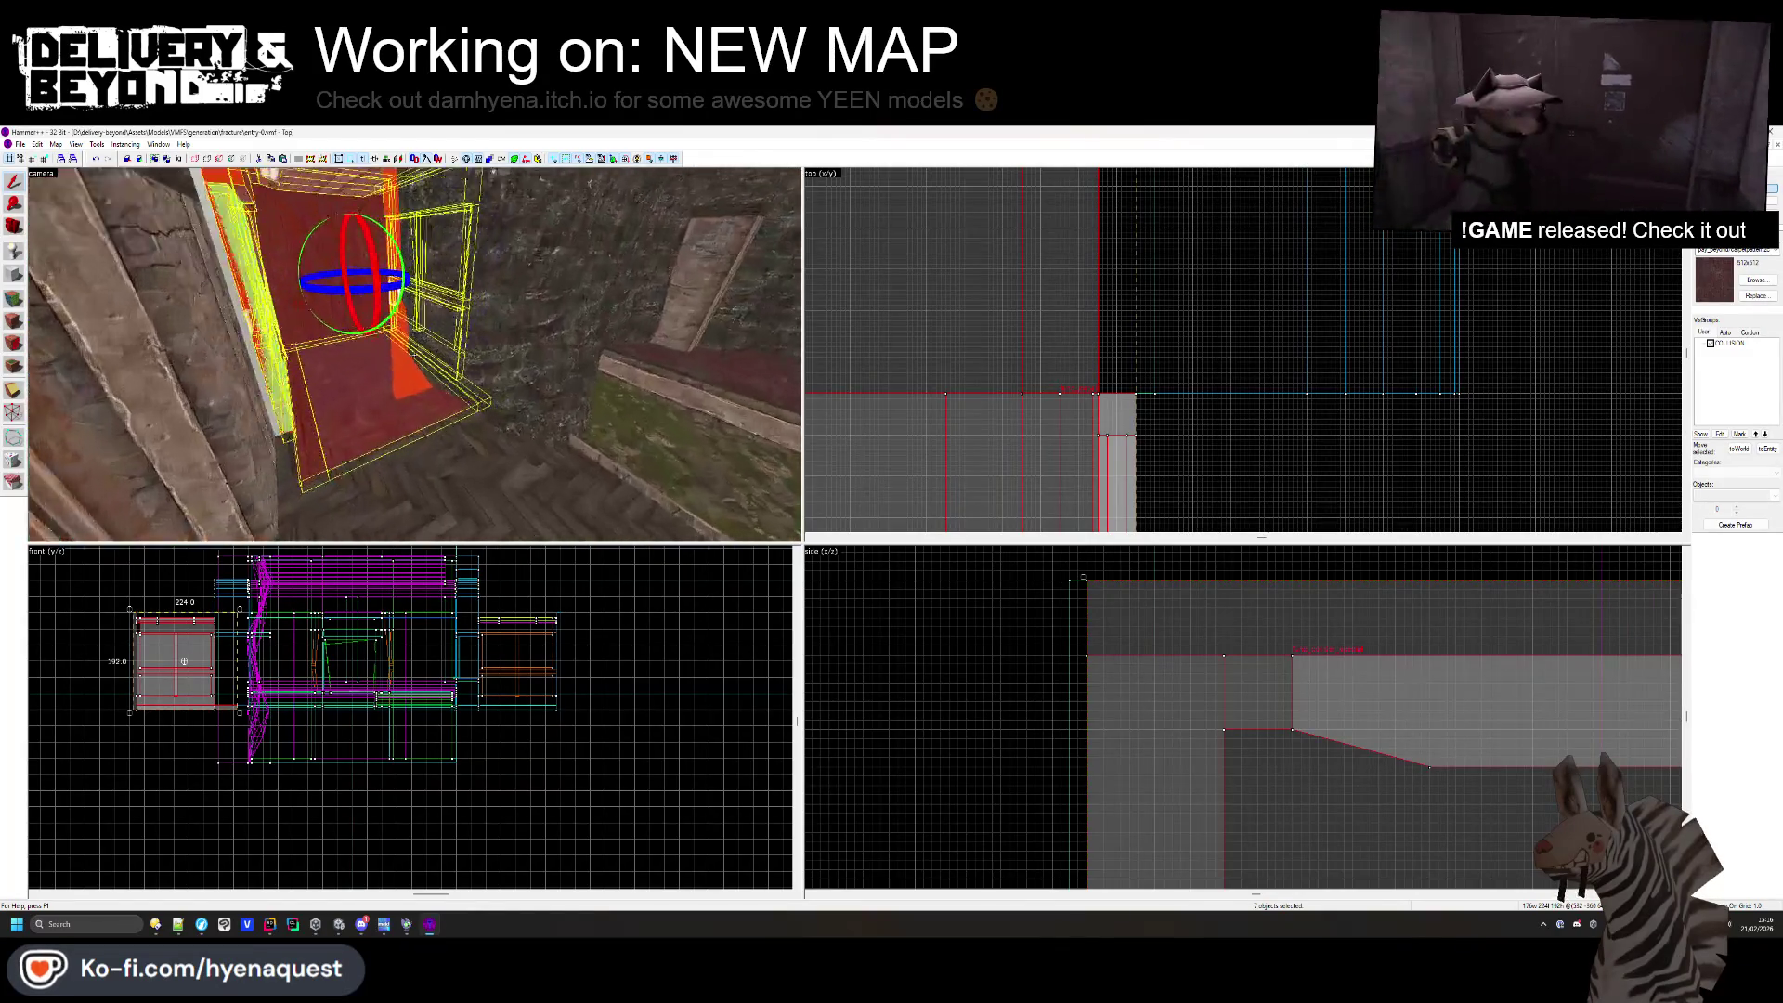
key("s")
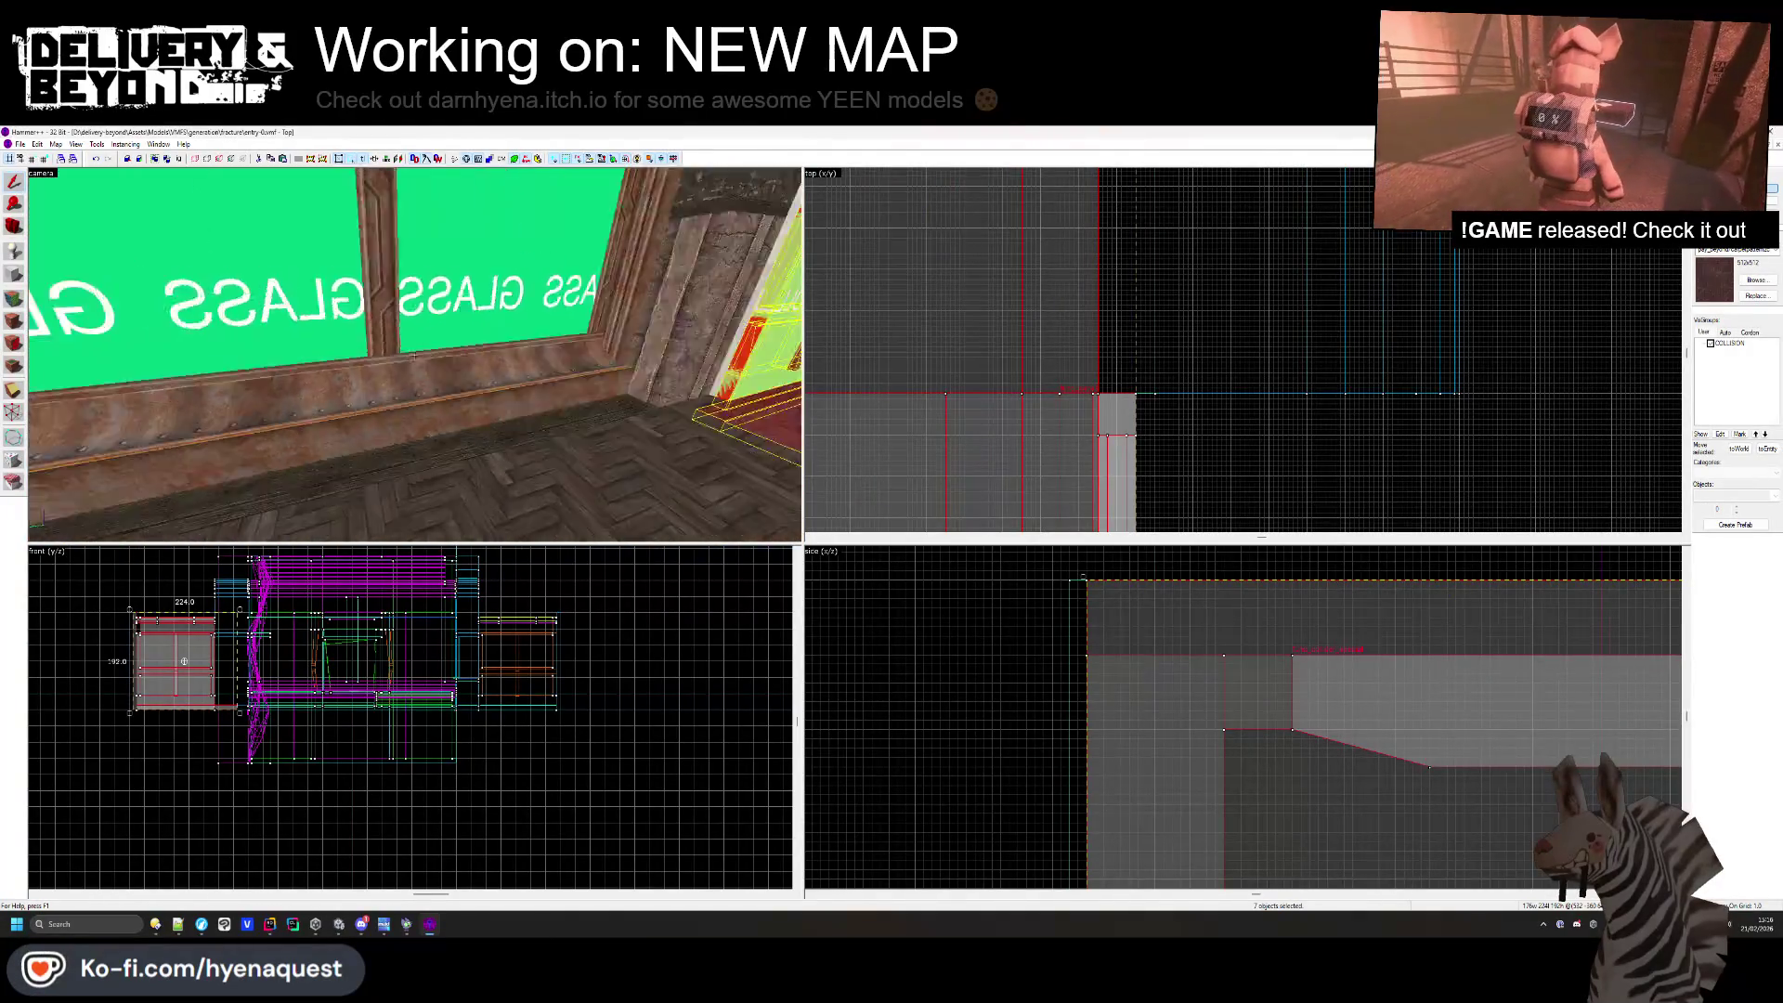
mouse_move(416, 354)
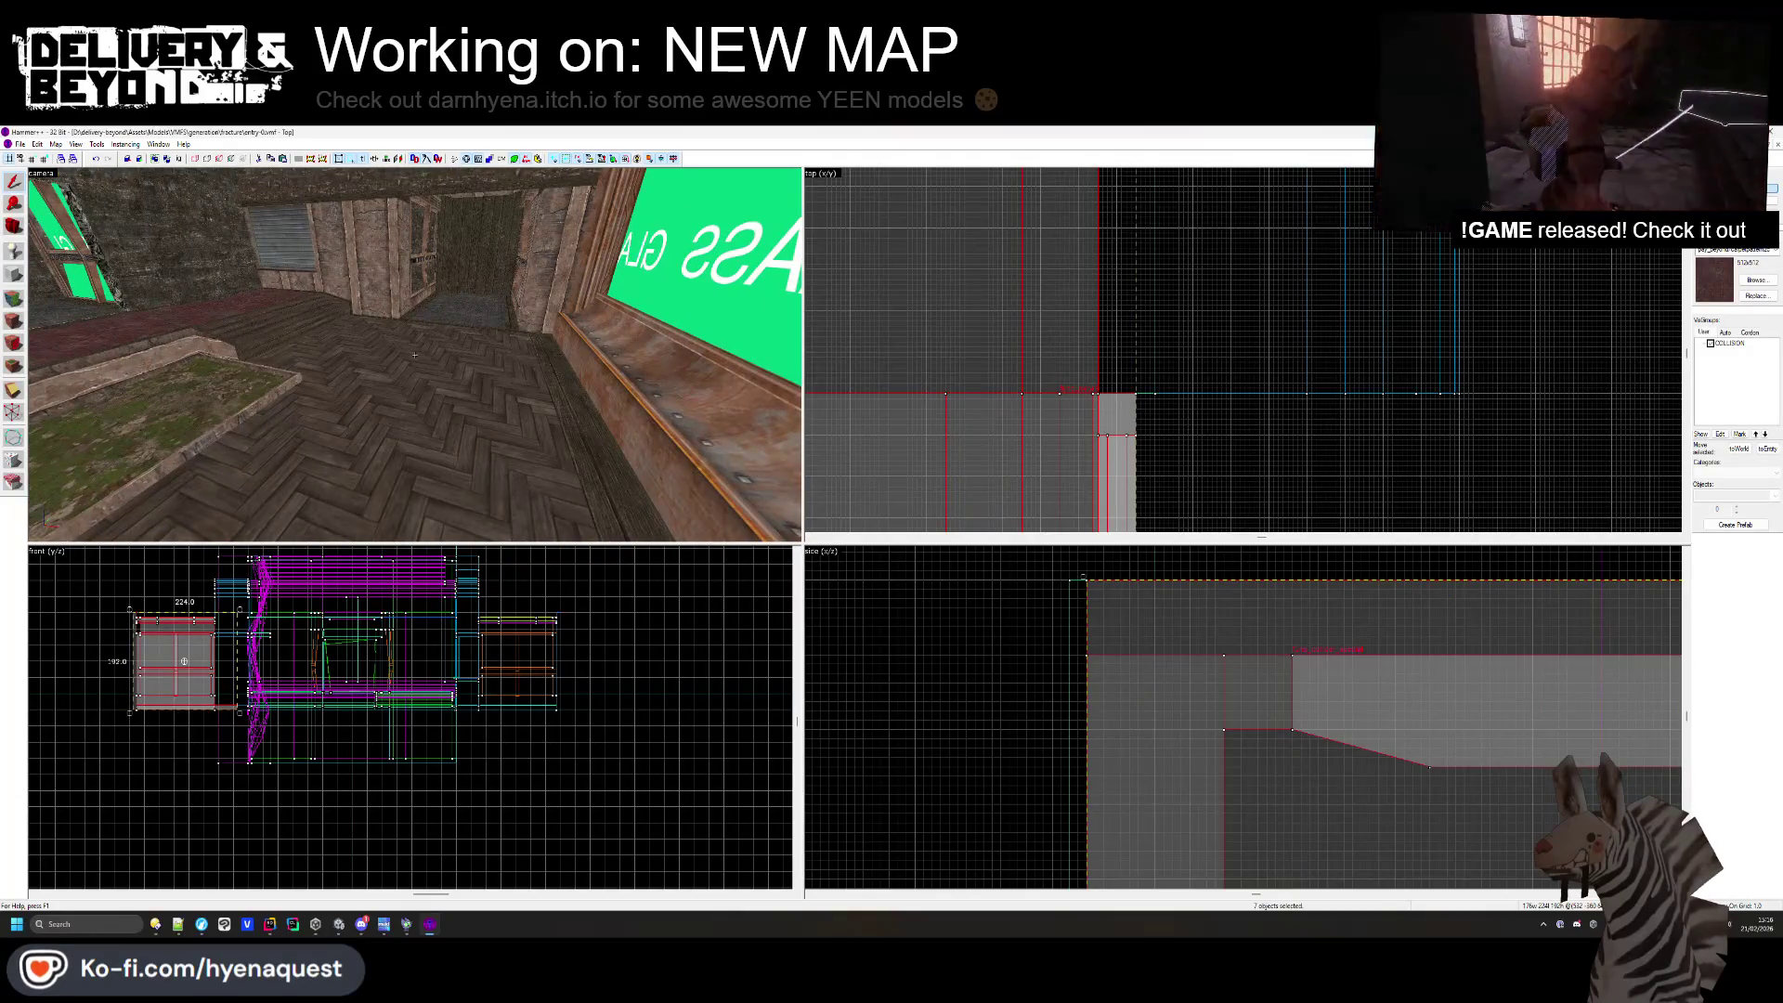
key("z")
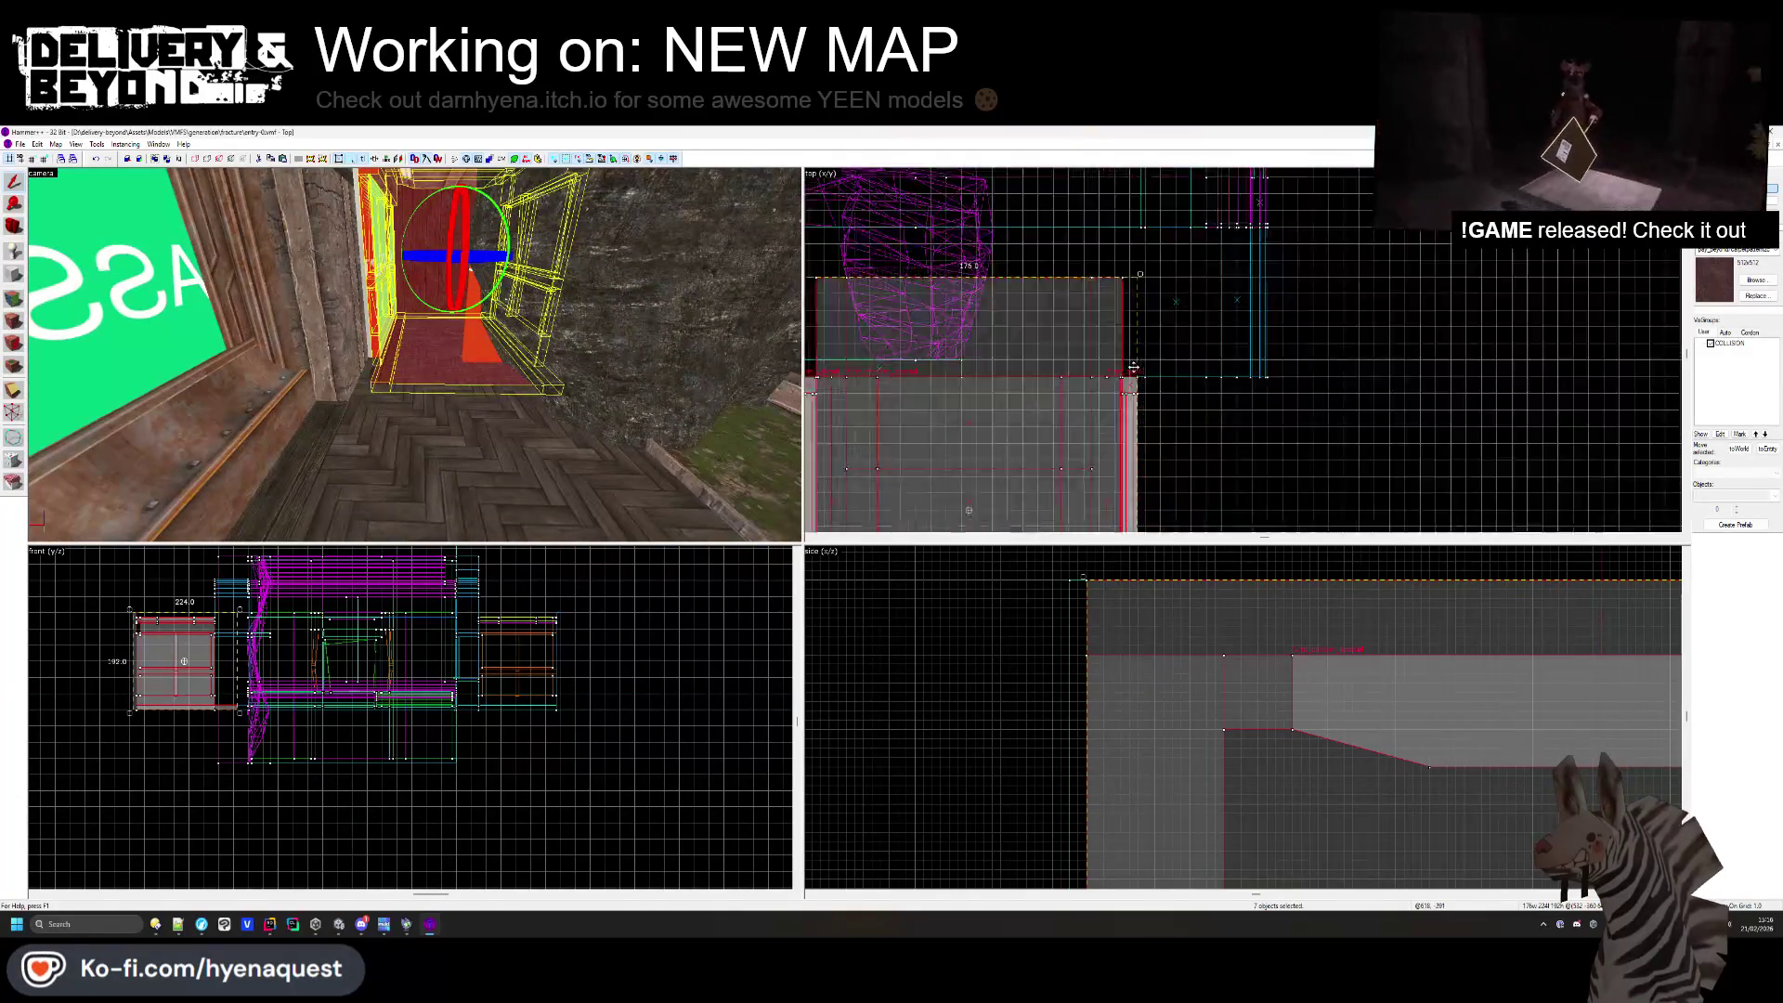
scroll(1134, 367, "down", 2)
key("Escape")
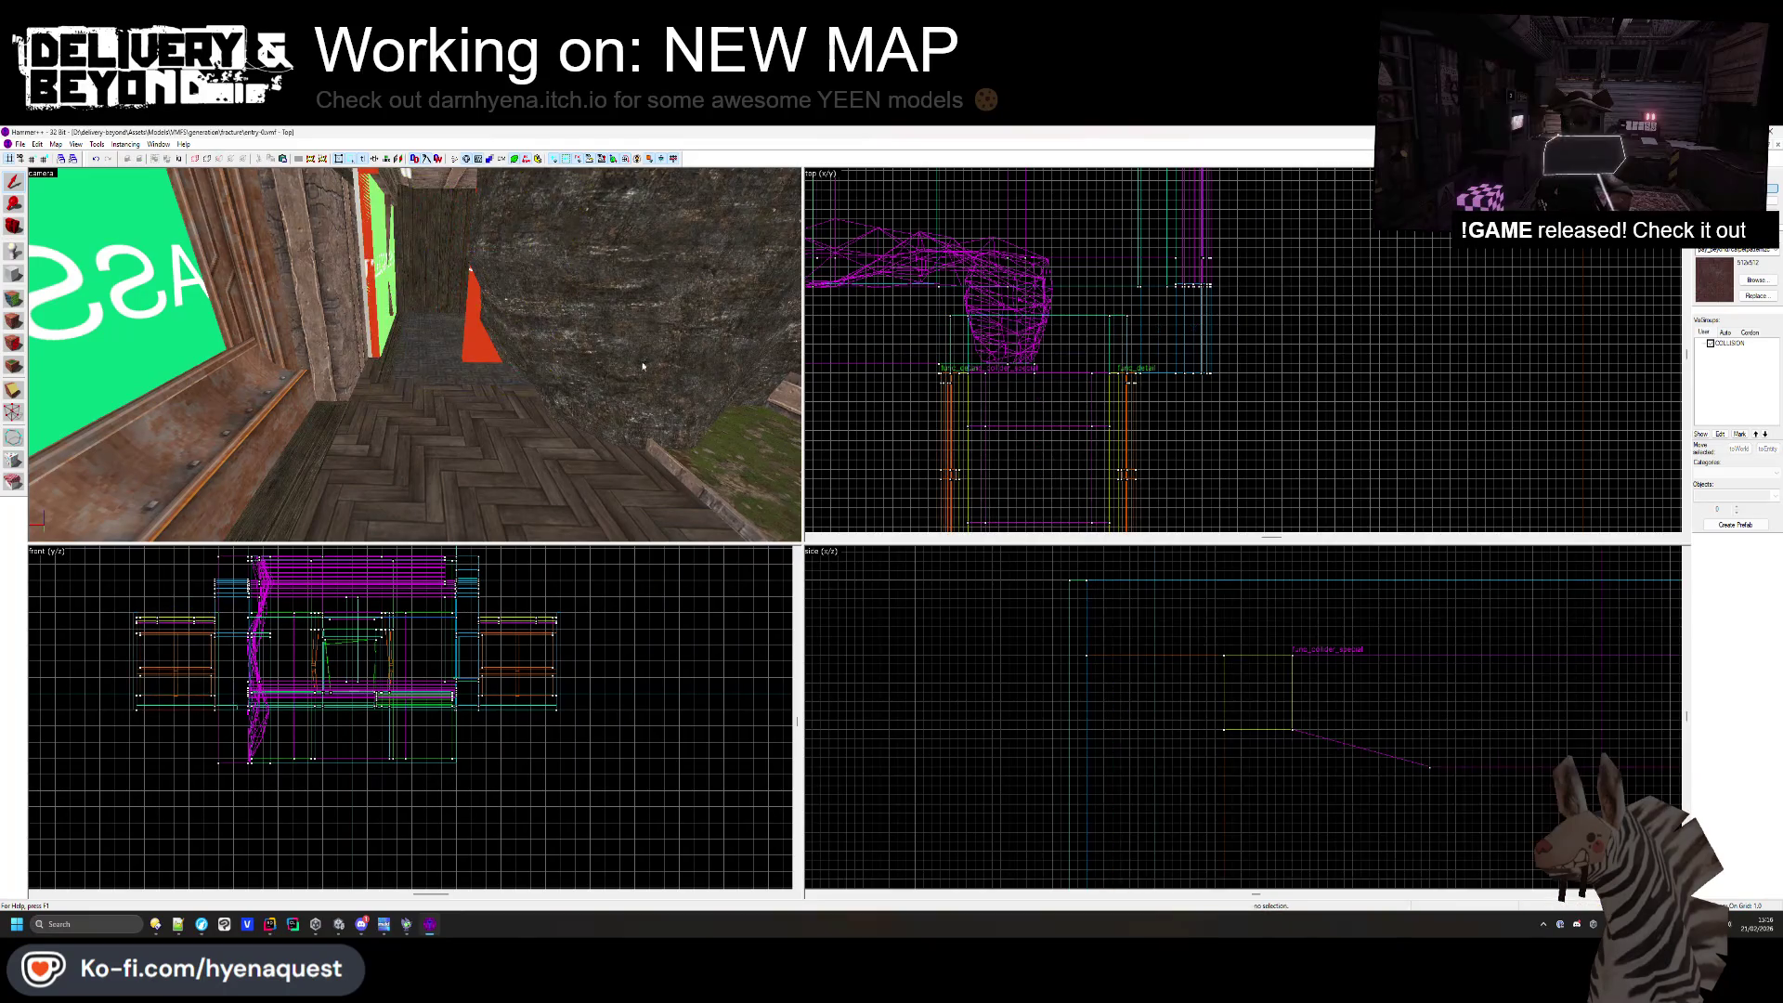
- Shorten the corridor floor brush from 72 to 25 units in the Top view
left_click(373, 371)
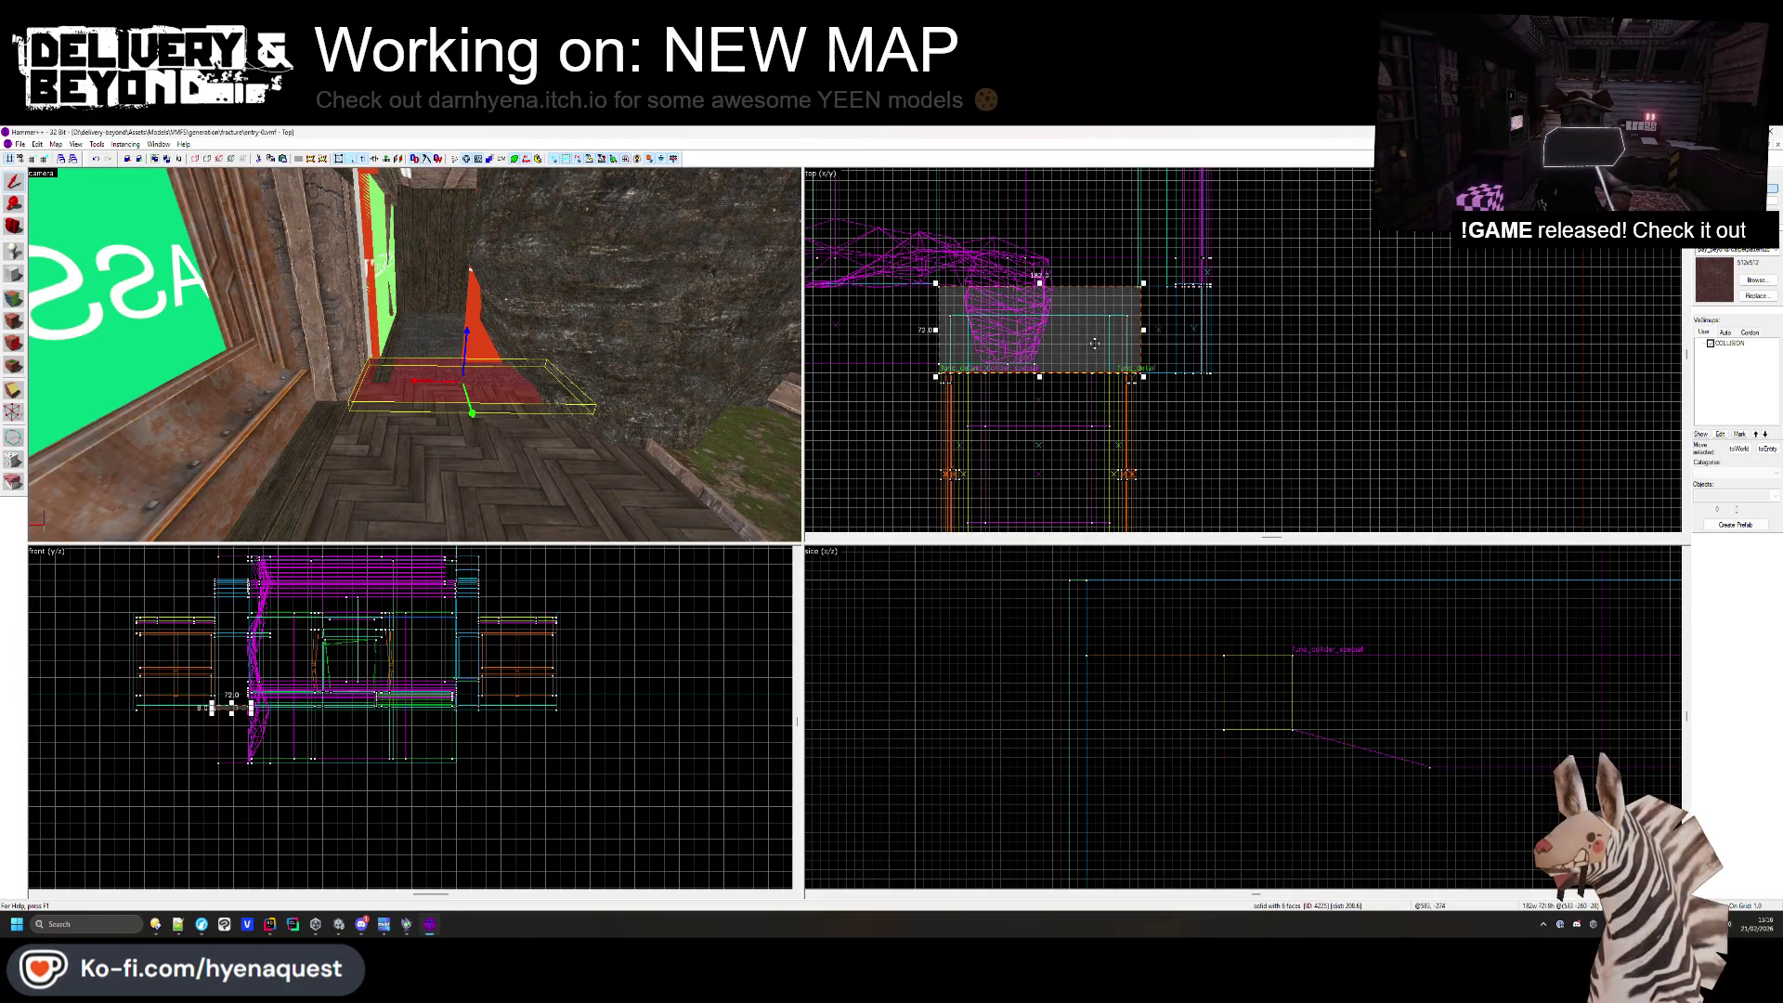
scroll(1045, 376, "up", 2)
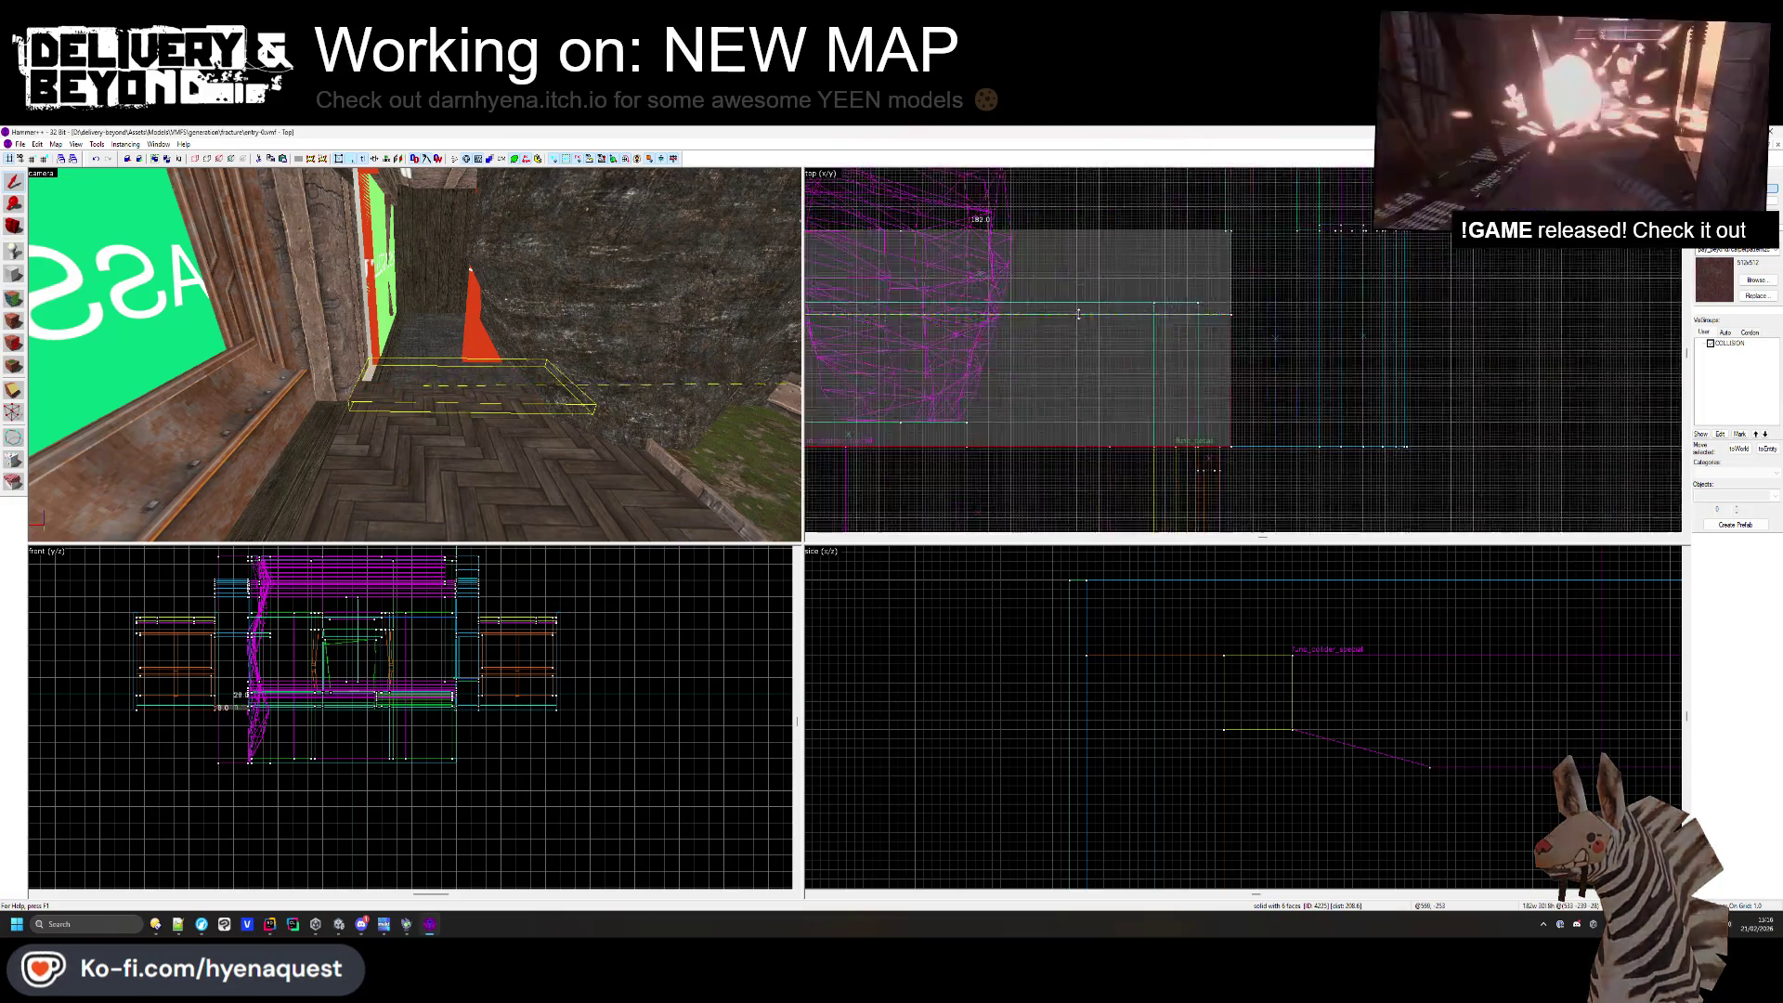
left_click_drag(1049, 377, 1049, 299)
scroll(1152, 401, "down", 2)
left_click_drag(1169, 397, 1156, 255)
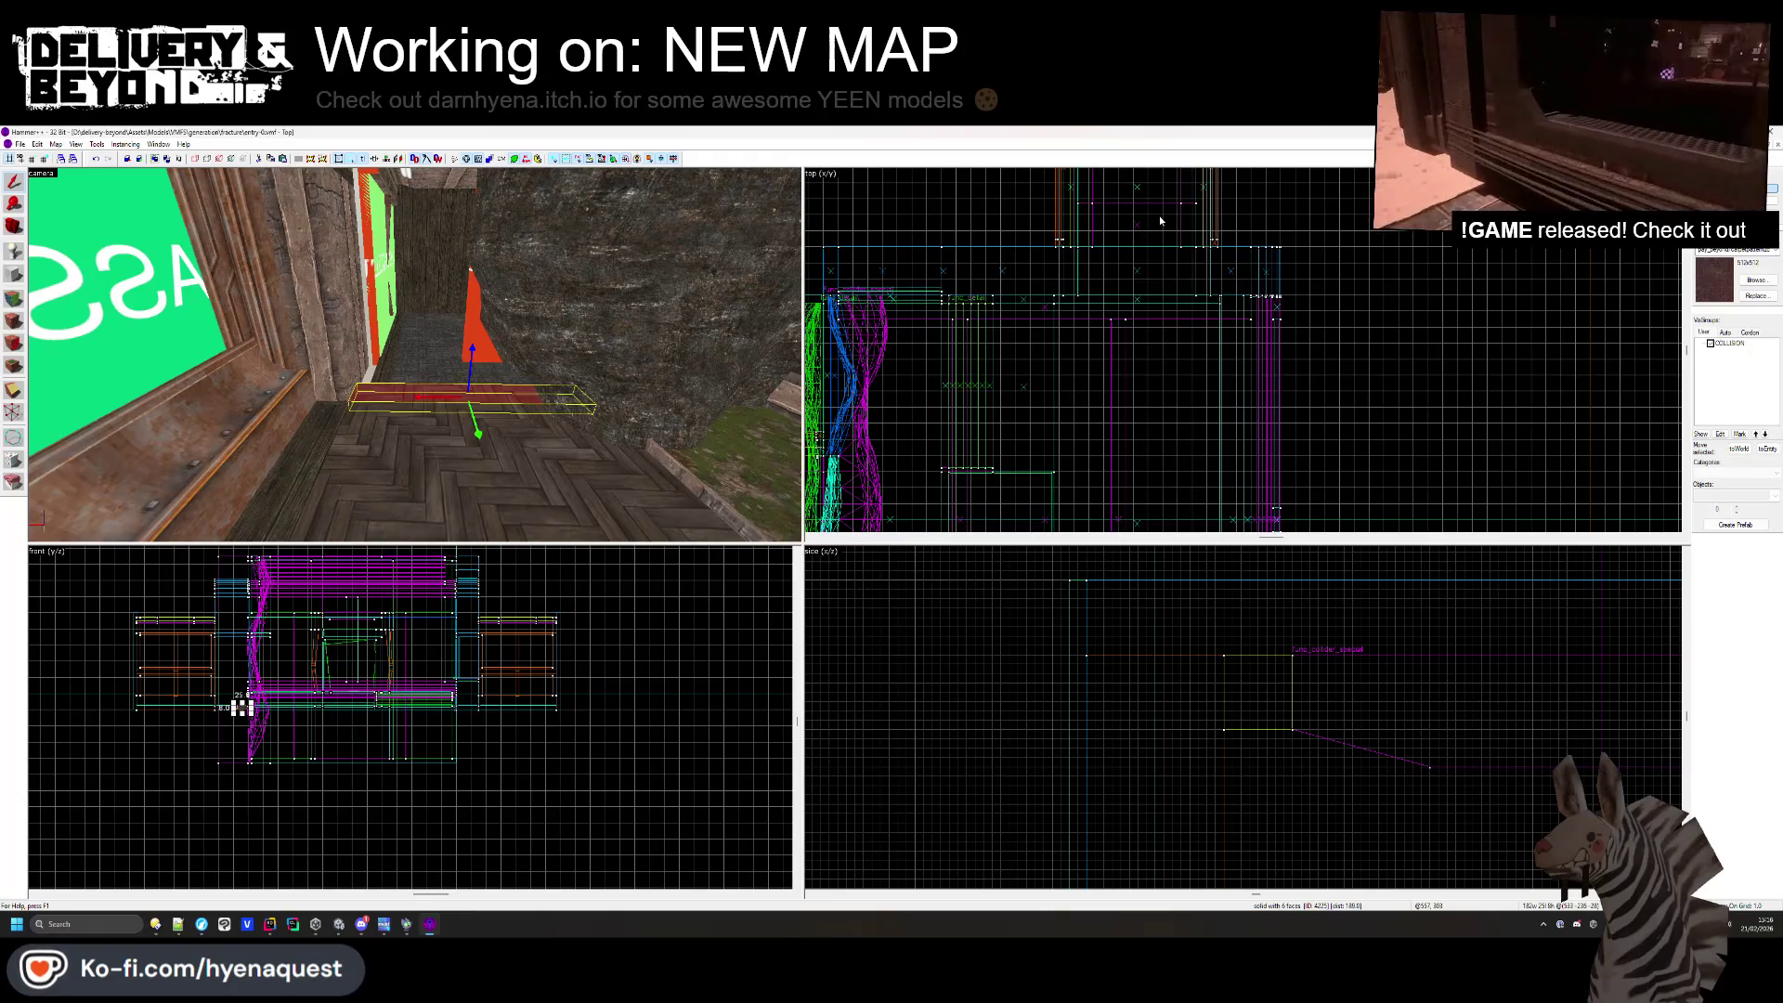
- Inspect the shortened floor brush in the 3D camera, then deselect it
key("z")
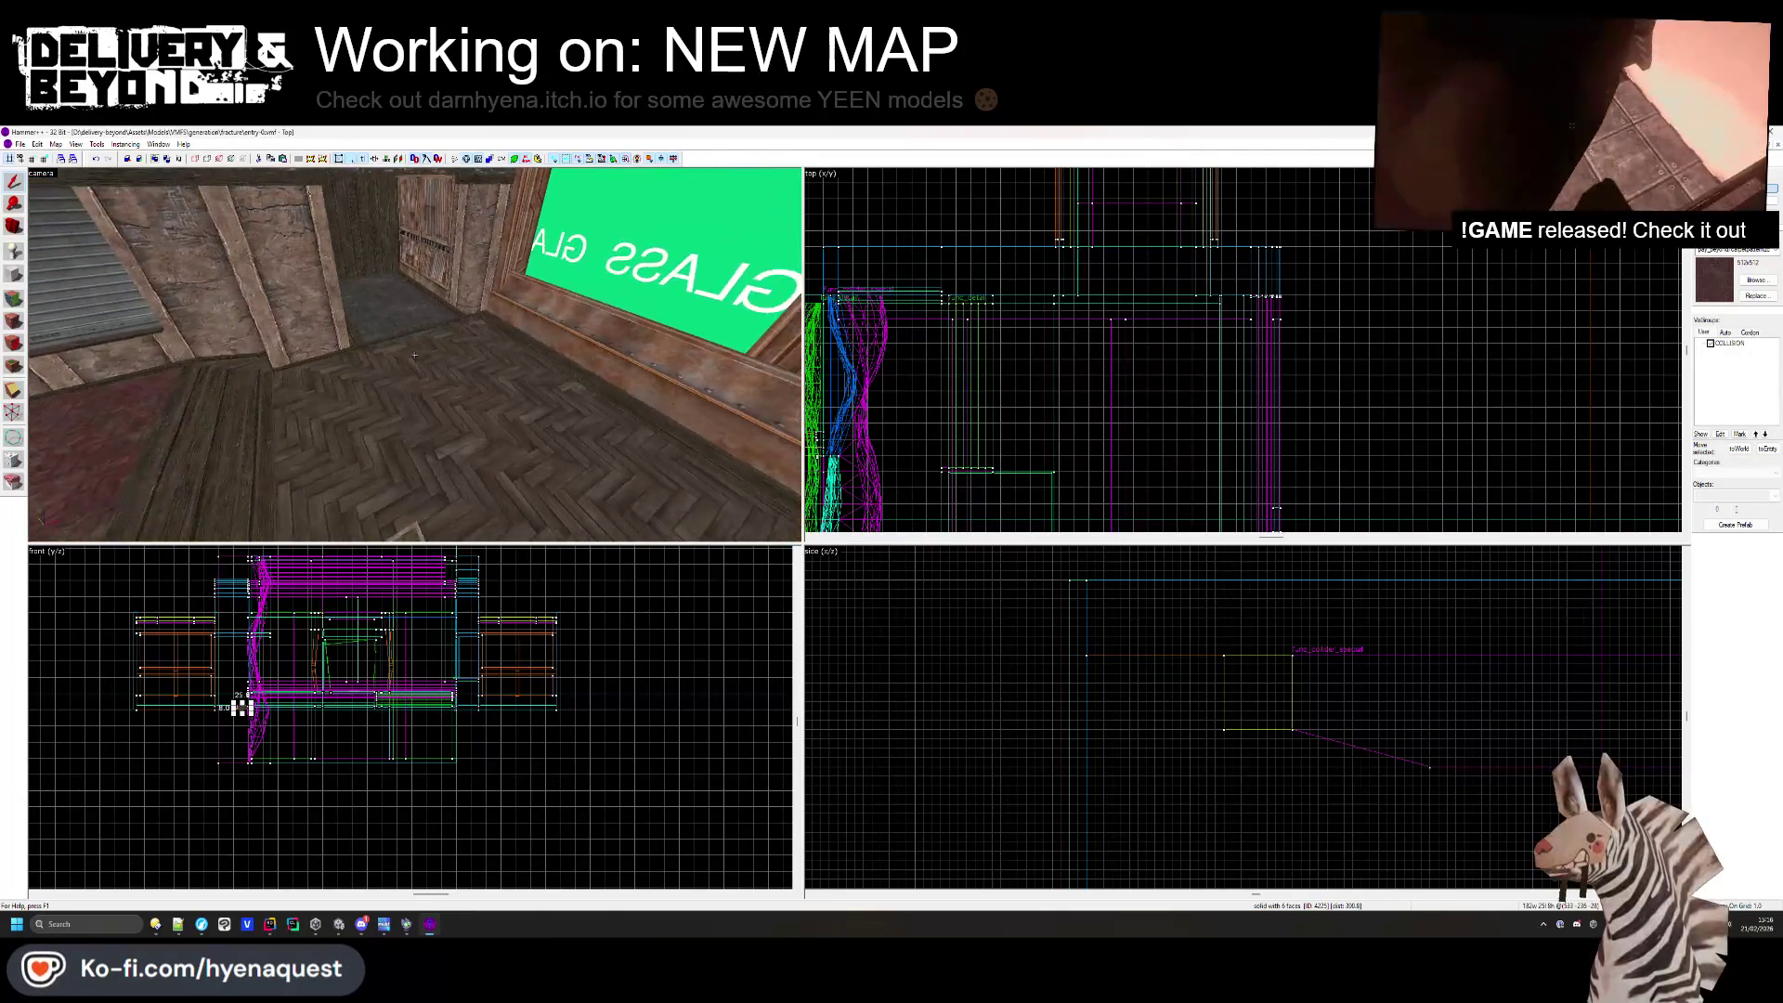
key("w")
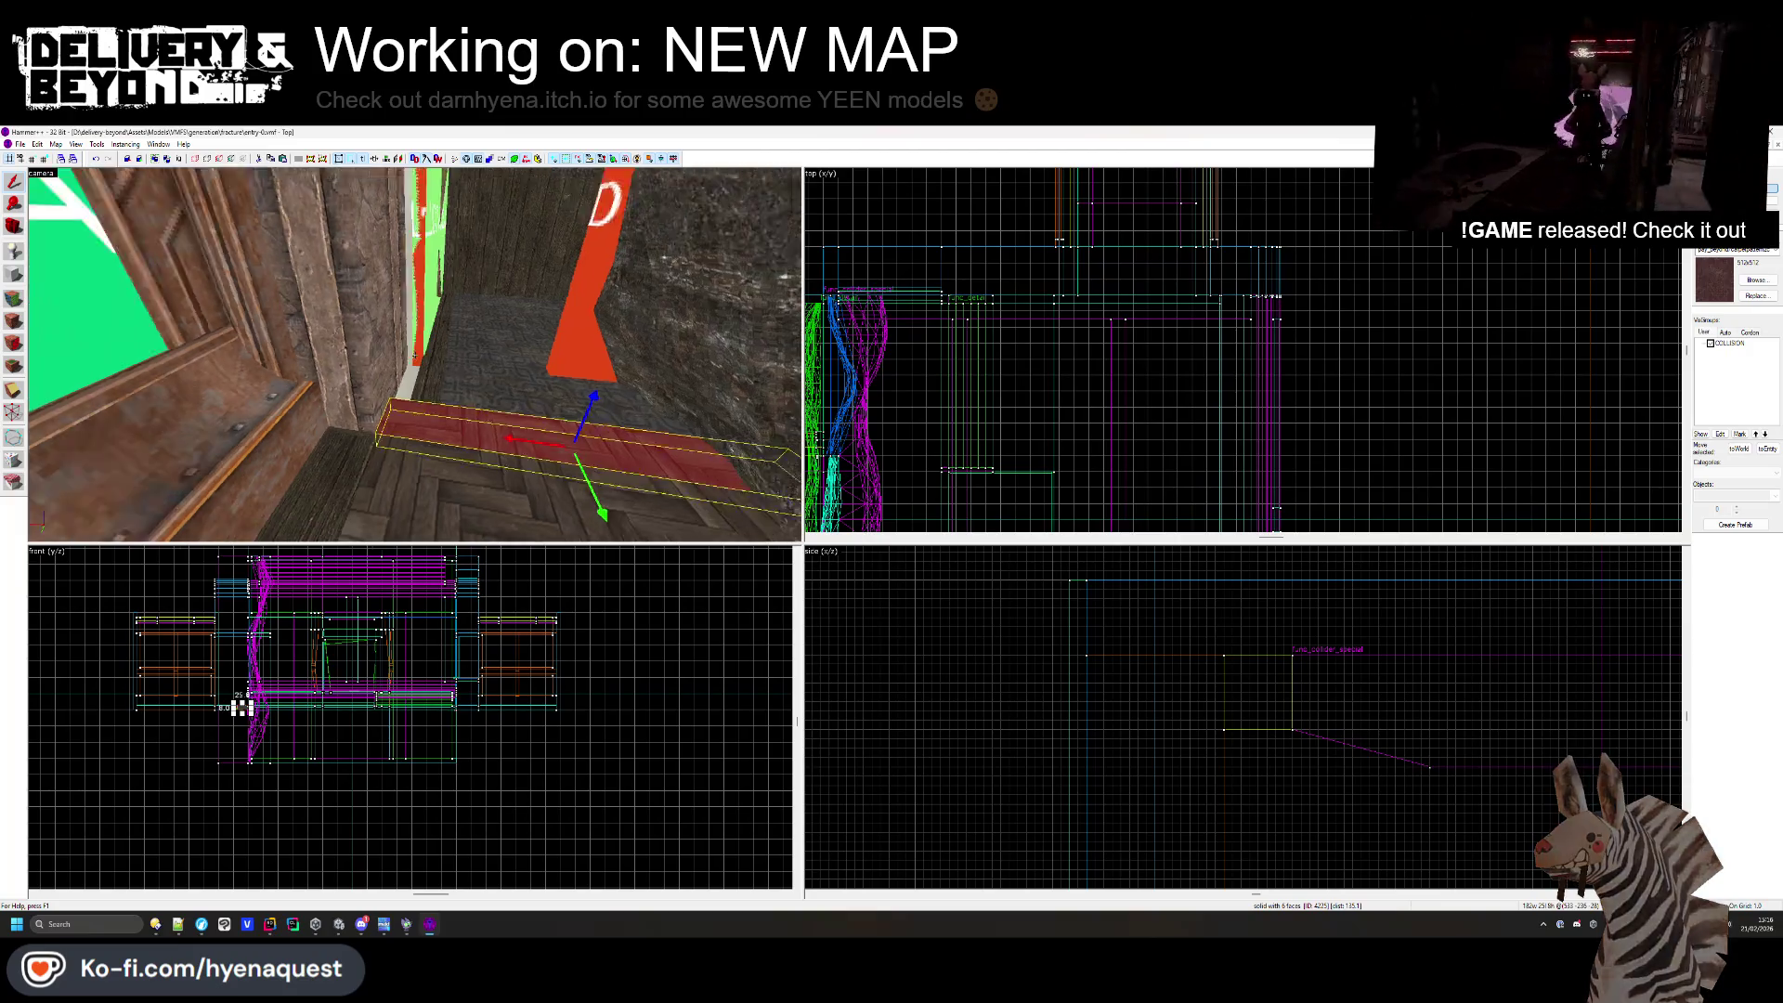
key("s")
key("s")
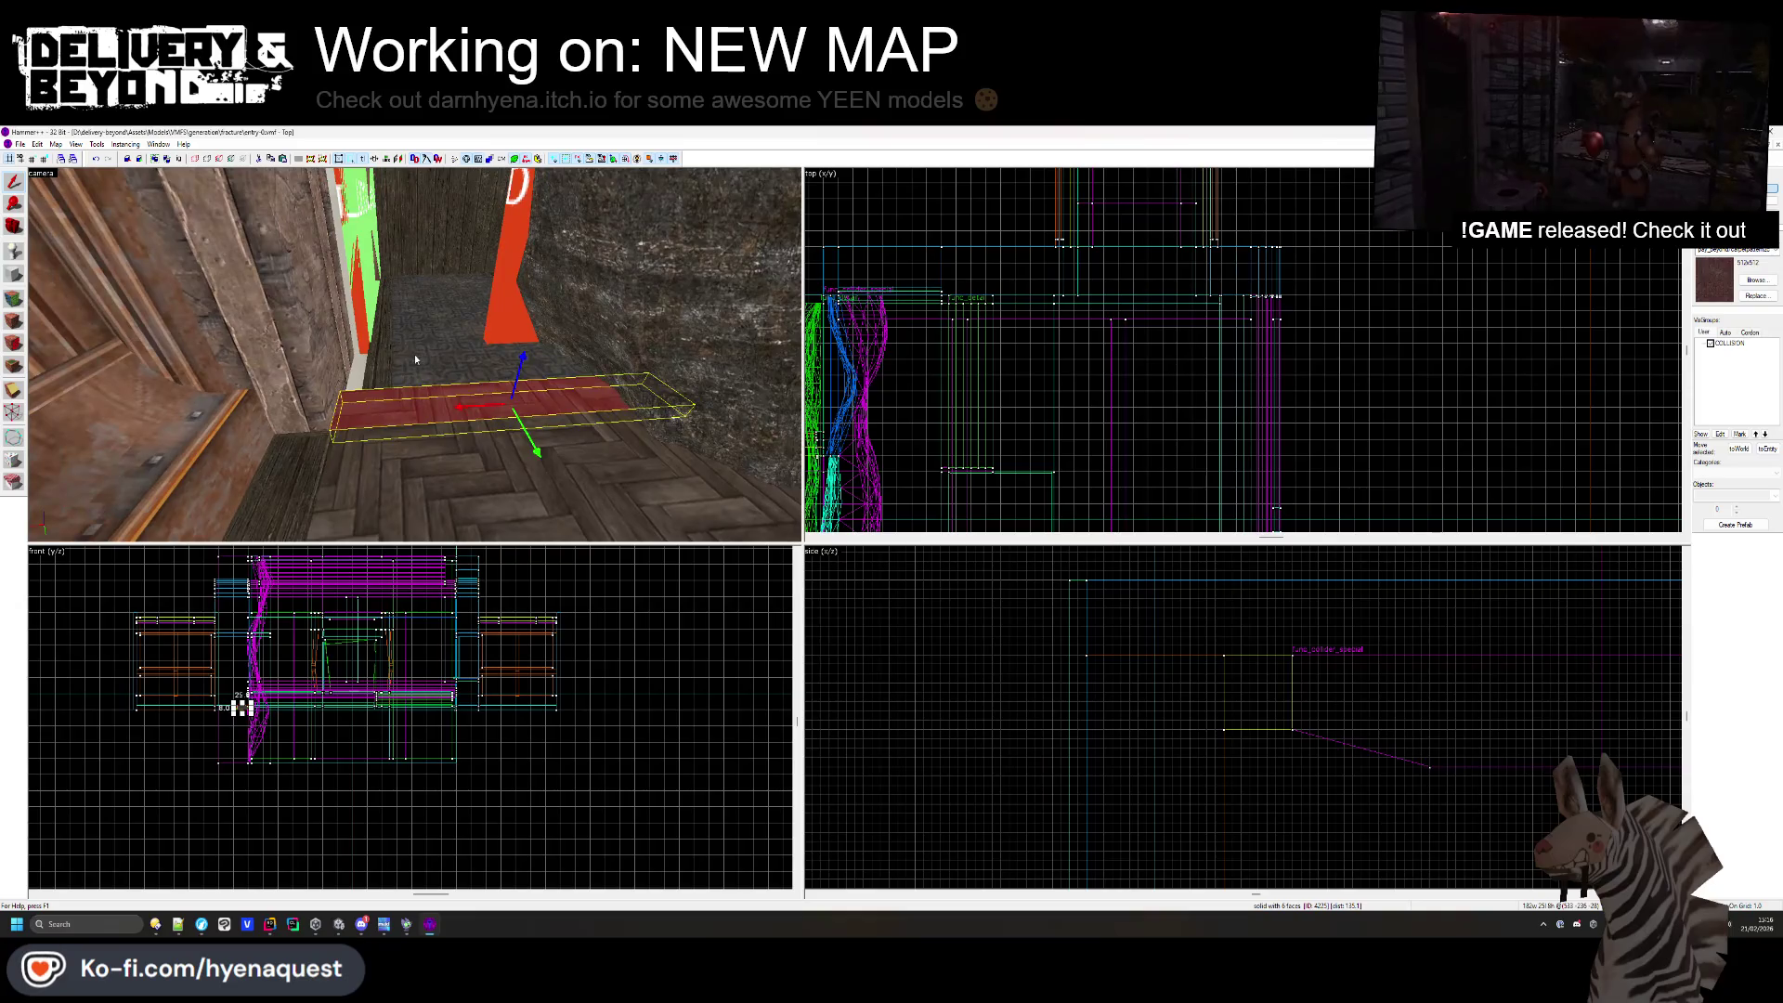
key("ctrl+shift+e")
scroll(1114, 417, "up", 3)
scroll(1114, 417, "up", 3)
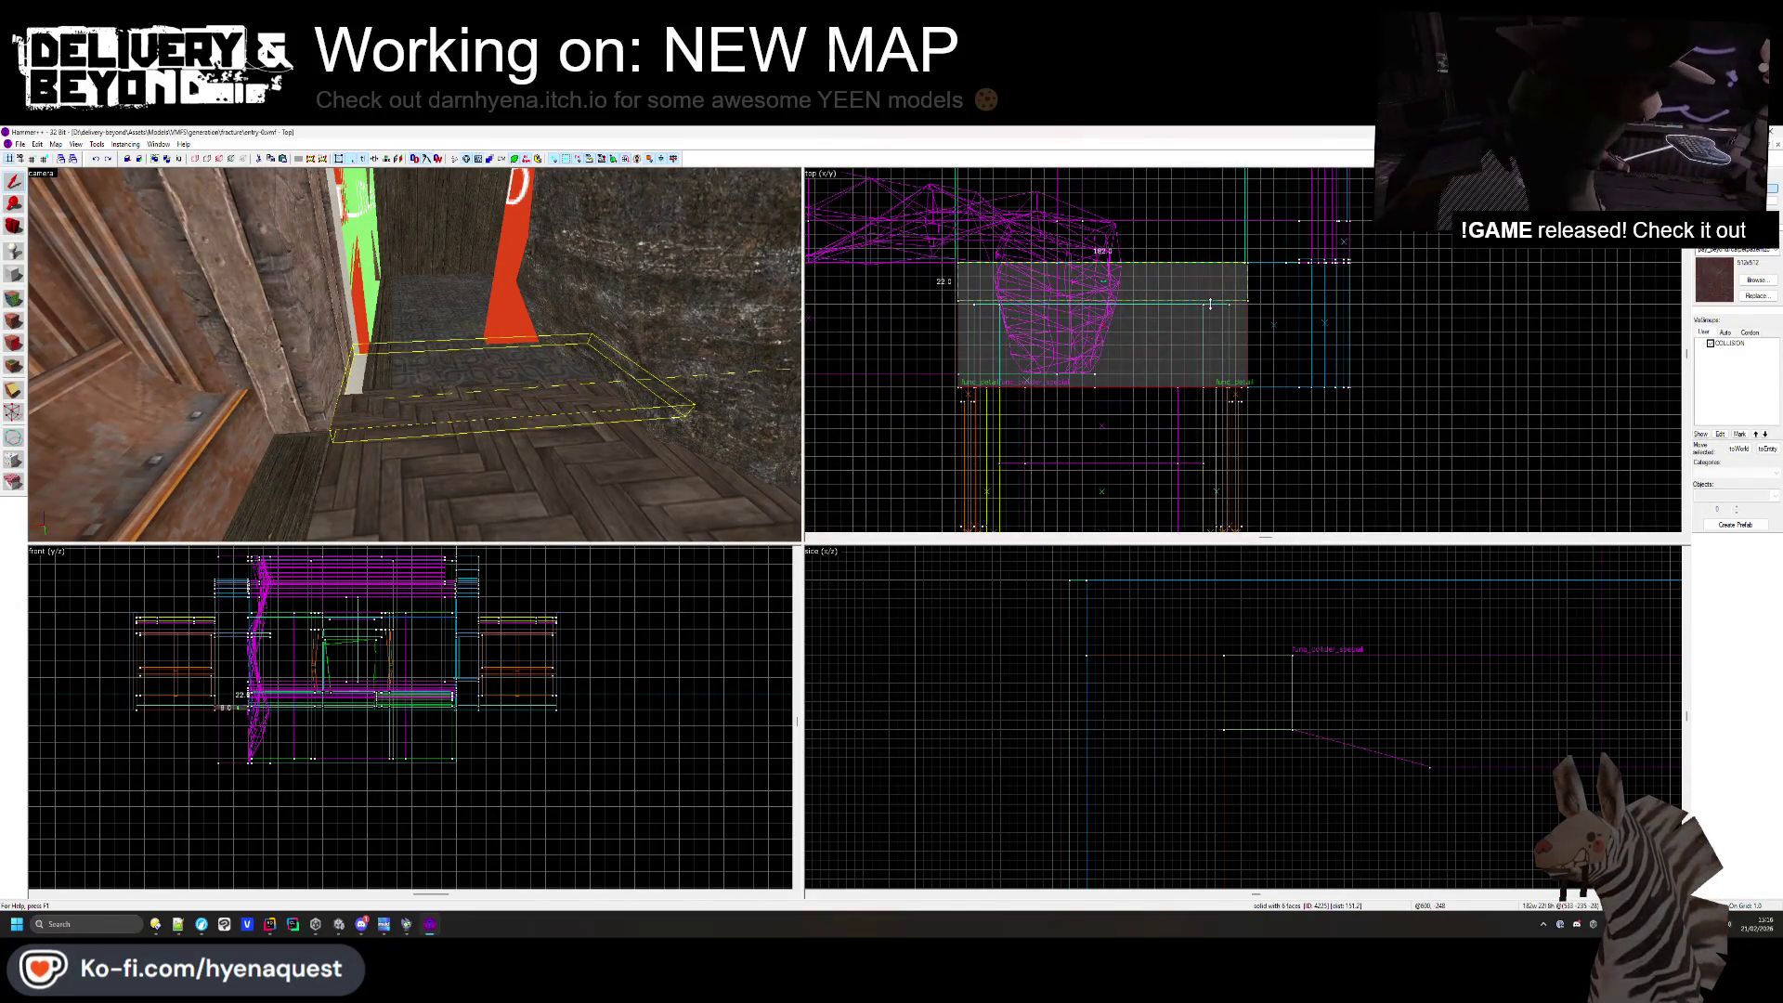
scroll(1215, 304, "up", 3)
key("Escape")
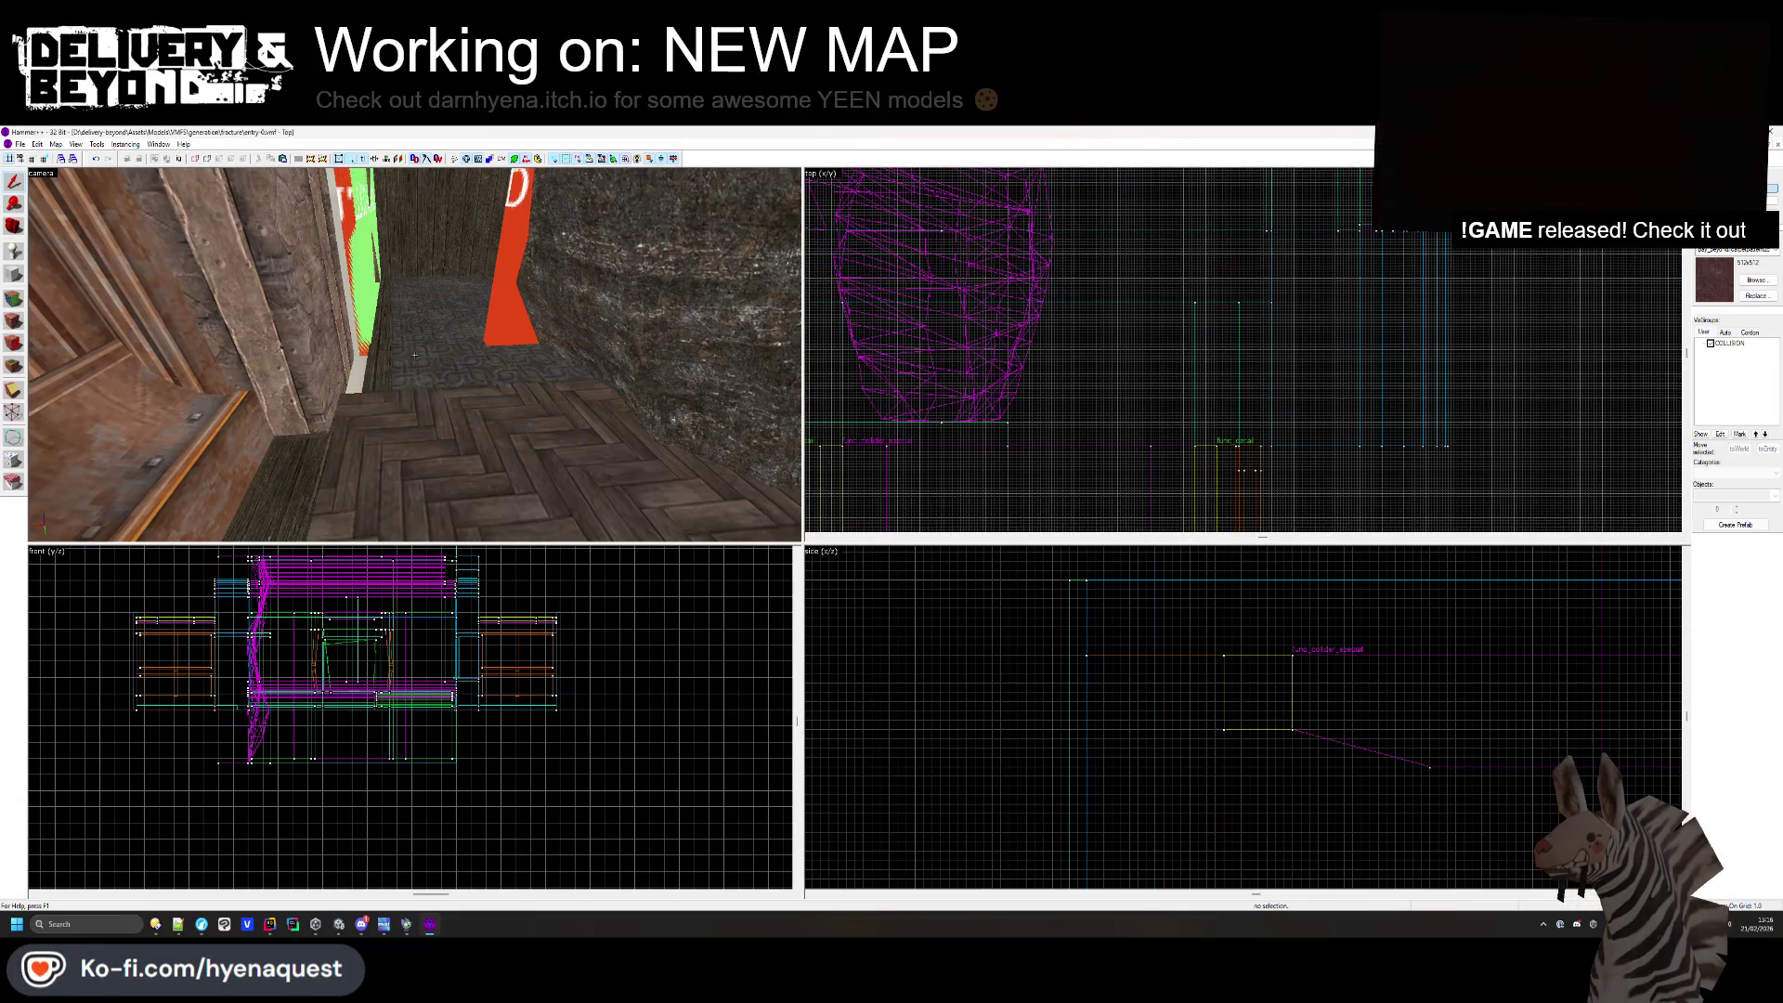
- Widen the small brush beside the pillar from 32 to 44 units
key("w")
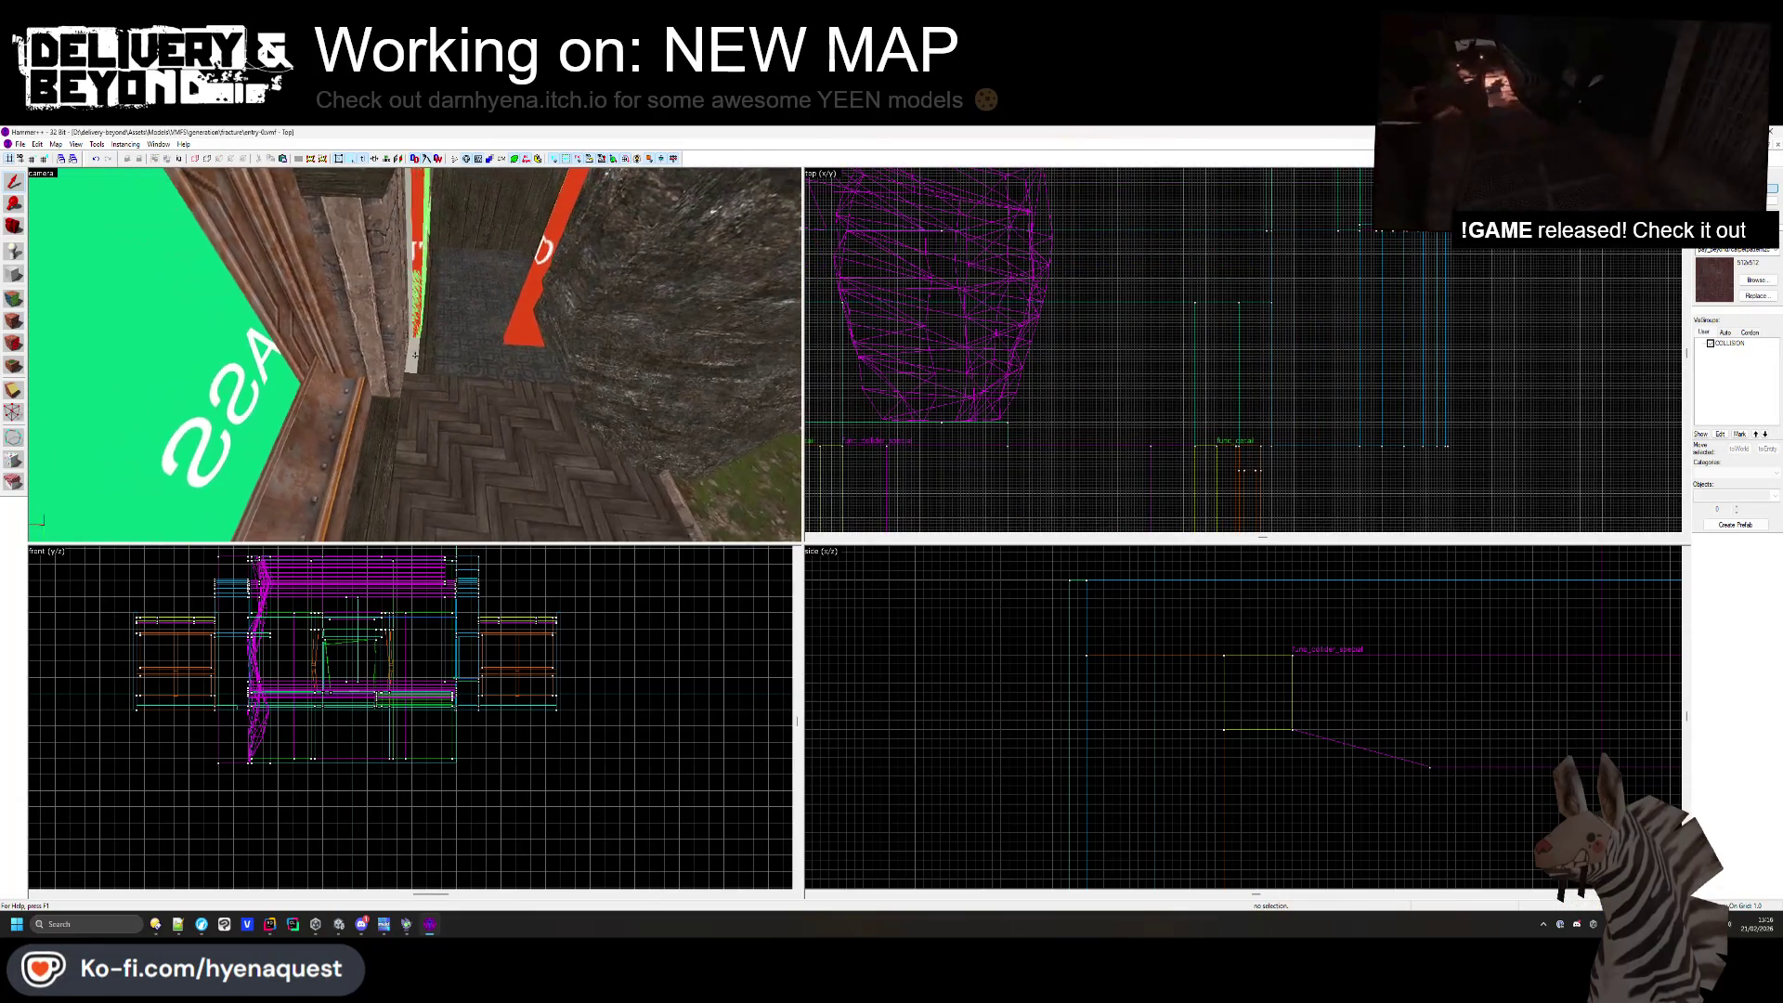
left_click(416, 359)
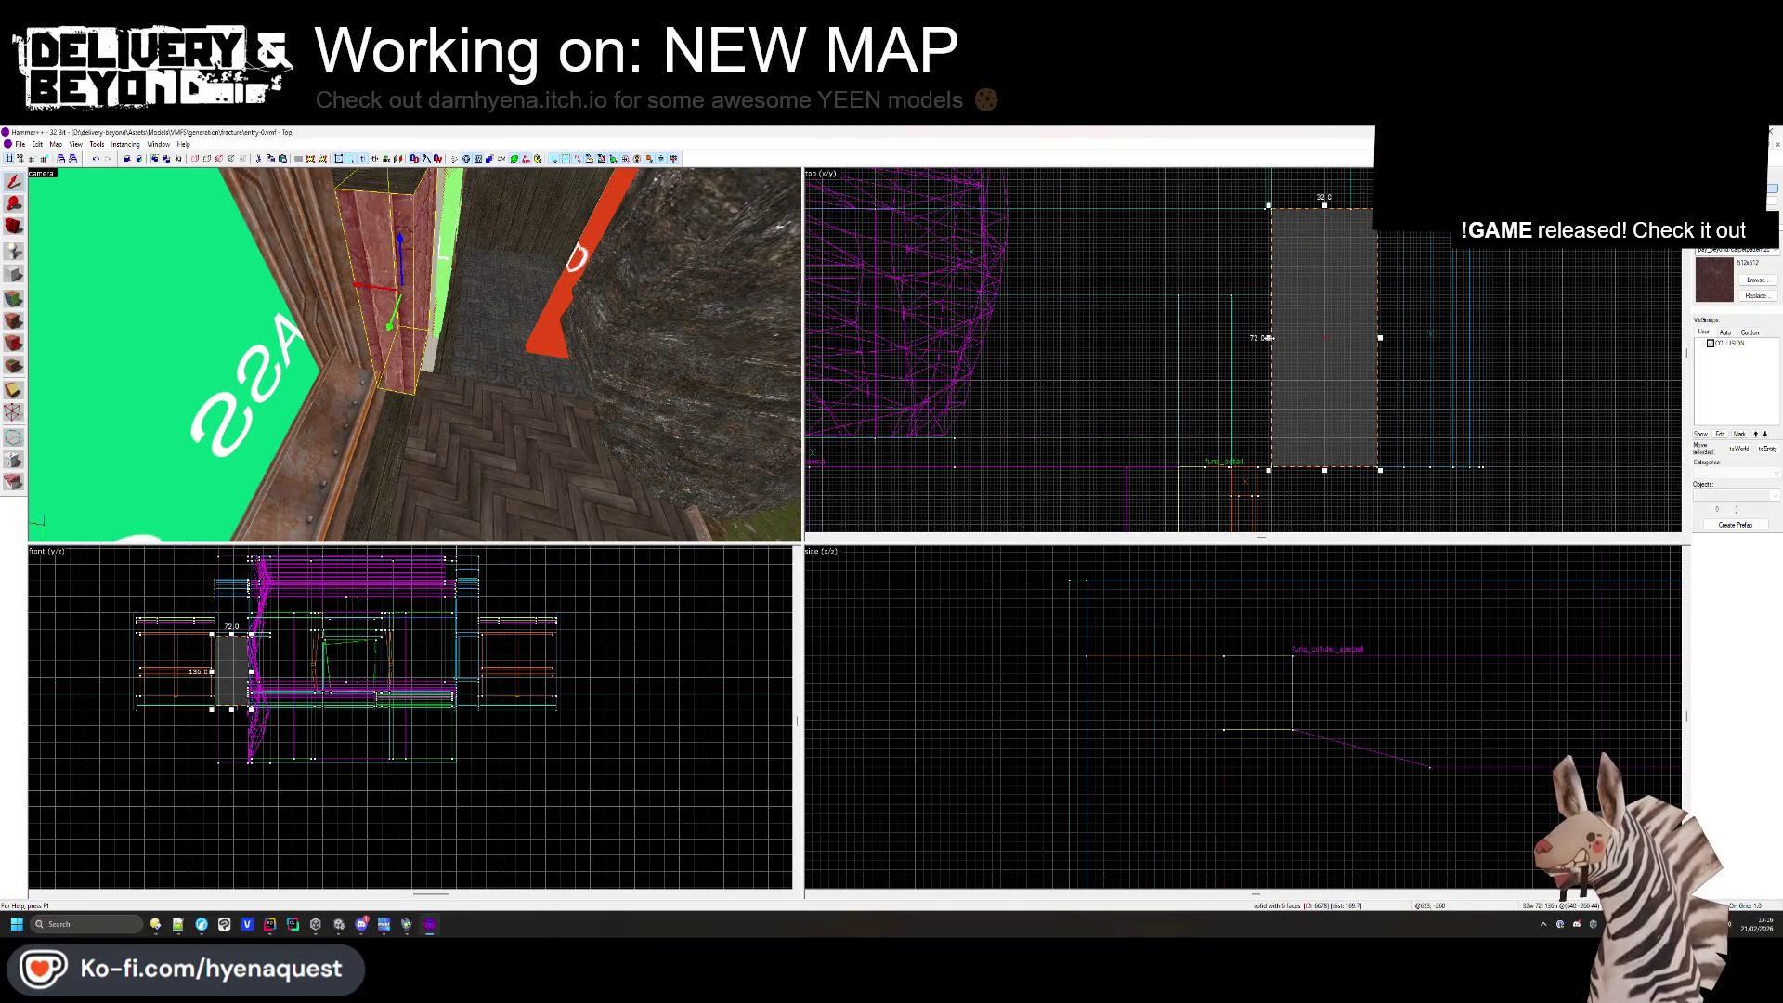
key("Escape")
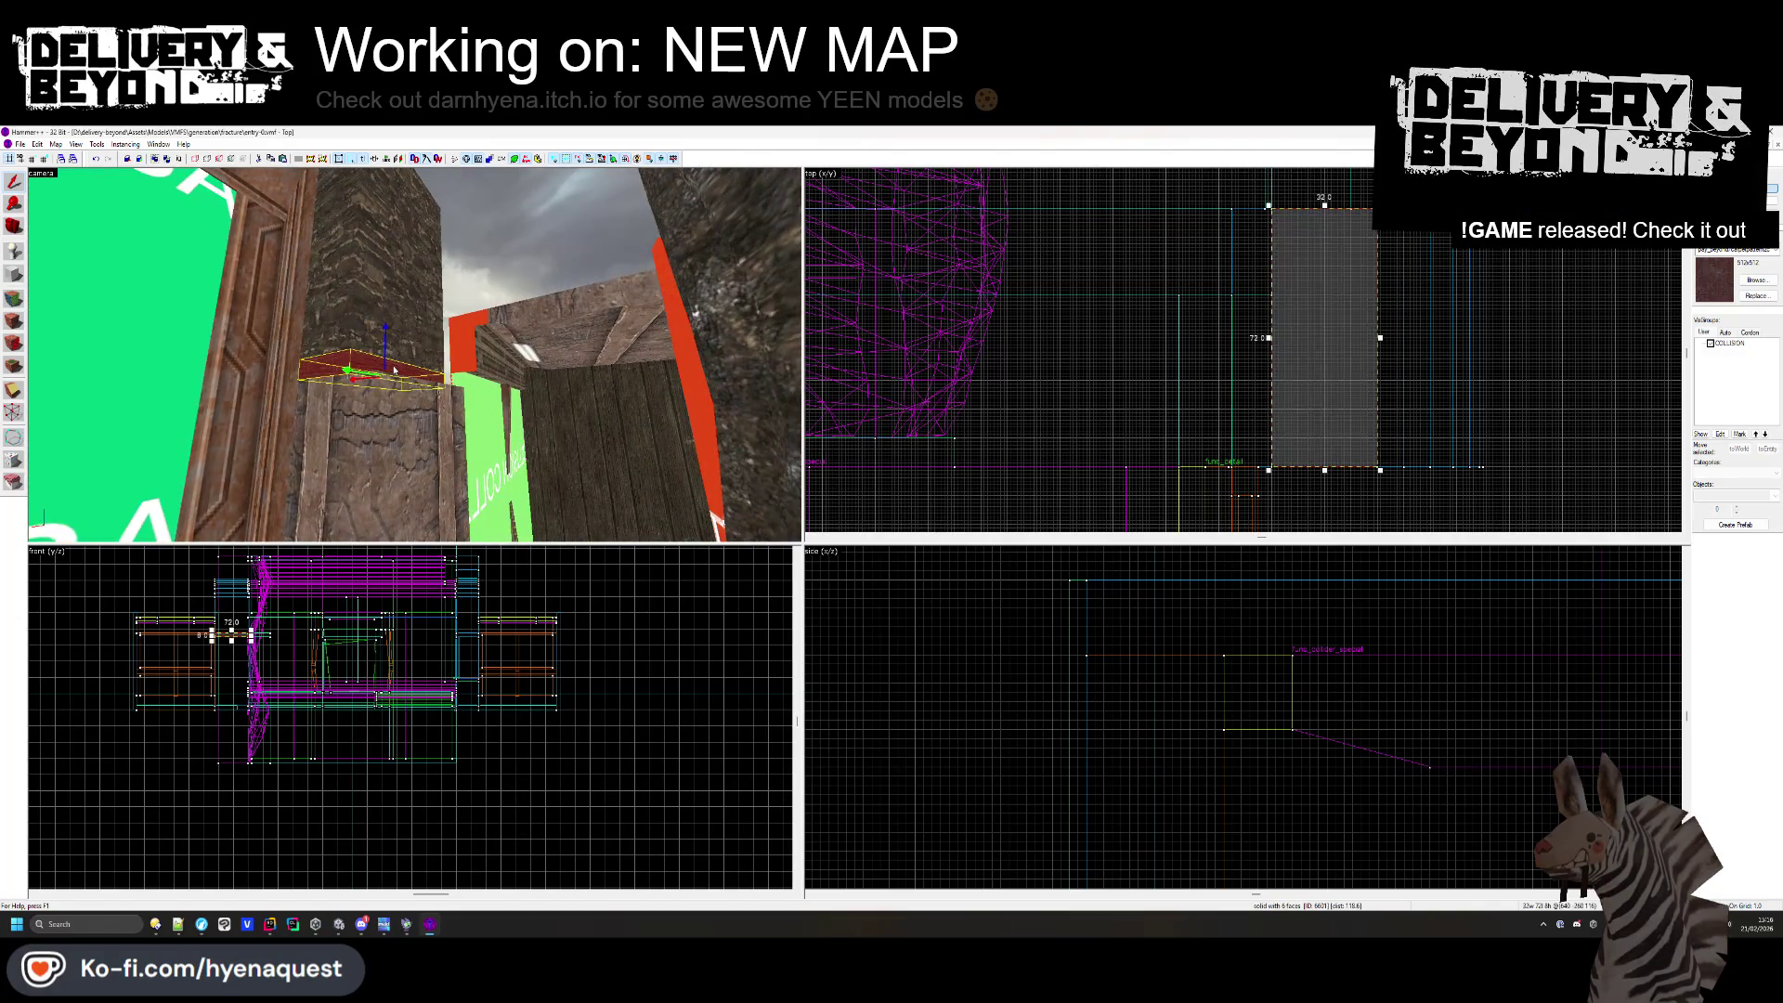
left_click(415, 367)
left_click_drag(1269, 337, 1229, 338)
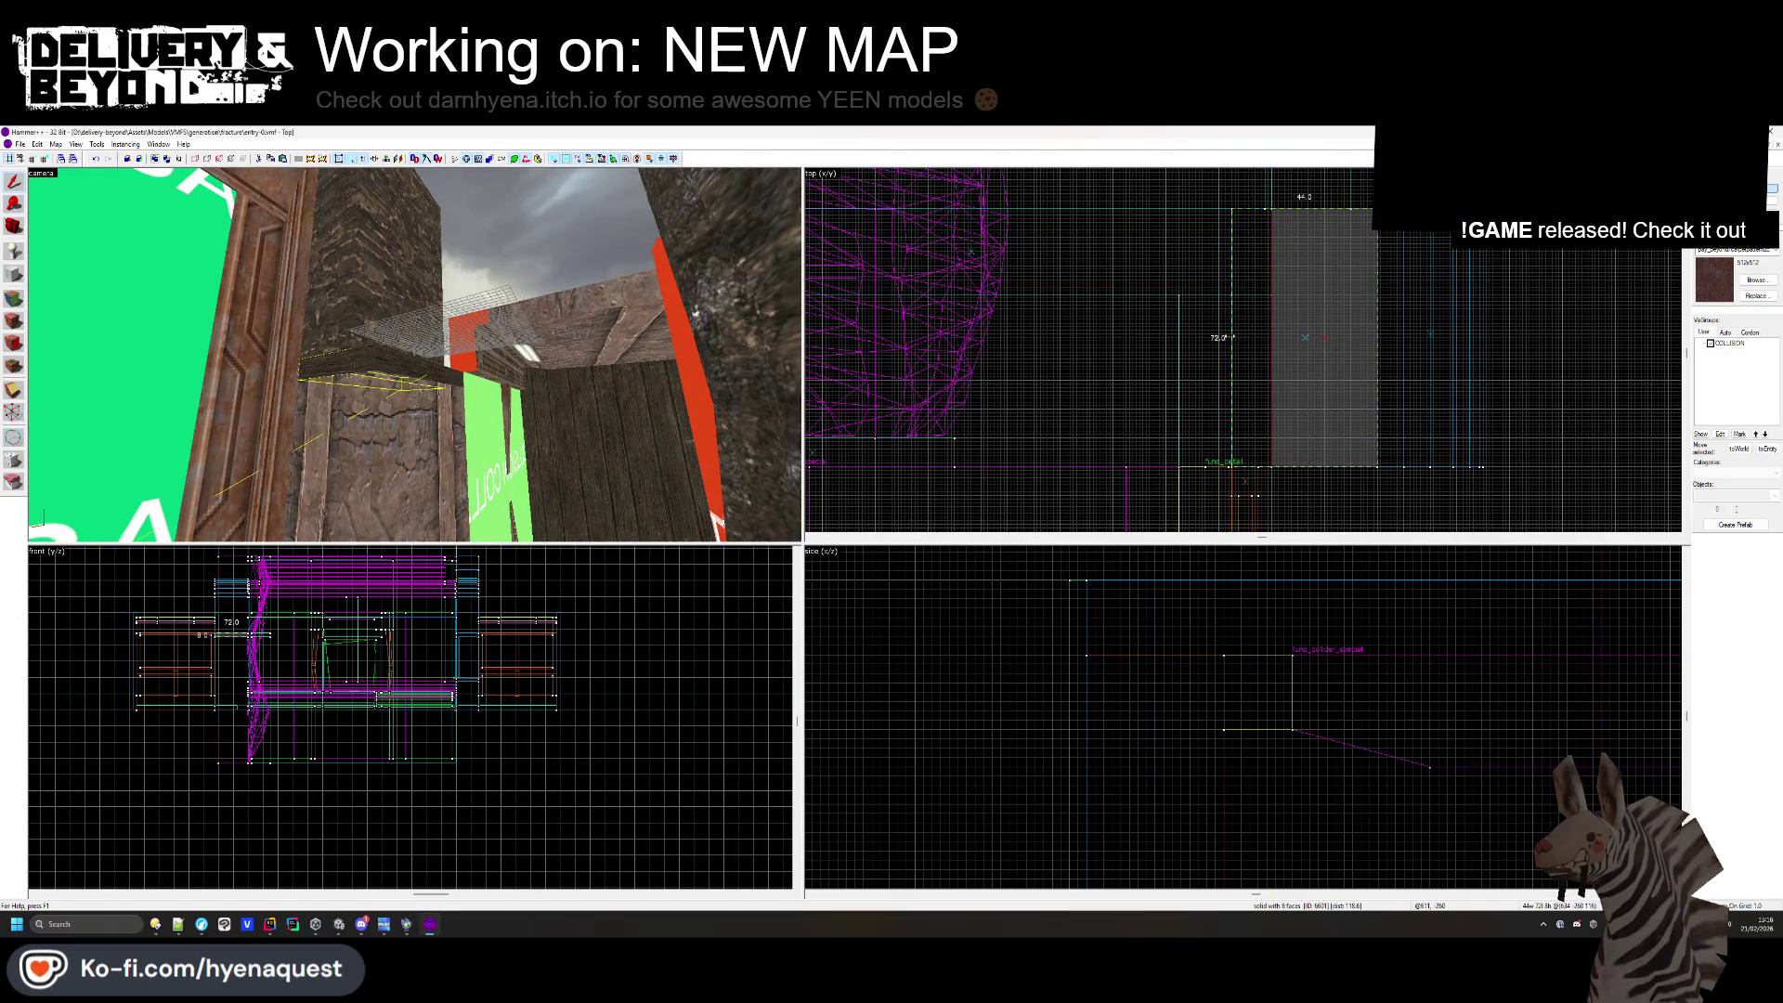
- Check the stone pillar, then select the sculpted rock wall
left_click(423, 324)
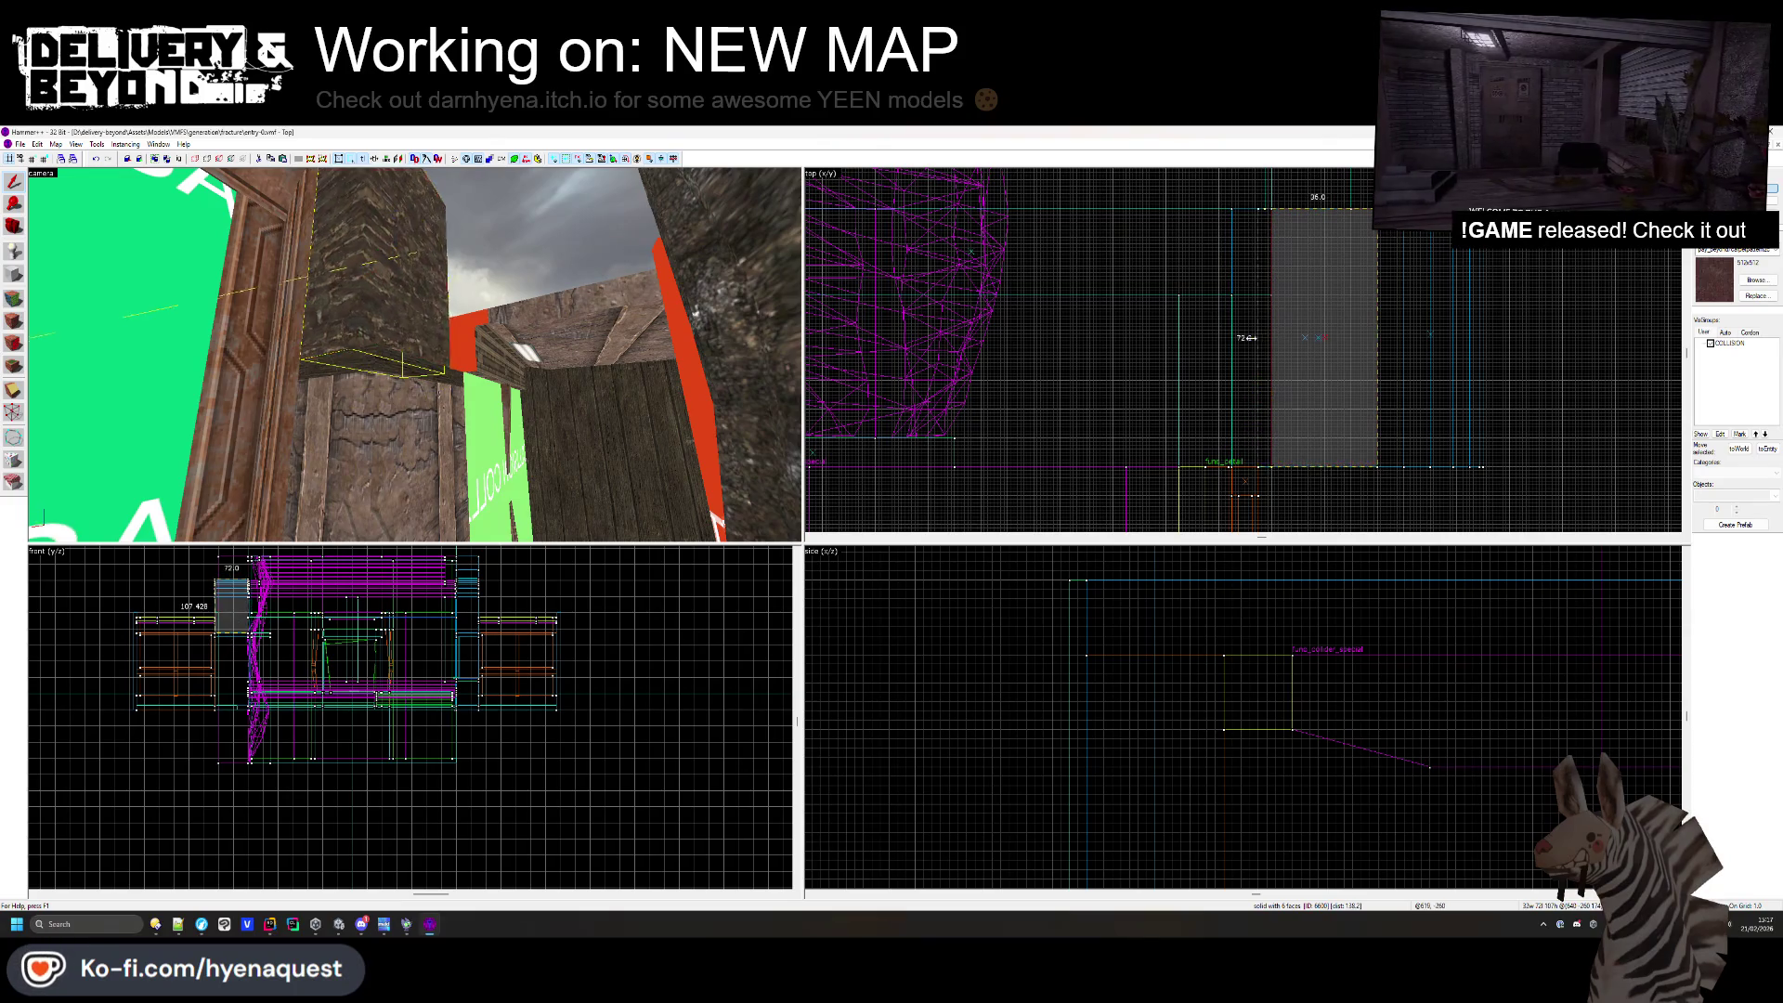
key("Escape")
key("z")
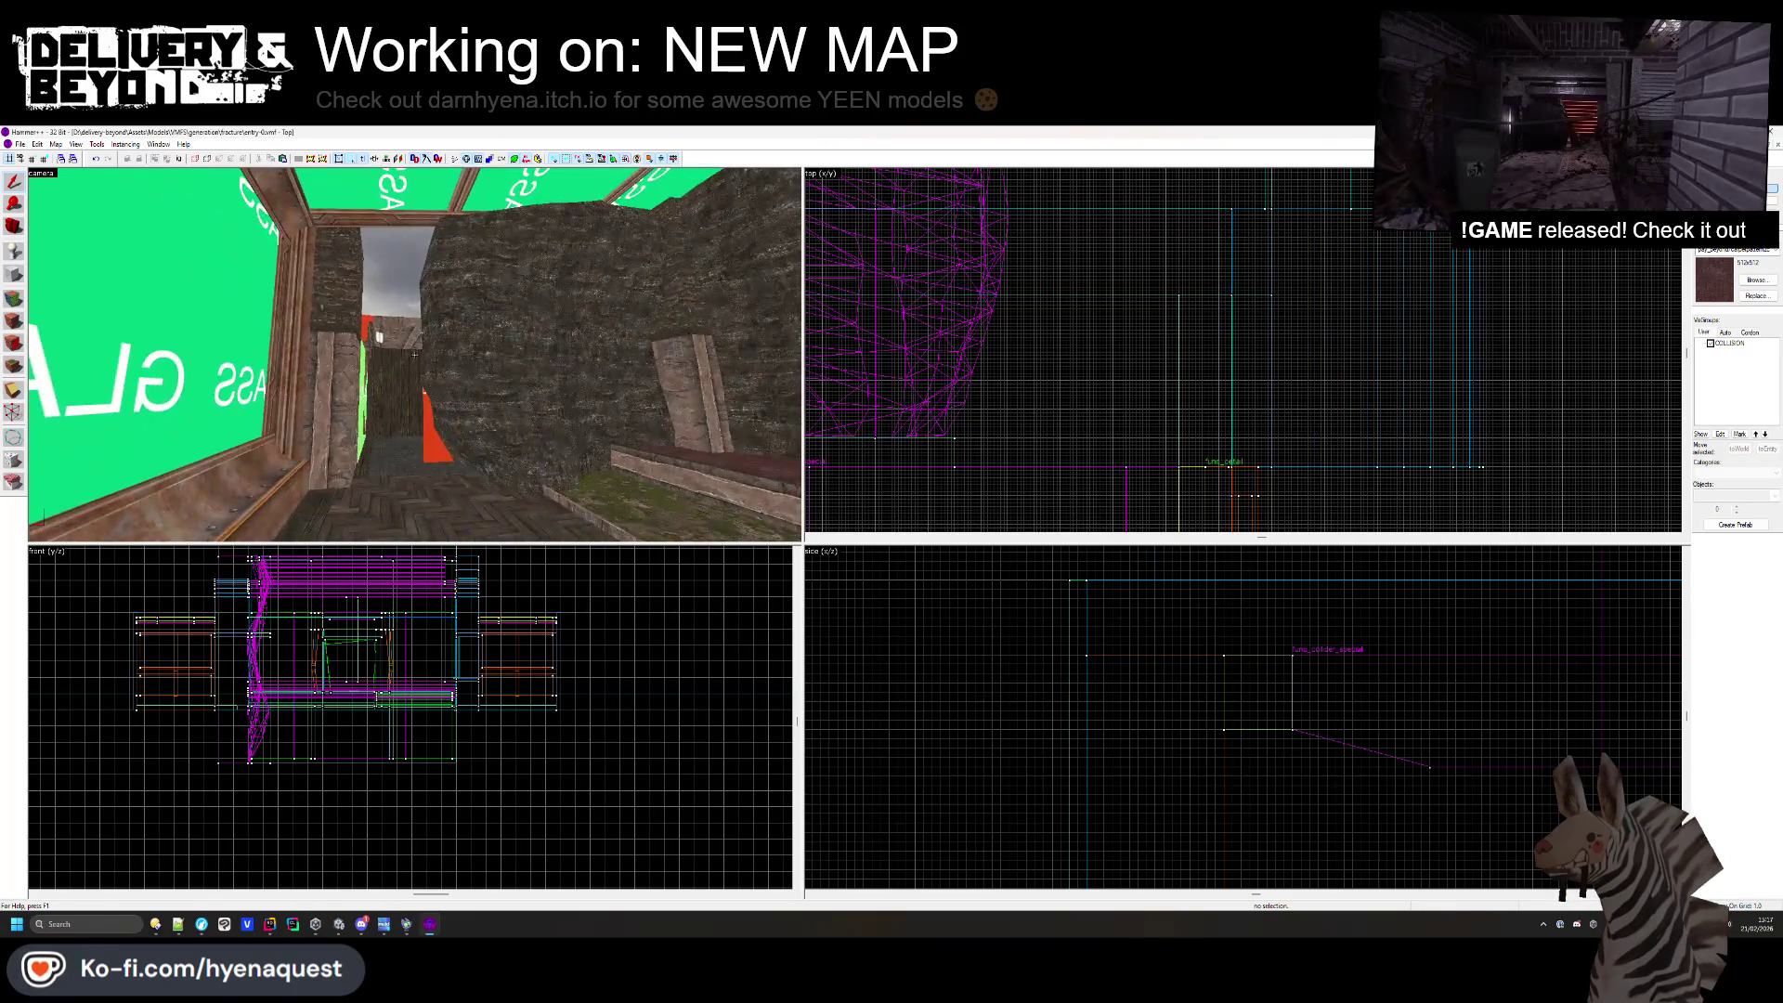
left_click(414, 354)
key("Escape")
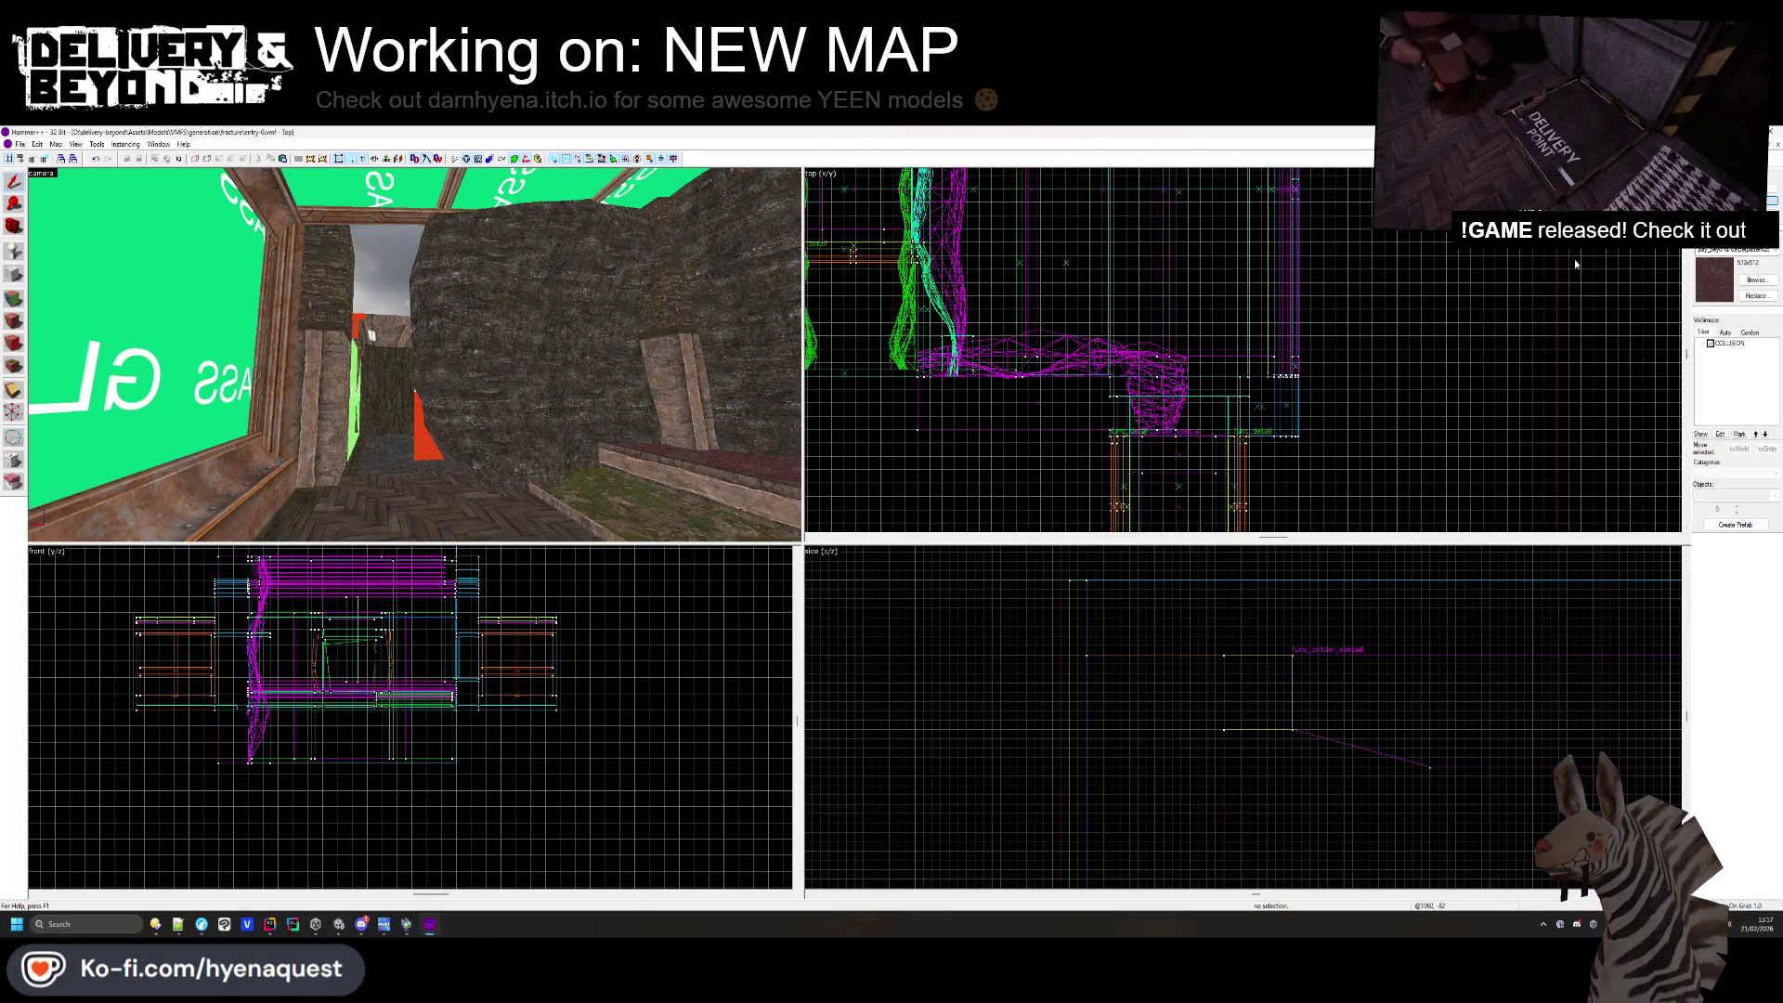
left_click(414, 355)
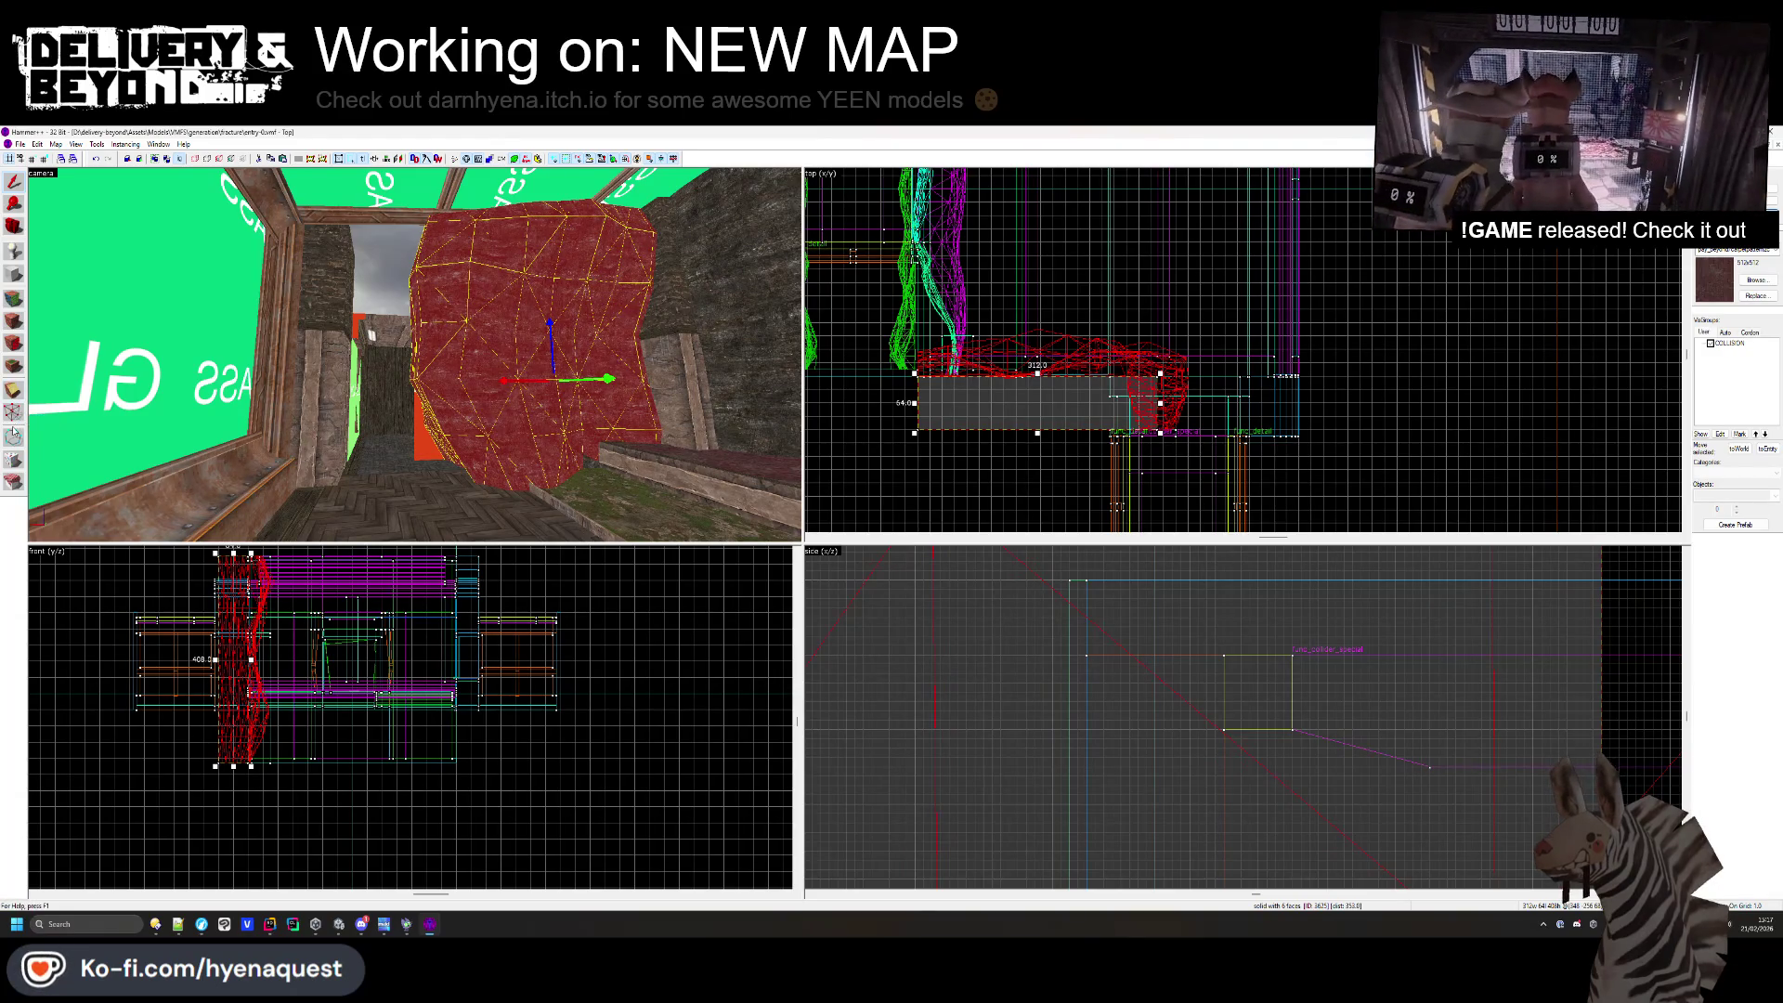
- Sculpt the rock displacement beside the red panel with Paint Geometry, then close the Face Edit Sheet
left_click(13, 322)
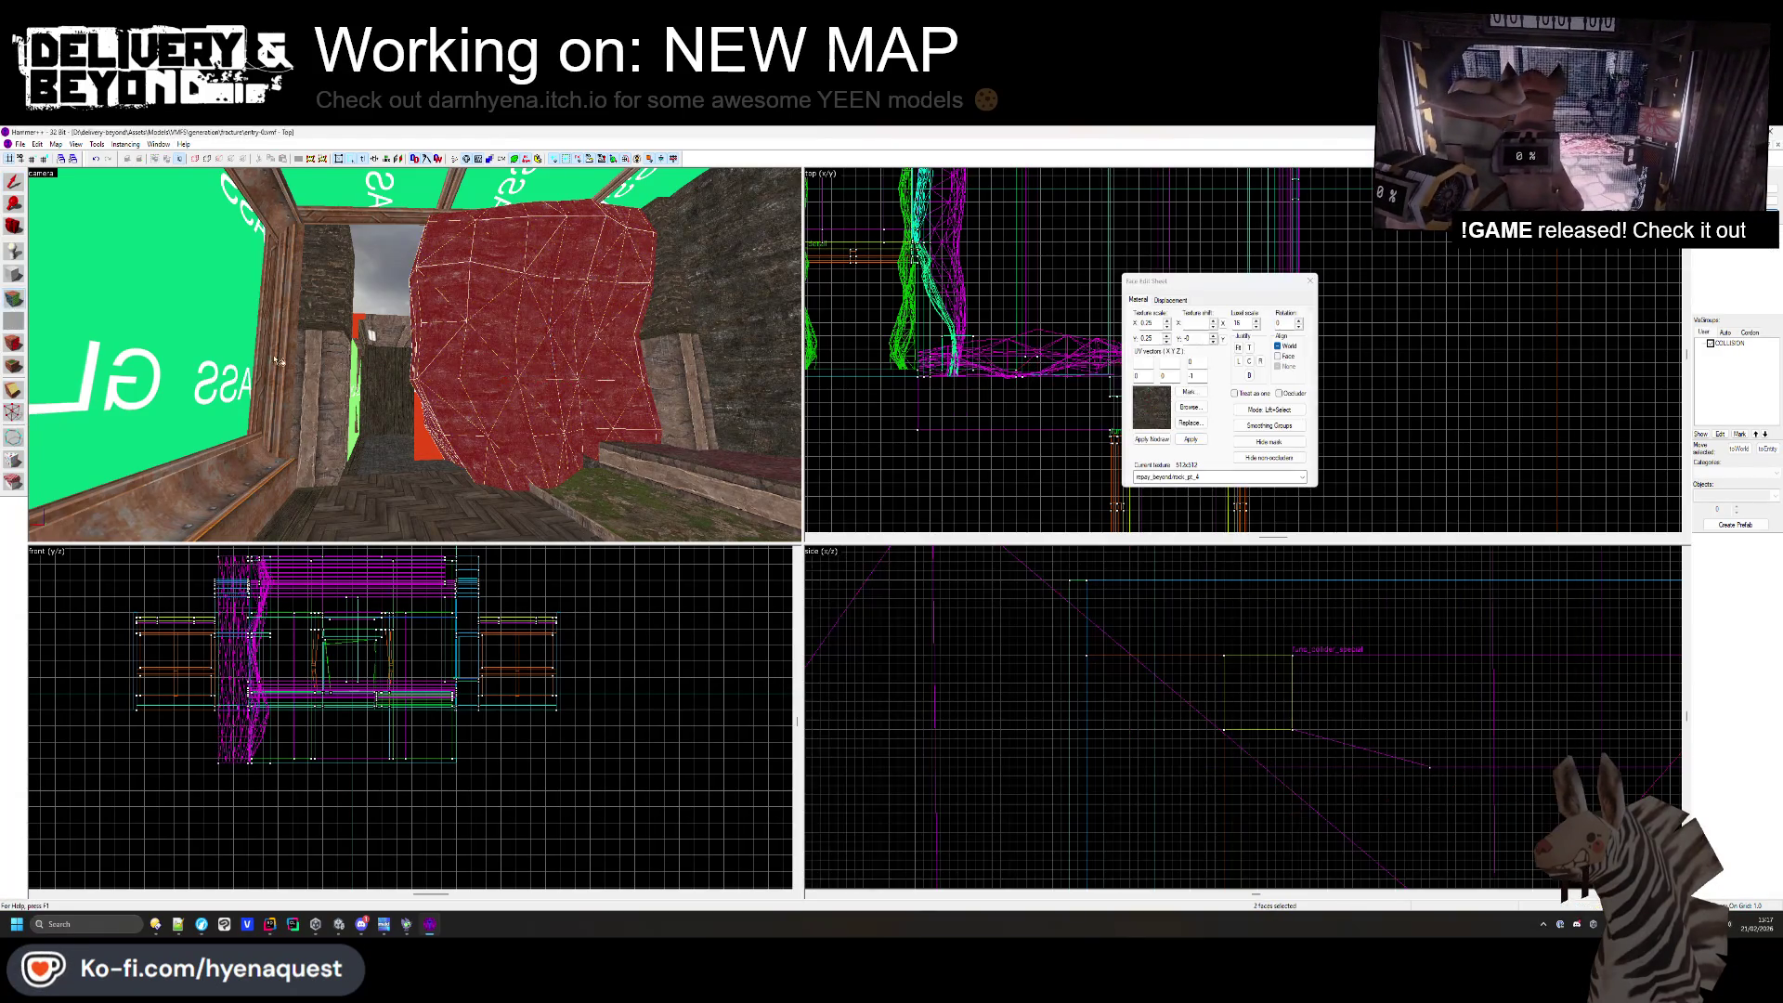
left_click(1179, 302)
left_click(1175, 329)
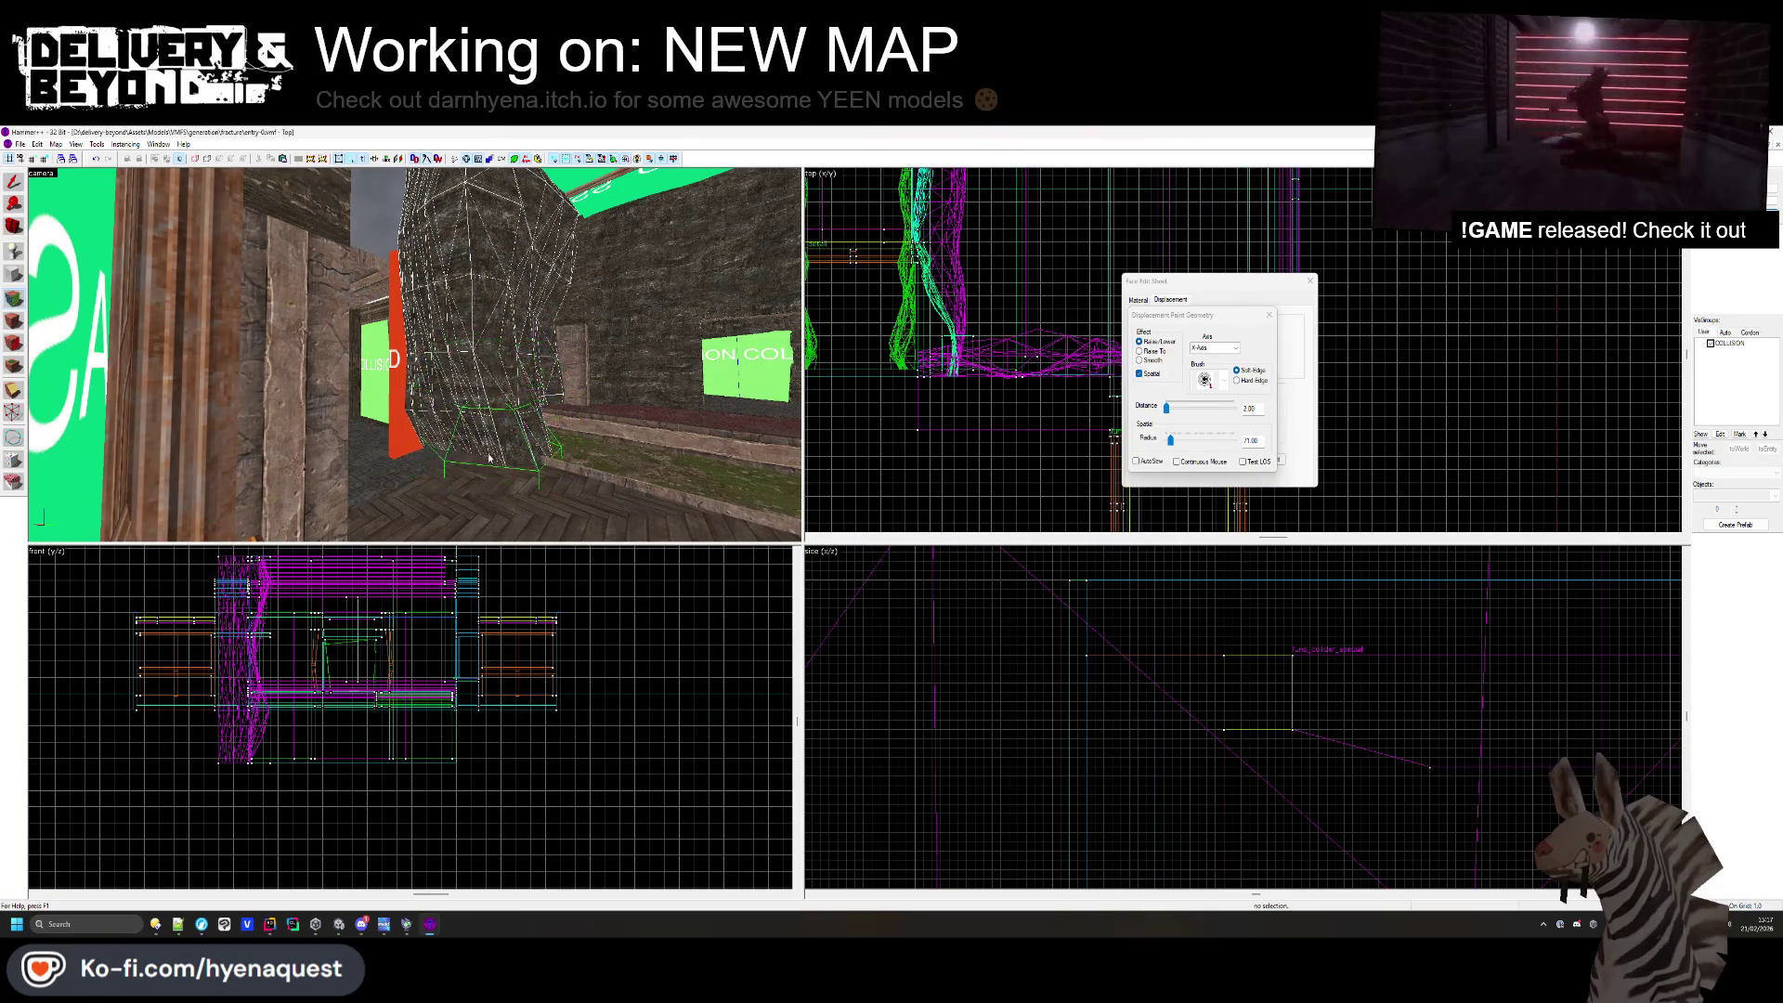
left_click_drag(473, 455, 453, 420)
key("z")
key("z")
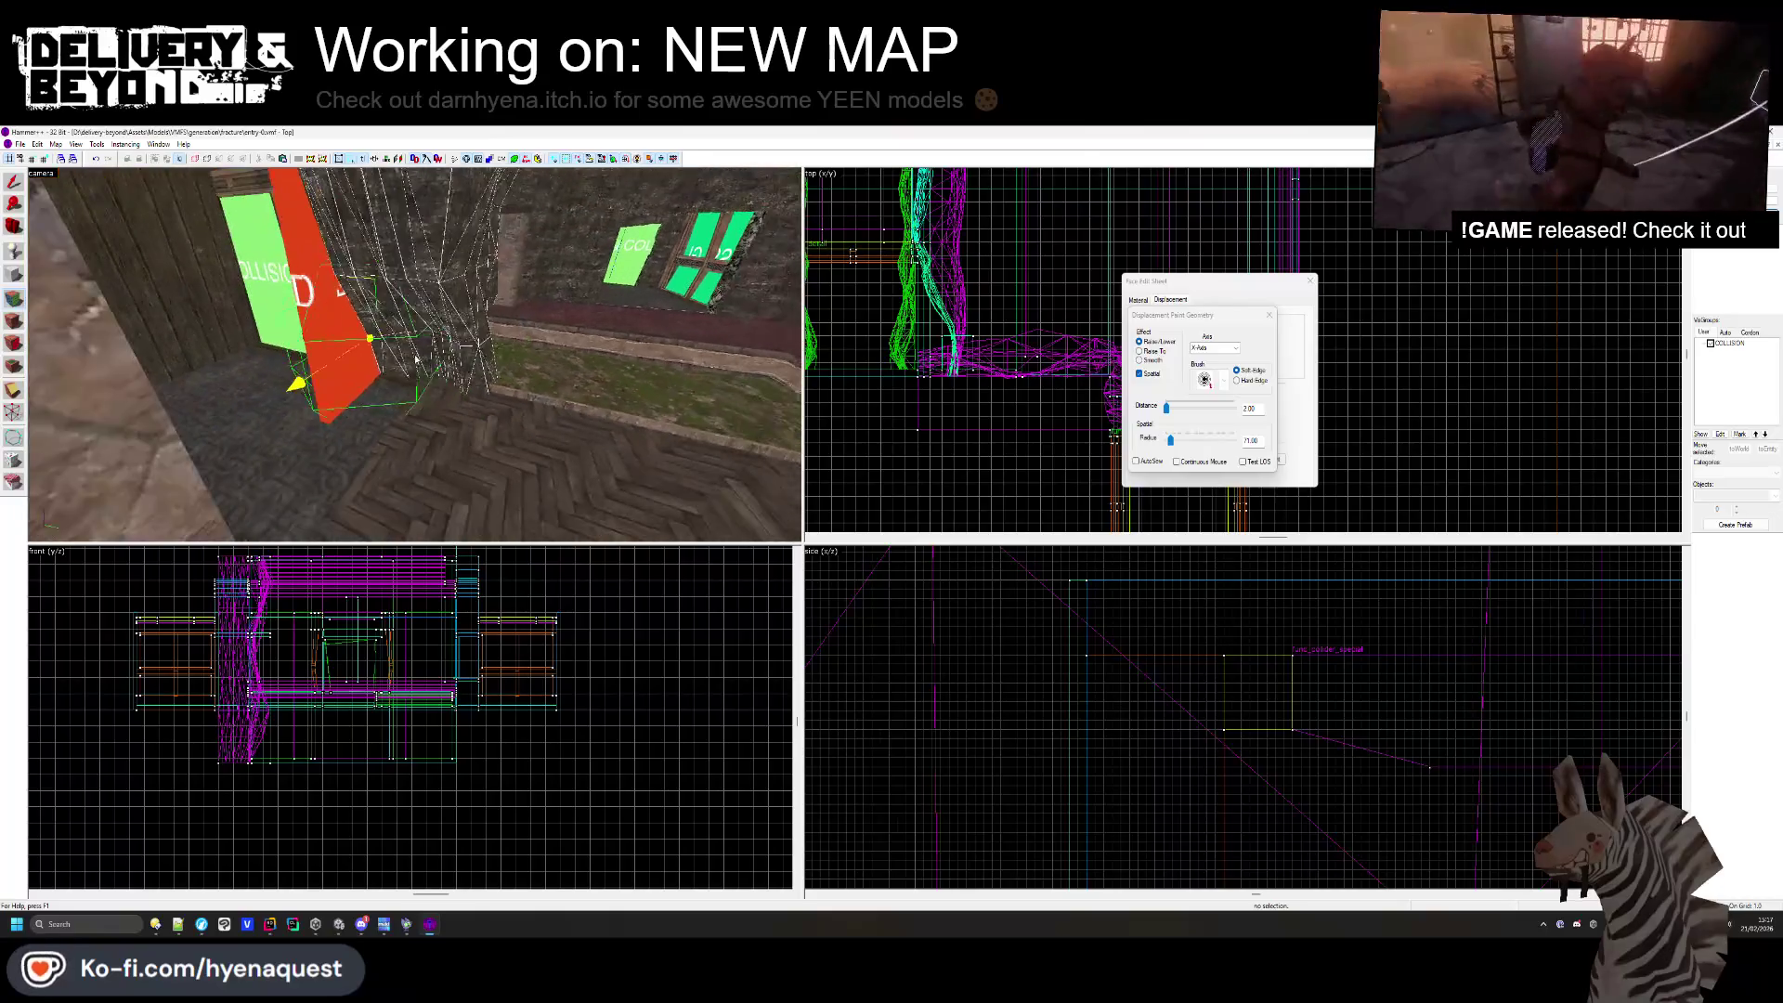
left_click_drag(415, 238, 397, 376)
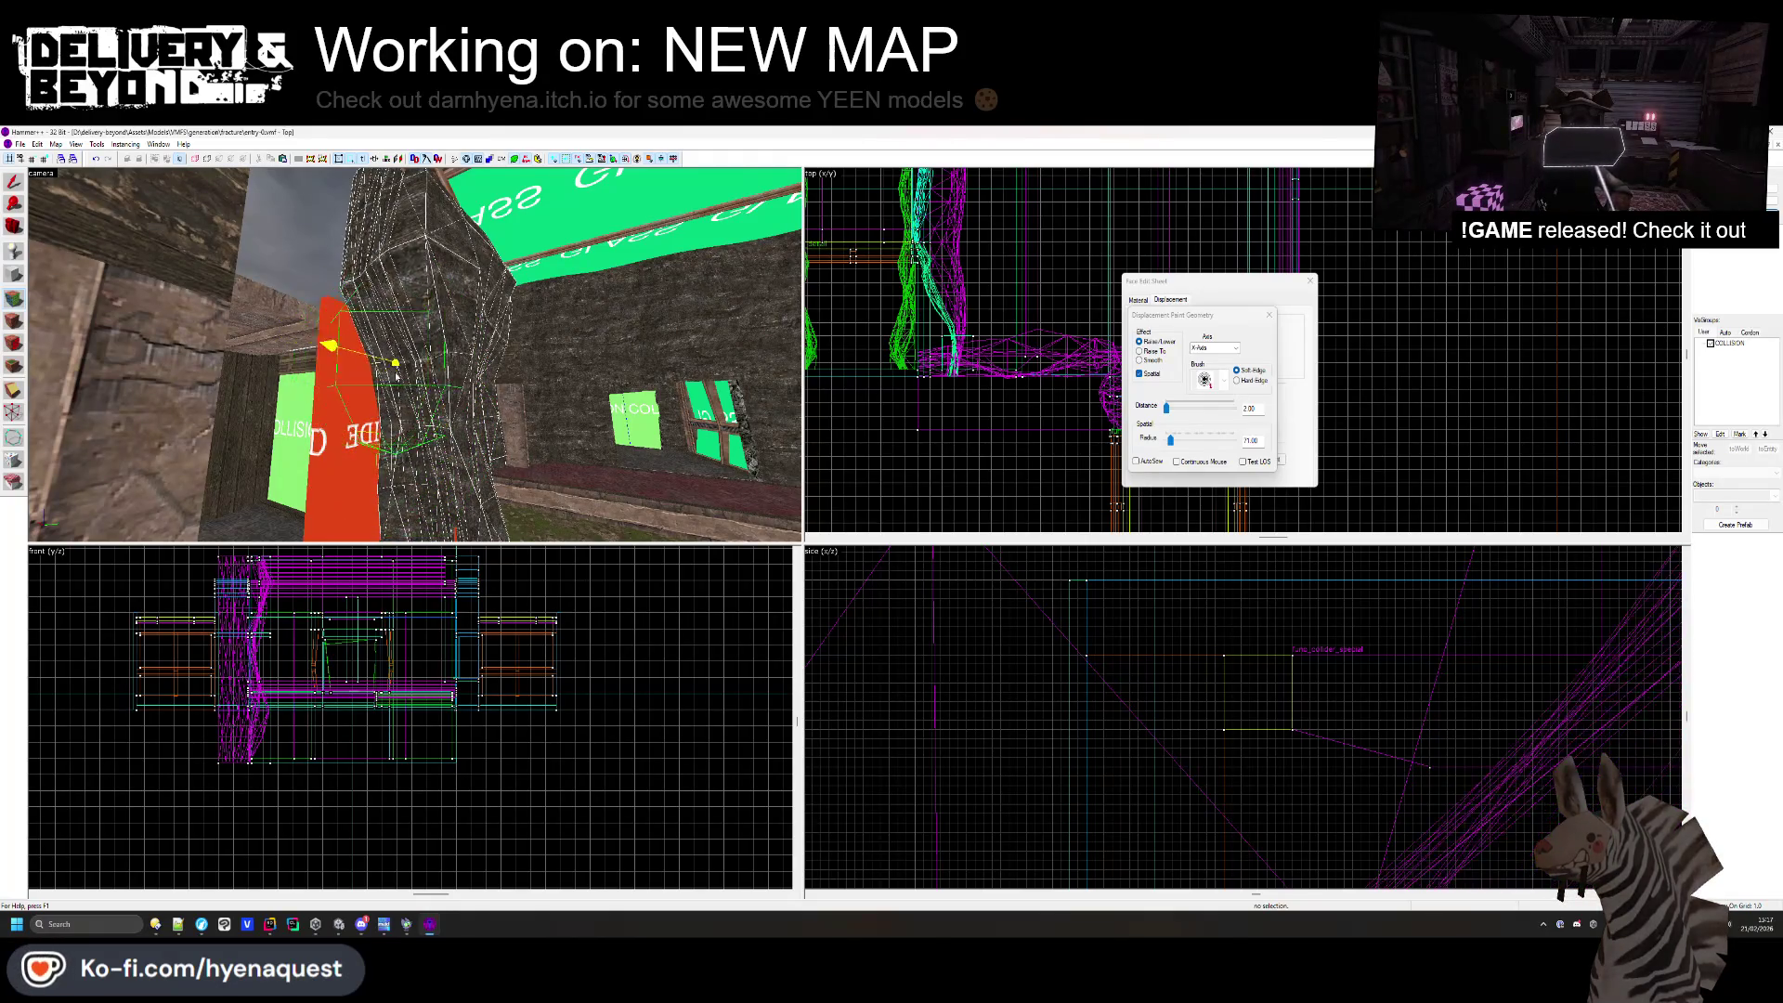
left_click_drag(382, 299, 310, 336)
left_click_drag(571, 381, 442, 395)
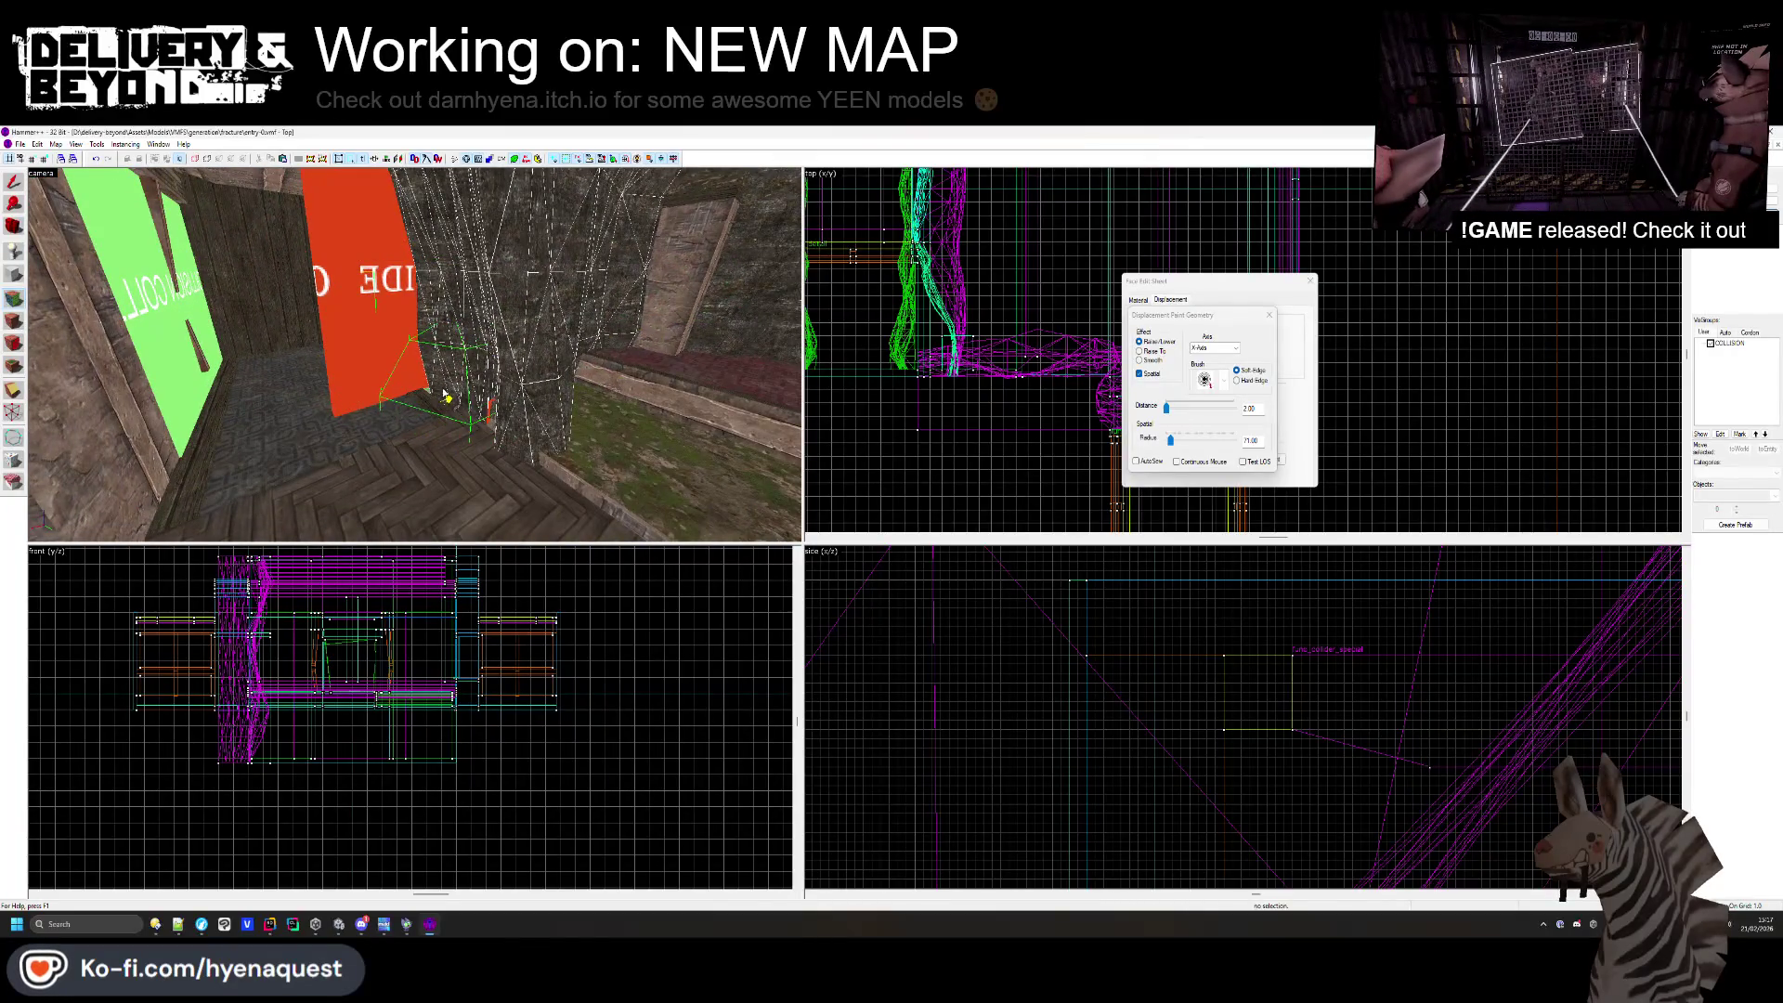
mouse_move(483, 407)
left_mouse_down()
mouse_move(387, 277)
mouse_move(409, 183)
mouse_move(485, 214)
left_mouse_up()
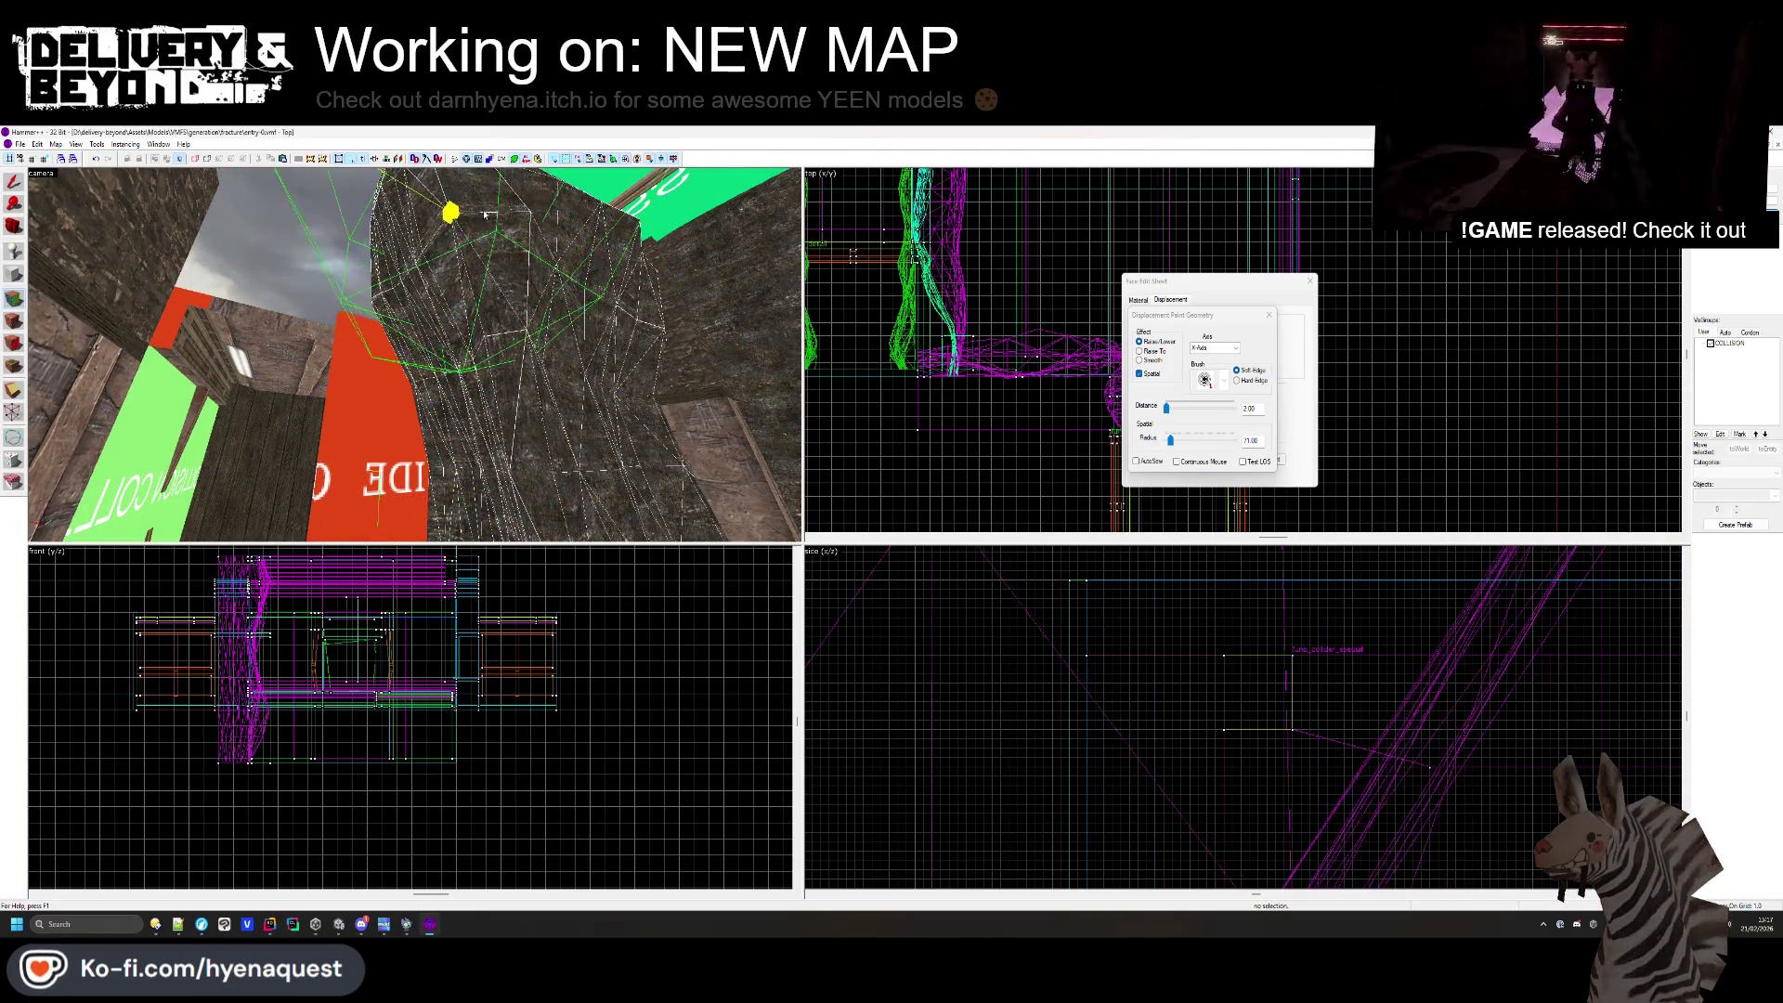
left_click(1310, 281)
left_click_drag(629, 353, 520, 362)
key("w")
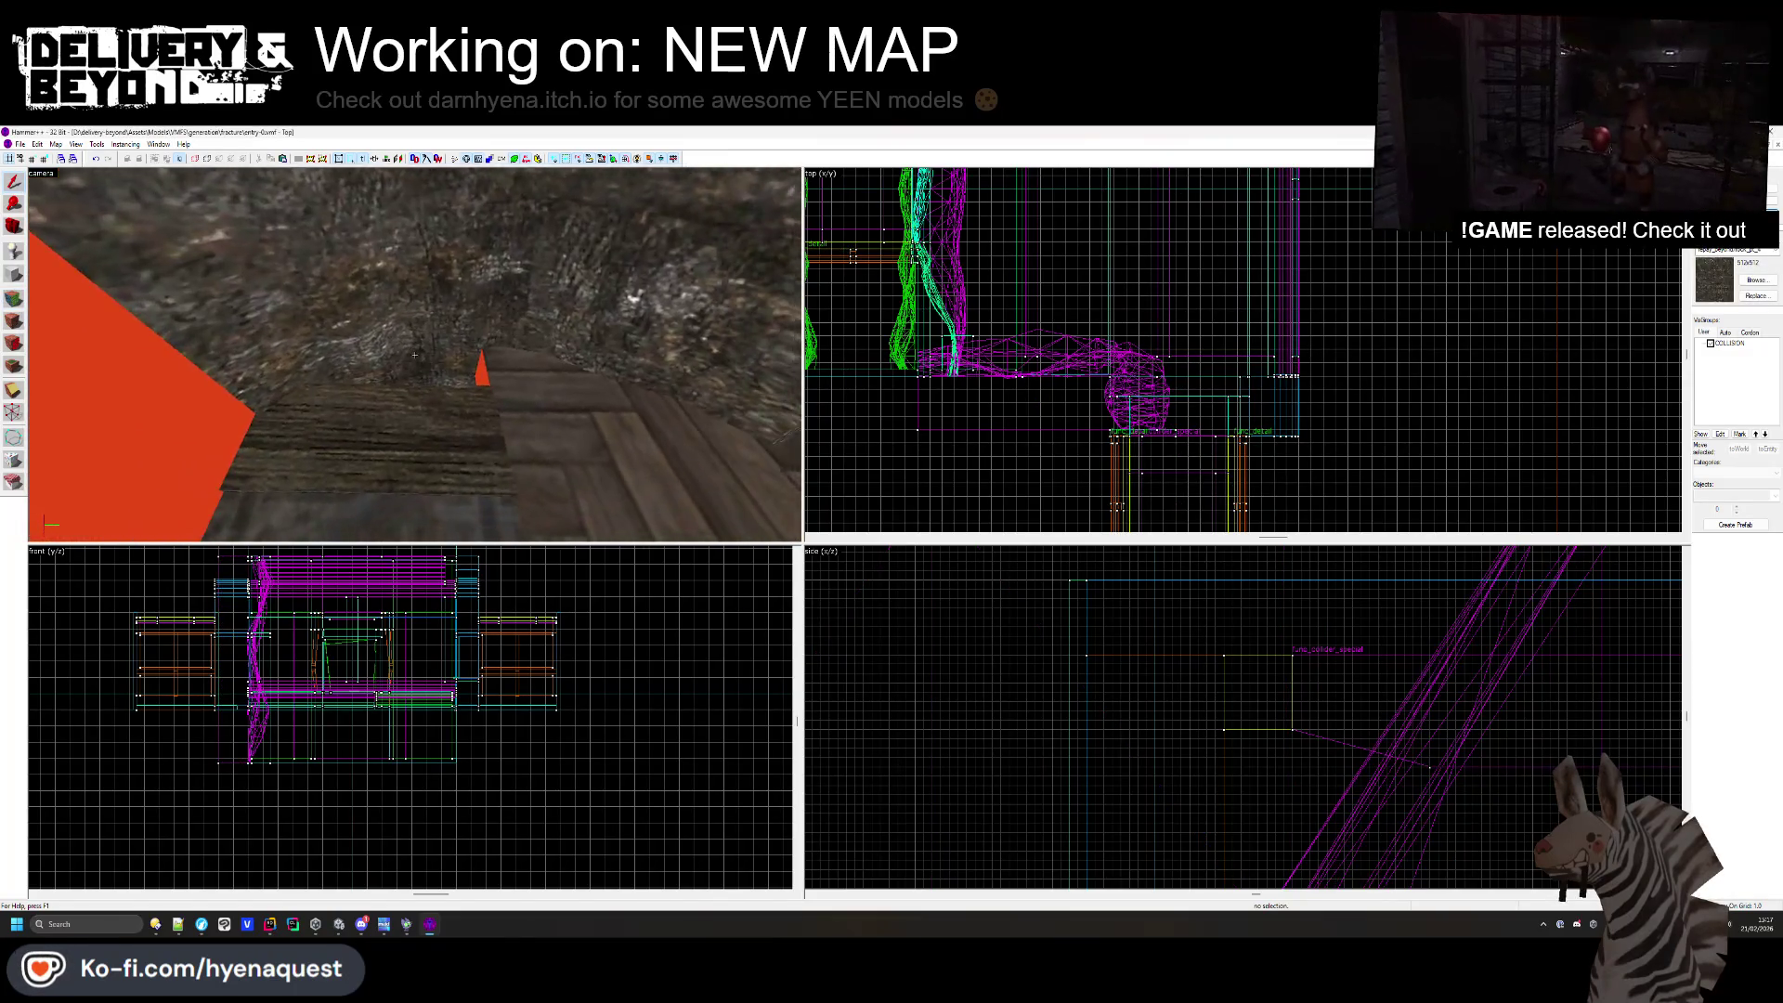
left_click(389, 307)
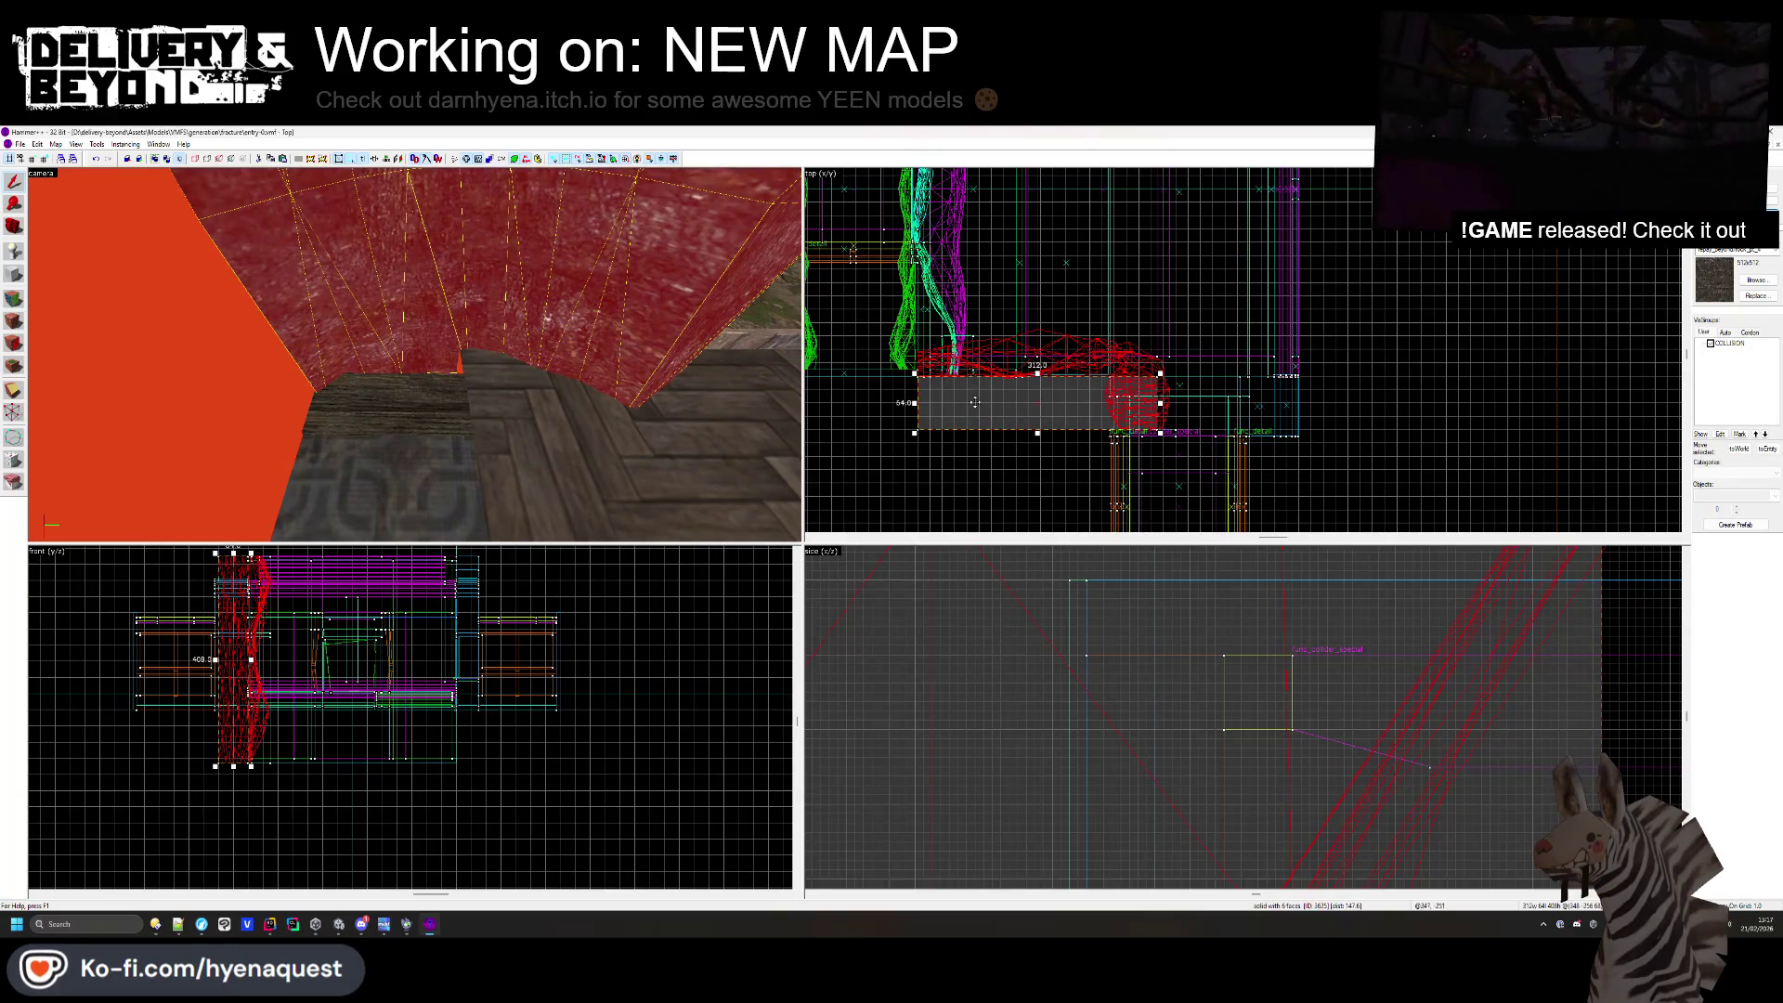
key("Escape")
left_click(14, 321)
left_click(414, 355)
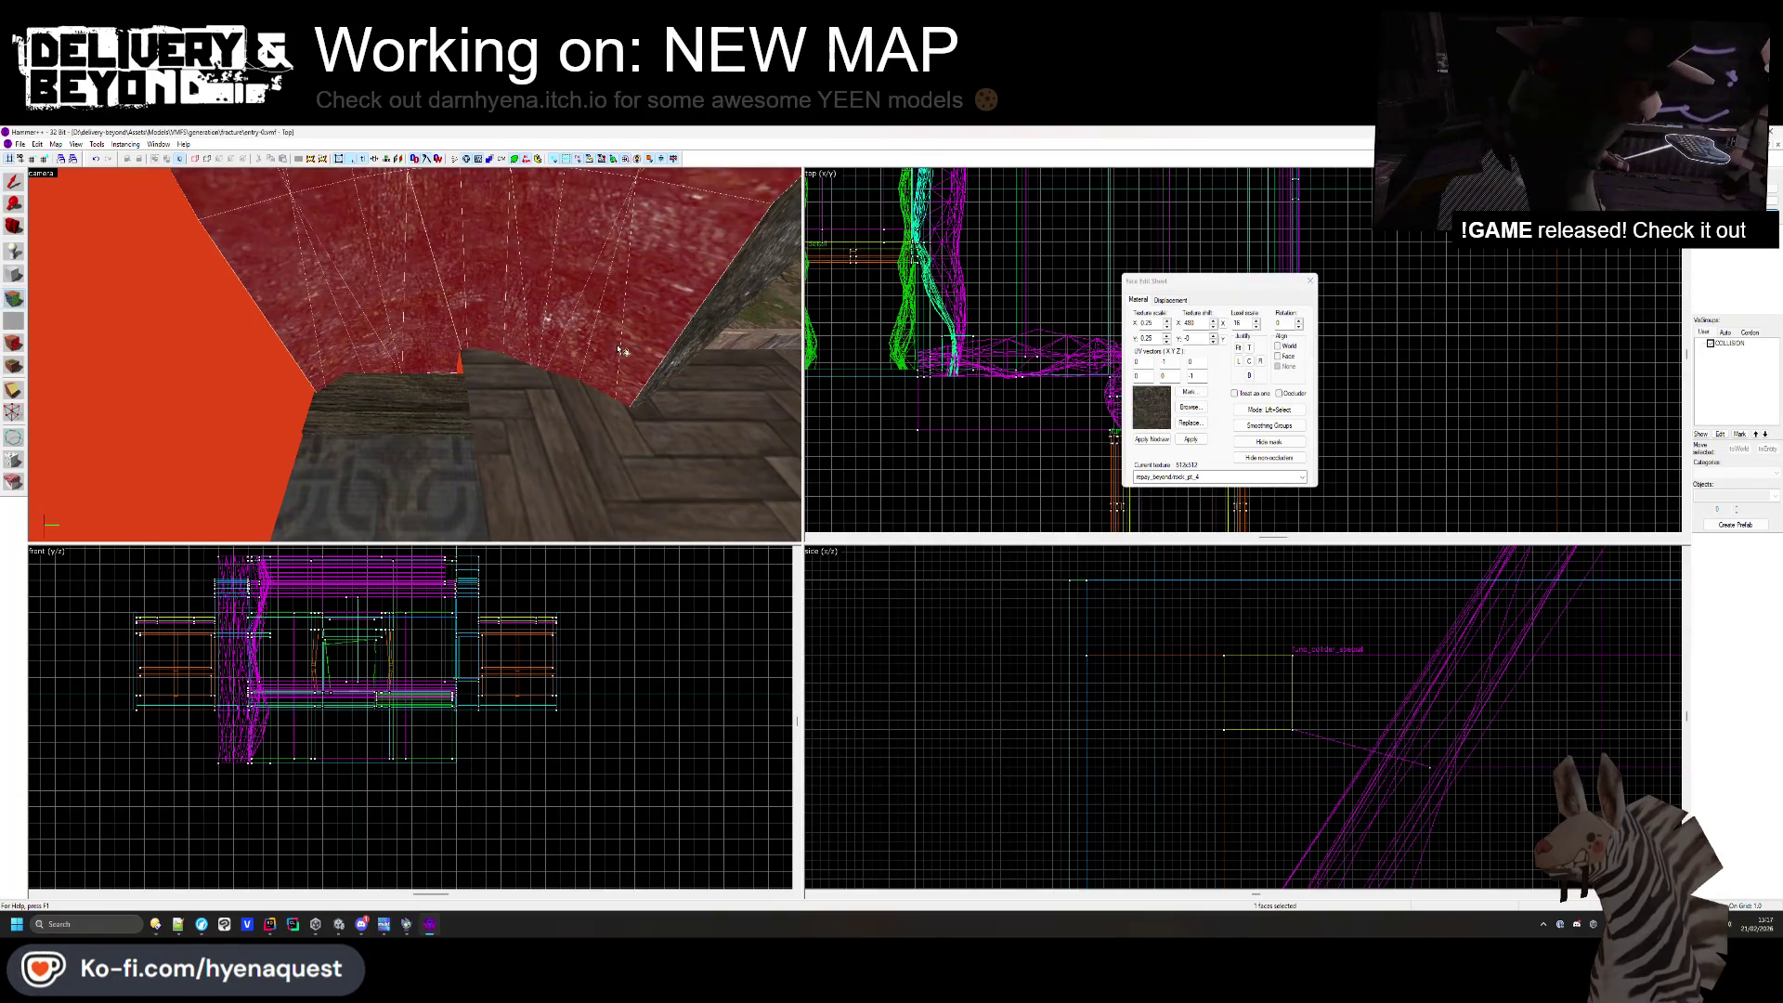
key("z")
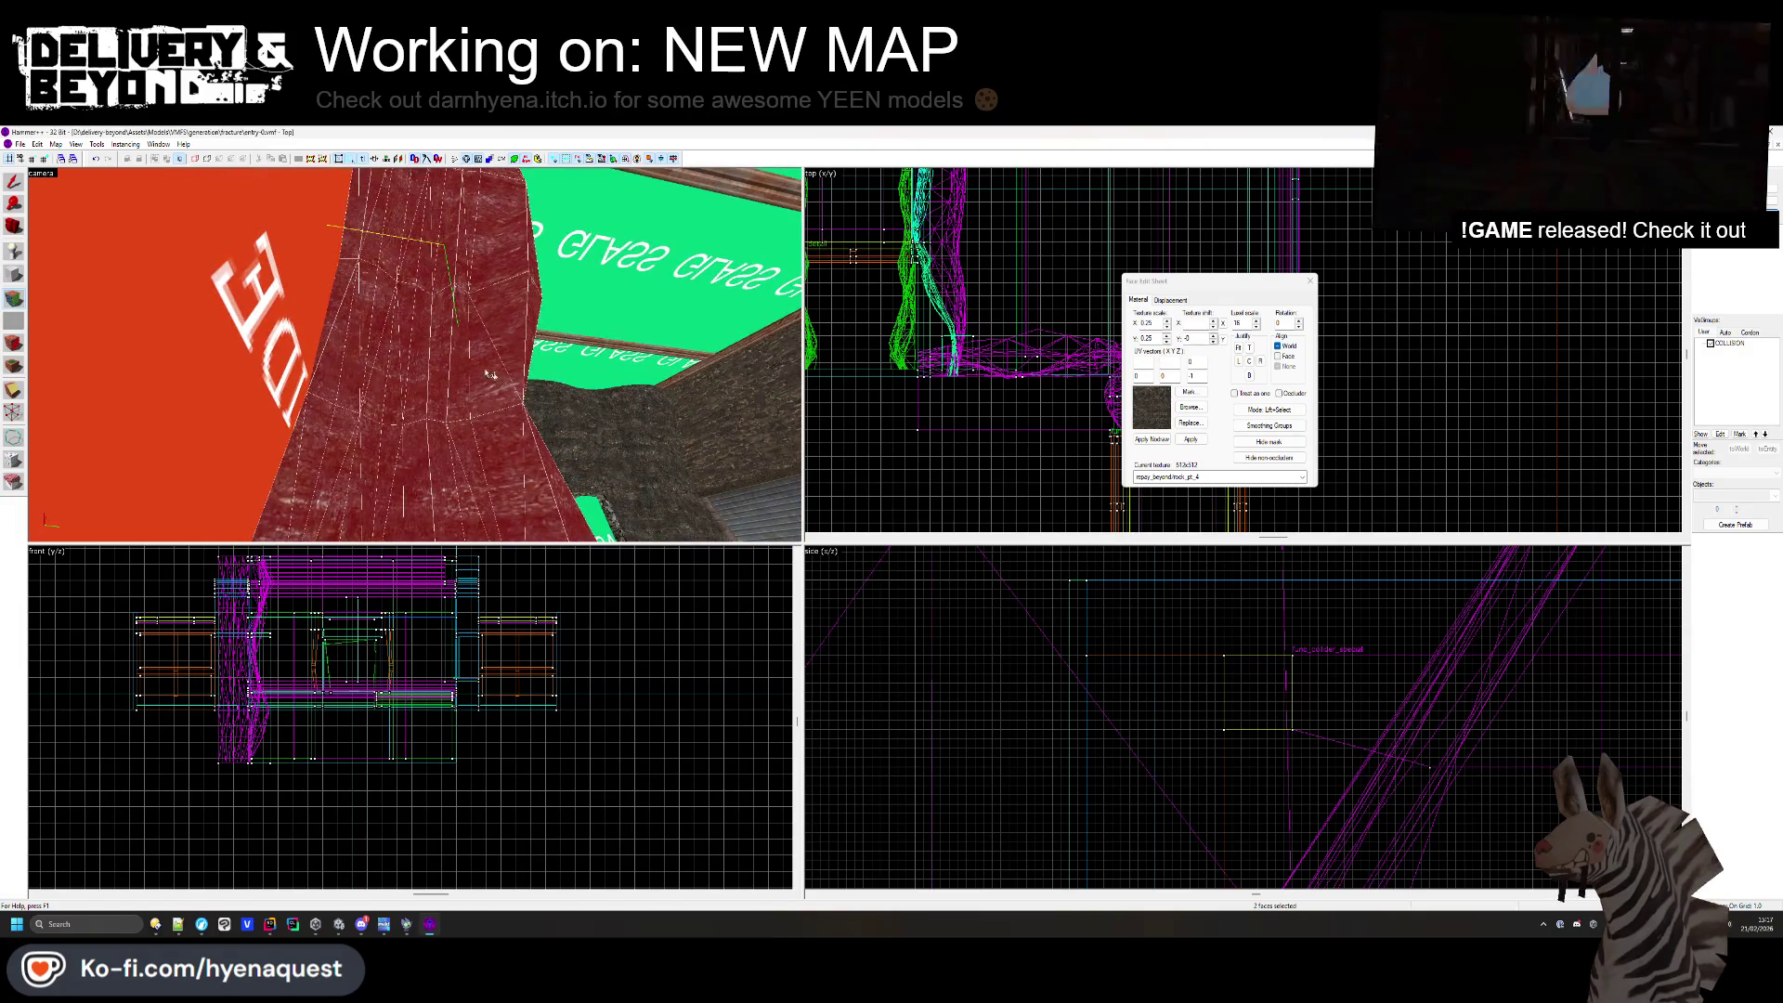
left_click(1170, 300)
left_click(1151, 371)
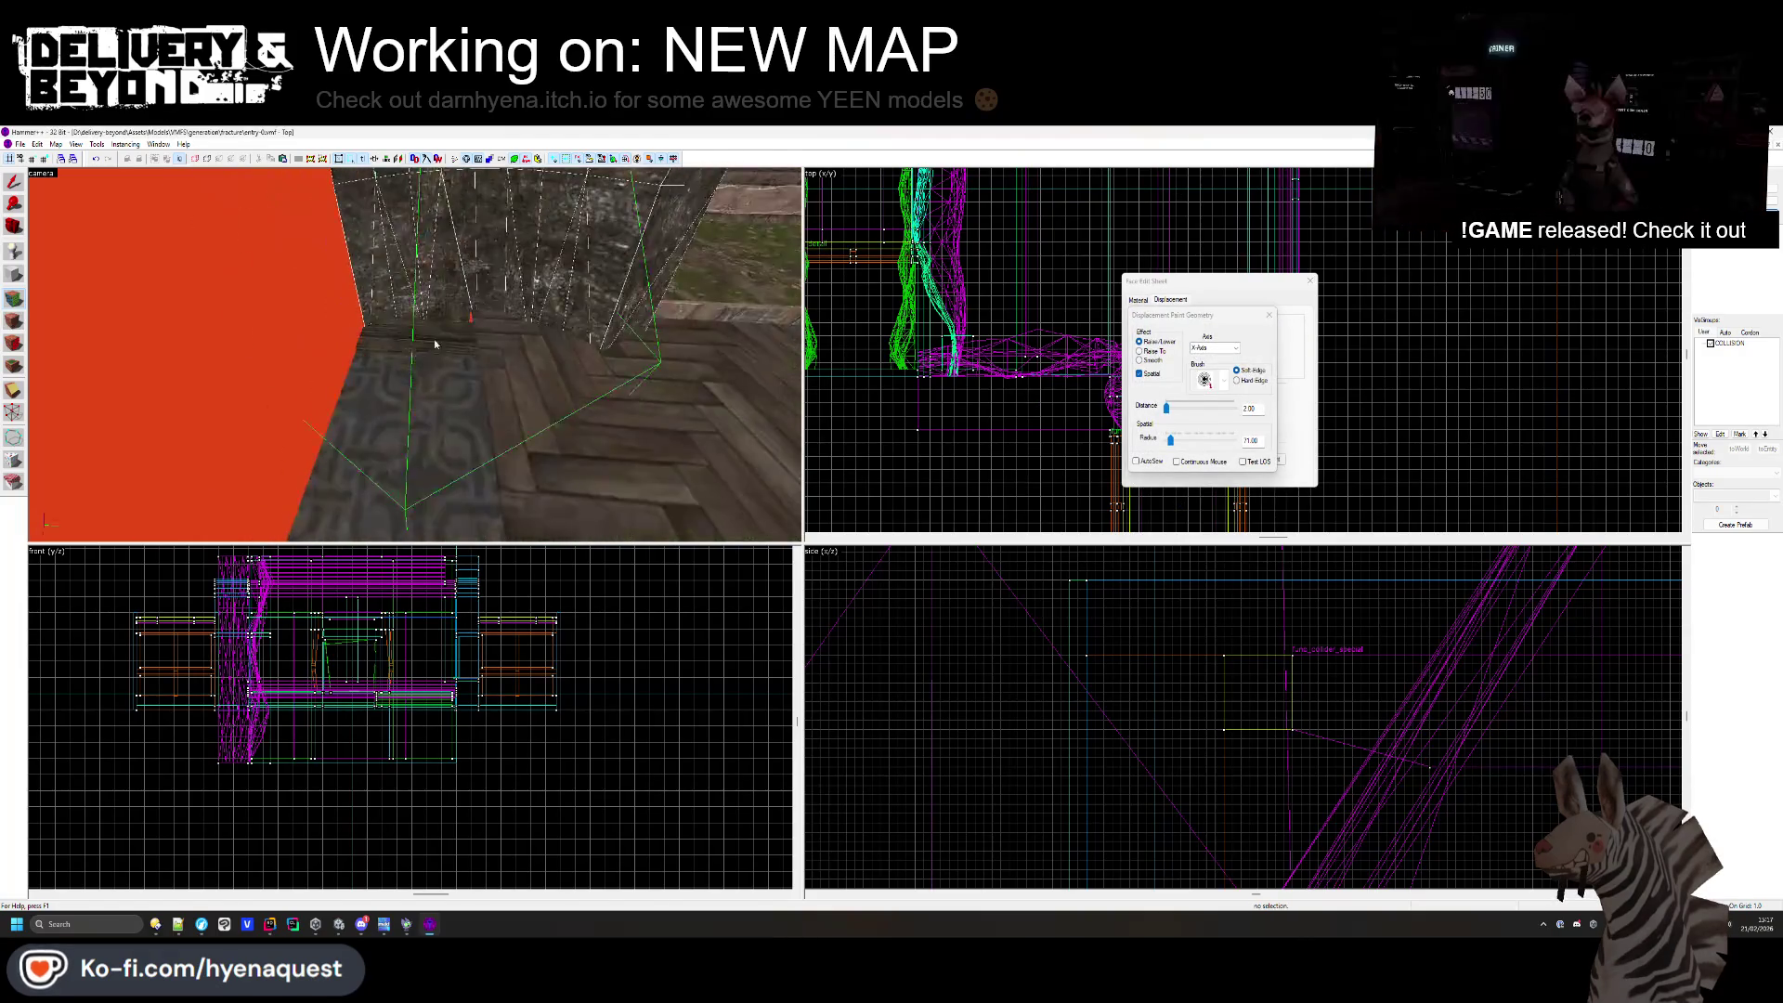
key("w")
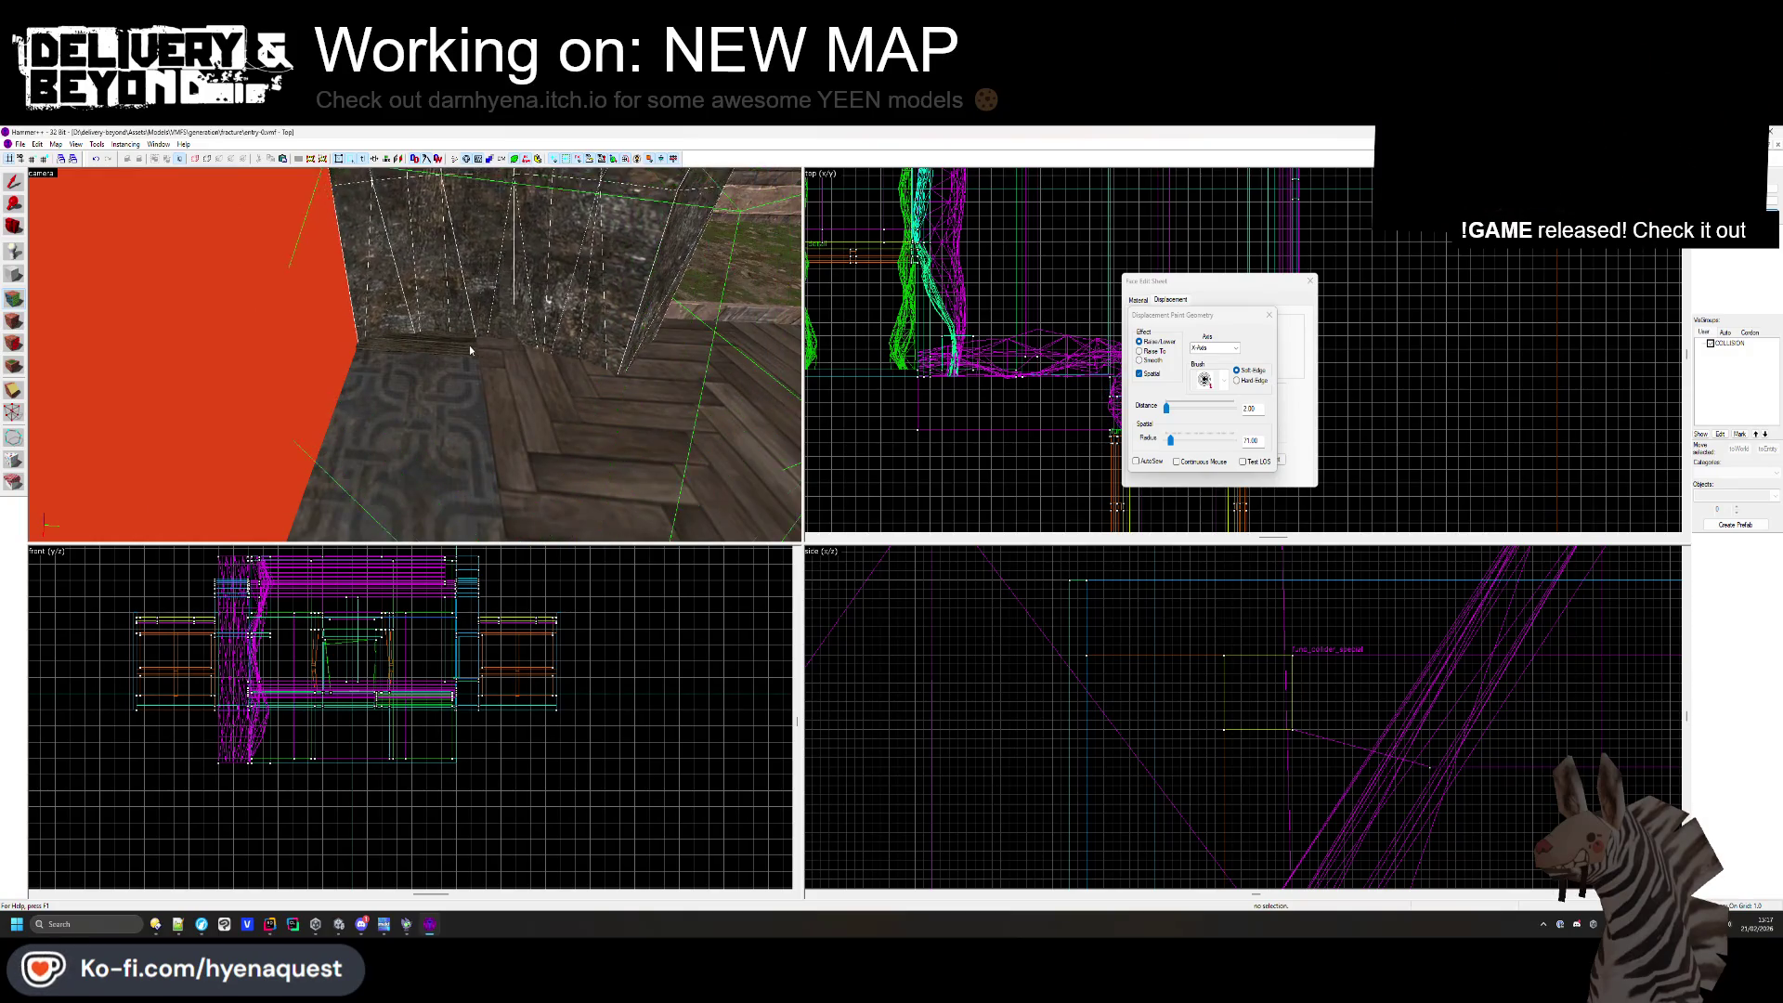
key("a")
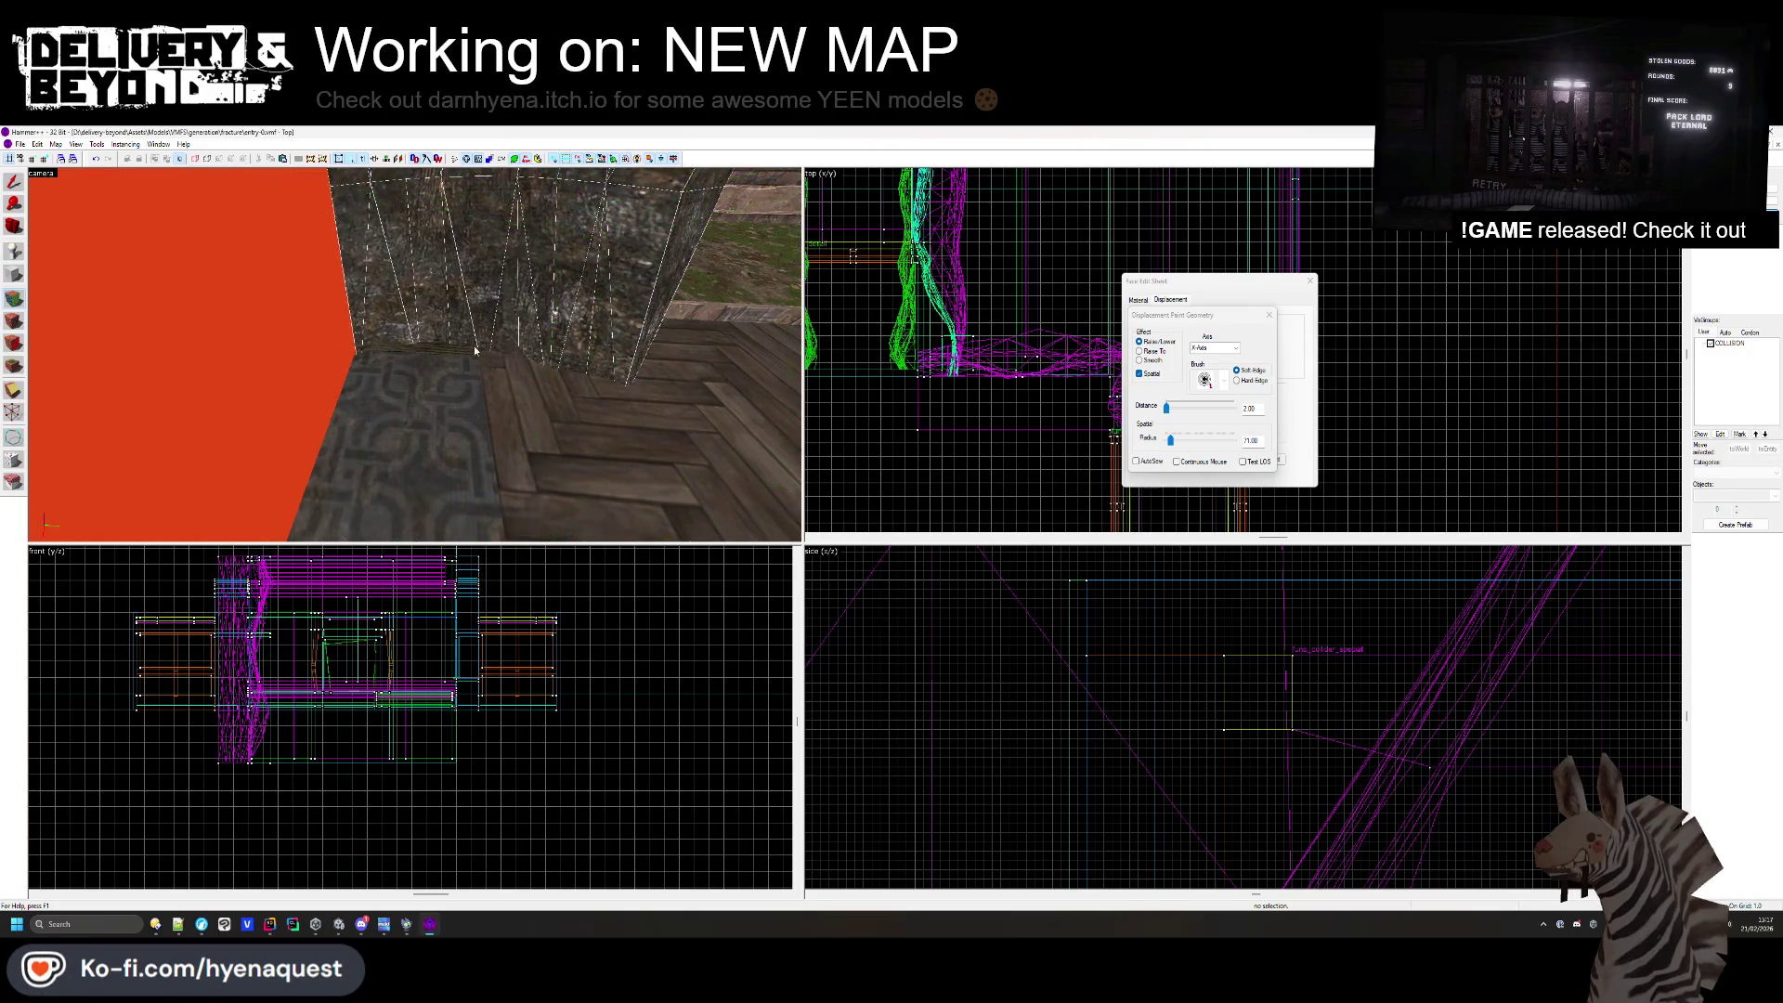
left_click(1268, 315)
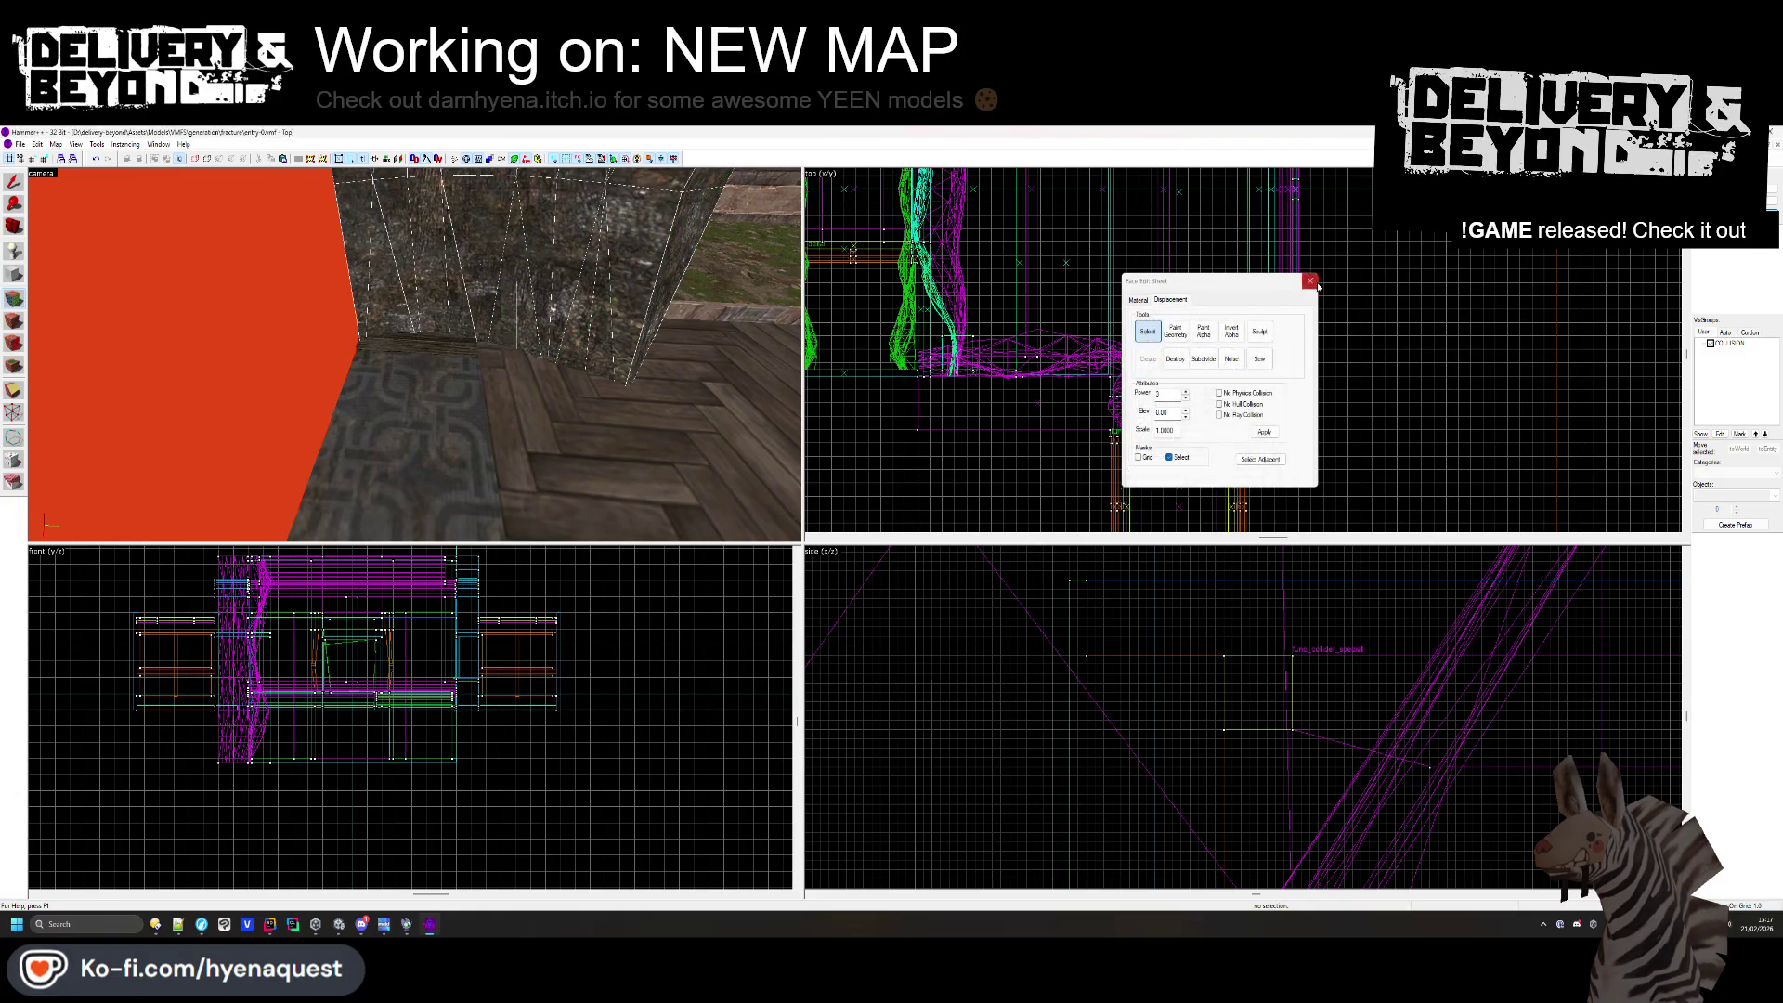
left_click(1310, 280)
left_click(425, 362)
scroll(1152, 420, "up", 4)
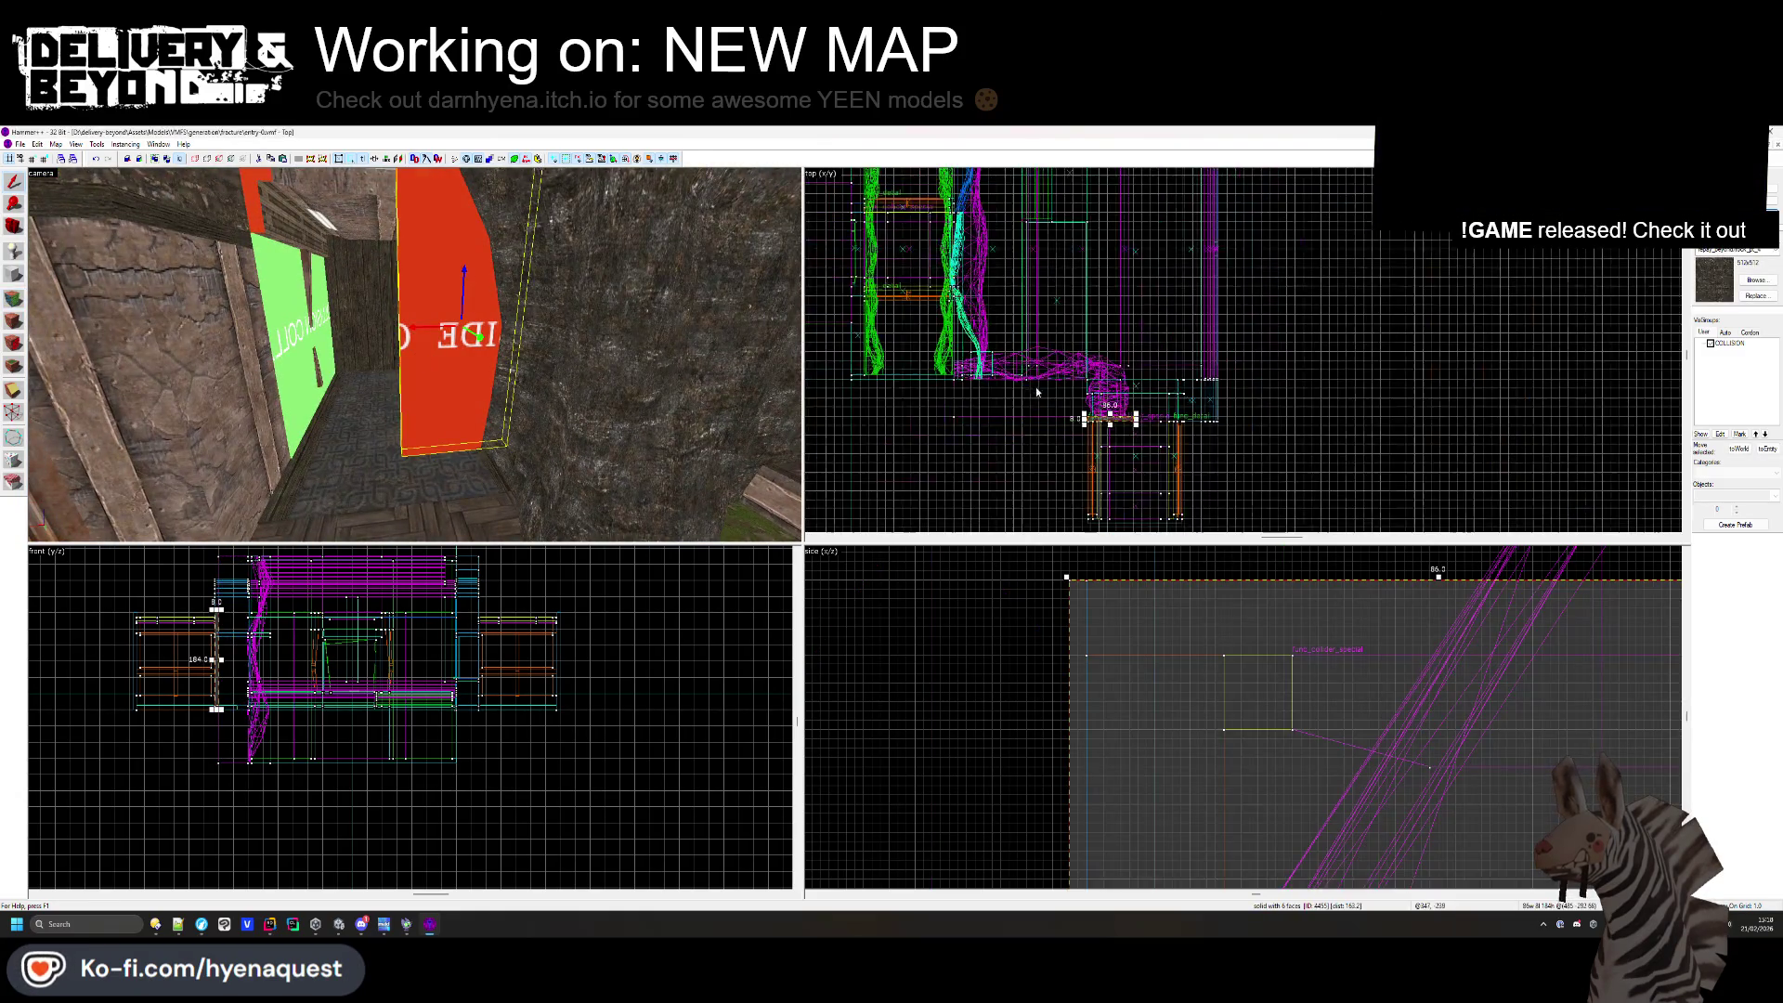
- Select the 44×72 red brush beside the rock wall and narrow it to 24 units wide
key("Escape")
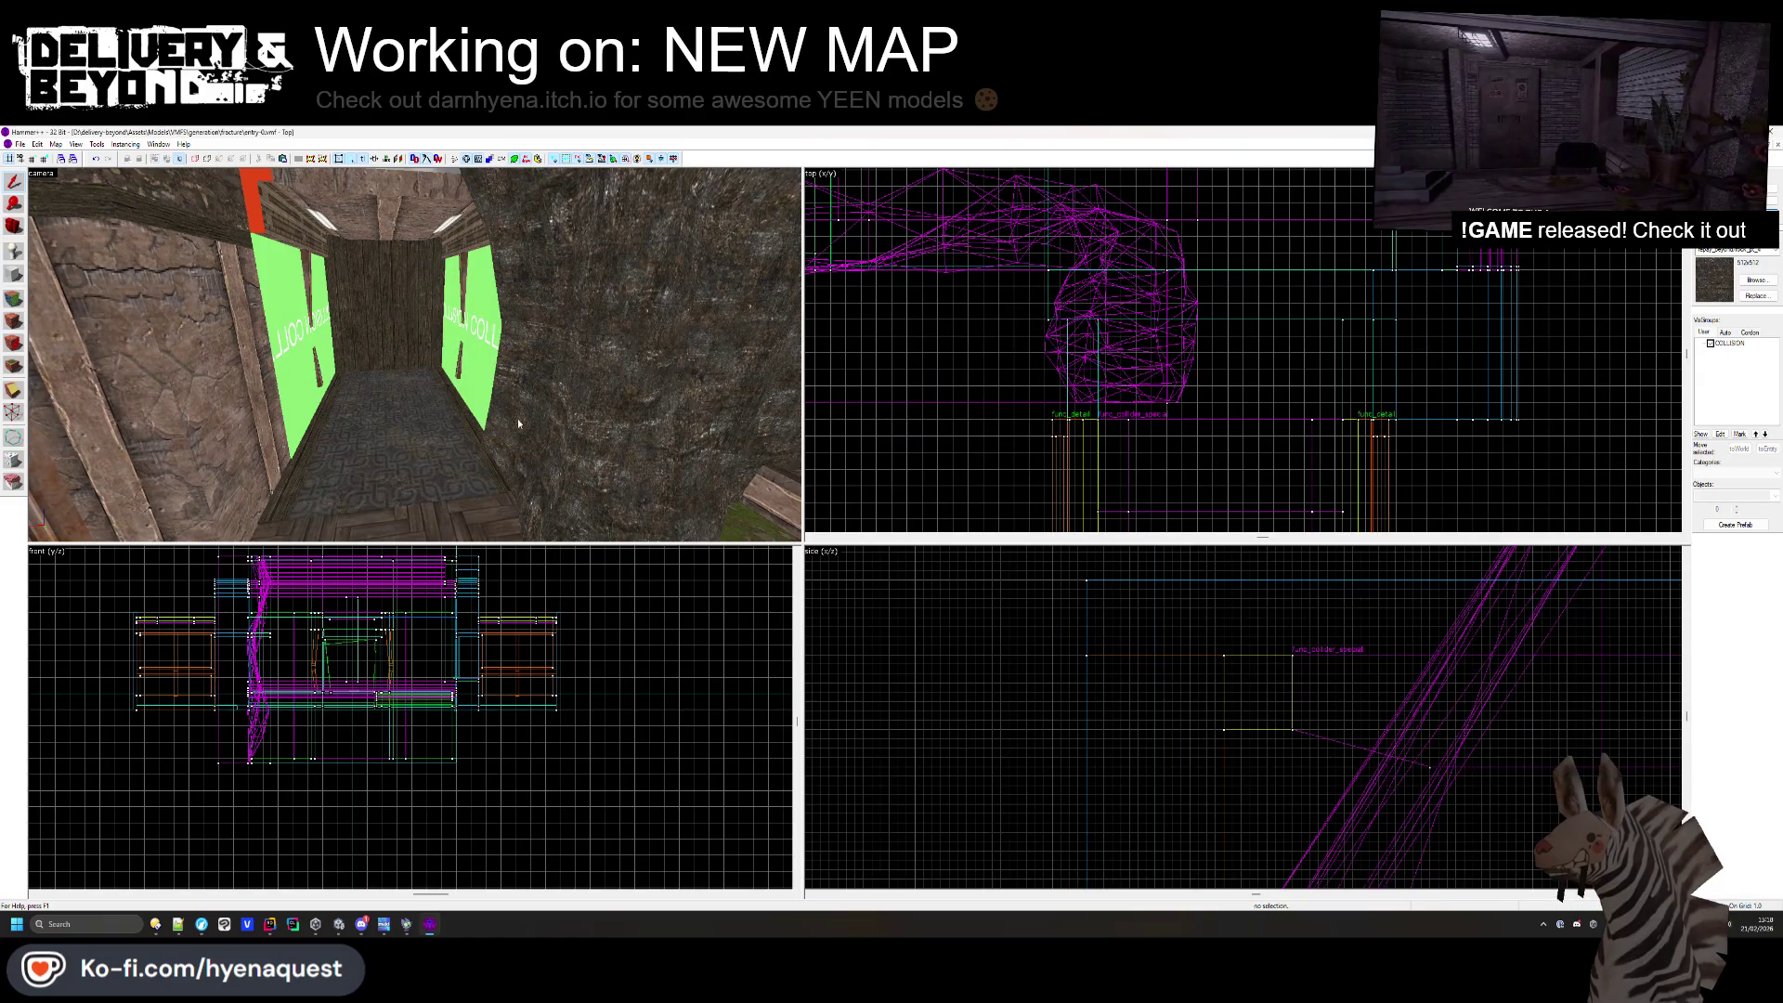
key("z")
key("w")
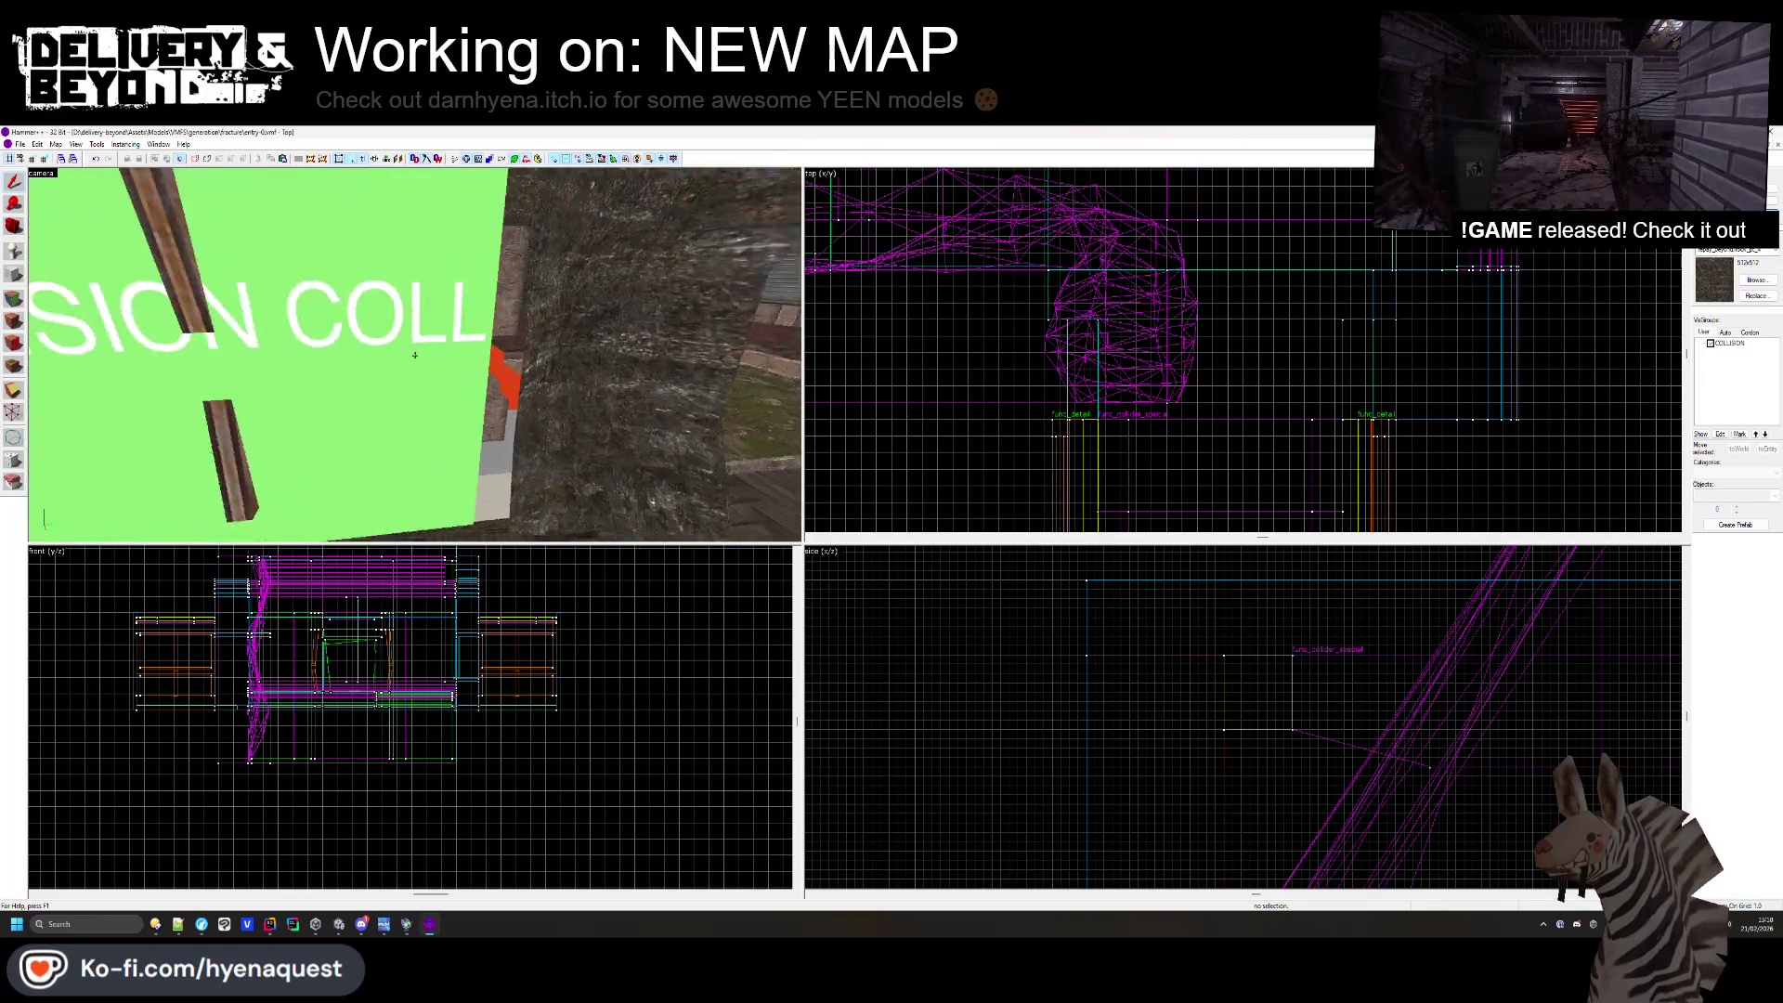
key("s")
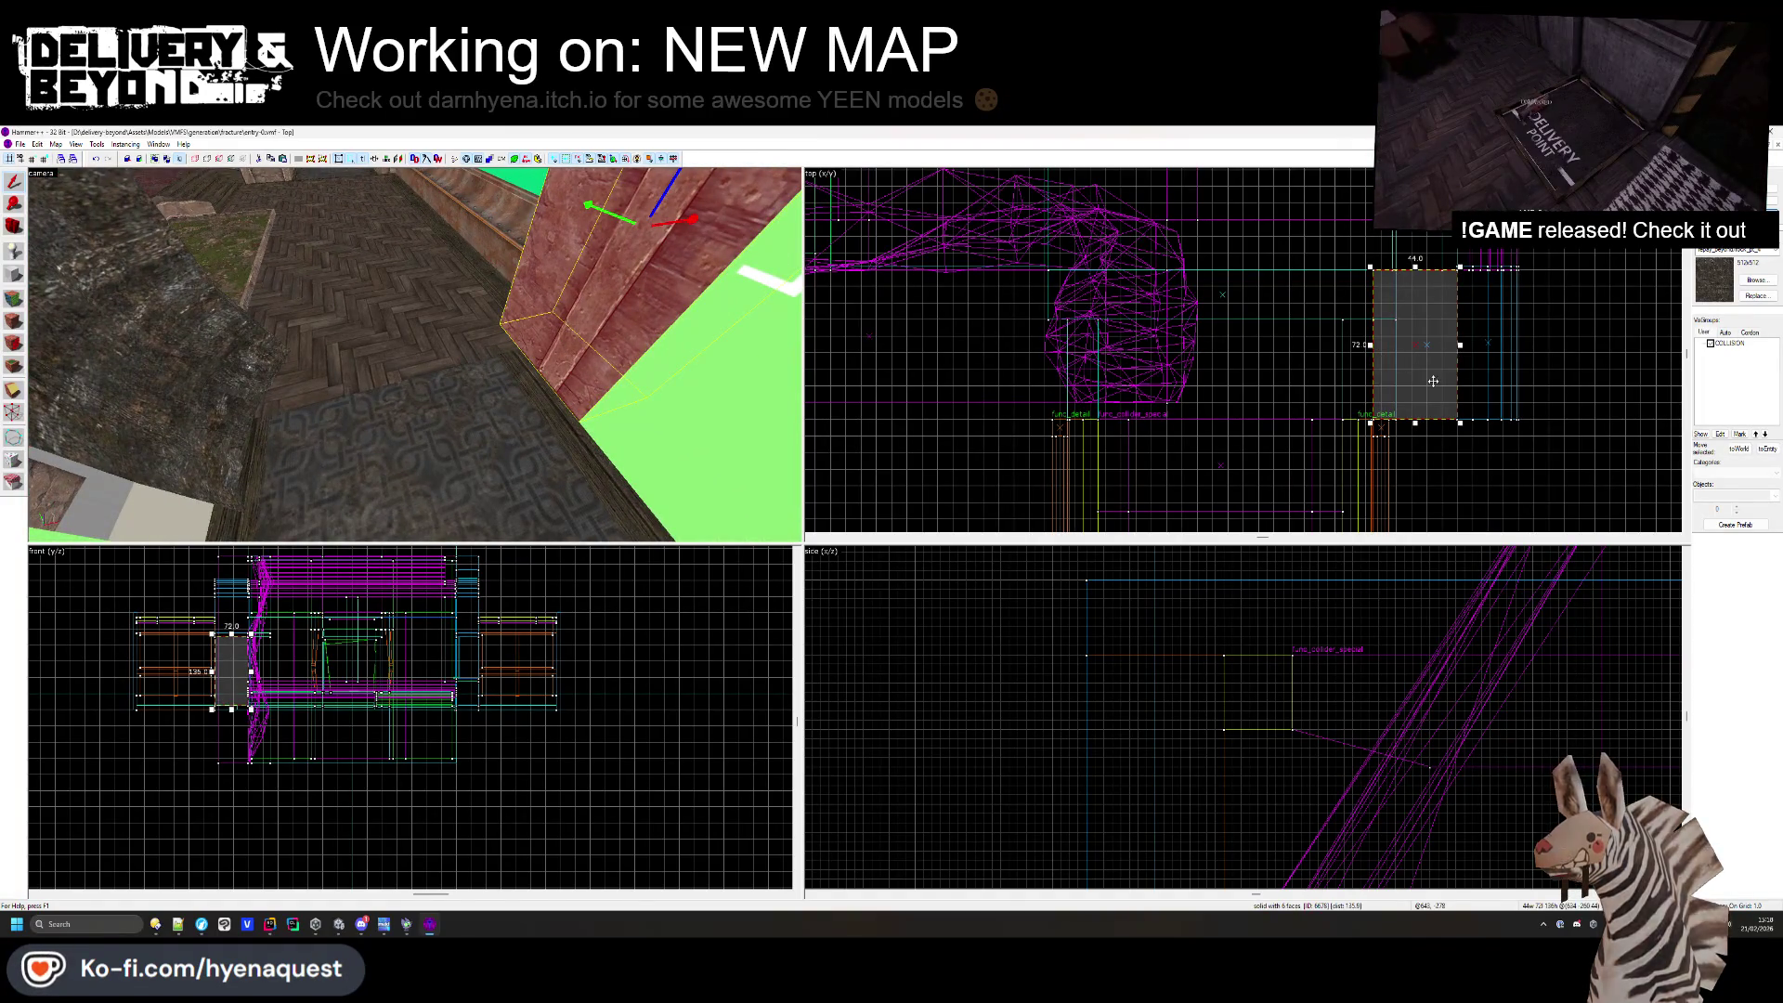
left_click(1173, 369)
key("ctrl+shift+e")
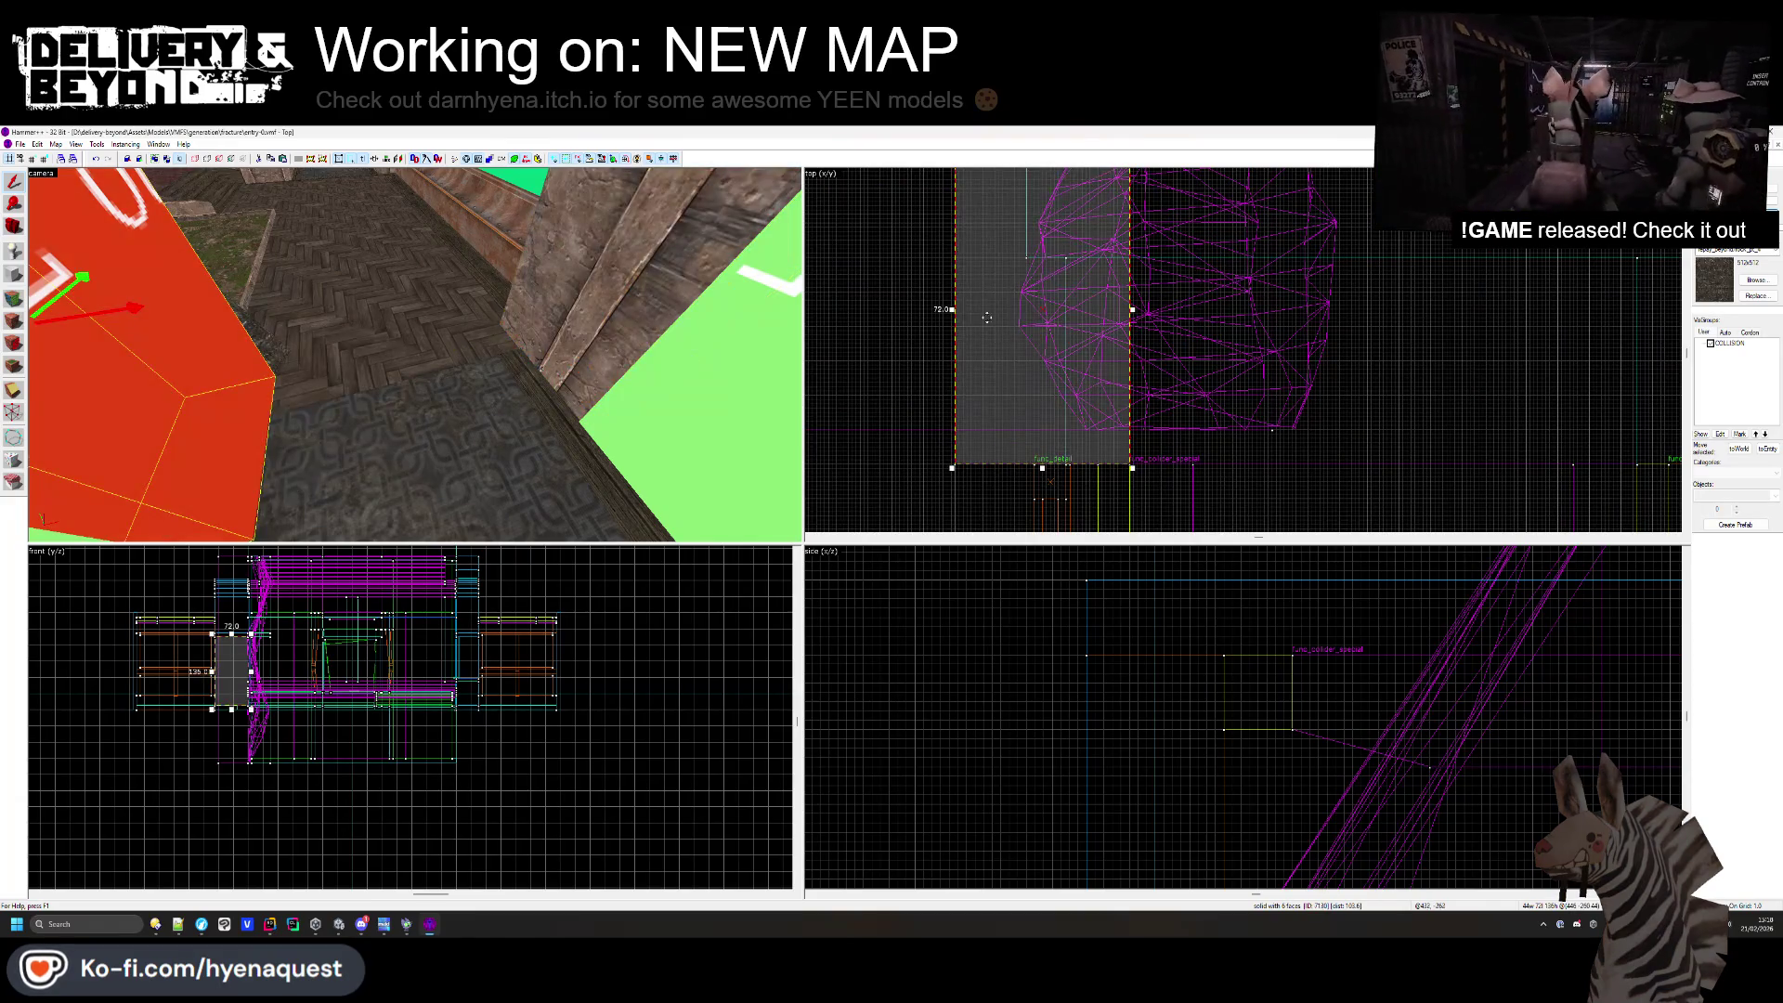
key("ctrl+z")
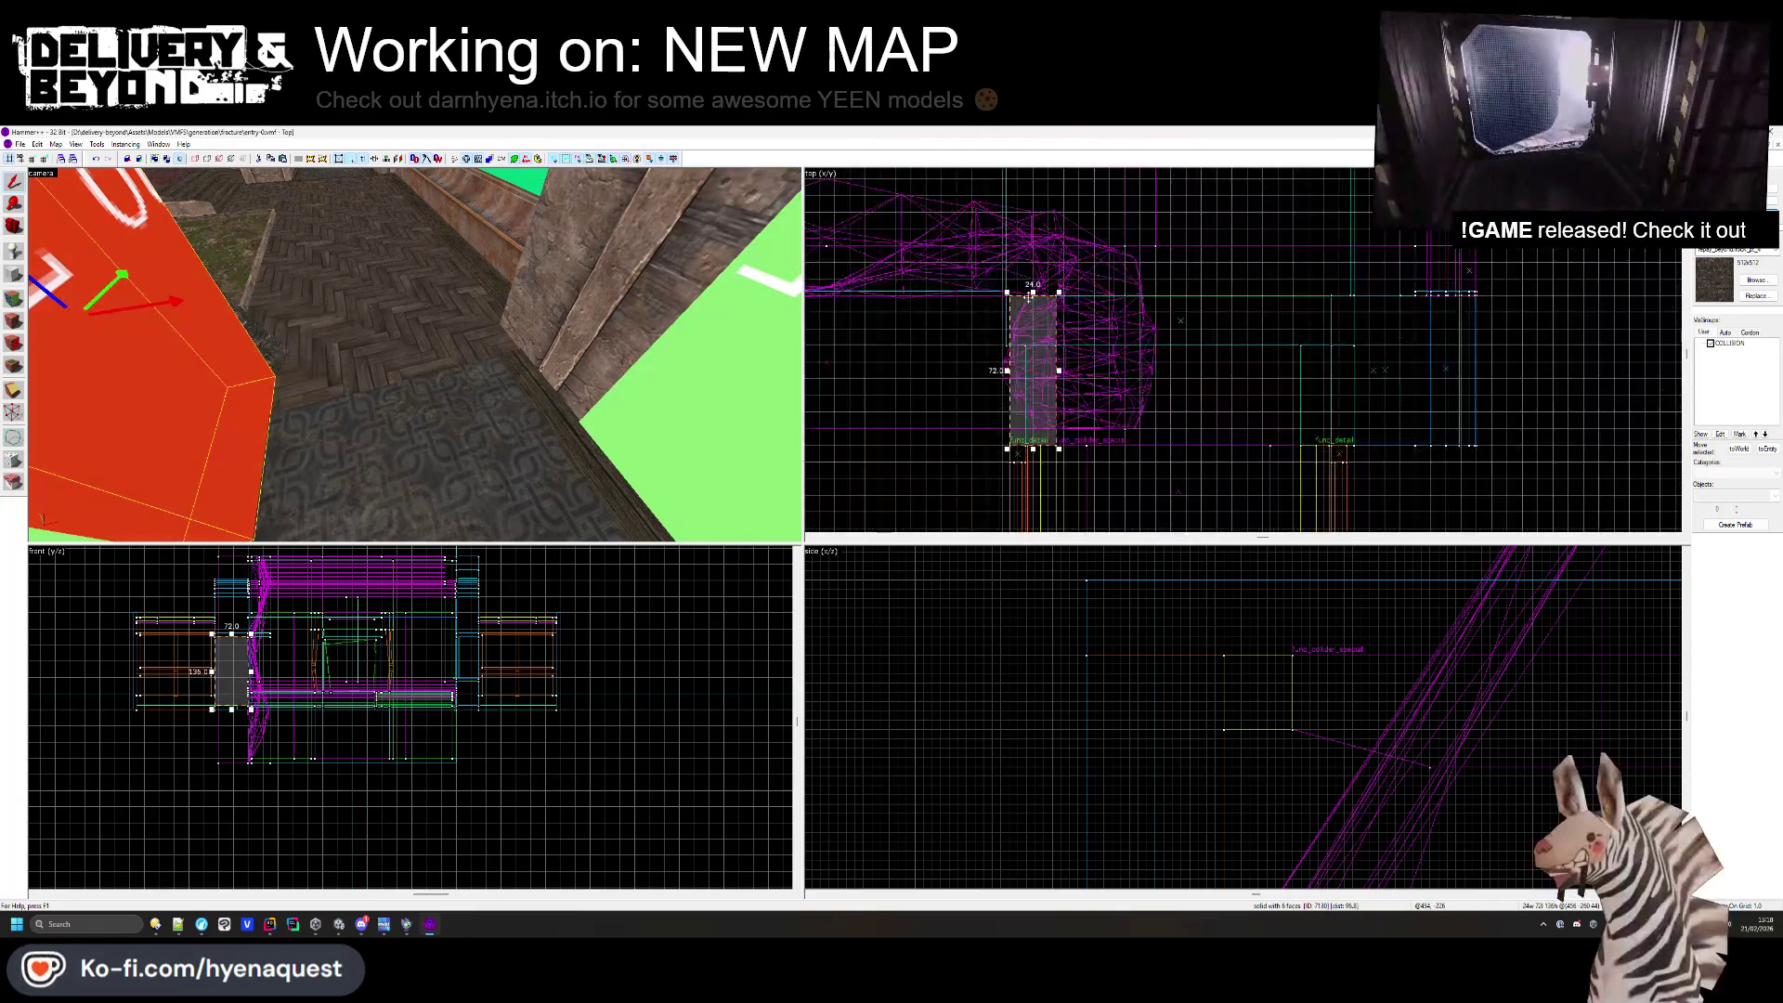
key("z")
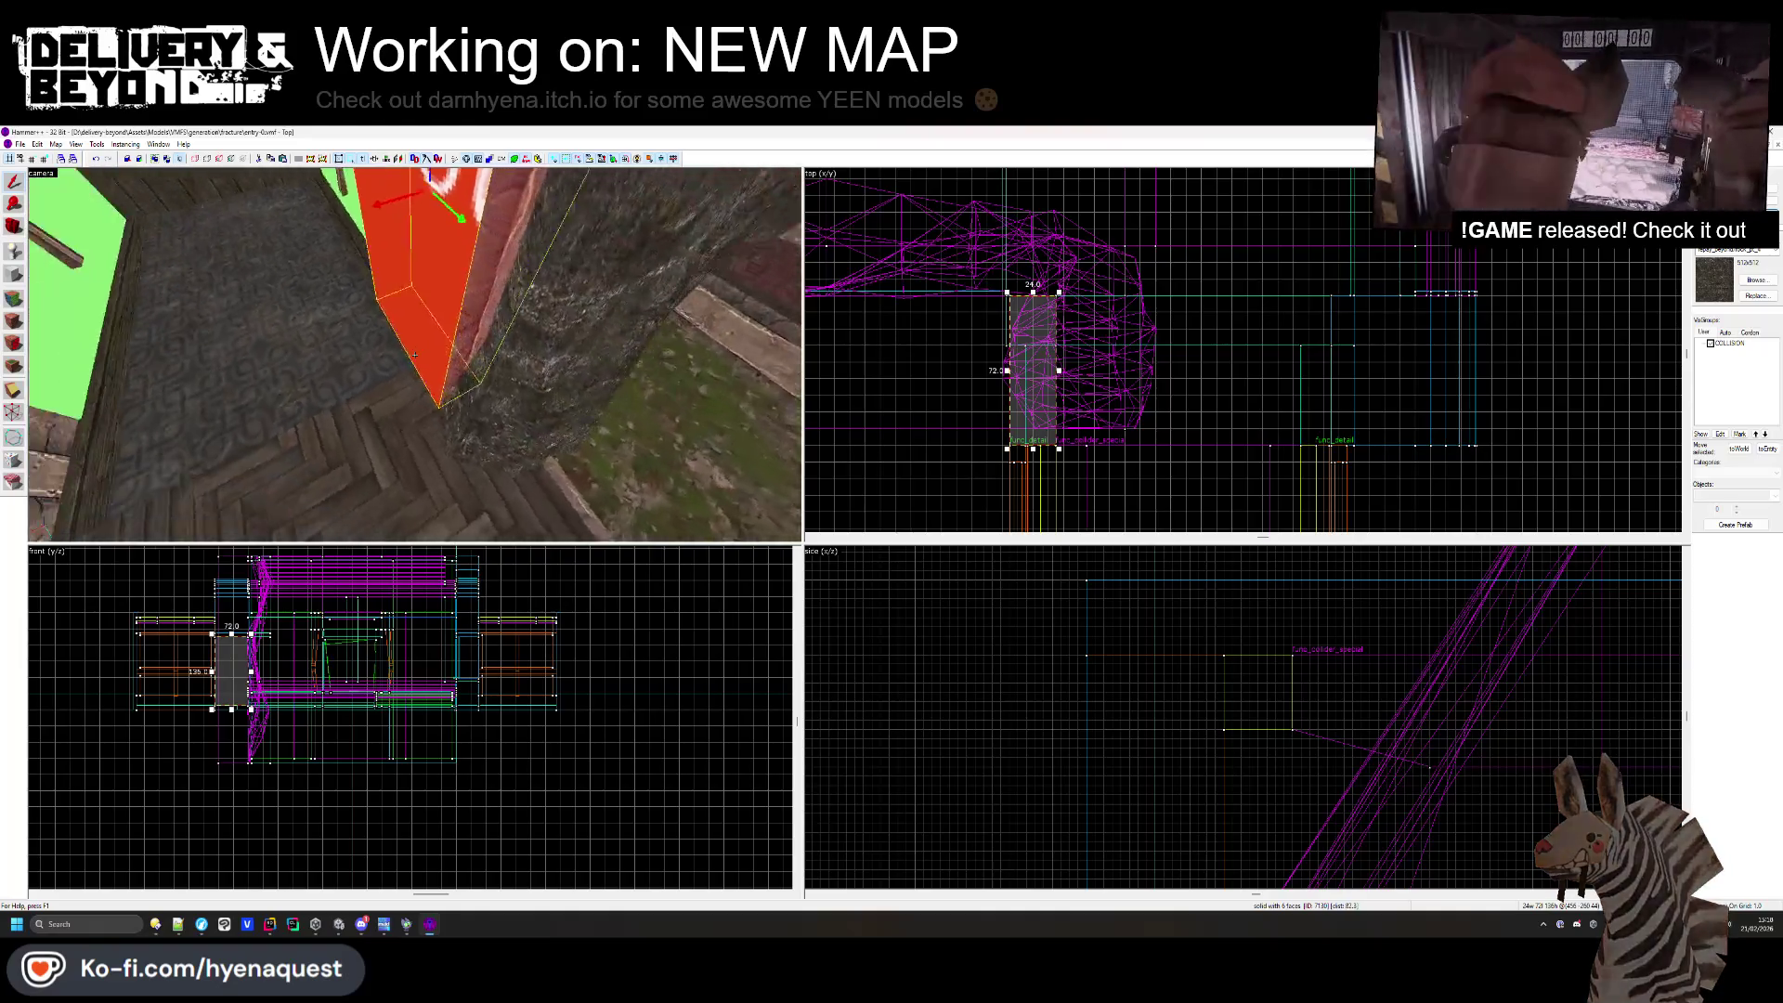
key("w")
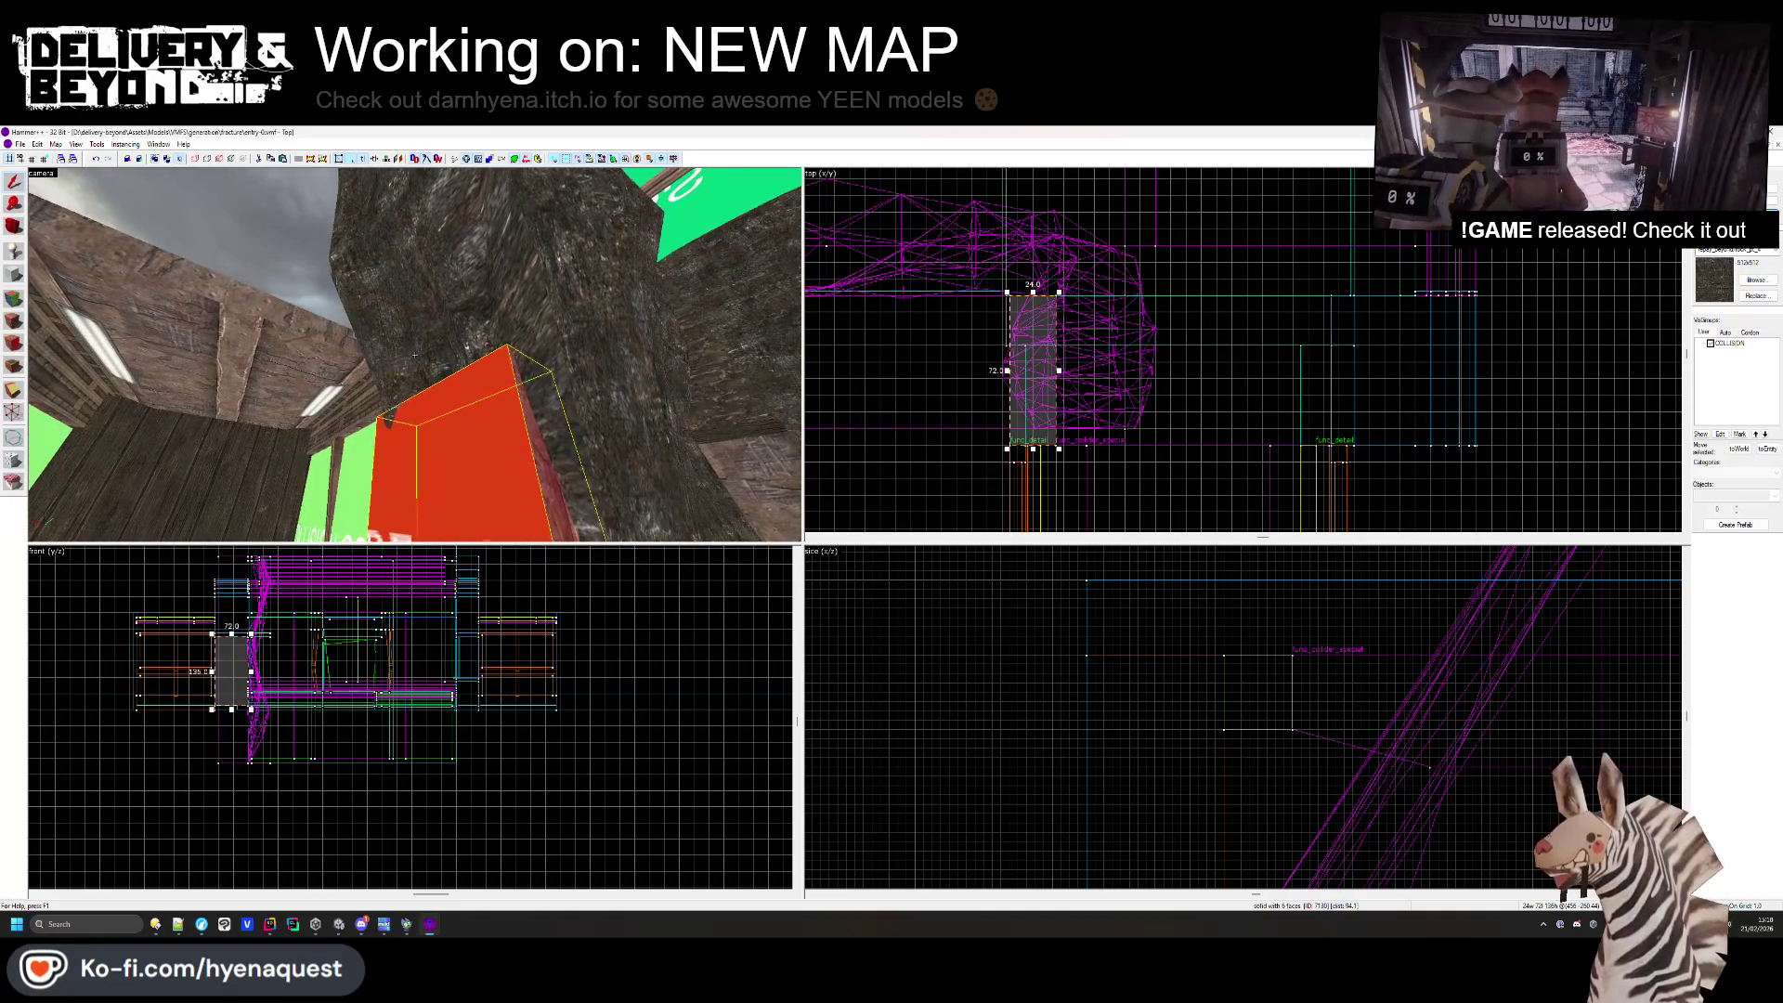
key("s")
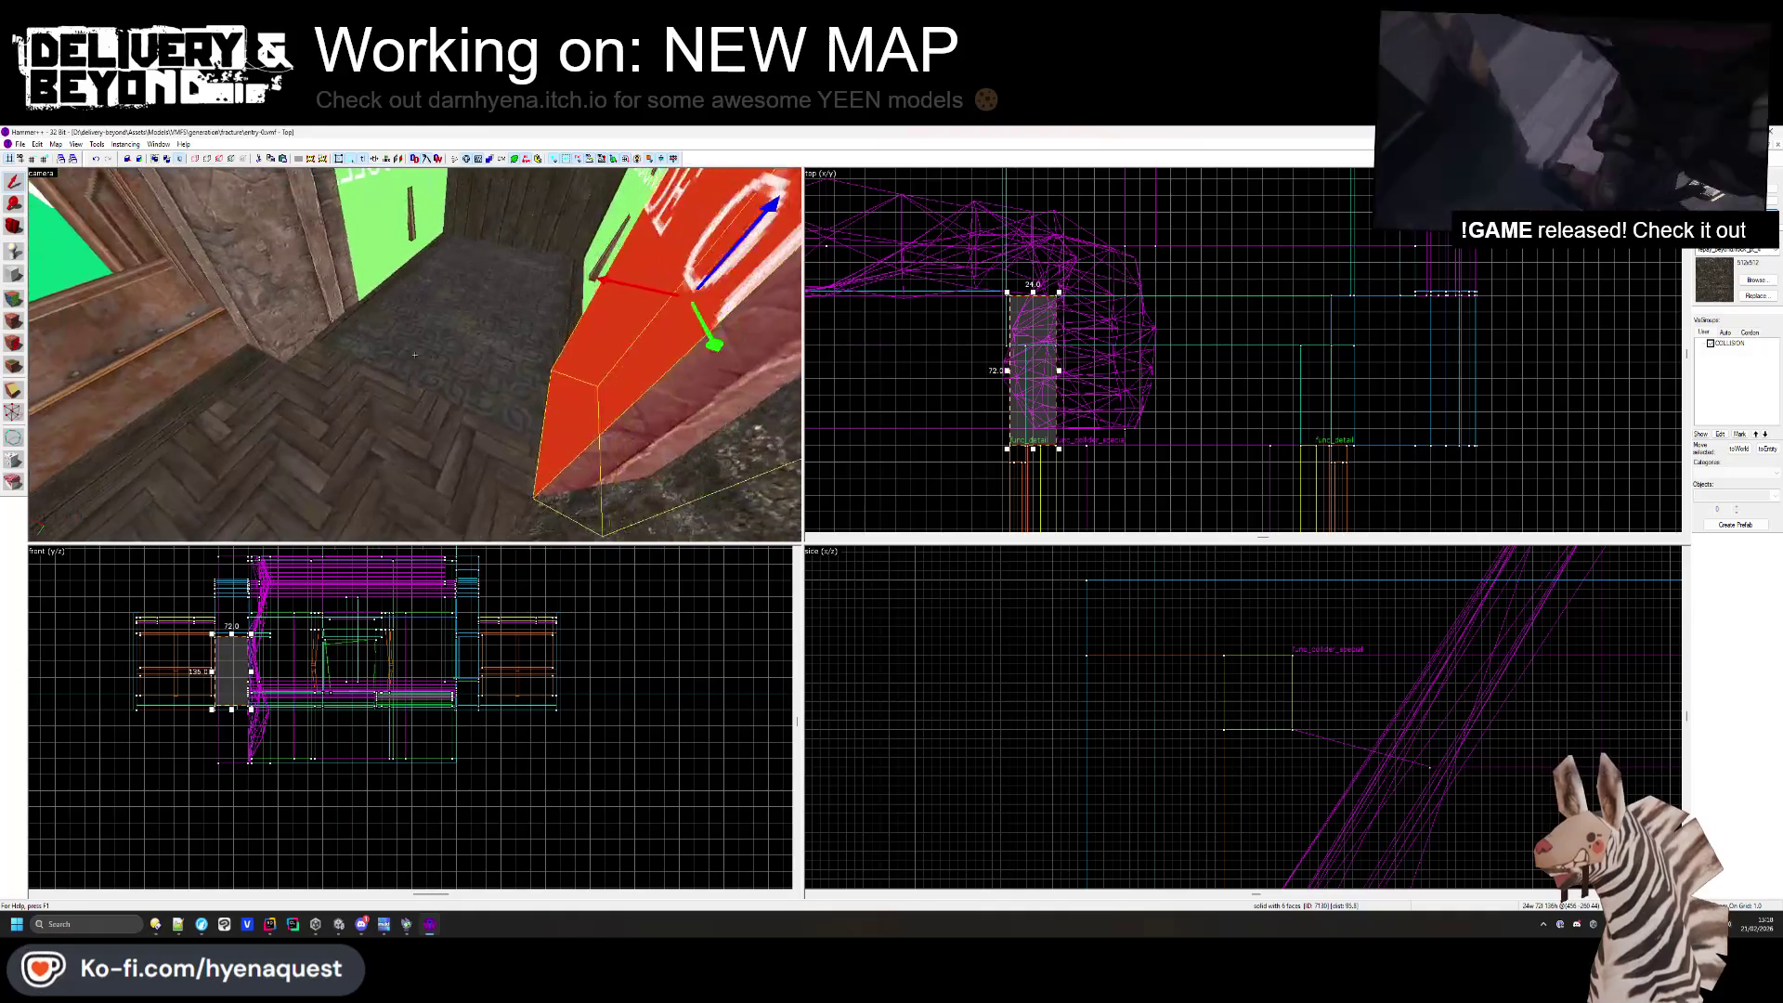
key("z")
key("shift+a")
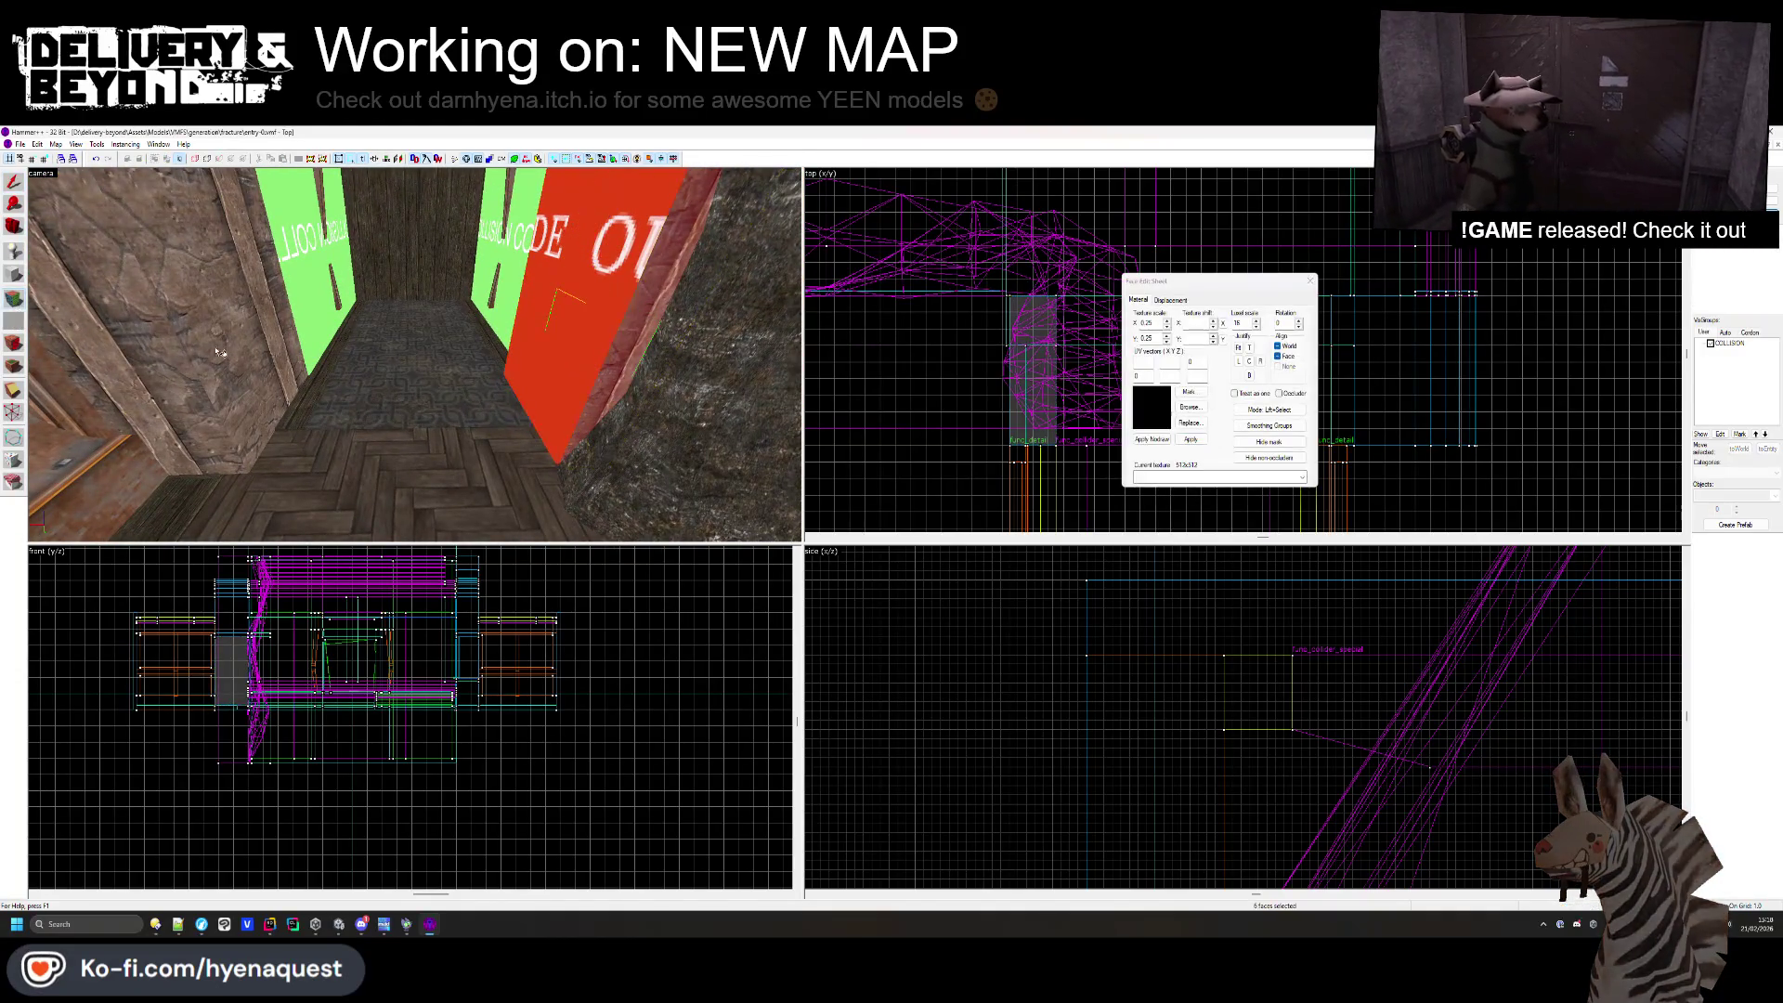
left_click(221, 404)
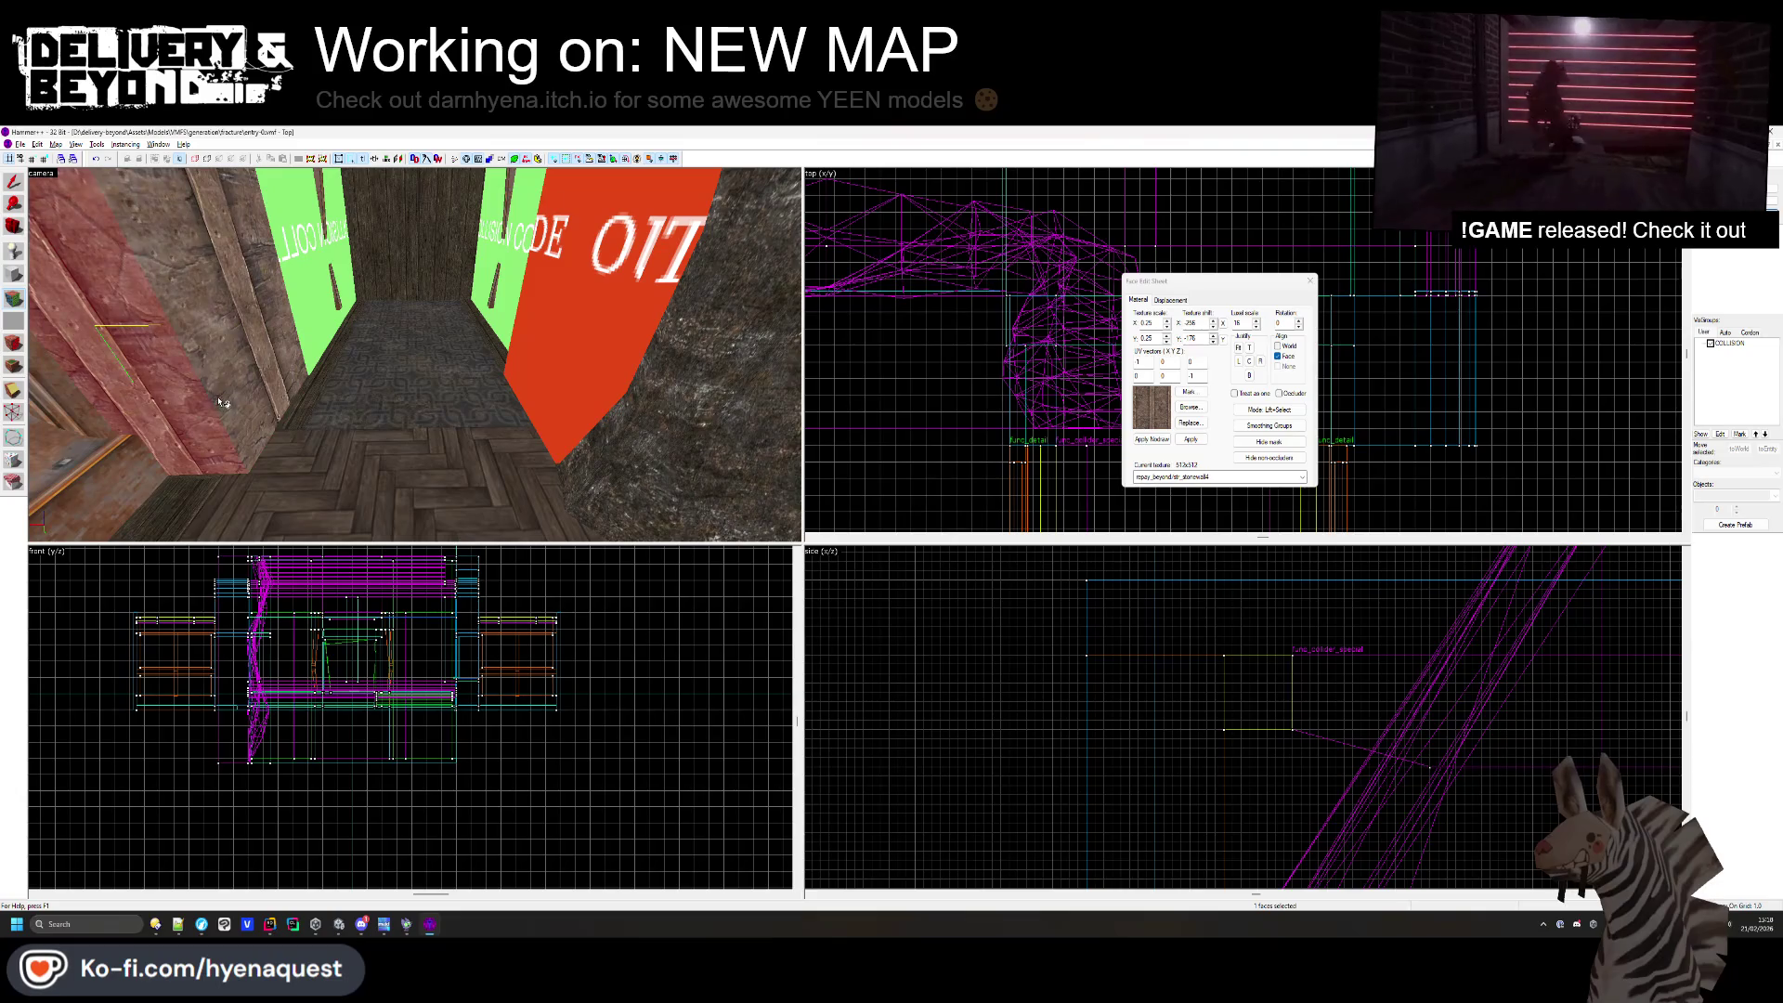
left_click(1310, 280)
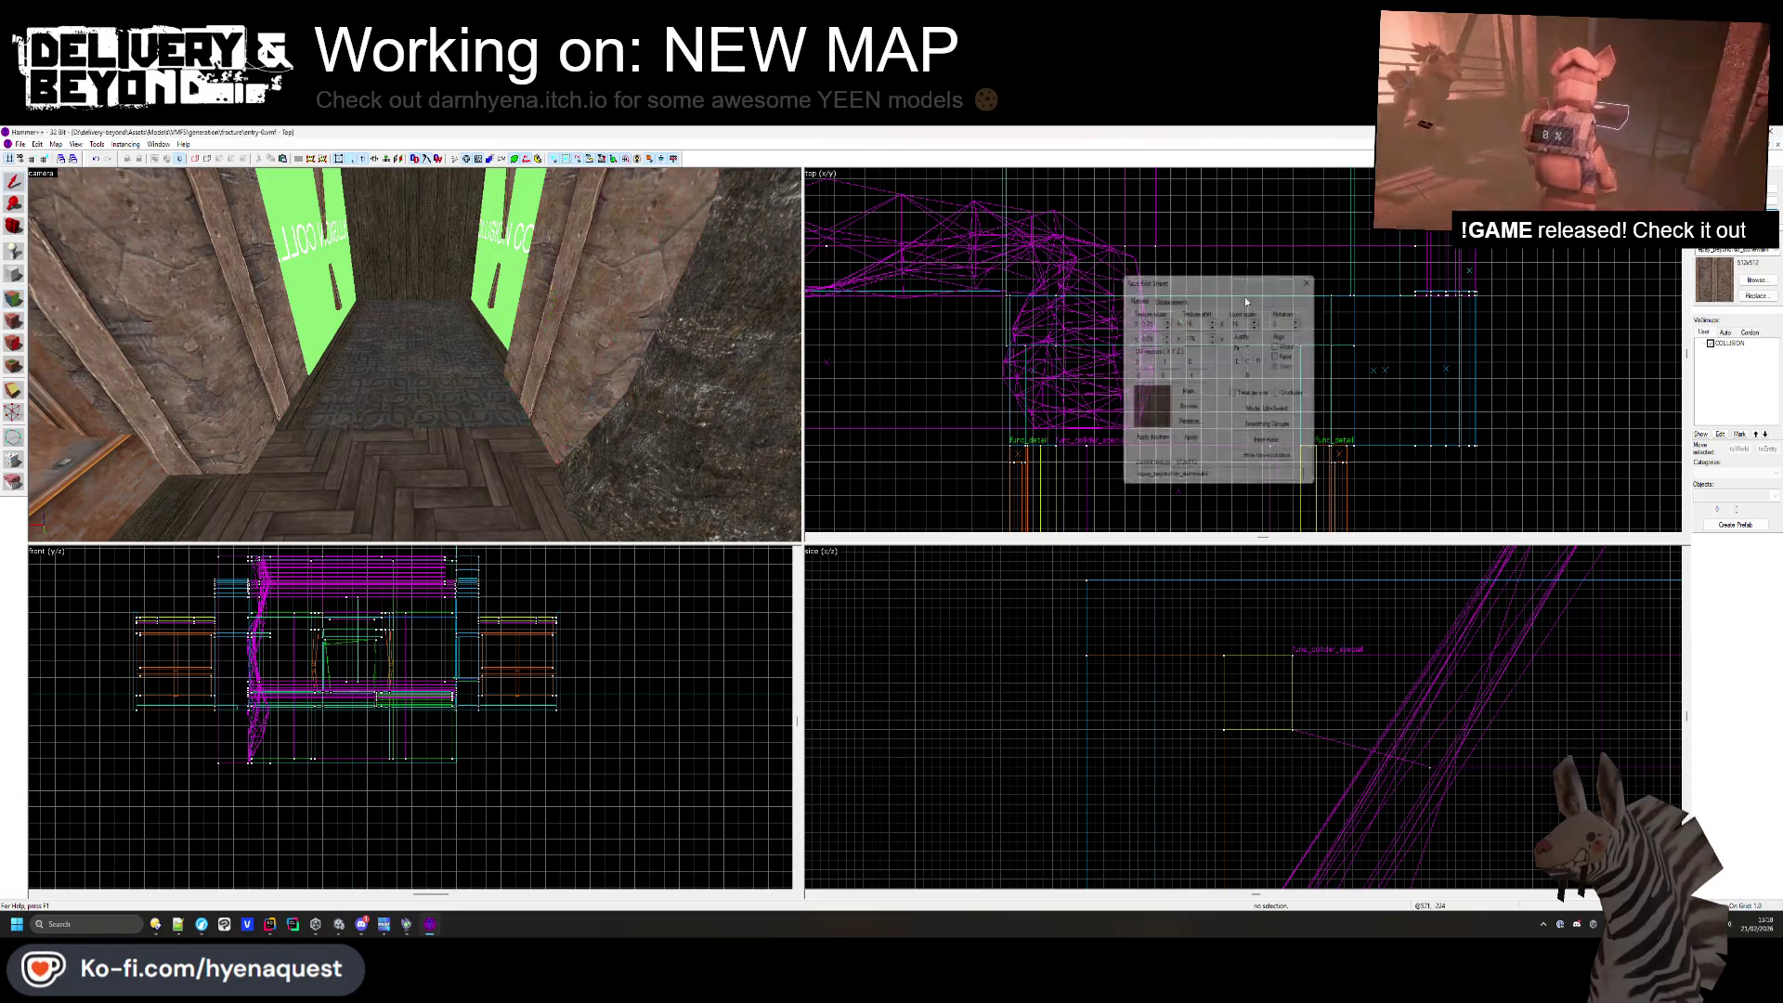
key("z")
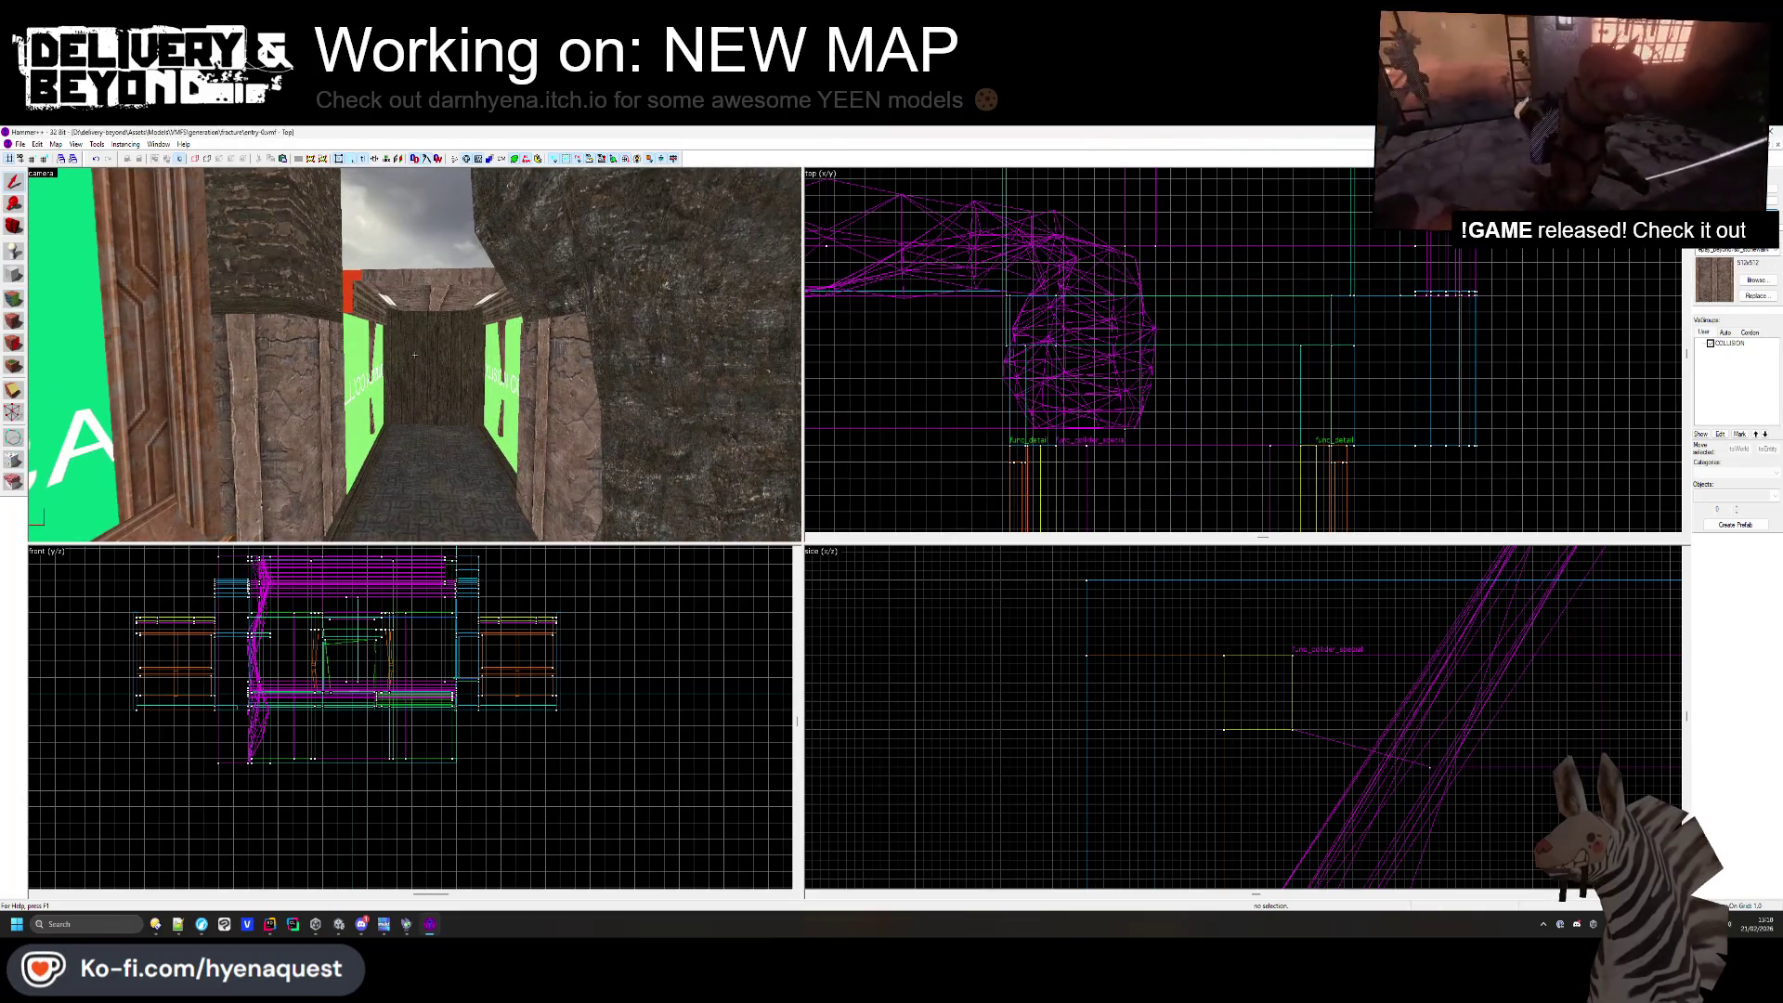
key("w")
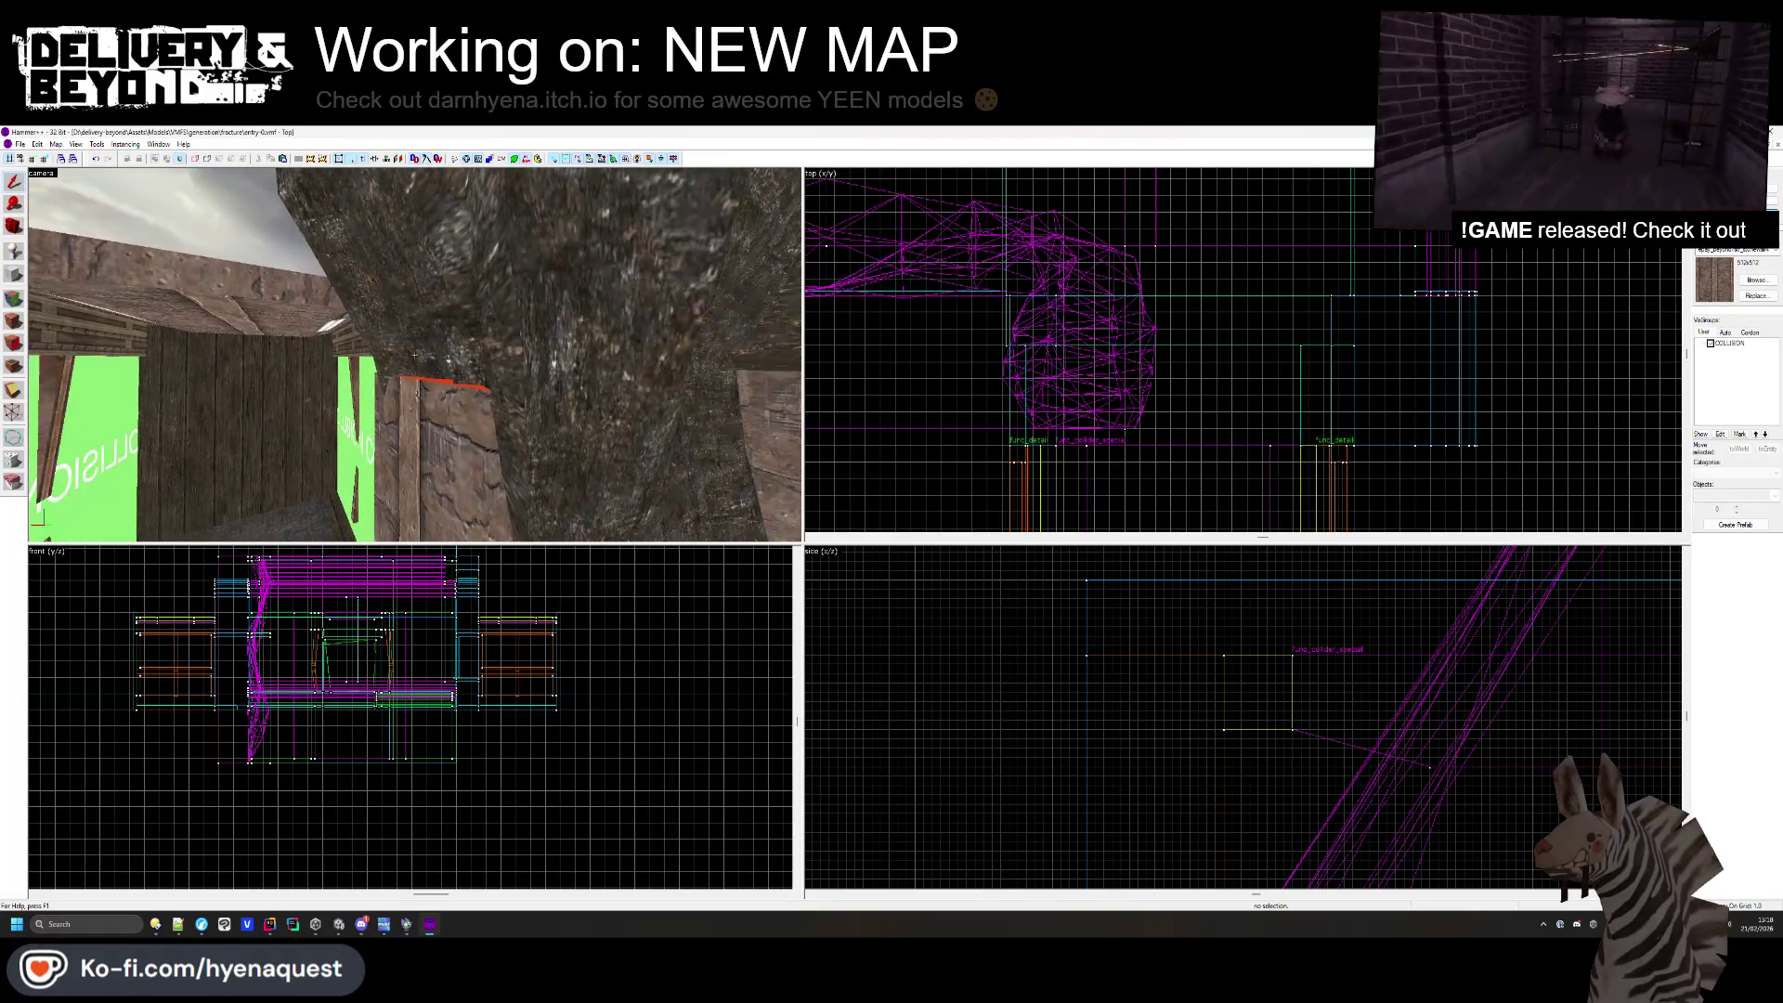
left_click(24, 297)
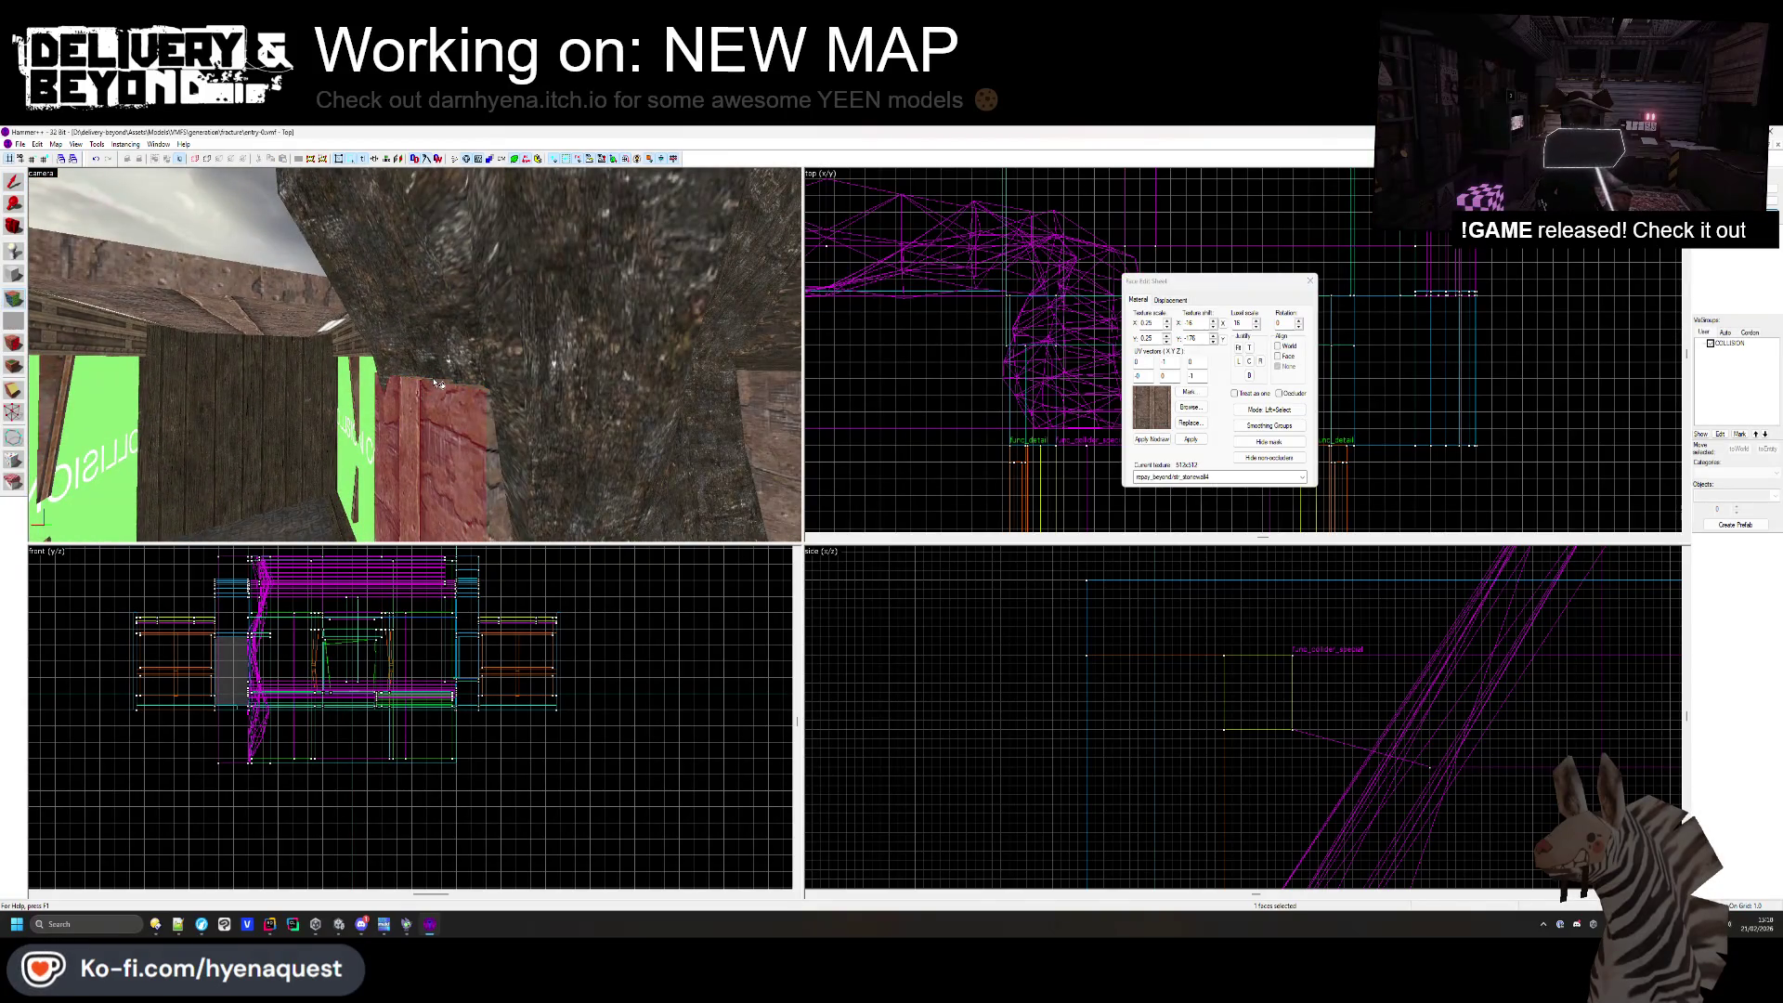
- Paint the two selected rock wall faces with a radius-12 Raise/Lower sculpting brush
left_click(1309, 282)
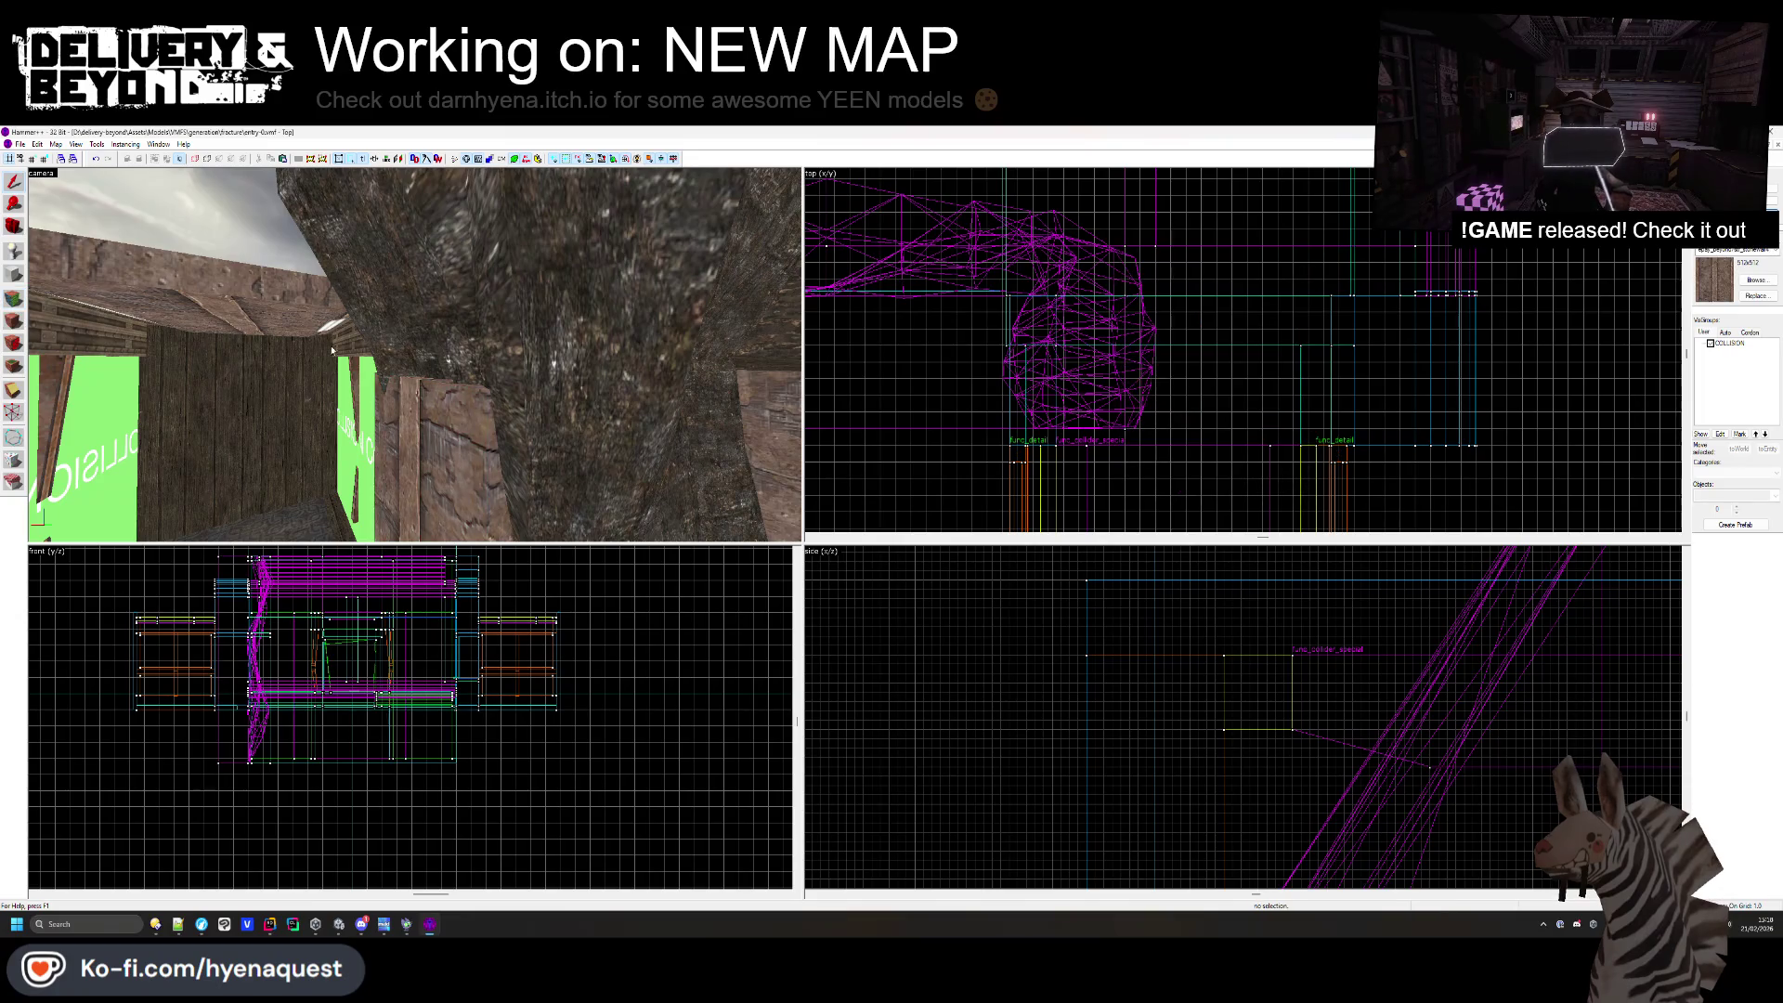
left_click(21, 300)
left_click(418, 279)
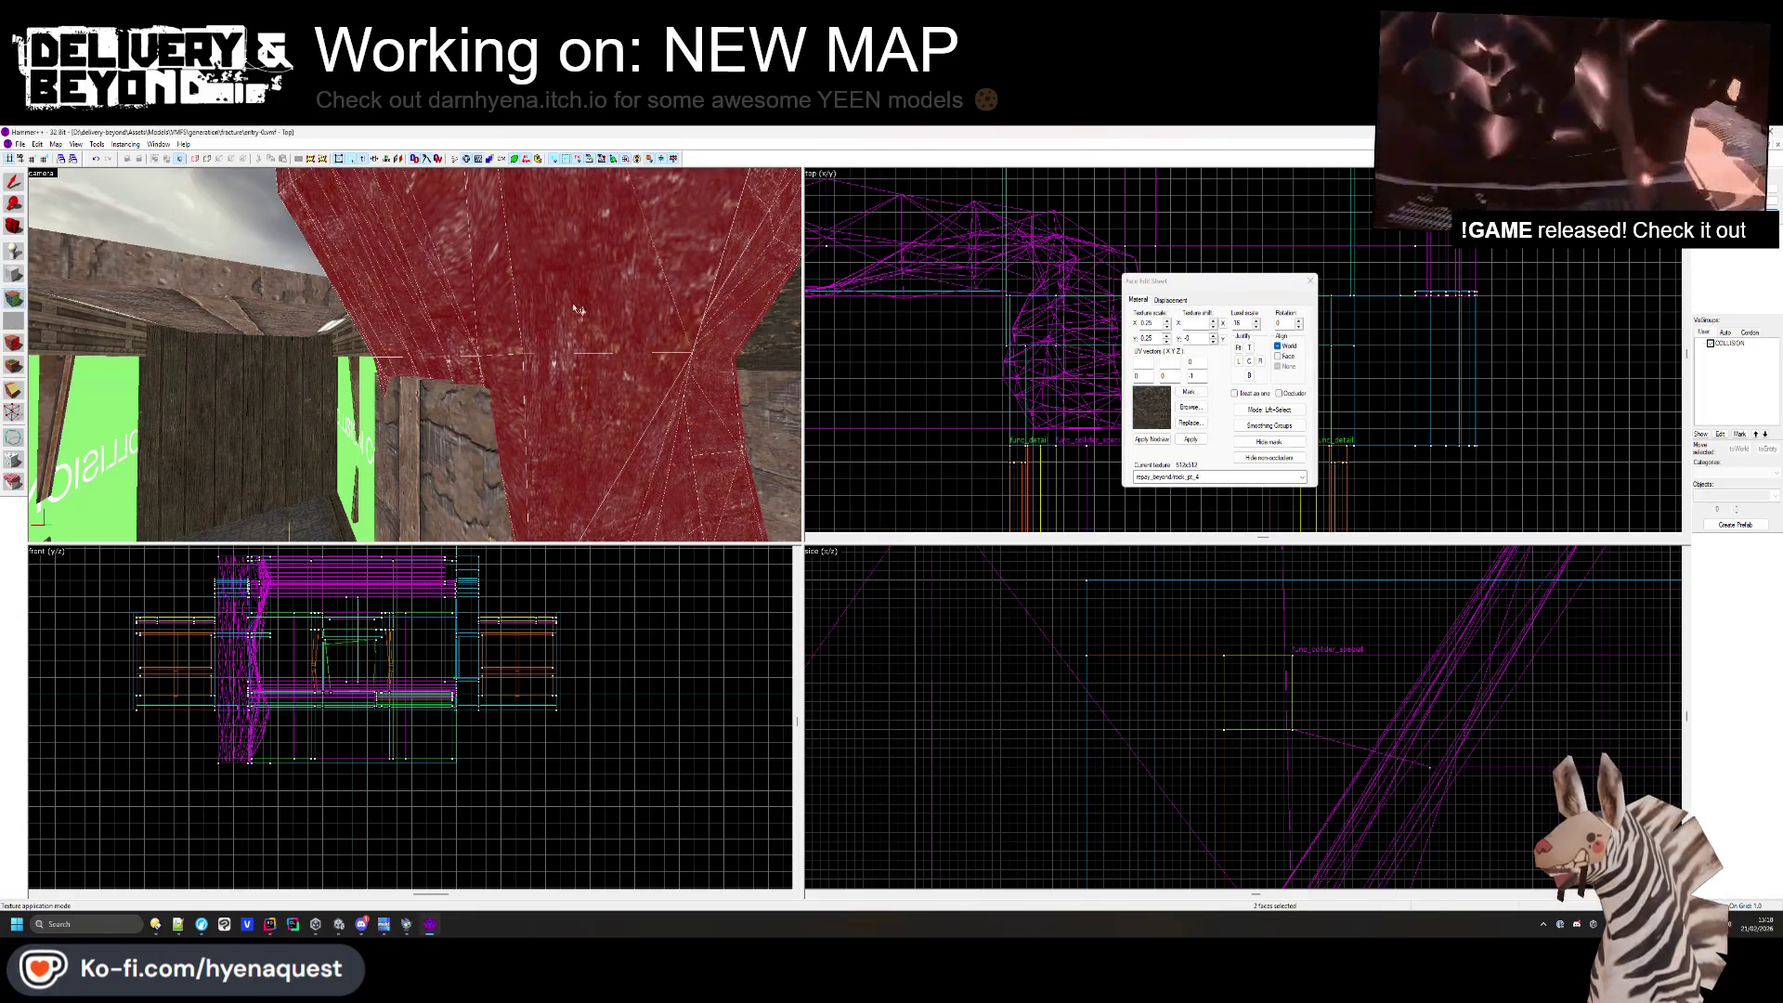
left_click(1170, 300)
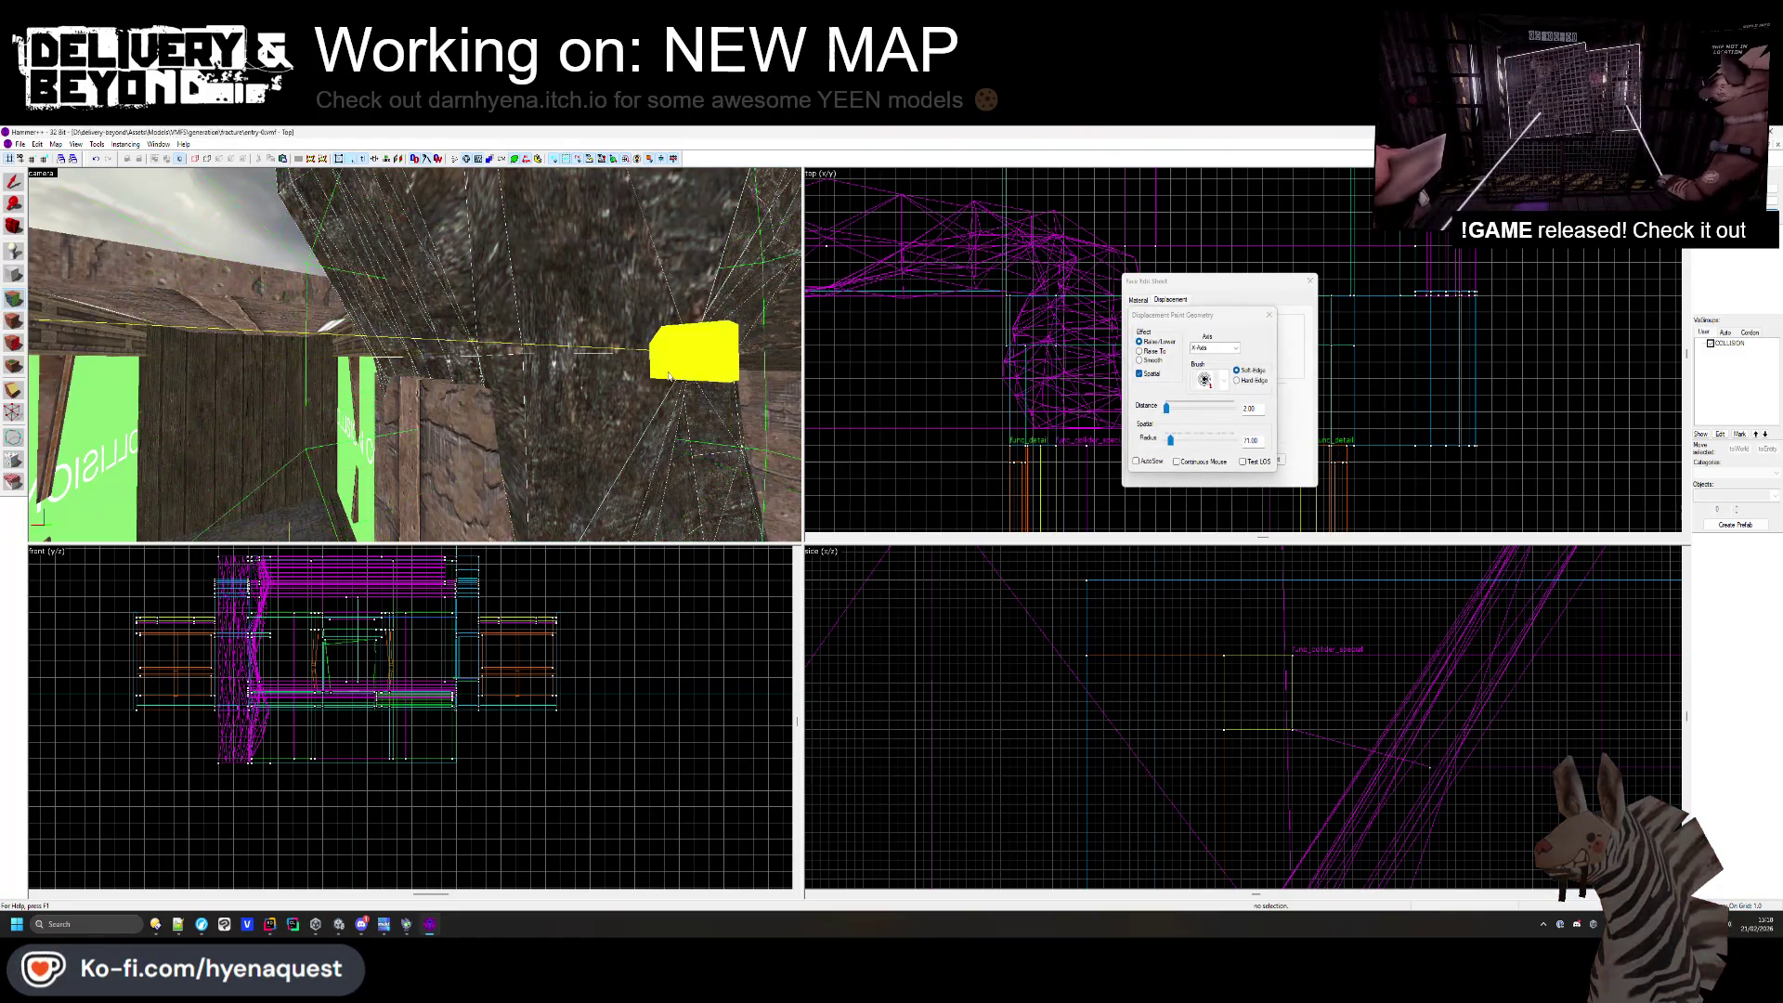
left_click_drag(1170, 447, 1169, 448)
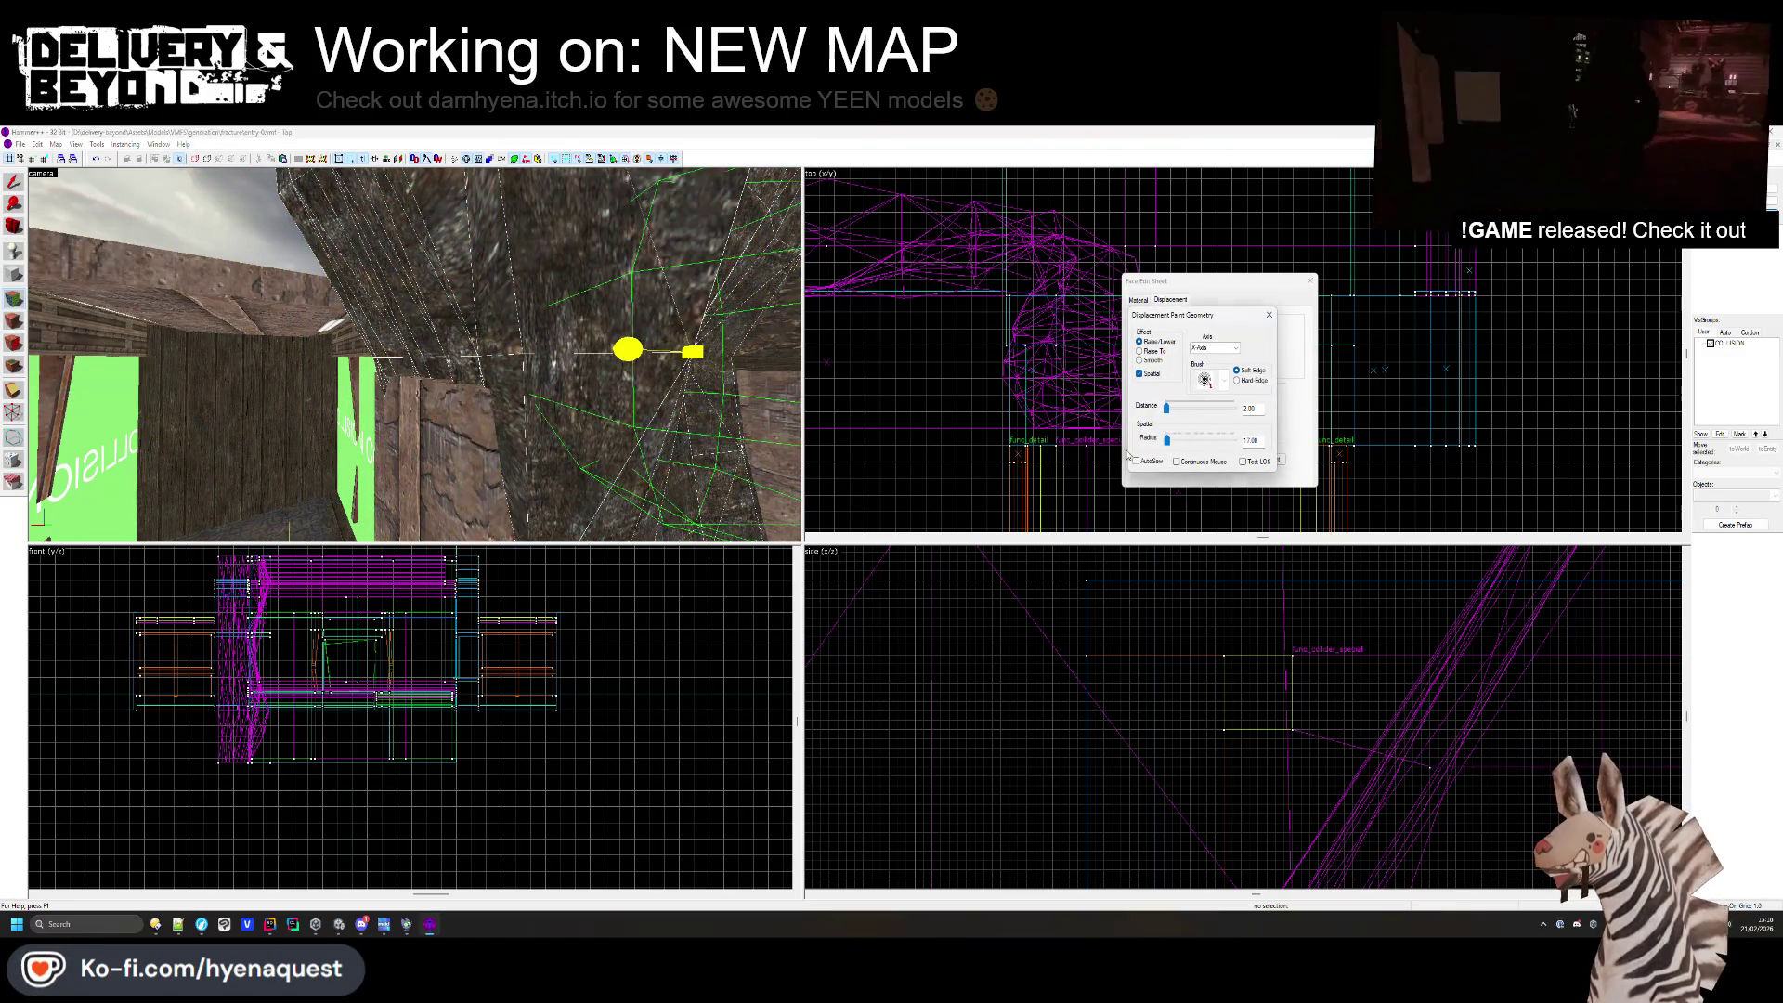
mouse_move(458, 402)
left_mouse_down()
mouse_move(371, 353)
mouse_move(525, 370)
left_mouse_up()
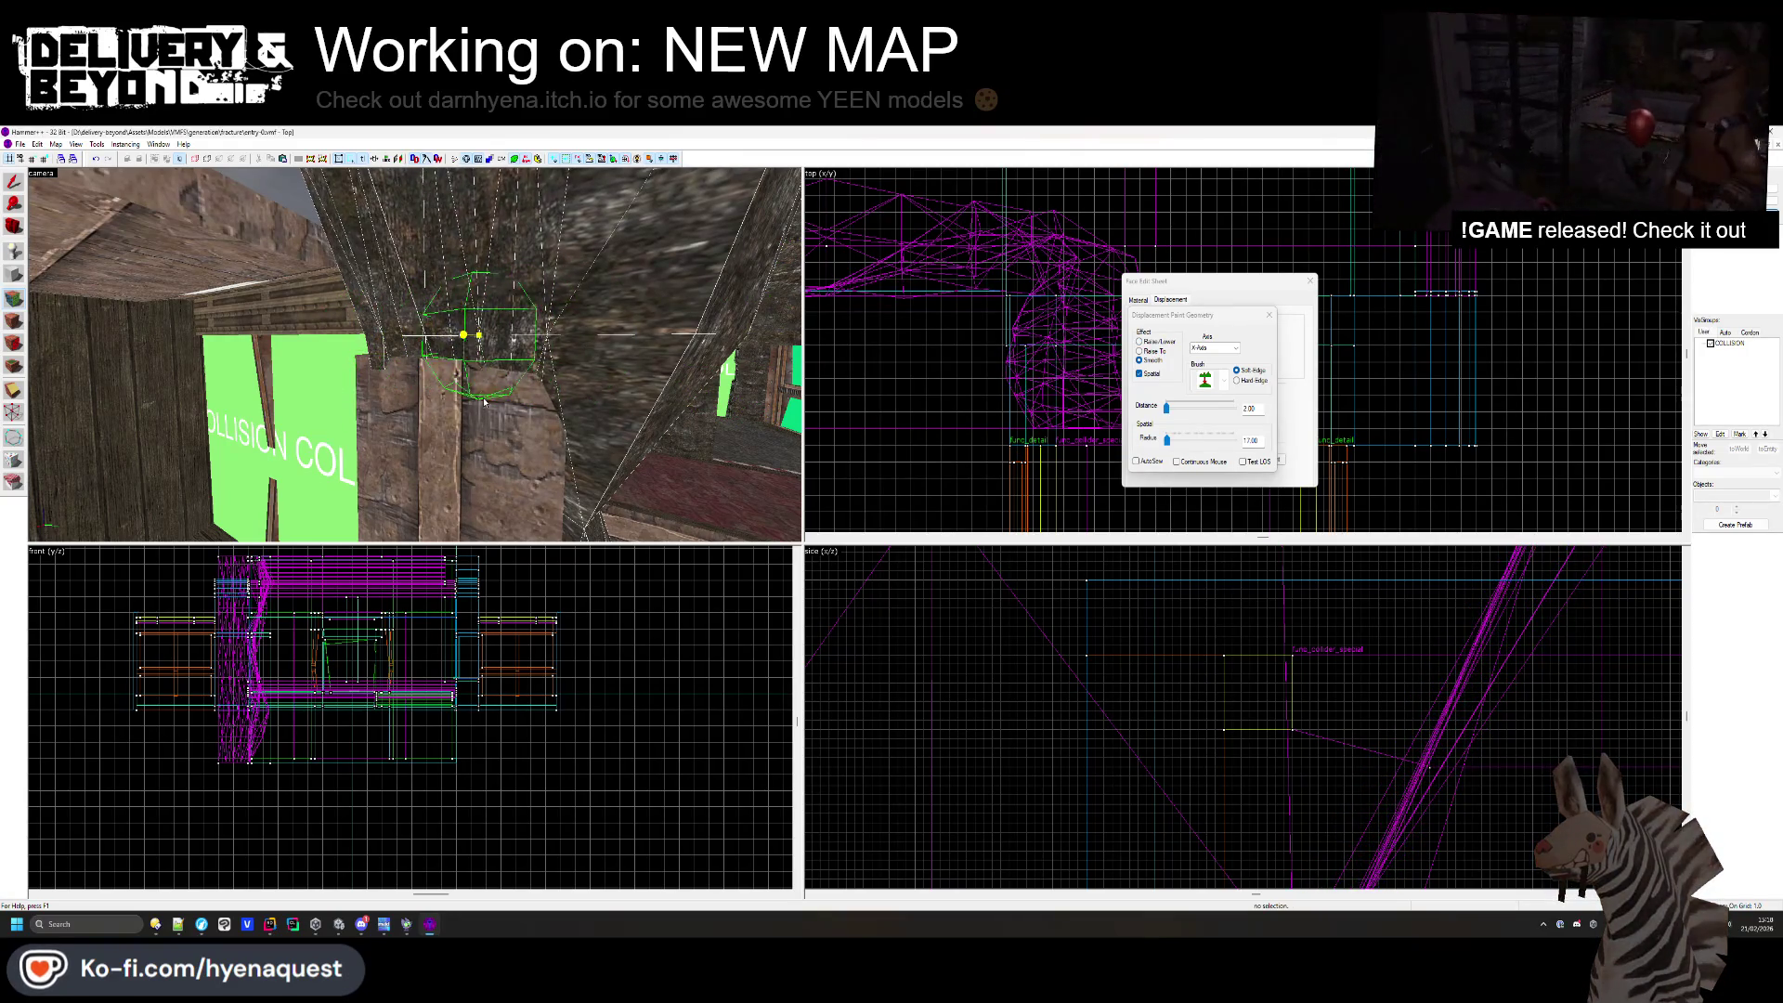
left_click(1140, 343)
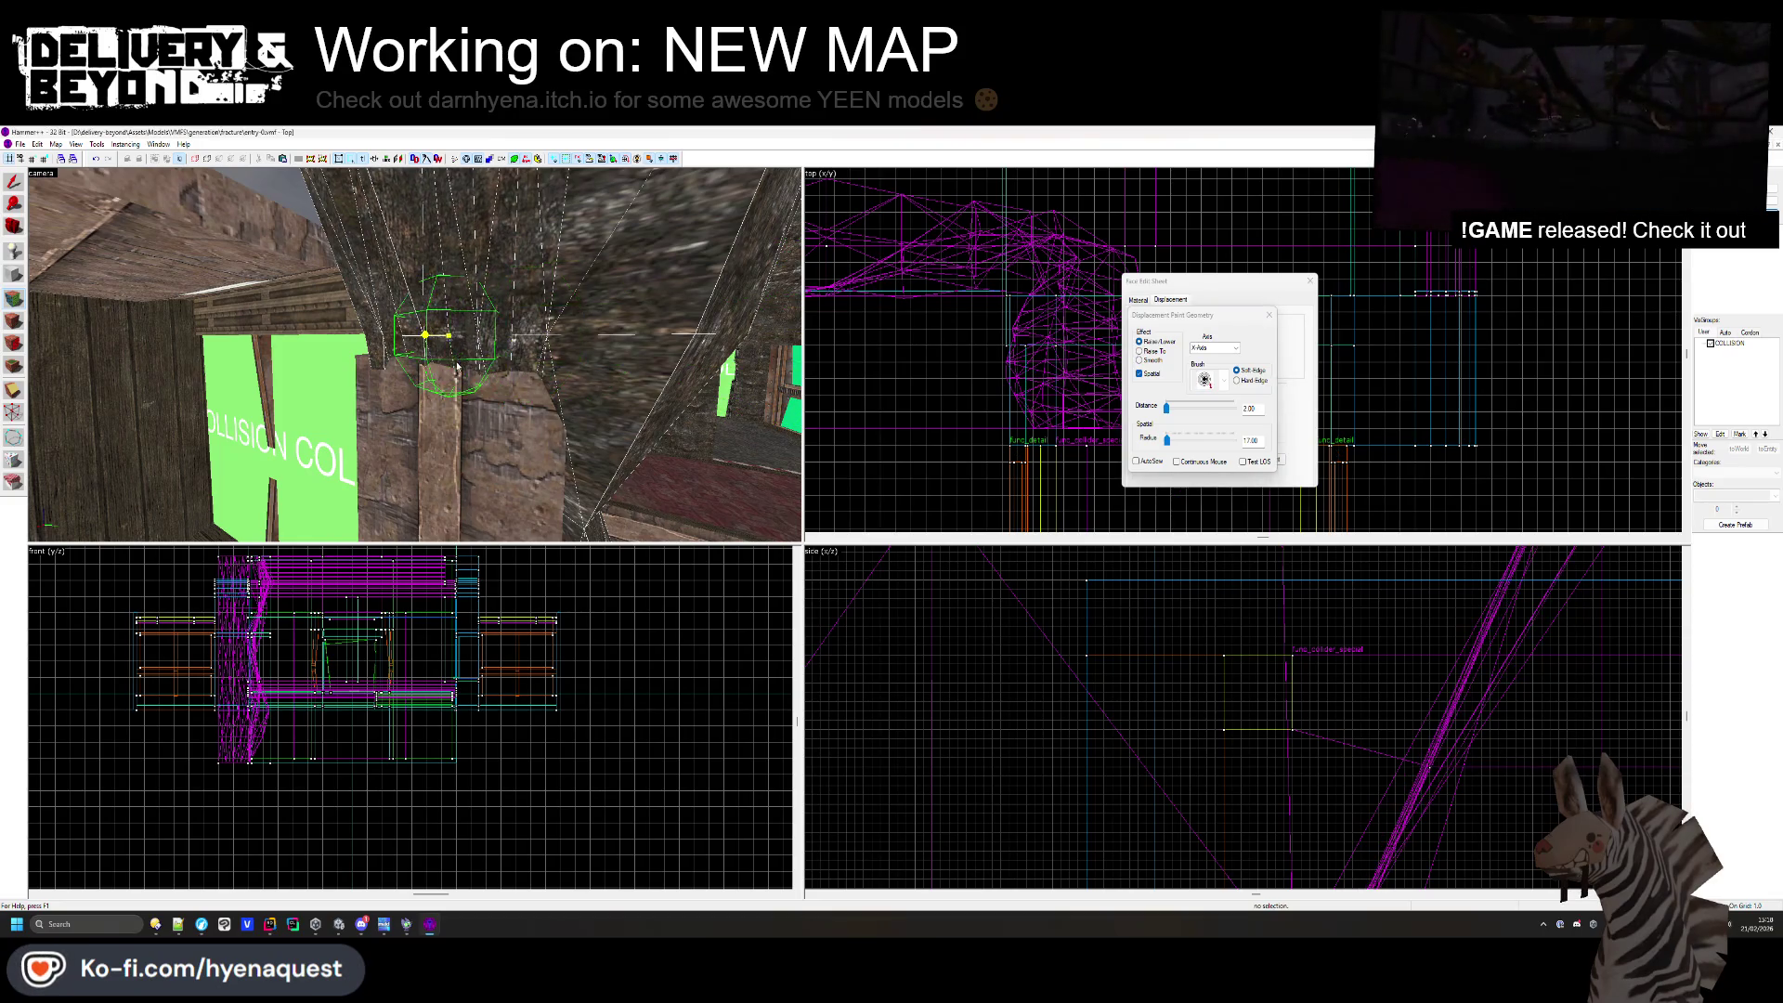
left_click(476, 374)
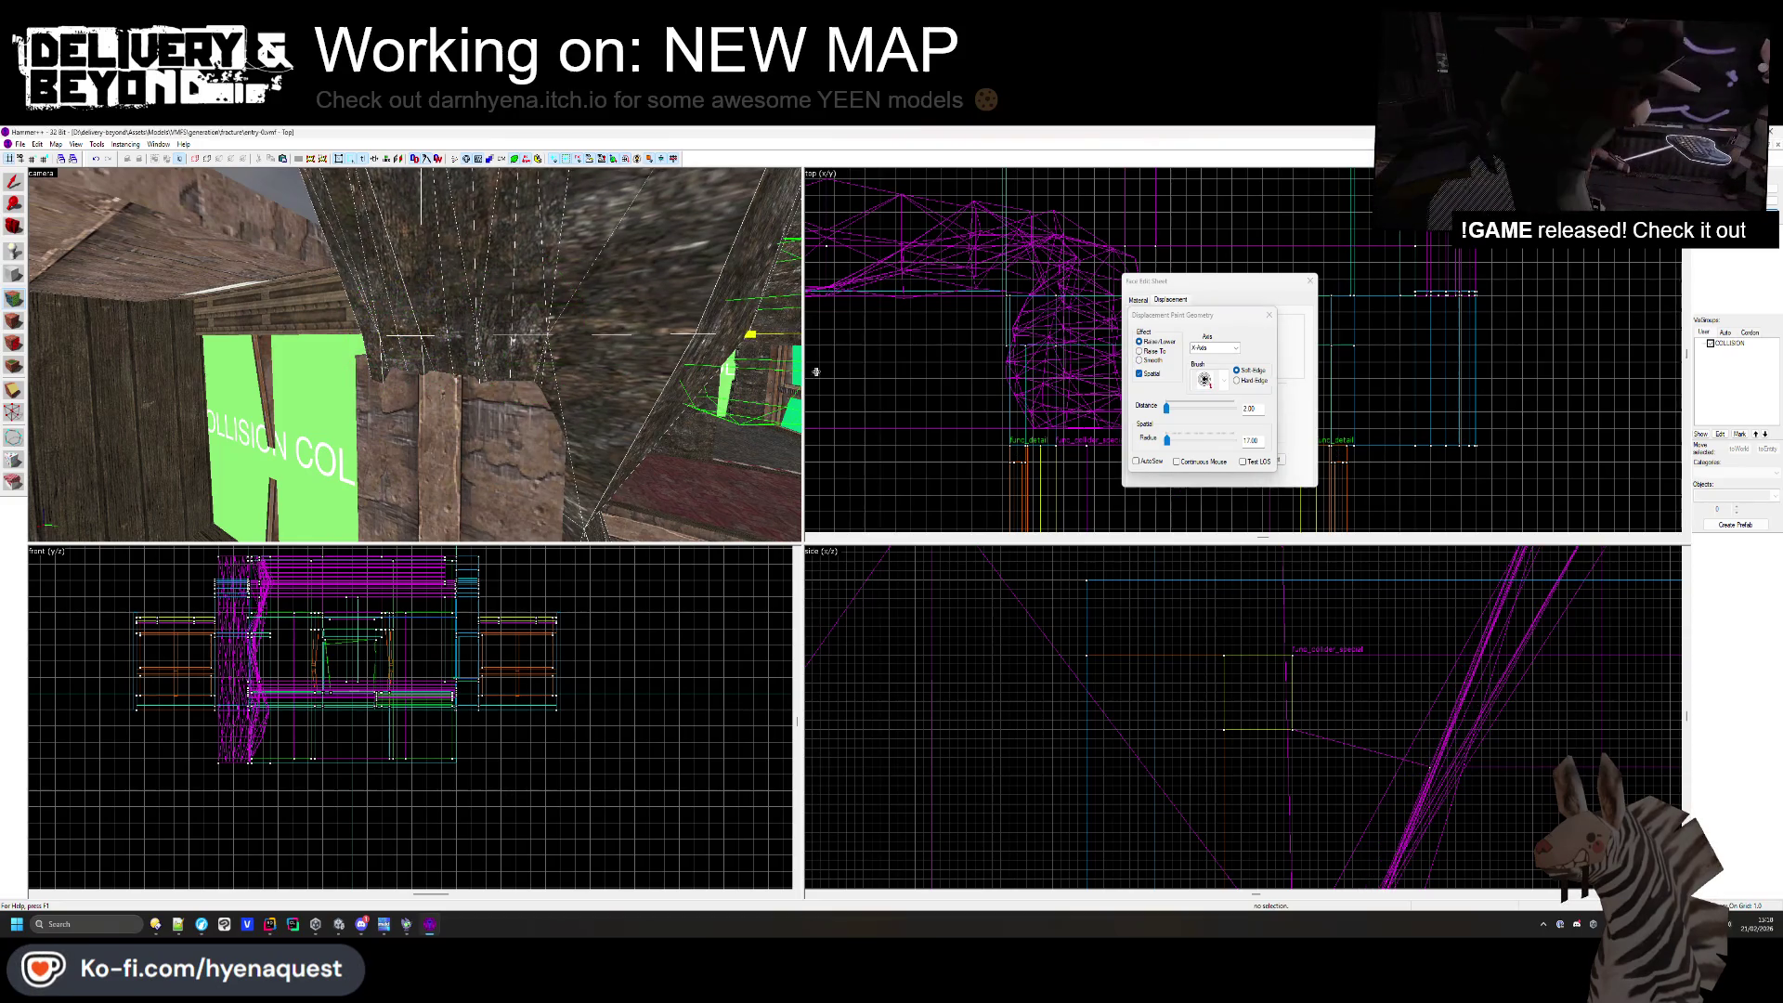
left_click(1270, 315)
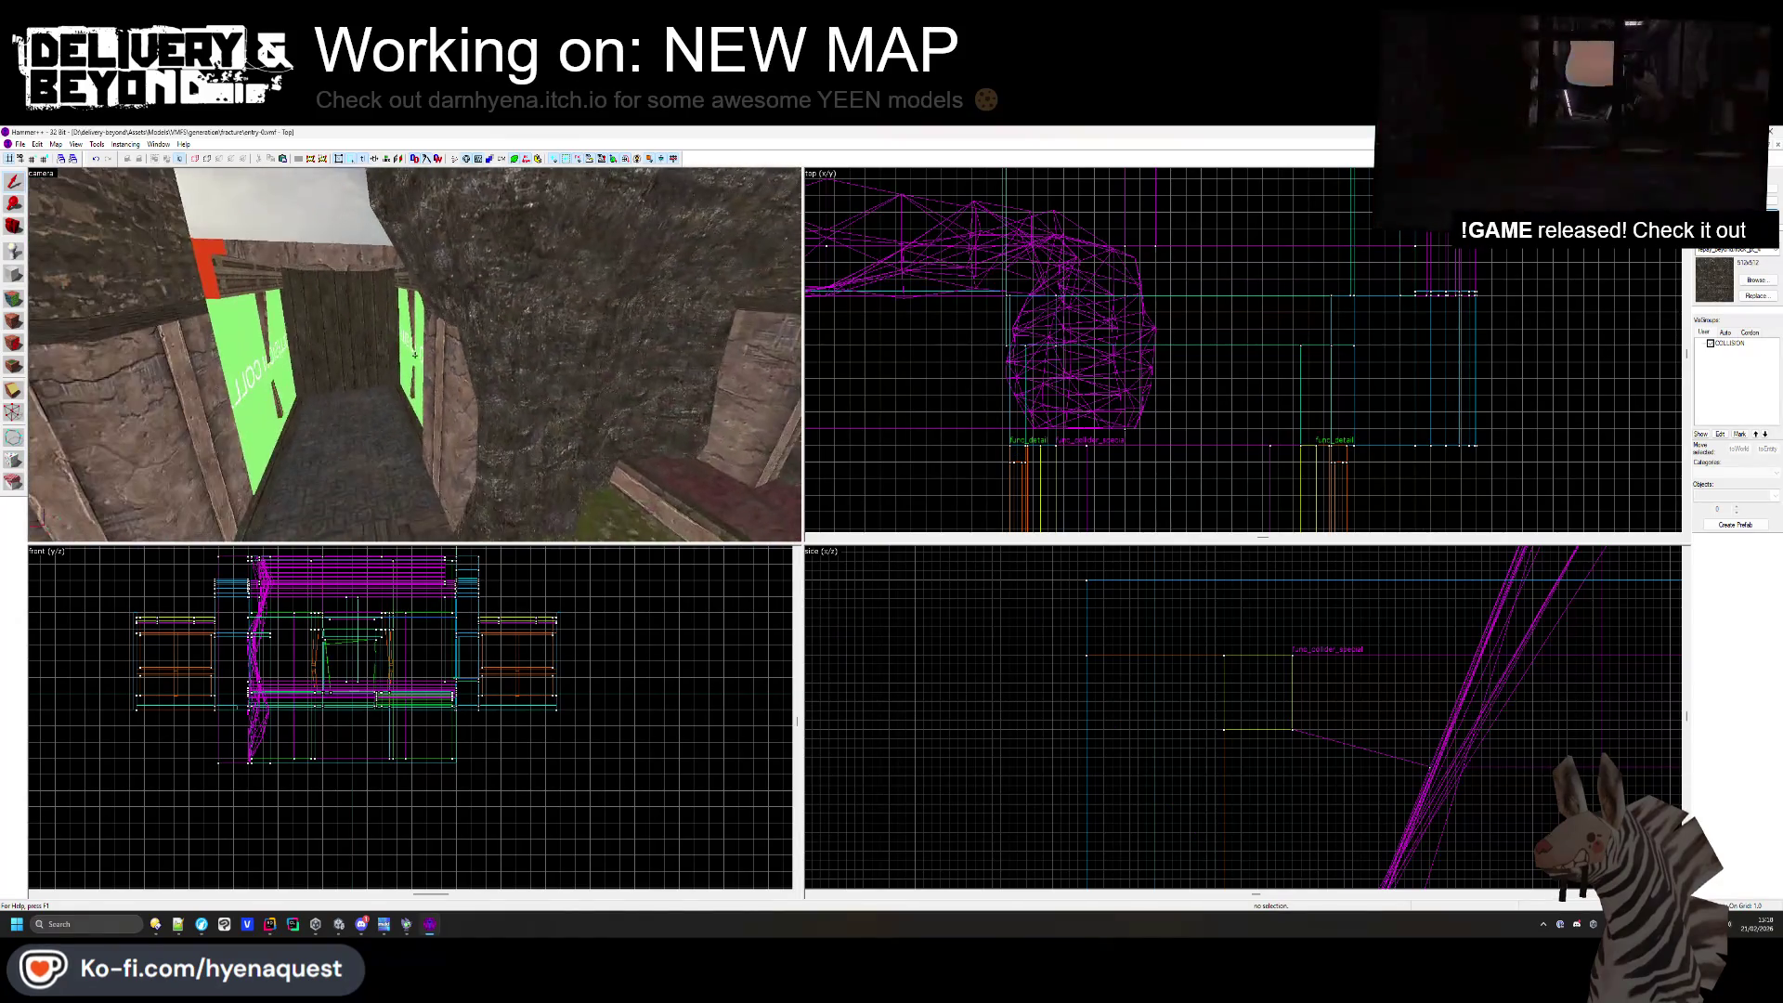
- Stretch the block beside the corridor from 87 to 174 units wide
key("s")
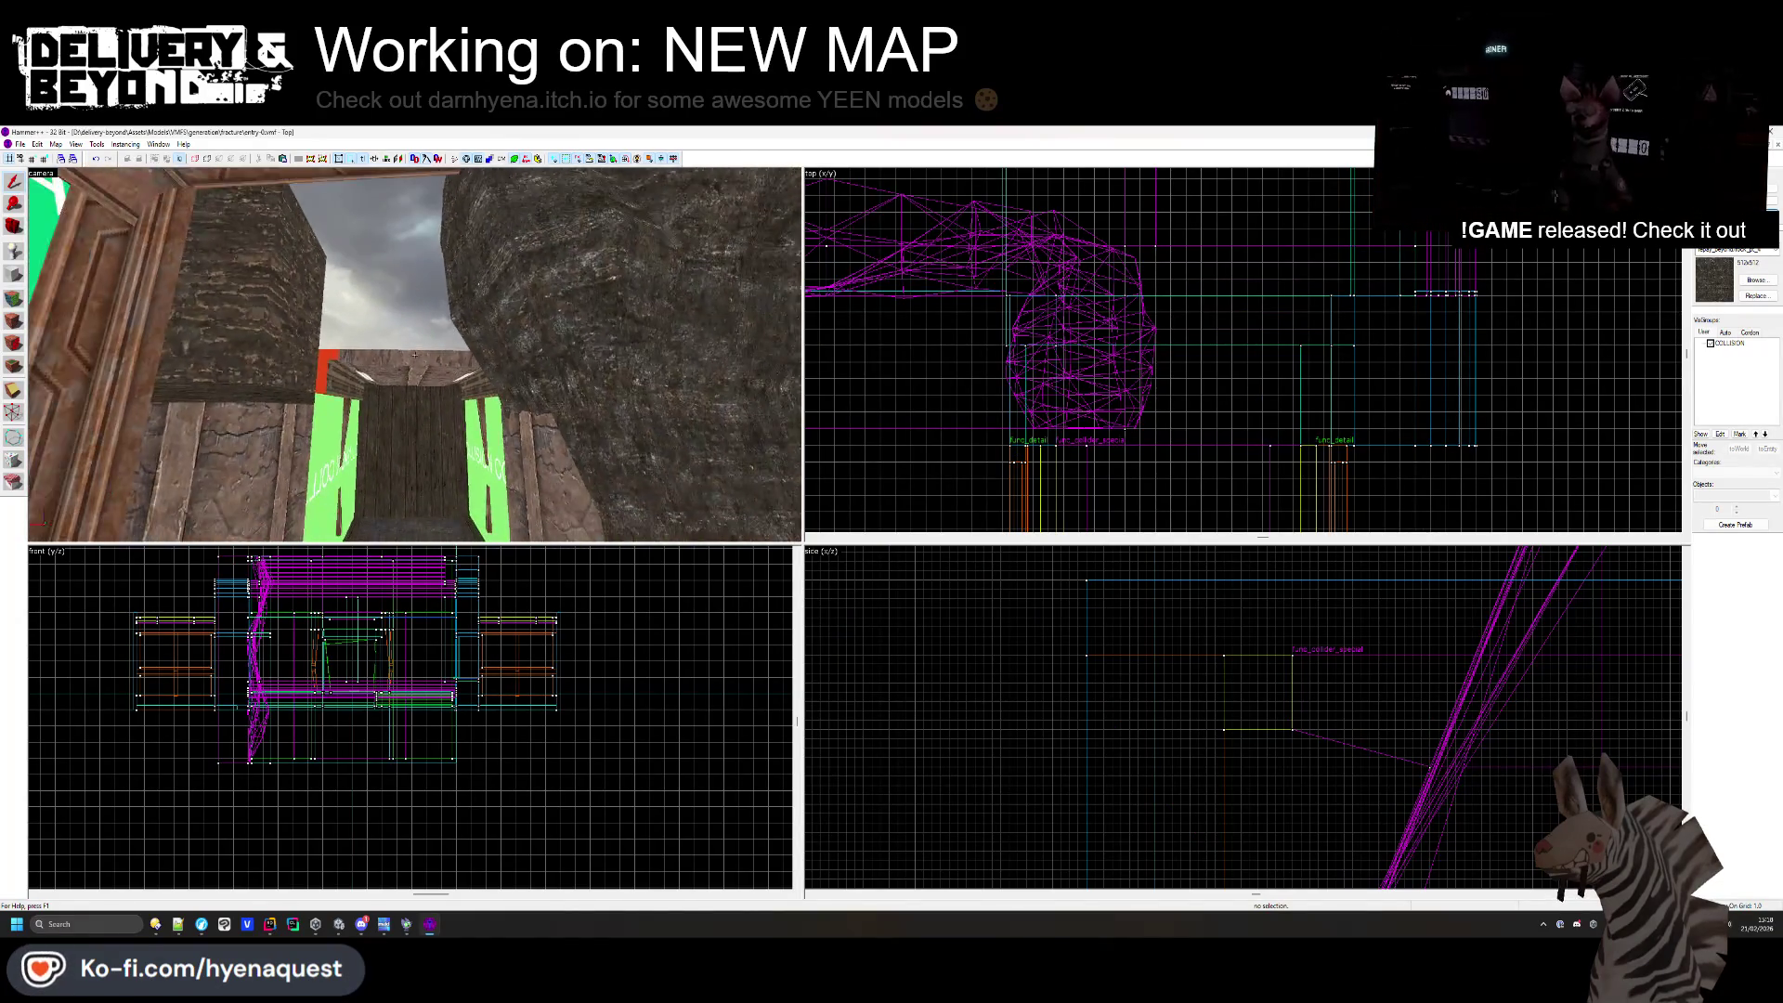
key("w")
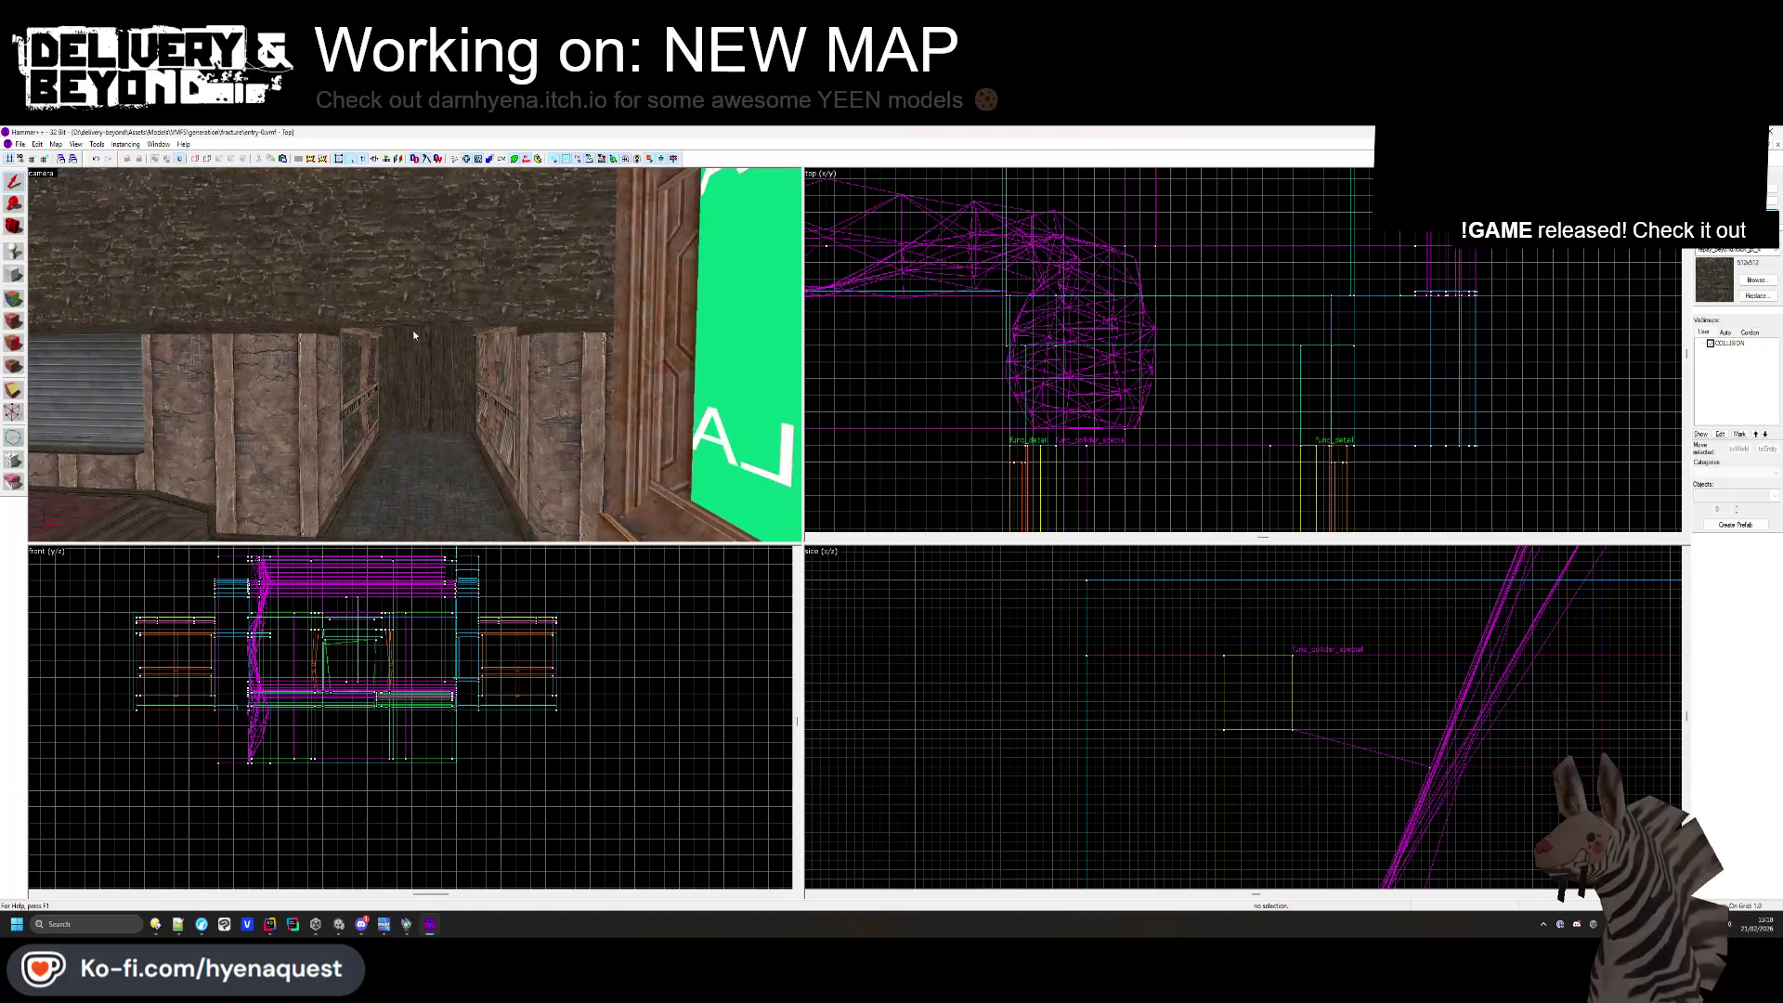
left_click(414, 336)
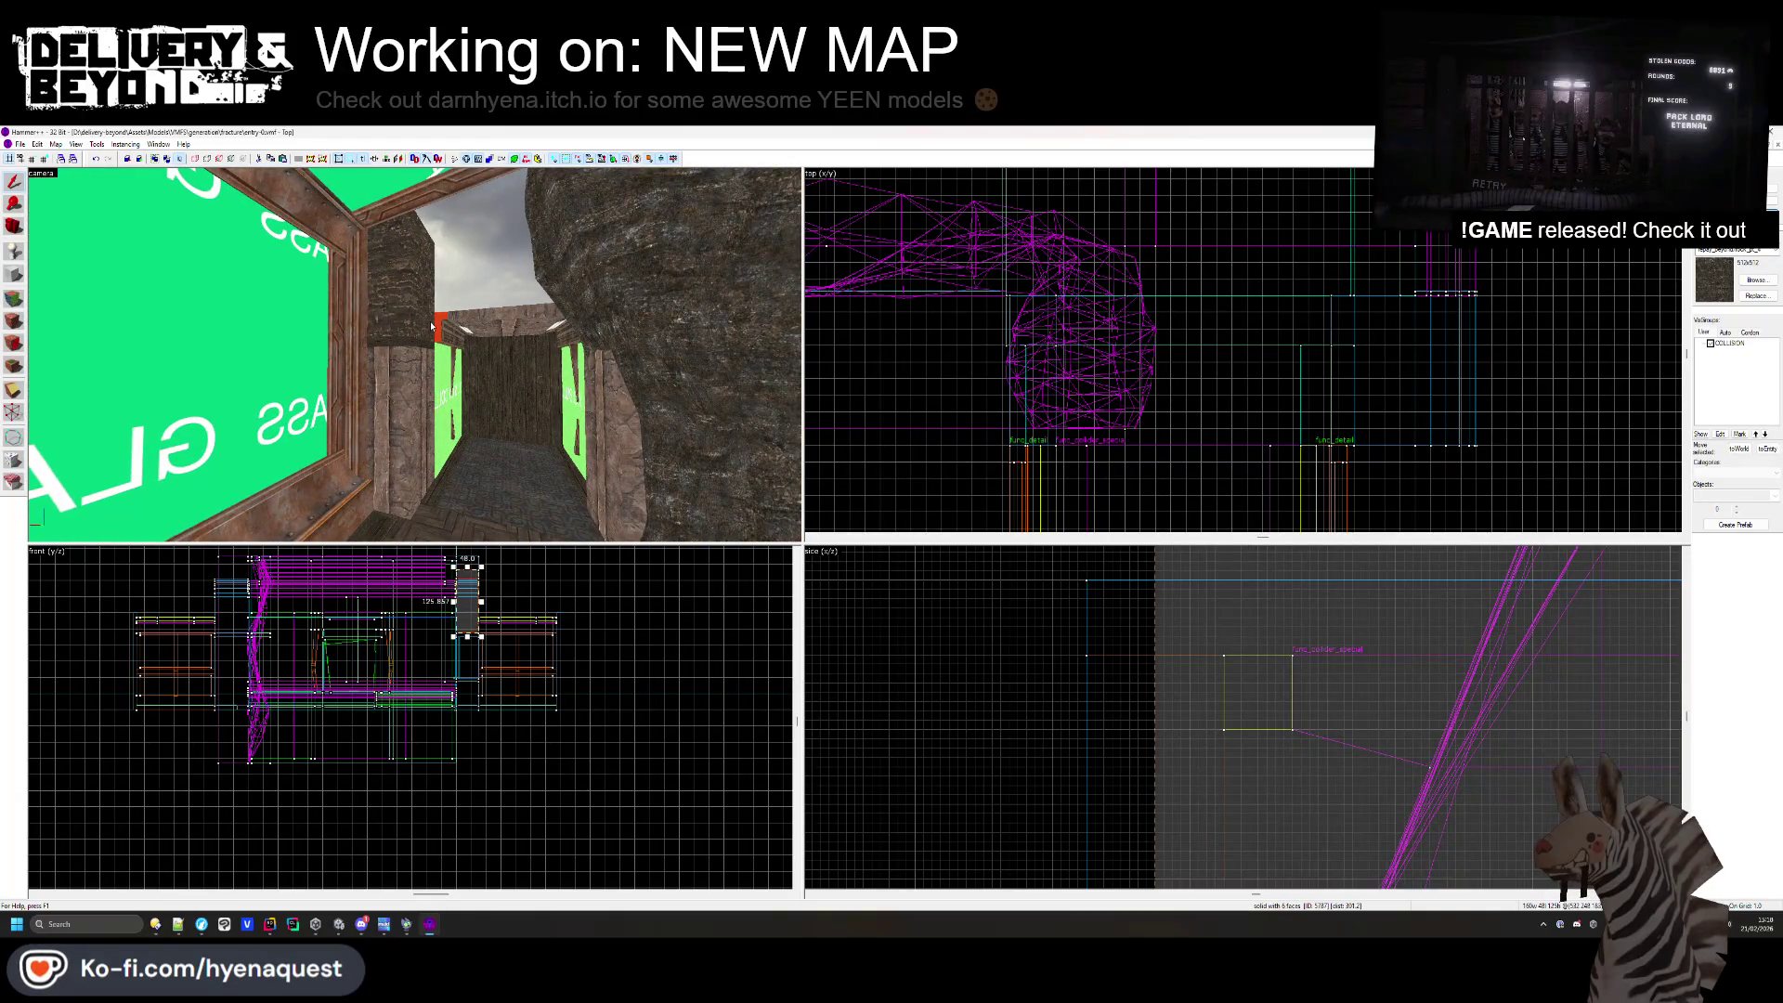
left_click(432, 325)
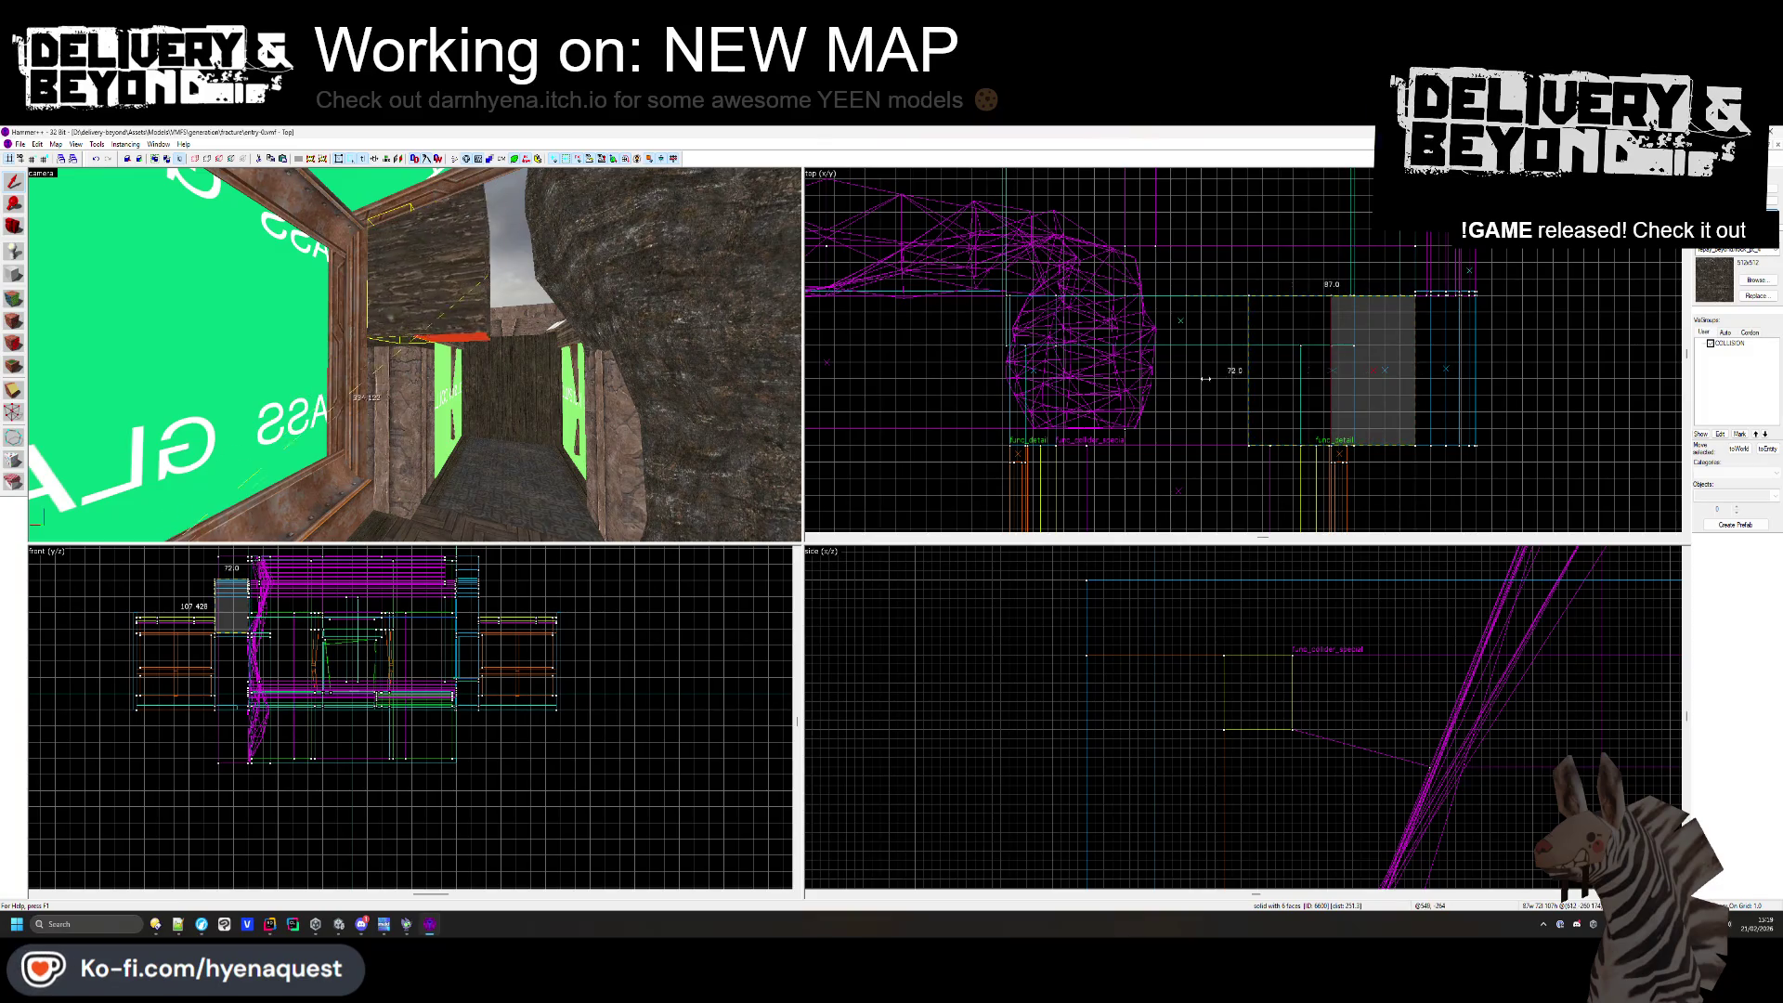
left_click_drag(1206, 379, 1081, 380)
scroll(1073, 380, "up", 3)
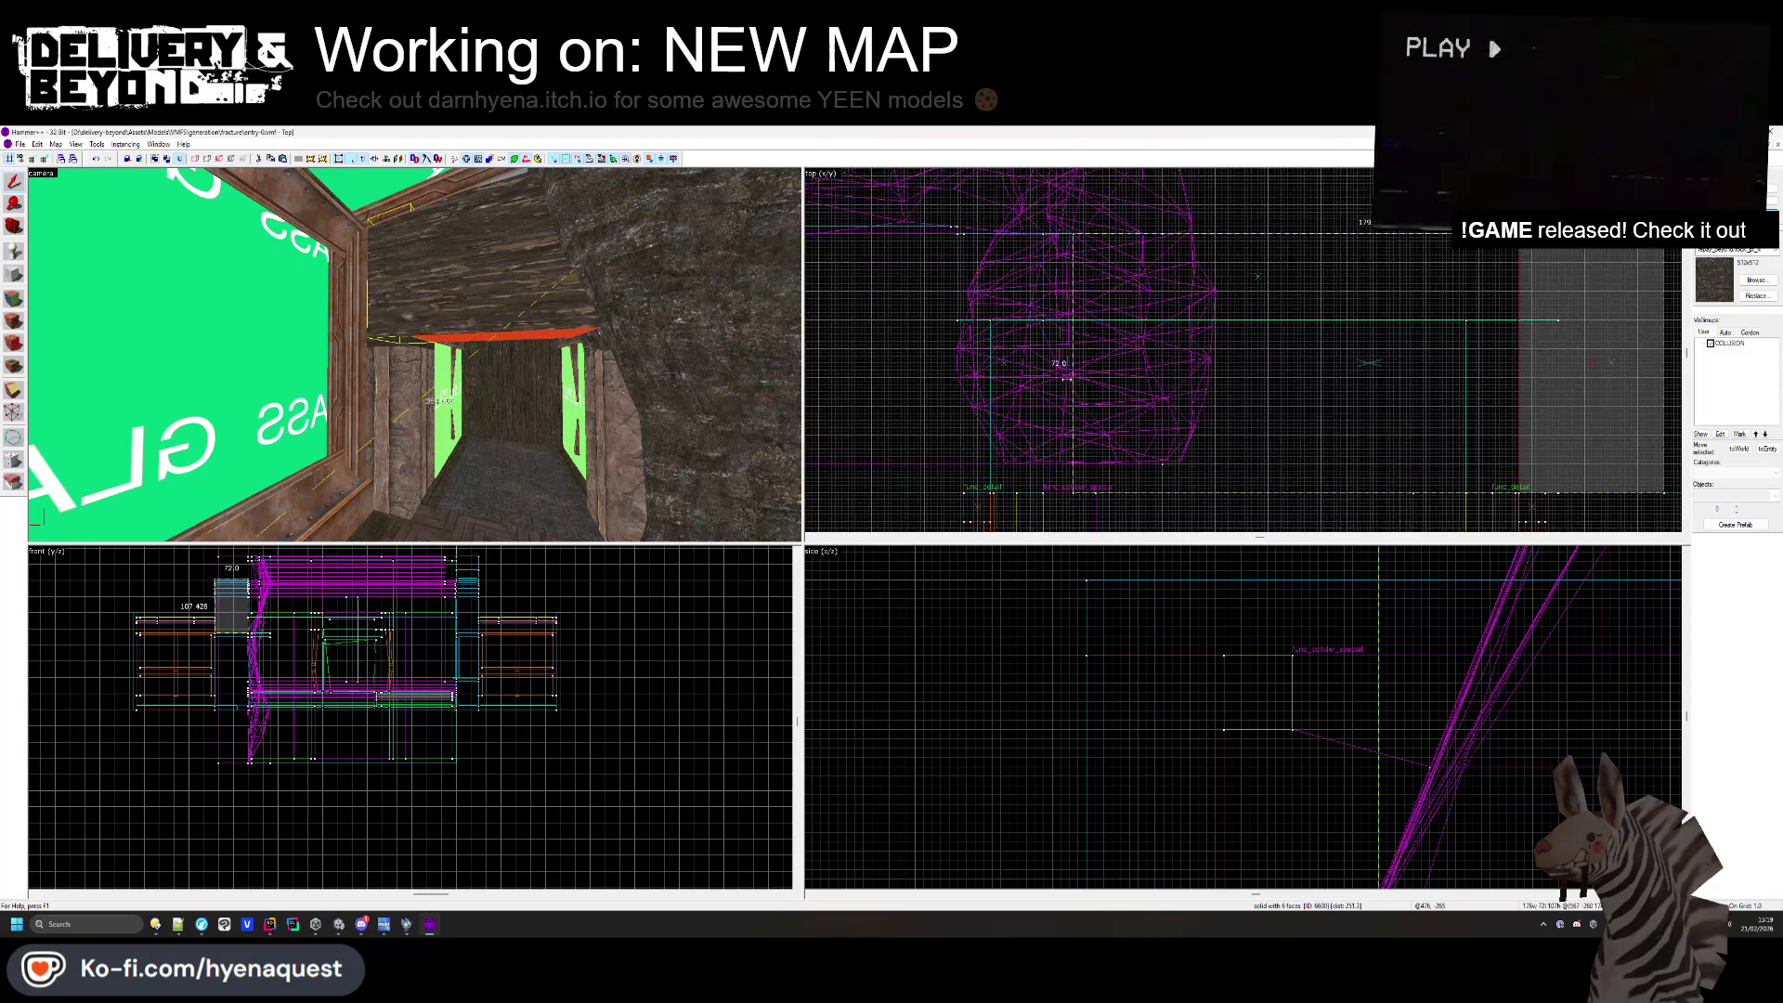
key("Escape")
- Narrow the red ceiling block from 44 to 28 units wide
key("w")
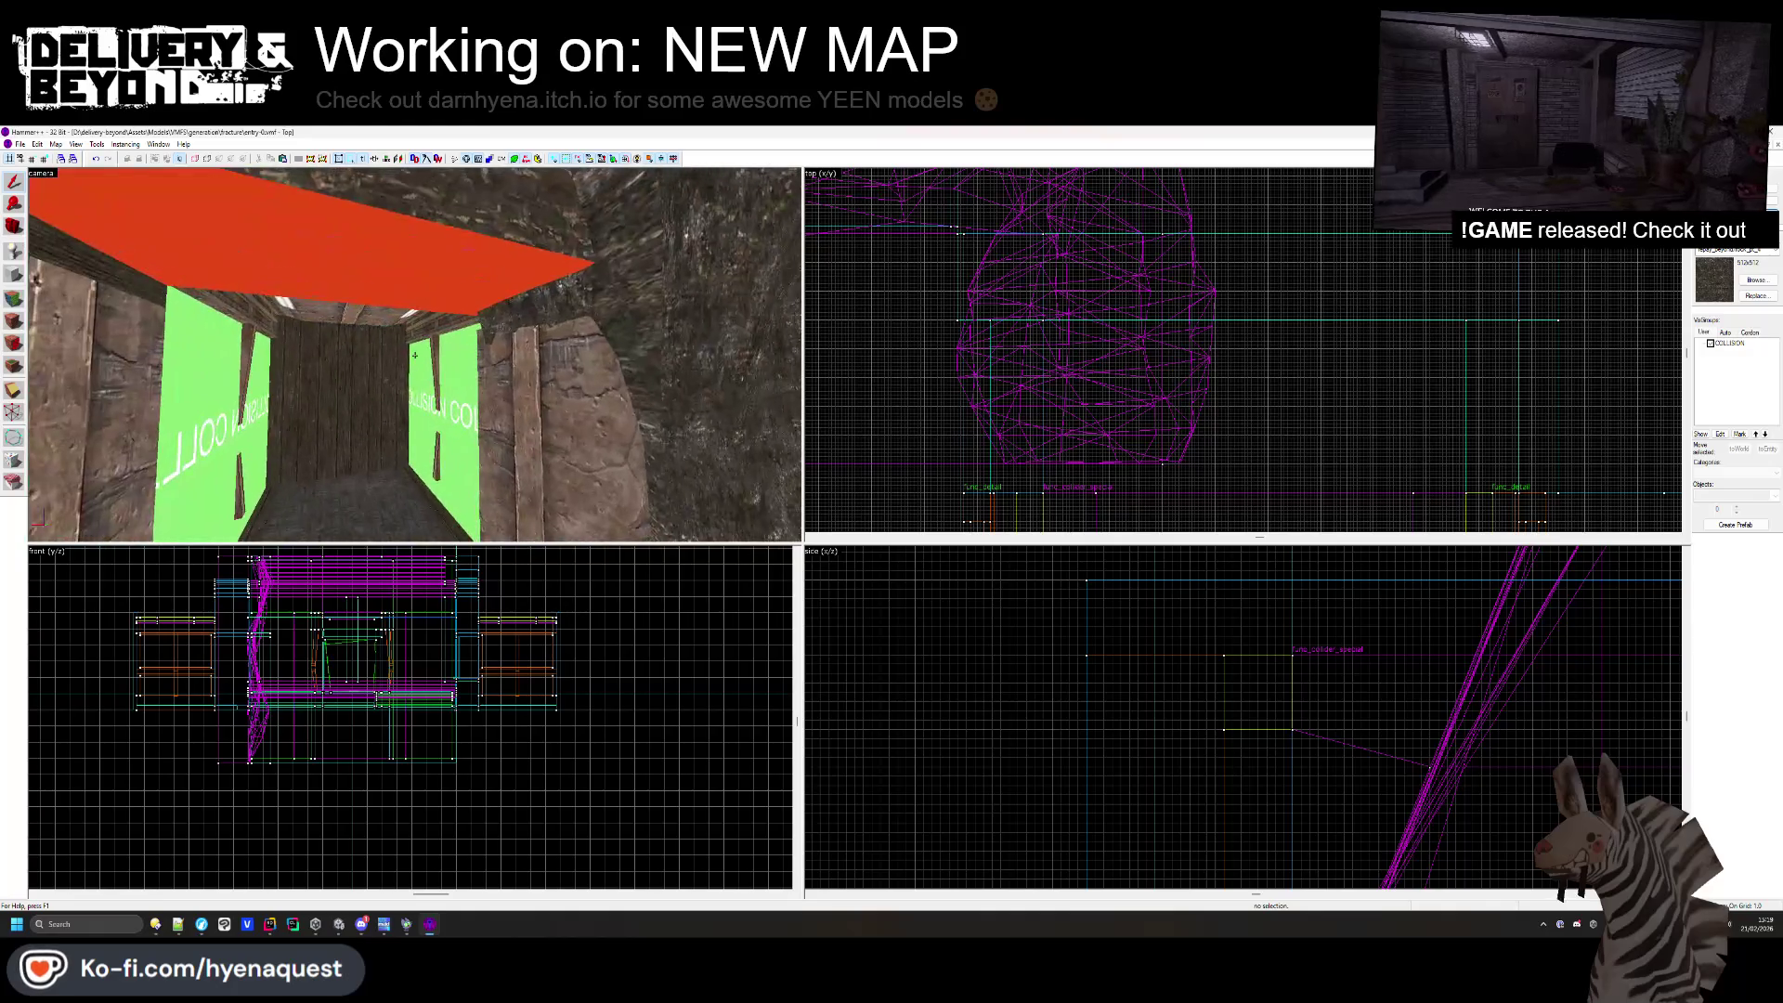
key("w")
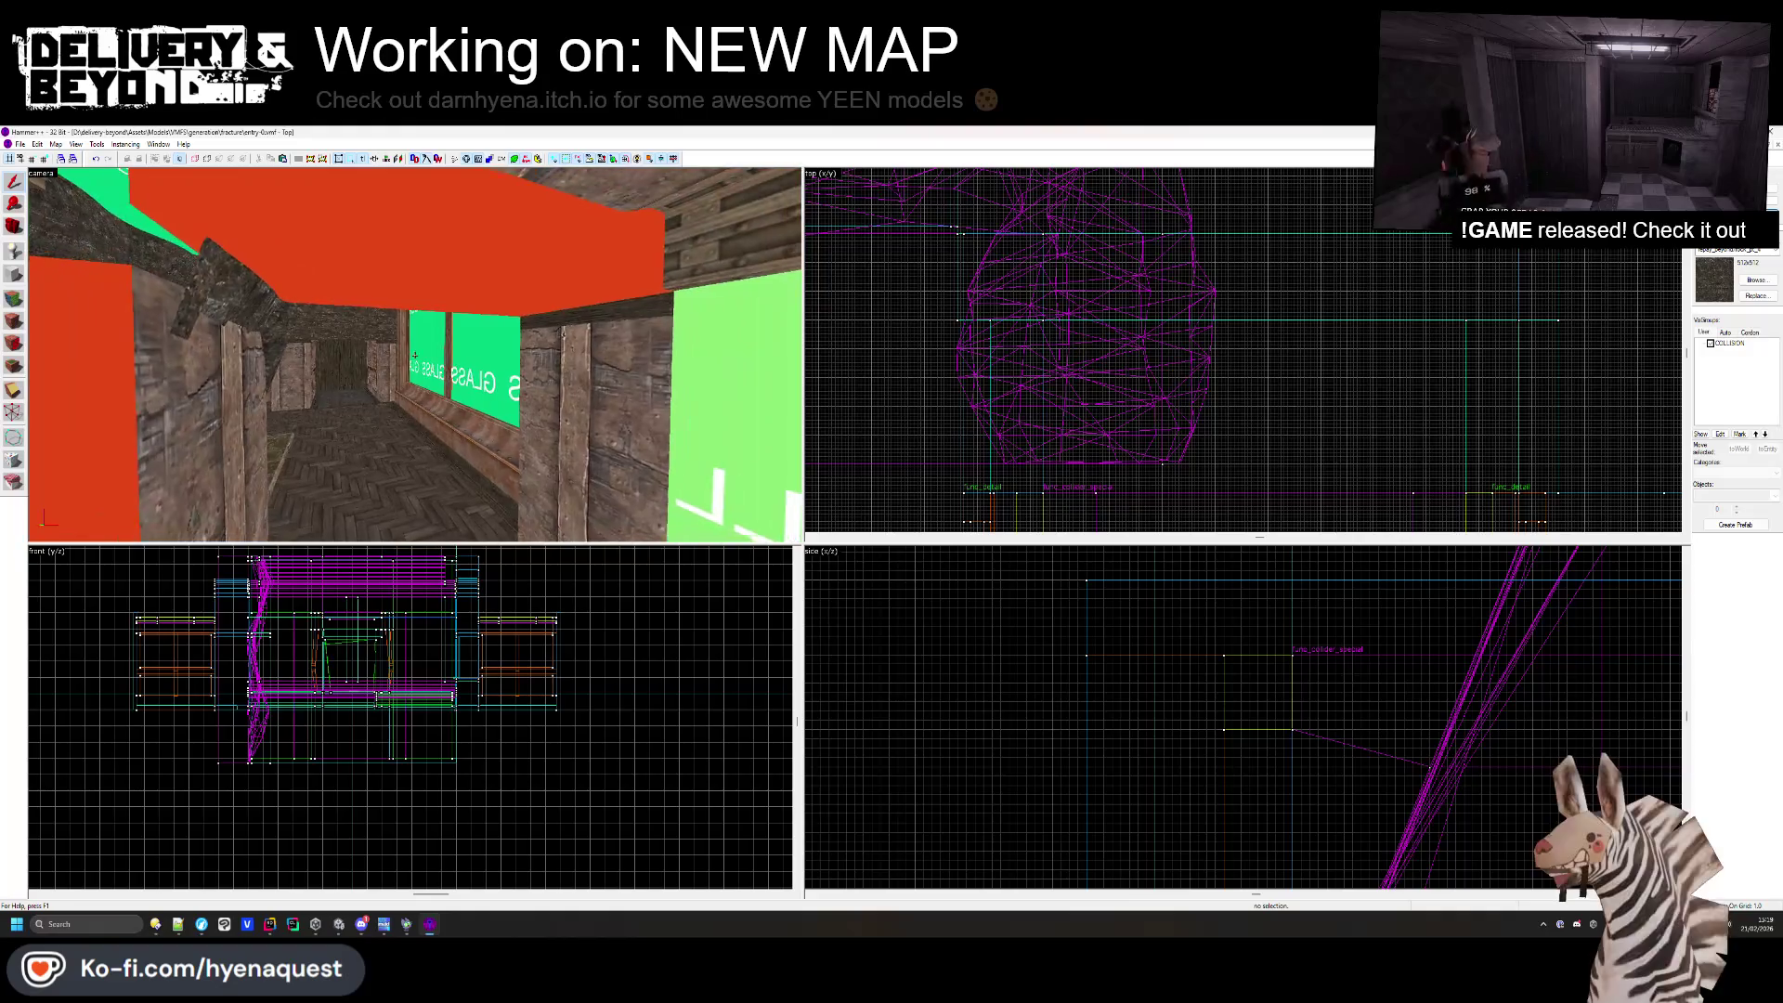
key("z")
left_click(619, 343)
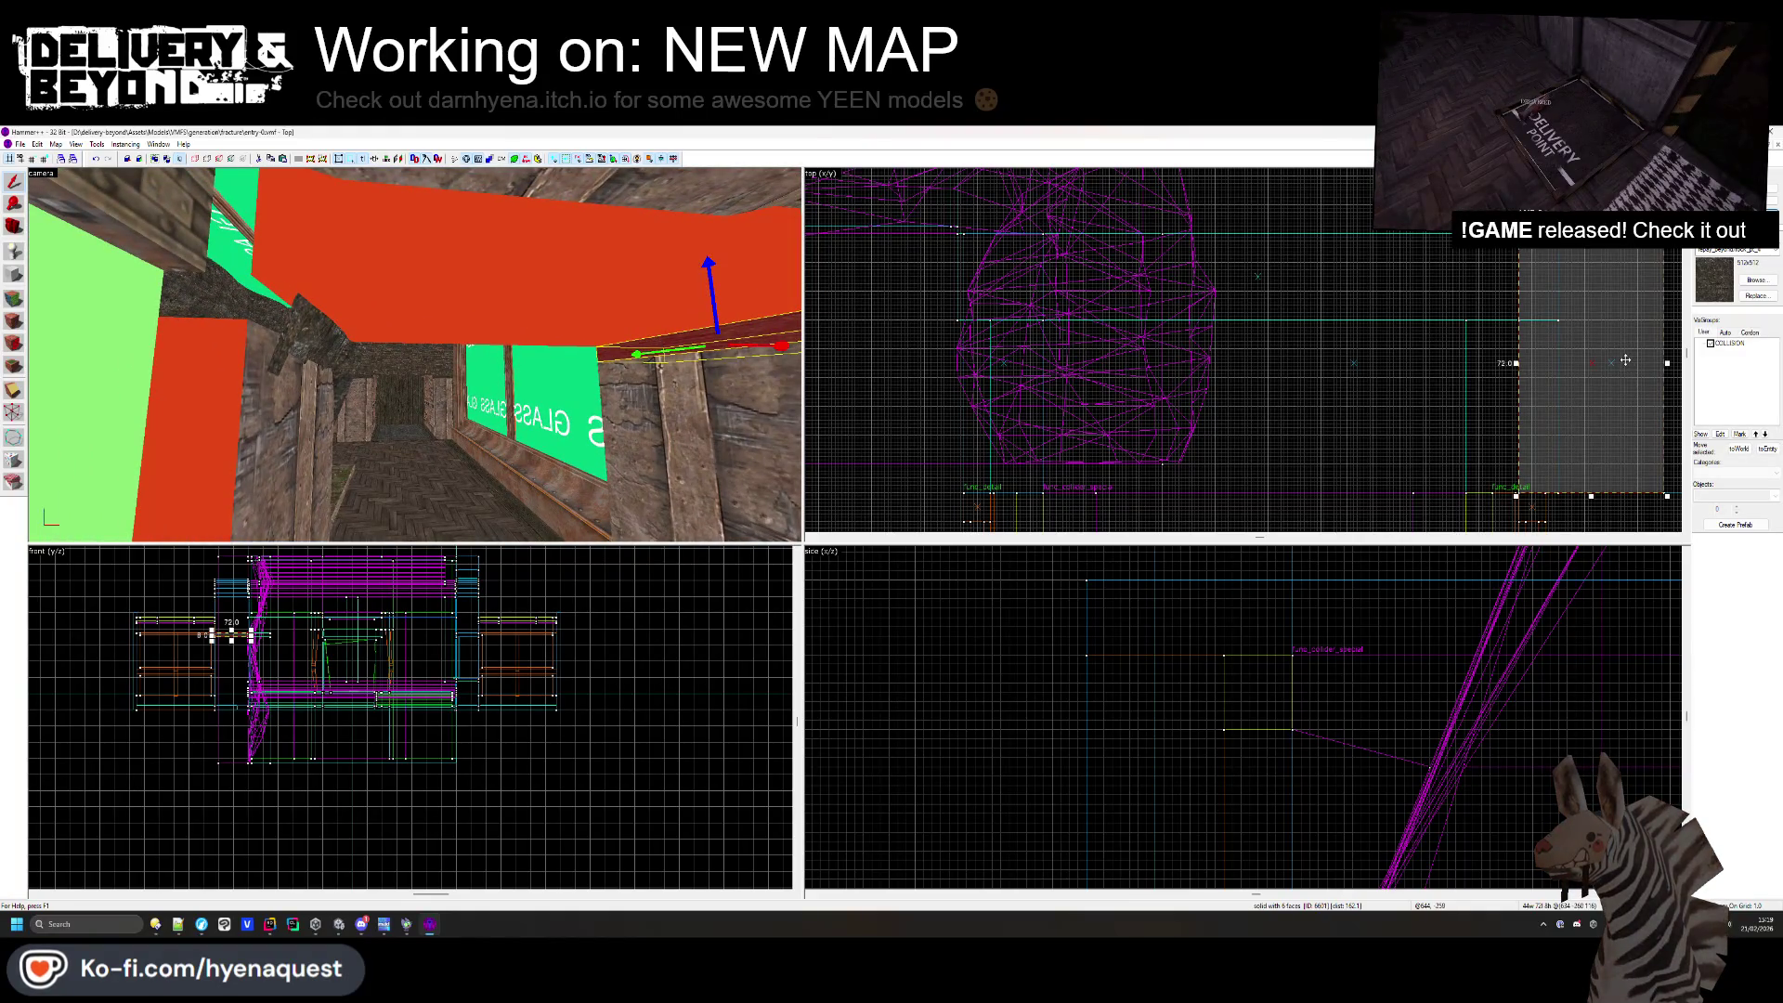
left_click(1099, 336)
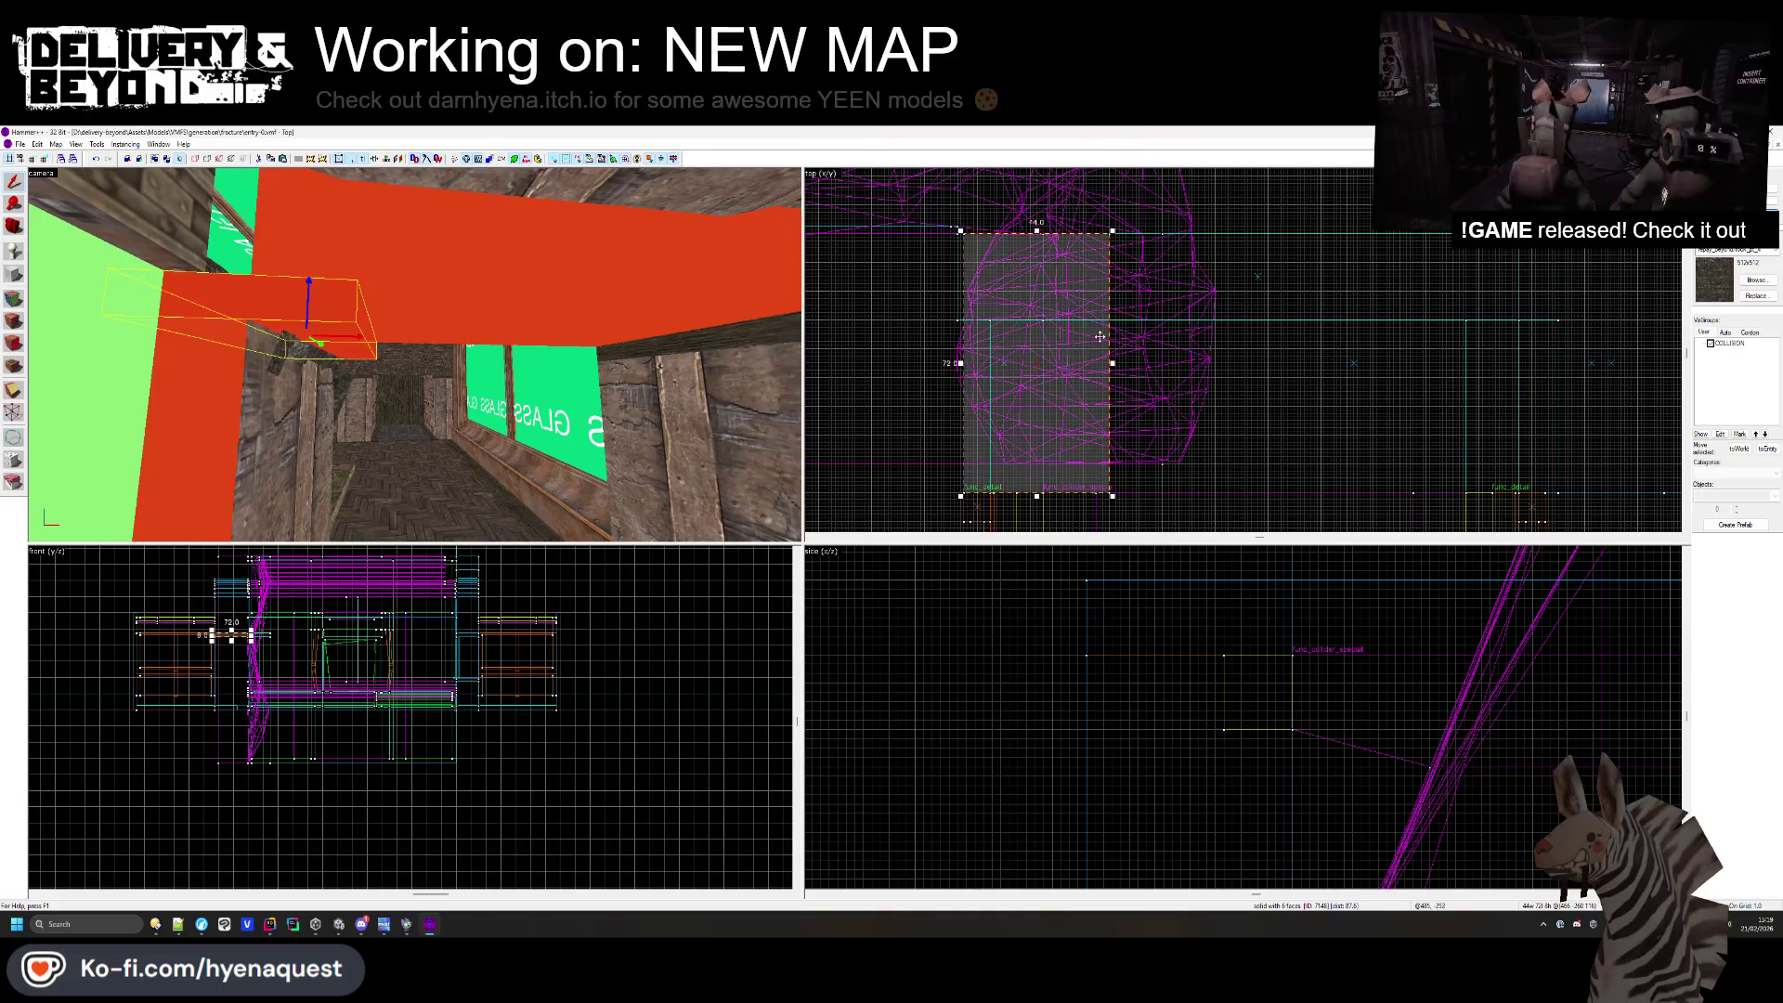
left_click_drag(1113, 363, 1057, 370)
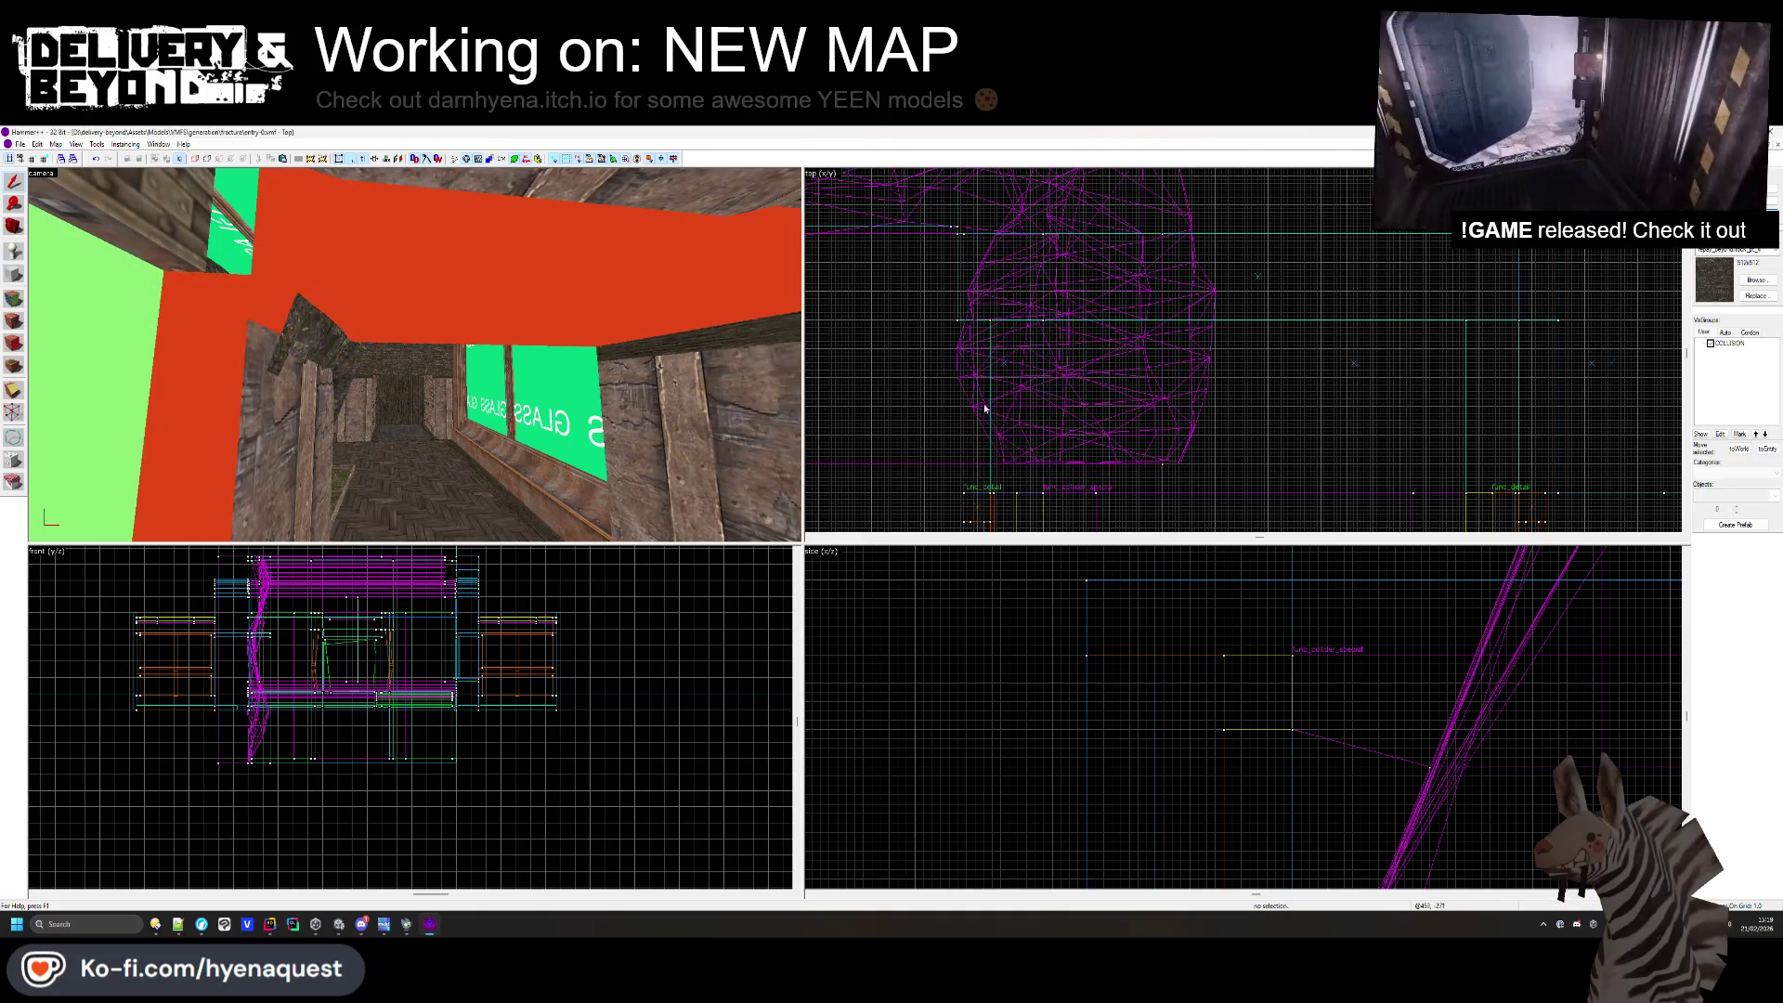
key("Escape")
left_click(15, 297)
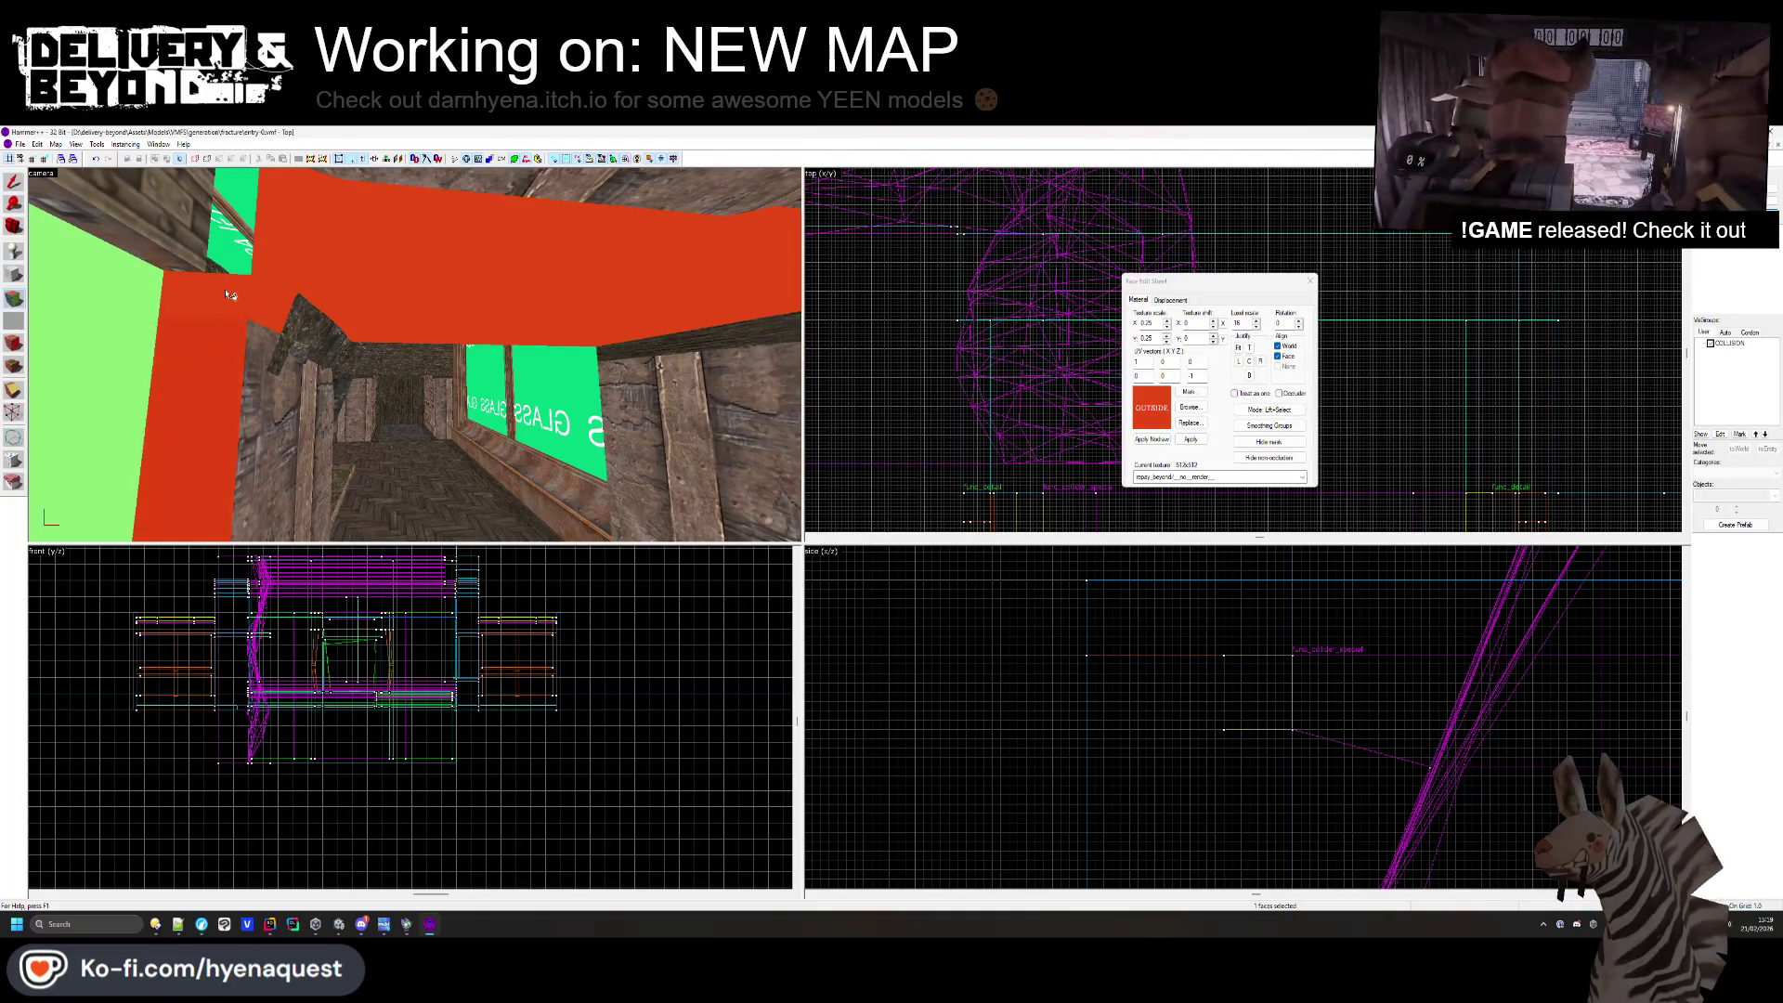
- Apply the reddish wooden plank material to the red pillar face, then select both pillar pieces
left_click(232, 305)
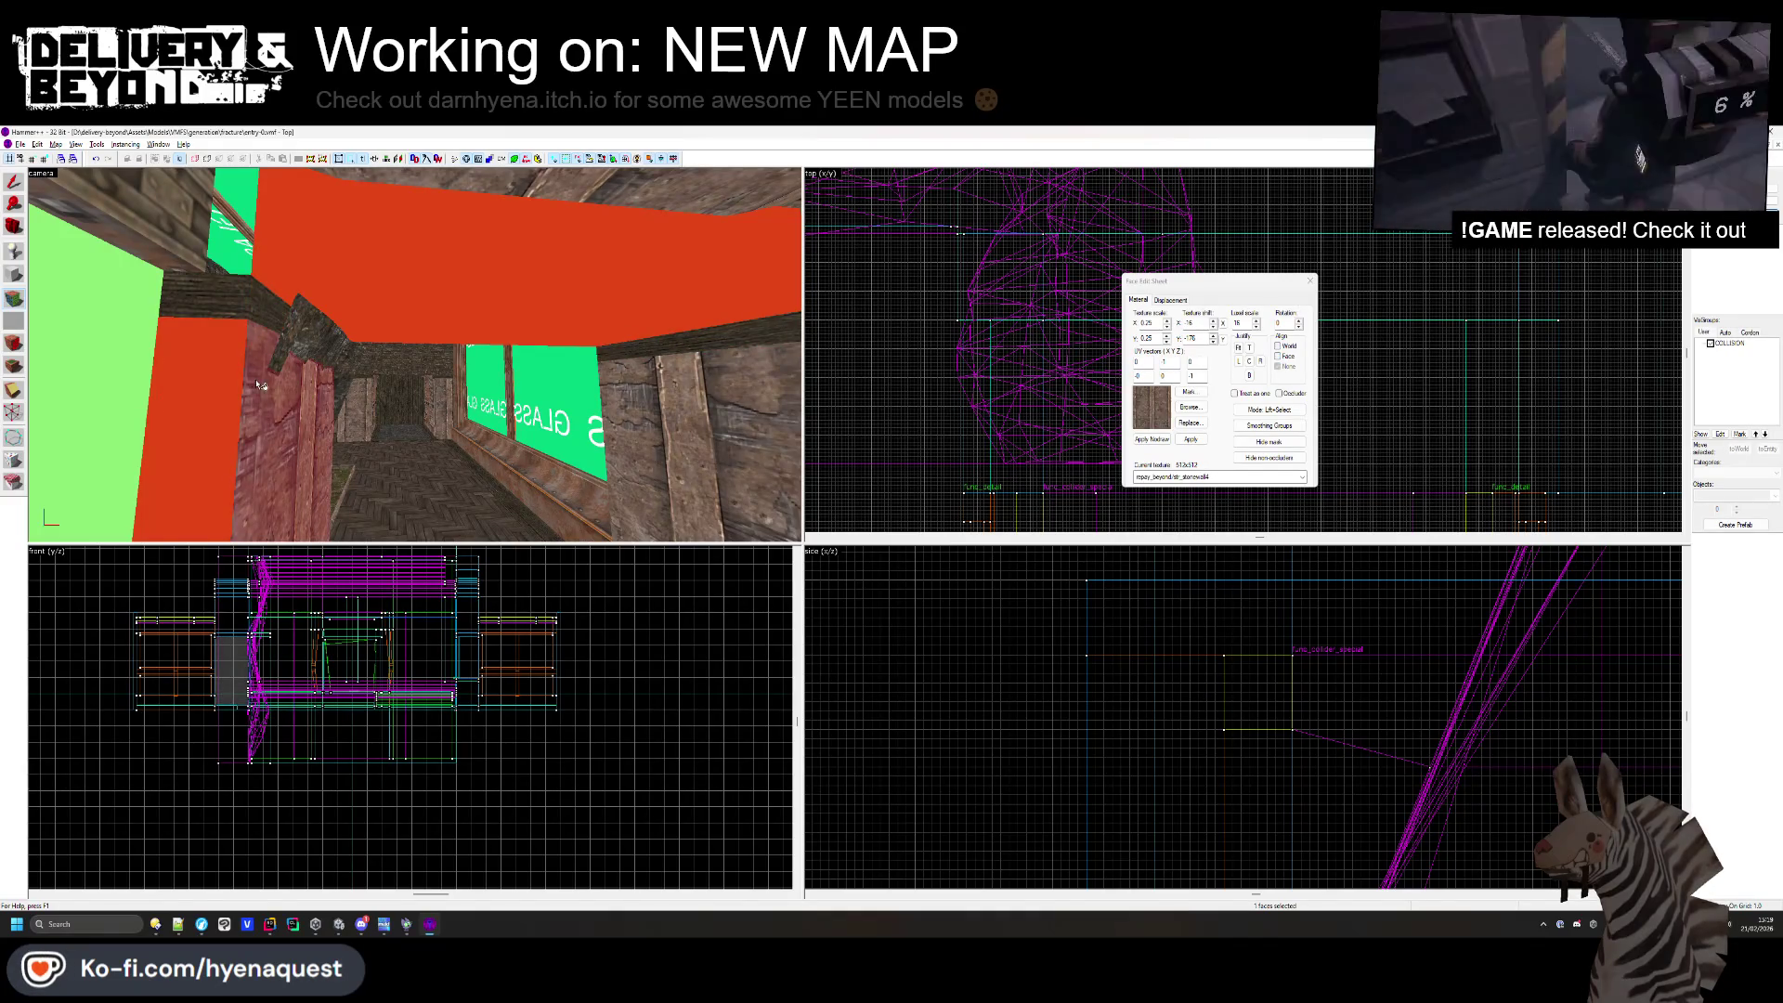
key("z")
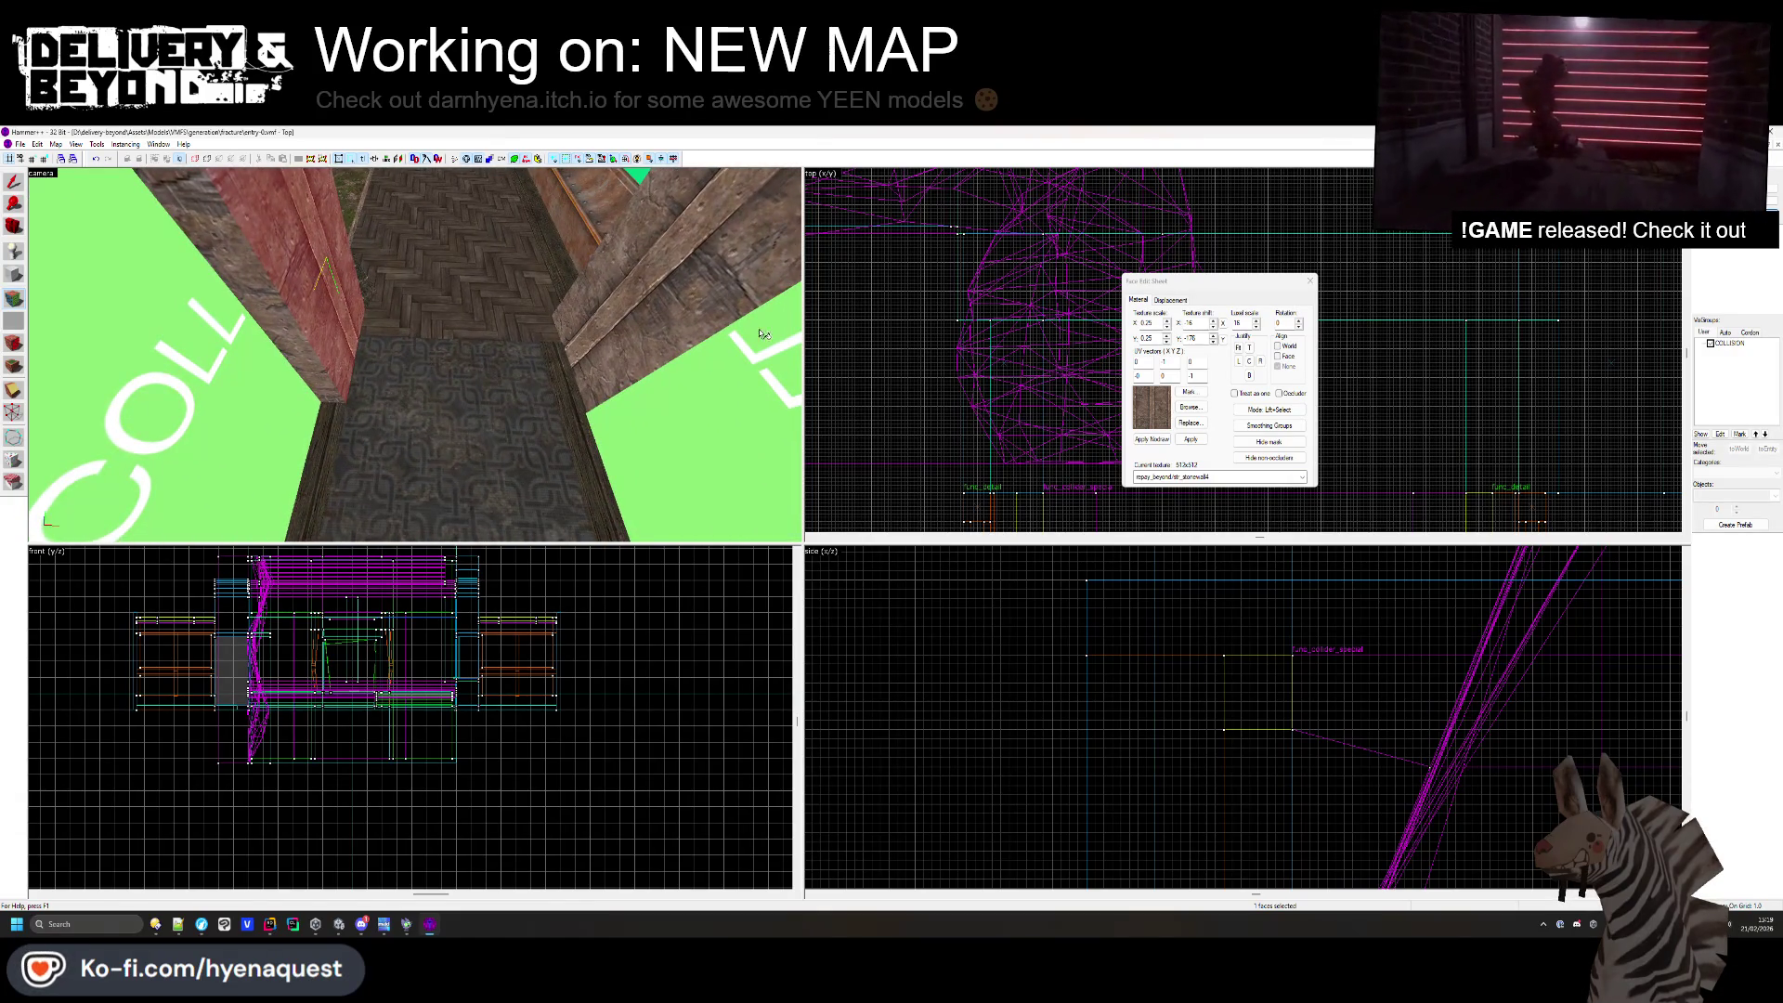
key("shift+s")
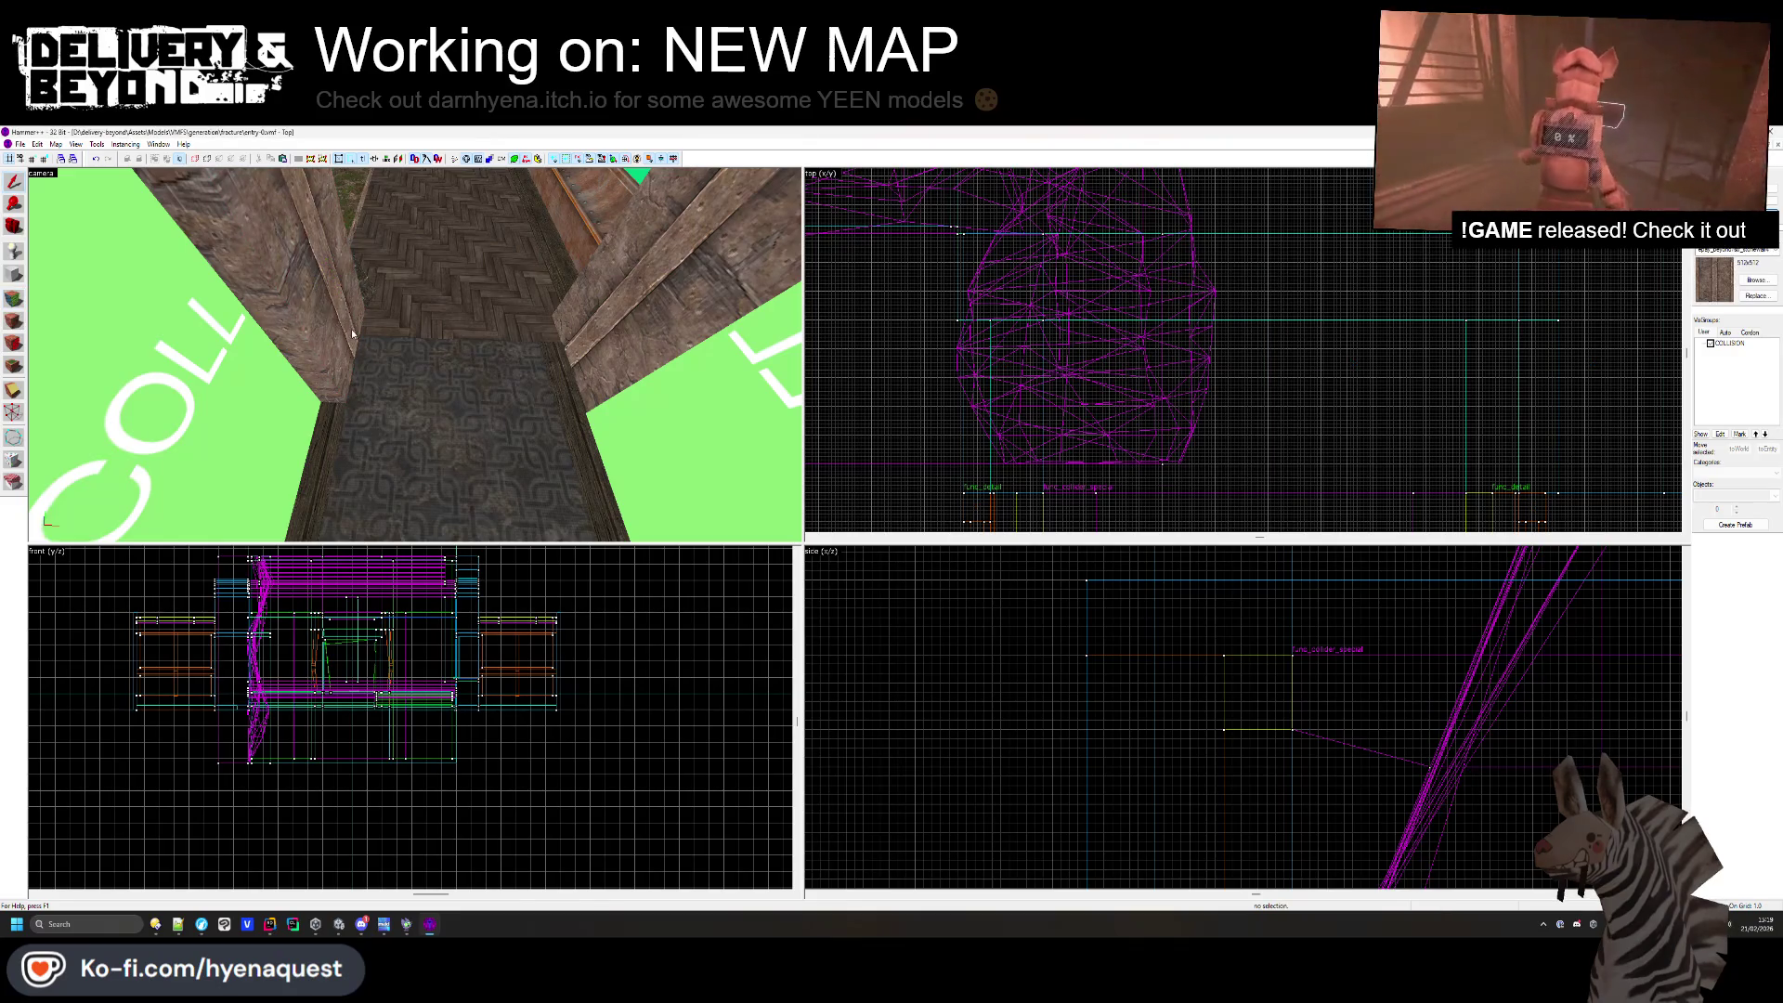
left_click(351, 329)
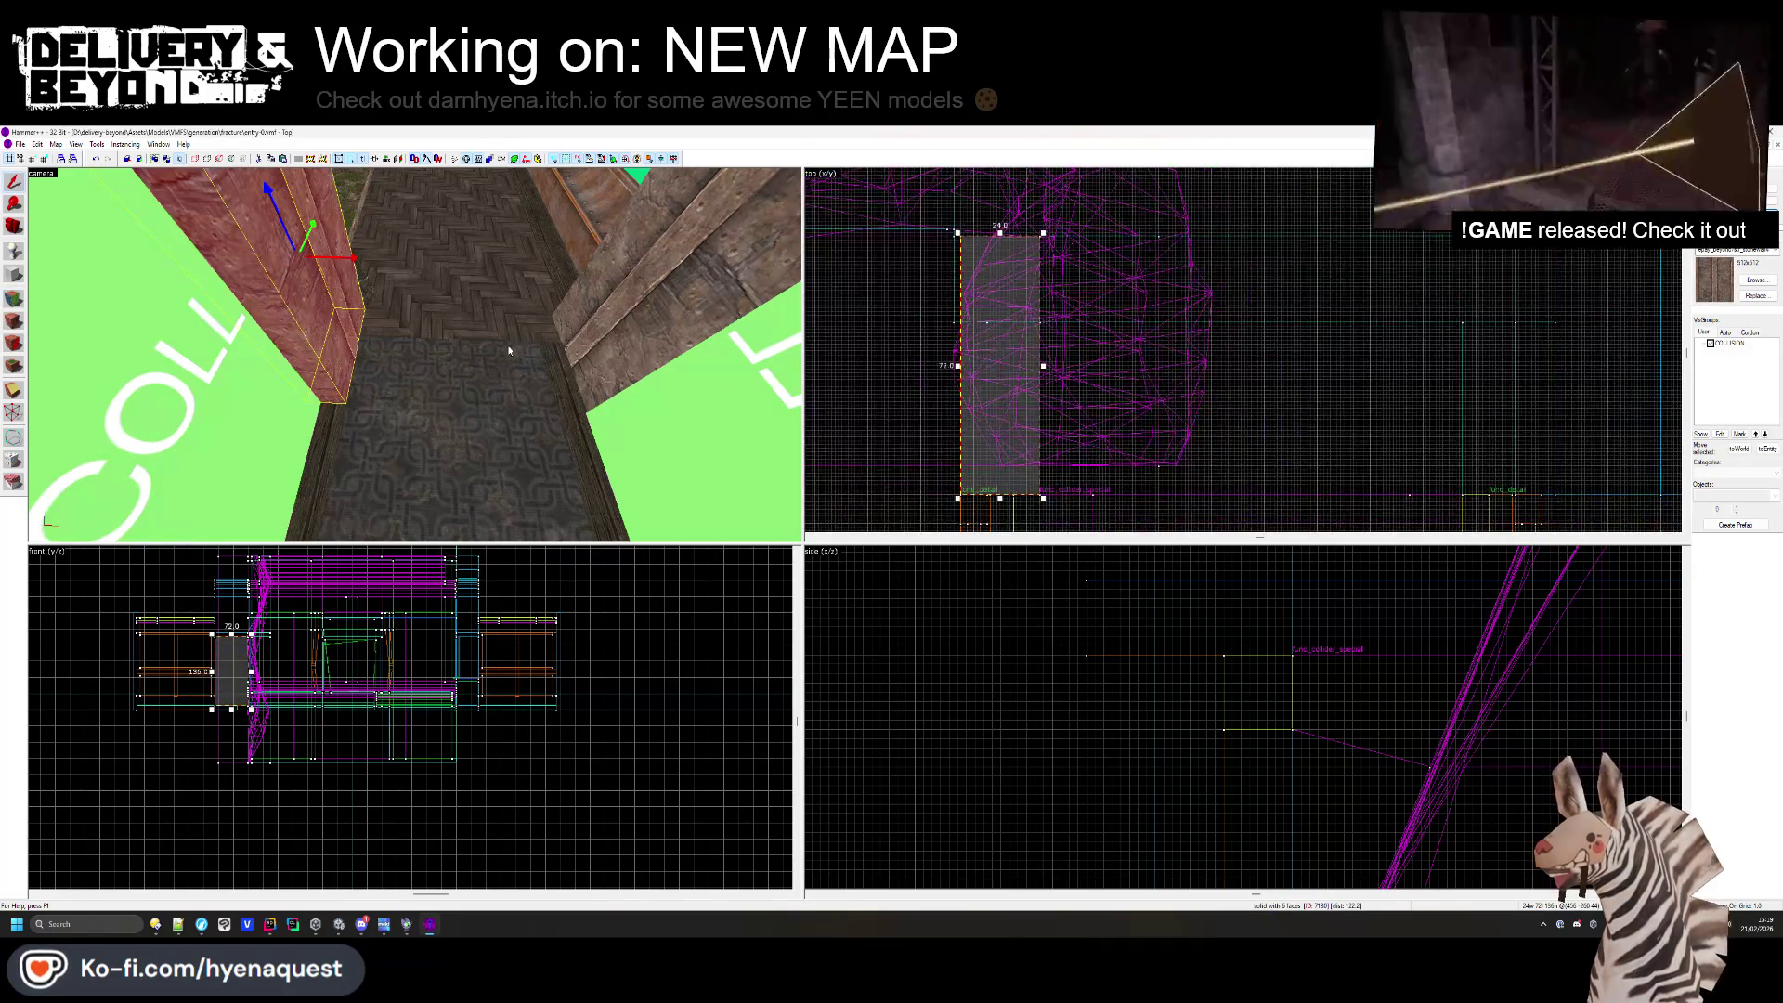
left_click(296, 237, "ctrl")
scroll(1094, 445, "up", 3)
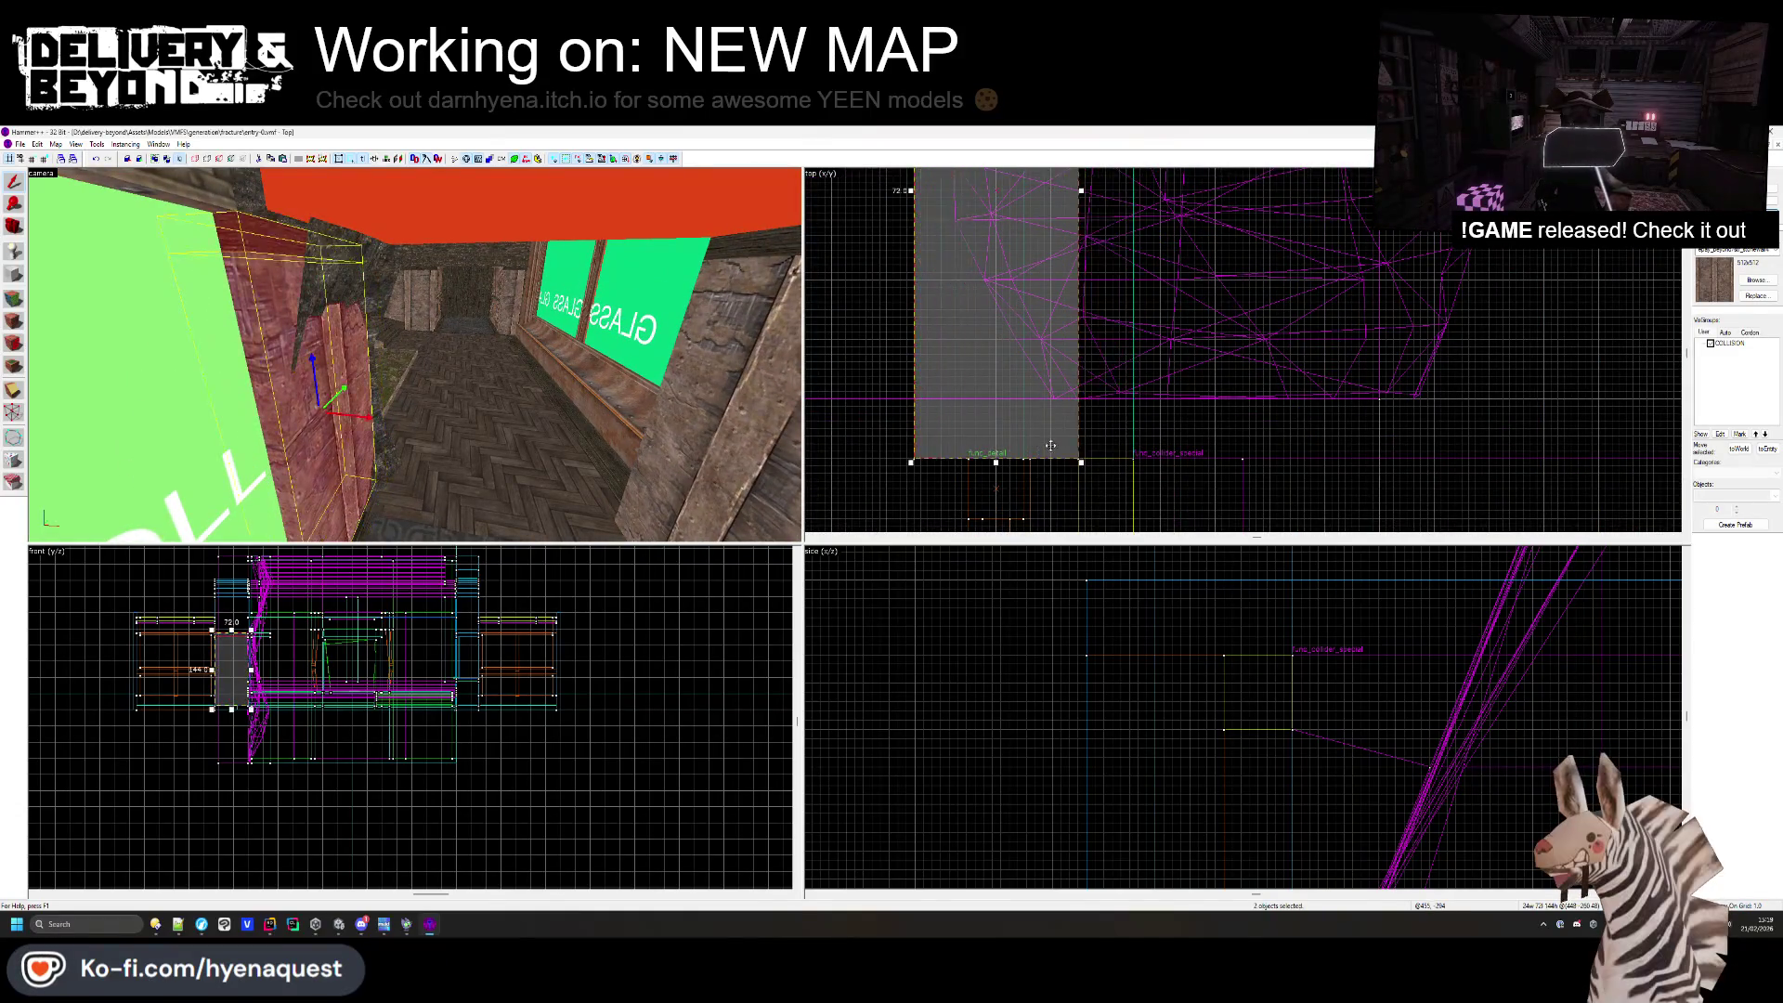
key("Escape")
key("ctrl+z")
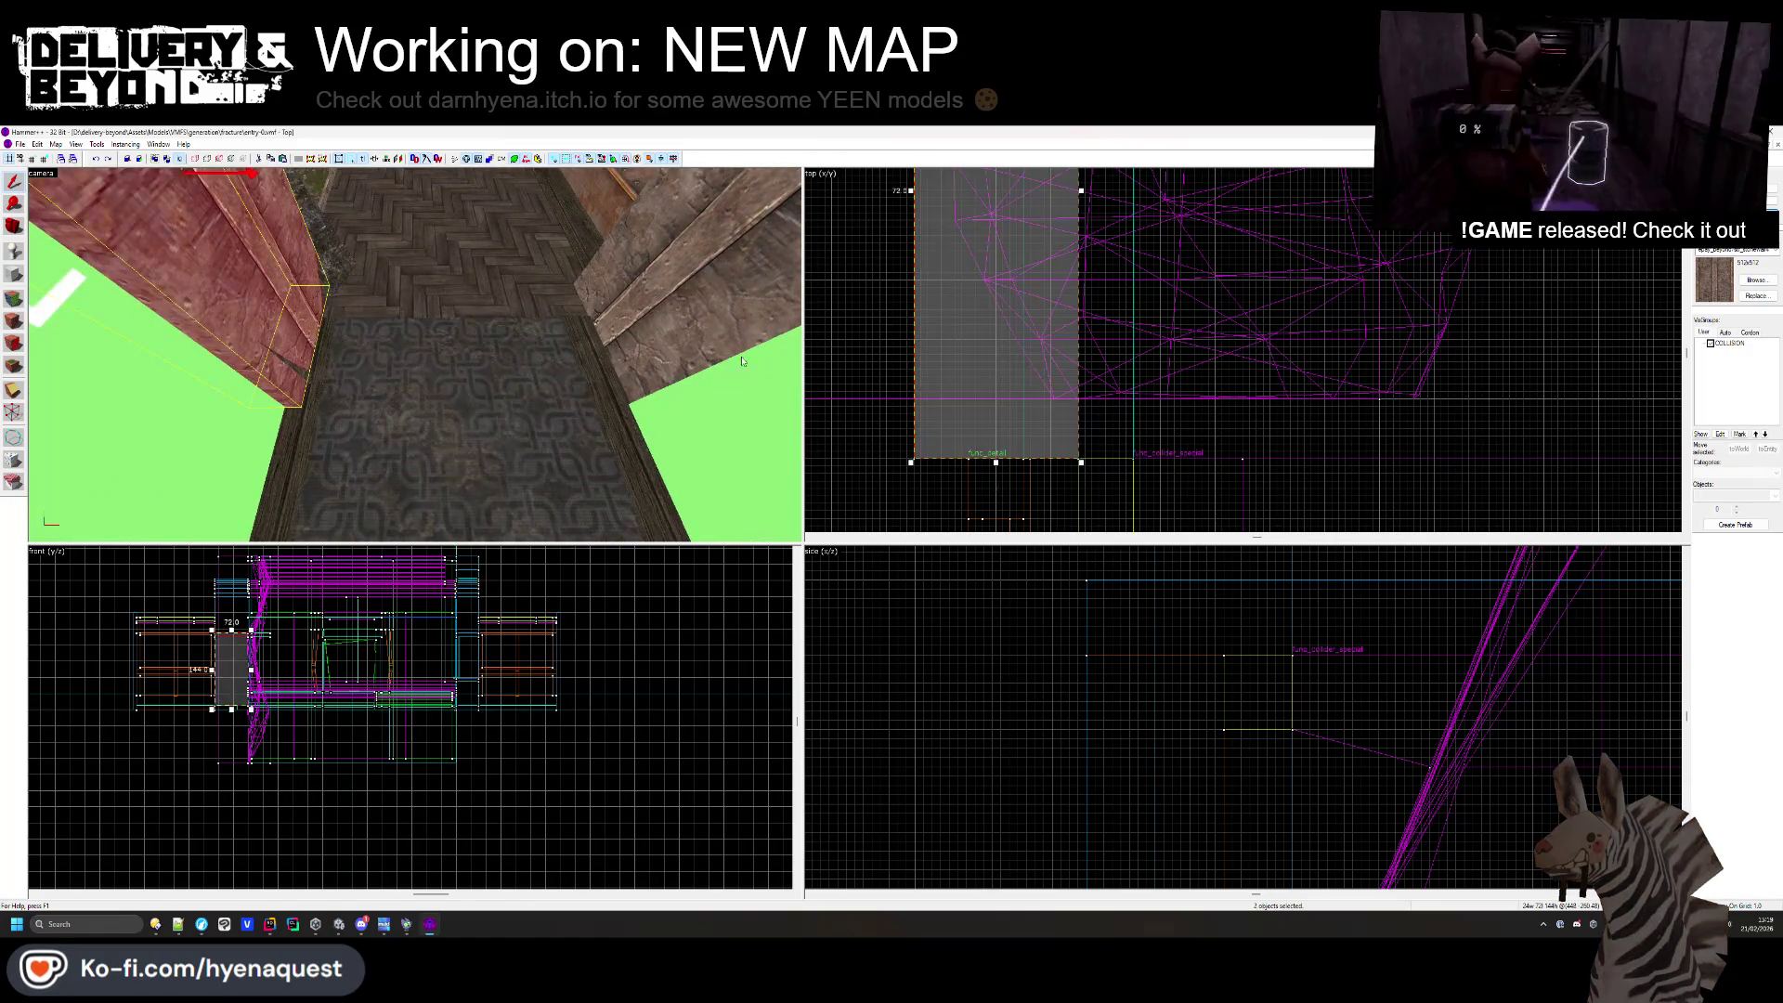
key("Escape")
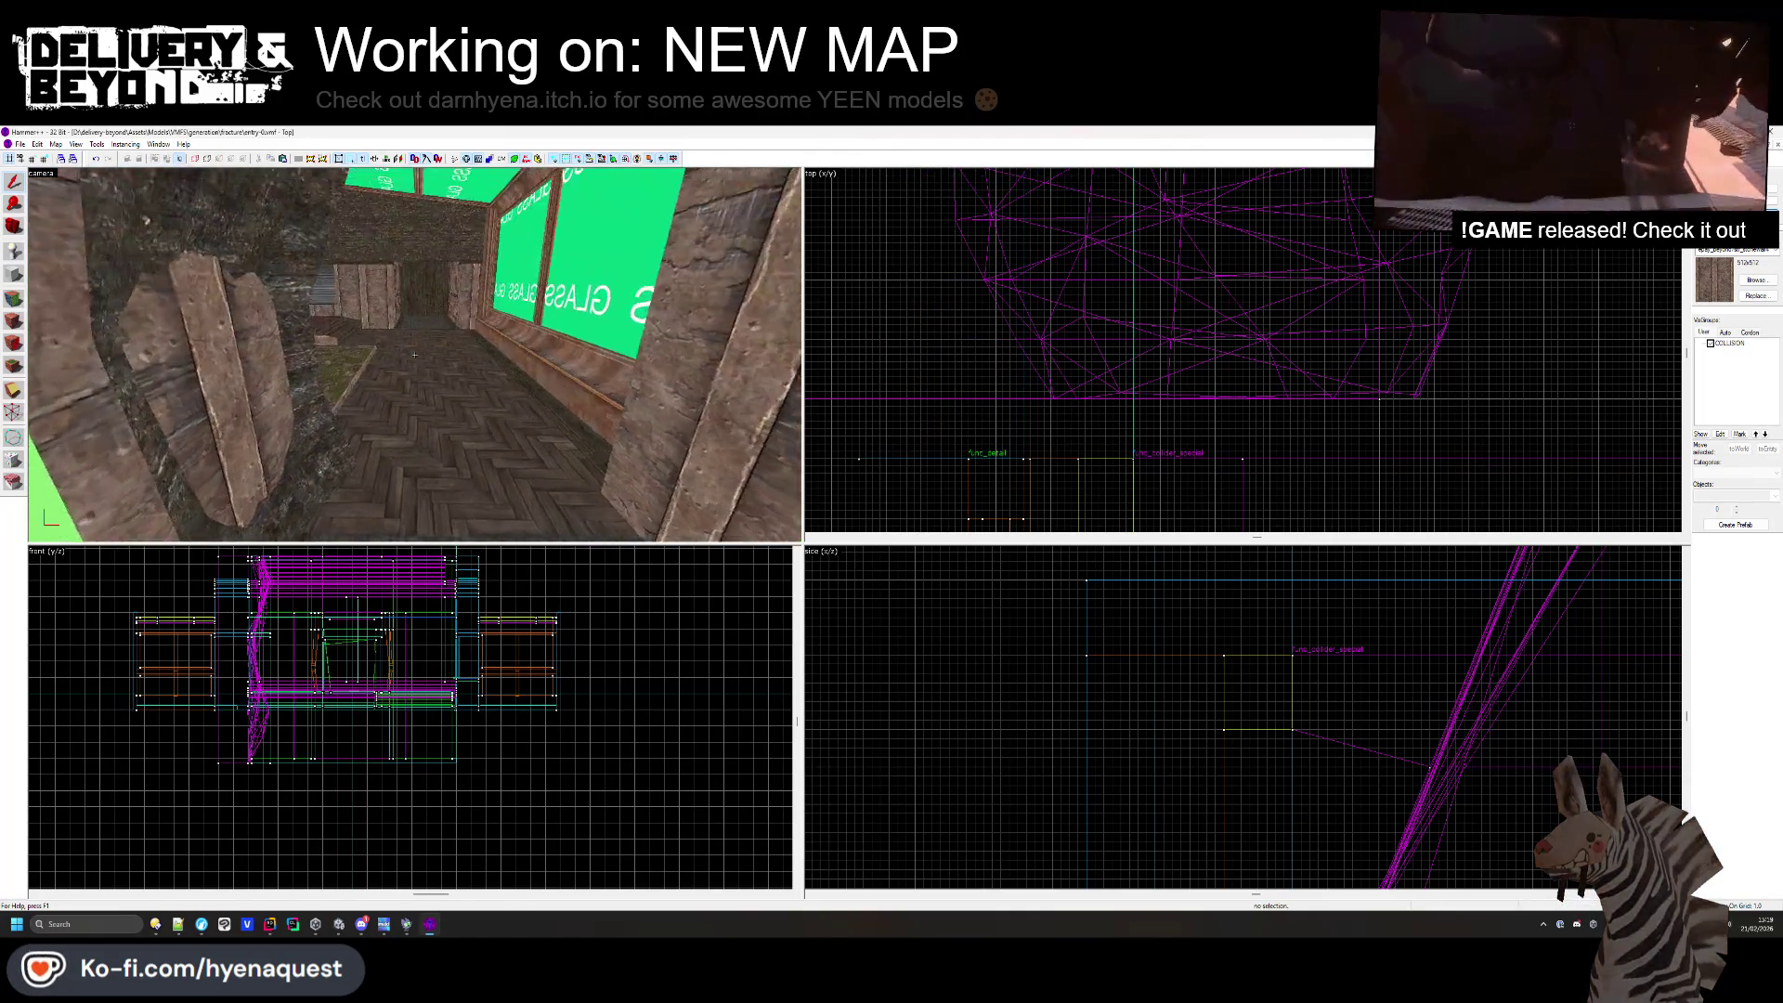
key("w")
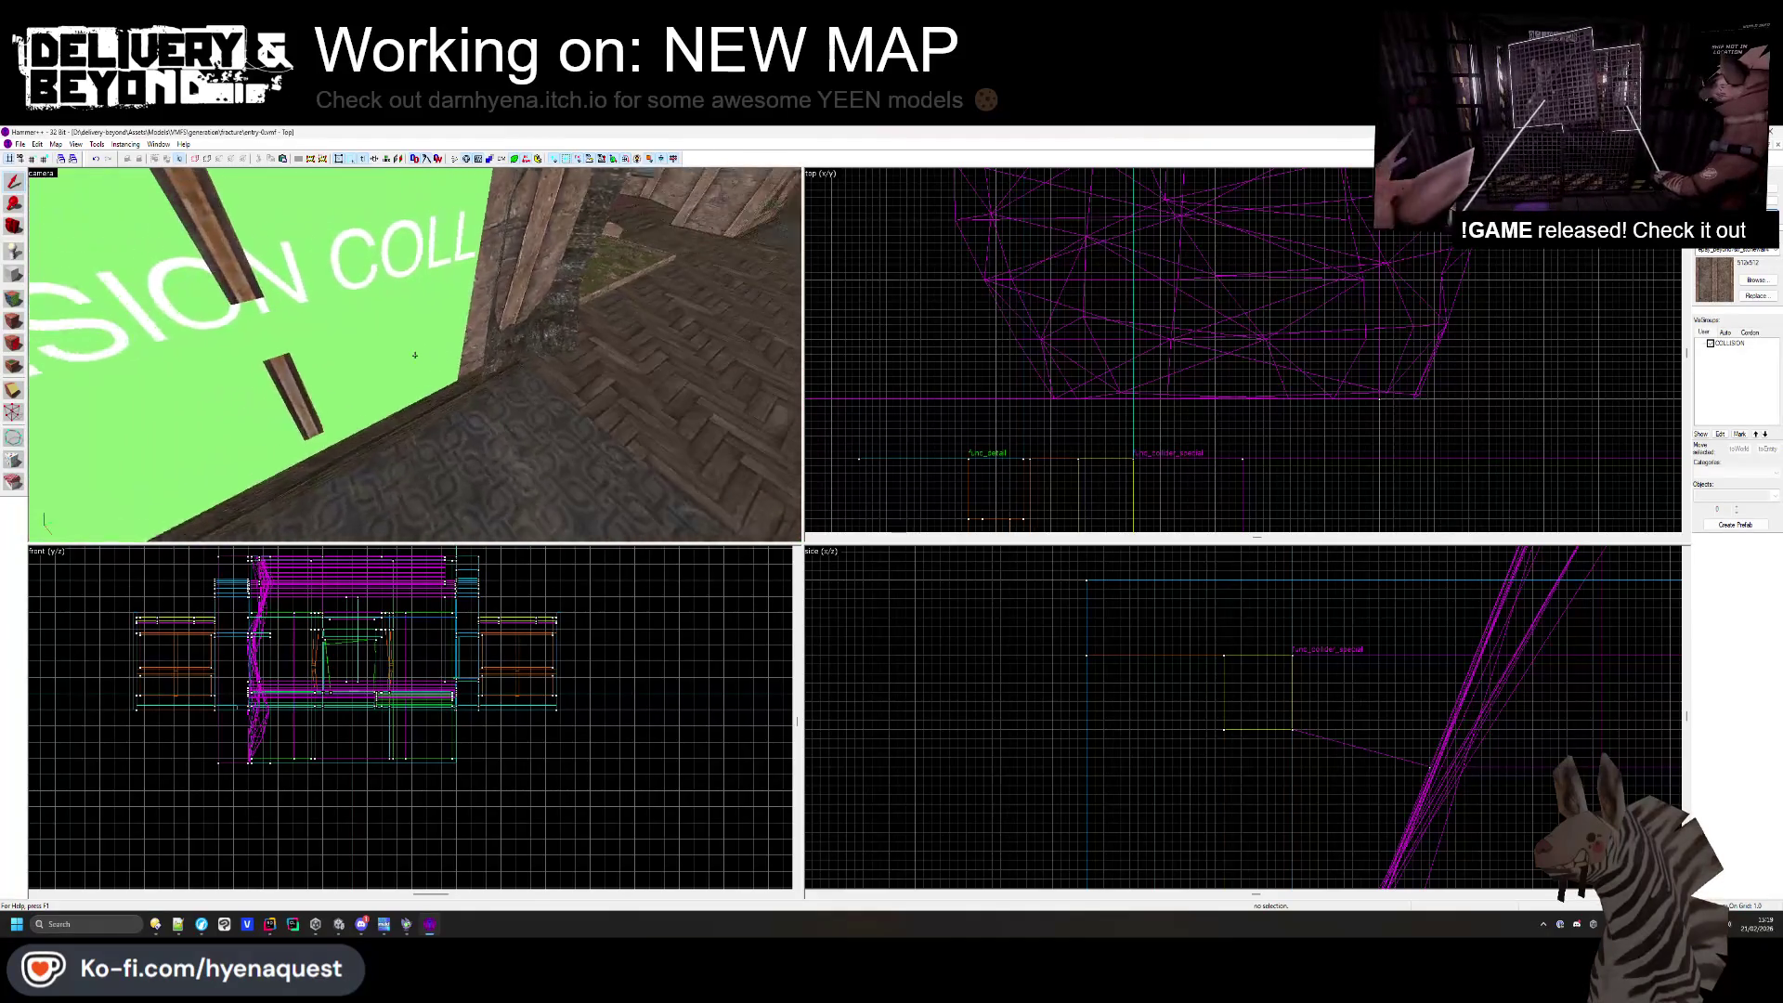
key("s")
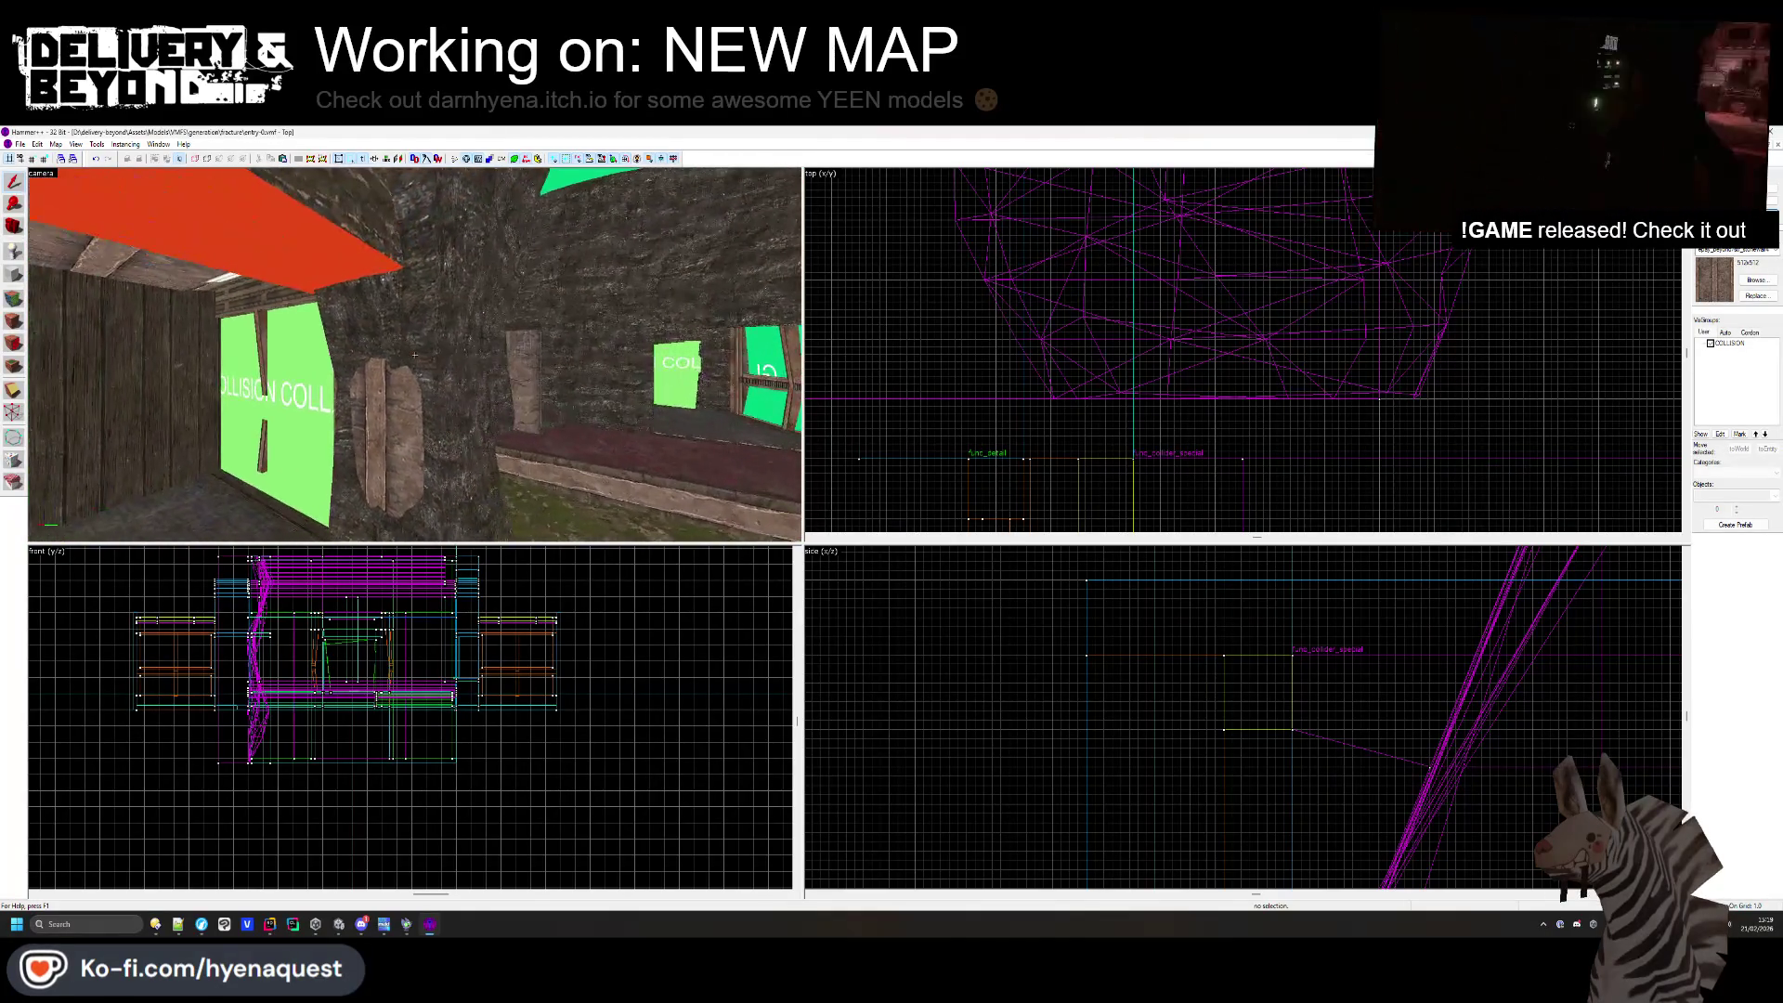
key("w")
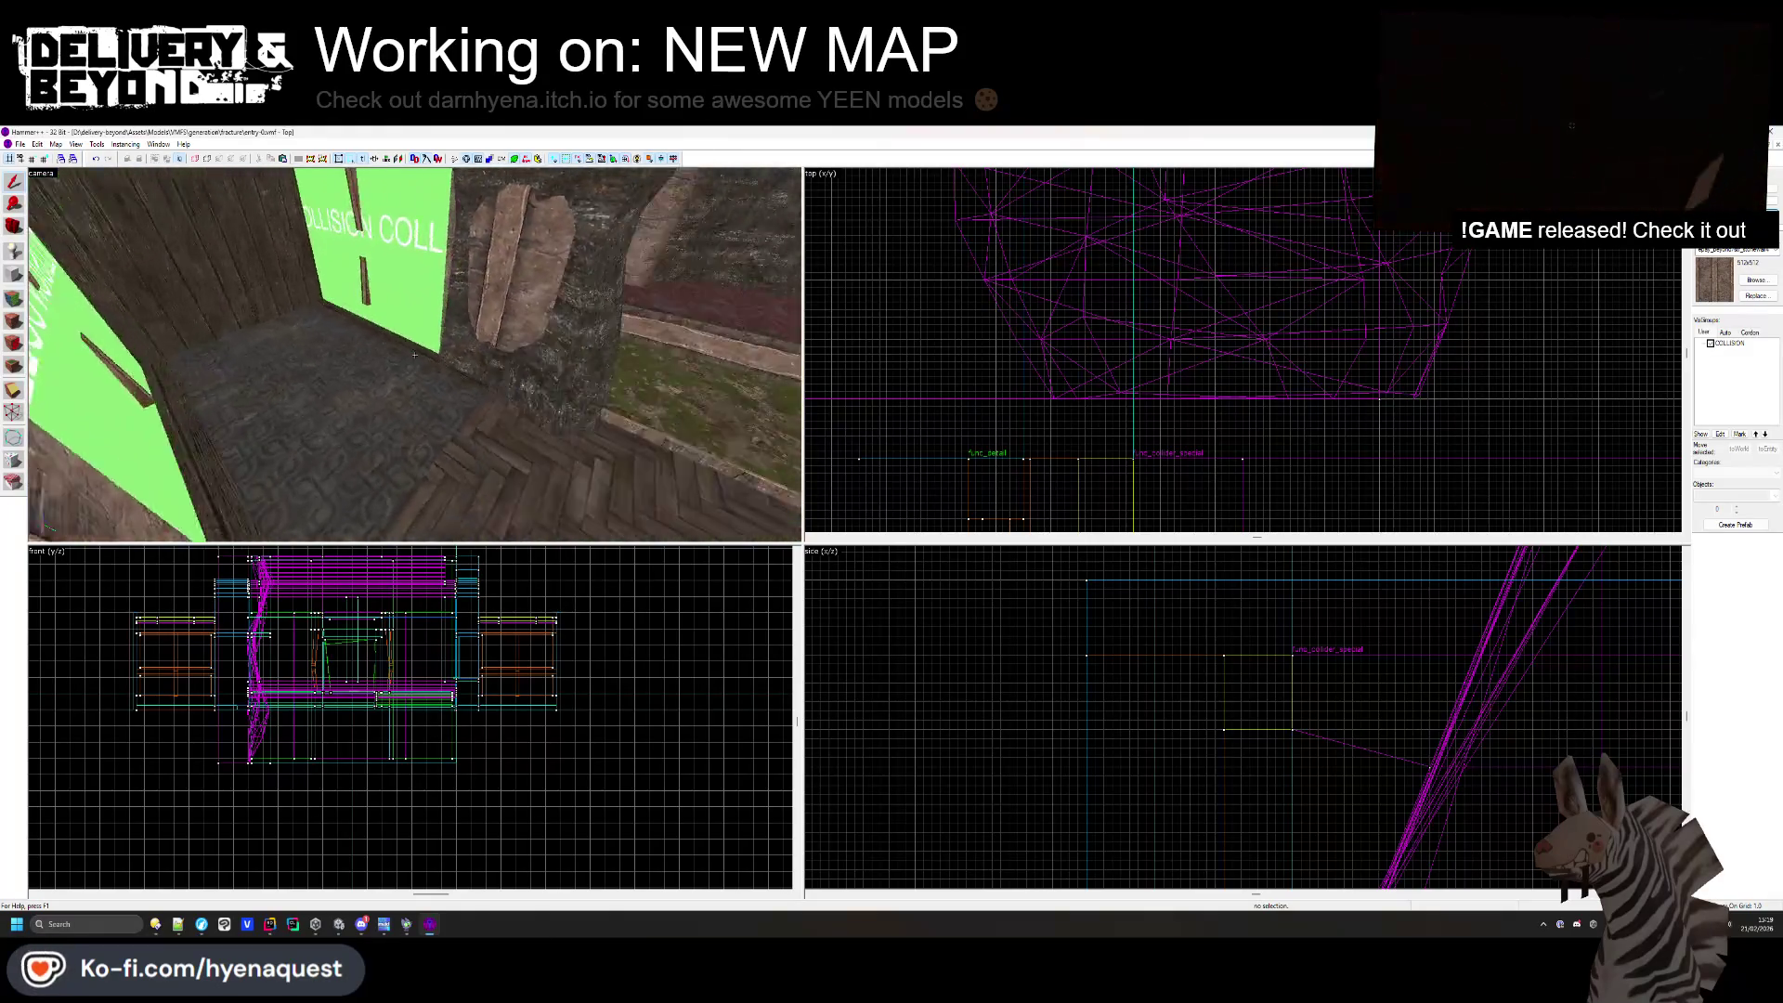
key("w")
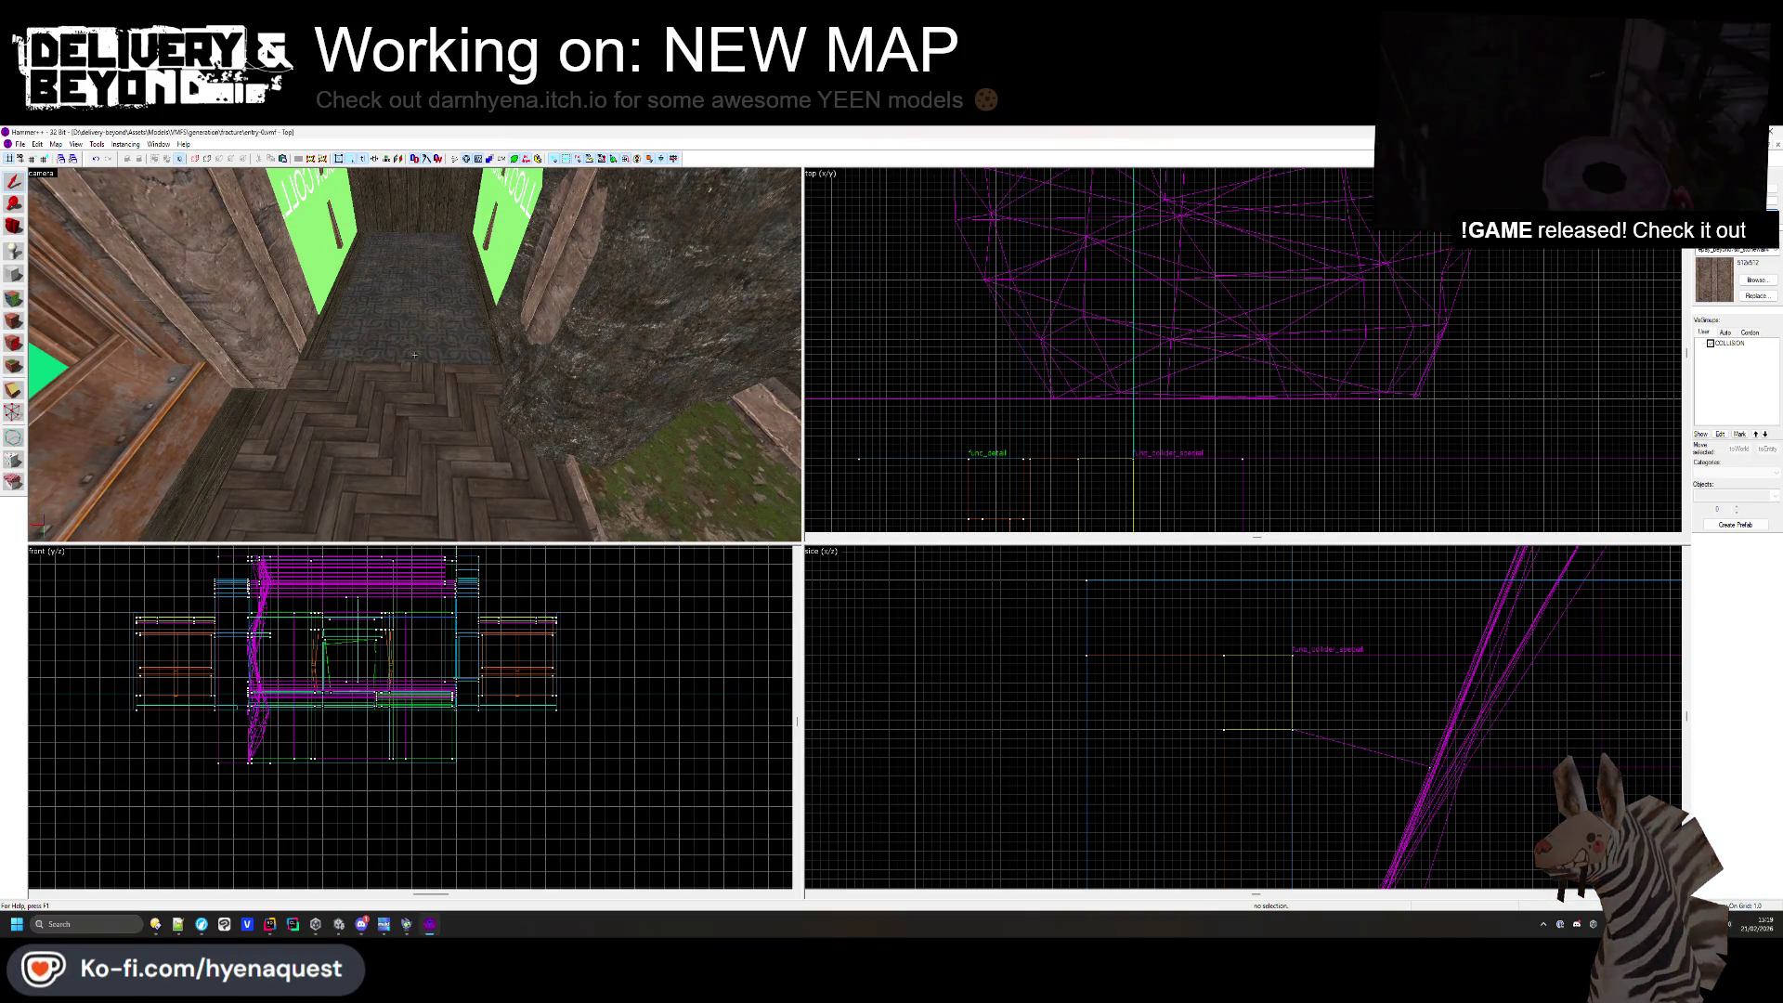
key("Left")
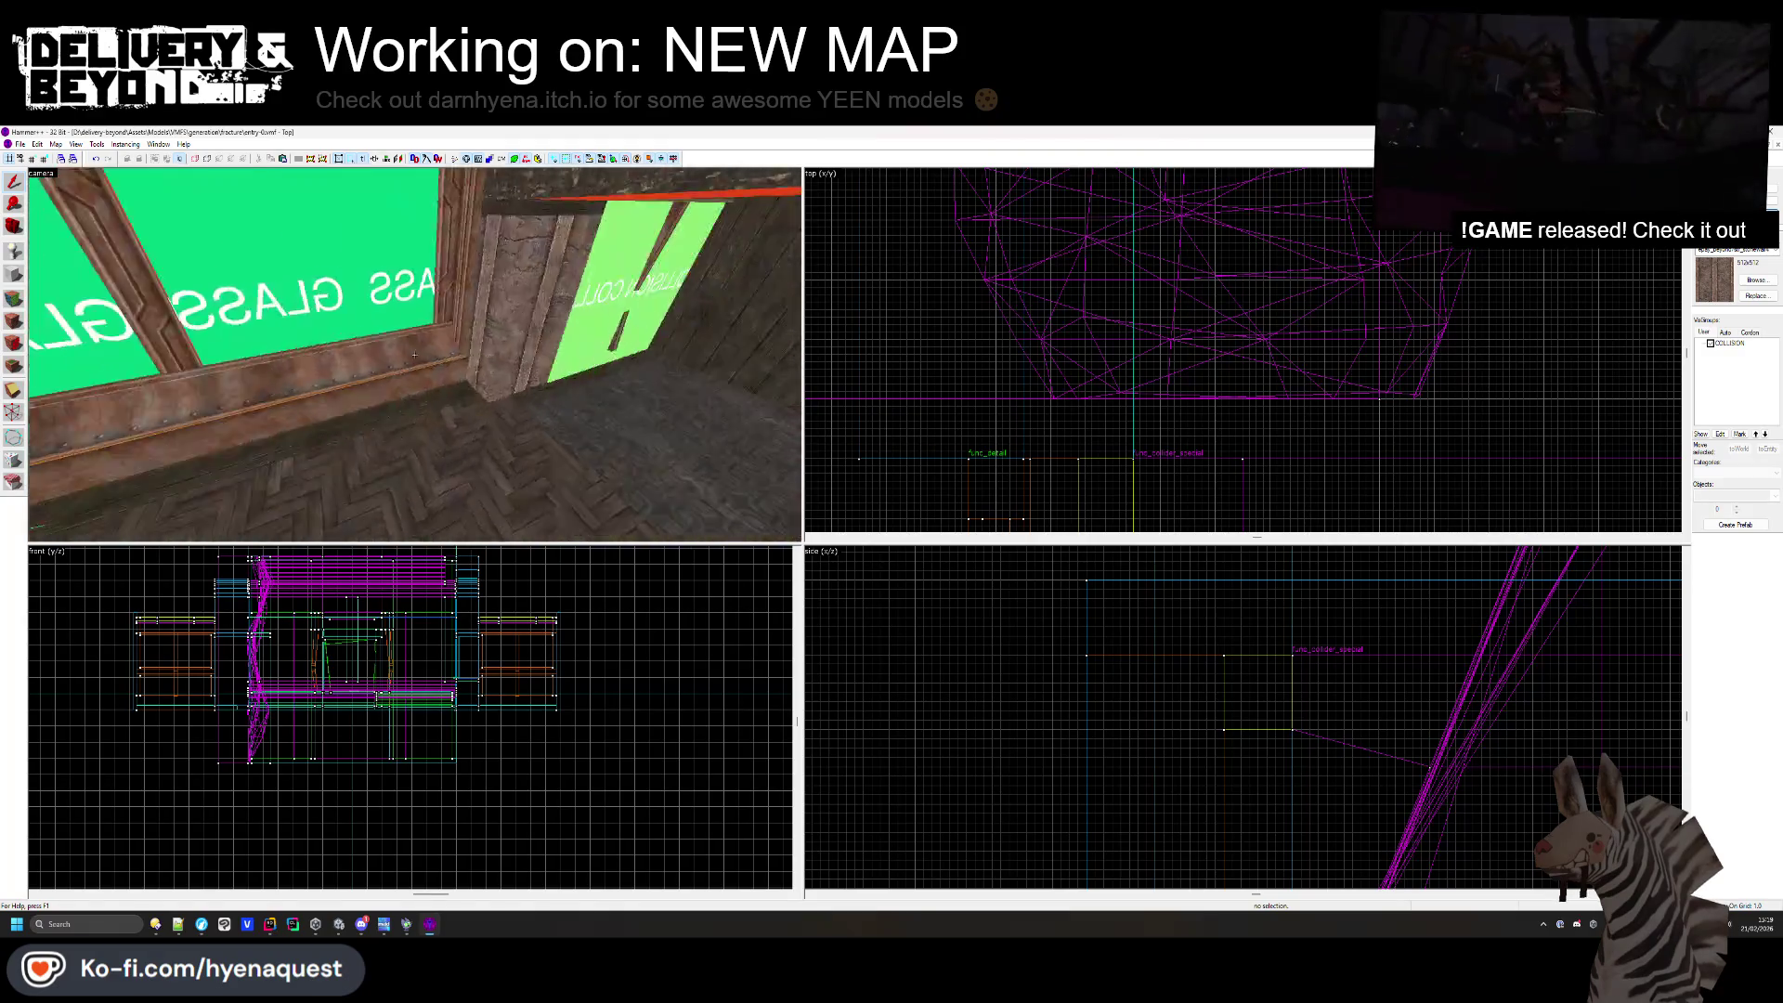
key("Right")
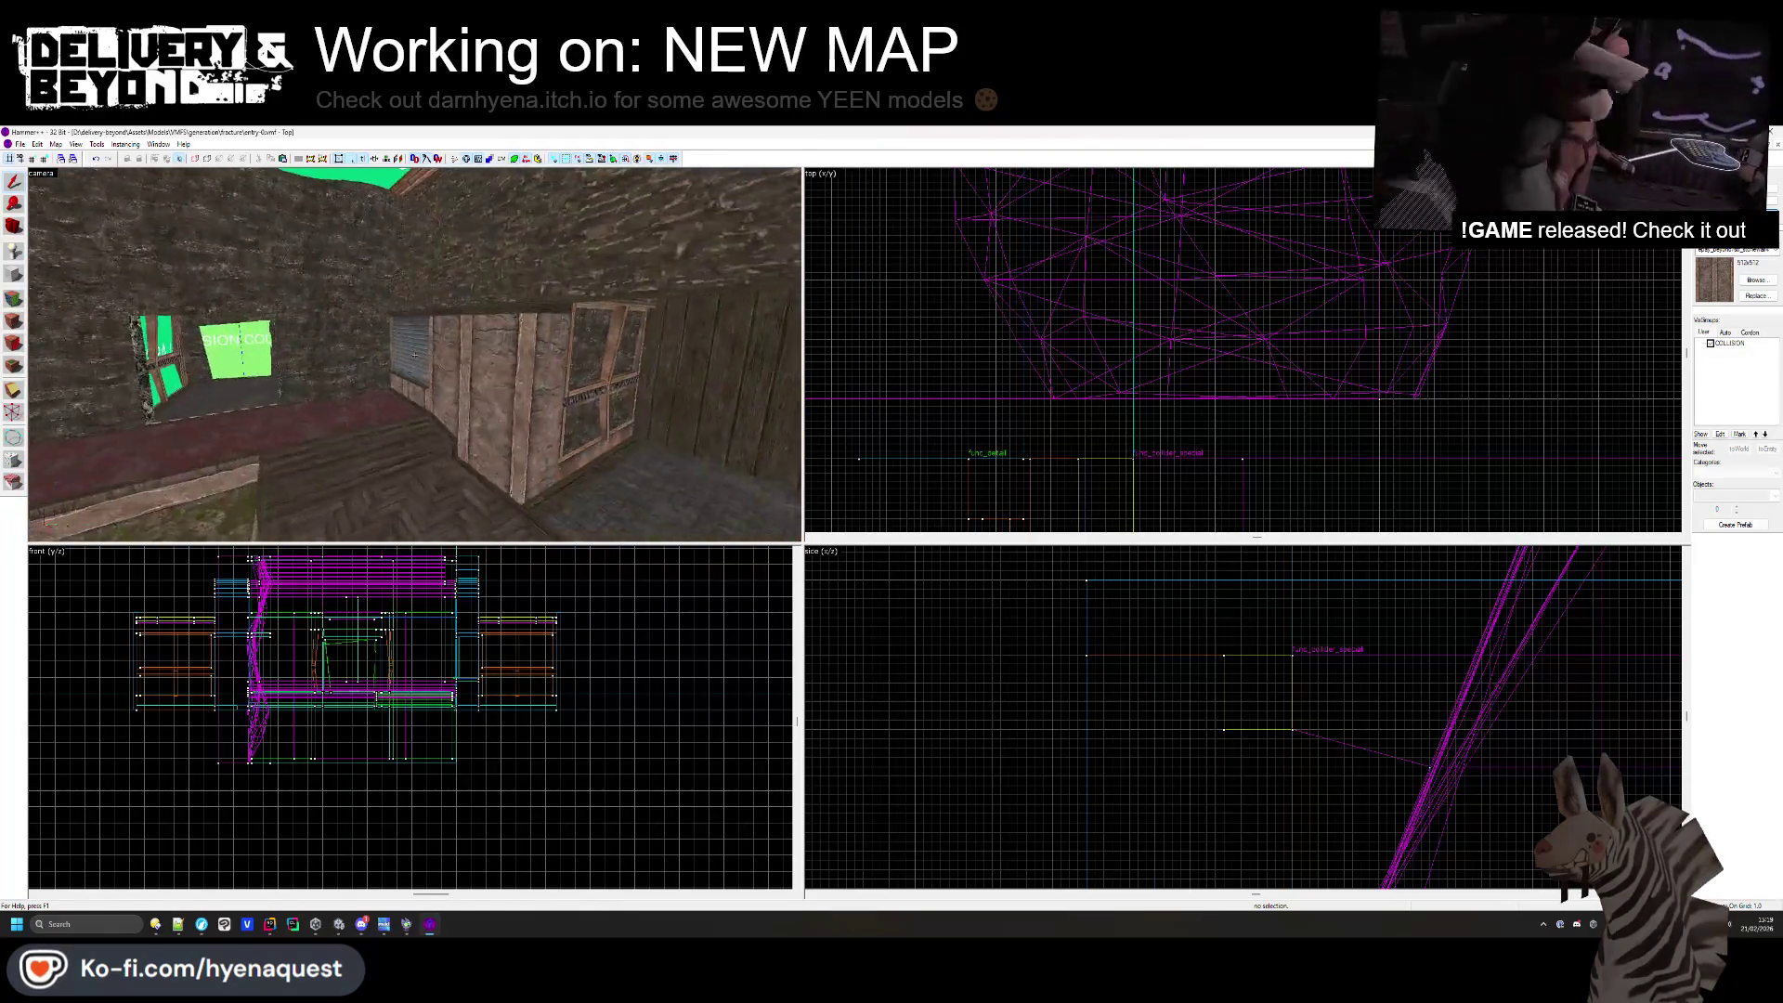
key("Left")
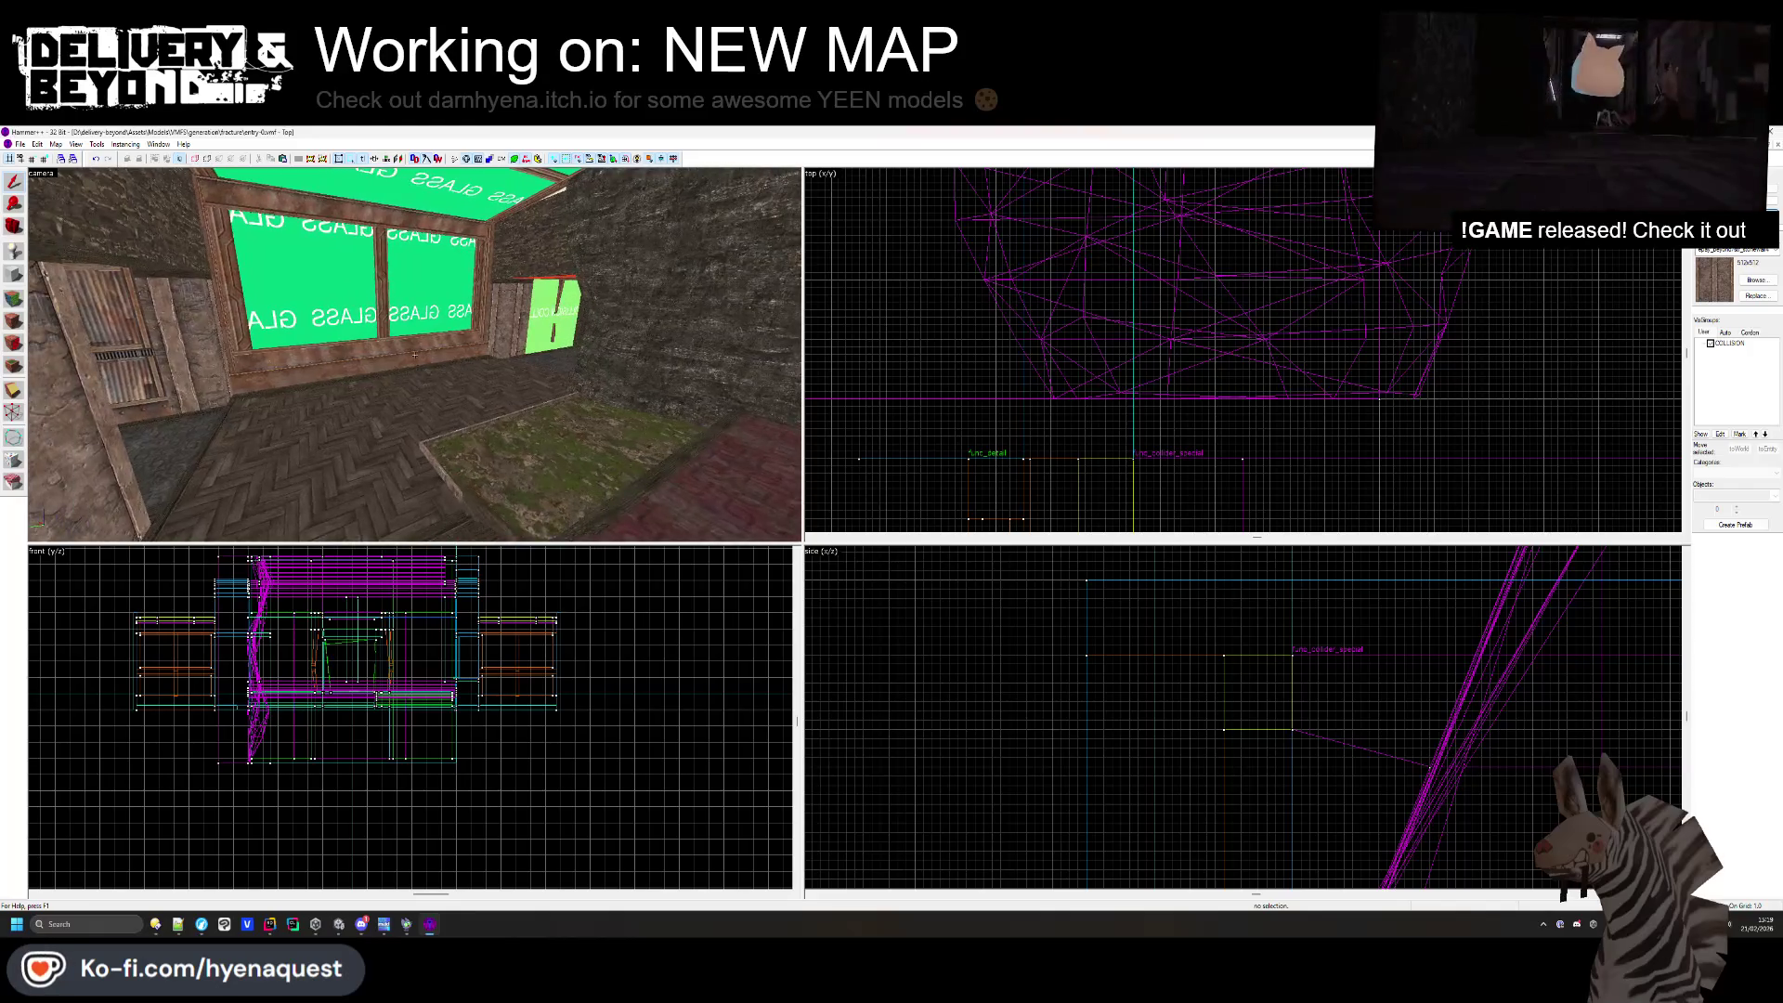
key("Right")
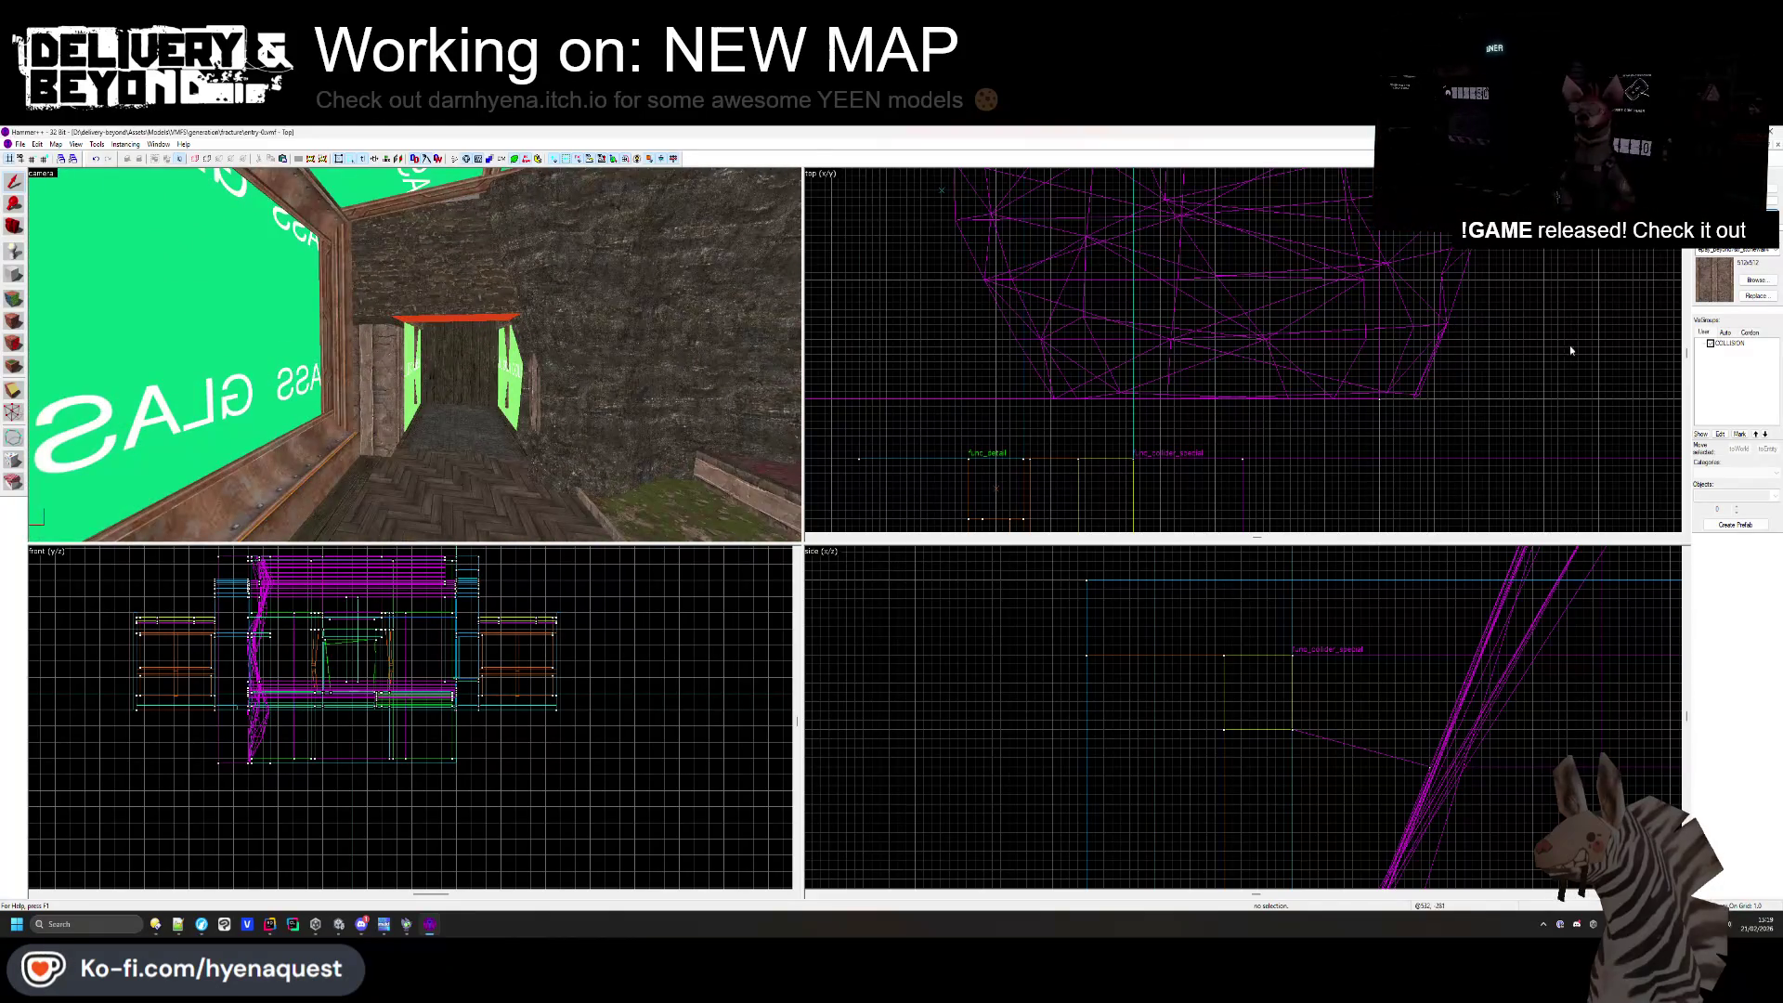
key("Up")
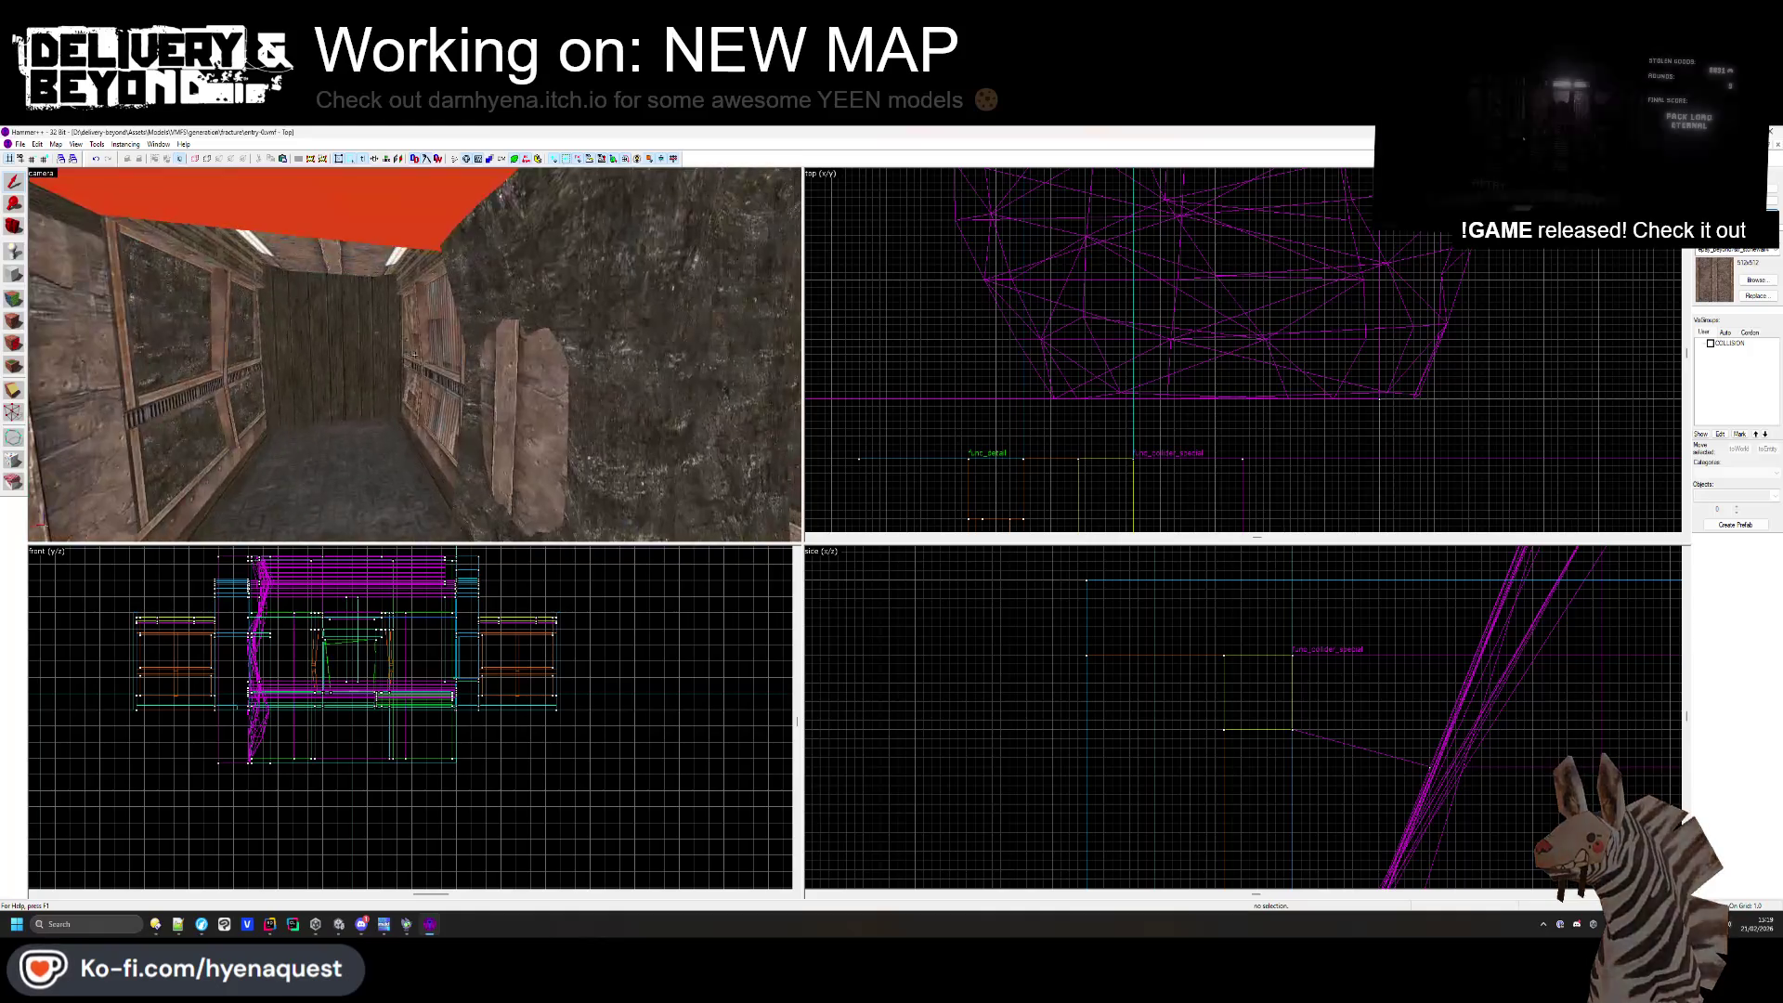
key("shift+a")
key("z")
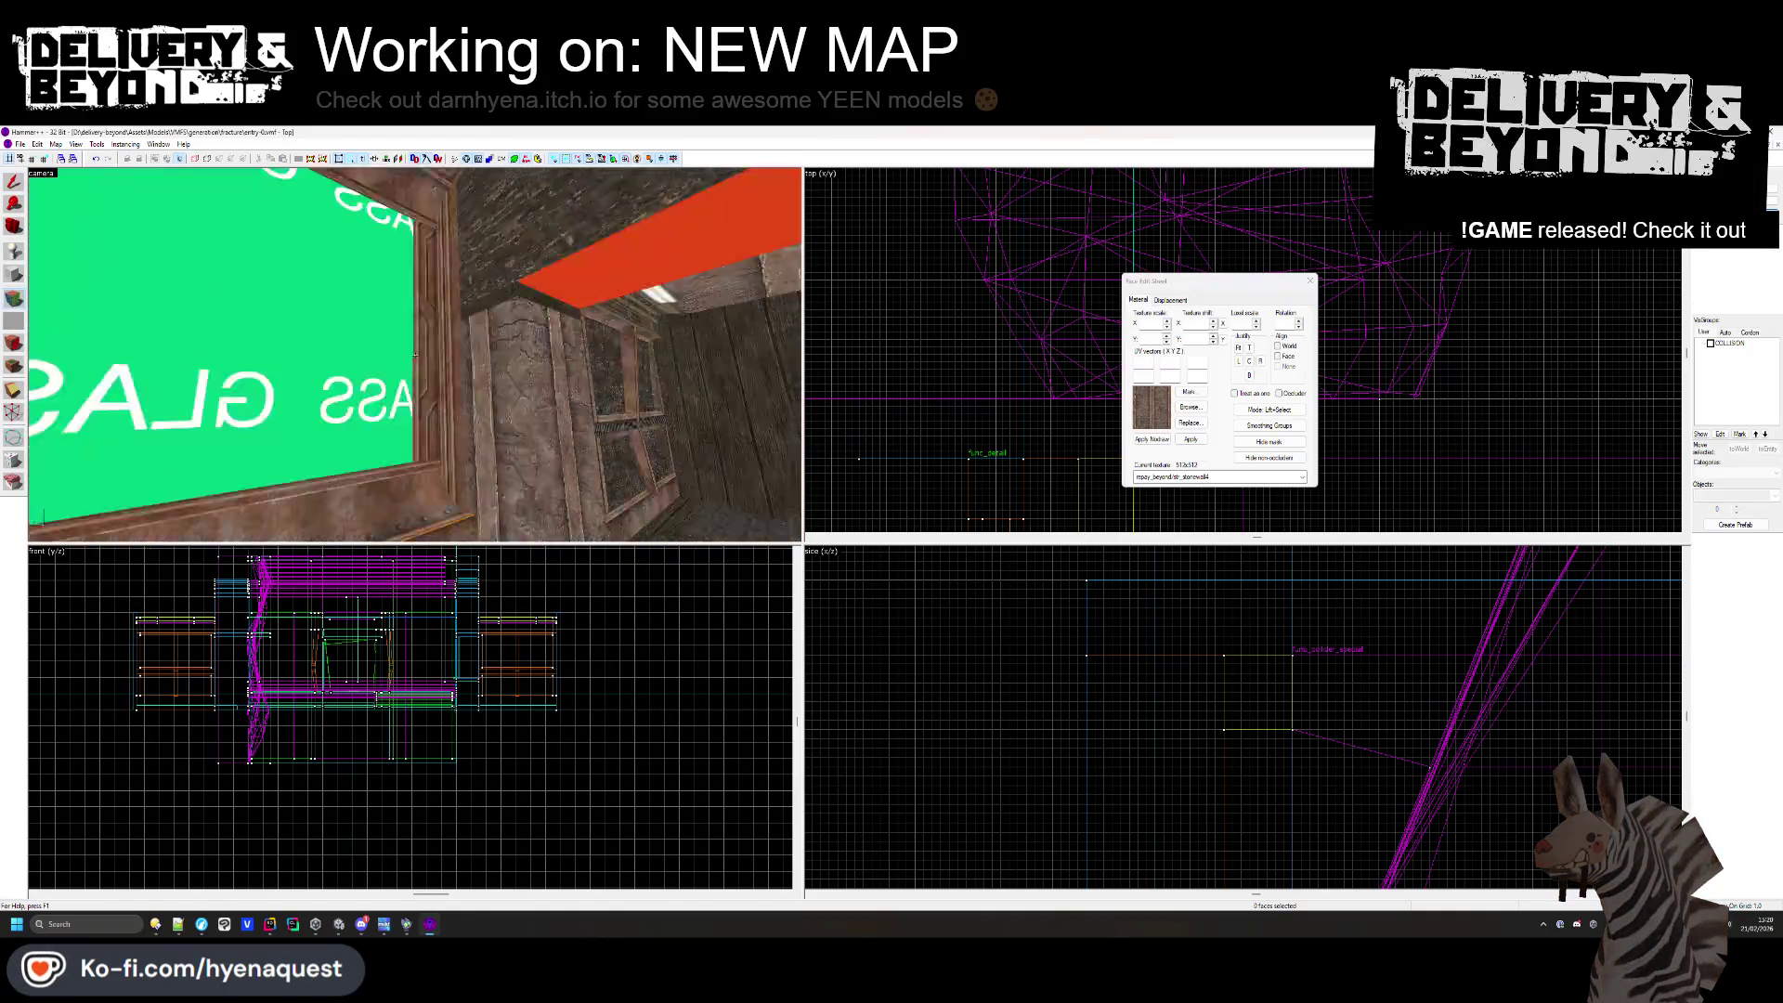
- Leave face editing on the glass window and select the rock solid beside the corridor
left_click(415, 354)
key("Right")
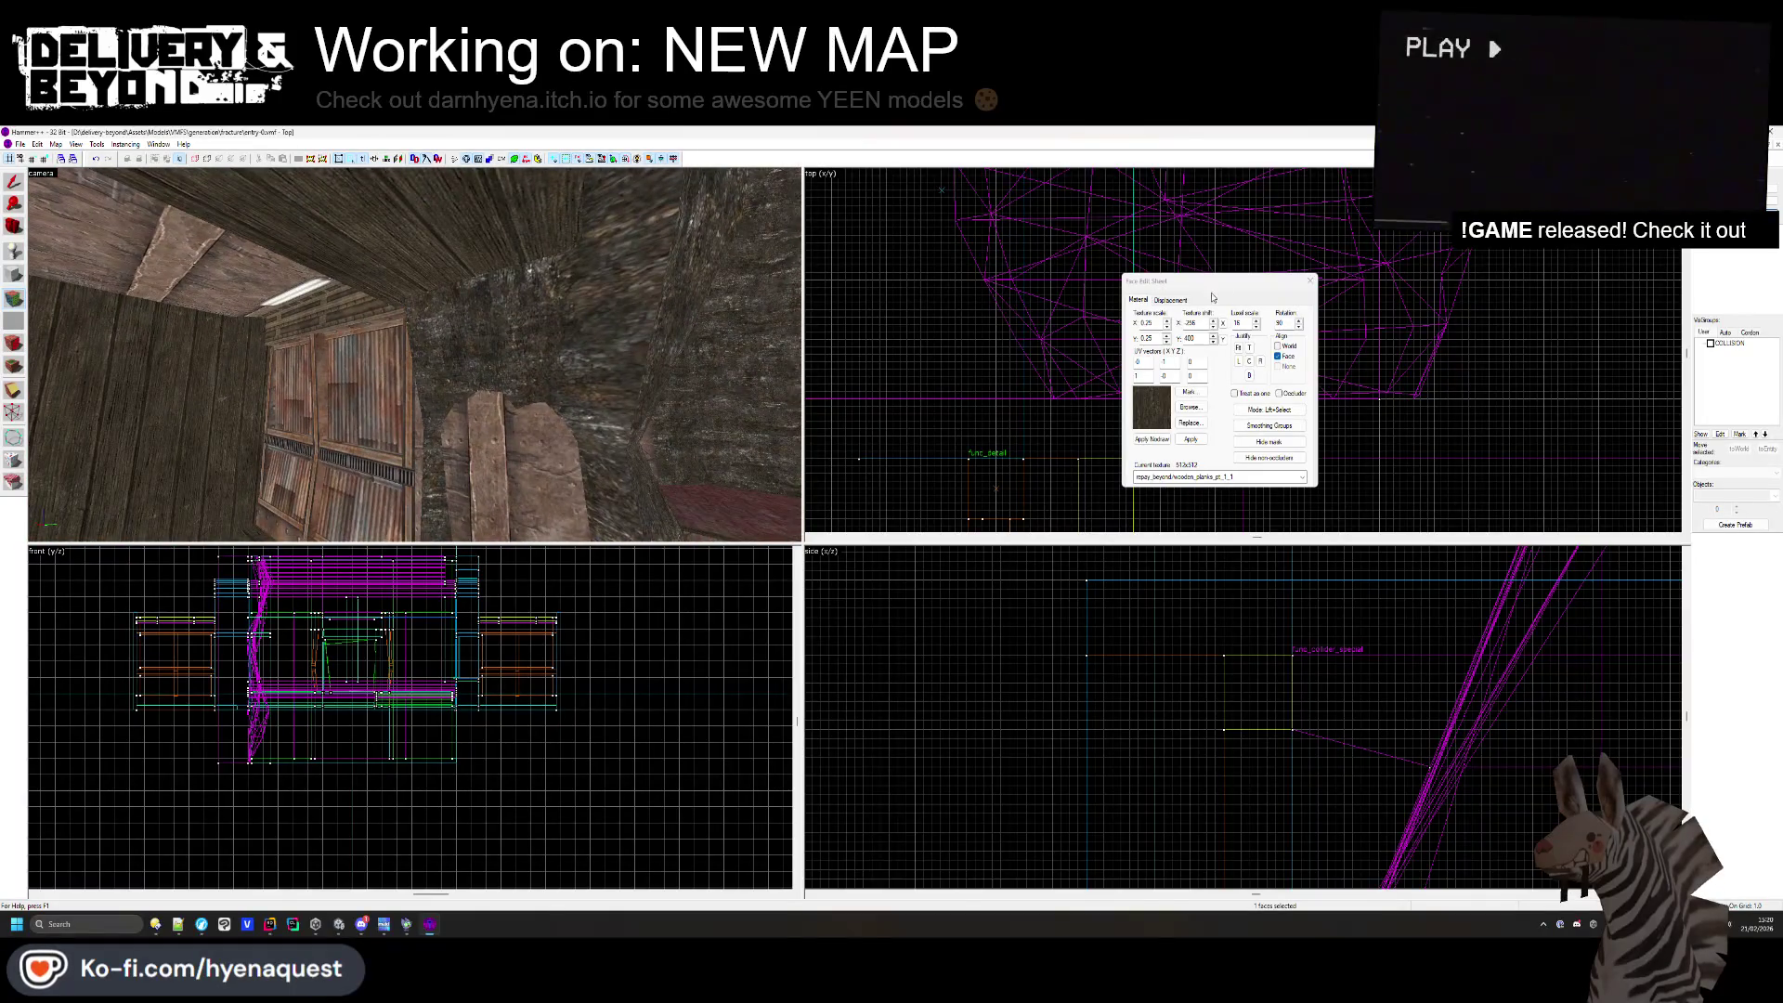
key("Escape")
key("z")
left_click(477, 301)
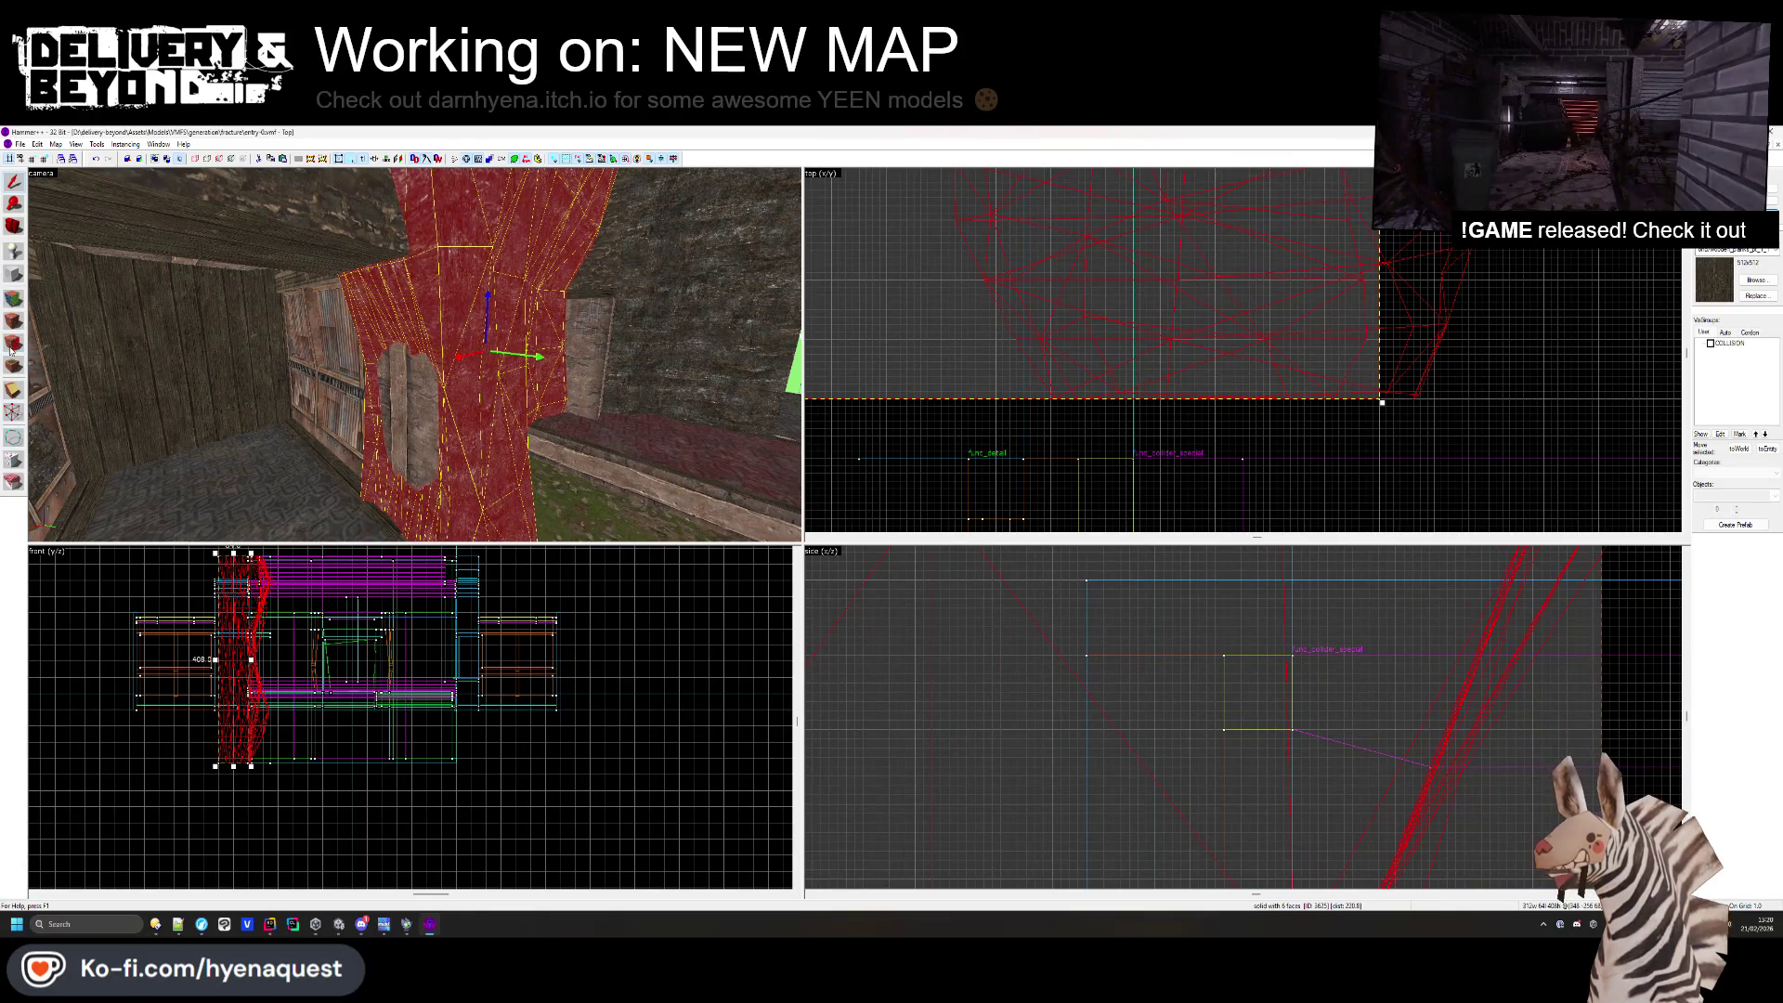
- Set the displacement paint radius to 40 and raise the rock pillar surface outward
left_click(14, 300)
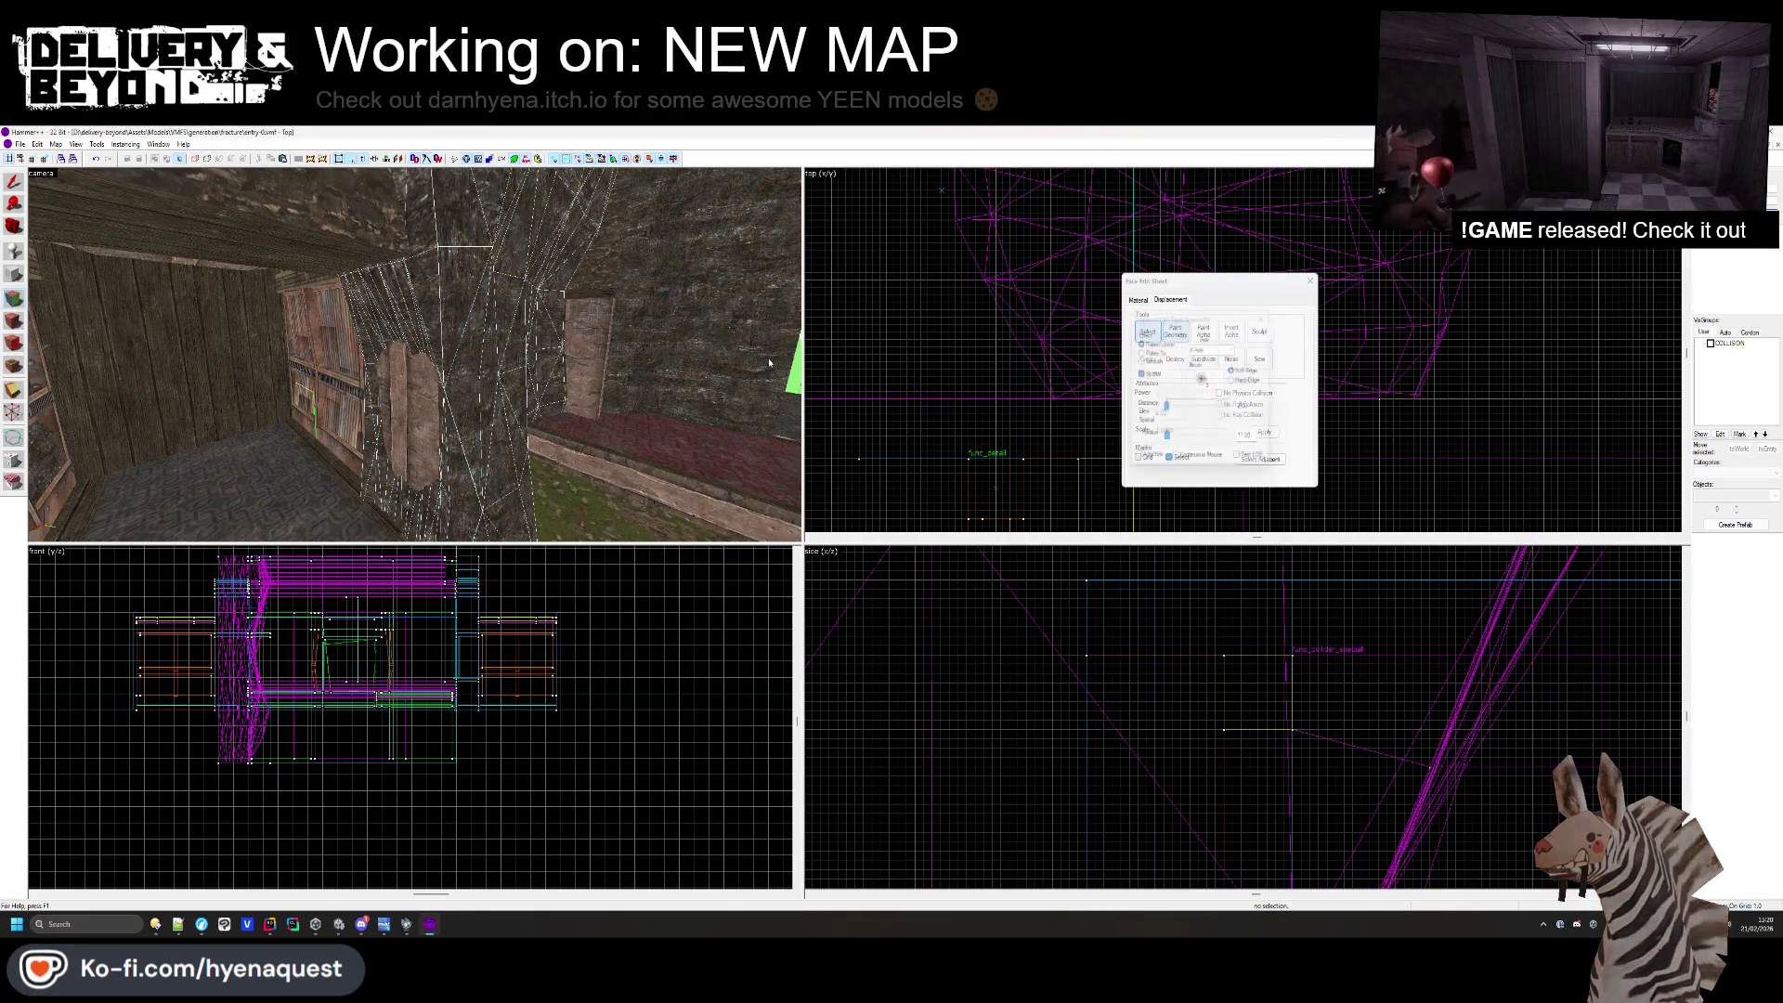
left_click_drag(770, 363, 415, 361)
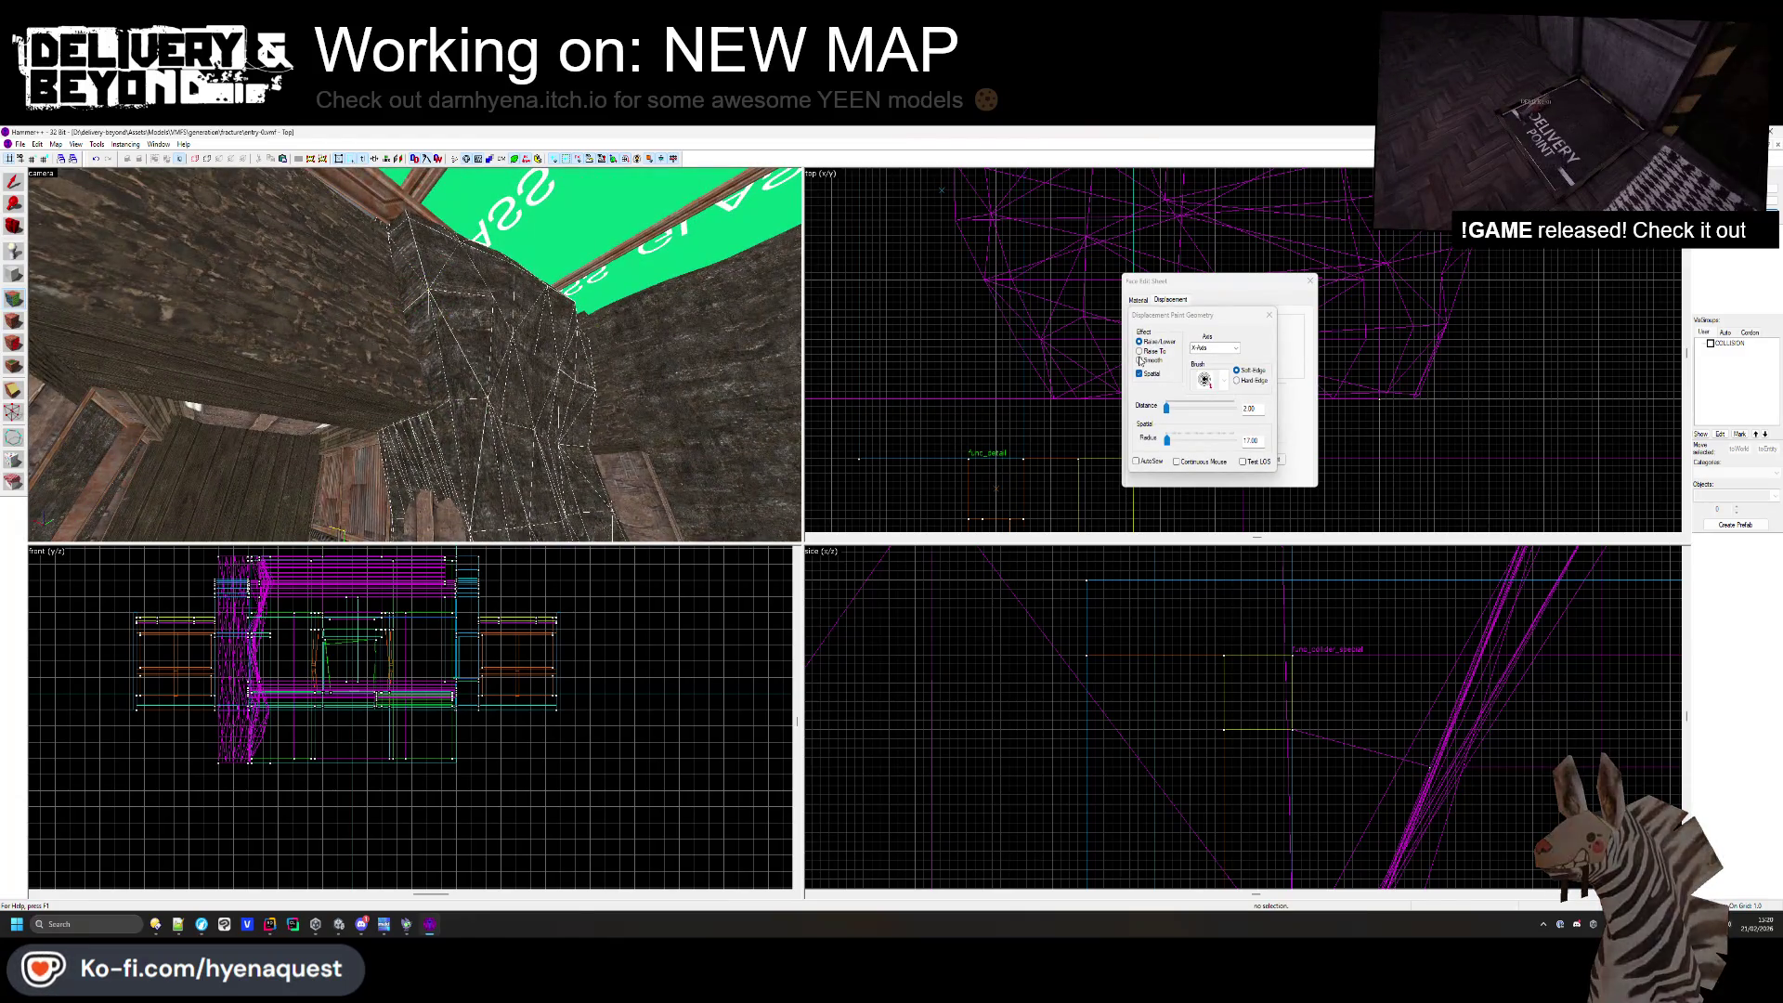
left_click_drag(1167, 441, 1171, 444)
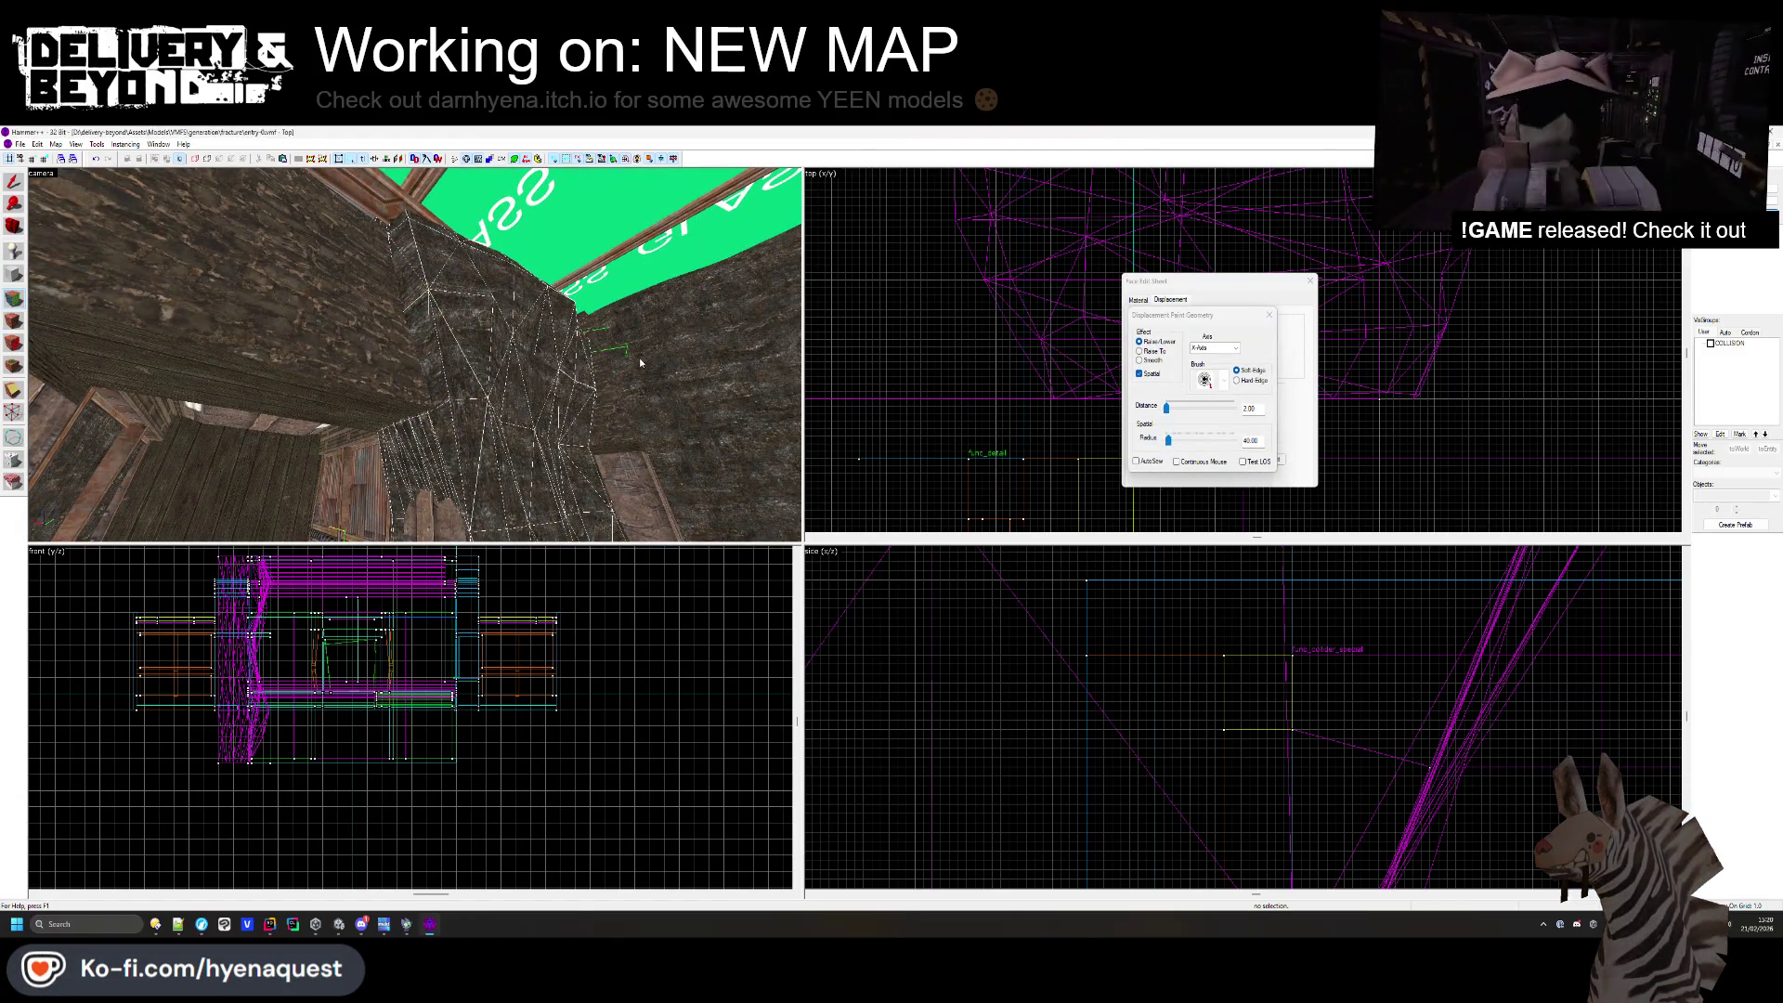
left_click(510, 458)
key("w")
left_click_drag(510, 458, 554, 467)
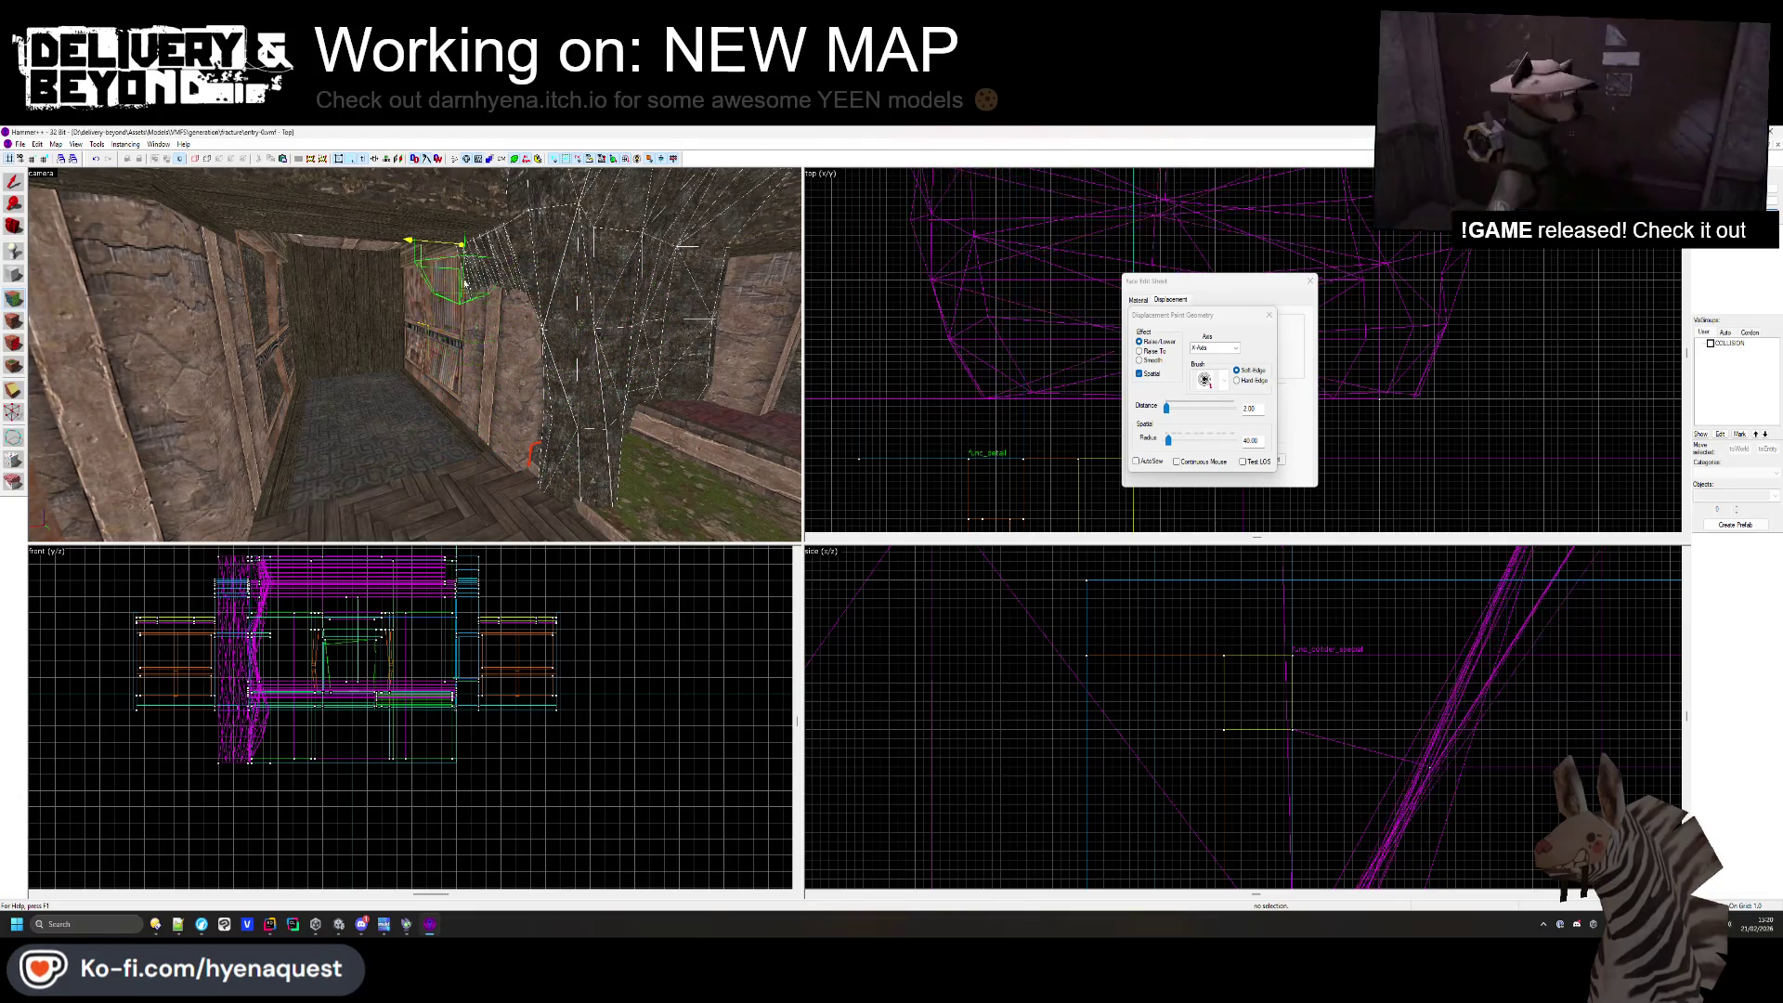
mouse_move(484, 253)
left_mouse_down()
mouse_move(414, 354)
mouse_move(421, 341)
mouse_move(372, 322)
mouse_move(456, 327)
mouse_move(374, 321)
left_mouse_up()
- Sculpt uneven bulges into the rock pillar, including near its base
key("w")
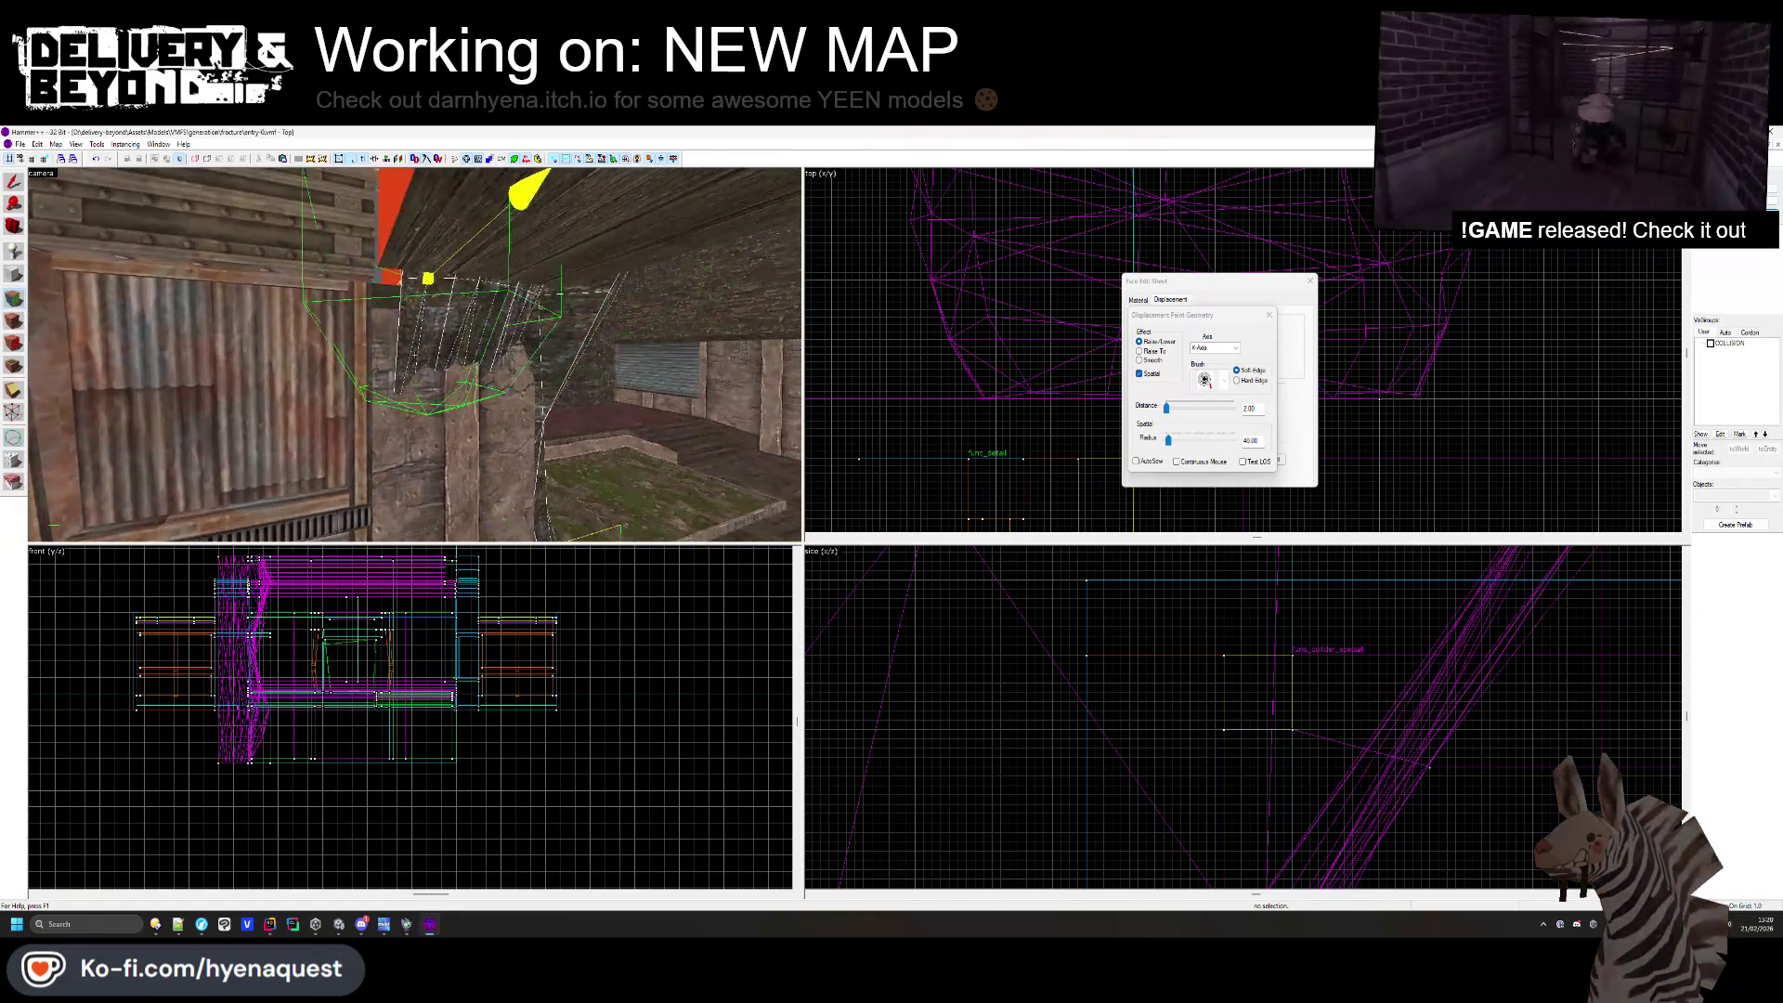
mouse_move(425, 310)
left_mouse_down()
mouse_move(403, 335)
mouse_move(377, 294)
mouse_move(418, 326)
left_mouse_up()
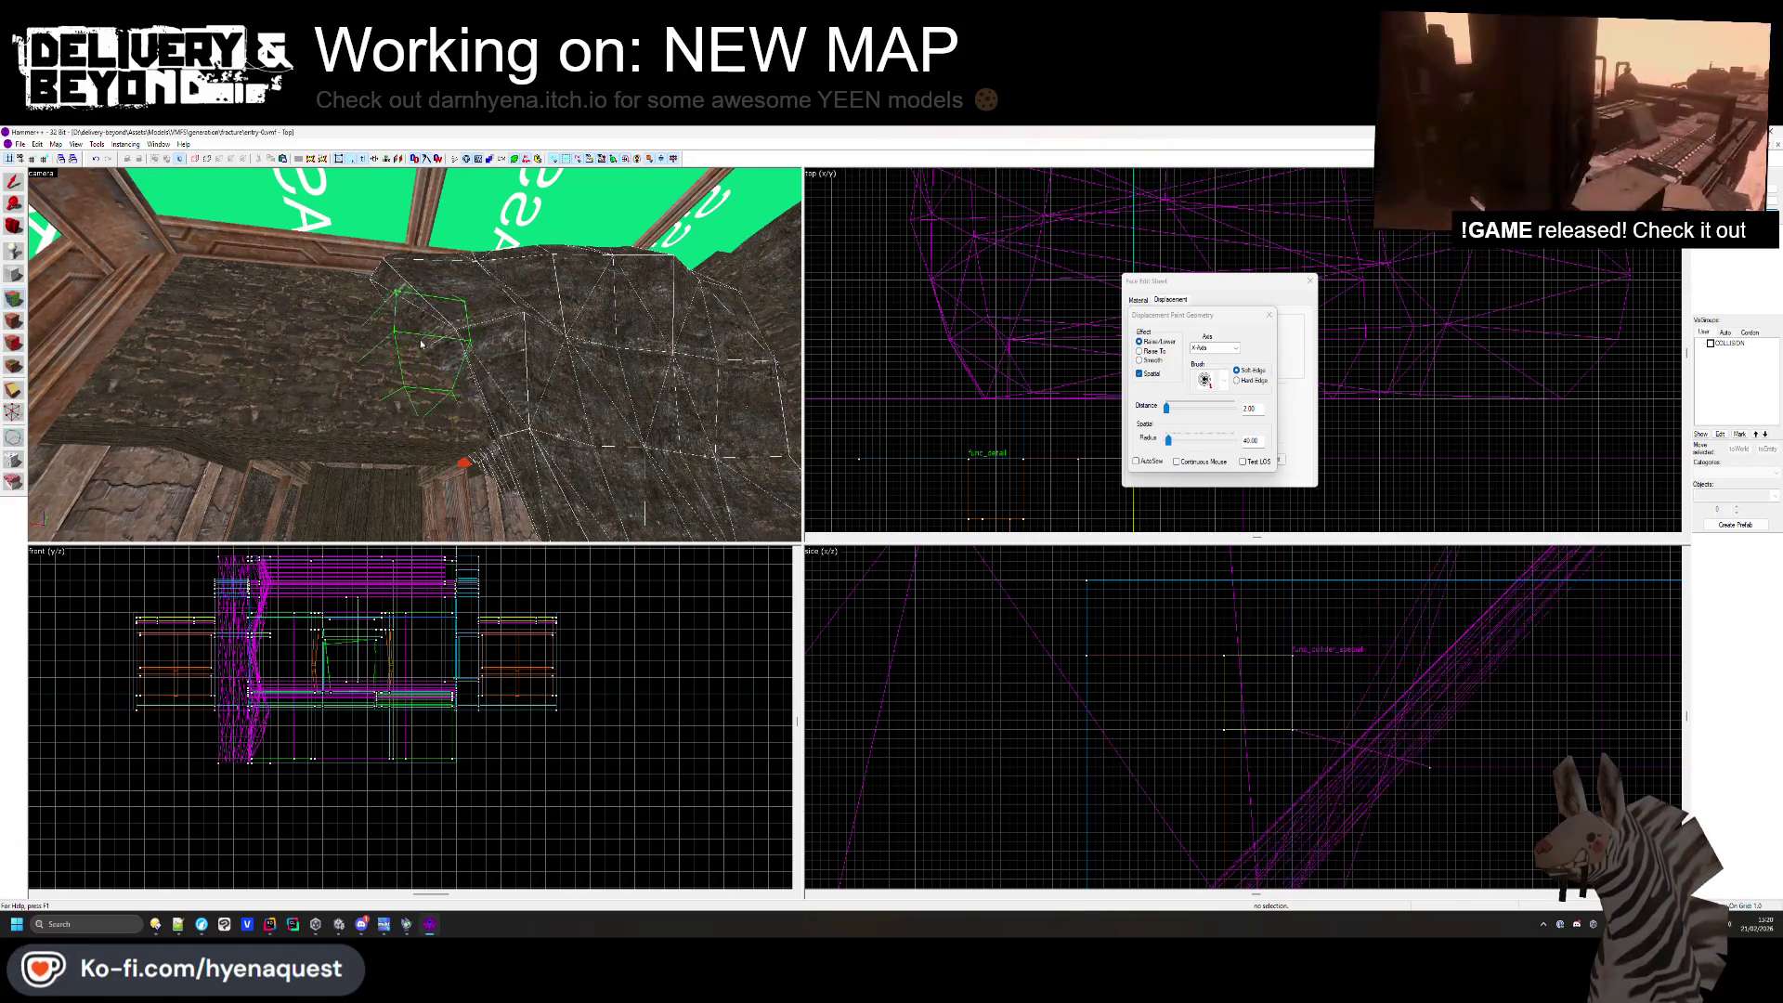
left_click_drag(415, 354, 415, 360)
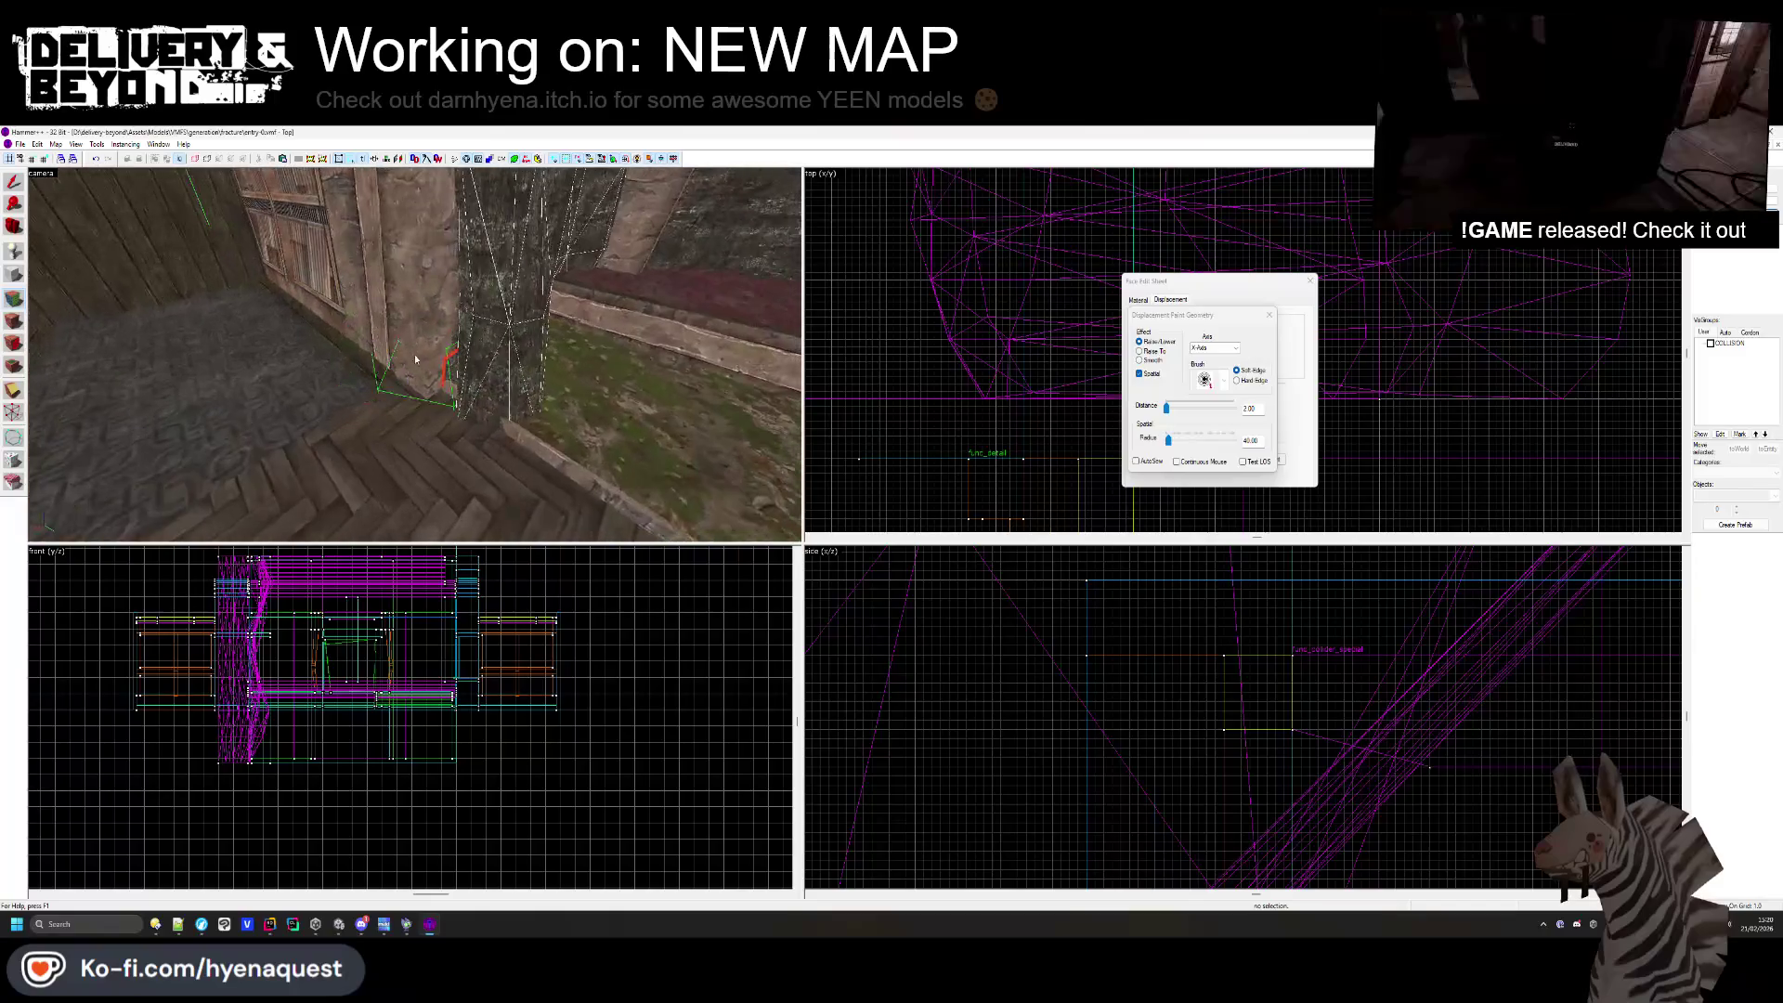
mouse_move(437, 379)
left_mouse_down()
mouse_move(479, 311)
mouse_move(414, 270)
left_mouse_up()
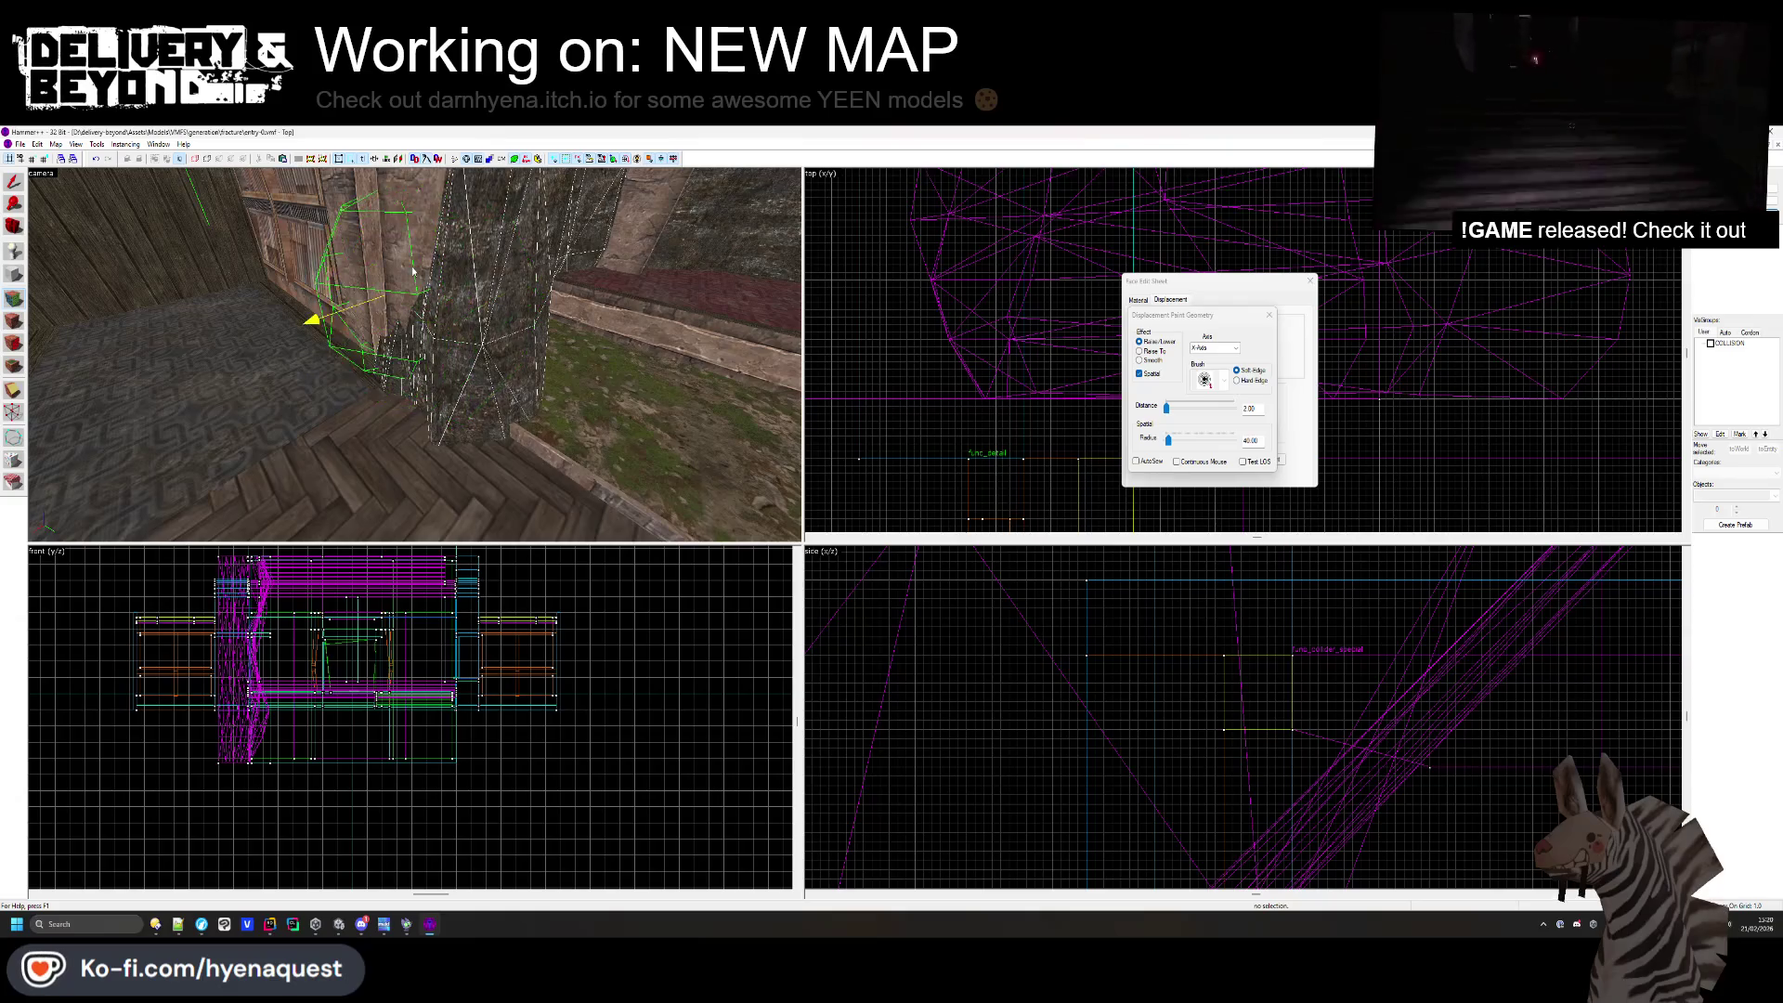
key("s")
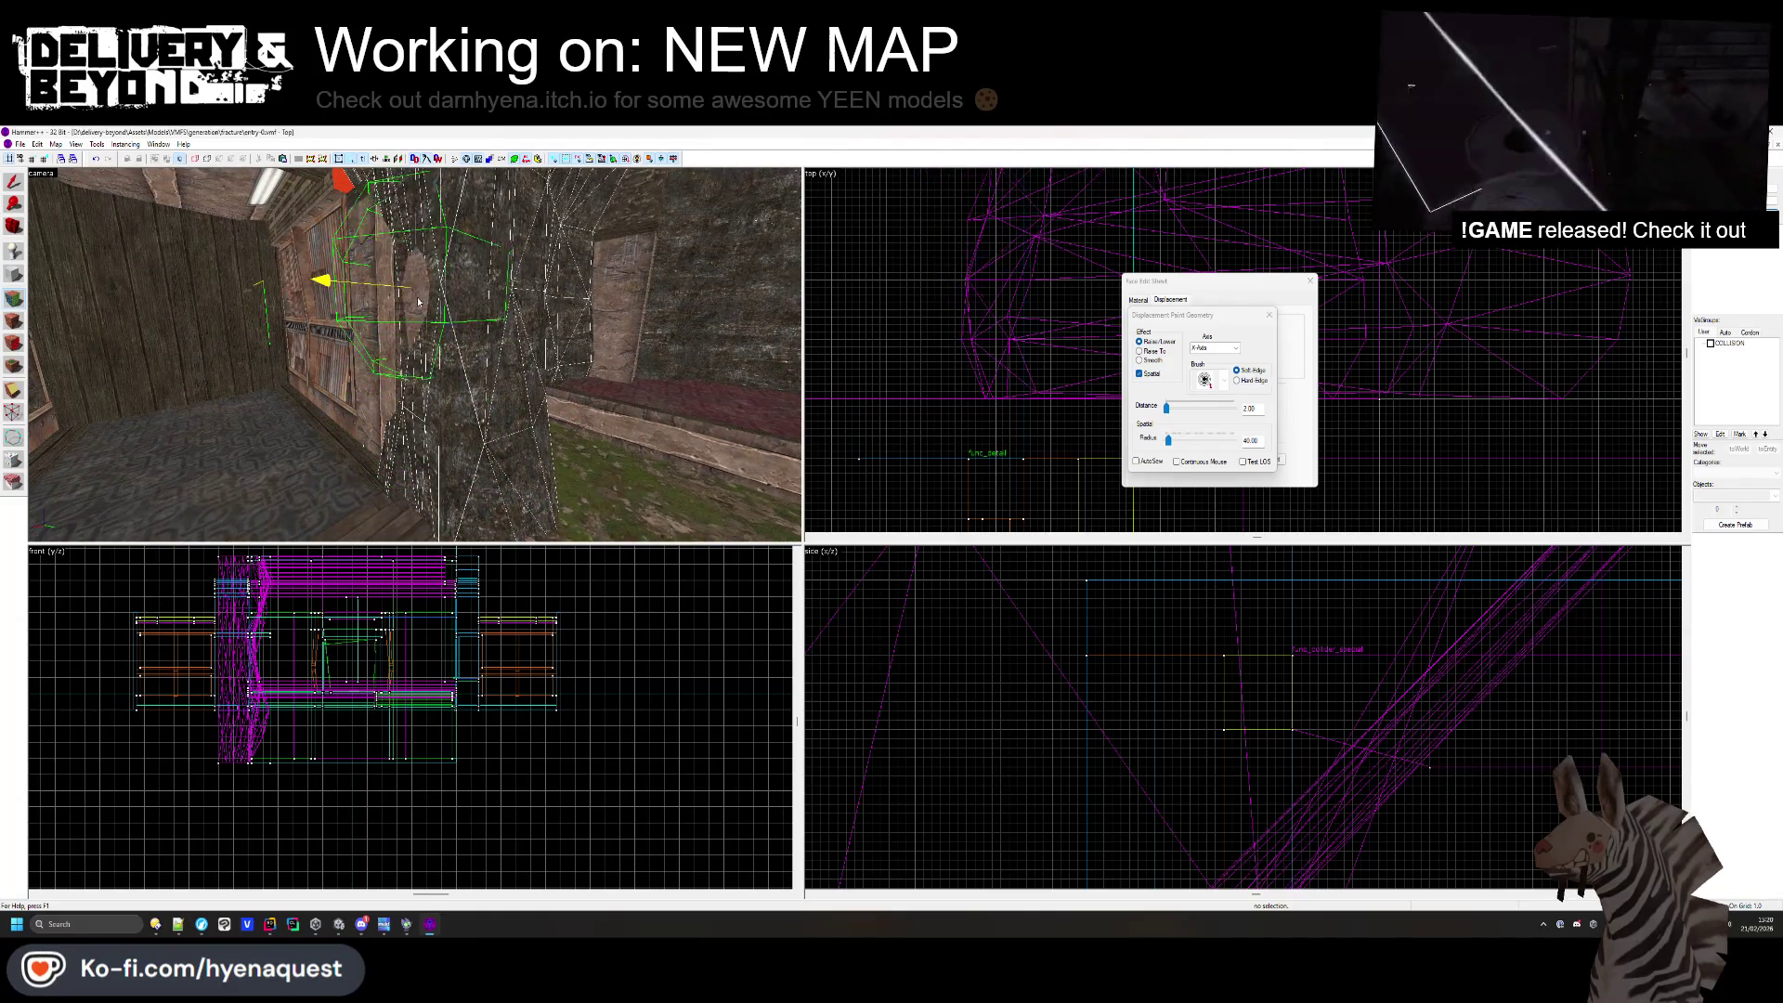
key("w")
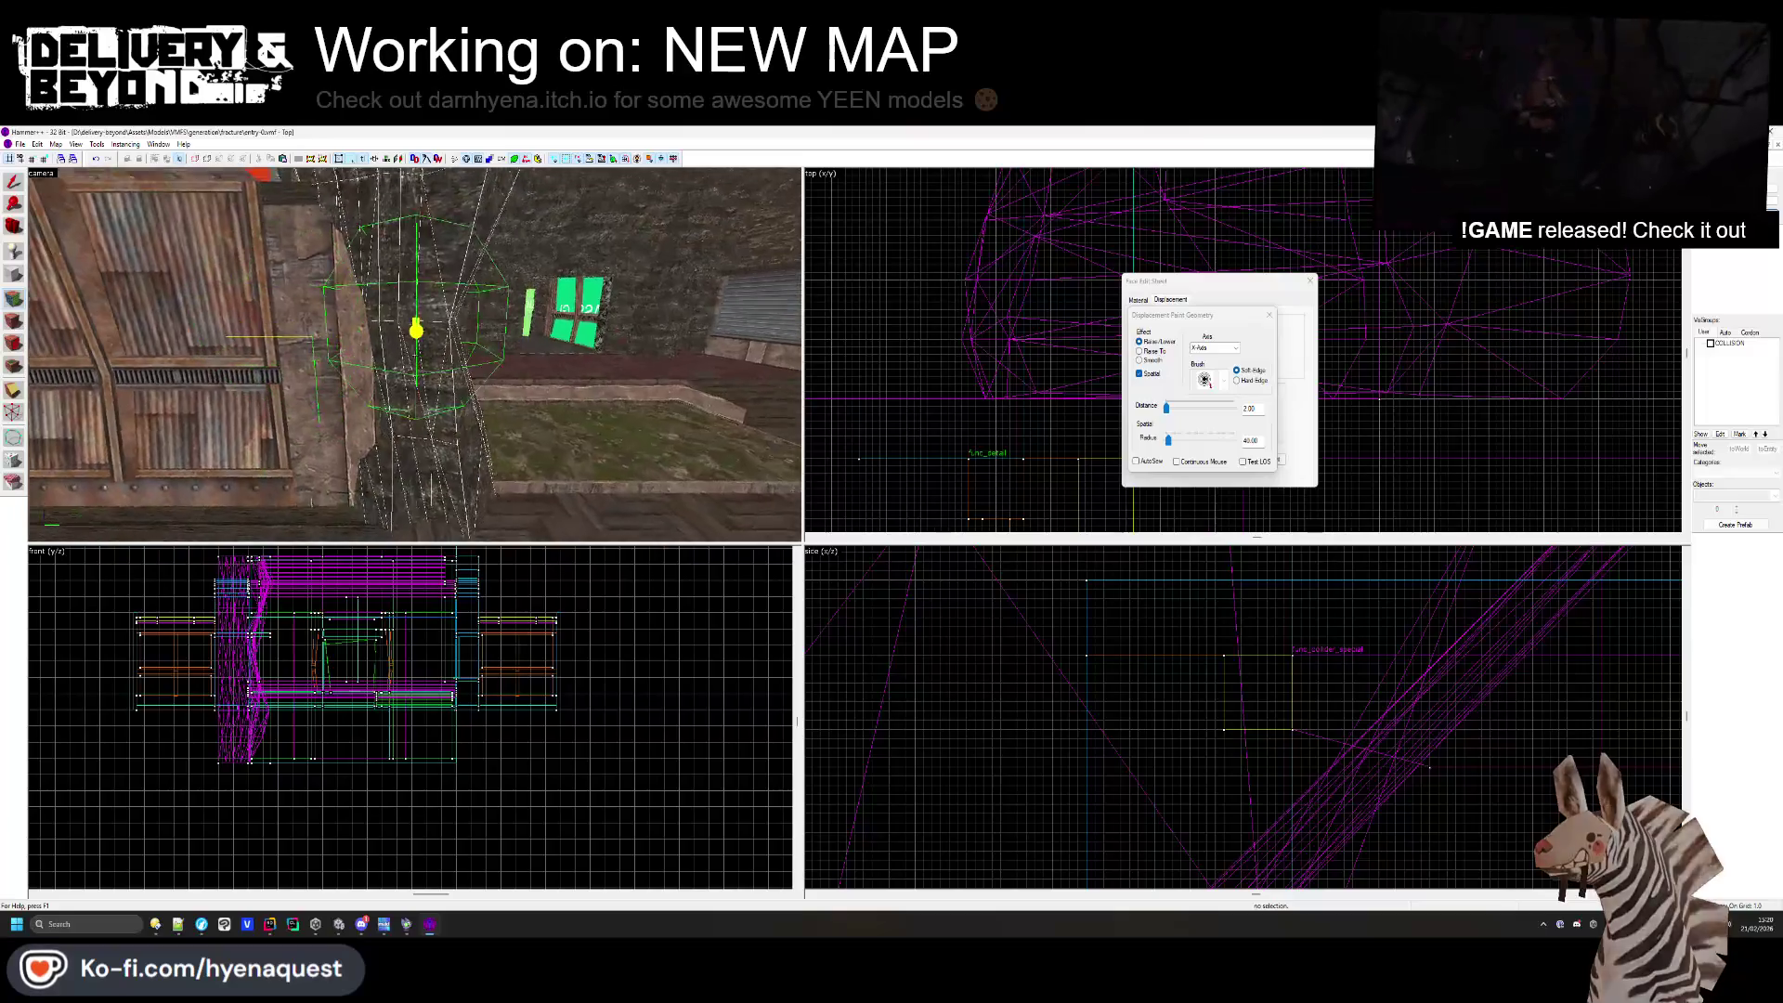
- Smooth the sculpted rock surface, close the painting tools, and select the reddish block by the ceiling light
left_click(1140, 360)
key("Up")
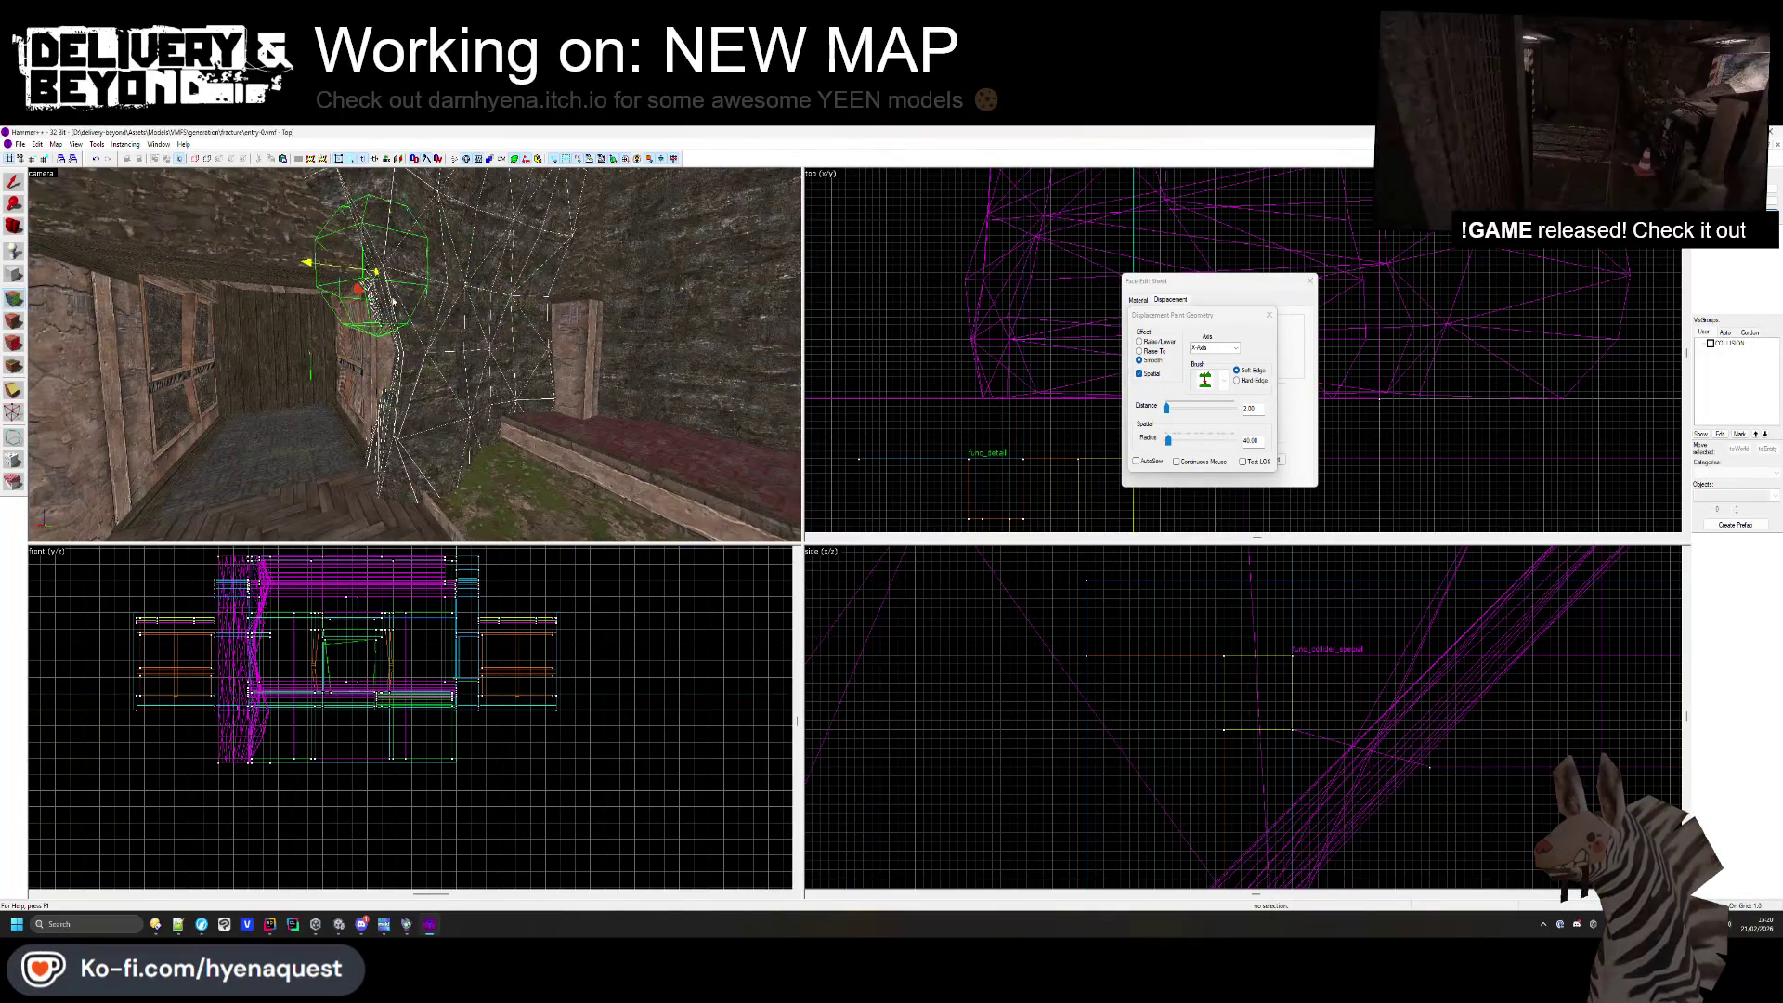
left_click(1310, 280)
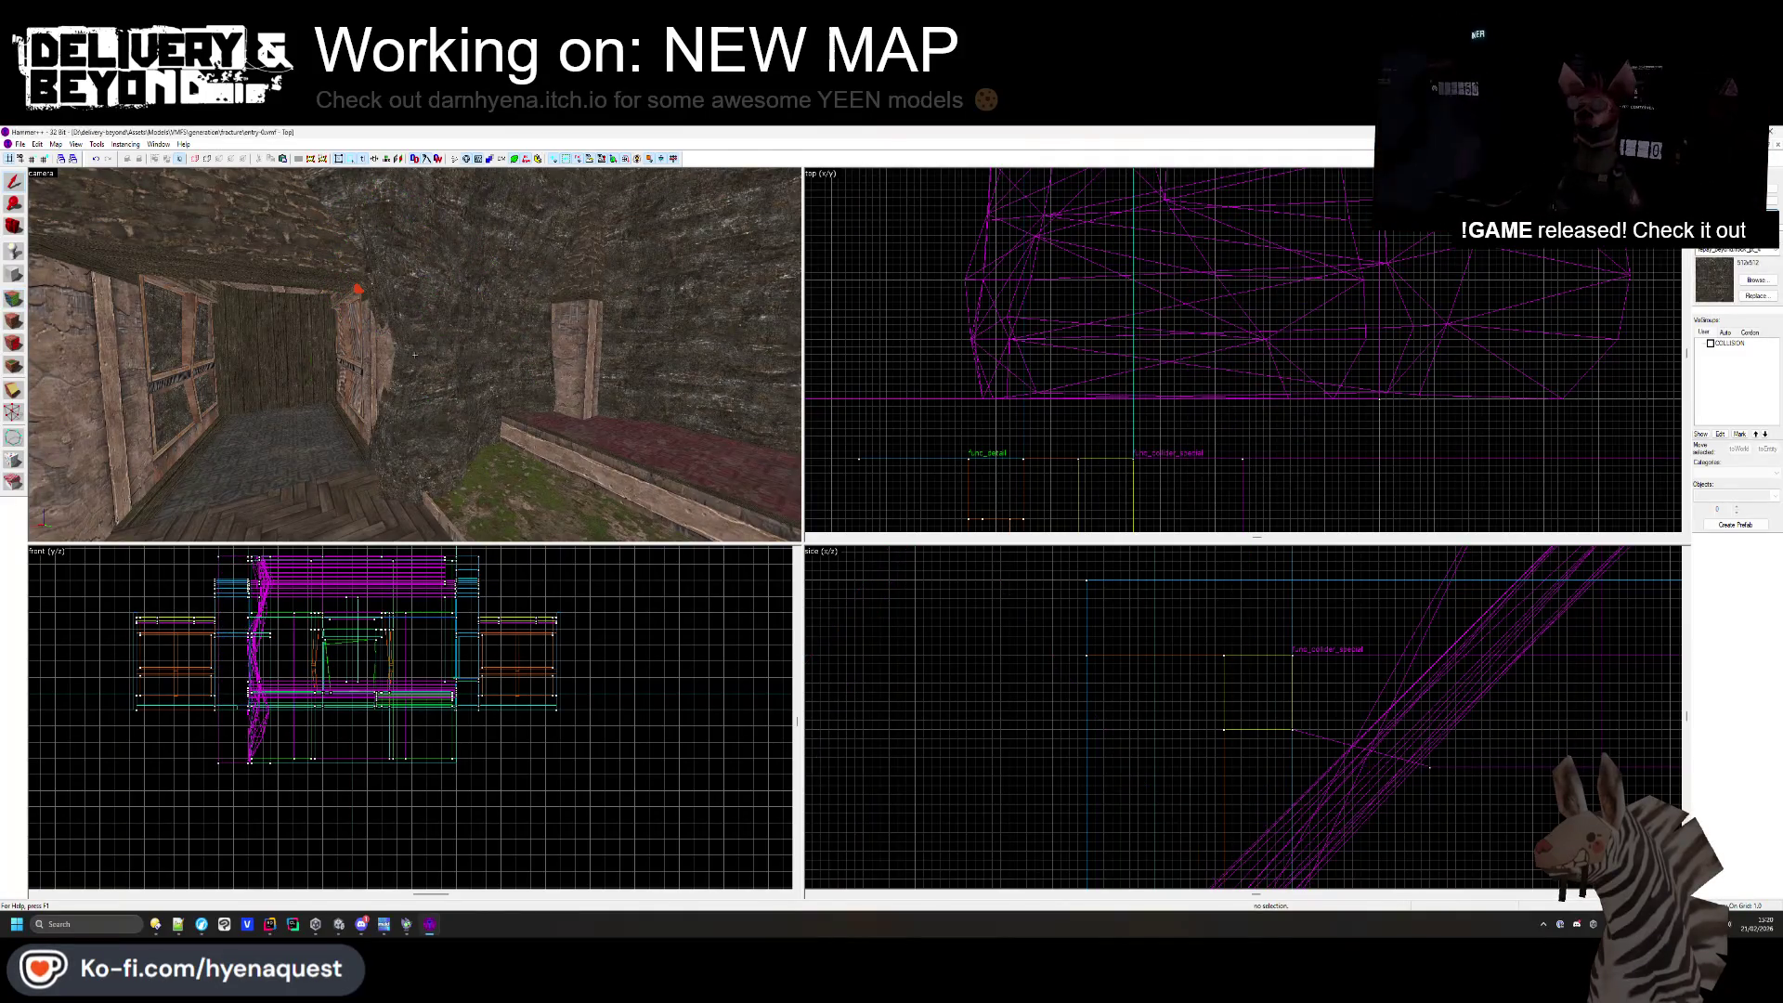
key("z")
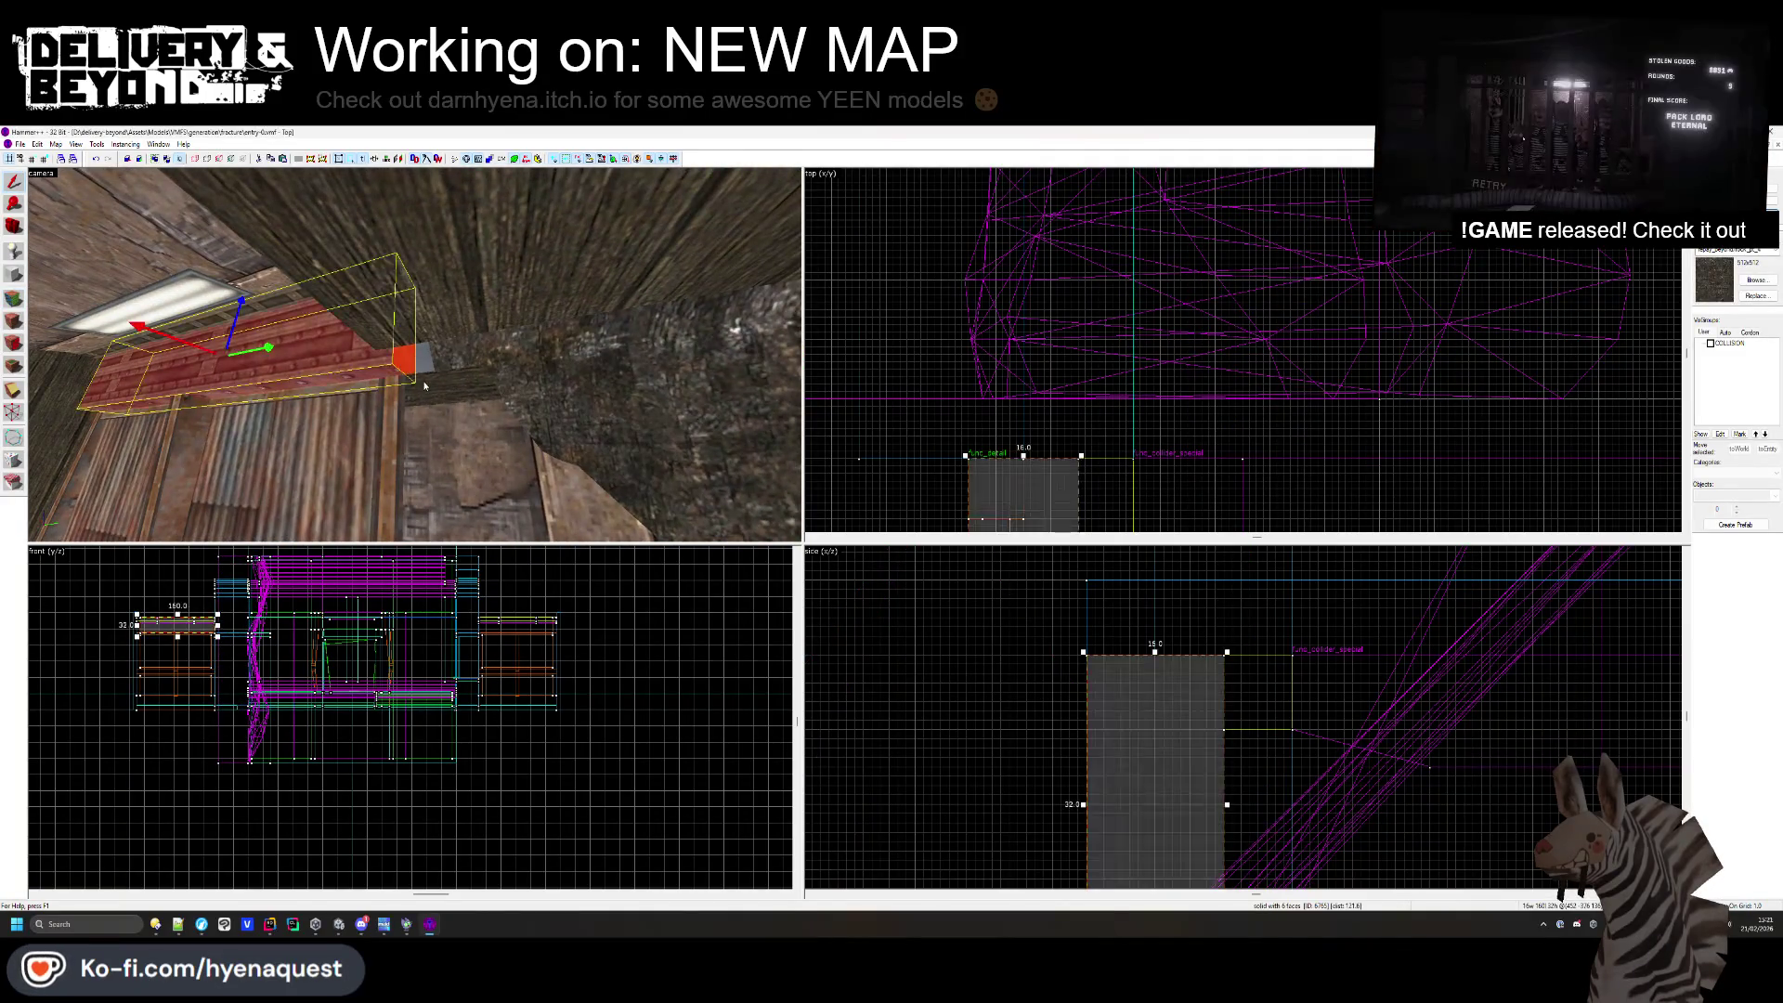
left_click(437, 314)
scroll(1156, 336, "down", 2)
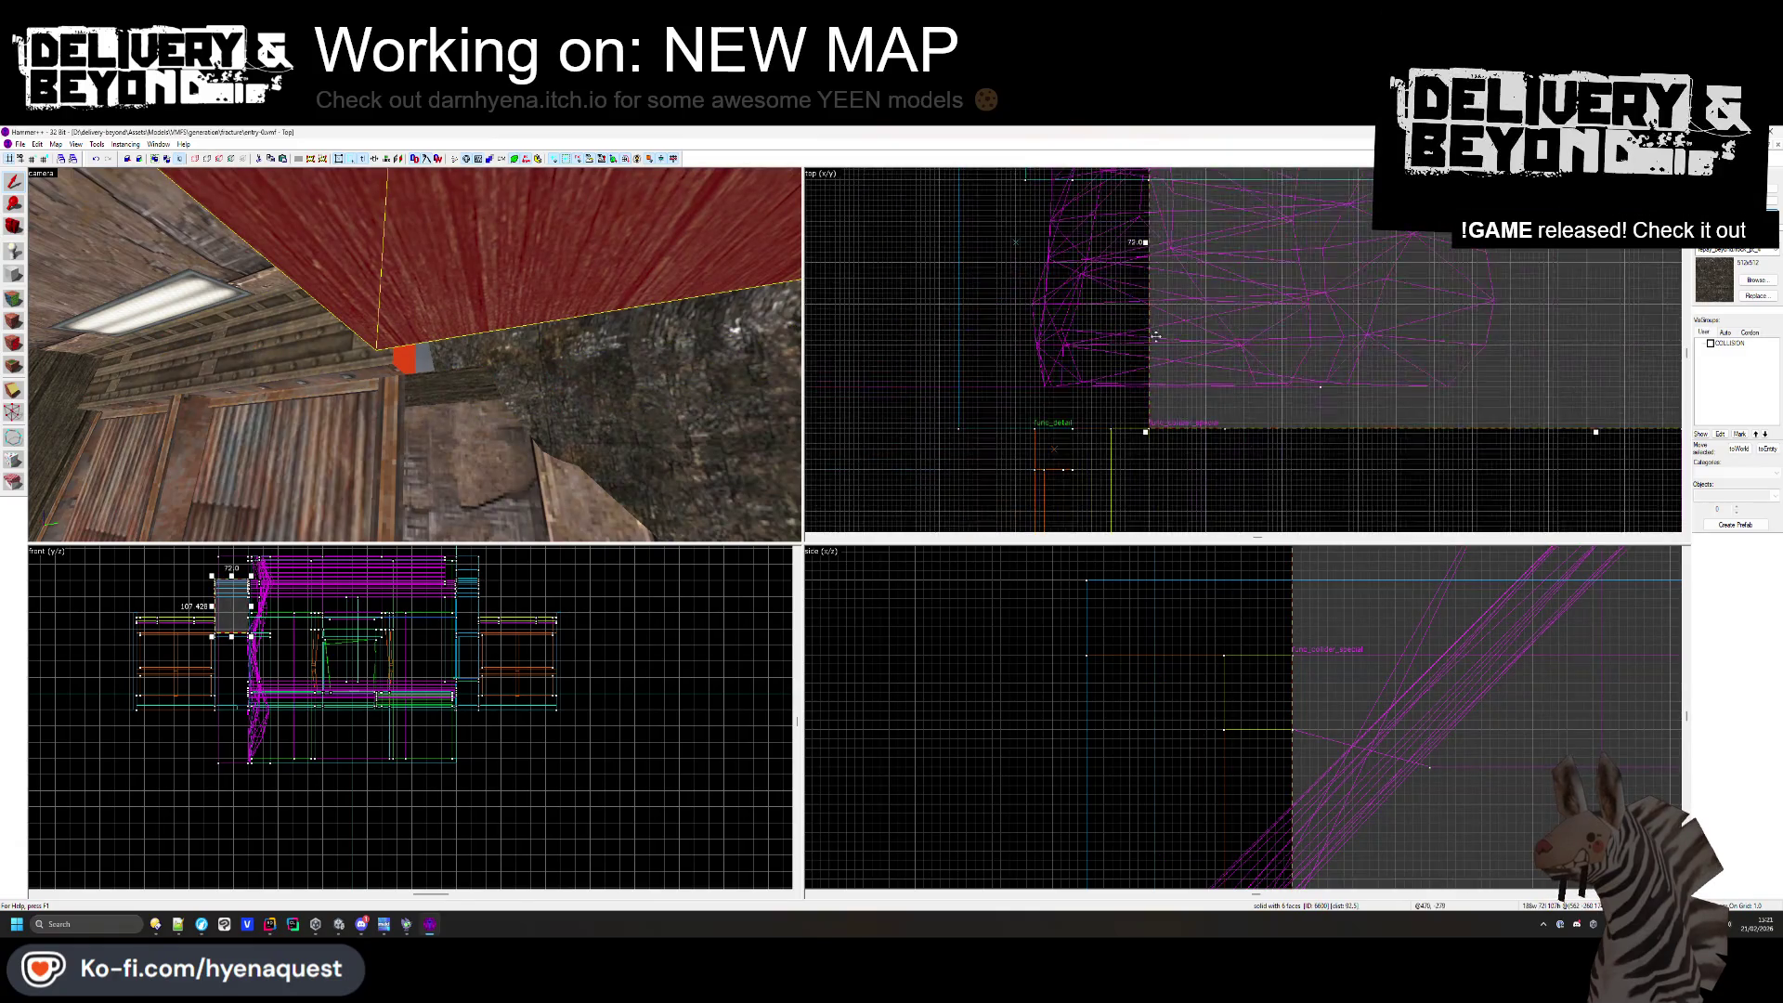